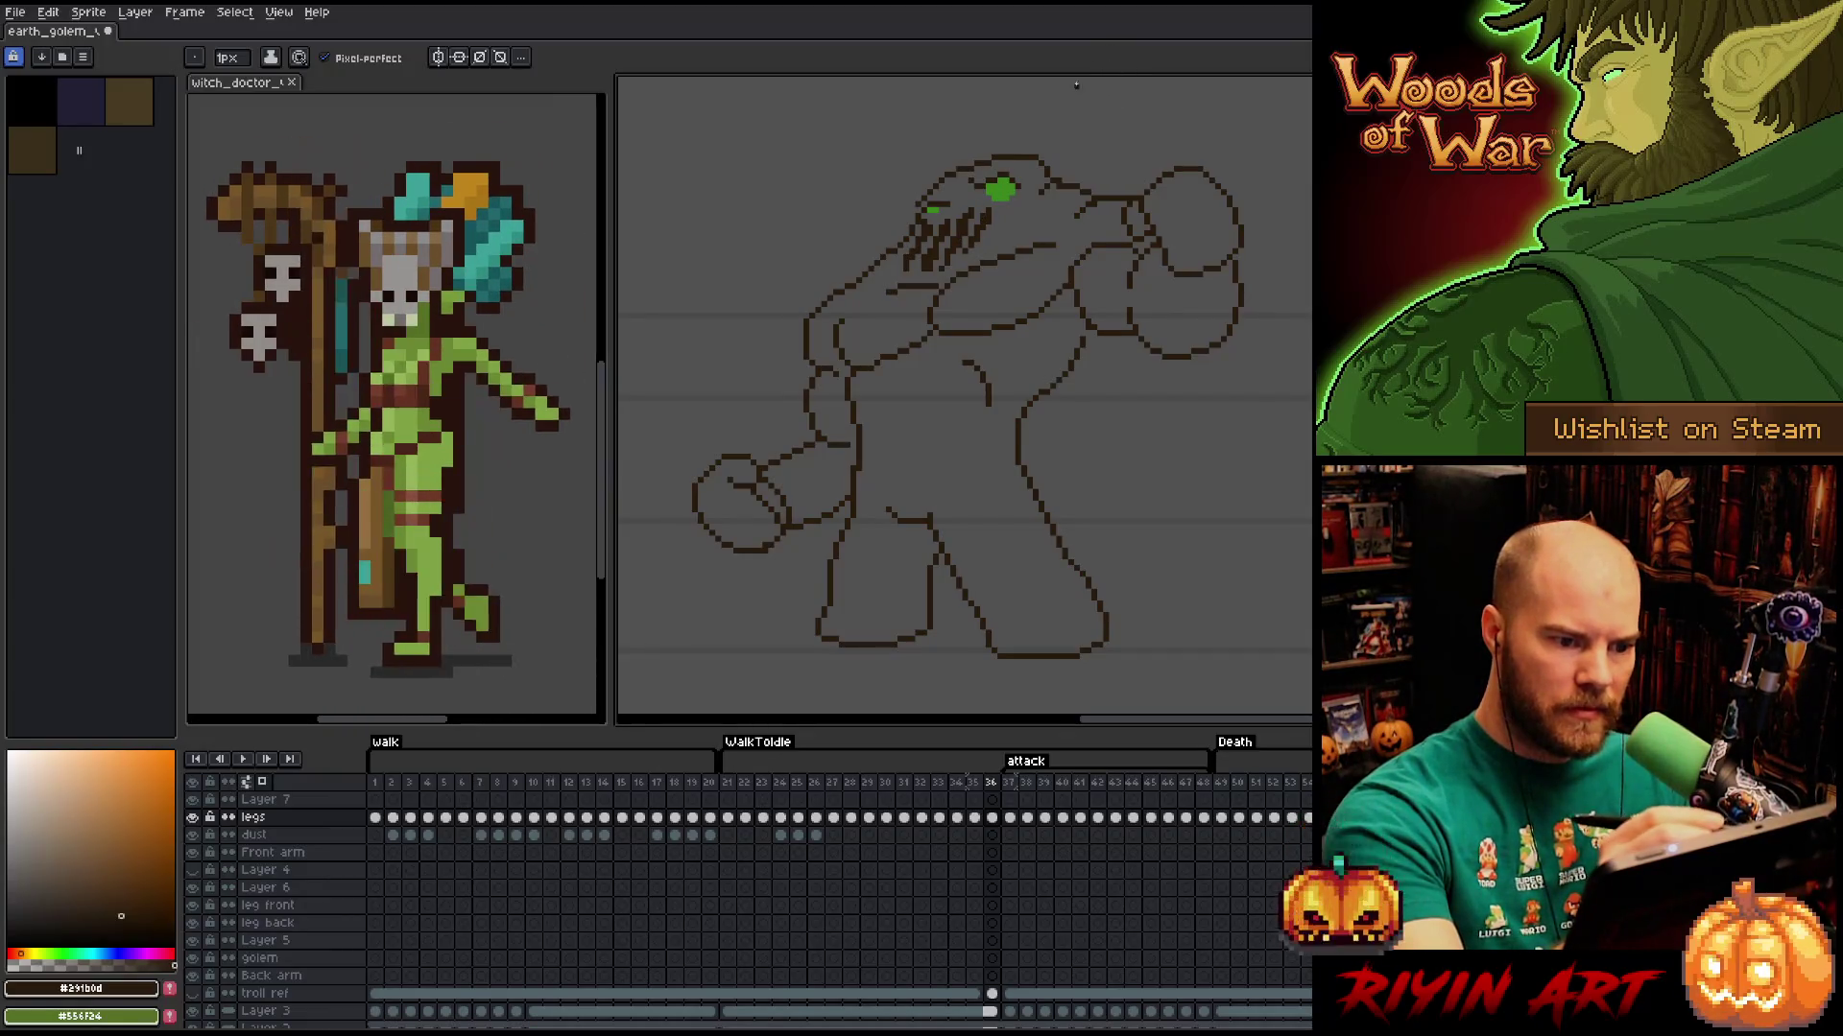
On frame 35, erase and redraw outline pixels, eyedropping the green eye and dark brown colours.
{"action": "key", "text": "comma"}
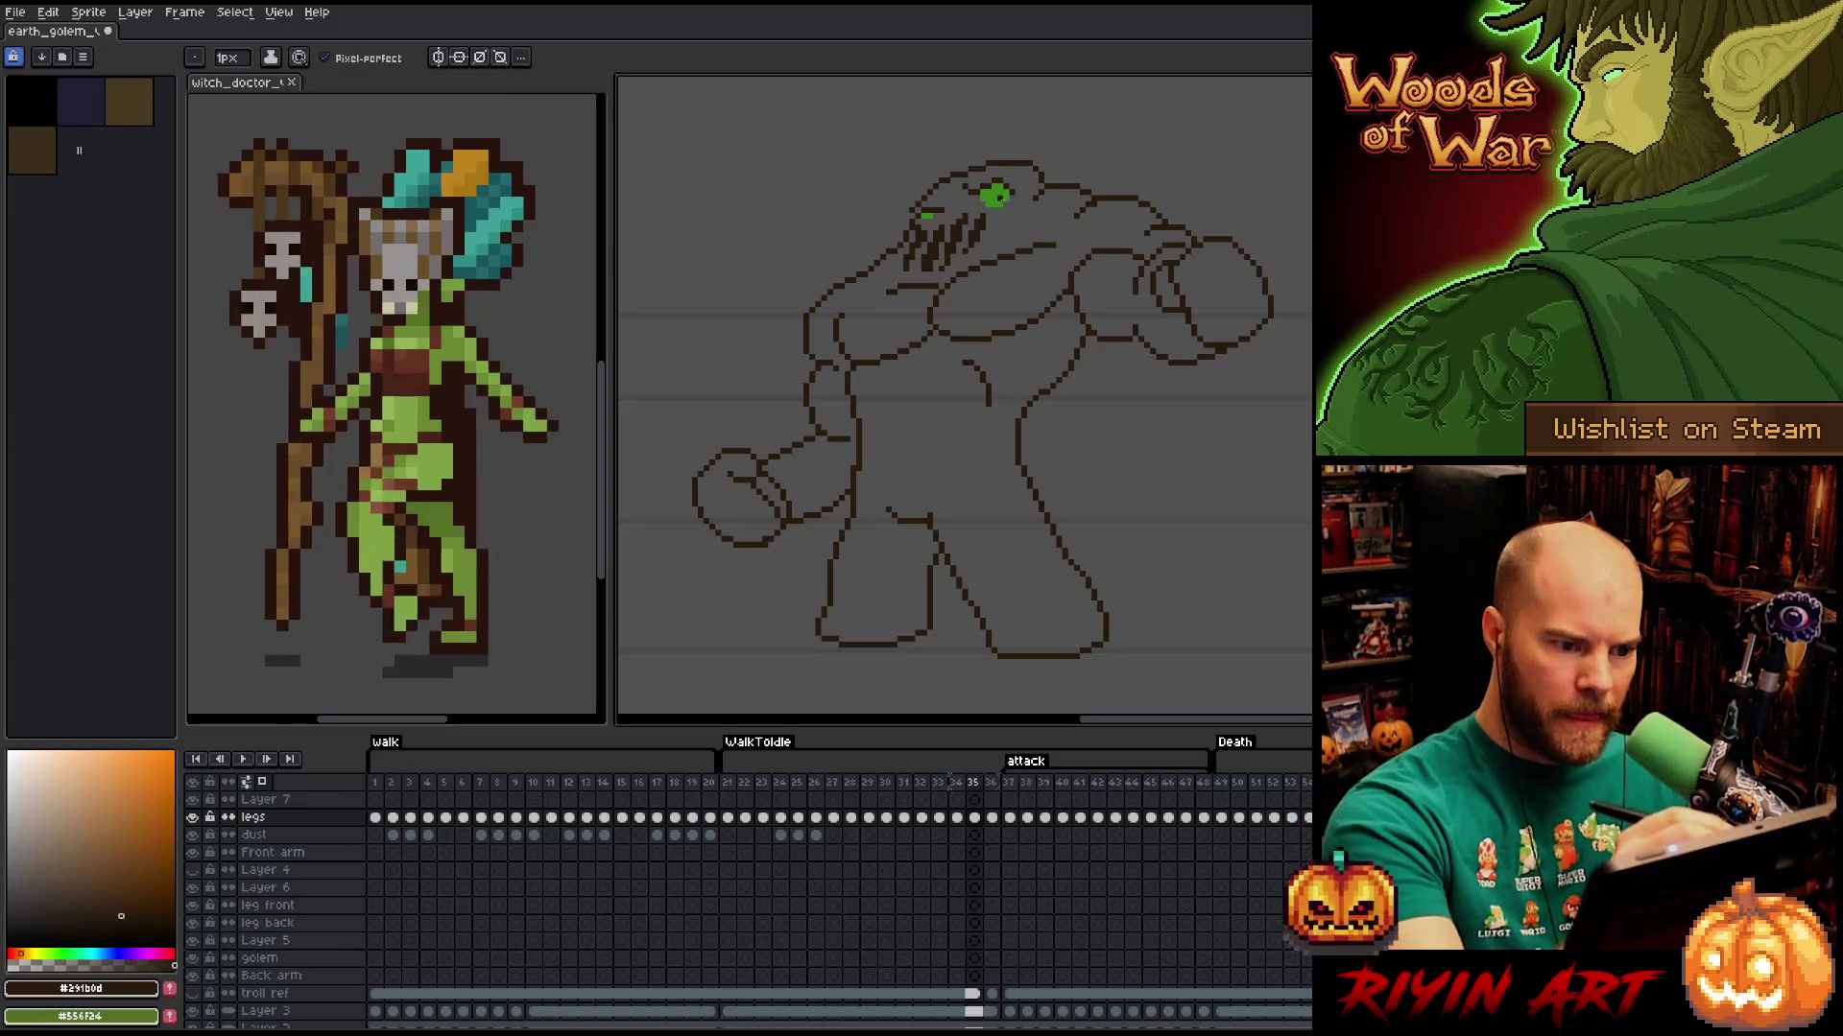
{"action": "key", "text": "e"}
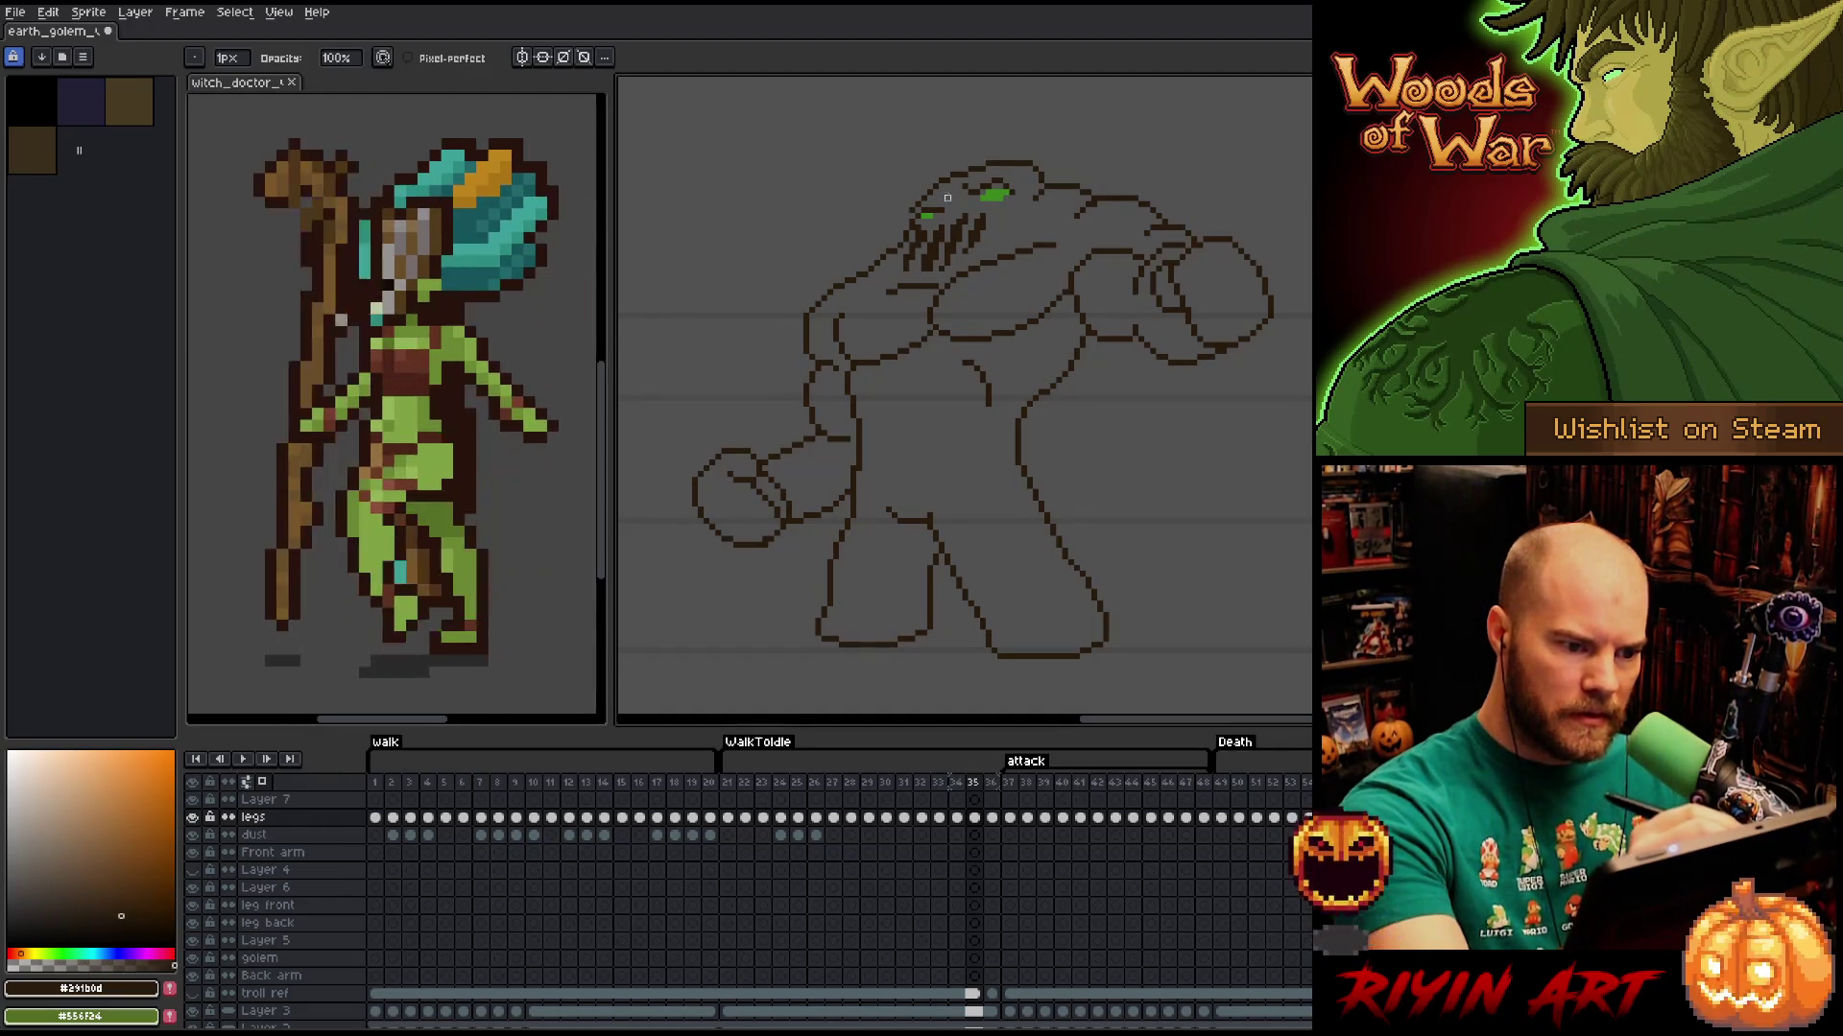
{"action": "key", "text": "e"}
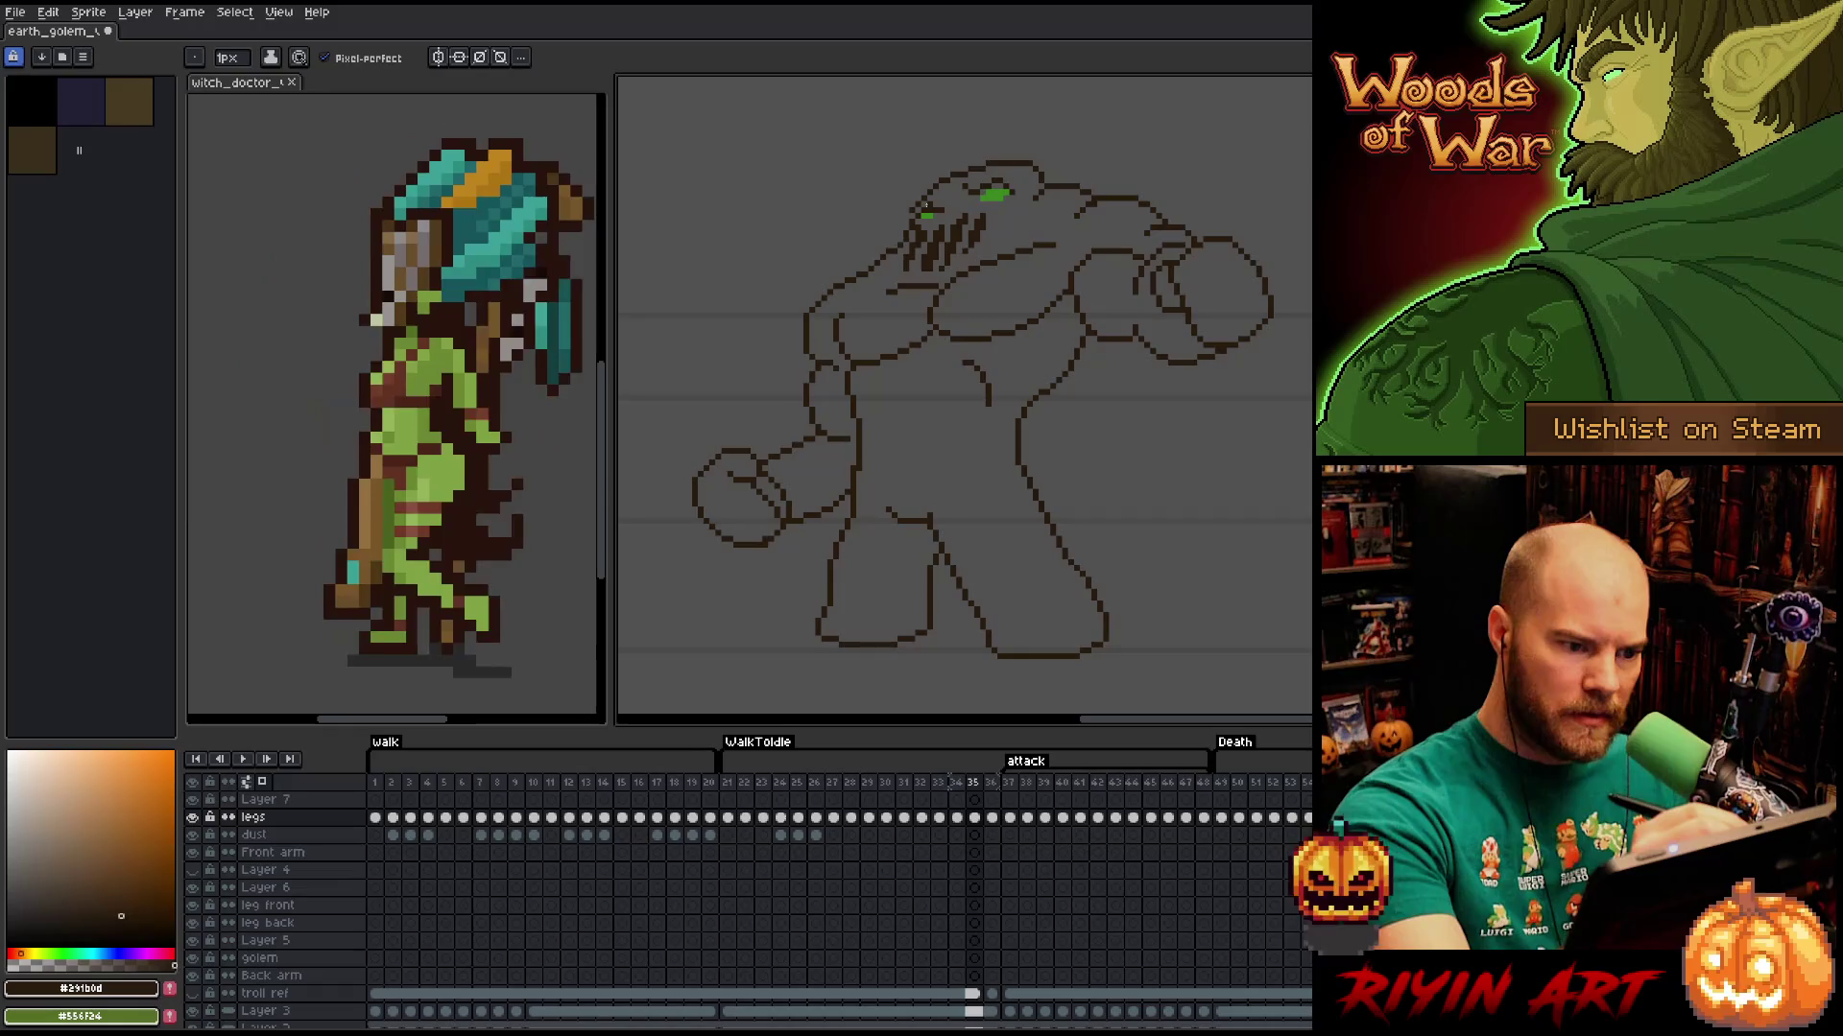
{"action": "left_click", "coordinate": [927, 213], "text": "alt"}
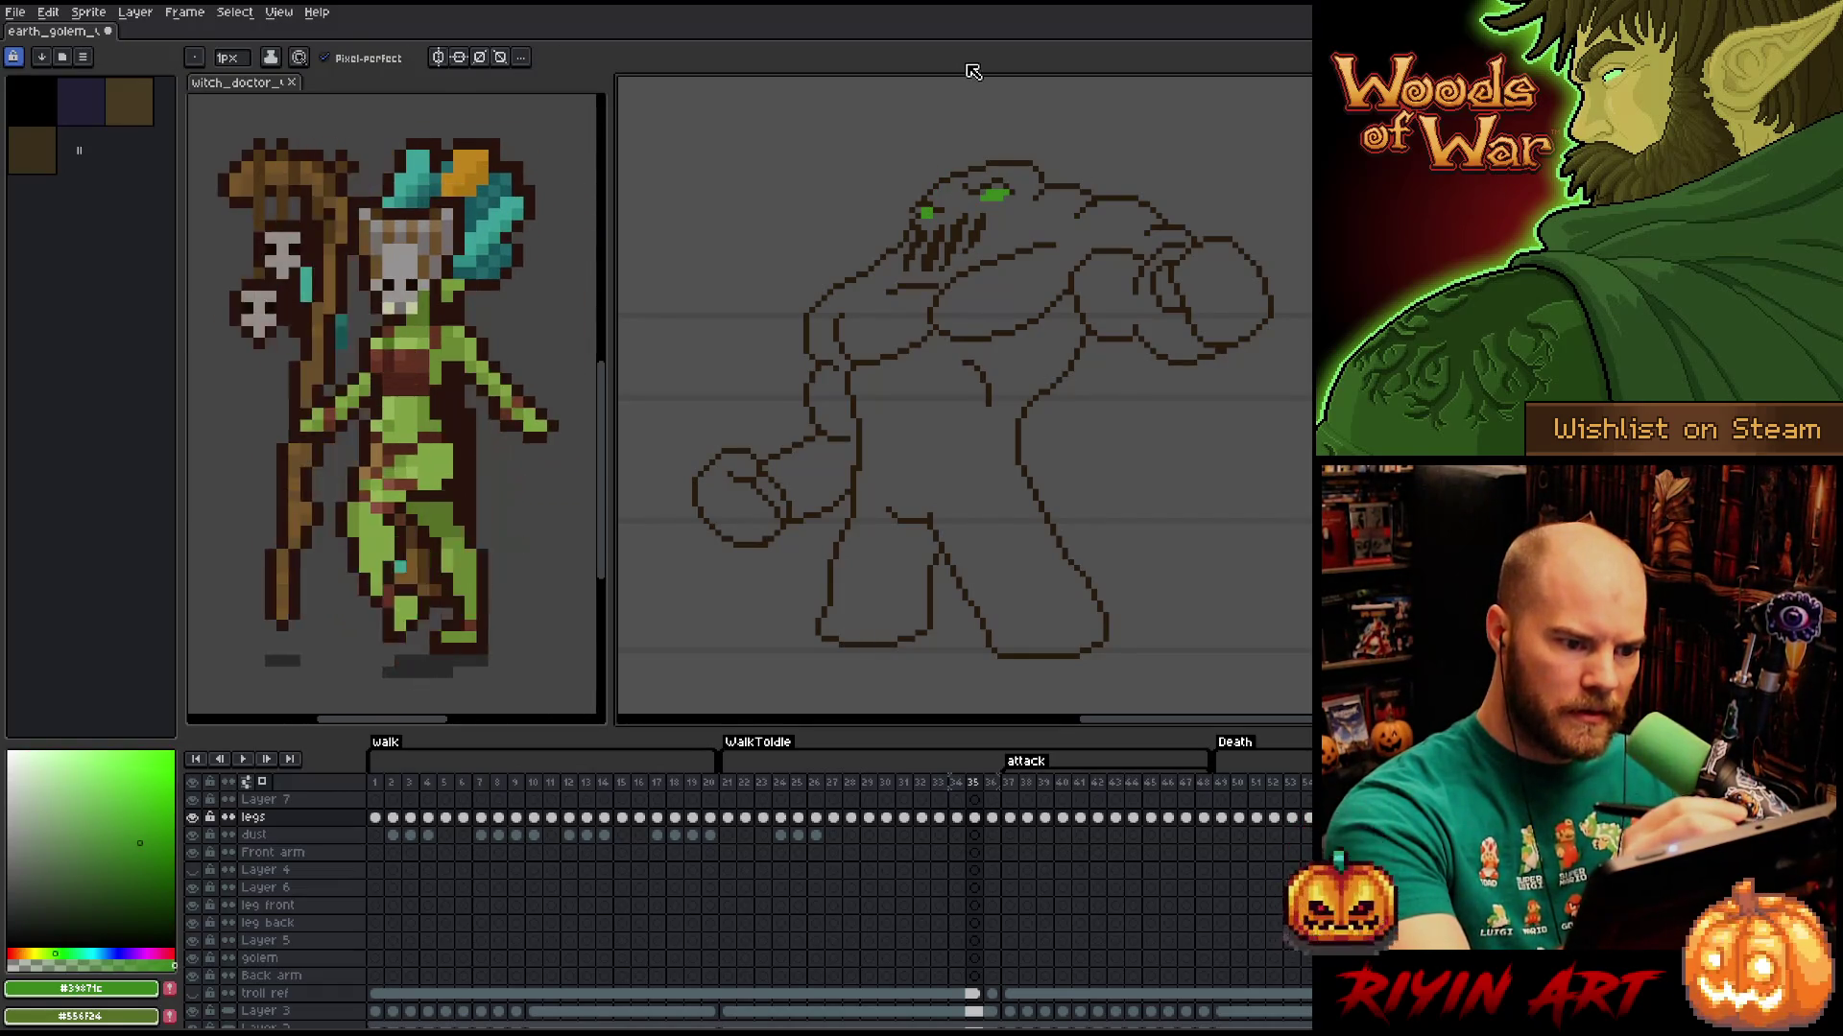
{"action": "key", "text": "b"}
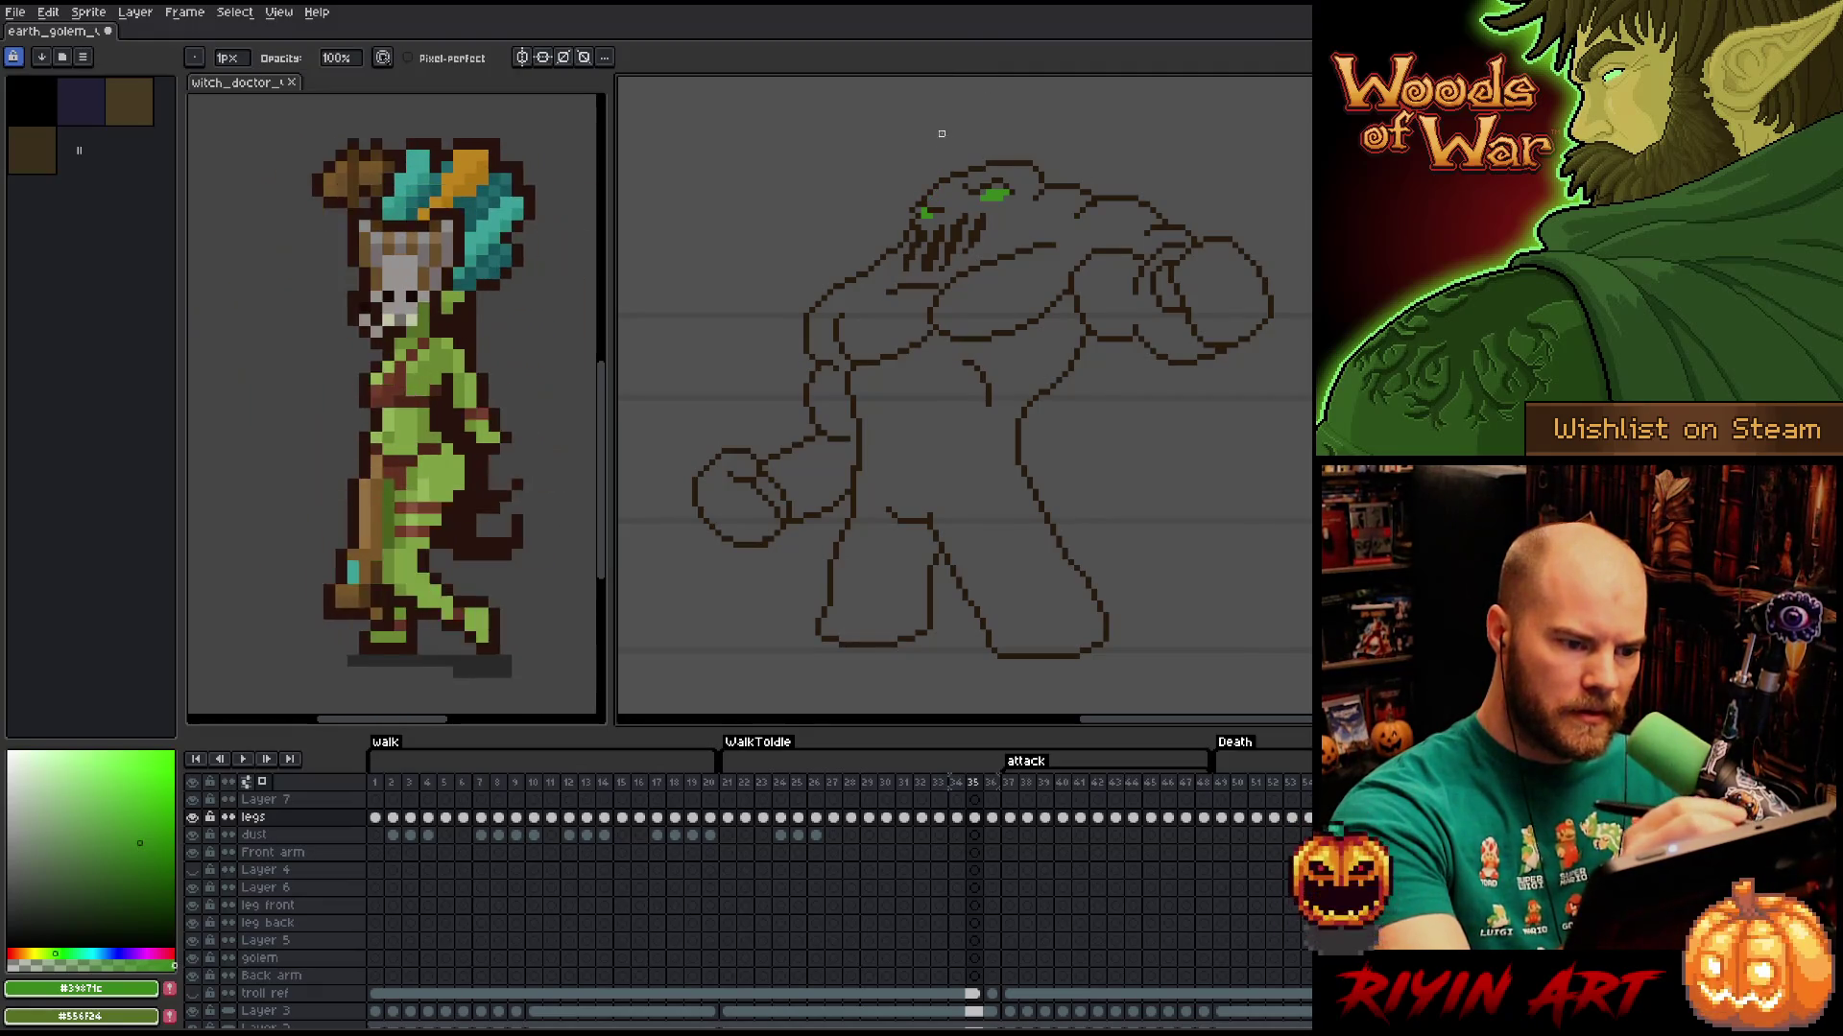
{"action": "left_click", "coordinate": [923, 220], "text": "alt"}
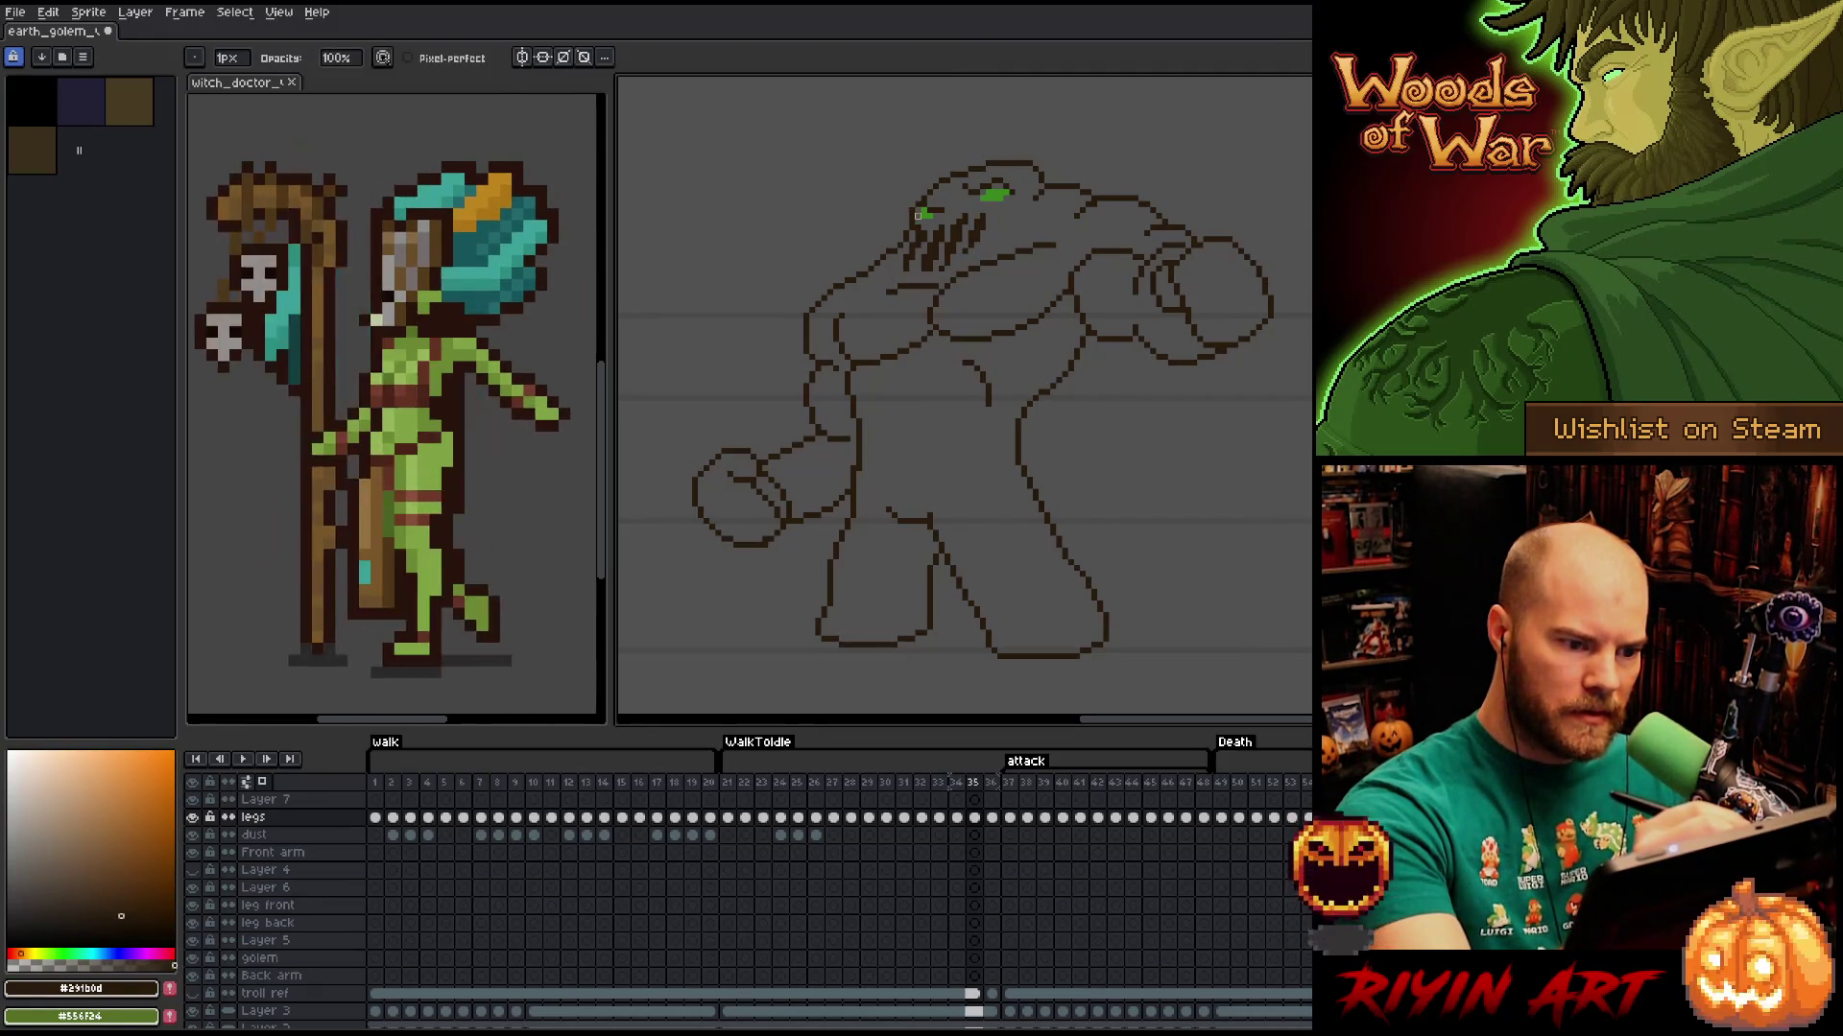
Touch up the dark brown outline on frame 36, then again on frame 35.
{"action": "key", "text": "Right"}
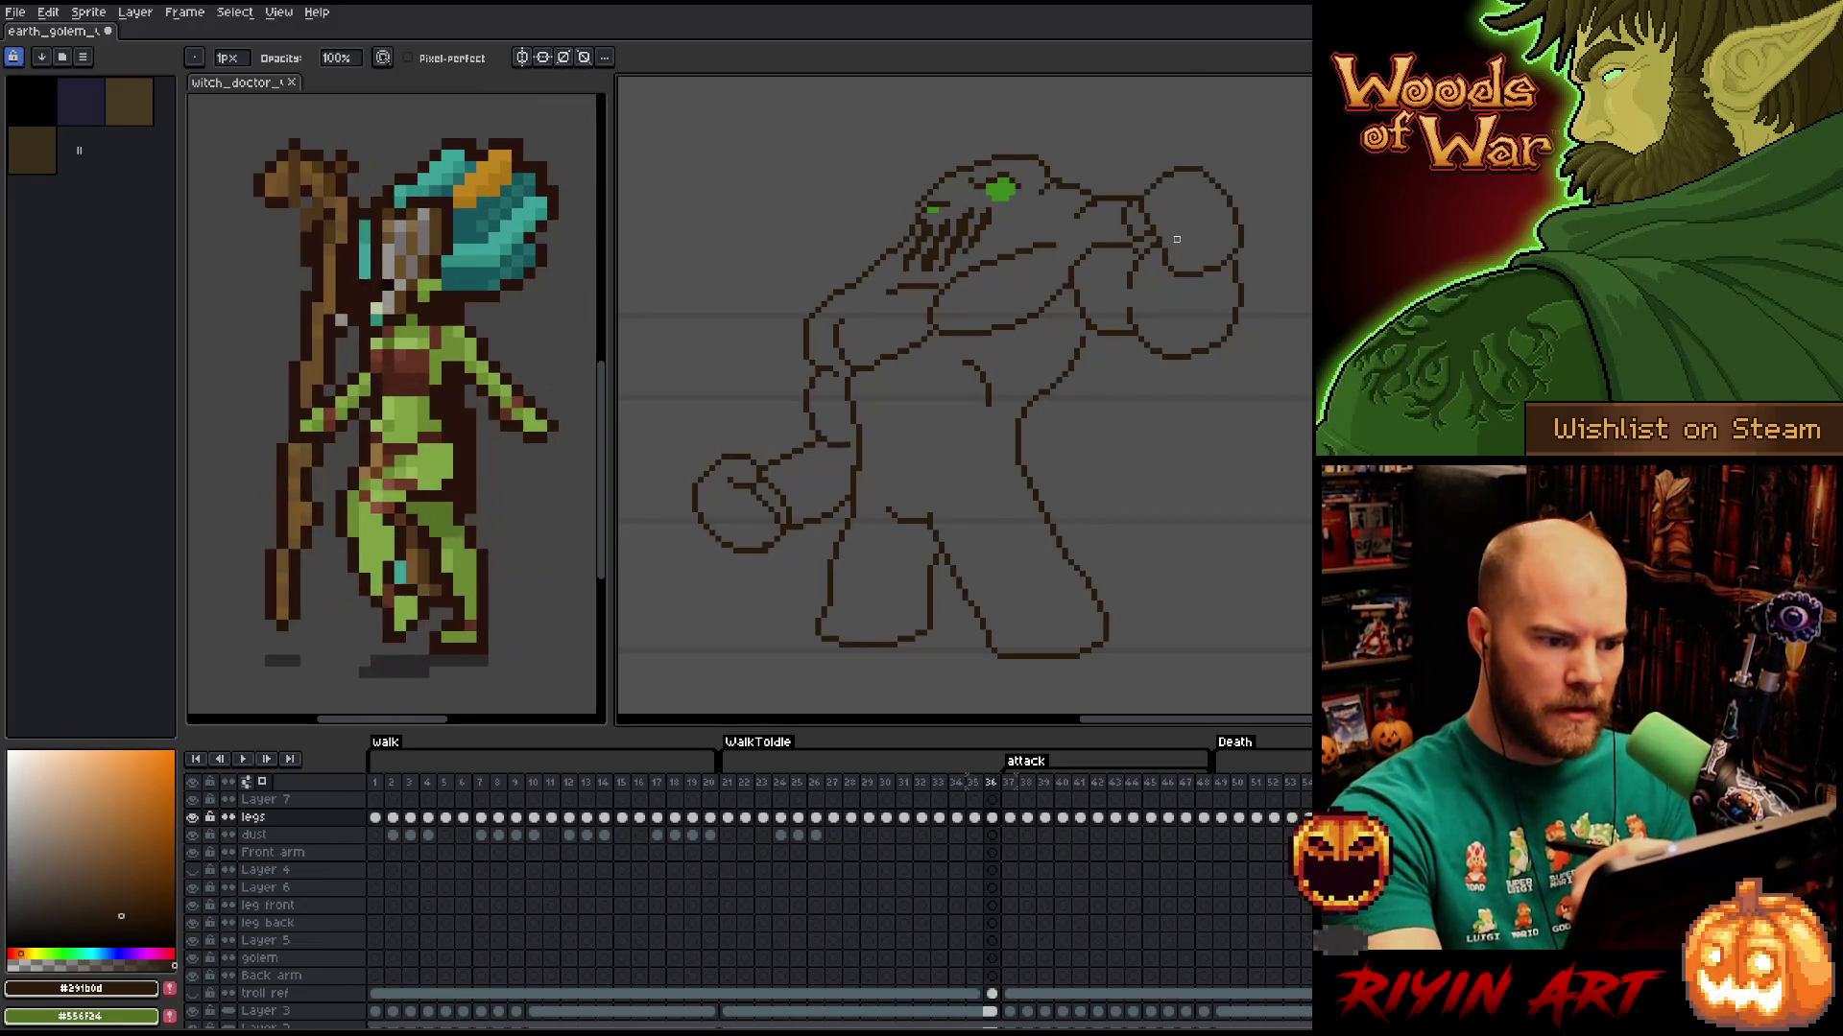
{"action": "key", "text": "b"}
{"action": "key", "text": "e"}
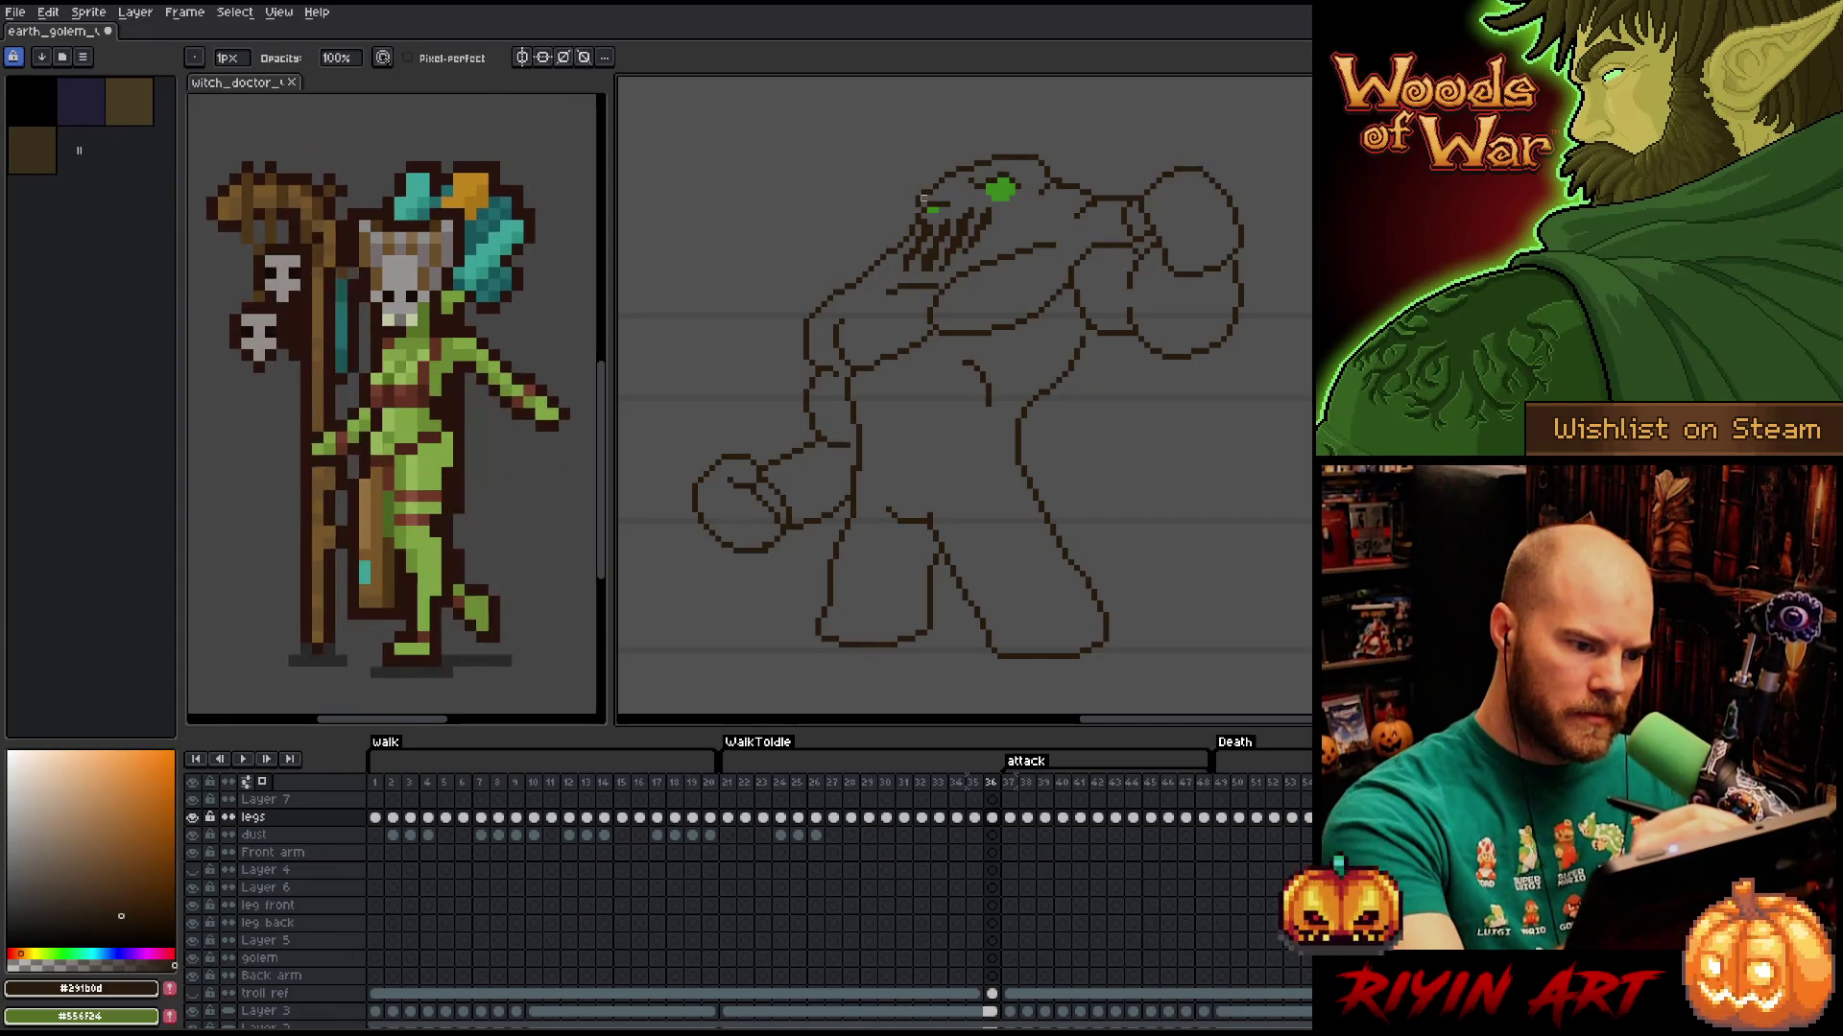
{"action": "key", "text": "Left"}
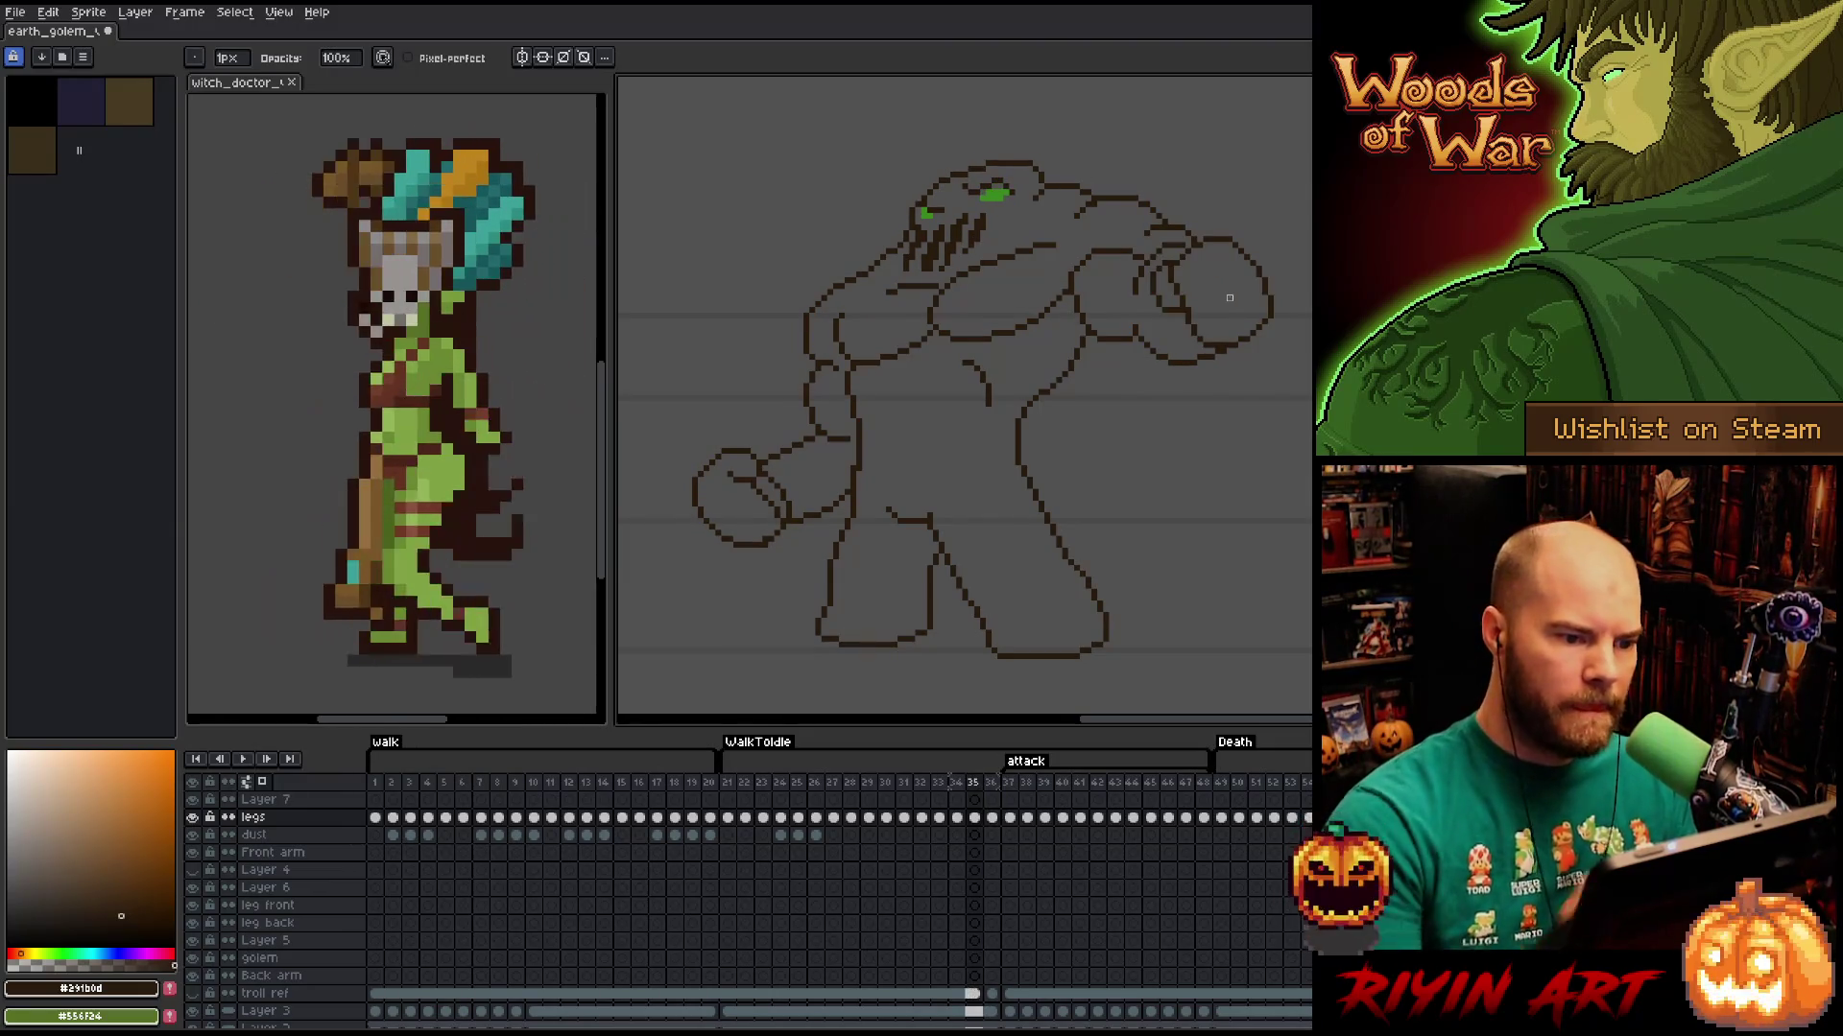
{"action": "key", "text": "b"}
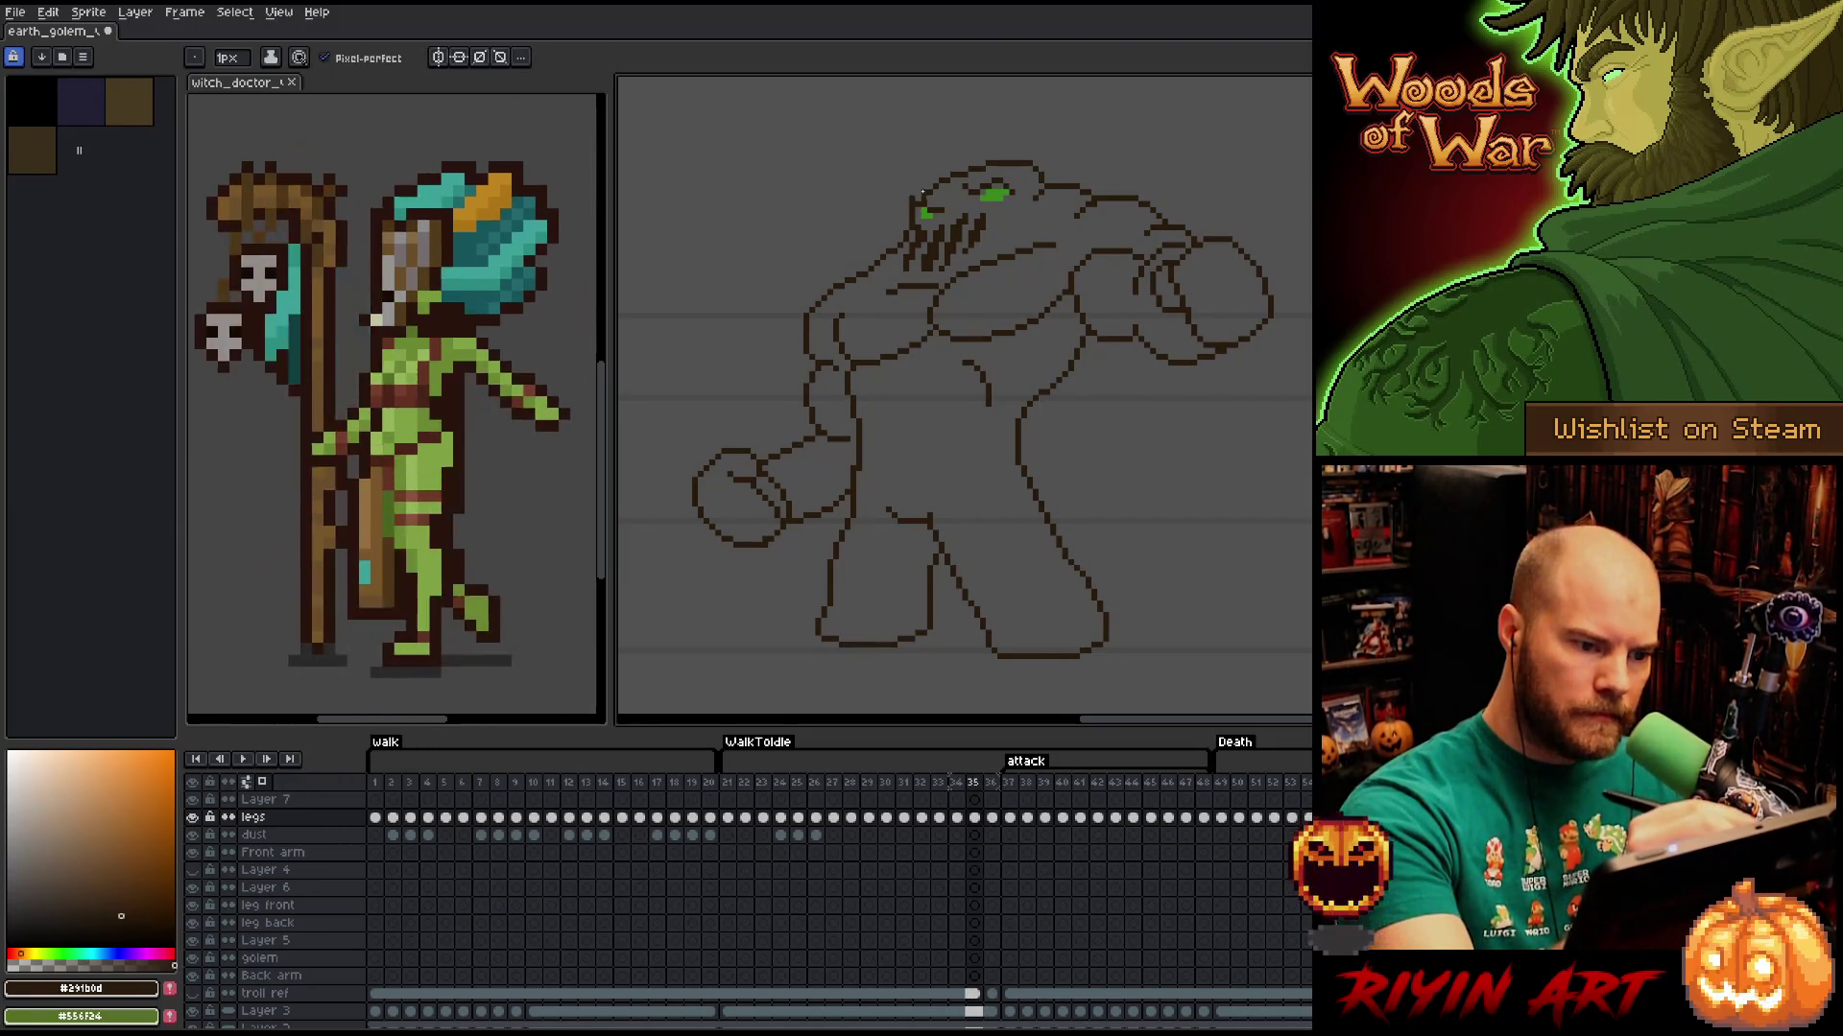
{"action": "key", "text": "e"}
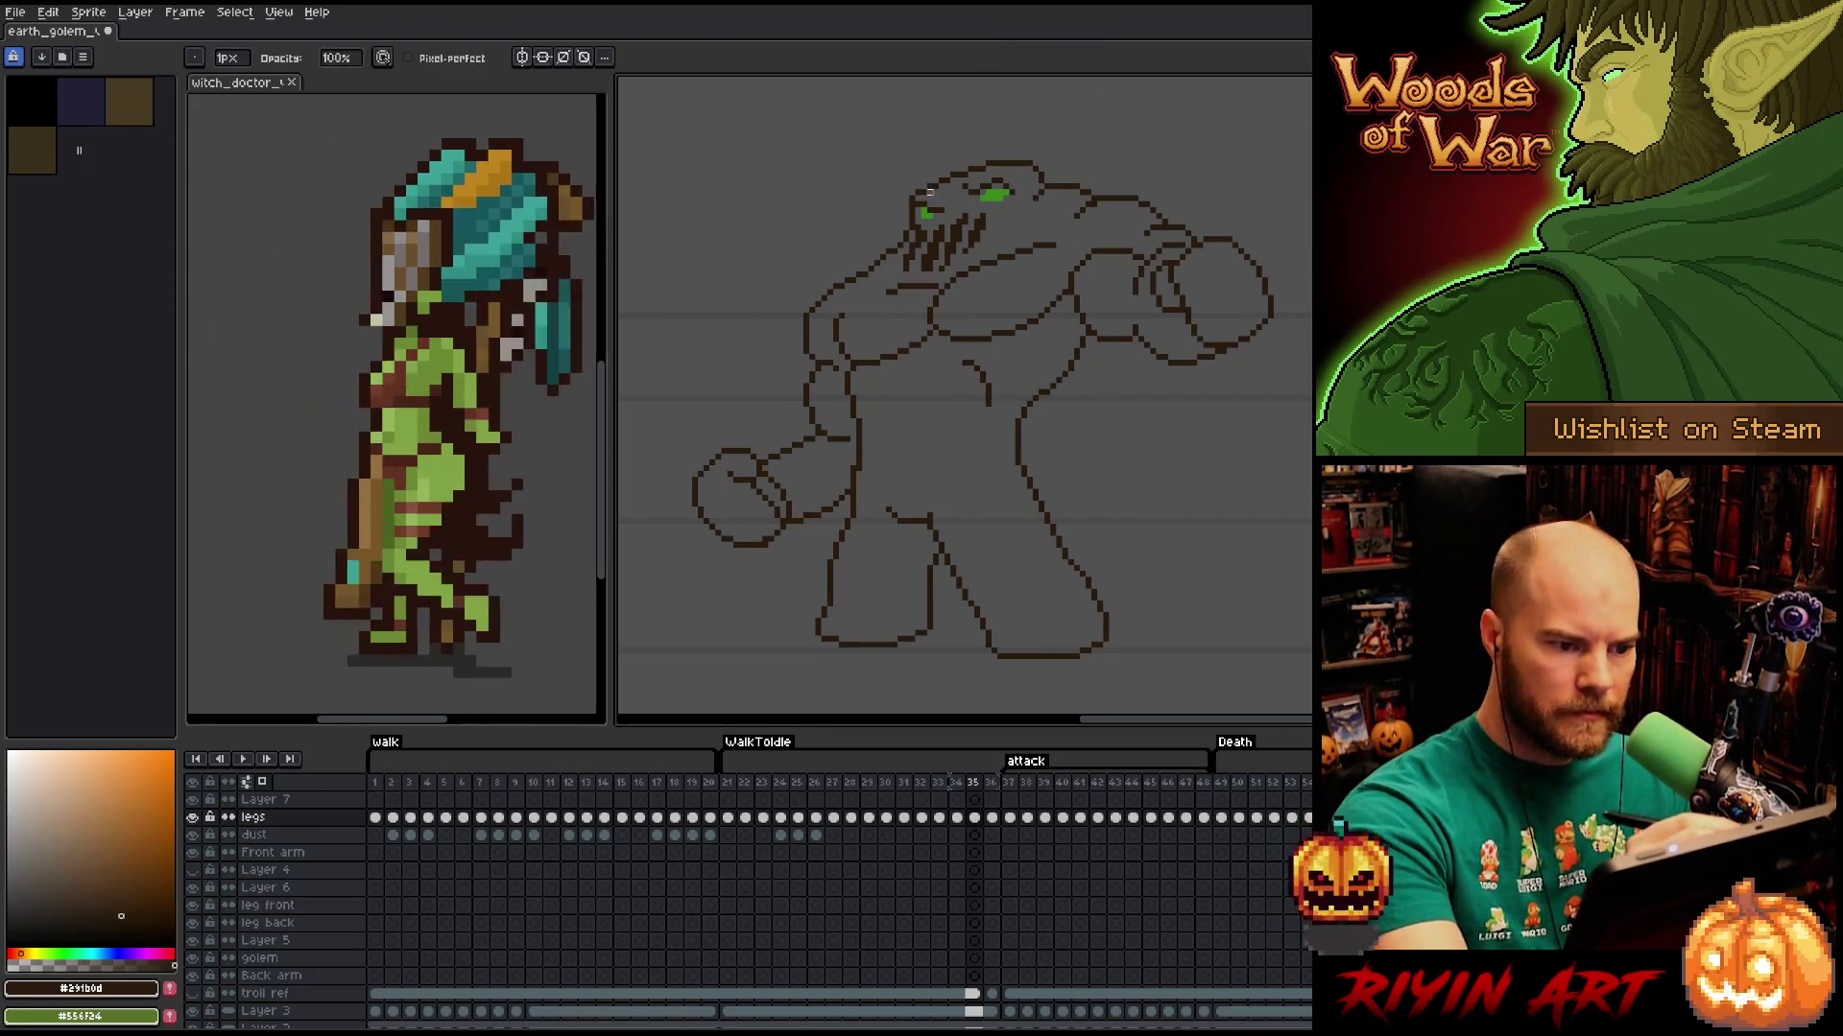
Save the sprite and flip between frames 35 and 36 to compare the golem poses.
{"action": "key", "text": "ctrl+s"}
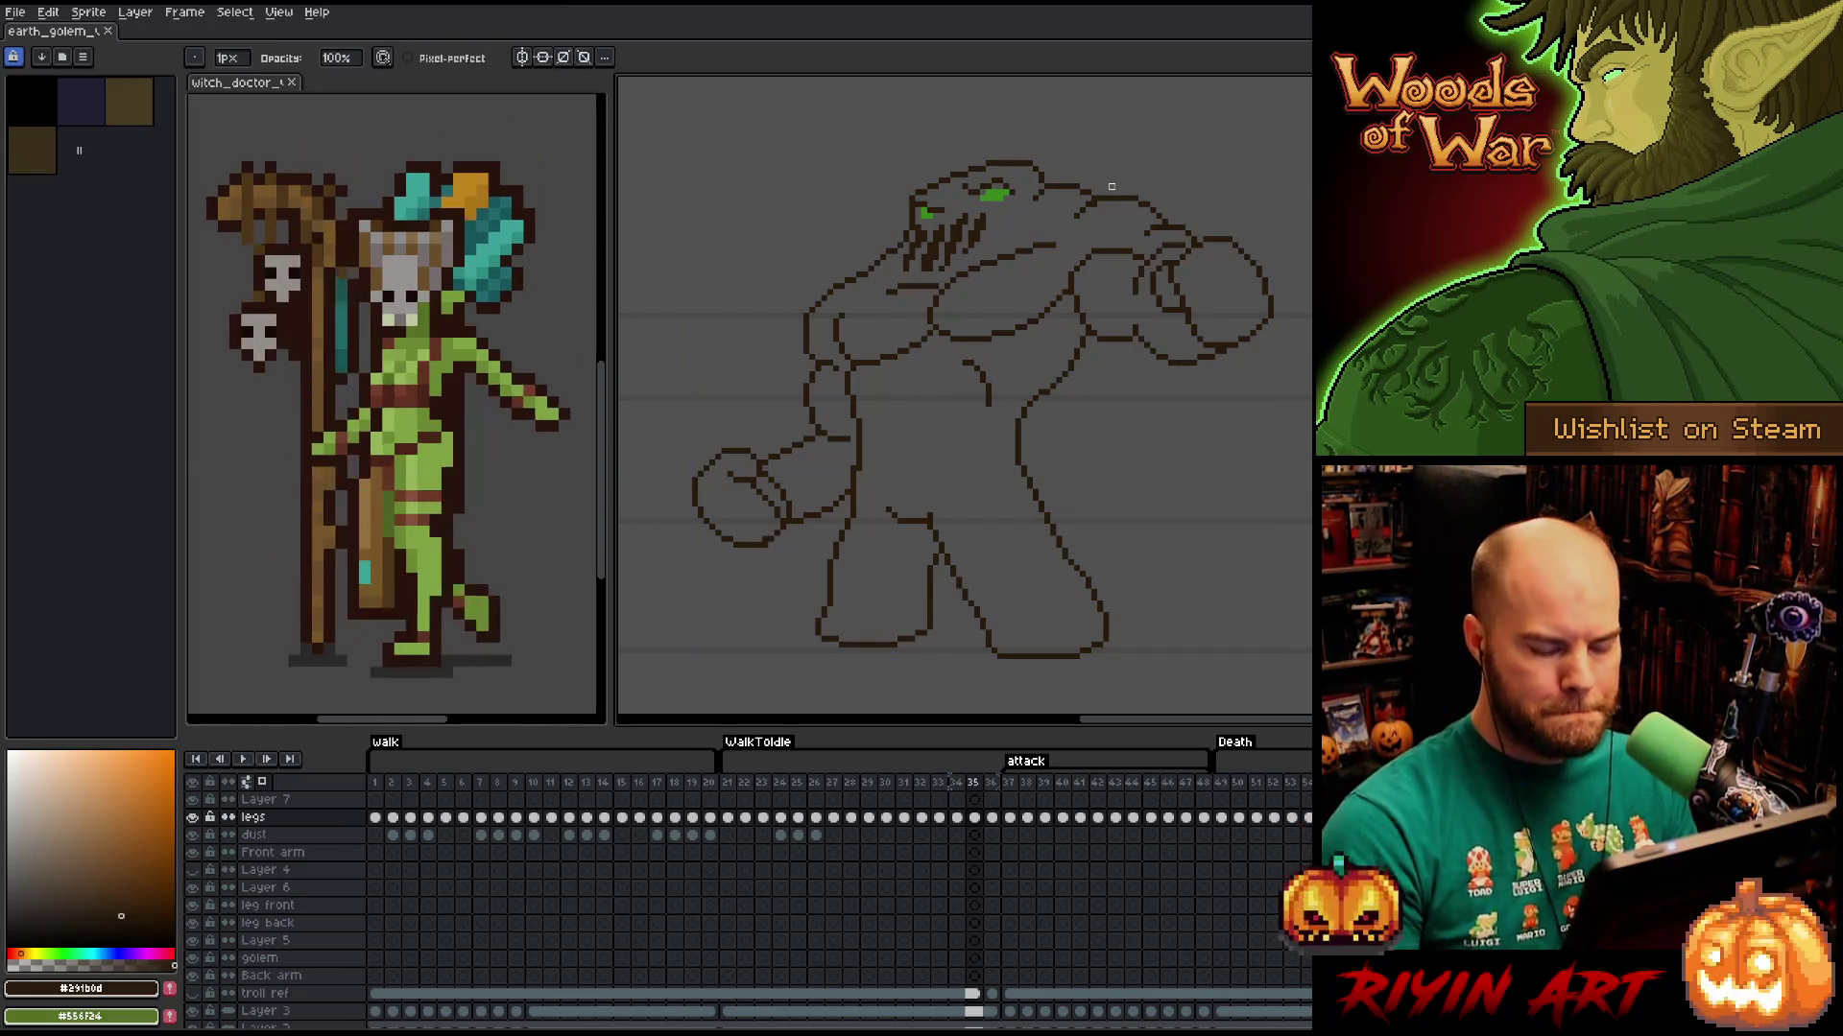
{"action": "key", "text": "Left"}
{"action": "key", "text": "Right"}
{"action": "key", "text": "Right"}
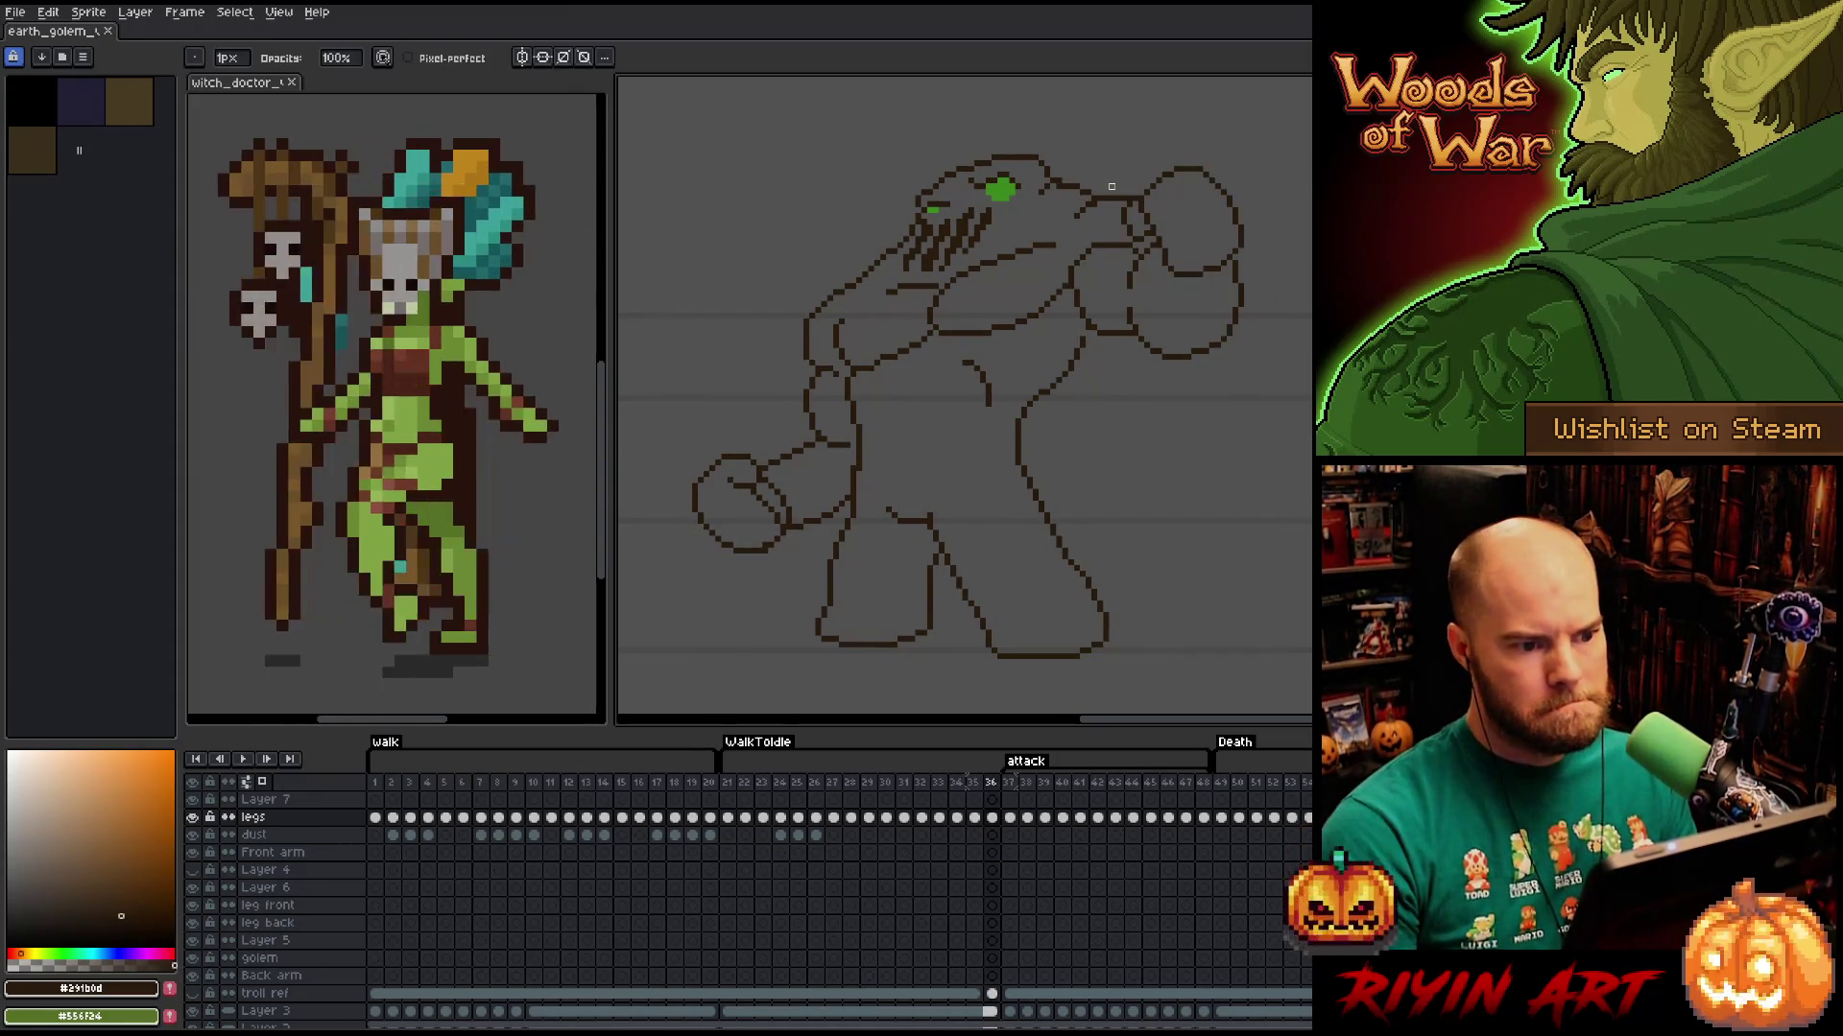
{"action": "key", "text": "Left"}
{"action": "key", "text": "m"}
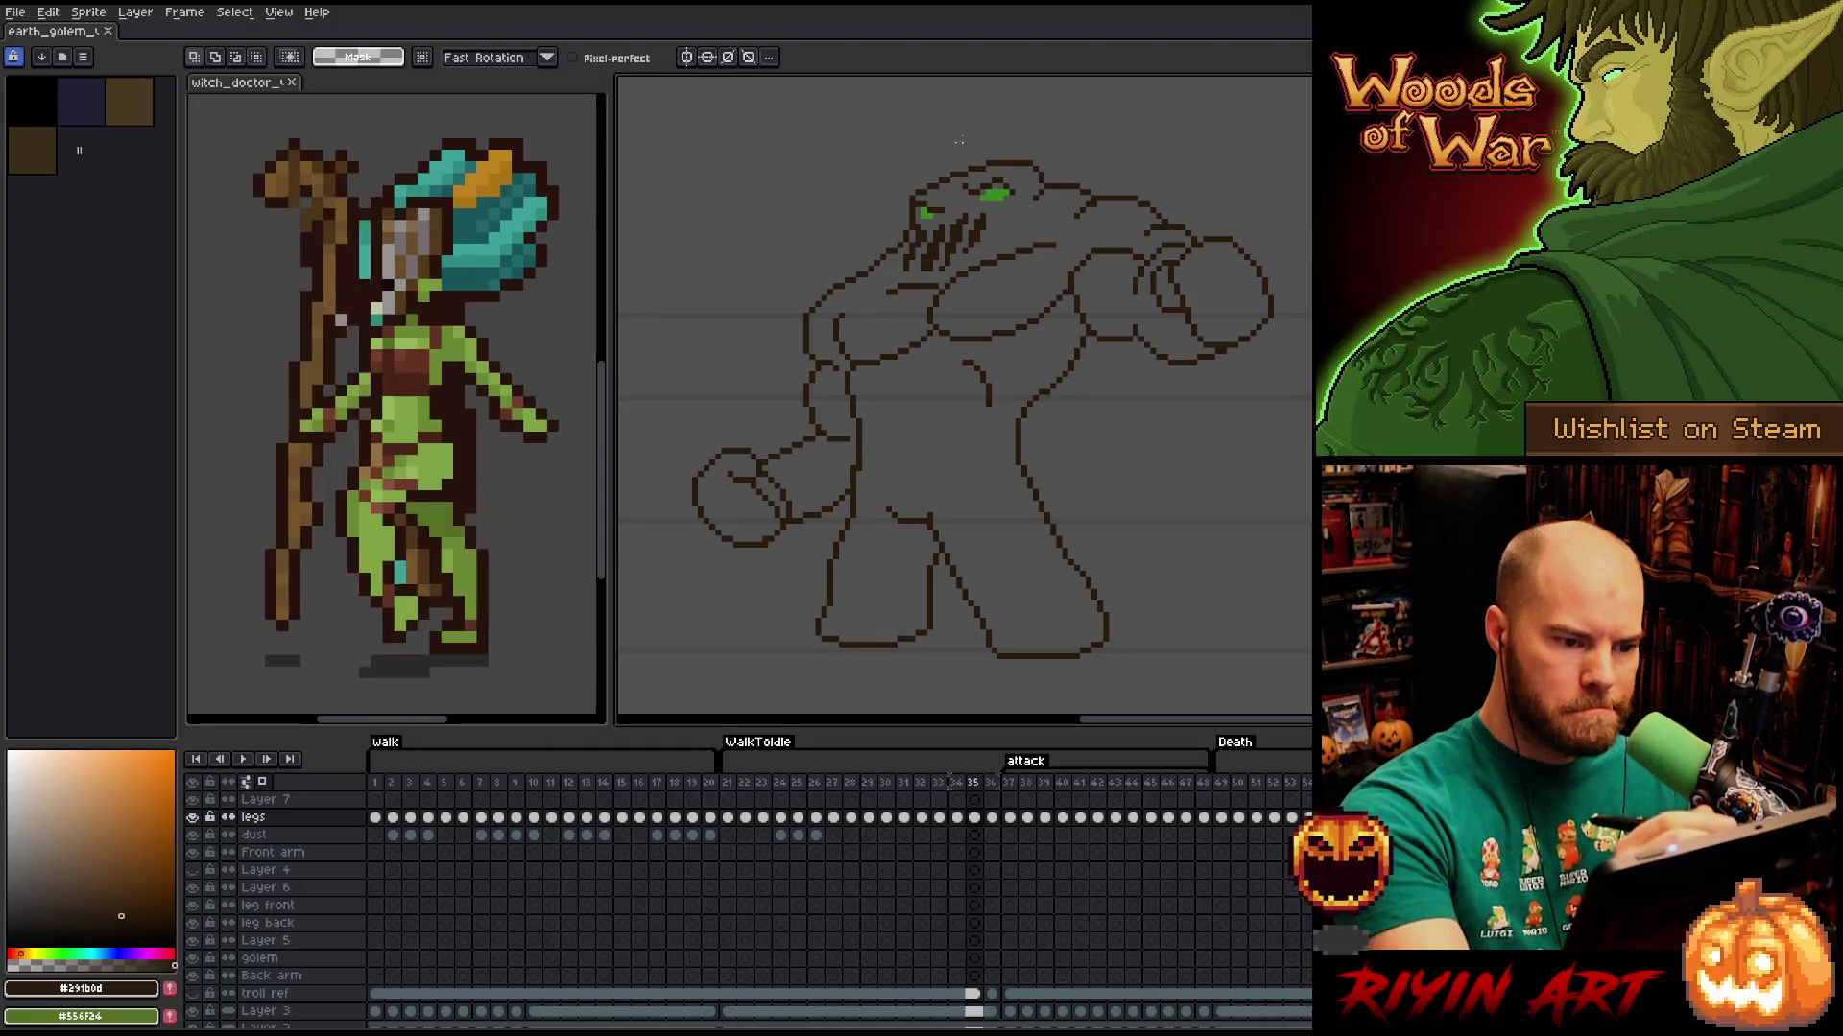
Redraw and trim outline pixels on frame 35 with the Pencil and Eraser.
{"action": "key", "text": "b"}
{"action": "key", "text": "e"}
{"action": "key", "text": "b"}
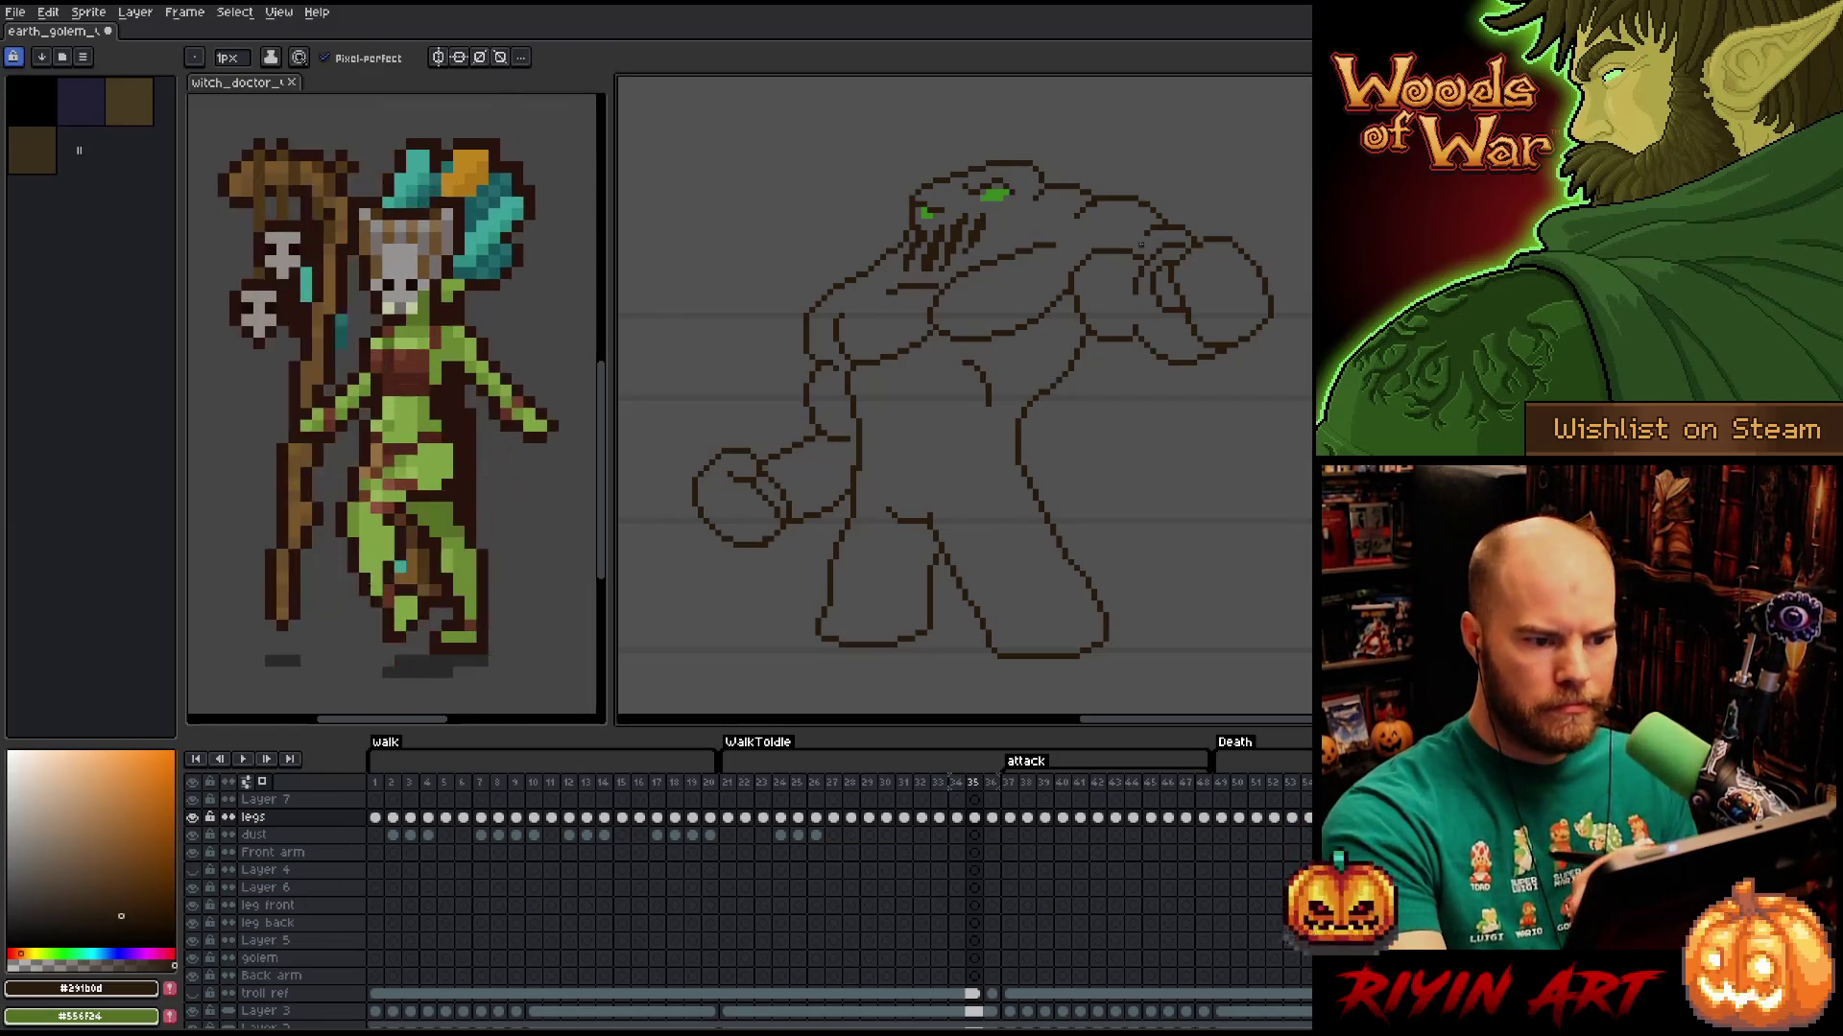
{"action": "key", "text": "e"}
{"action": "key", "text": "b"}
{"action": "key", "text": "e"}
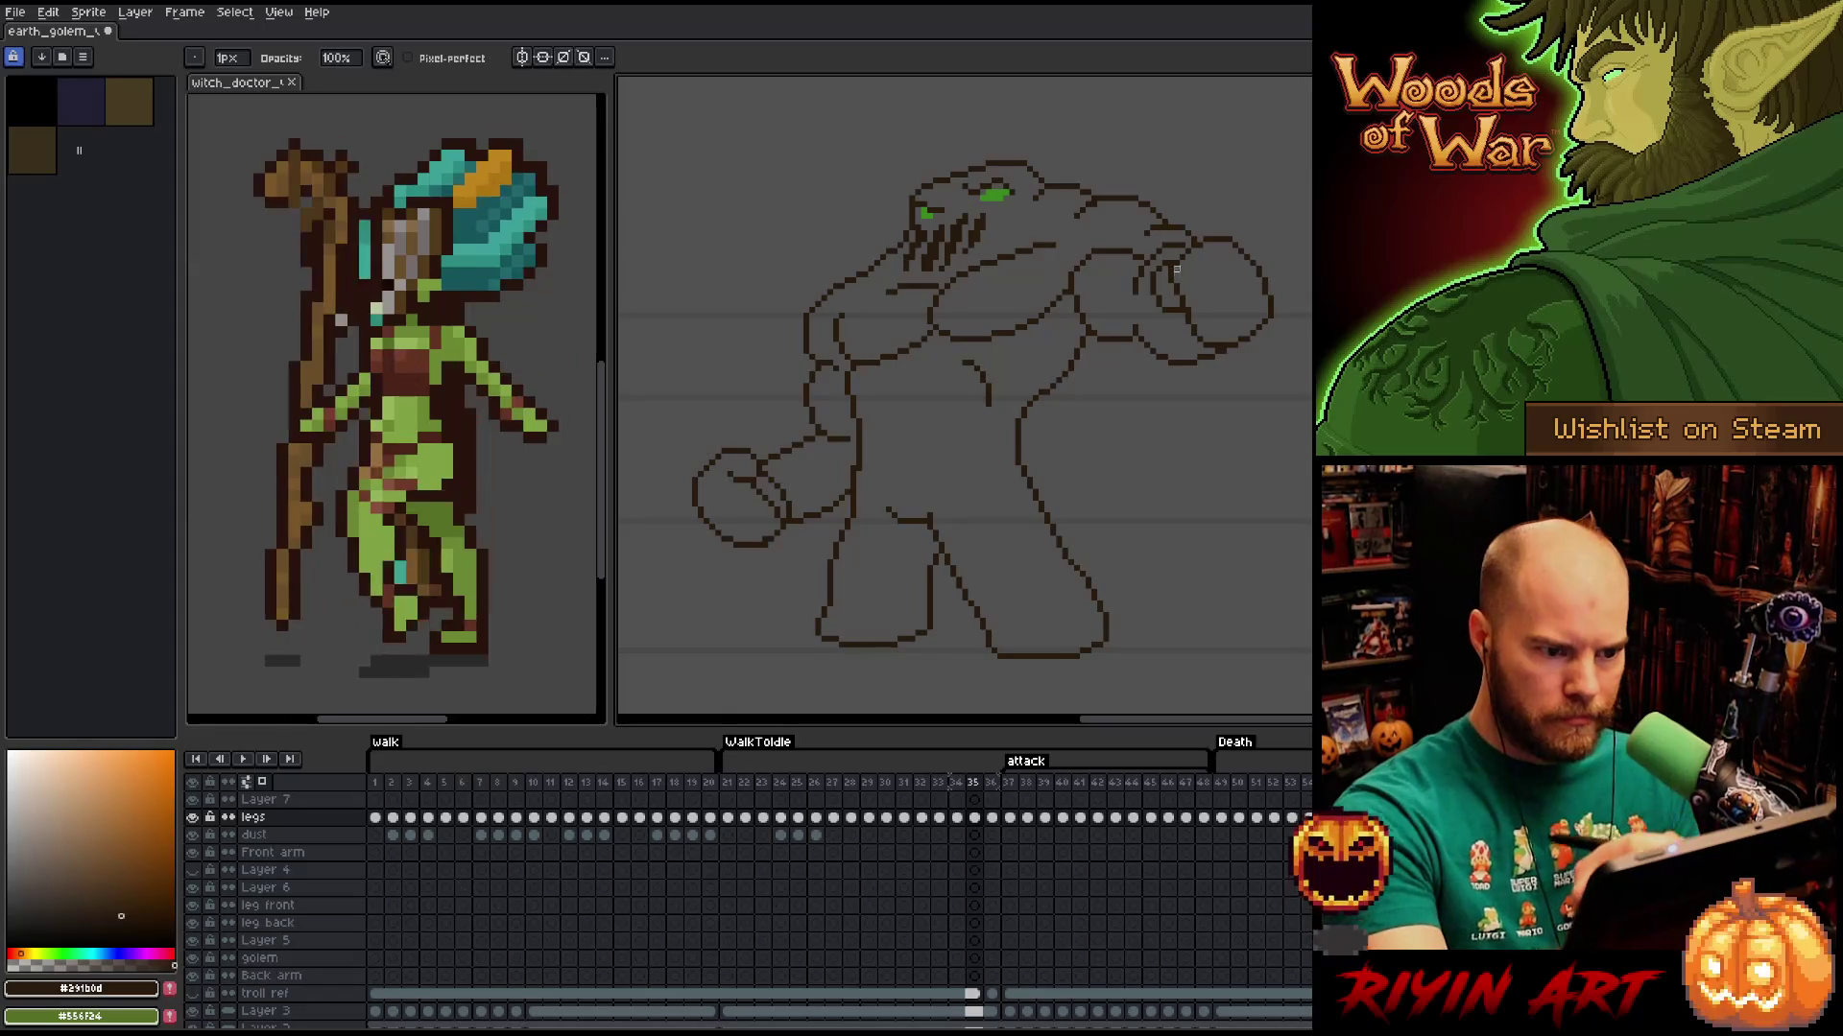
On frame 36, add a dark stroke to the head outline and erase stray pixels.
{"action": "key", "text": "b"}
{"action": "key", "text": "period"}
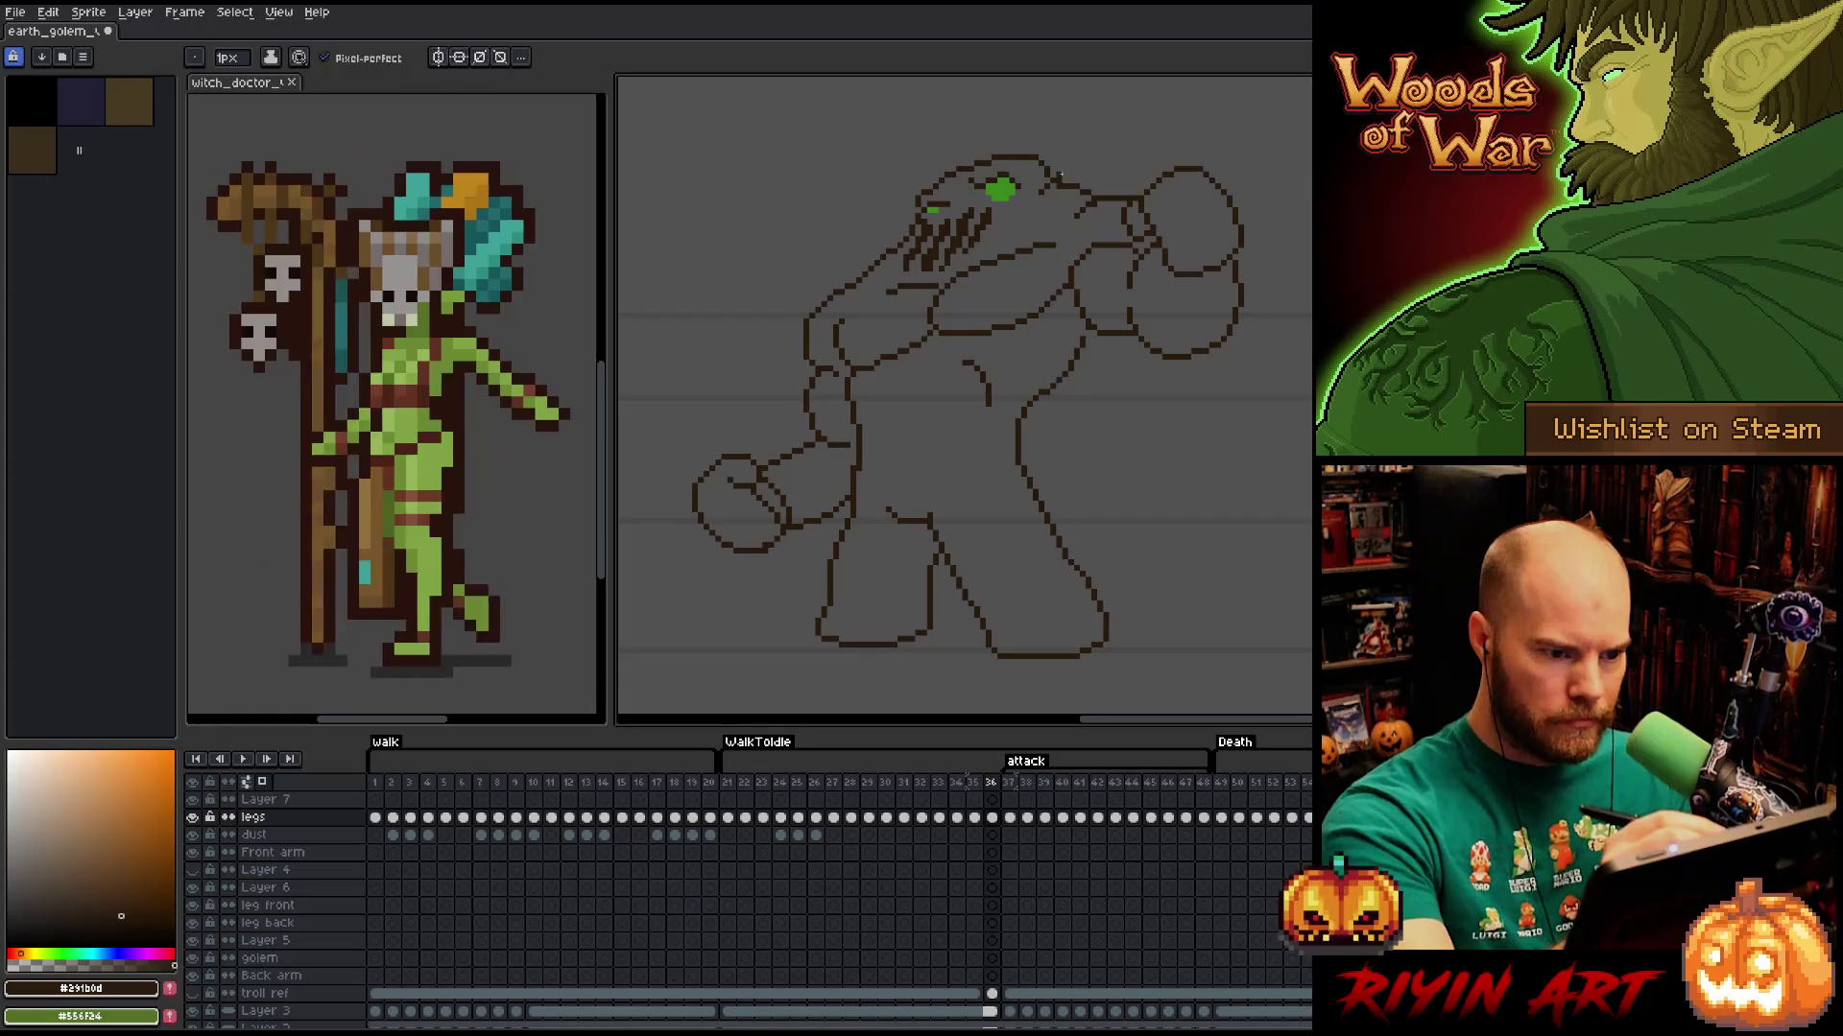
{"action": "key", "text": "e"}
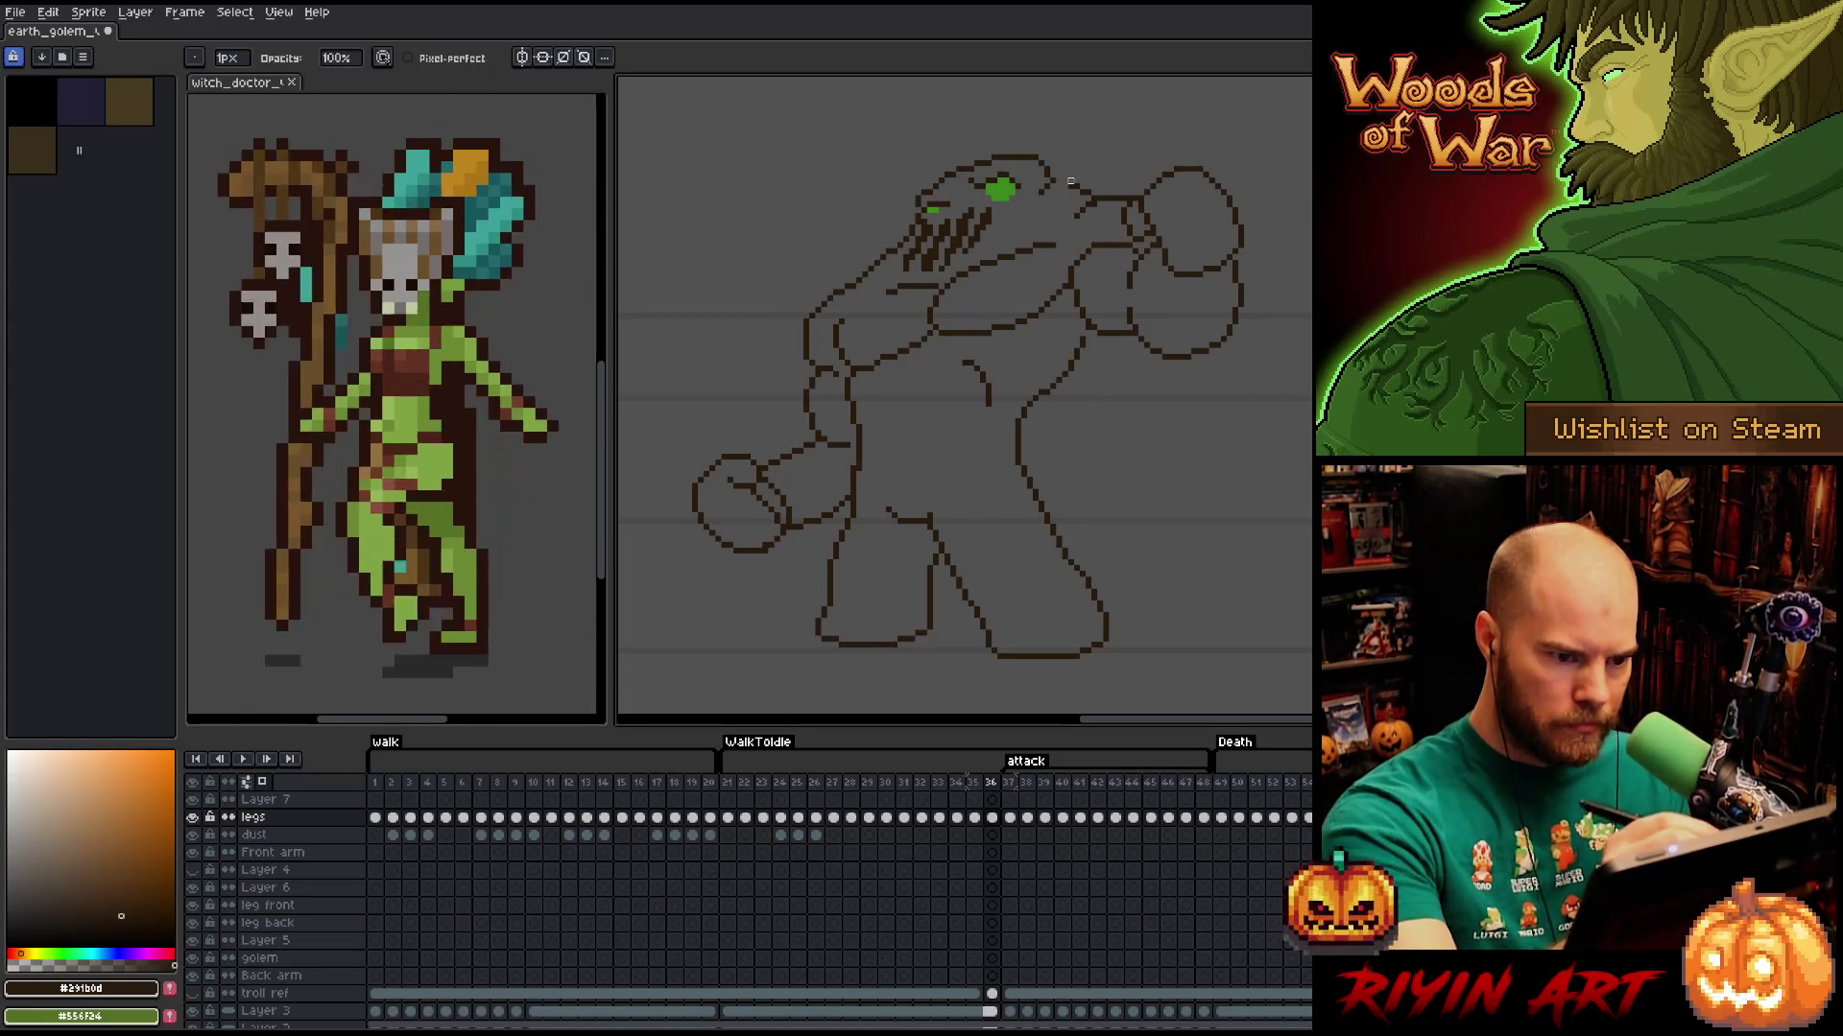
{"action": "key", "text": "b"}
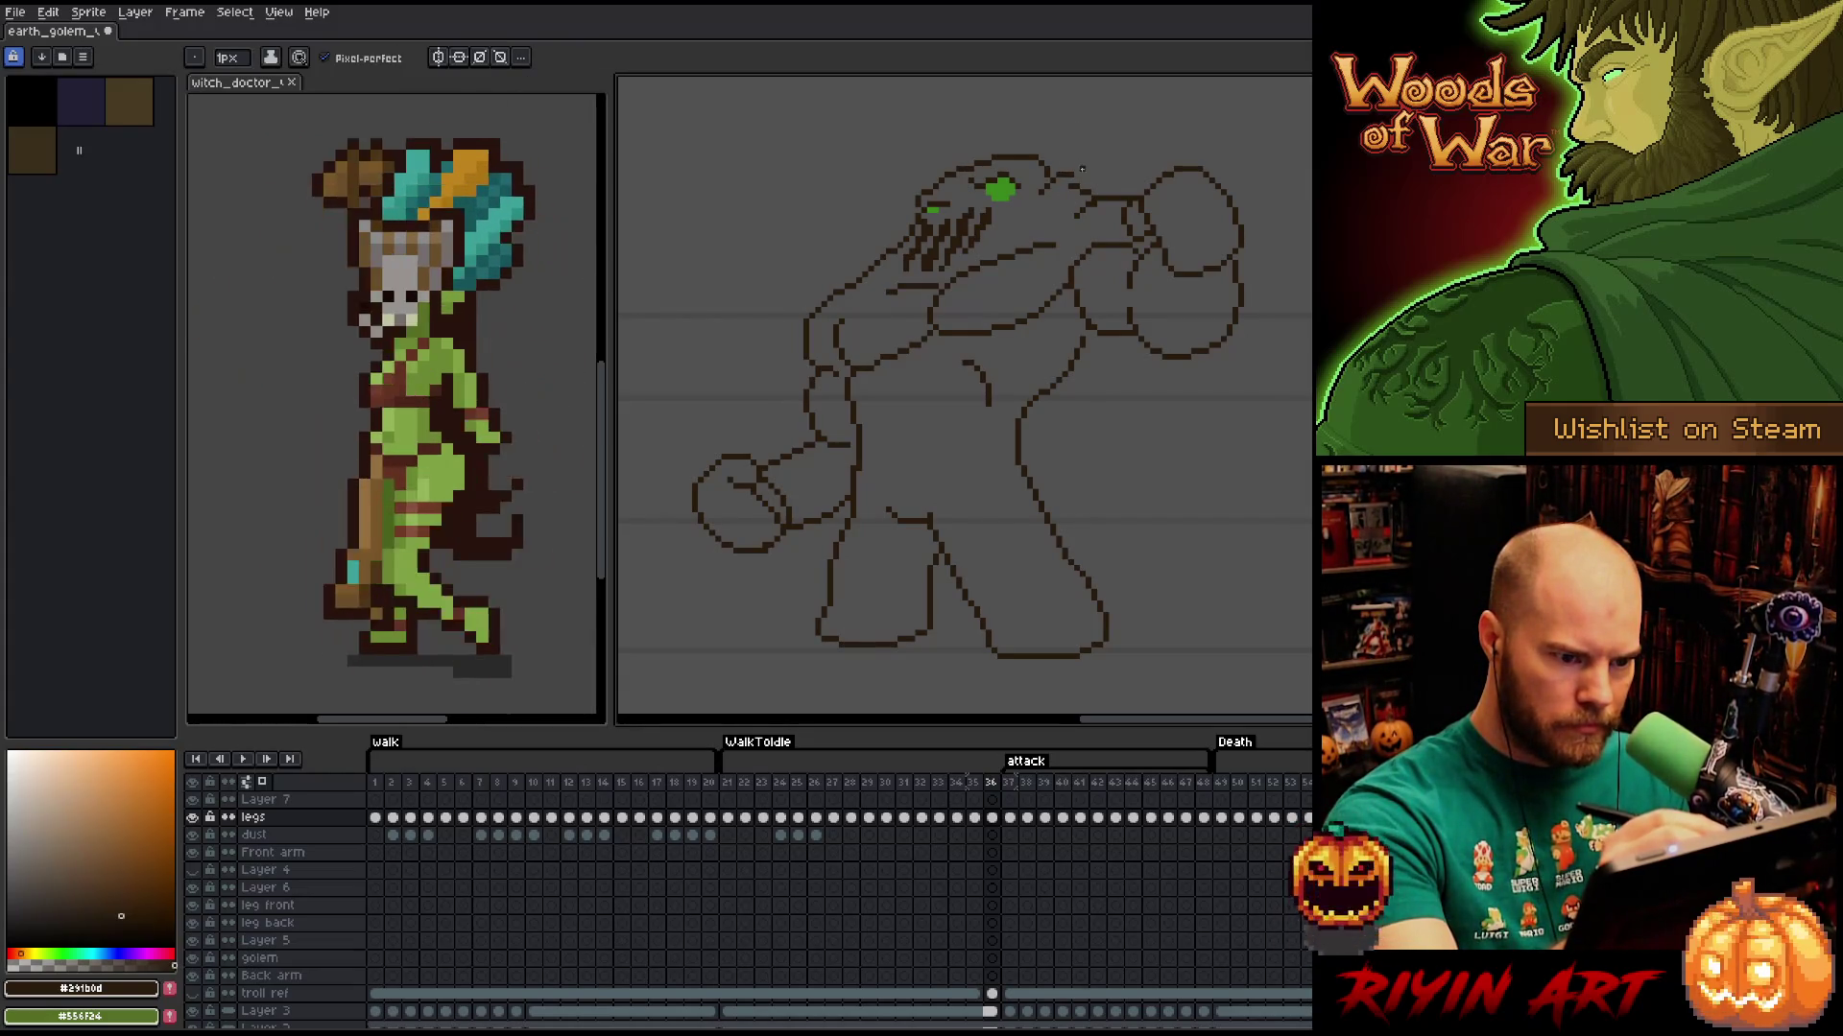
{"action": "mouse_move", "coordinate": [1077, 176]}
{"action": "left_mouse_down"}
{"action": "mouse_move", "coordinate": [1102, 187]}
{"action": "mouse_move", "coordinate": [1067, 186]}
{"action": "left_mouse_up"}
{"action": "key", "text": "e"}
{"action": "key", "text": "b"}
{"action": "key", "text": "e"}
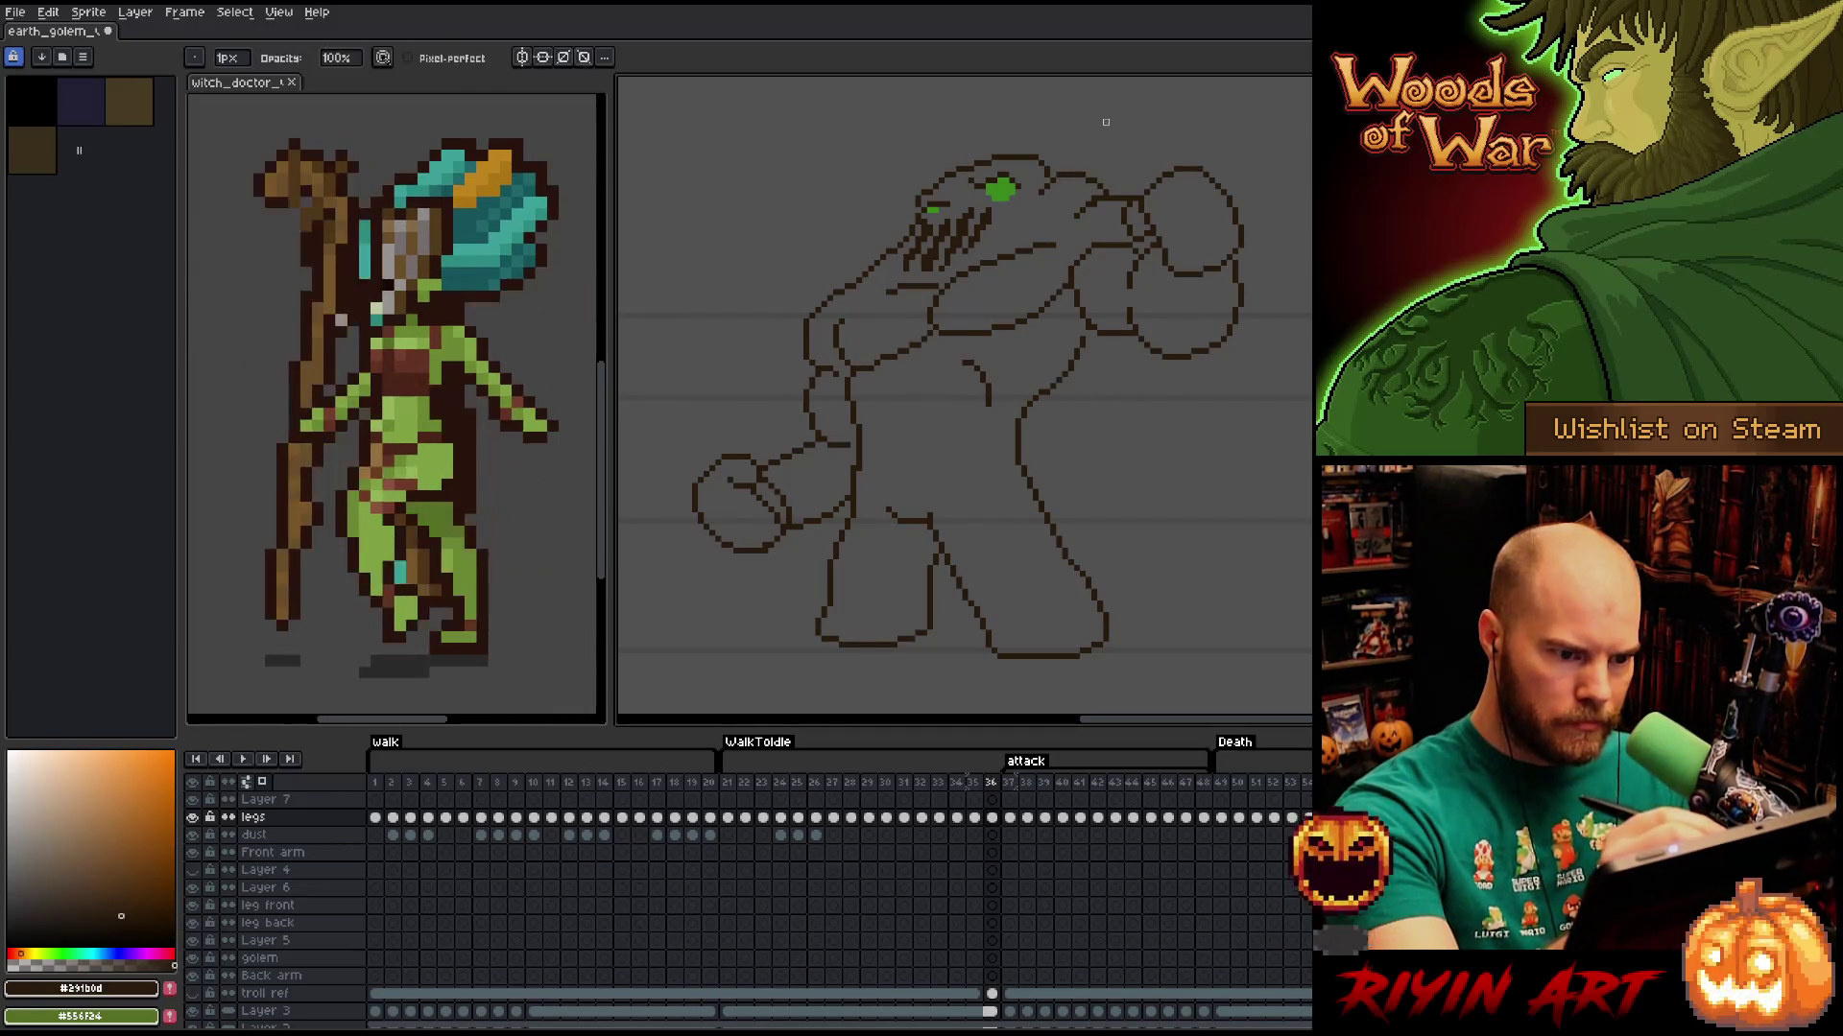
Select the area around the golem's head on frame 36, deselect, and touch up its outline.
{"action": "key", "text": "m"}
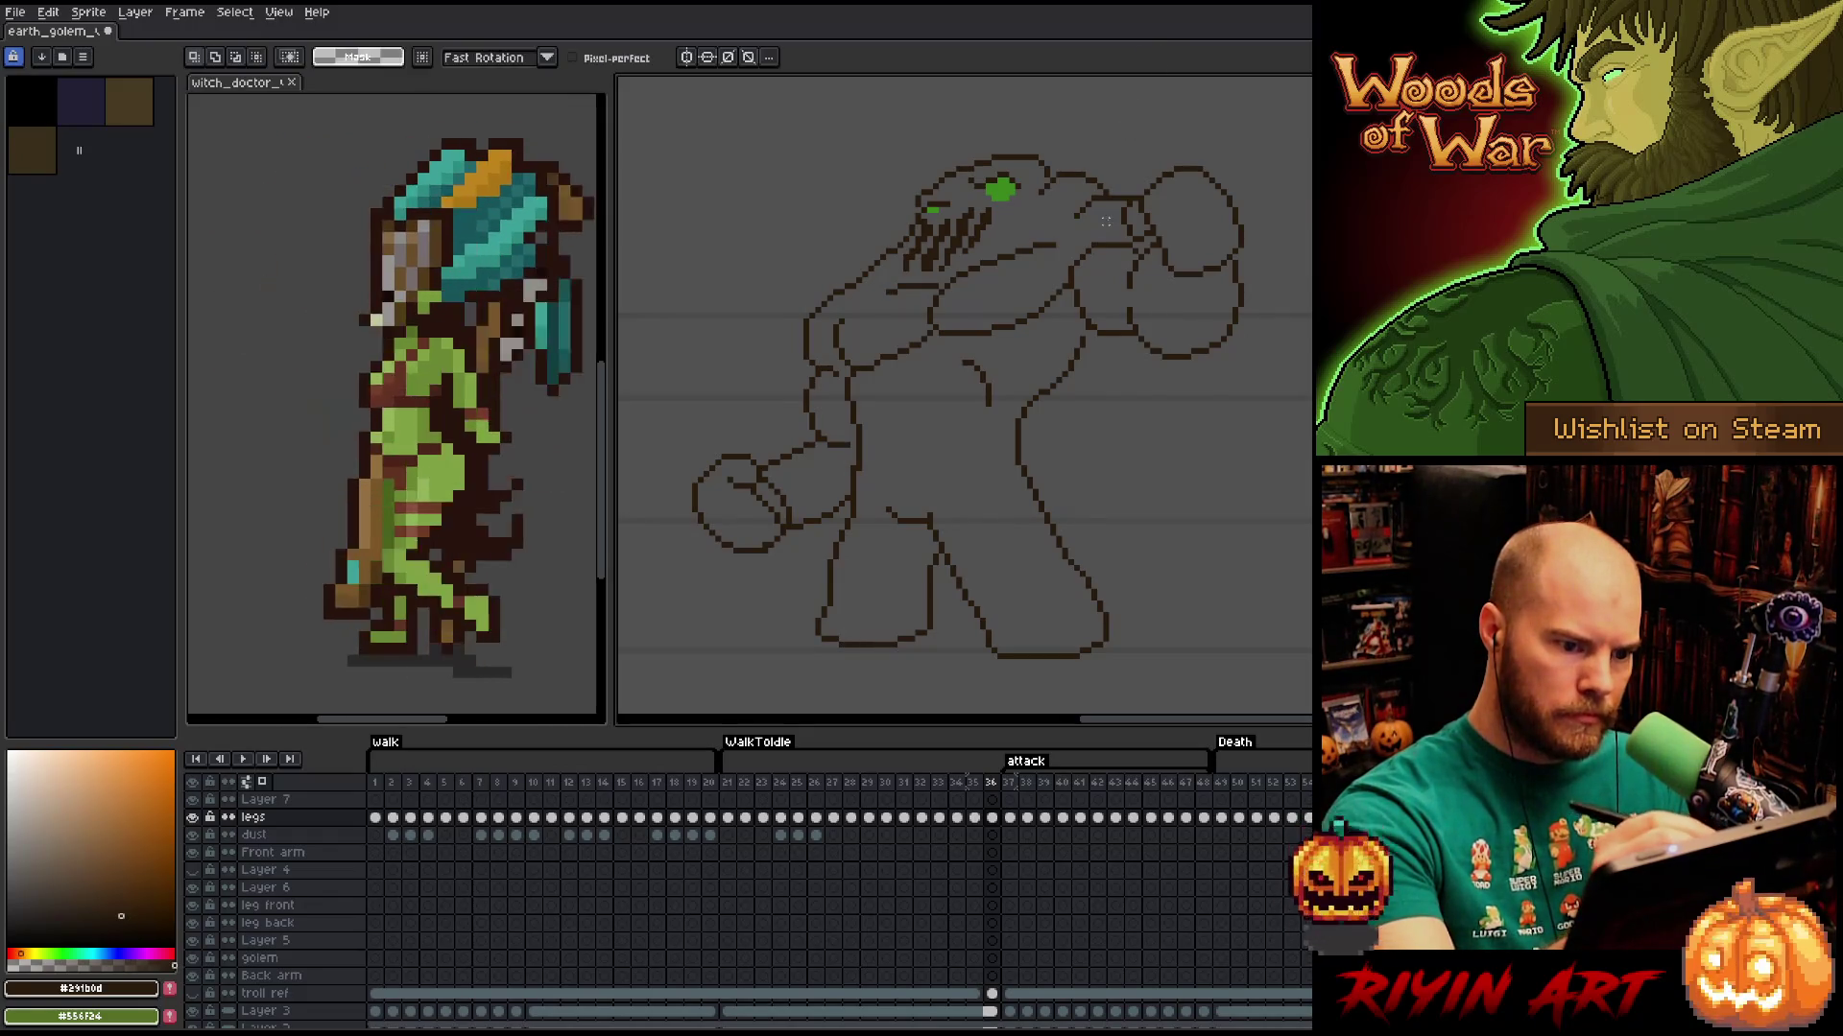
{"action": "left_click_drag", "start_coordinate": [1058, 179], "coordinate": [1119, 234]}
{"action": "left_click", "coordinate": [1094, 213]}
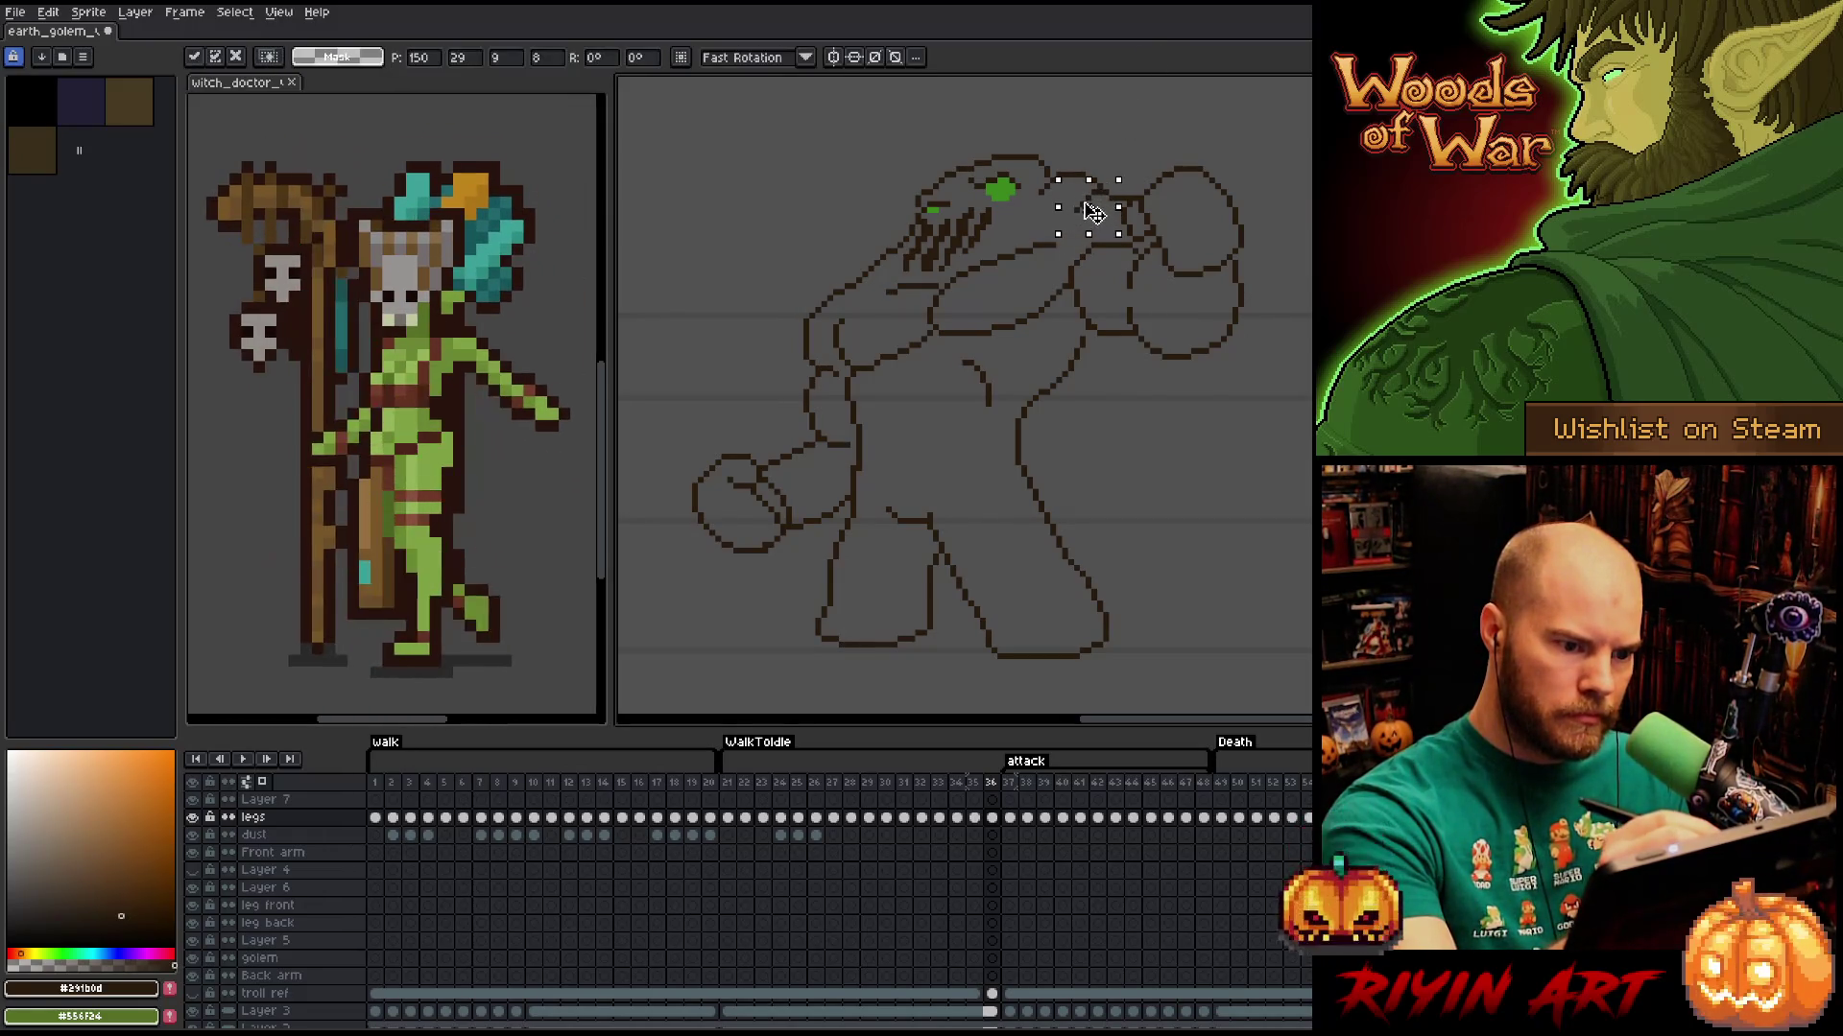
{"action": "key", "text": "ctrl+d"}
{"action": "key", "text": "b"}
{"action": "key", "text": "b"}
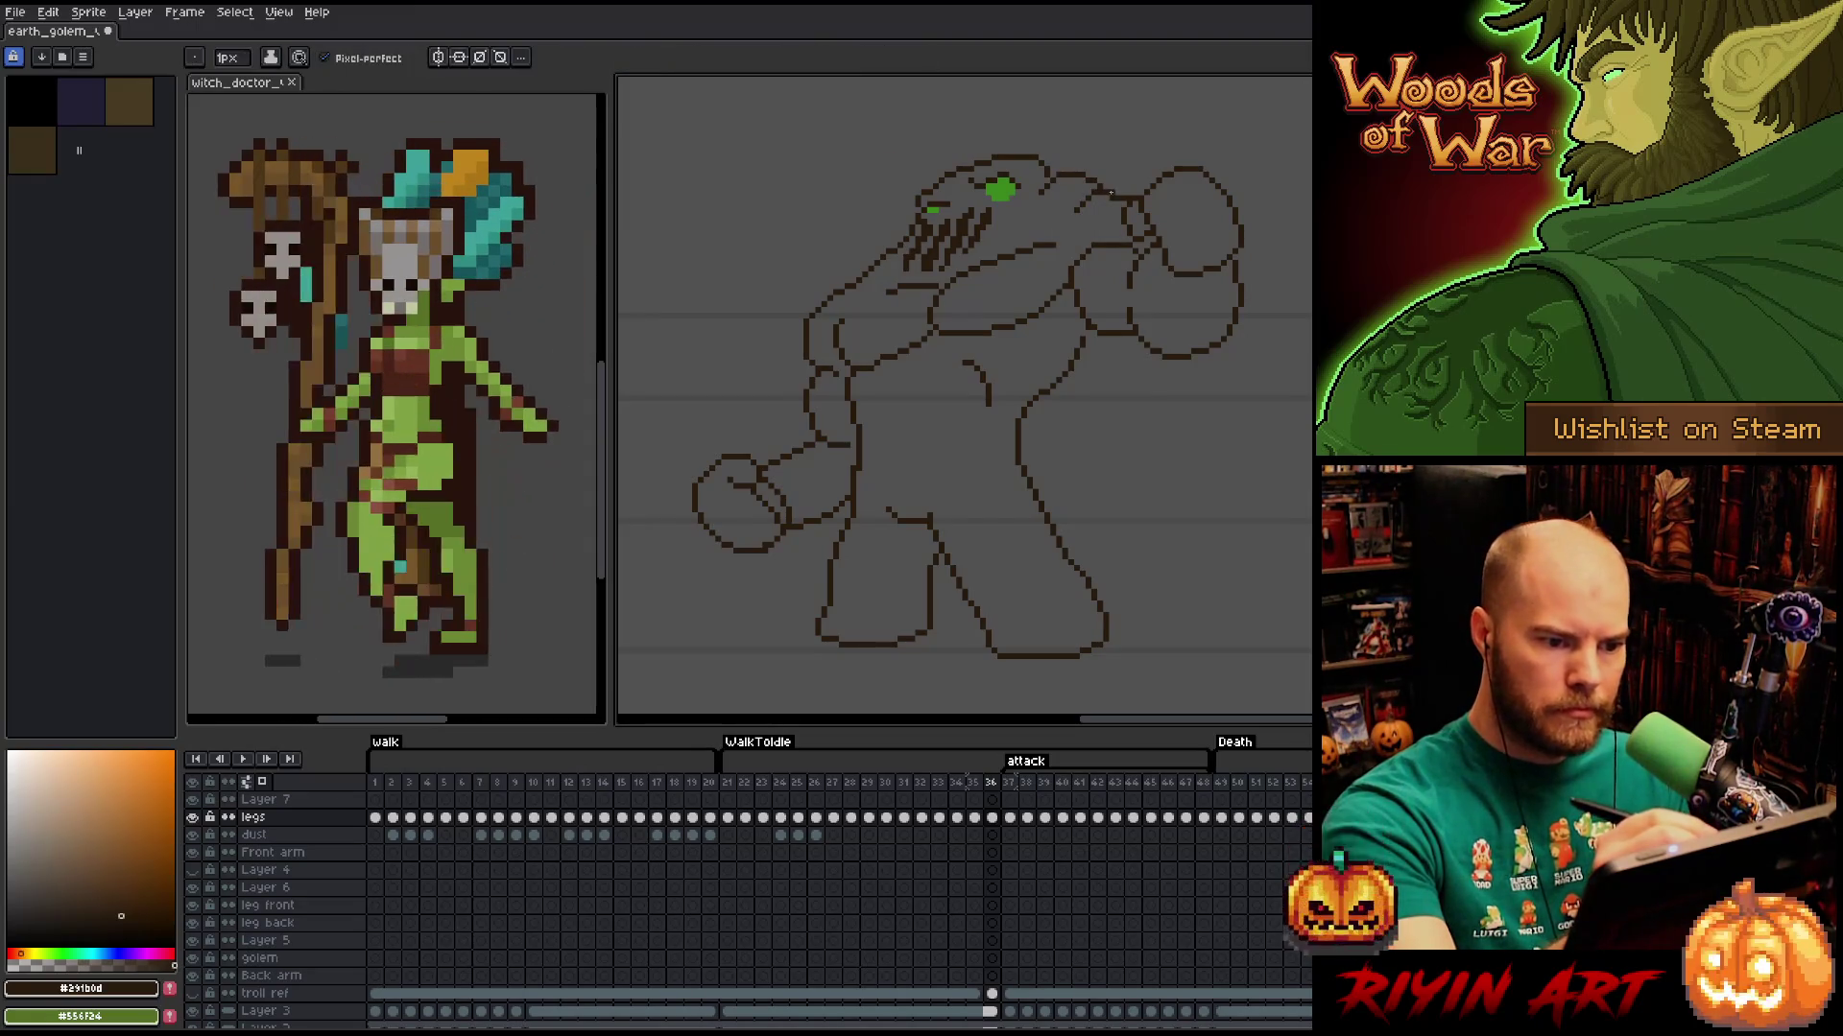
{"action": "key", "text": "e"}
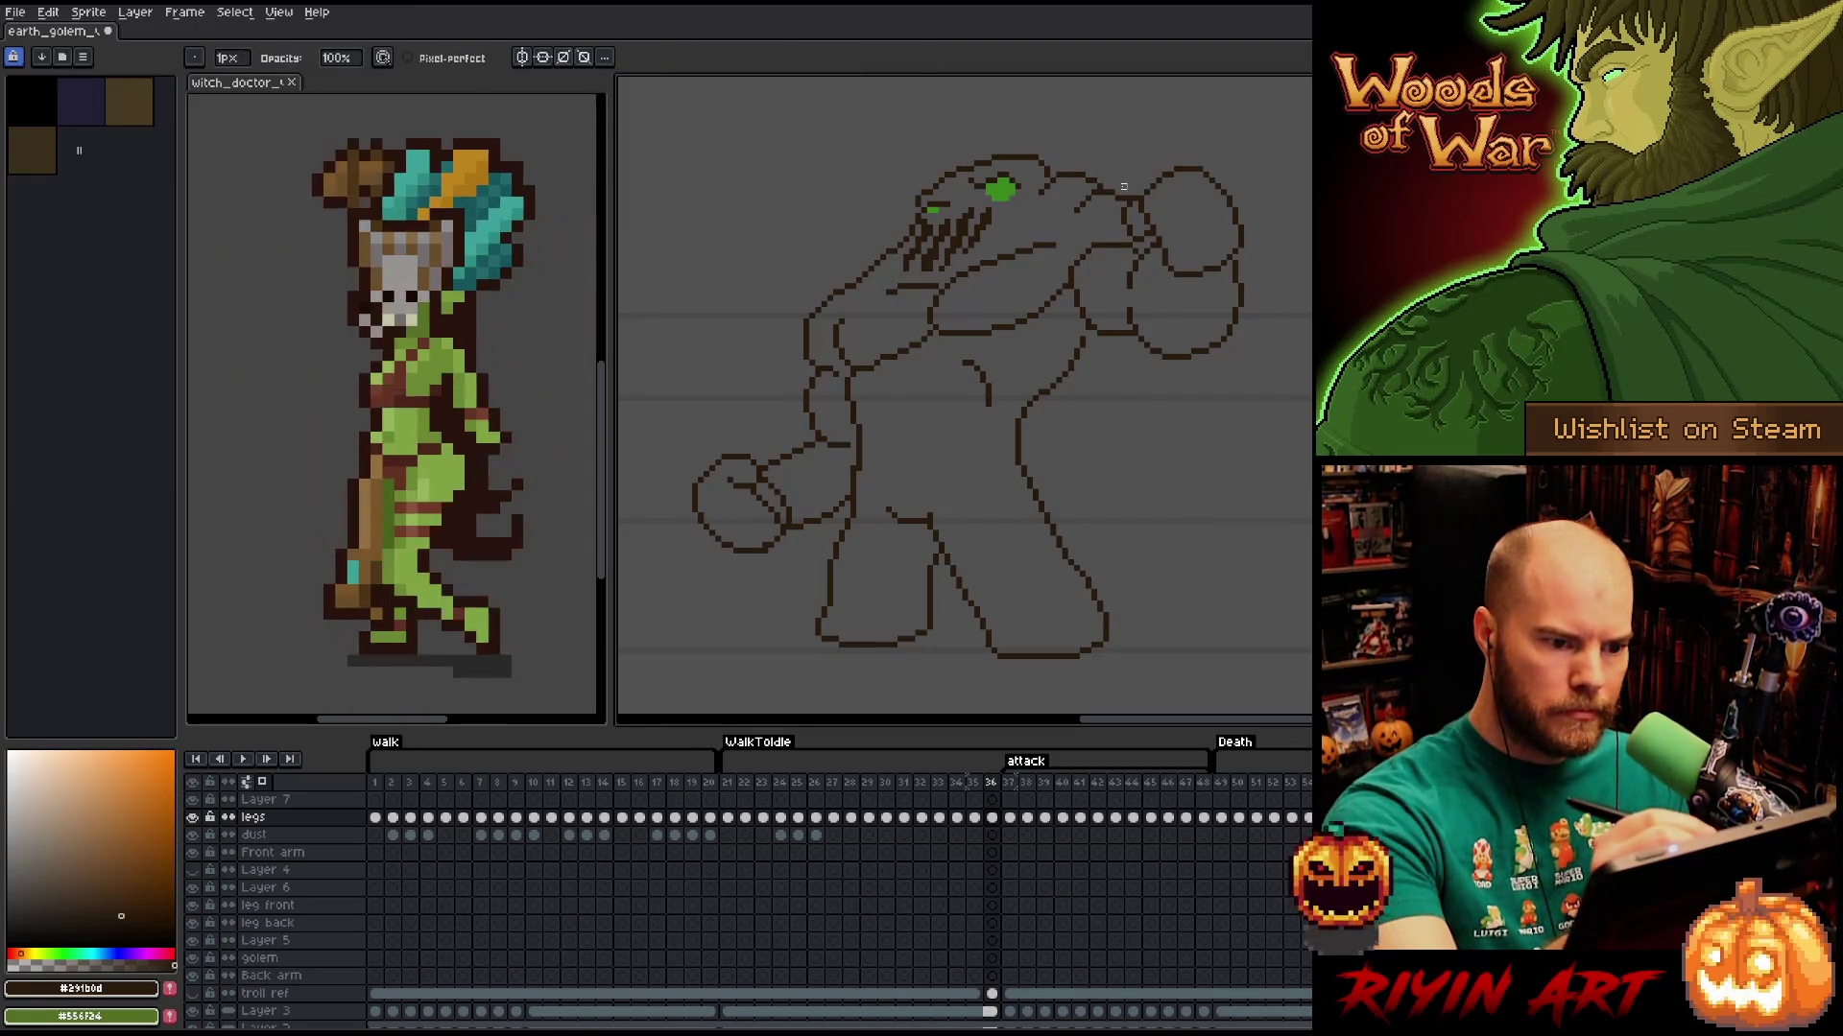
{"action": "key", "text": "b"}
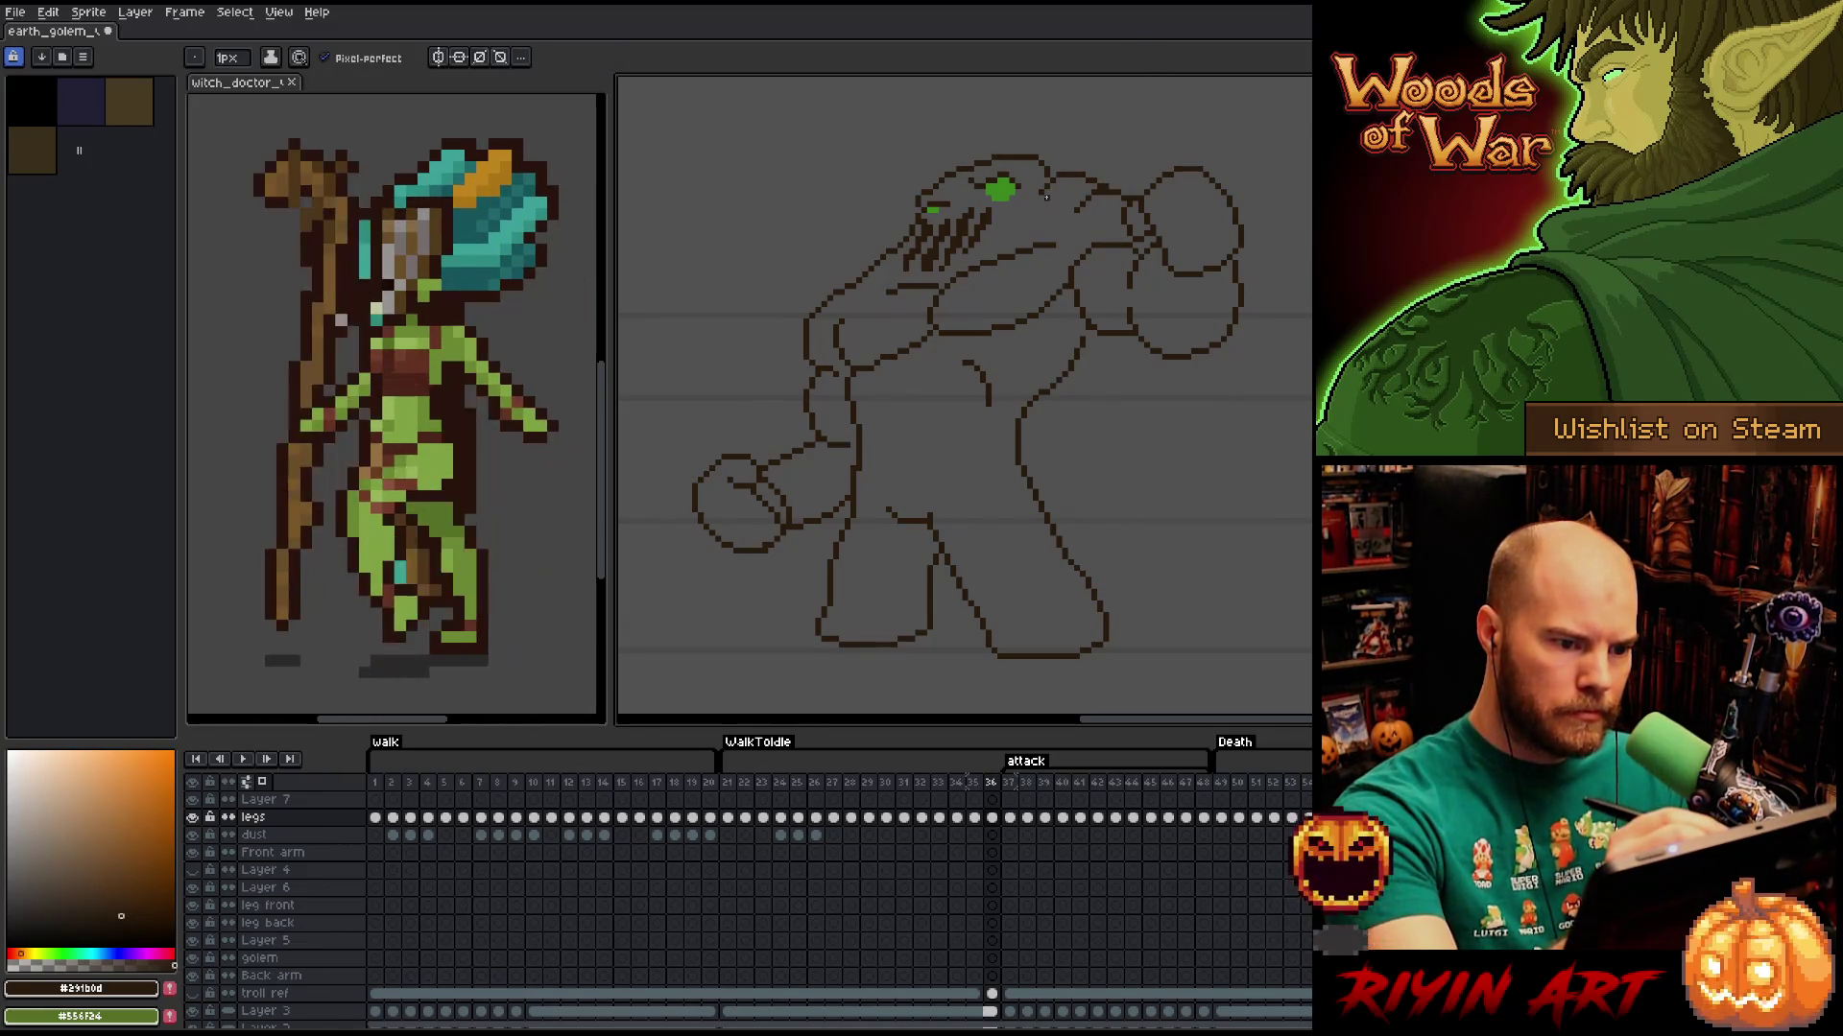
{"action": "key", "text": "e"}
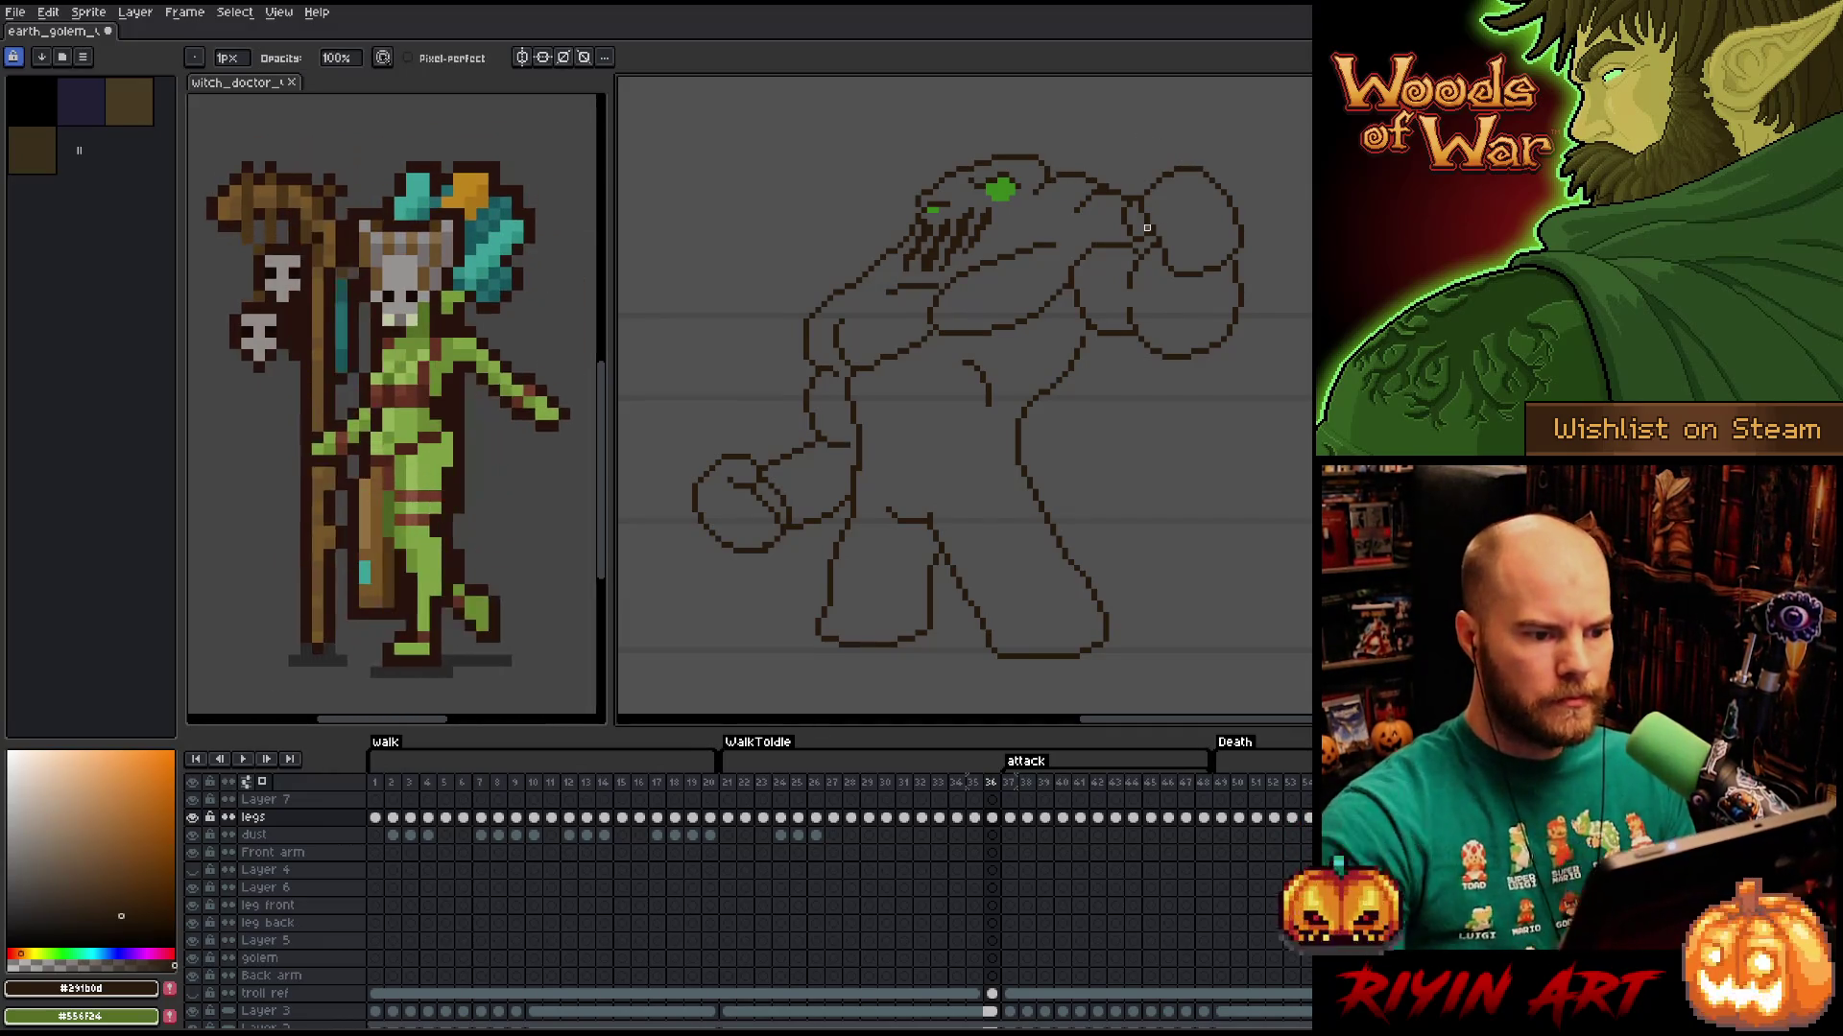
Compare with frame 35, tidy the outline left of the mouth on frame 36, and save.
{"action": "key", "text": "comma"}
{"action": "key", "text": "period"}
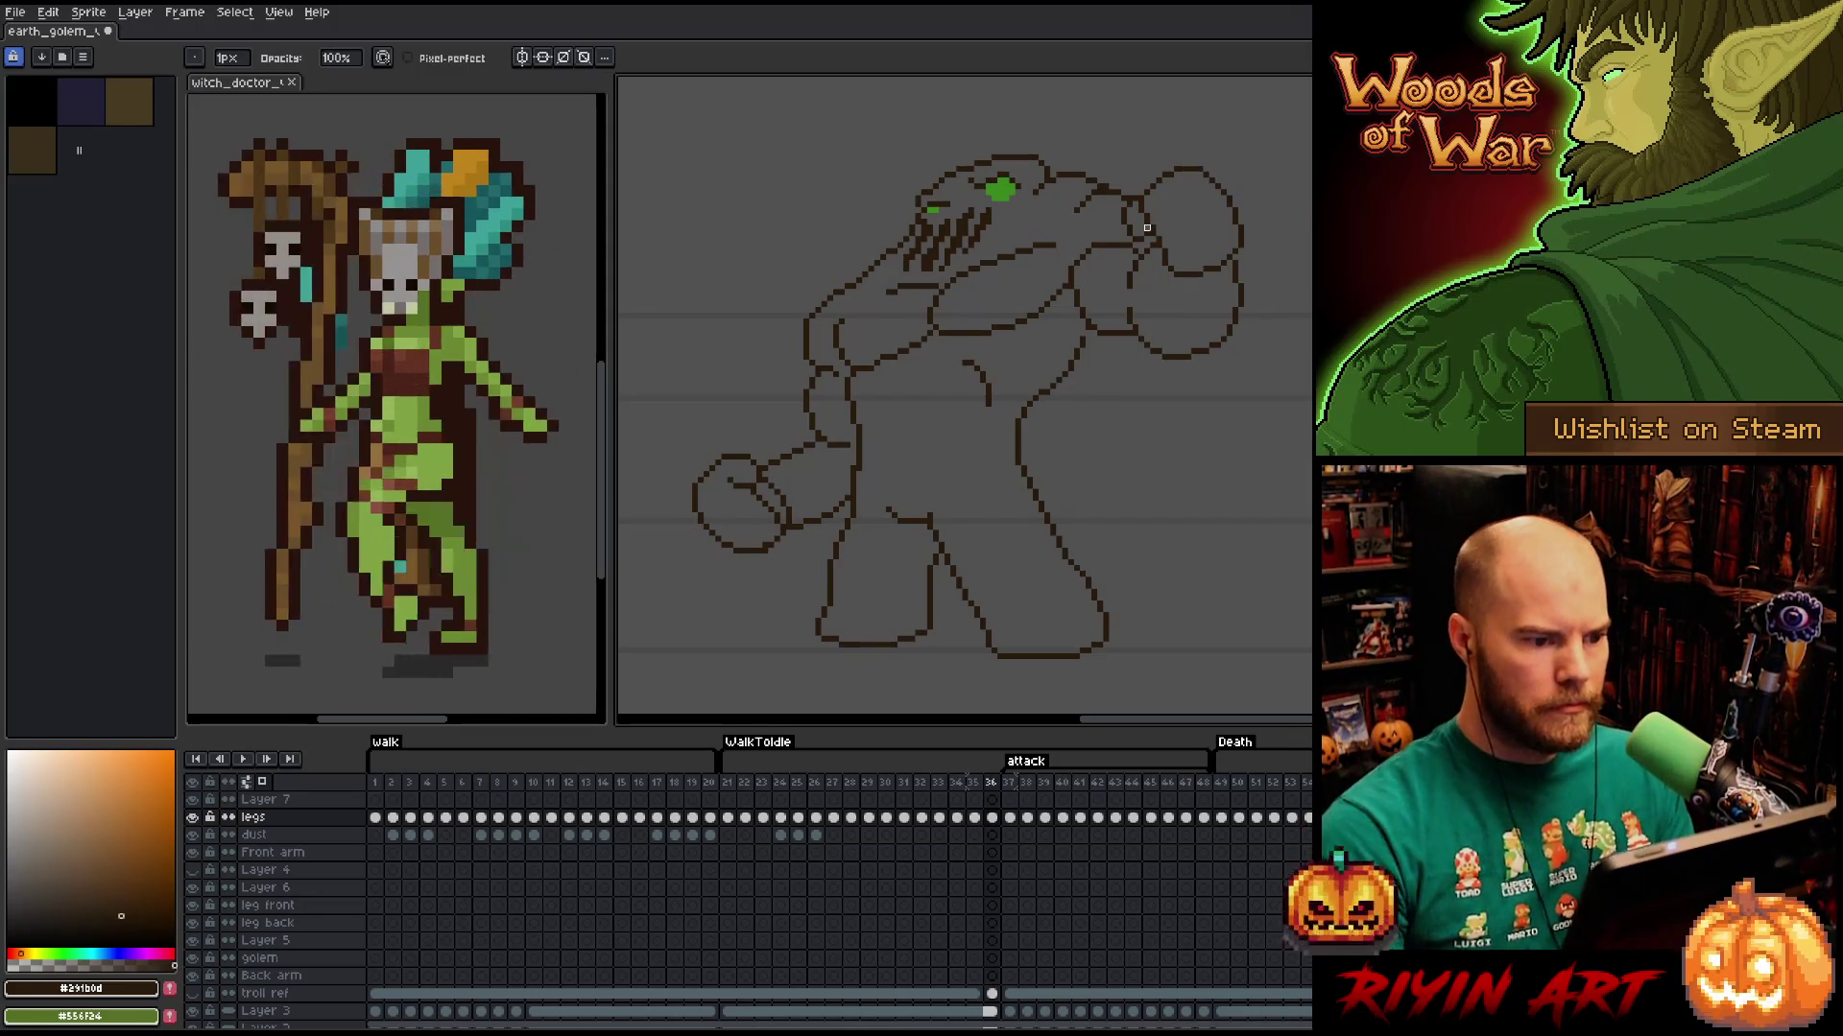
{"action": "key", "text": "m"}
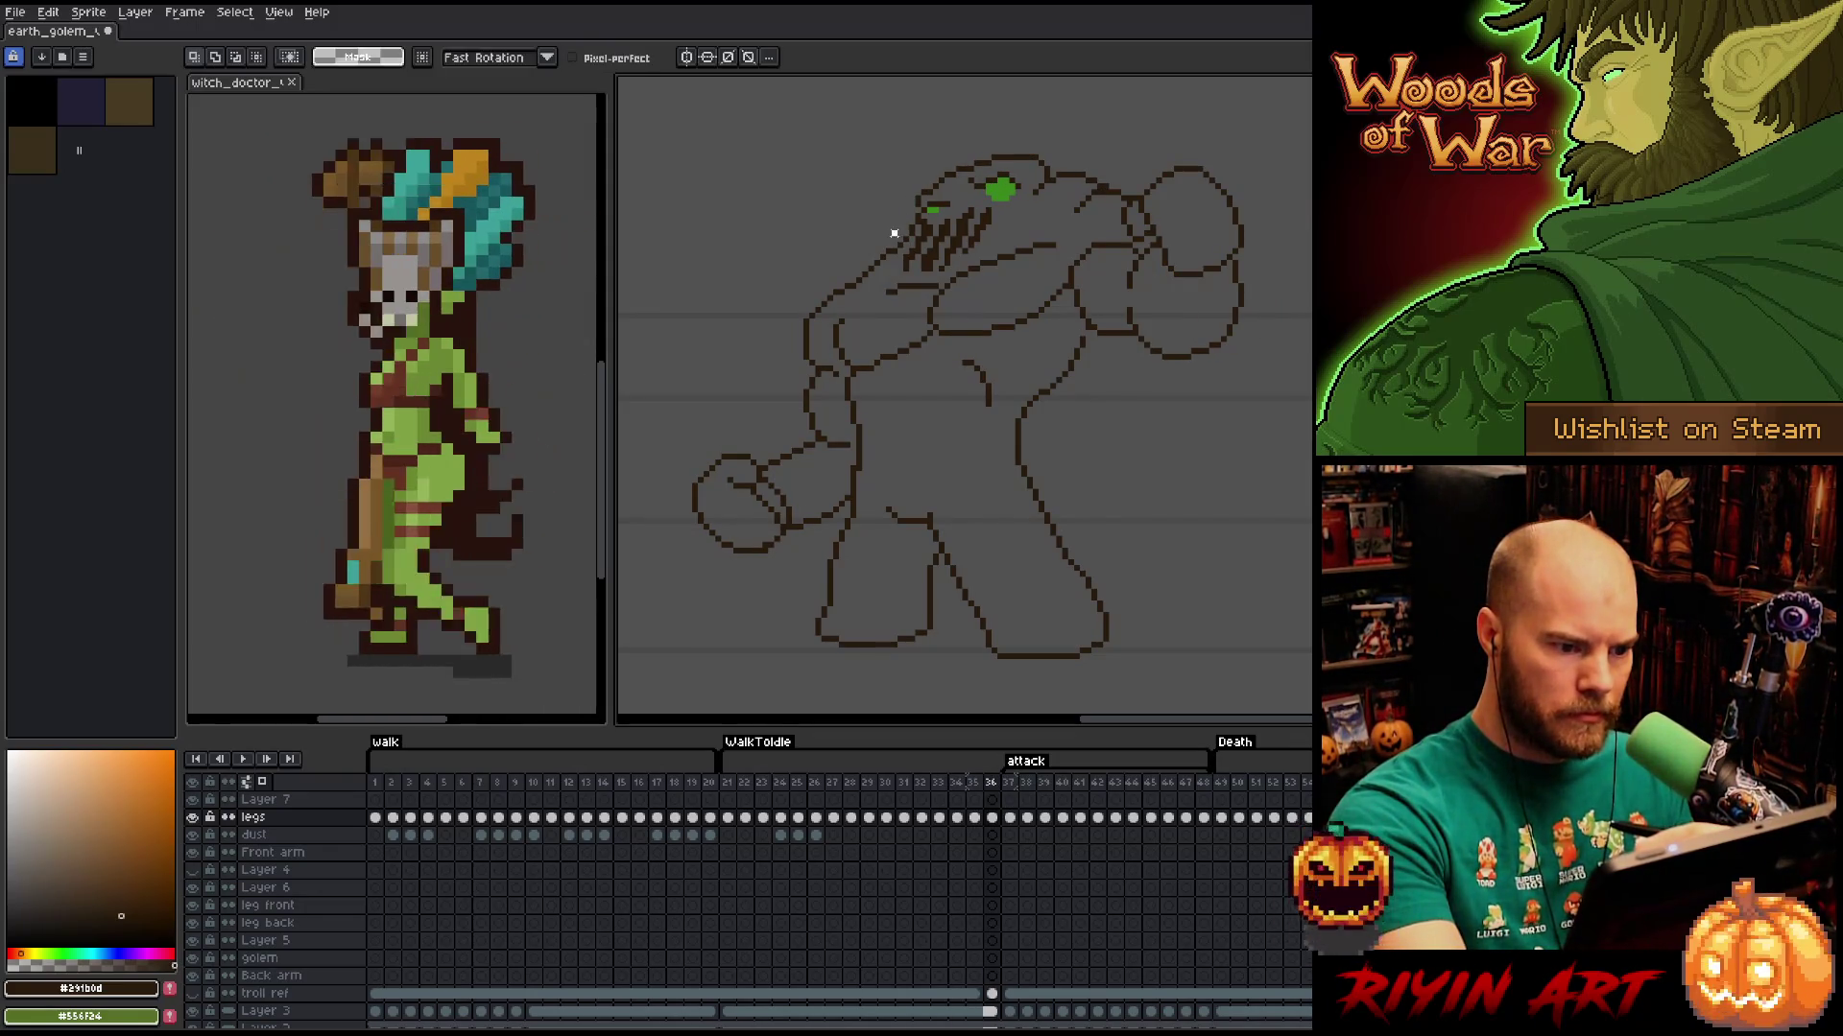
{"action": "left_click_drag", "start_coordinate": [858, 228], "coordinate": [901, 281]}
{"action": "key", "text": "ctrl+d"}
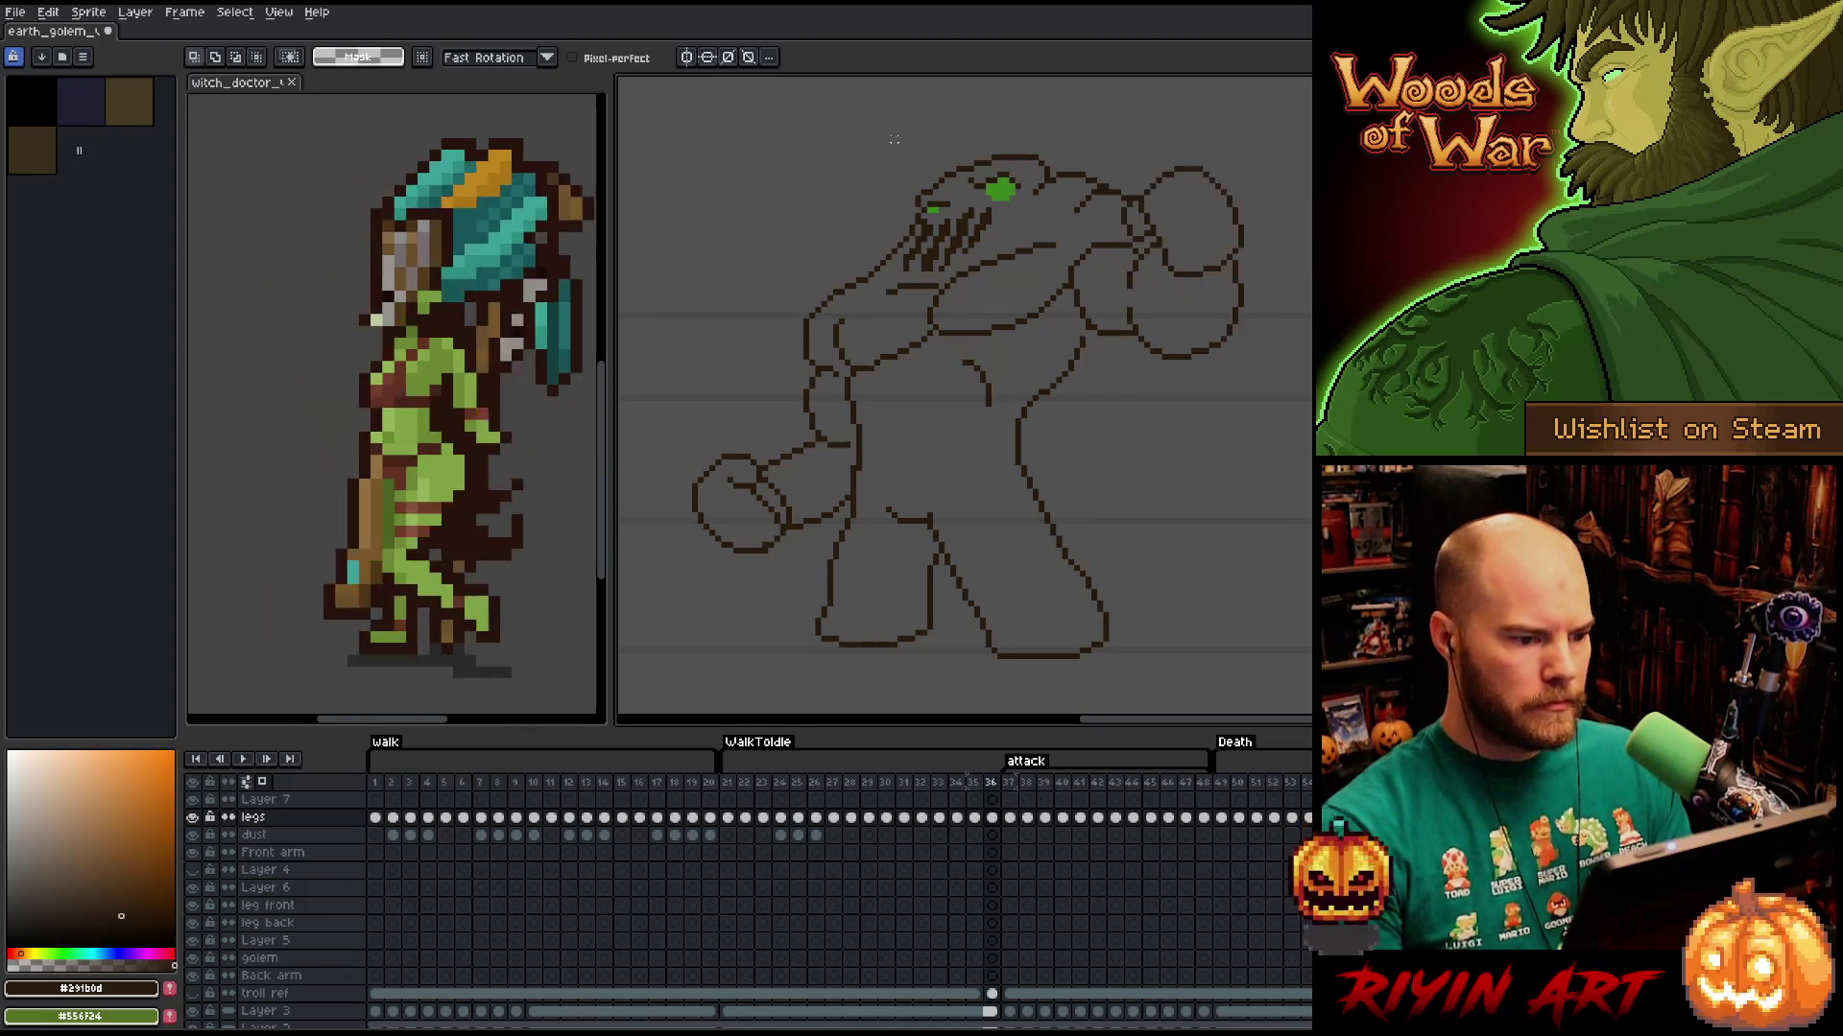
{"action": "key", "text": "b"}
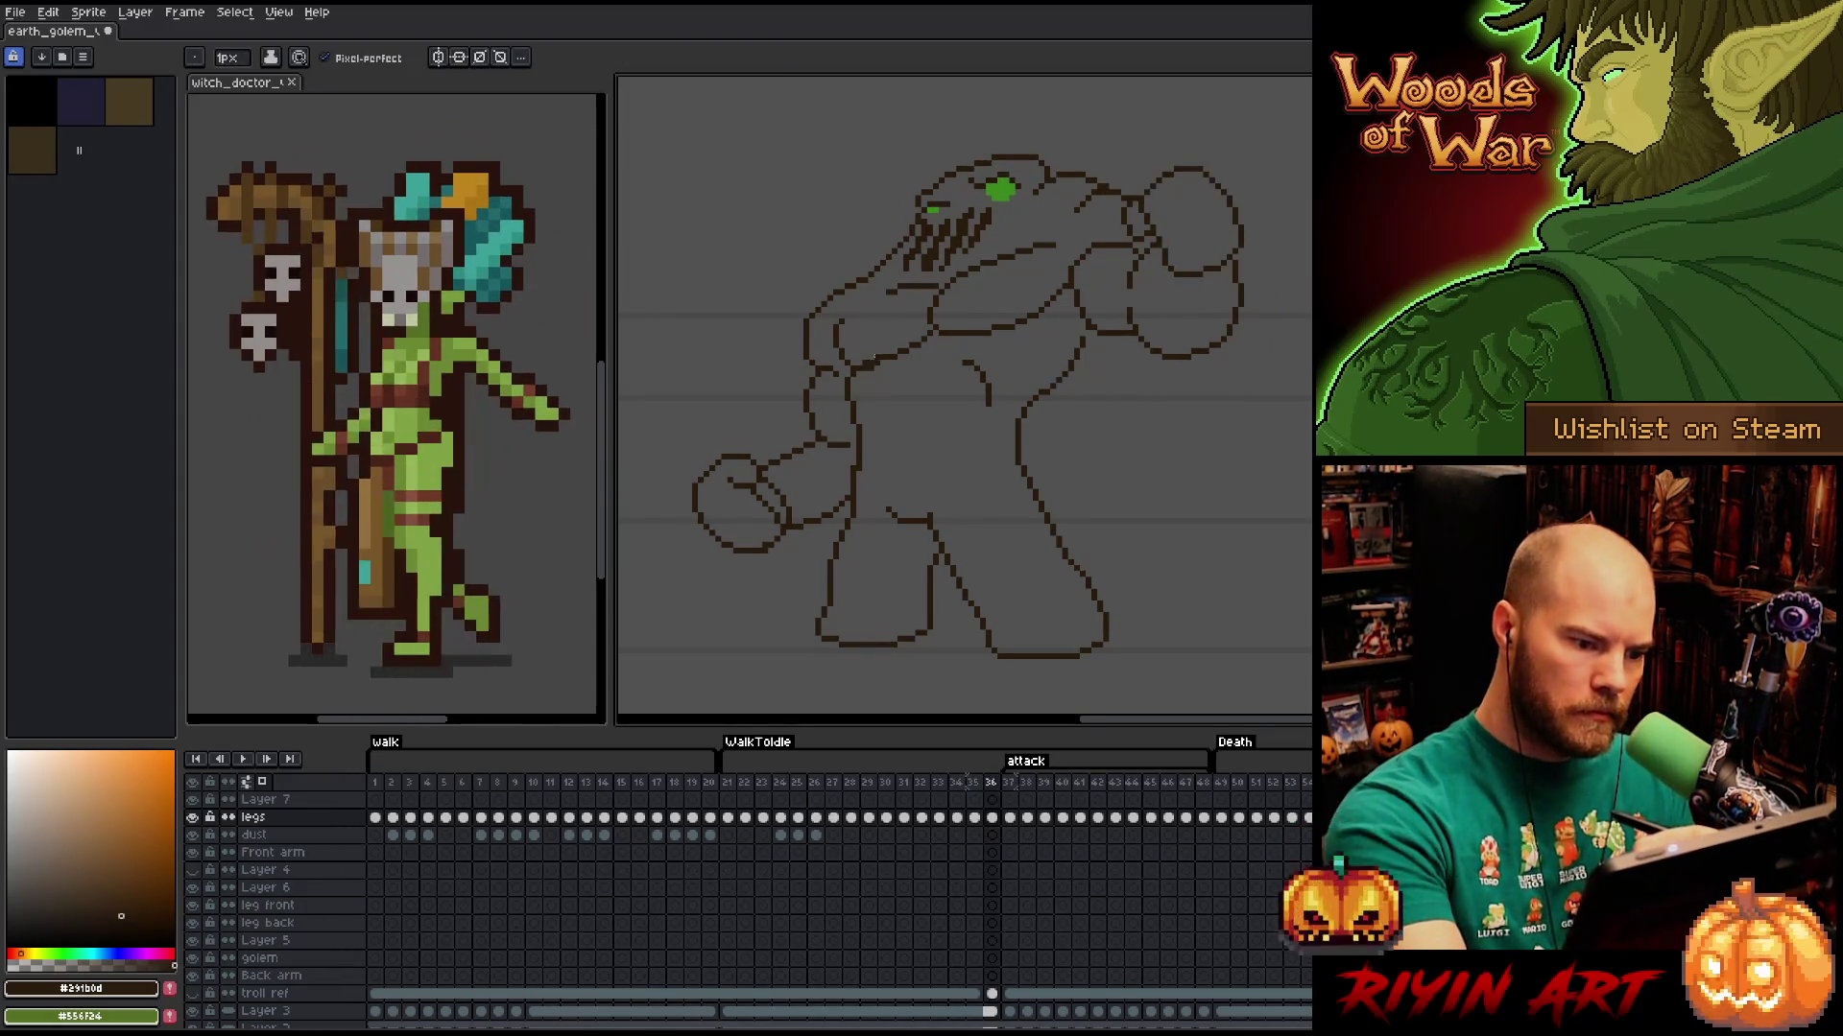
{"action": "key", "text": "e"}
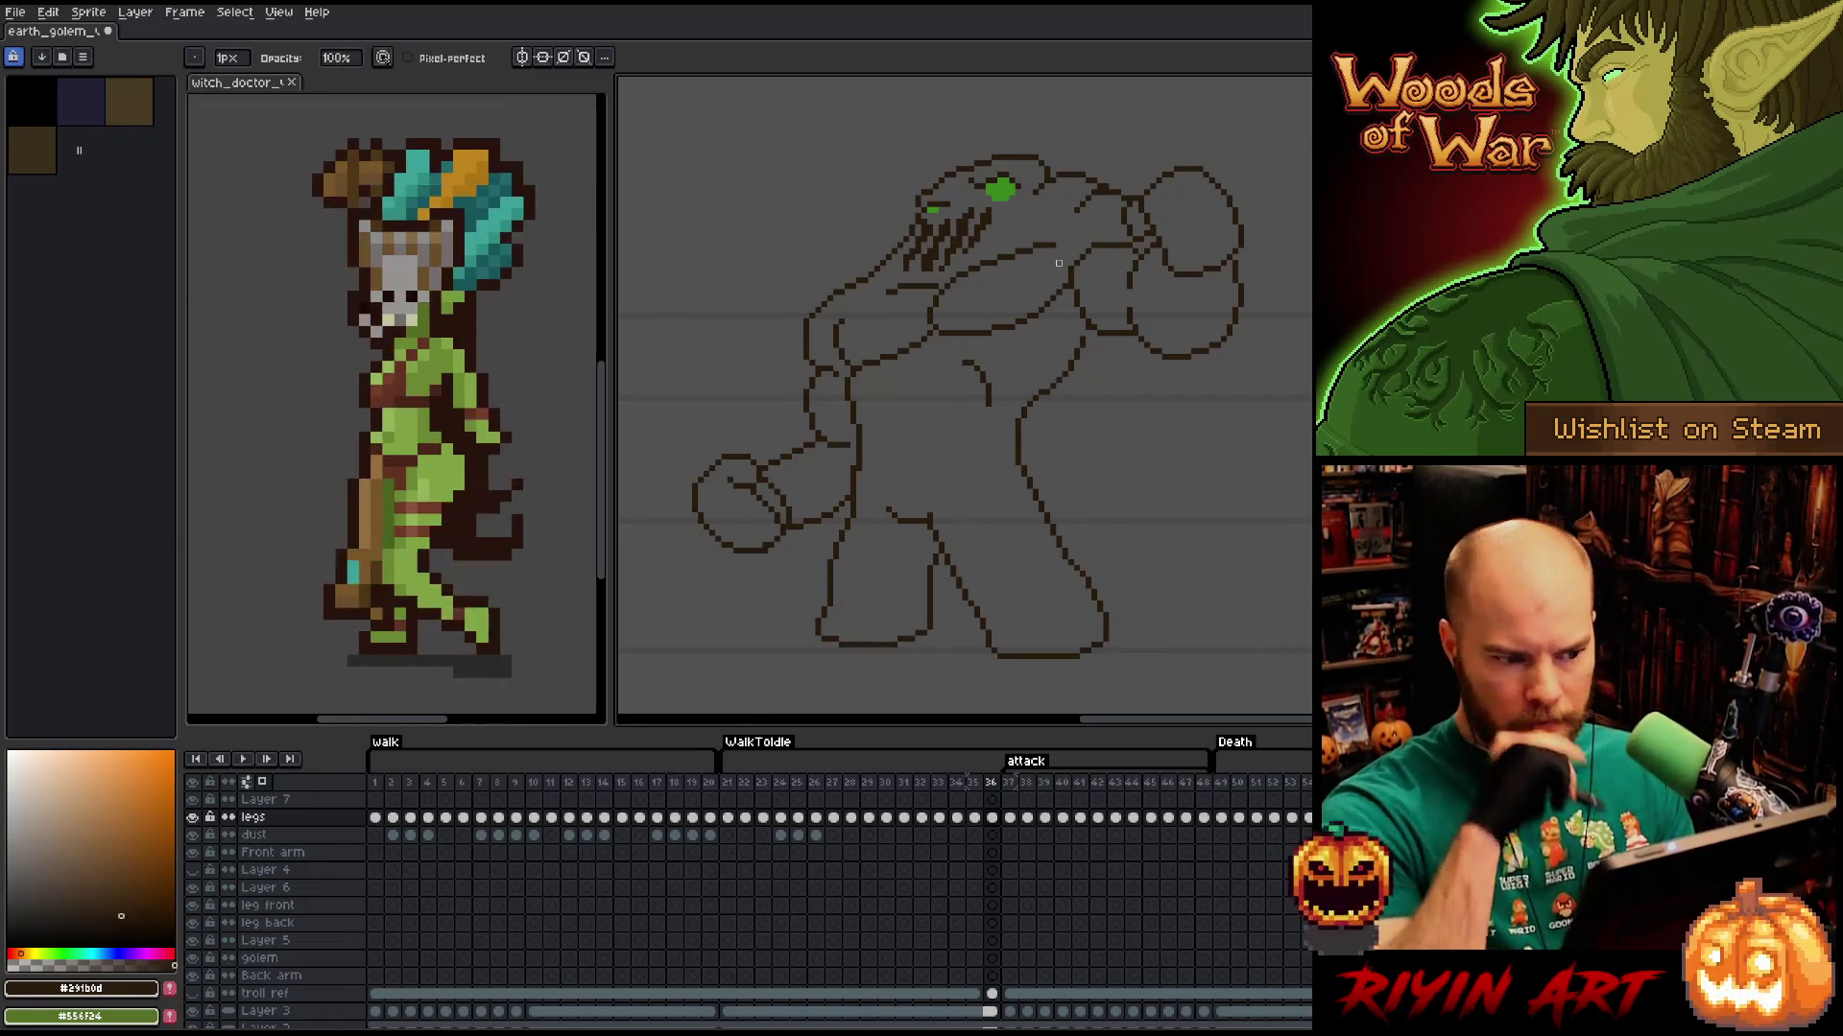
{"action": "key", "text": "ctrl+s"}
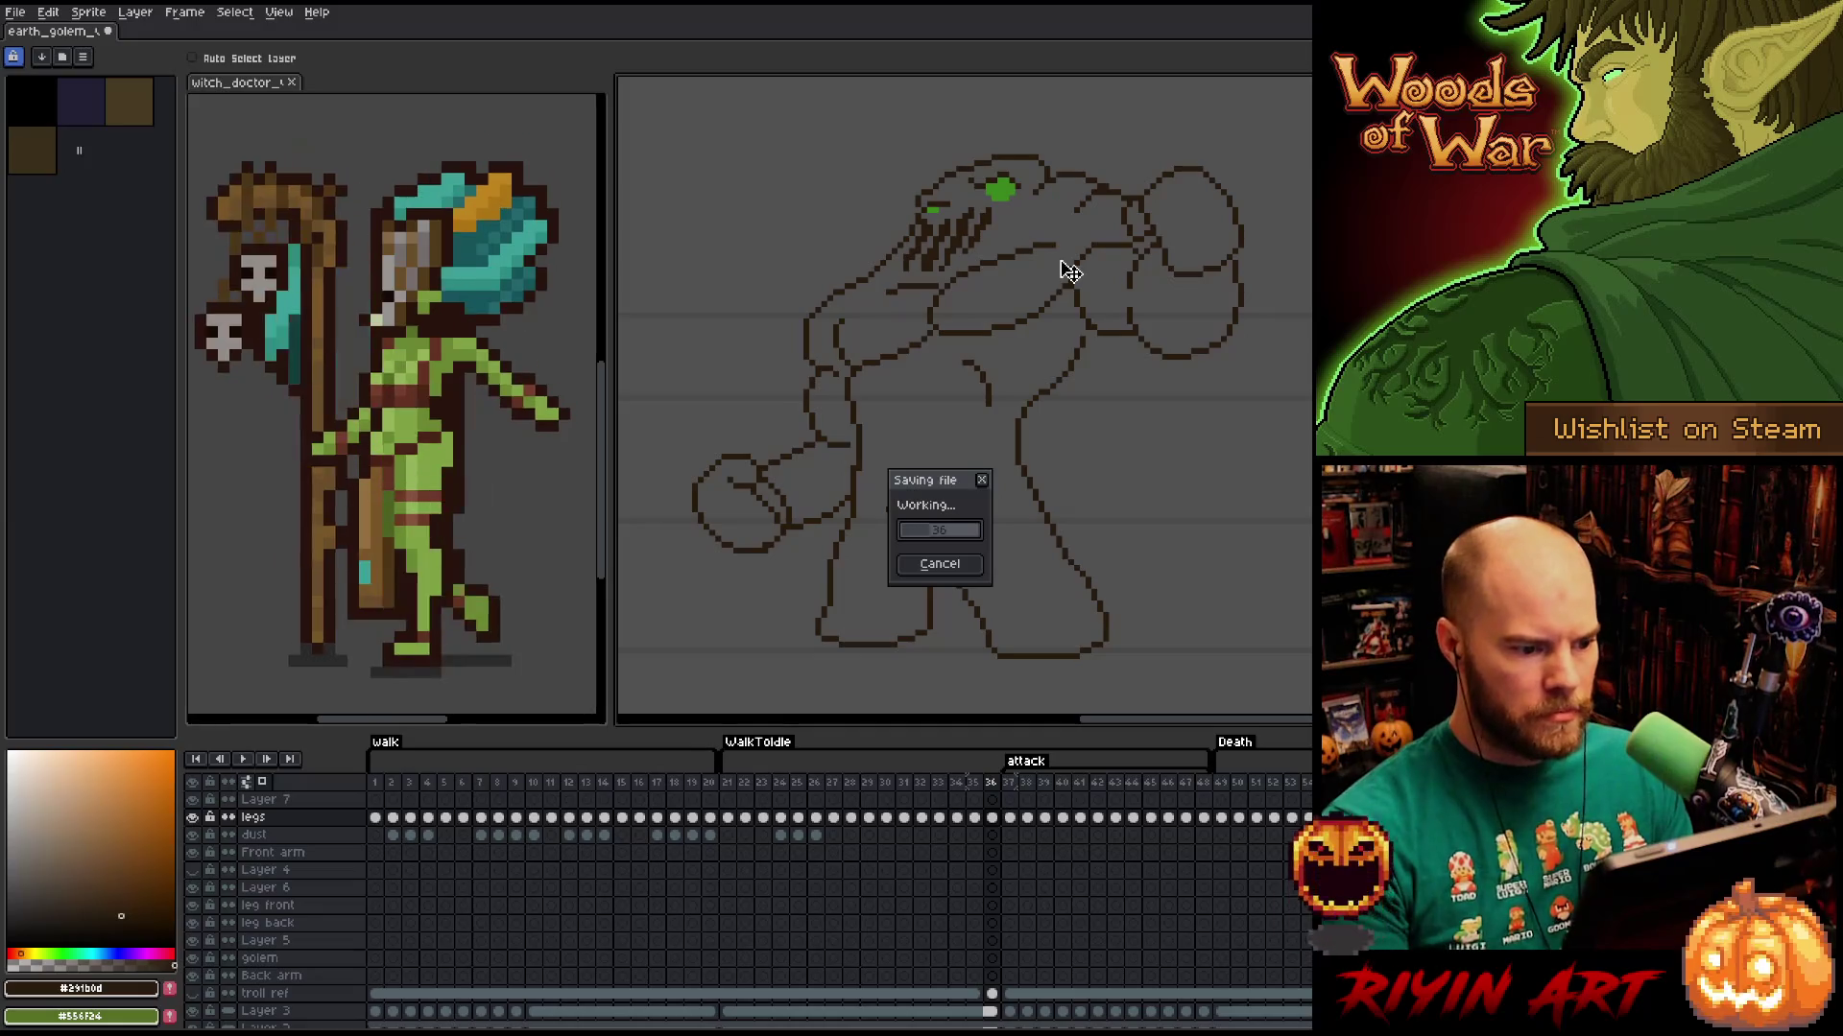
Flip between frames 35 and 36 to compare the golem poses.
{"action": "key", "text": "Left"}
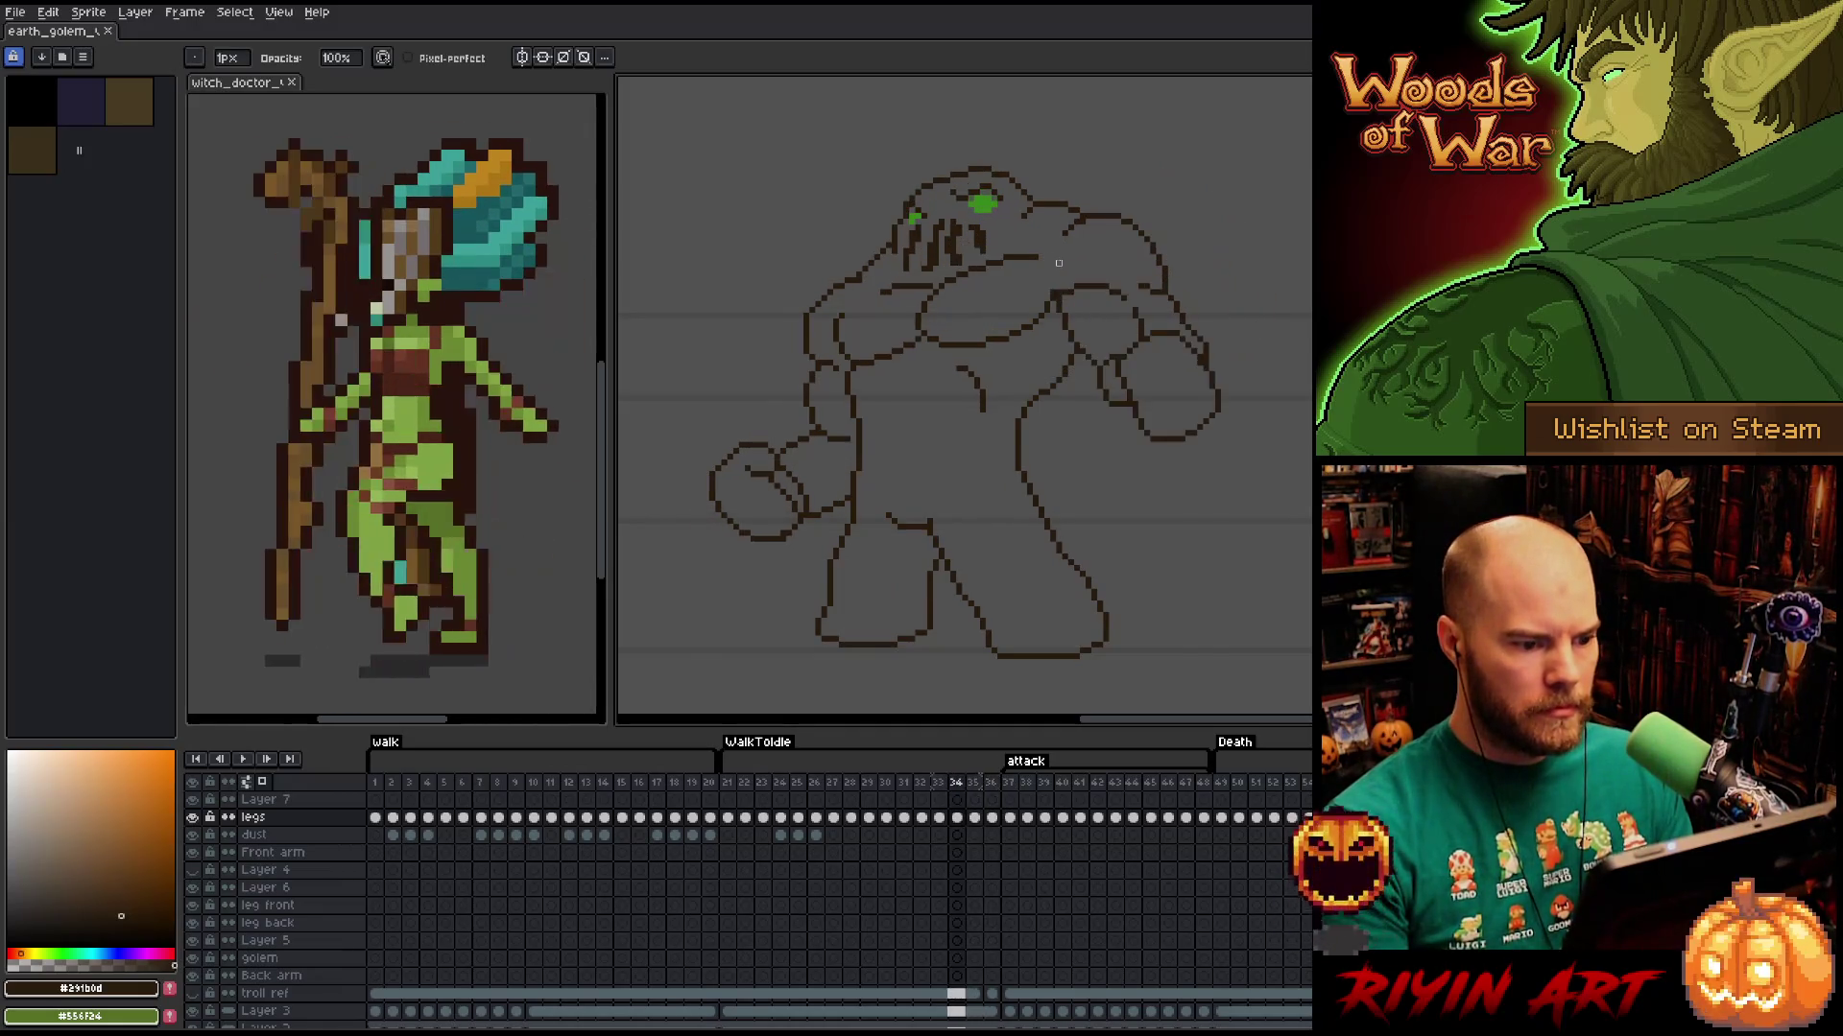
{"action": "key", "text": "Right"}
{"action": "key", "text": "Left"}
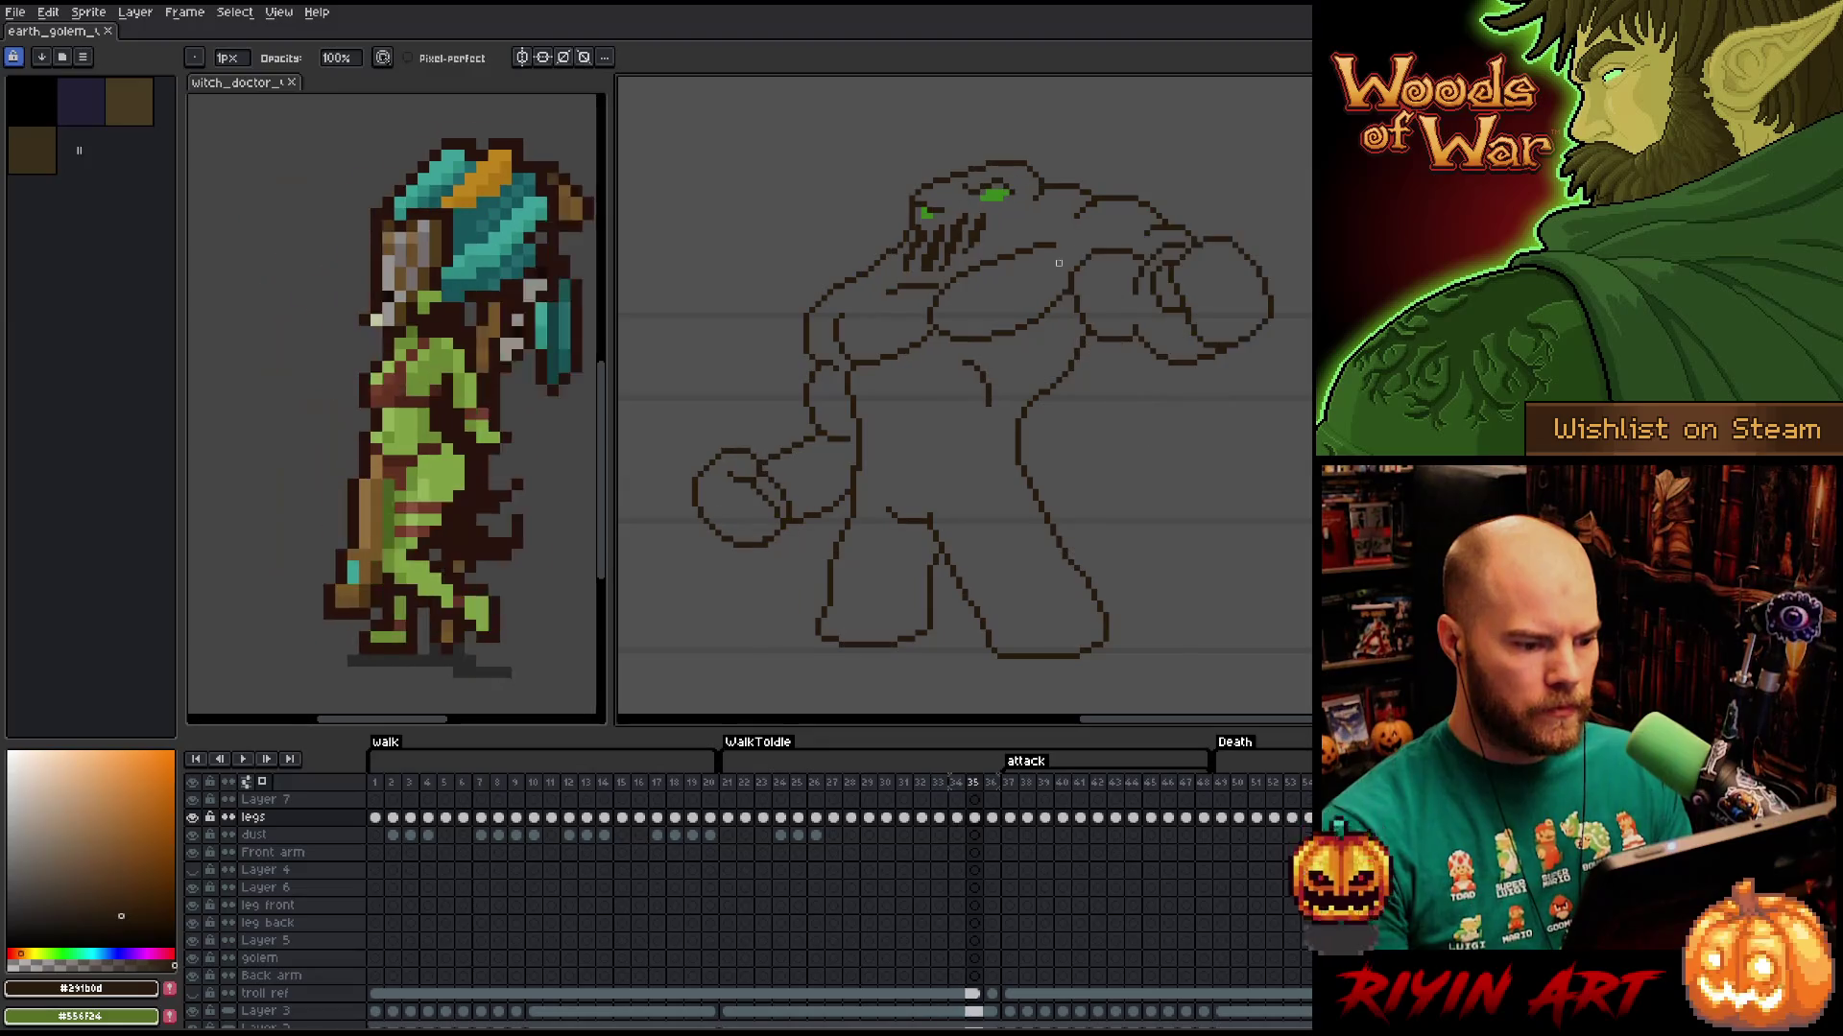
{"action": "key", "text": "Right"}
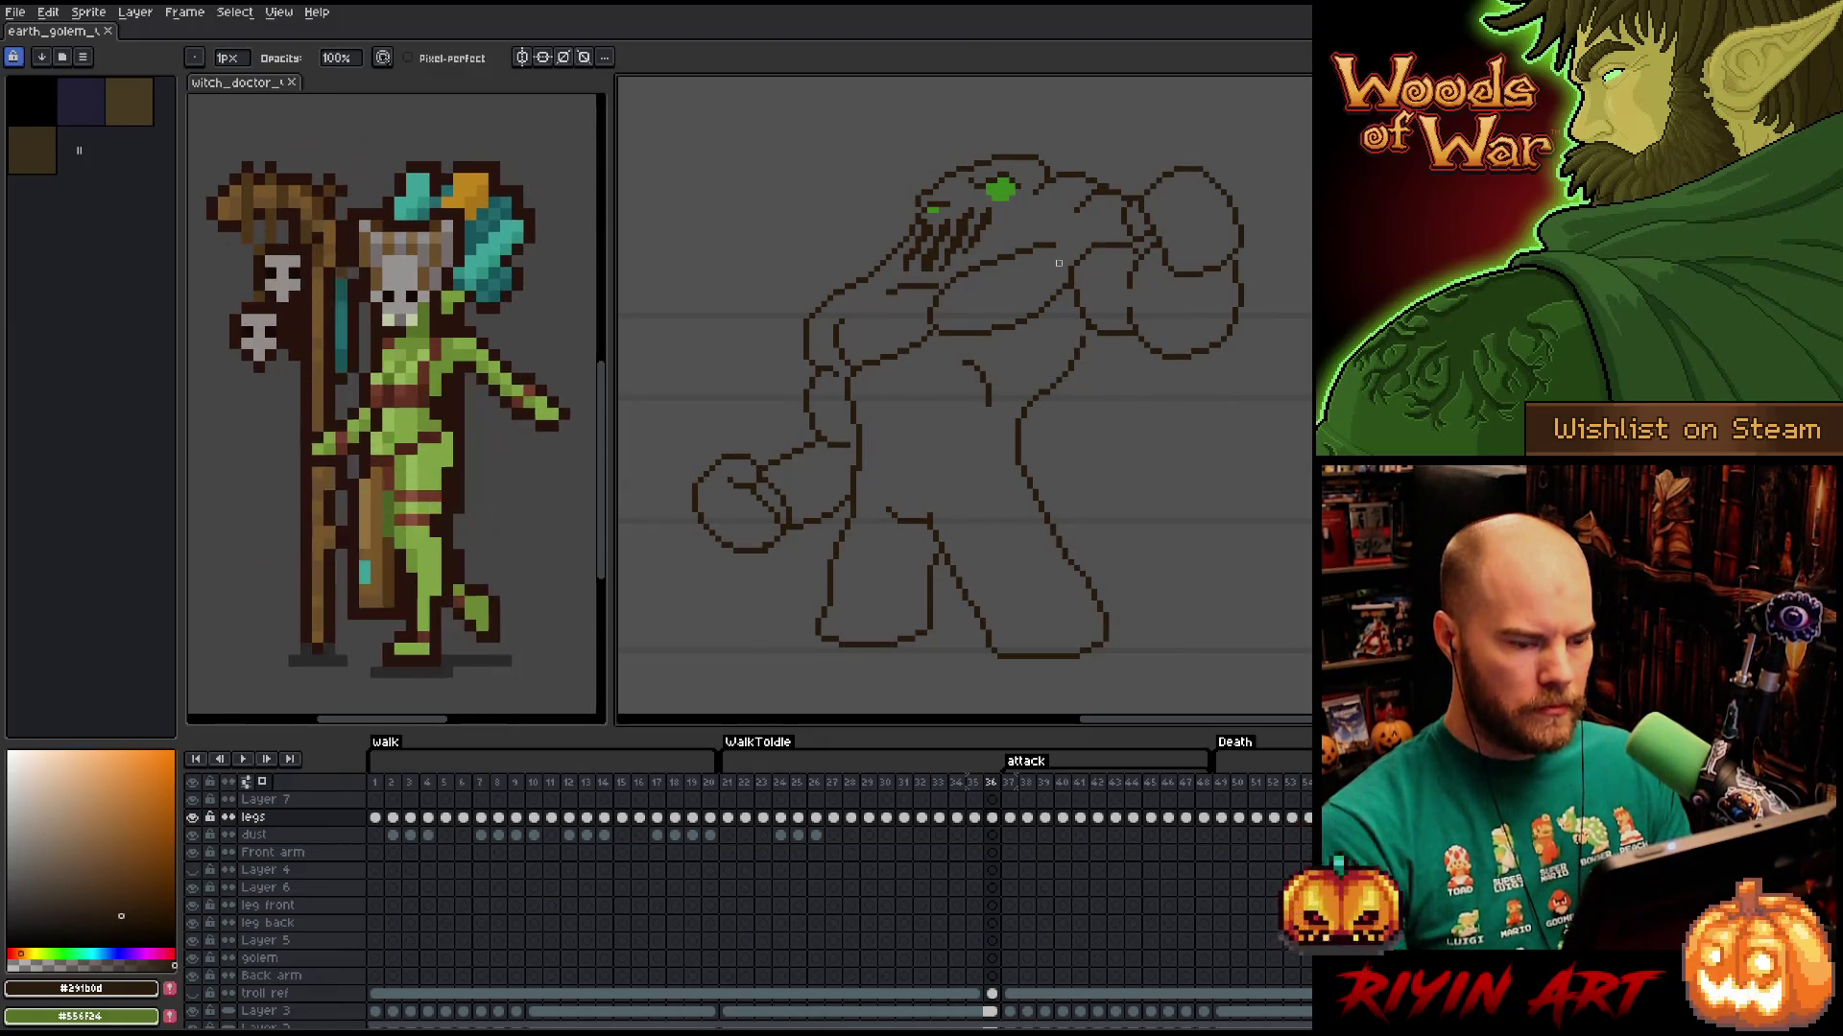
Lasso-select and adjust the golem's leg on frame 36, then move to frame 37.
{"action": "key", "text": "q"}
{"action": "mouse_move", "coordinate": [999, 446]}
{"action": "left_mouse_down"}
{"action": "mouse_move", "coordinate": [1061, 497]}
{"action": "mouse_move", "coordinate": [1065, 572]}
{"action": "mouse_move", "coordinate": [950, 603]}
{"action": "mouse_move", "coordinate": [832, 574]}
{"action": "mouse_move", "coordinate": [844, 504]}
{"action": "left_mouse_up"}
{"action": "key", "text": "ctrl+d"}
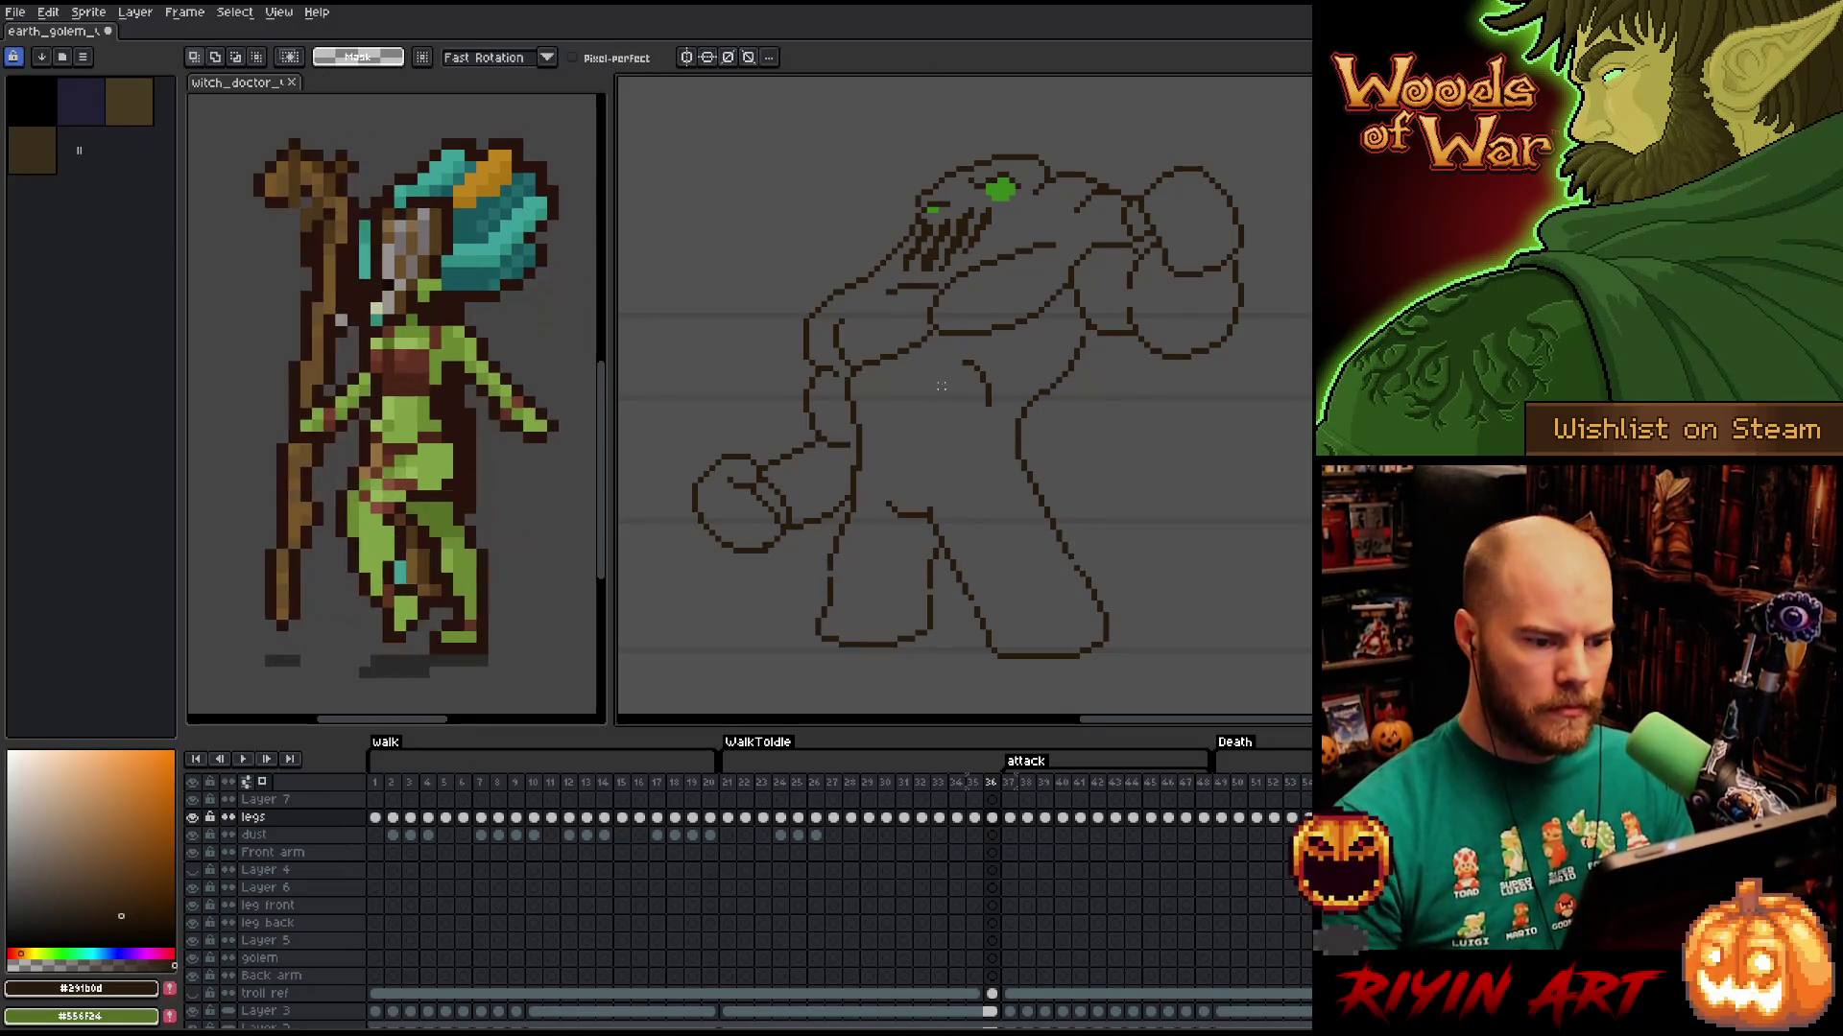
{"action": "key", "text": "b"}
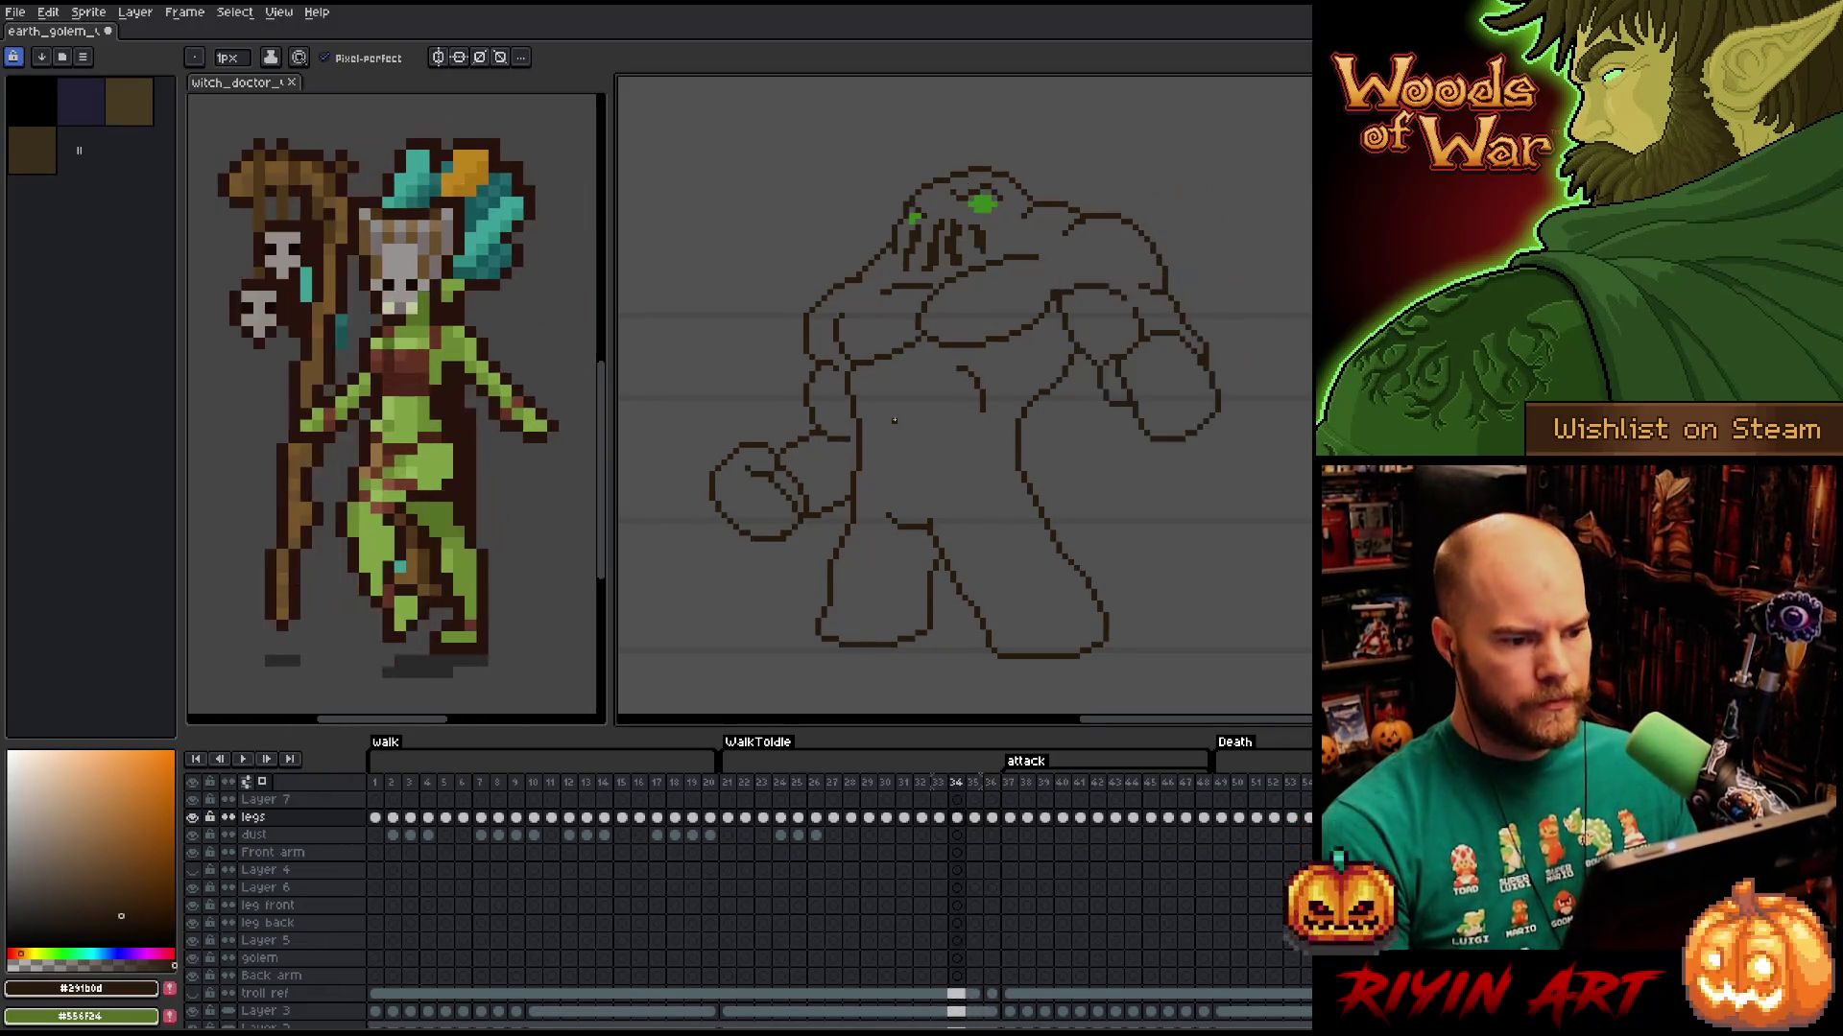
{"action": "key", "text": "Right"}
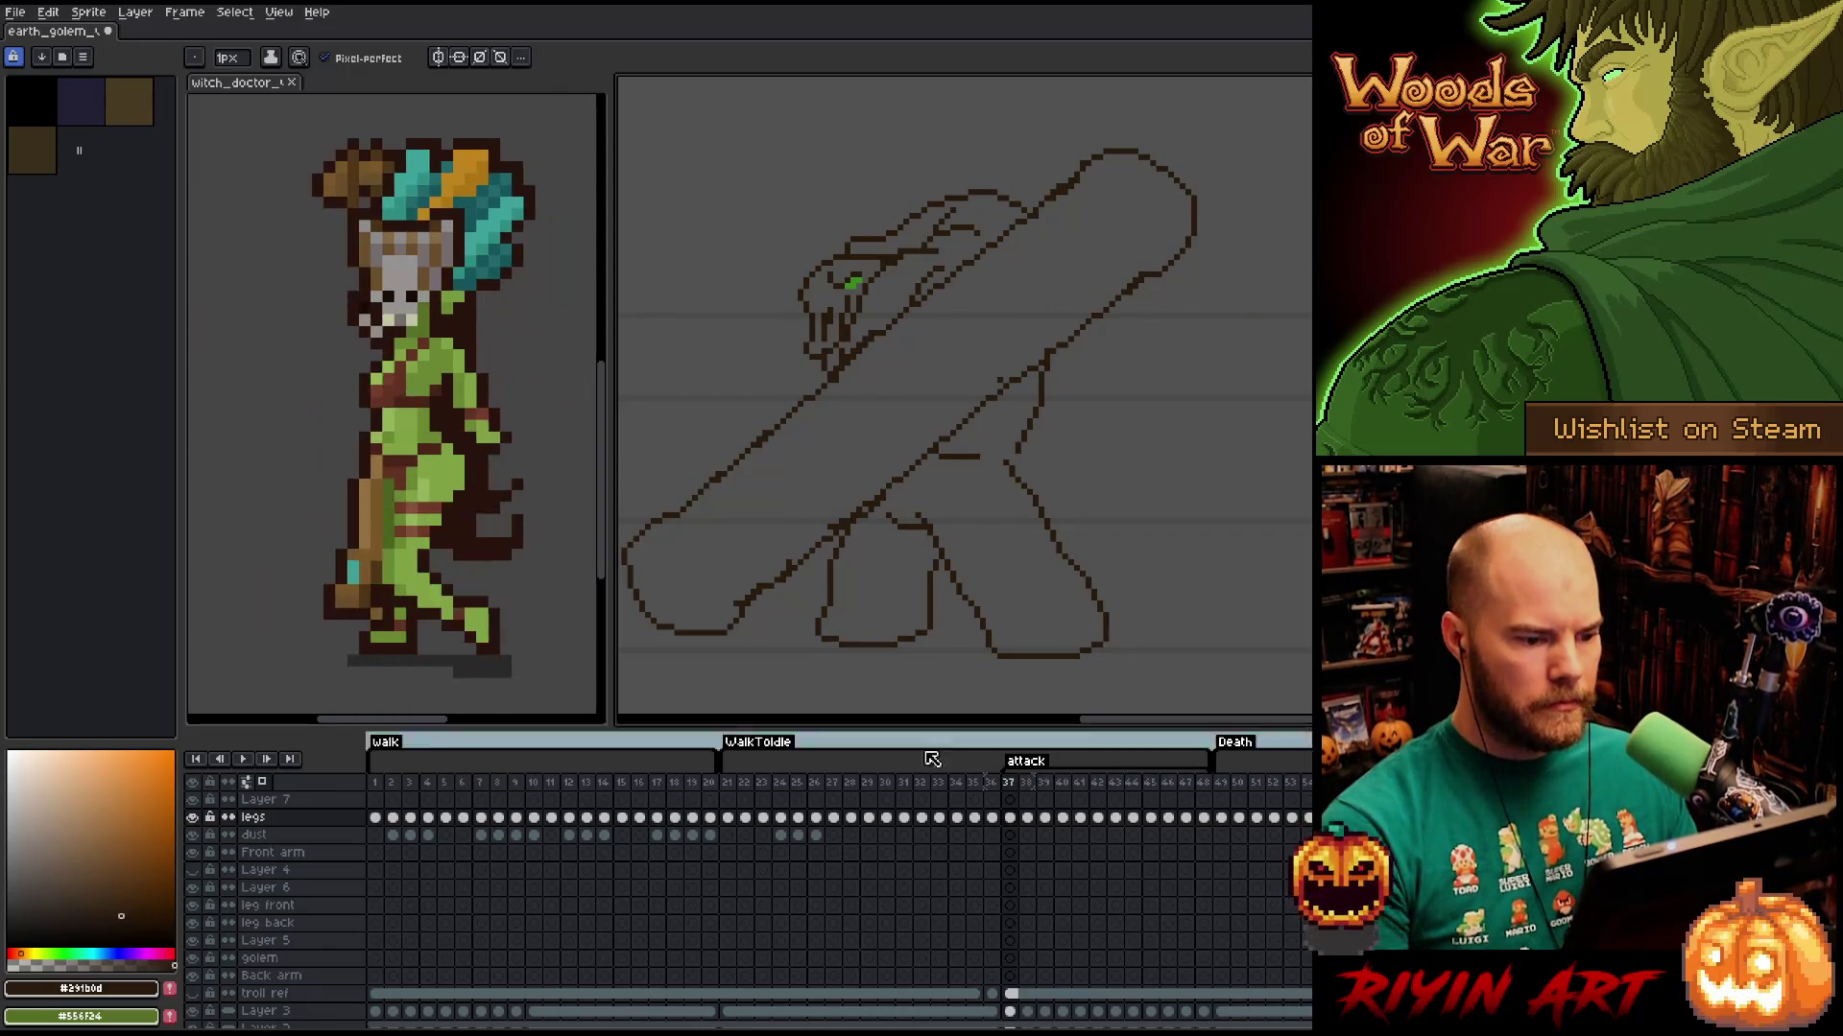
Play the animation from frame 21 at the WalkToIdle start, stopping and restarting playback.
{"action": "left_click", "coordinate": [728, 783]}
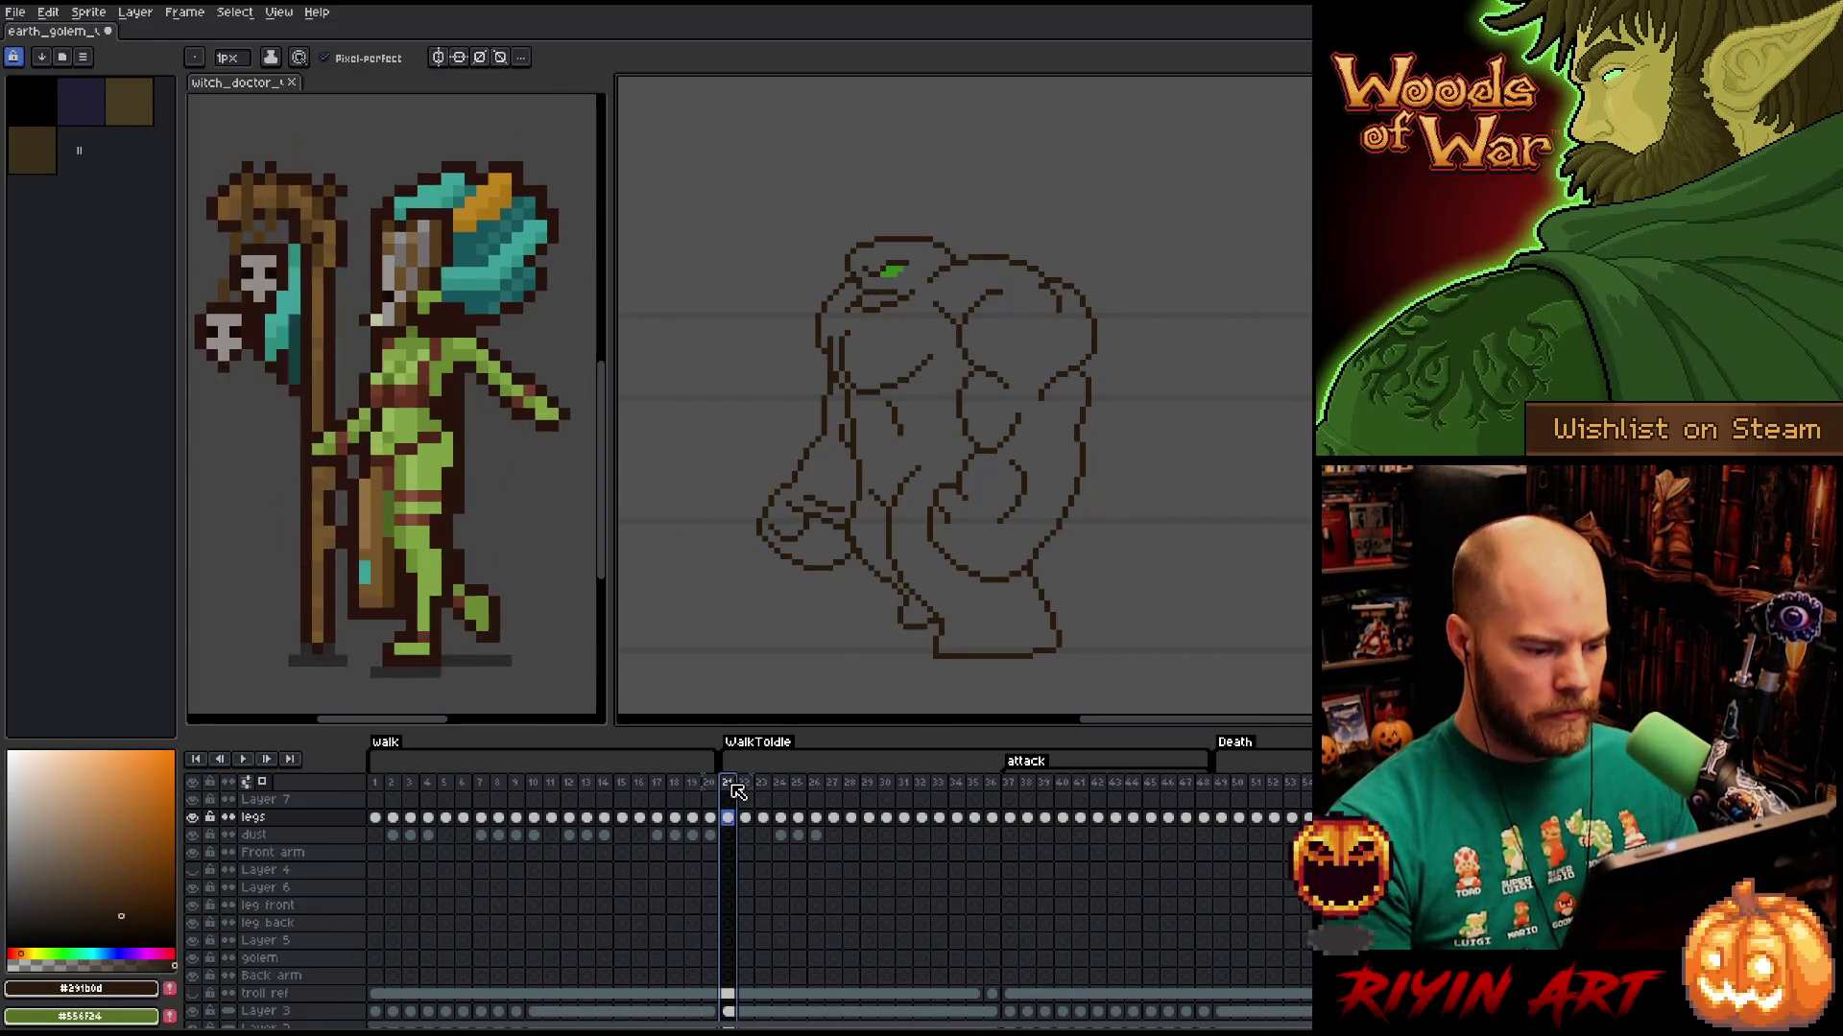
{"action": "key", "text": "Return"}
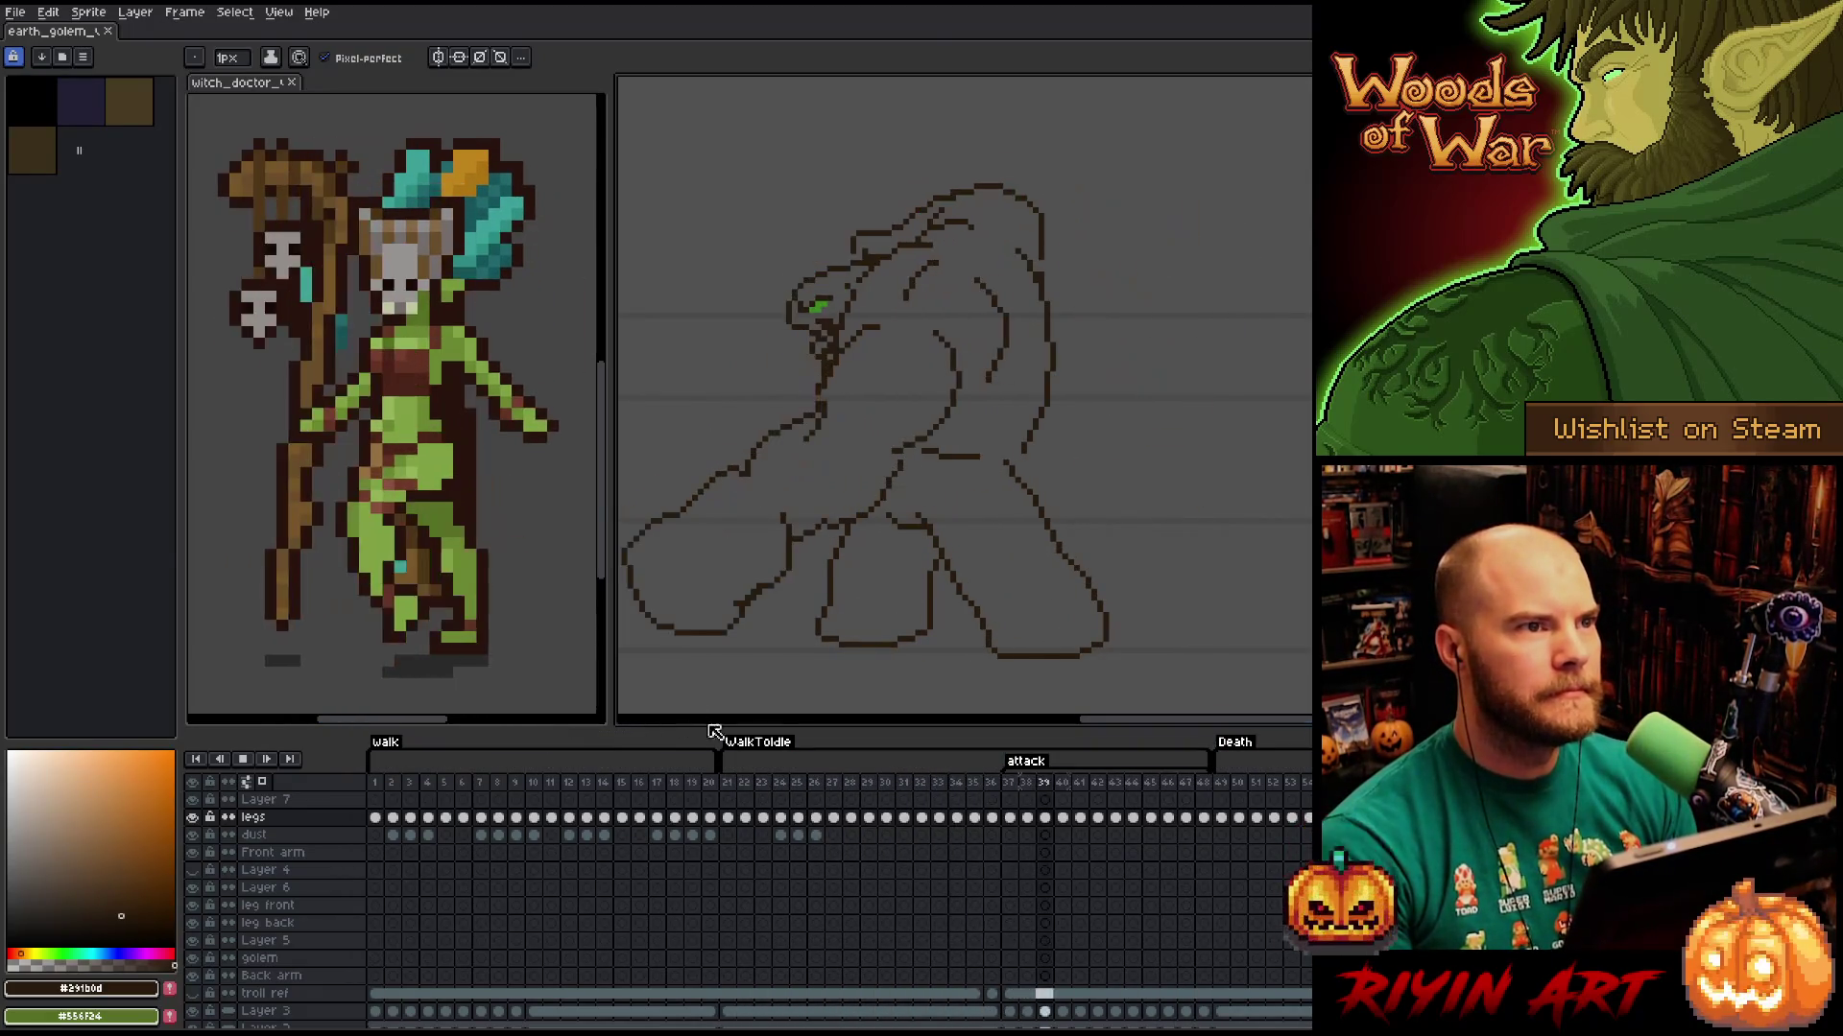
{"action": "key", "text": "Return"}
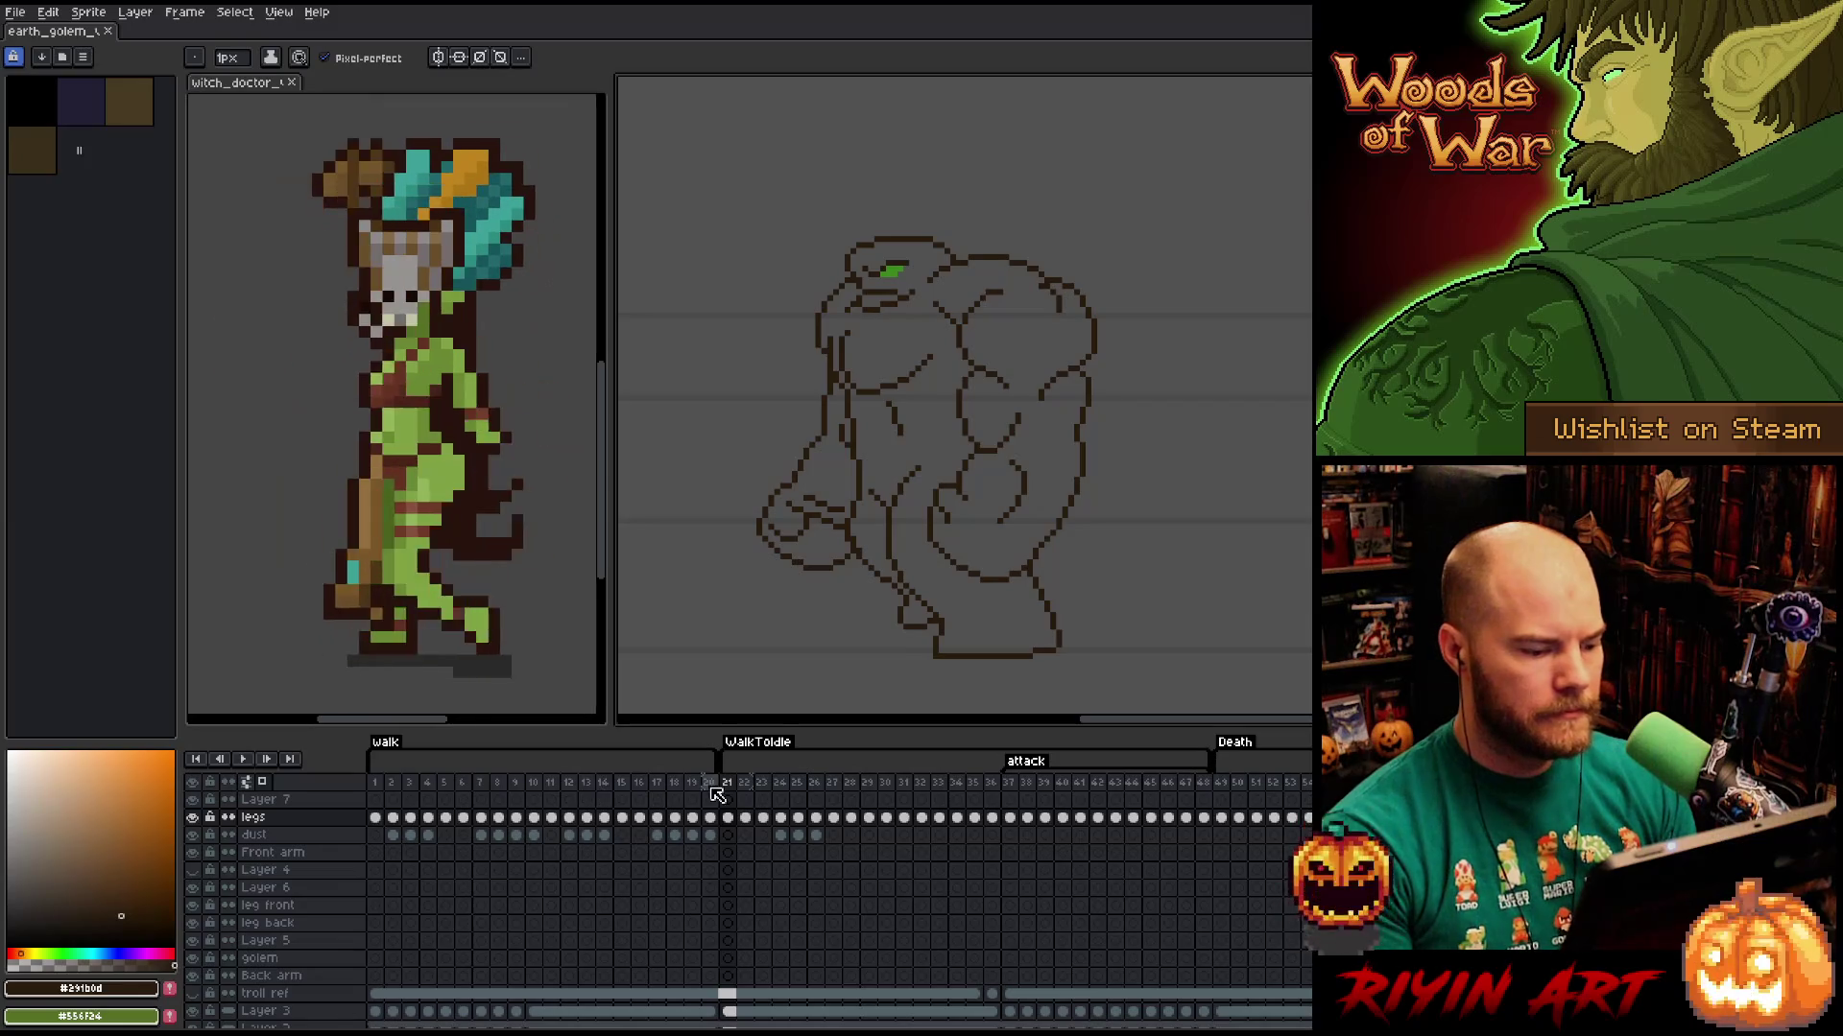
{"action": "key", "text": "Return"}
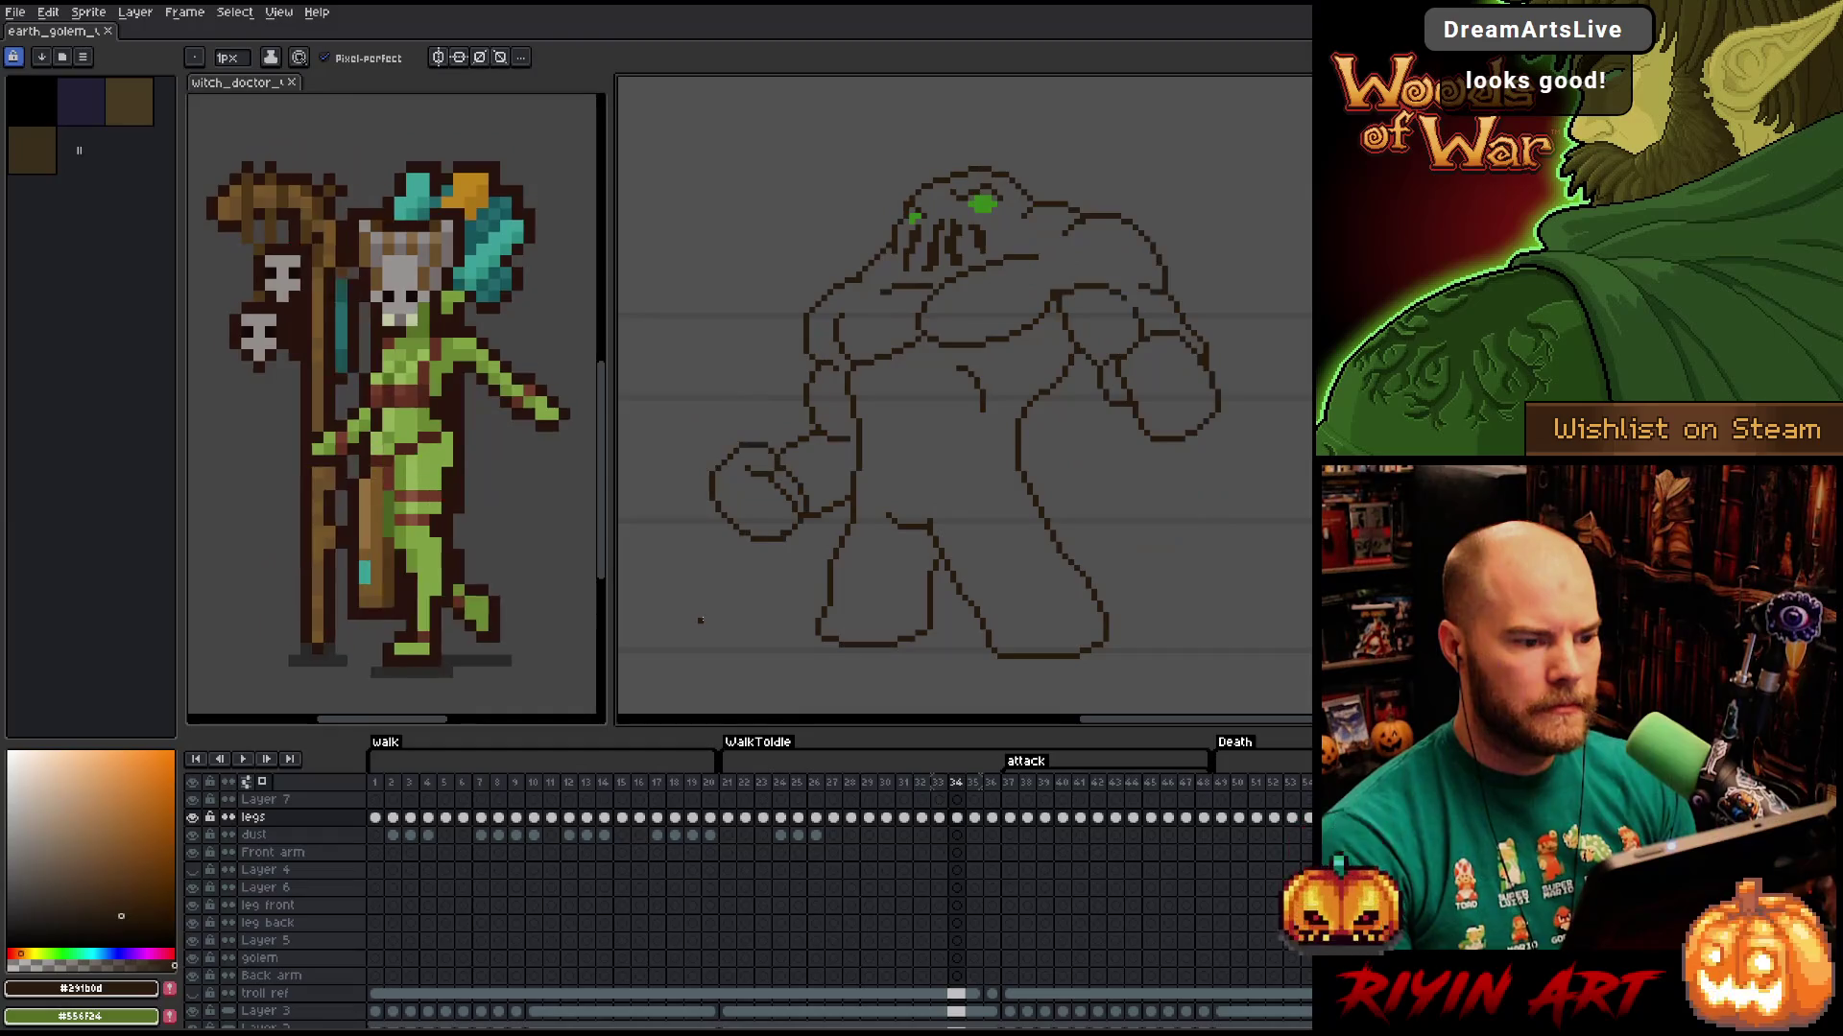
Zoom in, erase stray pixels on frame 33, and nudge the golem's left eye on frame 34.
{"action": "scroll", "coordinate": [758, 186], "scroll_direction": "up", "scroll_amount": 1}
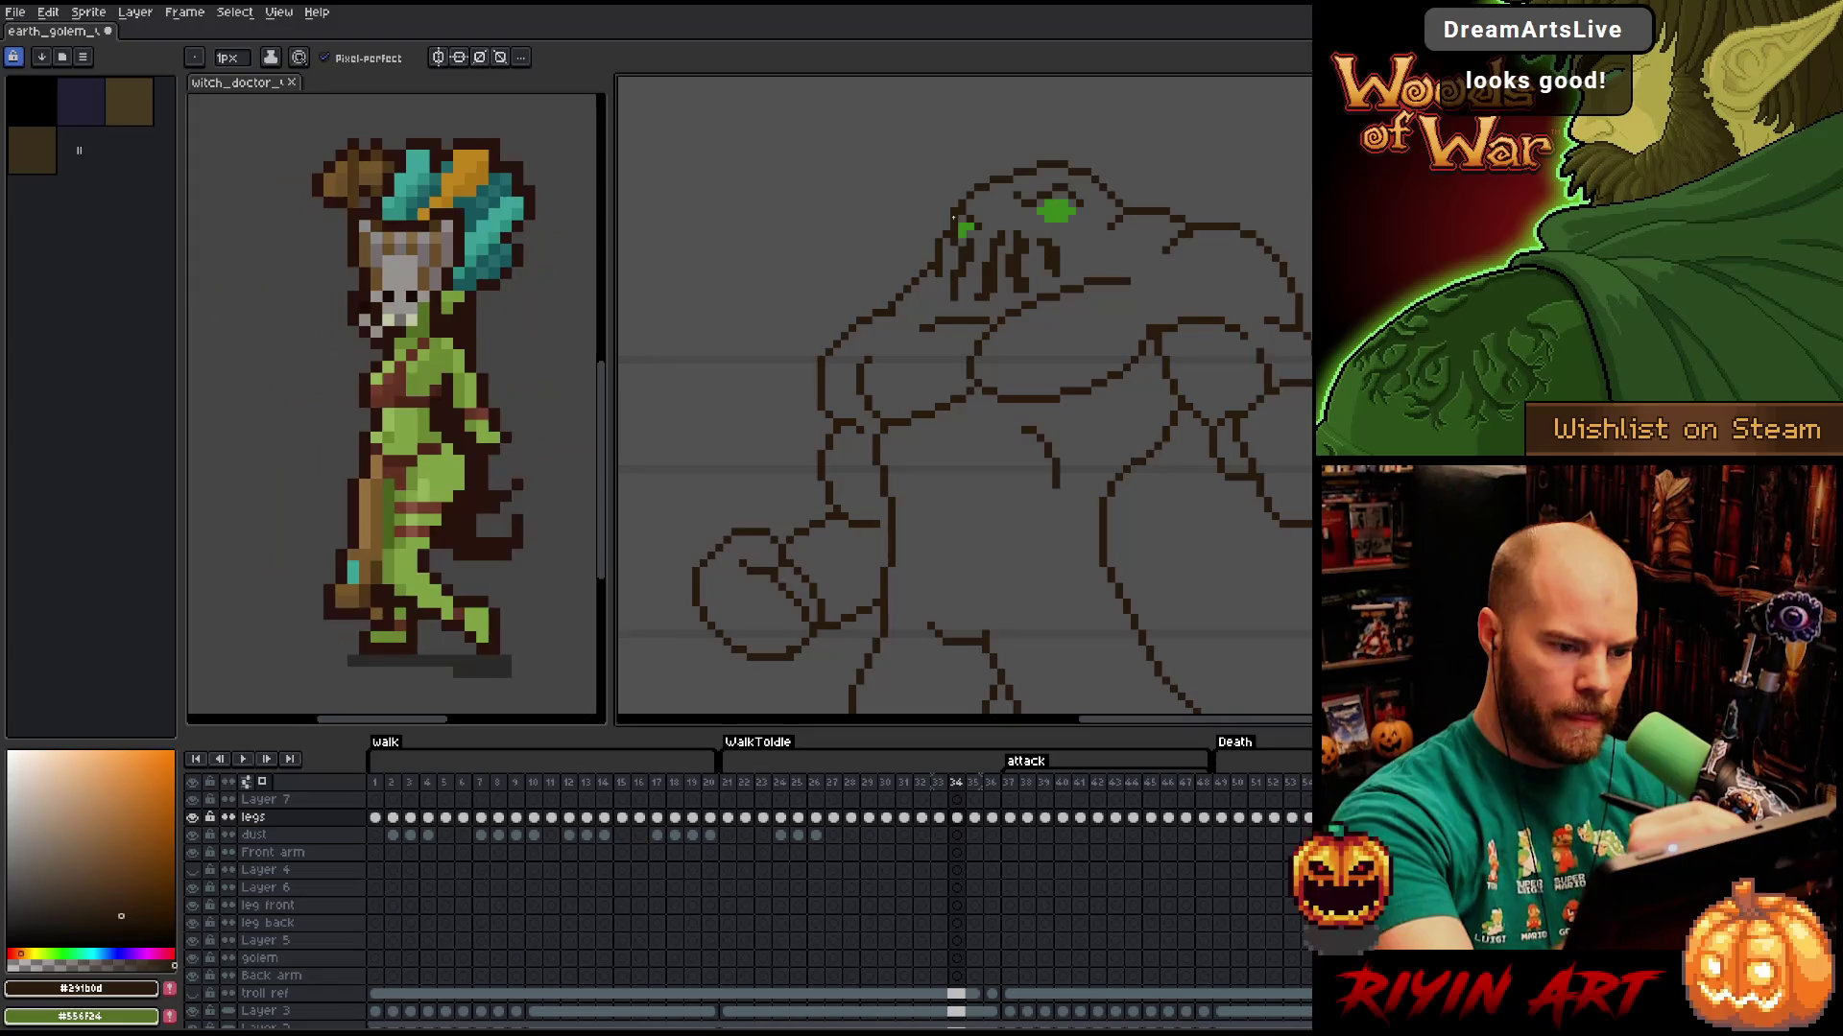
{"action": "key", "text": "e"}
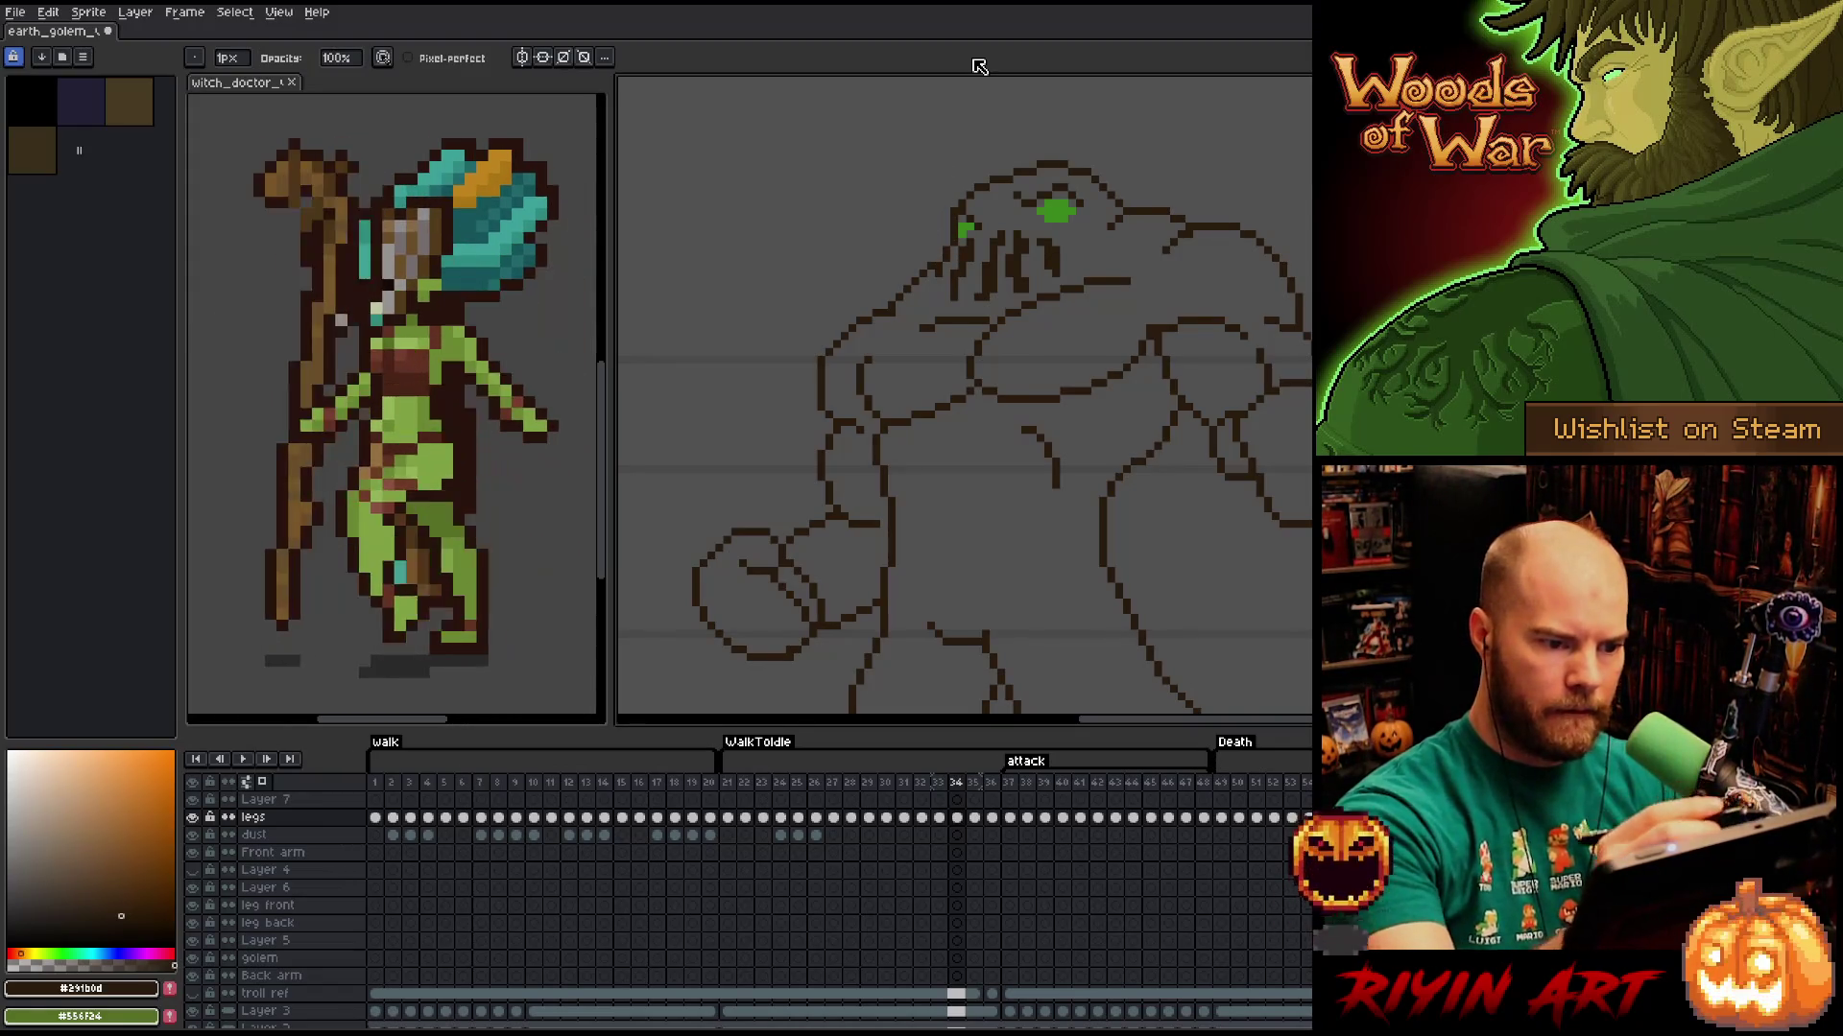
{"action": "key", "text": "Left"}
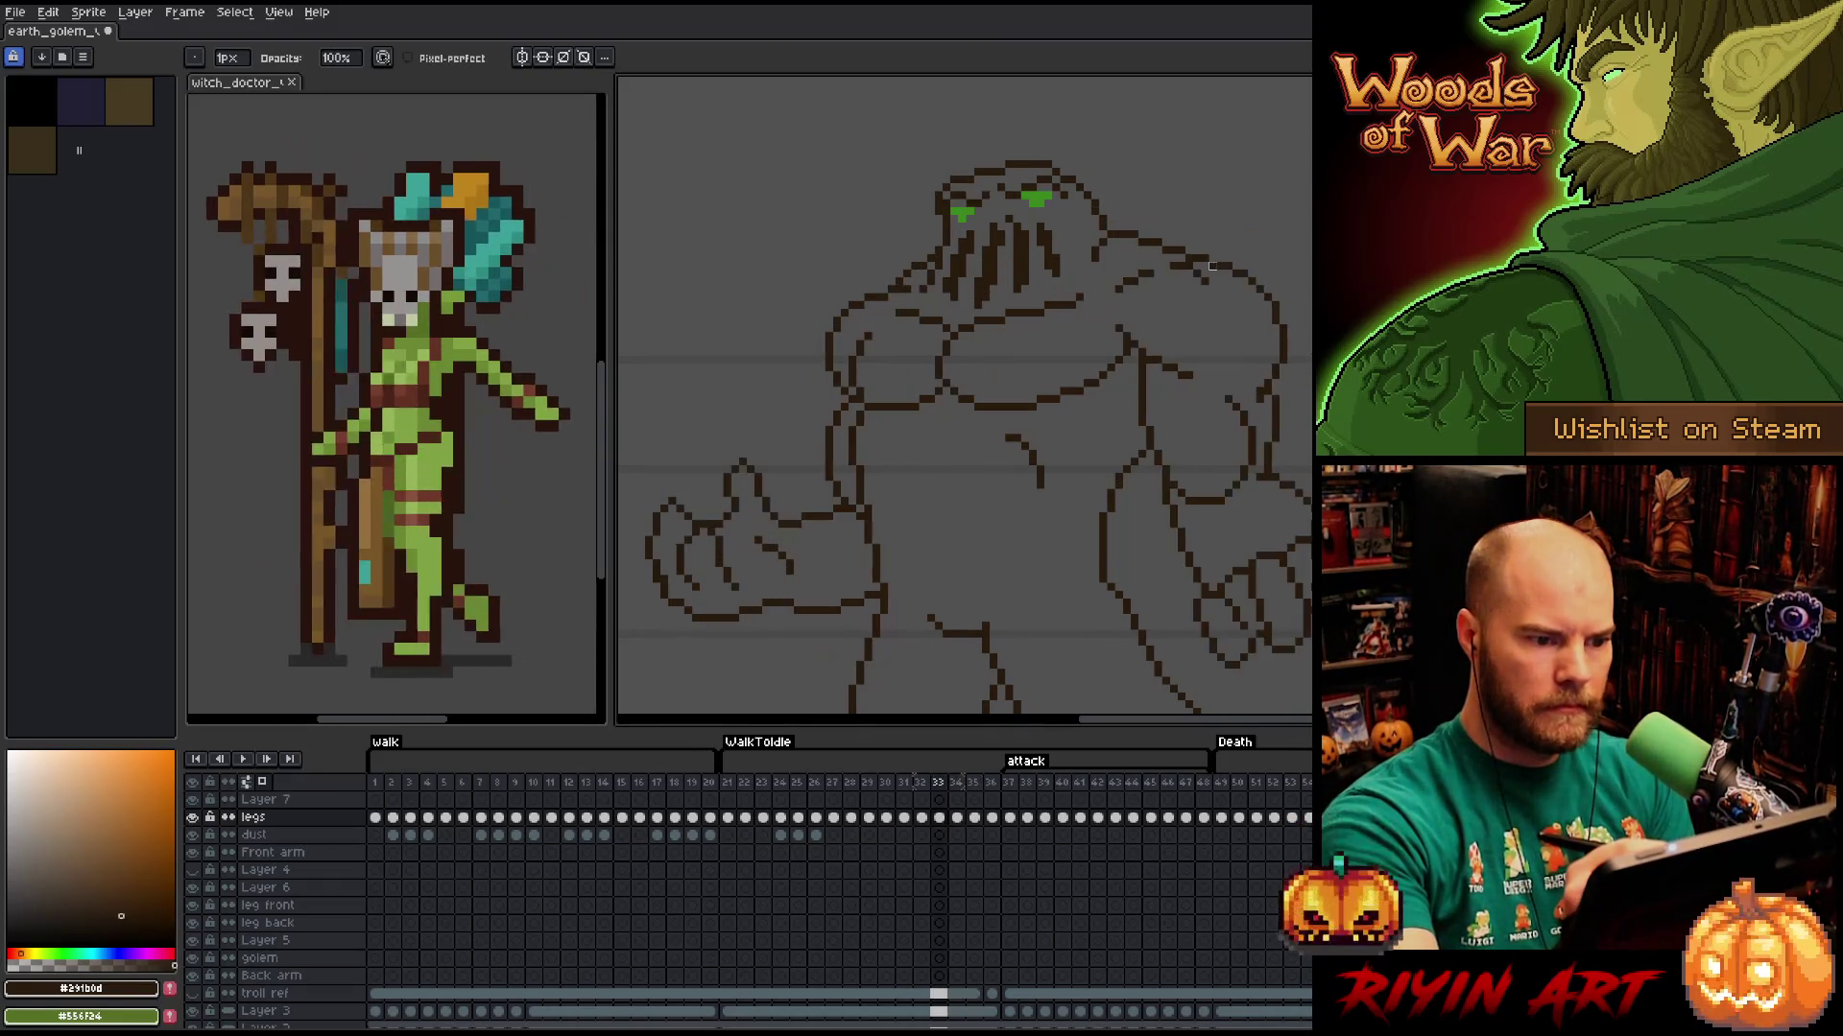
{"action": "key", "text": "Right"}
{"action": "key", "text": "m"}
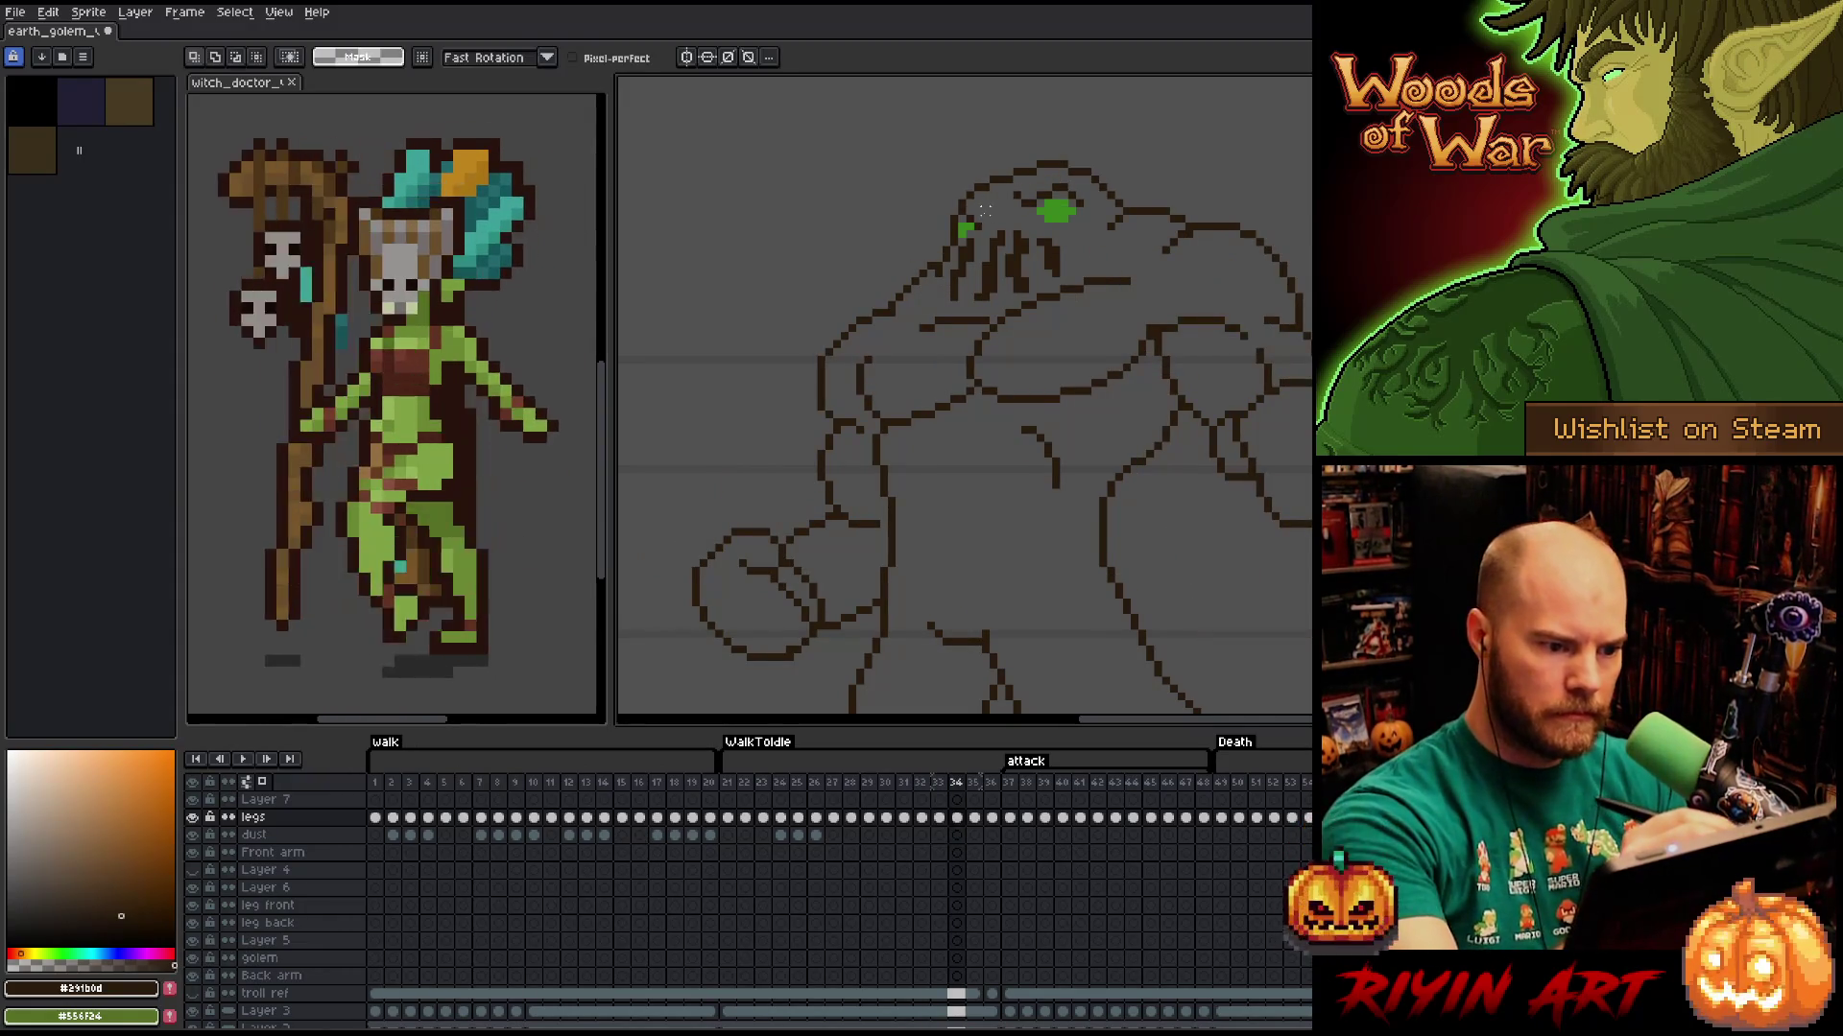
{"action": "mouse_move", "coordinate": [961, 203]}
{"action": "left_mouse_down"}
{"action": "mouse_move", "coordinate": [1002, 241]}
{"action": "mouse_move", "coordinate": [986, 234]}
{"action": "left_mouse_up"}
{"action": "key", "text": "ctrl+d"}
{"action": "key", "text": "b"}
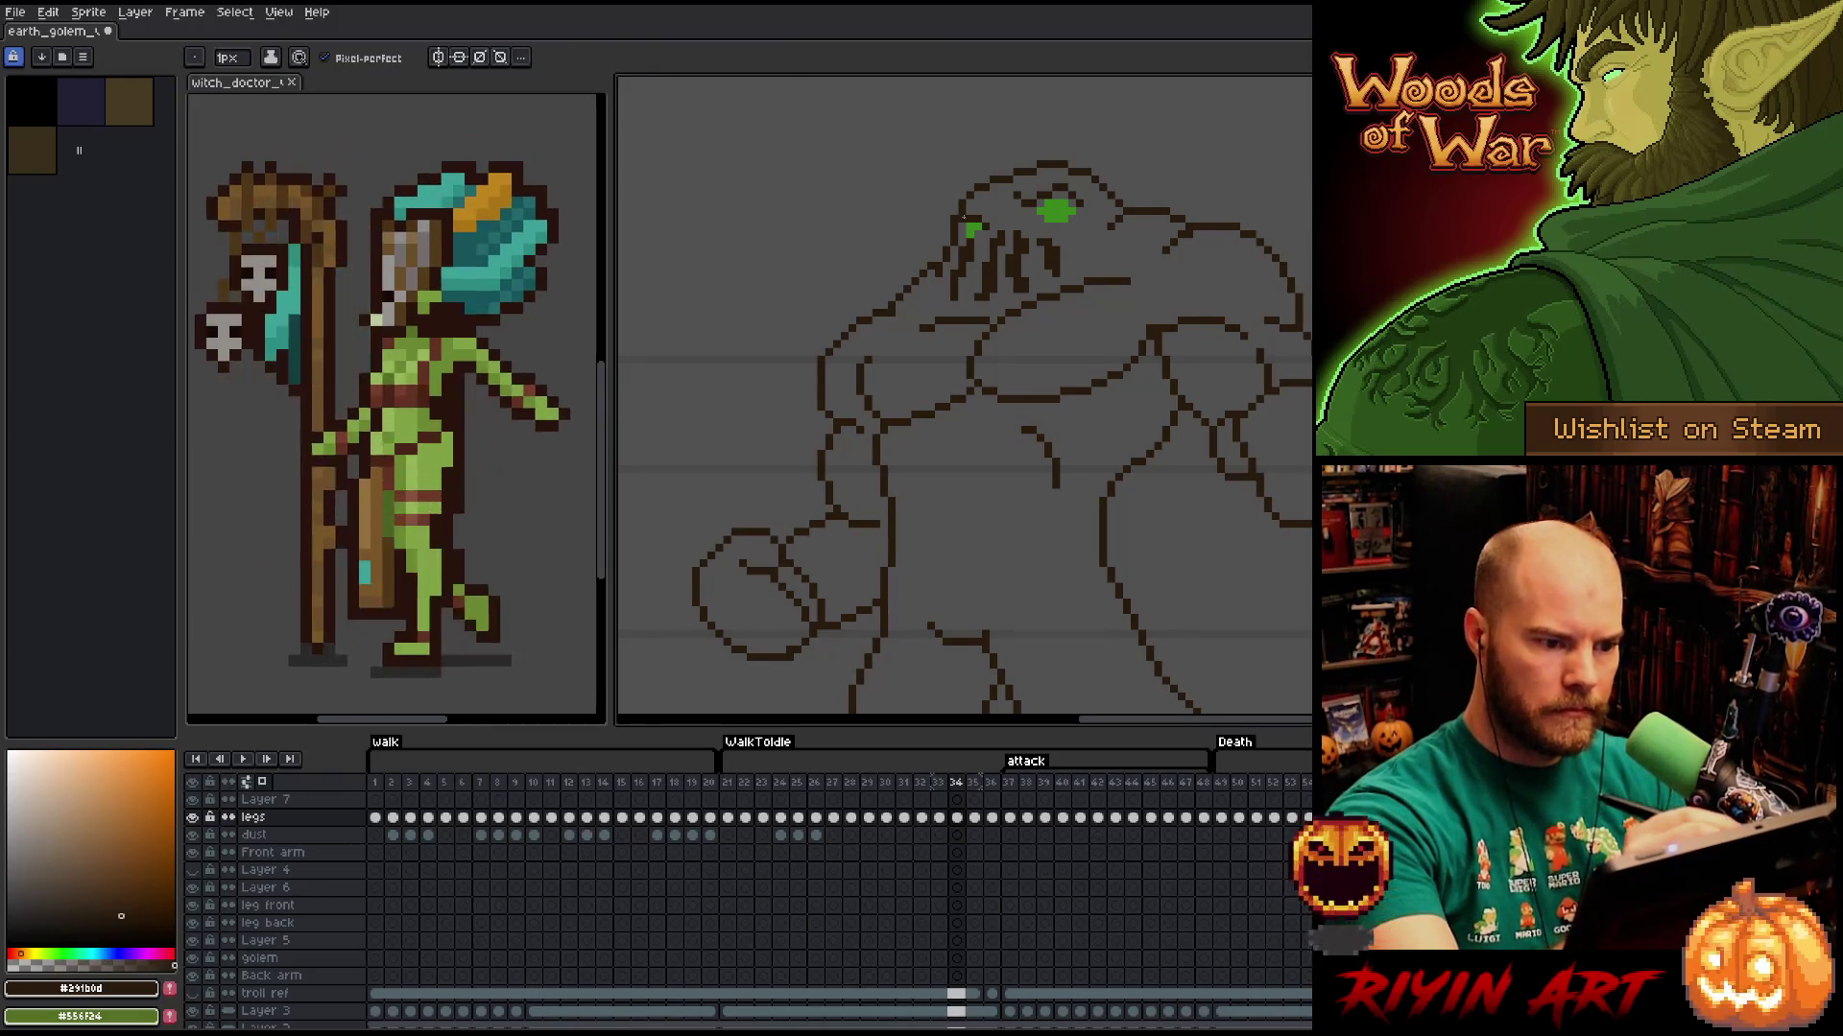
Erase and redraw stray outline pixels across frames 34 to 36.
{"action": "key", "text": "Left"}
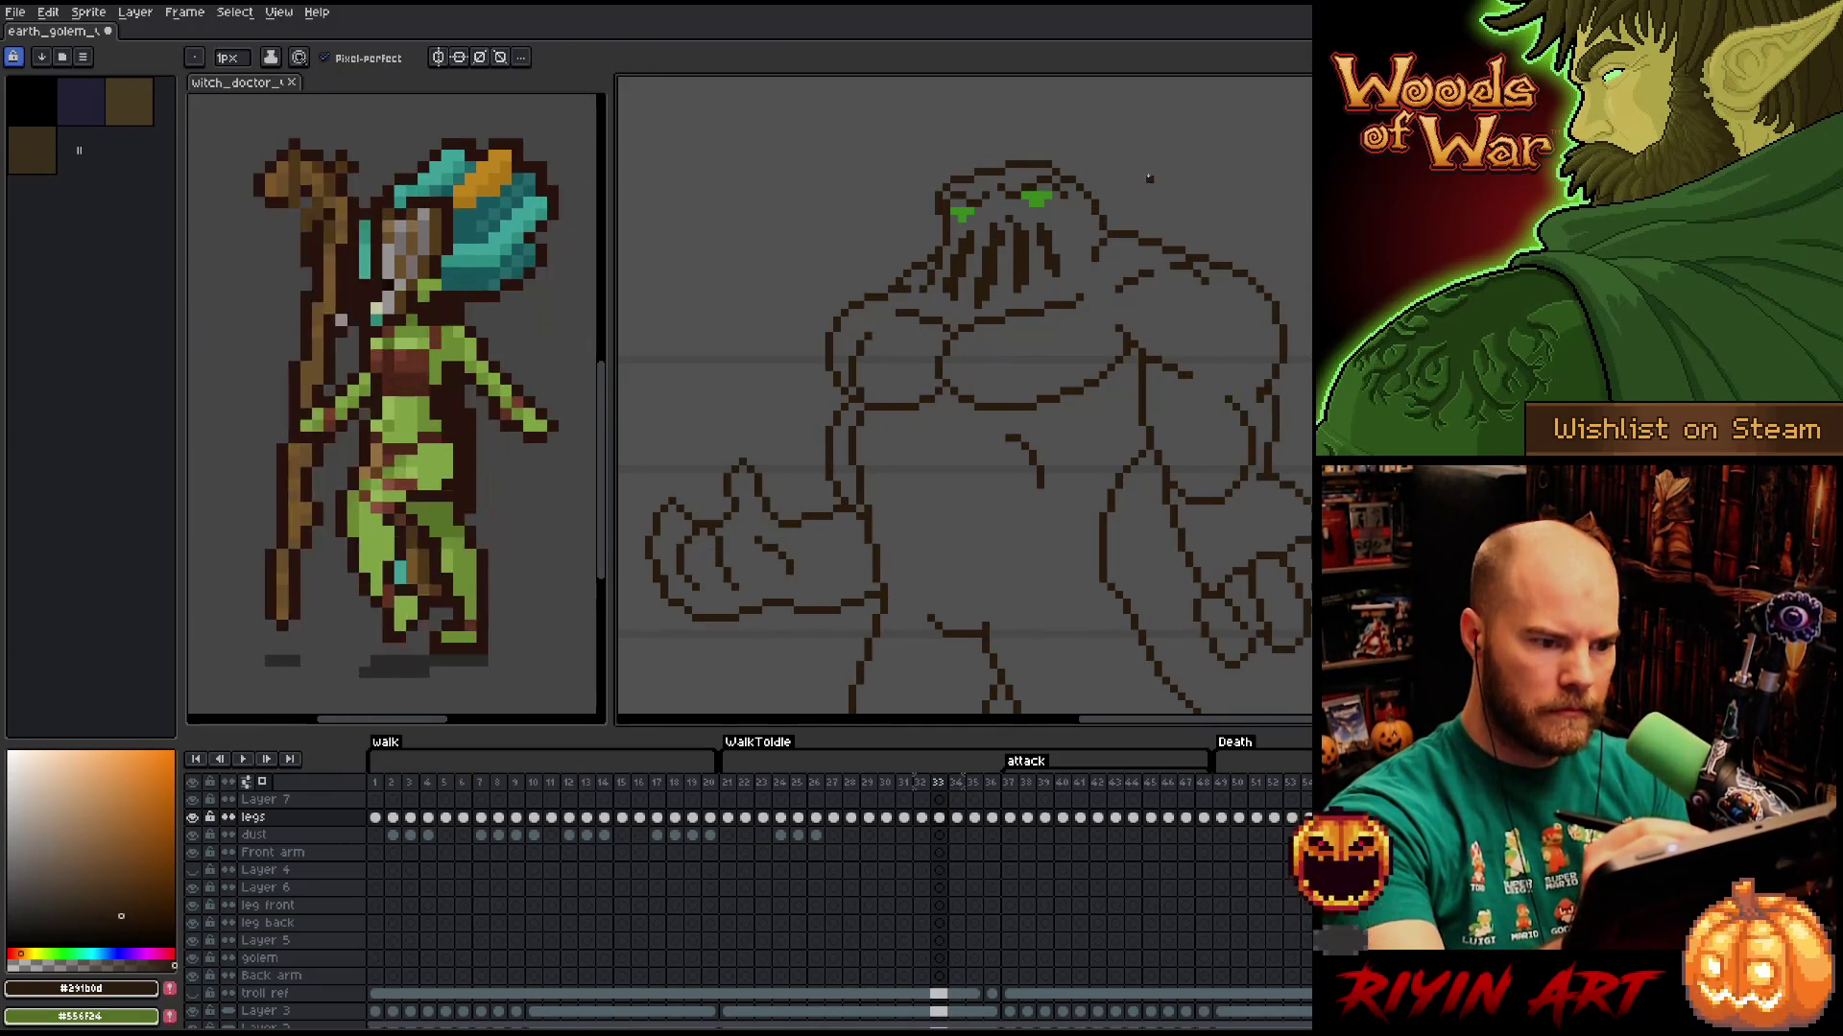
{"action": "key", "text": "Right"}
{"action": "key", "text": "Right"}
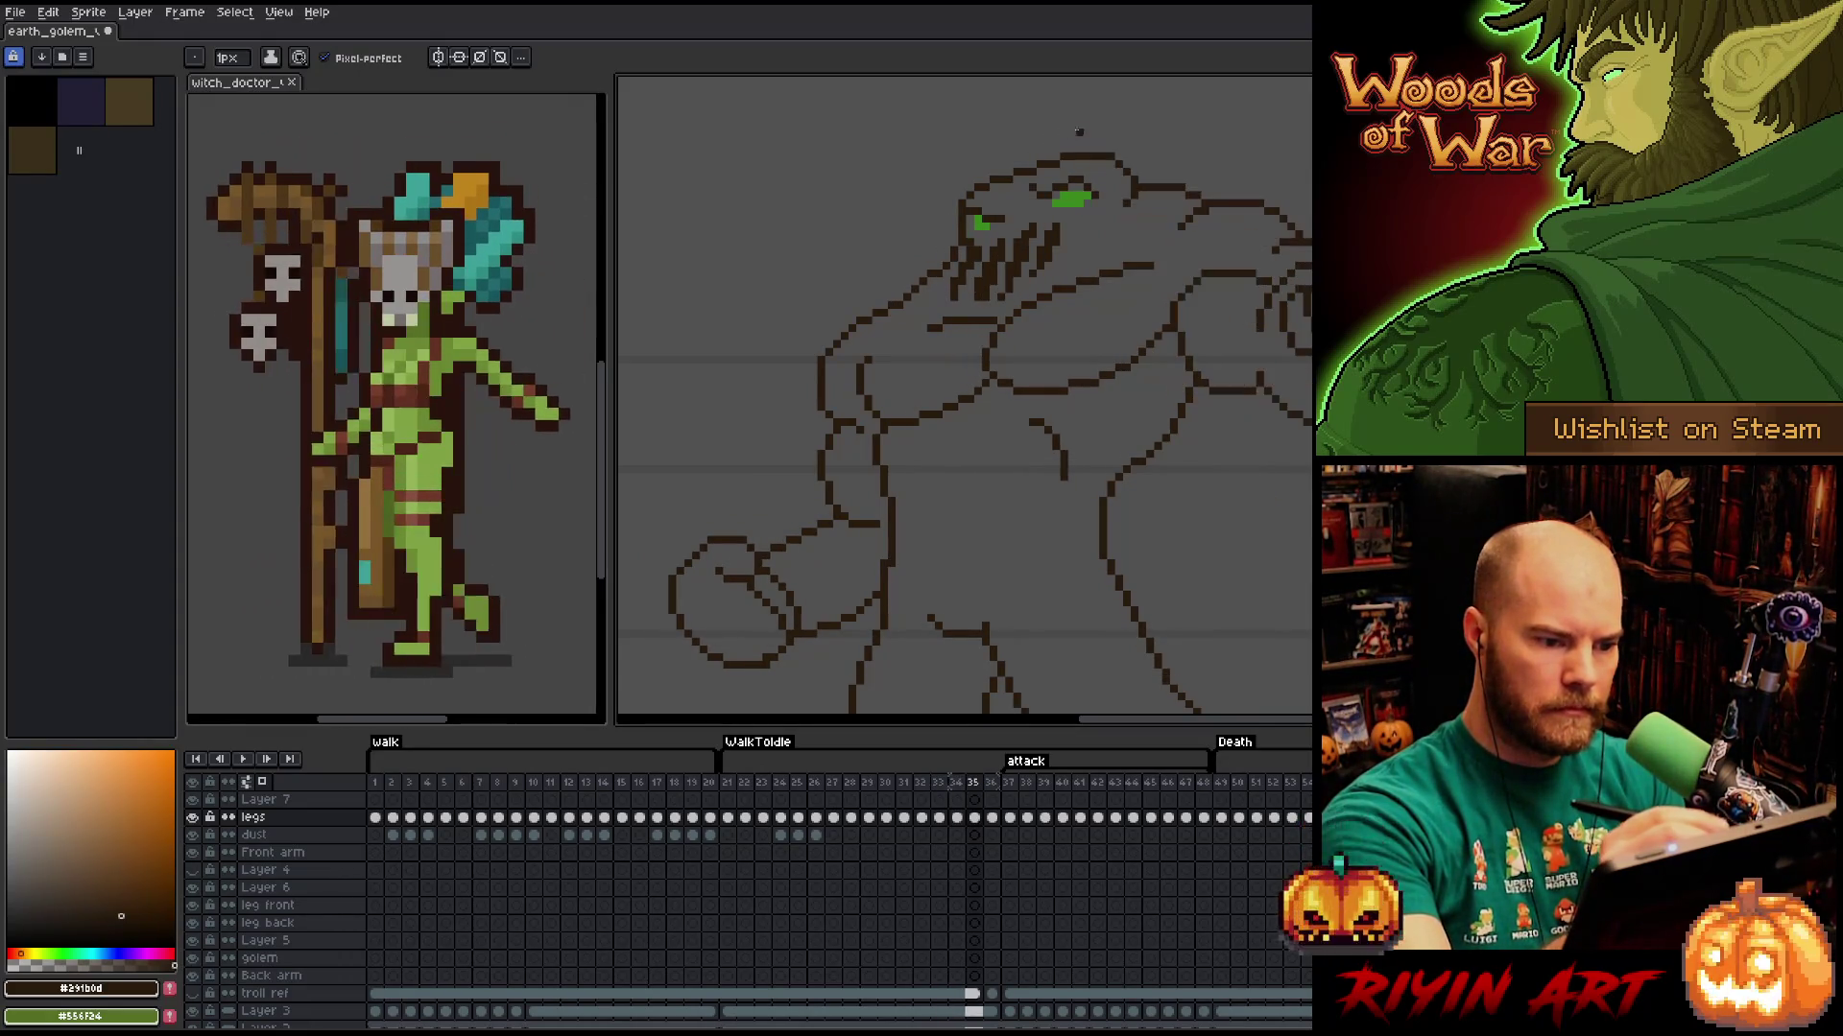
{"action": "key", "text": "e"}
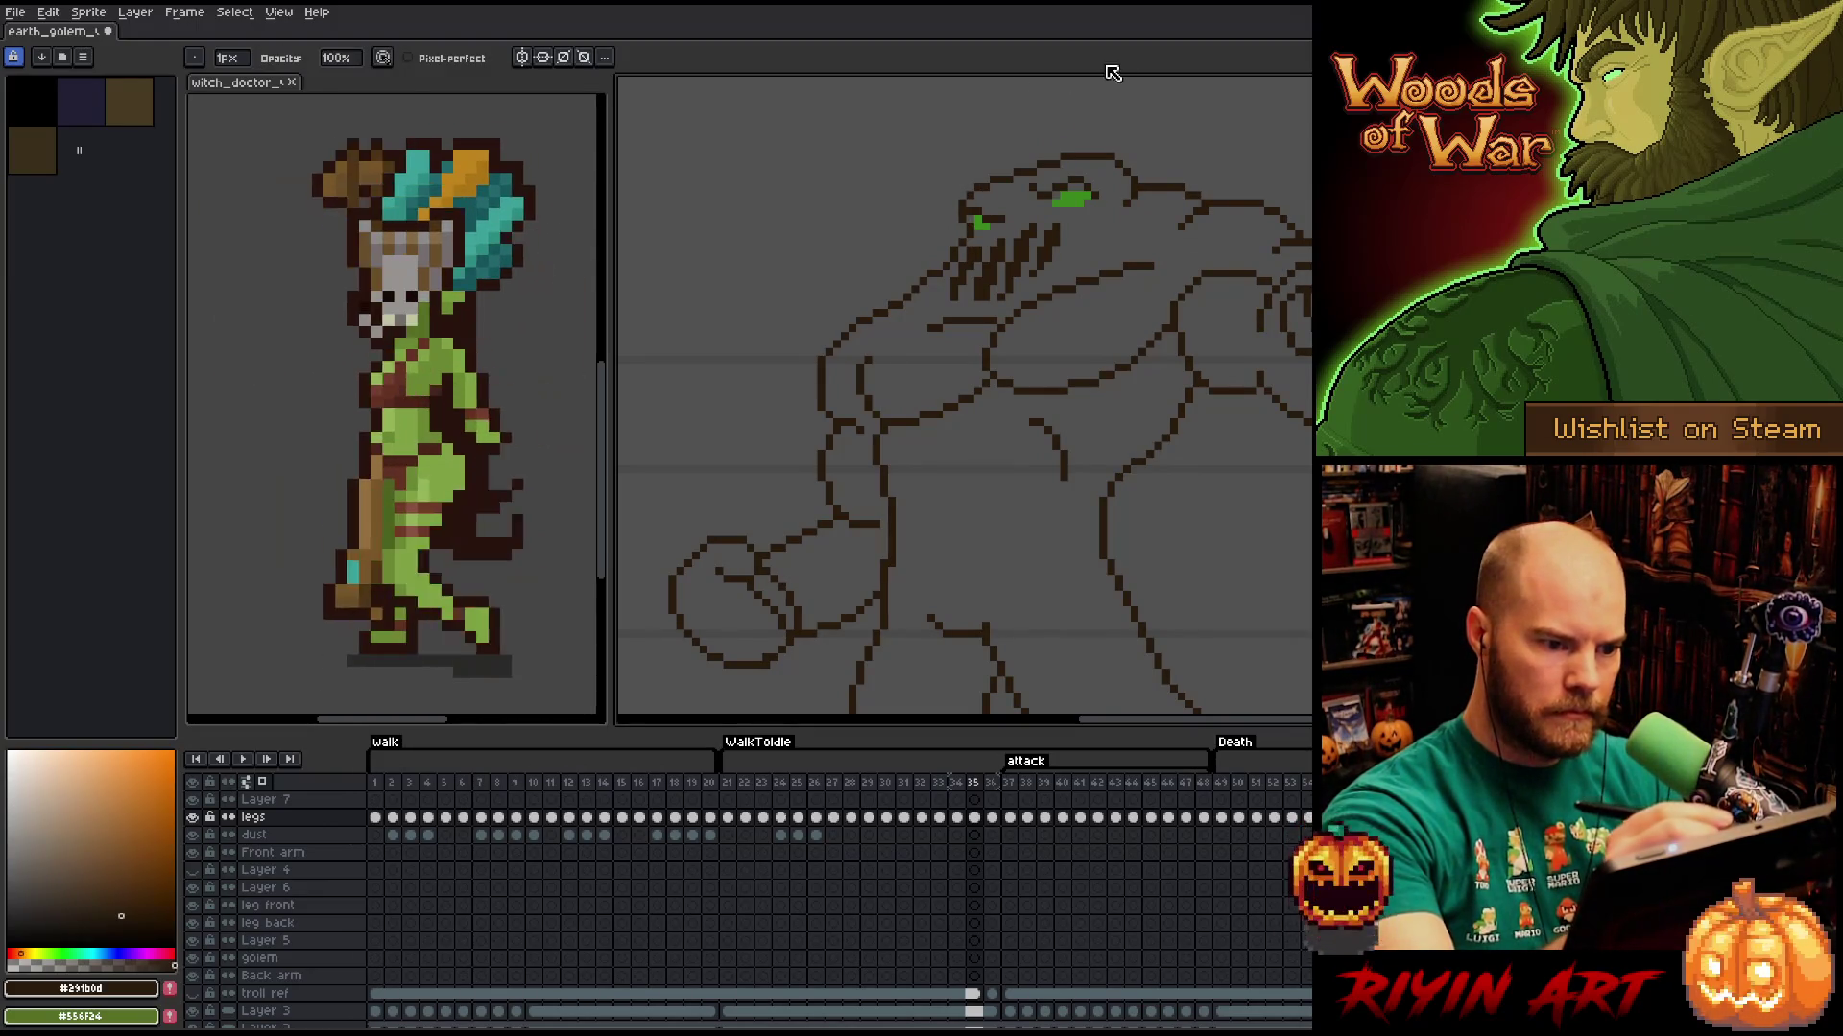
{"action": "key", "text": "Left"}
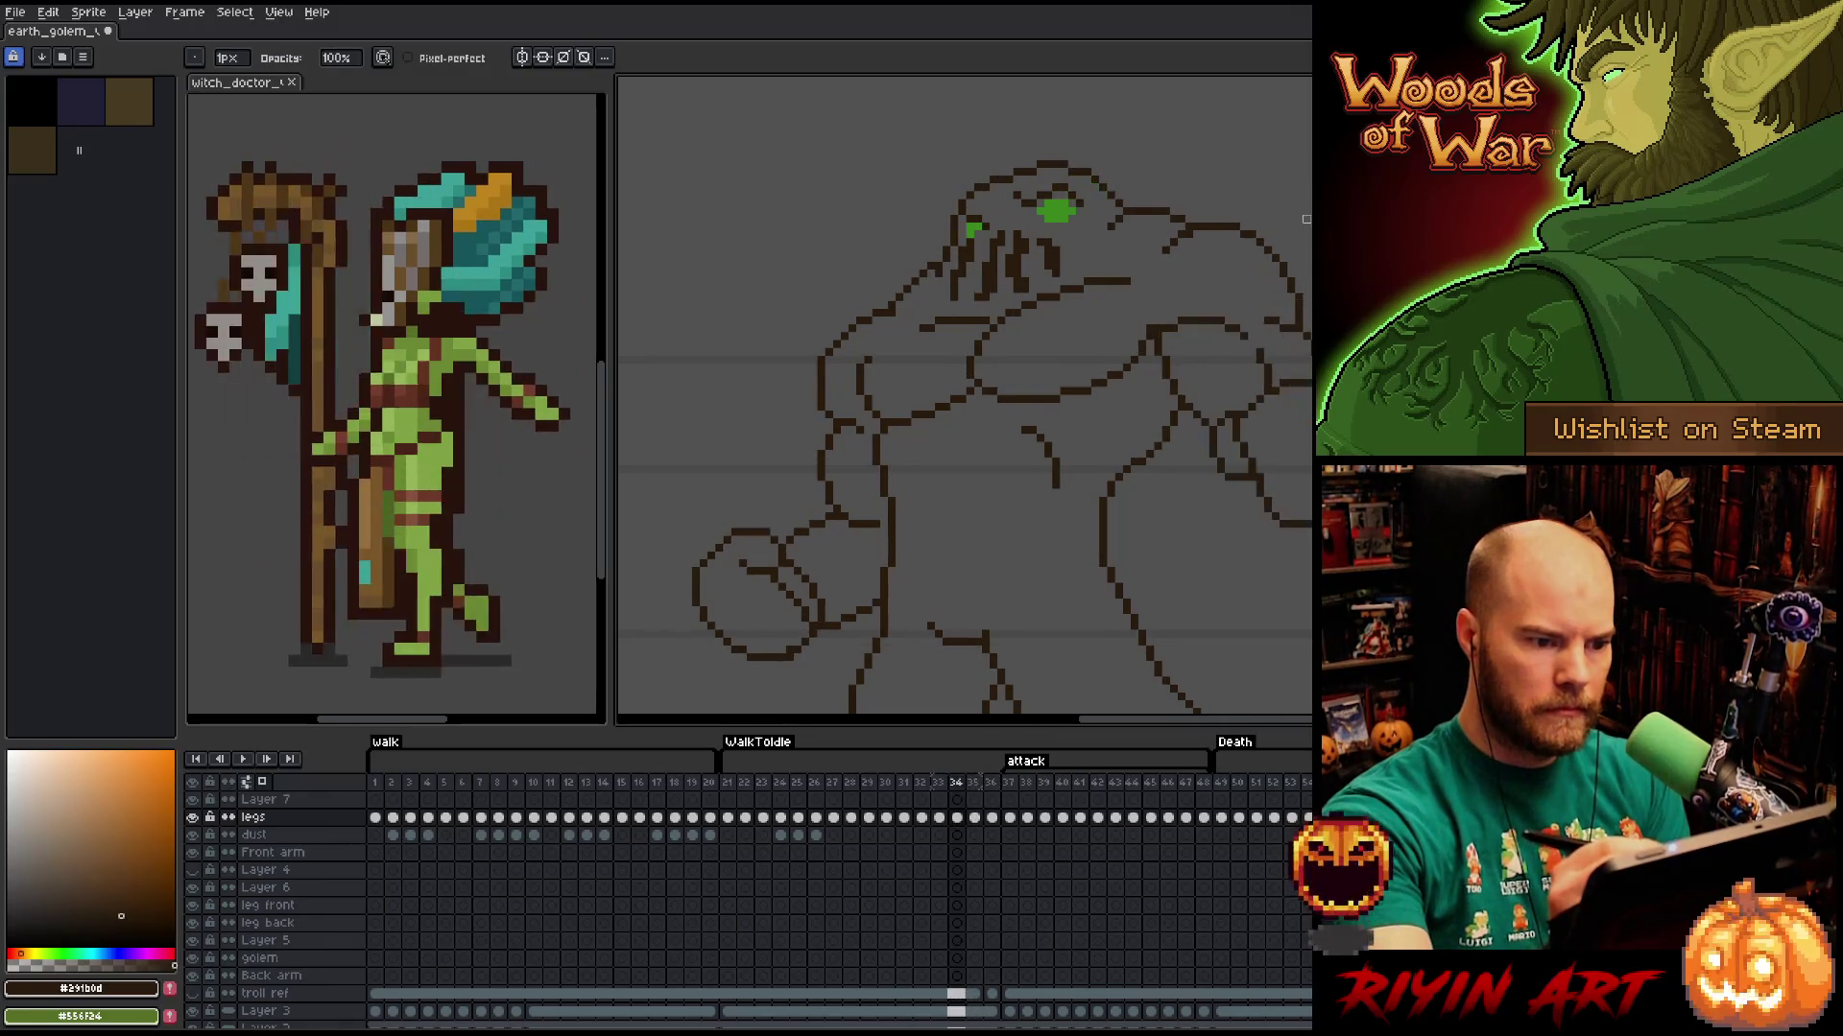
{"action": "key", "text": "Right"}
{"action": "key", "text": "Right"}
{"action": "key", "text": "Left"}
{"action": "key", "text": "Left"}
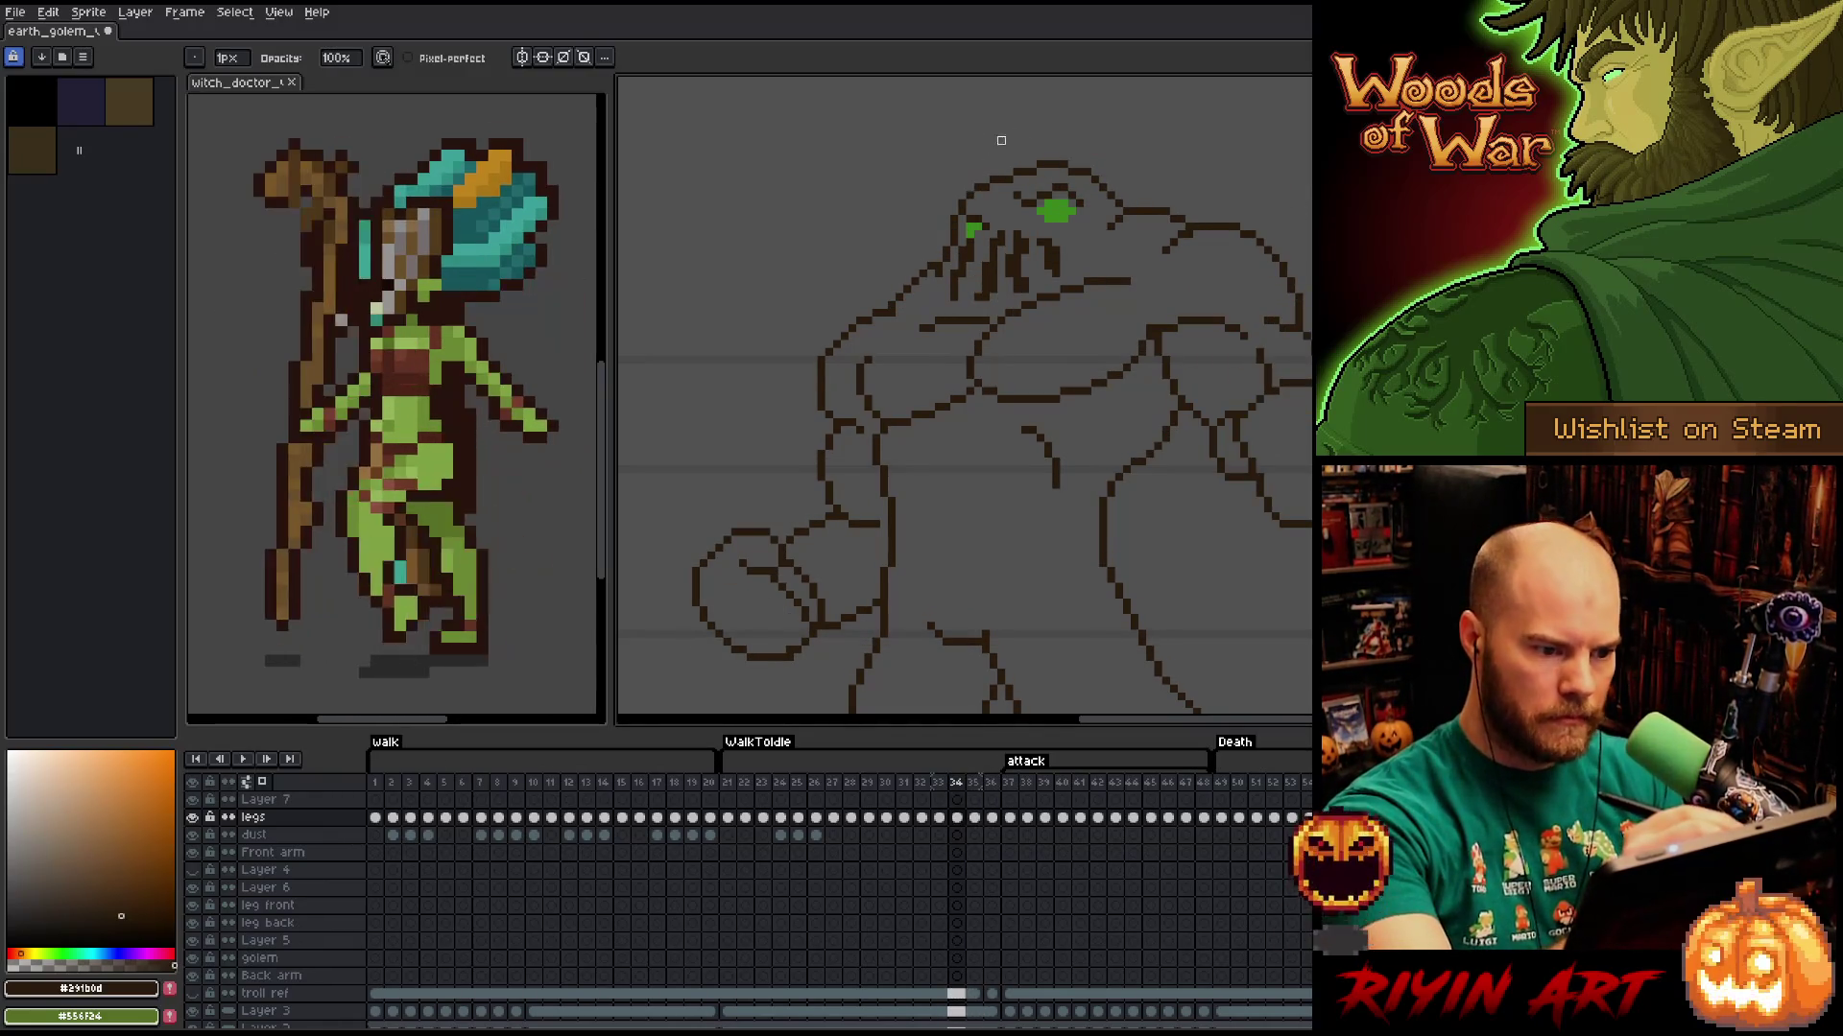
{"action": "key", "text": "Right"}
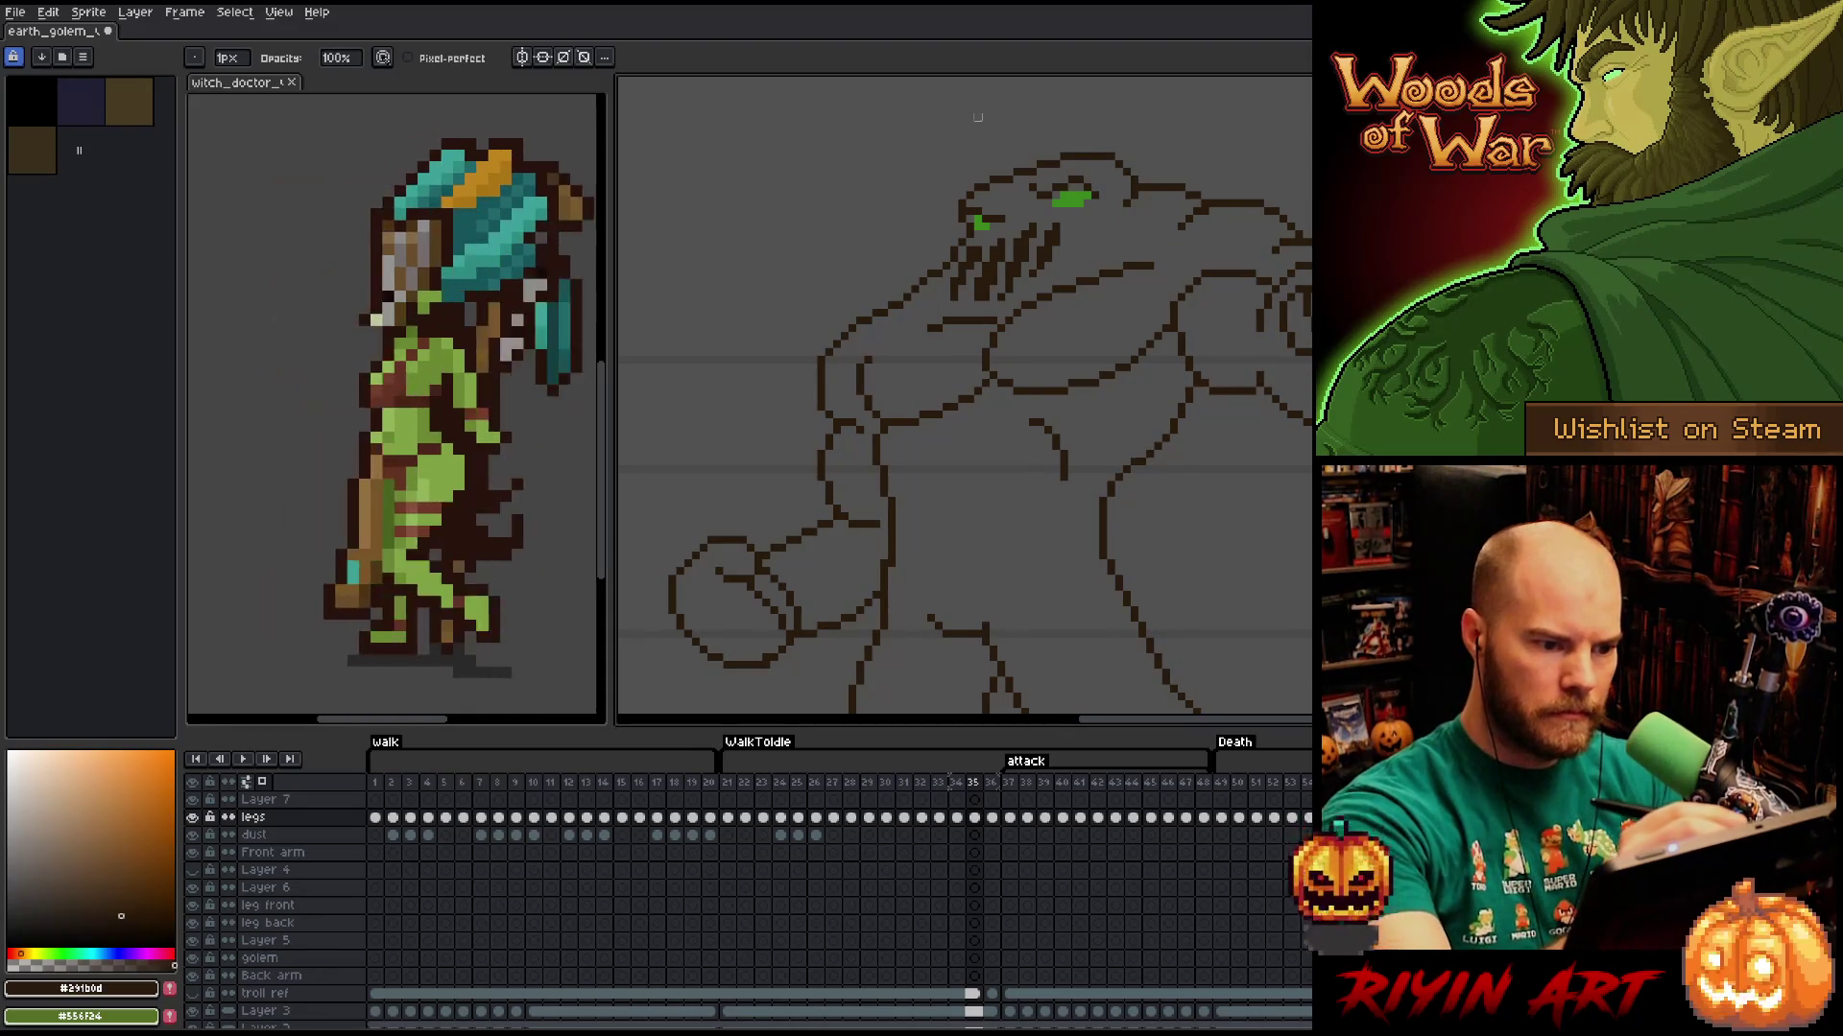
{"action": "key", "text": "Right"}
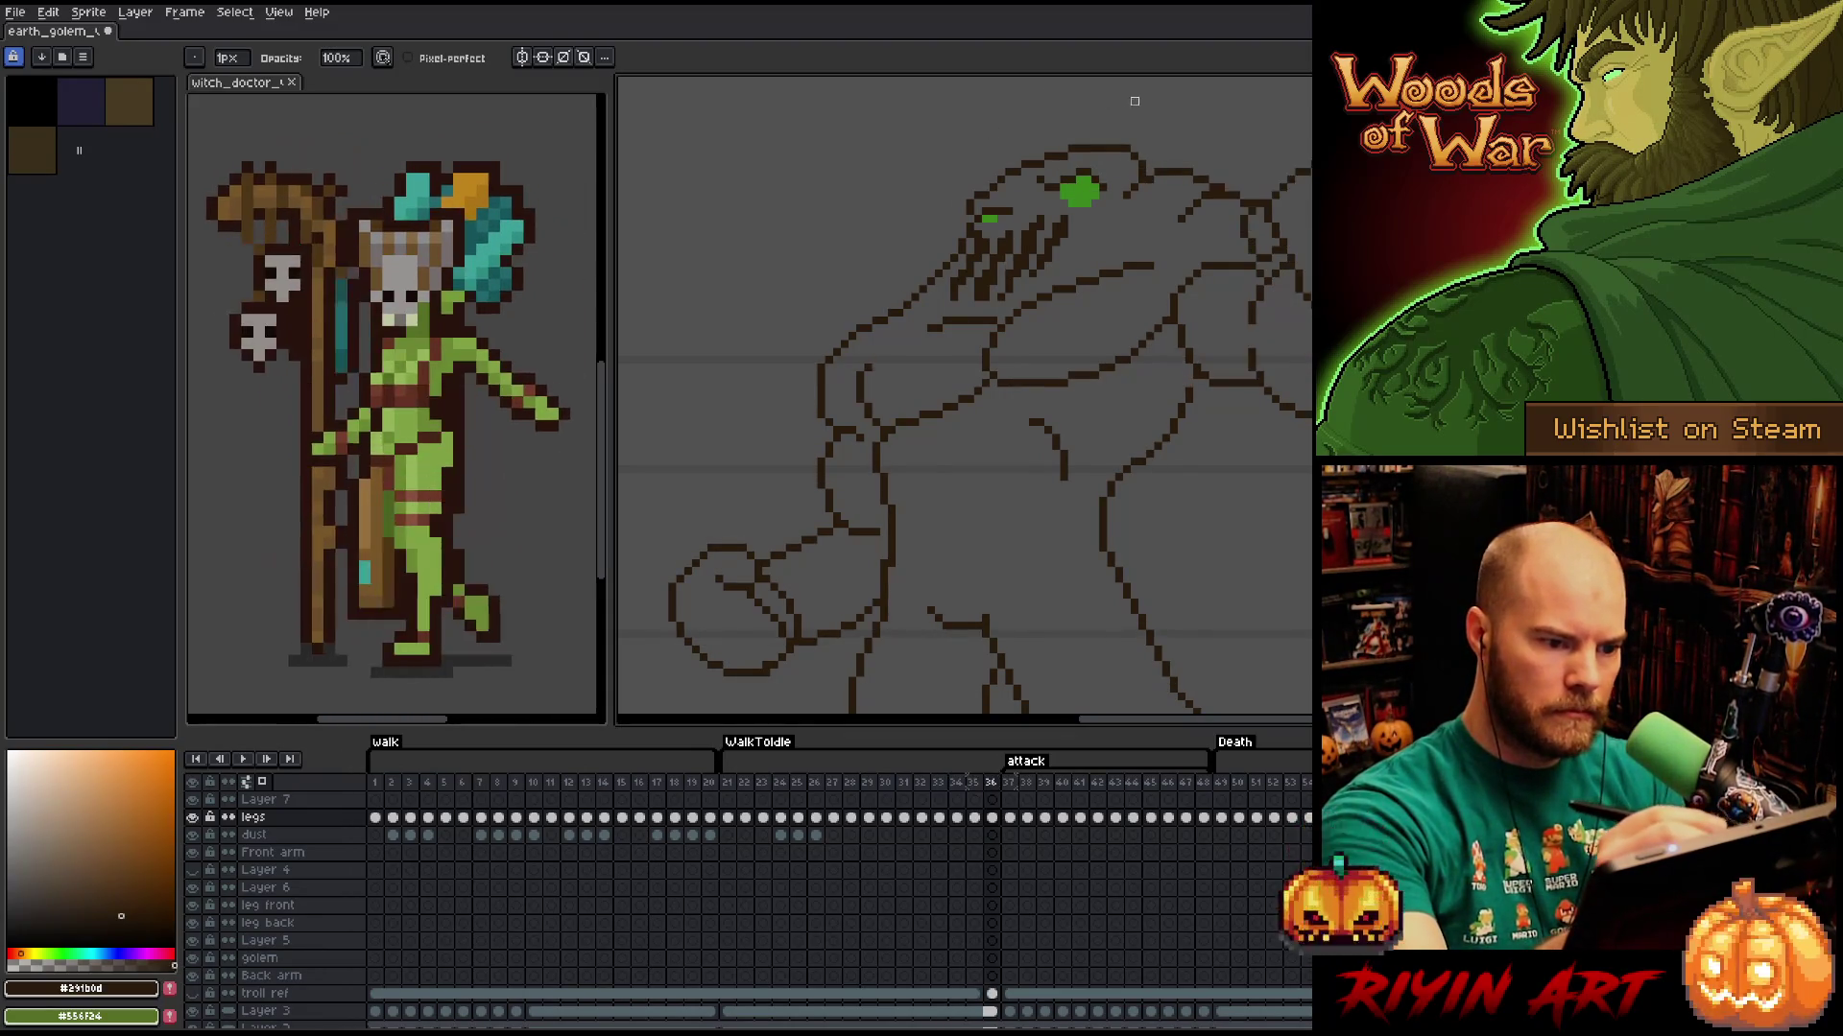
{"action": "key", "text": "e"}
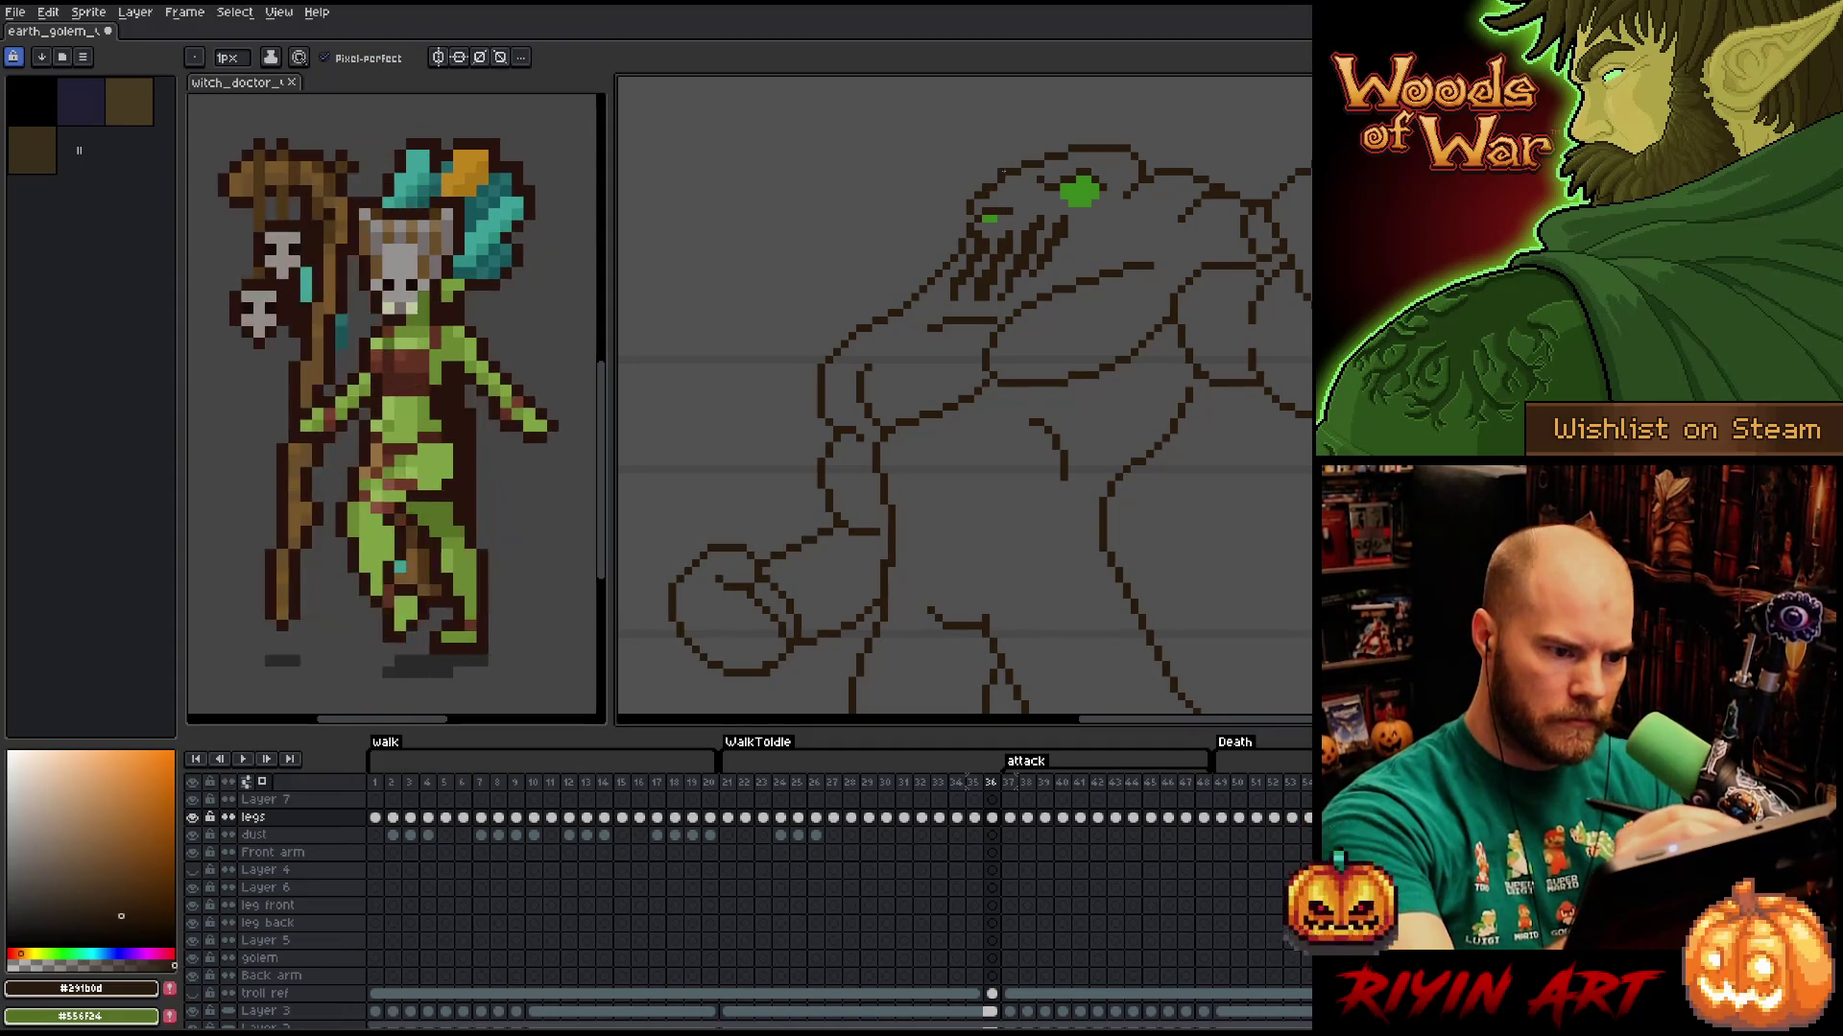
{"action": "key", "text": "b"}
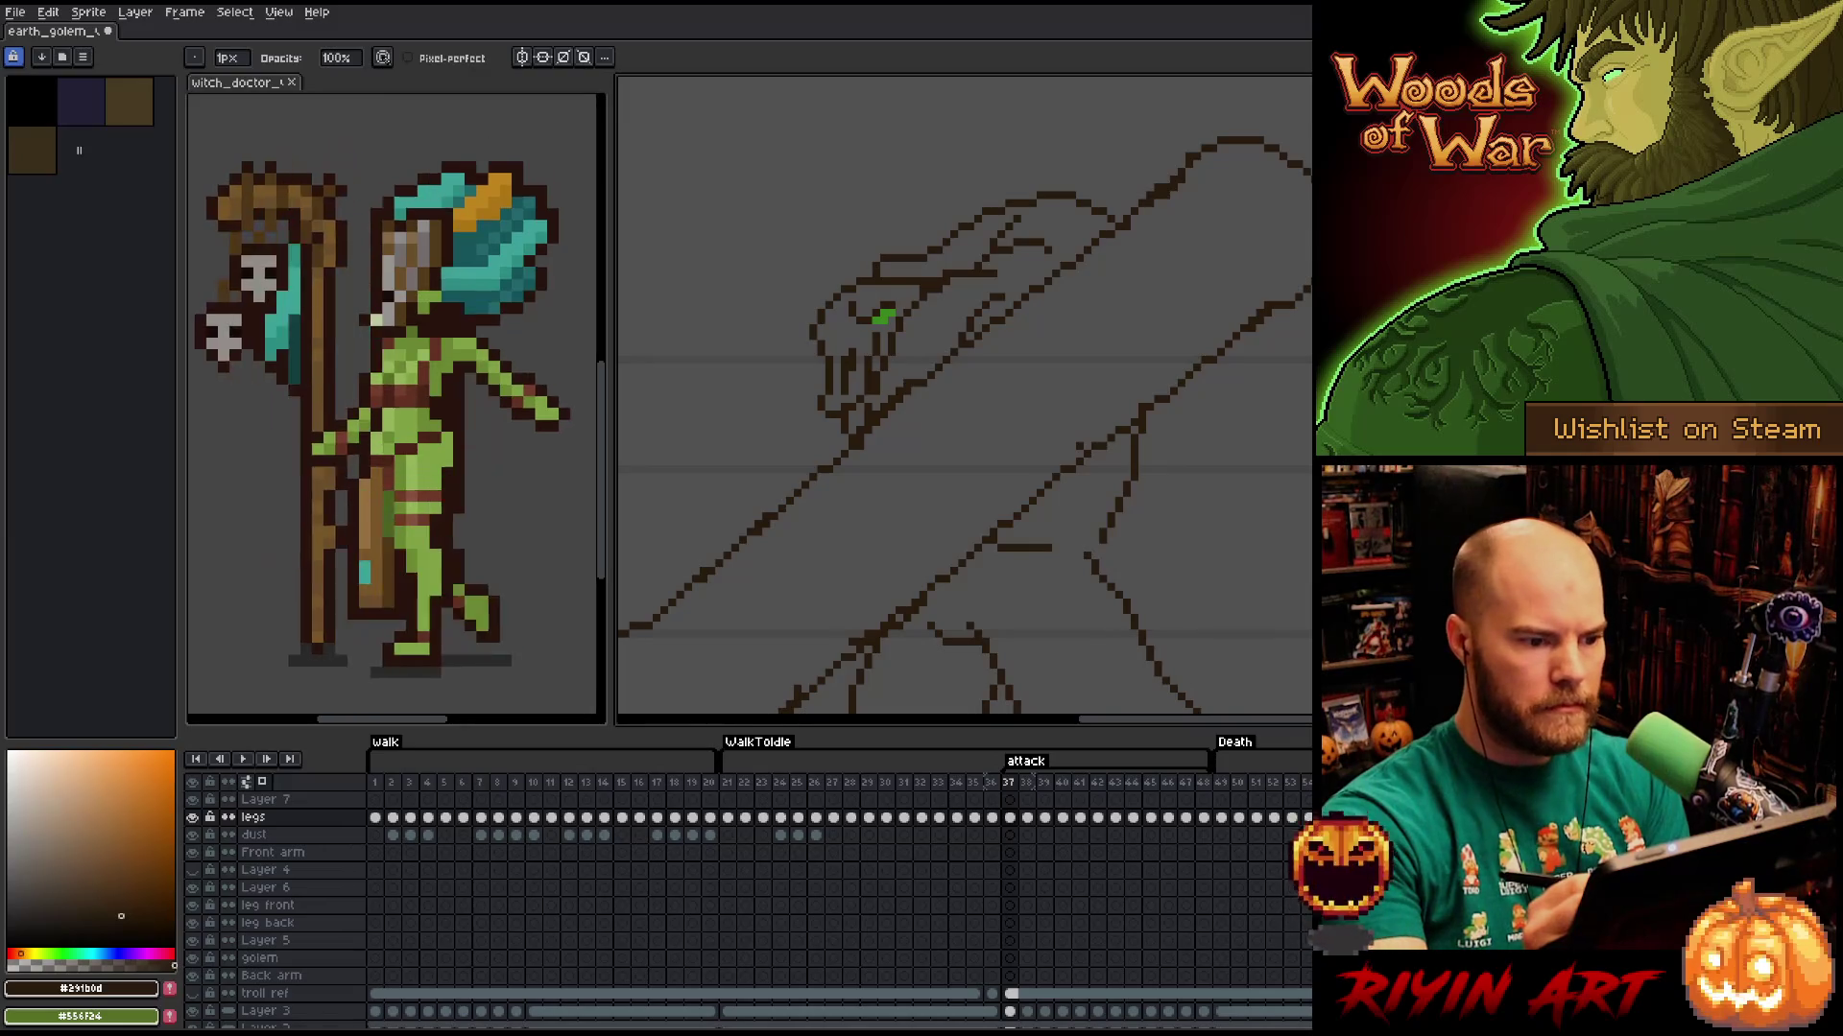
{"action": "scroll", "coordinate": [957, 478], "scroll_direction": "down", "scroll_amount": 2}
Zoom out and play the animation from frame 21, then jump to frame 24.
{"action": "scroll", "coordinate": [958, 478], "scroll_direction": "up", "scroll_amount": 2}
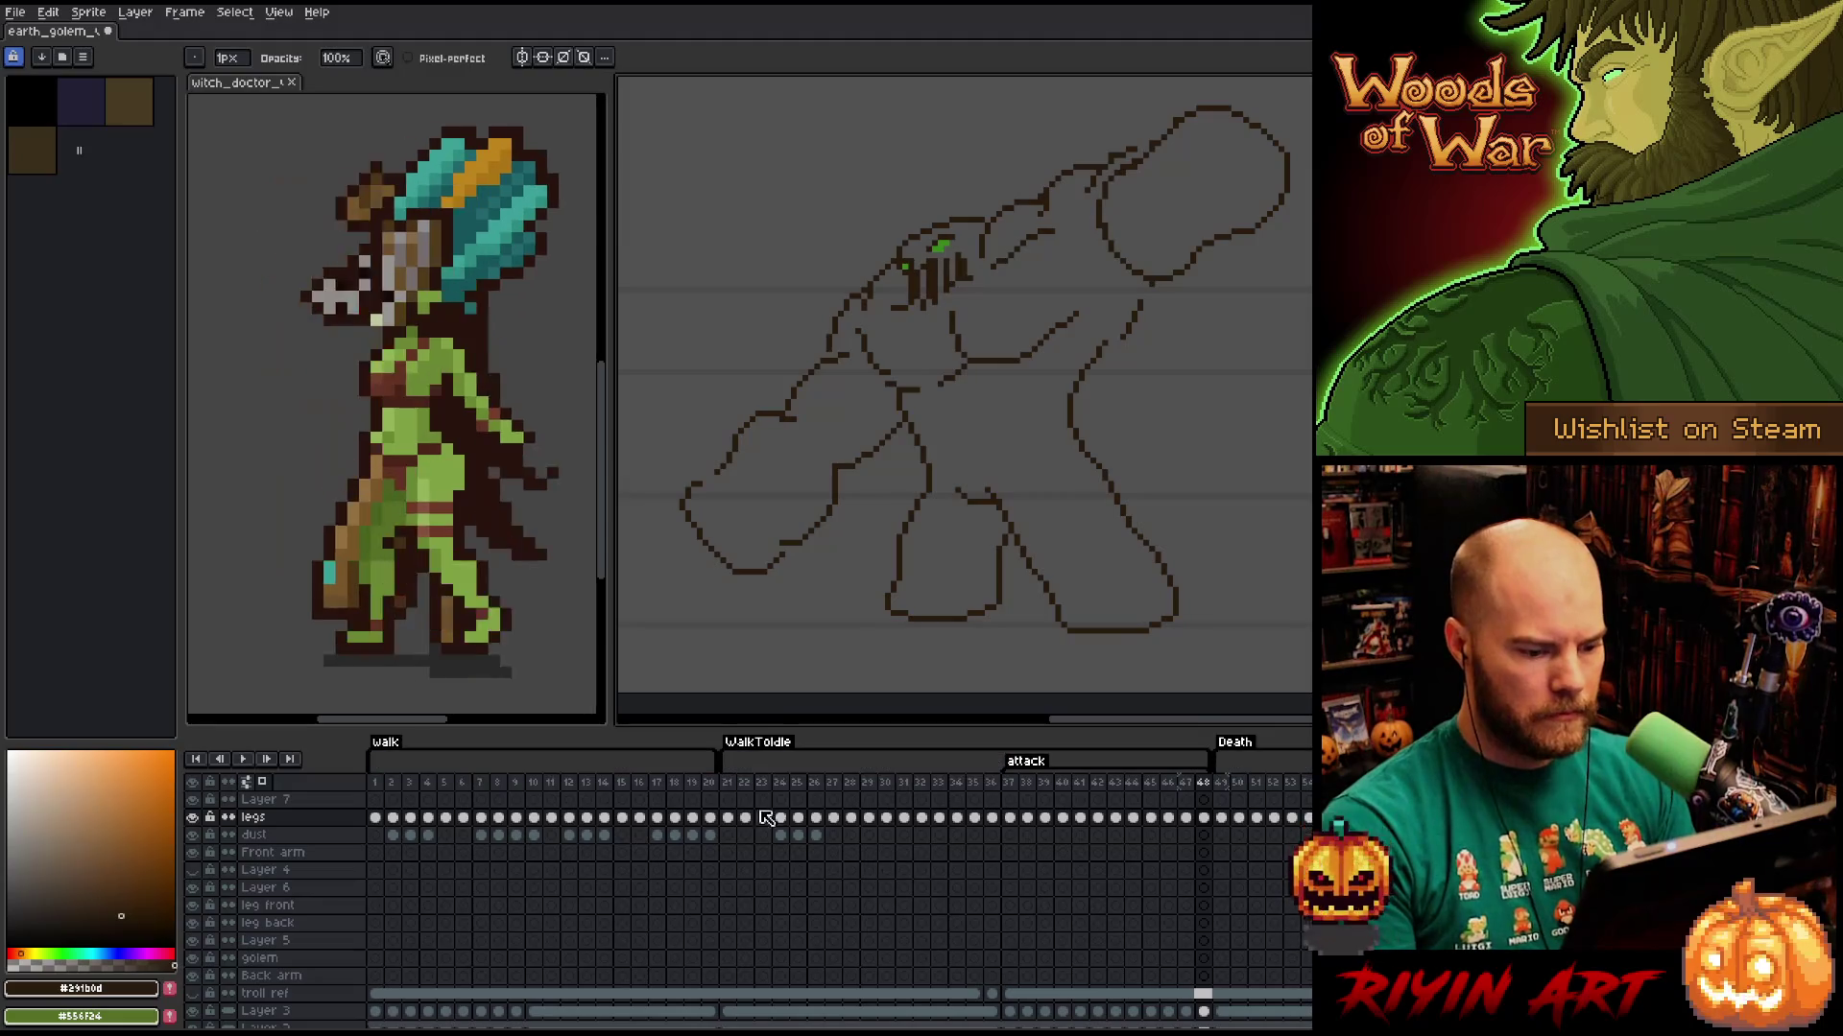
{"action": "left_click", "coordinate": [729, 783]}
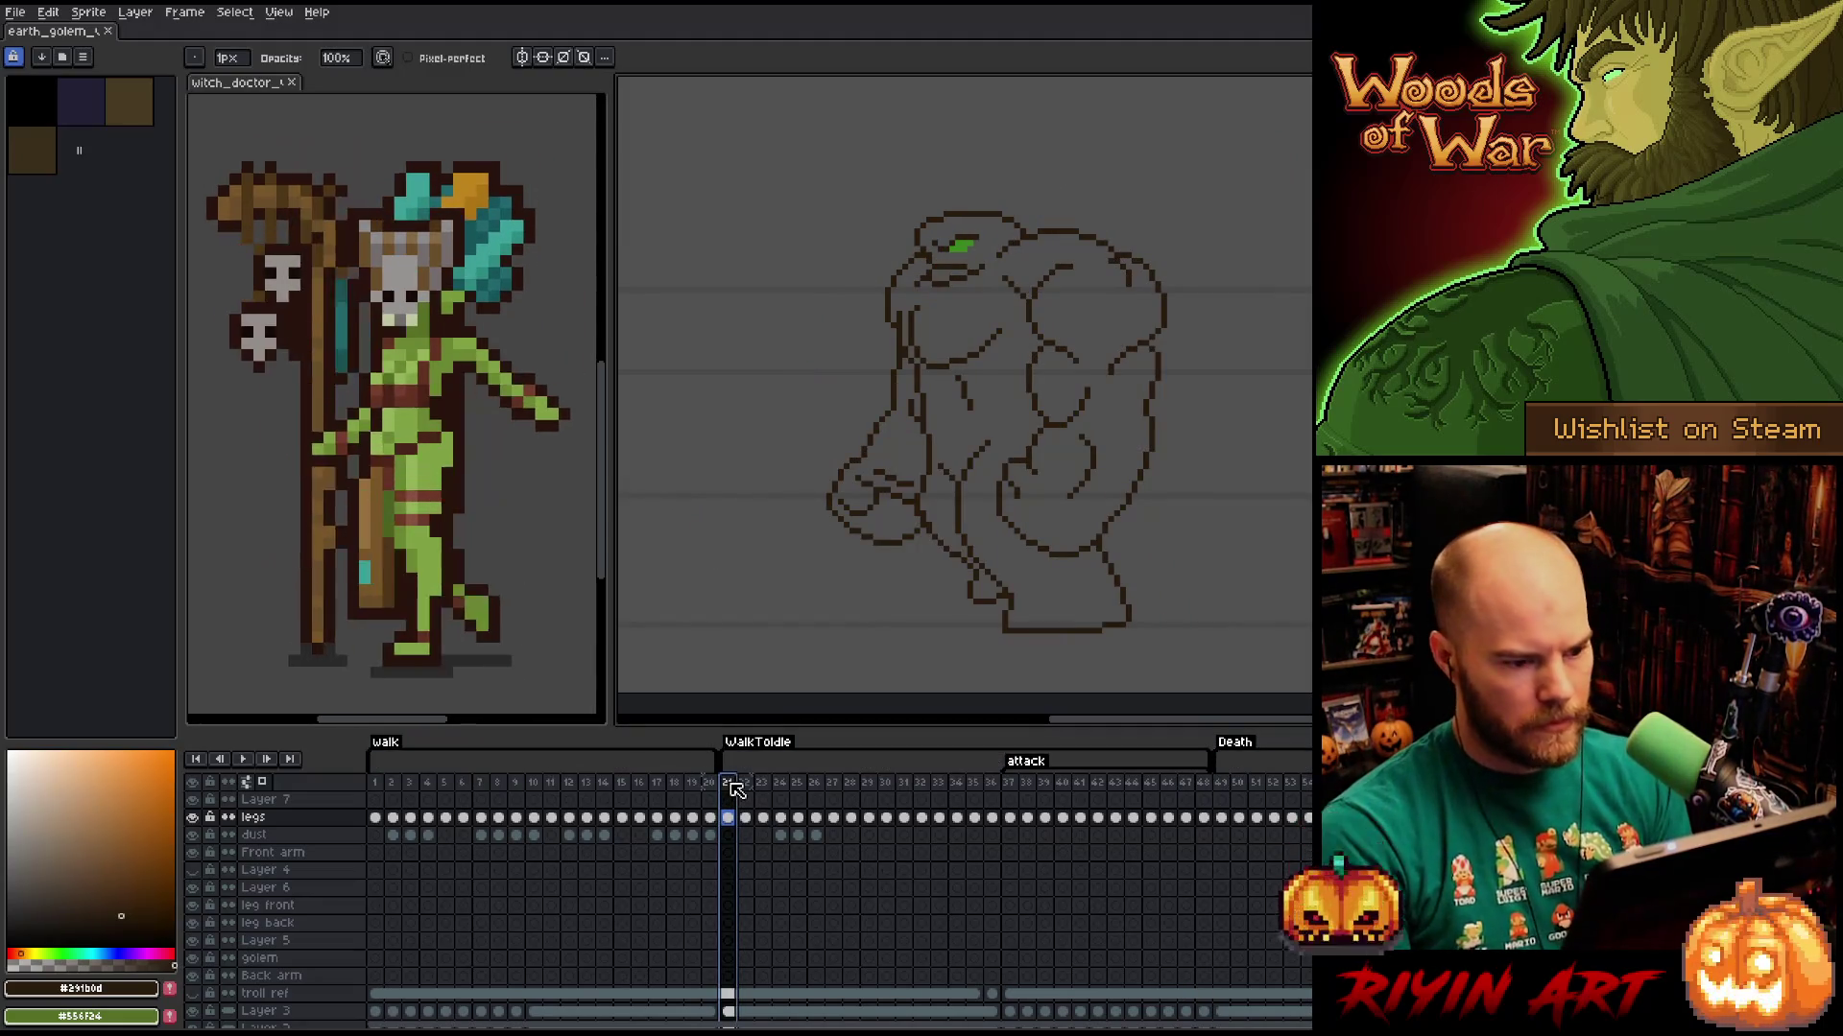
{"action": "key", "text": "Return"}
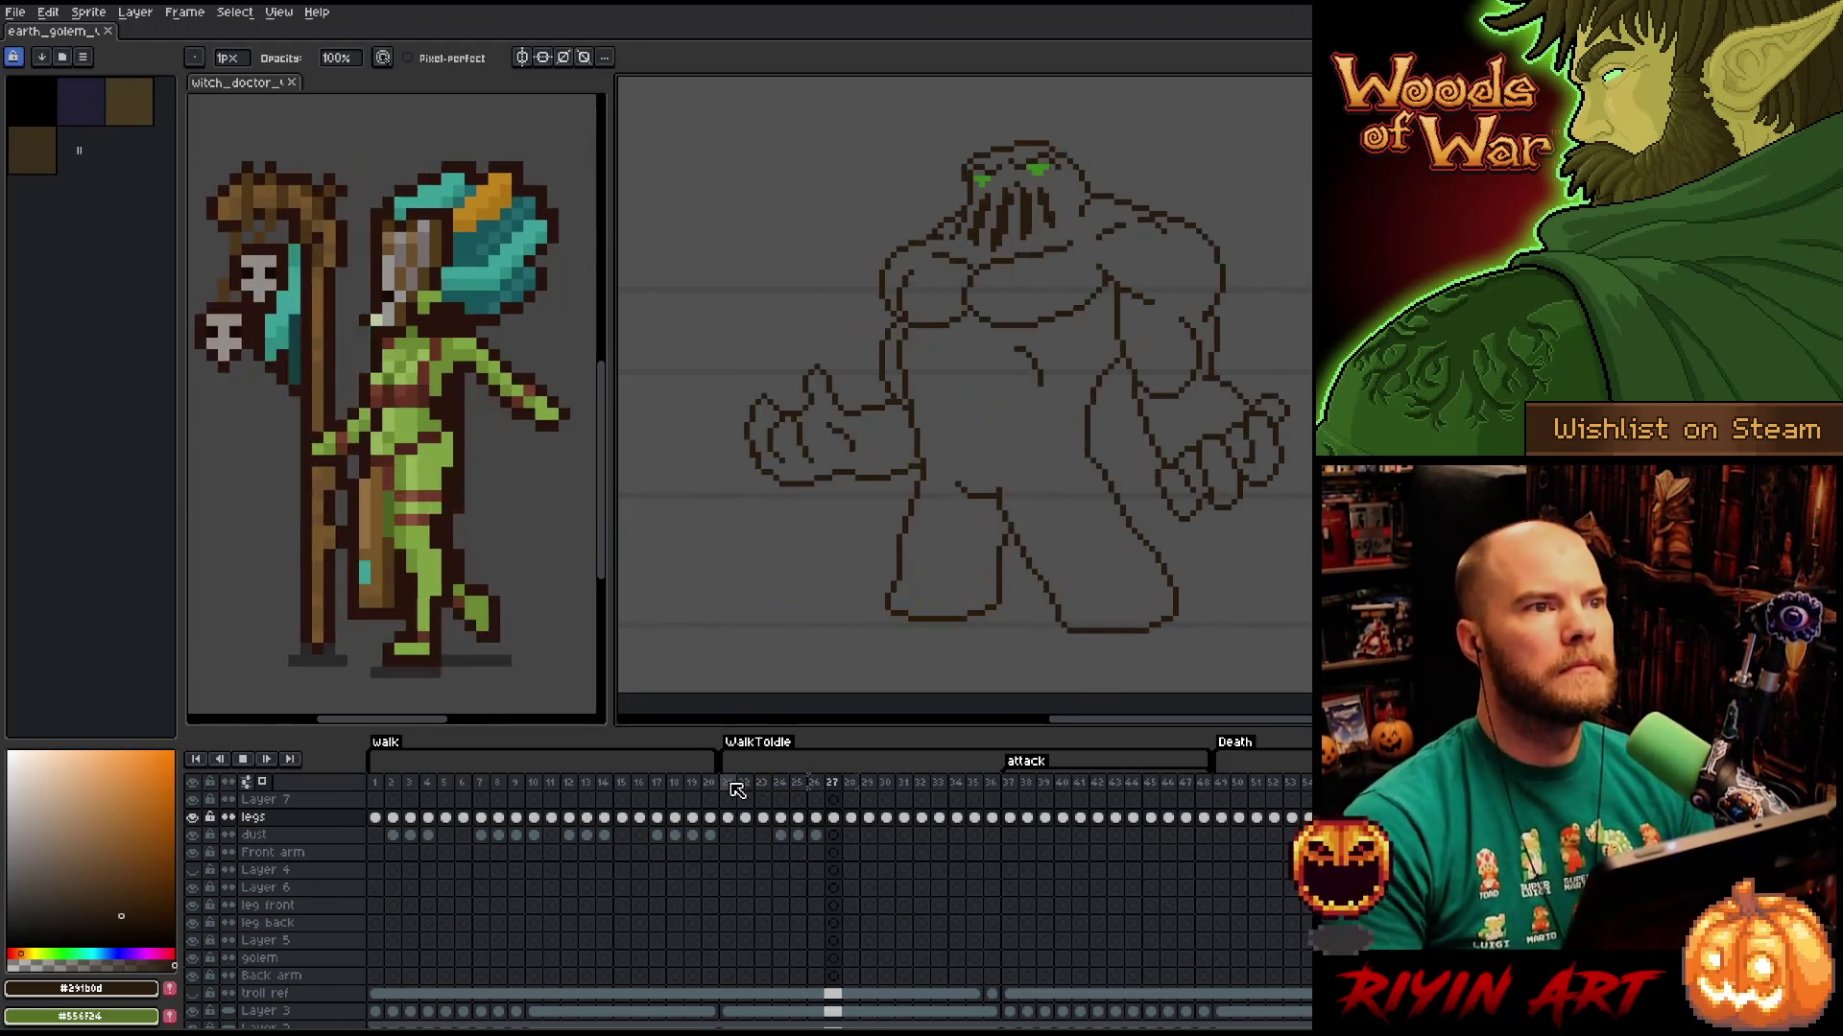
{"action": "left_click", "coordinate": [779, 787]}
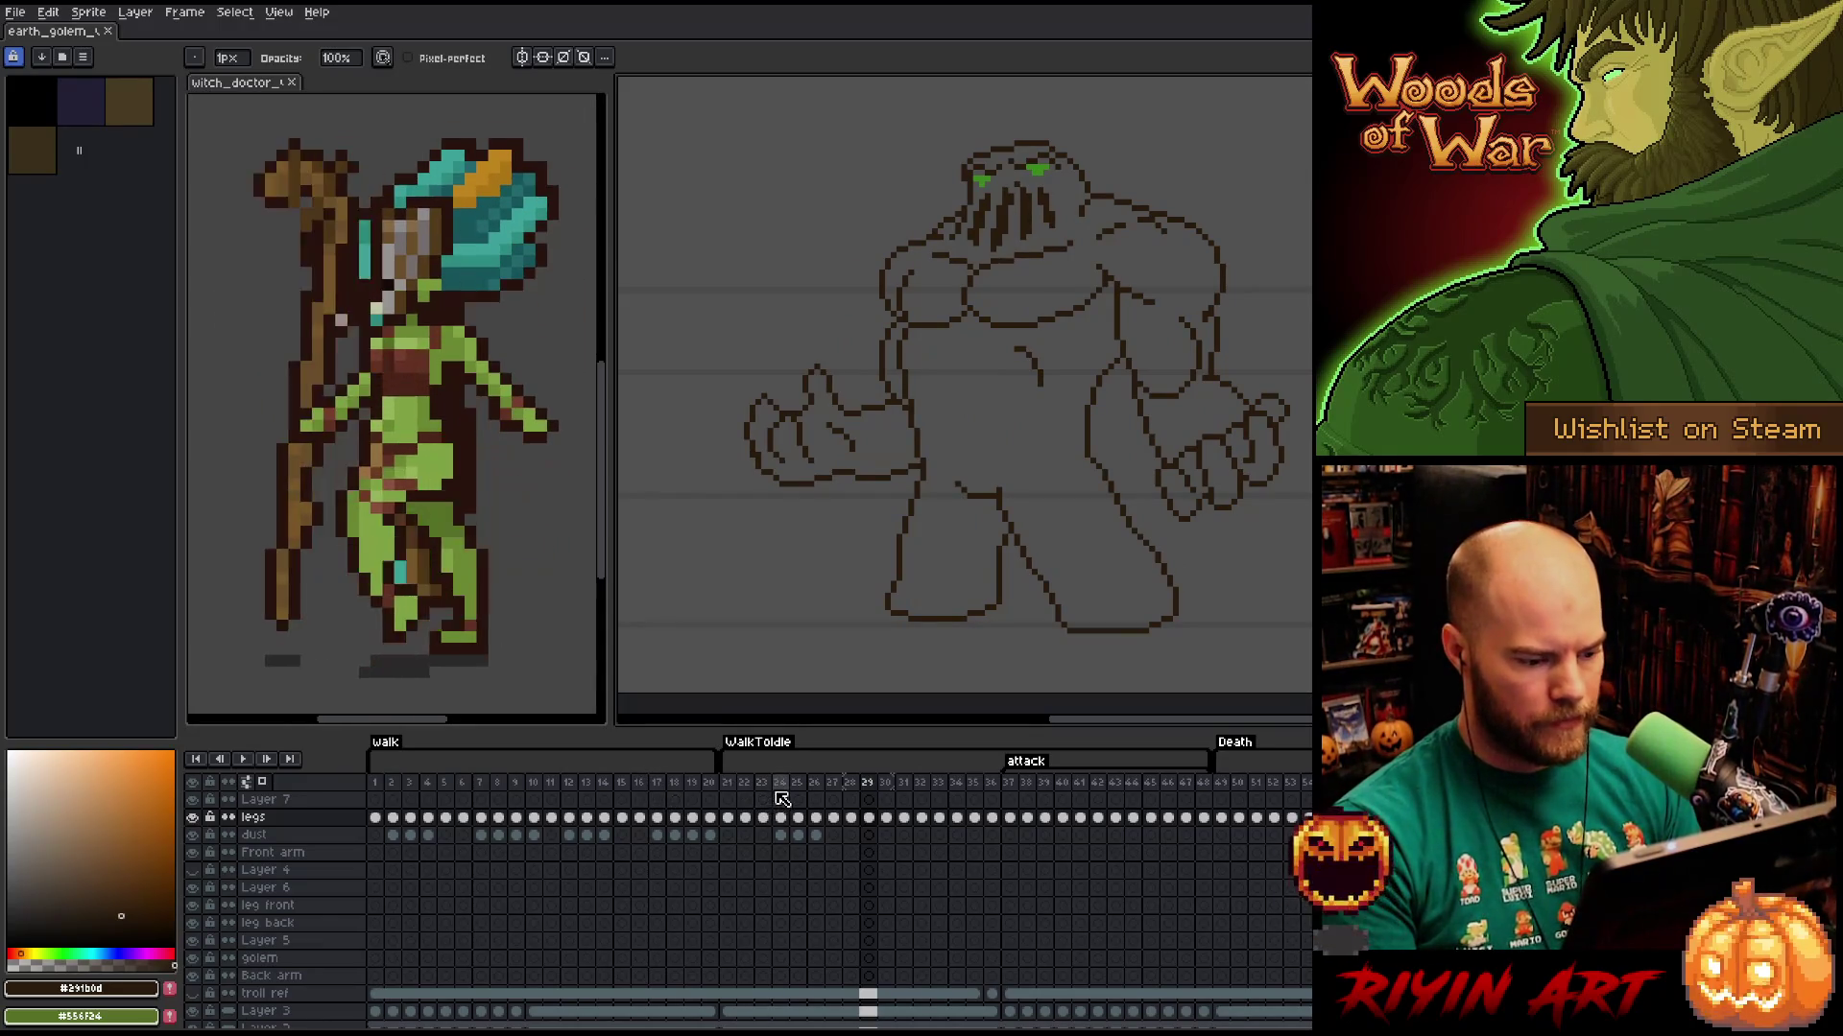
On frame 27, zoom in and try moving a rectangle-selected head, then undo it.
{"action": "key", "text": "Right"}
{"action": "key", "text": "Right"}
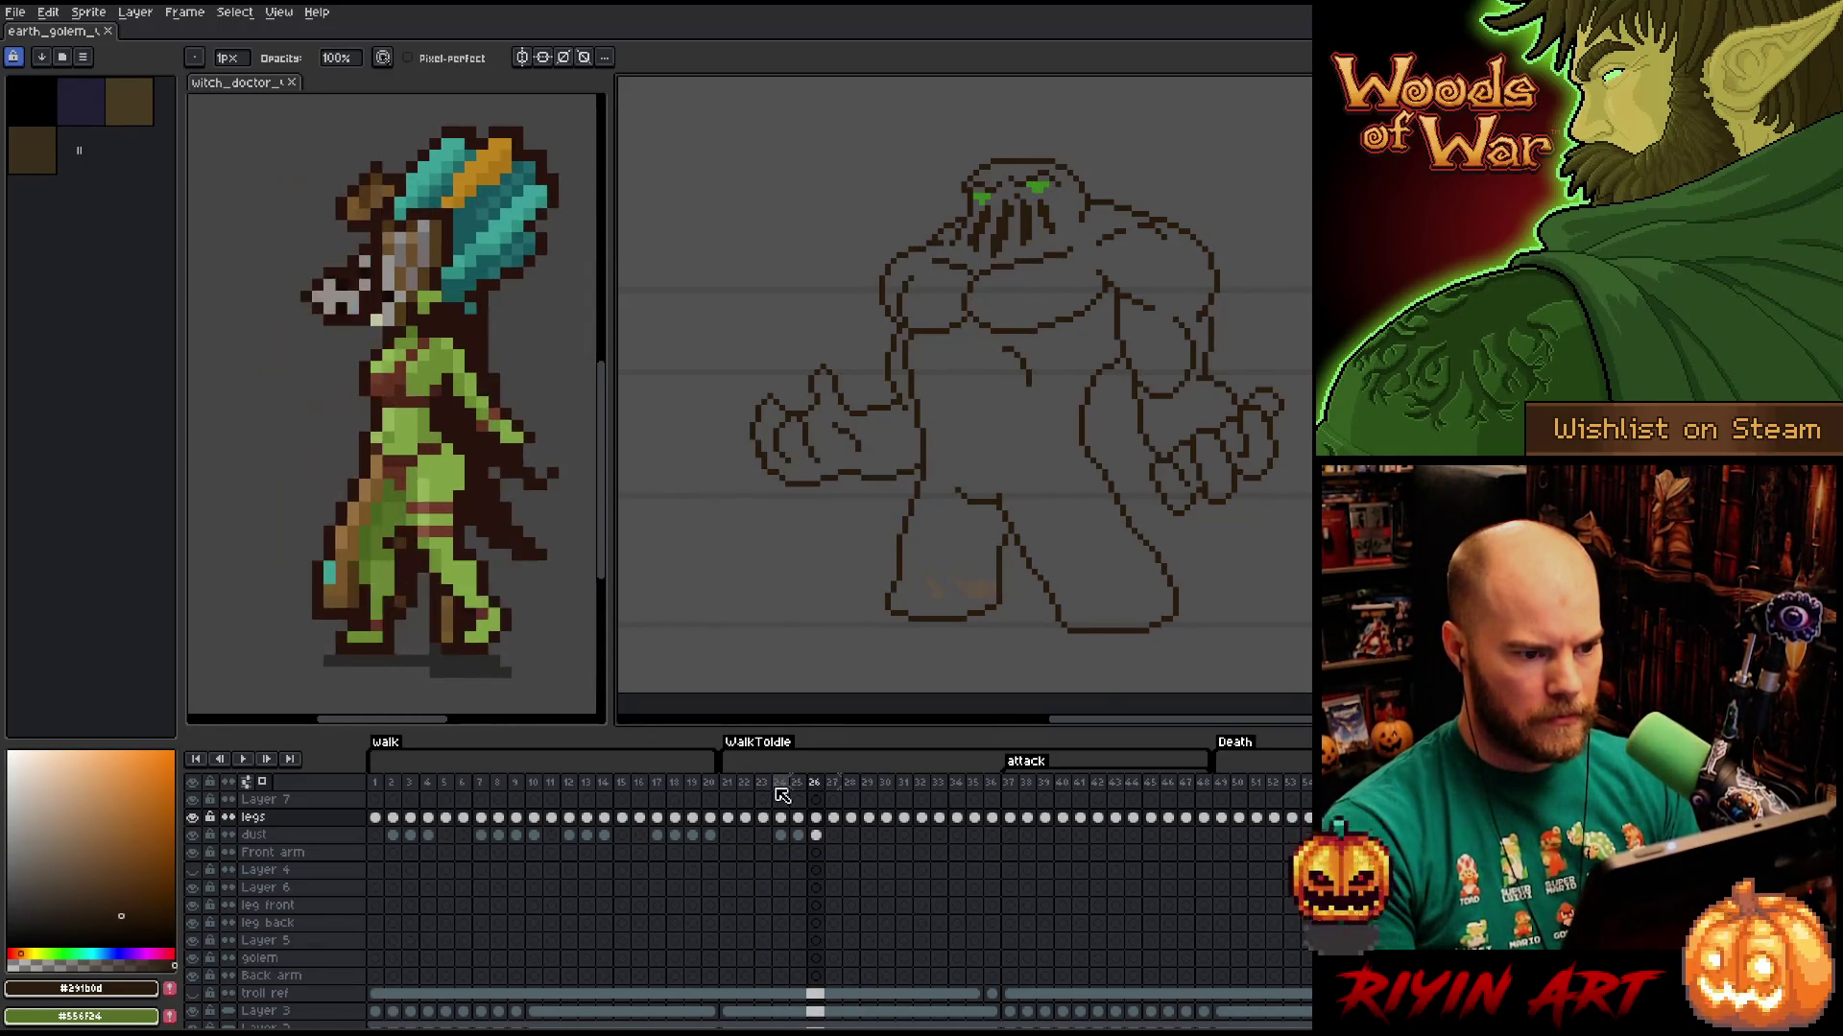
{"action": "key", "text": "Right"}
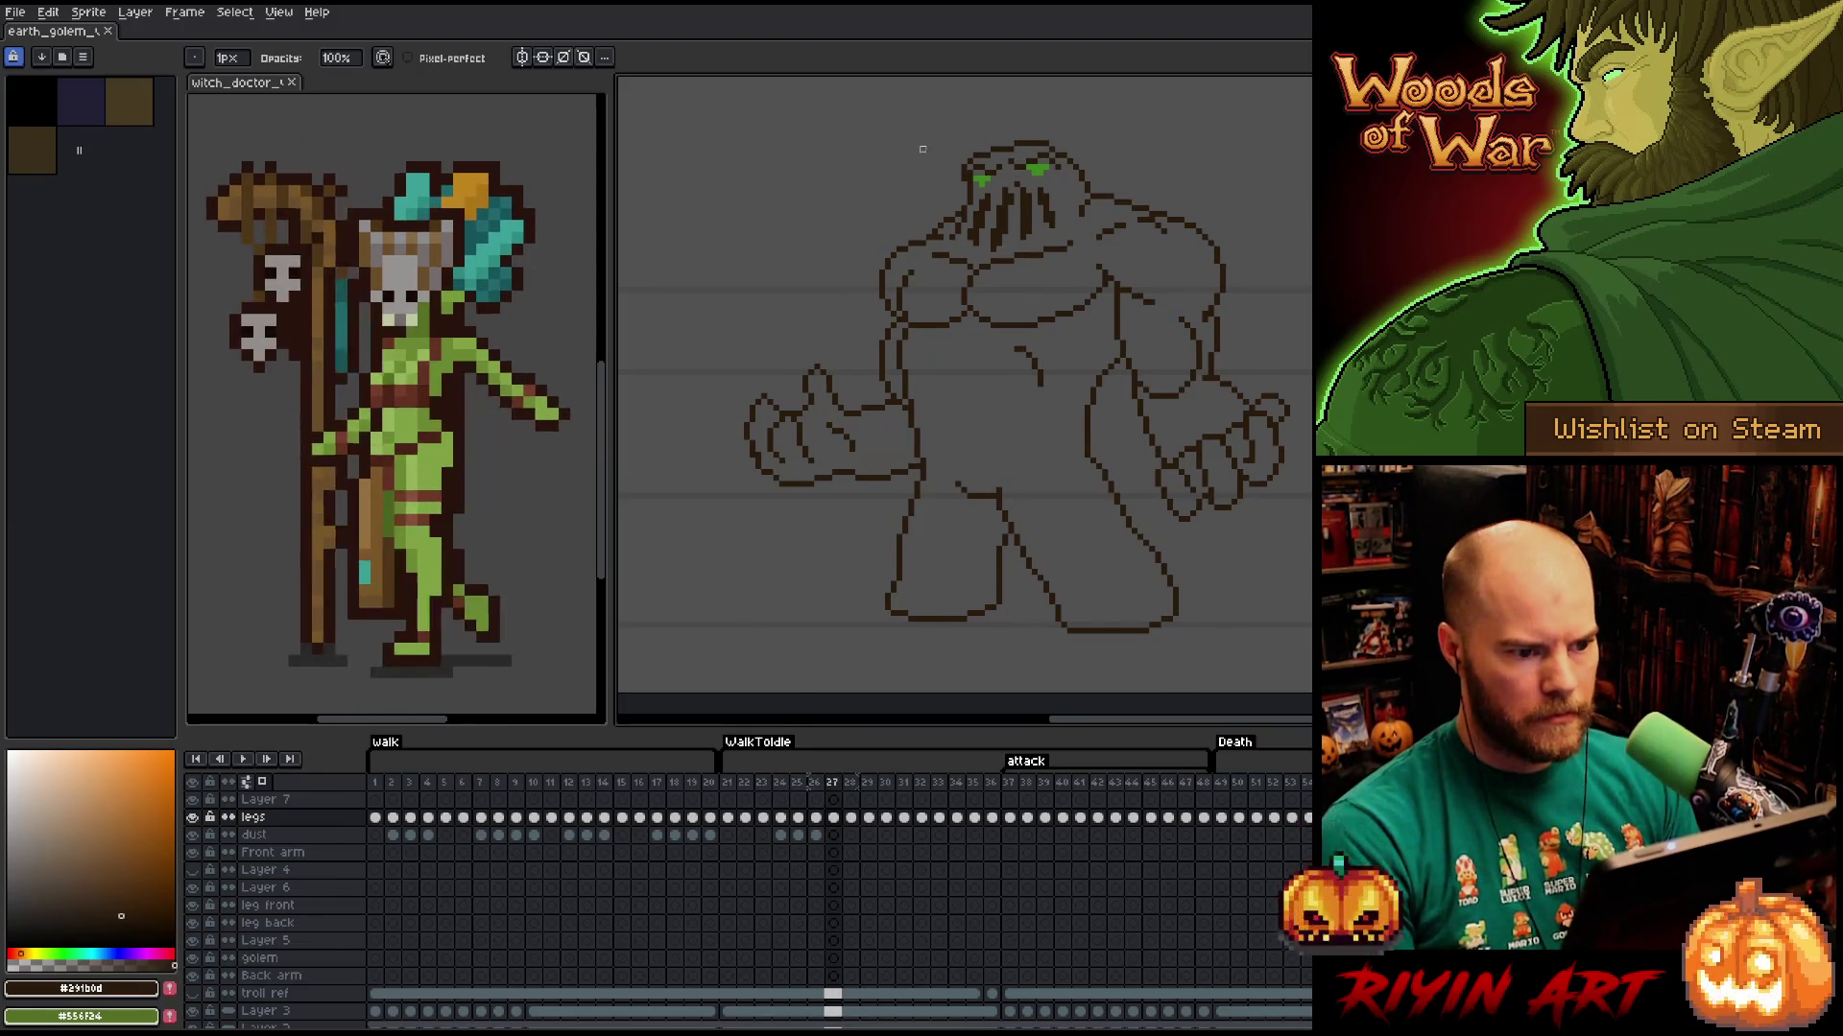
{"action": "scroll", "coordinate": [922, 149], "scroll_direction": "up", "scroll_amount": 1}
{"action": "key", "text": "m"}
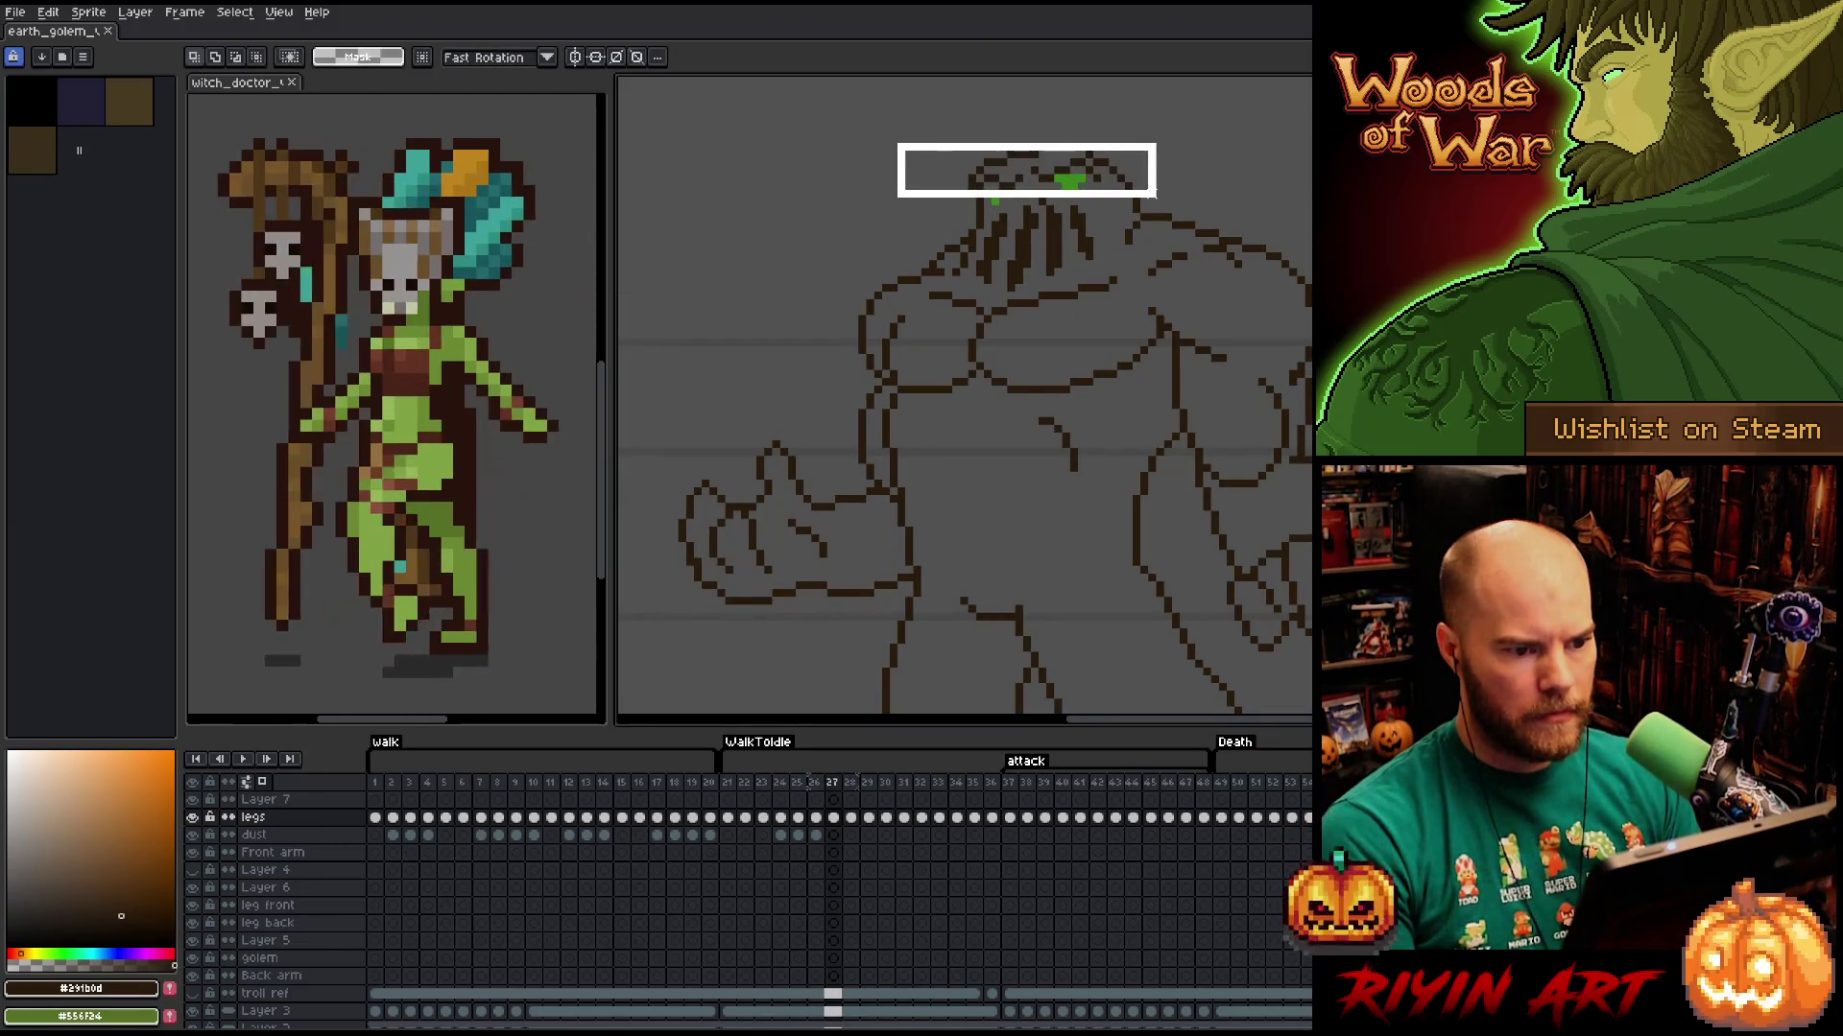
{"action": "left_click_drag", "start_coordinate": [1145, 191], "coordinate": [1158, 207]}
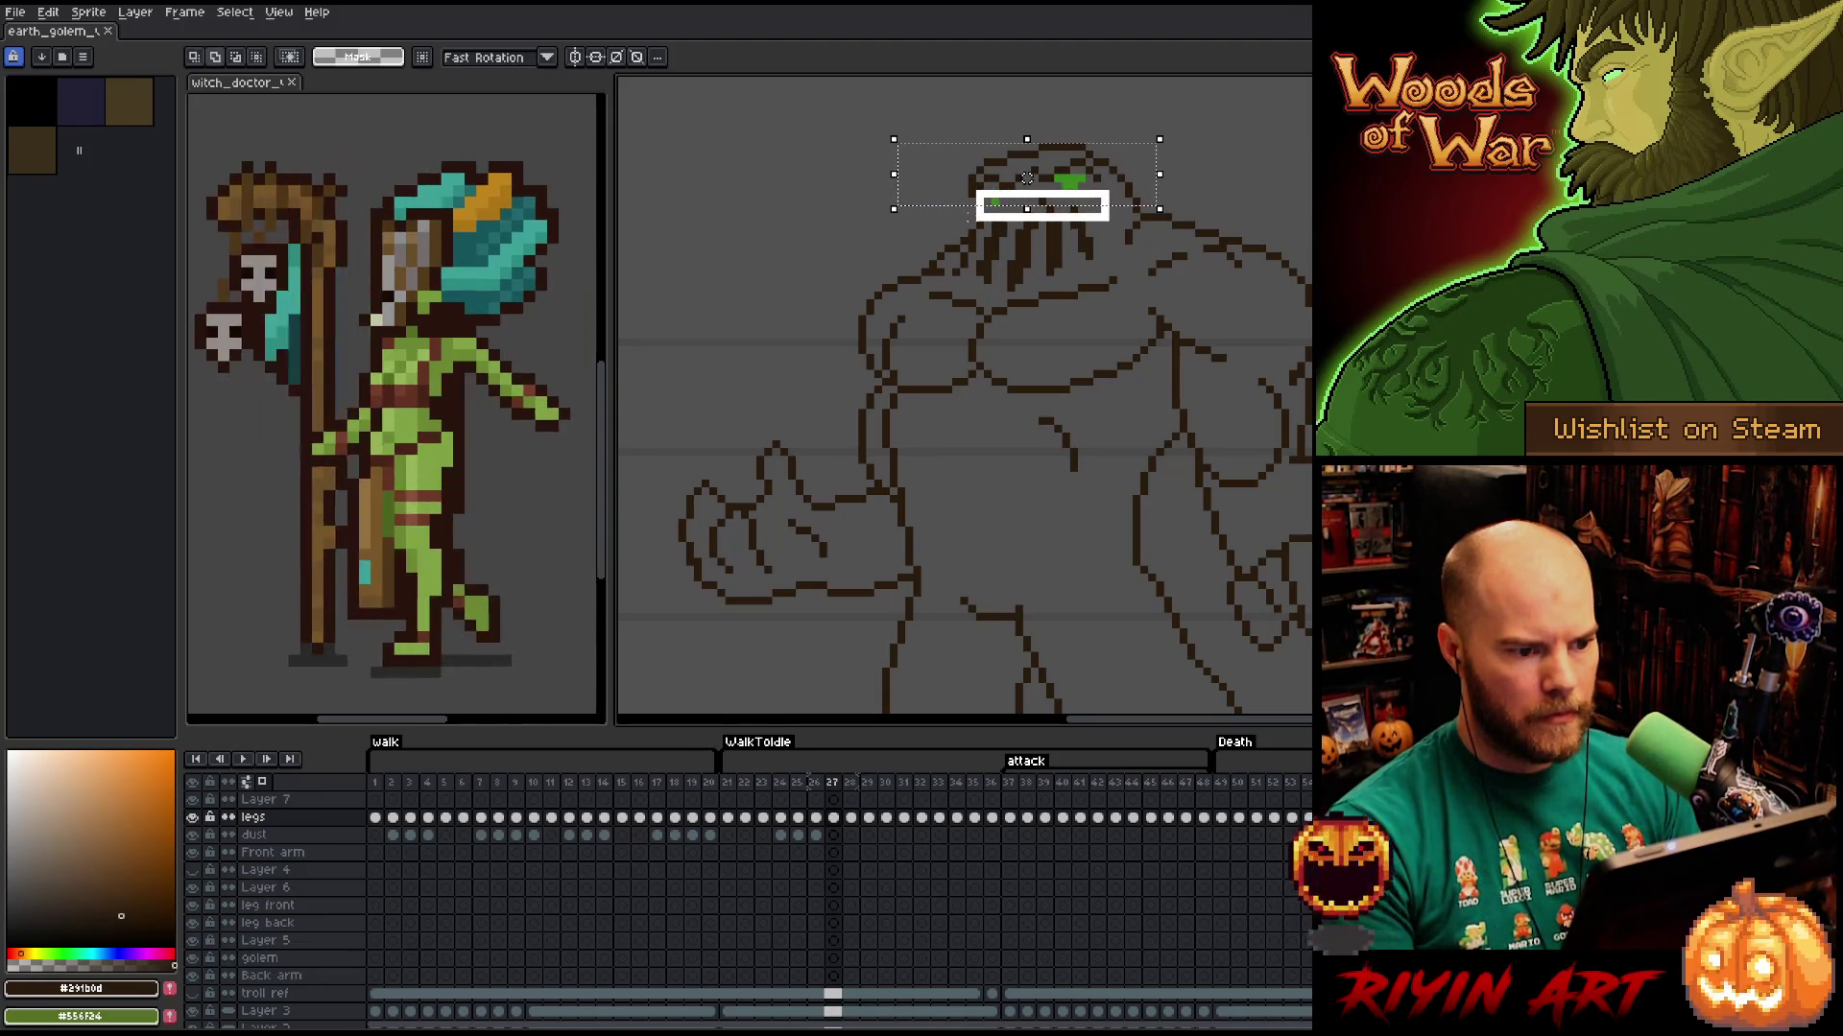
{"action": "mouse_move", "coordinate": [970, 221]}
{"action": "left_mouse_down"}
{"action": "mouse_move", "coordinate": [960, 239]}
{"action": "mouse_move", "coordinate": [1025, 198]}
{"action": "left_mouse_up"}
{"action": "key", "text": "ctrl+d"}
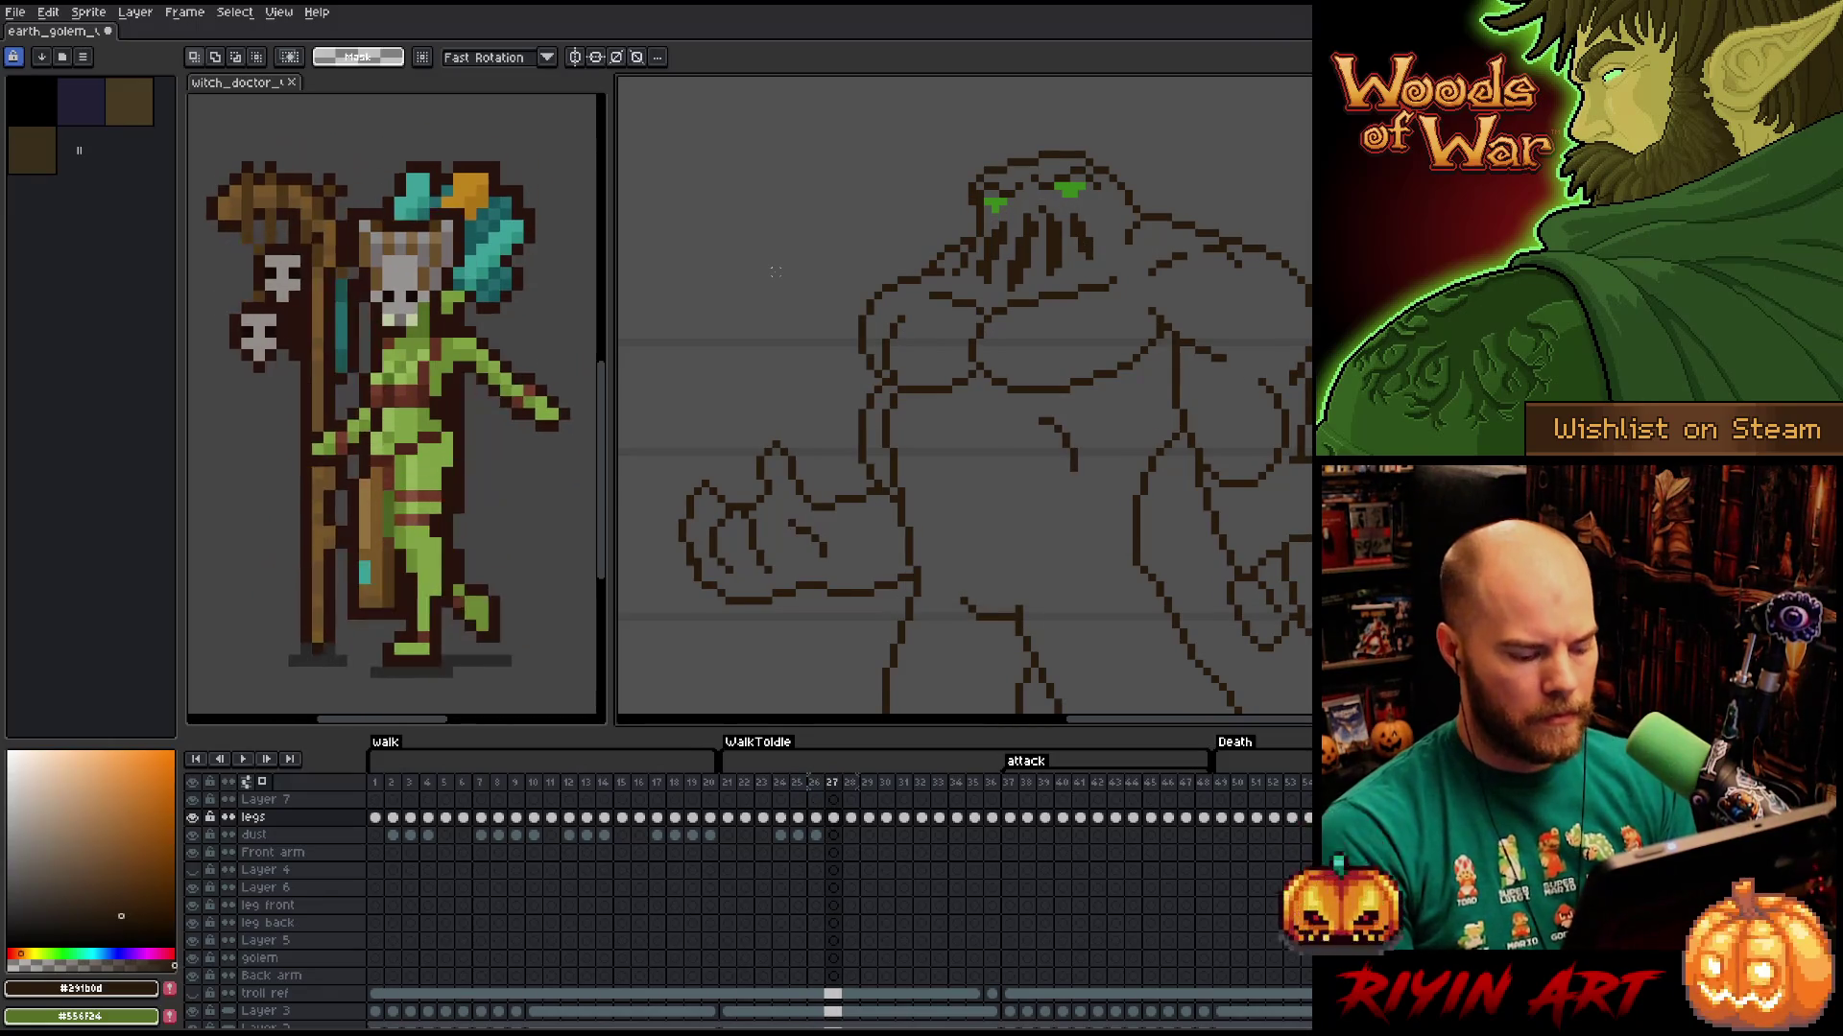
{"action": "key", "text": "ctrl+z"}
{"action": "key", "text": "ctrl+z"}
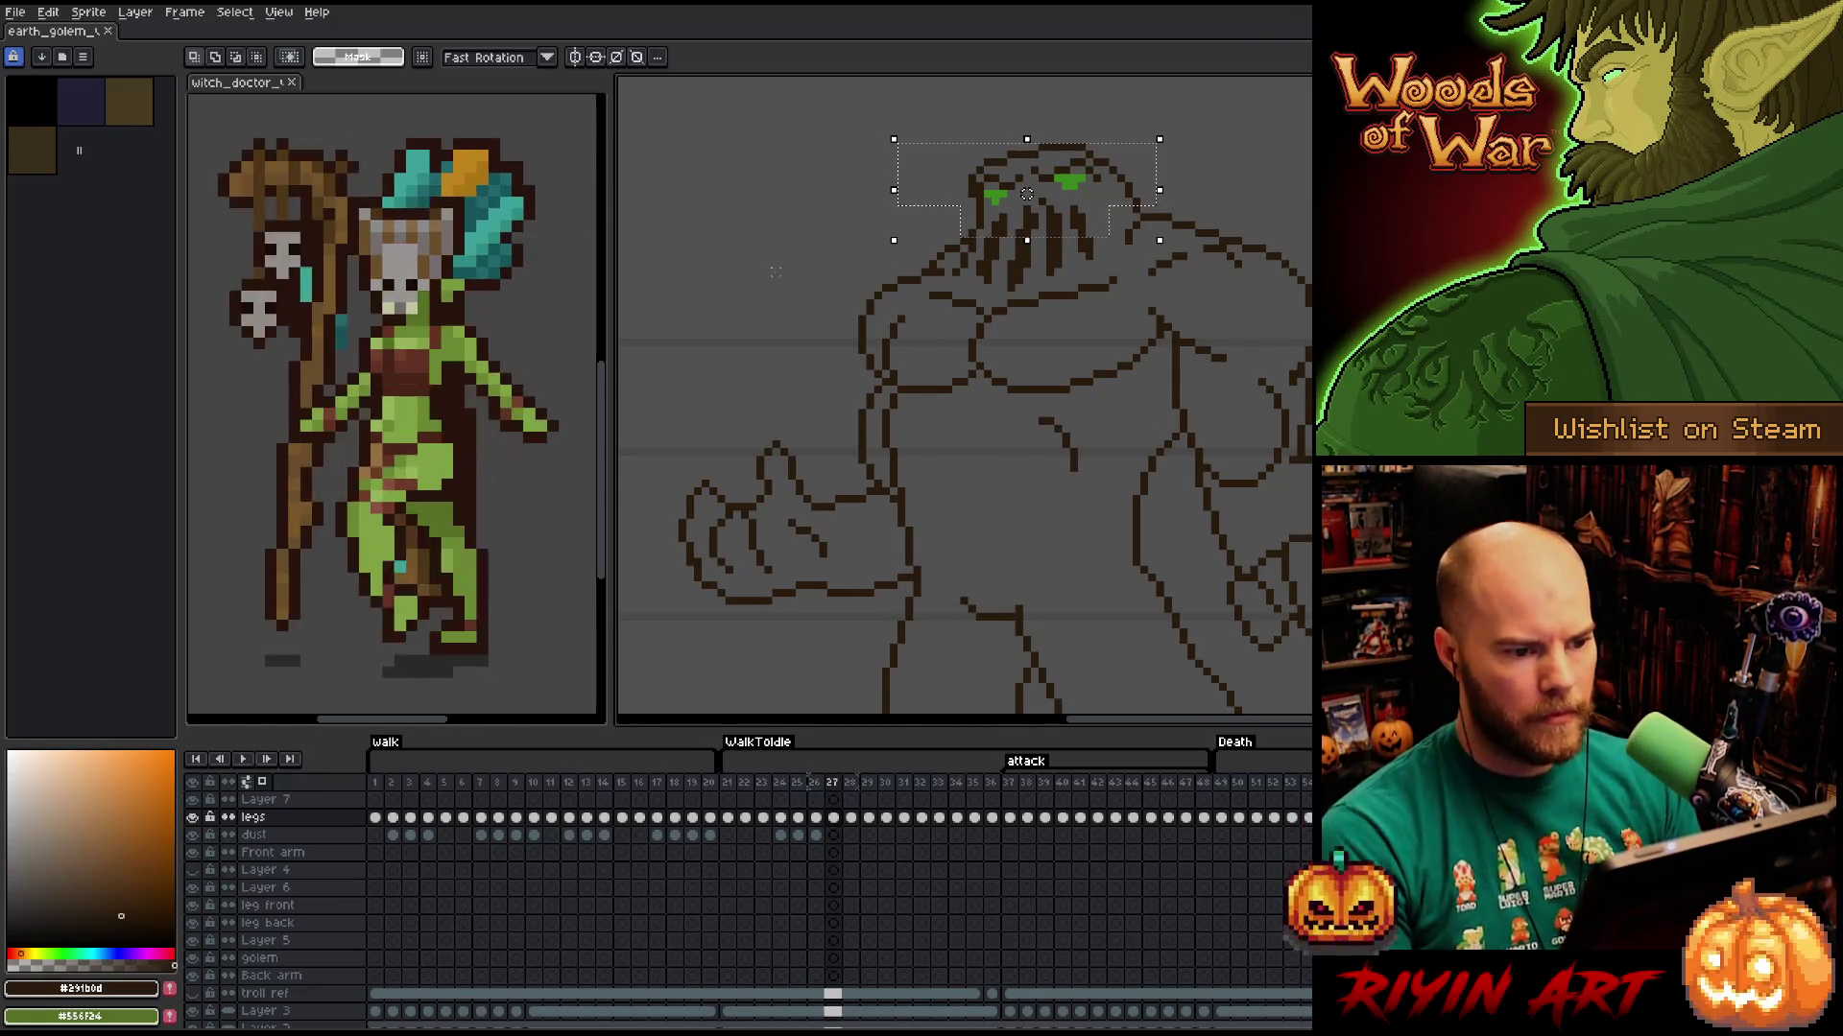
{"action": "key", "text": "ctrl+d"}
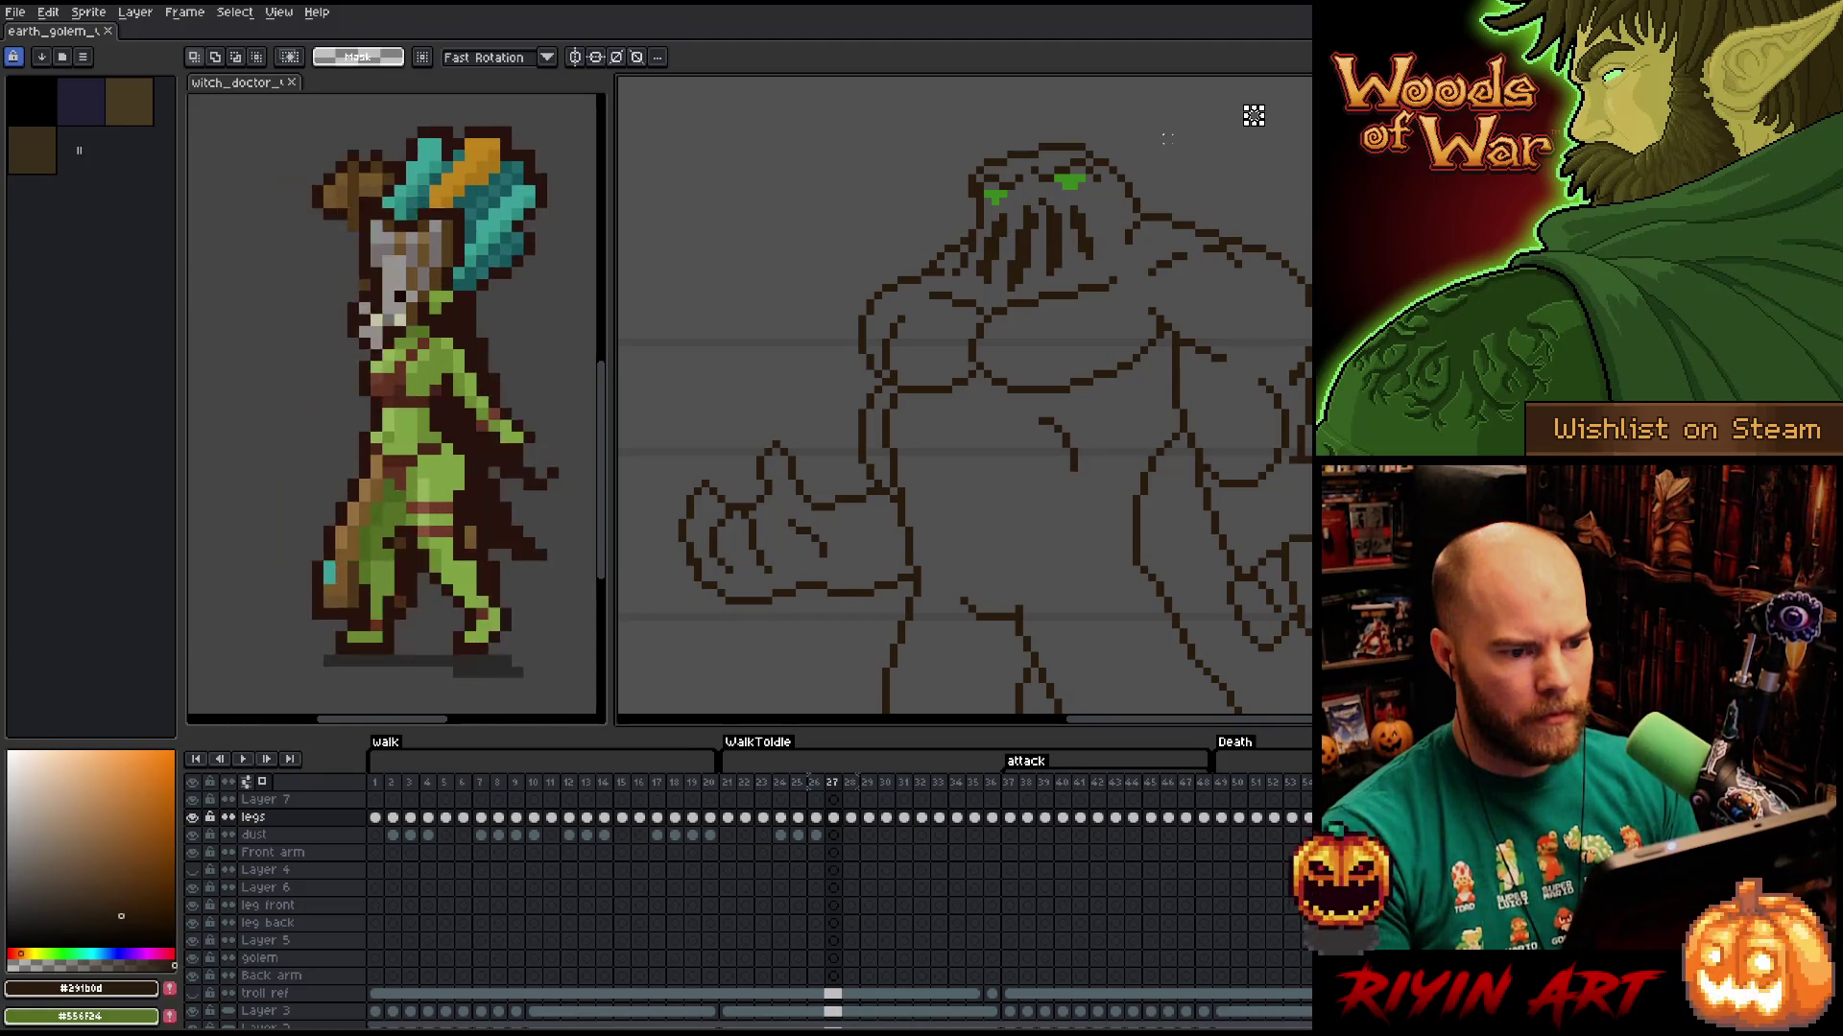
{"action": "key", "text": "b"}
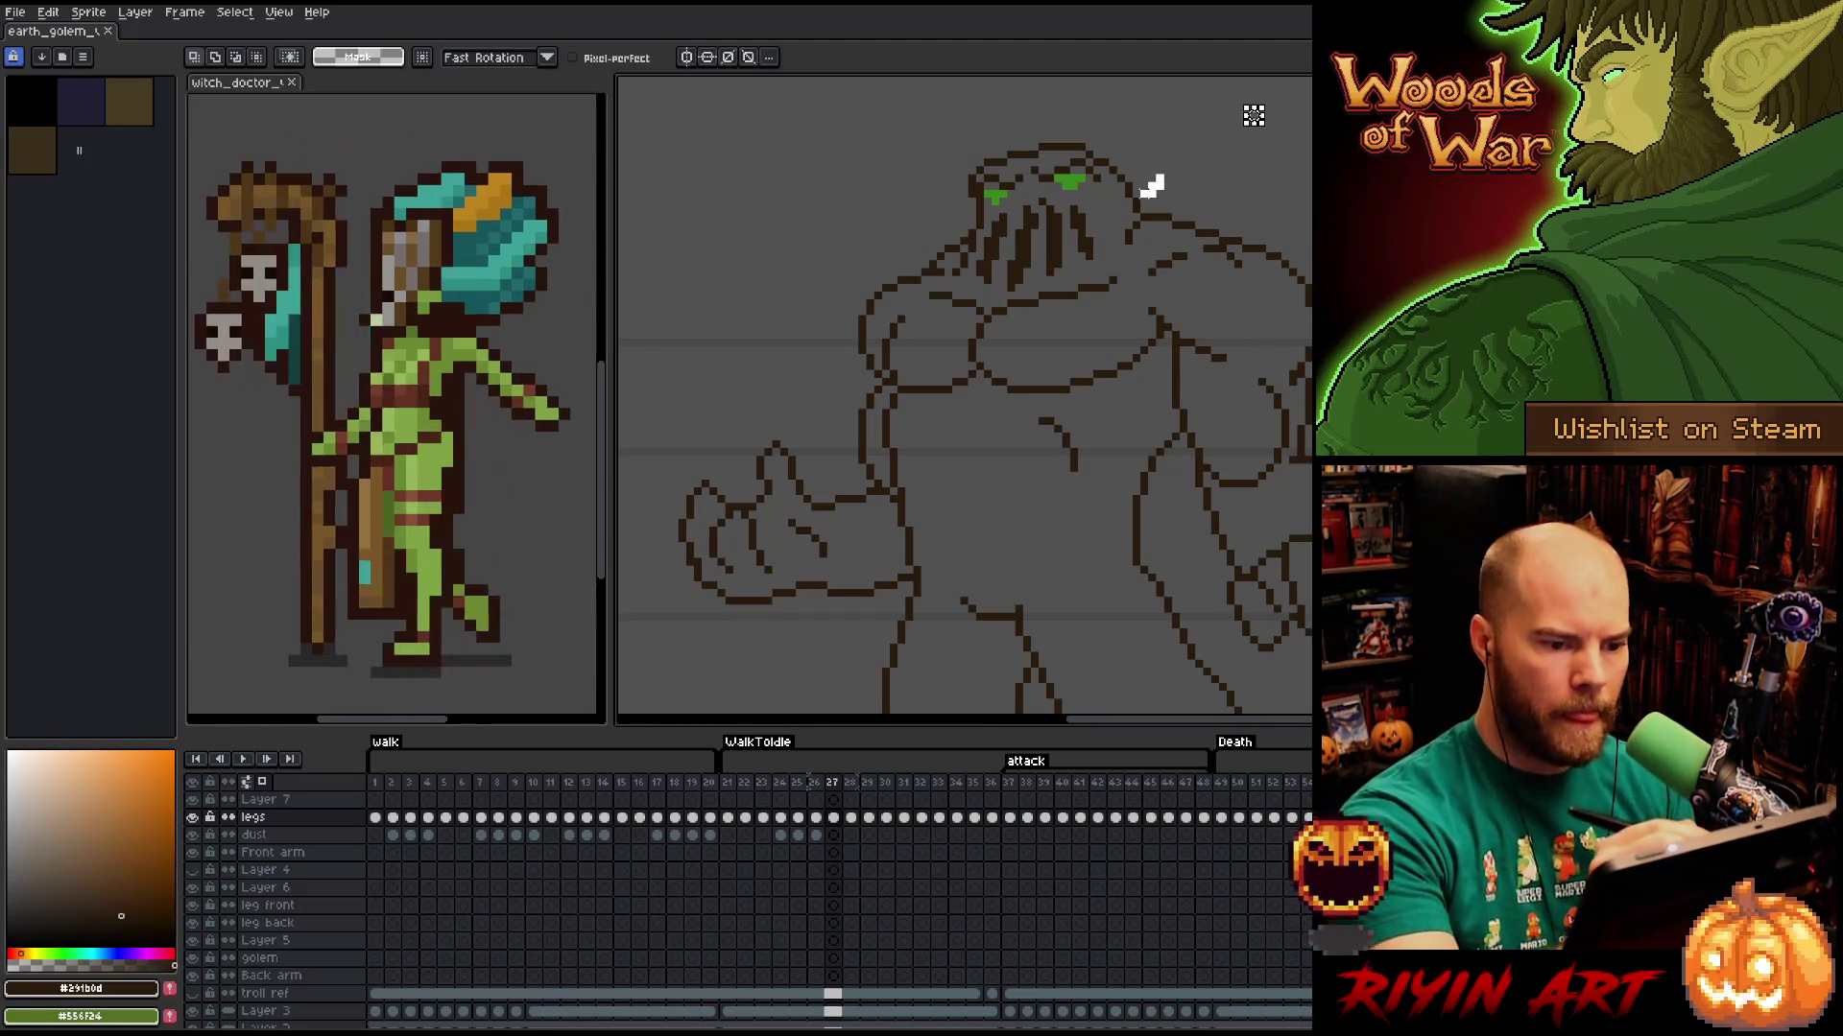
Lasso-select the golem's head, move it down one pixel, and commit it.
{"action": "mouse_move", "coordinate": [1113, 200]}
{"action": "left_mouse_down"}
{"action": "mouse_move", "coordinate": [1008, 201]}
{"action": "mouse_move", "coordinate": [1080, 103]}
{"action": "mouse_move", "coordinate": [1187, 150]}
{"action": "left_mouse_up"}
{"action": "key", "text": "Down"}
{"action": "key", "text": "Return"}
{"action": "key", "text": "Left"}
{"action": "key", "text": "Right"}
{"action": "key", "text": "Left"}
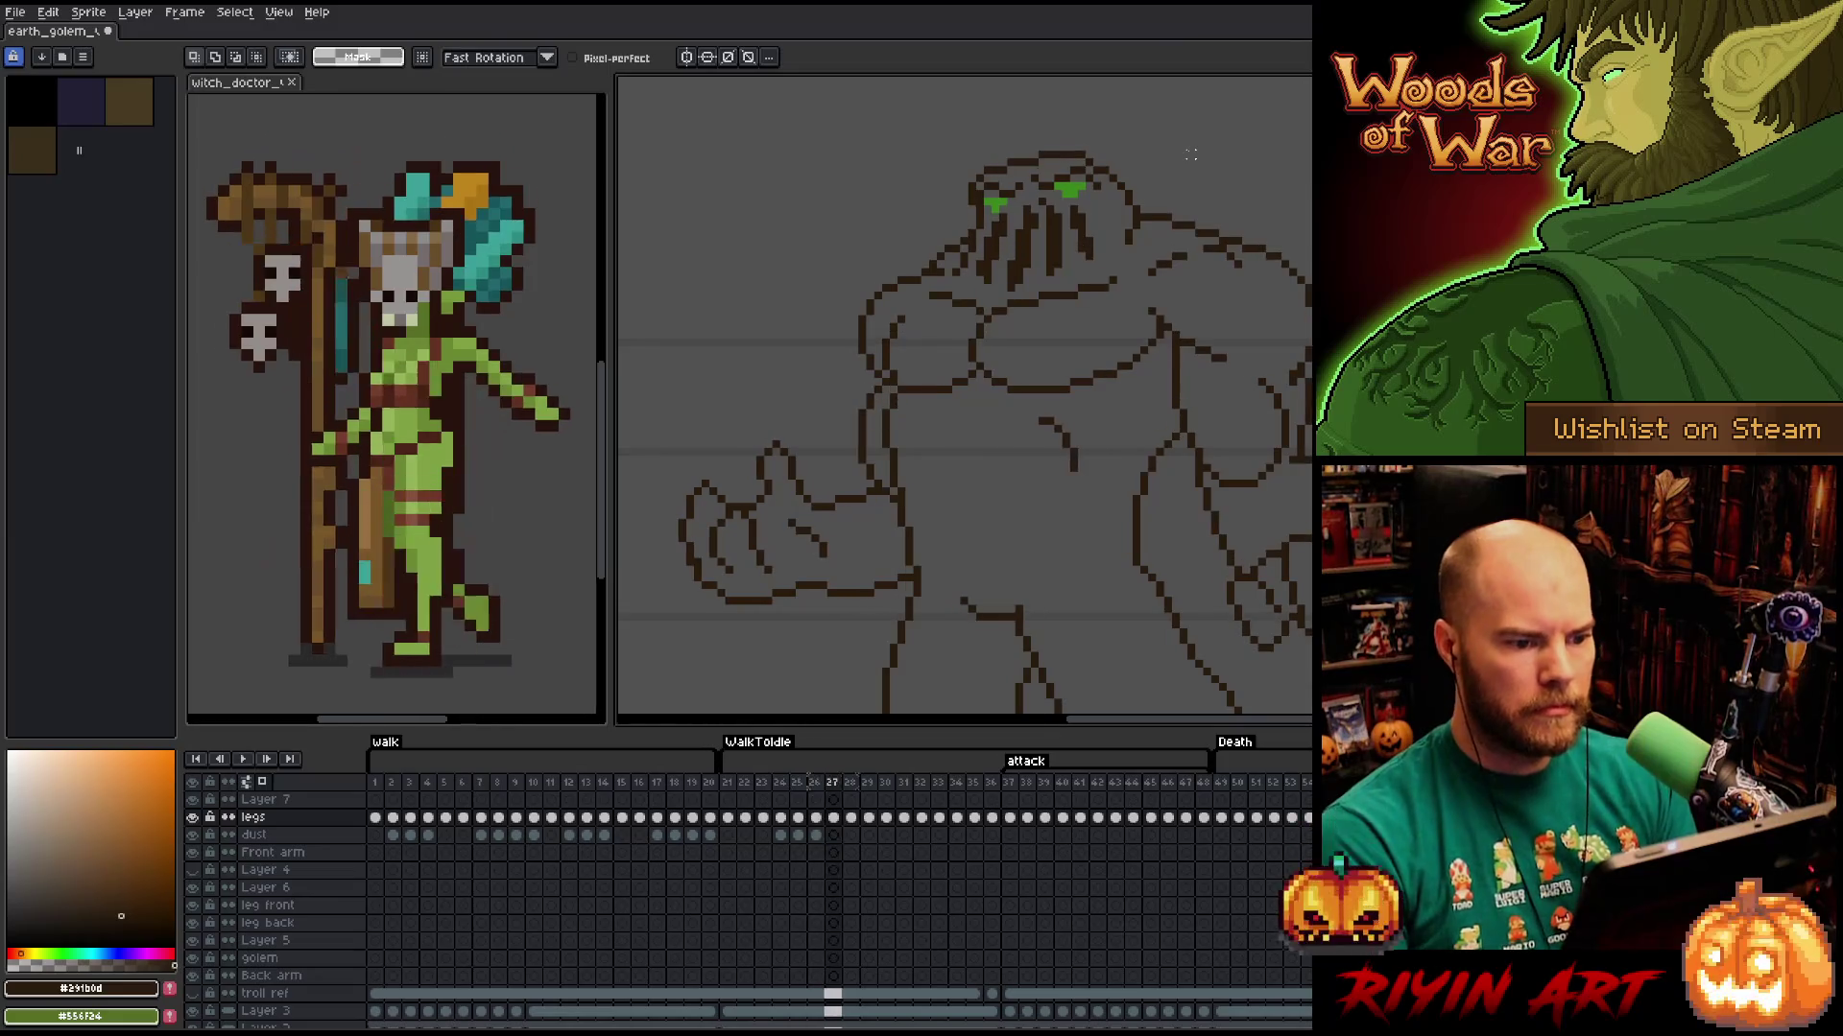
{"action": "left_click", "coordinate": [833, 817]}
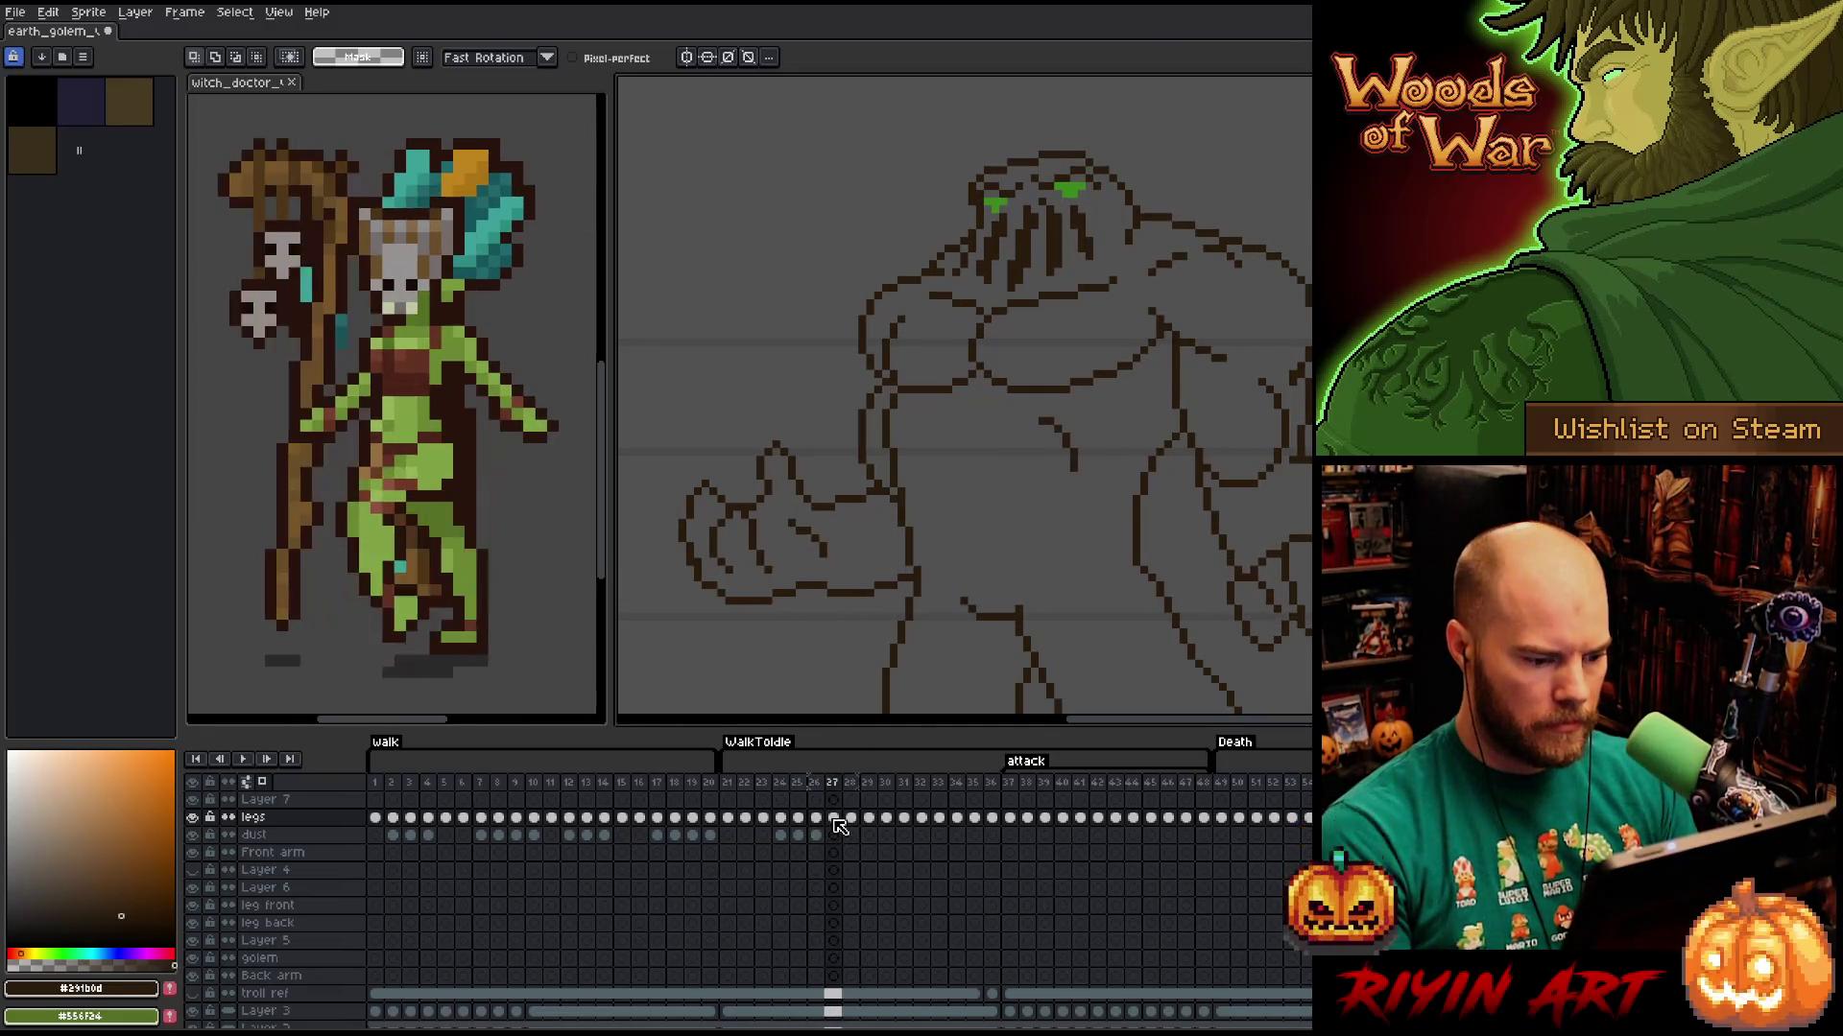
Click through the timeline frames from 29 to 35.
{"action": "left_click", "coordinate": [851, 817]}
{"action": "left_click", "coordinate": [868, 818]}
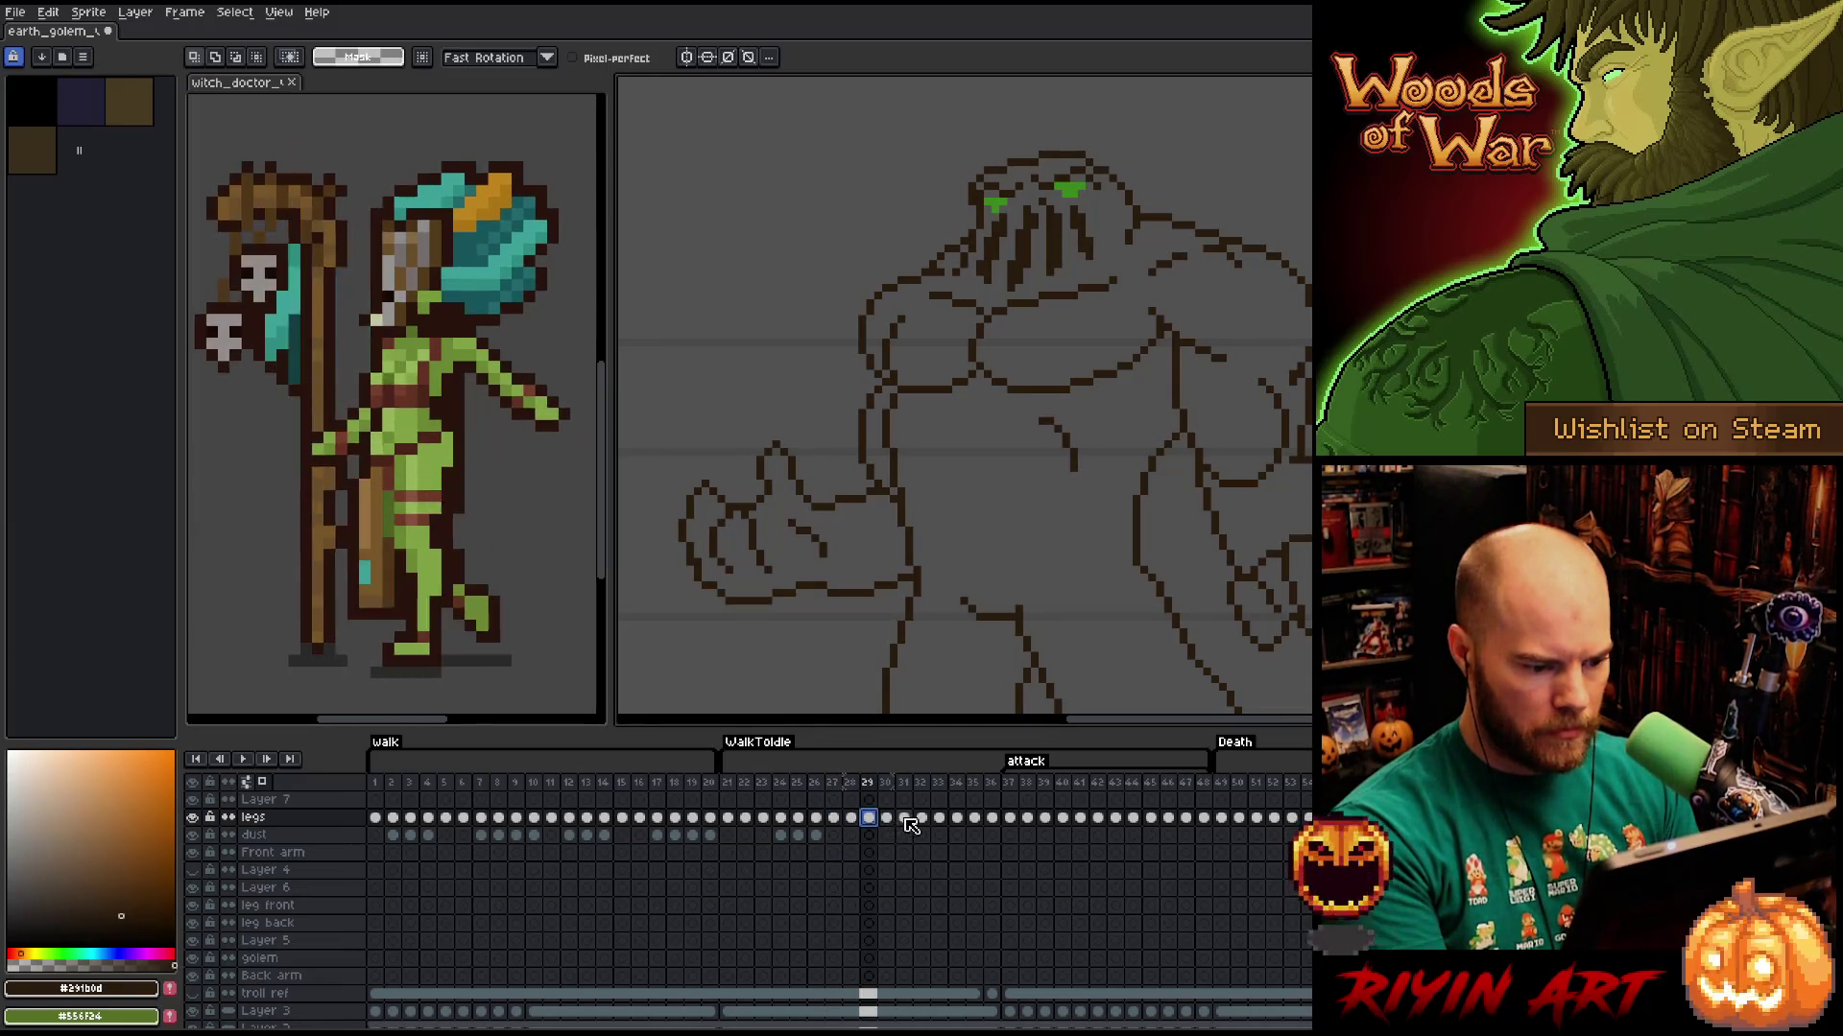
{"action": "left_click", "coordinate": [903, 818]}
{"action": "left_click", "coordinate": [920, 818]}
{"action": "left_click", "coordinate": [939, 818]}
{"action": "left_click", "coordinate": [957, 818]}
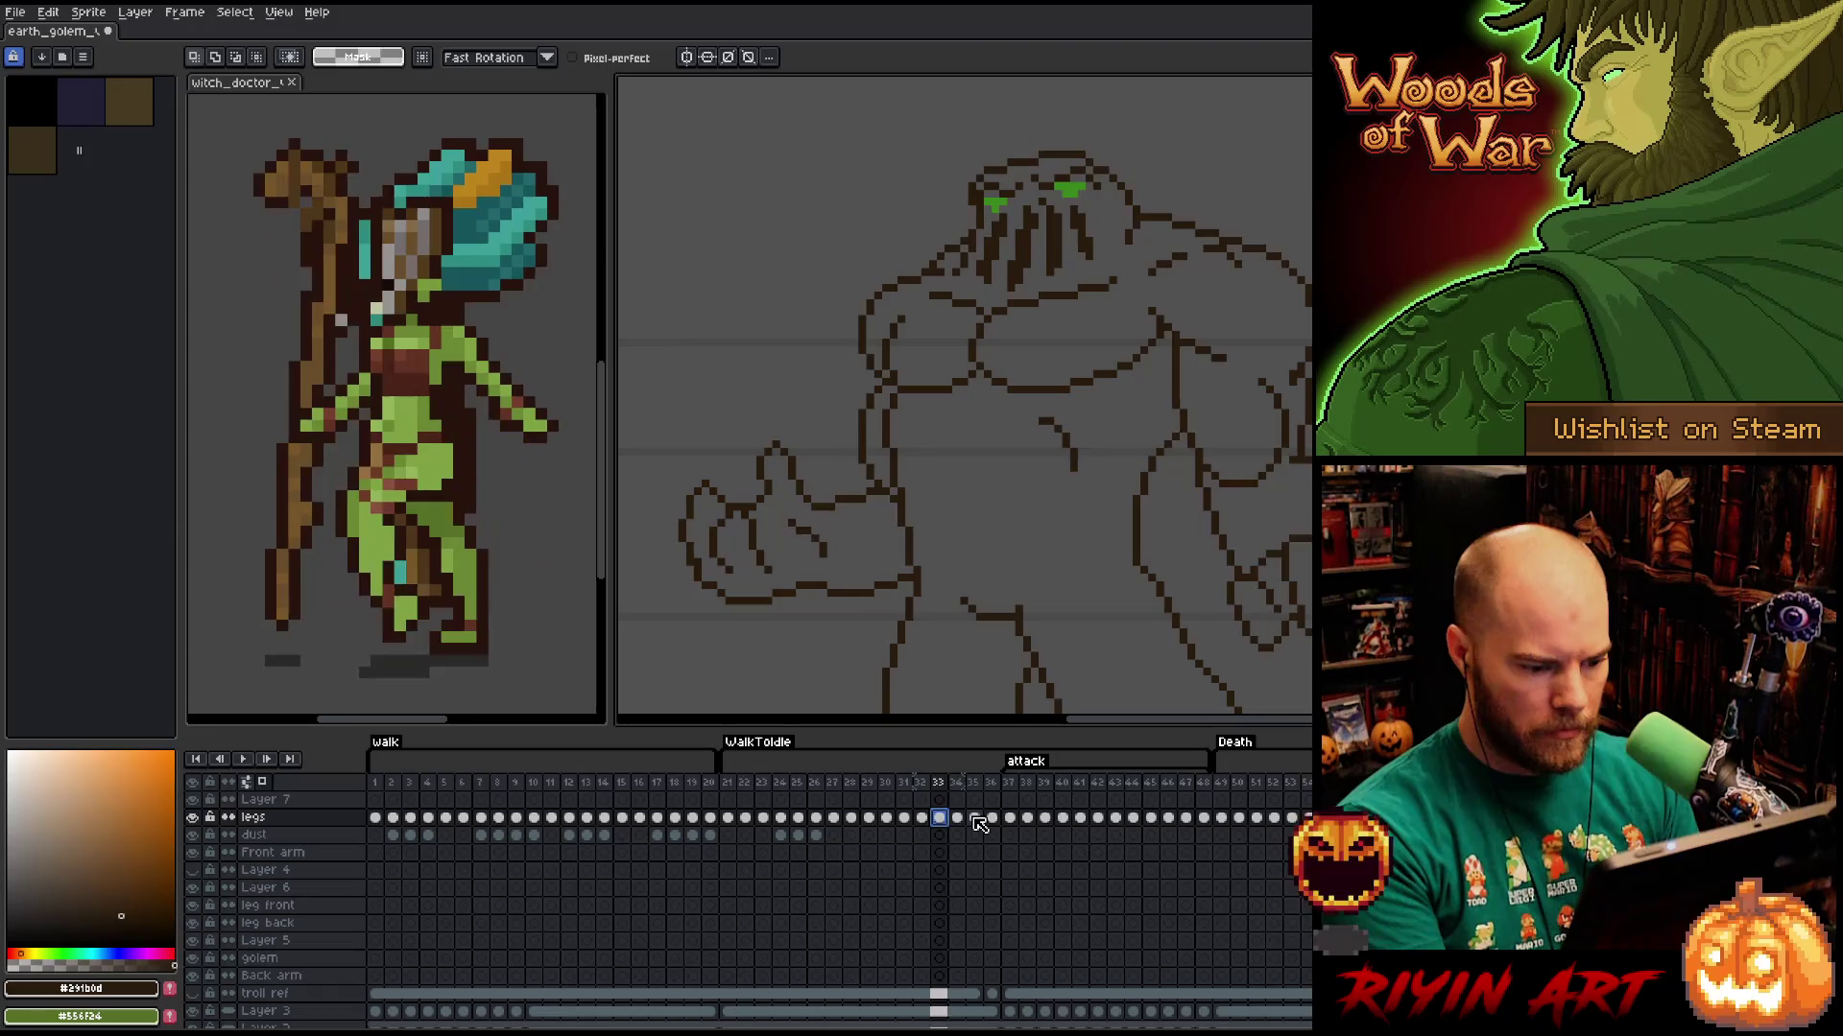
{"action": "left_click", "coordinate": [974, 818]}
Flip between frames 33 and 34 to compare, ending on frame 34.
{"action": "left_click", "coordinate": [958, 817]}
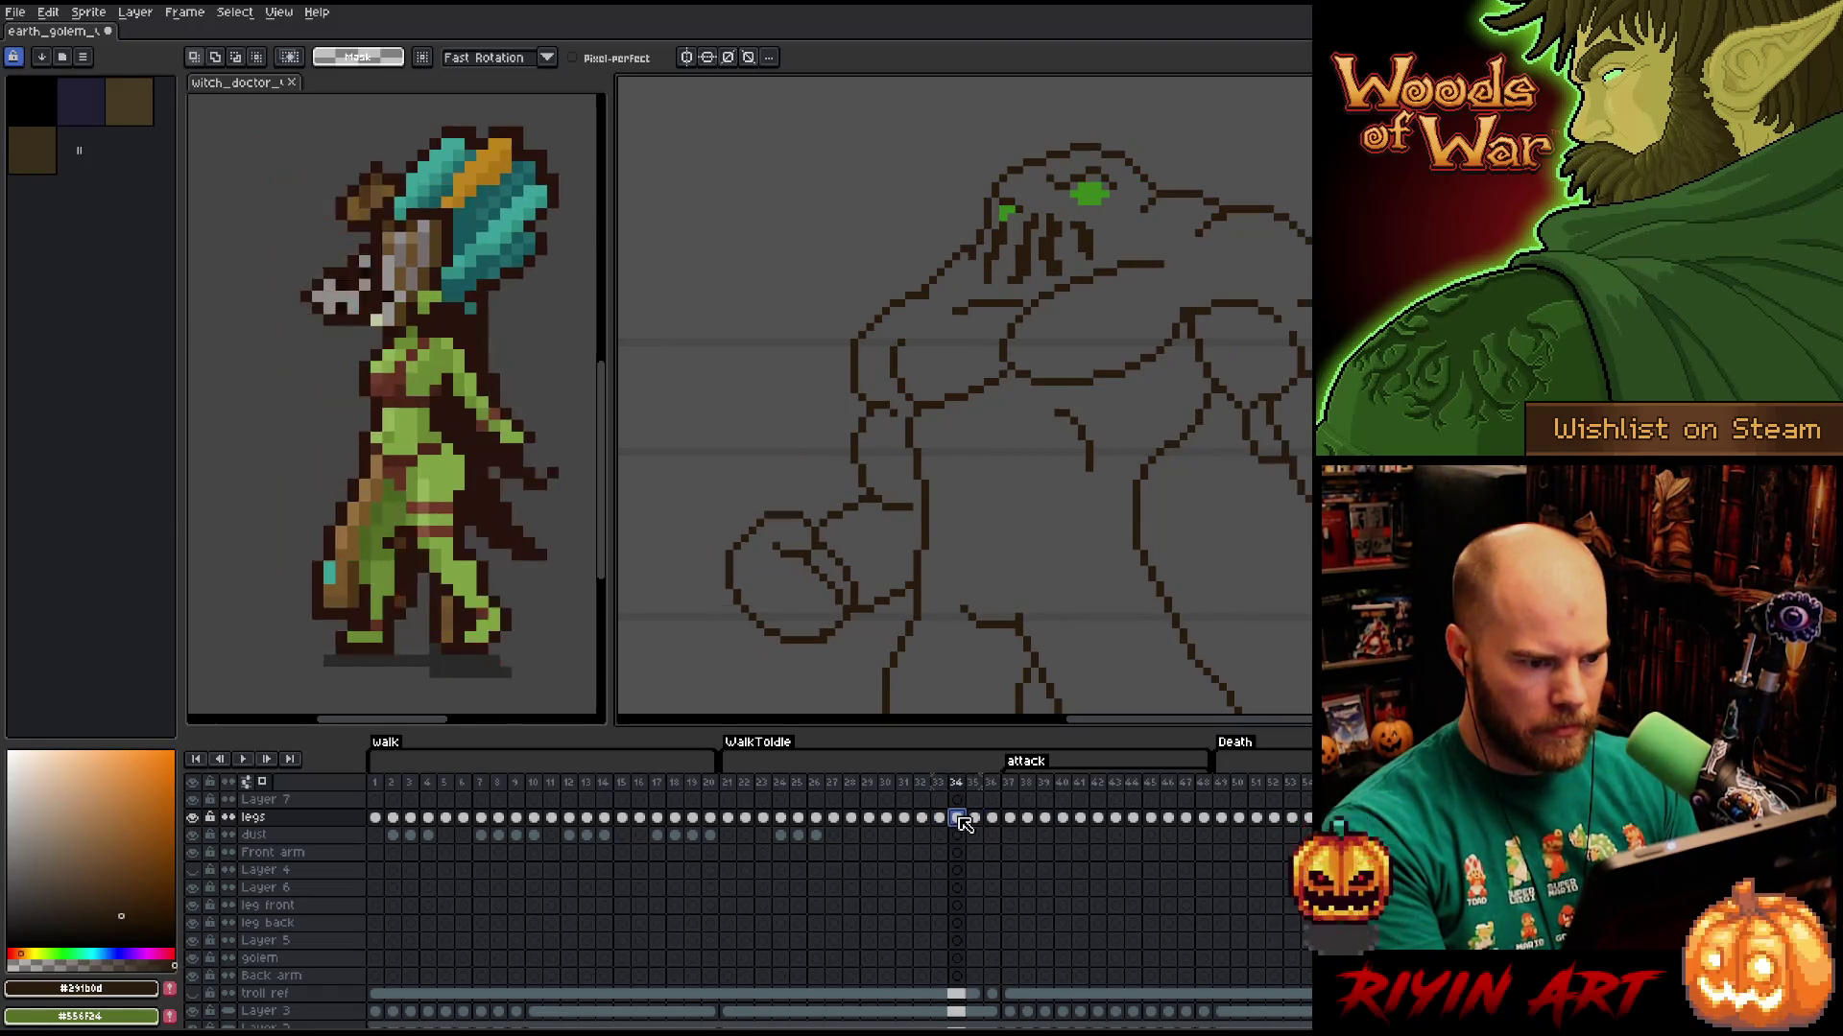
{"action": "key", "text": "Left"}
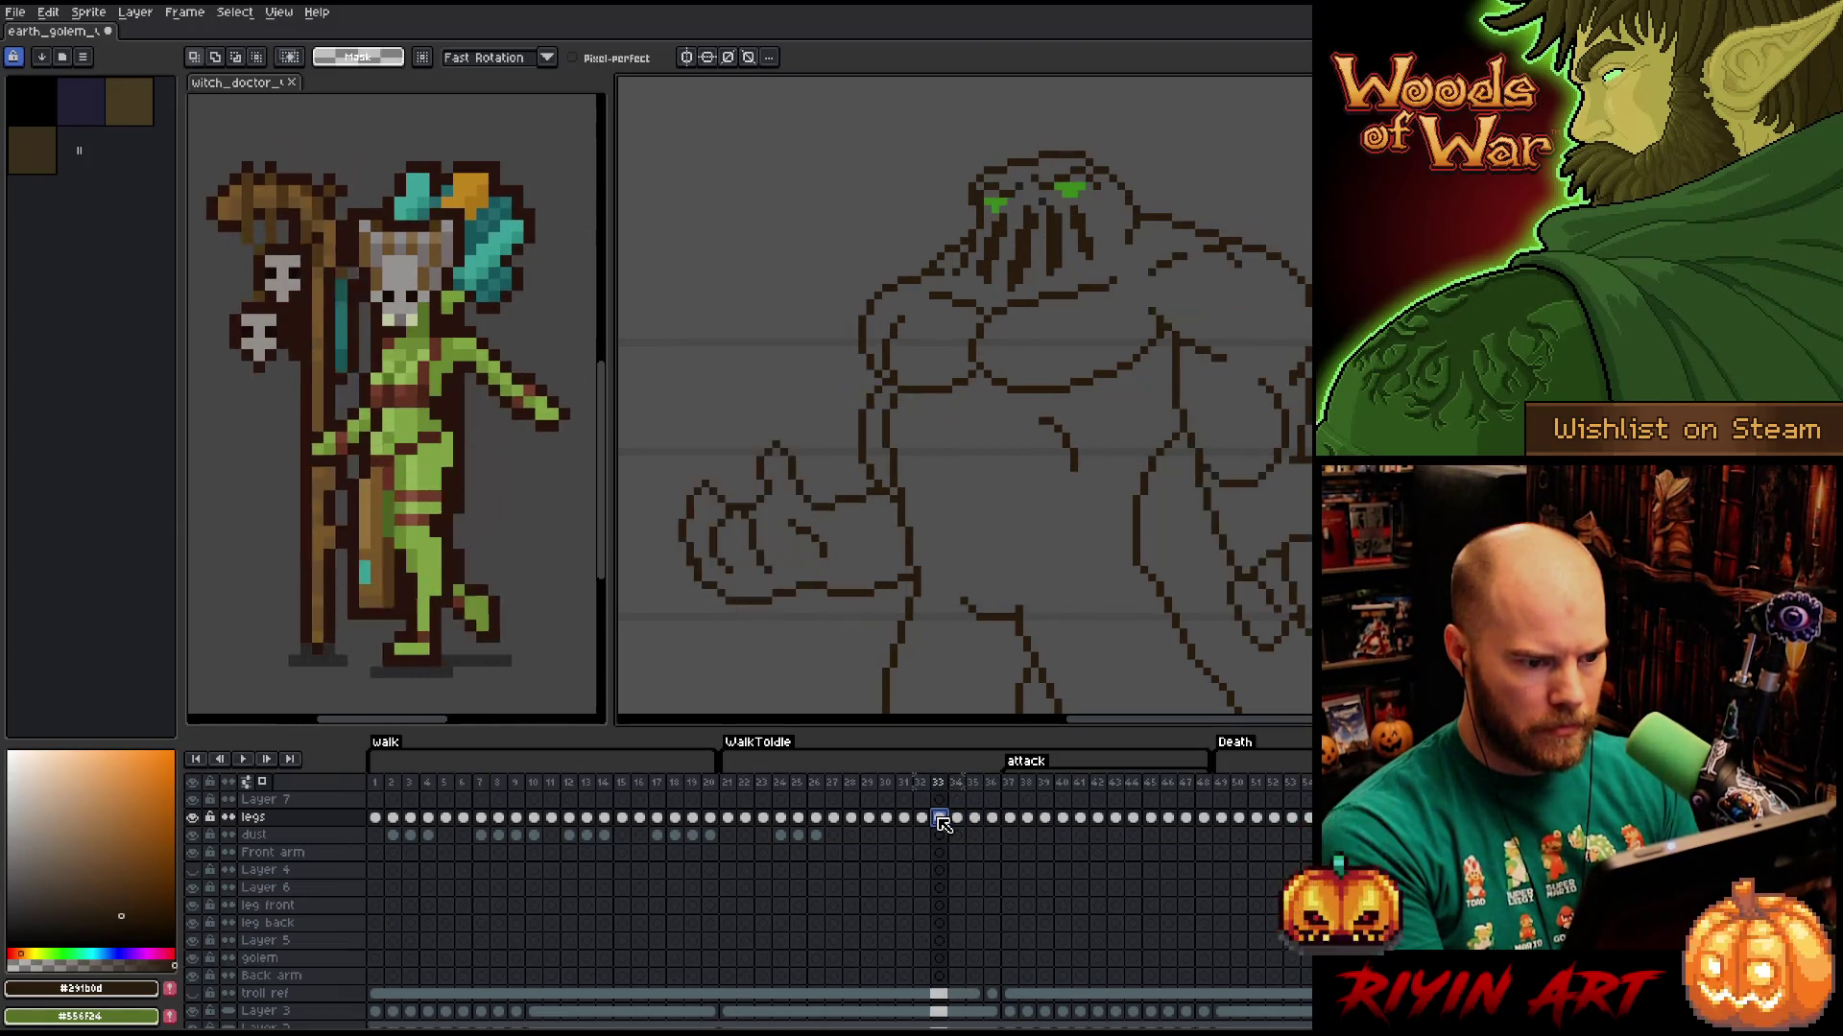
{"action": "left_click", "coordinate": [958, 818]}
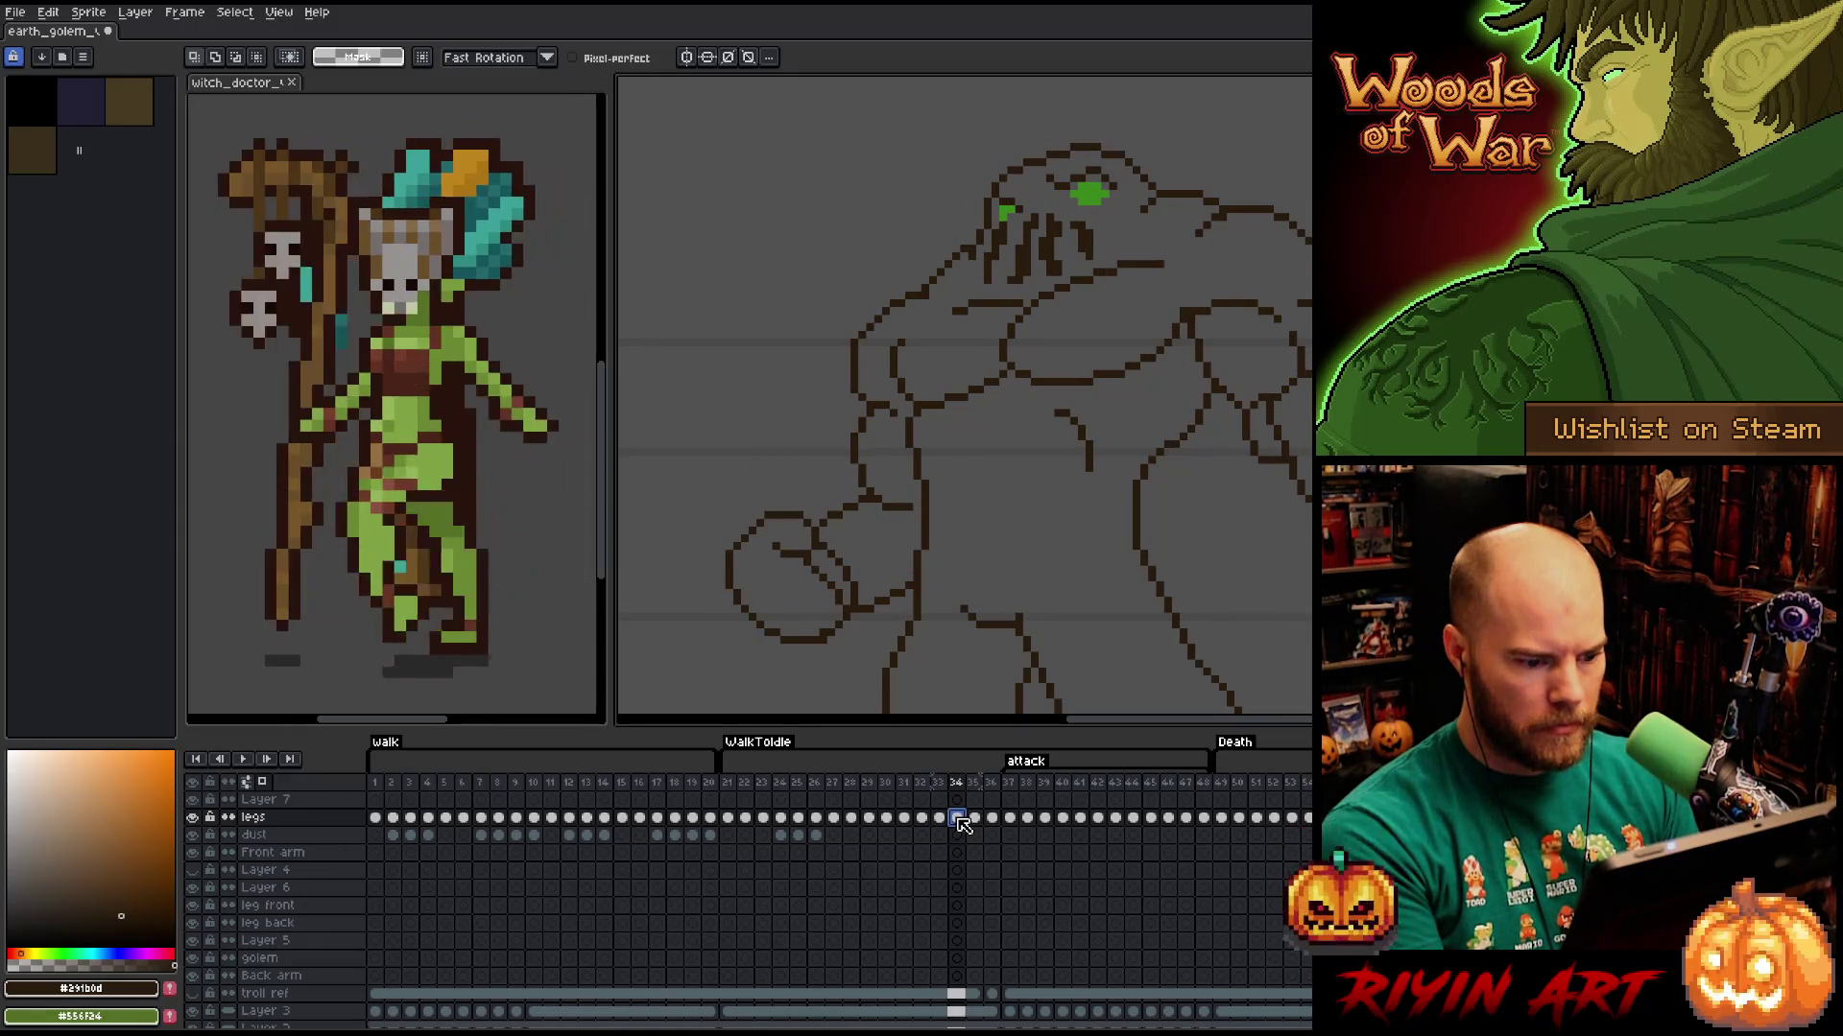
{"action": "left_click", "coordinate": [945, 818]}
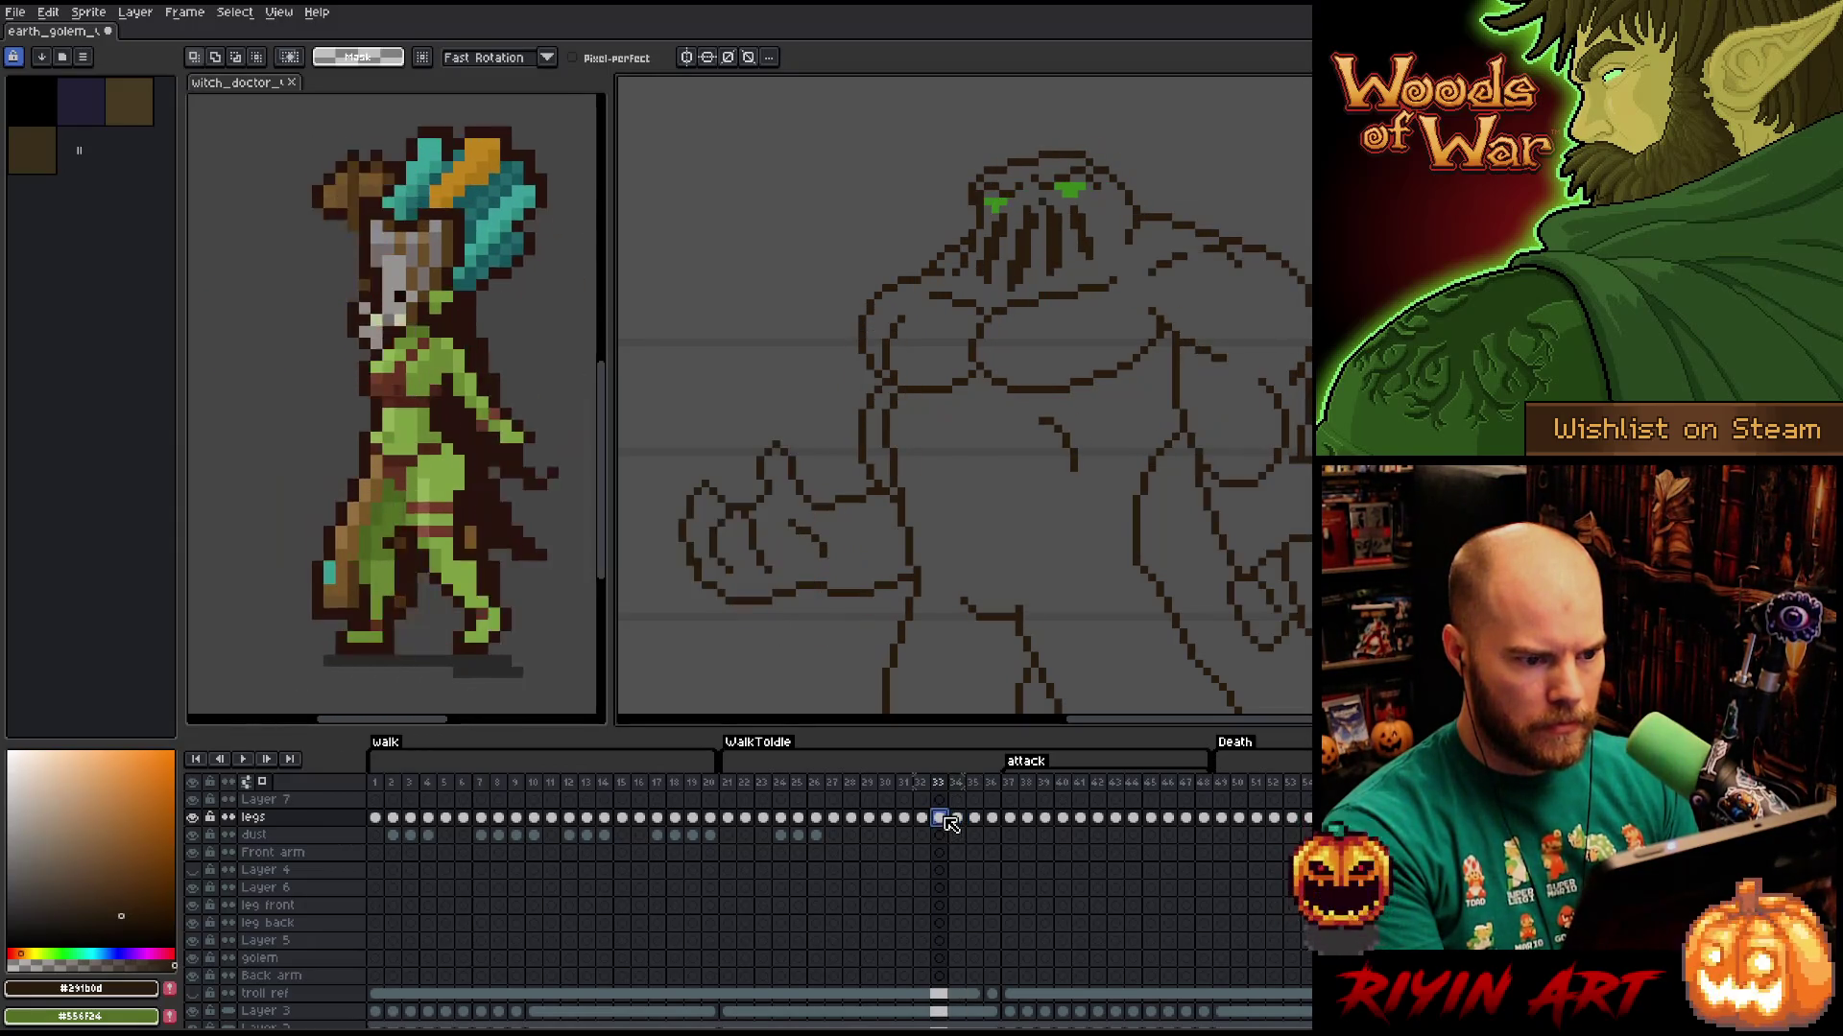
{"action": "left_click", "coordinate": [959, 818]}
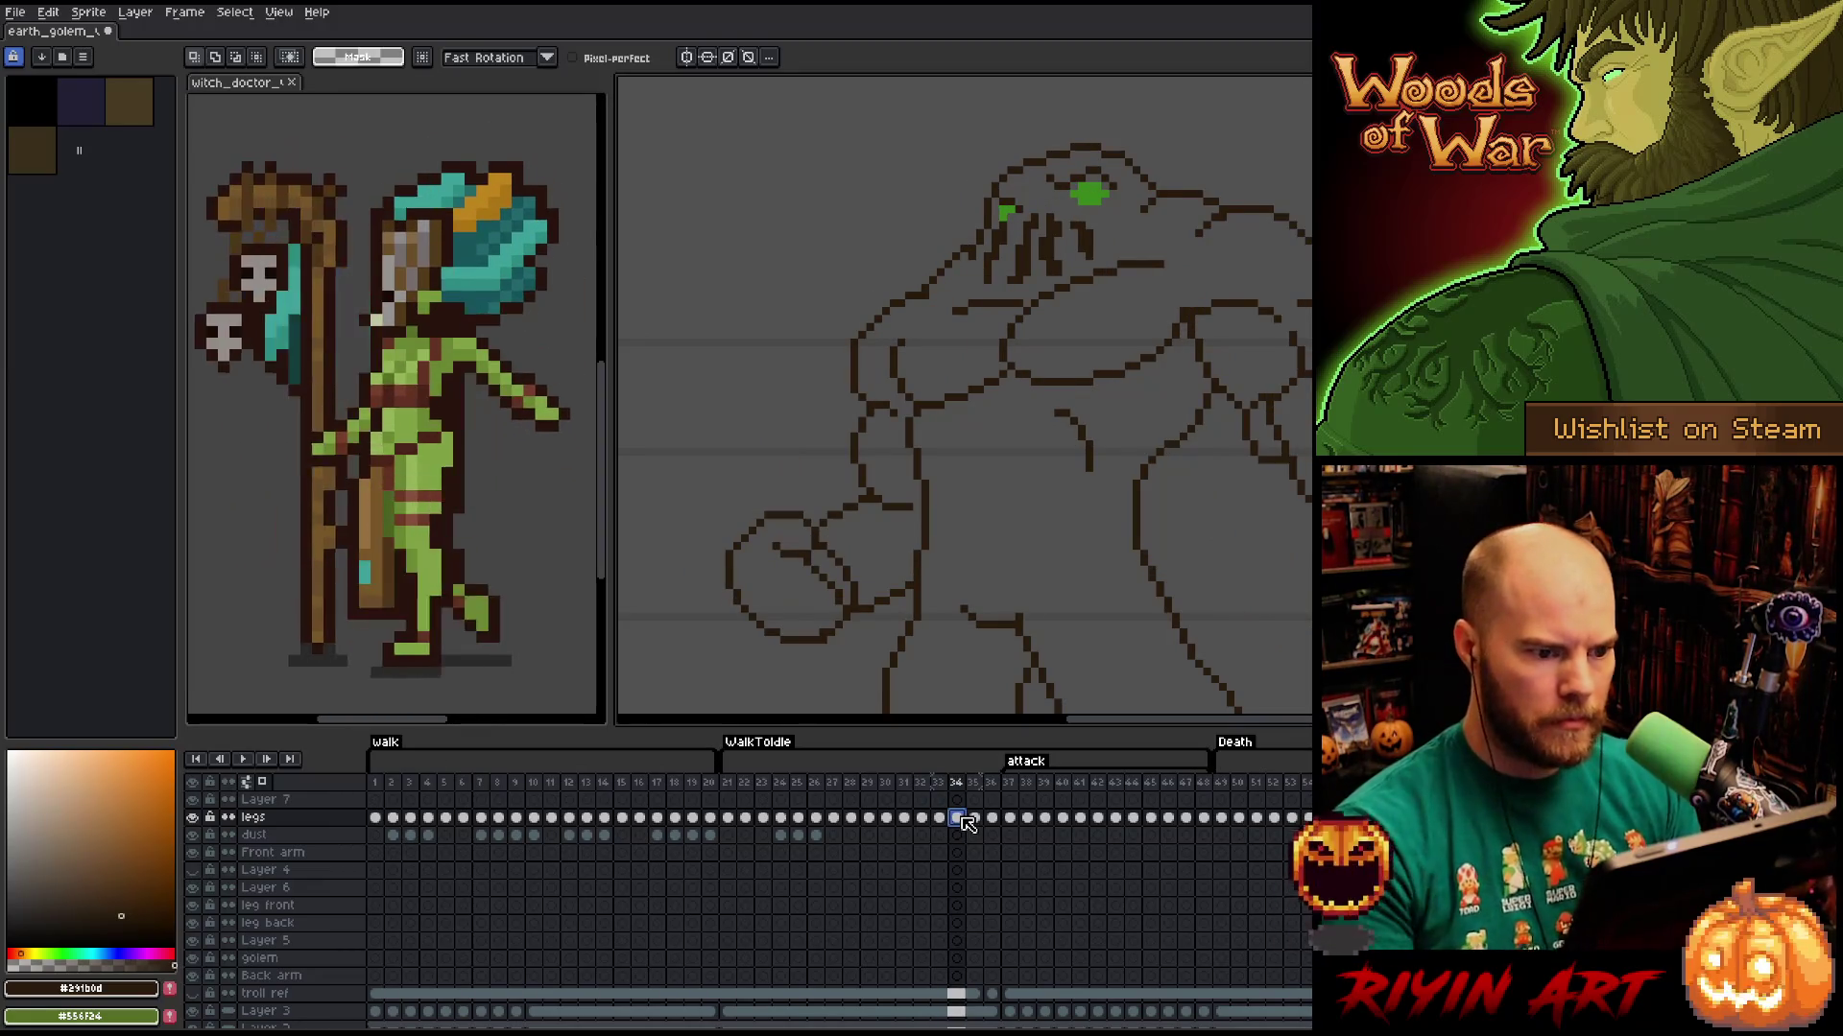
{"action": "key", "text": "b"}
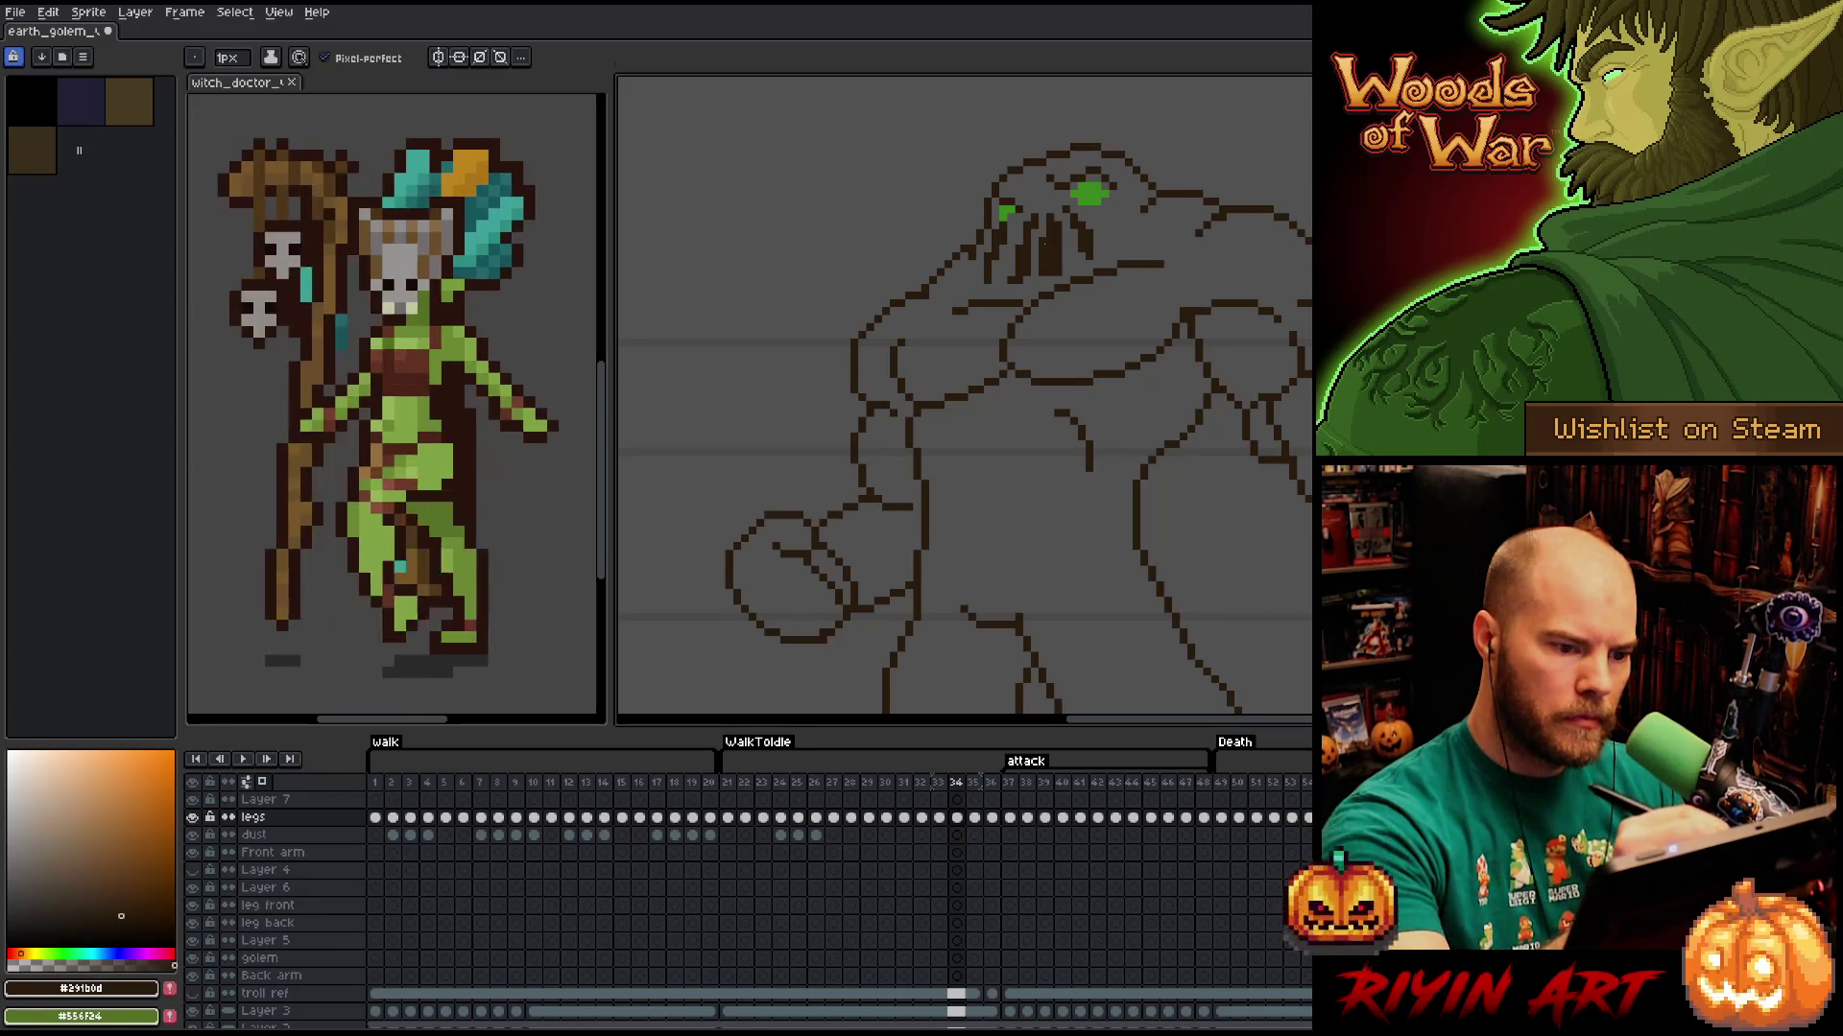
Flip between attack frames 33 and 34 to compare poses, swapping between pencil and eraser.
{"action": "key", "text": "b"}
{"action": "key", "text": "b"}
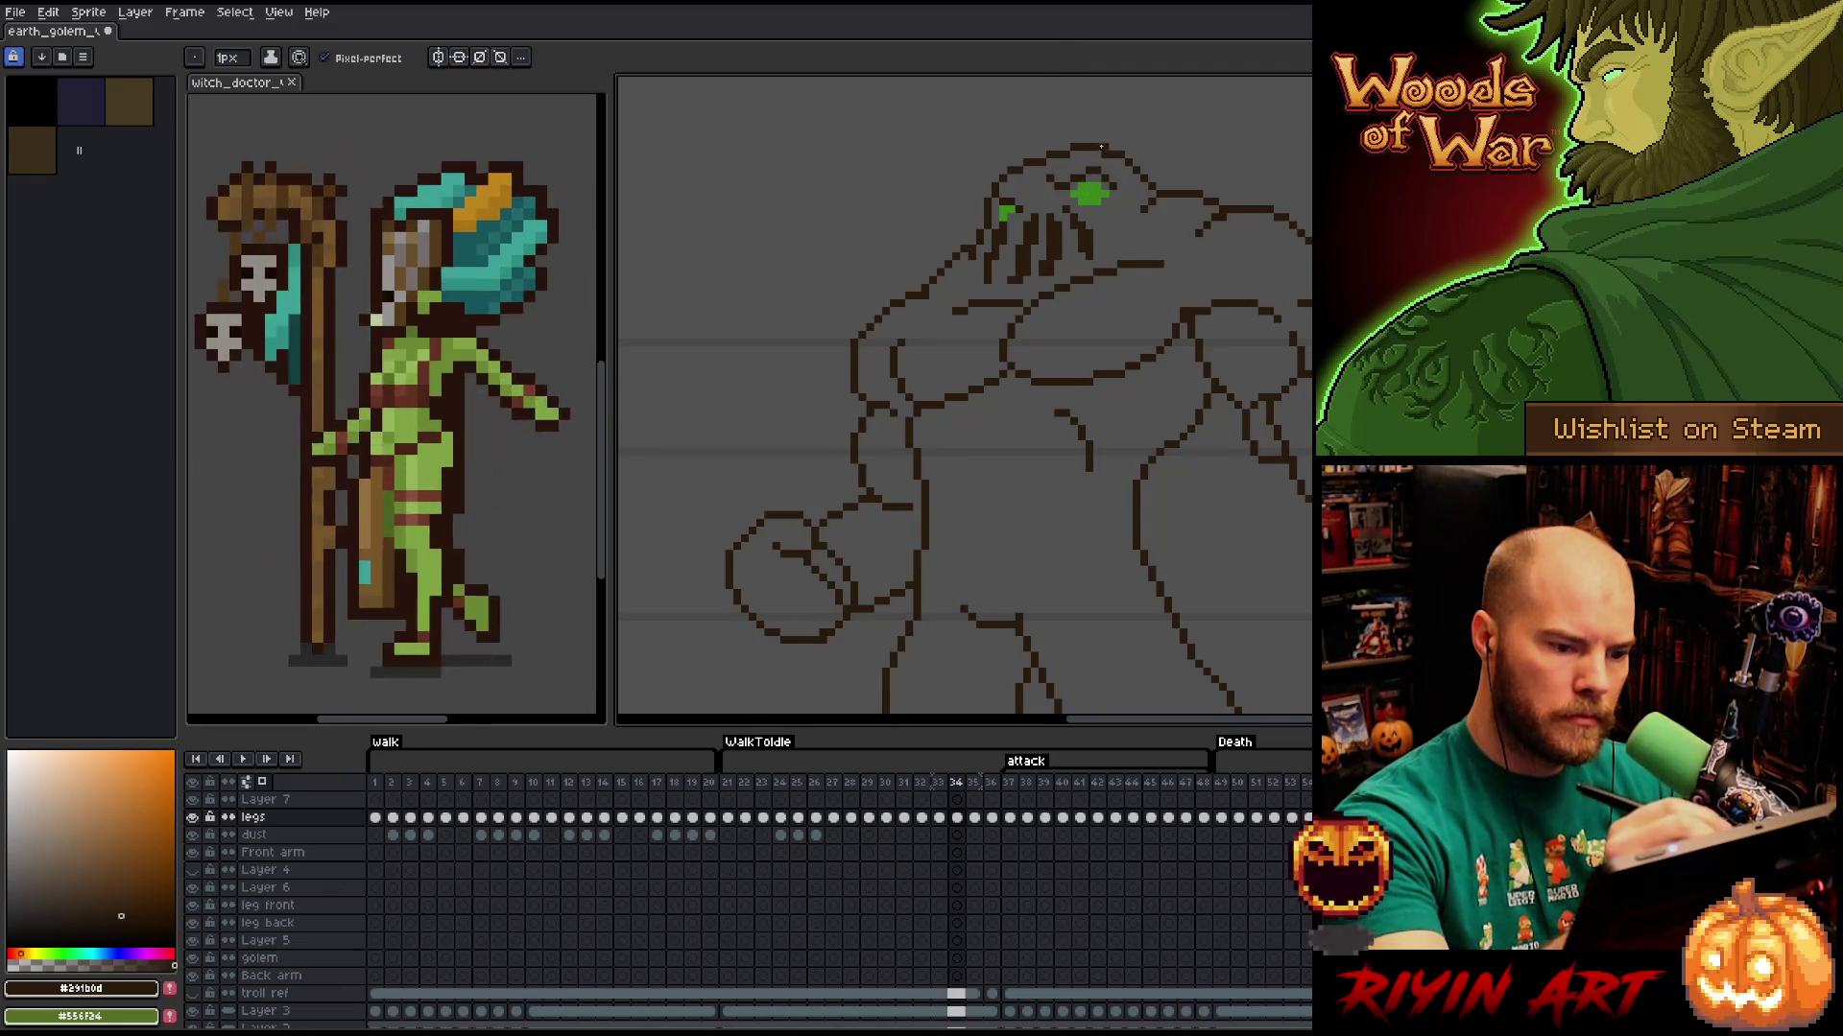
{"action": "key", "text": "Left"}
{"action": "key", "text": "Right"}
{"action": "key", "text": "Left"}
{"action": "key", "text": "Right"}
{"action": "key", "text": "b"}
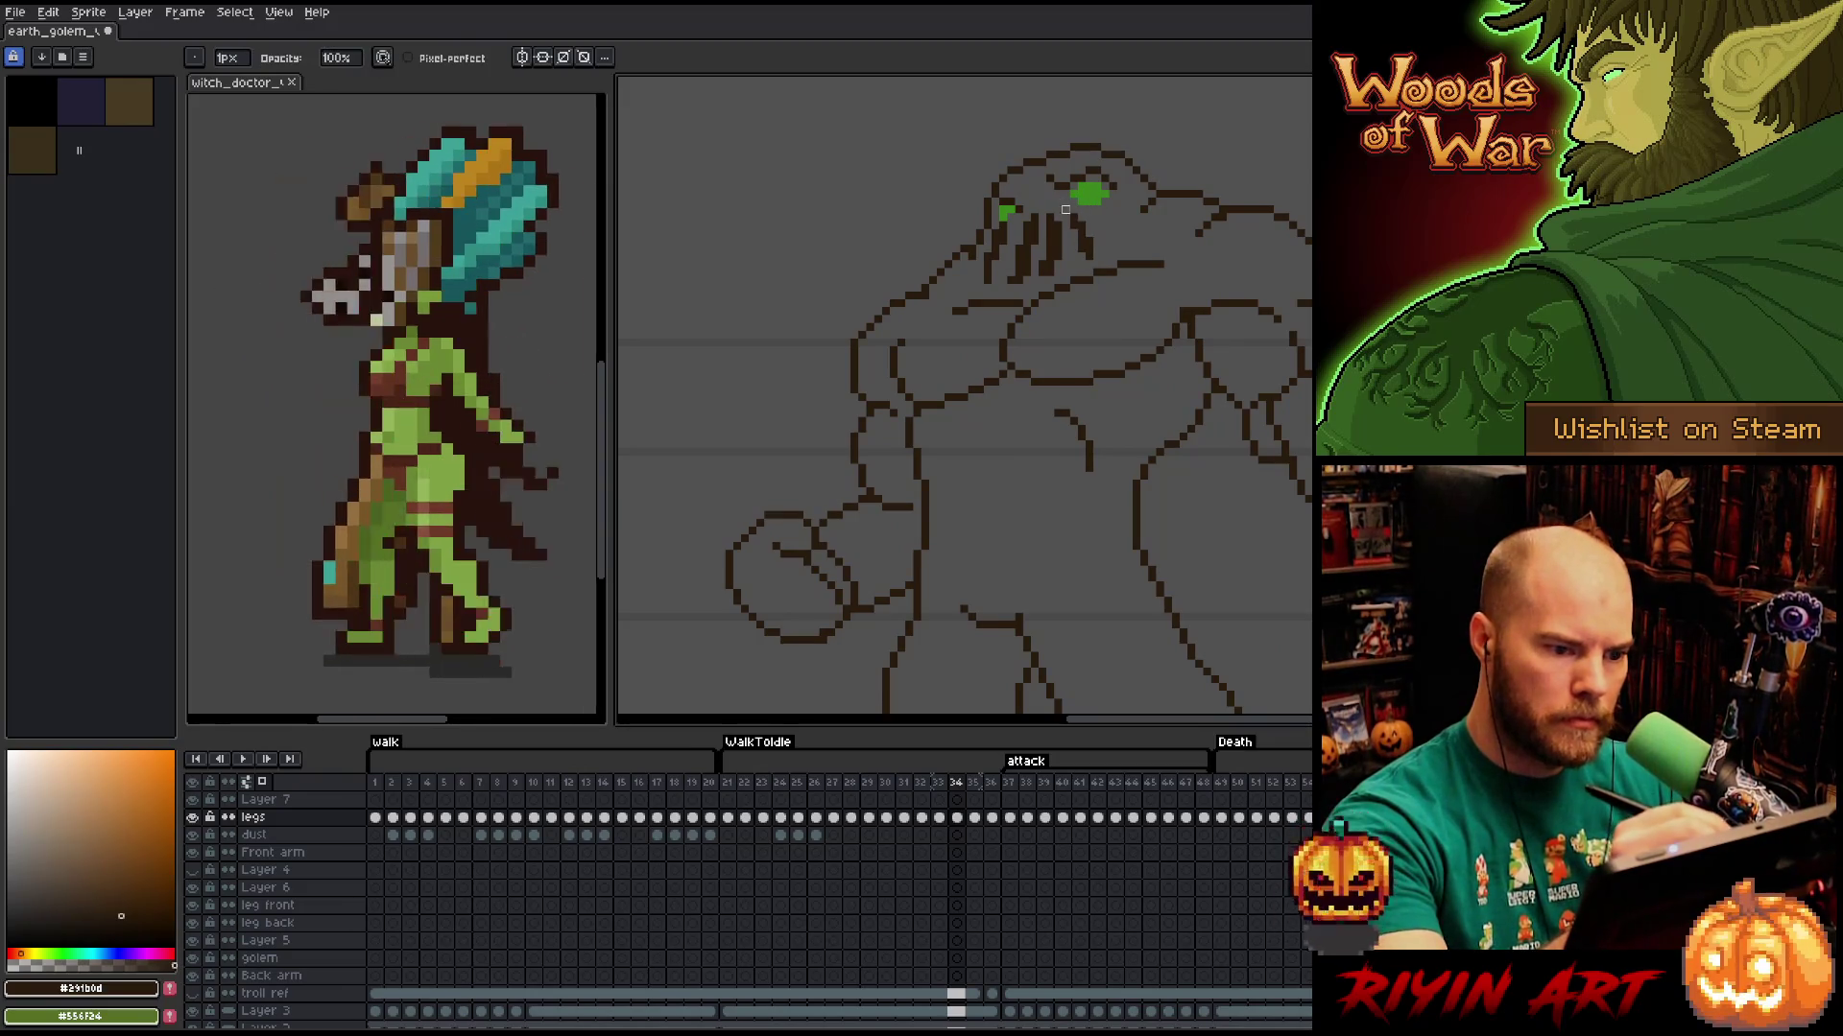
{"action": "key", "text": "b"}
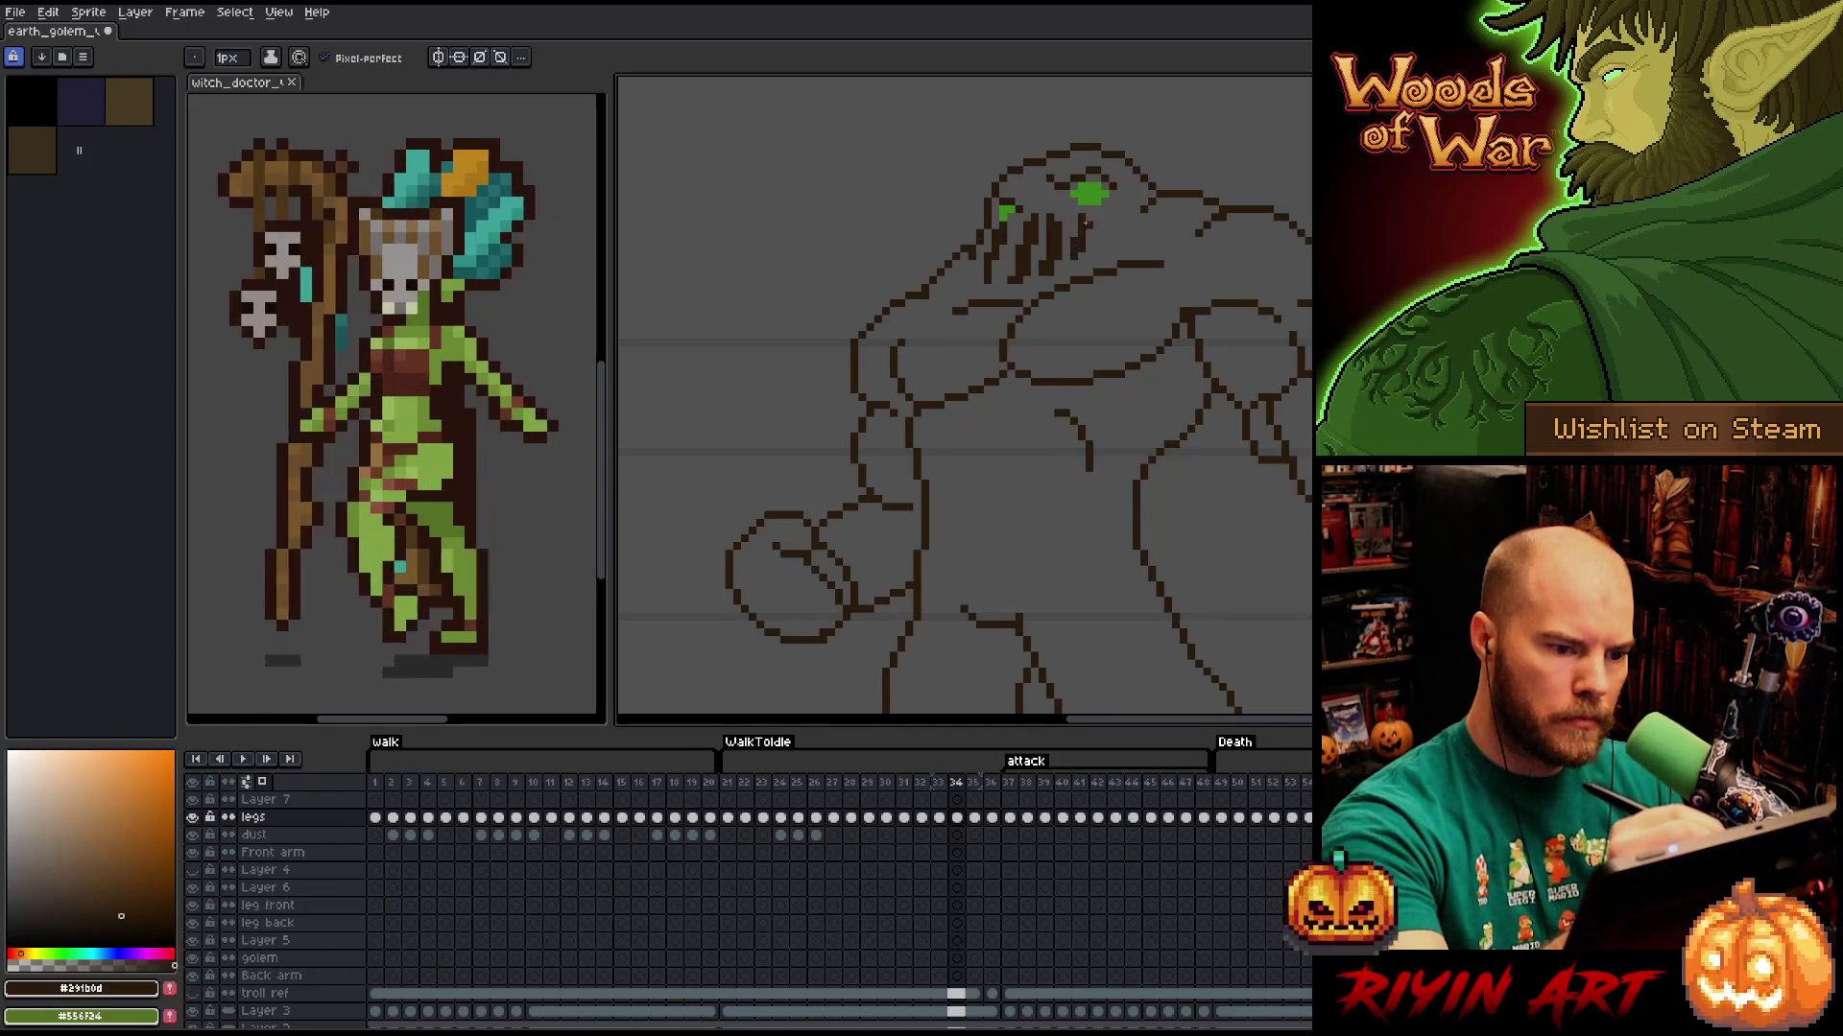
{"action": "key", "text": "b"}
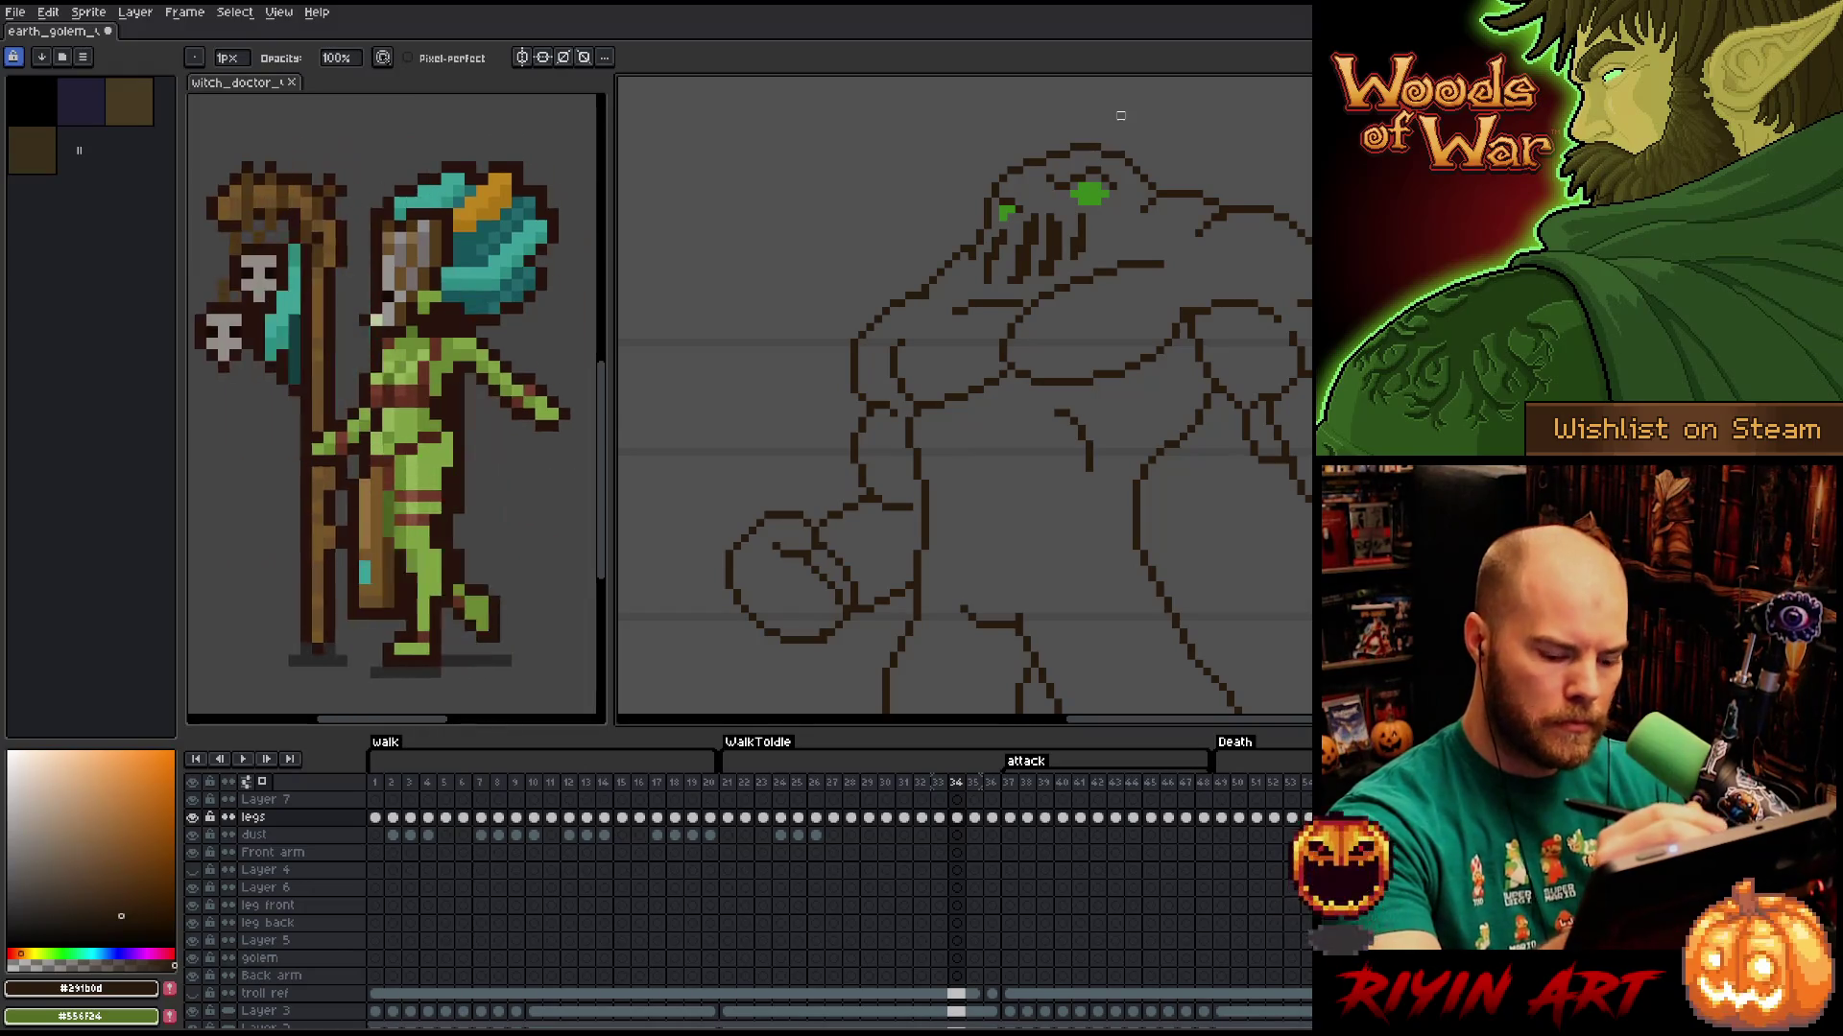
{"action": "key", "text": "e"}
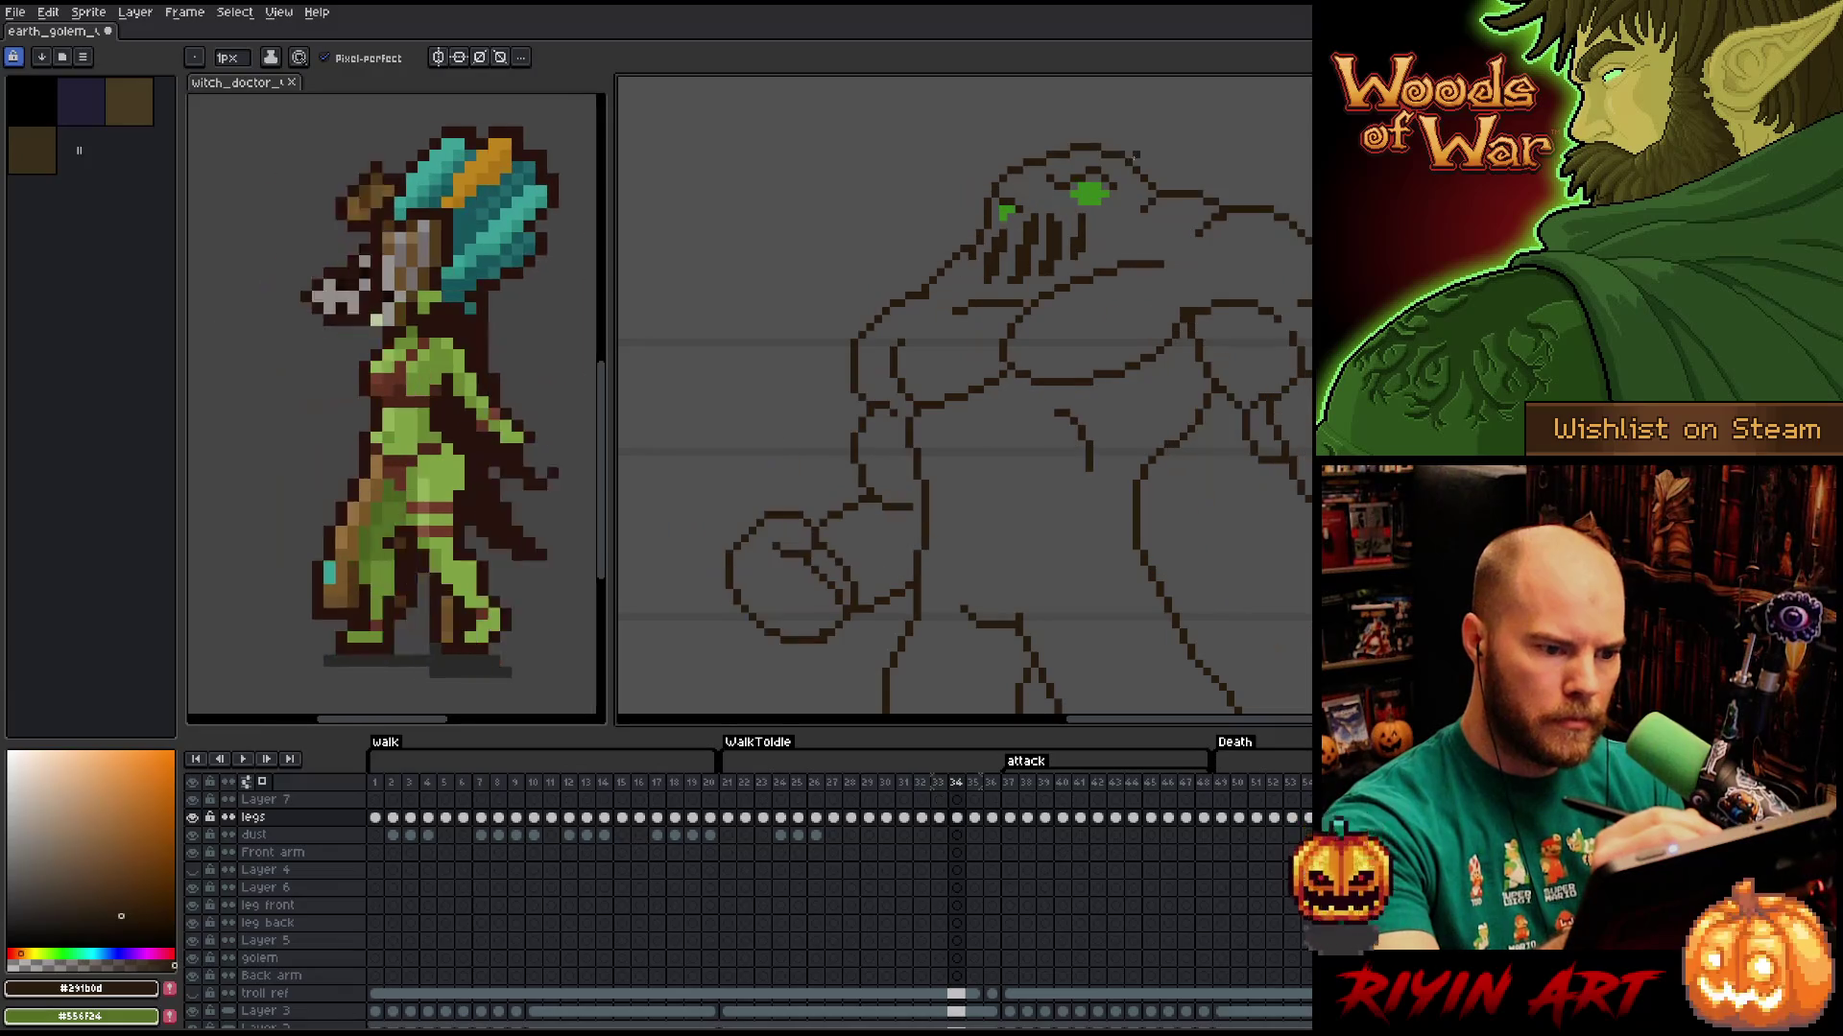
Toggle repeatedly between frames 33 and 34 to compare the golem's poses.
{"action": "key", "text": "comma"}
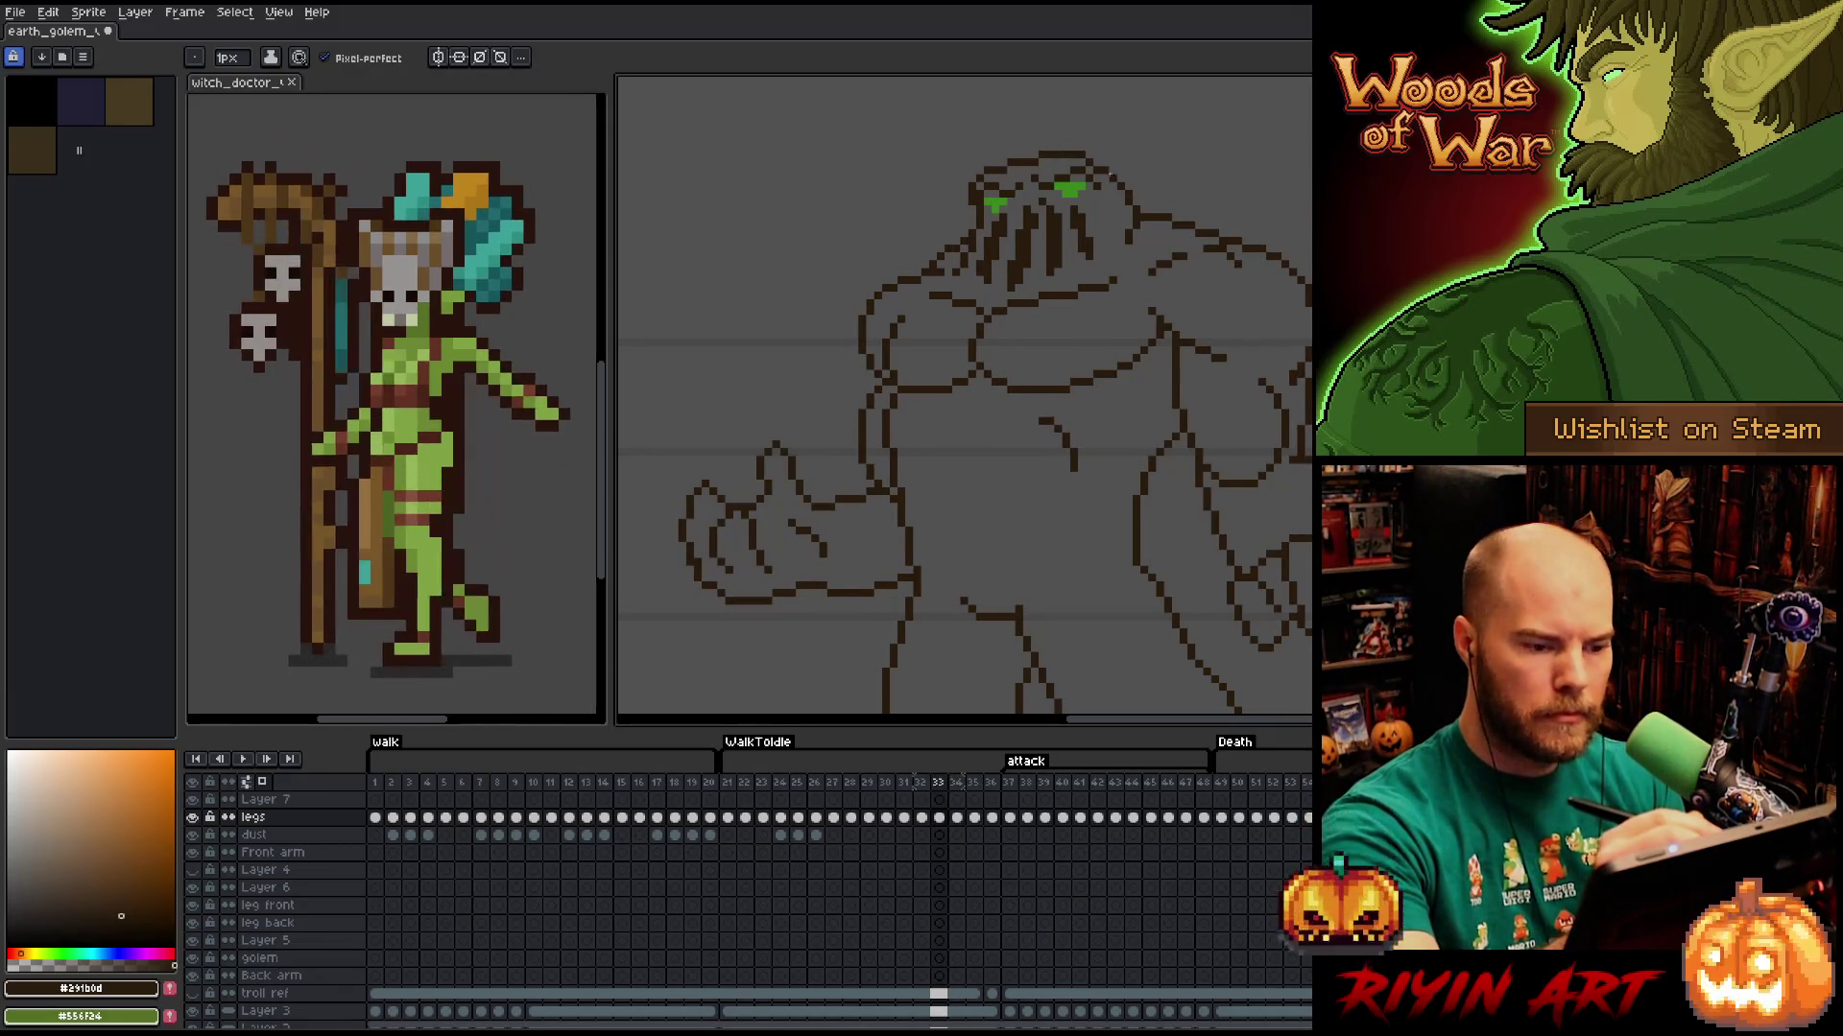
{"action": "key", "text": "period"}
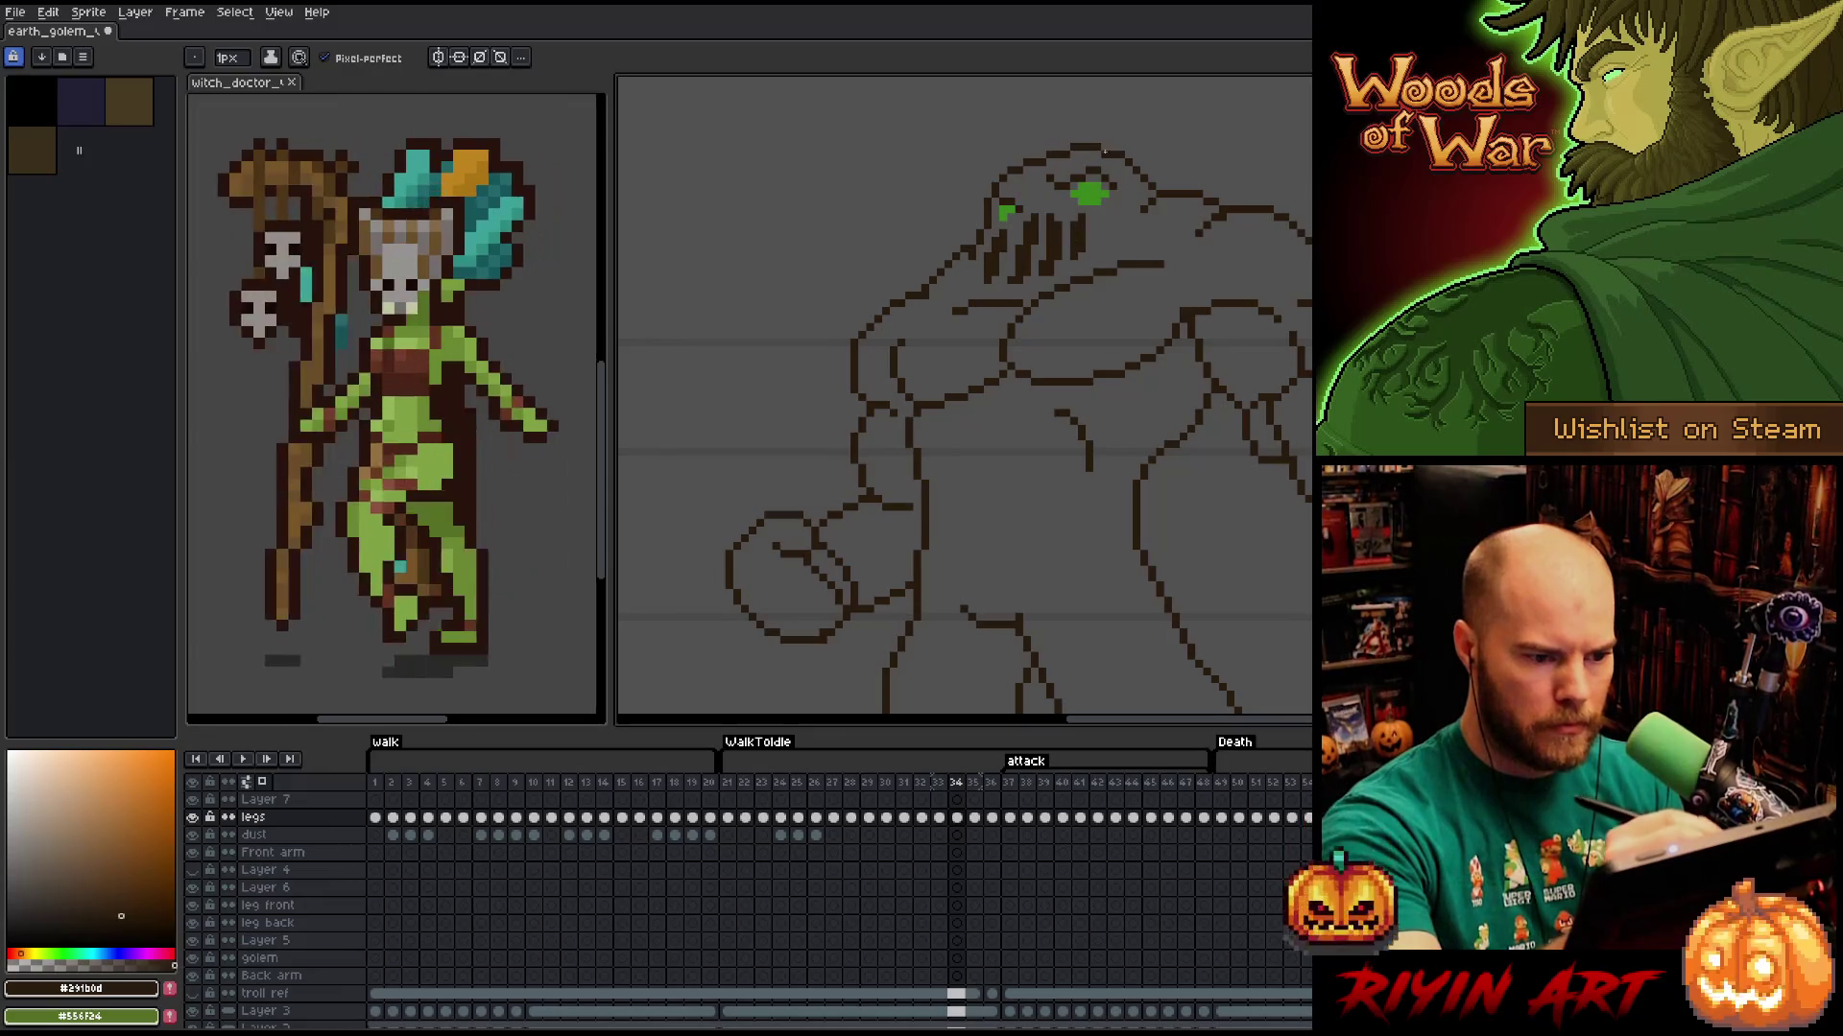
{"action": "key", "text": "comma"}
{"action": "key", "text": "period"}
{"action": "key", "text": "comma"}
{"action": "key", "text": "period"}
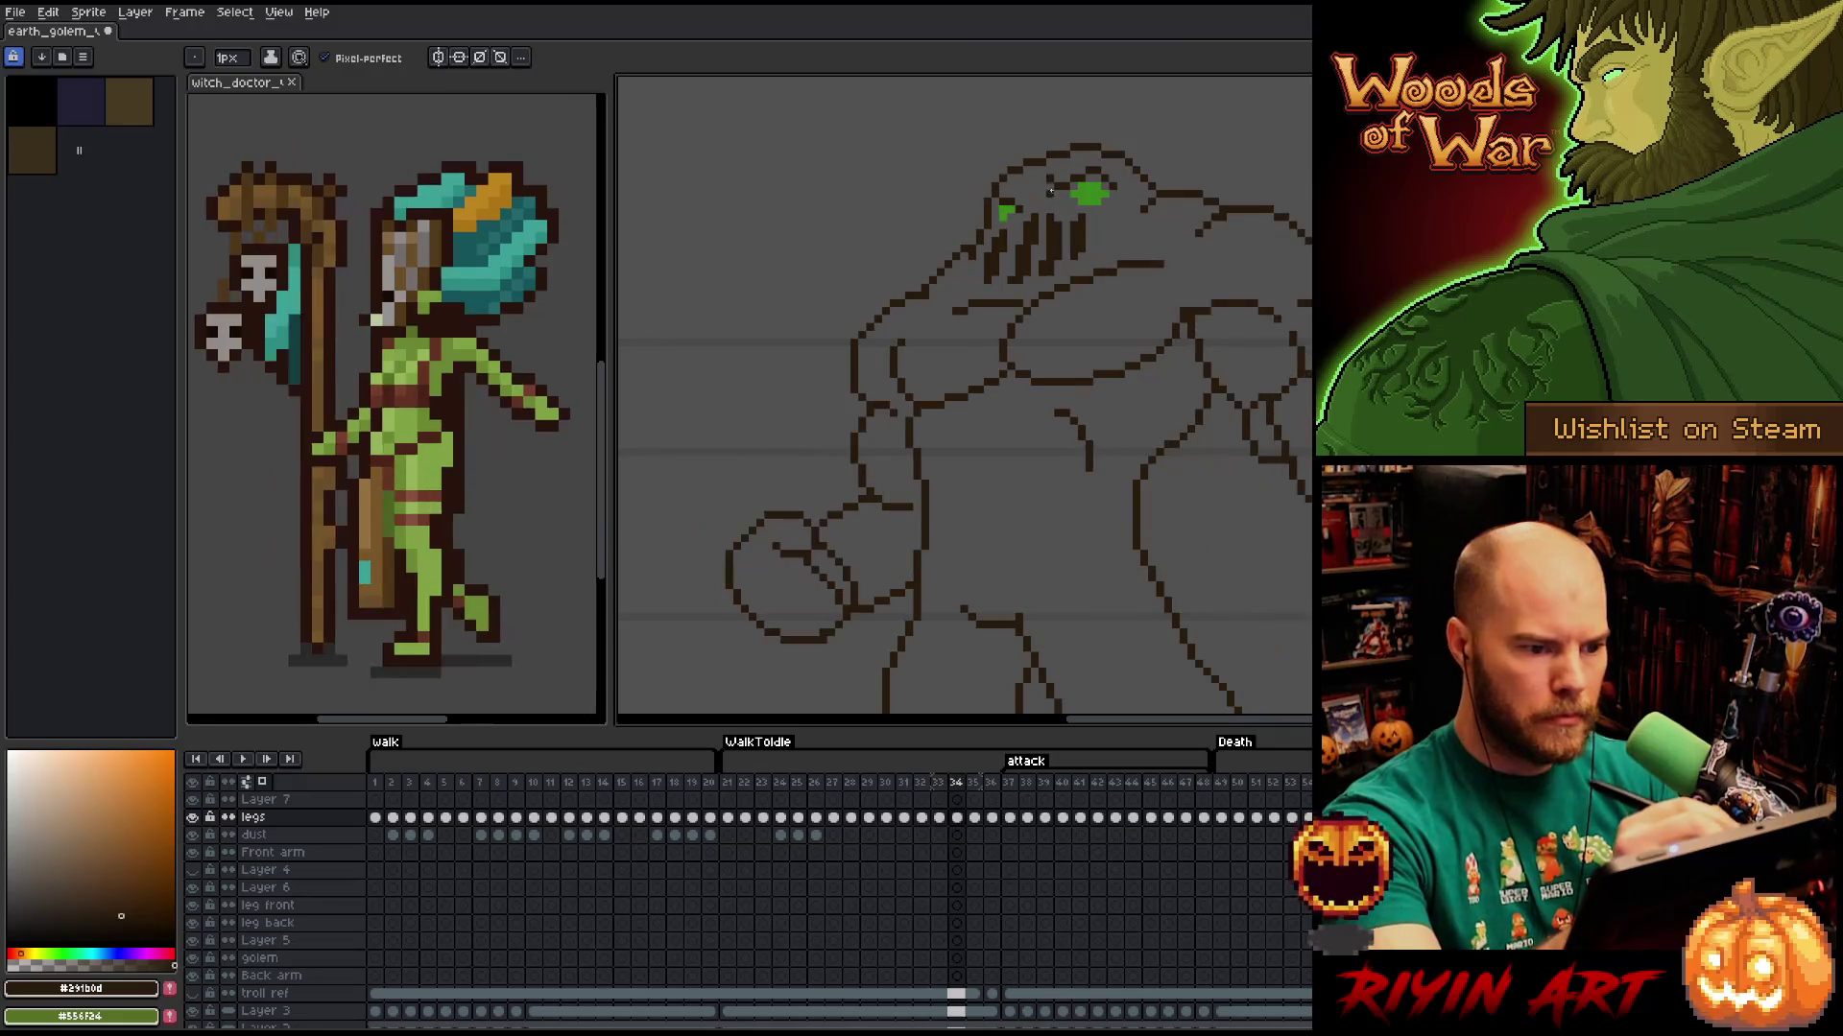
{"action": "key", "text": "comma"}
{"action": "key", "text": "period"}
{"action": "key", "text": "comma"}
{"action": "key", "text": "period"}
{"action": "key", "text": "comma"}
{"action": "key", "text": "period"}
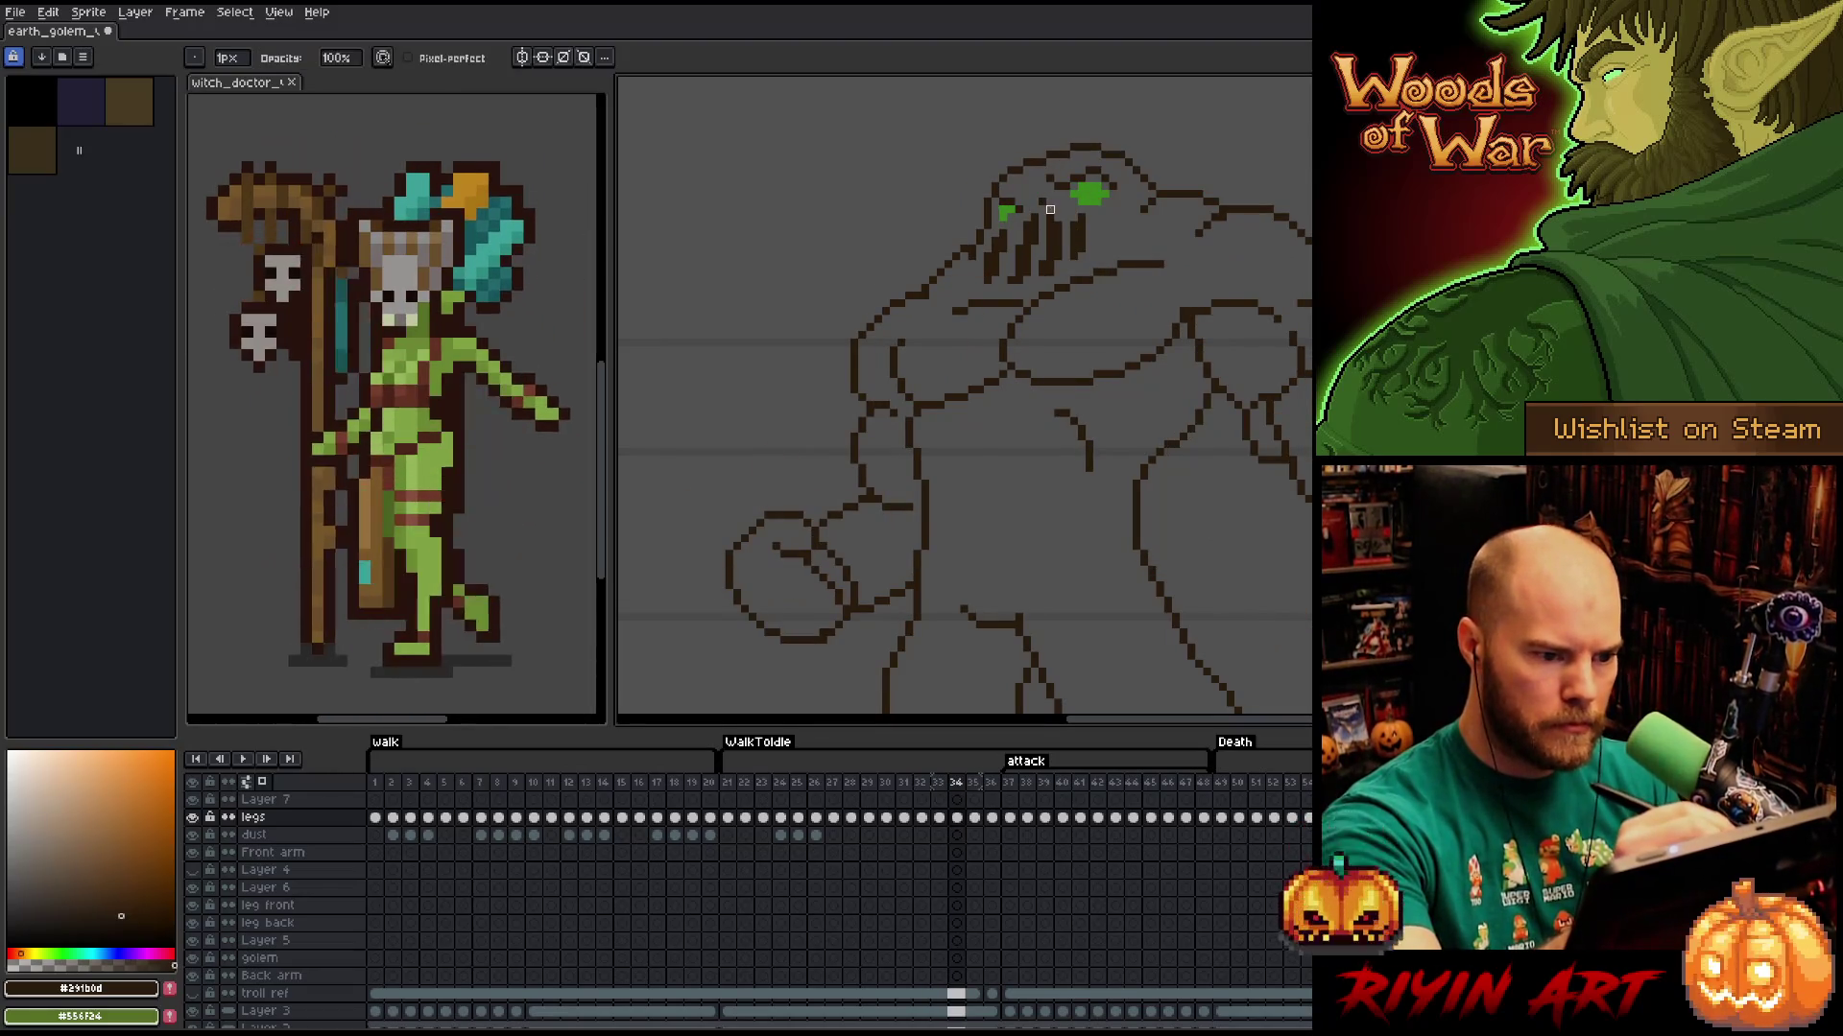
{"action": "key", "text": "comma"}
{"action": "key", "text": "period"}
{"action": "key", "text": "period"}
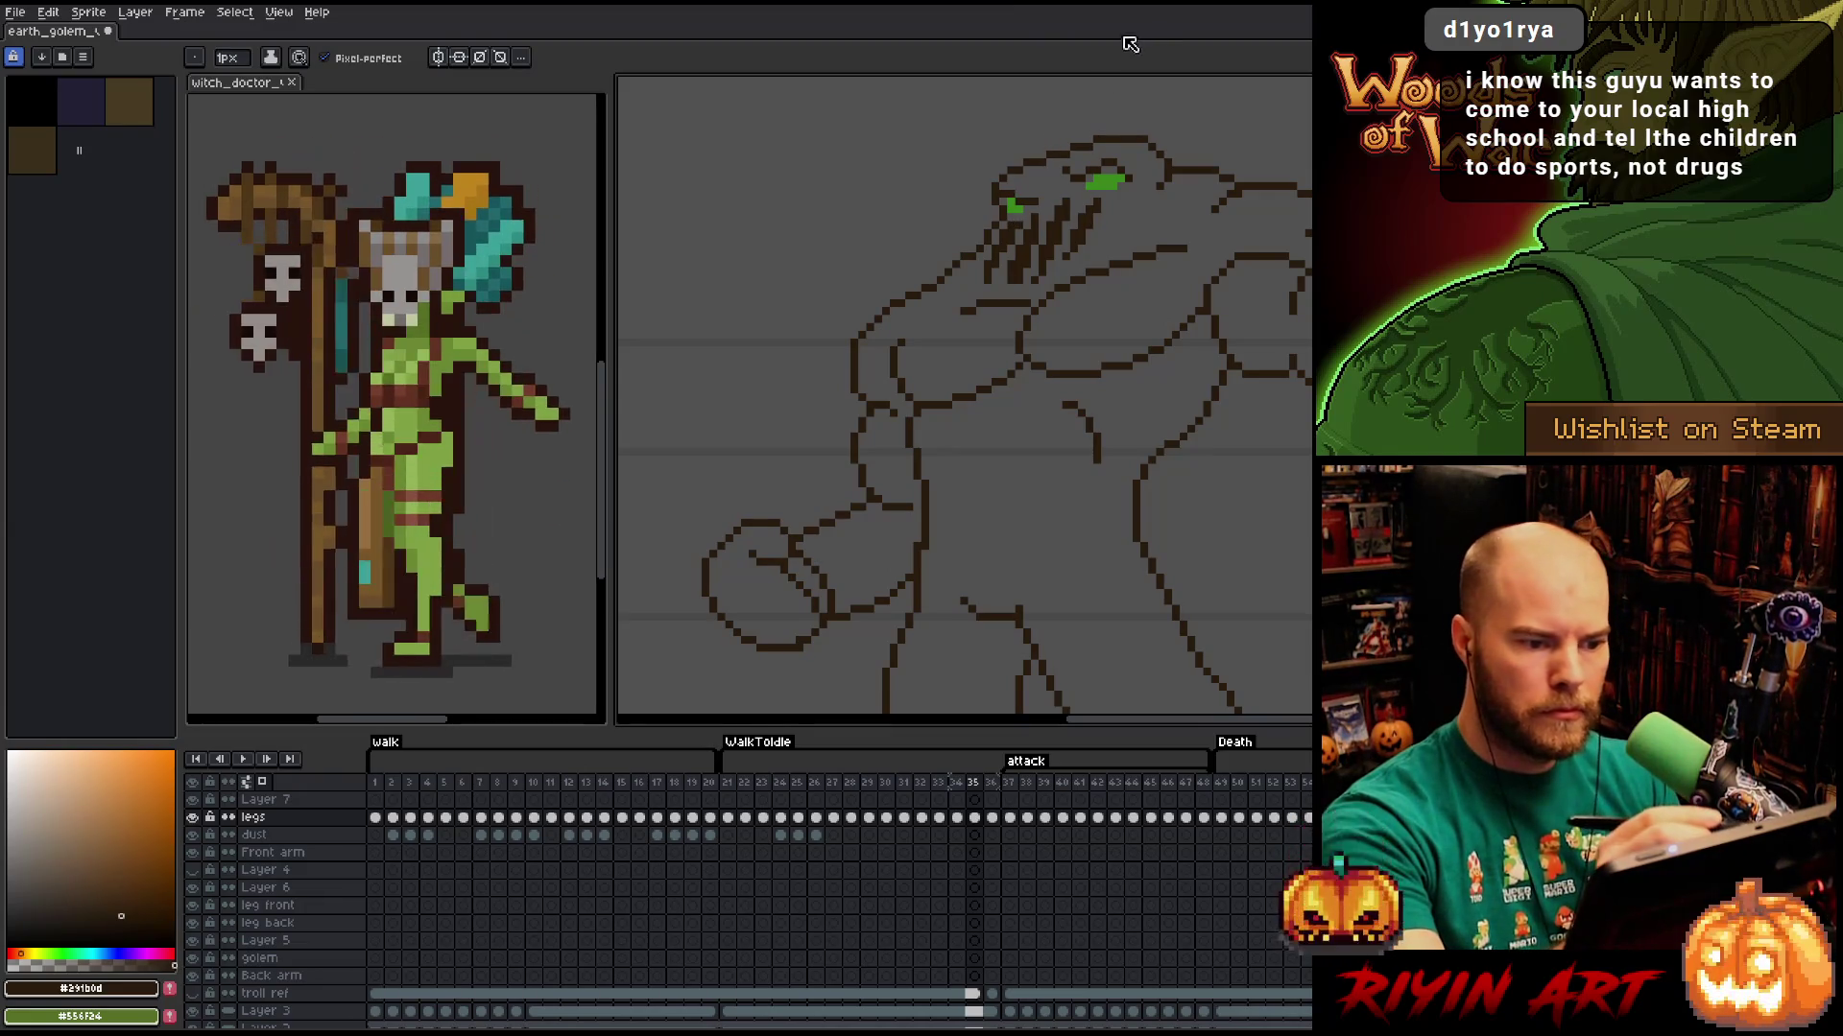
Step forward through the attack tag to frame 37, the diagonal club swing.
{"action": "key", "text": "e"}
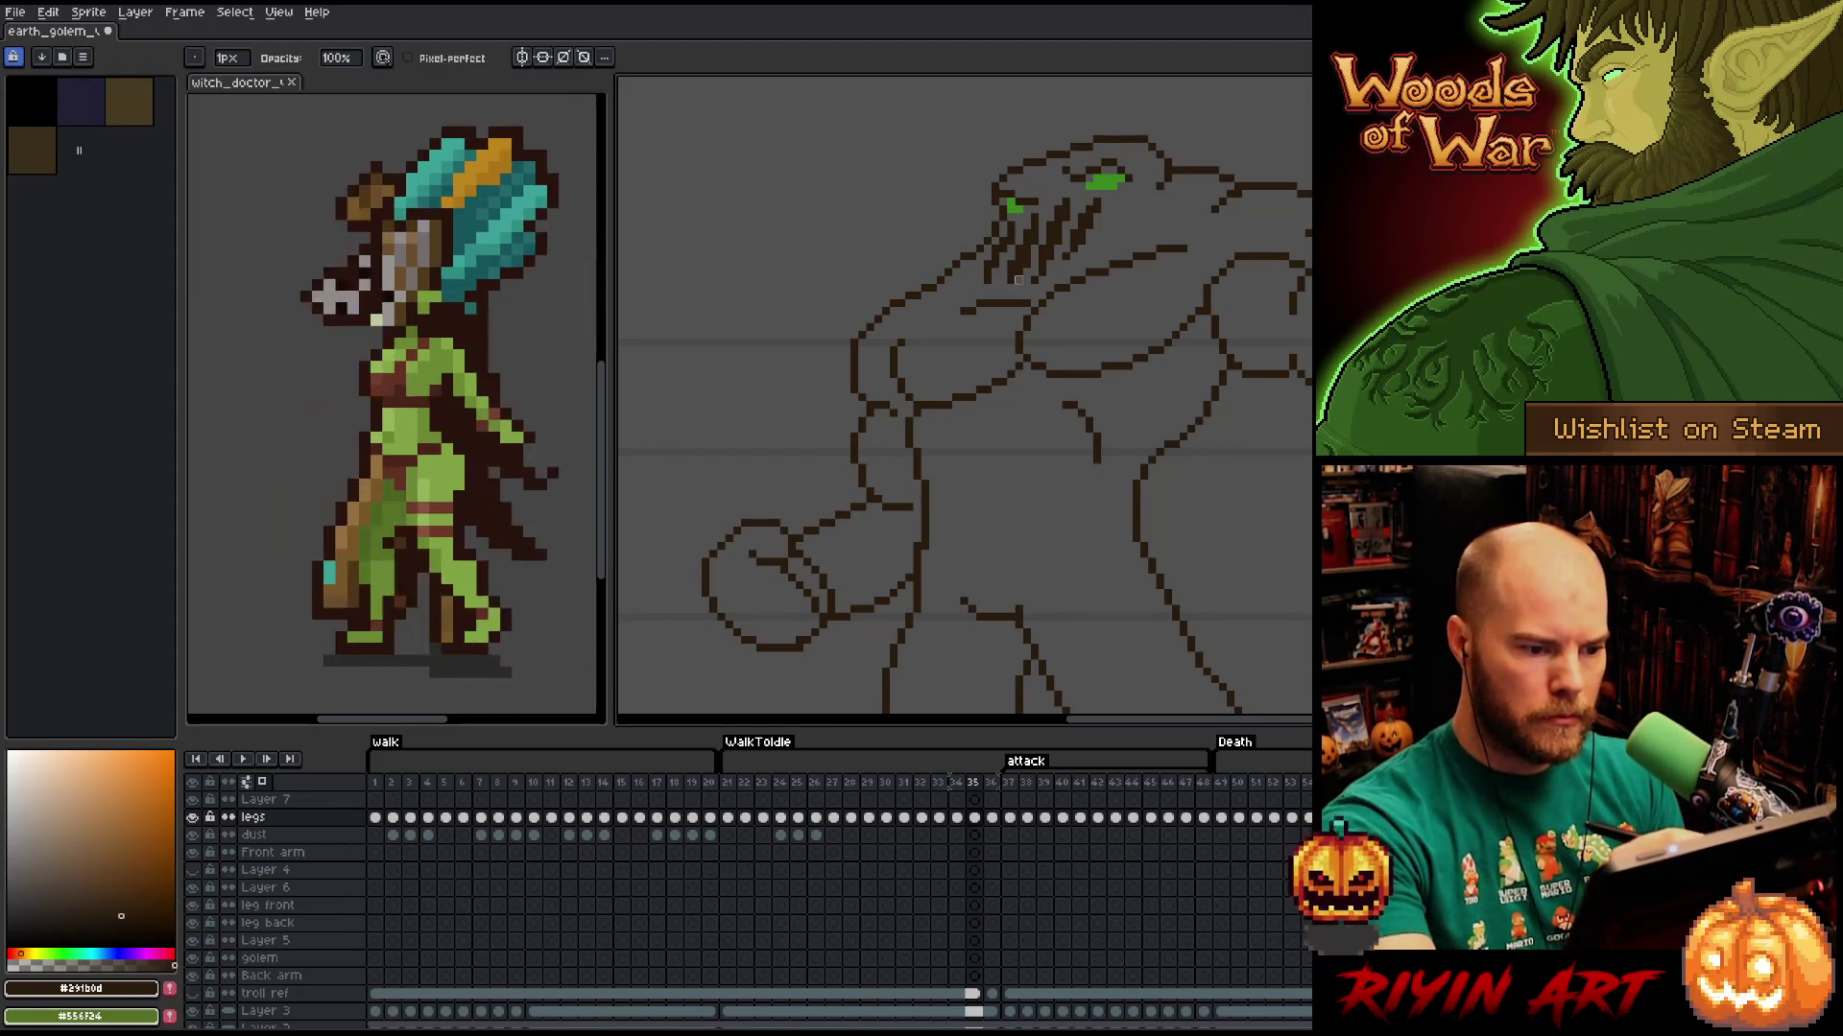
{"action": "key", "text": "e"}
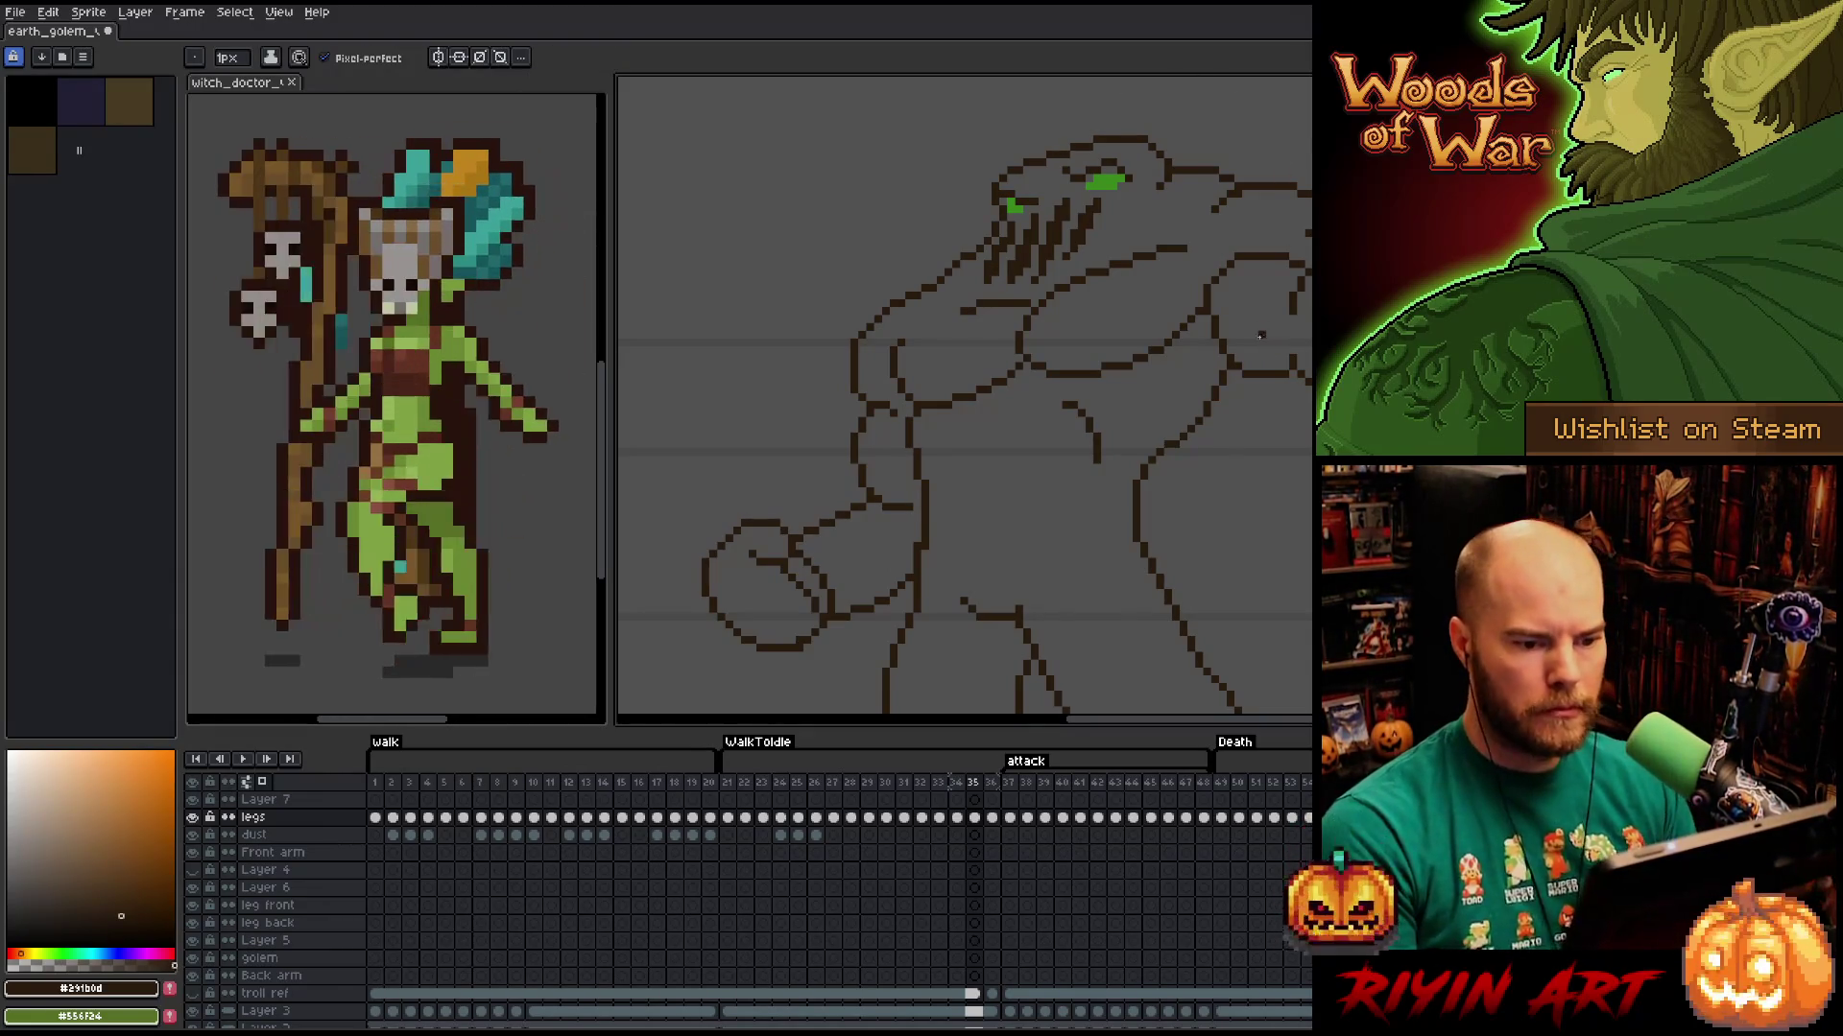
{"action": "scroll", "coordinate": [1267, 348], "scroll_direction": "down", "scroll_amount": 3}
{"action": "scroll", "coordinate": [1248, 403], "scroll_direction": "up", "scroll_amount": 2}
{"action": "key", "text": "comma"}
{"action": "key", "text": "period"}
{"action": "key", "text": "period"}
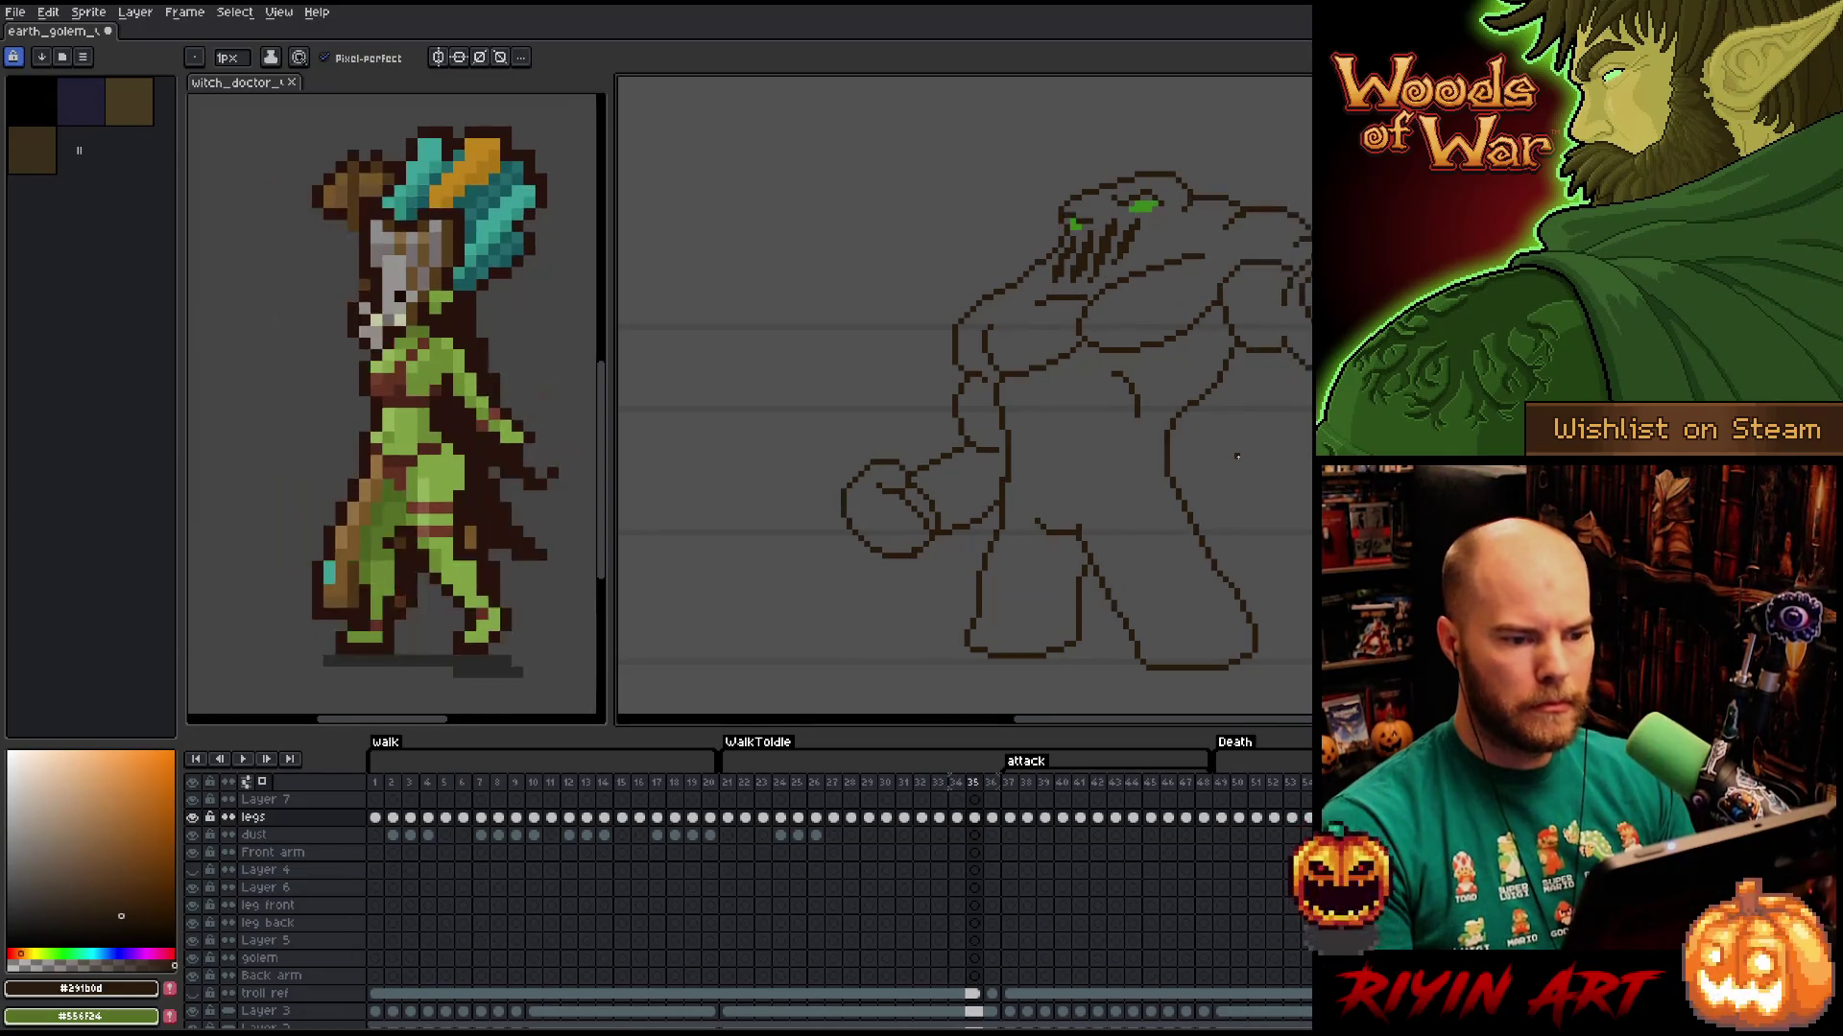
{"action": "key", "text": "period"}
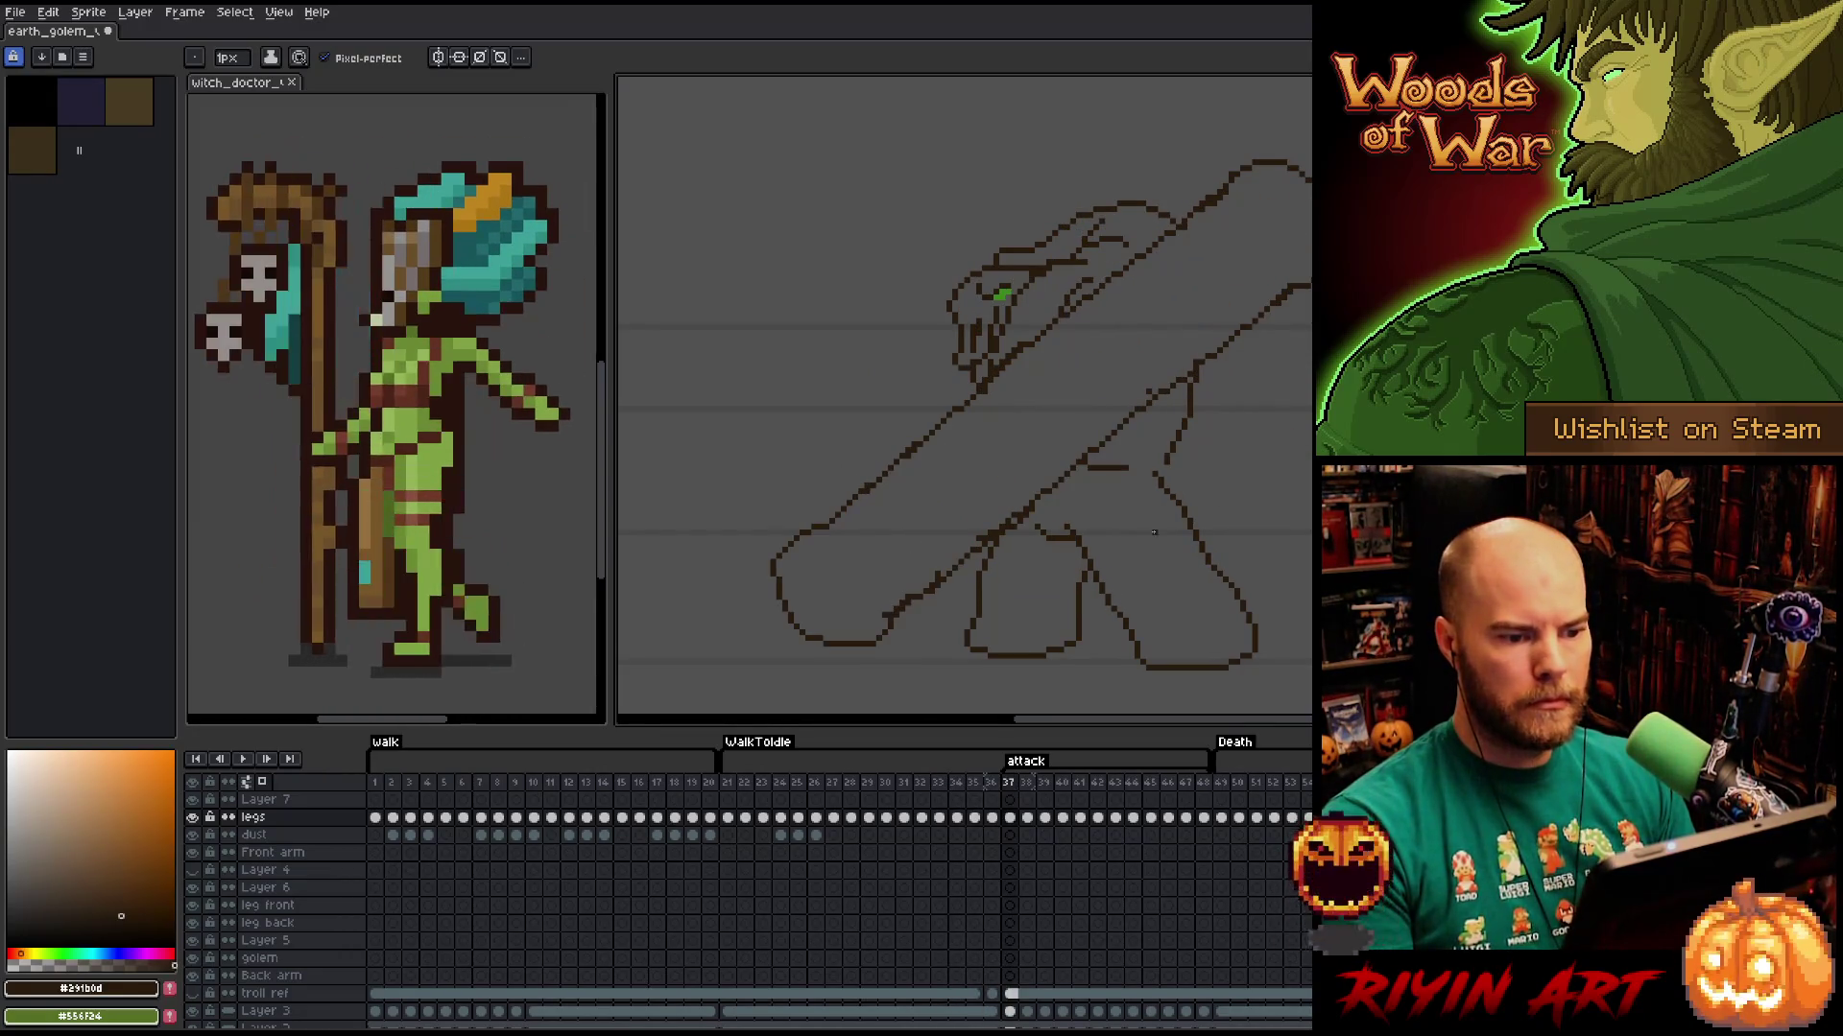
Compare frame 37 with its neighbour, pan slightly, and tidy its outline with eraser and pencil.
{"action": "key", "text": "comma"}
{"action": "key", "text": "period"}
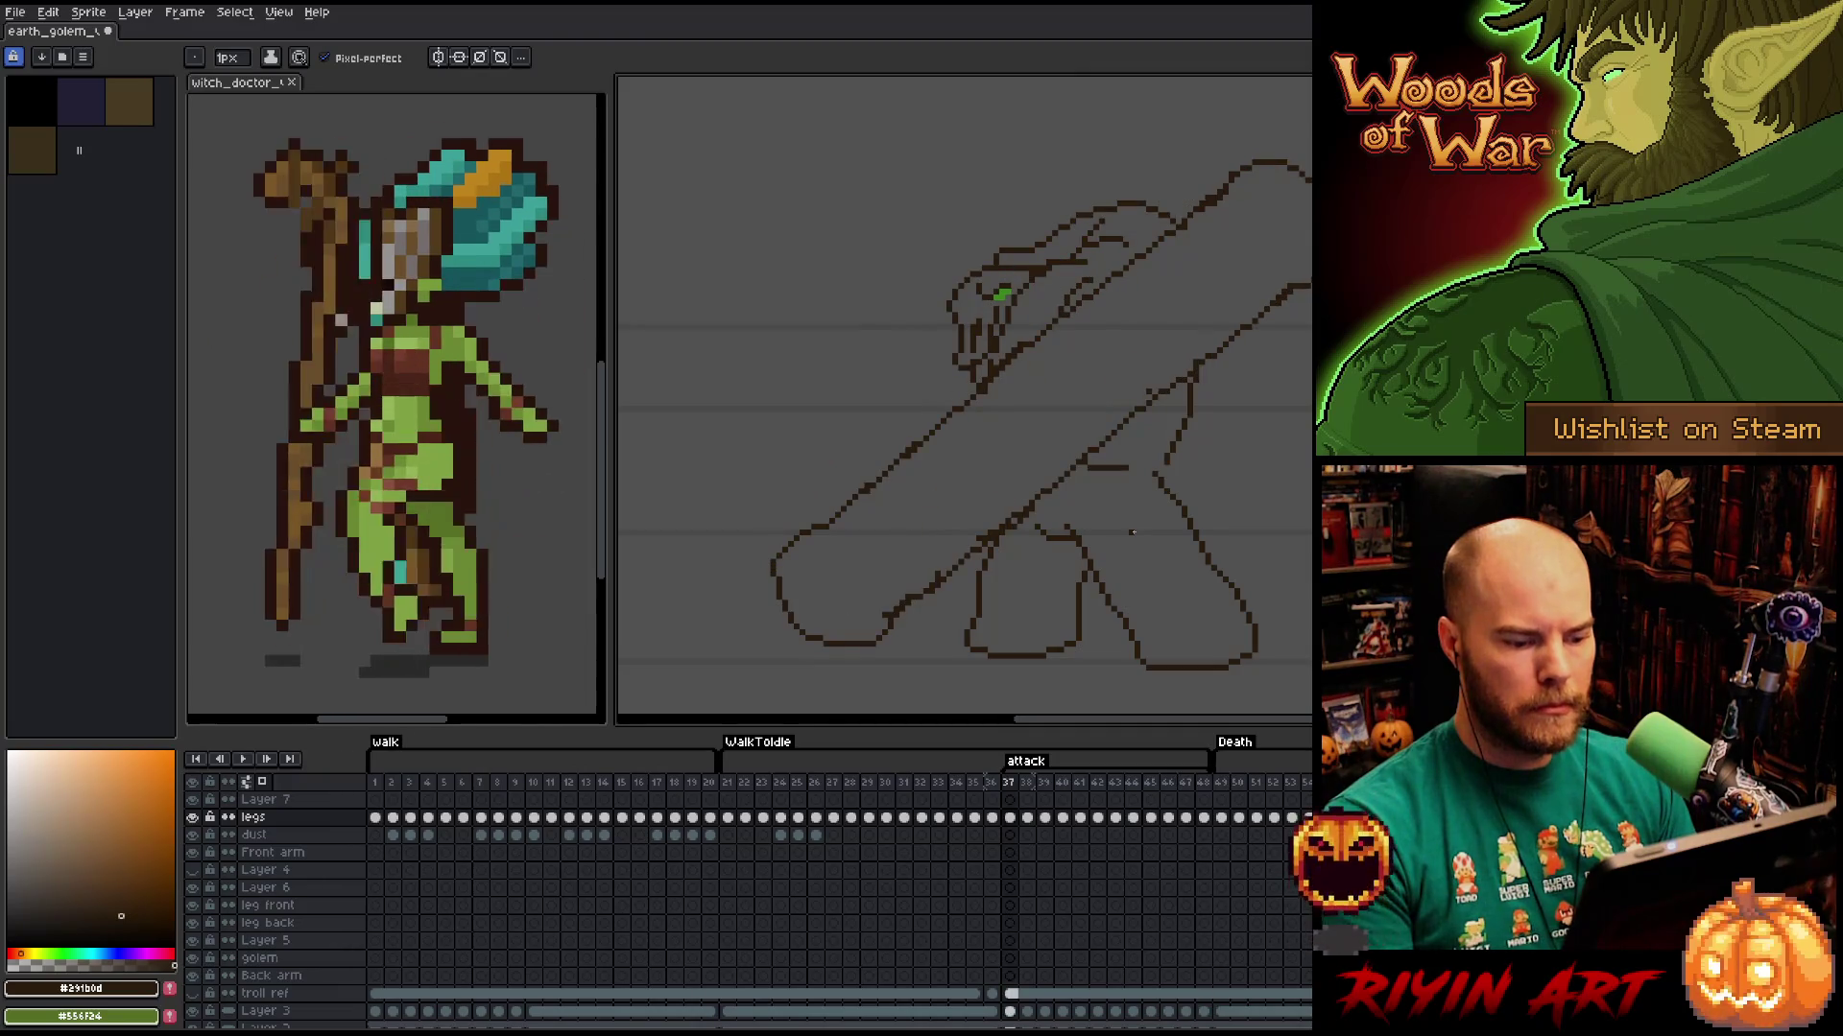
{"action": "left_click_drag", "start_coordinate": [914, 509], "coordinate": [931, 504]}
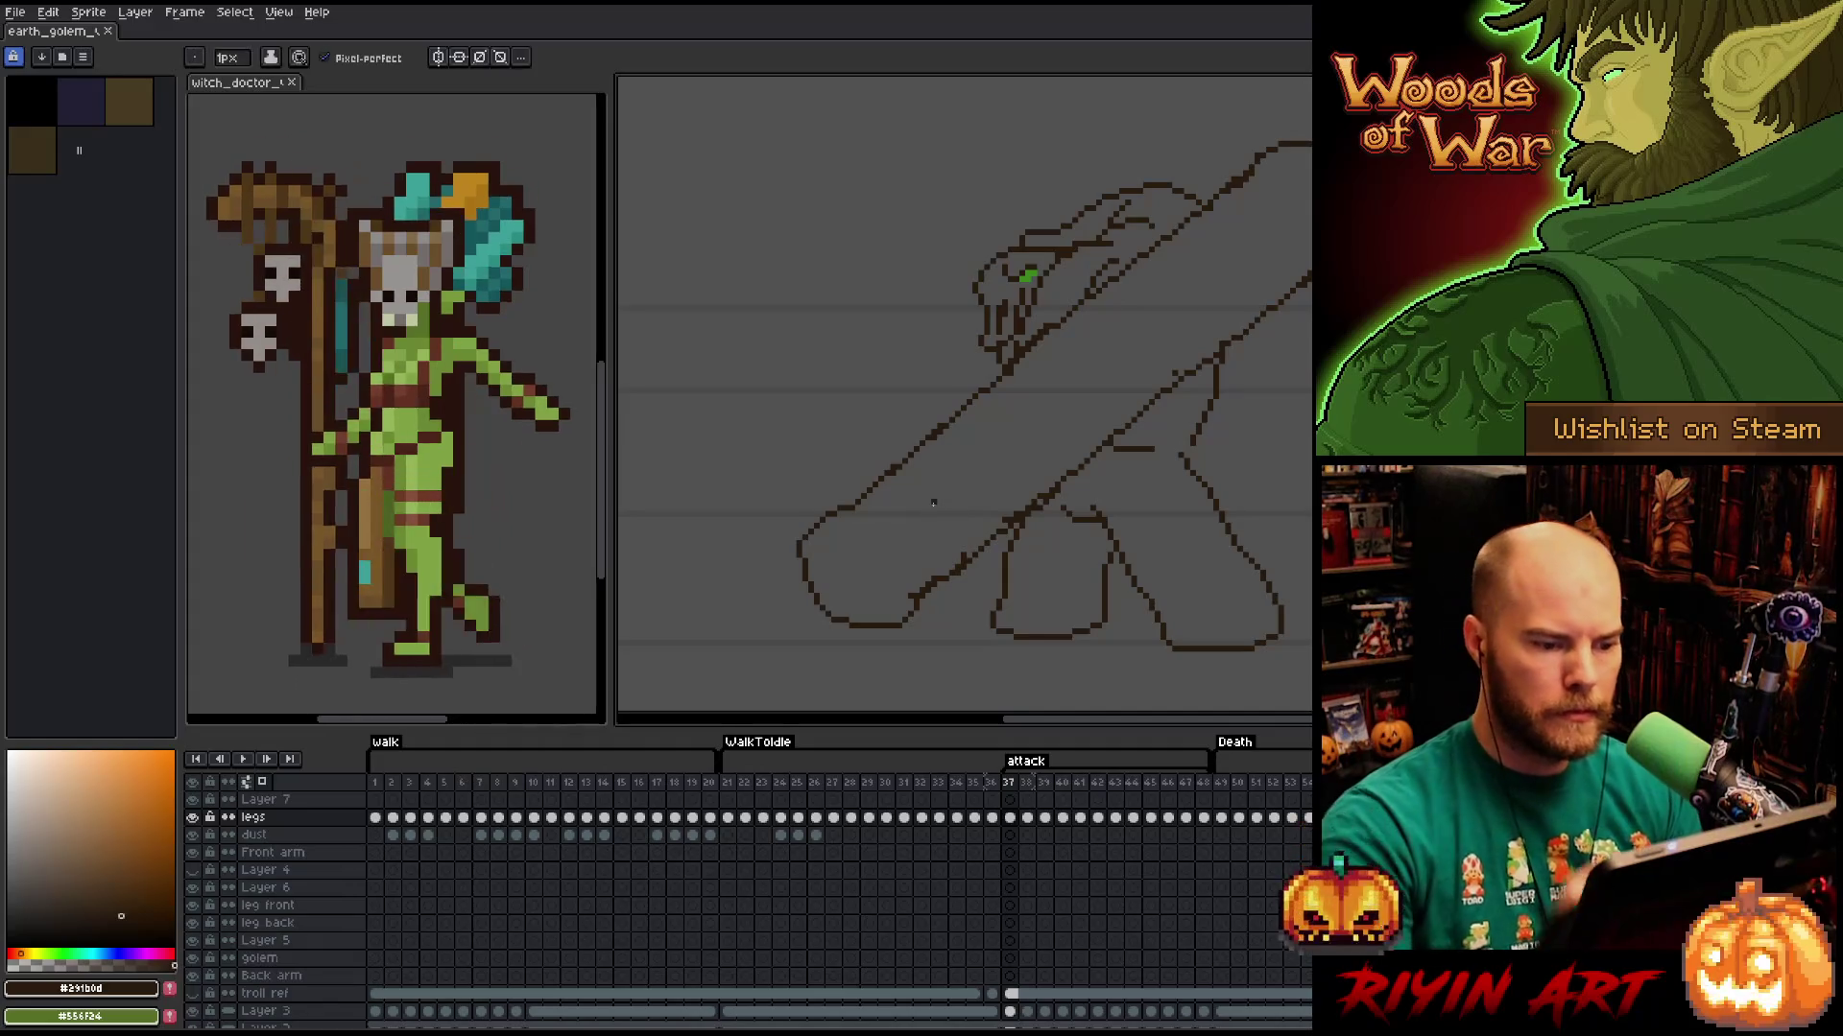
{"action": "key", "text": "e"}
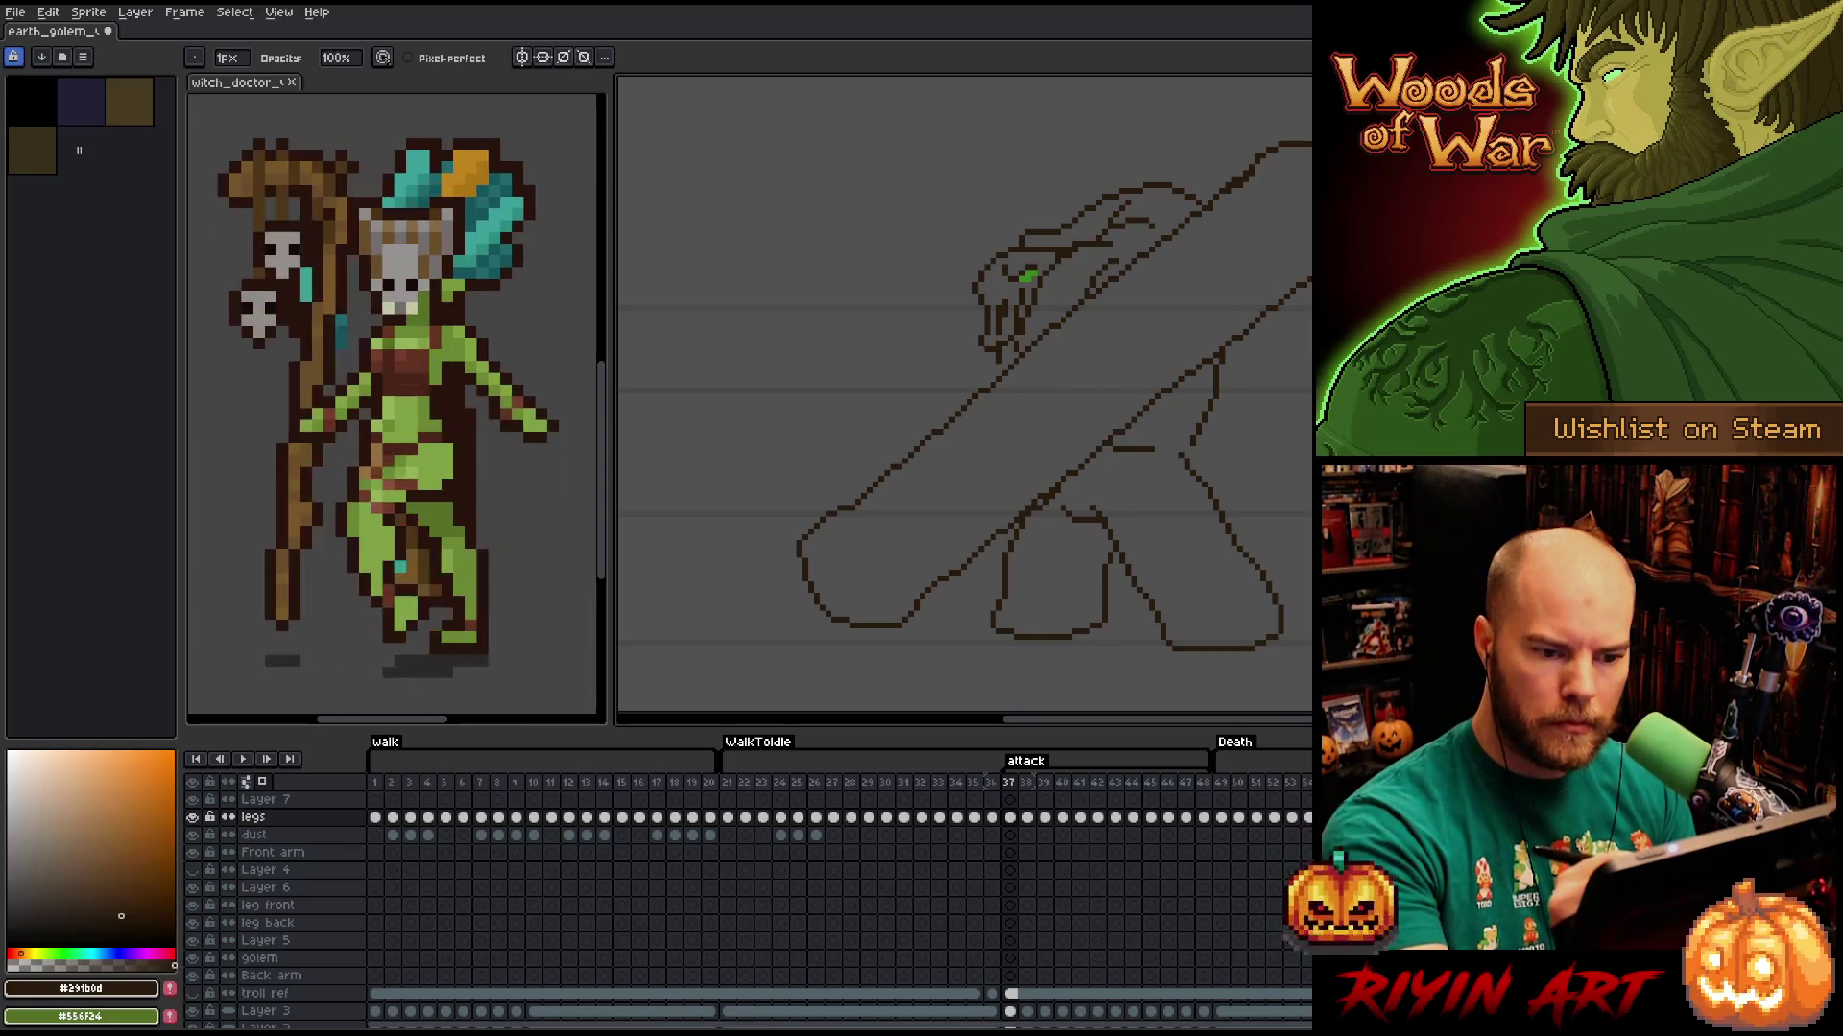
{"action": "key", "text": "b"}
{"action": "key", "text": "e"}
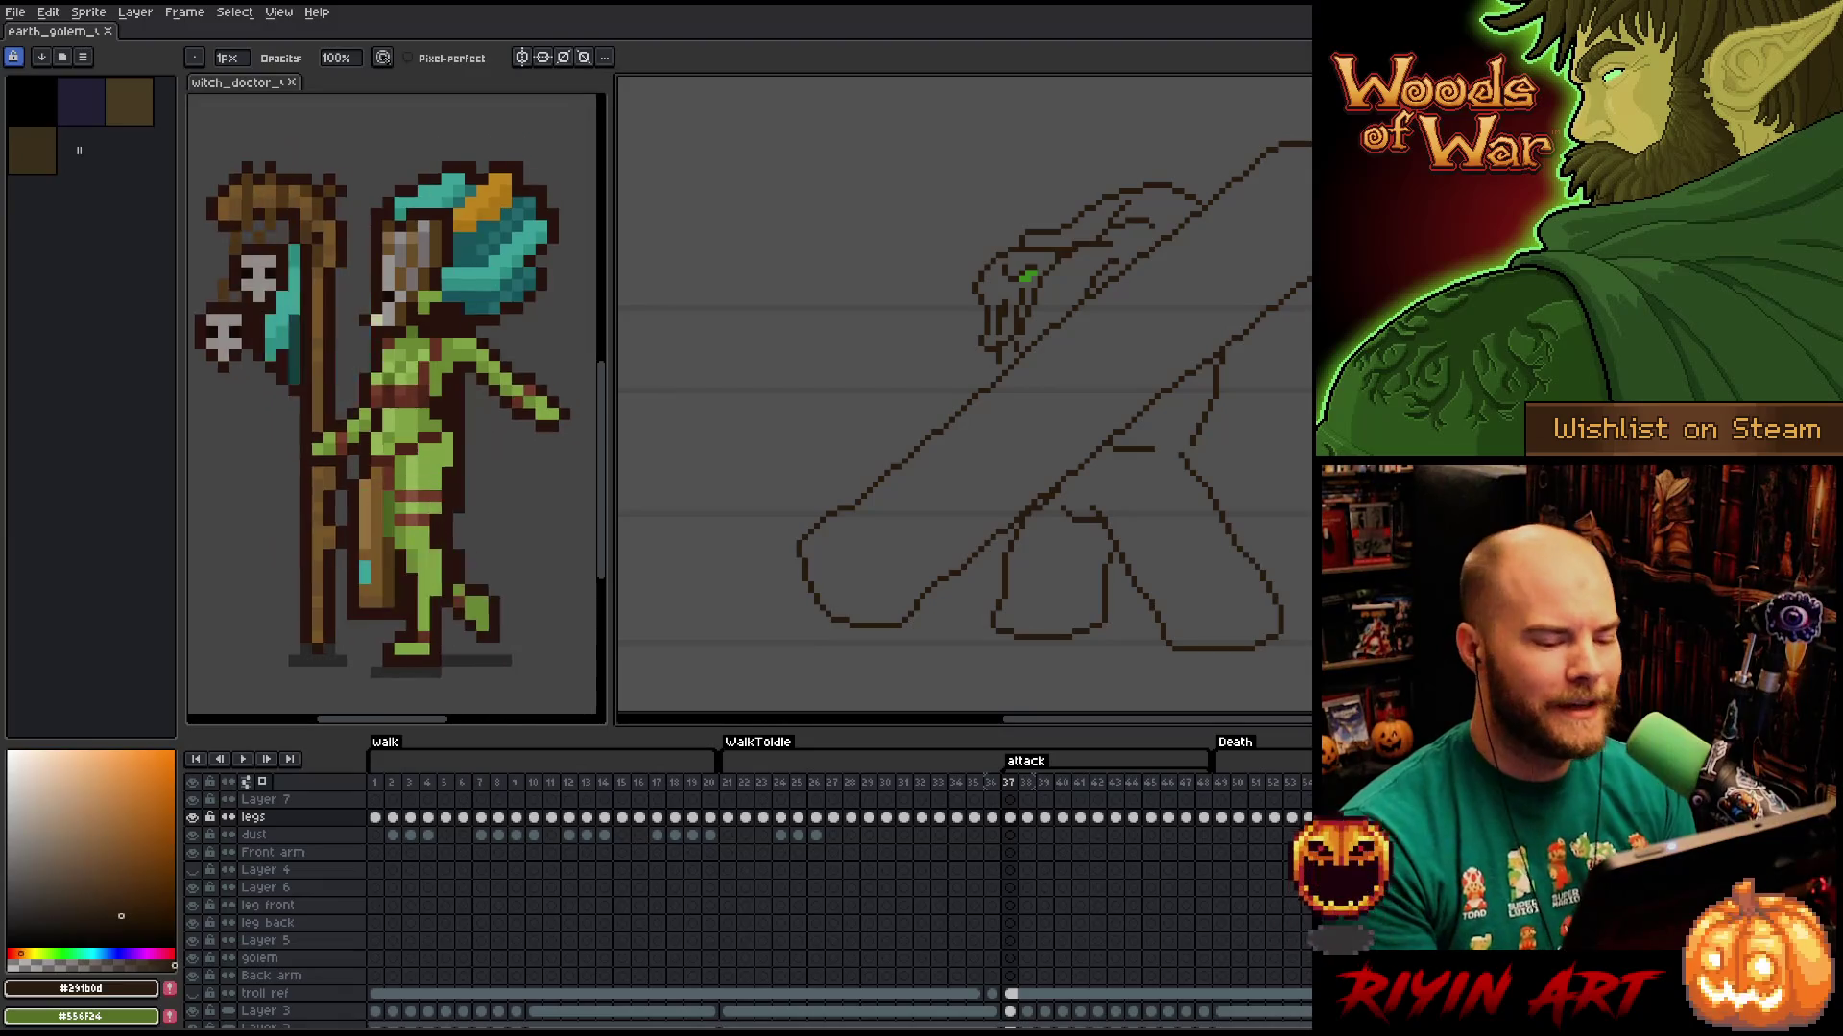
Recentre the golem, touch up frame 37's brown lines with pencil and eraser, then advance to frame 38.
{"action": "left_click_drag", "start_coordinate": [1200, 497], "coordinate": [1192, 237]}
{"action": "key", "text": "b"}
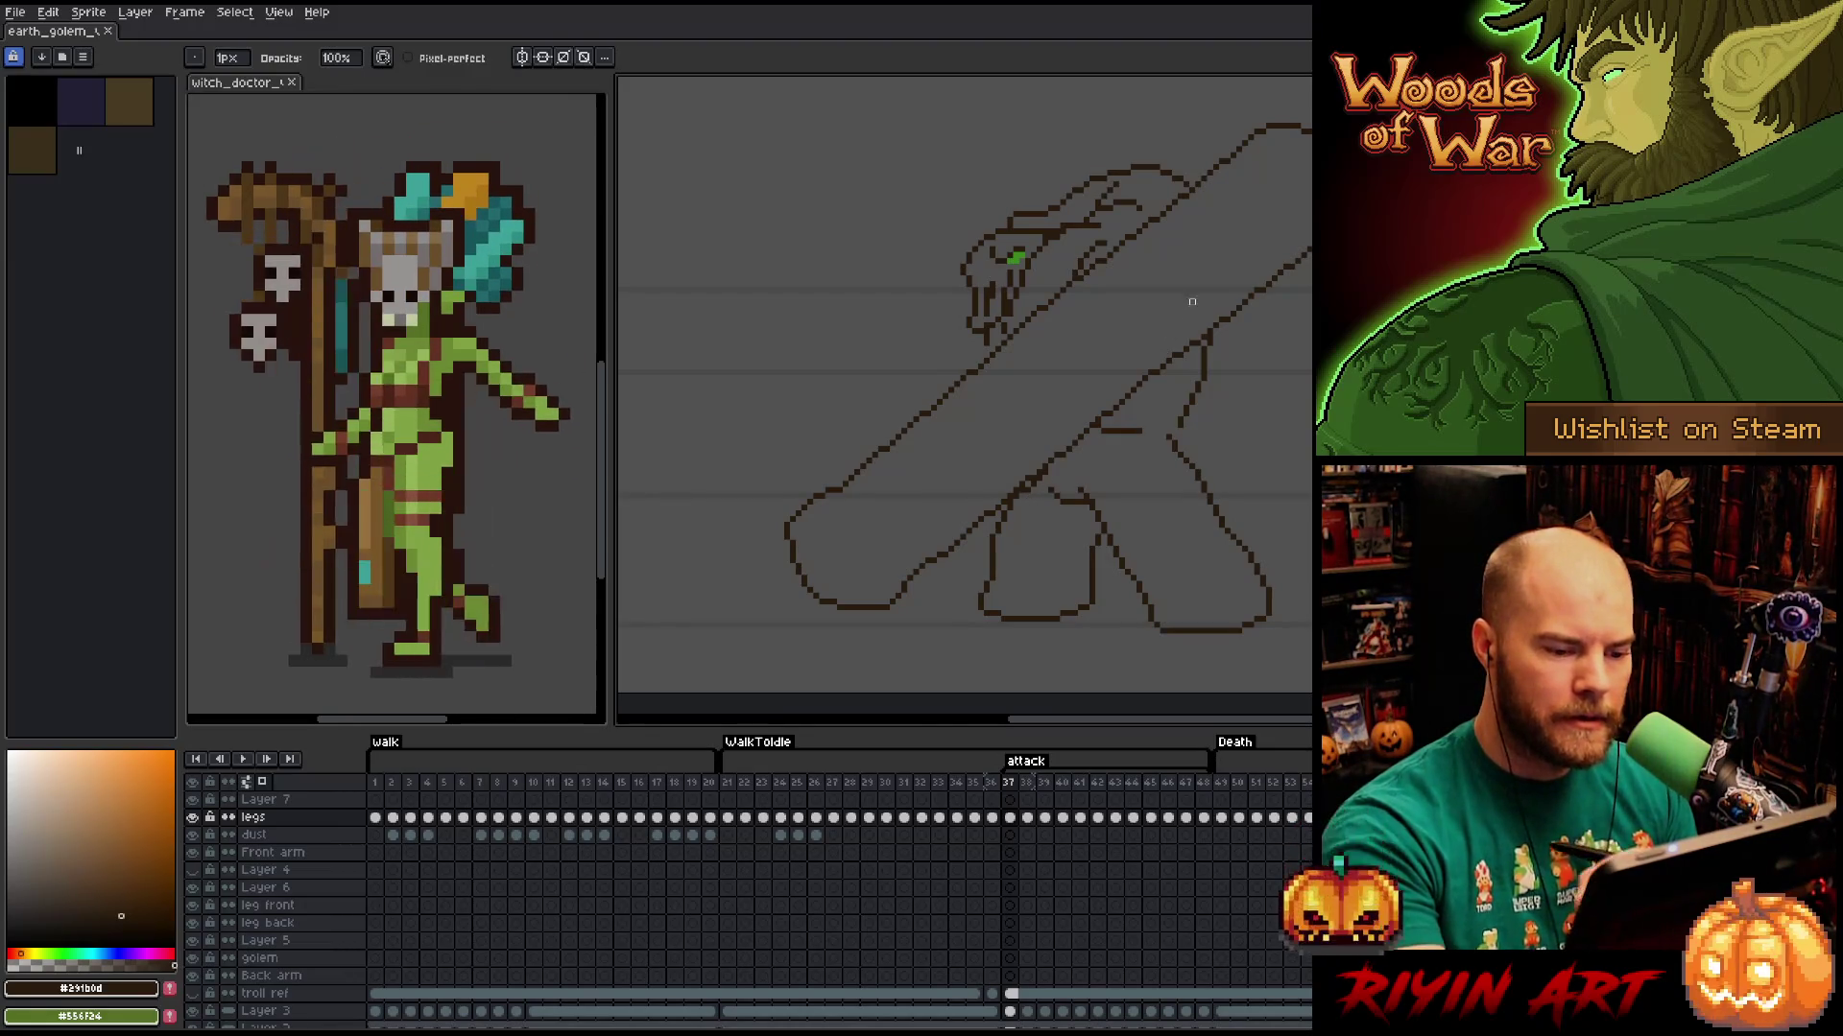
{"action": "key", "text": "e"}
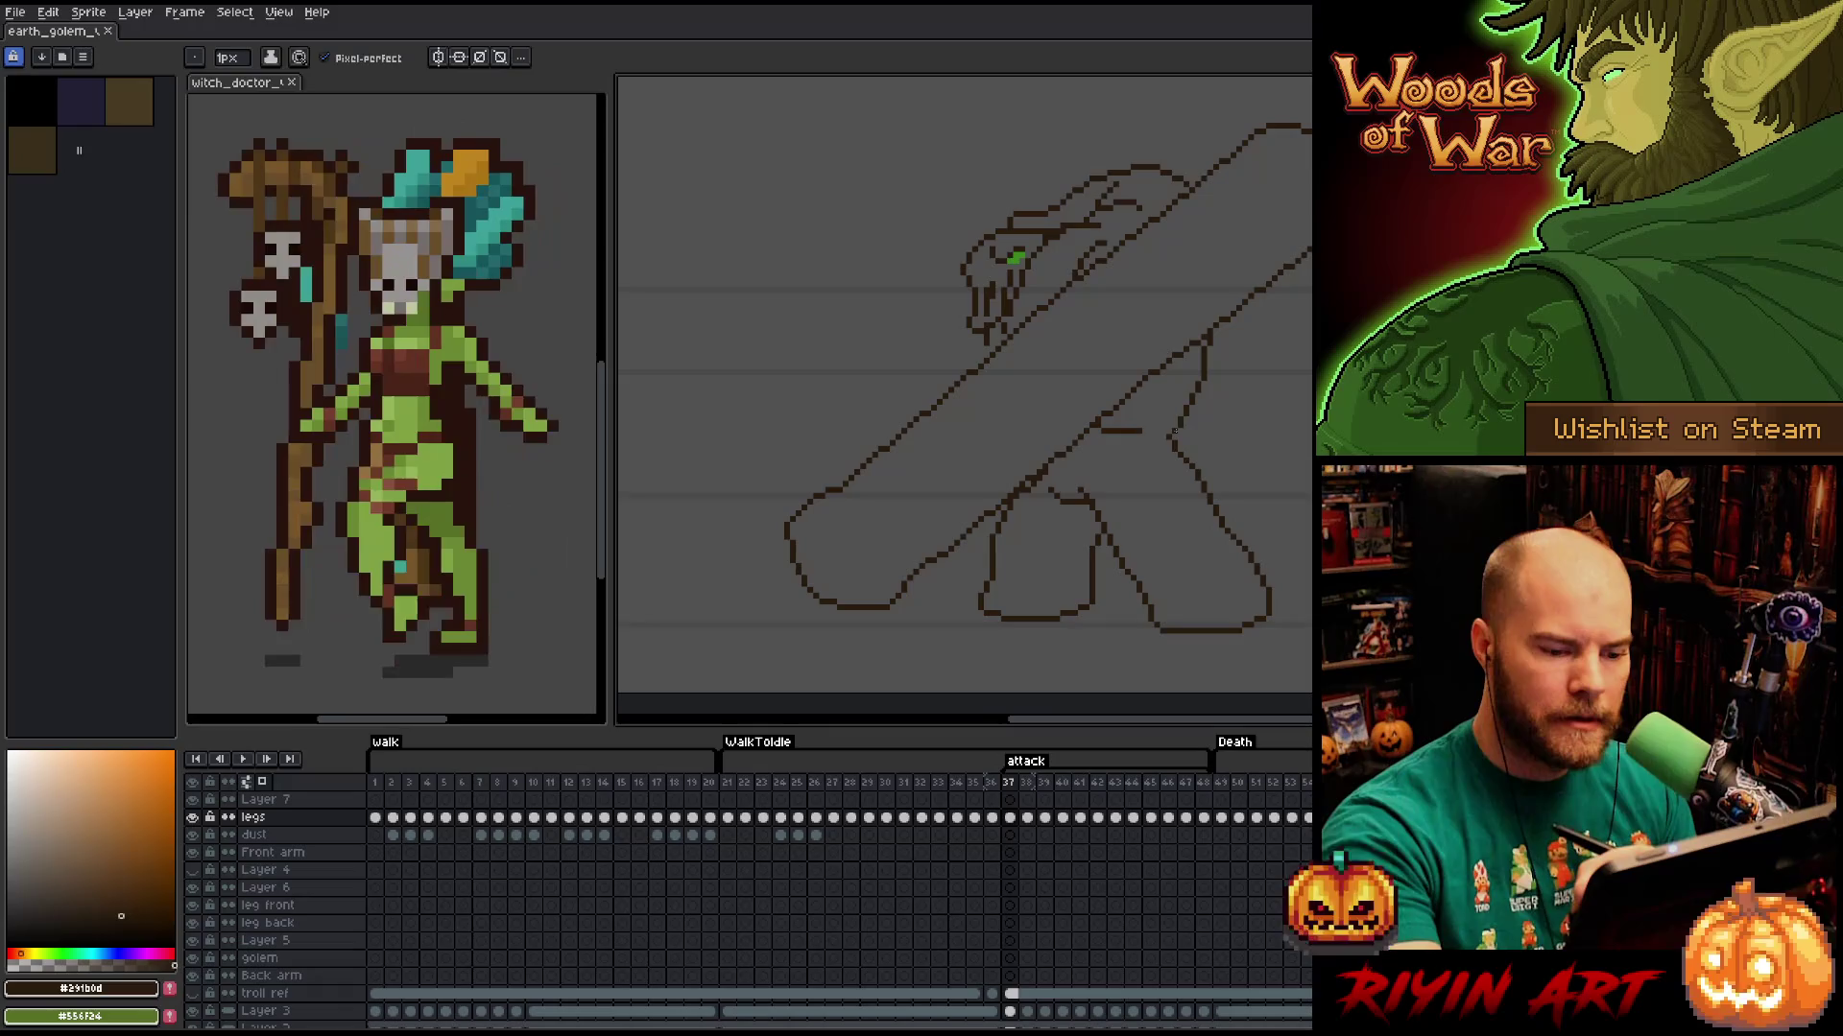
{"action": "key", "text": "b"}
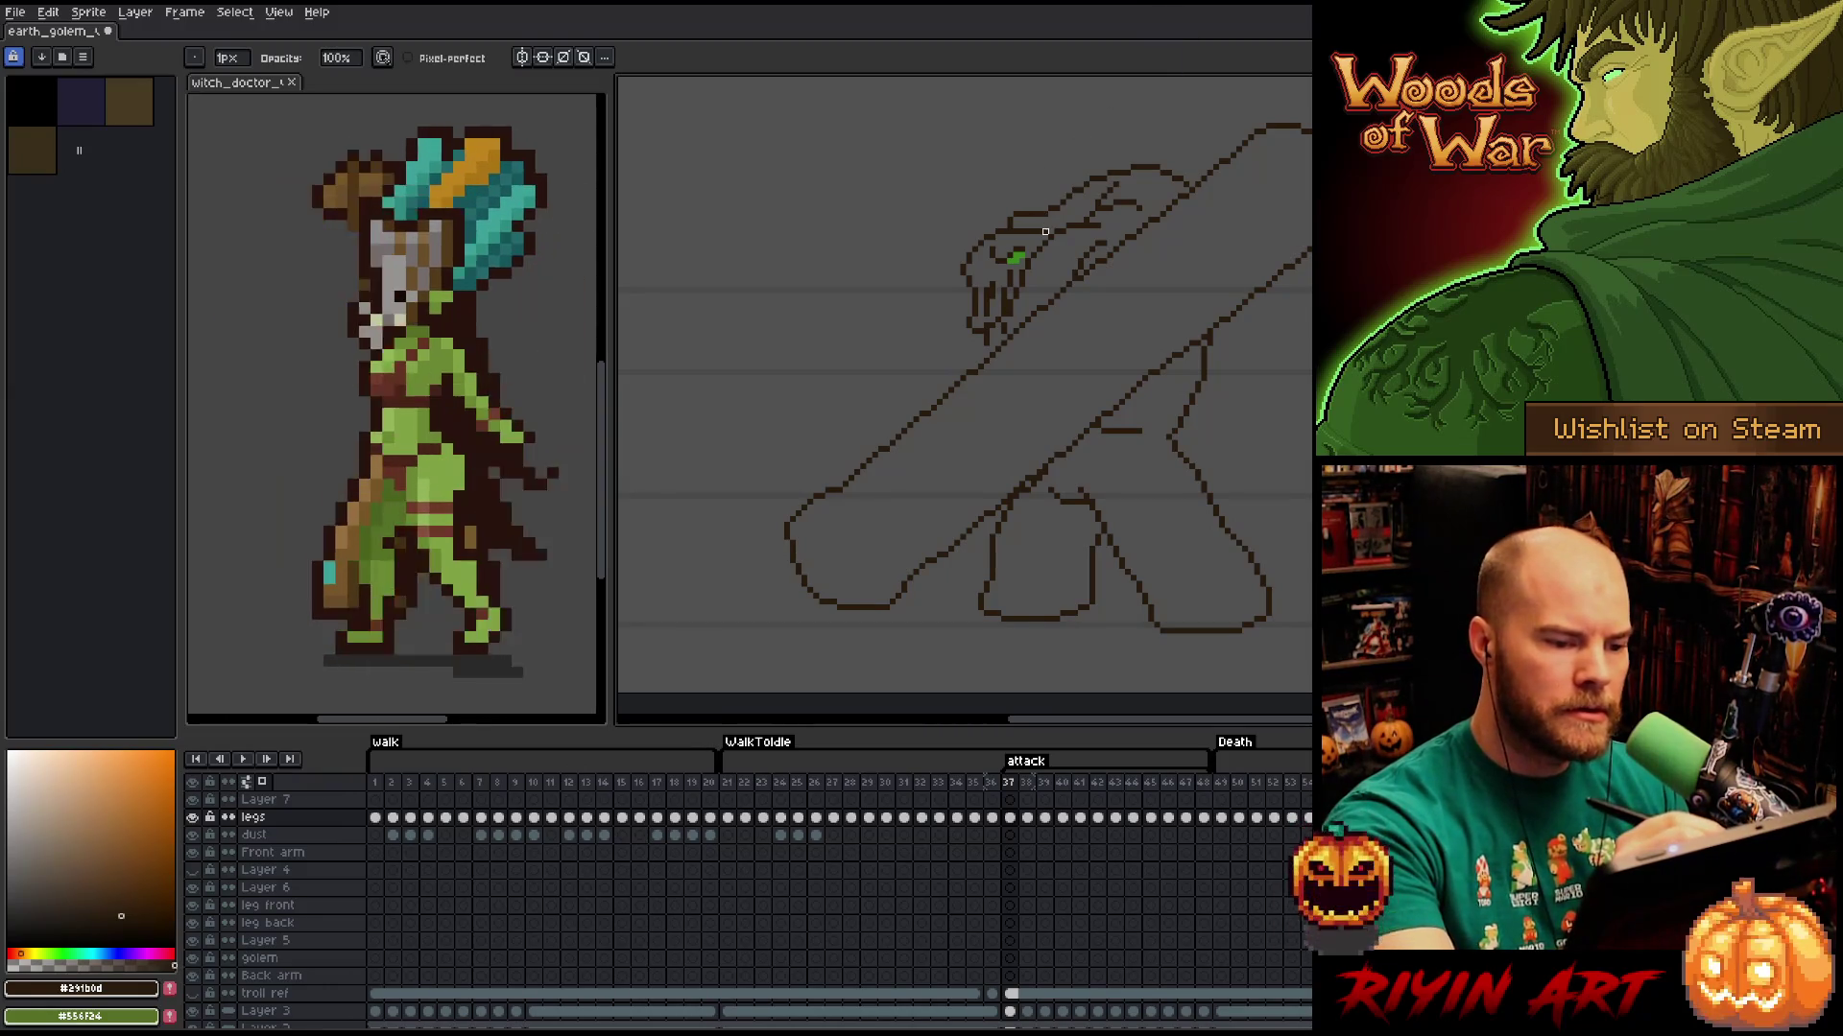
{"action": "key", "text": "e"}
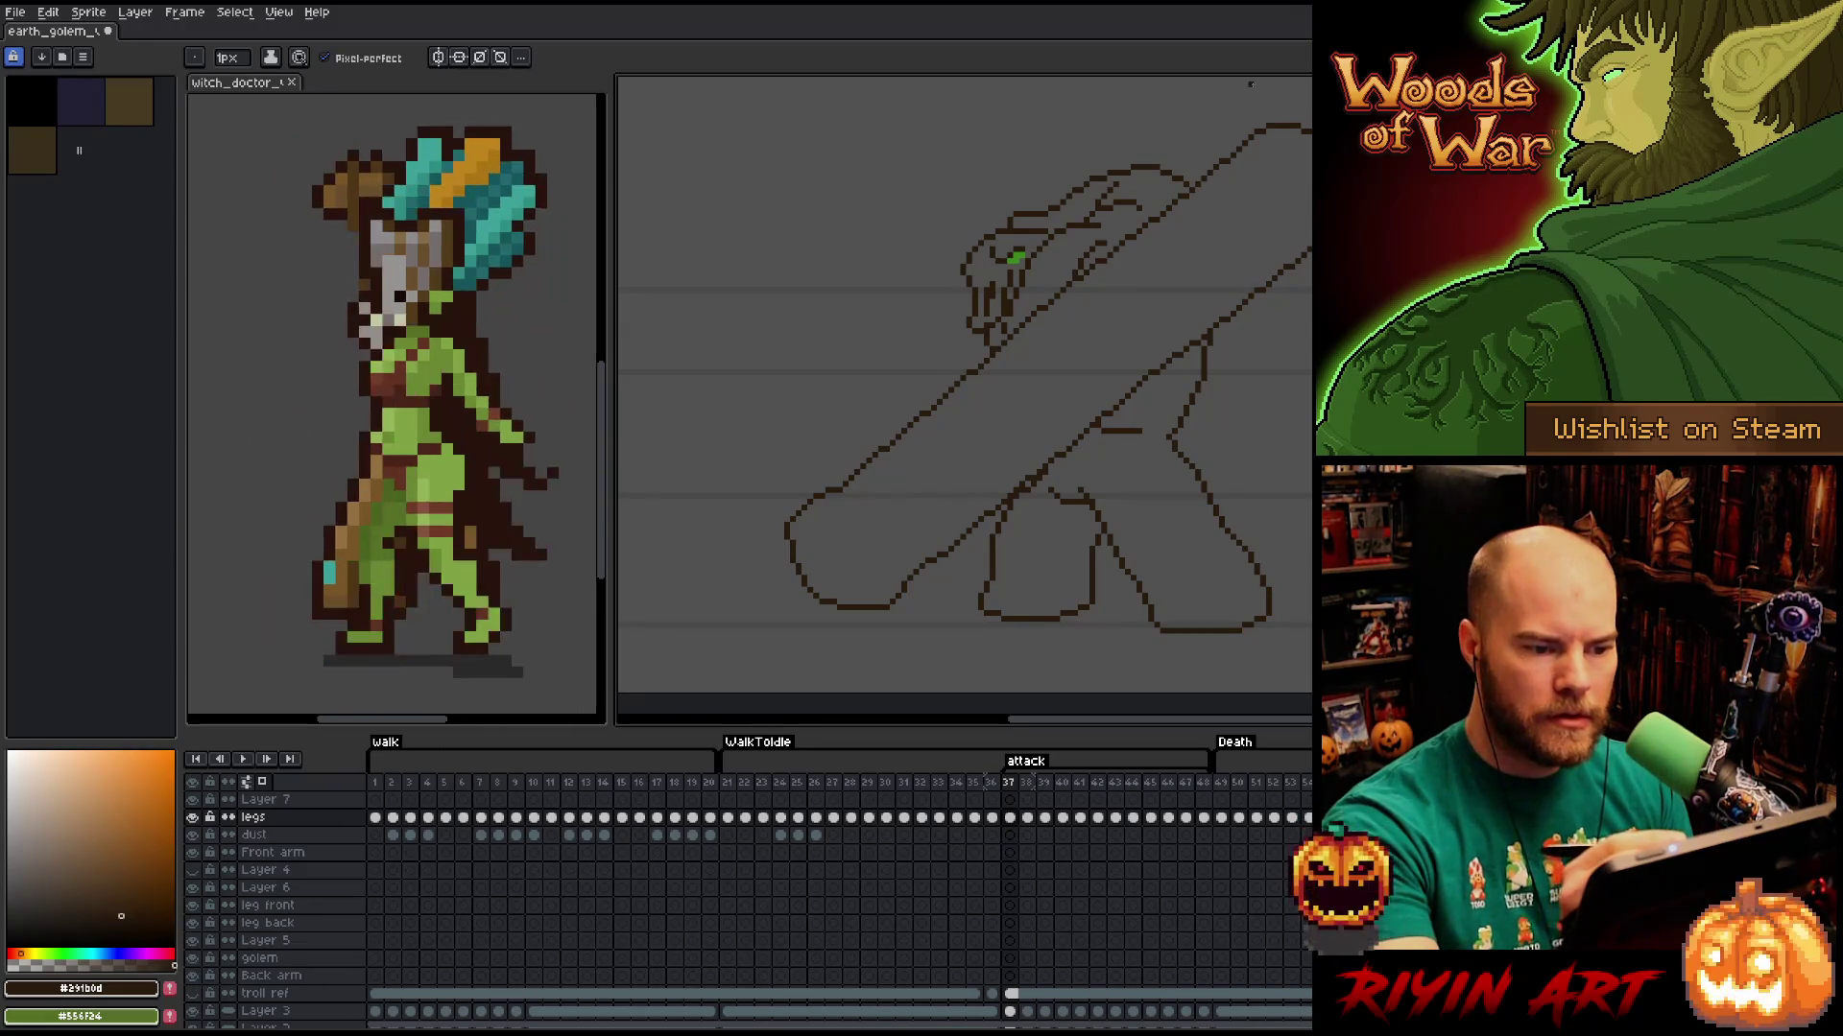
{"action": "key", "text": "e"}
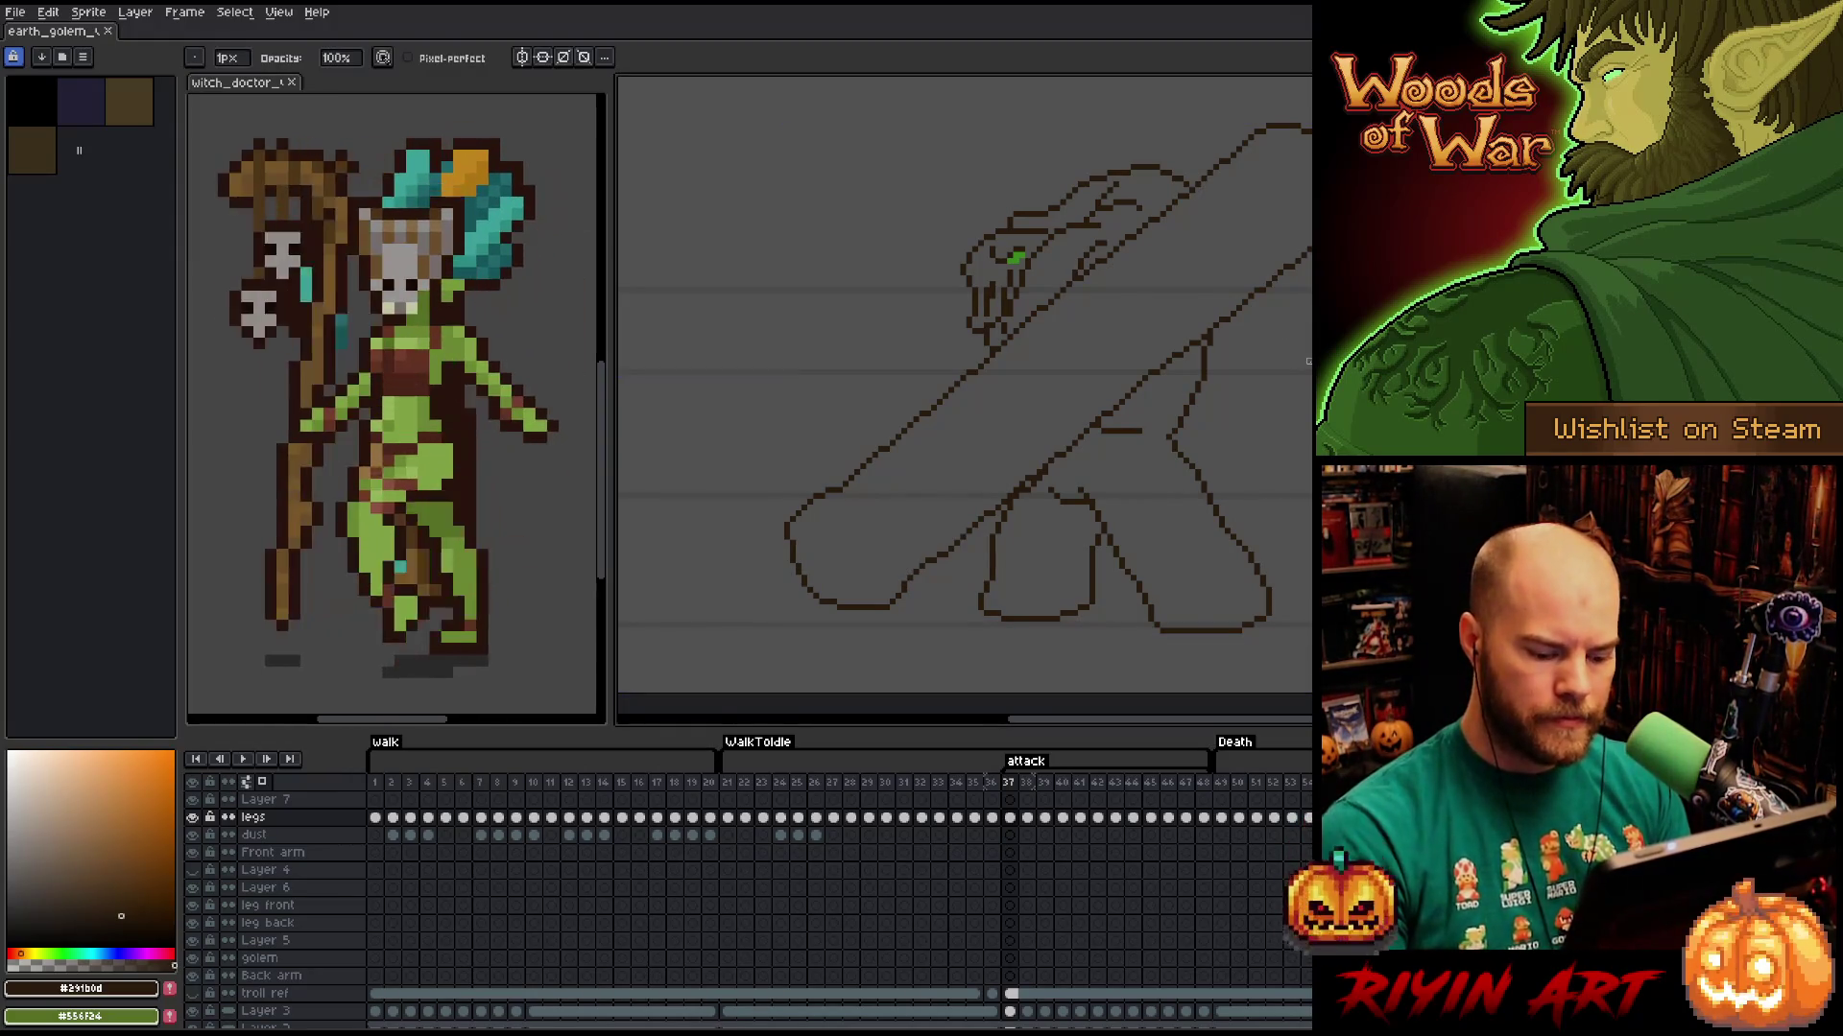
{"action": "key", "text": "Right"}
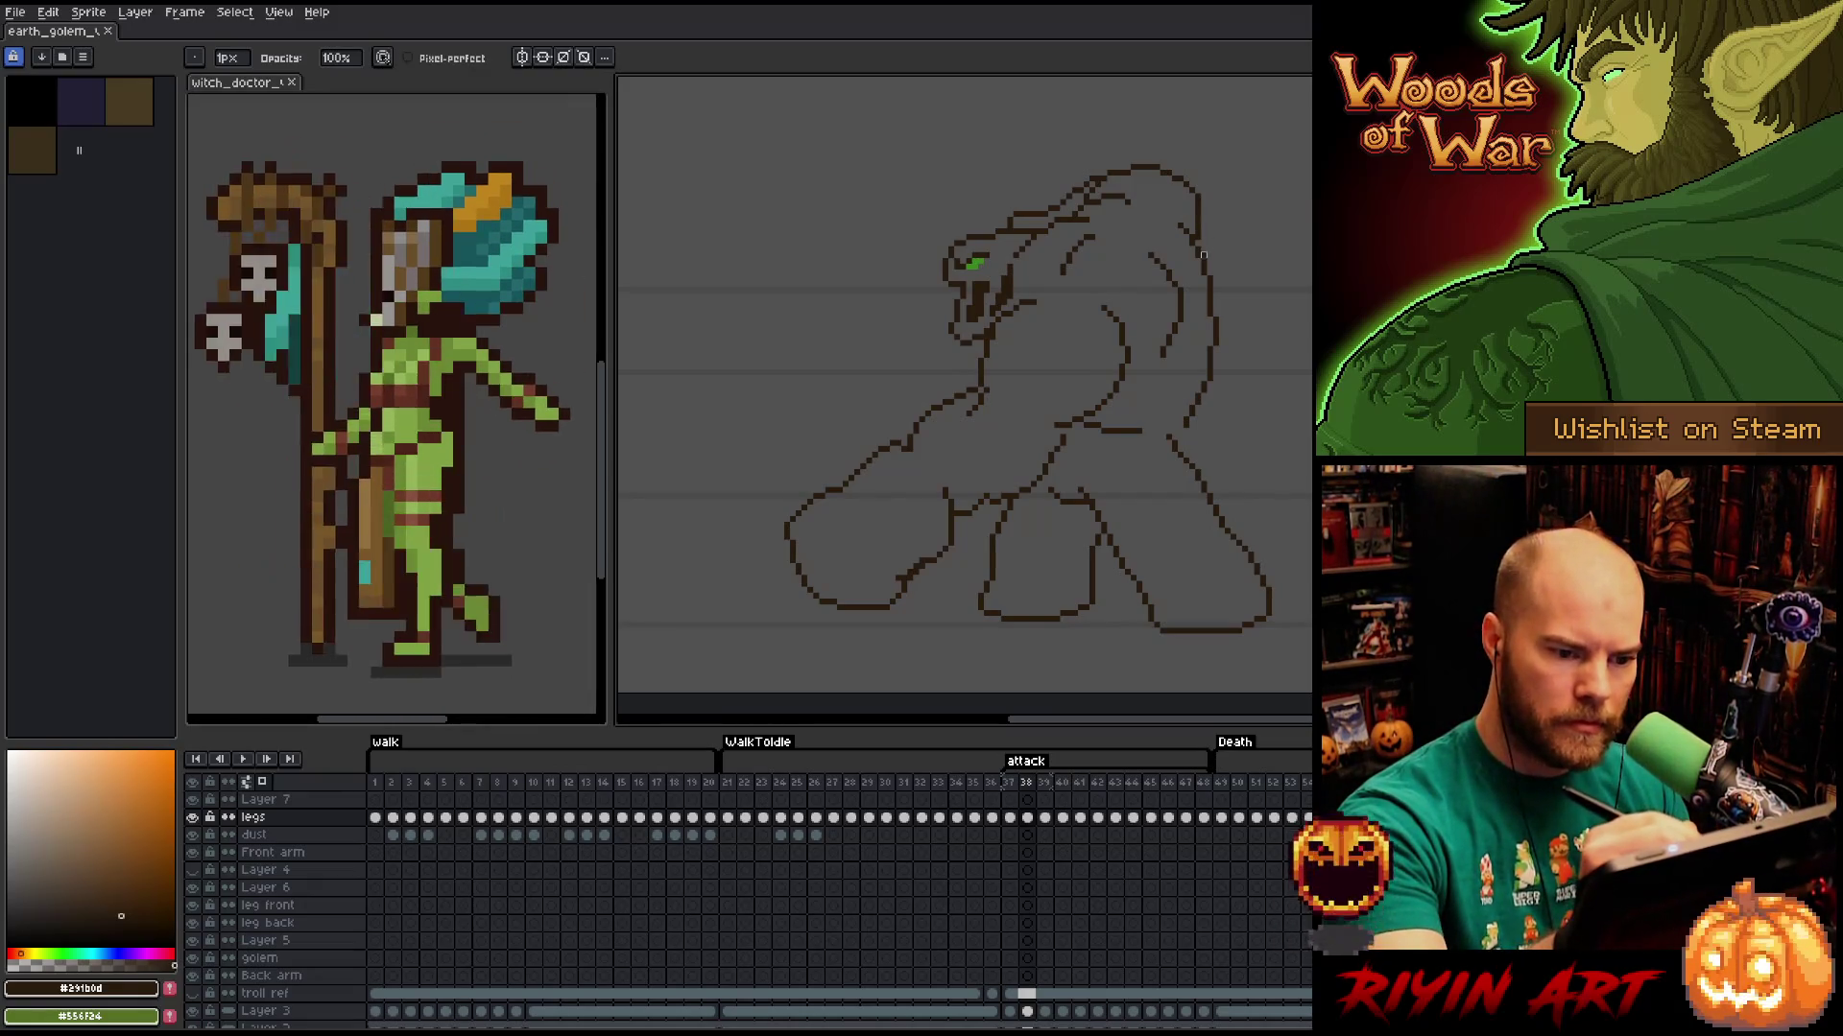
Extend the golem's chest line leftward toward the forward arm.
{"action": "key", "text": "e"}
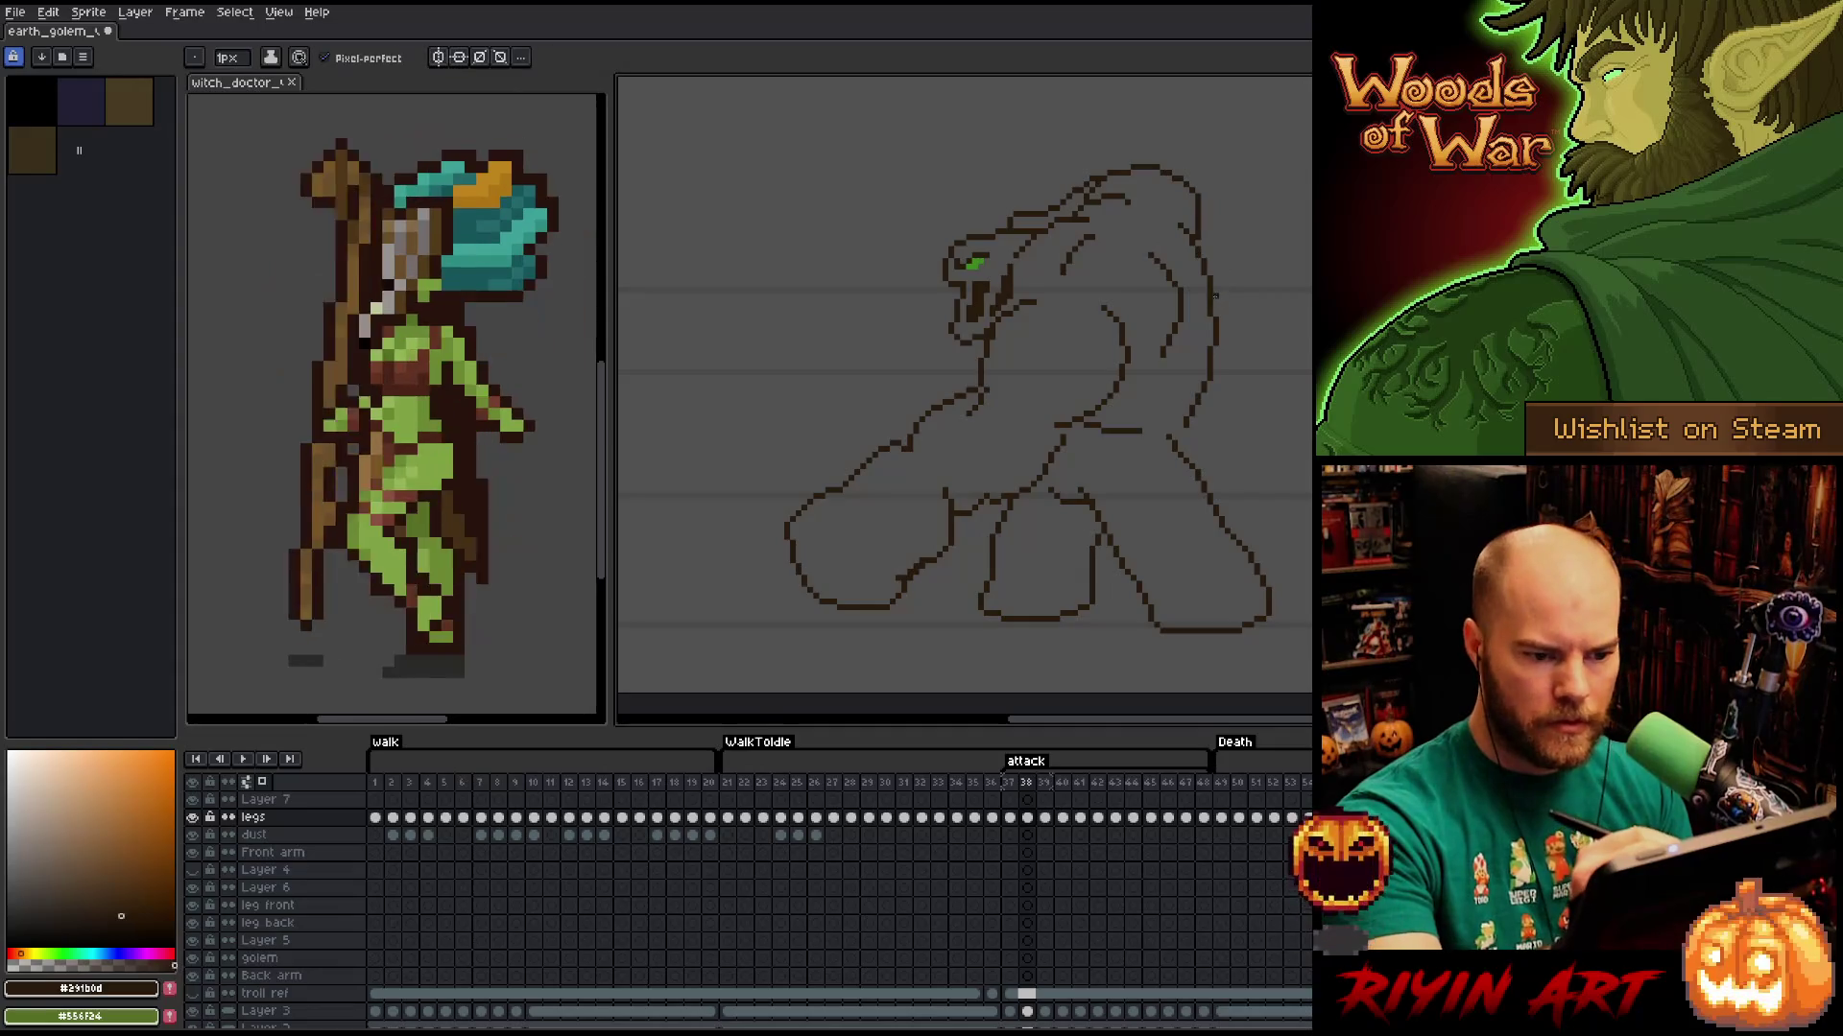
{"action": "key", "text": "b"}
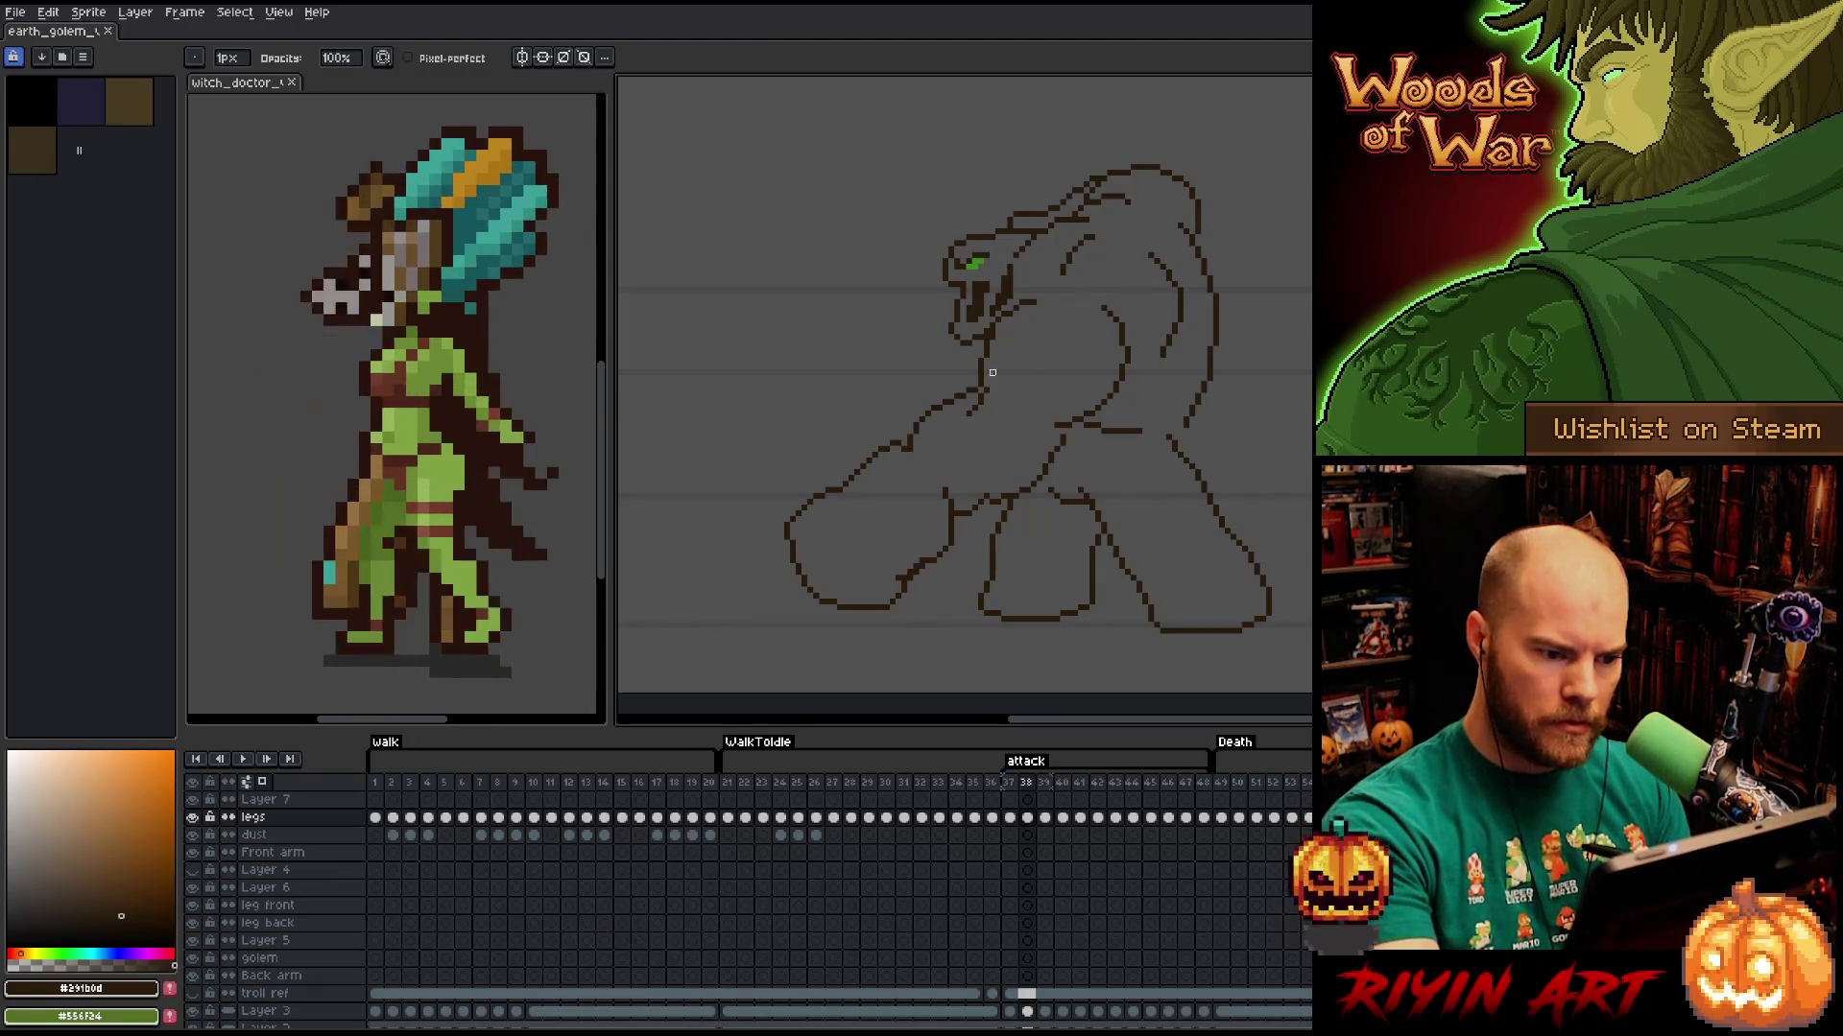
{"action": "key", "text": "b"}
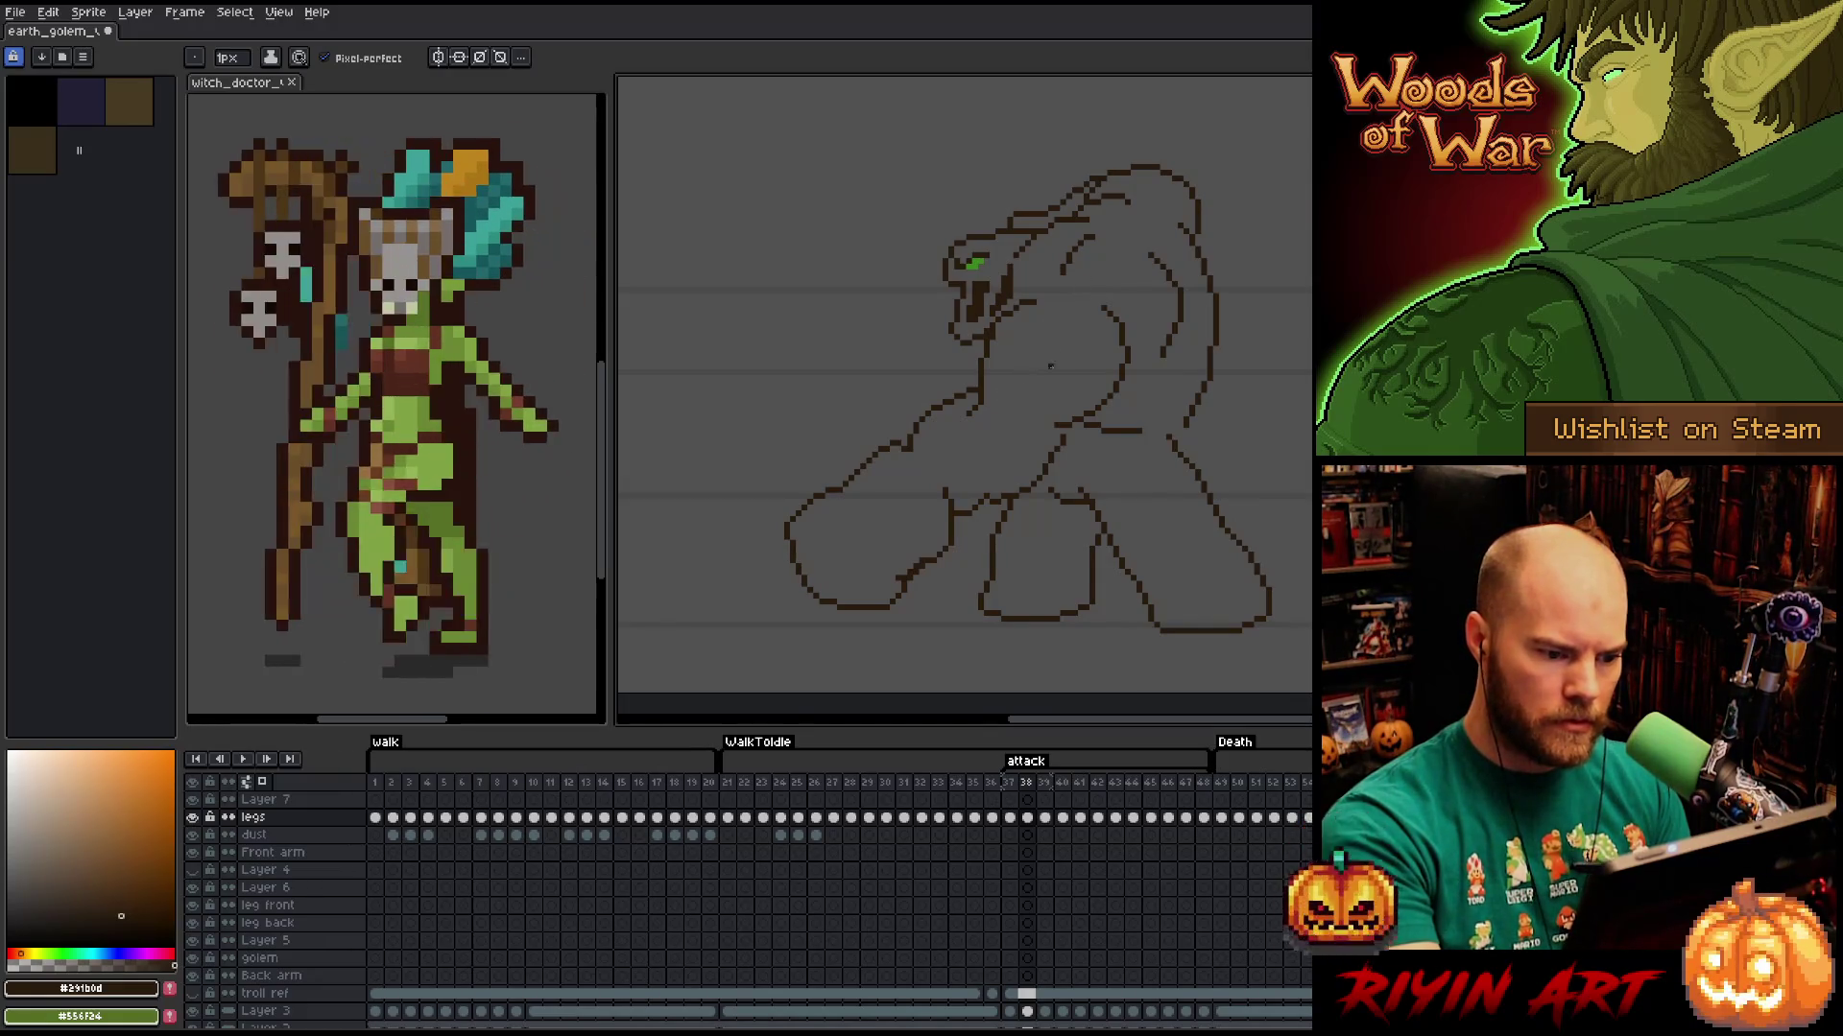
{"action": "key", "text": "e"}
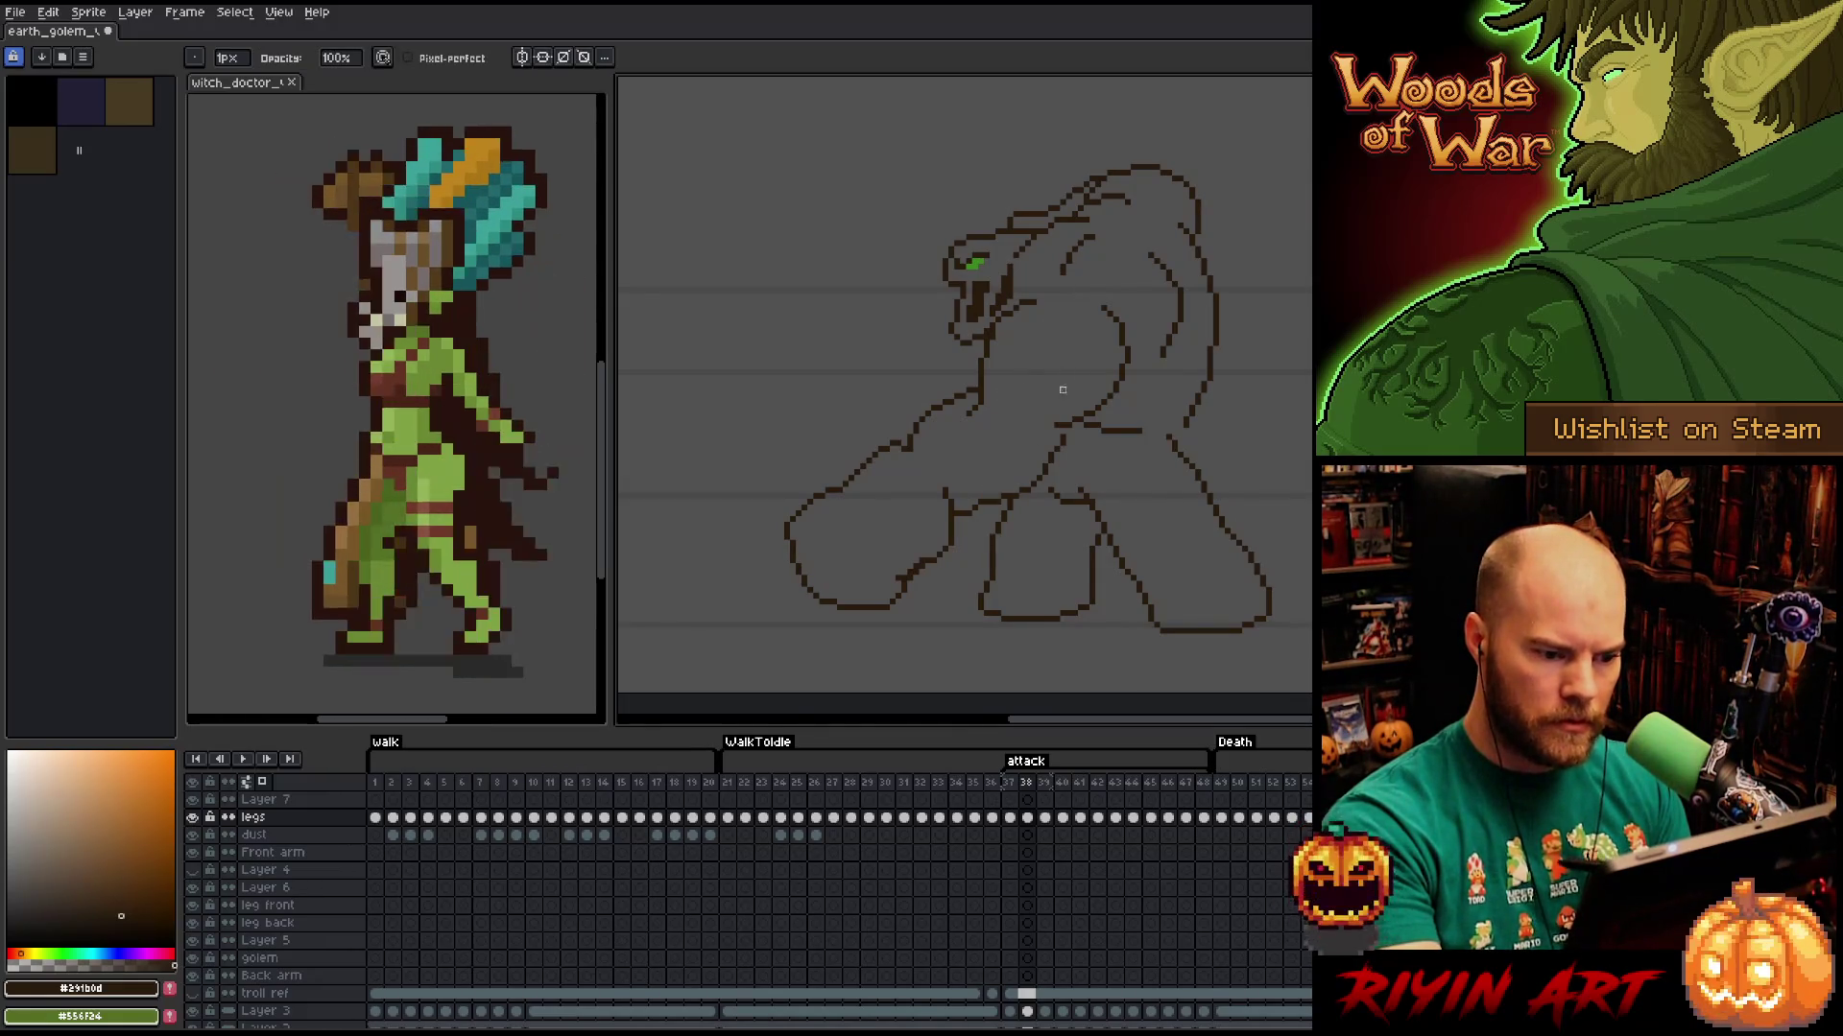
{"action": "key", "text": "b"}
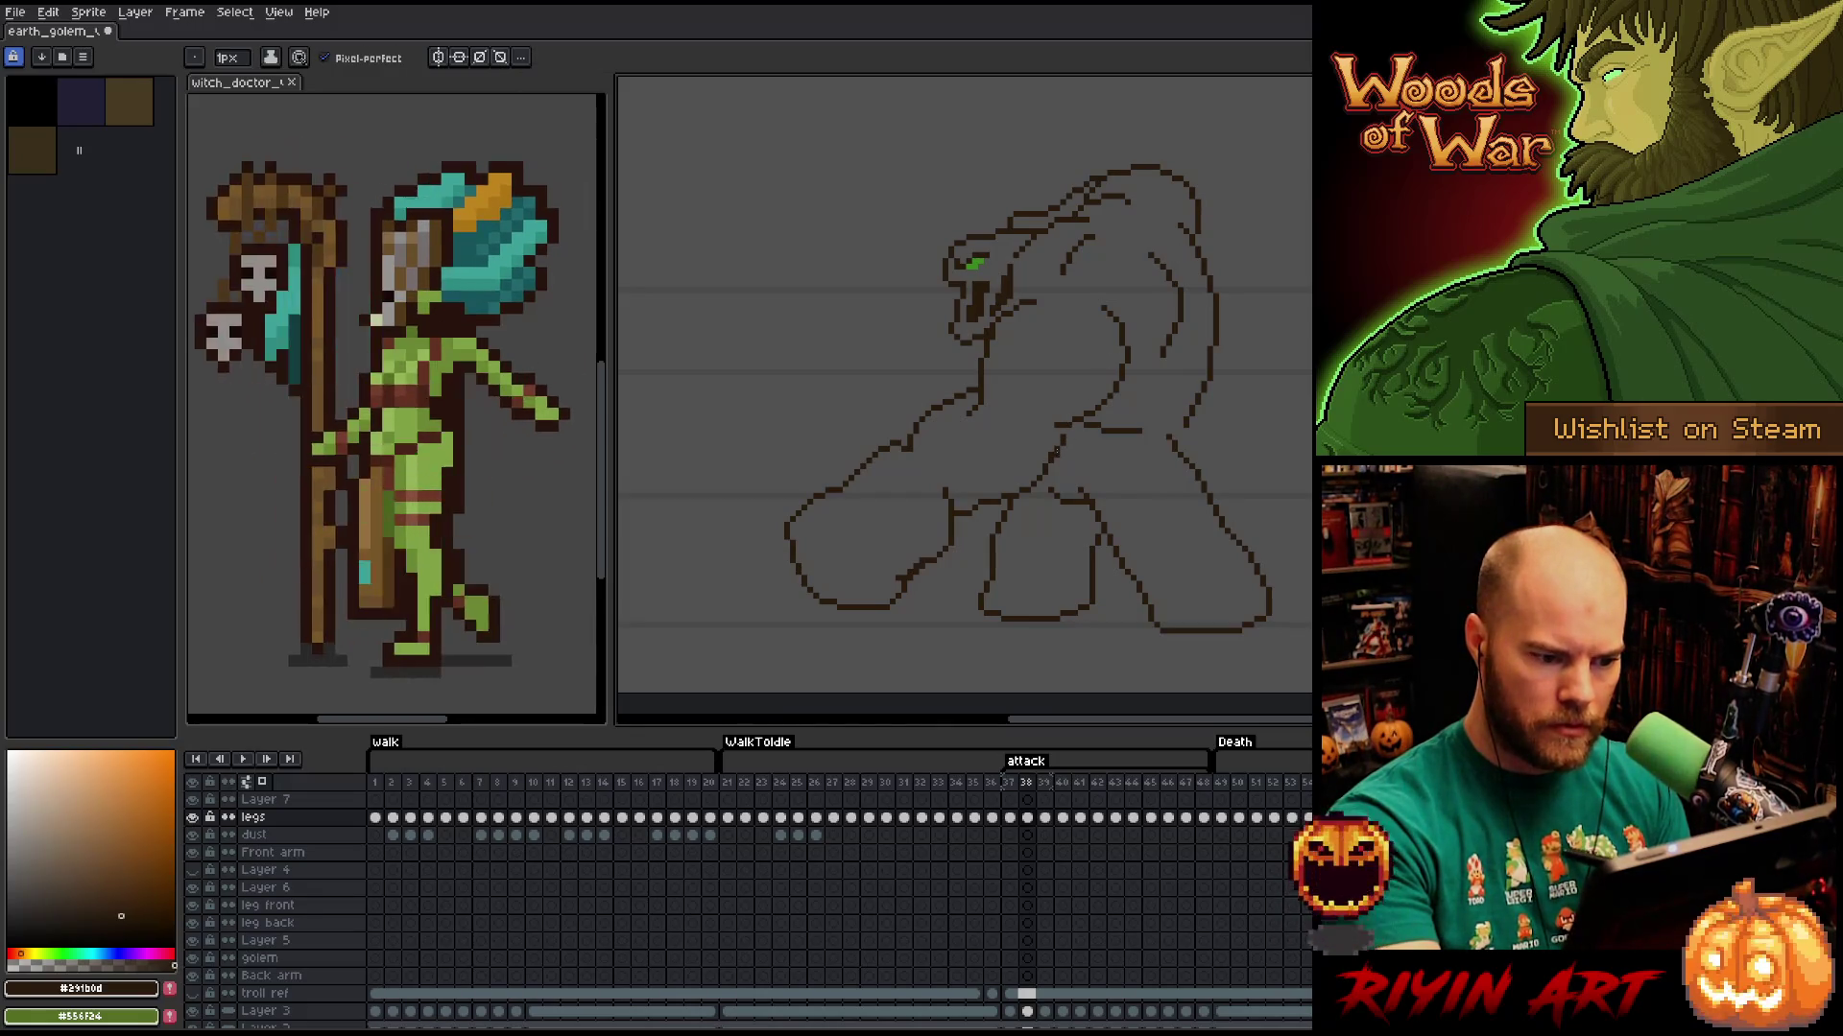
{"action": "key", "text": "e"}
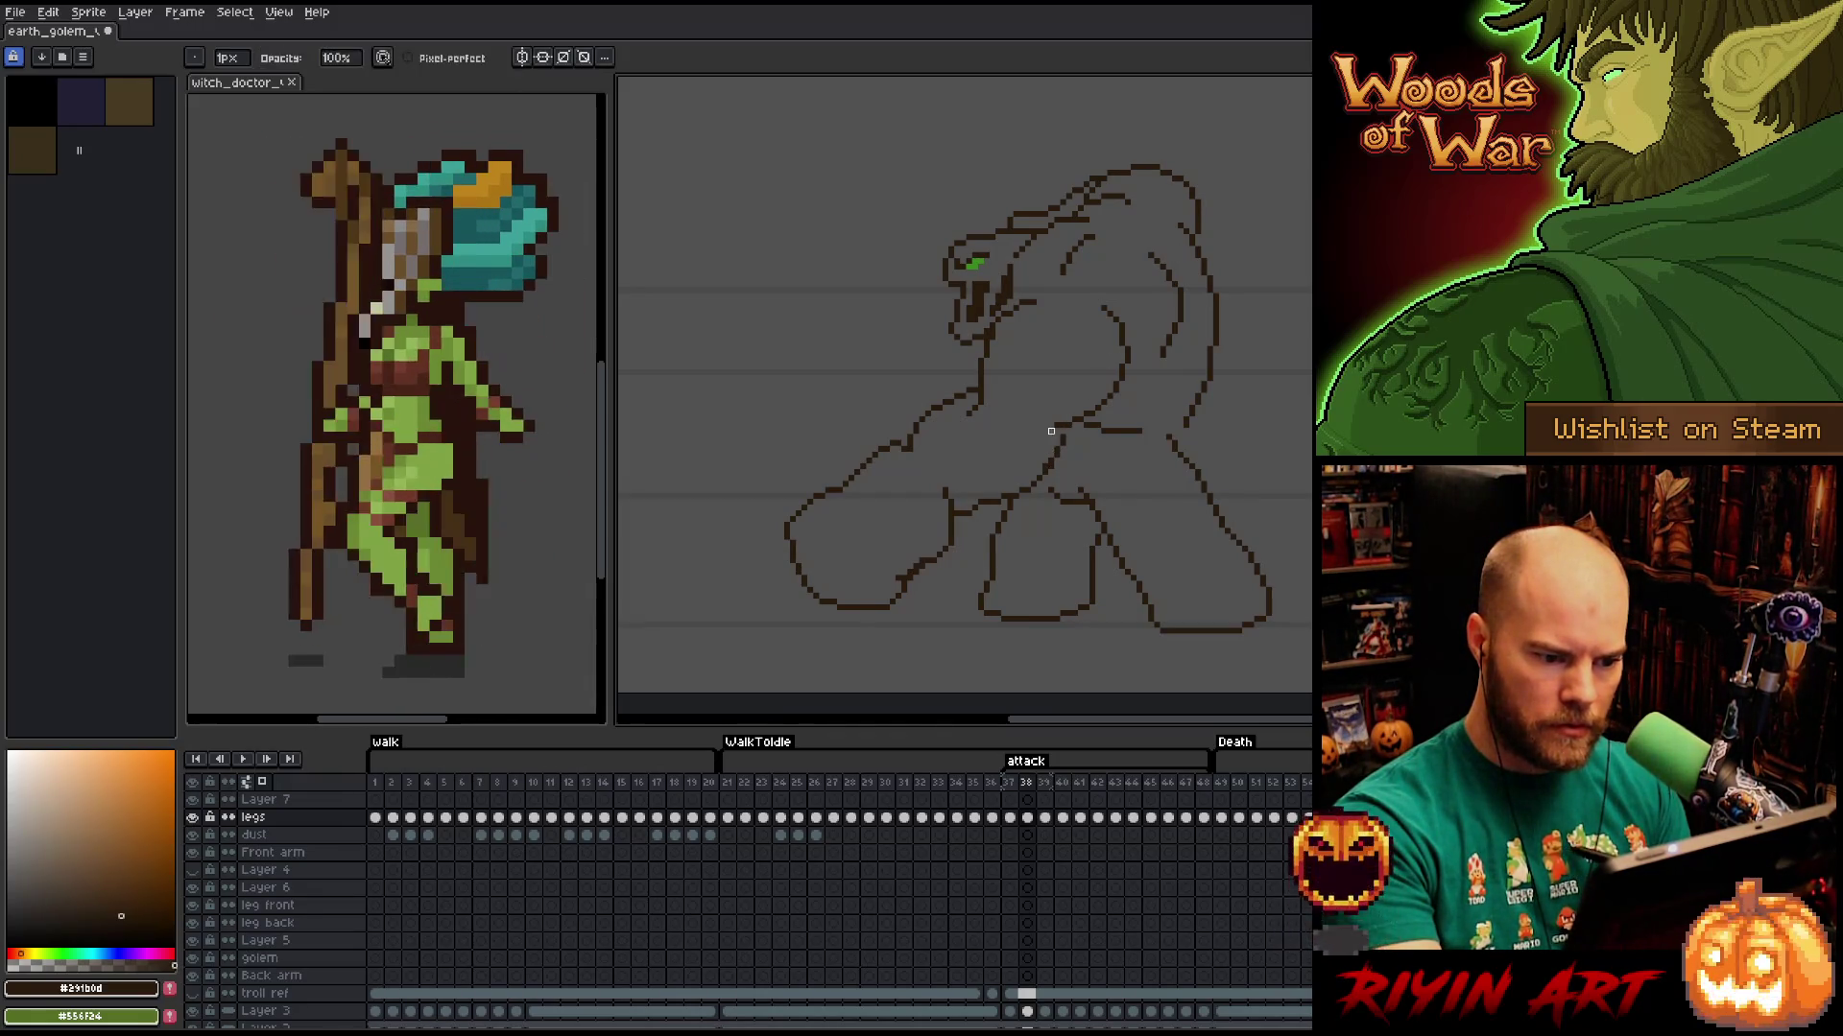
{"action": "key", "text": "b"}
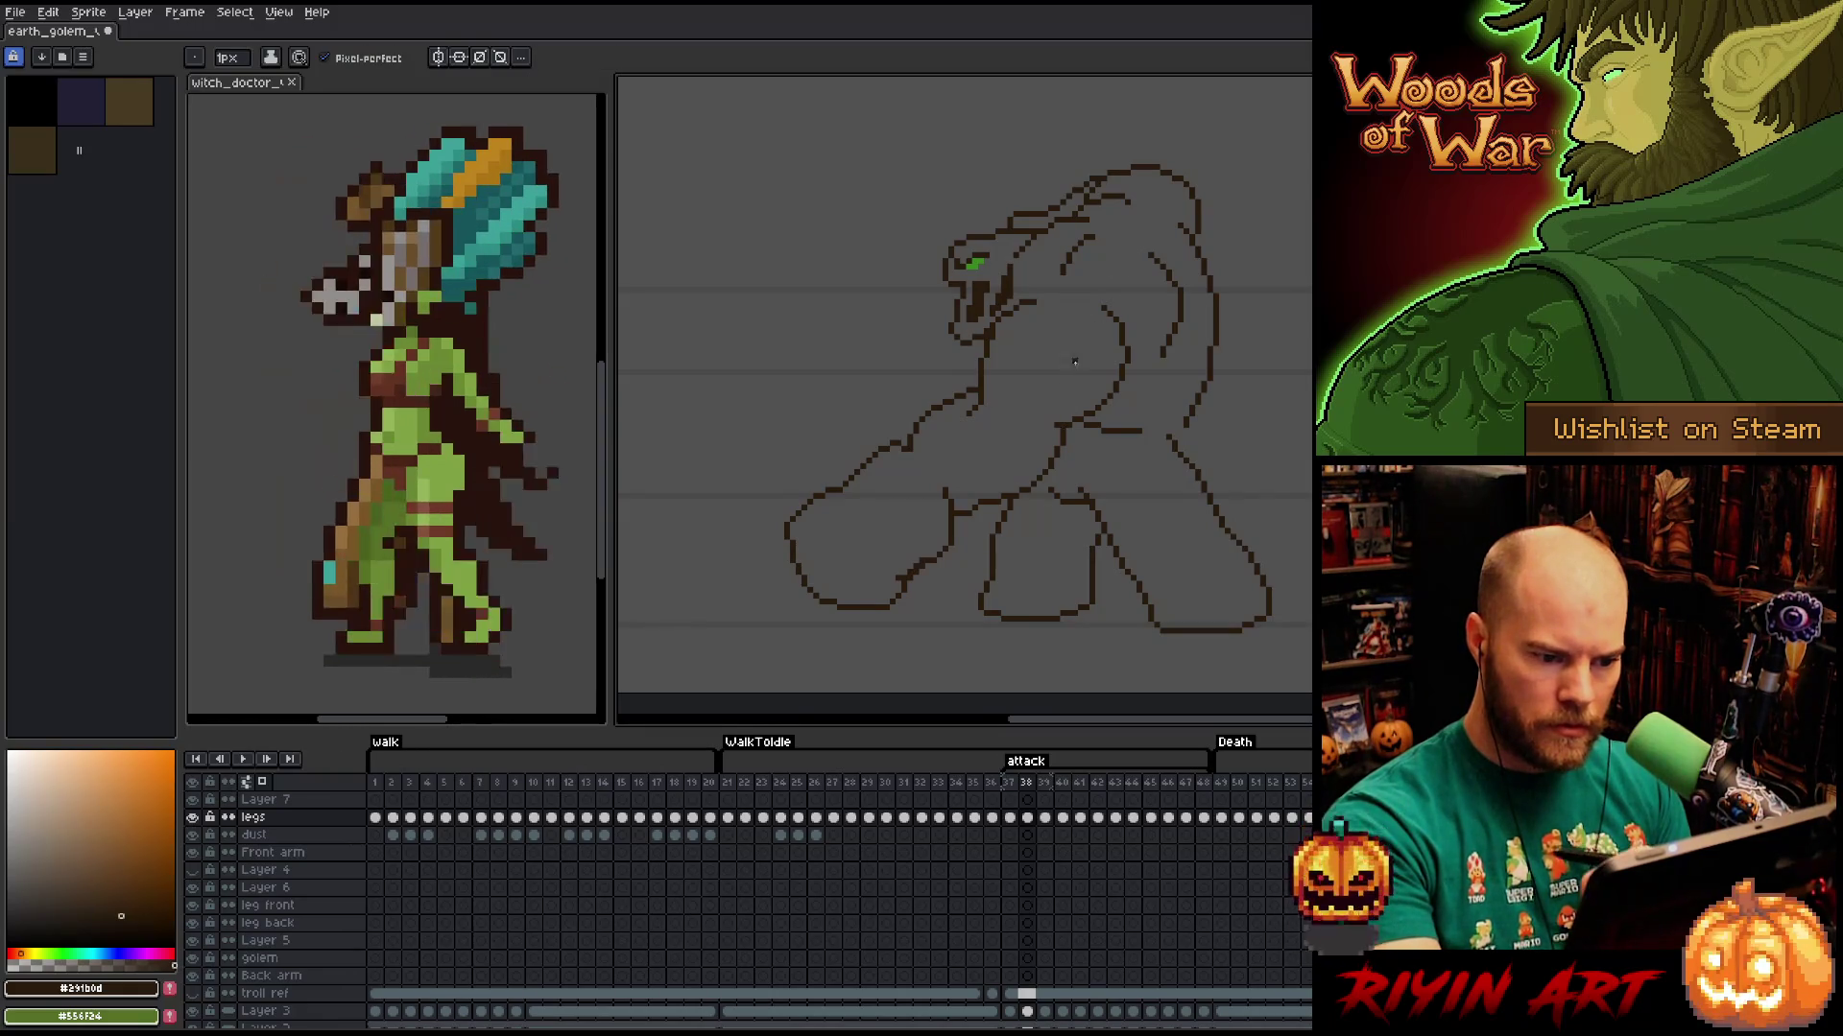
{"action": "left_click_drag", "start_coordinate": [1050, 423], "coordinate": [1010, 432]}
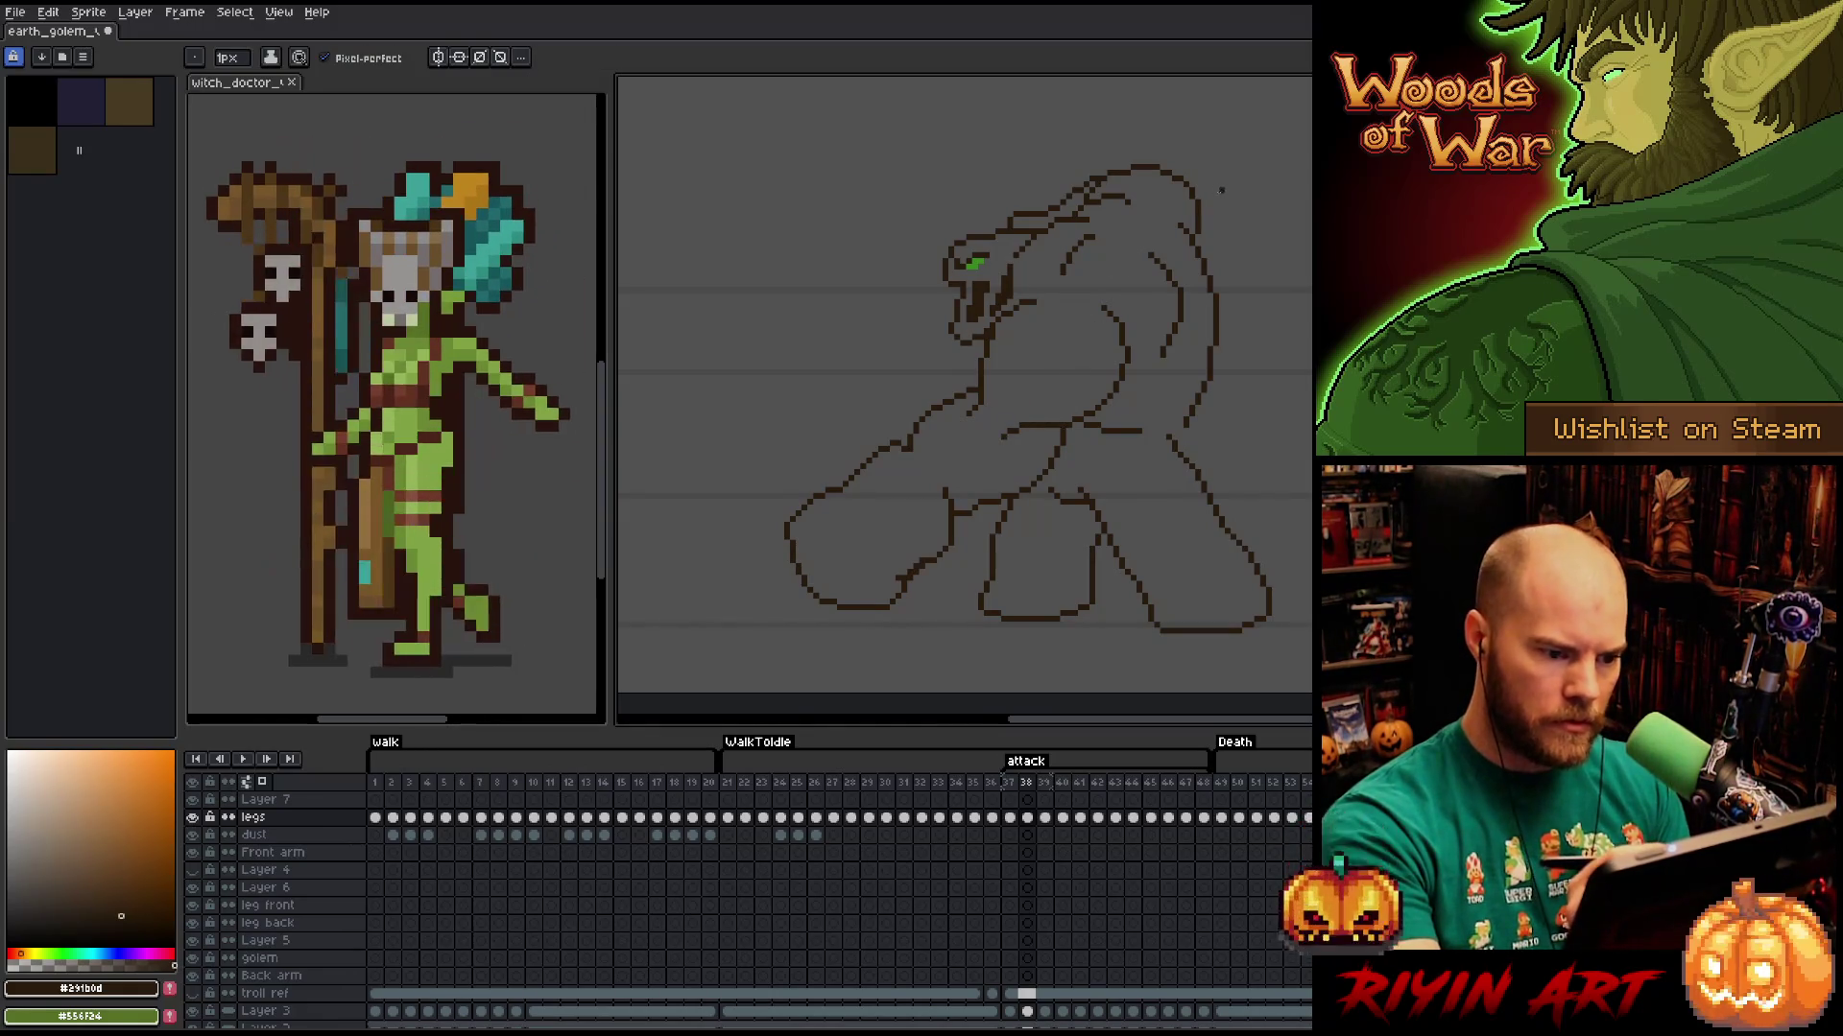
Lasso-select the stroke beside the arm, then draw a new outline segment along the arm.
{"action": "key", "text": "q"}
{"action": "mouse_move", "coordinate": [1050, 407]}
{"action": "left_mouse_down"}
{"action": "mouse_move", "coordinate": [1003, 437]}
{"action": "mouse_move", "coordinate": [1048, 376]}
{"action": "left_mouse_up"}
{"action": "key", "text": "ctrl+d"}
{"action": "key", "text": "b"}
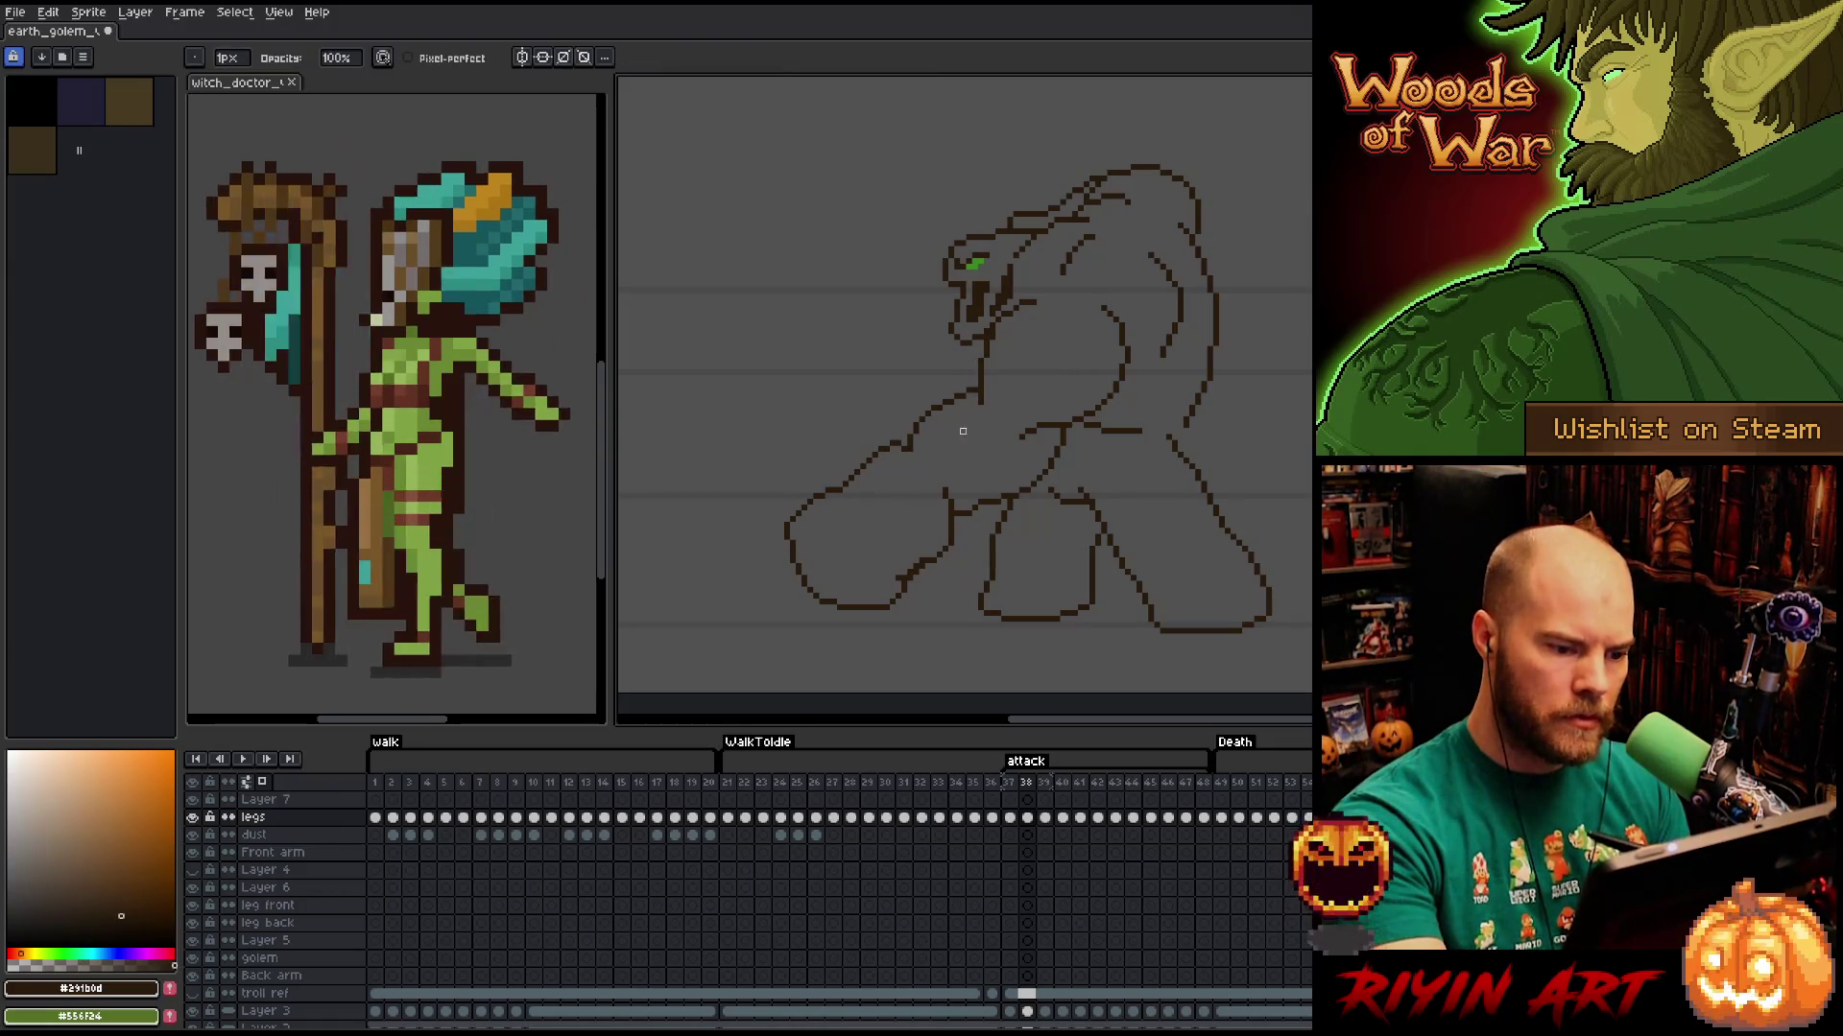
{"action": "key", "text": "b"}
{"action": "left_click_drag", "start_coordinate": [987, 390], "coordinate": [955, 449]}
{"action": "key", "text": "e"}
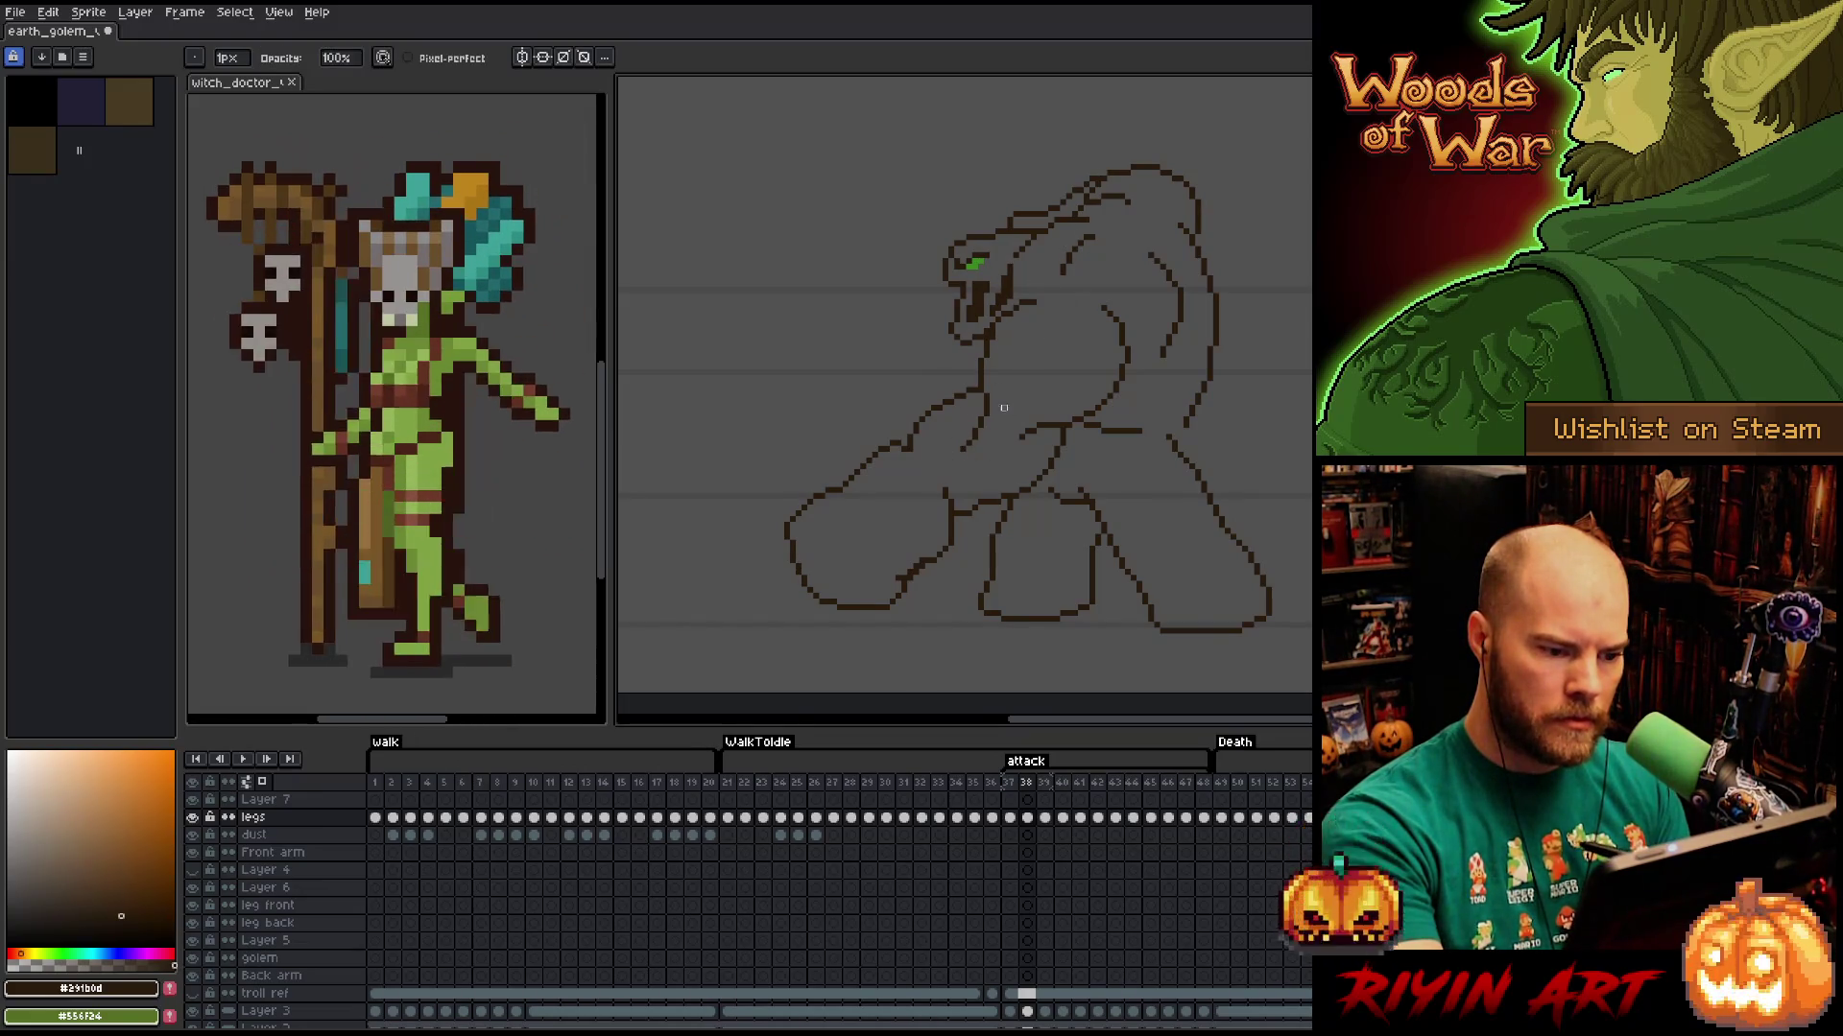
Select the small outline piece at the arm joint and nudge it up and right.
{"action": "key", "text": "m"}
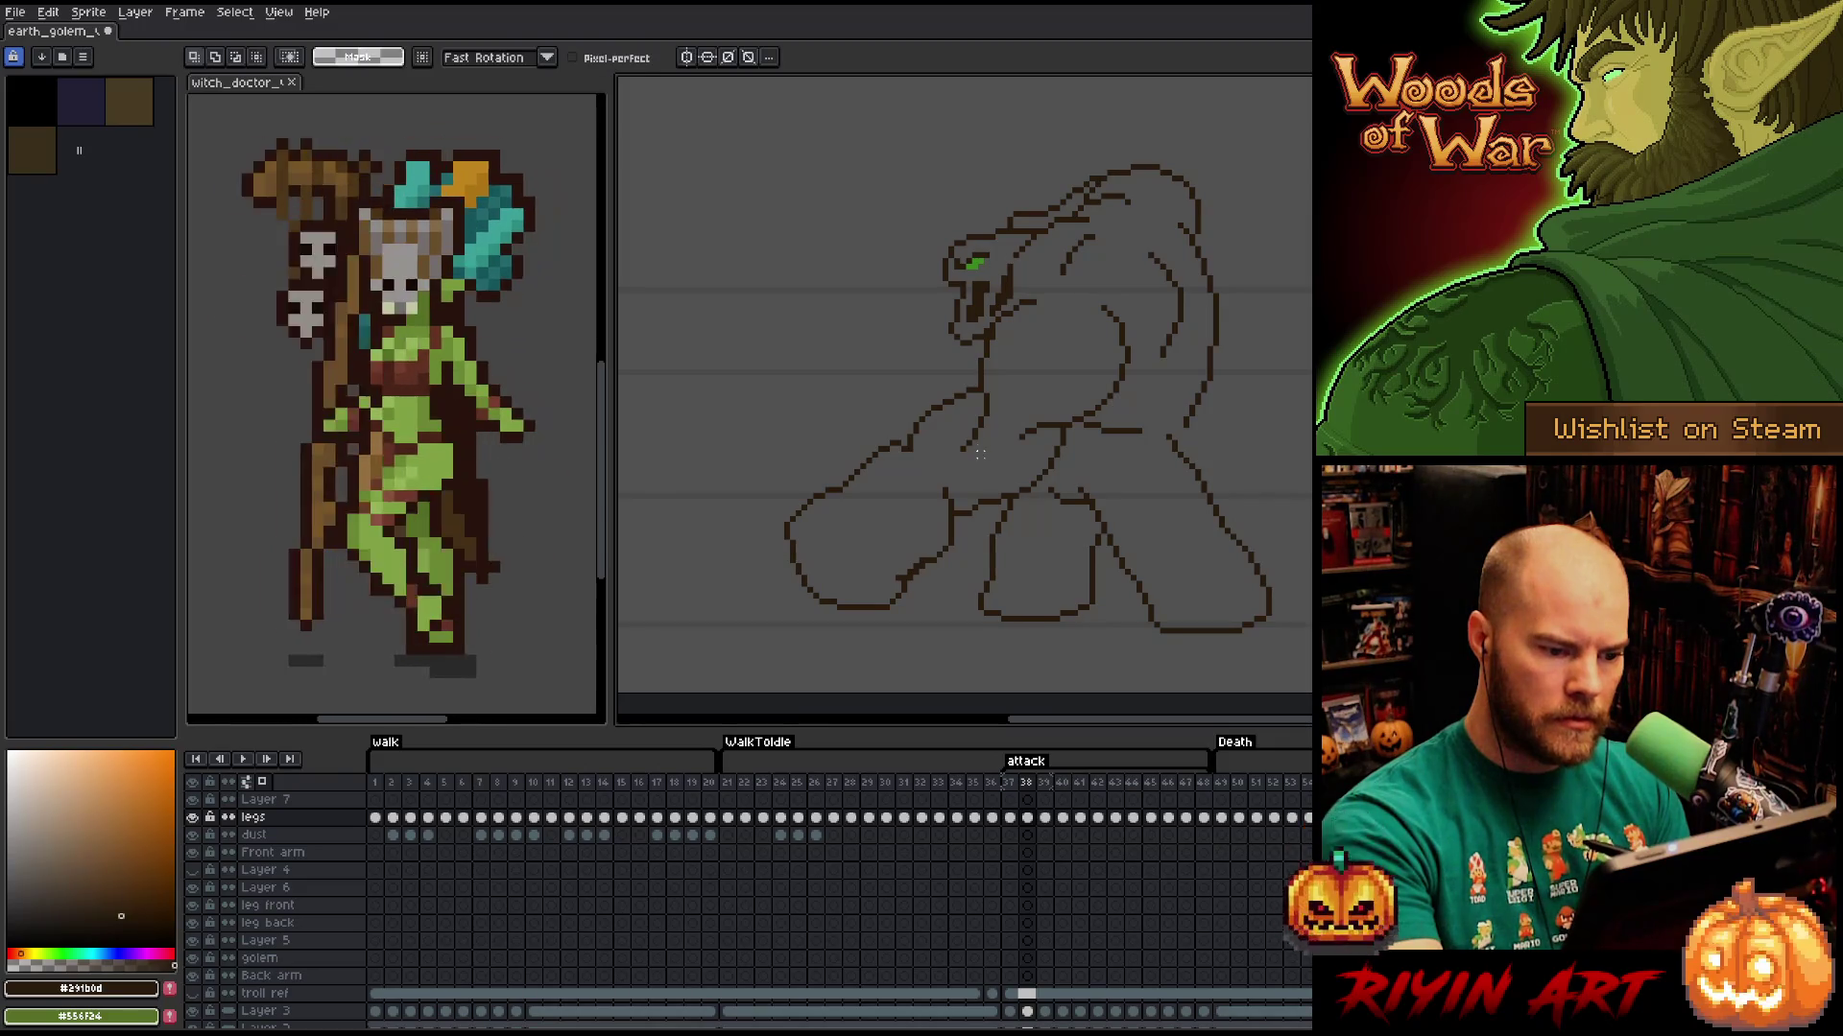
{"action": "left_click_drag", "start_coordinate": [945, 419], "coordinate": [988, 468]}
{"action": "left_click", "coordinate": [978, 441]}
{"action": "key", "text": "Up"}
{"action": "key", "text": "Right"}
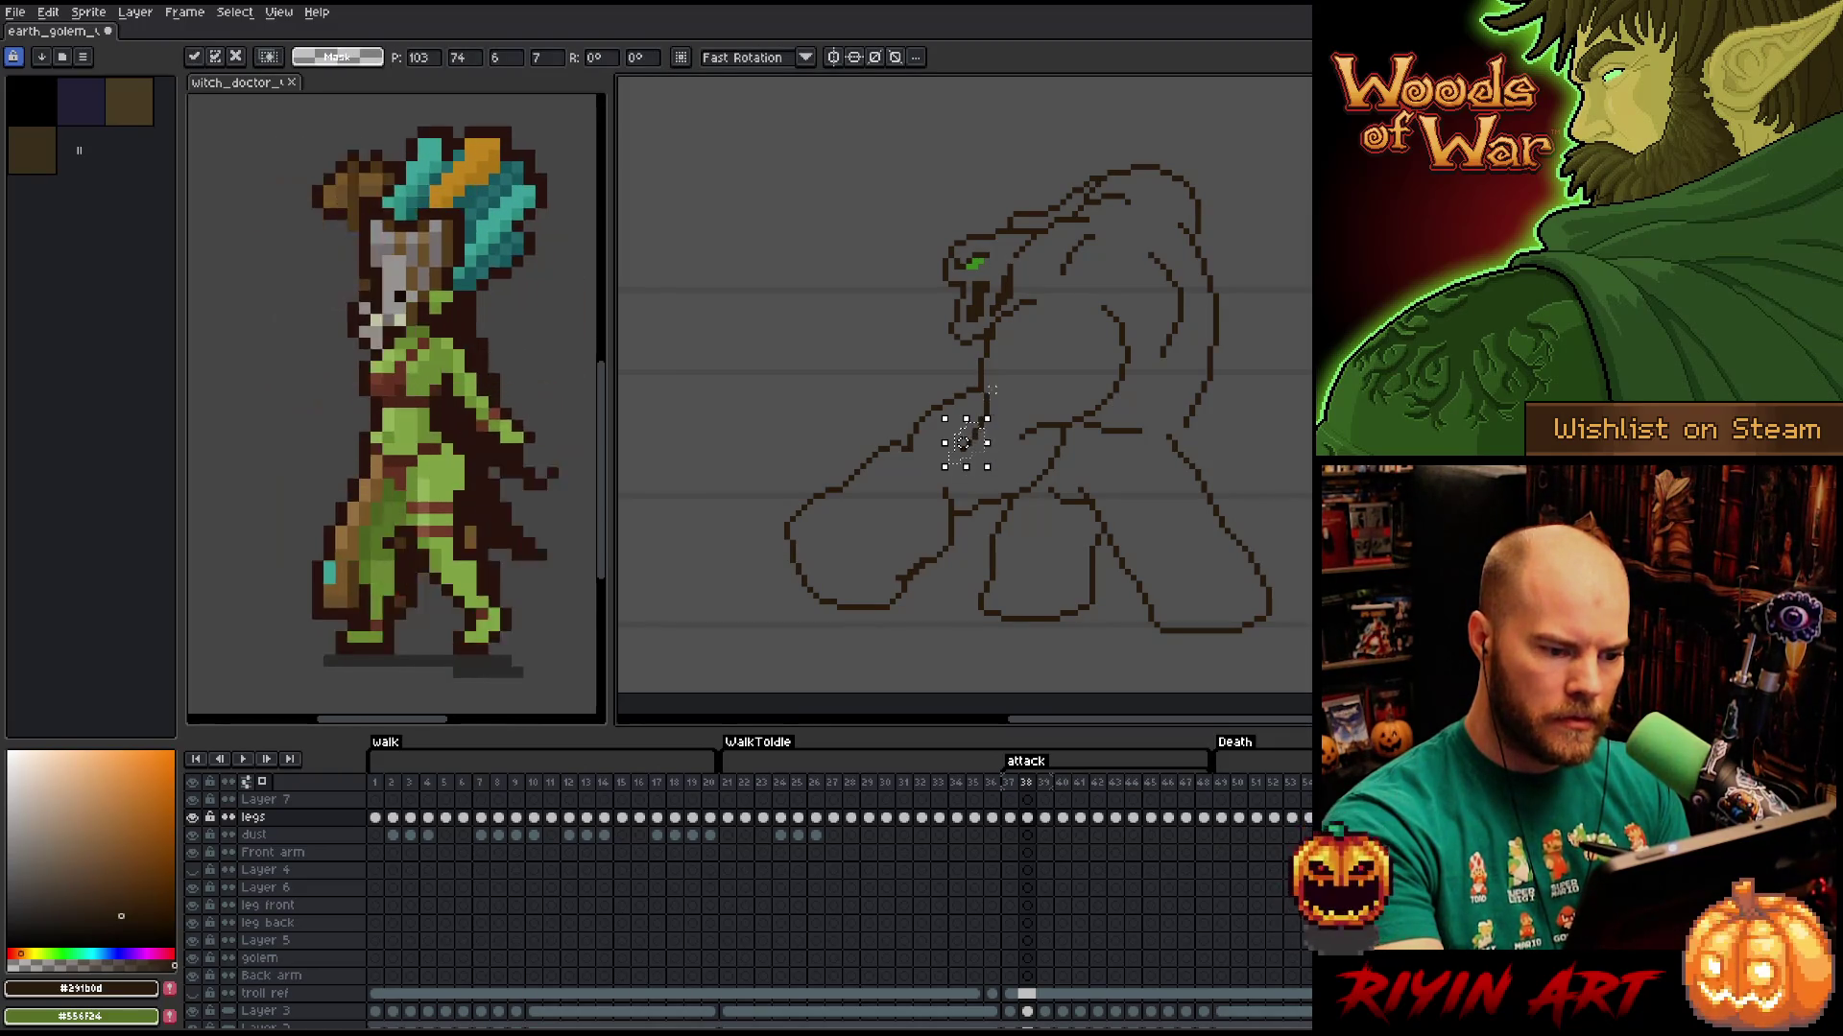
{"action": "scroll", "coordinate": [979, 442], "scroll_direction": "up", "scroll_amount": 3}
{"action": "key", "text": "Up"}
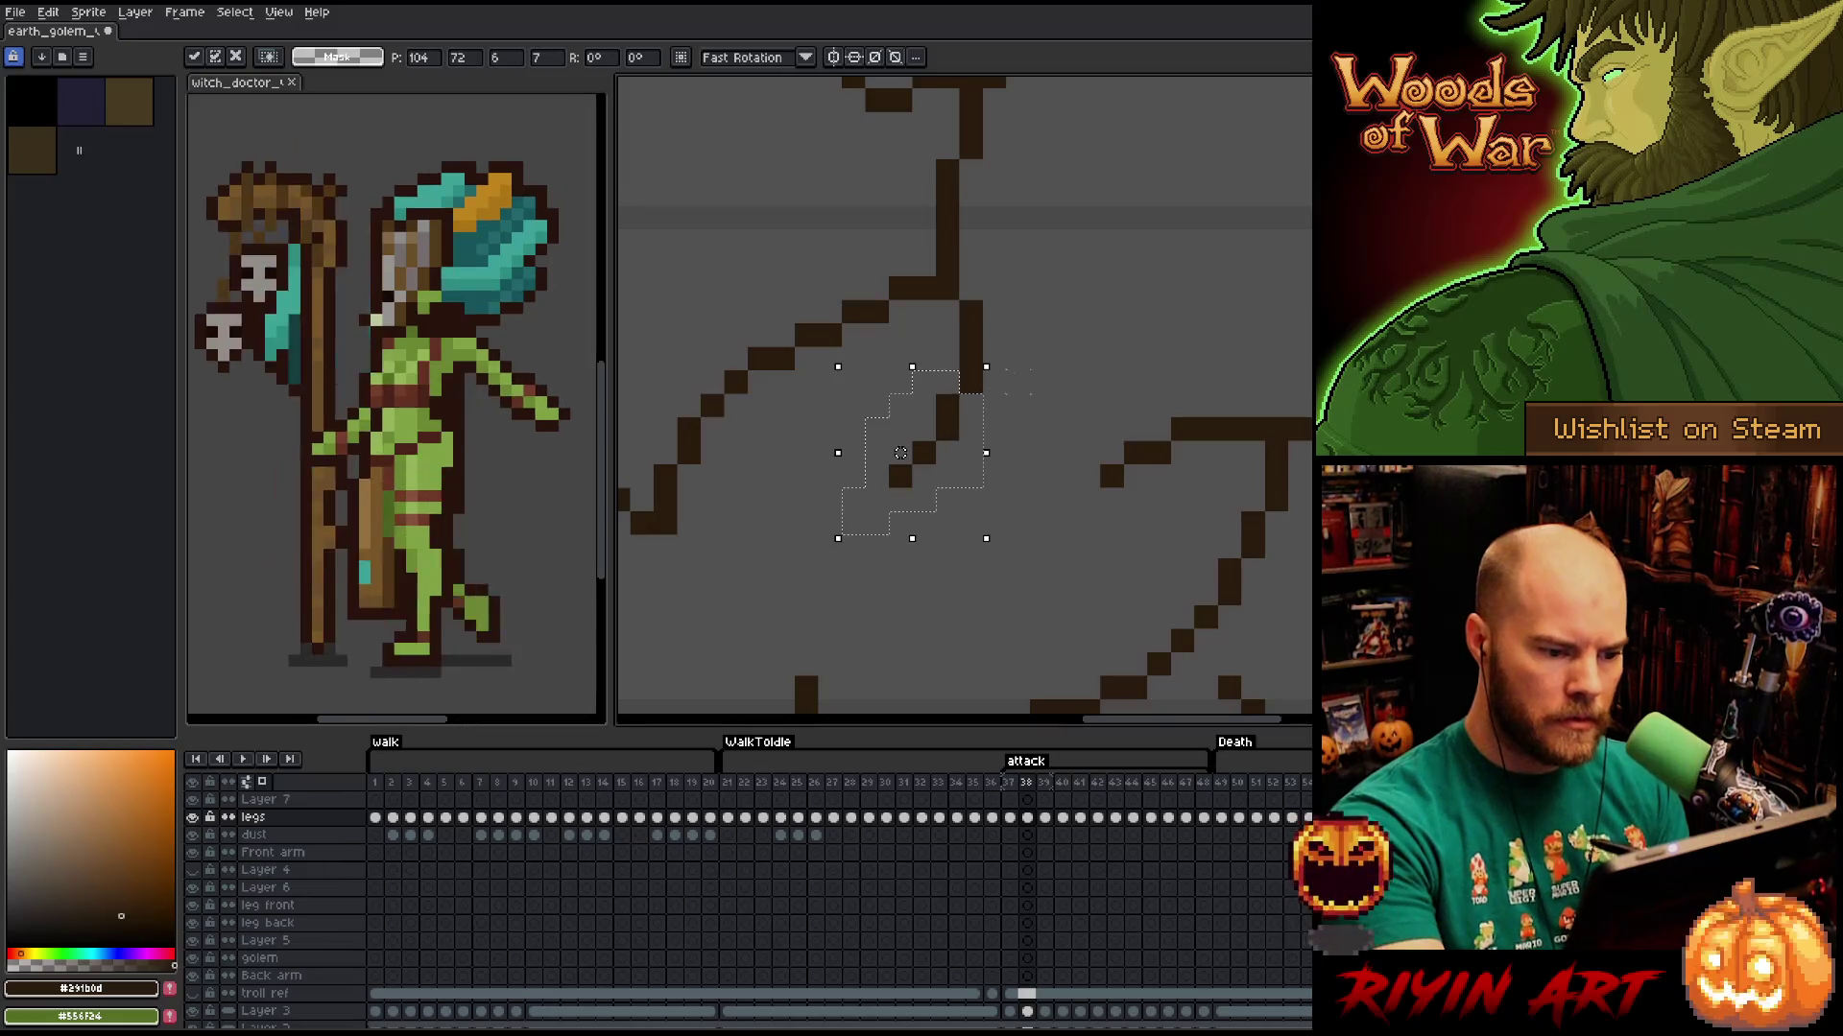
{"action": "scroll", "coordinate": [1027, 403], "scroll_direction": "down", "scroll_amount": 4}
{"action": "key", "text": "ctrl+d"}
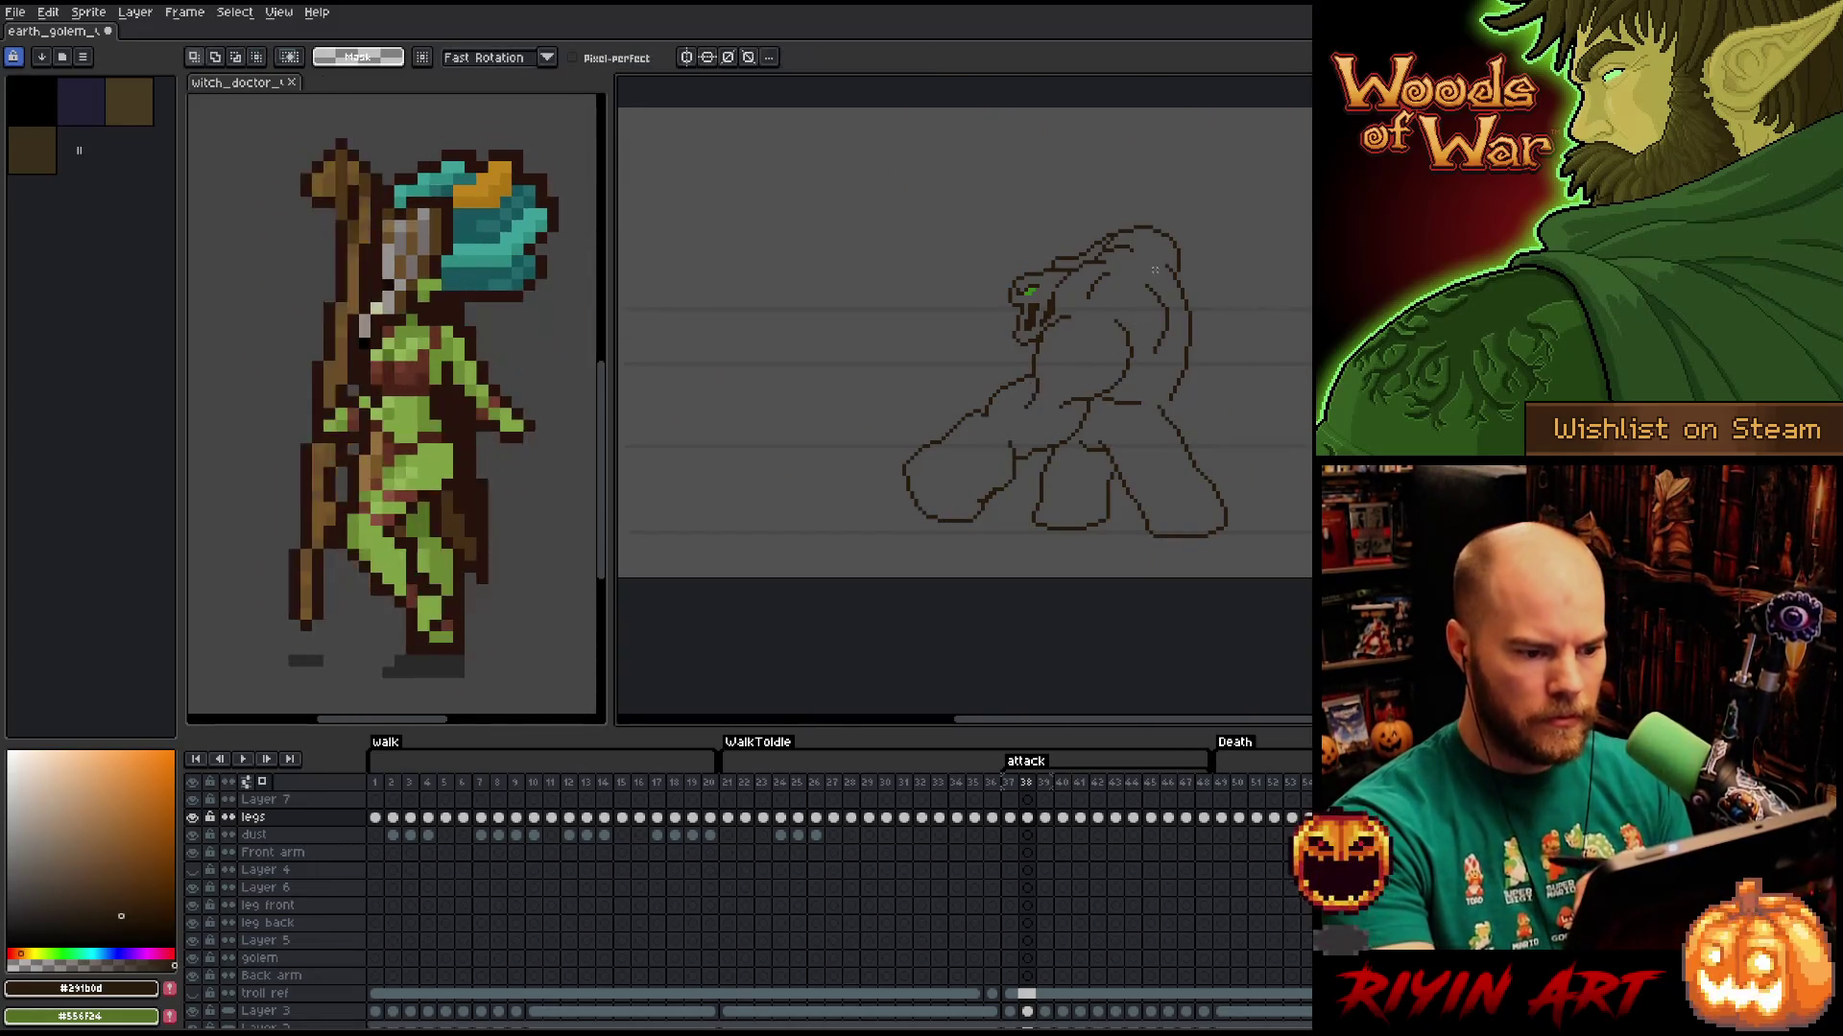
{"action": "scroll", "coordinate": [1027, 403], "scroll_direction": "up", "scroll_amount": 3}
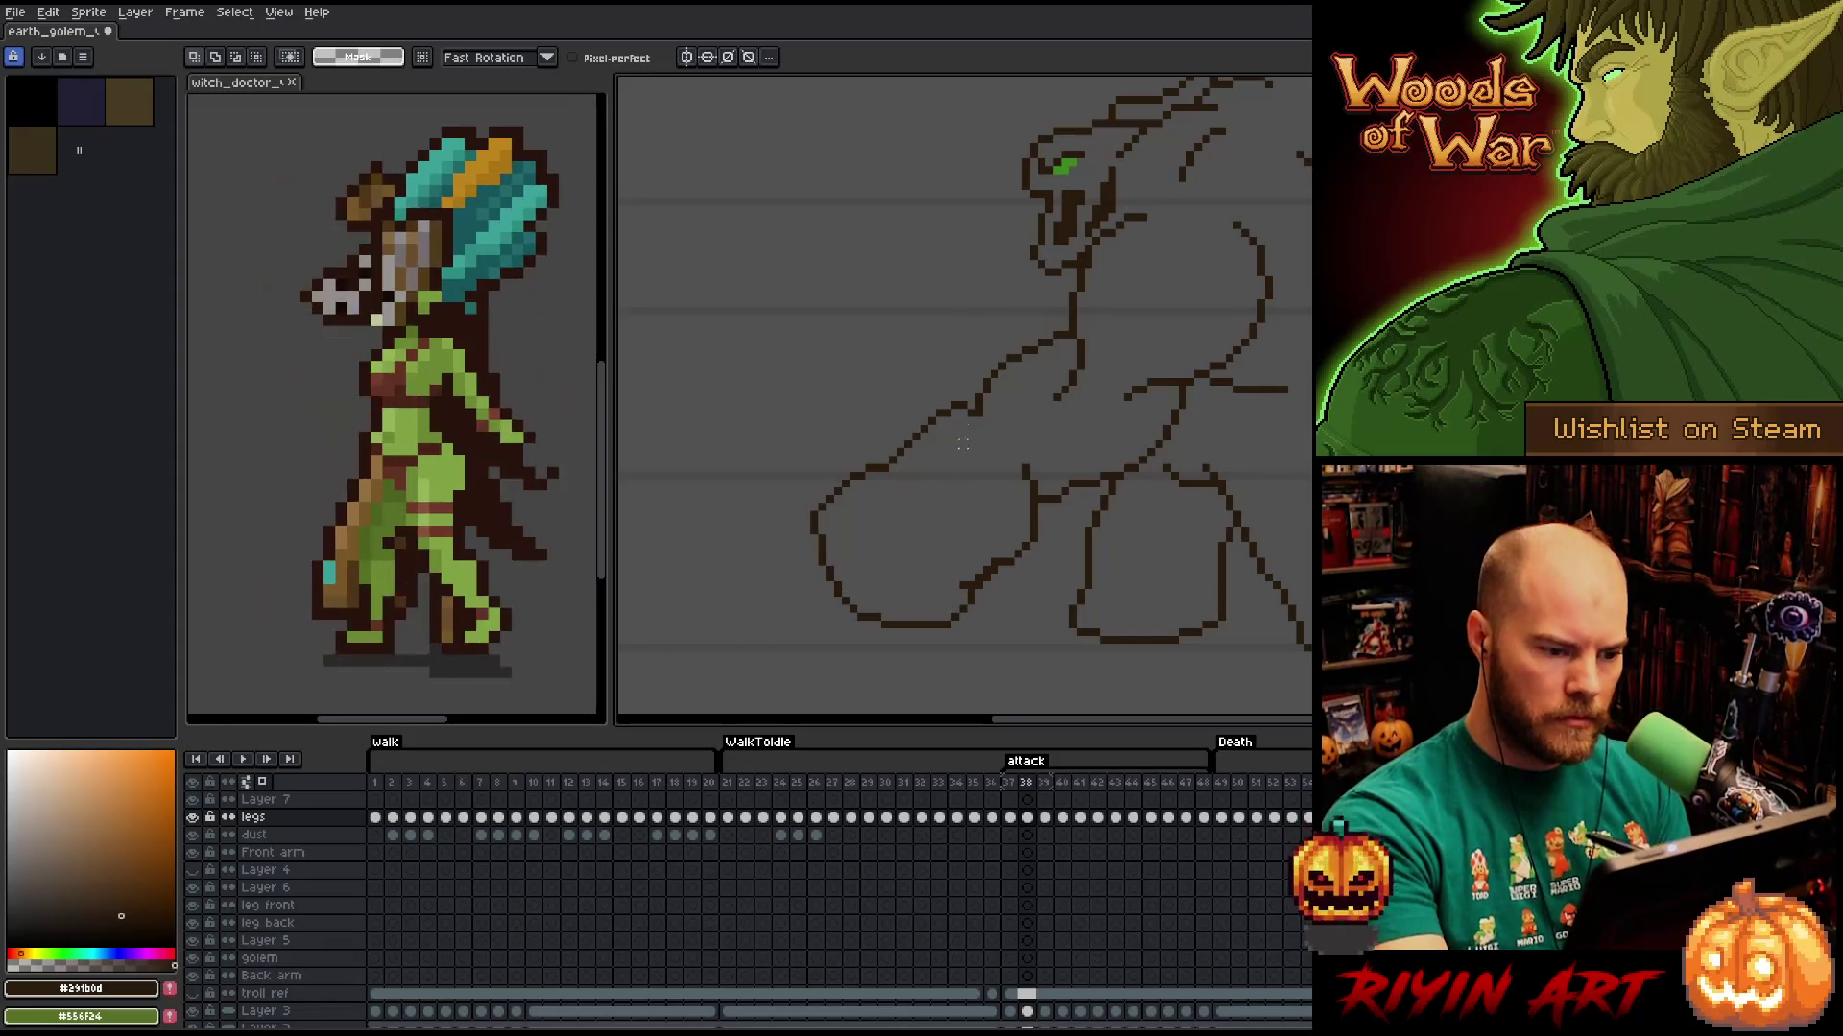
Erase the small hook near the arm joint, discarding a trial stroke there.
{"action": "key", "text": "b"}
{"action": "left_click_drag", "start_coordinate": [938, 432], "coordinate": [989, 423]}
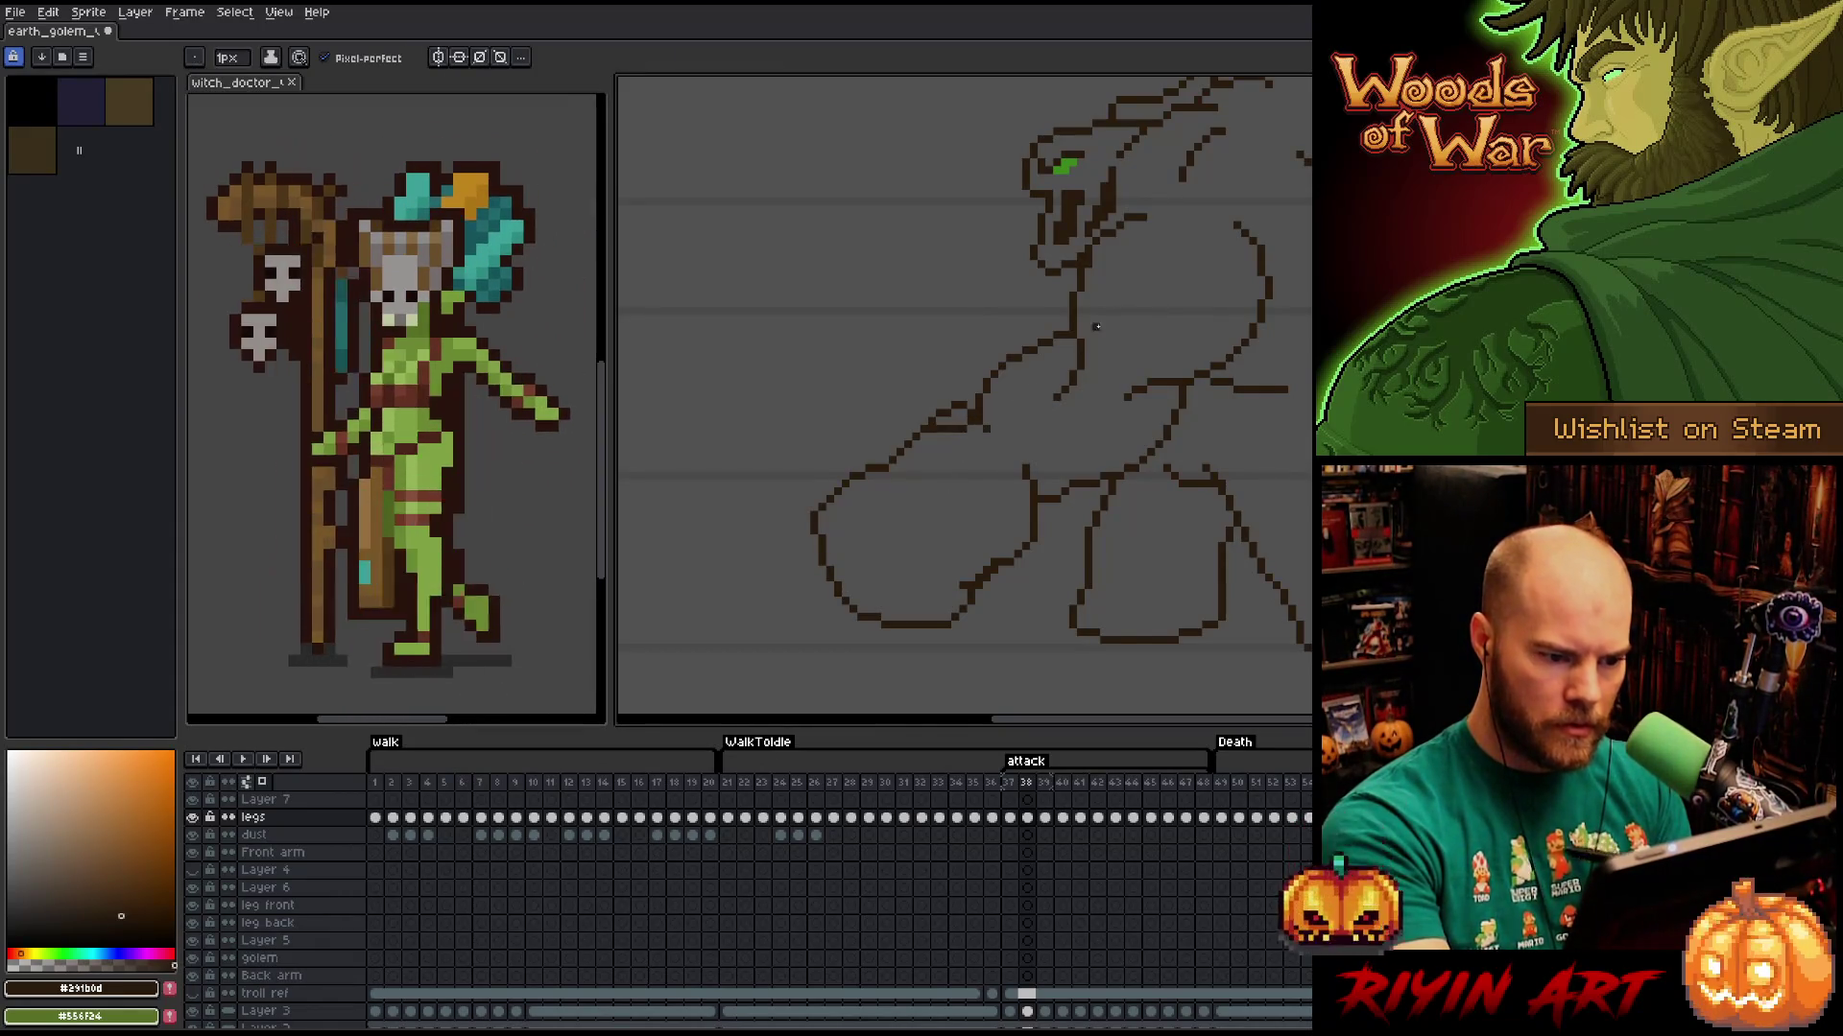
{"action": "key", "text": "ctrl+z"}
{"action": "key", "text": "e"}
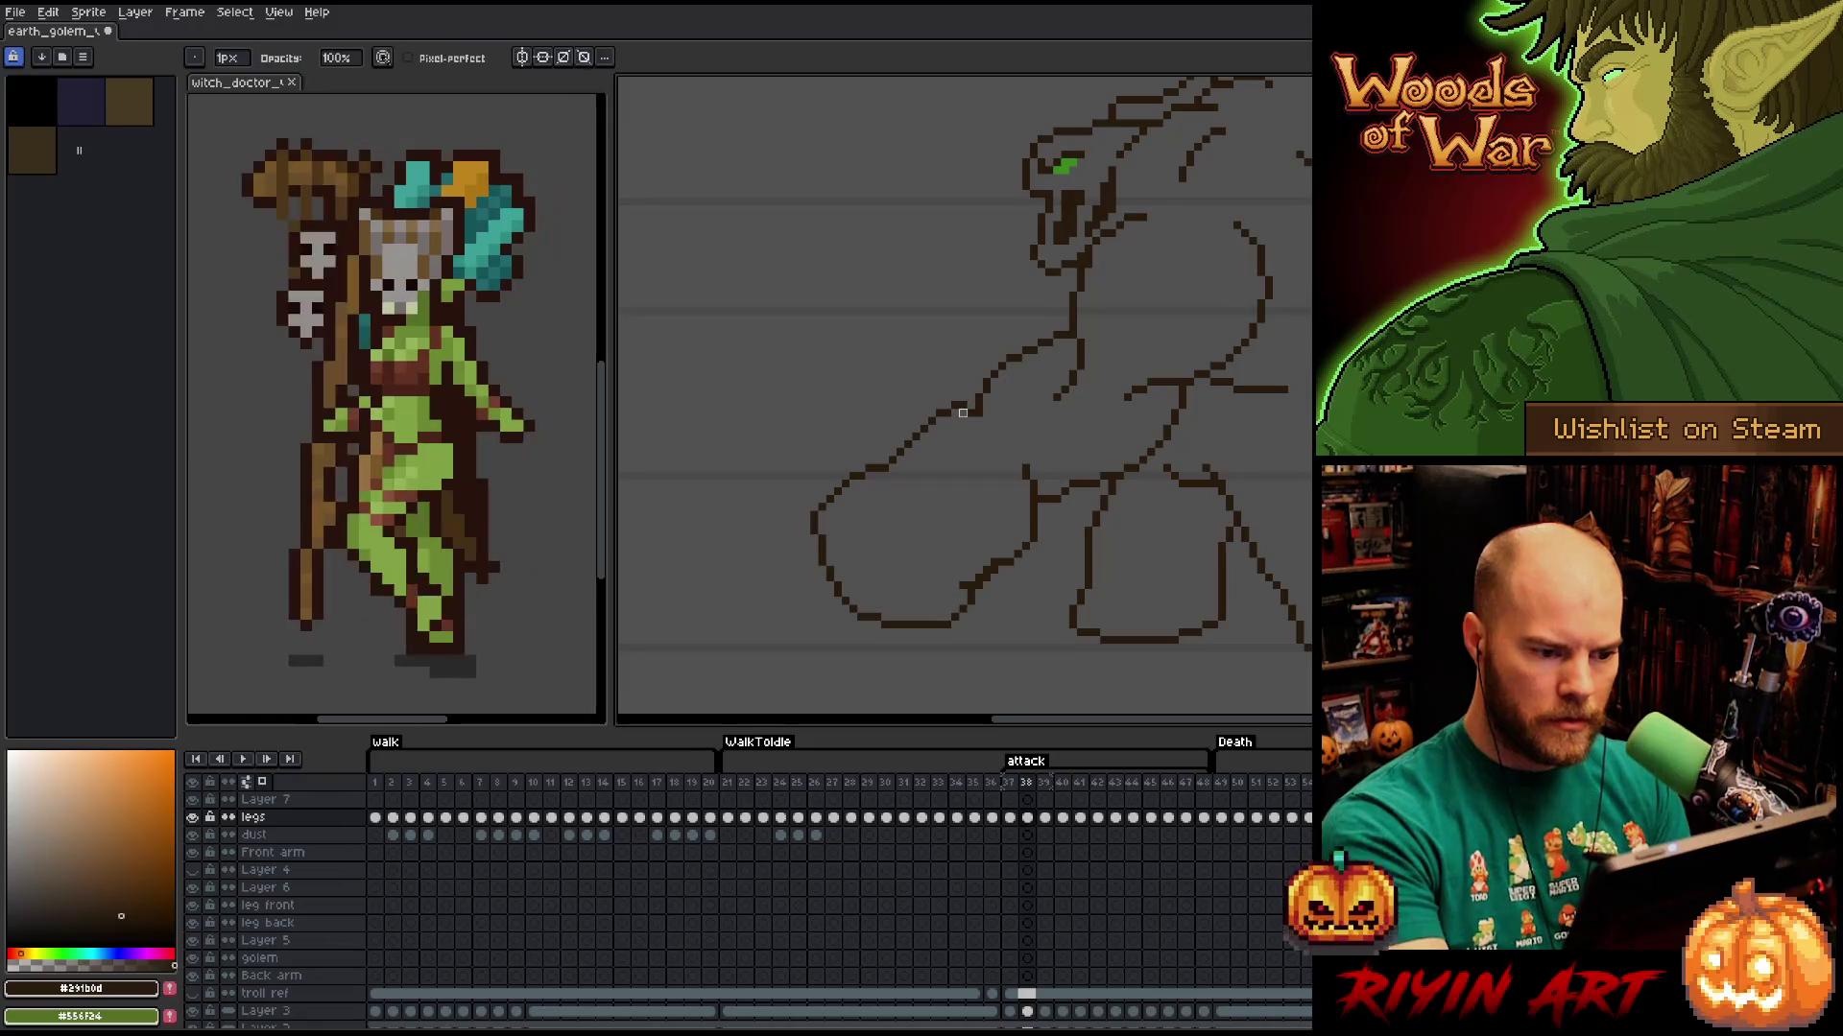
{"action": "left_click_drag", "start_coordinate": [974, 394], "coordinate": [935, 426]}
{"action": "key", "text": "b"}
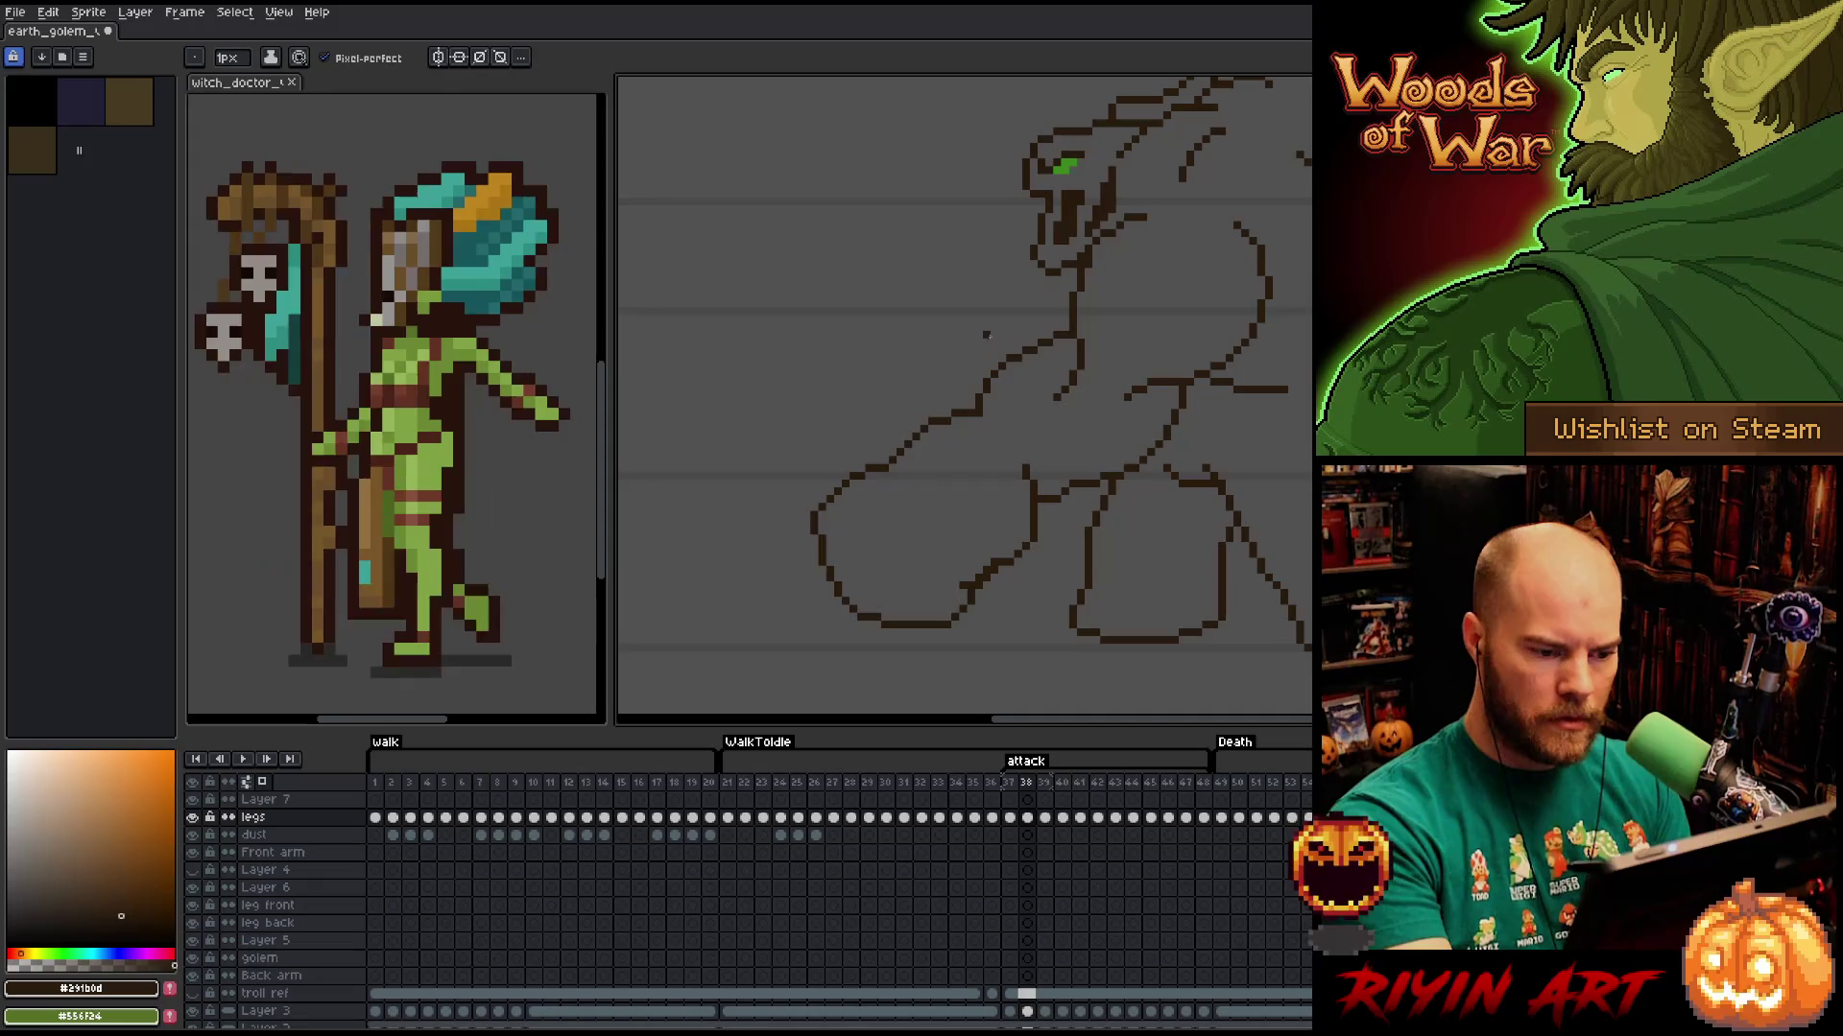
{"action": "left_click_drag", "start_coordinate": [1109, 443], "coordinate": [1122, 416]}
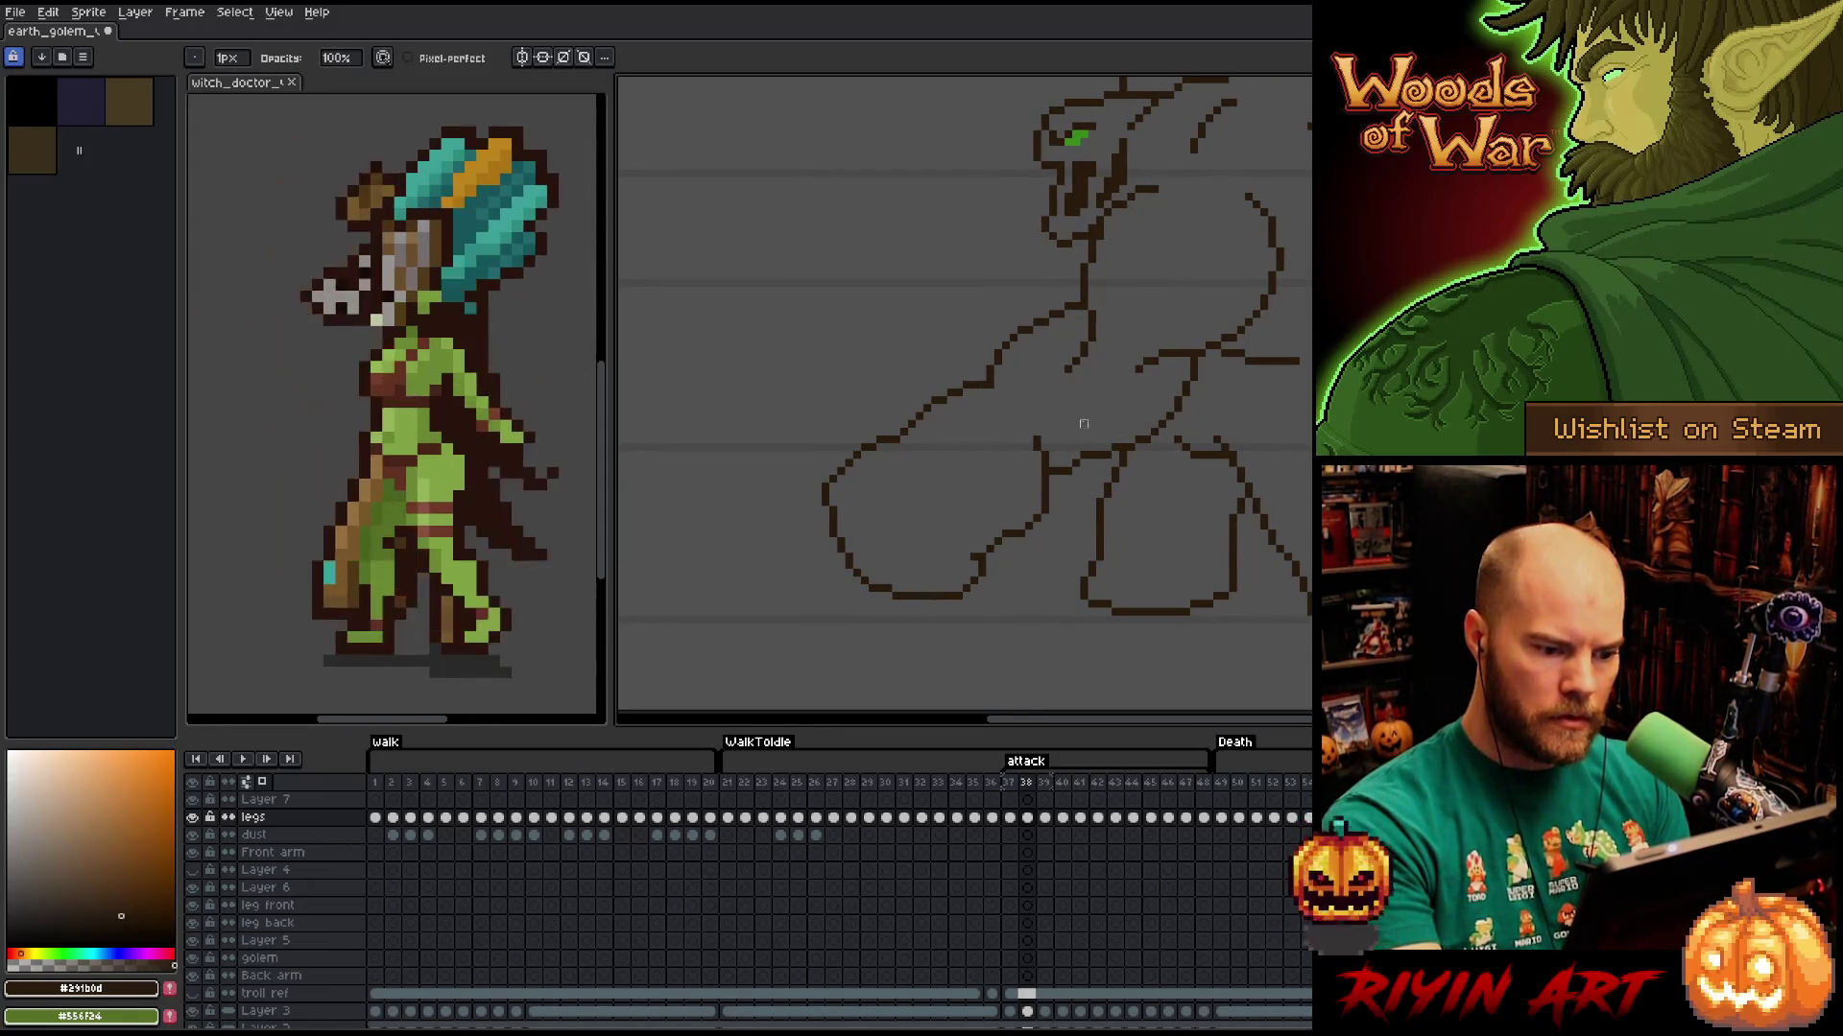
Draw a small hook stroke at the golem's hip and trim its lower-left tail.
{"action": "key", "text": "b"}
{"action": "left_click_drag", "start_coordinate": [976, 554], "coordinate": [932, 576]}
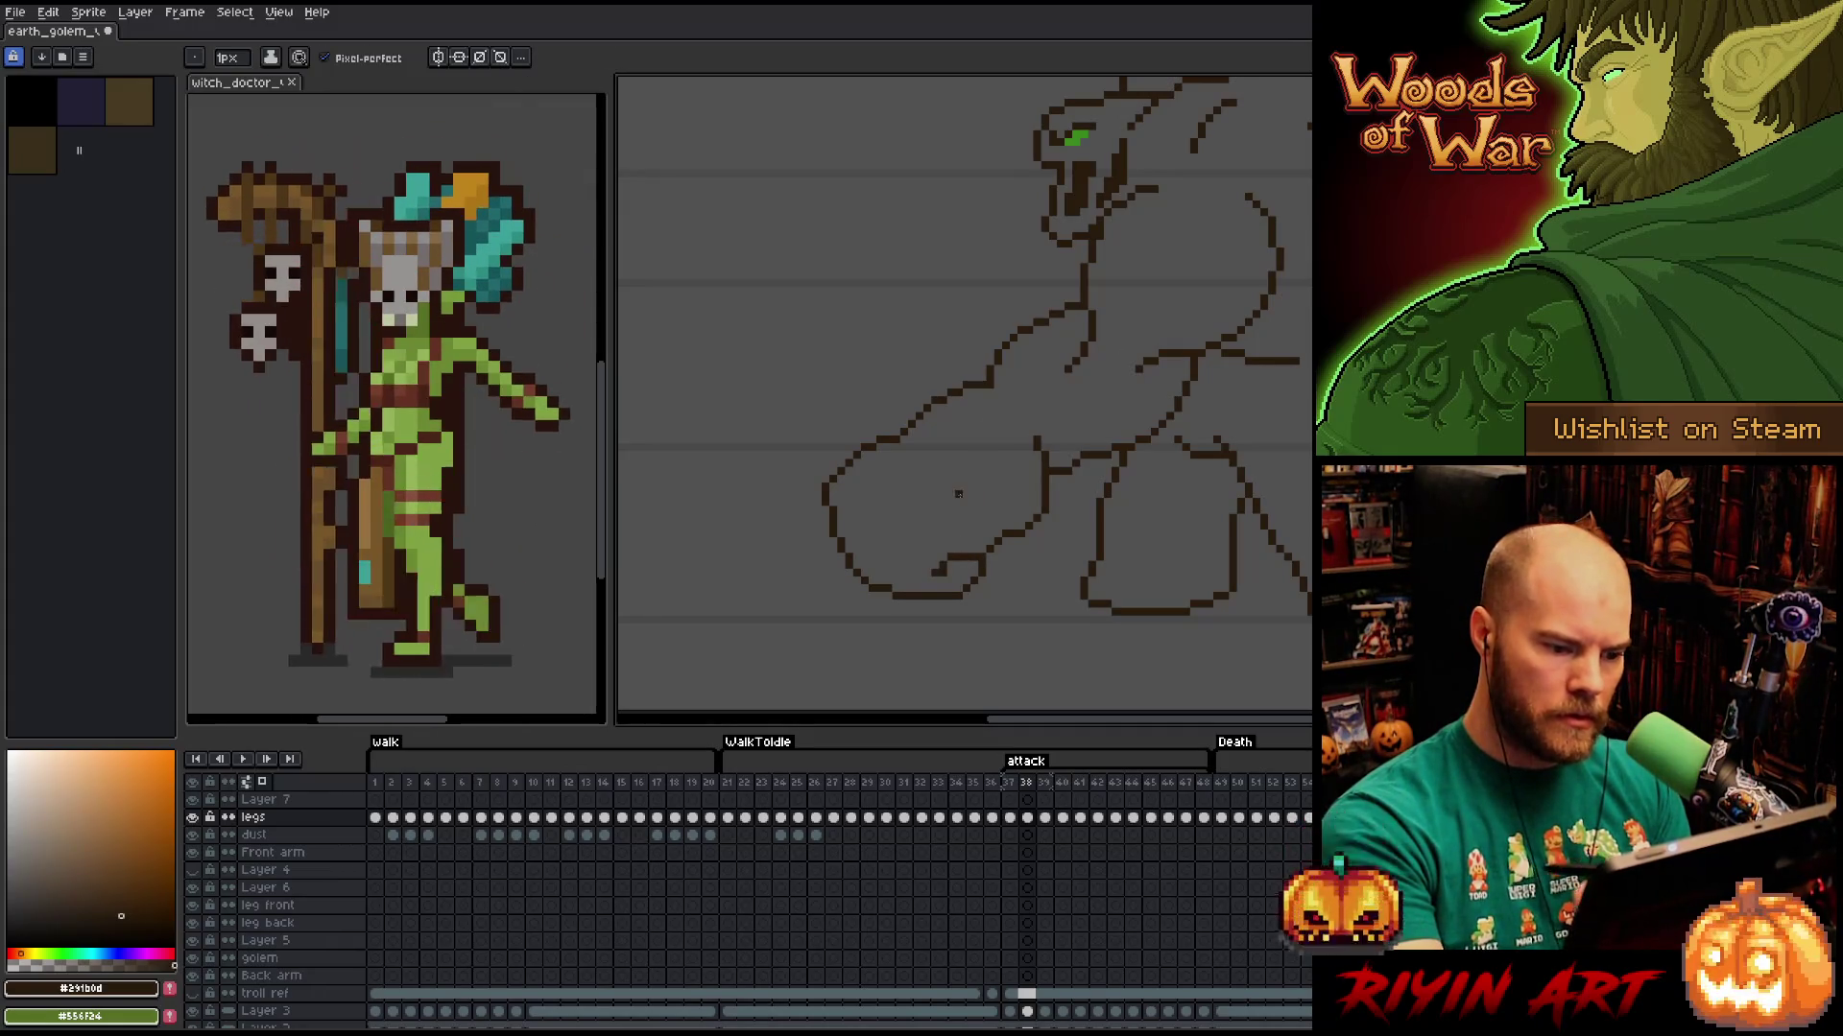
{"action": "key", "text": "e"}
{"action": "left_click", "coordinate": [934, 574]}
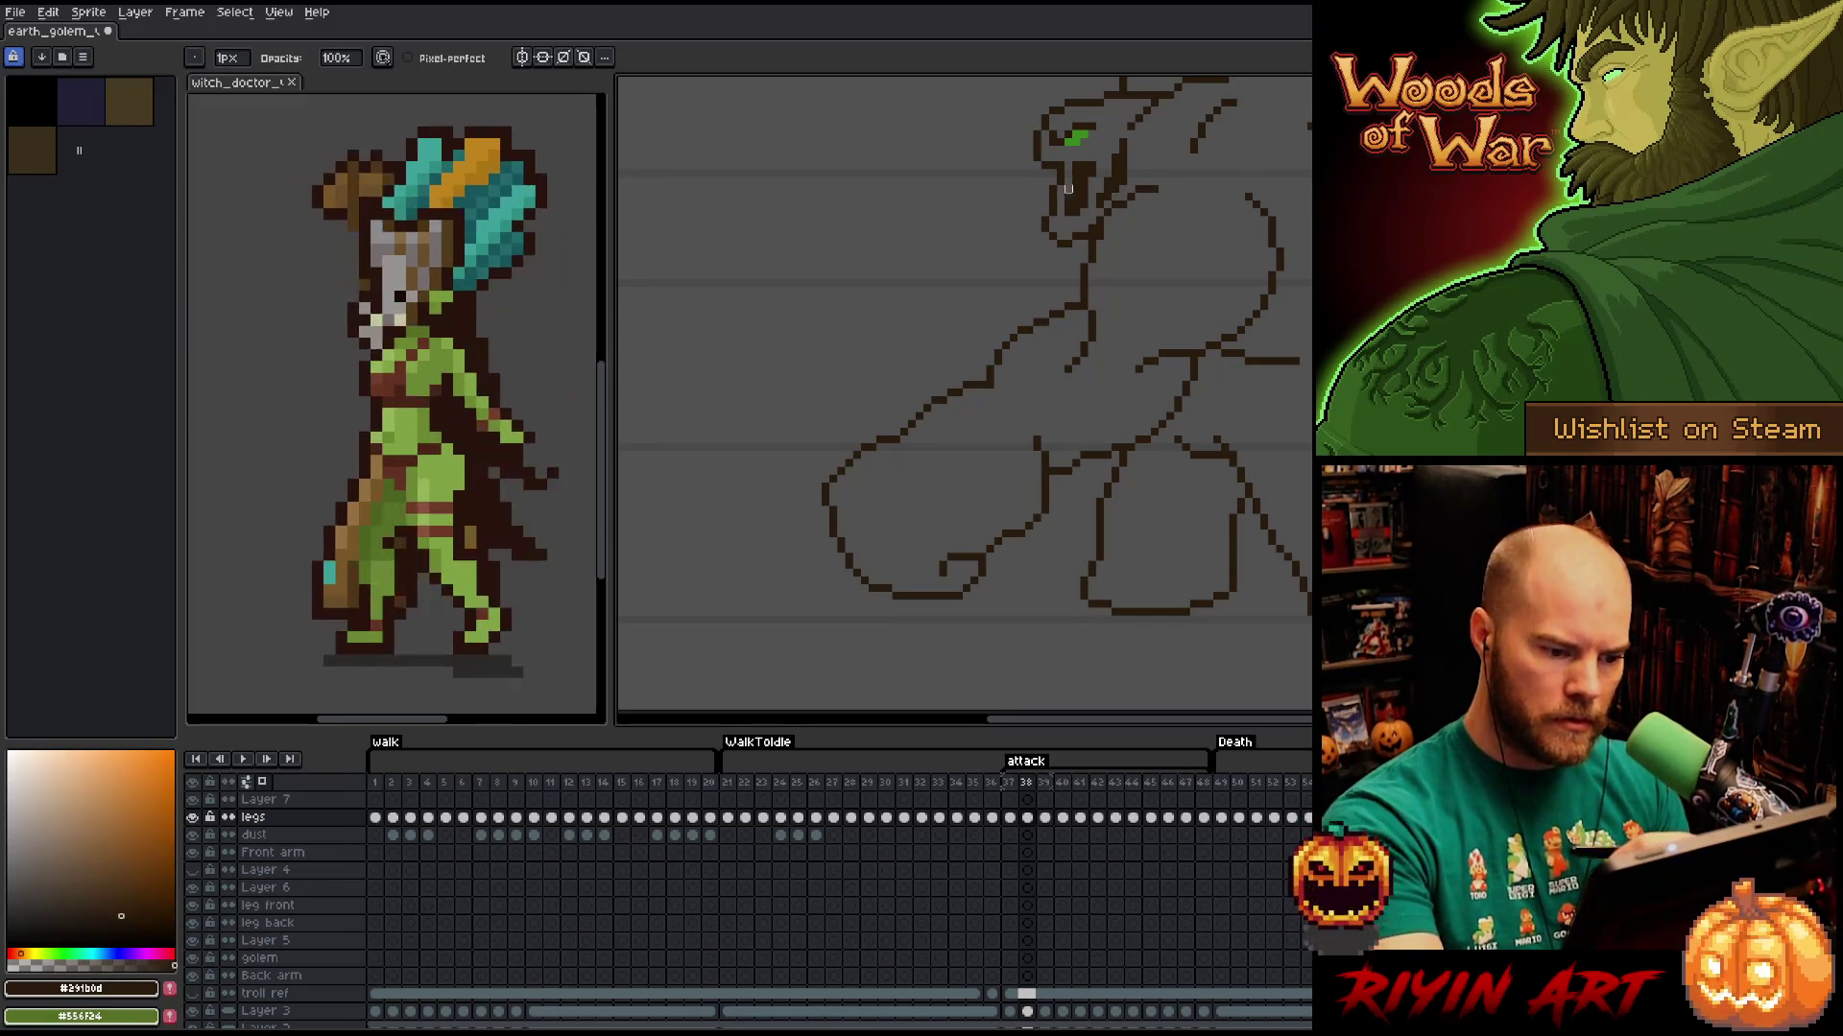
{"action": "key", "text": "m"}
{"action": "left_click_drag", "start_coordinate": [943, 557], "coordinate": [1005, 619]}
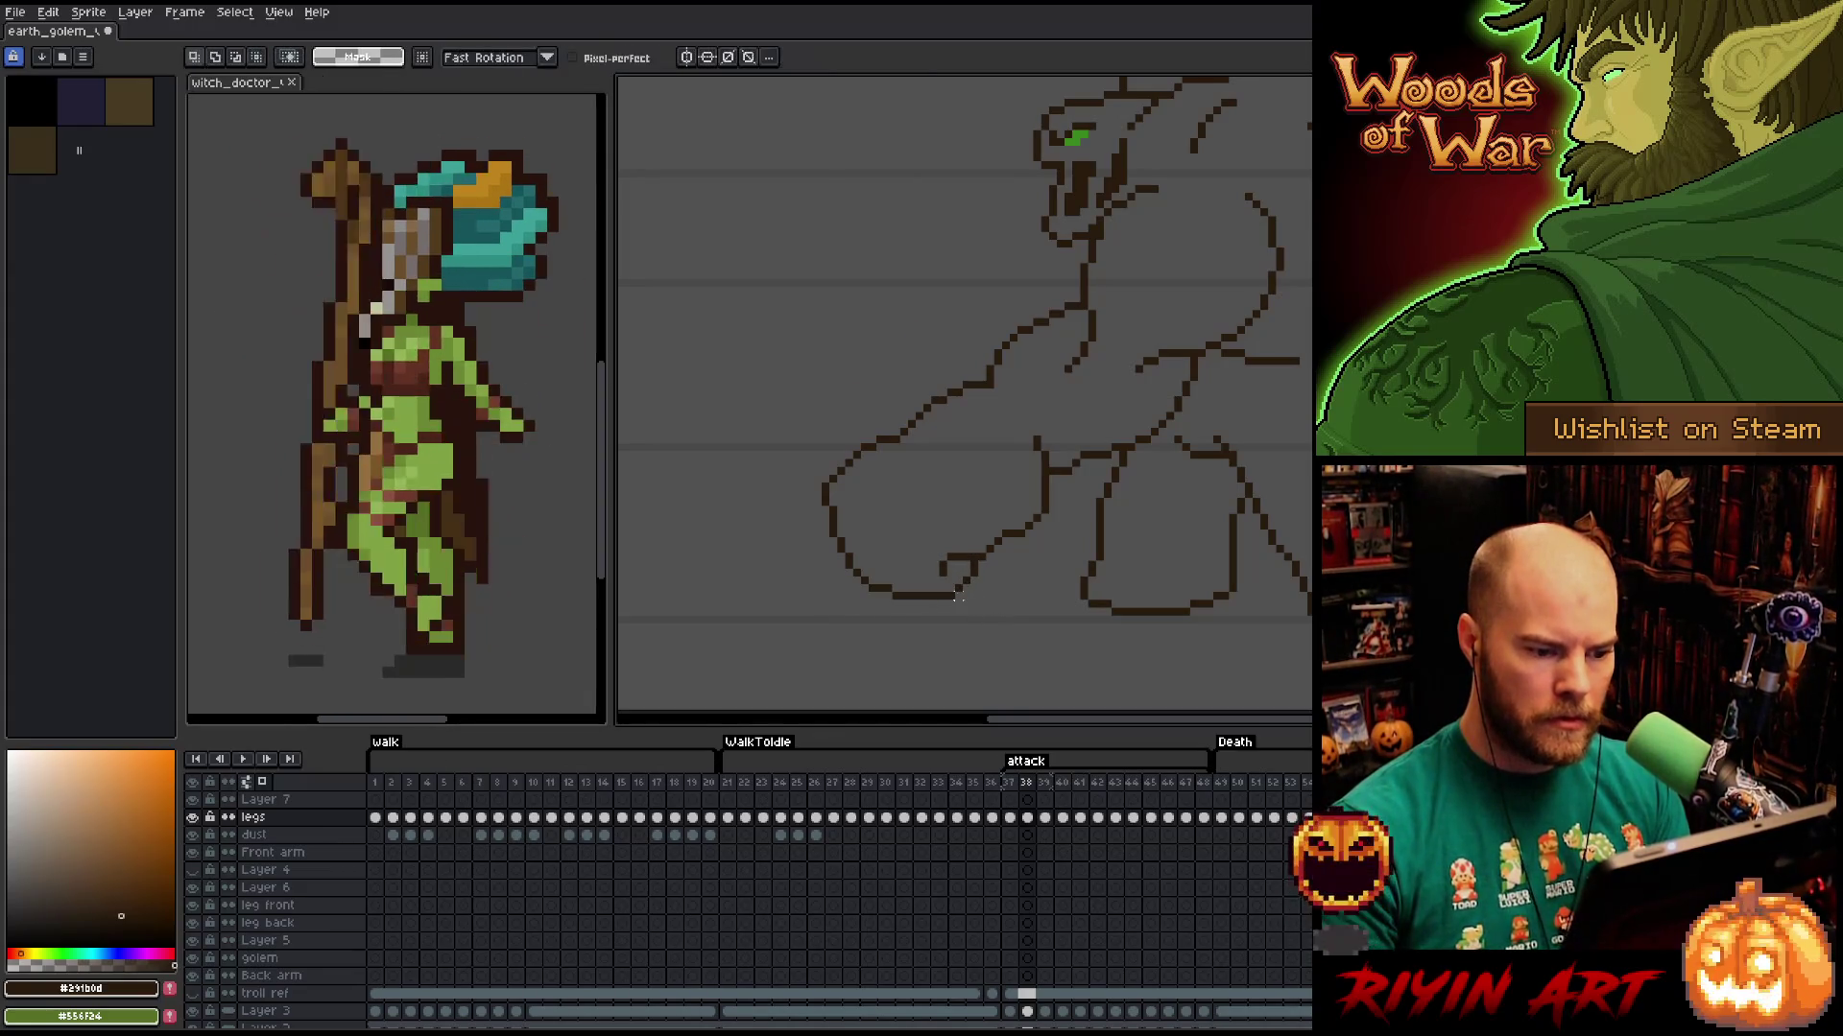
{"action": "key", "text": "ctrl+d"}
{"action": "left_click_drag", "start_coordinate": [1155, 572], "coordinate": [1064, 624]}
{"action": "left_click_drag", "start_coordinate": [1088, 400], "coordinate": [1114, 403]}
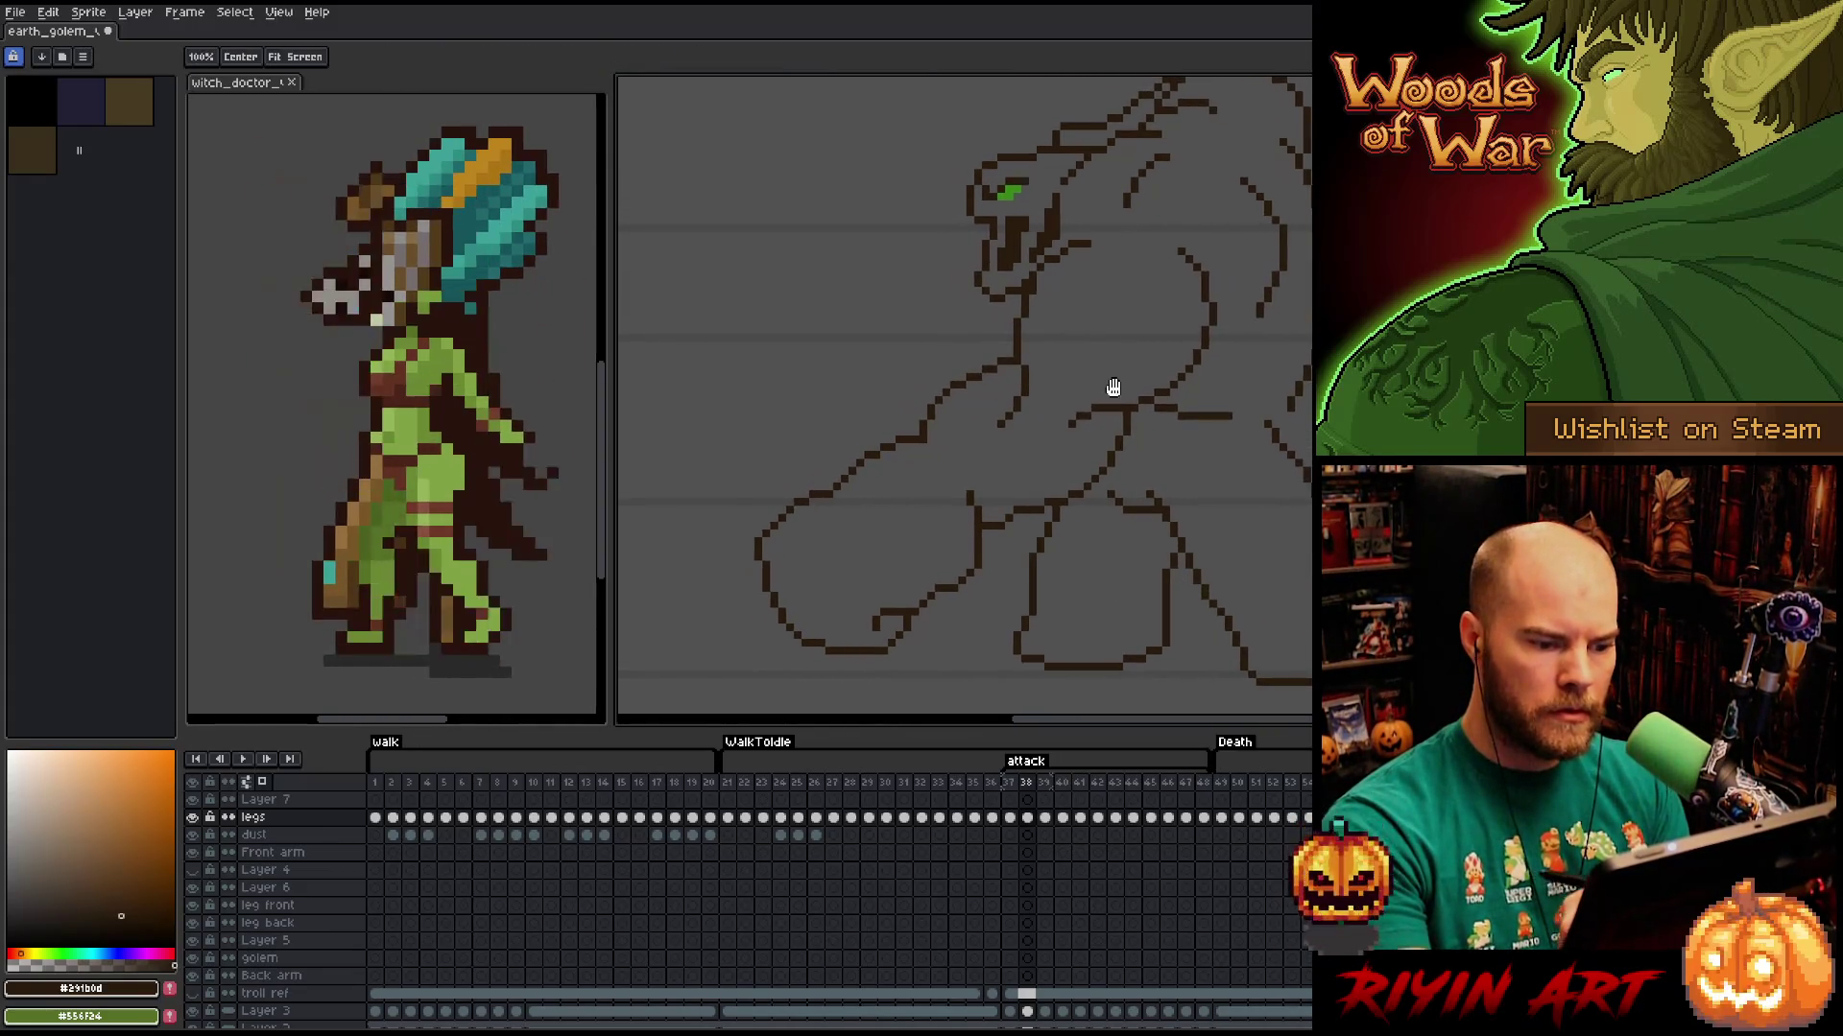
Tidy the hip outline with pencil and eraser, restoring some over-erased pixels.
{"action": "key", "text": "b"}
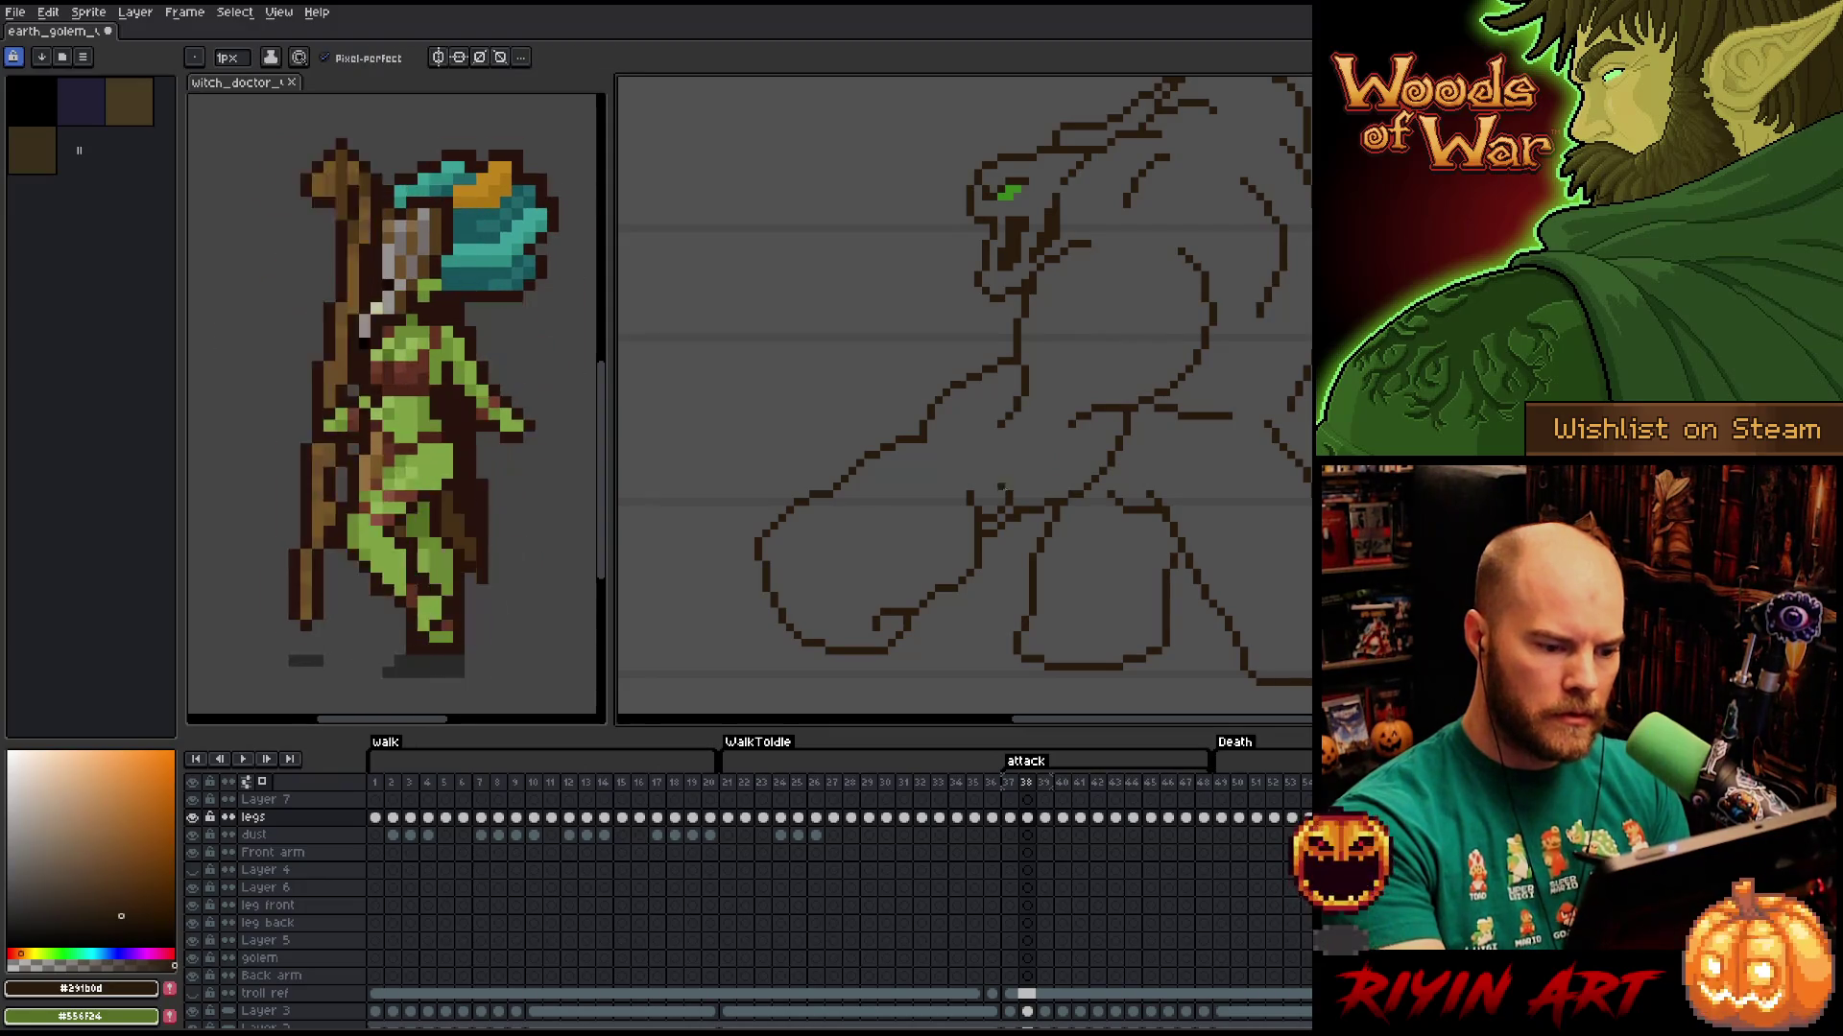
{"action": "key", "text": "e"}
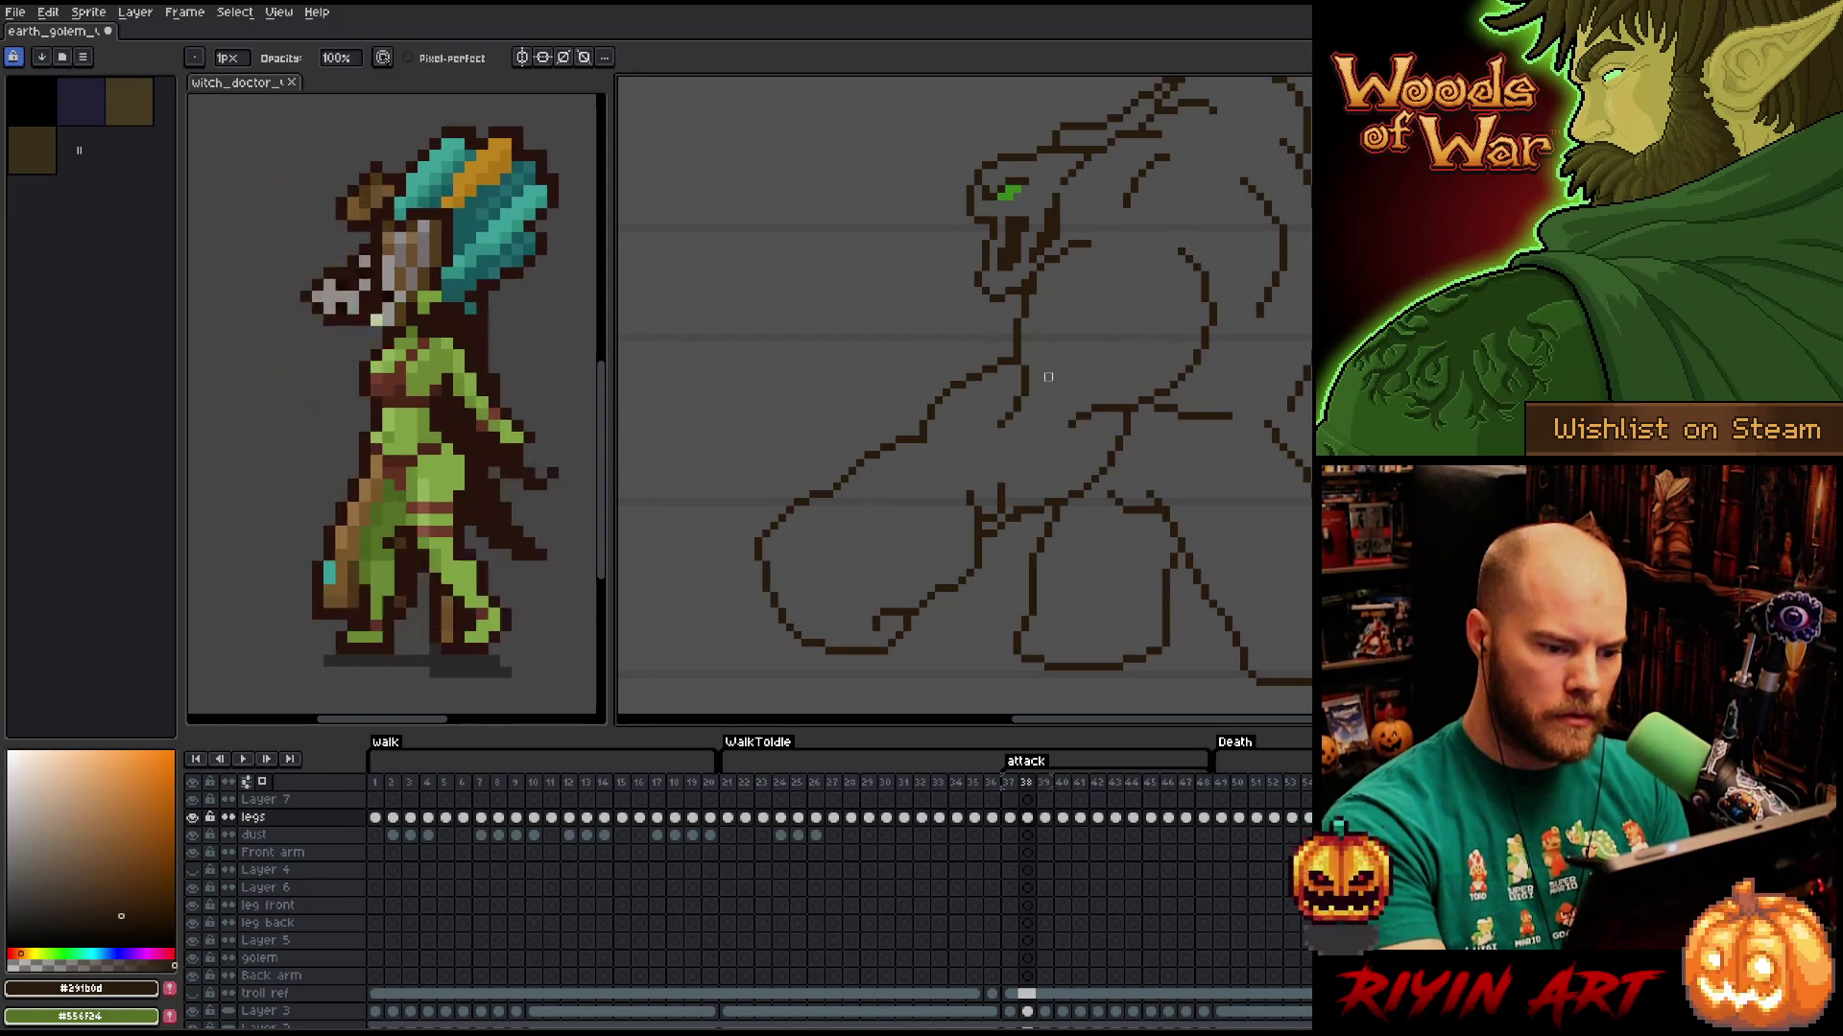
{"action": "key", "text": "e"}
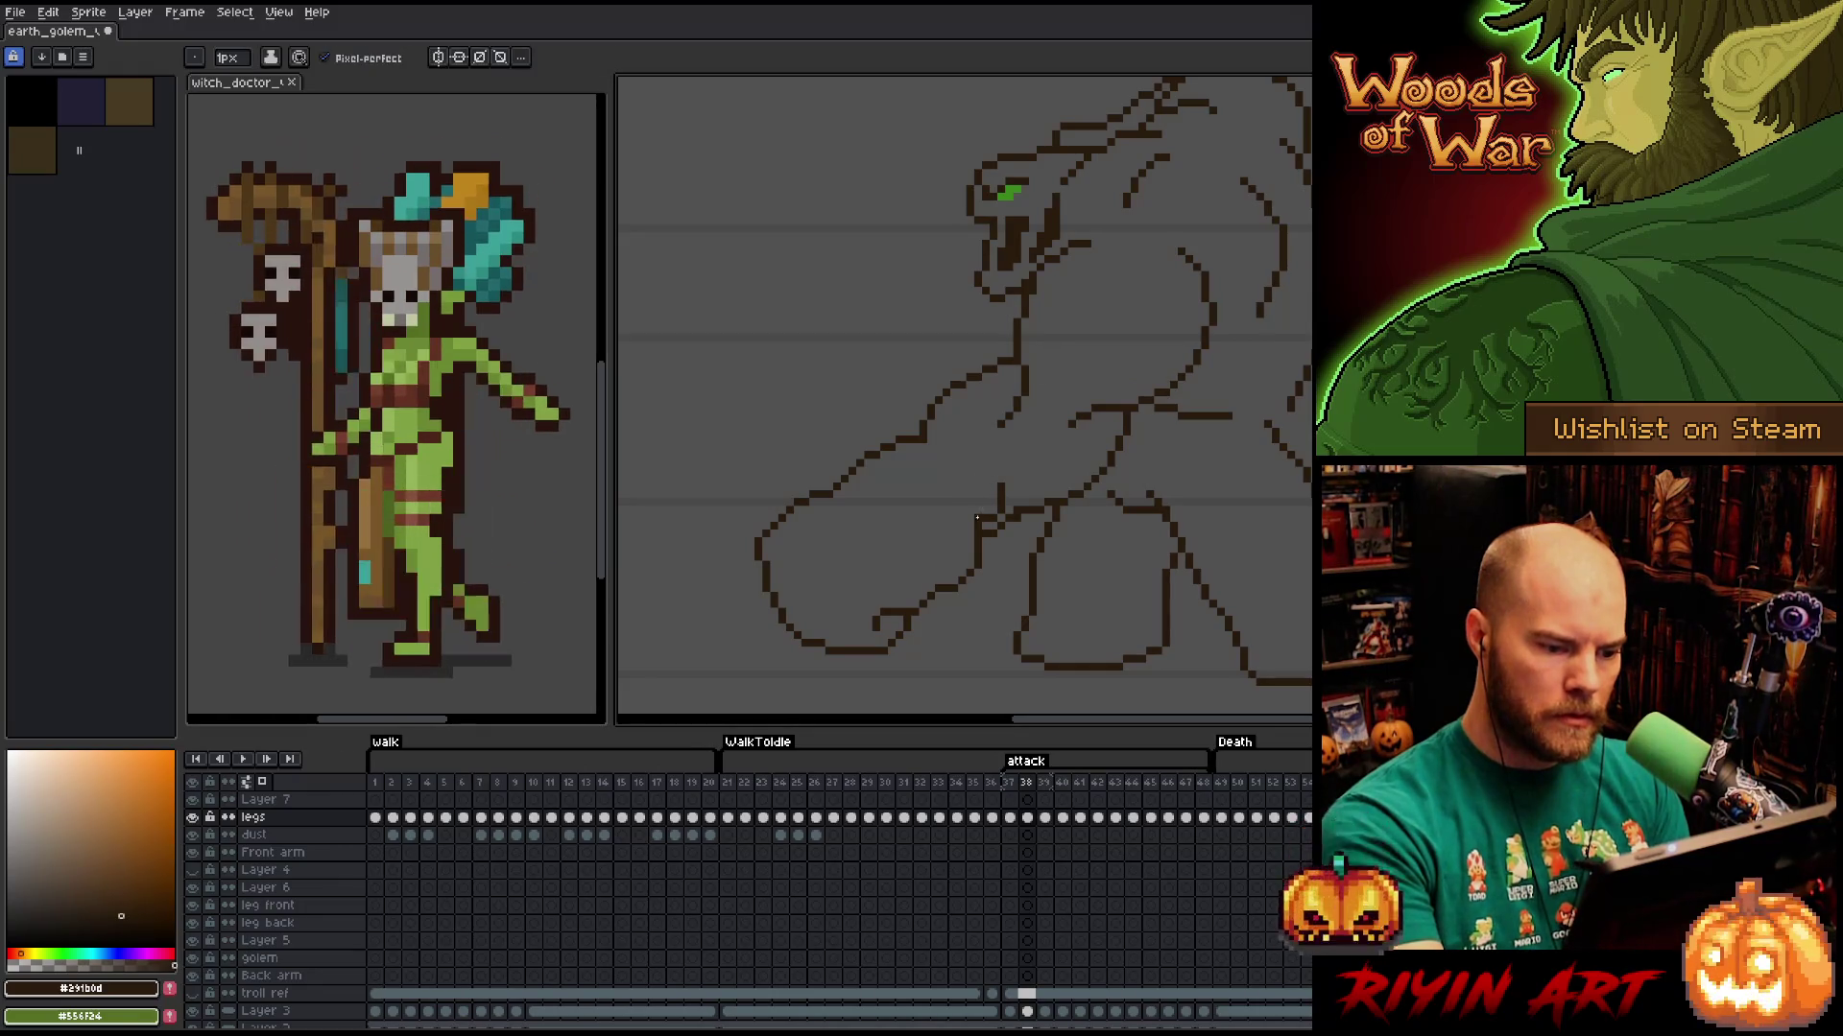
{"action": "key", "text": "ctrl+z"}
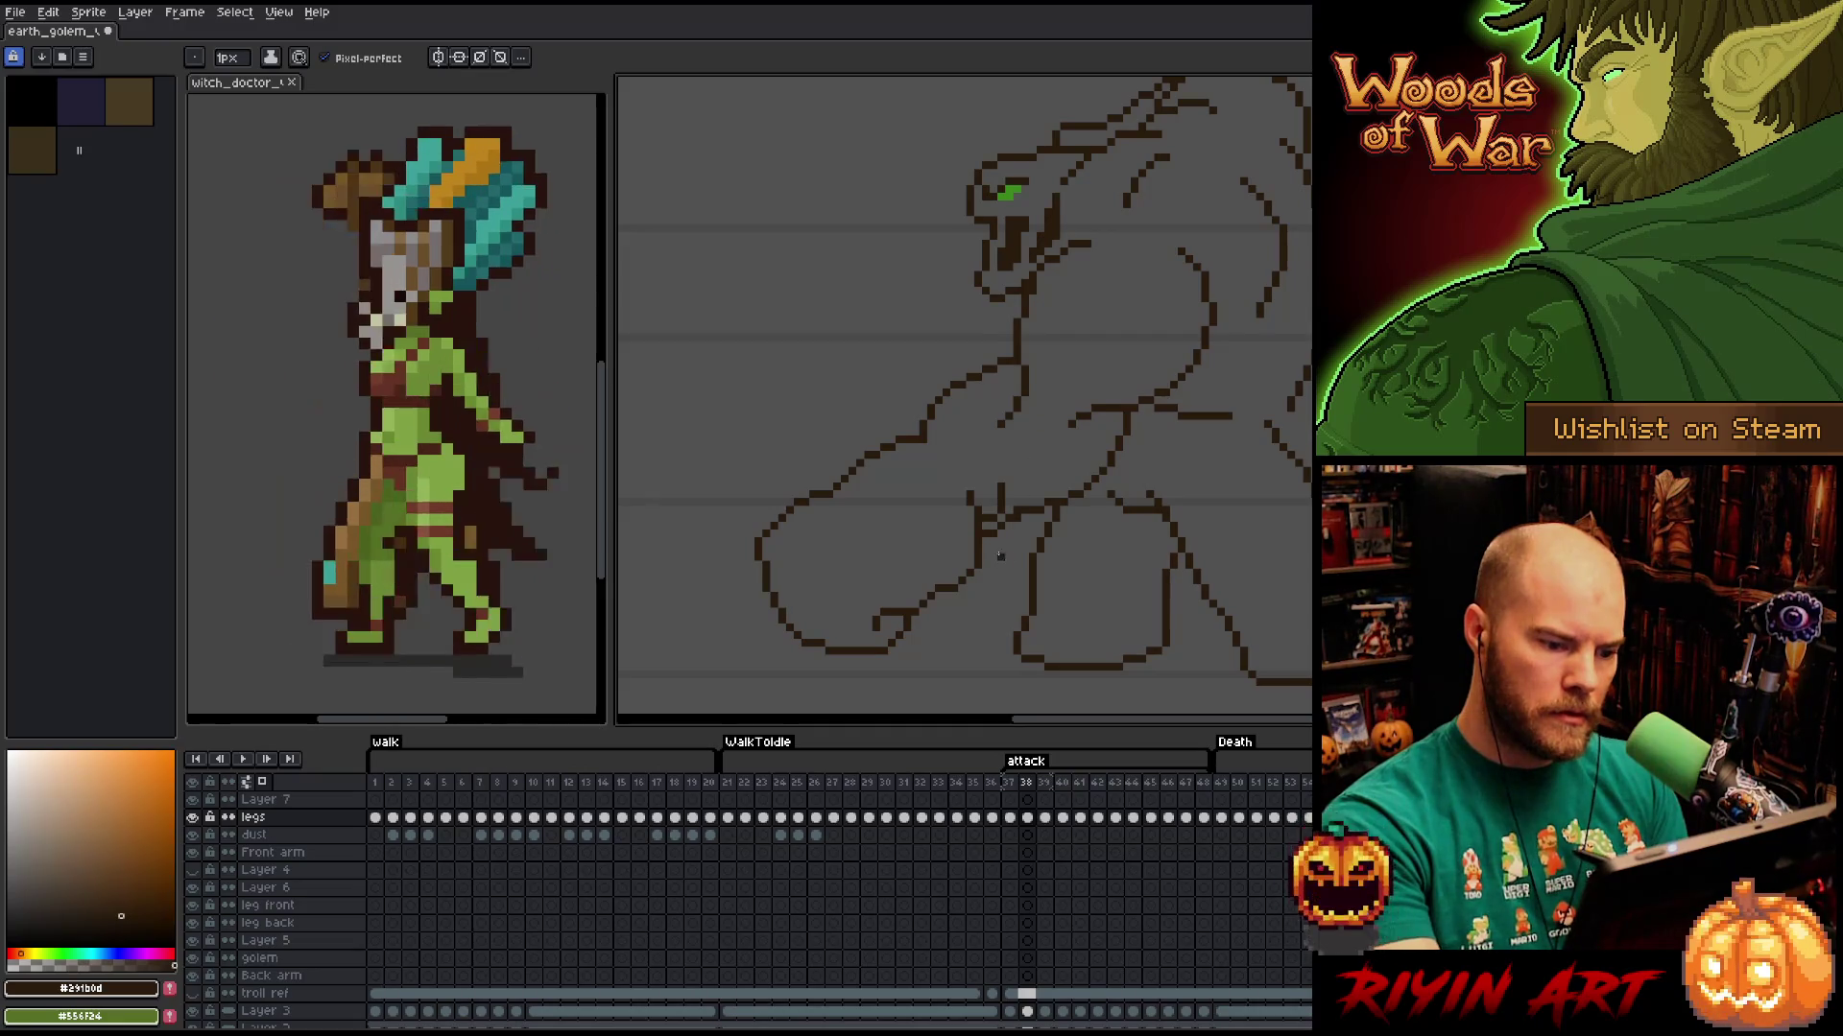
{"action": "key", "text": "b"}
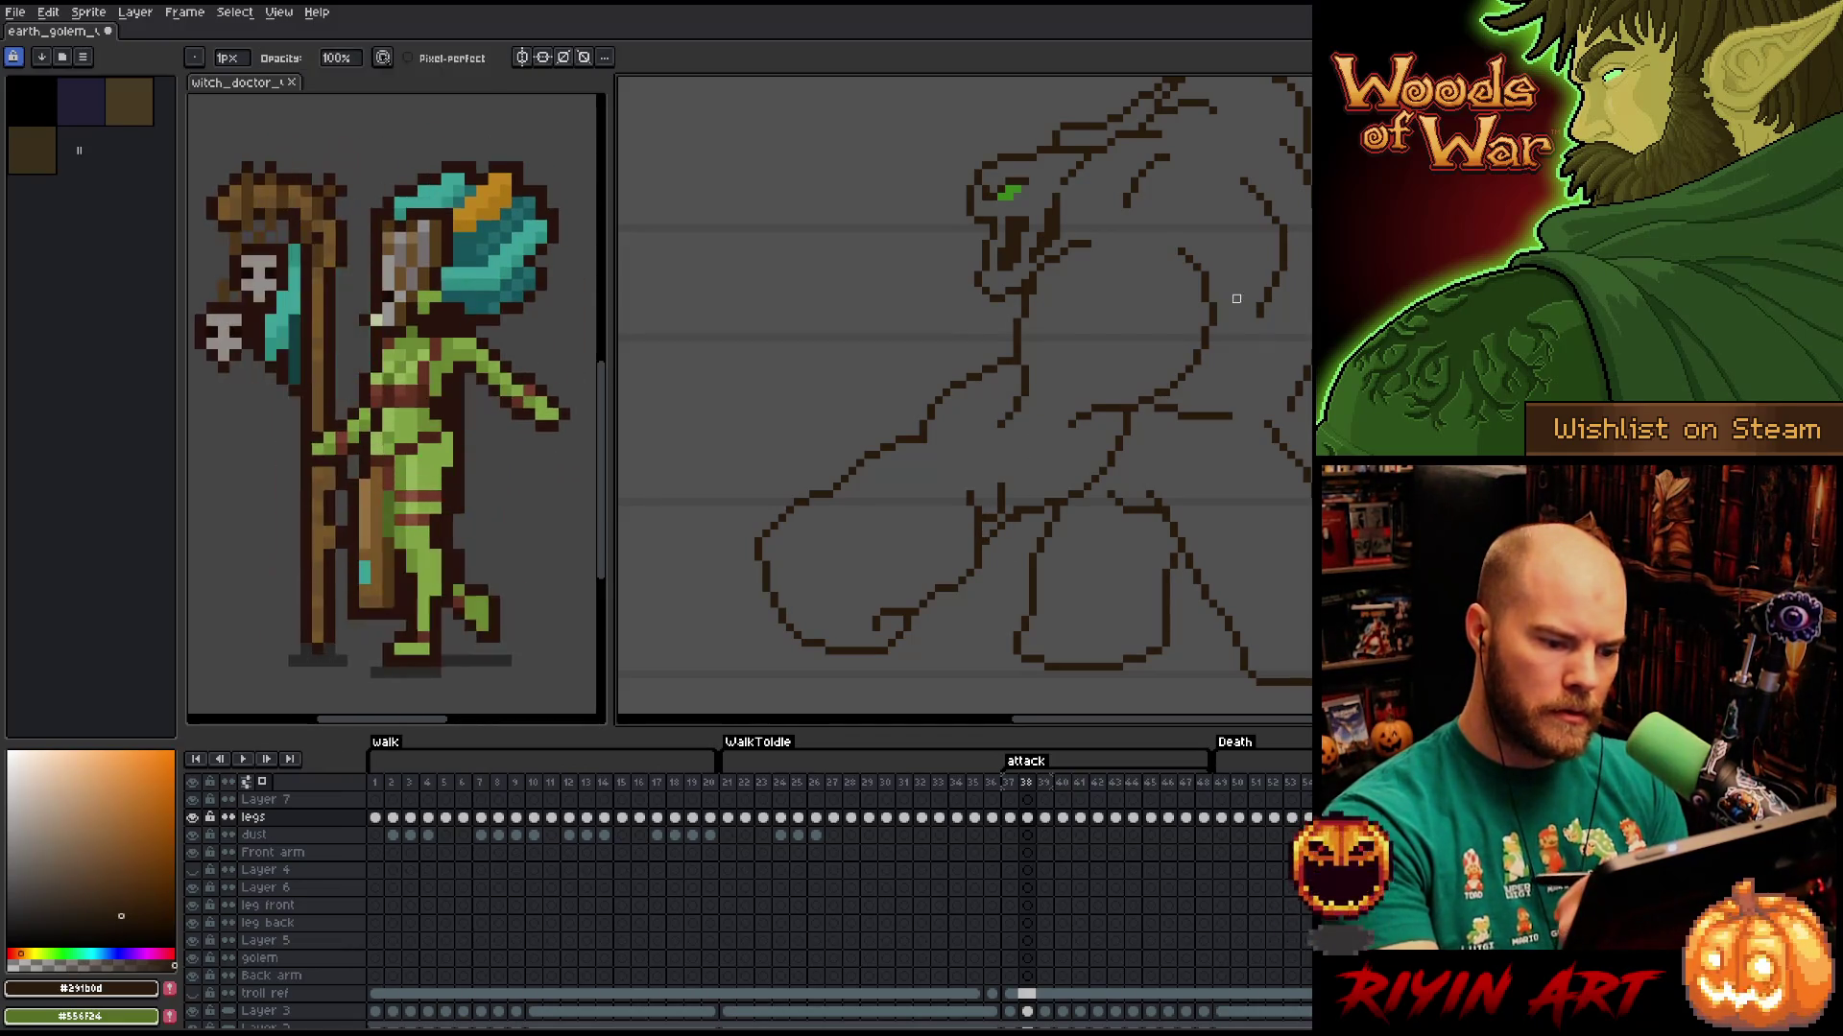
{"action": "key", "text": "e"}
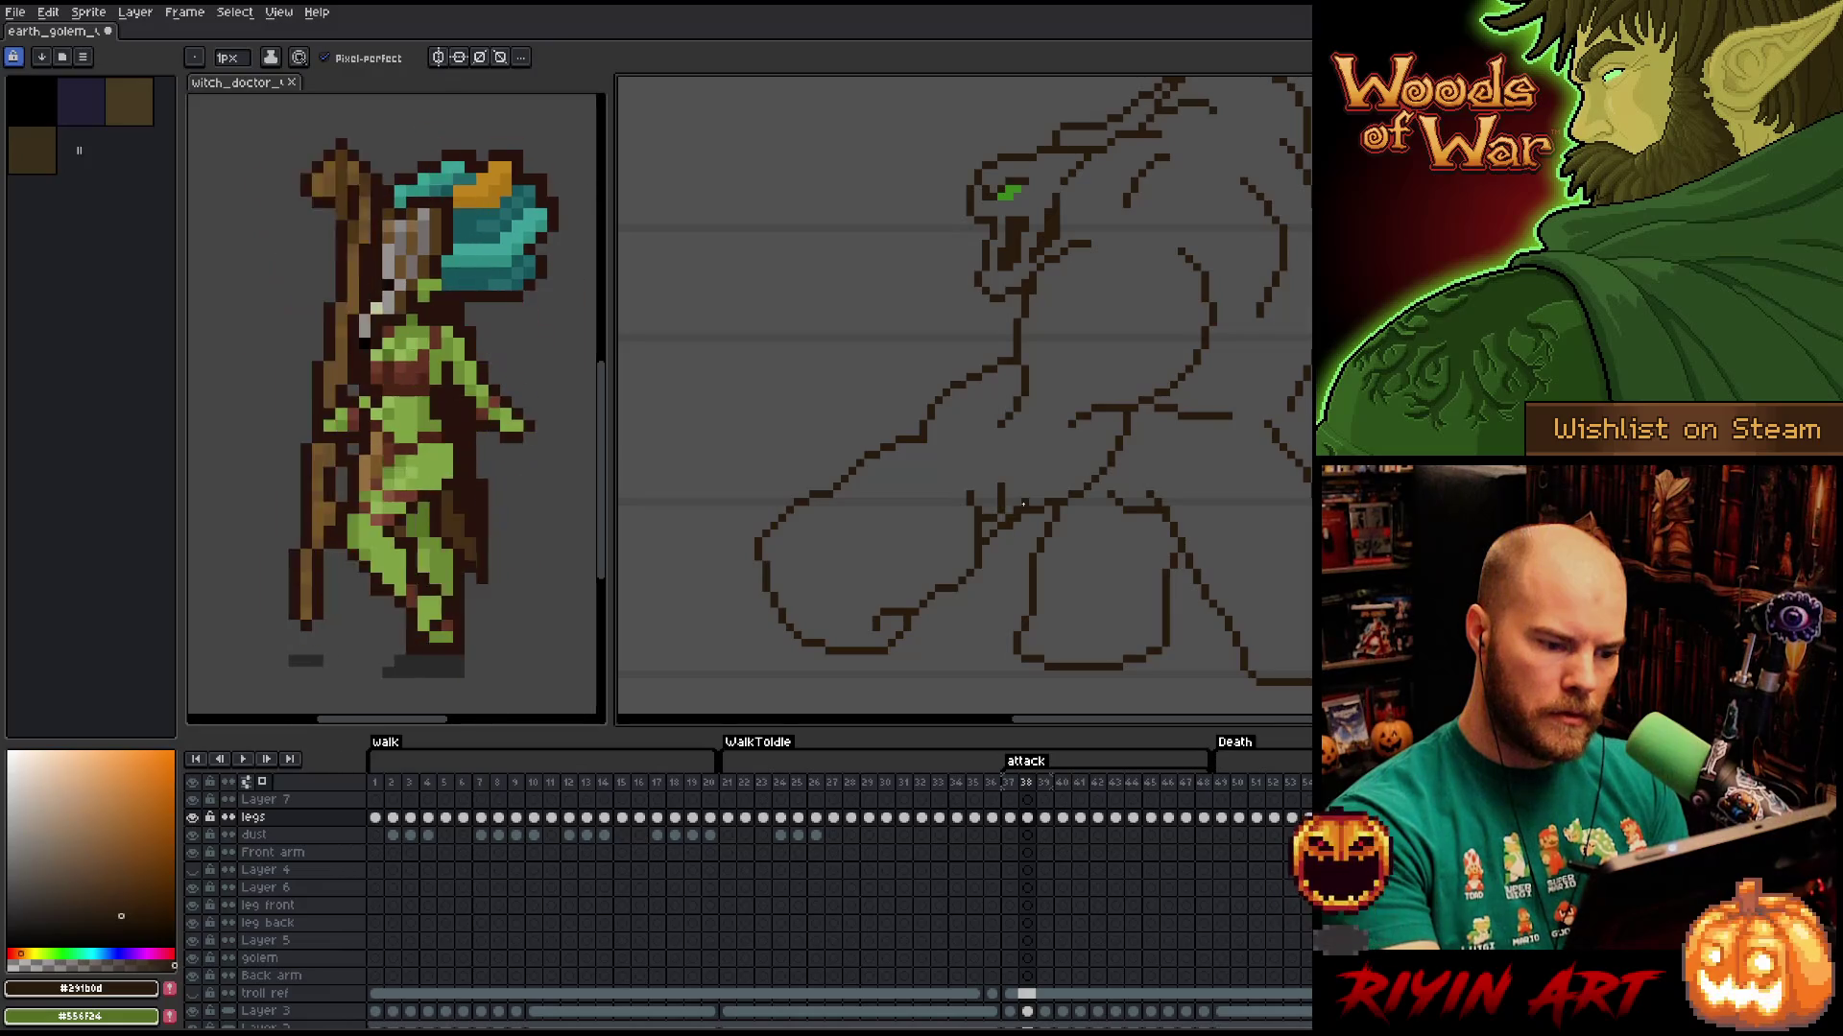
{"action": "key", "text": "b"}
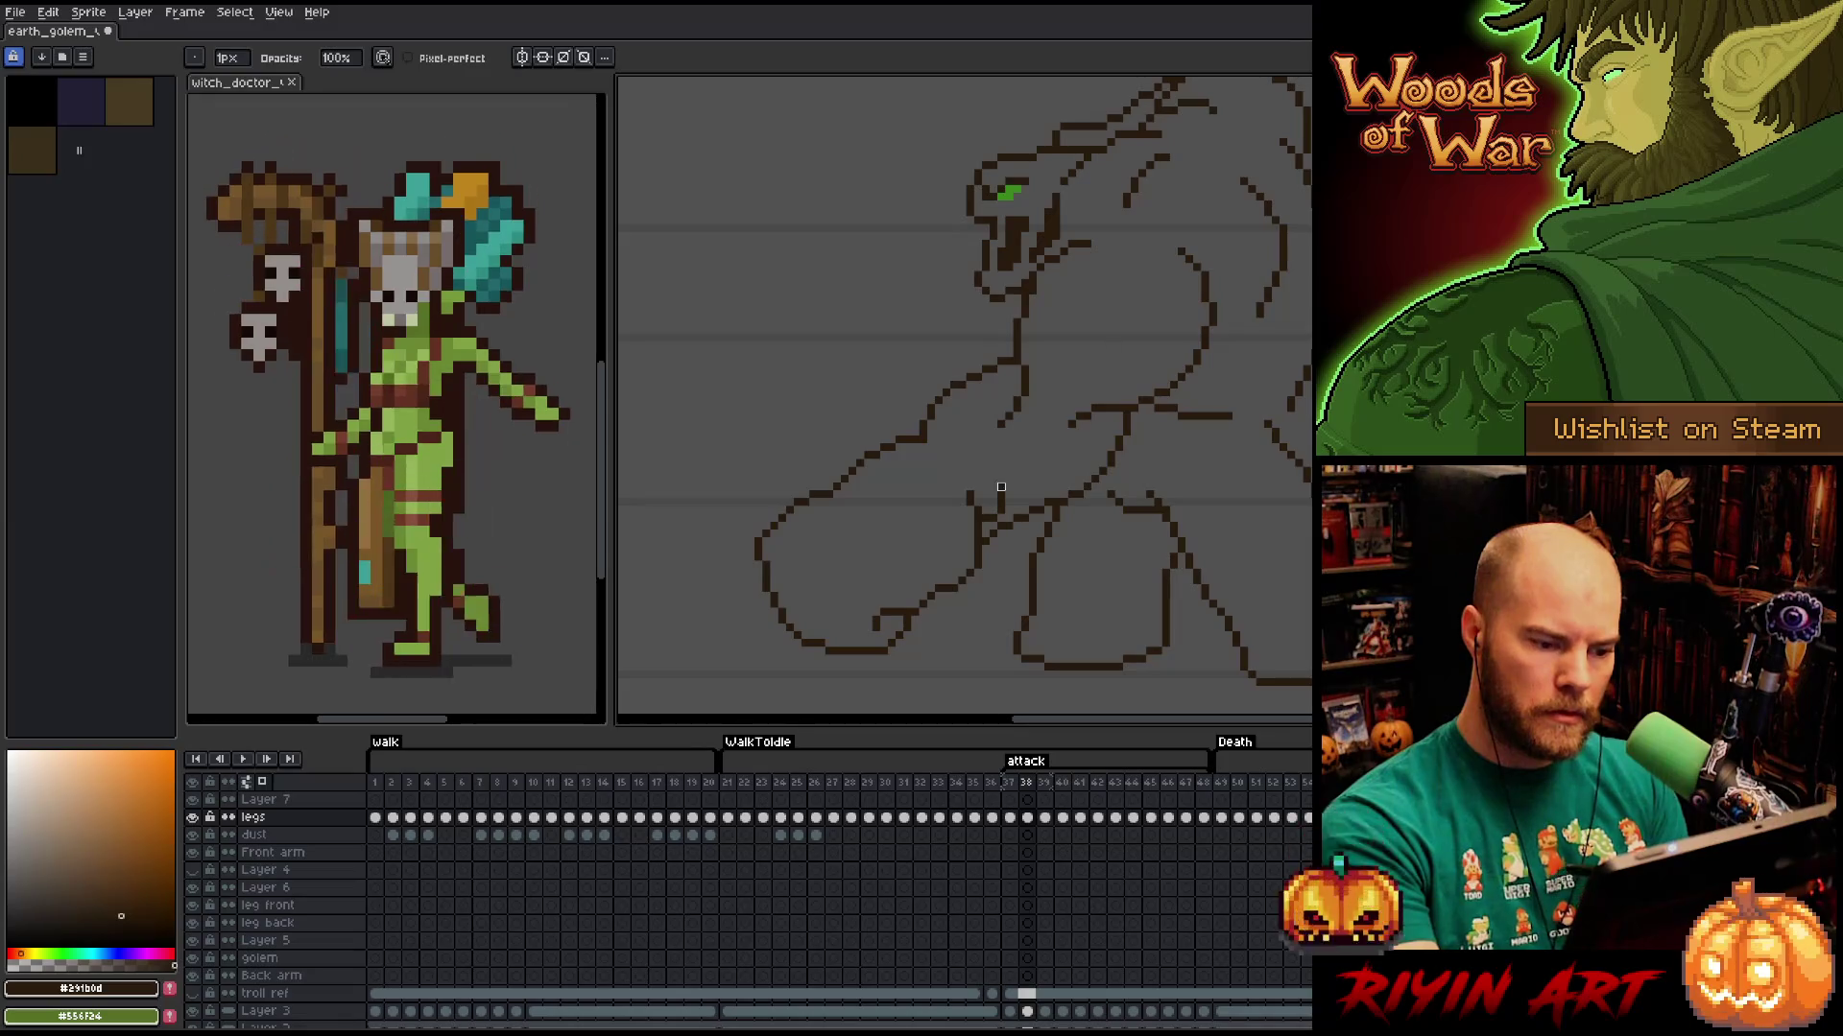
{"action": "key", "text": "e"}
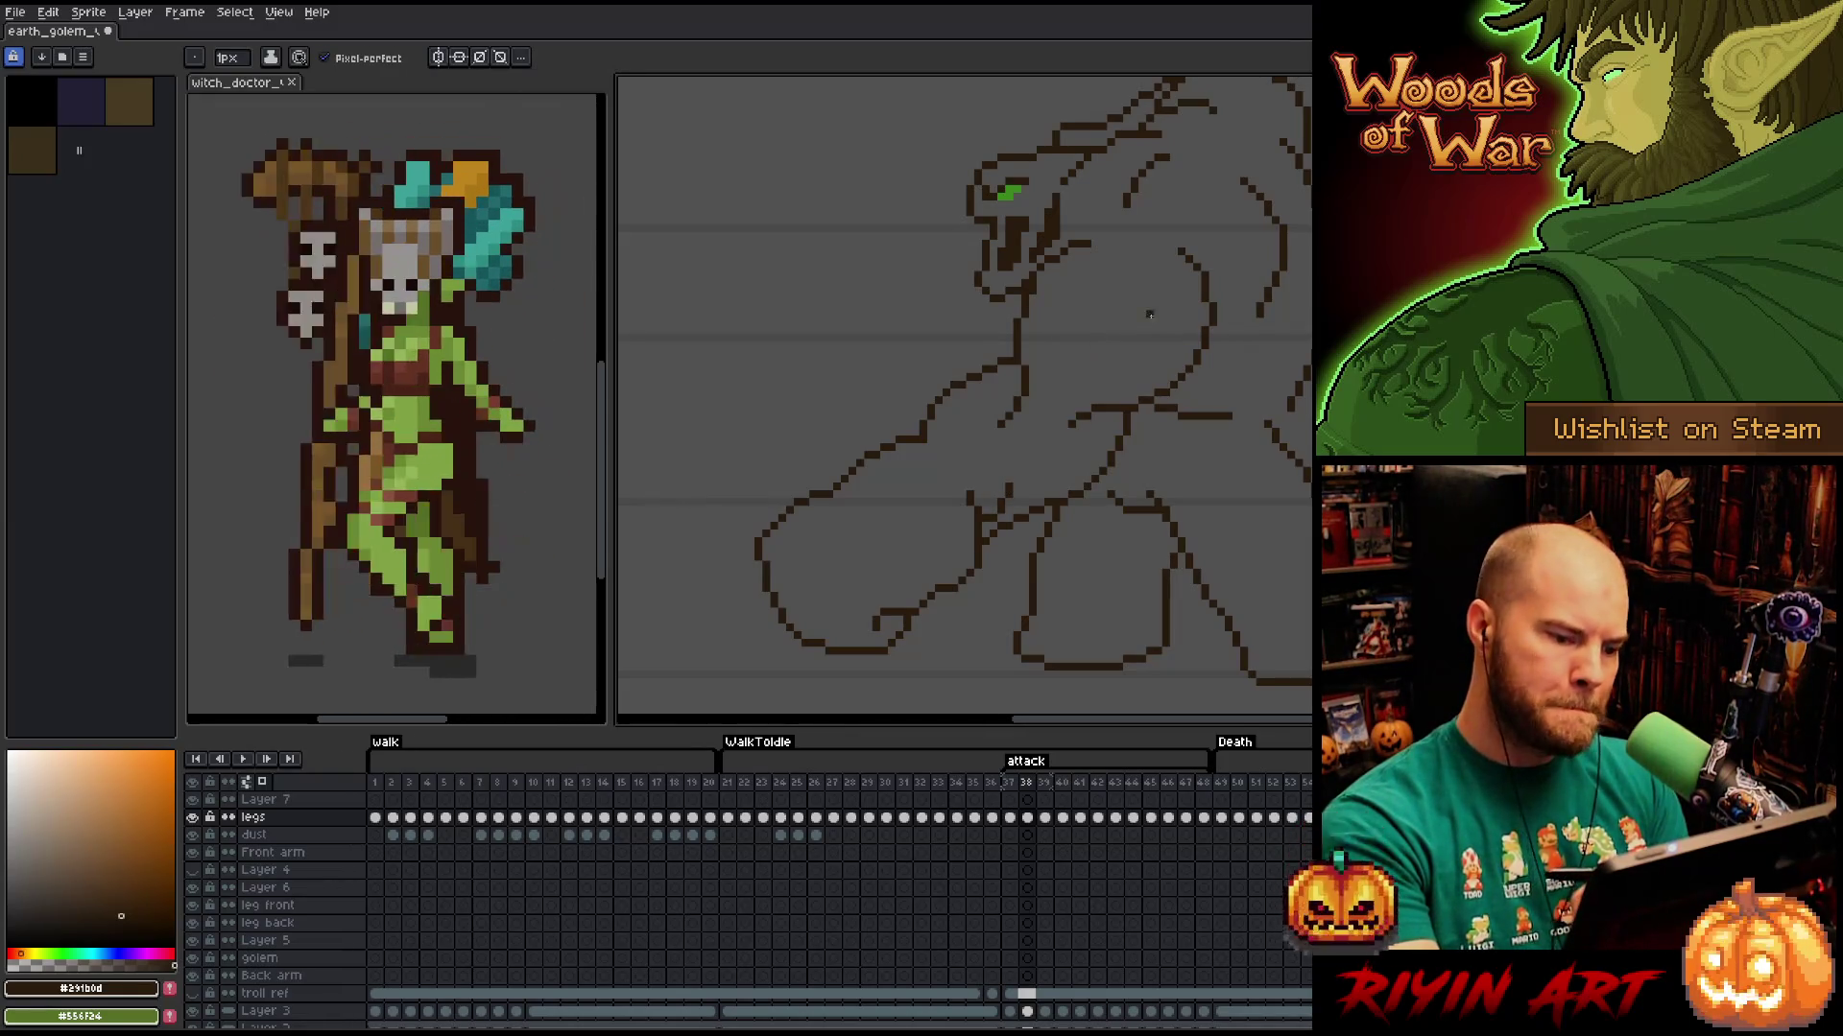
Select a small outline patch near the hip and redraw its stray pixels.
{"action": "key", "text": "m"}
{"action": "left_click_drag", "start_coordinate": [1023, 472], "coordinate": [977, 525]}
{"action": "key", "text": "b"}
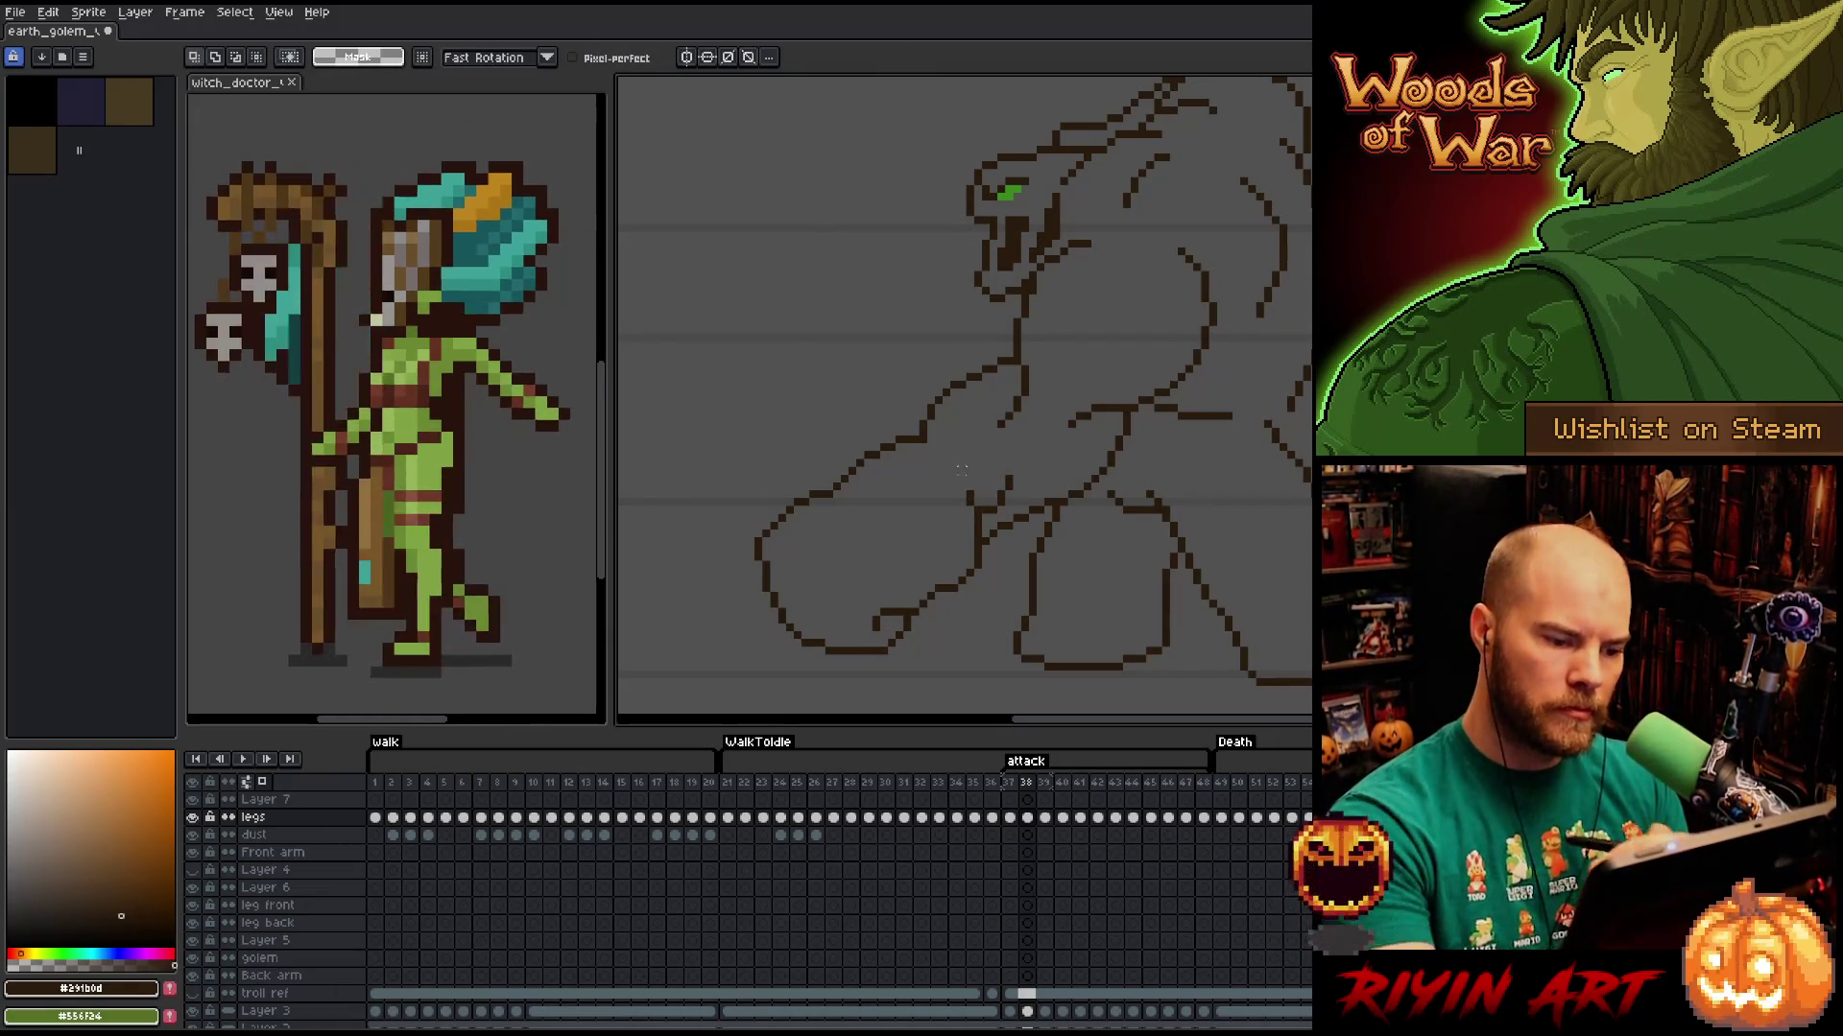
{"action": "key", "text": "e"}
{"action": "key", "text": "b"}
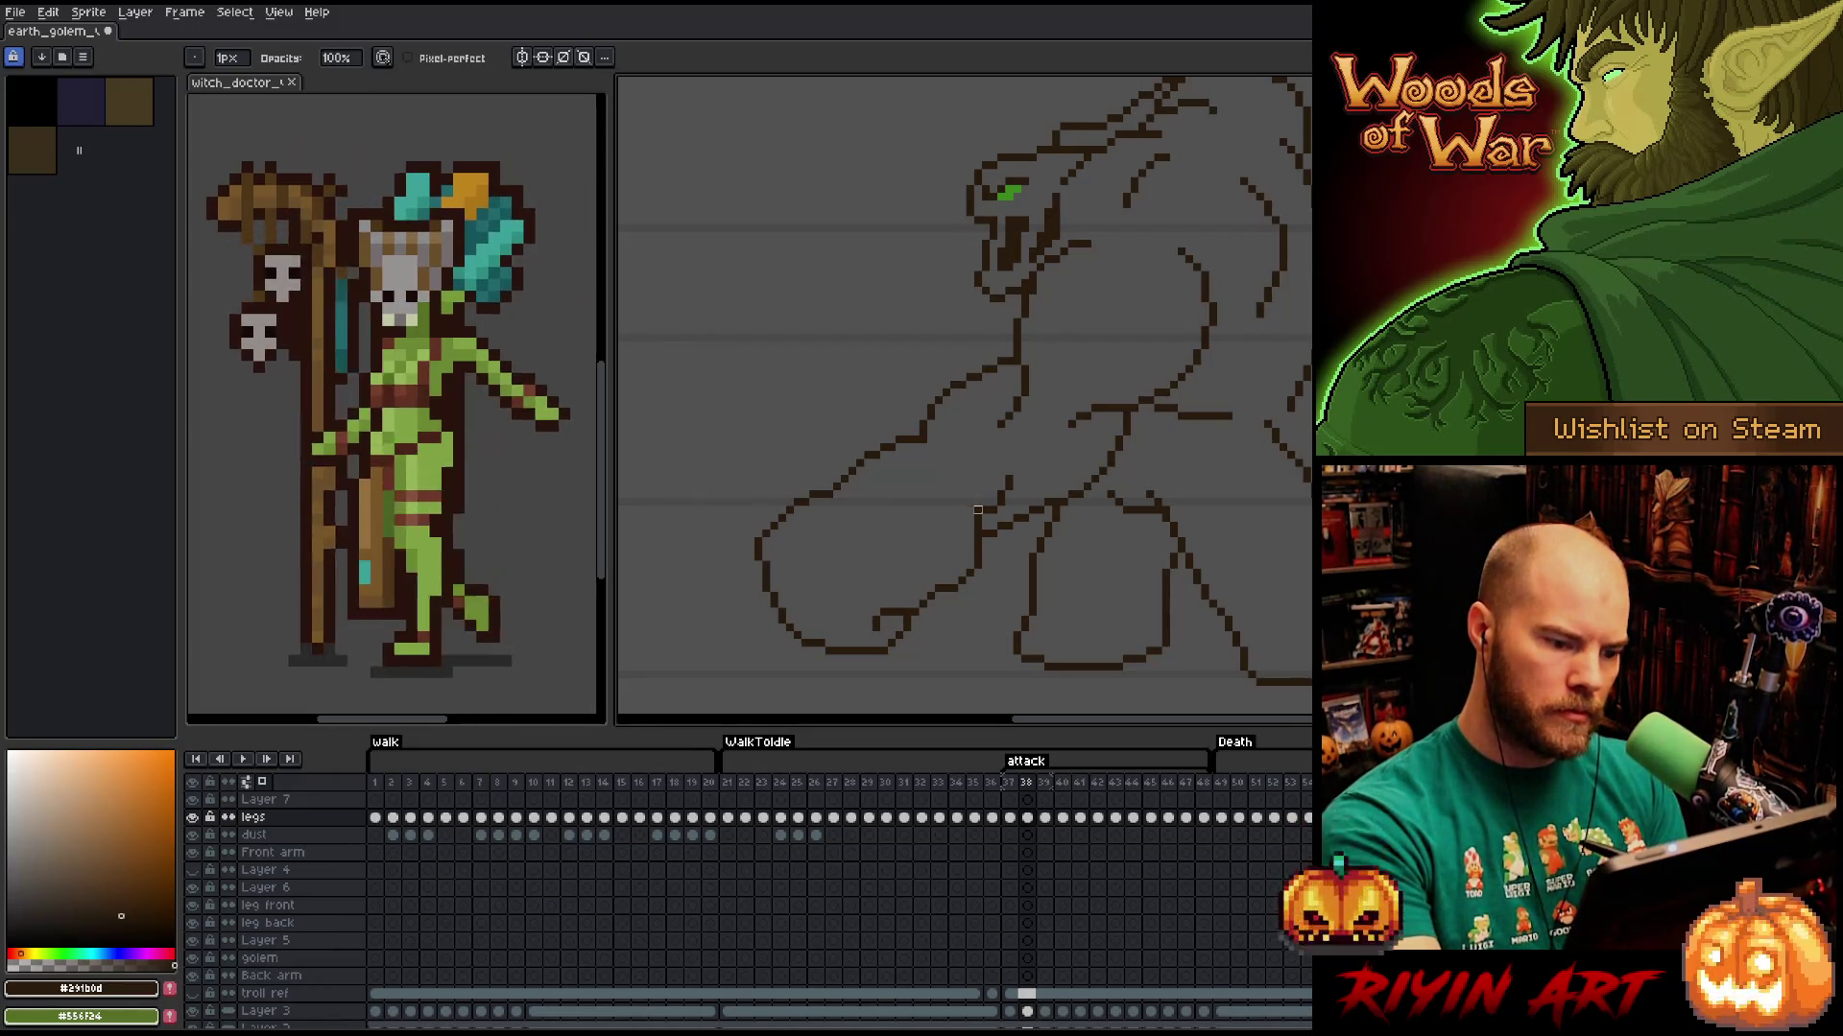
{"action": "key", "text": "e"}
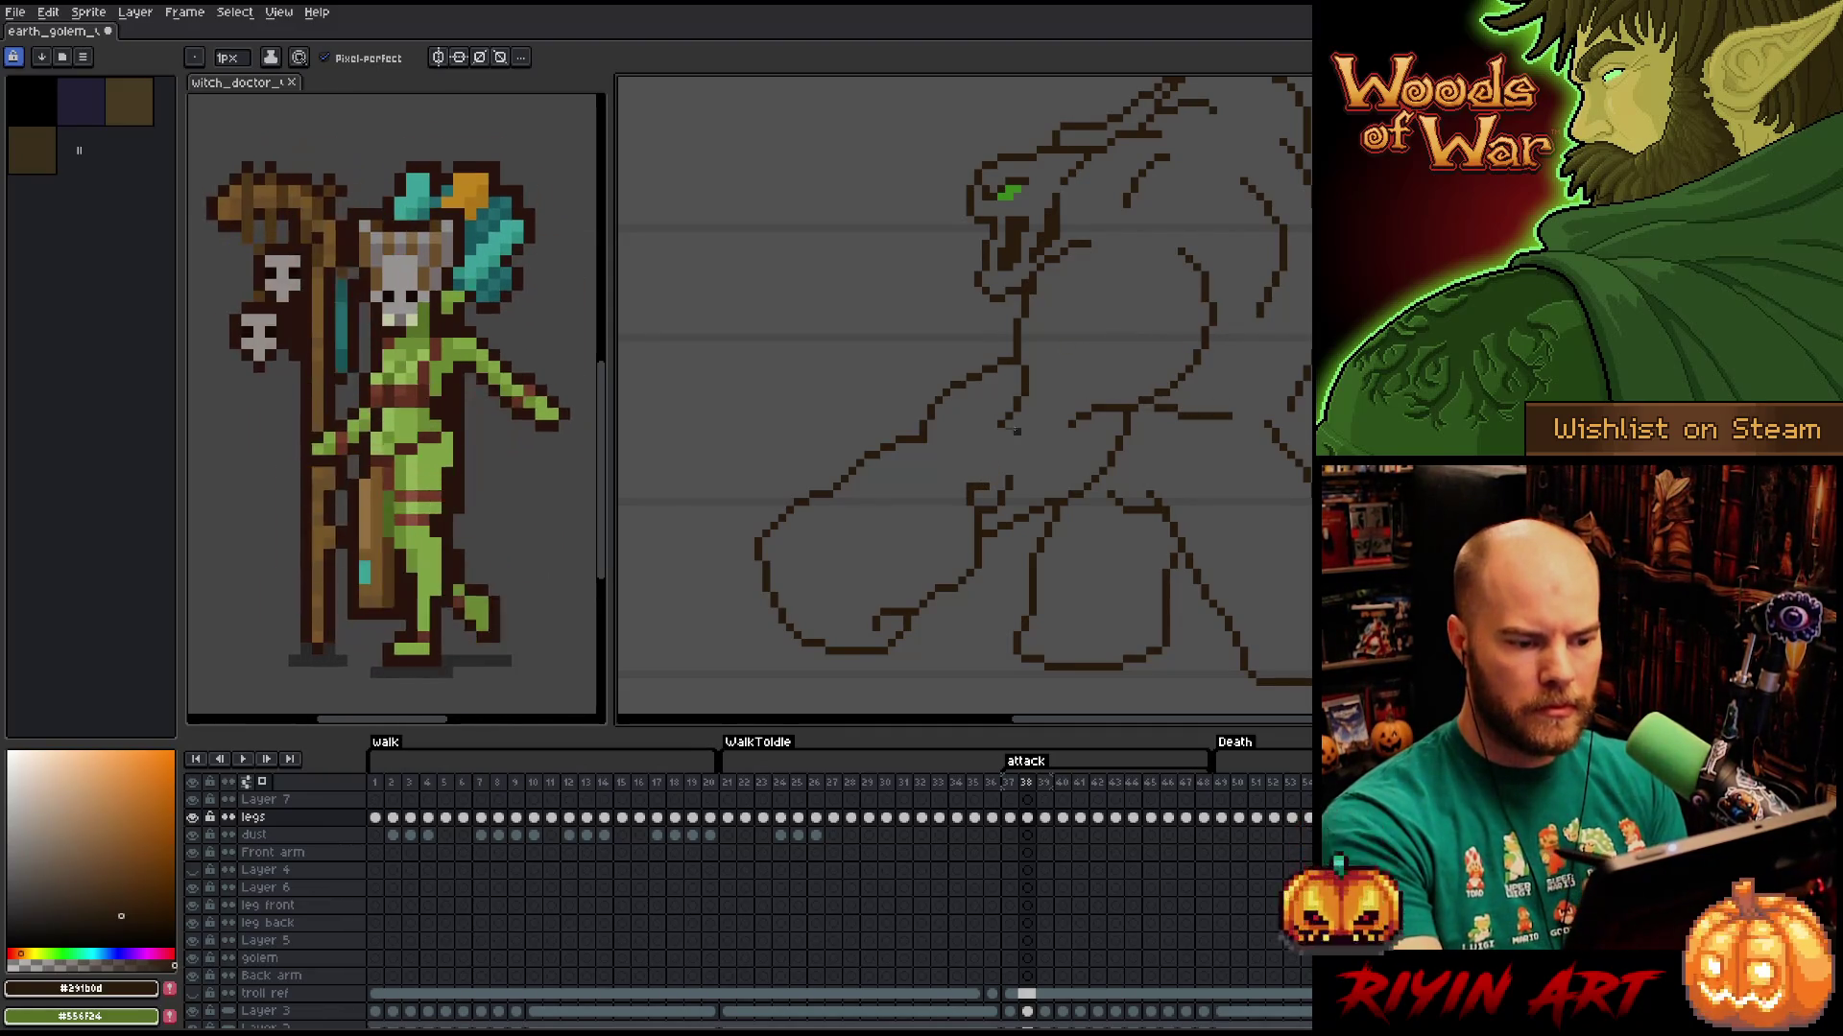
{"action": "key", "text": "b"}
Keep cleaning the hip-and-leg junction outline, then pan the view down and right.
{"action": "key", "text": "e"}
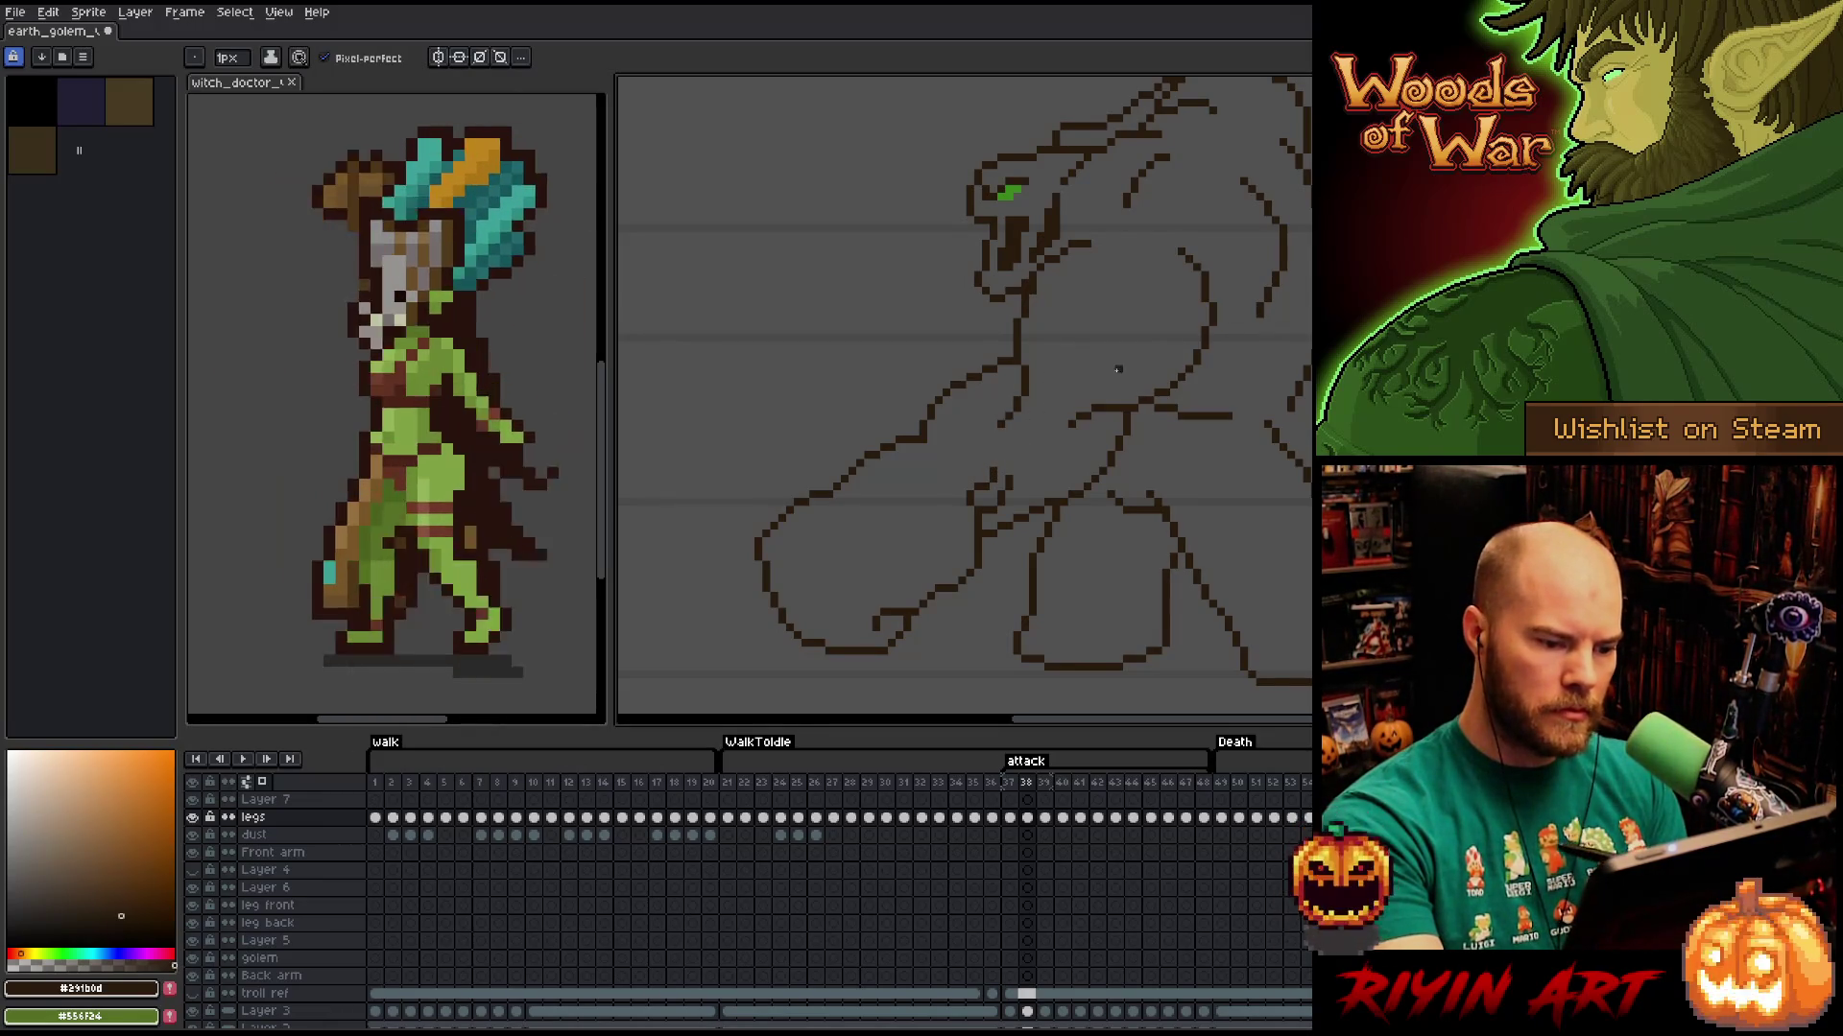
{"action": "key", "text": "b"}
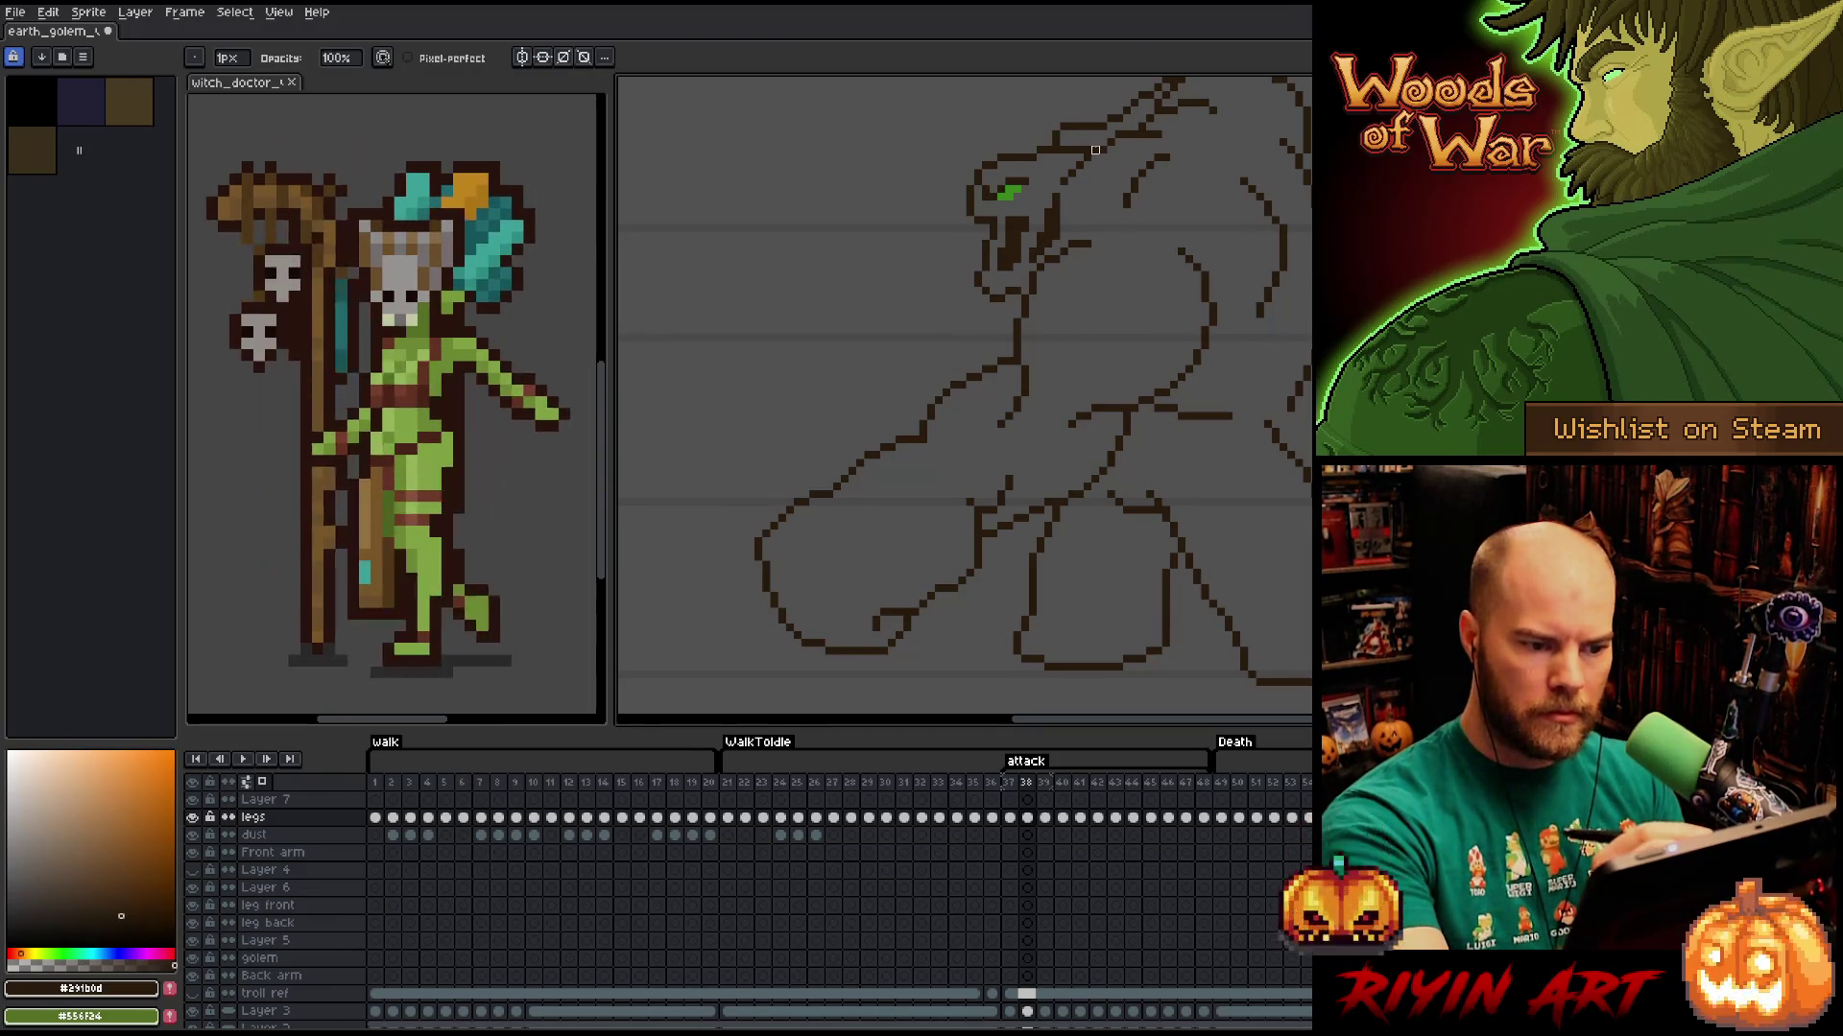
{"action": "key", "text": "e"}
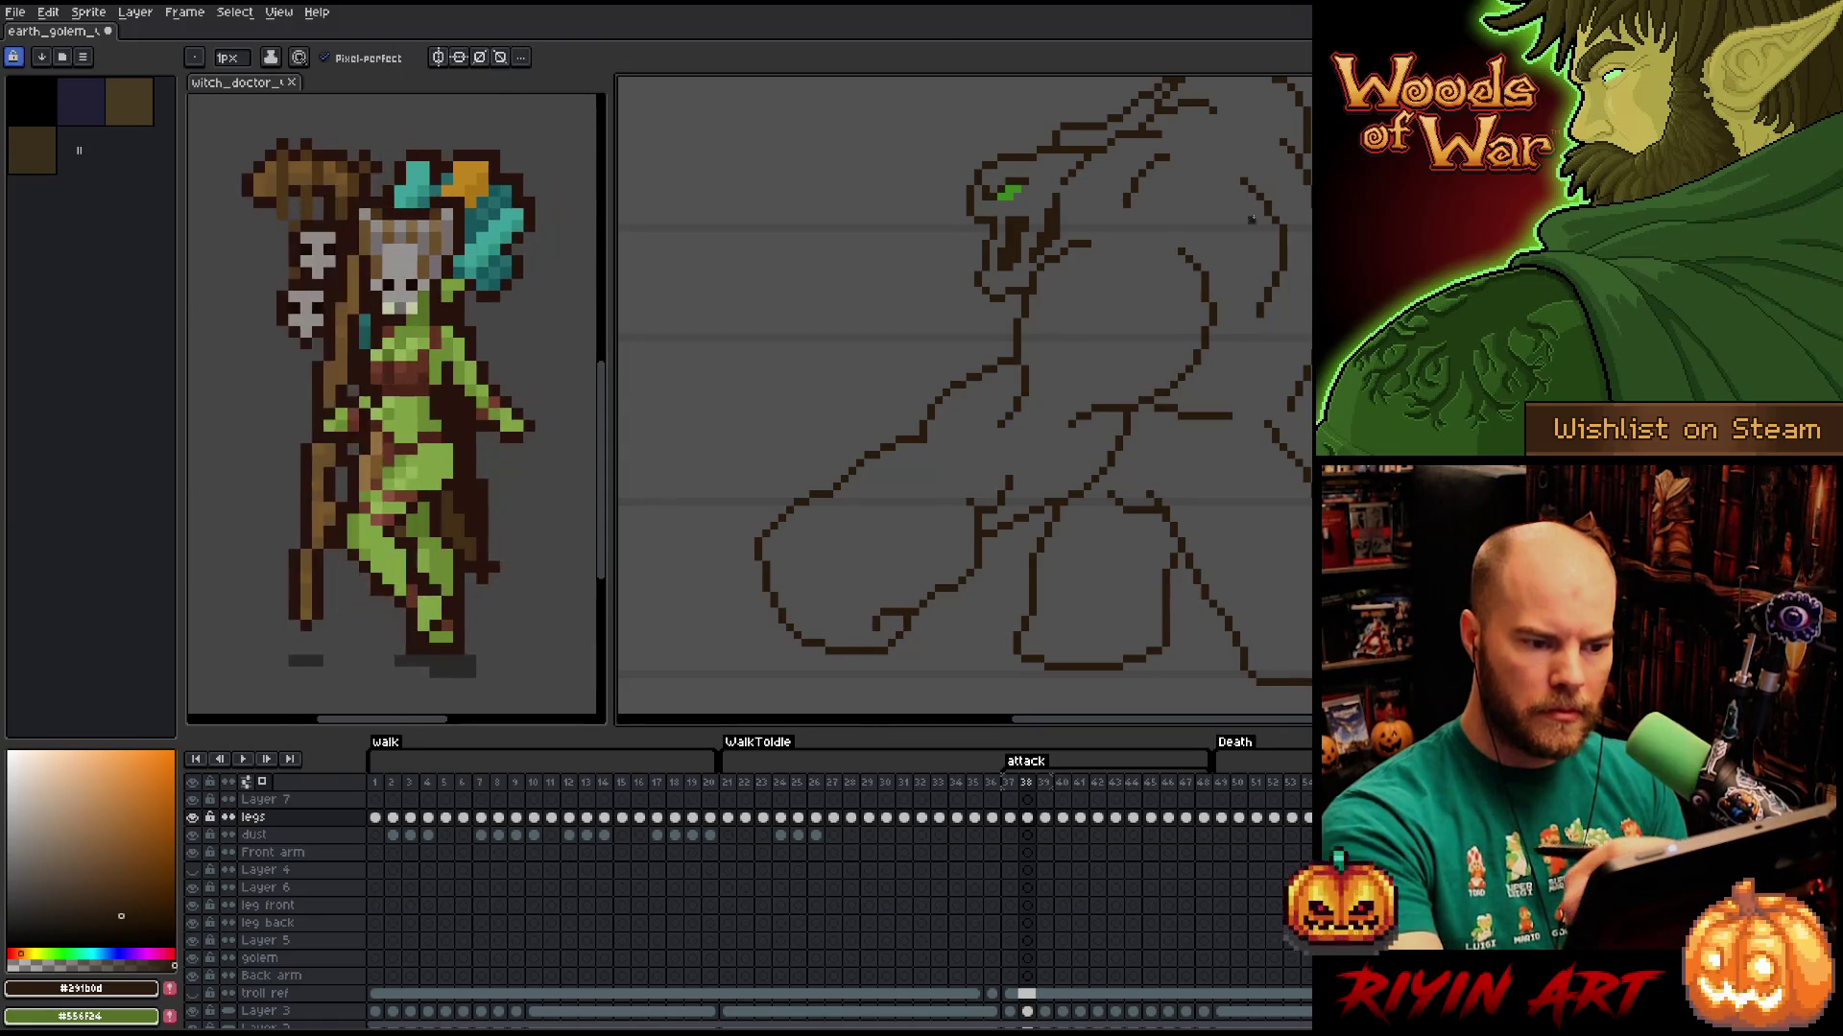
{"action": "key", "text": "b"}
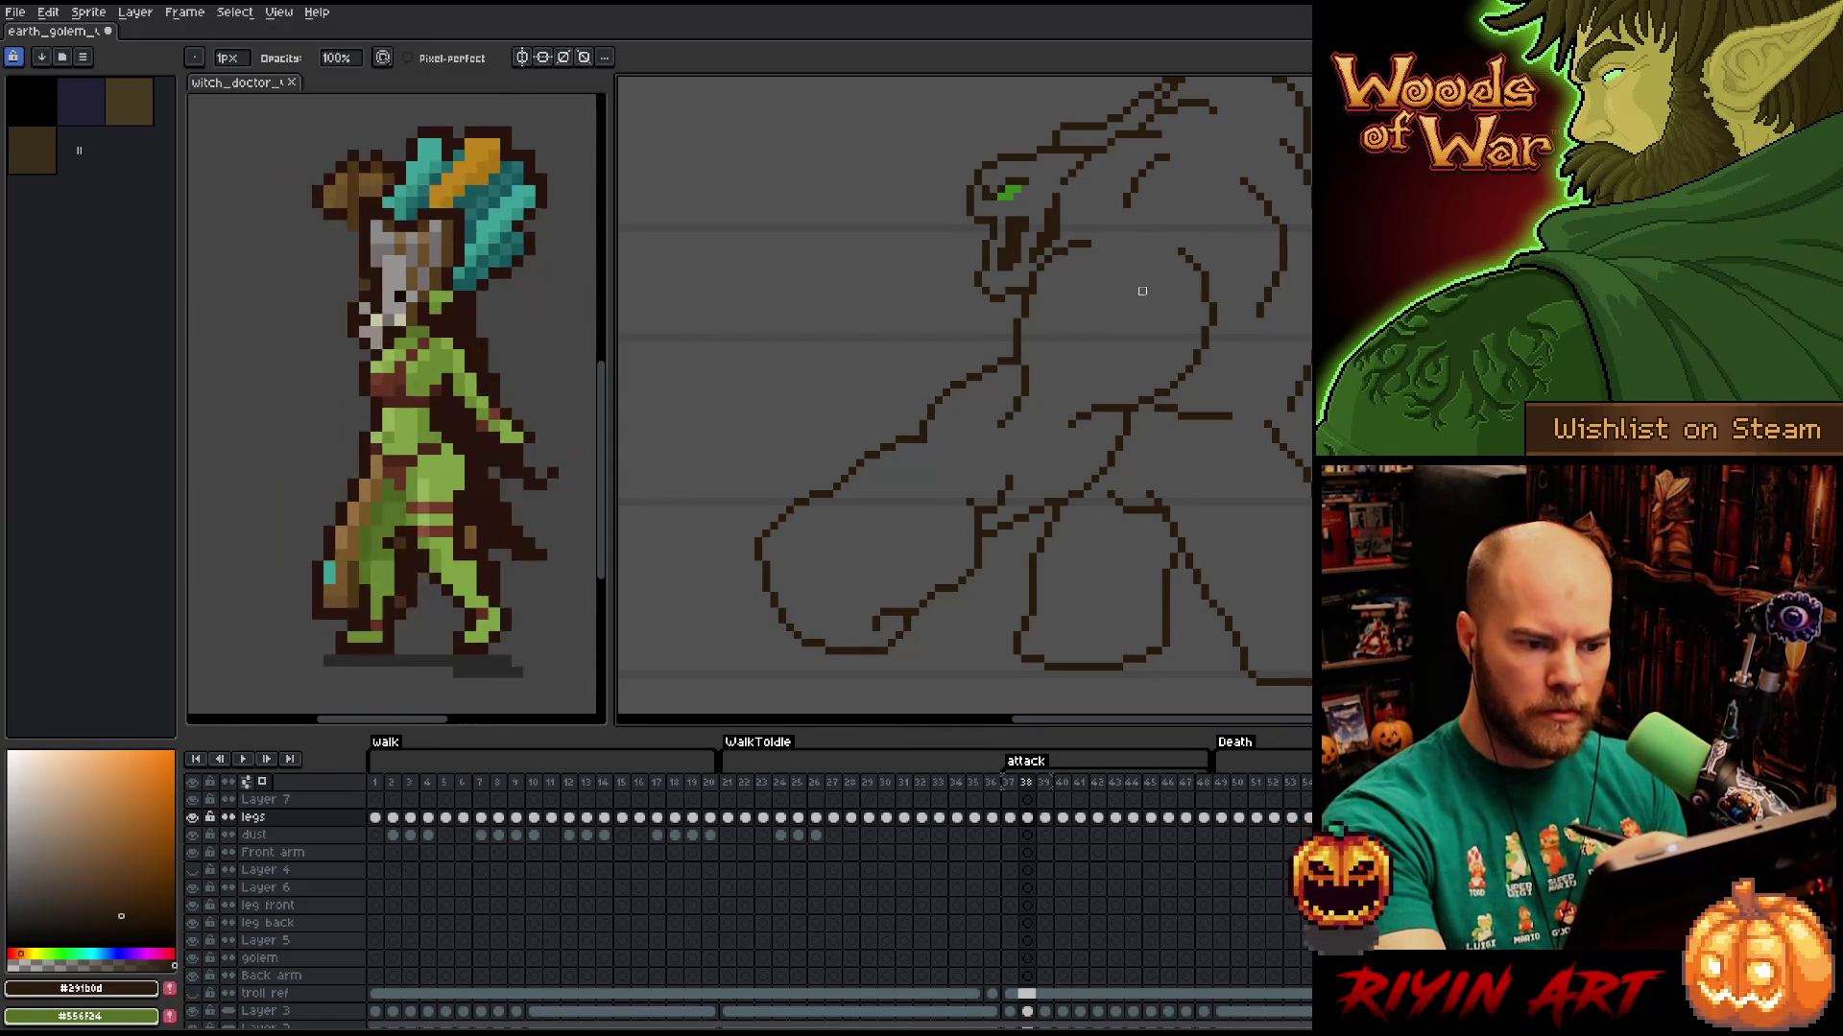
{"action": "key", "text": "e"}
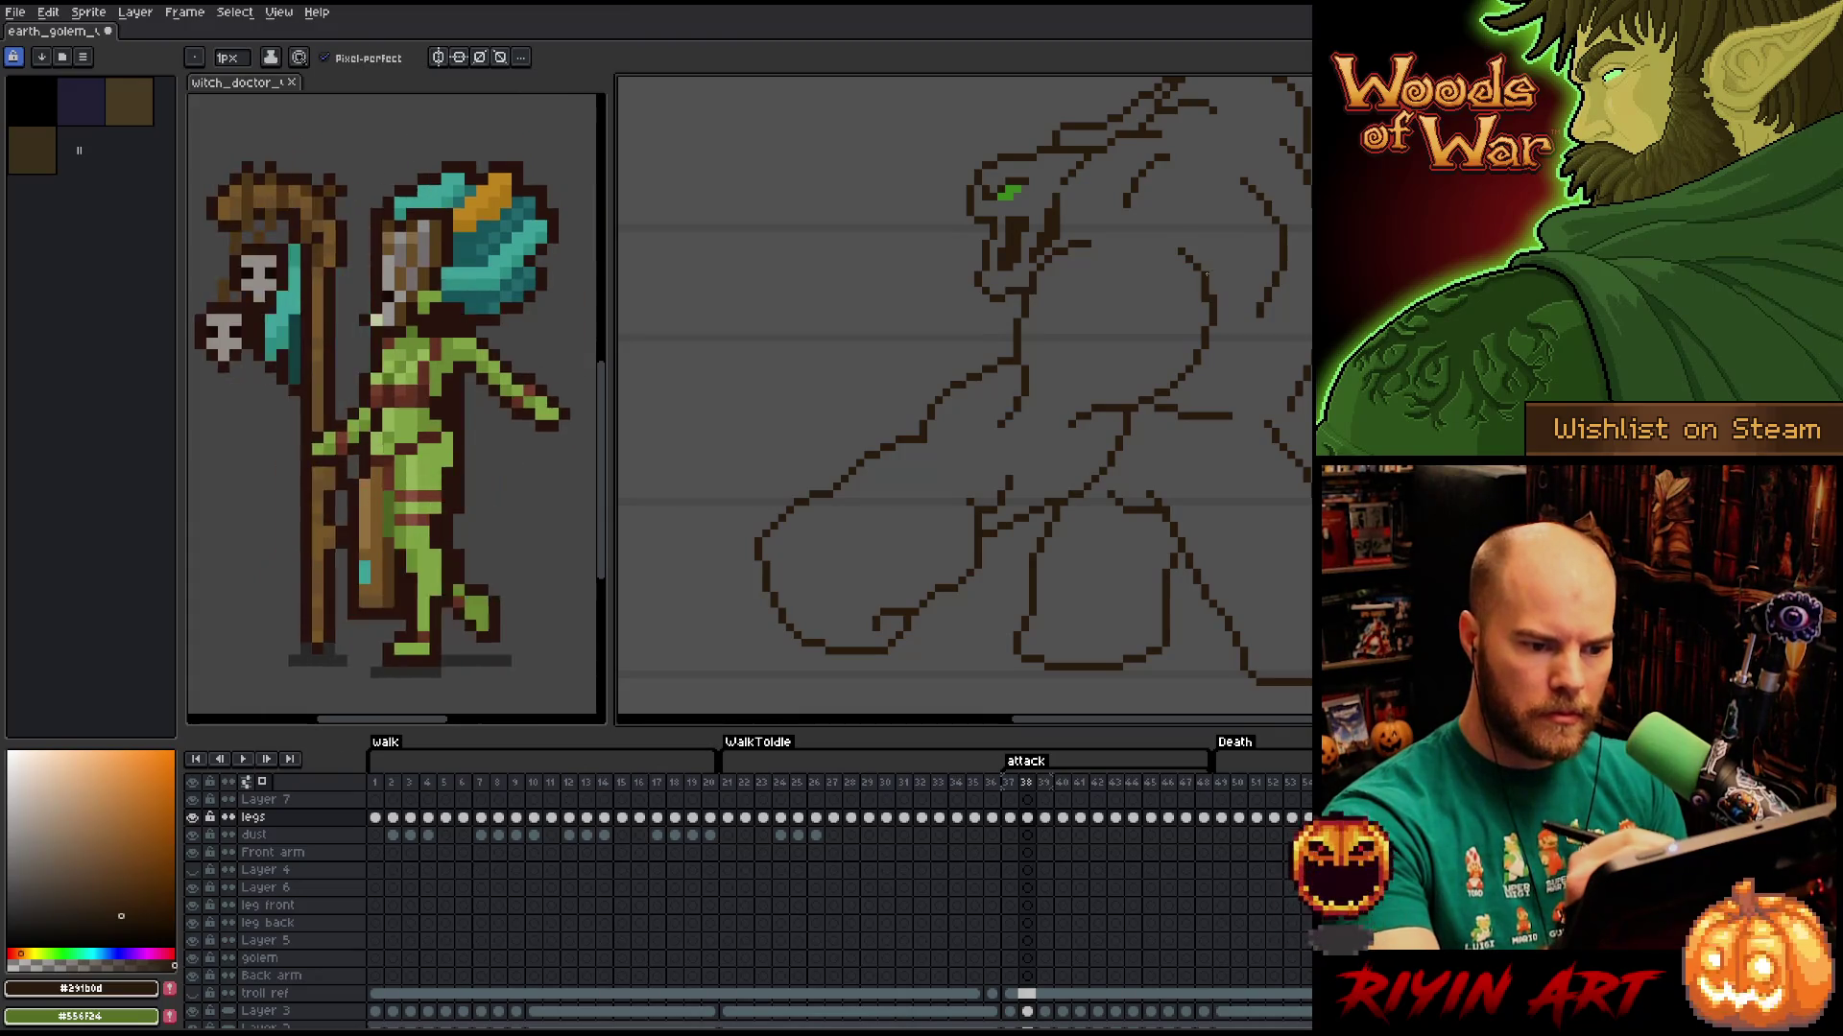
{"action": "key", "text": "b"}
{"action": "key", "text": "e"}
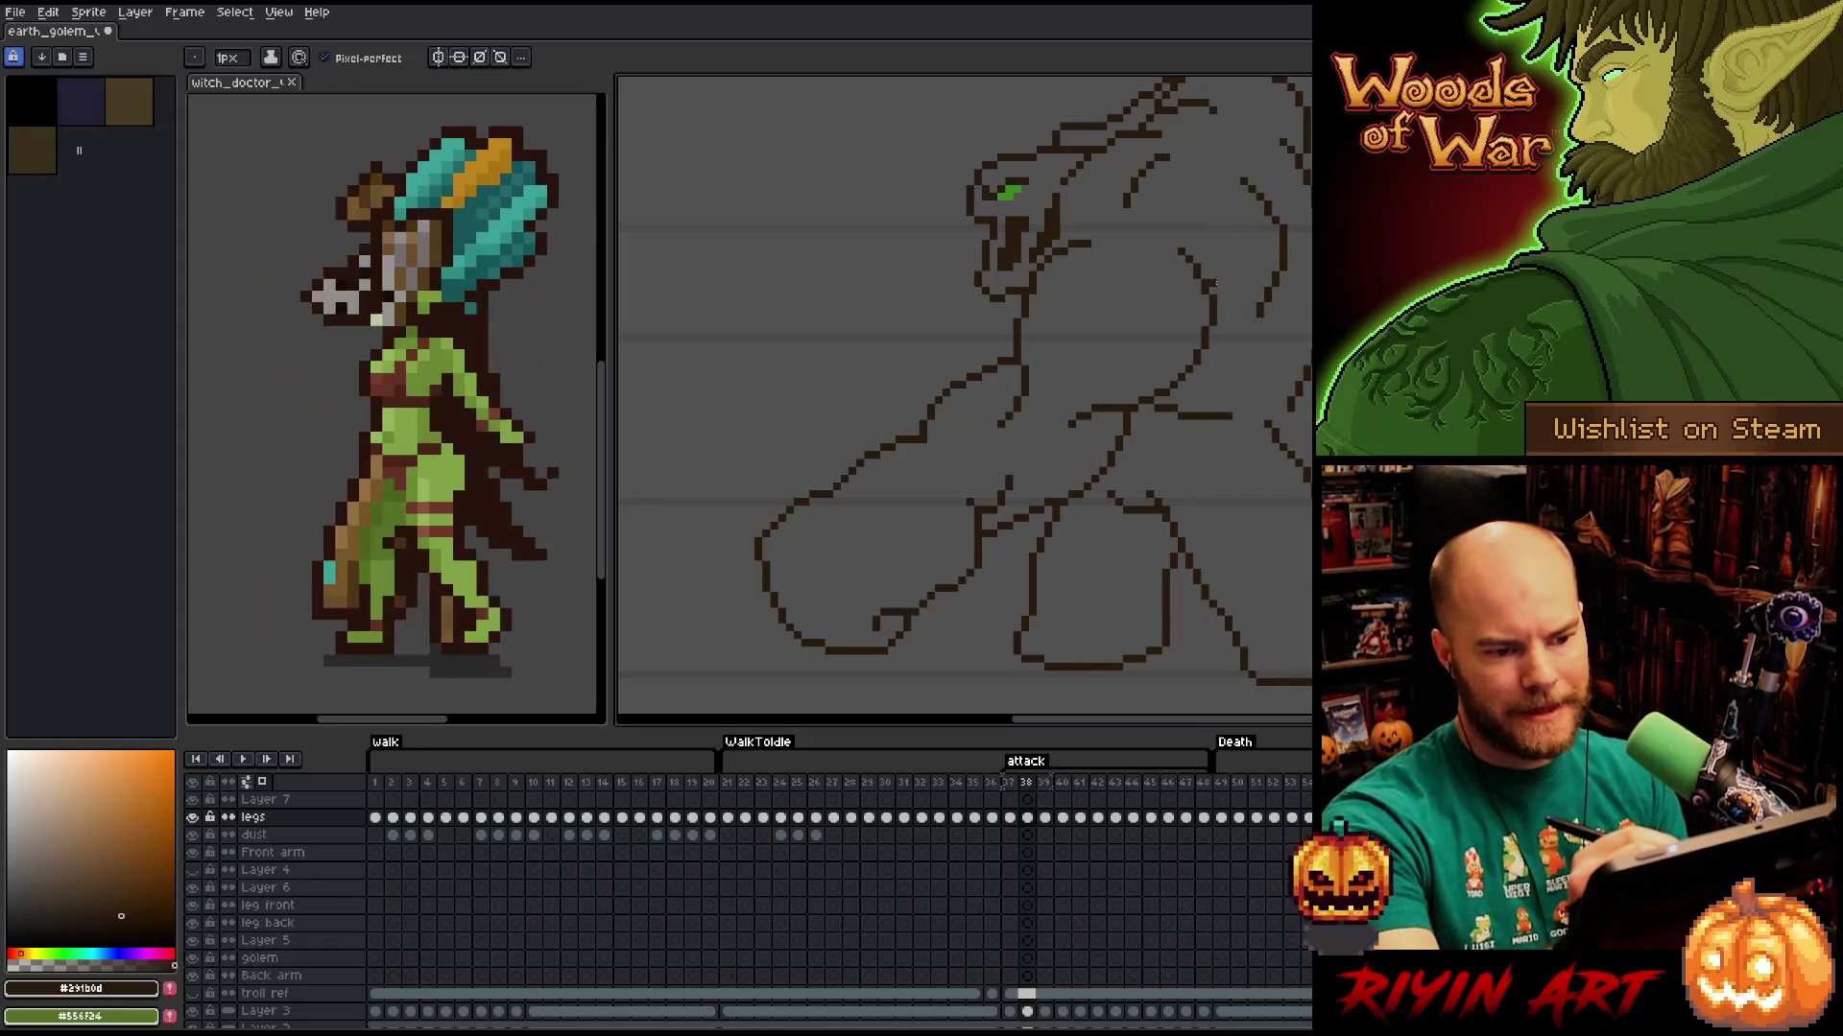
{"action": "key", "text": "e"}
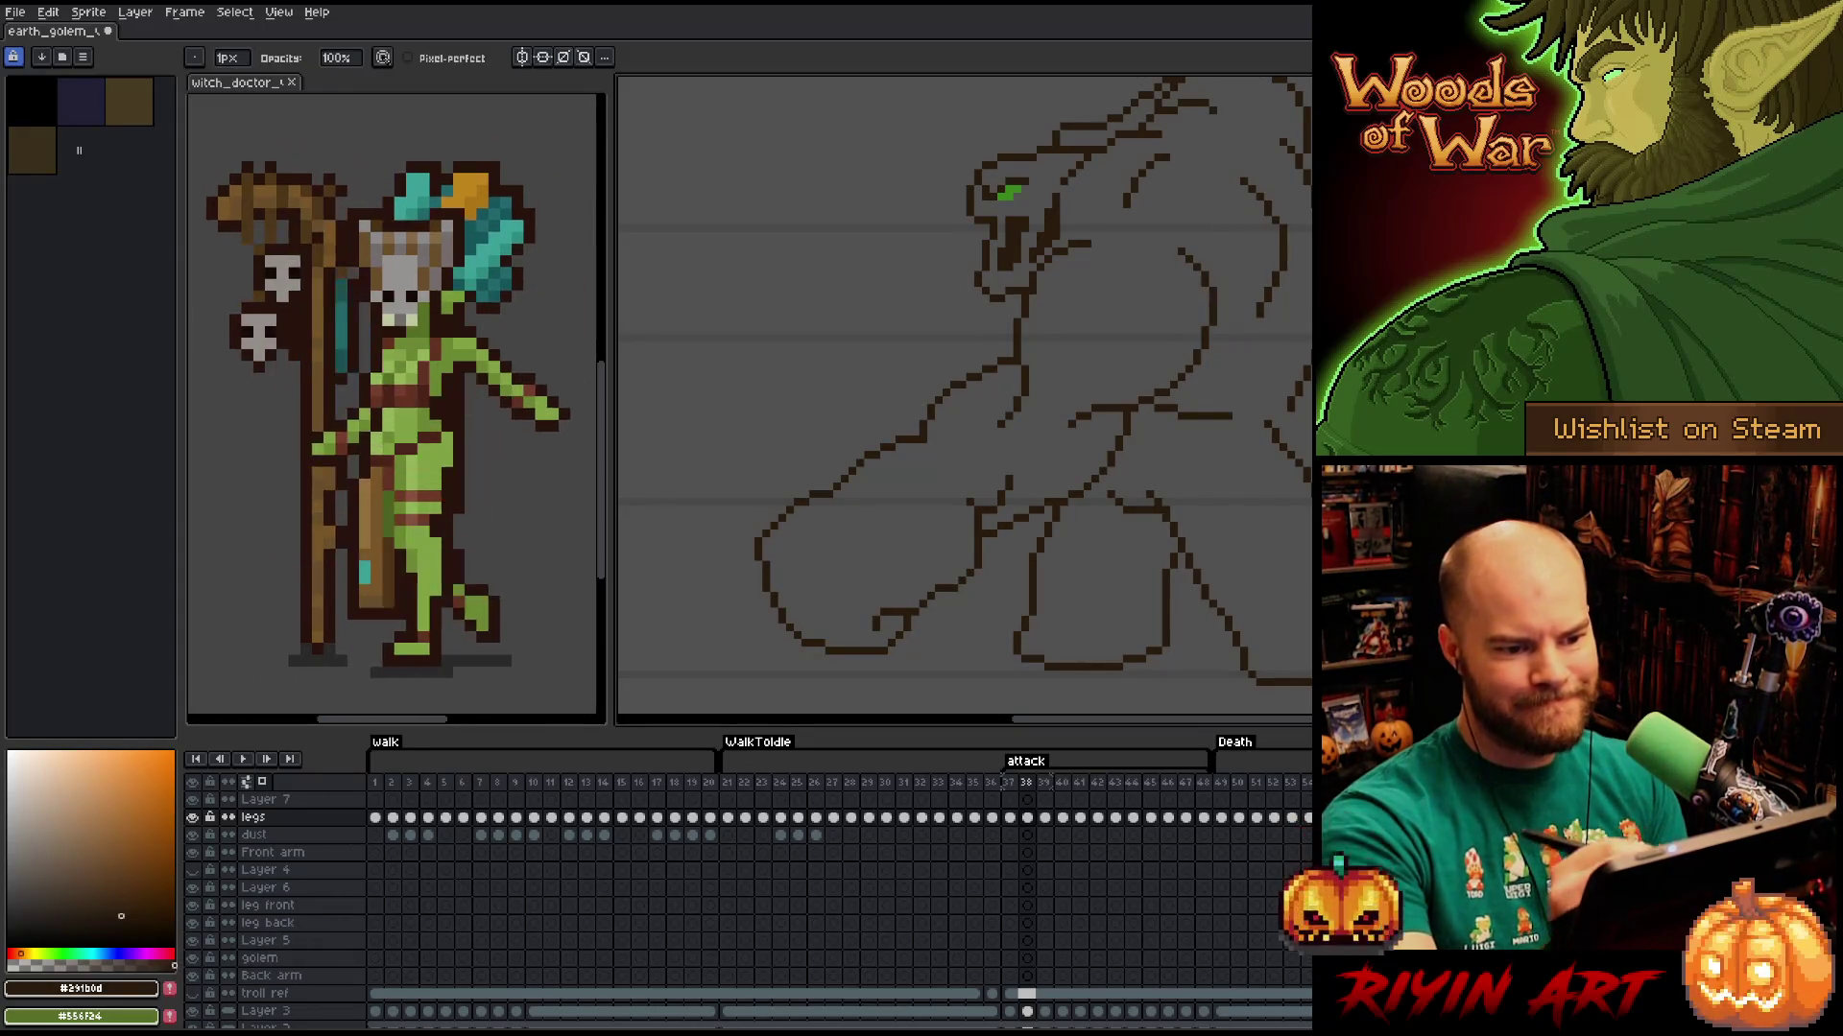
{"action": "left_click_drag", "start_coordinate": [1278, 199], "coordinate": [1301, 243]}
Clean stray pixels from frame 38's brown golem outline, nudging the view down and right.
{"action": "key", "text": "b"}
{"action": "key", "text": "e"}
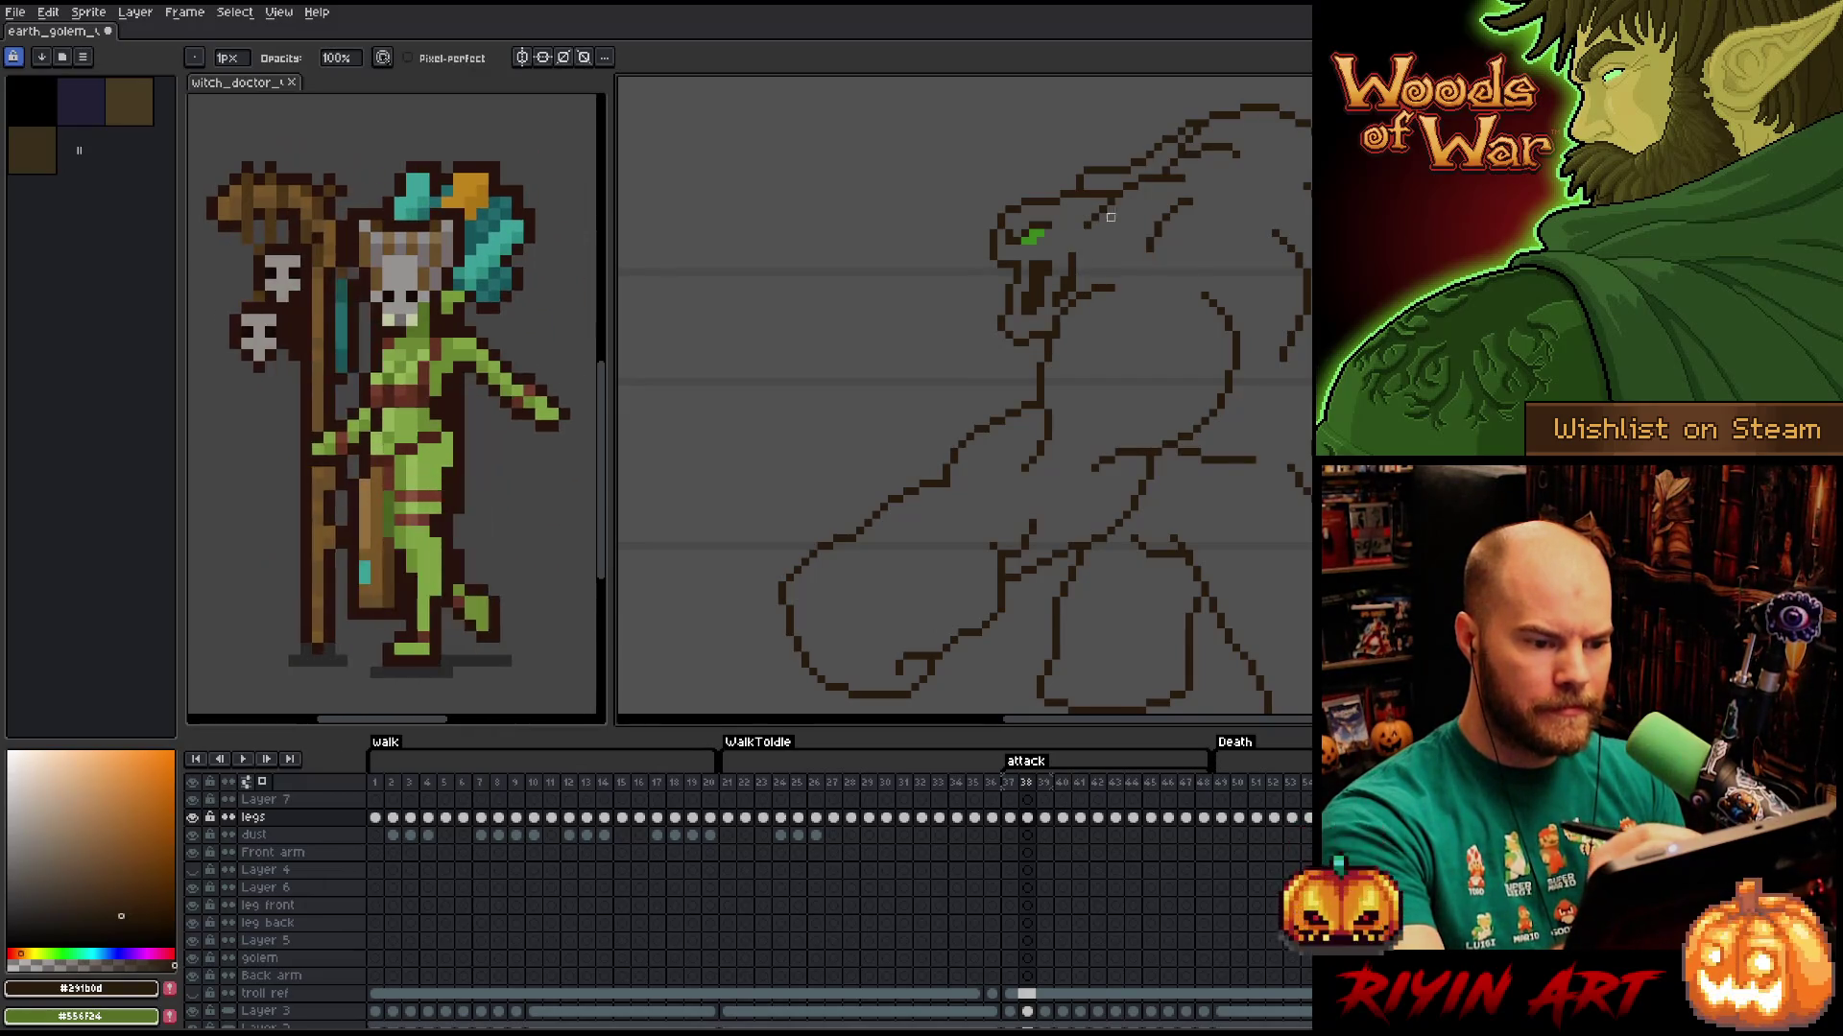
{"action": "key", "text": "b"}
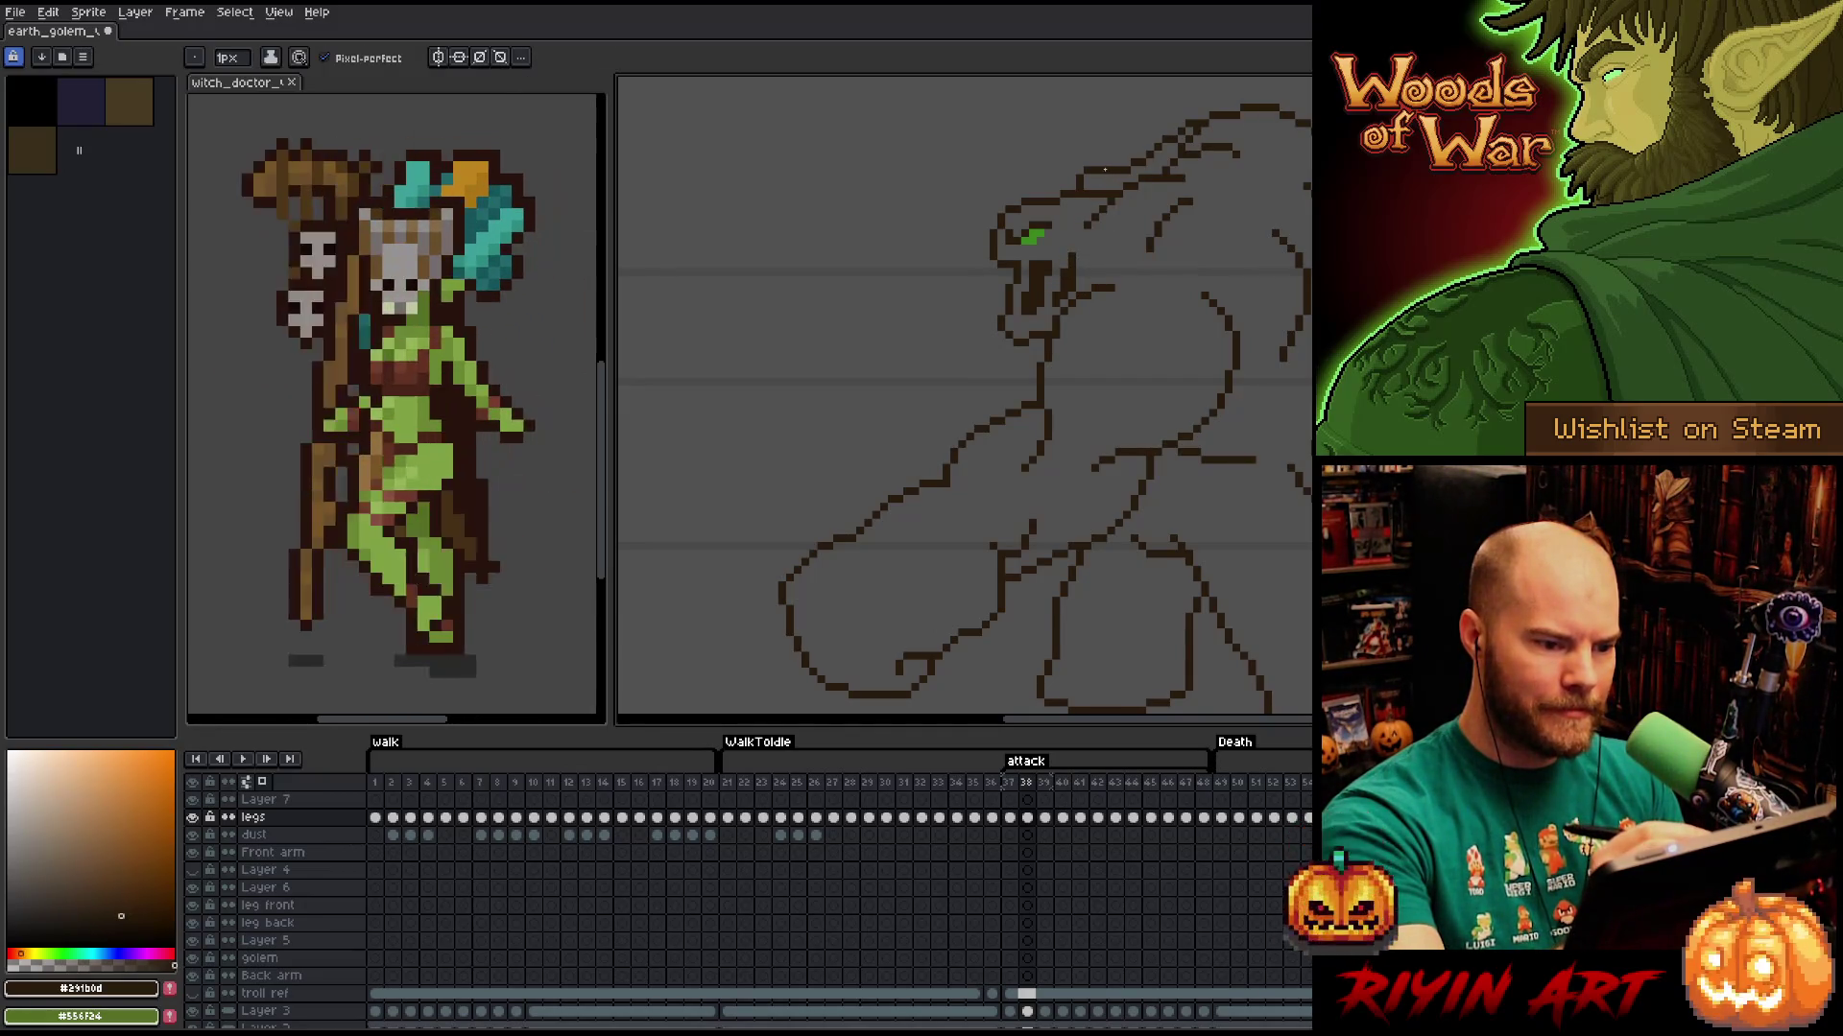
{"action": "key", "text": "e"}
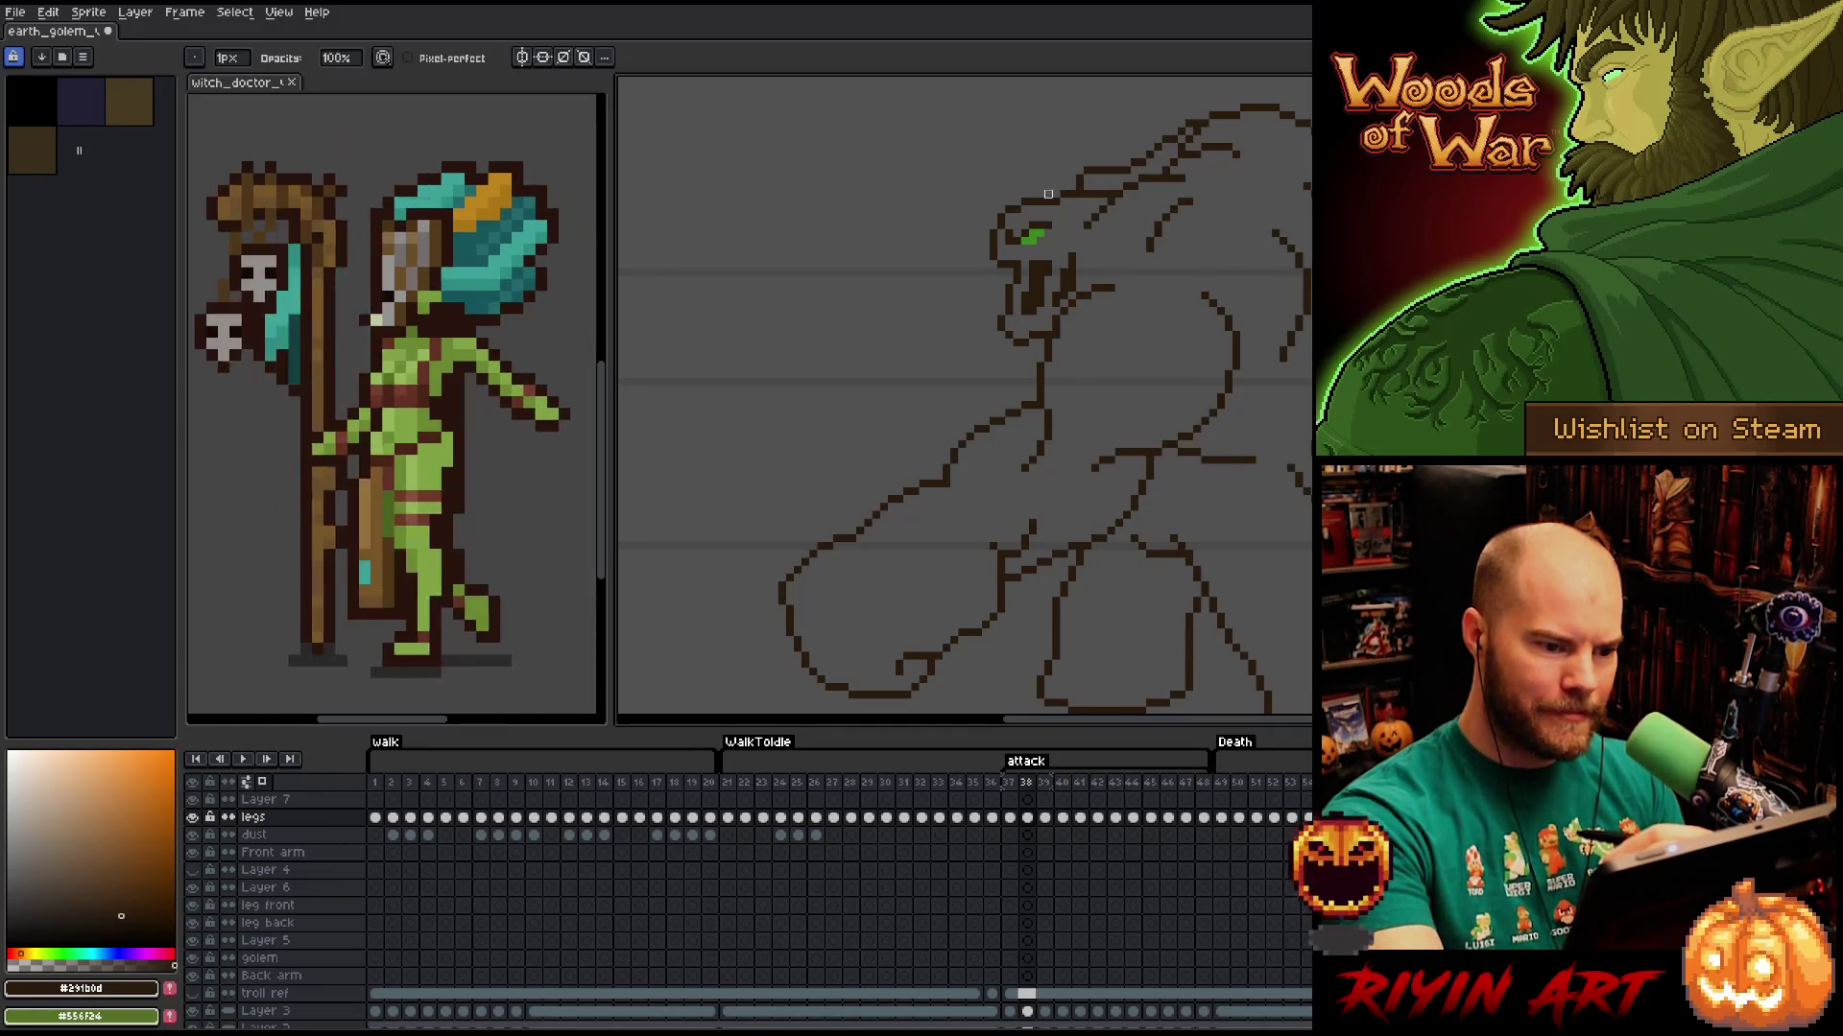
{"action": "key", "text": "b"}
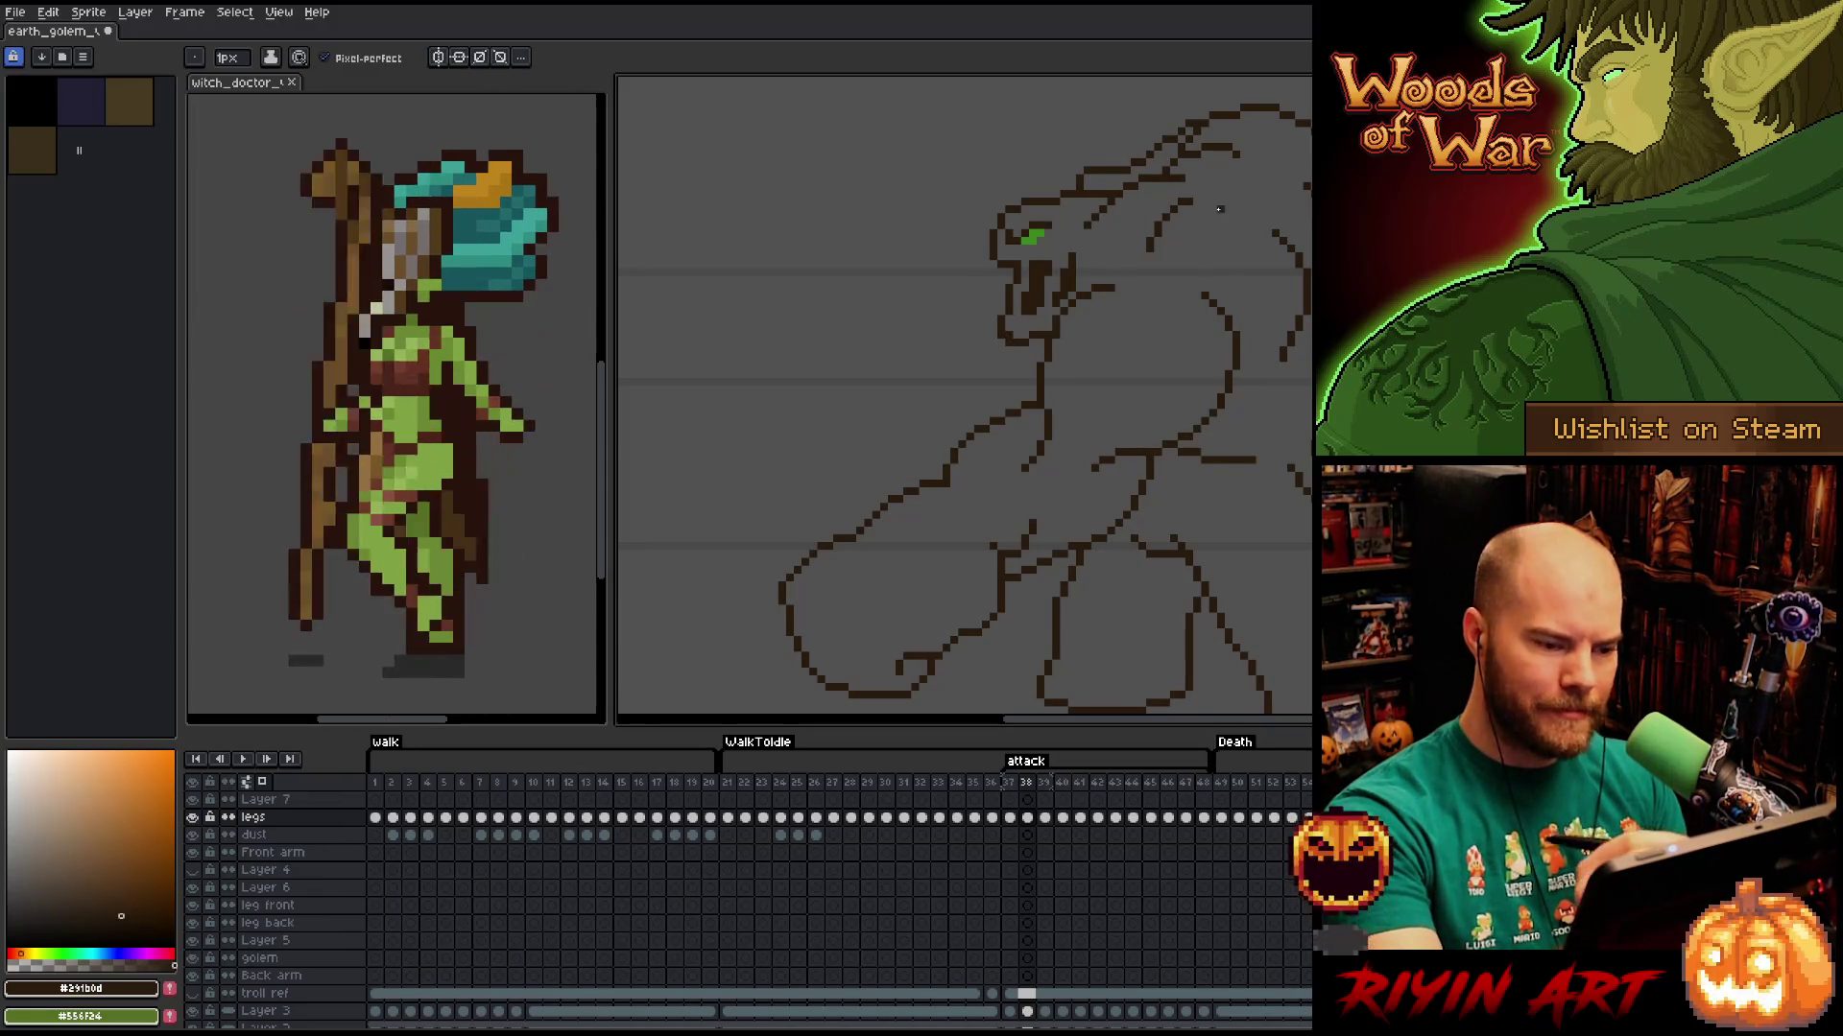
{"action": "key", "text": "e"}
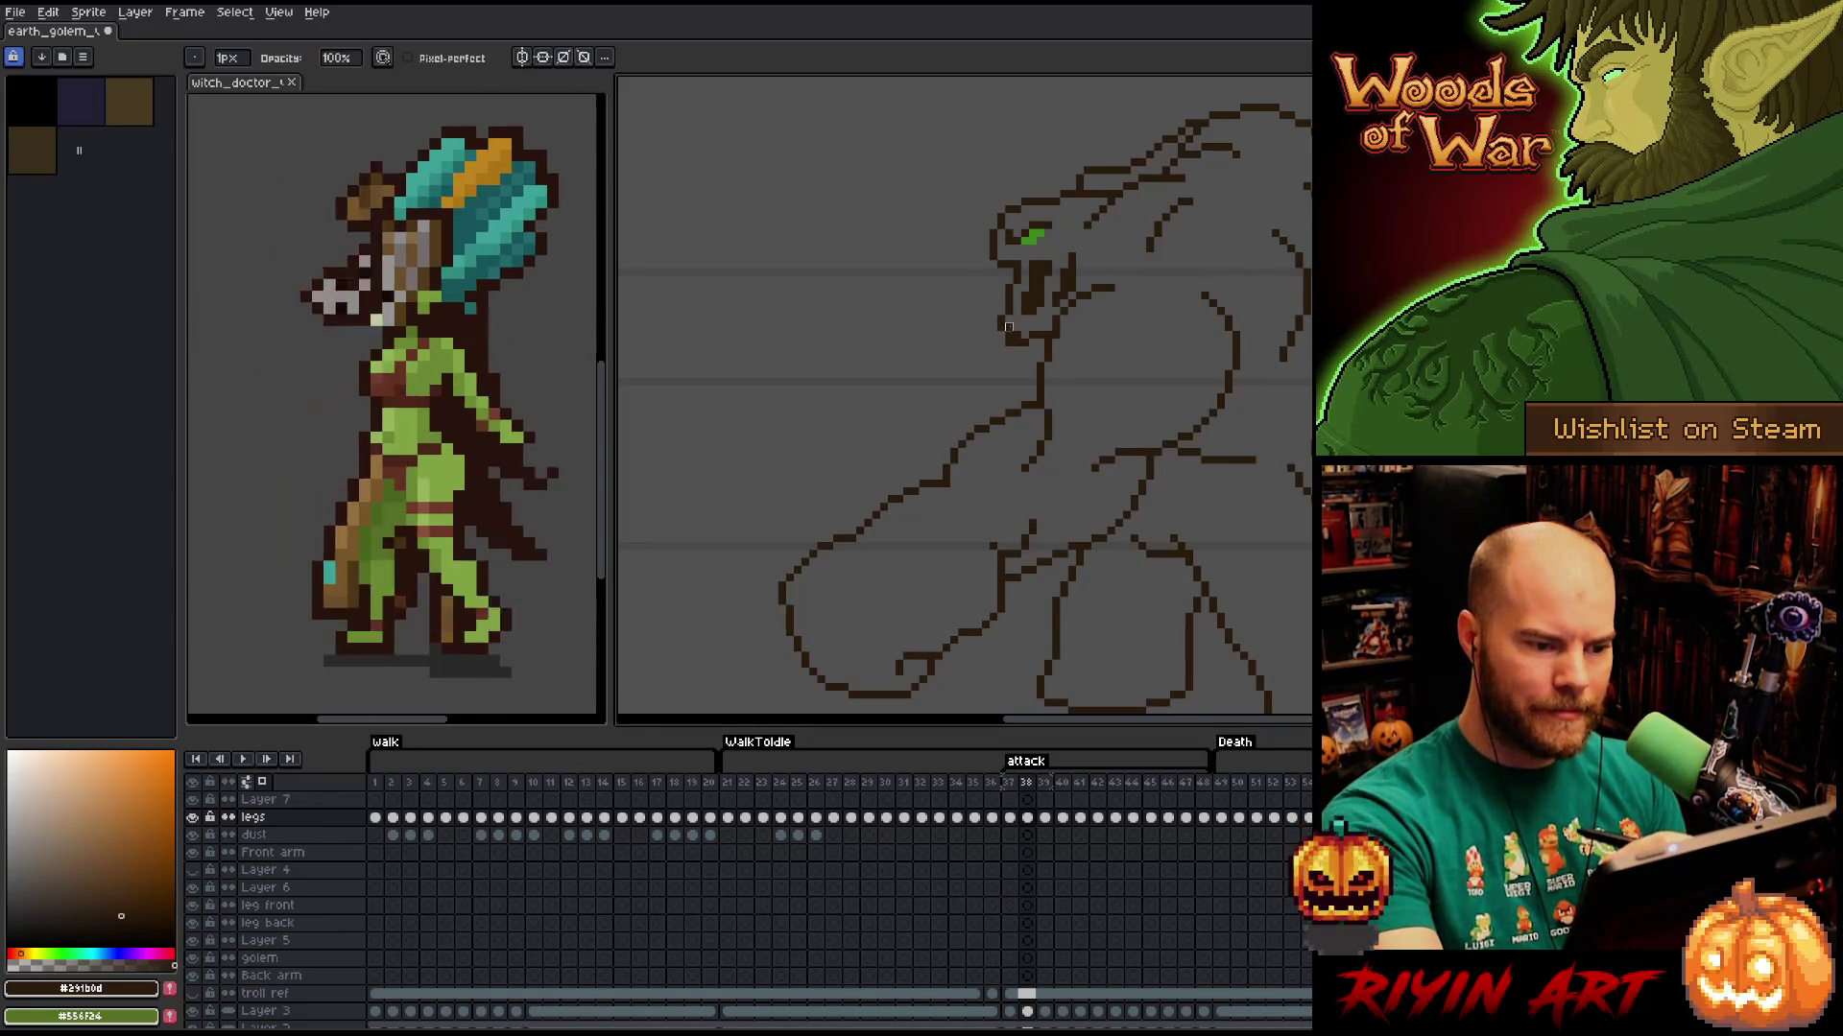
{"action": "key", "text": "b"}
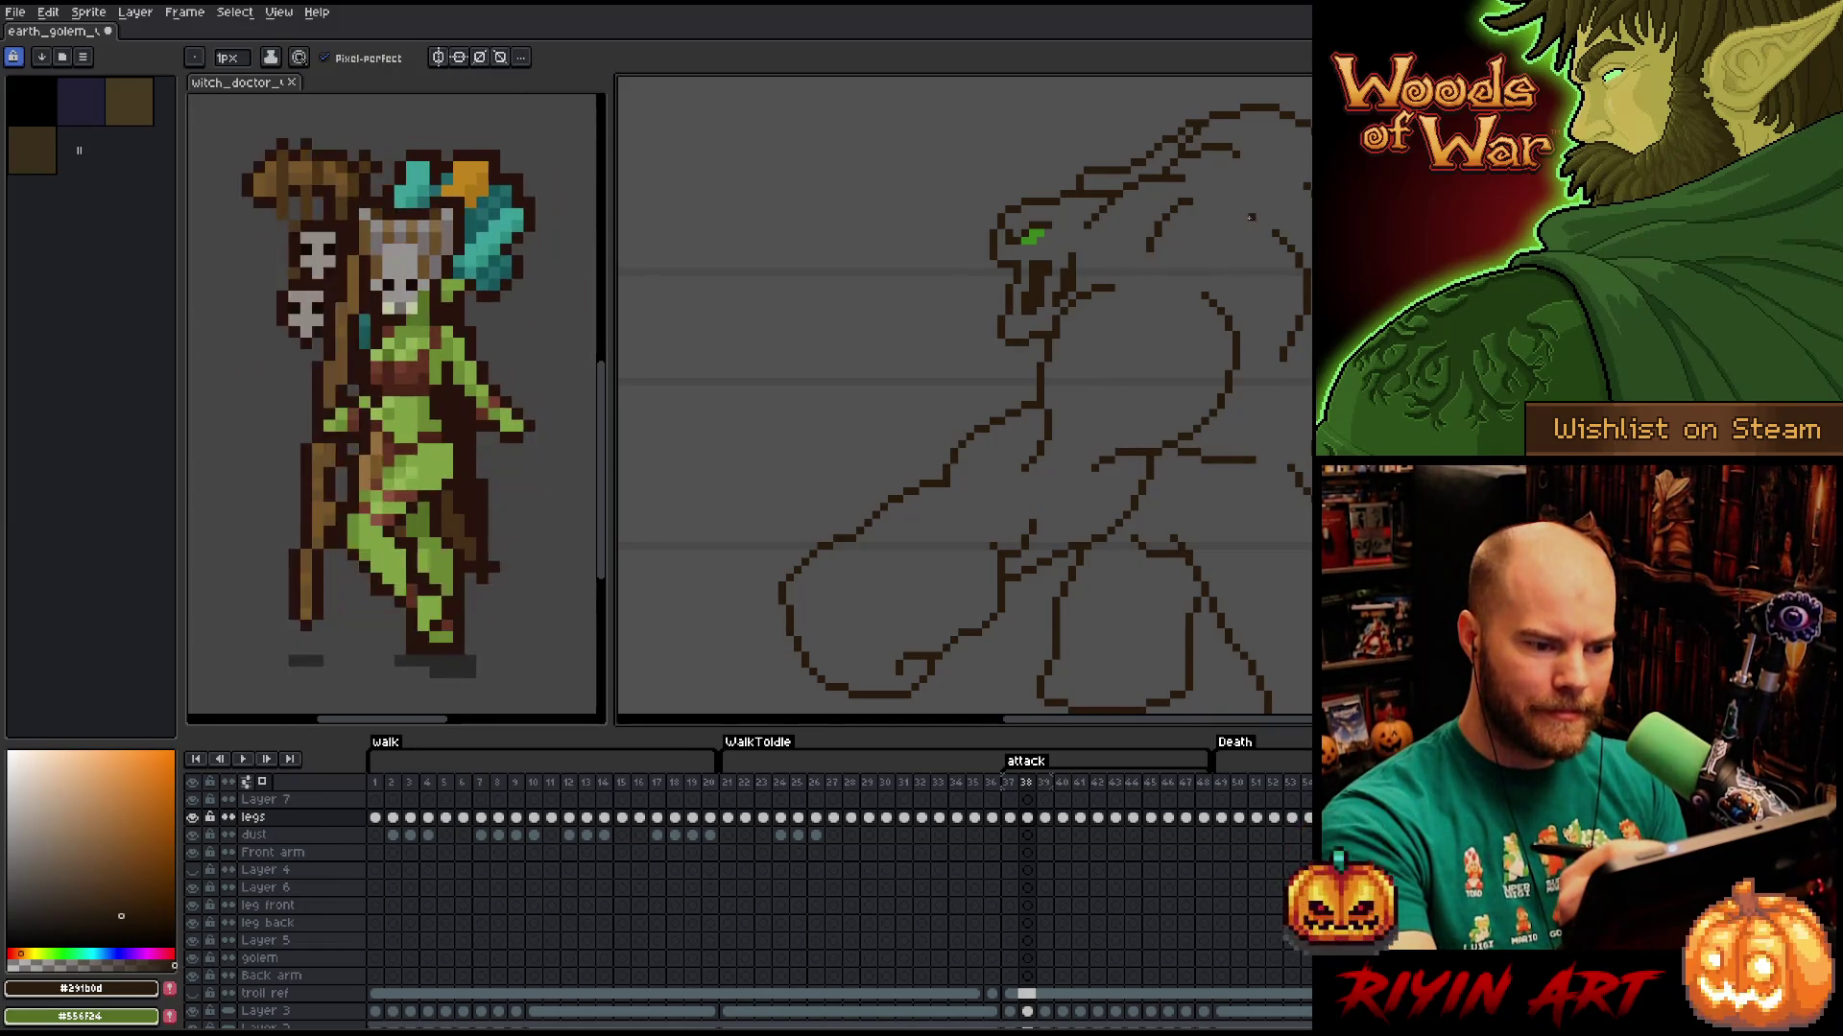
{"action": "key", "text": "e"}
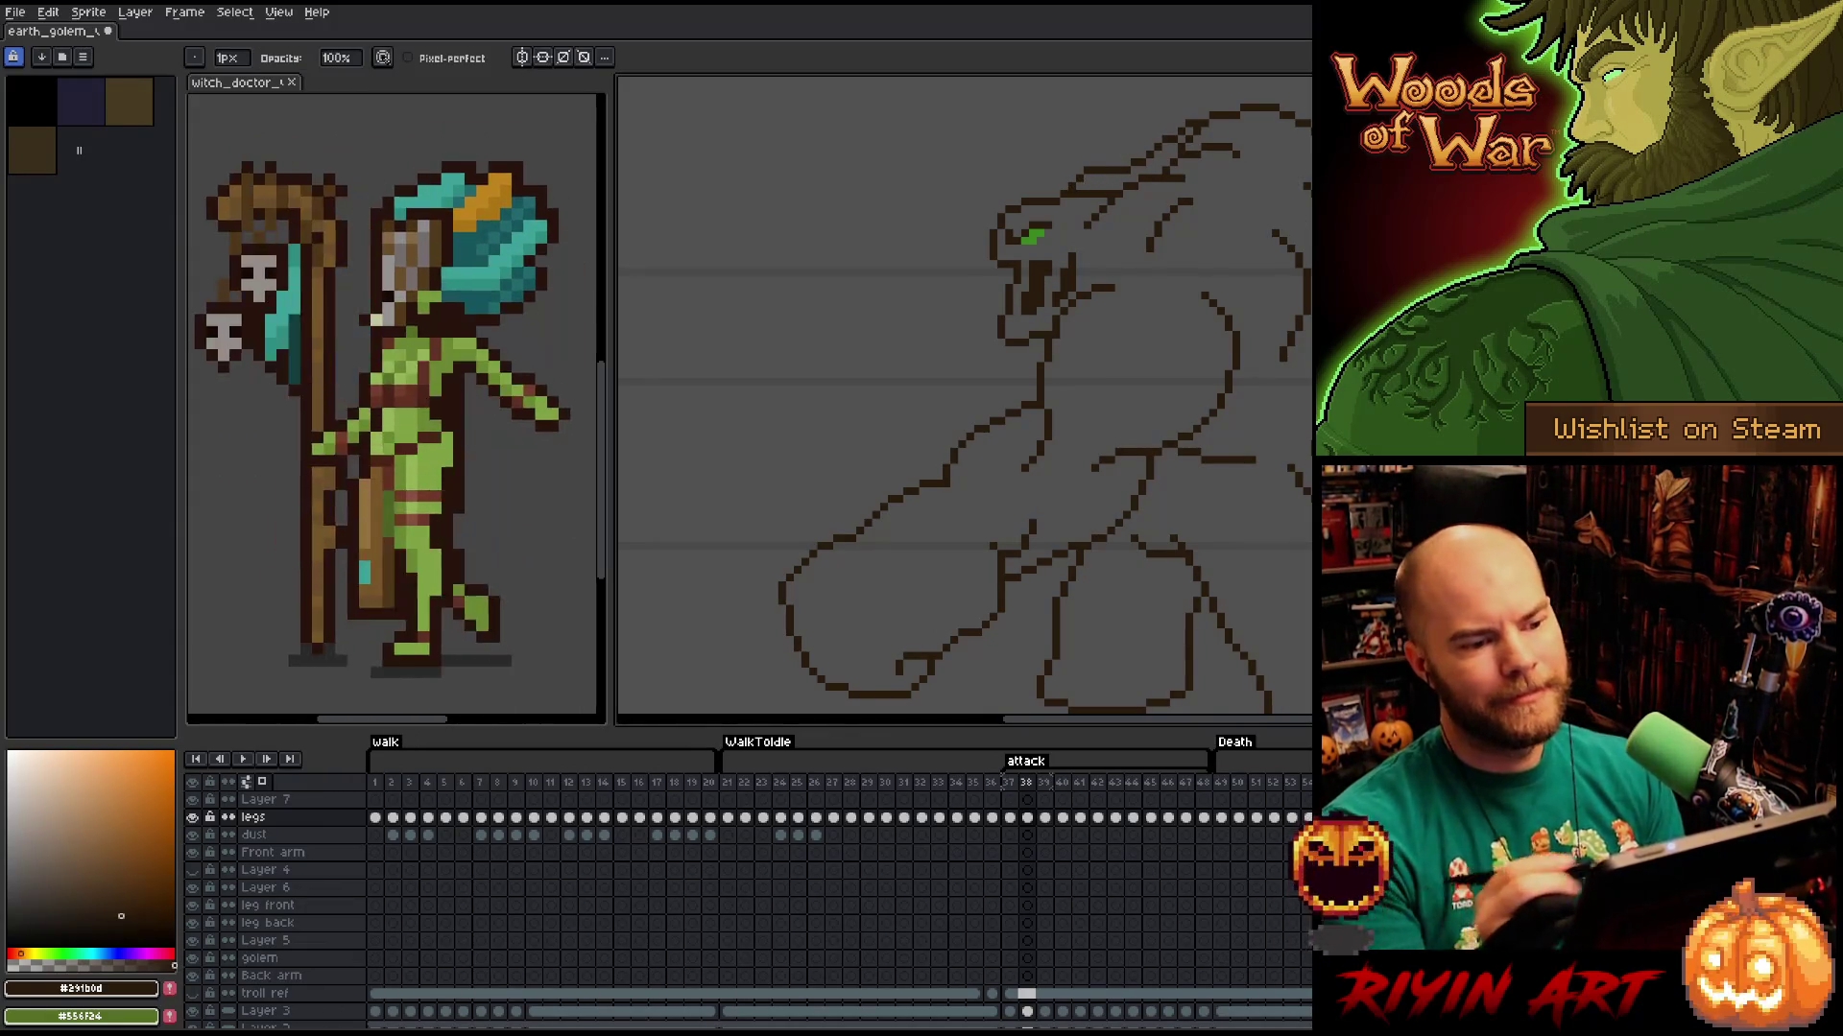
{"action": "key", "text": "space"}
{"action": "left_click_drag", "start_coordinate": [960, 384], "coordinate": [979, 410]}
{"action": "left_click_drag", "start_coordinate": [1200, 132], "coordinate": [1209, 146]}
{"action": "key", "text": "e"}
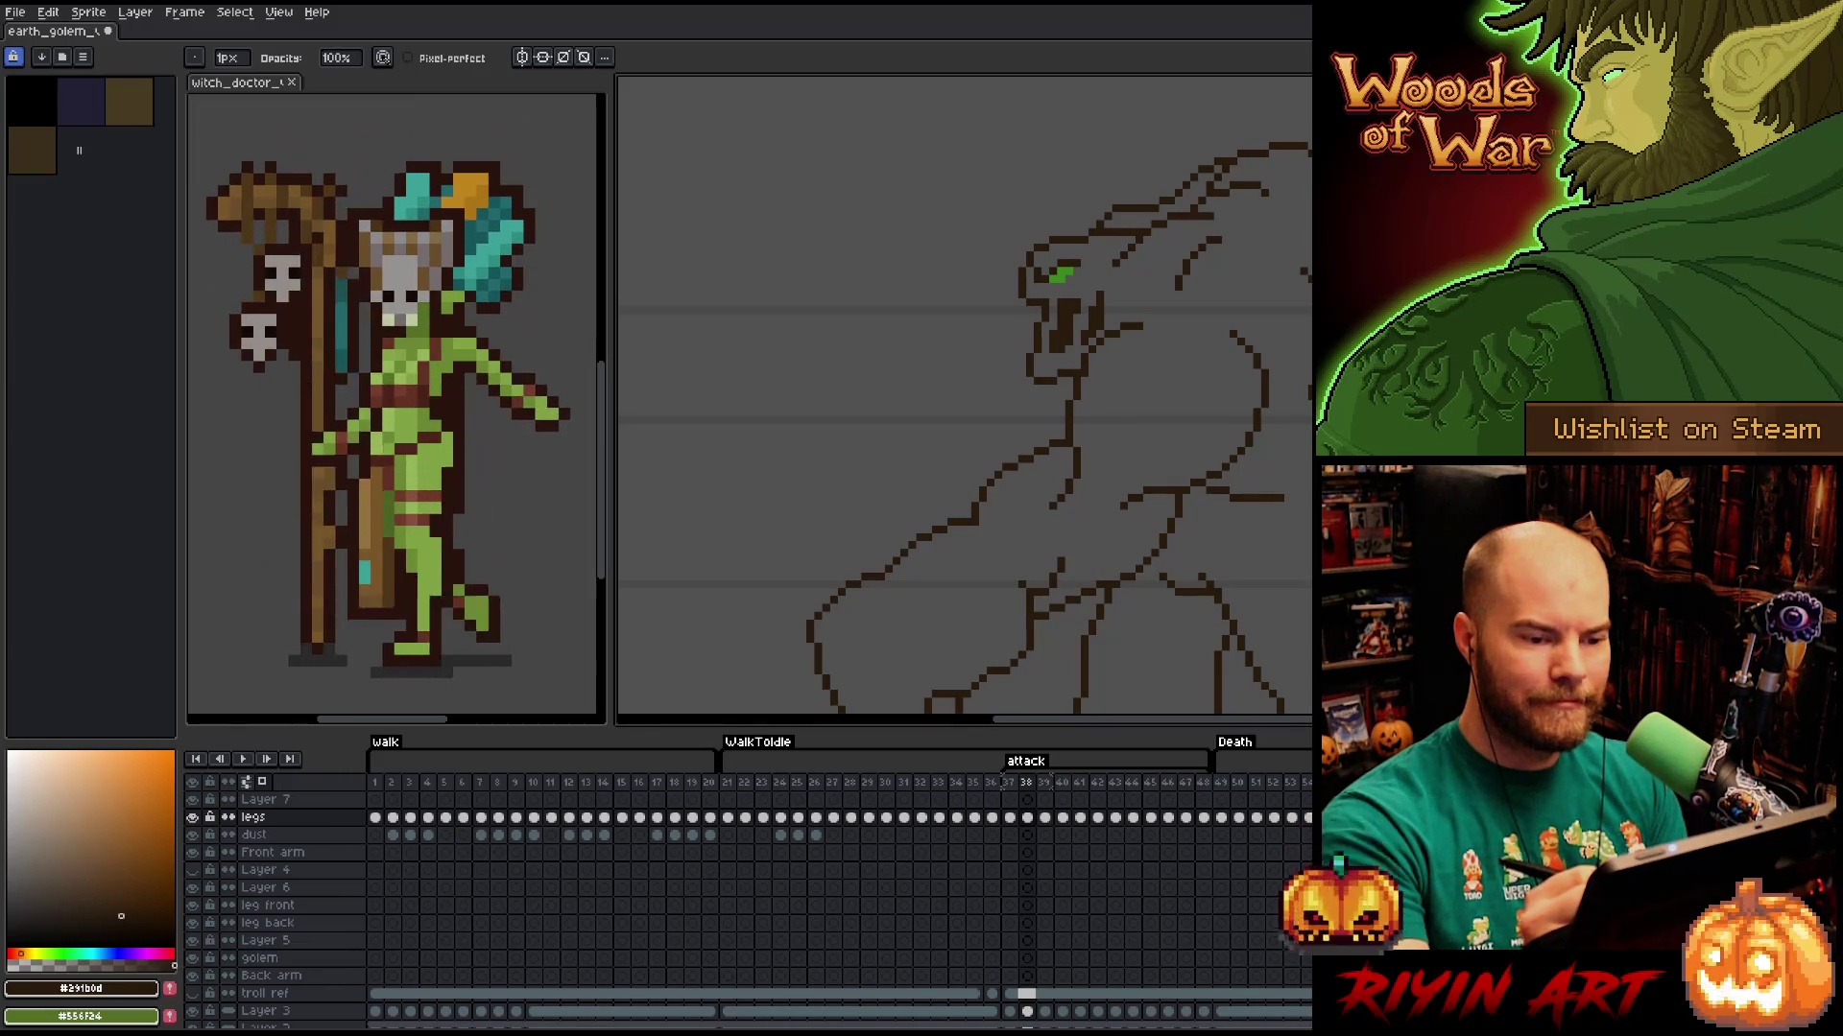
Erase the rough top of the golem's back curve and draw a new curved line.
{"action": "key", "text": "space"}
{"action": "left_click_drag", "start_coordinate": [1055, 403], "coordinate": [1080, 326]}
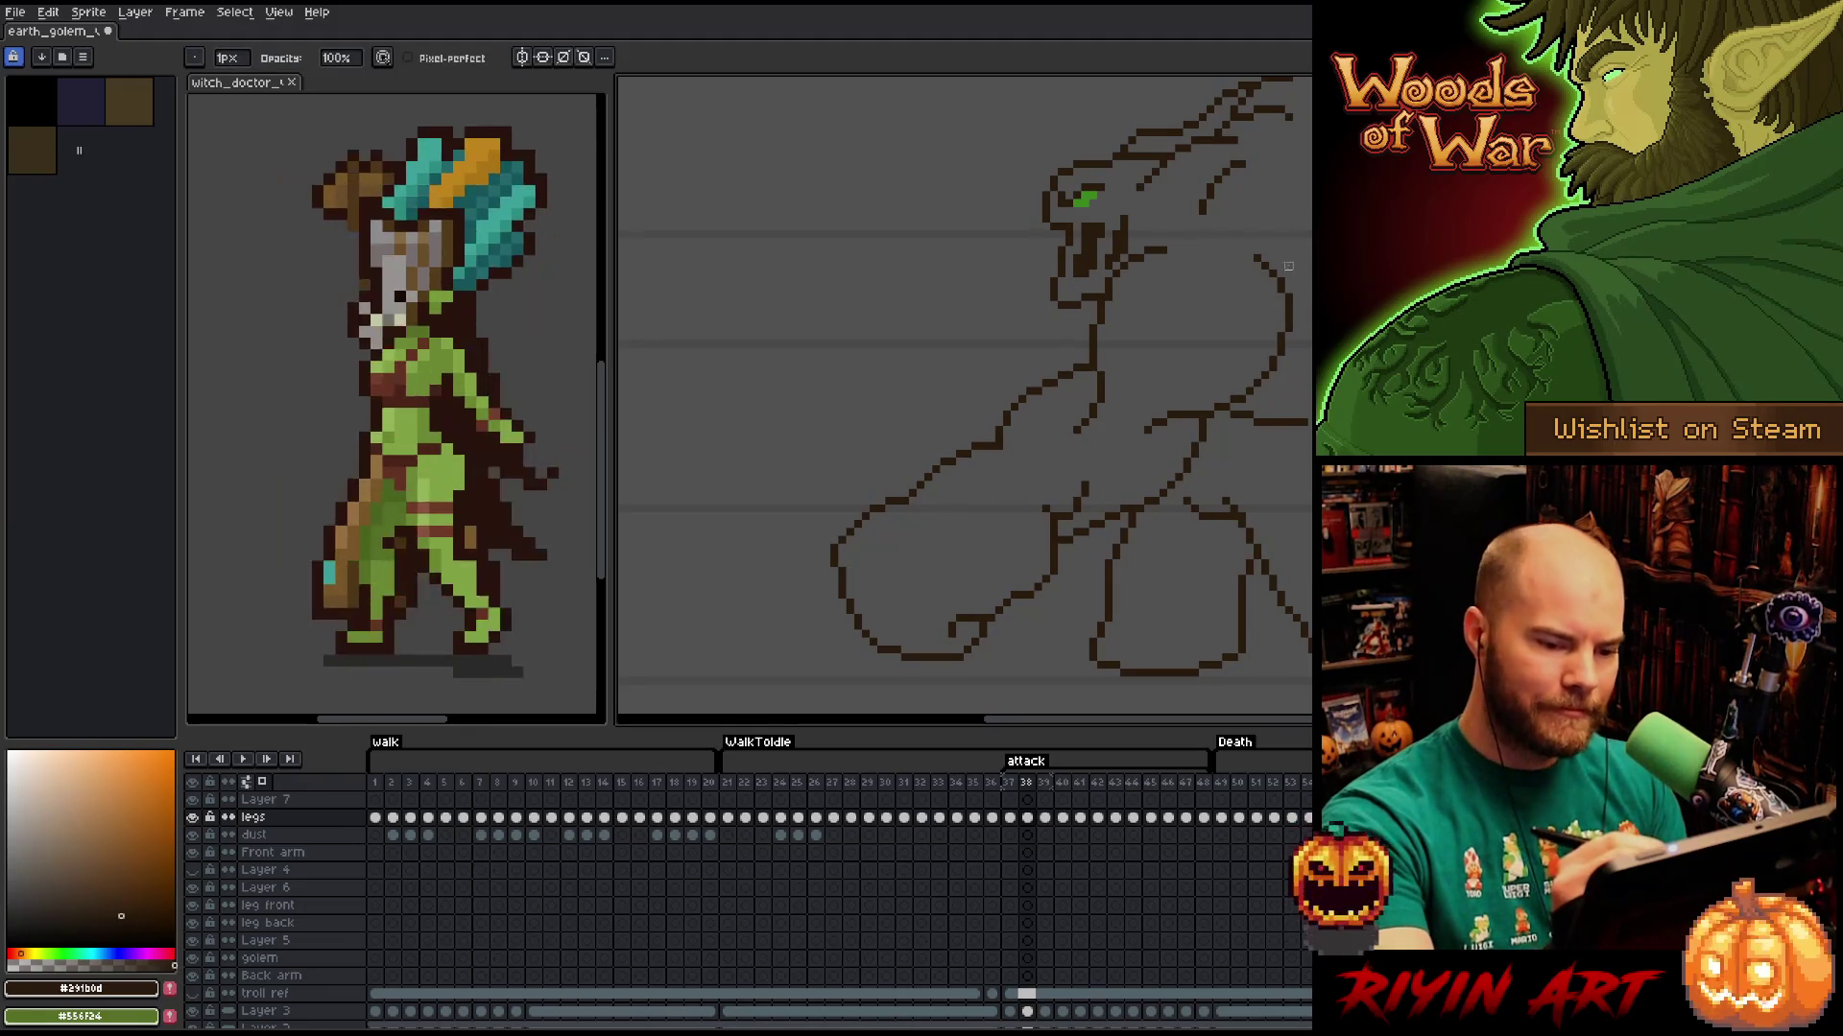
{"action": "mouse_move", "coordinate": [1255, 256]}
{"action": "left_mouse_down"}
{"action": "mouse_move", "coordinate": [1297, 313]}
{"action": "mouse_move", "coordinate": [1282, 337]}
{"action": "mouse_move", "coordinate": [1288, 322]}
{"action": "left_mouse_up"}
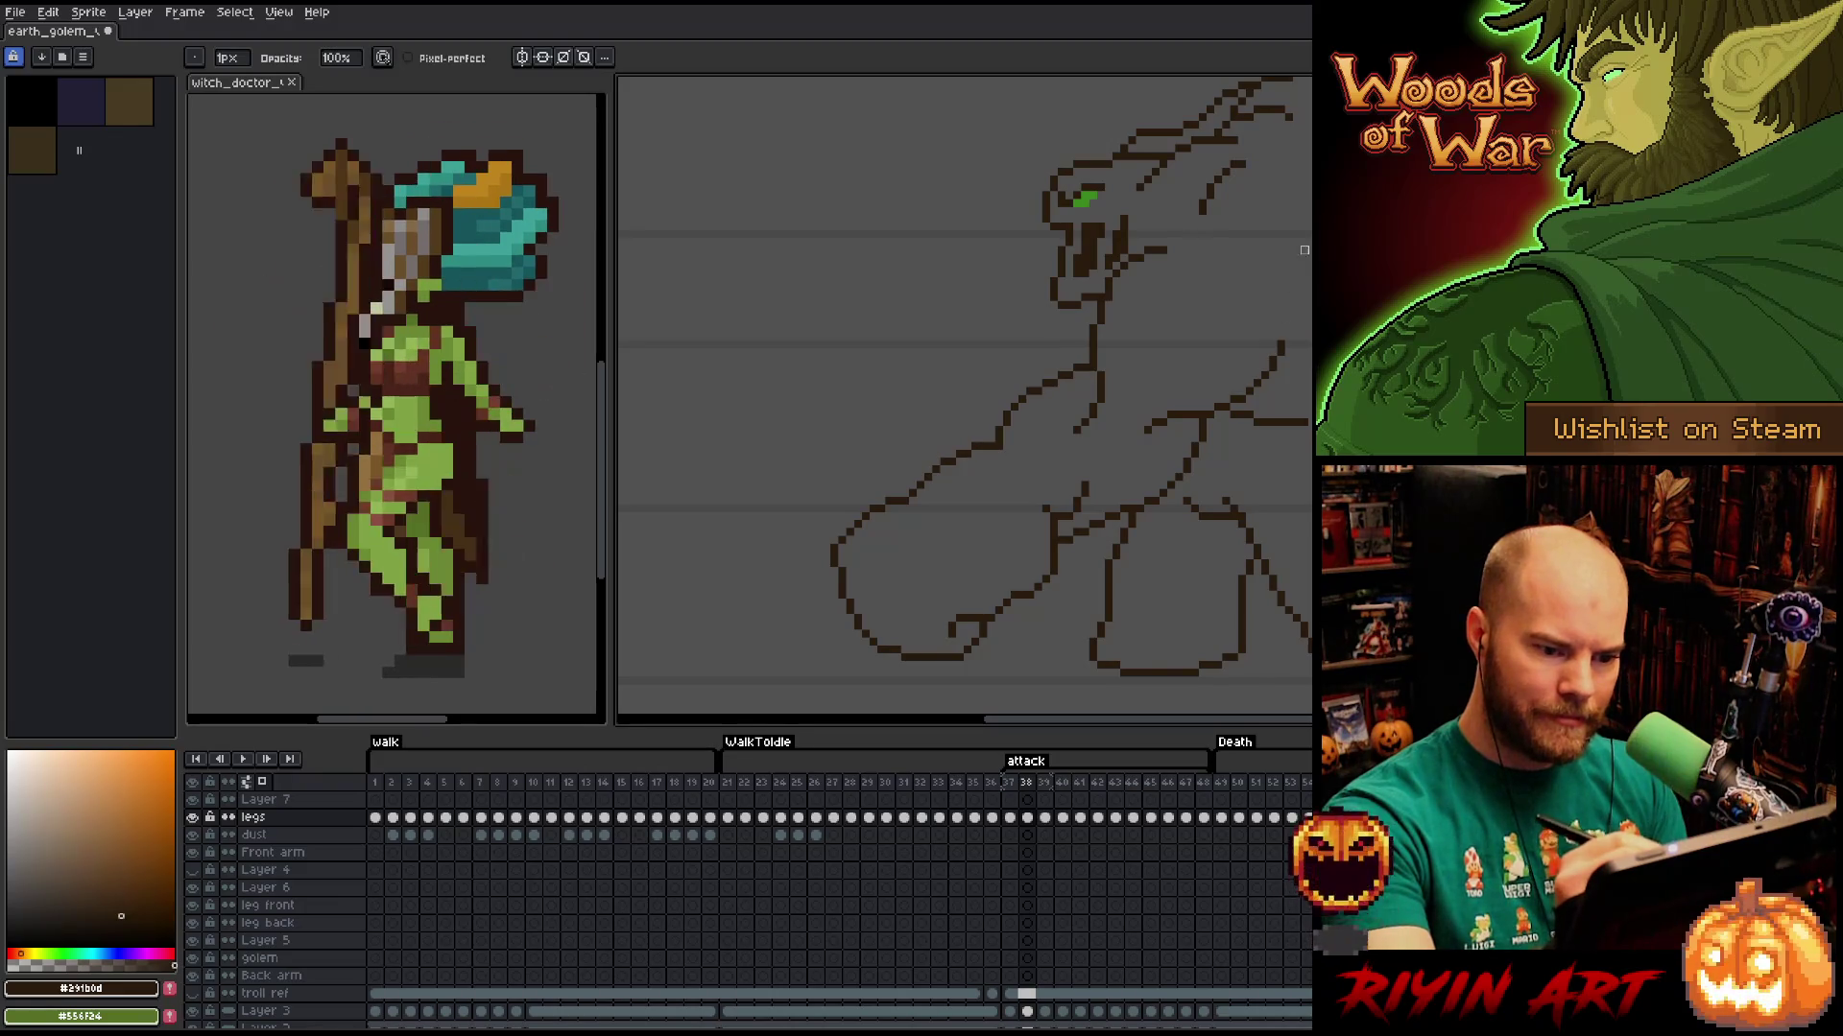
{"action": "key", "text": "b"}
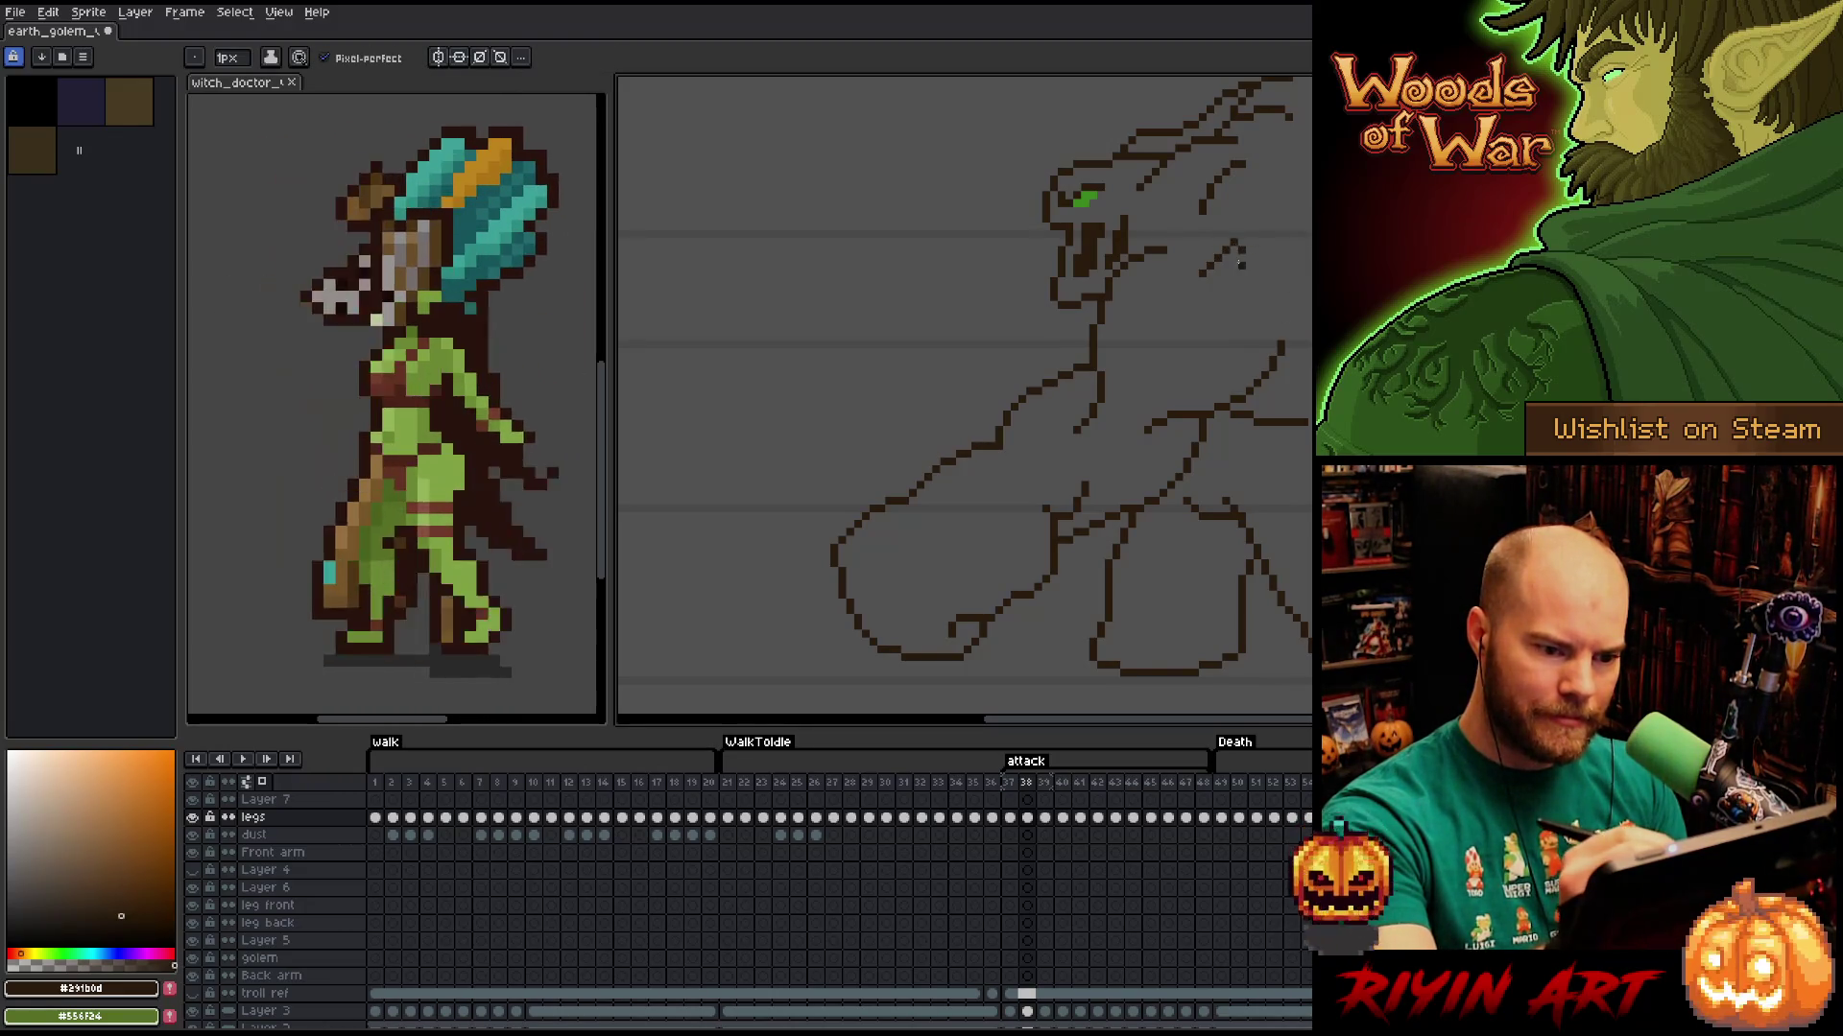
{"action": "mouse_move", "coordinate": [1221, 242]}
{"action": "left_mouse_down"}
{"action": "mouse_move", "coordinate": [1200, 276]}
{"action": "mouse_move", "coordinate": [1256, 251]}
{"action": "left_mouse_up"}
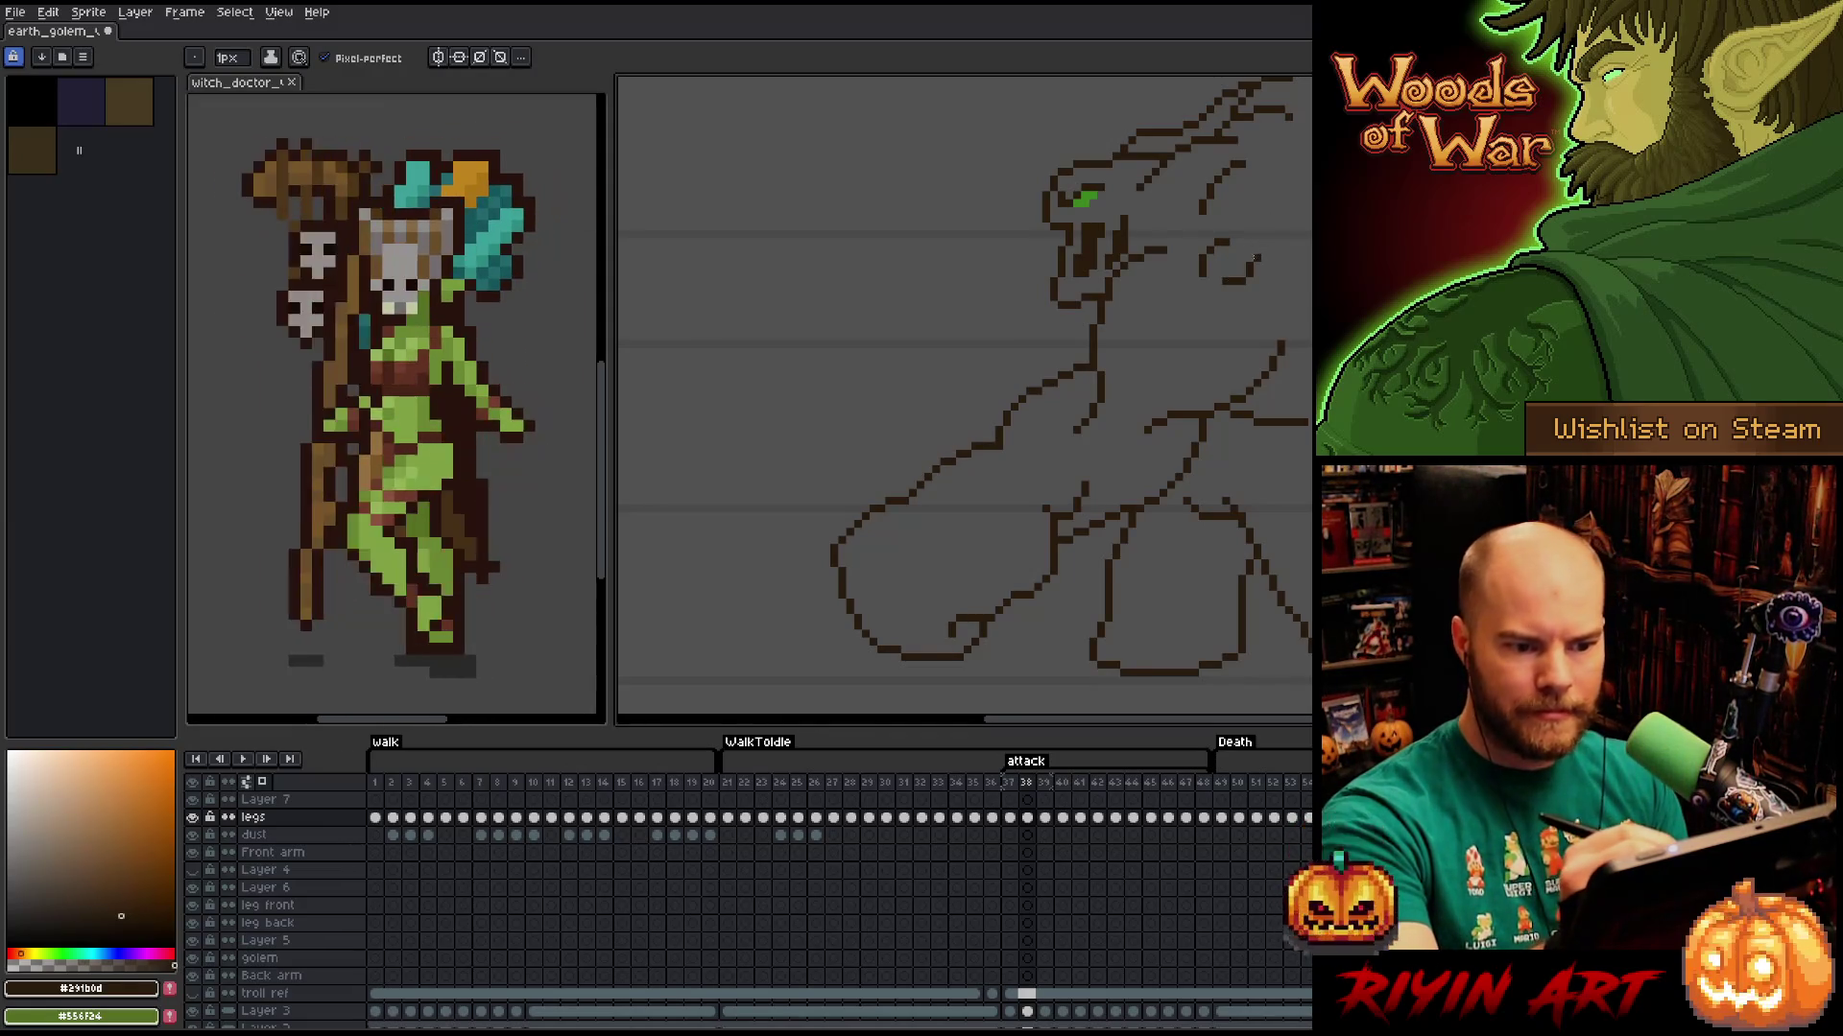
Bring the head back into view and draw a cleaner line beside it.
{"action": "left_click_drag", "start_coordinate": [1247, 251], "coordinate": [1253, 343]}
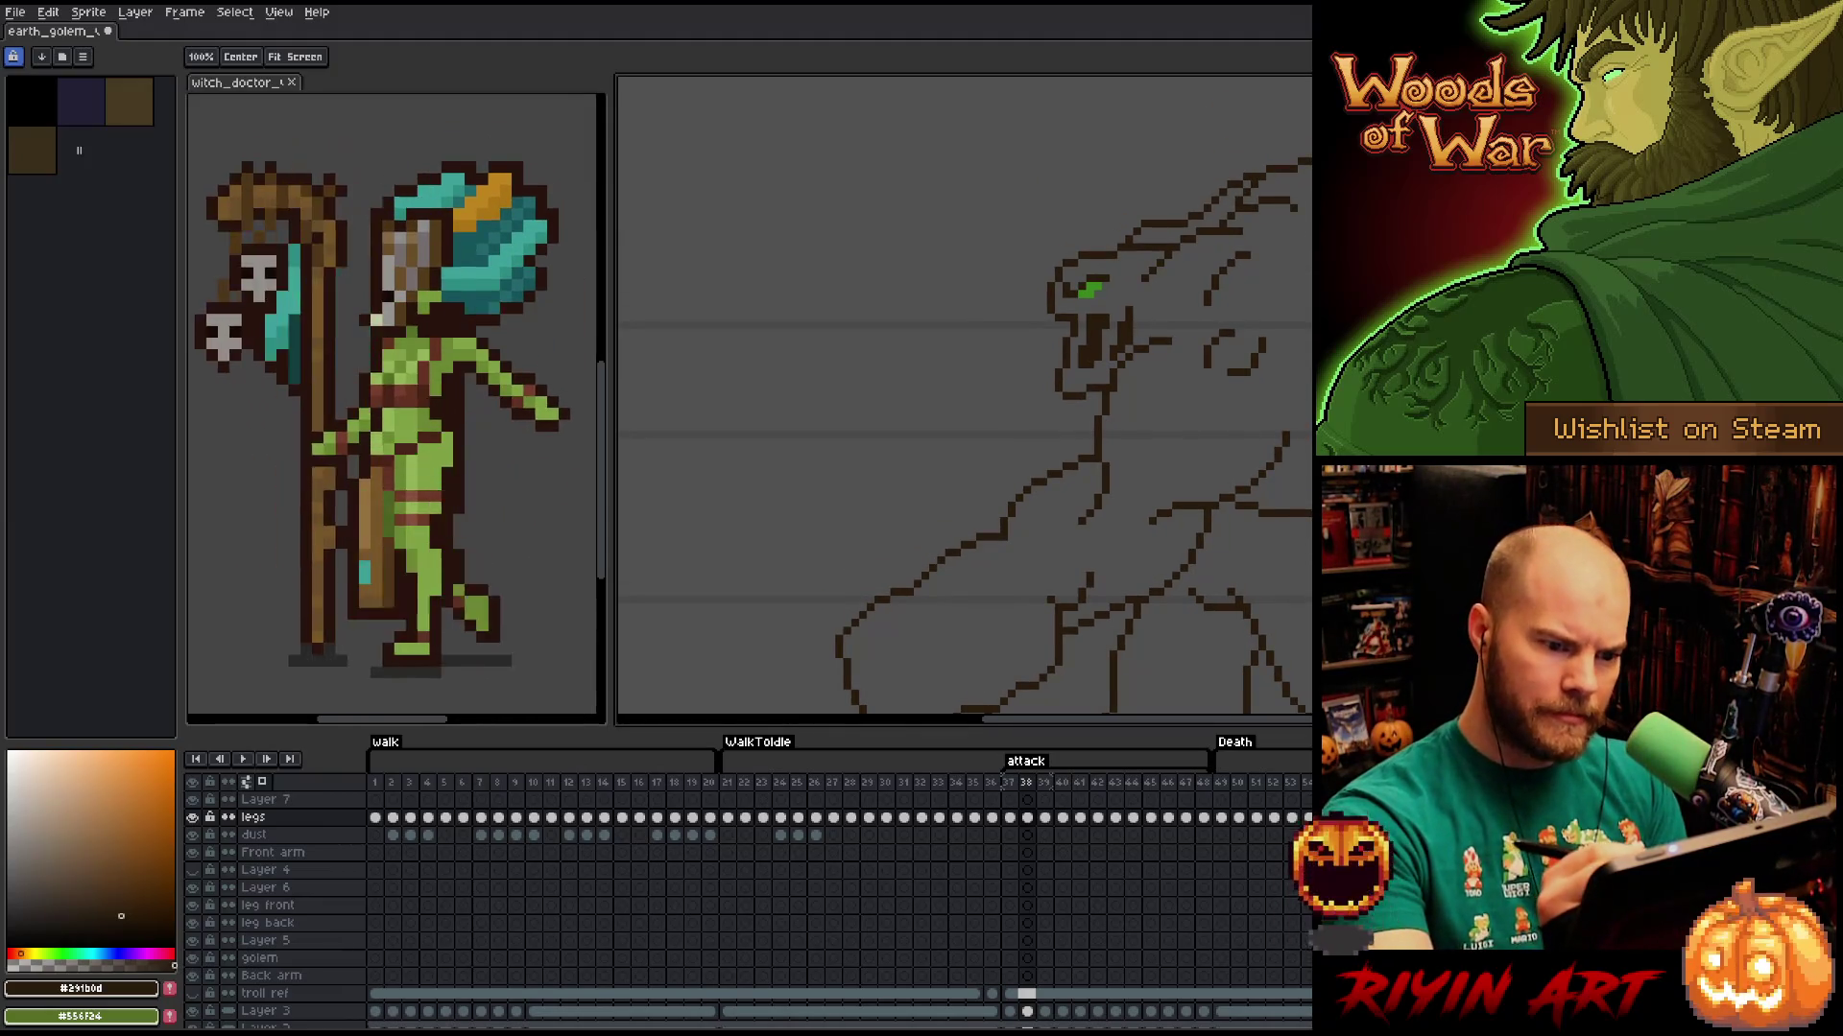
{"action": "key", "text": "b"}
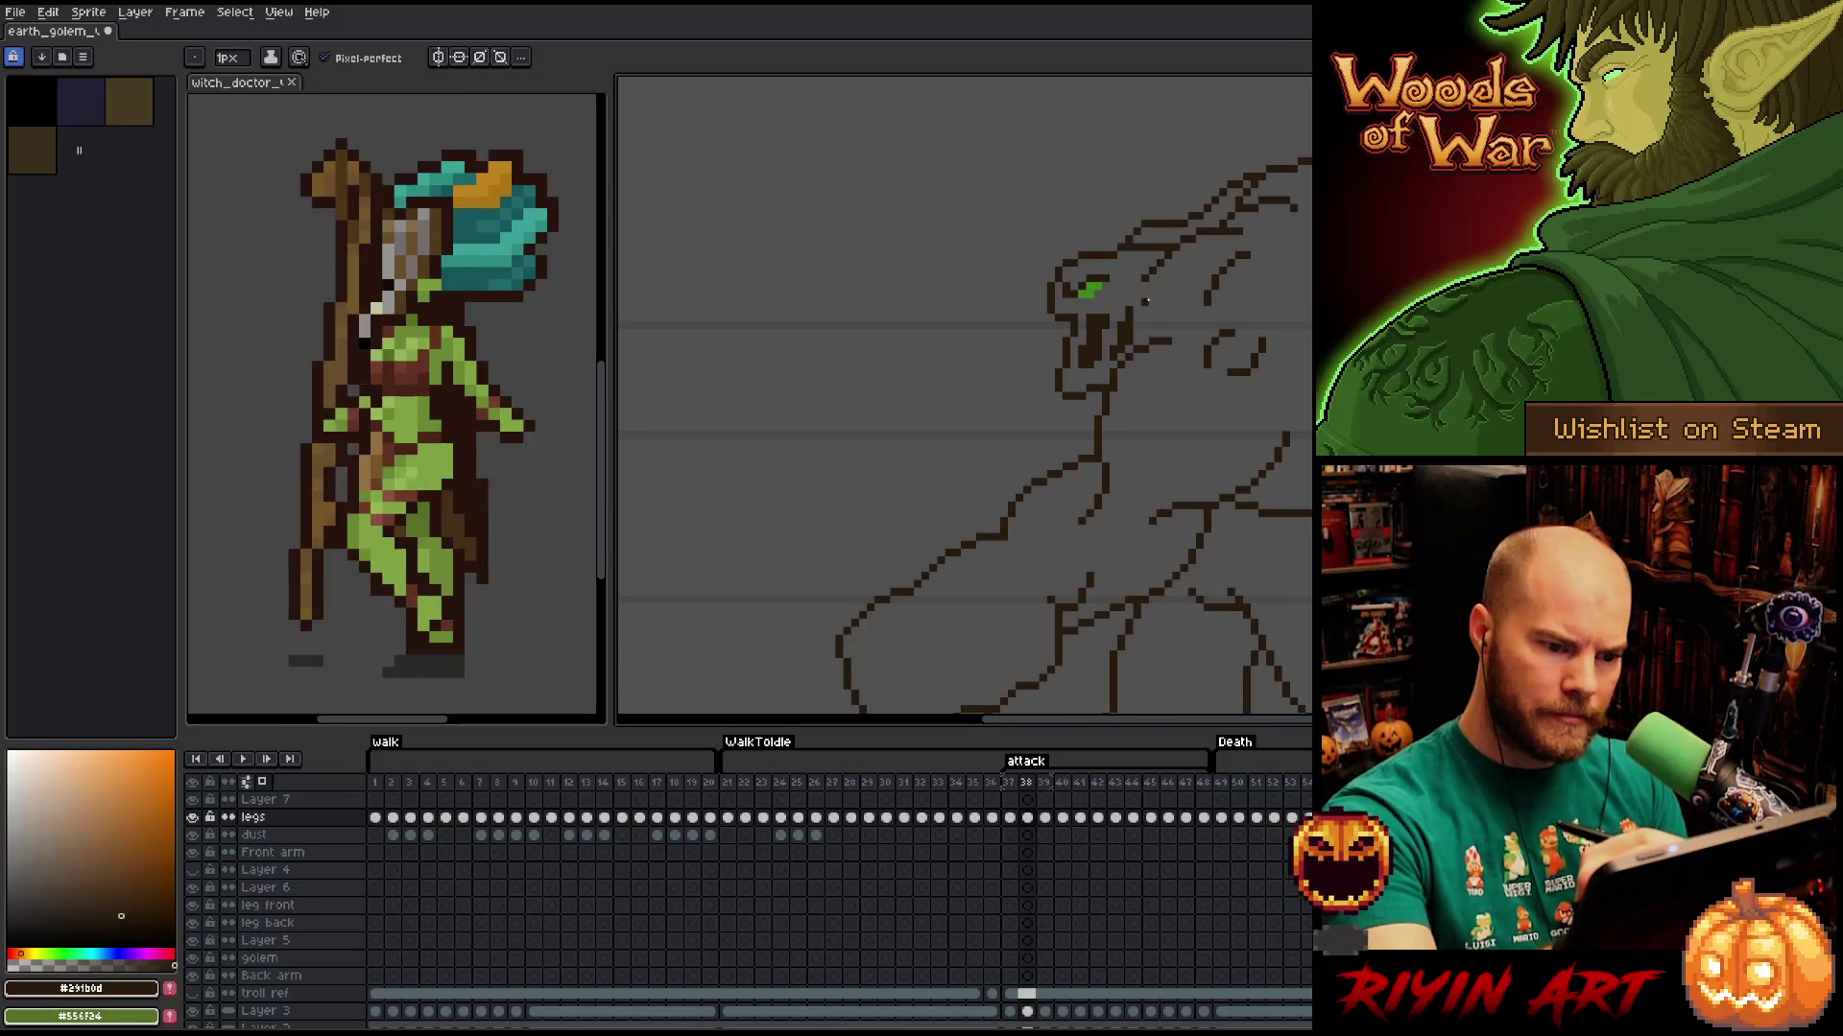
{"action": "key", "text": "e"}
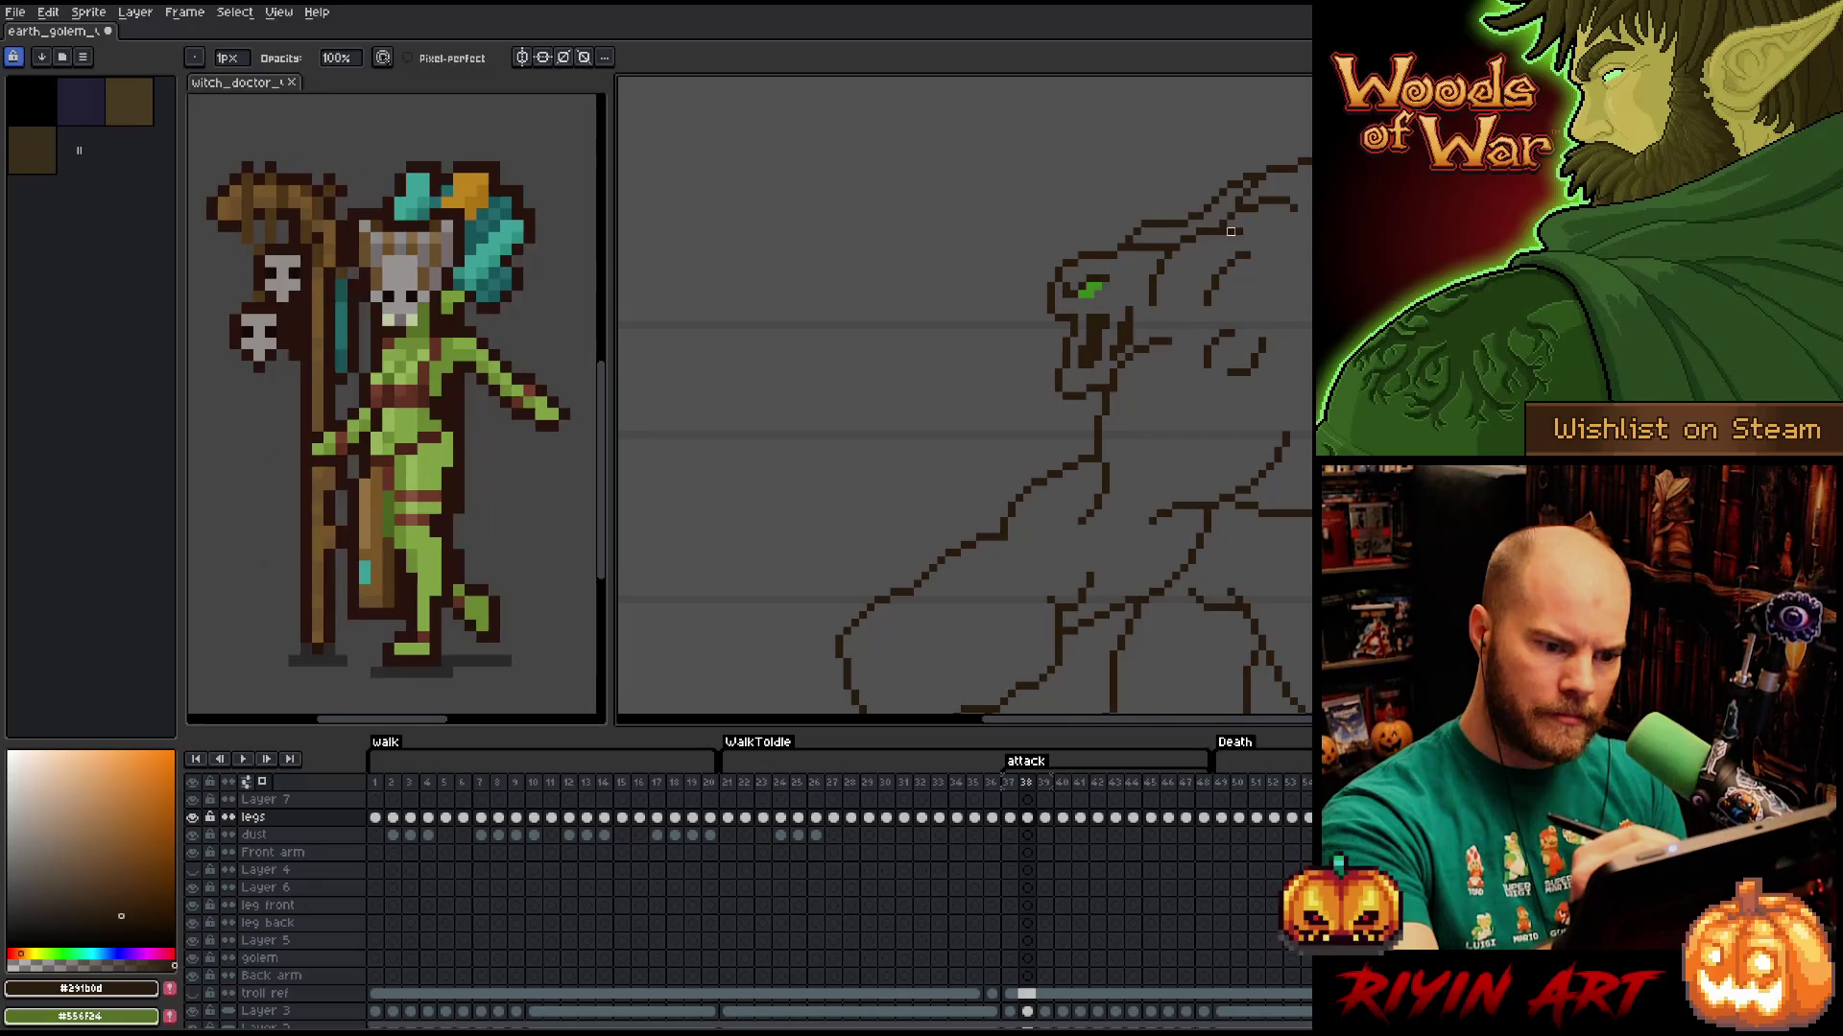
{"action": "left_click_drag", "start_coordinate": [1253, 255], "coordinate": [1255, 201]}
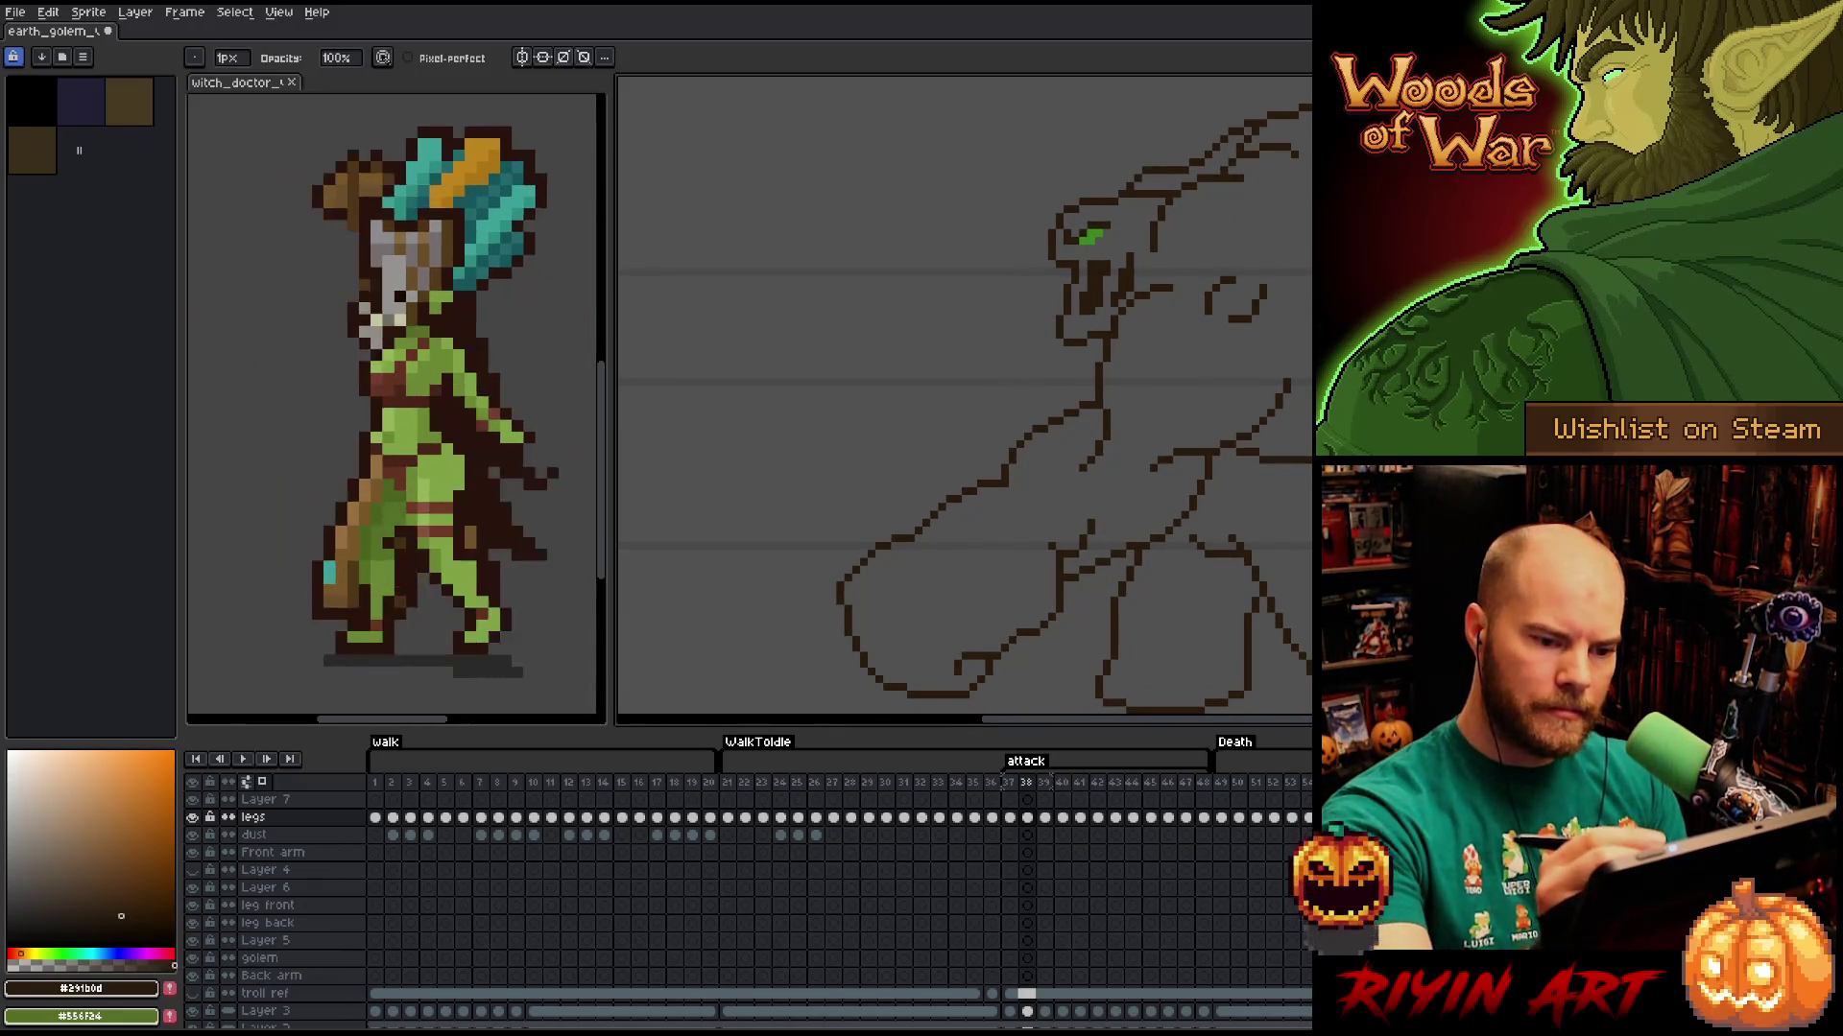
{"action": "left_click_drag", "start_coordinate": [1243, 279], "coordinate": [1255, 238]}
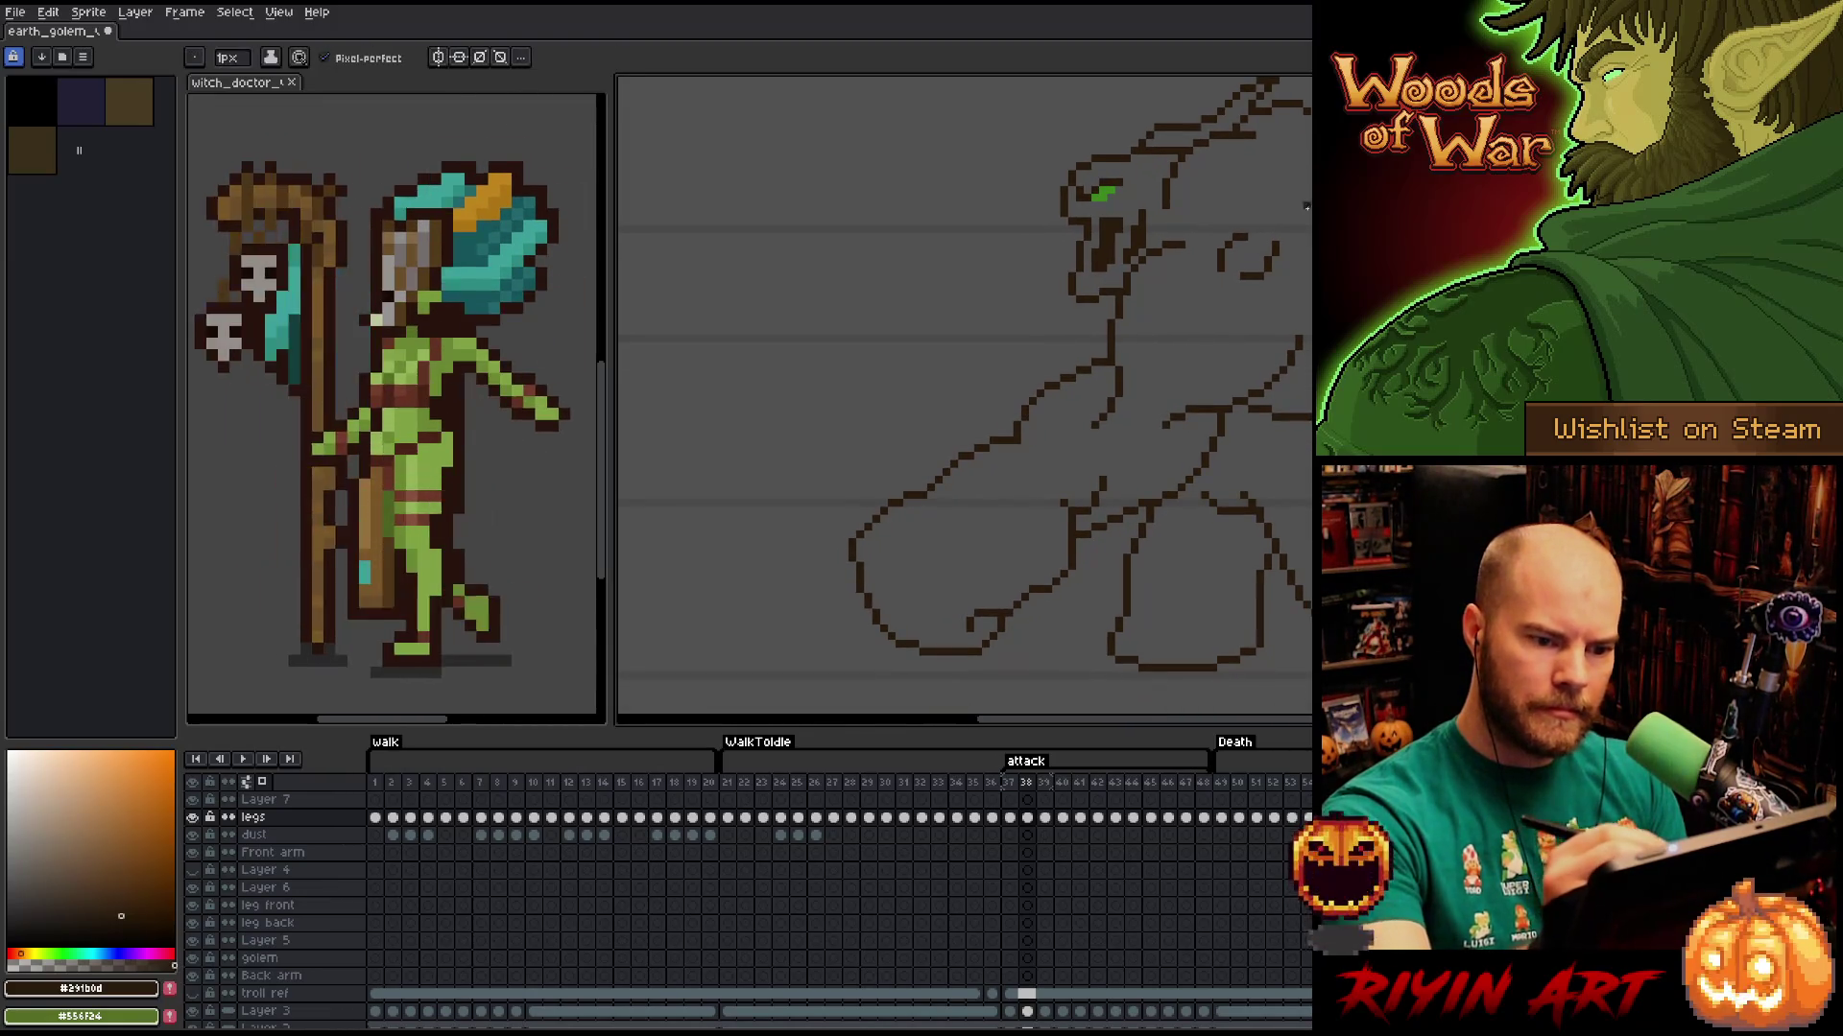
{"action": "mouse_move", "coordinate": [1243, 222]}
{"action": "left_mouse_down"}
{"action": "mouse_move", "coordinate": [1291, 154]}
{"action": "mouse_move", "coordinate": [1290, 259]}
{"action": "left_mouse_up"}
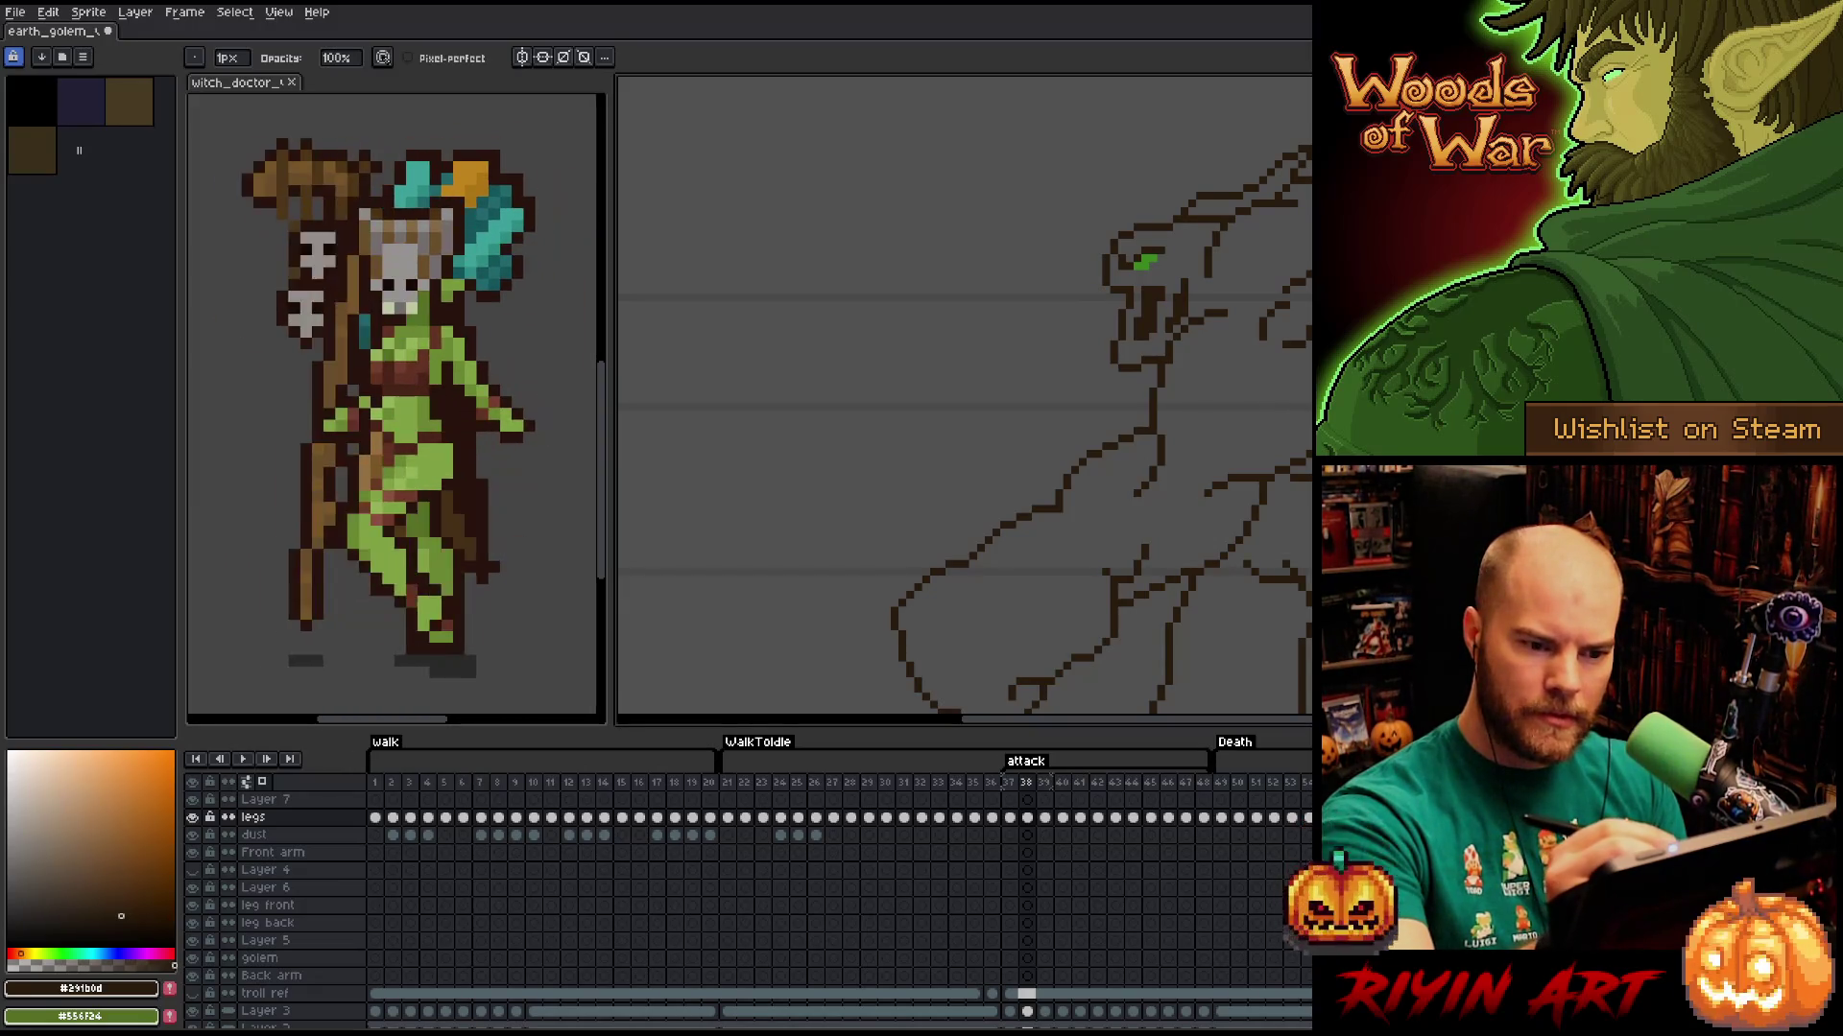
Drop a trial marquee selection and pan the canvas to the golem's head and shoulders.
{"action": "key", "text": "m"}
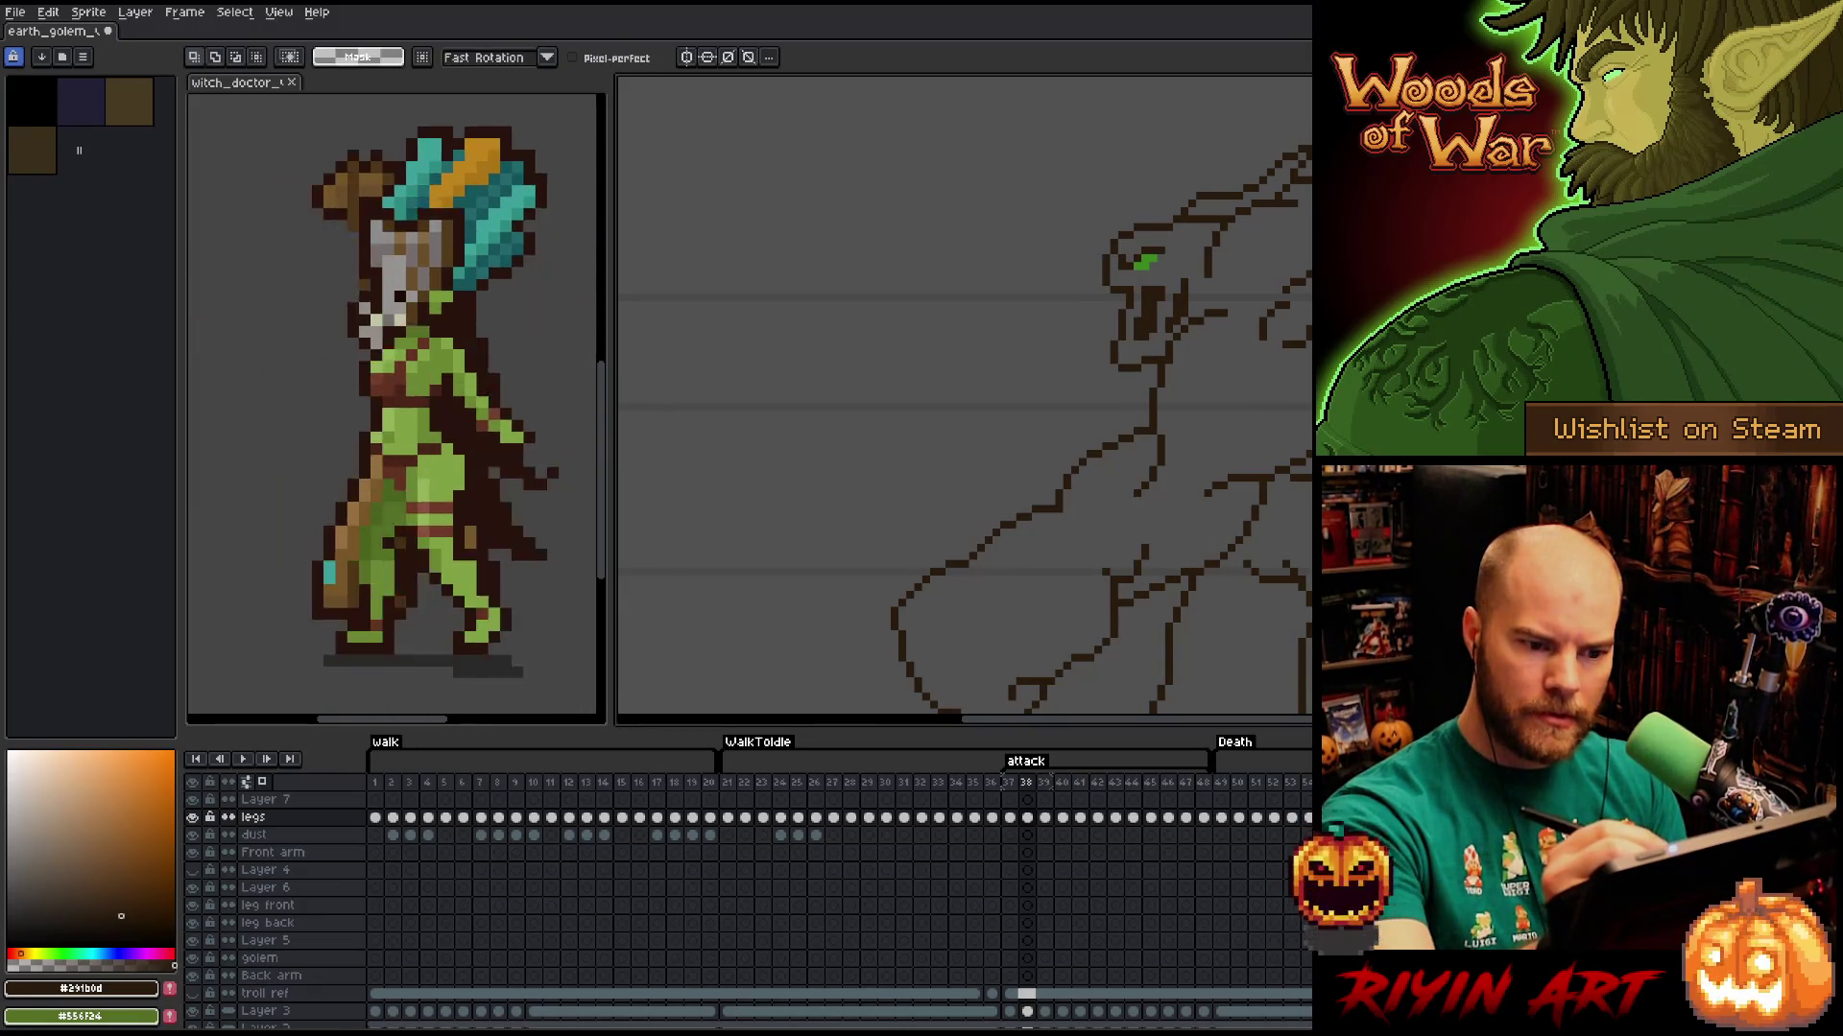
{"action": "left_click_drag", "start_coordinate": [1308, 172], "coordinate": [1271, 193]}
{"action": "key", "text": "ctrl+d"}
{"action": "key", "text": "b"}
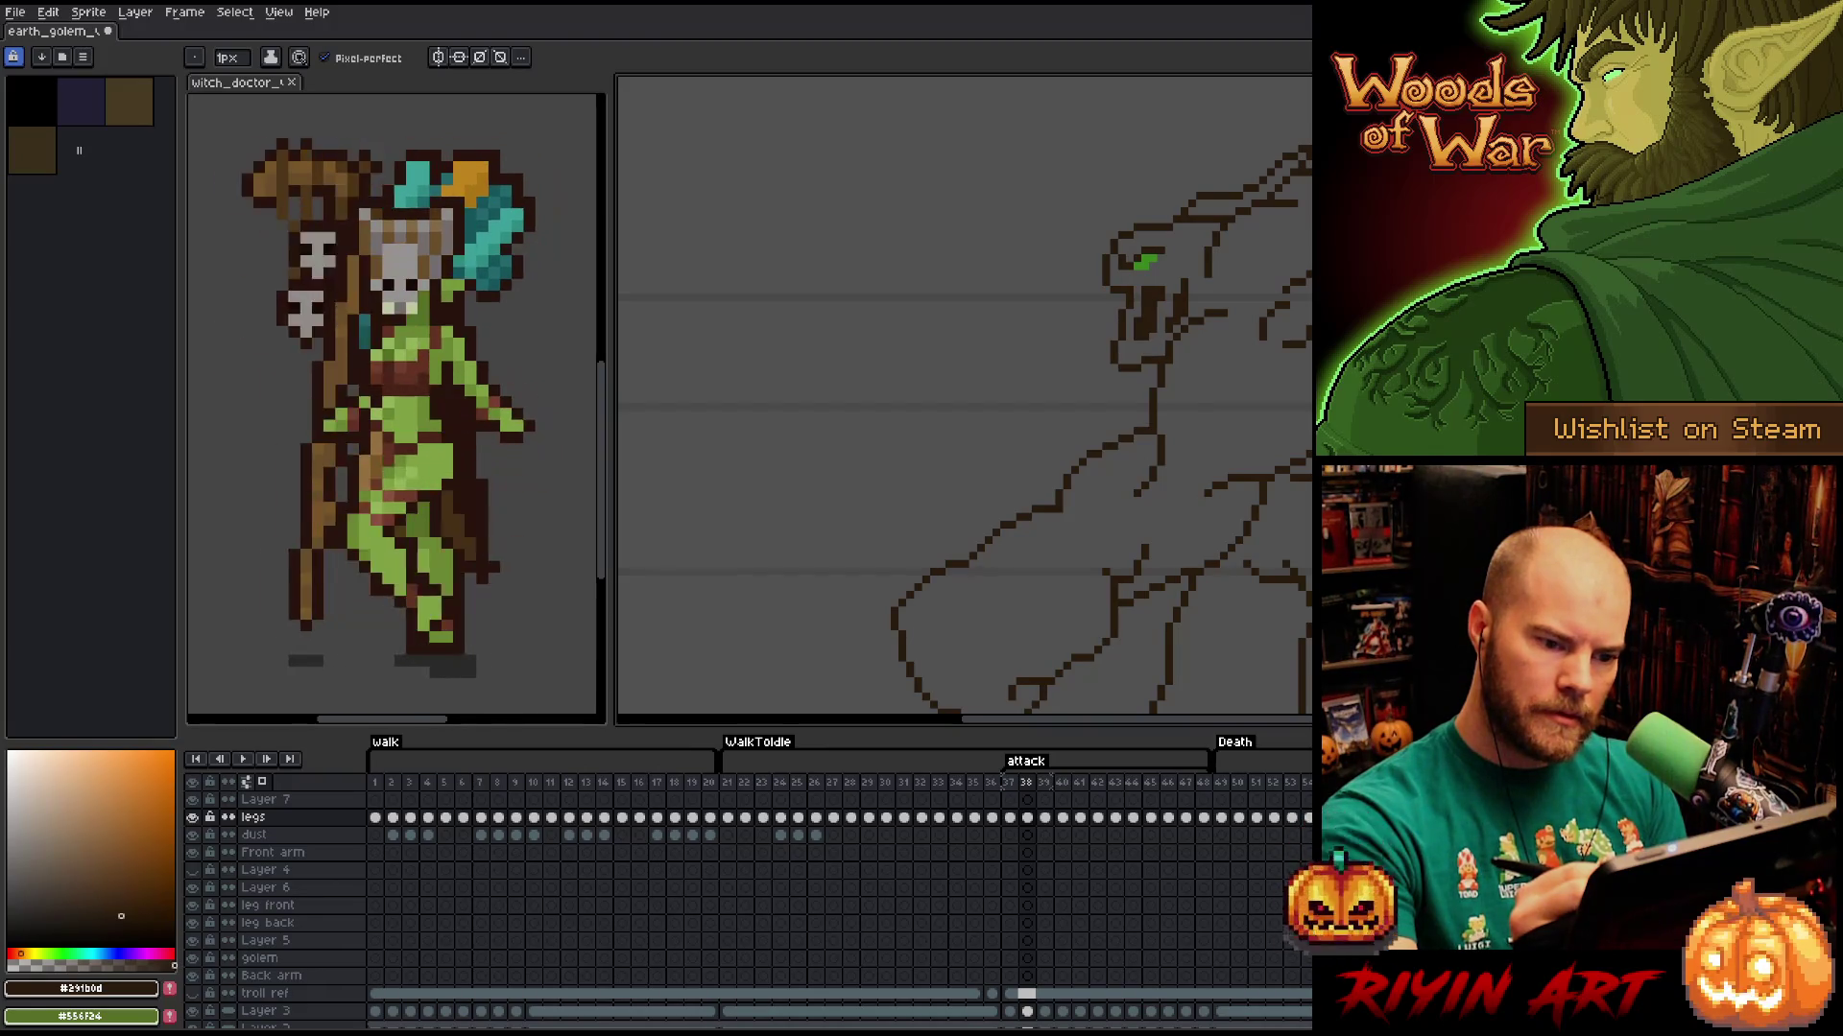
{"action": "key", "text": "space"}
{"action": "left_click_drag", "start_coordinate": [1056, 432], "coordinate": [929, 390]}
{"action": "left_click_drag", "start_coordinate": [1311, 342], "coordinate": [1321, 345]}
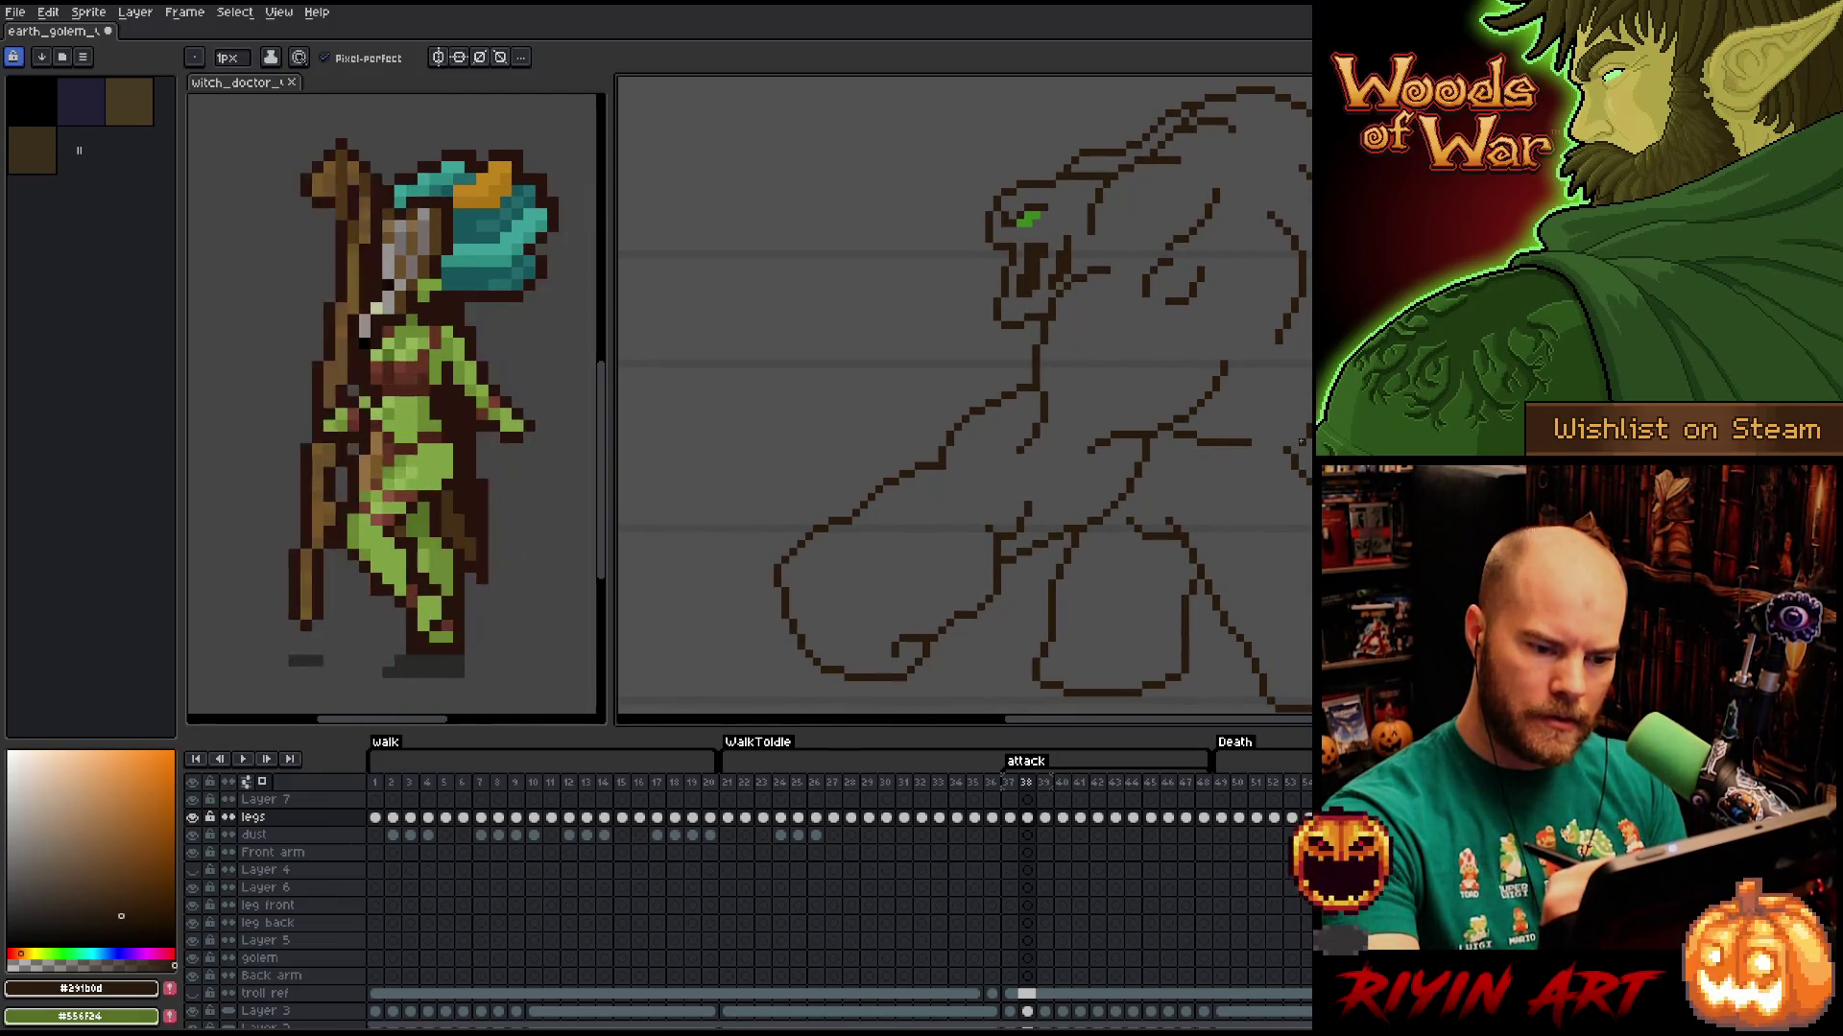
{"action": "key", "text": "e"}
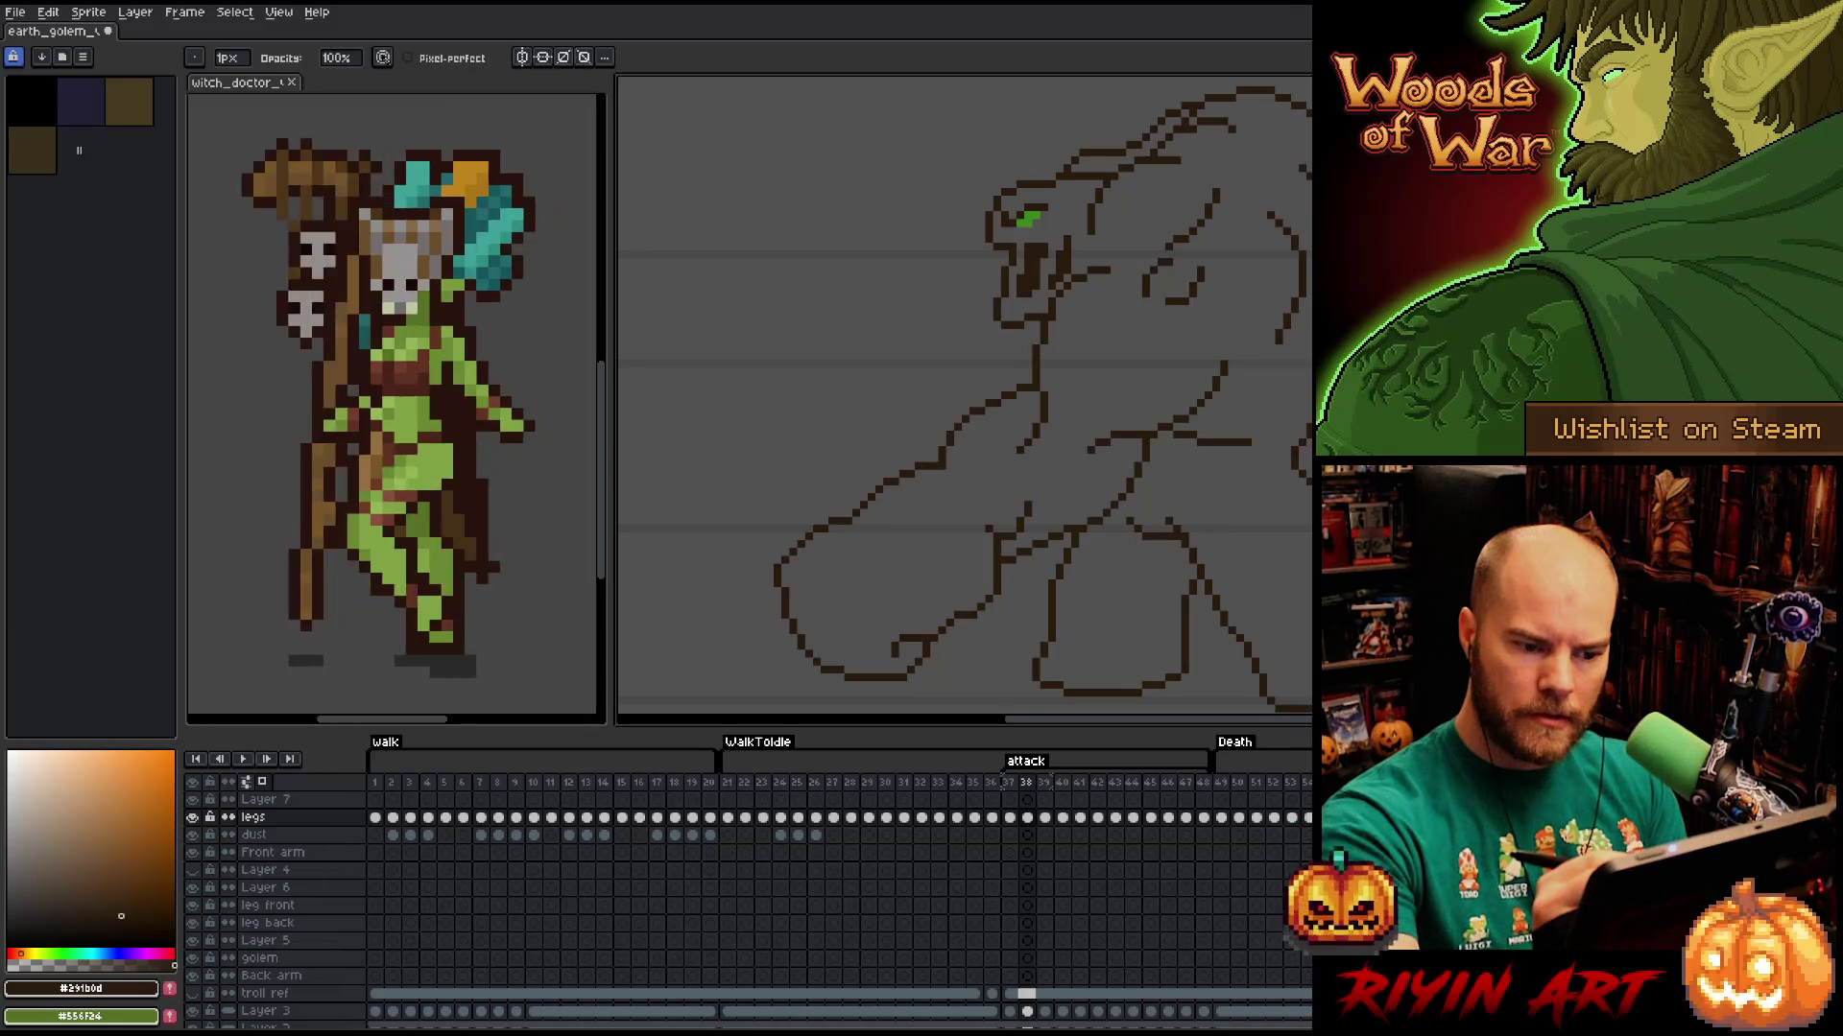
{"action": "mouse_move", "coordinate": [960, 384]}
{"action": "left_mouse_down"}
{"action": "mouse_move", "coordinate": [1023, 343]}
{"action": "mouse_move", "coordinate": [951, 479]}
{"action": "mouse_move", "coordinate": [948, 451]}
{"action": "left_mouse_up"}
{"action": "key", "text": "b"}
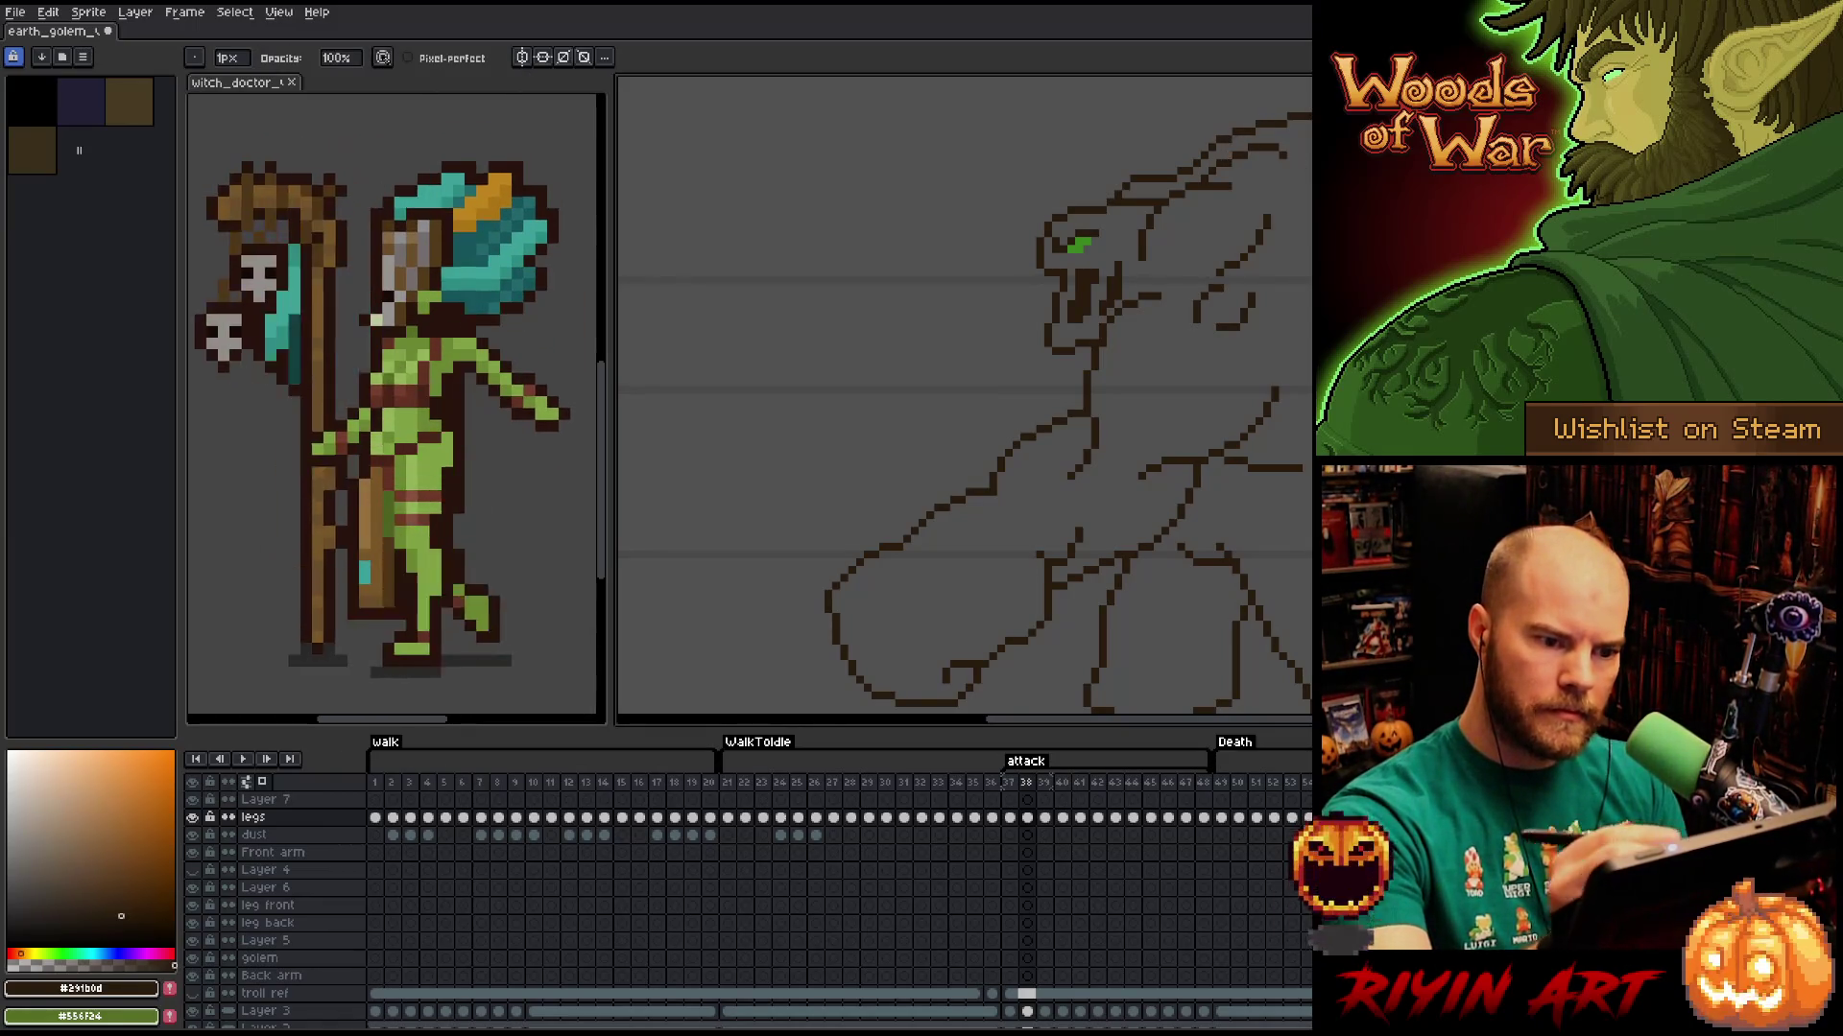
{"action": "scroll", "coordinate": [964, 400], "scroll_direction": "down", "scroll_amount": 2}
{"action": "scroll", "coordinate": [964, 400], "scroll_direction": "up", "scroll_amount": 2}
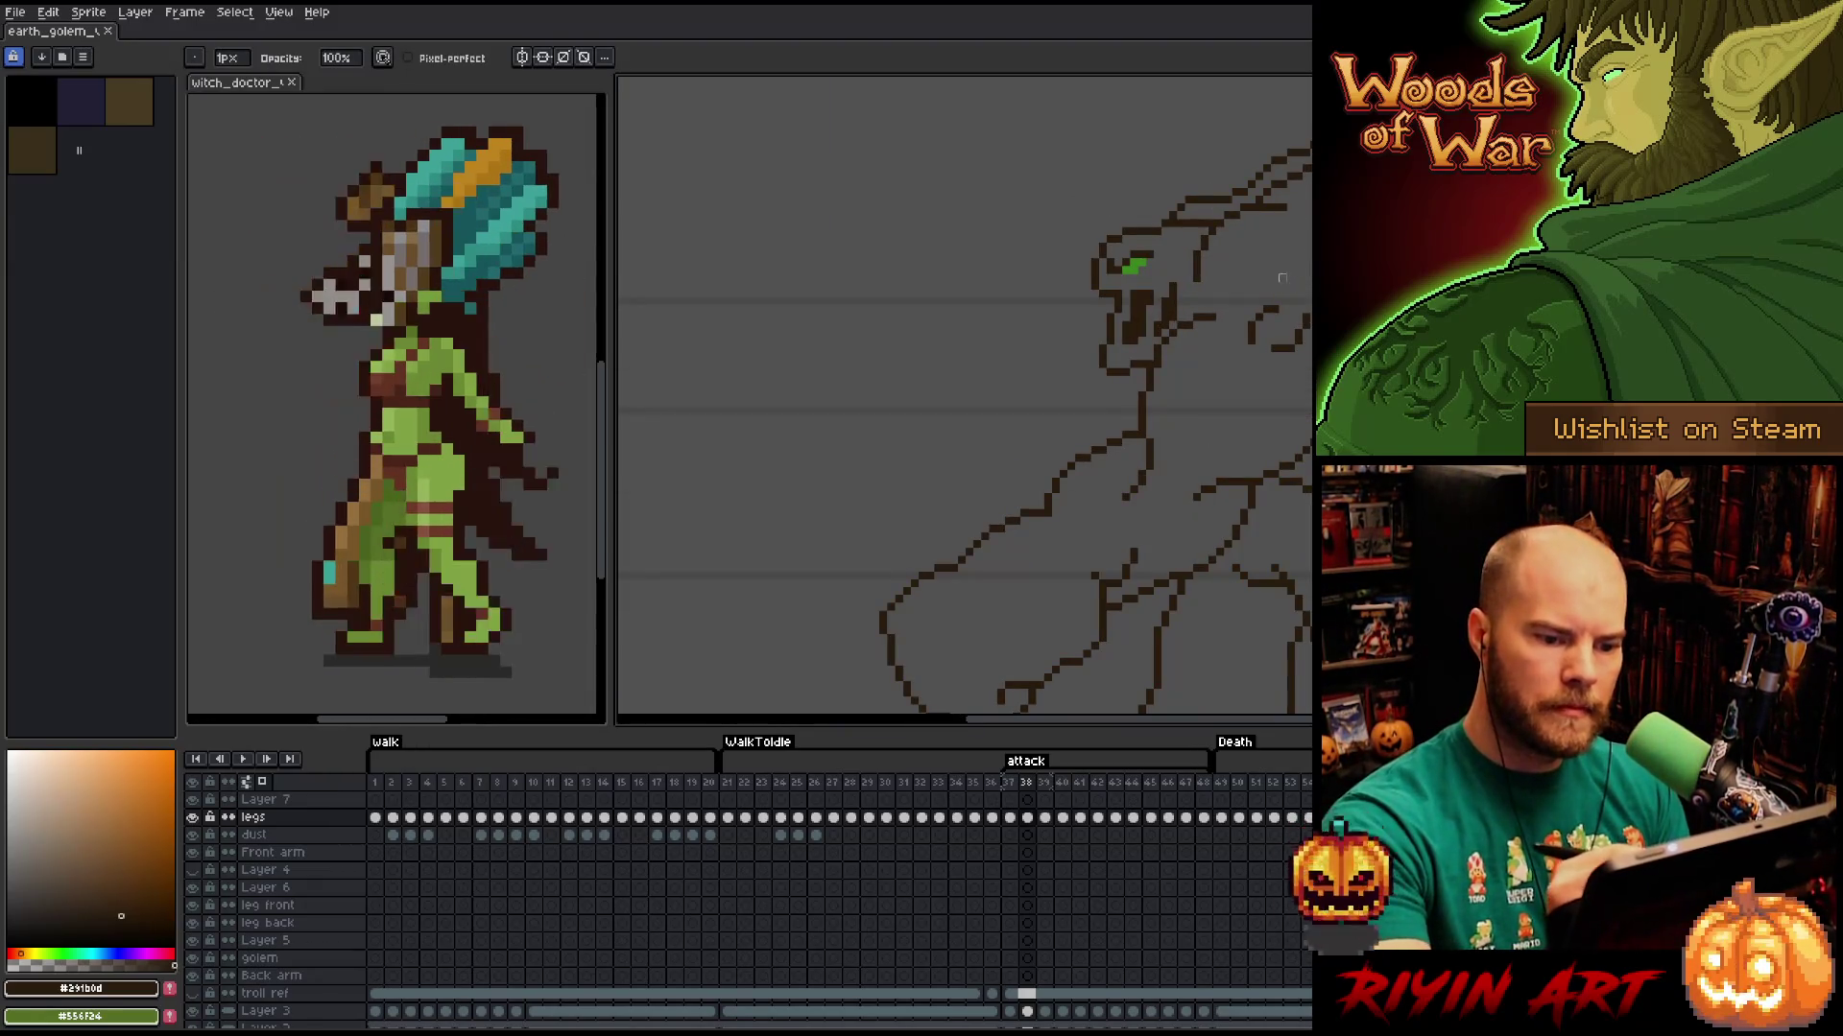
Lasso-select the golem's head, shift it and commit the move.
{"action": "key", "text": "e"}
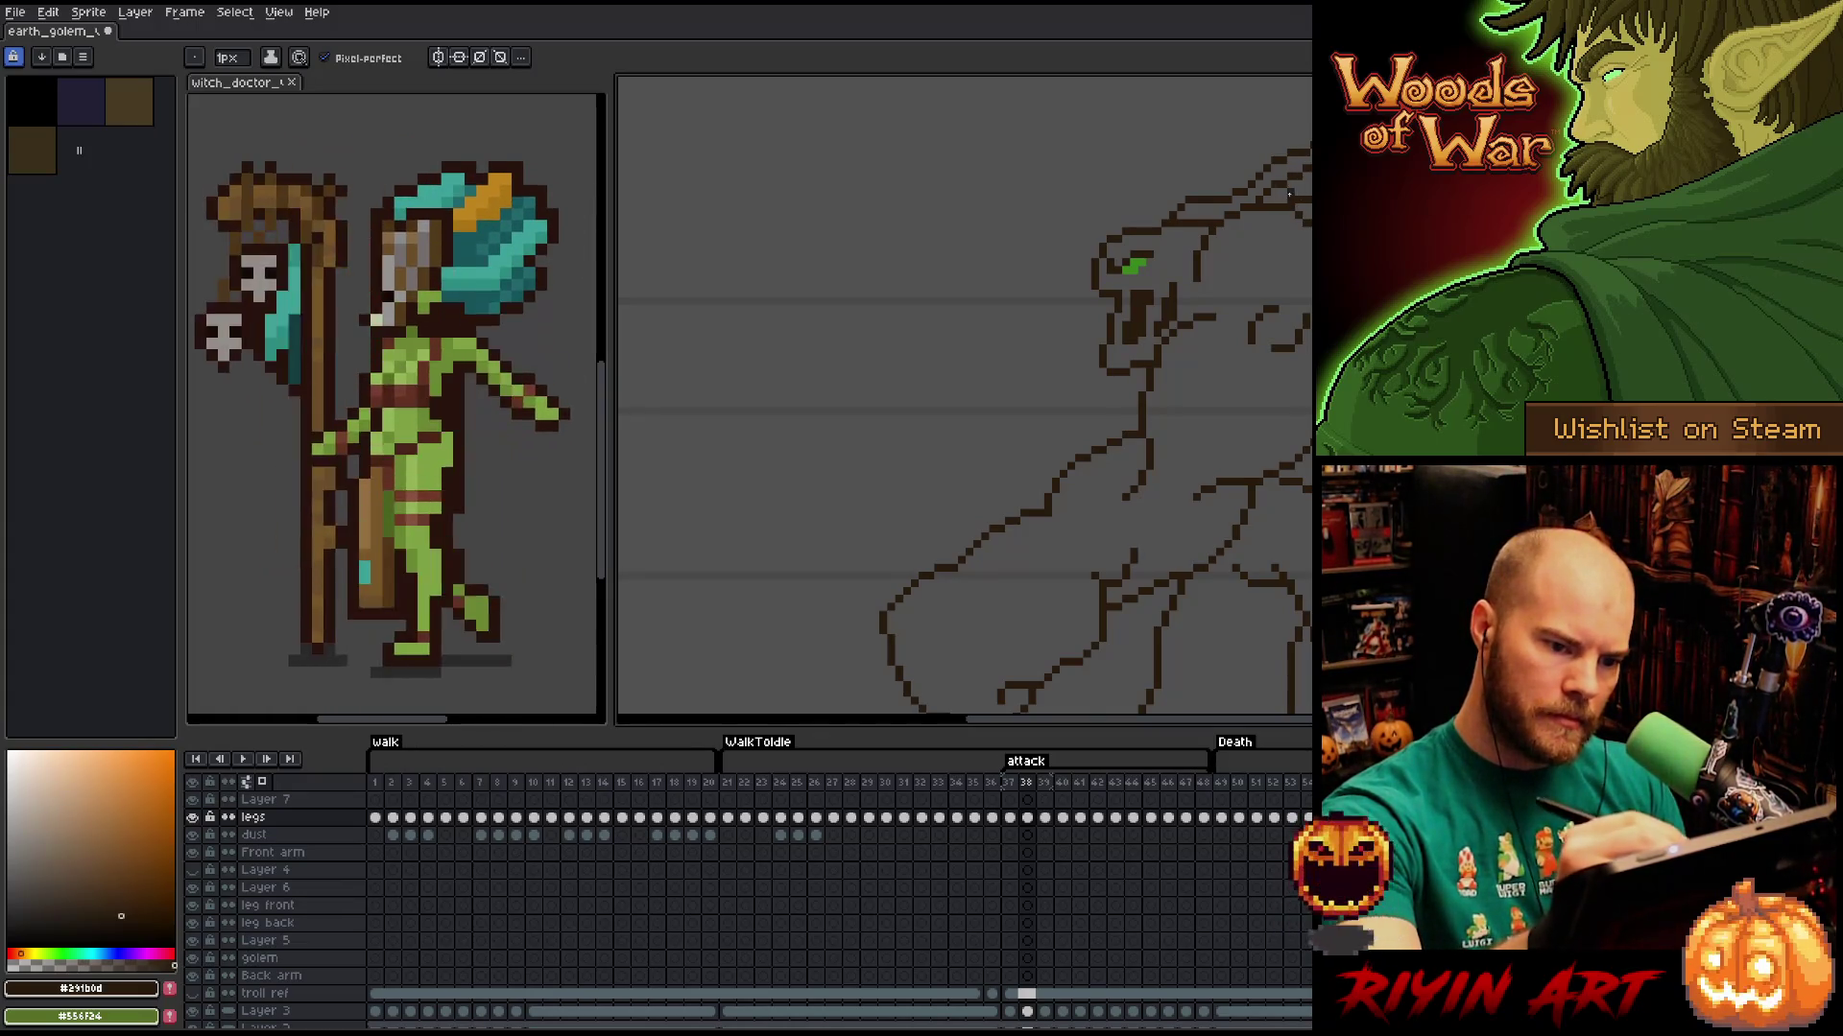
{"action": "left_click_drag", "start_coordinate": [1290, 207], "coordinate": [1305, 150]}
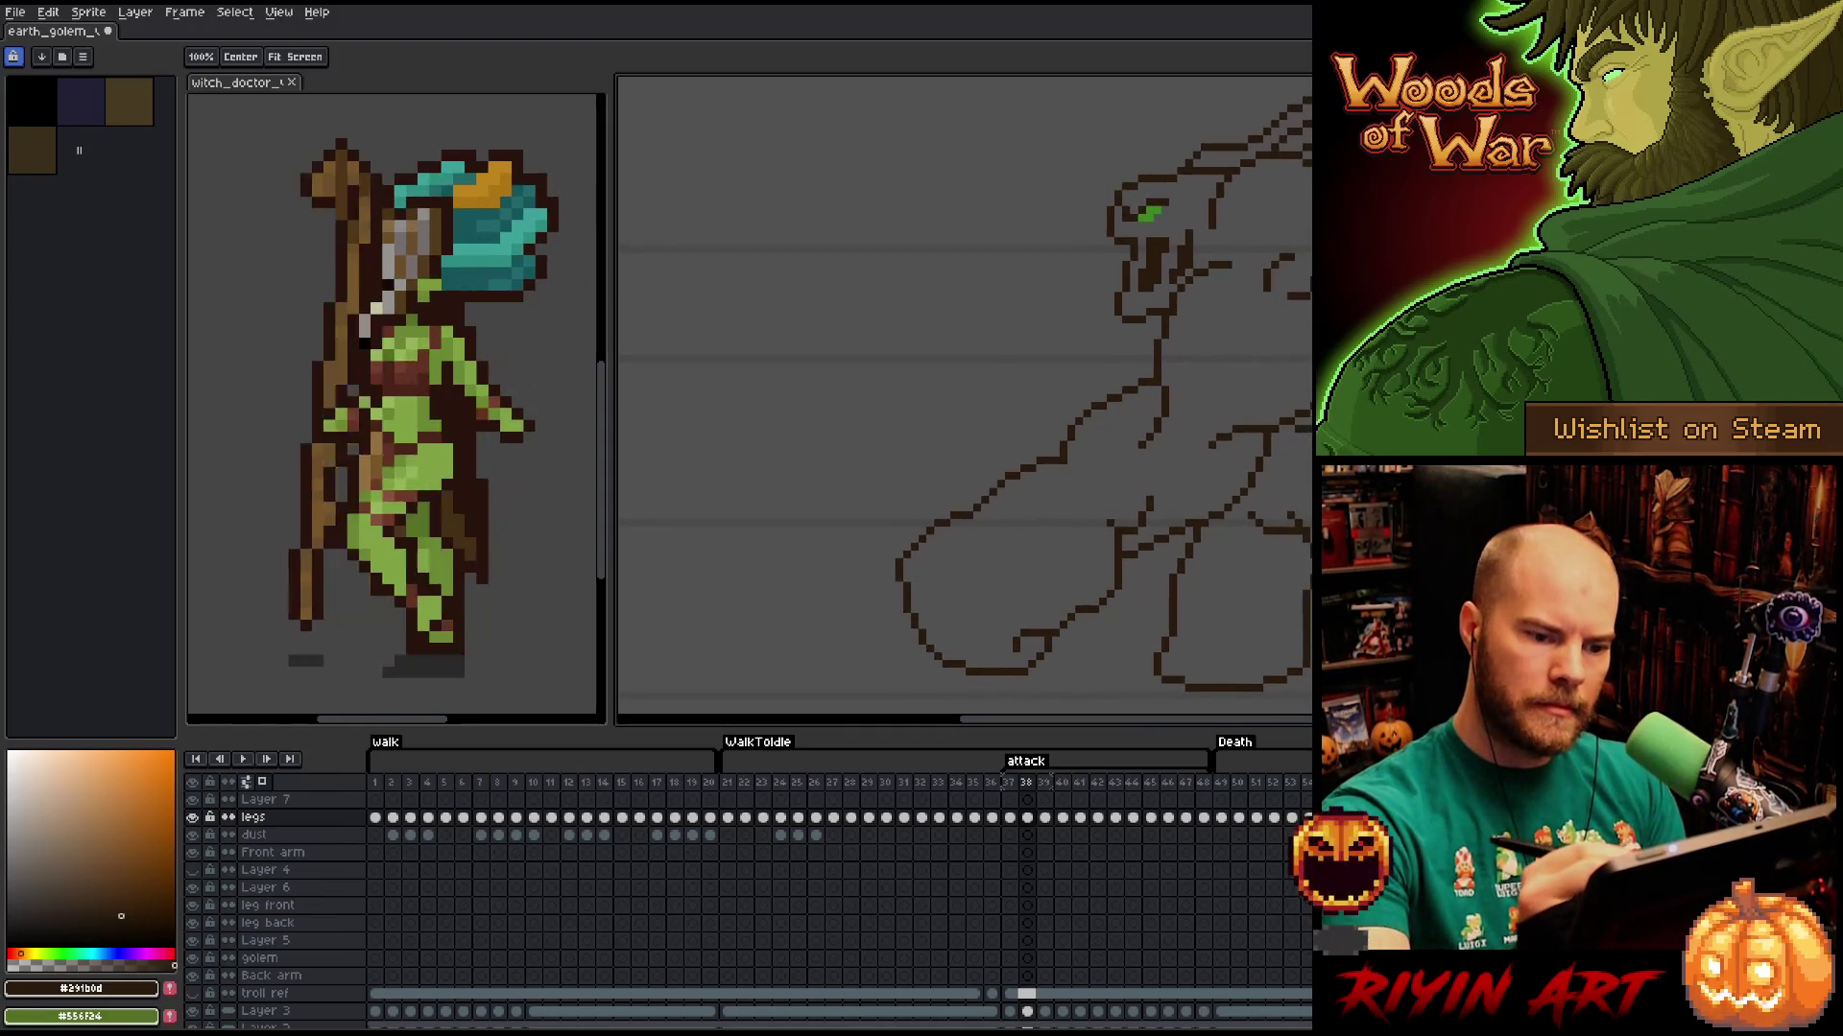
{"action": "mouse_move", "coordinate": [1300, 231]}
{"action": "left_mouse_down"}
{"action": "mouse_move", "coordinate": [1303, 340]}
{"action": "mouse_move", "coordinate": [1283, 327]}
{"action": "left_mouse_up"}
{"action": "key", "text": "ctrl+t"}
{"action": "key", "text": "Return"}
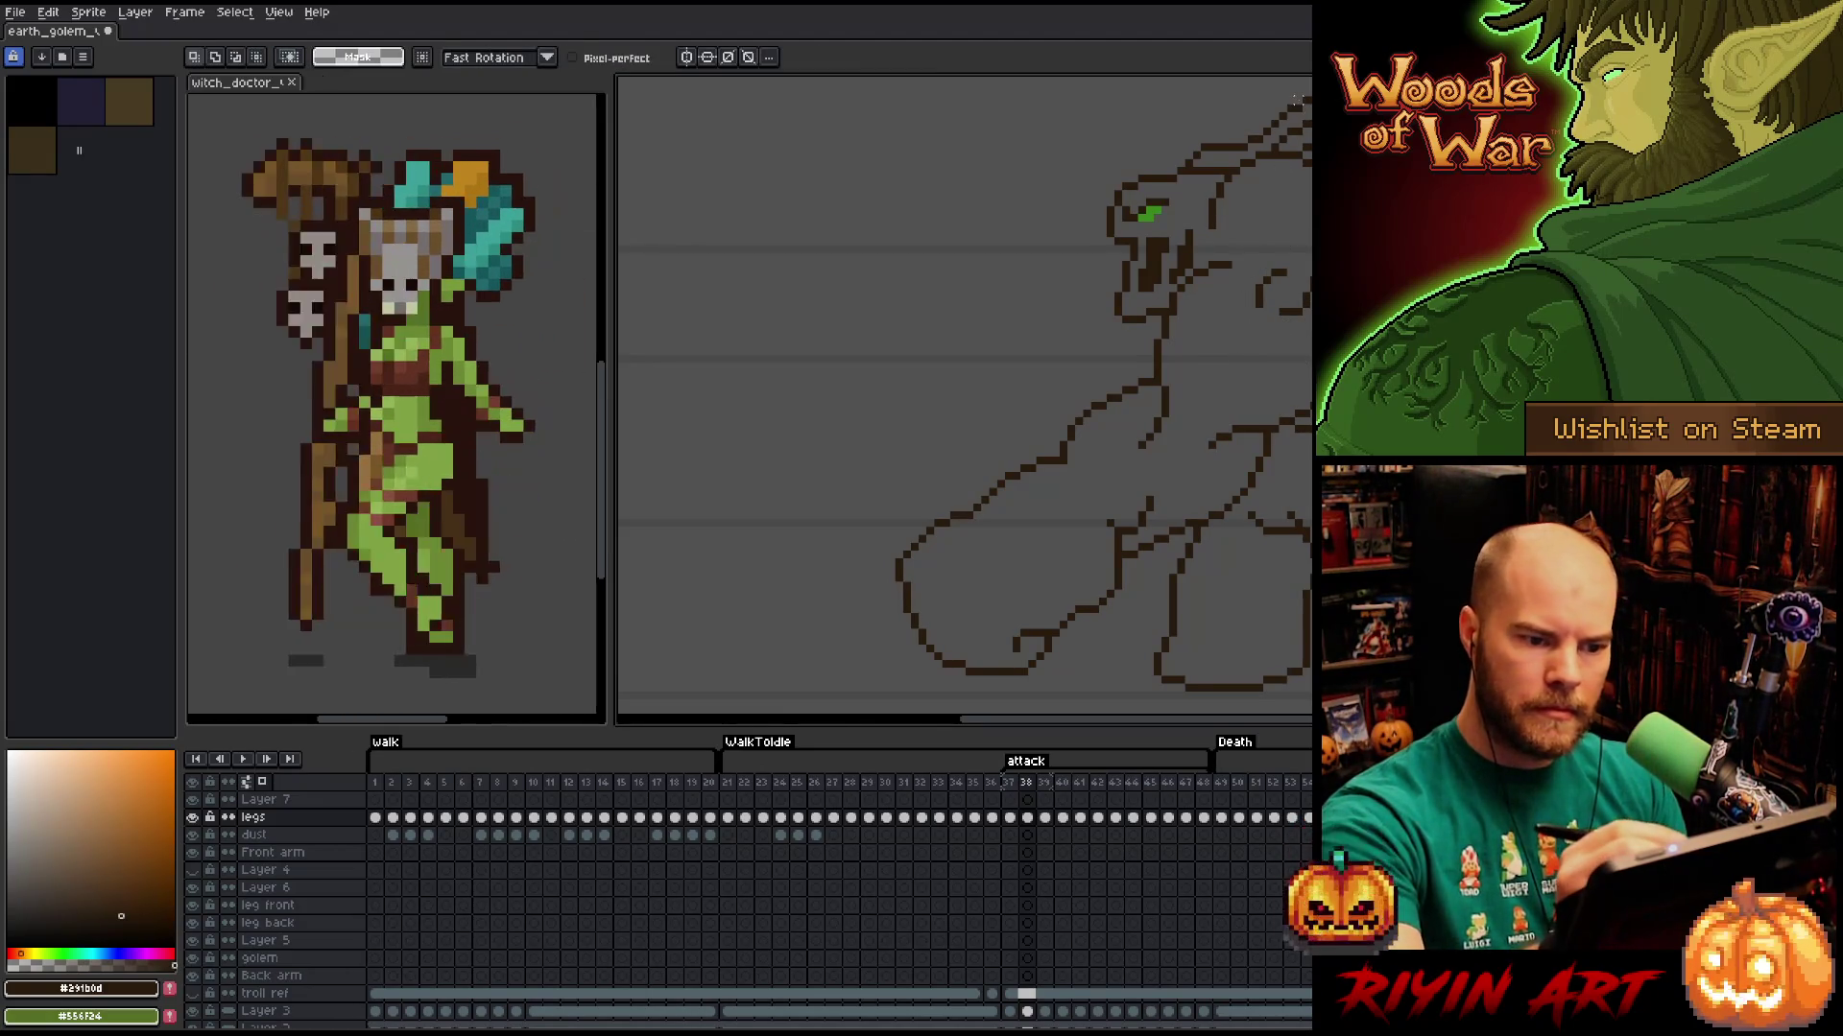
{"action": "mouse_move", "coordinate": [1262, 161]}
{"action": "left_mouse_down"}
{"action": "mouse_move", "coordinate": [1240, 165]}
{"action": "mouse_move", "coordinate": [1207, 233]}
{"action": "left_mouse_up"}
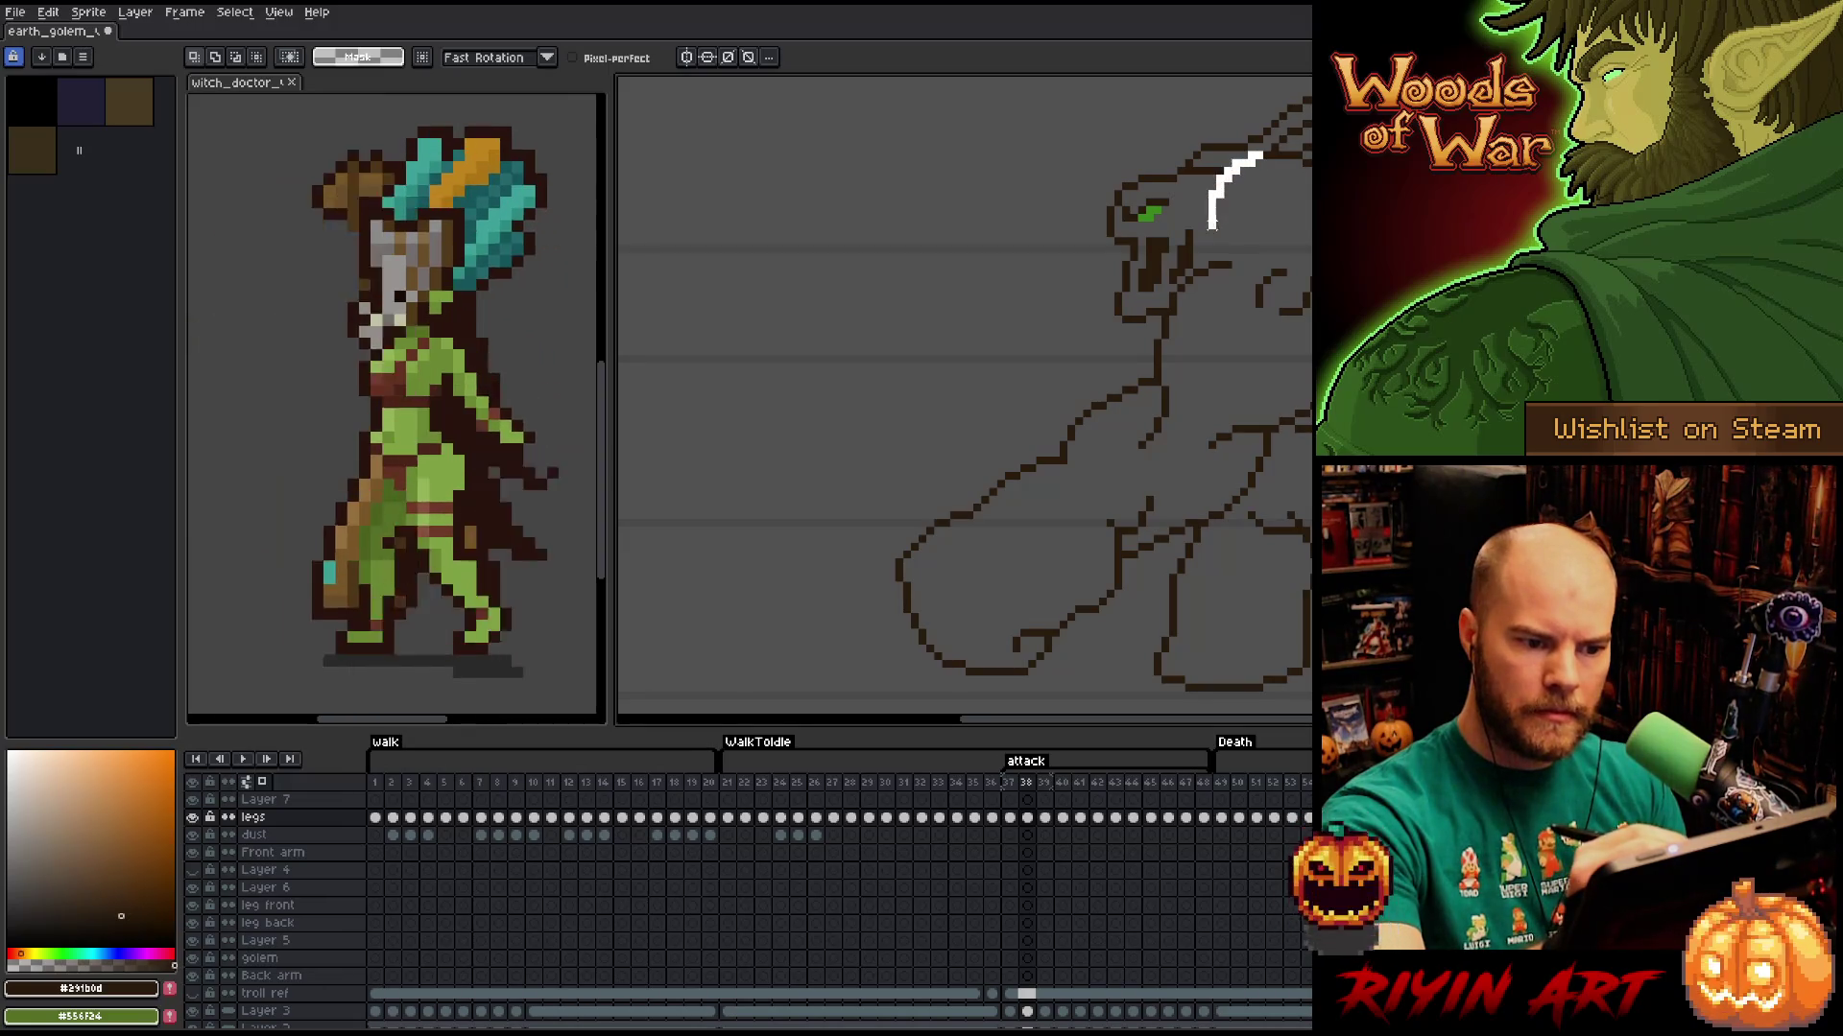
{"action": "key", "text": "ctrl+d"}
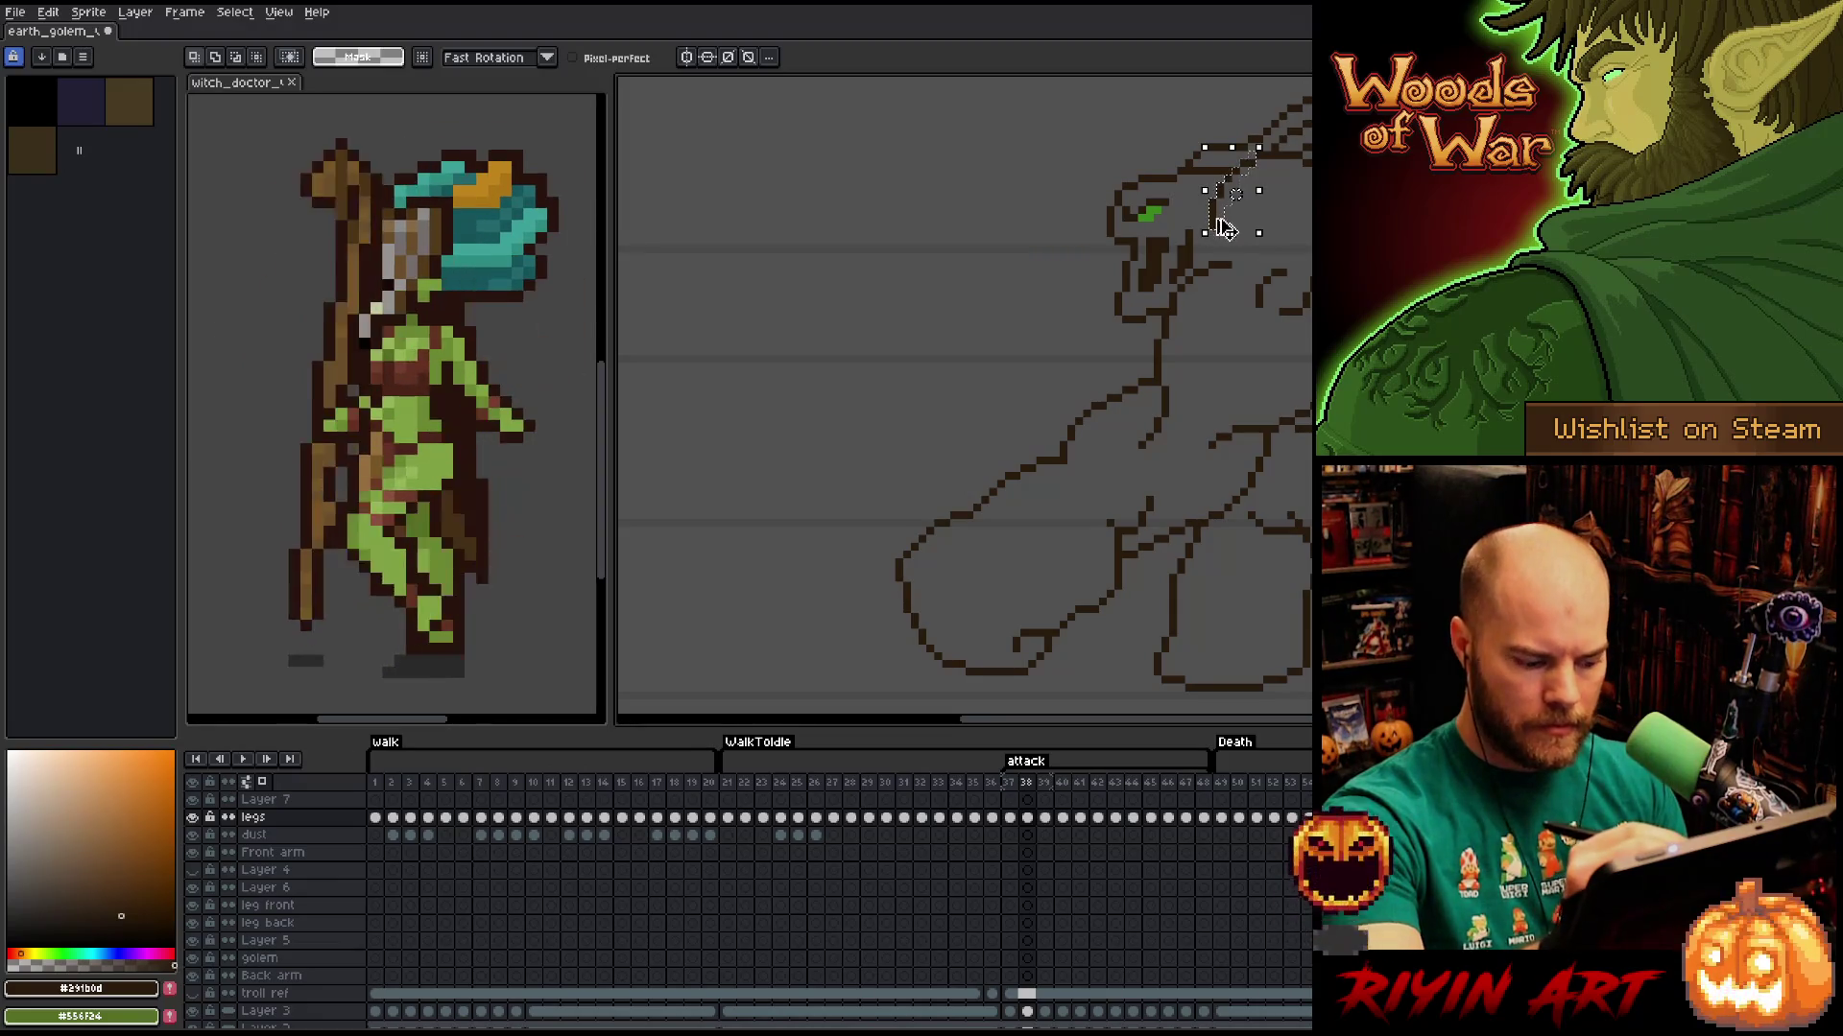
Redraw the line up the head near the horn, erase stray pixels, and recentre the golem.
{"action": "key", "text": "b"}
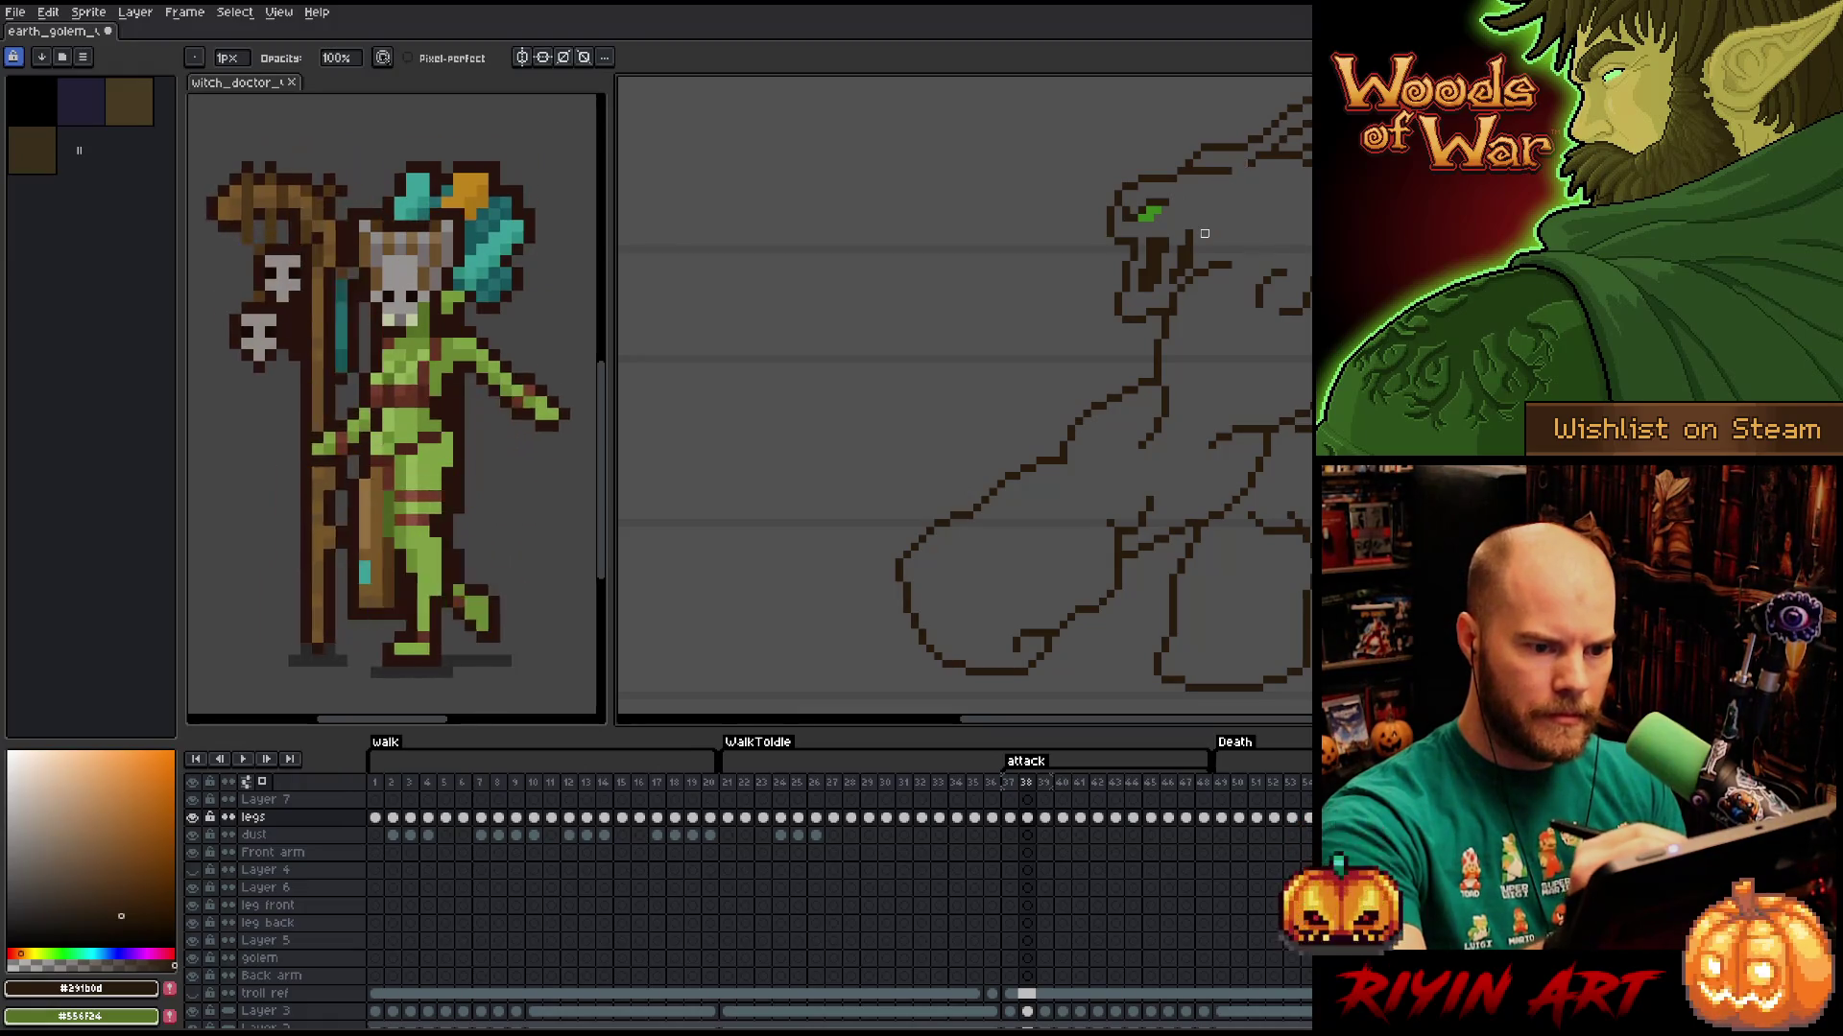
{"action": "key", "text": "e"}
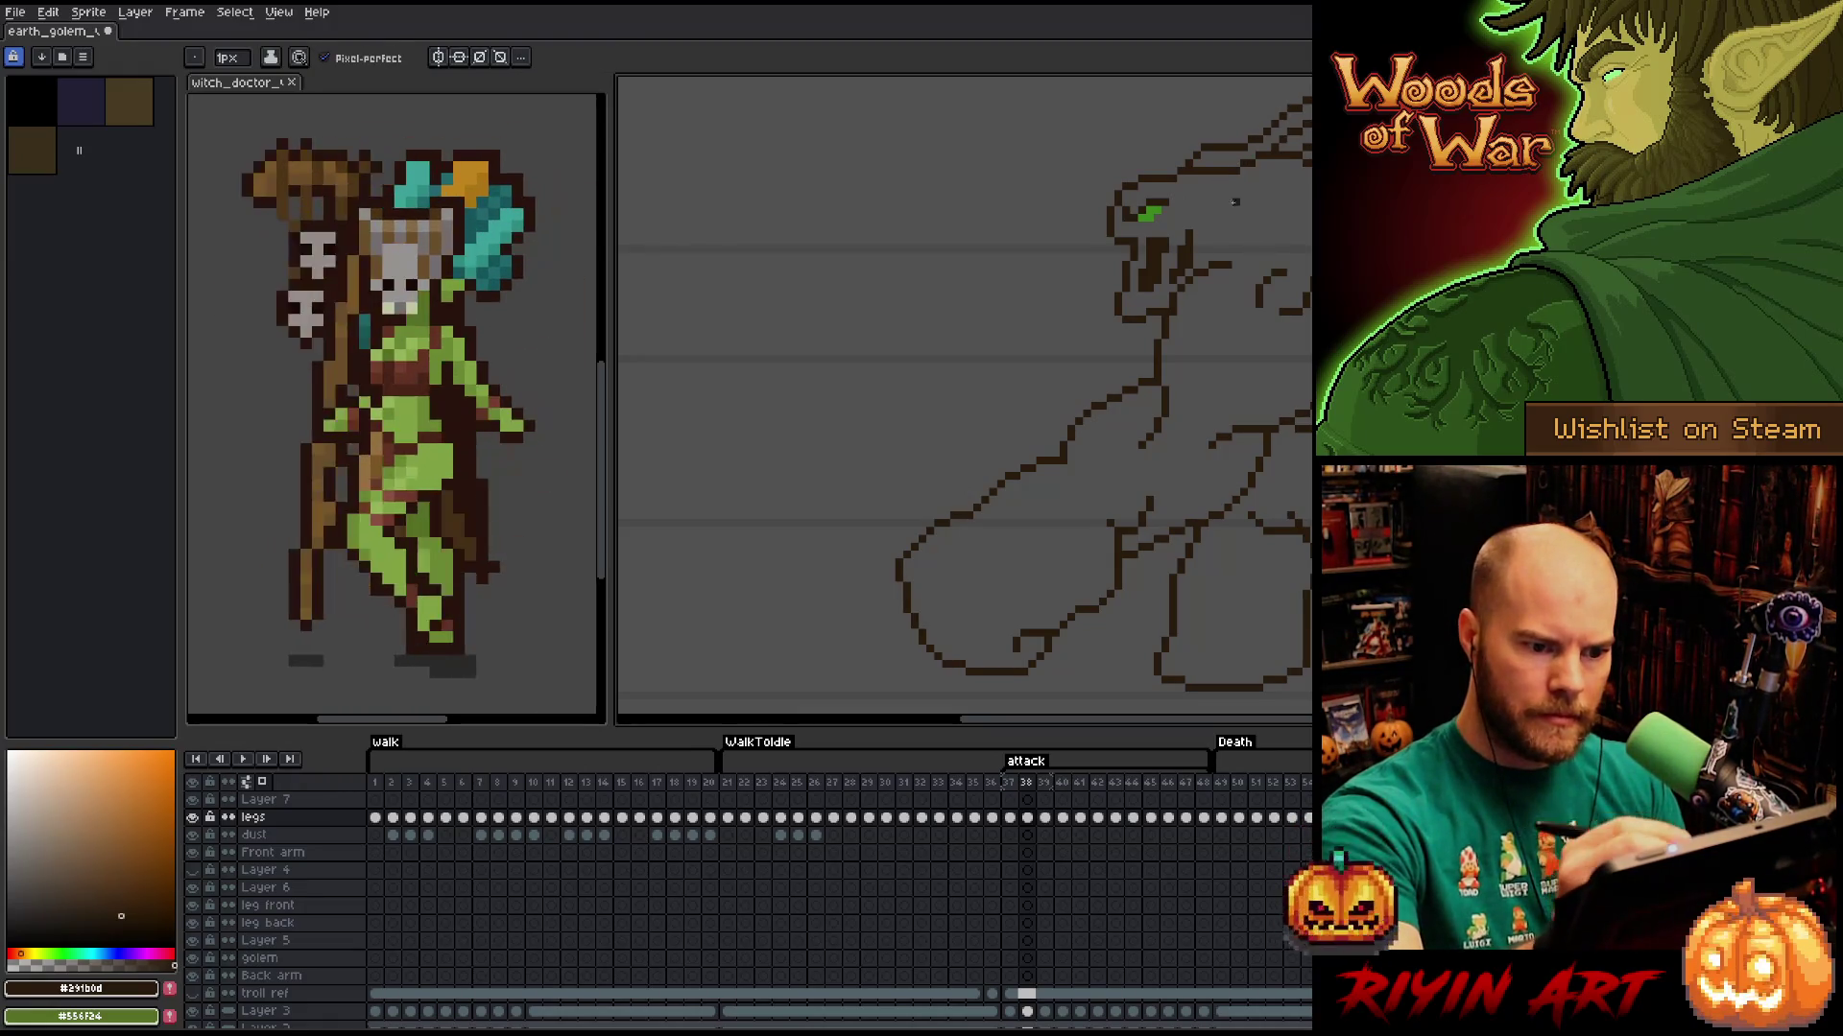
{"action": "left_click_drag", "start_coordinate": [1211, 255], "coordinate": [1259, 176]}
{"action": "key", "text": "e"}
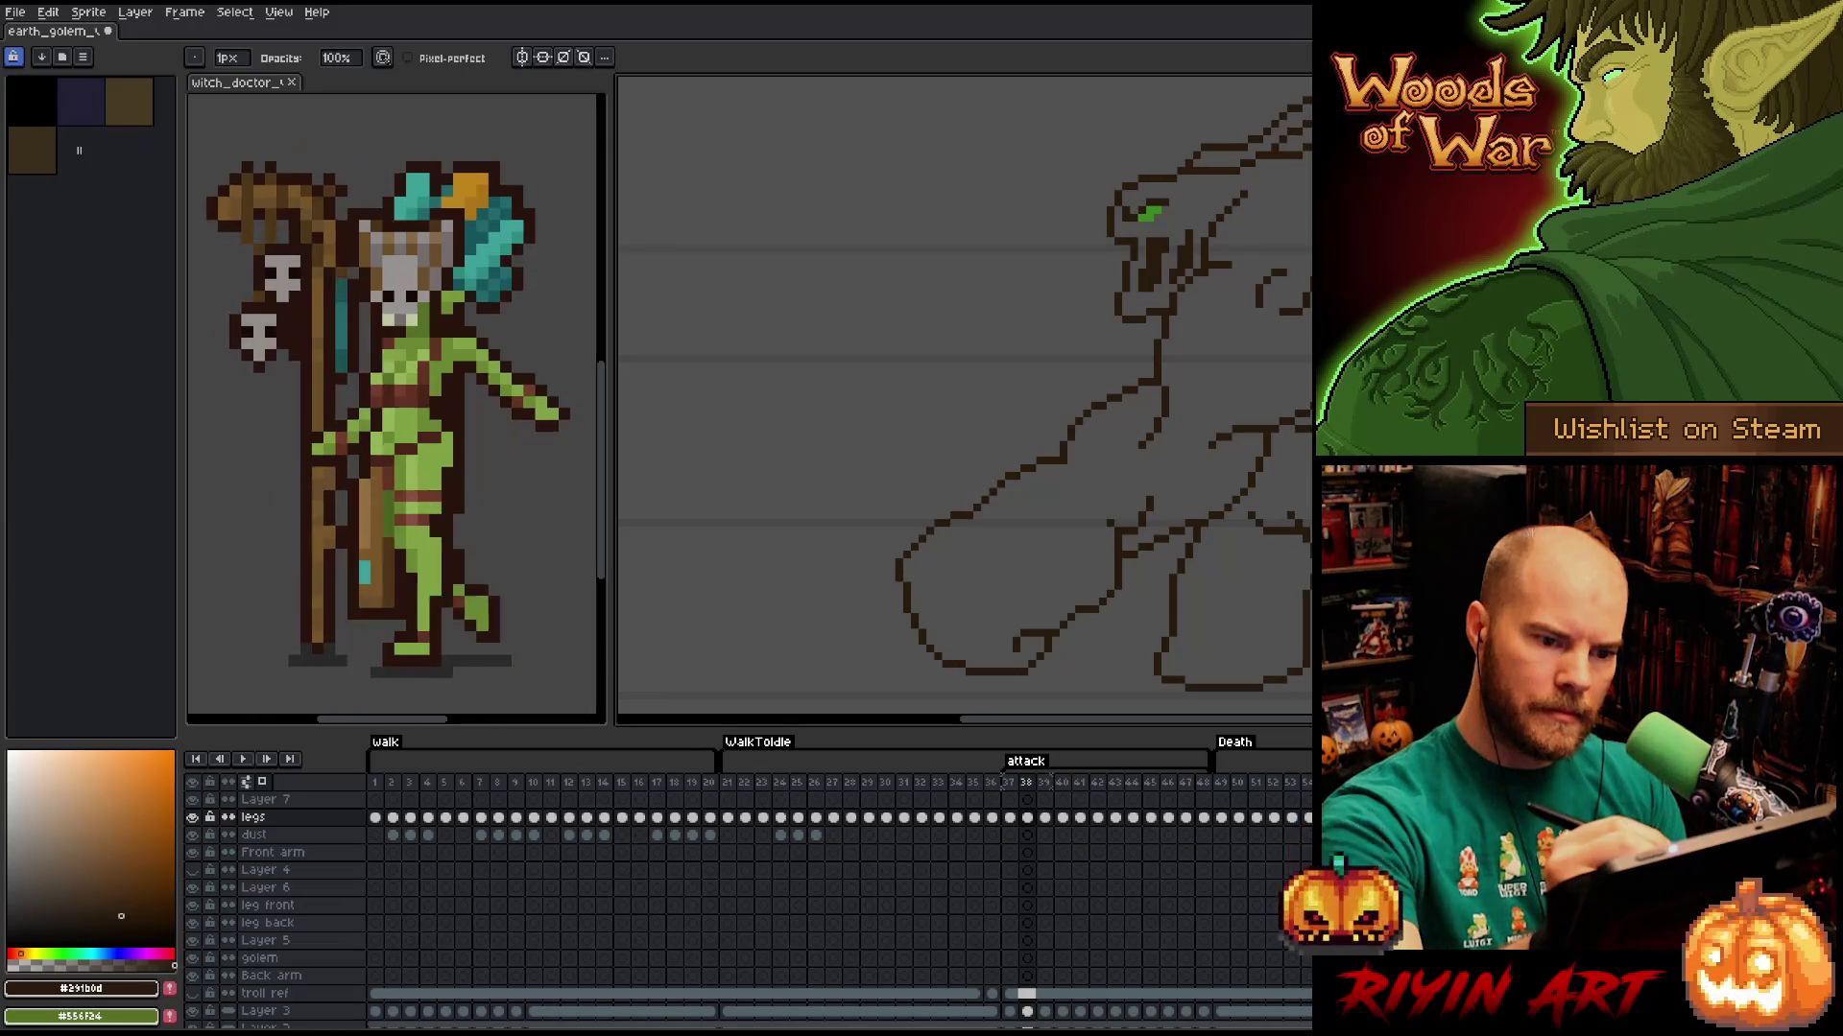
{"action": "key", "text": "b"}
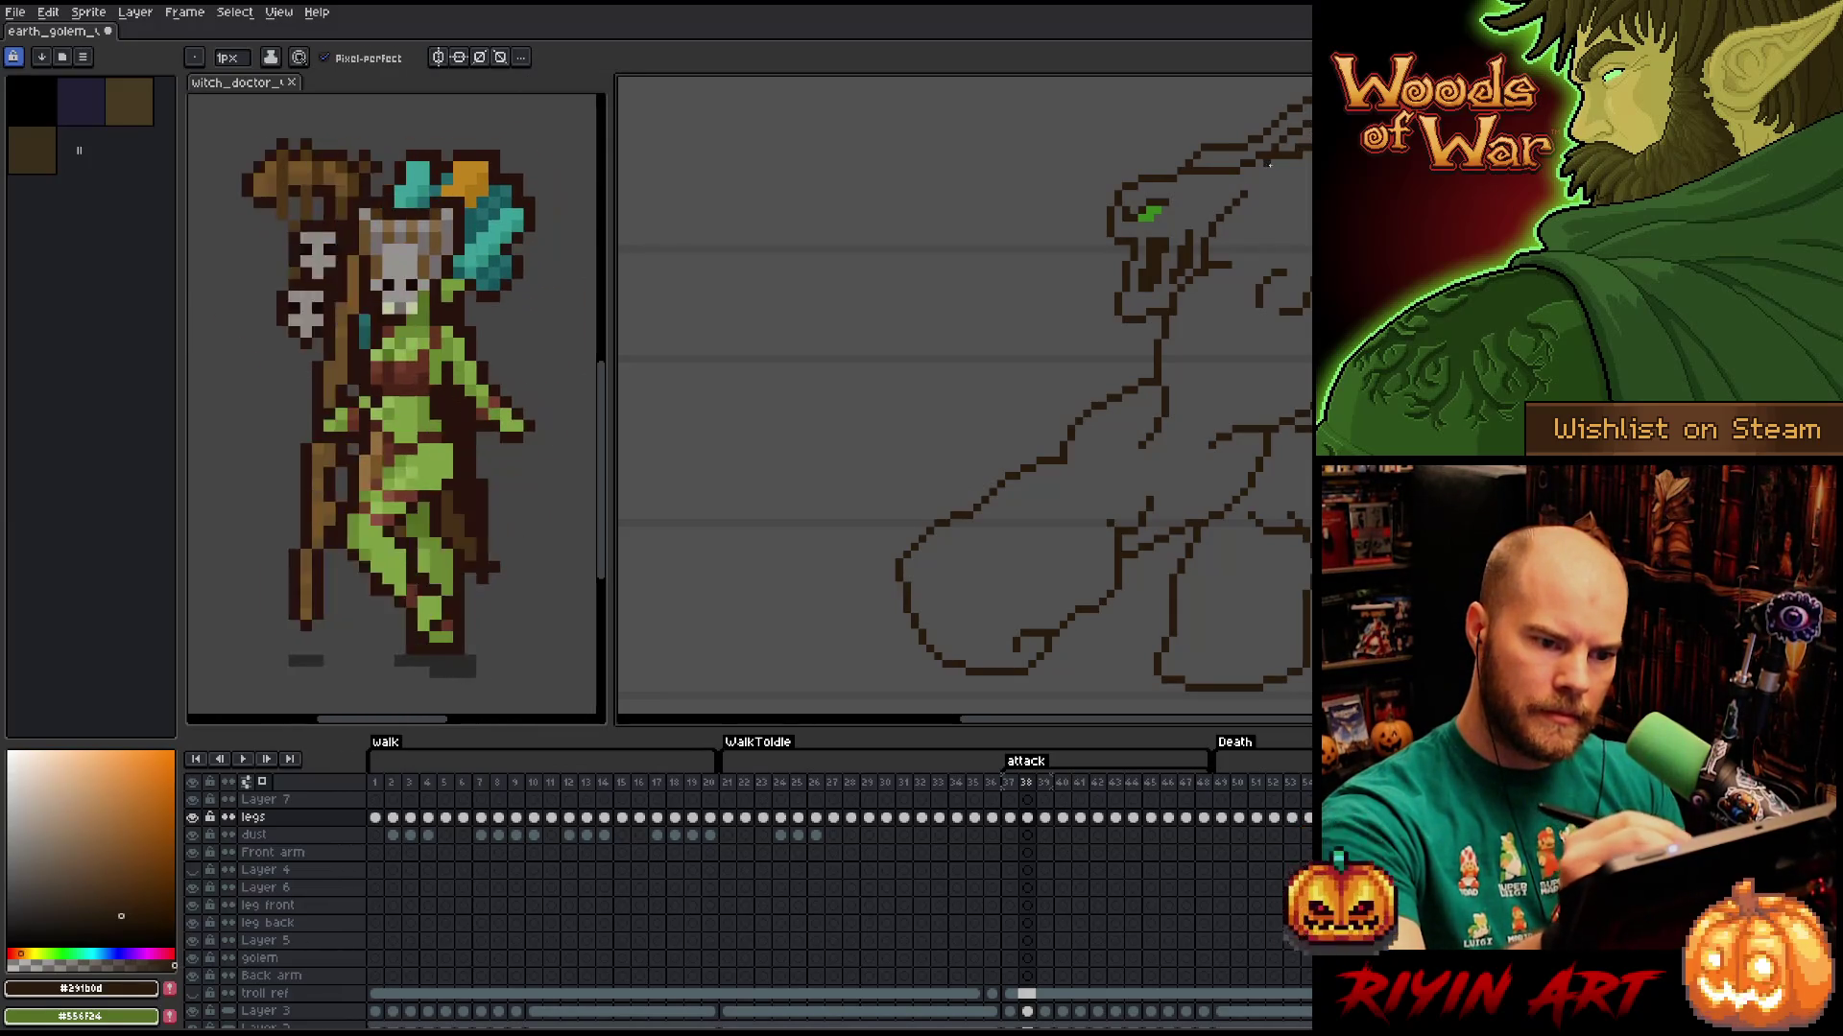
{"action": "key", "text": "e"}
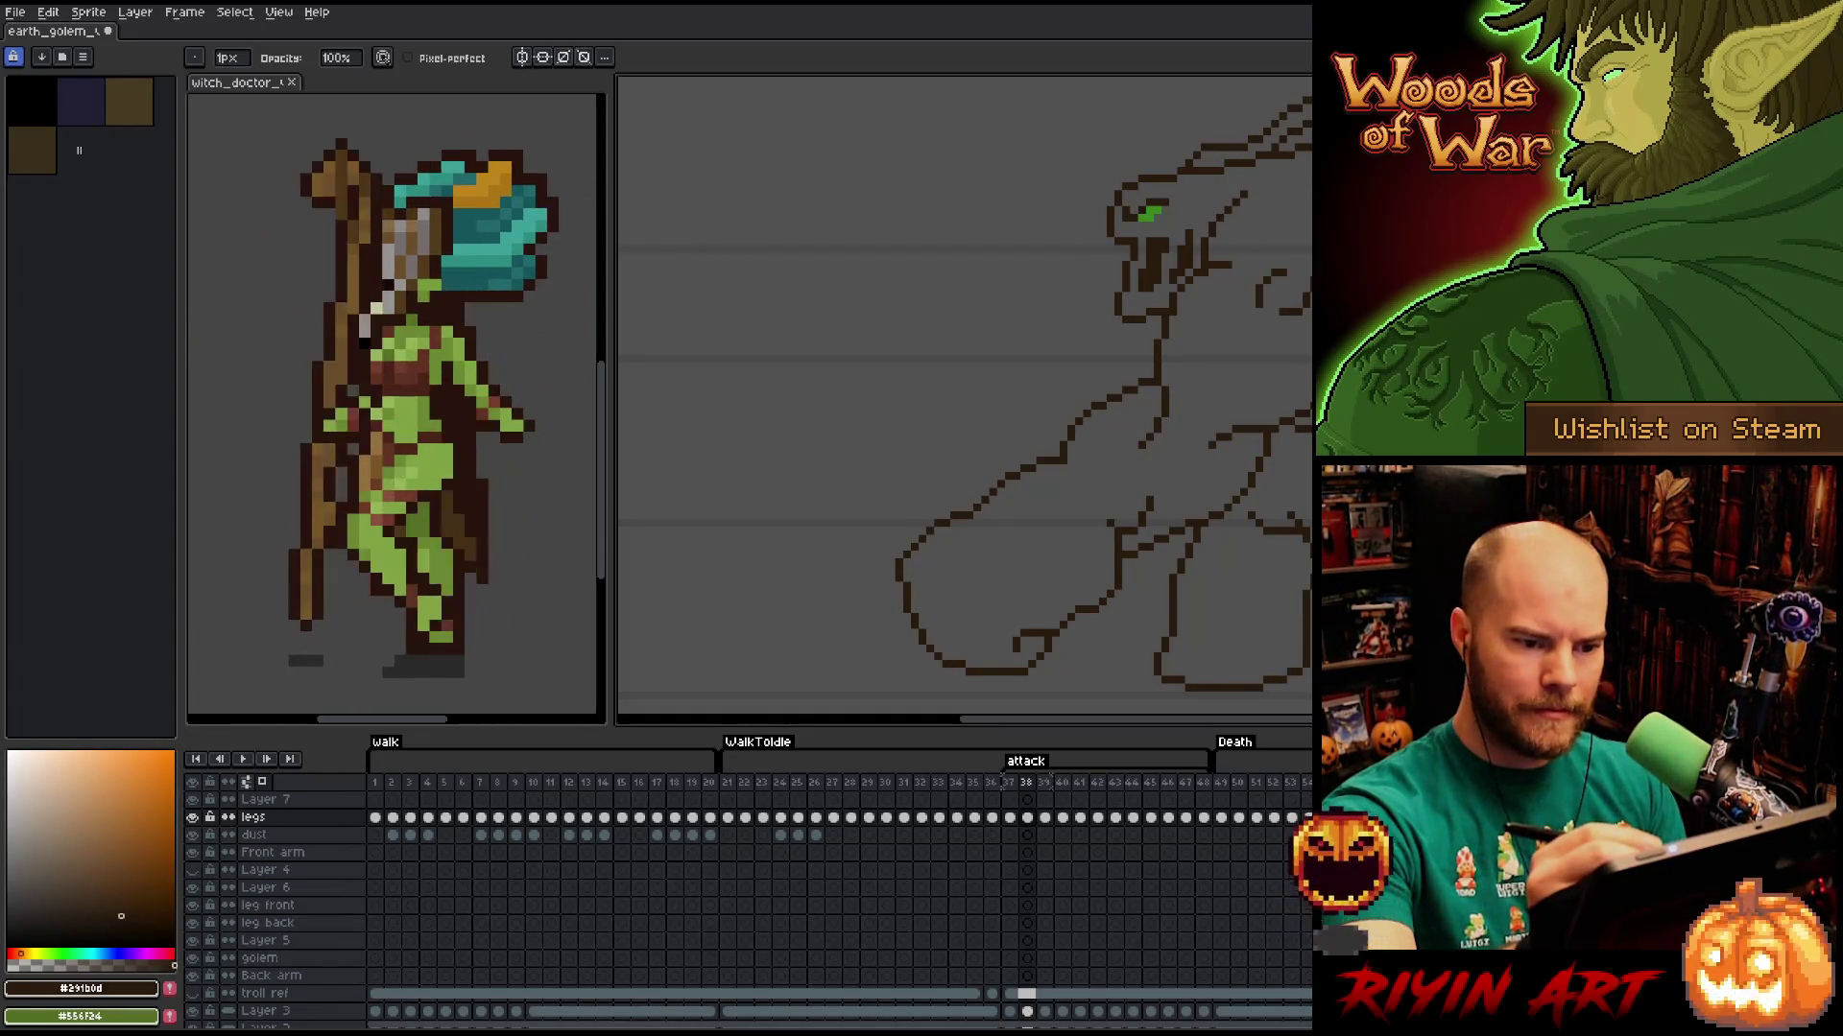
{"action": "right_click", "coordinate": [888, 470]}
{"action": "key", "text": "Escape"}
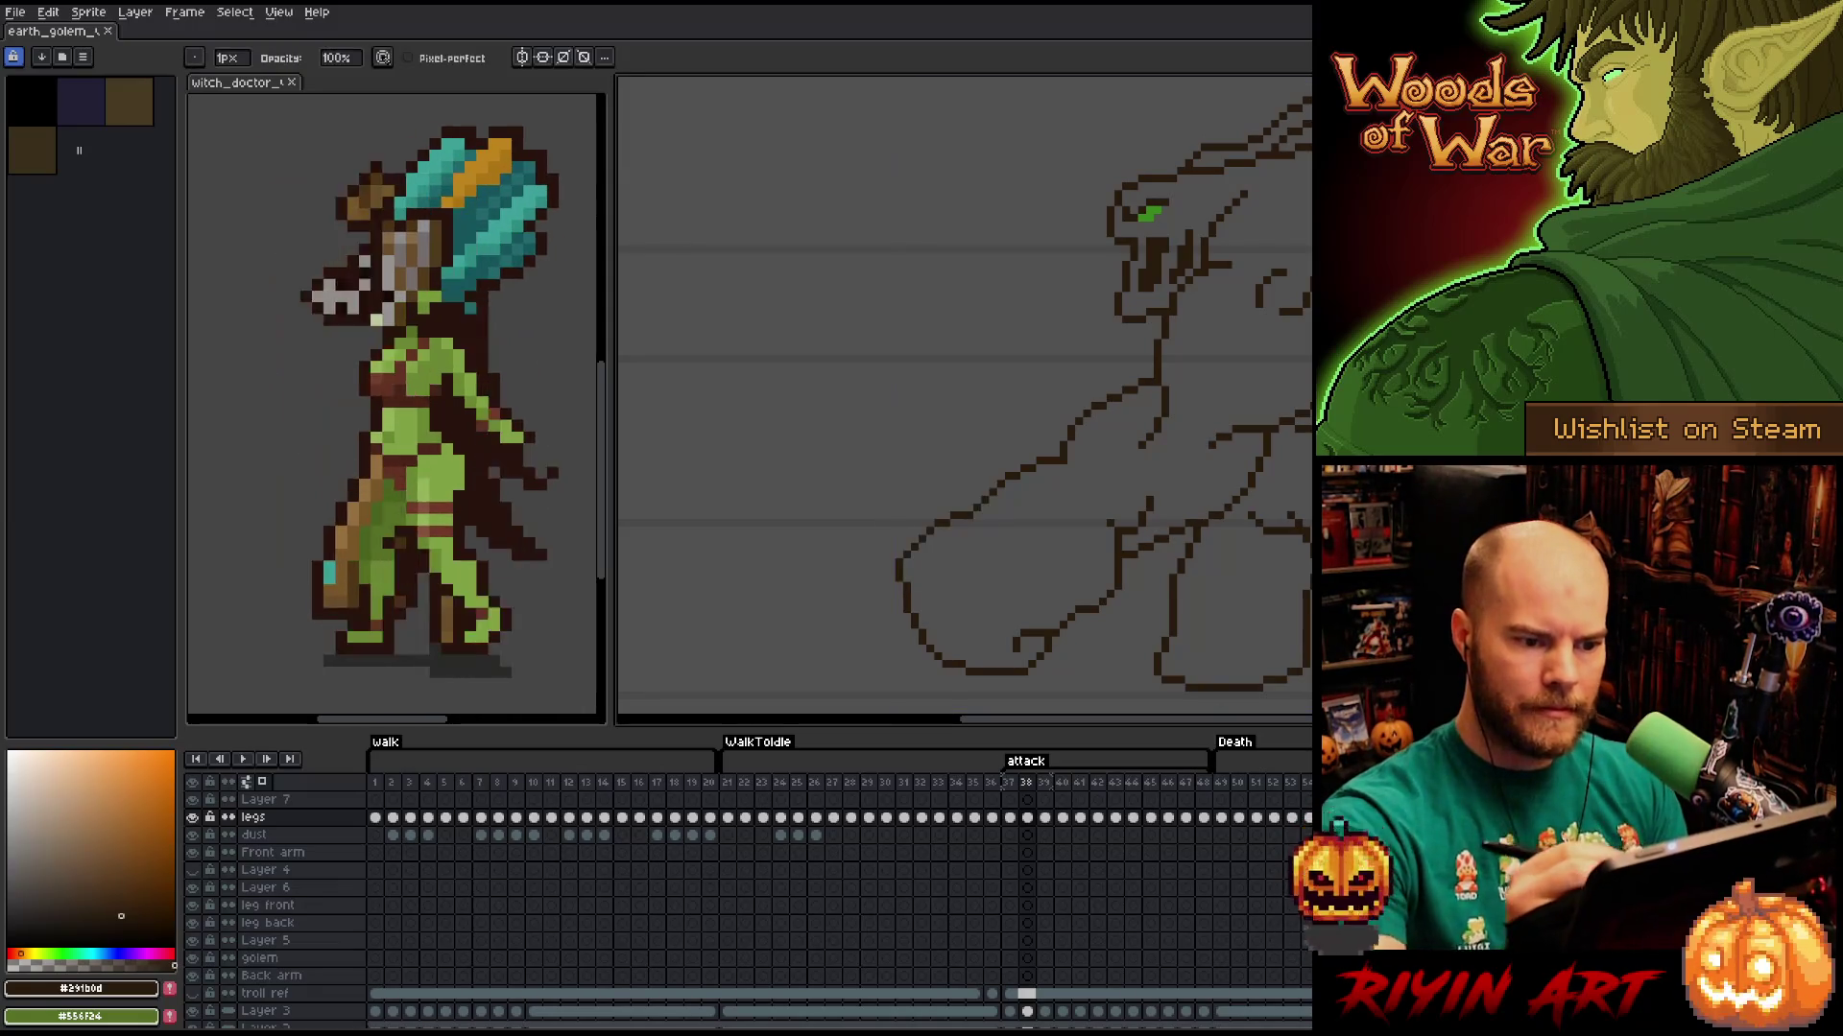
{"action": "scroll", "coordinate": [889, 470], "scroll_direction": "down", "scroll_amount": 1}
{"action": "mouse_move", "coordinate": [1438, 335]}
{"action": "left_mouse_down"}
{"action": "mouse_move", "coordinate": [1041, 382]}
{"action": "mouse_move", "coordinate": [1089, 378]}
{"action": "left_mouse_up"}
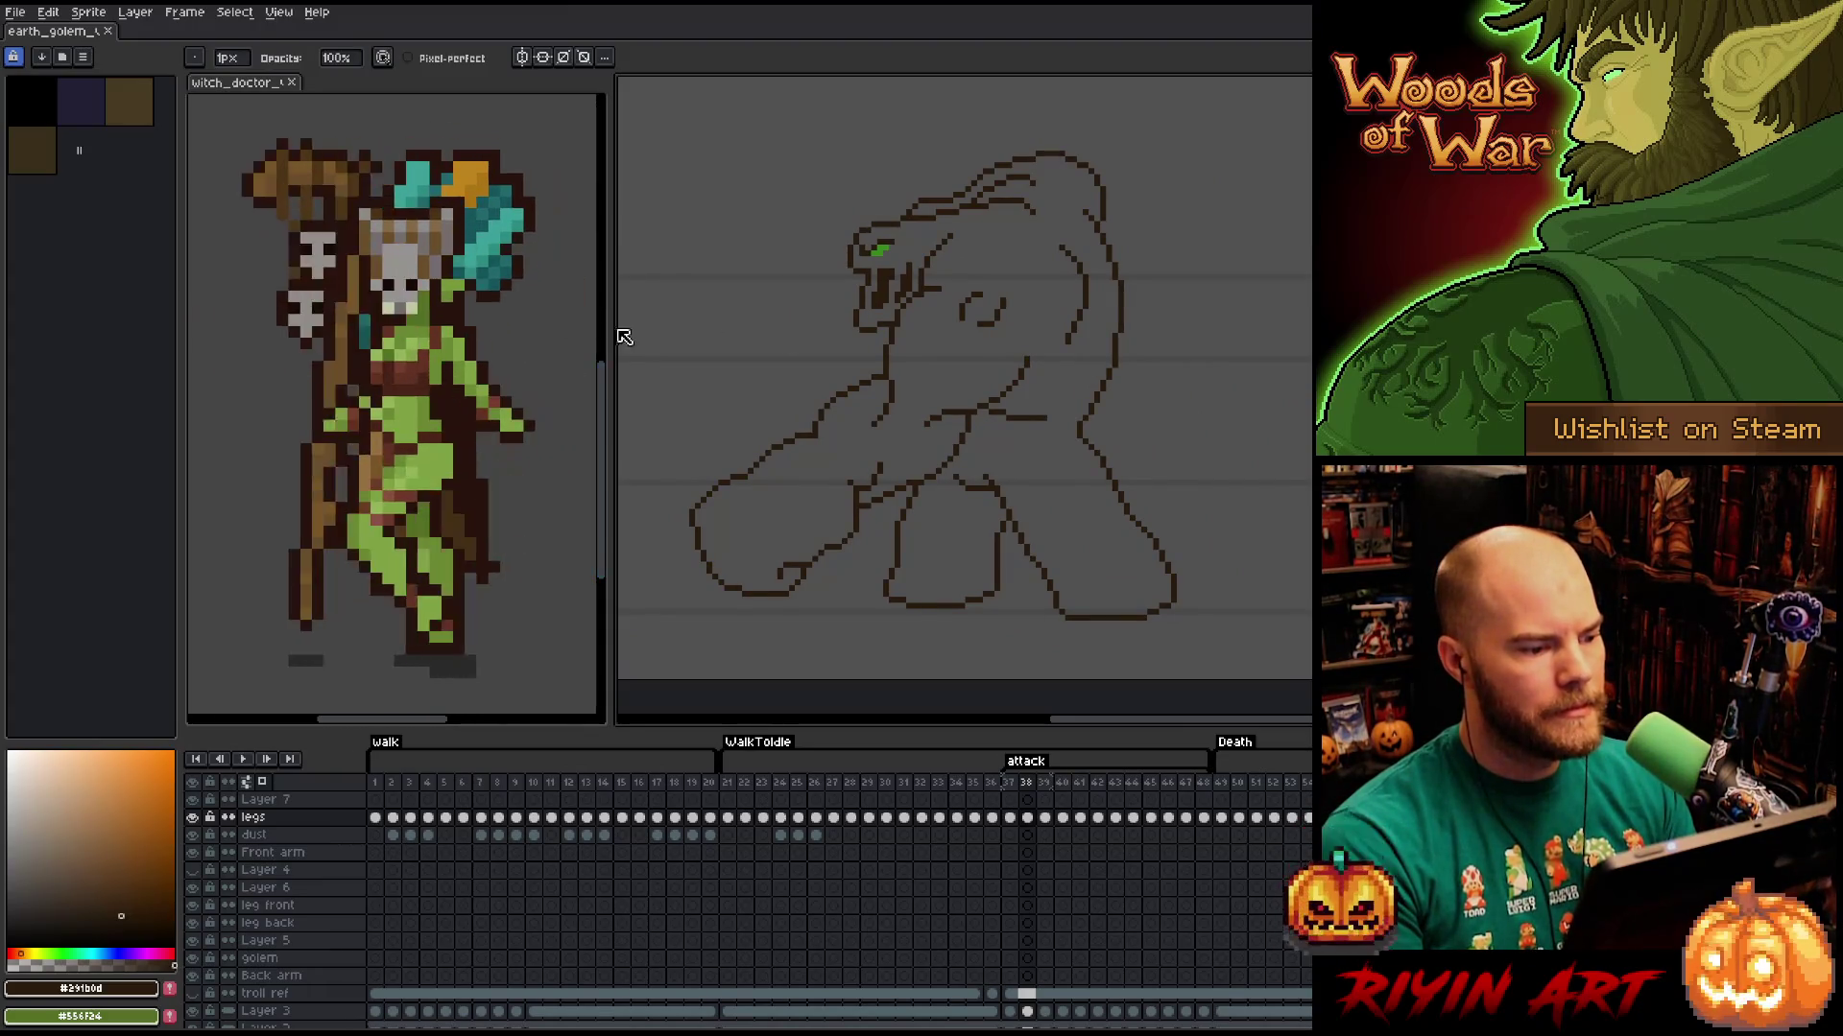
Widen the golem canvas by moving the preview splitter left.
{"action": "left_click_drag", "start_coordinate": [610, 341], "coordinate": [453, 332]}
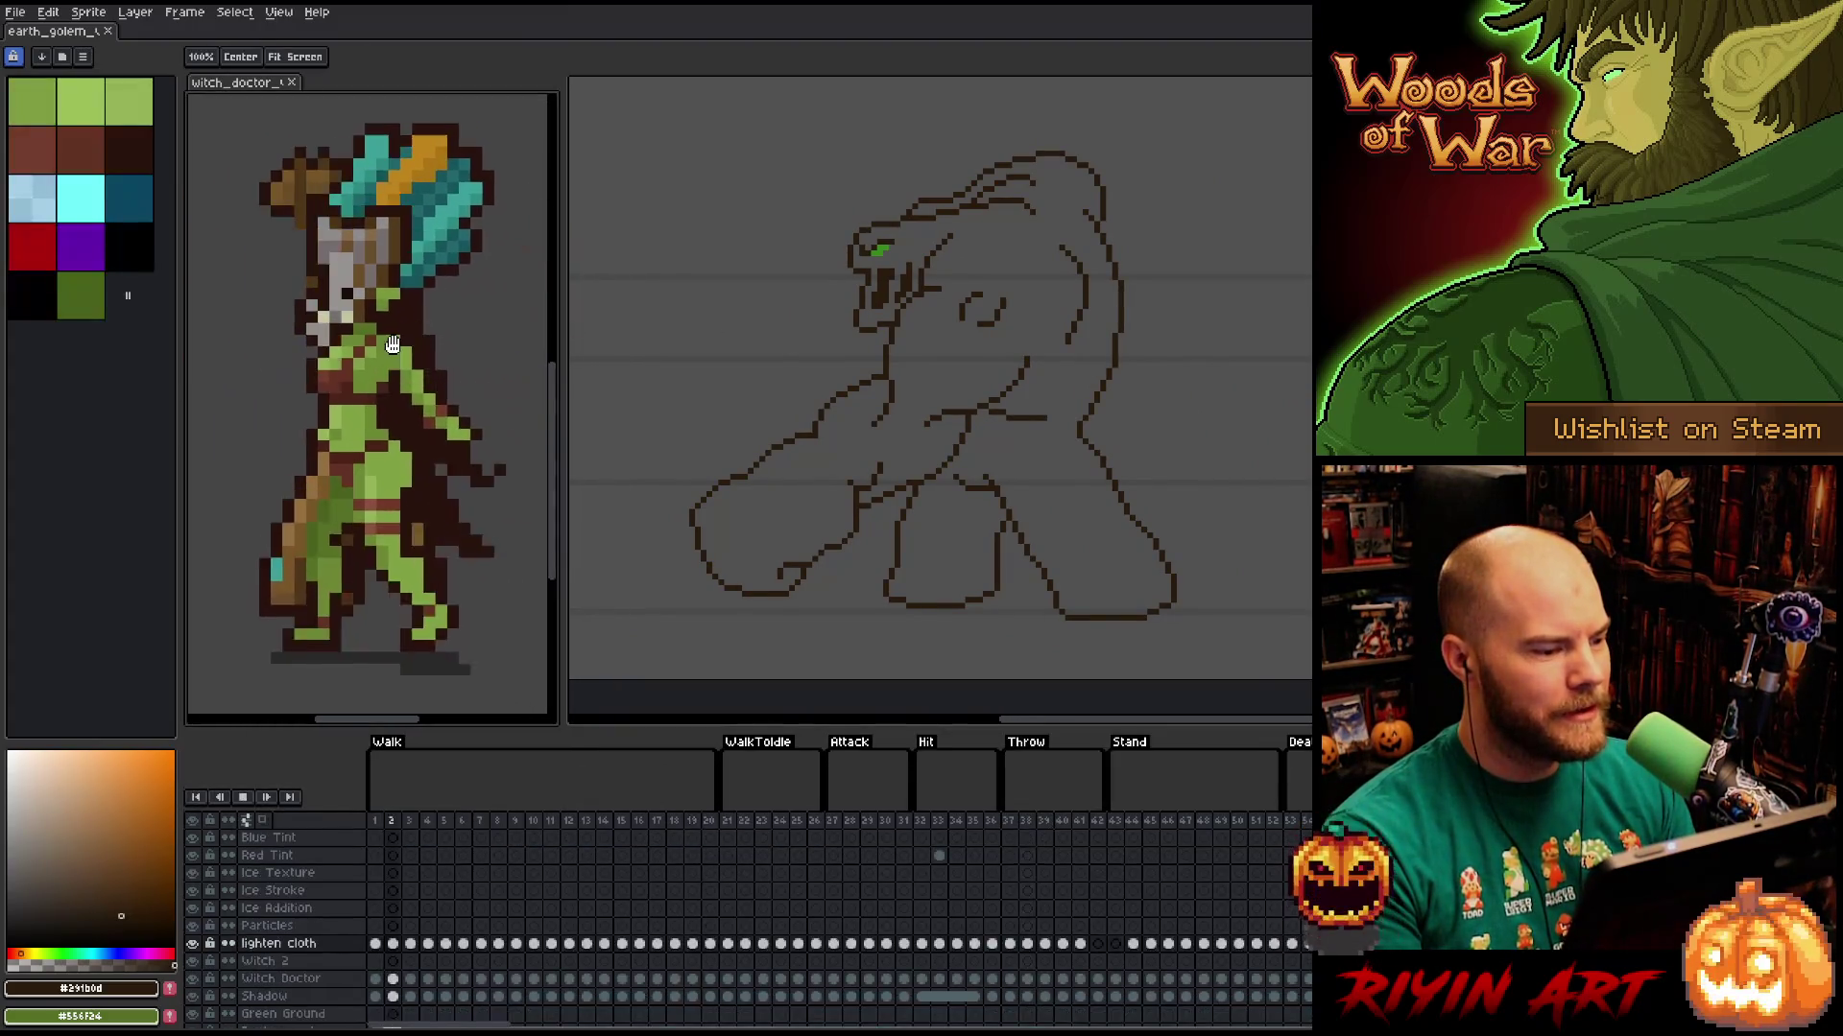
{"action": "left_click_drag", "start_coordinate": [563, 345], "coordinate": [542, 345]}
{"action": "left_click", "coordinate": [891, 347]}
{"action": "scroll", "coordinate": [883, 342], "scroll_direction": "up", "scroll_amount": 1}
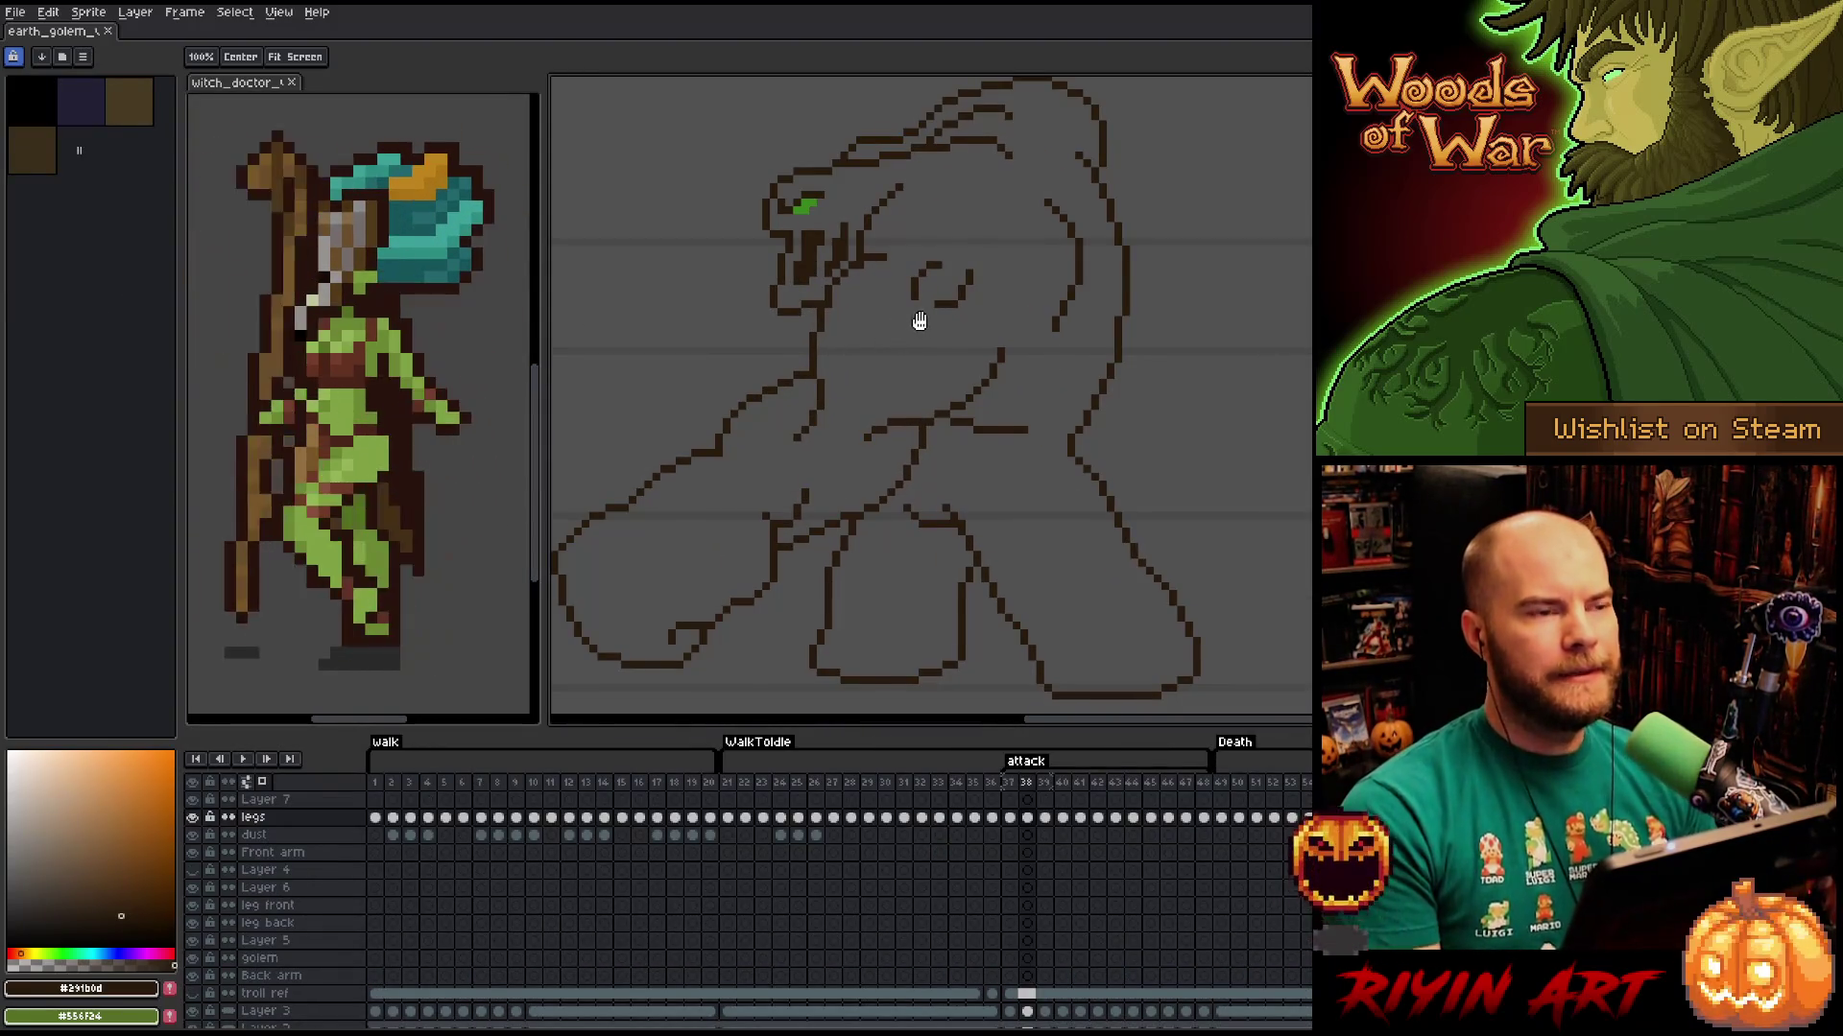
{"action": "scroll", "coordinate": [914, 331], "scroll_direction": "down", "scroll_amount": 2}
{"action": "scroll", "coordinate": [1030, 356], "scroll_direction": "up", "scroll_amount": 1}
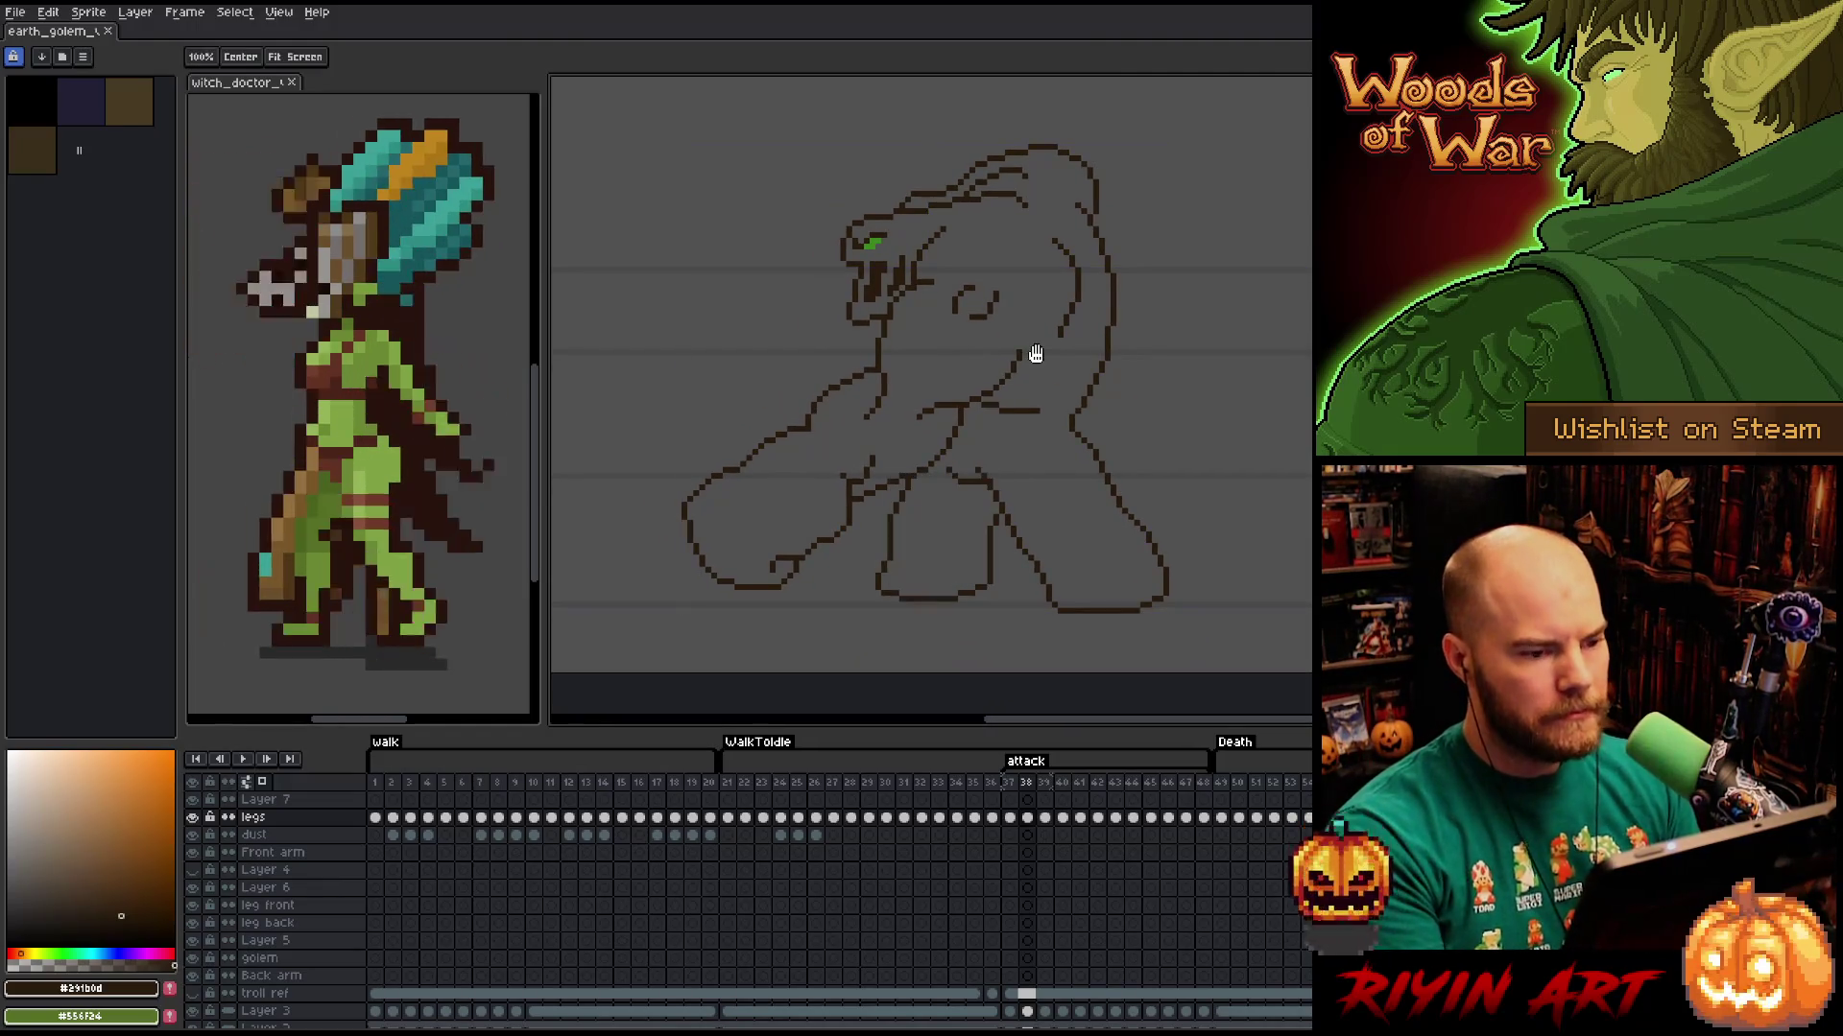
Open orc.png from File > Open Recent, then close it again.
{"action": "left_click", "coordinate": [15, 12]}
{"action": "mouse_move", "coordinate": [59, 67]}
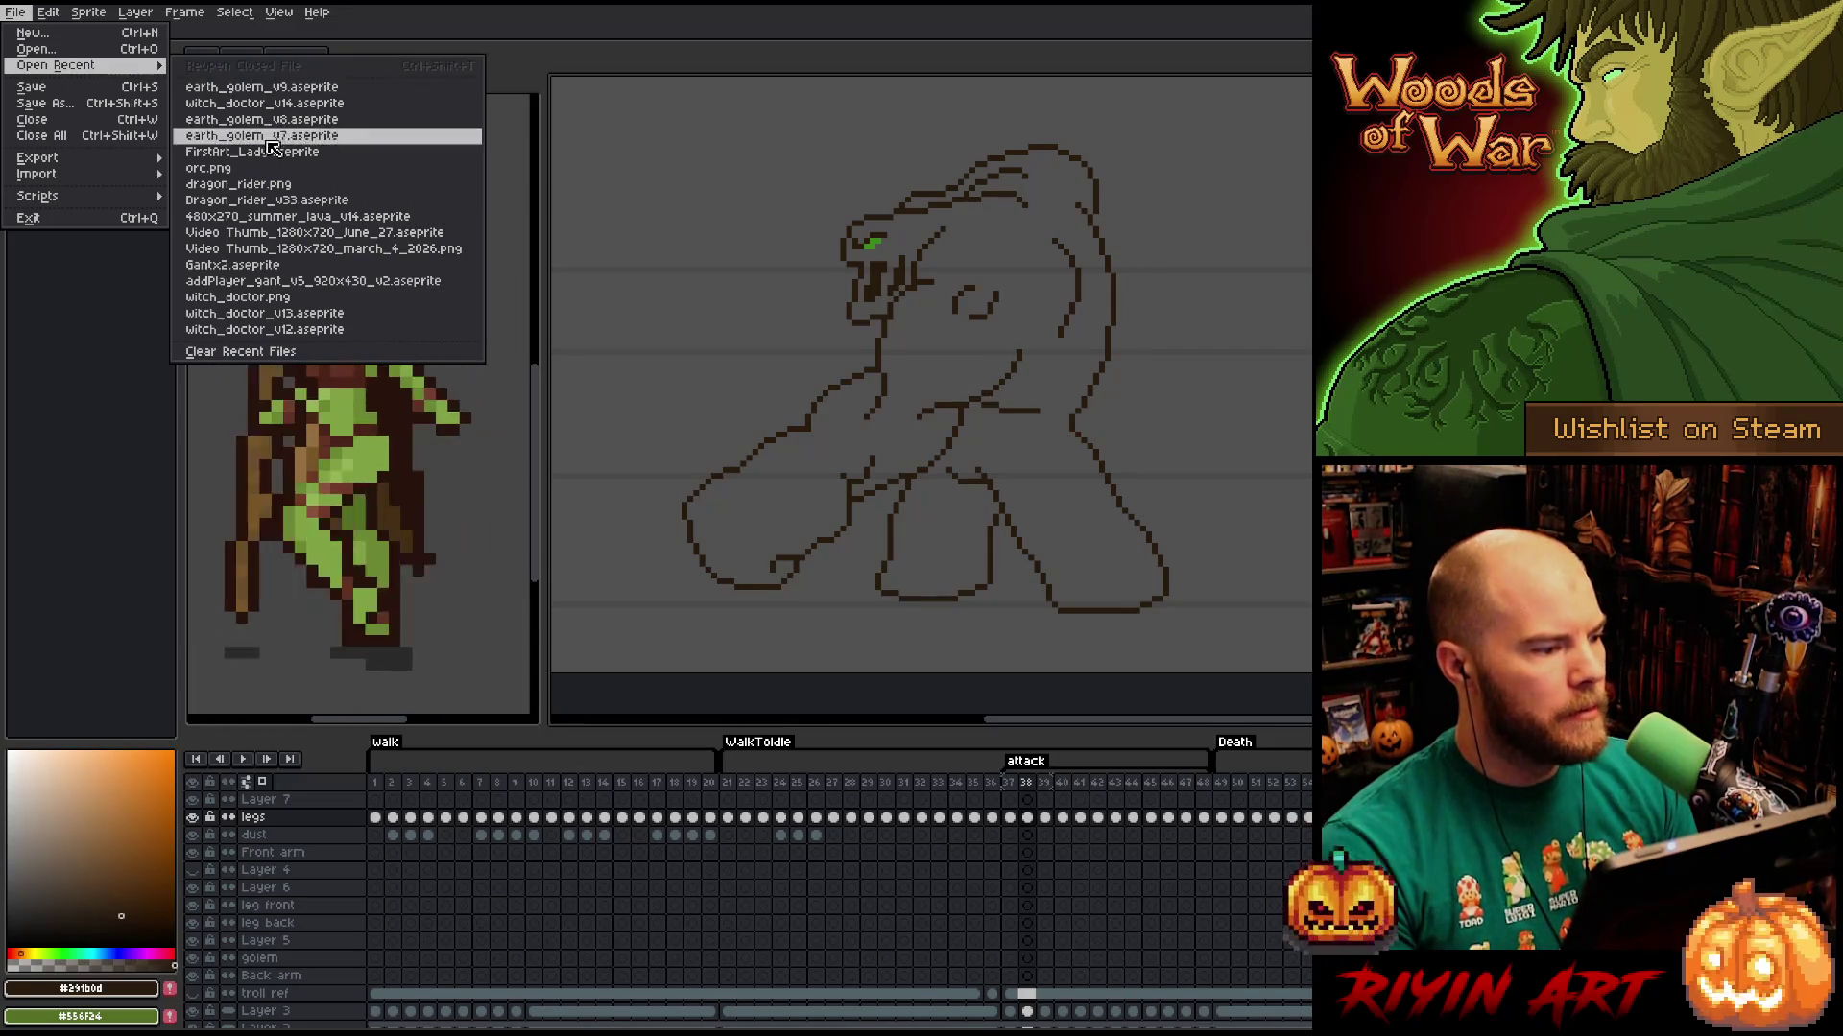
{"action": "left_click", "coordinate": [221, 168]}
{"action": "left_click", "coordinate": [225, 31]}
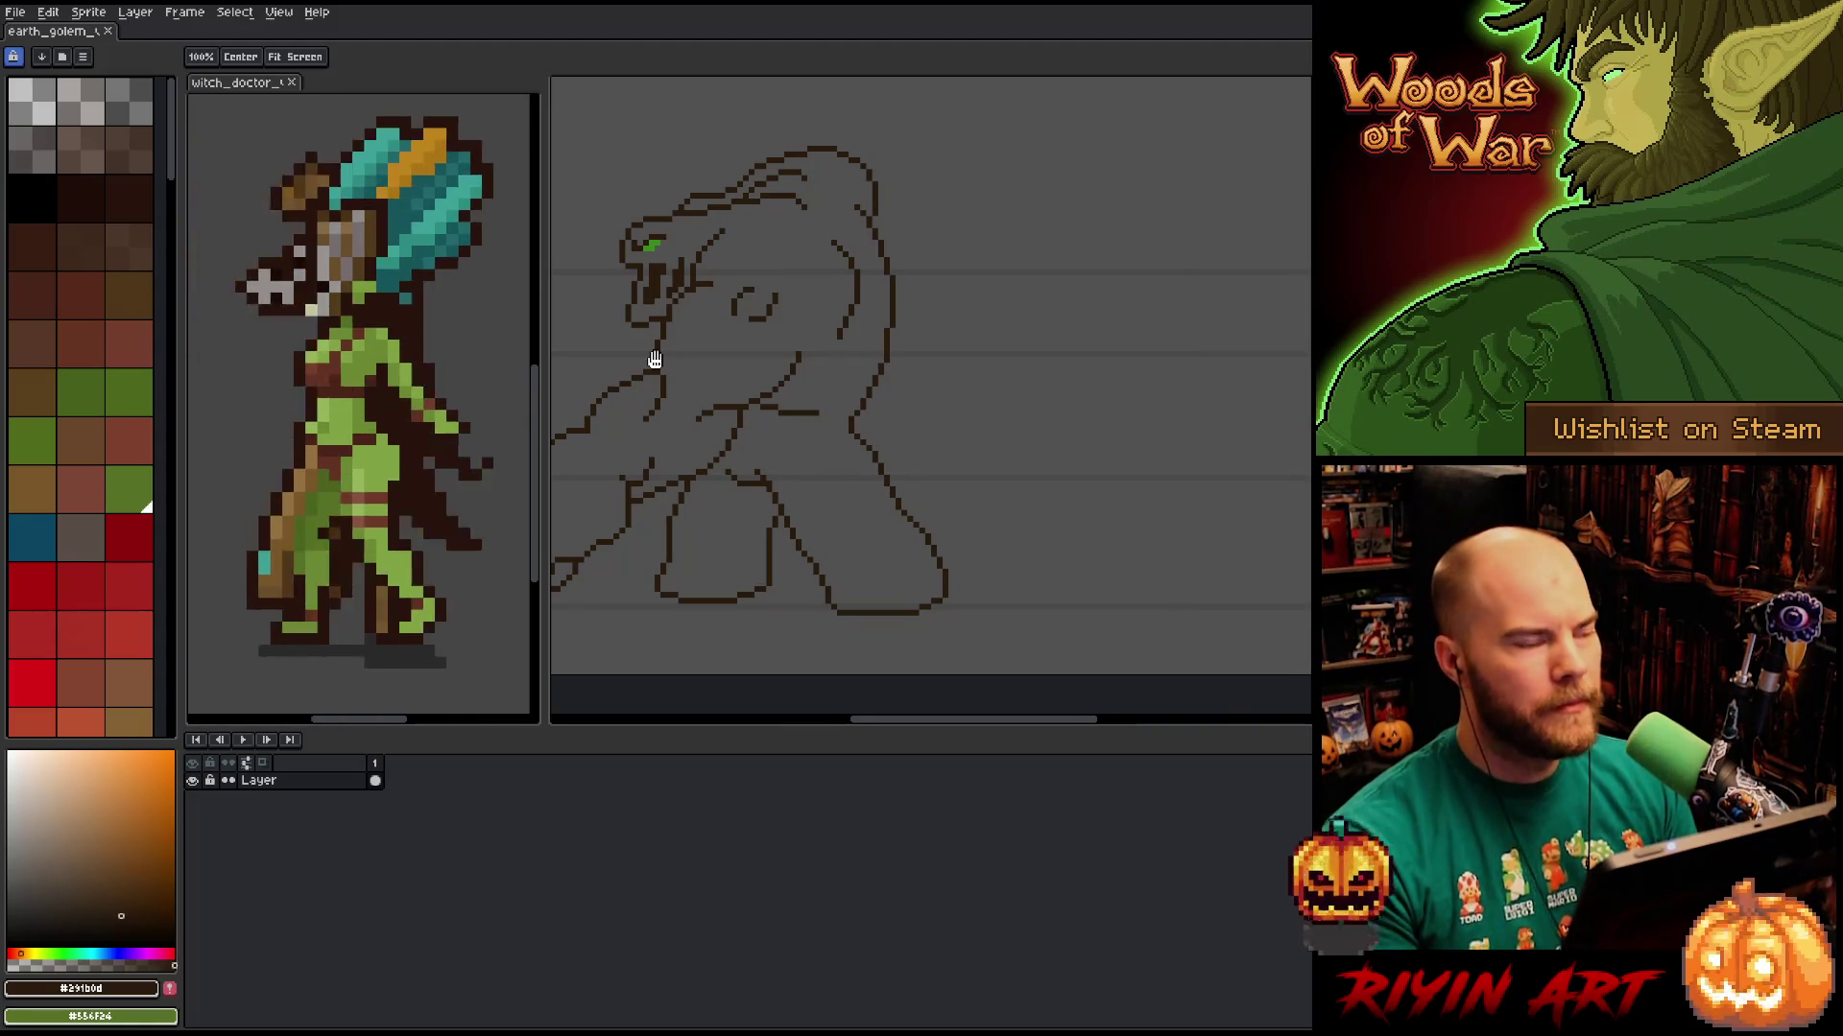
Narrow the witch doctor reference panel further and refocus the earth golem document.
{"action": "mouse_move", "coordinate": [753, 362]}
{"action": "left_mouse_down"}
{"action": "mouse_move", "coordinate": [918, 352]}
{"action": "mouse_move", "coordinate": [892, 349]}
{"action": "mouse_move", "coordinate": [935, 397]}
{"action": "mouse_move", "coordinate": [922, 377]}
{"action": "left_mouse_up"}
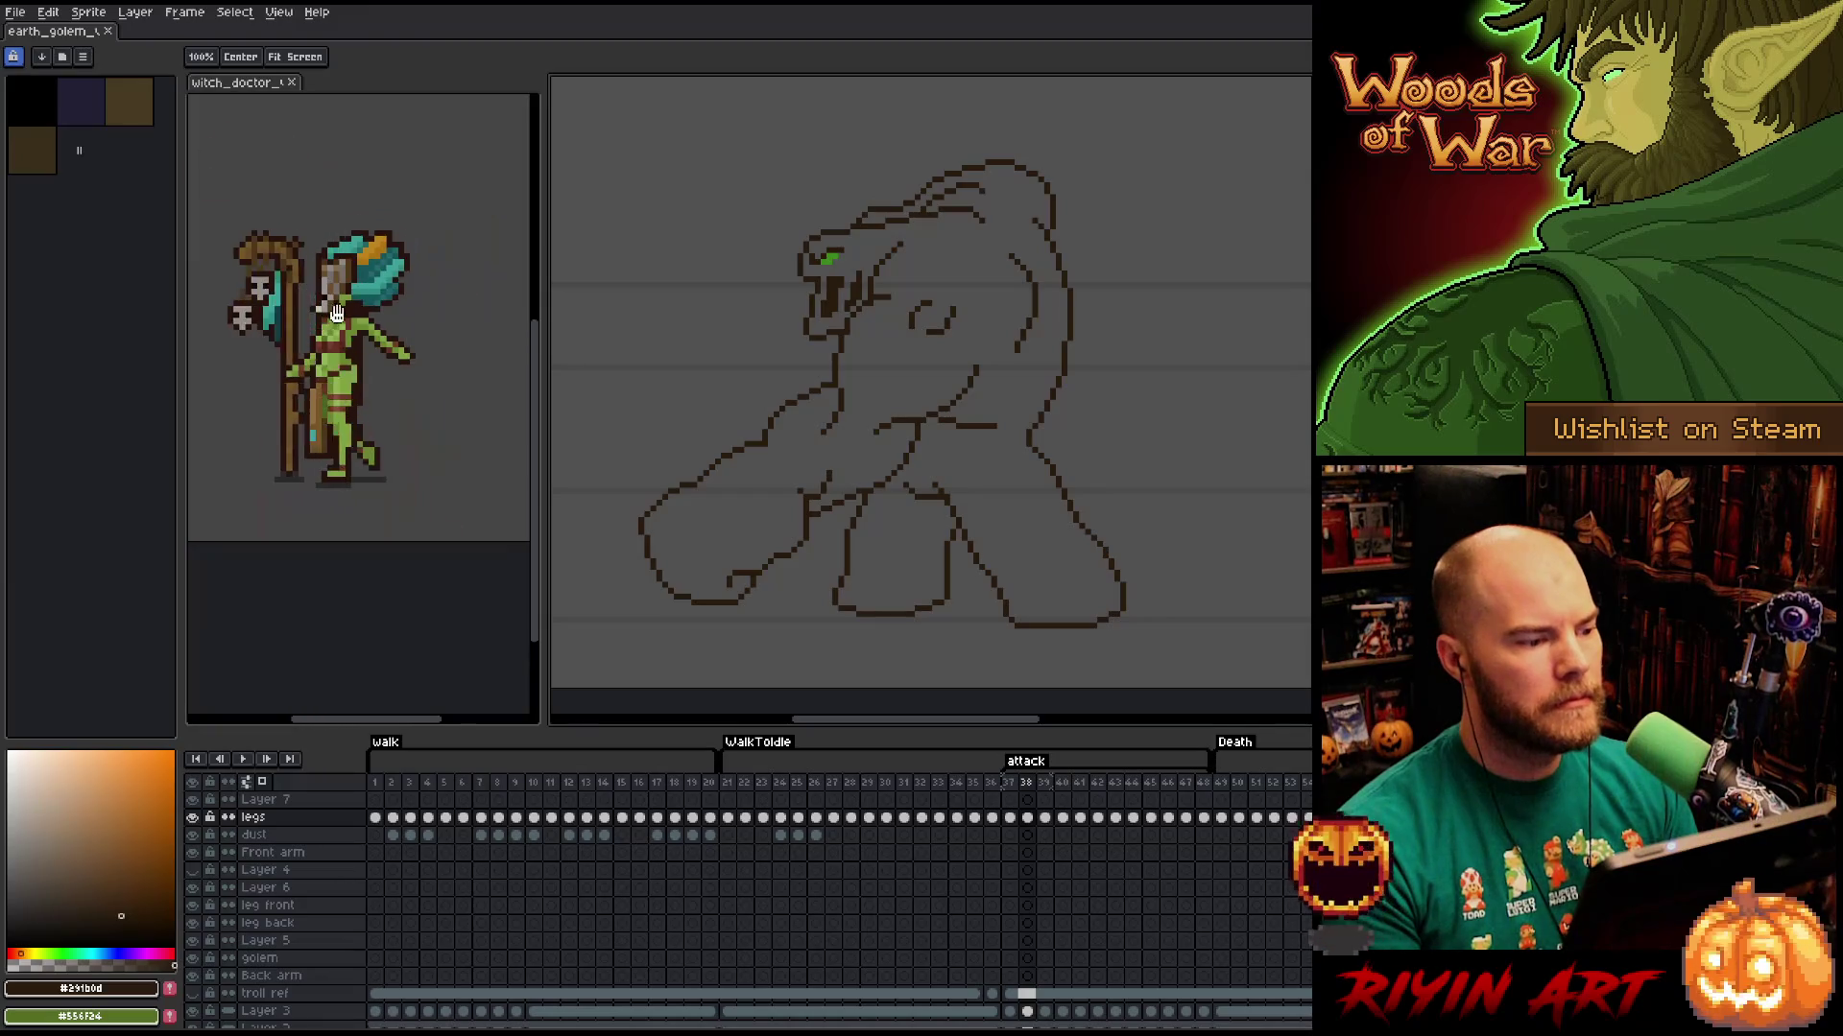
{"action": "left_click", "coordinate": [324, 205]}
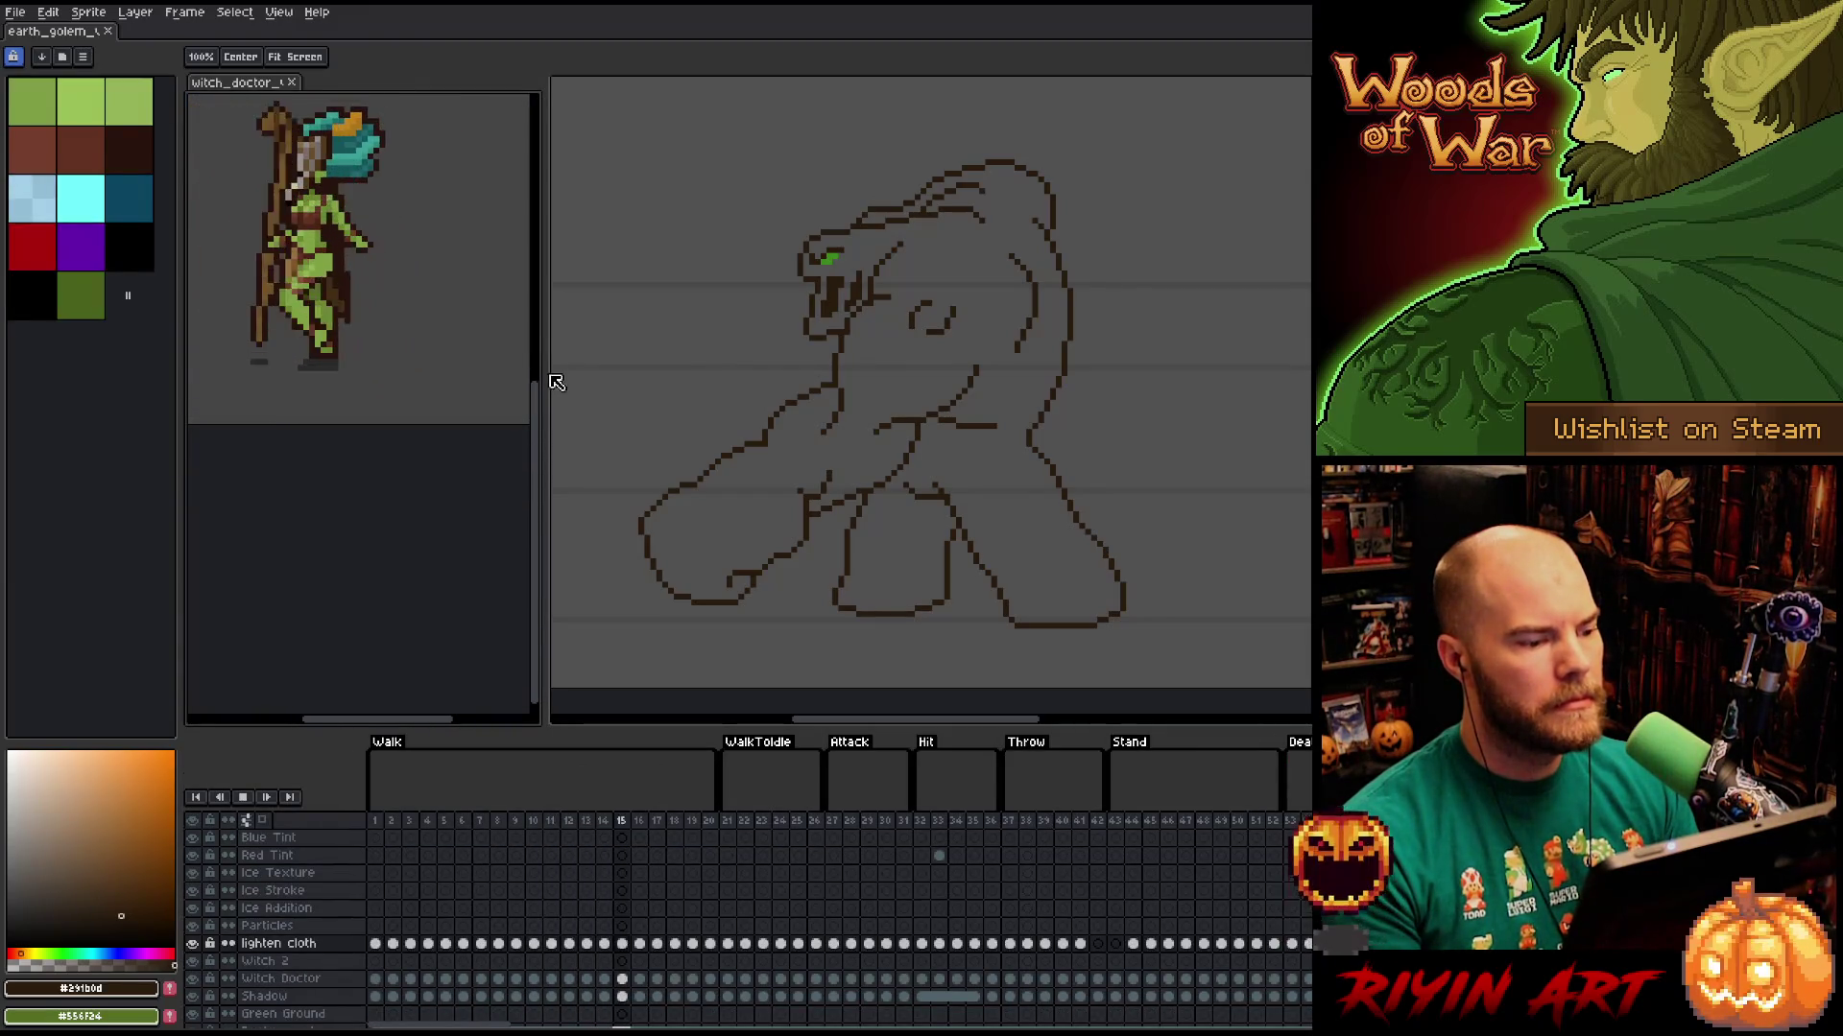
{"action": "left_click_drag", "start_coordinate": [542, 380], "coordinate": [420, 345]}
{"action": "scroll", "coordinate": [905, 370], "scroll_direction": "up", "scroll_amount": 1}
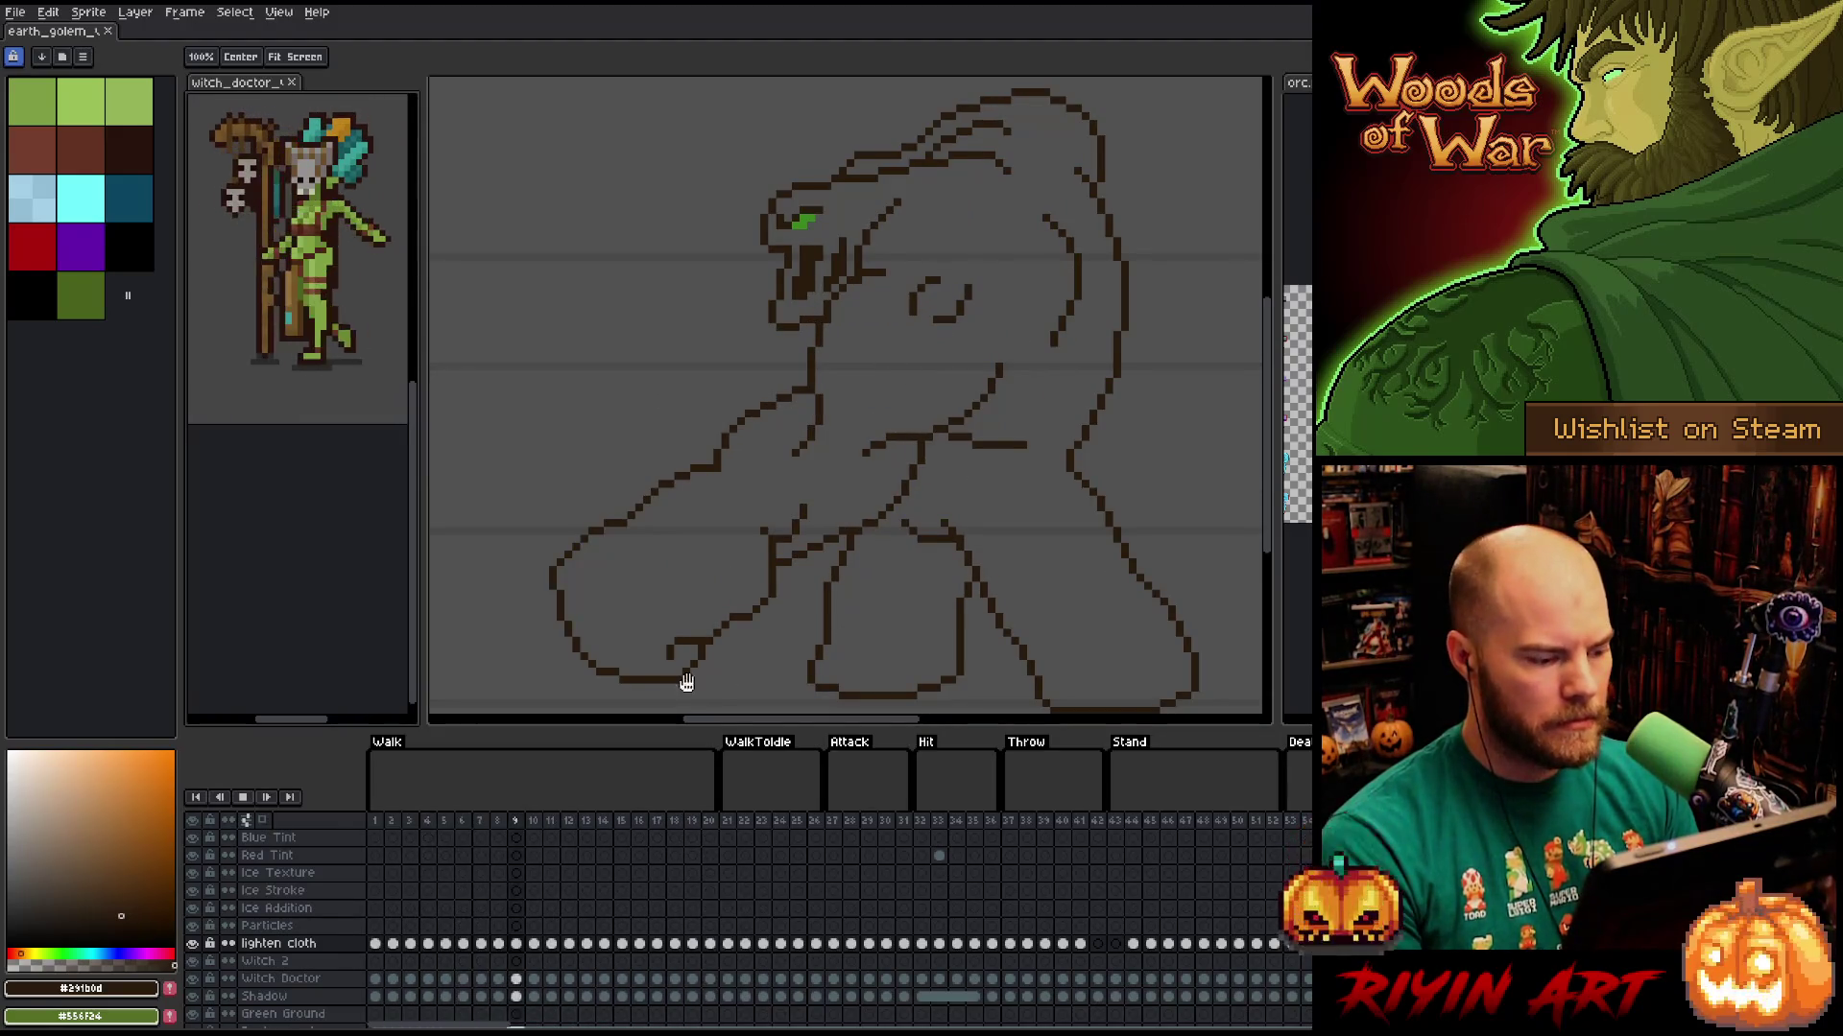
{"action": "left_click", "coordinate": [67, 33]}
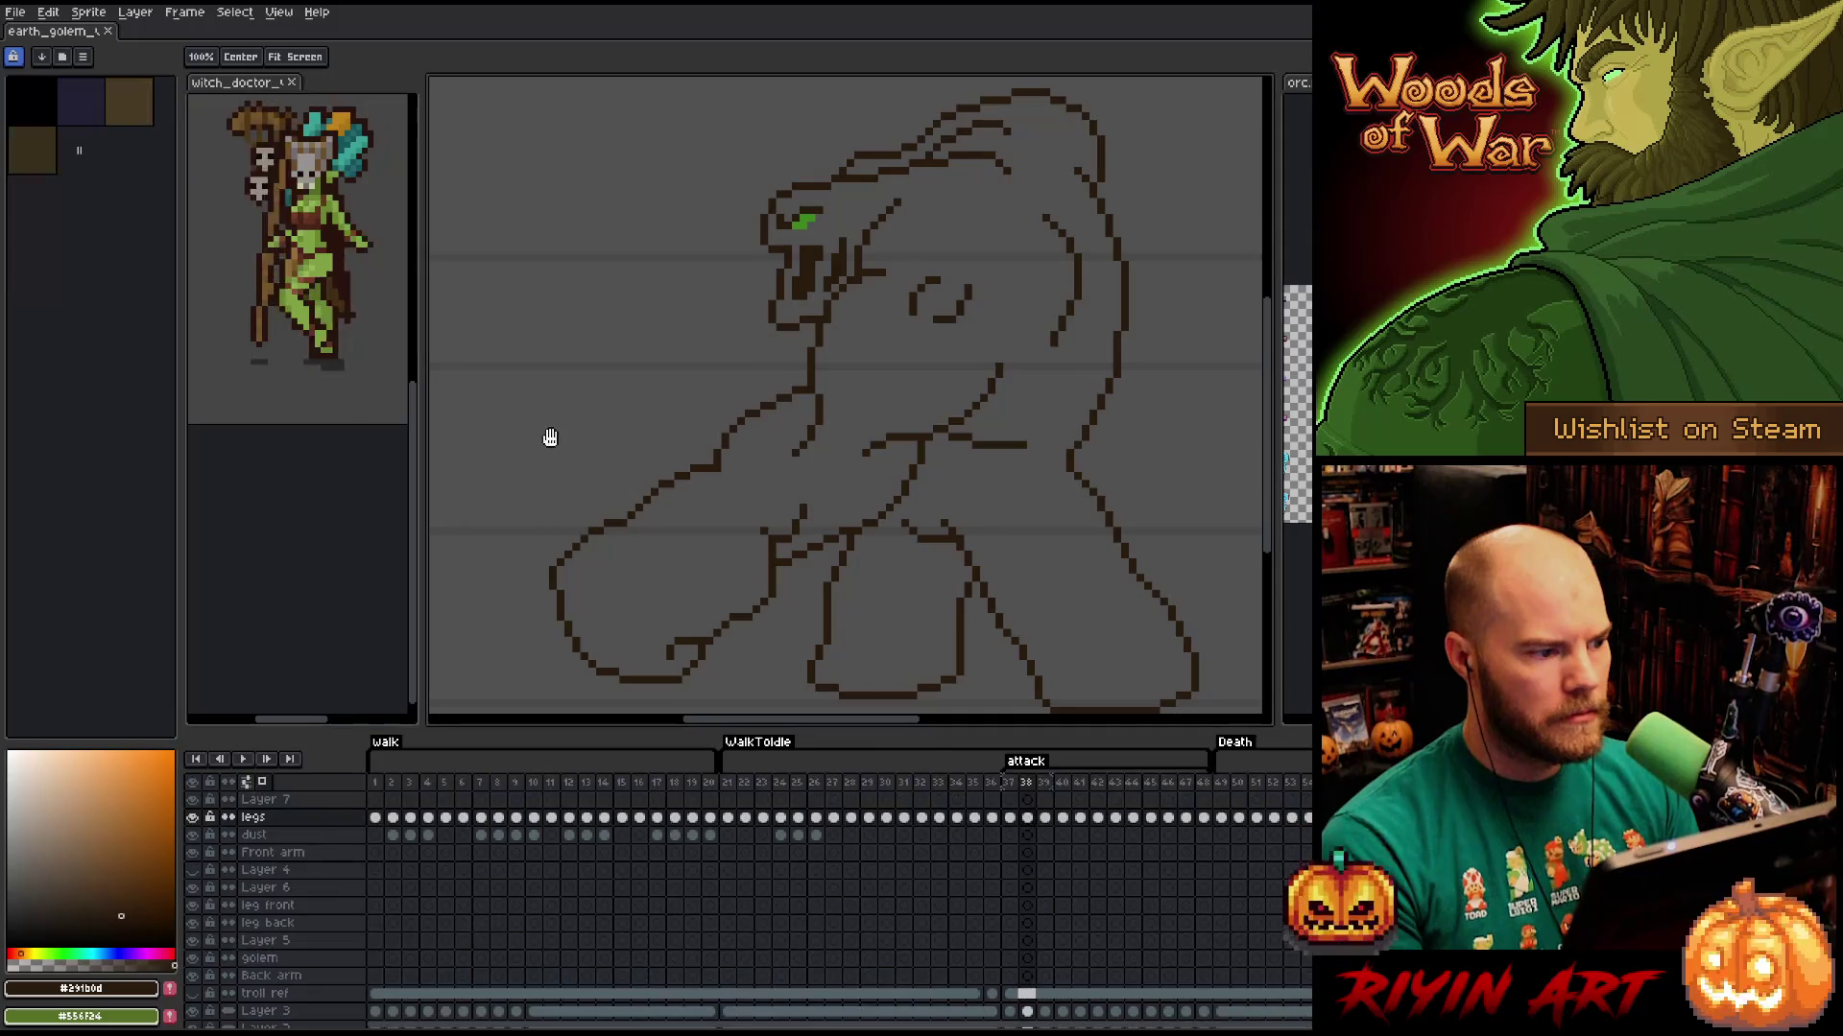
{"action": "left_click", "coordinate": [361, 342]}
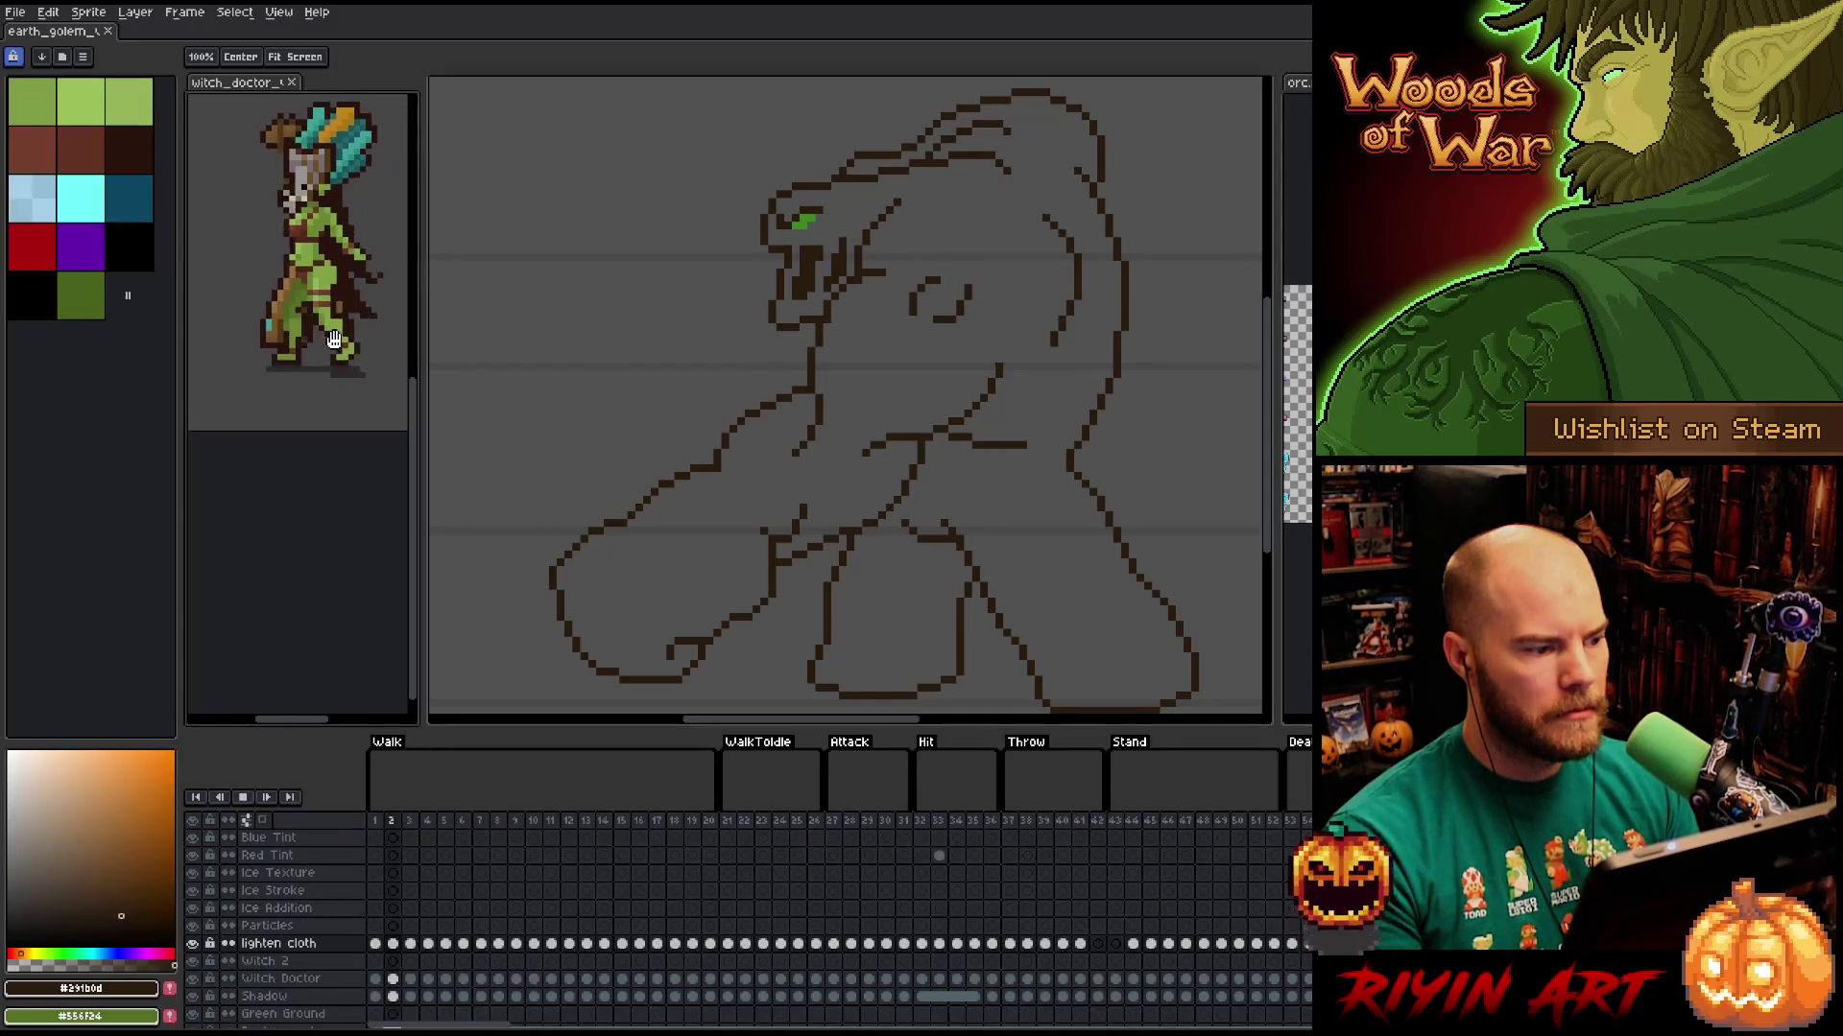
{"action": "left_click", "coordinate": [82, 39]}
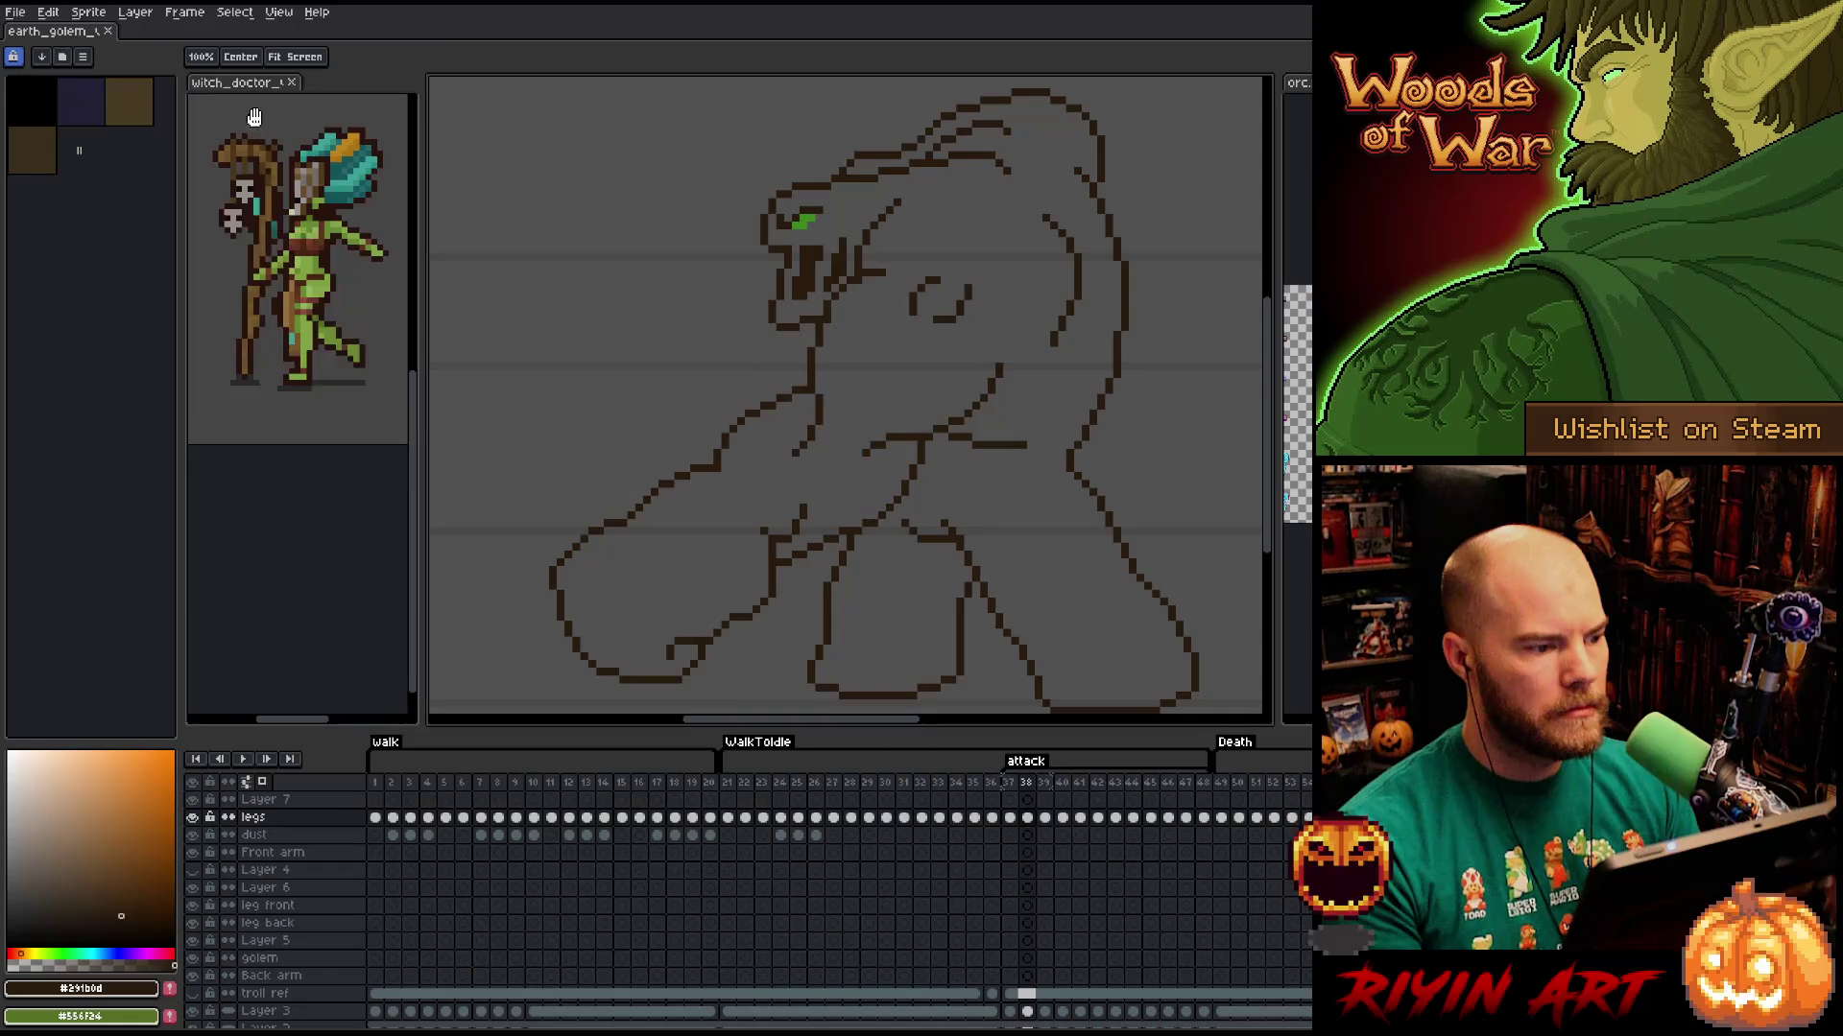
{"action": "scroll", "coordinate": [835, 416], "scroll_direction": "down", "scroll_amount": 2}
{"action": "left_click_drag", "start_coordinate": [810, 430], "coordinate": [781, 441]}
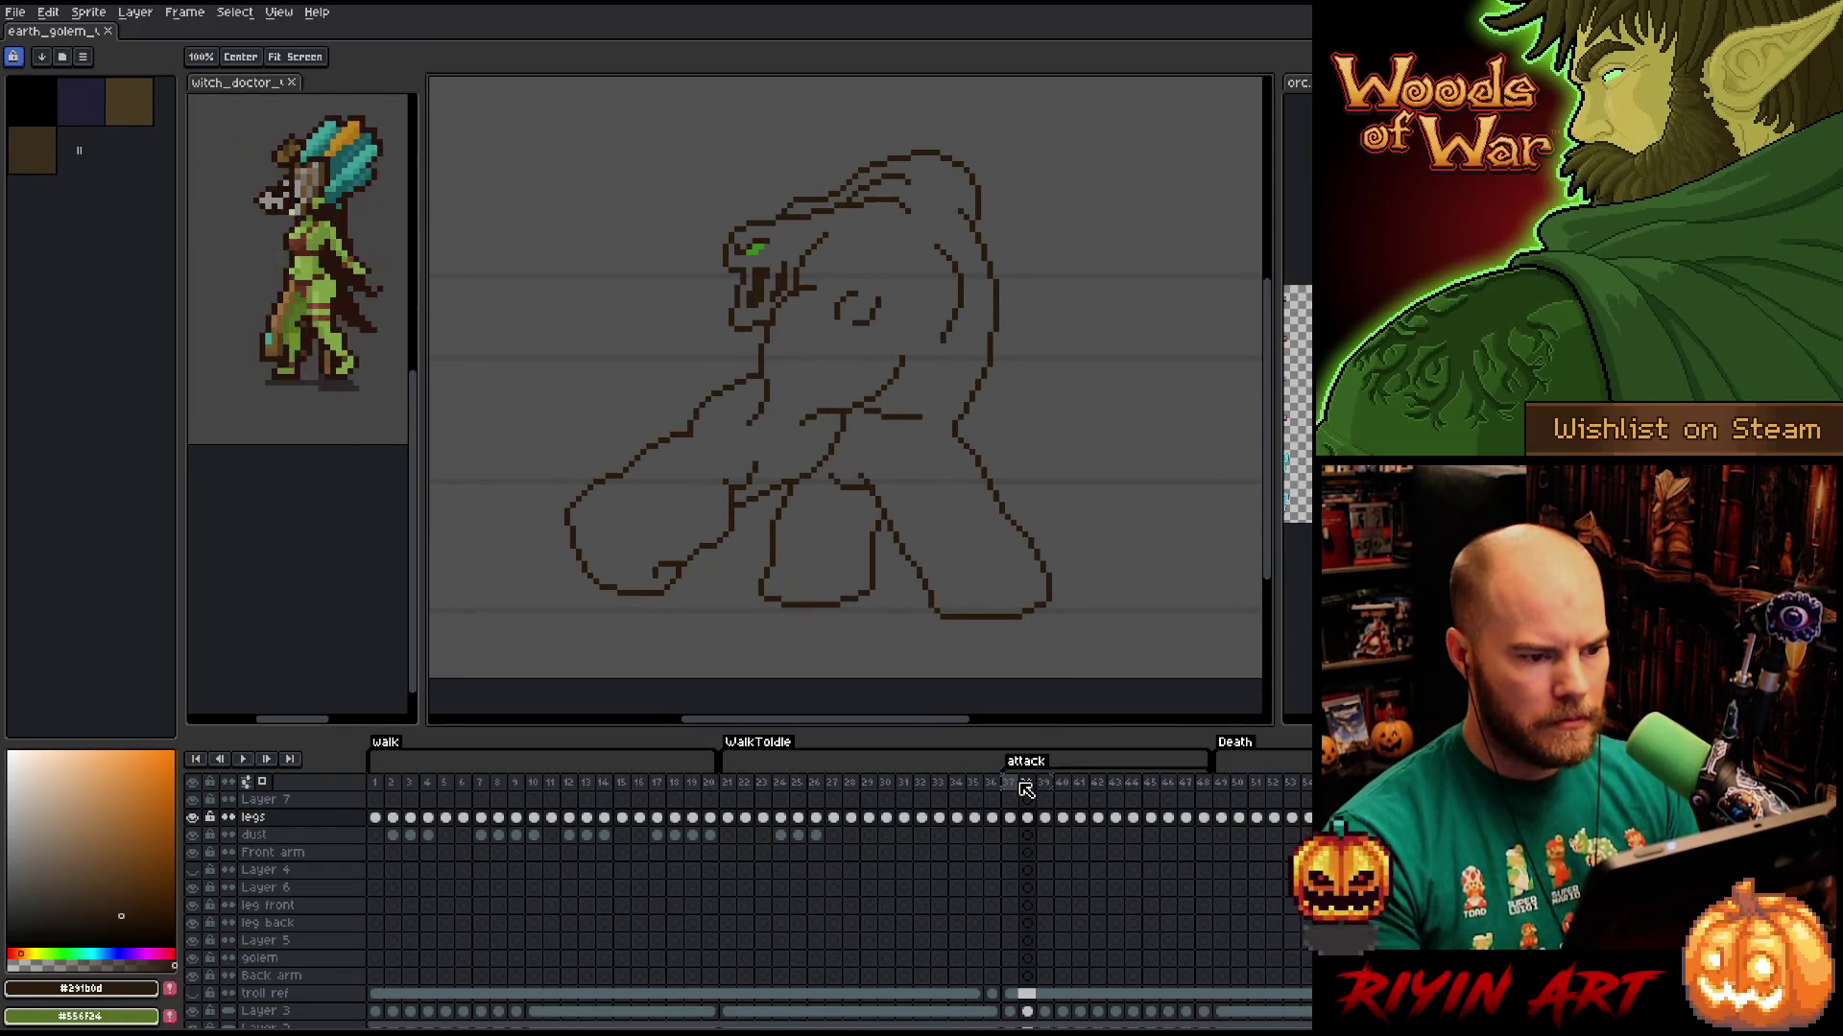
Compare frames 37 and 38 and erase stray pixels on the golem's head.
{"action": "key", "text": "Left"}
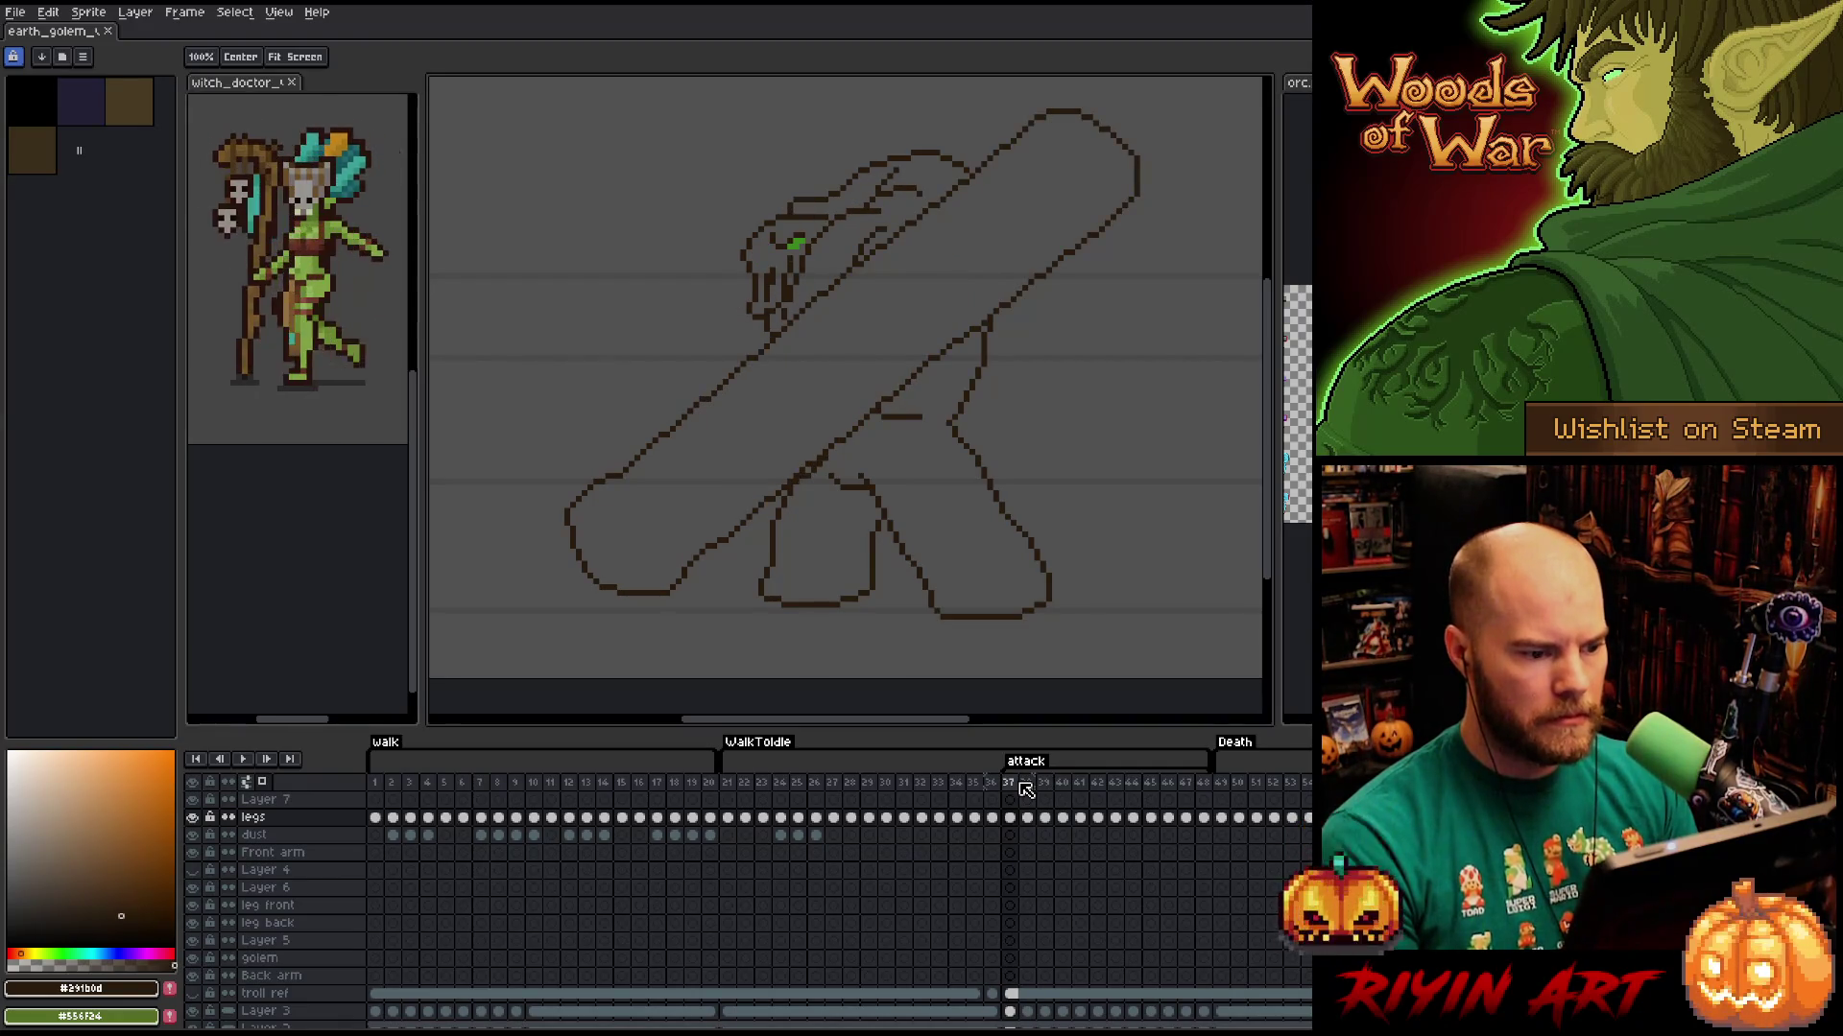
{"action": "key", "text": "Right"}
{"action": "key", "text": "Left"}
{"action": "key", "text": "b"}
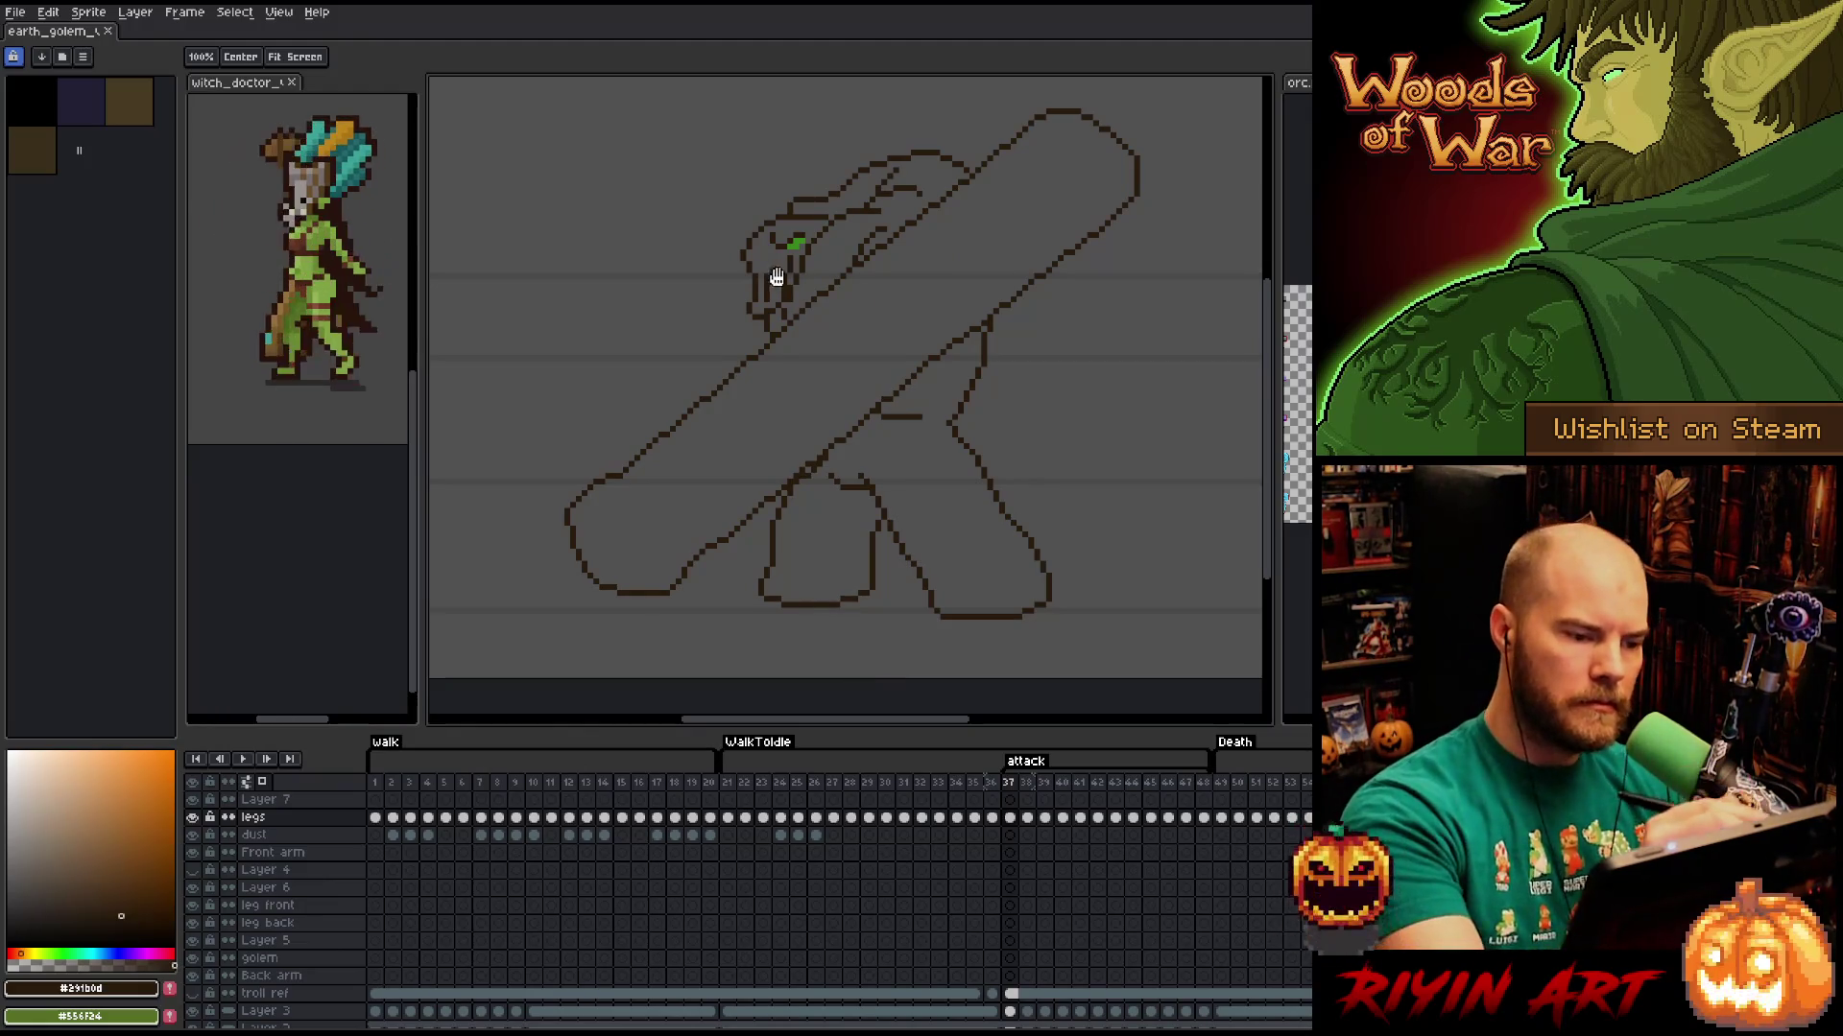
{"action": "key", "text": "e"}
{"action": "left_click", "coordinate": [789, 270]}
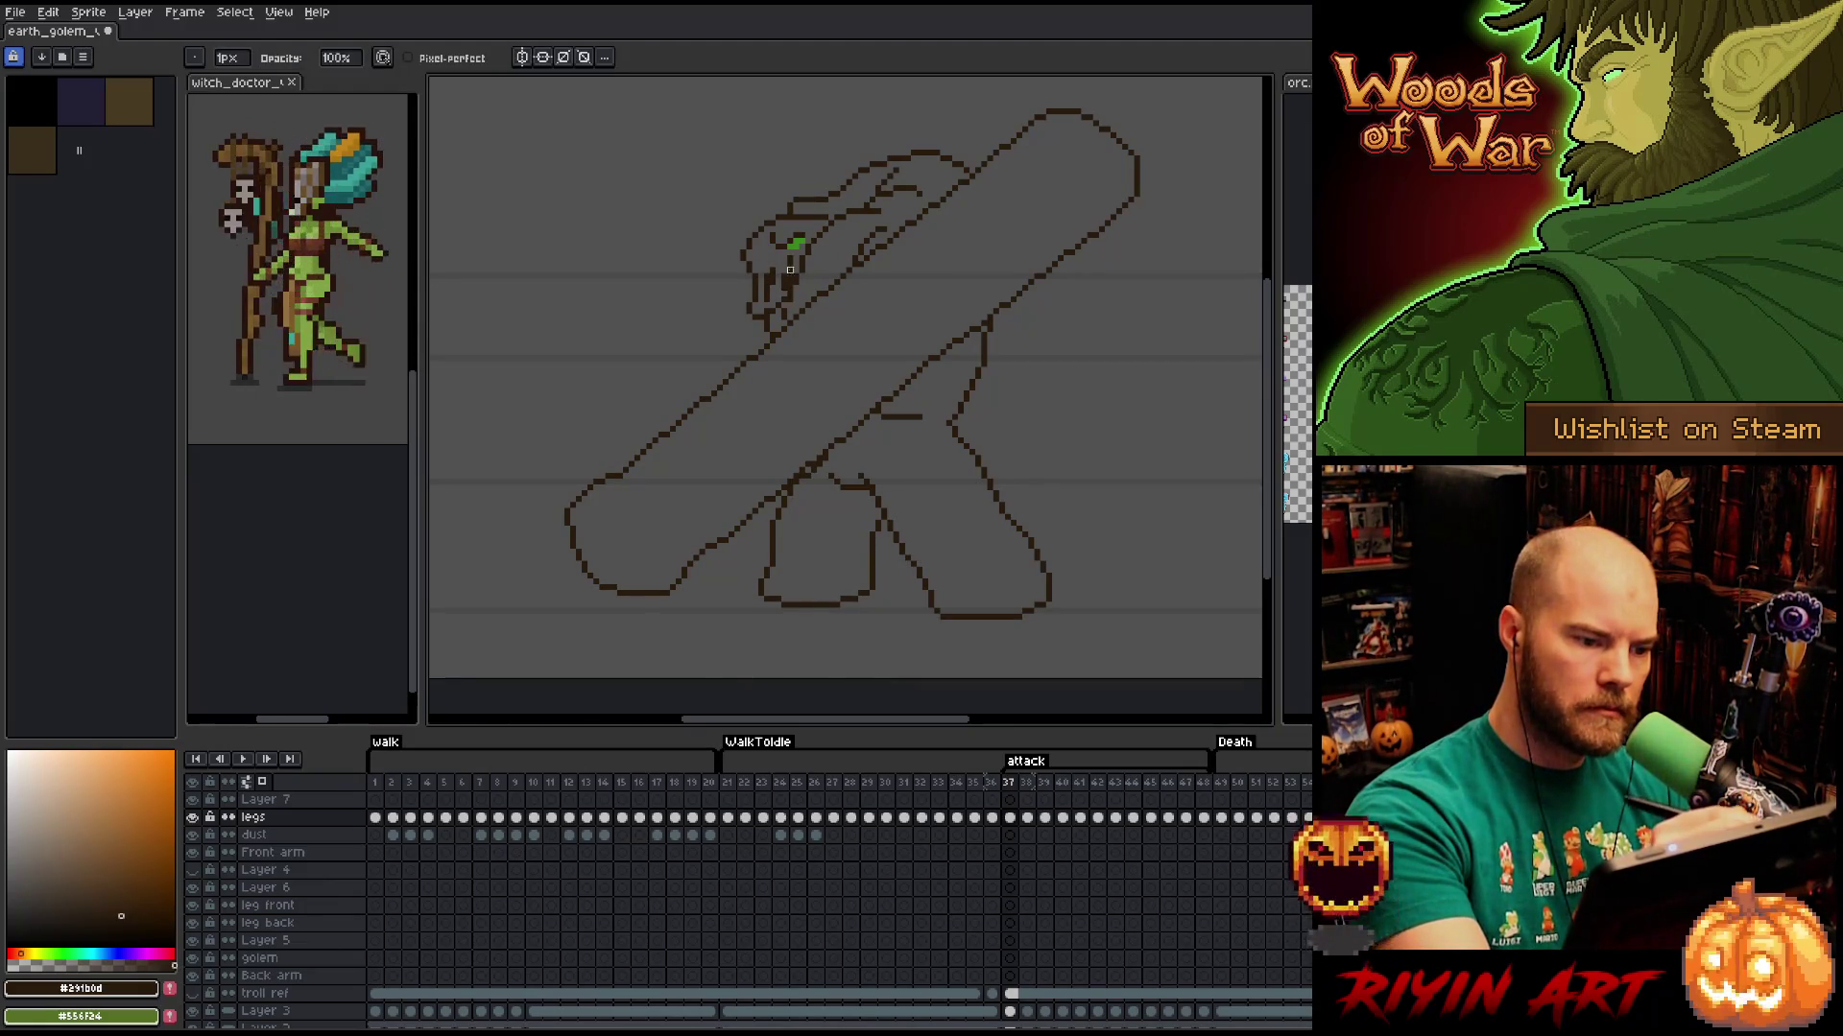
{"action": "key", "text": "b"}
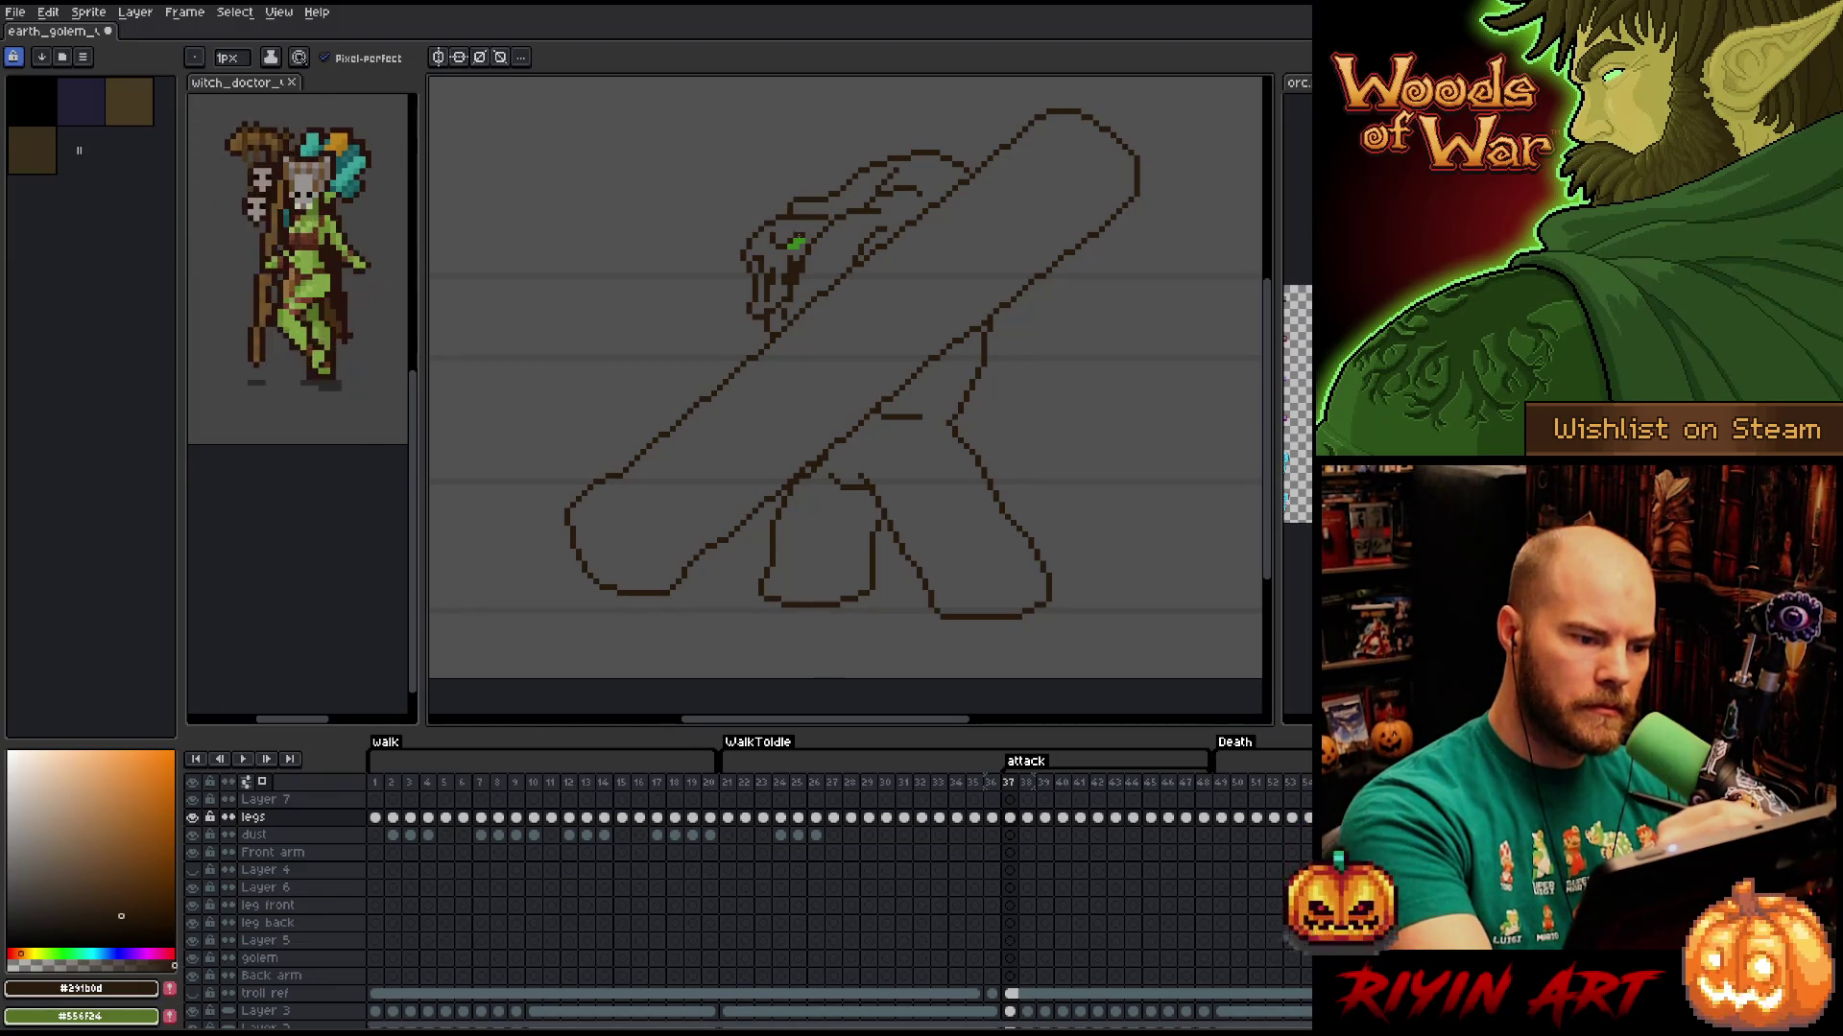
{"action": "left_click", "coordinate": [794, 243], "text": "alt"}
{"action": "key", "text": "ctrl+z"}
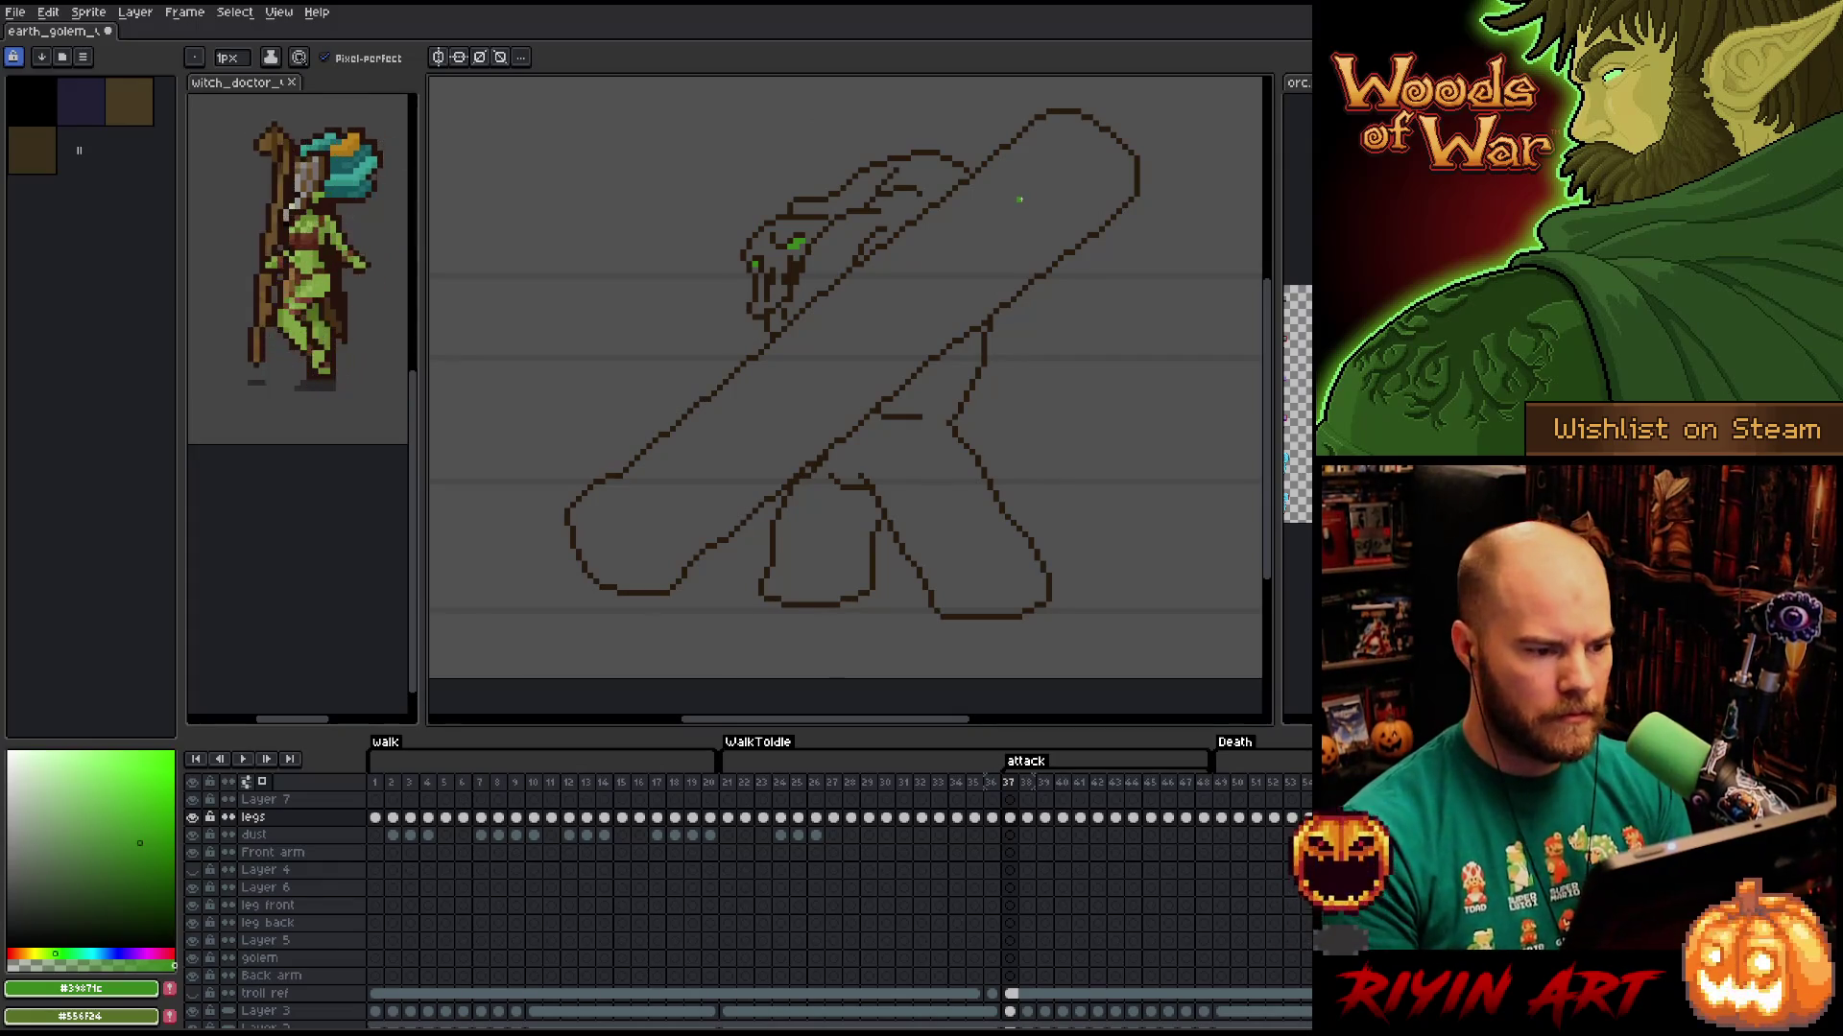
Flip between the first and last attack frames and pick the dark brown outline colour.
{"action": "key", "text": "Right"}
{"action": "key", "text": "Right"}
{"action": "key", "text": "Left"}
{"action": "key", "text": "Left"}
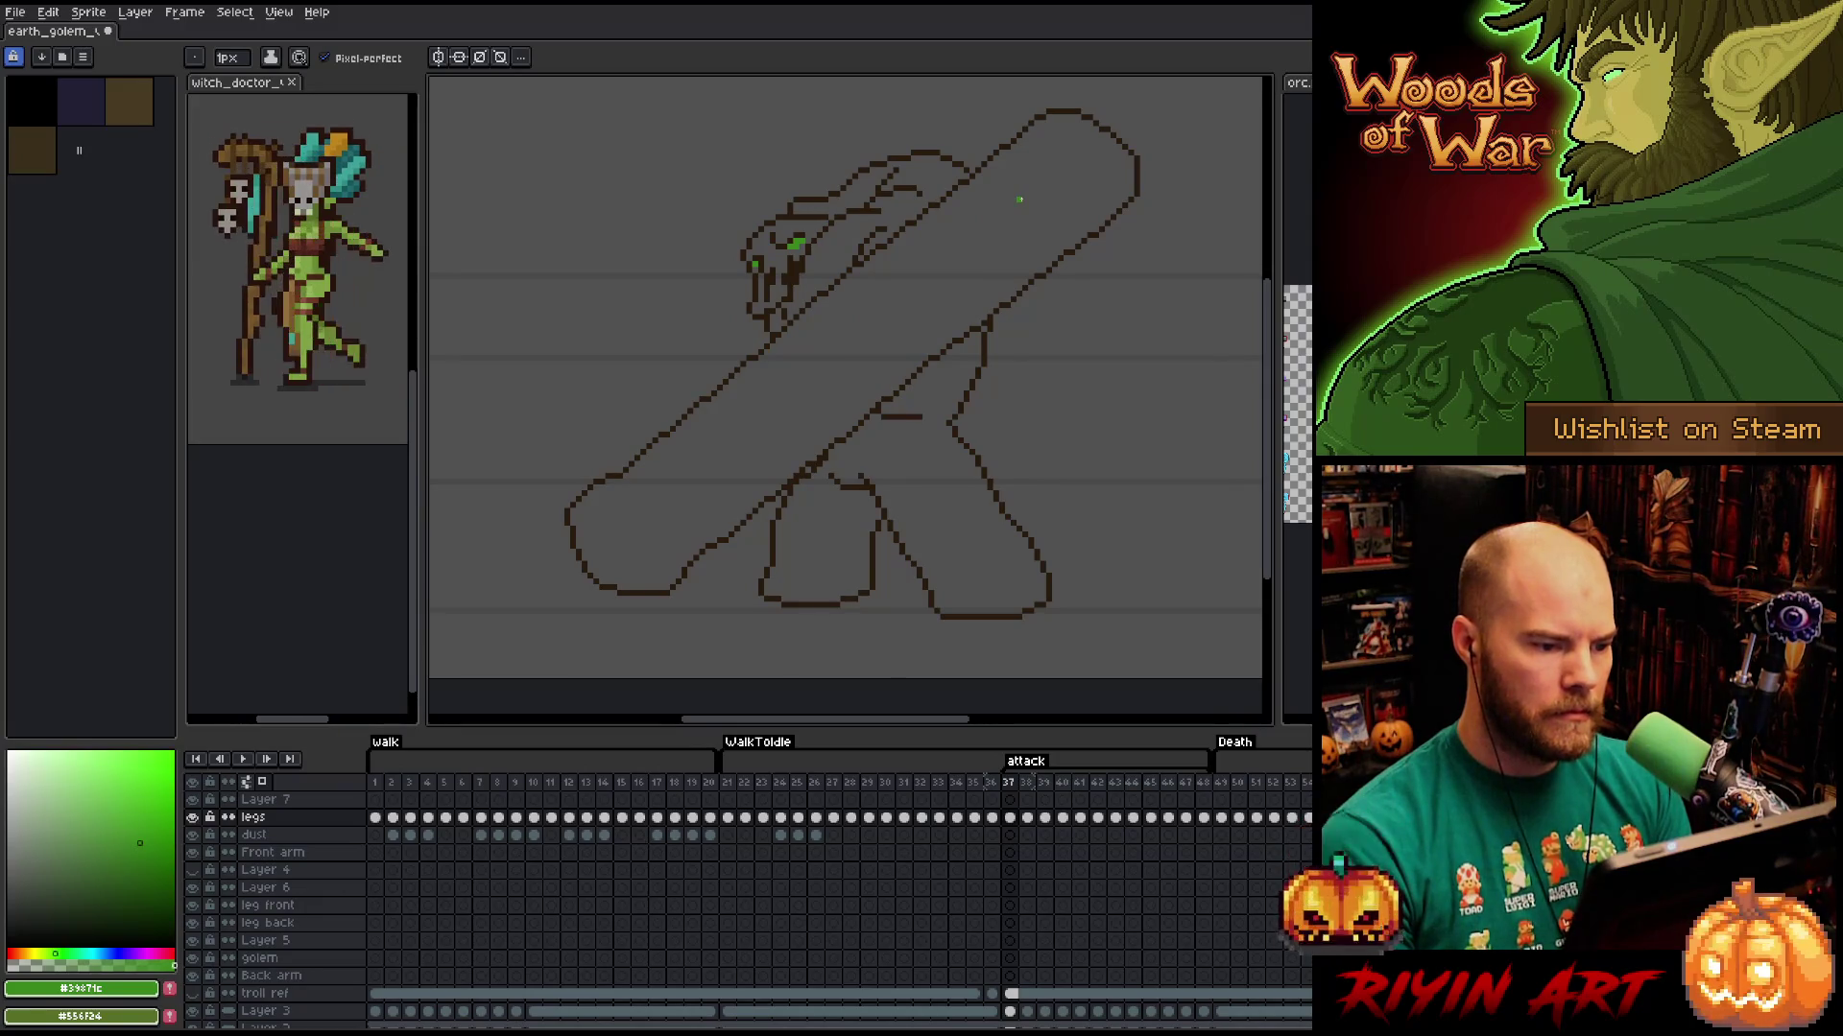
{"action": "key", "text": "Left"}
{"action": "key", "text": "Right"}
{"action": "key", "text": "Left"}
{"action": "key", "text": "Right"}
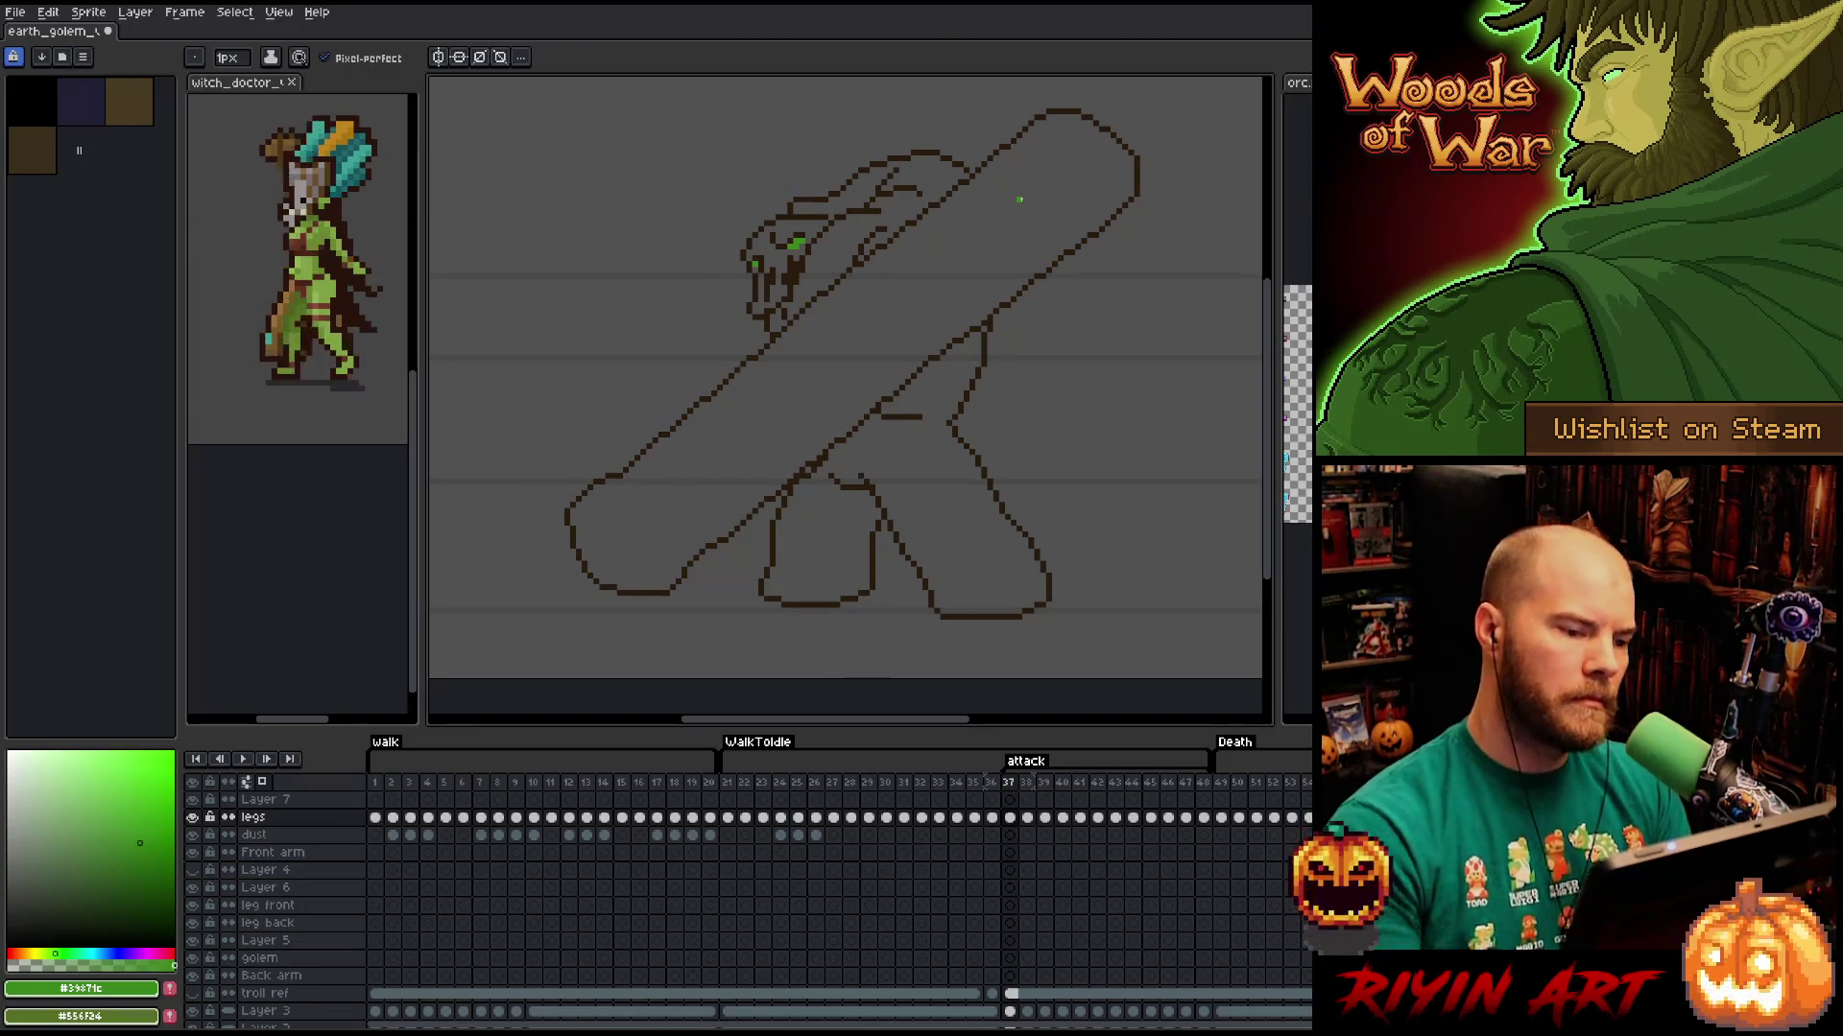
{"action": "key", "text": "alt"}
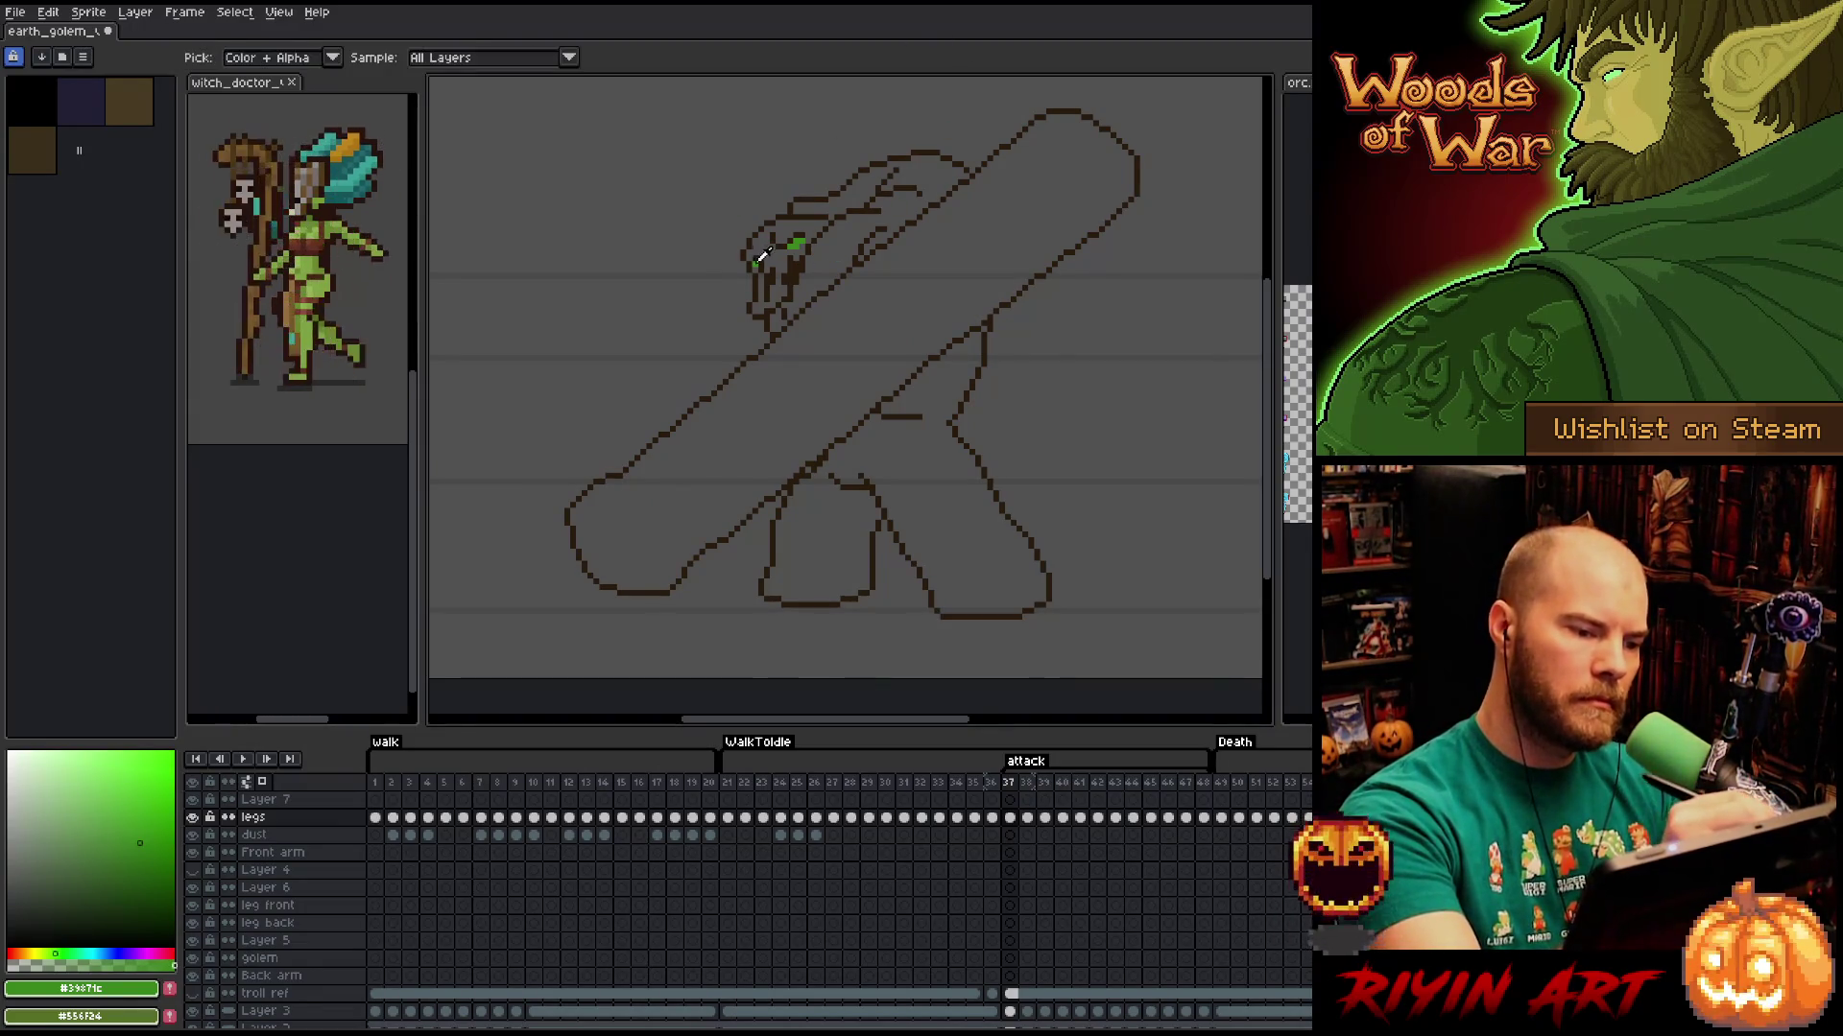
{"action": "left_click", "coordinate": [756, 259], "text": "alt"}
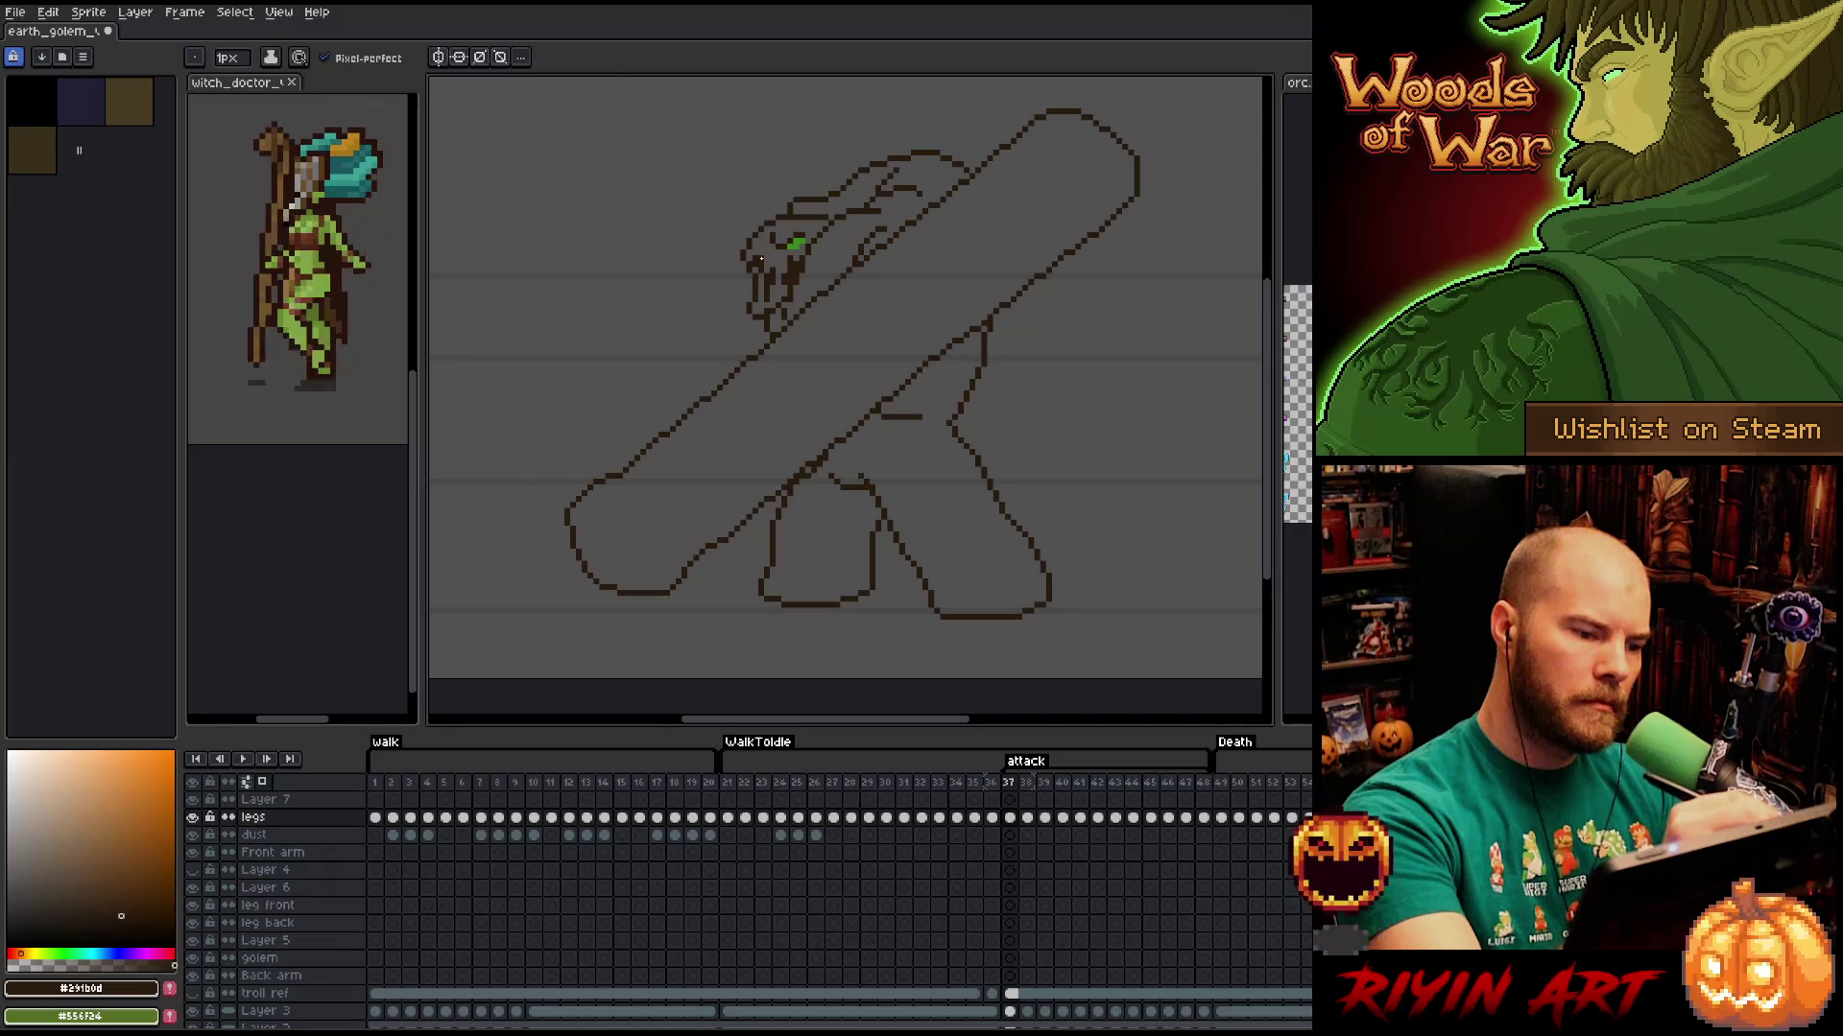
{"action": "key", "text": "e"}
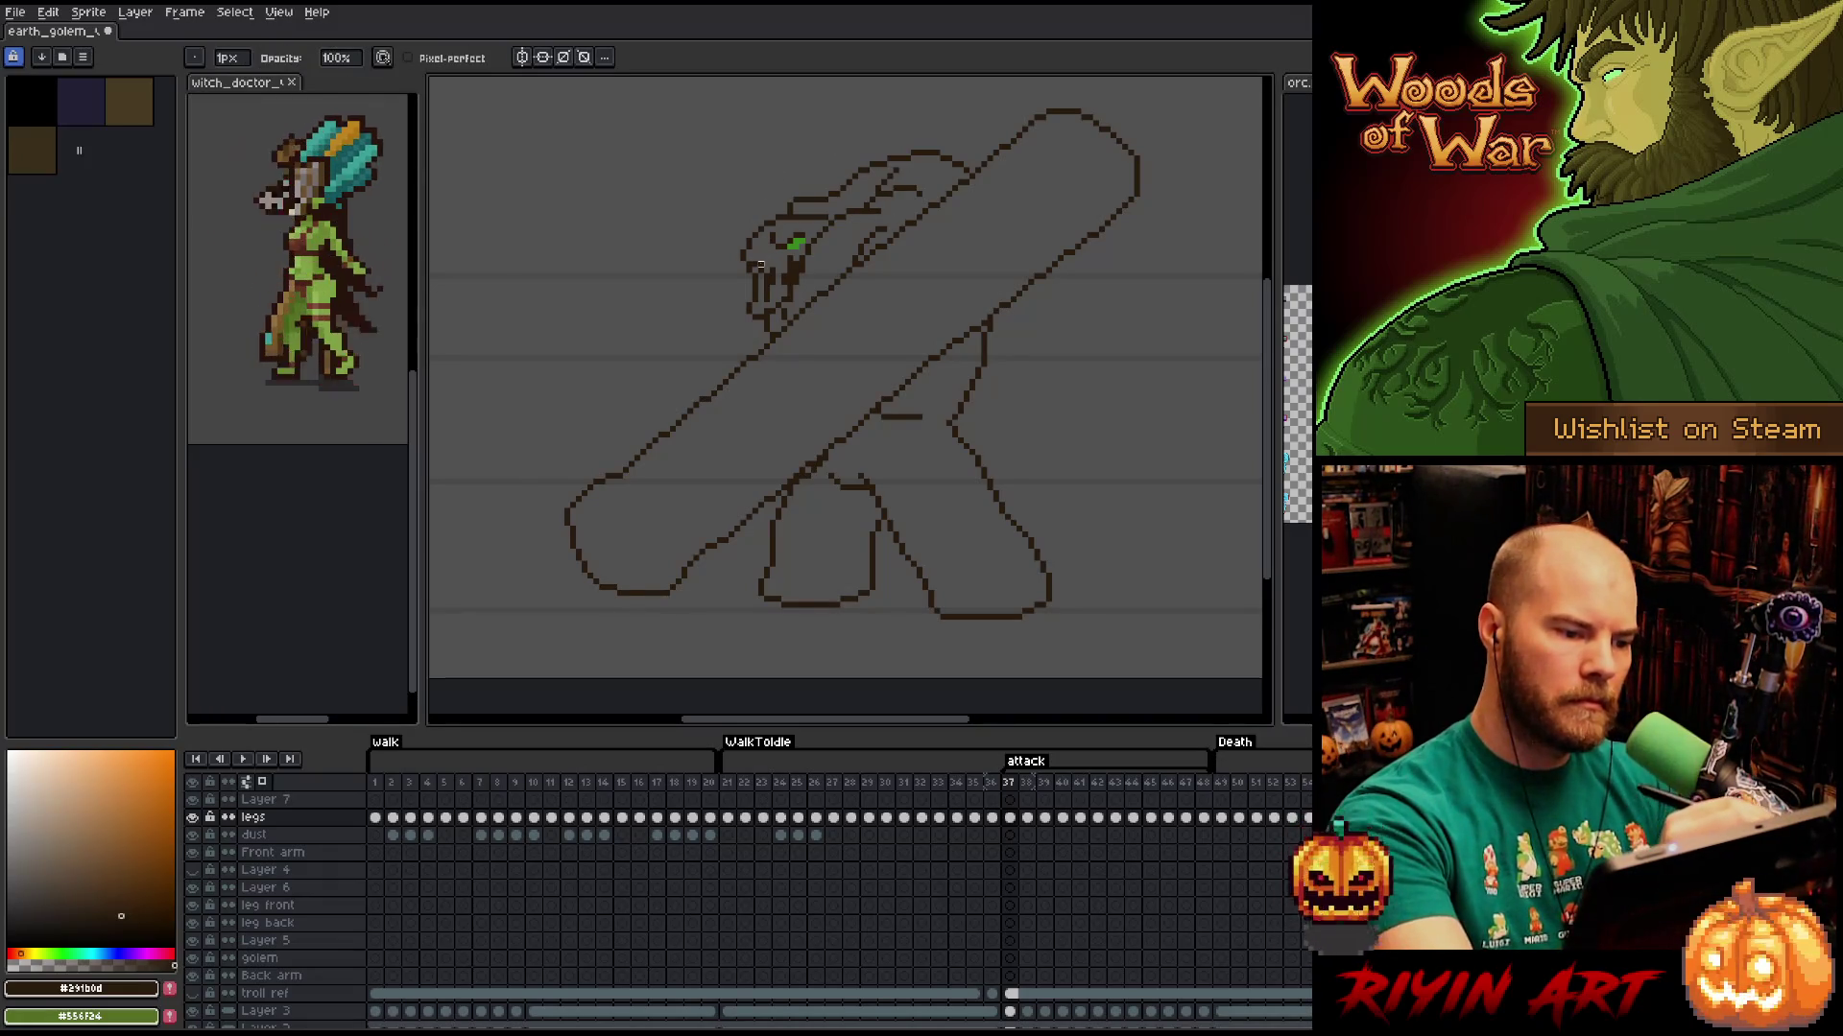
{"action": "key", "text": "b"}
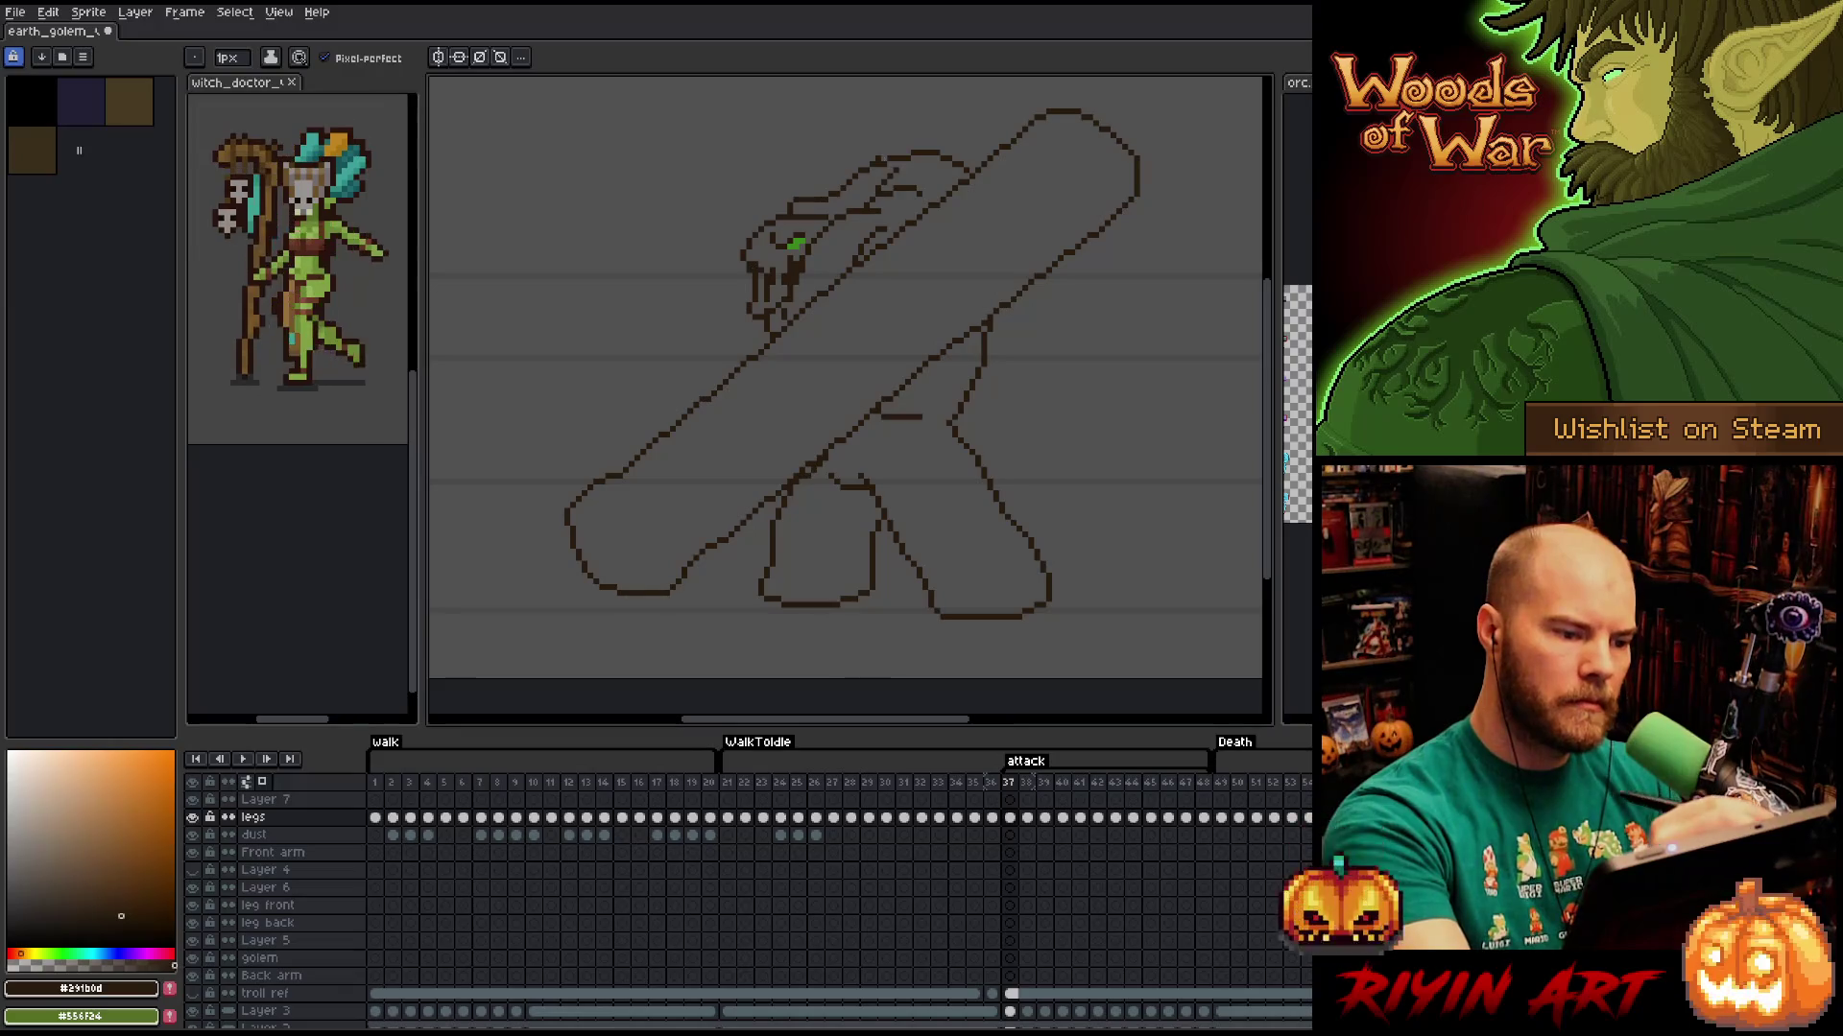
Step through neighbouring attack frames to compare the golem's poses against the log frame.
{"action": "key", "text": "Left"}
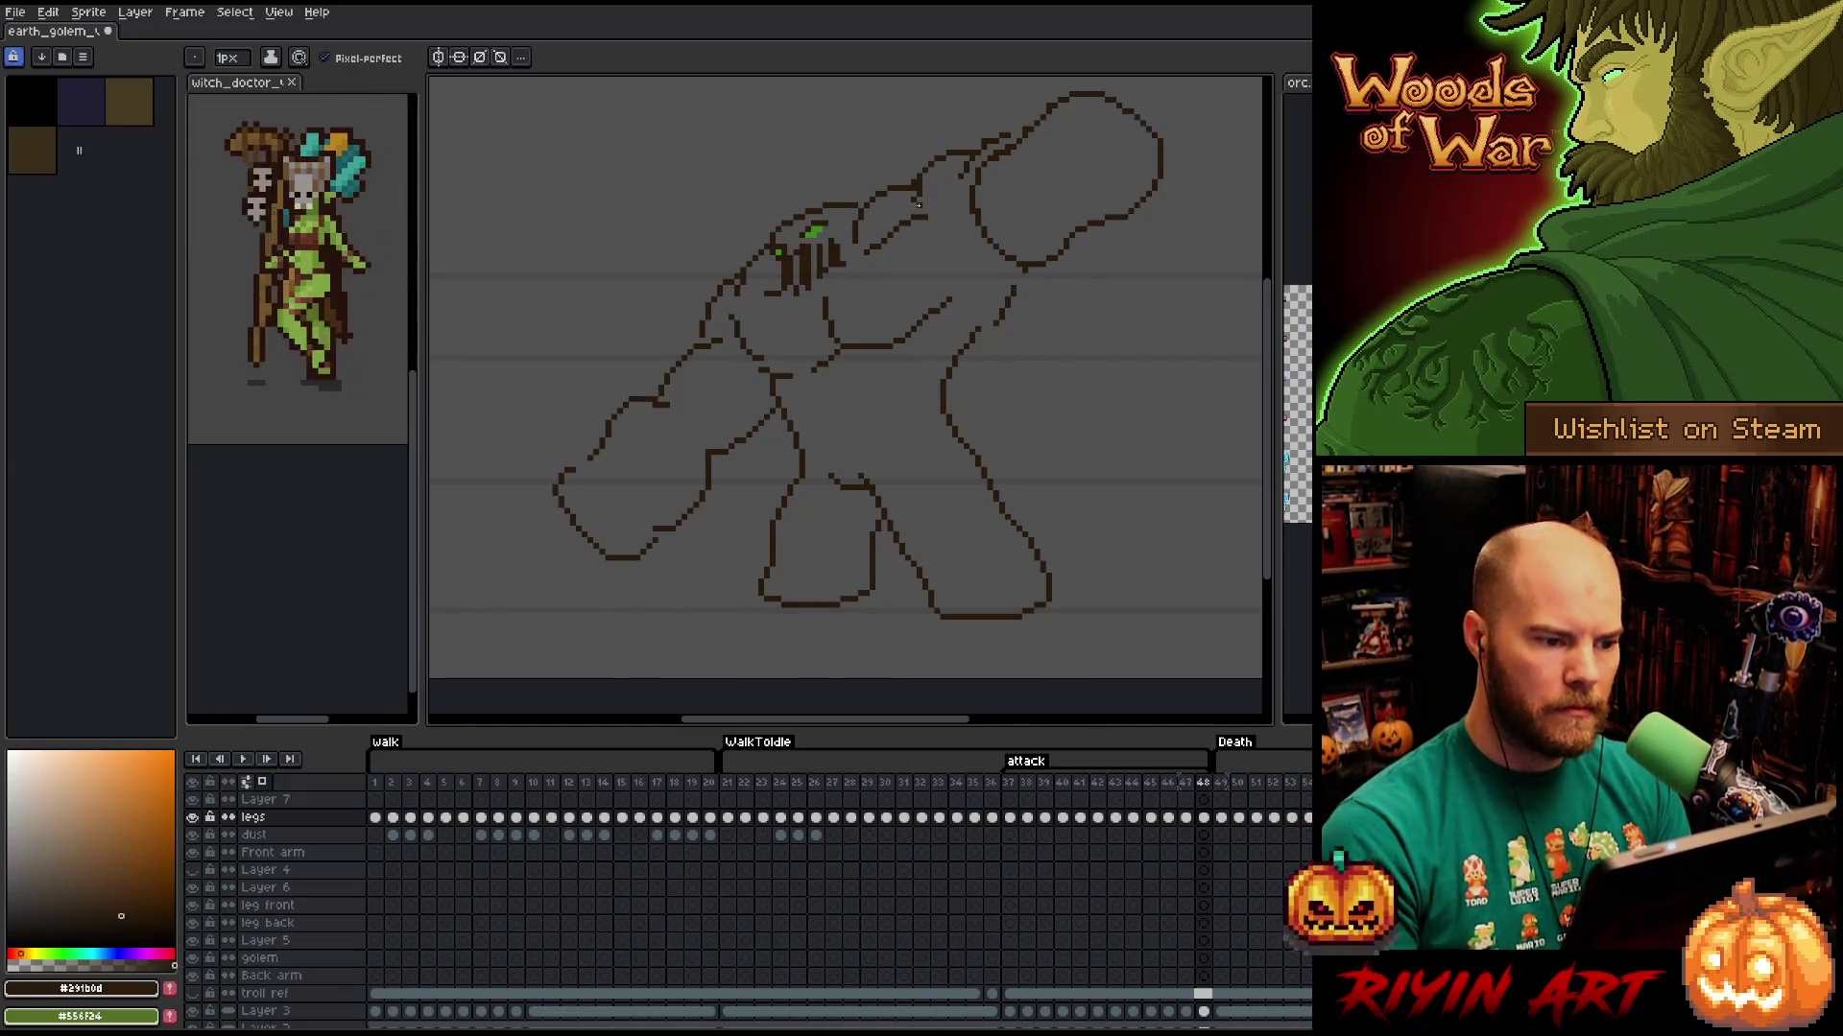
{"action": "key", "text": "Right"}
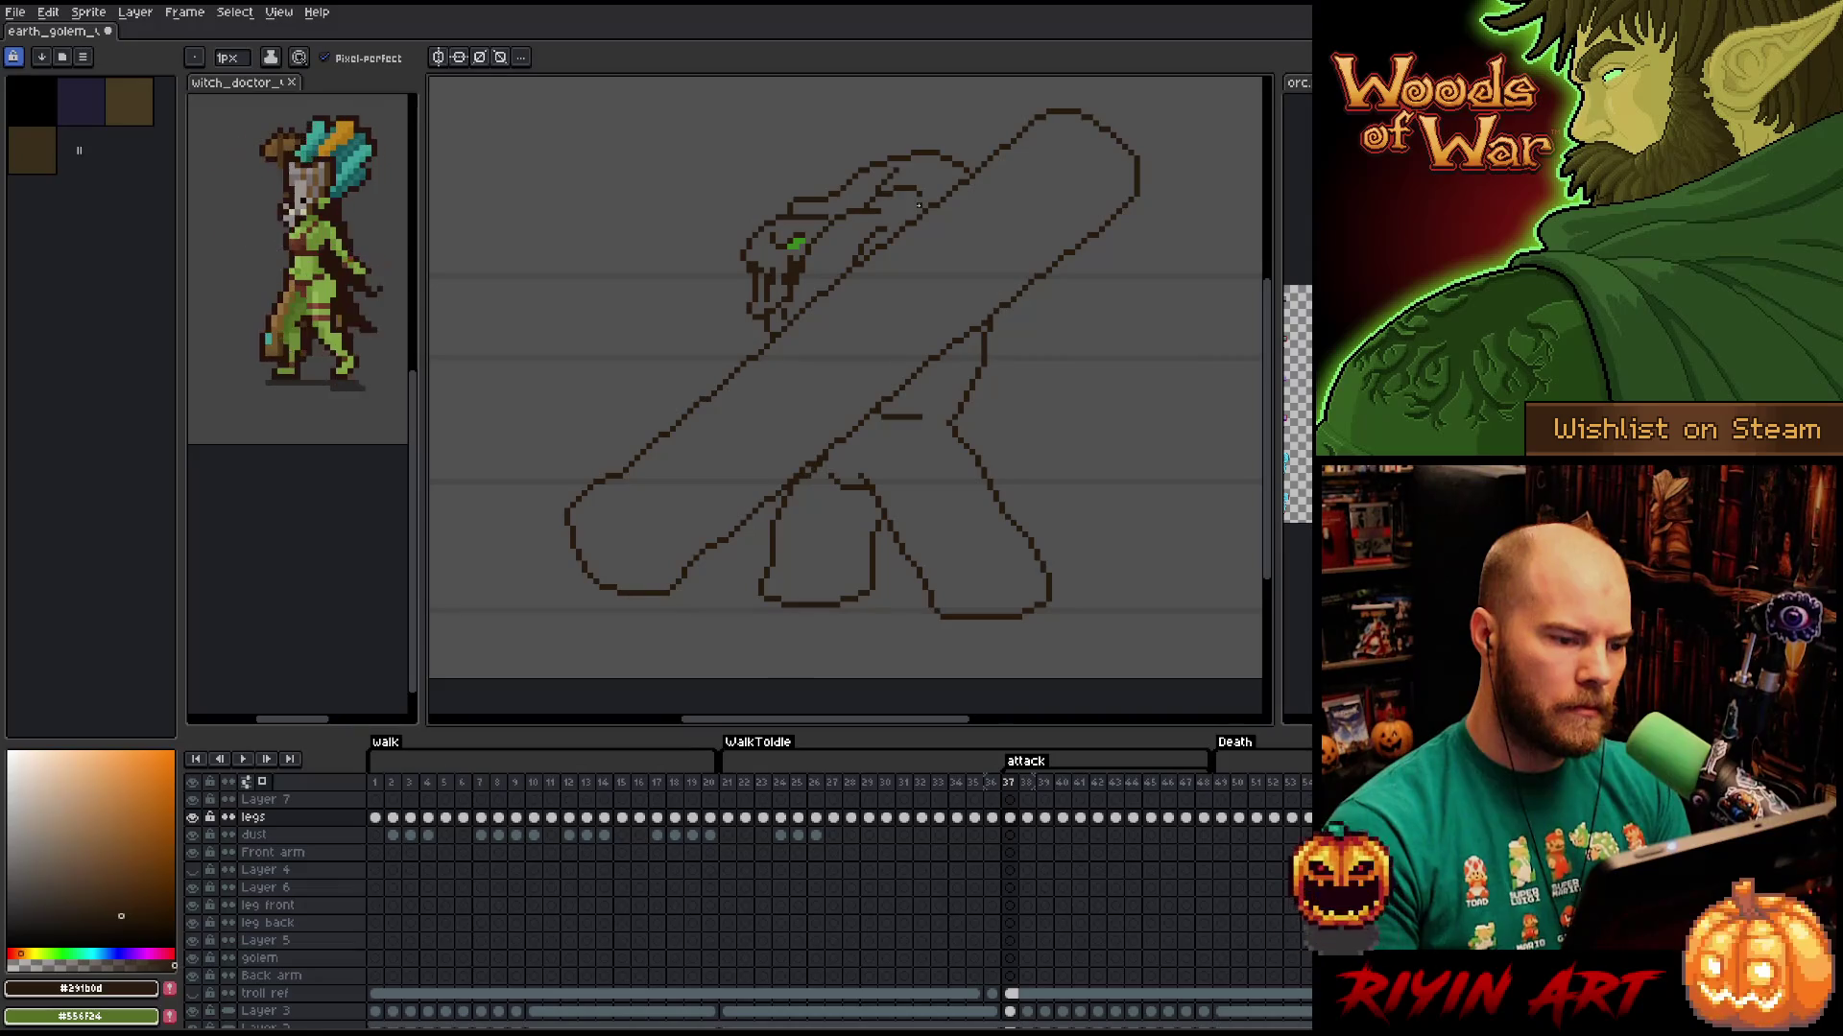
{"action": "key", "text": "Right"}
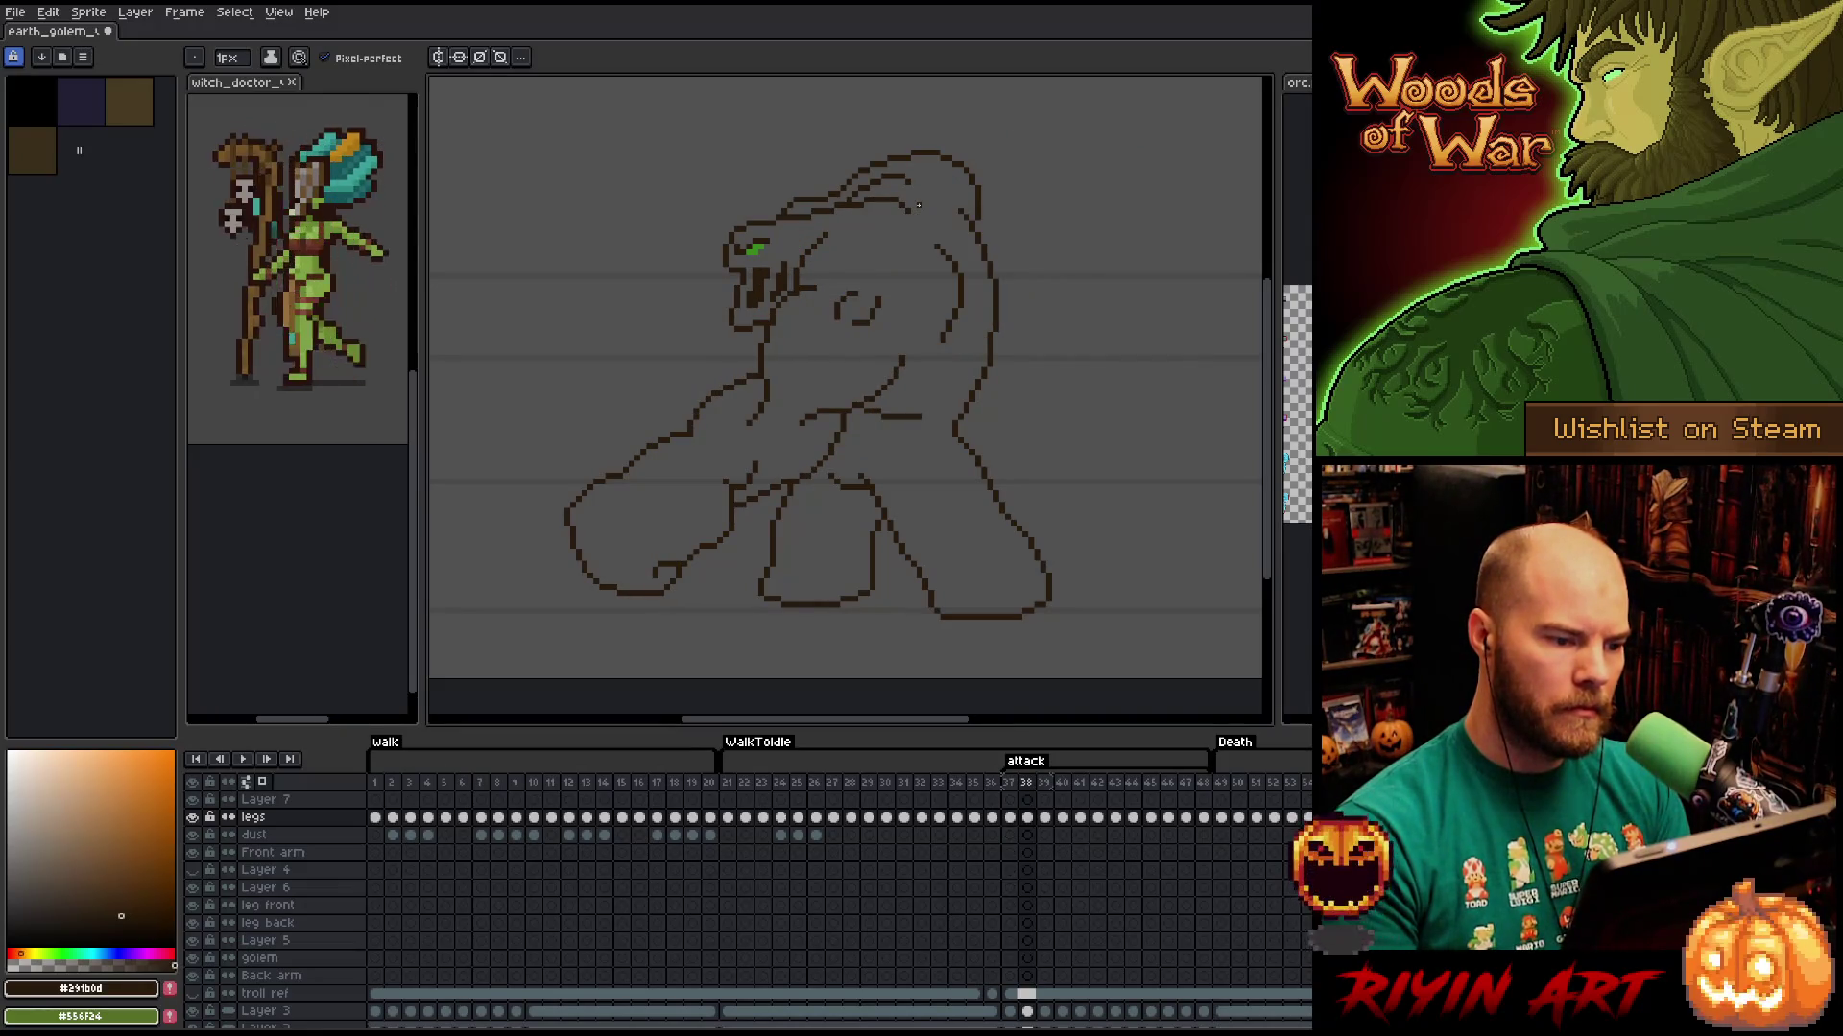
{"action": "key", "text": "Right"}
{"action": "key", "text": "Left"}
{"action": "key", "text": "Left"}
{"action": "key", "text": "Right"}
{"action": "key", "text": "Left"}
{"action": "key", "text": "Right"}
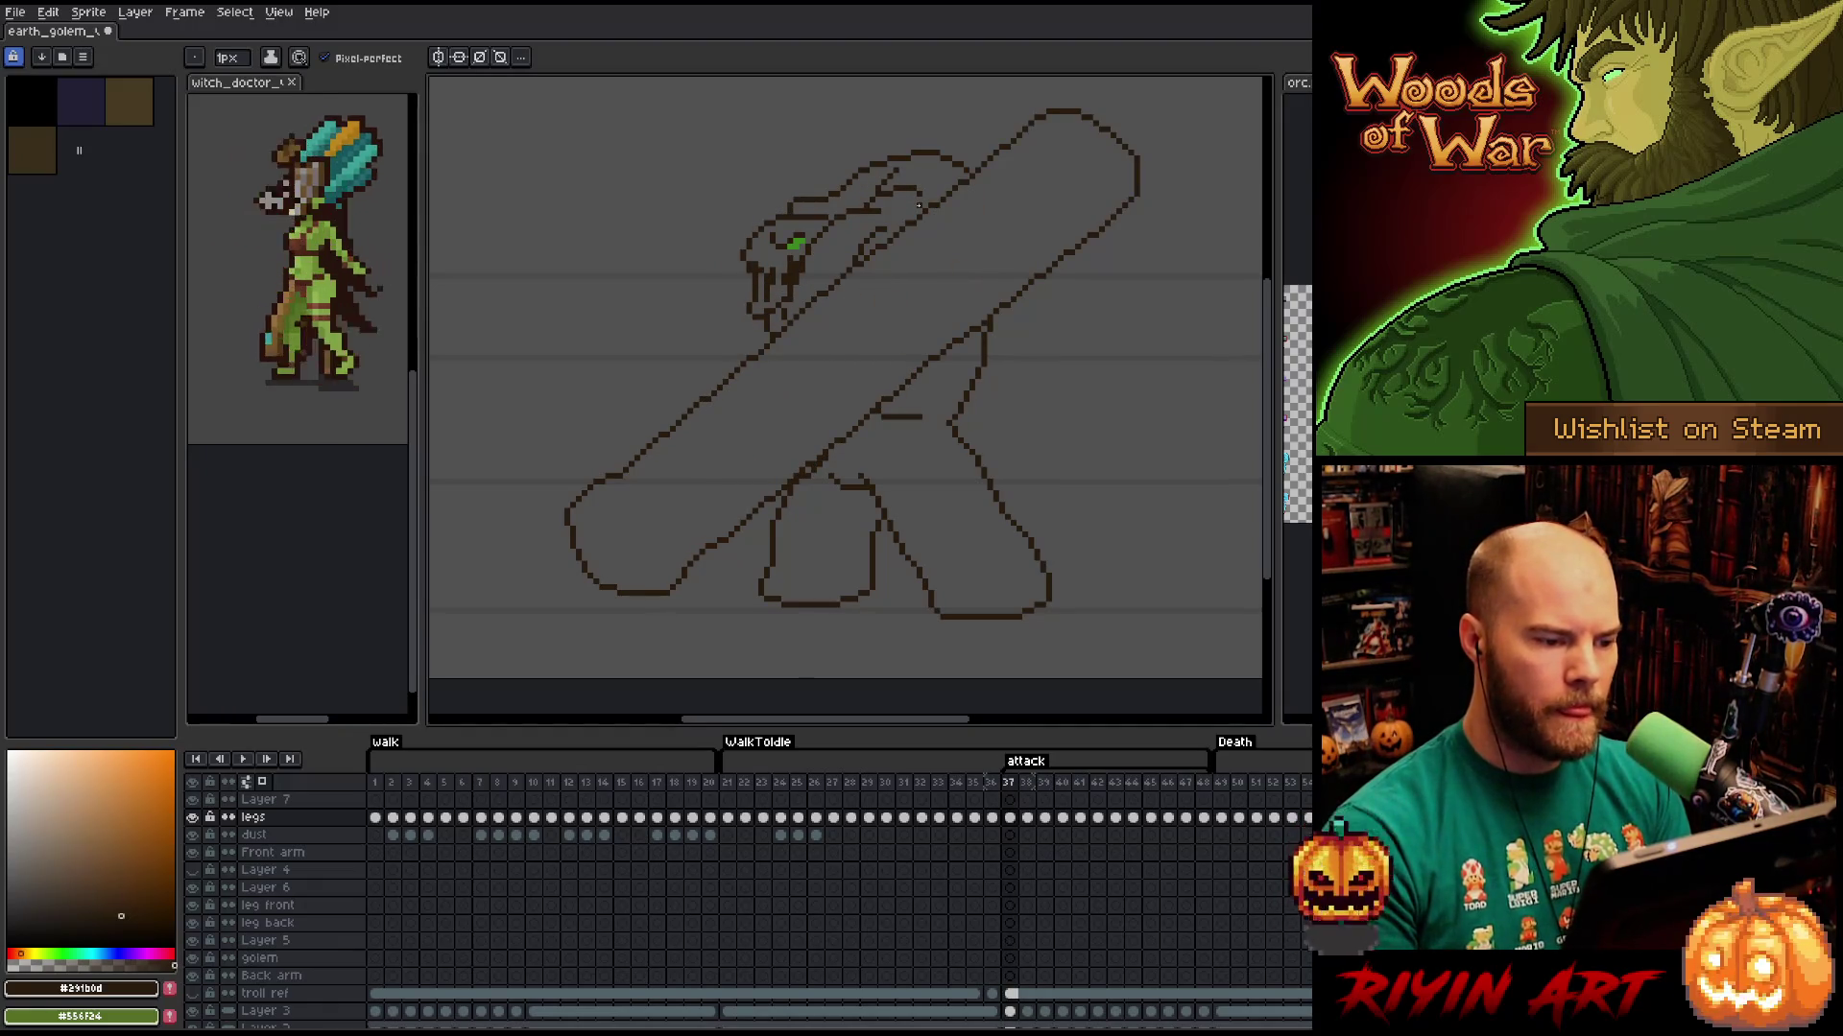
{"action": "key", "text": "Left"}
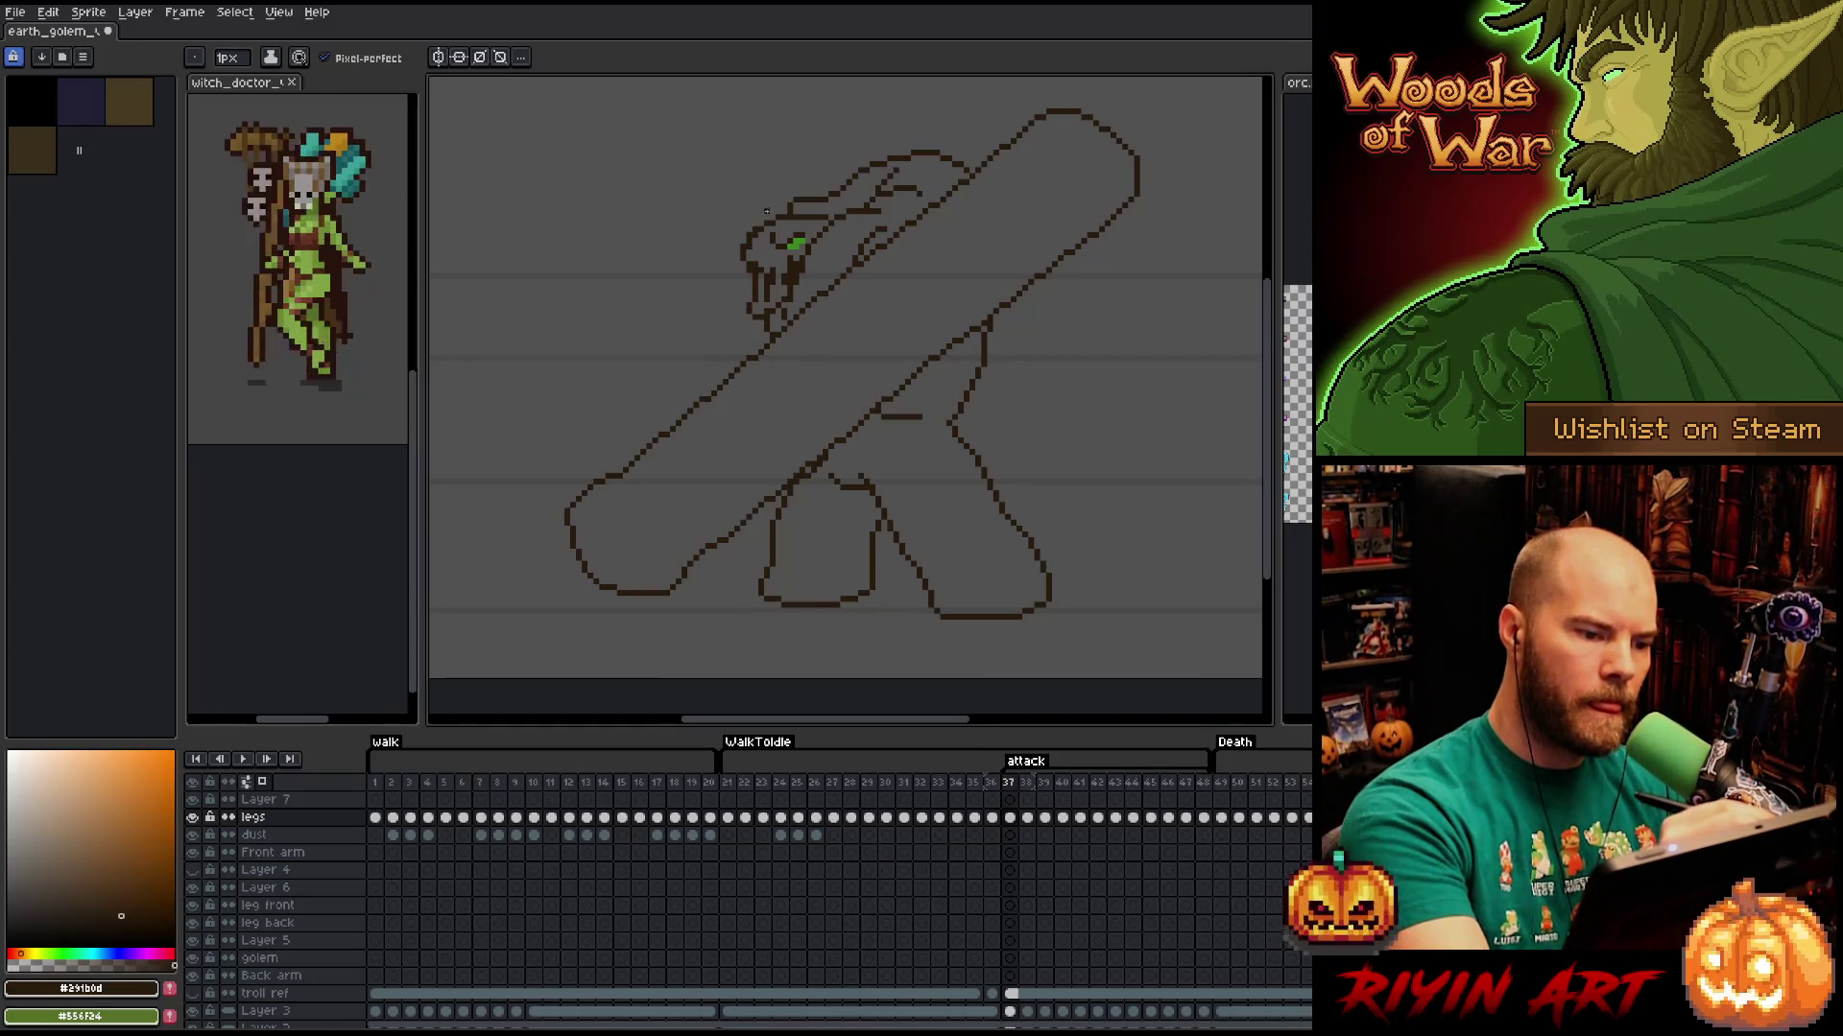
{"action": "key", "text": "e"}
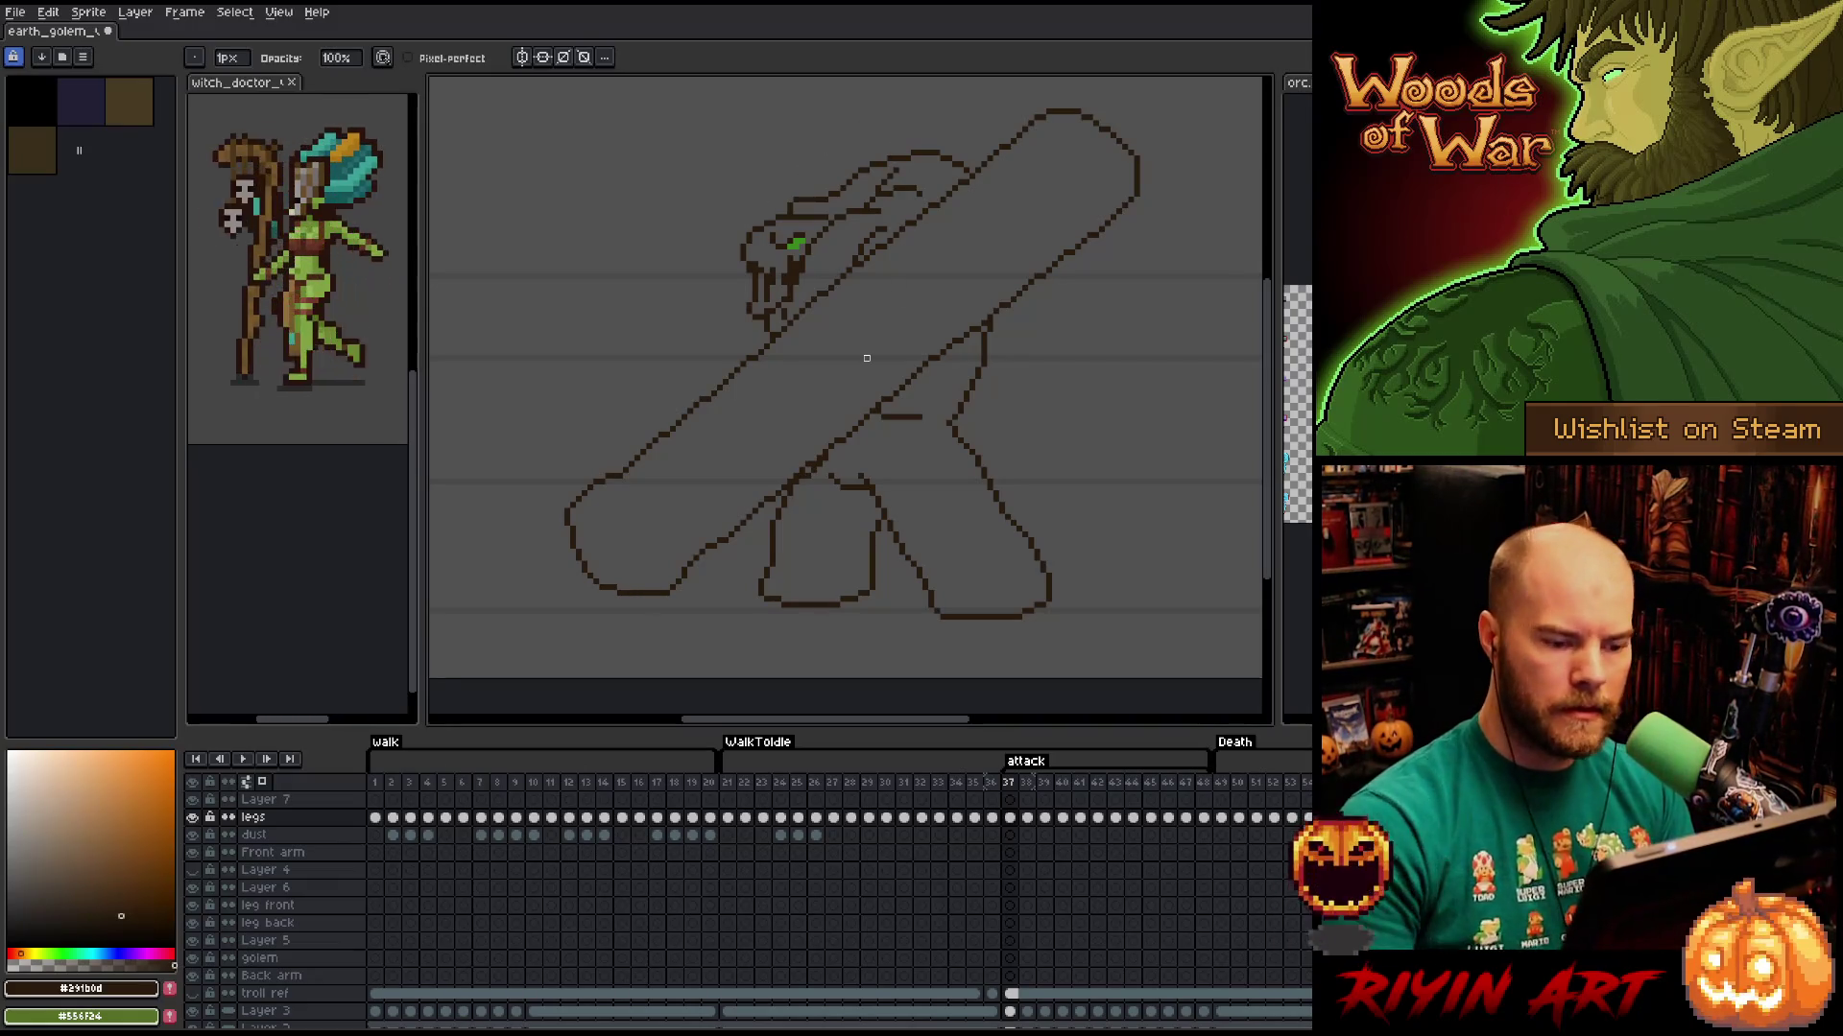
{"action": "key", "text": "Right"}
{"action": "key", "text": "Left"}
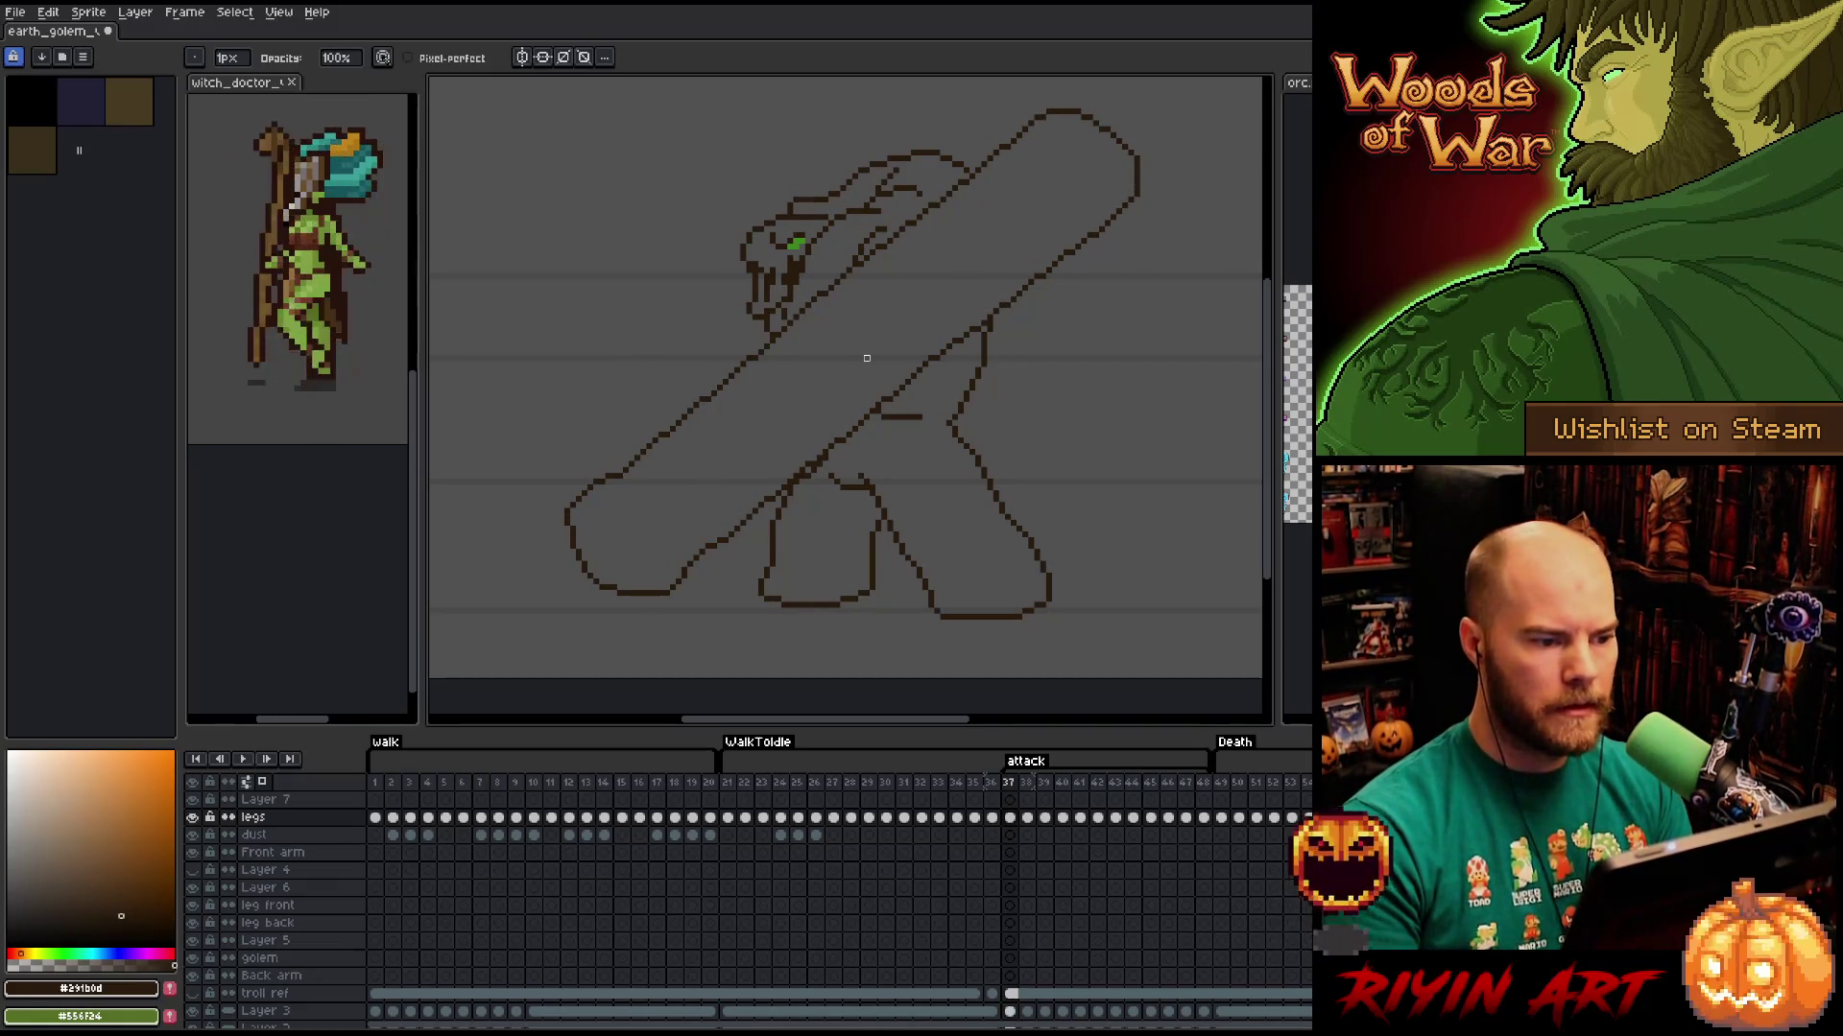
{"action": "key", "text": "Right"}
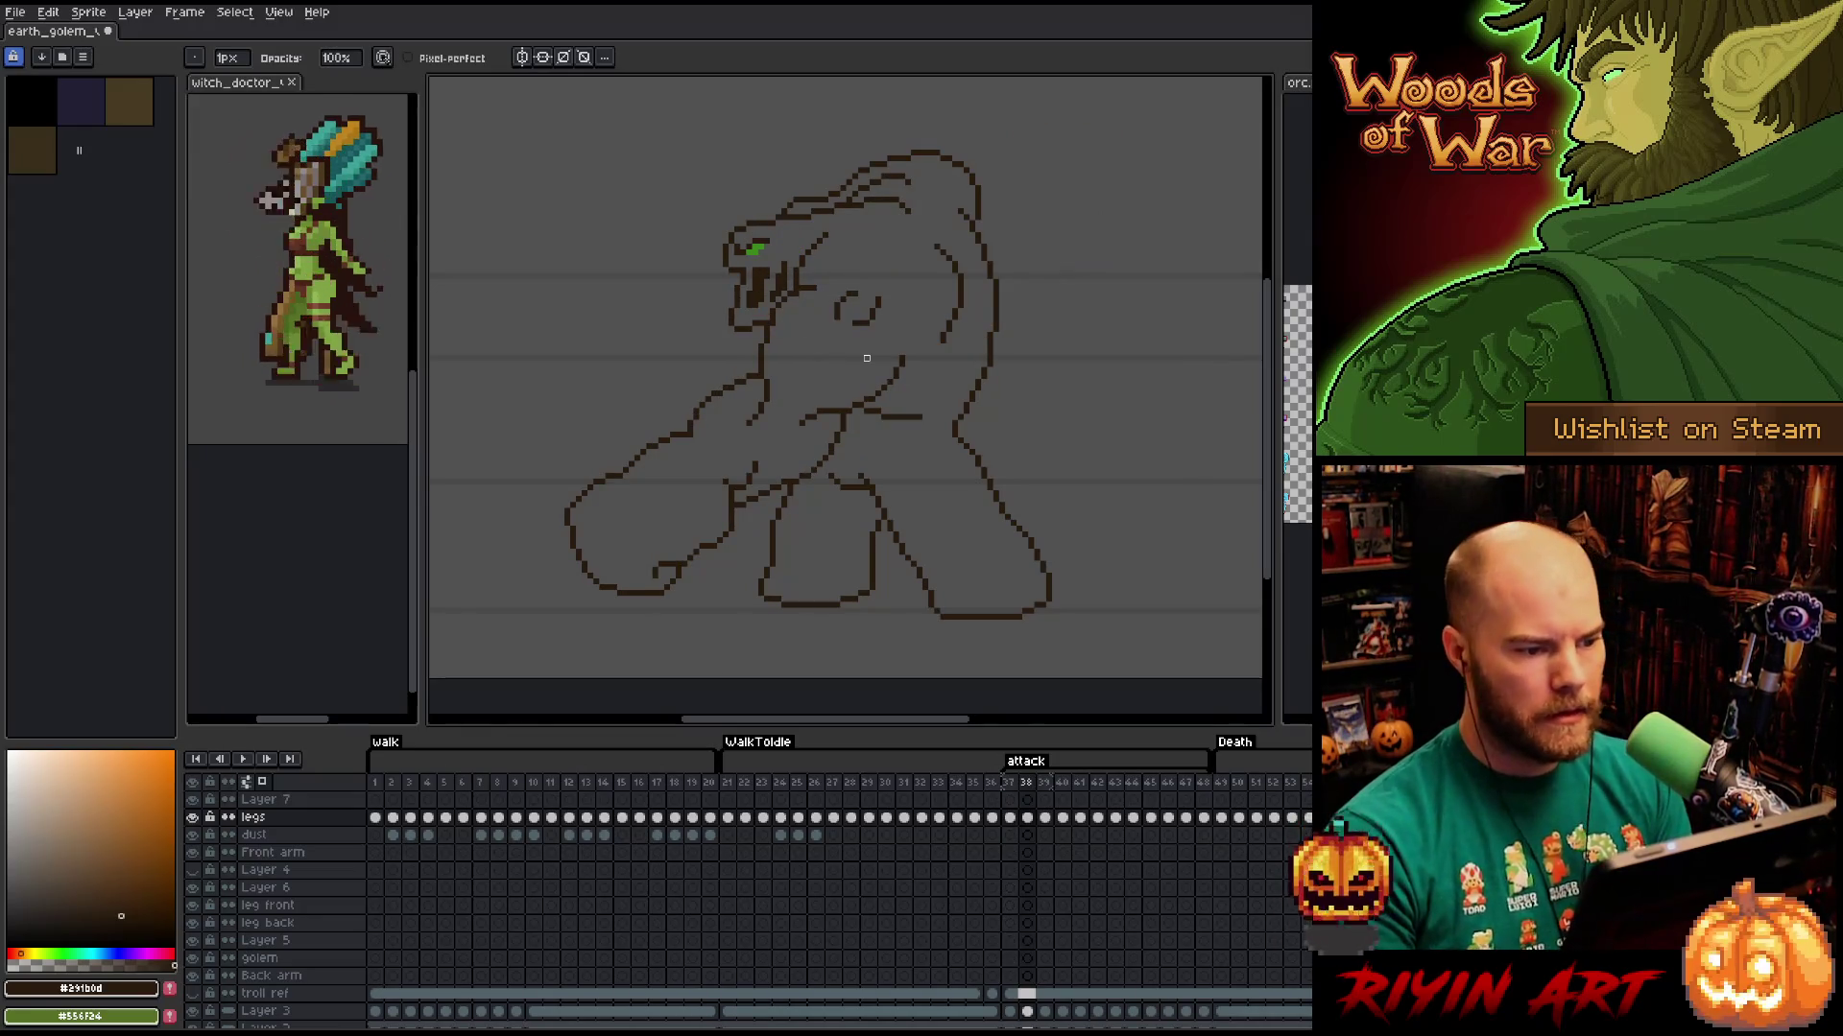
{"action": "key", "text": "Left"}
{"action": "key", "text": "Right"}
{"action": "key", "text": "Left"}
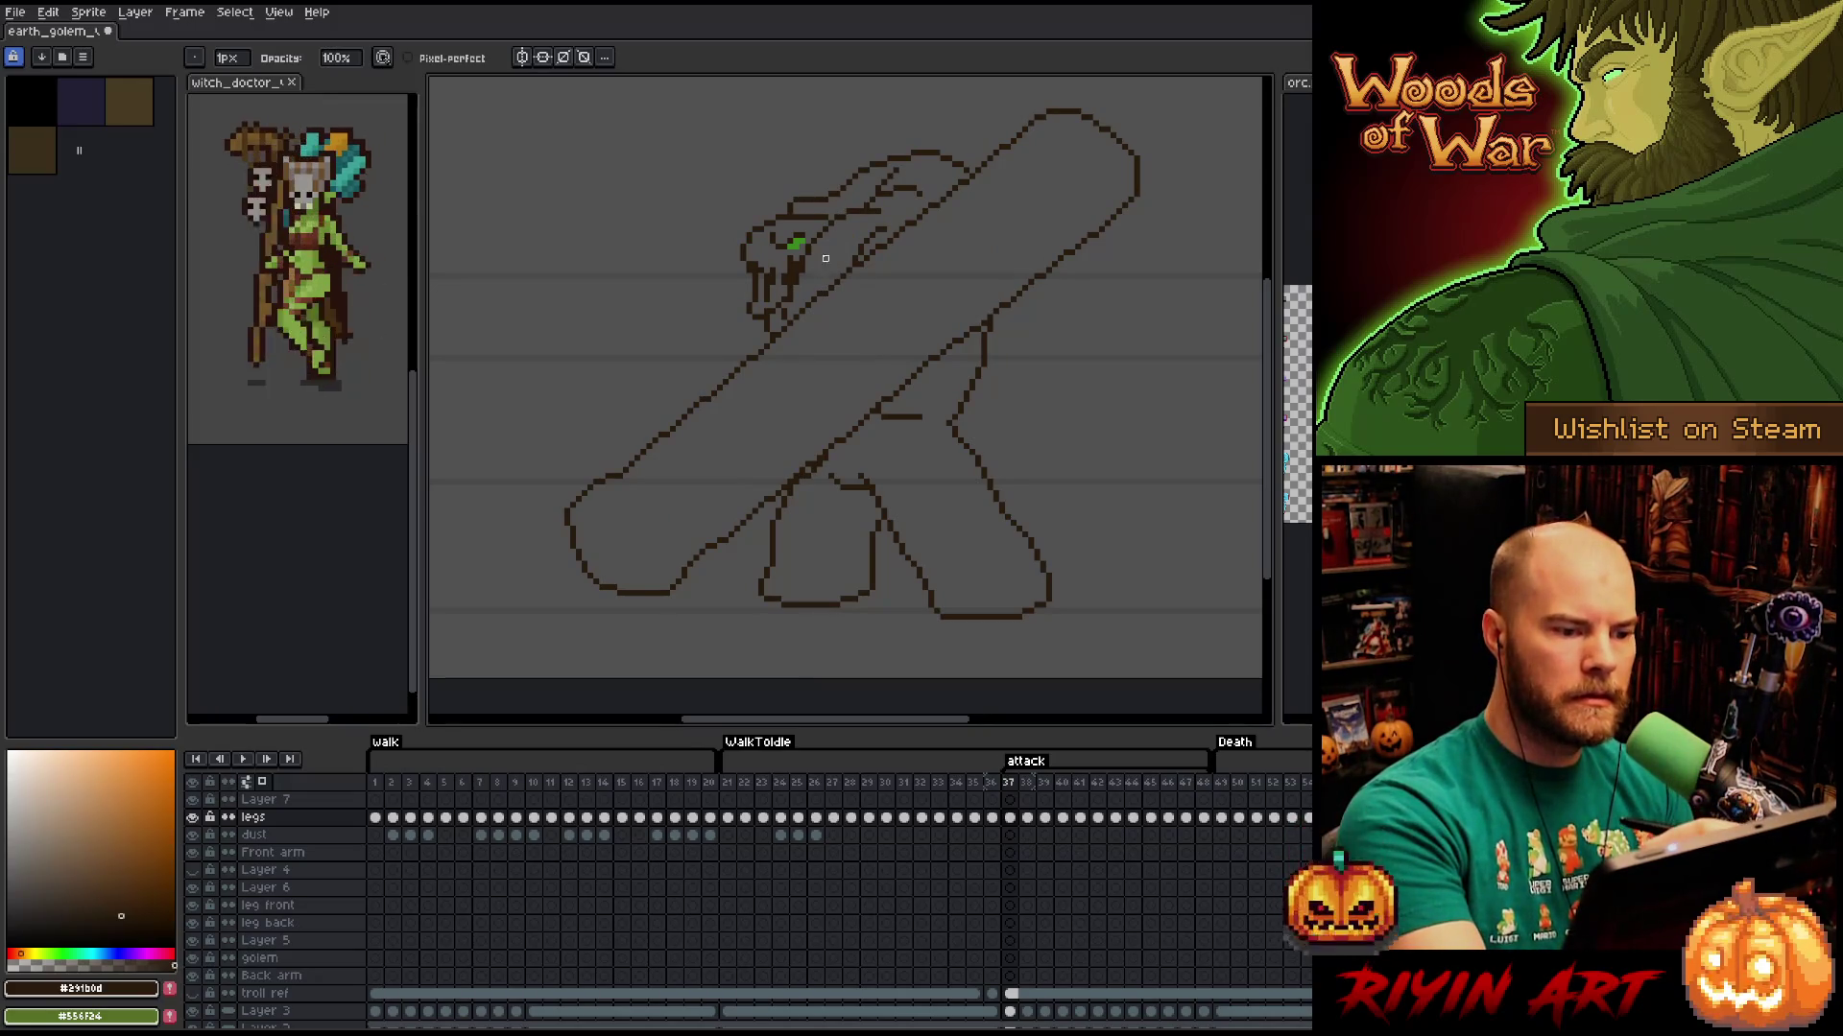
{"action": "key", "text": "b"}
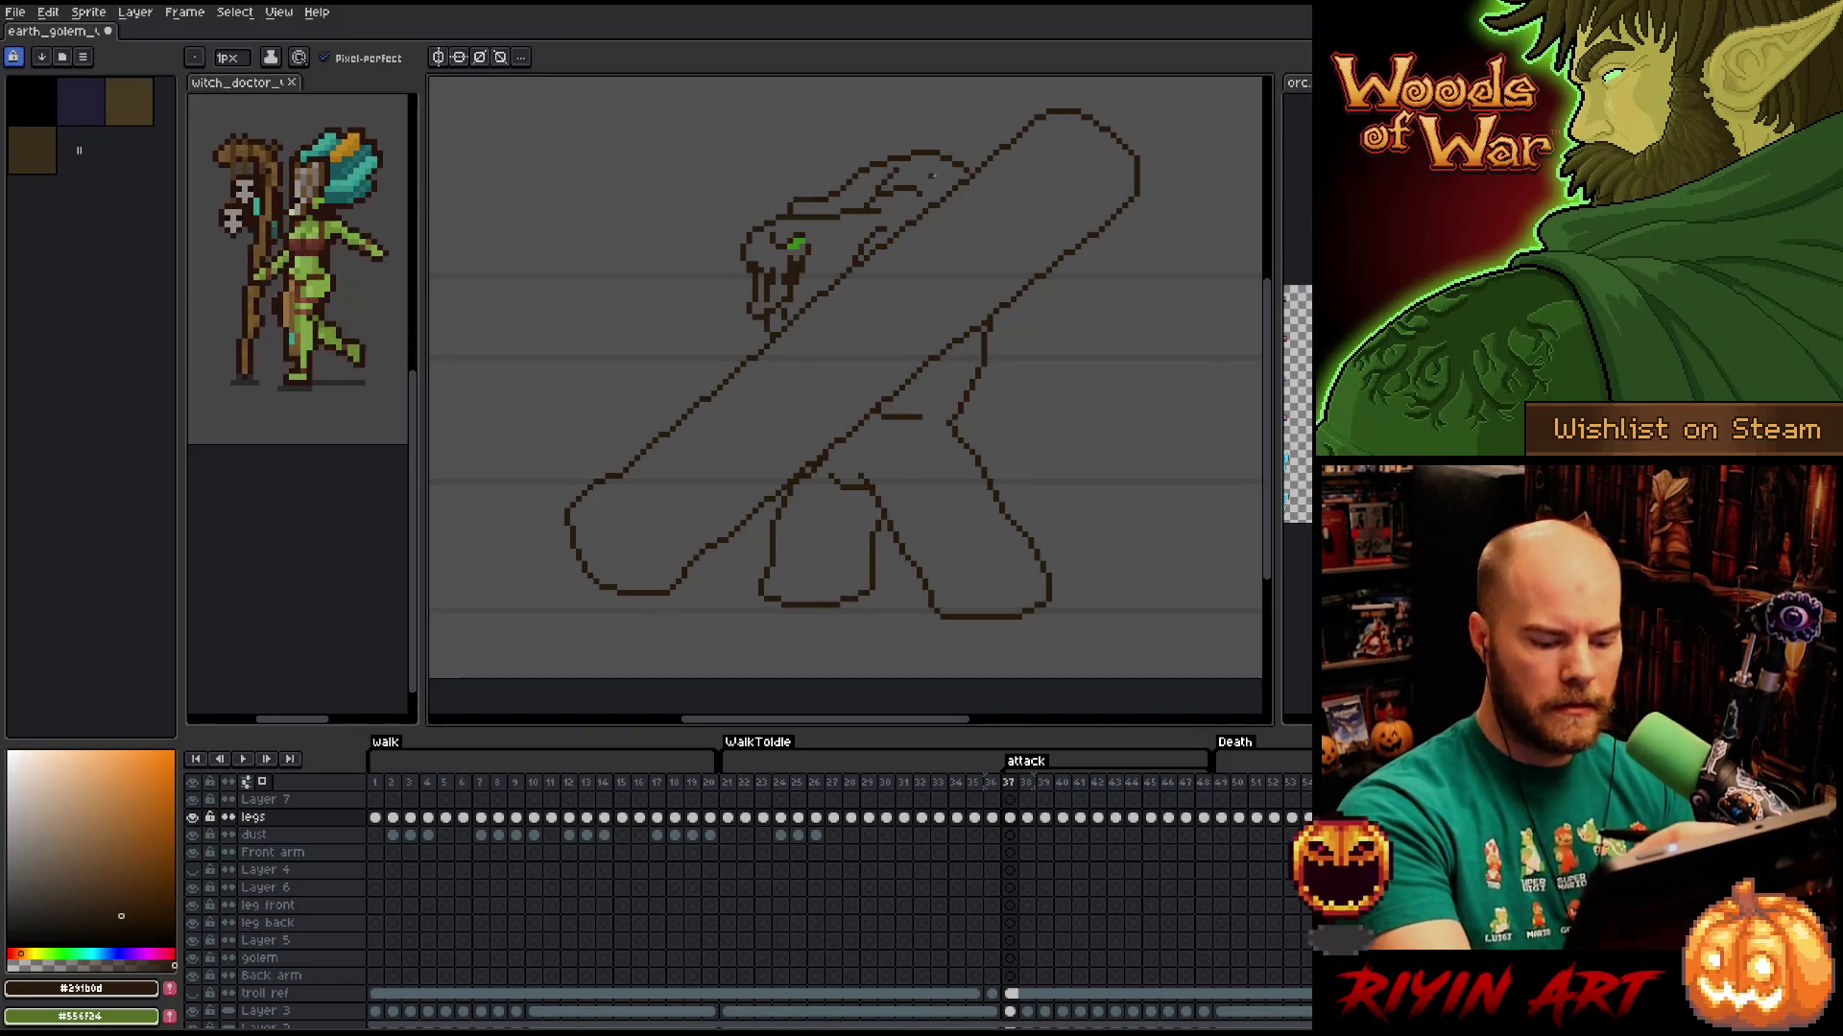
{"action": "key", "text": "Left"}
{"action": "key", "text": "Right"}
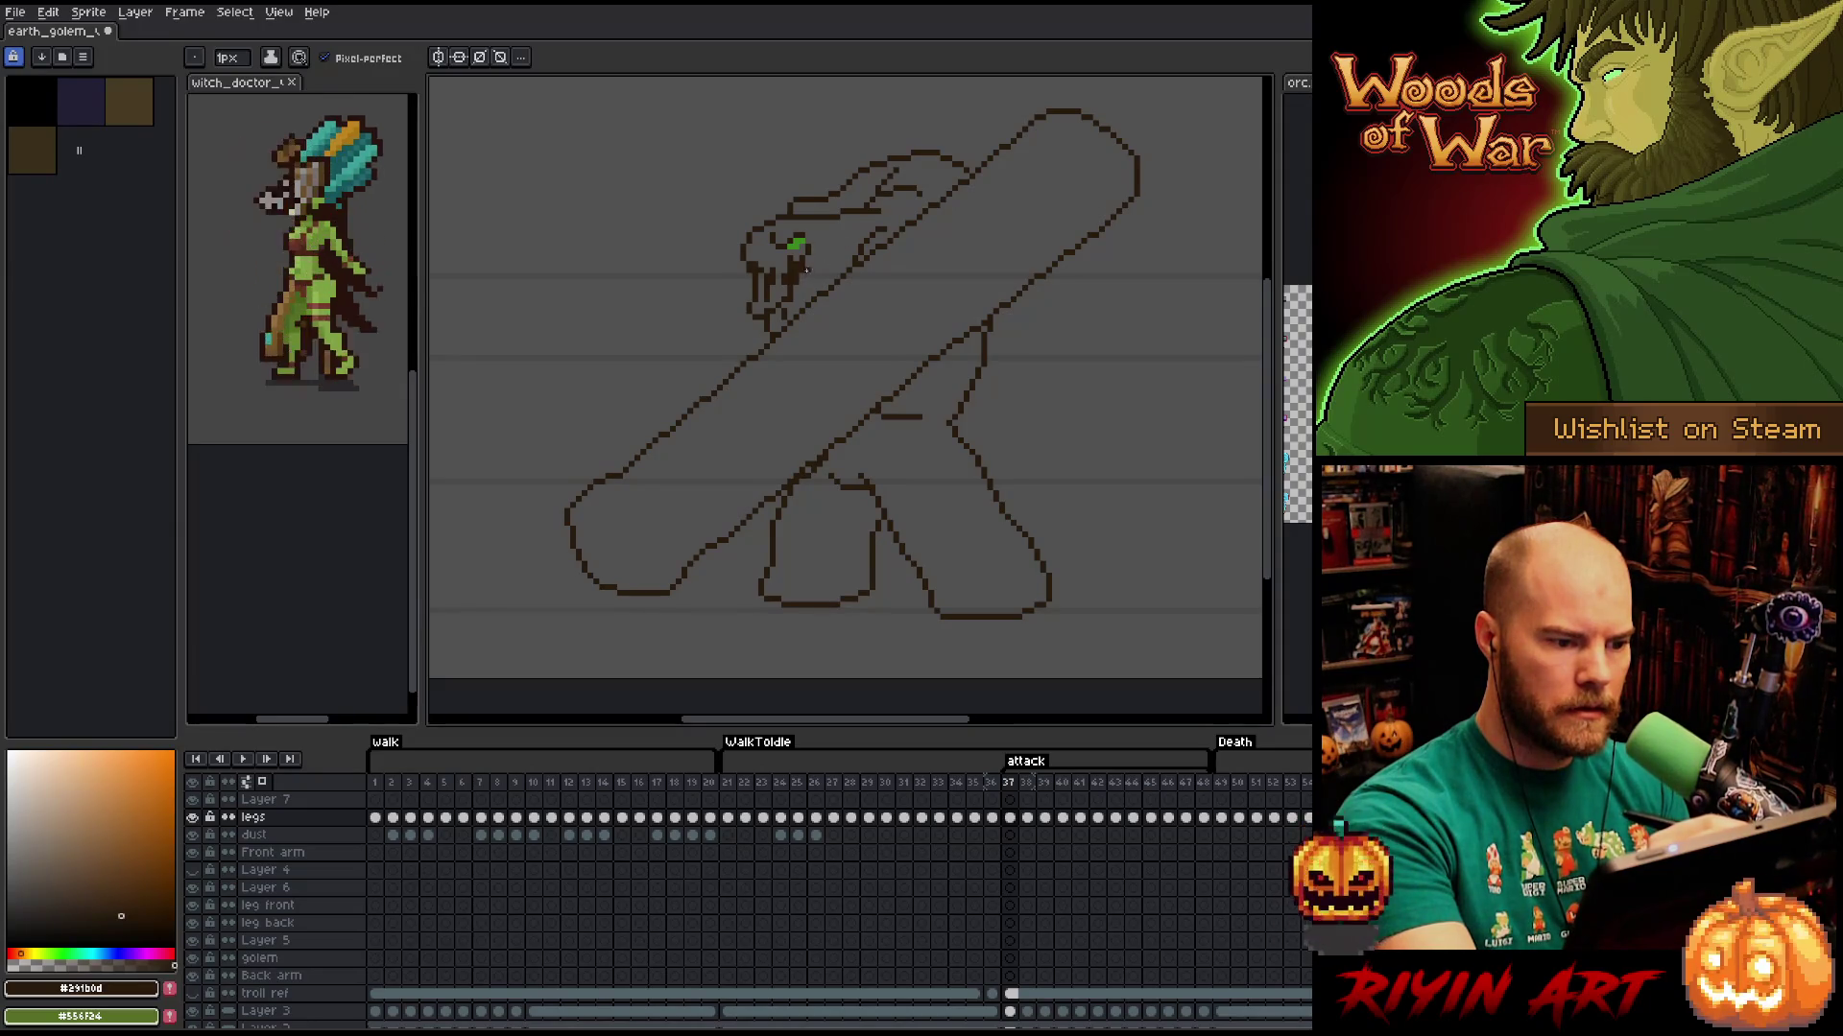
Play the attack animation and stop it on the first attack frame.
{"action": "key", "text": "Return"}
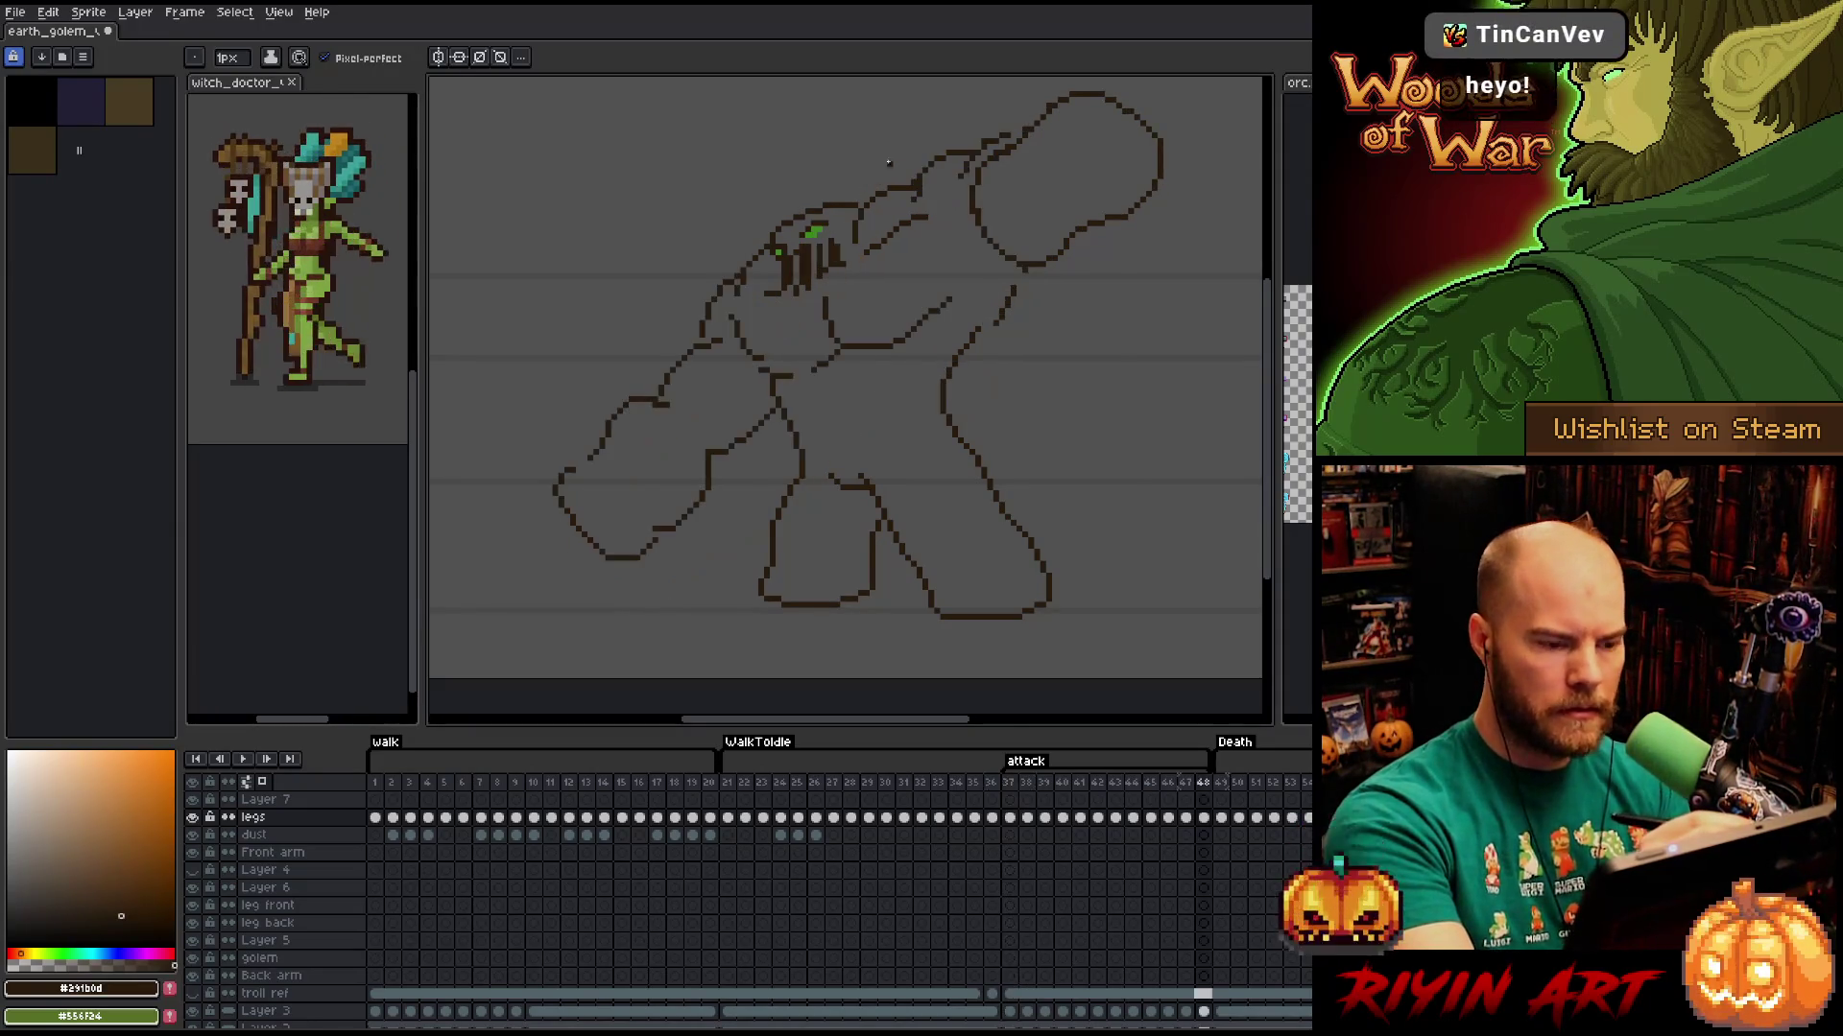
{"action": "key", "text": "Return"}
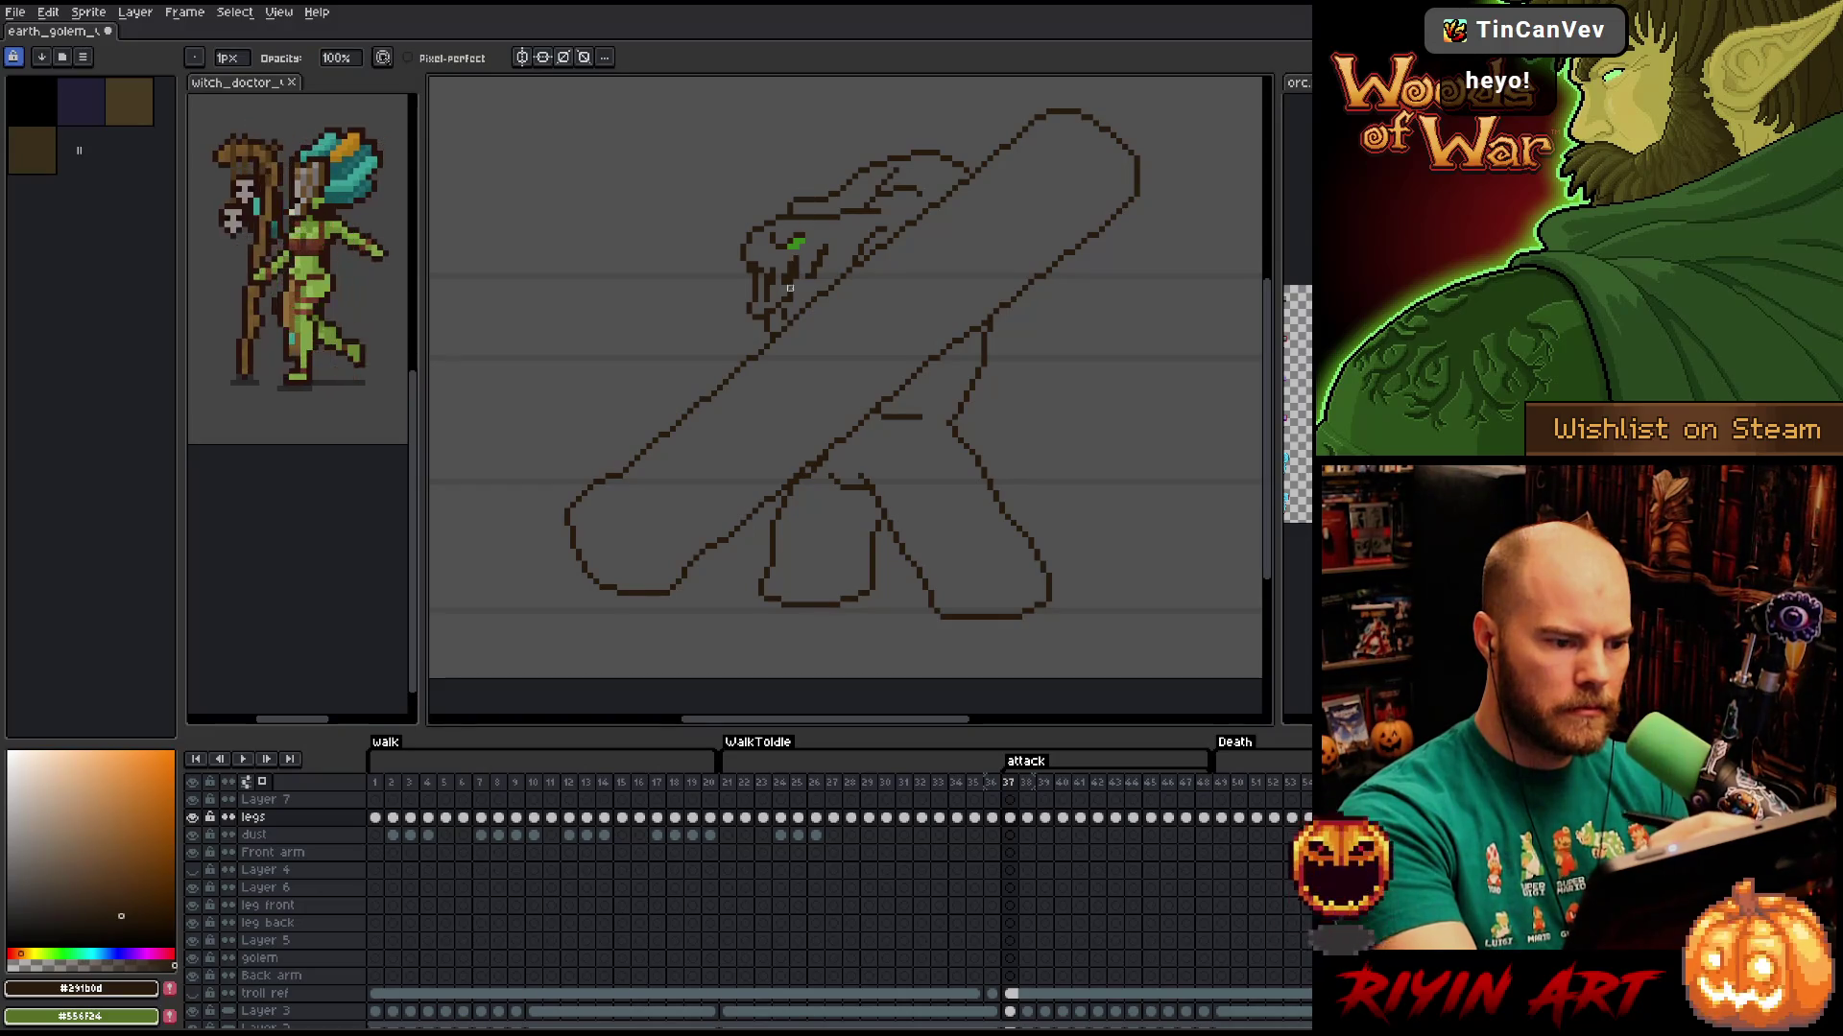
{"action": "key", "text": "b"}
{"action": "key", "text": "e"}
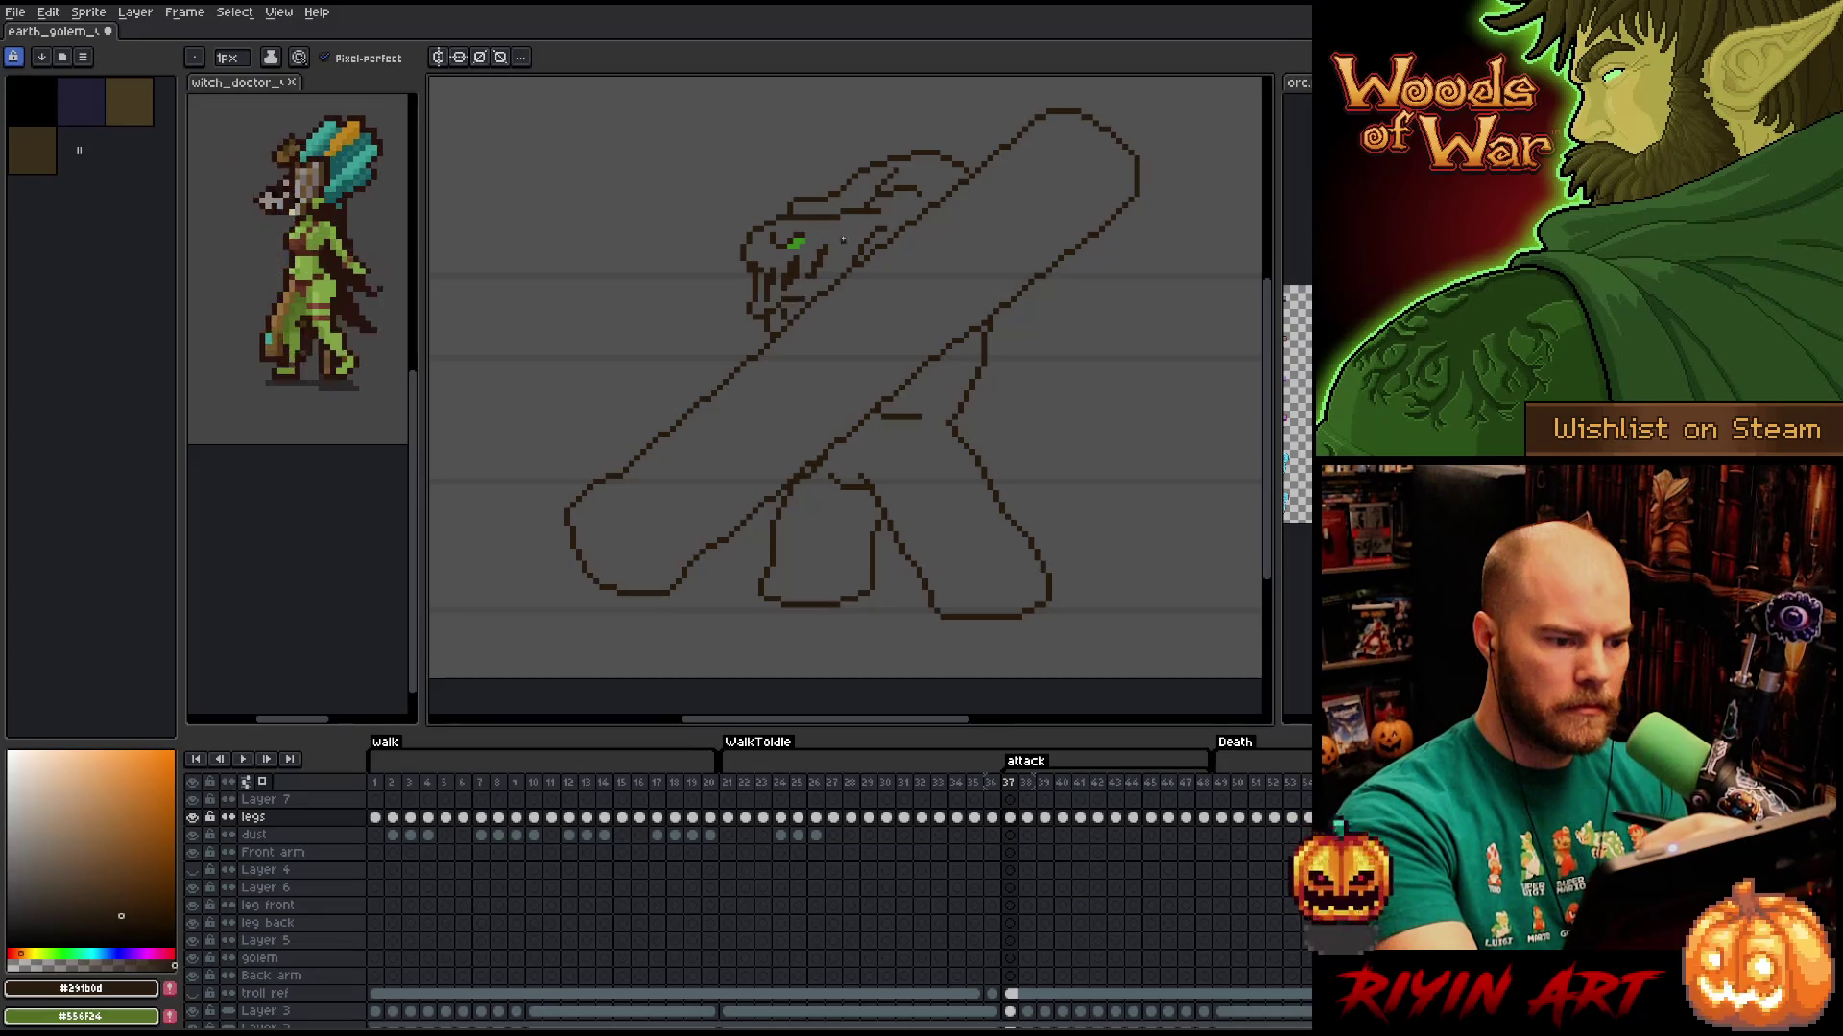
{"action": "key", "text": "b"}
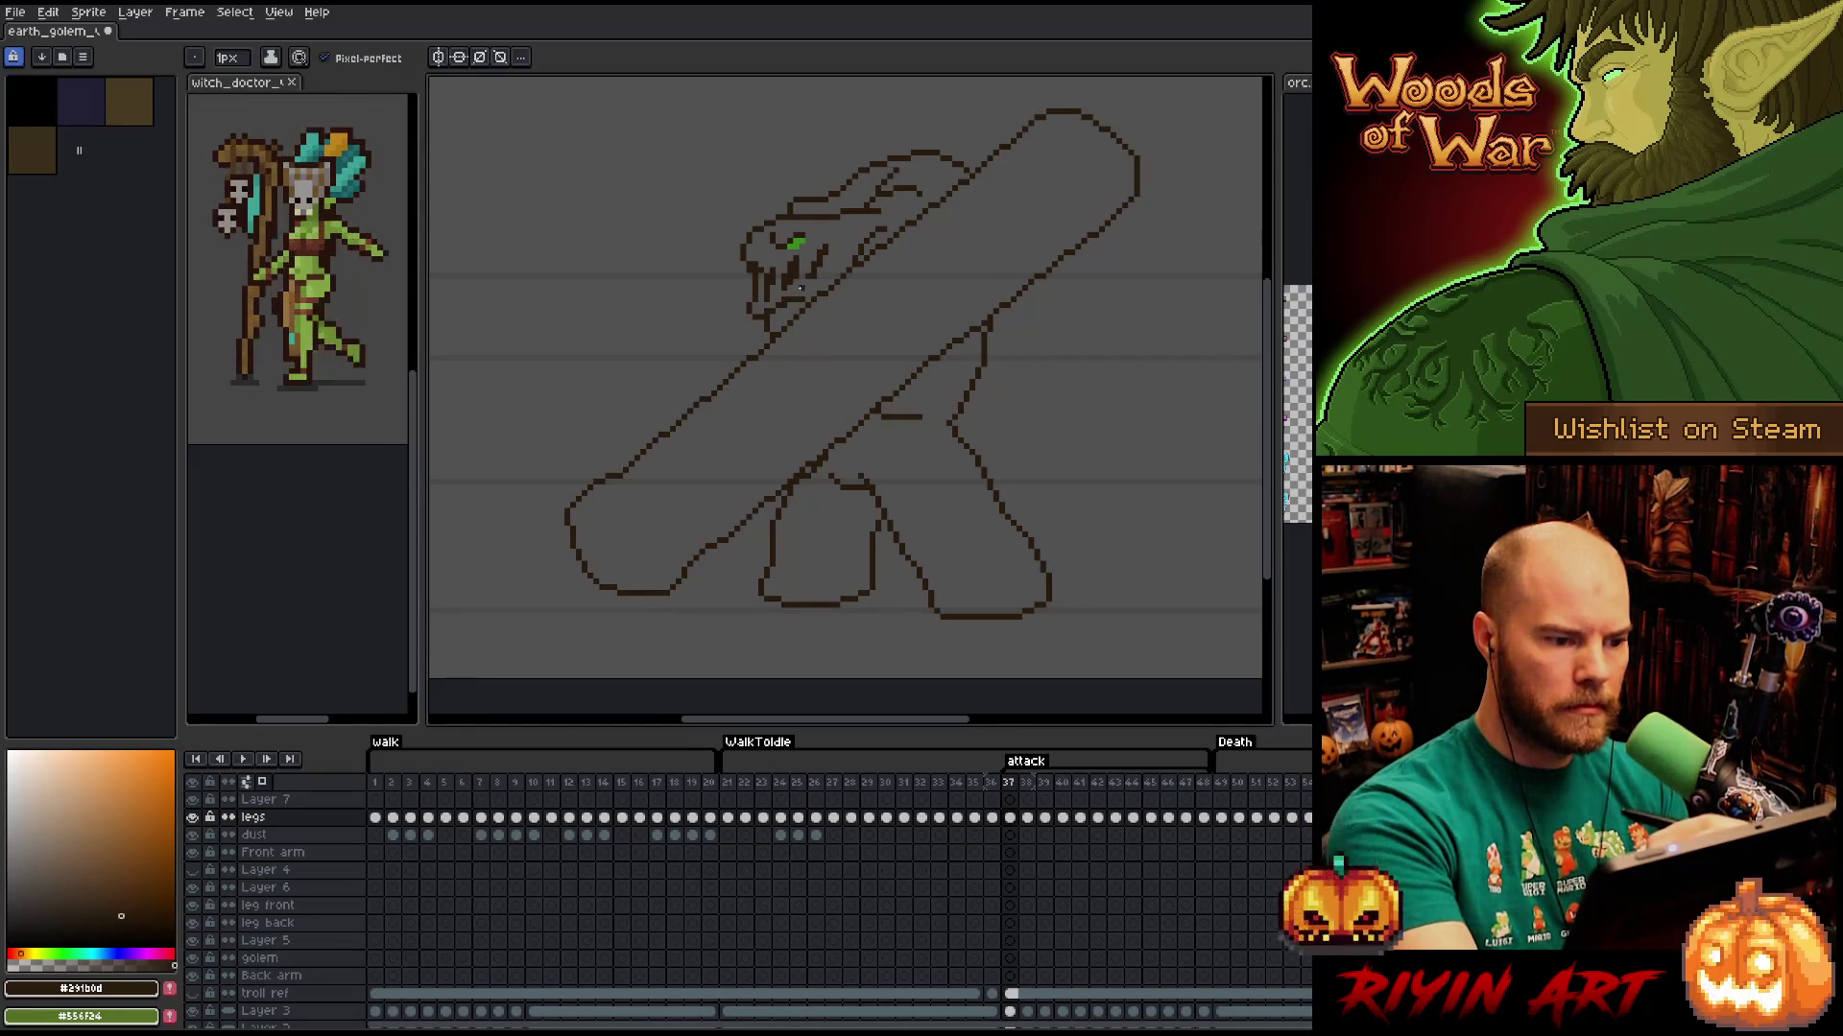
{"action": "key", "text": "e"}
{"action": "key", "text": "b"}
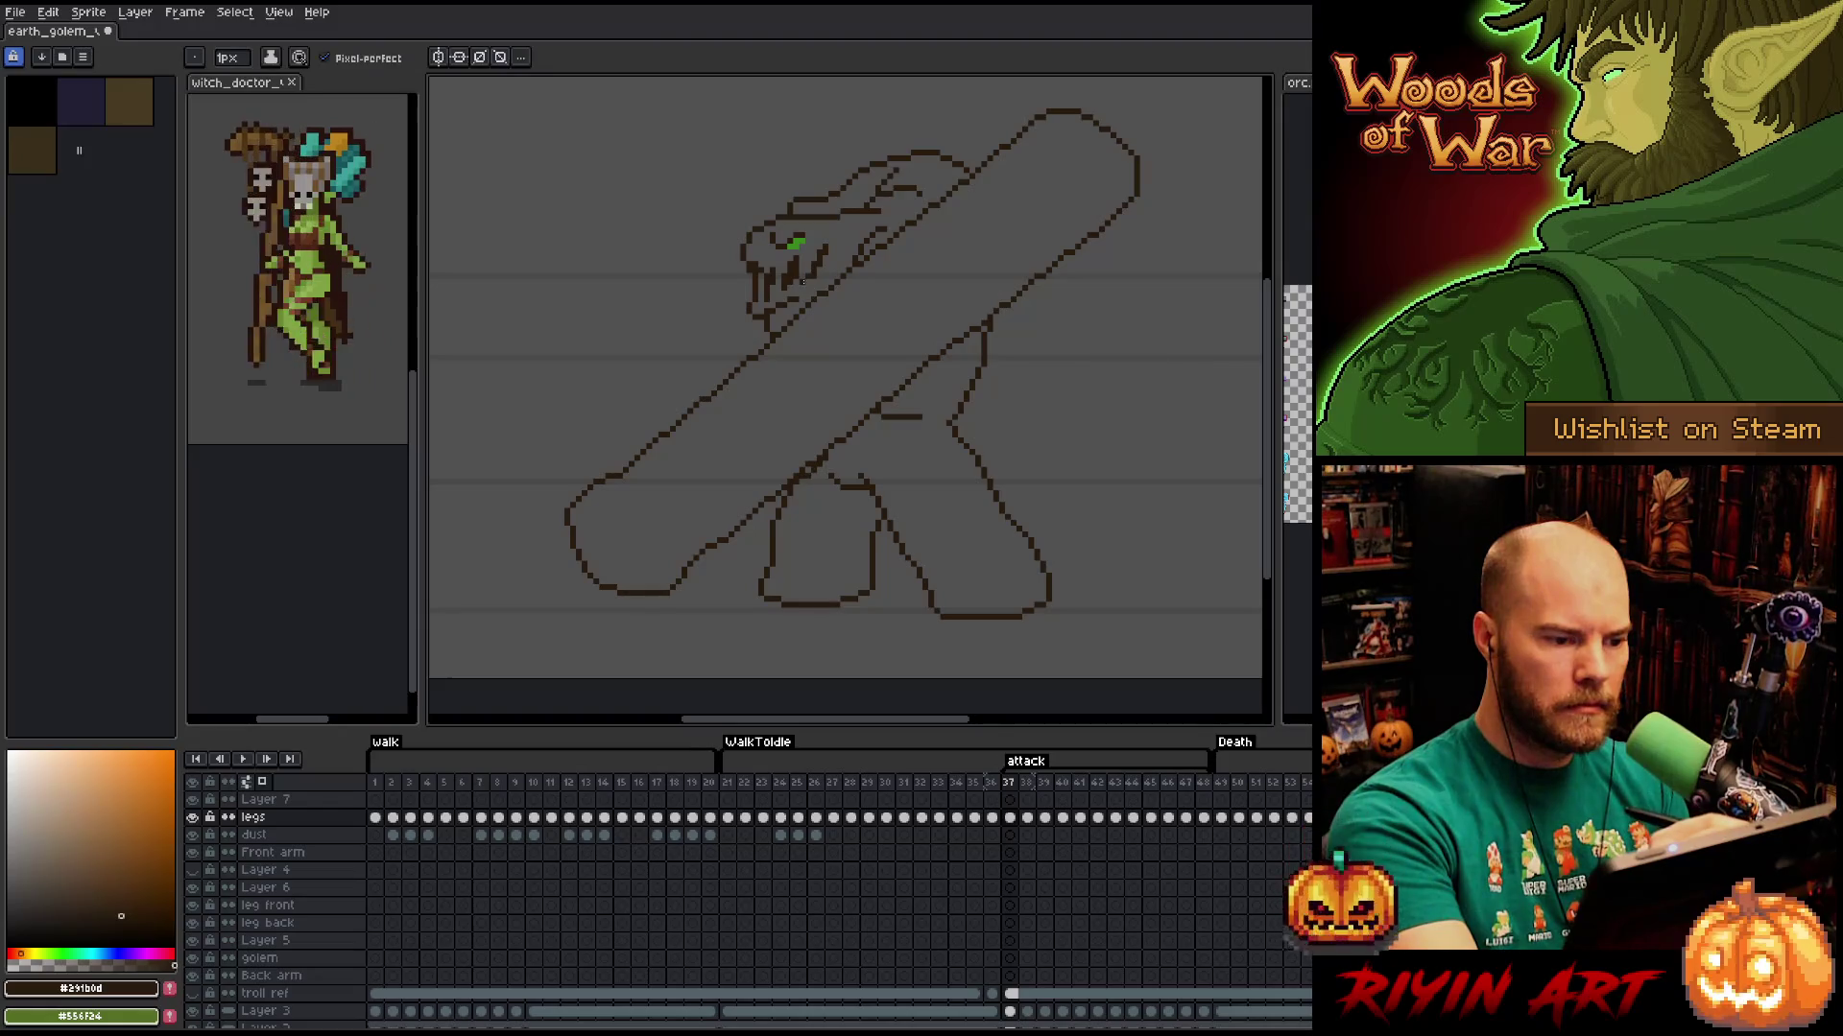
{"action": "key", "text": "e"}
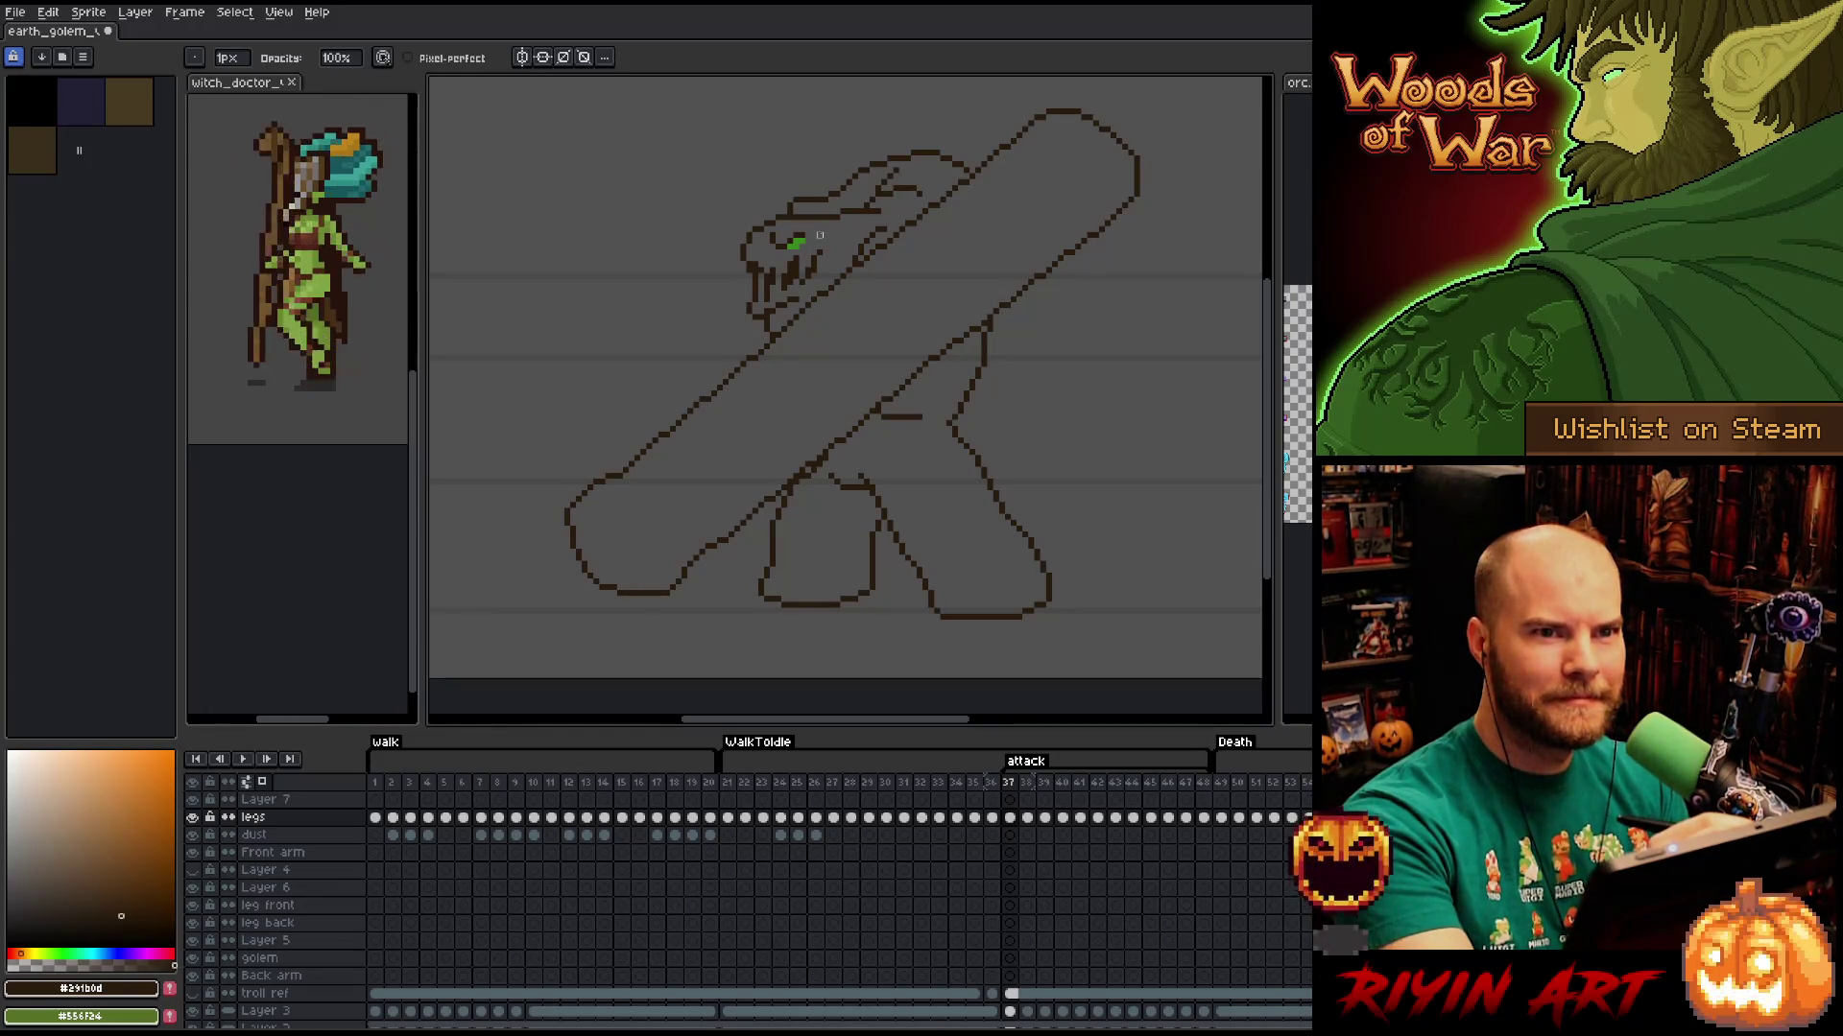
Jump ahead to attack frame 48, where the golem's arm swings forward.
{"action": "key", "text": "b"}
{"action": "key", "text": "Left"}
{"action": "key", "text": "Right"}
{"action": "key", "text": "Left"}
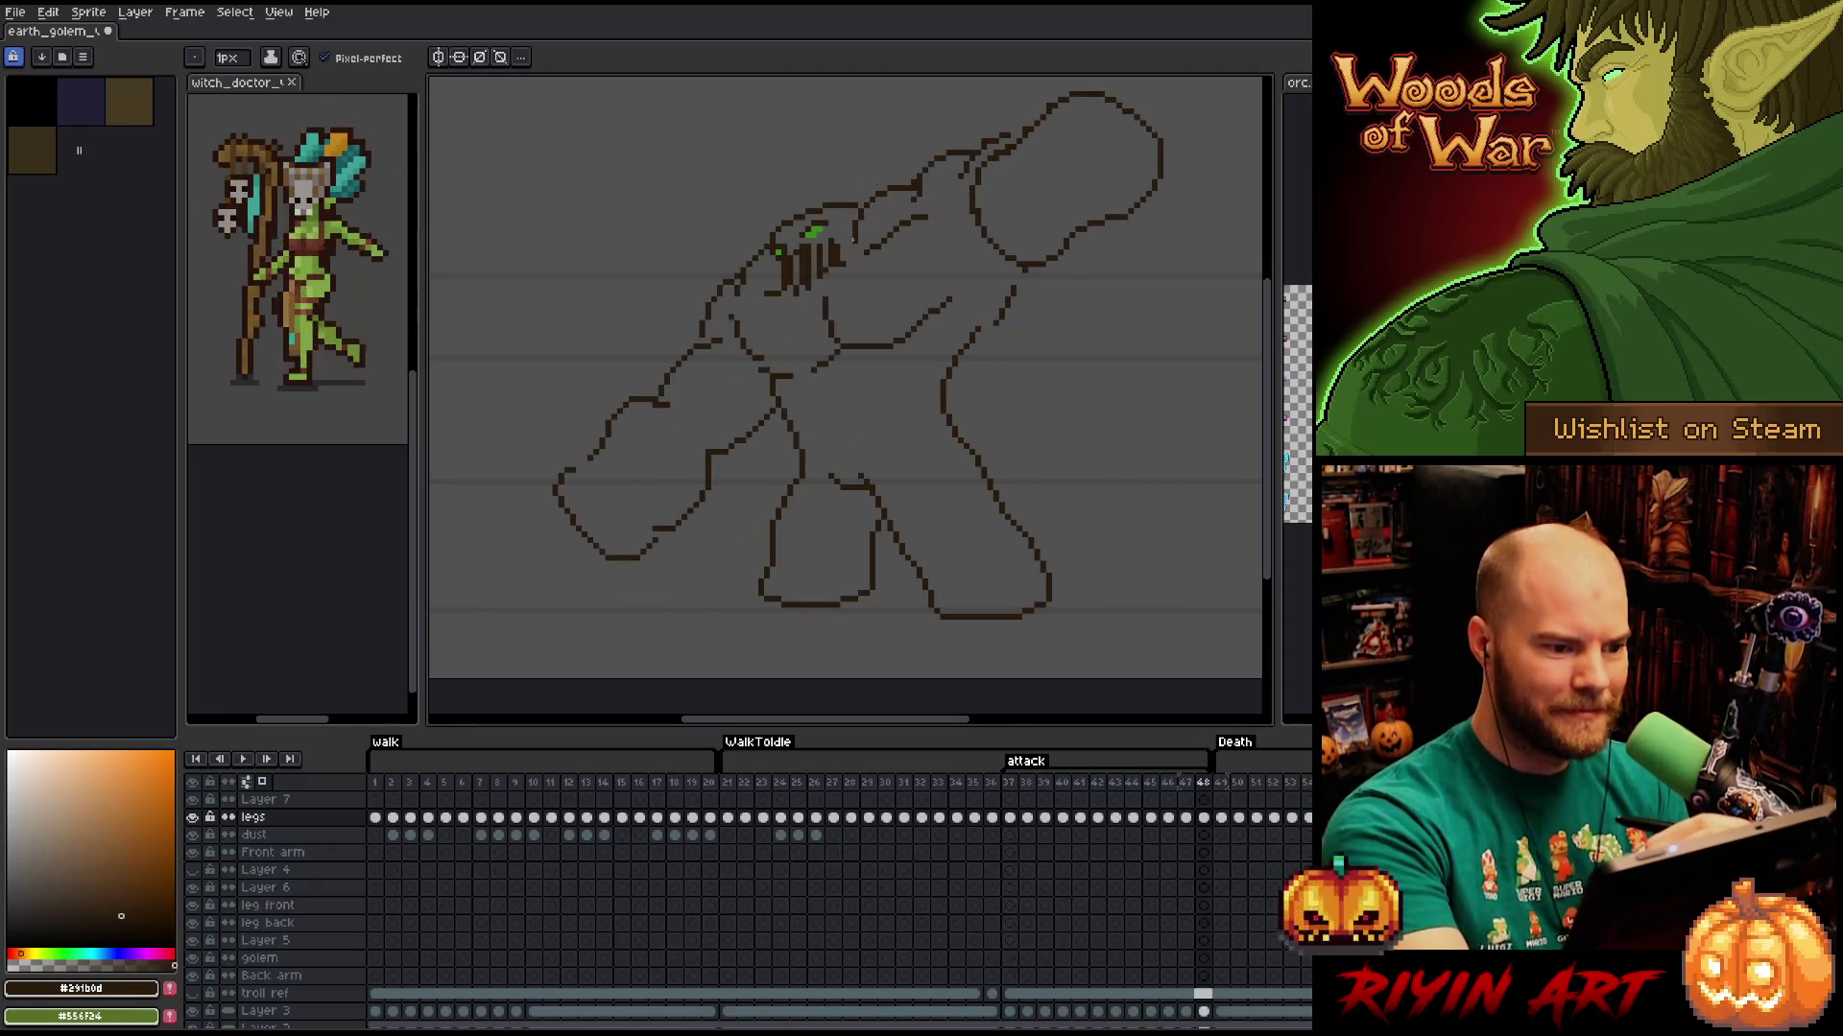
Touch up attack frame 48 with alternating pencil and eraser strokes.
{"action": "key", "text": "e"}
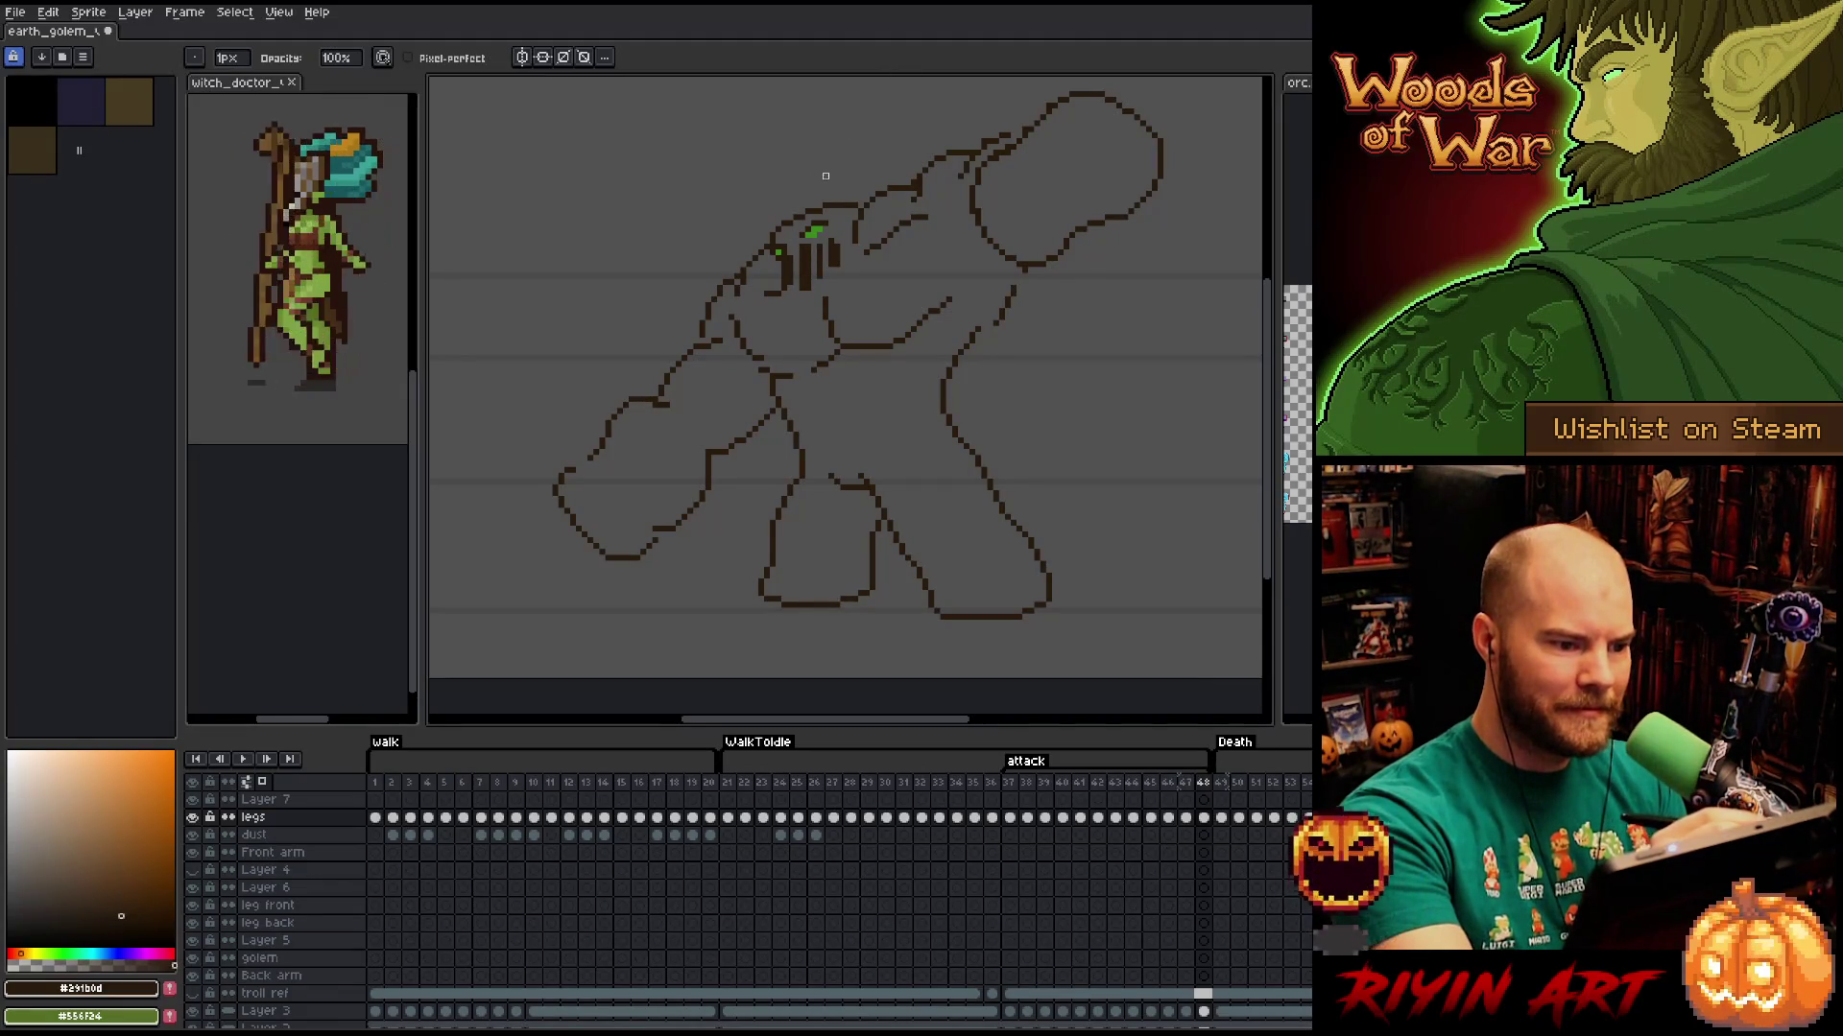
{"action": "key", "text": "b"}
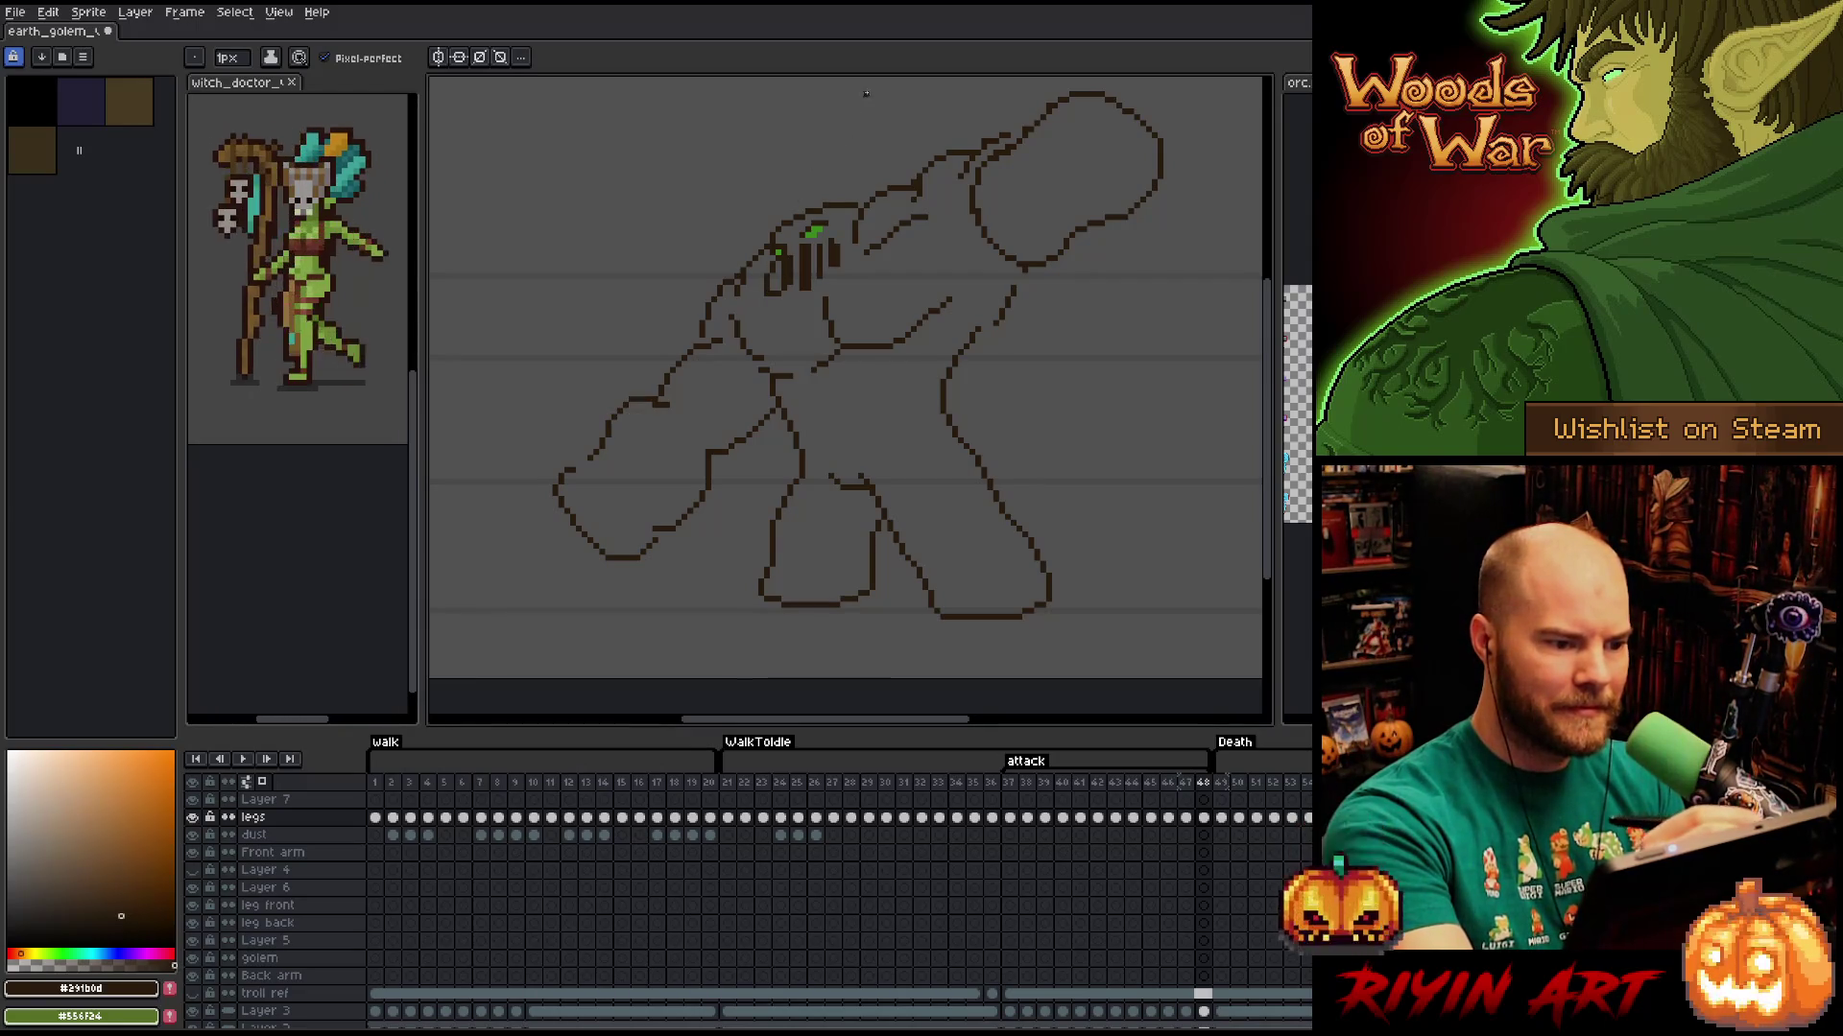
{"action": "key", "text": "e"}
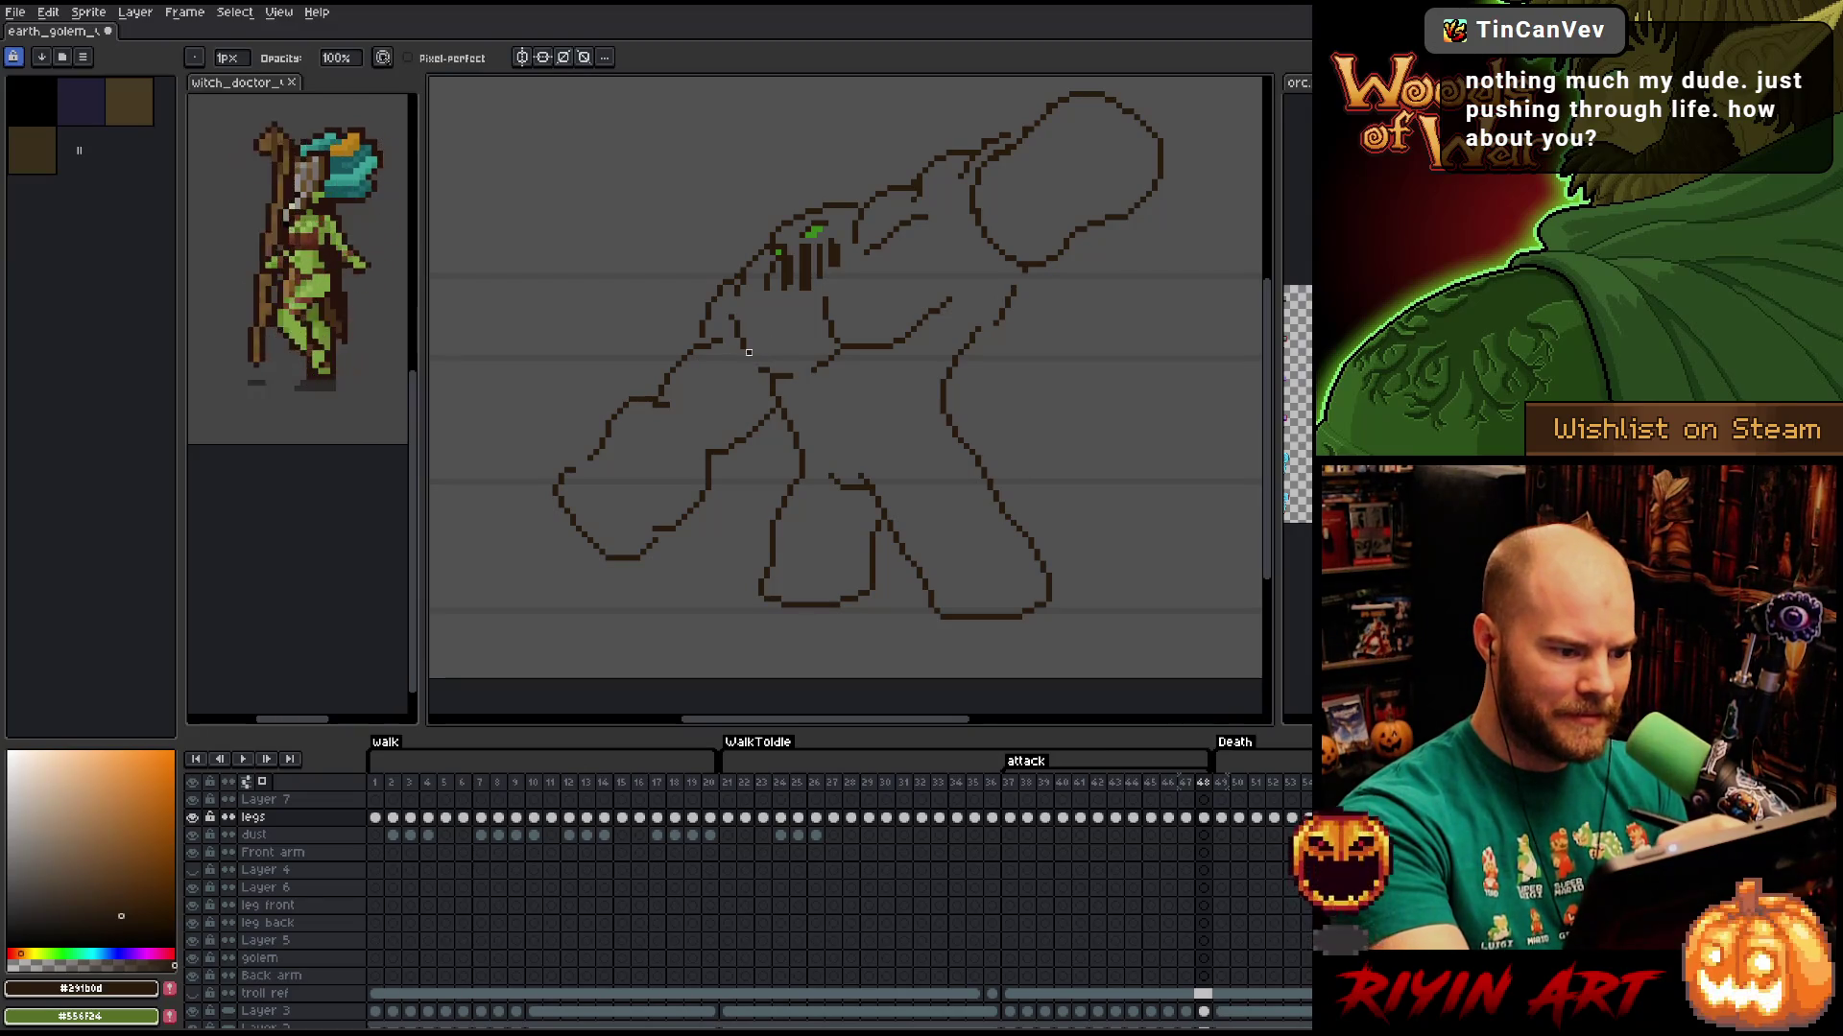
{"action": "key", "text": "b"}
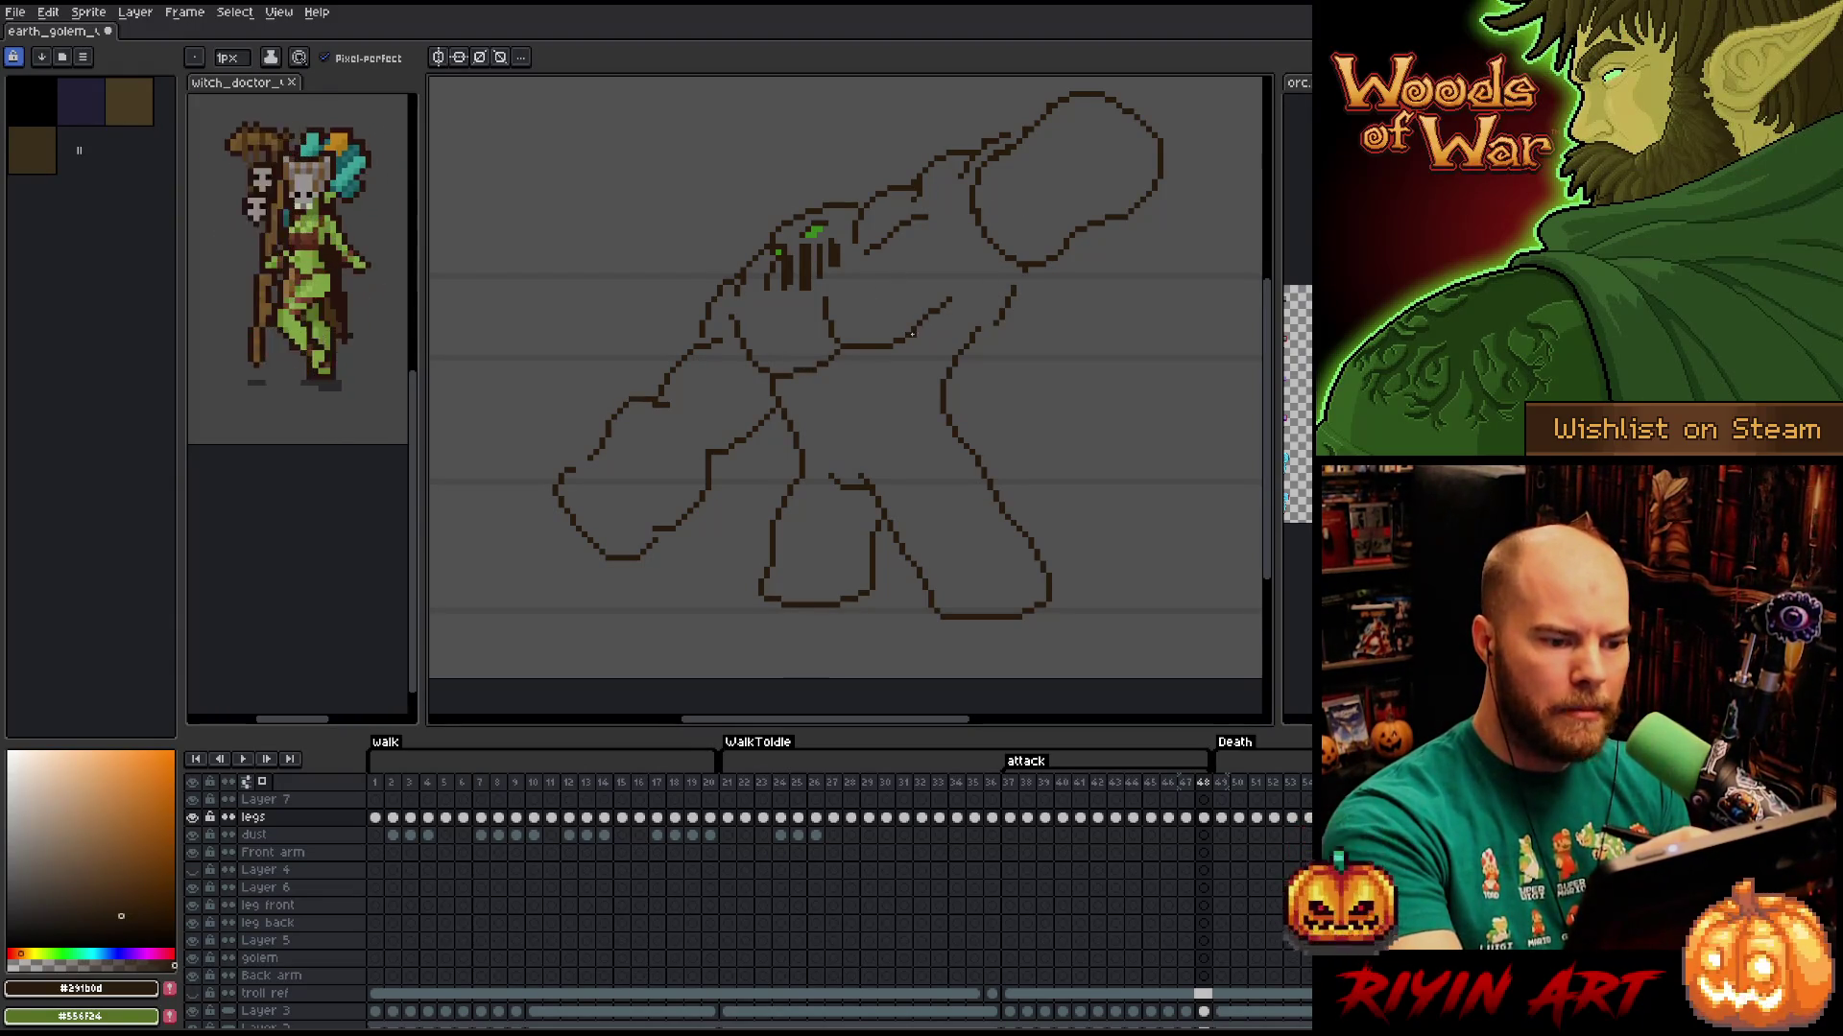
{"action": "key", "text": "e"}
{"action": "key", "text": "b"}
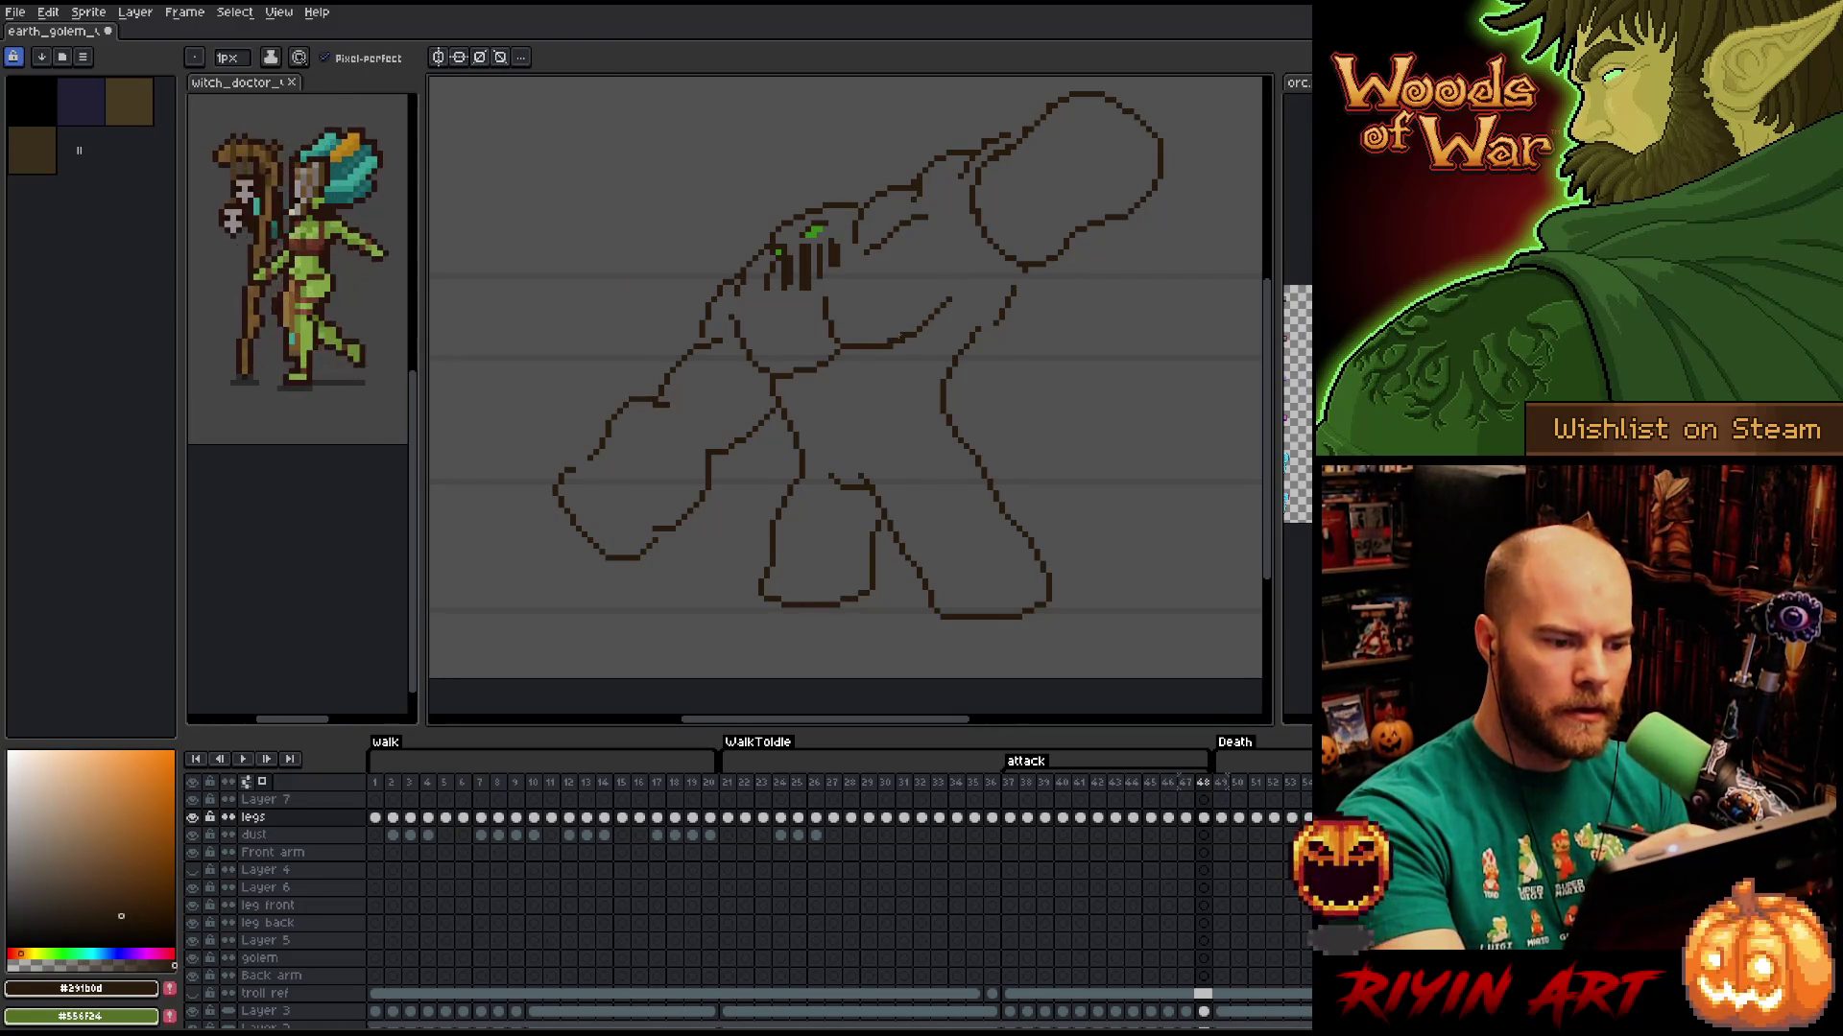
{"action": "key", "text": "e"}
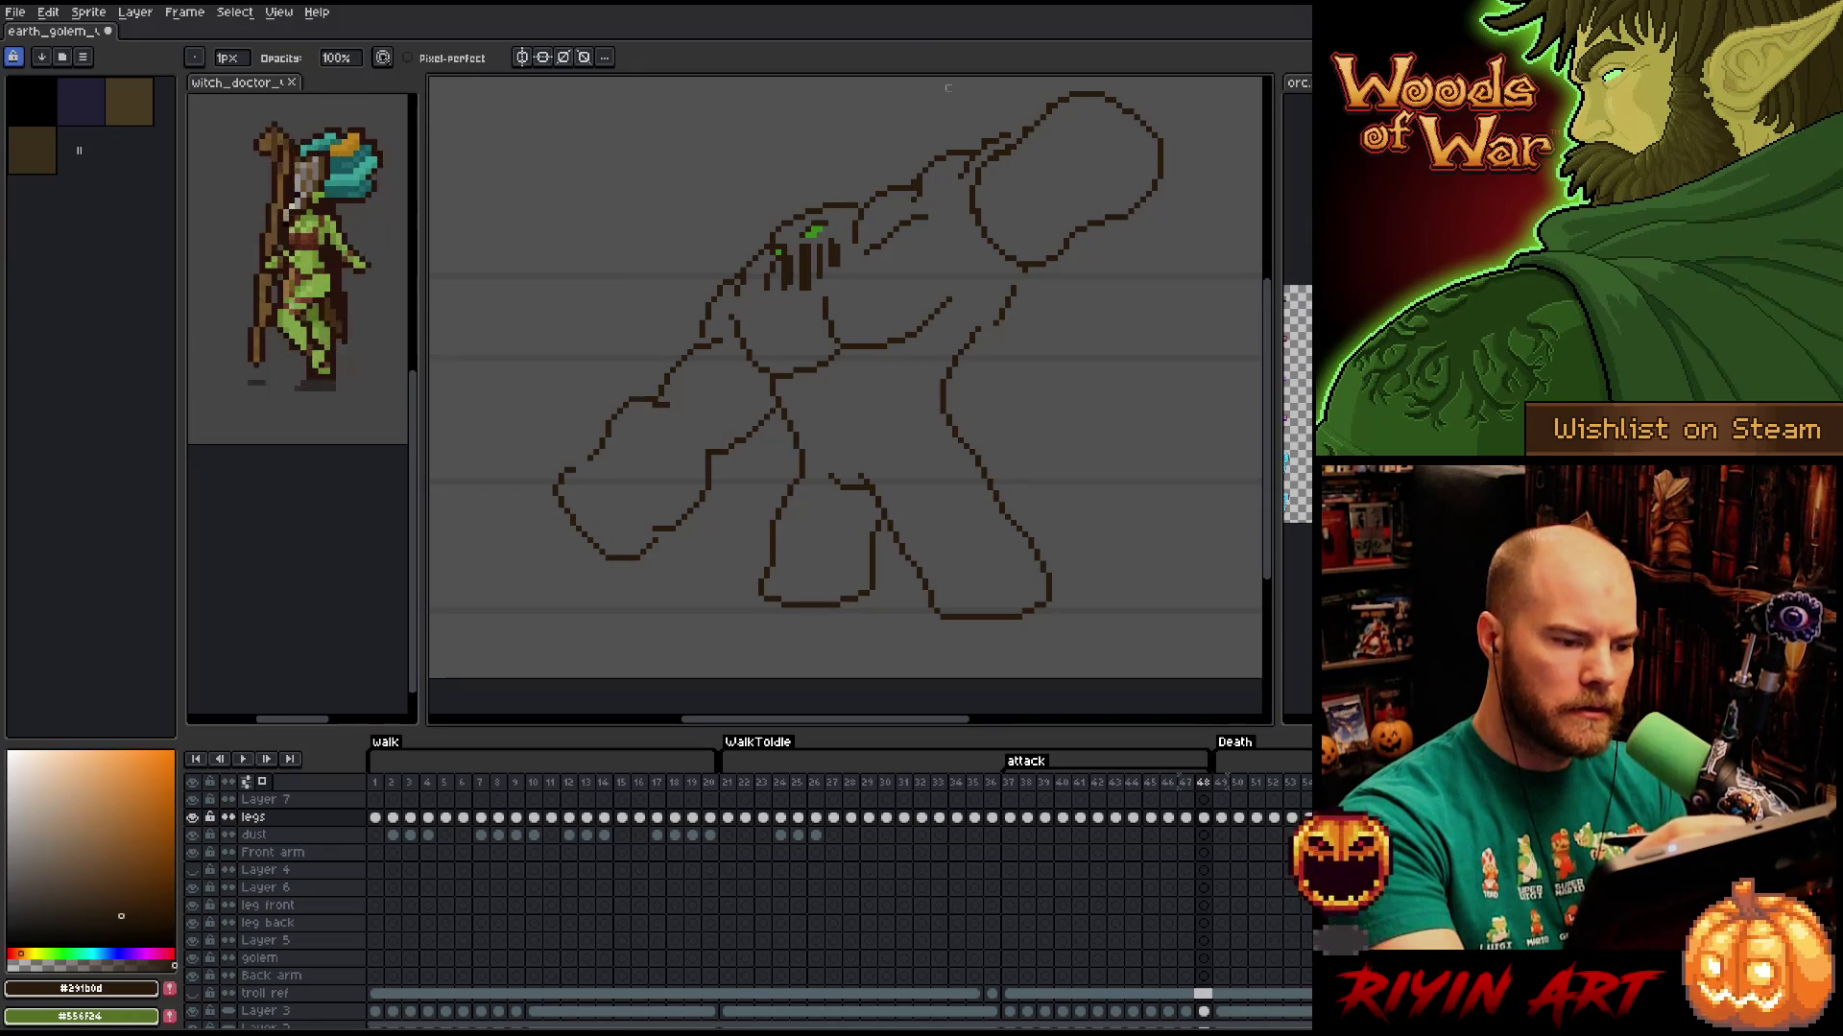
Marquee-select the golem's head, move it to its new spot, and commit.
{"action": "key", "text": "q"}
{"action": "mouse_move", "coordinate": [931, 213]}
{"action": "left_mouse_down"}
{"action": "mouse_move", "coordinate": [876, 225]}
{"action": "mouse_move", "coordinate": [905, 247]}
{"action": "mouse_move", "coordinate": [877, 288]}
{"action": "left_mouse_up"}
{"action": "key", "text": "b"}
{"action": "key", "text": "b"}
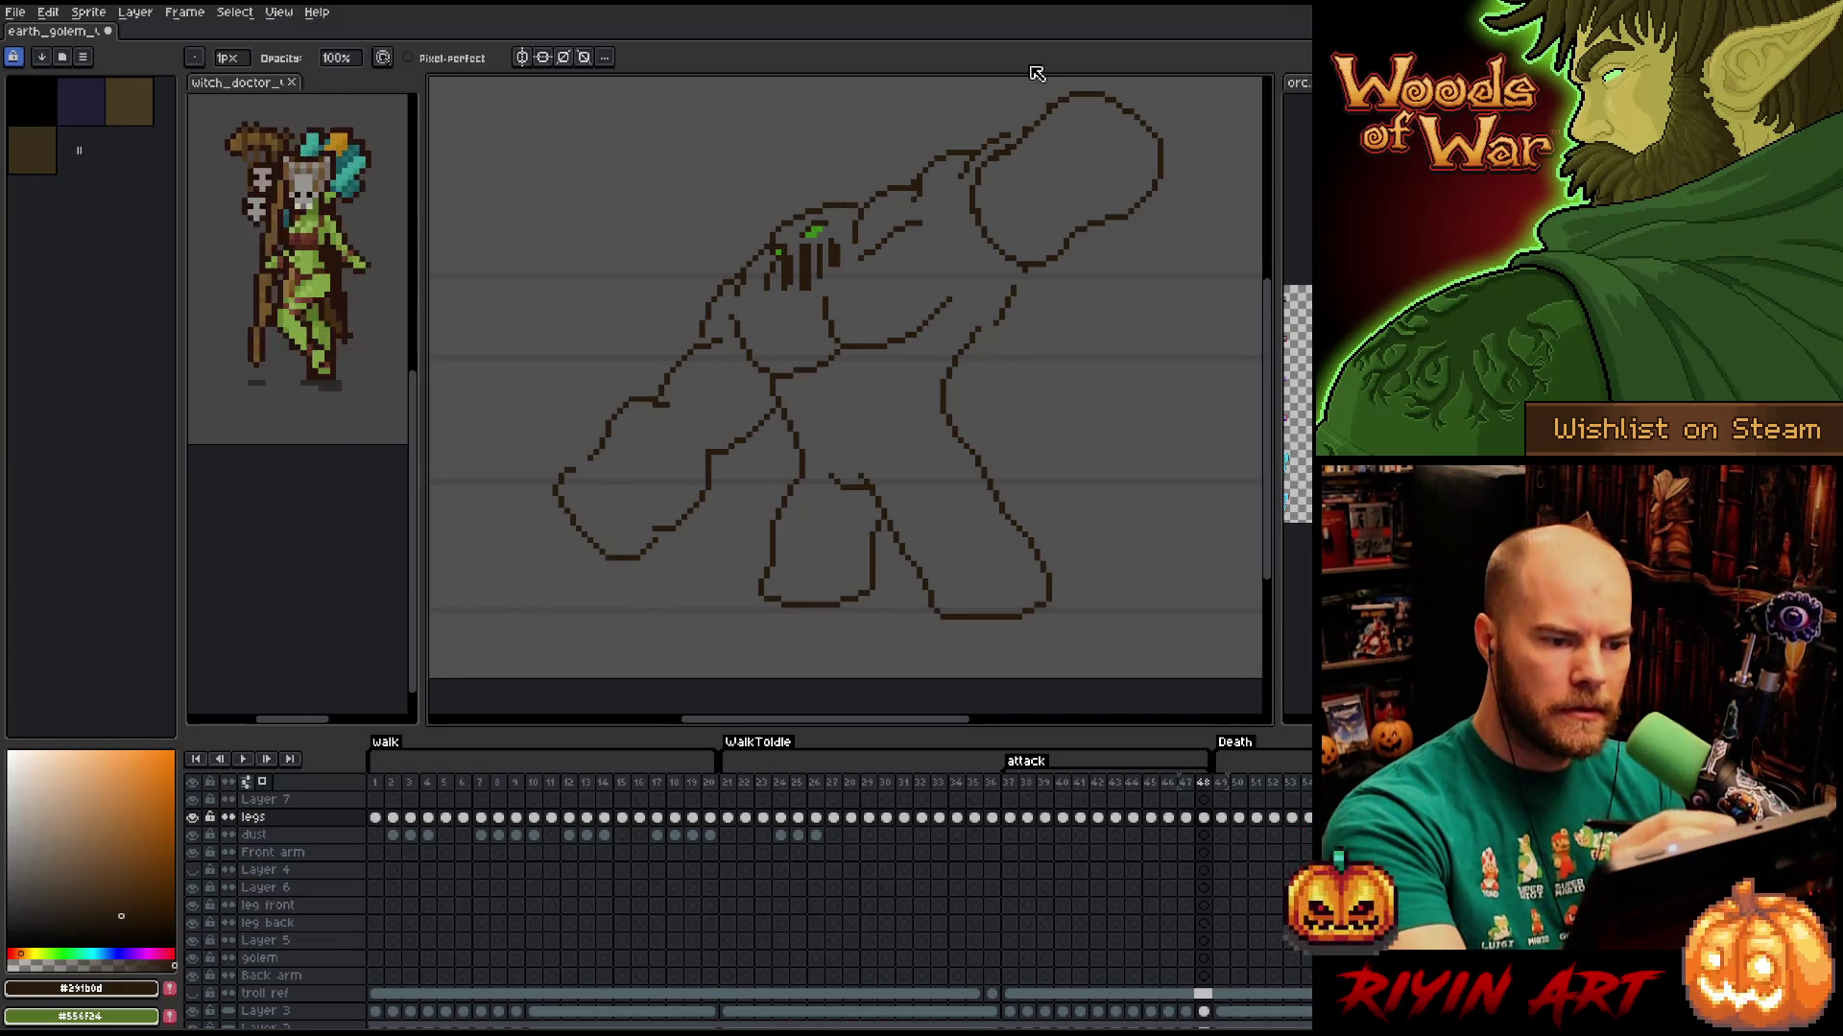
{"action": "scroll", "coordinate": [1007, 272], "scroll_direction": "up", "scroll_amount": 2}
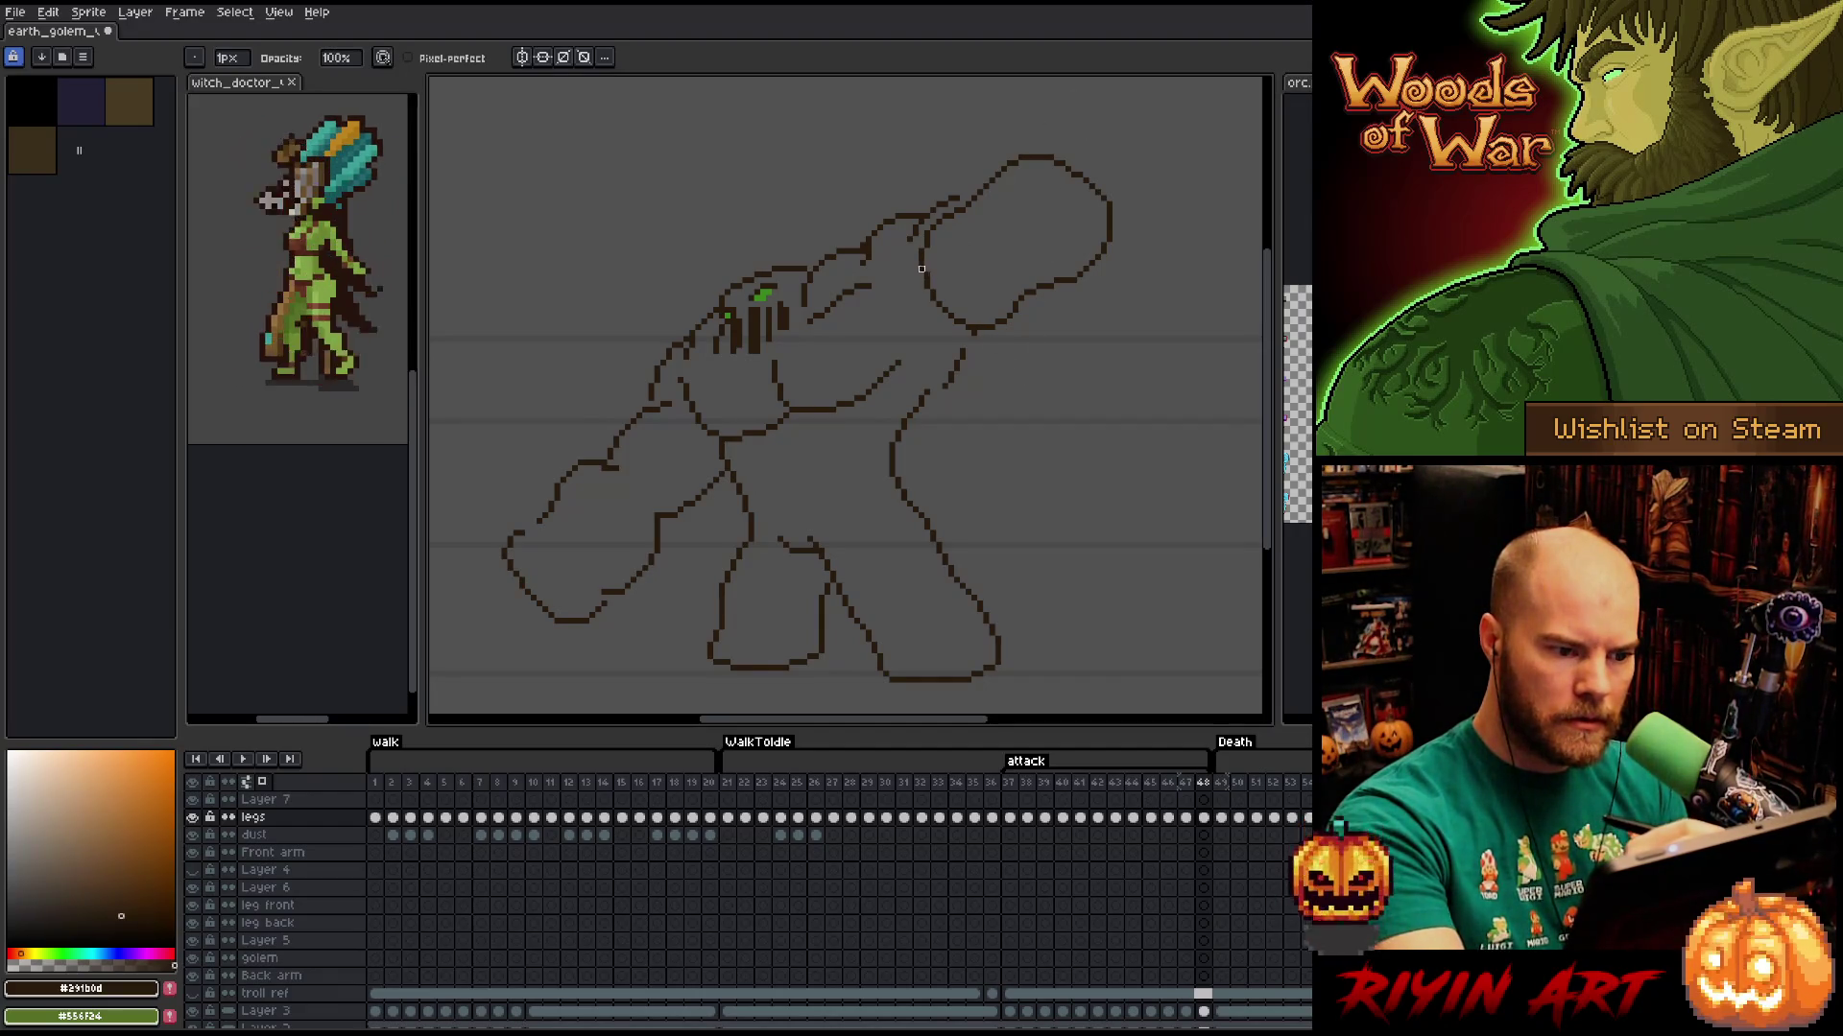
{"action": "left_click_drag", "start_coordinate": [963, 352], "coordinate": [966, 326]}
Try a shoulder stroke, undo it, and add pixels to the raised arm's outline.
{"action": "key", "text": "b"}
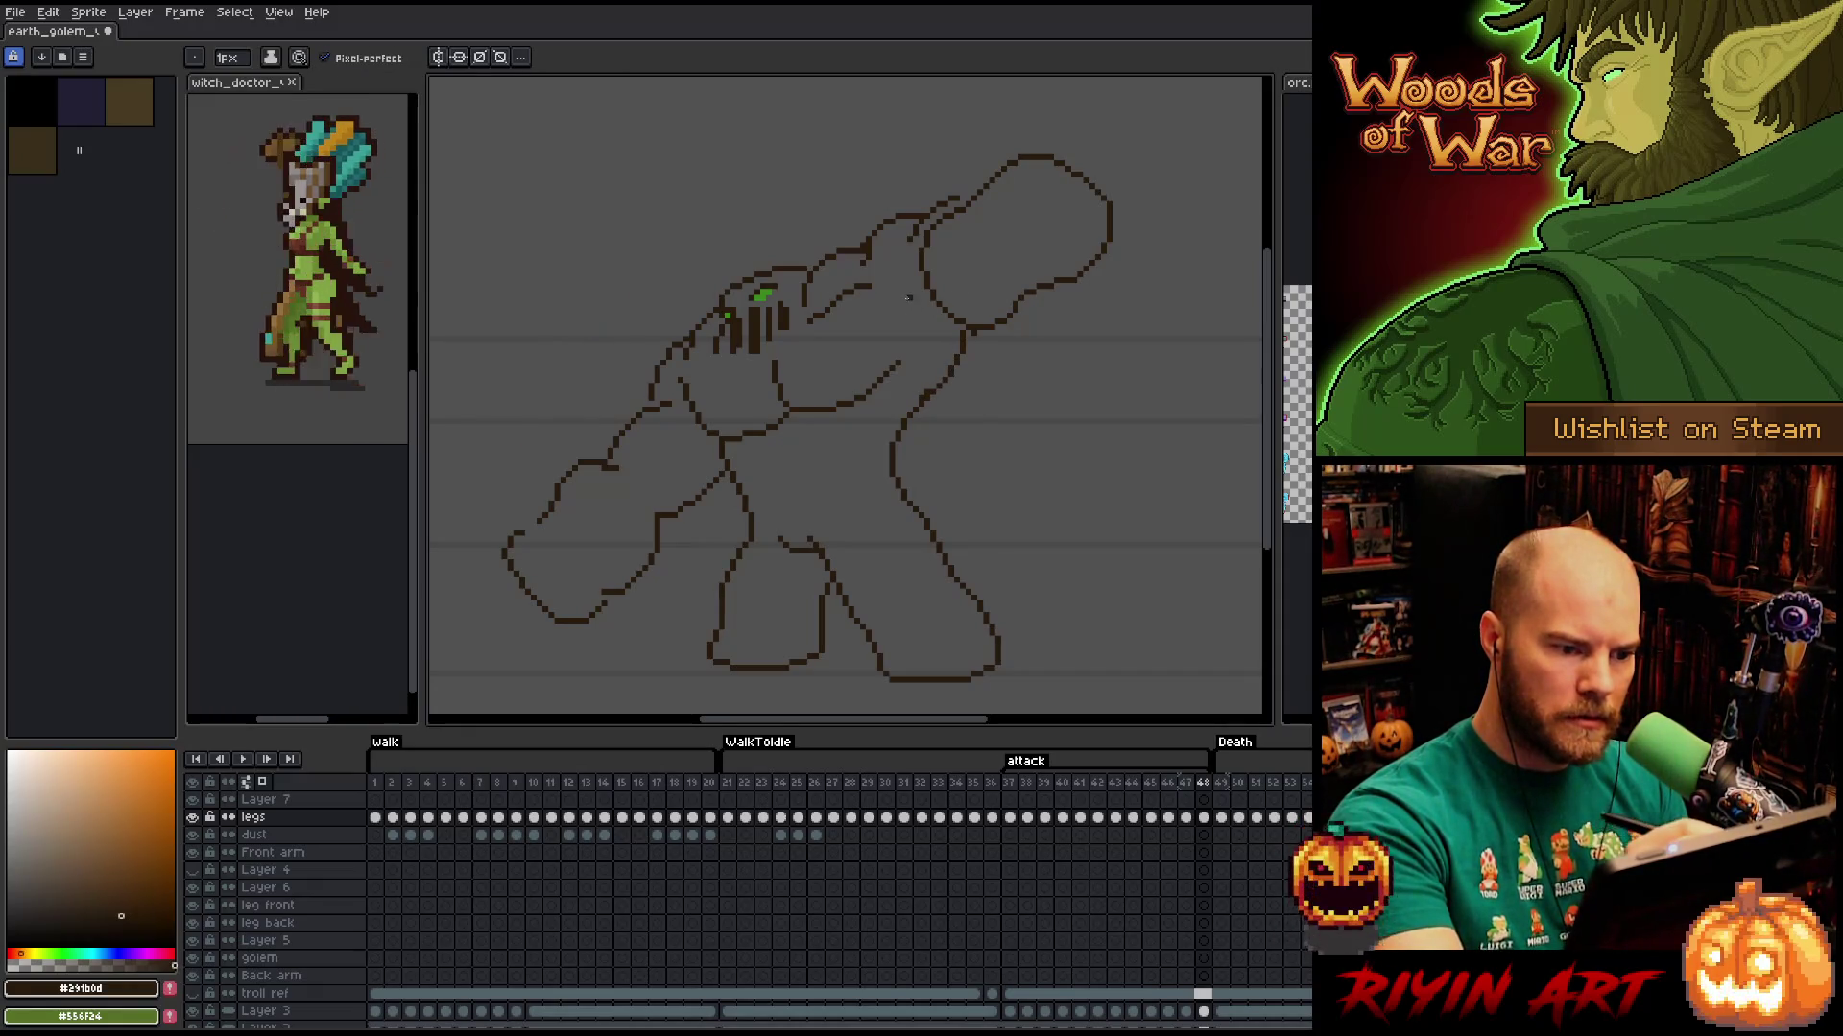
{"action": "mouse_move", "coordinate": [898, 250]}
{"action": "left_mouse_down"}
{"action": "mouse_move", "coordinate": [907, 291]}
{"action": "mouse_move", "coordinate": [935, 307]}
{"action": "mouse_move", "coordinate": [923, 283]}
{"action": "left_mouse_up"}
{"action": "key", "text": "ctrl+z"}
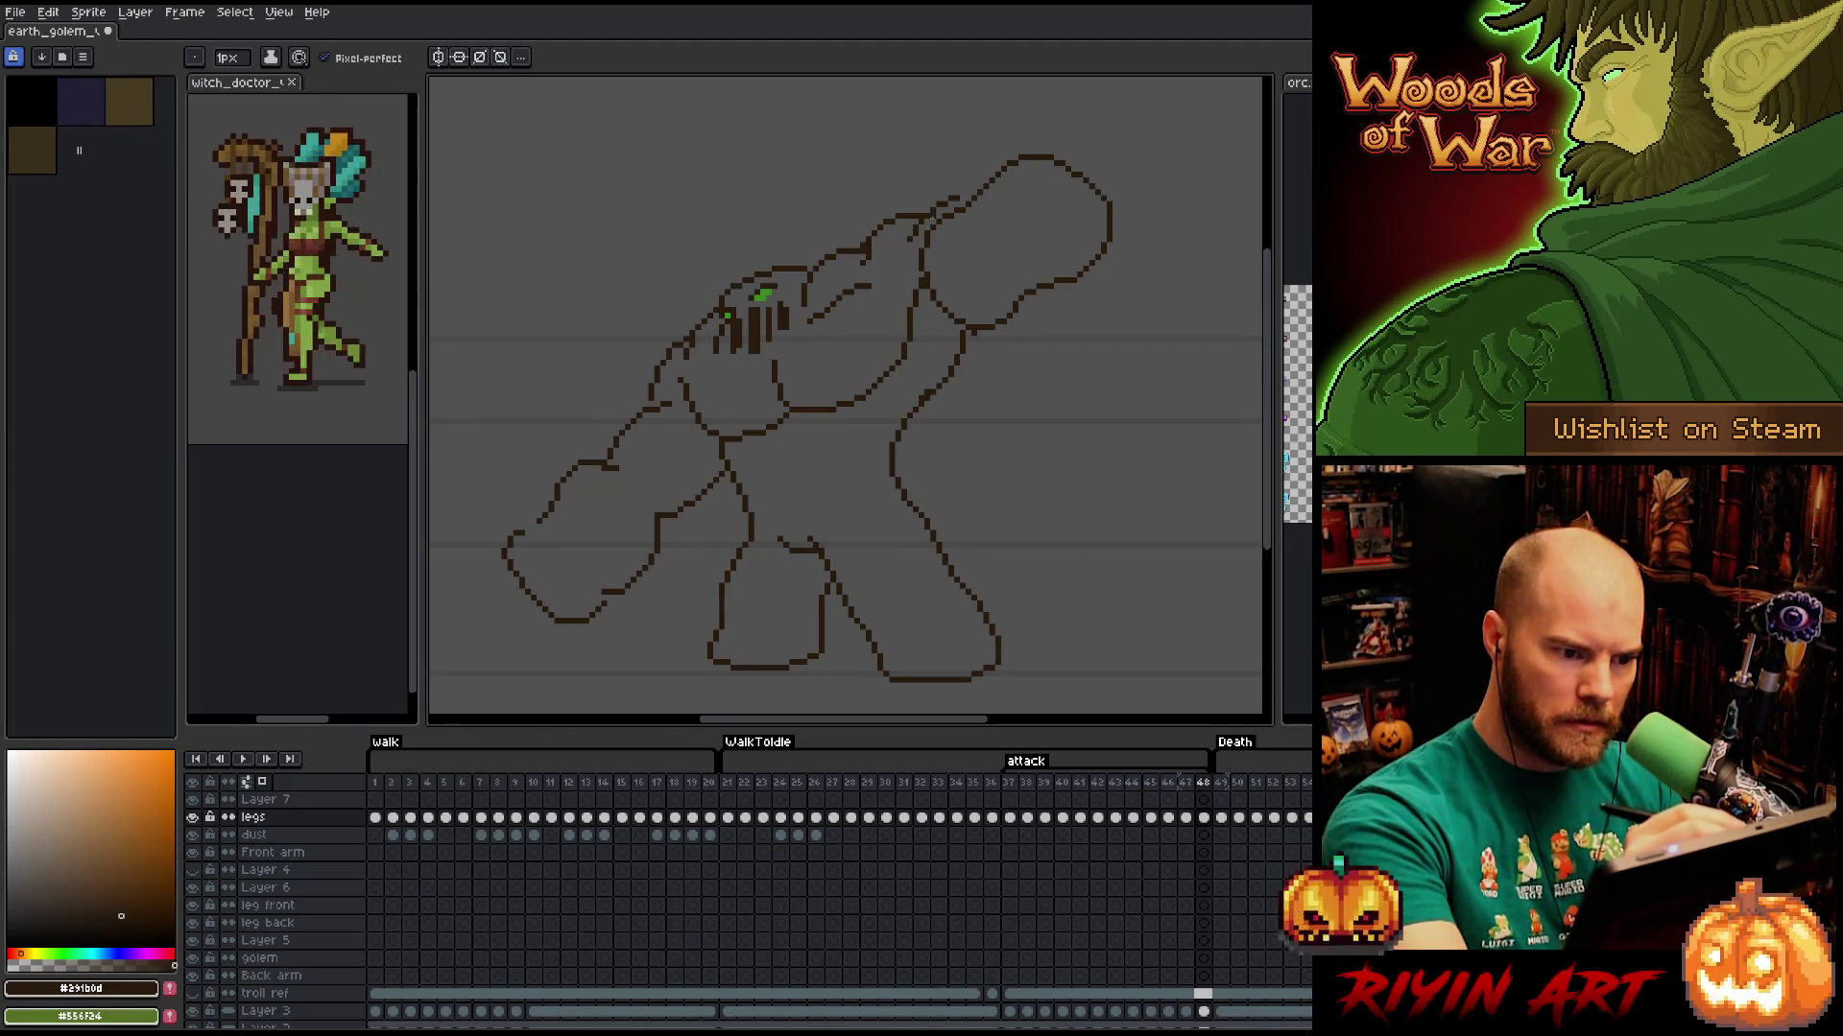
{"action": "left_click_drag", "start_coordinate": [961, 196], "coordinate": [979, 189]}
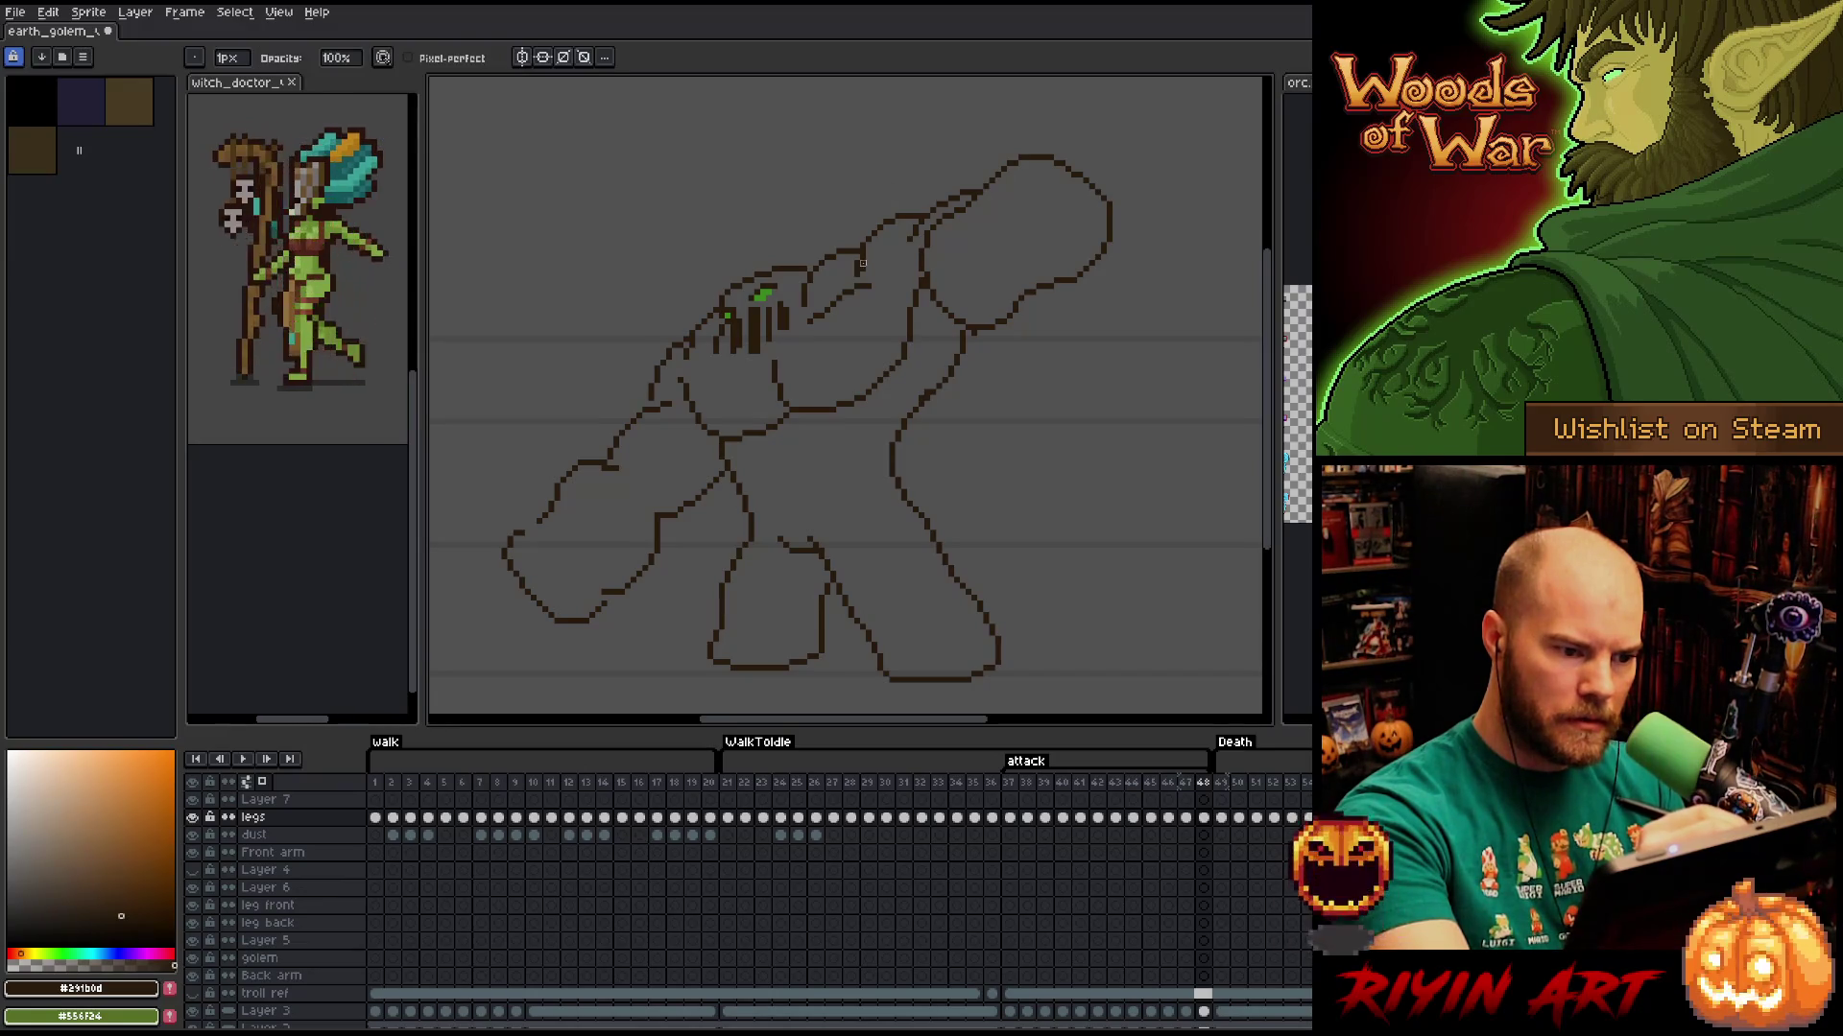
{"action": "left_click_drag", "start_coordinate": [954, 294], "coordinate": [1090, 279]}
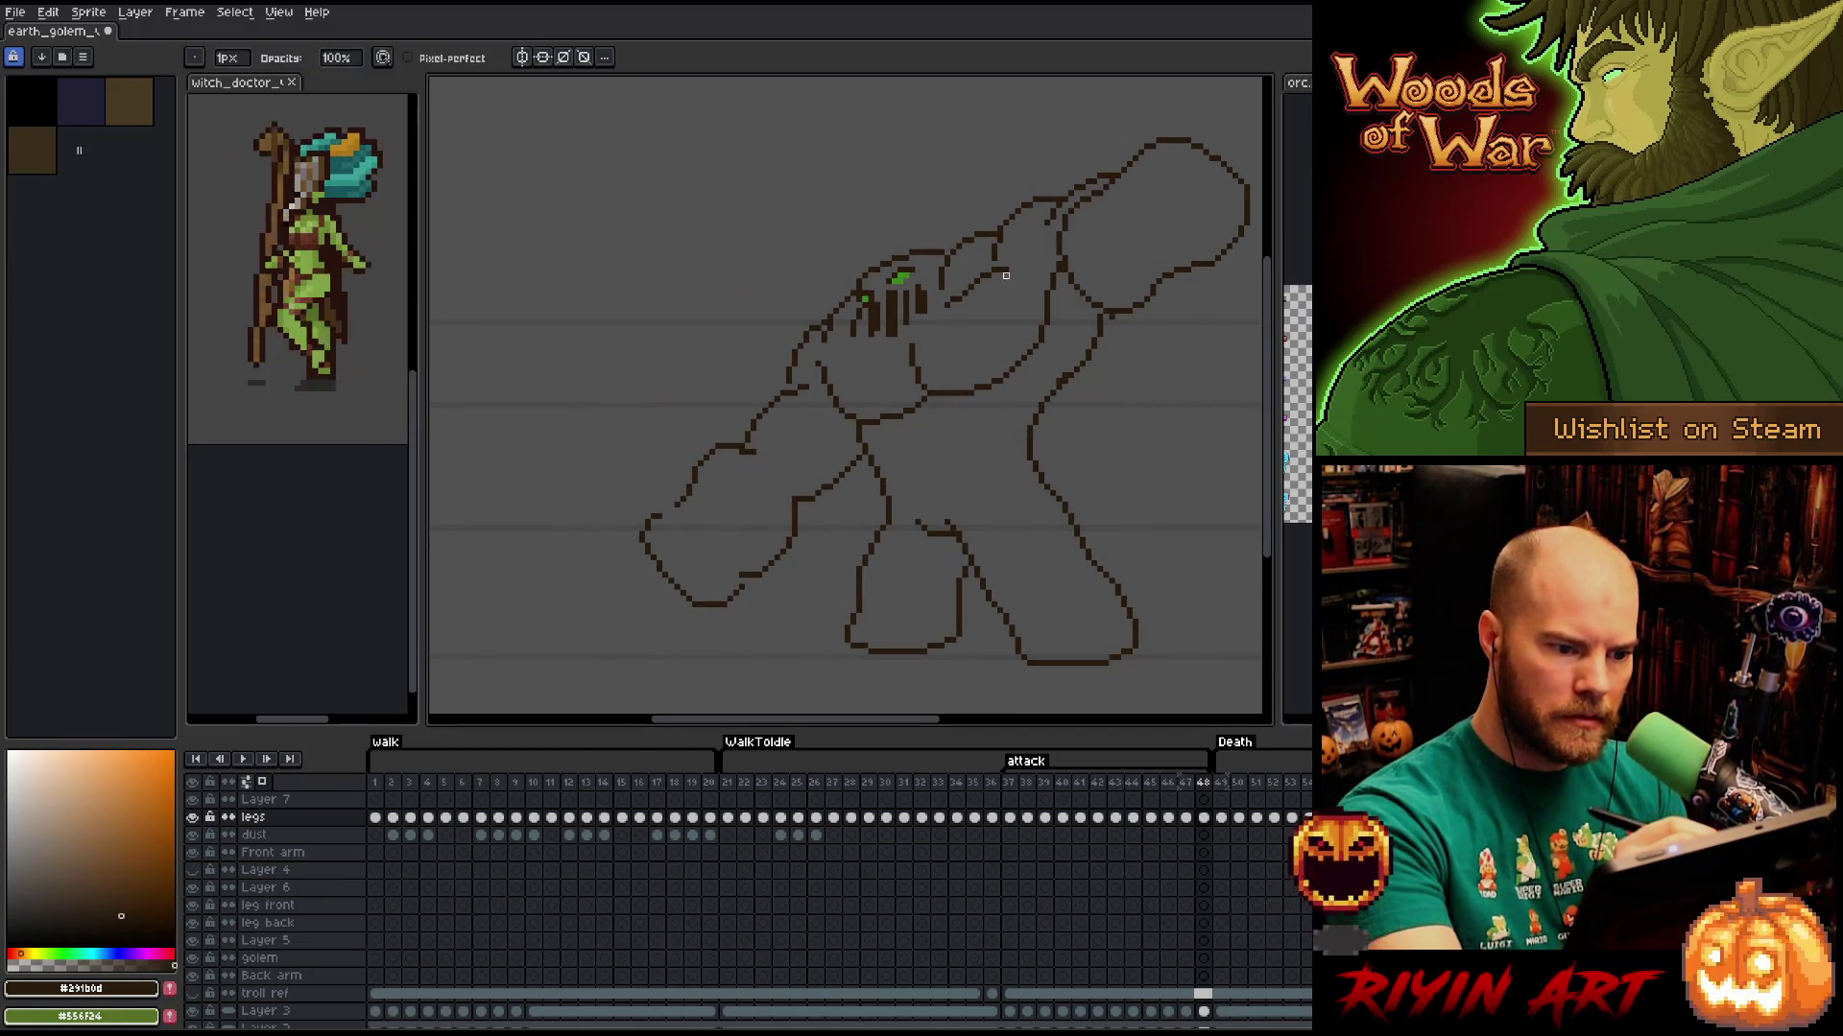
Erase the old arm line below the shoulder and redraw it down from the shoulder.
{"action": "key", "text": "b"}
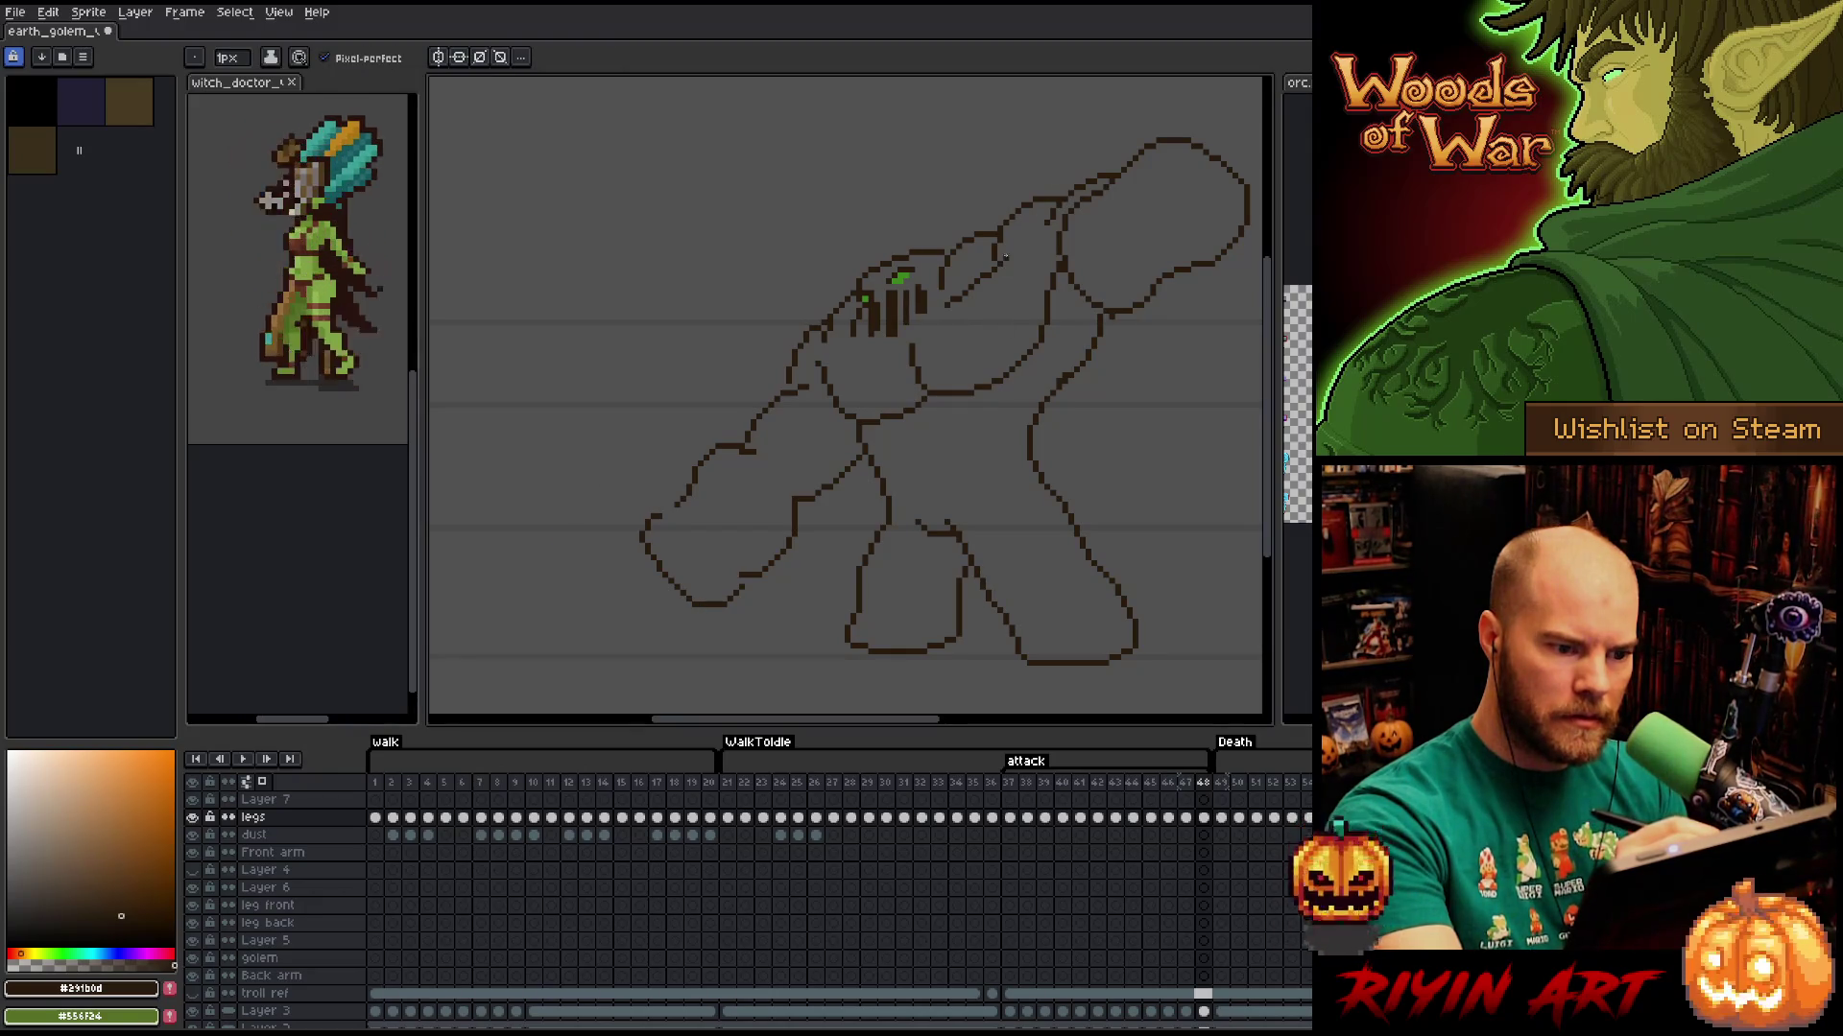
{"action": "key", "text": "e"}
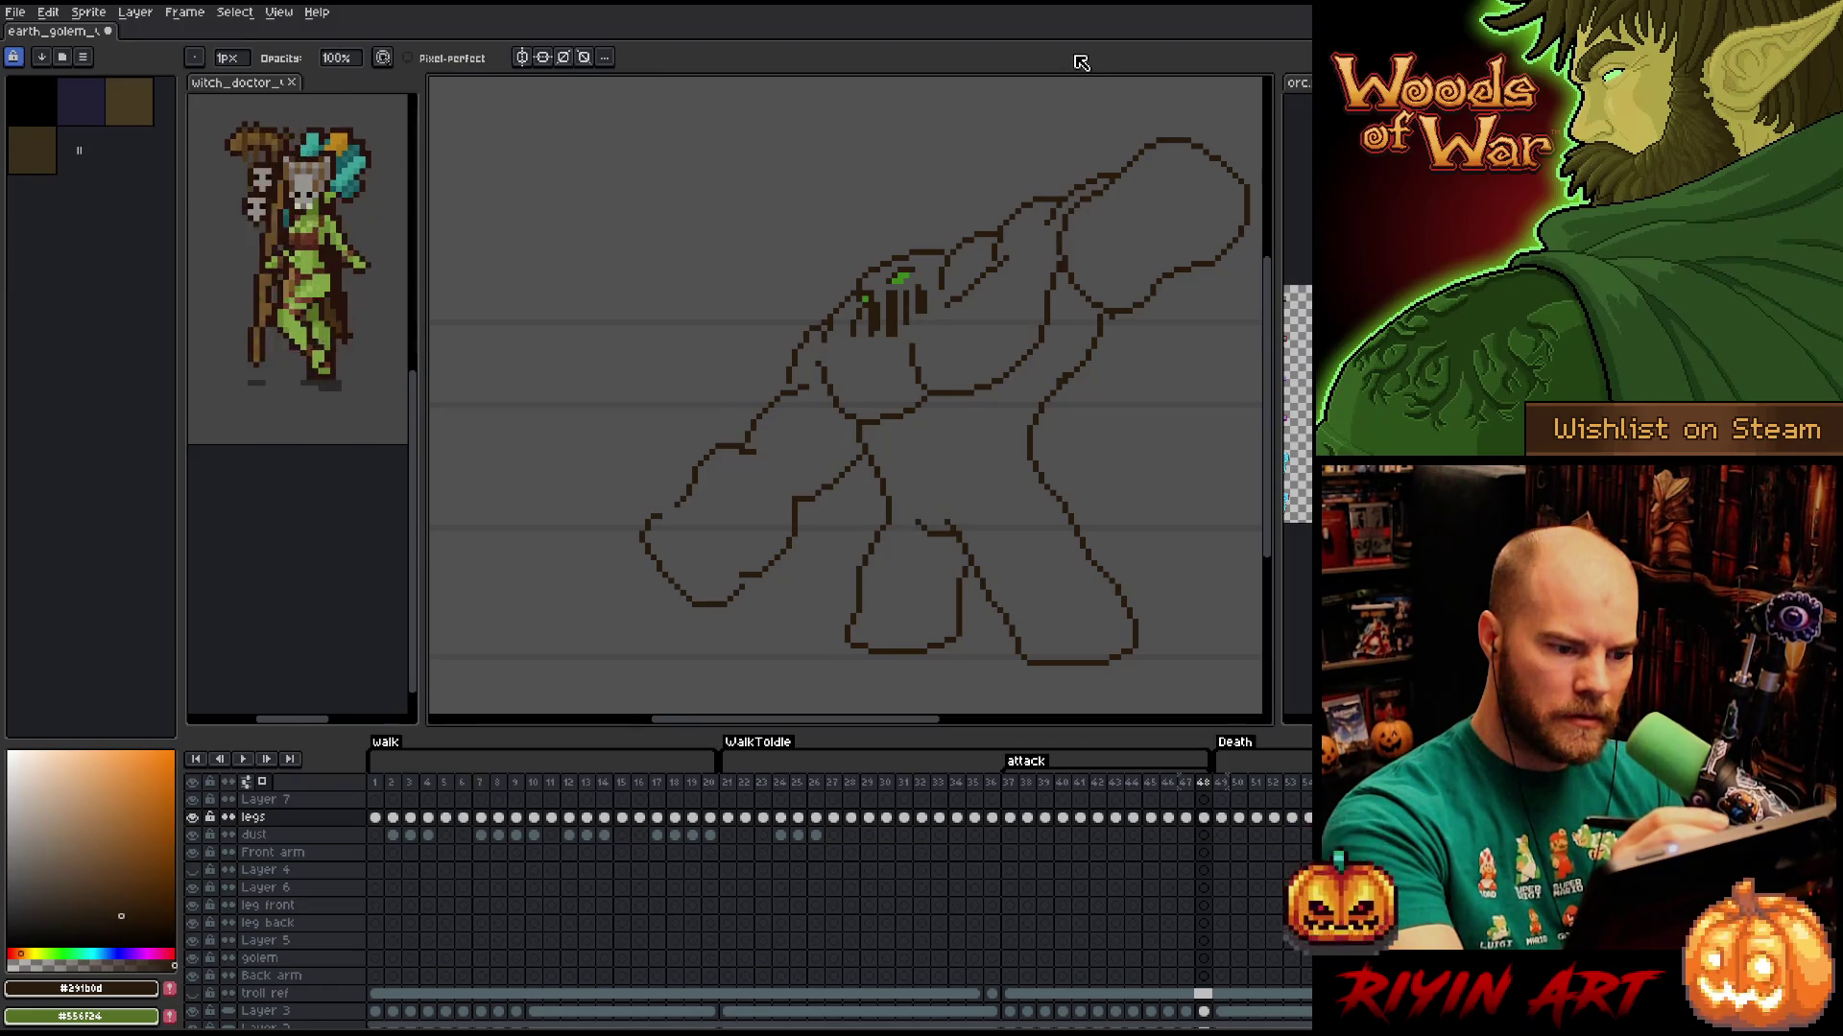
{"action": "key", "text": "b"}
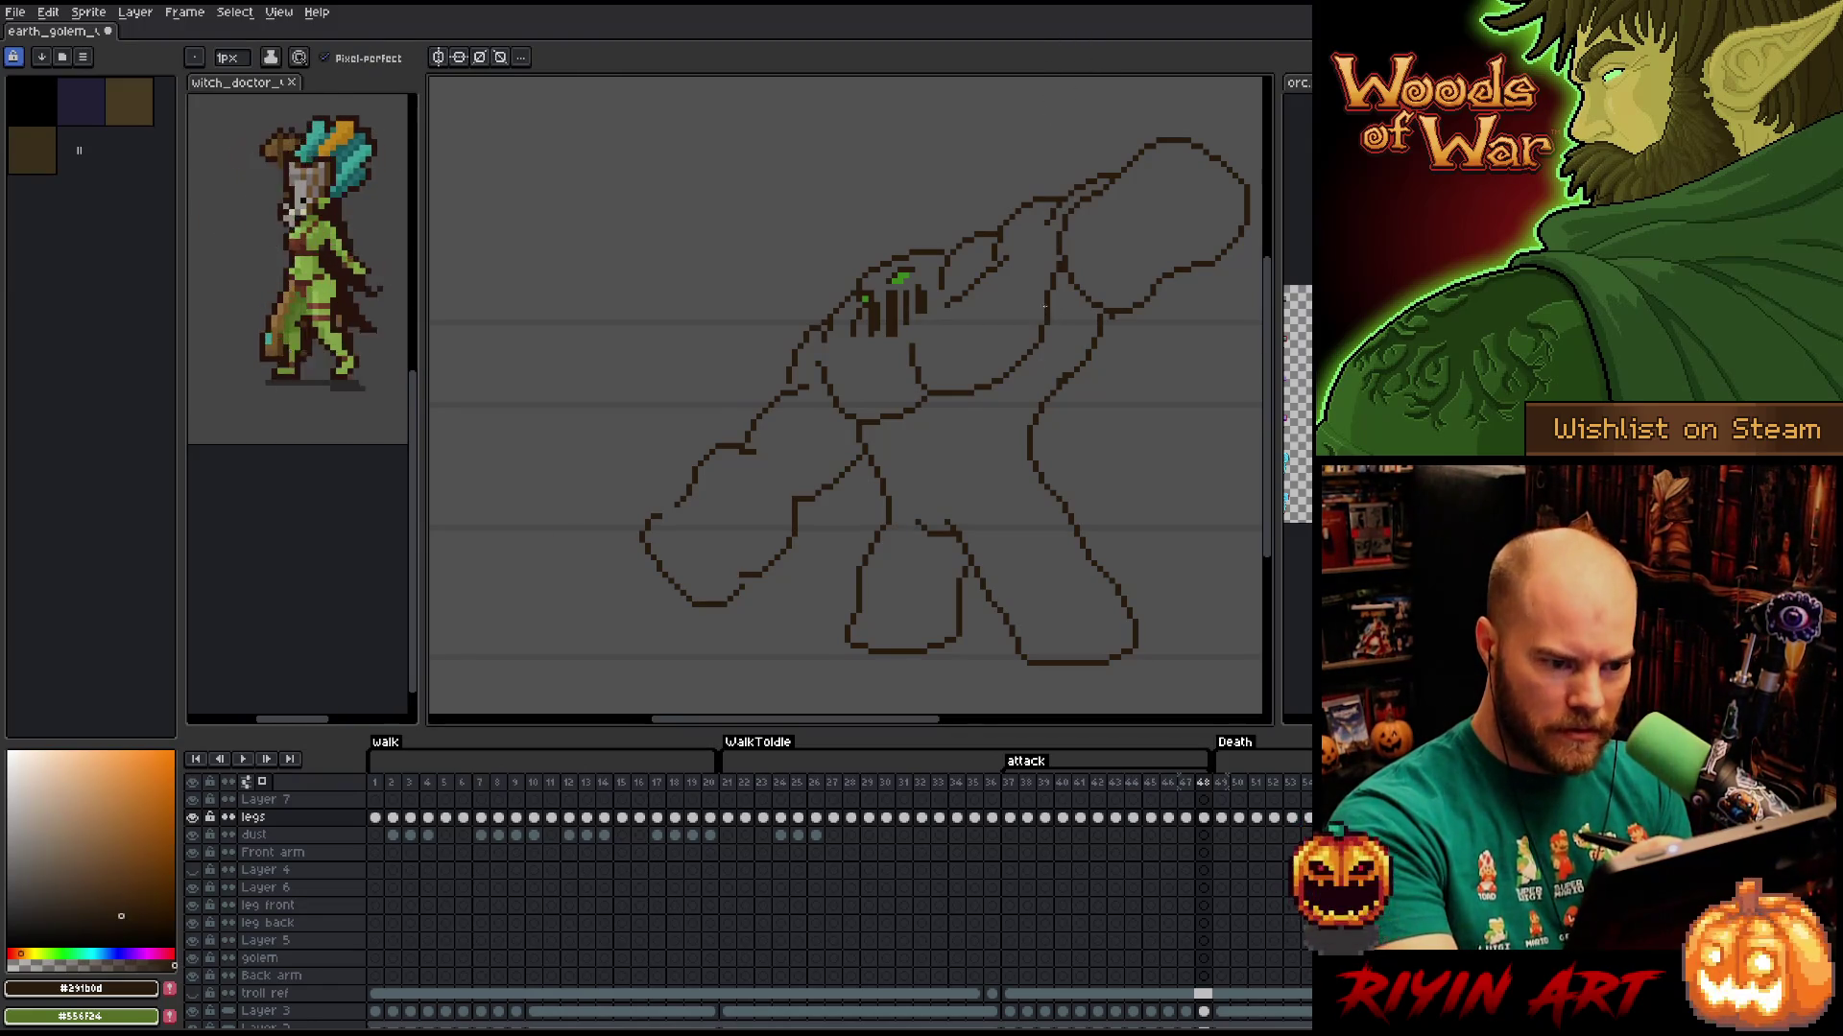
{"action": "key", "text": "e"}
{"action": "left_click_drag", "start_coordinate": [1044, 302], "coordinate": [1010, 374]}
{"action": "key", "text": "b"}
{"action": "key", "text": "ctrl+z"}
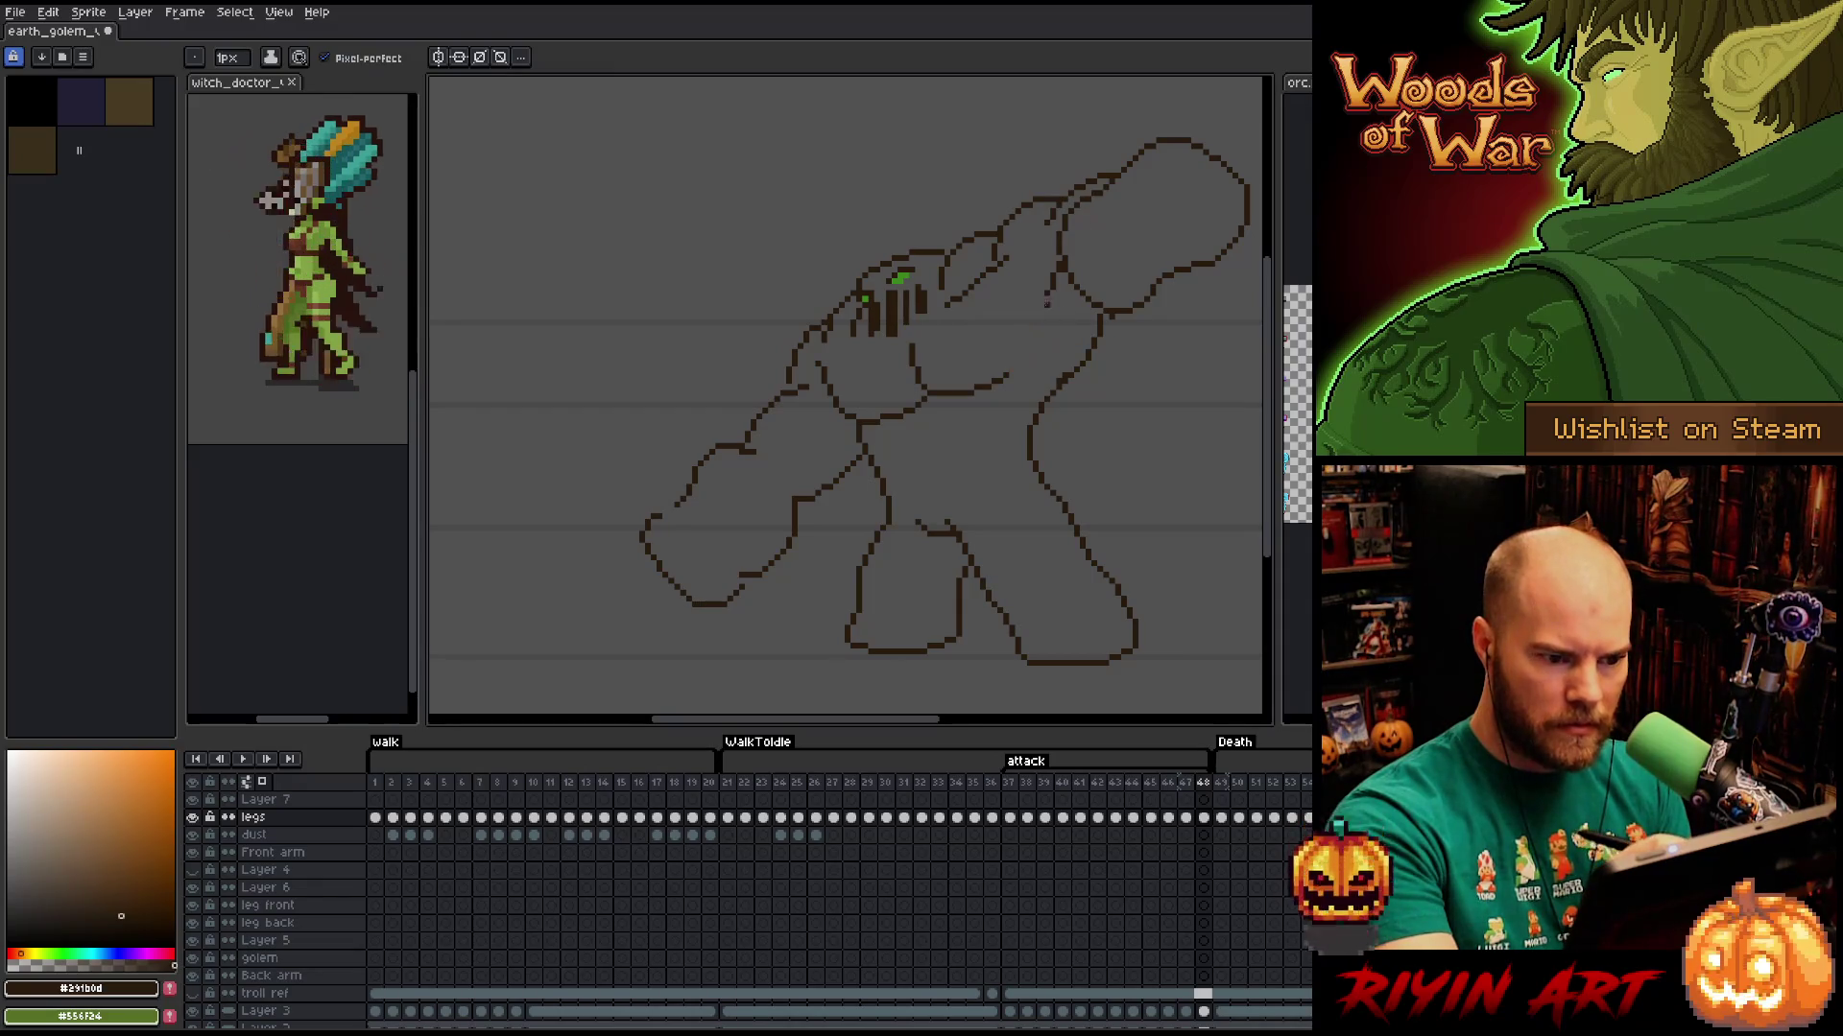
{"action": "left_click_drag", "start_coordinate": [1048, 298], "coordinate": [1009, 374]}
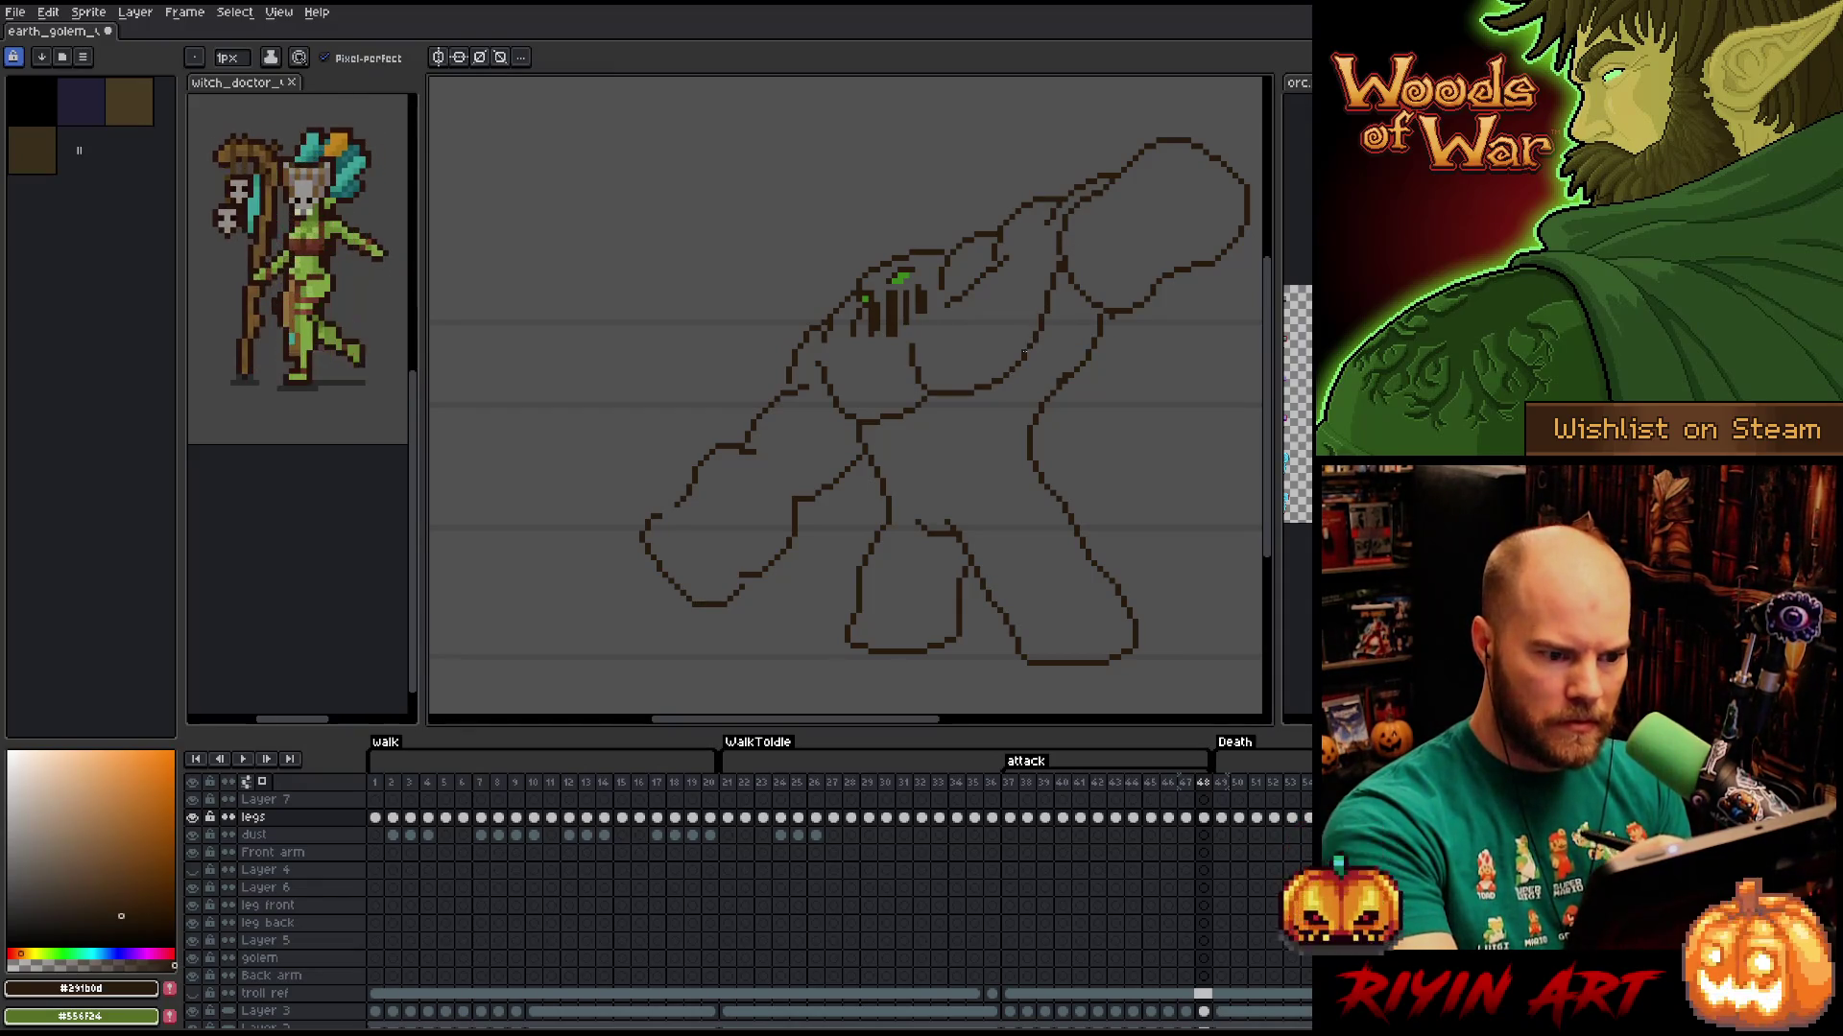
{"action": "key", "text": "e"}
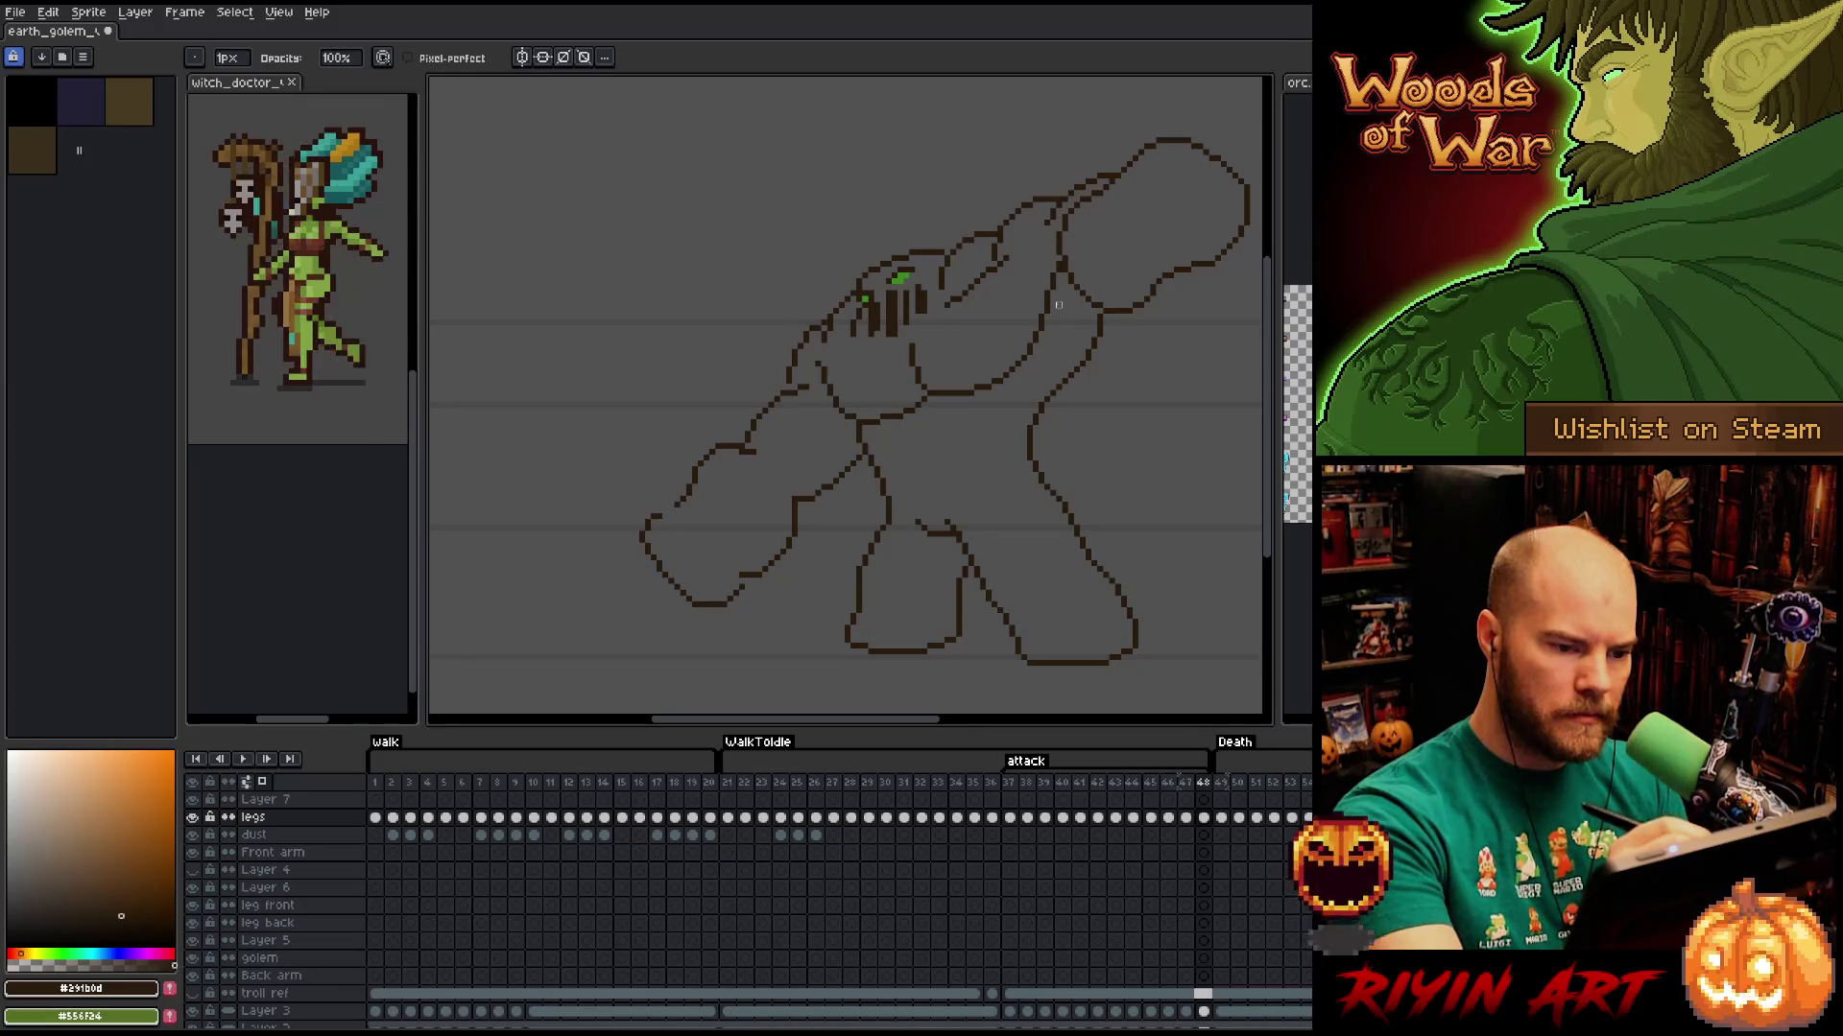
{"action": "key", "text": "e"}
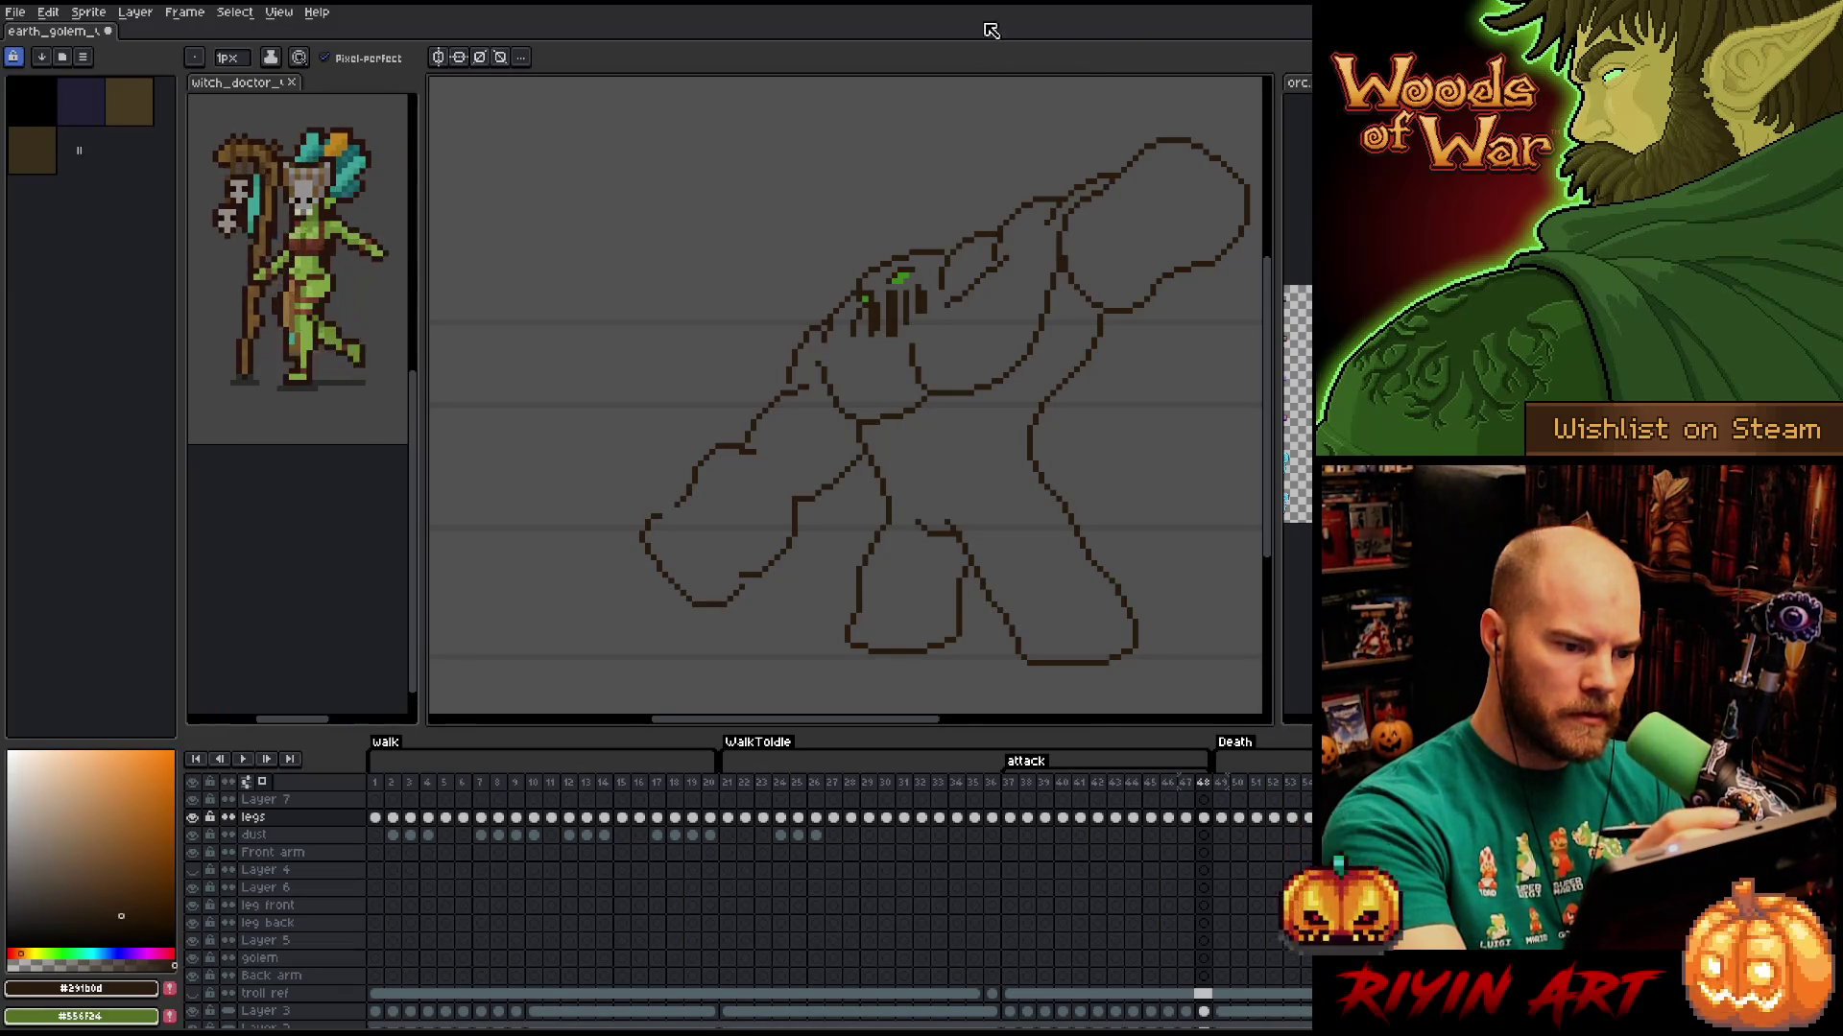
Clear the small selection over the golem's face and make pencil and eraser touch-ups.
{"action": "key", "text": "m"}
{"action": "left_click_drag", "start_coordinate": [834, 281], "coordinate": [861, 324]}
{"action": "key", "text": "ctrl+d"}
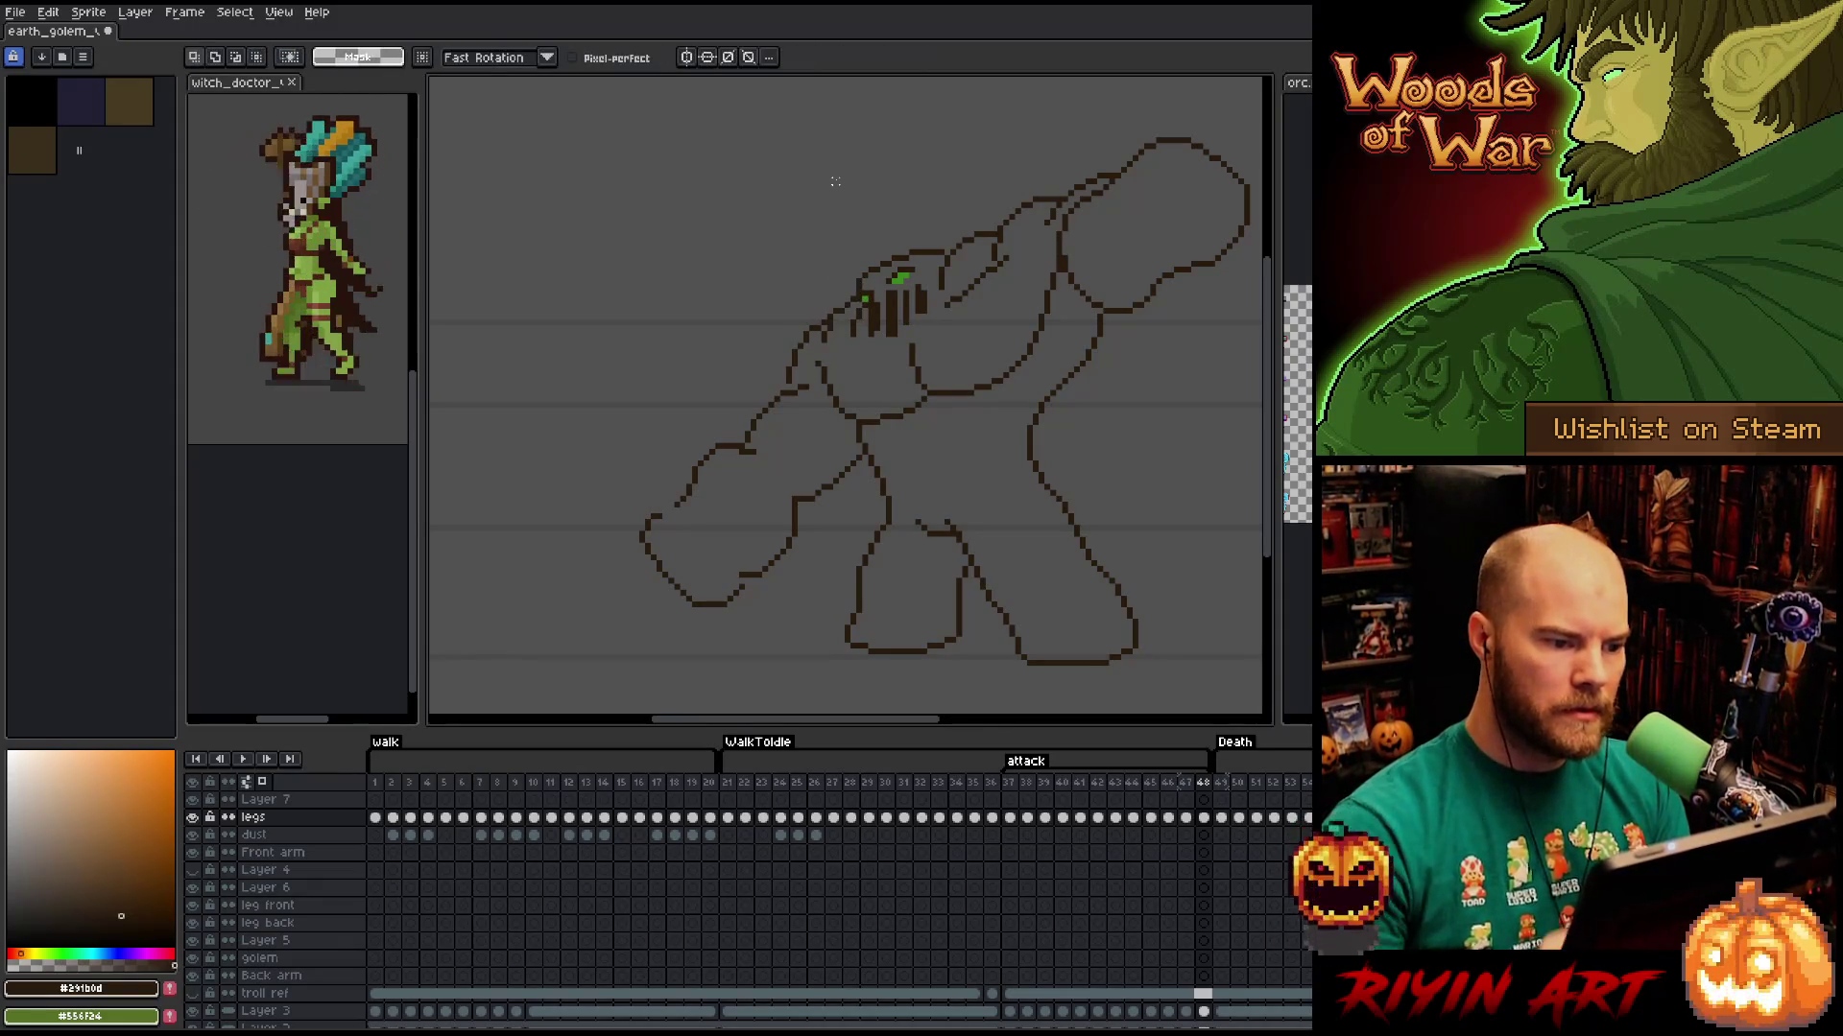
{"action": "key", "text": "b"}
{"action": "key", "text": "e"}
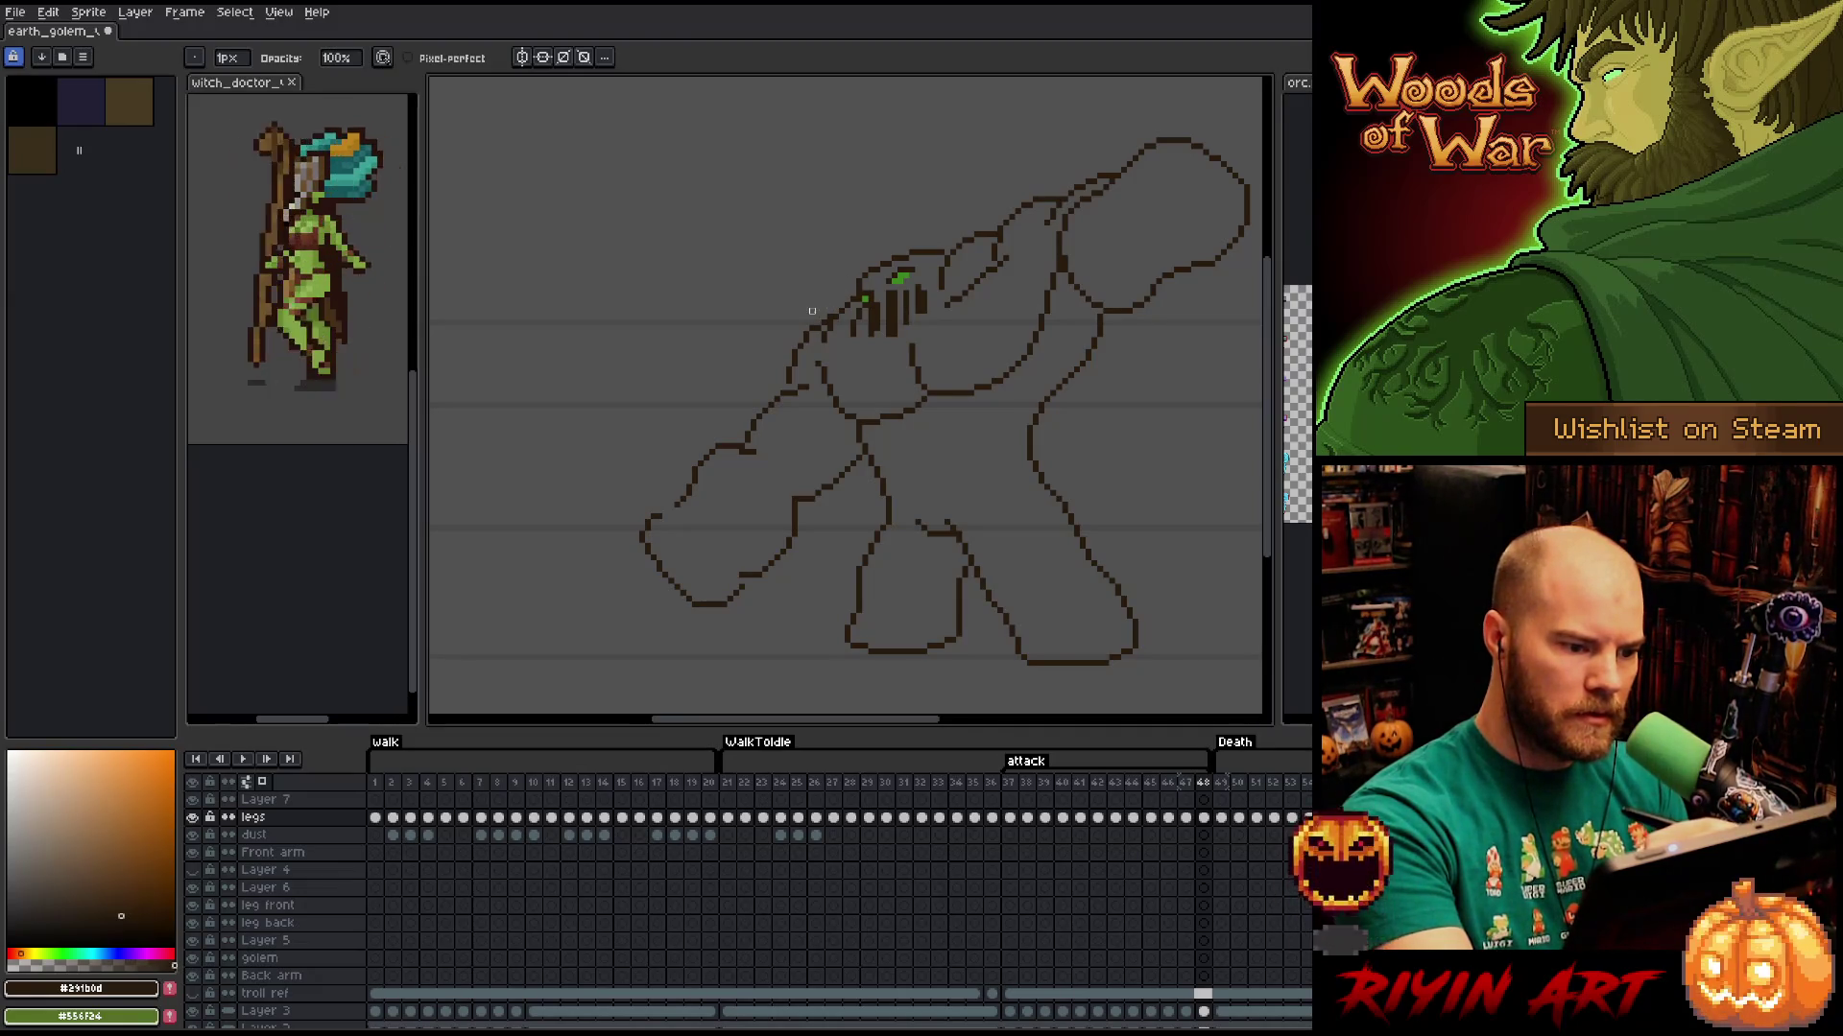
{"action": "key", "text": "b"}
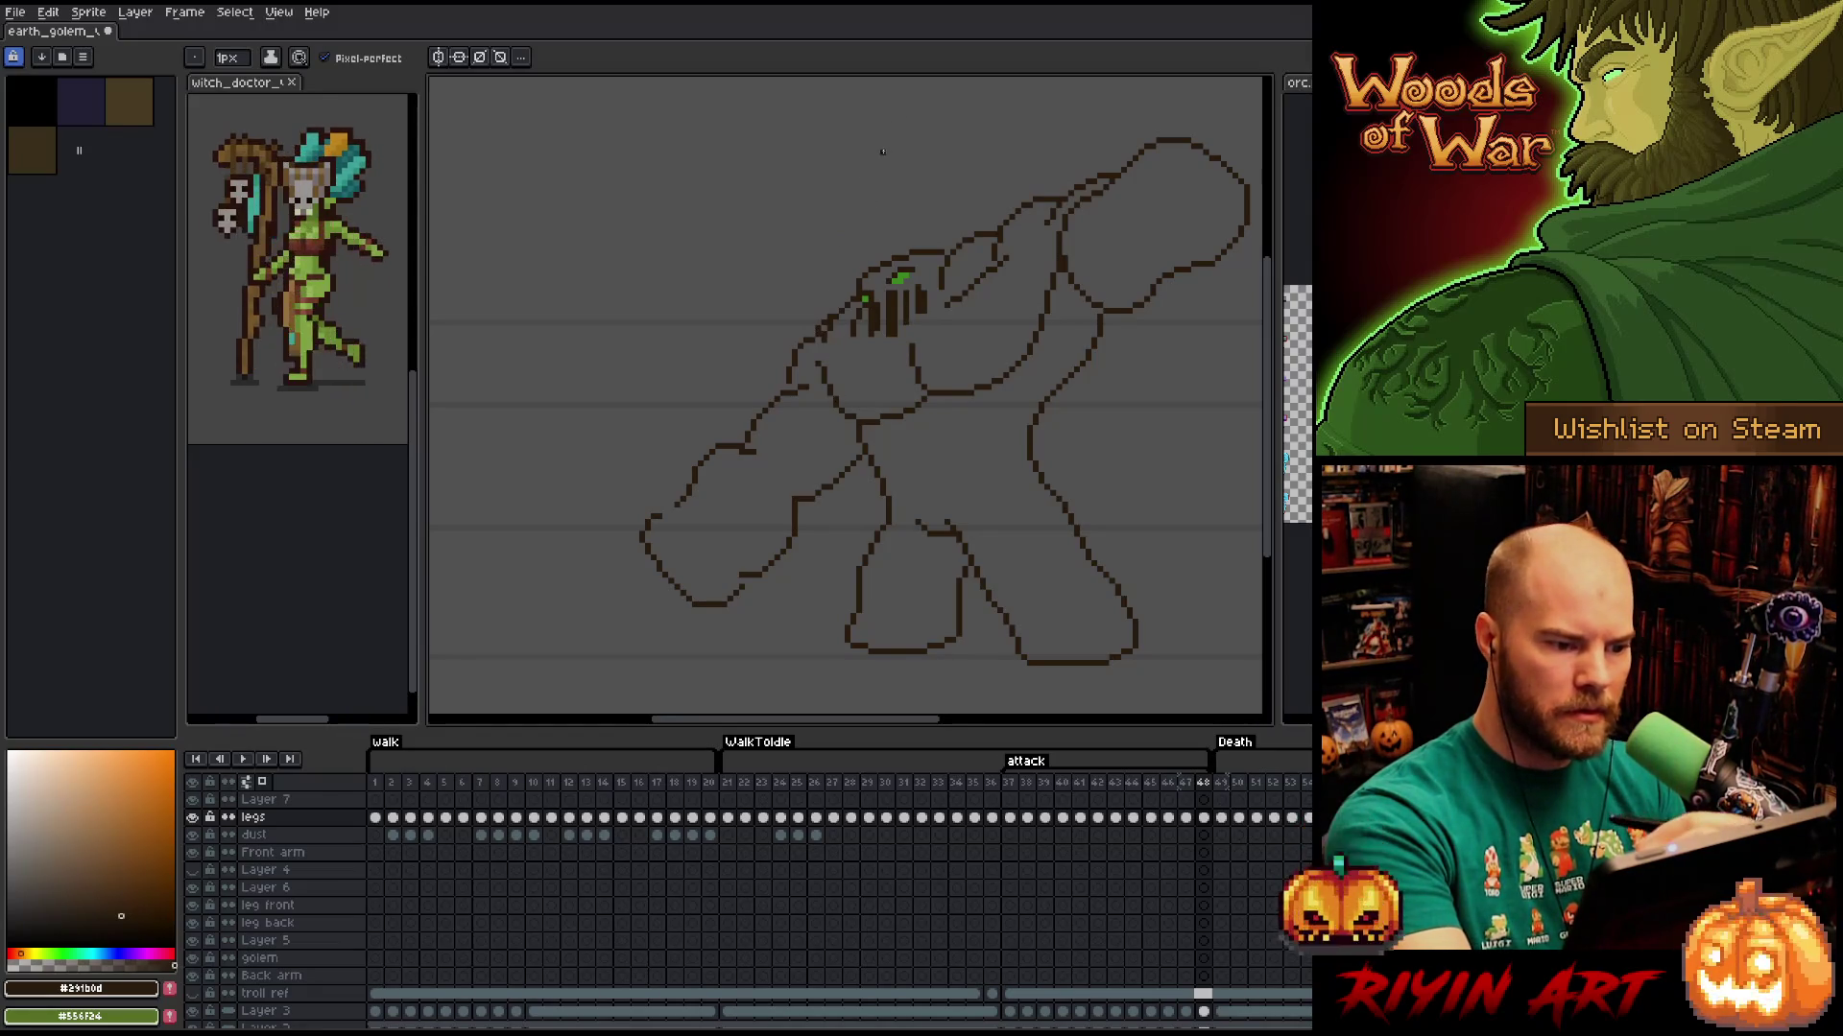
{"action": "key", "text": "e"}
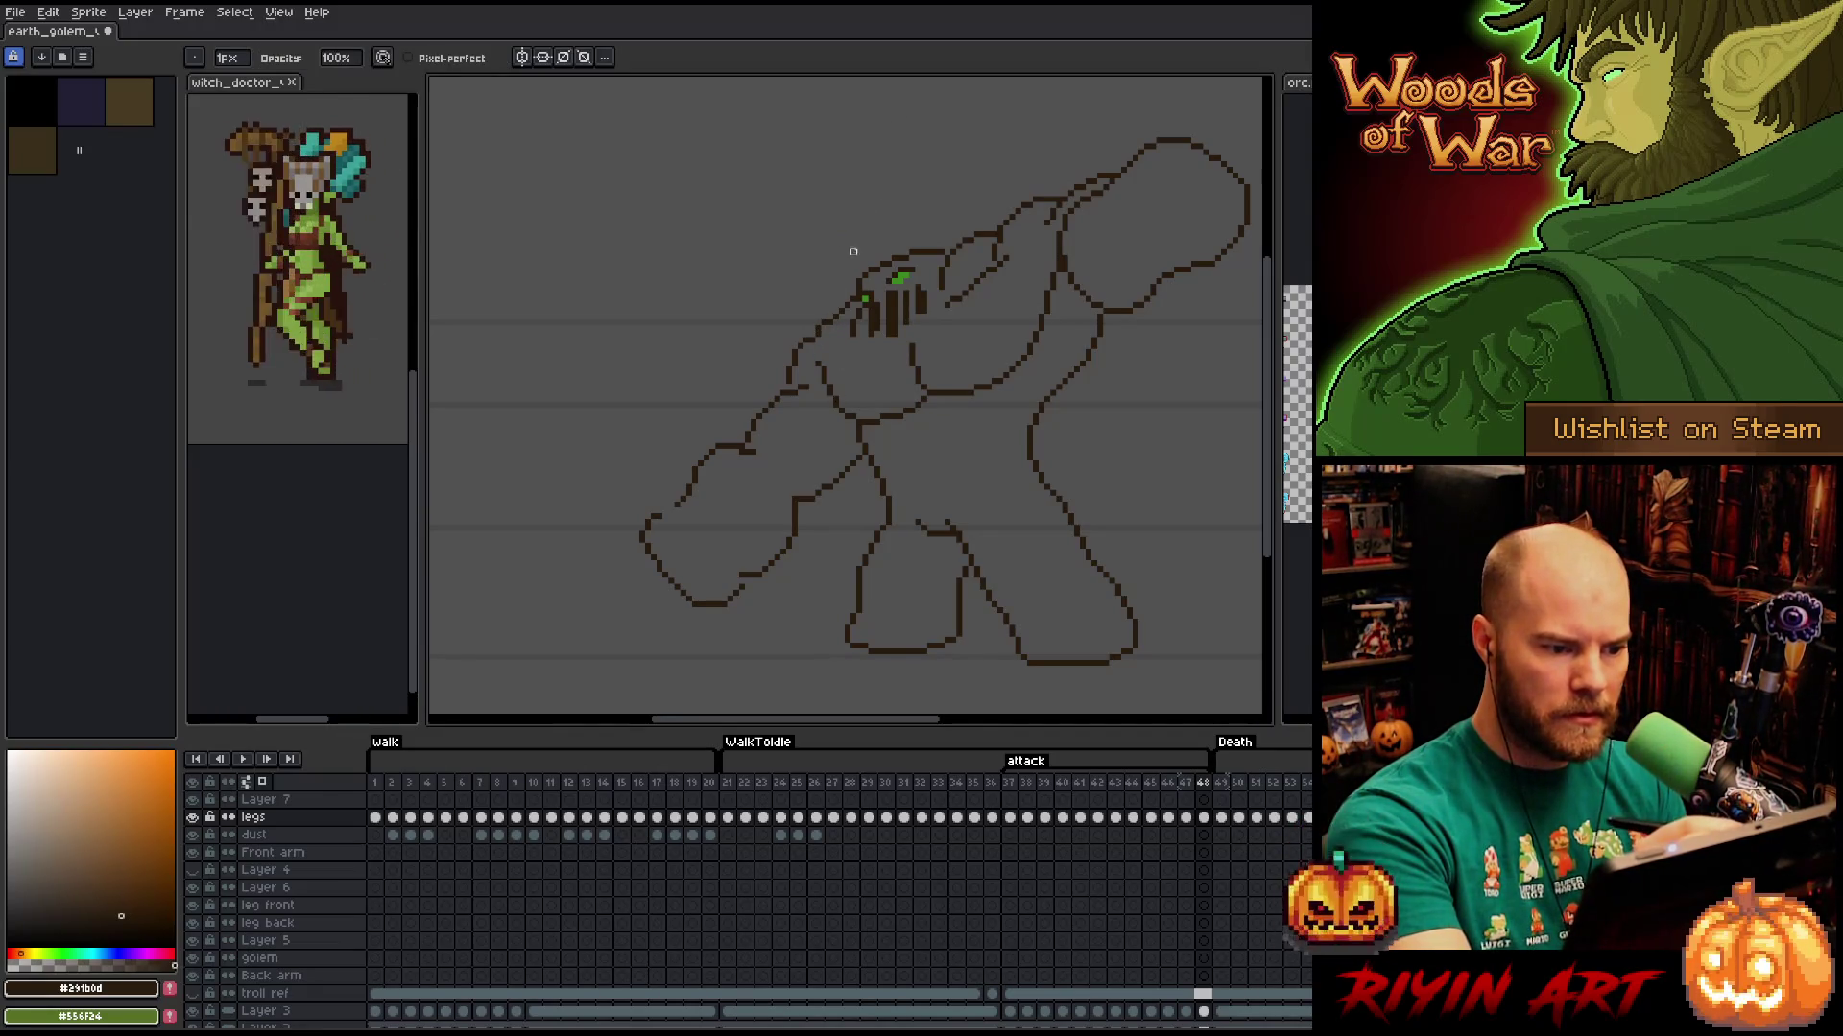
{"action": "key", "text": "b"}
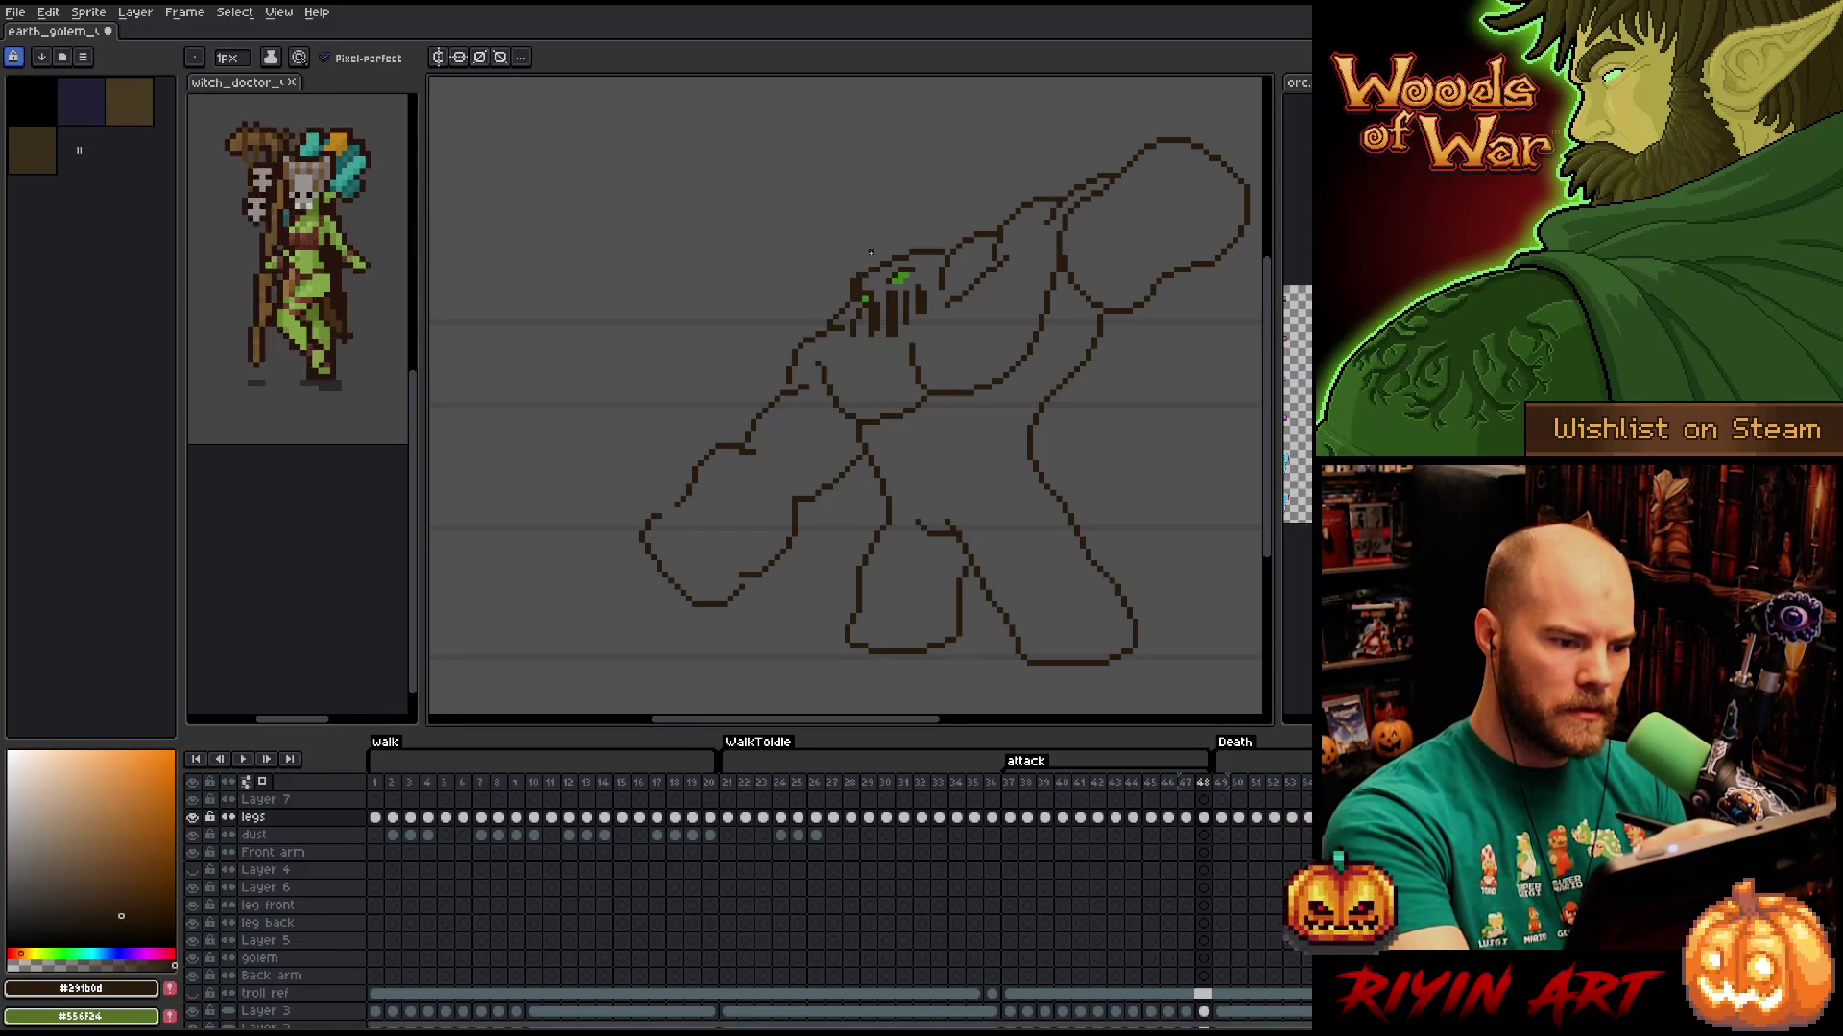
{"action": "key", "text": "e"}
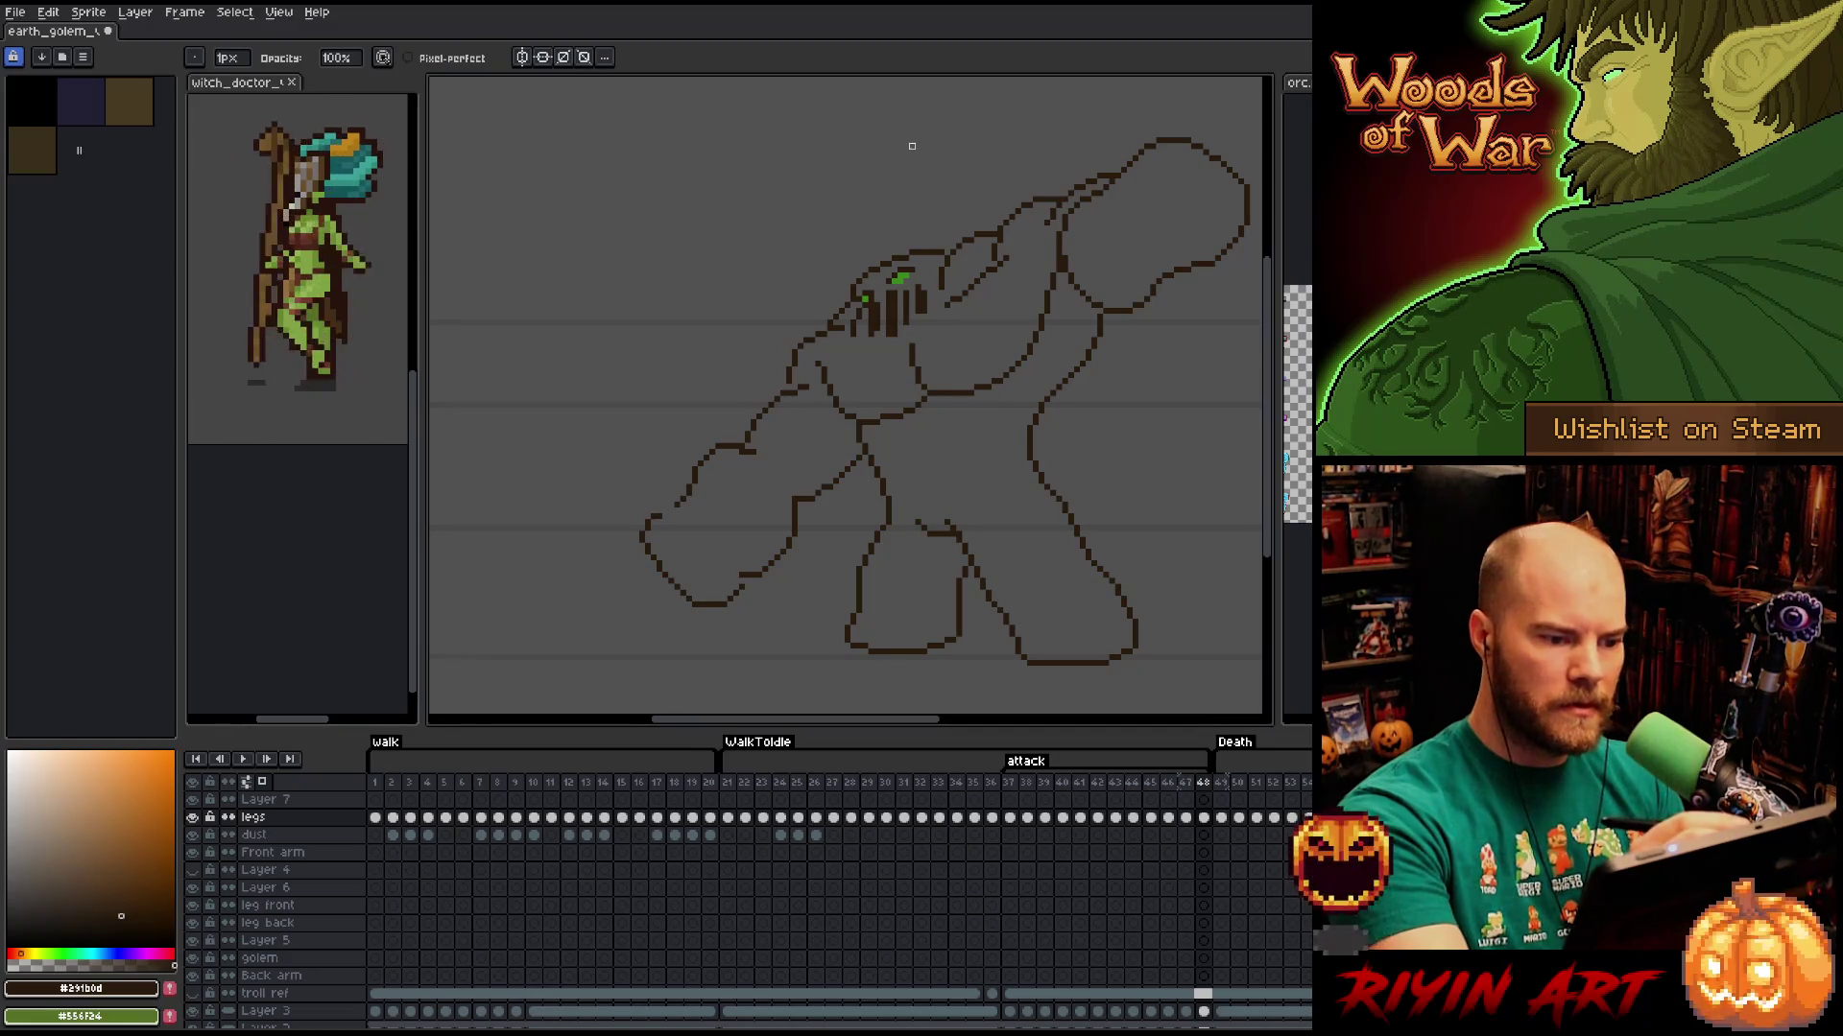
{"action": "key", "text": "e"}
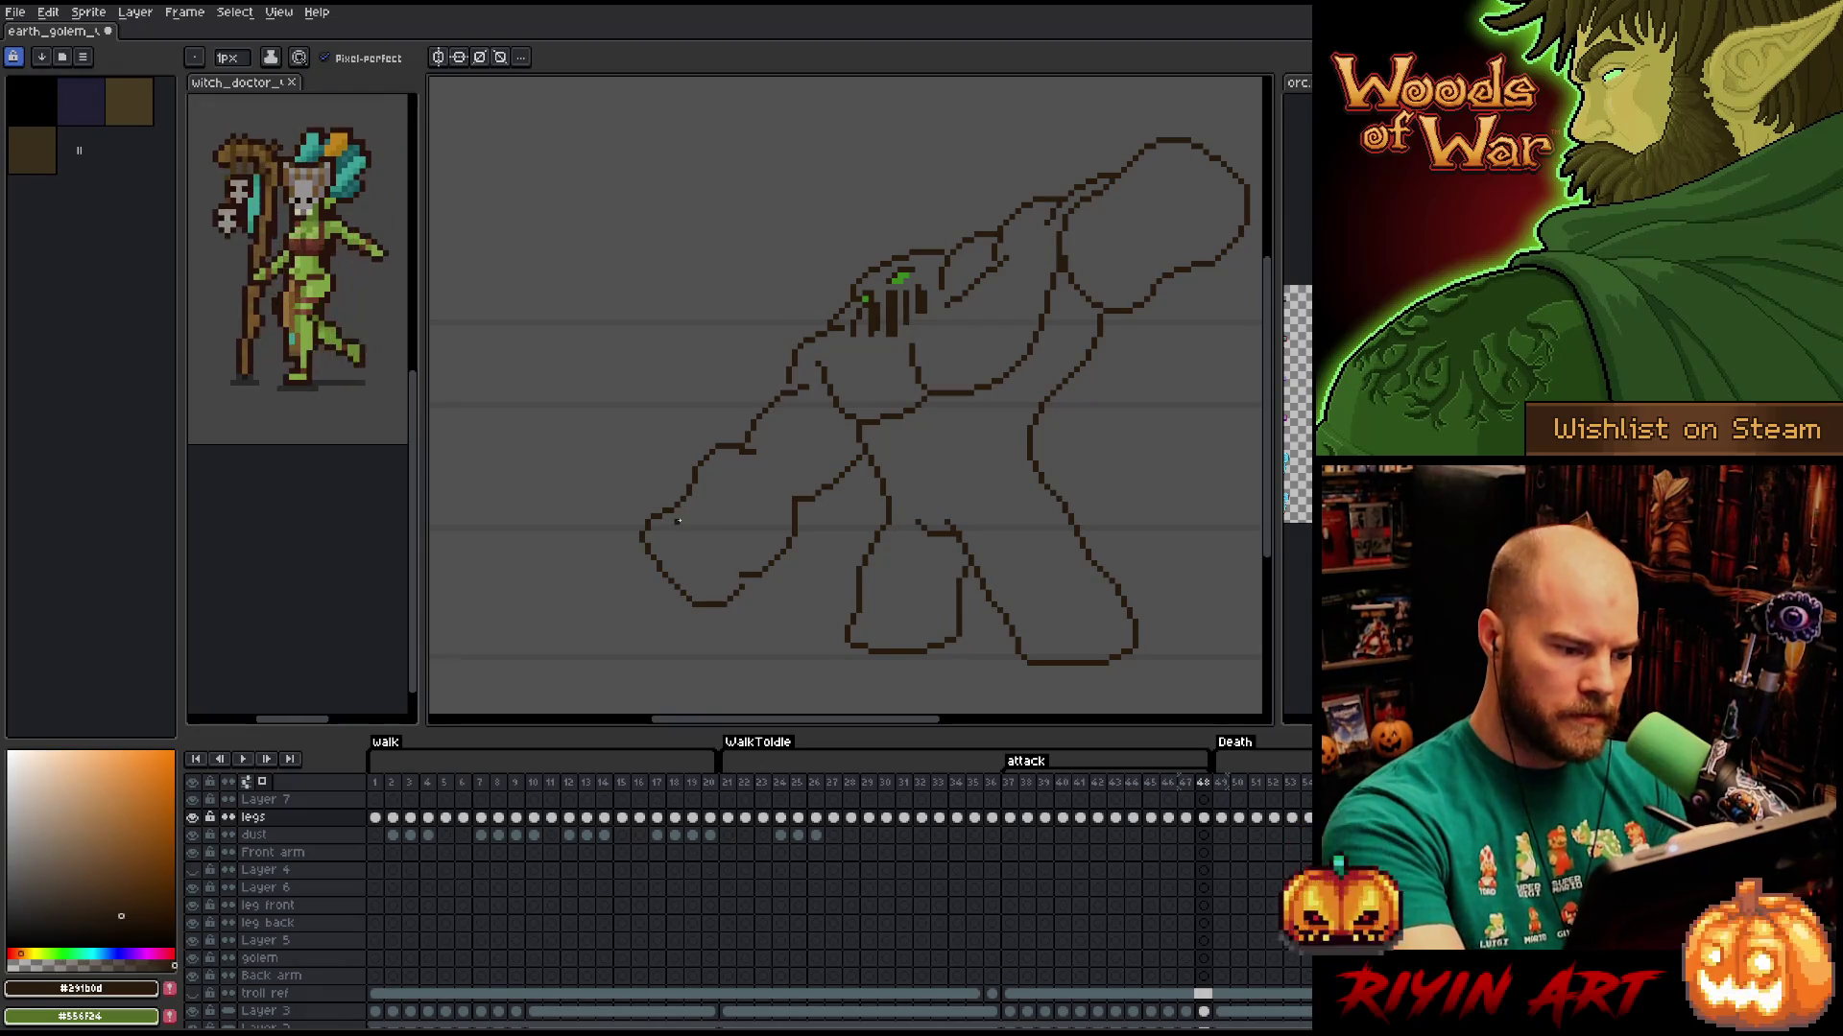
Draw a curved knuckle line on the left fist, then undo it to redraw.
{"action": "mouse_move", "coordinate": [693, 505]}
{"action": "left_mouse_down"}
{"action": "mouse_move", "coordinate": [725, 581]}
{"action": "mouse_move", "coordinate": [747, 579]}
{"action": "left_mouse_up"}
{"action": "key", "text": "ctrl+z"}
{"action": "key", "text": "e"}
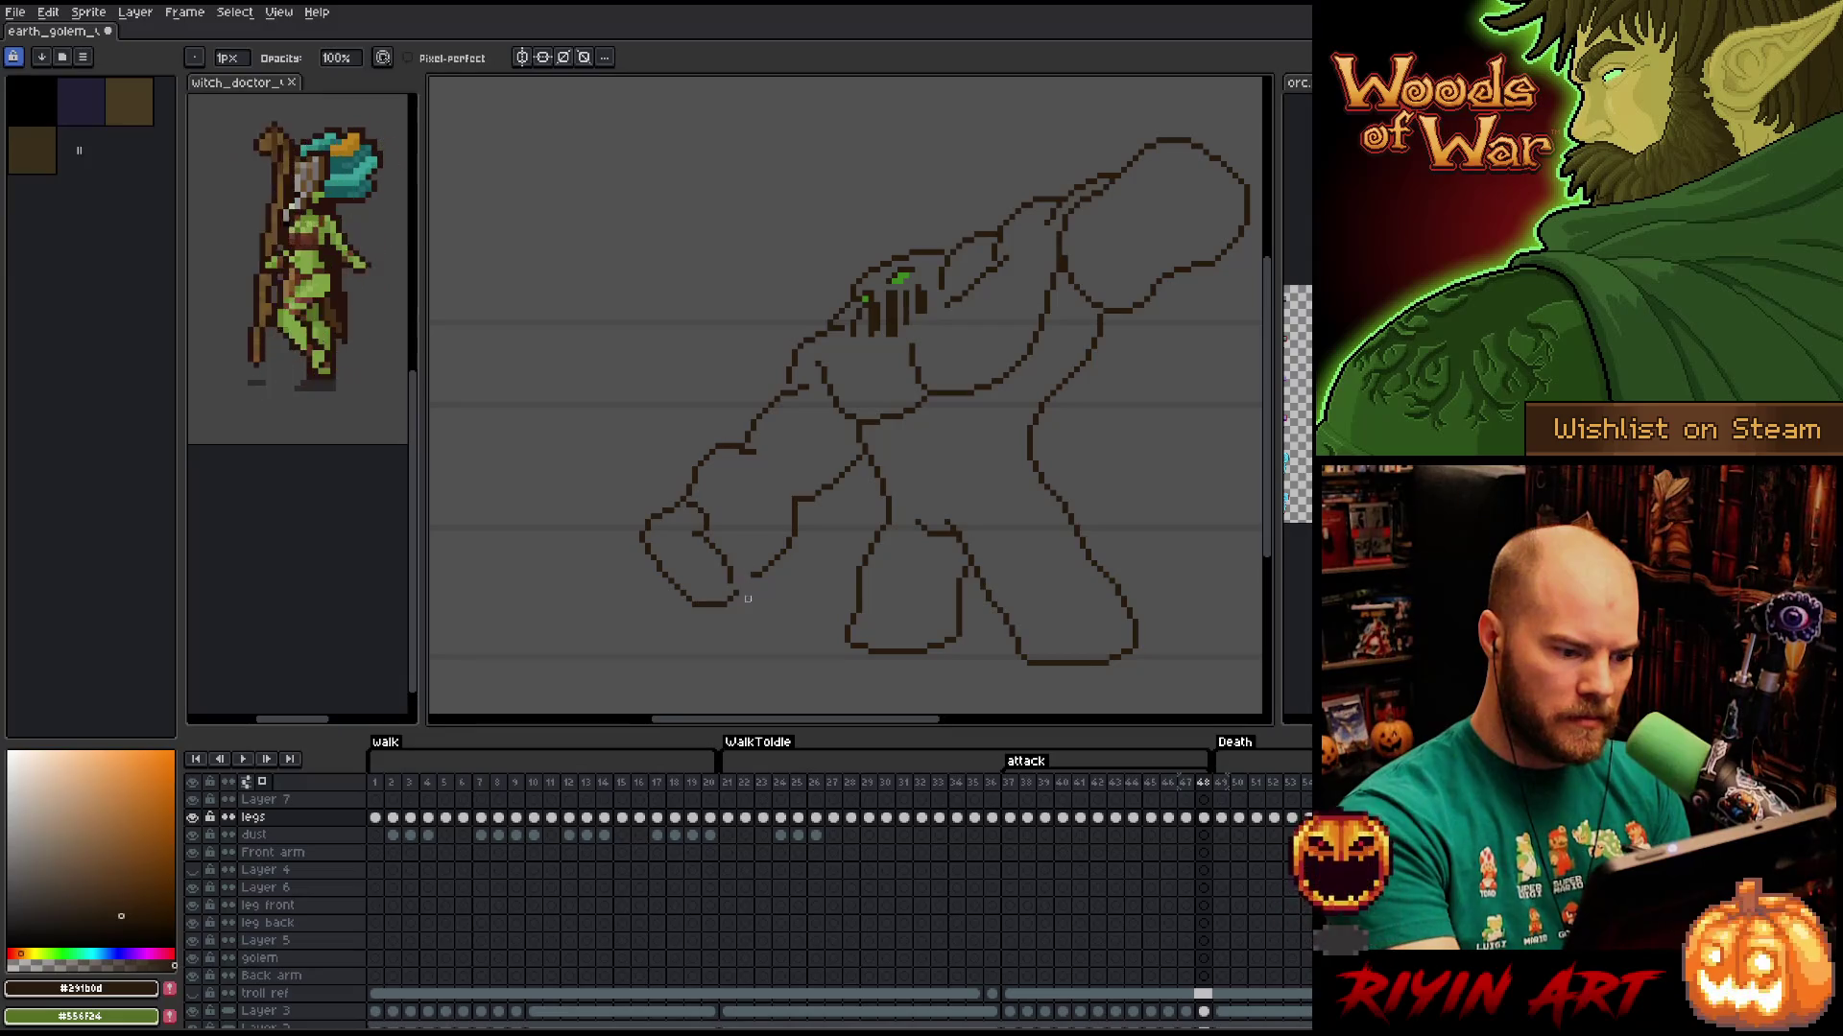
{"action": "key", "text": "m"}
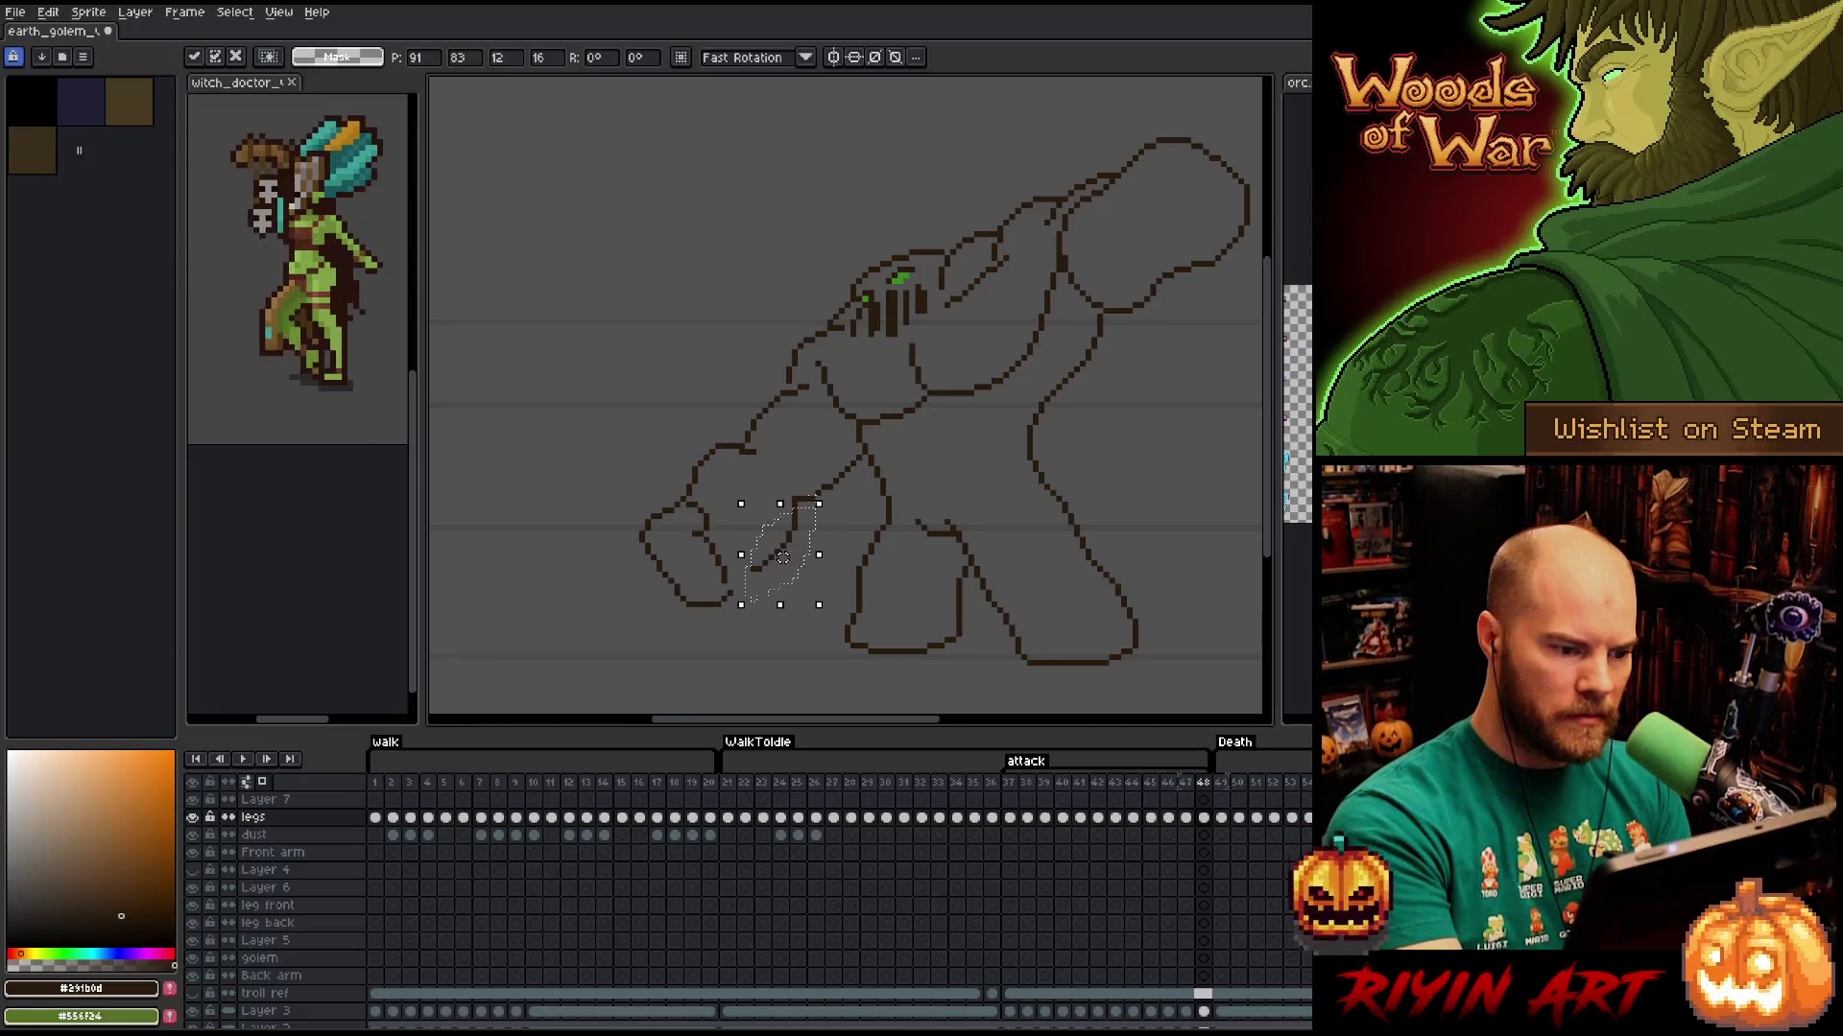
Adjust the arm line beside the golem's fist.
{"action": "mouse_move", "coordinate": [860, 464]}
{"action": "left_mouse_down"}
{"action": "mouse_move", "coordinate": [826, 522]}
{"action": "mouse_move", "coordinate": [843, 481]}
{"action": "left_mouse_up"}
{"action": "key", "text": "ctrl+d"}
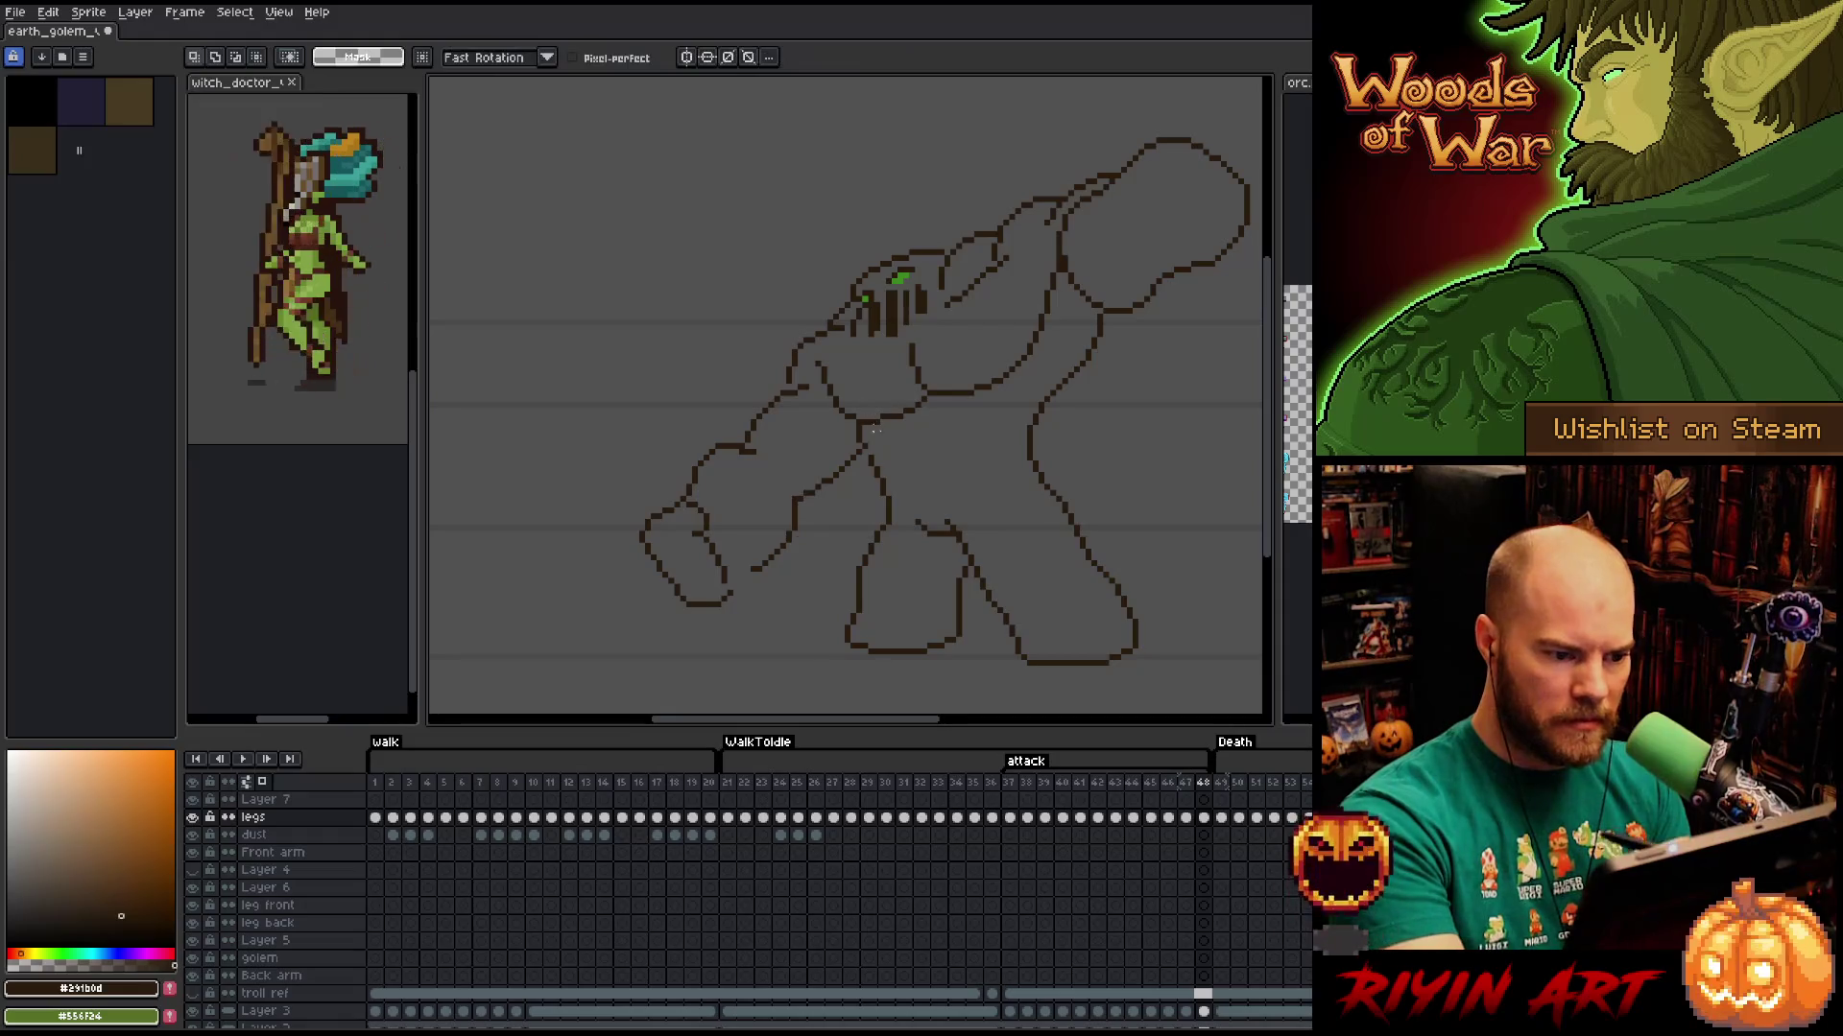
{"action": "key", "text": "b"}
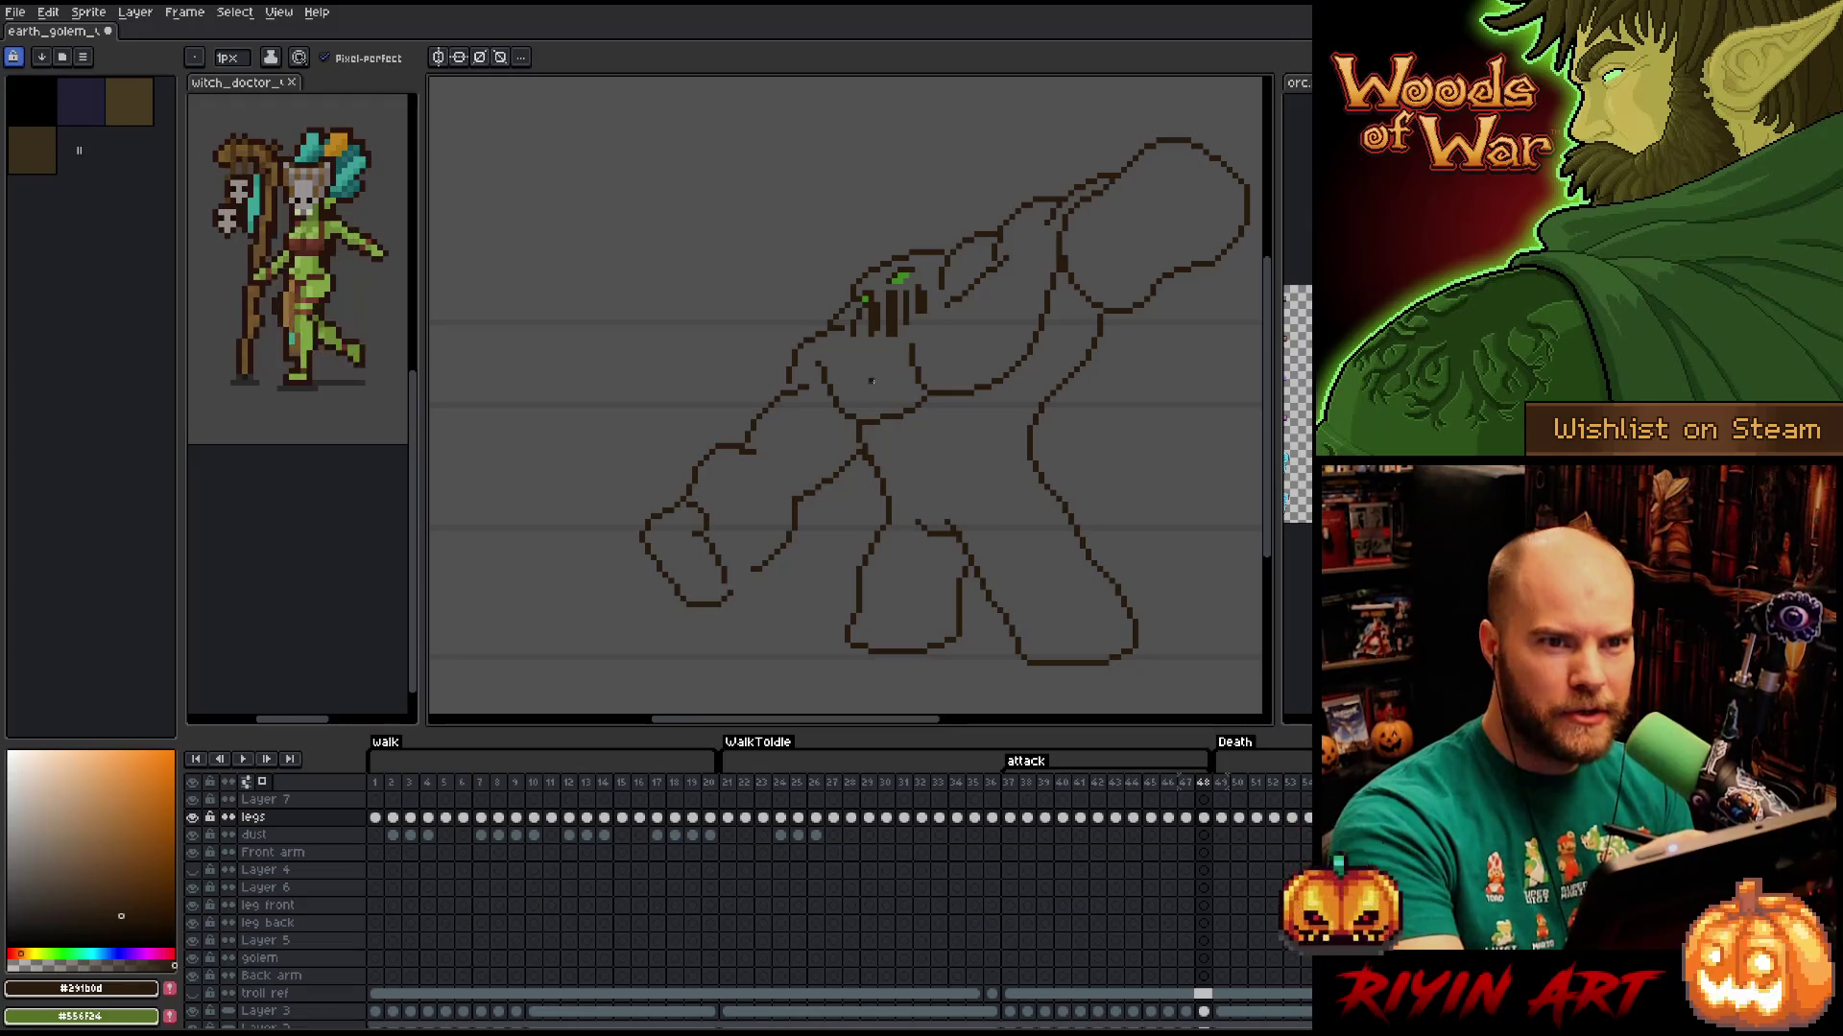
{"action": "left_click_drag", "start_coordinate": [869, 353], "coordinate": [716, 401]}
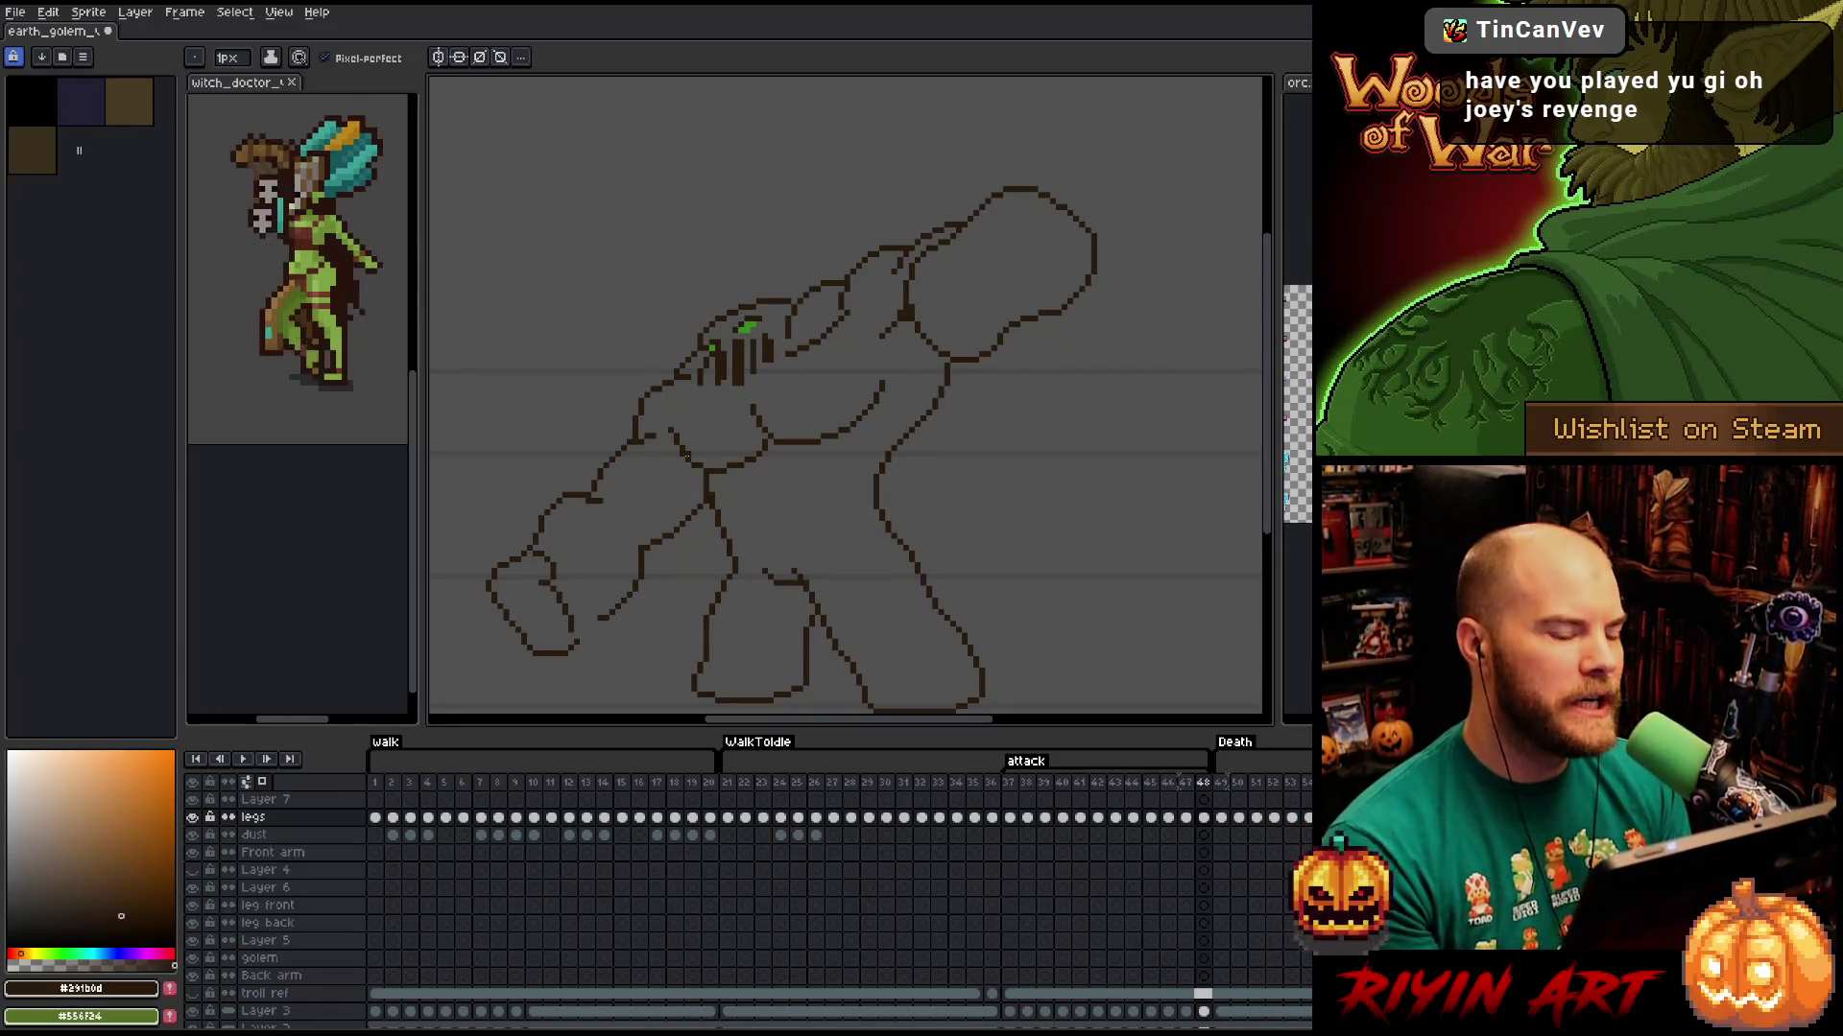
Reshape a forearm piece with the lasso, then erase the left fist's upper-left outline.
{"action": "key", "text": "q"}
{"action": "mouse_move", "coordinate": [569, 475]}
{"action": "left_mouse_down"}
{"action": "mouse_move", "coordinate": [590, 521]}
{"action": "mouse_move", "coordinate": [523, 556]}
{"action": "left_mouse_up"}
{"action": "left_click", "coordinate": [580, 516]}
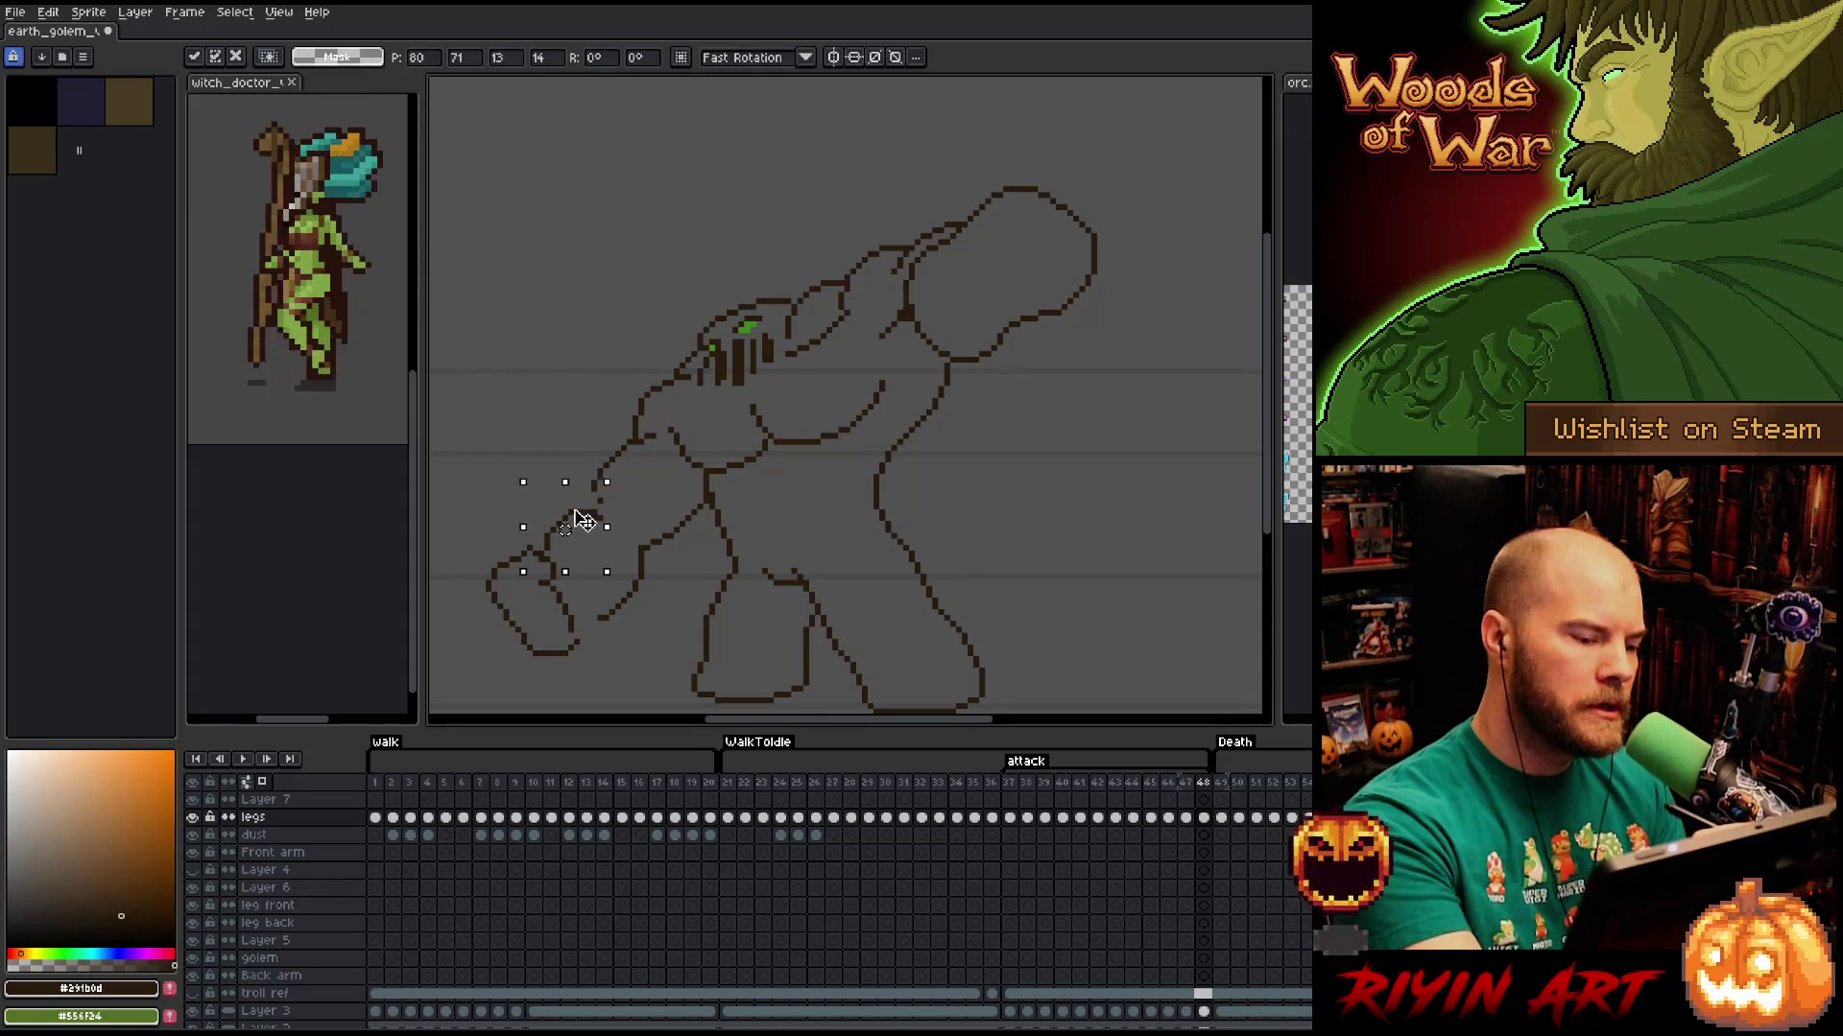
{"action": "left_click", "coordinate": [611, 370]}
{"action": "key", "text": "b"}
{"action": "key", "text": "e"}
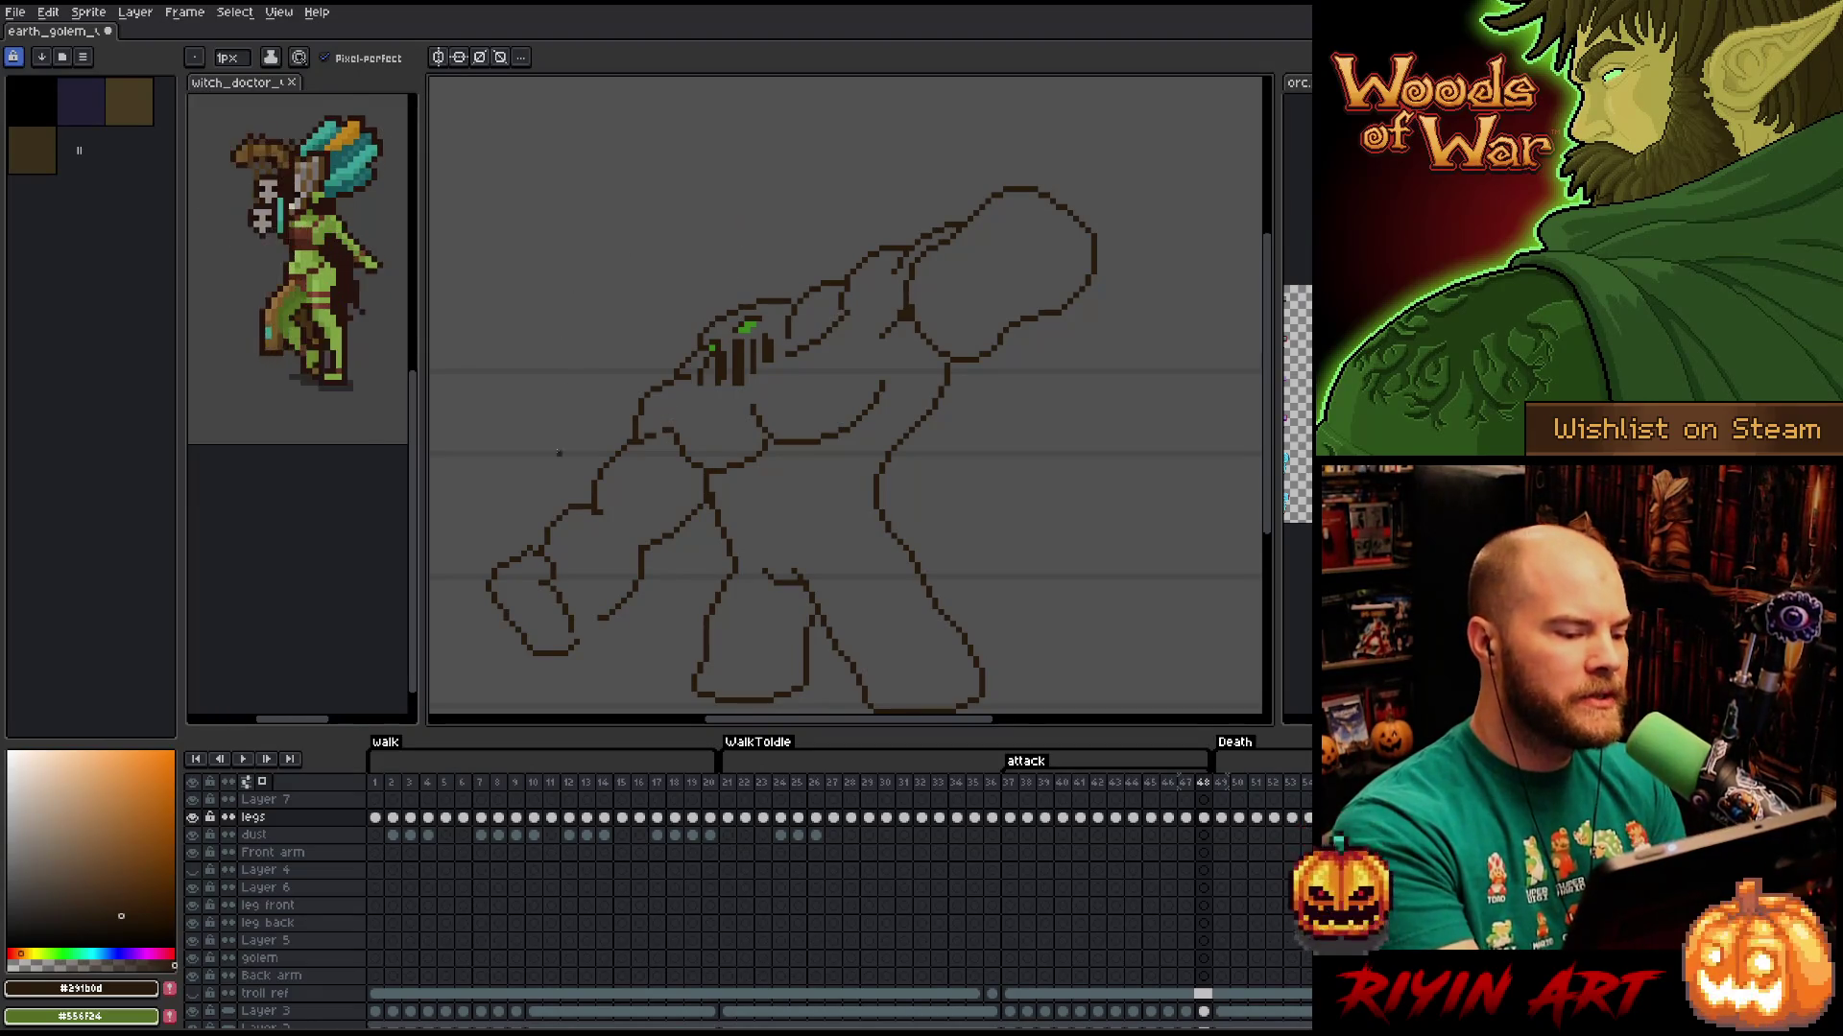
{"action": "left_click_drag", "start_coordinate": [535, 547], "coordinate": [497, 580]}
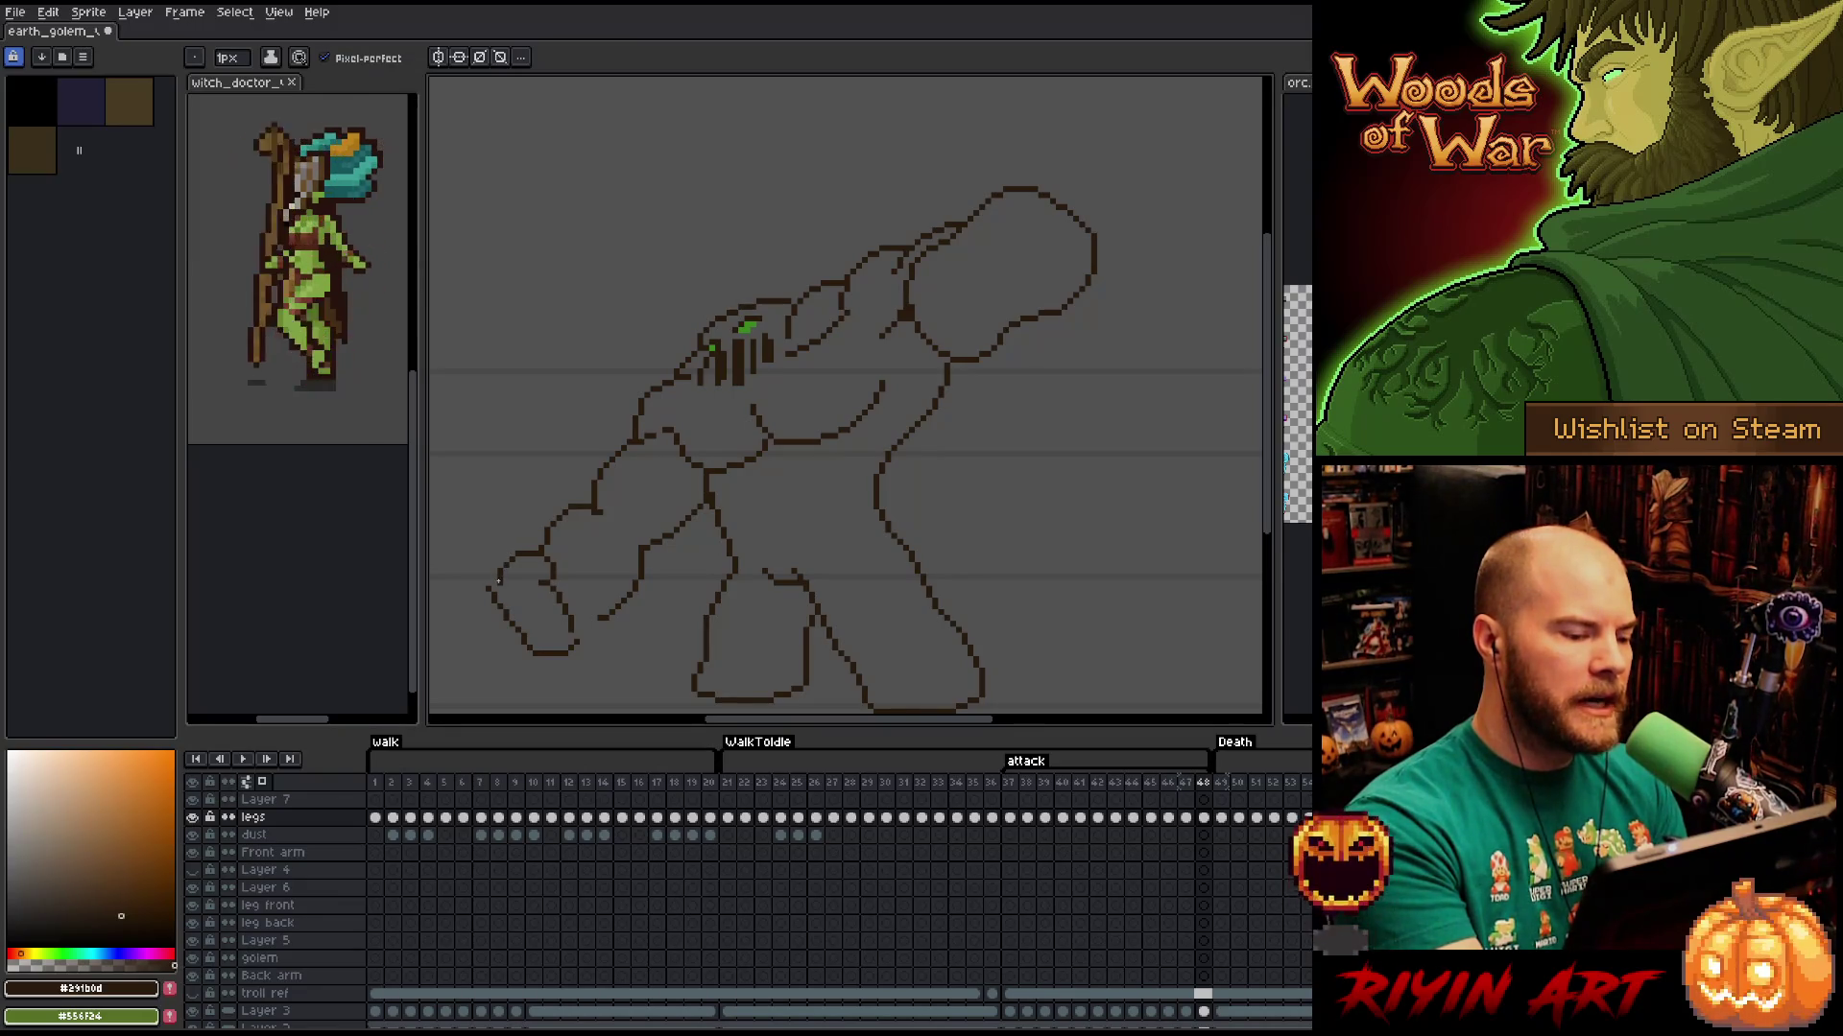
Redraw the fist's lower-left outline further left and the lower-arm line near the fist.
{"action": "key", "text": "b"}
{"action": "left_click_drag", "start_coordinate": [500, 607], "coordinate": [528, 653]}
{"action": "key", "text": "e"}
{"action": "key", "text": "b"}
{"action": "key", "text": "e"}
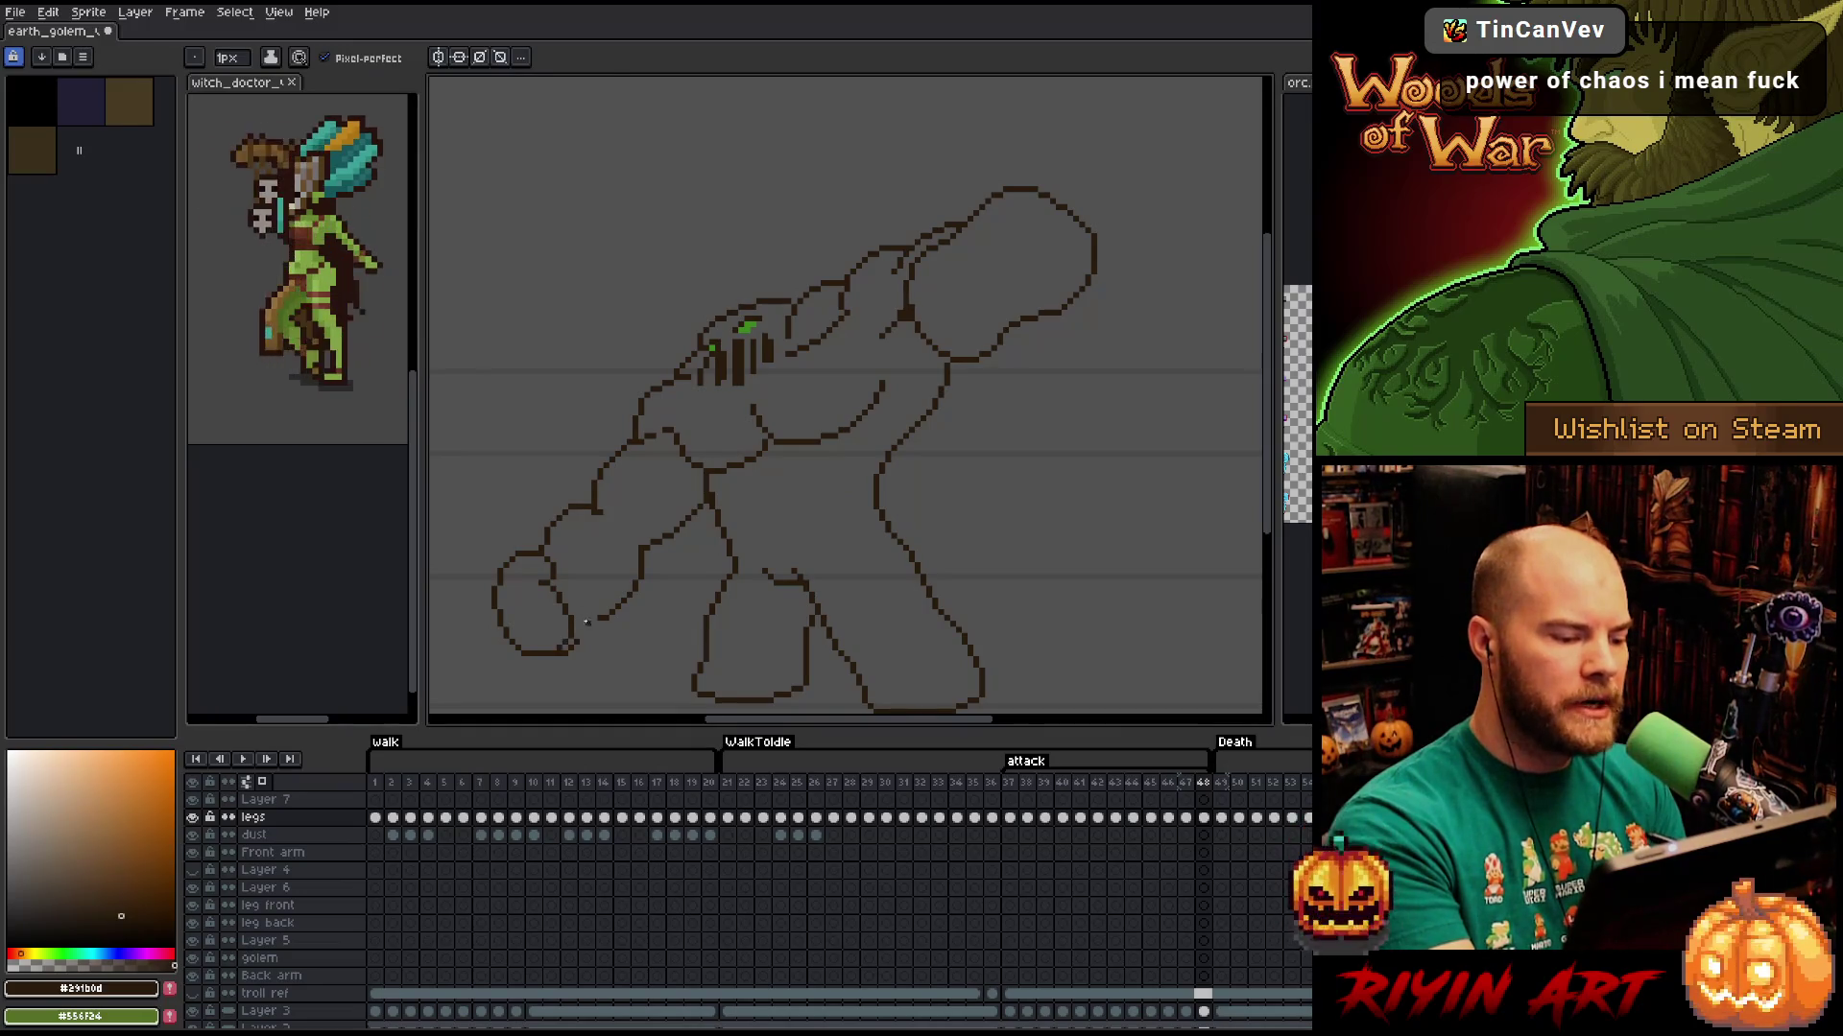
{"action": "key", "text": "b"}
{"action": "key", "text": "e"}
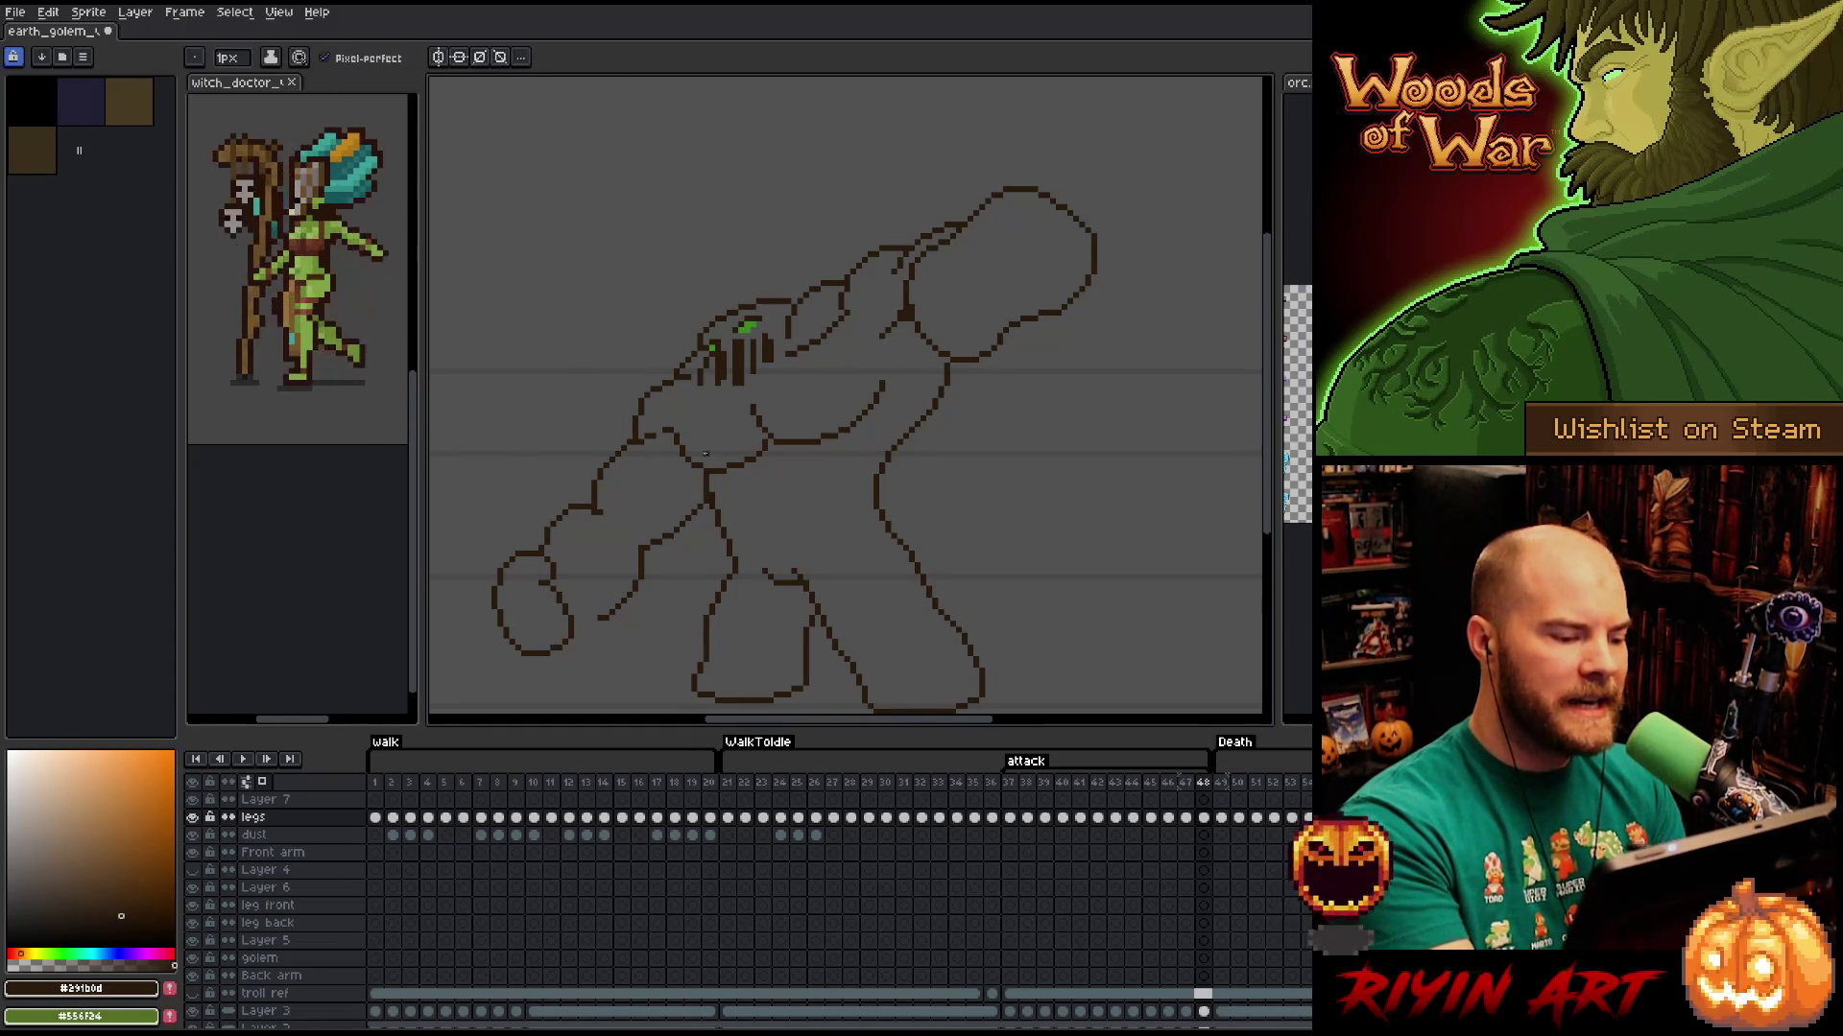
{"action": "key", "text": "b"}
{"action": "left_click_drag", "start_coordinate": [574, 622], "coordinate": [629, 598]}
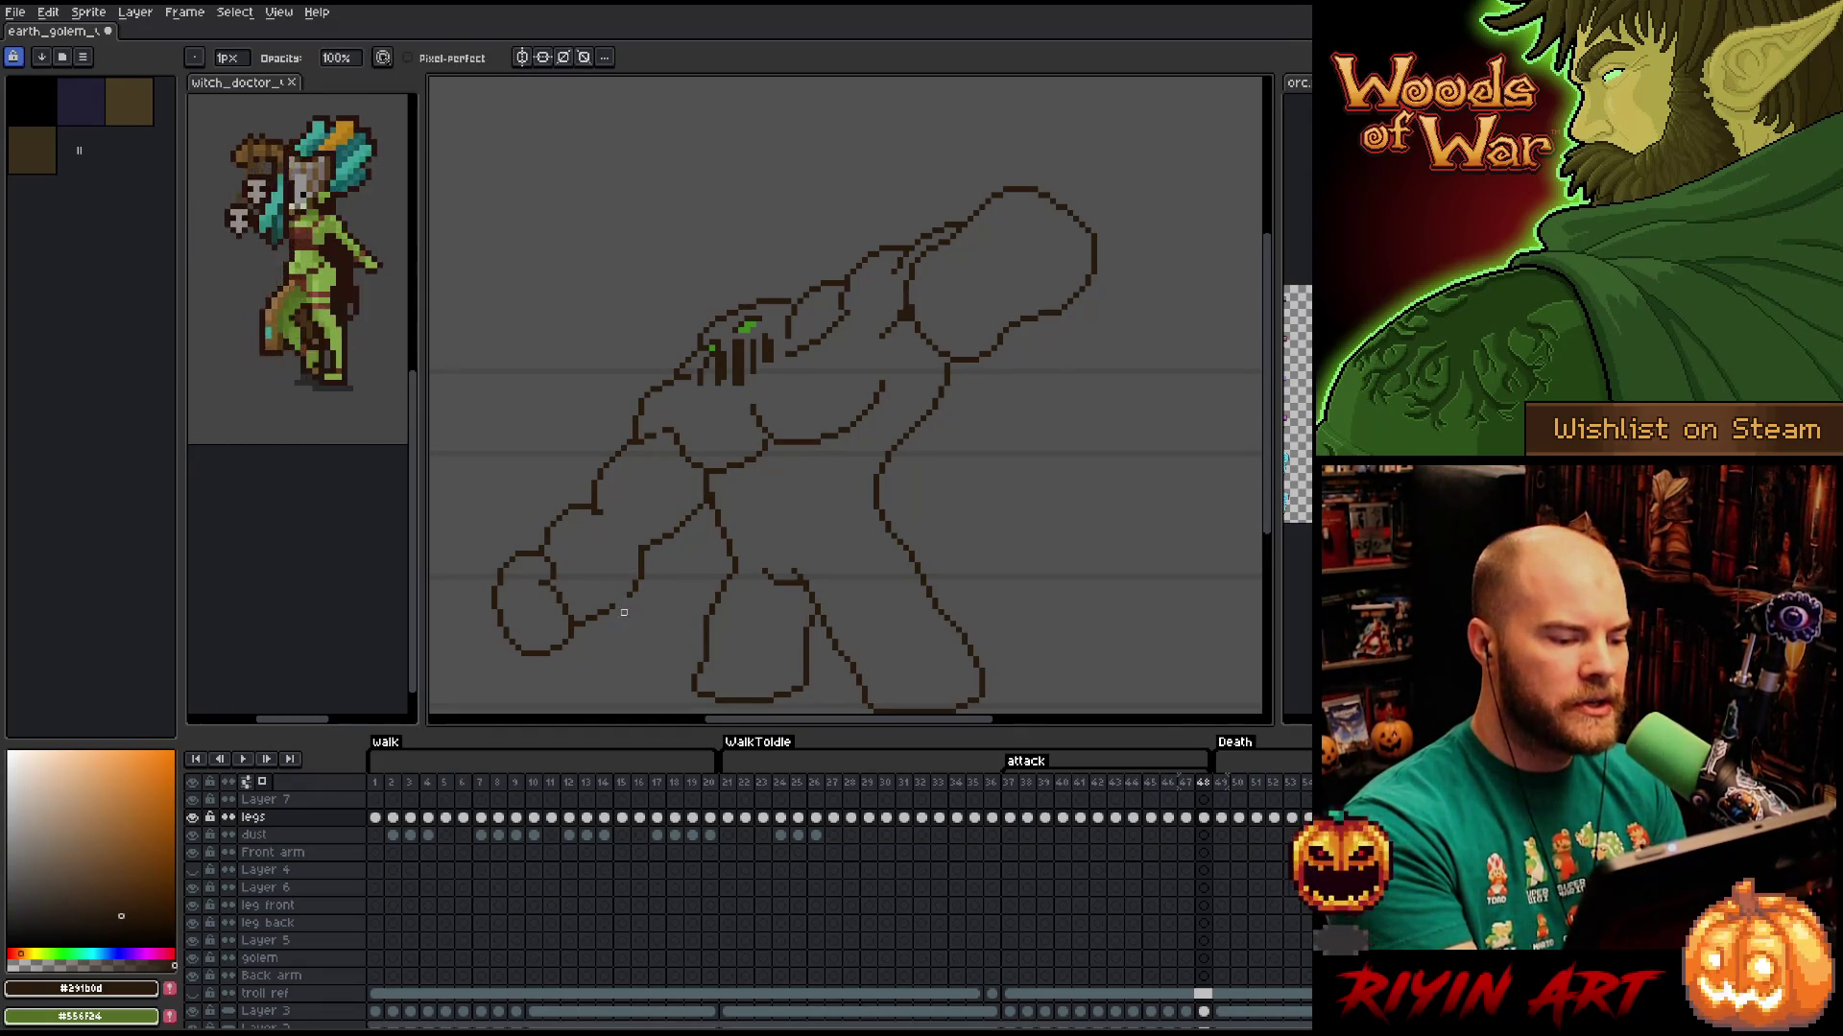
{"action": "key", "text": "e"}
{"action": "key", "text": "b"}
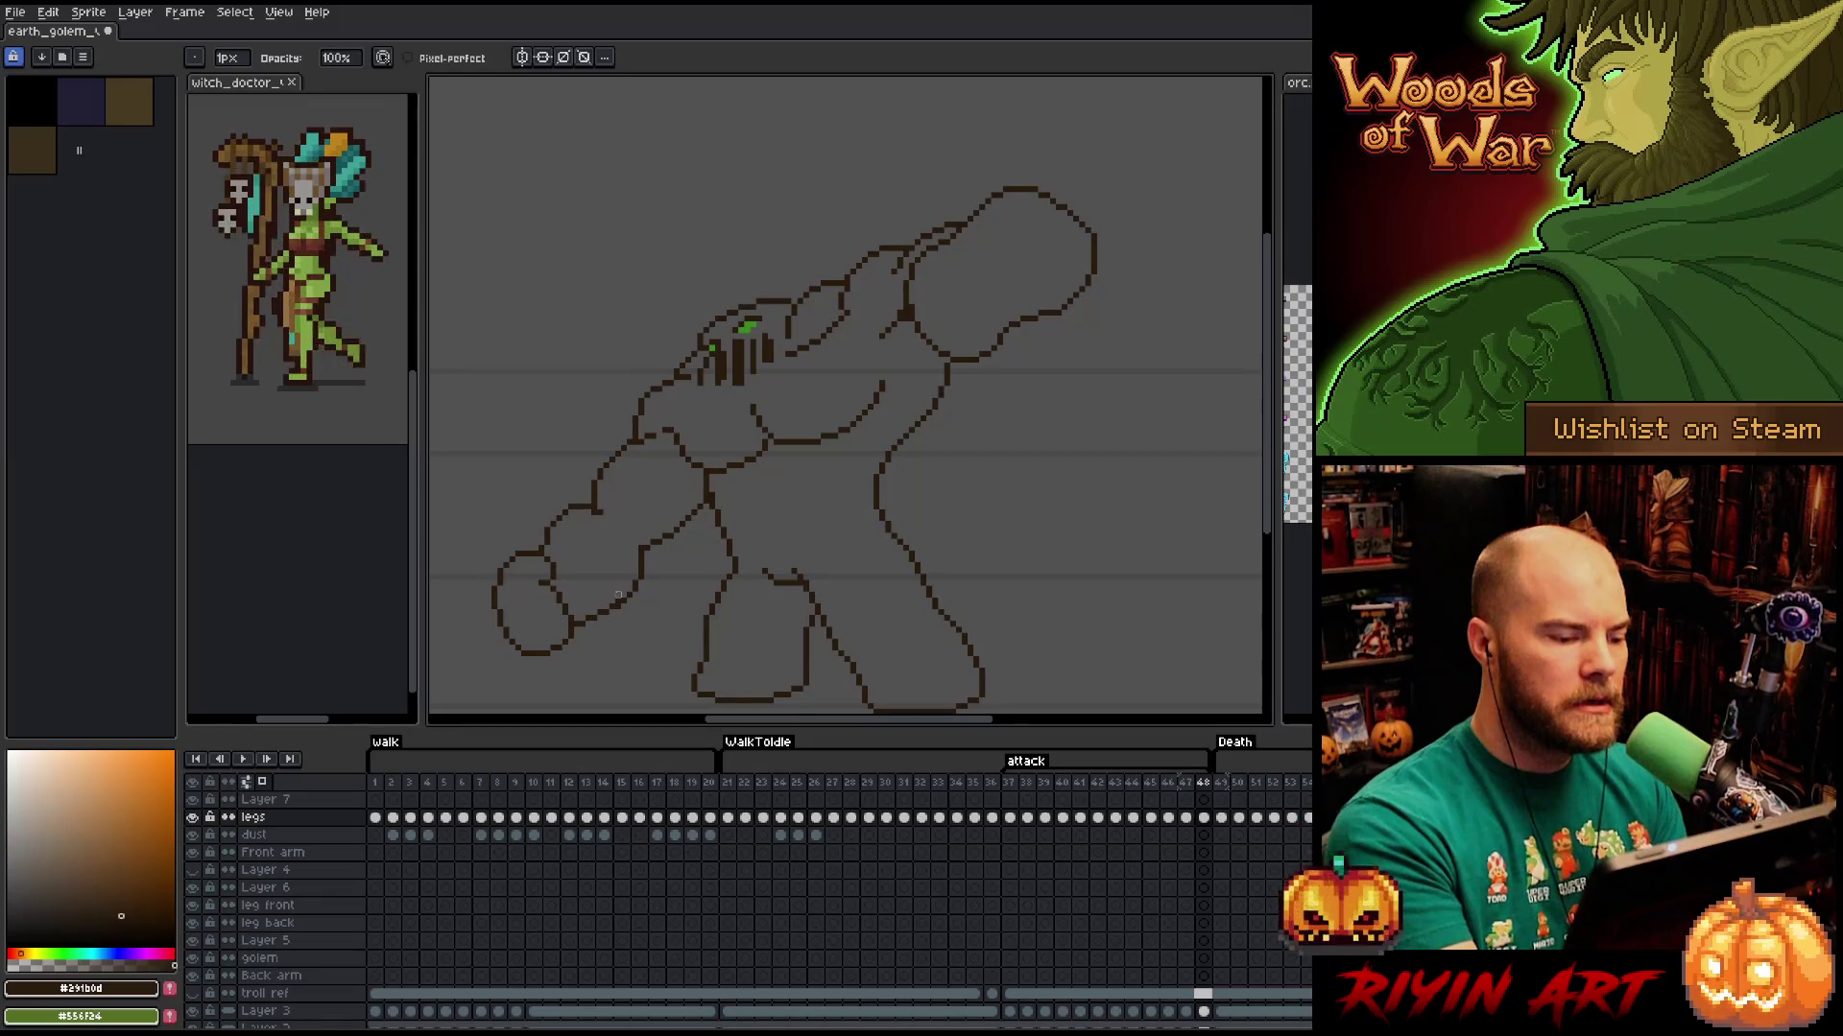
Lasso a piece of the forearm outline, move it, and commit the change.
{"action": "key", "text": "q"}
{"action": "left_click_drag", "start_coordinate": [576, 491], "coordinate": [565, 519]}
{"action": "key", "text": "ctrl+d"}
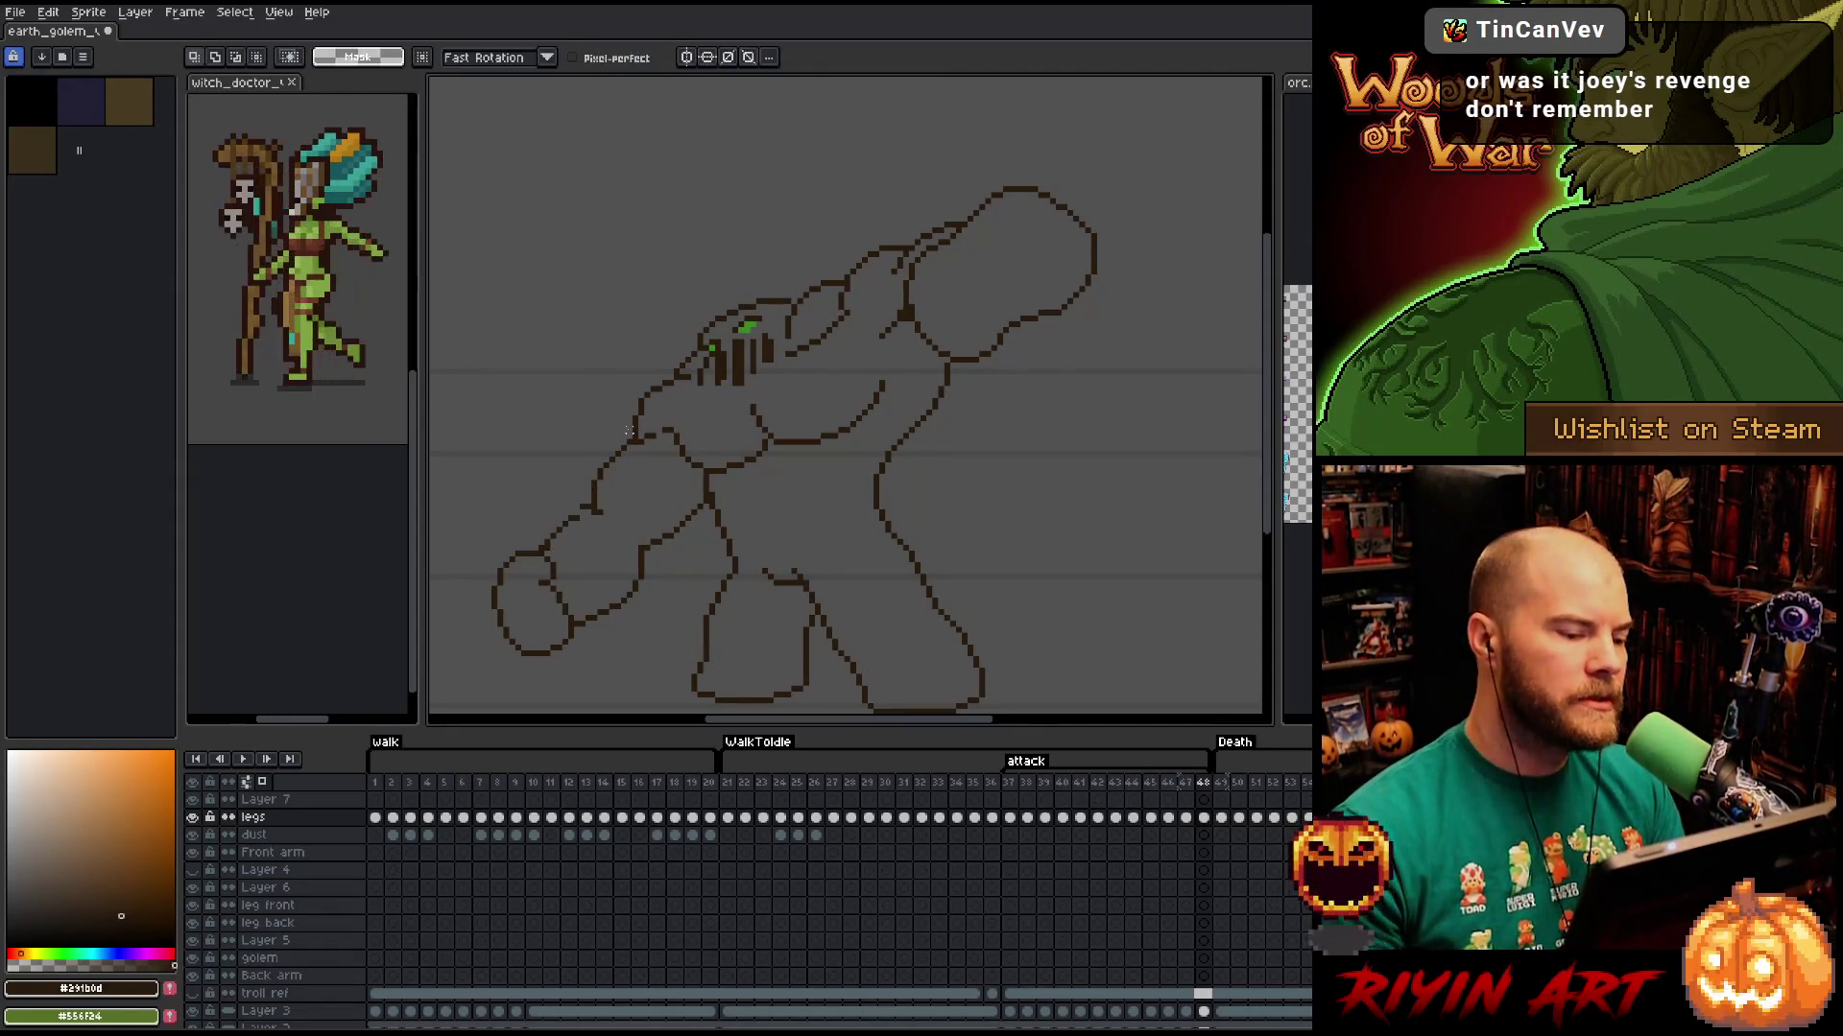
{"action": "key", "text": "b"}
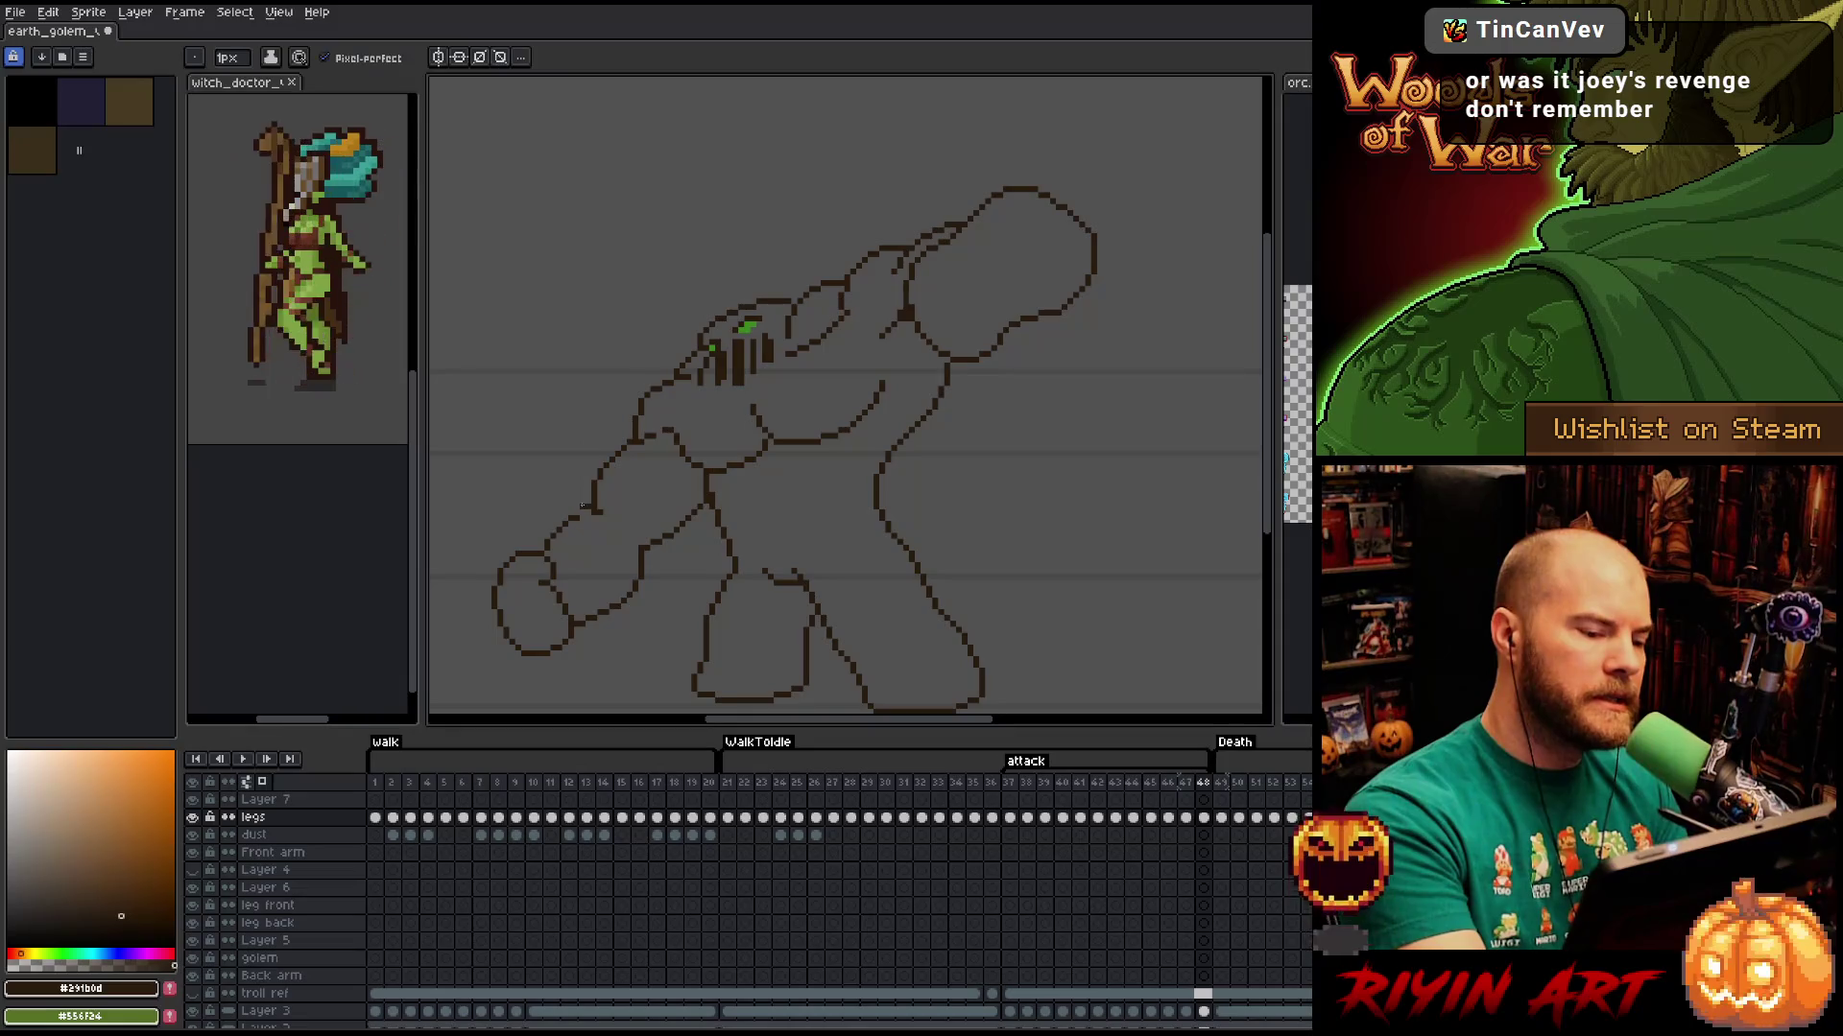
{"action": "key", "text": "b"}
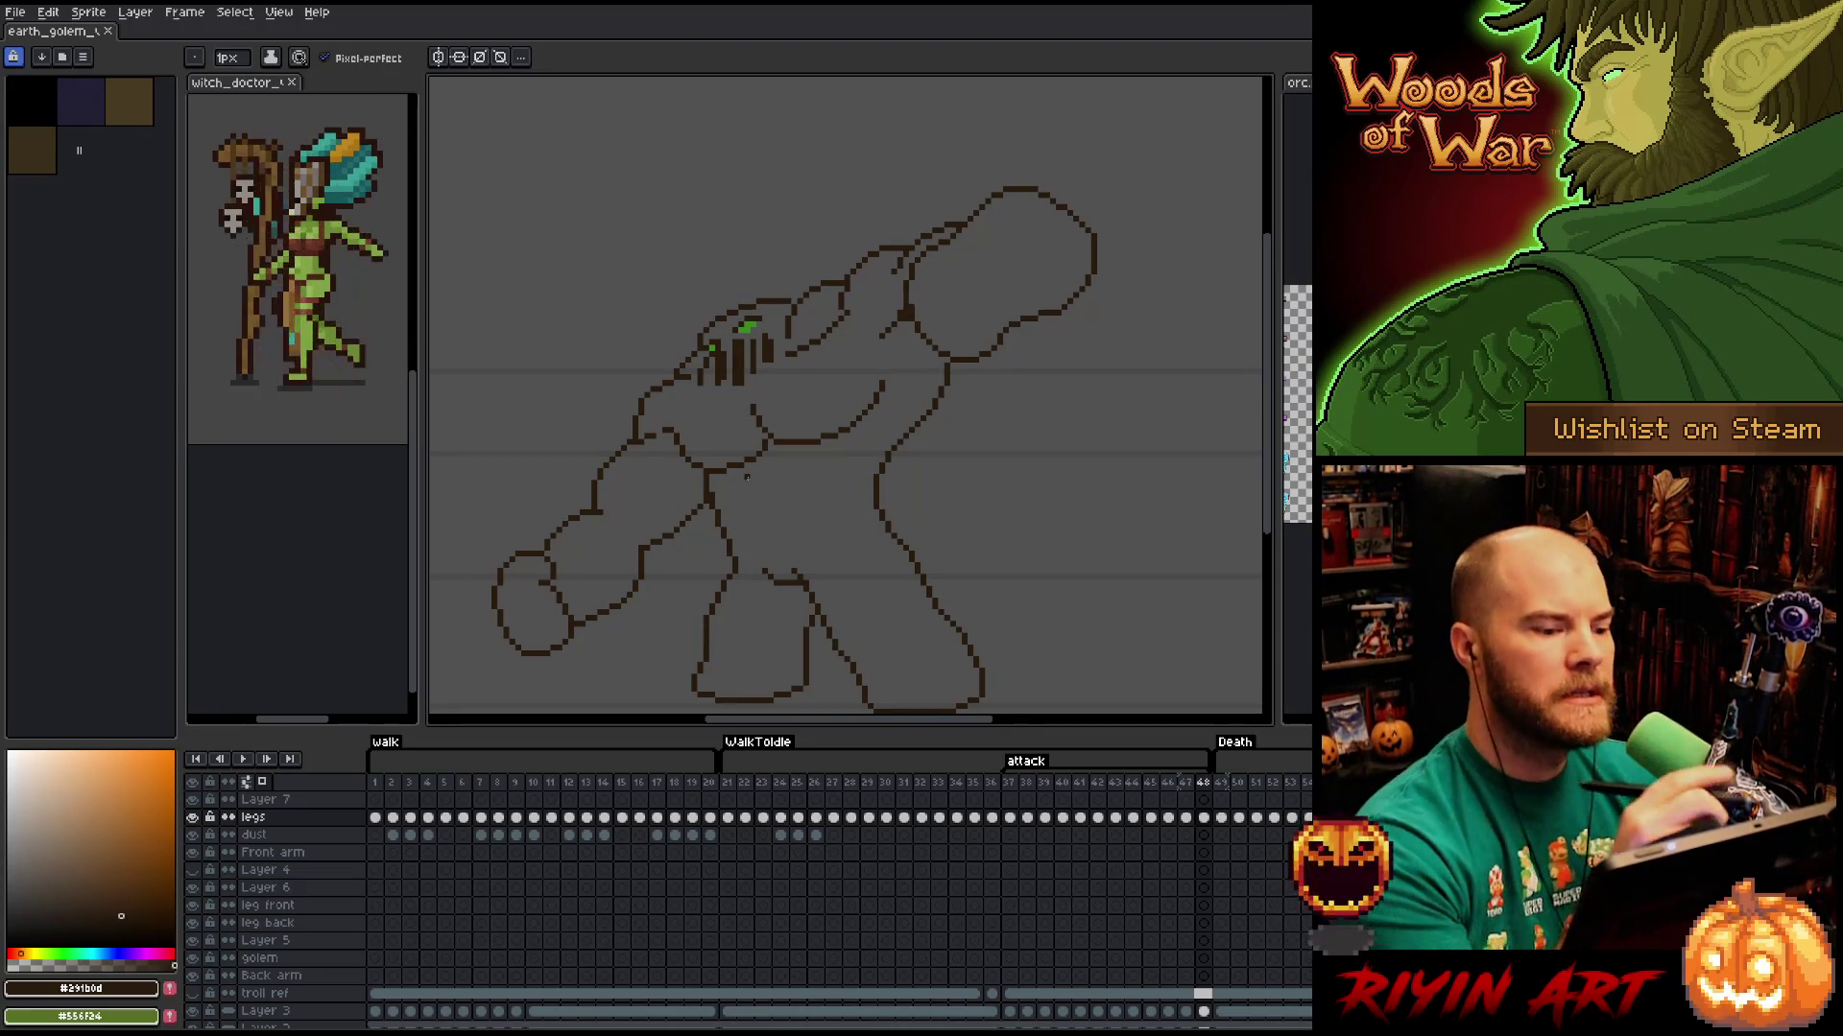
Select the inner leg line segment below the torso, then touch it up with pencil and eraser.
{"action": "key", "text": "m"}
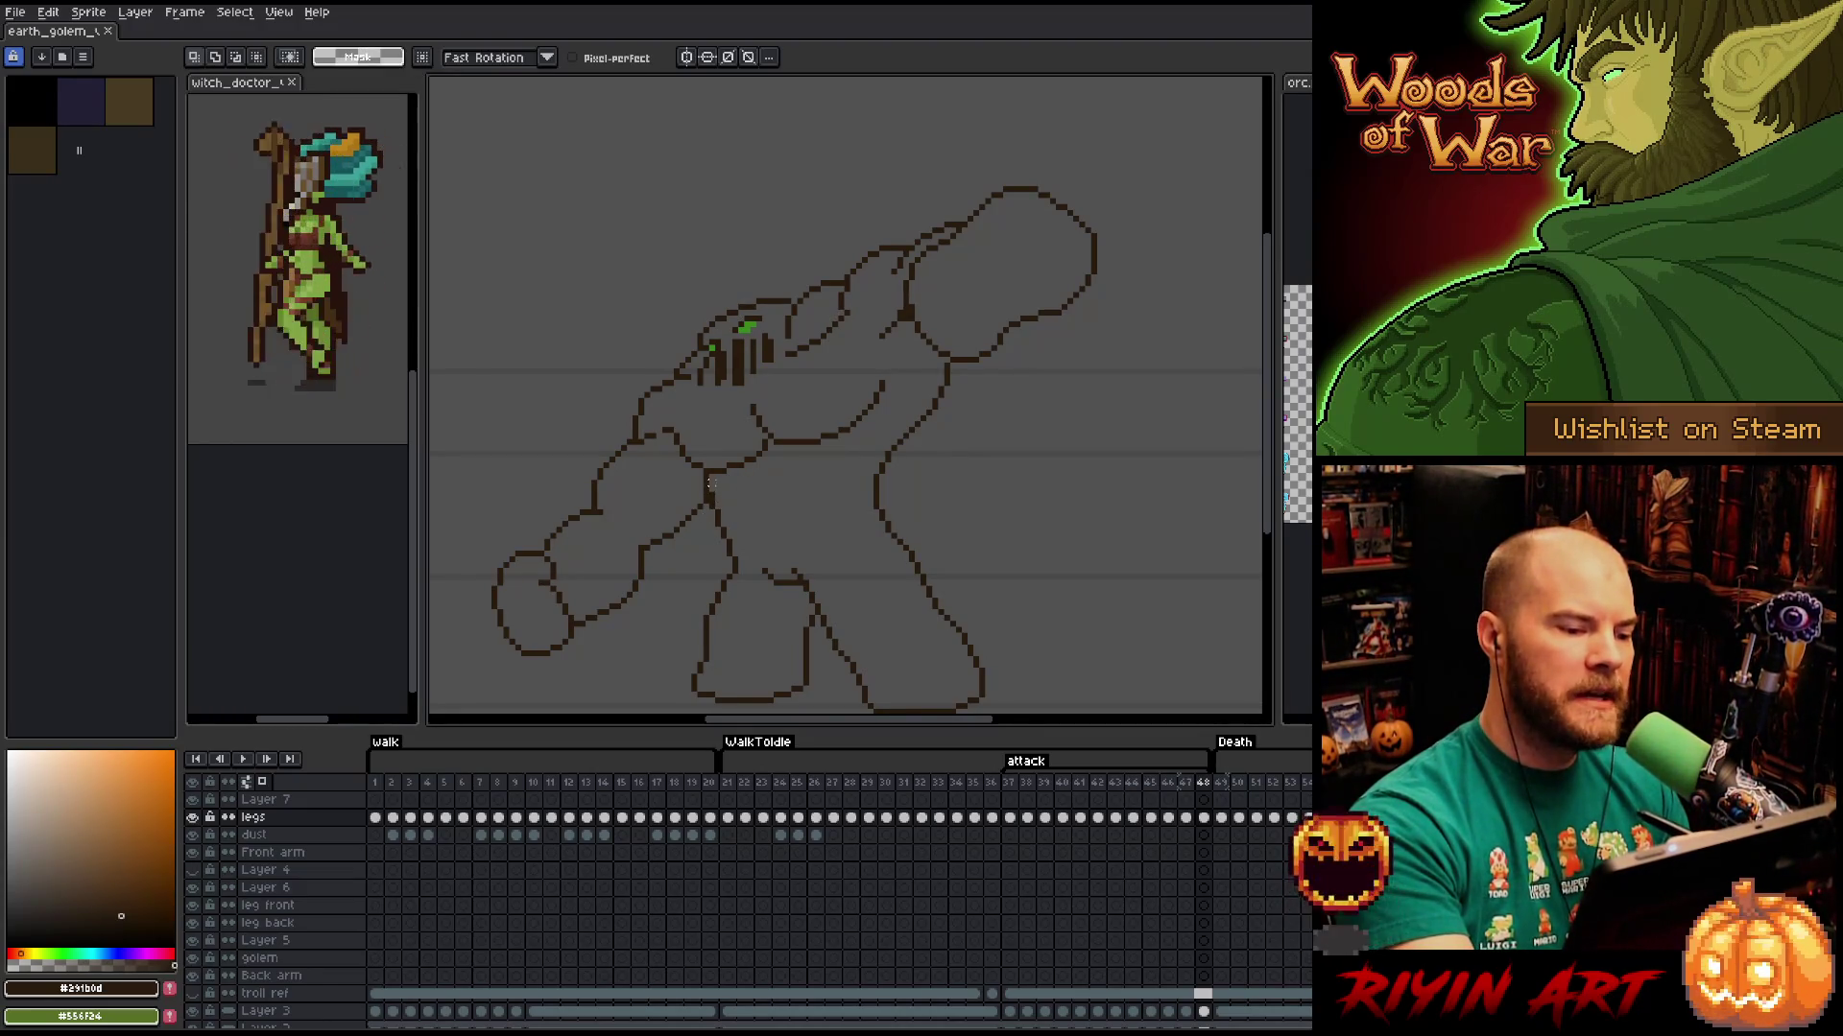
{"action": "mouse_move", "coordinate": [705, 483]}
{"action": "left_mouse_down"}
{"action": "mouse_move", "coordinate": [734, 557]}
{"action": "mouse_move", "coordinate": [719, 565]}
{"action": "mouse_move", "coordinate": [705, 485]}
{"action": "left_mouse_up"}
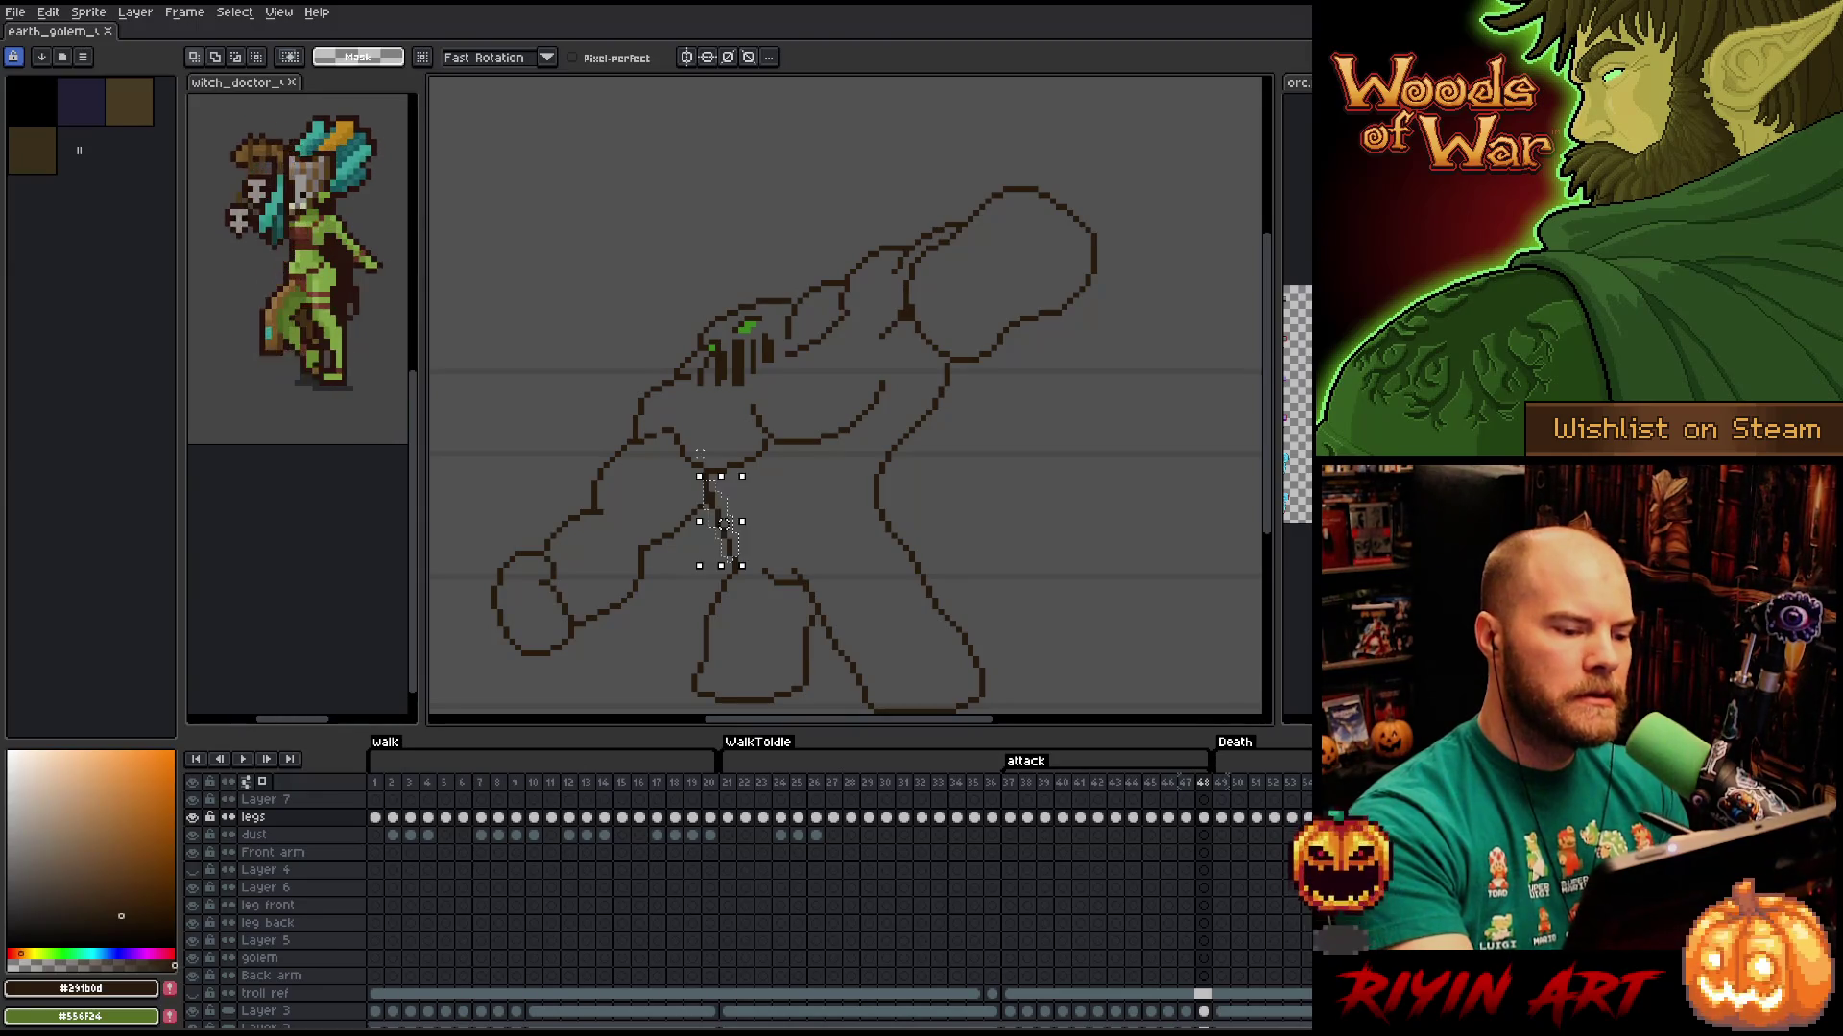
{"action": "key", "text": "ctrl+d"}
{"action": "key", "text": "b"}
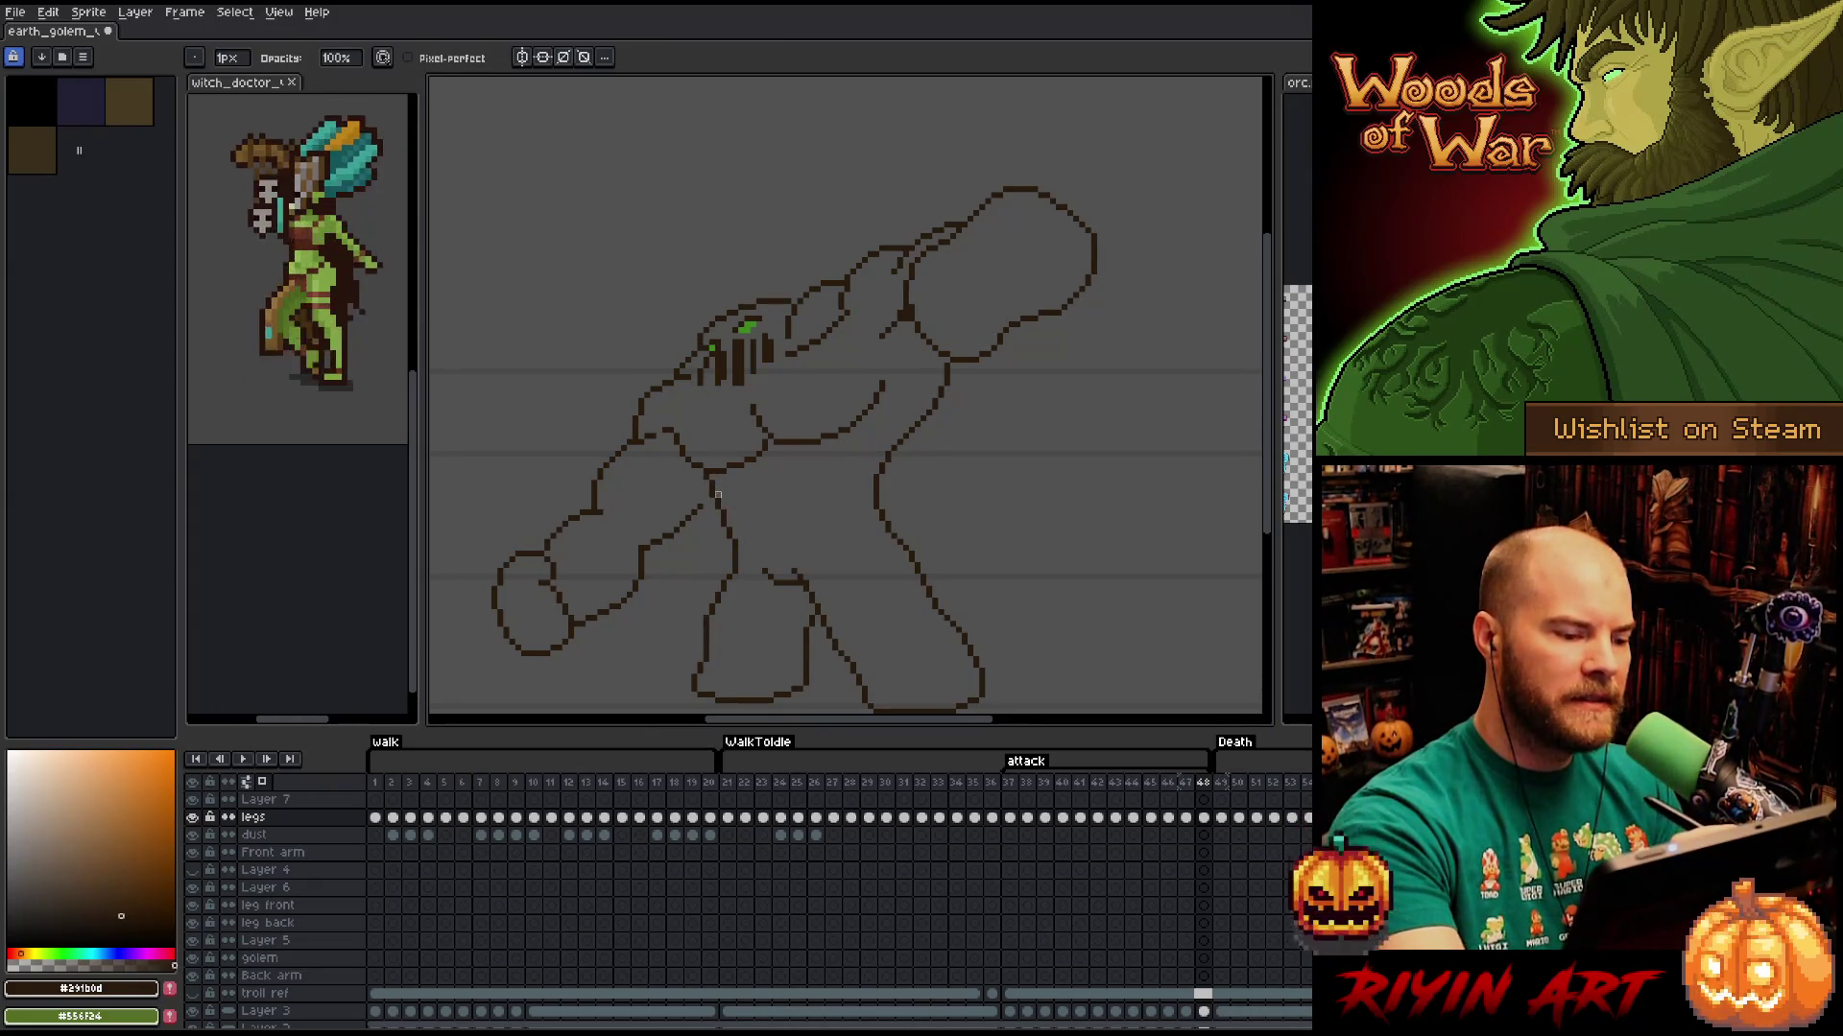
{"action": "key", "text": "e"}
{"action": "key", "text": "b"}
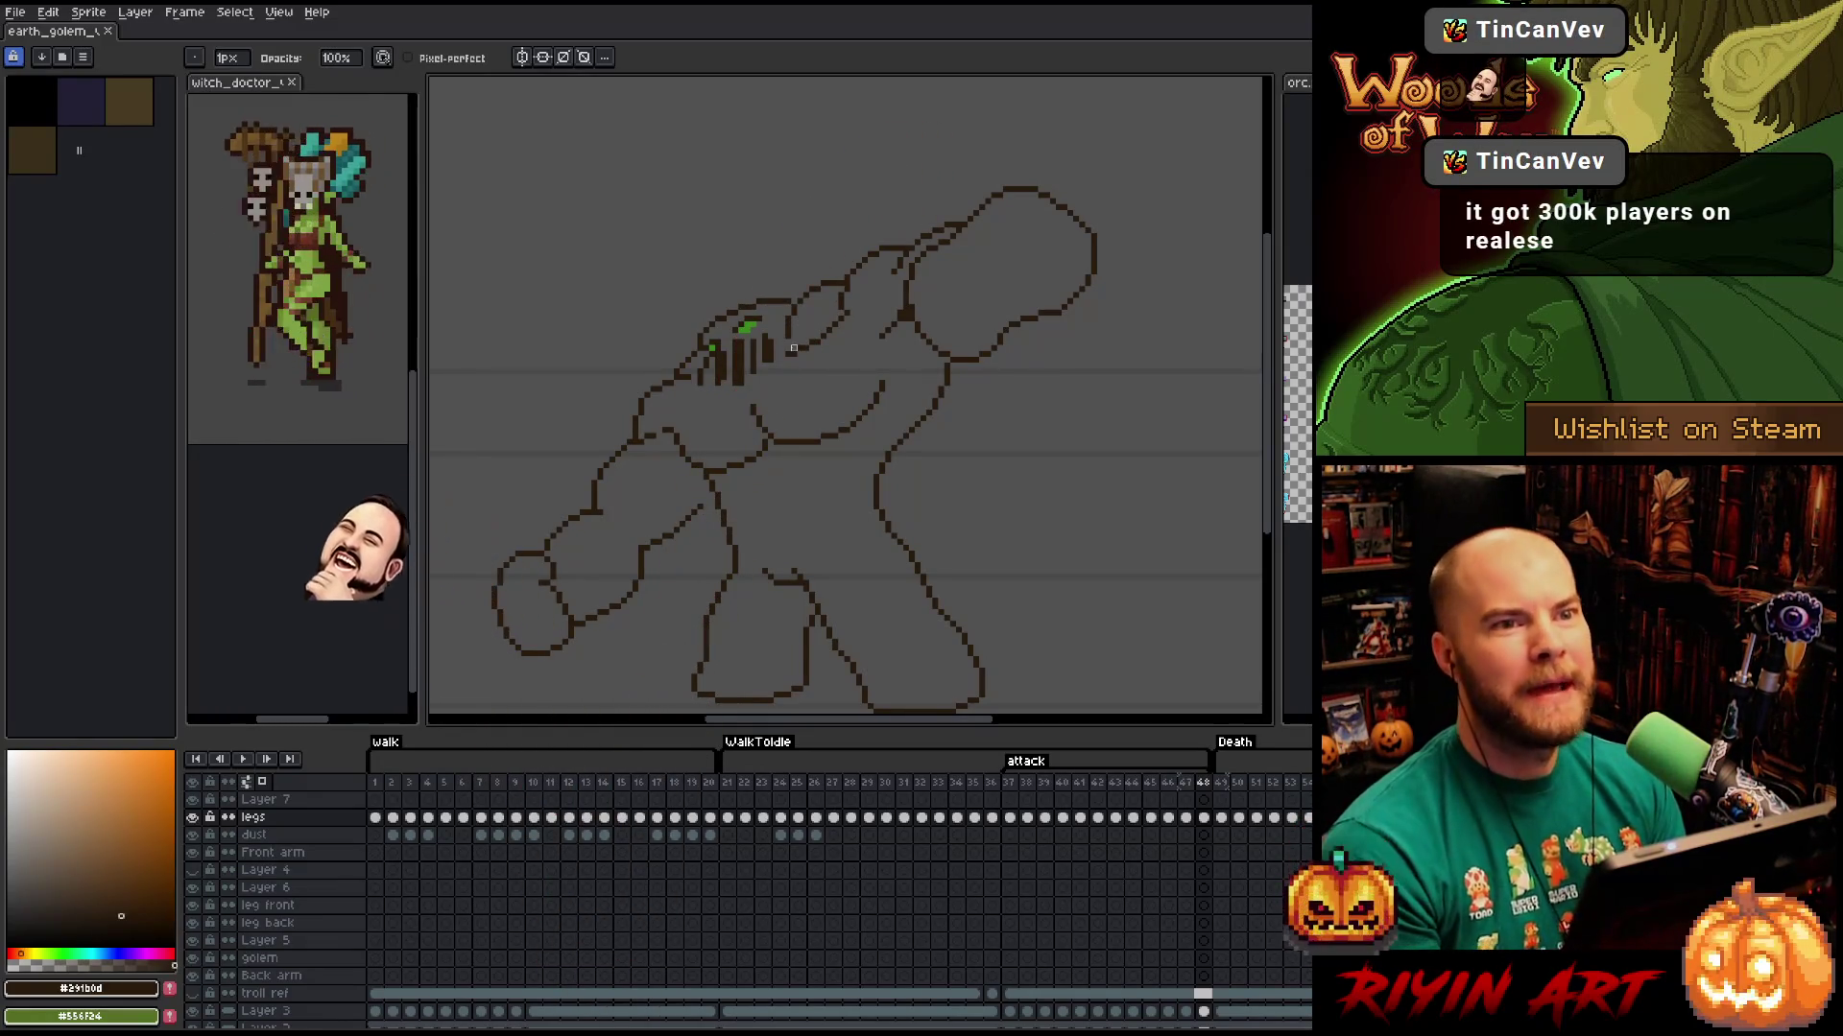
{"action": "key", "text": "e"}
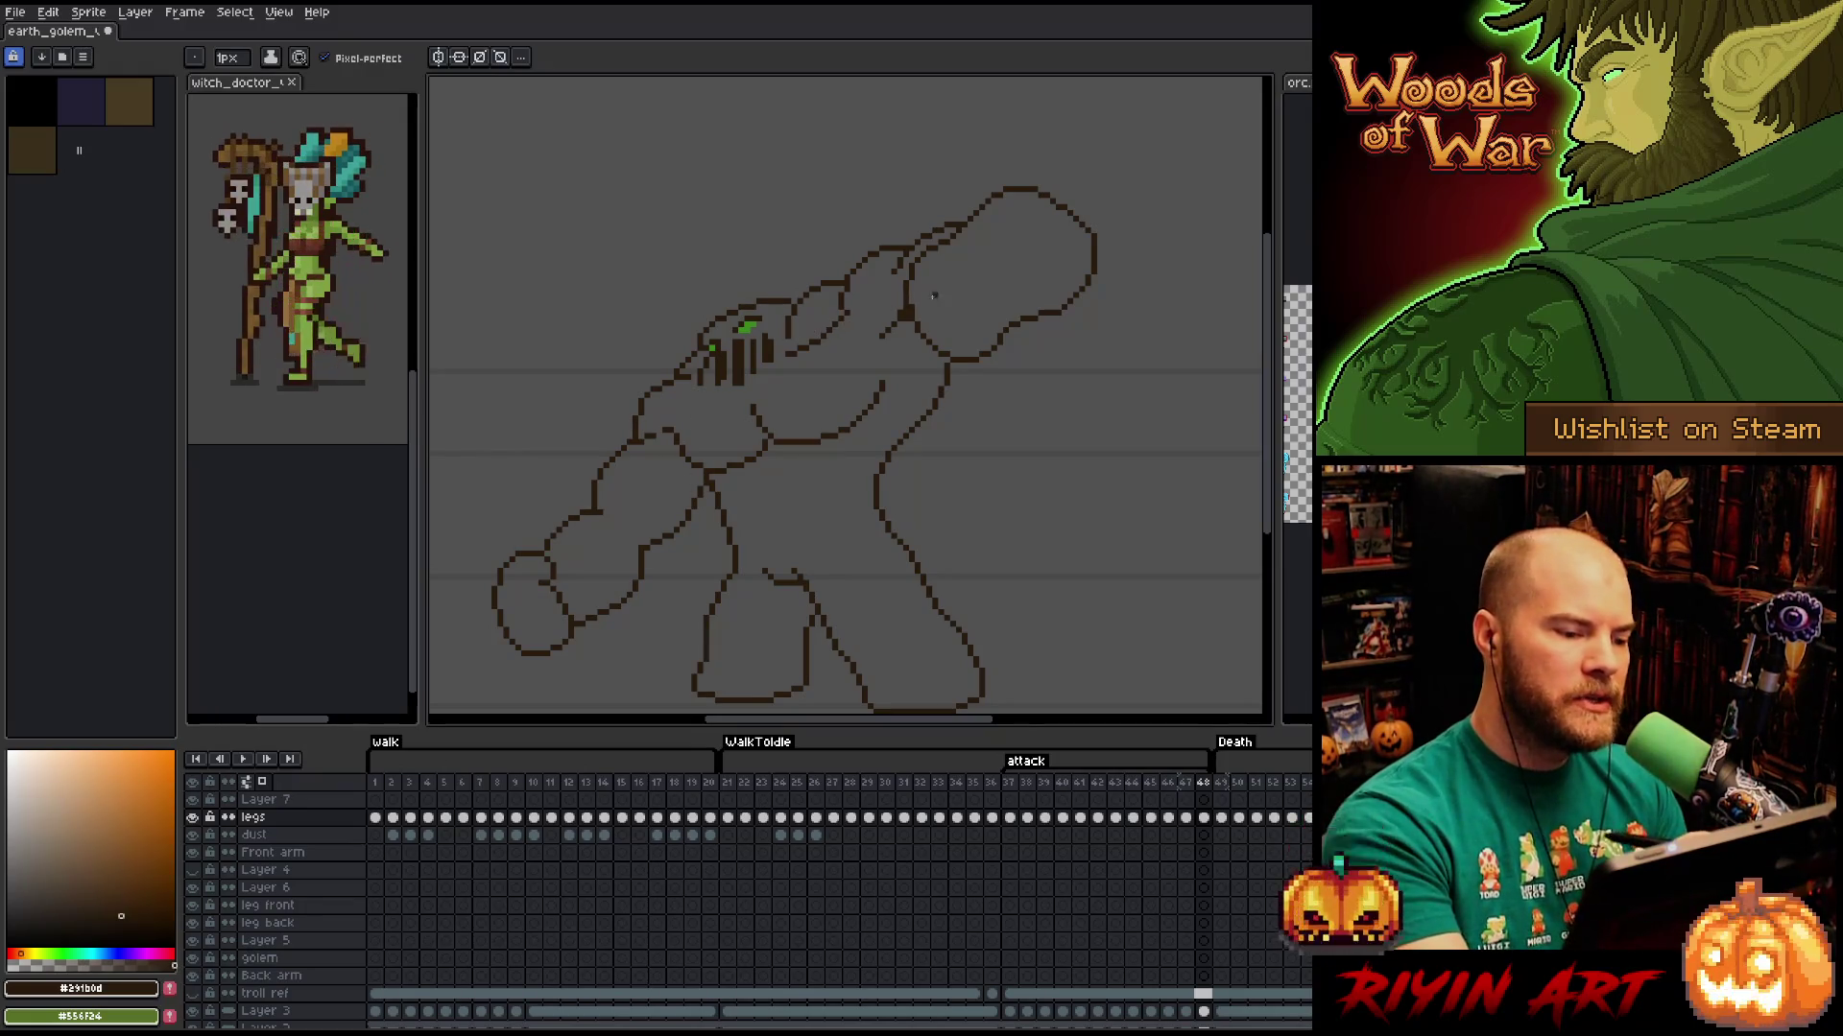
Lasso a piece of the upper-arm outline and nudge it one pixel right and down.
{"action": "key", "text": "q"}
{"action": "mouse_move", "coordinate": [614, 420]}
{"action": "left_mouse_down"}
{"action": "mouse_move", "coordinate": [630, 450]}
{"action": "mouse_move", "coordinate": [592, 499]}
{"action": "left_mouse_up"}
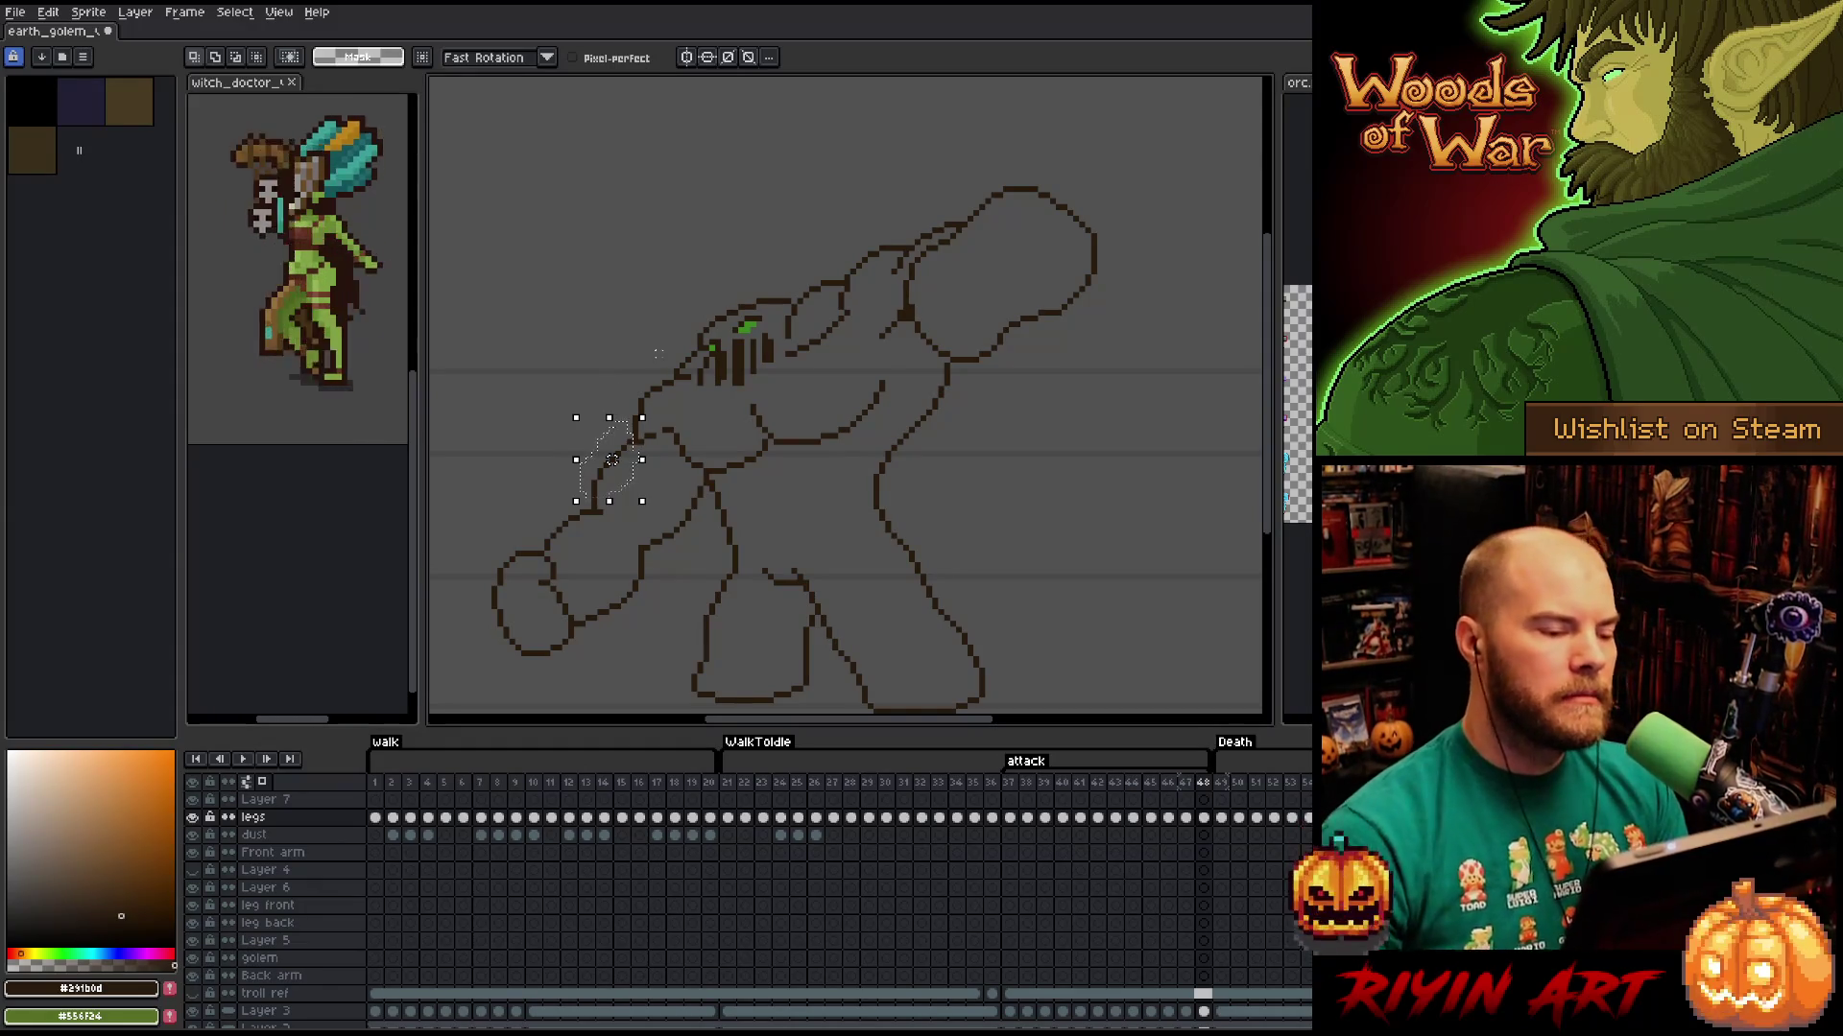
{"action": "key", "text": "Right"}
{"action": "key", "text": "Down"}
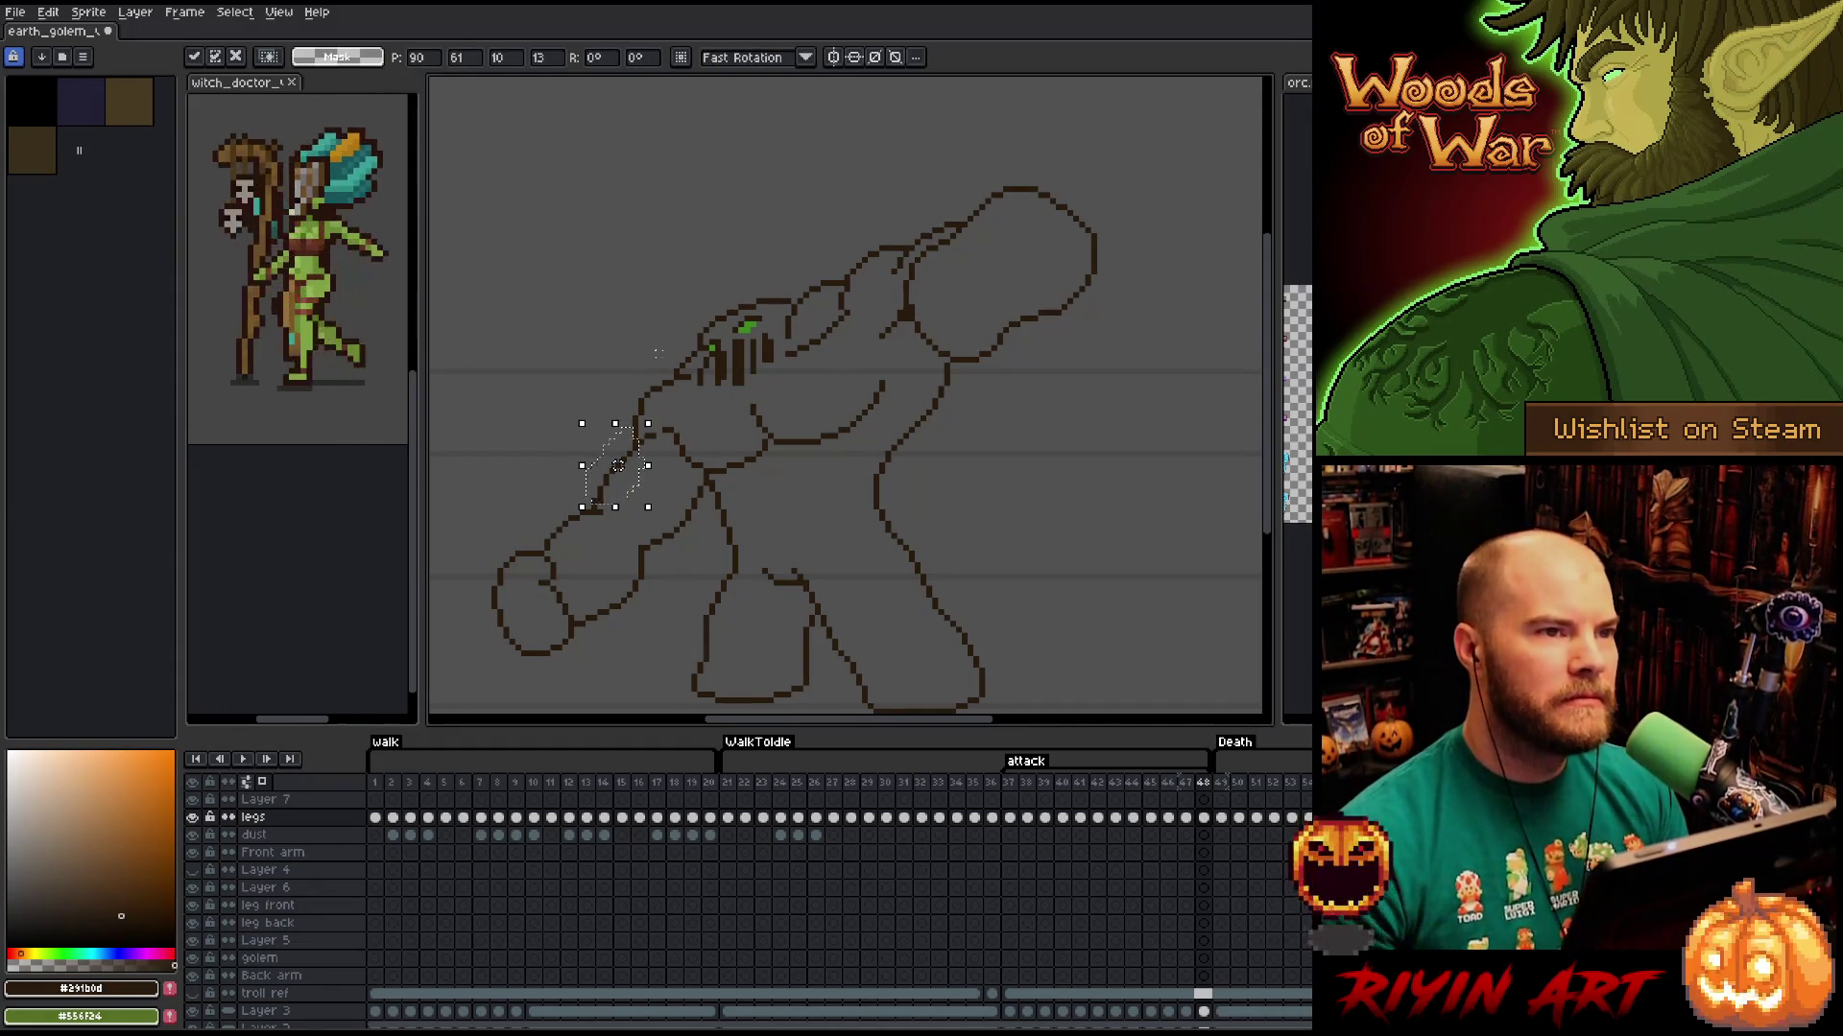
{"action": "key", "text": "ctrl+d"}
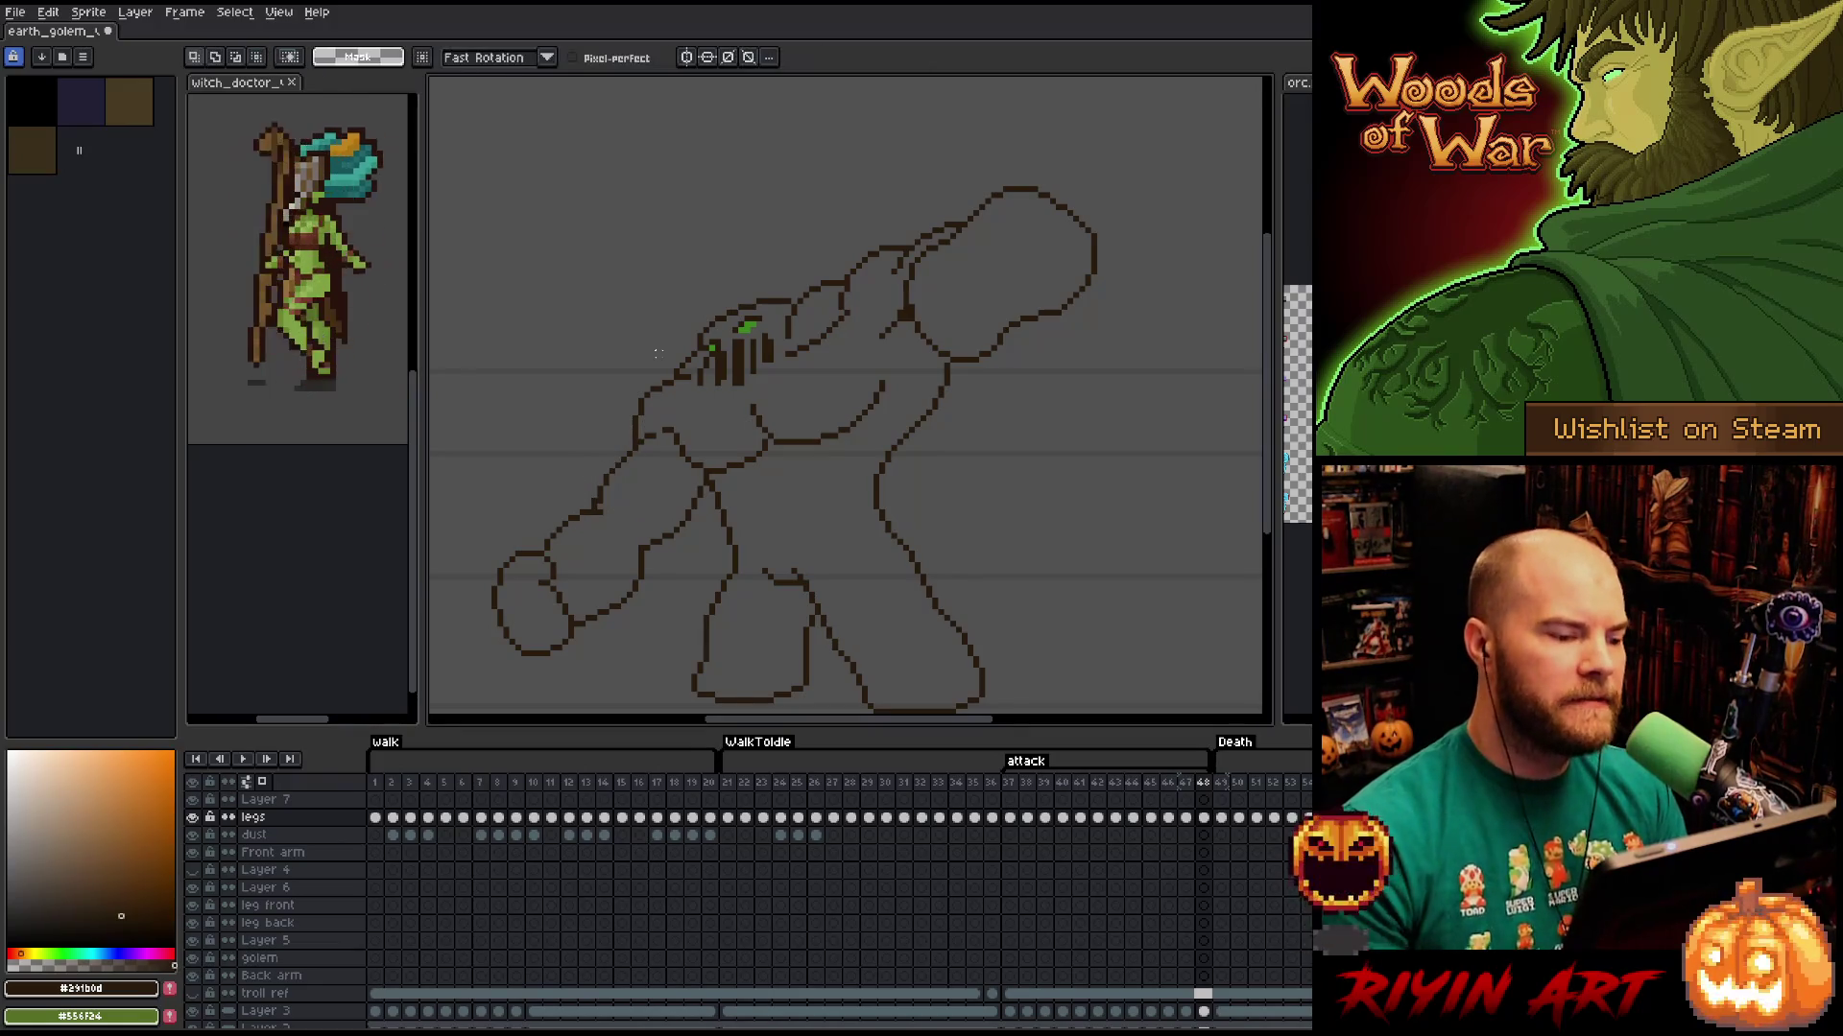
{"action": "key", "text": "b"}
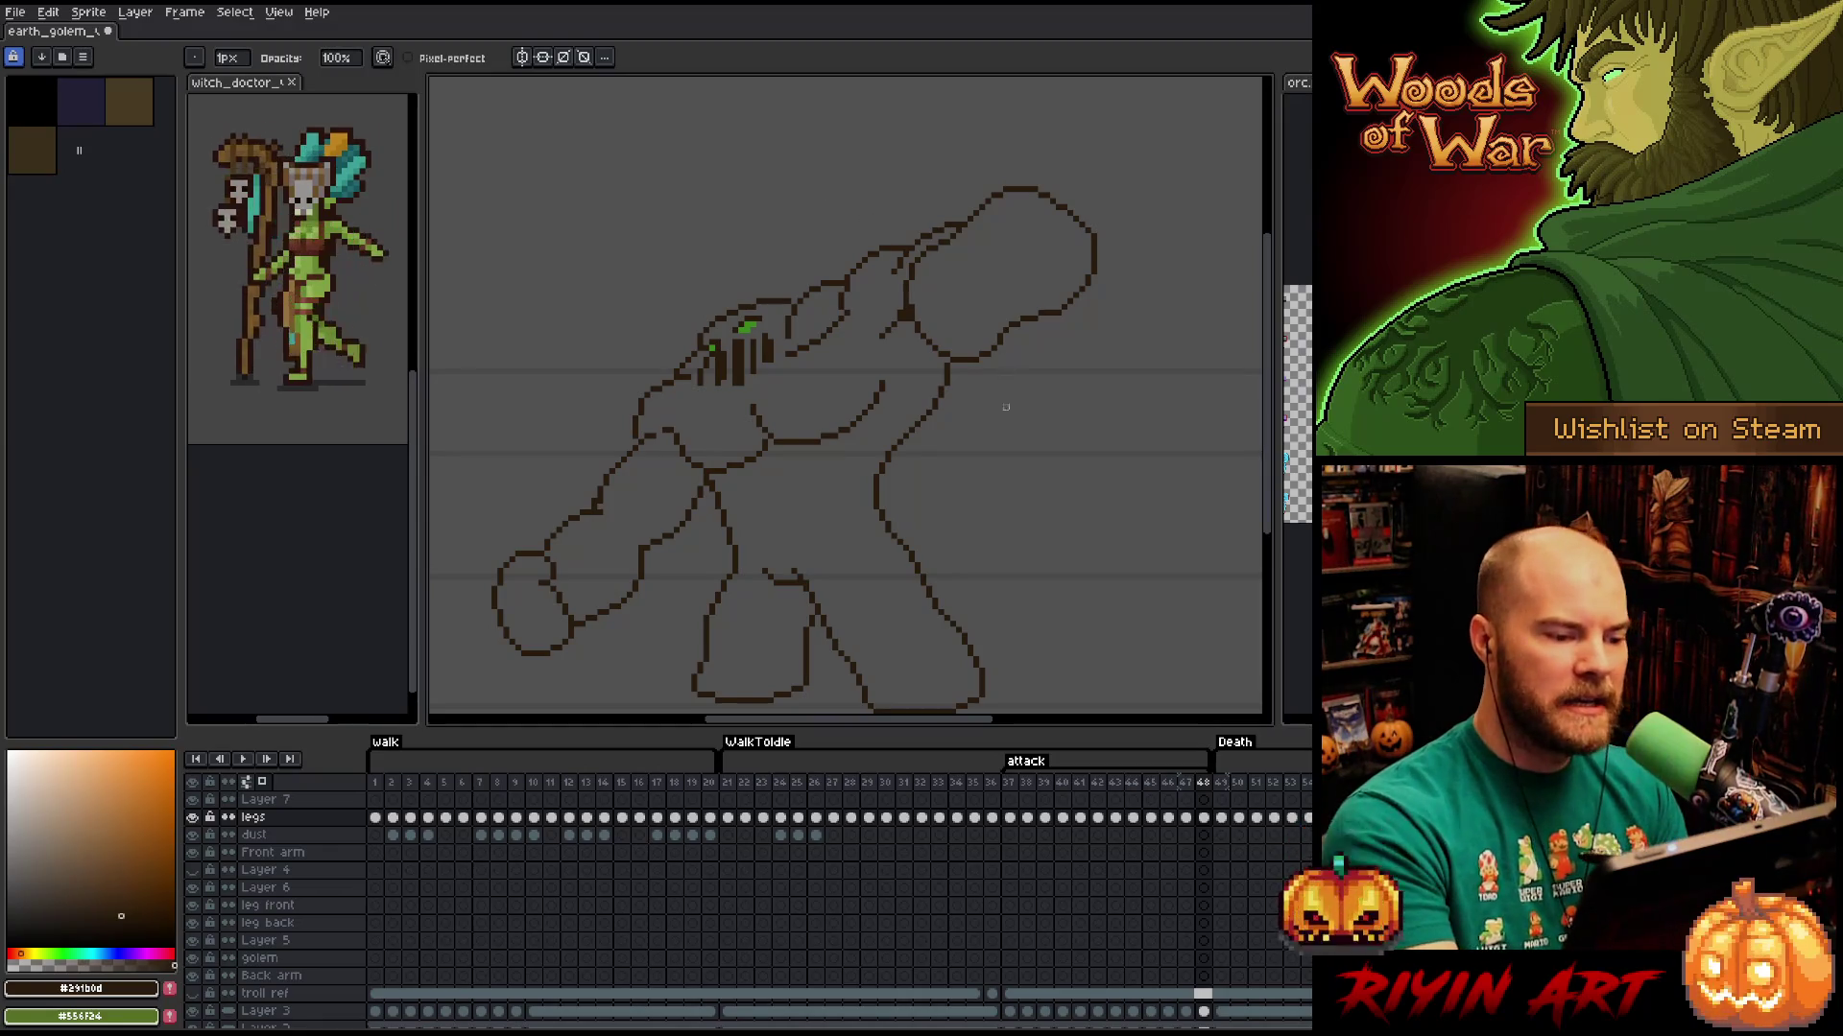
{"action": "key", "text": "b"}
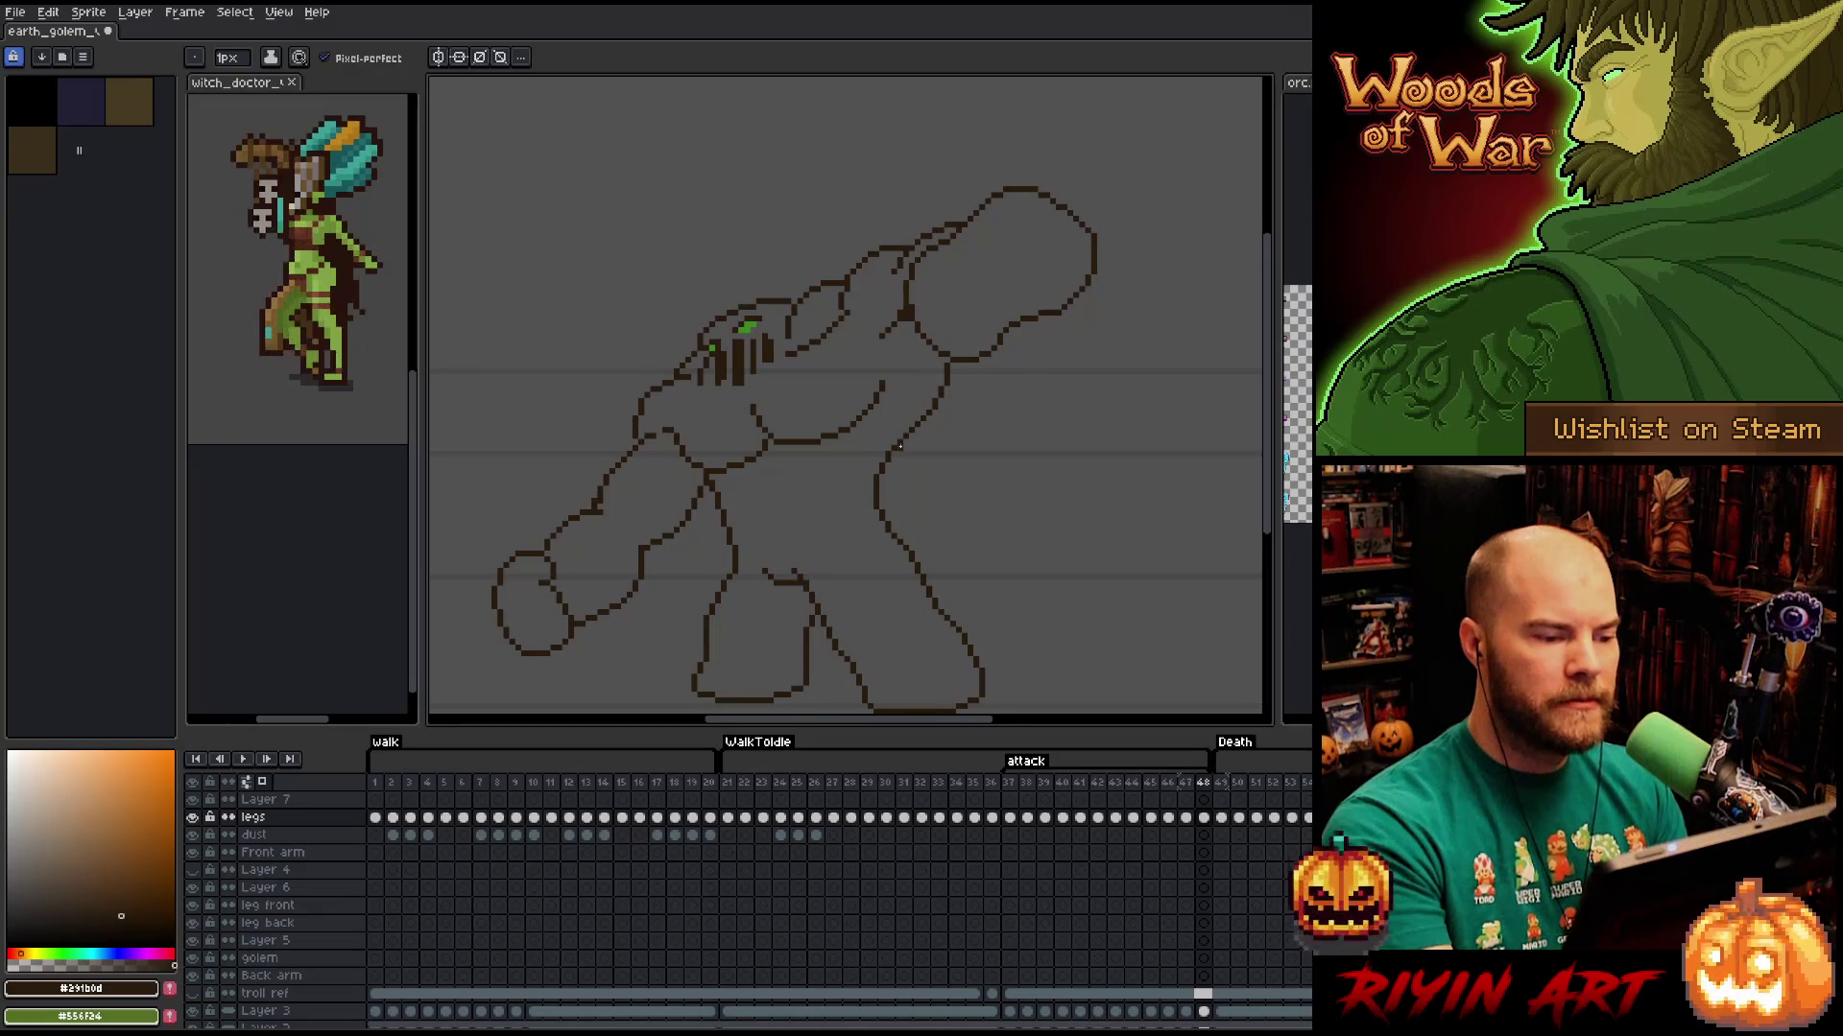
{"action": "key", "text": "e"}
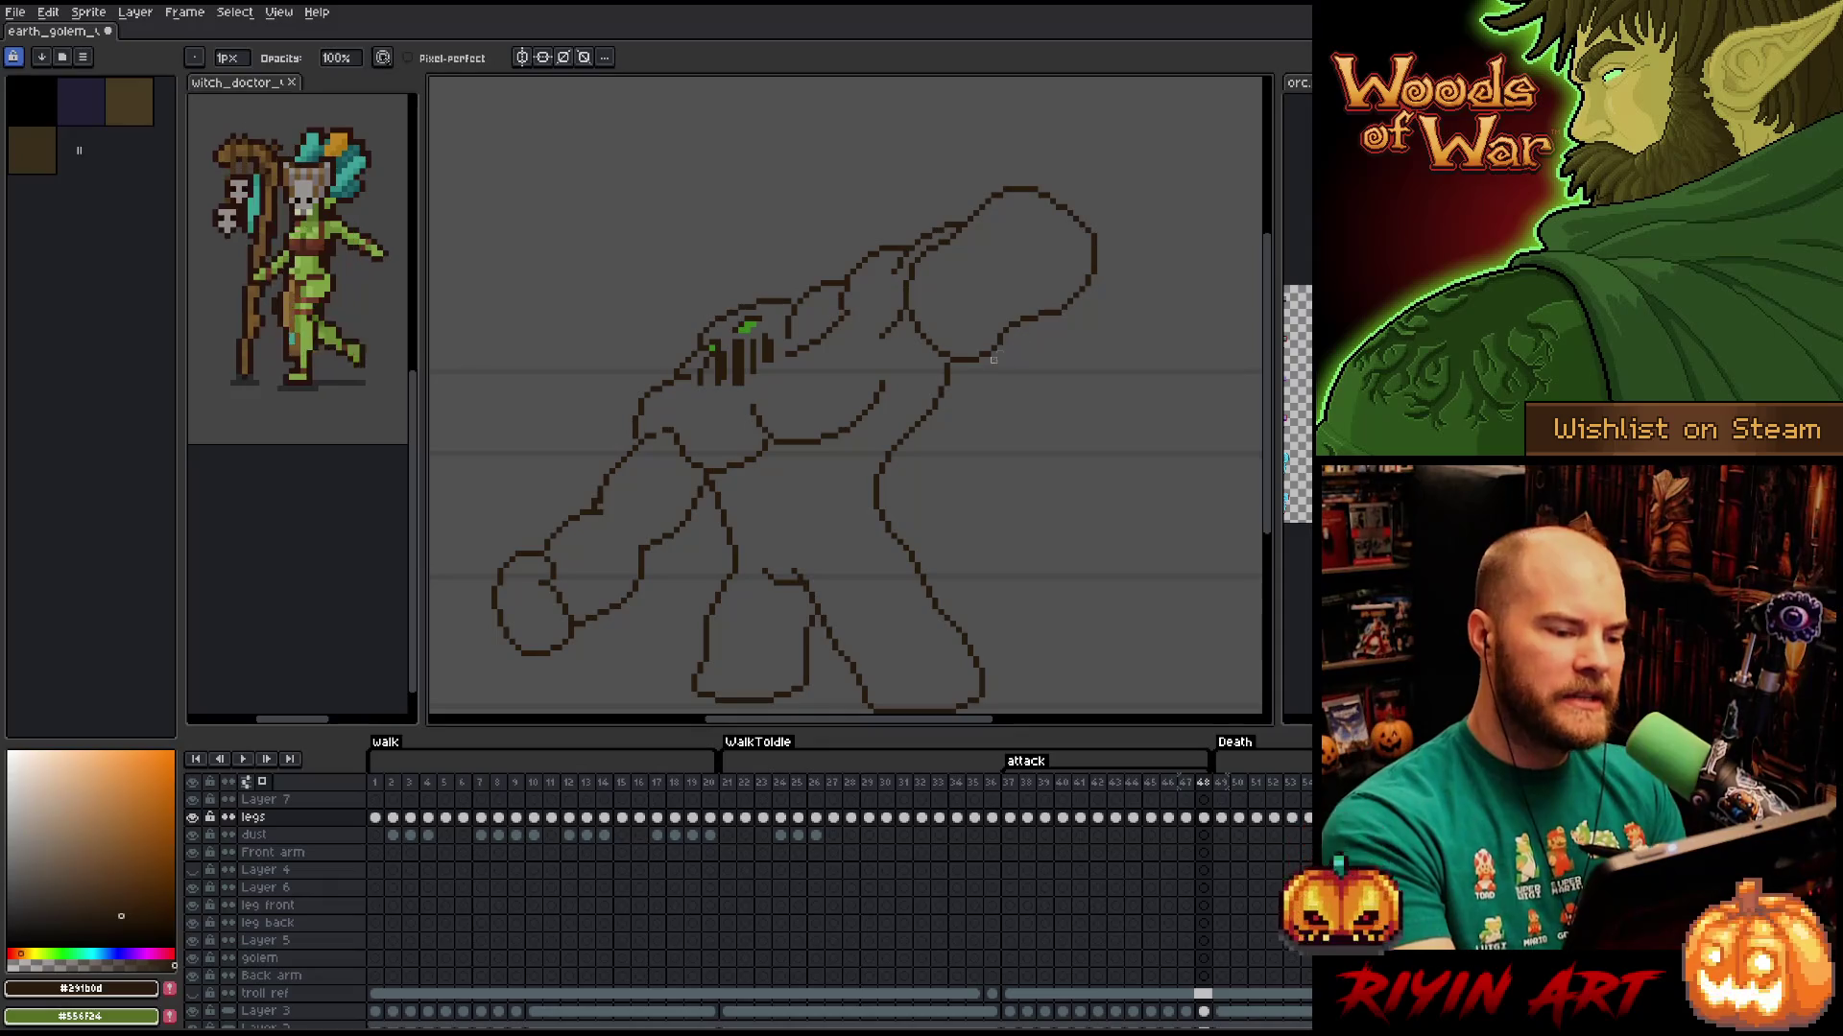
Select the outline piece where the arm meets the body and remove a short stretch.
{"action": "key", "text": "m"}
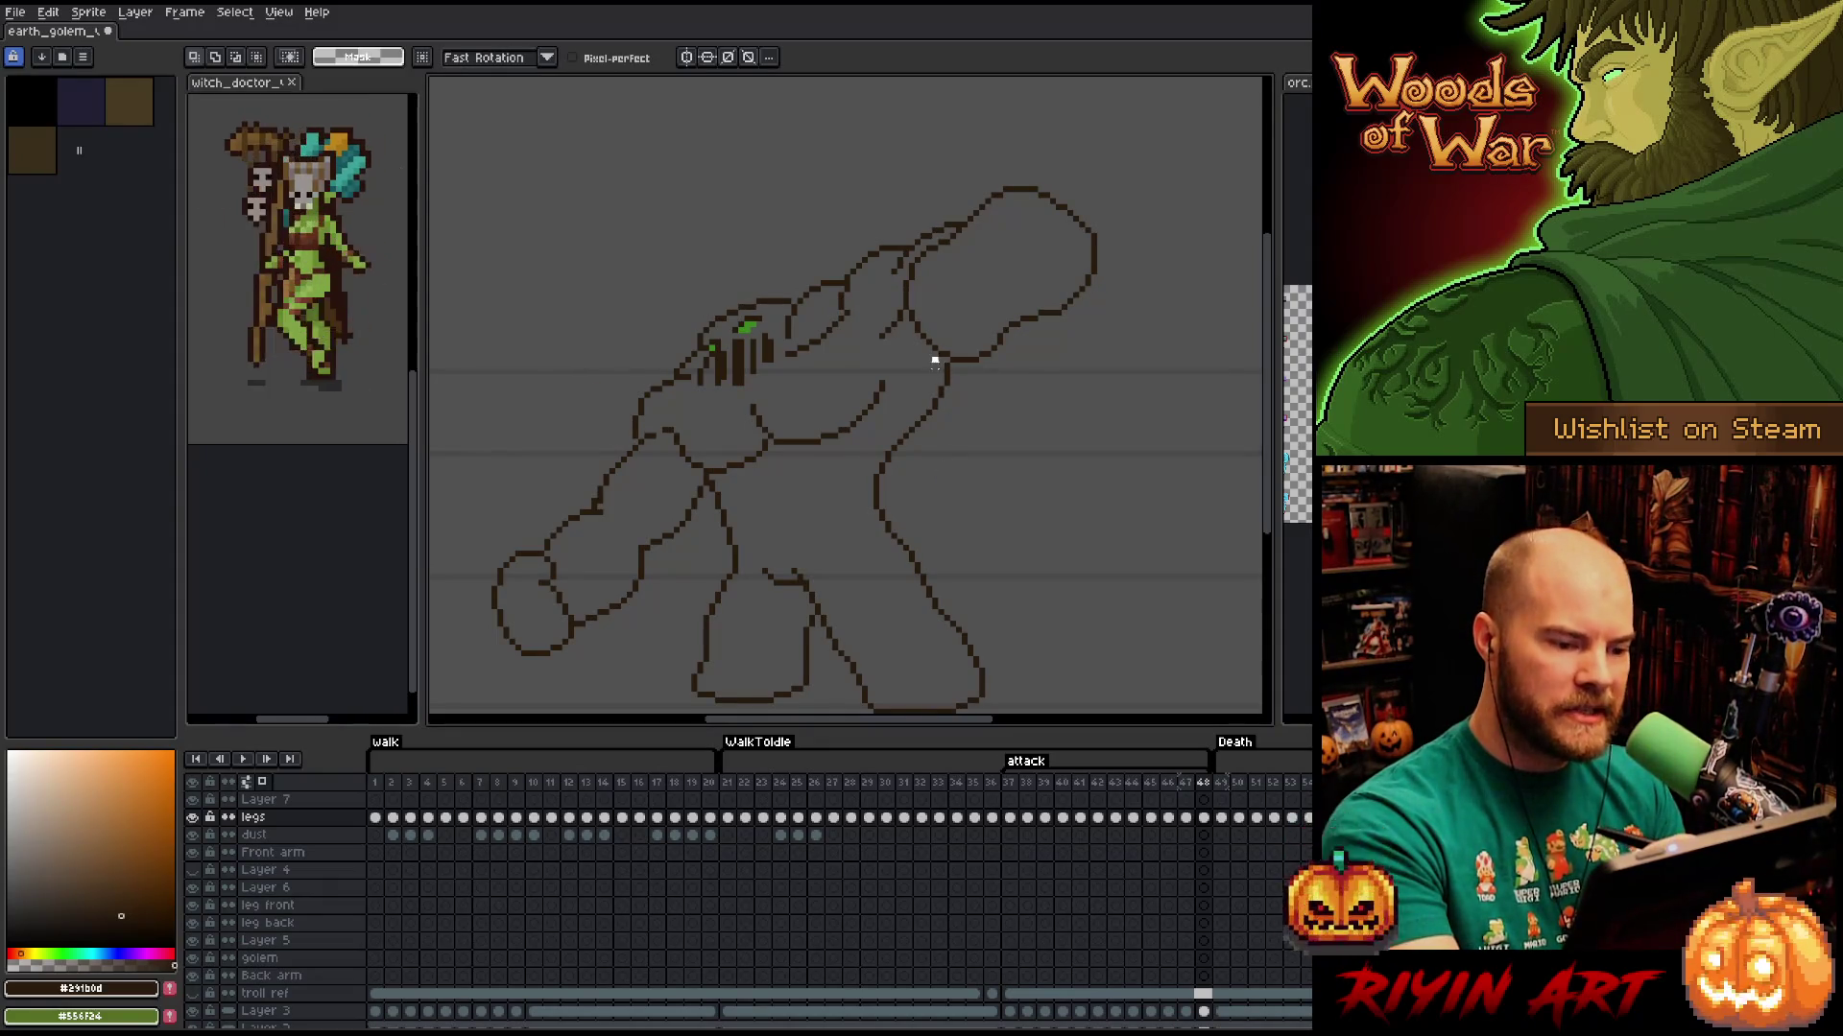
{"action": "left_click_drag", "start_coordinate": [947, 365], "coordinate": [887, 460]}
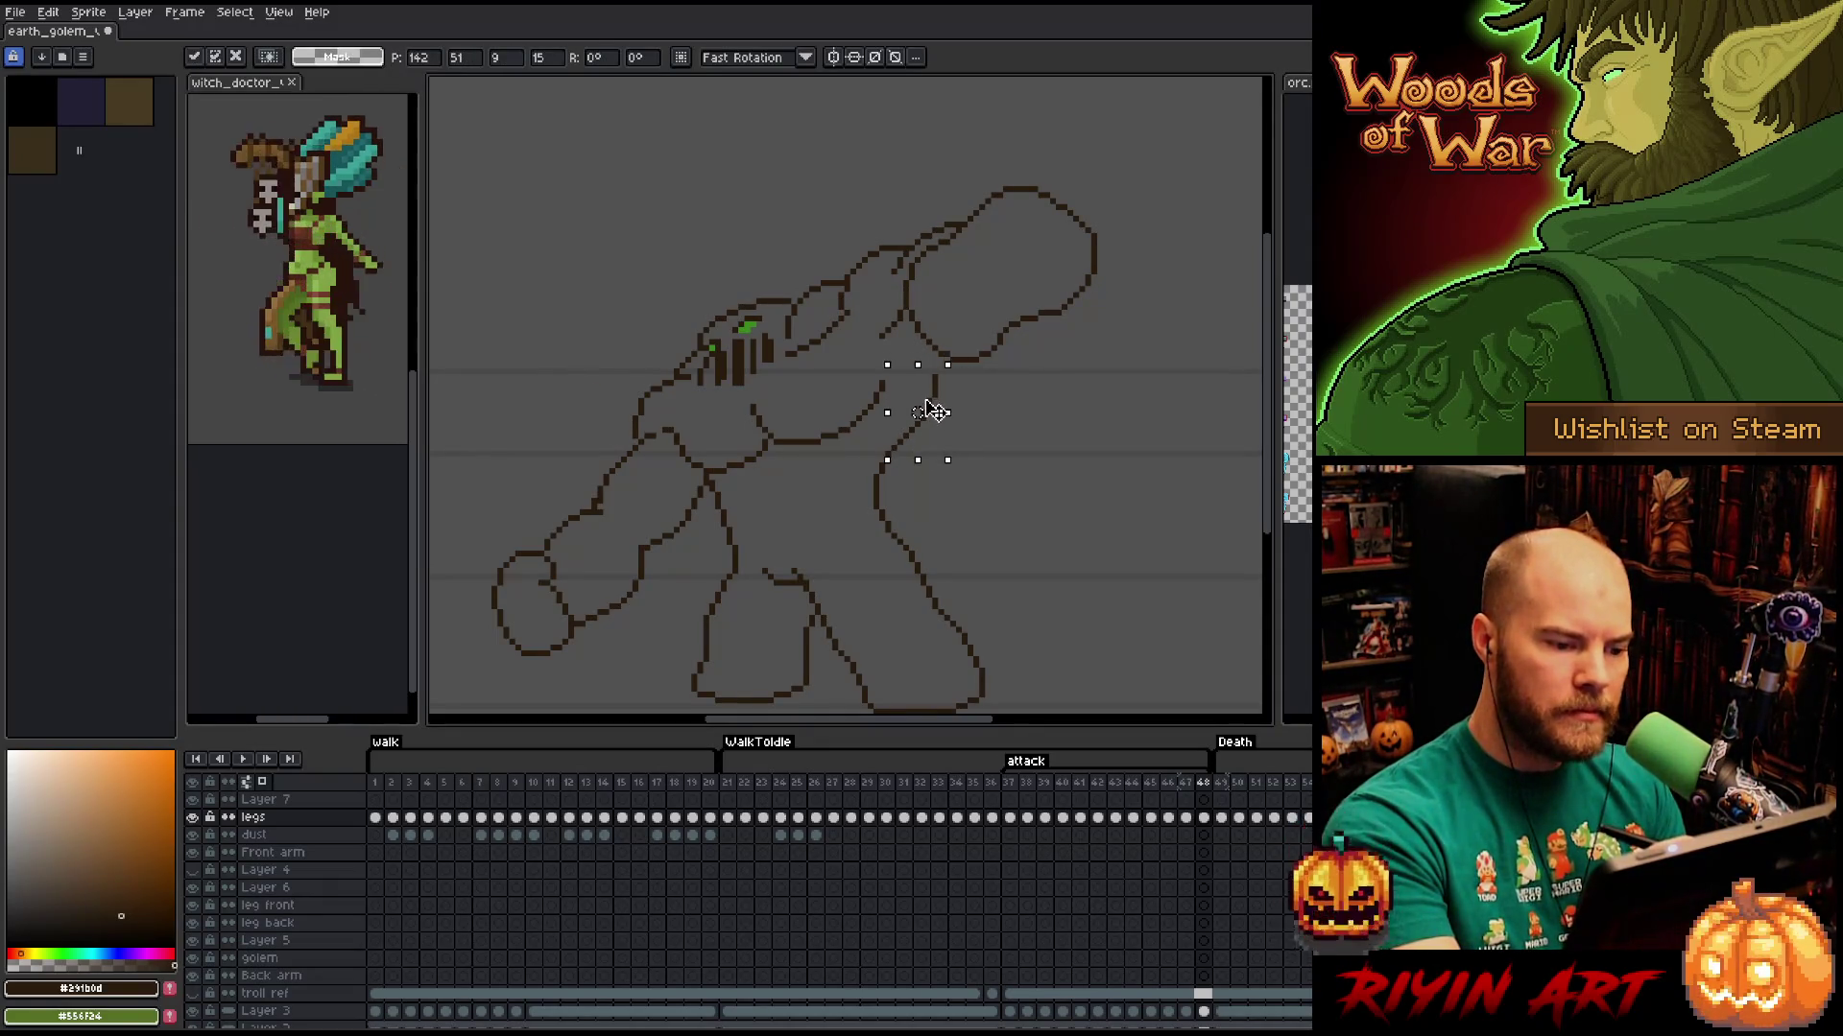
{"action": "key", "text": "ctrl+d"}
{"action": "key", "text": "b"}
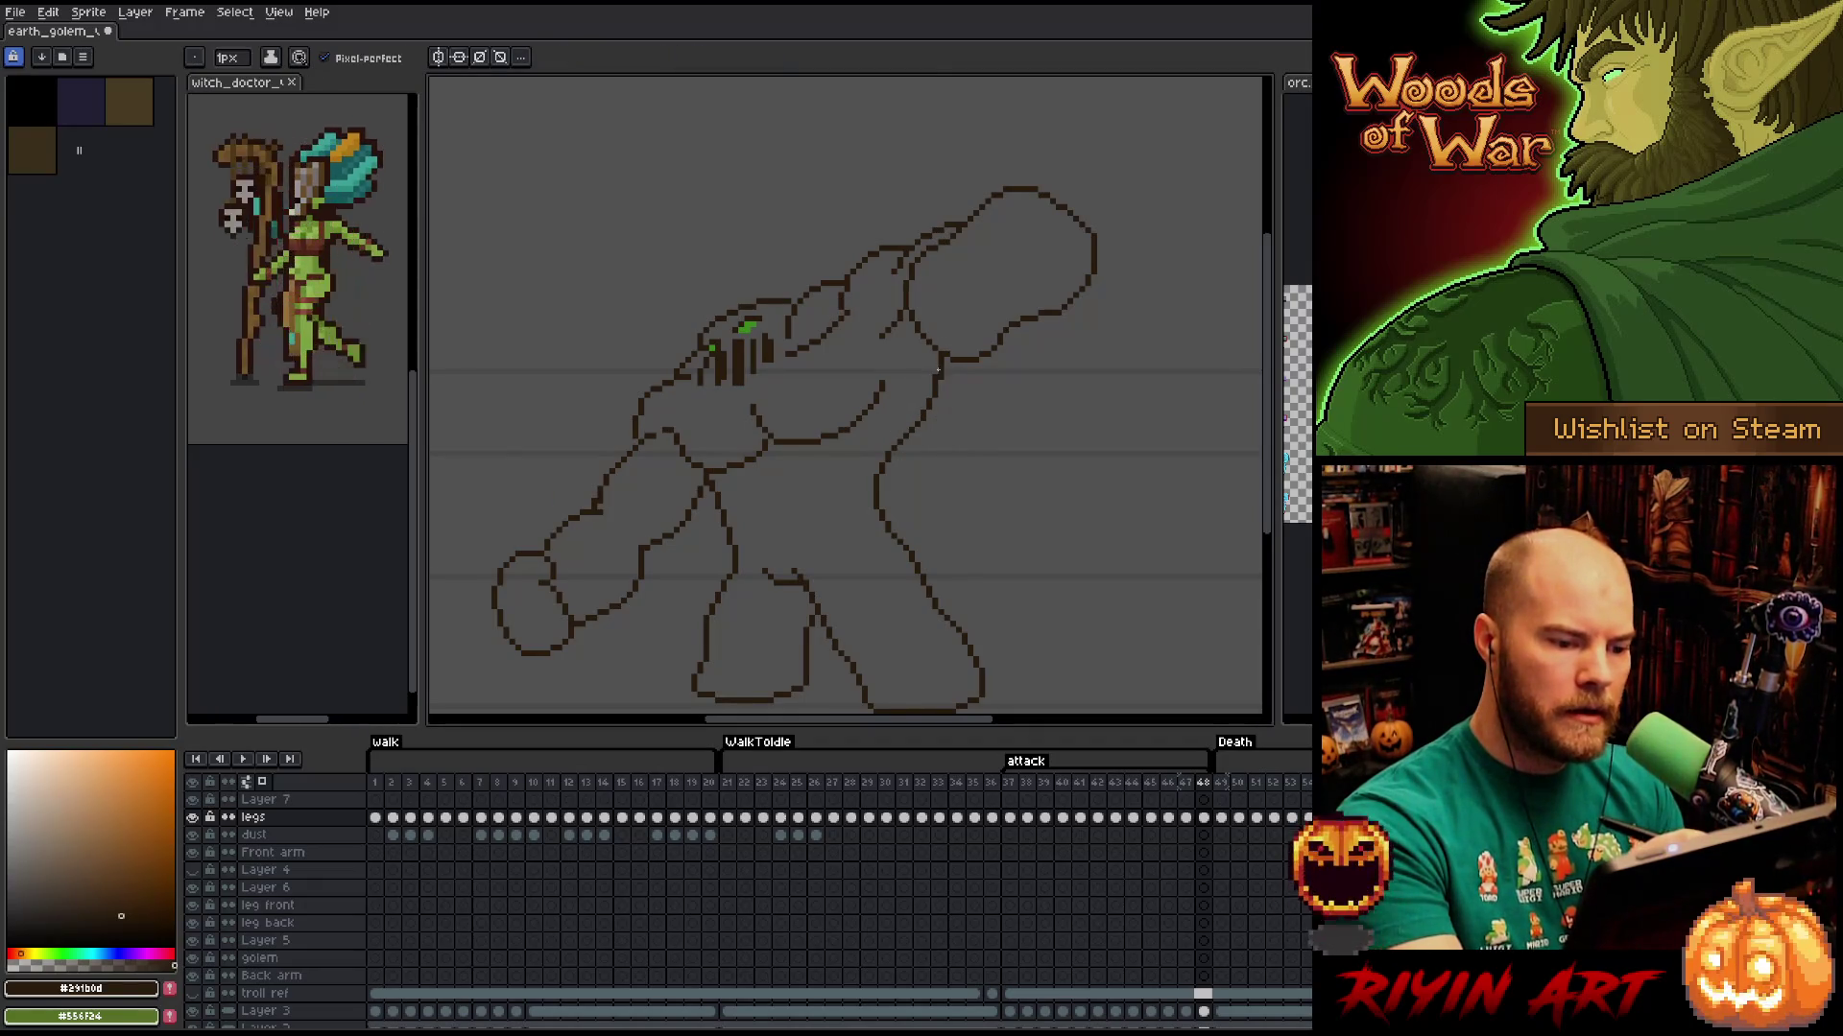
{"action": "key", "text": "ctrl+z"}
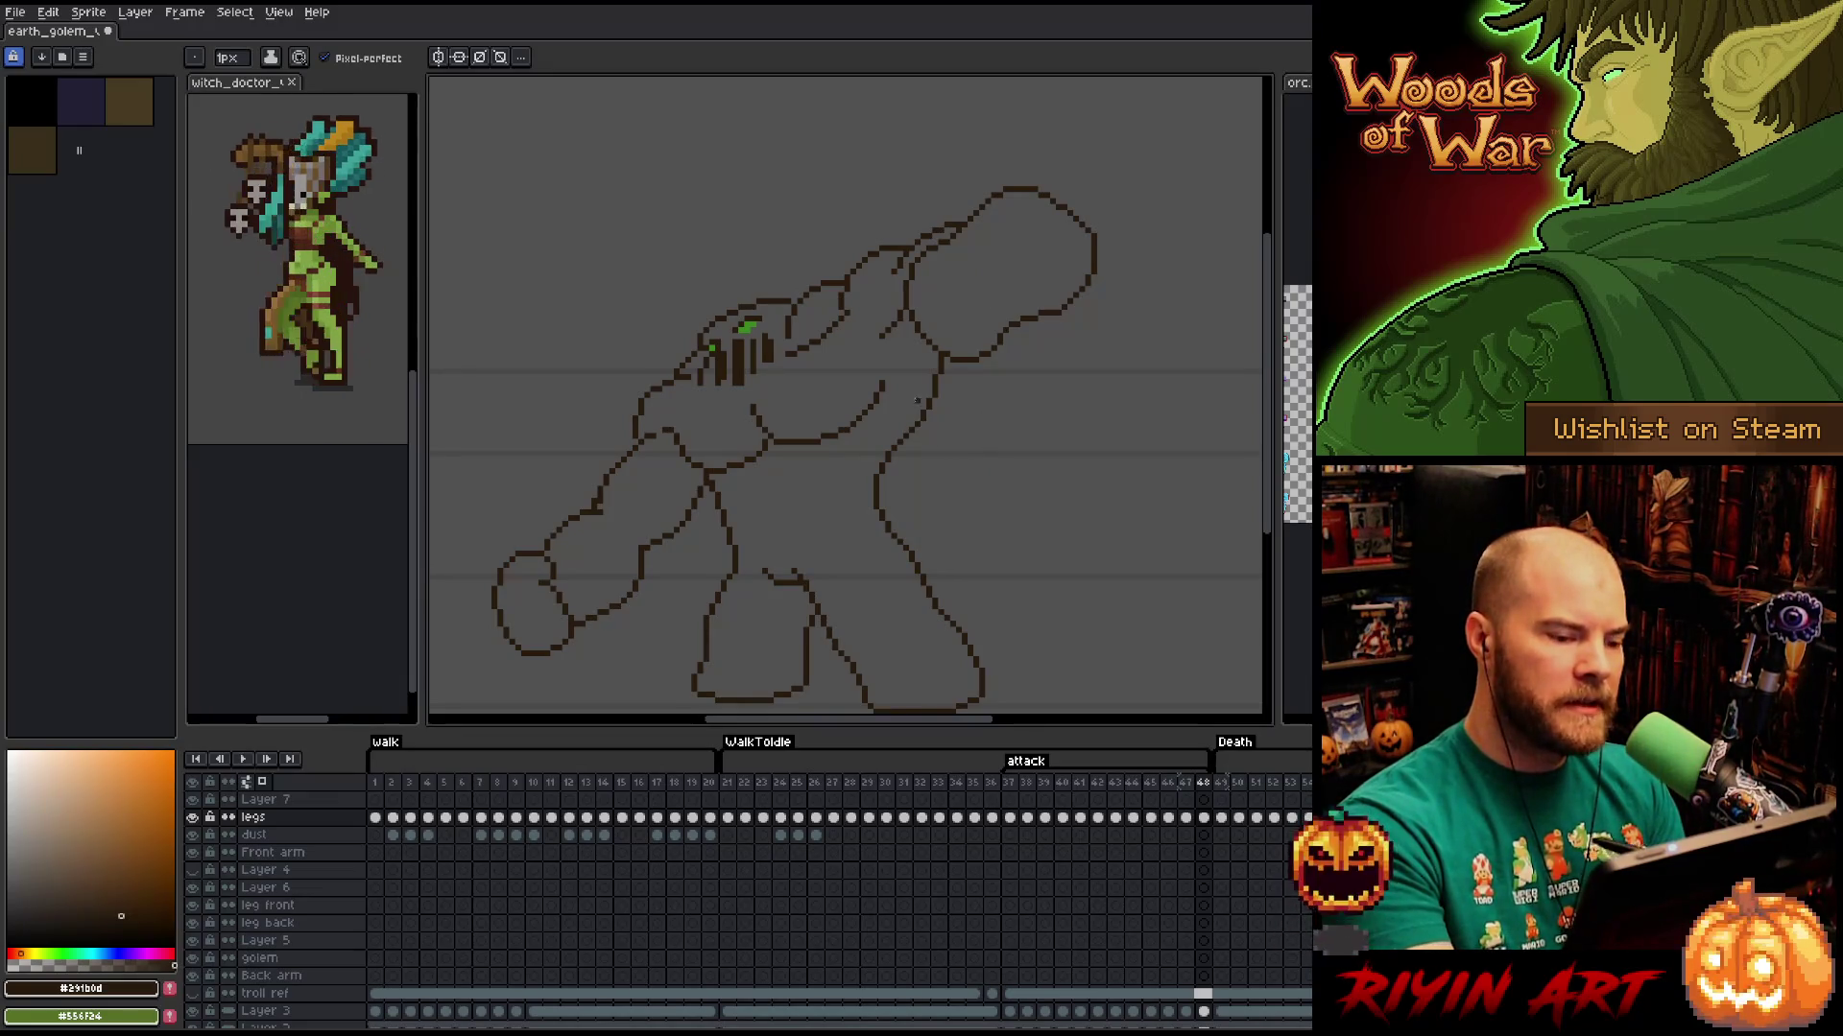
Lasso a section of the shoulder outline, move it into place, and commit it.
{"action": "key", "text": "q"}
{"action": "mouse_move", "coordinate": [900, 368]}
{"action": "left_mouse_down"}
{"action": "mouse_move", "coordinate": [807, 443]}
{"action": "mouse_move", "coordinate": [814, 402]}
{"action": "mouse_move", "coordinate": [890, 395]}
{"action": "left_mouse_up"}
{"action": "left_click", "coordinate": [919, 425]}
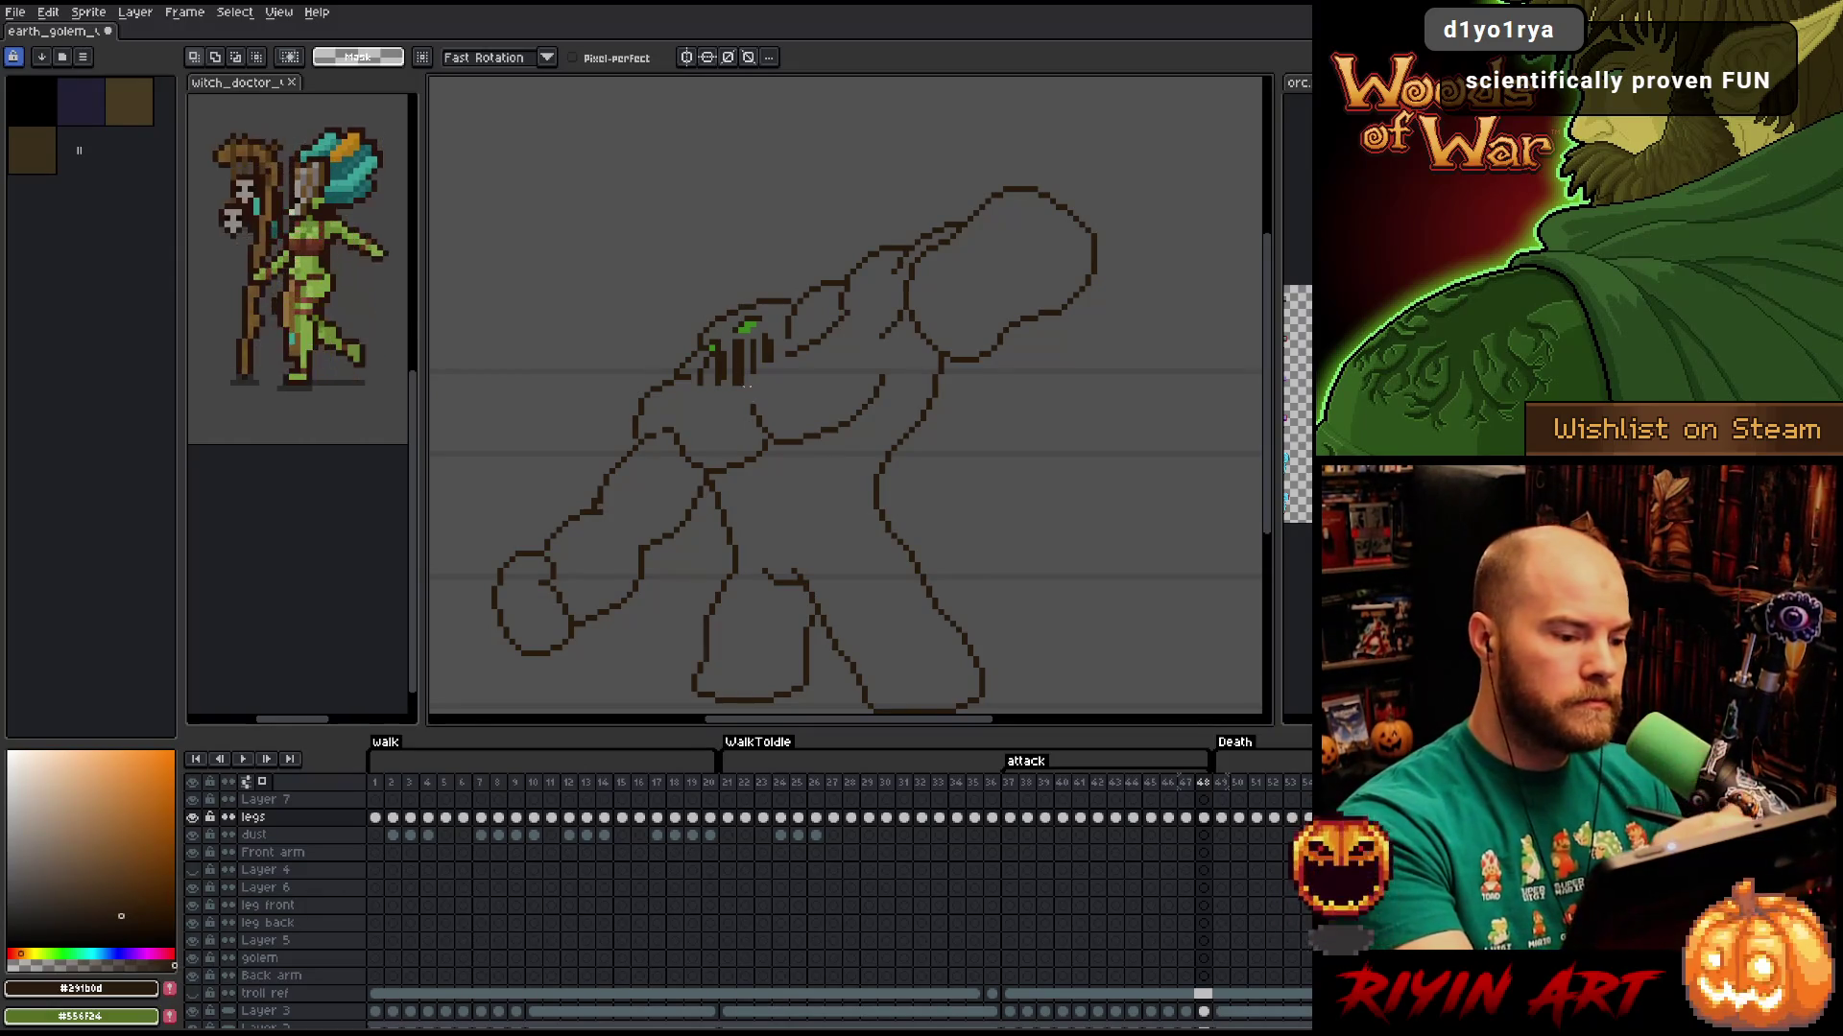
{"action": "key", "text": "b"}
{"action": "key", "text": "e"}
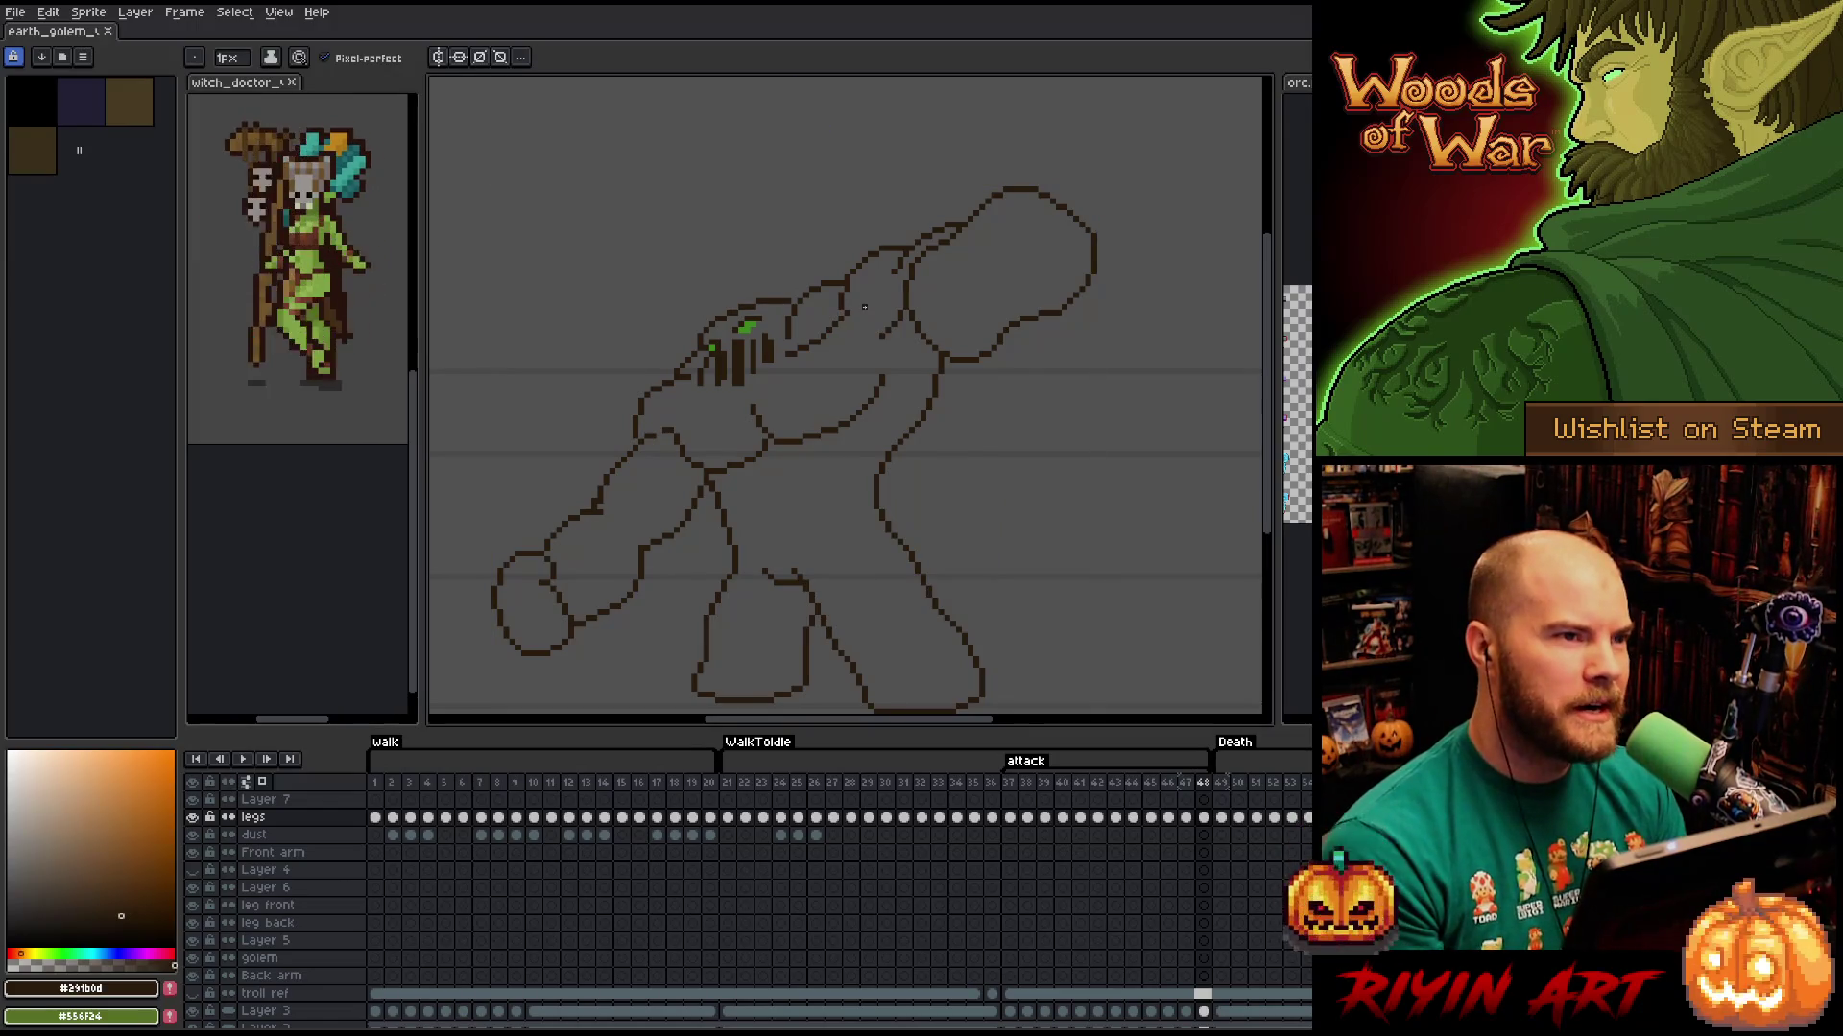
{"action": "left_click_drag", "start_coordinate": [807, 473], "coordinate": [796, 466]}
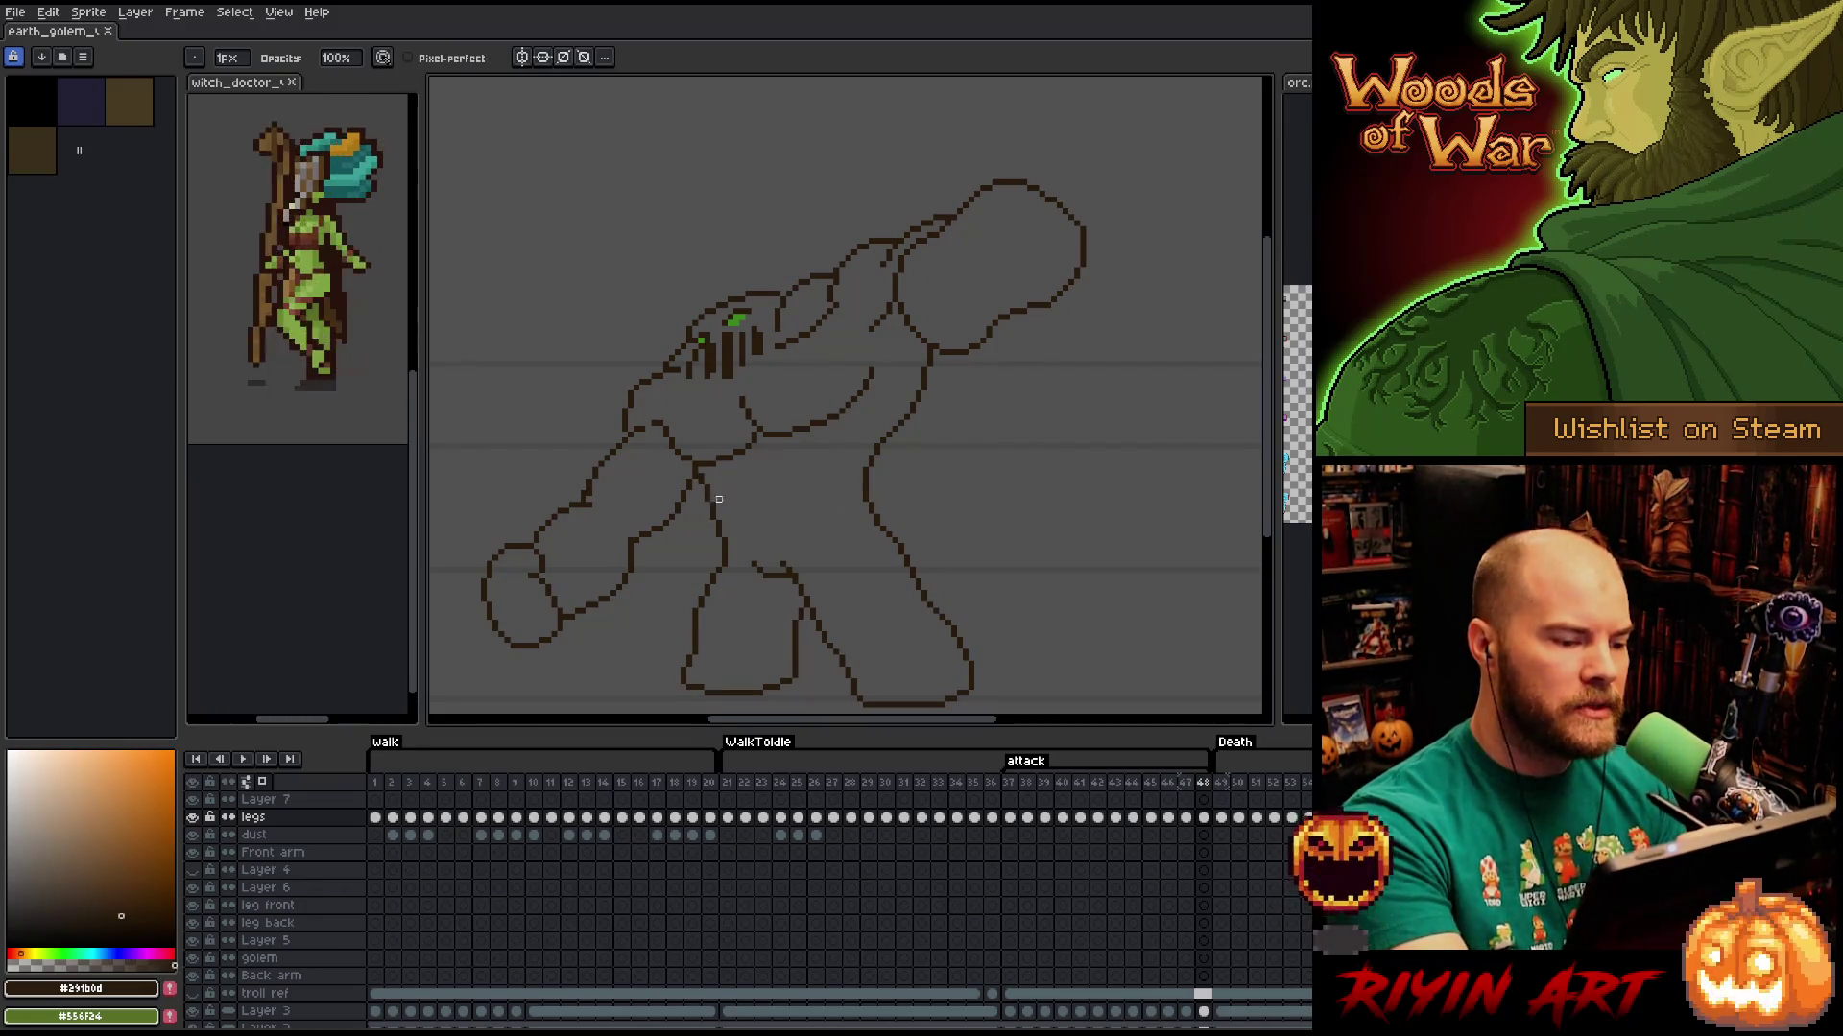
{"action": "key", "text": "m"}
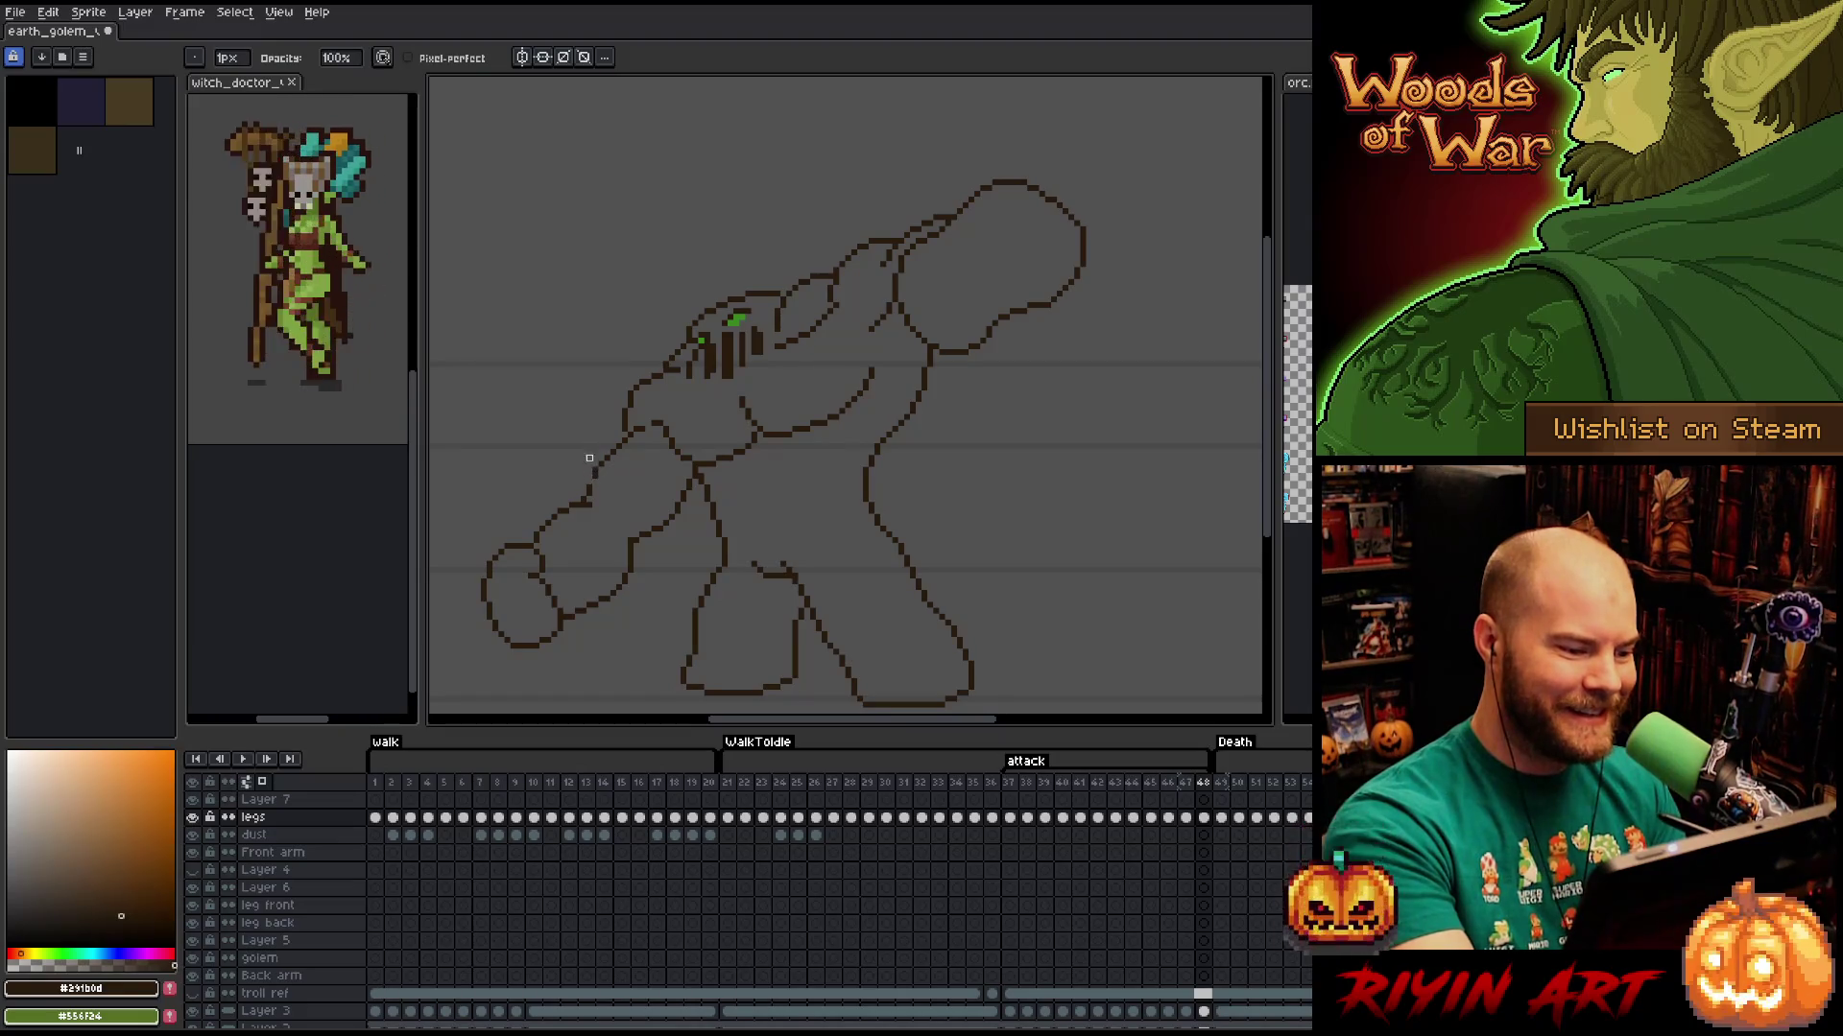
{"action": "key", "text": "b"}
{"action": "key", "text": "e"}
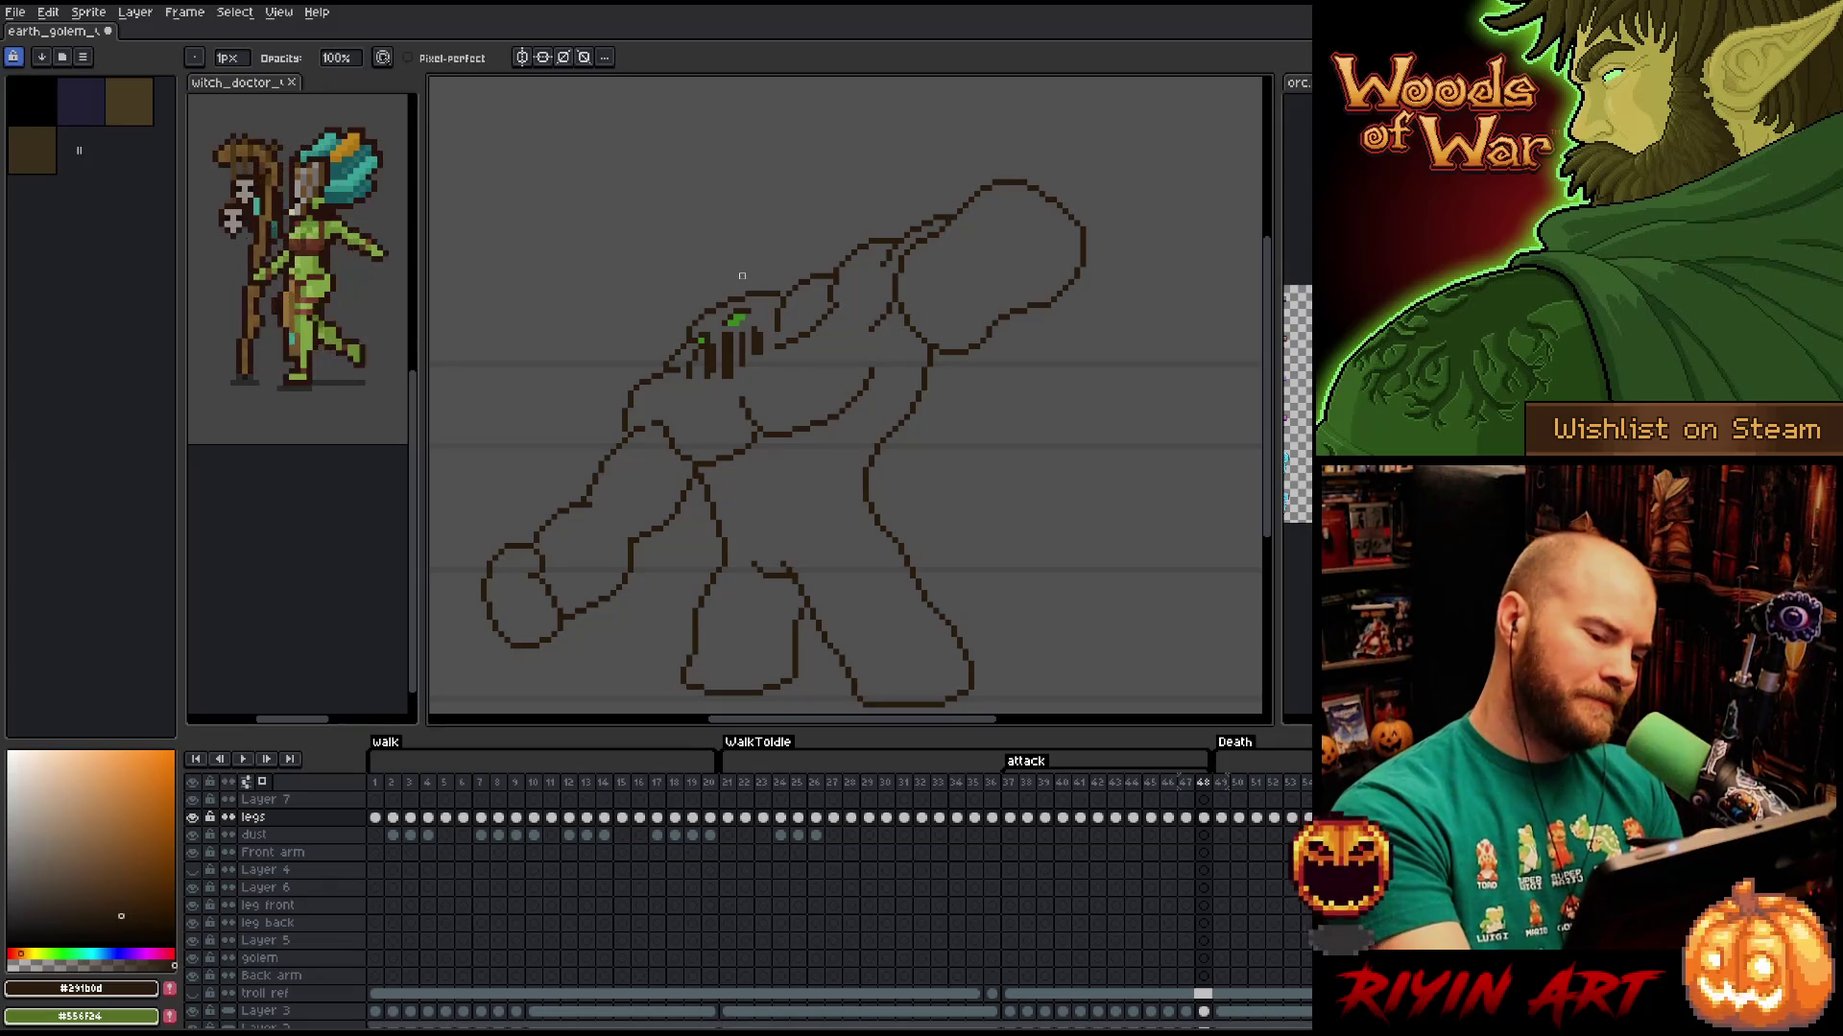
{"action": "key", "text": "b"}
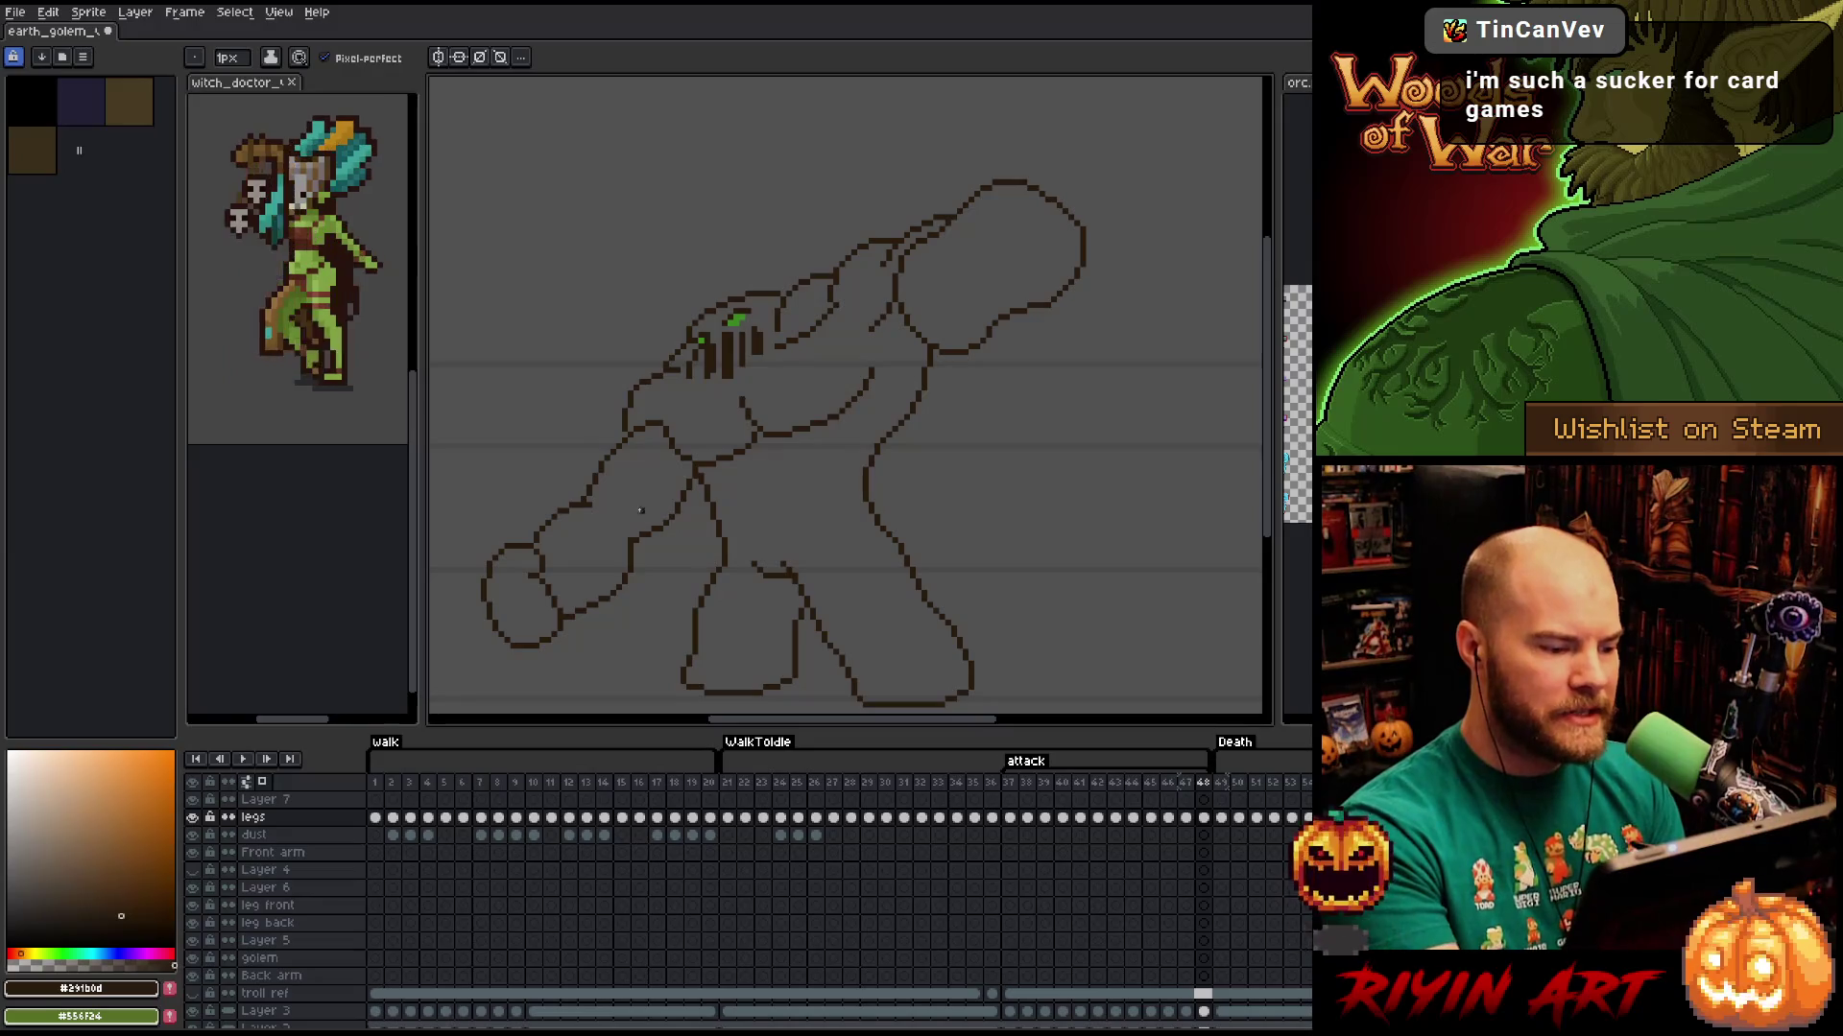
{"action": "left_click_drag", "start_coordinate": [612, 515], "coordinate": [619, 526]}
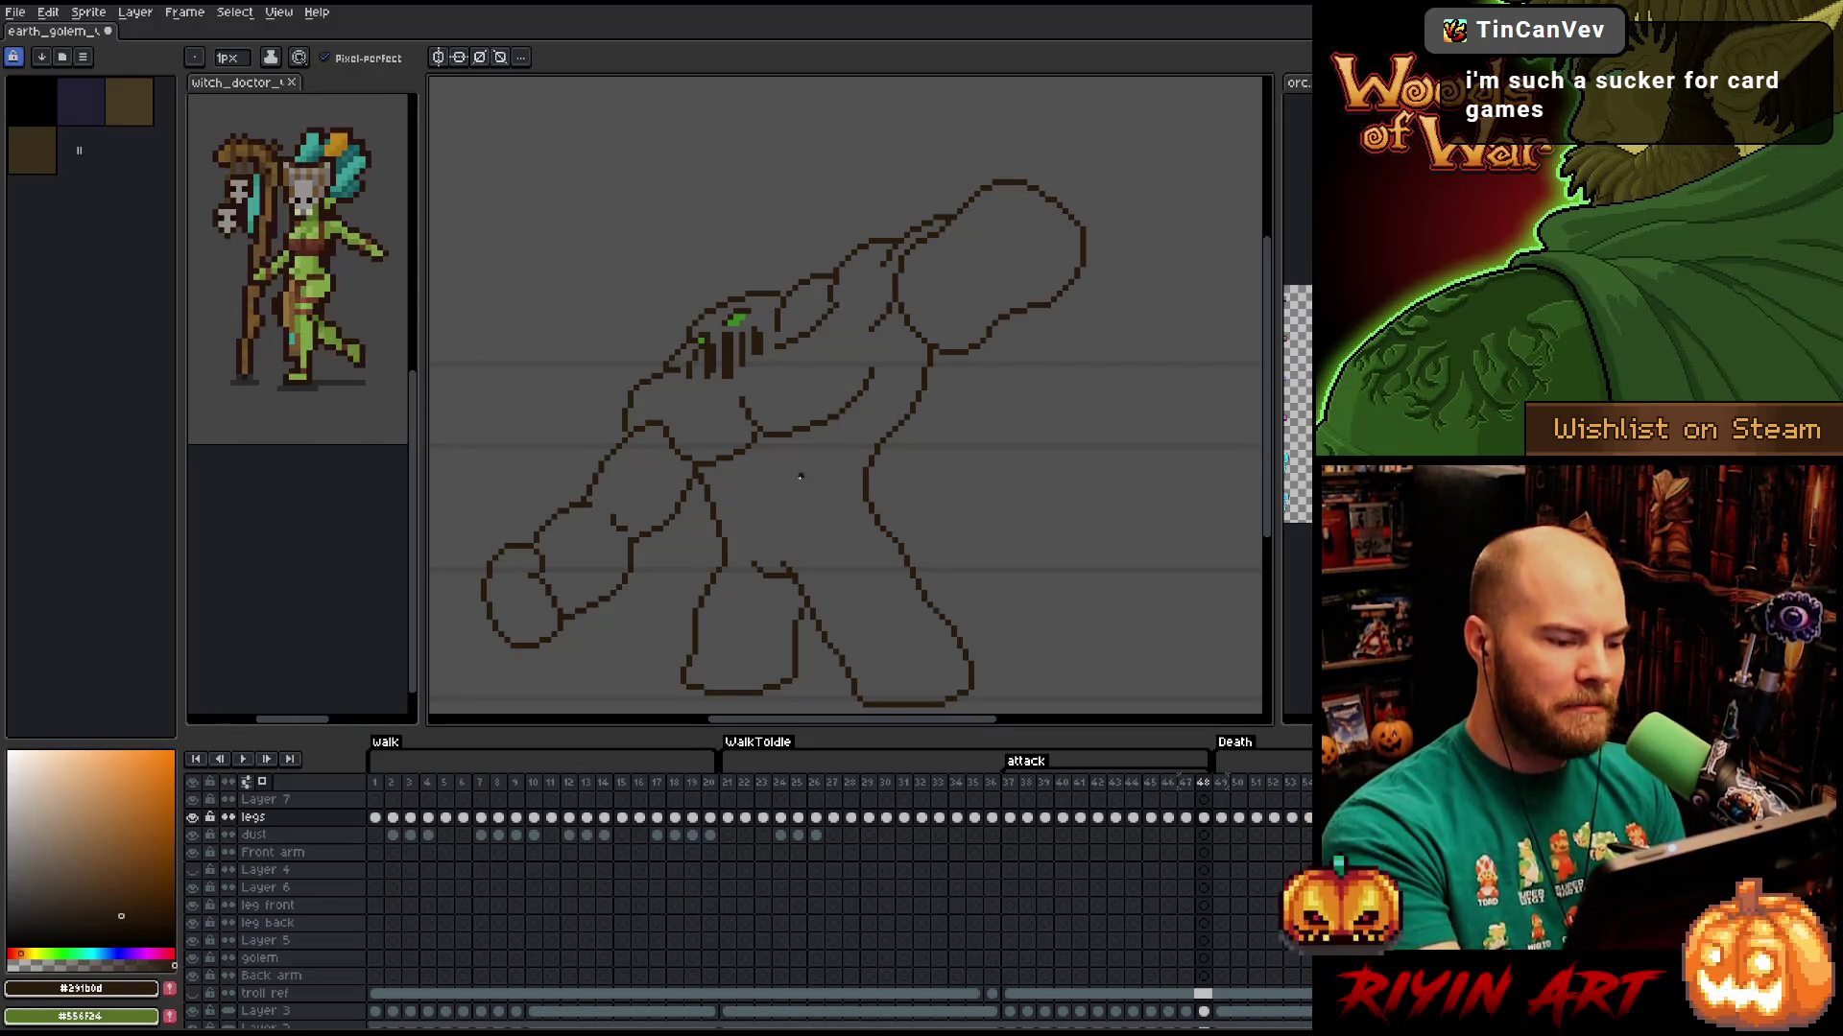
{"action": "key", "text": "ctrl+z"}
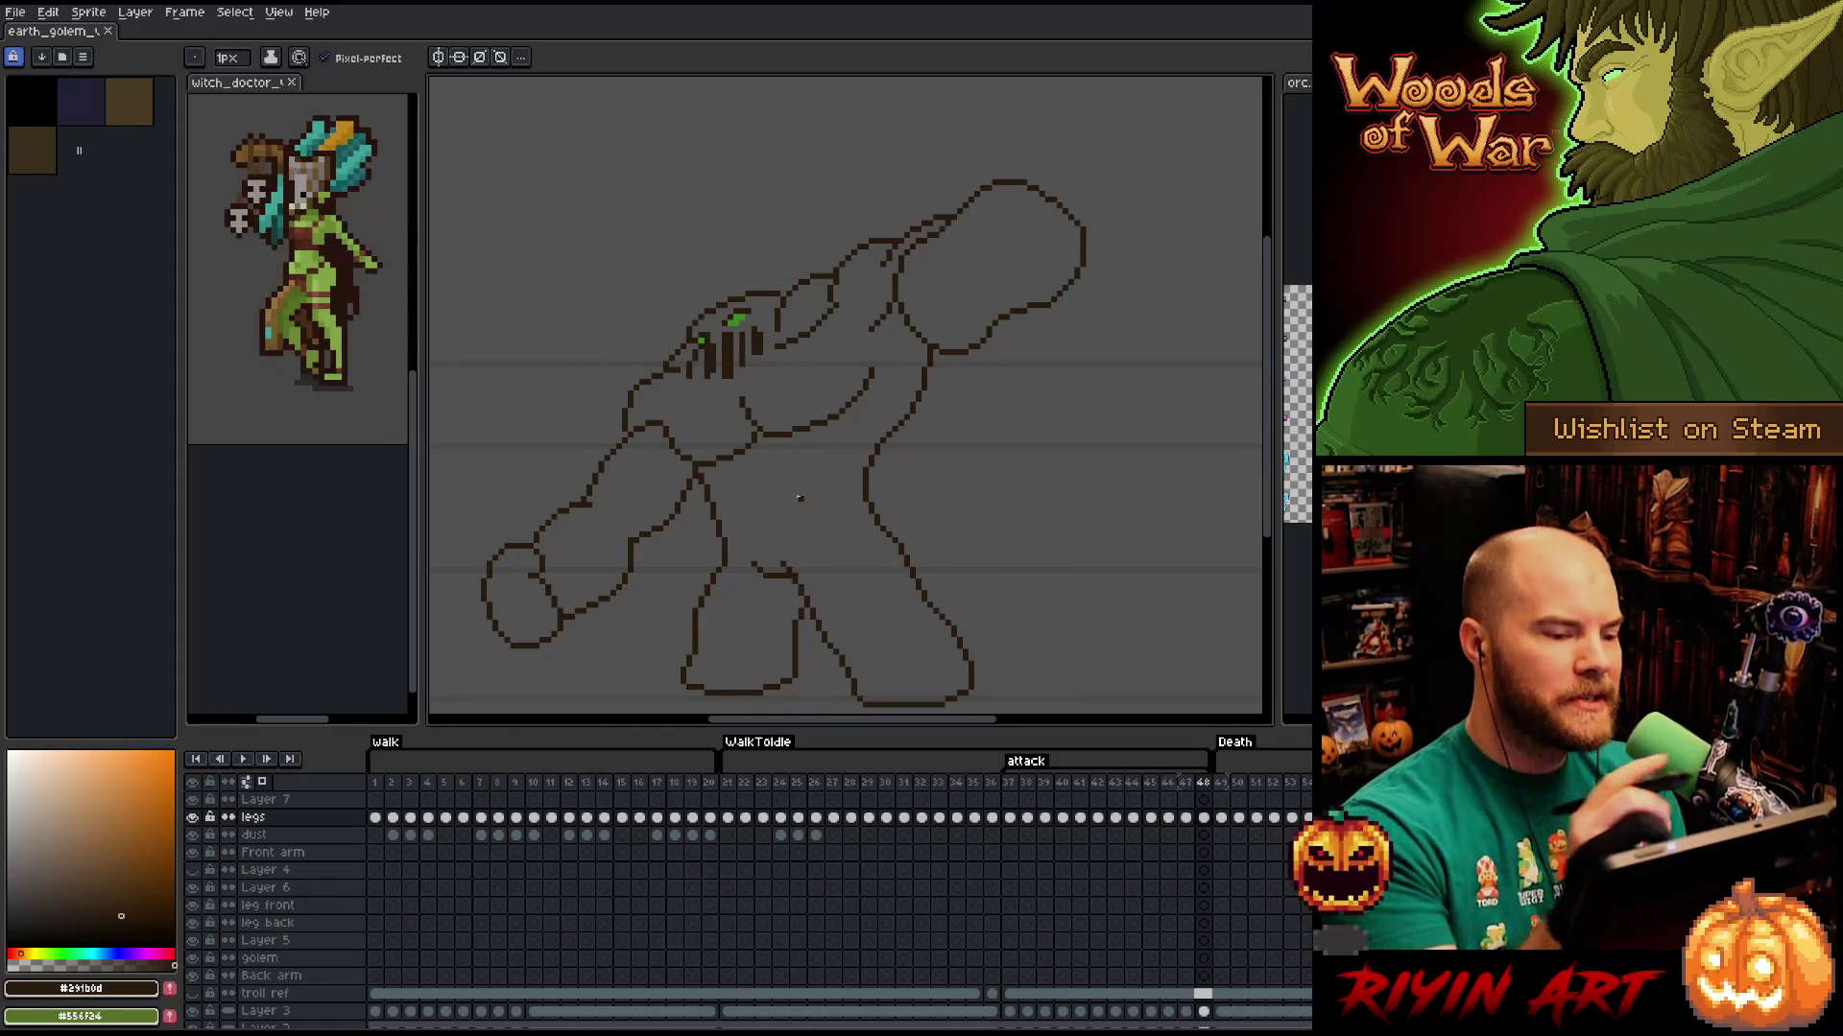
{"action": "key", "text": "e"}
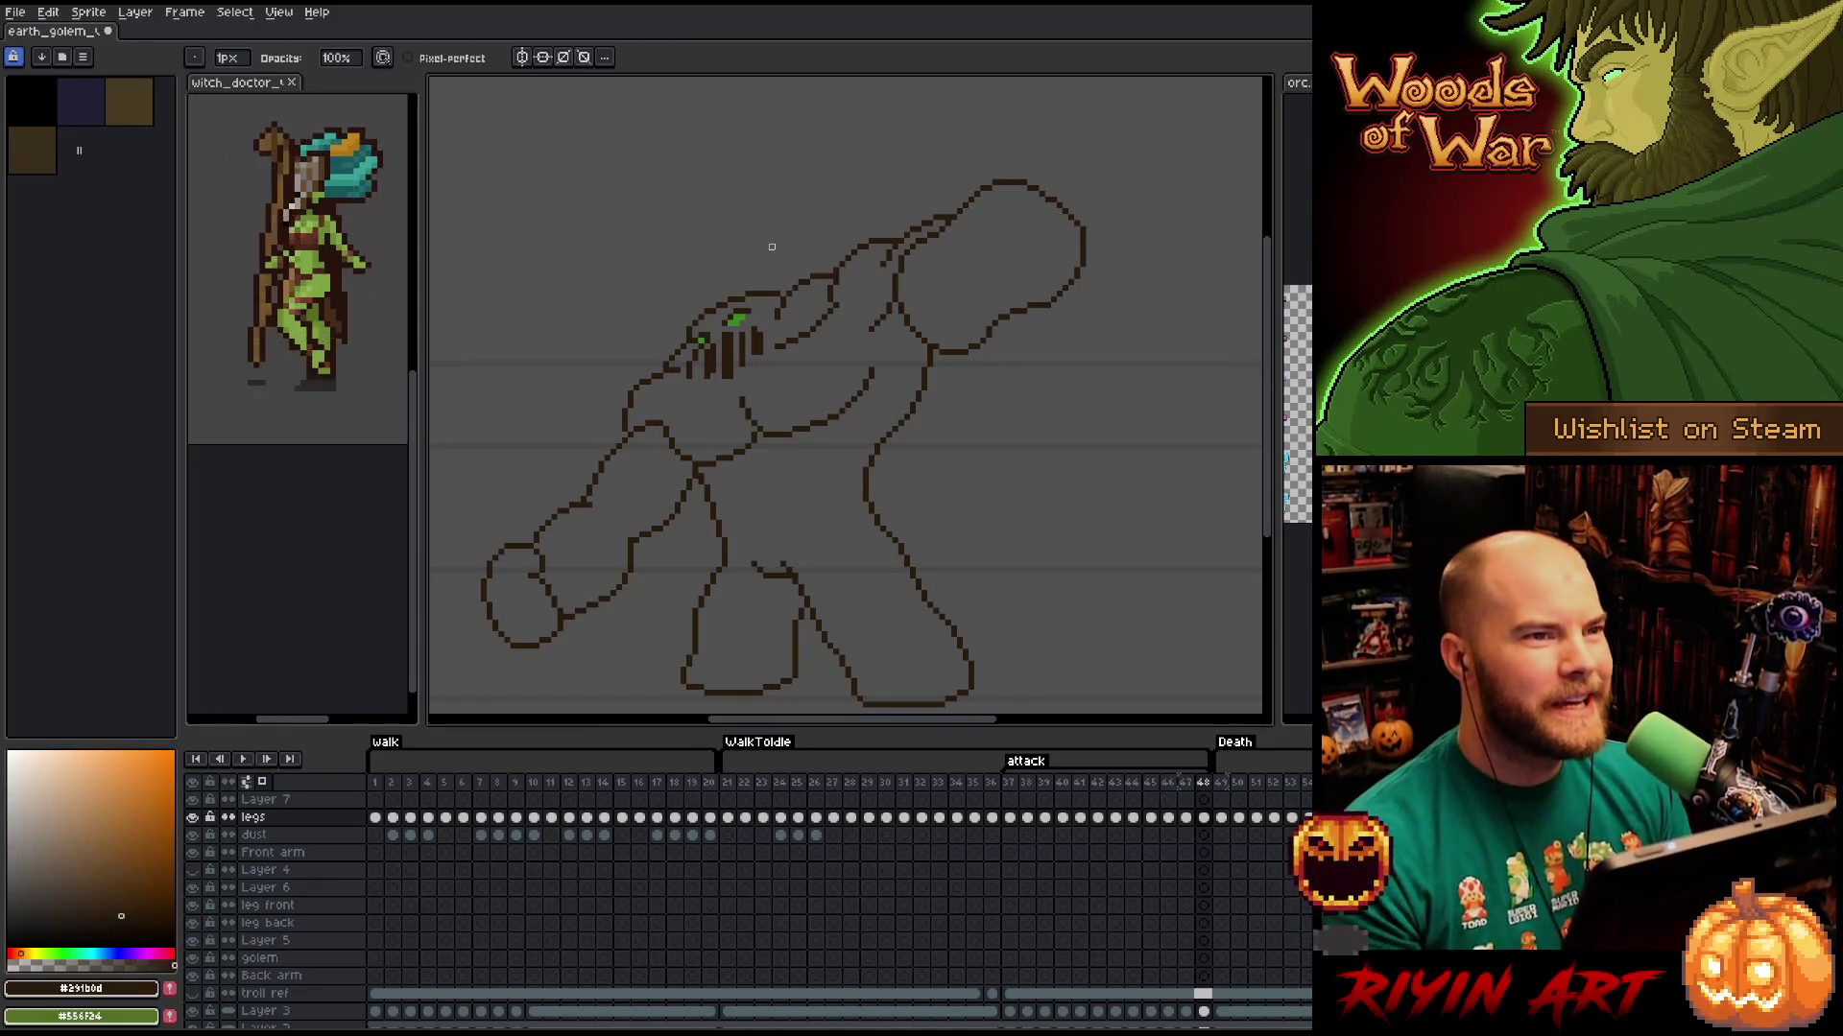
{"action": "right_click", "coordinate": [887, 468]}
{"action": "key", "text": "Escape"}
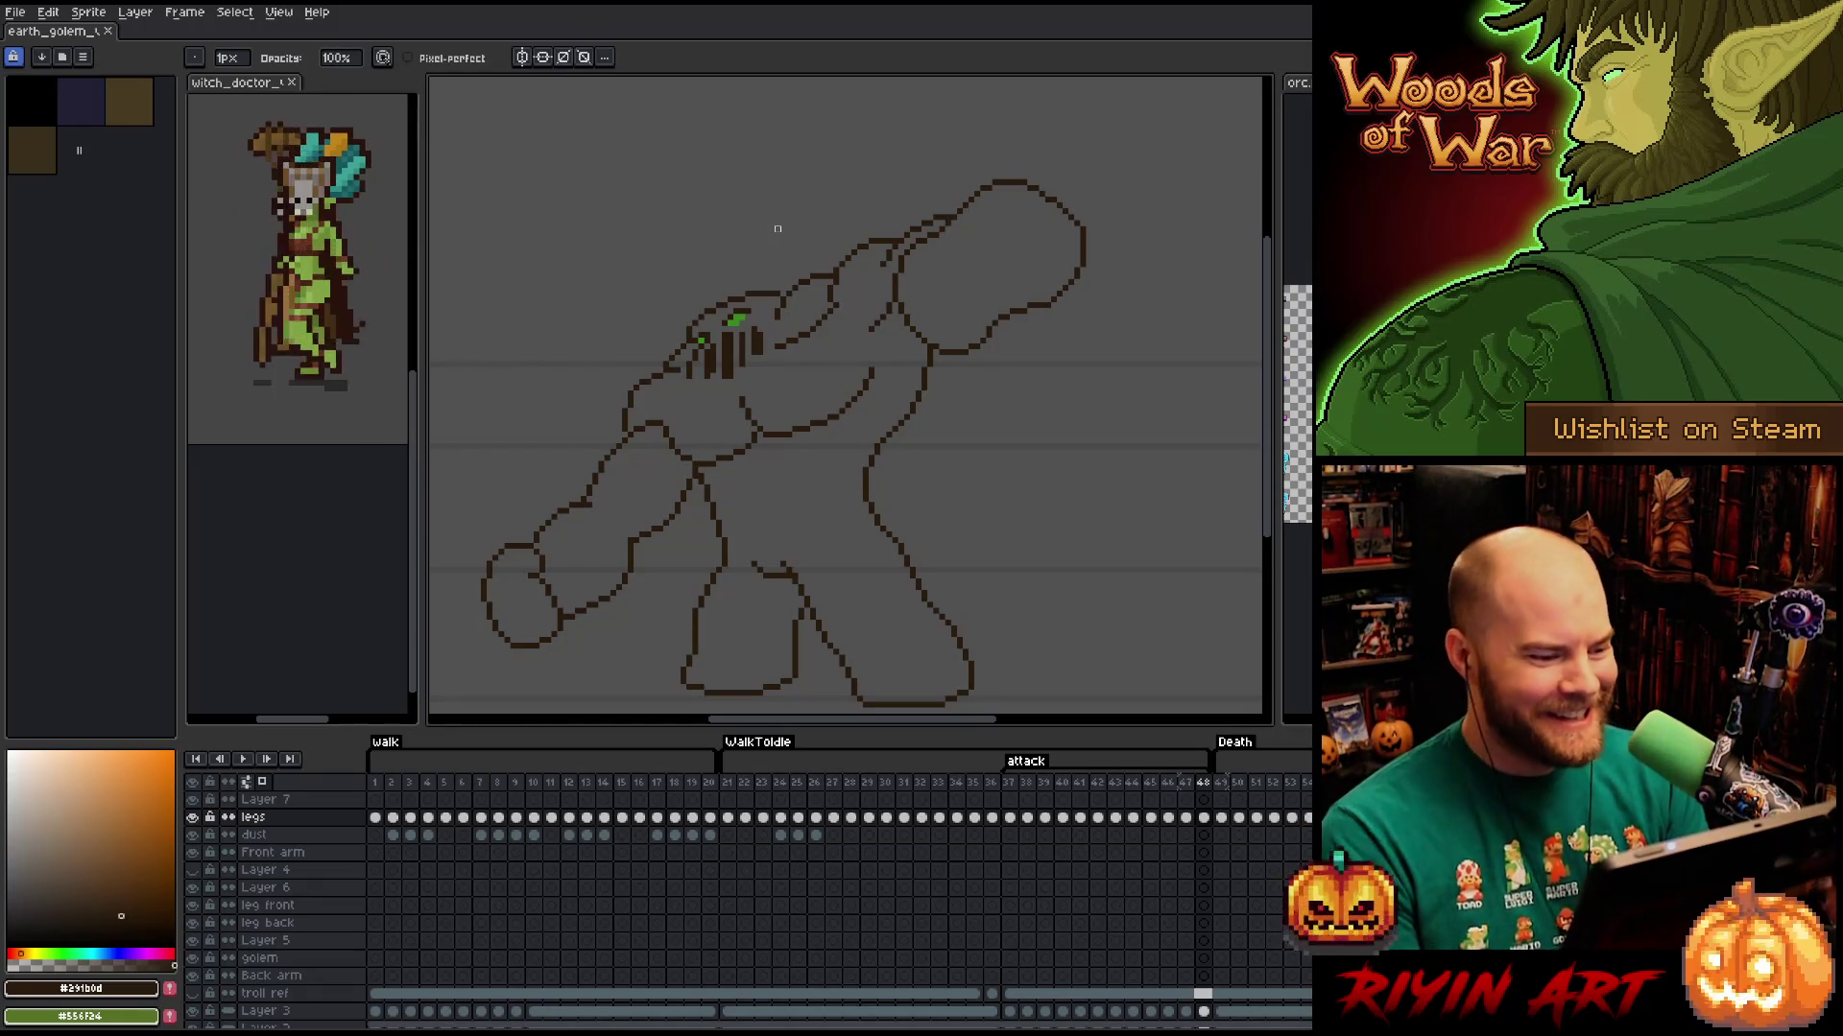
Zoom in on the raised arm and fix its top outline with pencil and eraser.
{"action": "scroll", "coordinate": [678, 440], "scroll_direction": "down", "scroll_amount": 1}
{"action": "scroll", "coordinate": [642, 443], "scroll_direction": "up", "scroll_amount": 1}
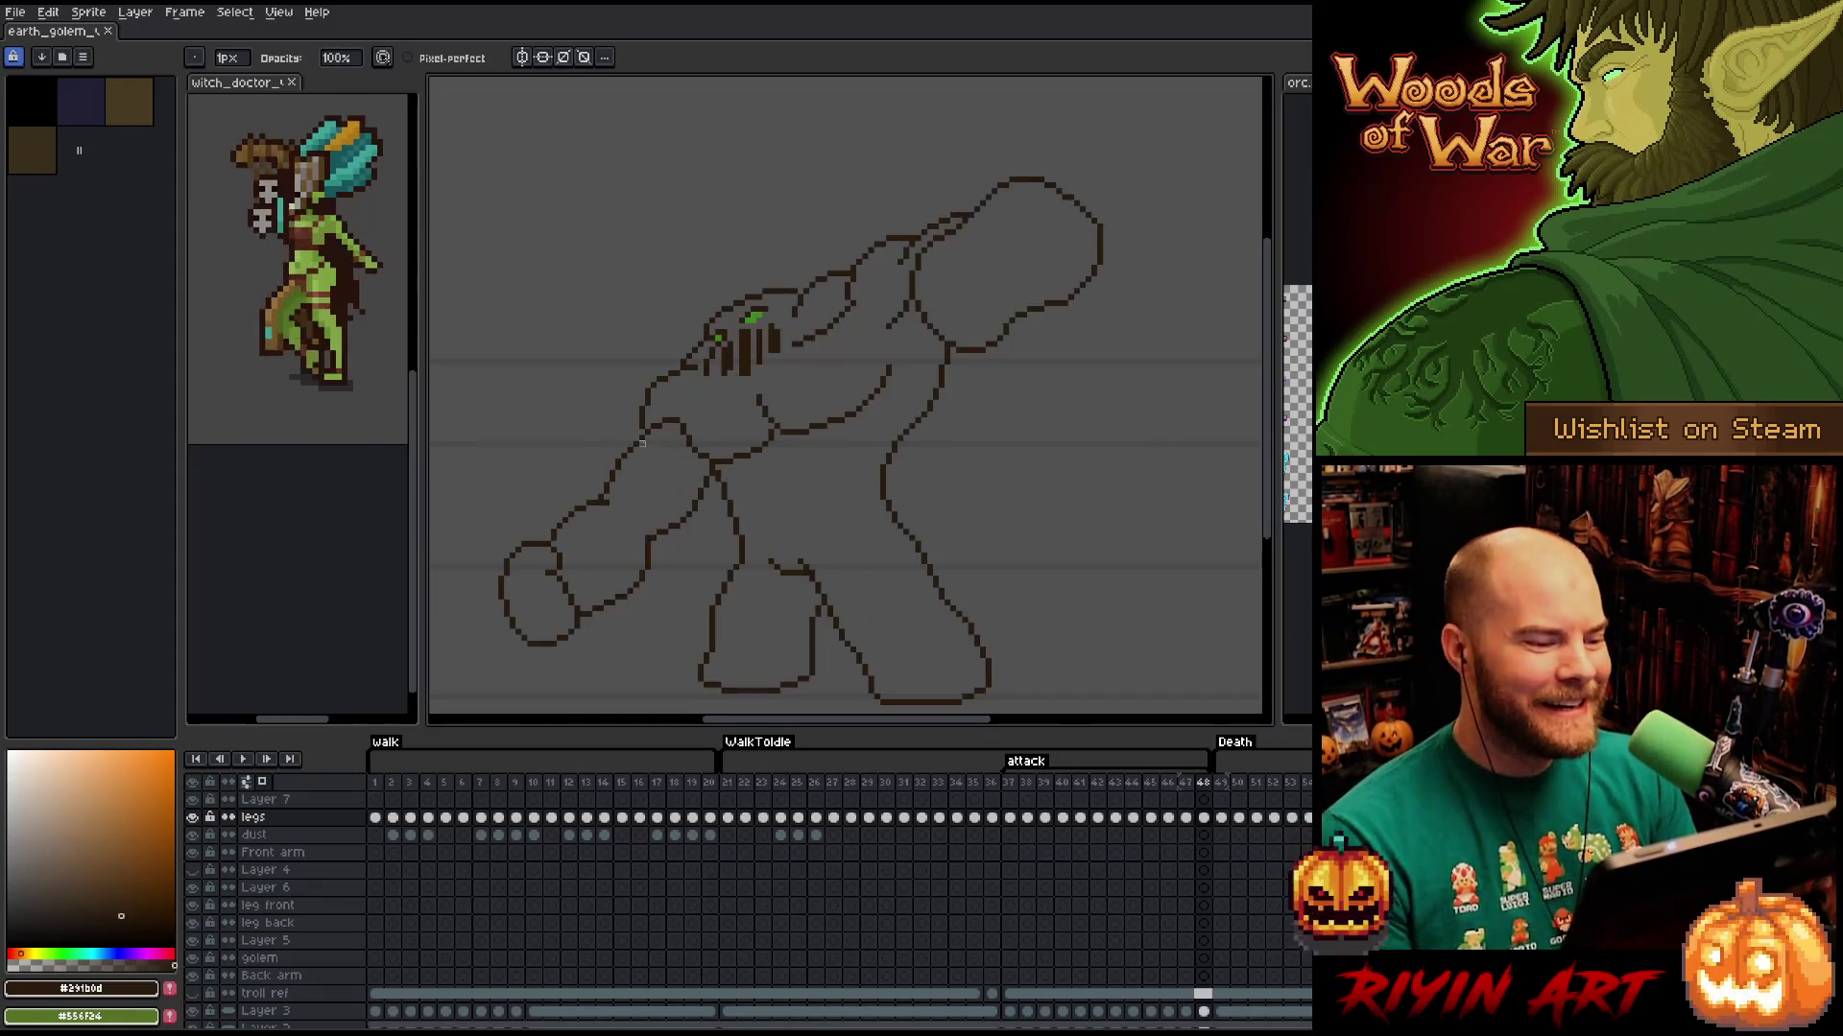
{"action": "scroll", "coordinate": [758, 443], "scroll_direction": "down", "scroll_amount": 2}
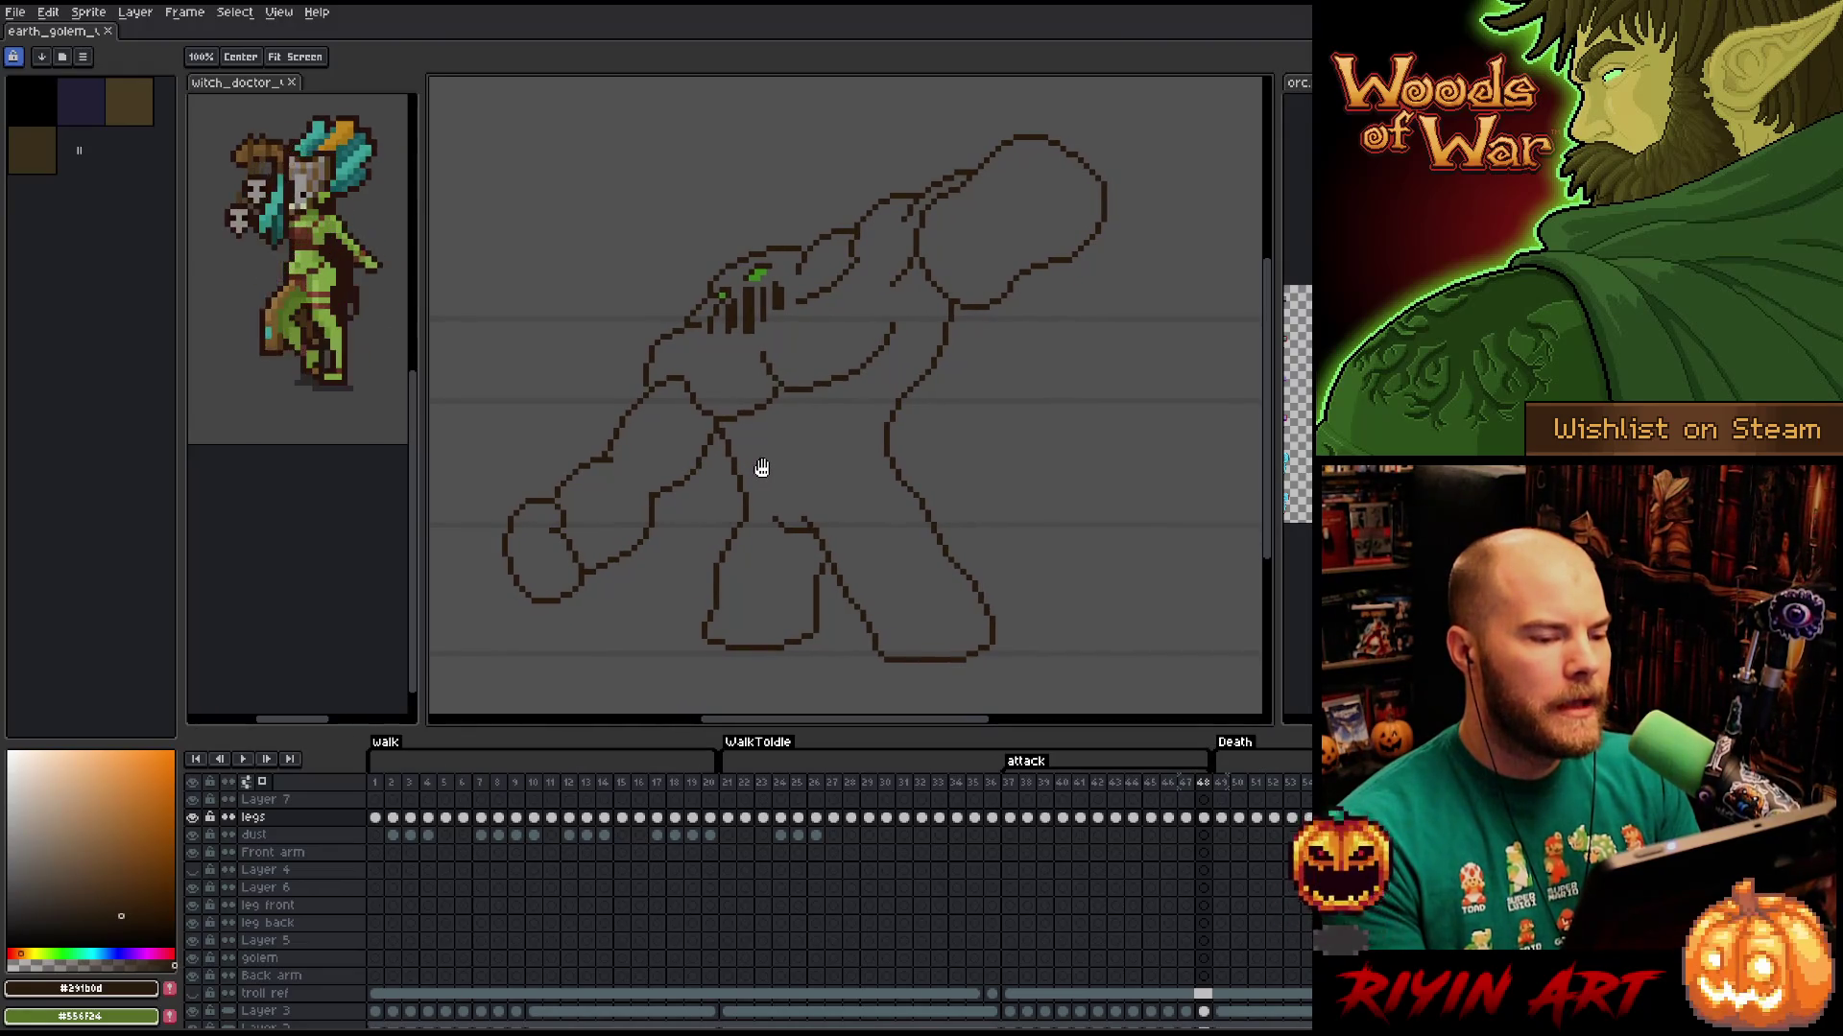
{"action": "key", "text": "b"}
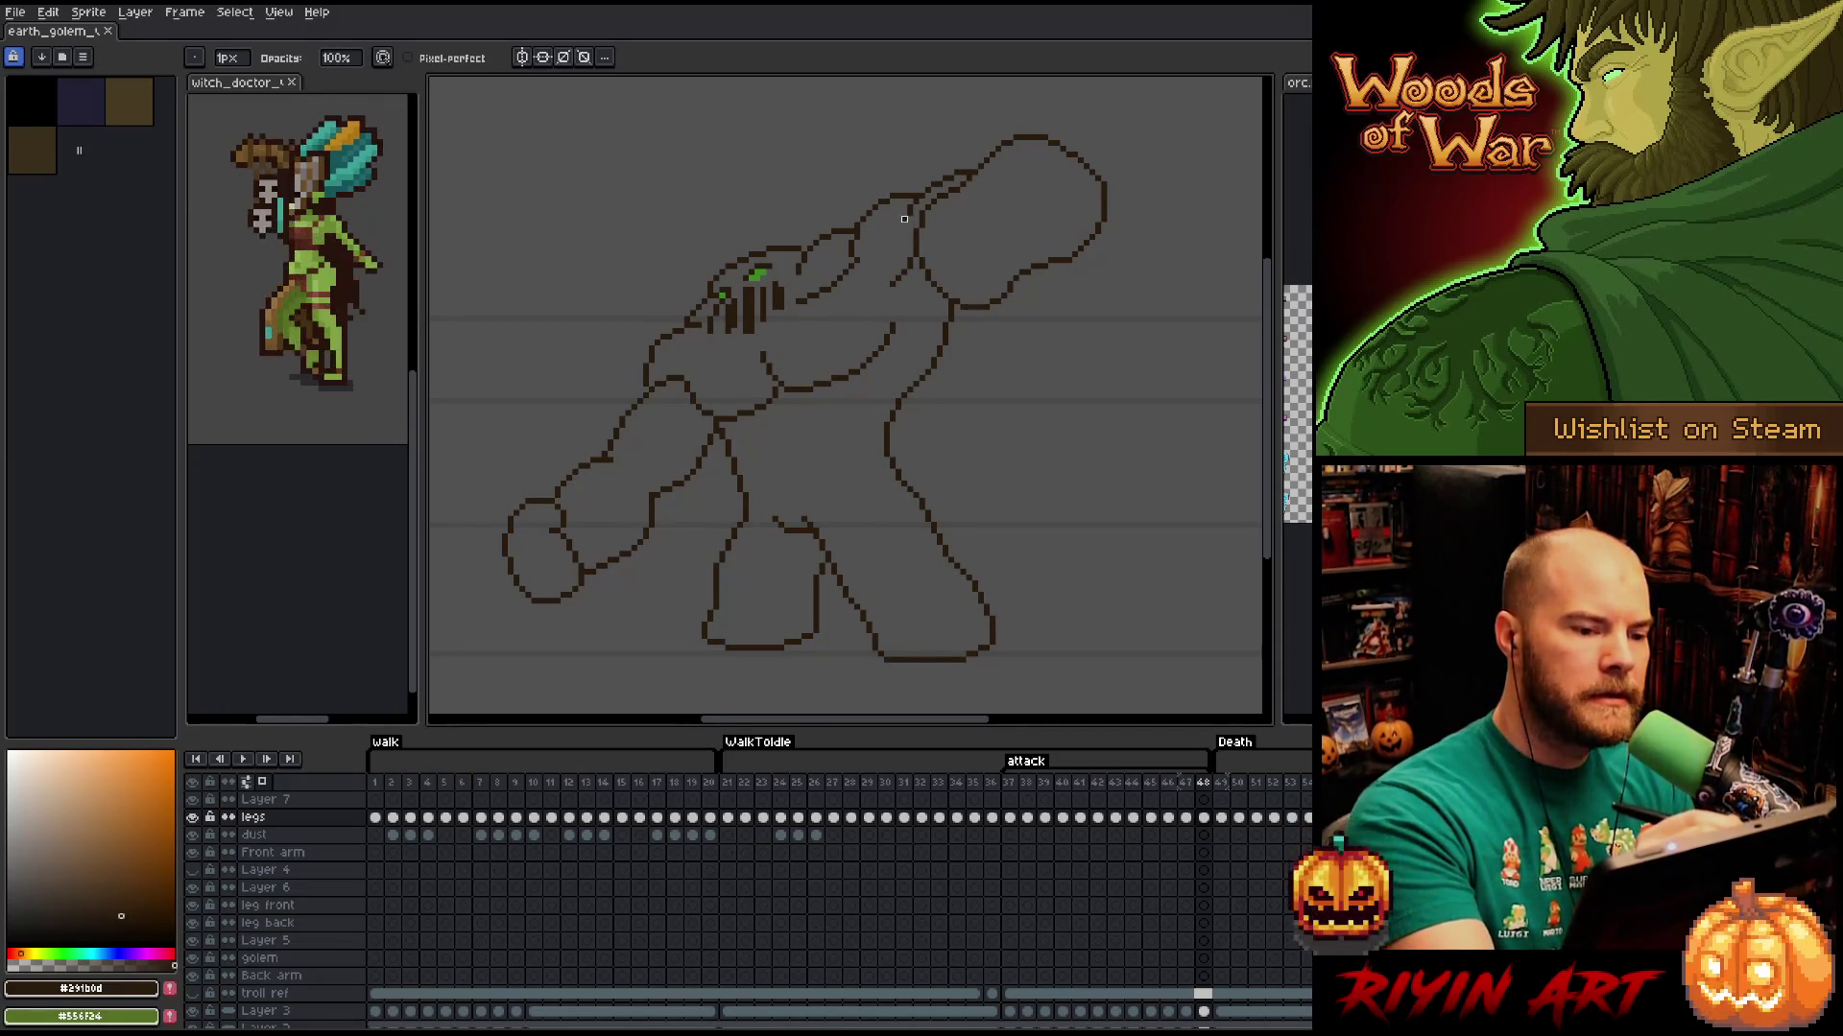
{"action": "key", "text": "b"}
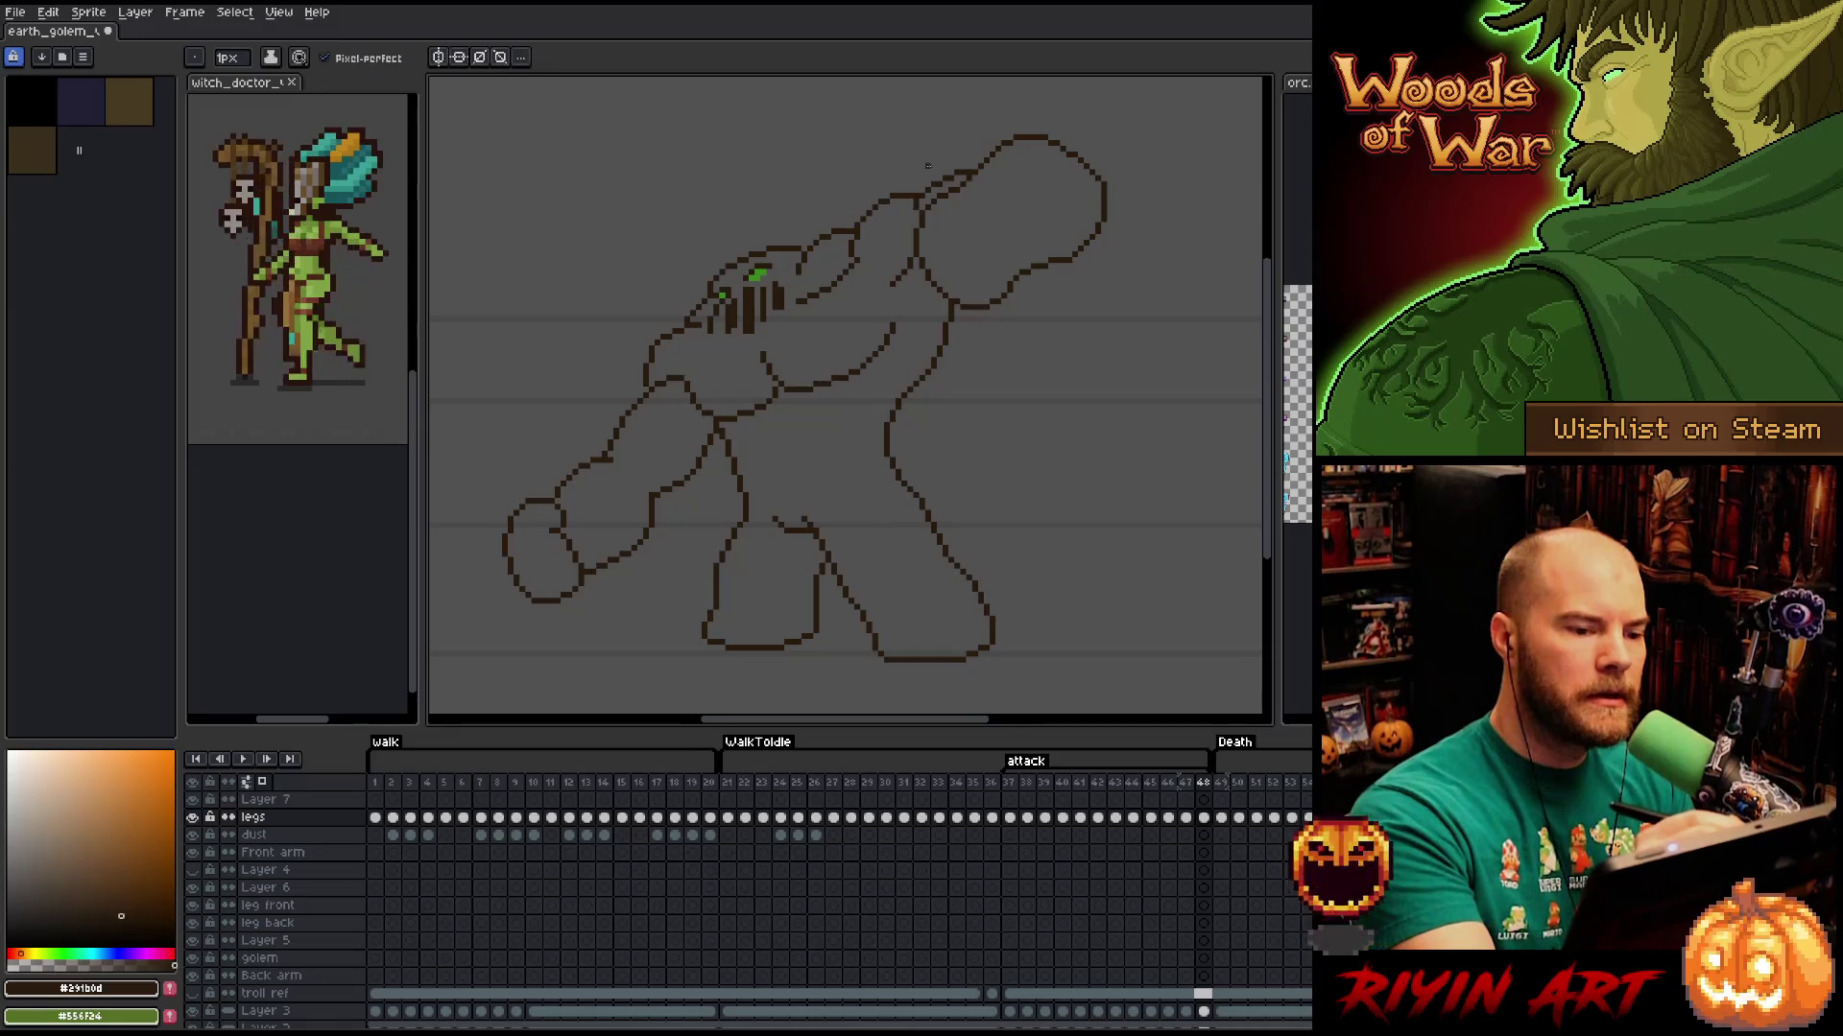
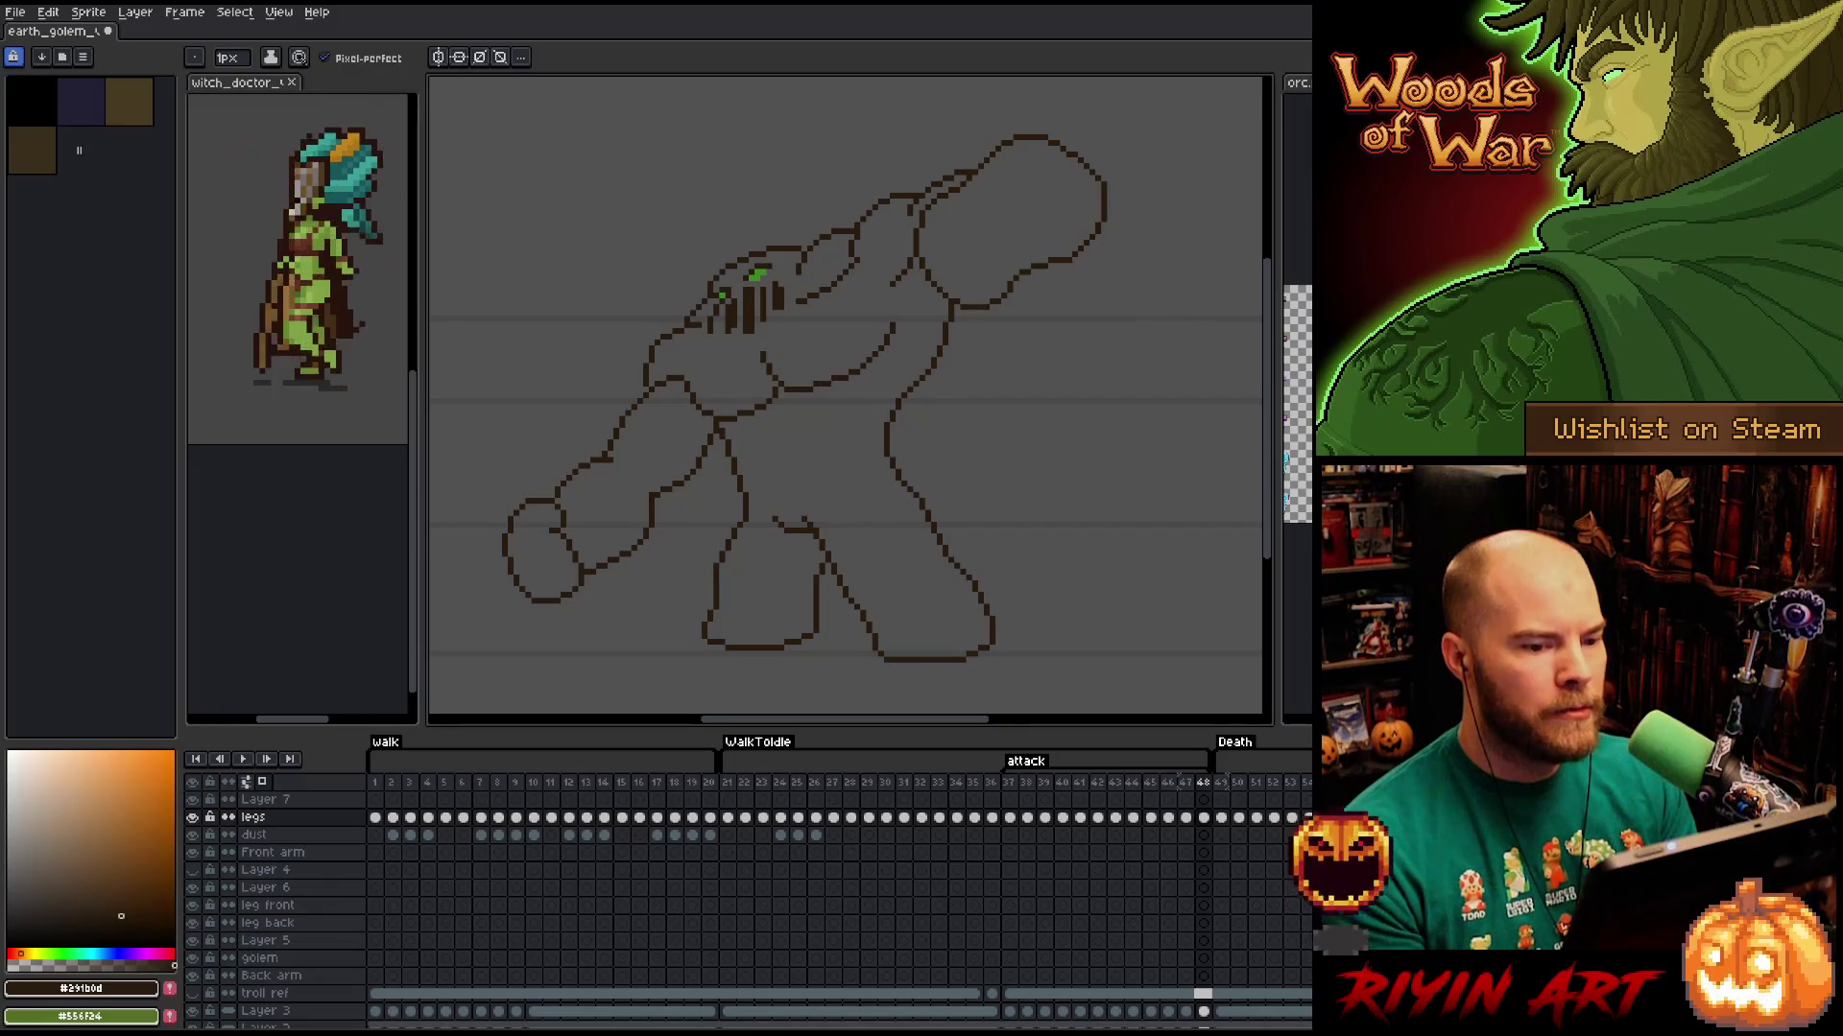
Widen the canvas editor and pan the view onto the golem's raised arm.
{"action": "left_click_drag", "start_coordinate": [1278, 240], "coordinate": [1312, 240]}
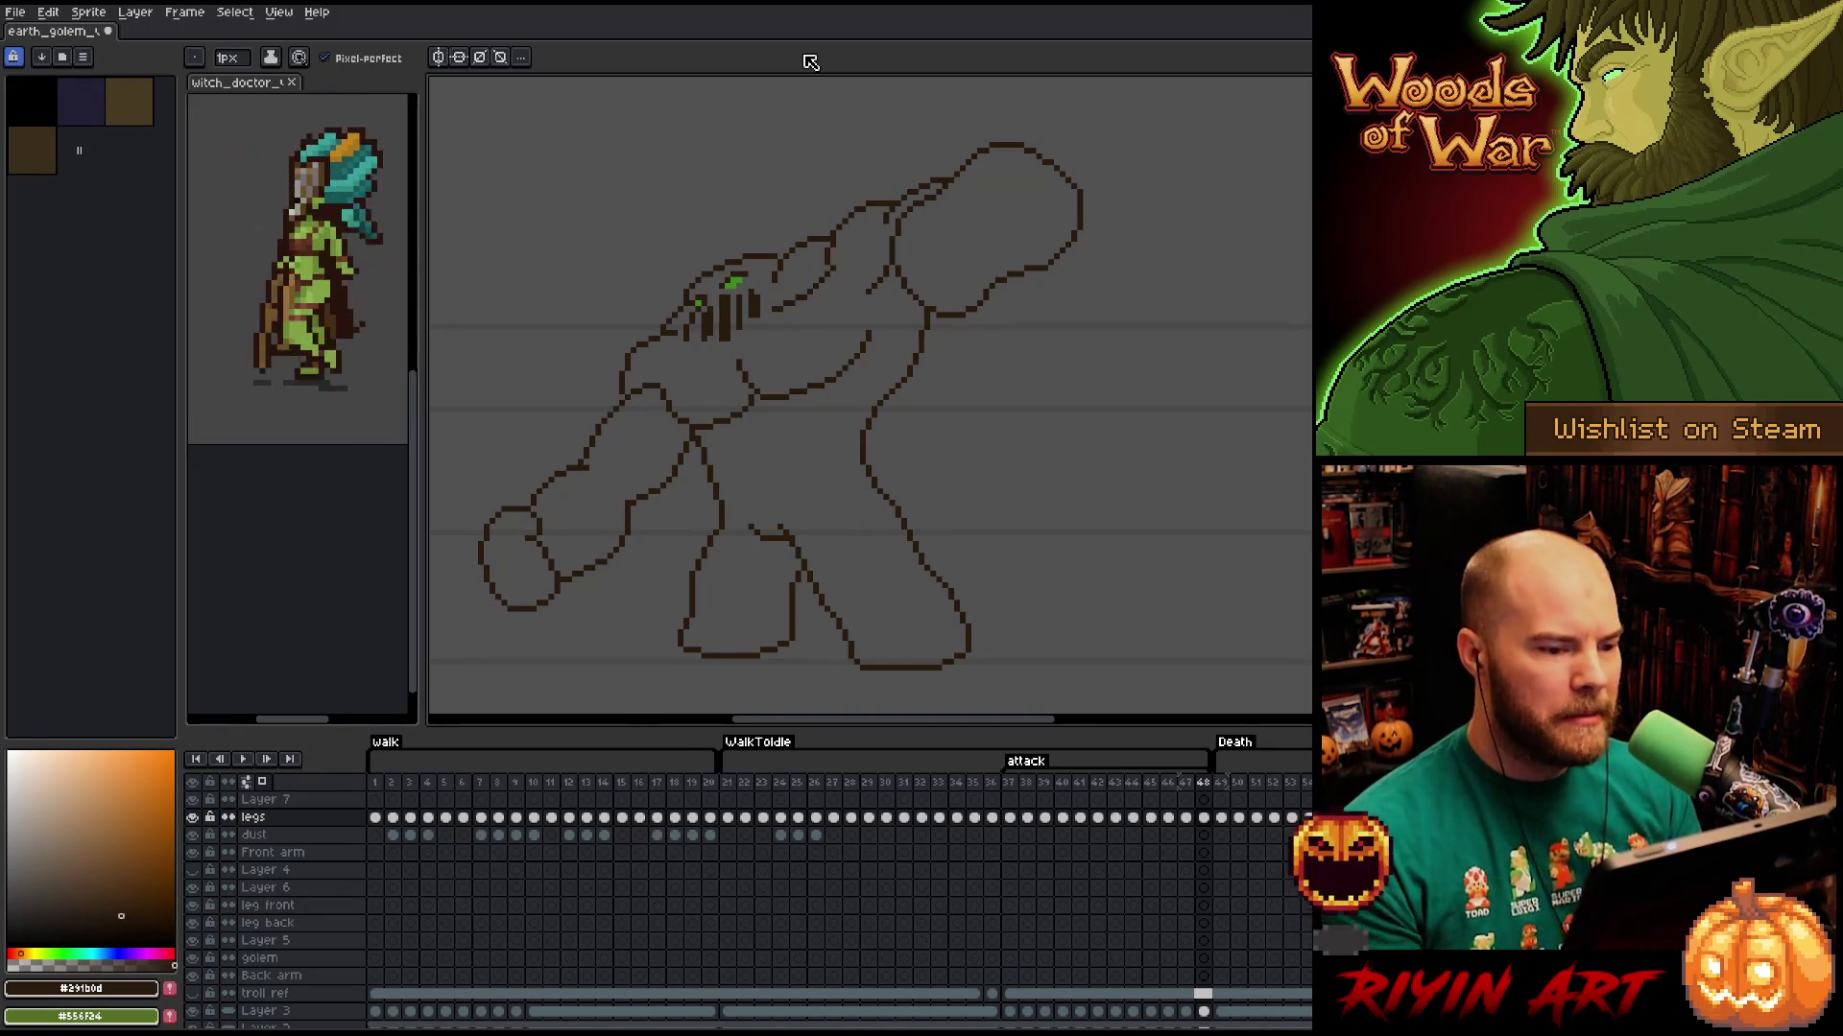
{"action": "left_click_drag", "start_coordinate": [621, 443], "coordinate": [649, 464]}
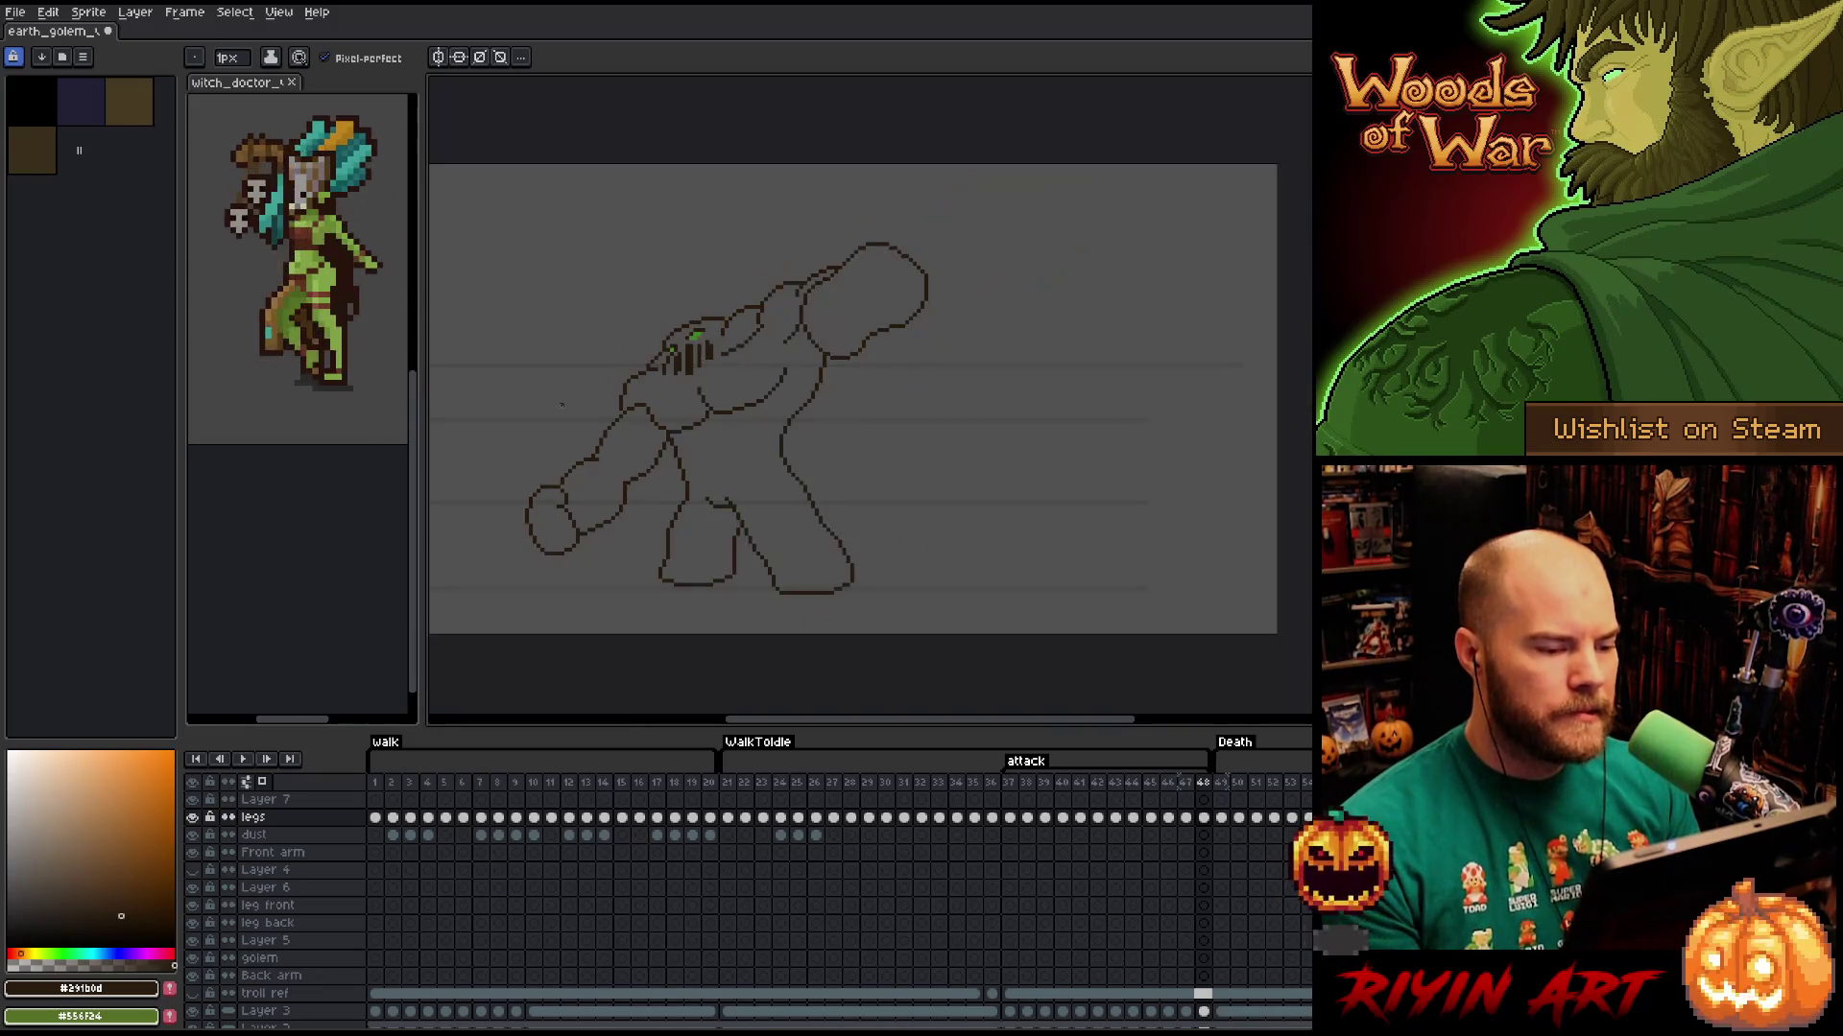
{"action": "scroll", "coordinate": [691, 411], "scroll_direction": "down", "scroll_amount": 2}
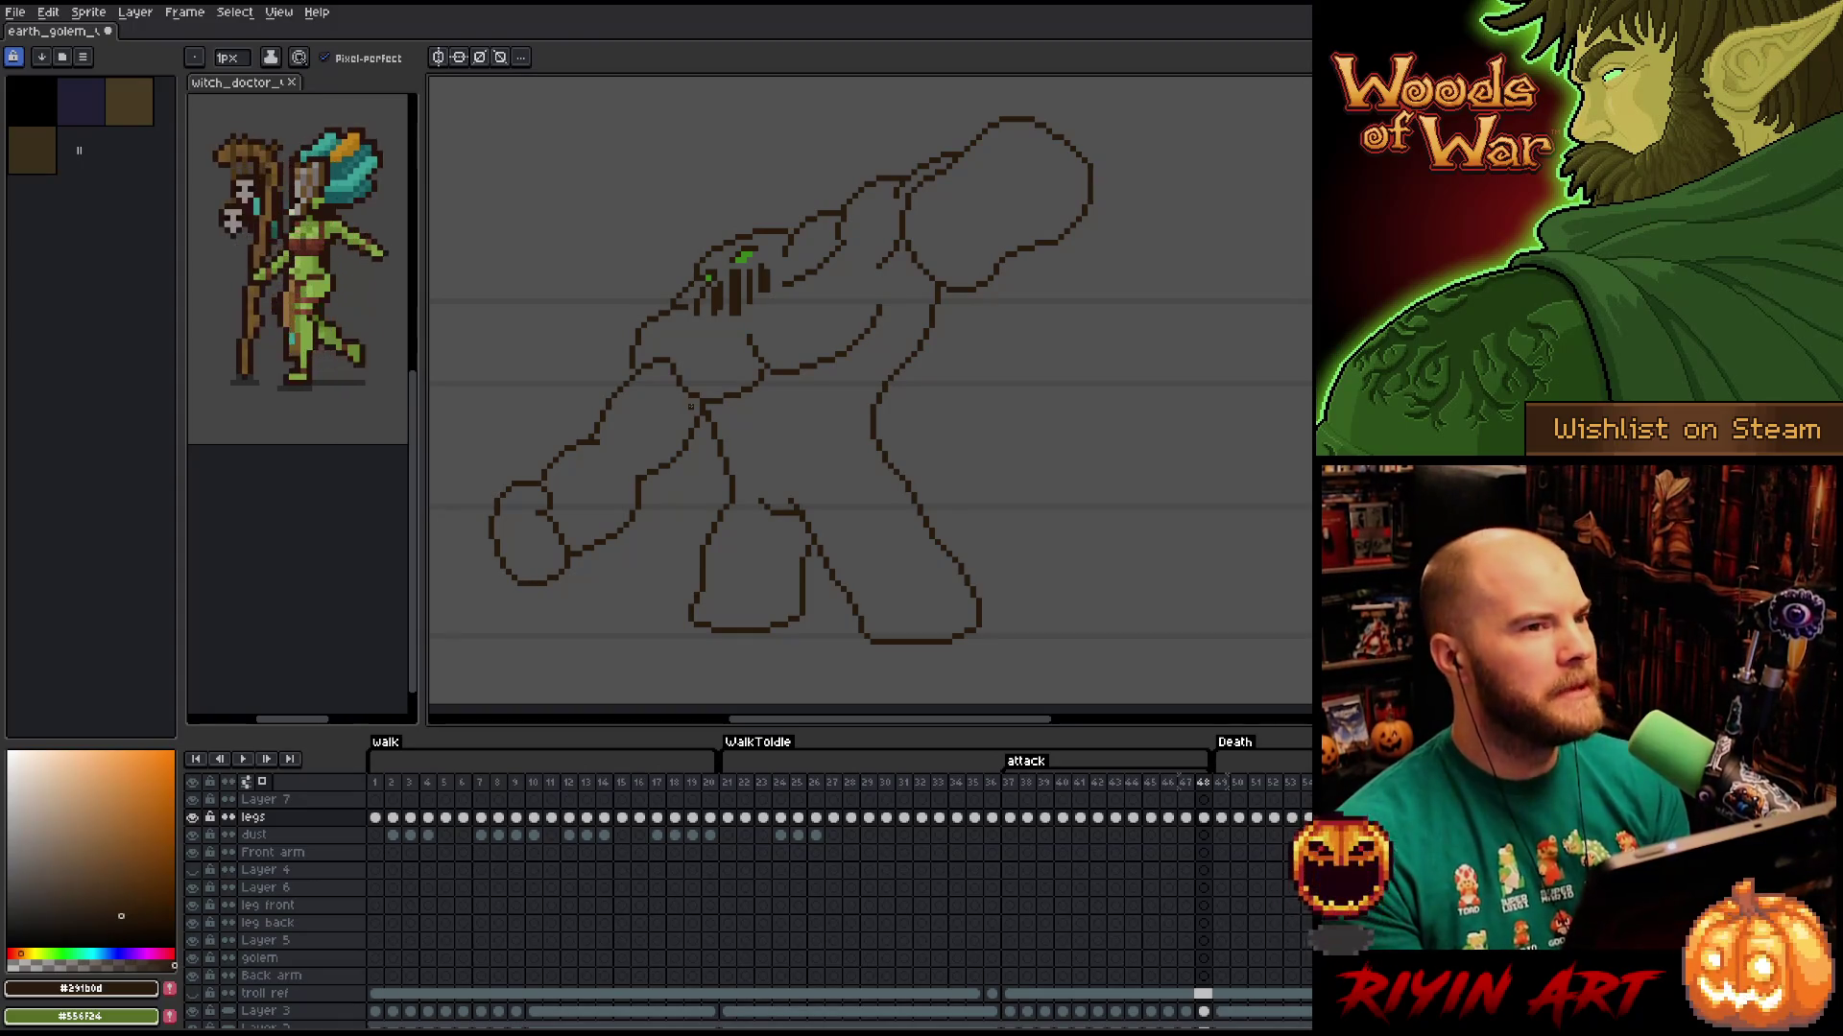
{"action": "scroll", "coordinate": [691, 406], "scroll_direction": "up", "scroll_amount": 1}
{"action": "scroll", "coordinate": [691, 406], "scroll_direction": "down", "scroll_amount": 1}
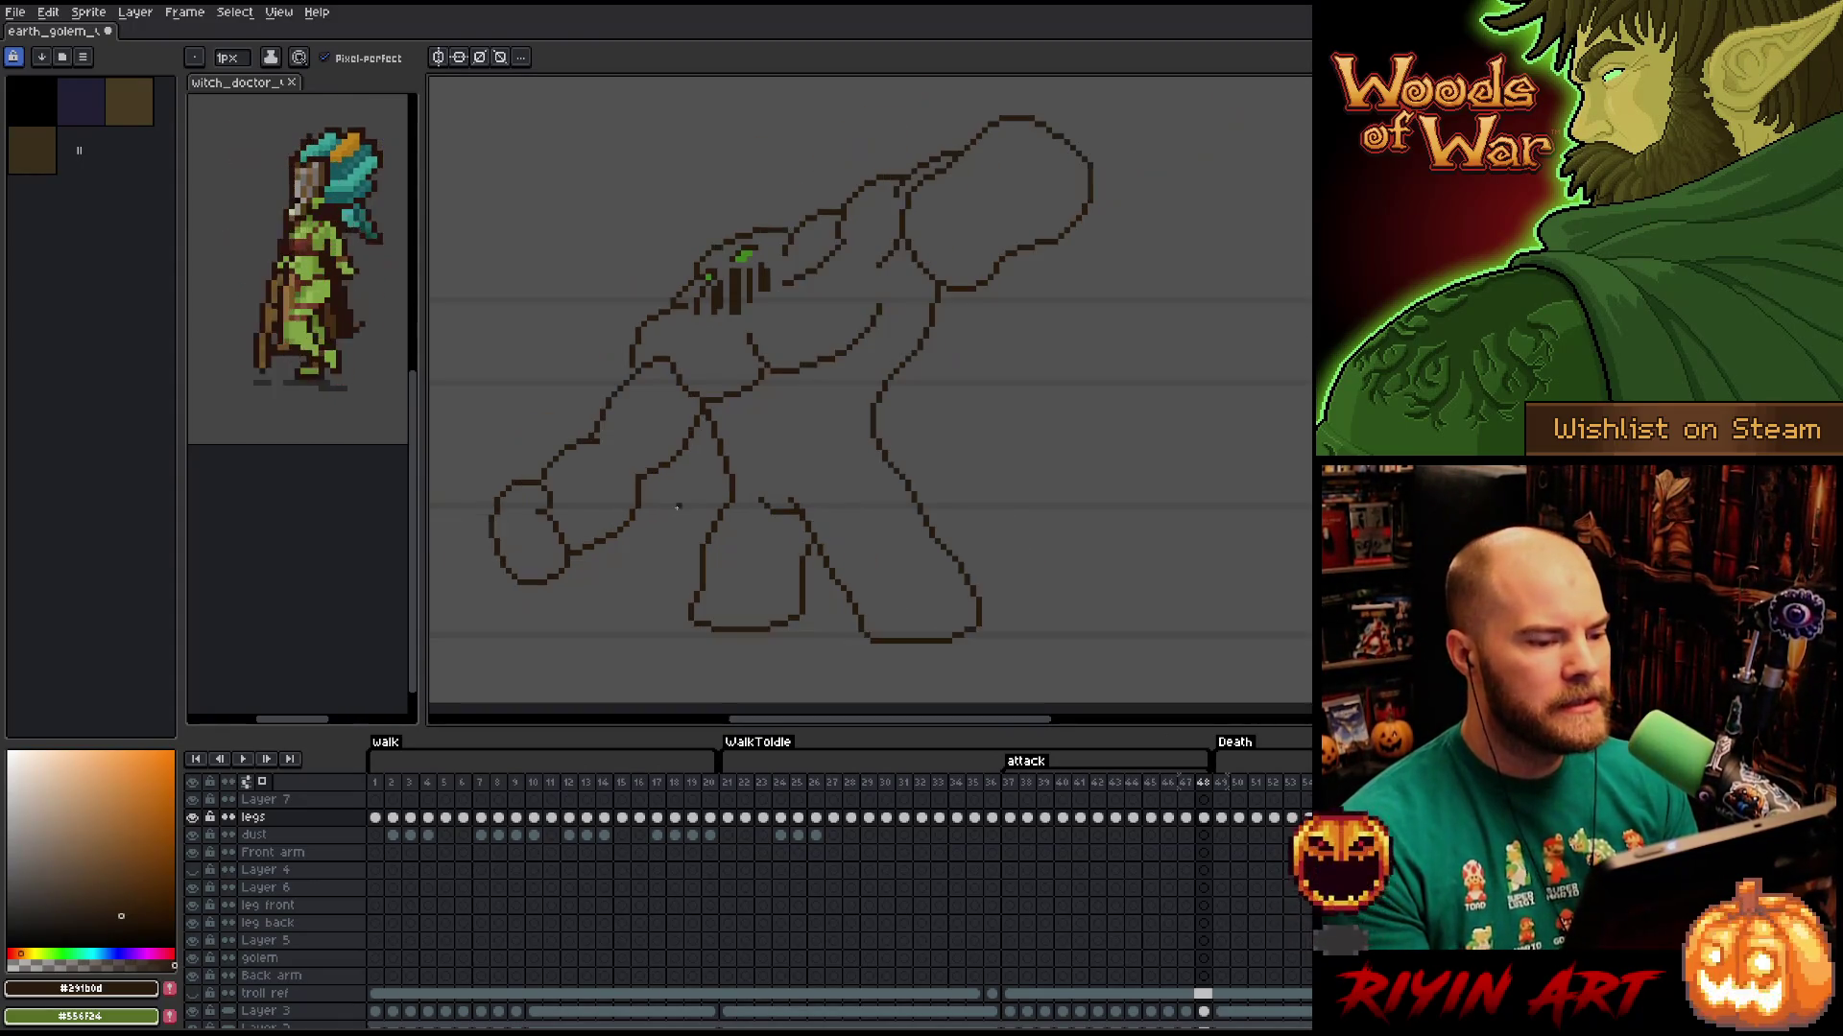
{"action": "left_click_drag", "start_coordinate": [768, 437], "coordinate": [769, 448]}
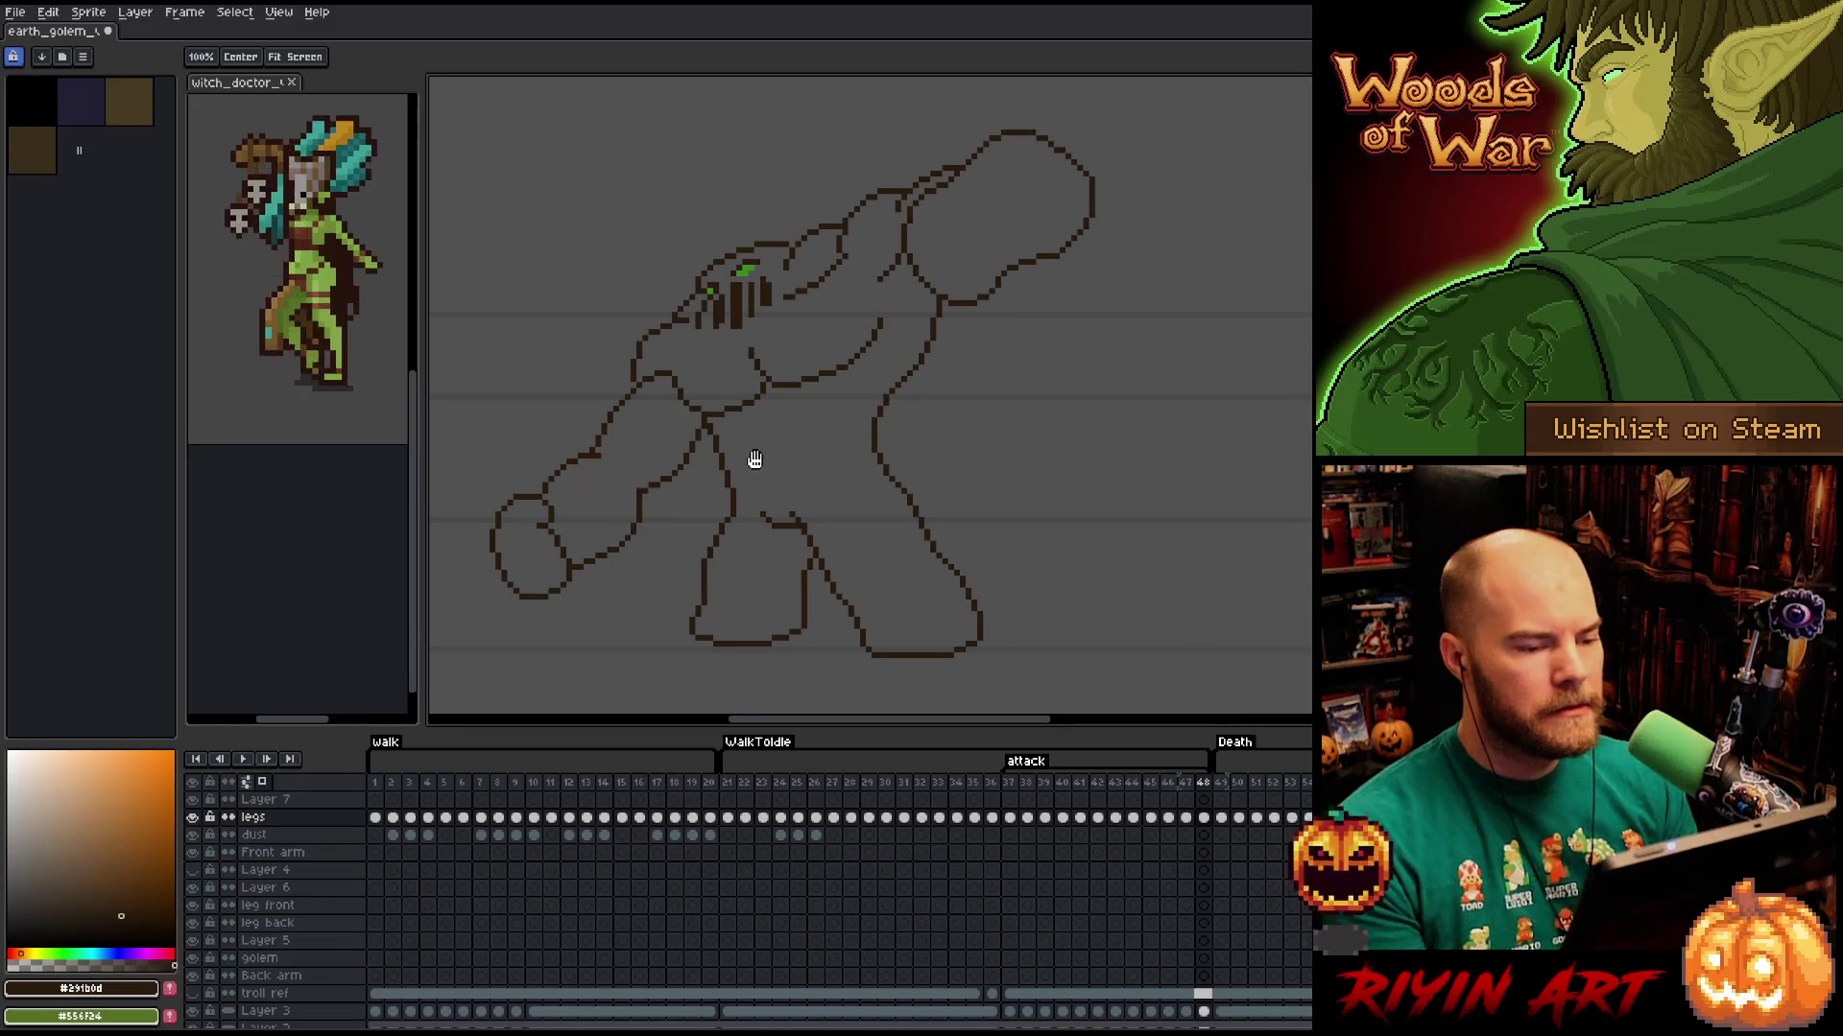
Add a short joint line near the raised arm's shoulder.
{"action": "key", "text": "b"}
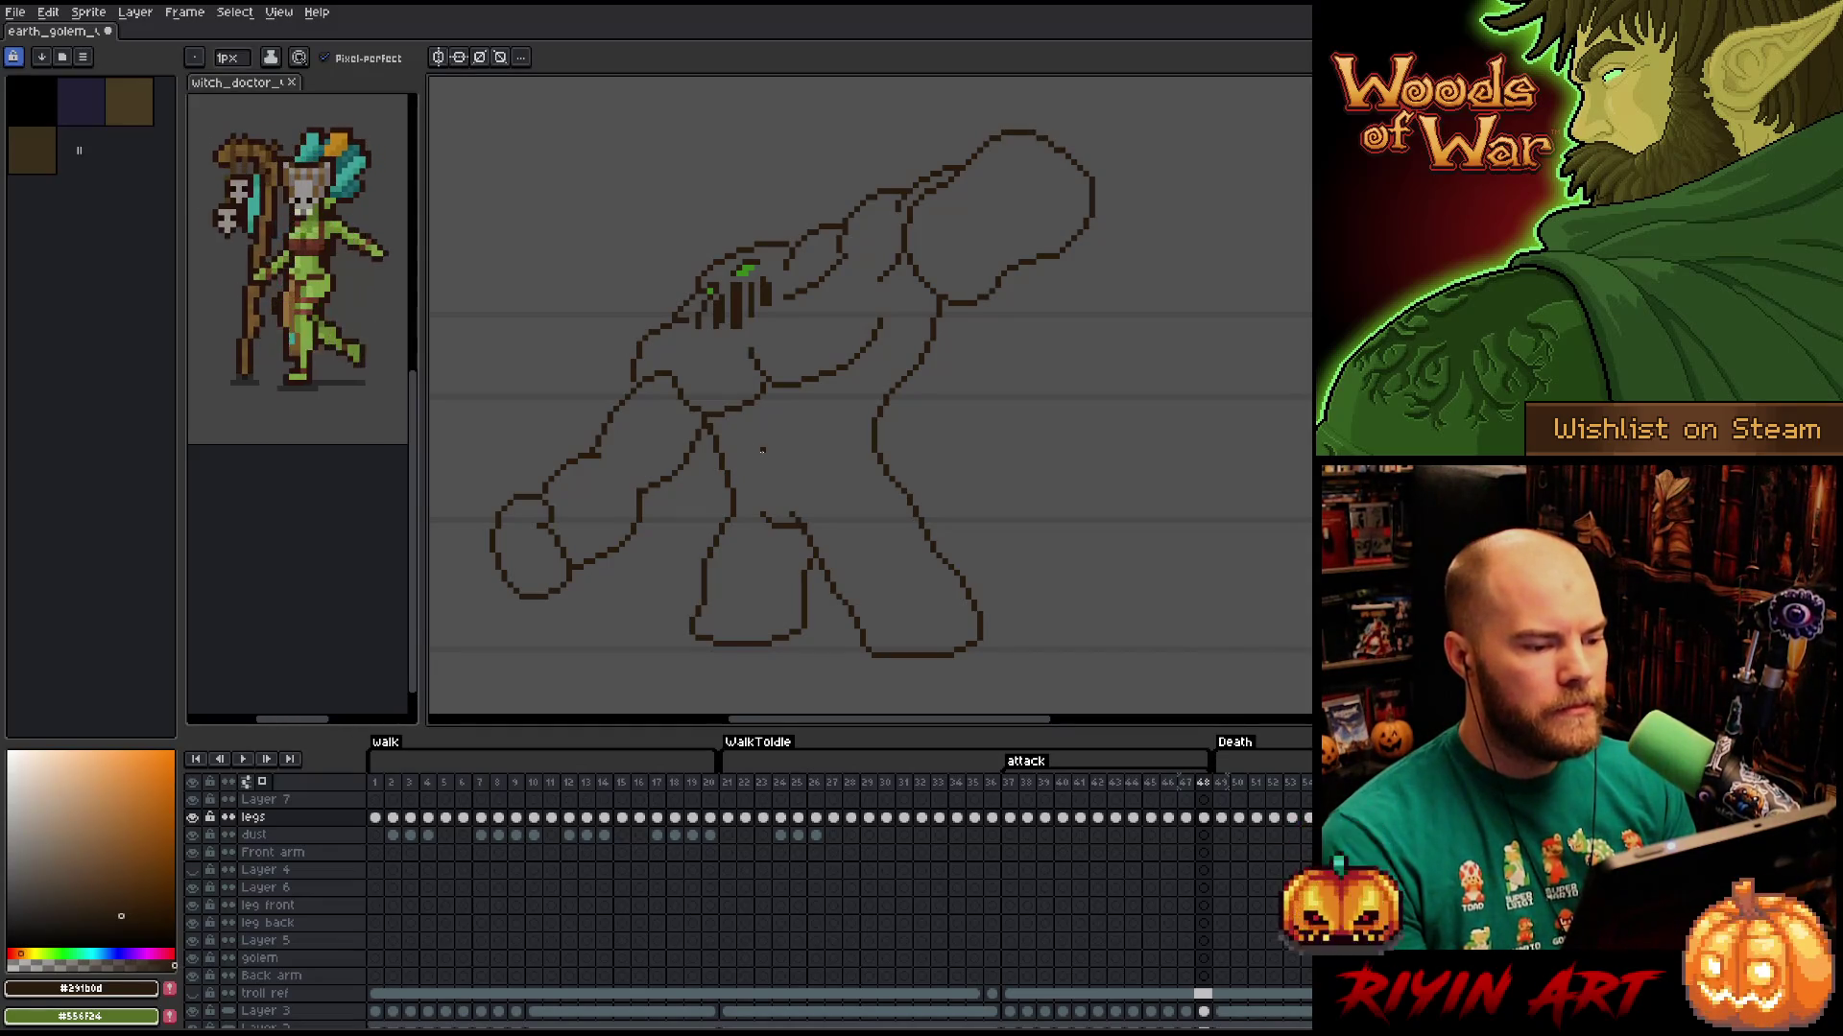
{"action": "left_click_drag", "start_coordinate": [763, 450], "coordinate": [701, 428]}
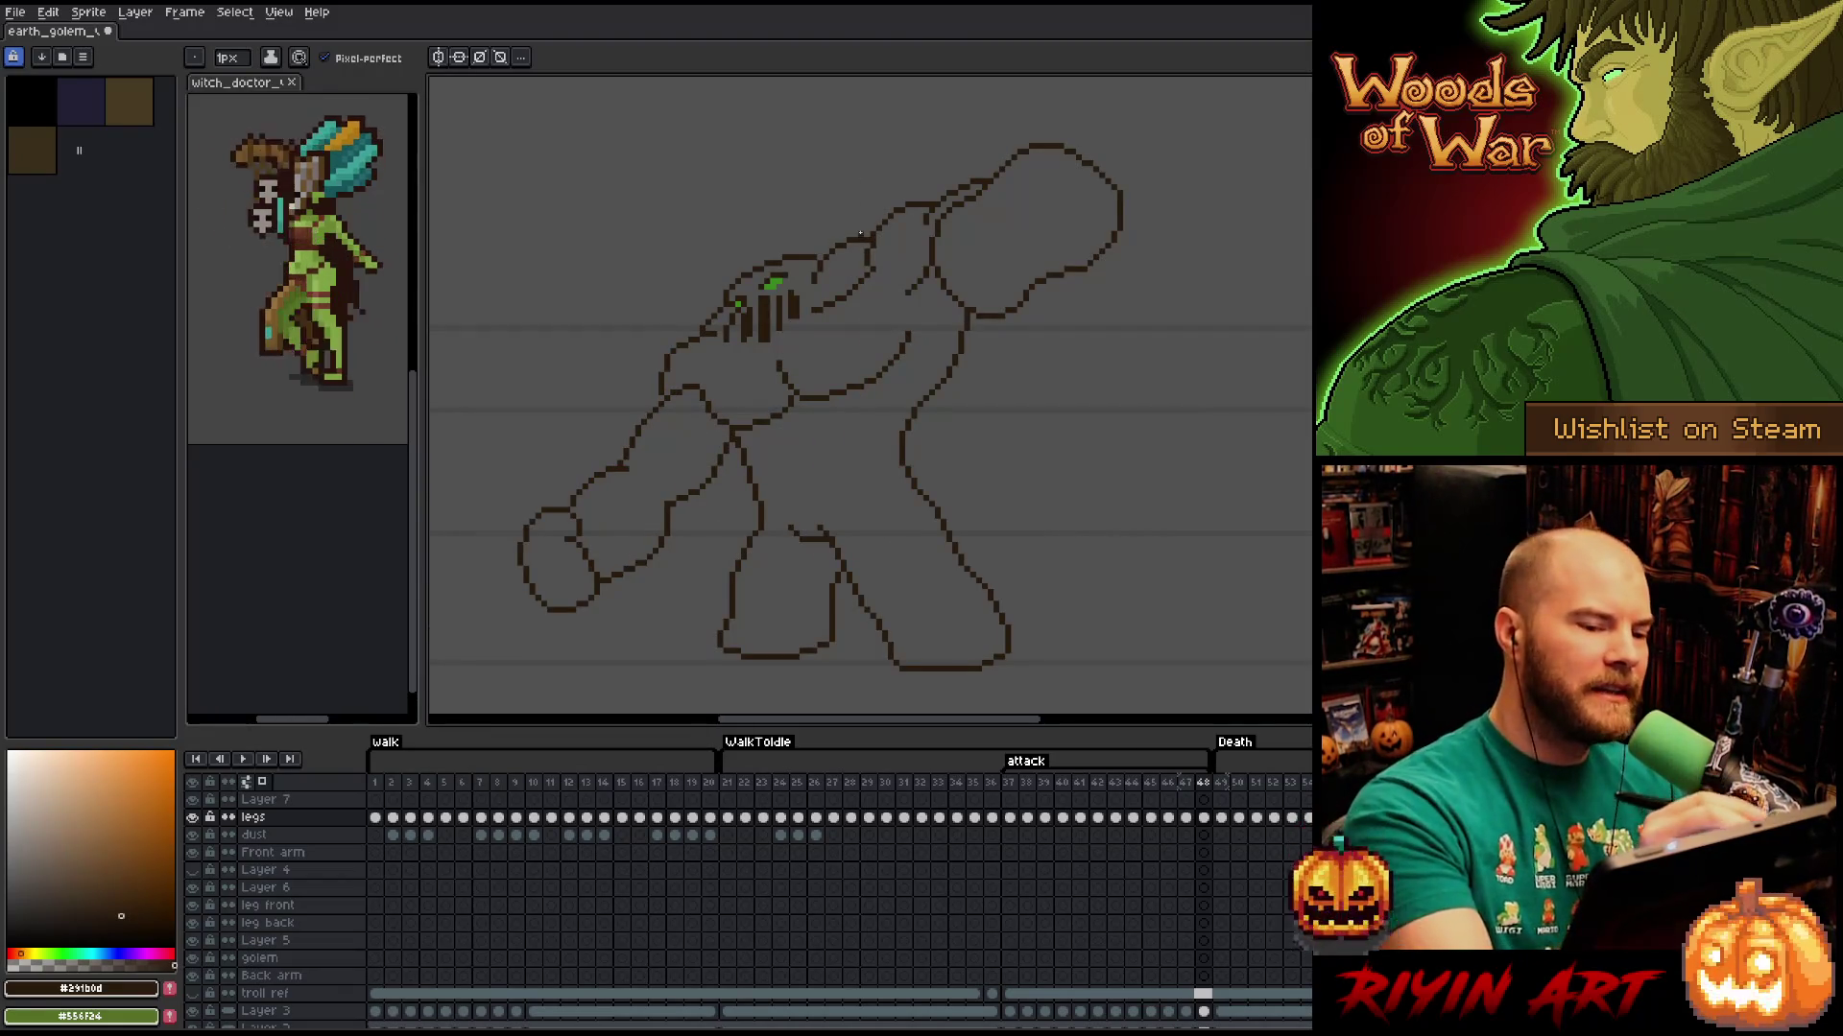
{"action": "key", "text": "e"}
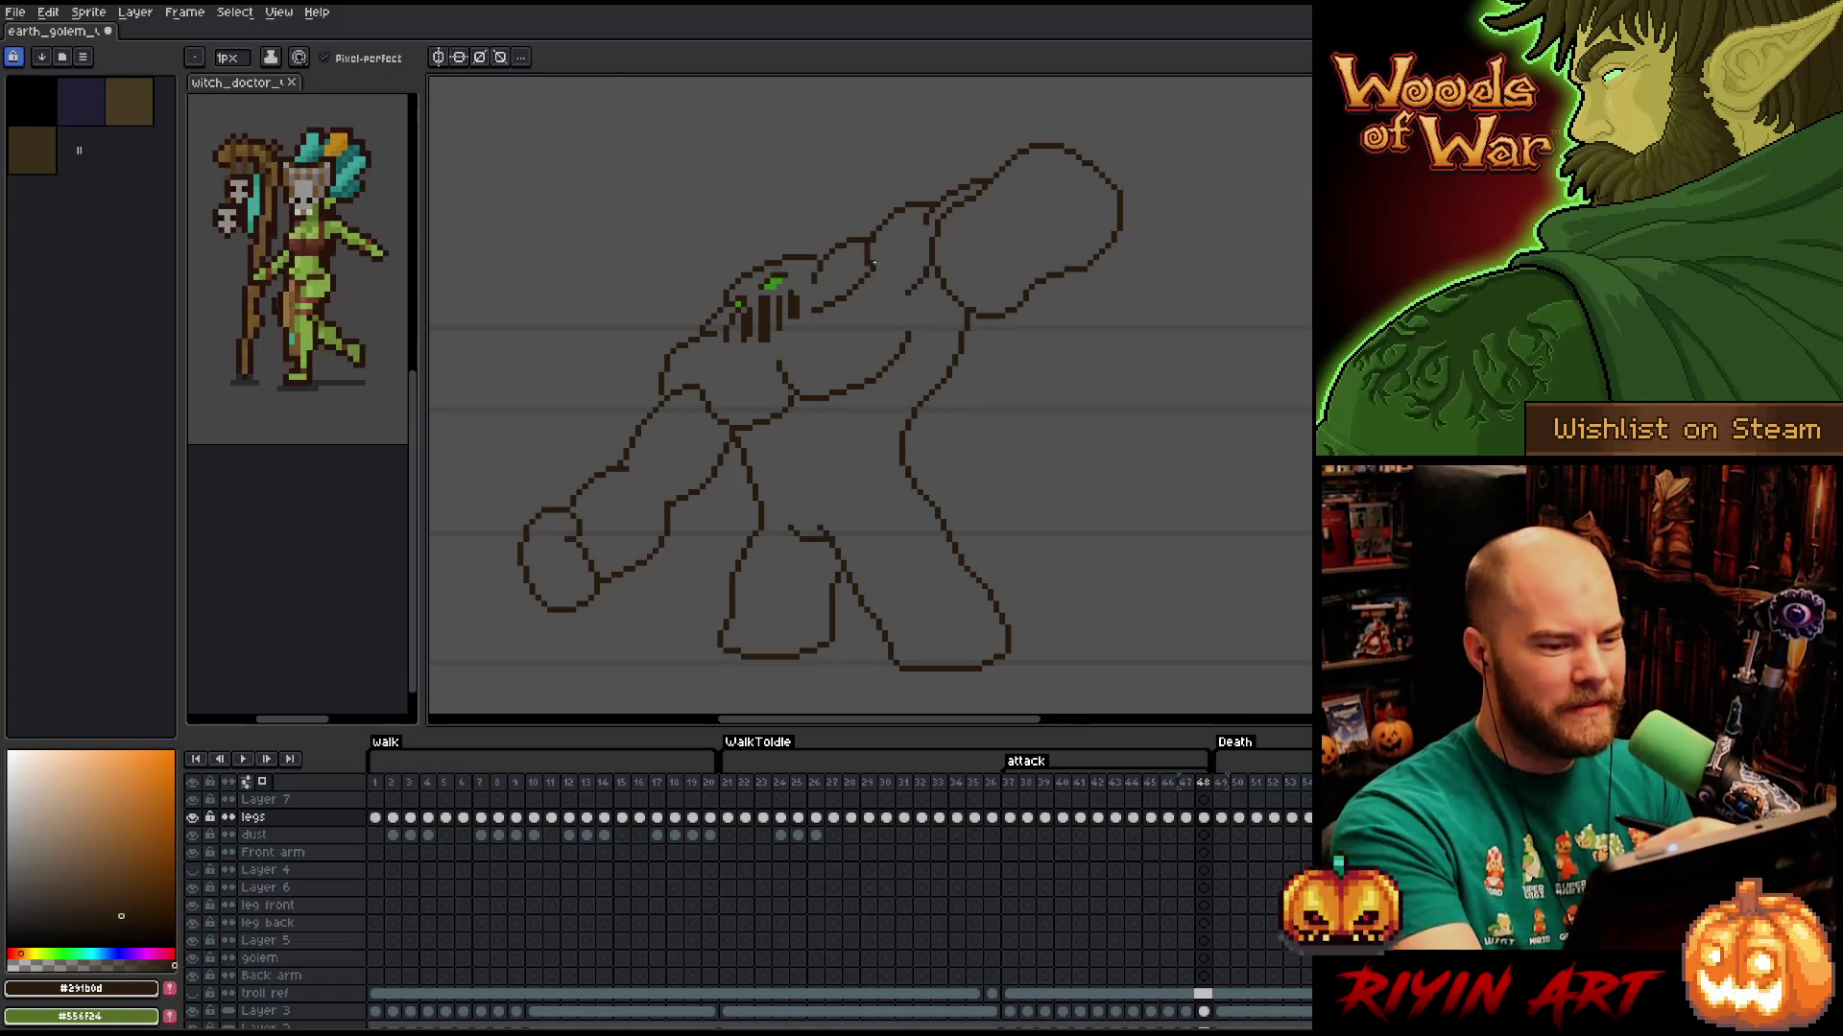
{"action": "left_click_drag", "start_coordinate": [871, 289], "coordinate": [877, 262]}
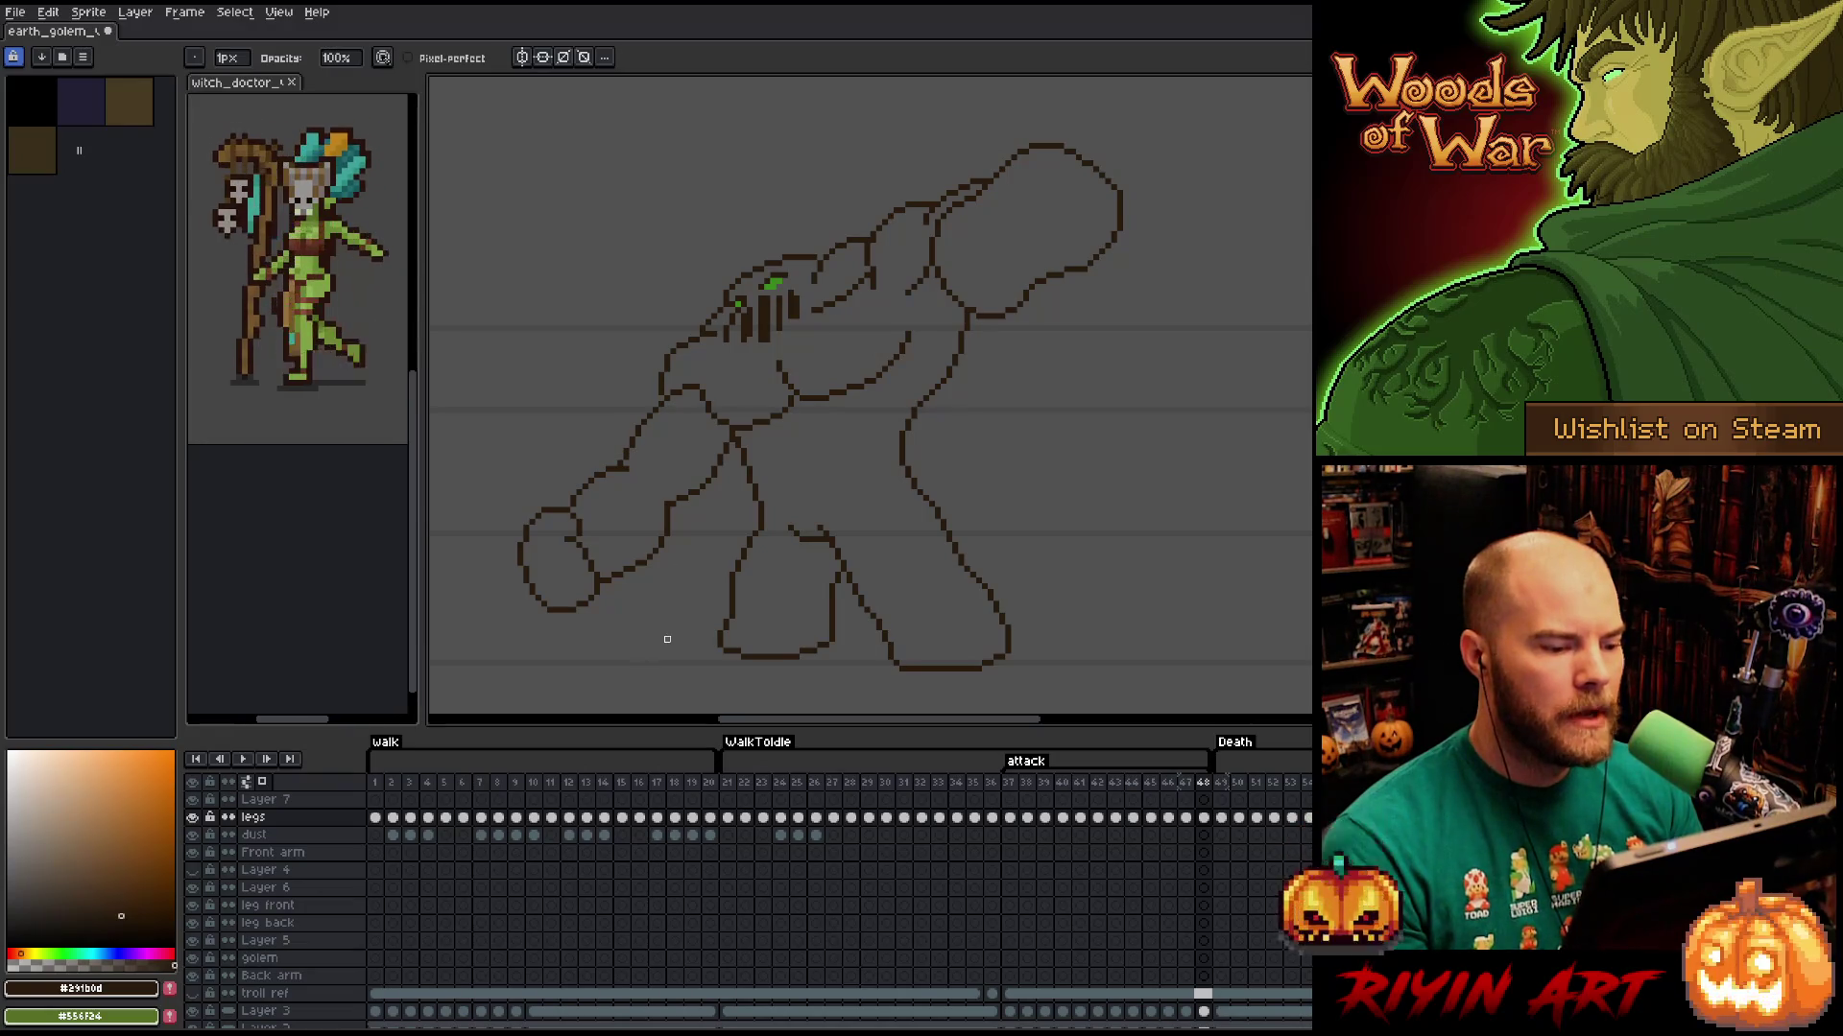
Marquee-select the golem's lower-left fist, then drop the selection.
{"action": "key", "text": "m"}
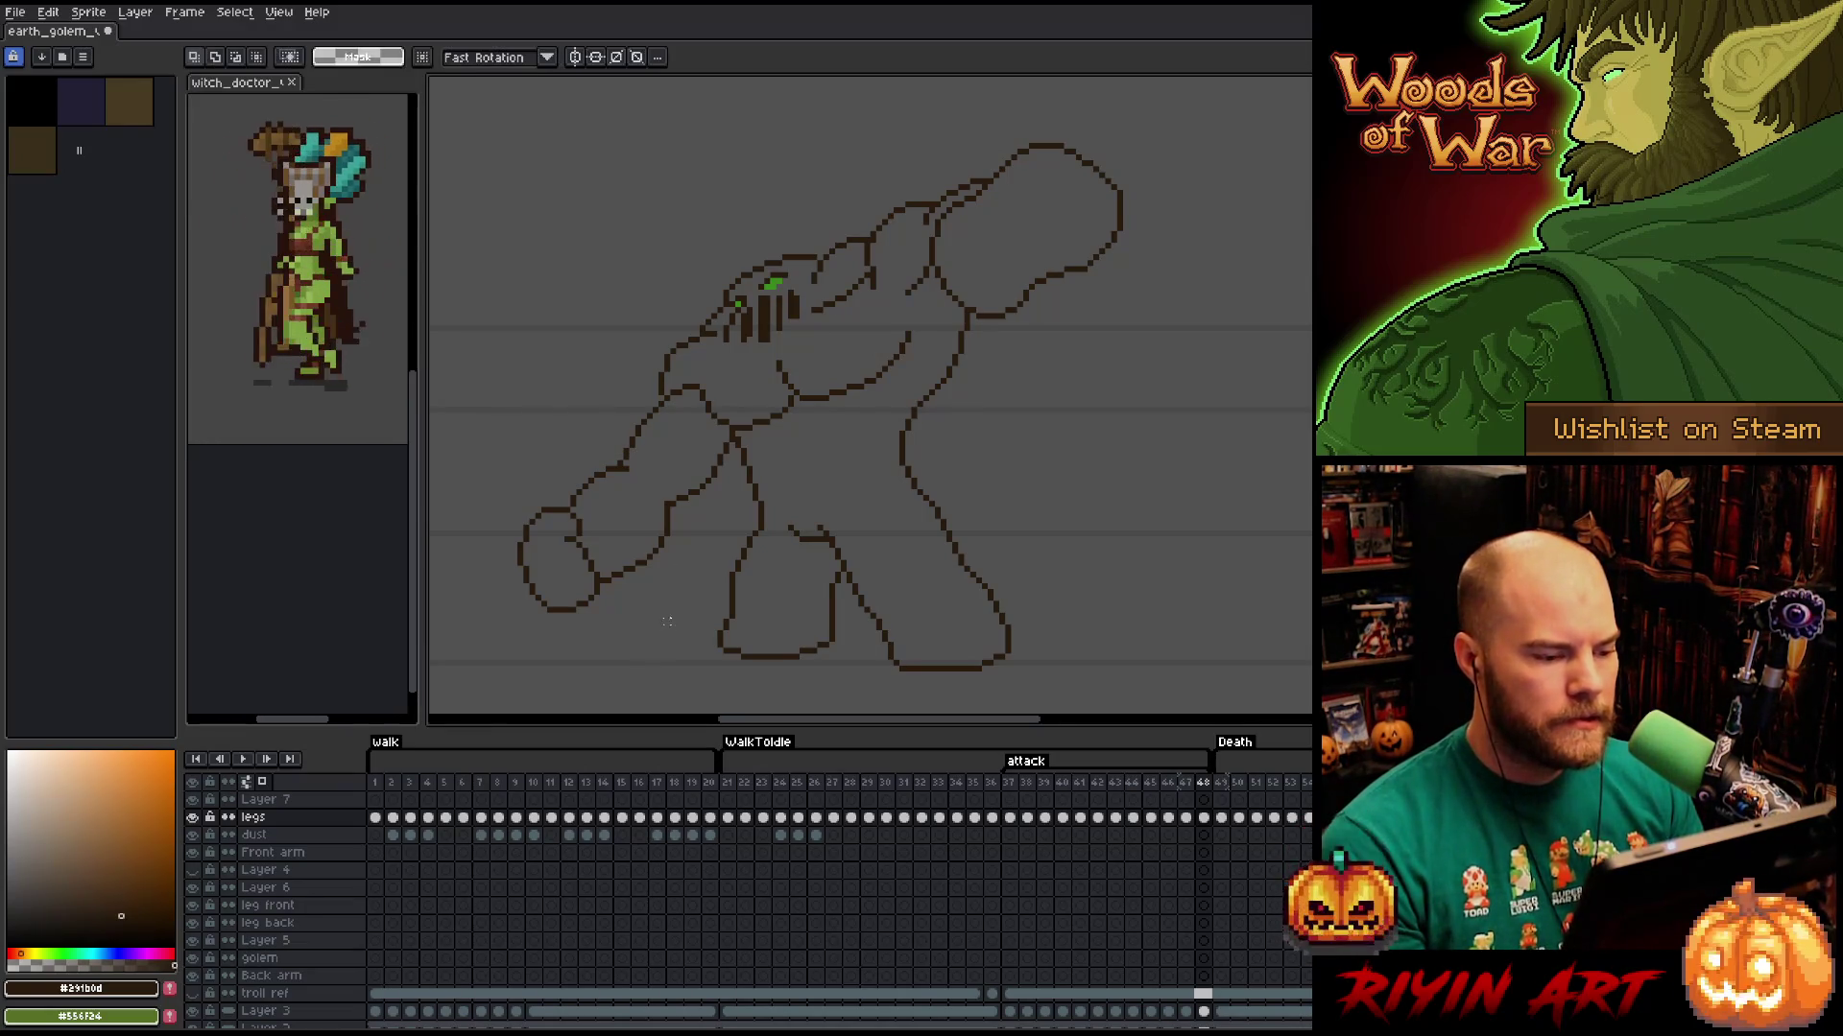
{"action": "mouse_move", "coordinate": [489, 486]}
{"action": "left_mouse_down"}
{"action": "mouse_move", "coordinate": [638, 626]}
{"action": "mouse_move", "coordinate": [678, 637]}
{"action": "left_mouse_up"}
{"action": "left_click", "coordinate": [791, 493]}
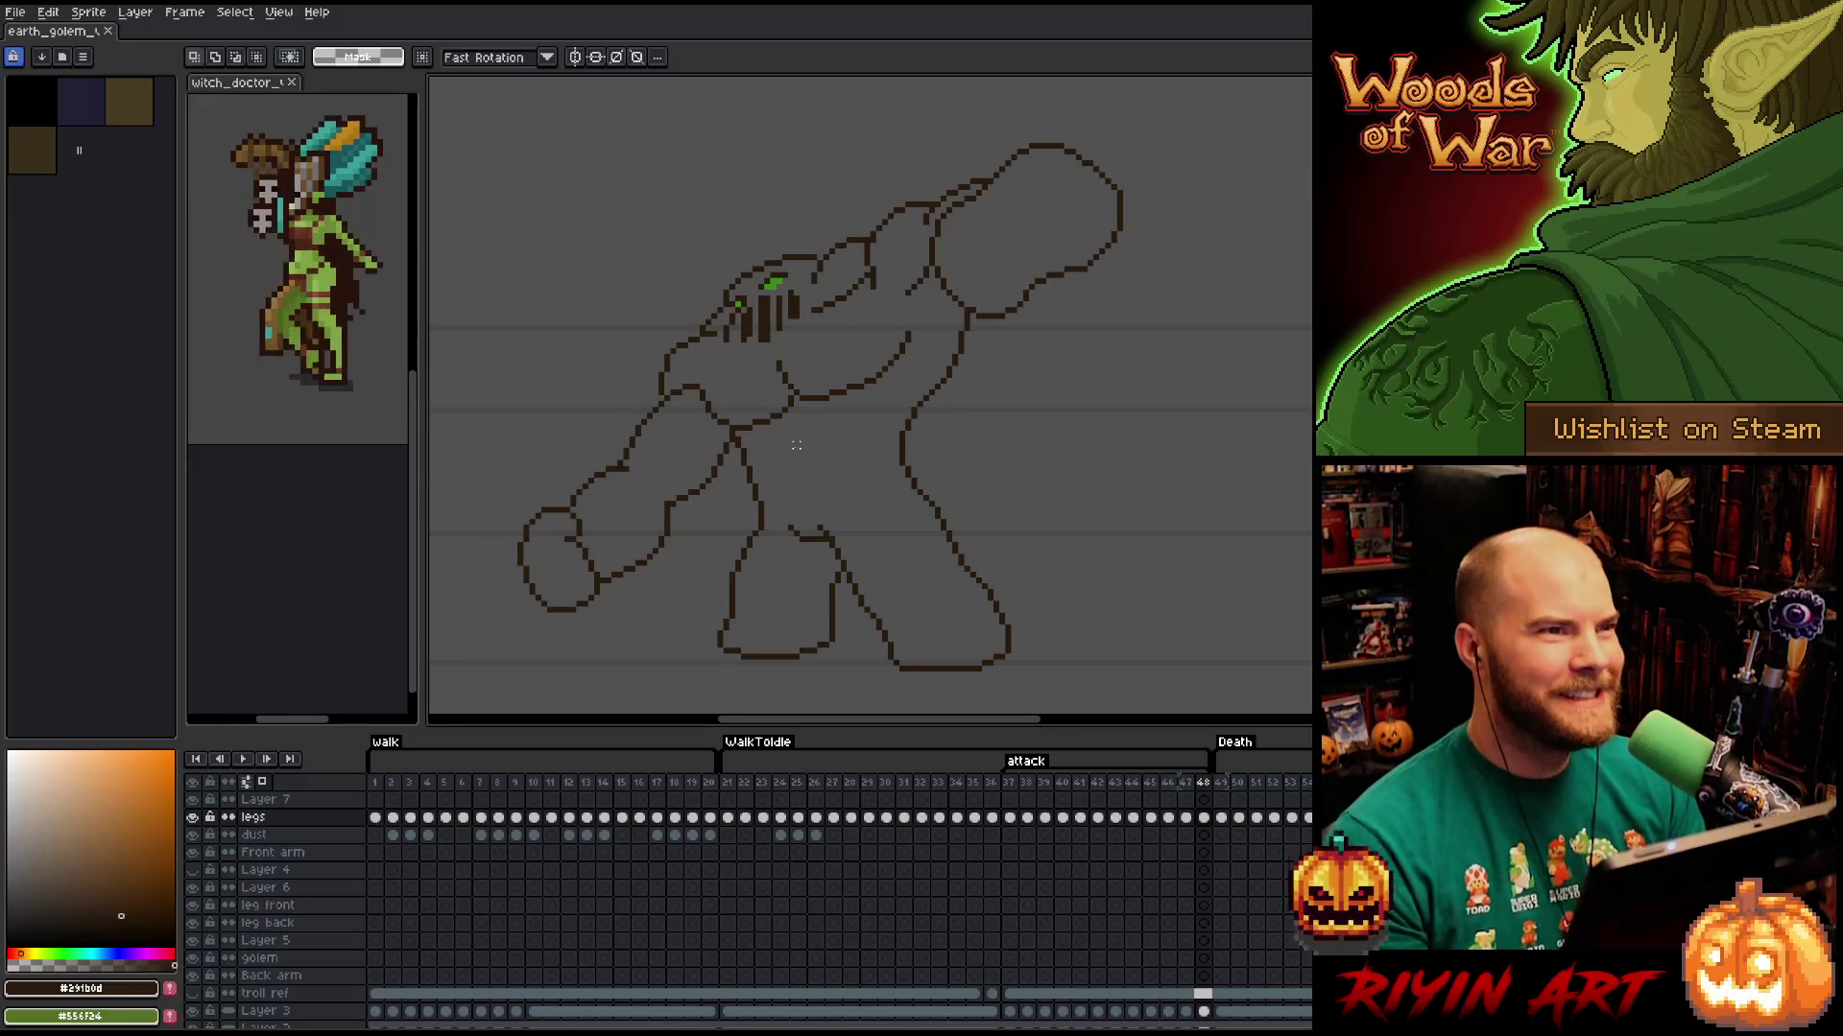
Play the attack animation and stop on frame 38, where the golem hunches forward.
{"action": "key", "text": "b"}
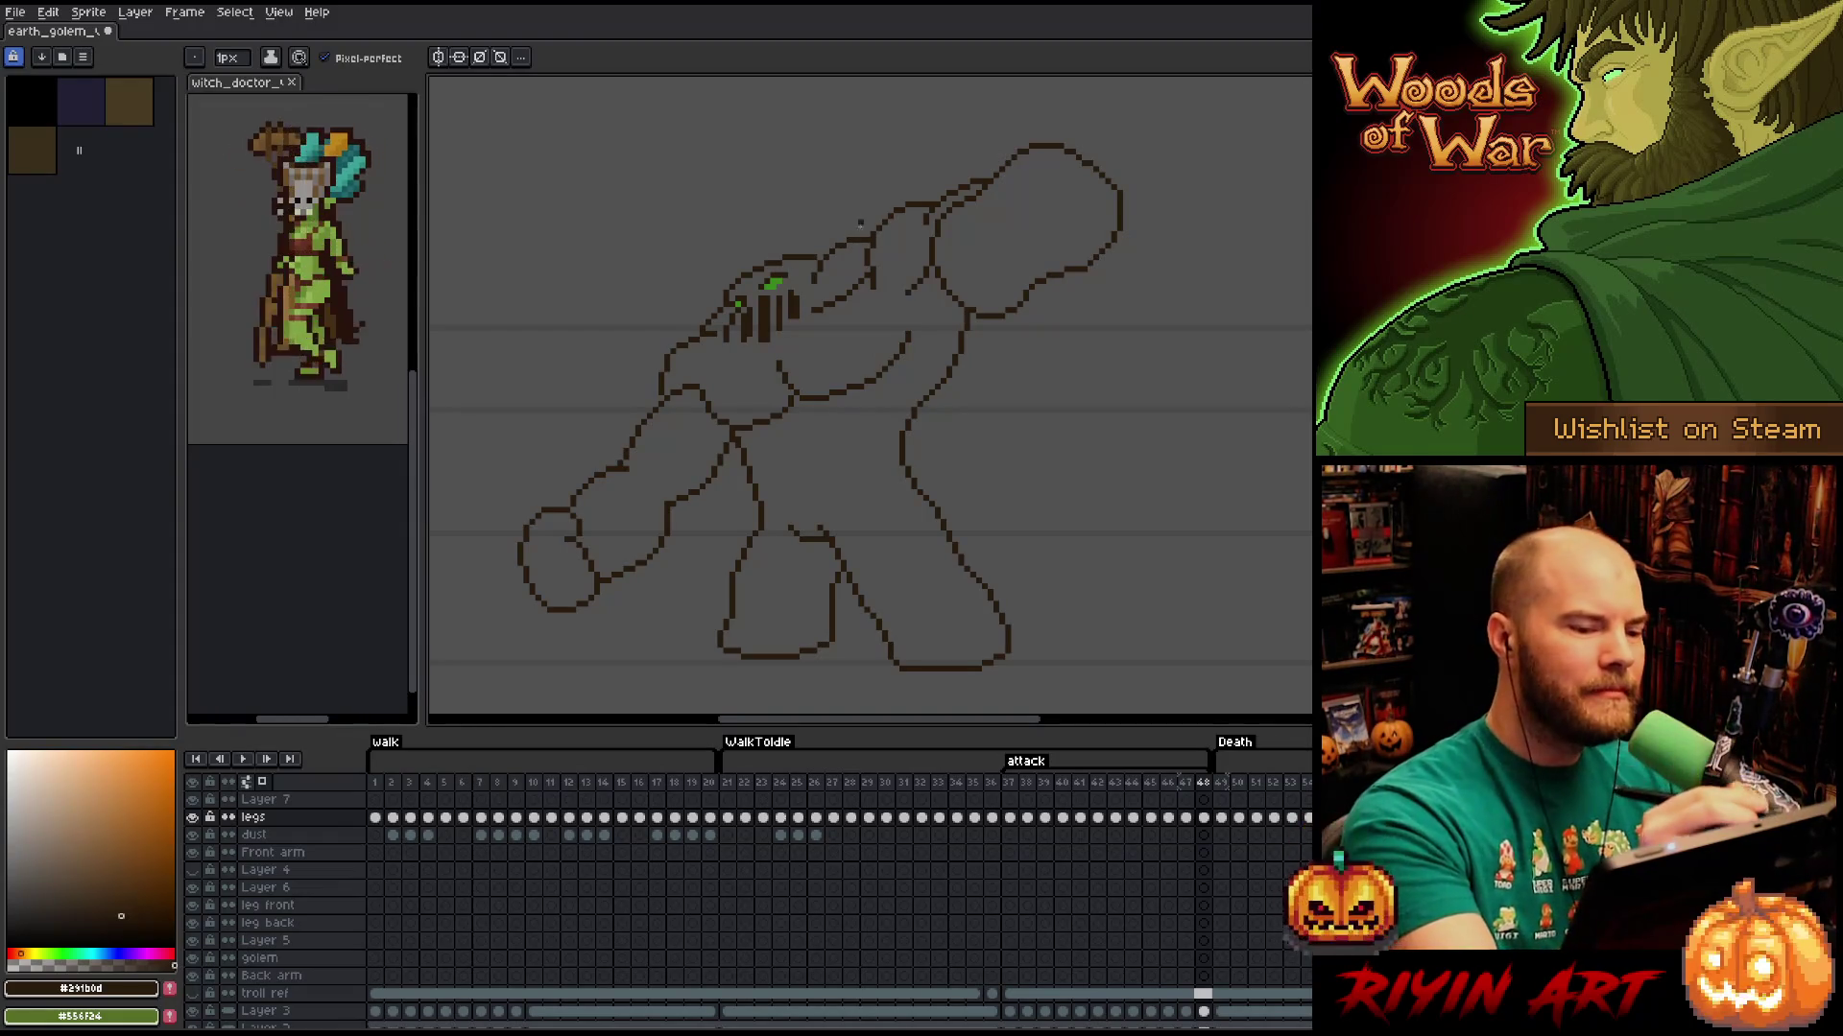
{"action": "key", "text": "e"}
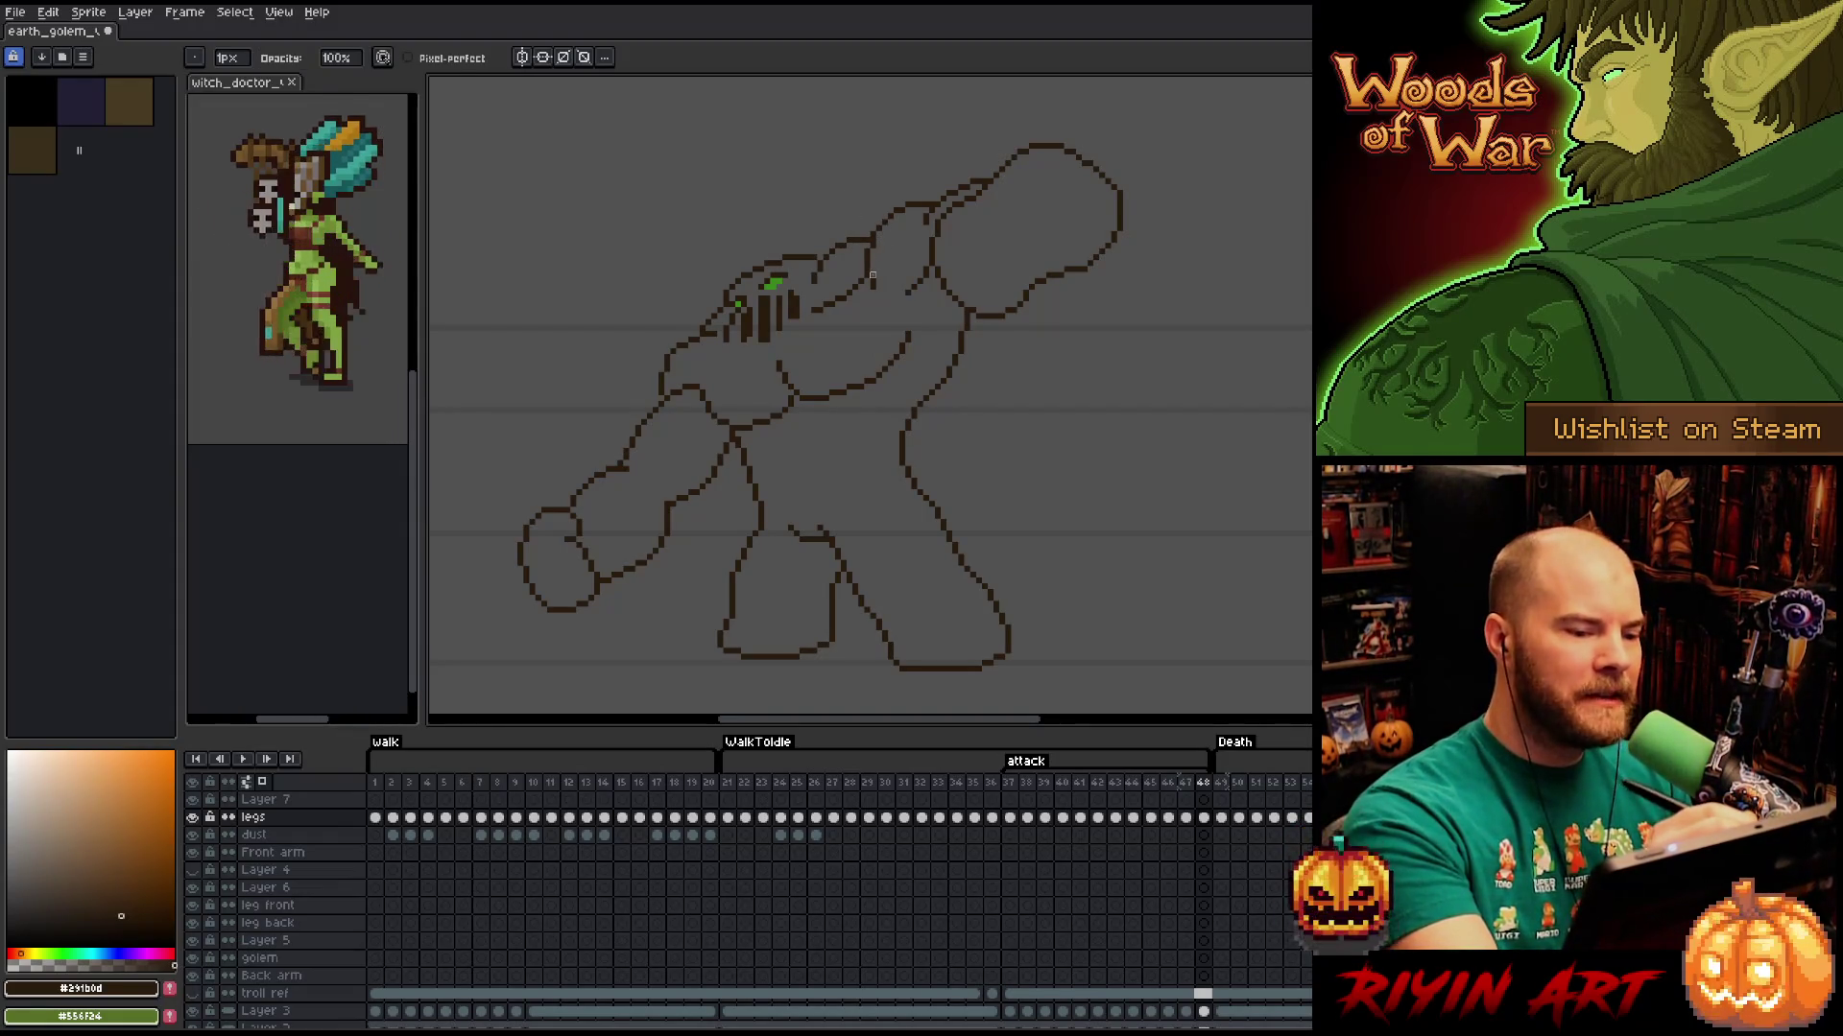
{"action": "right_click", "coordinate": [938, 423]}
{"action": "key", "text": "Escape"}
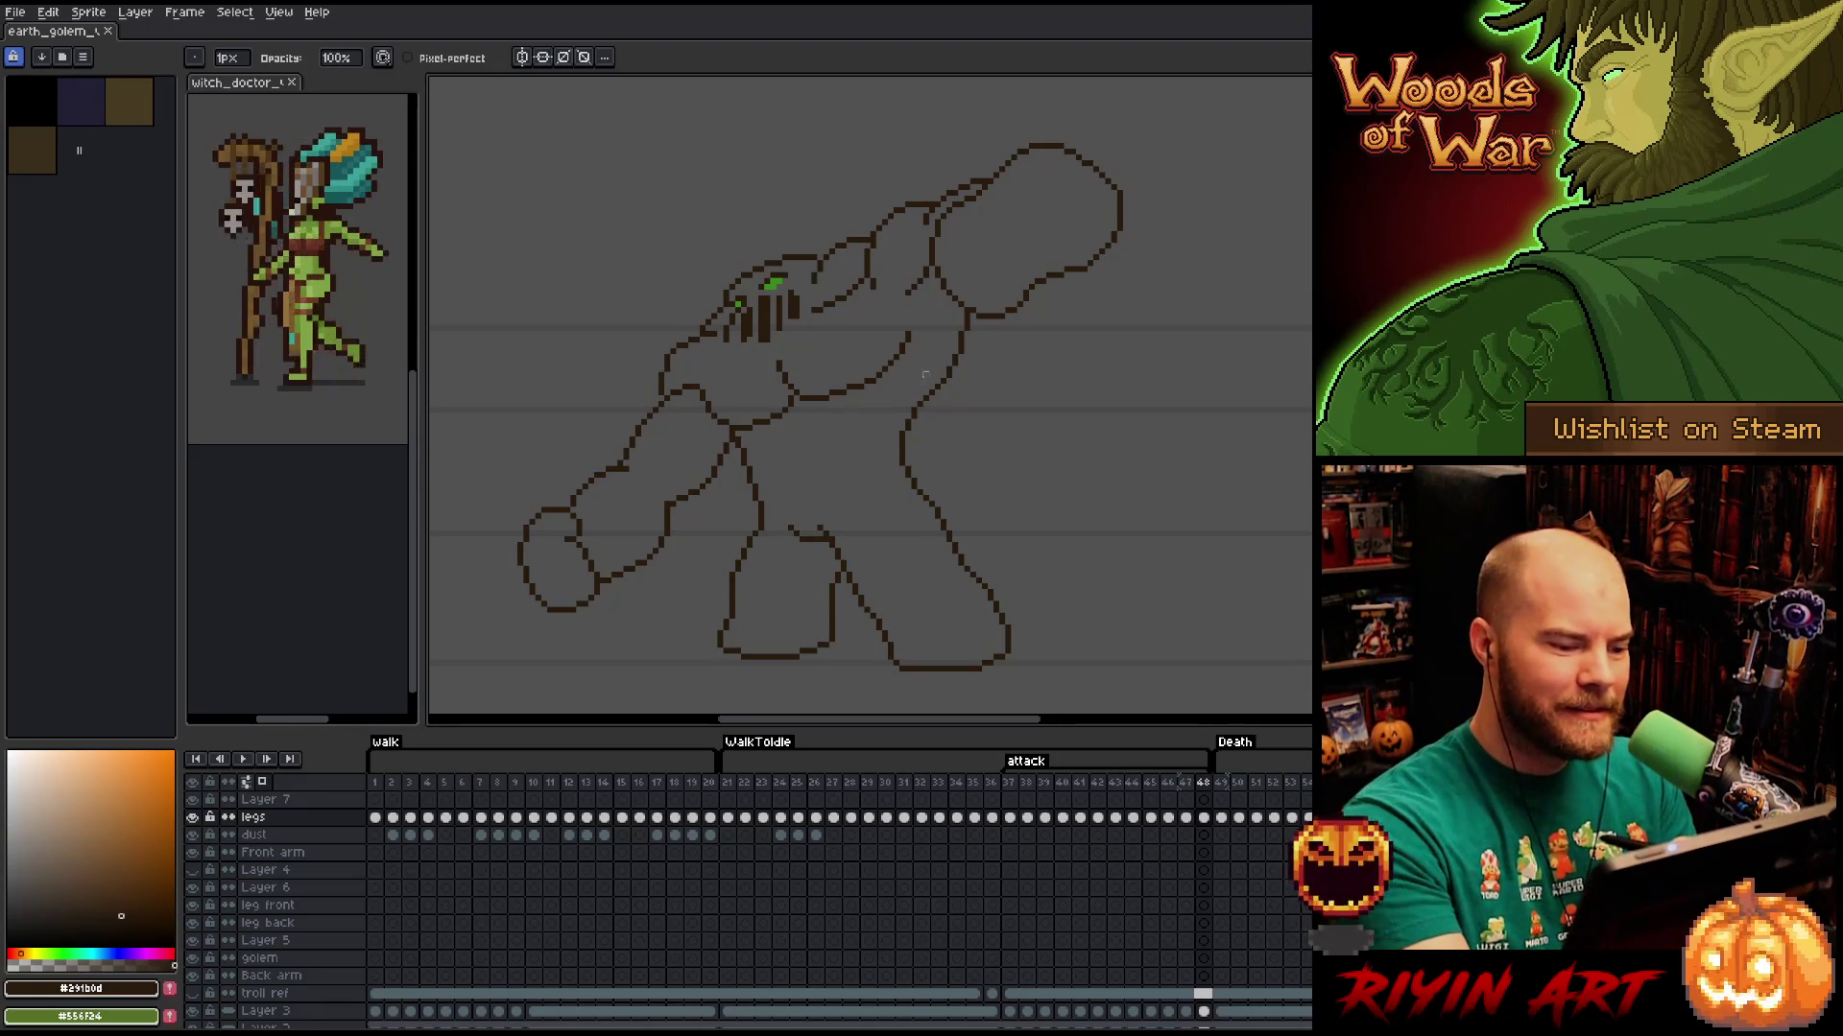
{"action": "key", "text": "Return"}
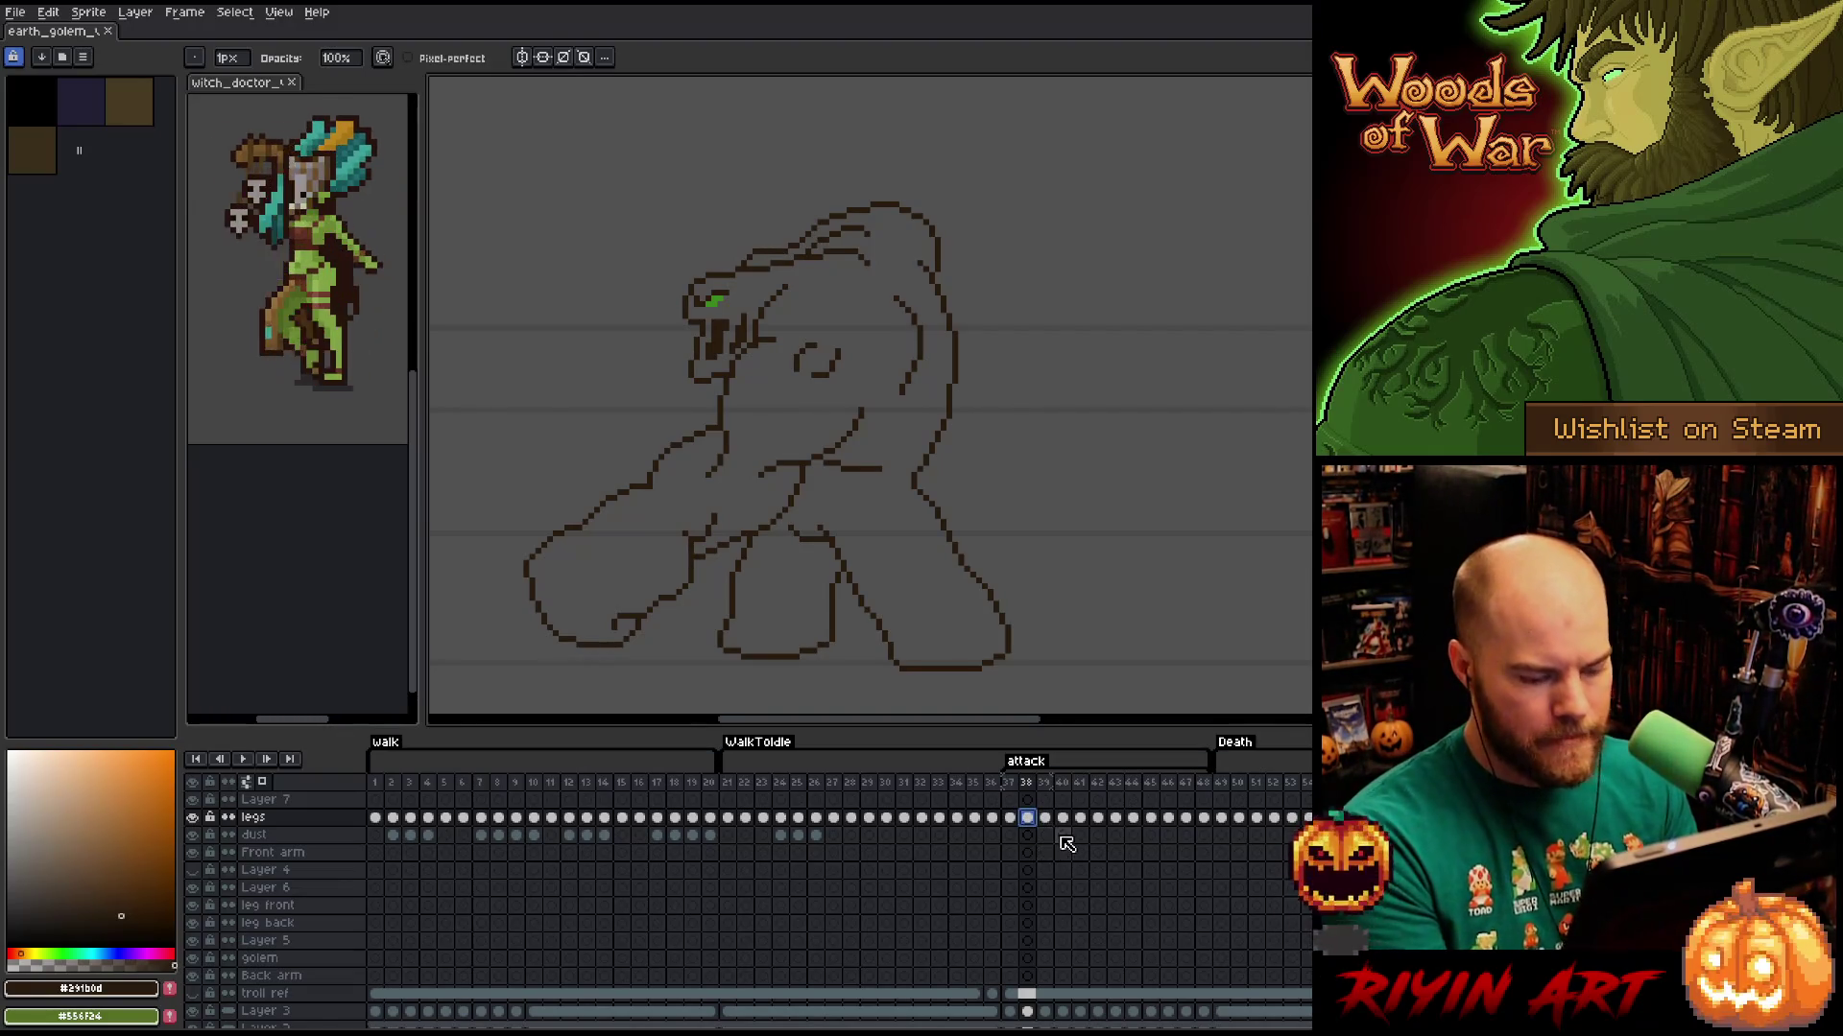
On frame 39, solo Layer 7 and delete the lasso-selected golem face.
{"action": "left_click", "coordinate": [1045, 802]}
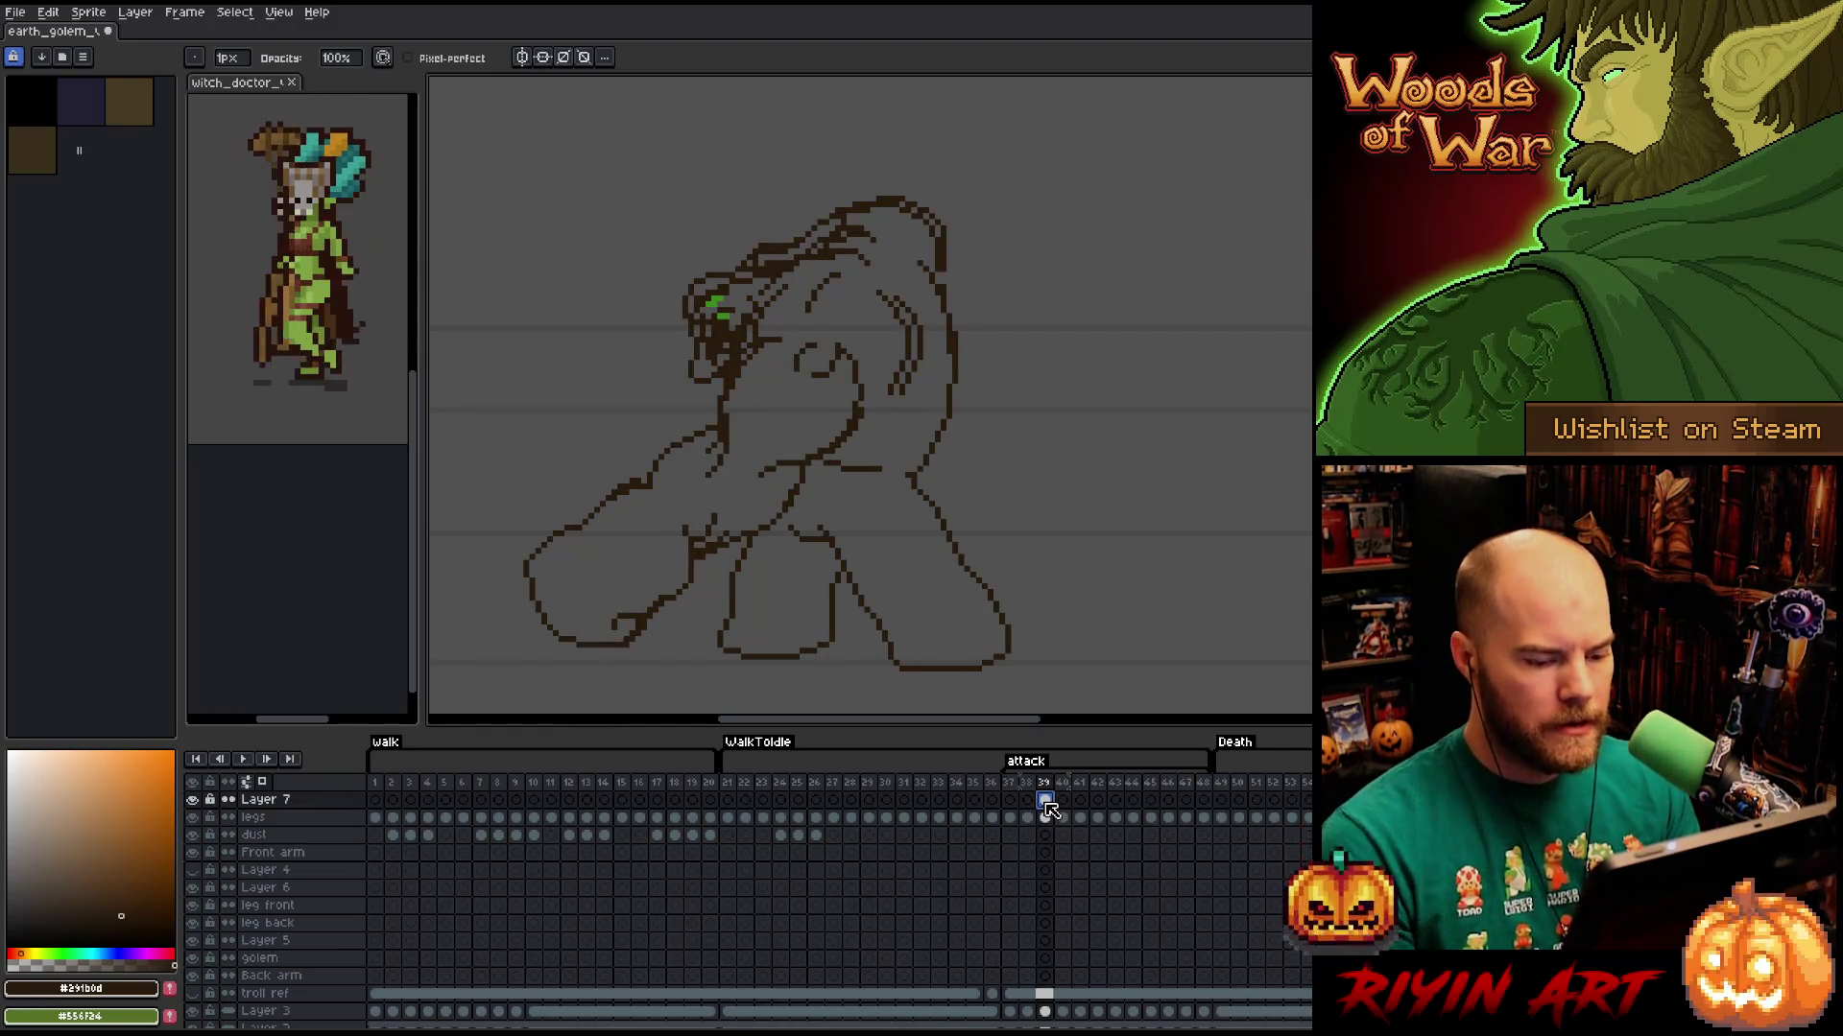
{"action": "left_click", "coordinate": [193, 801], "text": "alt"}
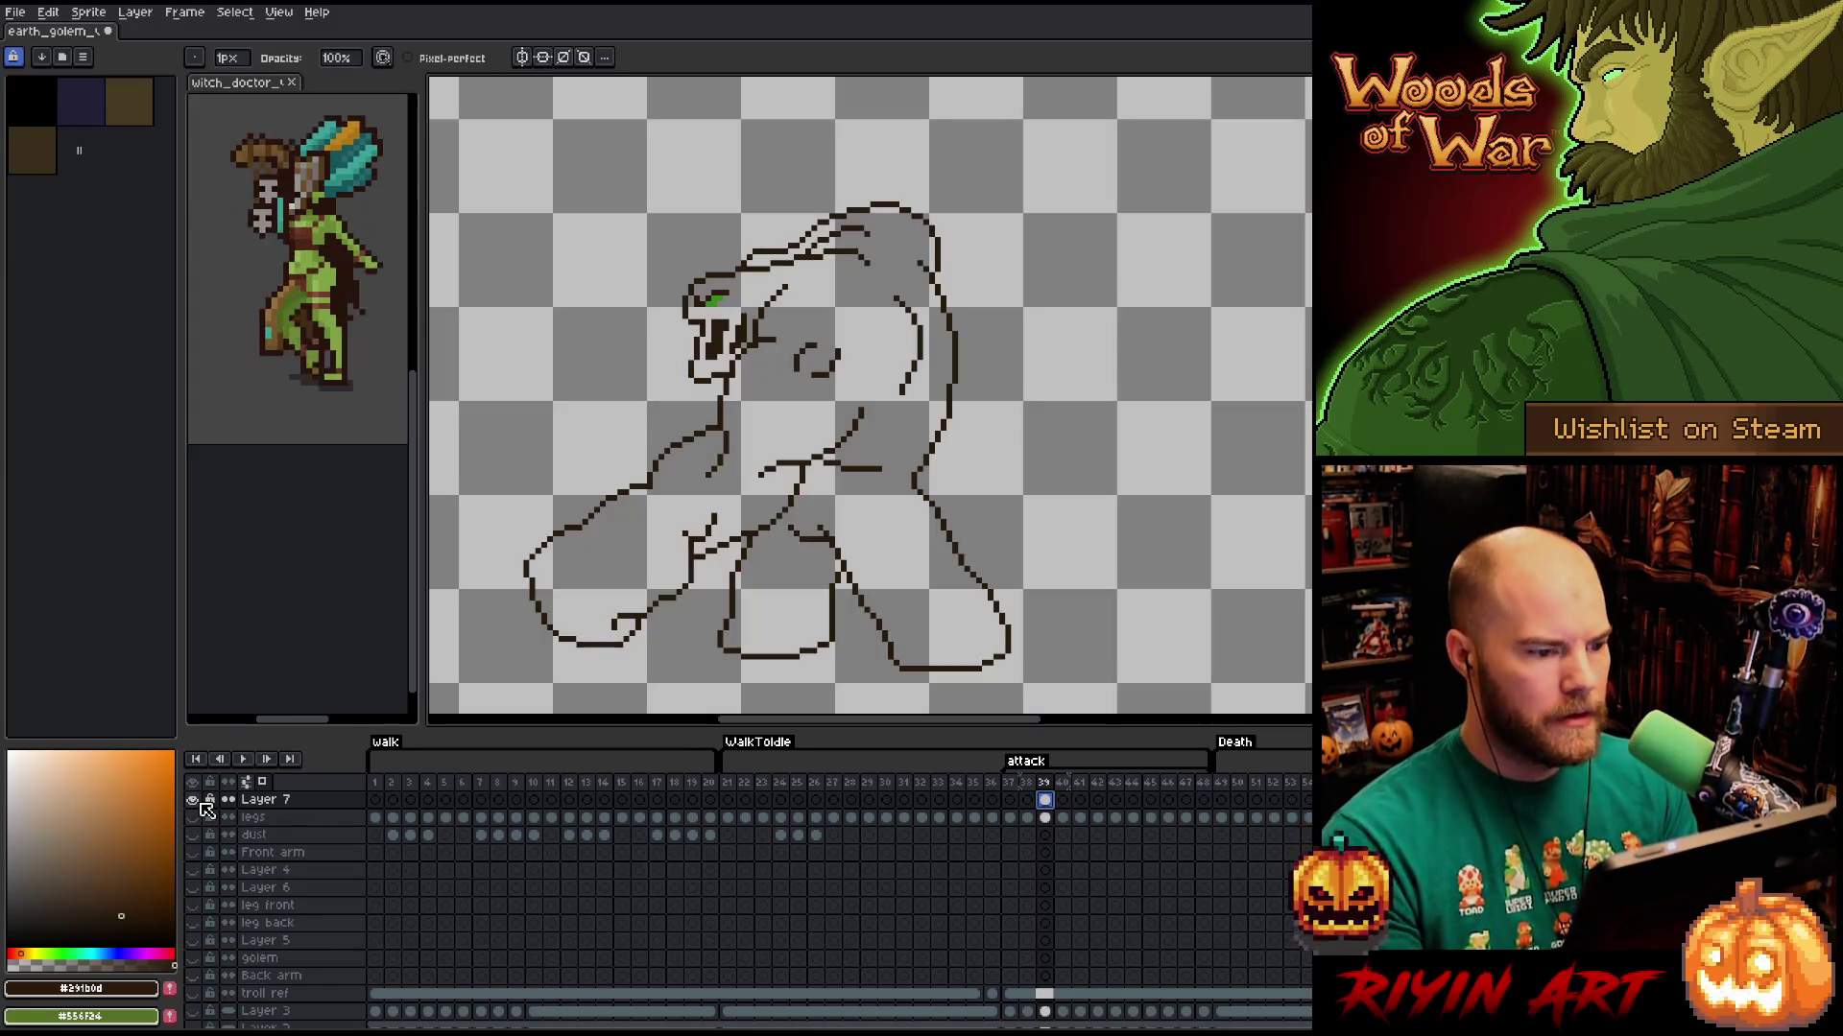
{"action": "key", "text": "m"}
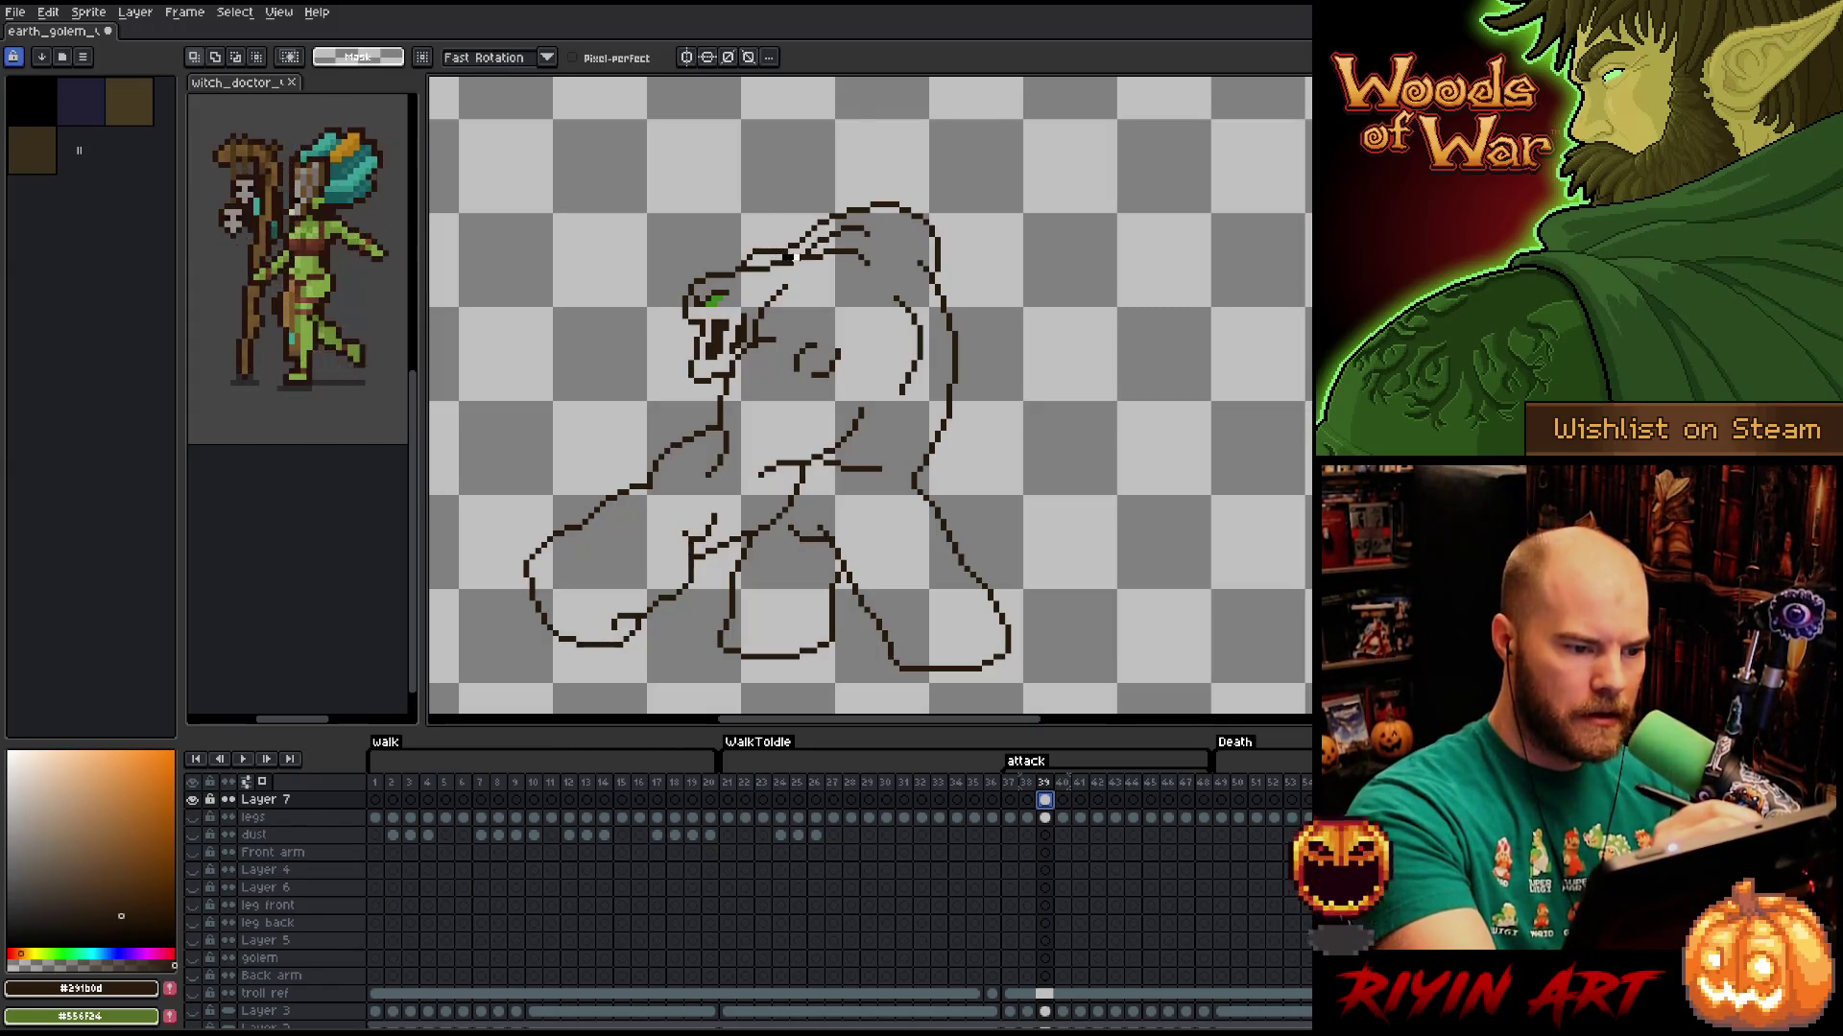
{"action": "mouse_move", "coordinate": [796, 257]}
{"action": "left_mouse_down"}
{"action": "mouse_move", "coordinate": [722, 379]}
{"action": "mouse_move", "coordinate": [655, 286]}
{"action": "mouse_move", "coordinate": [699, 244]}
{"action": "mouse_move", "coordinate": [751, 232]}
{"action": "mouse_move", "coordinate": [722, 261]}
{"action": "mouse_move", "coordinate": [734, 274]}
{"action": "mouse_move", "coordinate": [782, 261]}
{"action": "left_mouse_up"}
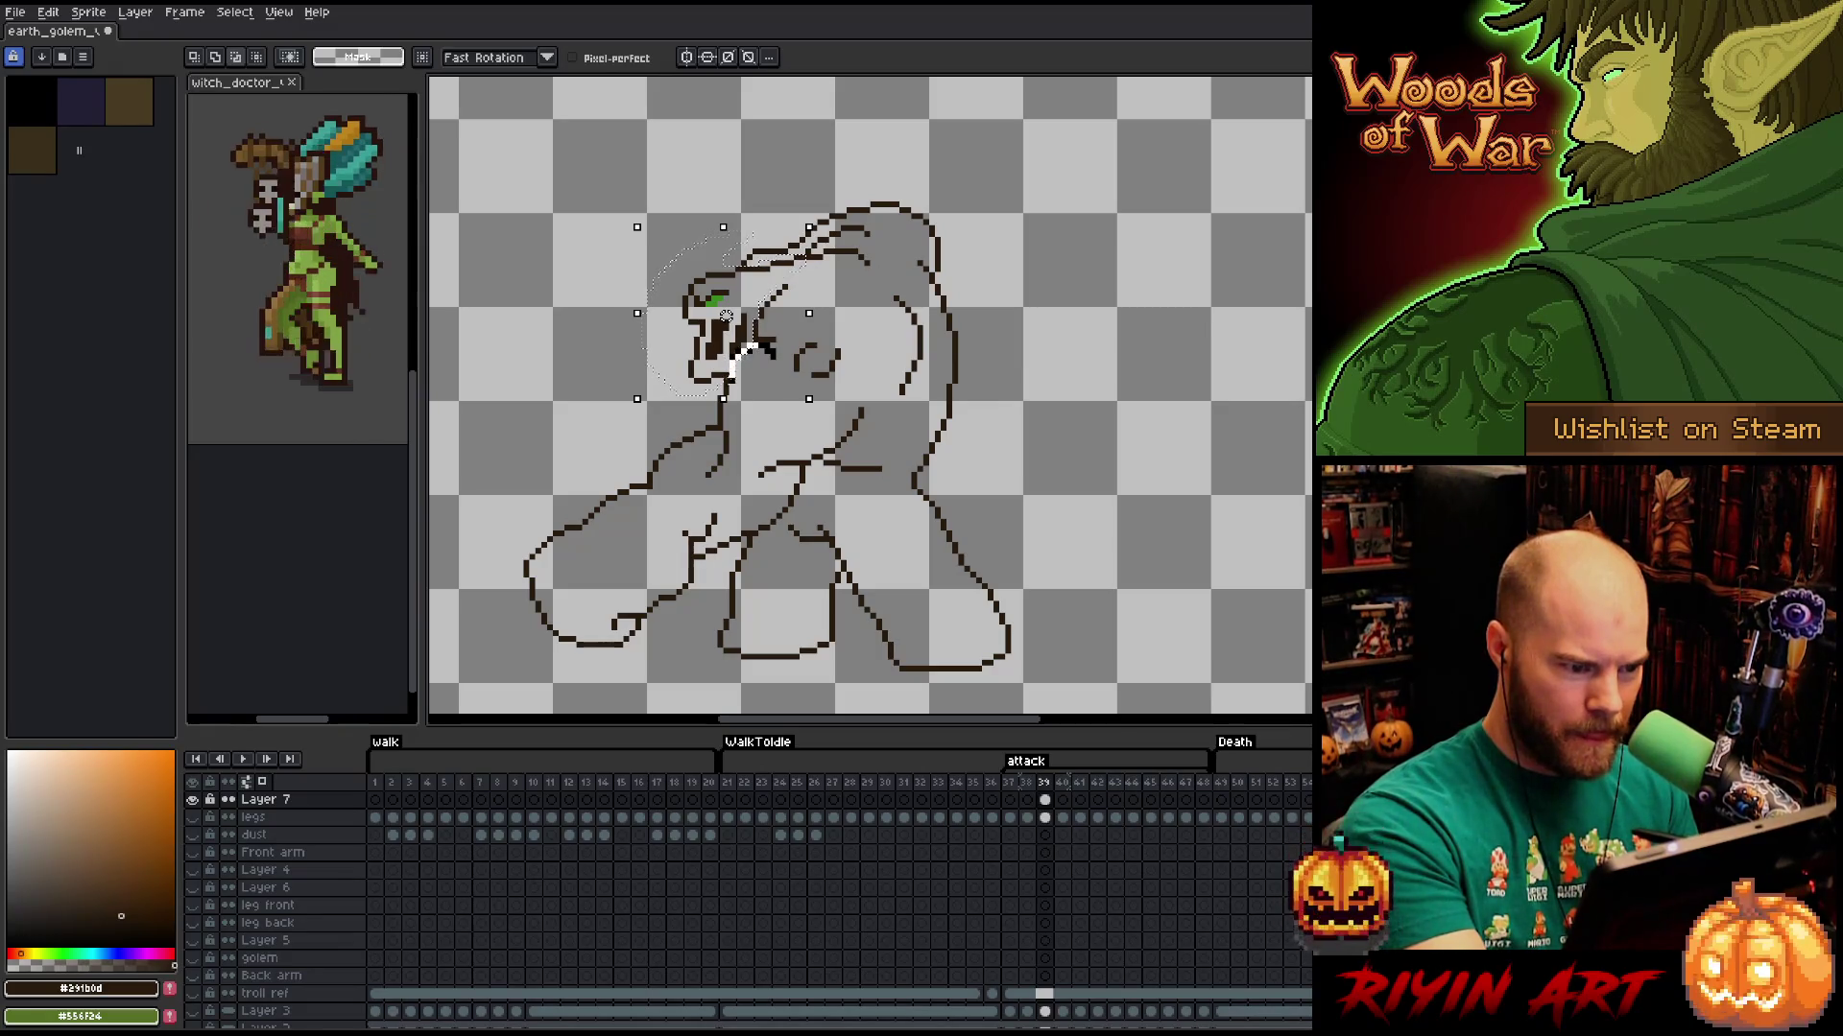
{"action": "key", "text": "Delete"}
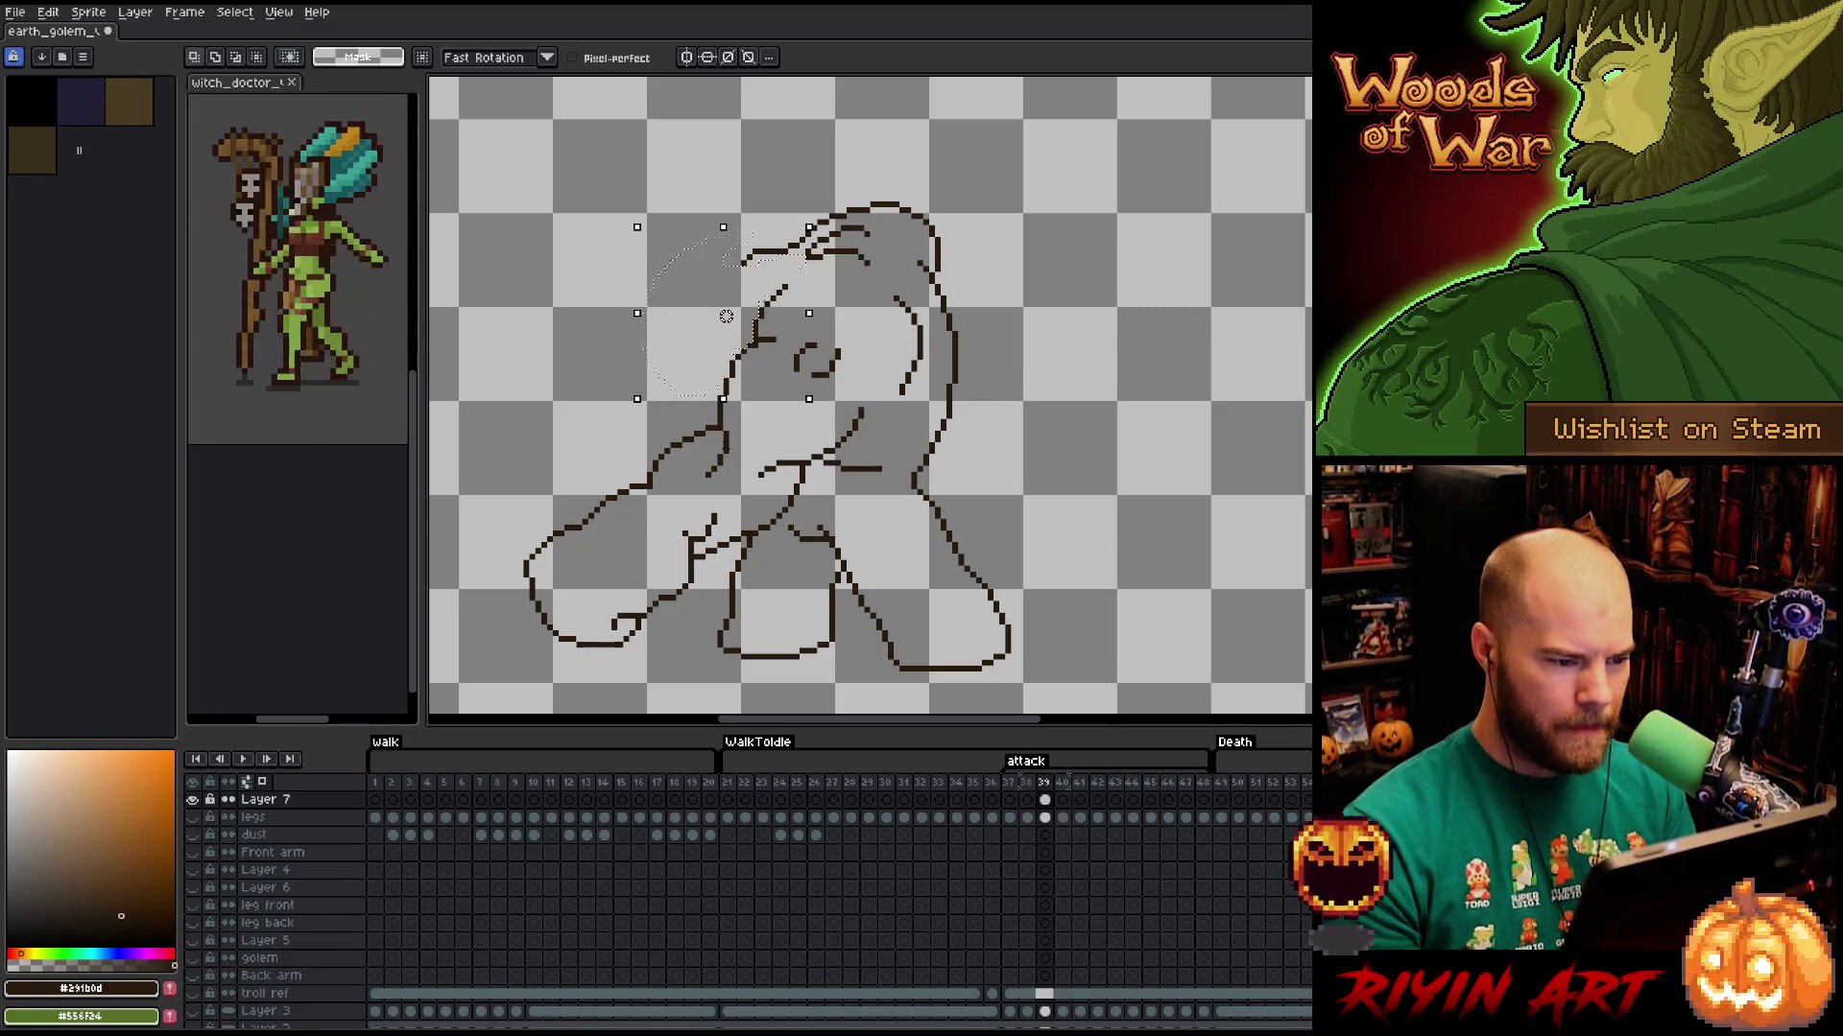
{"action": "key", "text": "ctrl+d"}
Redraw the head's right edge and nudge the head one pixel right and up.
{"action": "left_click_drag", "start_coordinate": [955, 234], "coordinate": [936, 273]}
{"action": "mouse_move", "coordinate": [926, 264]}
{"action": "left_mouse_down"}
{"action": "mouse_move", "coordinate": [729, 259]}
{"action": "mouse_move", "coordinate": [892, 144]}
{"action": "mouse_move", "coordinate": [950, 230]}
{"action": "left_mouse_up"}
{"action": "left_click_drag", "start_coordinate": [838, 215], "coordinate": [843, 209]}
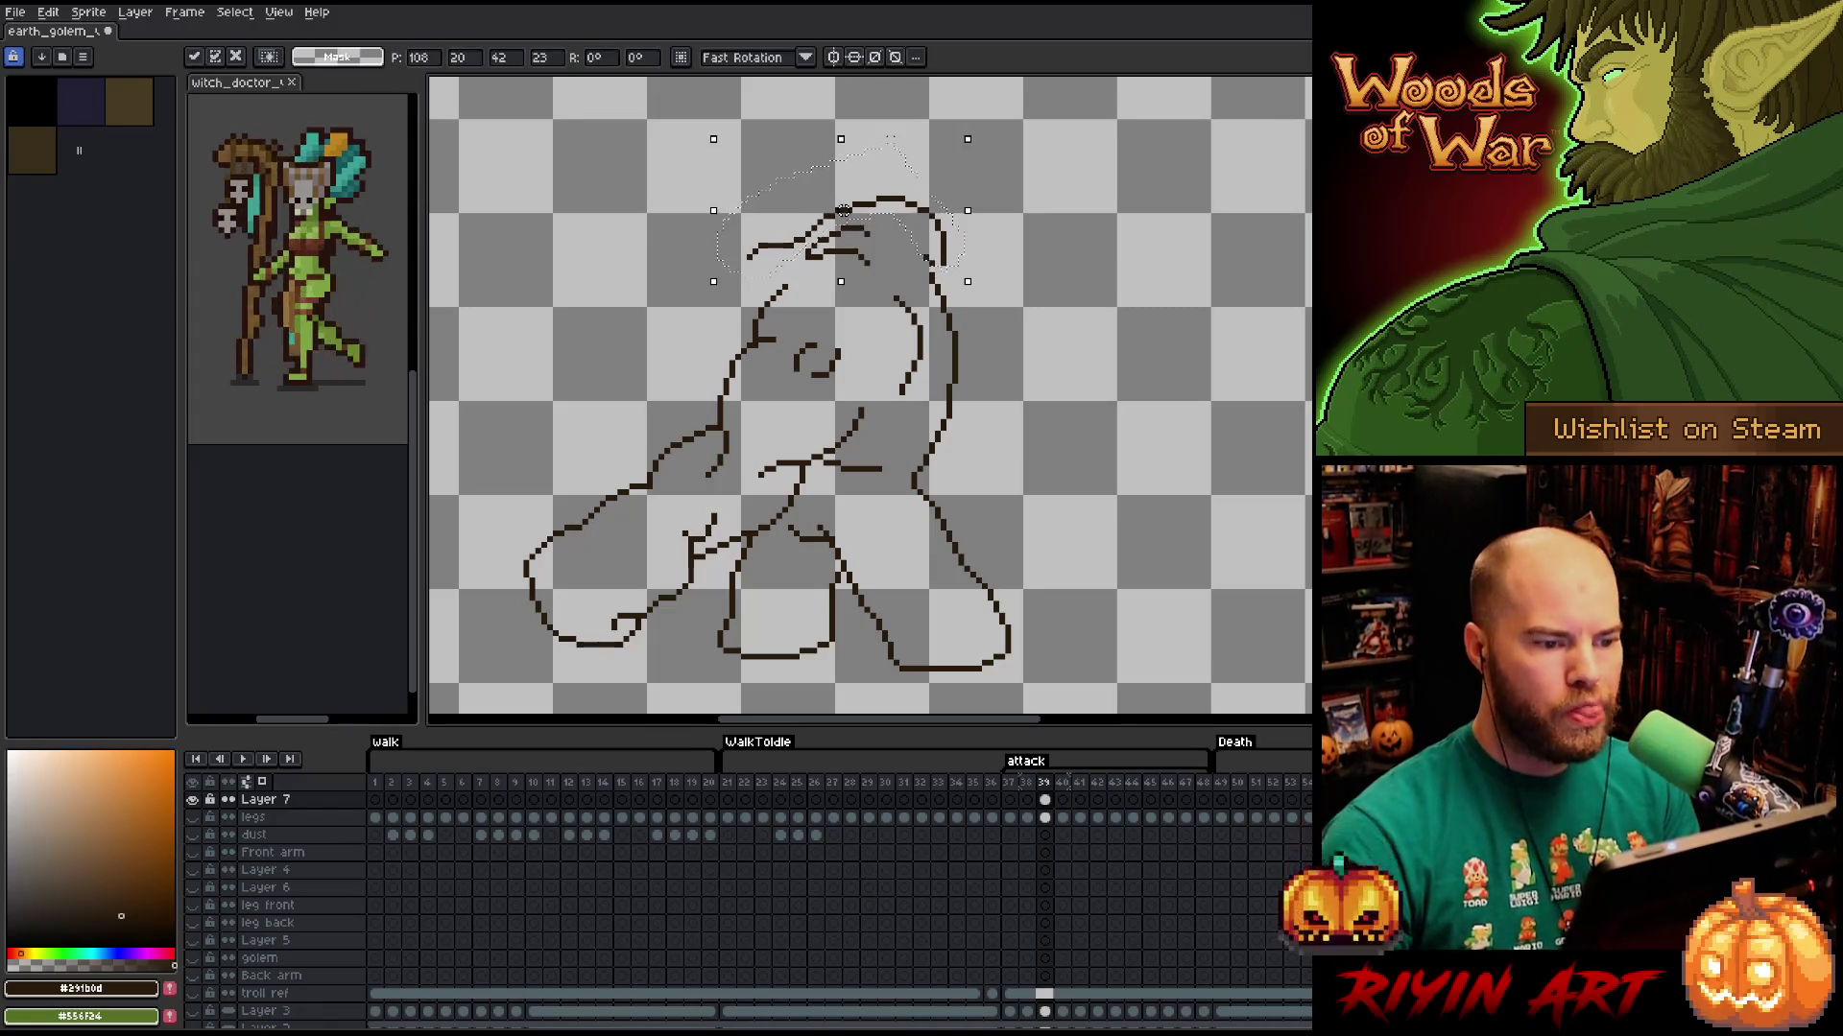
{"action": "key", "text": "Right"}
{"action": "key", "text": "Up"}
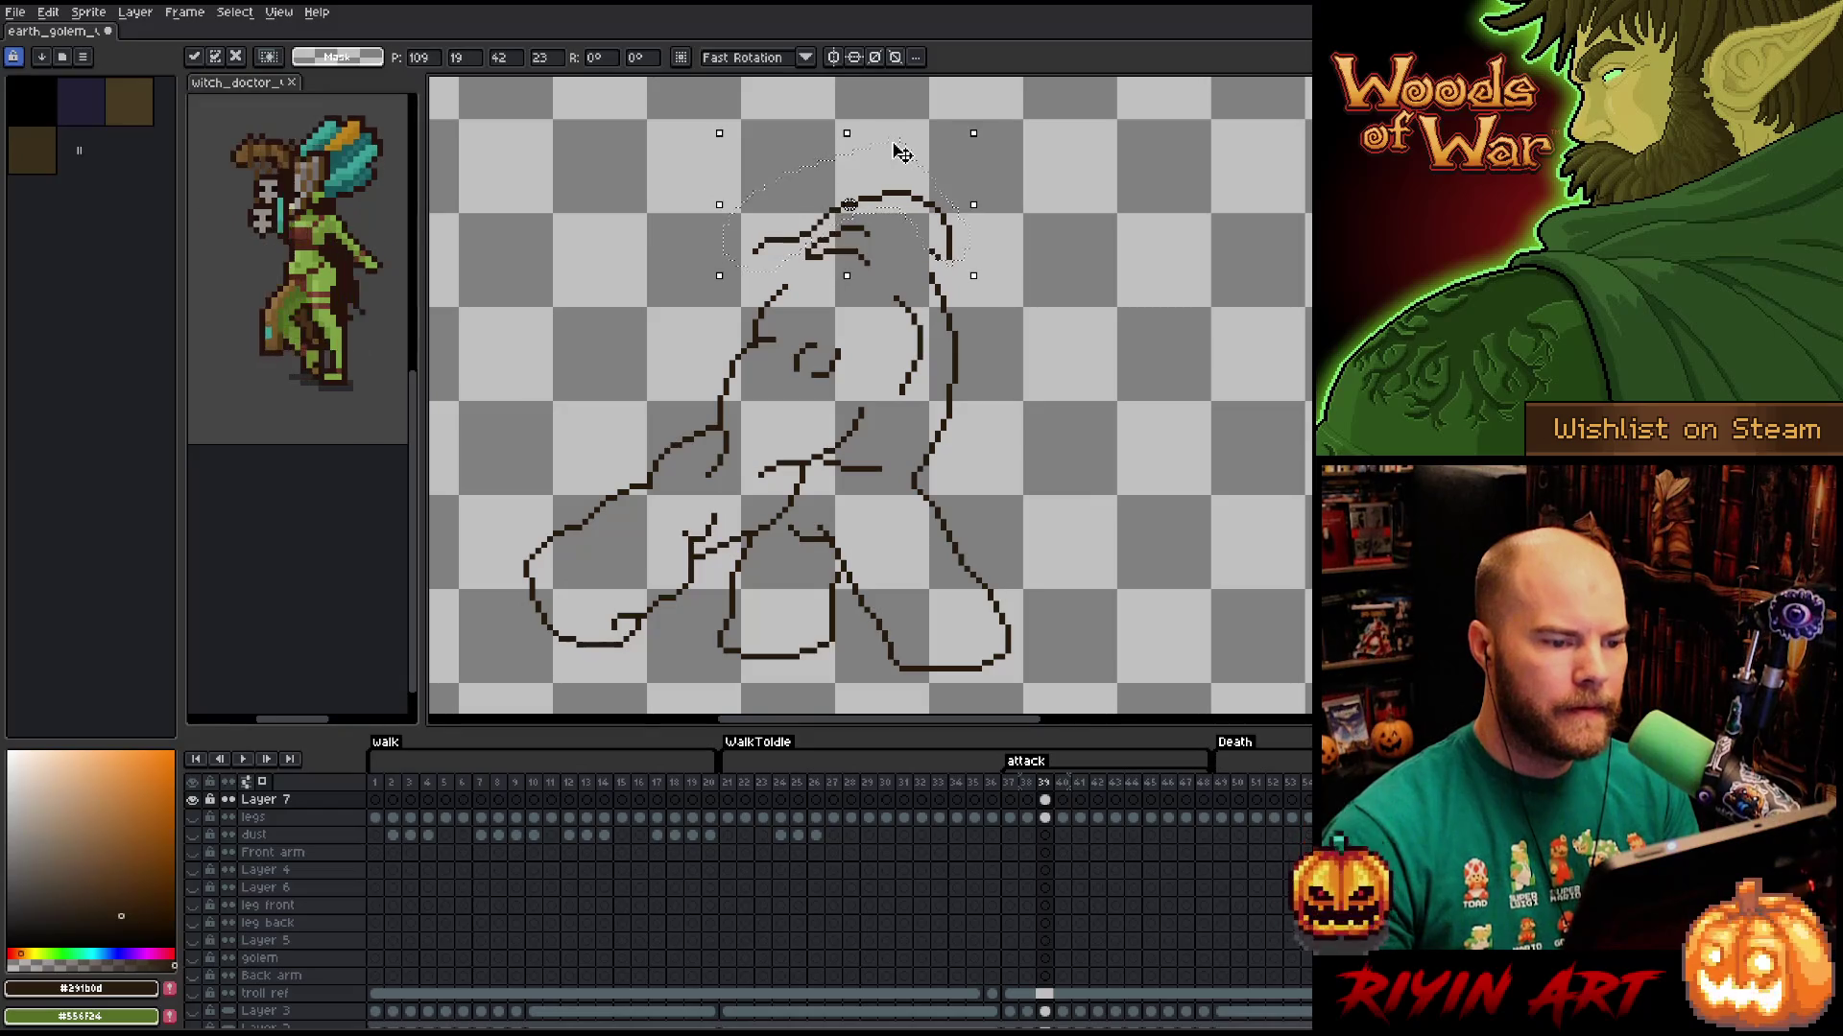
{"action": "key", "text": "ctrl+d"}
{"action": "key", "text": "b"}
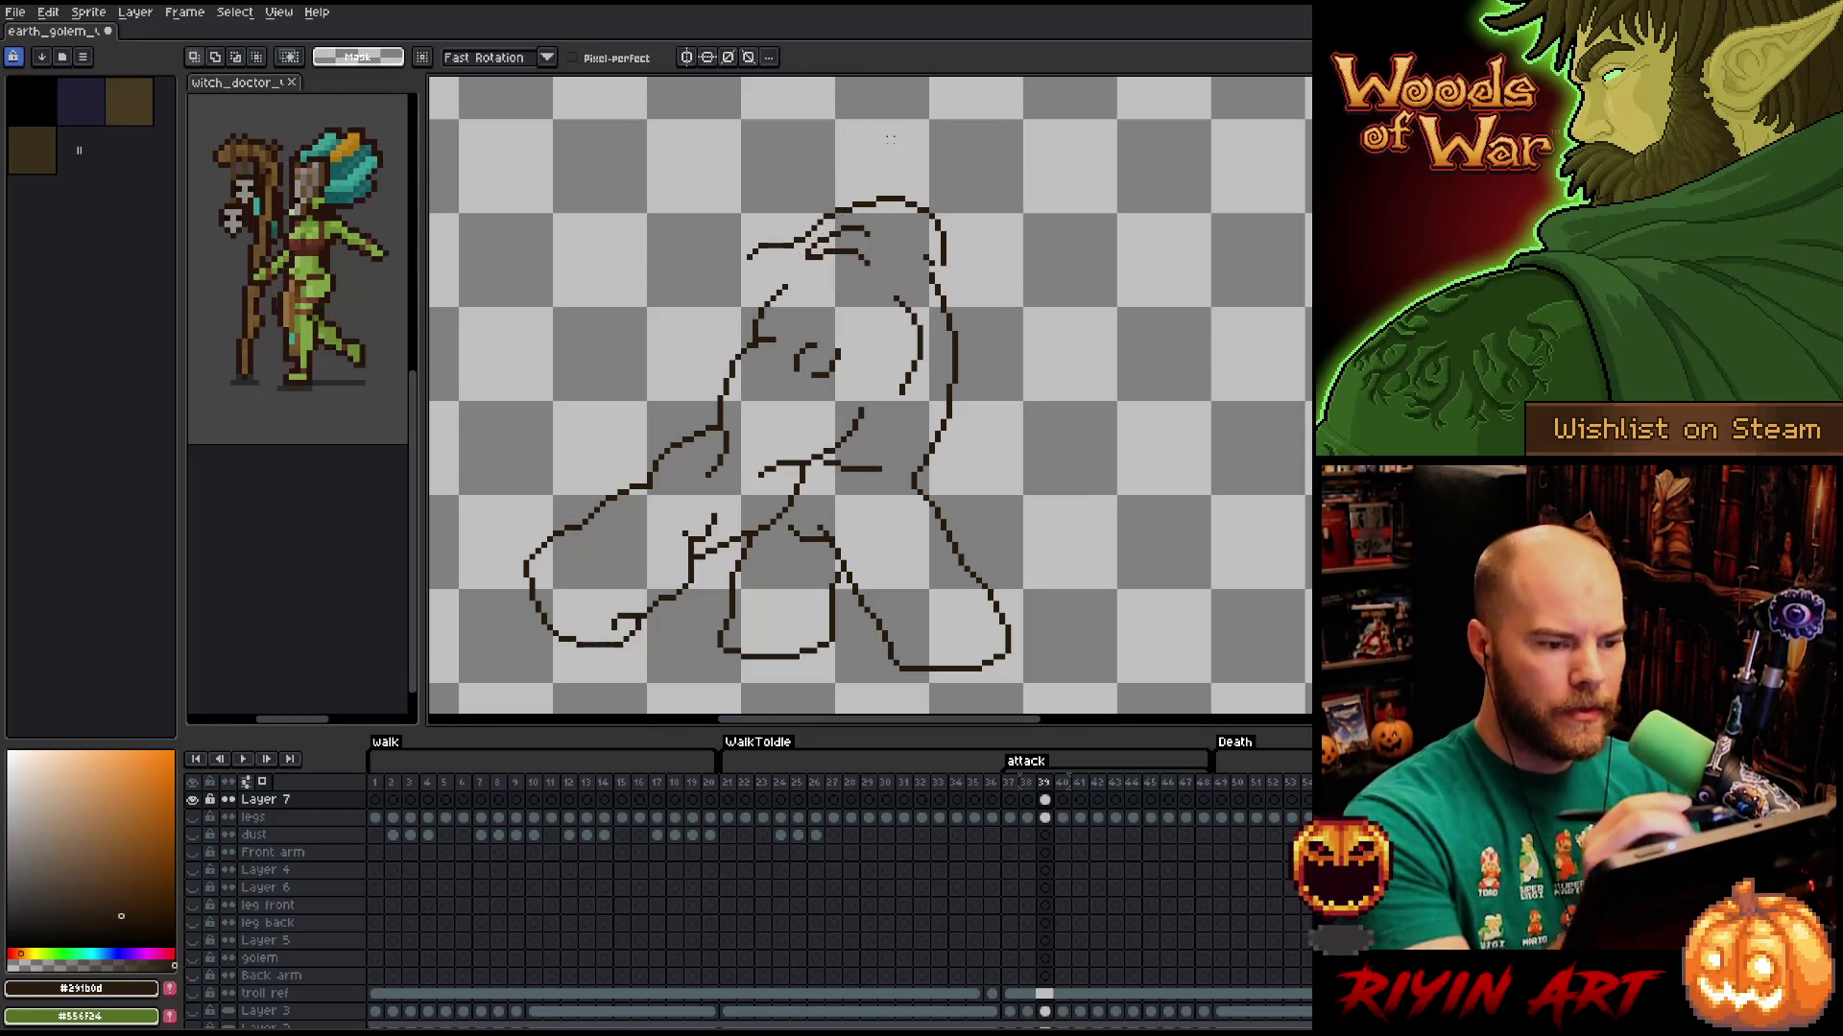
Show all layers again and select the legs layer on frame 39.
{"action": "key", "text": "b"}
{"action": "key", "text": "e"}
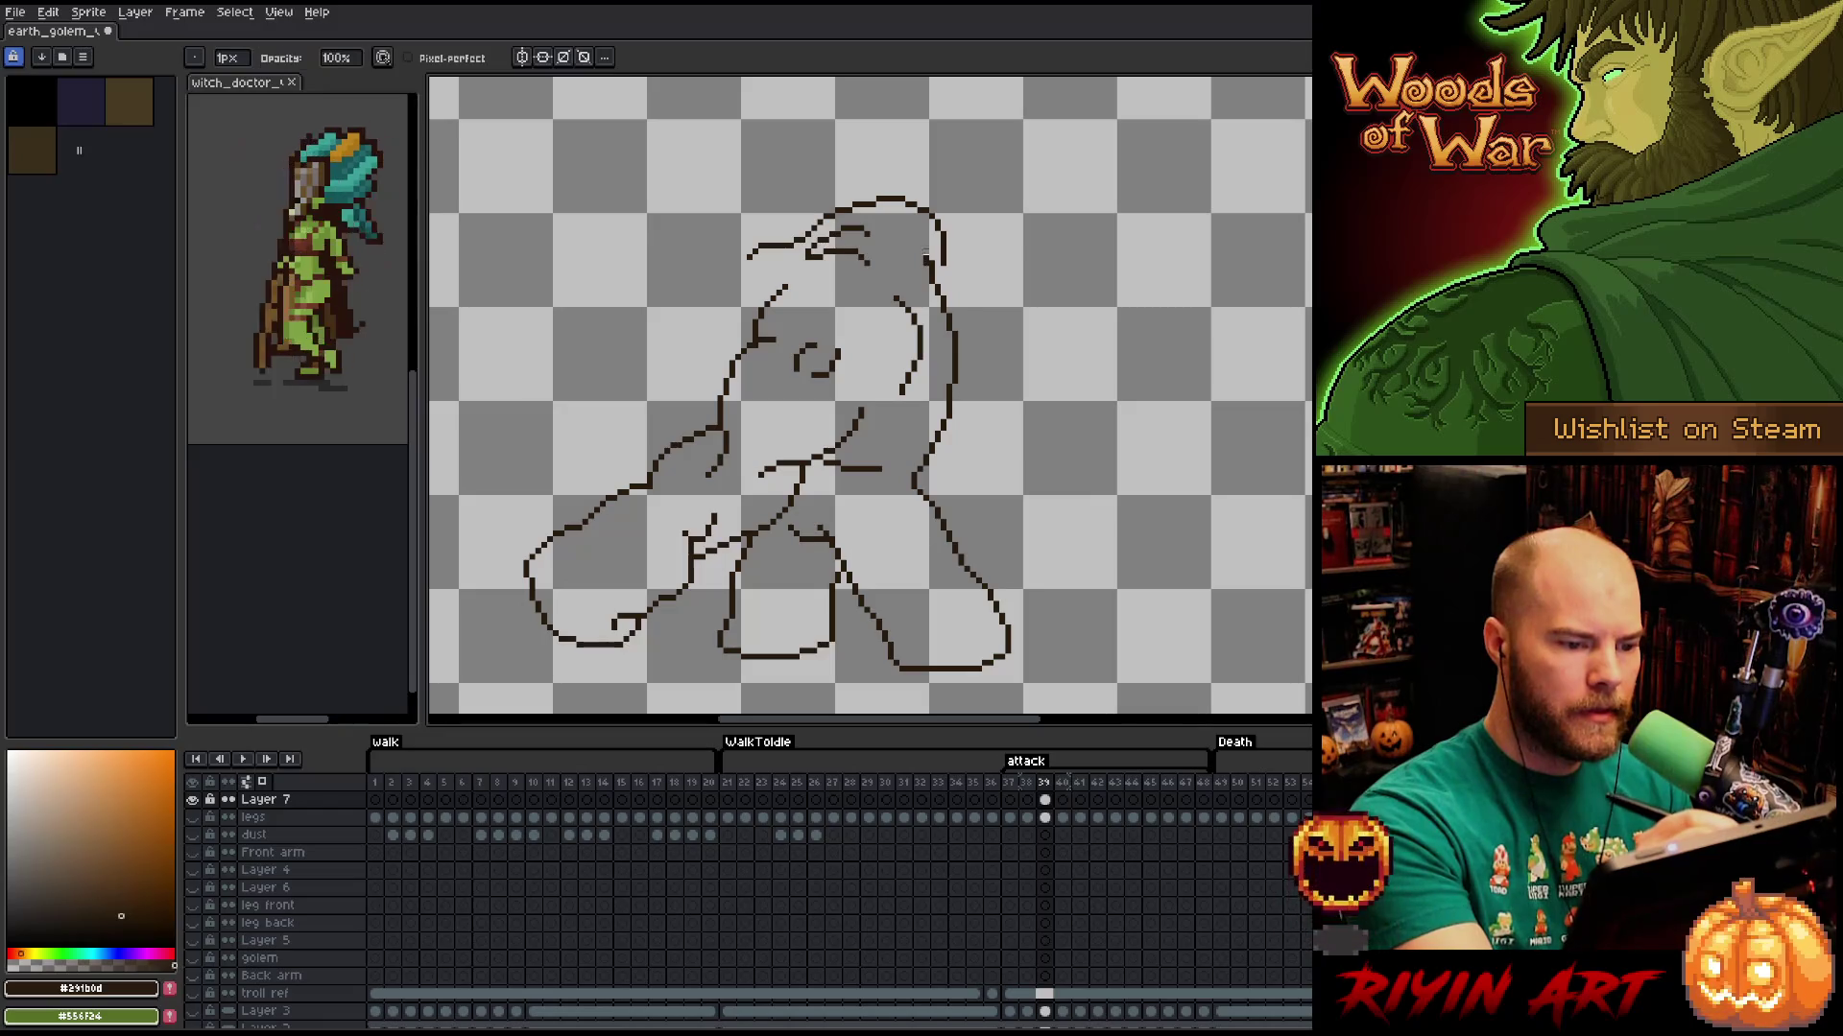
{"action": "key", "text": "b"}
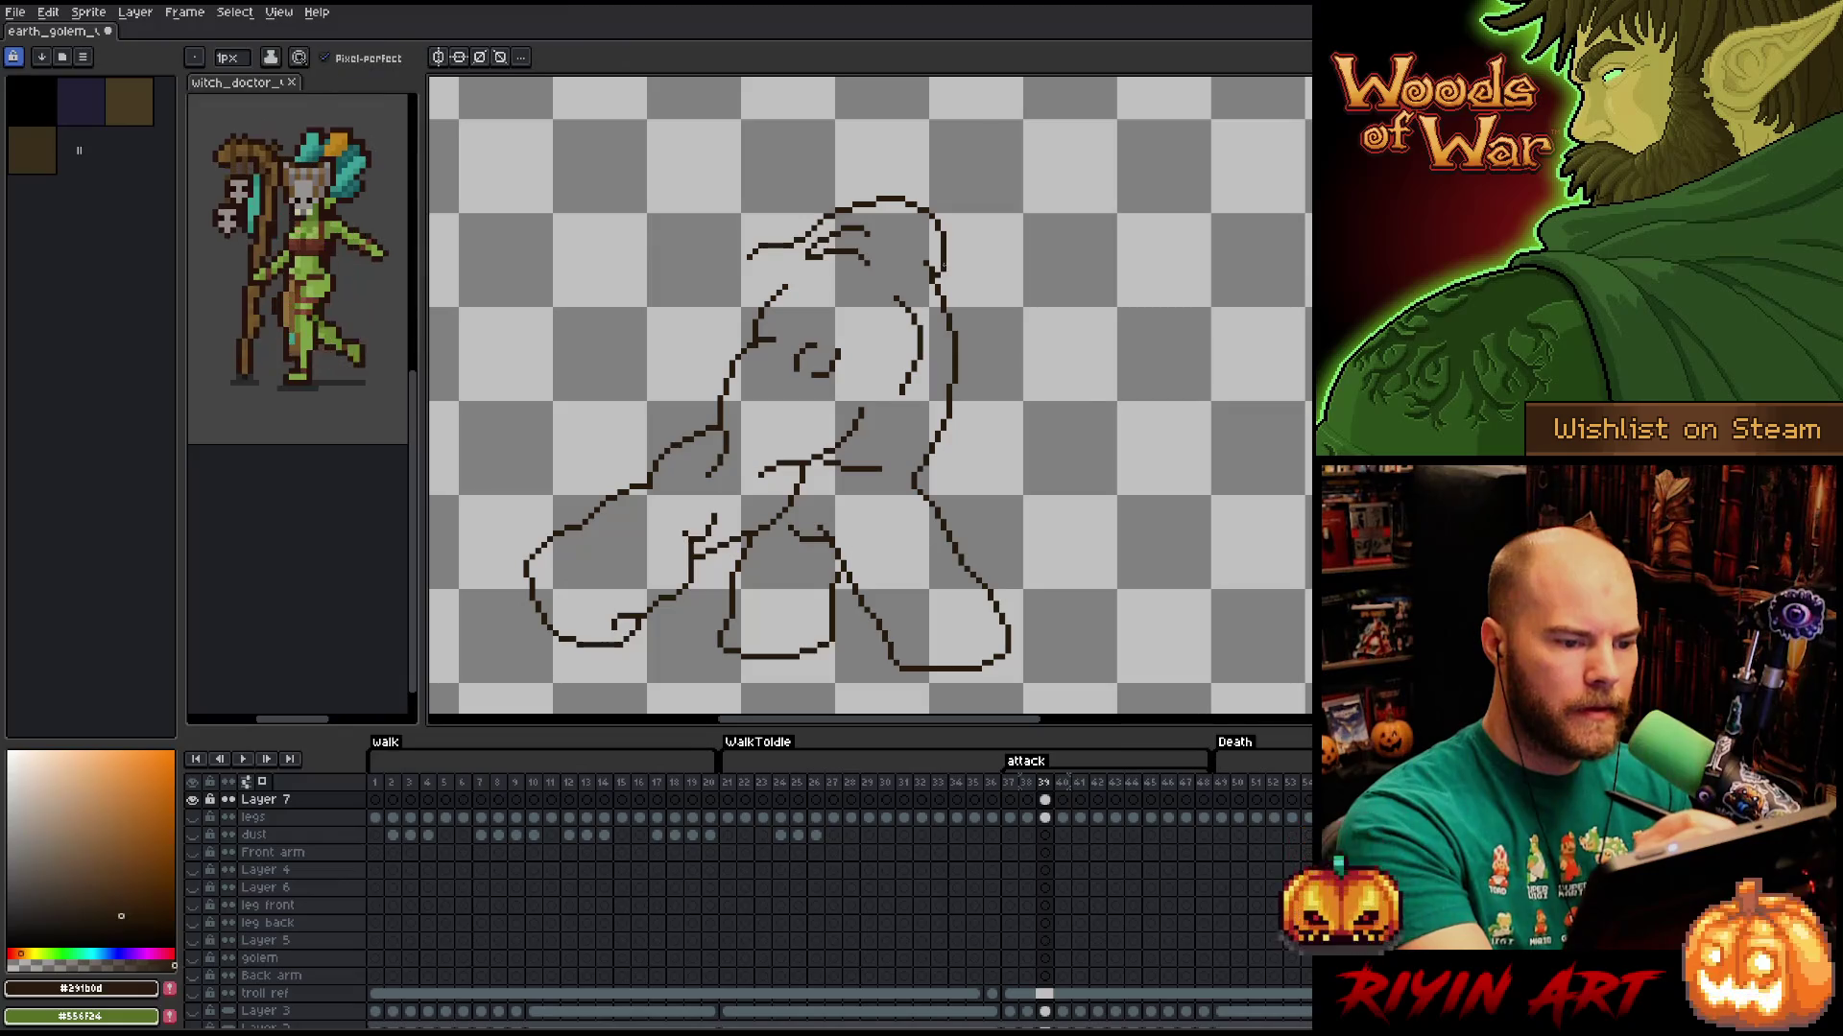
{"action": "key", "text": "e"}
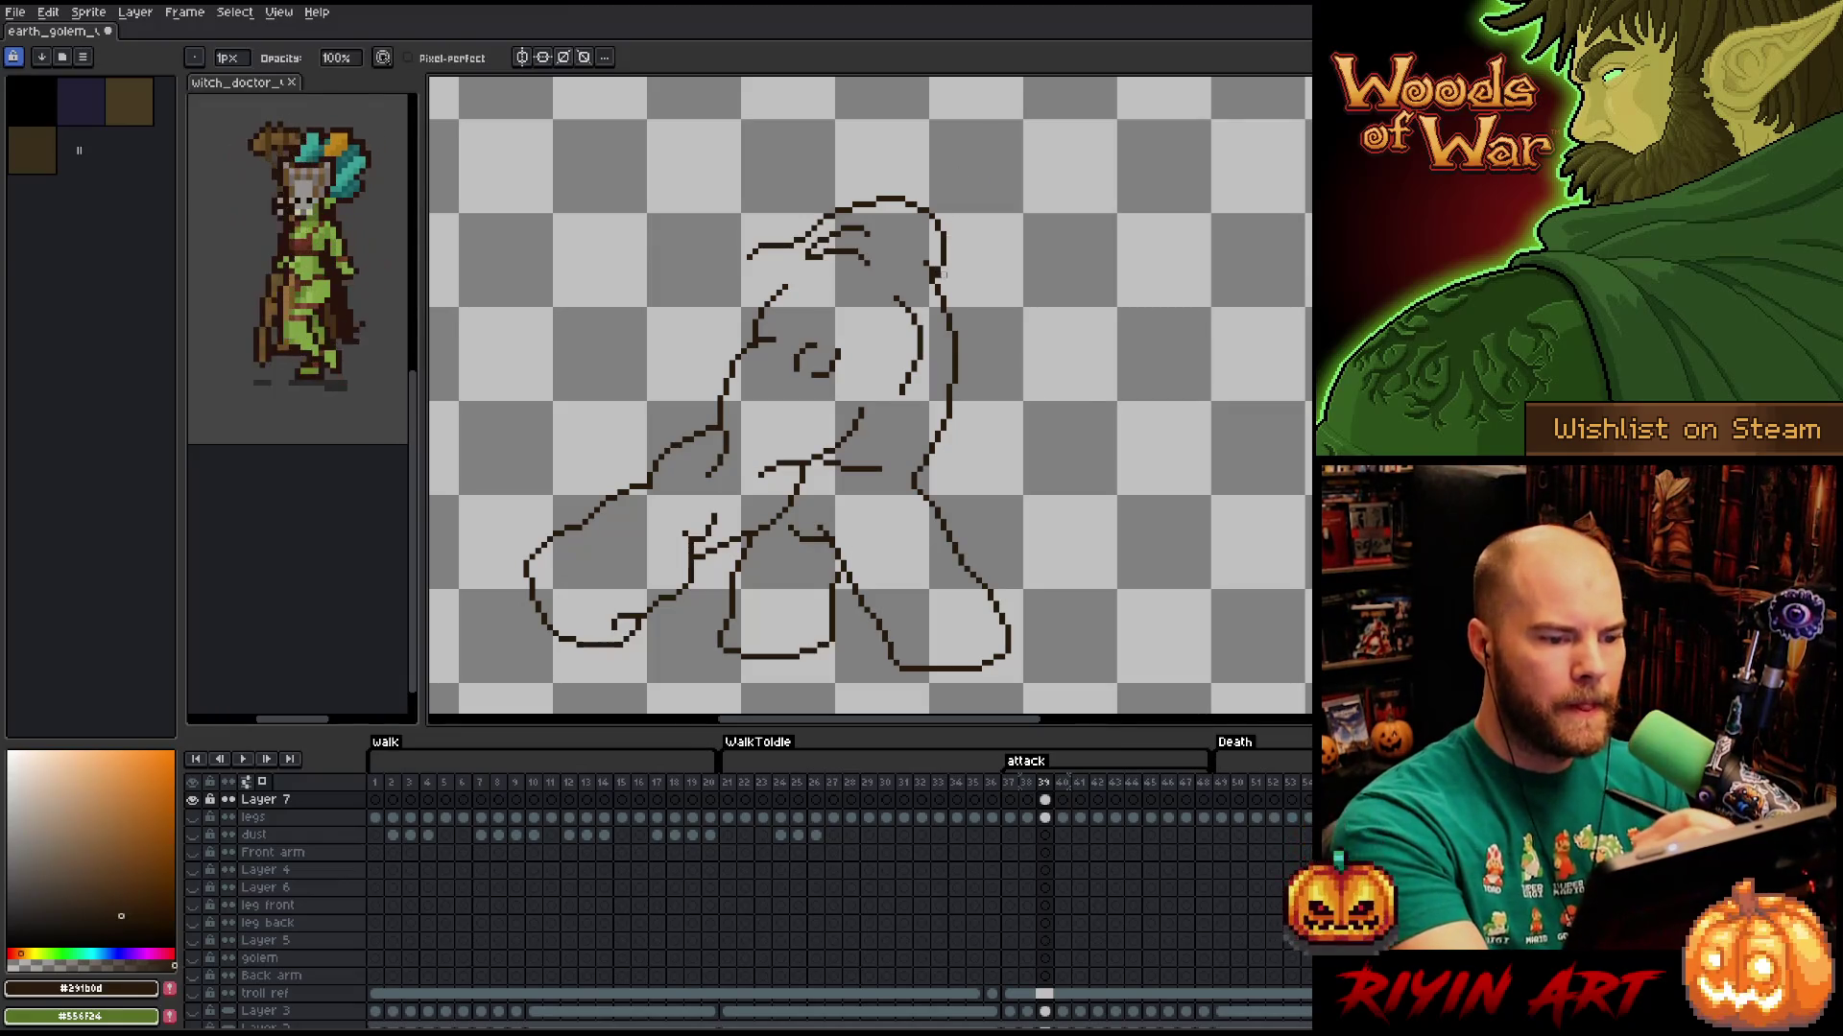
{"action": "right_click", "coordinate": [887, 466]}
{"action": "key", "text": "Escape"}
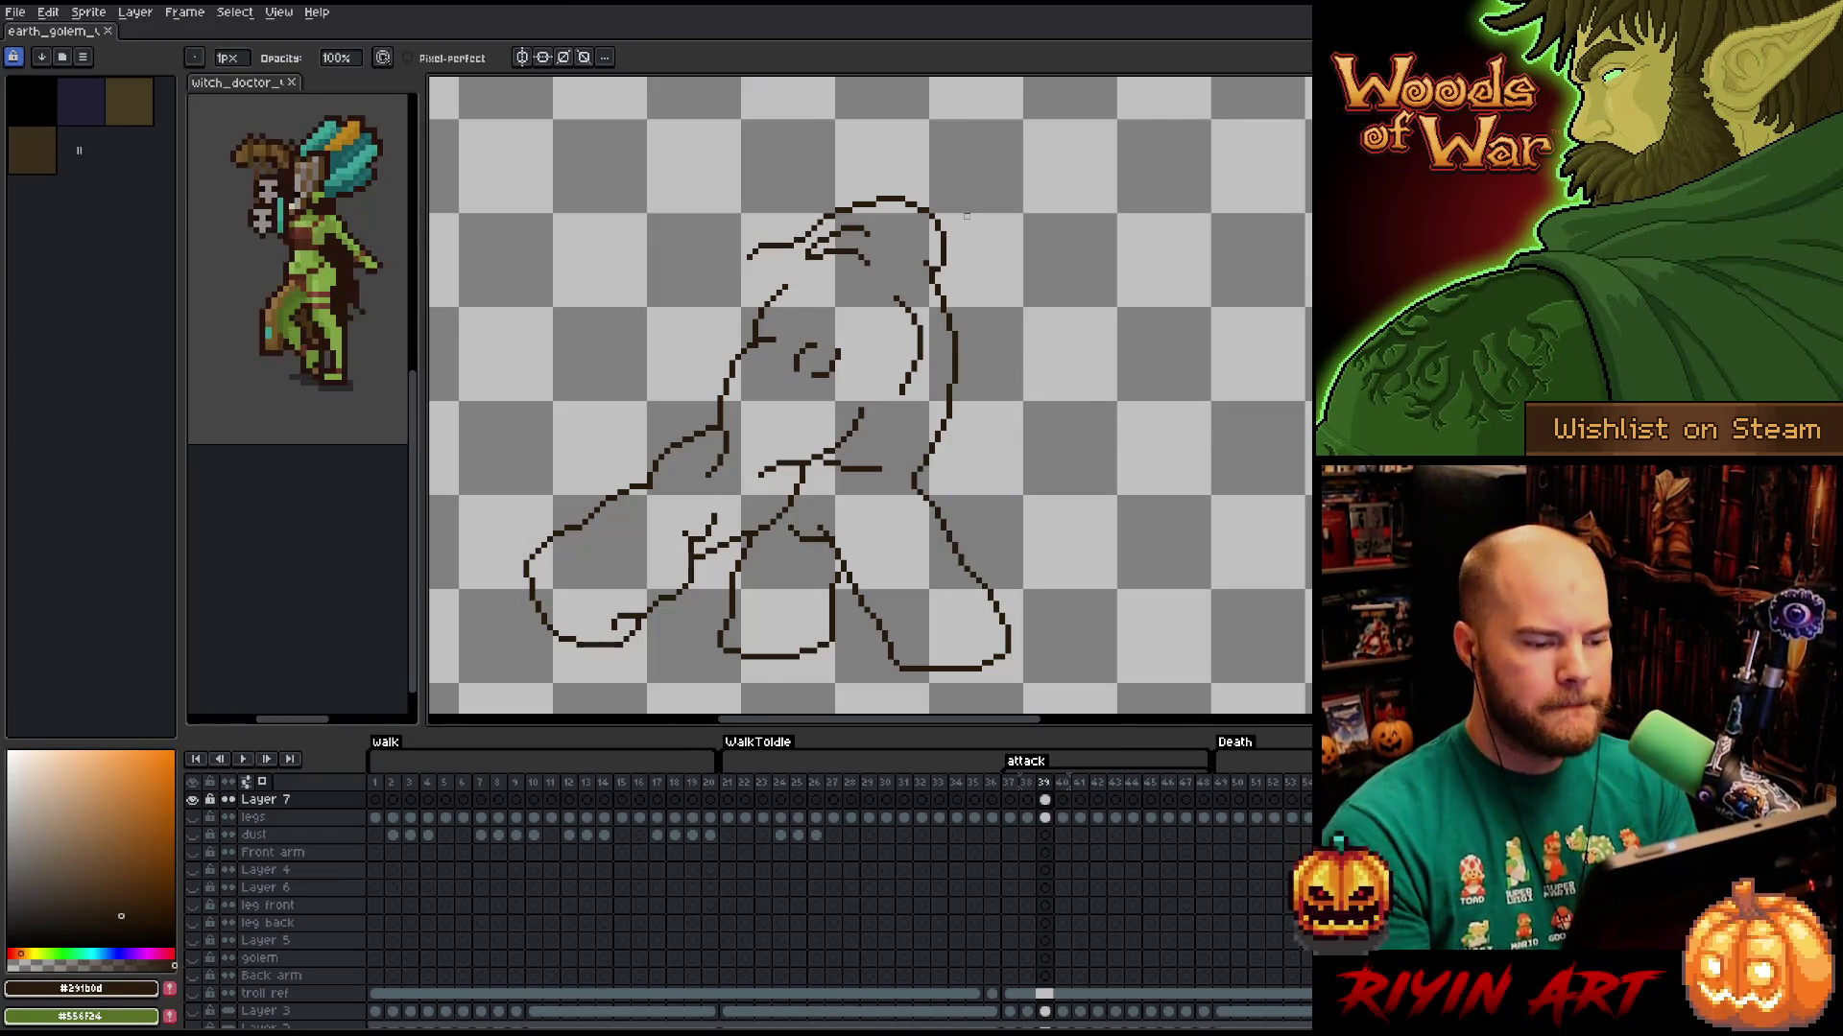
{"action": "left_click", "coordinate": [193, 800], "text": "alt"}
{"action": "left_click", "coordinate": [1048, 817]}
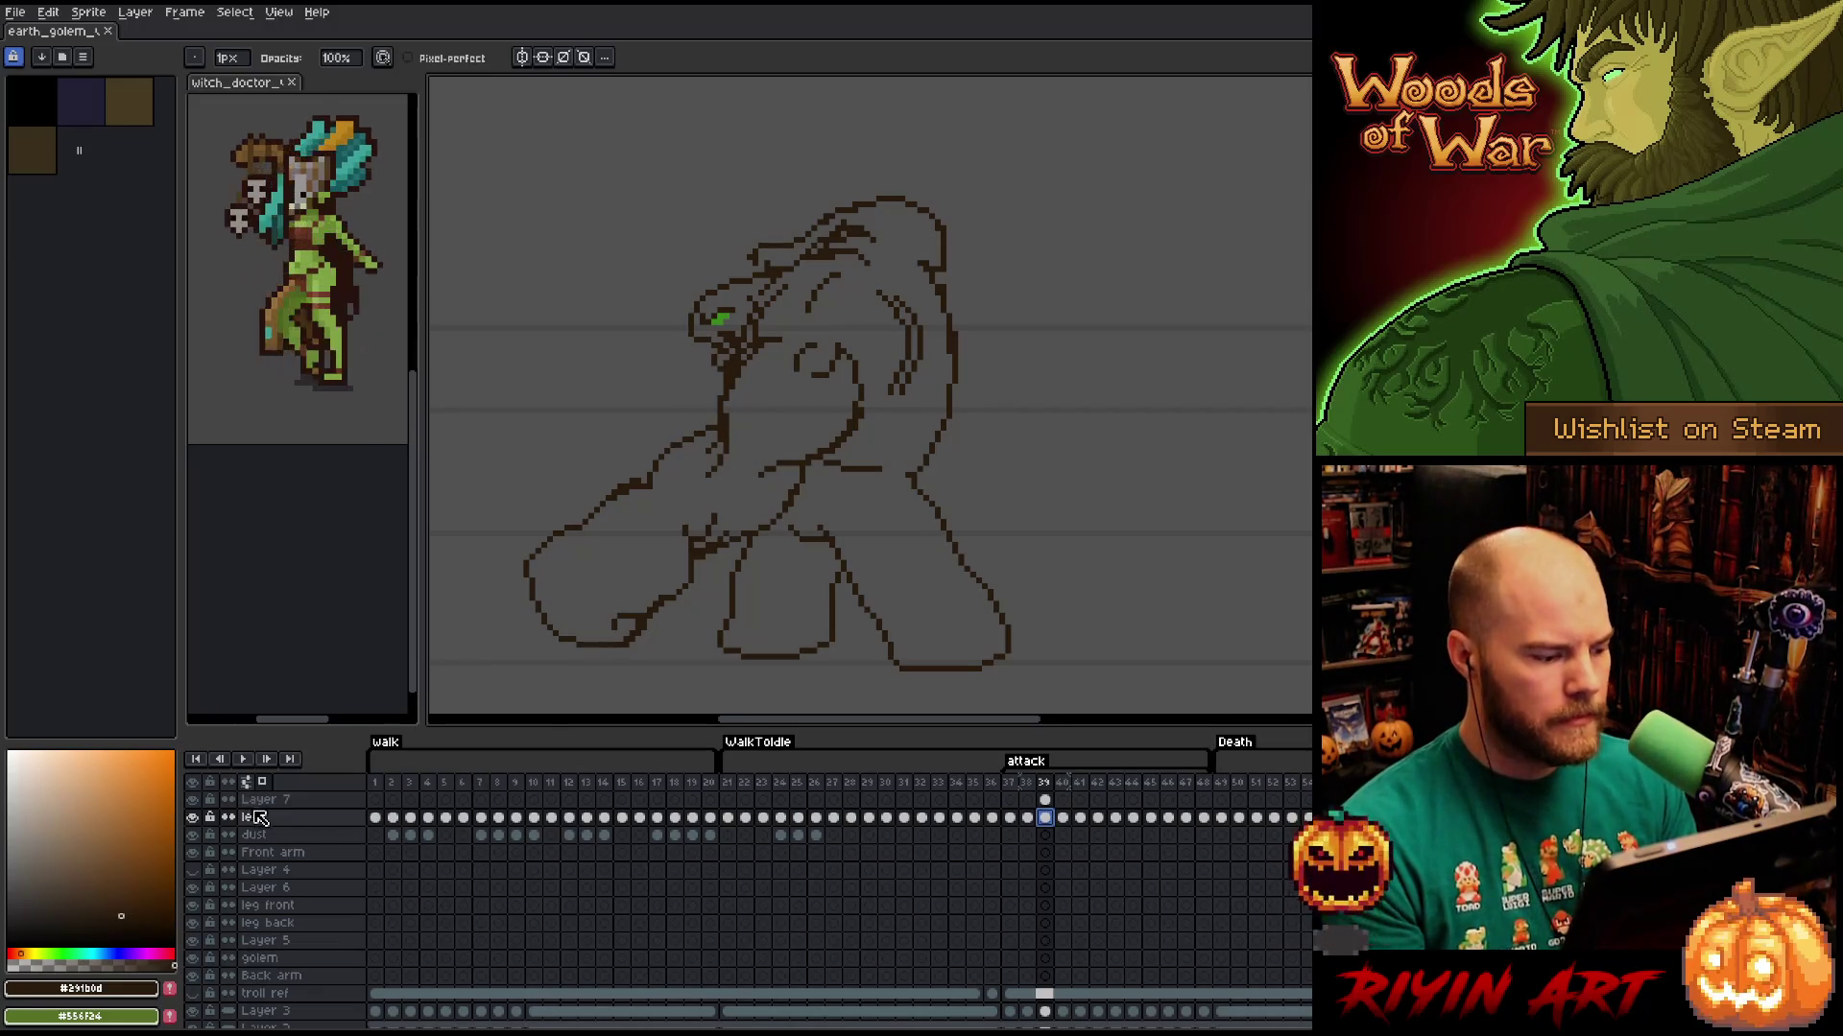
Toggle the sketch layer's visibility repeatedly to compare it with the lineart.
{"action": "left_click", "coordinate": [197, 802]}
{"action": "left_click", "coordinate": [197, 802]}
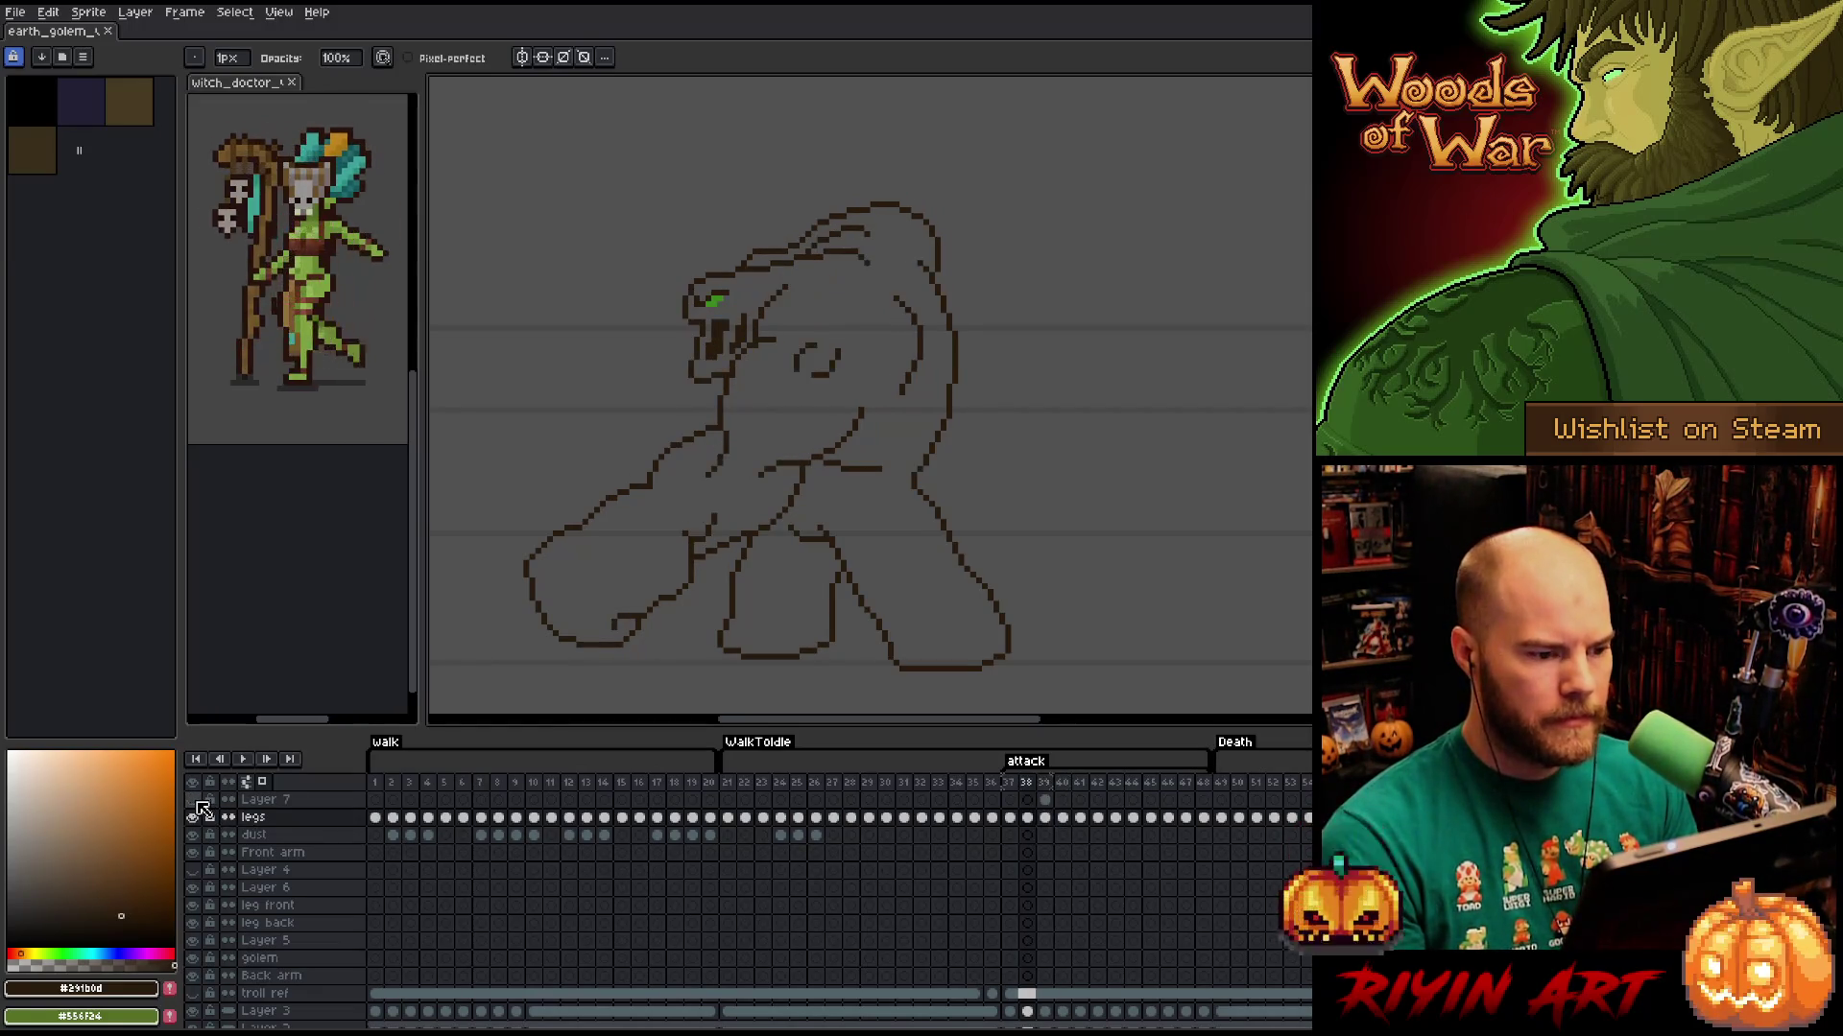
{"action": "left_click", "coordinate": [197, 803]}
{"action": "left_click", "coordinate": [197, 802]}
{"action": "left_click", "coordinate": [197, 802]}
{"action": "left_click", "coordinate": [197, 802]}
{"action": "left_click", "coordinate": [197, 802]}
{"action": "left_click", "coordinate": [197, 802]}
{"action": "left_click", "coordinate": [196, 803]}
{"action": "left_click", "coordinate": [197, 802]}
{"action": "left_click", "coordinate": [197, 803]}
{"action": "left_click", "coordinate": [197, 803]}
{"action": "left_click", "coordinate": [196, 802]}
{"action": "left_click", "coordinate": [197, 802]}
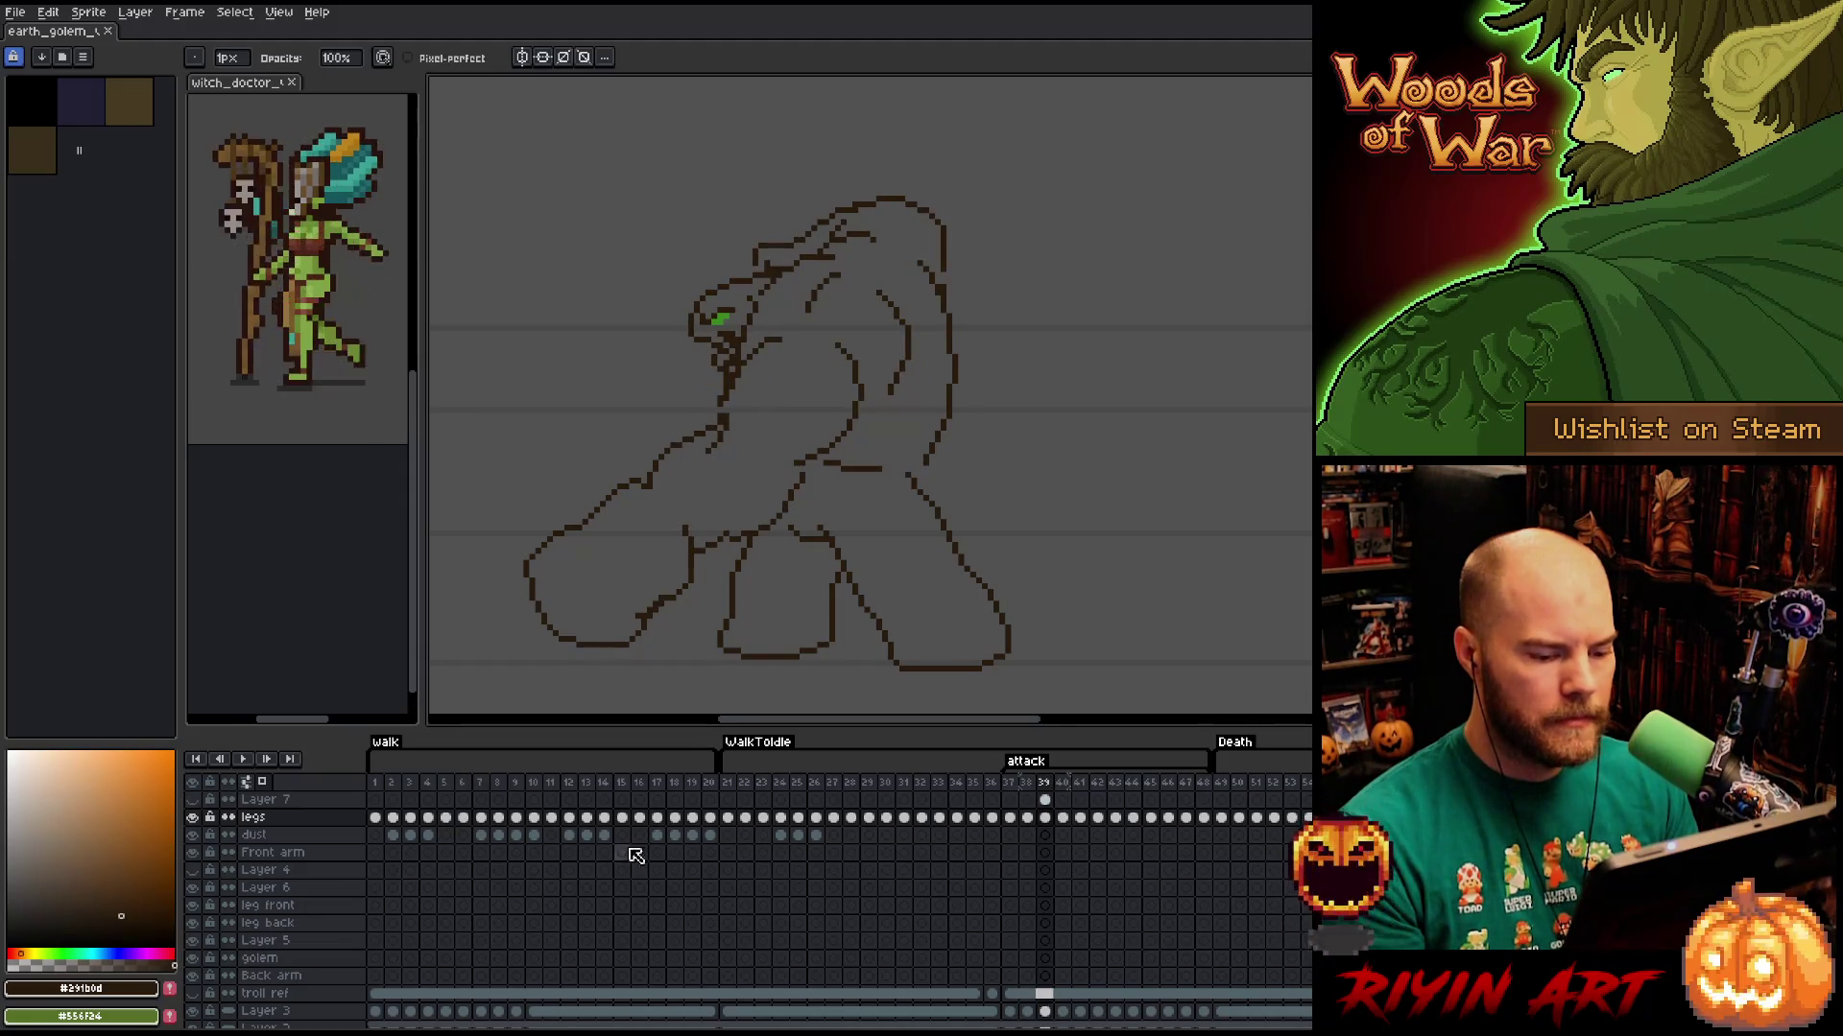
Replace the misplaced head on frame 39's legs cel with the head pasted from frame 38.
{"action": "left_click", "coordinate": [1044, 818]}
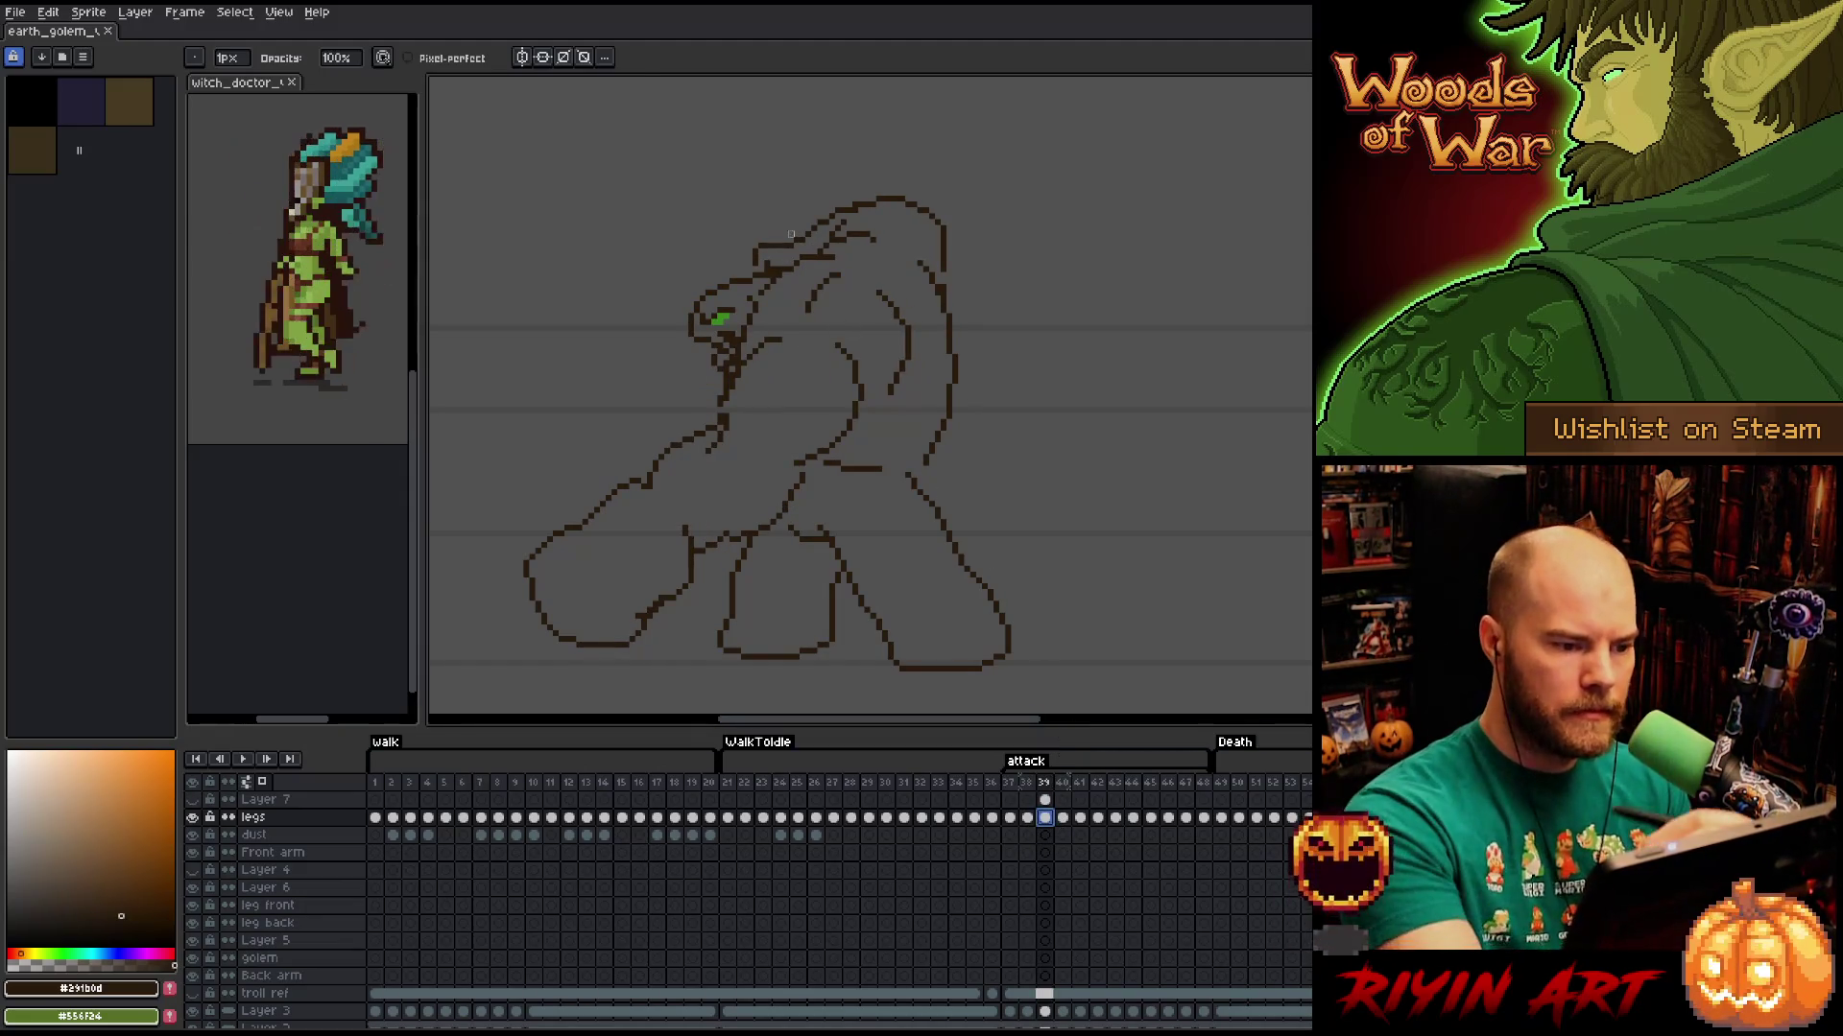
{"action": "key", "text": "m"}
{"action": "mouse_move", "coordinate": [758, 279]}
{"action": "left_mouse_down"}
{"action": "mouse_move", "coordinate": [732, 357]}
{"action": "mouse_move", "coordinate": [691, 225]}
{"action": "left_mouse_up"}
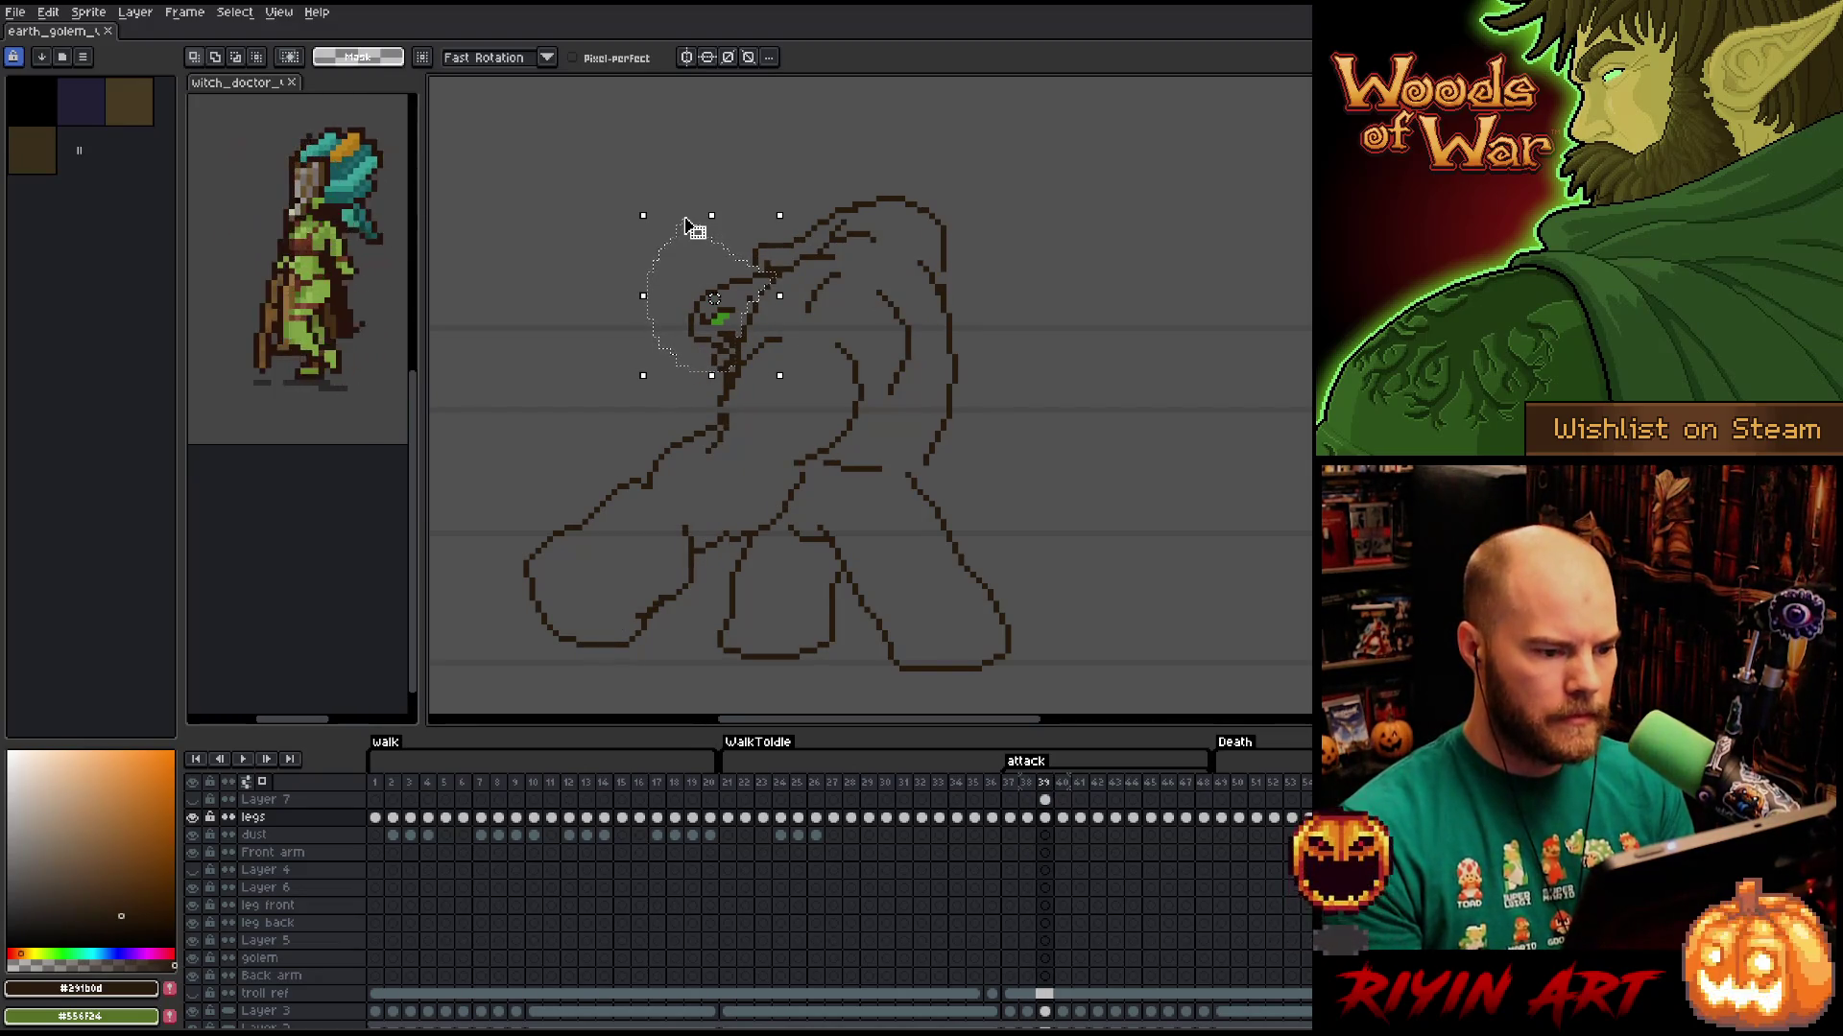
{"action": "key", "text": "Delete"}
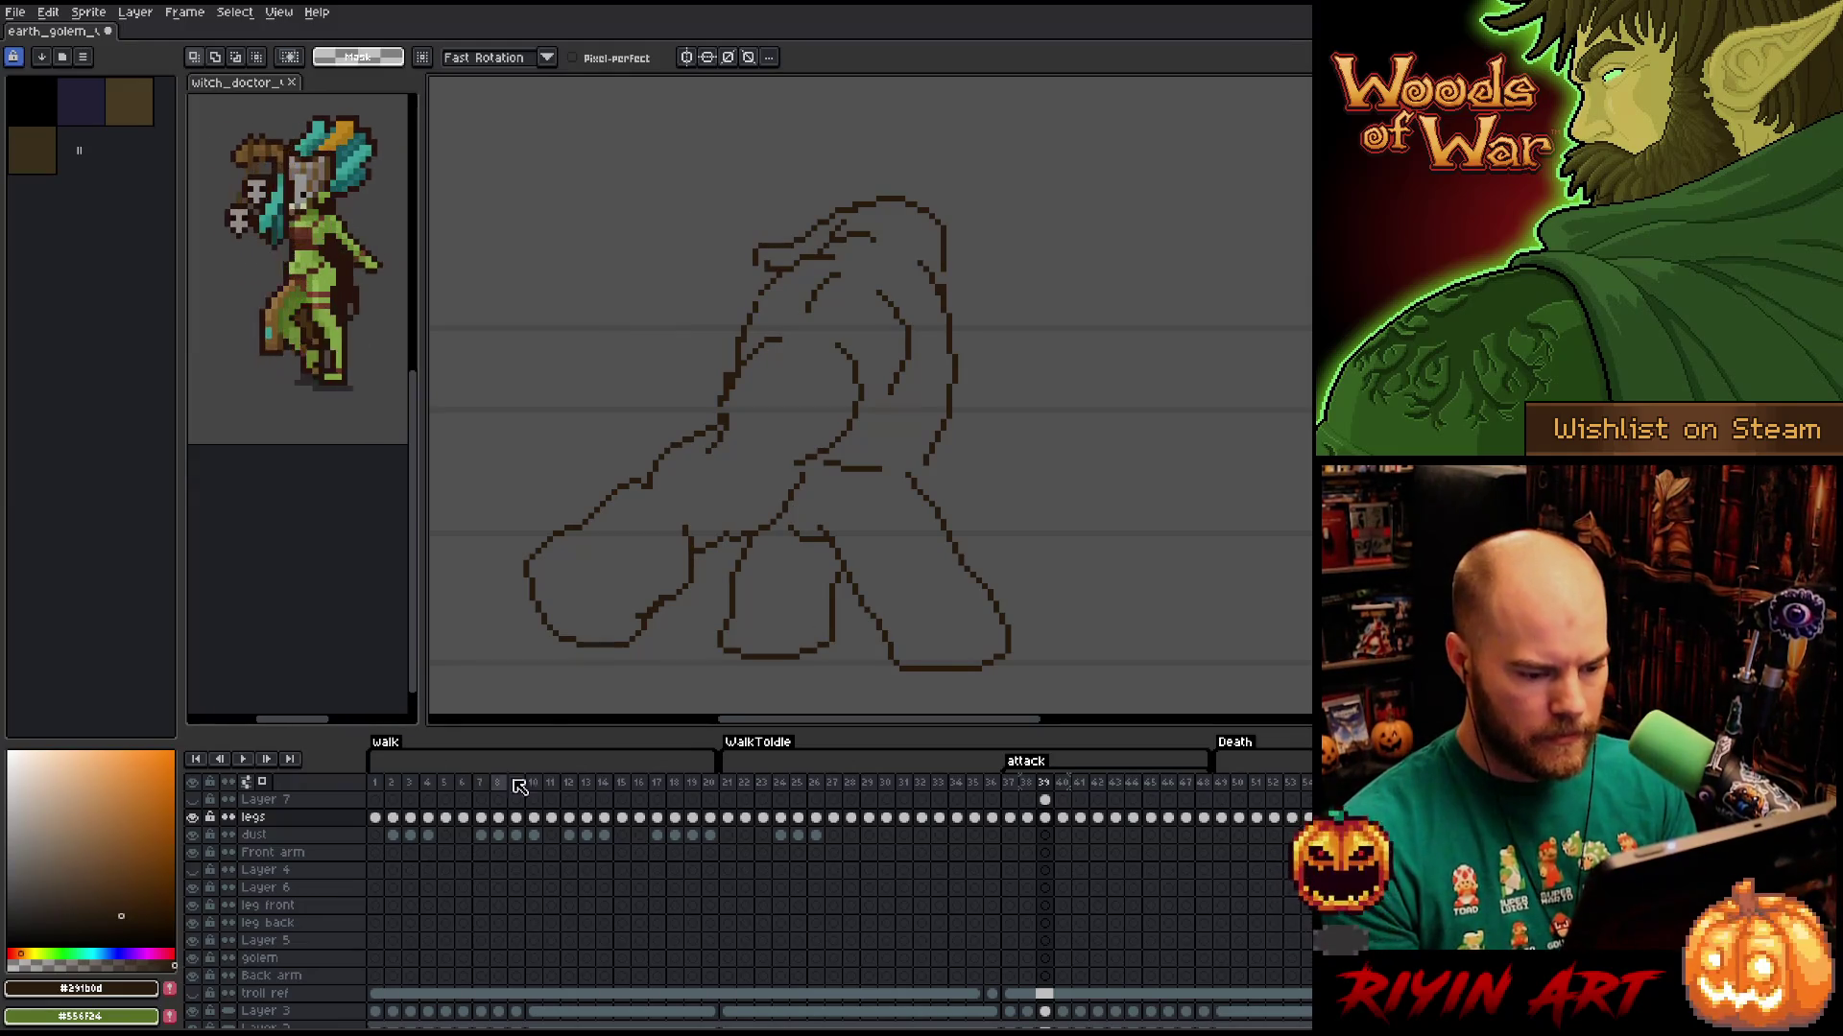
{"action": "left_click_drag", "start_coordinate": [1046, 817], "coordinate": [1045, 802]}
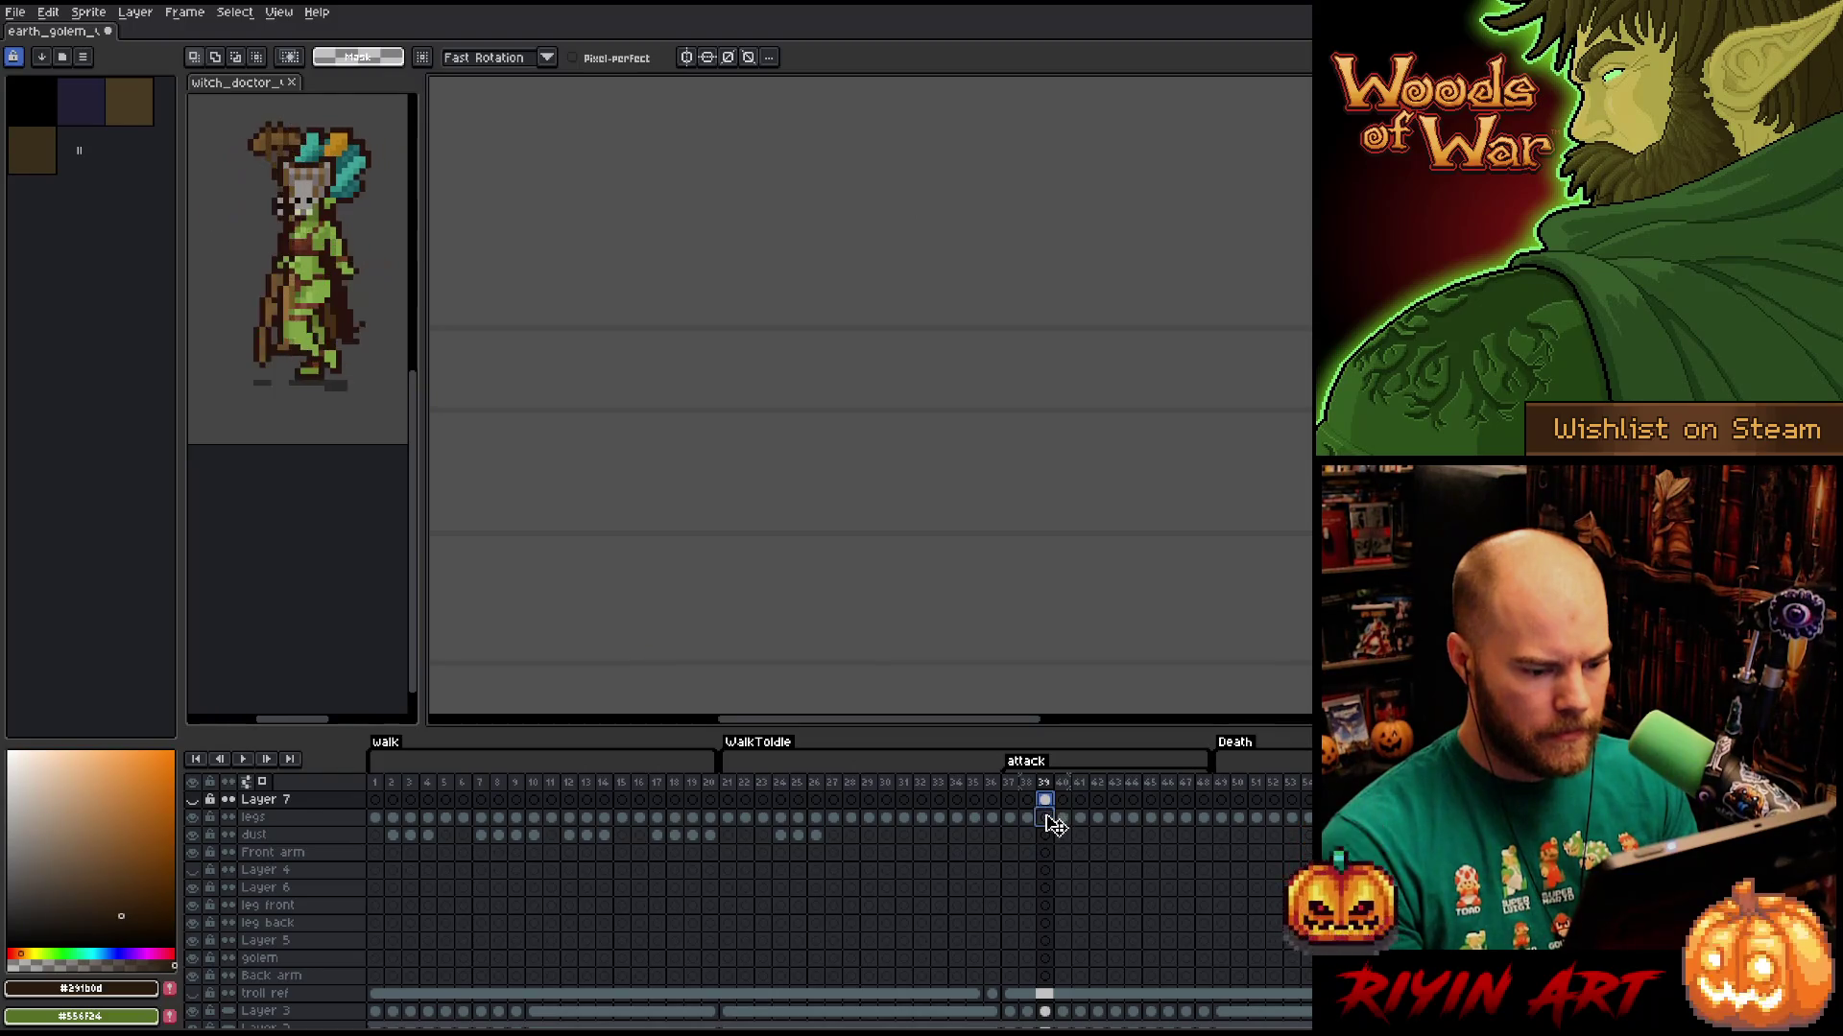
{"action": "key", "text": "ctrl+z"}
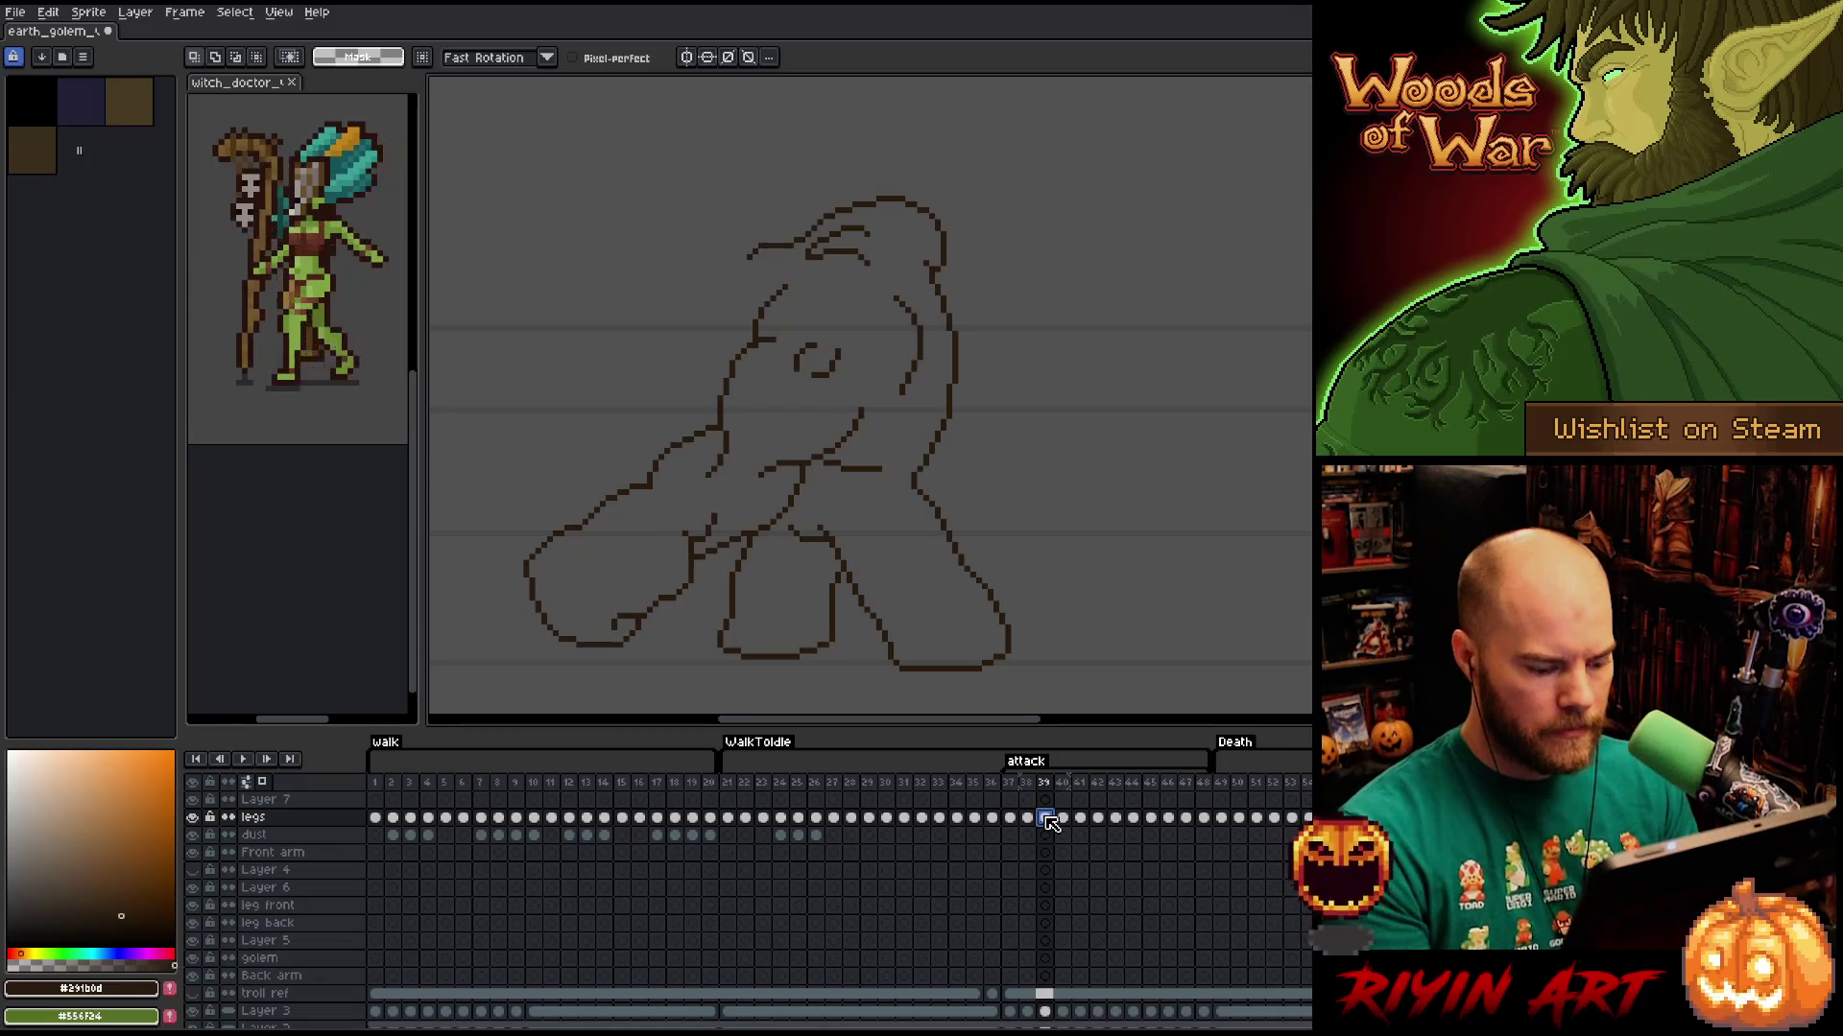
{"action": "key", "text": "ctrl+v"}
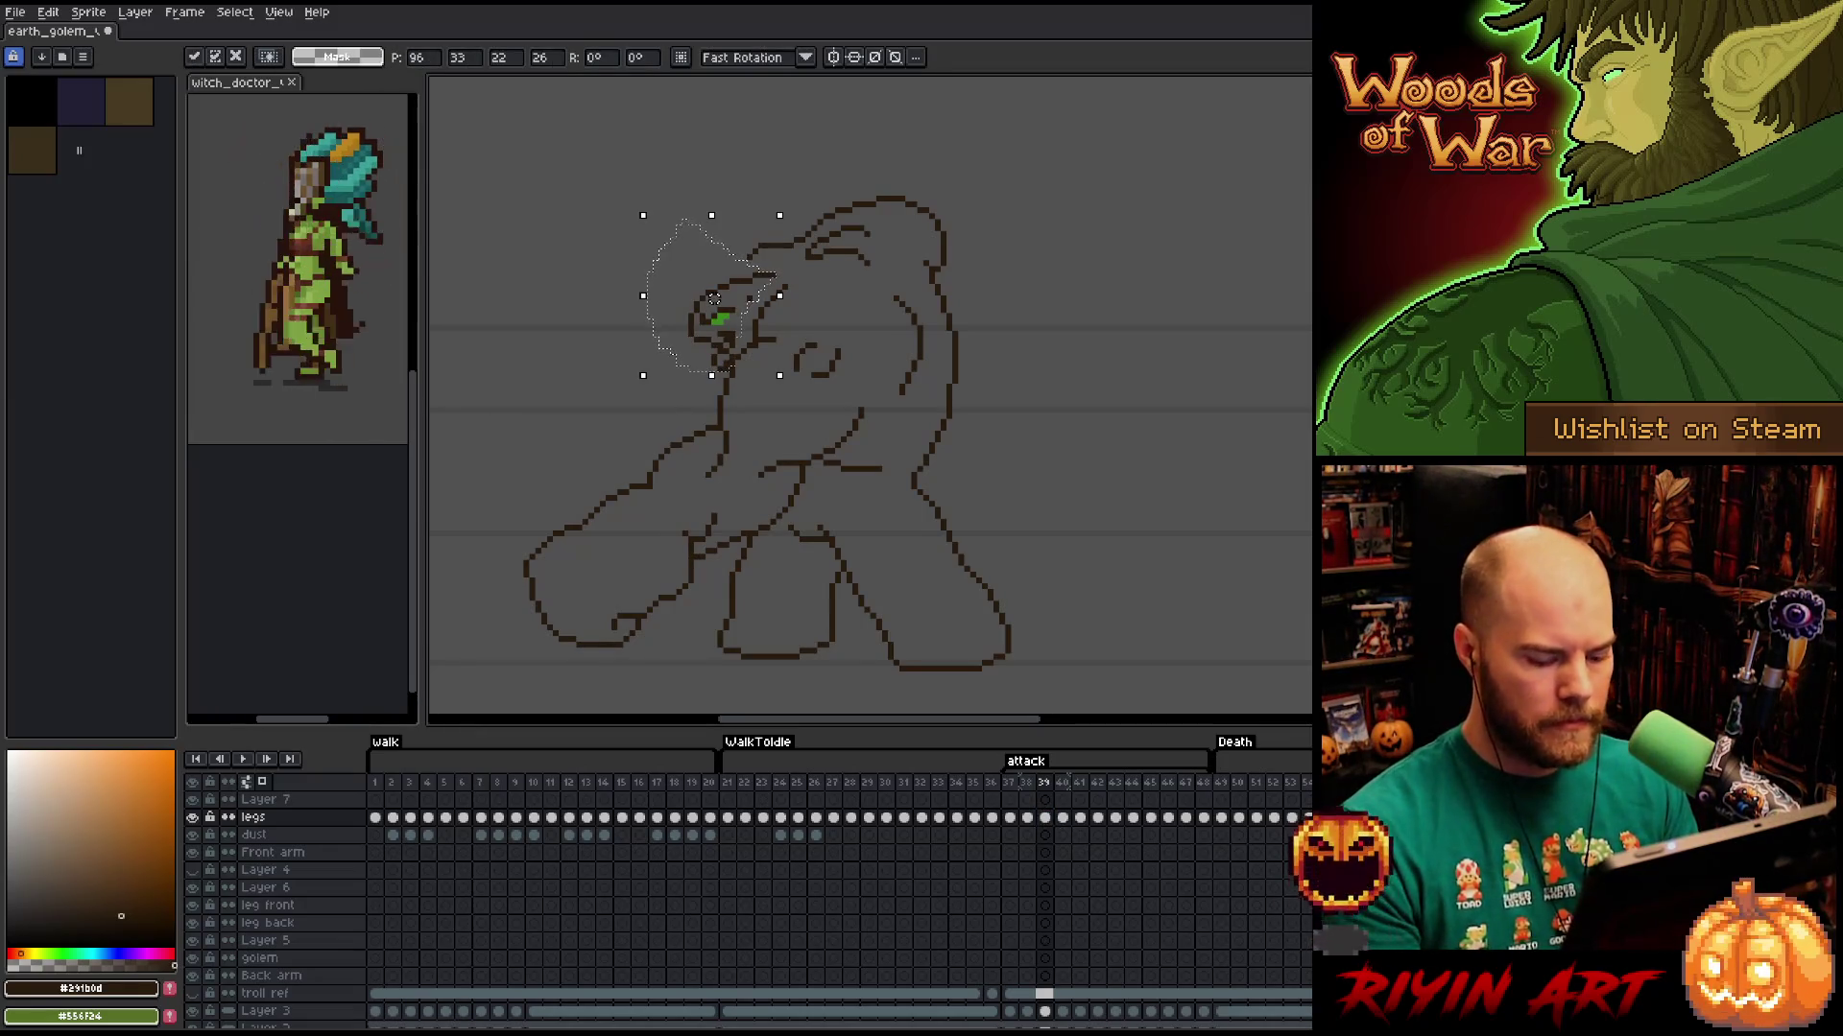
{"action": "key", "text": "comma"}
{"action": "key", "text": "period"}
{"action": "key", "text": "ctrl+d"}
Shift the golem's right-side body lines down and left, keeping the chest swirl in place.
{"action": "mouse_move", "coordinate": [899, 279]}
{"action": "left_mouse_down"}
{"action": "mouse_move", "coordinate": [921, 372]}
{"action": "mouse_move", "coordinate": [875, 319]}
{"action": "mouse_move", "coordinate": [895, 280]}
{"action": "left_mouse_up"}
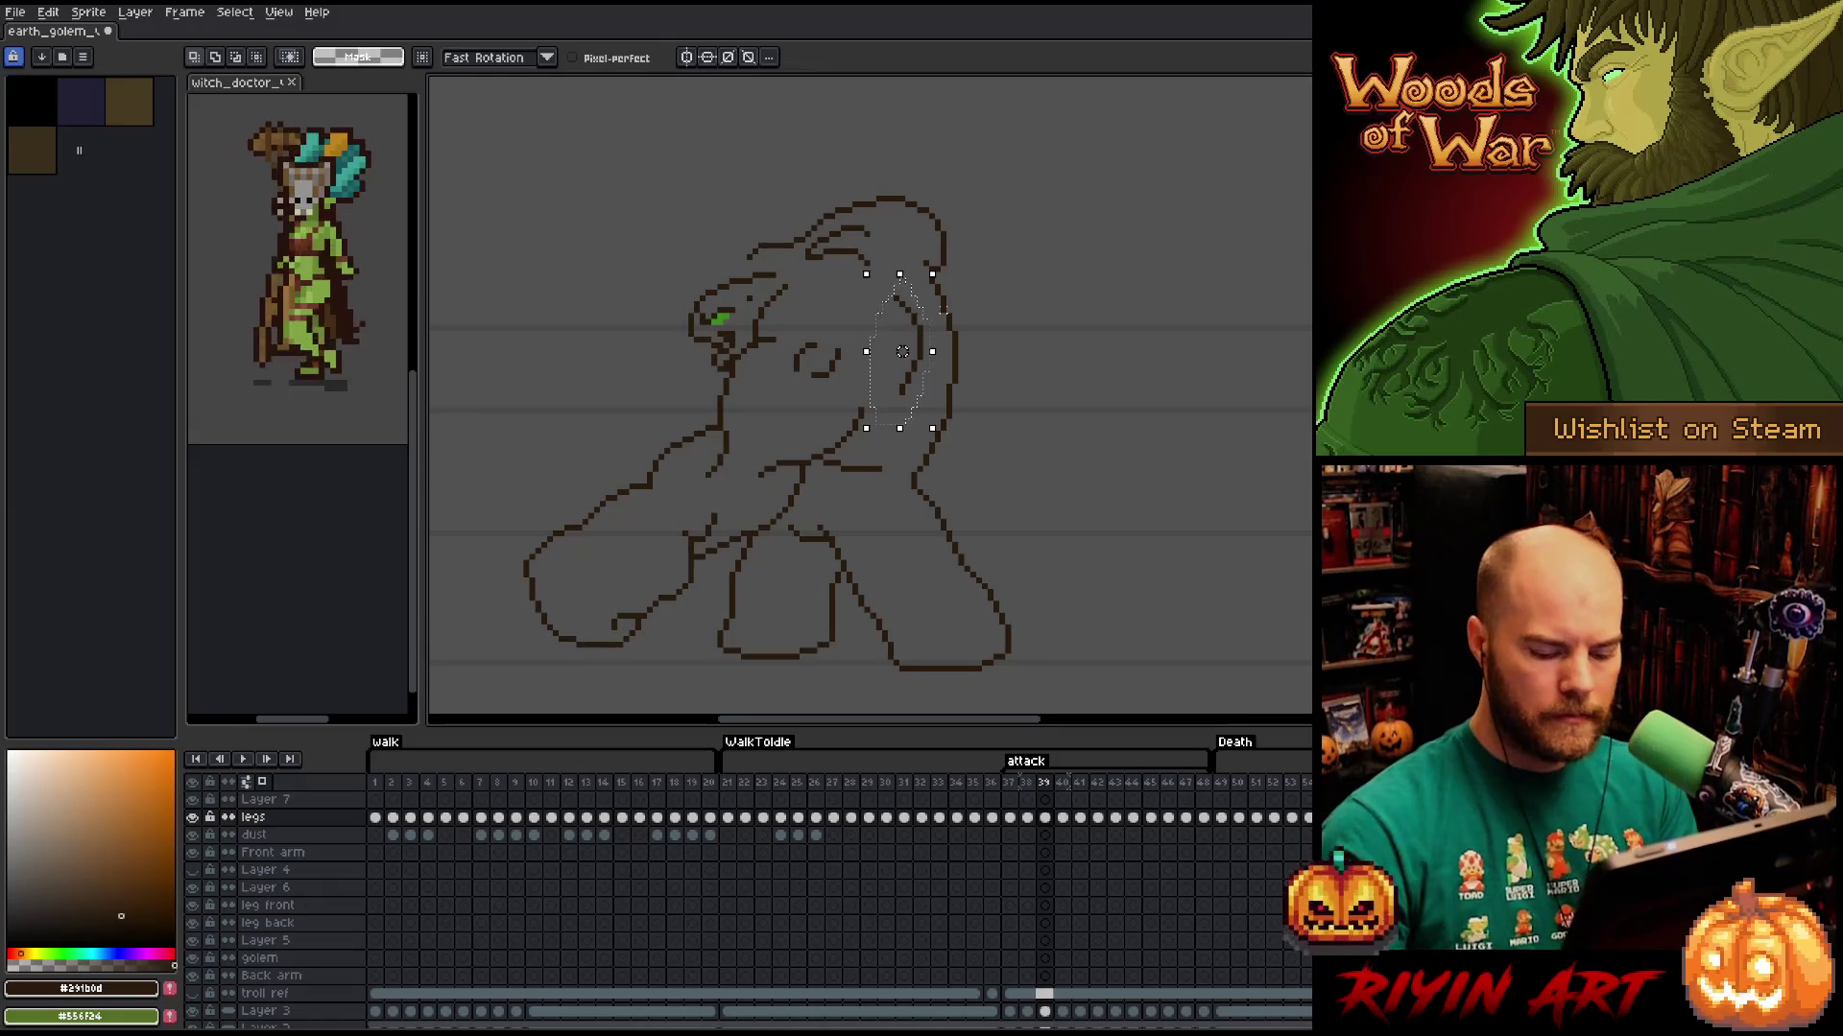
{"action": "left_click_drag", "start_coordinate": [902, 351], "coordinate": [890, 357]}
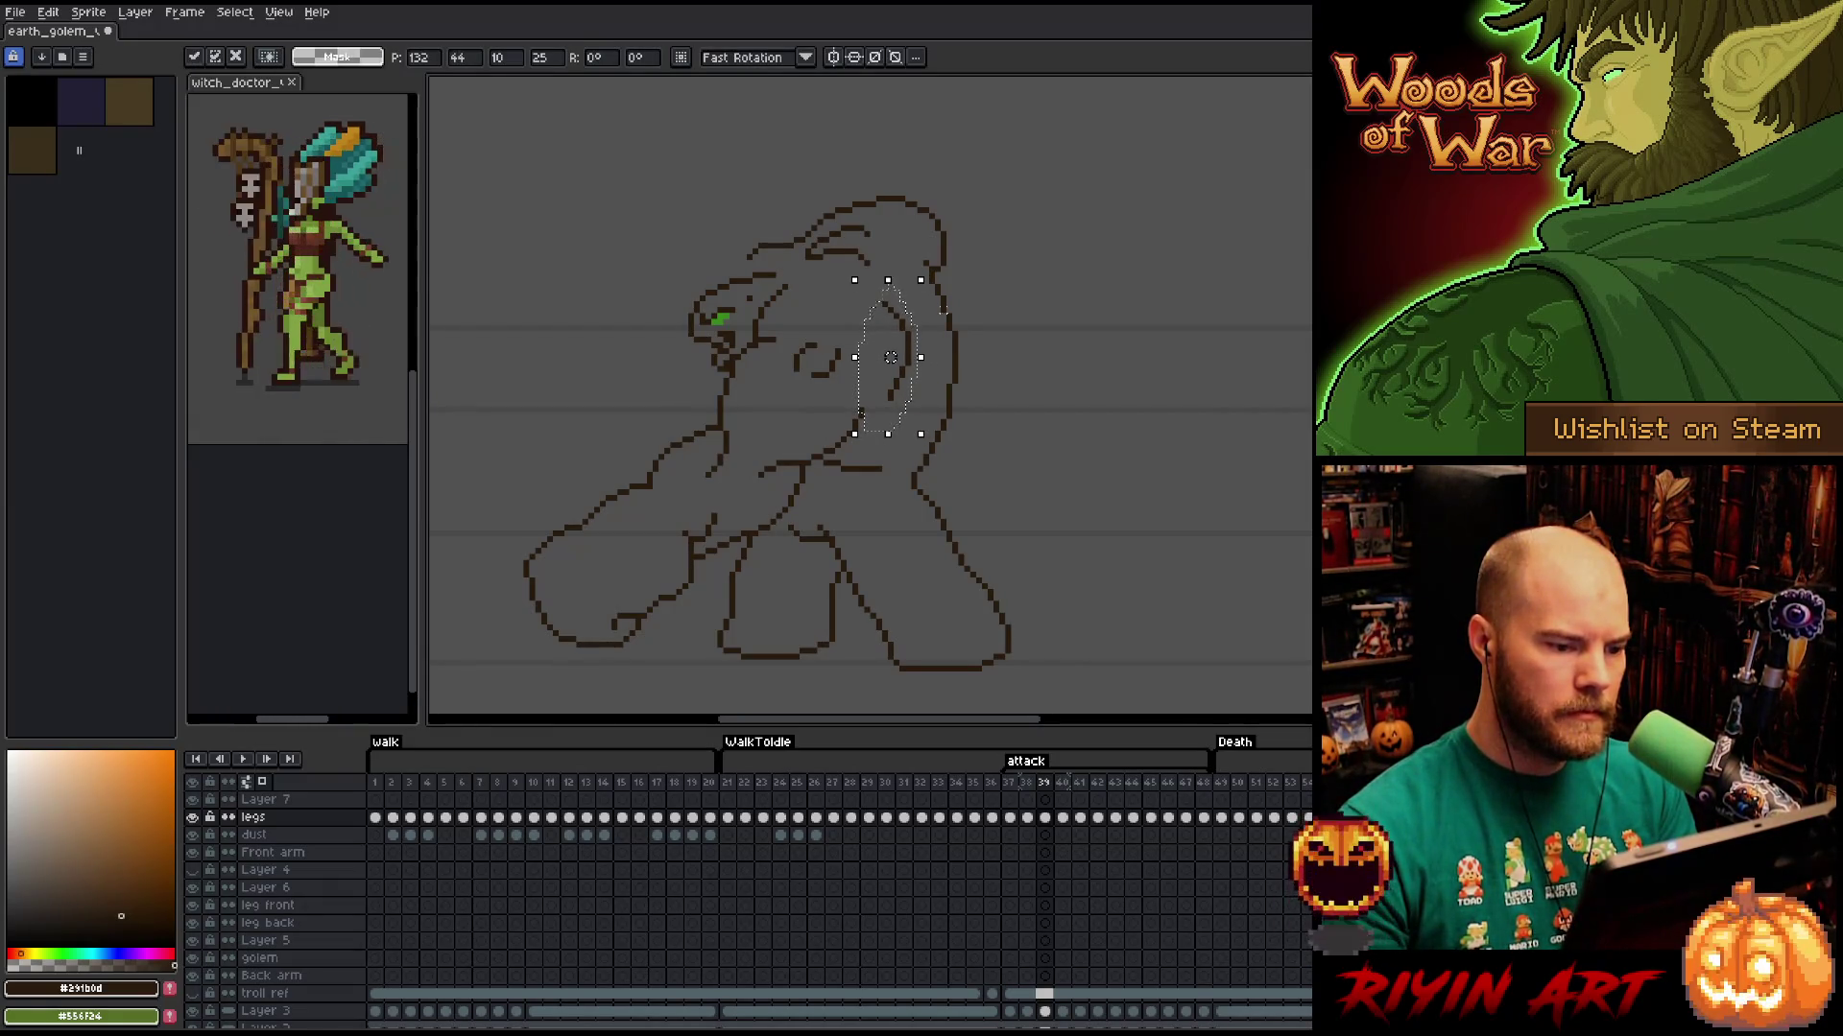
{"action": "key", "text": "Return"}
{"action": "left_click_drag", "start_coordinate": [848, 320], "coordinate": [817, 290]}
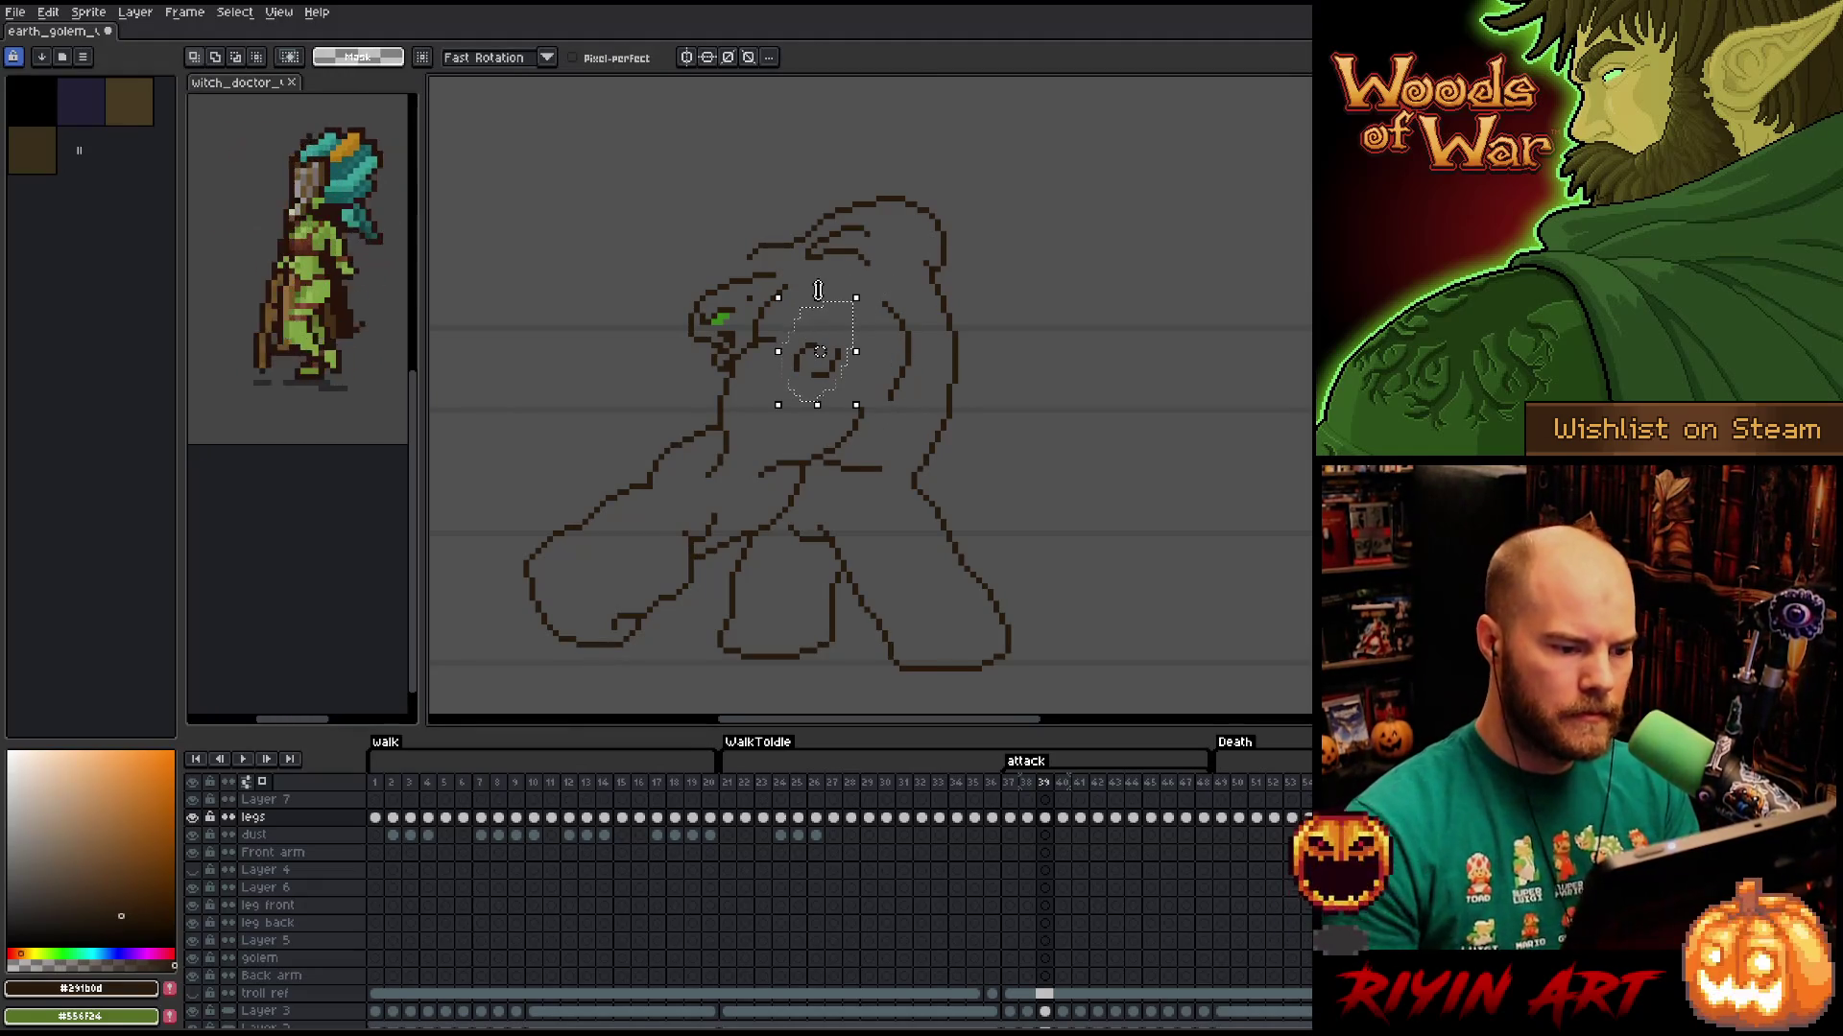
{"action": "left_click", "coordinate": [818, 289]}
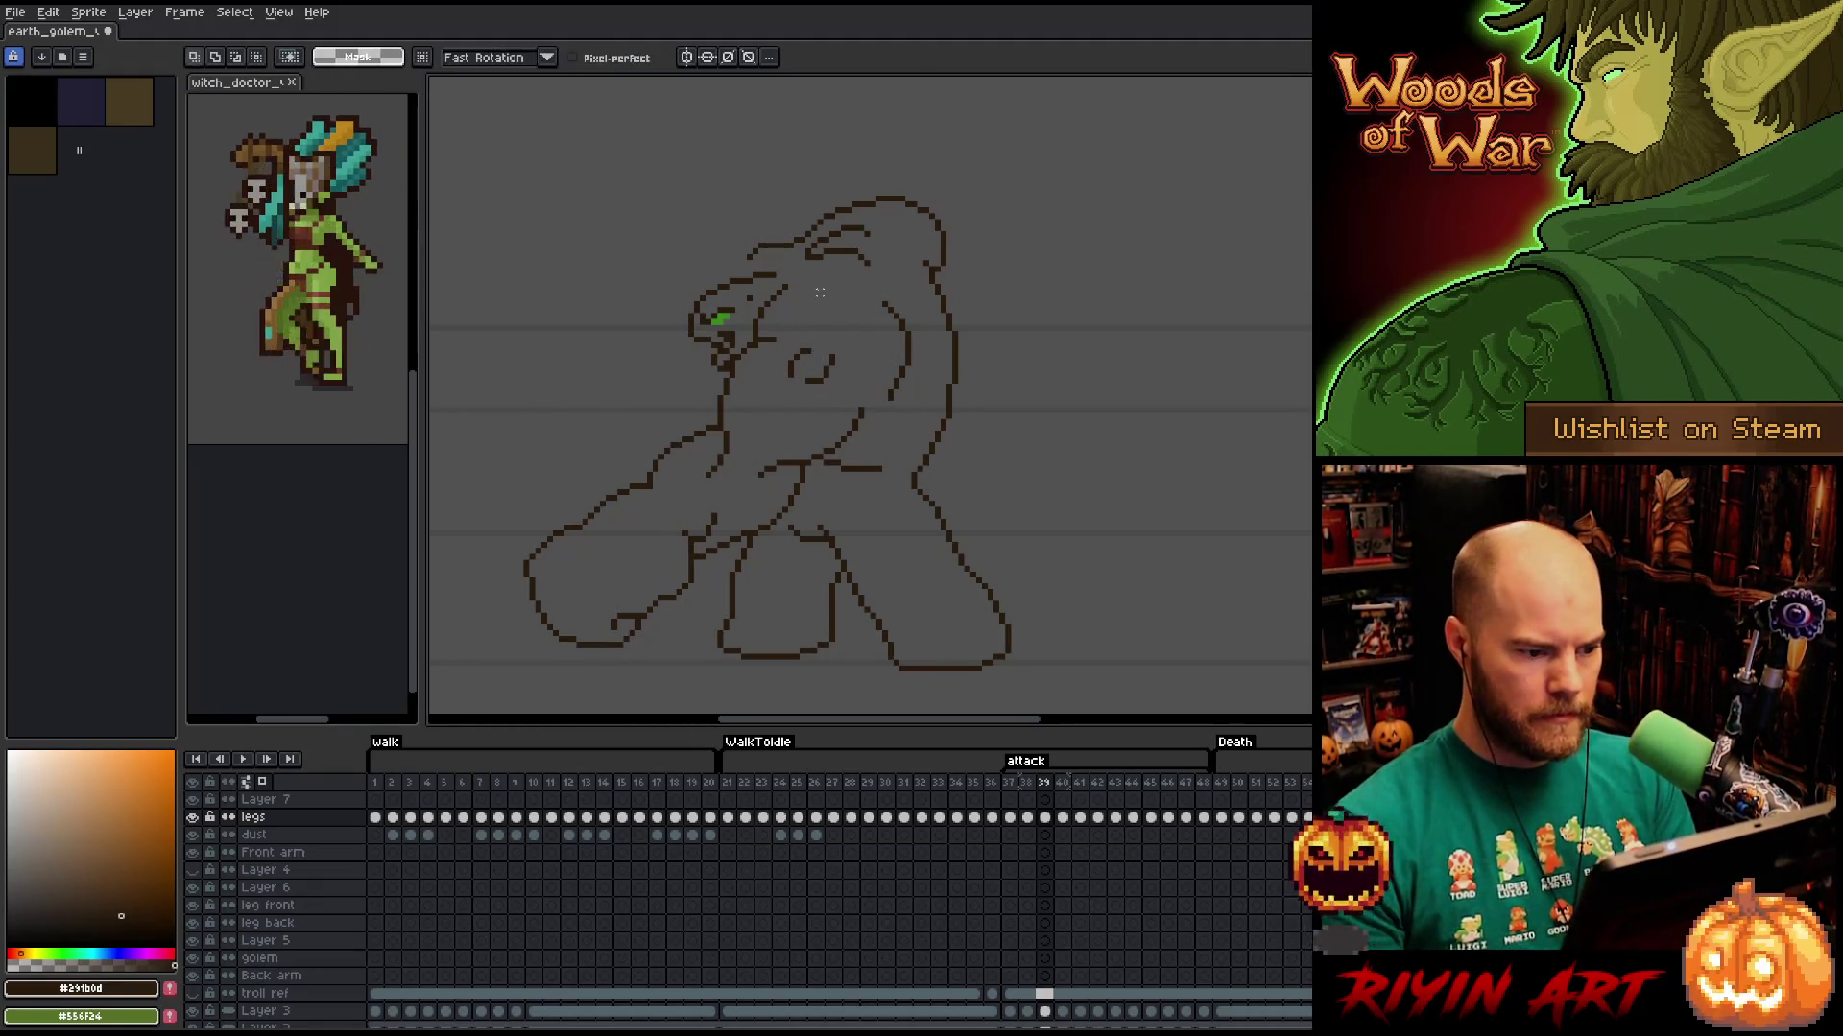
{"action": "mouse_move", "coordinate": [695, 397]}
{"action": "left_mouse_down"}
{"action": "mouse_move", "coordinate": [802, 448]}
{"action": "mouse_move", "coordinate": [722, 503]}
{"action": "mouse_move", "coordinate": [689, 453]}
{"action": "mouse_move", "coordinate": [735, 394]}
{"action": "mouse_move", "coordinate": [720, 422]}
{"action": "left_mouse_up"}
{"action": "key", "text": "ctrl+d"}
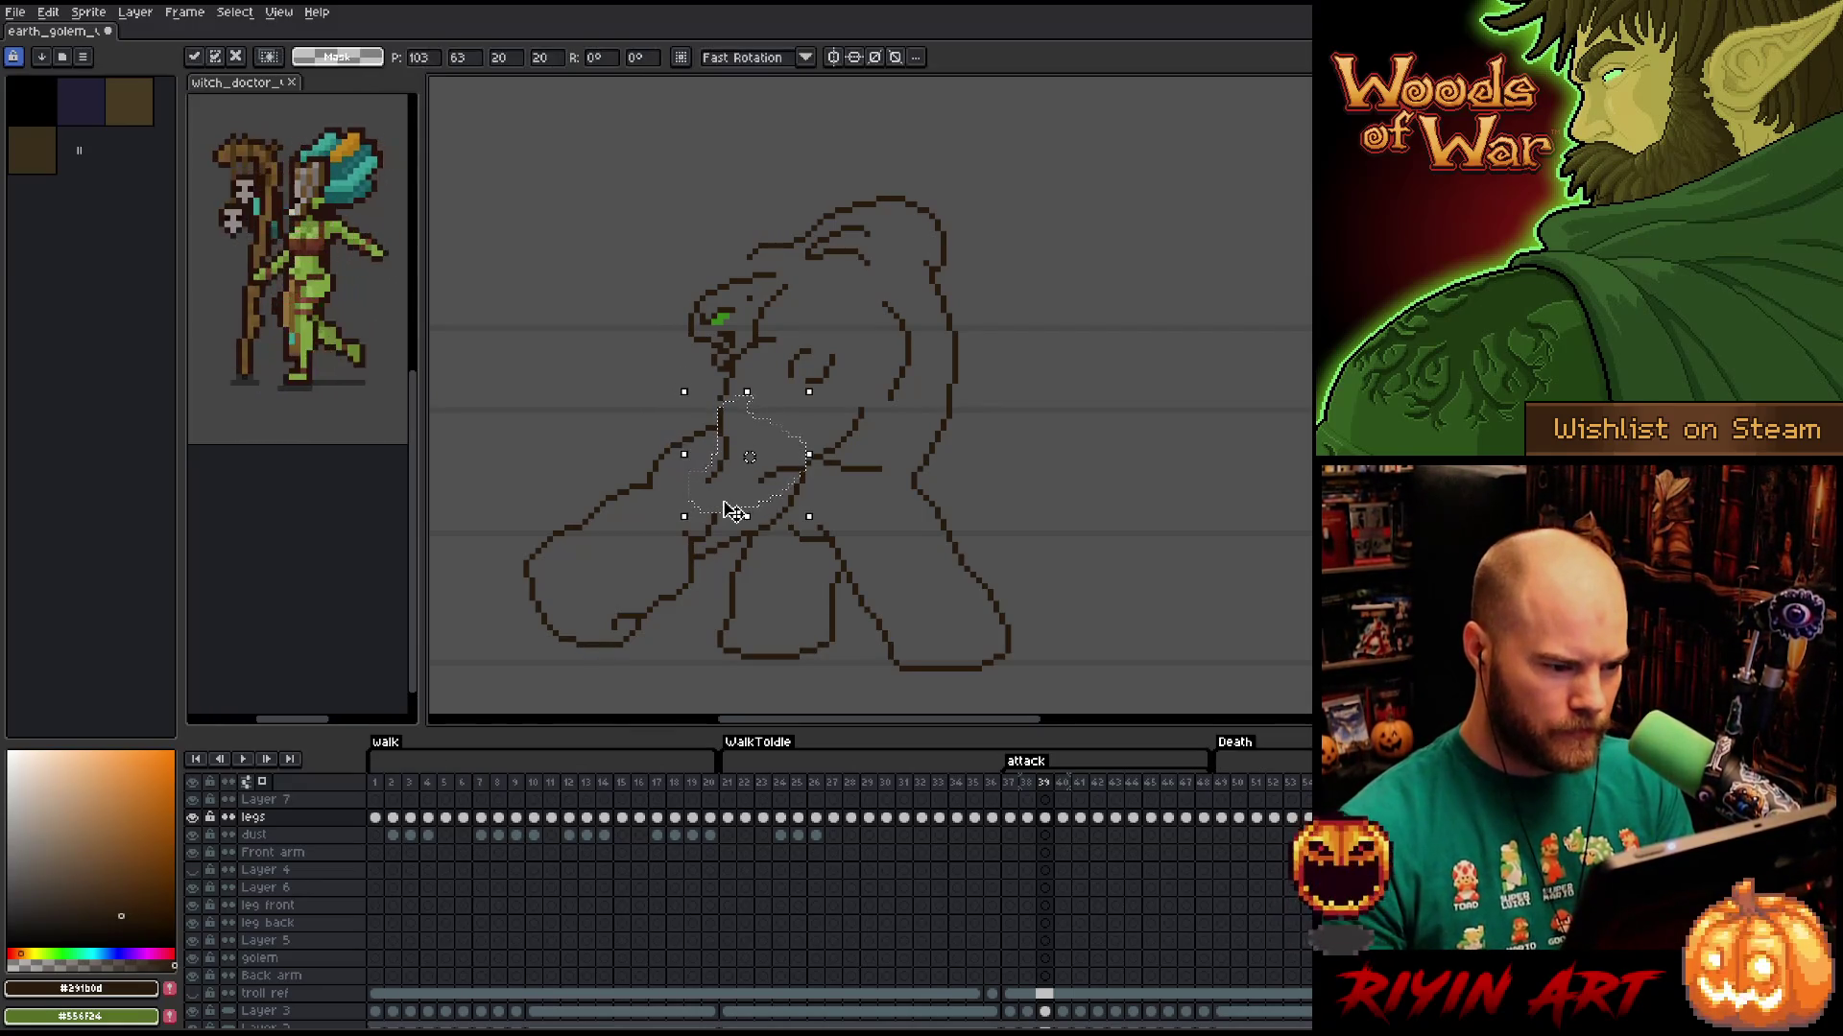
Reposition the arm's inner line and the lower arm lines near the legs.
{"action": "key", "text": "b"}
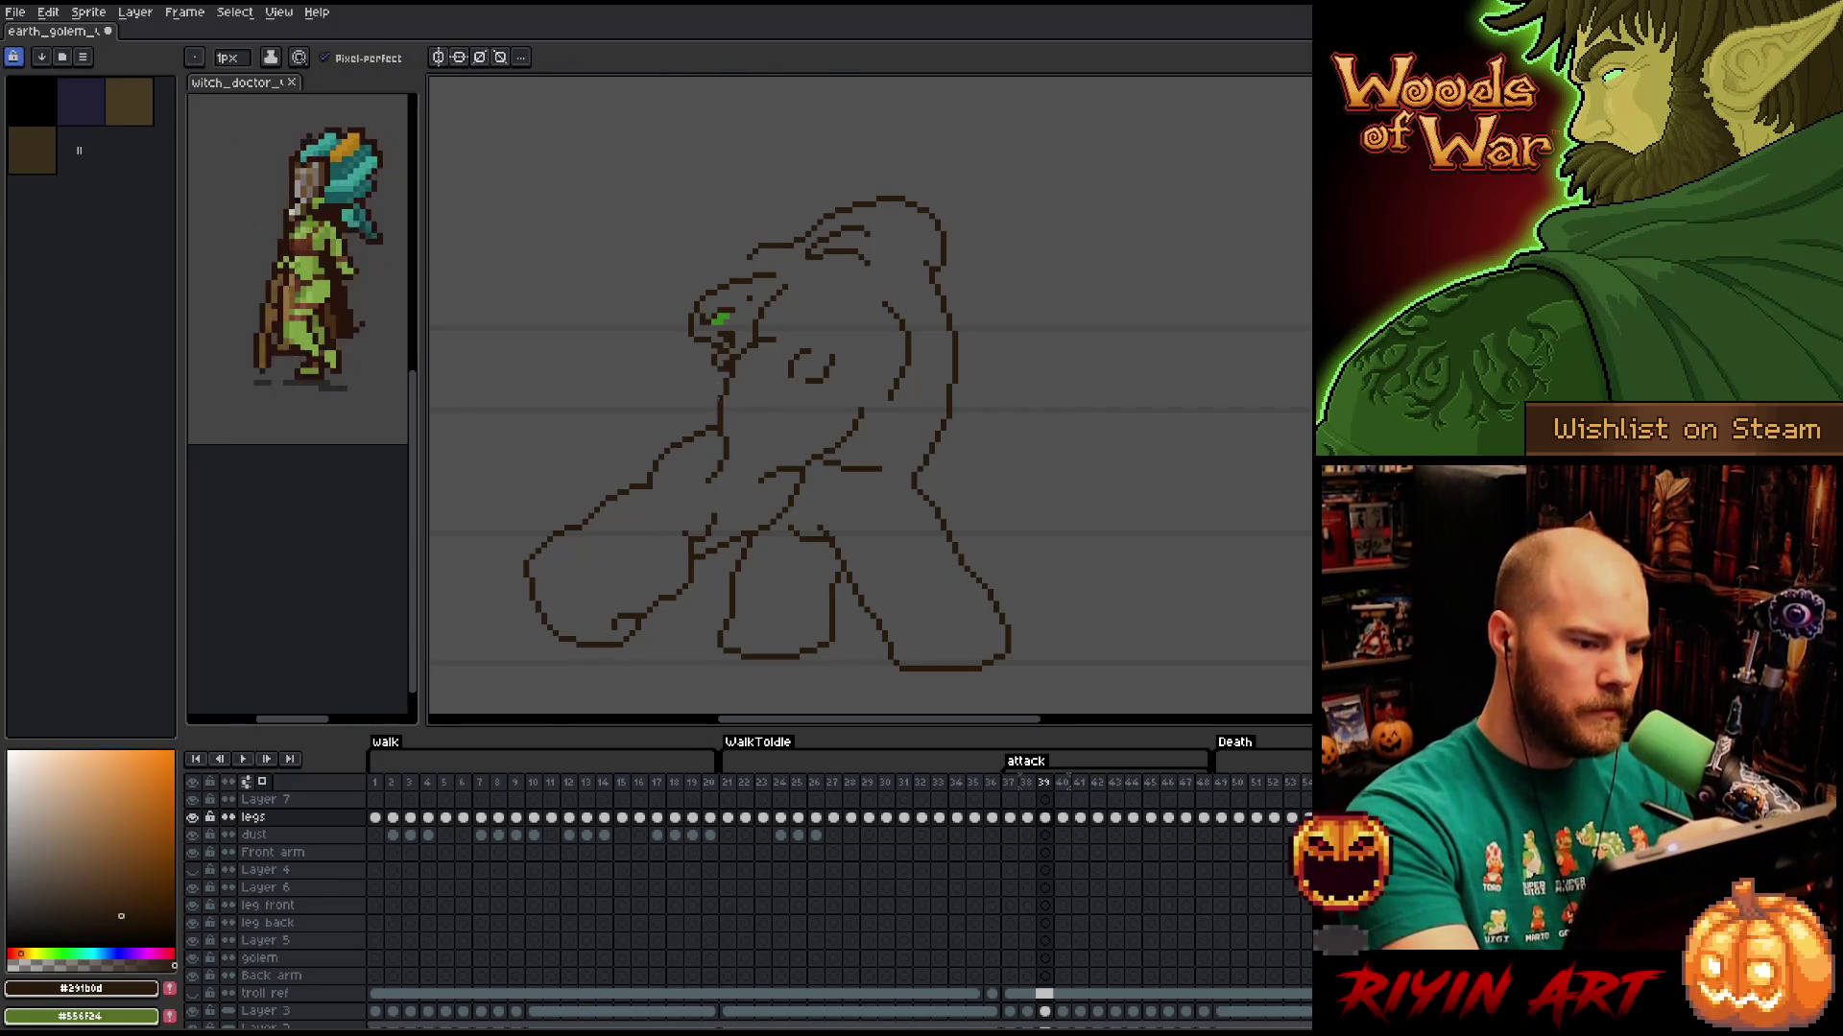
{"action": "key", "text": "e"}
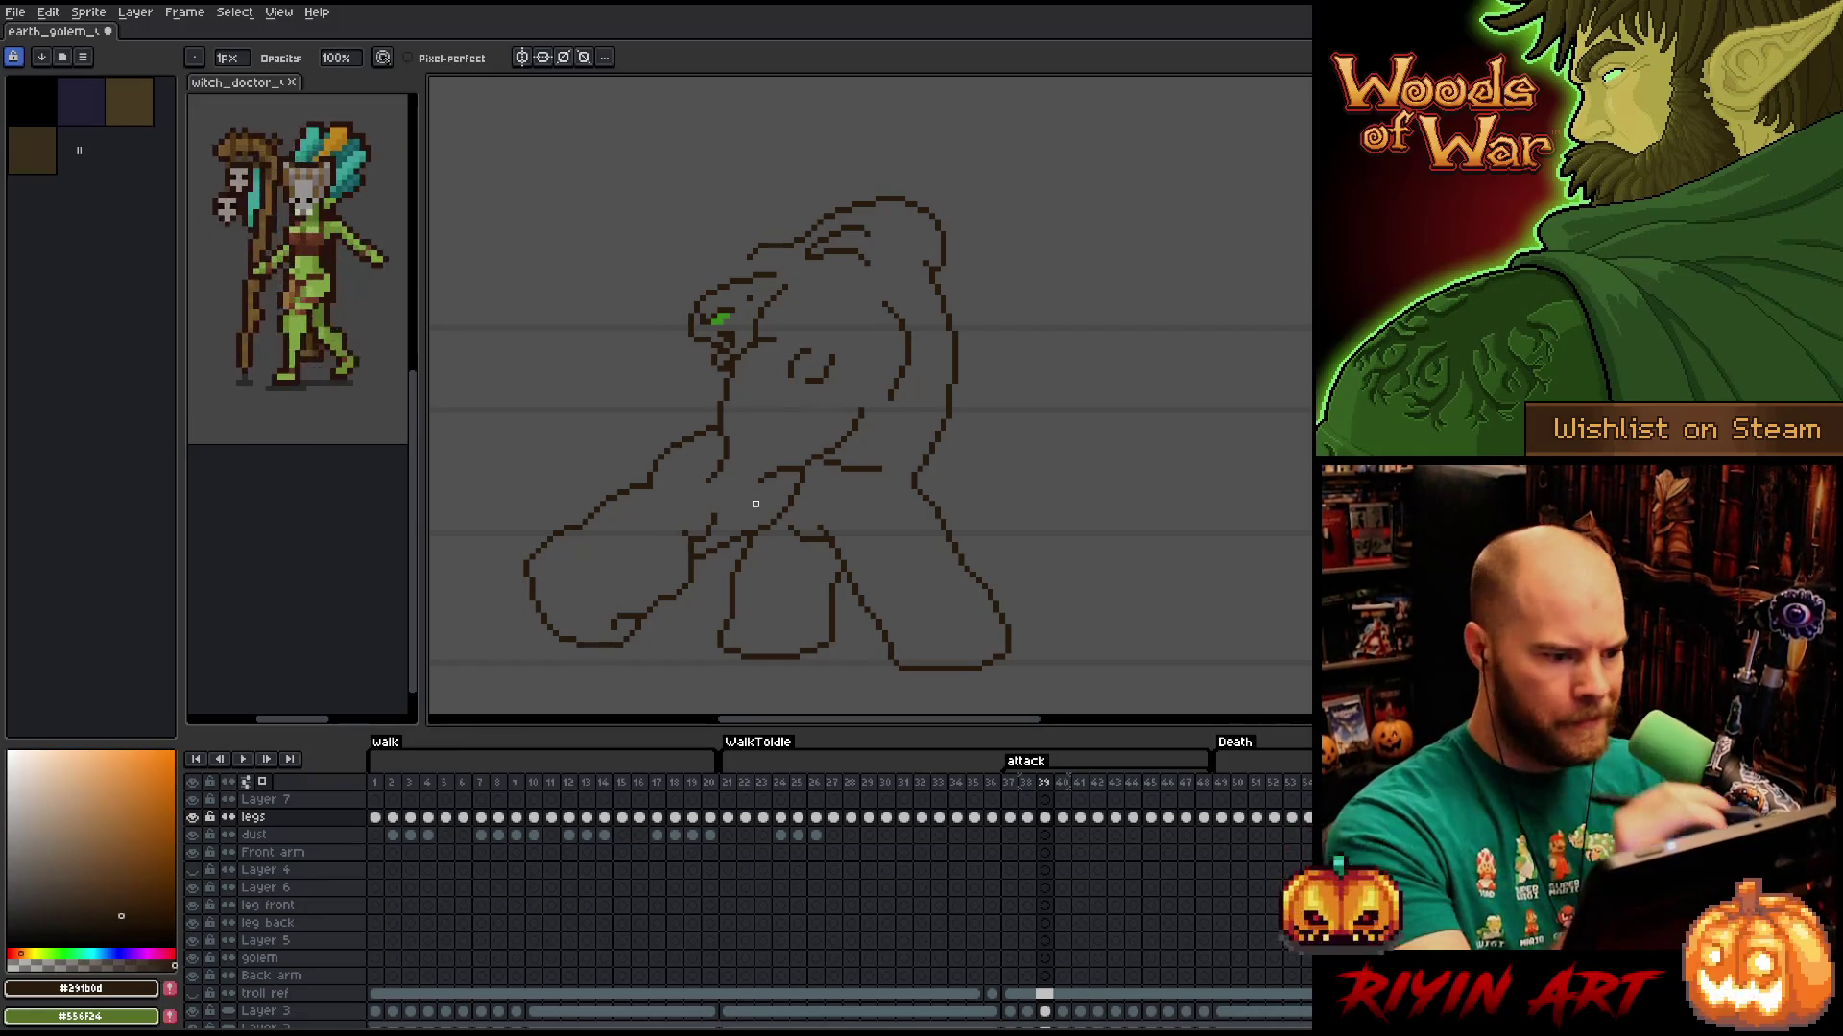
{"action": "key", "text": "m"}
{"action": "mouse_move", "coordinate": [708, 410]}
{"action": "left_mouse_down"}
{"action": "mouse_move", "coordinate": [708, 462]}
{"action": "mouse_move", "coordinate": [669, 478]}
{"action": "mouse_move", "coordinate": [639, 432]}
{"action": "mouse_move", "coordinate": [643, 333]}
{"action": "left_mouse_up"}
{"action": "key", "text": "Return"}
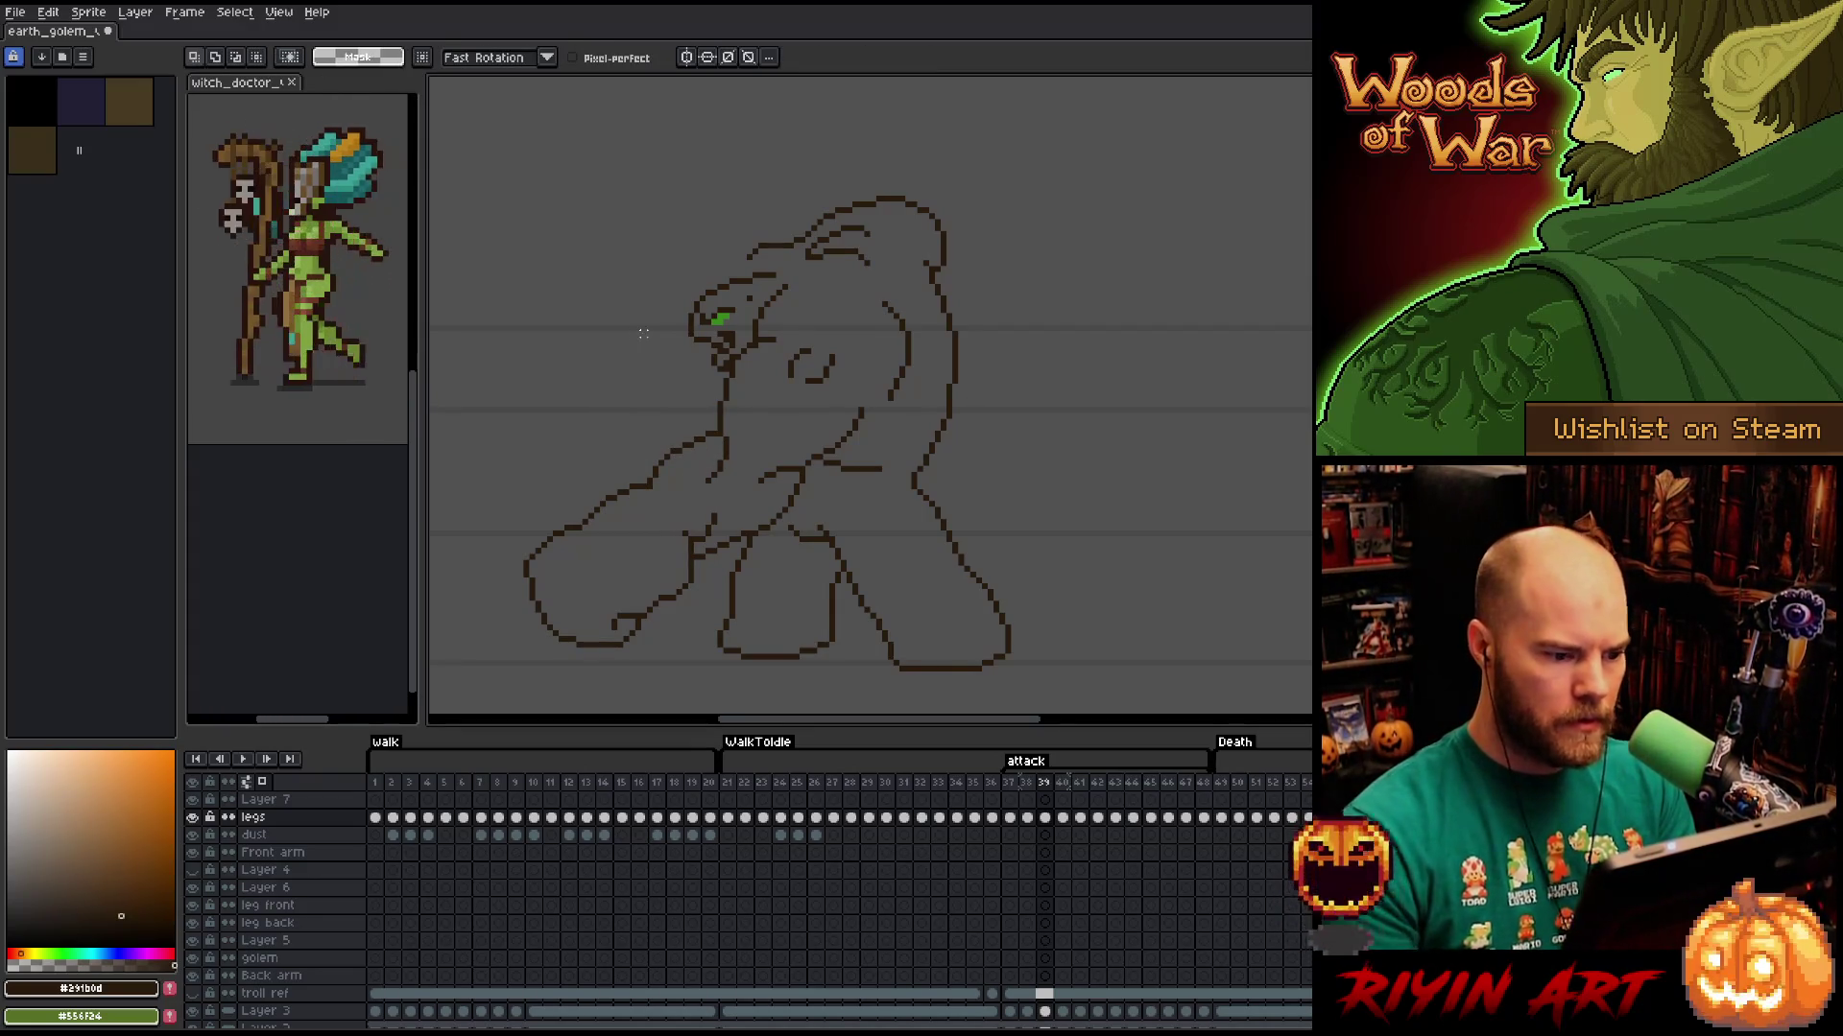
{"action": "mouse_move", "coordinate": [813, 477]}
{"action": "left_mouse_down"}
{"action": "mouse_move", "coordinate": [781, 462]}
{"action": "mouse_move", "coordinate": [702, 565]}
{"action": "mouse_move", "coordinate": [815, 501]}
{"action": "left_mouse_up"}
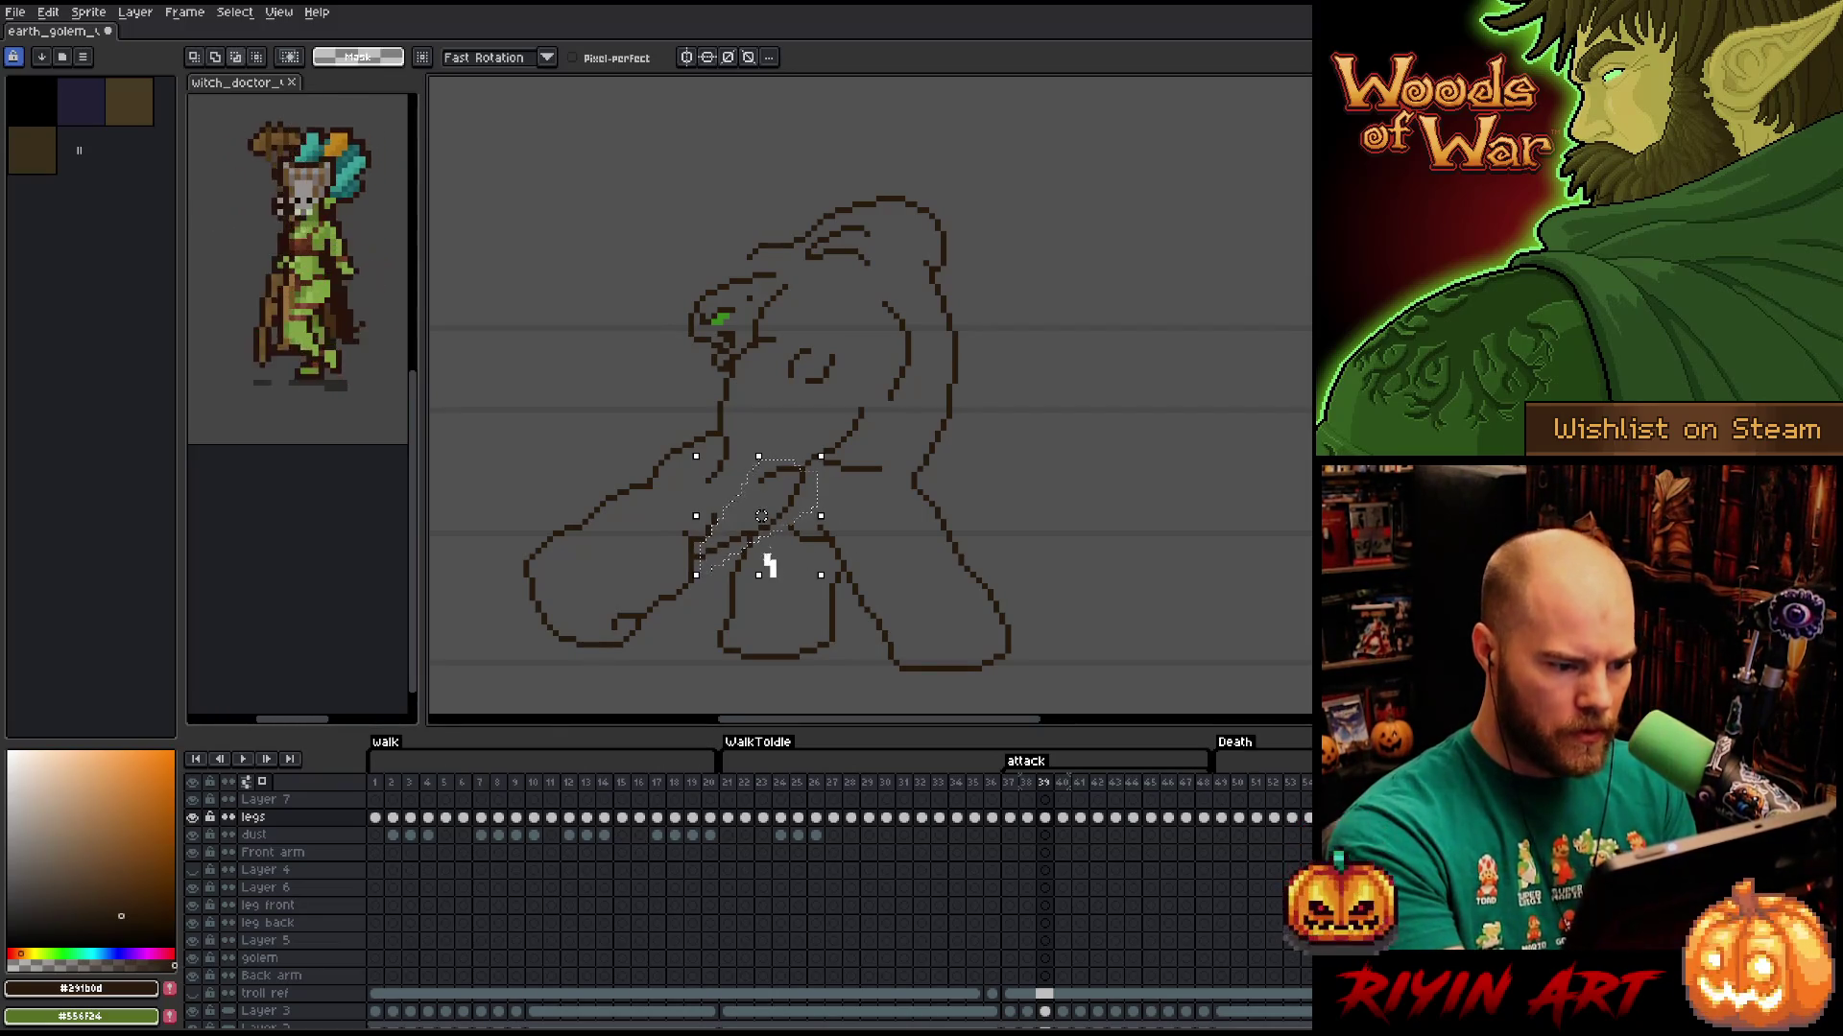
{"action": "key", "text": "ctrl+d"}
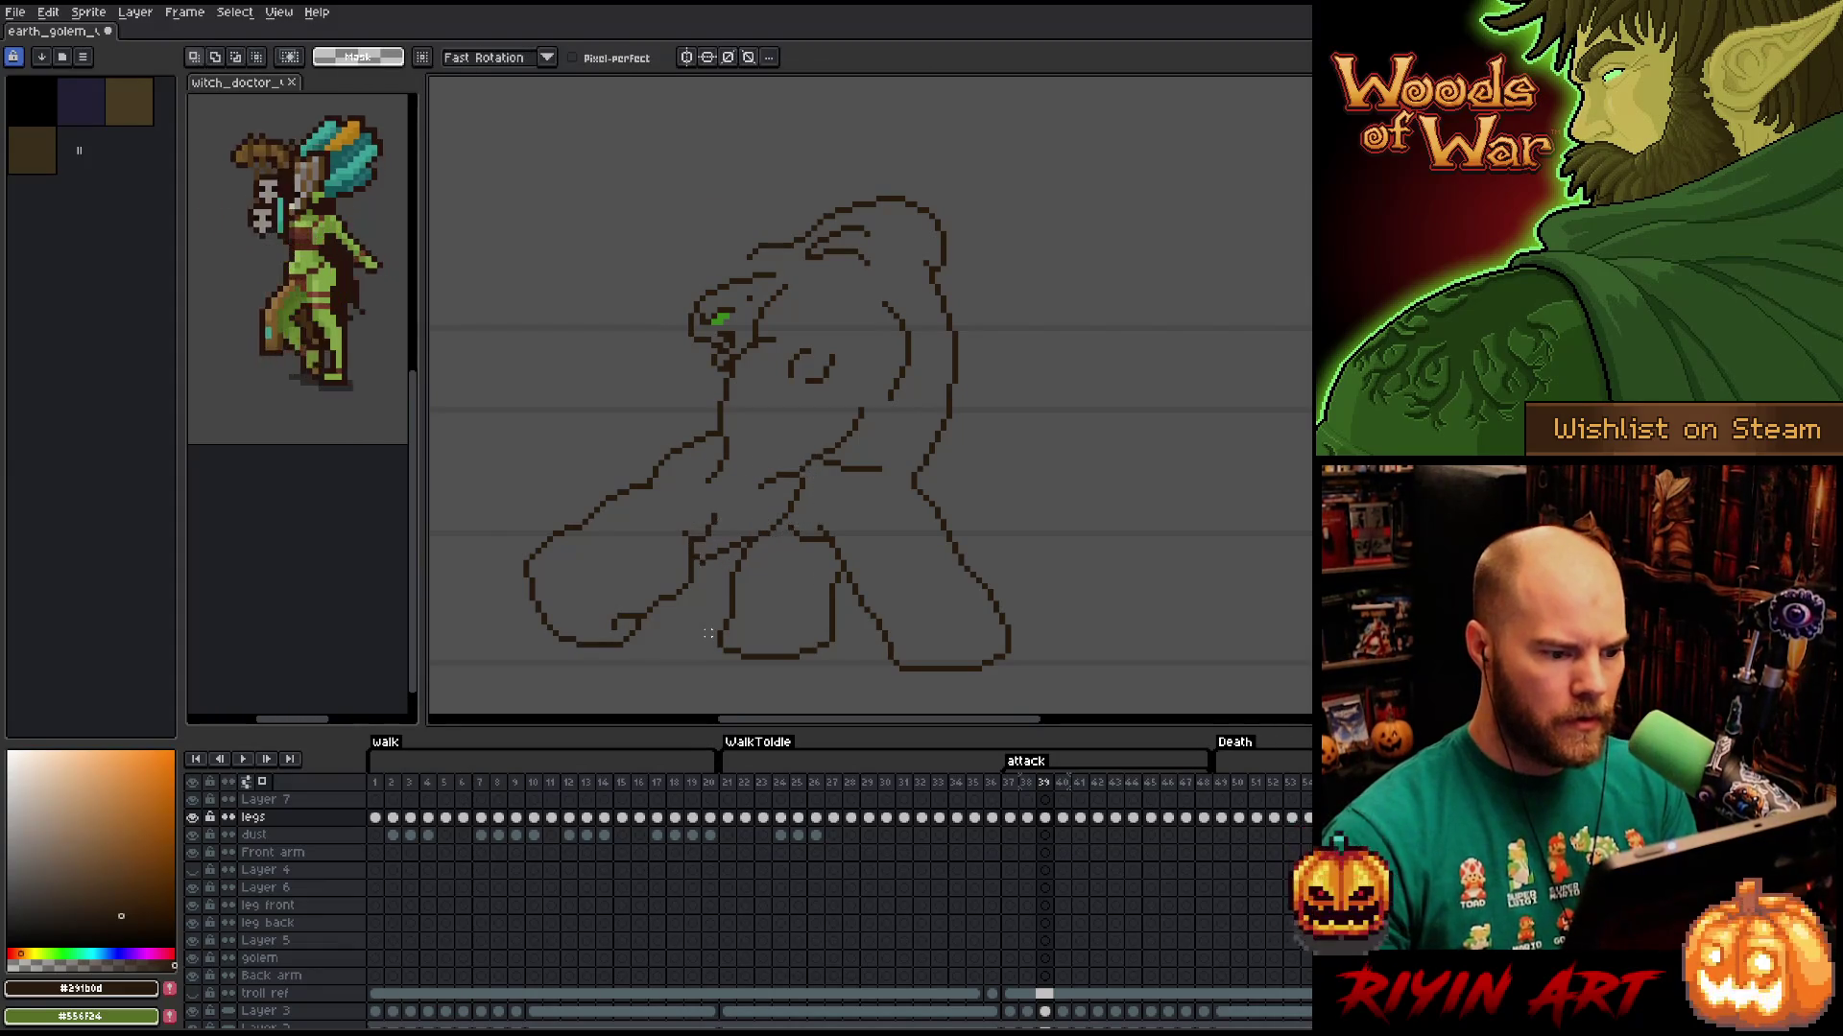
Touch up the lines with pencil and eraser, checking the pose against frame 38.
{"action": "key", "text": "b"}
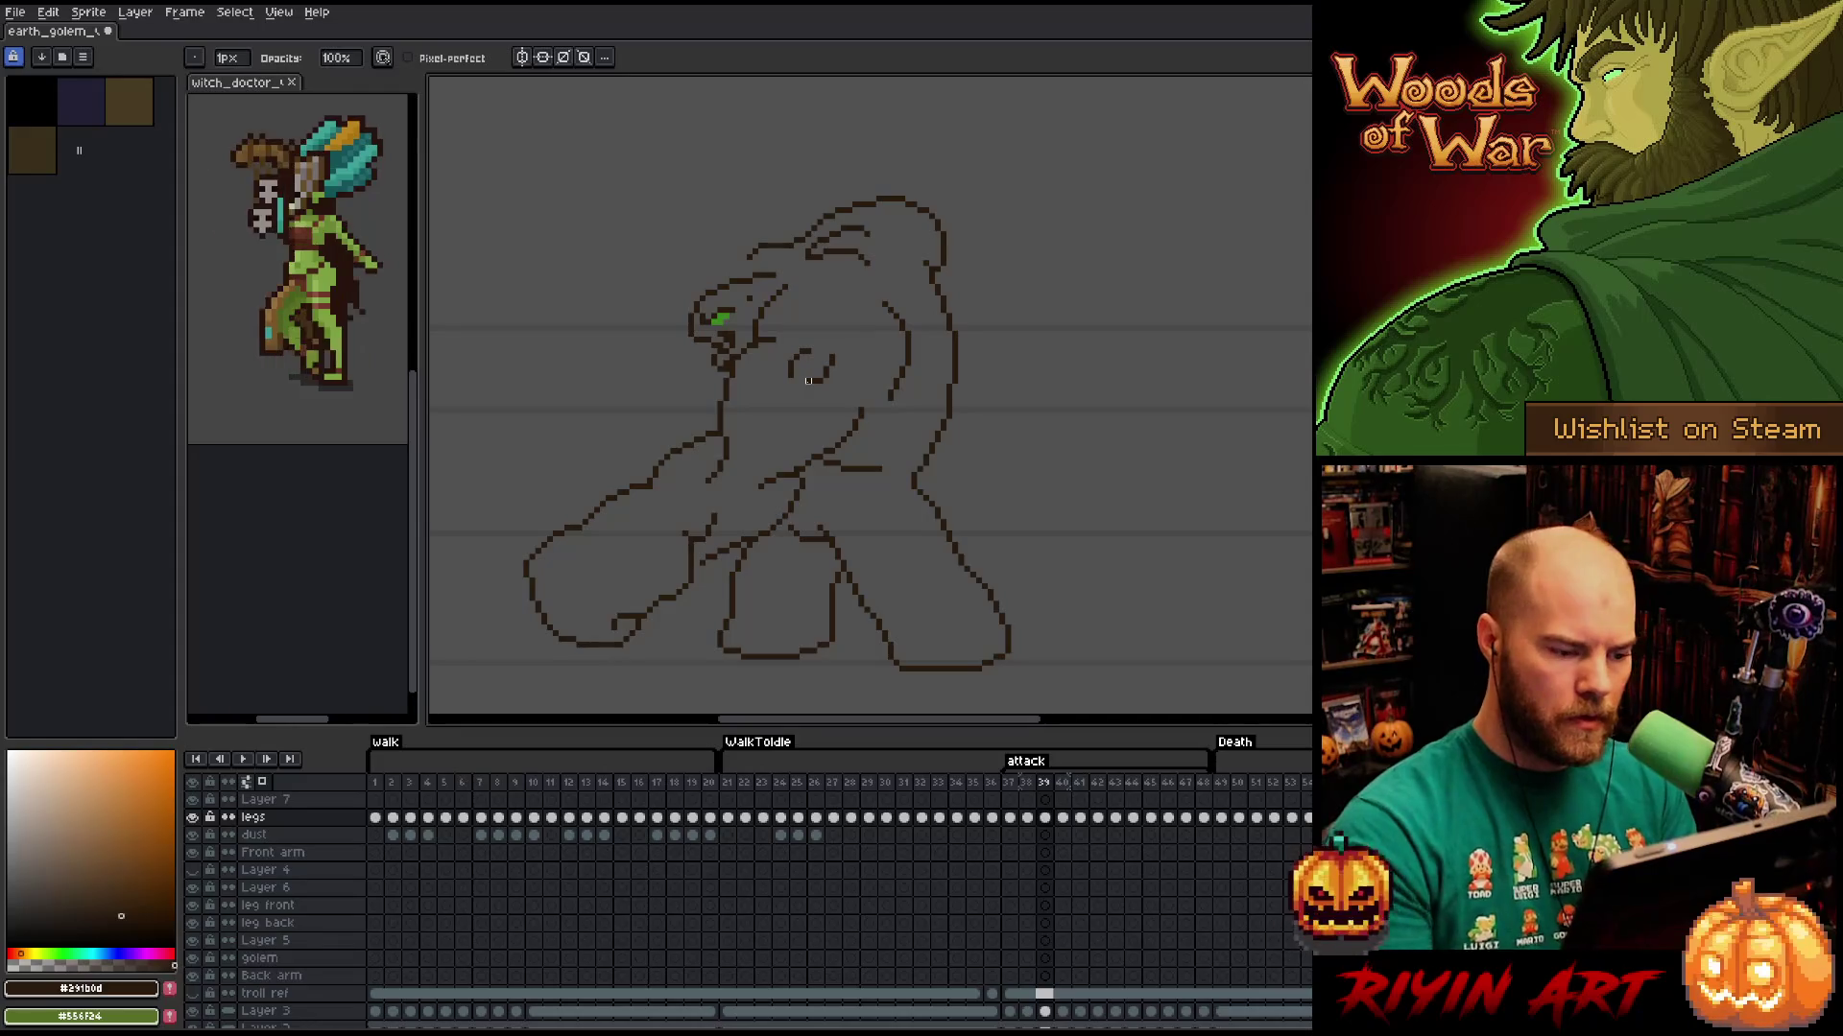
{"action": "key", "text": "e"}
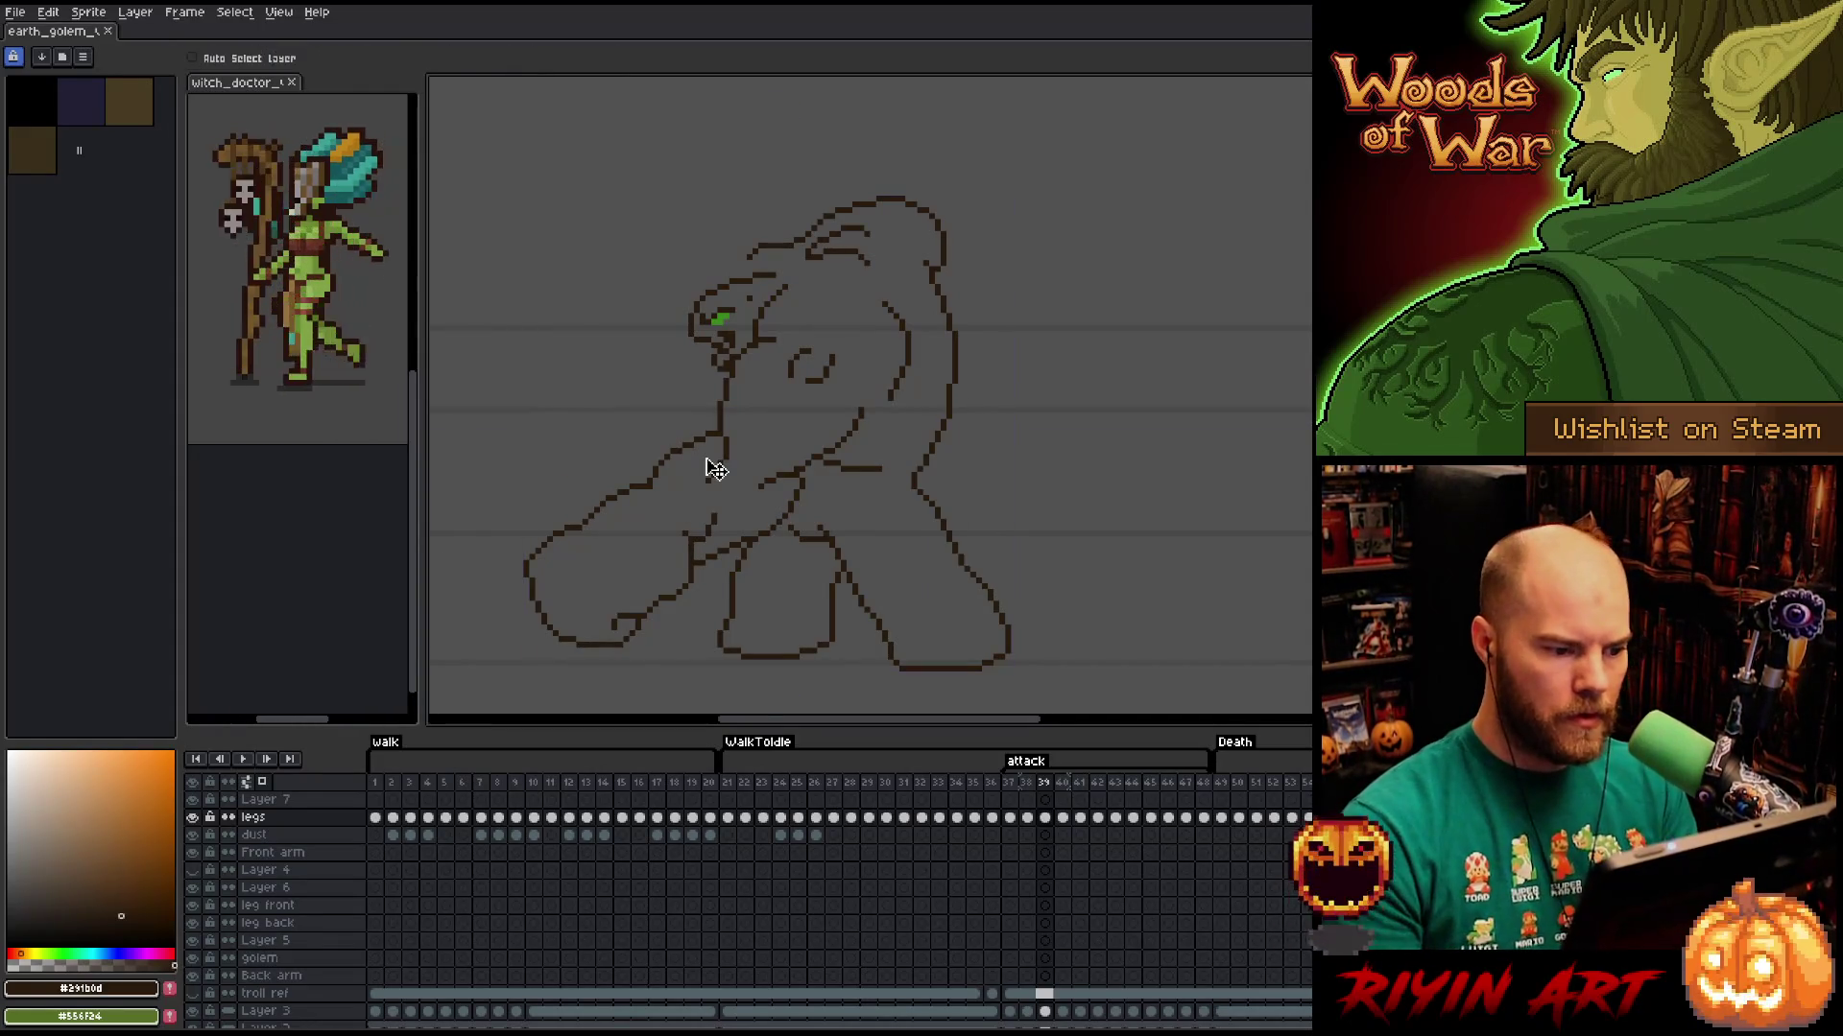
{"action": "key", "text": "comma"}
{"action": "key", "text": "period"}
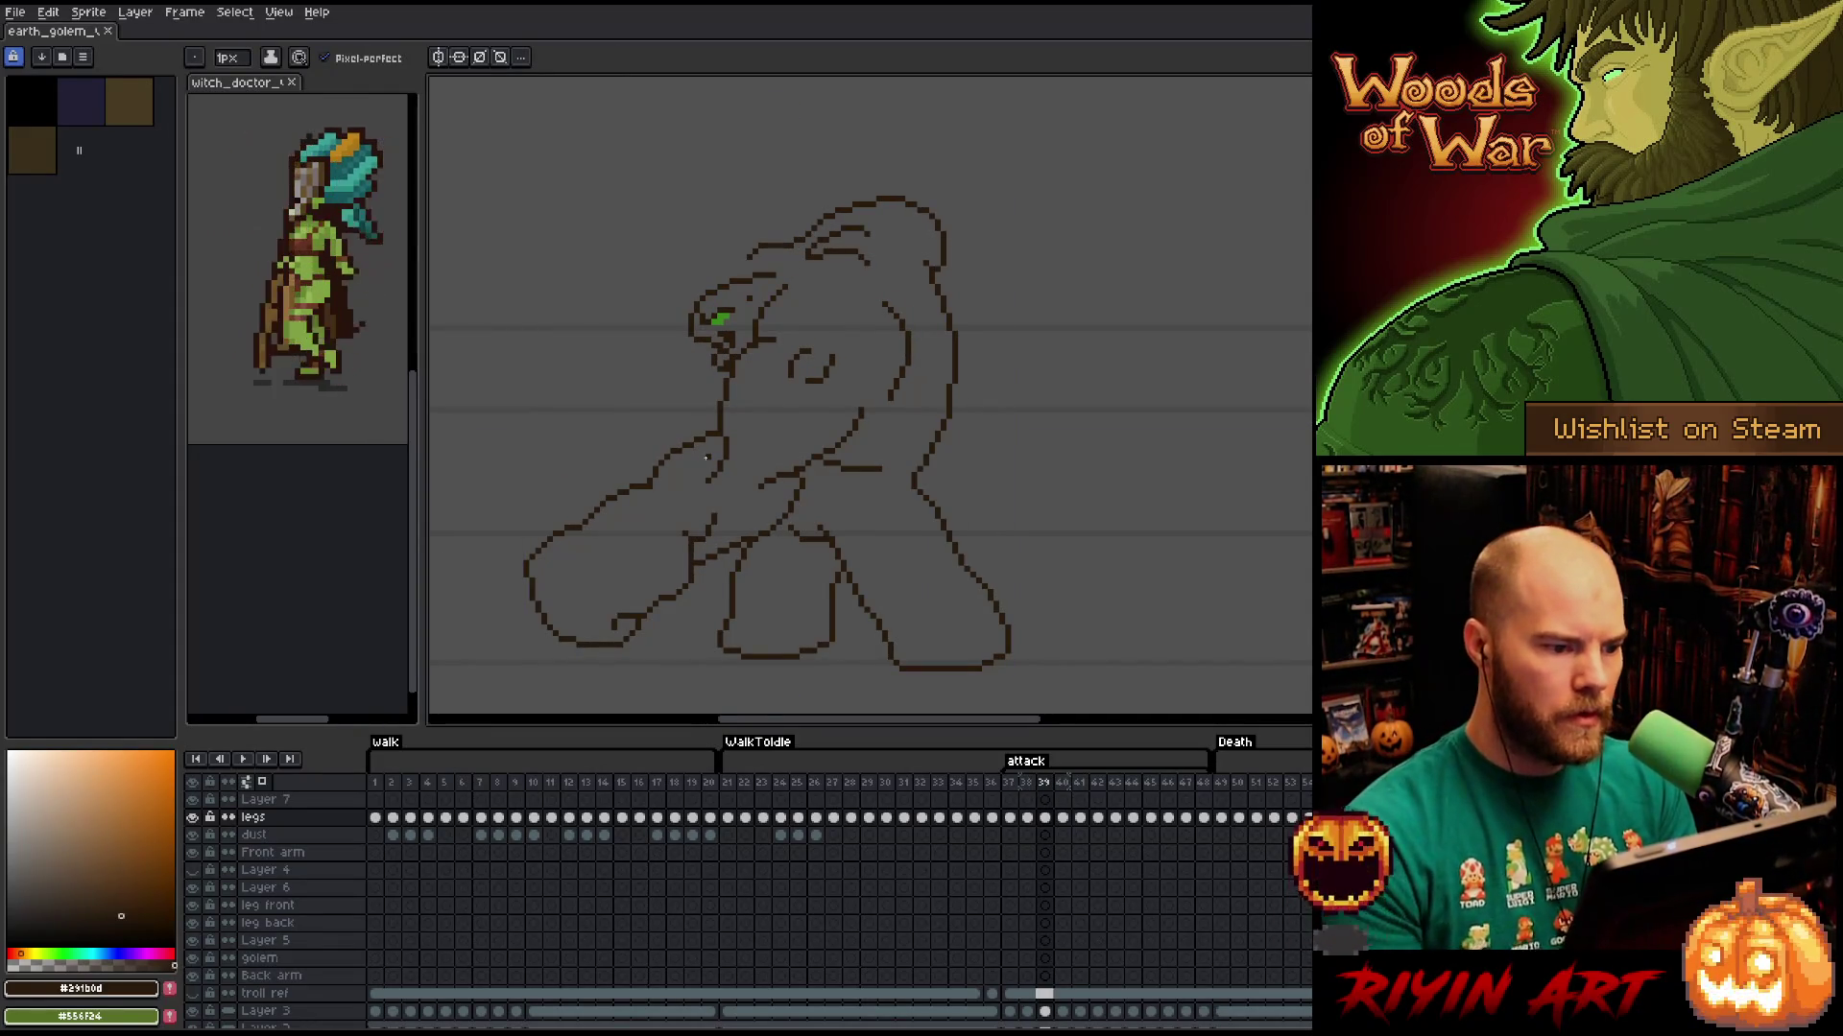
{"action": "key", "text": "b"}
{"action": "key", "text": "e"}
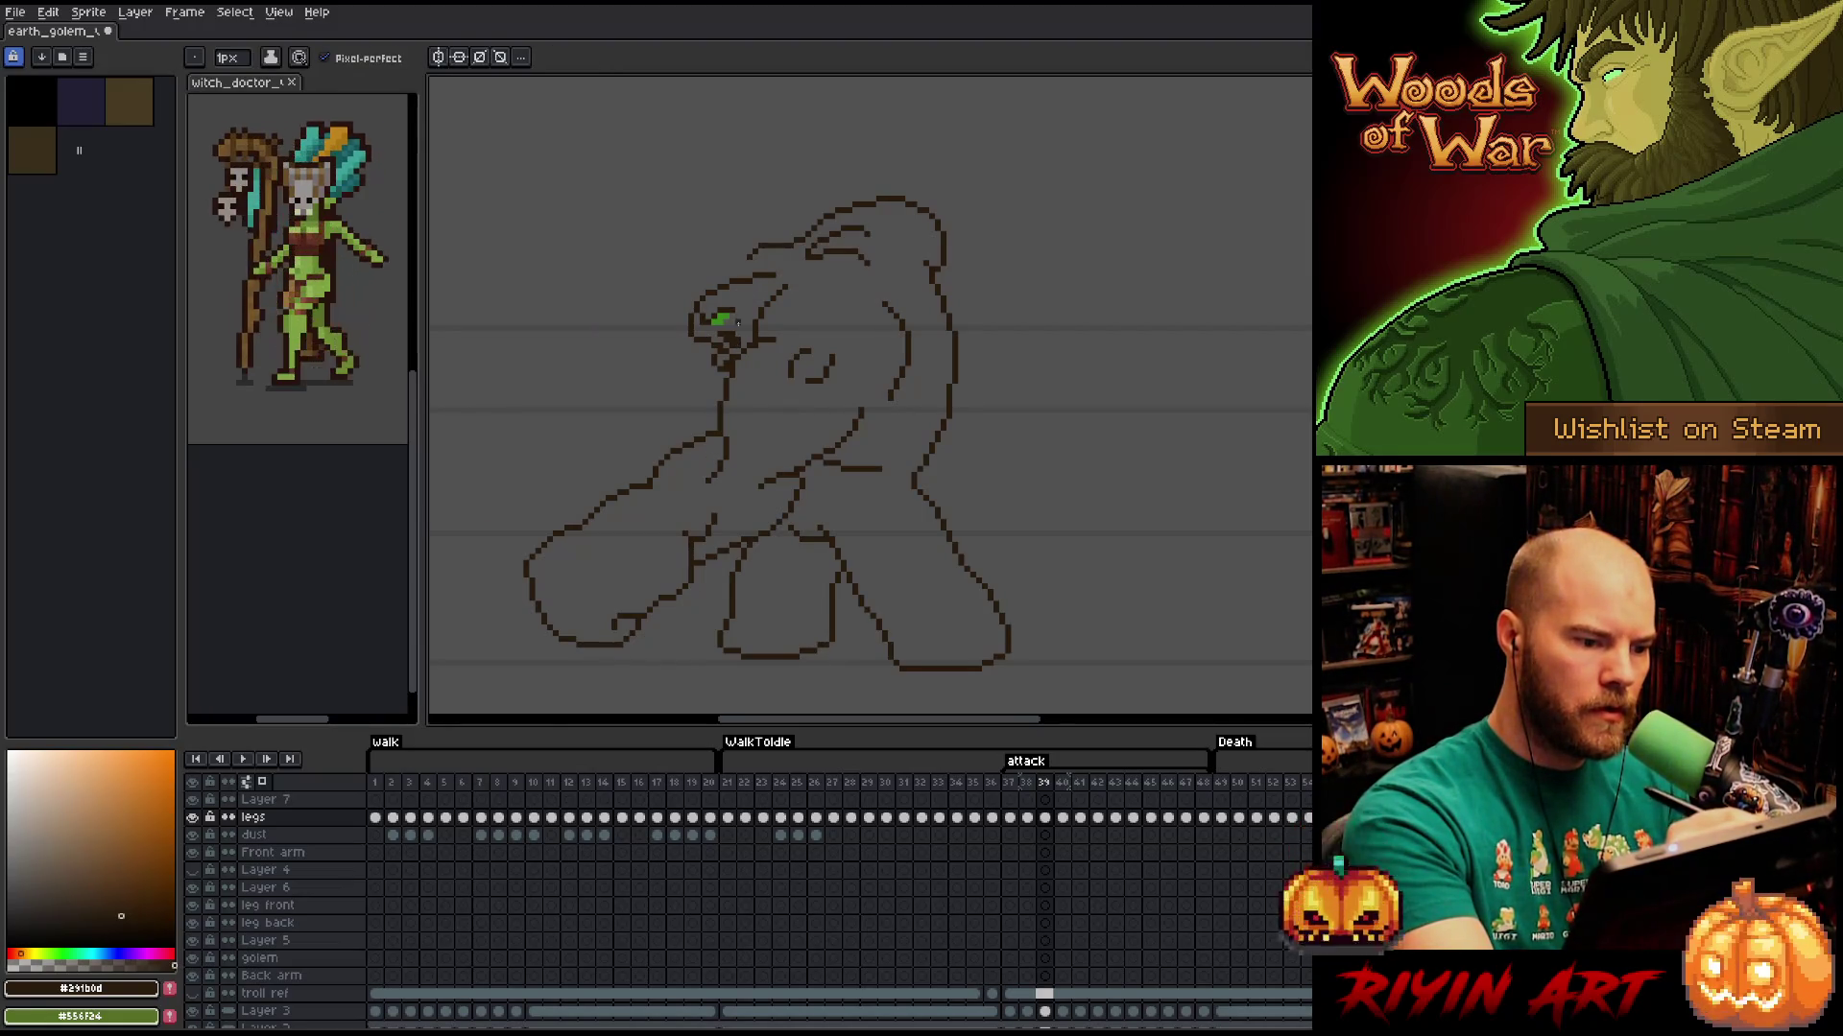
{"action": "key", "text": "comma"}
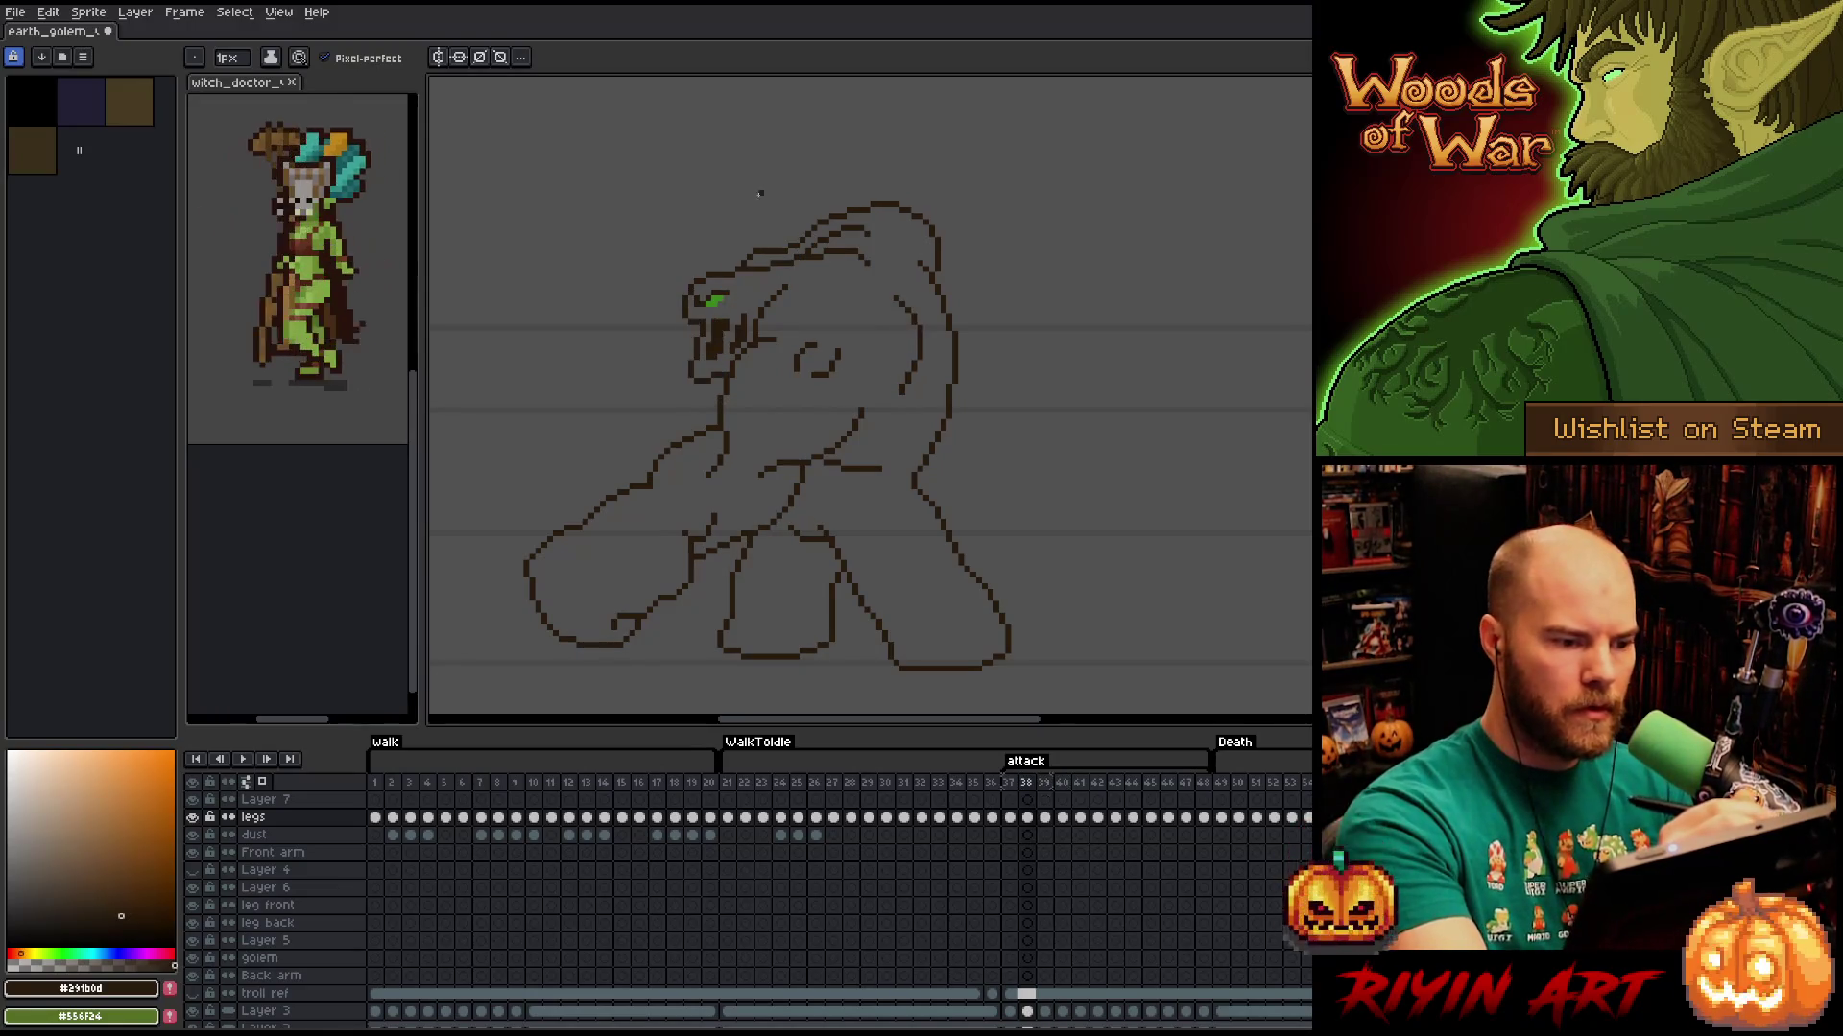
{"action": "key", "text": "period"}
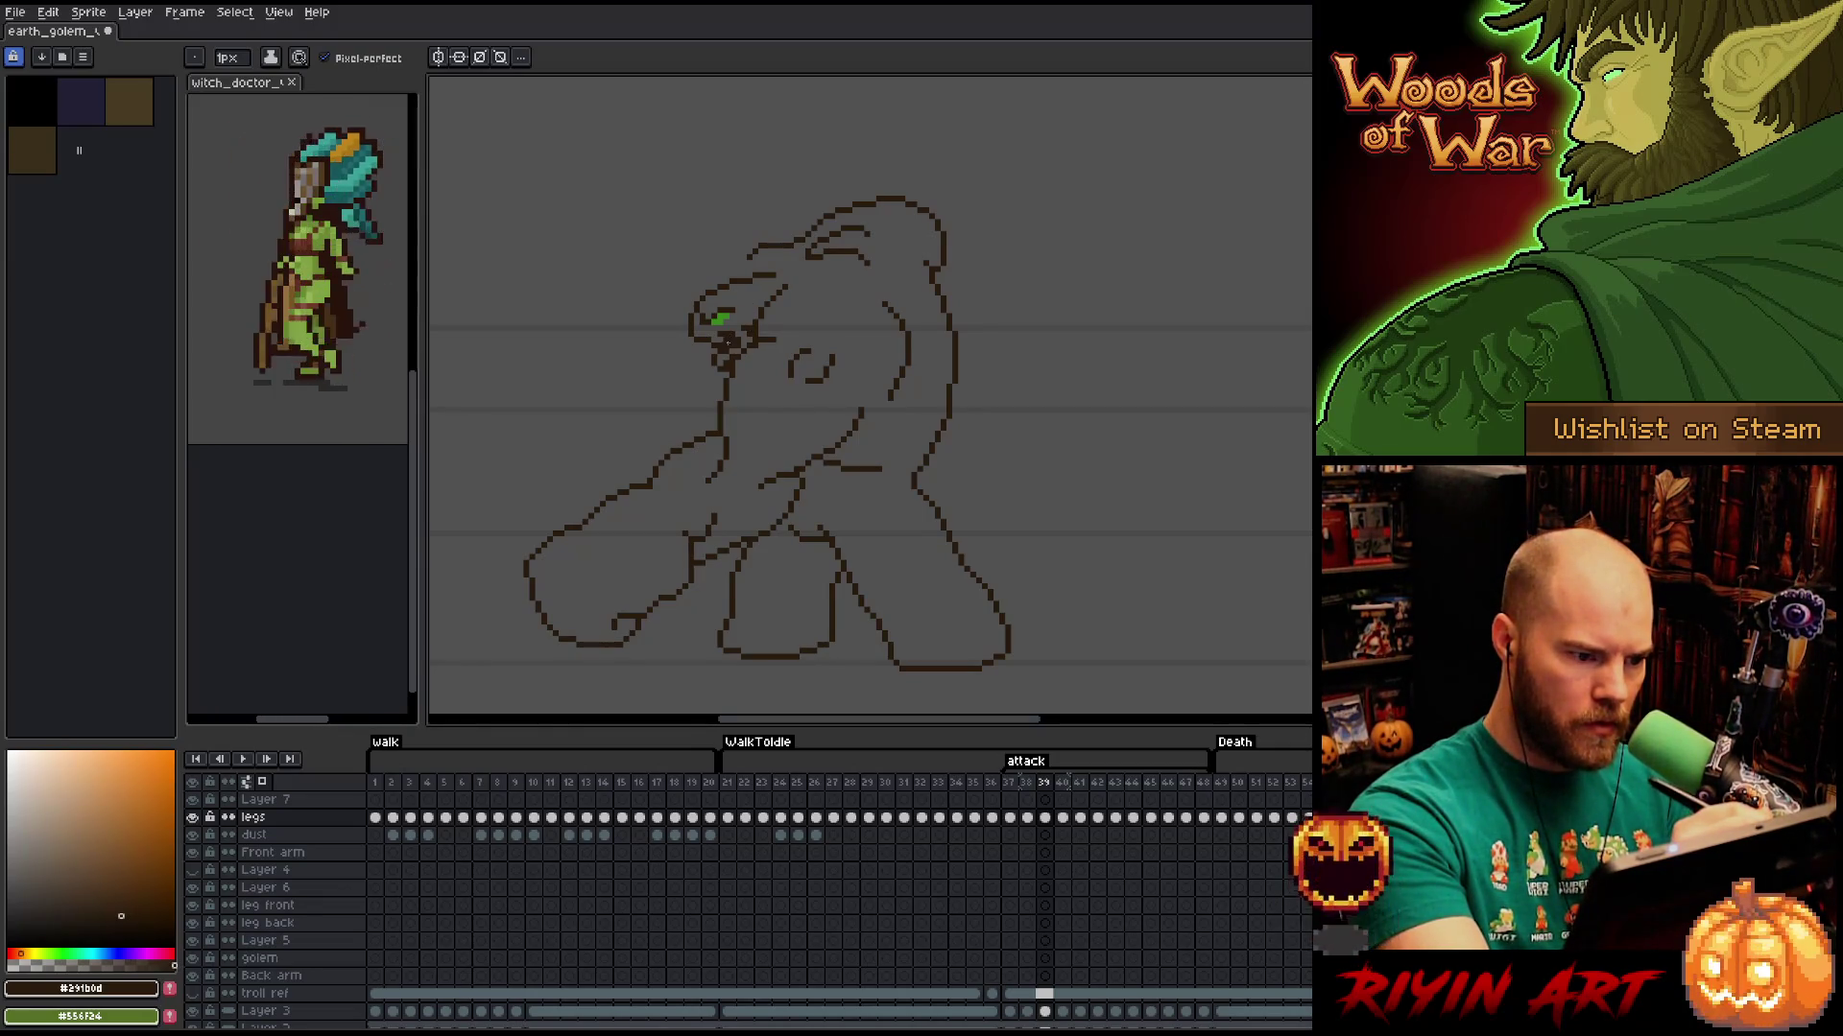
{"action": "key", "text": "e"}
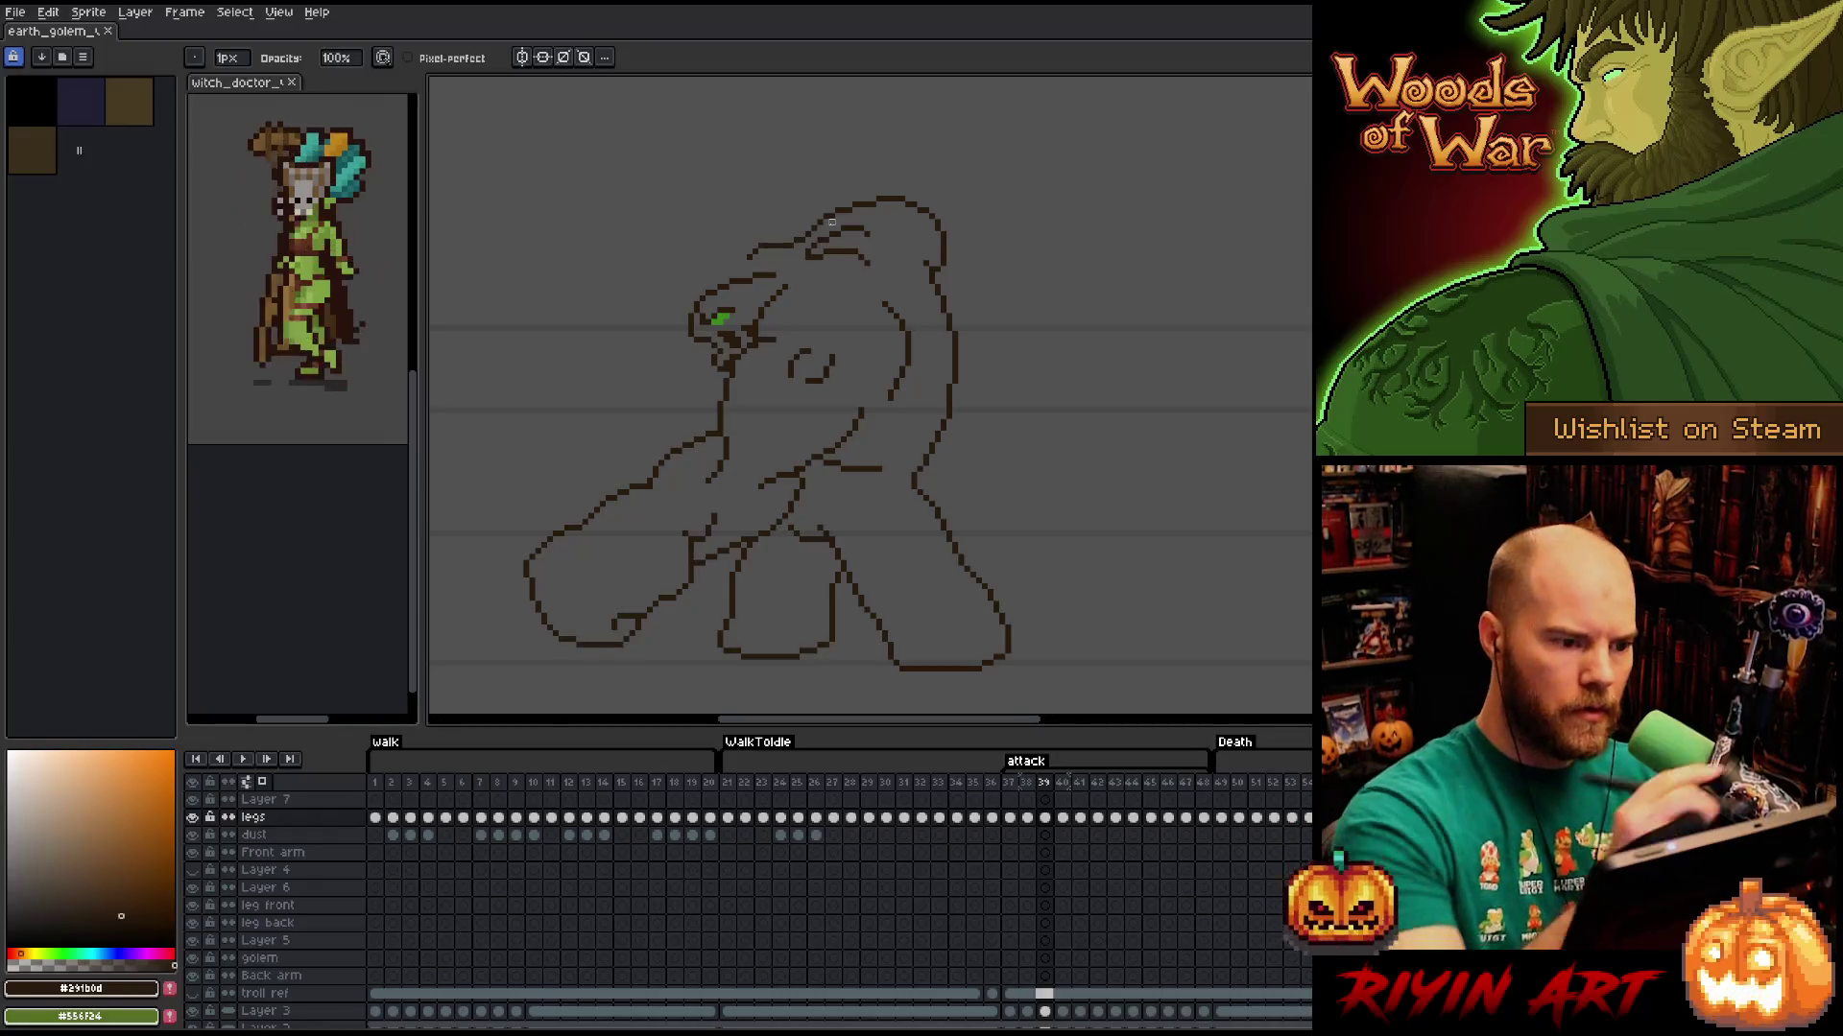
{"action": "key", "text": "b"}
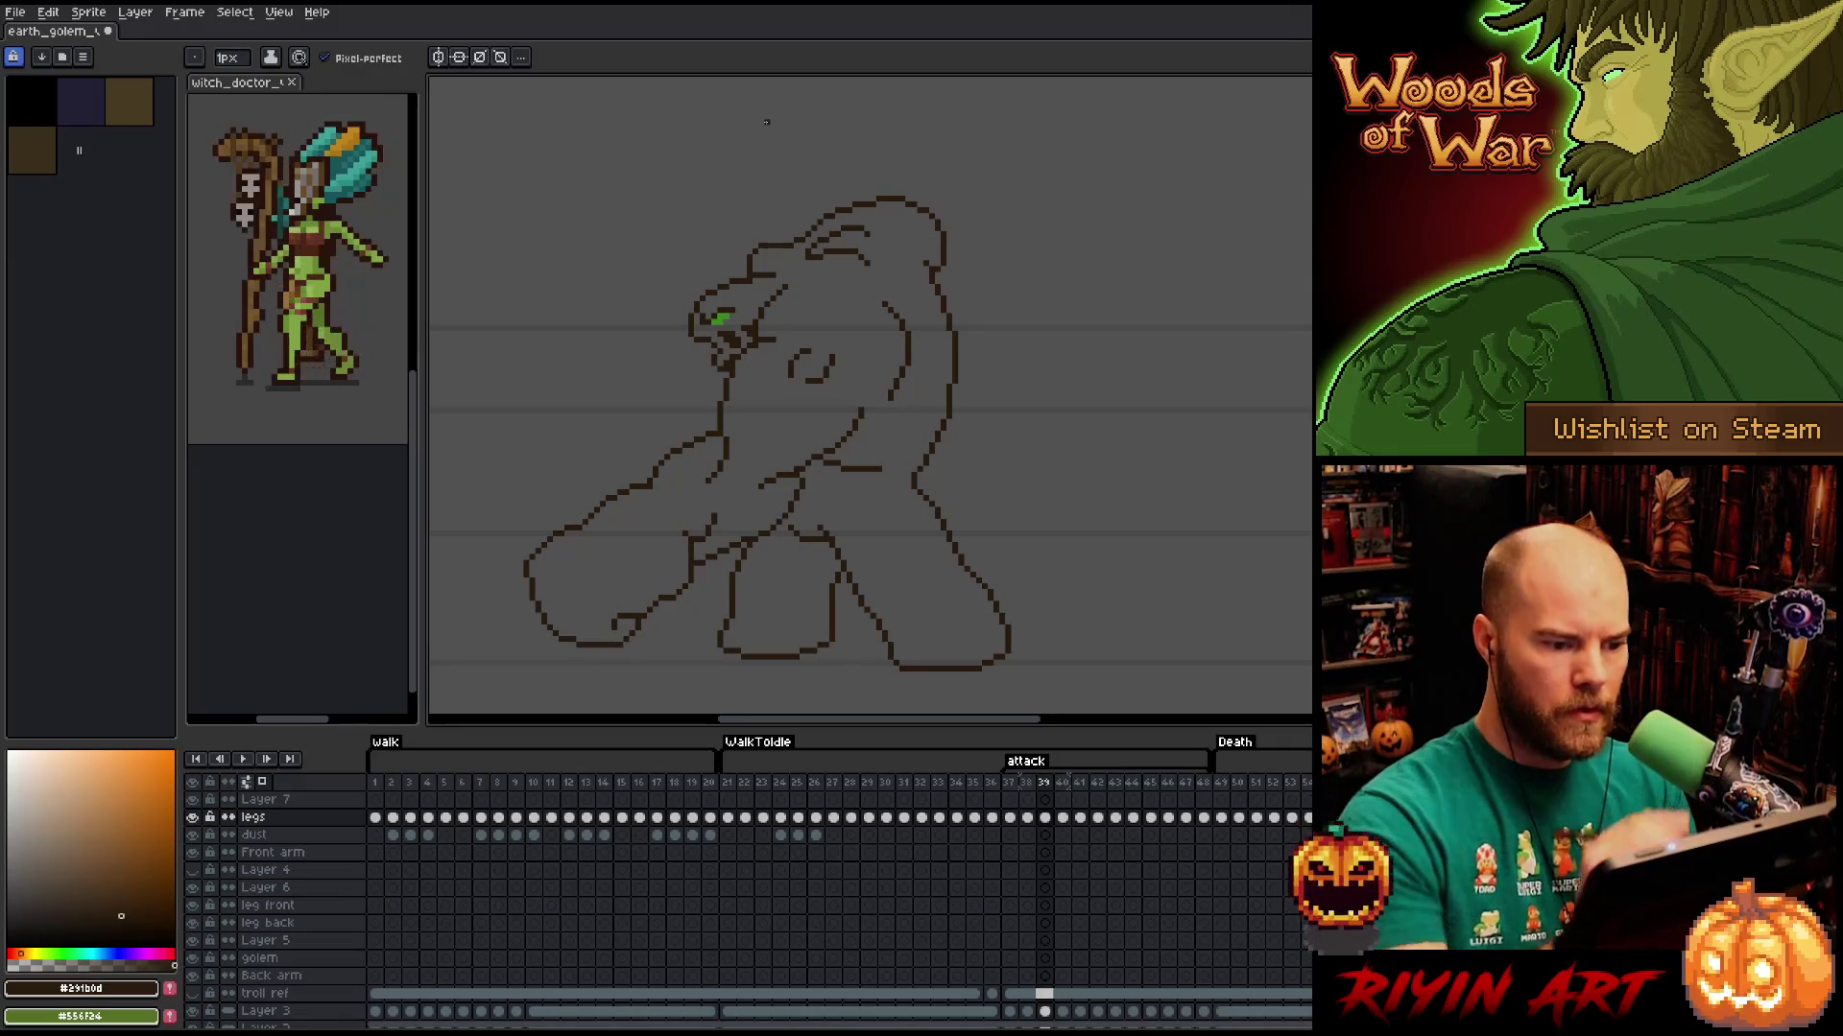
{"action": "key", "text": "comma"}
{"action": "key", "text": "period"}
{"action": "key", "text": "comma"}
{"action": "key", "text": "period"}
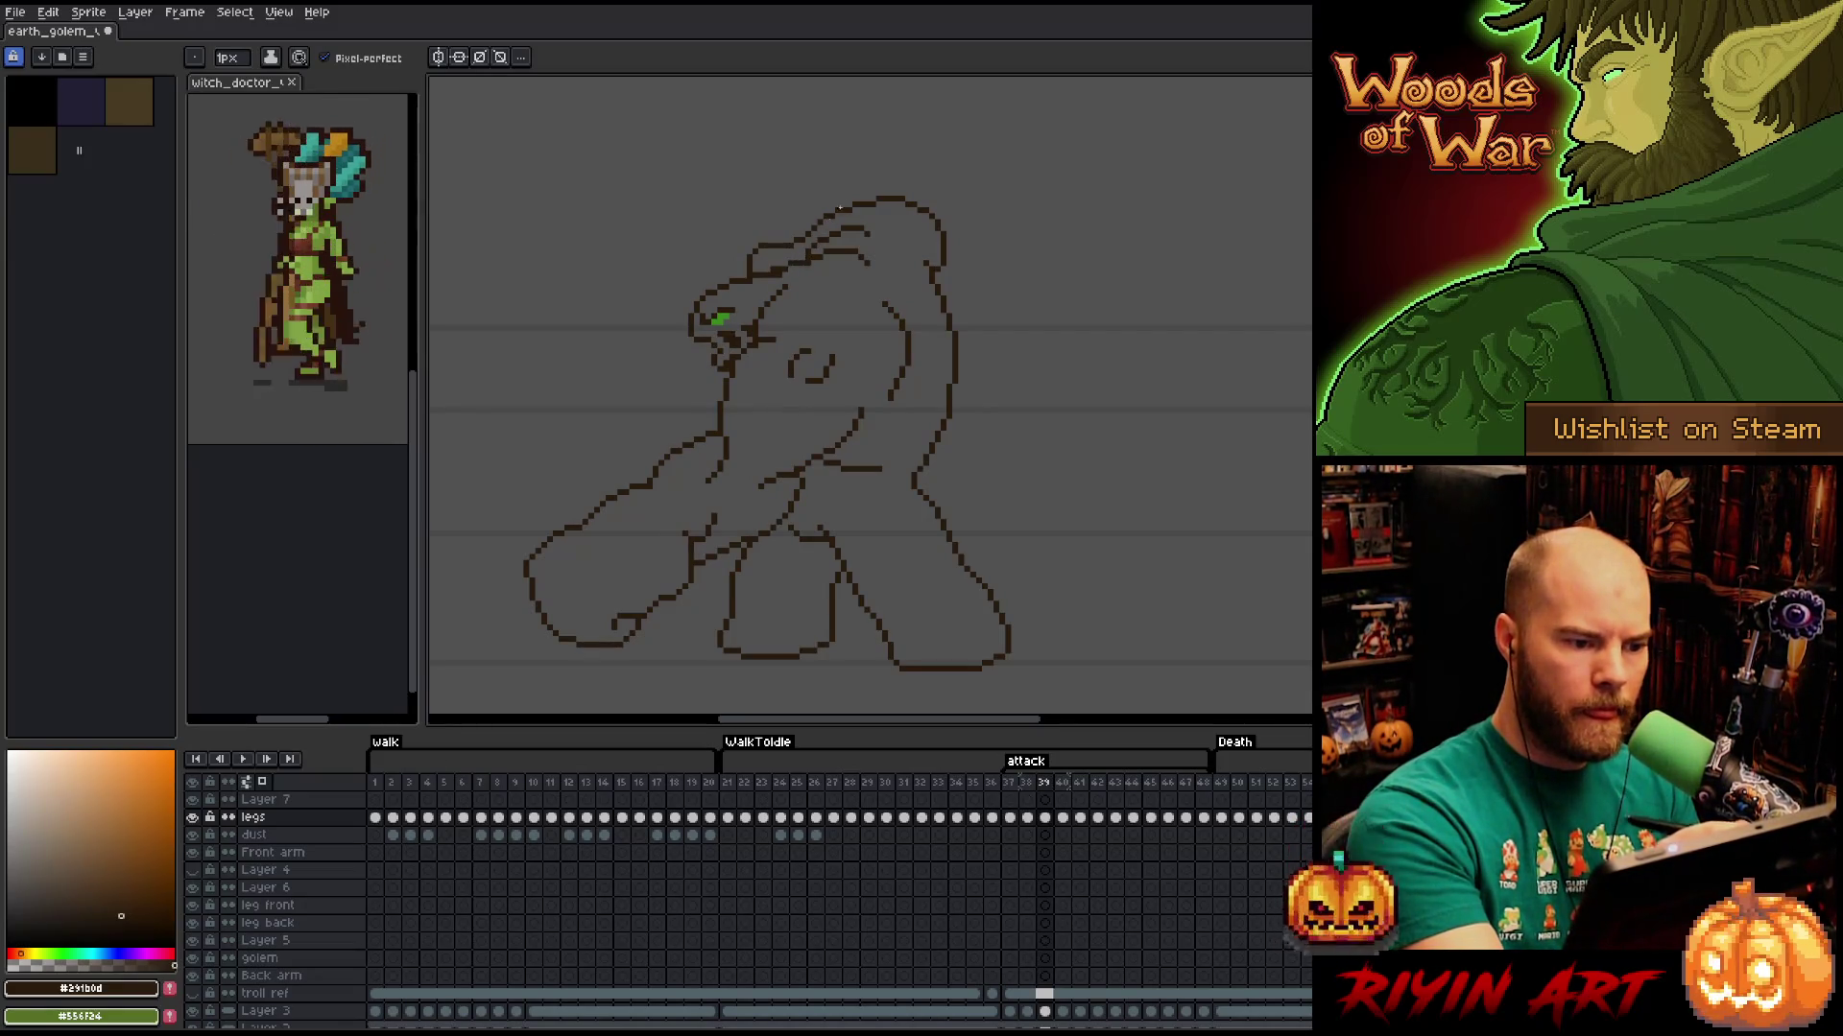
{"action": "key", "text": "e"}
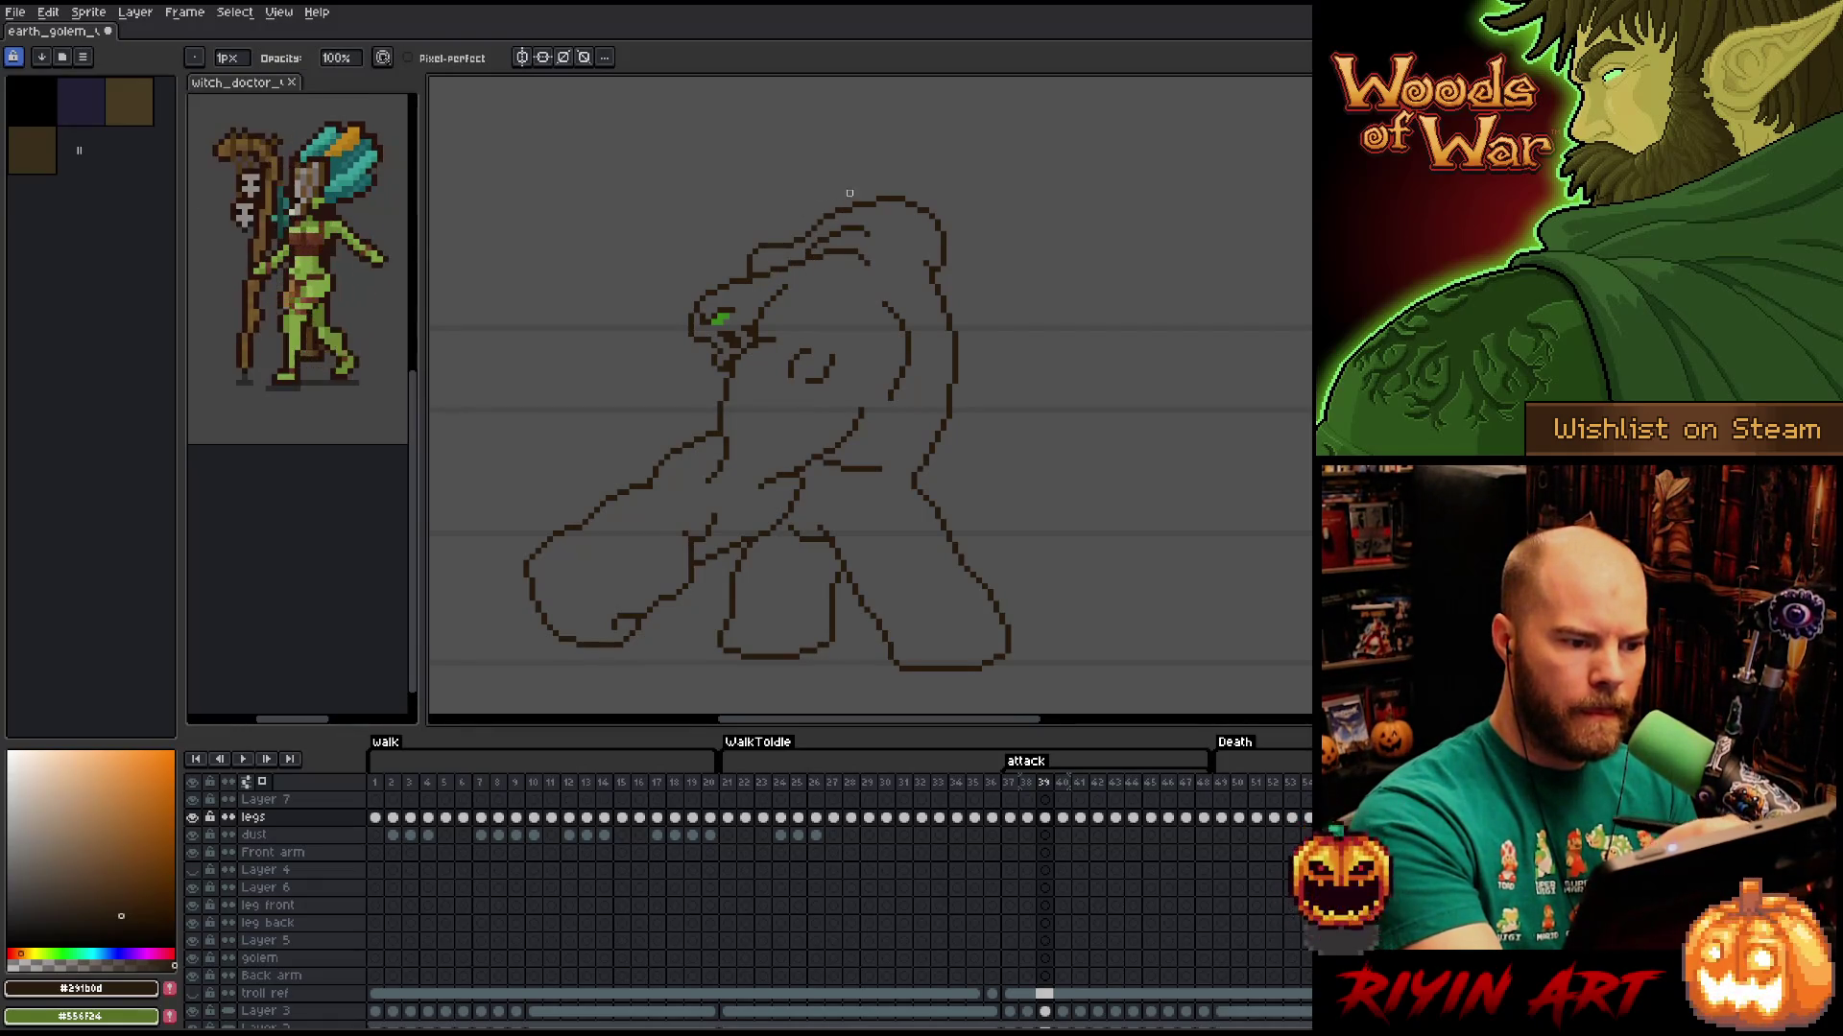
Compare frame 39 with frame 38 and reposition the golem's mouth lines.
{"action": "key", "text": "comma"}
{"action": "key", "text": "period"}
{"action": "key", "text": "comma"}
{"action": "key", "text": "period"}
{"action": "key", "text": "comma"}
{"action": "key", "text": "period"}
{"action": "key", "text": "comma"}
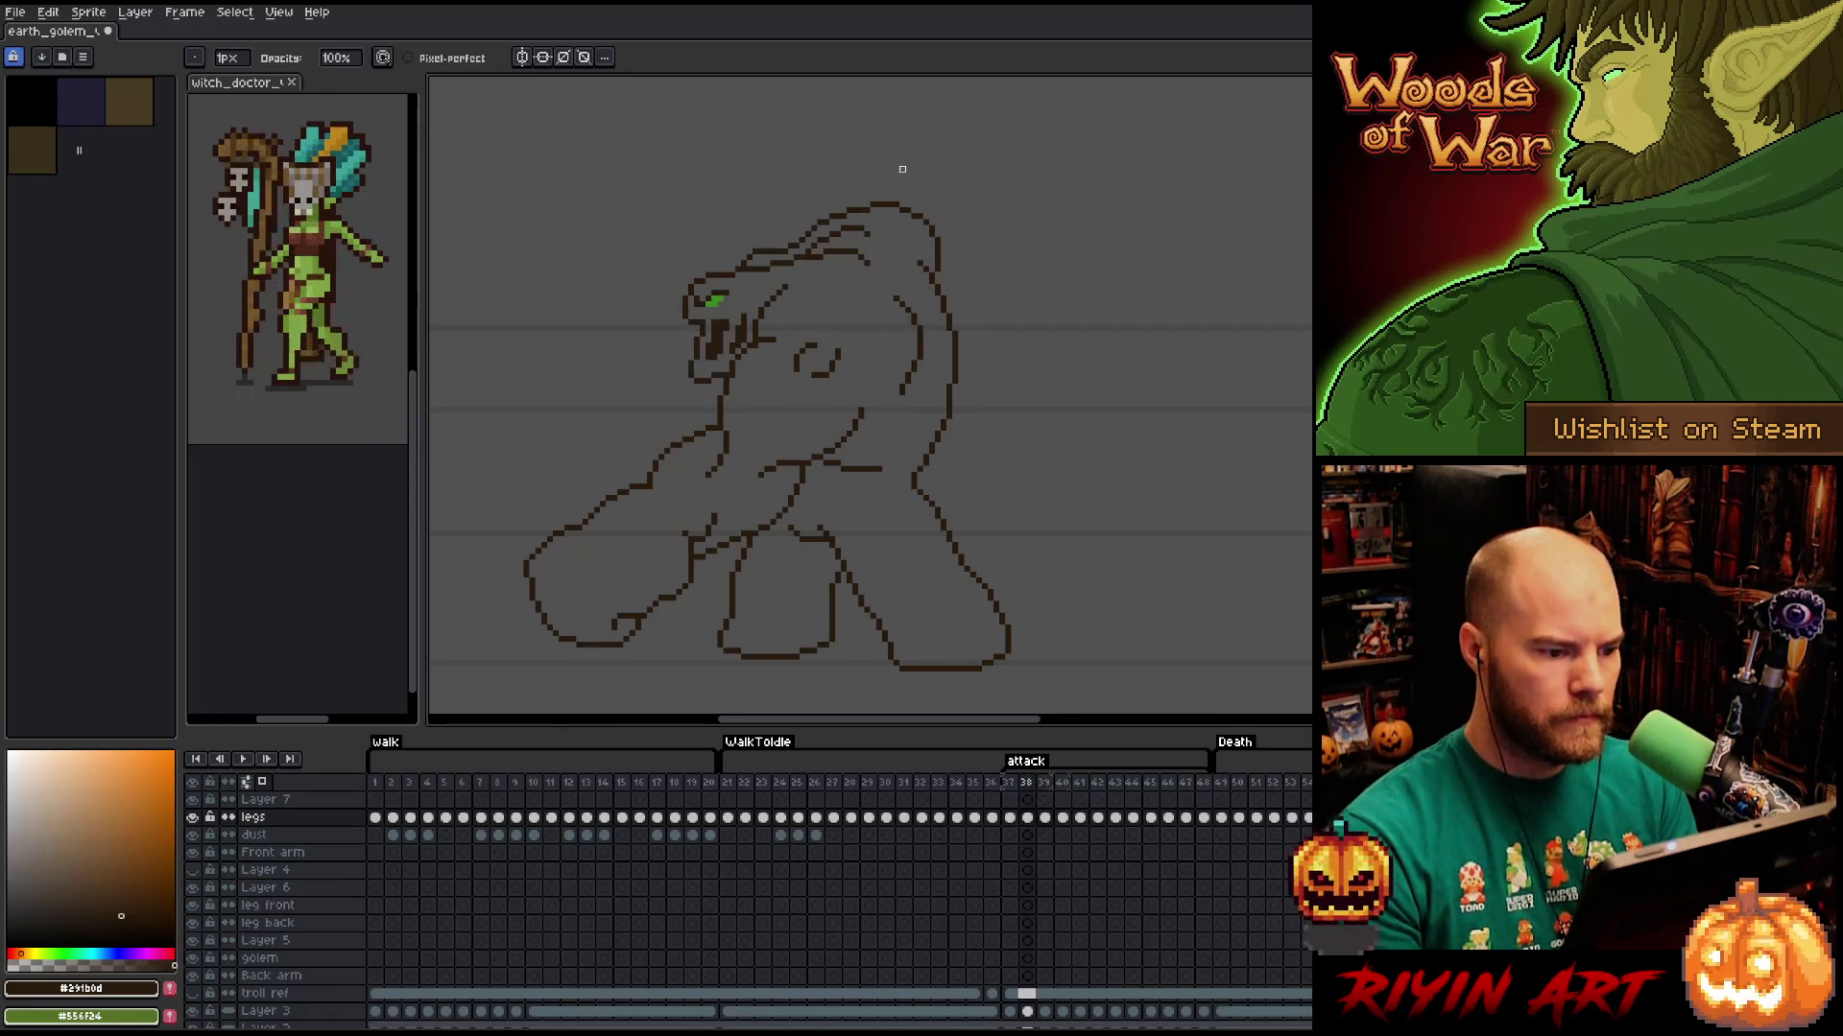
{"action": "key", "text": "period"}
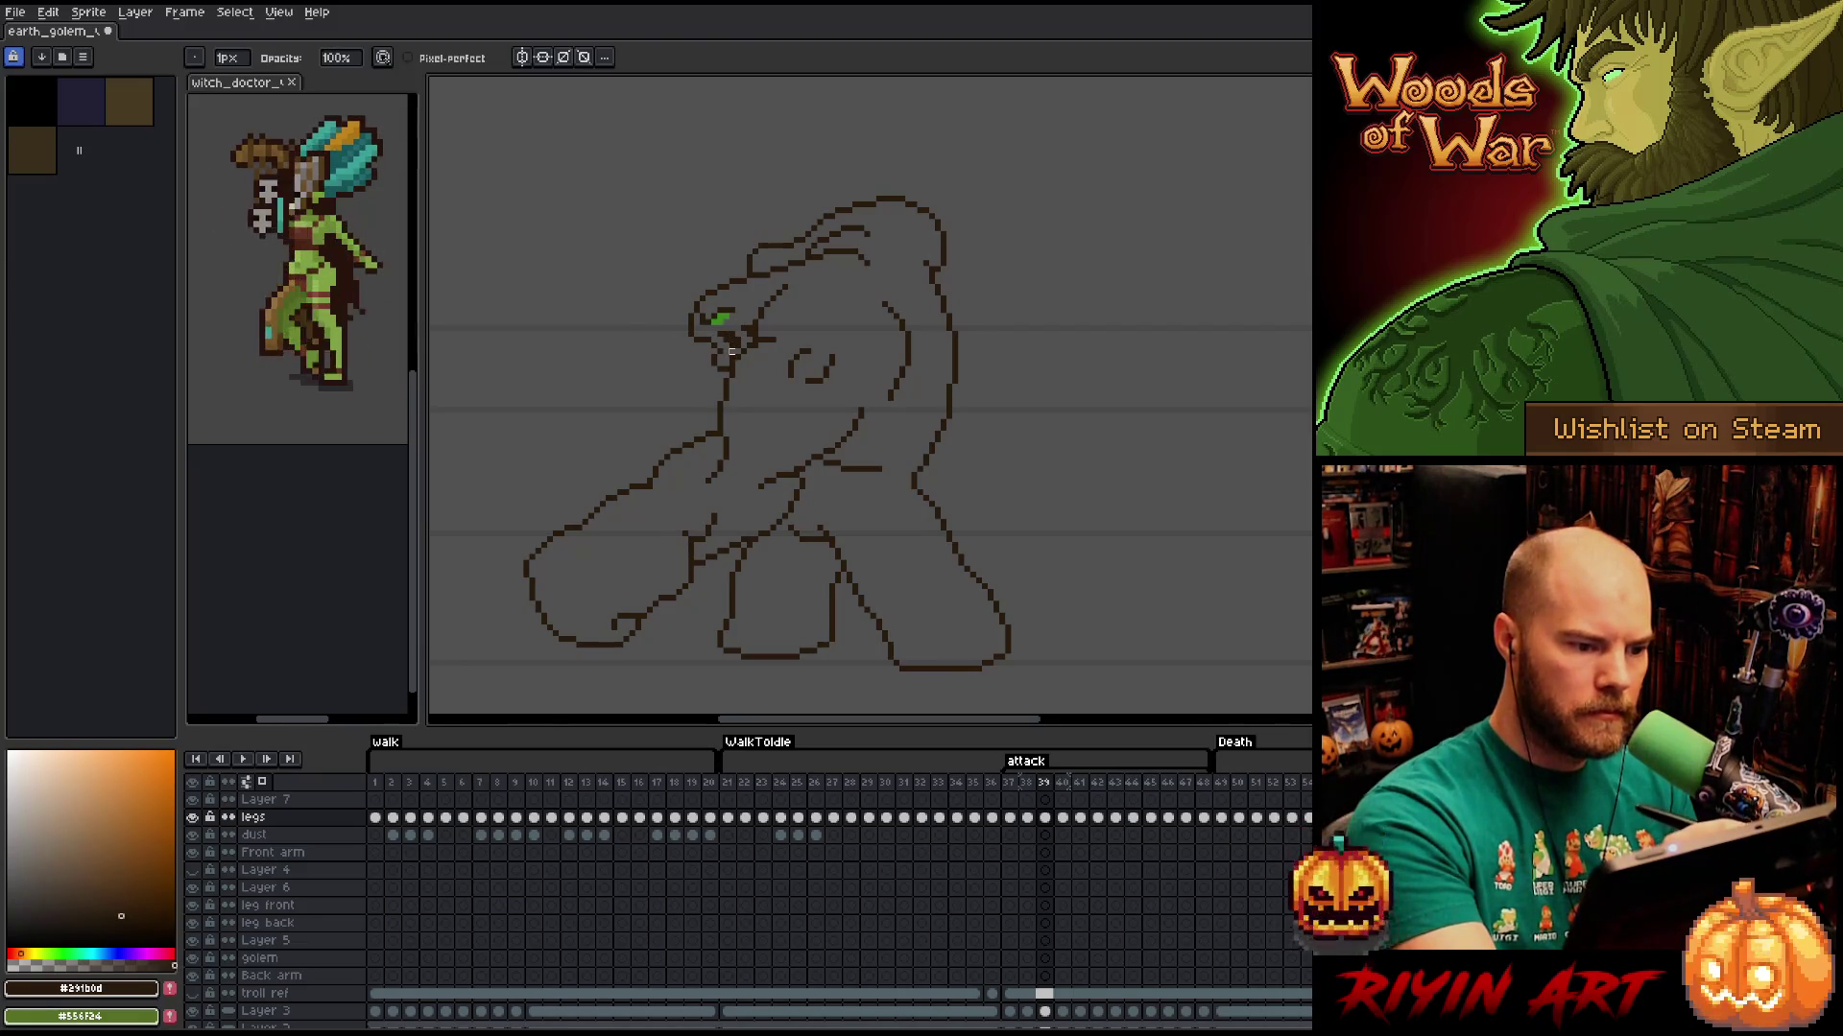
{"action": "key", "text": "m"}
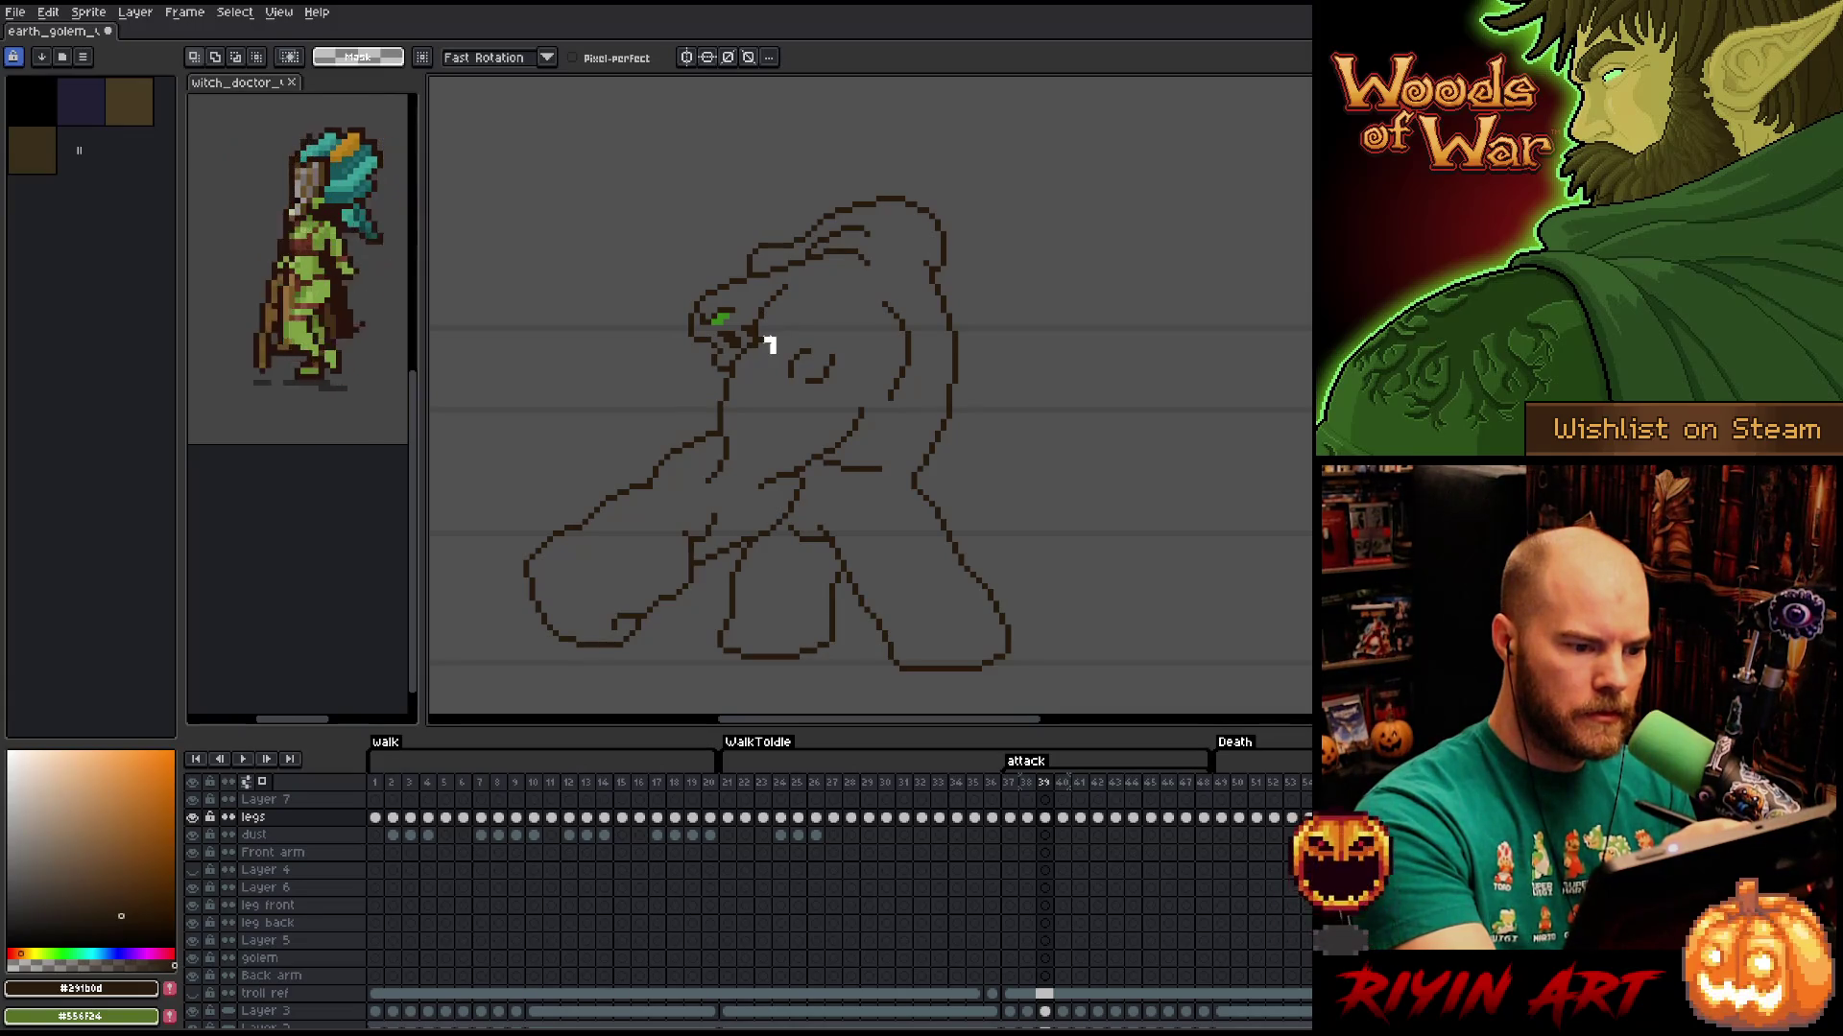
{"action": "mouse_move", "coordinate": [753, 343]}
{"action": "left_mouse_down"}
{"action": "mouse_move", "coordinate": [732, 382]}
{"action": "mouse_move", "coordinate": [758, 362]}
{"action": "left_mouse_up"}
{"action": "left_click", "coordinate": [738, 397]}
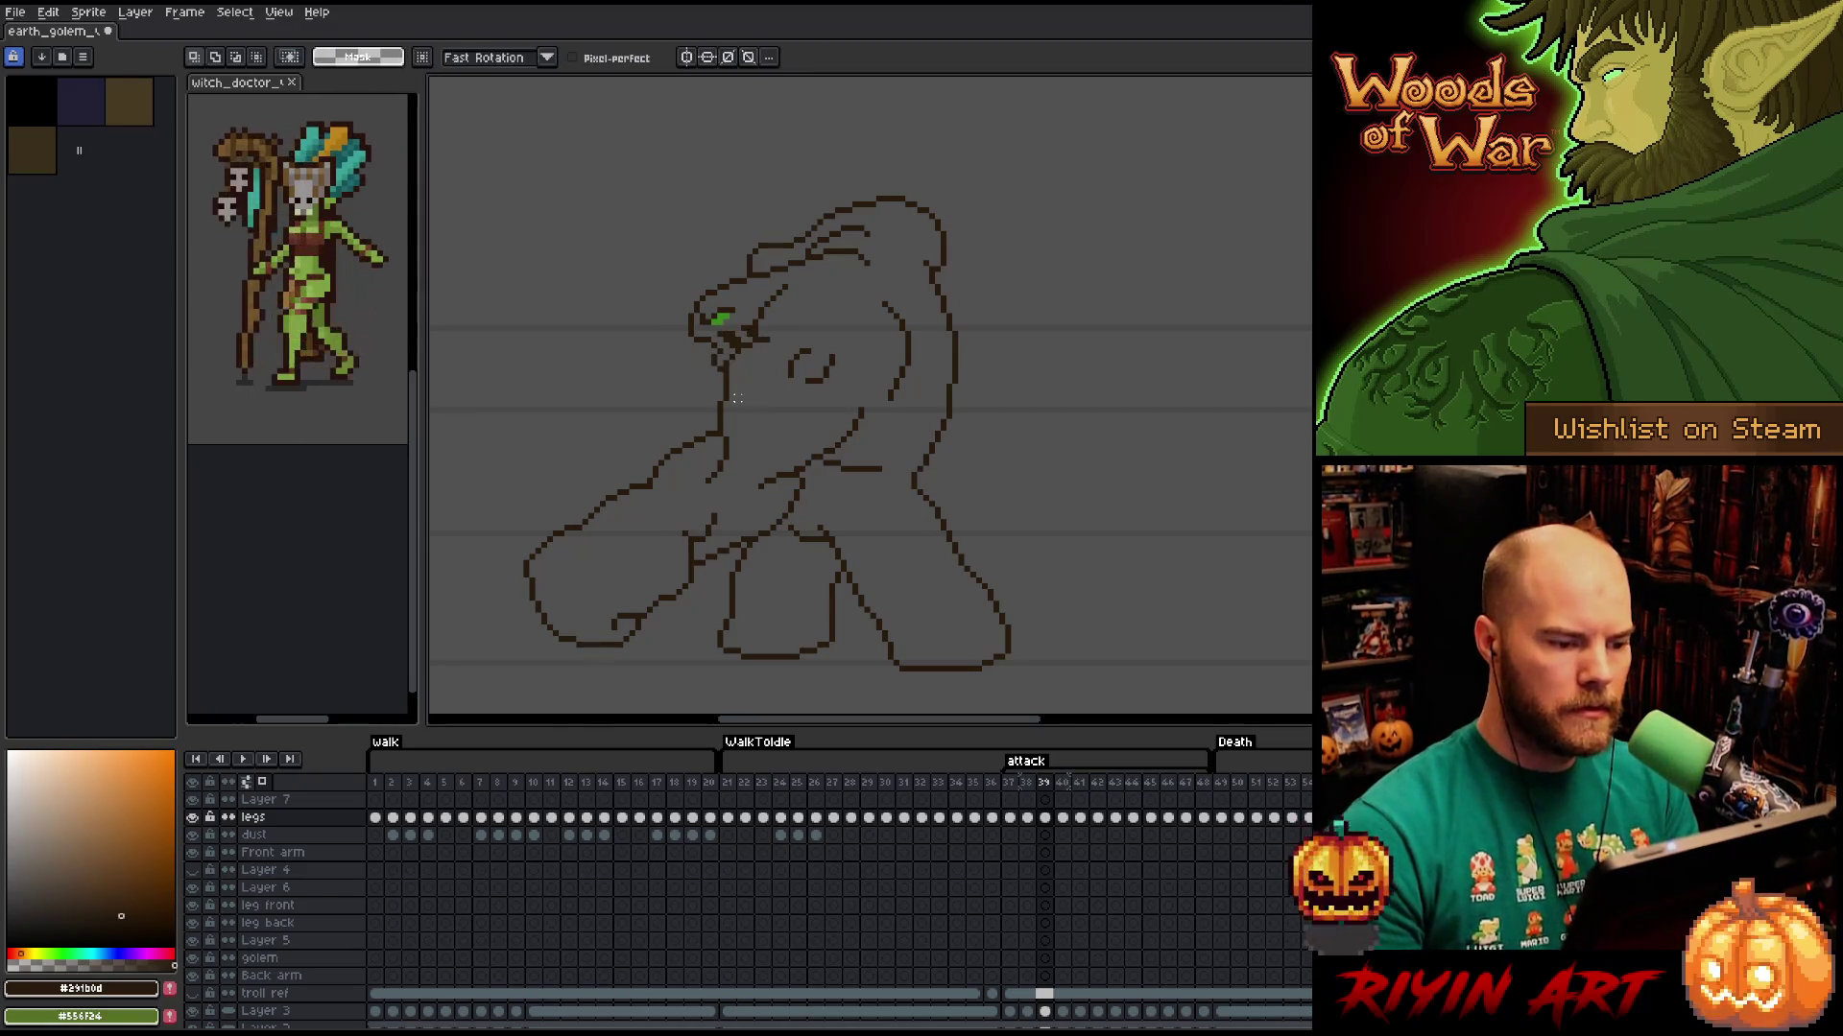
Erase stray pixels below the mouth and on the golem's chest line.
{"action": "key", "text": "b"}
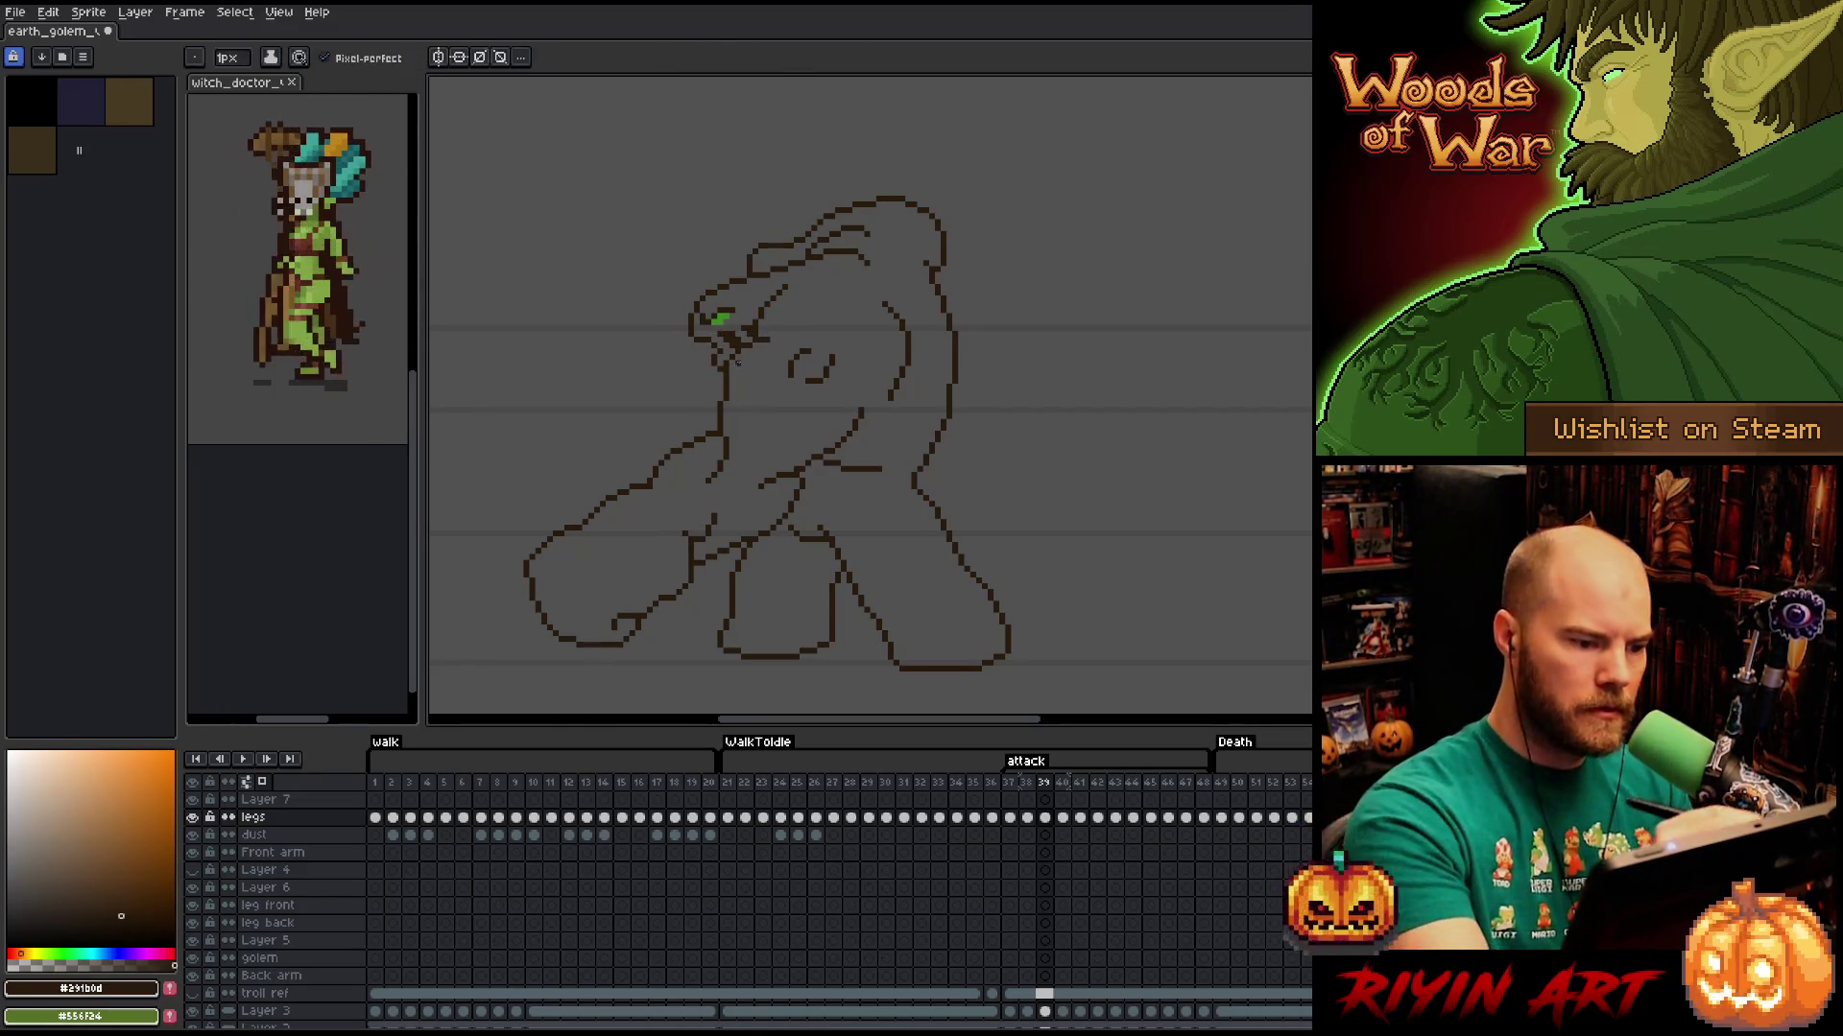
{"action": "key", "text": "e"}
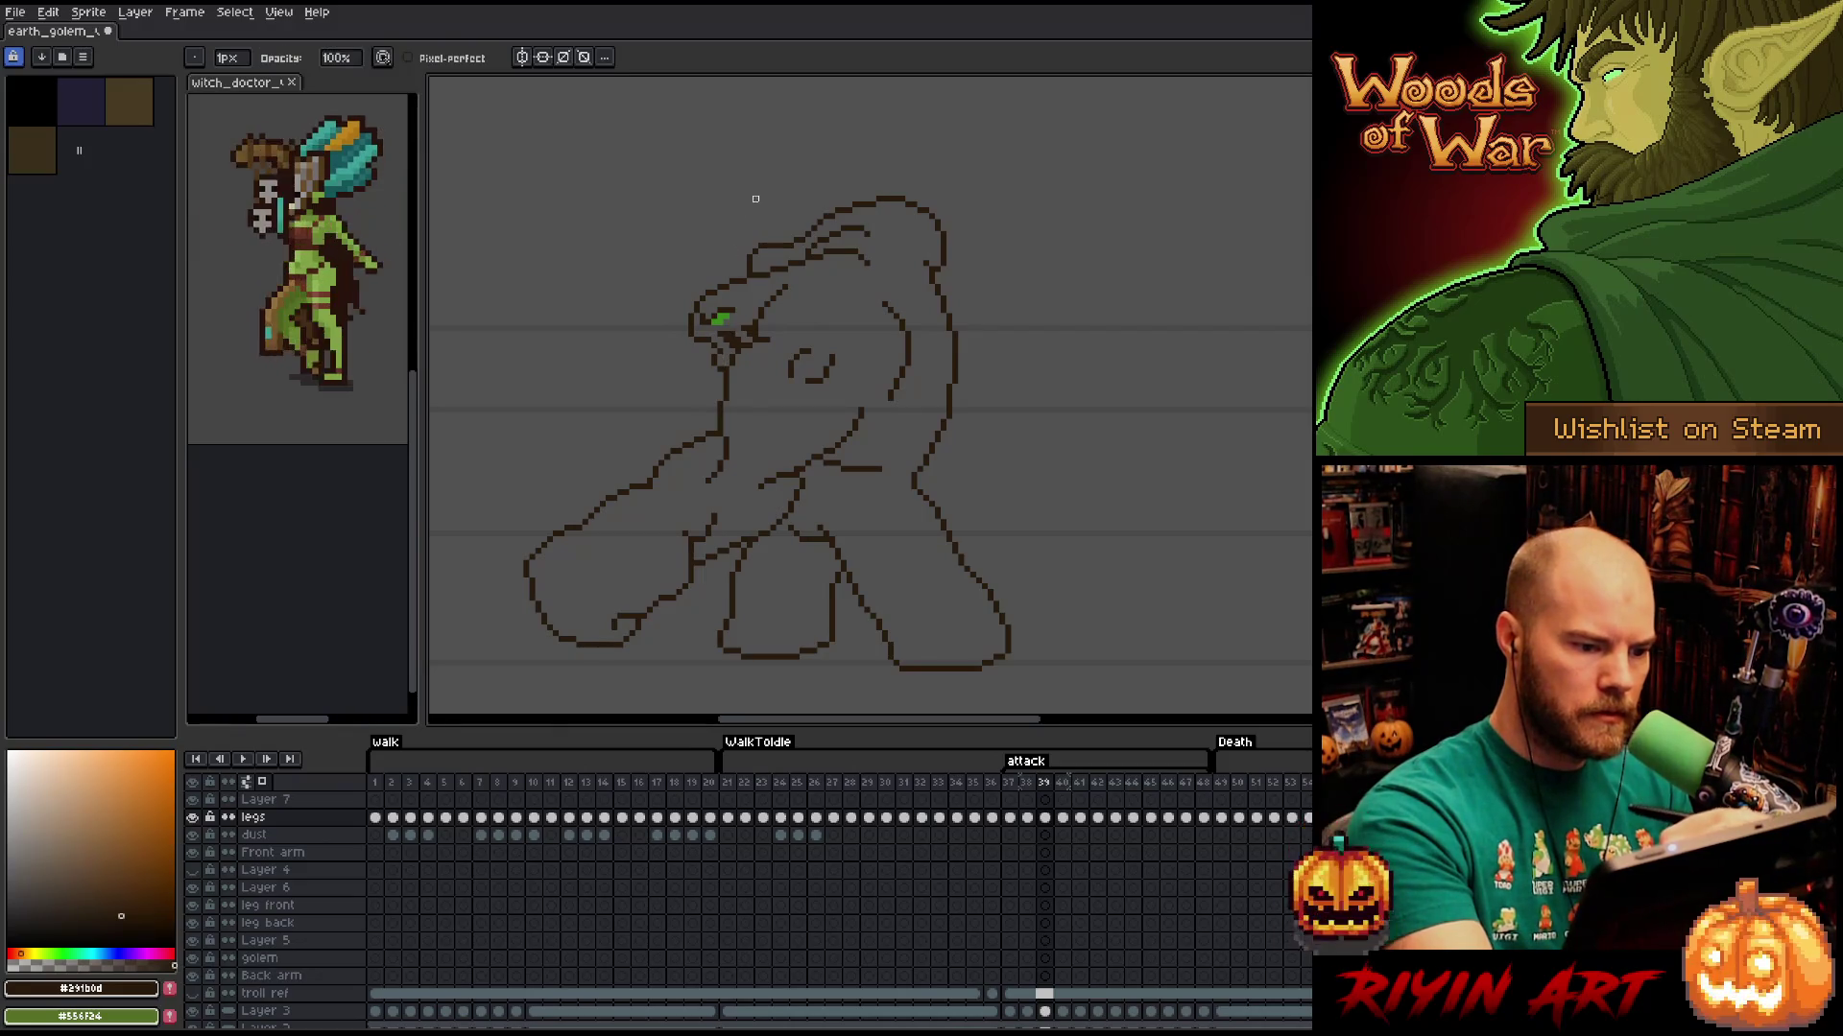
{"action": "key", "text": "b"}
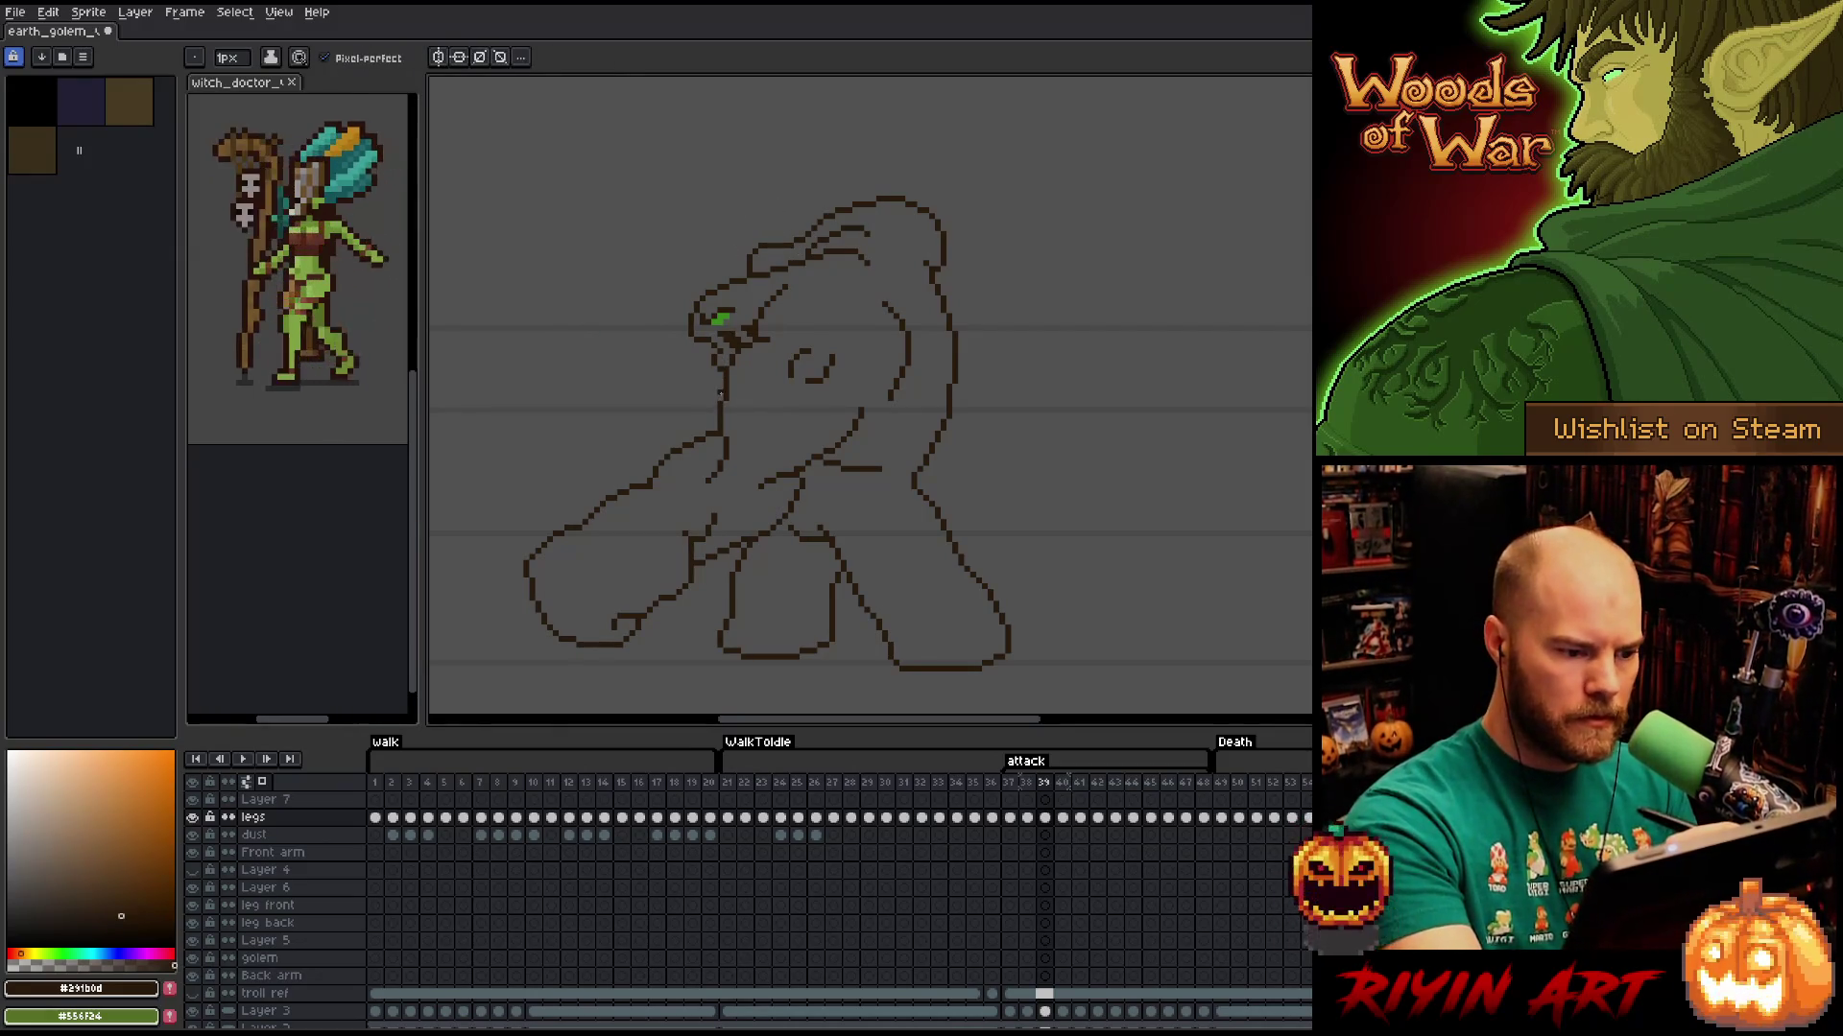
{"action": "key", "text": "e"}
{"action": "left_click", "coordinate": [727, 398]}
{"action": "key", "text": "b"}
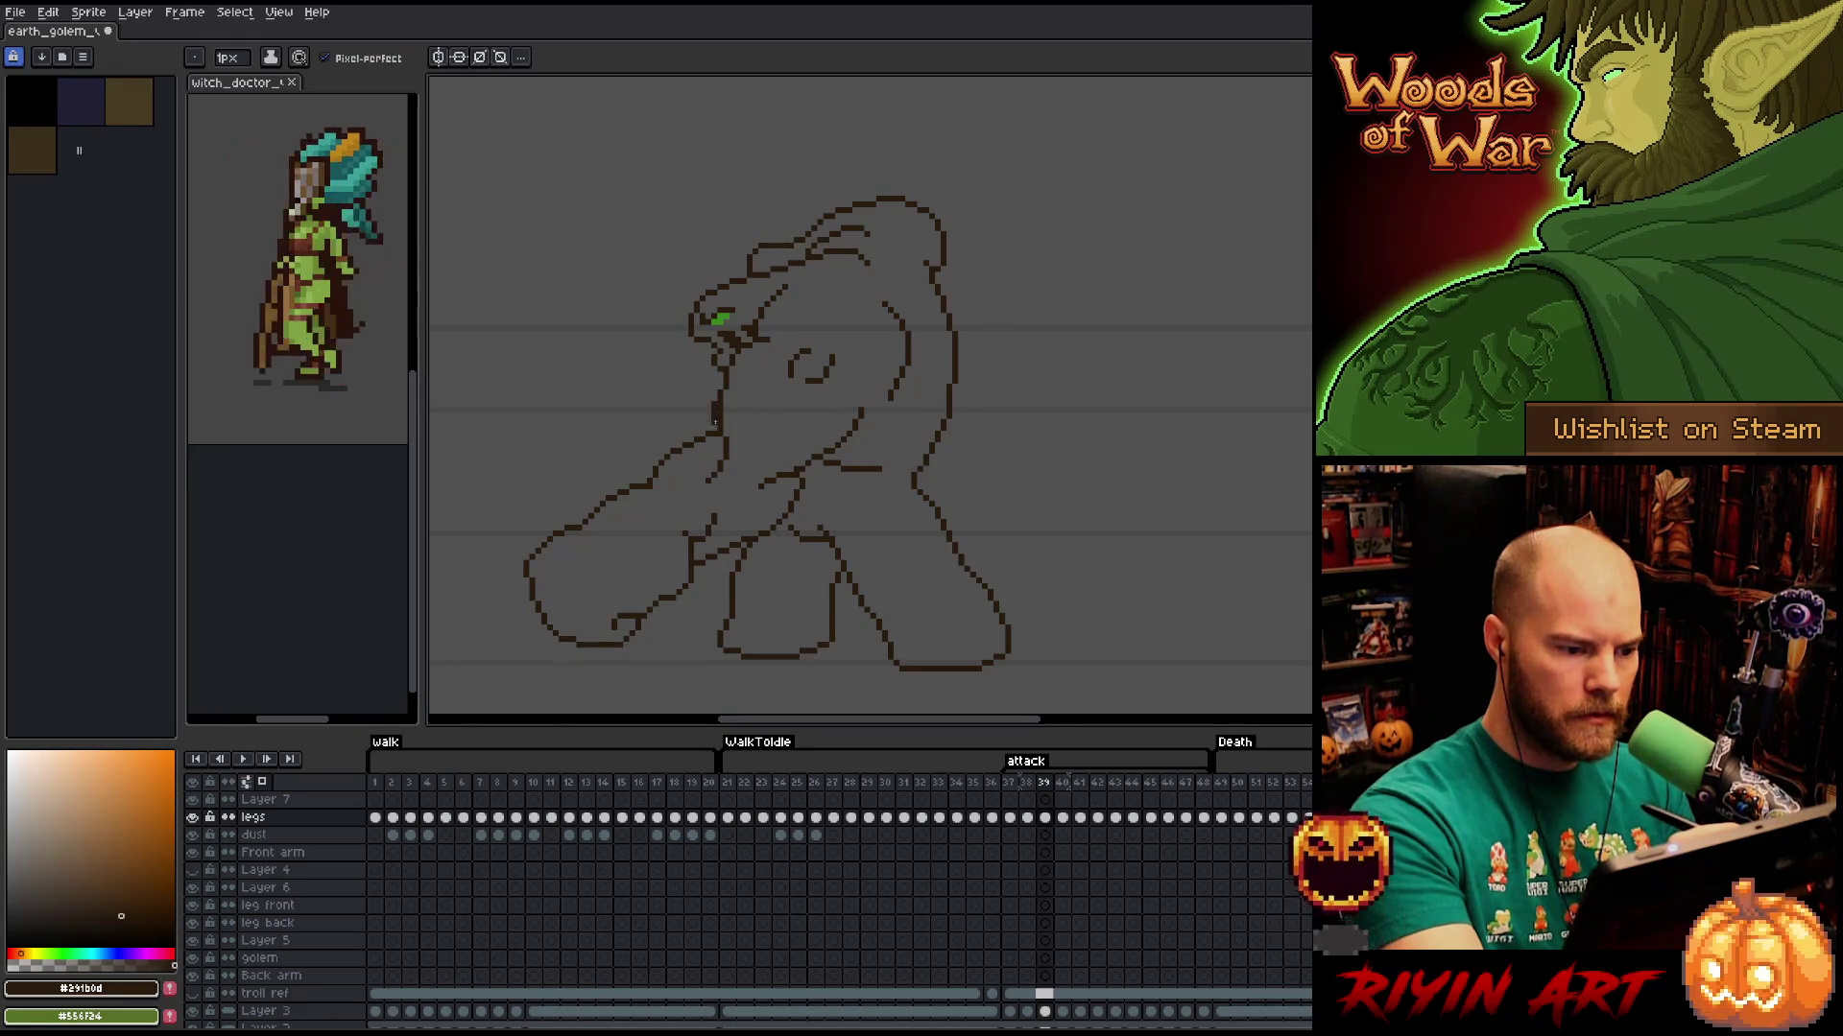
{"action": "key", "text": "e"}
{"action": "left_click", "coordinate": [720, 411]}
{"action": "key", "text": "b"}
{"action": "key", "text": "e"}
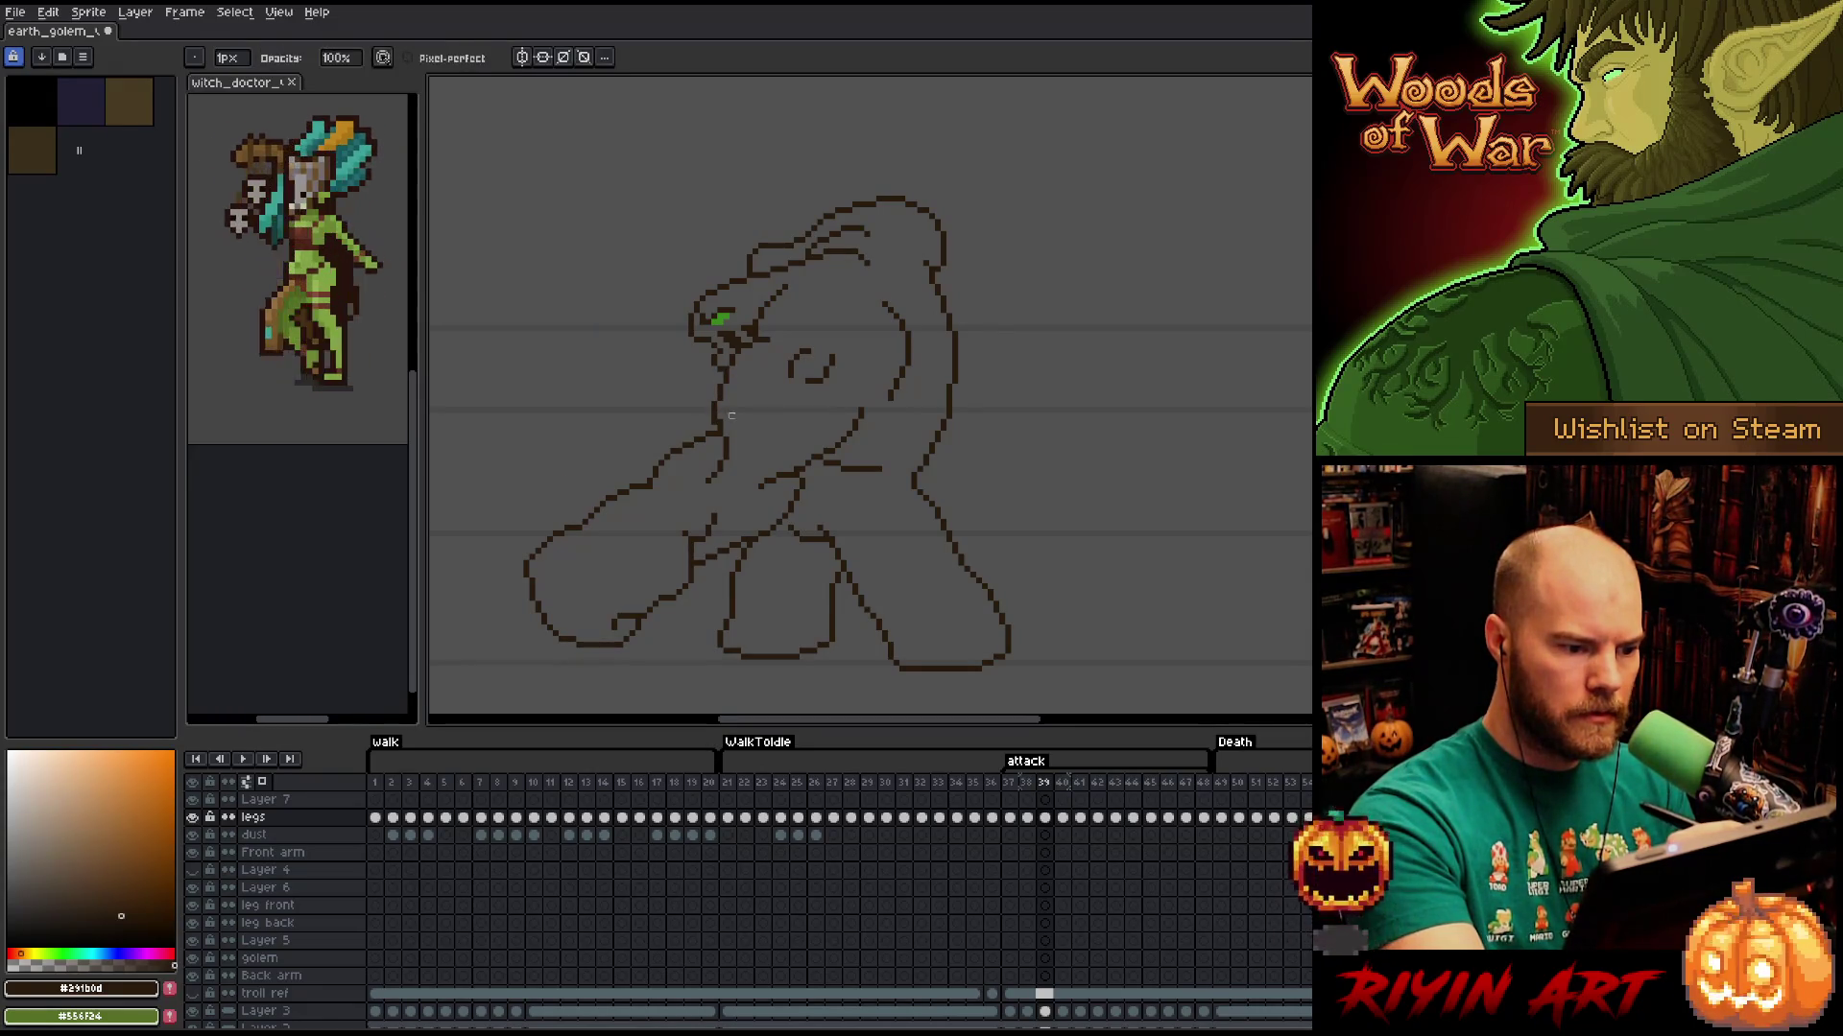
{"action": "key", "text": "b"}
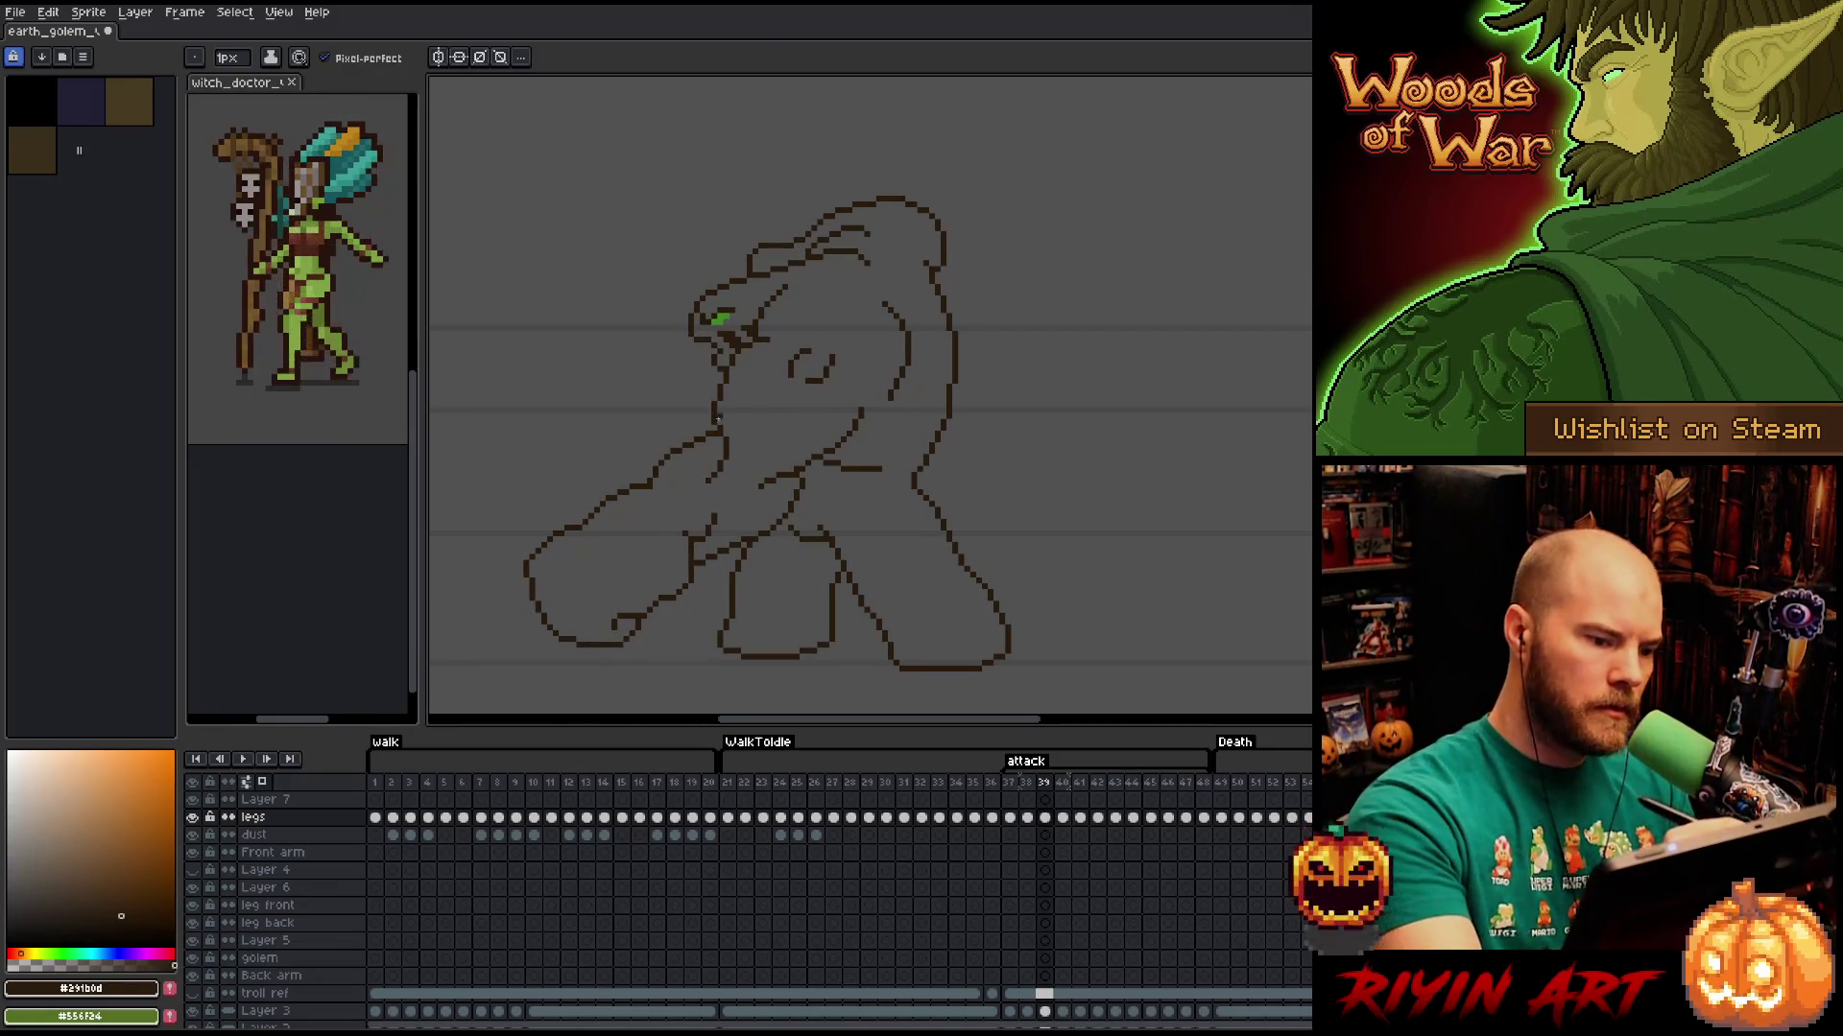
{"action": "key", "text": "e"}
{"action": "key", "text": "b"}
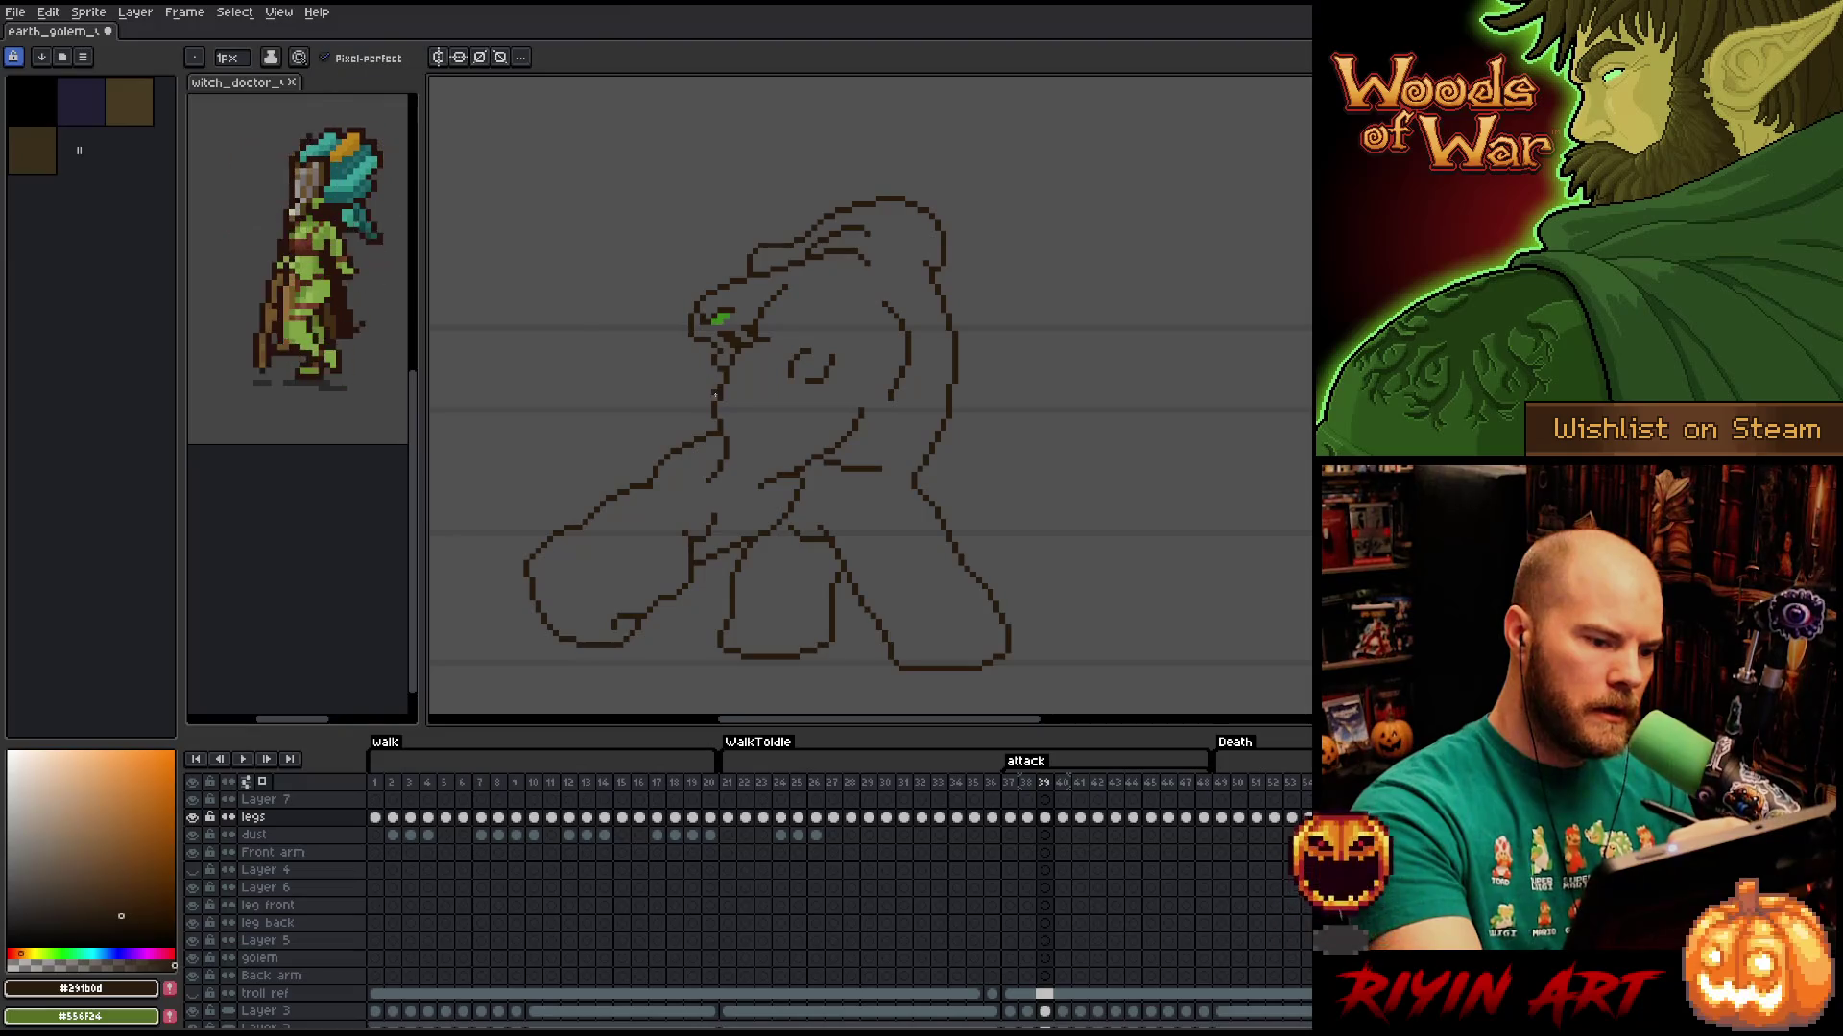
{"action": "key", "text": "e"}
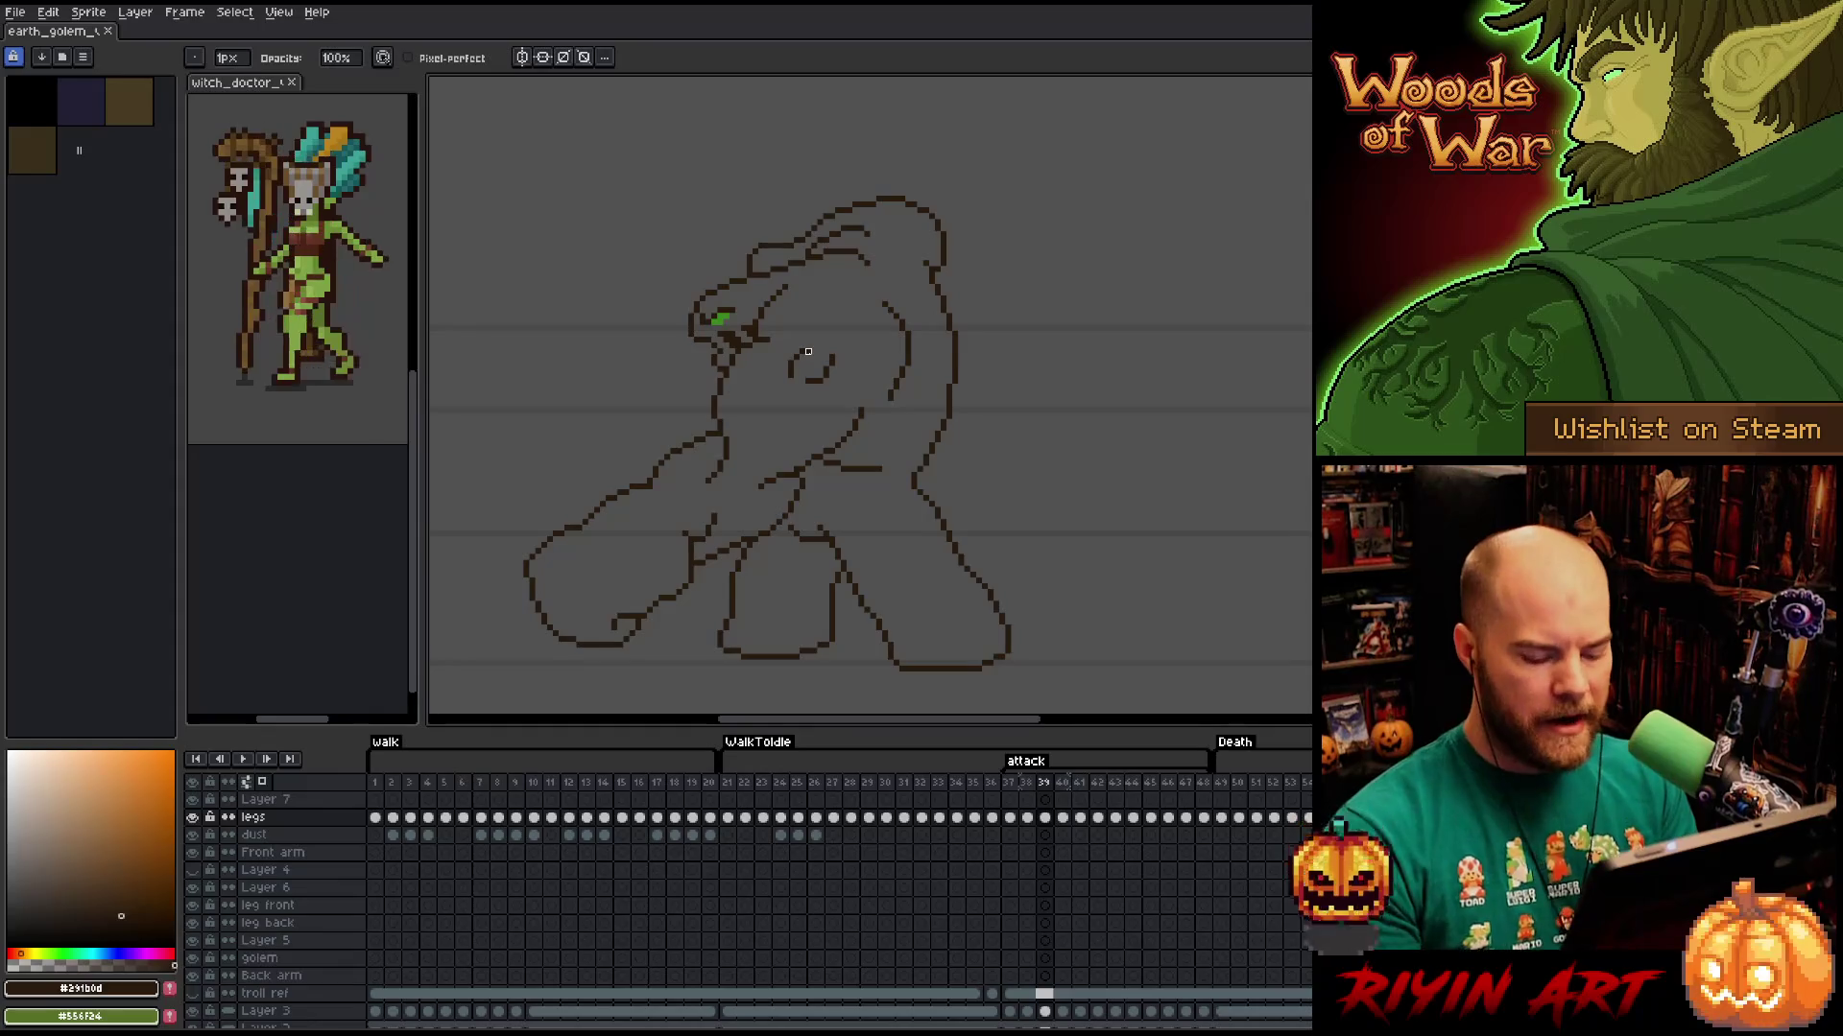
Flip between frames 39 and 40 to check the head pose.
{"action": "key", "text": "Right"}
{"action": "key", "text": "Left"}
{"action": "key", "text": "Right"}
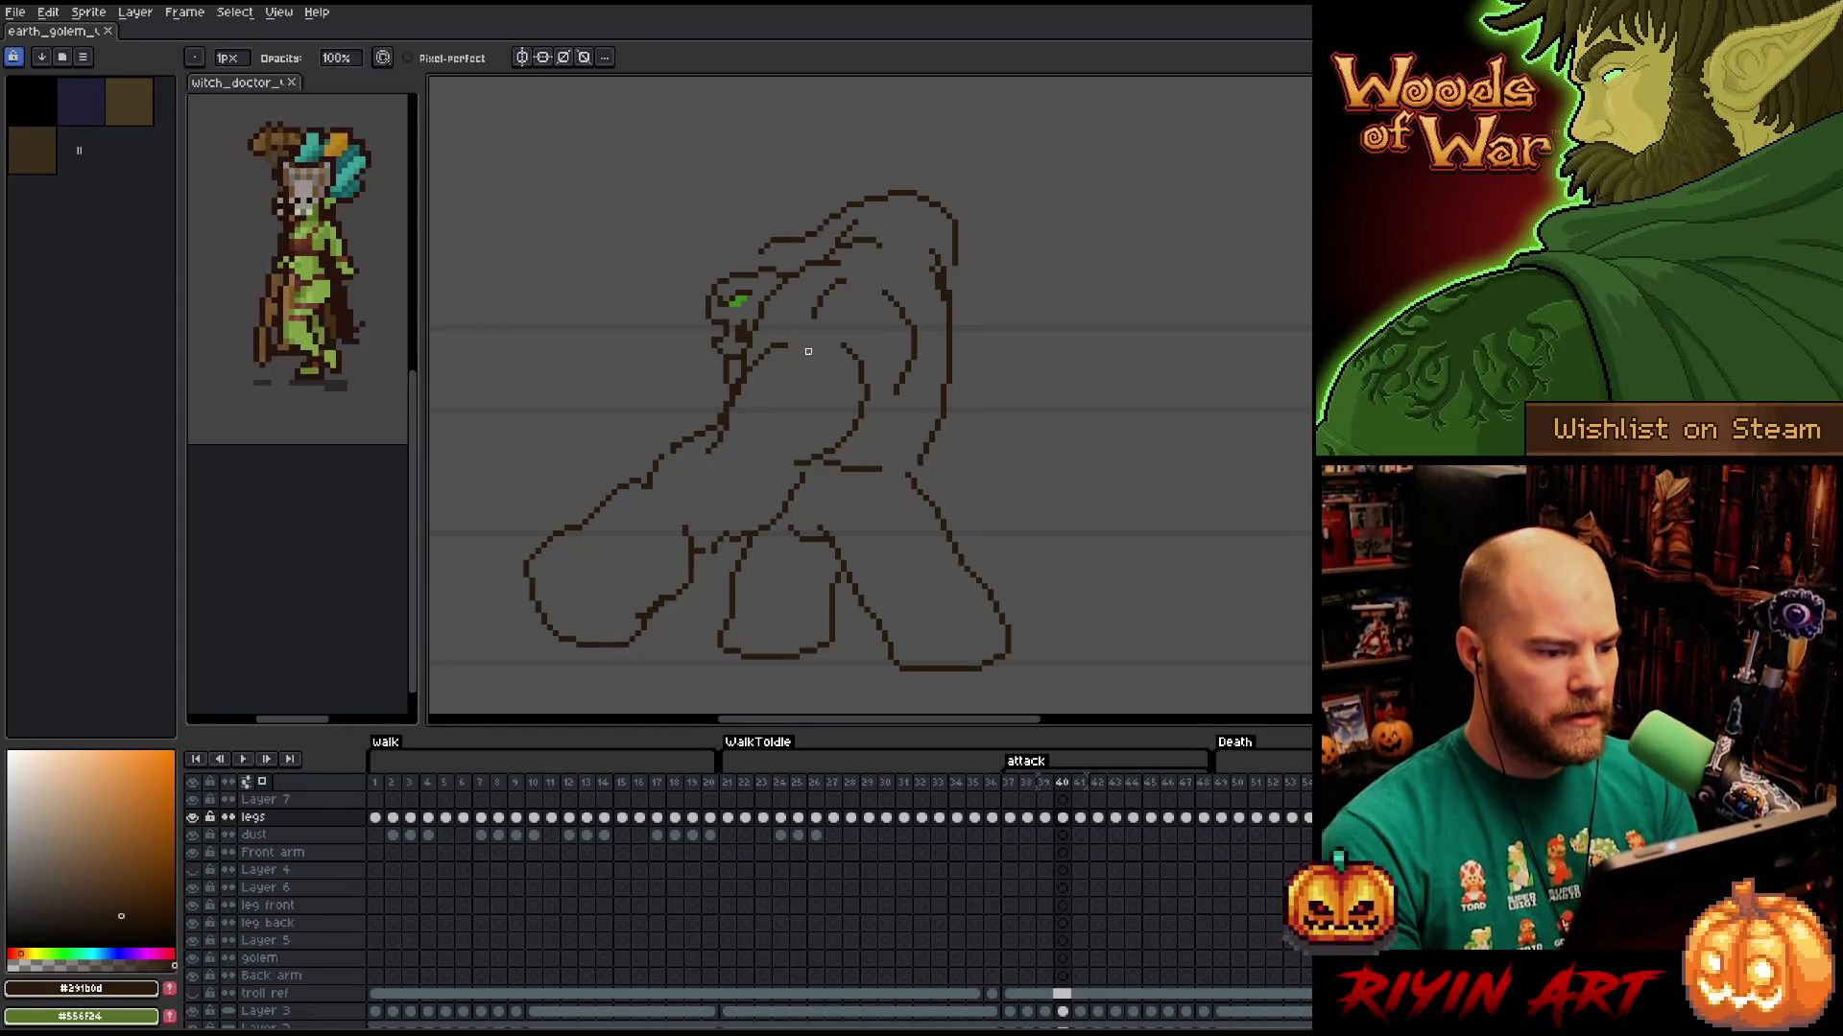
{"action": "key", "text": "Left"}
{"action": "key", "text": "Left"}
{"action": "key", "text": "Right"}
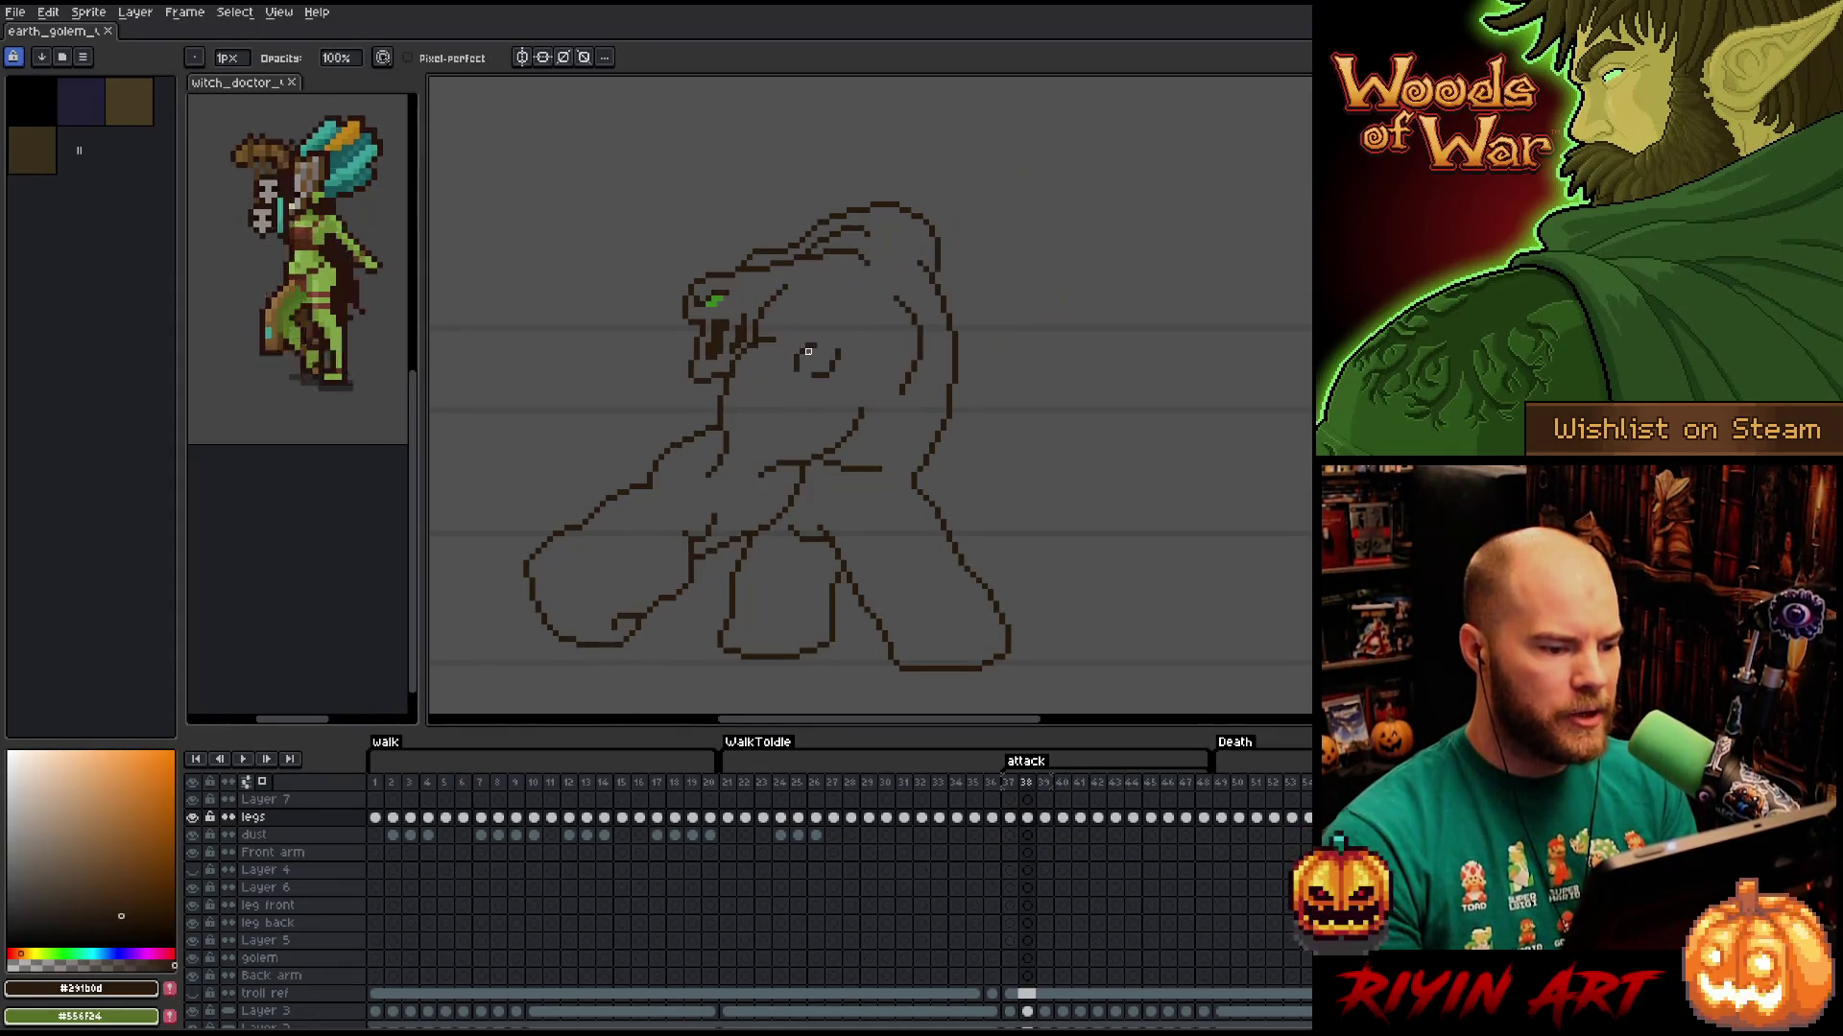
{"action": "key", "text": "Left"}
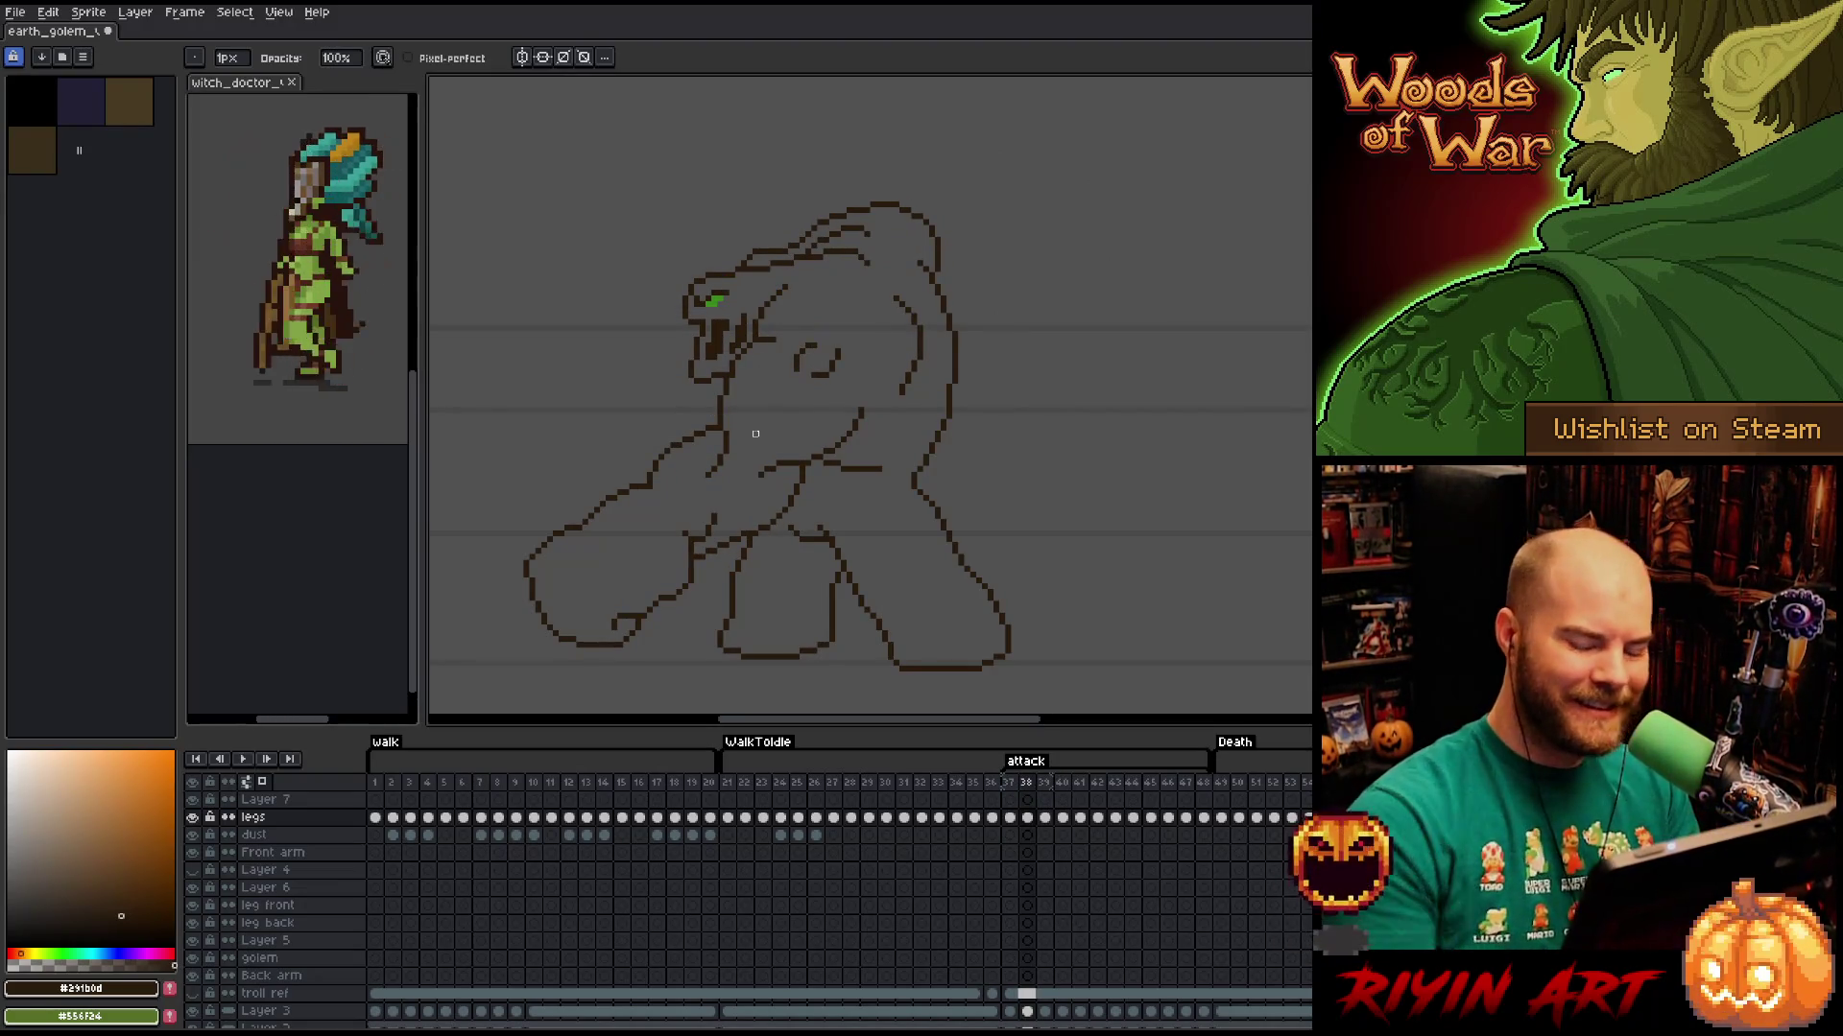
{"action": "key", "text": "Right"}
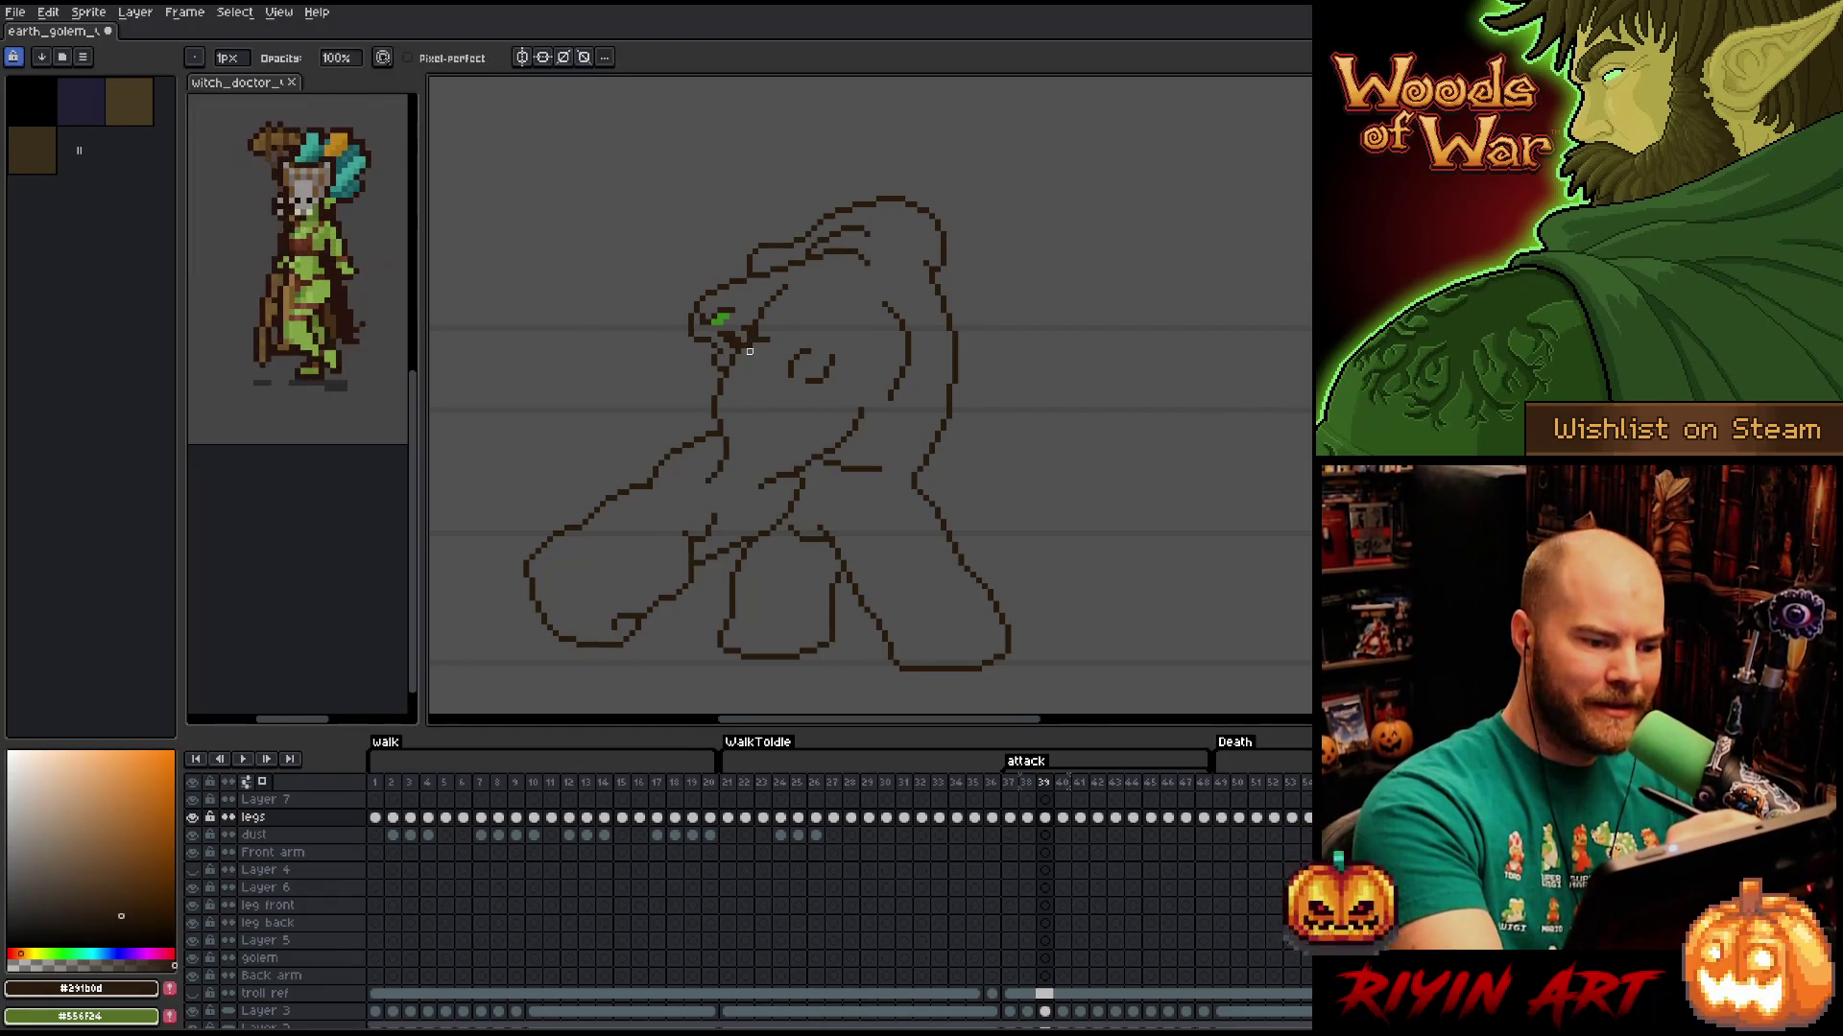
{"action": "key", "text": "Left"}
{"action": "key", "text": "Right"}
{"action": "key", "text": "Left"}
{"action": "key", "text": "Right"}
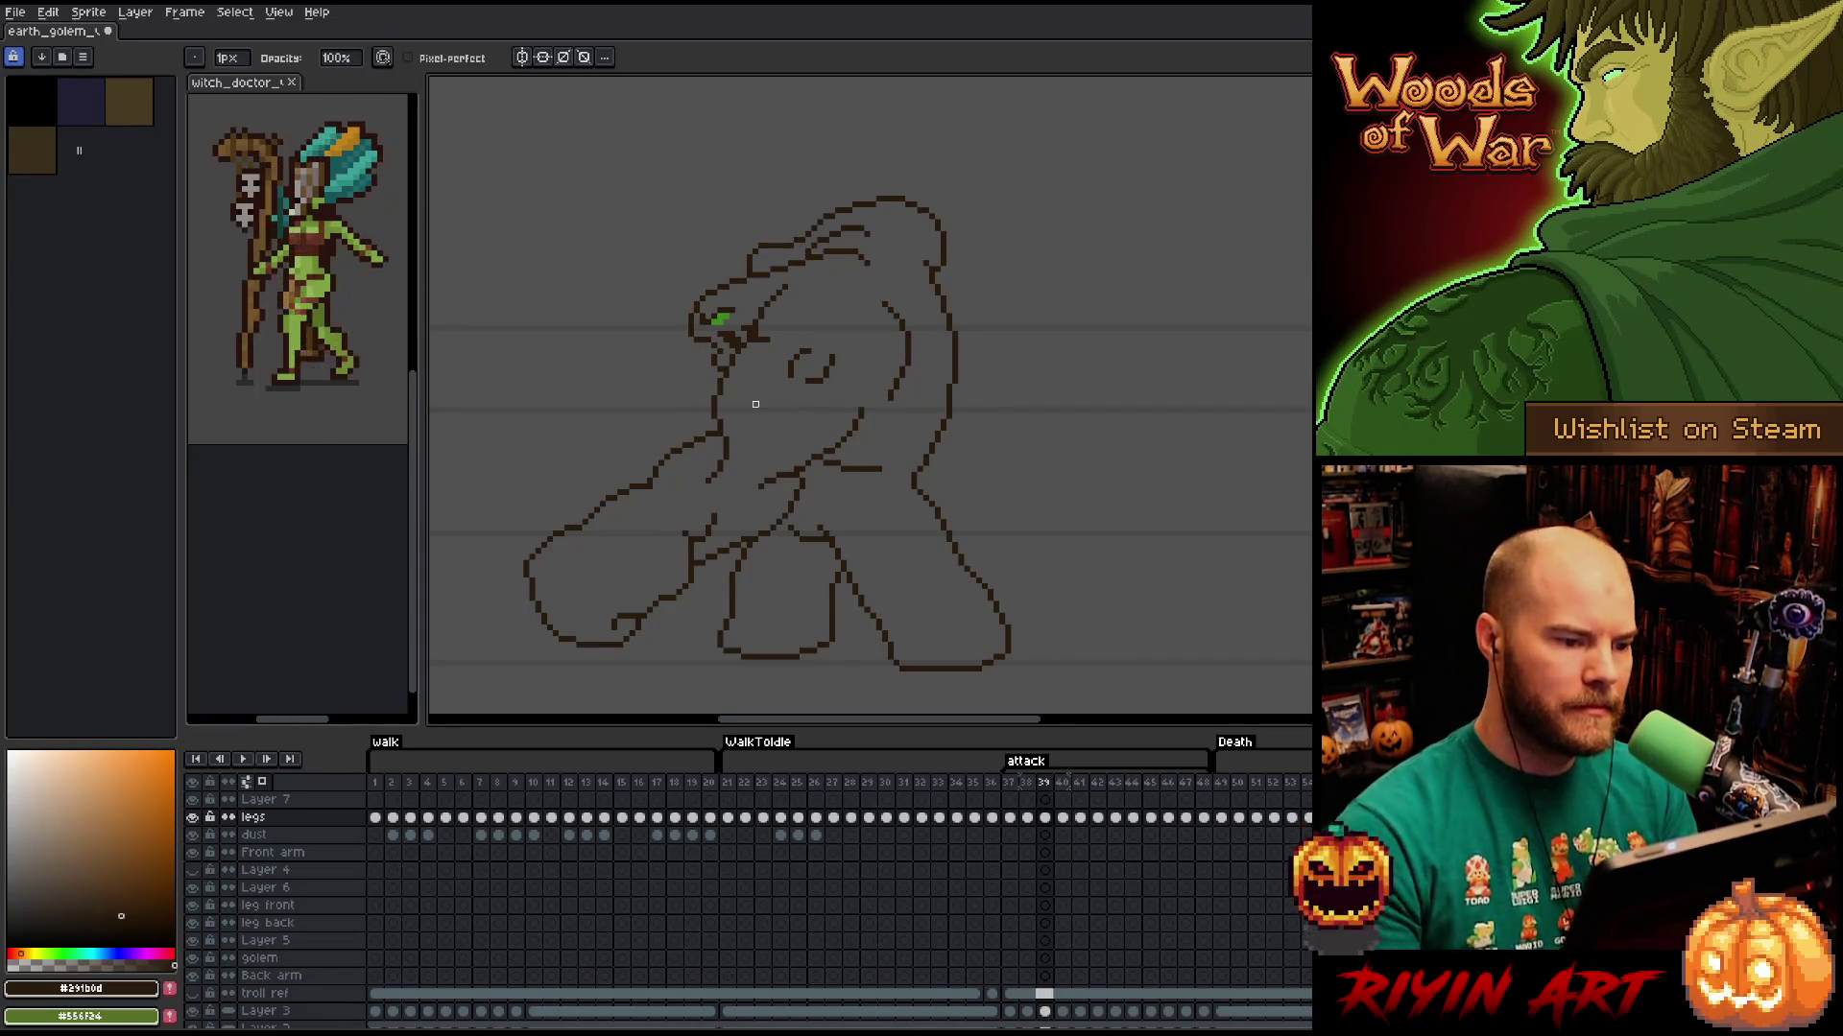
Lasso the golem's face lines on frame 39, nudge them down and commit.
{"action": "key", "text": "m"}
{"action": "mouse_move", "coordinate": [802, 286]}
{"action": "left_mouse_down"}
{"action": "mouse_move", "coordinate": [781, 280]}
{"action": "mouse_move", "coordinate": [754, 336]}
{"action": "mouse_move", "coordinate": [809, 337]}
{"action": "left_mouse_up"}
{"action": "key", "text": "Down"}
{"action": "key", "text": "Down"}
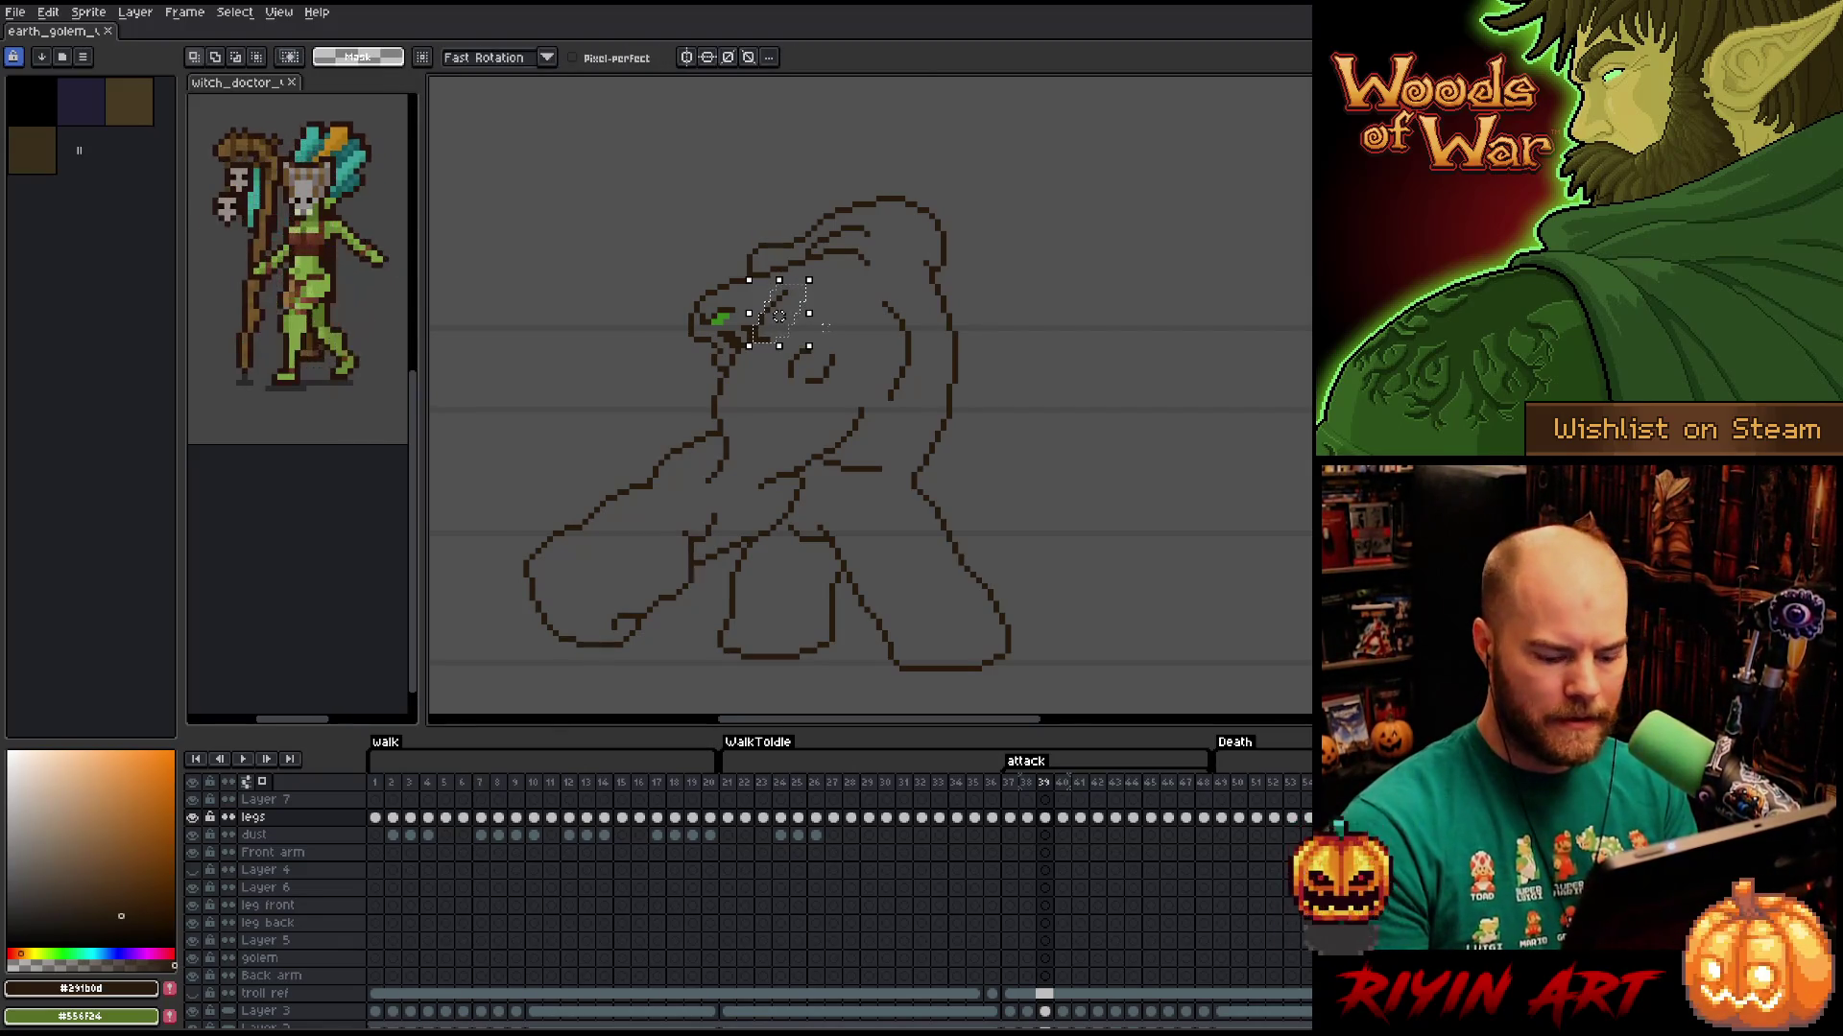
{"action": "key", "text": "Return"}
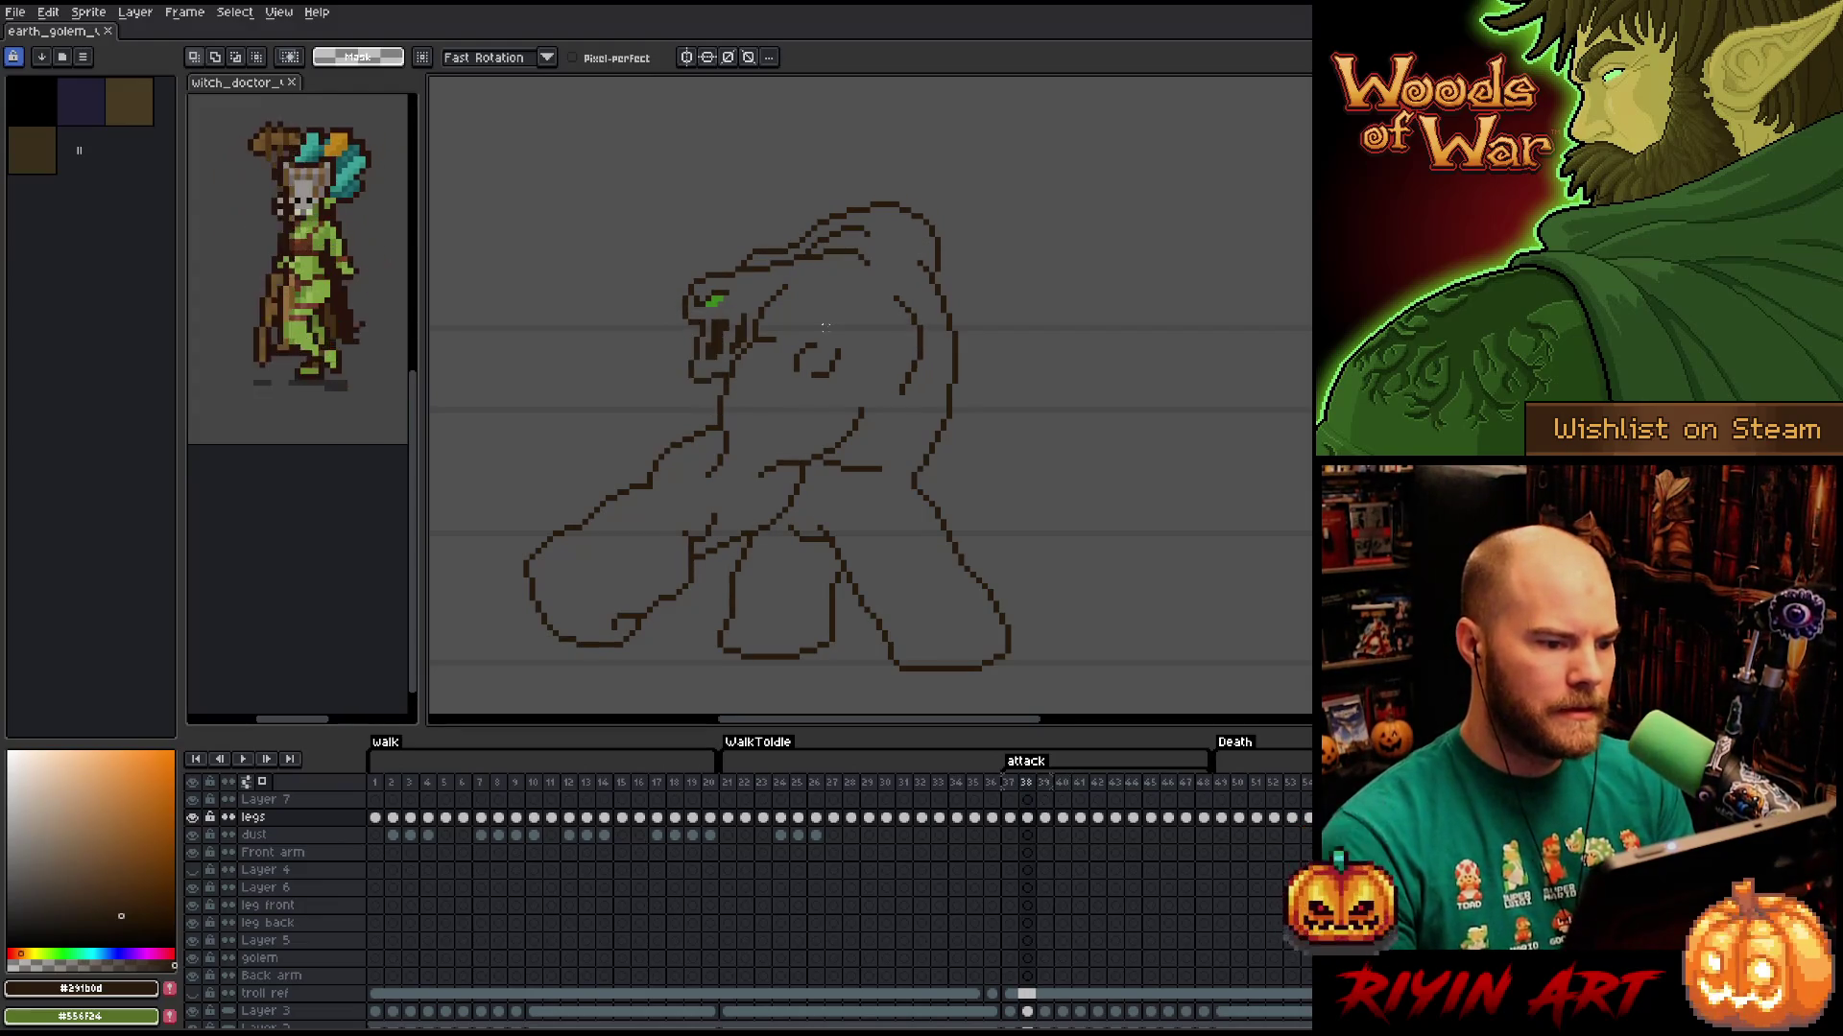
Reshape the outline on top of the golem's head.
{"action": "key", "text": "b"}
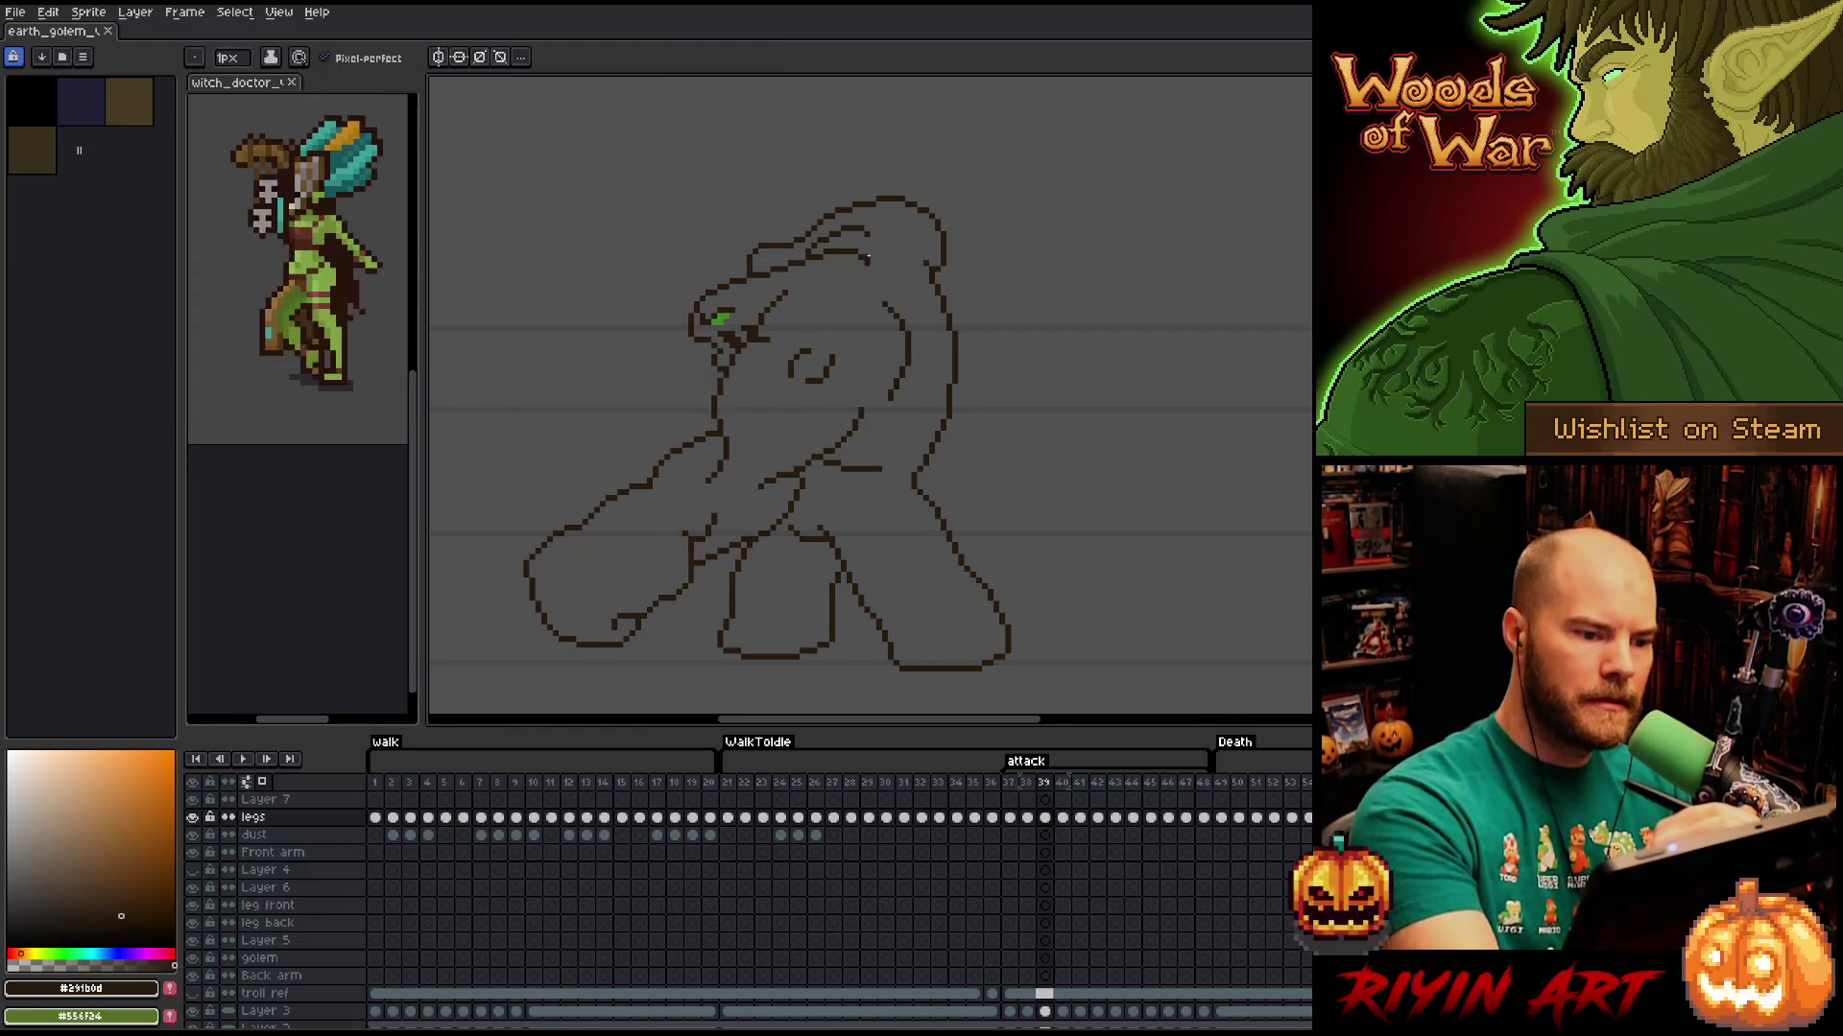
{"action": "key", "text": "b"}
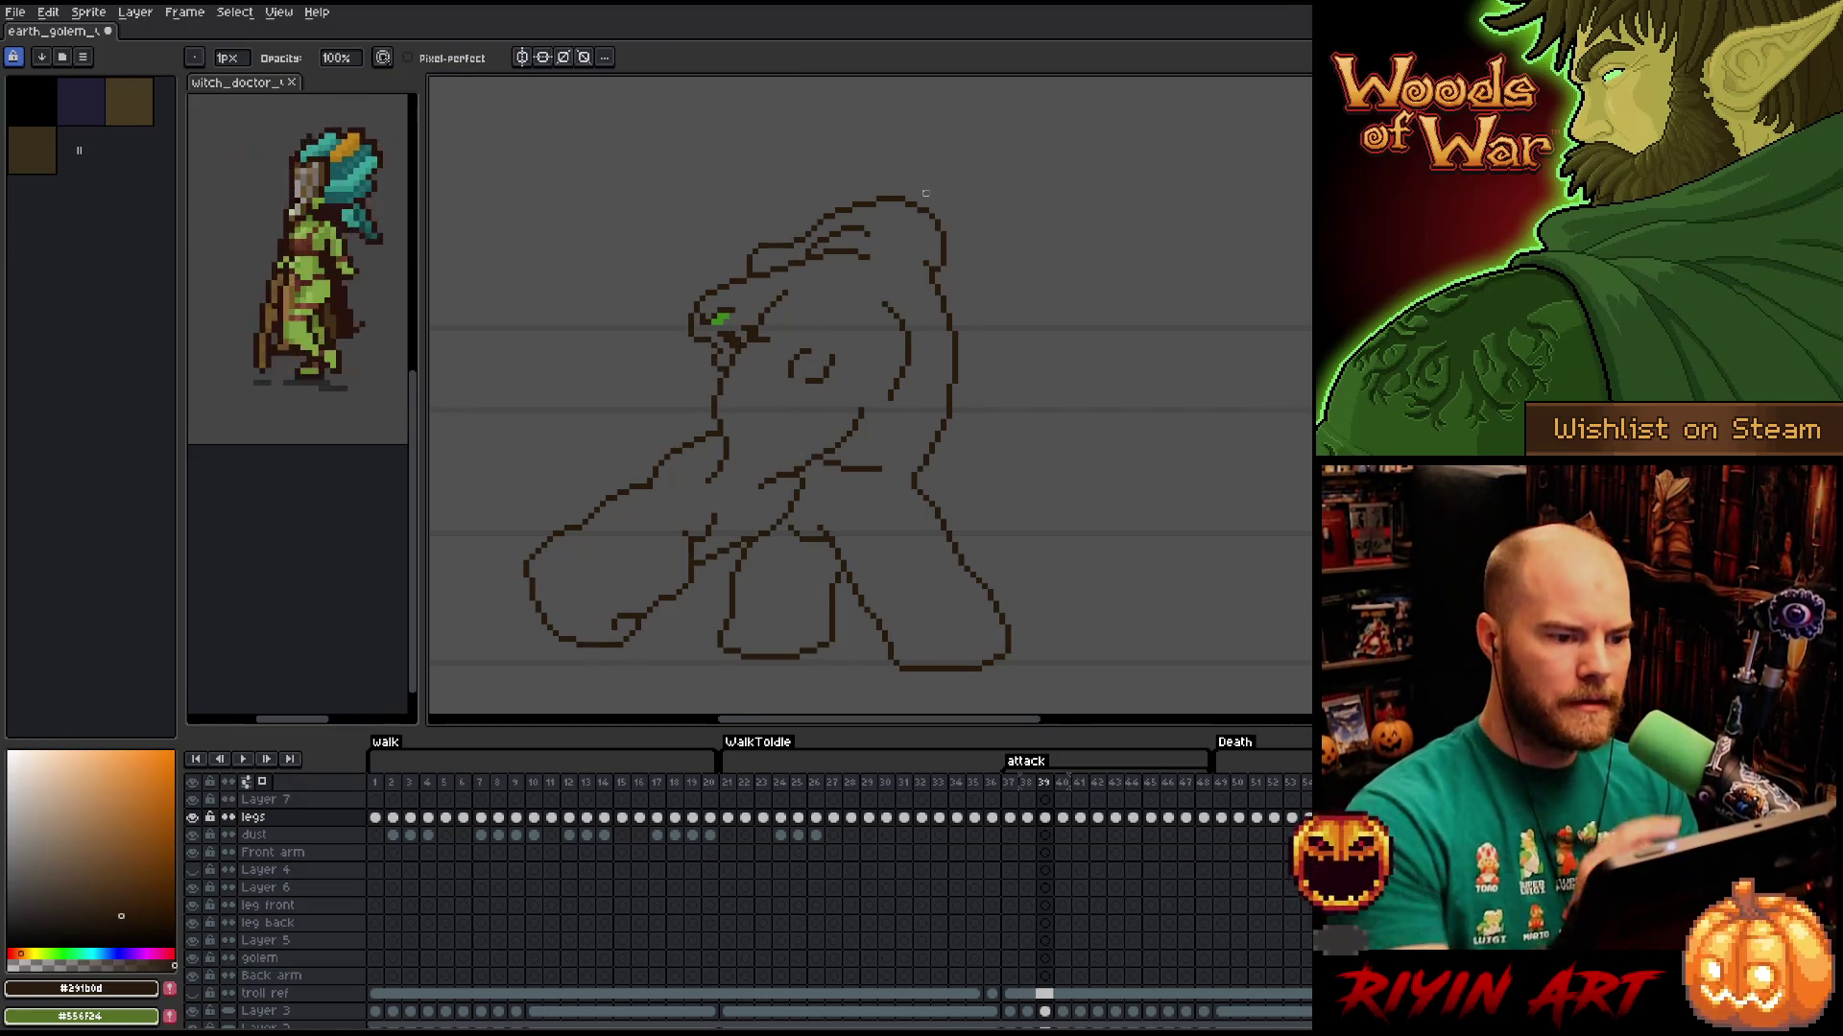
{"action": "key", "text": "q"}
{"action": "mouse_move", "coordinate": [872, 222]}
{"action": "left_mouse_down"}
{"action": "mouse_move", "coordinate": [823, 228]}
{"action": "mouse_move", "coordinate": [843, 246]}
{"action": "mouse_move", "coordinate": [867, 231]}
{"action": "left_mouse_up"}
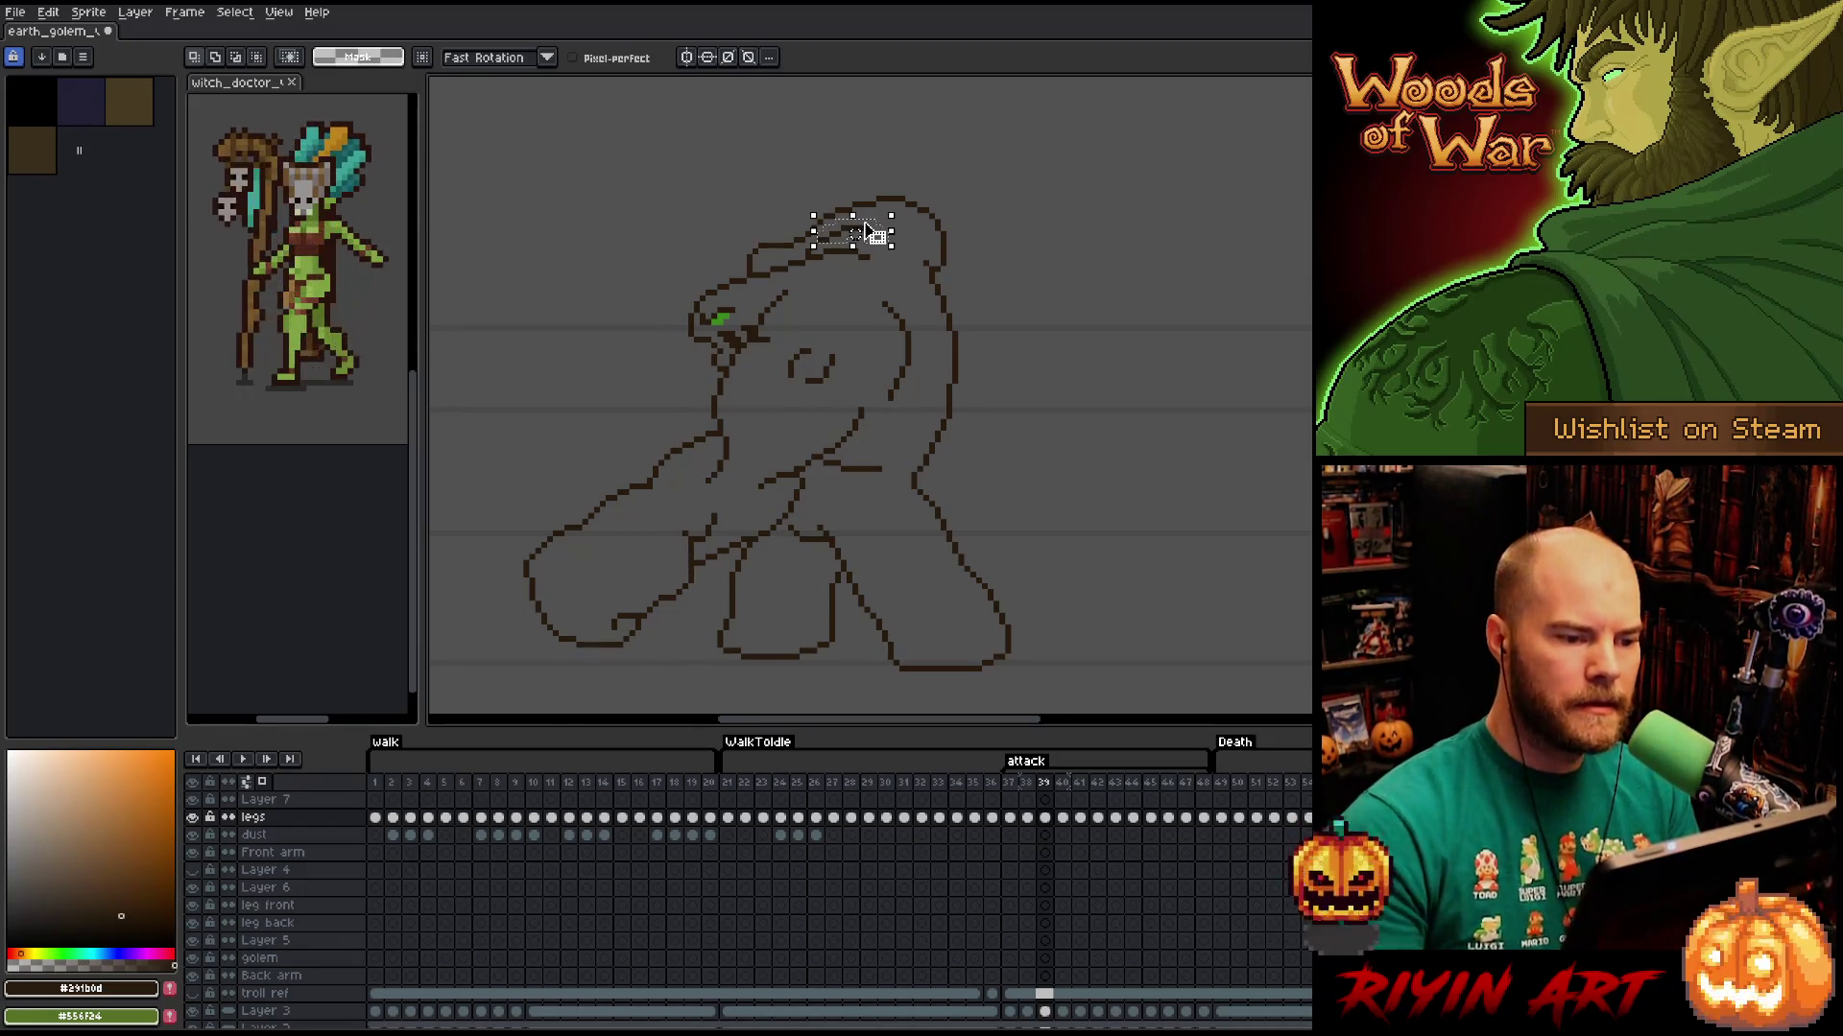
{"action": "left_click_drag", "start_coordinate": [813, 246], "coordinate": [855, 227]}
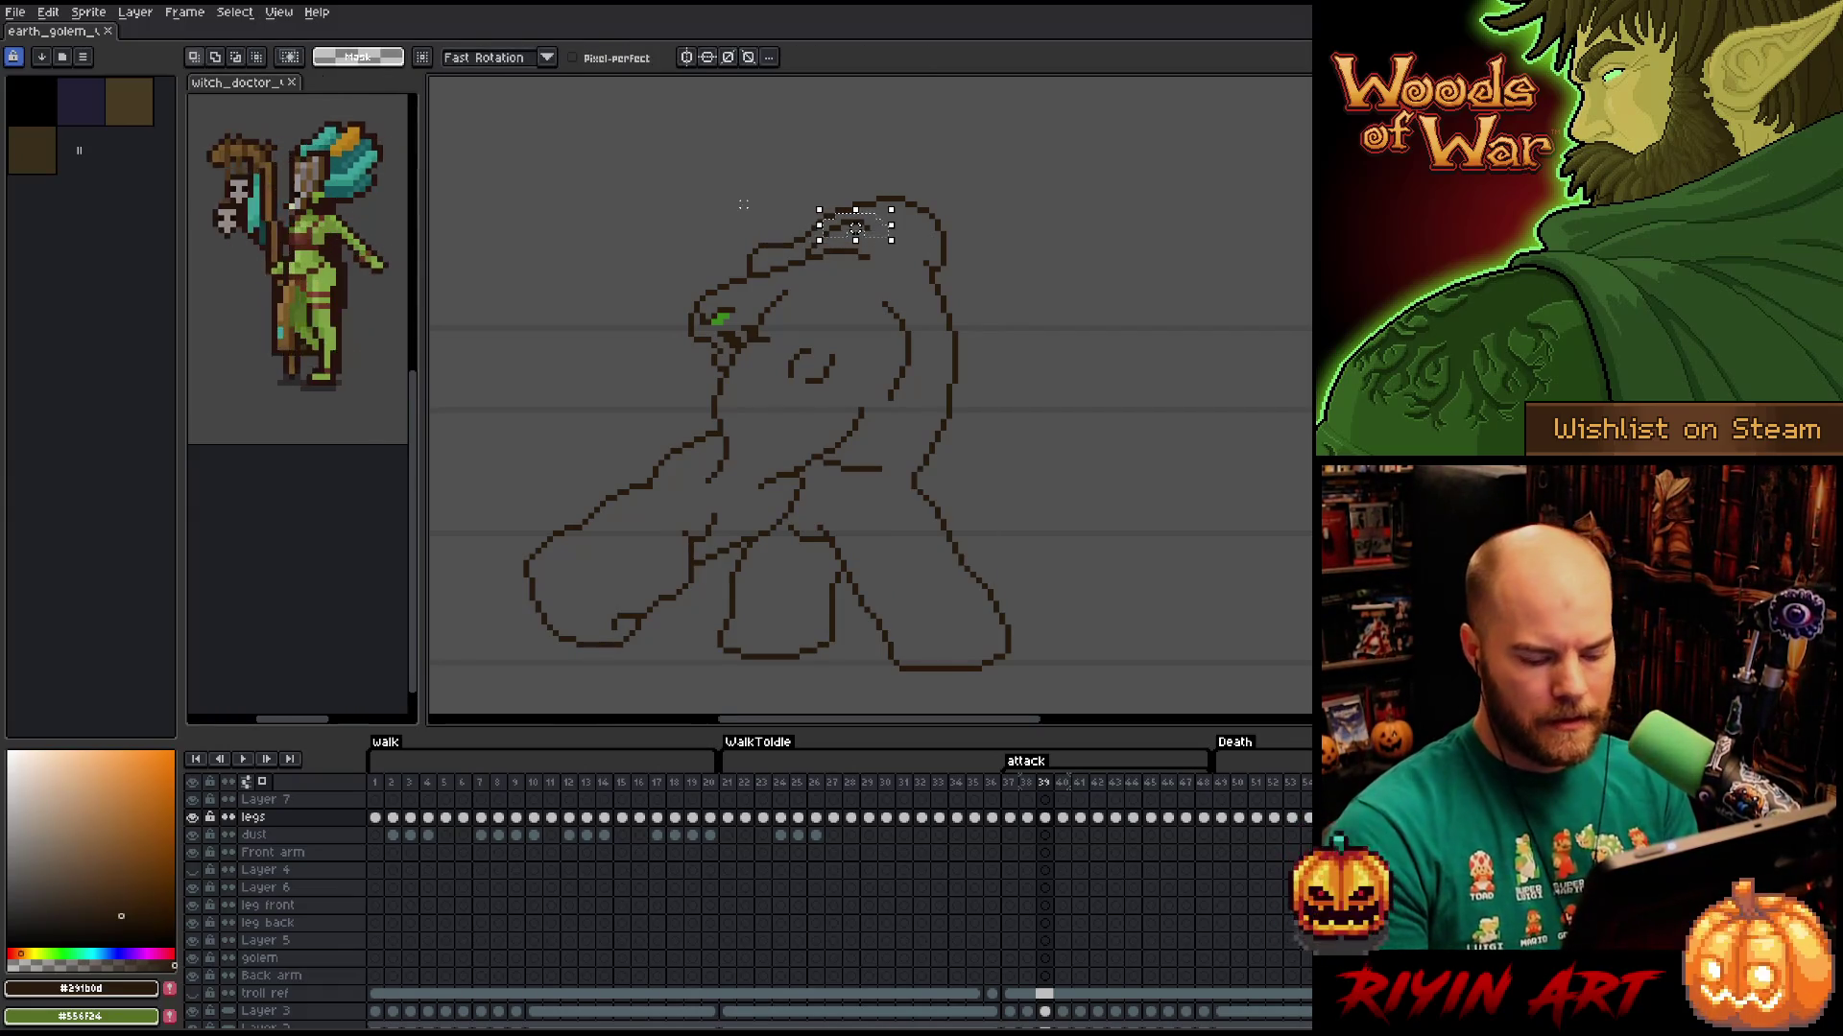
Flip between frames 38 and 39 to compare the poses, ending on frame 39.
{"action": "key", "text": "comma"}
{"action": "key", "text": "period"}
{"action": "key", "text": "comma"}
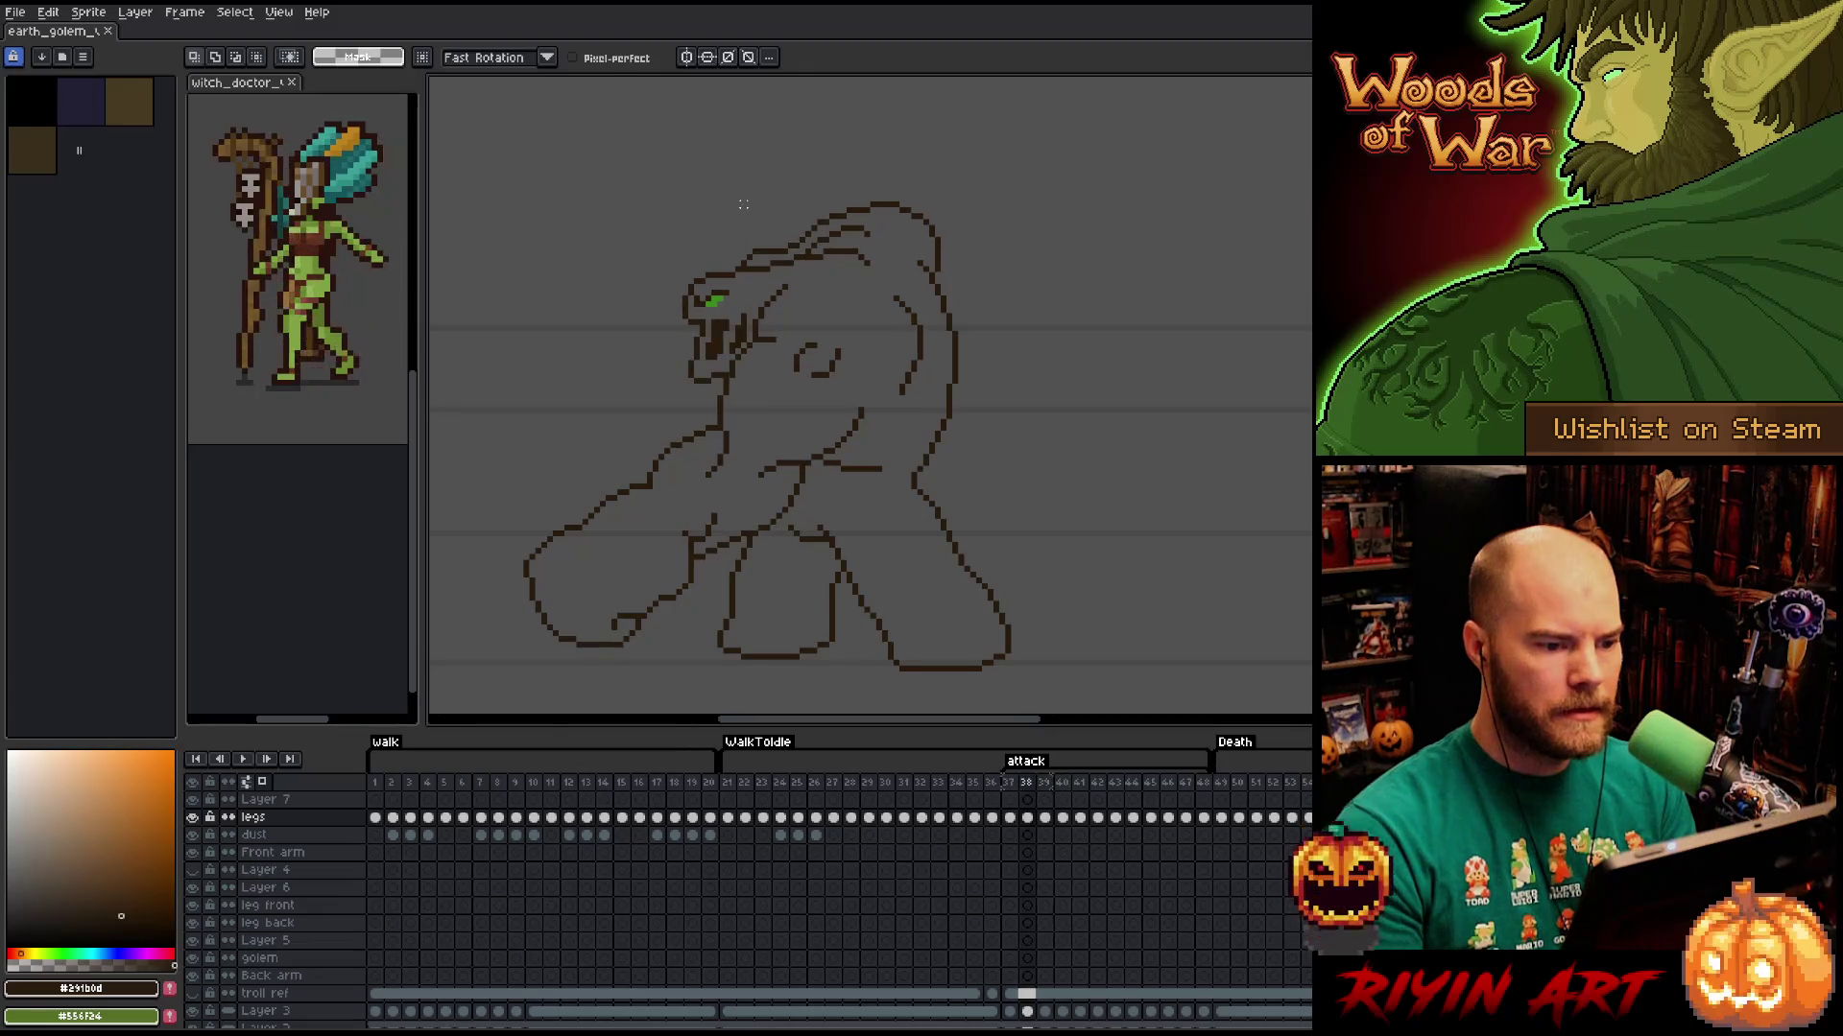
{"action": "key", "text": "period"}
{"action": "key", "text": "comma"}
{"action": "key", "text": "period"}
{"action": "key", "text": "comma"}
{"action": "key", "text": "period"}
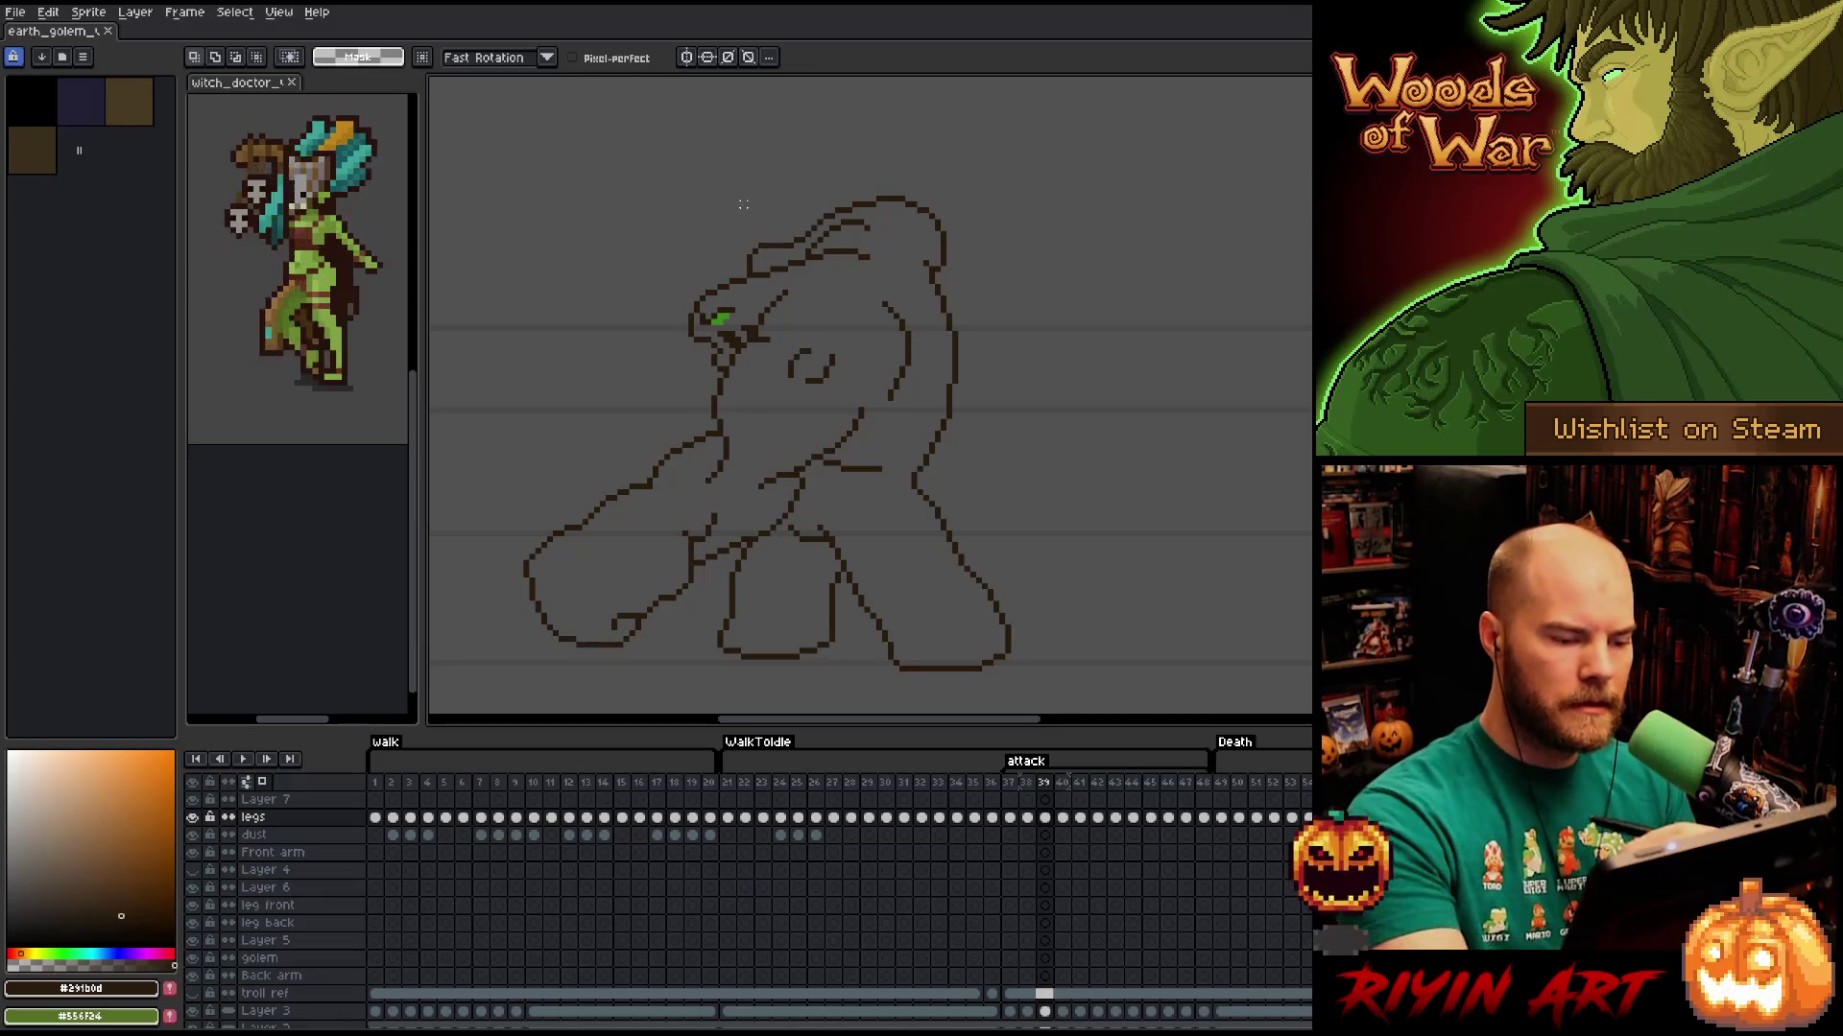
Tidy the golem's waist line and nearby lines, then clear the selection.
{"action": "mouse_move", "coordinate": [892, 492]}
{"action": "left_mouse_down"}
{"action": "mouse_move", "coordinate": [826, 463]}
{"action": "mouse_move", "coordinate": [814, 497]}
{"action": "left_mouse_up"}
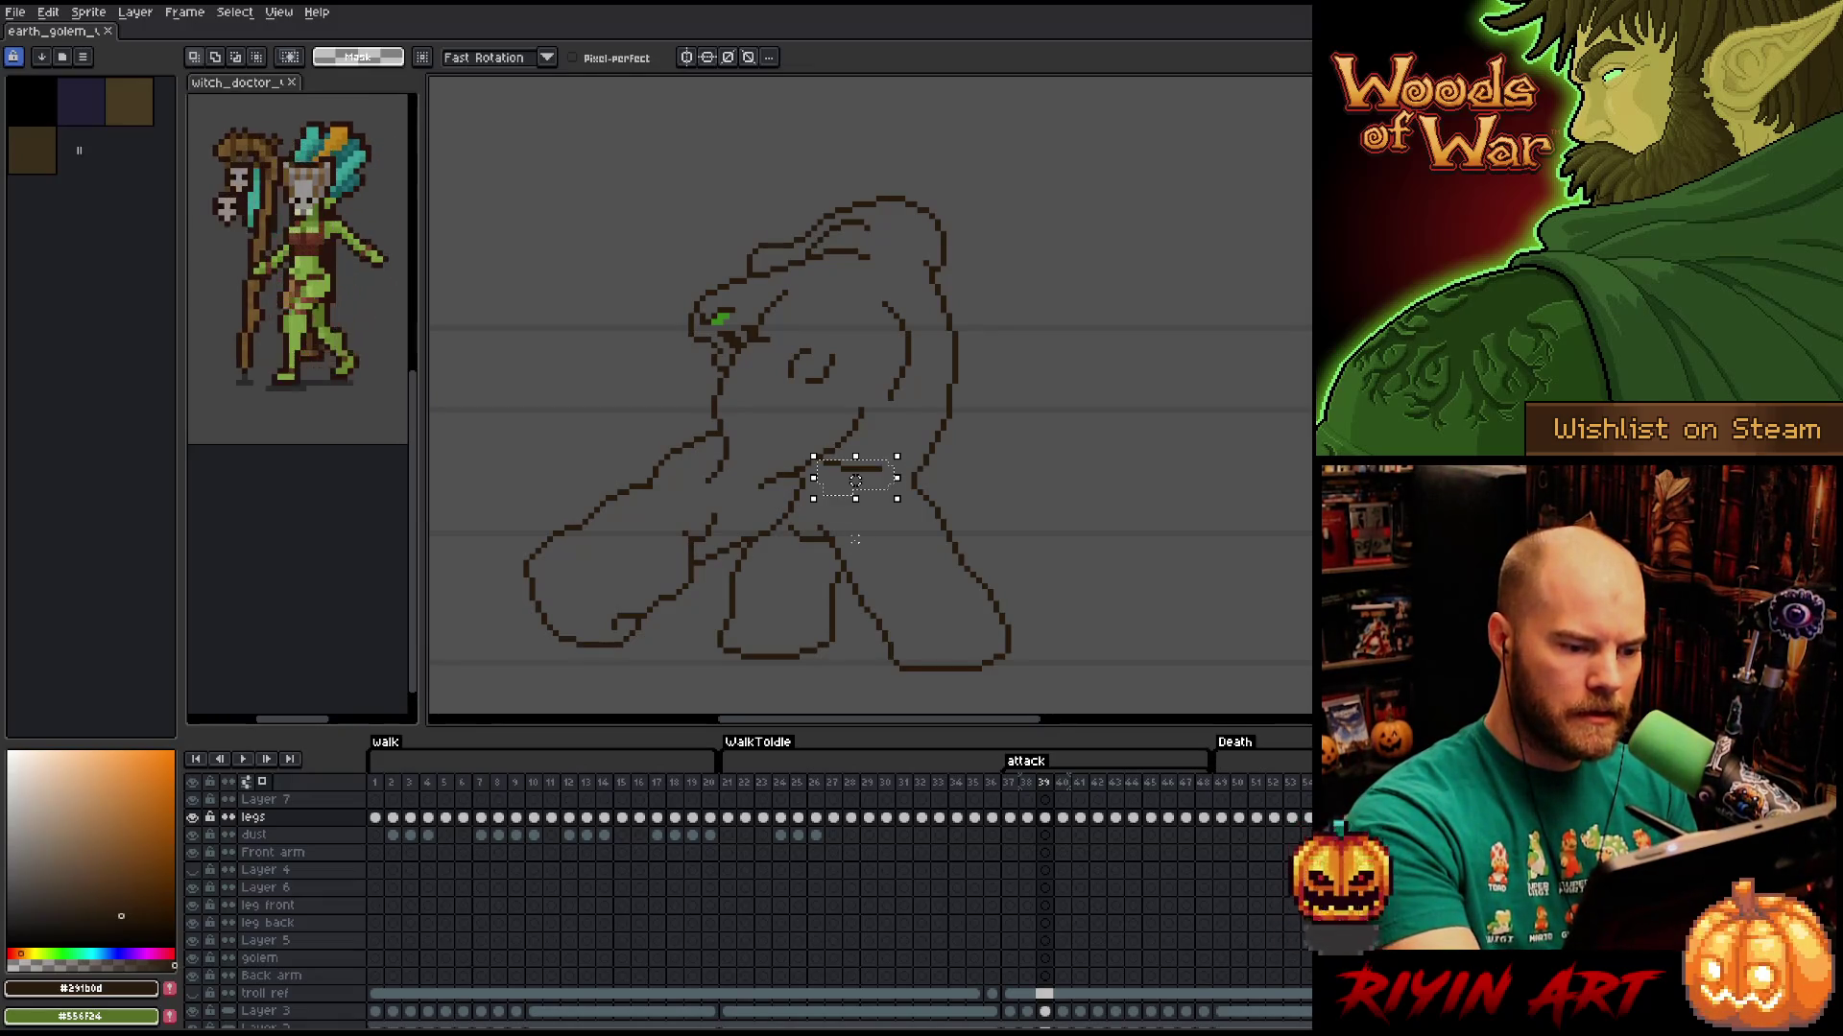
{"action": "key", "text": "ctrl+d"}
{"action": "key", "text": "b"}
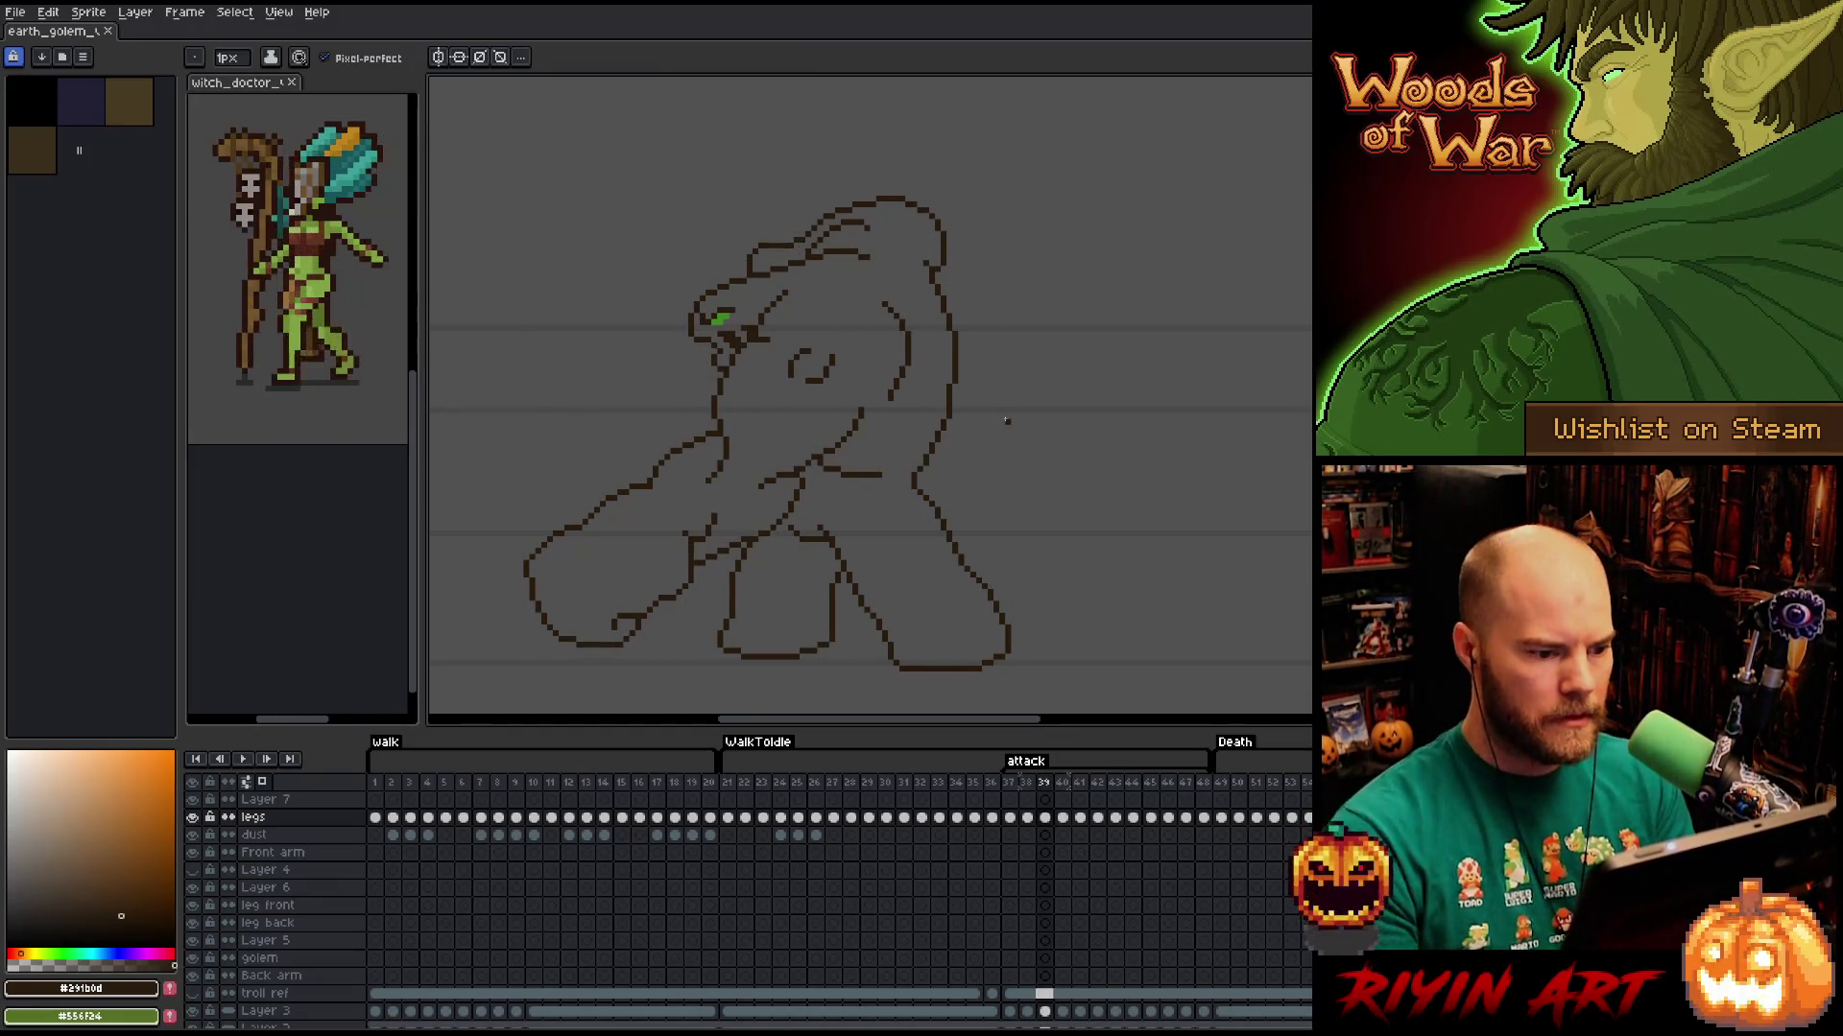
{"action": "key", "text": "q"}
{"action": "mouse_move", "coordinate": [867, 384]}
{"action": "left_mouse_down"}
{"action": "mouse_move", "coordinate": [847, 446]}
{"action": "mouse_move", "coordinate": [821, 459]}
{"action": "mouse_move", "coordinate": [809, 437]}
{"action": "left_mouse_up"}
{"action": "key", "text": "ctrl+d"}
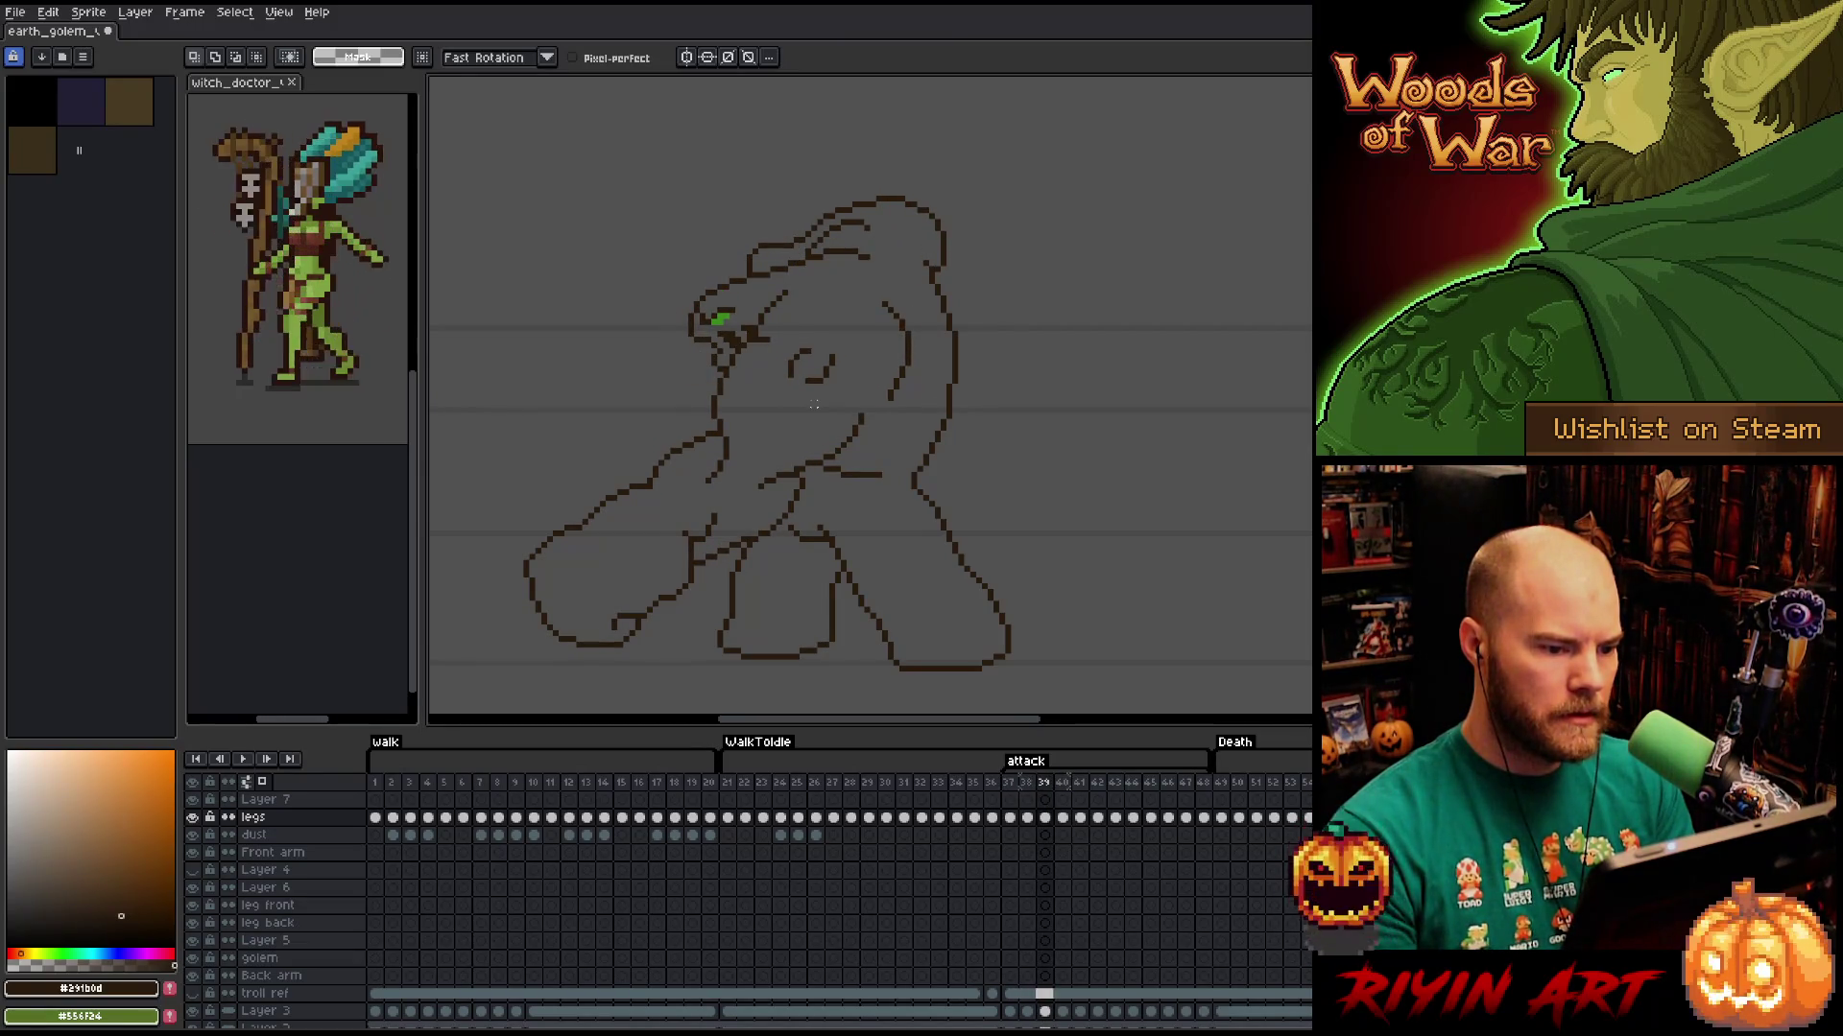
{"action": "key", "text": "b"}
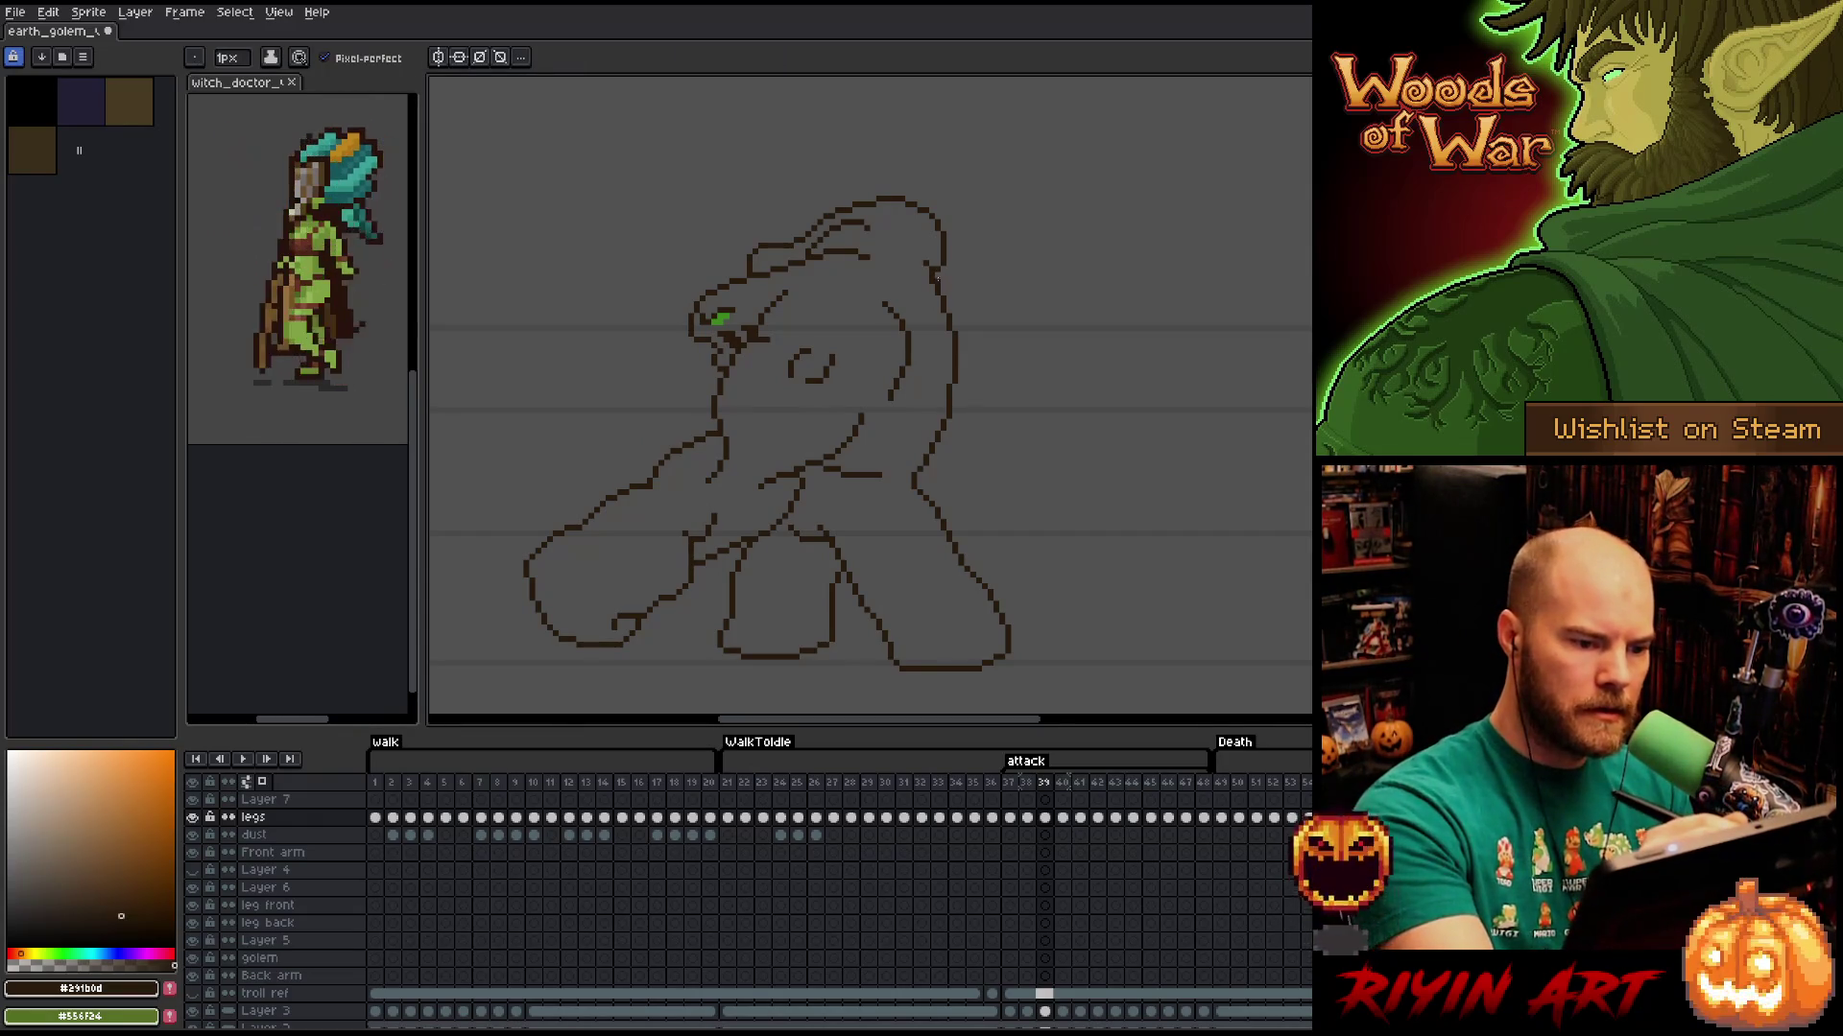
{"action": "right_click", "coordinate": [931, 450]}
{"action": "key", "text": "Escape"}
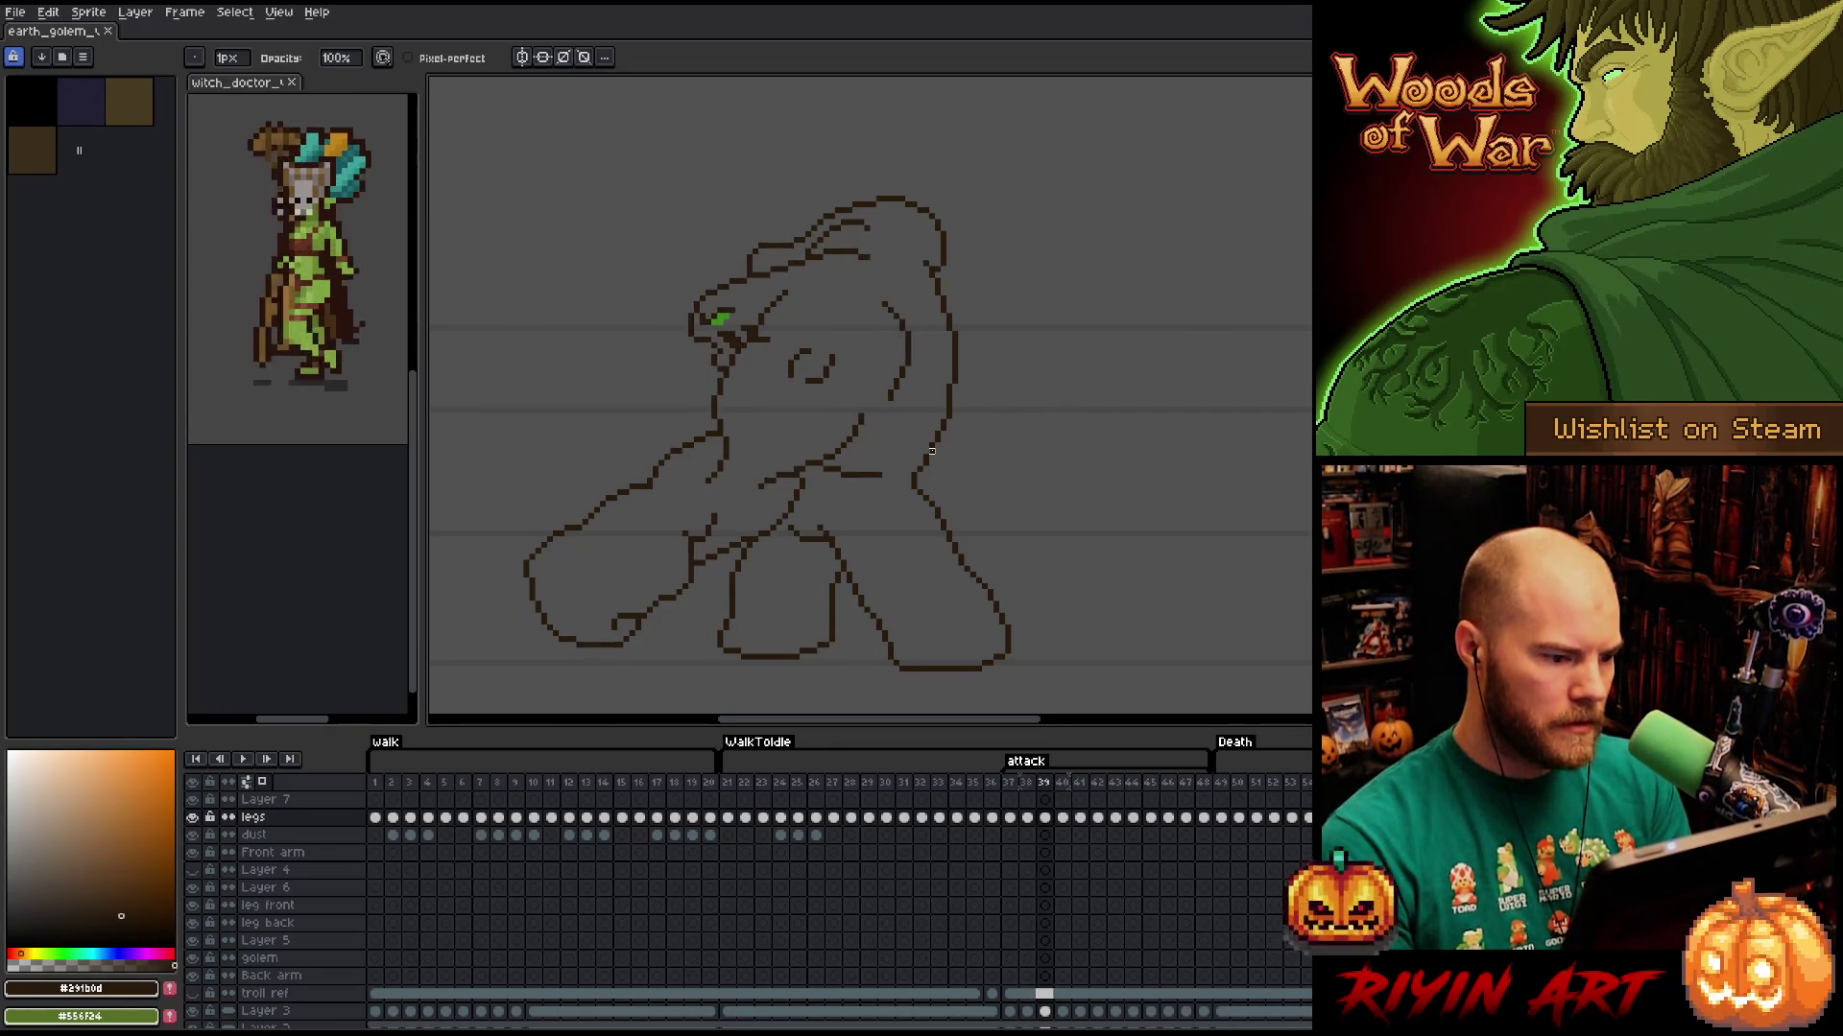
Flip between frames 39 and 40 to compare, ending on frame 39.
{"action": "key", "text": "Right"}
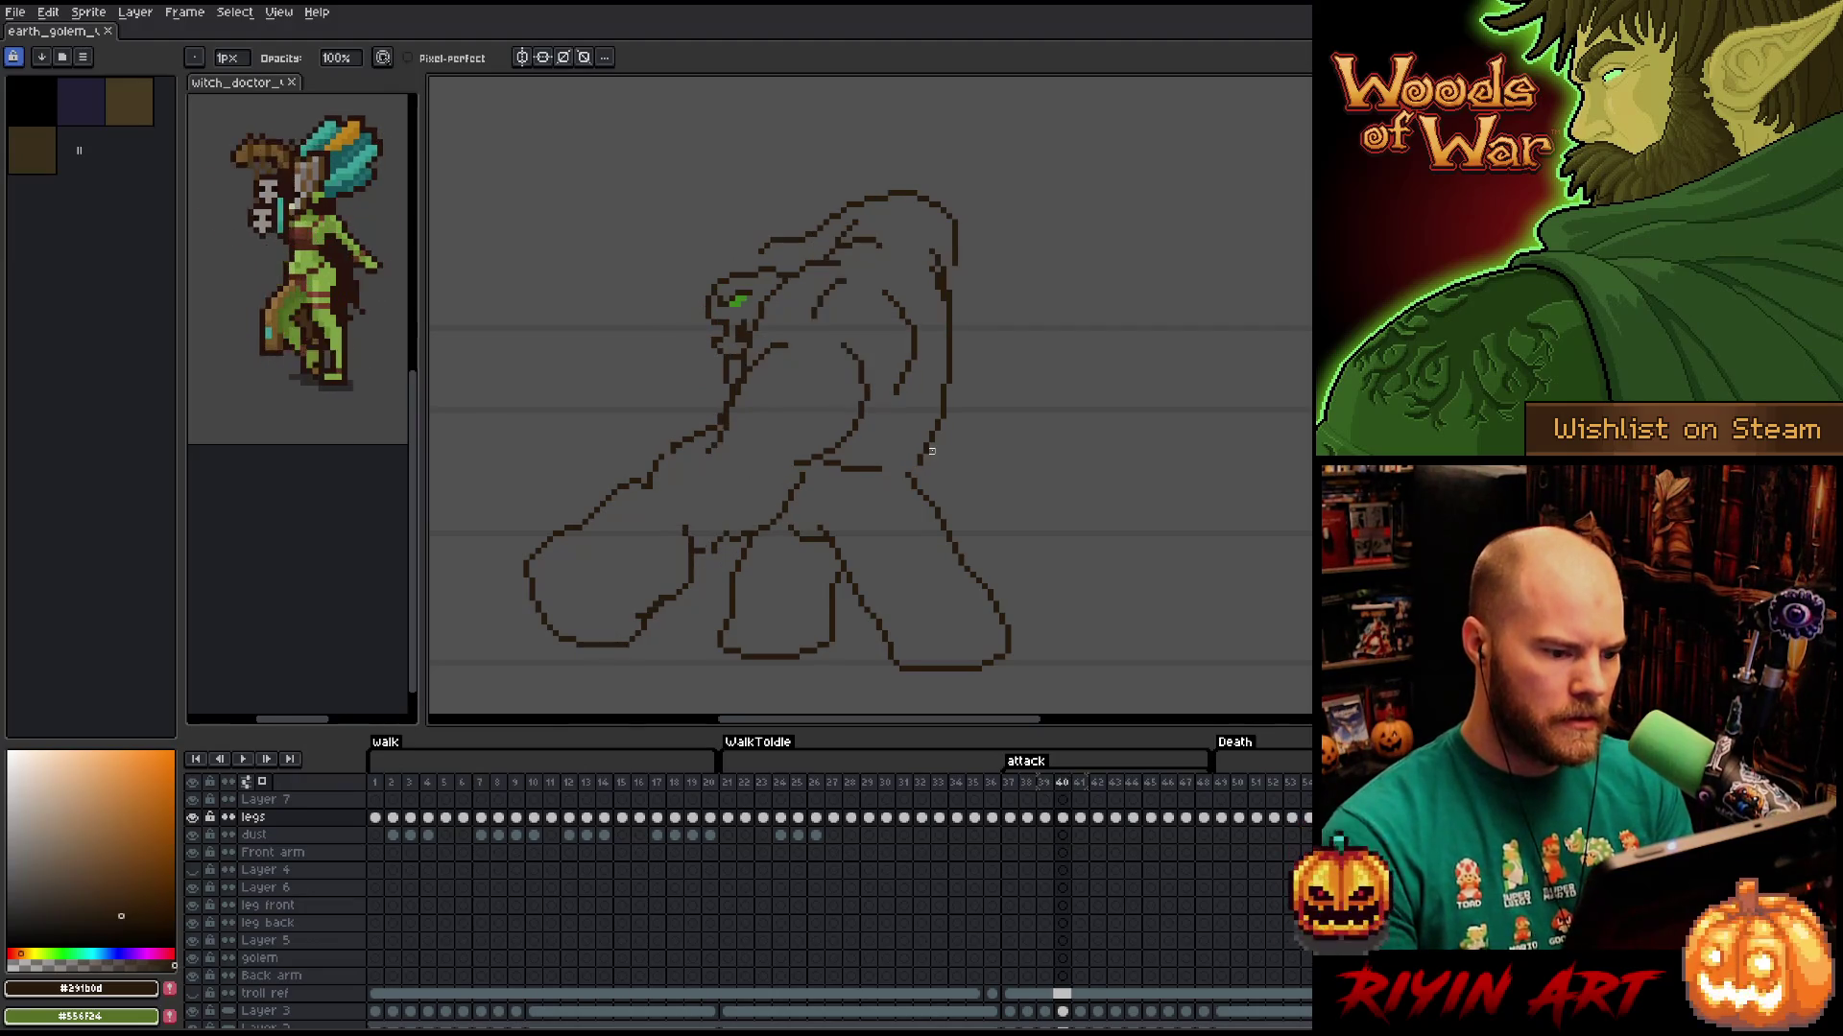
{"action": "key", "text": "Left"}
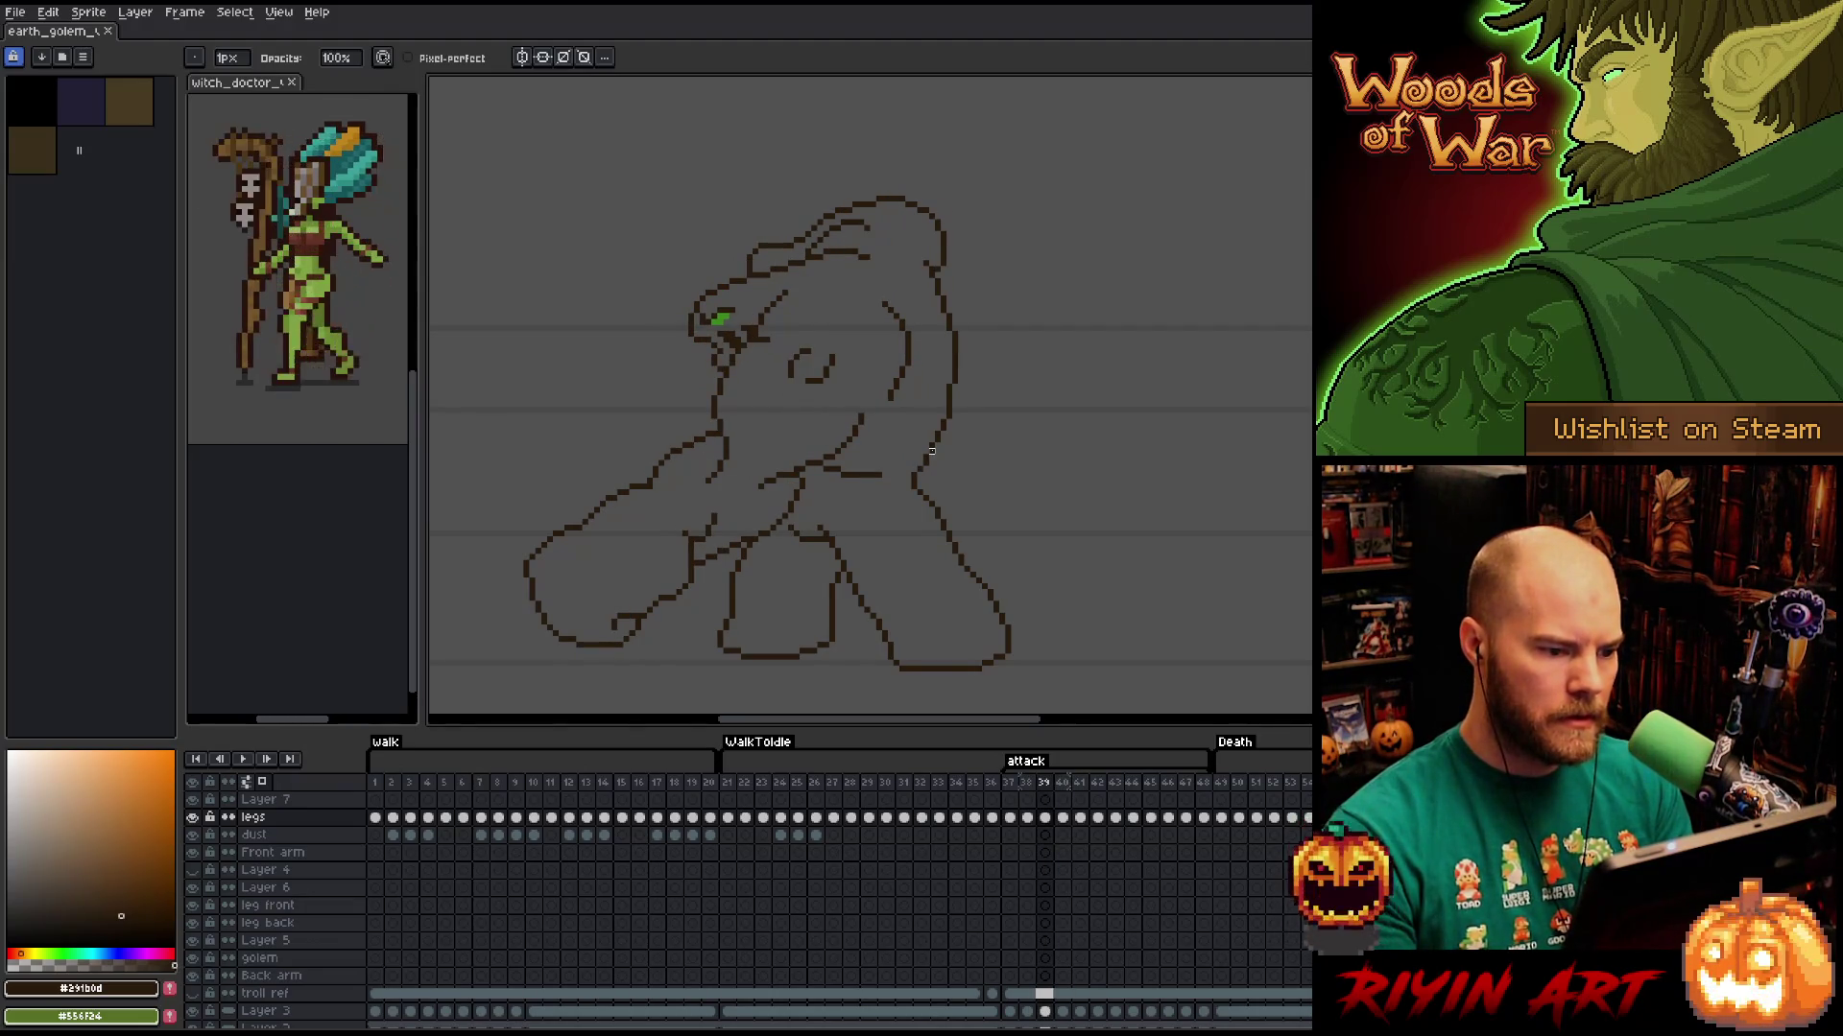
{"action": "key", "text": "Right"}
{"action": "key", "text": "Left"}
{"action": "key", "text": "Right"}
{"action": "key", "text": "Left"}
{"action": "key", "text": "Right"}
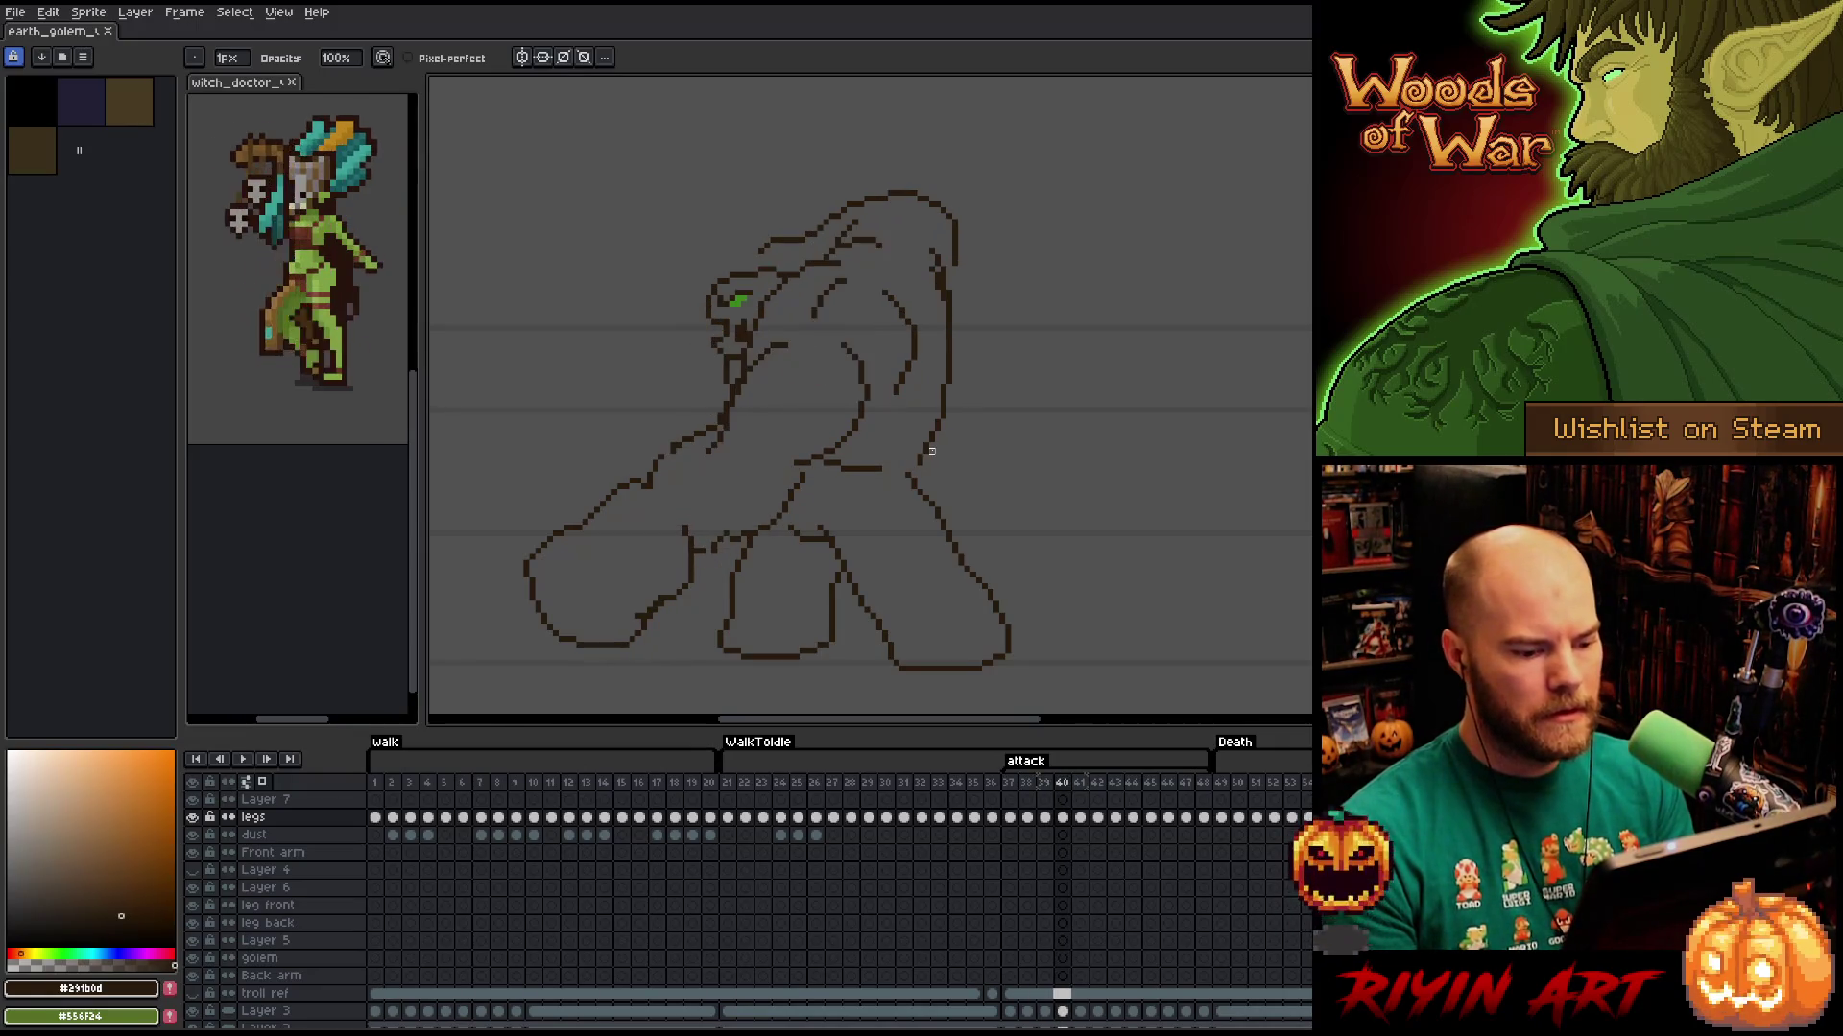
{"action": "key", "text": "Left"}
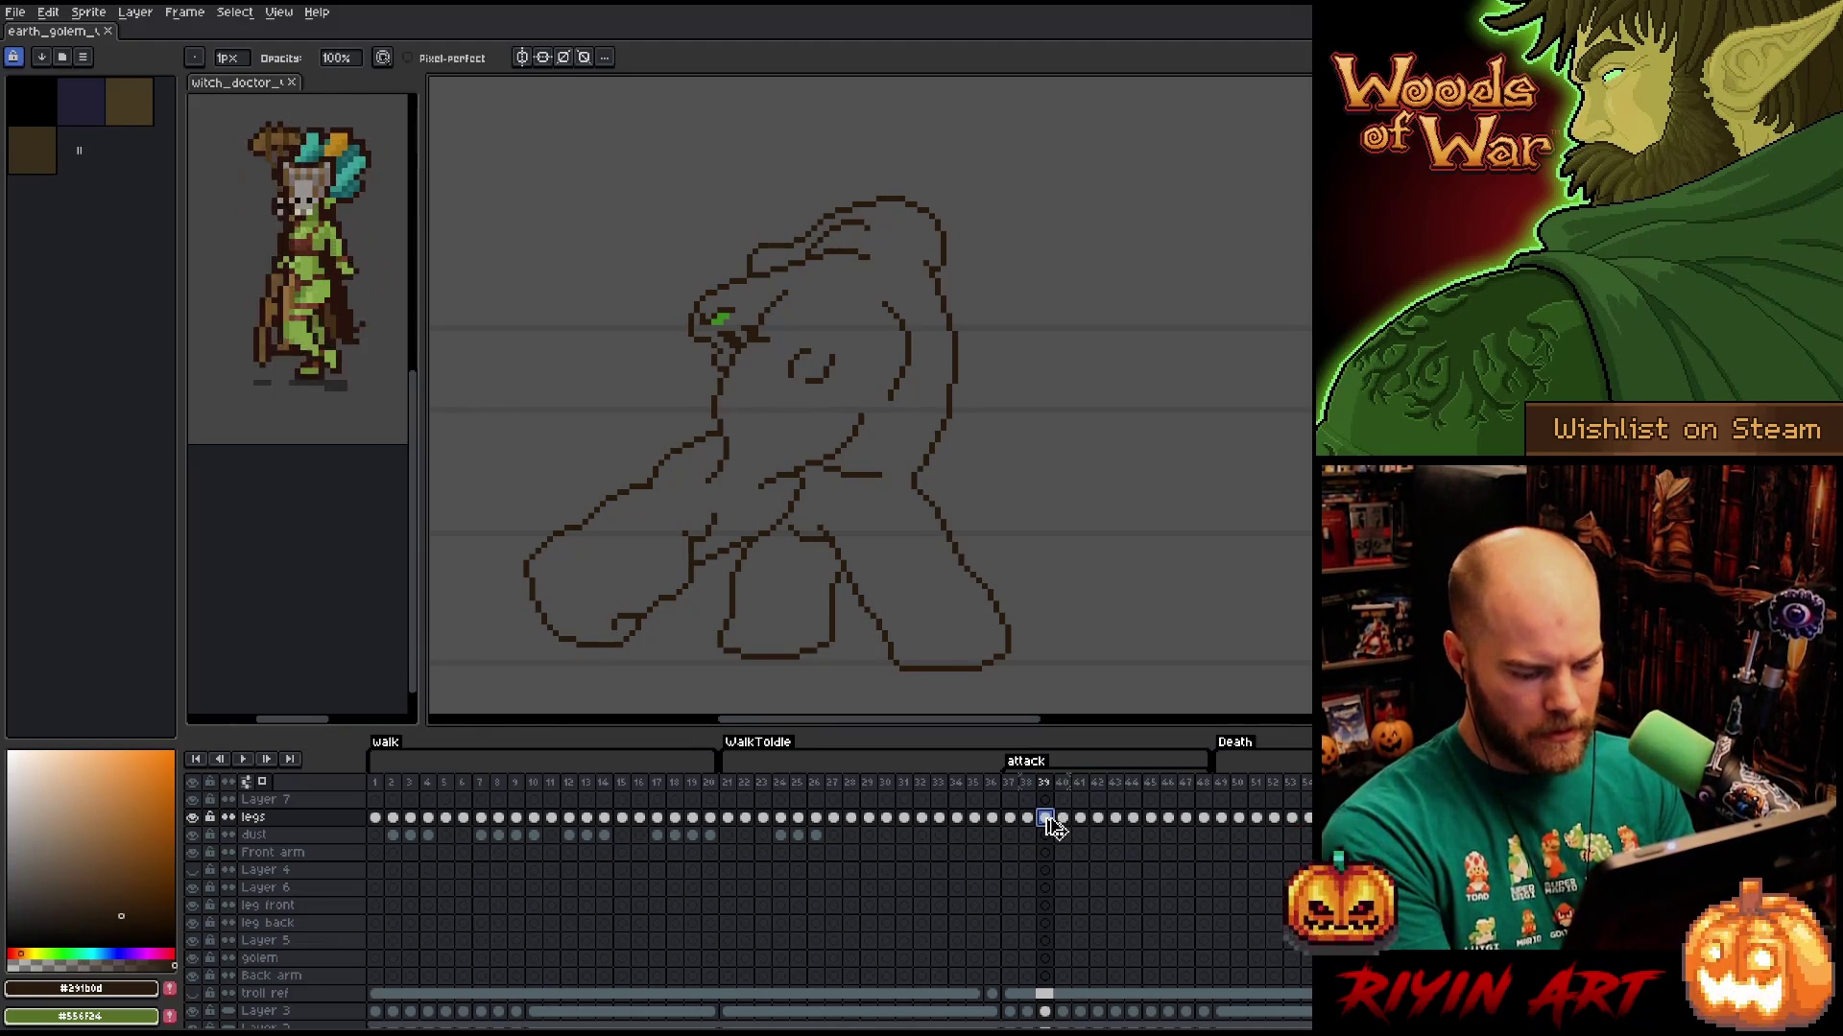
Select the legs layer's cel at frame 40 and insert new frames after it with Alt+N.
{"action": "left_click_drag", "start_coordinate": [1056, 821], "coordinate": [1062, 803]}
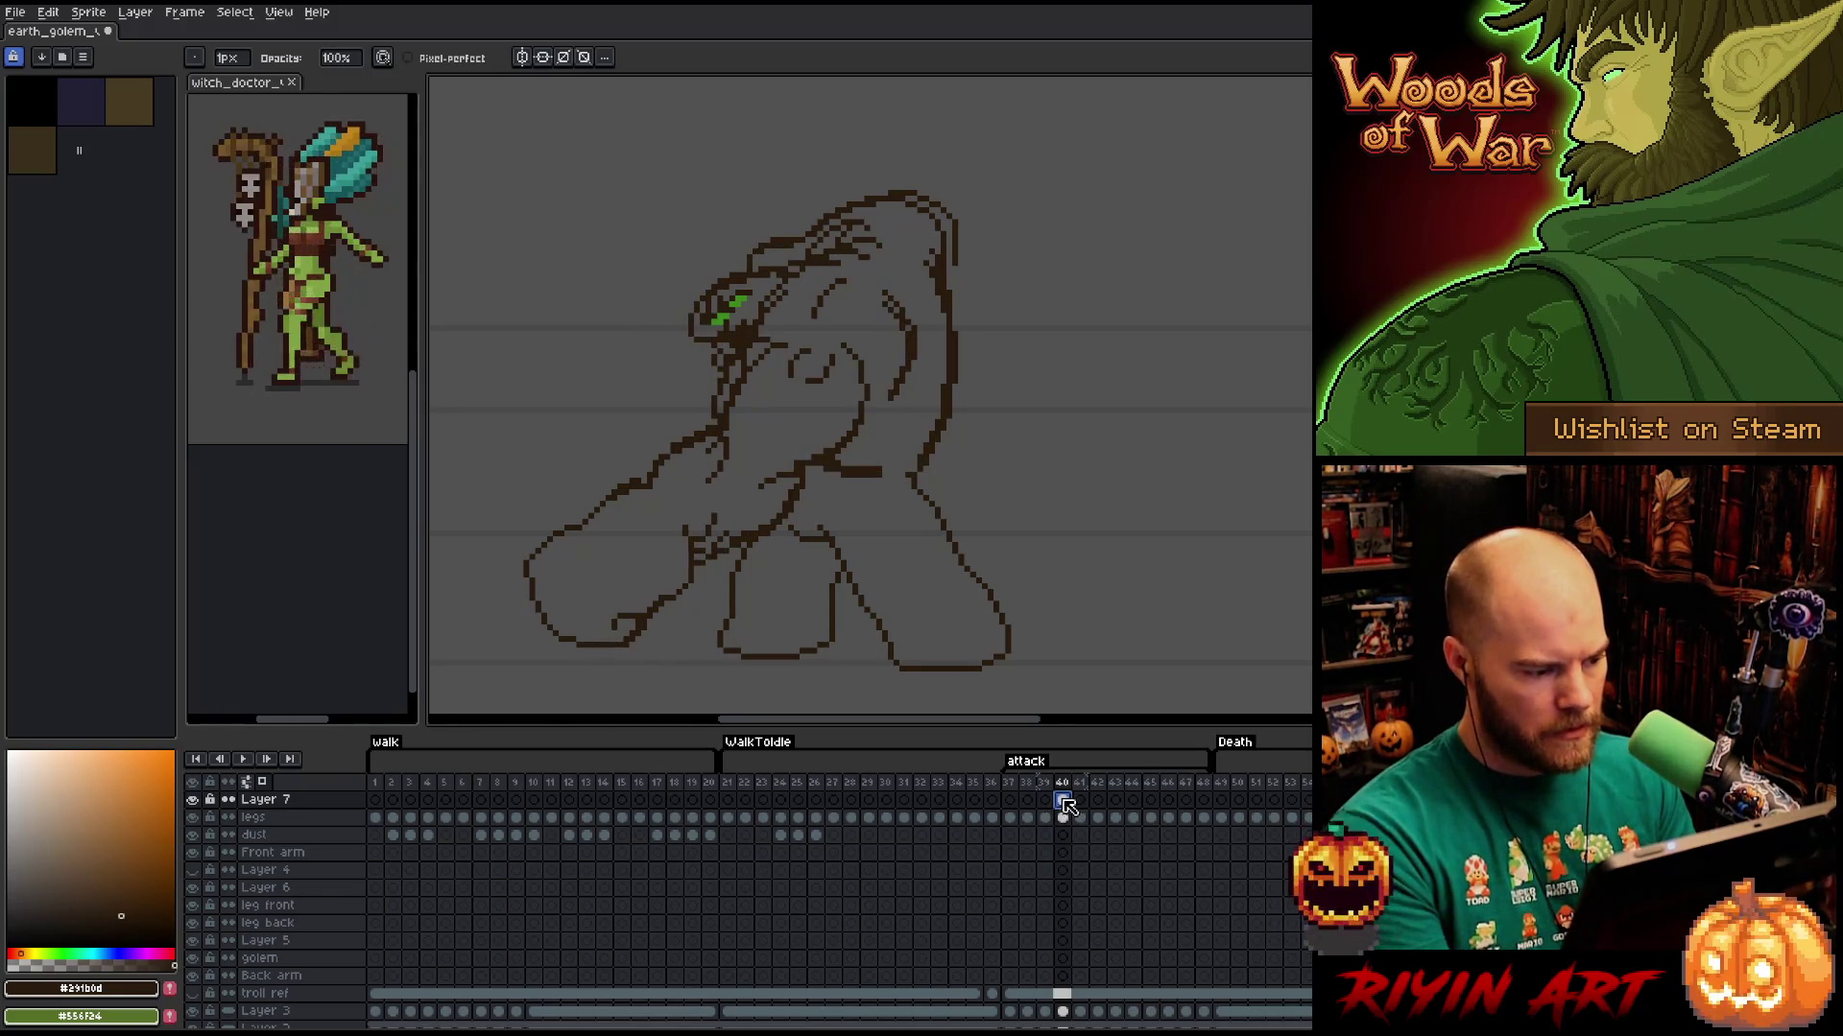
{"action": "left_click", "coordinate": [194, 817]}
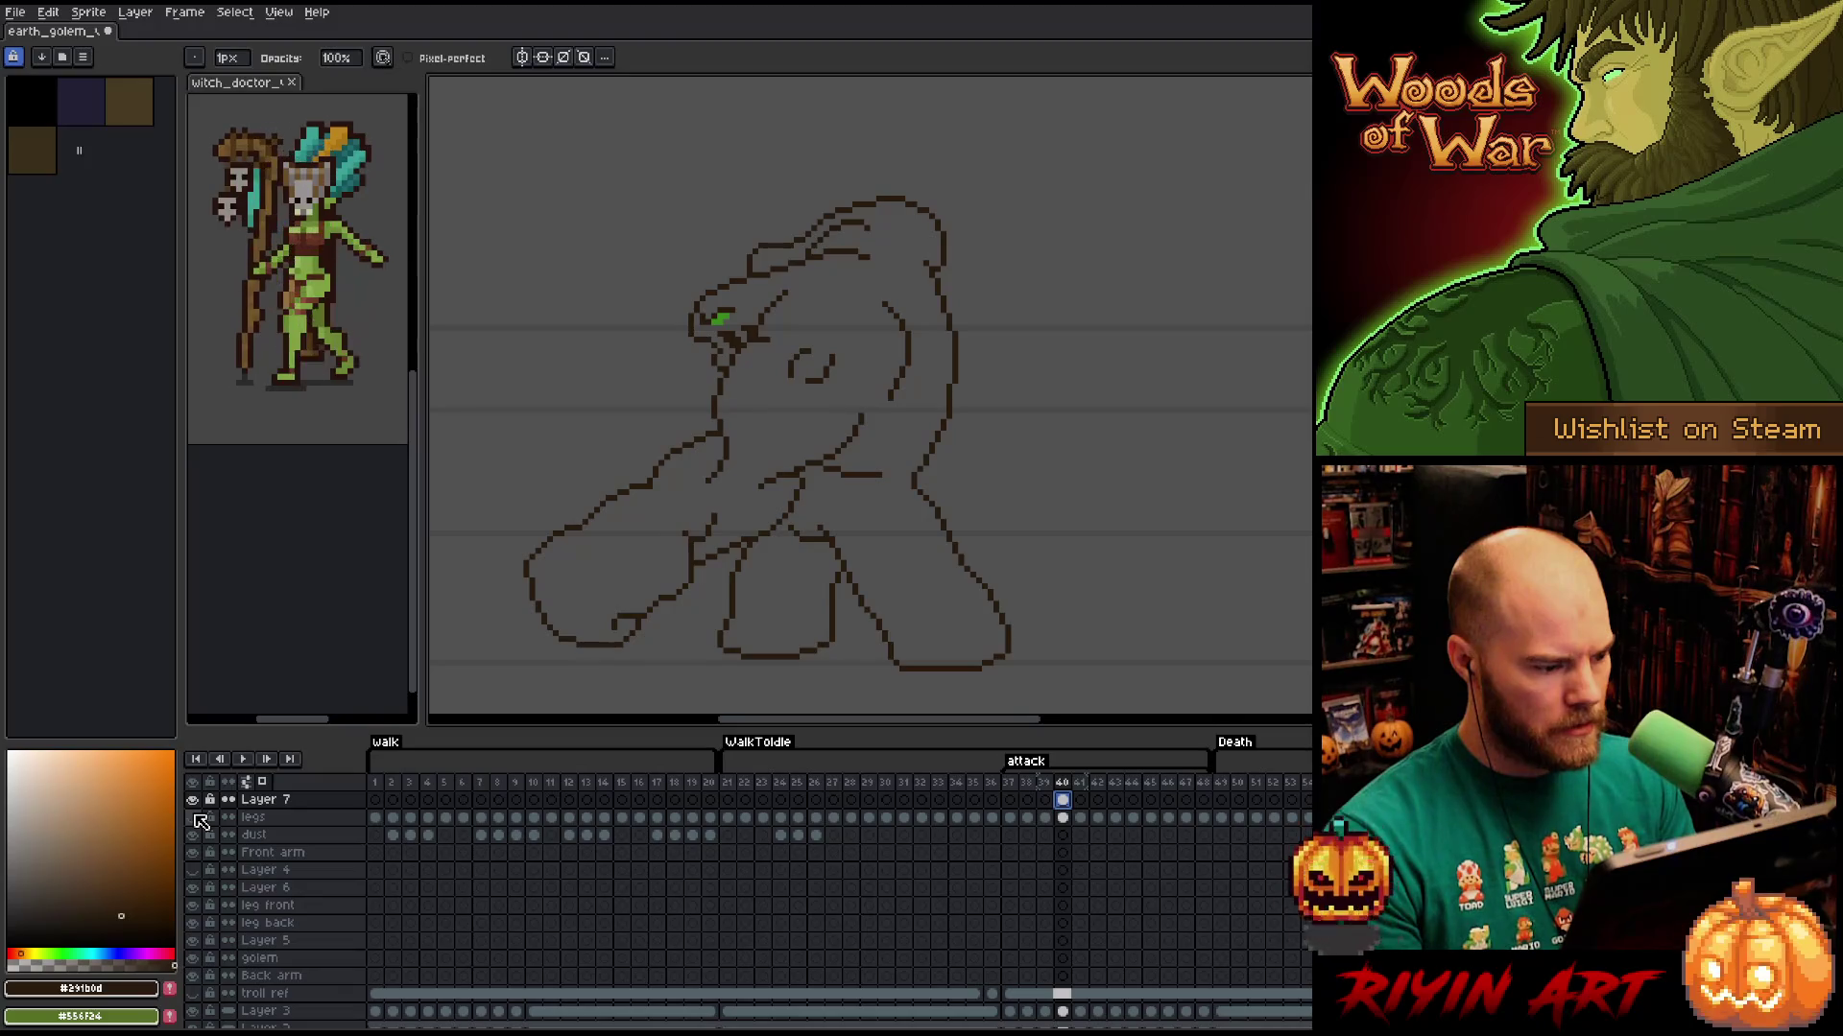
{"action": "left_click", "coordinate": [195, 816]}
{"action": "left_click", "coordinate": [195, 816]}
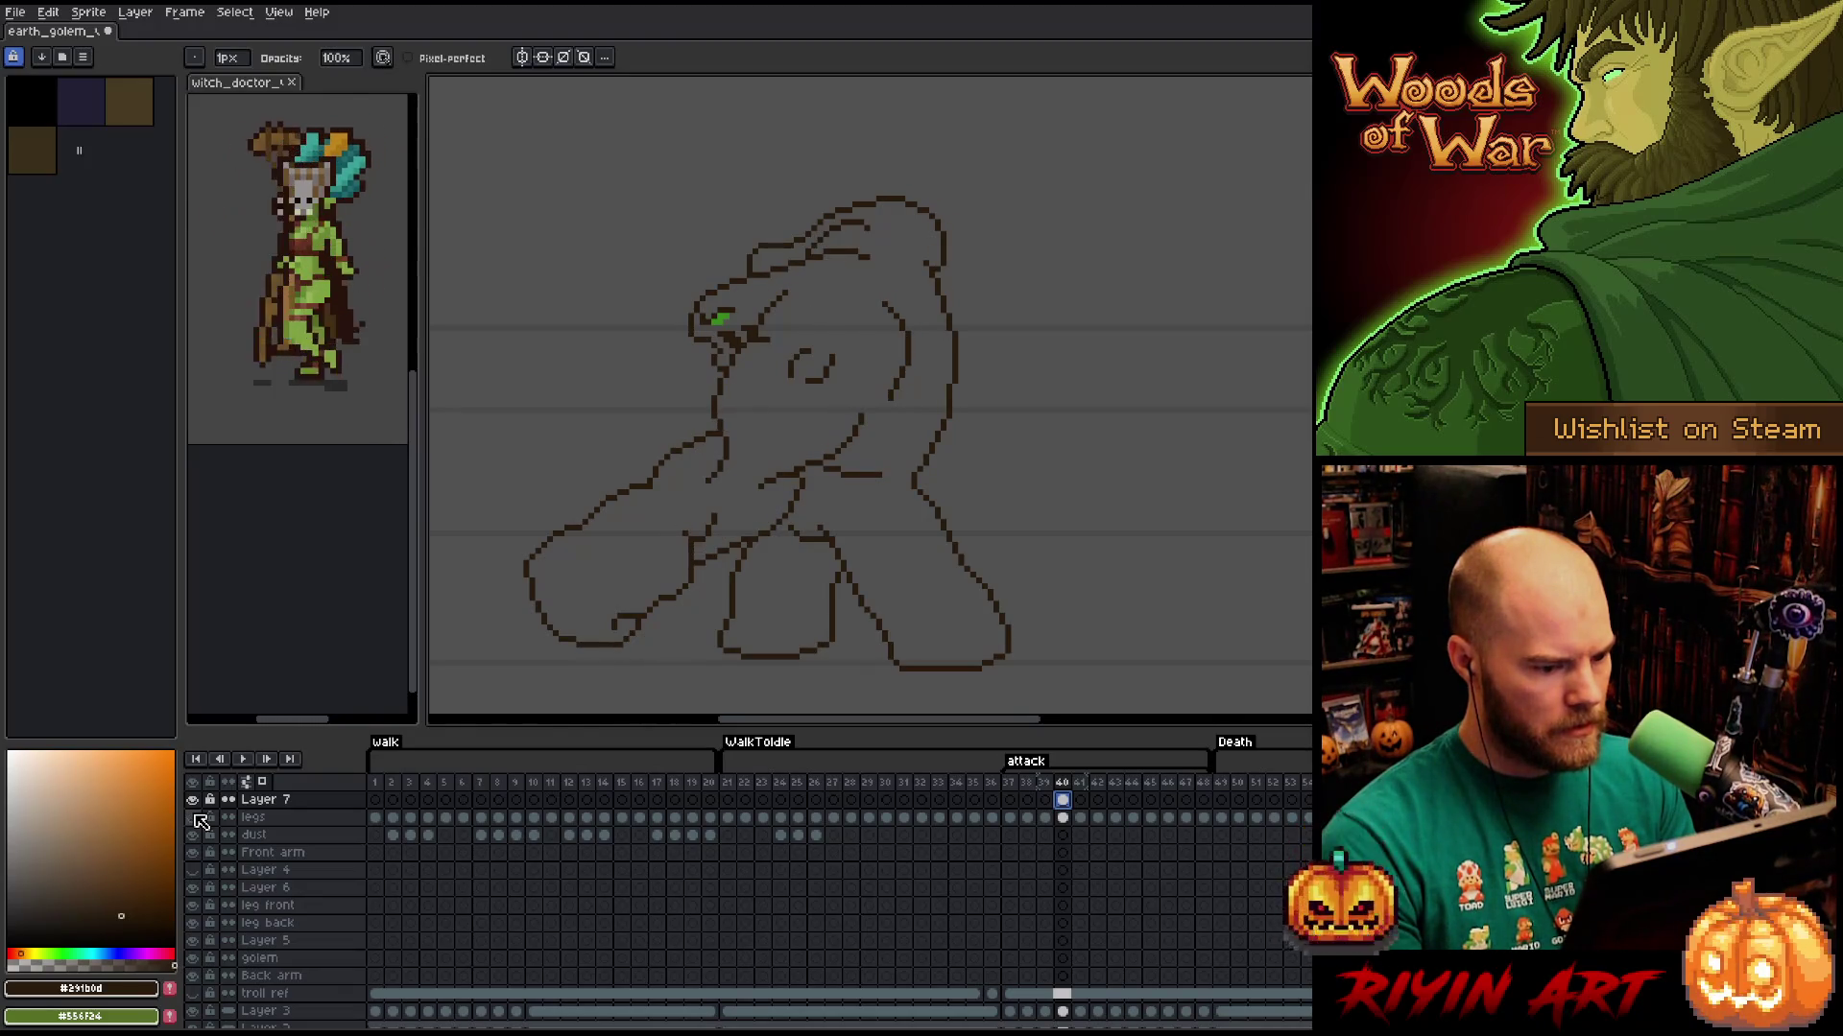
{"action": "left_click", "coordinate": [1063, 818]}
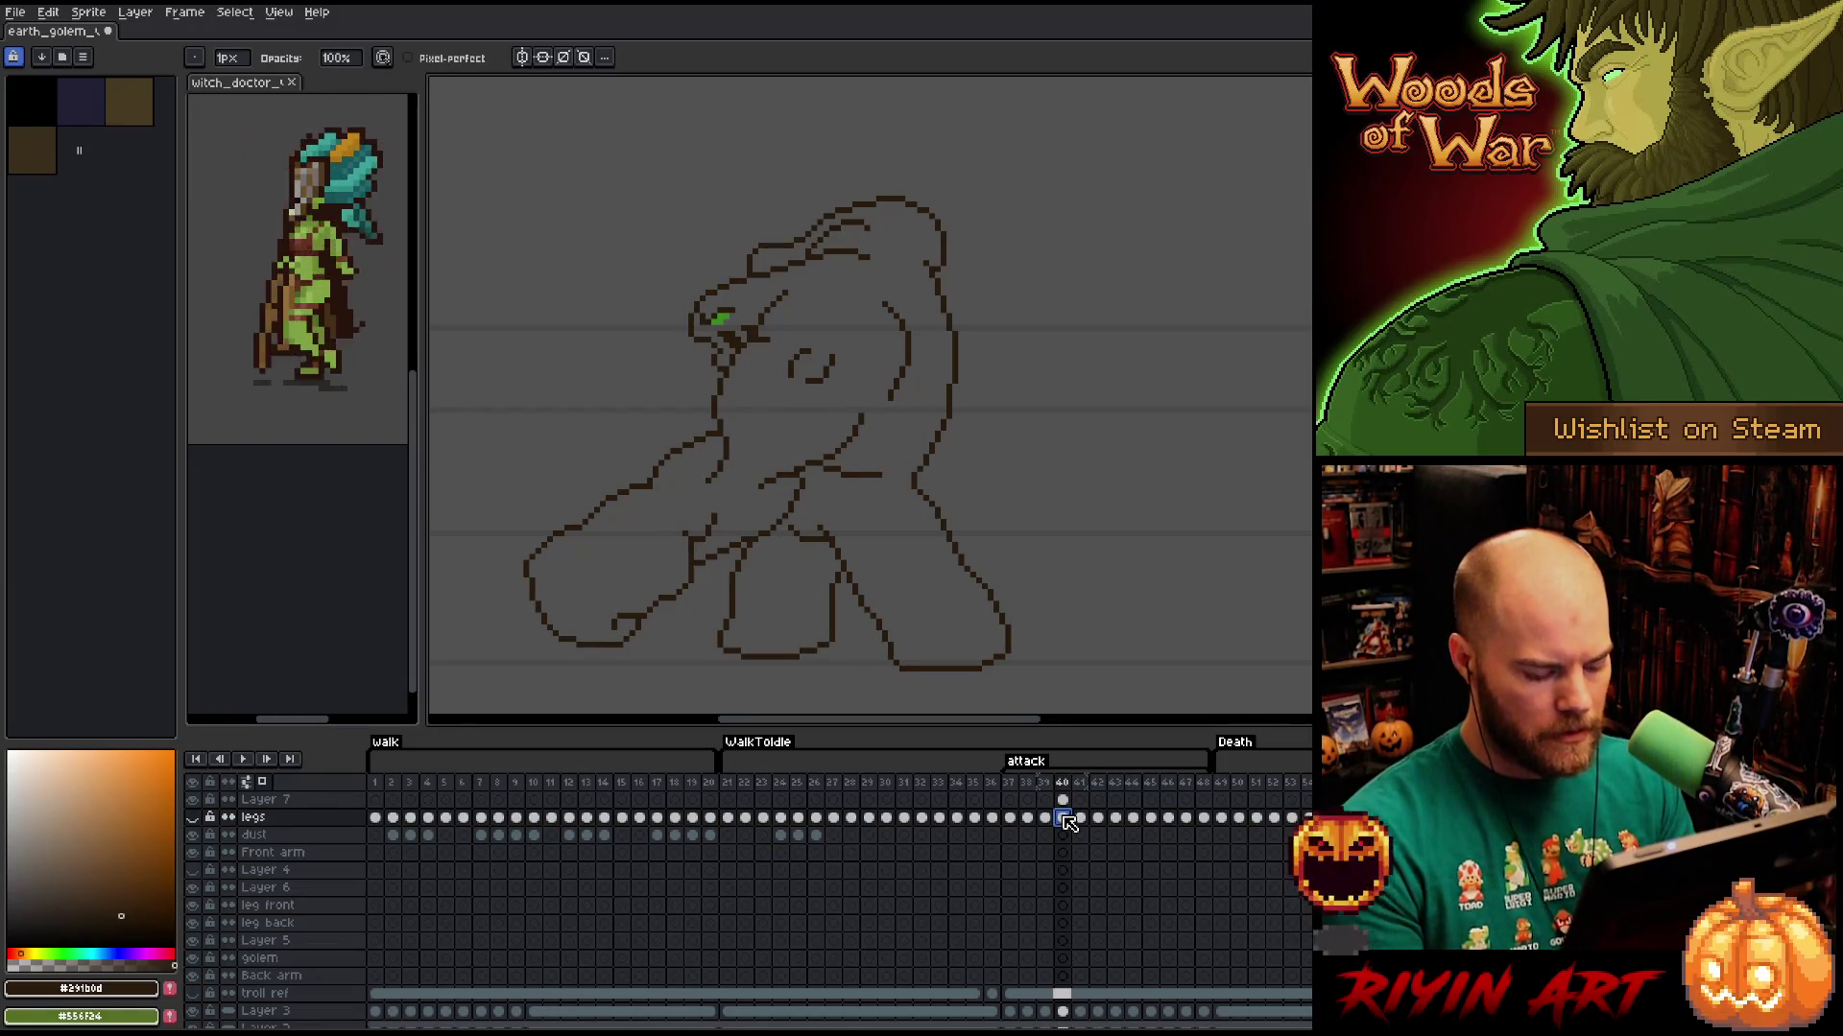
{"action": "key", "text": "alt+n"}
{"action": "key", "text": "alt+n"}
{"action": "left_click_drag", "start_coordinate": [1064, 819], "coordinate": [1080, 819]}
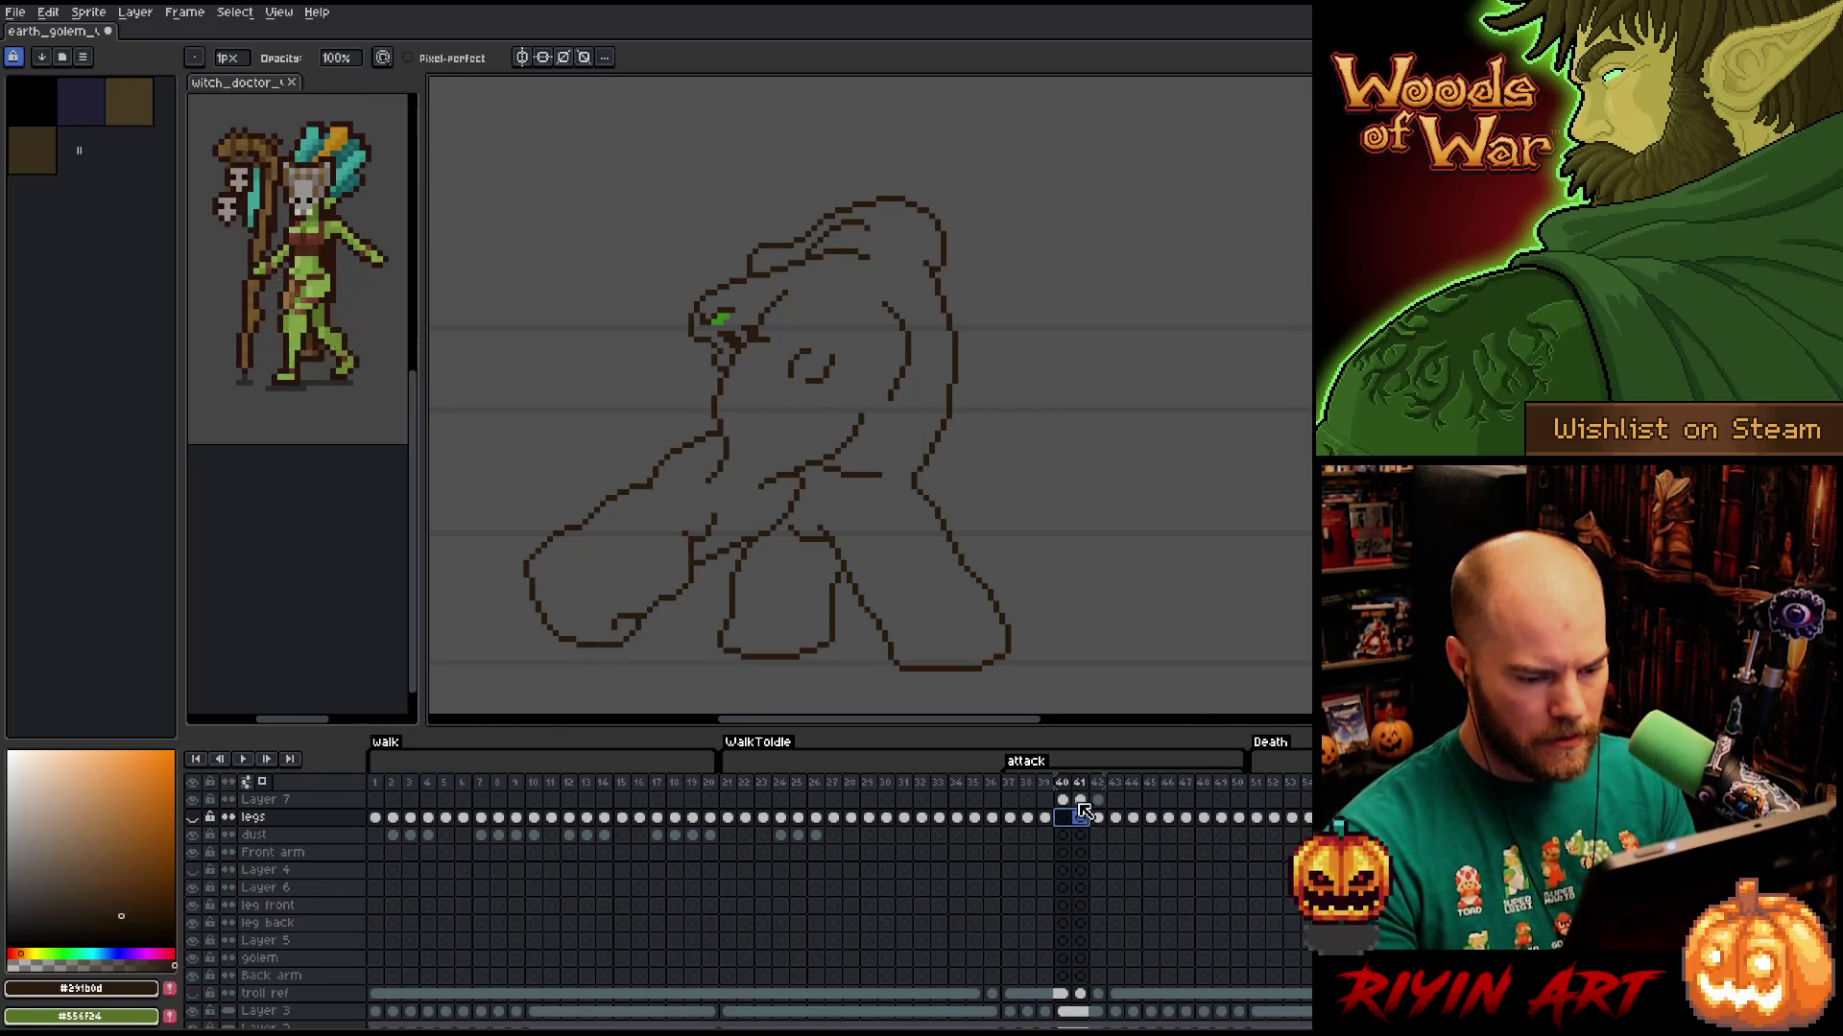
Select the legs layer at frame 41, make it visible and rename it to golem.
{"action": "left_click", "coordinate": [1063, 800]}
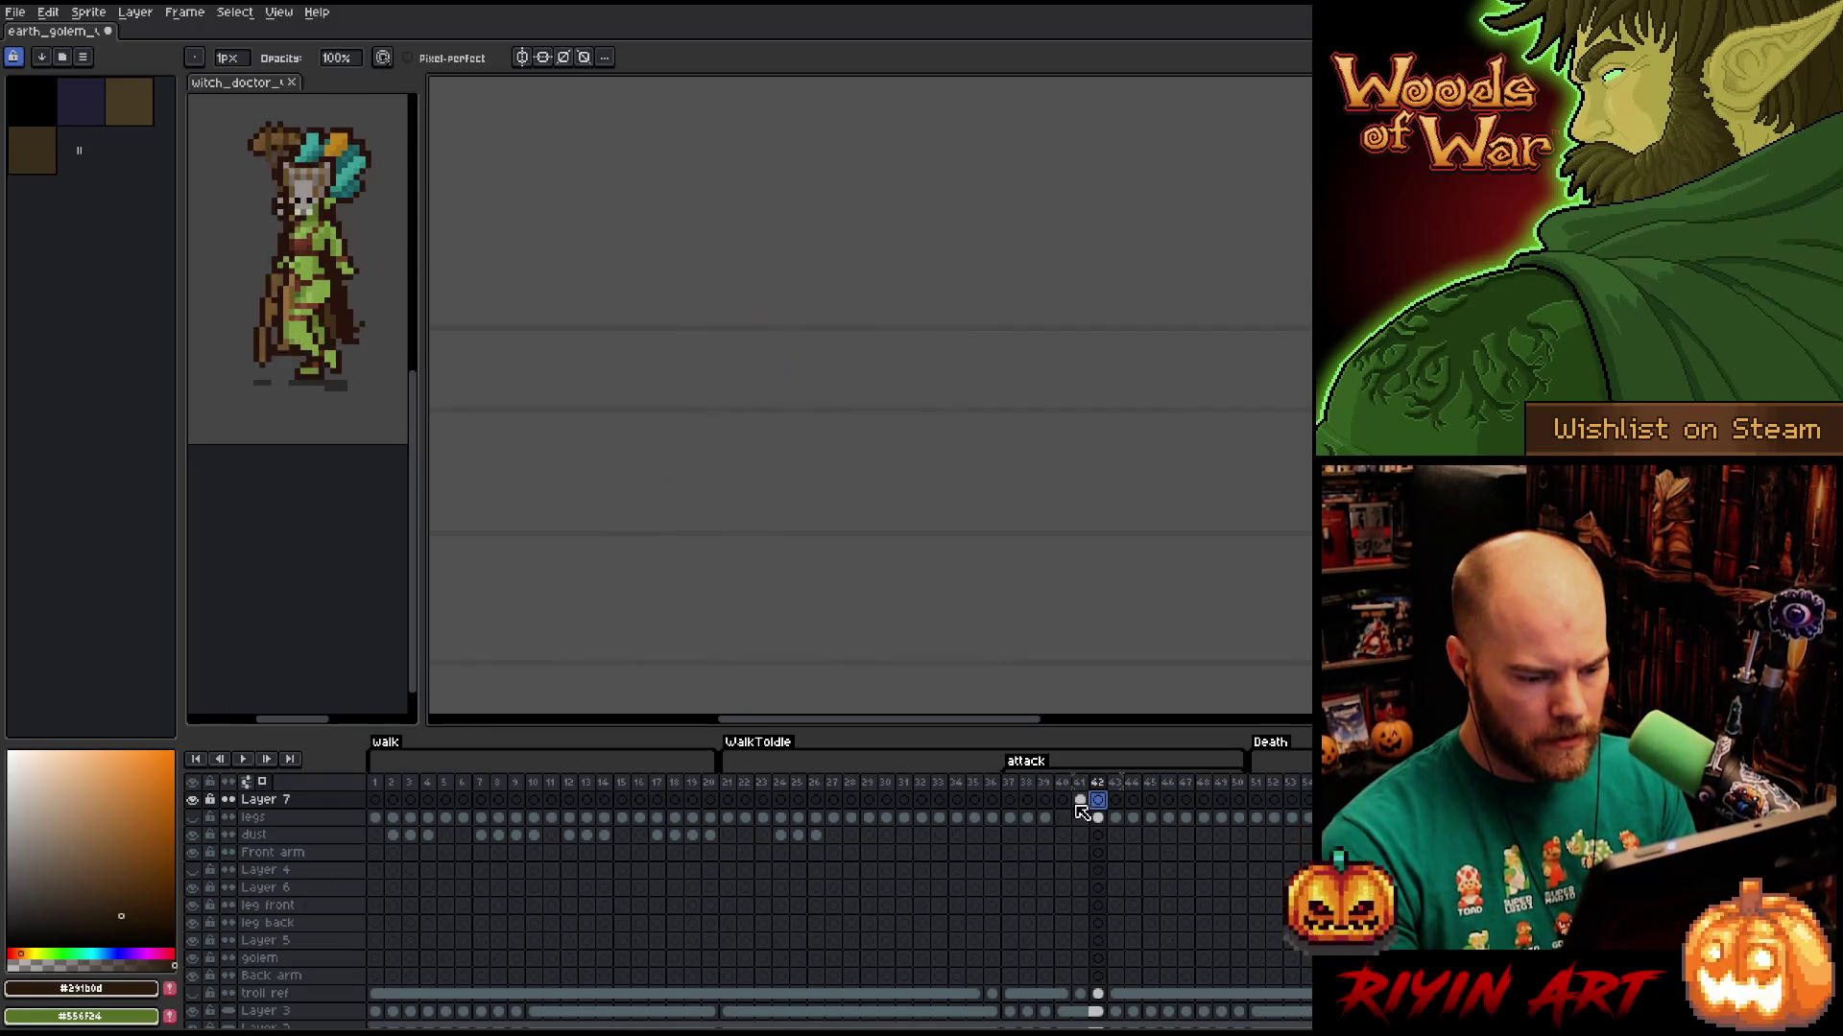
{"action": "left_click", "coordinate": [1079, 800]}
{"action": "left_click", "coordinate": [1080, 818]}
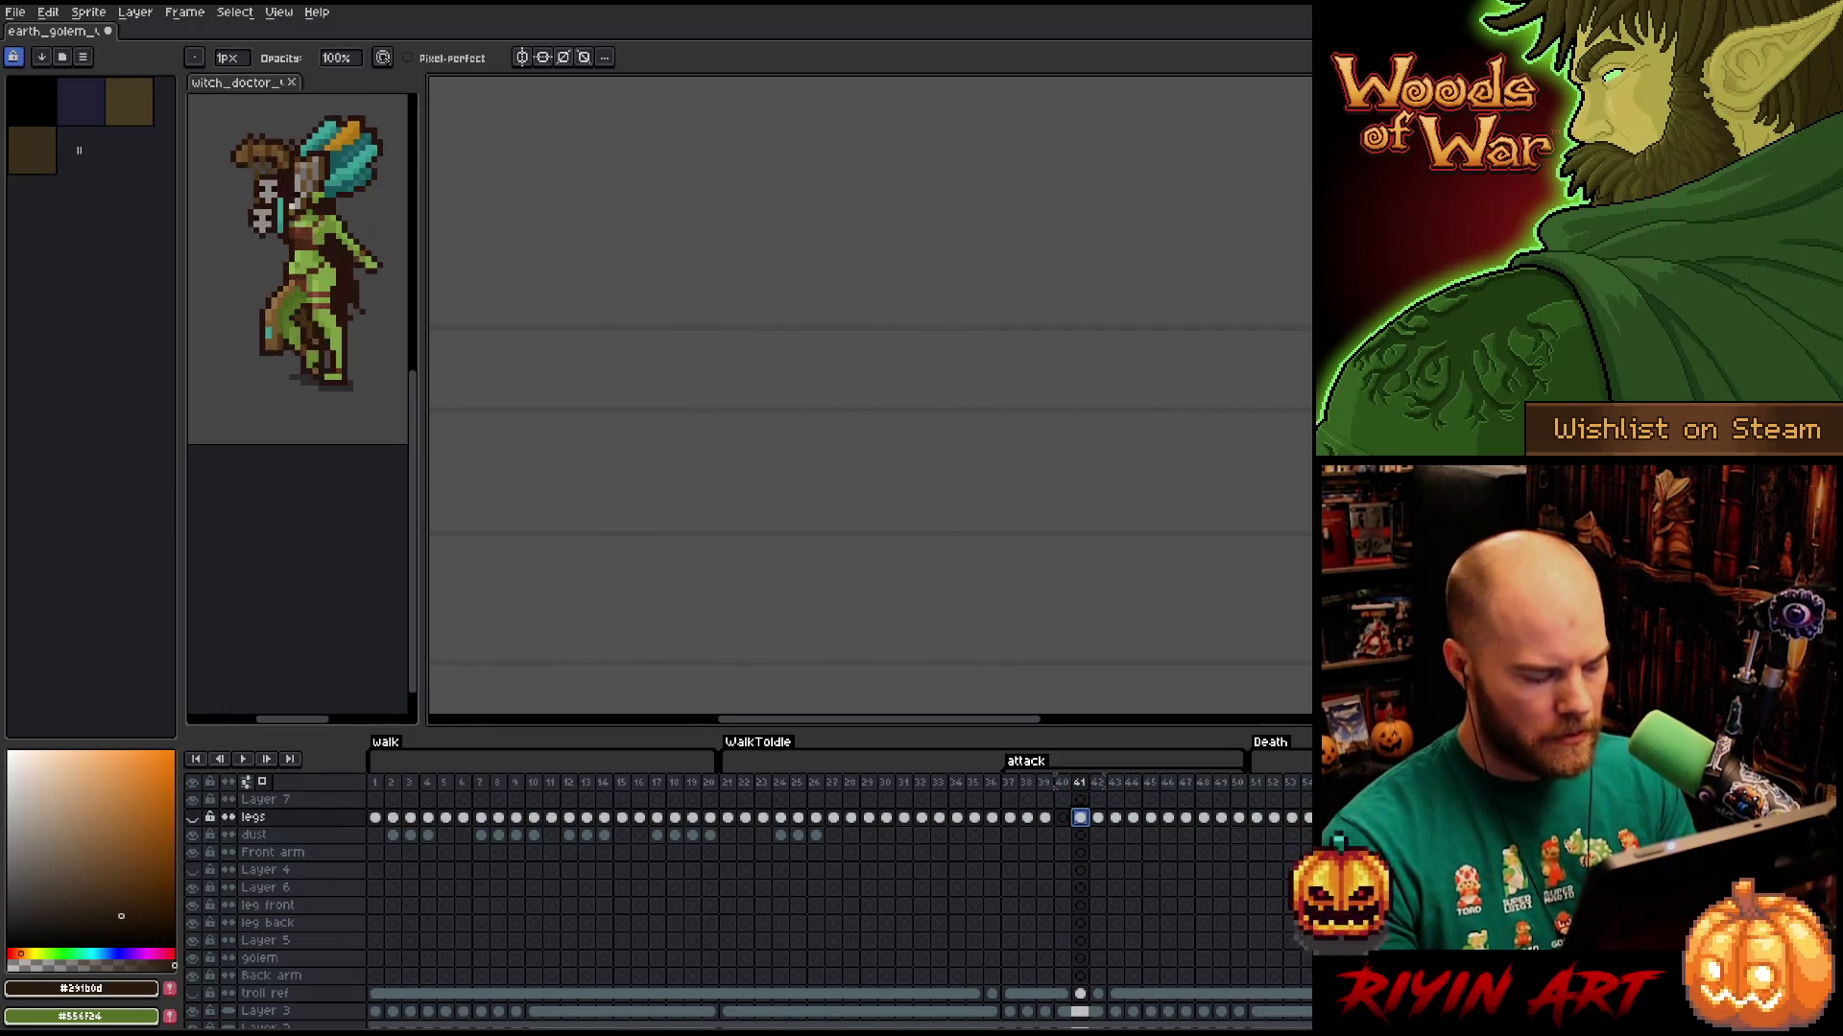
{"action": "scroll", "coordinate": [515, 907], "scroll_direction": "down", "scroll_amount": 1}
{"action": "scroll", "coordinate": [431, 859], "scroll_direction": "up", "scroll_amount": 1}
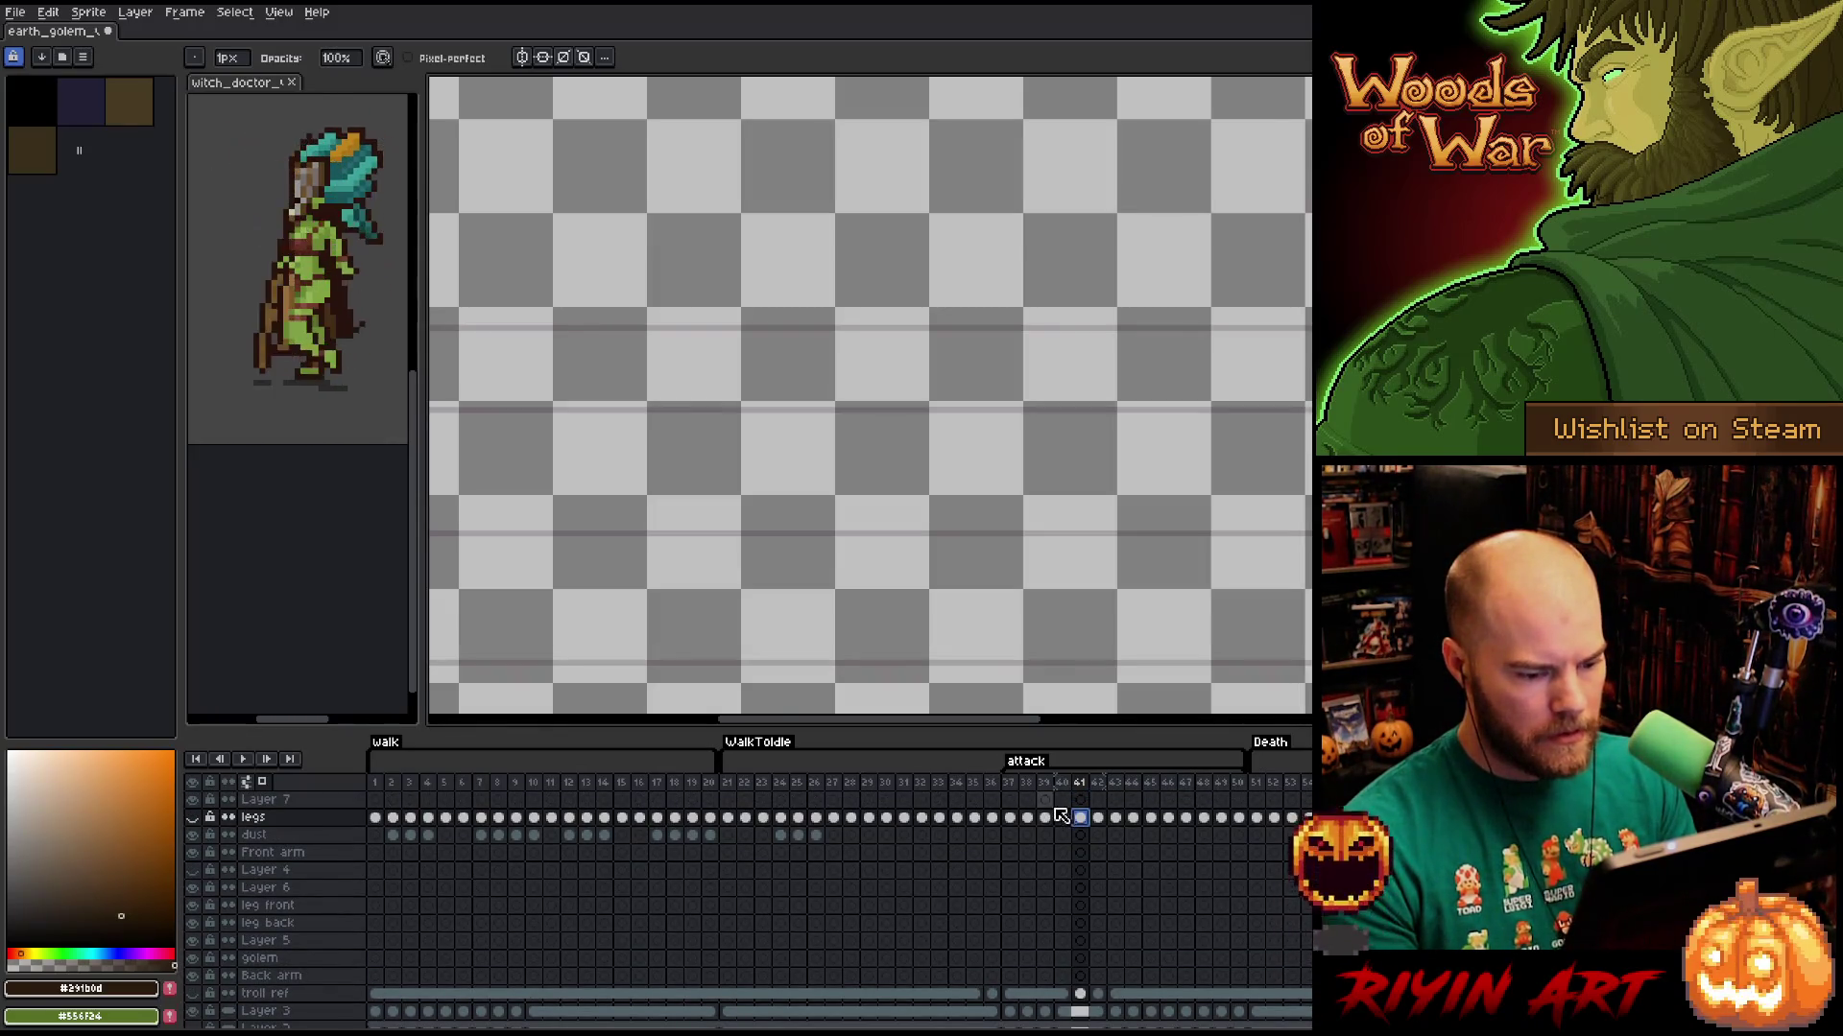
{"action": "left_click", "coordinate": [192, 817]}
{"action": "double_click", "coordinate": [288, 818]}
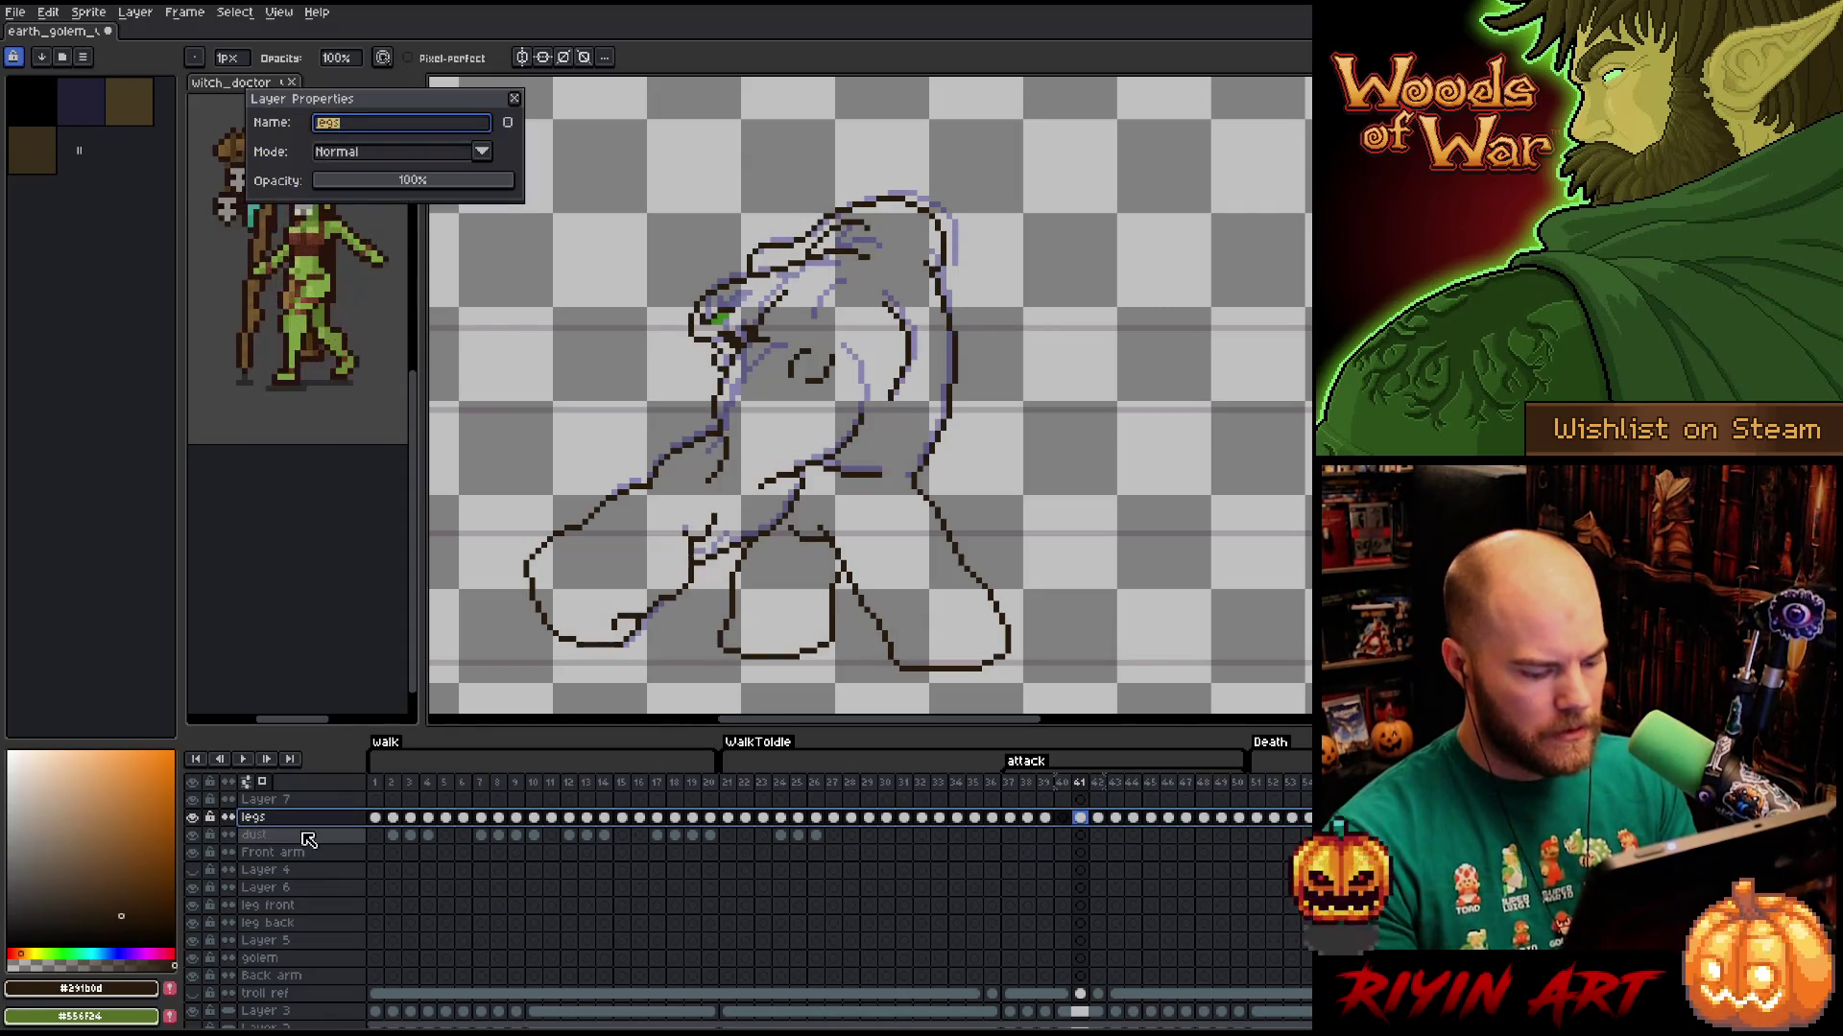
{"action": "type", "text": "golem"}
{"action": "key", "text": "Return"}
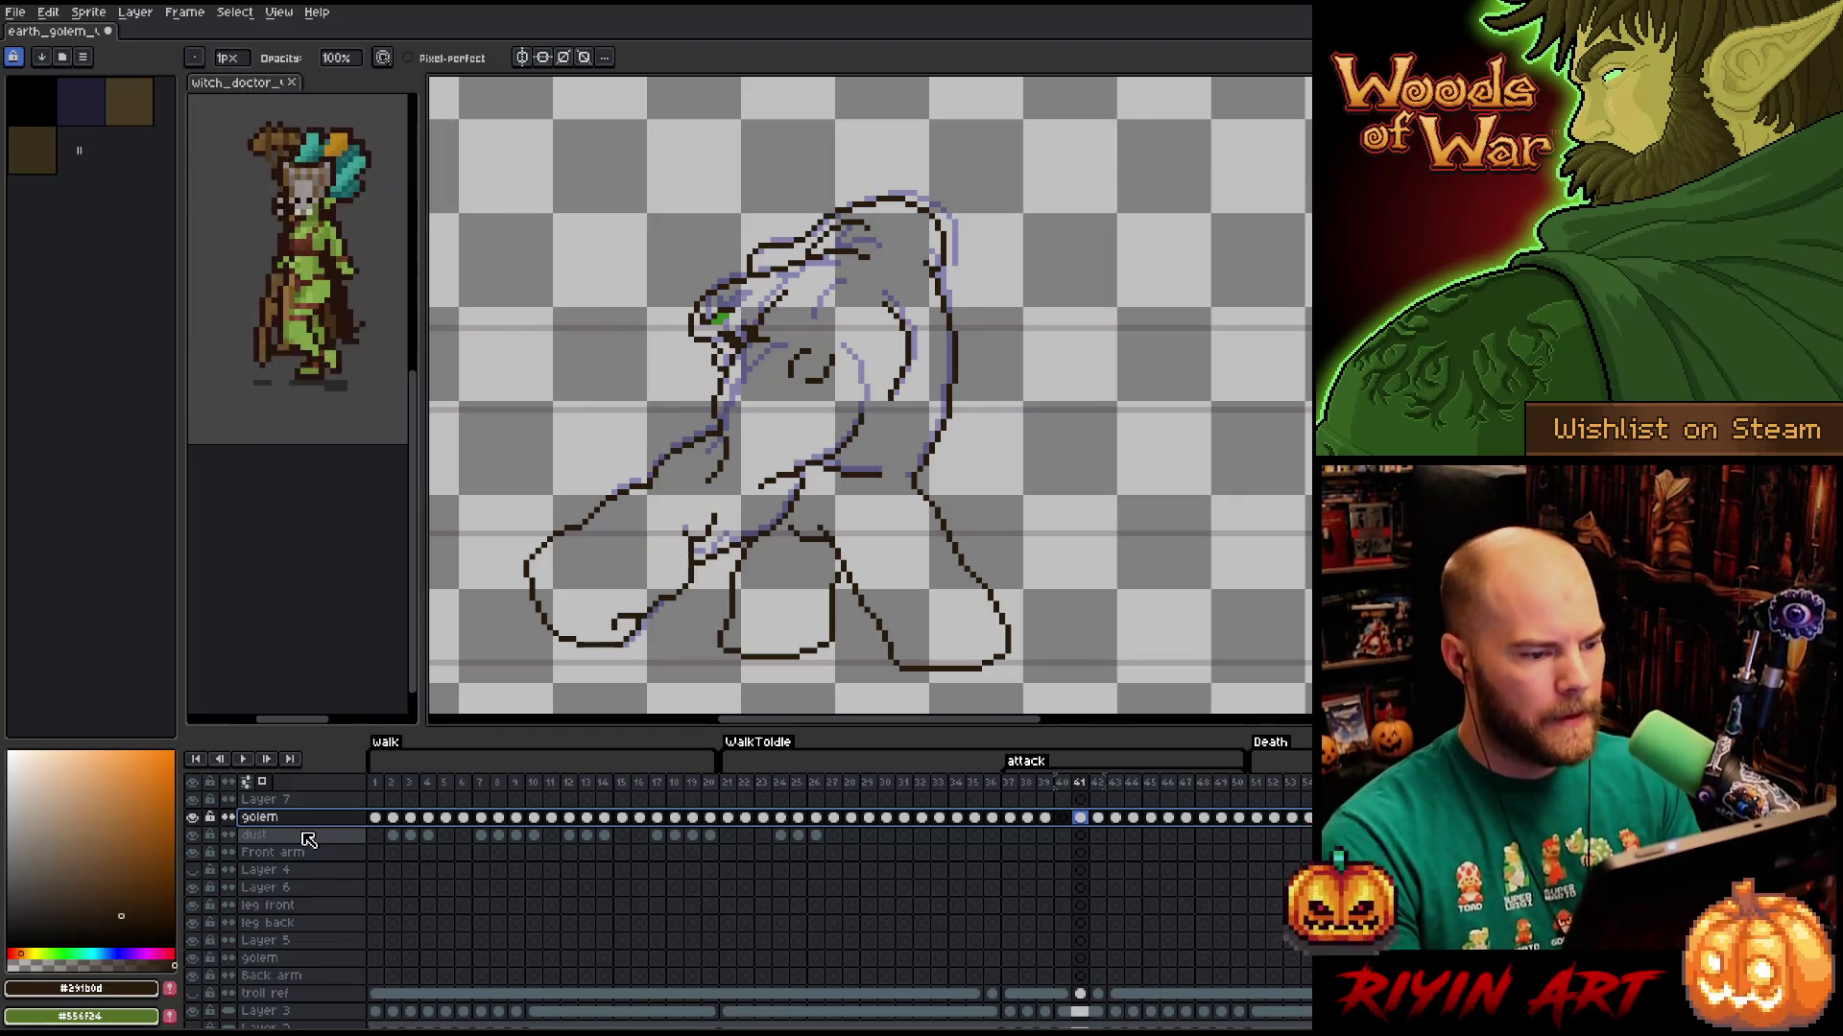
Erase the old head lines and eye on frame 41, comparing against frame 42.
{"action": "scroll", "coordinate": [844, 434], "scroll_direction": "up", "scroll_amount": 1}
{"action": "scroll", "coordinate": [802, 418], "scroll_direction": "down", "scroll_amount": 1}
{"action": "scroll", "coordinate": [816, 413], "scroll_direction": "up", "scroll_amount": 1}
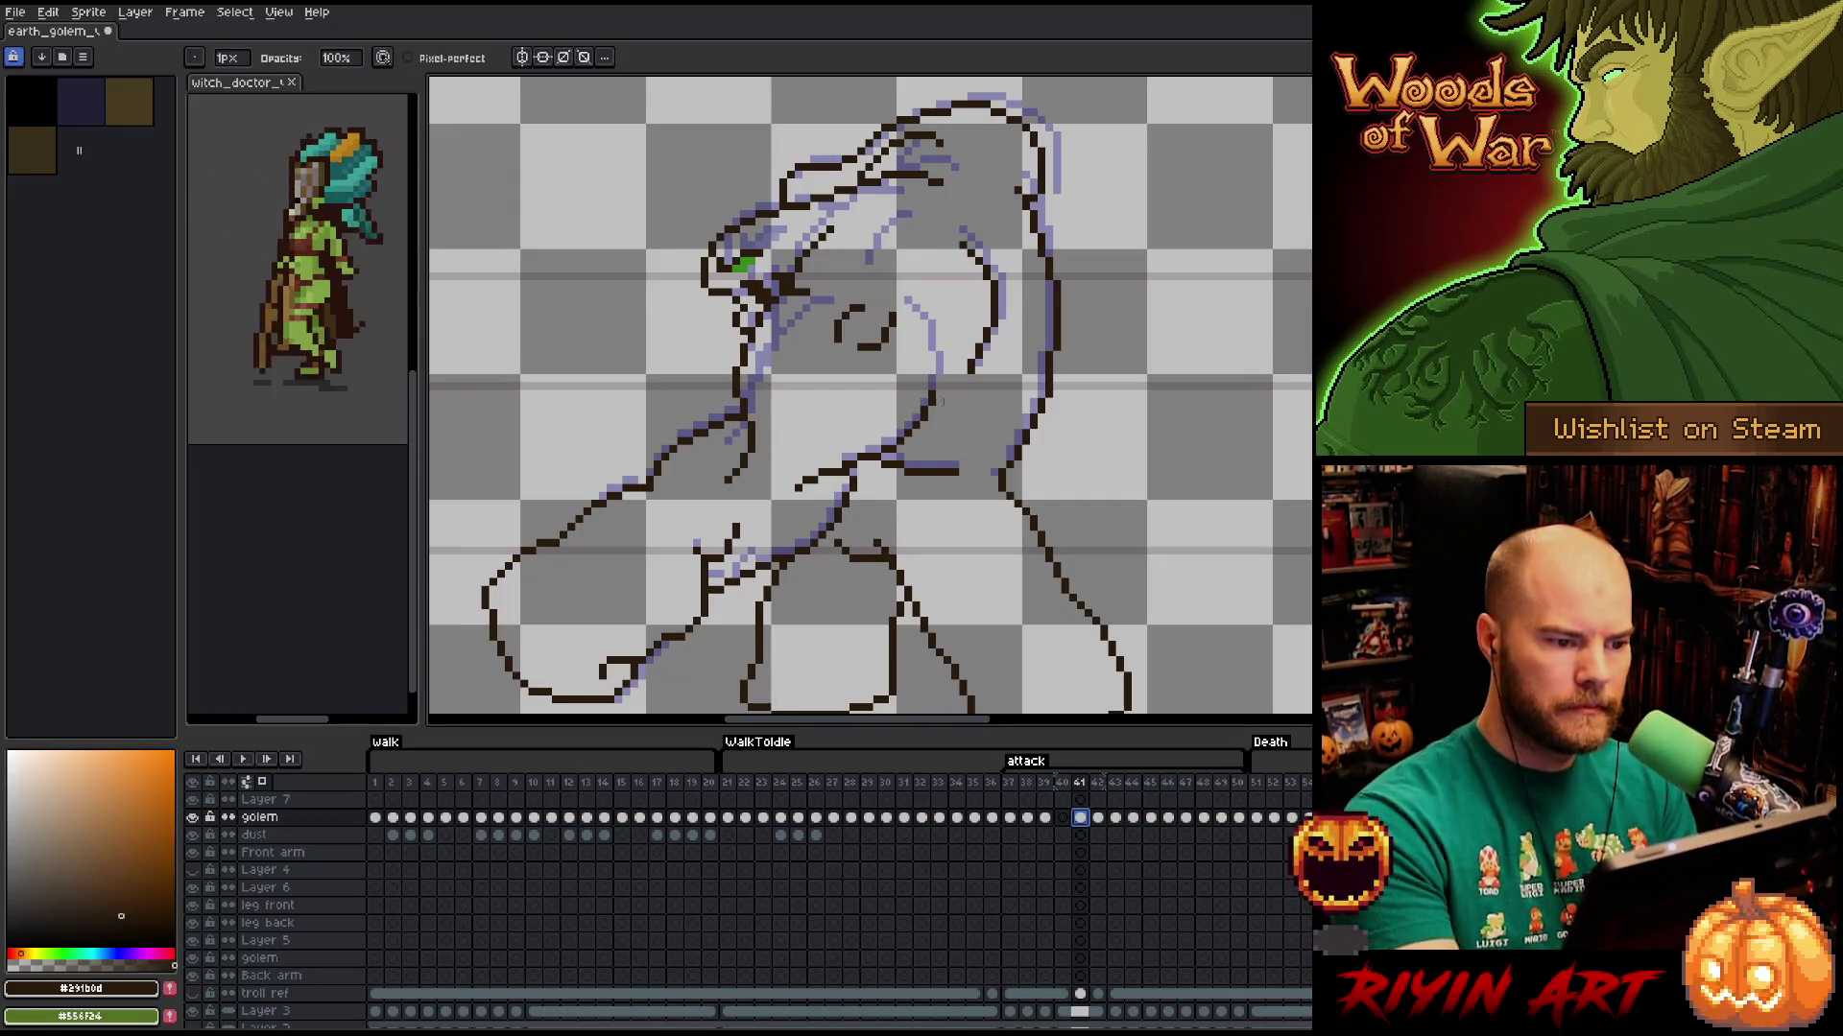
{"action": "left_click", "coordinate": [1096, 818]}
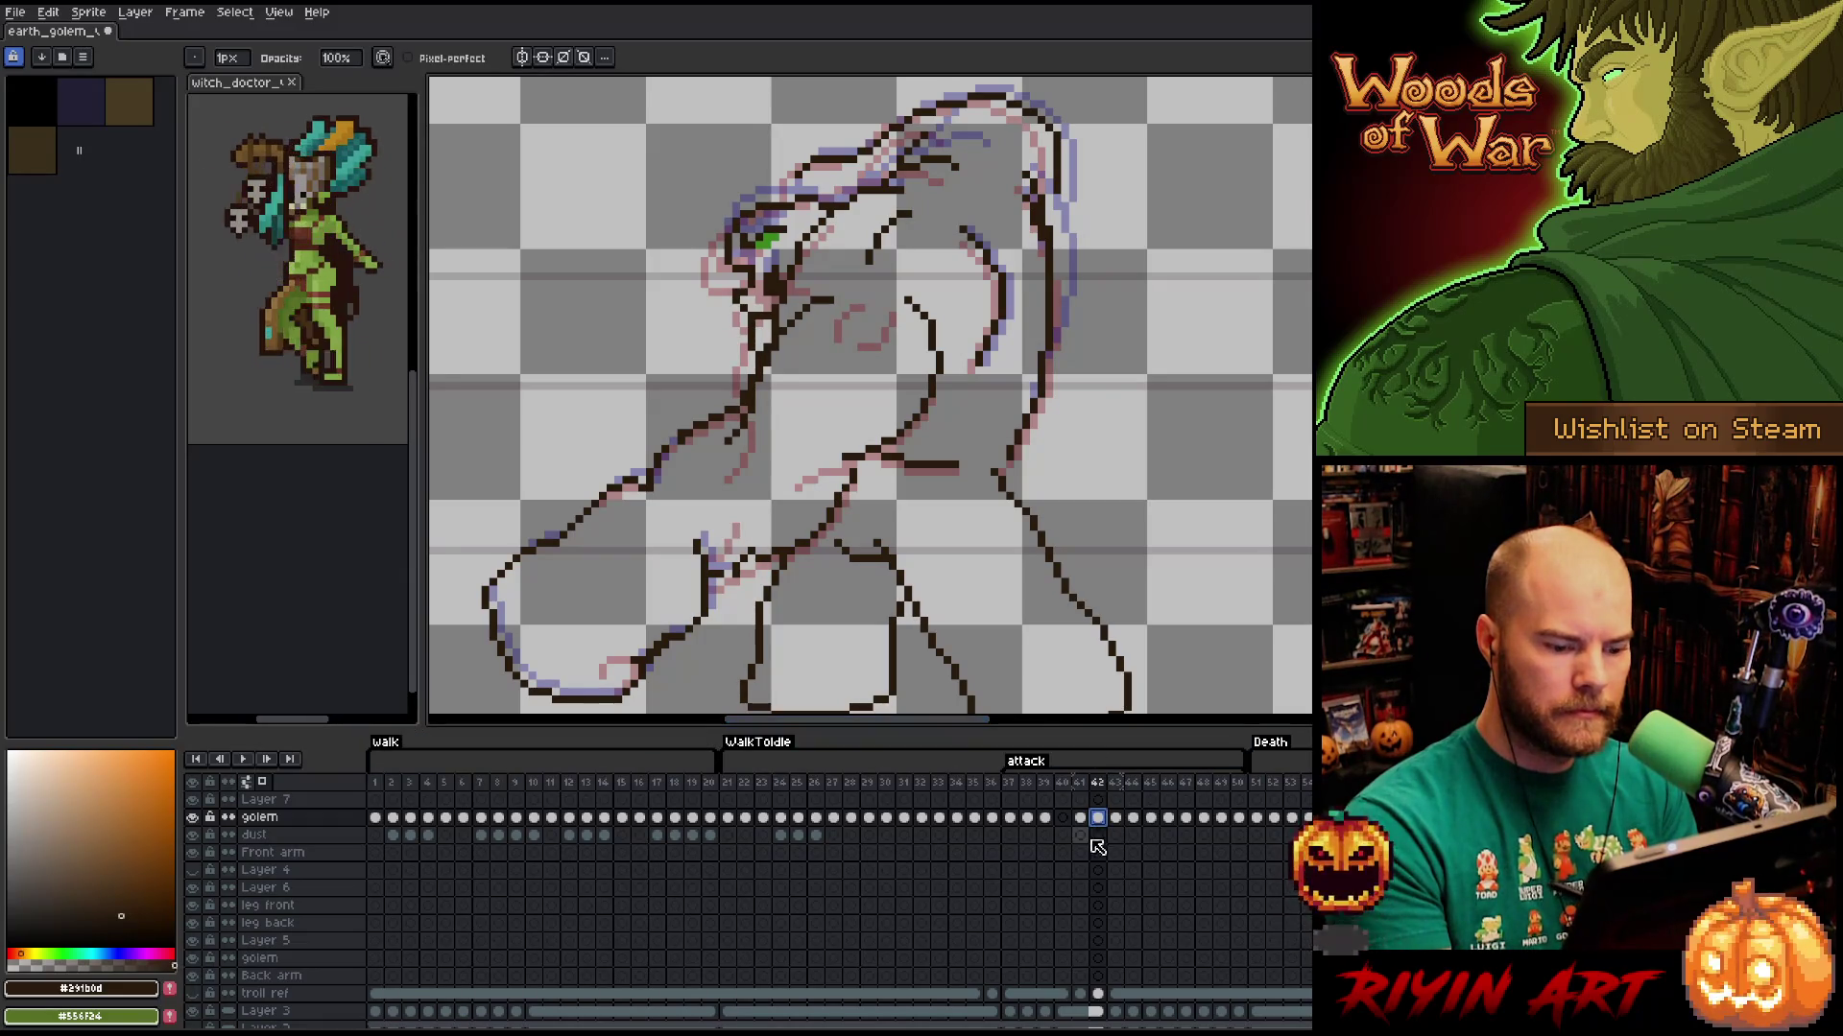
{"action": "left_click", "coordinate": [1079, 818]}
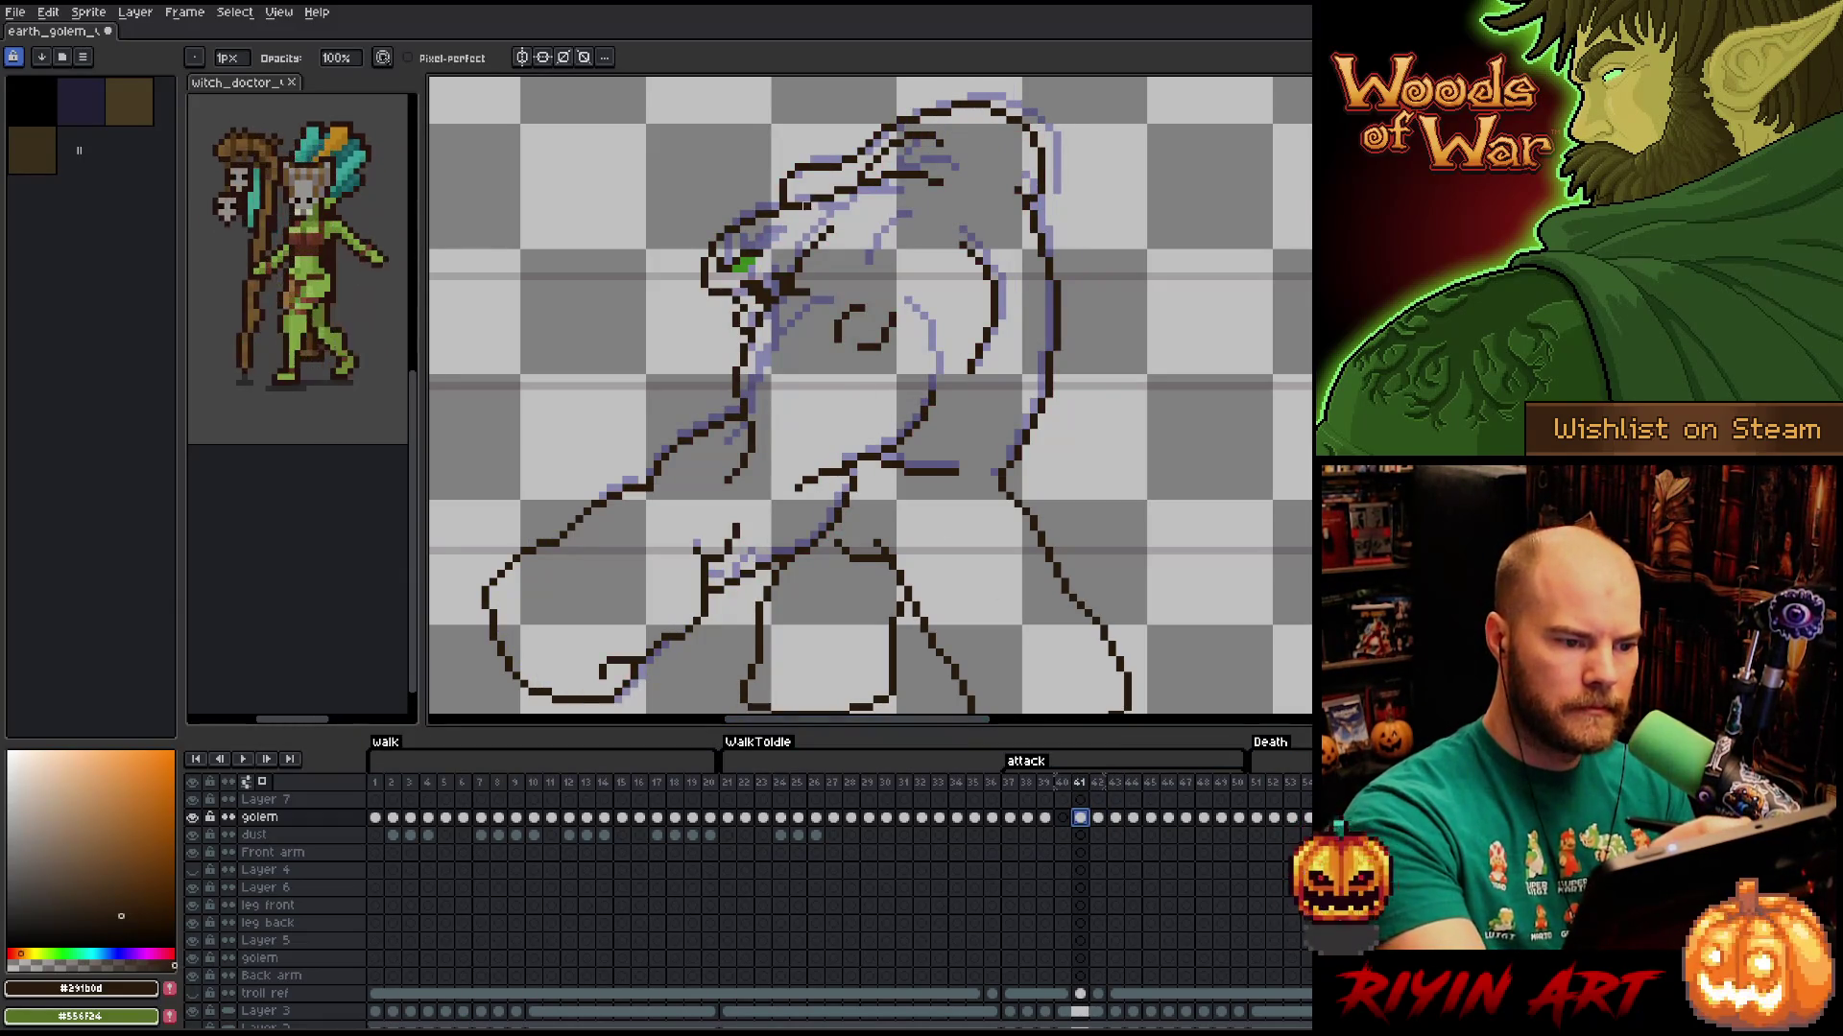
{"action": "mouse_move", "coordinate": [729, 230]}
{"action": "left_mouse_down"}
{"action": "mouse_move", "coordinate": [708, 259]}
{"action": "mouse_move", "coordinate": [712, 245]}
{"action": "mouse_move", "coordinate": [734, 268]}
{"action": "mouse_move", "coordinate": [759, 246]}
{"action": "mouse_move", "coordinate": [703, 280]}
{"action": "mouse_move", "coordinate": [783, 283]}
{"action": "mouse_move", "coordinate": [725, 297]}
{"action": "mouse_move", "coordinate": [745, 331]}
{"action": "left_mouse_up"}
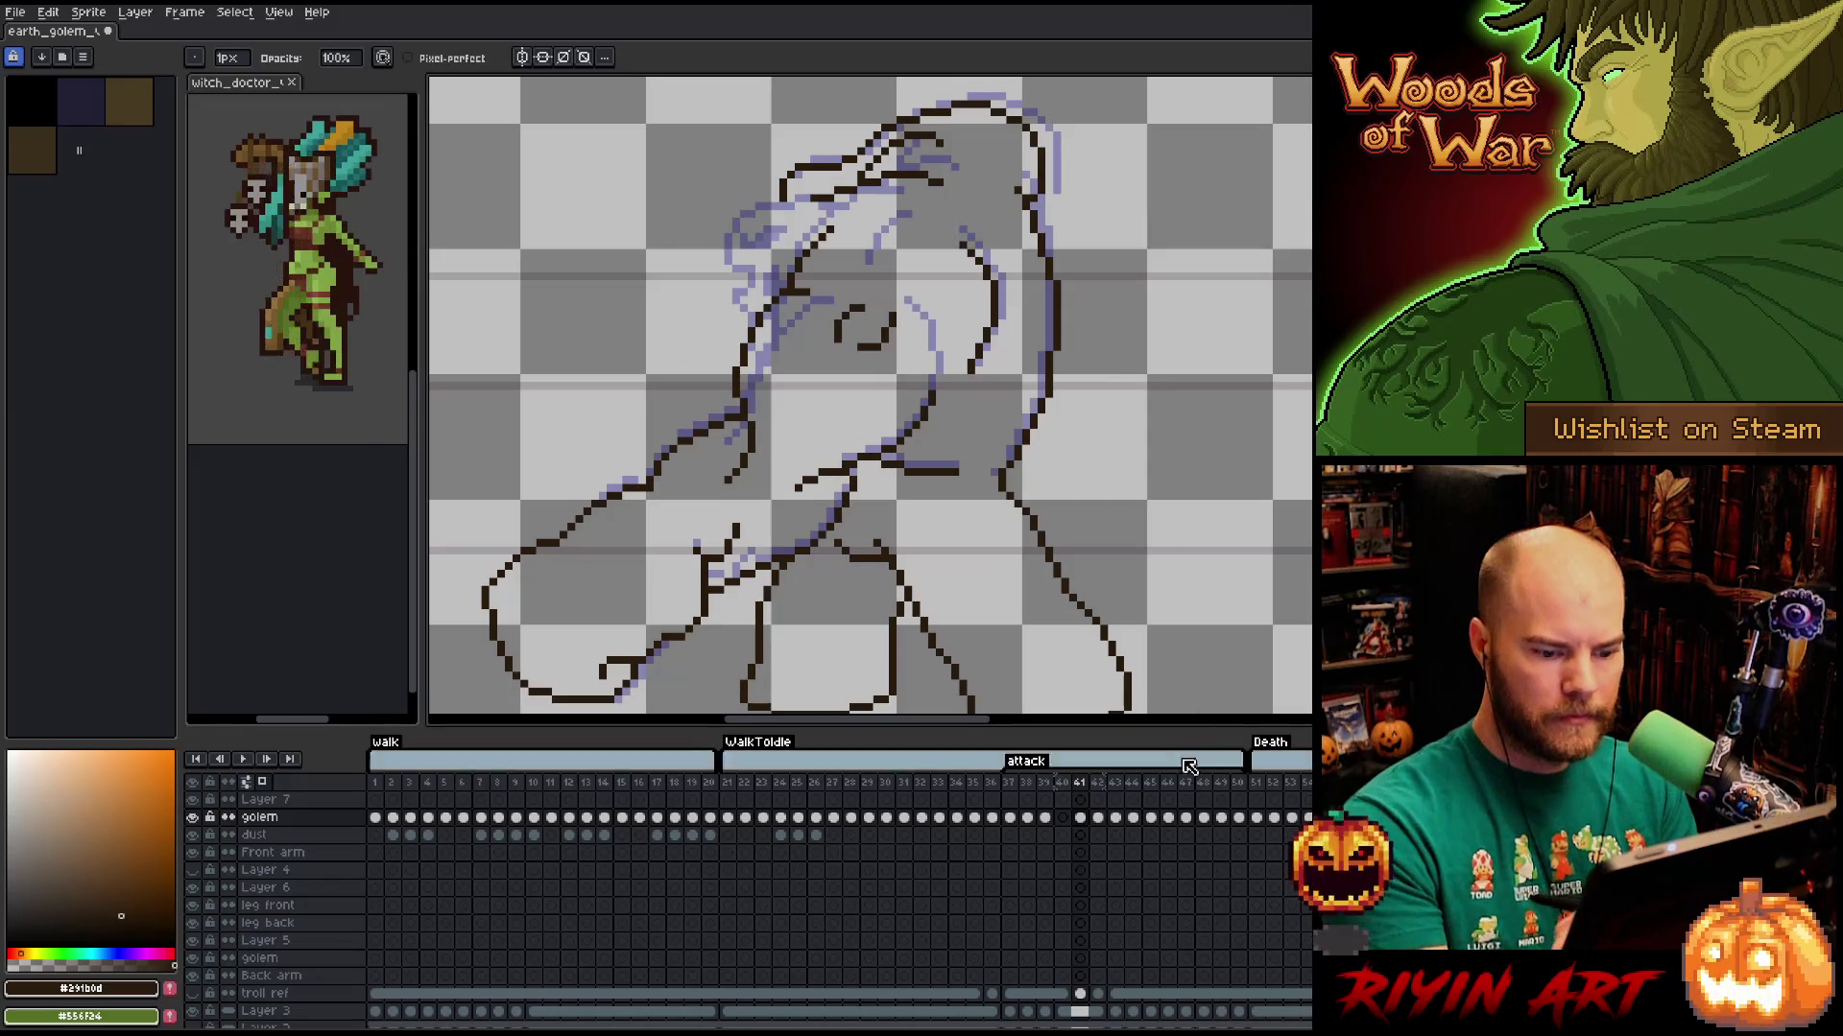
{"action": "left_click", "coordinate": [1097, 817]}
Copy the golem's face from frame 42 and paste it in place on frame 41.
{"action": "key", "text": "m"}
{"action": "mouse_move", "coordinate": [829, 192]}
{"action": "left_mouse_down"}
{"action": "mouse_move", "coordinate": [777, 297]}
{"action": "mouse_move", "coordinate": [699, 247]}
{"action": "mouse_move", "coordinate": [806, 174]}
{"action": "left_mouse_up"}
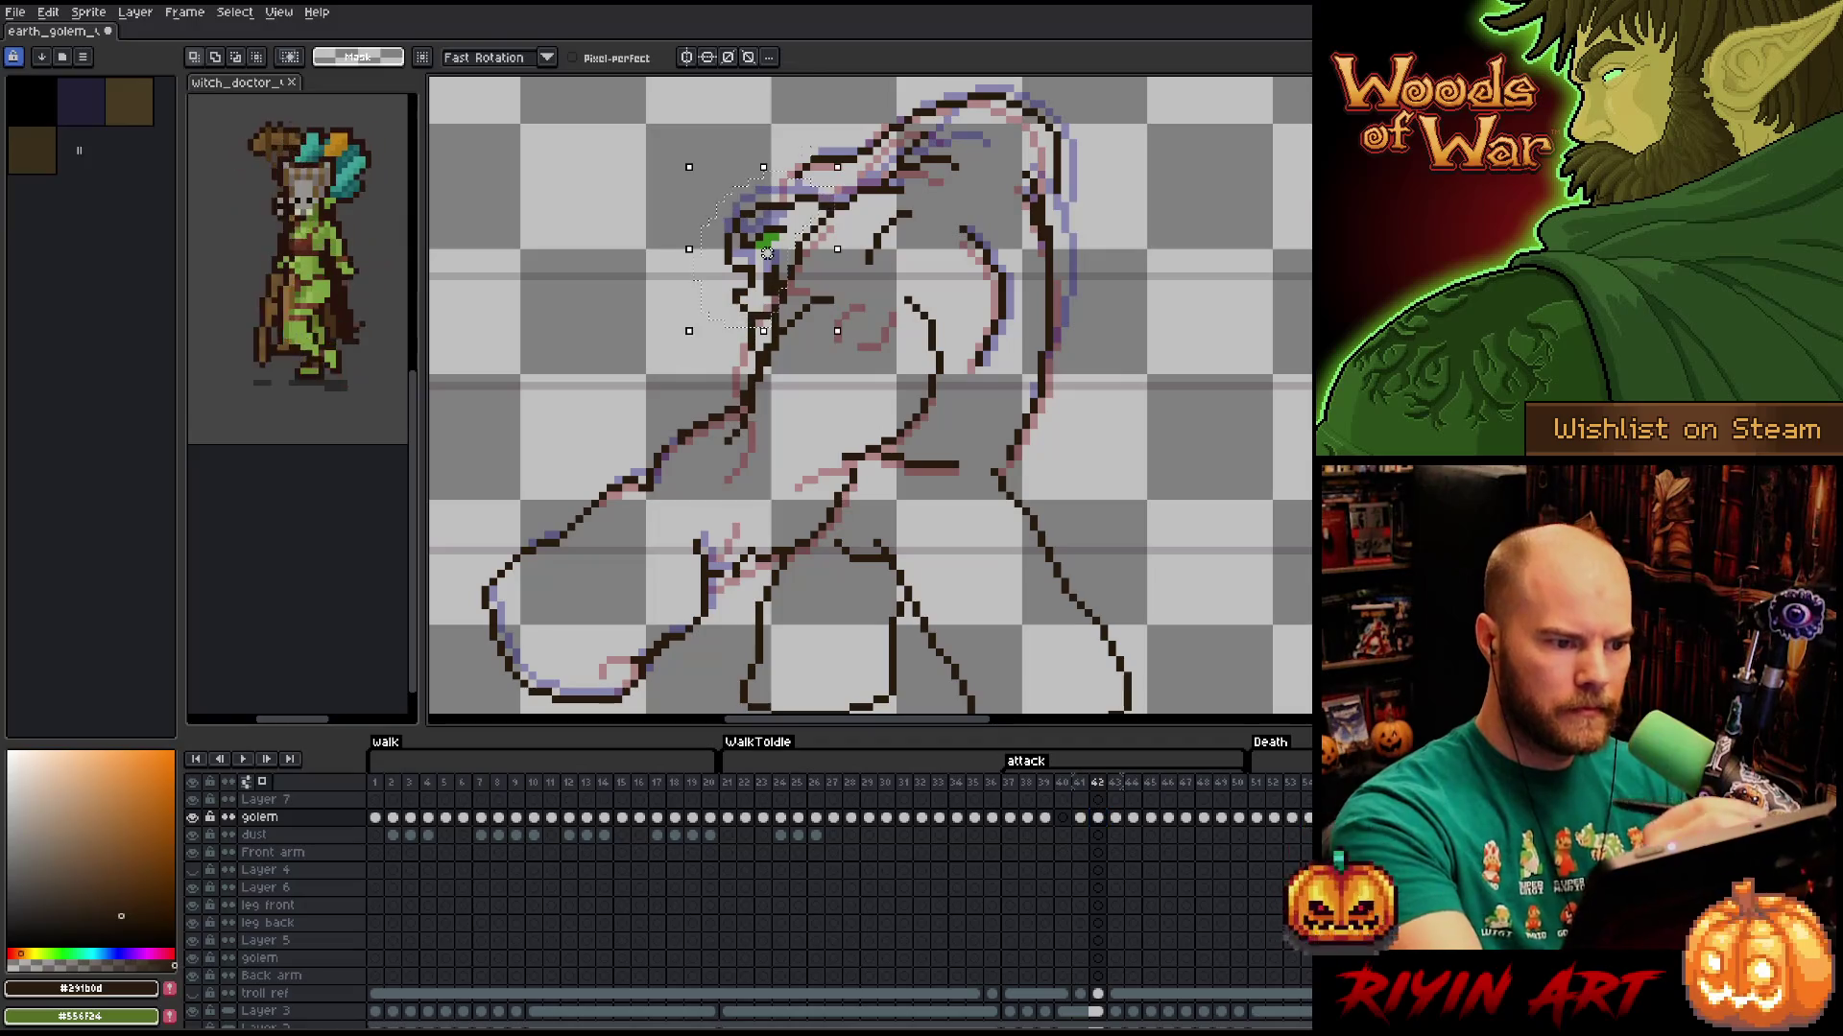
{"action": "key", "text": "ctrl+c"}
{"action": "left_click", "coordinate": [1080, 818]}
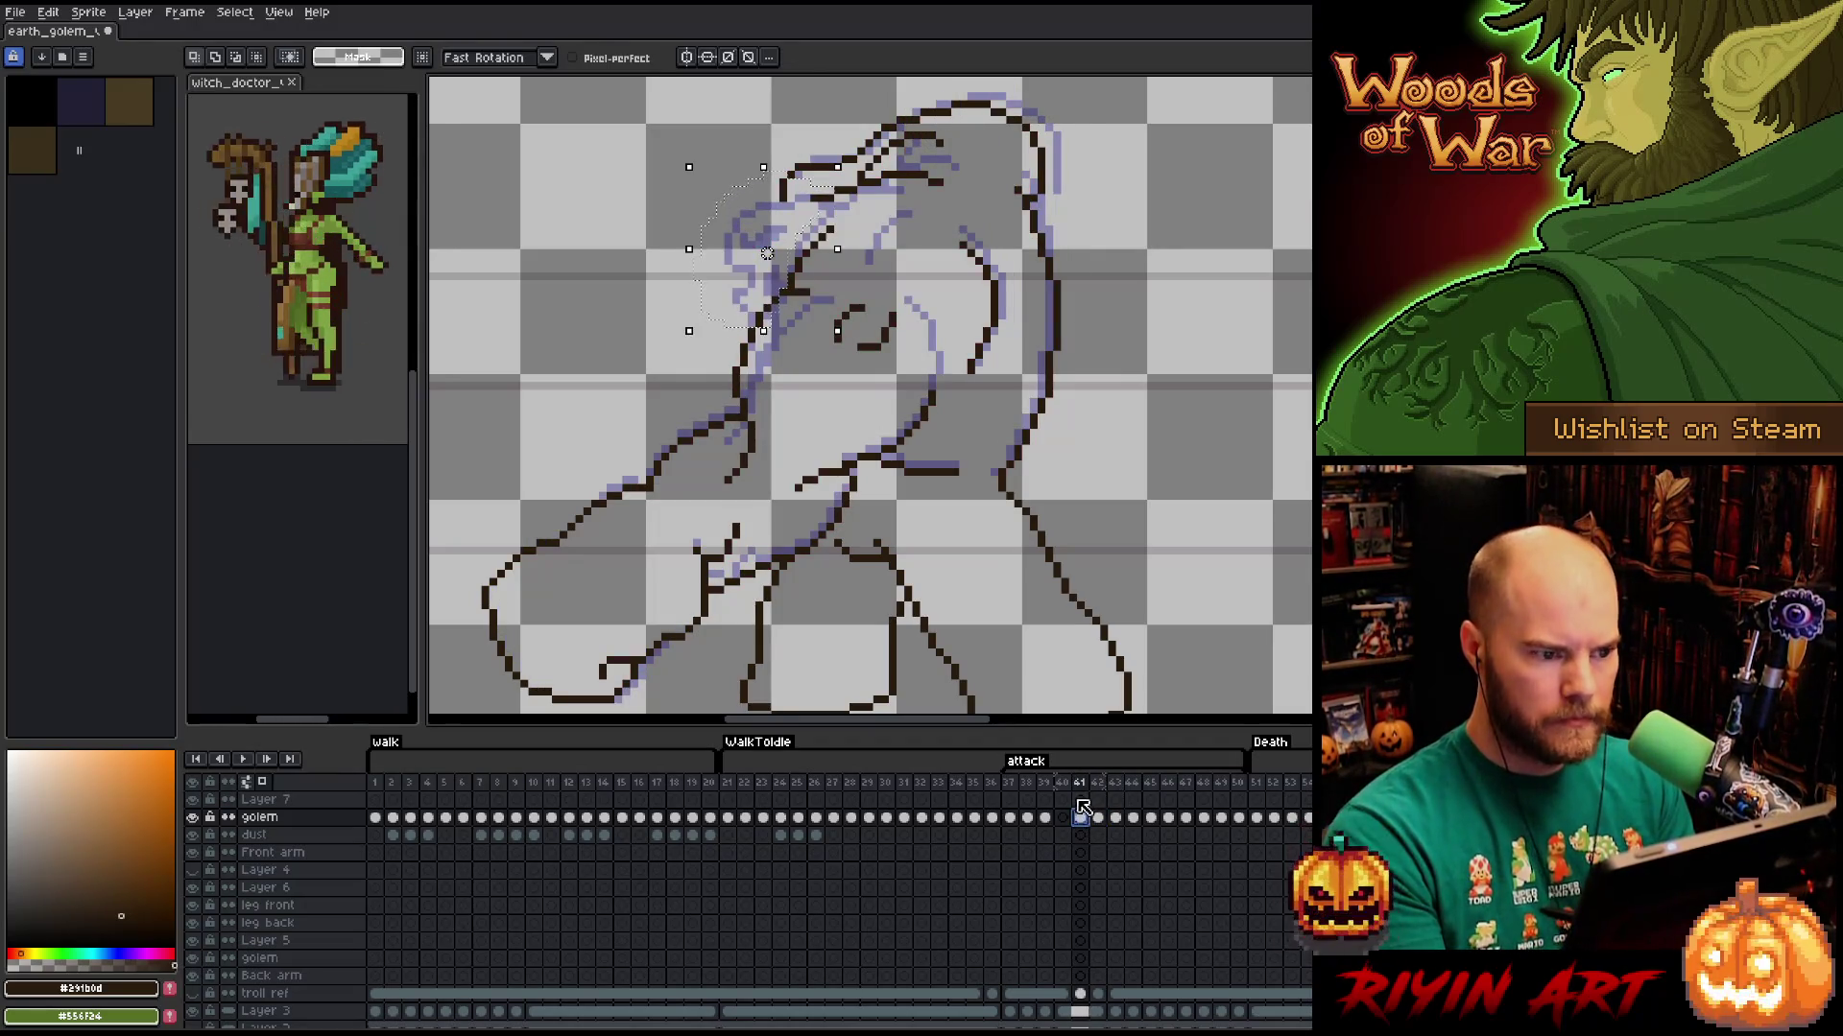
{"action": "key", "text": "ctrl+v"}
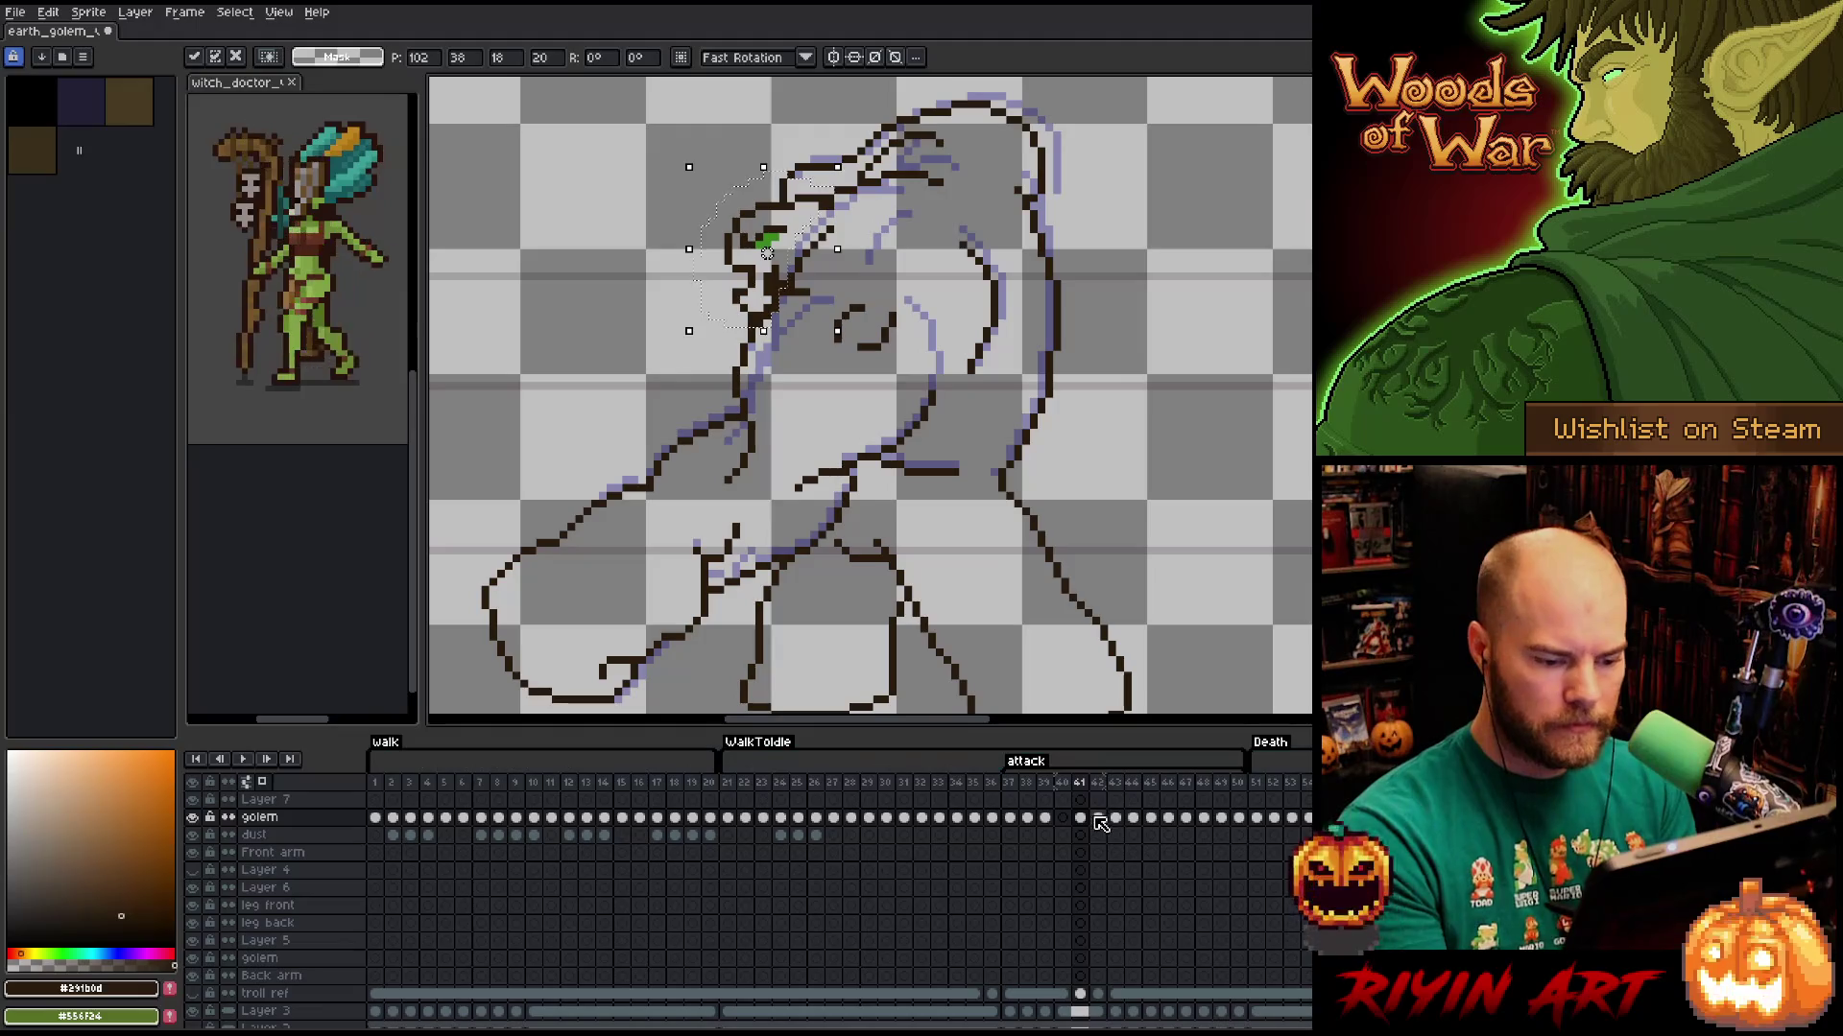
{"action": "left_click", "coordinate": [1098, 817]}
{"action": "left_click", "coordinate": [1080, 817]}
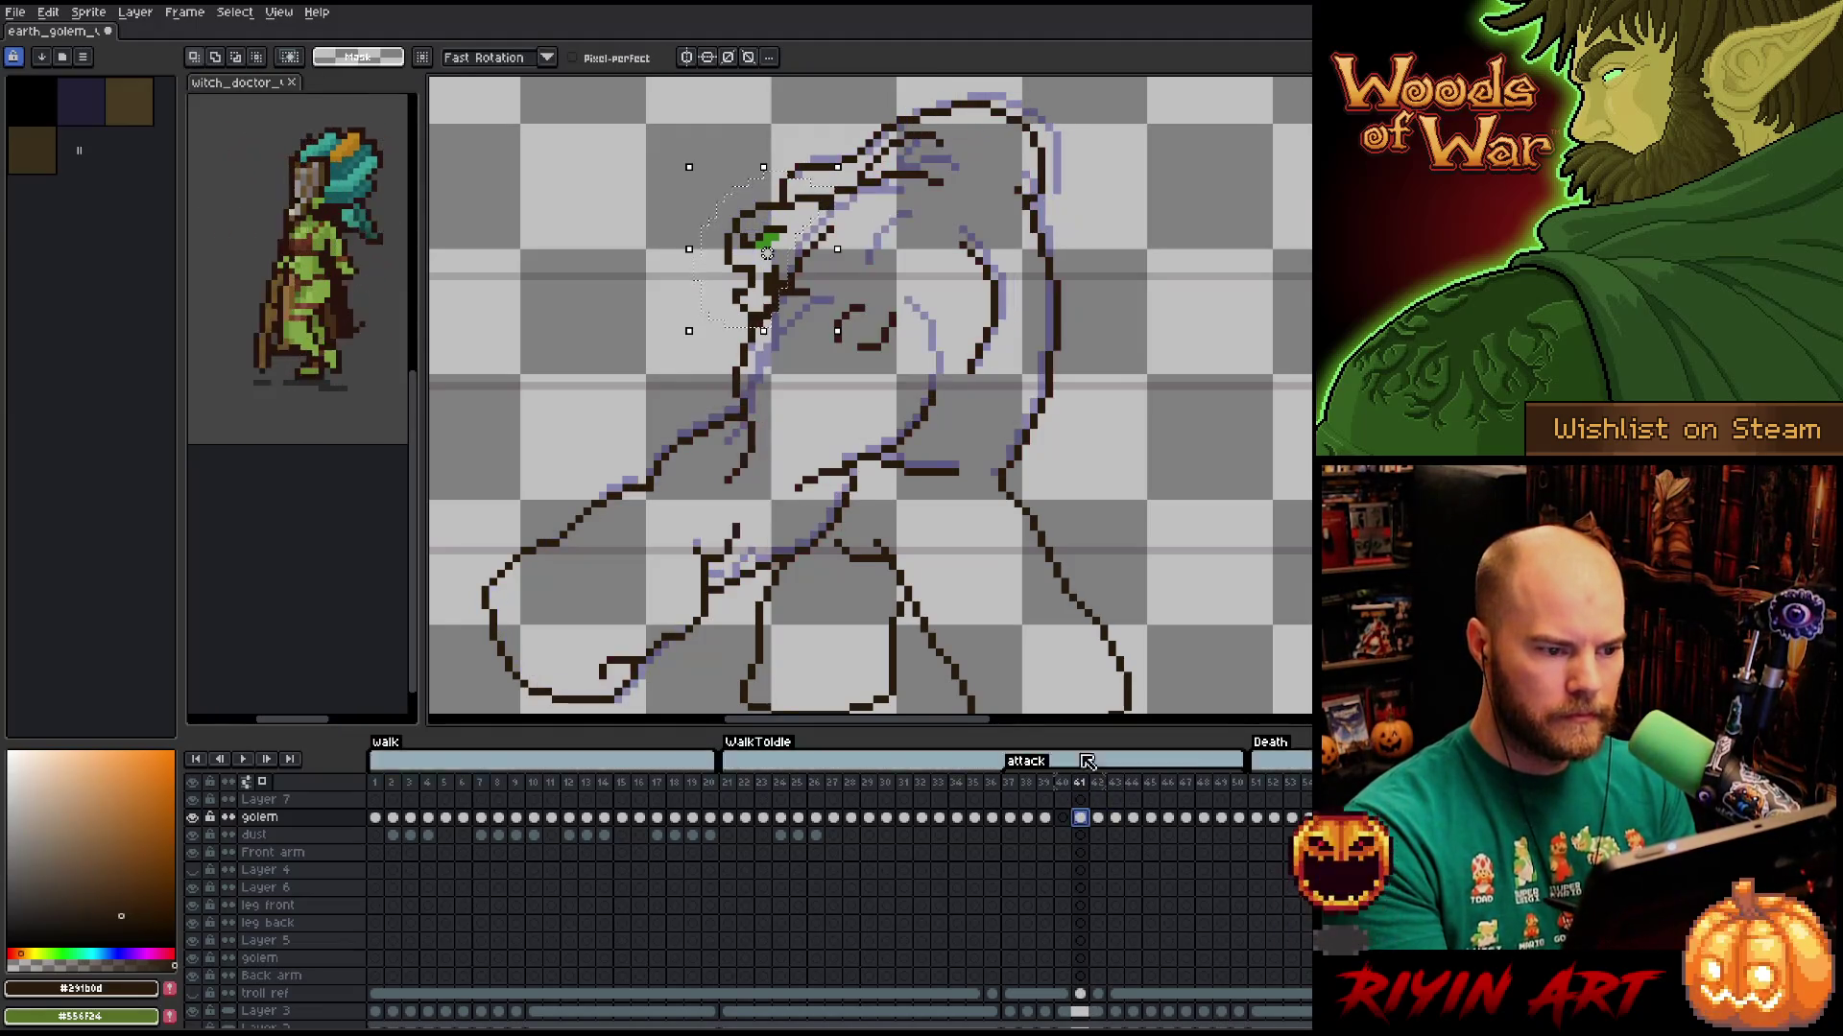
{"action": "key", "text": "Return"}
Remove the trial right-side strokes and shift the golem's head slightly up and right.
{"action": "scroll", "coordinate": [988, 552], "scroll_direction": "down", "scroll_amount": 1}
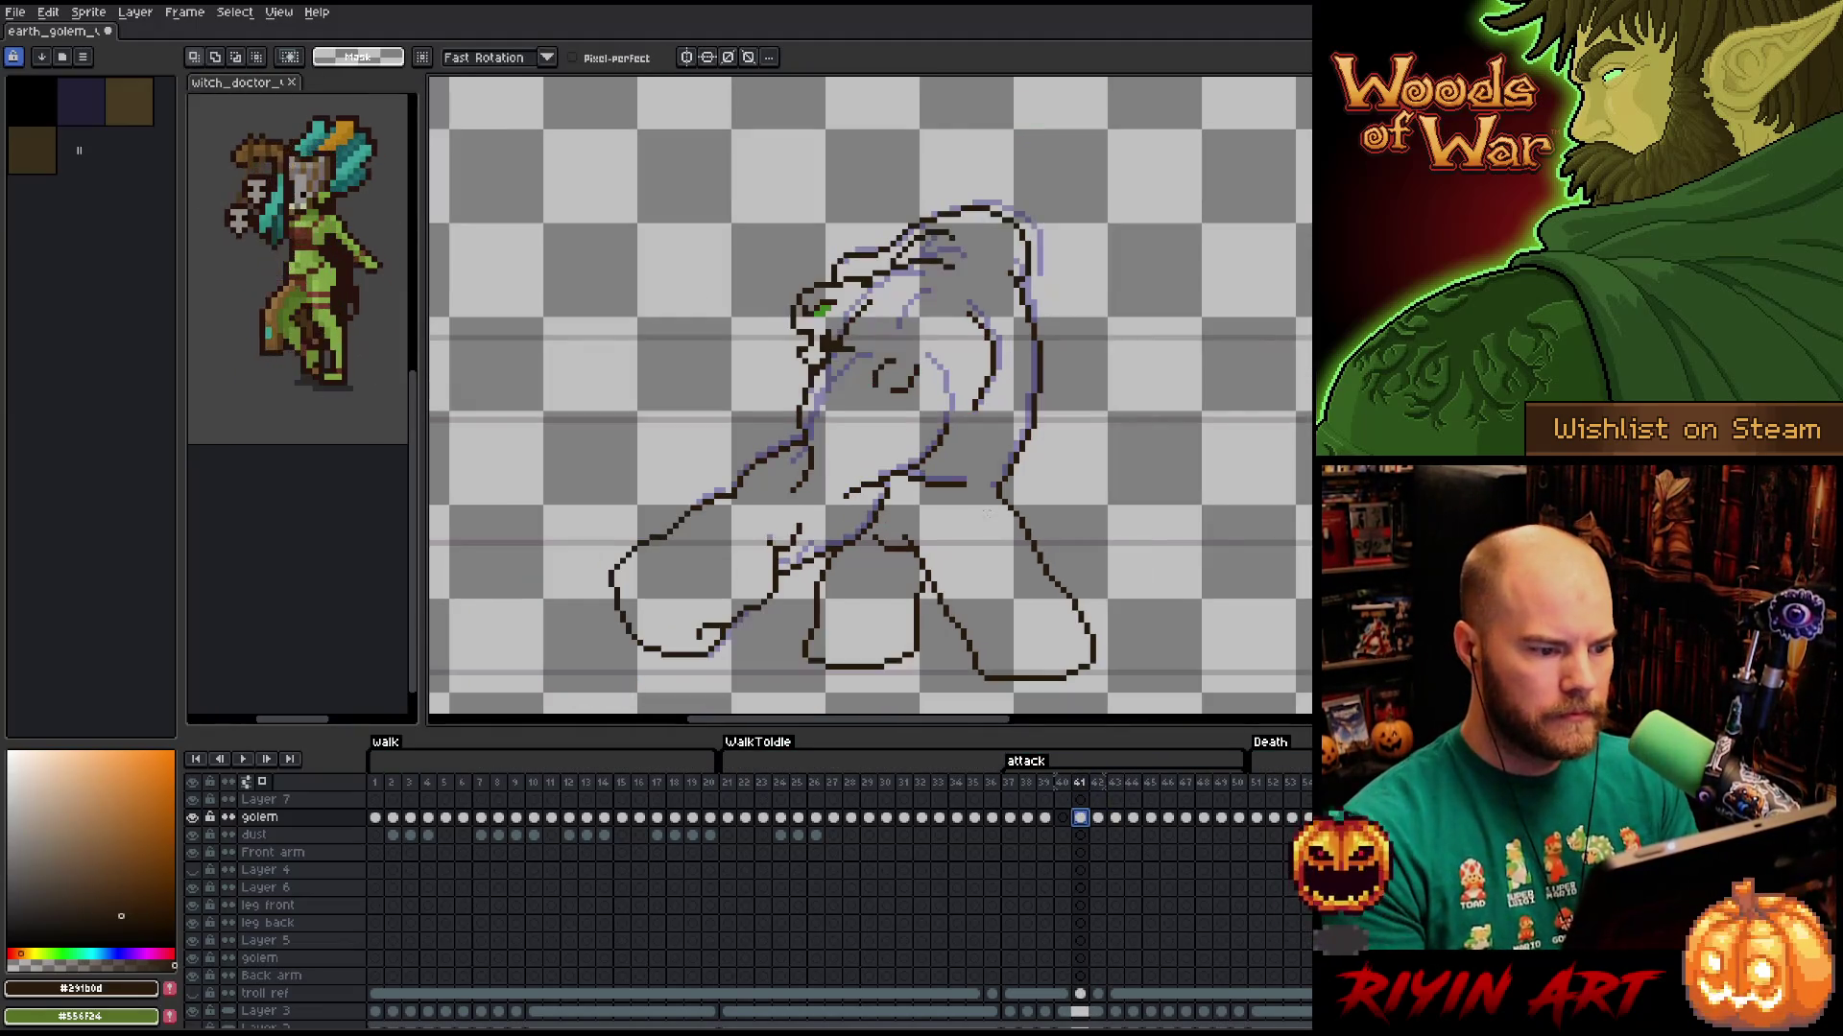
{"action": "key", "text": "space"}
{"action": "left_click_drag", "start_coordinate": [977, 574], "coordinate": [863, 576]}
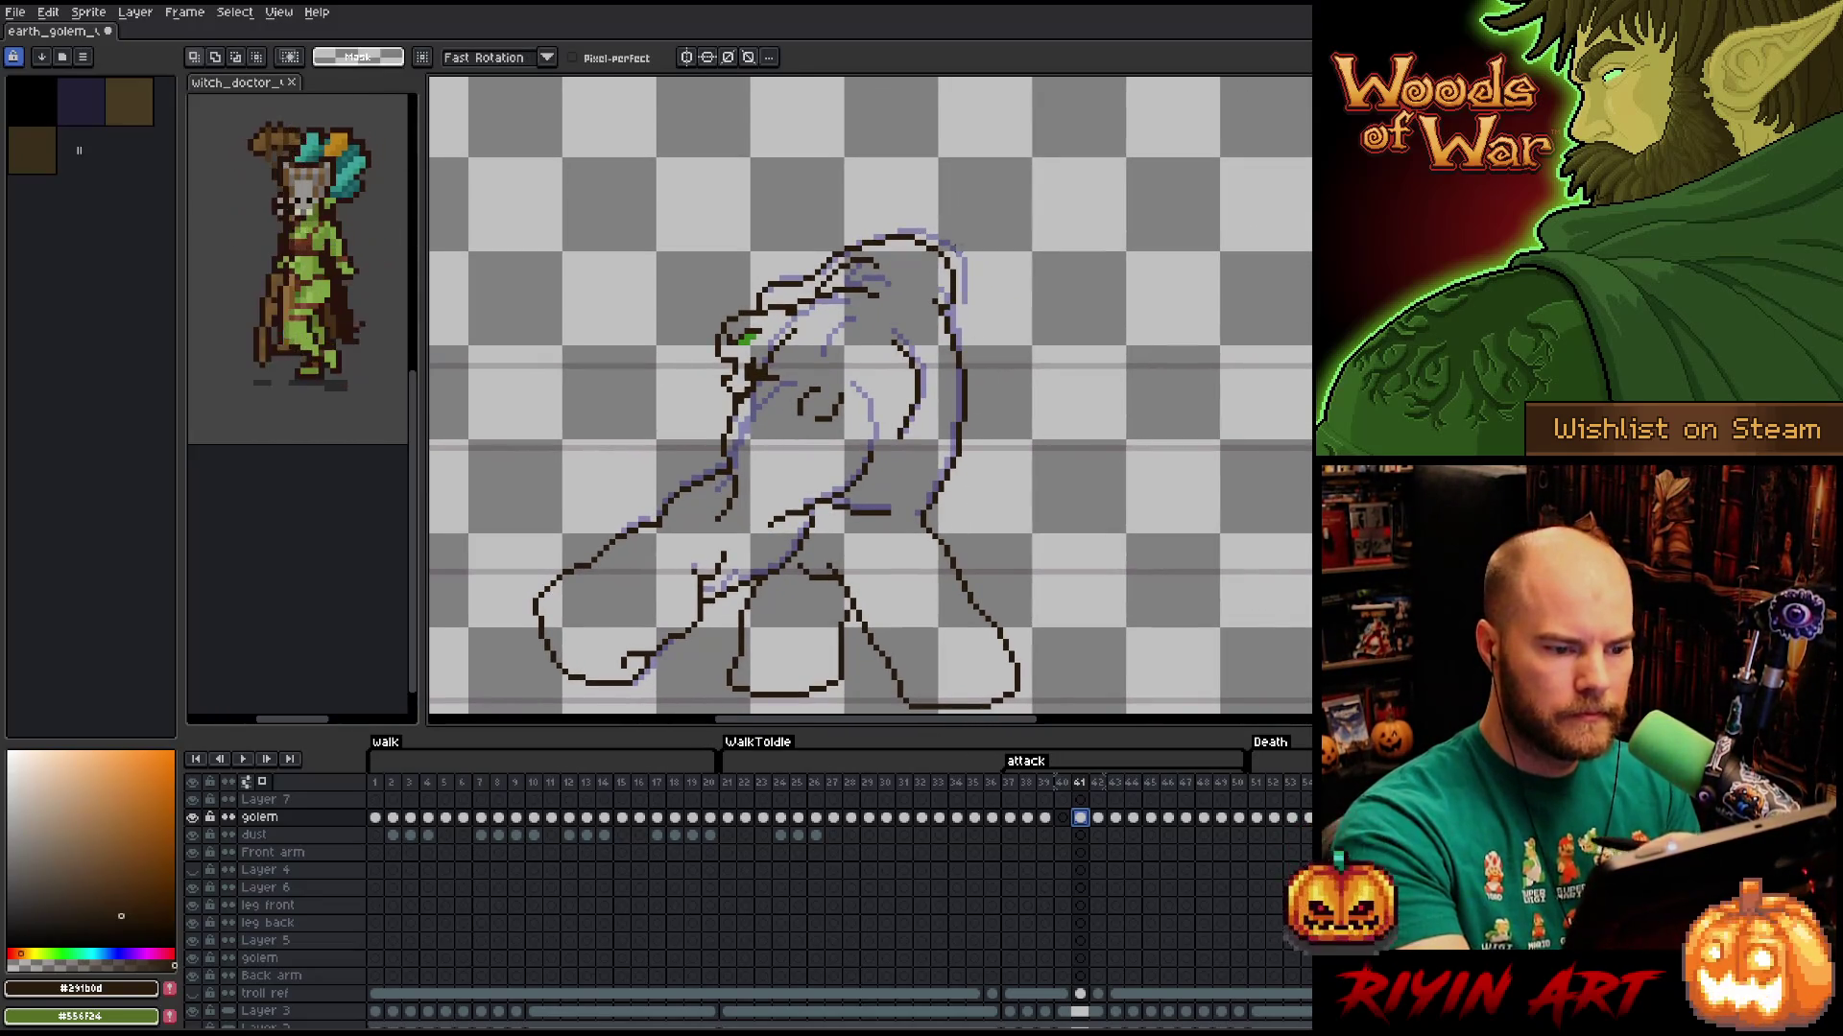
{"action": "mouse_move", "coordinate": [993, 236]}
{"action": "left_mouse_down"}
{"action": "mouse_move", "coordinate": [972, 482]}
{"action": "mouse_move", "coordinate": [784, 573]}
{"action": "left_mouse_up"}
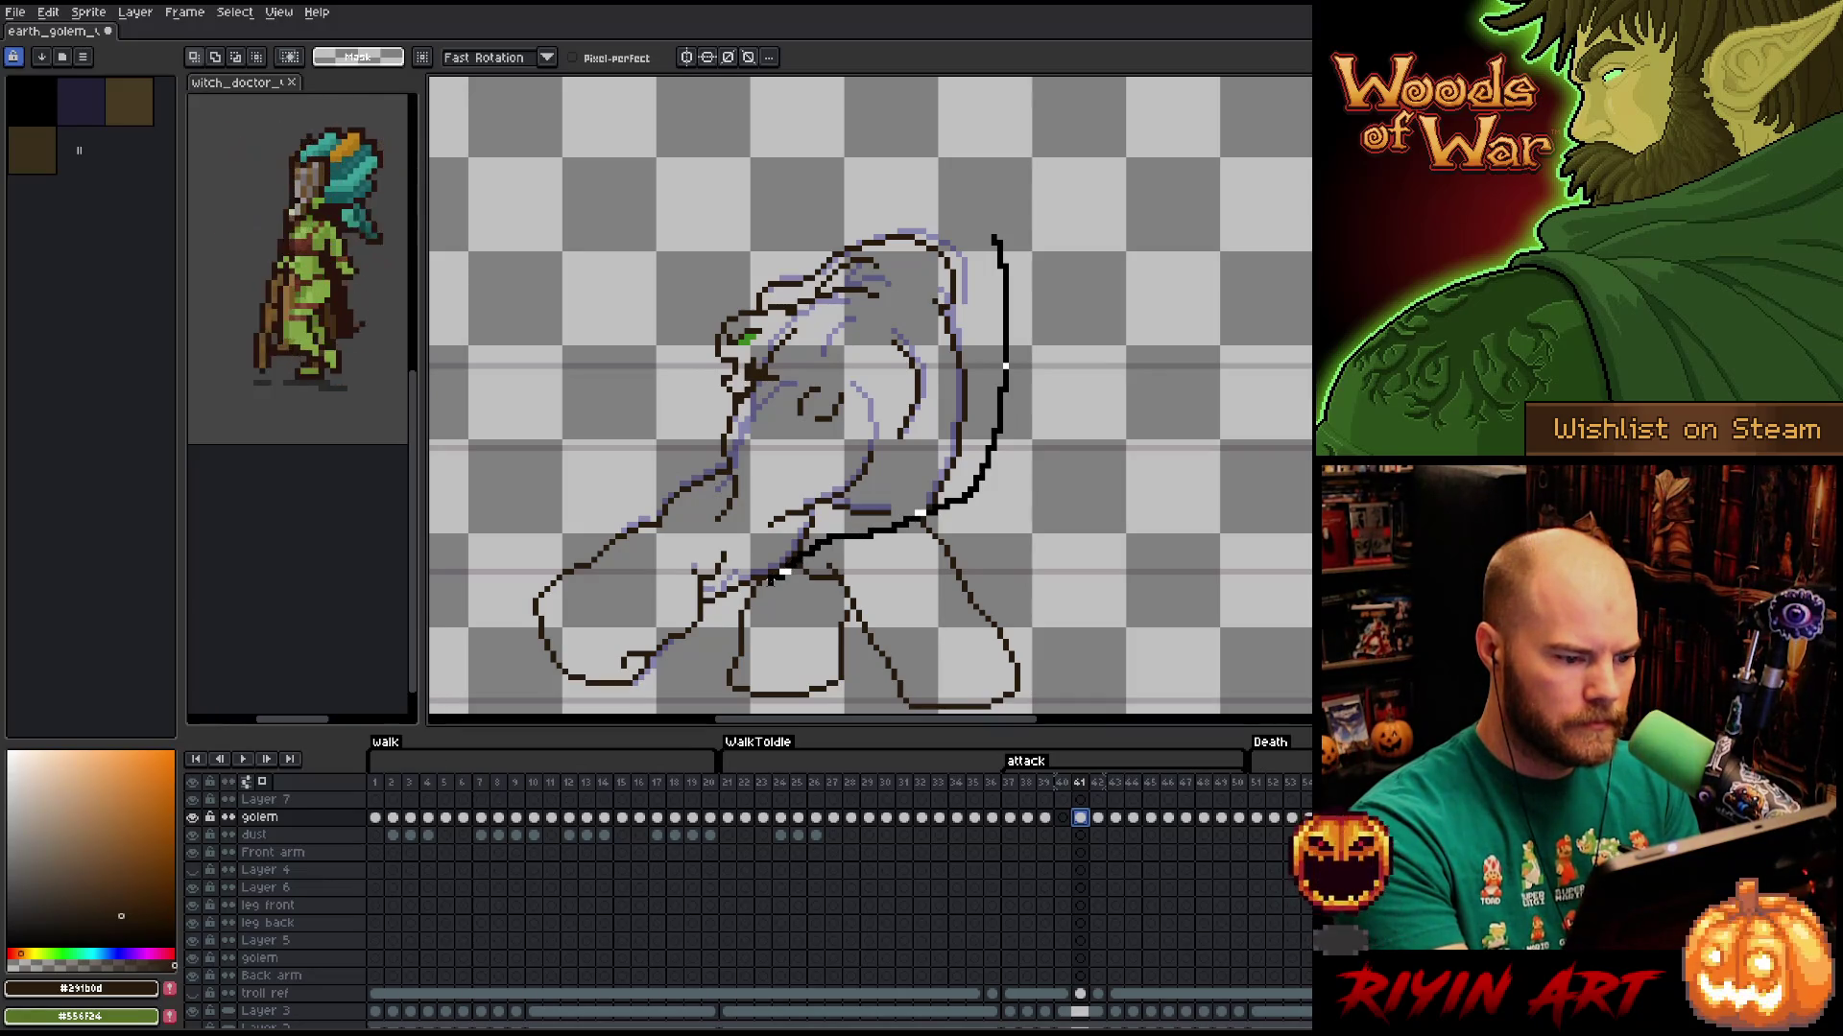
{"action": "mouse_move", "coordinate": [662, 689]}
{"action": "left_mouse_down"}
{"action": "mouse_move", "coordinate": [518, 509]}
{"action": "mouse_move", "coordinate": [684, 273]}
{"action": "mouse_move", "coordinate": [988, 183]}
{"action": "mouse_move", "coordinate": [1008, 451]}
{"action": "left_mouse_up"}
{"action": "key", "text": "Delete"}
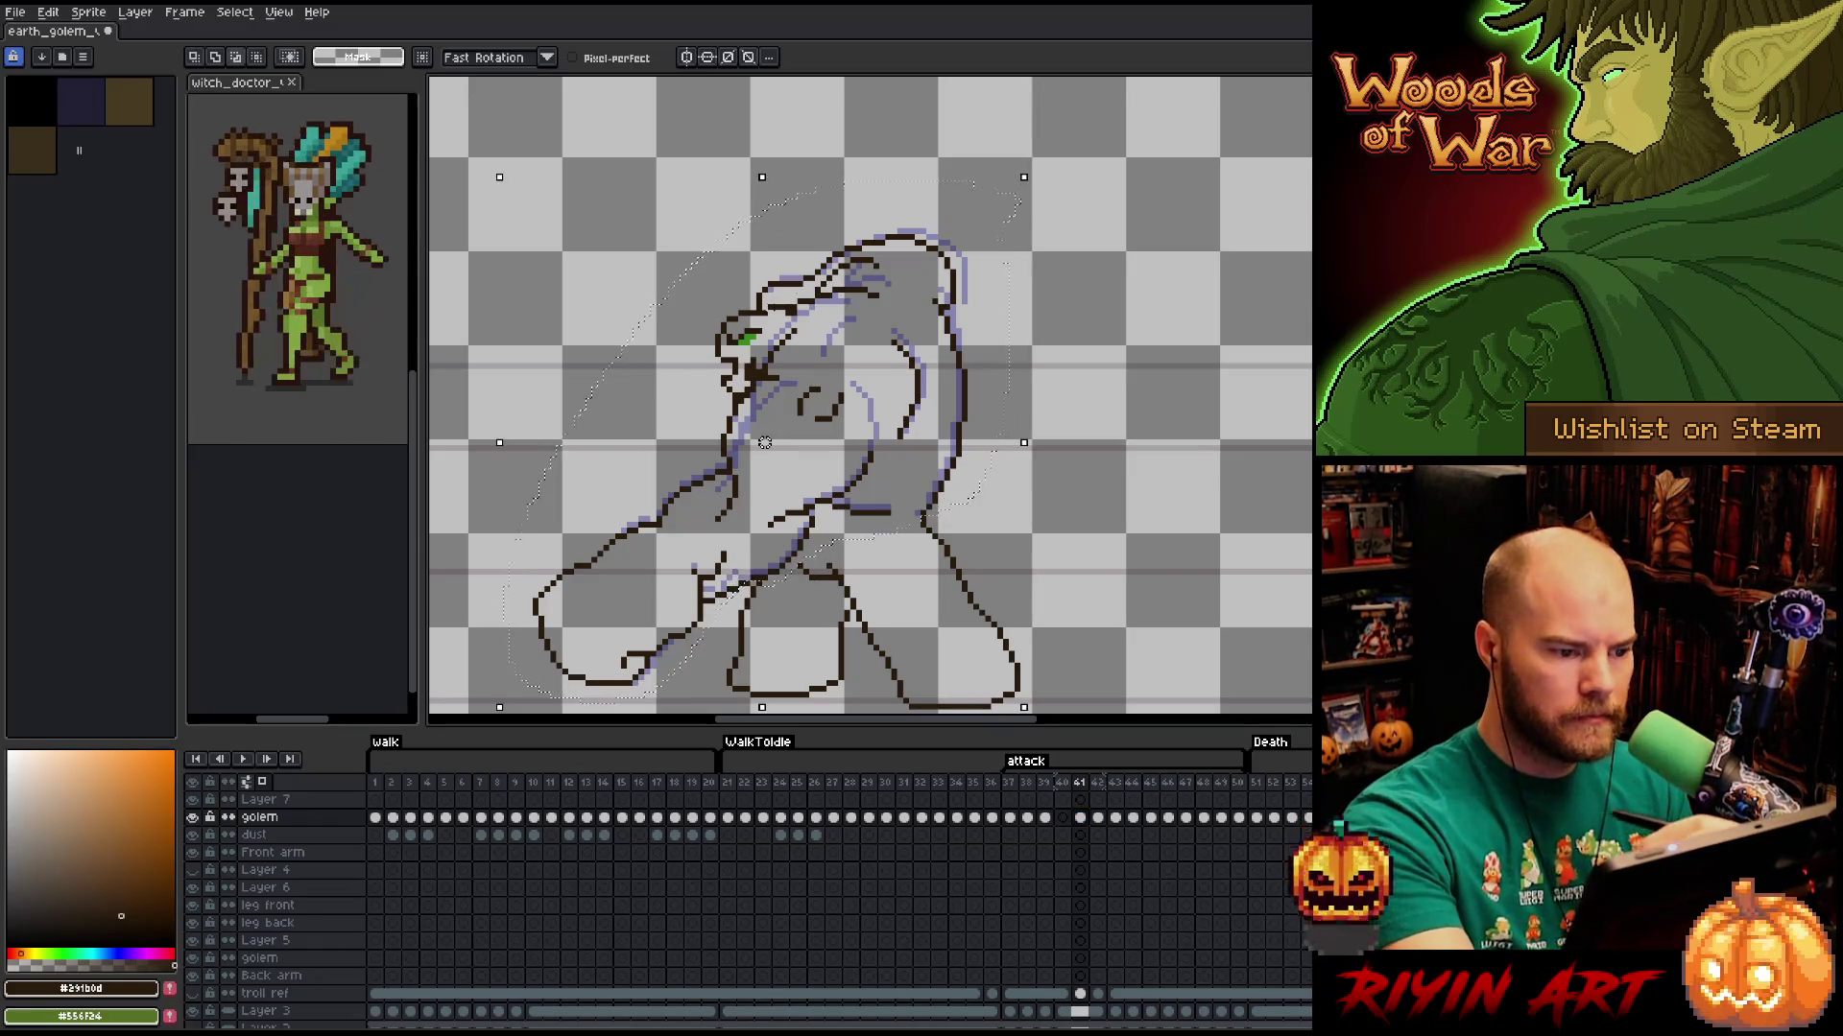
{"action": "mouse_move", "coordinate": [721, 290]}
{"action": "left_mouse_down"}
{"action": "mouse_move", "coordinate": [787, 324]}
{"action": "mouse_move", "coordinate": [741, 393]}
{"action": "mouse_move", "coordinate": [682, 407]}
{"action": "mouse_move", "coordinate": [663, 273]}
{"action": "mouse_move", "coordinate": [758, 288]}
{"action": "left_mouse_up"}
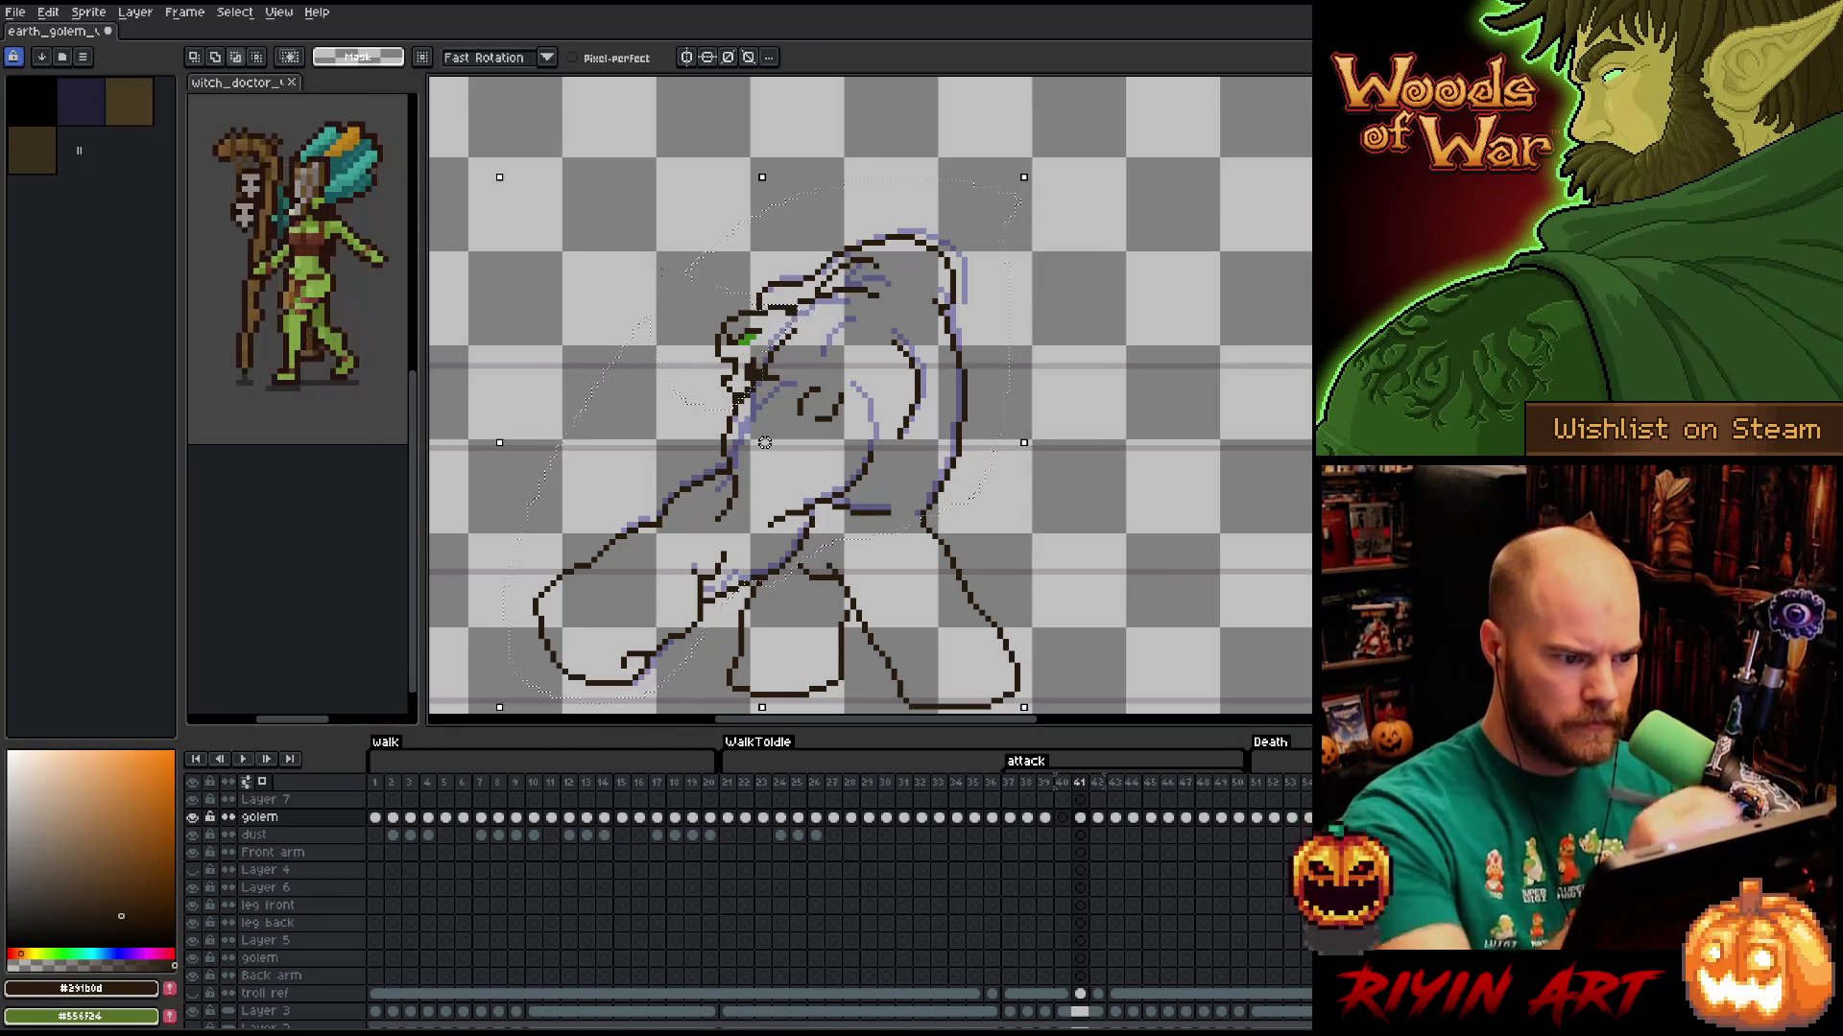
{"action": "left_click_drag", "start_coordinate": [765, 443], "coordinate": [770, 437]}
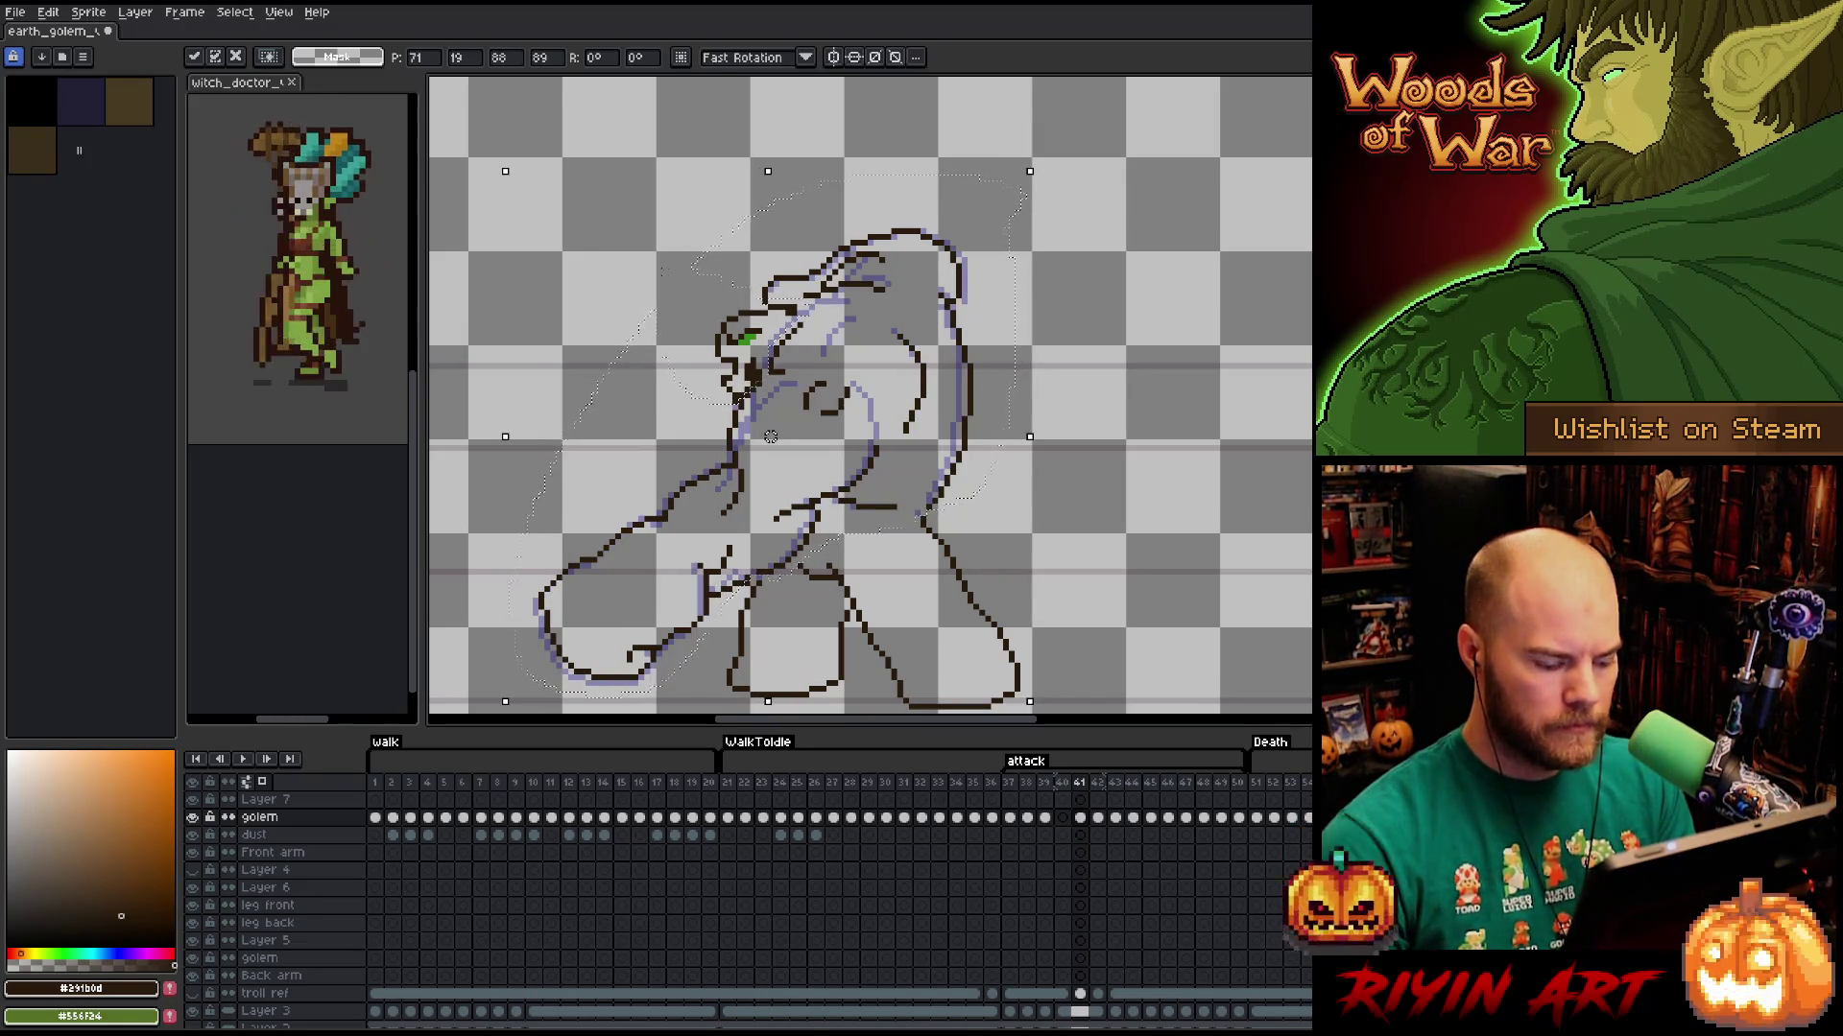
{"action": "key", "text": "ctrl+d"}
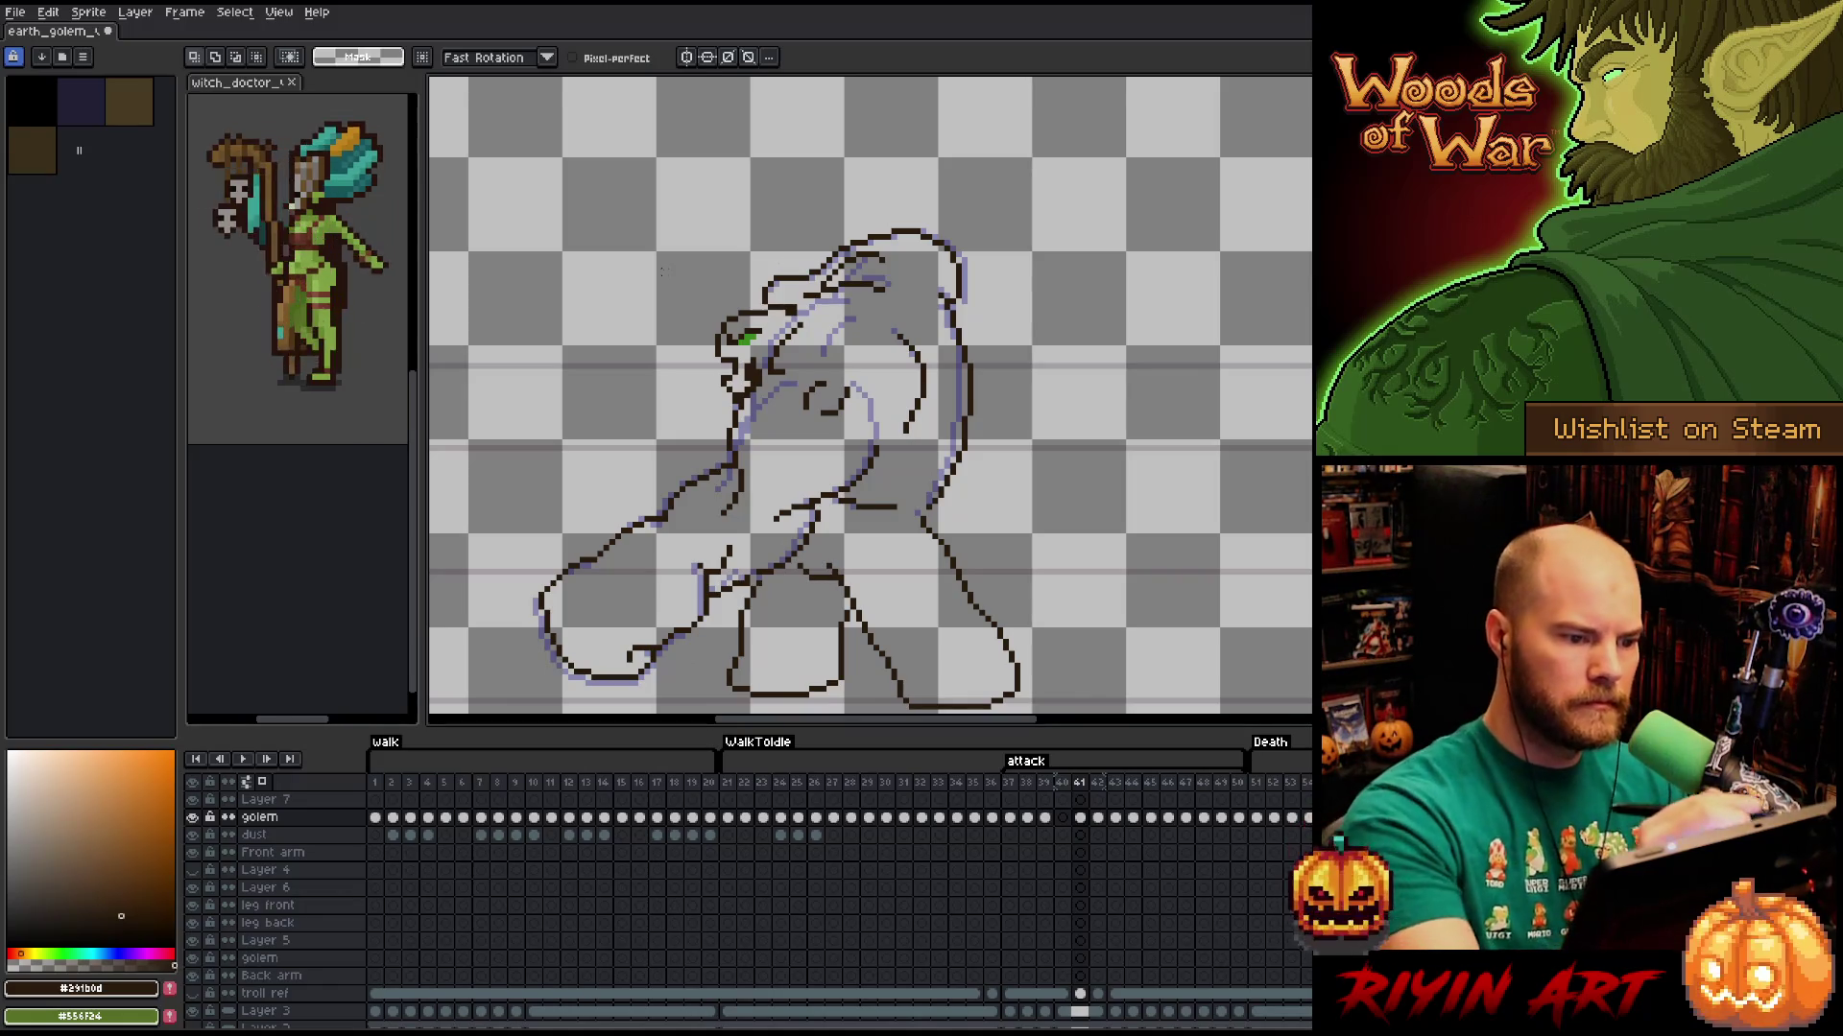
Nudge the stroke on the golem's right side slightly to the right.
{"action": "key", "text": "b"}
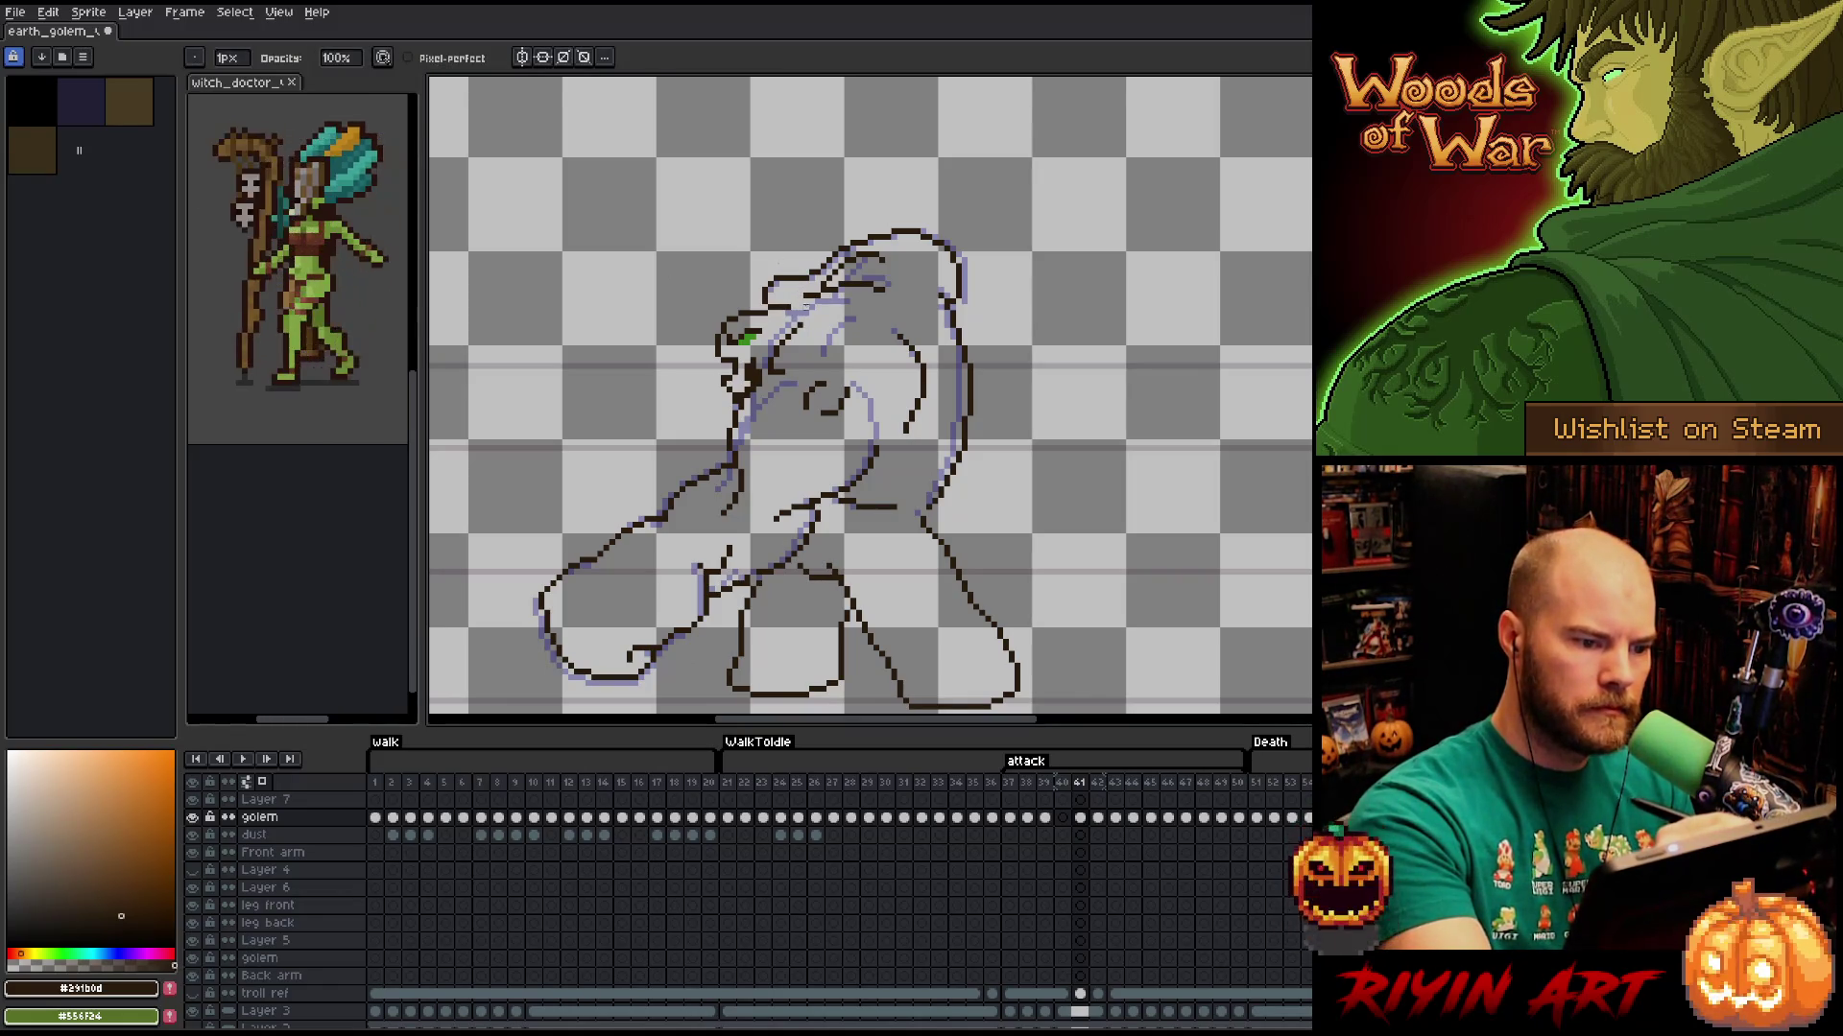
{"action": "key", "text": "e"}
{"action": "key", "text": "b"}
{"action": "key", "text": "e"}
{"action": "key", "text": "b"}
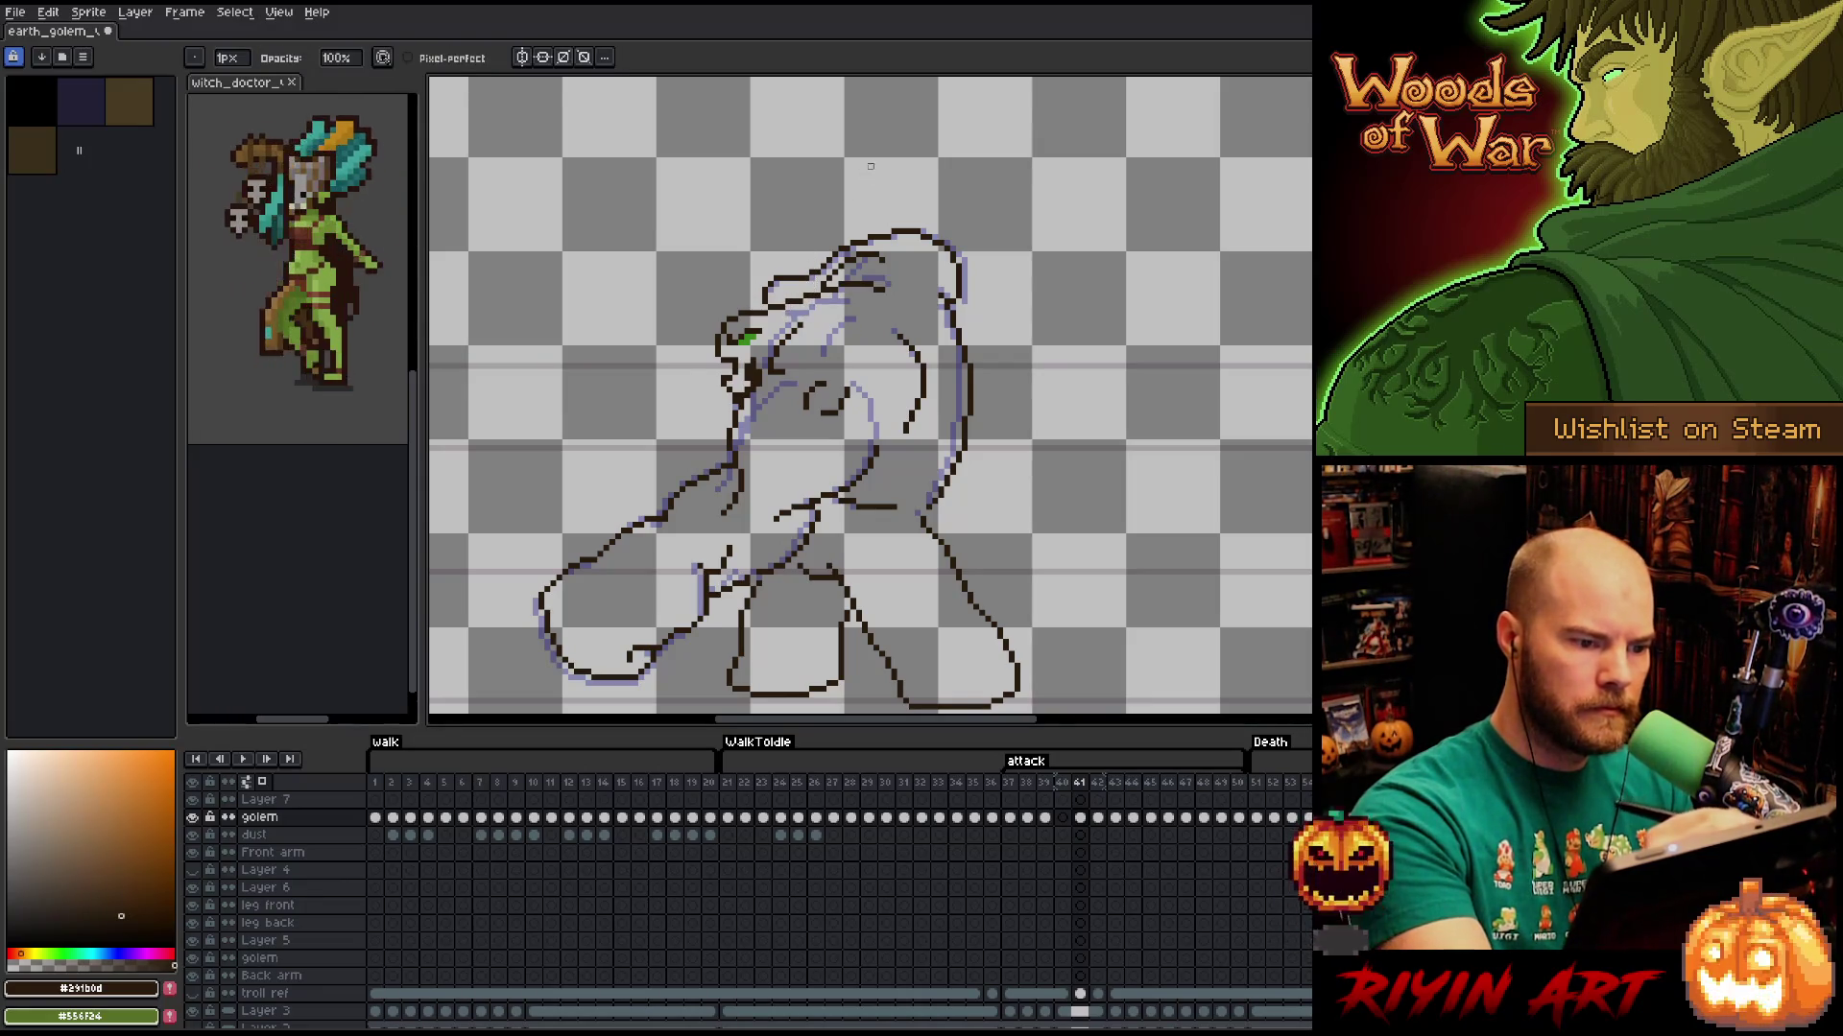
{"action": "key", "text": "e"}
{"action": "key", "text": "b"}
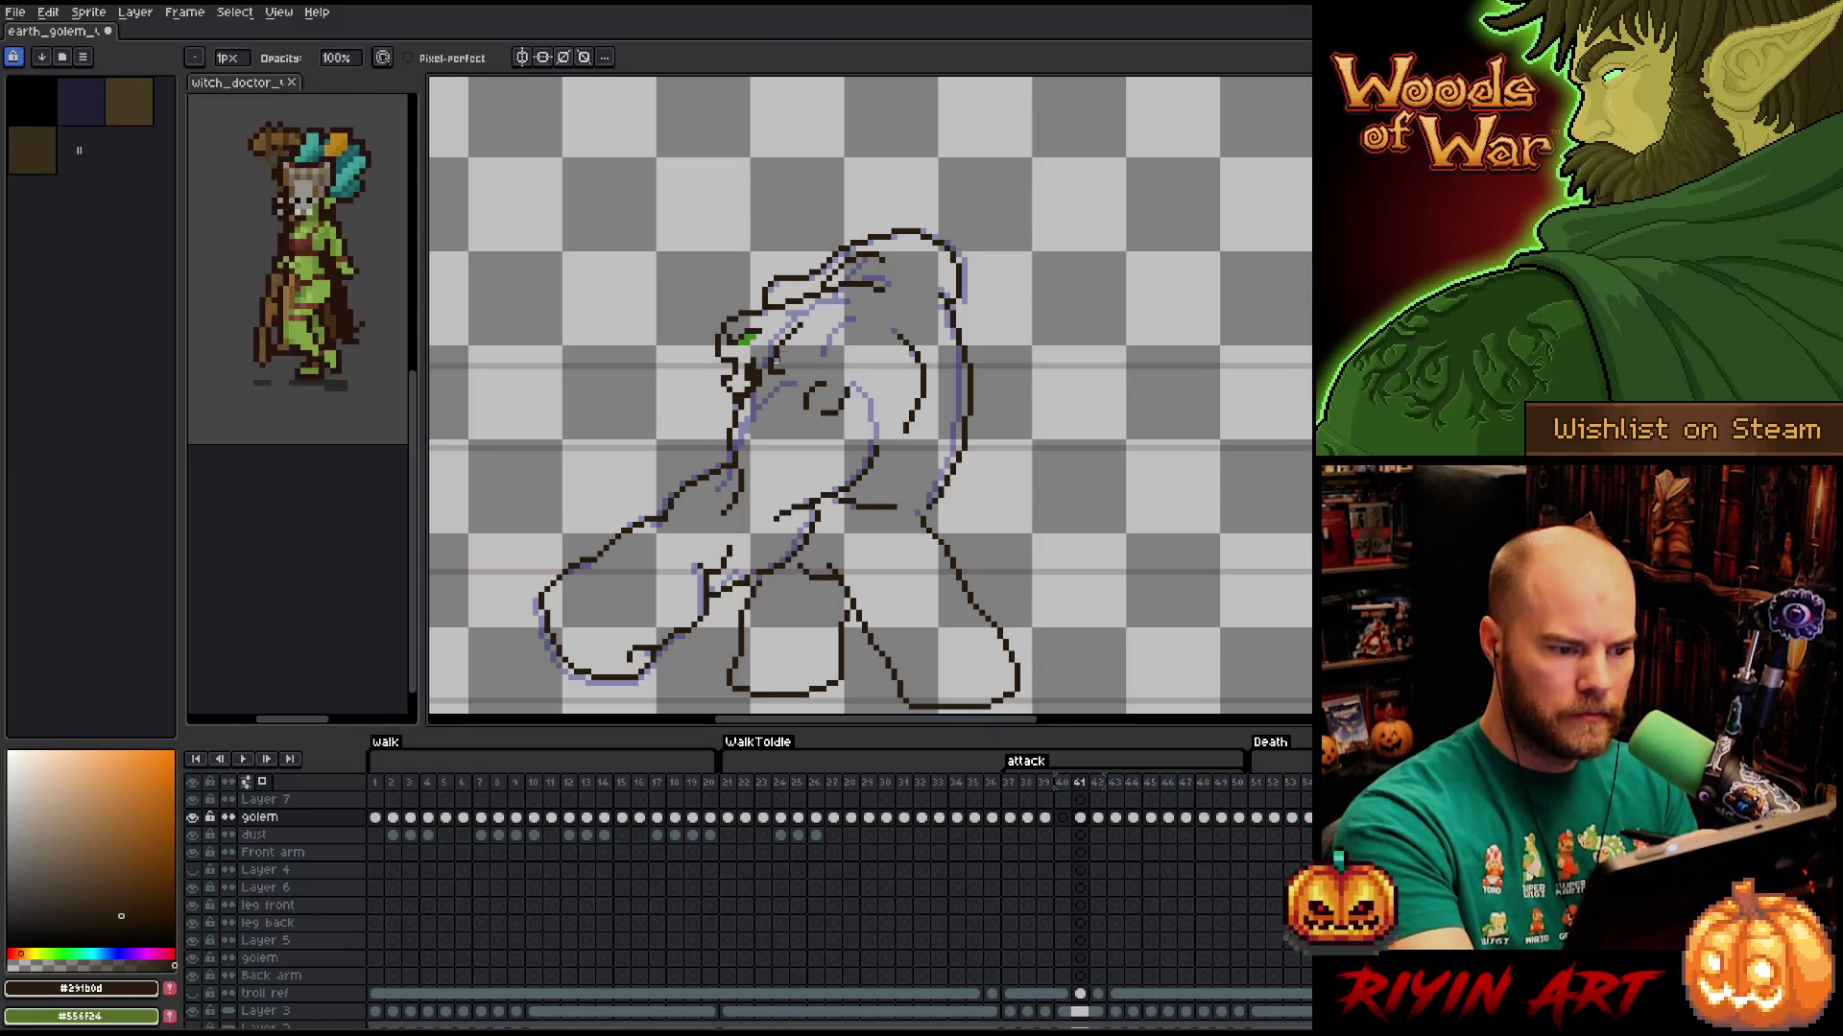
{"action": "key", "text": "e"}
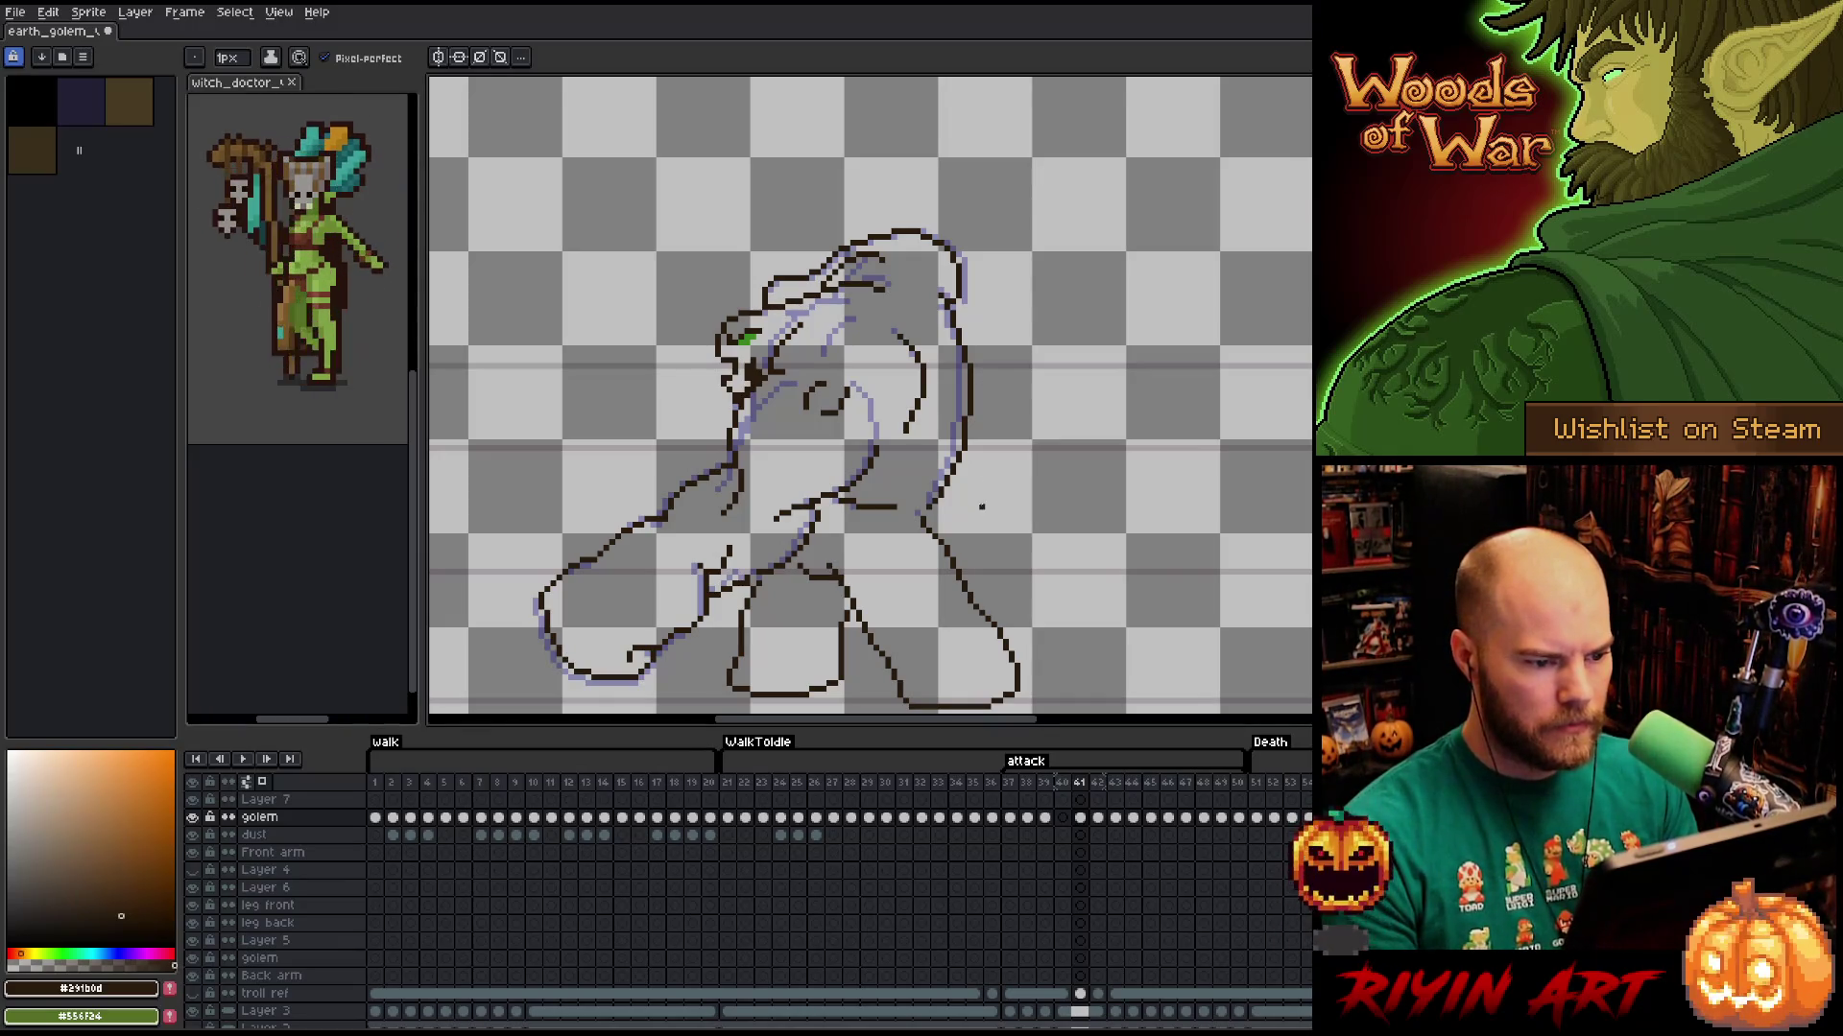
{"action": "key", "text": "m"}
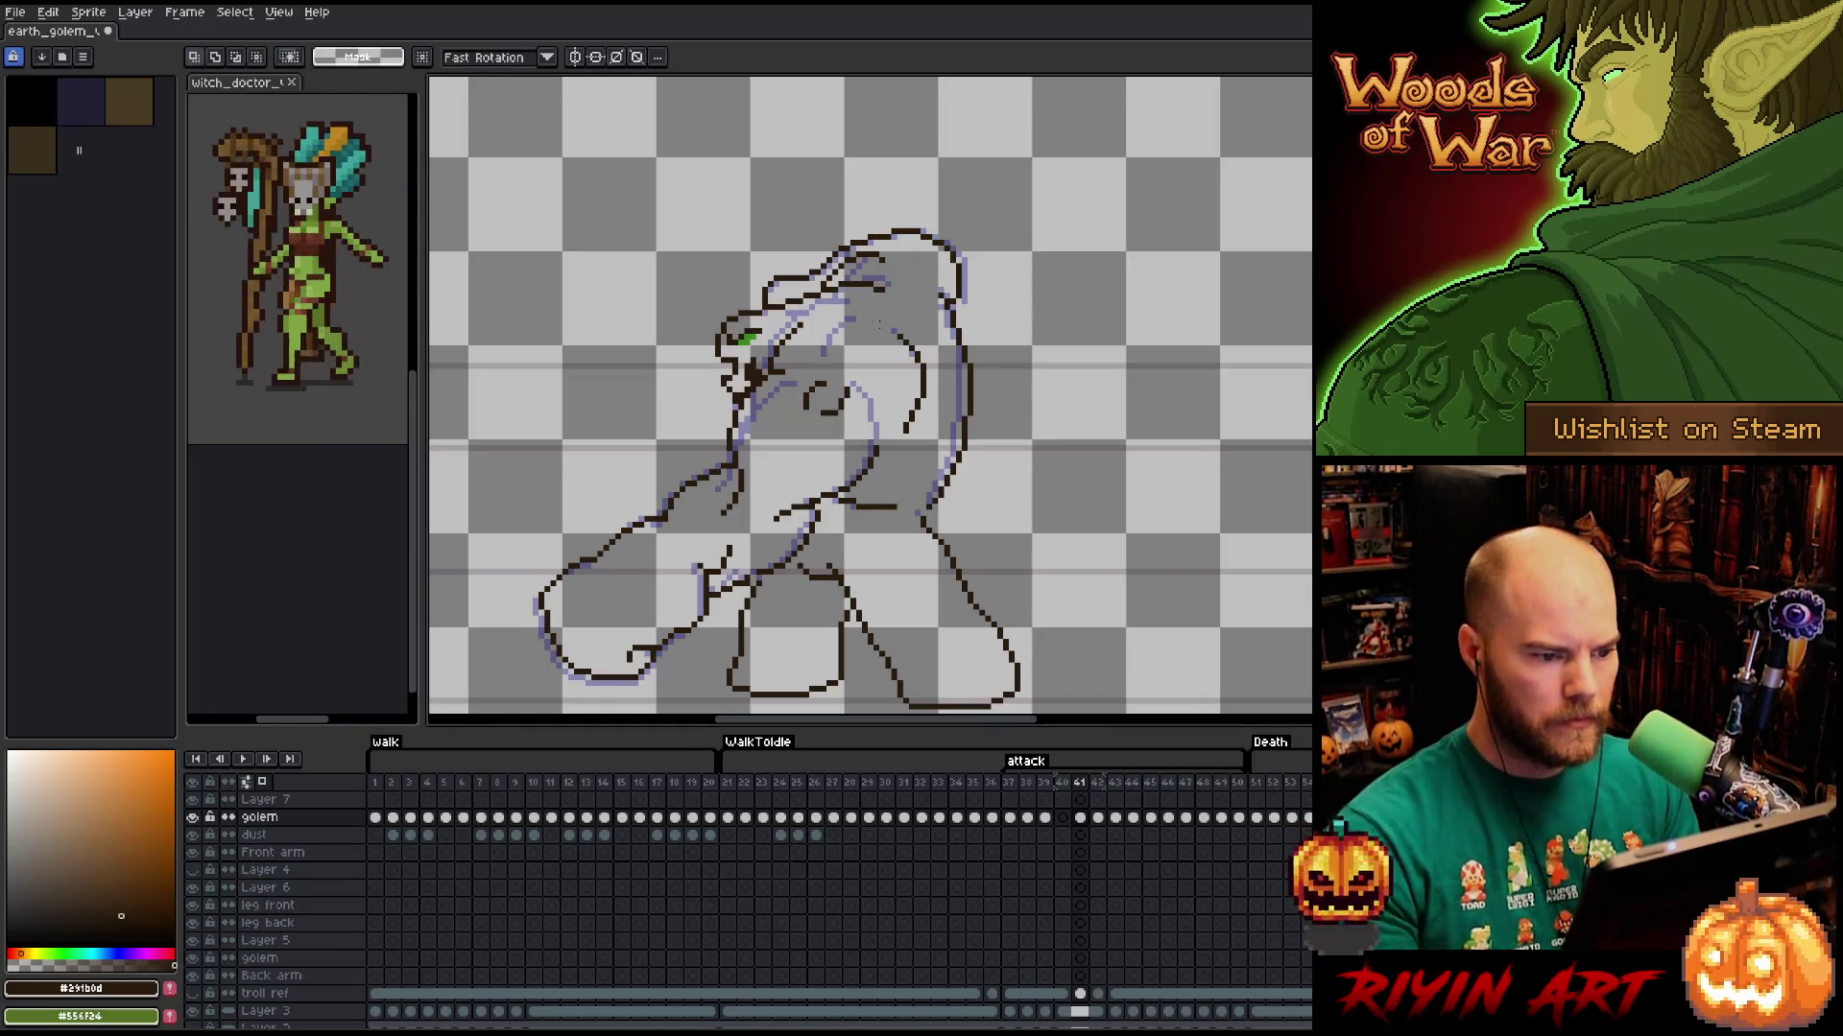
{"action": "key", "text": "q"}
{"action": "mouse_move", "coordinate": [885, 370]}
{"action": "left_mouse_down"}
{"action": "mouse_move", "coordinate": [919, 327]}
{"action": "mouse_move", "coordinate": [894, 441]}
{"action": "mouse_move", "coordinate": [900, 369]}
{"action": "left_mouse_up"}
{"action": "key", "text": "ctrl+d"}
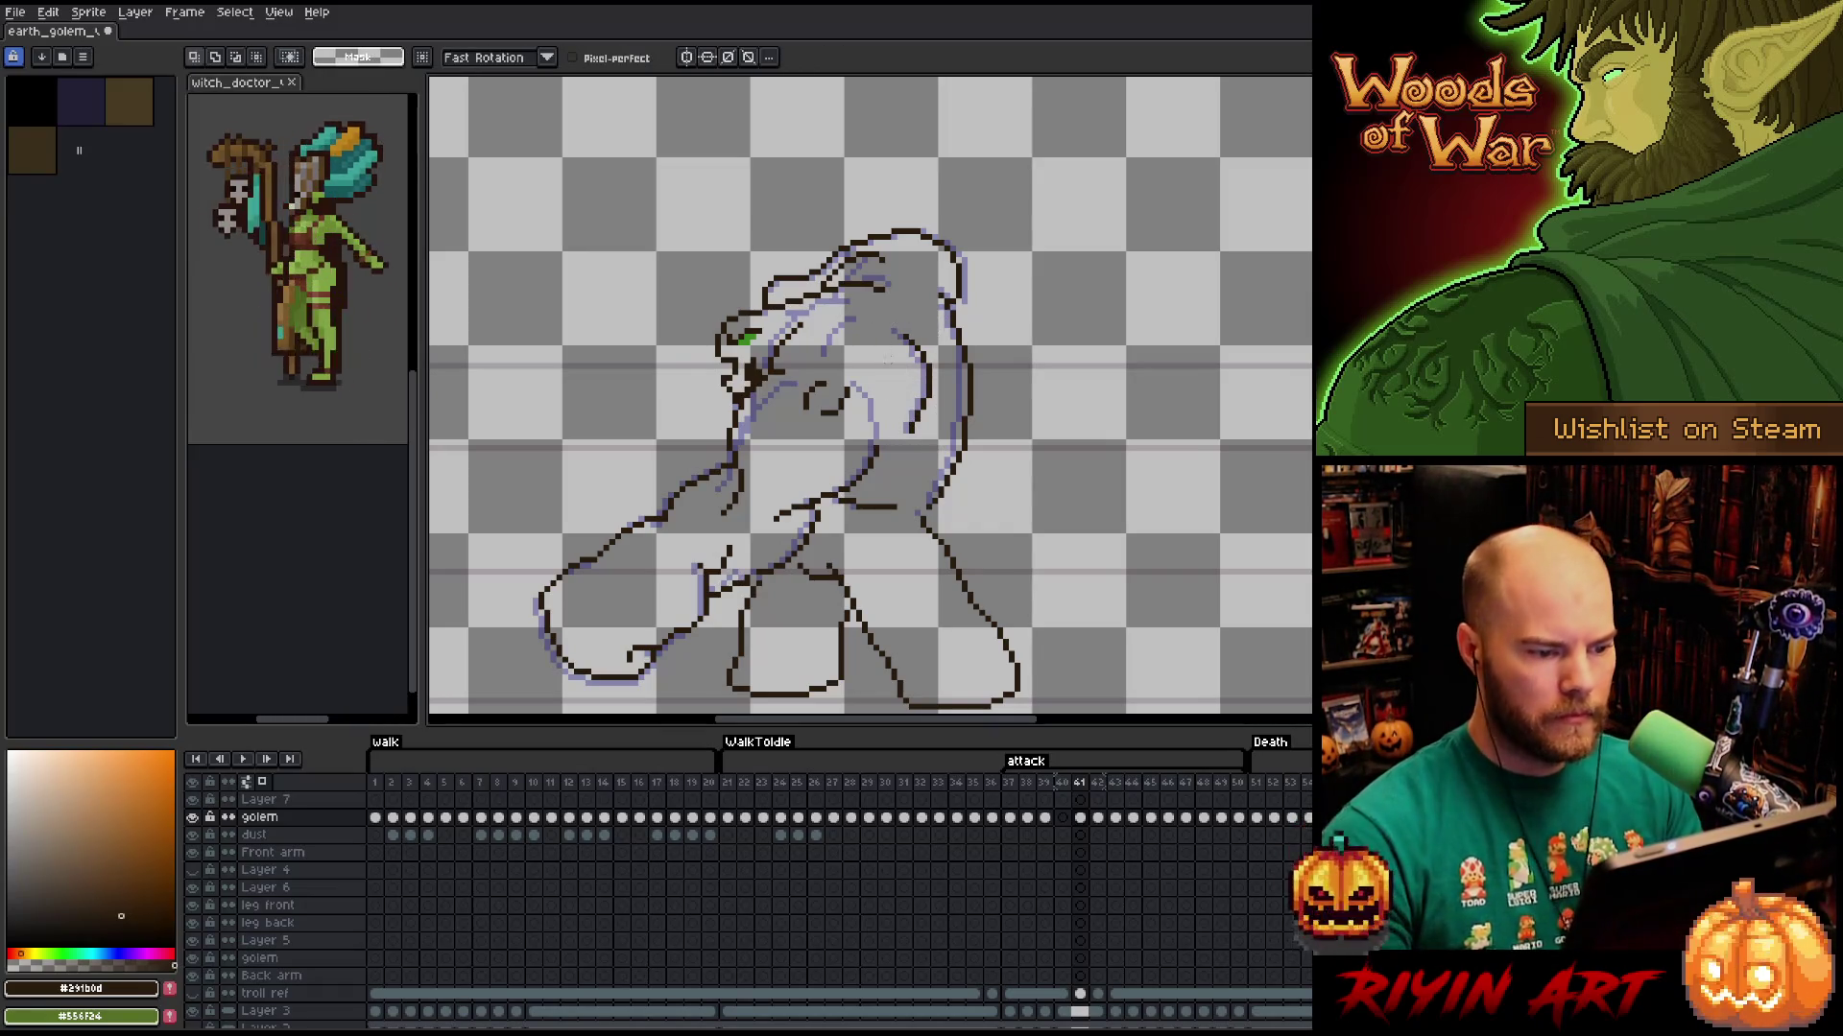
Erase the dark stroke near the lower middle of the golem on frame 40.
{"action": "left_click", "coordinate": [1068, 821]}
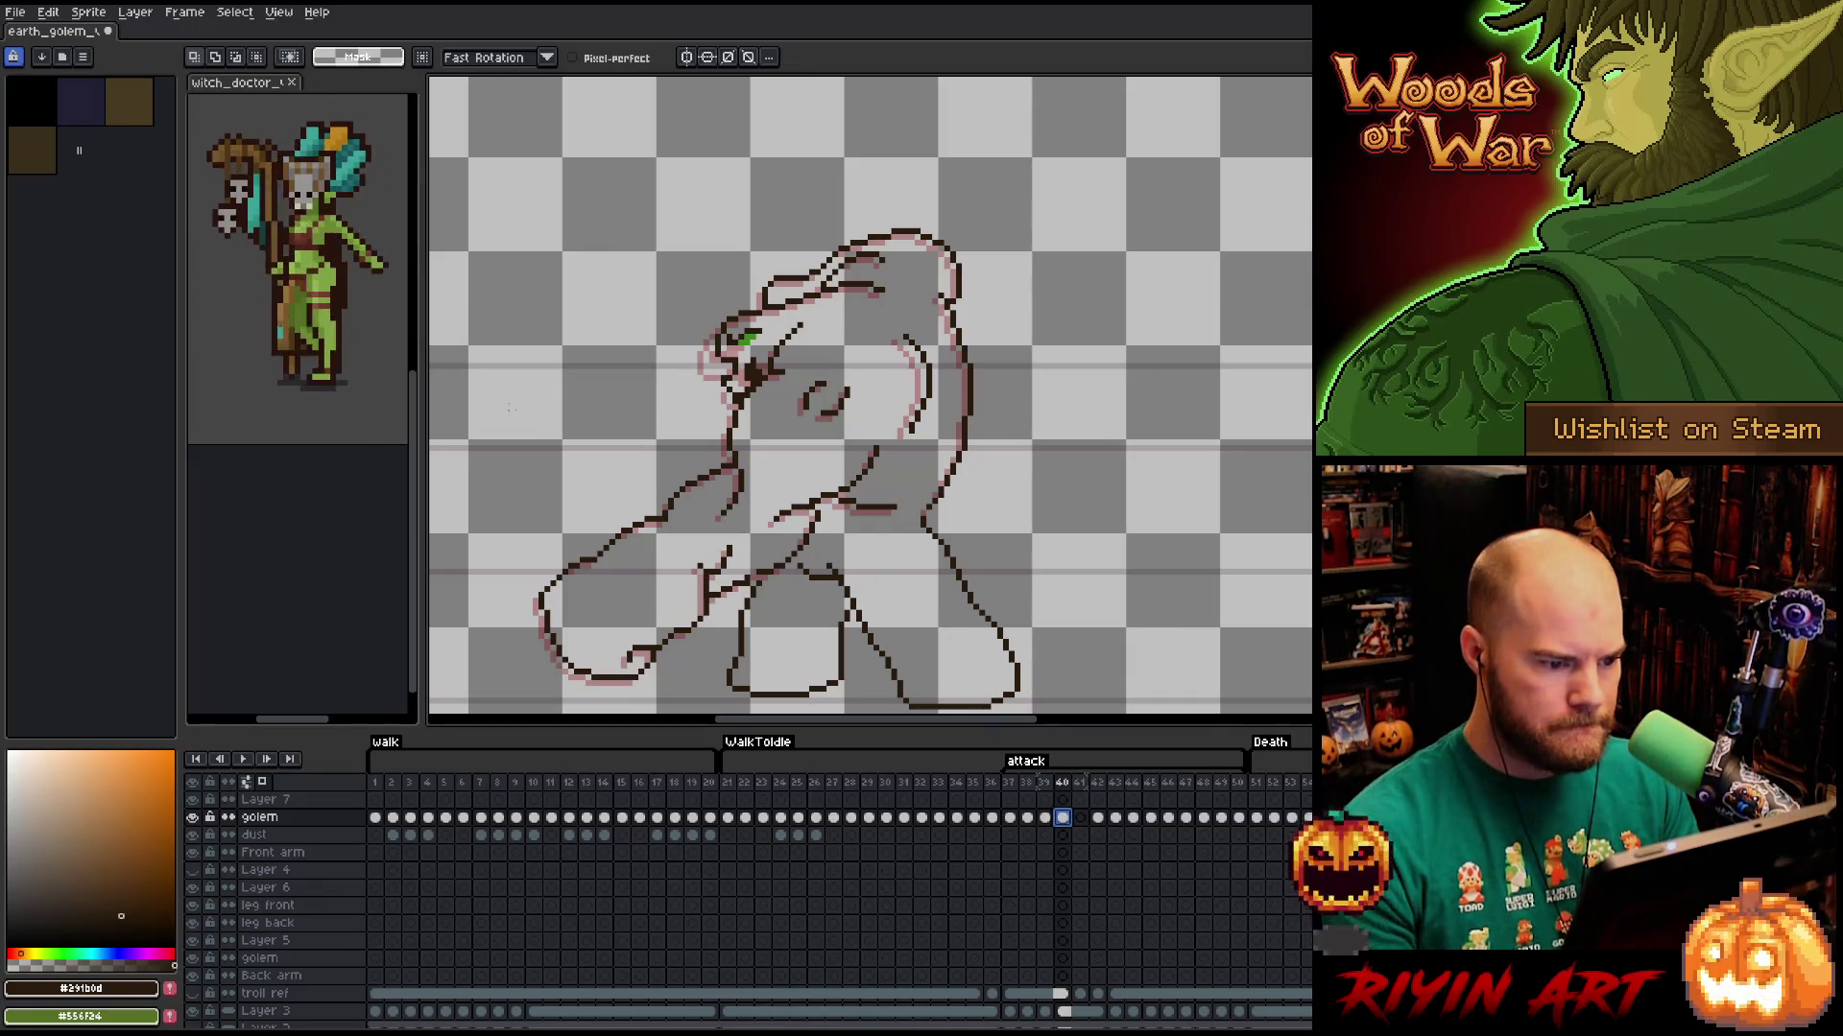
{"action": "key", "text": "Left"}
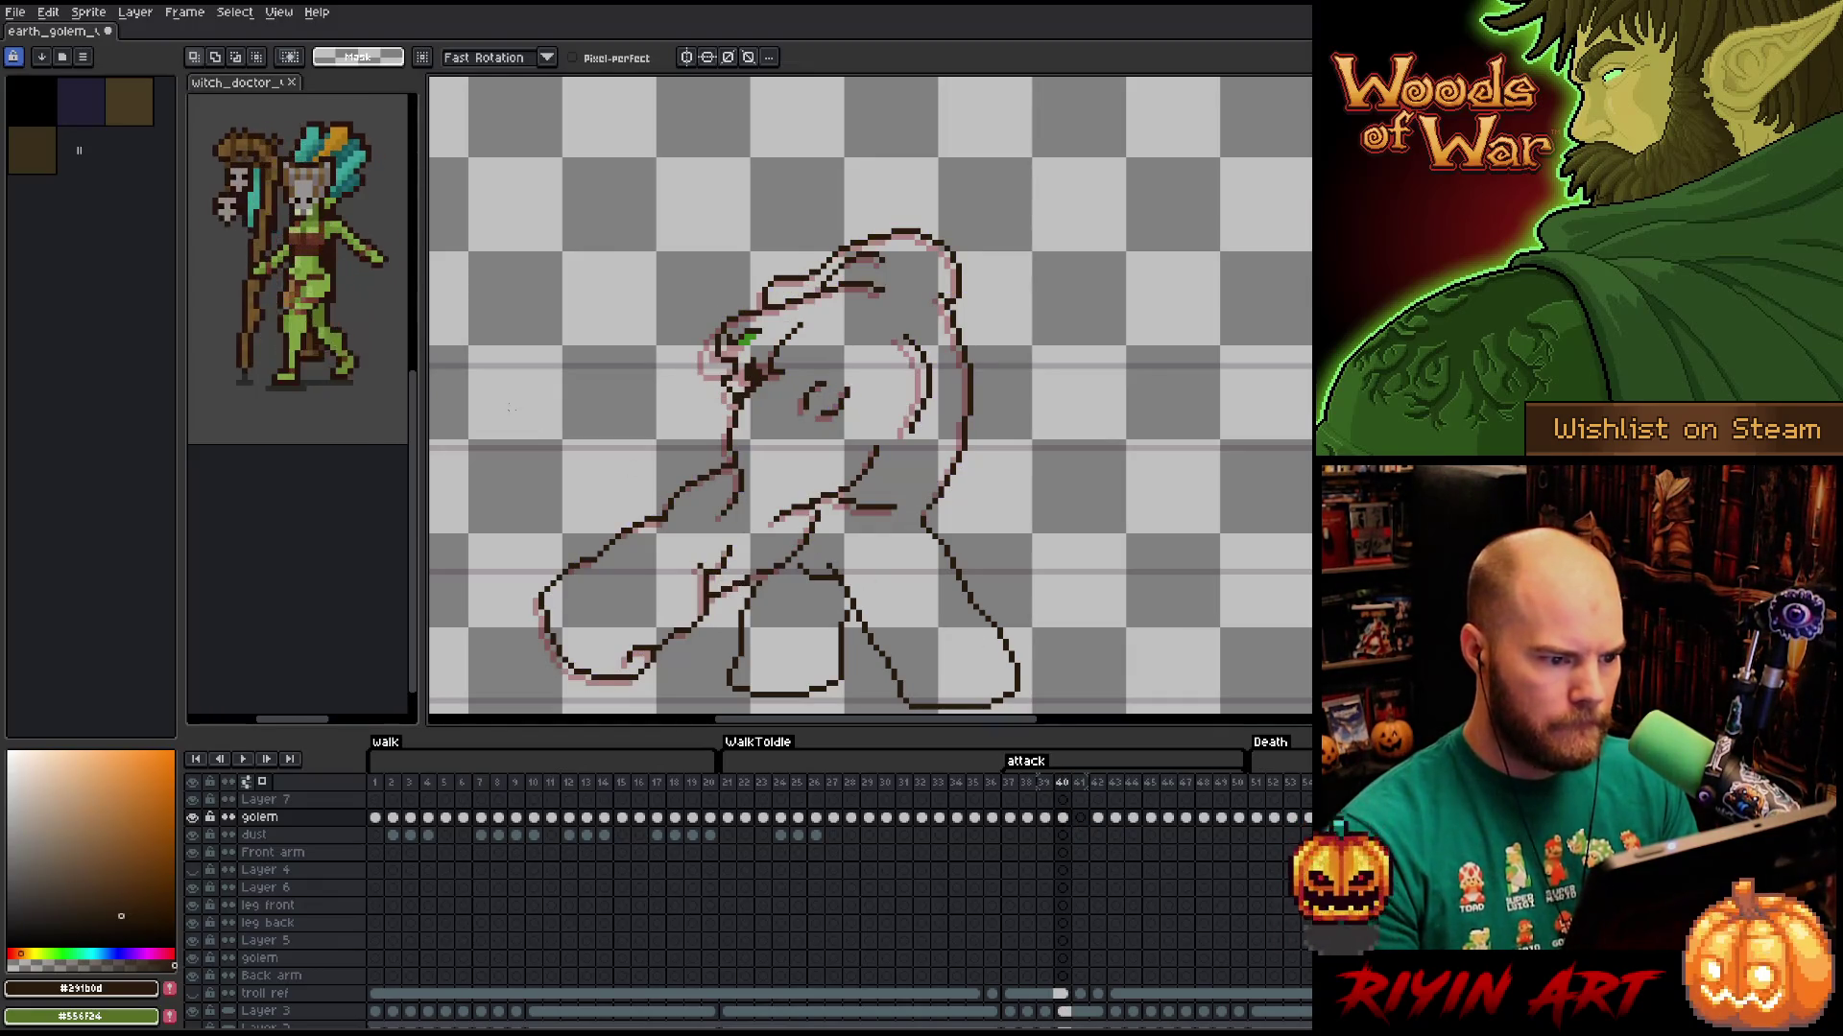
{"action": "key", "text": "Right"}
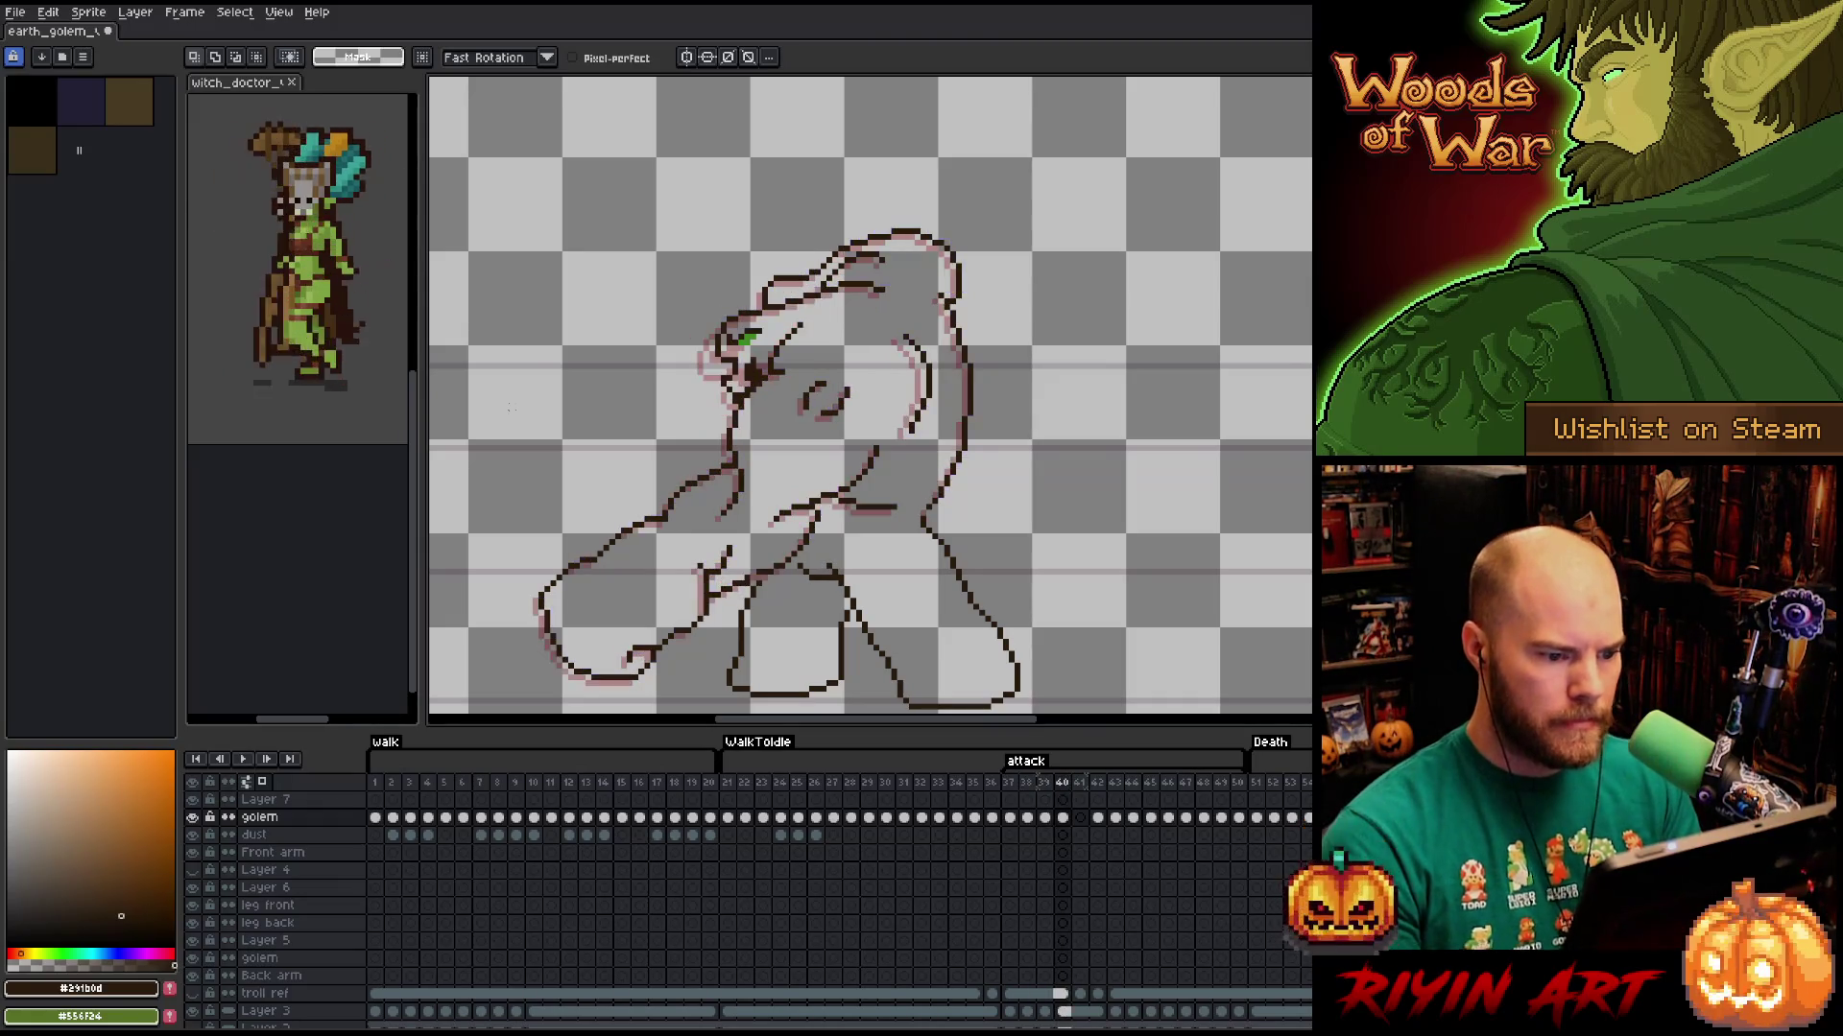
{"action": "key", "text": "b"}
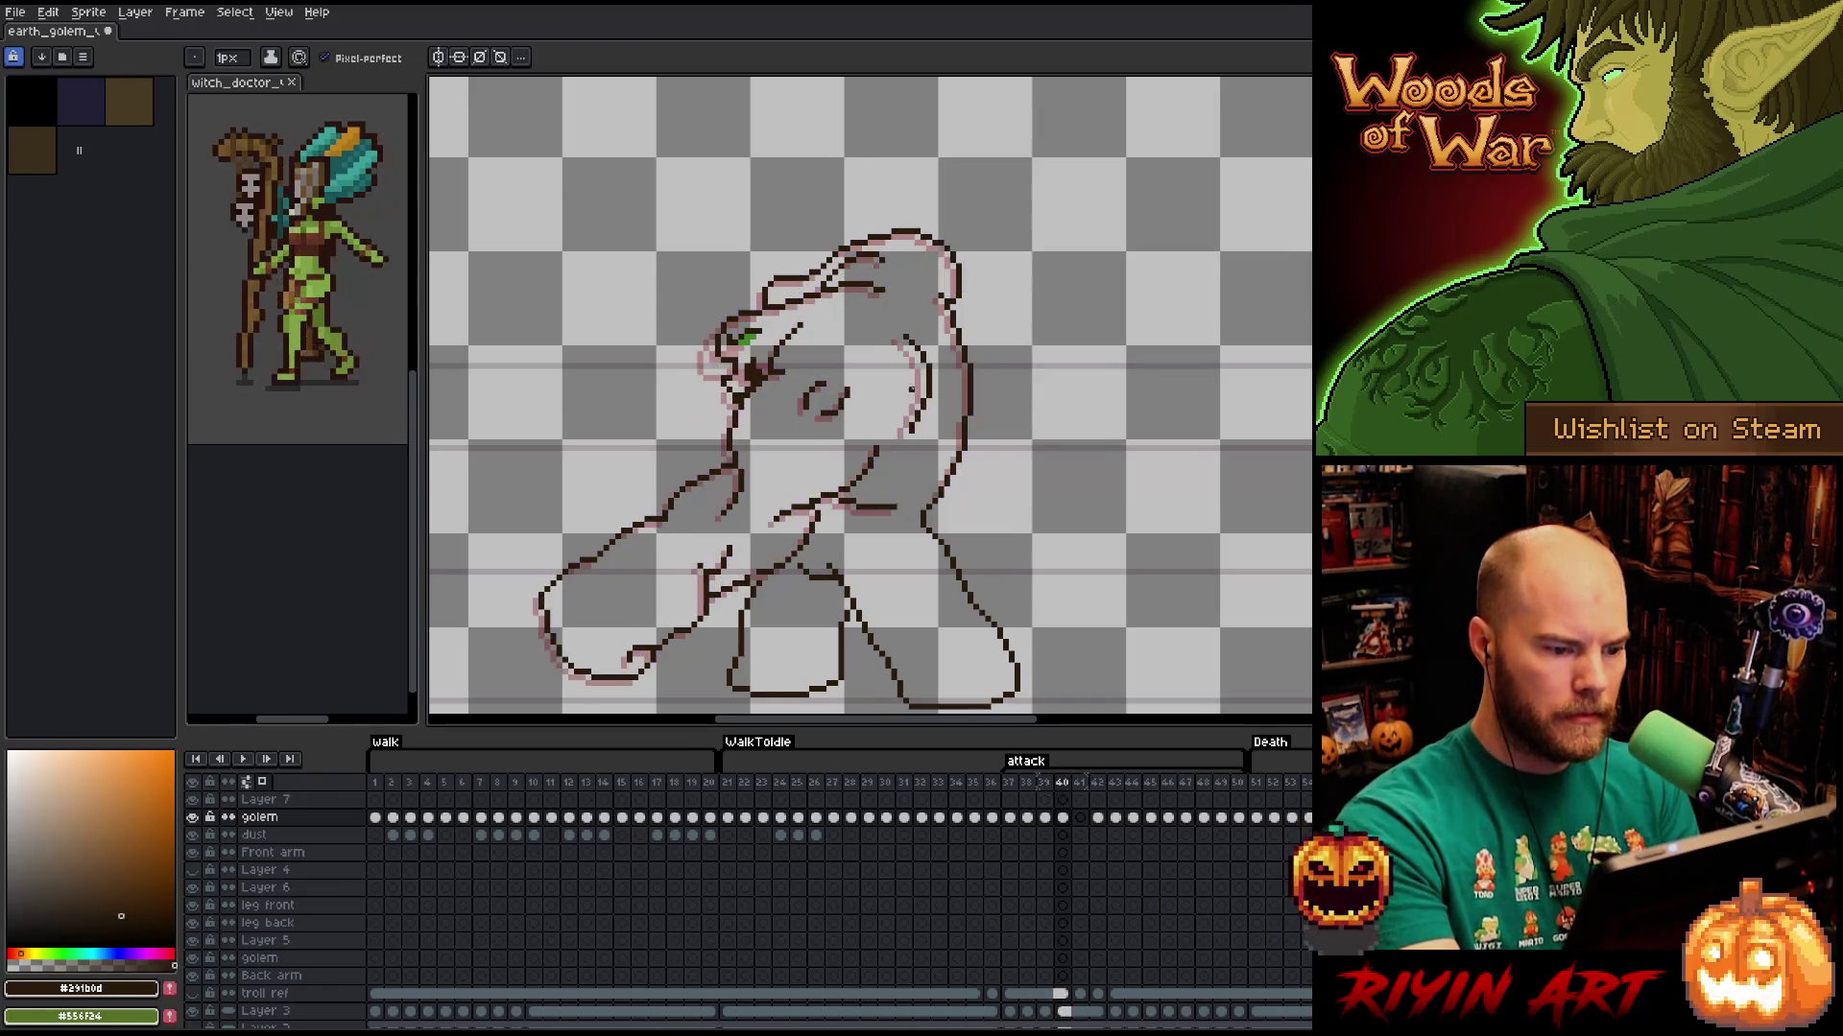
{"action": "key", "text": "e"}
{"action": "left_click_drag", "start_coordinate": [873, 509], "coordinate": [897, 509]}
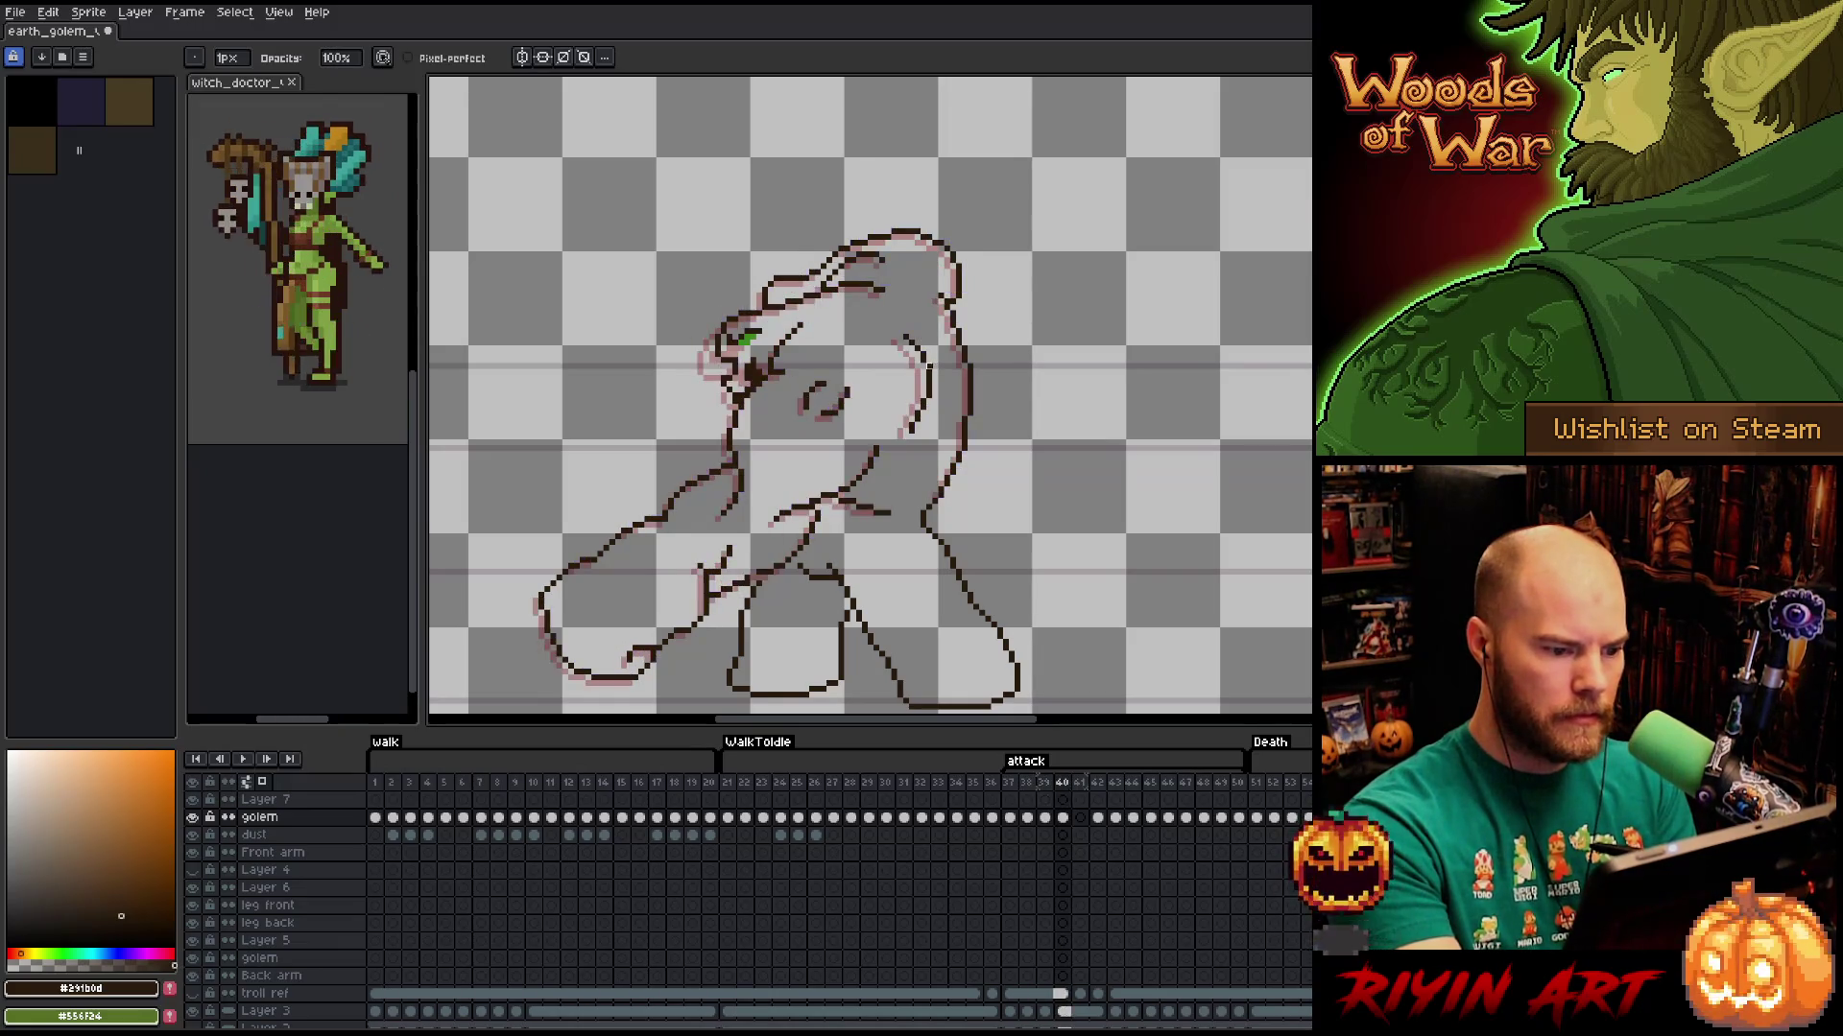
Adjust the arc stroke on the golem's head, comparing frames 39 and 40.
{"action": "key", "text": "comma"}
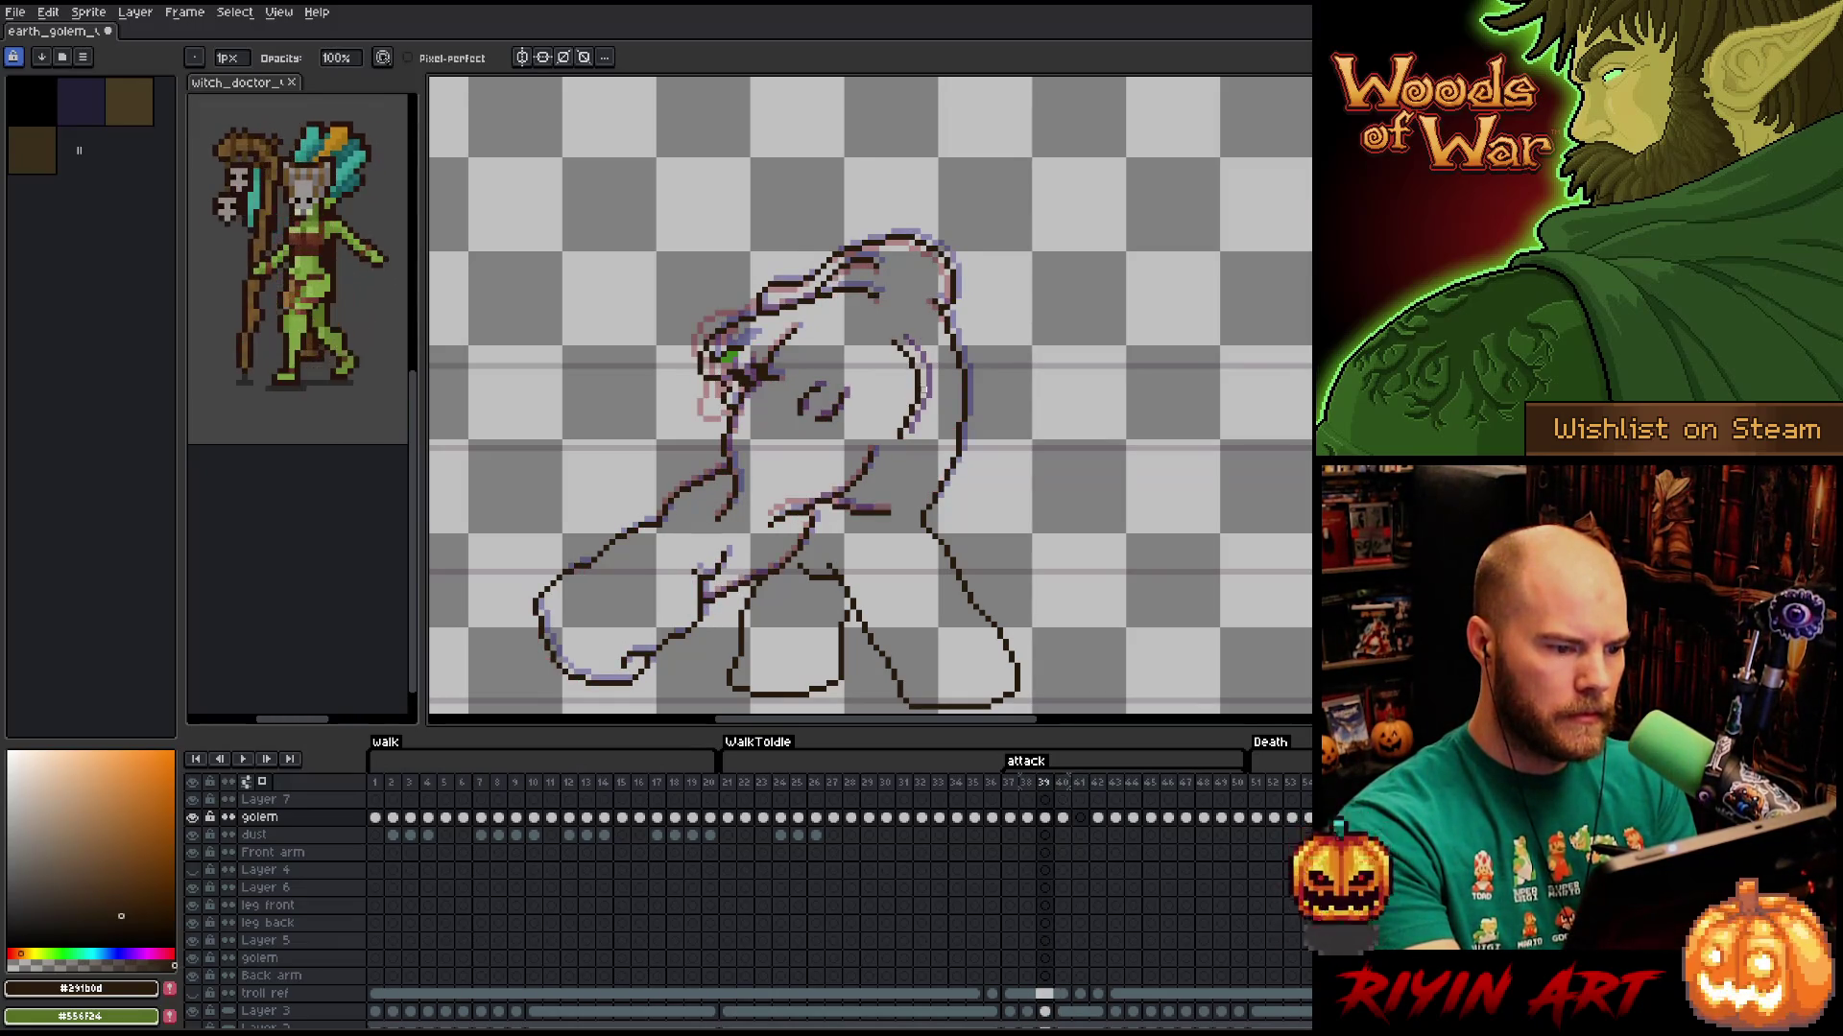
{"action": "key", "text": "period"}
{"action": "key", "text": "comma"}
{"action": "key", "text": "period"}
{"action": "key", "text": "comma"}
{"action": "key", "text": "period"}
{"action": "key", "text": "q"}
{"action": "mouse_move", "coordinate": [935, 452]}
{"action": "left_mouse_down"}
{"action": "mouse_move", "coordinate": [902, 326]}
{"action": "mouse_move", "coordinate": [912, 401]}
{"action": "left_mouse_up"}
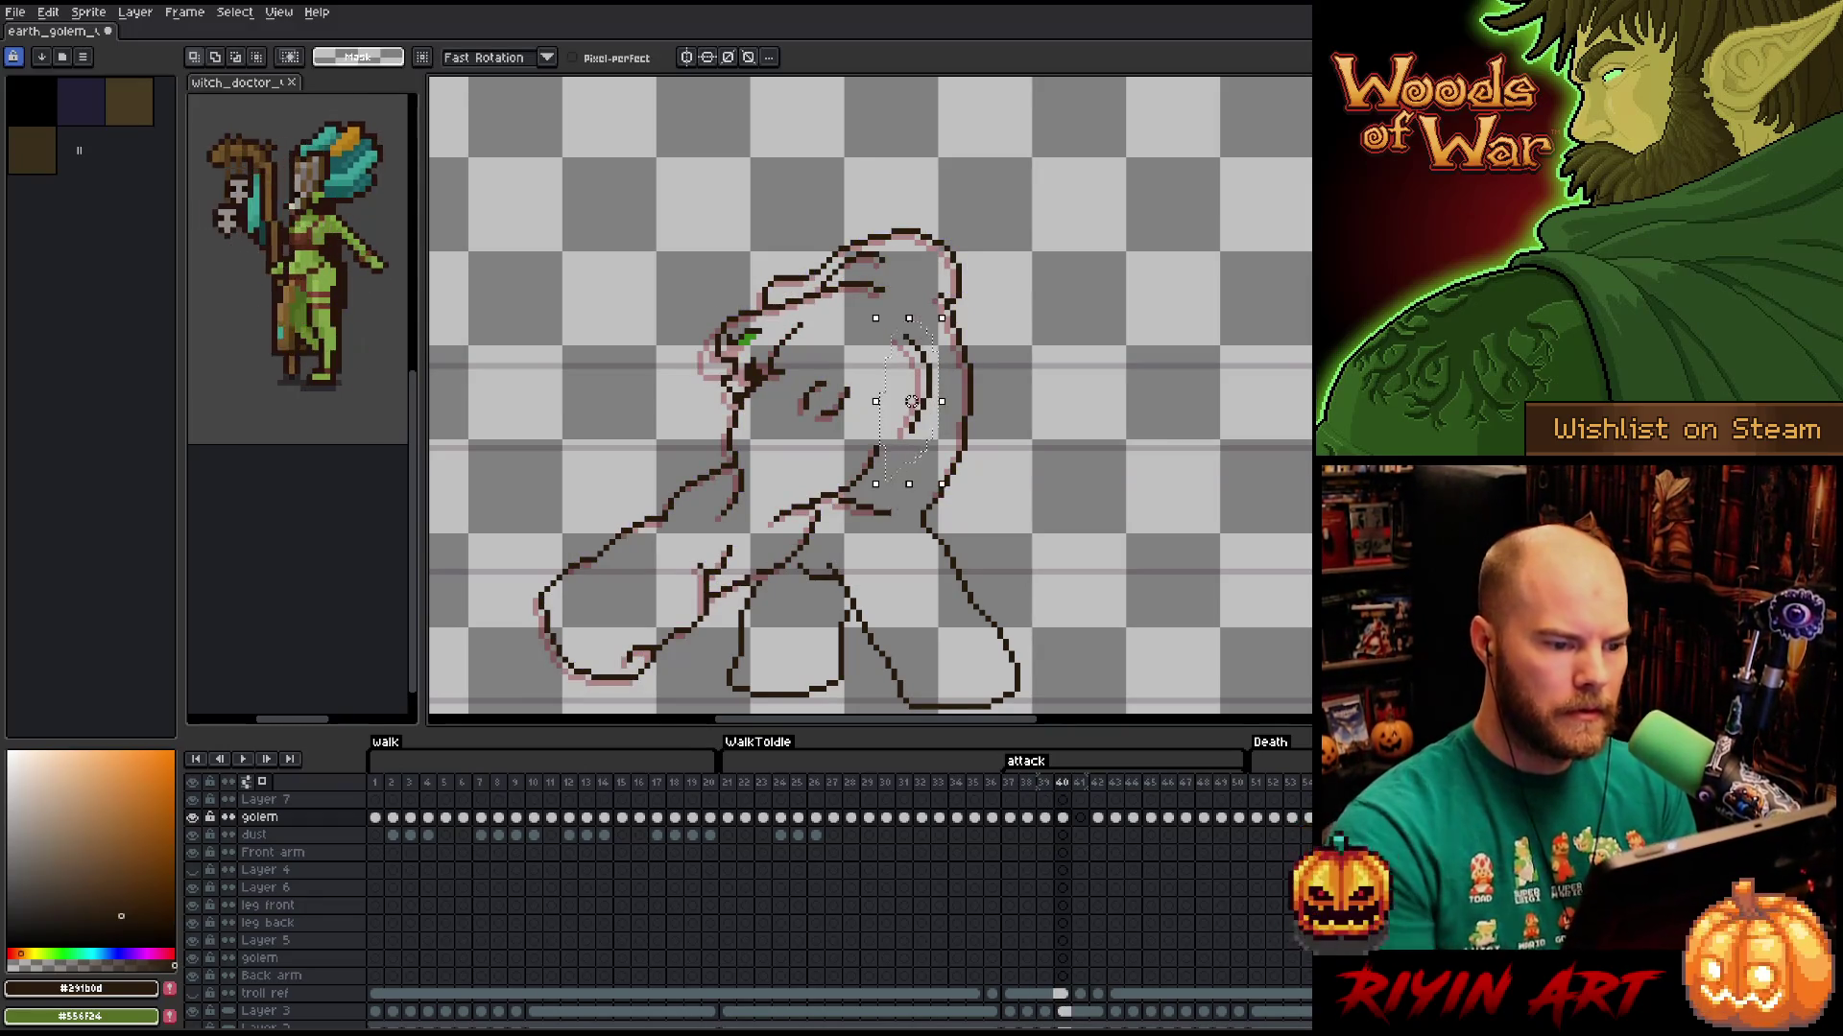
{"action": "key", "text": "ctrl+d"}
{"action": "key", "text": "comma"}
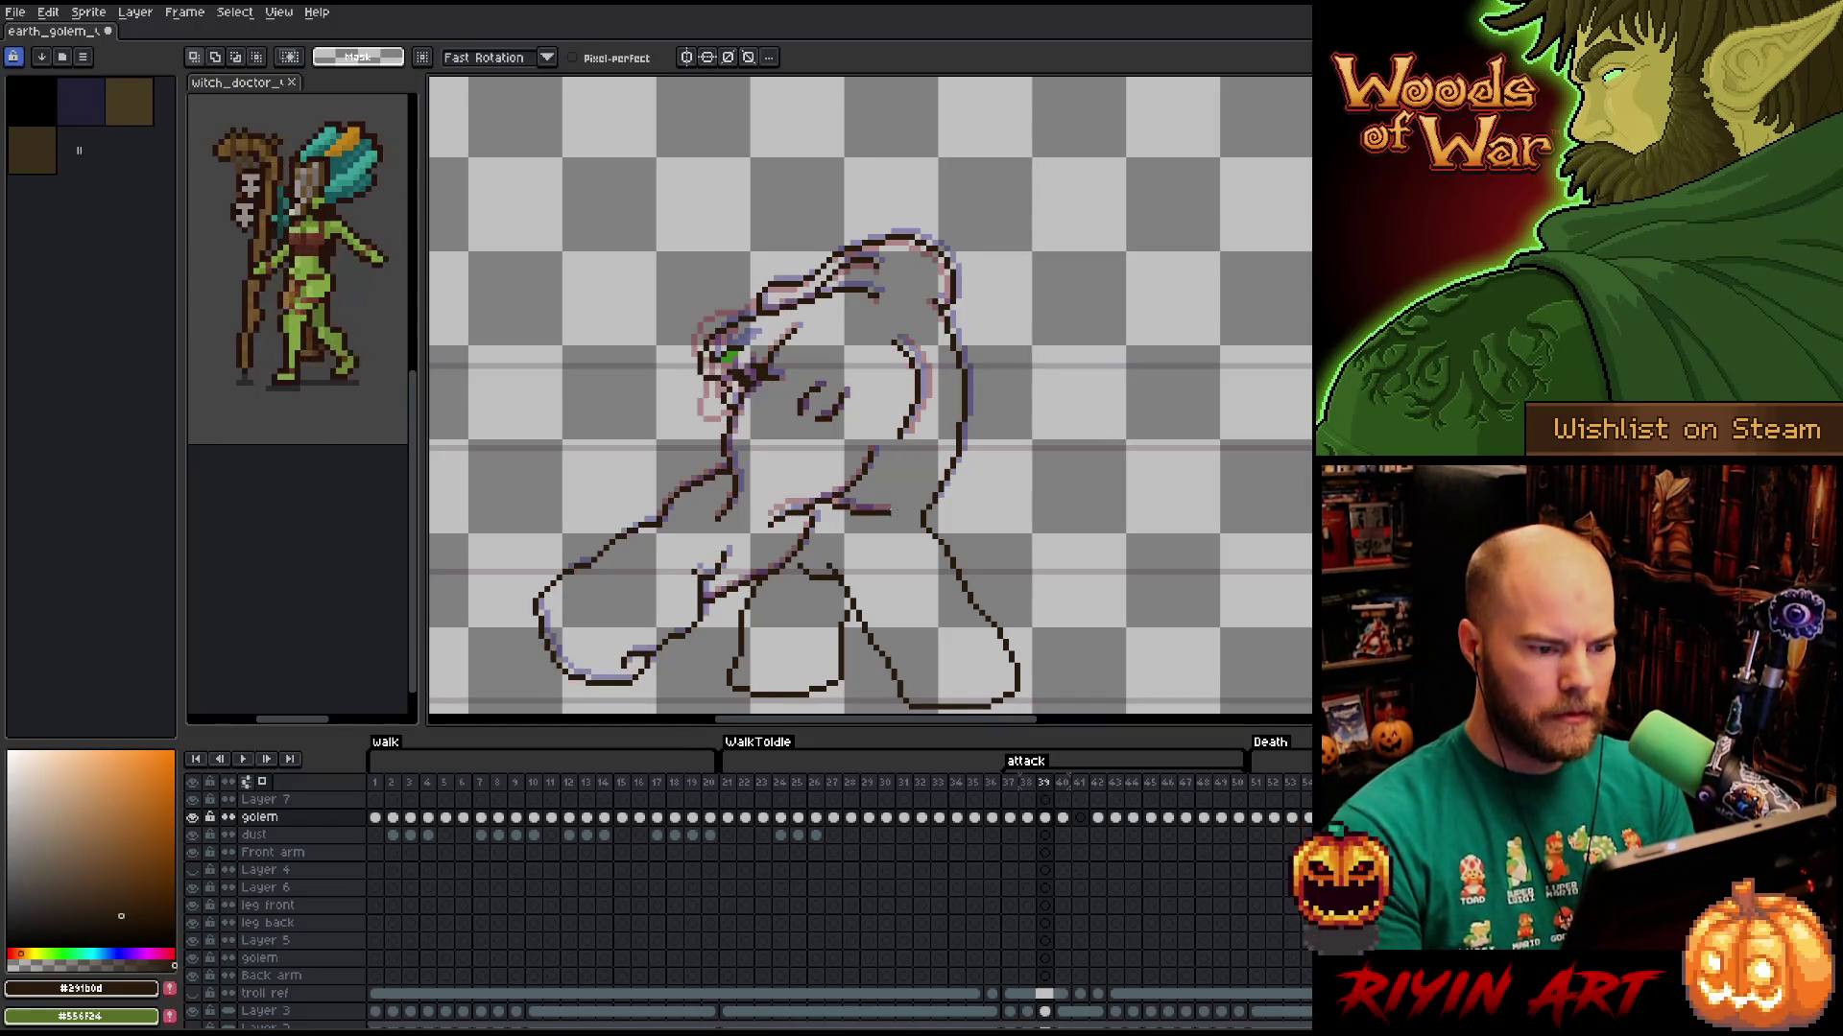
{"action": "key", "text": "period"}
{"action": "key", "text": "comma"}
{"action": "key", "text": "period"}
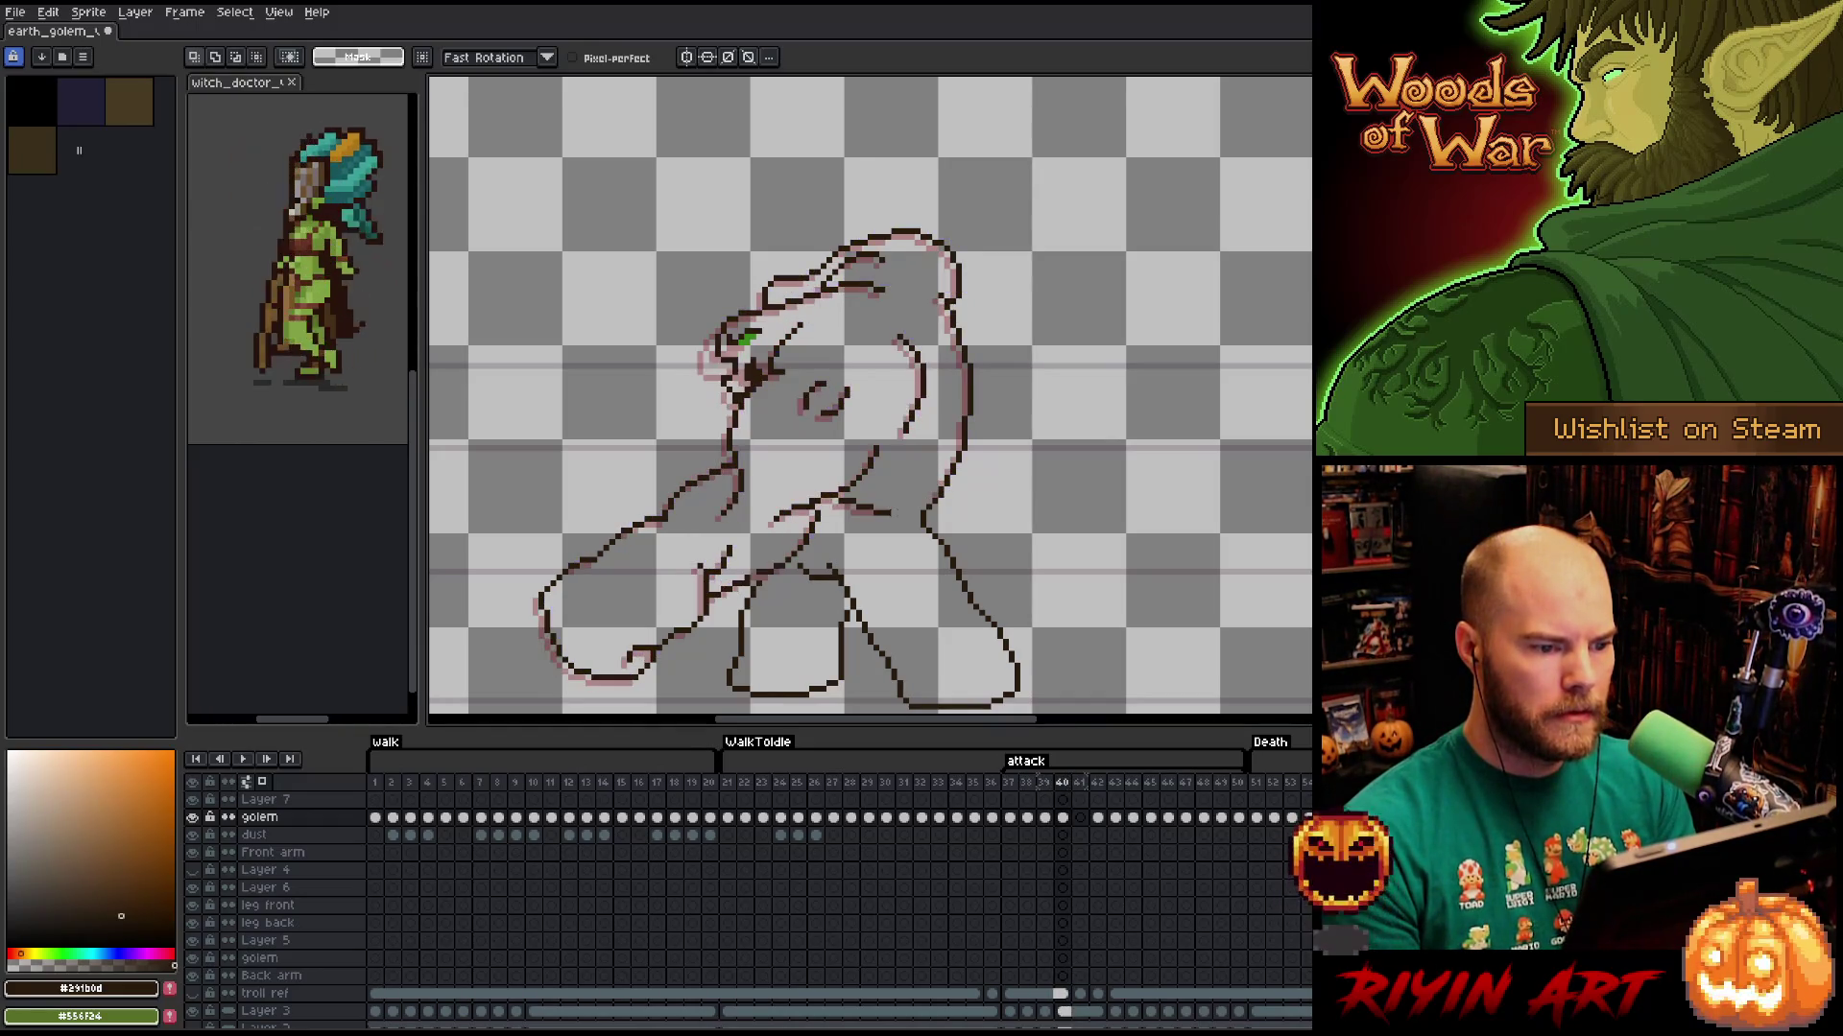
{"action": "key", "text": "comma"}
{"action": "key", "text": "period"}
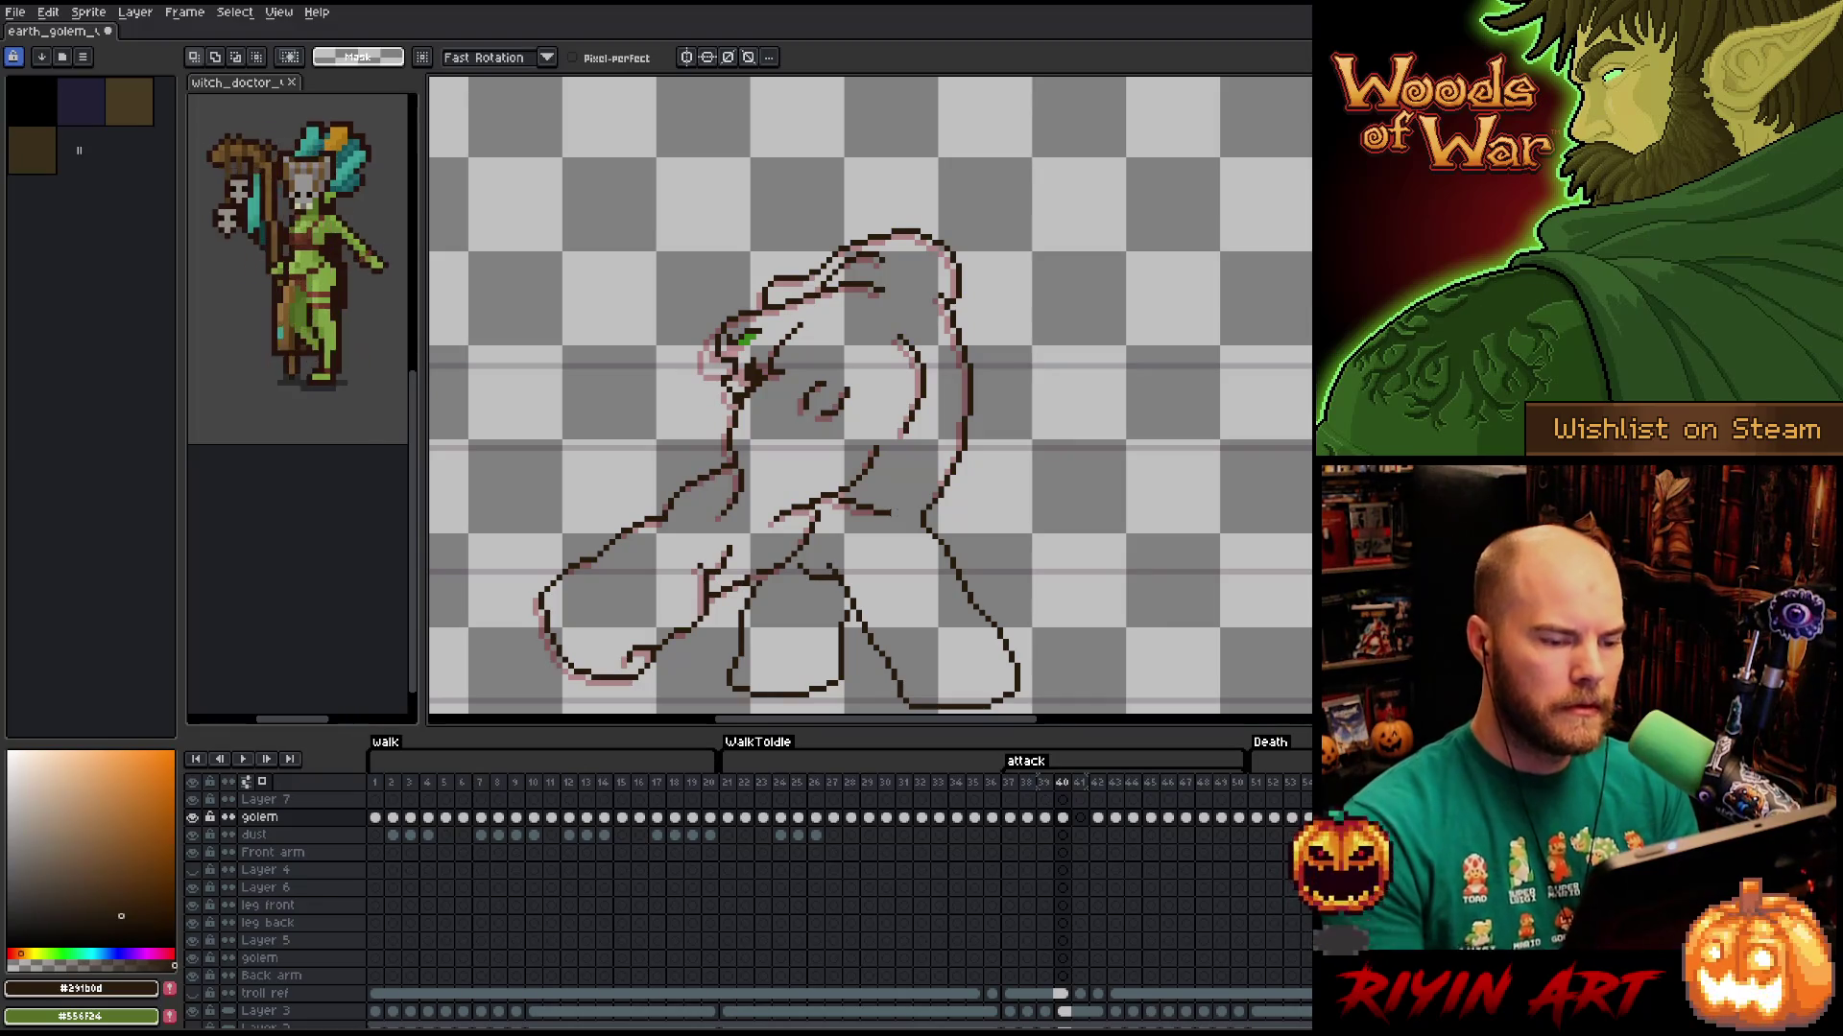
Redraw the head's top-right outline and nudge the short head-top stroke into place.
{"action": "mouse_move", "coordinate": [982, 253]}
{"action": "left_mouse_down"}
{"action": "mouse_move", "coordinate": [967, 303]}
{"action": "mouse_move", "coordinate": [880, 238]}
{"action": "mouse_move", "coordinate": [844, 277]}
{"action": "mouse_move", "coordinate": [768, 304]}
{"action": "mouse_move", "coordinate": [863, 185]}
{"action": "mouse_move", "coordinate": [978, 308]}
{"action": "mouse_move", "coordinate": [768, 305]}
{"action": "left_mouse_up"}
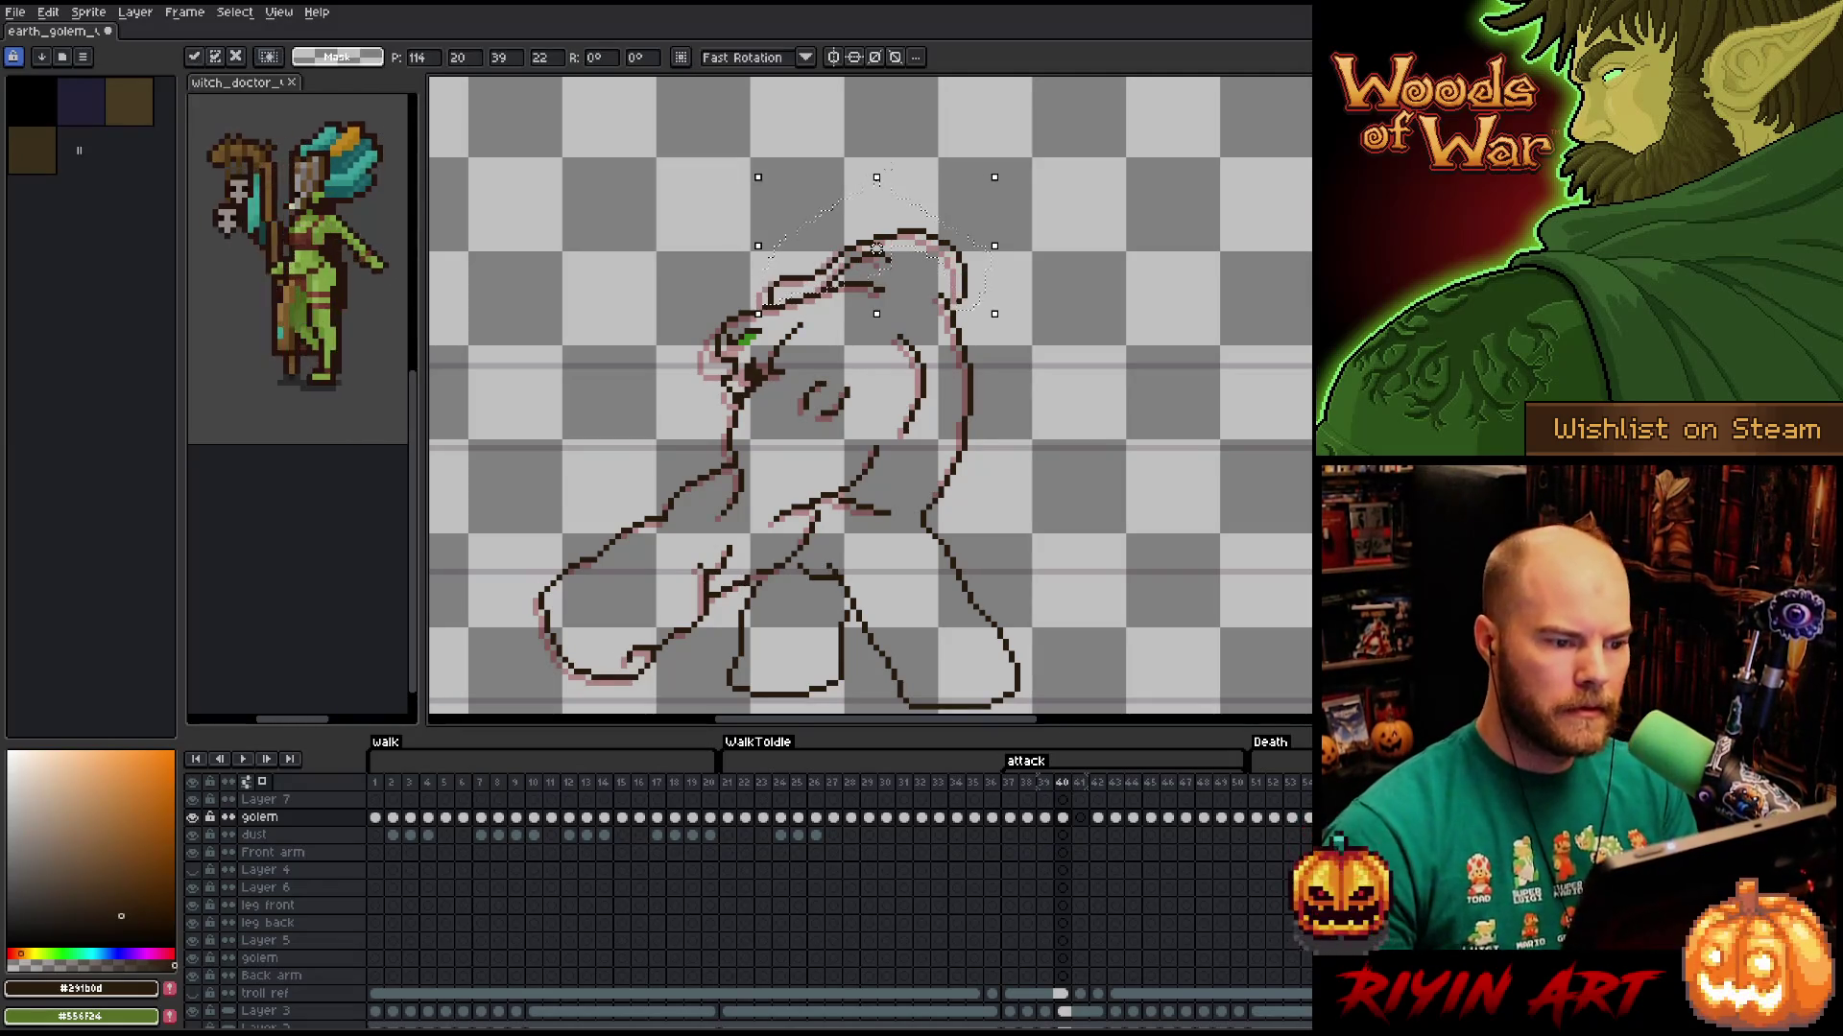
{"action": "key", "text": "ctrl+d"}
{"action": "mouse_move", "coordinate": [902, 270]}
{"action": "left_mouse_down"}
{"action": "mouse_move", "coordinate": [885, 247]}
{"action": "mouse_move", "coordinate": [825, 274]}
{"action": "mouse_move", "coordinate": [840, 288]}
{"action": "mouse_move", "coordinate": [865, 266]}
{"action": "left_mouse_up"}
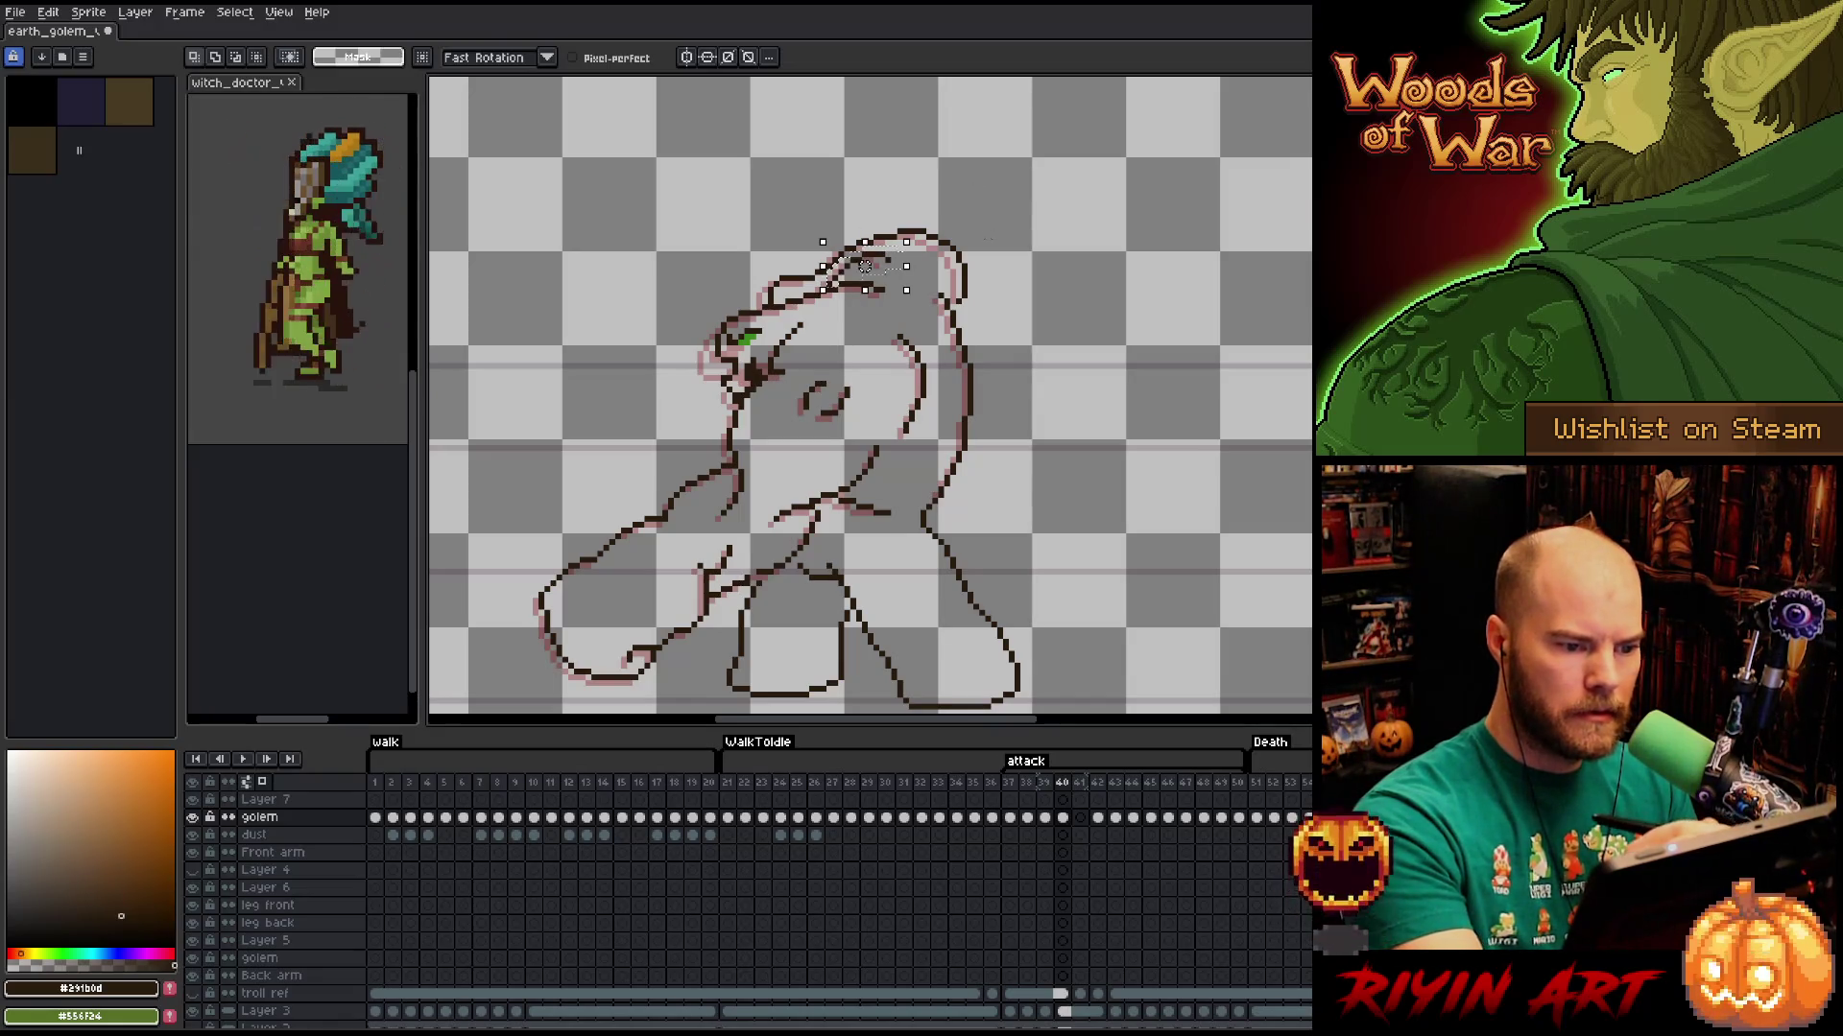
{"action": "key", "text": "ctrl+d"}
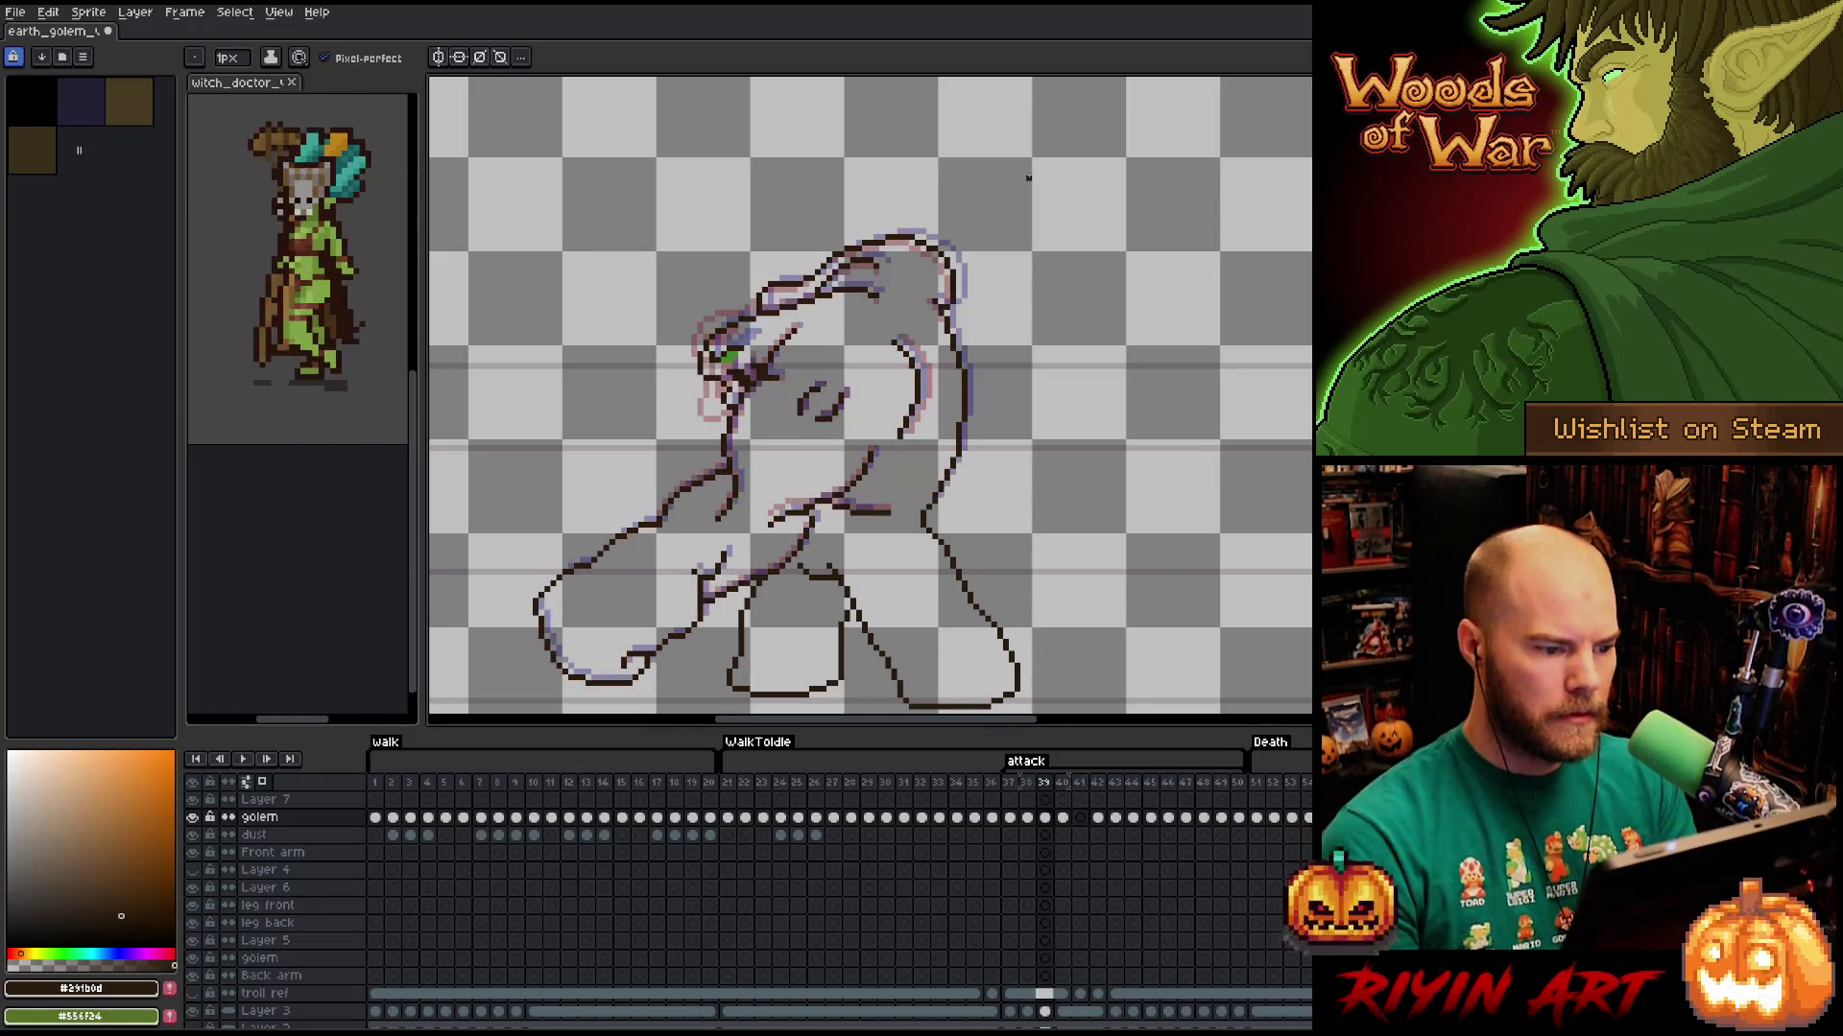
Select the small mark beside the golem's eye after checking the motion between frames 39 and 40.
{"action": "key", "text": "Left"}
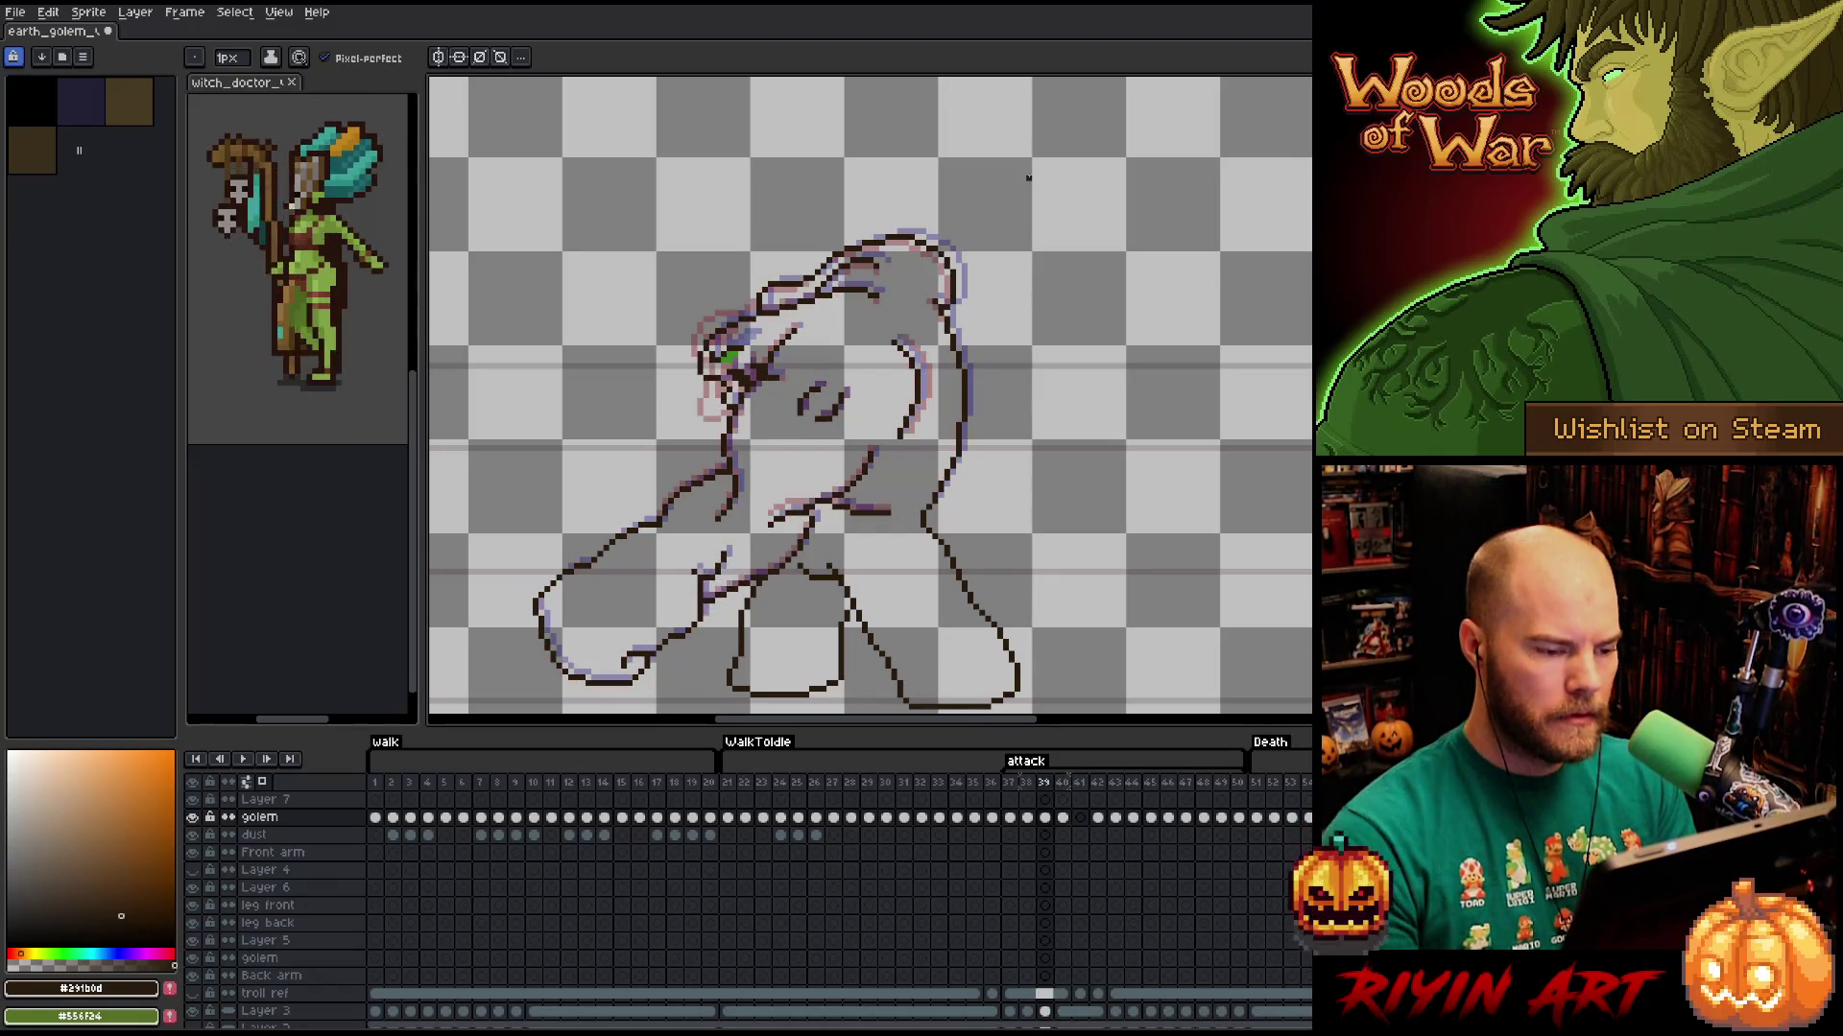
{"action": "key", "text": "Right"}
{"action": "key", "text": "Left"}
{"action": "key", "text": "Right"}
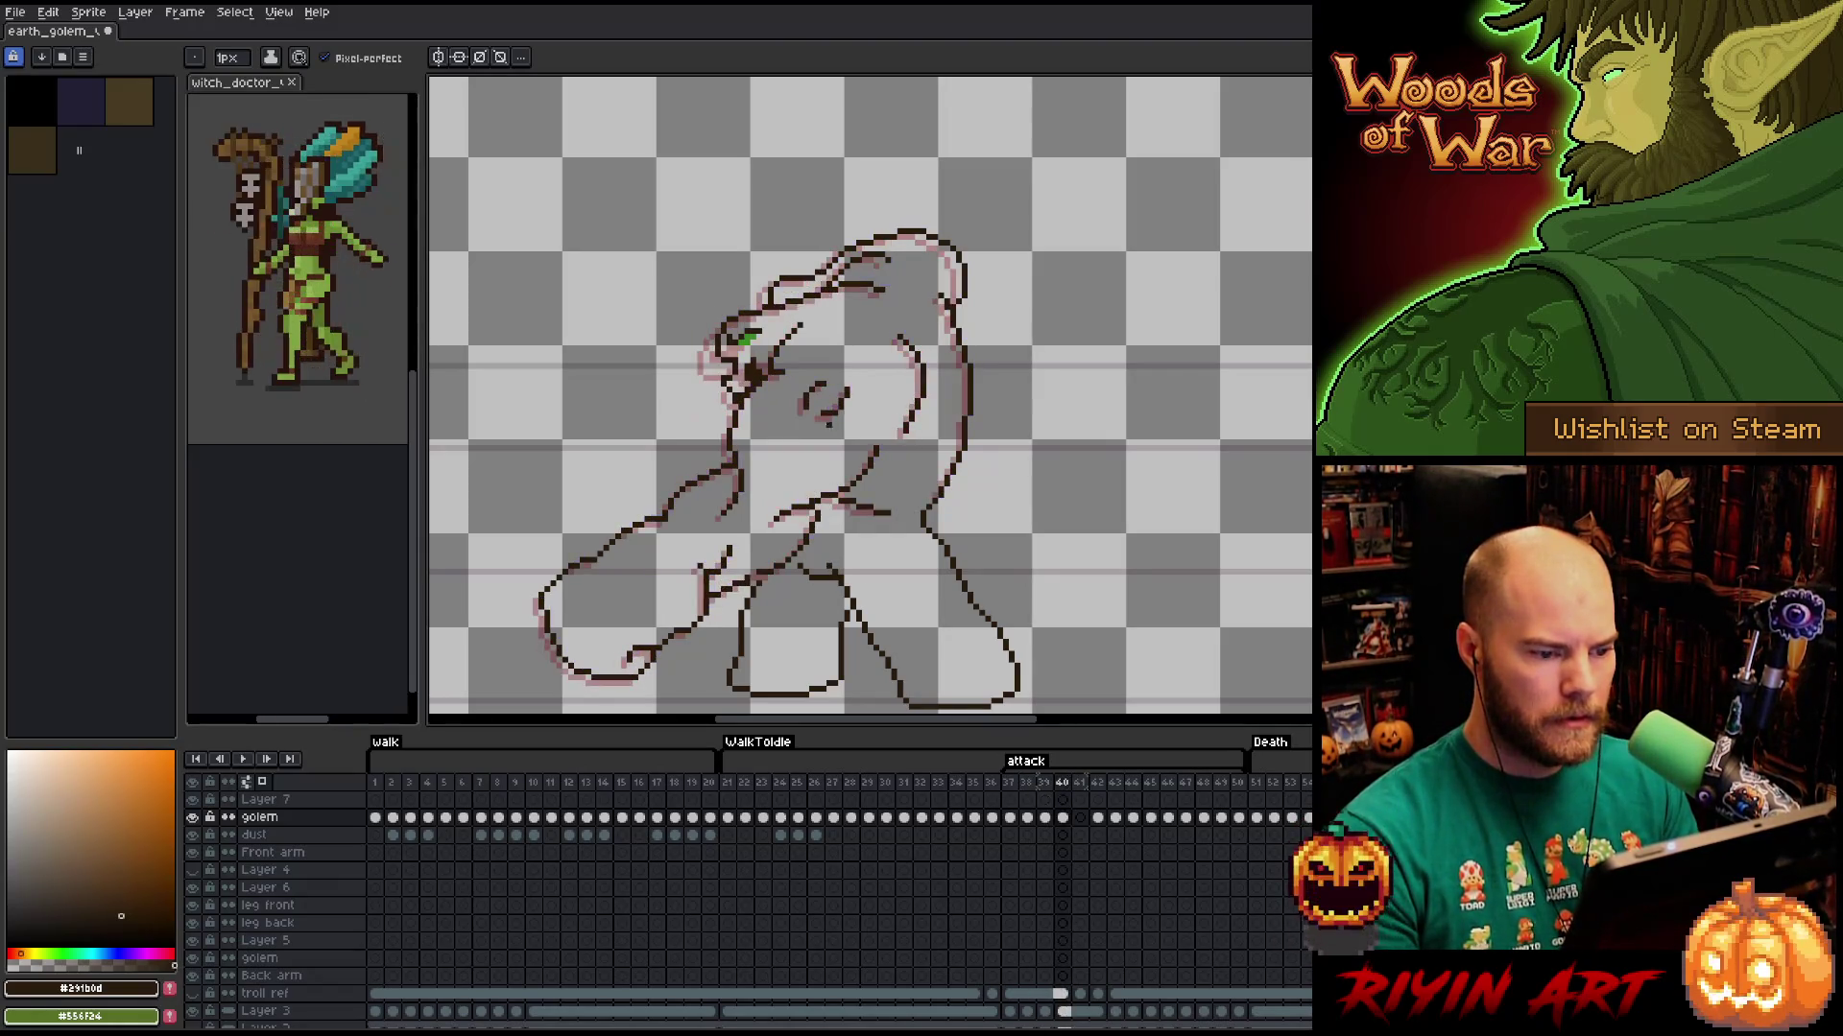
{"action": "key", "text": "Left"}
{"action": "key", "text": "Right"}
{"action": "key", "text": "Left"}
{"action": "key", "text": "Right"}
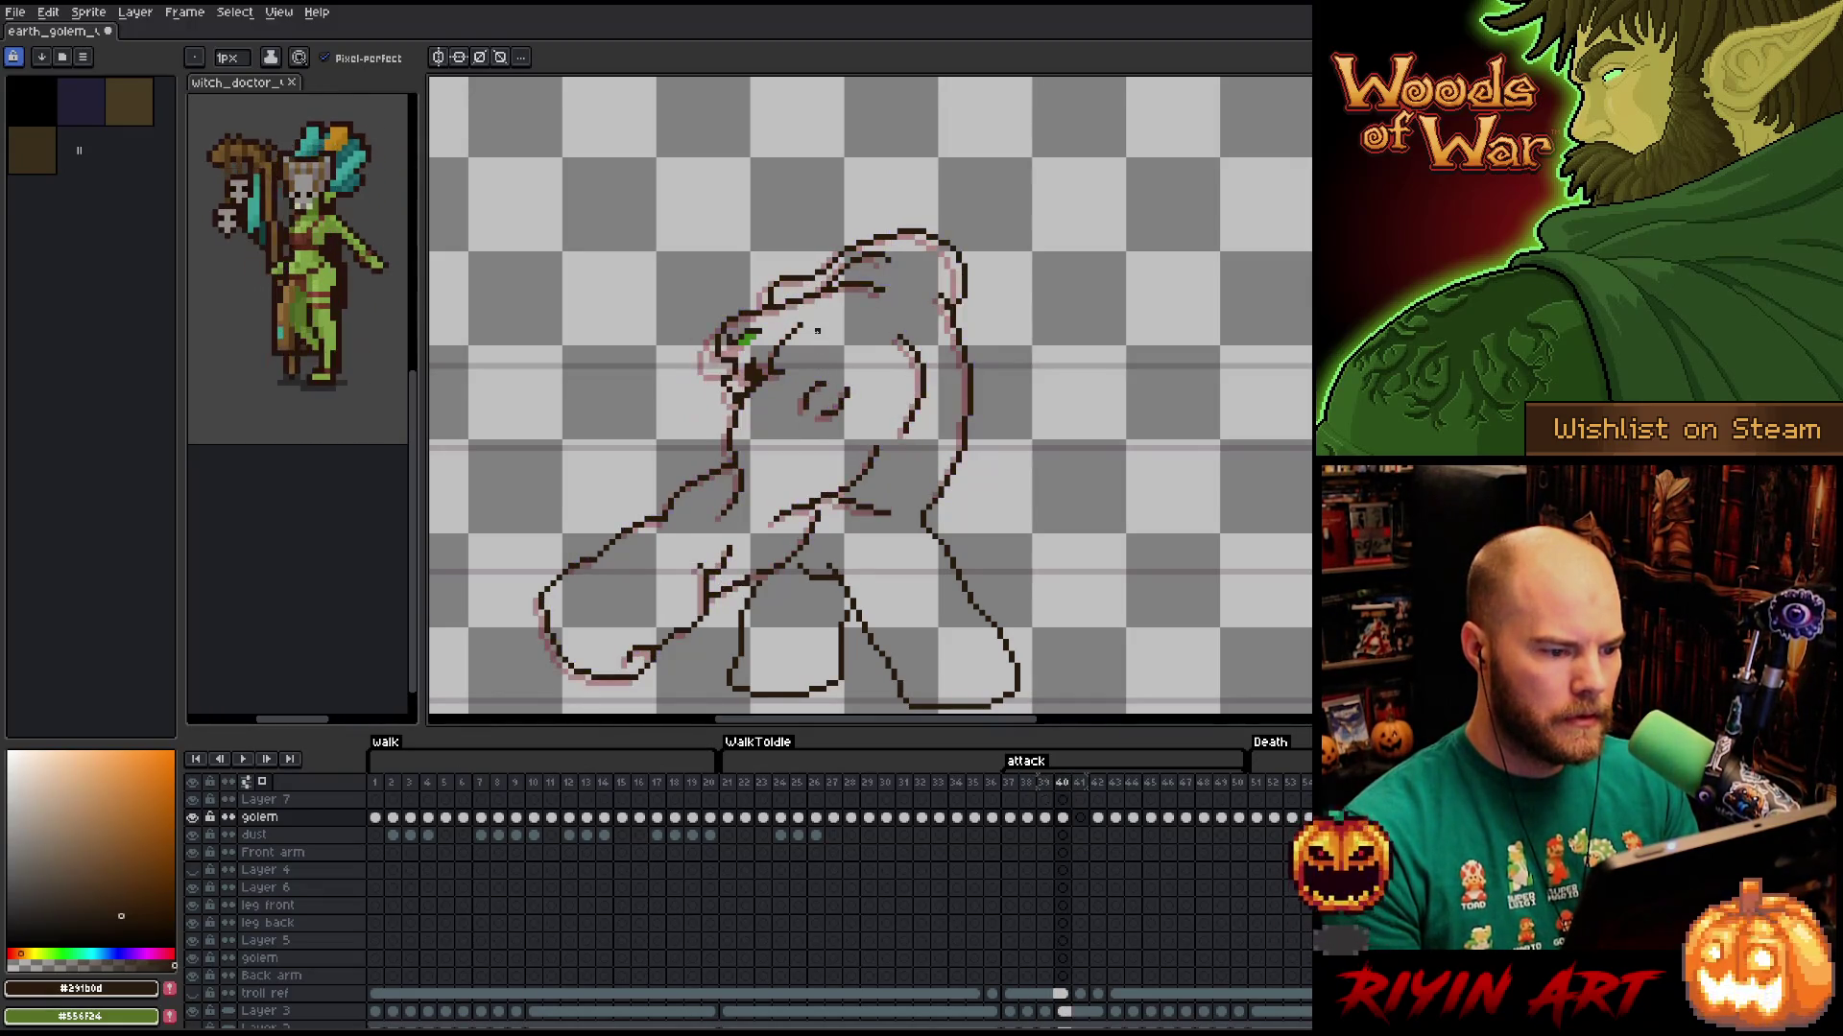
{"action": "key", "text": "q"}
{"action": "left_click_drag", "start_coordinate": [817, 321], "coordinate": [770, 369]}
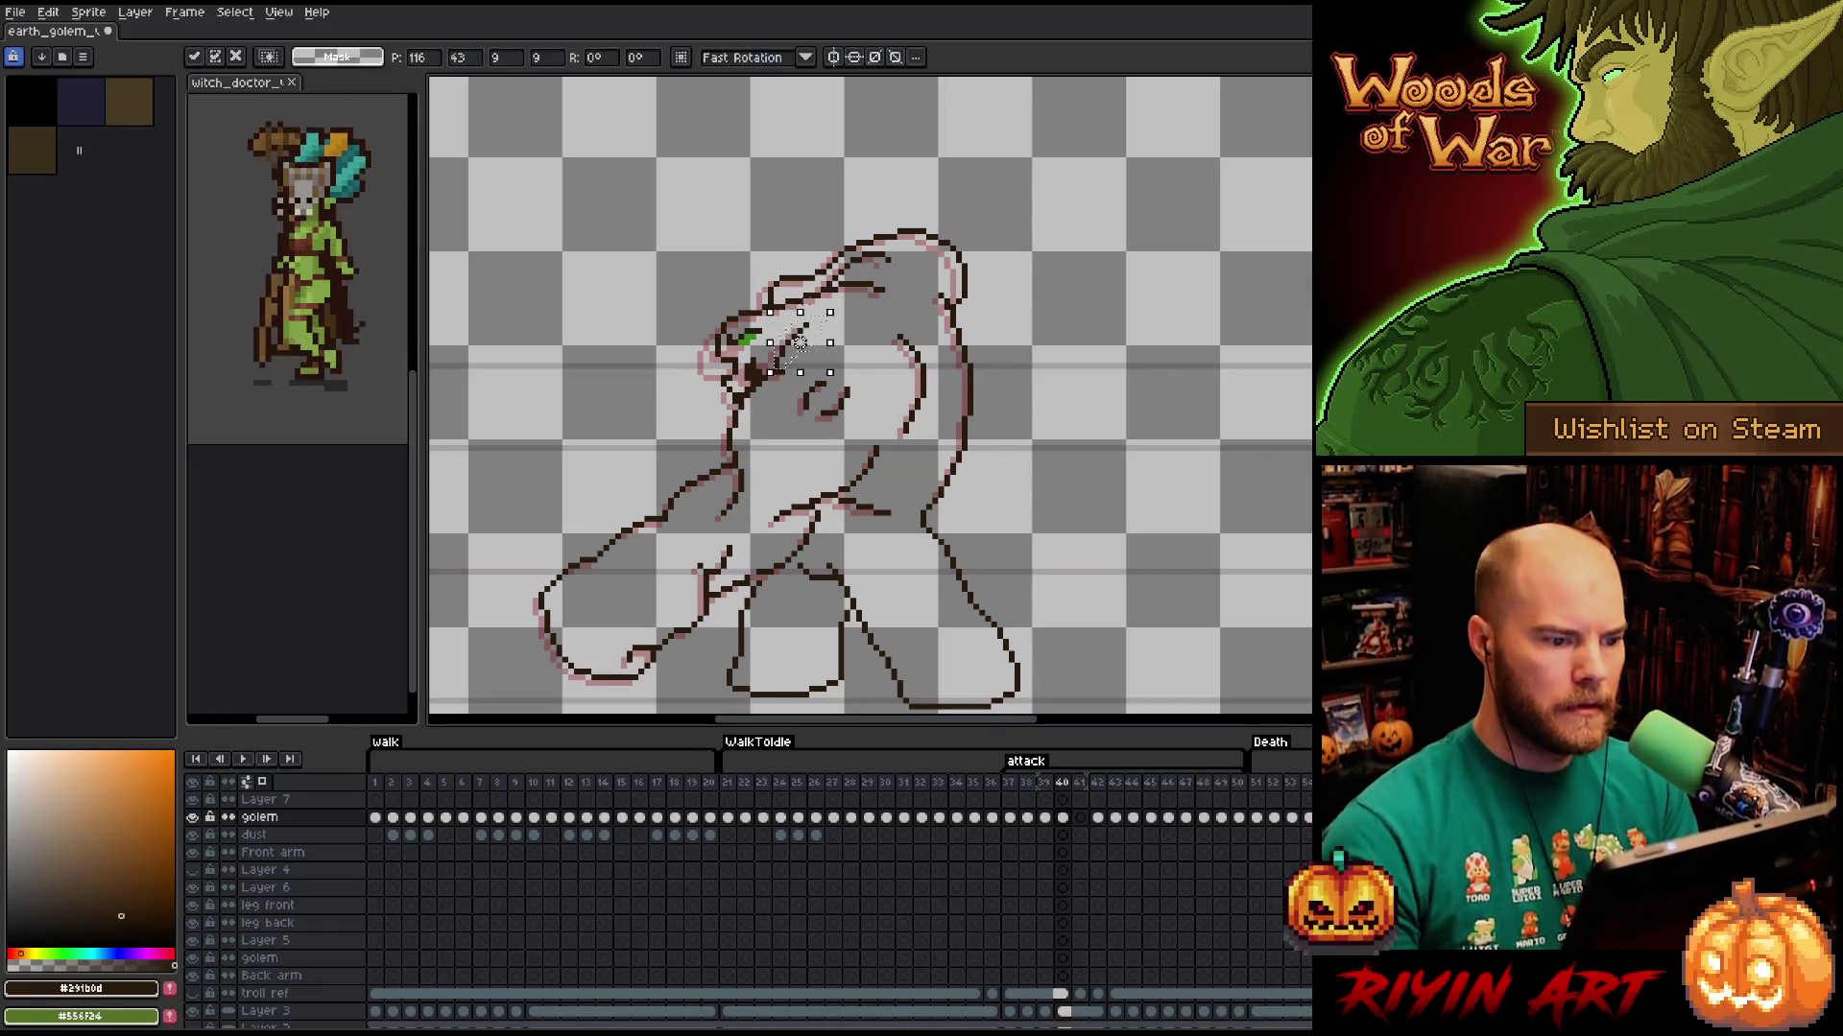
Flip repeatedly between frames 39 and 40 to check the head-top motion, switching to the eraser.
{"action": "key", "text": "Left"}
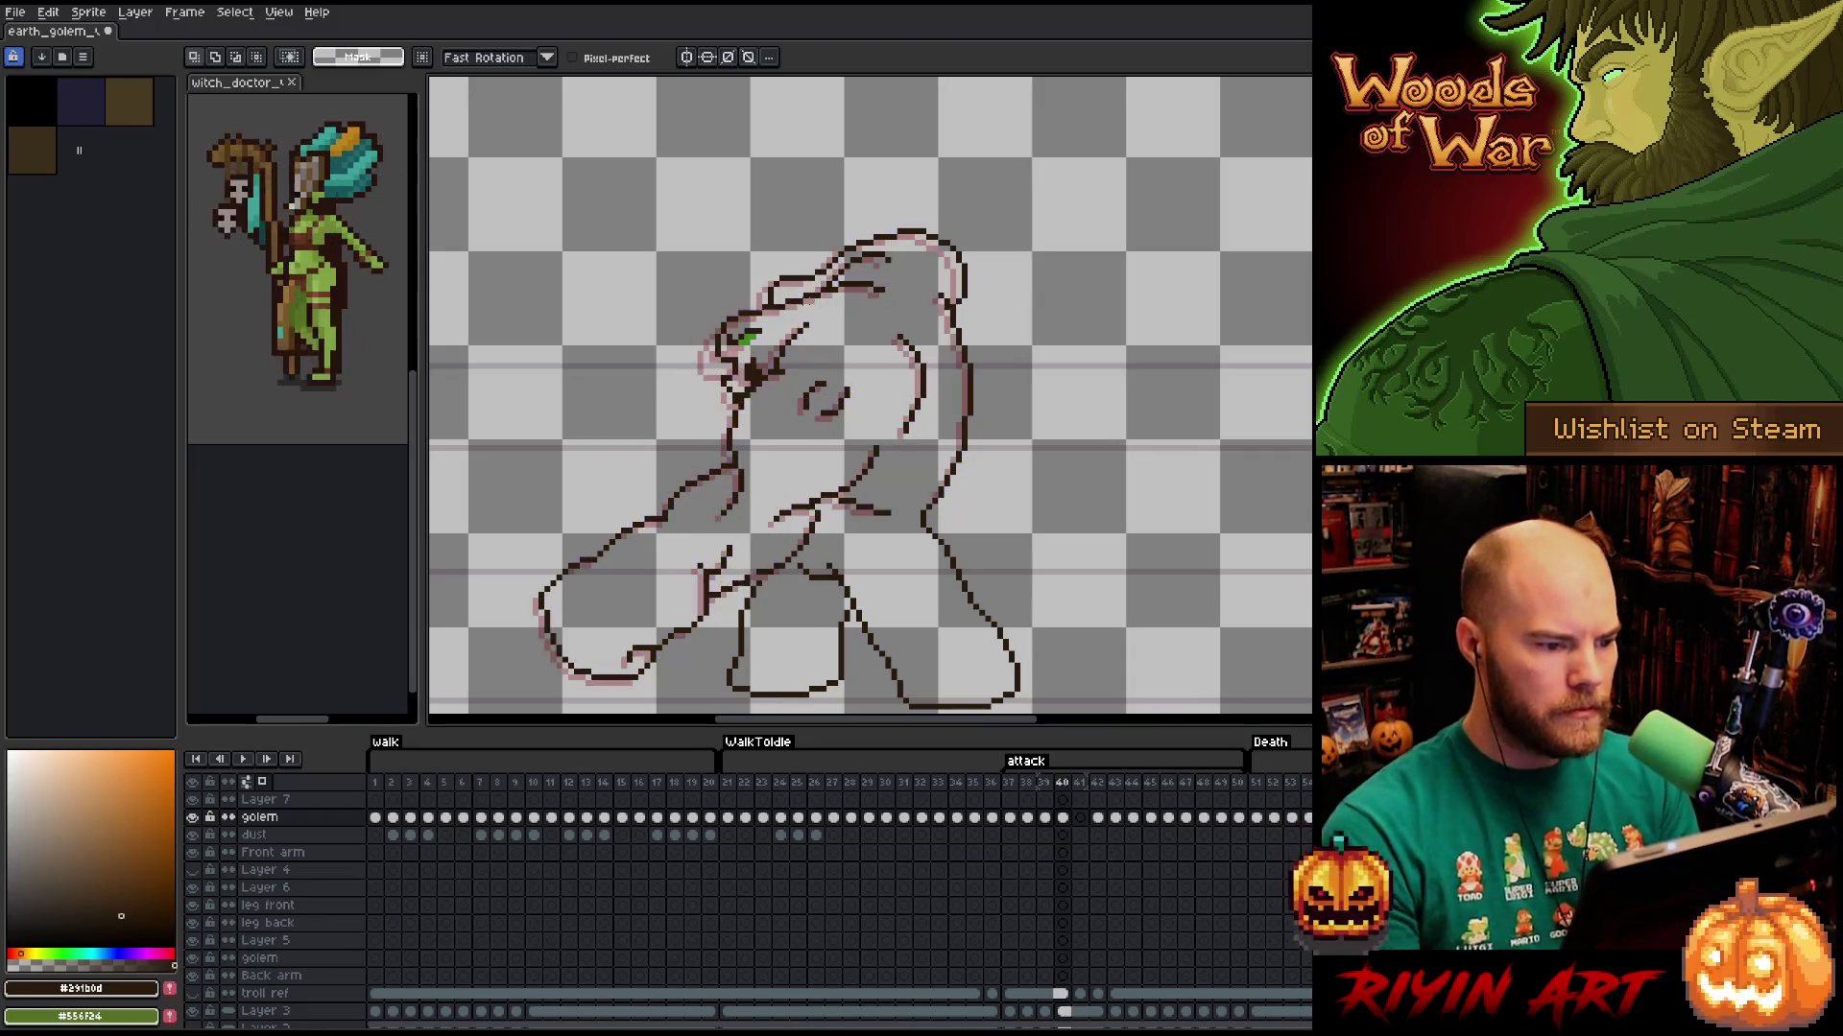
{"action": "key", "text": "Right"}
{"action": "key", "text": "Left"}
{"action": "key", "text": "Right"}
{"action": "key", "text": "Left"}
{"action": "key", "text": "Right"}
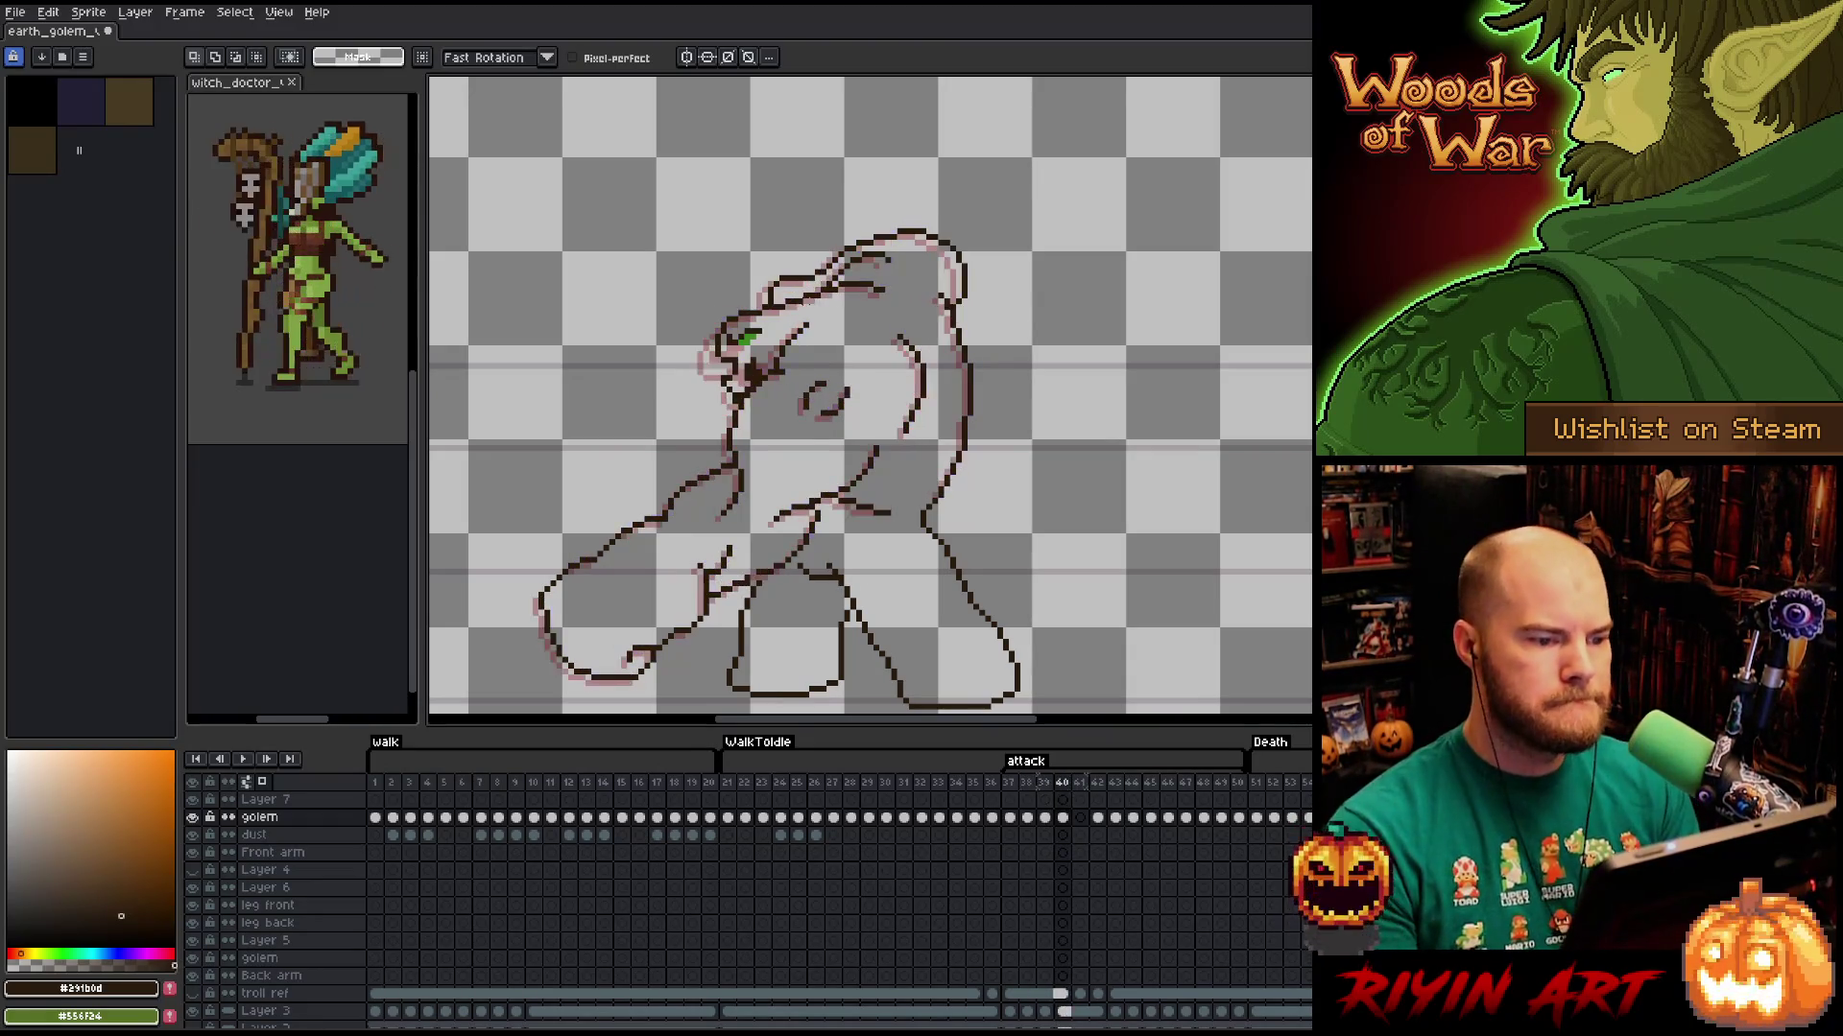
{"action": "key", "text": "Left"}
{"action": "key", "text": "Right"}
{"action": "key", "text": "Left"}
{"action": "key", "text": "Right"}
{"action": "key", "text": "Left"}
{"action": "key", "text": "Right"}
{"action": "key", "text": "Left"}
{"action": "key", "text": "Right"}
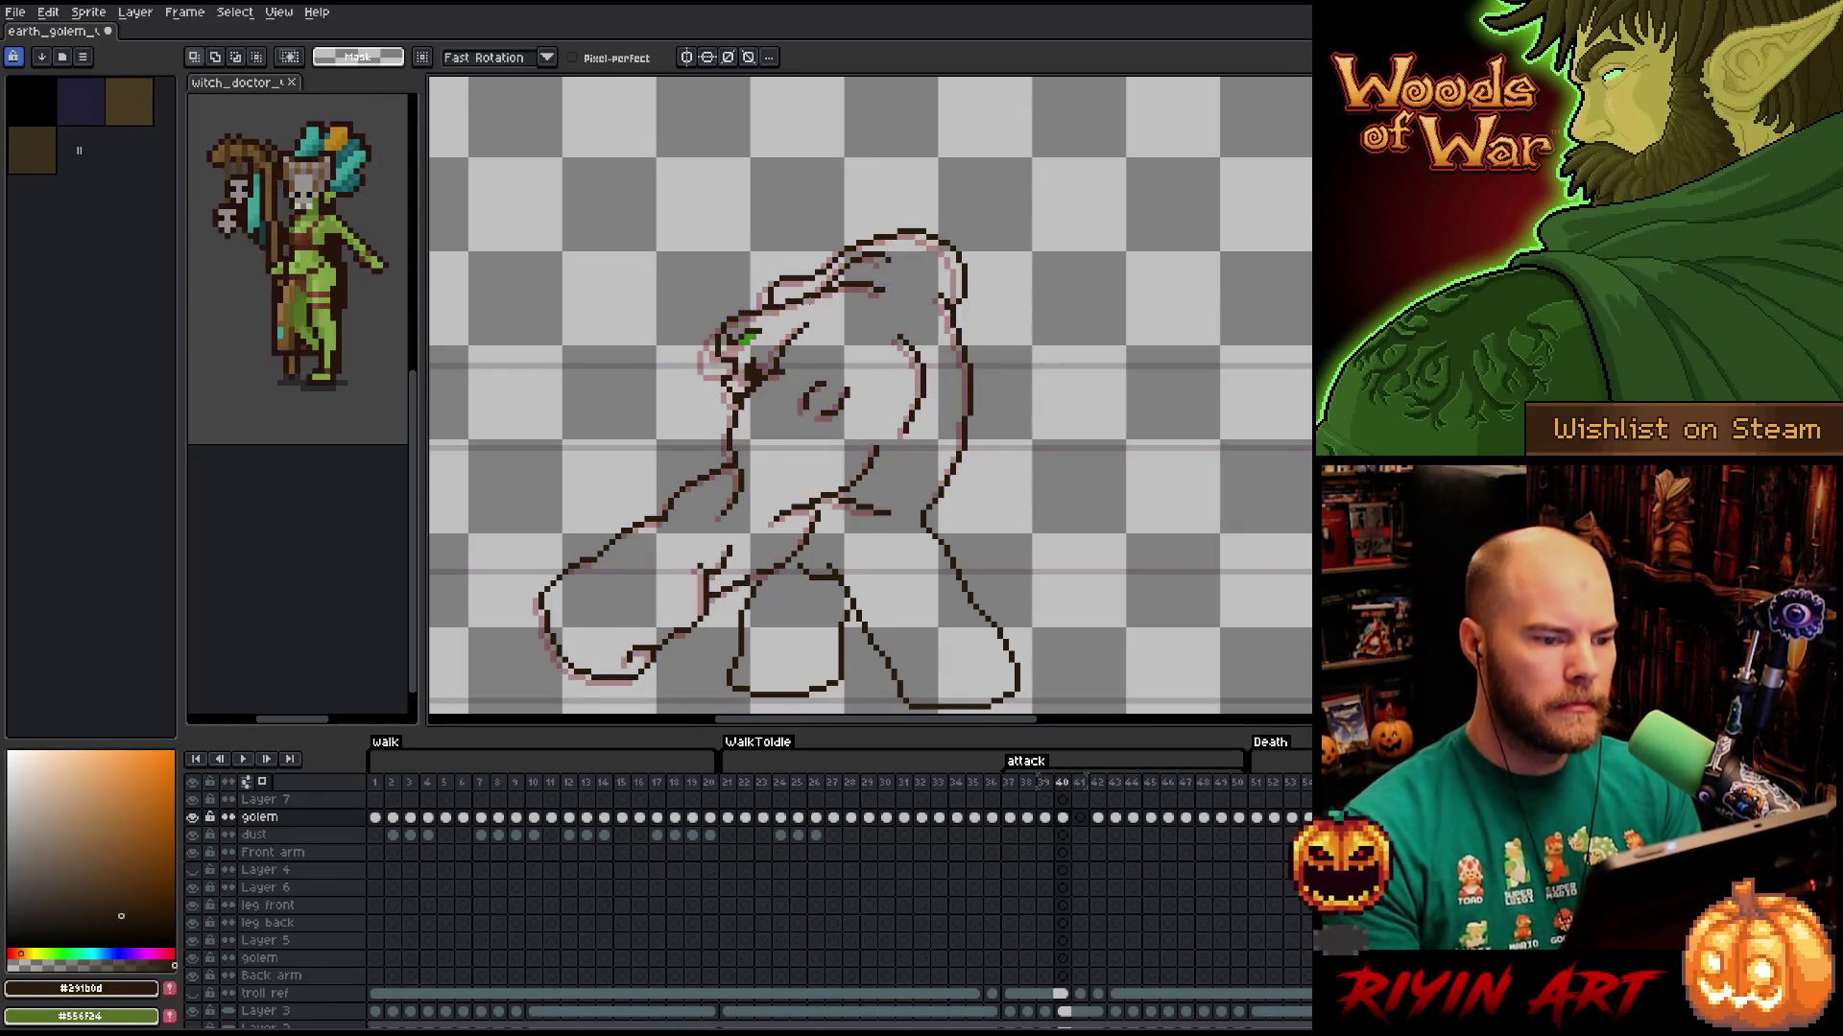
{"action": "key", "text": "b"}
{"action": "key", "text": "e"}
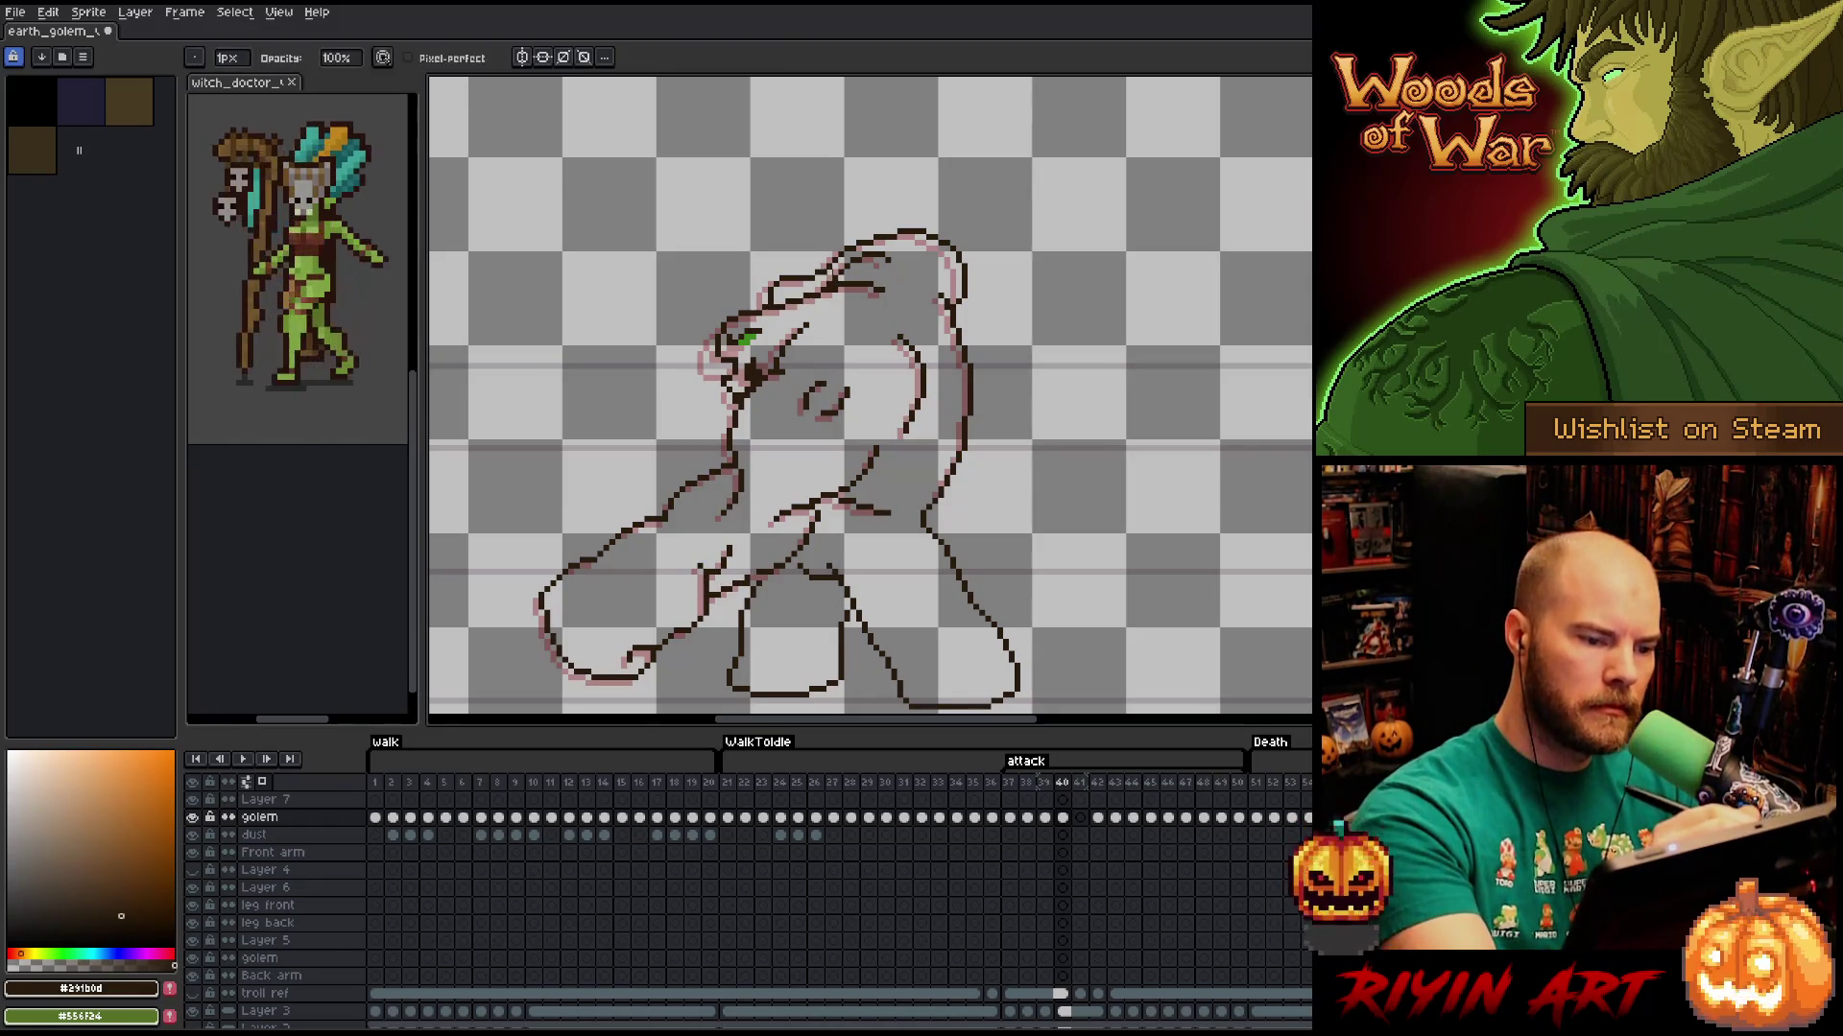
{"action": "key", "text": "Left"}
{"action": "key", "text": "Right"}
{"action": "key", "text": "Left"}
{"action": "key", "text": "Right"}
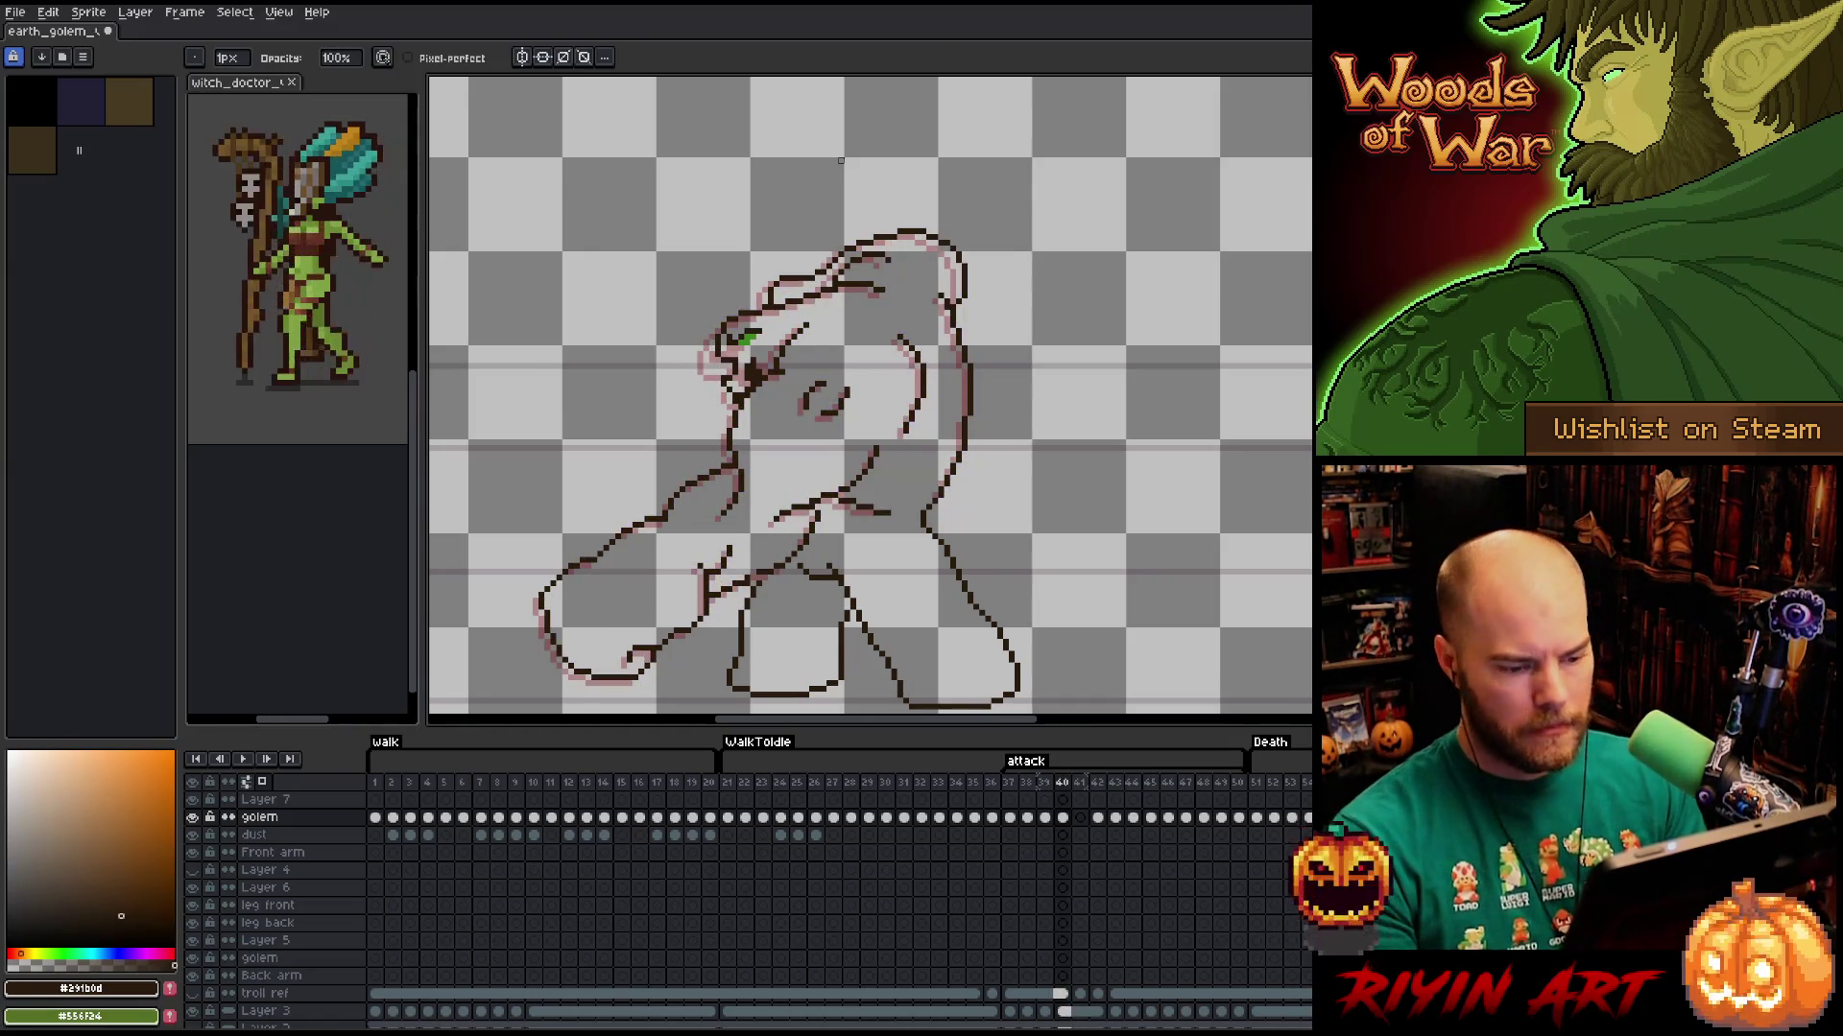
Delete the redundant frame 42 from the attack sequence.
{"action": "left_click", "coordinate": [1085, 785]}
{"action": "left_click", "coordinate": [1097, 785]}
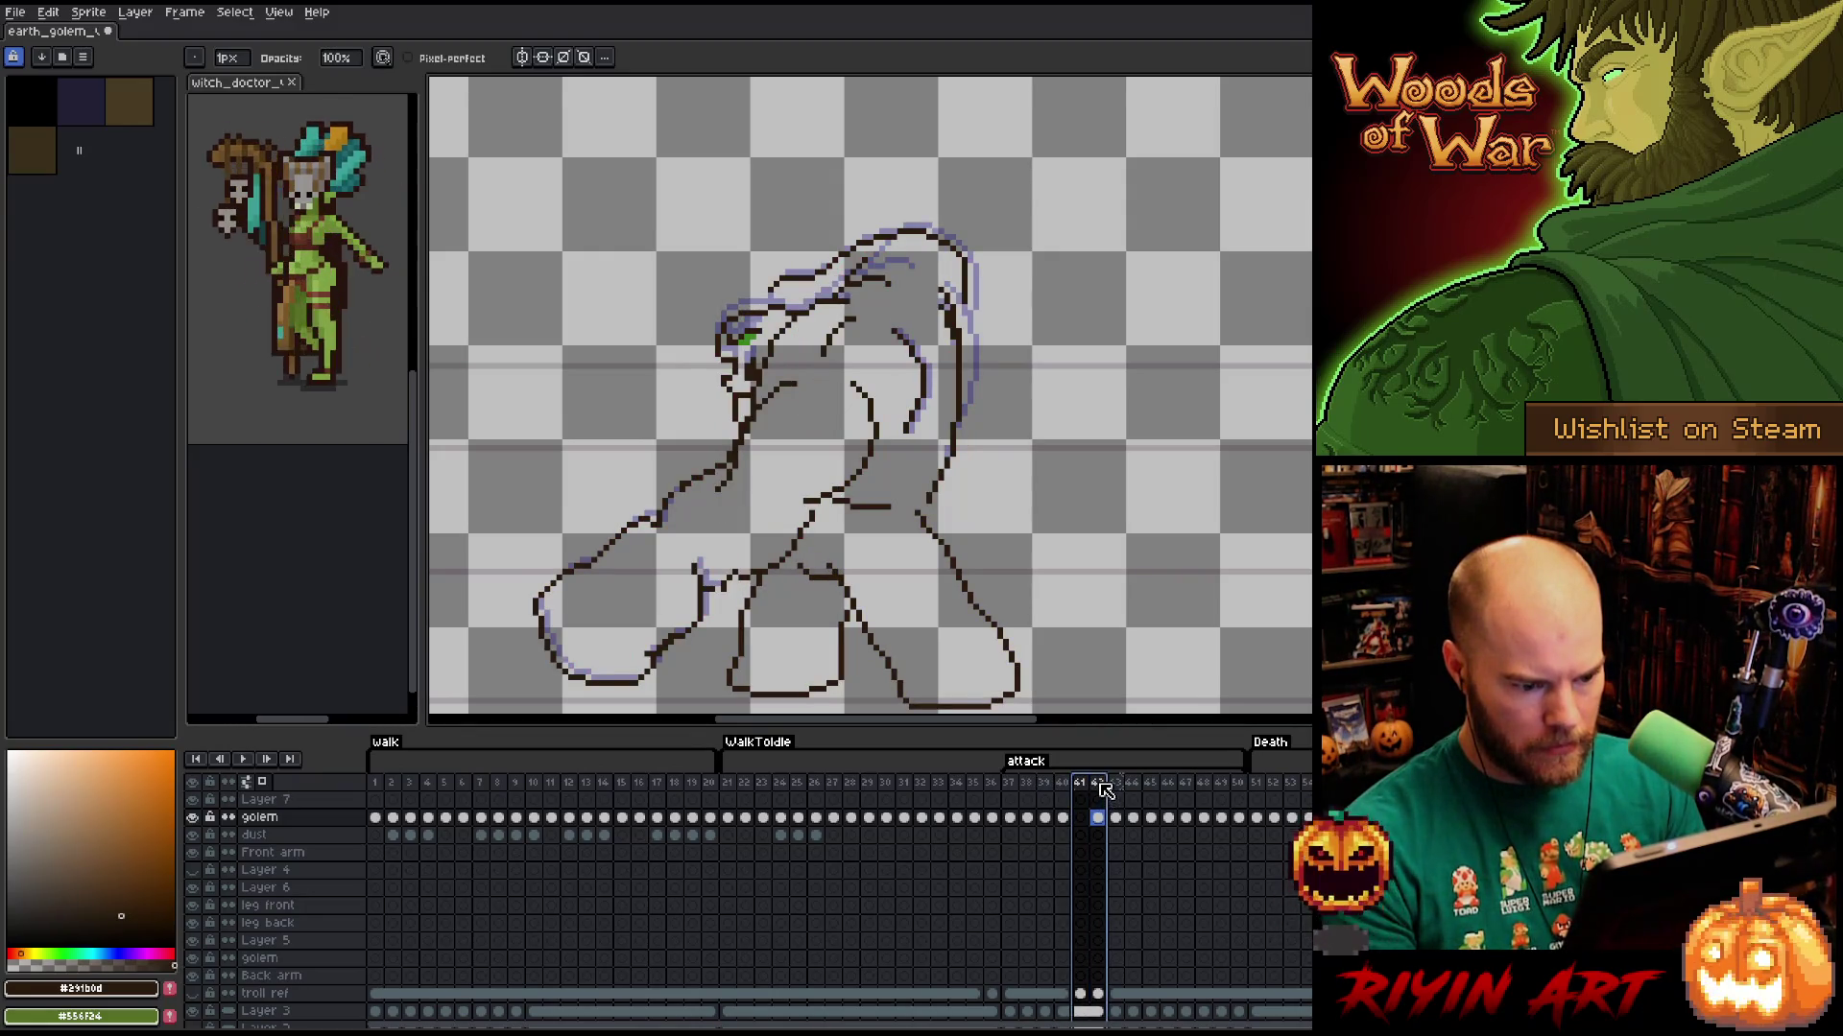
{"action": "right_click", "coordinate": [1100, 784]}
{"action": "left_click", "coordinate": [1127, 864]}
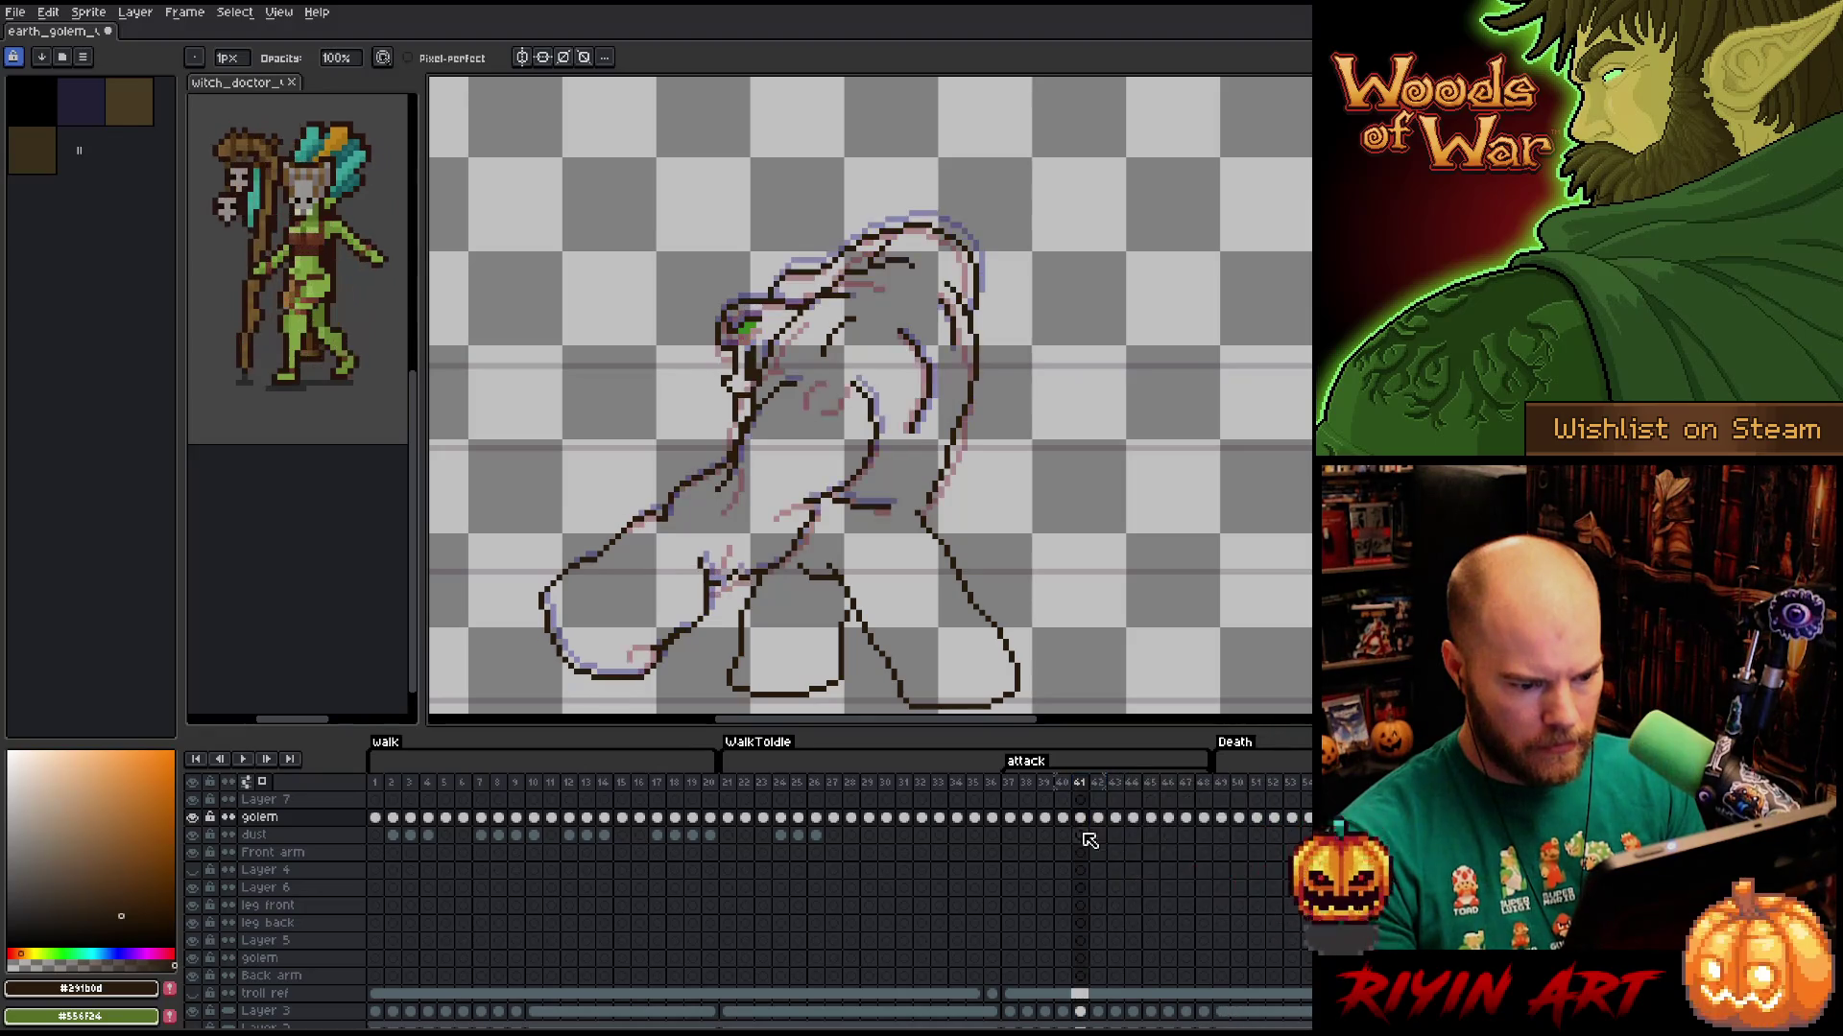
Flip repeatedly between frames 41 and 42 to check the golem's motion.
{"action": "key", "text": "Left"}
{"action": "key", "text": "Right"}
{"action": "key", "text": "Left"}
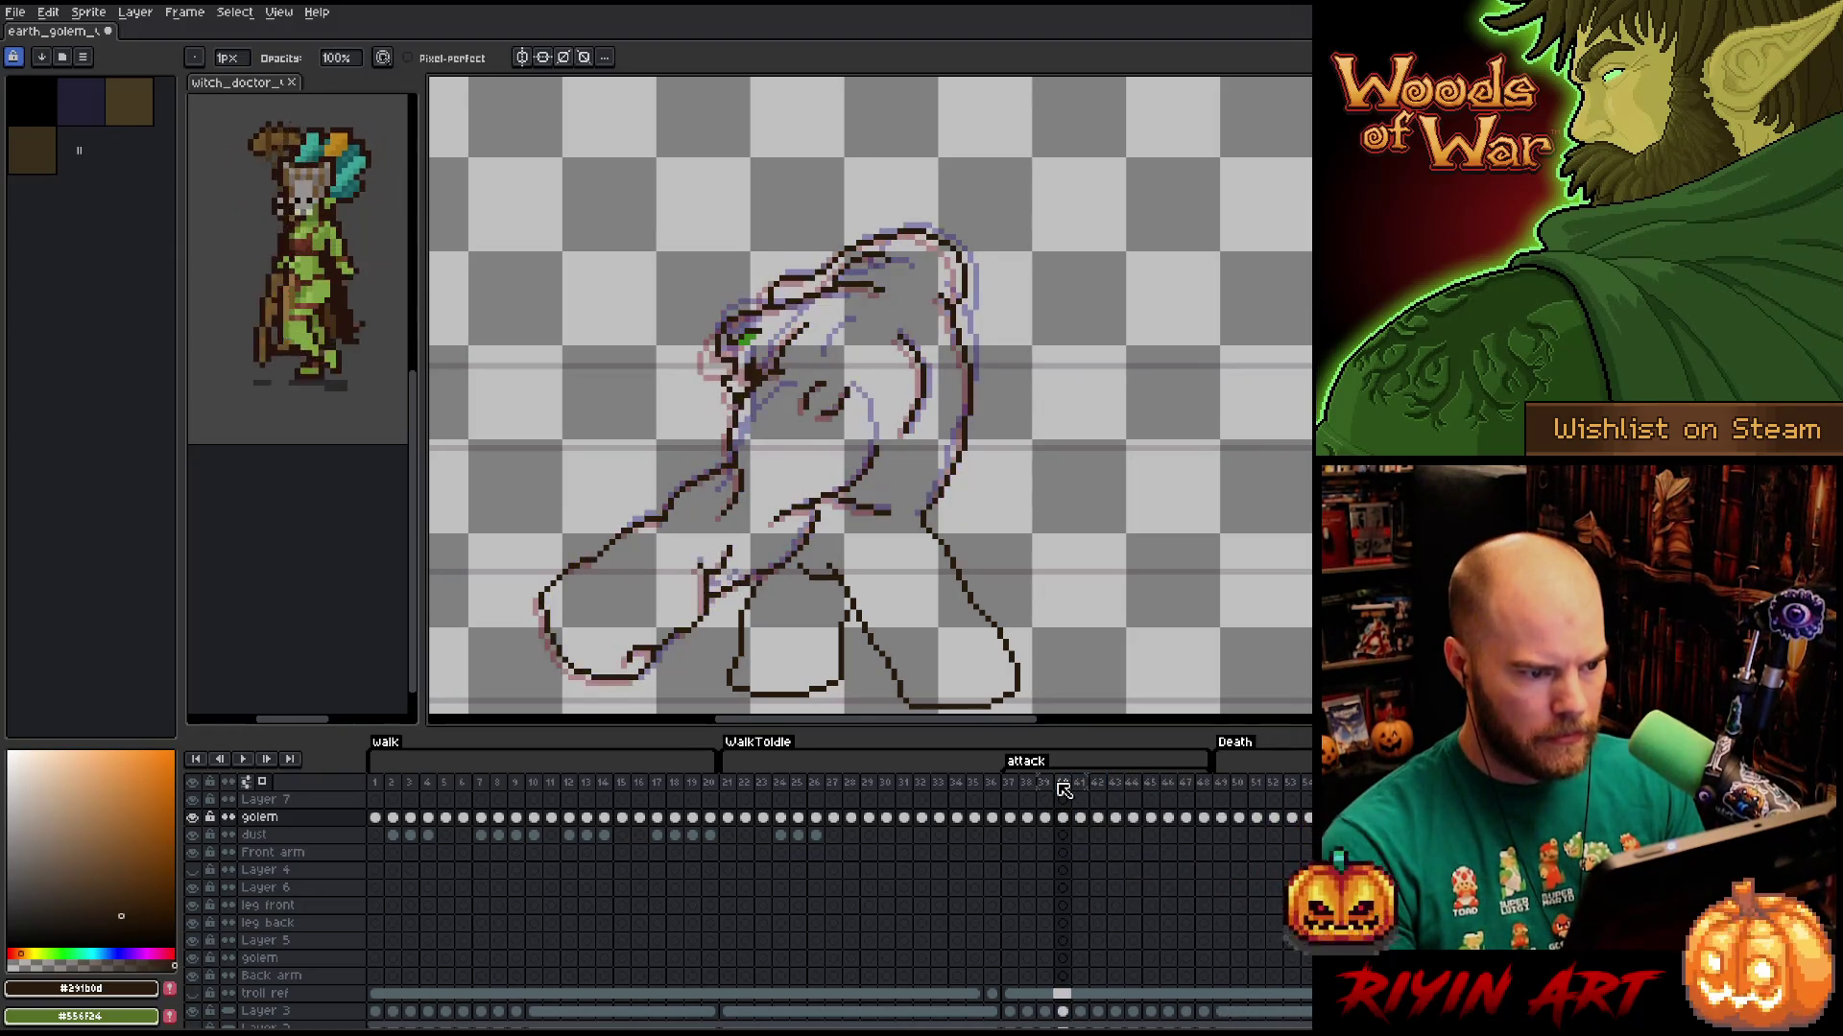
{"action": "key", "text": "Right"}
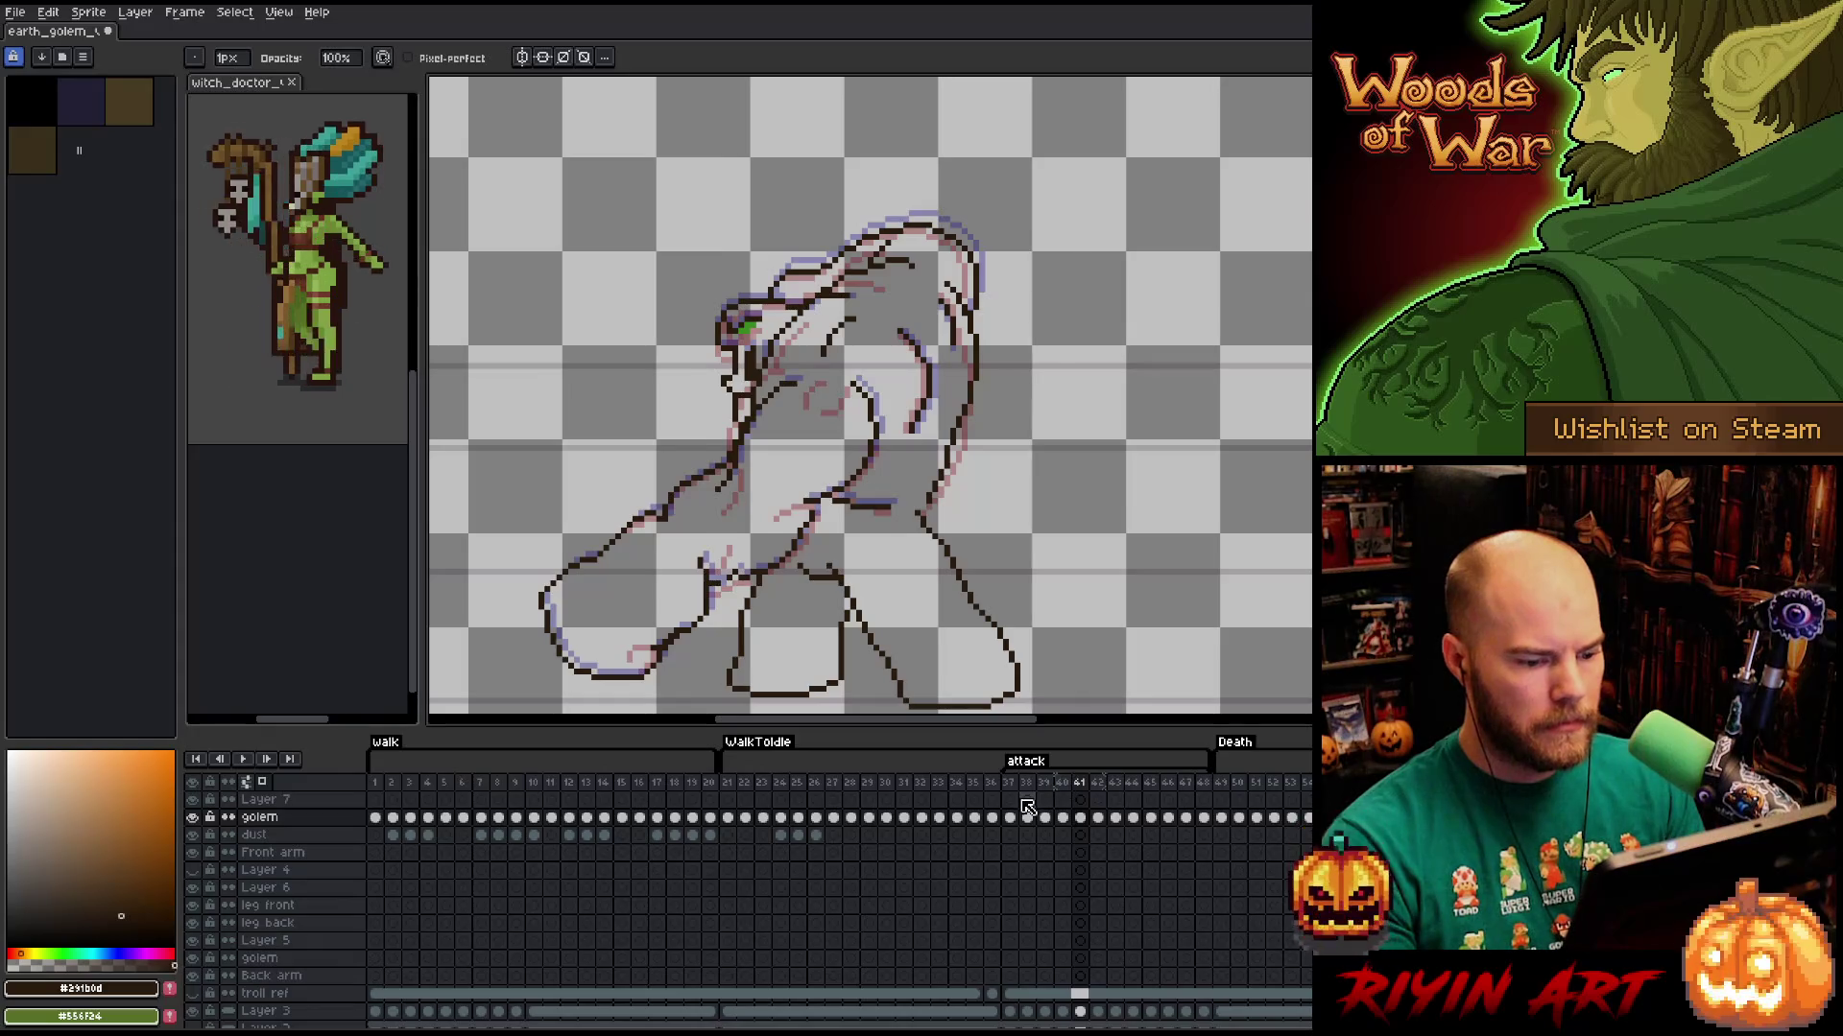
{"action": "key", "text": "Right"}
{"action": "key", "text": "Left"}
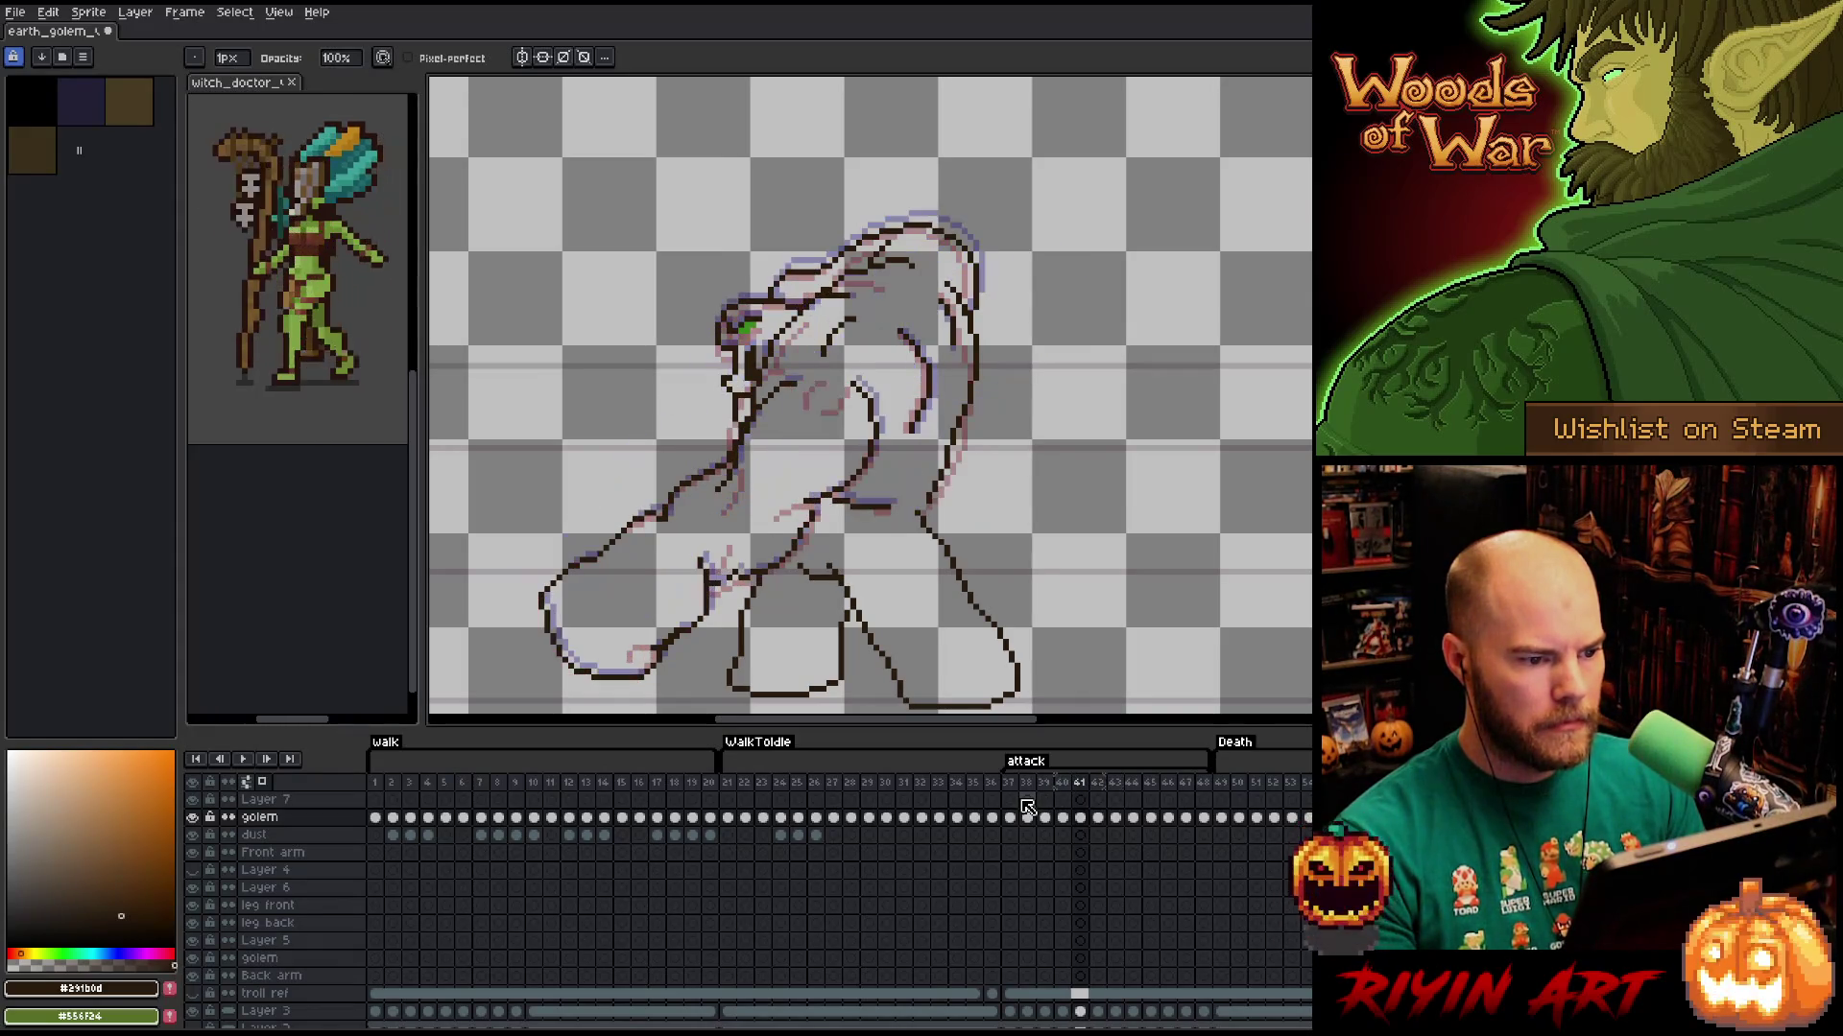
{"action": "key", "text": "Right"}
{"action": "key", "text": "Left"}
{"action": "key", "text": "Right"}
{"action": "key", "text": "Left"}
{"action": "key", "text": "Right"}
{"action": "key", "text": "Left"}
{"action": "key", "text": "Right"}
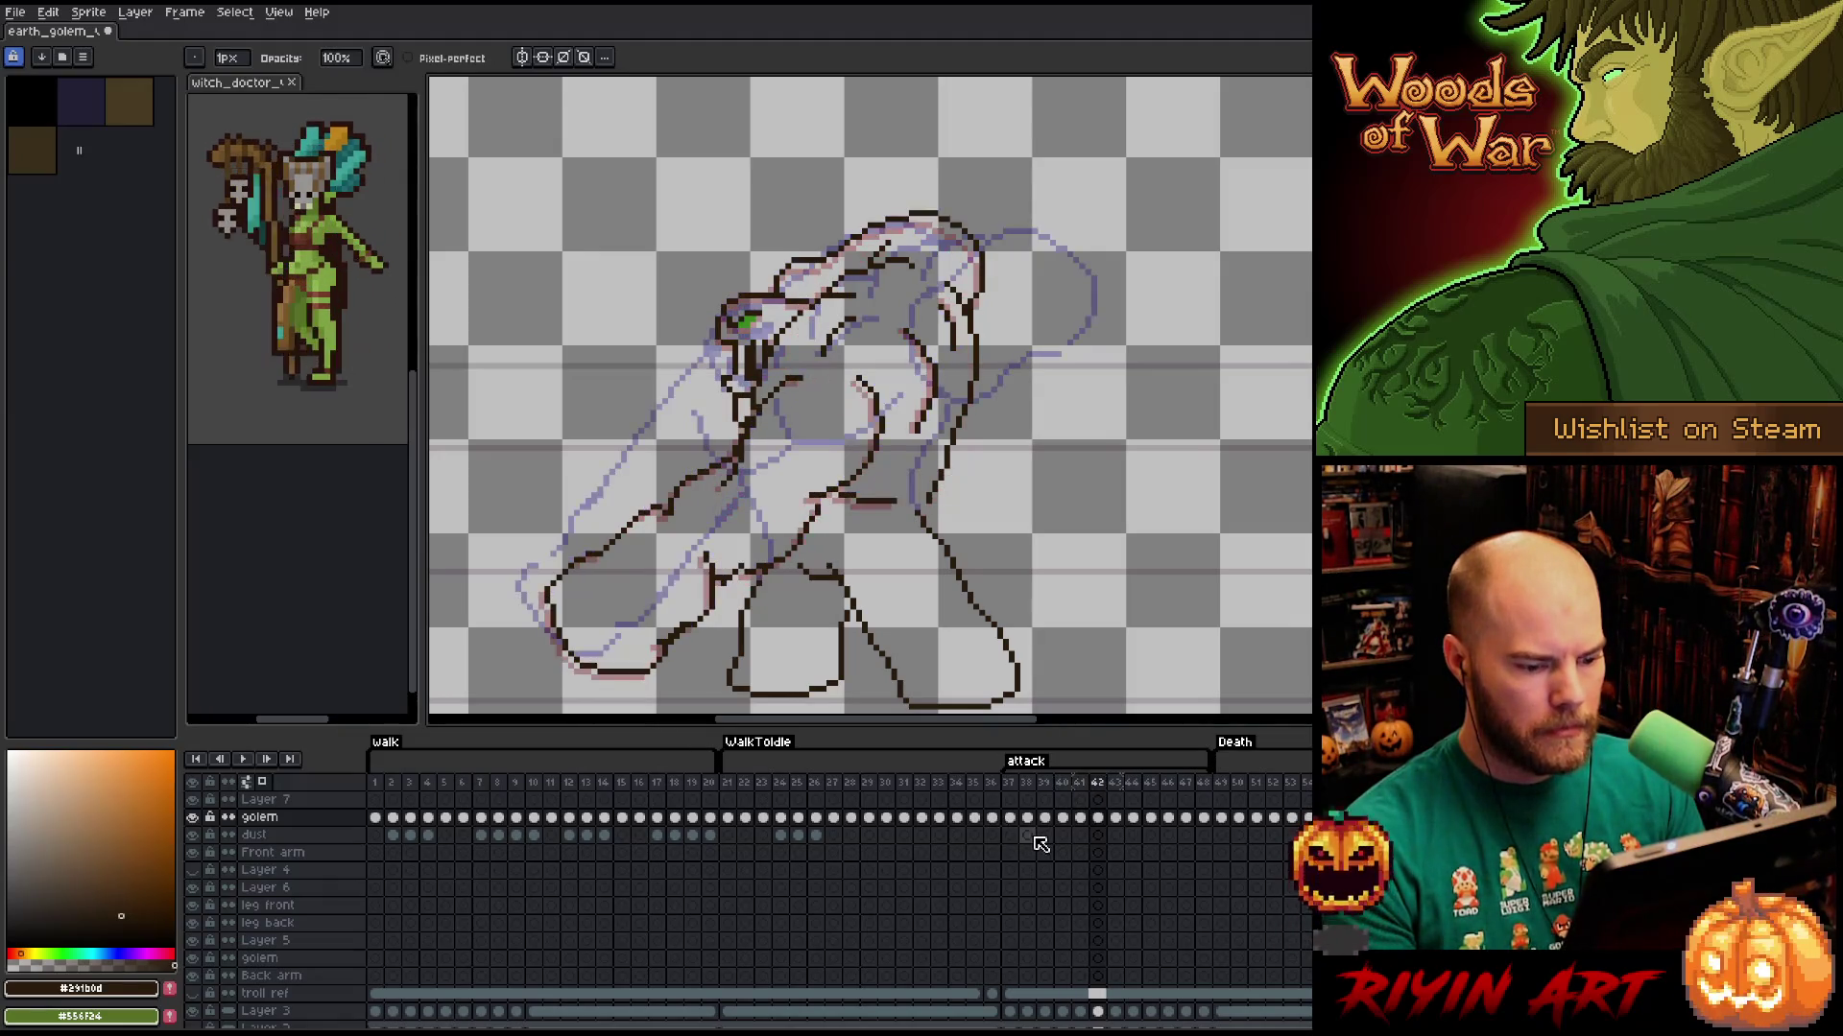
{"action": "key", "text": "Left"}
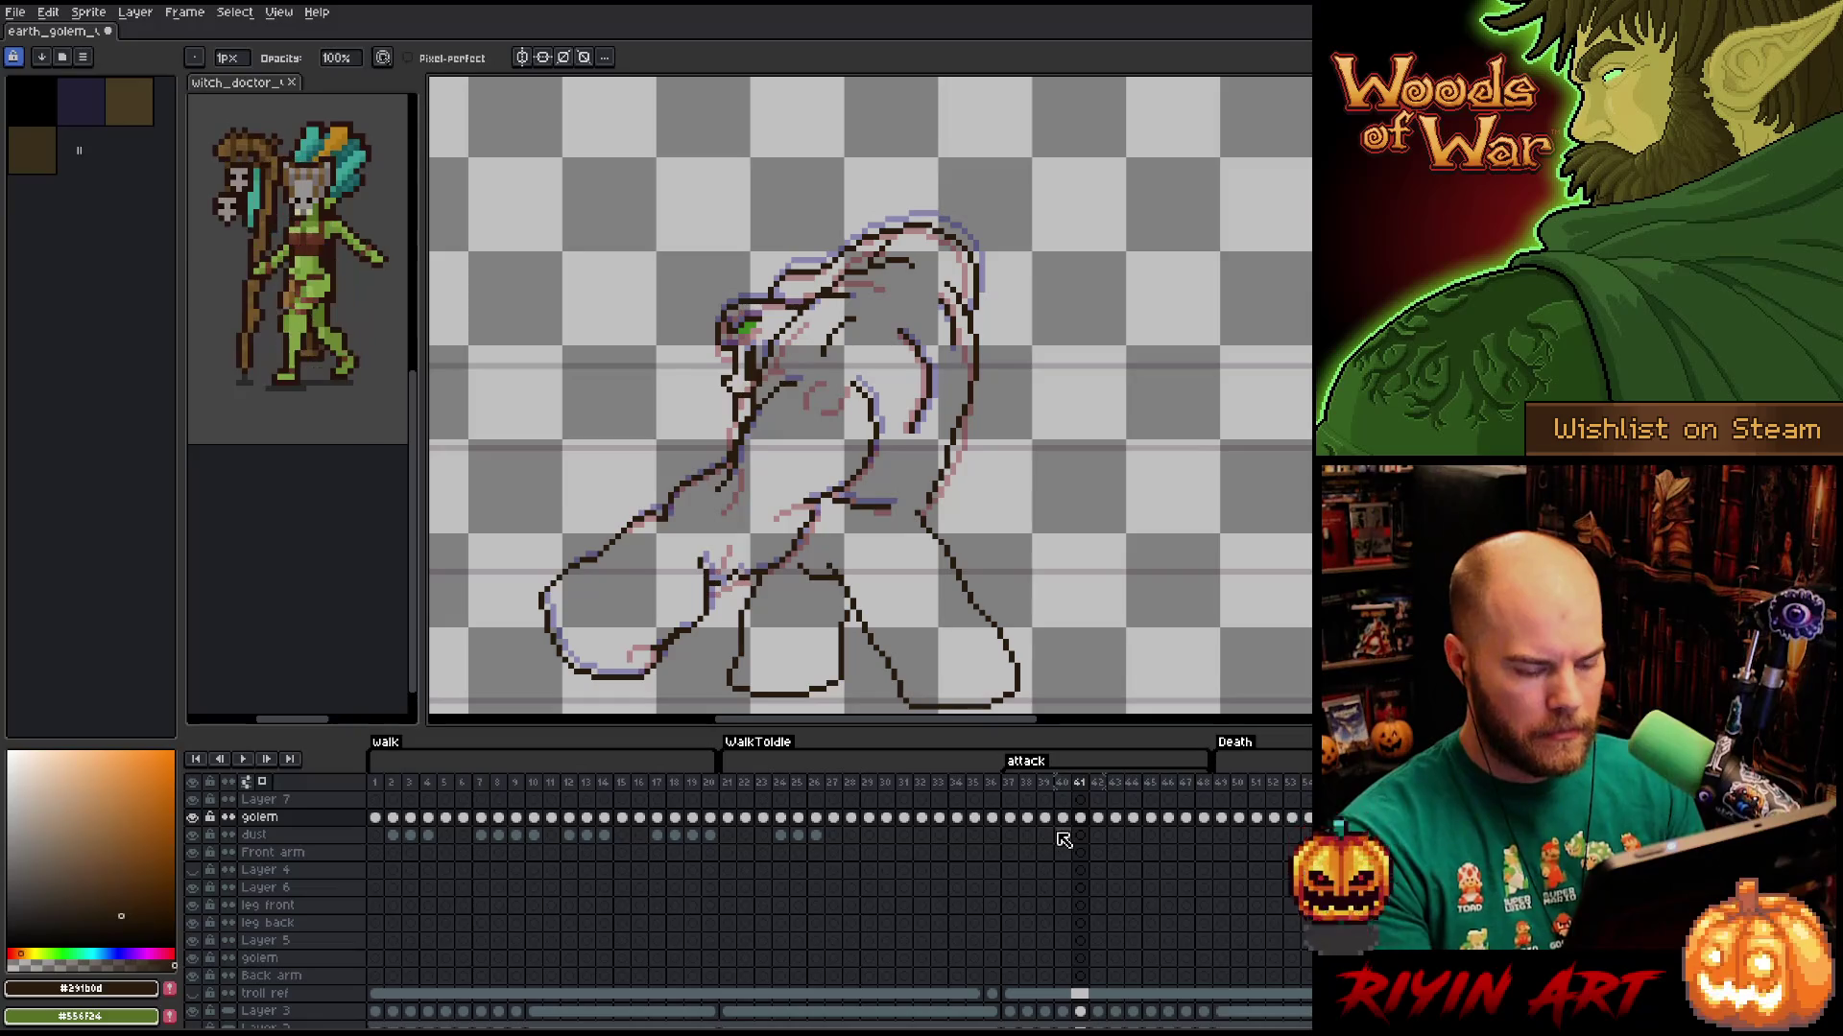
{"action": "key", "text": "Right"}
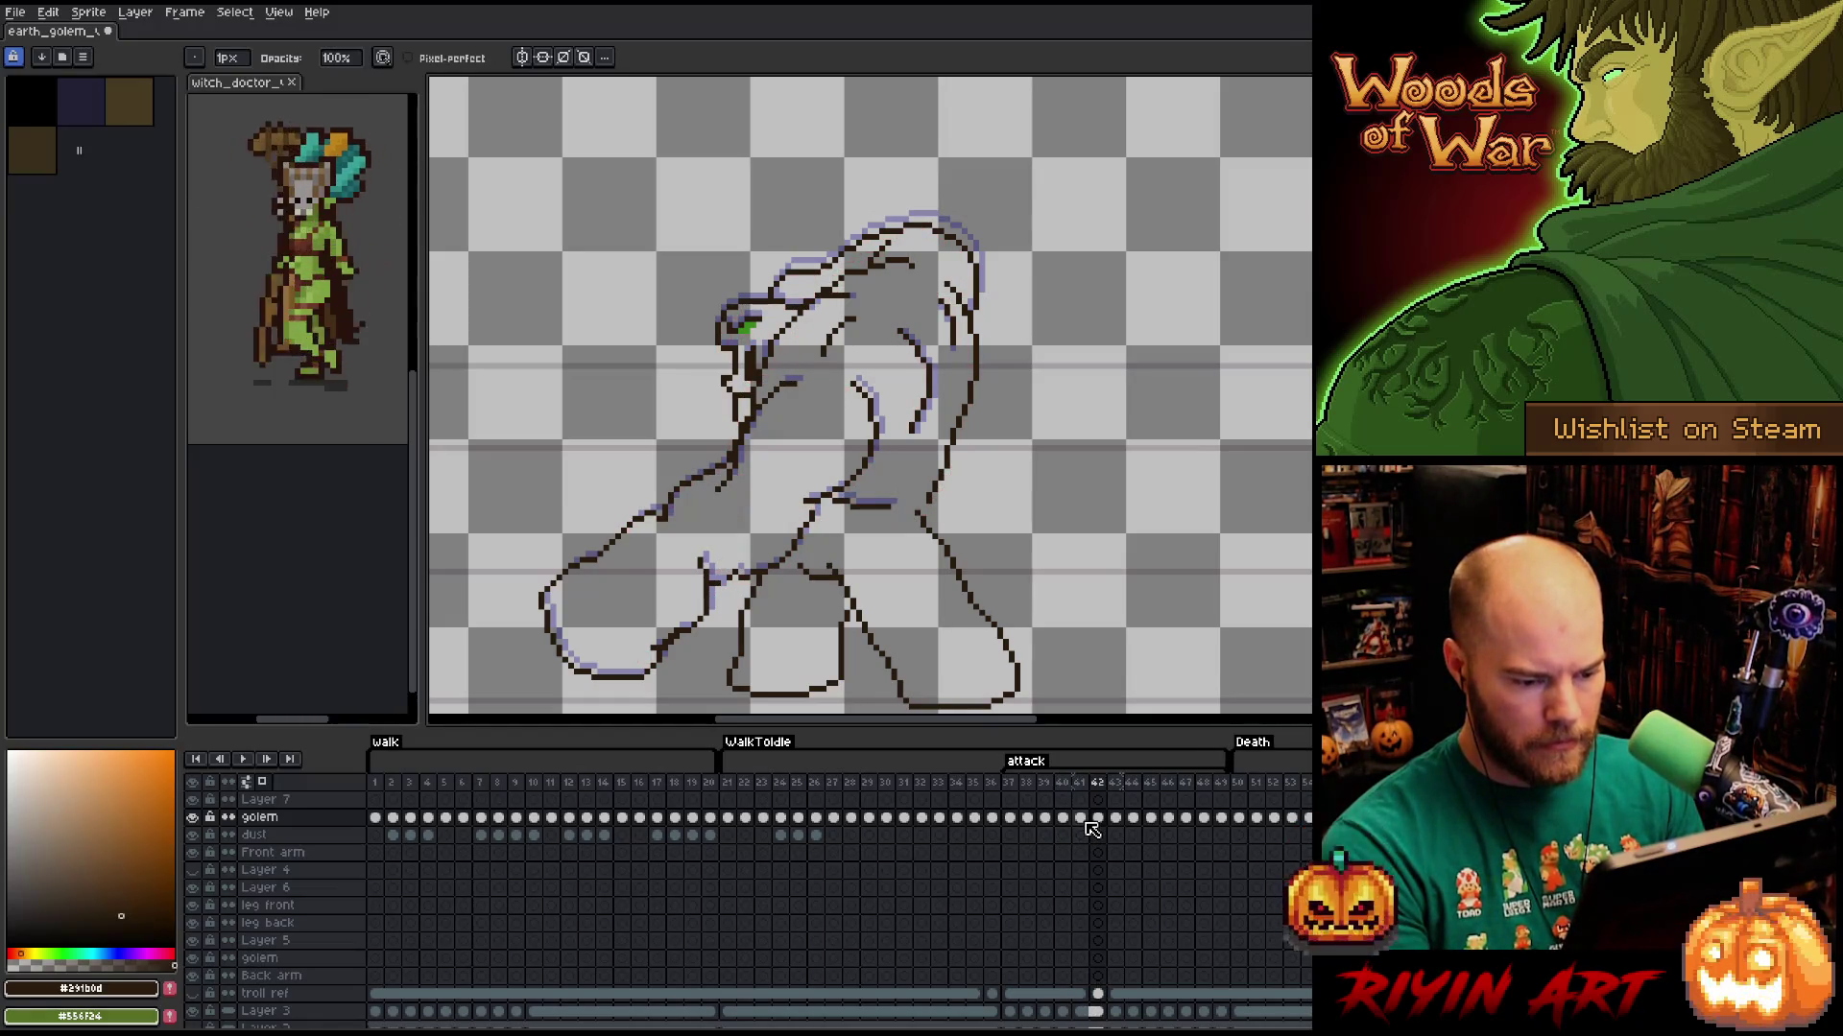
Recheck frame 41 against the new frame 42, ending on frame 42's golem drawing.
{"action": "left_click", "coordinate": [1081, 819]}
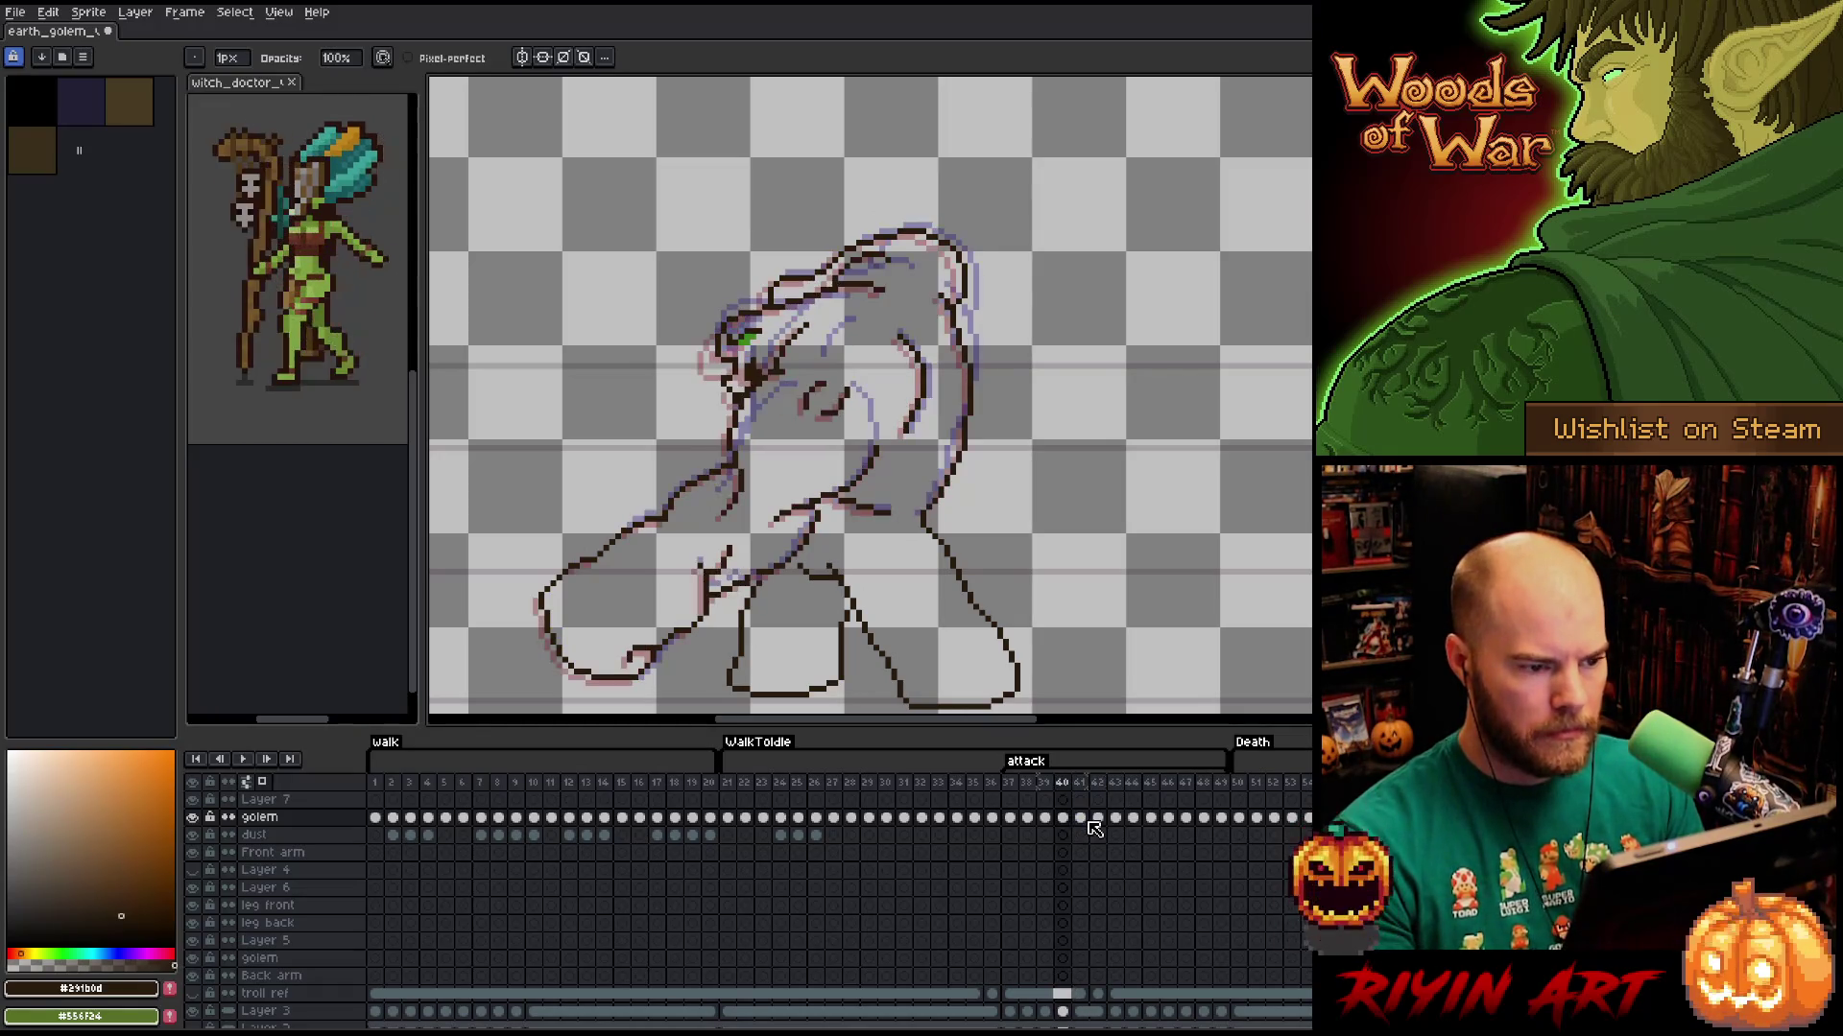
{"action": "left_click", "coordinate": [1097, 820]}
{"action": "key", "text": "Right"}
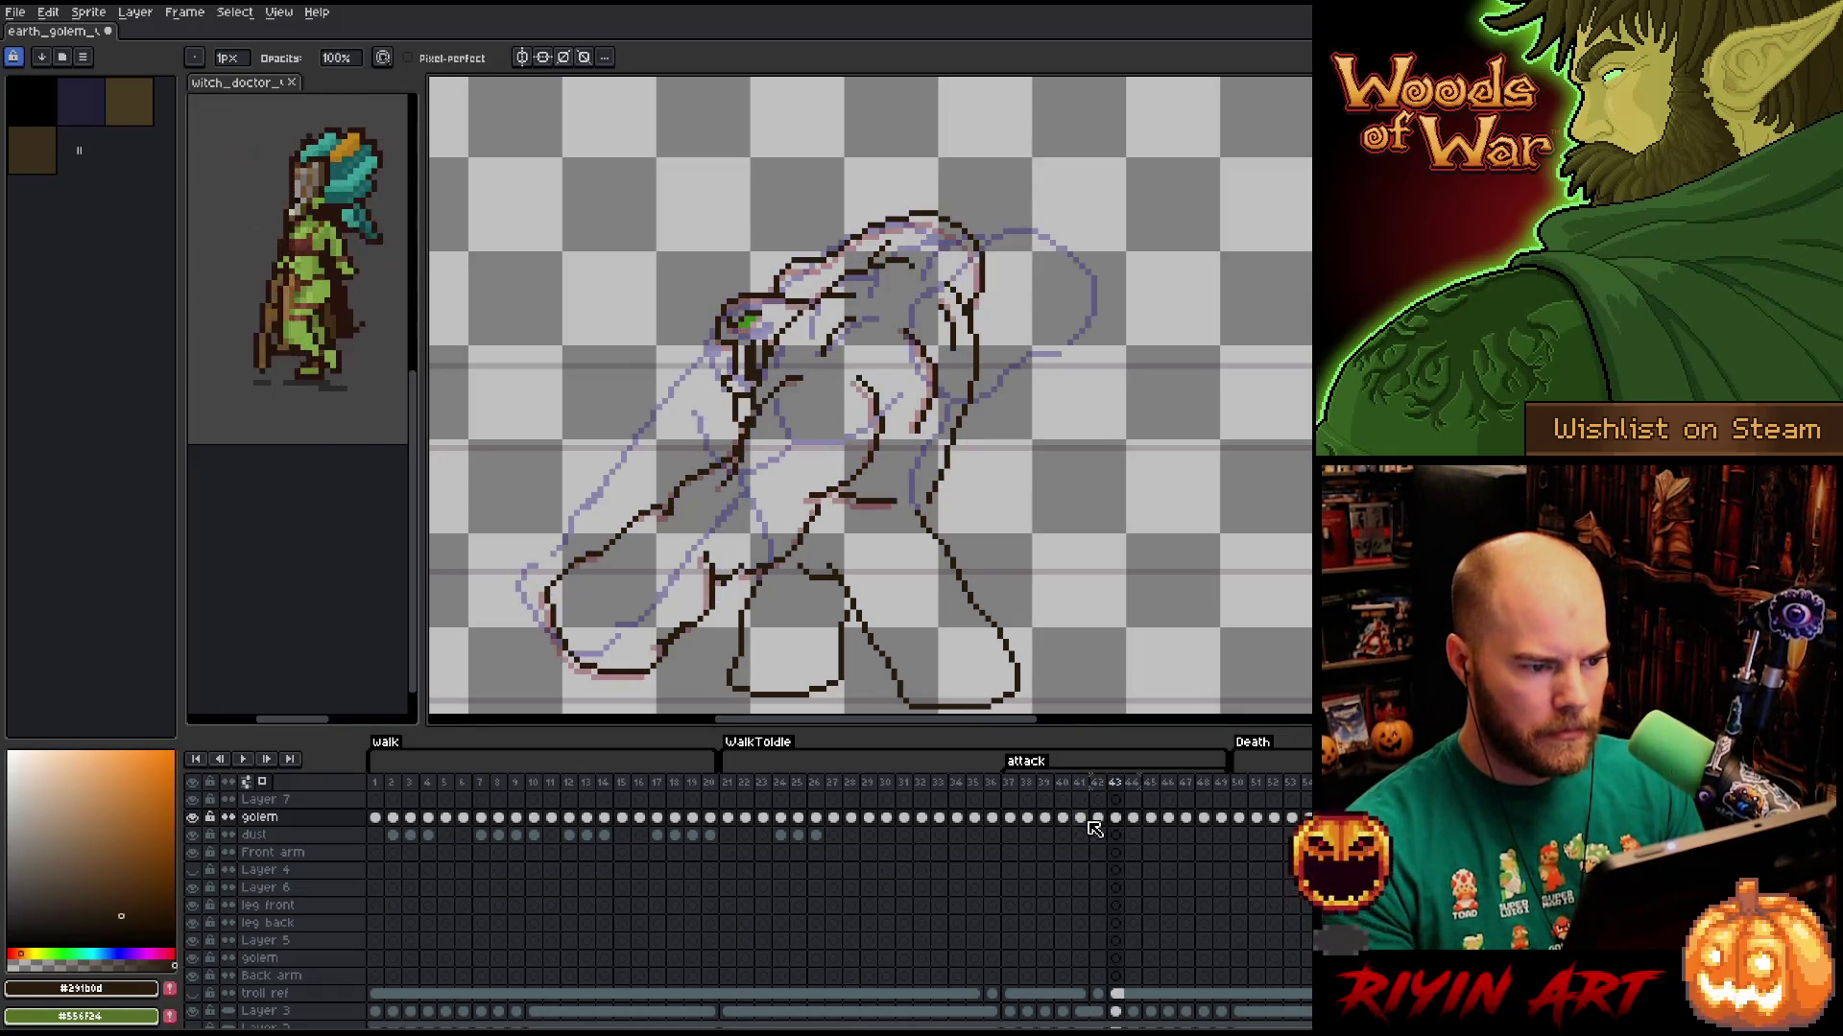
{"action": "key", "text": "Left"}
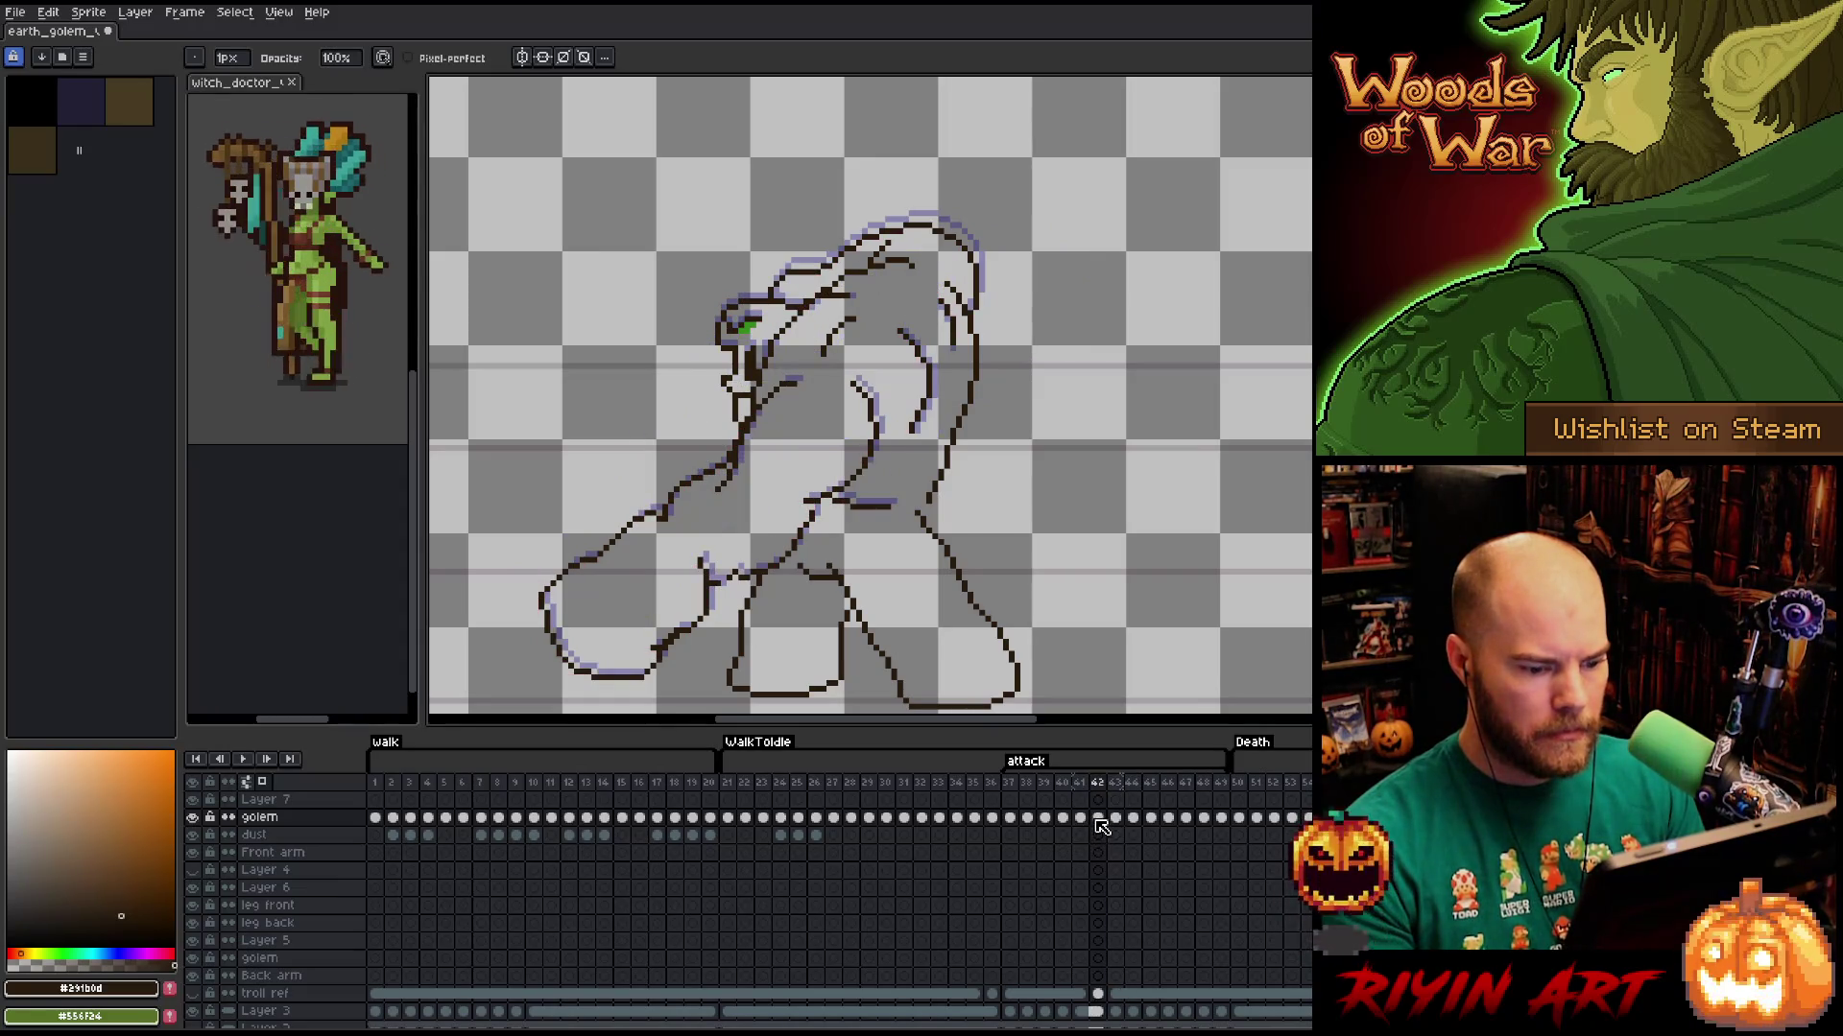
{"action": "left_click", "coordinate": [1099, 822]}
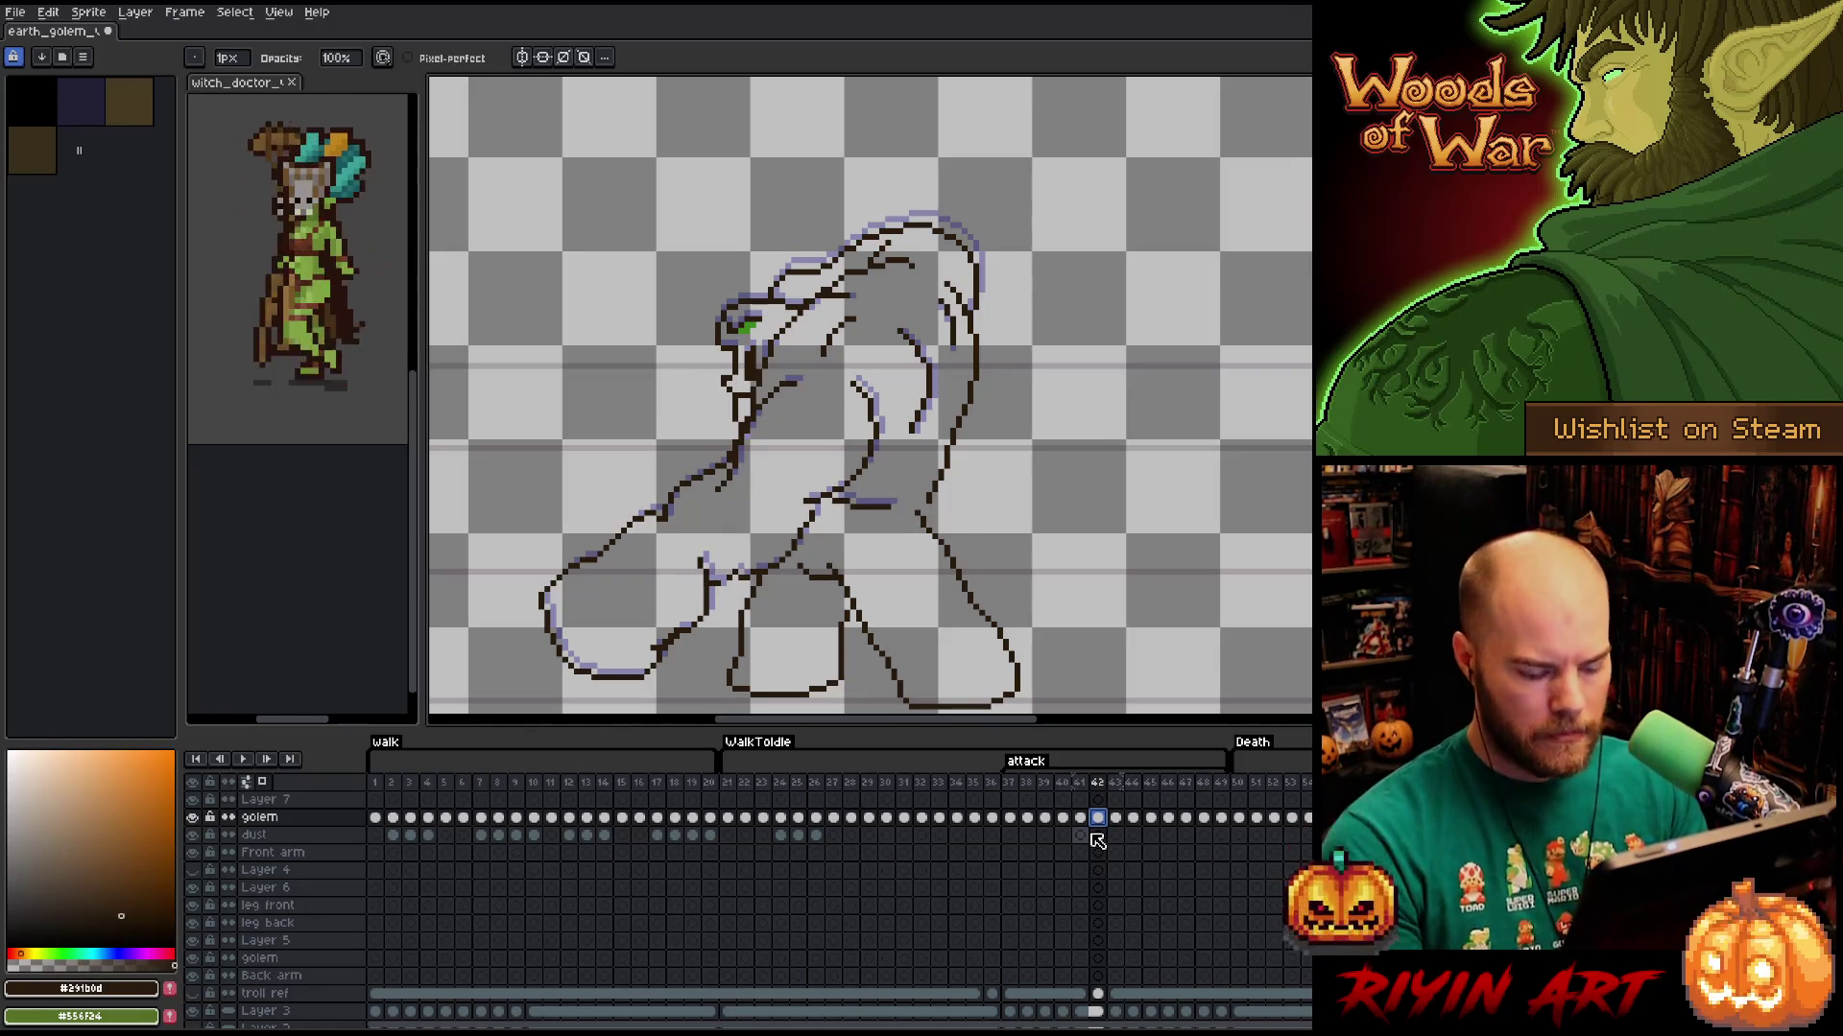
Lasso the golem's right-side body line and compare it against frame 41.
{"action": "key", "text": "m"}
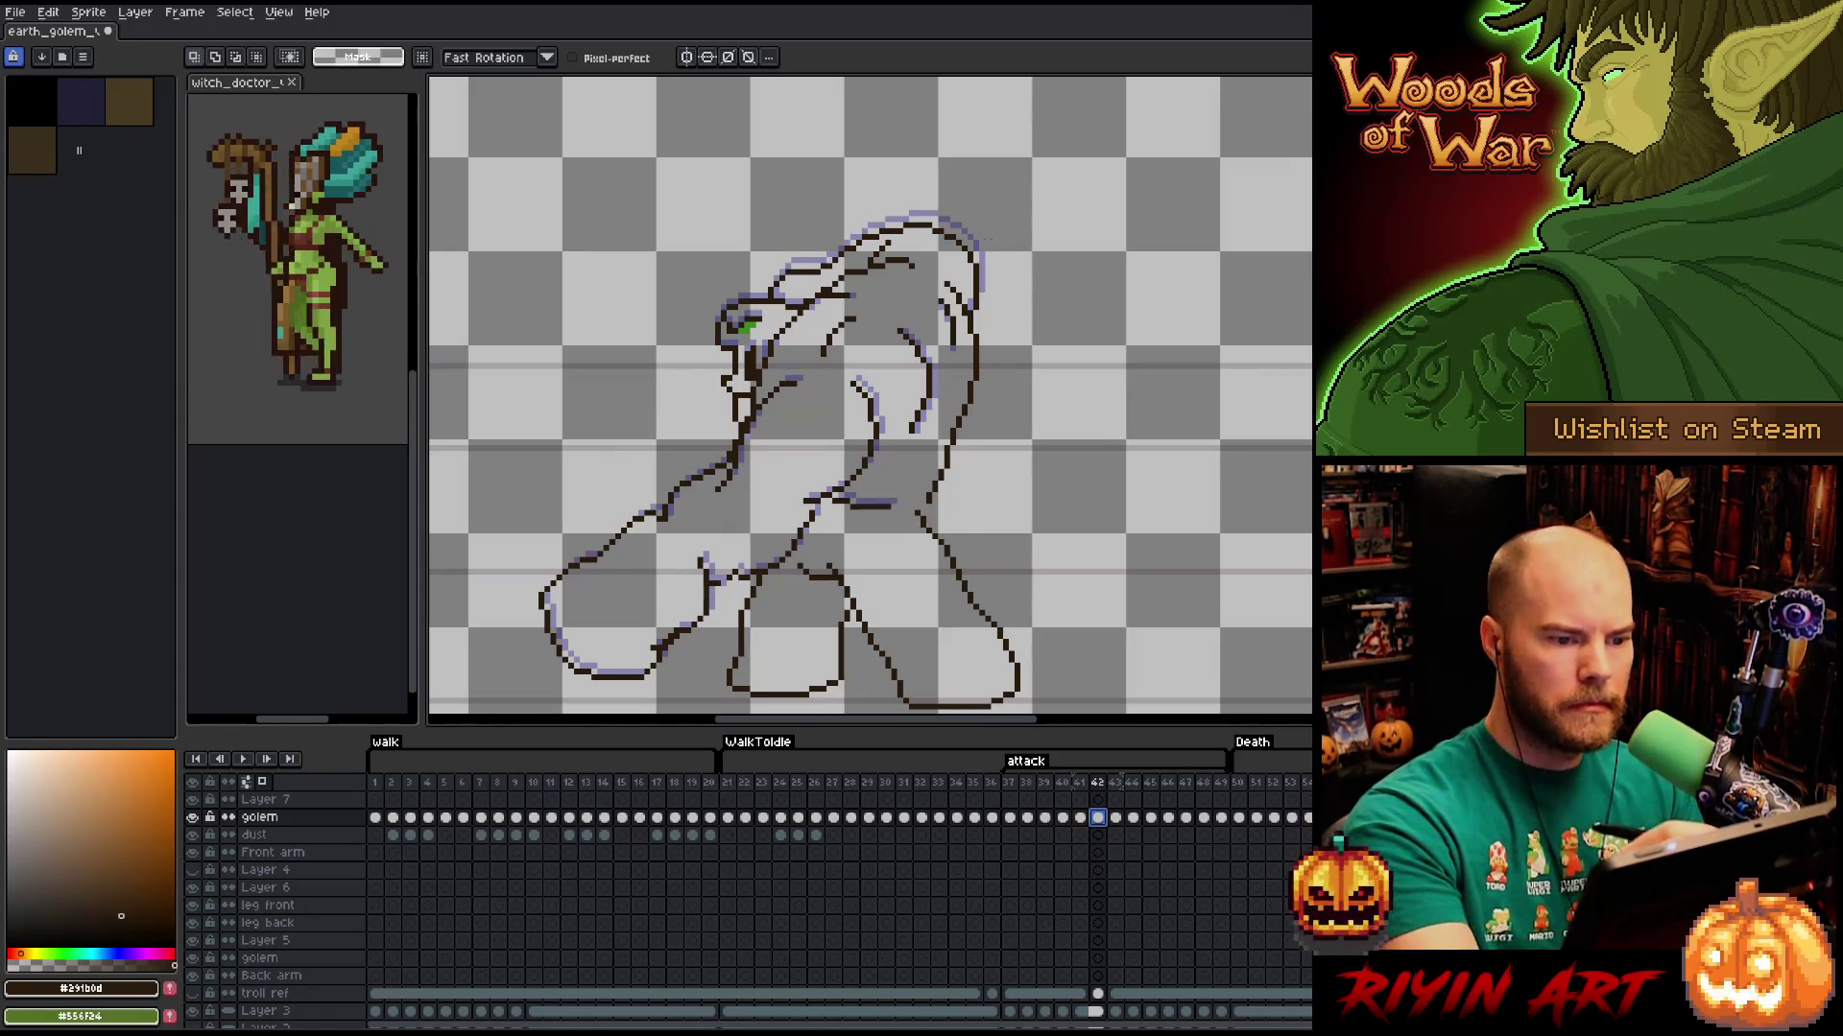
{"action": "mouse_move", "coordinate": [988, 288]}
{"action": "left_mouse_down"}
{"action": "mouse_move", "coordinate": [989, 422]}
{"action": "mouse_move", "coordinate": [929, 511]}
{"action": "left_mouse_up"}
{"action": "key", "text": "comma"}
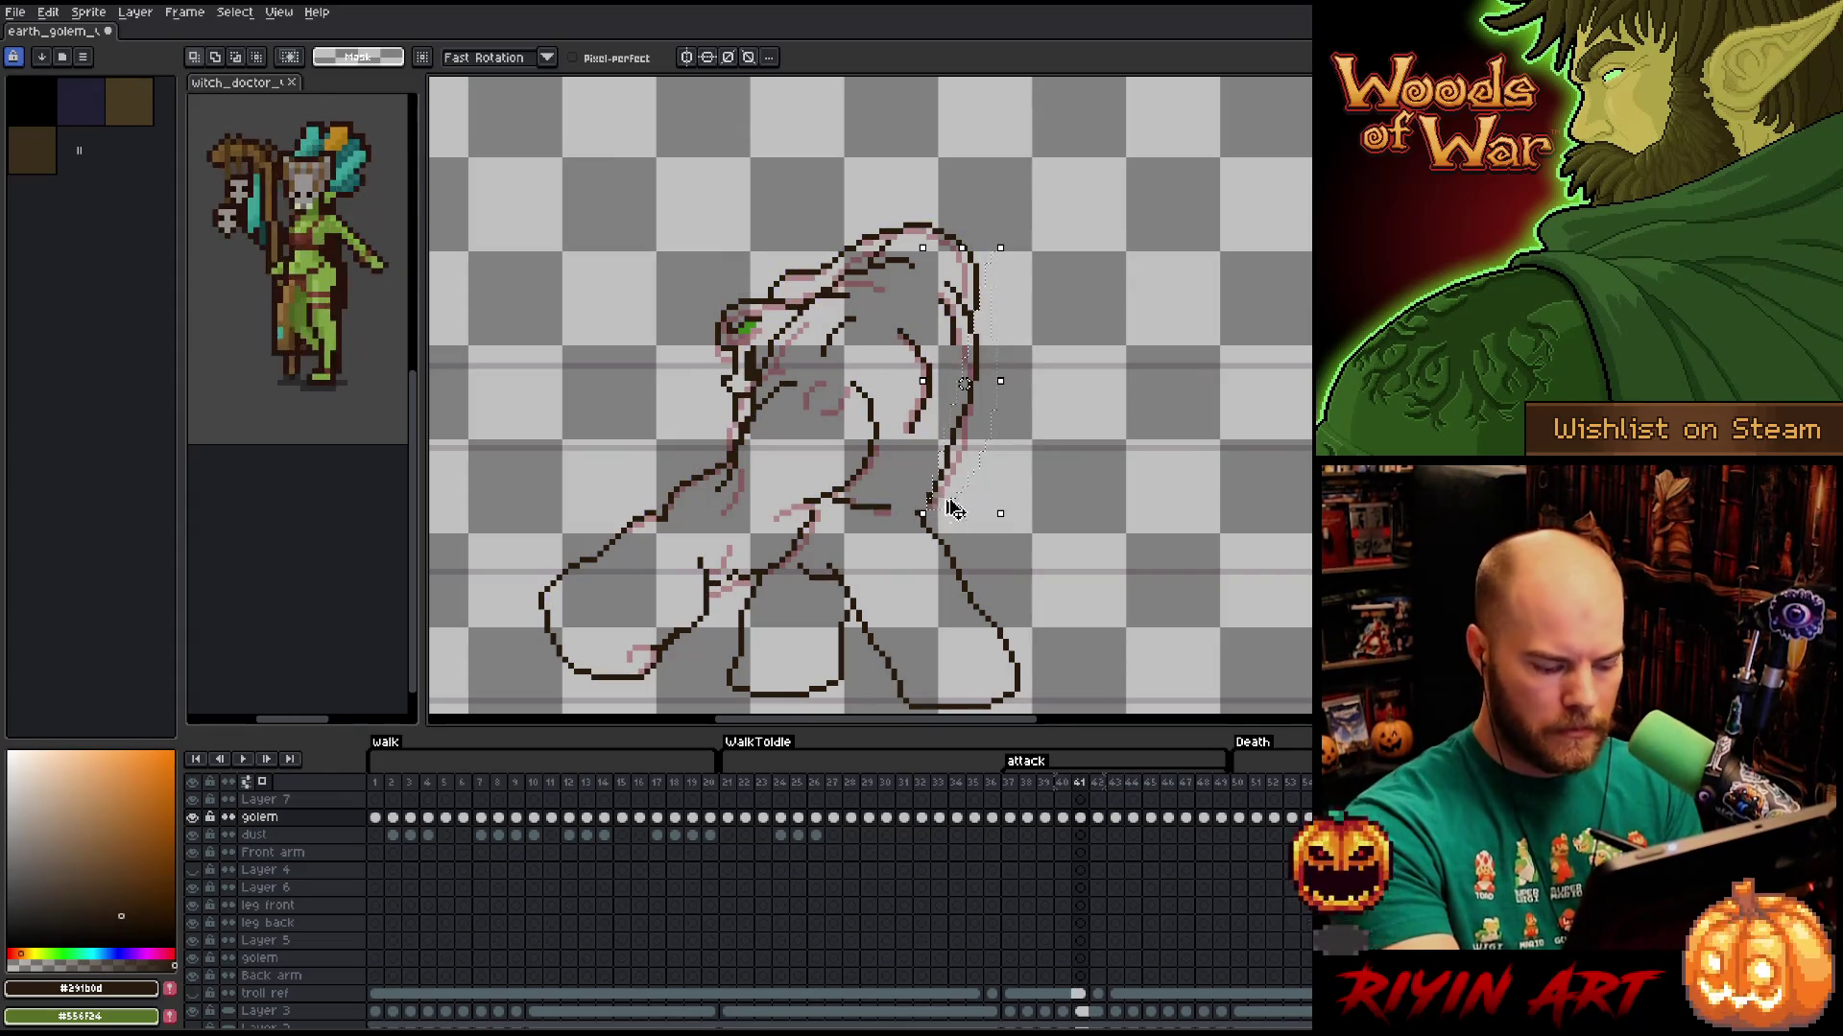
{"action": "key", "text": "ctrl+d"}
{"action": "key", "text": "b"}
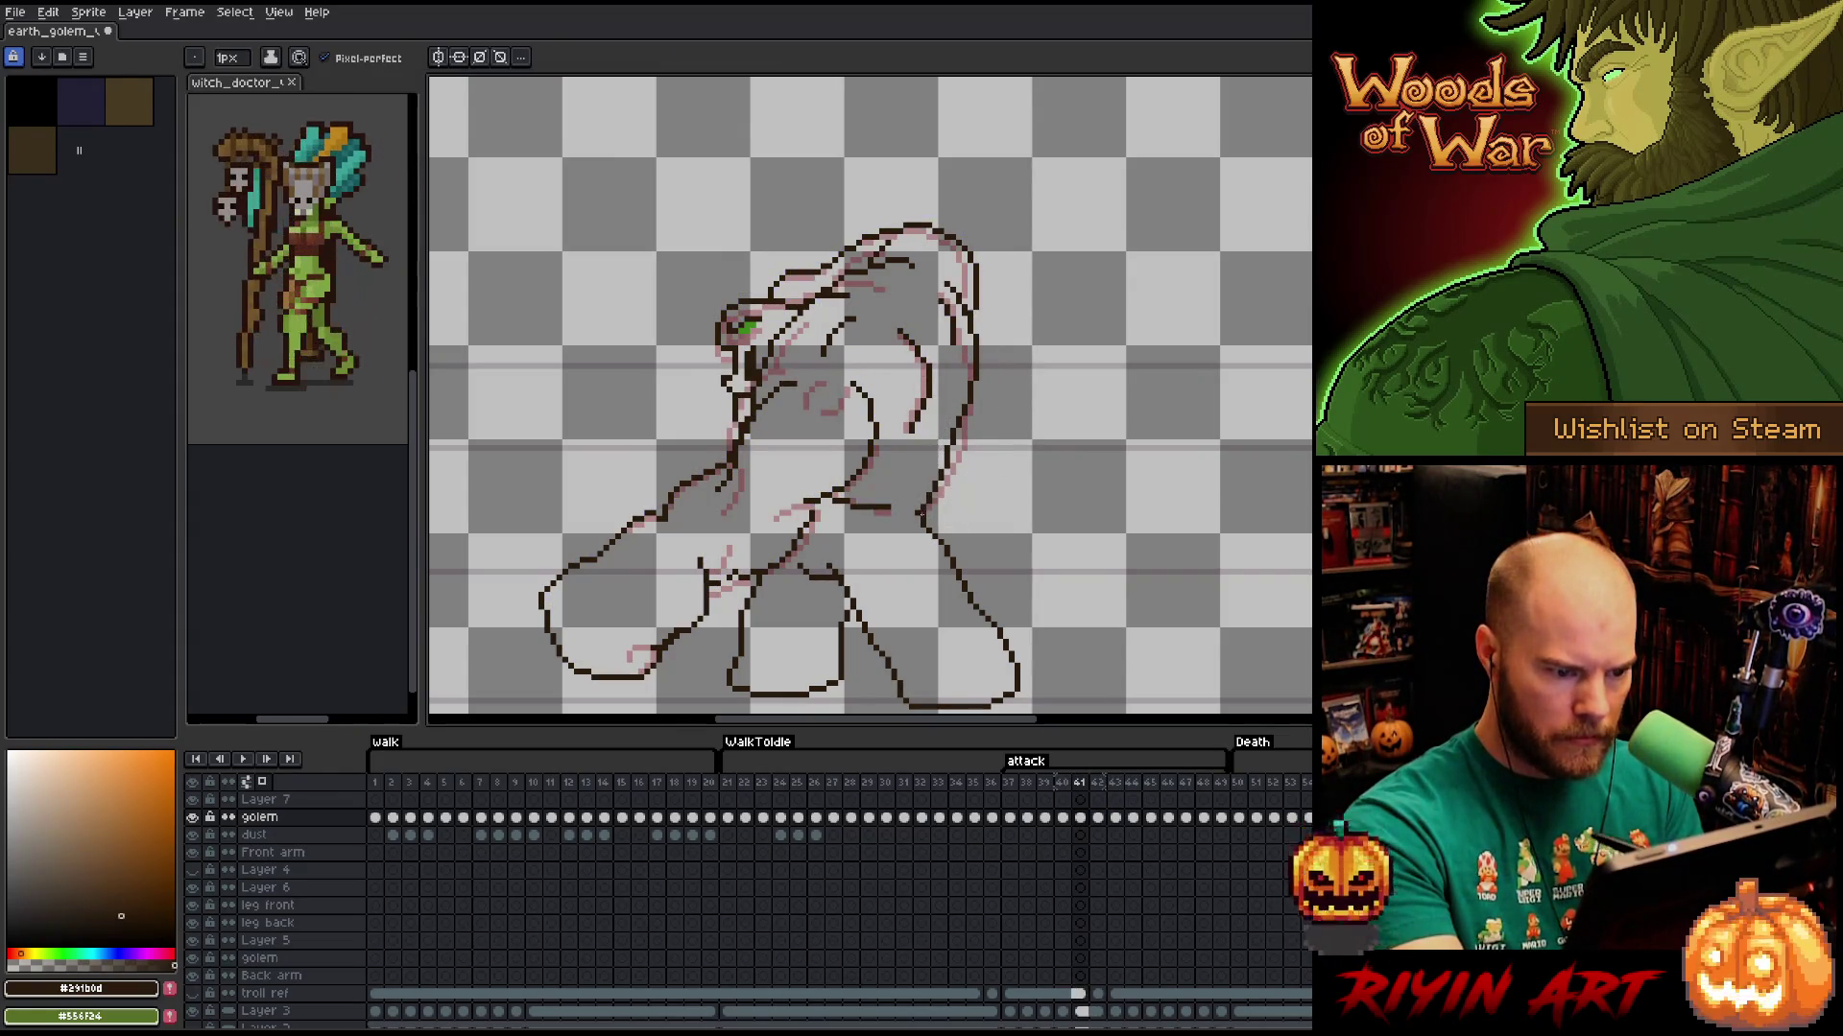
{"action": "key", "text": "e"}
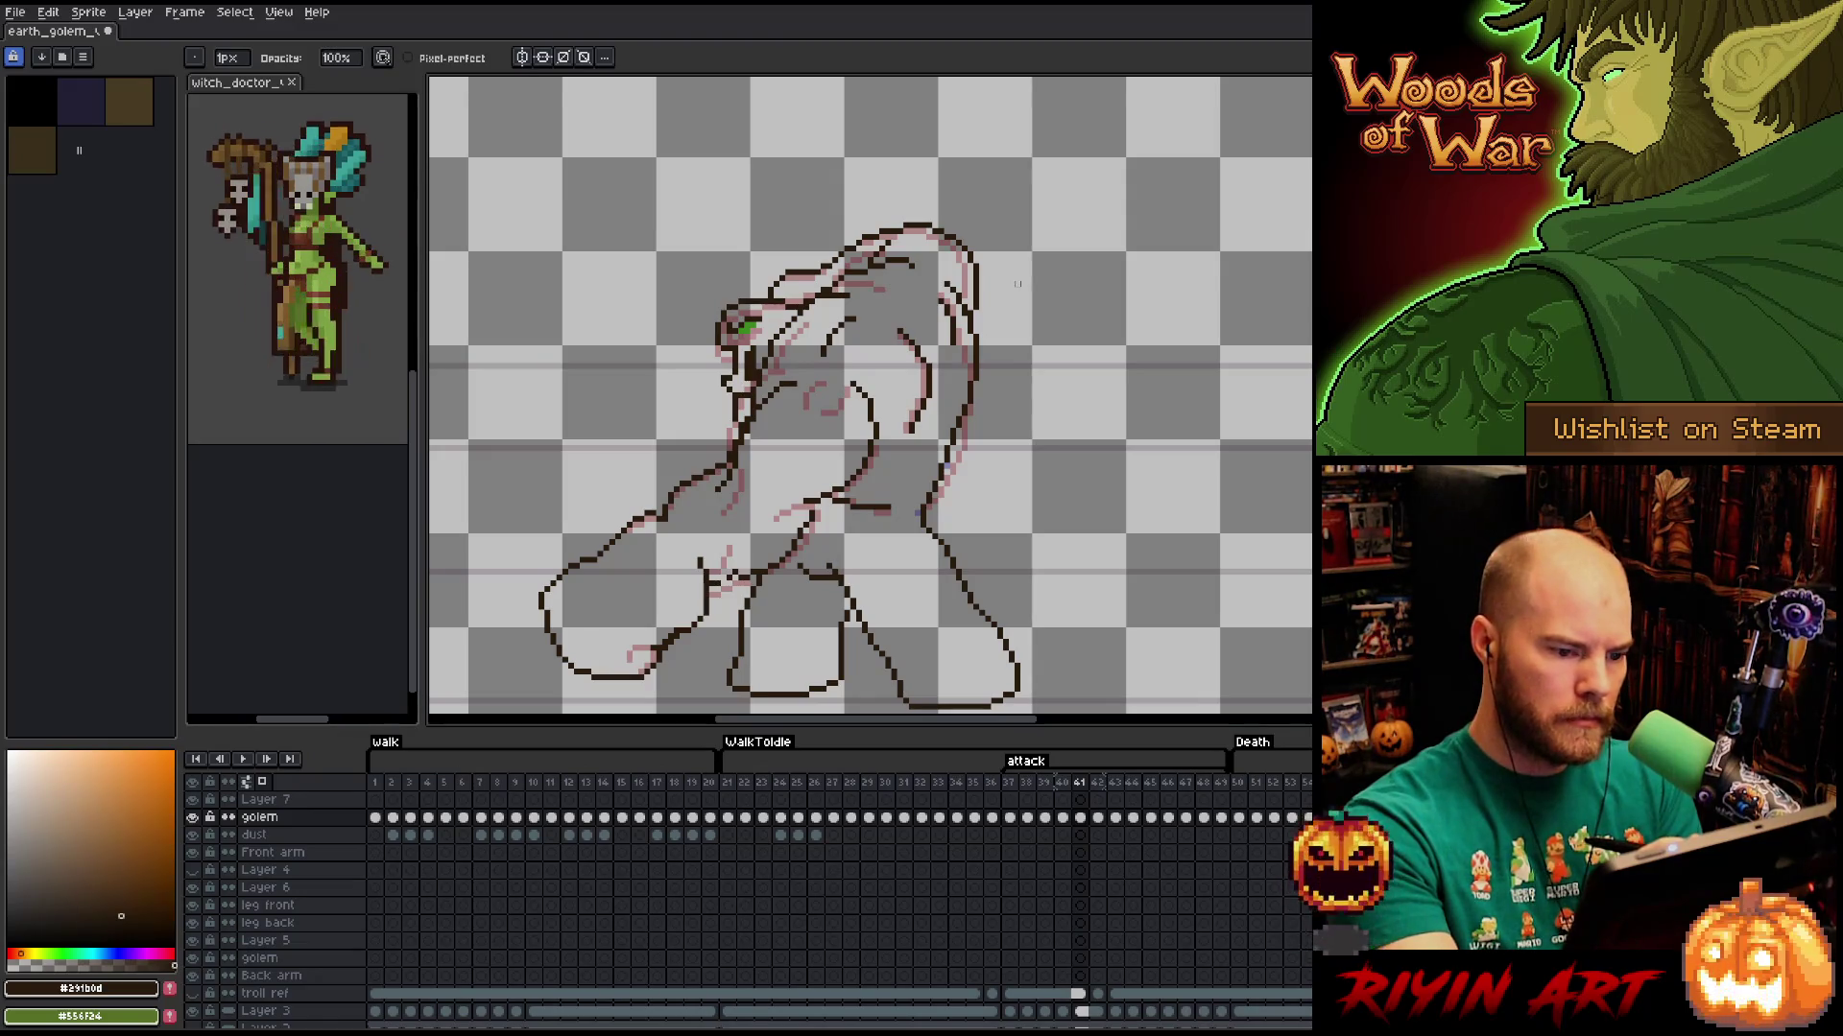
Compare frames 40–42, then lasso the top of the golem's head on frame 42.
{"action": "key", "text": "Right"}
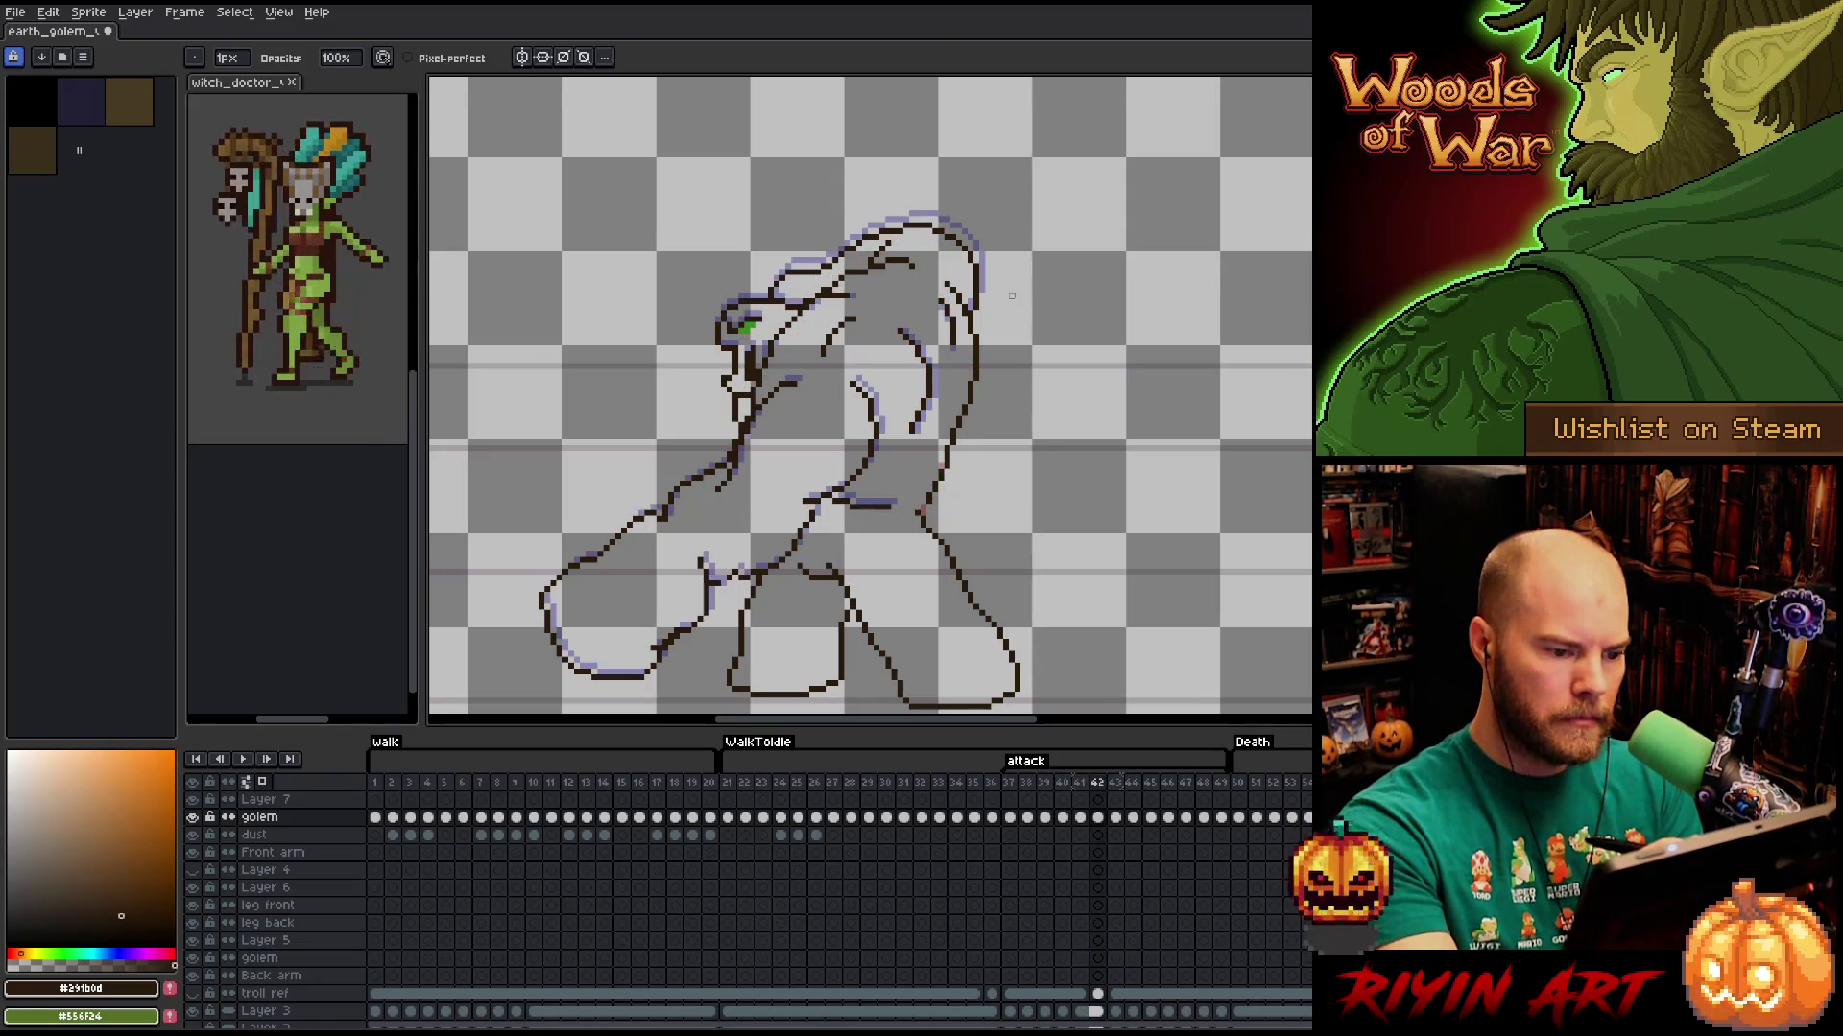
{"action": "key", "text": "Left"}
{"action": "key", "text": "Left"}
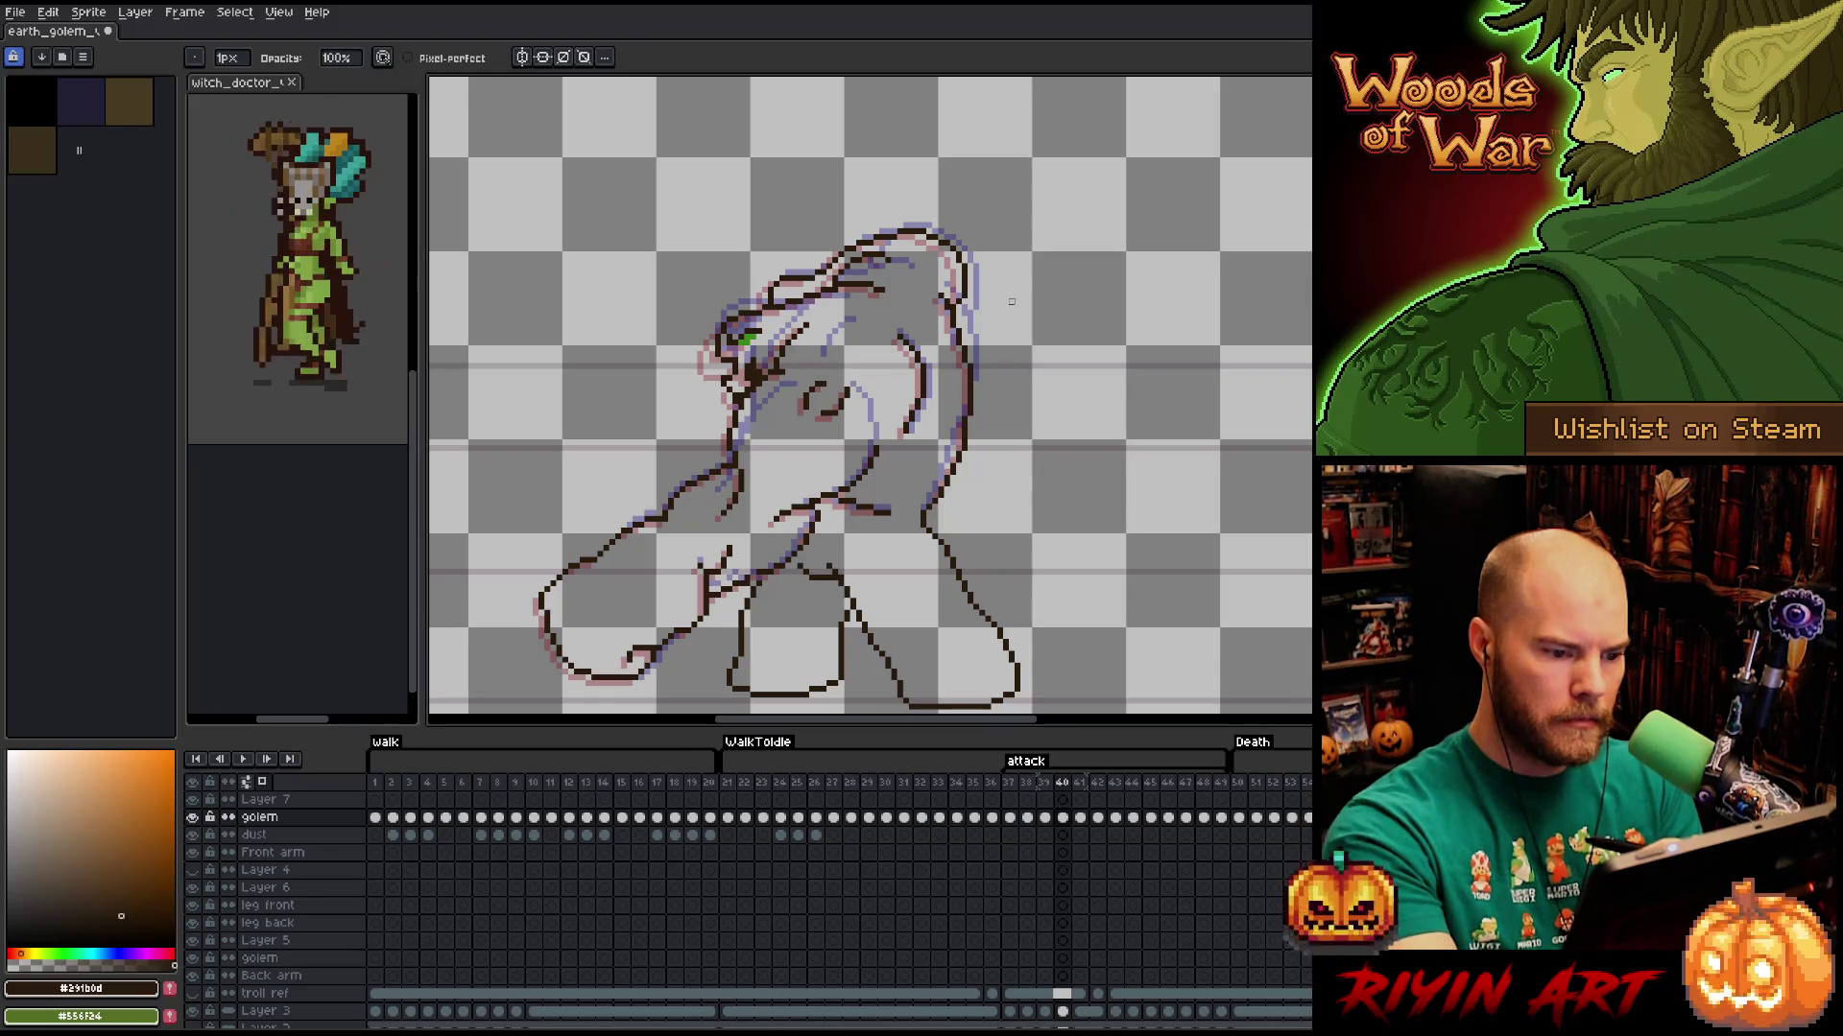
{"action": "key", "text": "Right"}
{"action": "key", "text": "Right"}
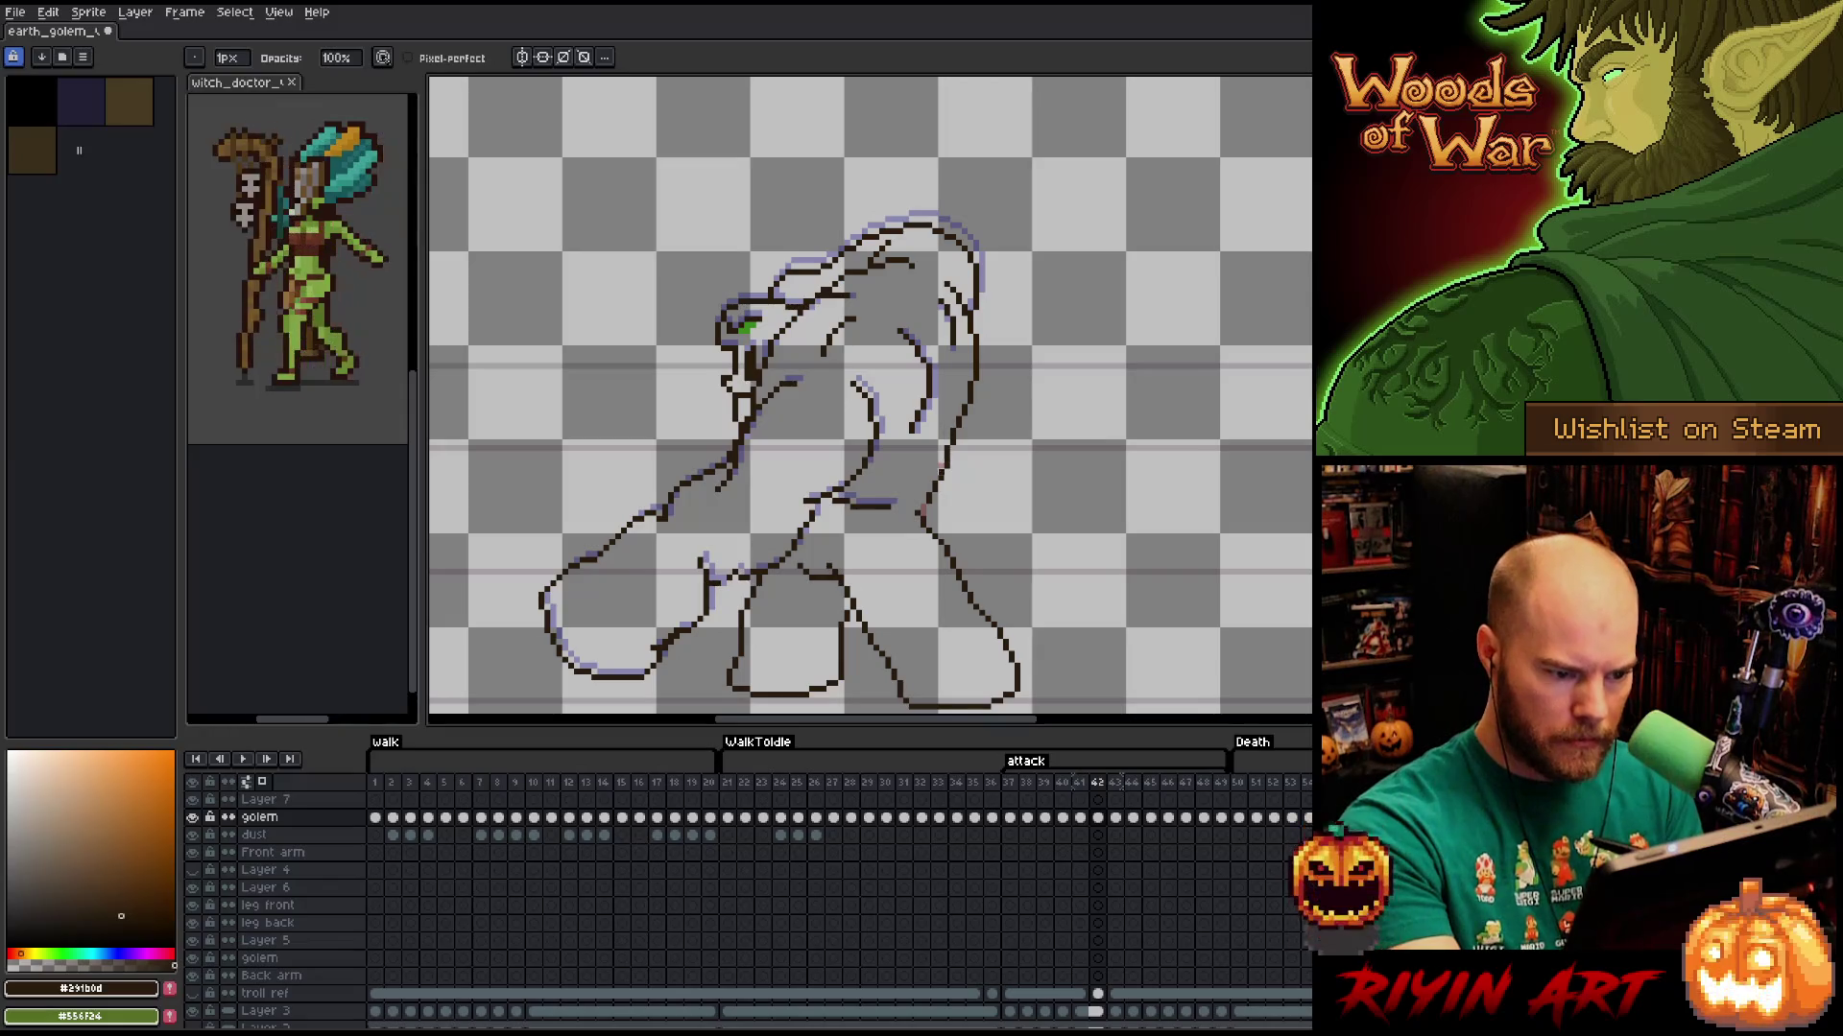
{"action": "key", "text": "e"}
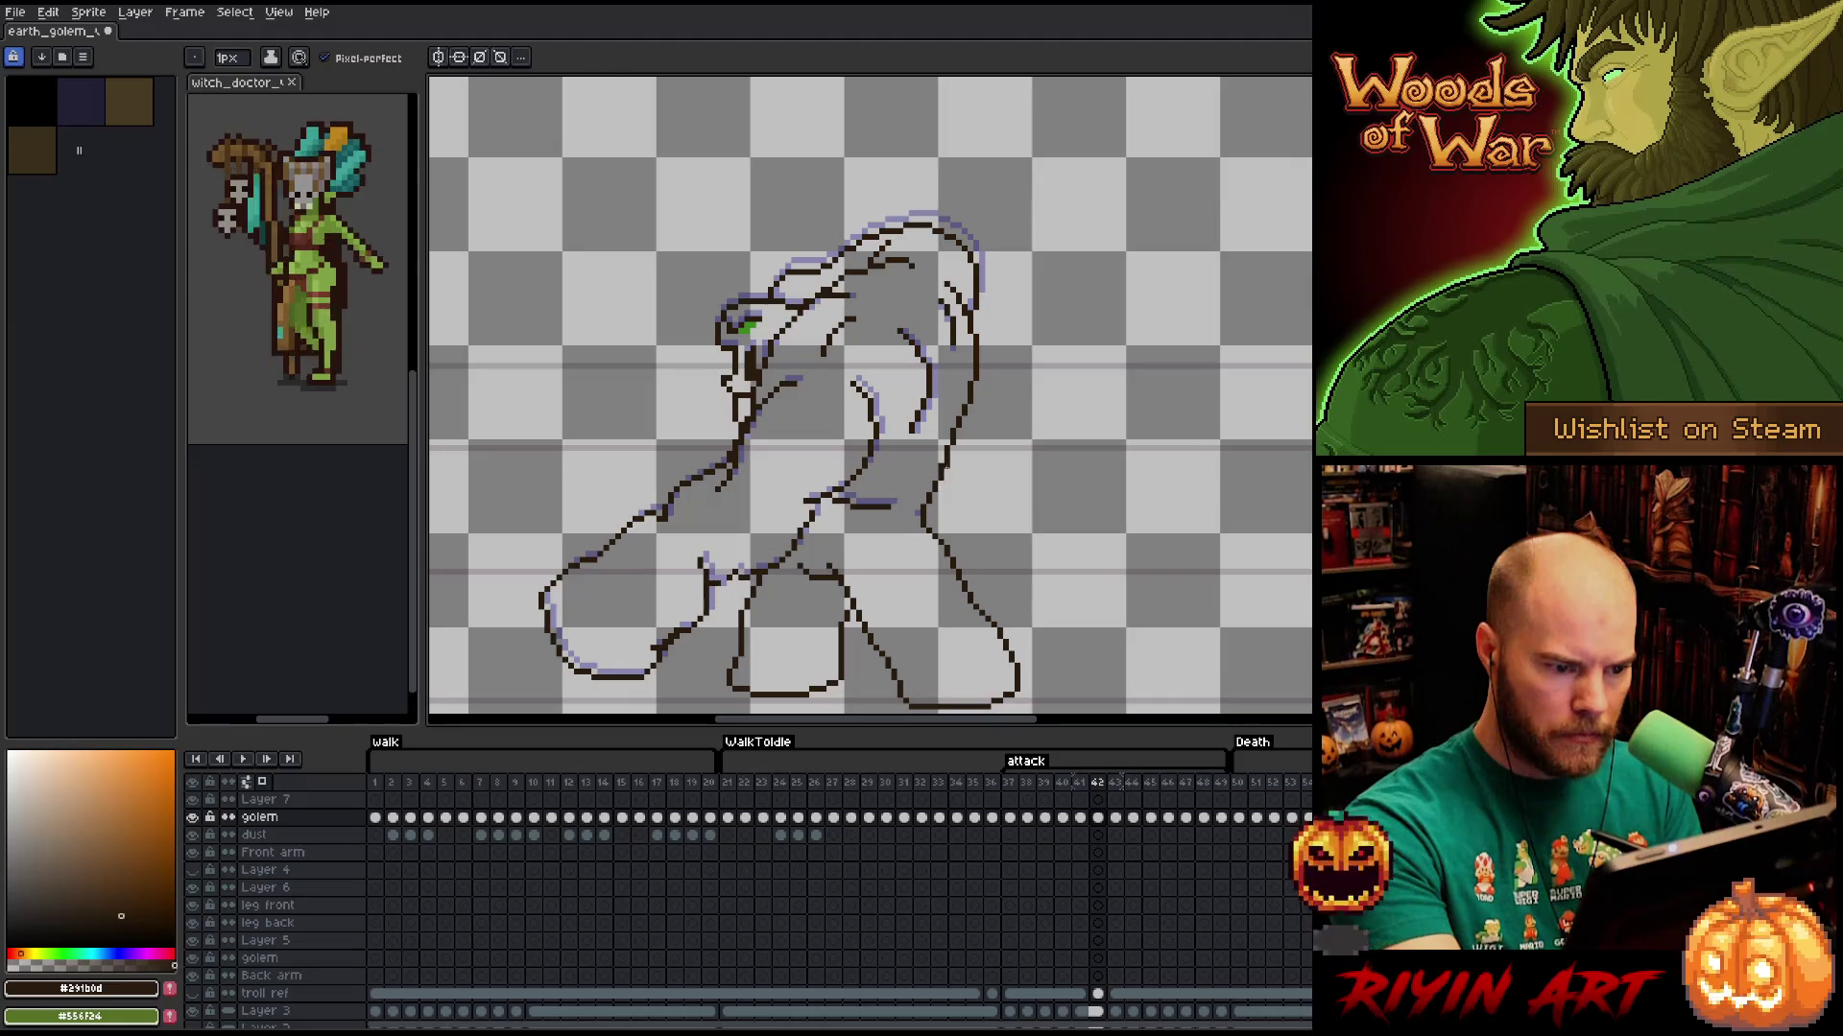
{"action": "key", "text": "b"}
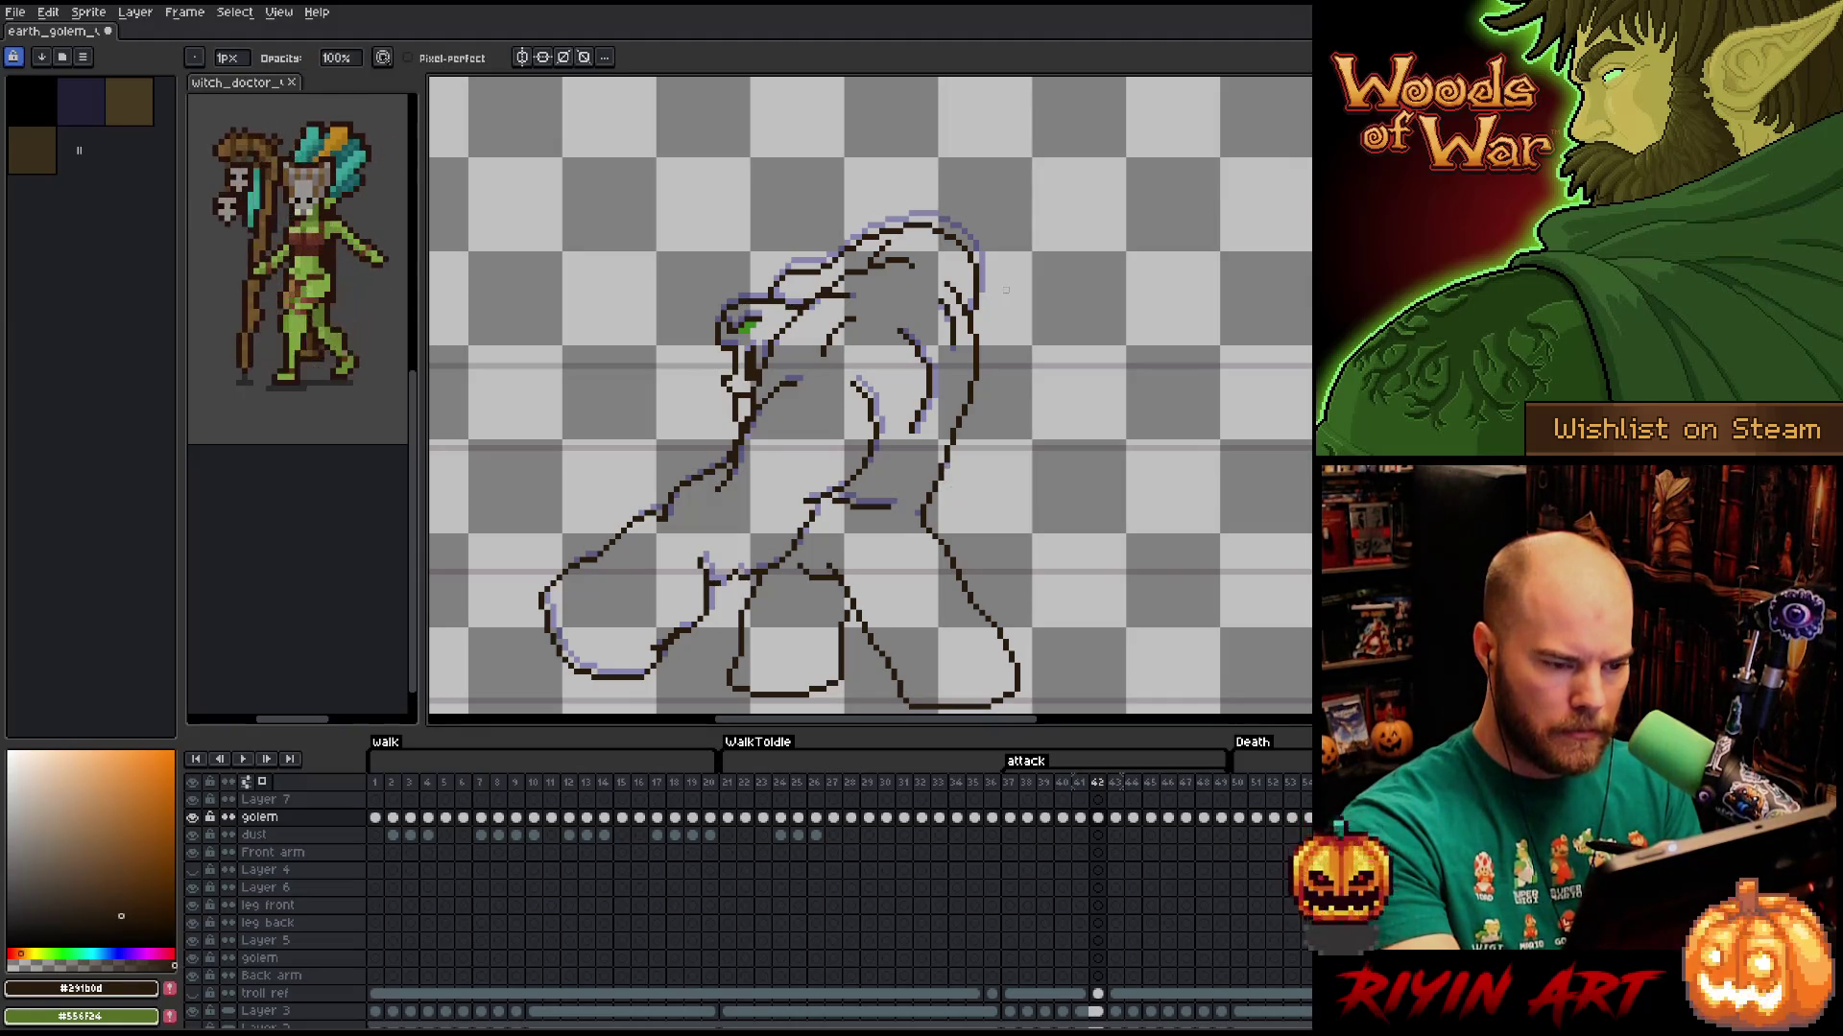
{"action": "key", "text": "q"}
{"action": "mouse_move", "coordinate": [1024, 272]}
{"action": "left_mouse_down"}
{"action": "mouse_move", "coordinate": [972, 388]}
{"action": "mouse_move", "coordinate": [932, 318]}
{"action": "mouse_move", "coordinate": [876, 284]}
{"action": "mouse_move", "coordinate": [782, 295]}
{"action": "mouse_move", "coordinate": [973, 170]}
{"action": "mouse_move", "coordinate": [1027, 317]}
{"action": "left_mouse_up"}
{"action": "left_click", "coordinate": [899, 285]}
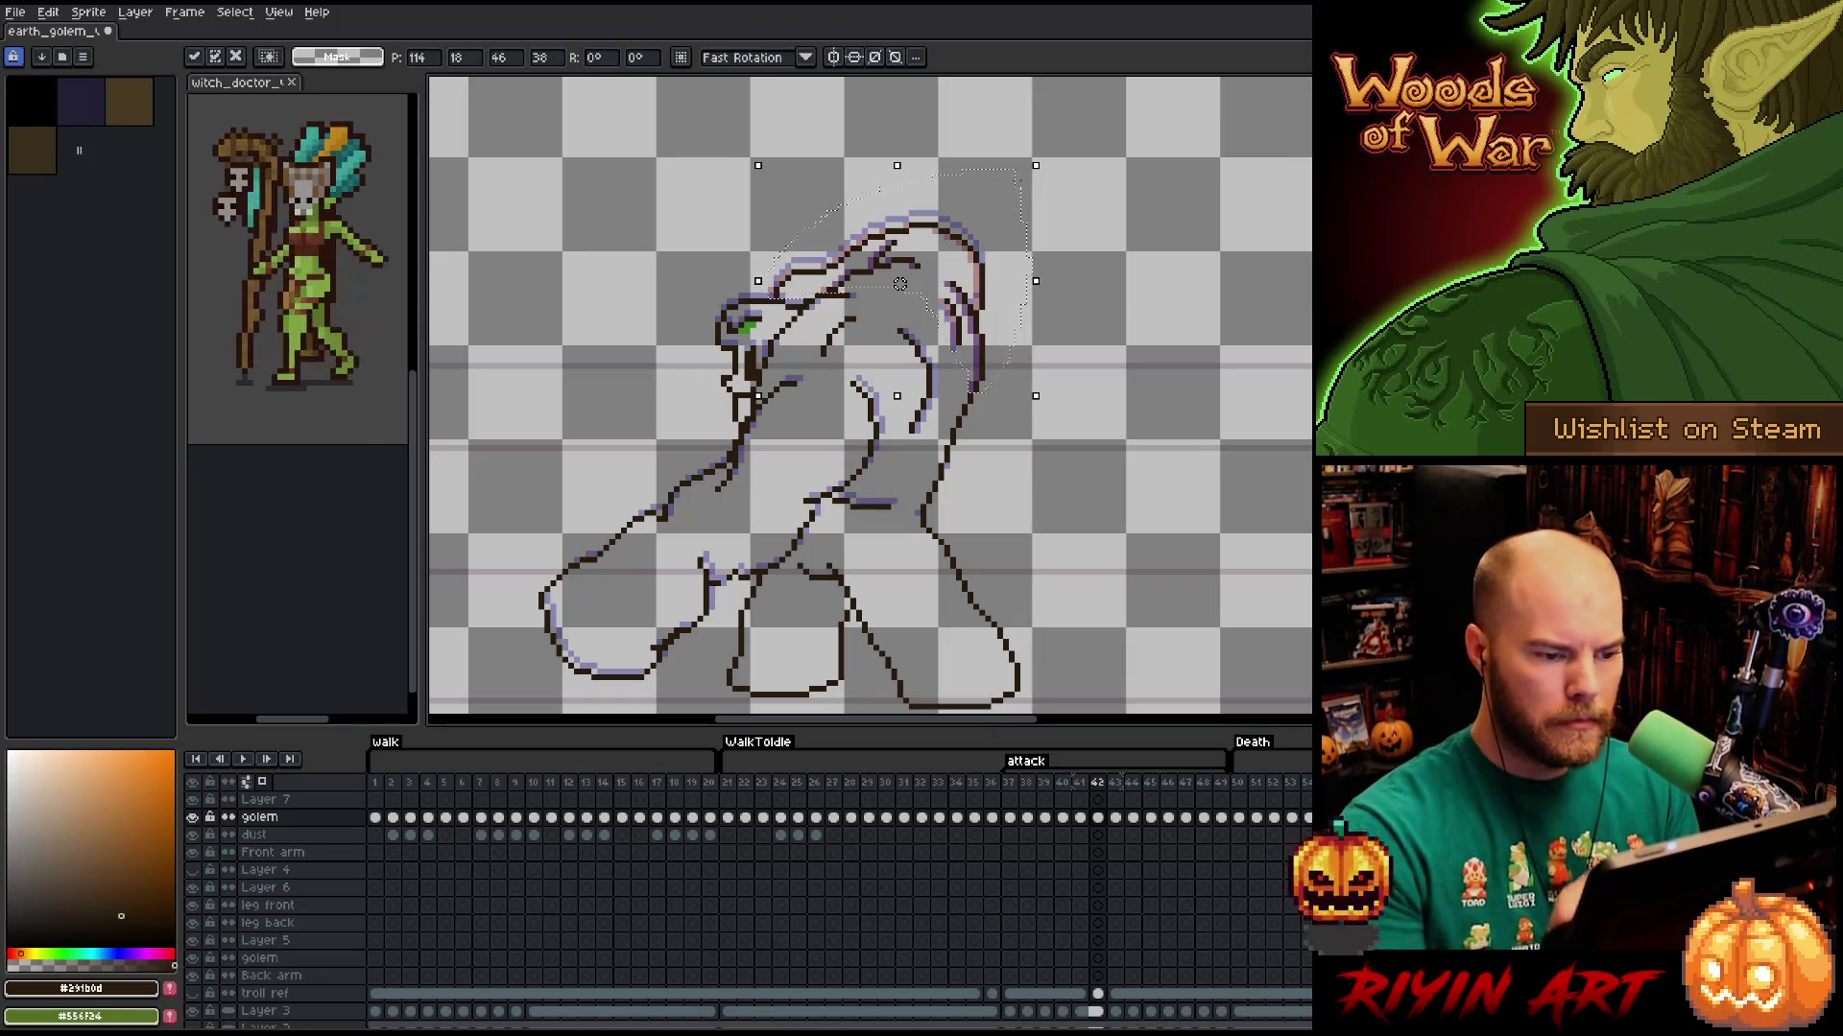
Raise the golem's head top by one pixel, undoing a trial line across the head.
{"action": "left_click_drag", "start_coordinate": [1046, 346], "coordinate": [926, 432]}
{"action": "left_click_drag", "start_coordinate": [899, 266], "coordinate": [899, 254]}
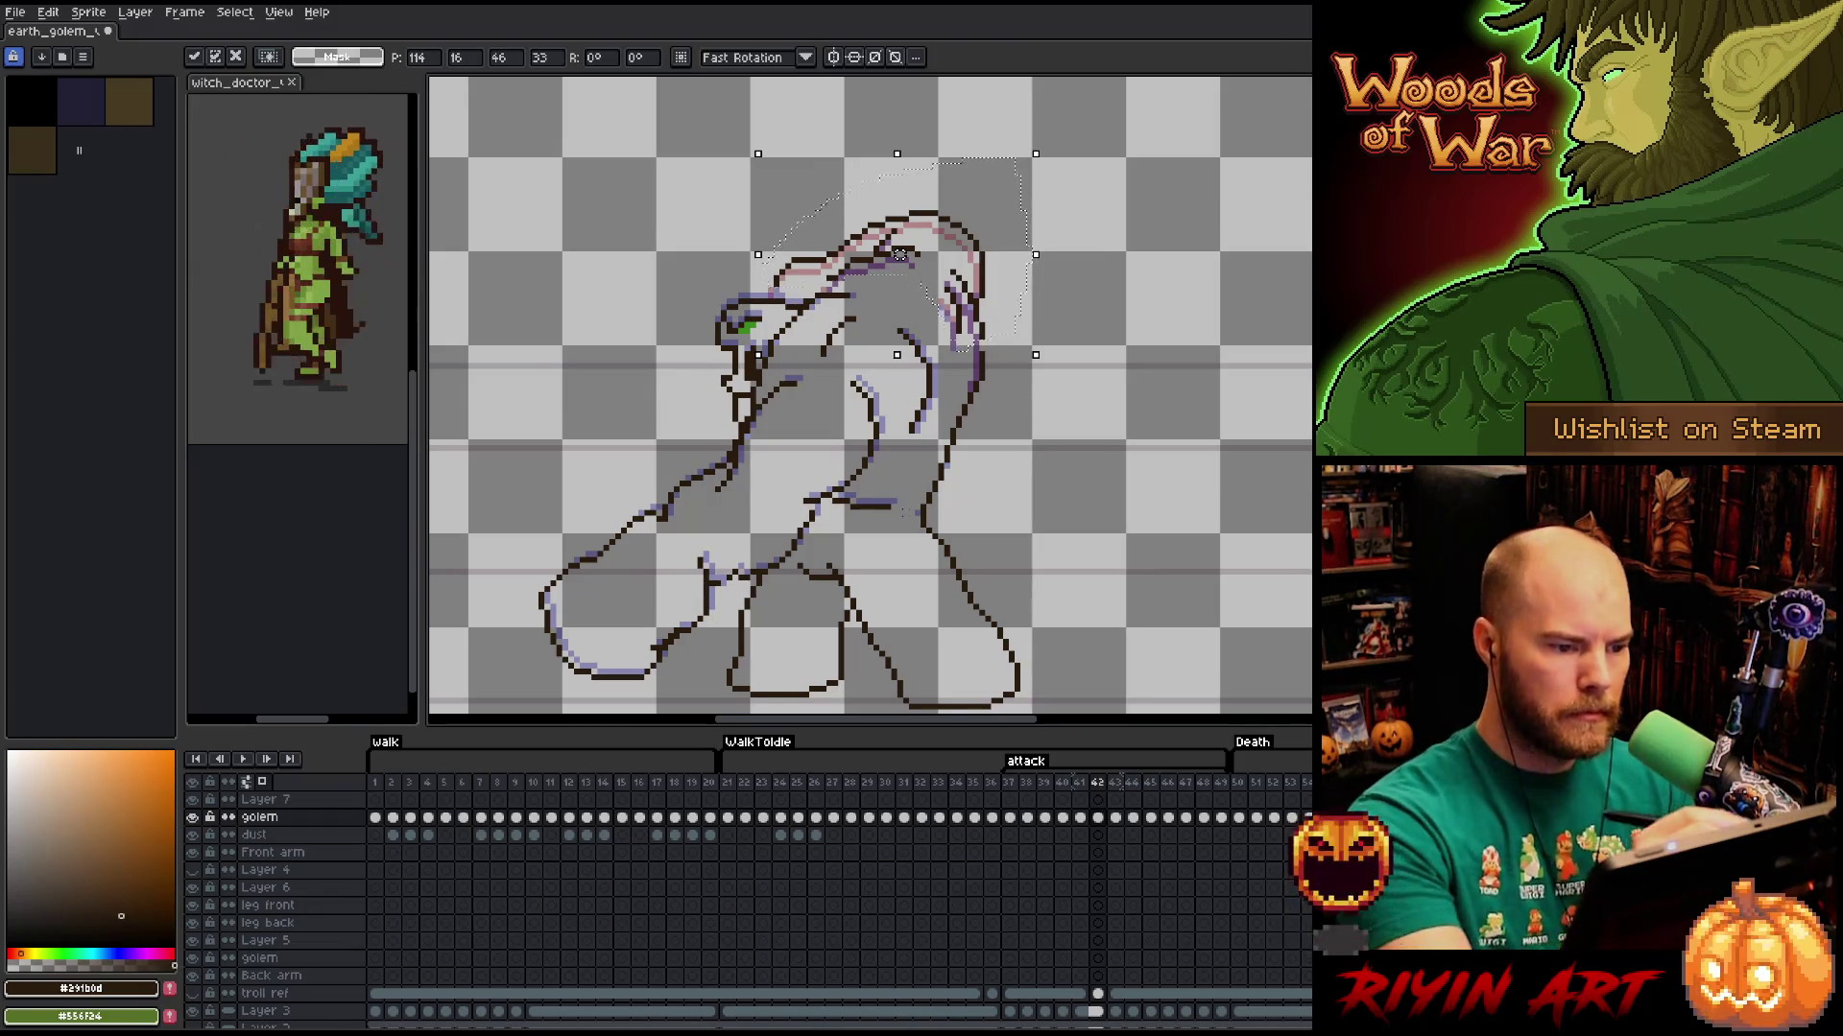
{"action": "key", "text": "ctrl+d"}
{"action": "key", "text": "b"}
{"action": "mouse_move", "coordinate": [686, 274]}
{"action": "left_mouse_down"}
{"action": "mouse_move", "coordinate": [800, 291]}
{"action": "mouse_move", "coordinate": [748, 392]}
{"action": "left_mouse_up"}
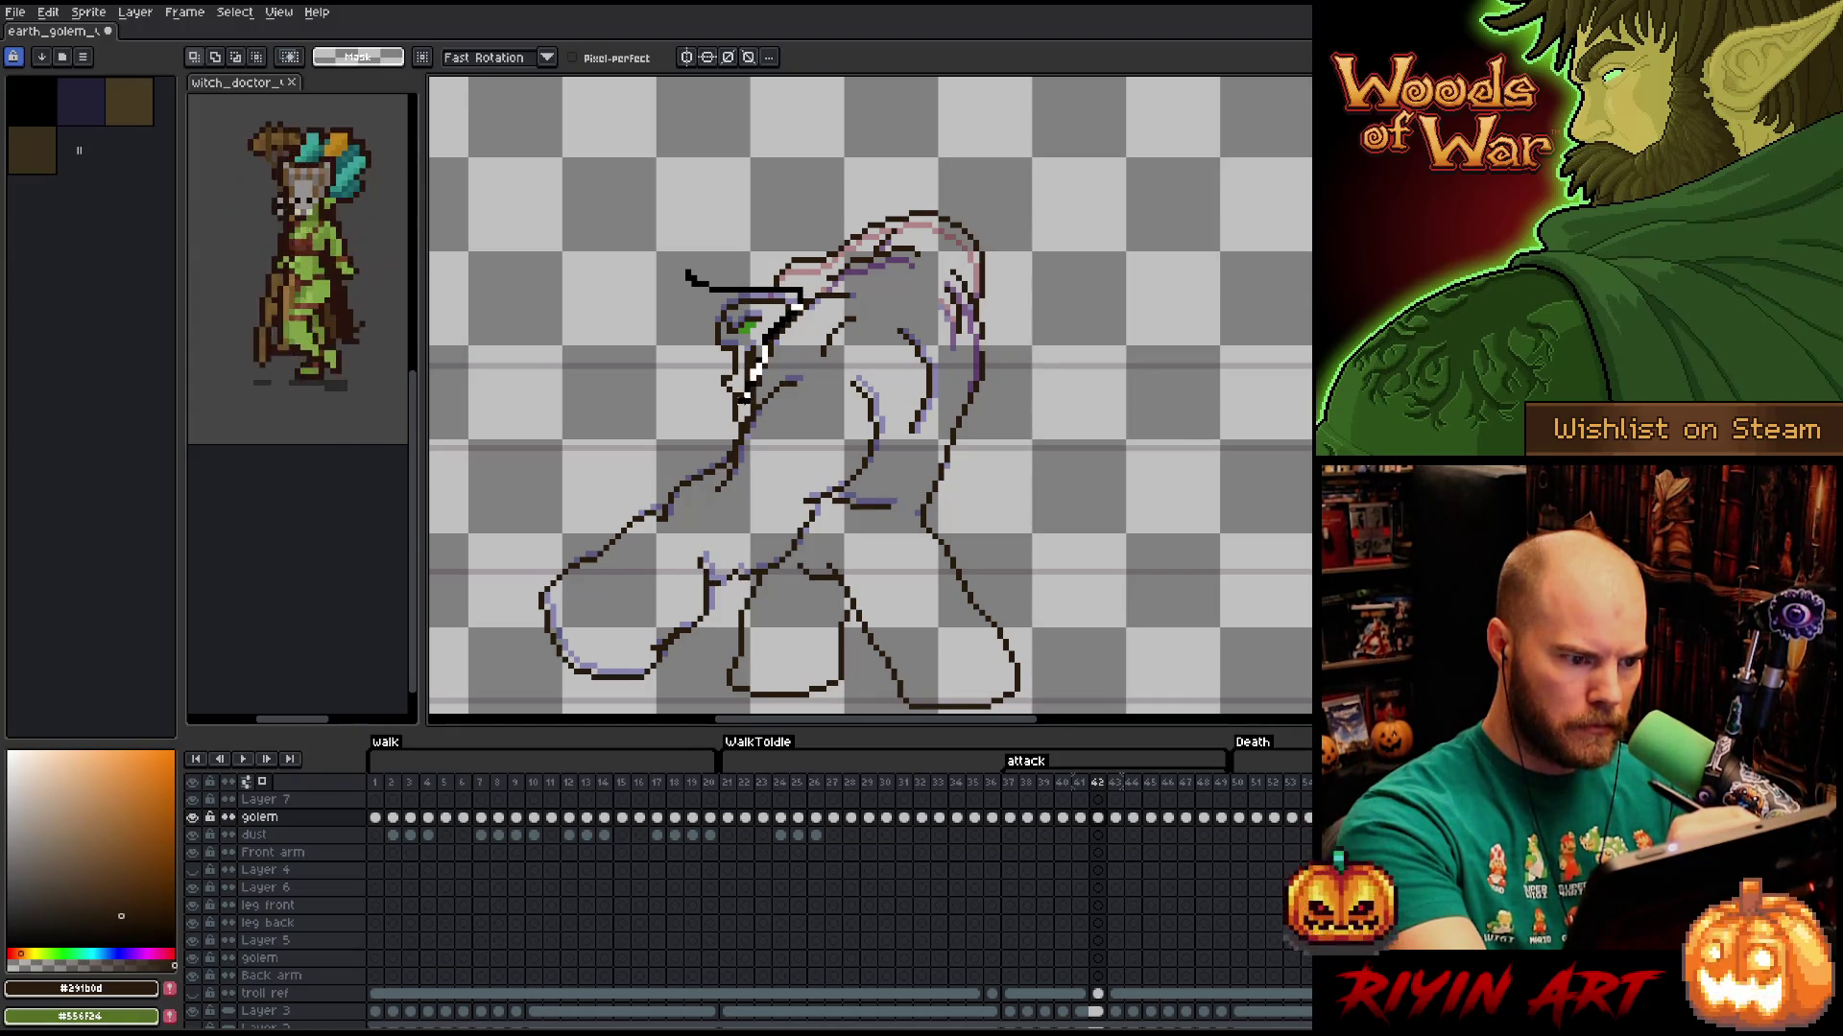
{"action": "key", "text": "ctrl+z"}
{"action": "key", "text": "q"}
Shift the golem's arm slightly up and right, then bring up frame 43's options.
{"action": "left_click_drag", "start_coordinate": [806, 259], "coordinate": [670, 262]}
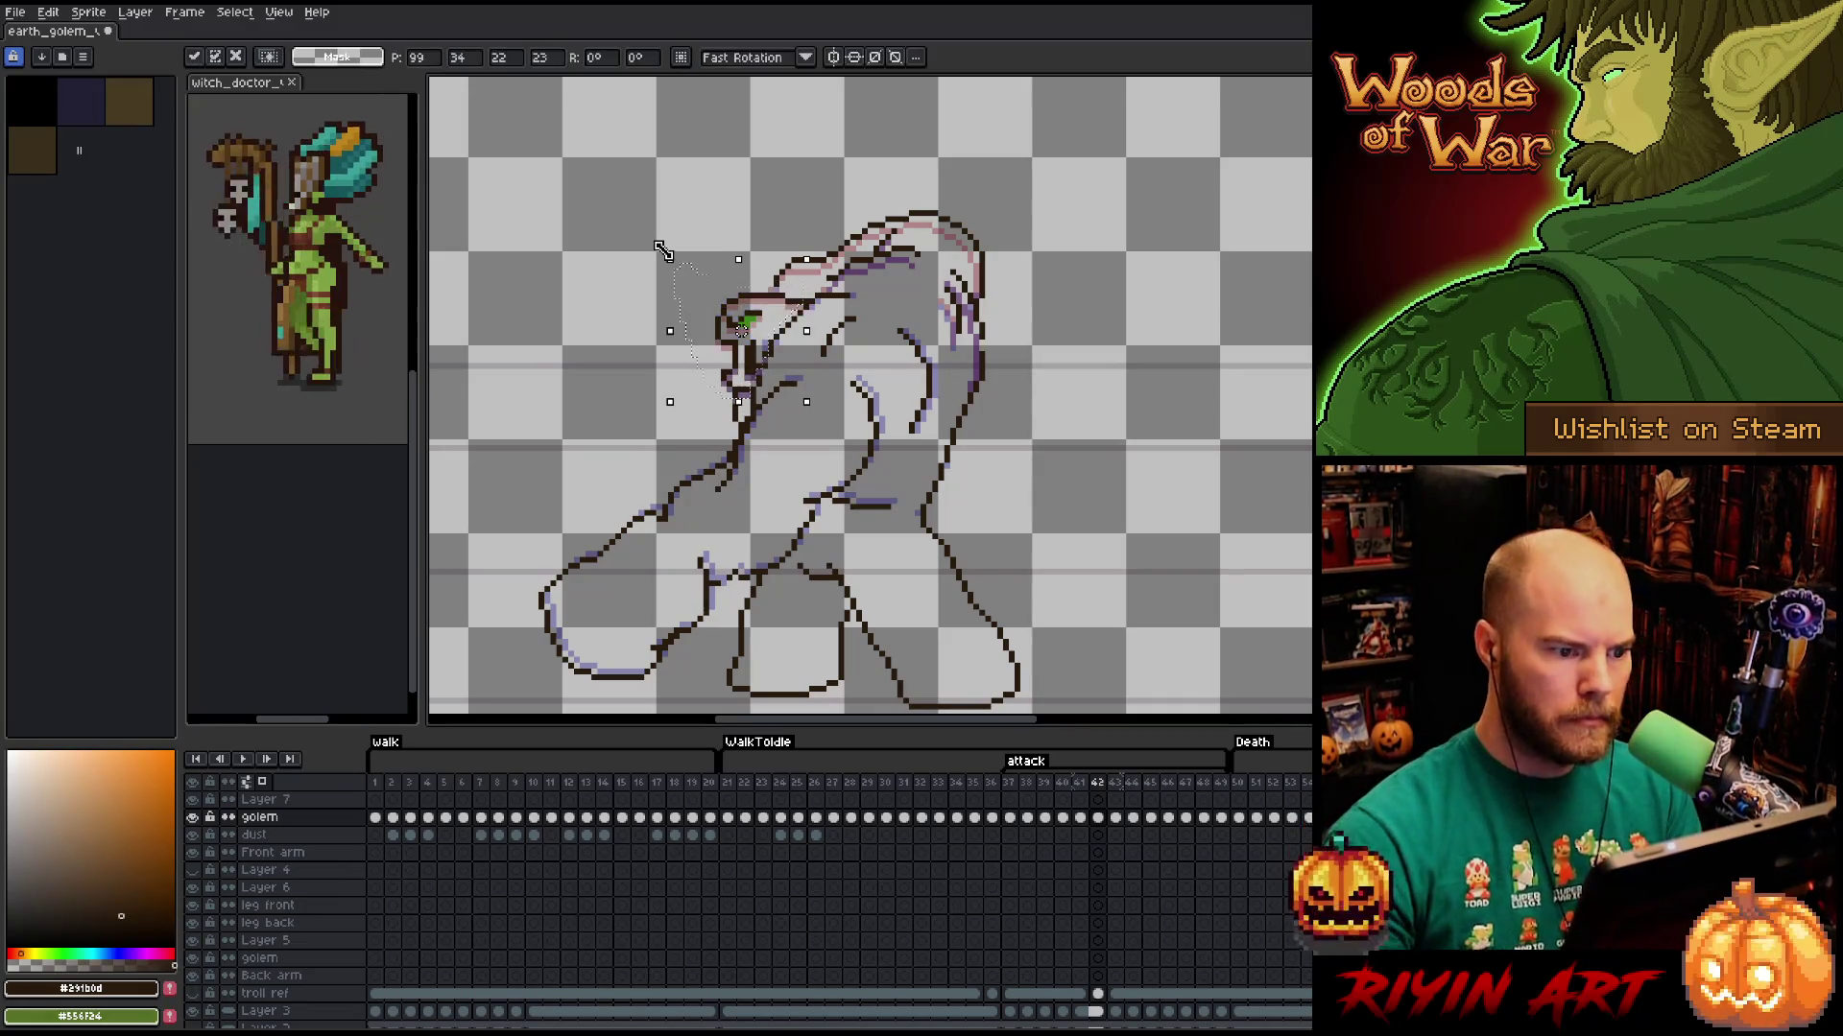
{"action": "key", "text": "ctrl+d"}
{"action": "key", "text": "b"}
{"action": "mouse_move", "coordinate": [879, 345]}
{"action": "left_mouse_down"}
{"action": "mouse_move", "coordinate": [929, 435]}
{"action": "mouse_move", "coordinate": [873, 393]}
{"action": "mouse_move", "coordinate": [918, 390]}
{"action": "mouse_move", "coordinate": [885, 387]}
{"action": "mouse_move", "coordinate": [888, 526]}
{"action": "mouse_move", "coordinate": [741, 576]}
{"action": "mouse_move", "coordinate": [645, 689]}
{"action": "mouse_move", "coordinate": [562, 535]}
{"action": "mouse_move", "coordinate": [833, 368]}
{"action": "left_mouse_up"}
{"action": "key", "text": "ctrl+d"}
{"action": "key", "text": "b"}
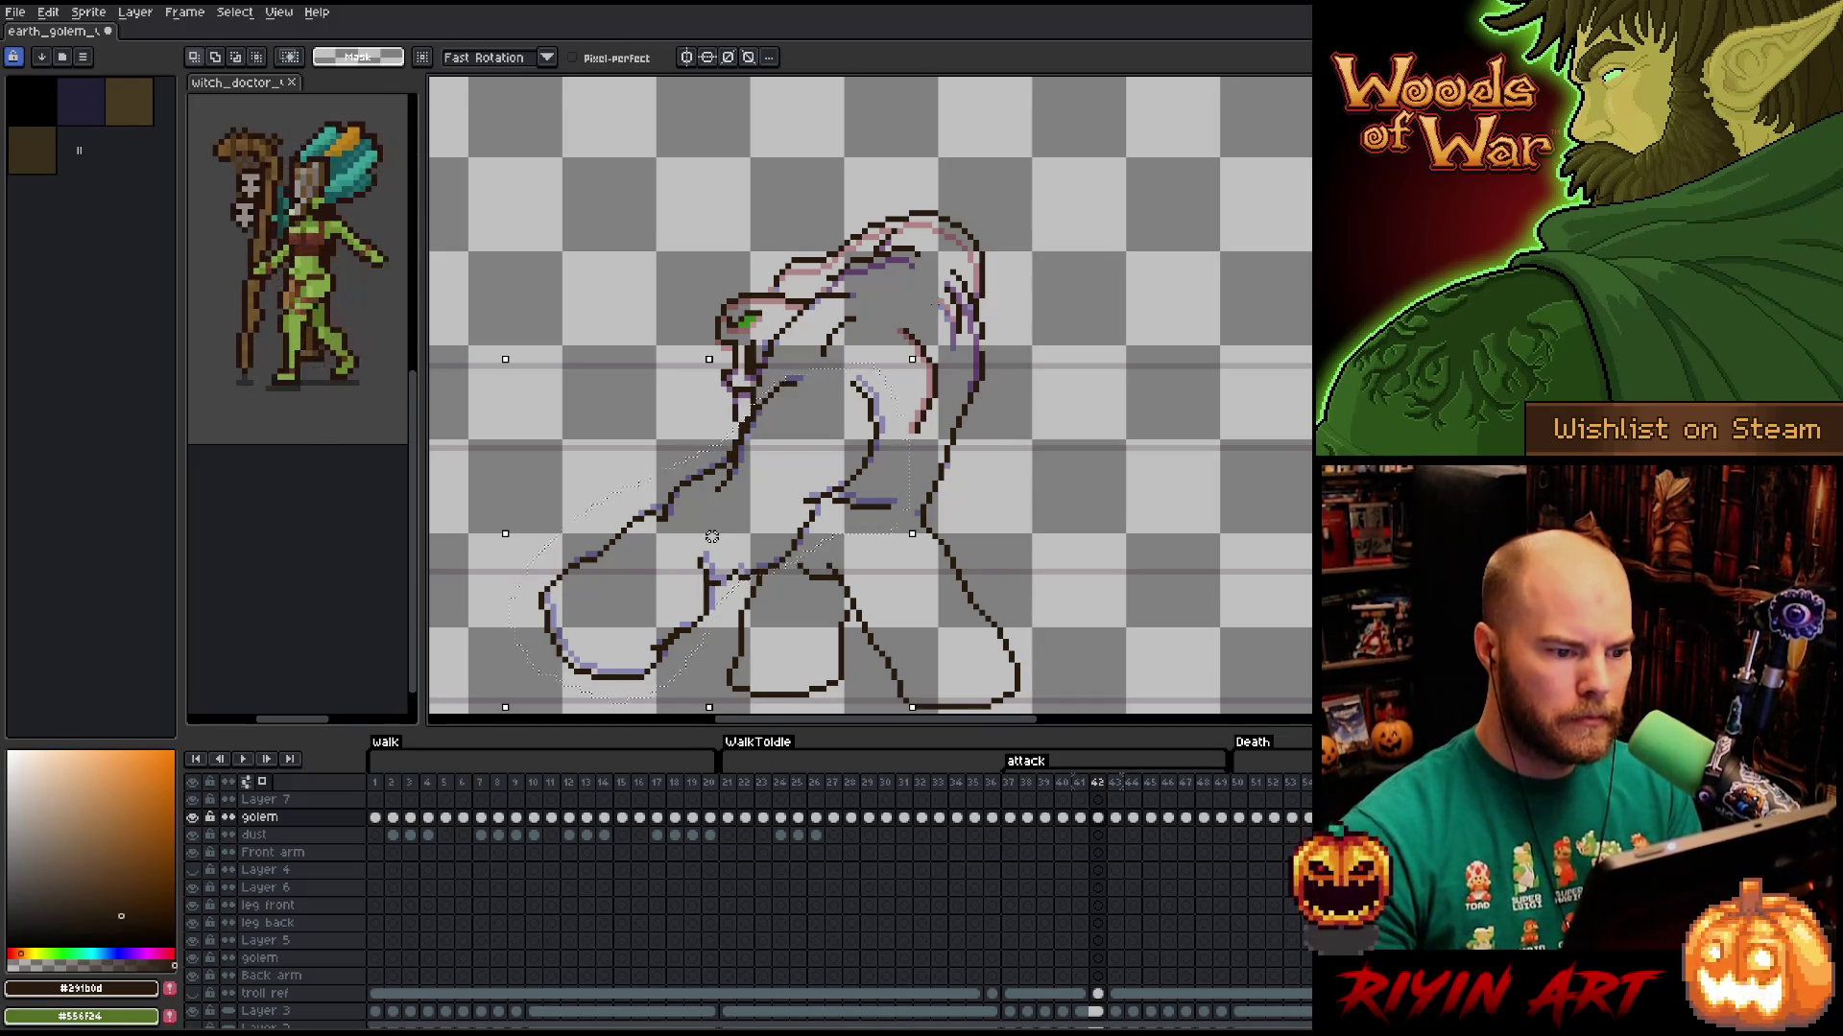
{"action": "left_click_drag", "start_coordinate": [712, 537], "coordinate": [718, 530]}
{"action": "key", "text": "ctrl+d"}
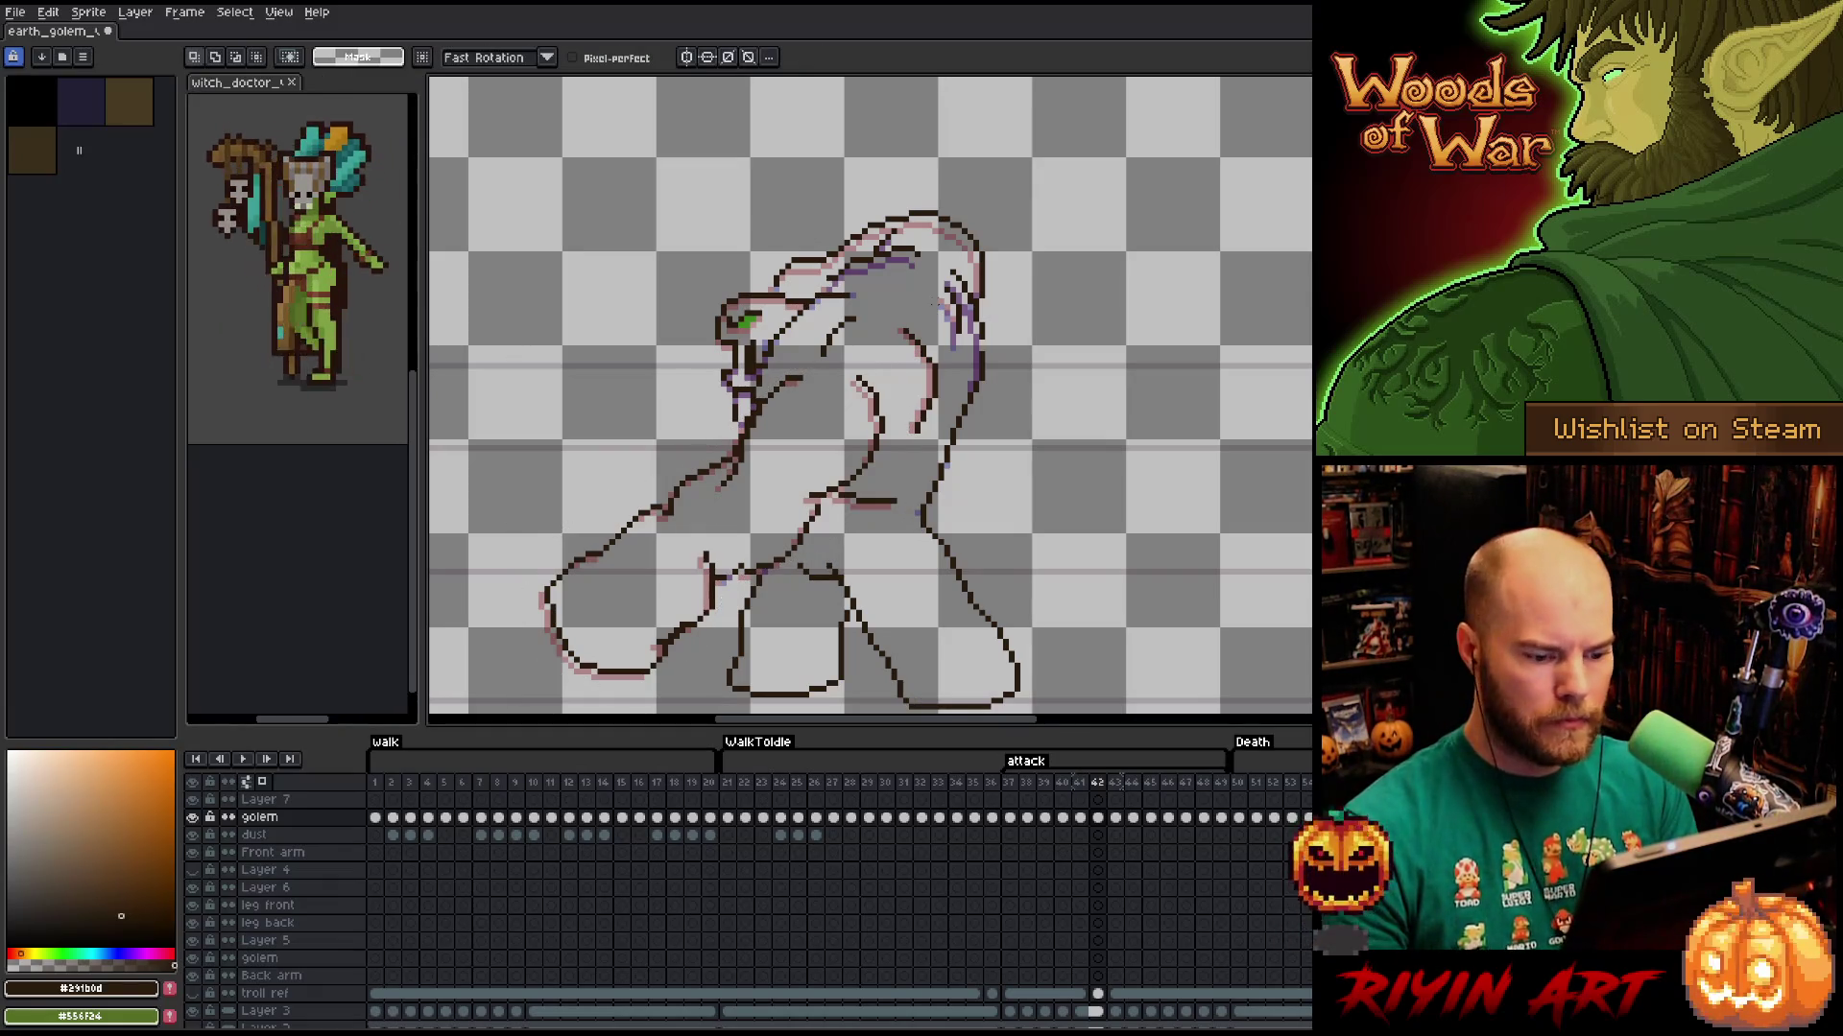
{"action": "key", "text": "Right"}
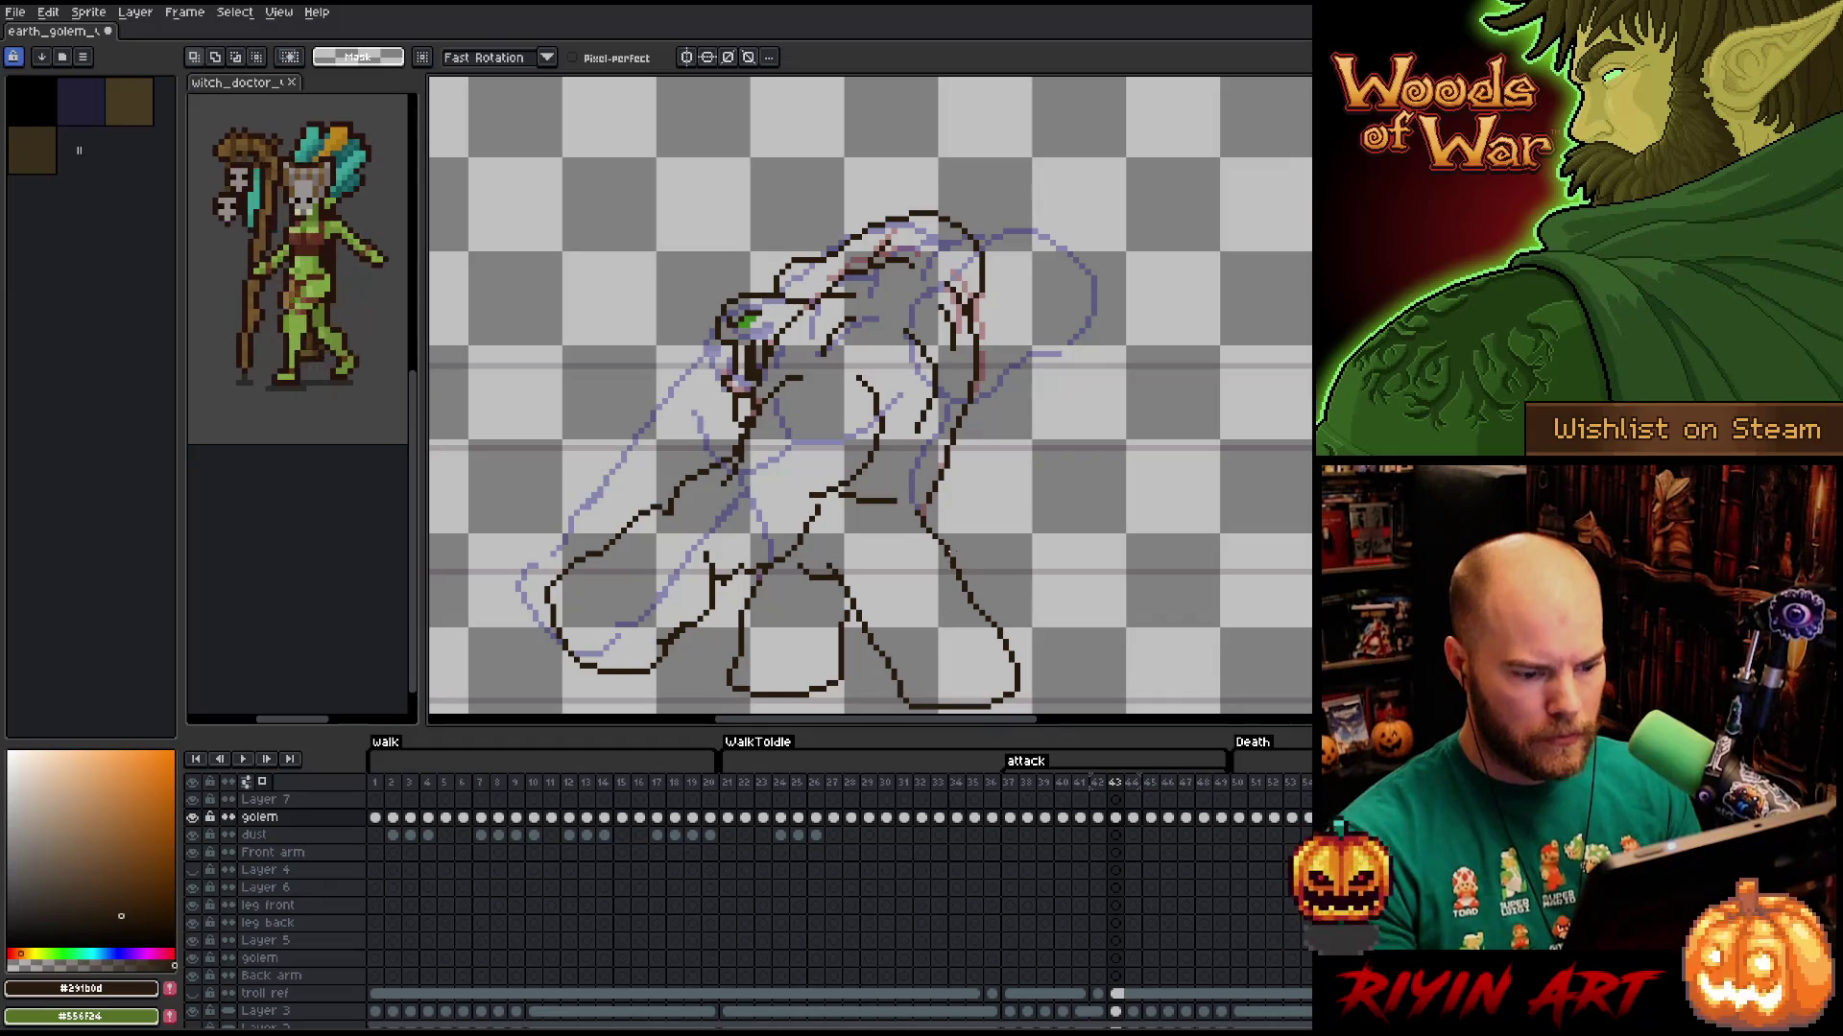
{"action": "right_click", "coordinate": [1117, 783]}
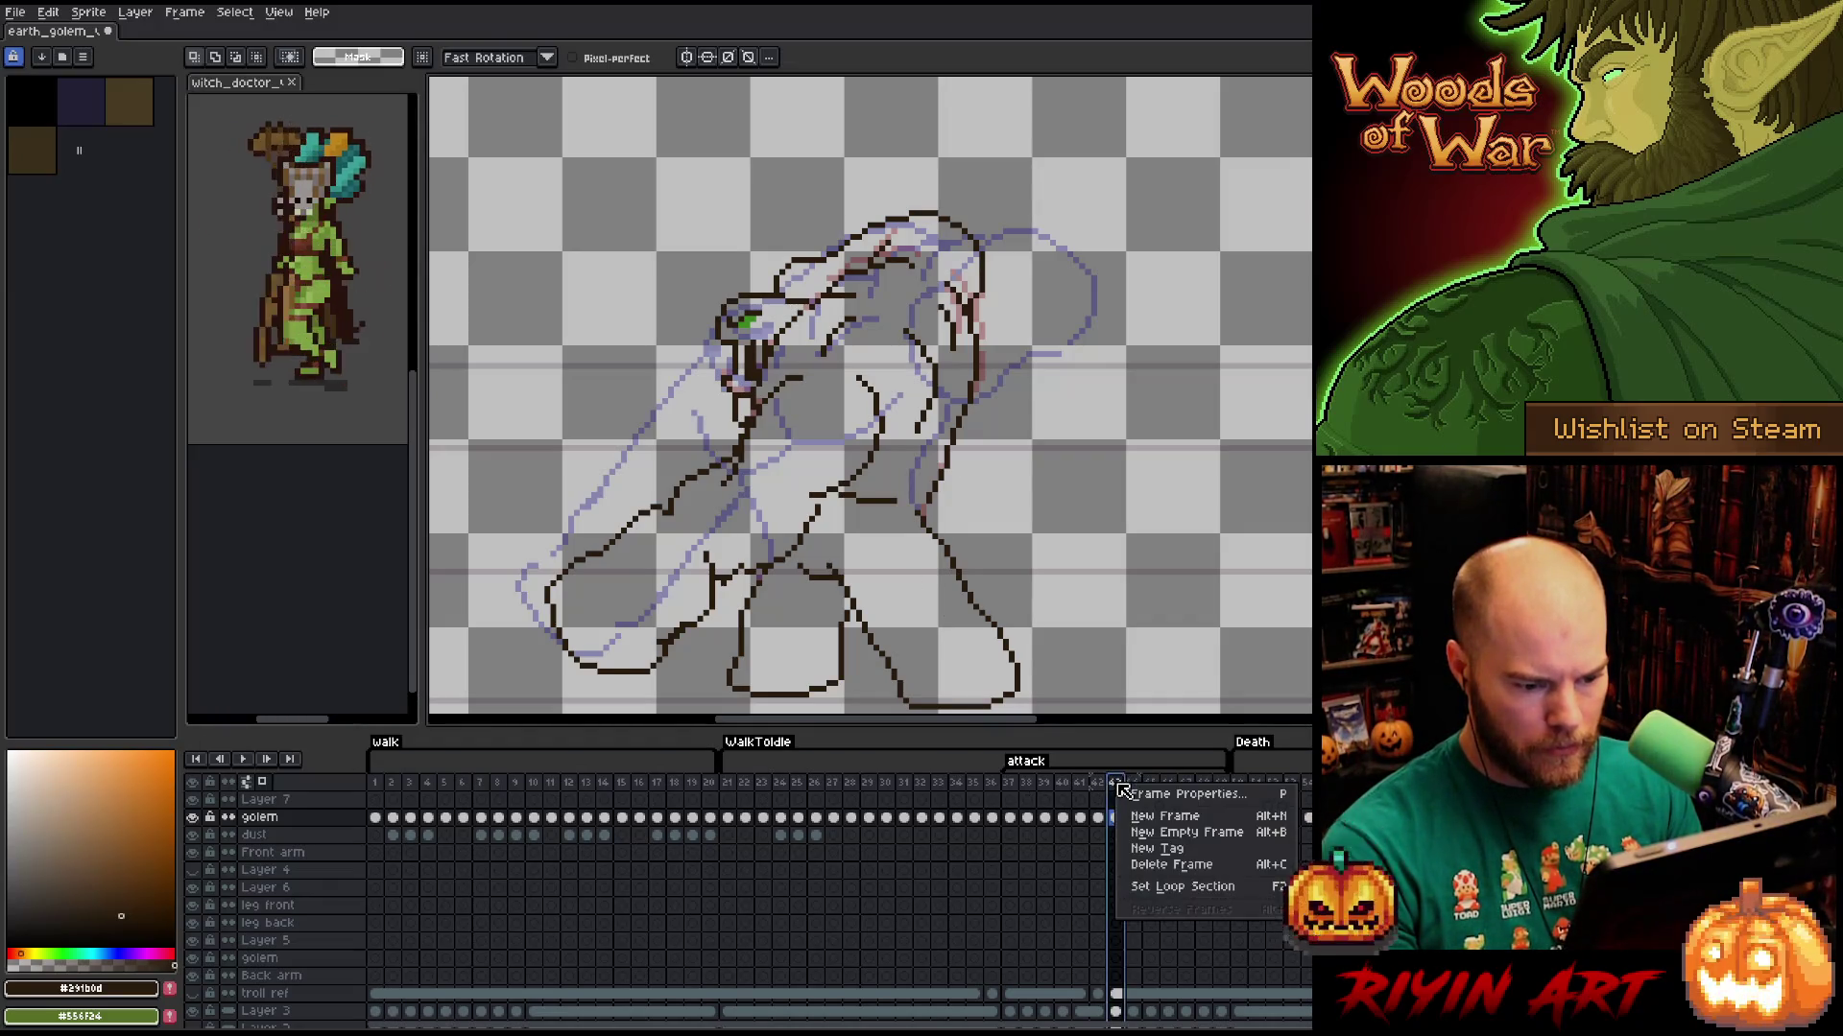
Delete frame 43 and step through frames 39–44 to check the sequence.
{"action": "left_click", "coordinate": [1147, 864]}
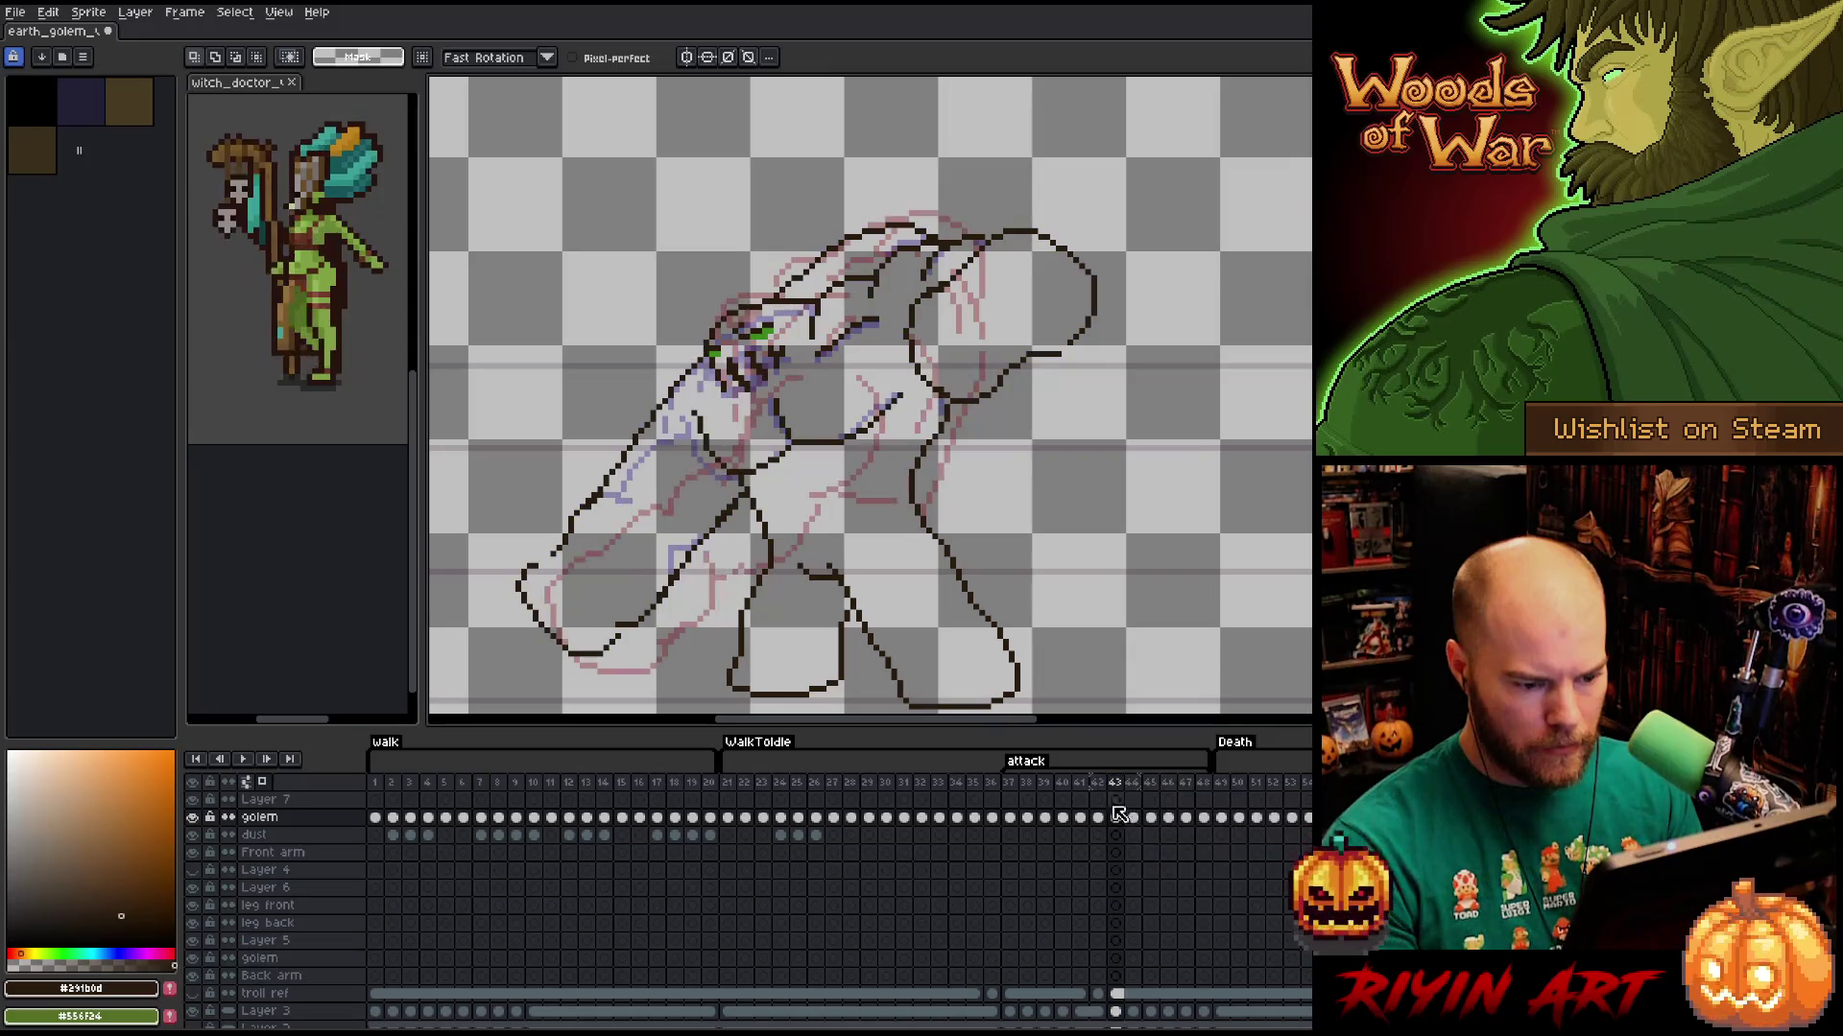
{"action": "key", "text": "Left"}
{"action": "key", "text": "Left"}
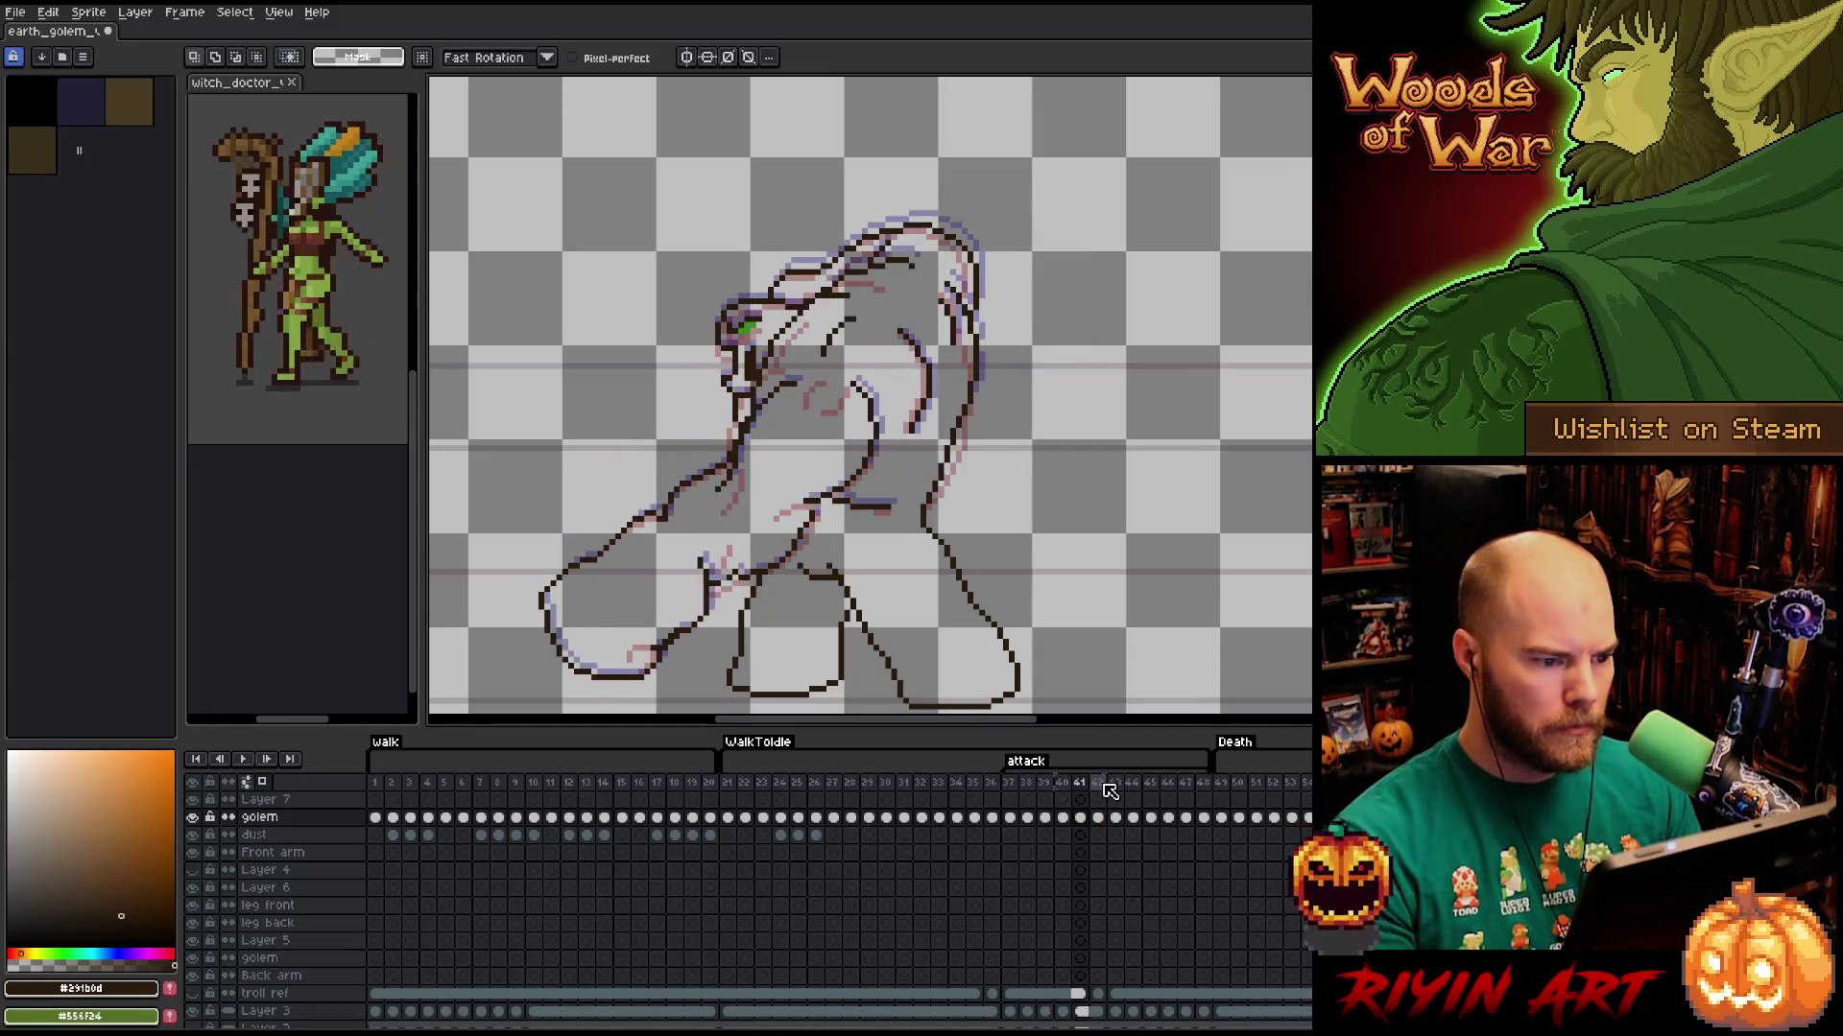
{"action": "key", "text": "Right"}
{"action": "key", "text": "Right"}
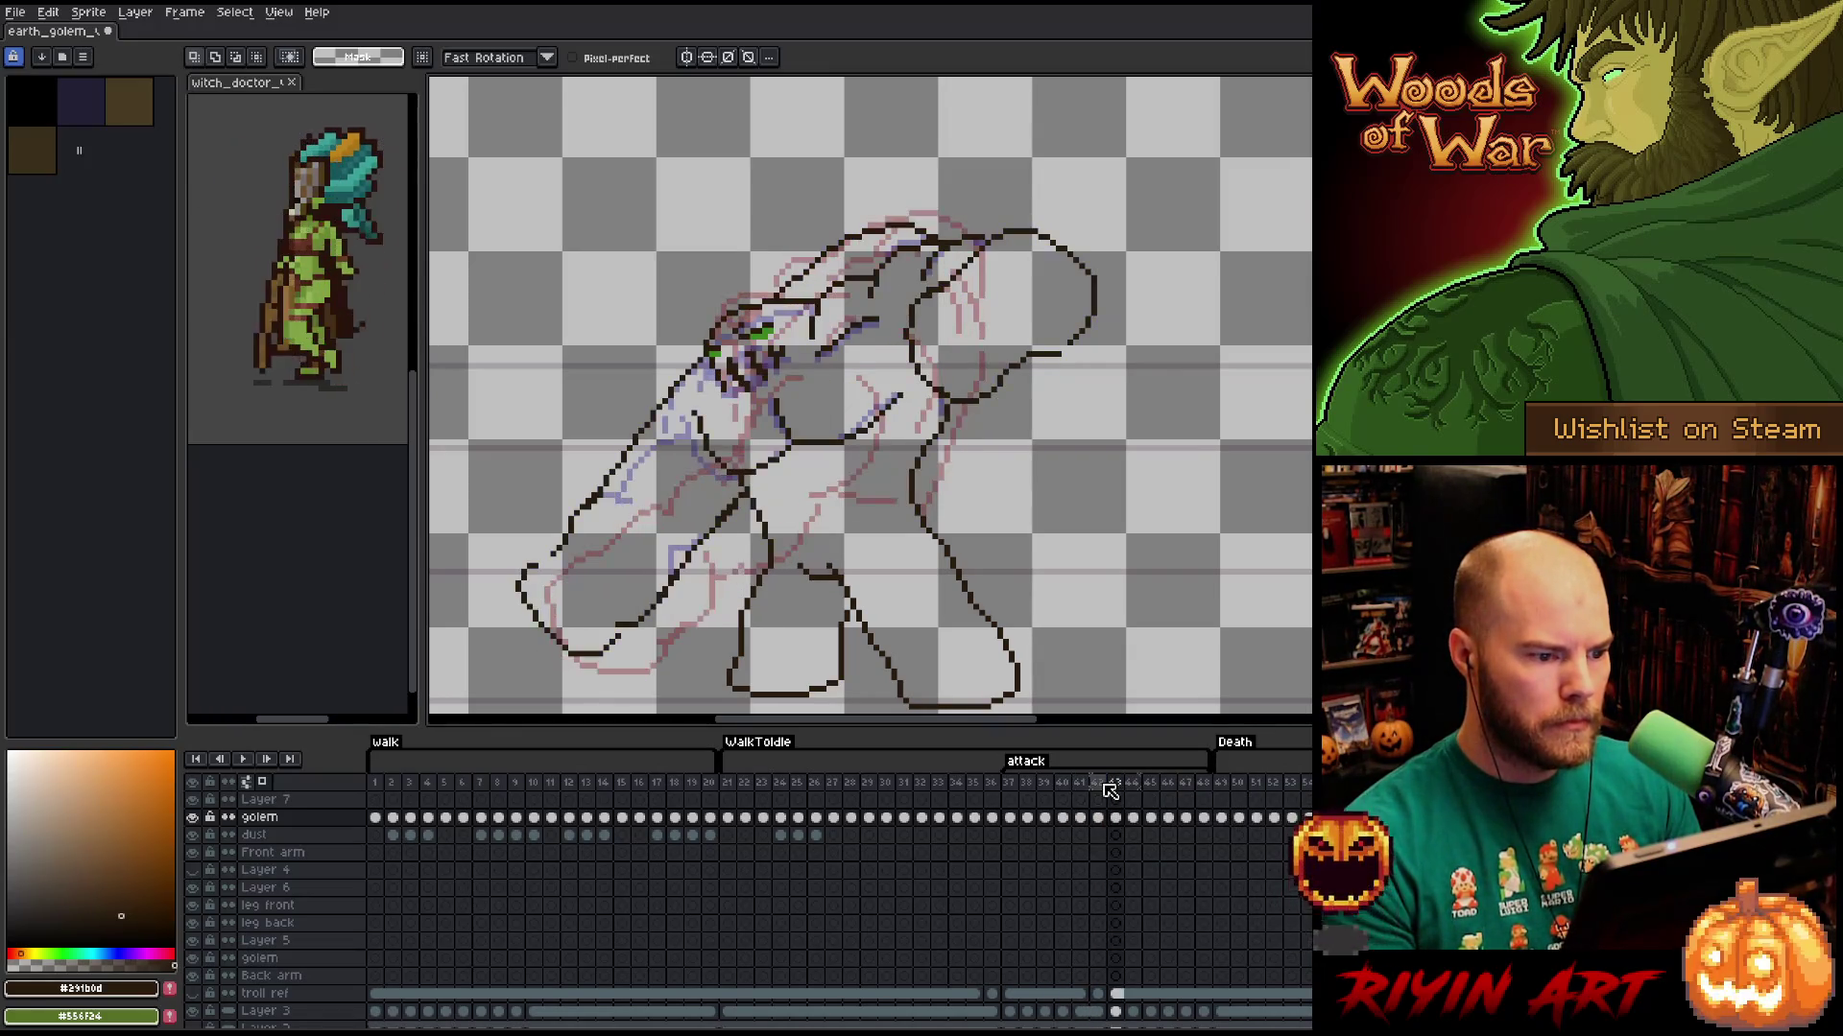
{"action": "key", "text": "Left"}
{"action": "key", "text": "Right"}
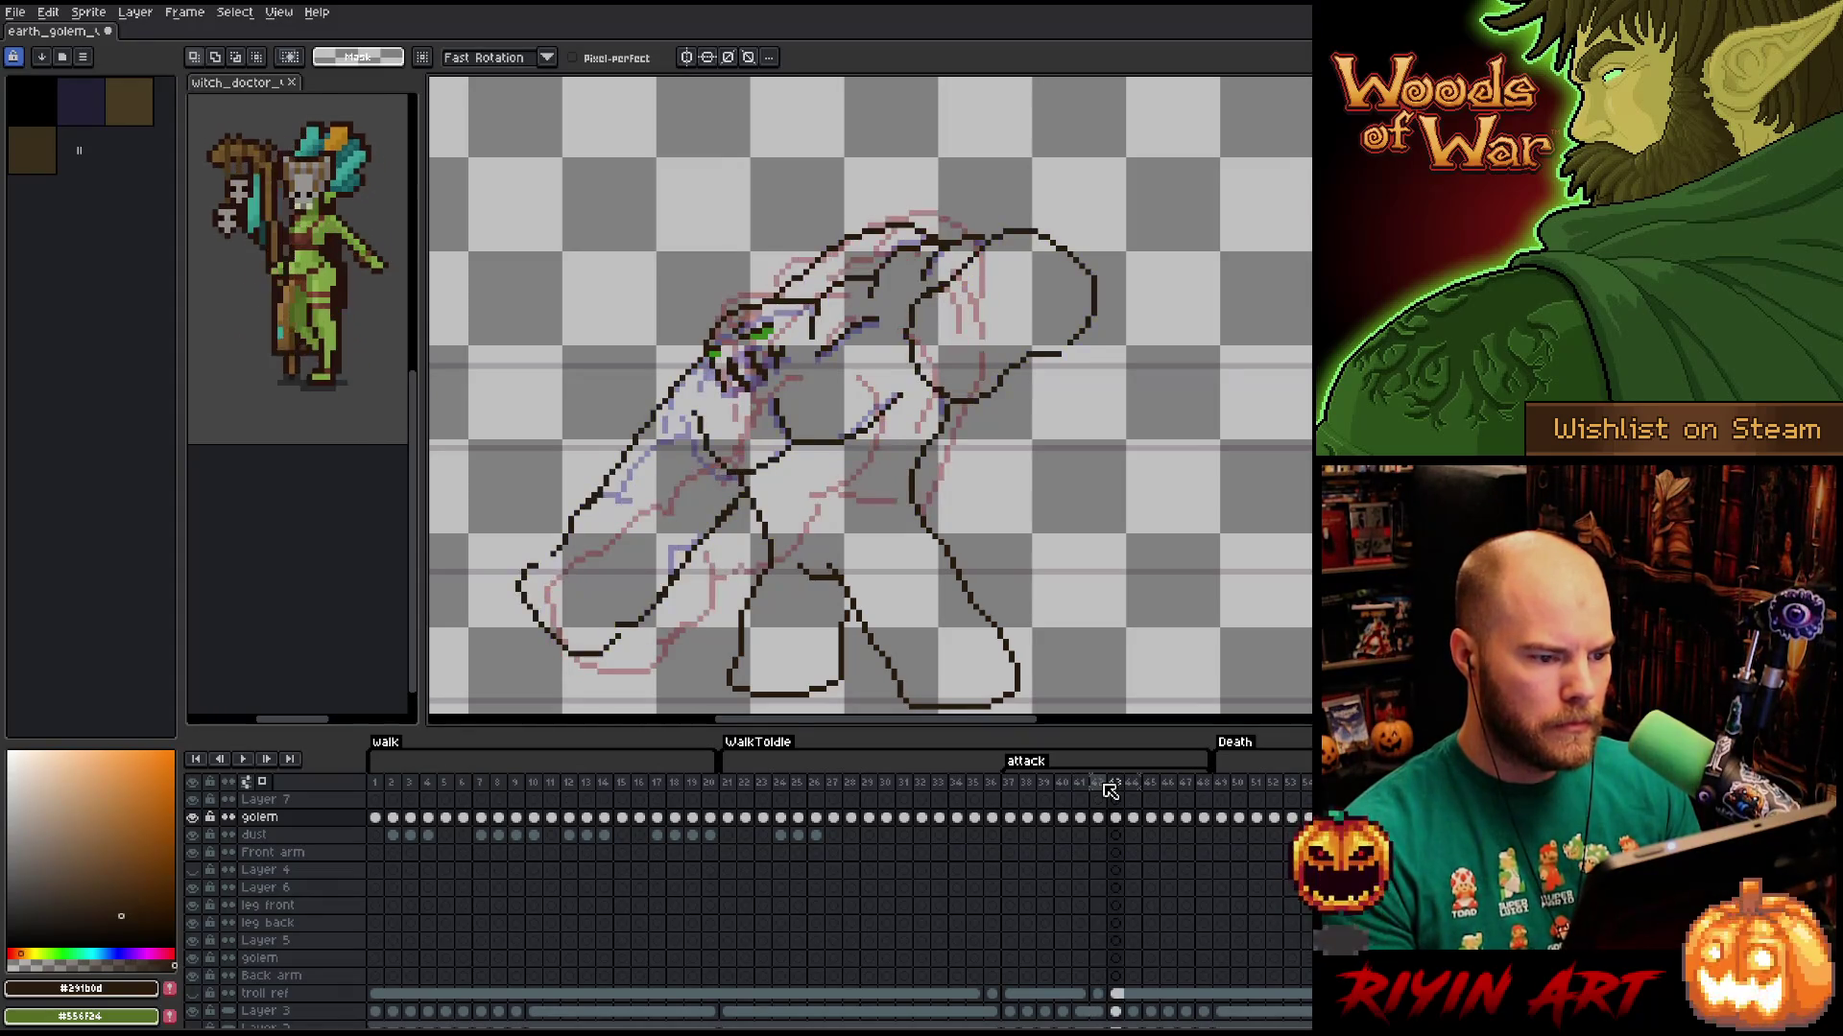
{"action": "key", "text": "Right"}
{"action": "key", "text": "Left"}
{"action": "key", "text": "Left"}
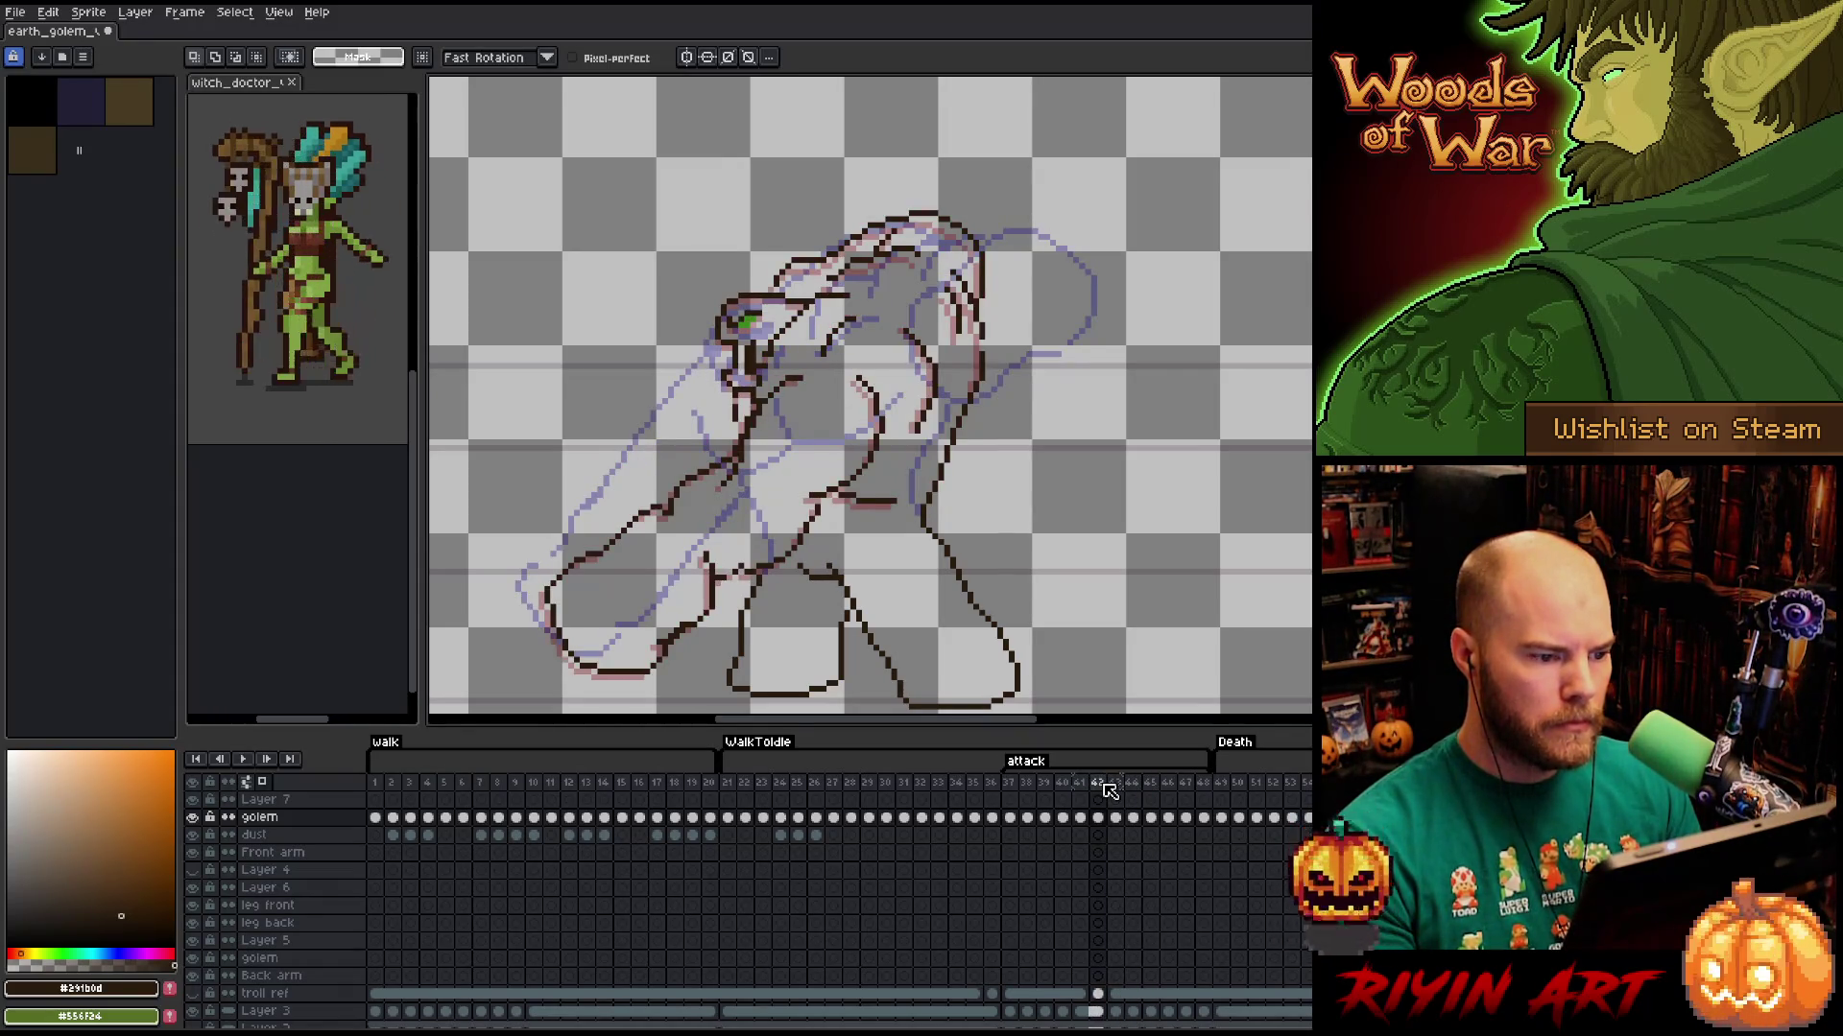
{"action": "key", "text": "Left"}
{"action": "key", "text": "Left"}
{"action": "key", "text": "Left"}
Make Layer 2's grey background visible behind the golem line art.
{"action": "scroll", "coordinate": [456, 990], "scroll_direction": "down", "scroll_amount": 1}
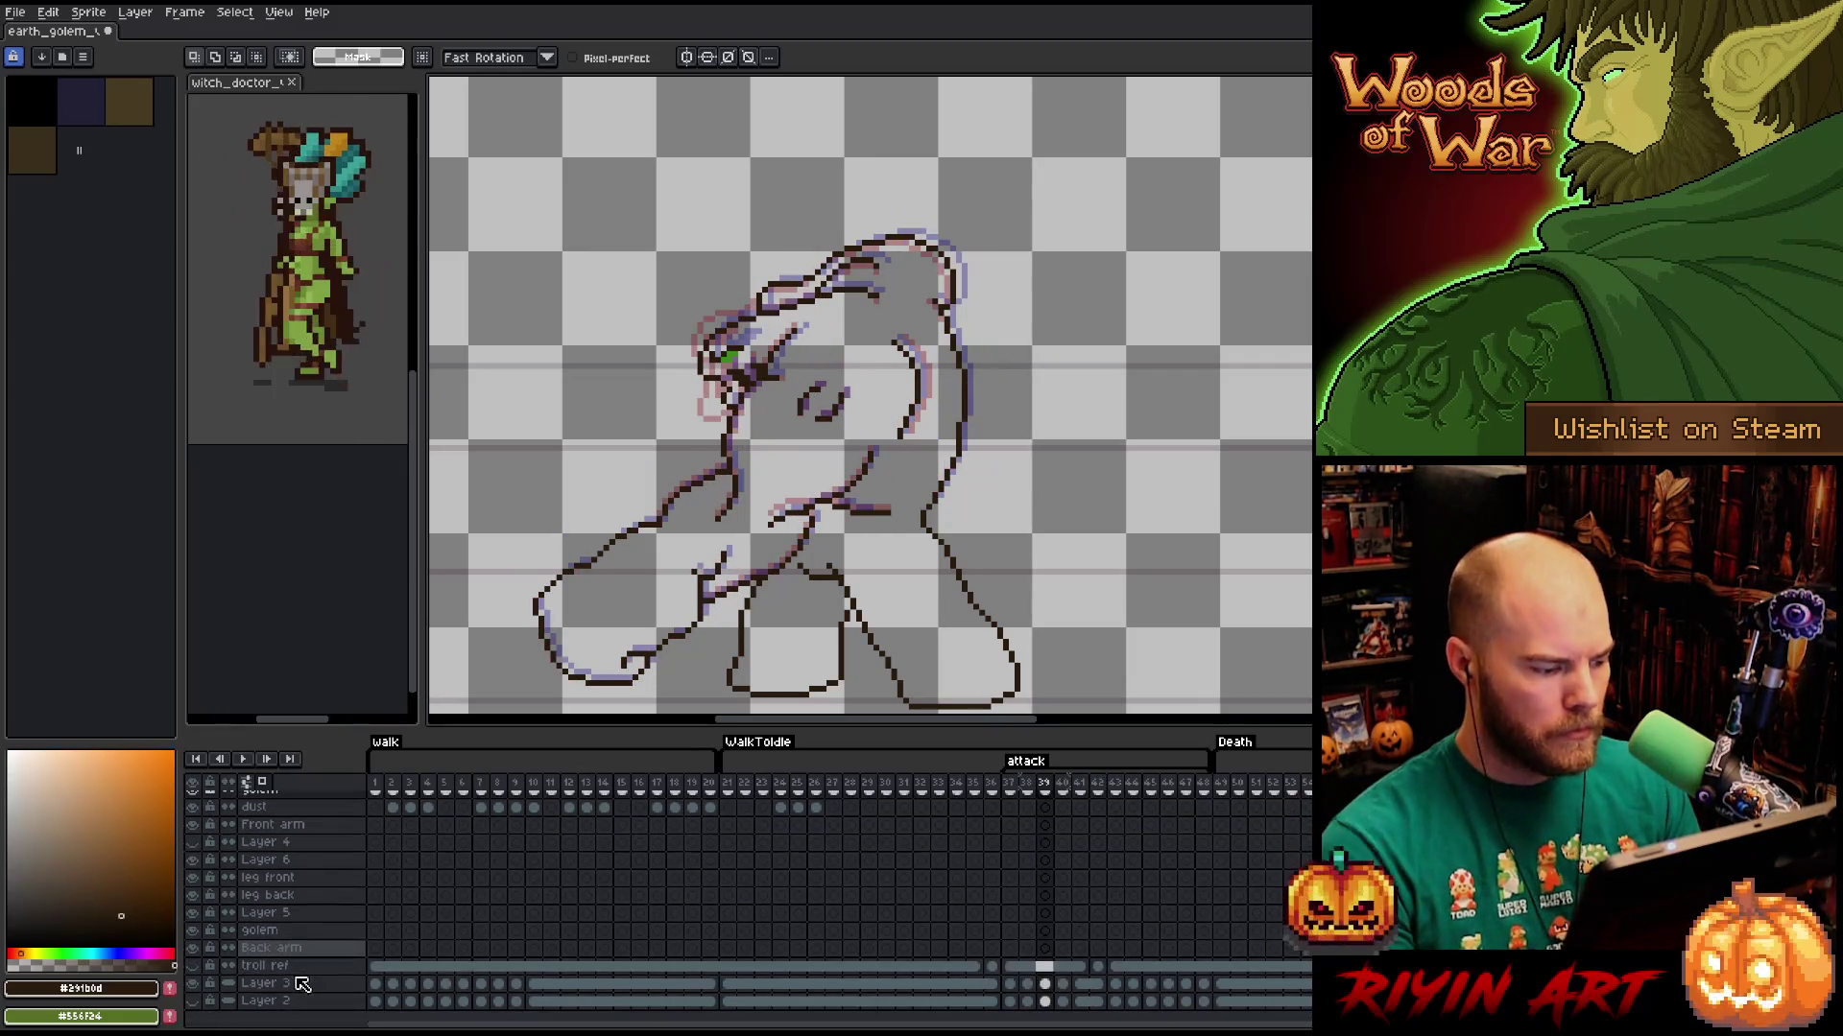
{"action": "left_click", "coordinate": [193, 1001]}
{"action": "scroll", "coordinate": [664, 523], "scroll_direction": "up", "scroll_amount": 1}
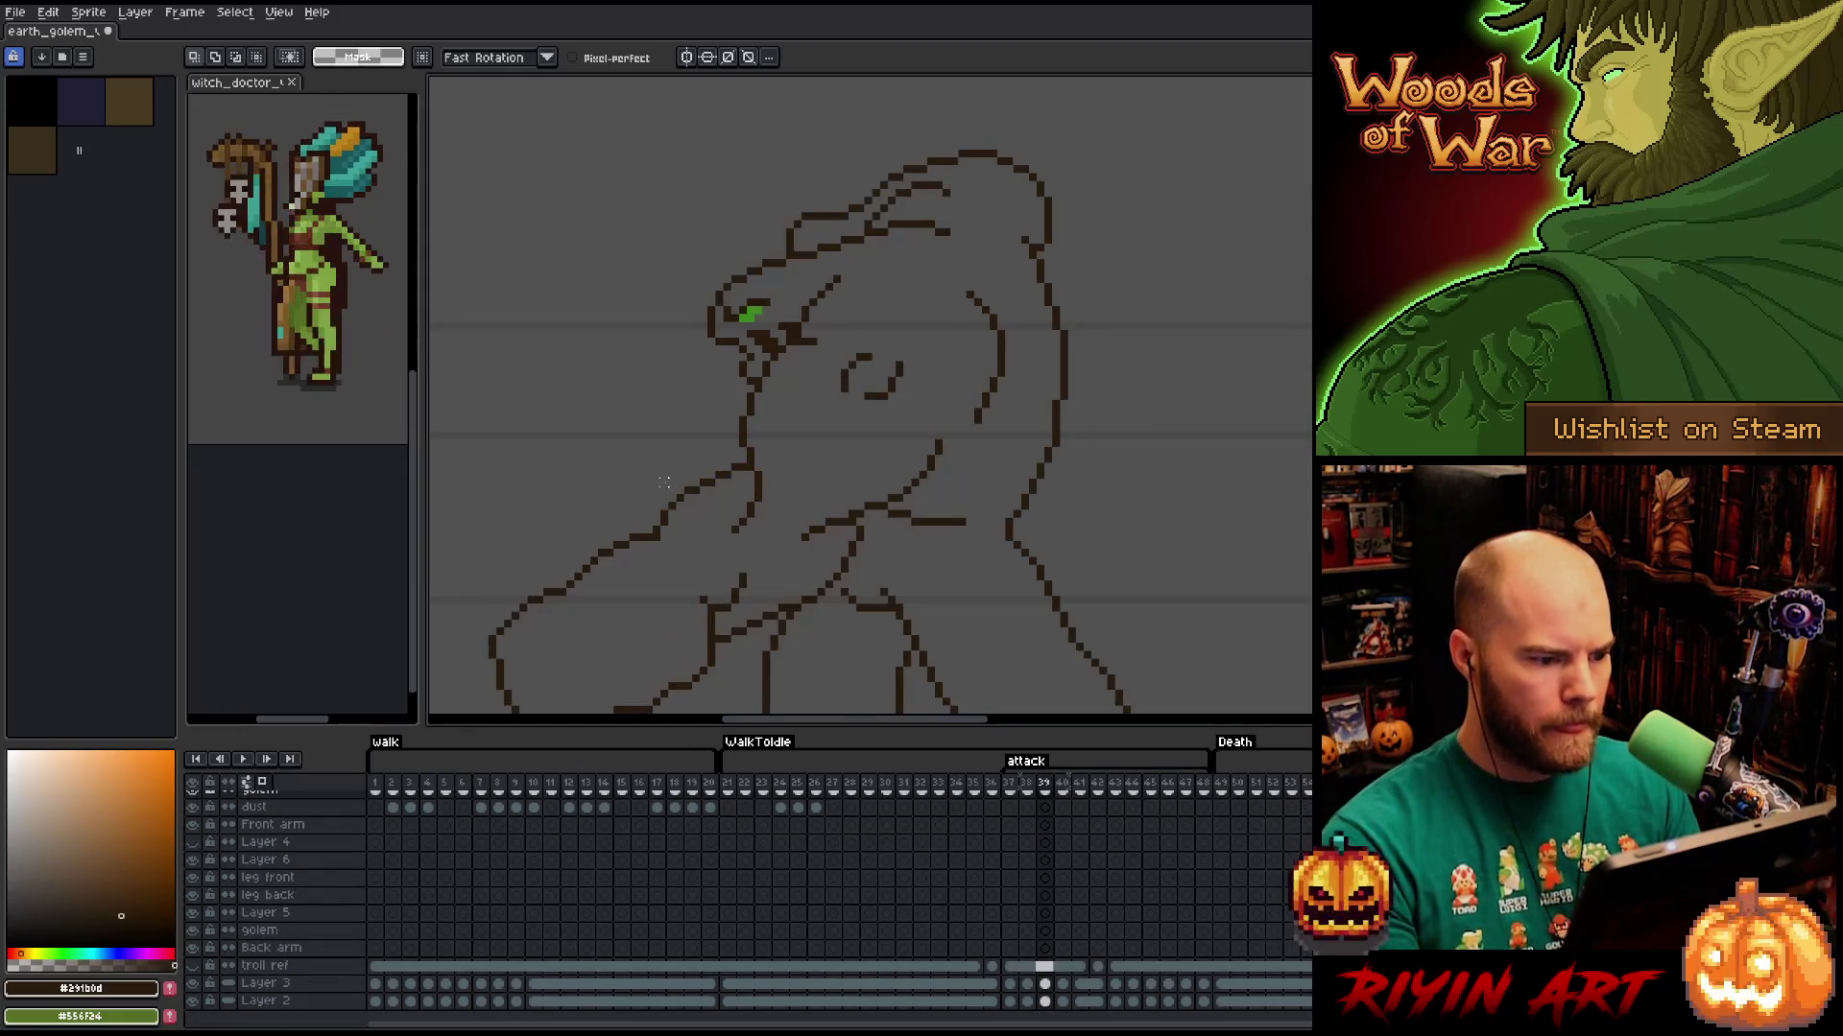
Recentre the view on frame 40 and touch up a stroke, peeking at the neighbouring head pose.
{"action": "left_click_drag", "start_coordinate": [682, 441], "coordinate": [707, 415]}
{"action": "scroll", "coordinate": [717, 430], "scroll_direction": "down", "scroll_amount": 1}
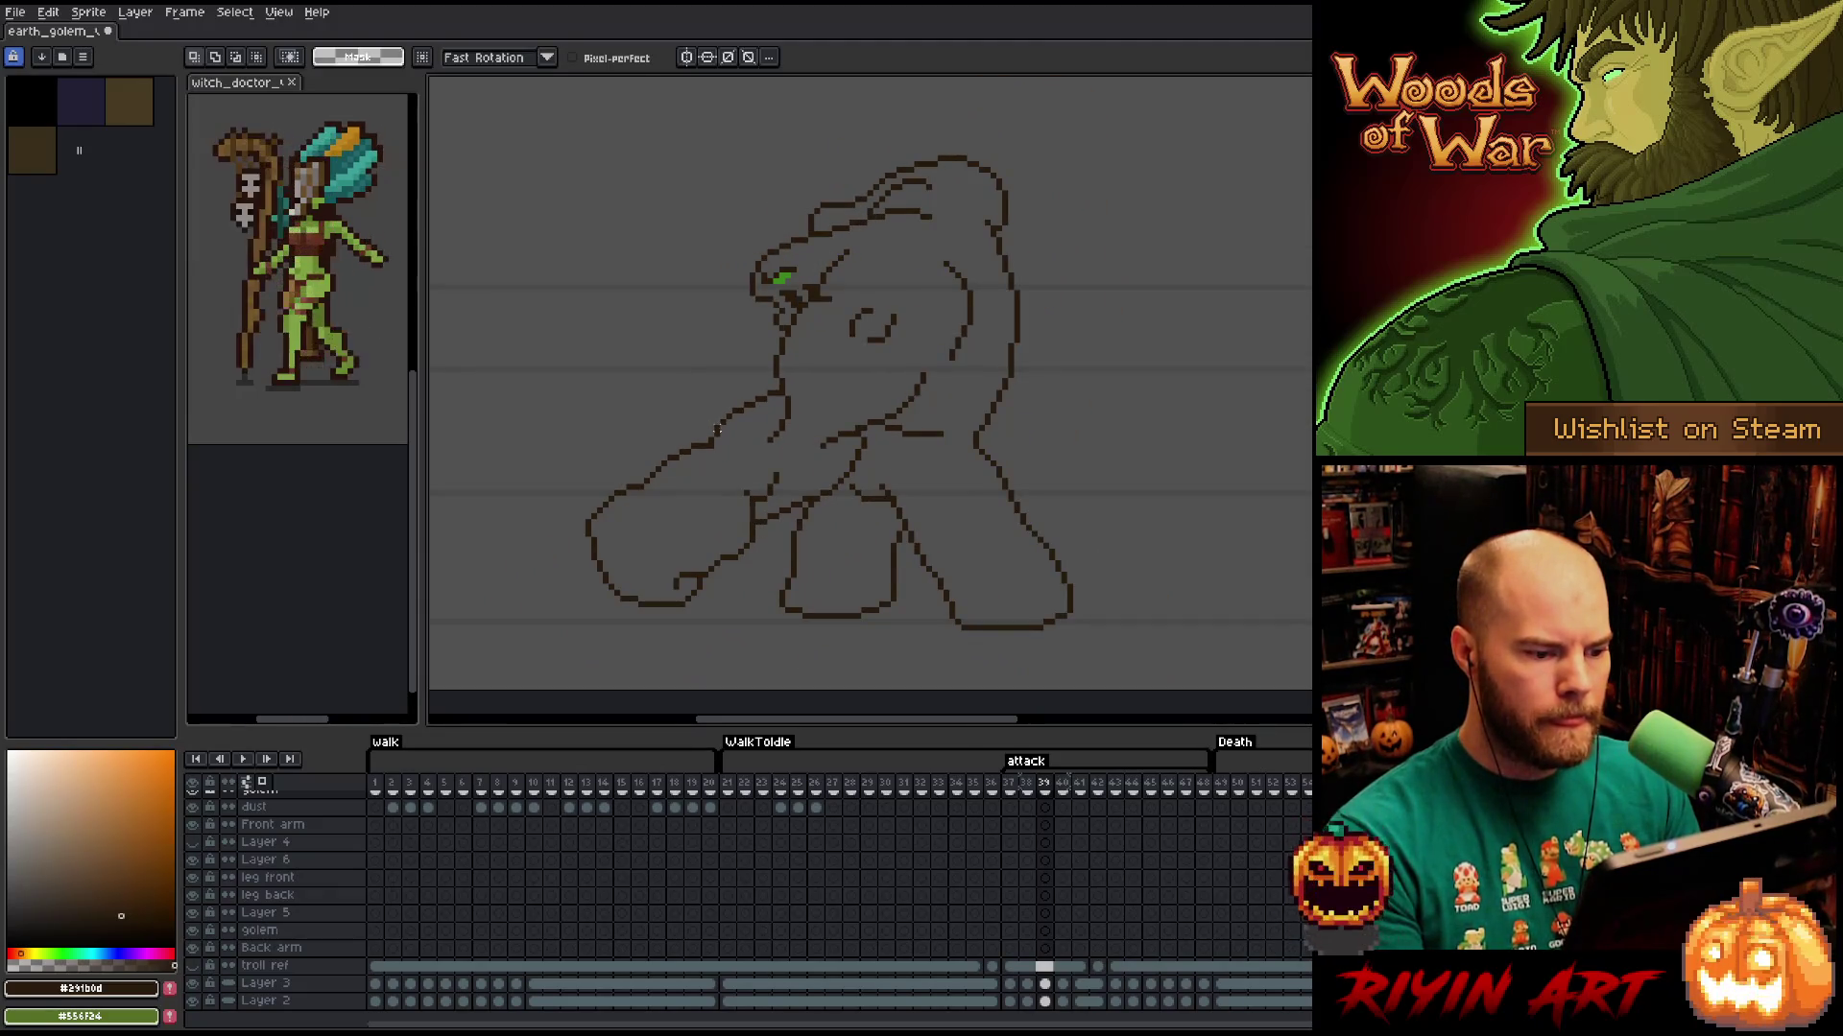
{"action": "key", "text": "Right"}
{"action": "key", "text": "Left"}
{"action": "key", "text": "Right"}
{"action": "key", "text": "b"}
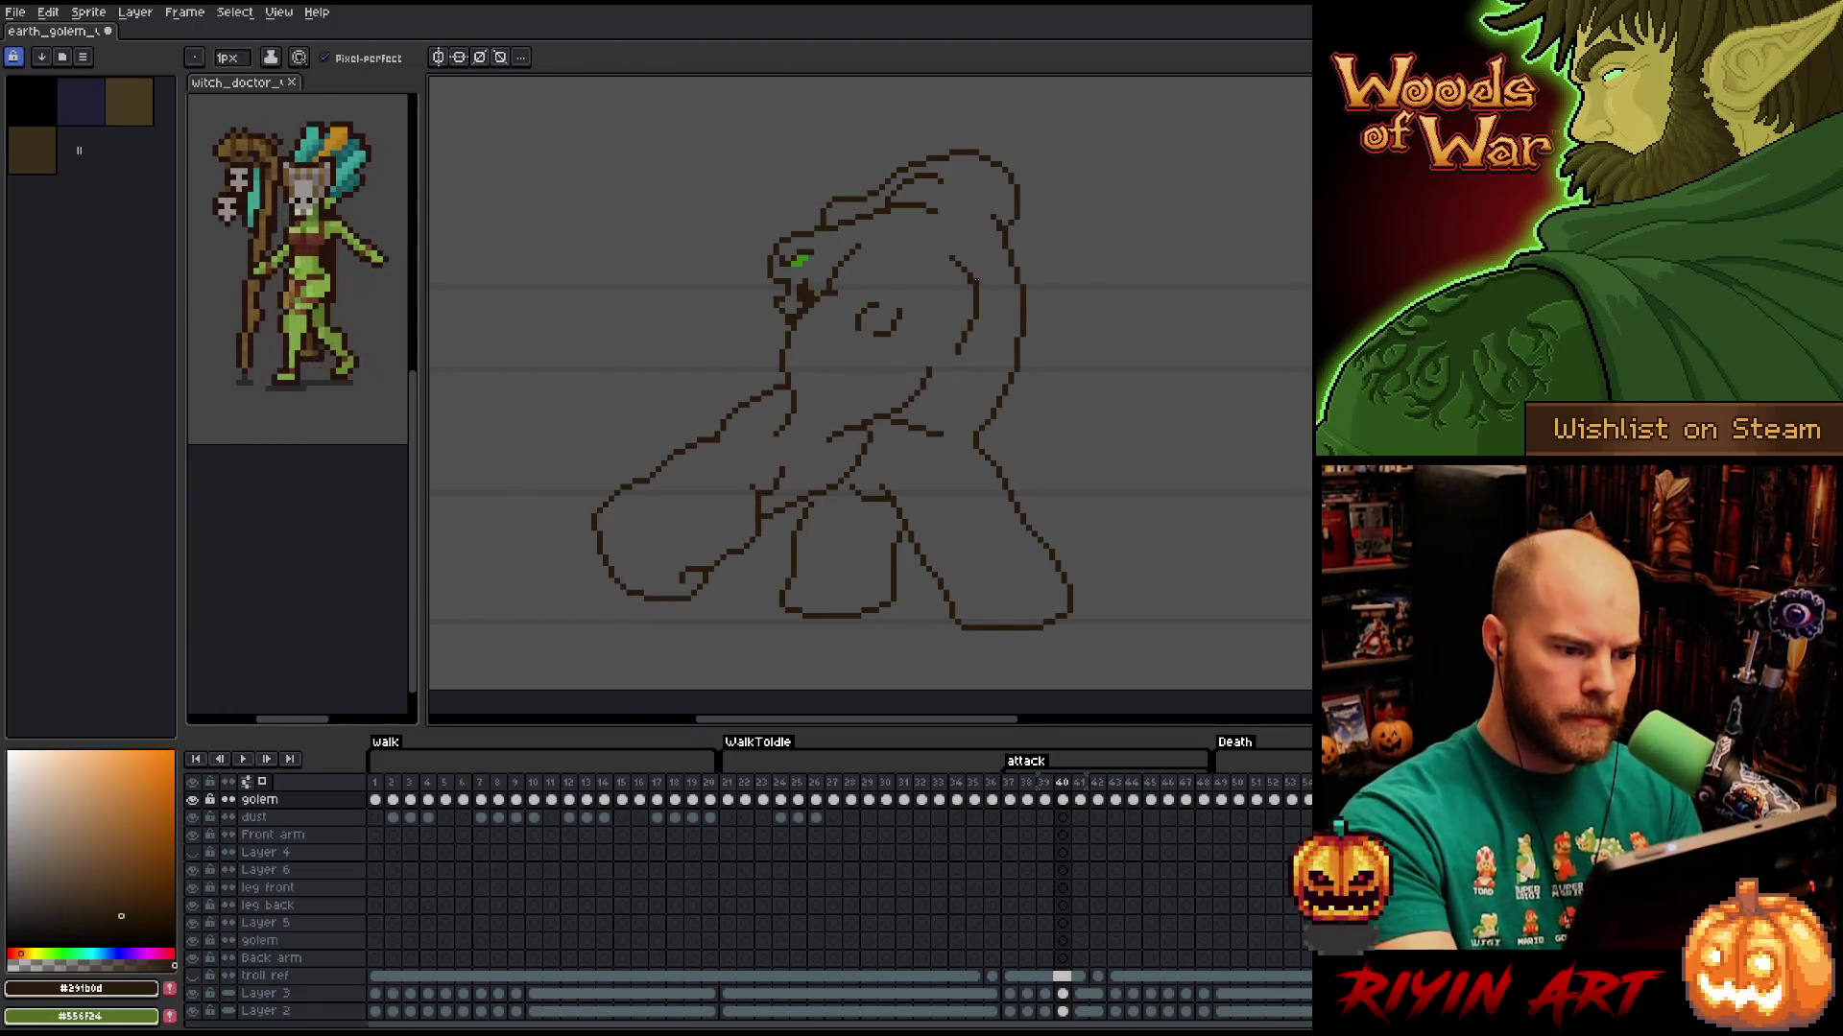
{"action": "left_click_drag", "start_coordinate": [966, 527], "coordinate": [947, 538]}
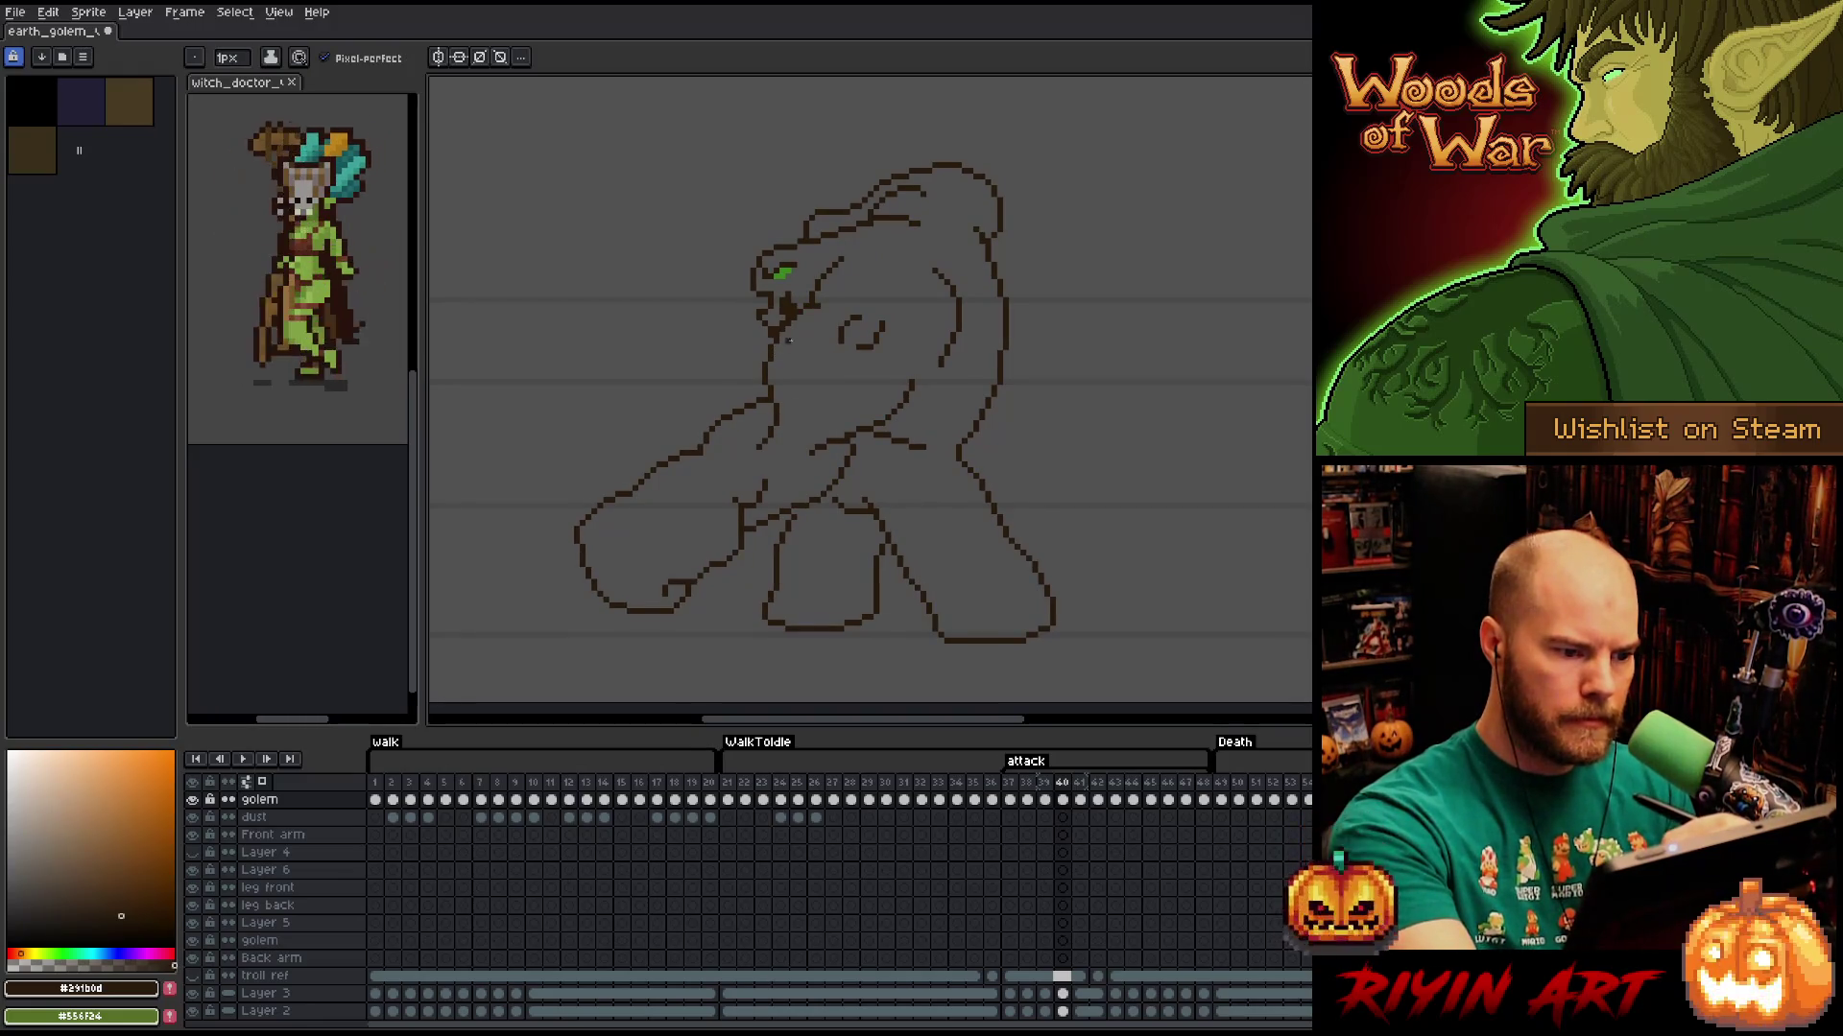
{"action": "key", "text": "Left"}
{"action": "key", "text": "Right"}
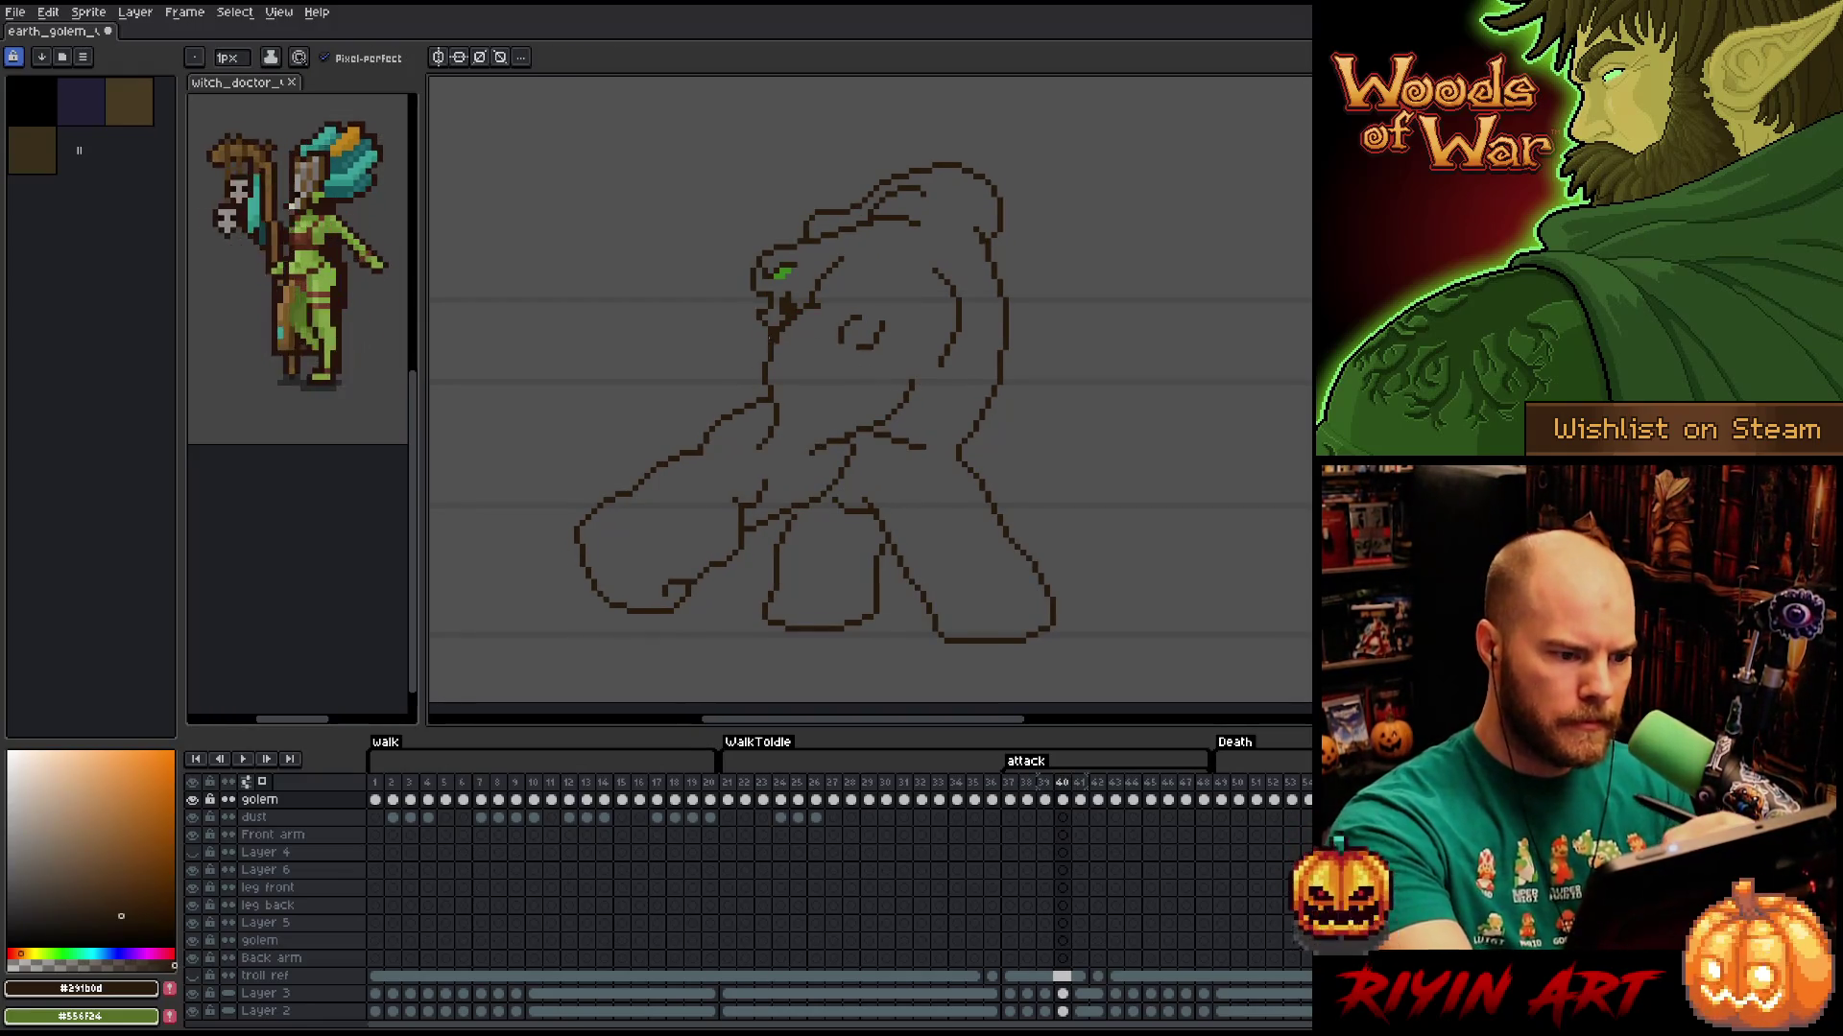
Flip repeatedly between frames 39 and 40 to compare the poses.
{"action": "key", "text": "e"}
{"action": "key", "text": "Left"}
{"action": "key", "text": "Right"}
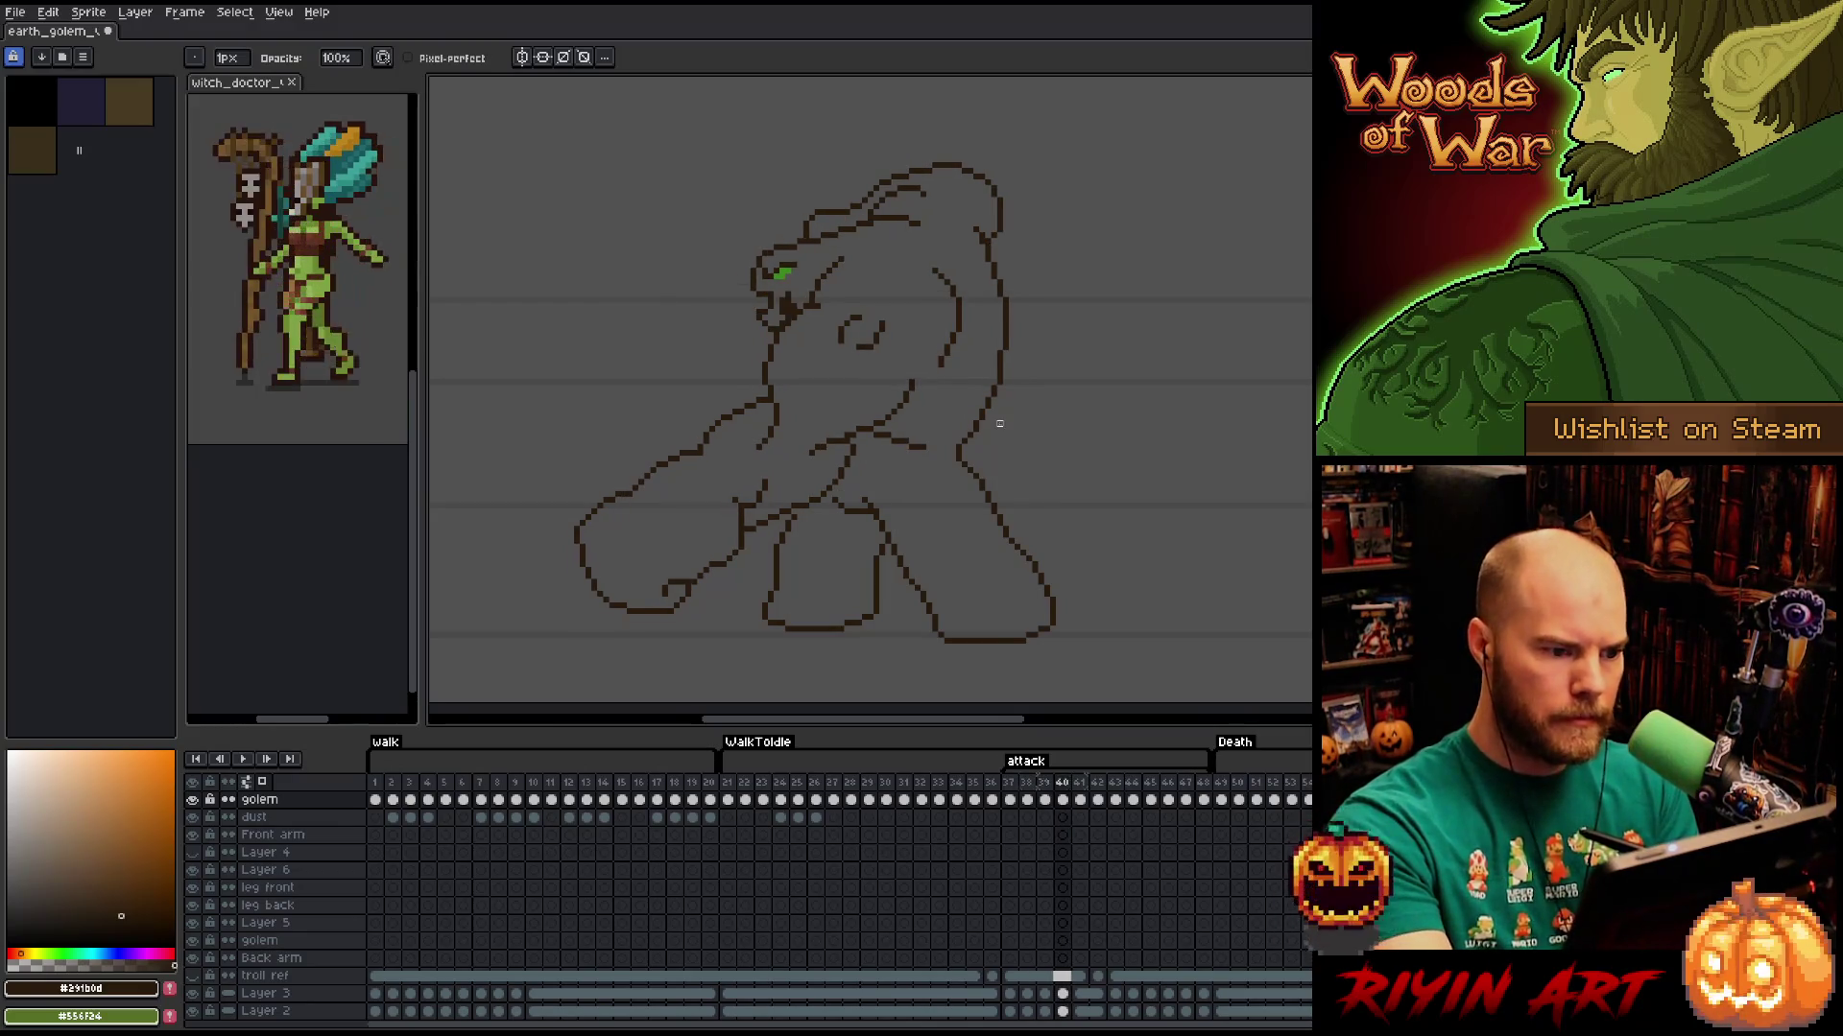
{"action": "key", "text": "Left"}
{"action": "key", "text": "Right"}
{"action": "key", "text": "Left"}
{"action": "key", "text": "Right"}
{"action": "key", "text": "Left"}
{"action": "key", "text": "Right"}
{"action": "key", "text": "Left"}
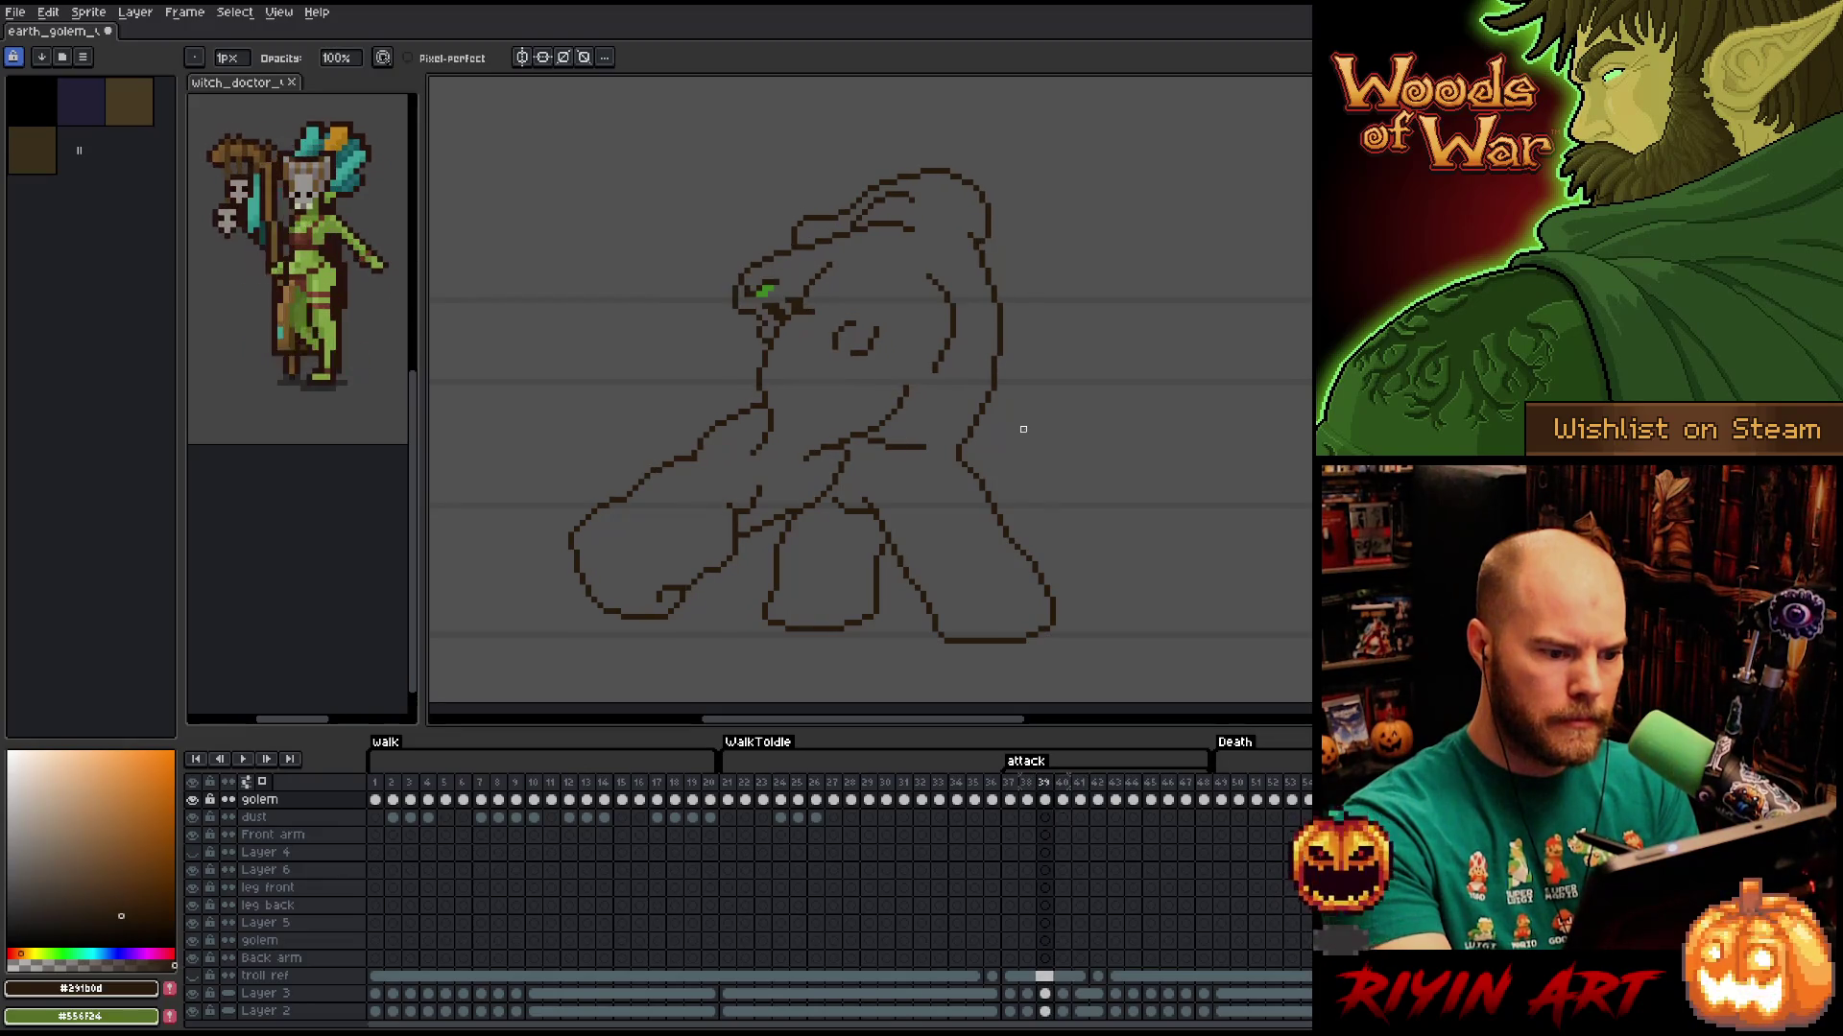
{"action": "key", "text": "Right"}
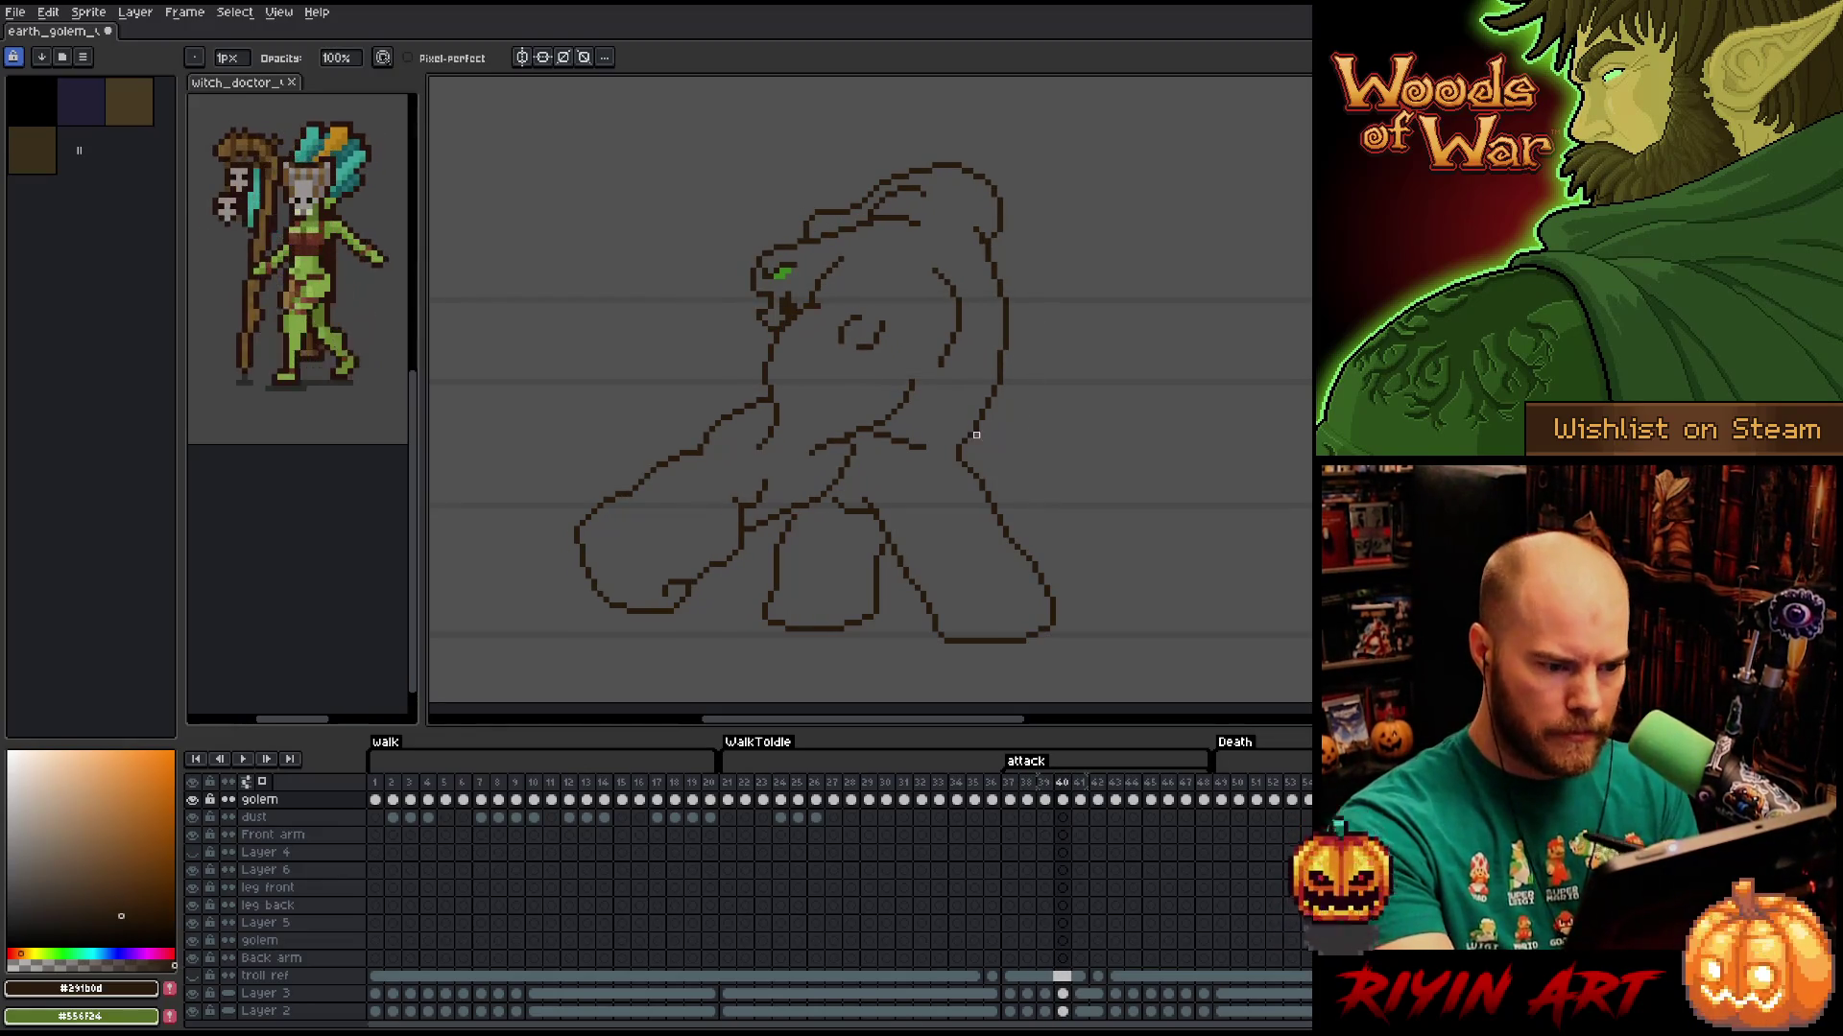
Compare frames 40 and 41, then lasso the golem's lower fist on frame 40.
{"action": "key", "text": "e"}
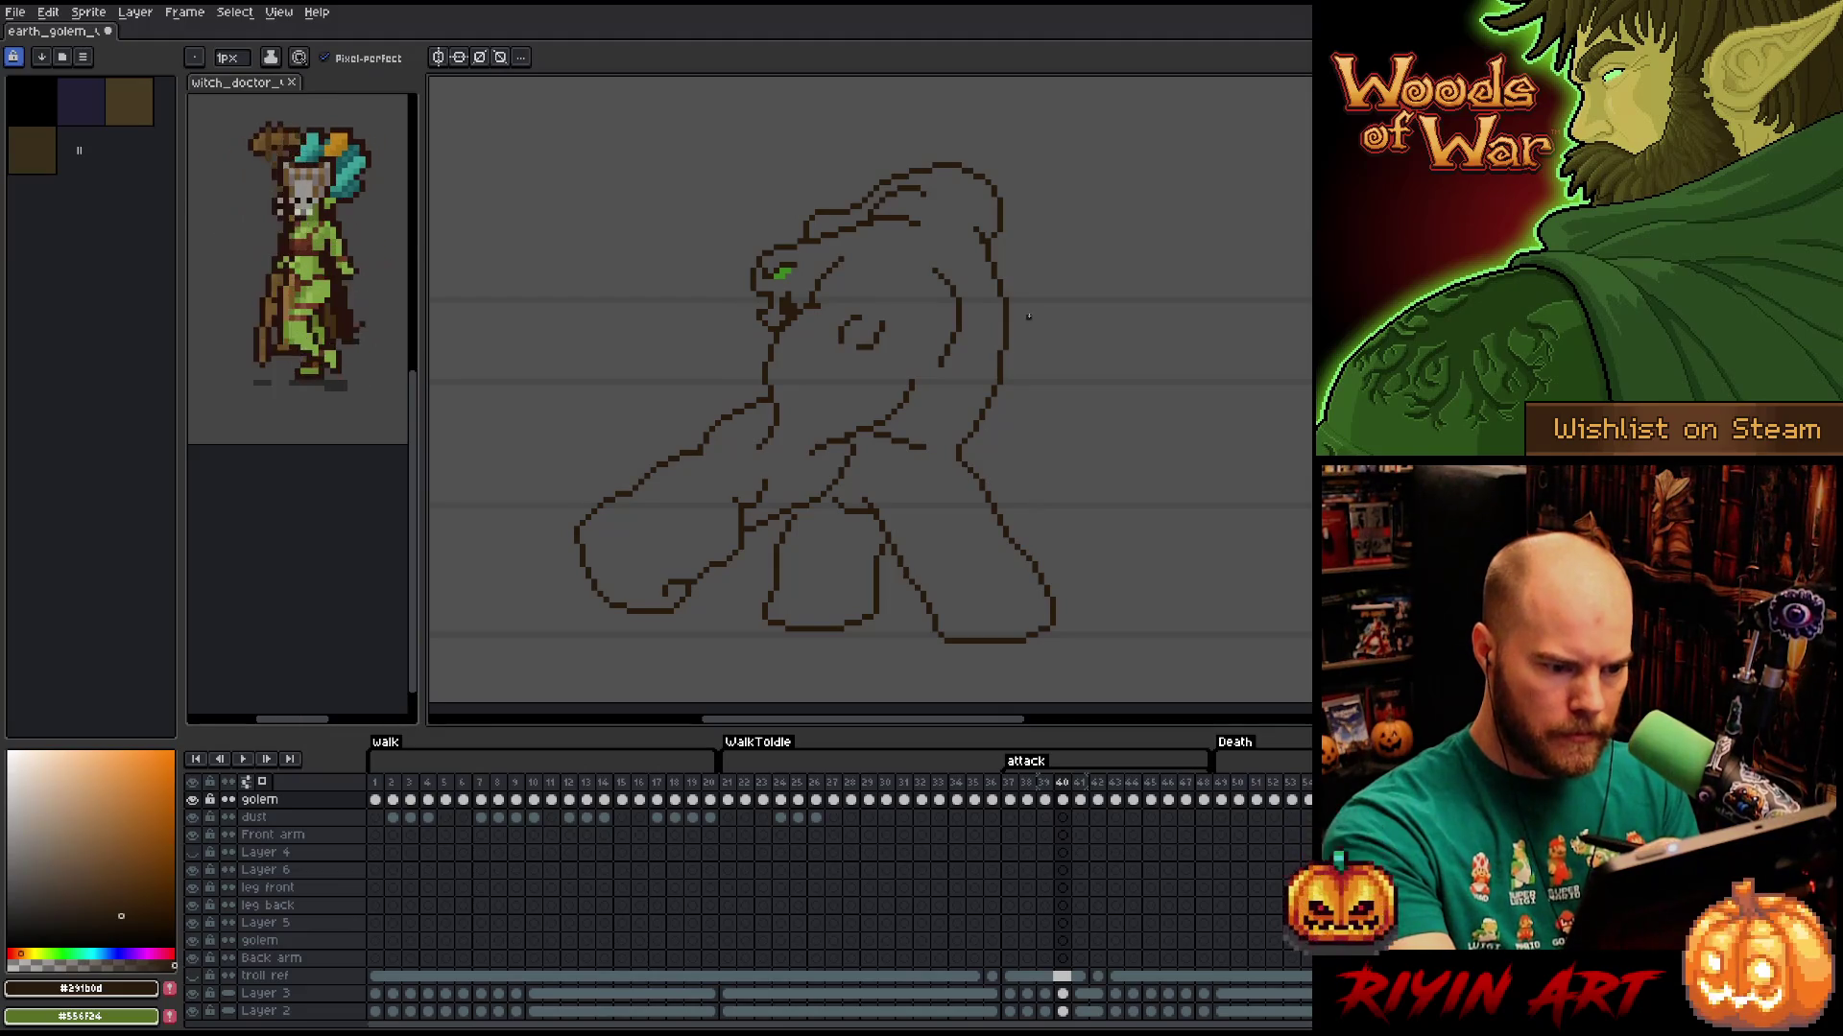
{"action": "key", "text": "Left"}
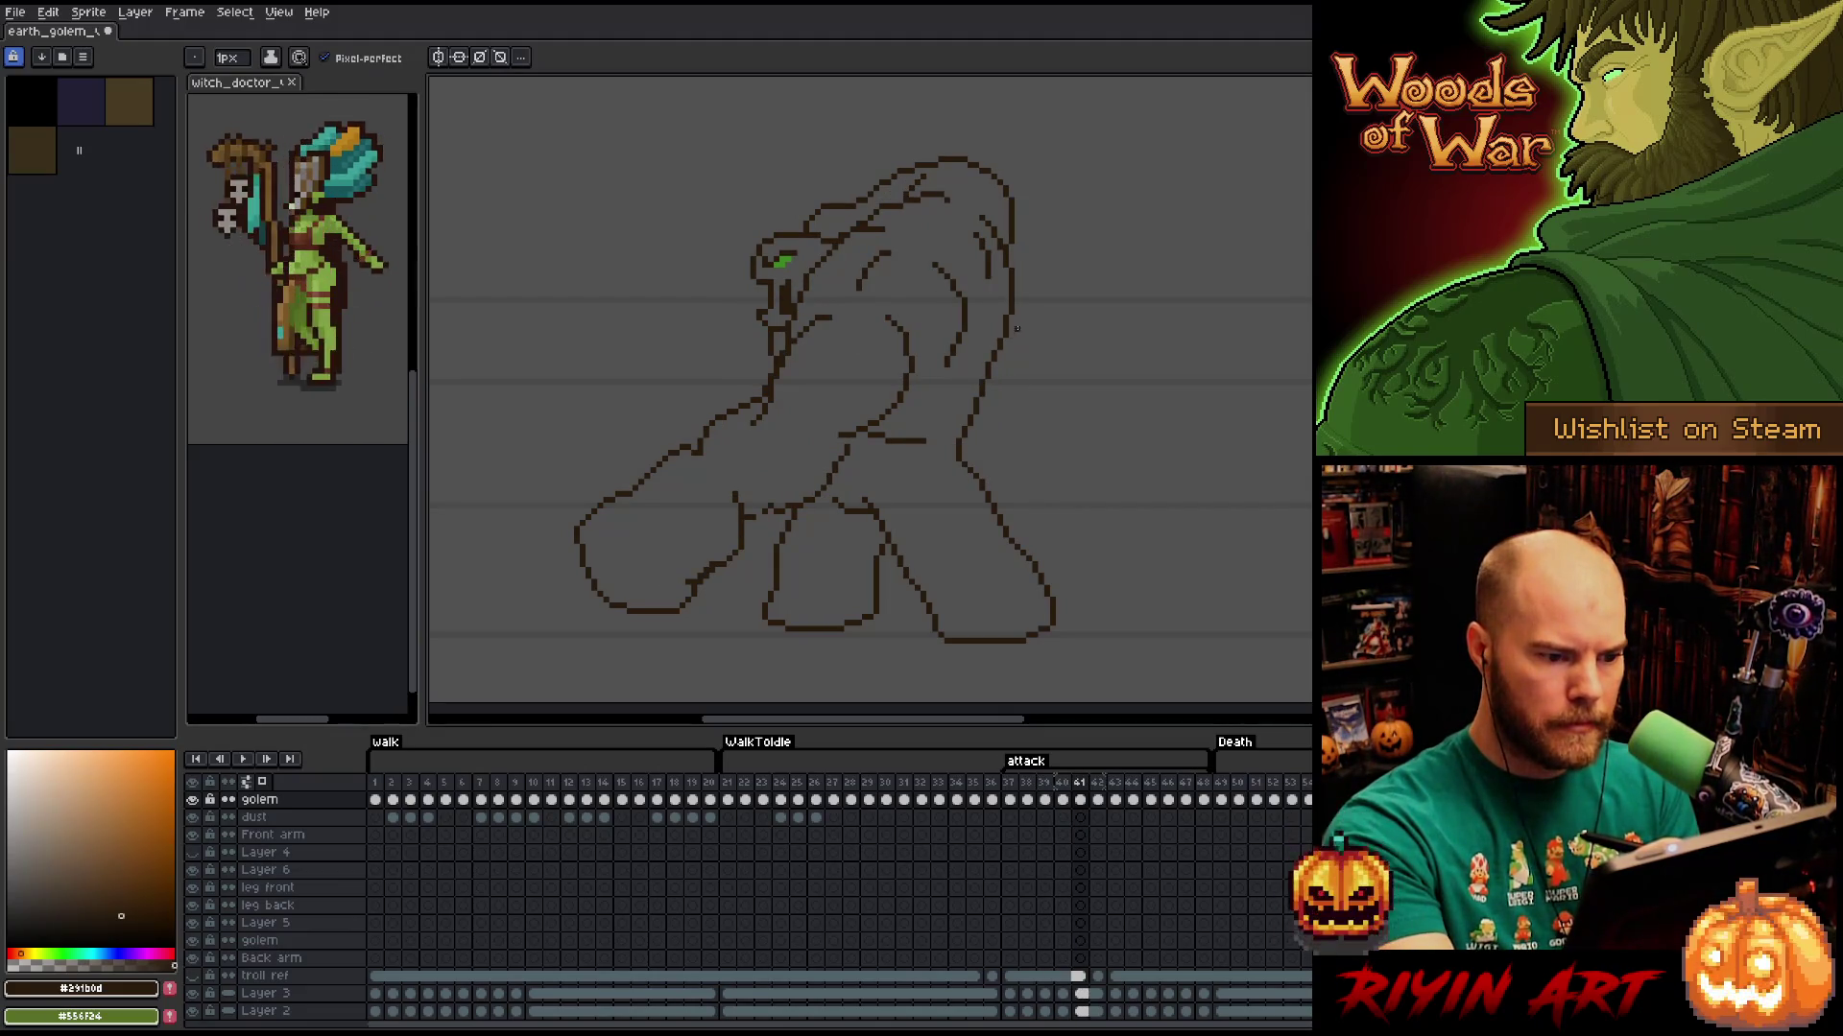
{"action": "key", "text": "Right"}
{"action": "key", "text": "Right"}
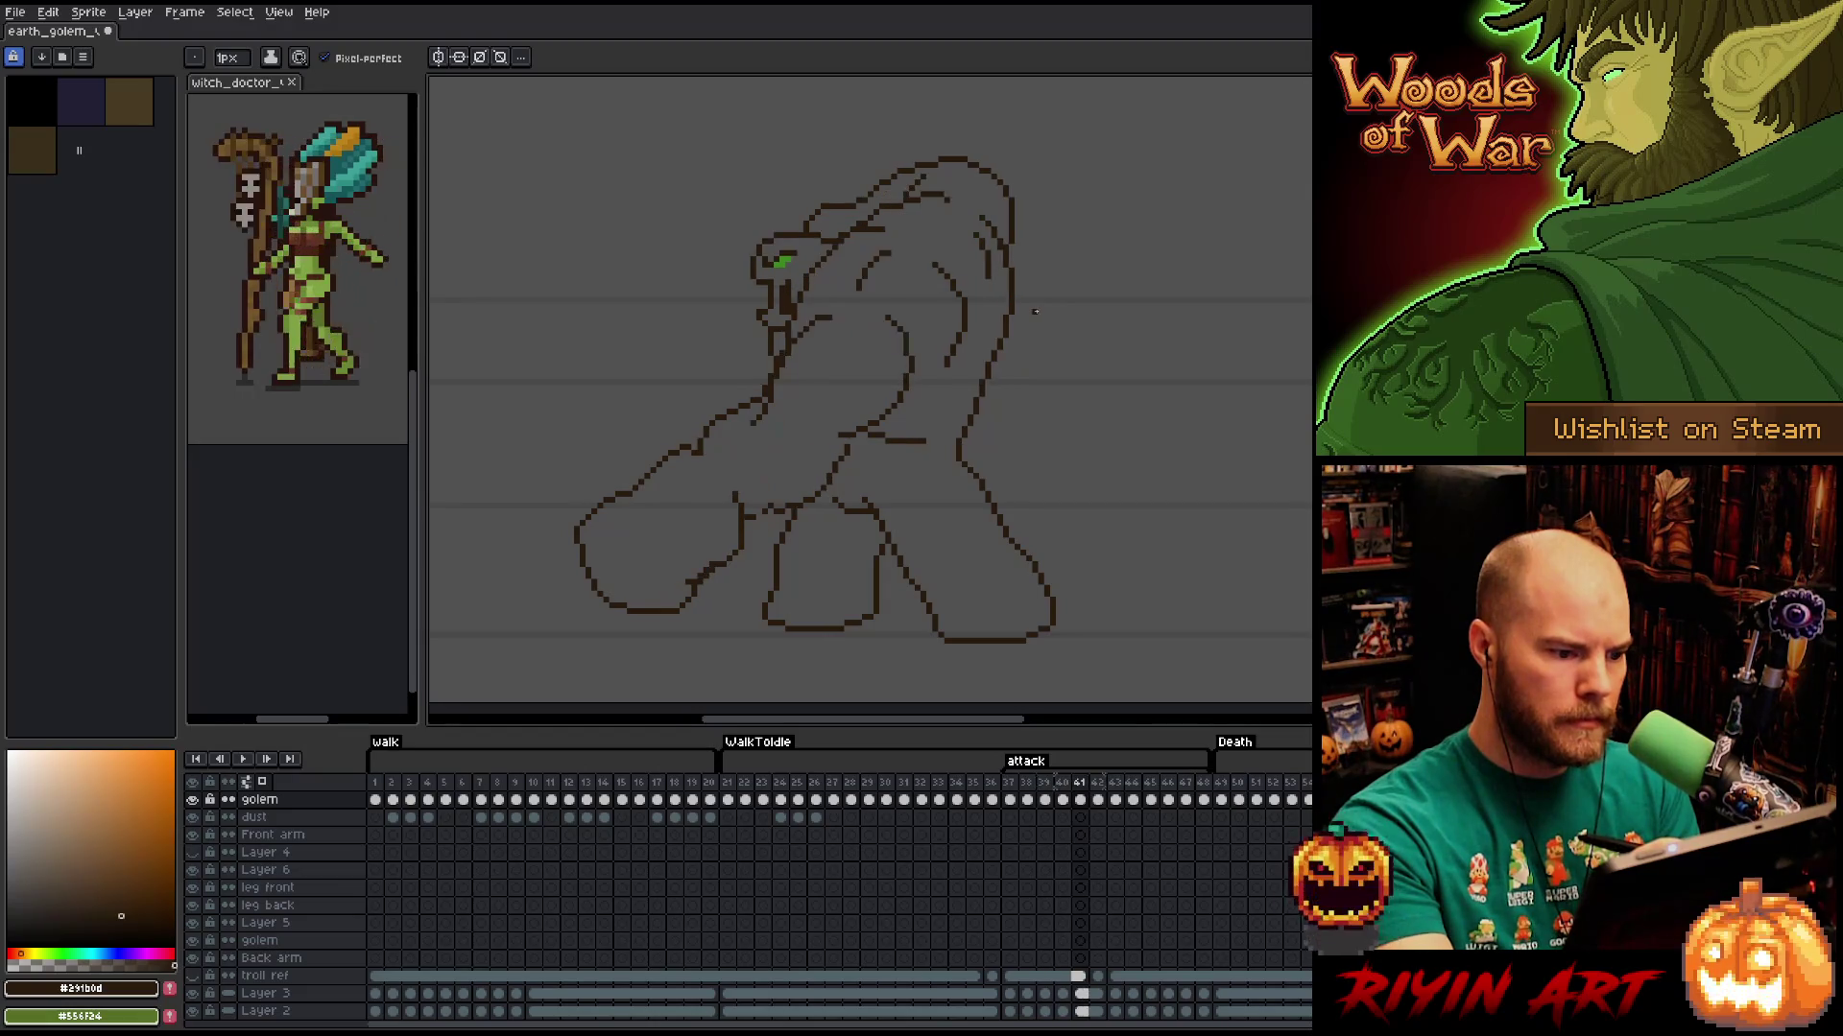
{"action": "key", "text": "Left"}
{"action": "key", "text": "Right"}
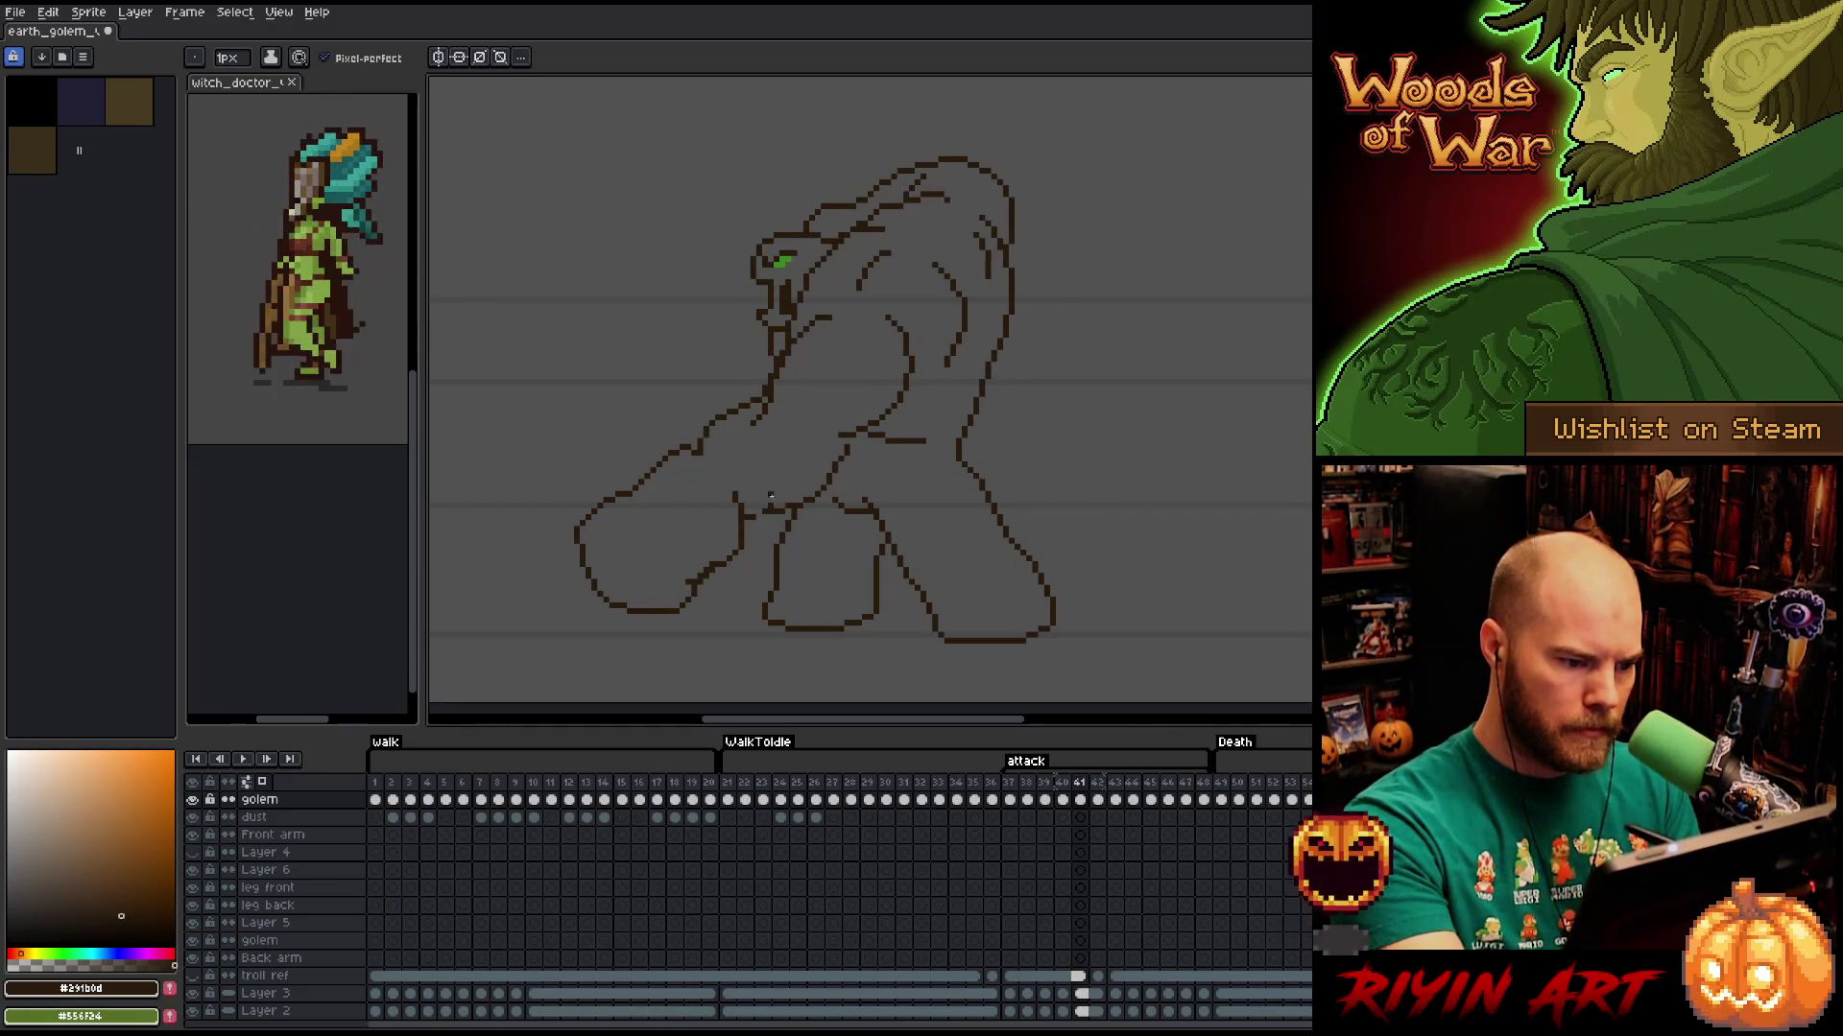
{"action": "key", "text": "e"}
{"action": "key", "text": "Left"}
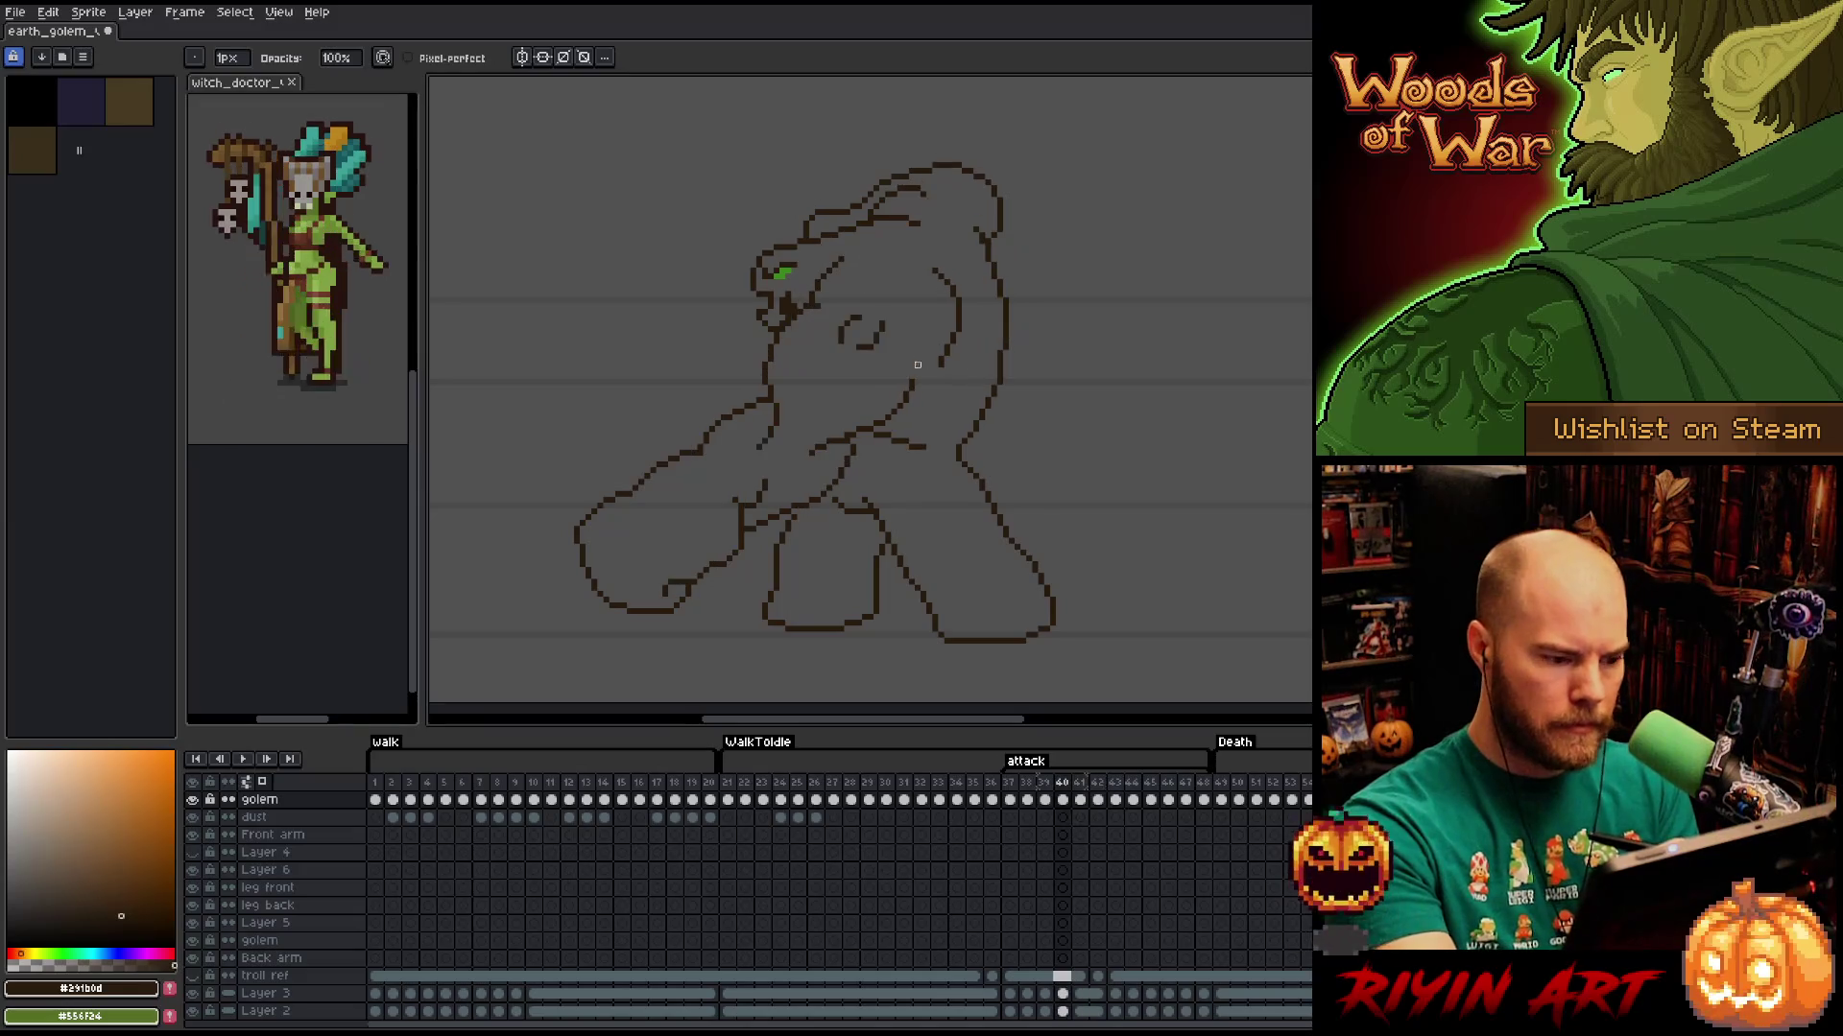
{"action": "key", "text": "Right"}
{"action": "key", "text": "Left"}
{"action": "key", "text": "Right"}
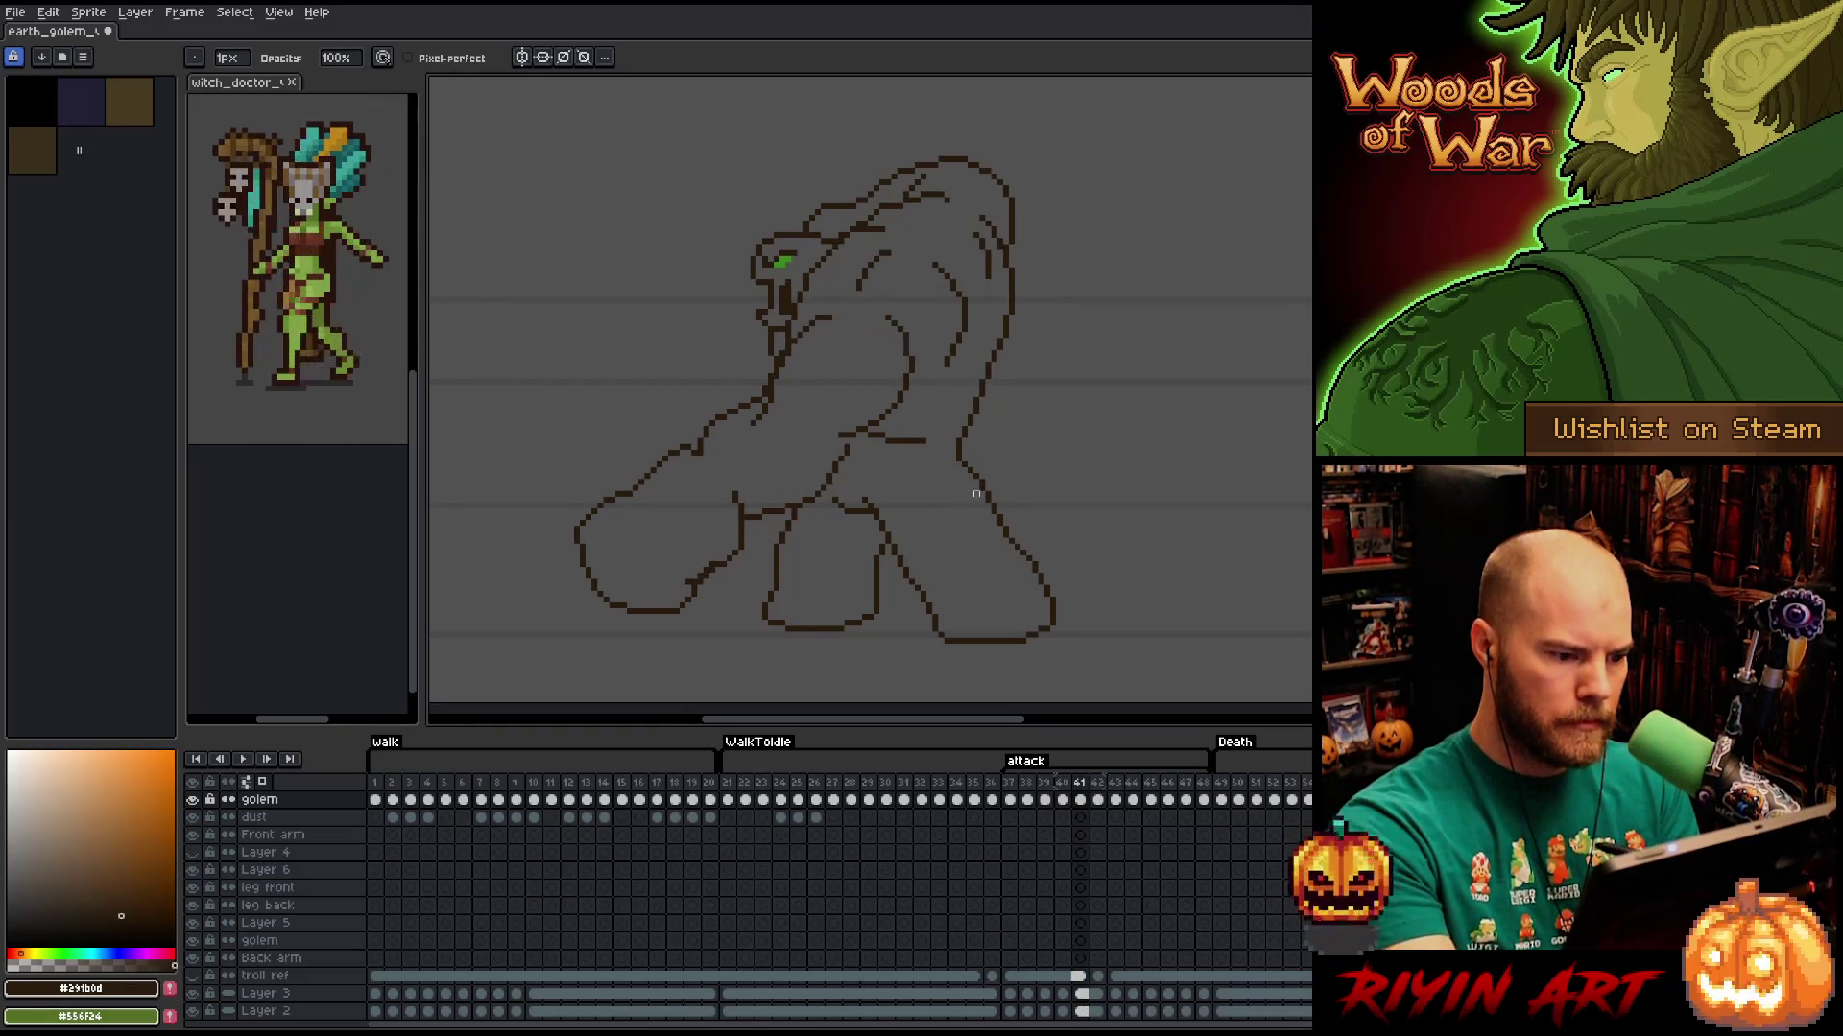
{"action": "key", "text": "Left"}
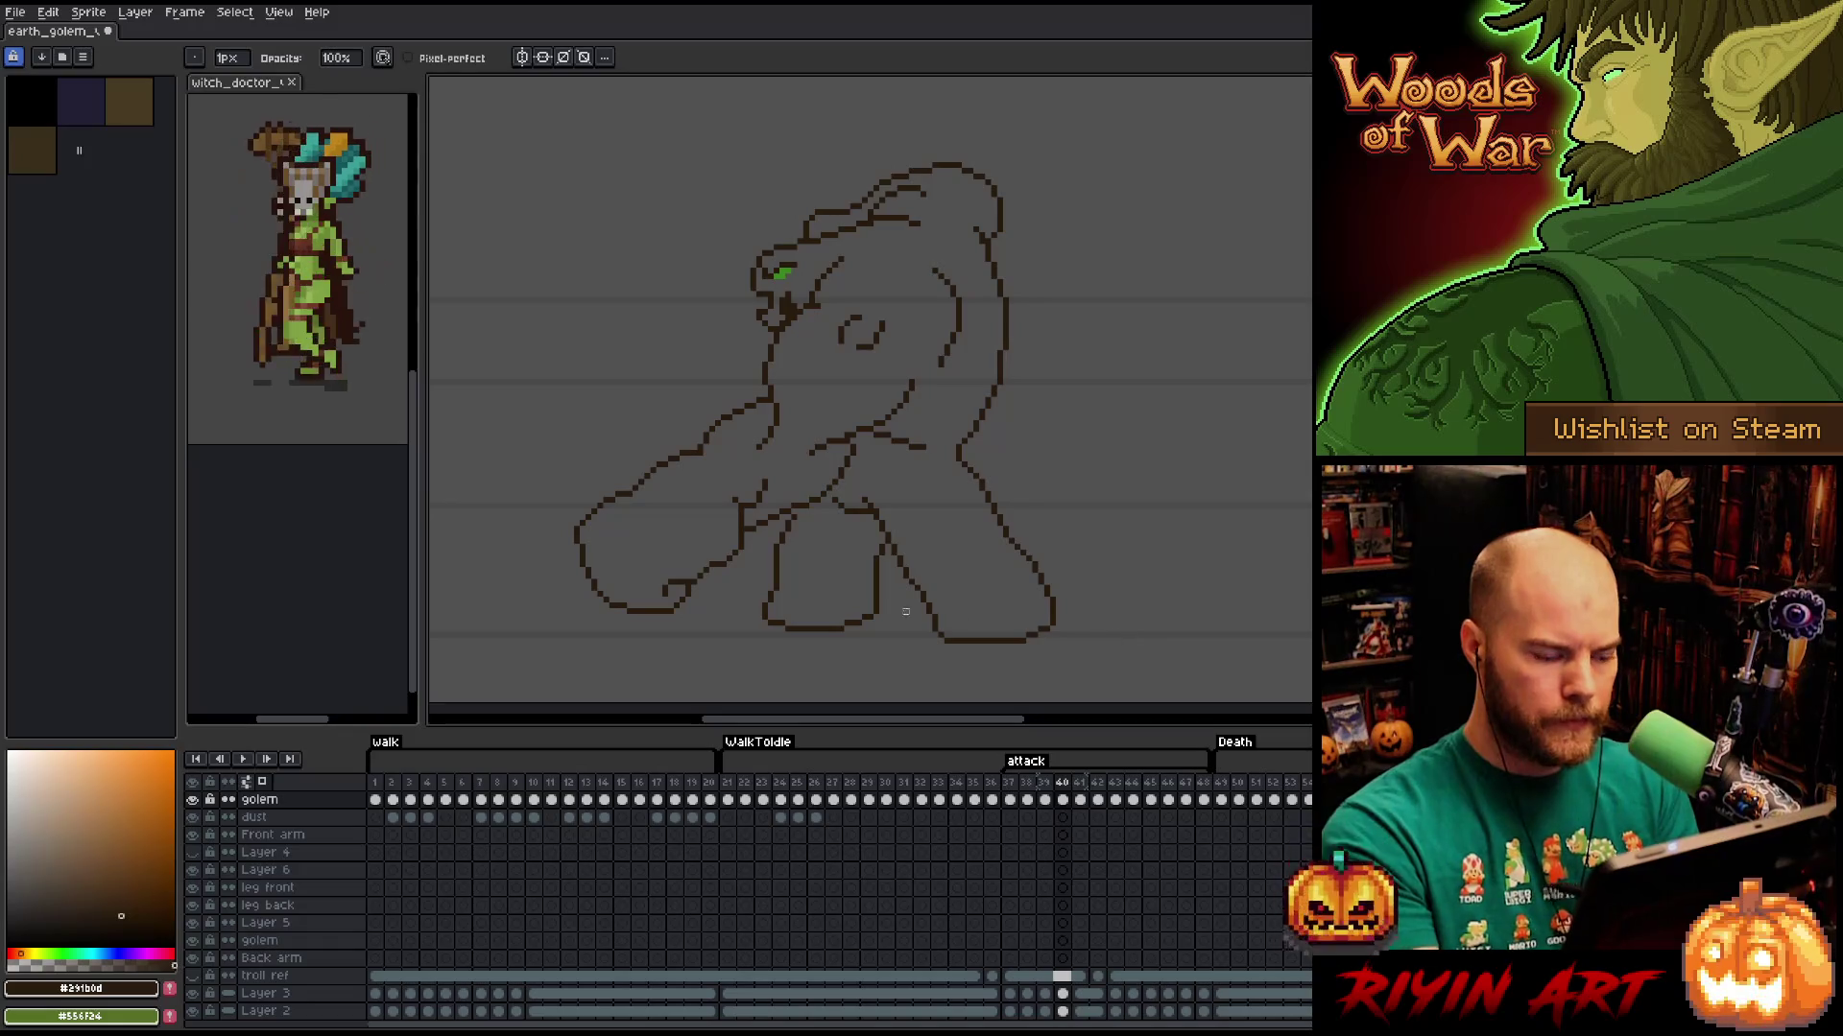
{"action": "key", "text": "q"}
{"action": "mouse_move", "coordinate": [732, 602]}
{"action": "left_mouse_down"}
{"action": "mouse_move", "coordinate": [734, 558]}
{"action": "mouse_move", "coordinate": [582, 611]}
{"action": "mouse_move", "coordinate": [737, 635]}
{"action": "left_mouse_up"}
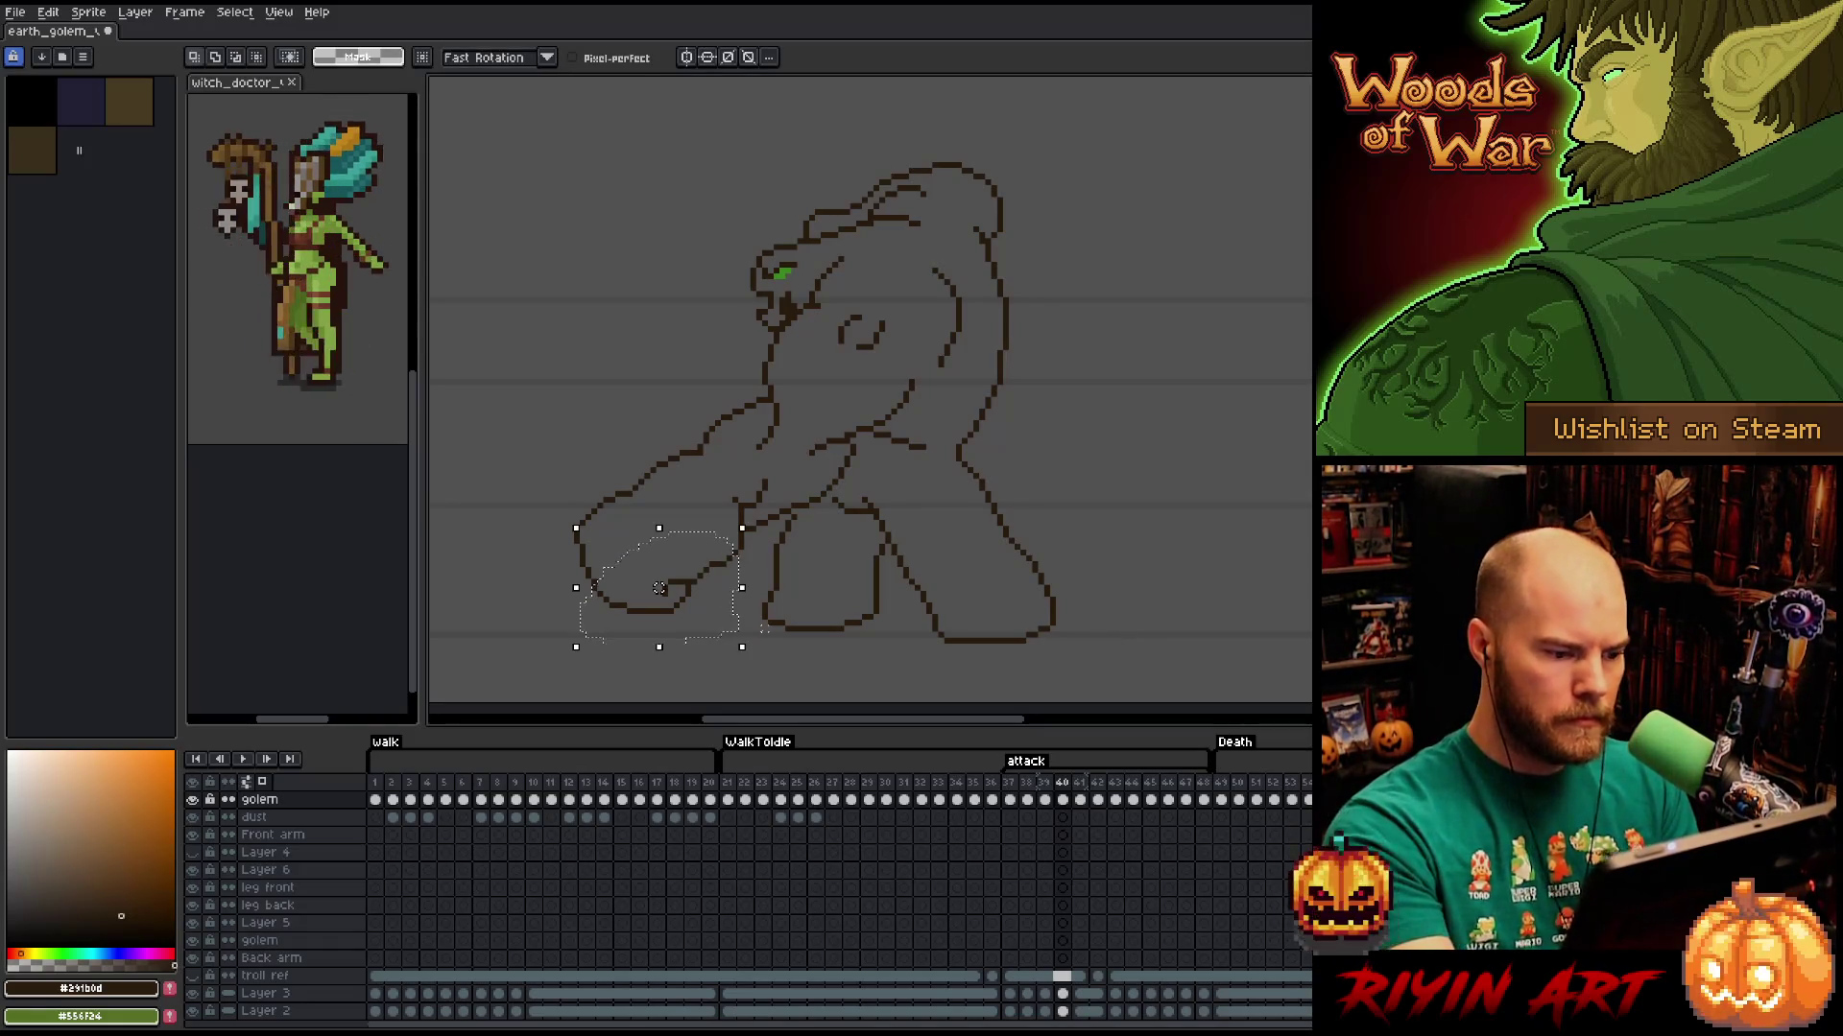
Copy frame 40's lower fist onto frame 41 and commit it in place.
{"action": "key", "text": "Right"}
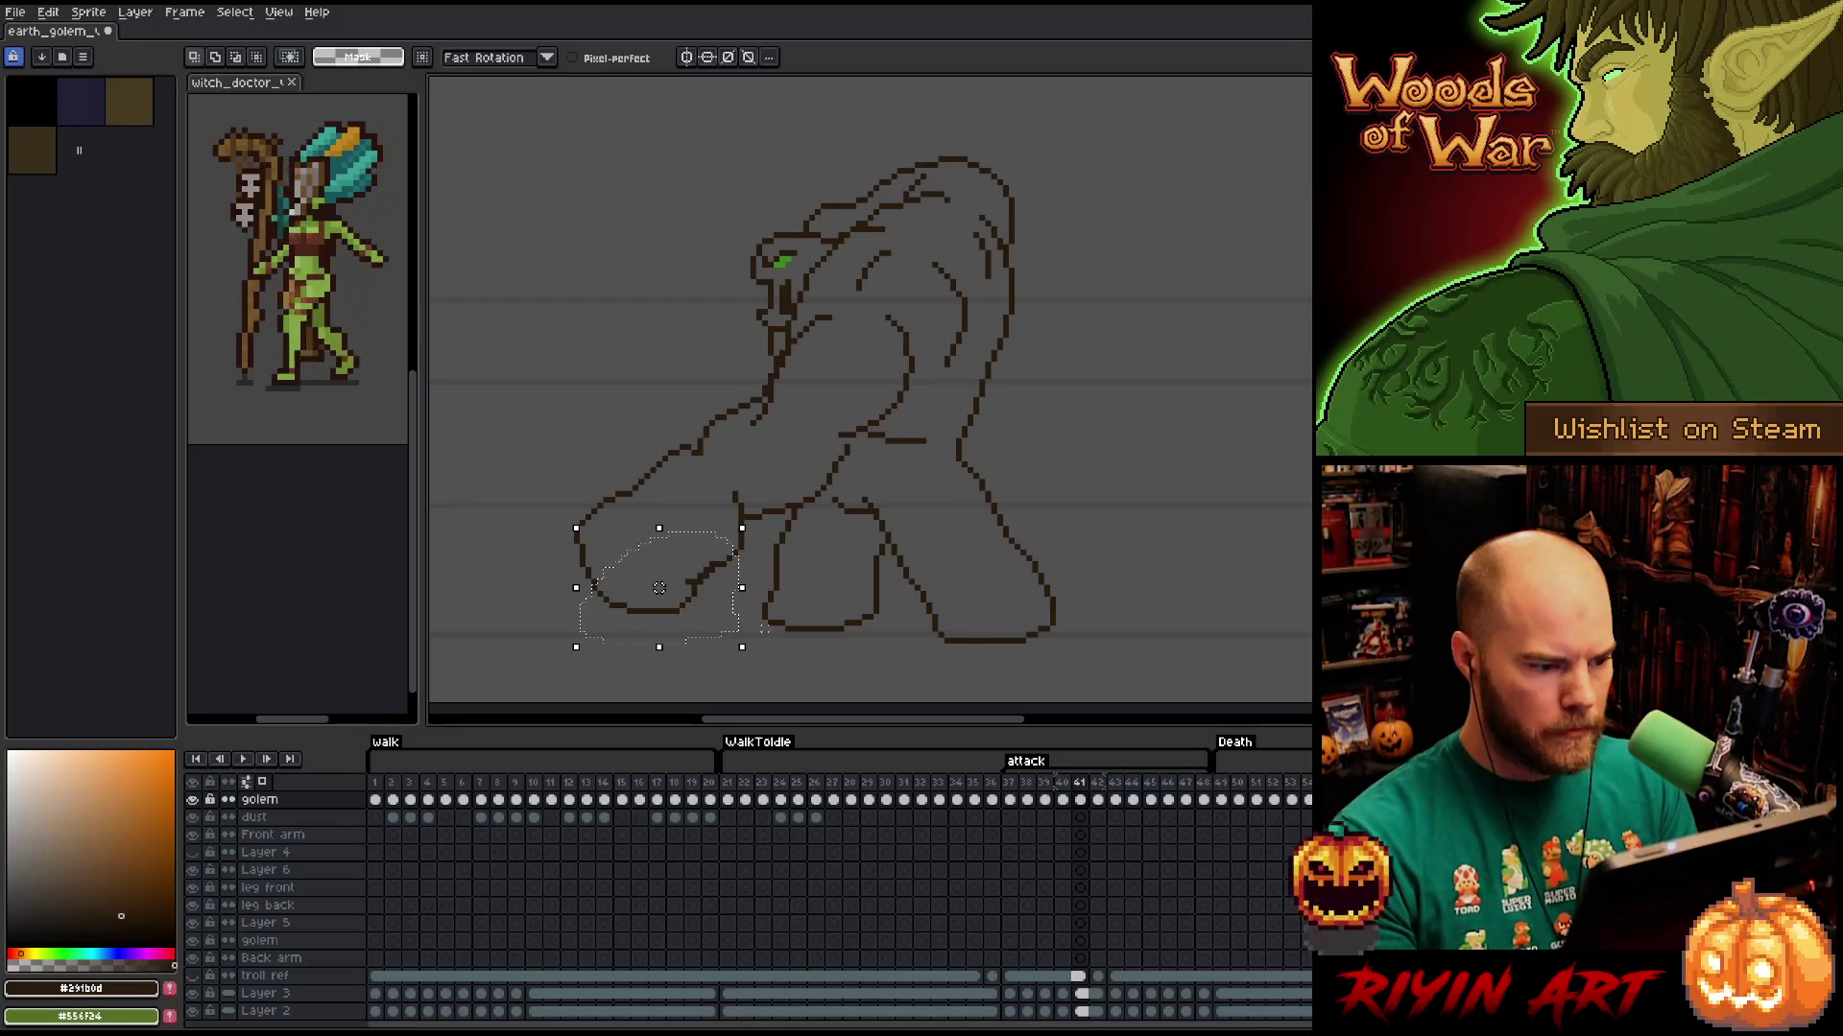
{"action": "key", "text": "ctrl+x"}
{"action": "key", "text": "ctrl+v"}
{"action": "key", "text": "Return"}
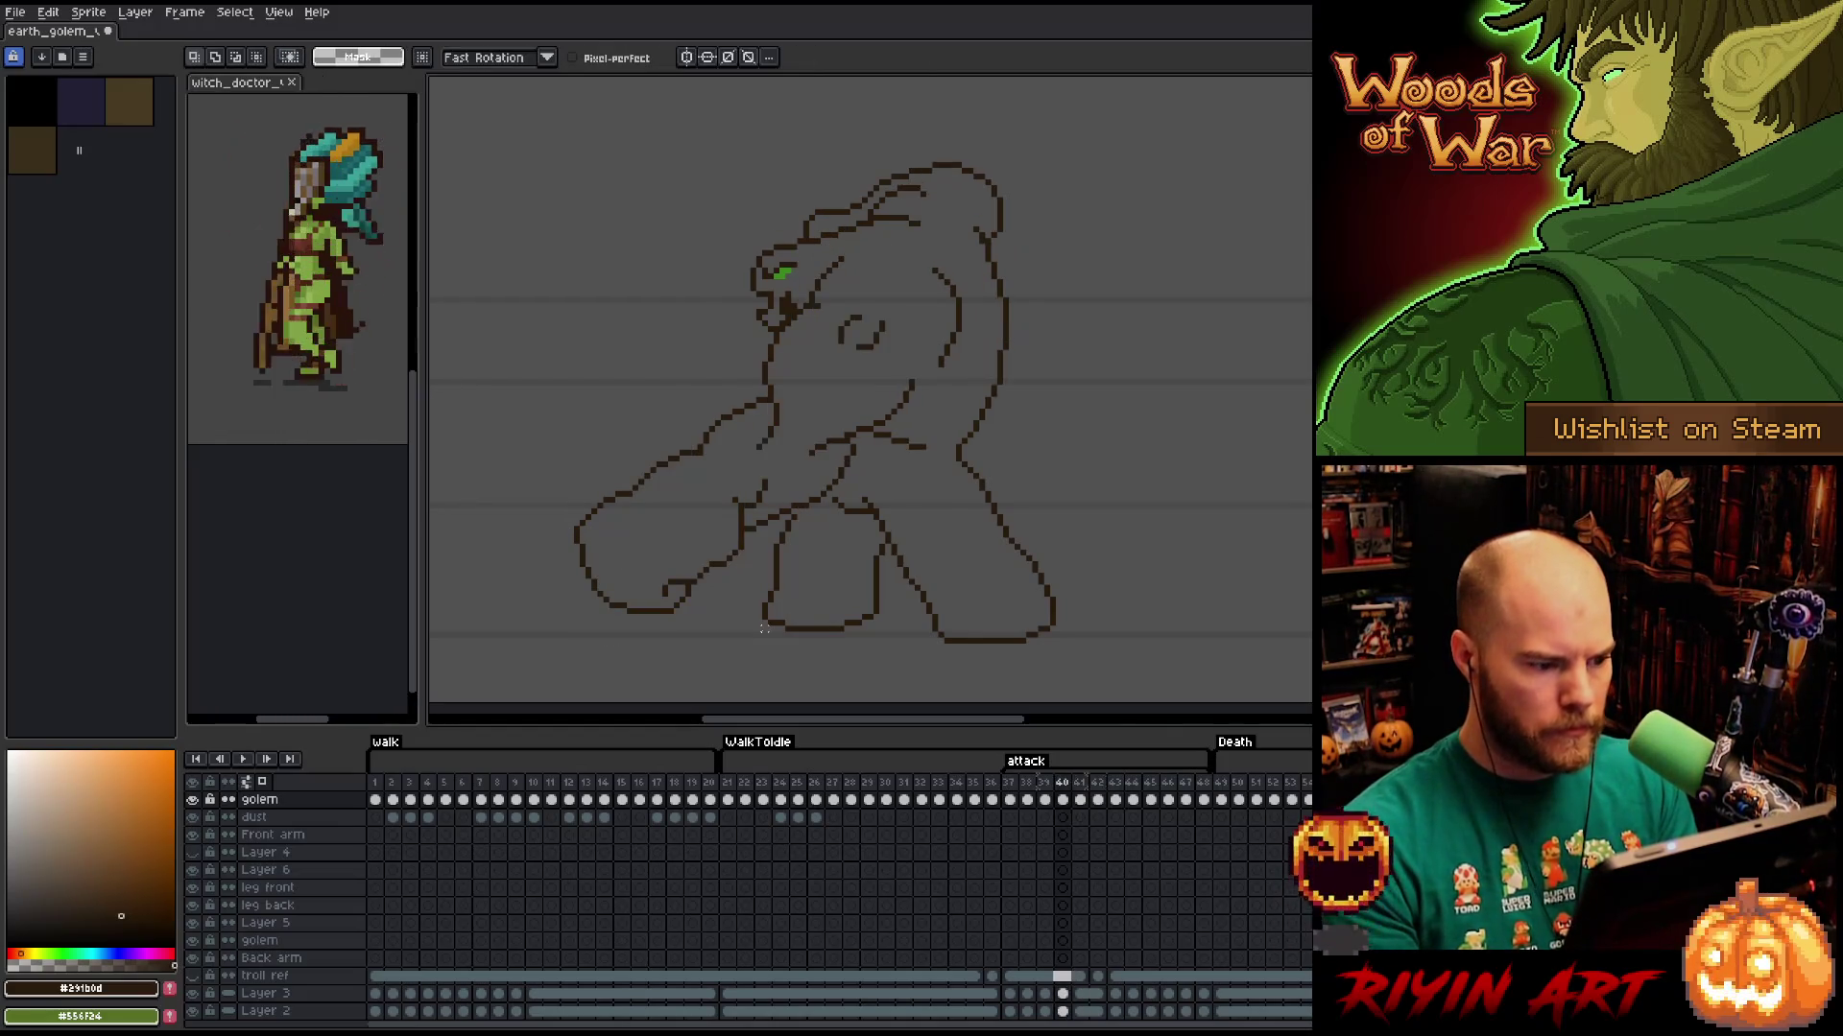
{"action": "mouse_move", "coordinate": [731, 581]}
{"action": "left_mouse_down"}
{"action": "mouse_move", "coordinate": [745, 528]}
{"action": "mouse_move", "coordinate": [656, 528]}
{"action": "mouse_move", "coordinate": [693, 463]}
{"action": "mouse_move", "coordinate": [602, 455]}
{"action": "mouse_move", "coordinate": [711, 636]}
{"action": "left_mouse_up"}
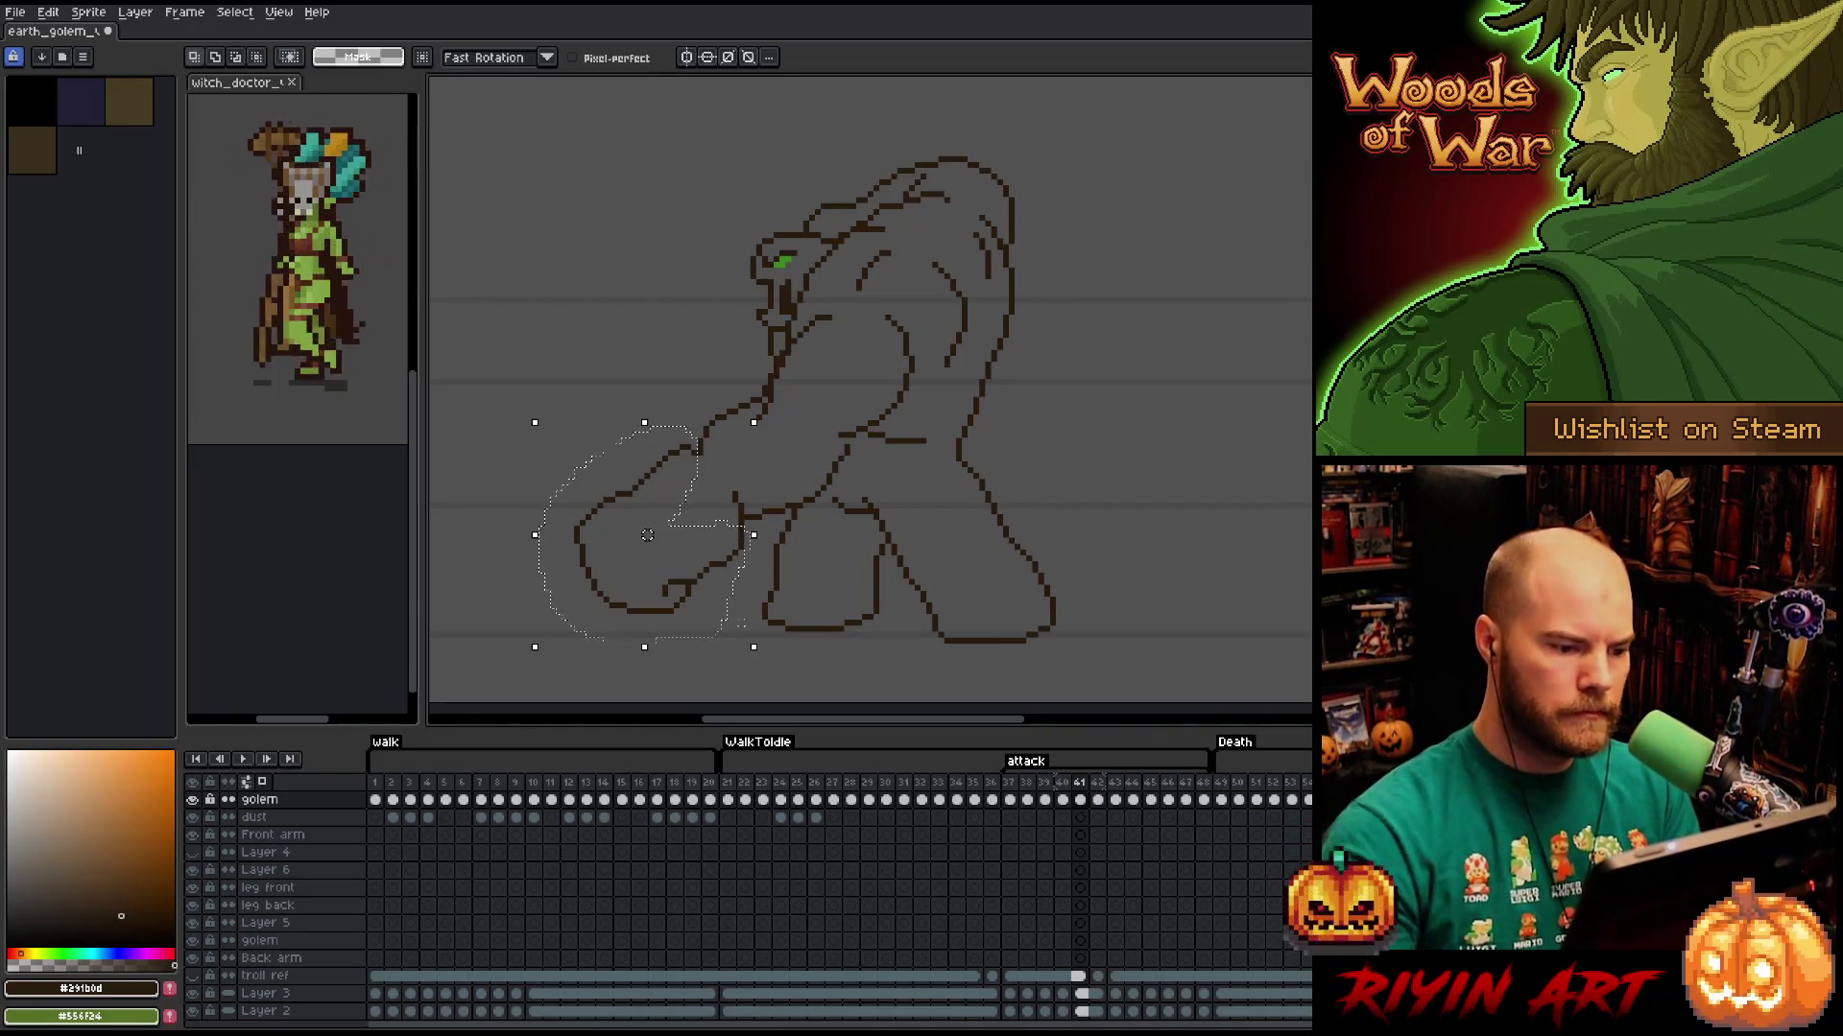
{"action": "key", "text": "ctrl+d"}
Compare frames 40 and 41, then tidy the small arm area below the golem's chin.
{"action": "key", "text": "comma"}
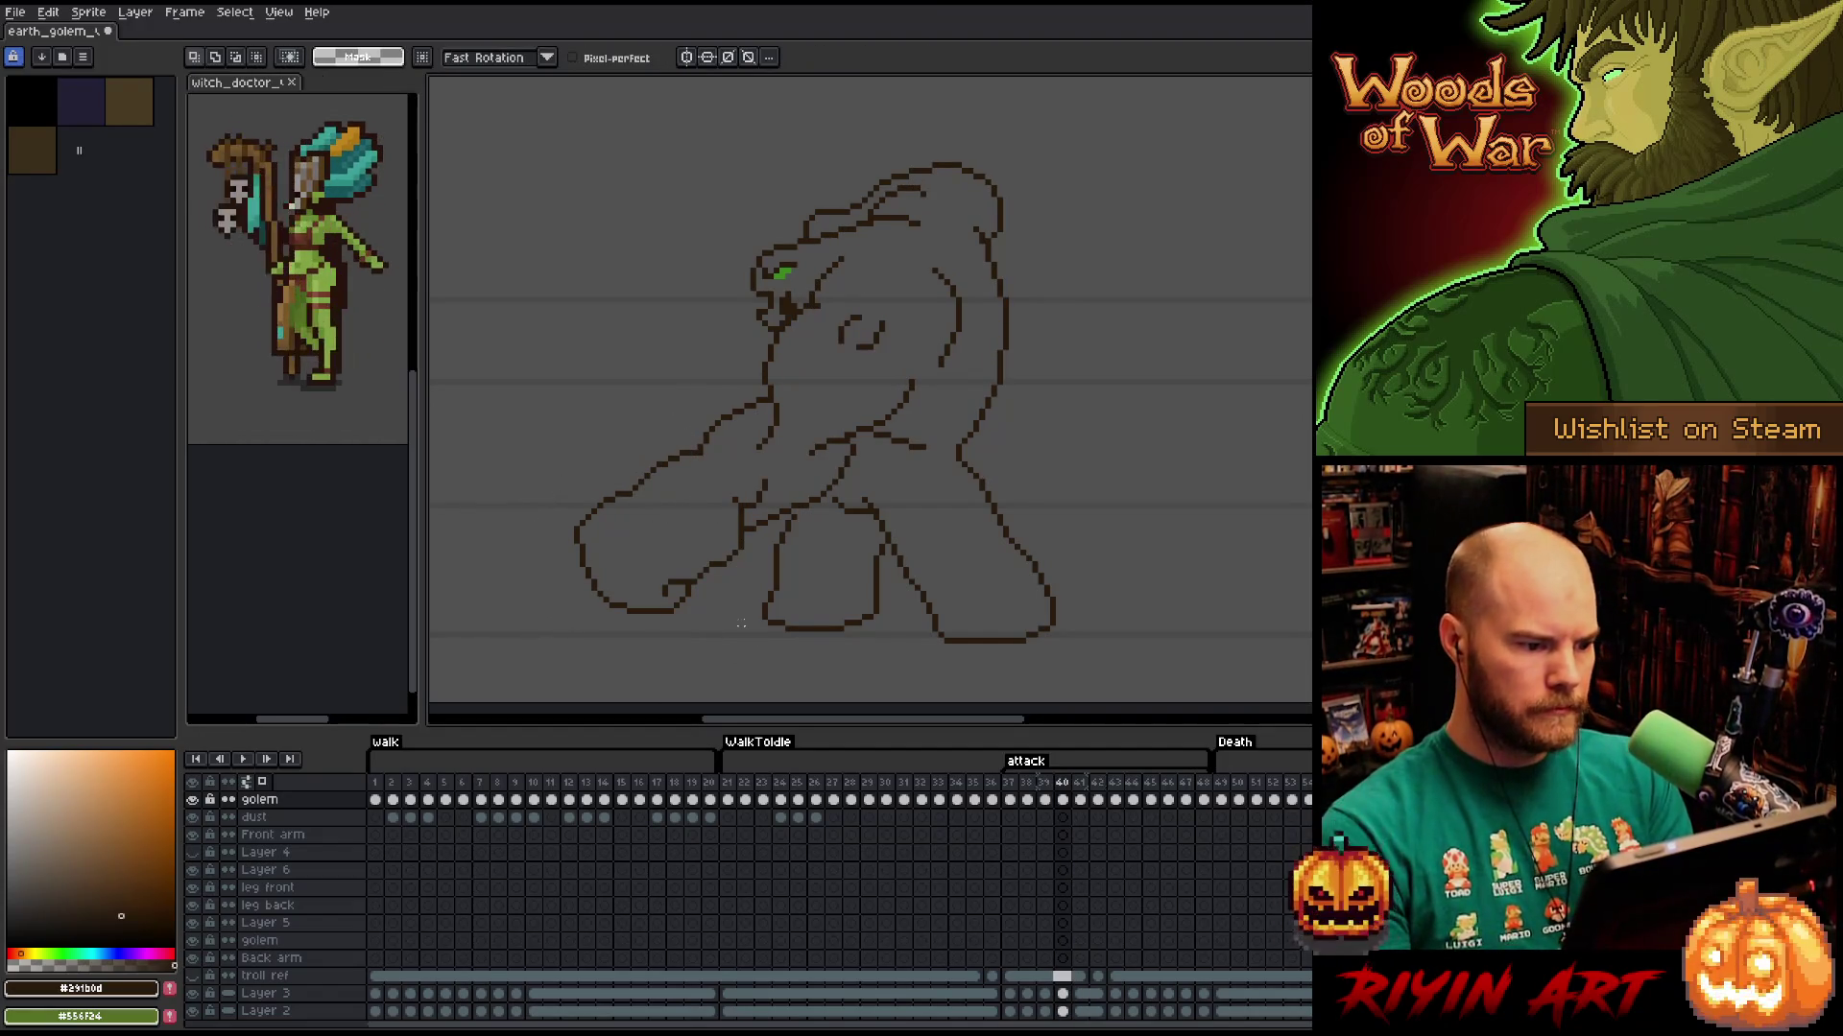
{"action": "key", "text": "period"}
{"action": "key", "text": "comma"}
{"action": "key", "text": "period"}
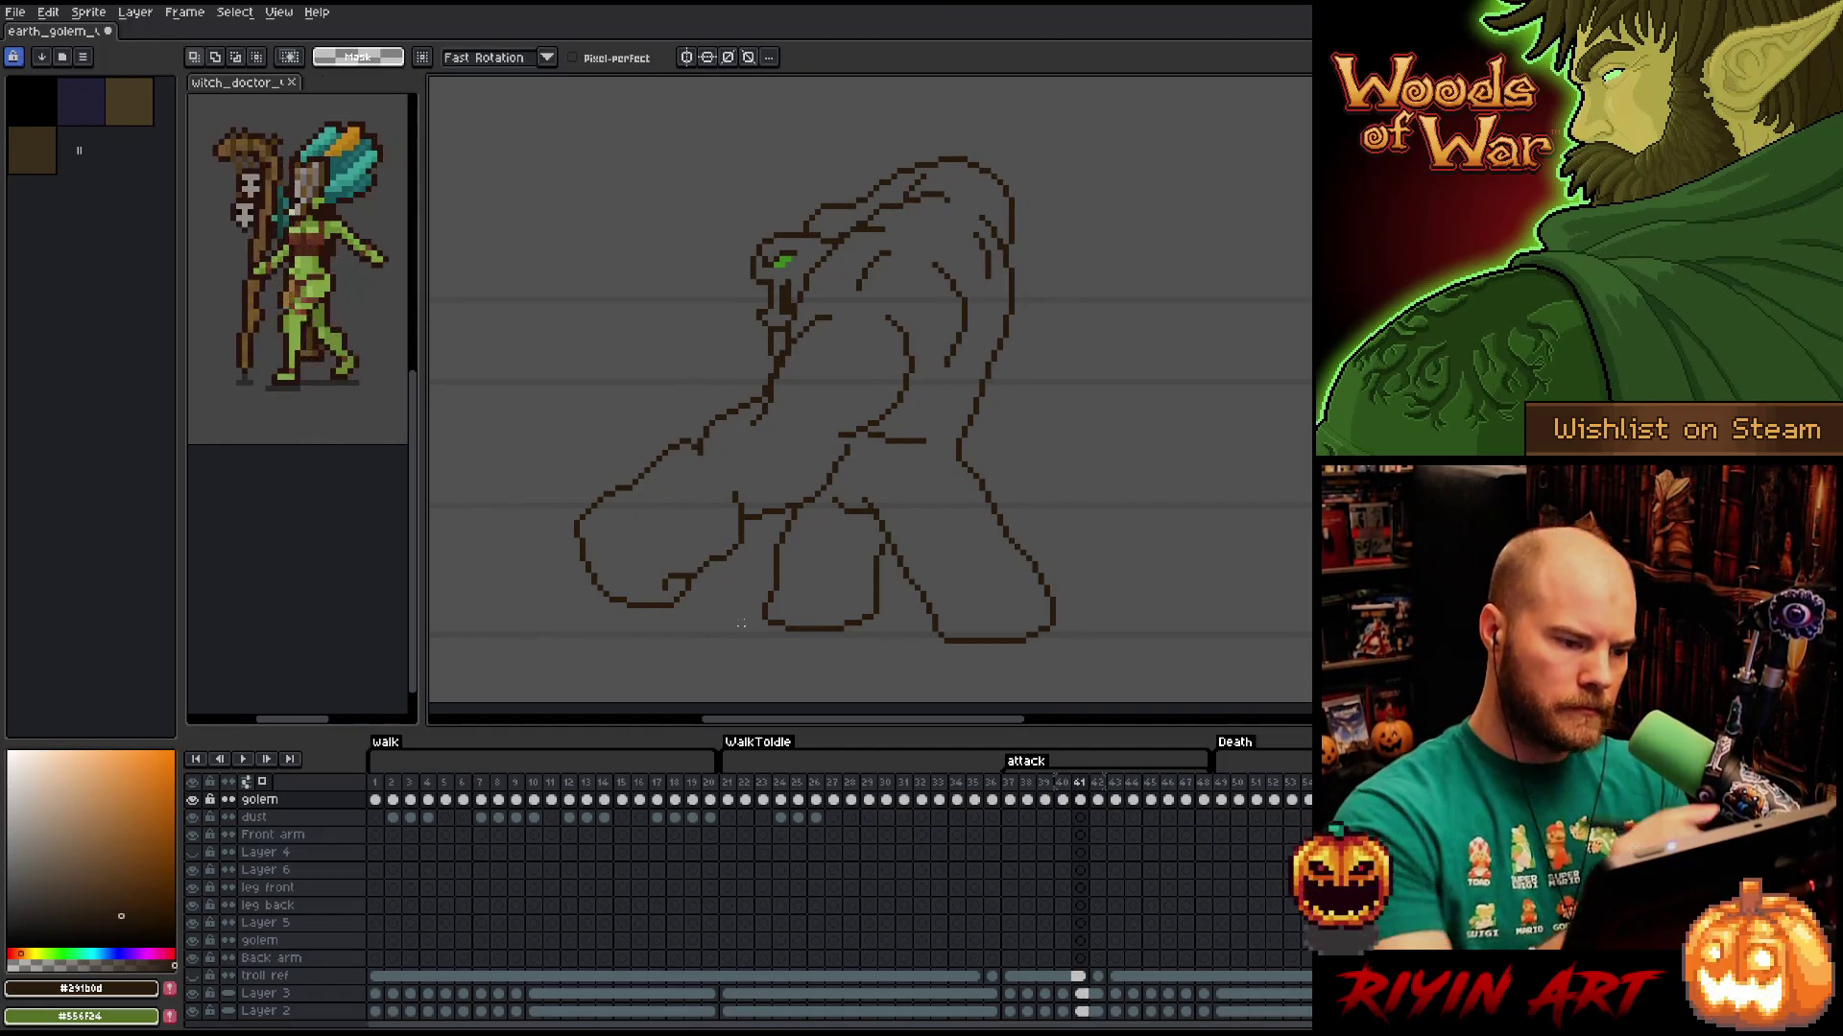
{"action": "key", "text": "b"}
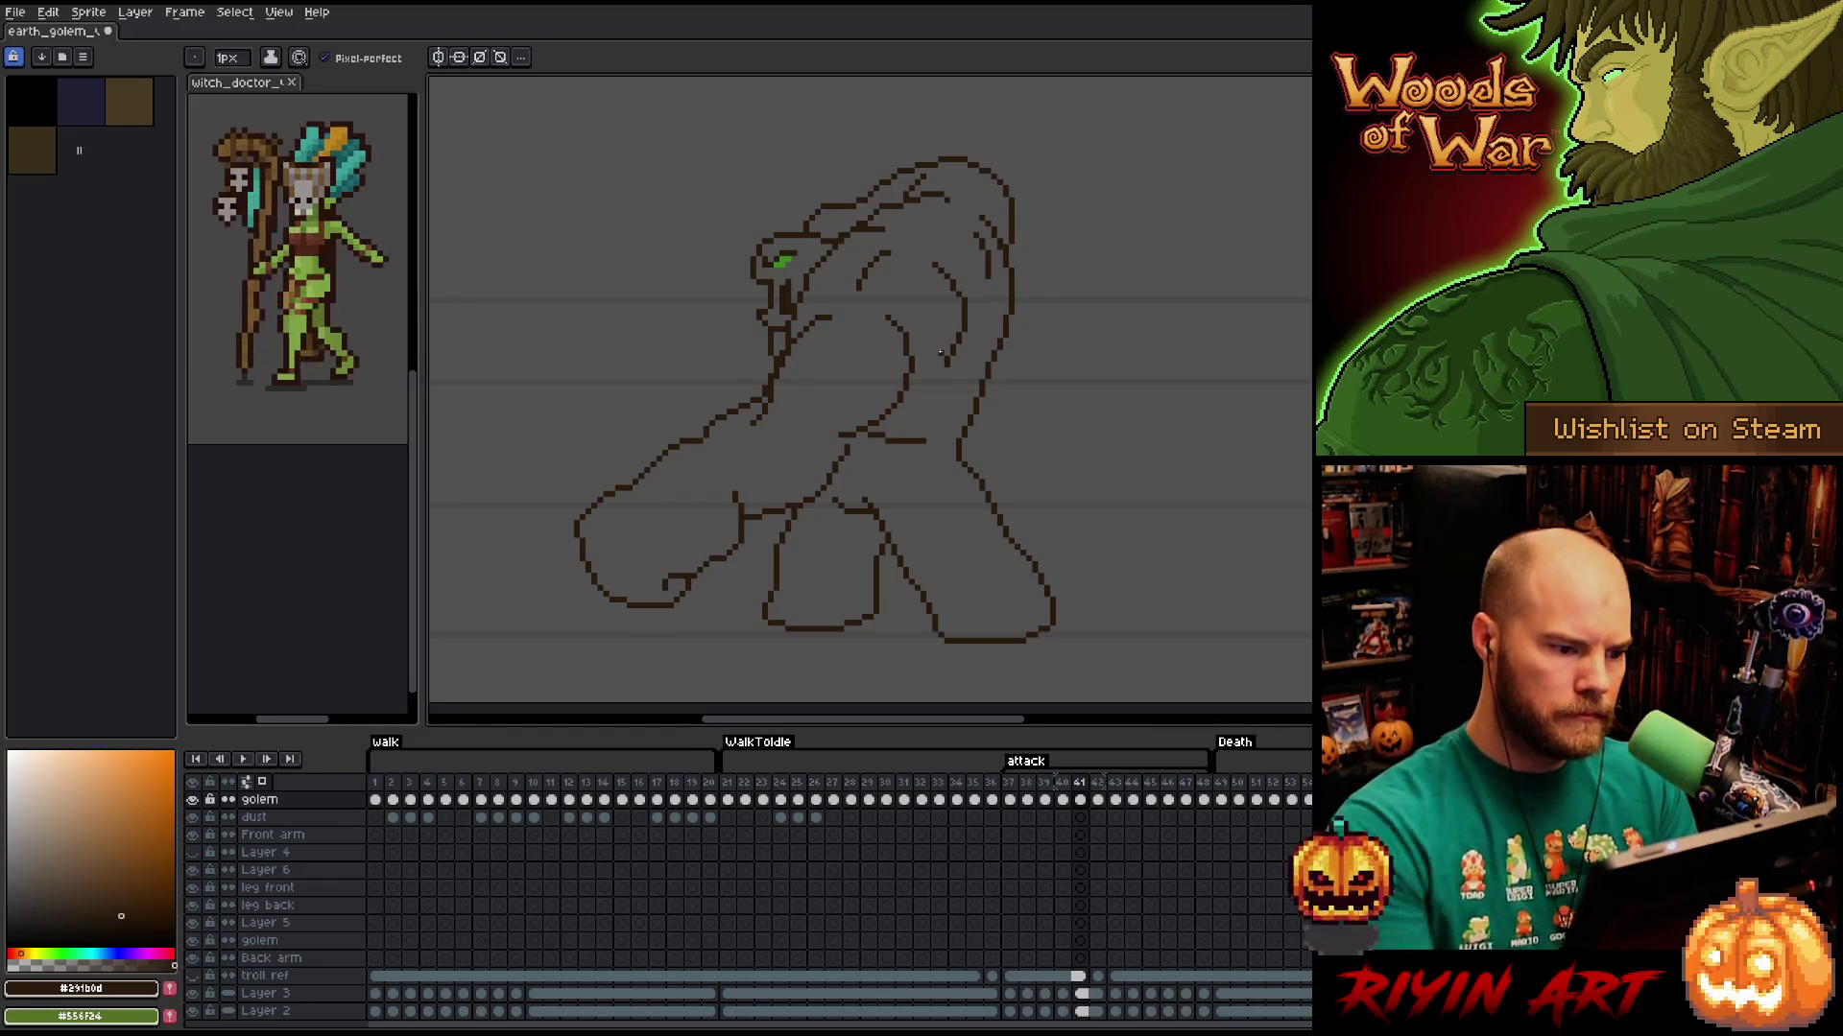
{"action": "key", "text": "q"}
{"action": "mouse_move", "coordinate": [723, 432]}
{"action": "left_mouse_down"}
{"action": "mouse_move", "coordinate": [734, 384]}
{"action": "mouse_move", "coordinate": [763, 379]}
{"action": "mouse_move", "coordinate": [730, 430]}
{"action": "left_mouse_up"}
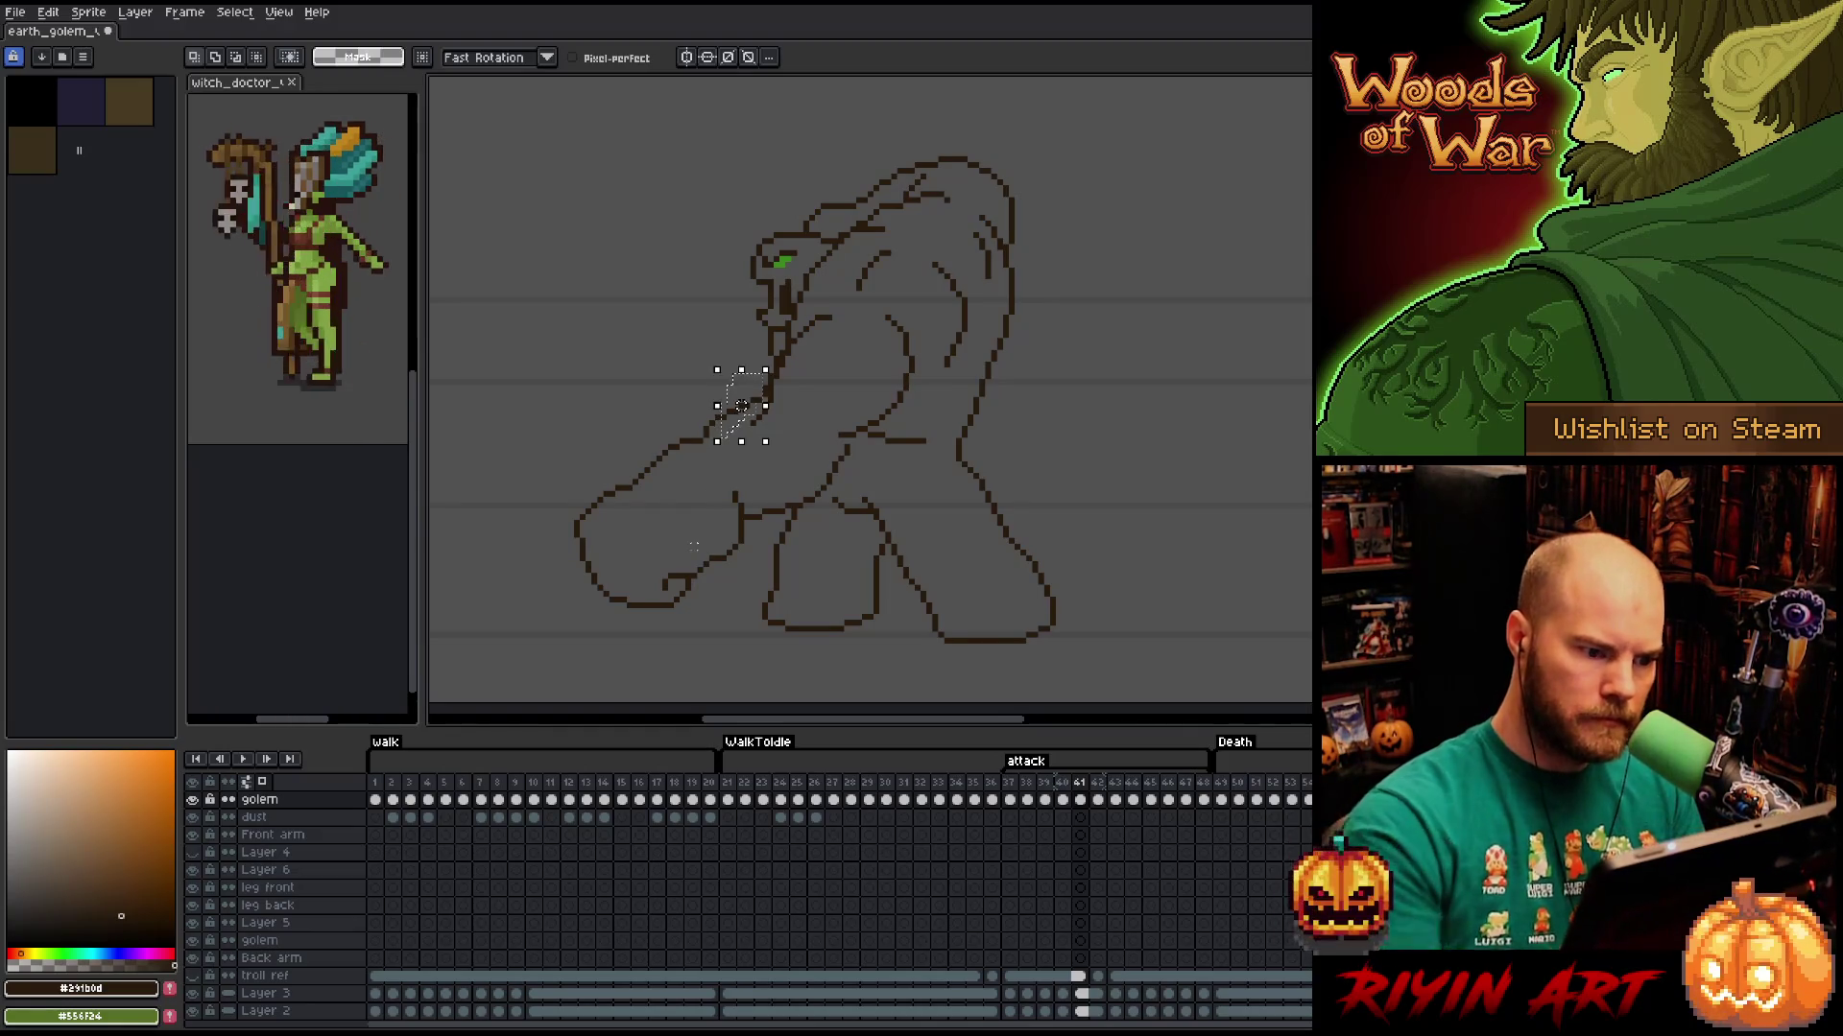
{"action": "key", "text": "ctrl+d"}
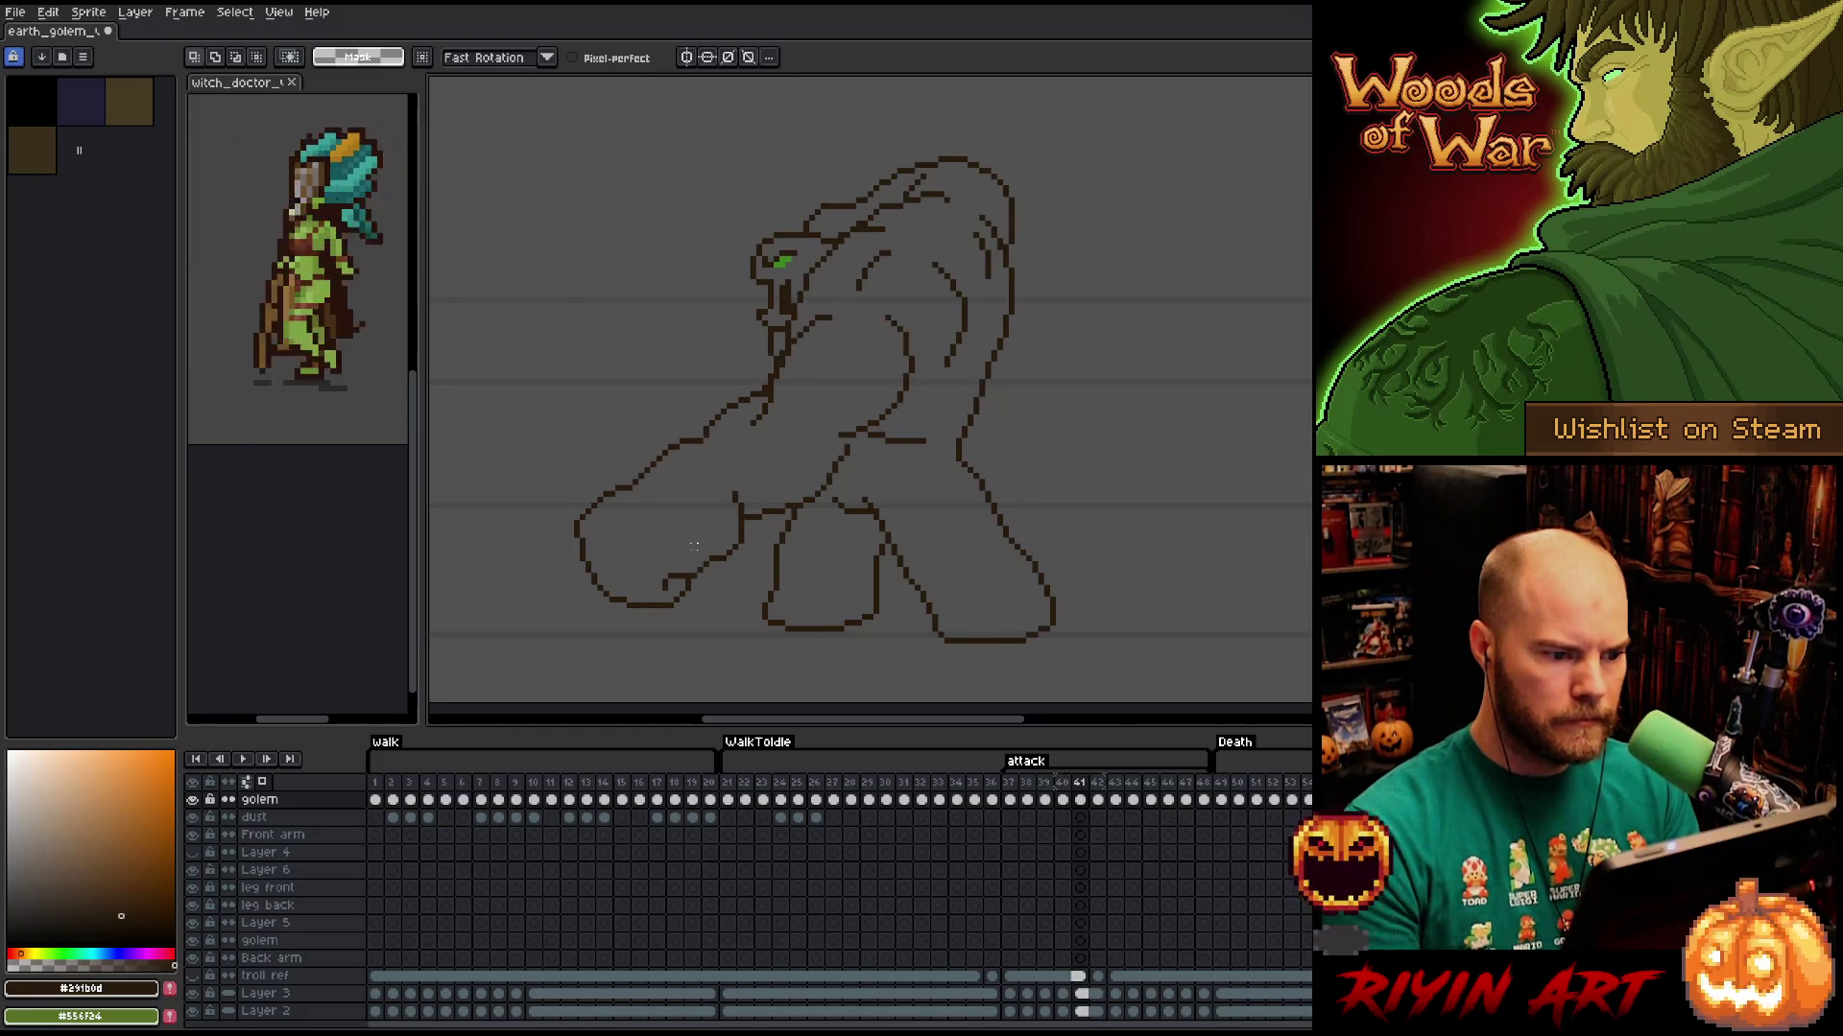
Touch up frame 41's arm and body lines, alternating pencil and eraser.
{"action": "key", "text": "b"}
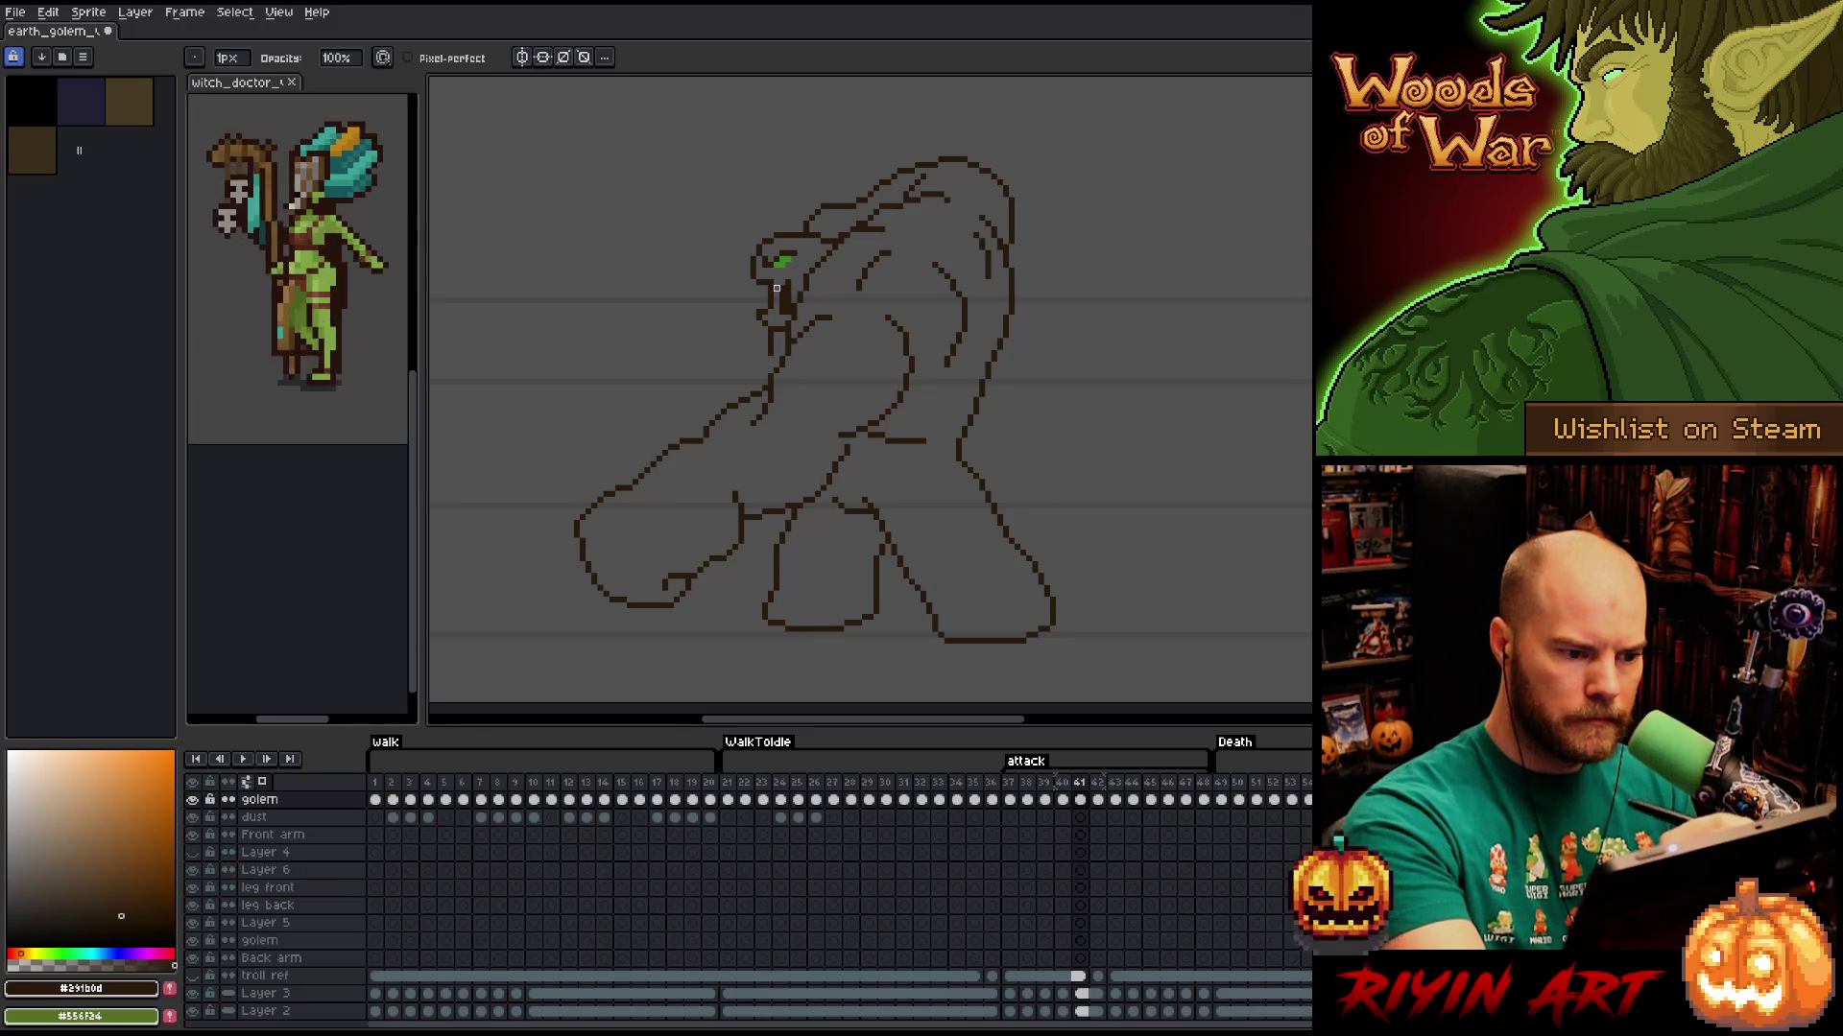
{"action": "key", "text": "e"}
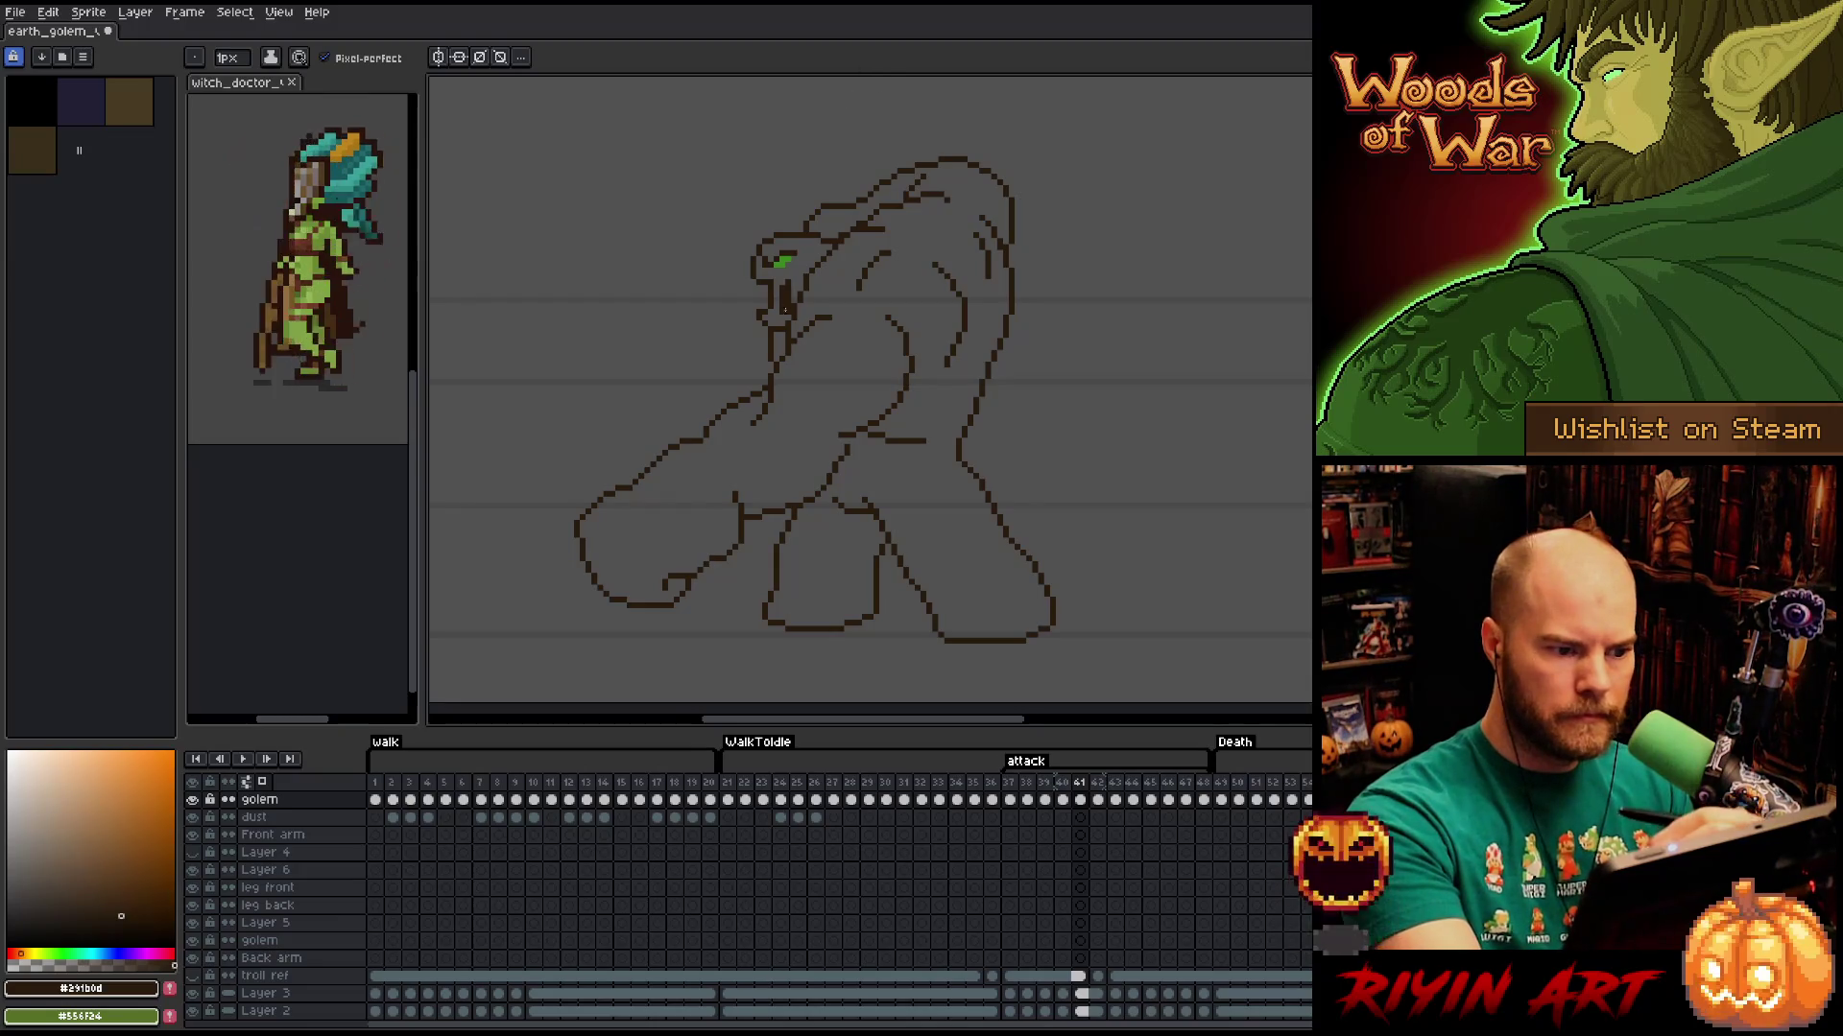
{"action": "key", "text": "b"}
{"action": "key", "text": "e"}
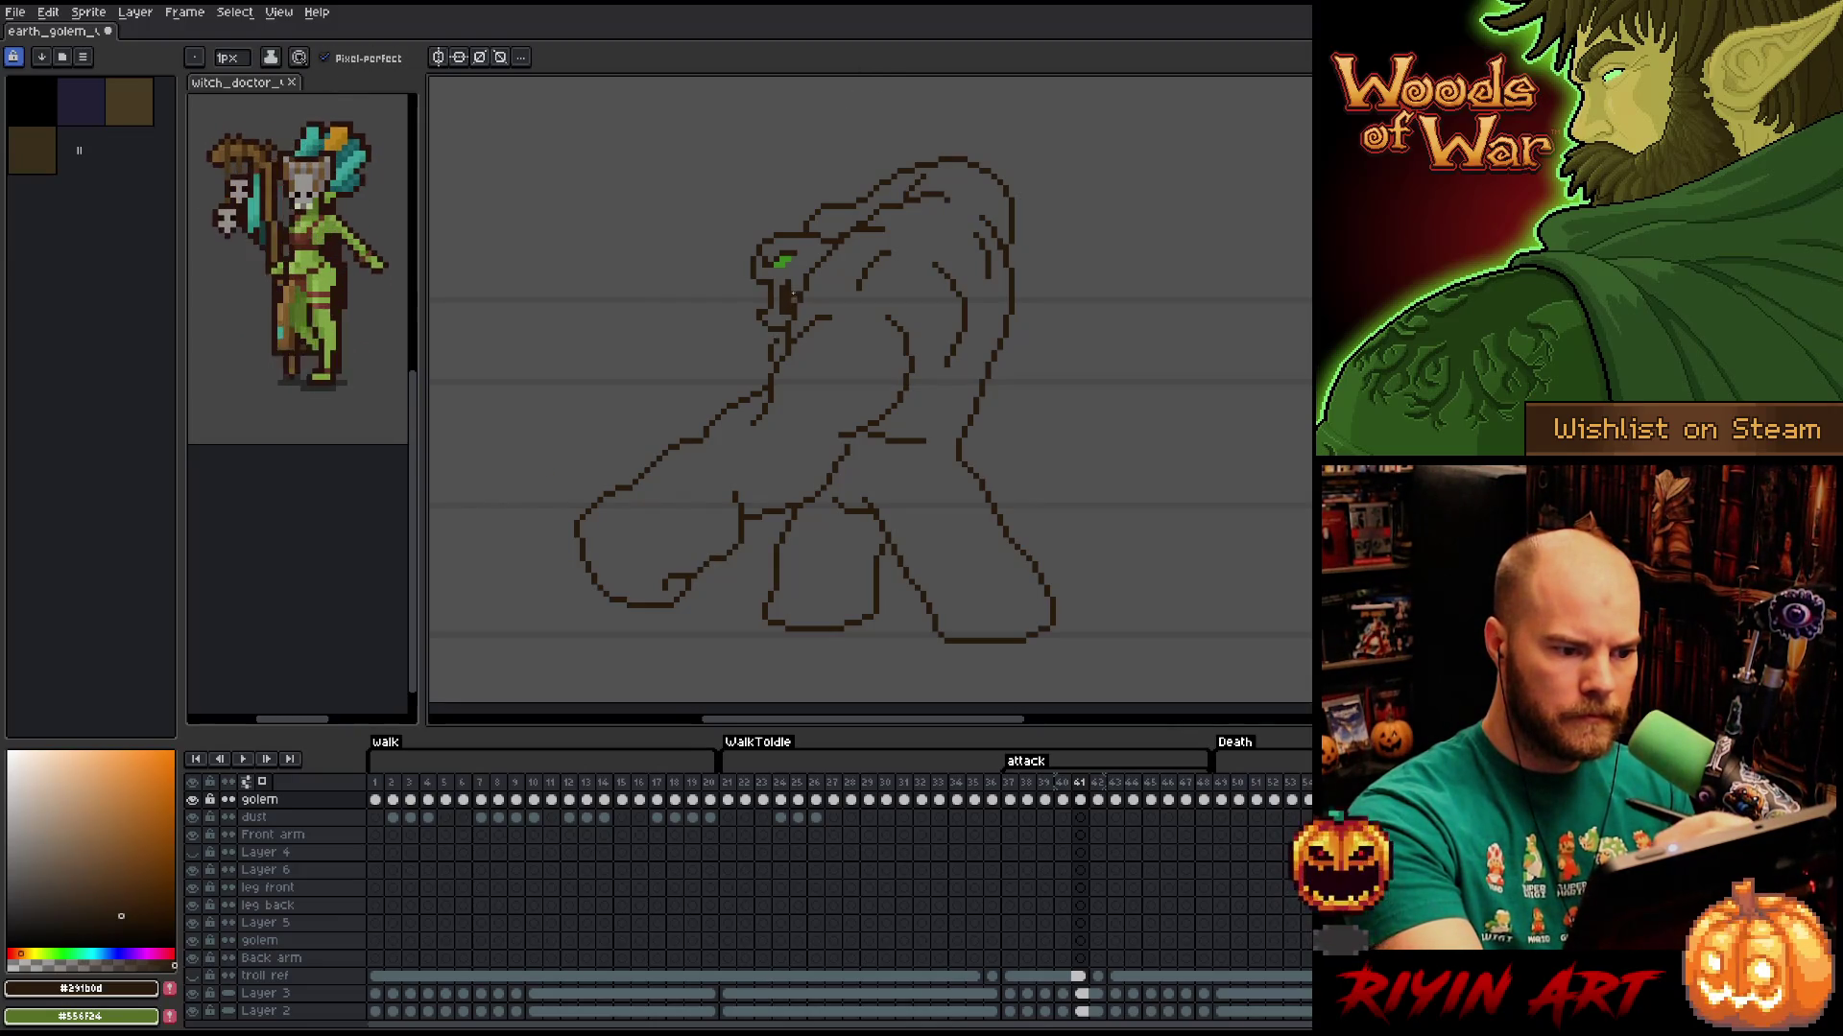
{"action": "key", "text": "b"}
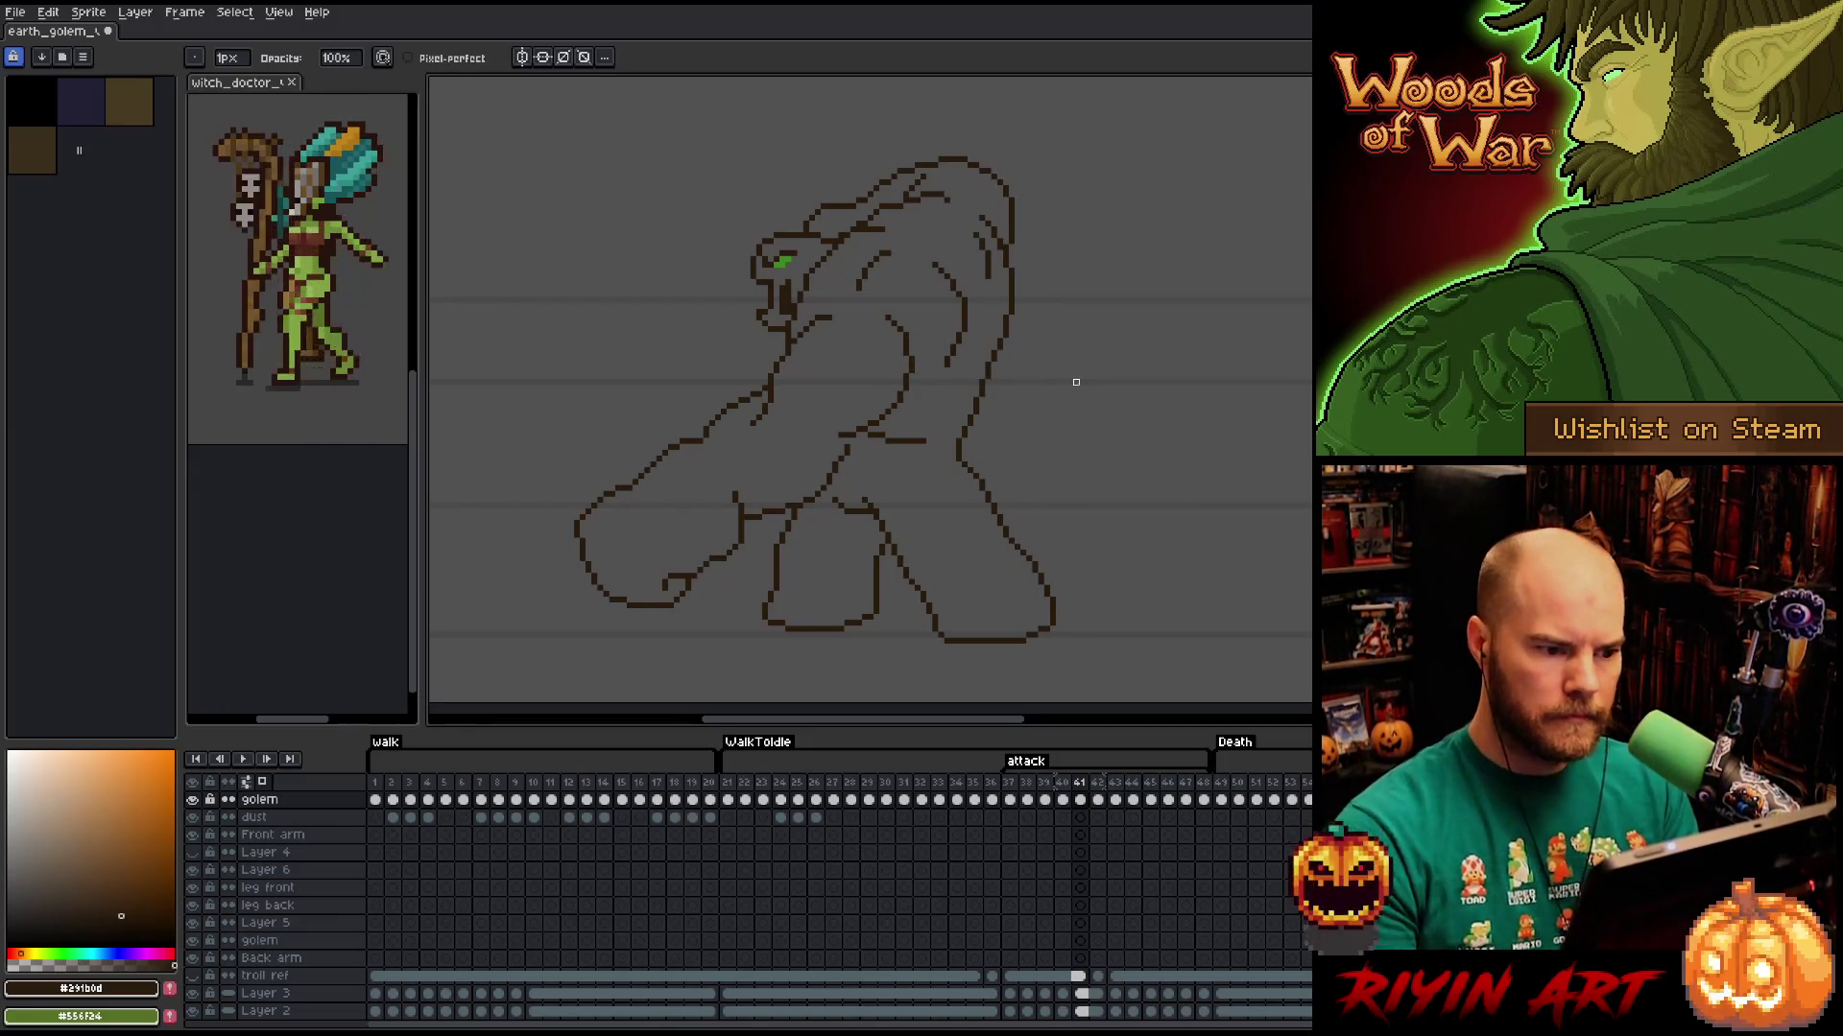
Compare frame 41 against frame 40, making small pencil and eraser fixes between checks.
{"action": "key", "text": "comma"}
{"action": "key", "text": "period"}
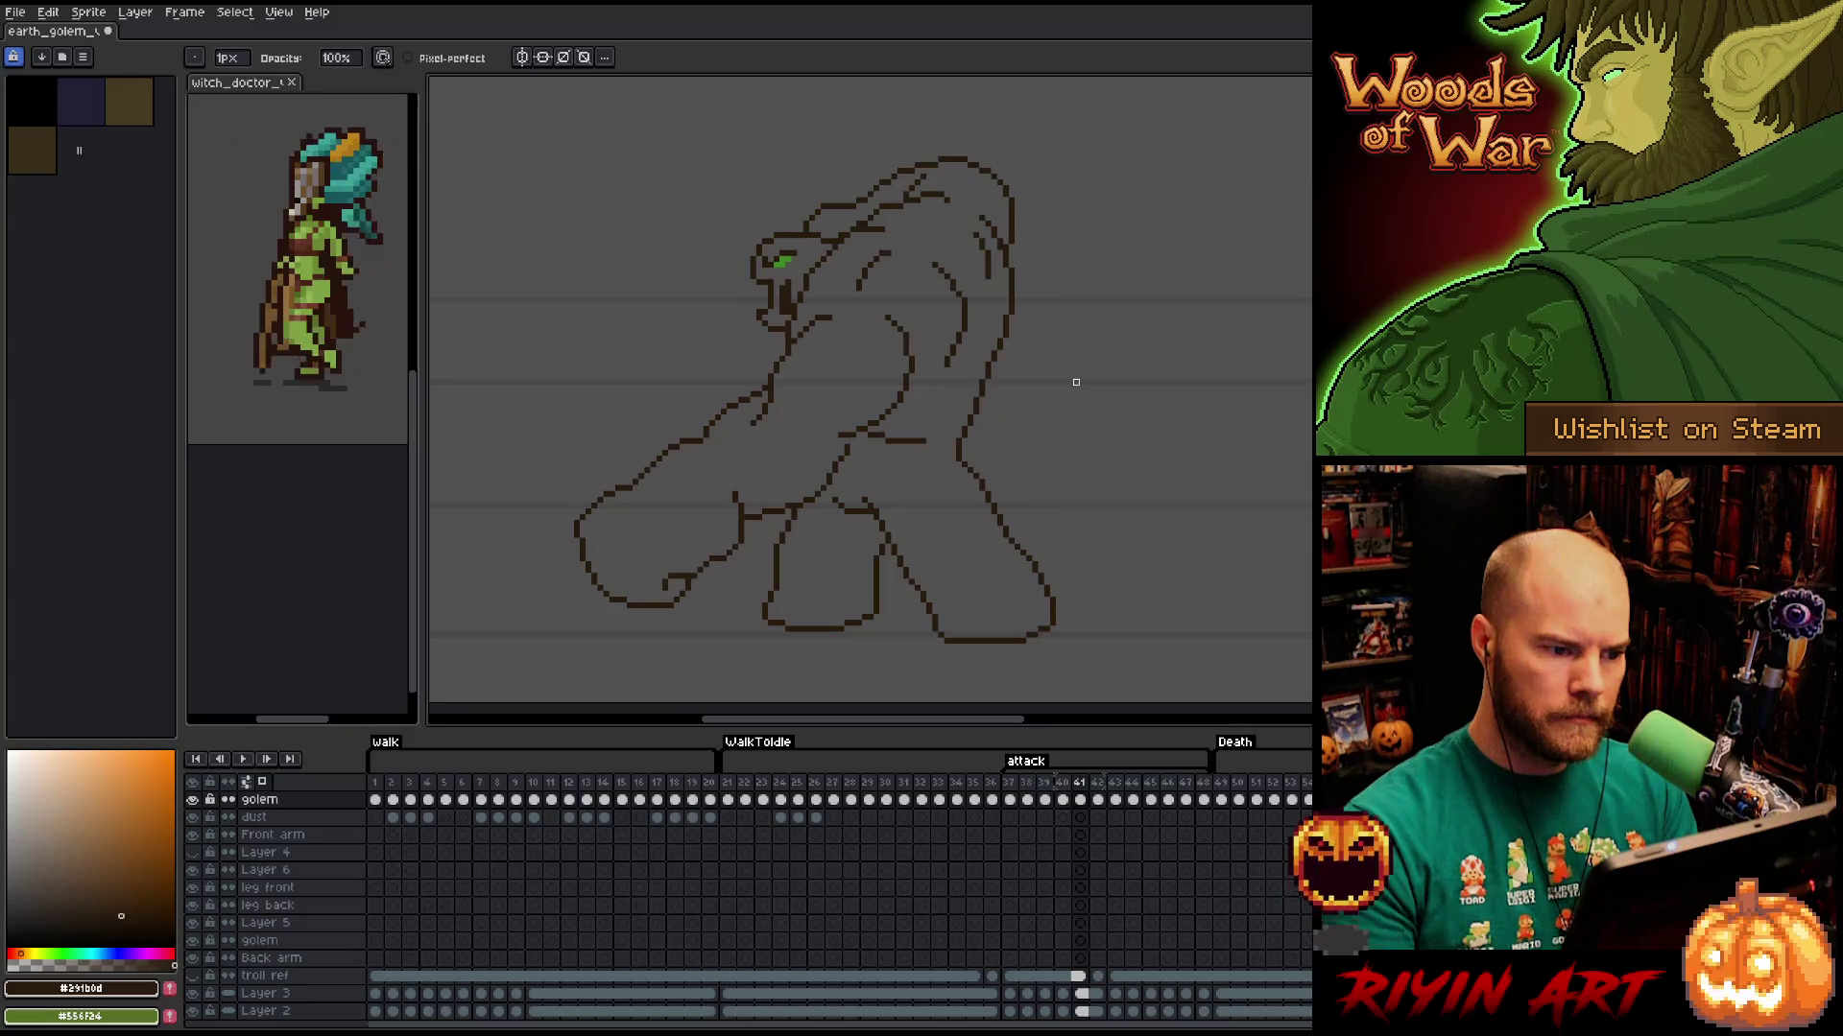
{"action": "key", "text": "comma"}
{"action": "key", "text": "period"}
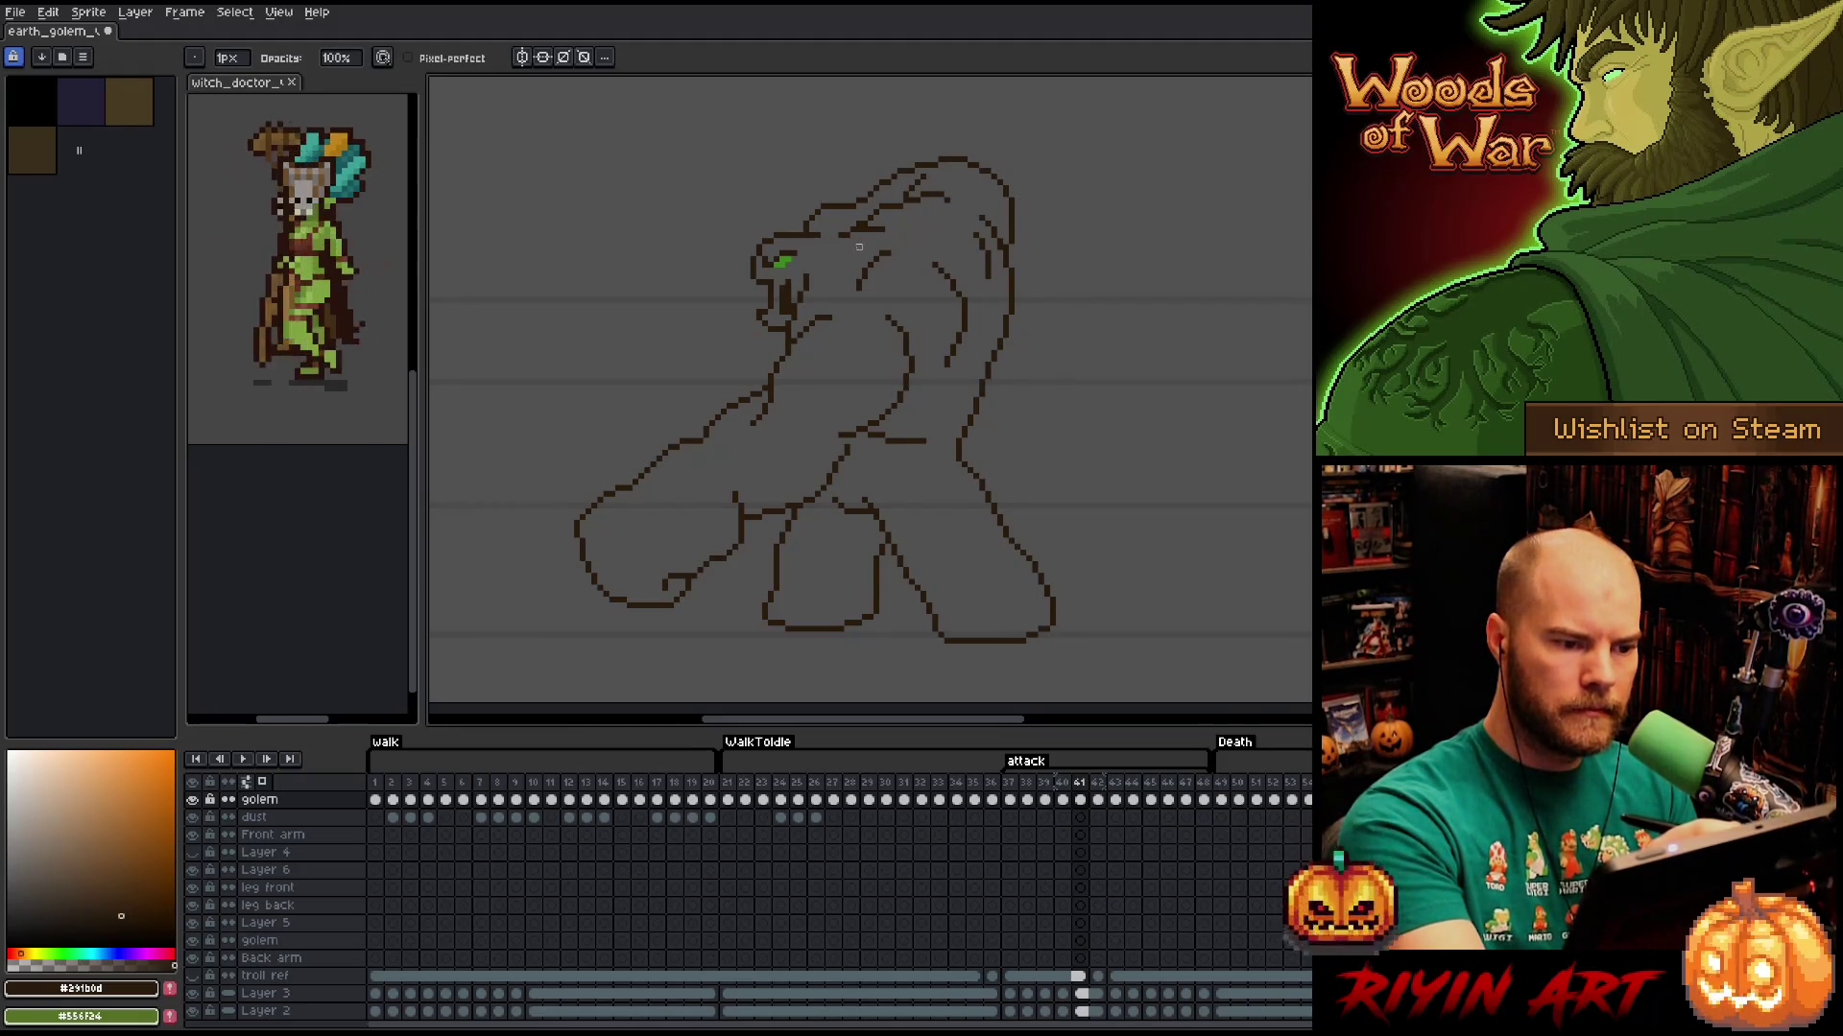
{"action": "key", "text": "e"}
{"action": "key", "text": "b"}
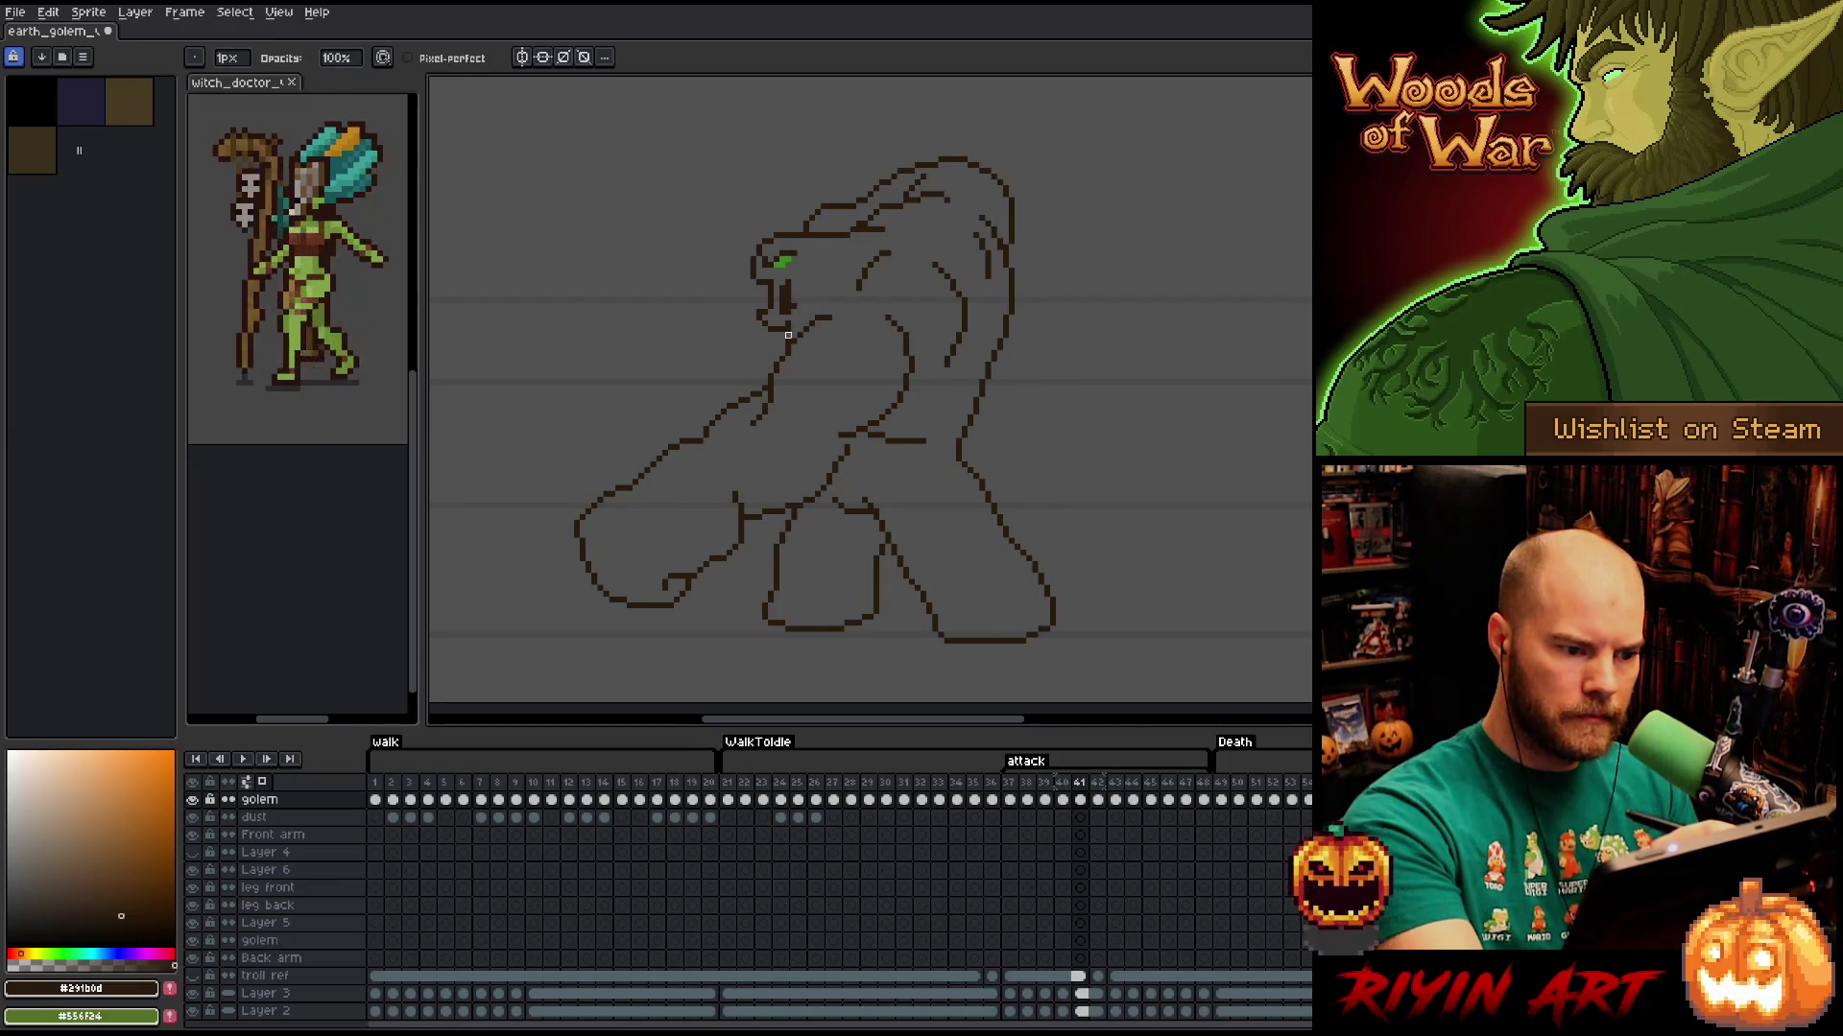
{"action": "key", "text": "Left"}
{"action": "key", "text": "Right"}
{"action": "key", "text": "Left"}
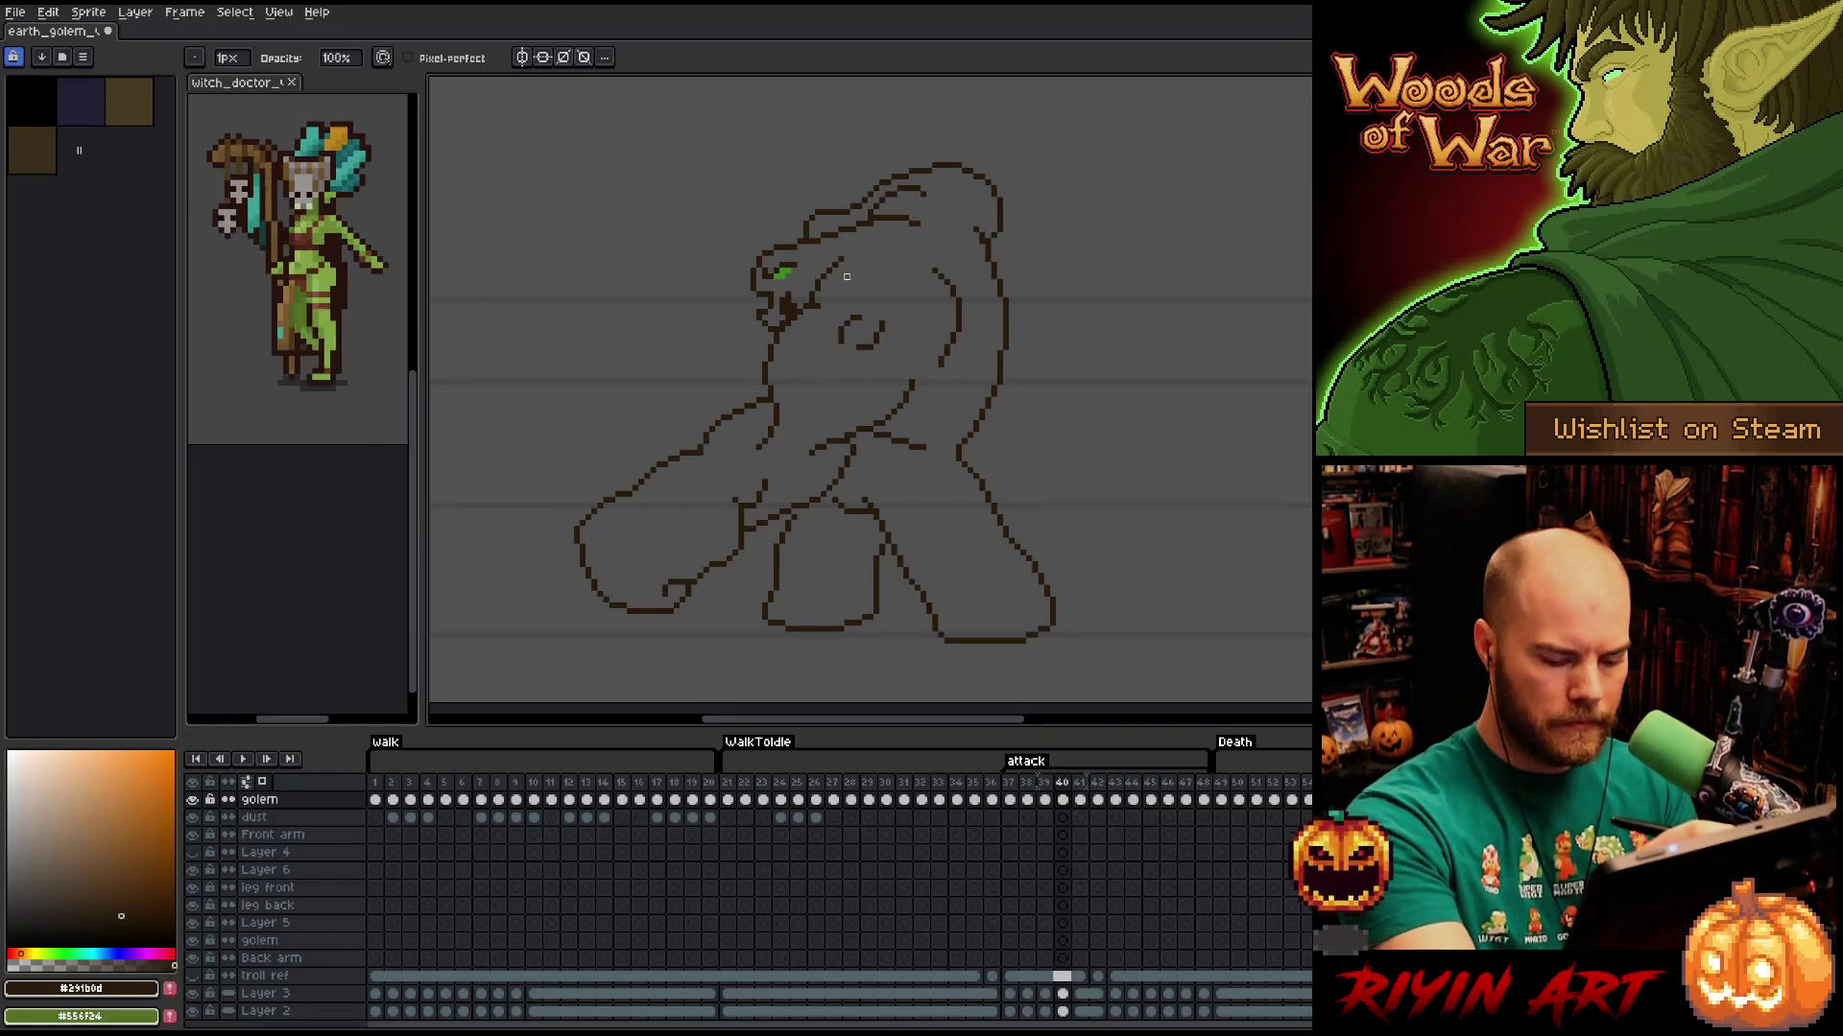
{"action": "key", "text": "Right"}
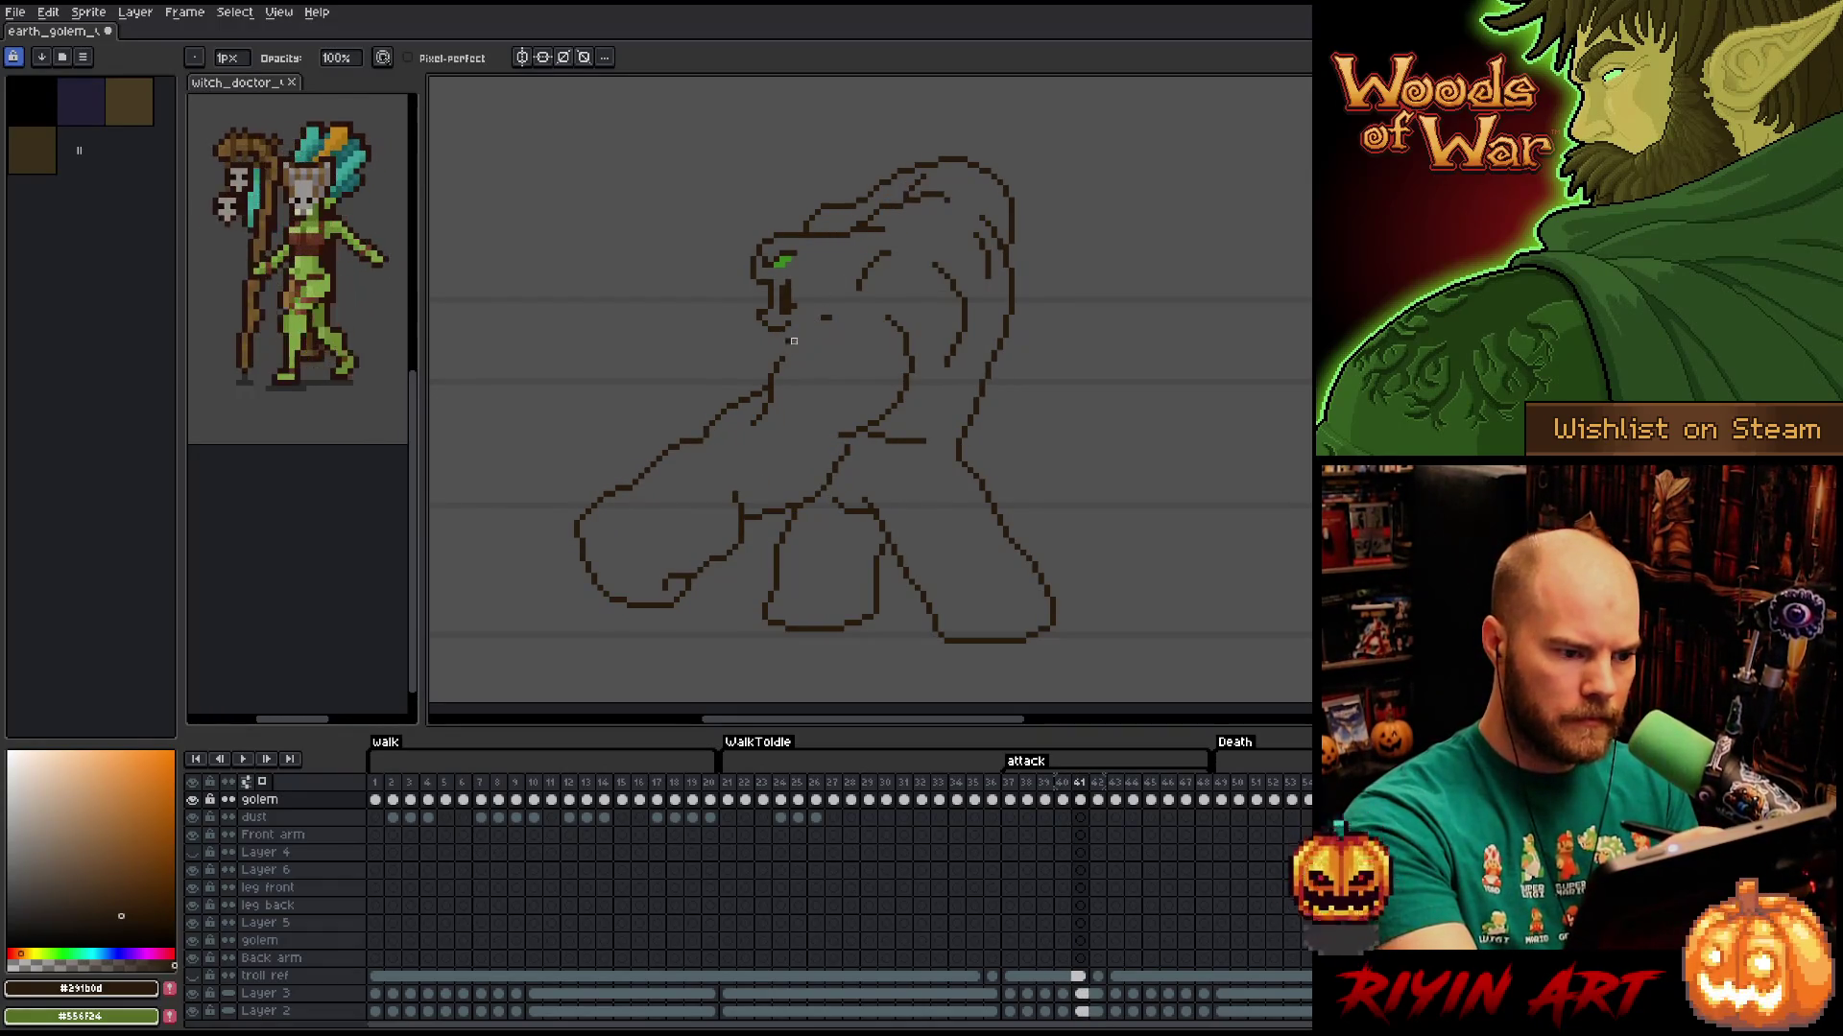
Draw a pixel-perfect line joining the reaching arm to the golem's chin.
{"action": "key", "text": "b"}
{"action": "left_click_drag", "start_coordinate": [775, 365], "coordinate": [831, 306]}
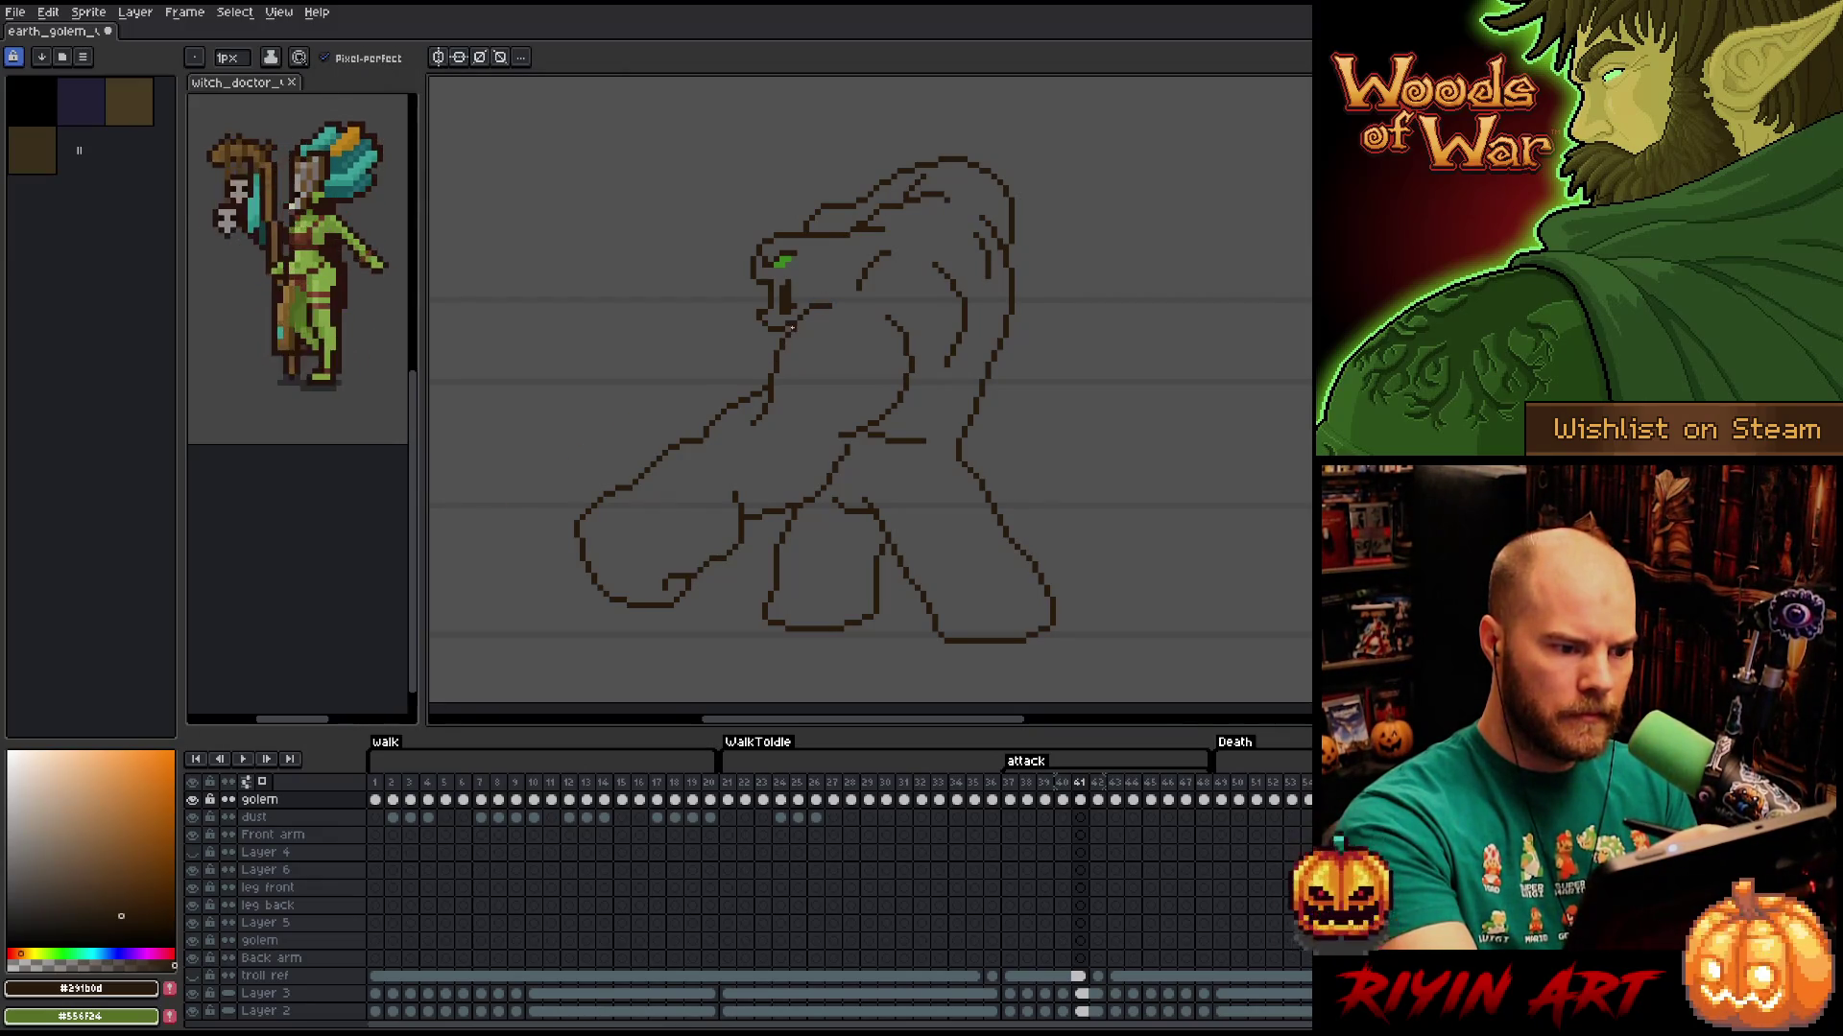
{"action": "key", "text": "e"}
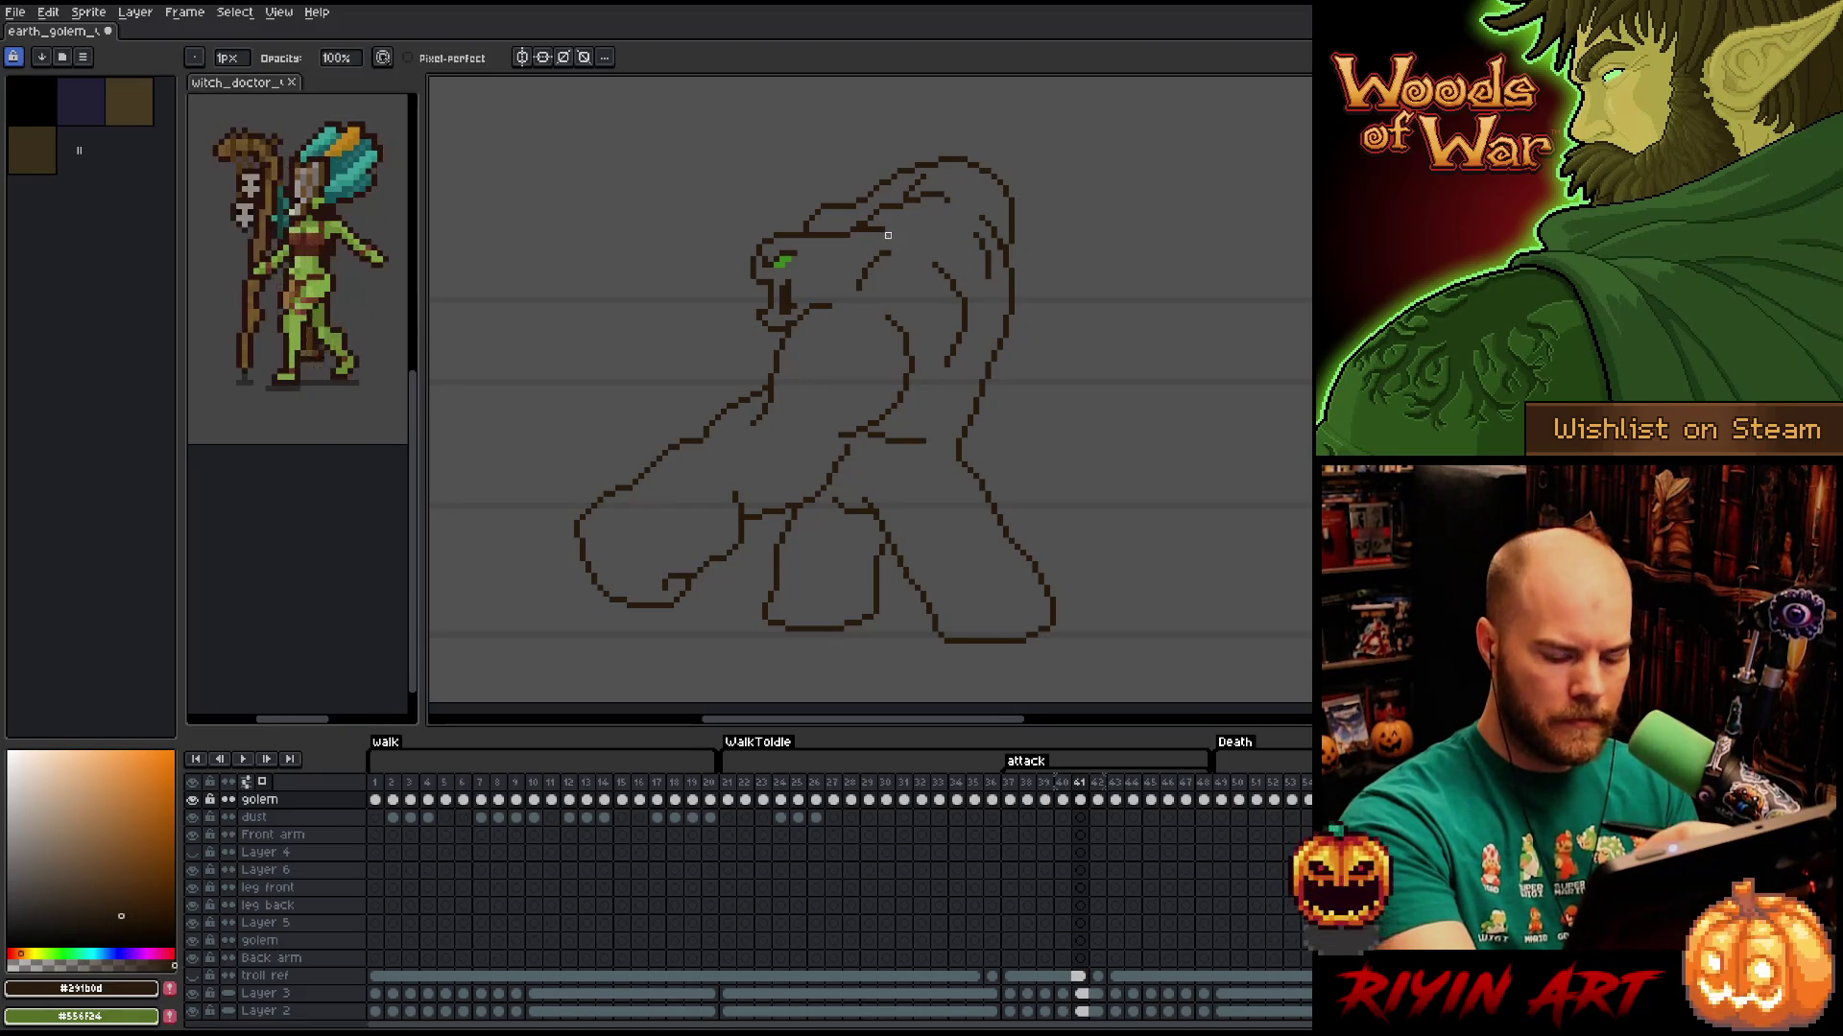
Flip repeatedly between frames 40 and 41 to check the new arm-to-chin line.
{"action": "key", "text": "comma"}
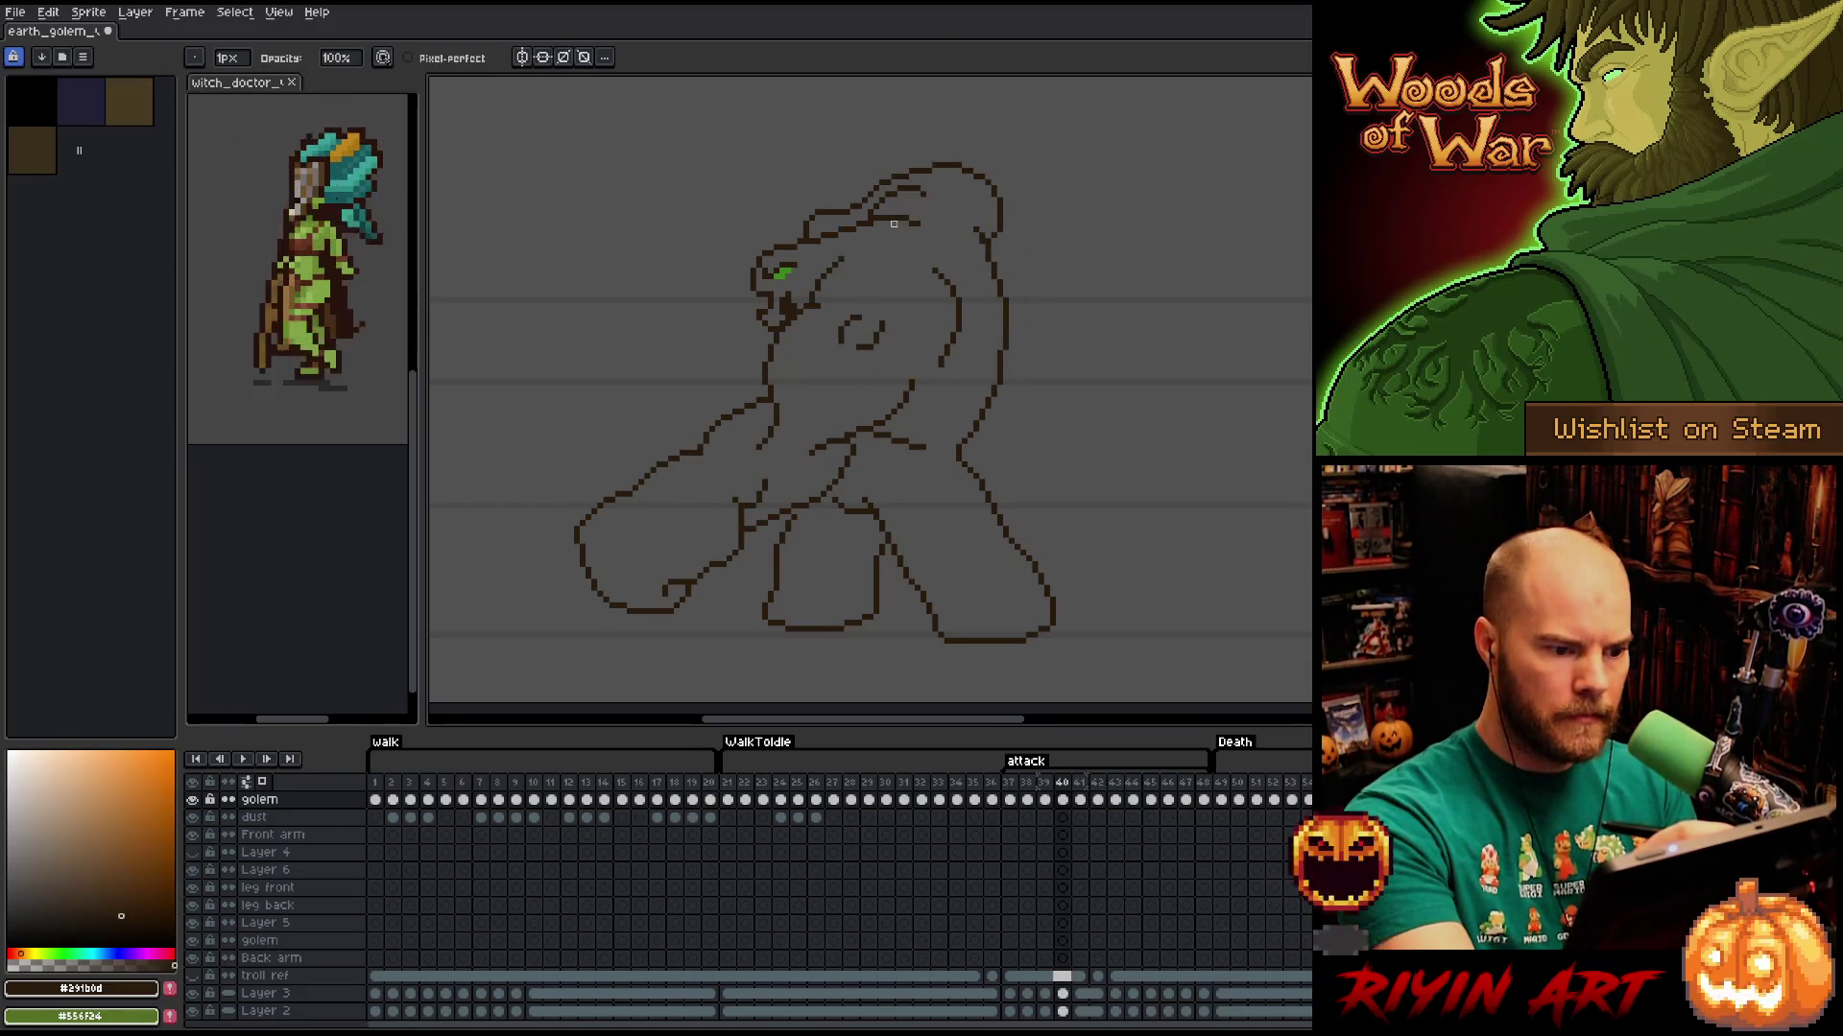
{"action": "key", "text": "period"}
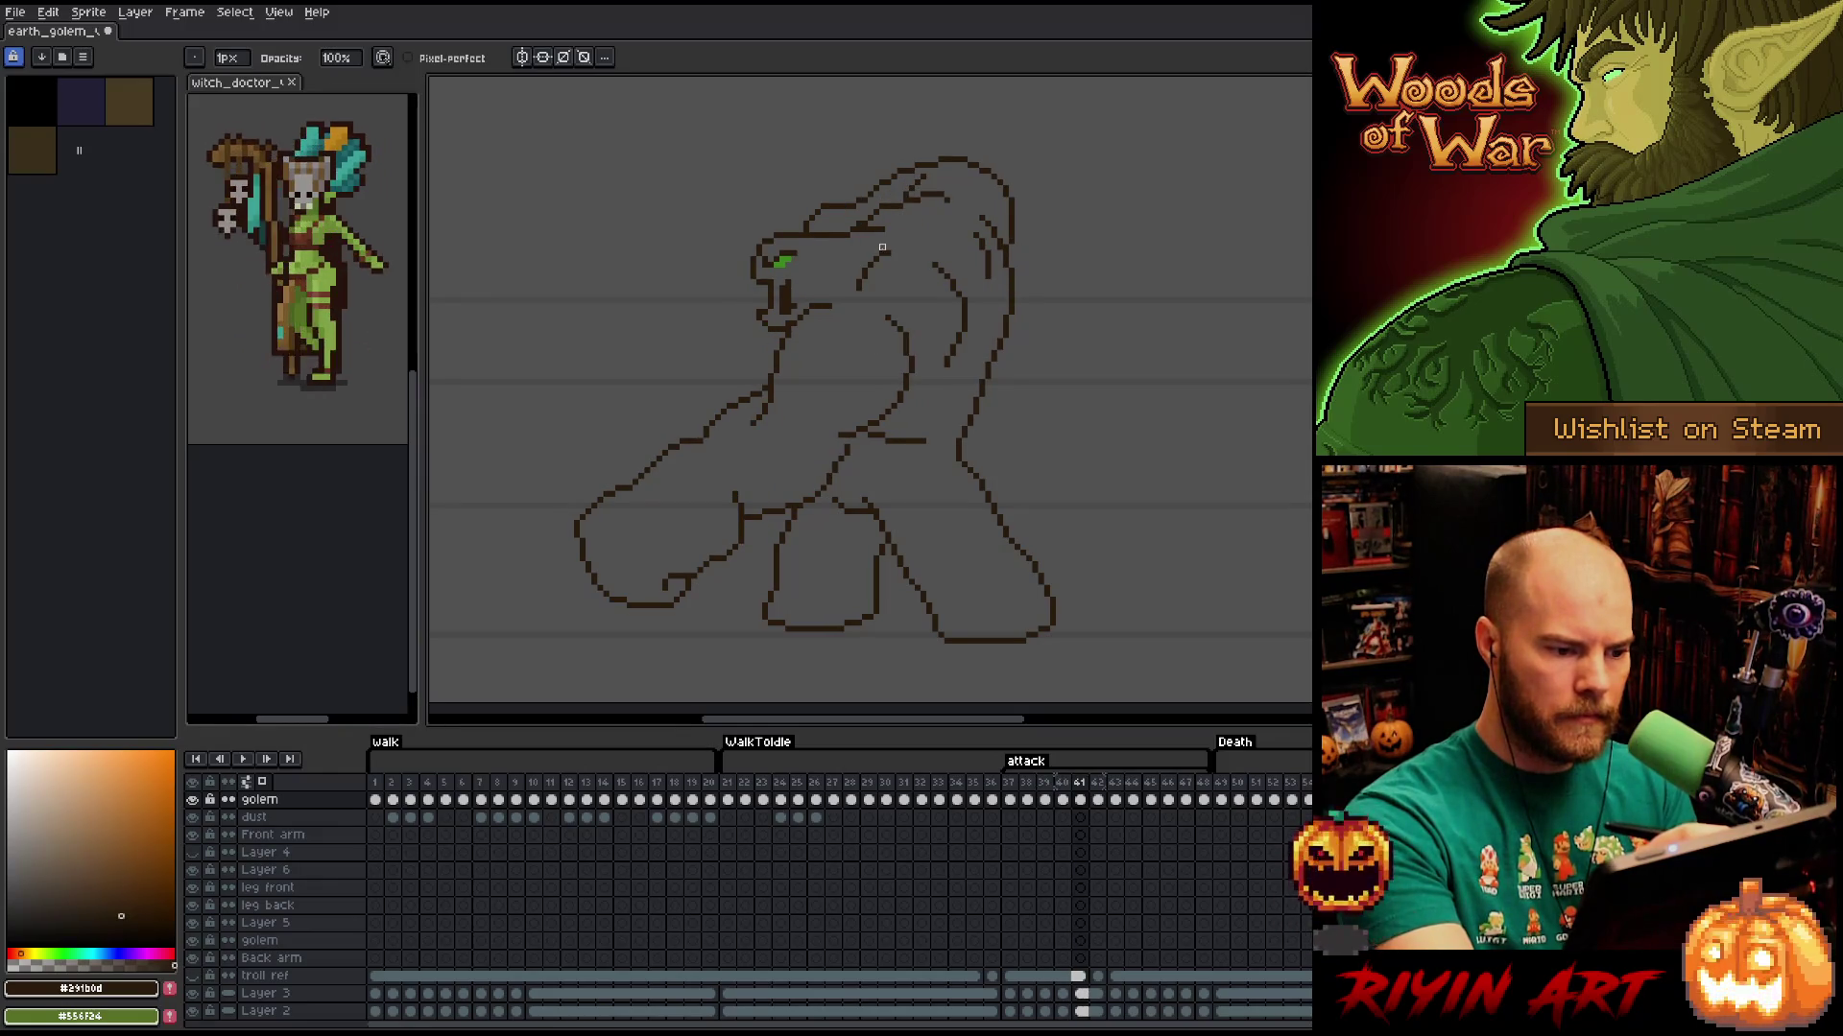
{"action": "key", "text": "comma"}
{"action": "key", "text": "period"}
{"action": "key", "text": "comma"}
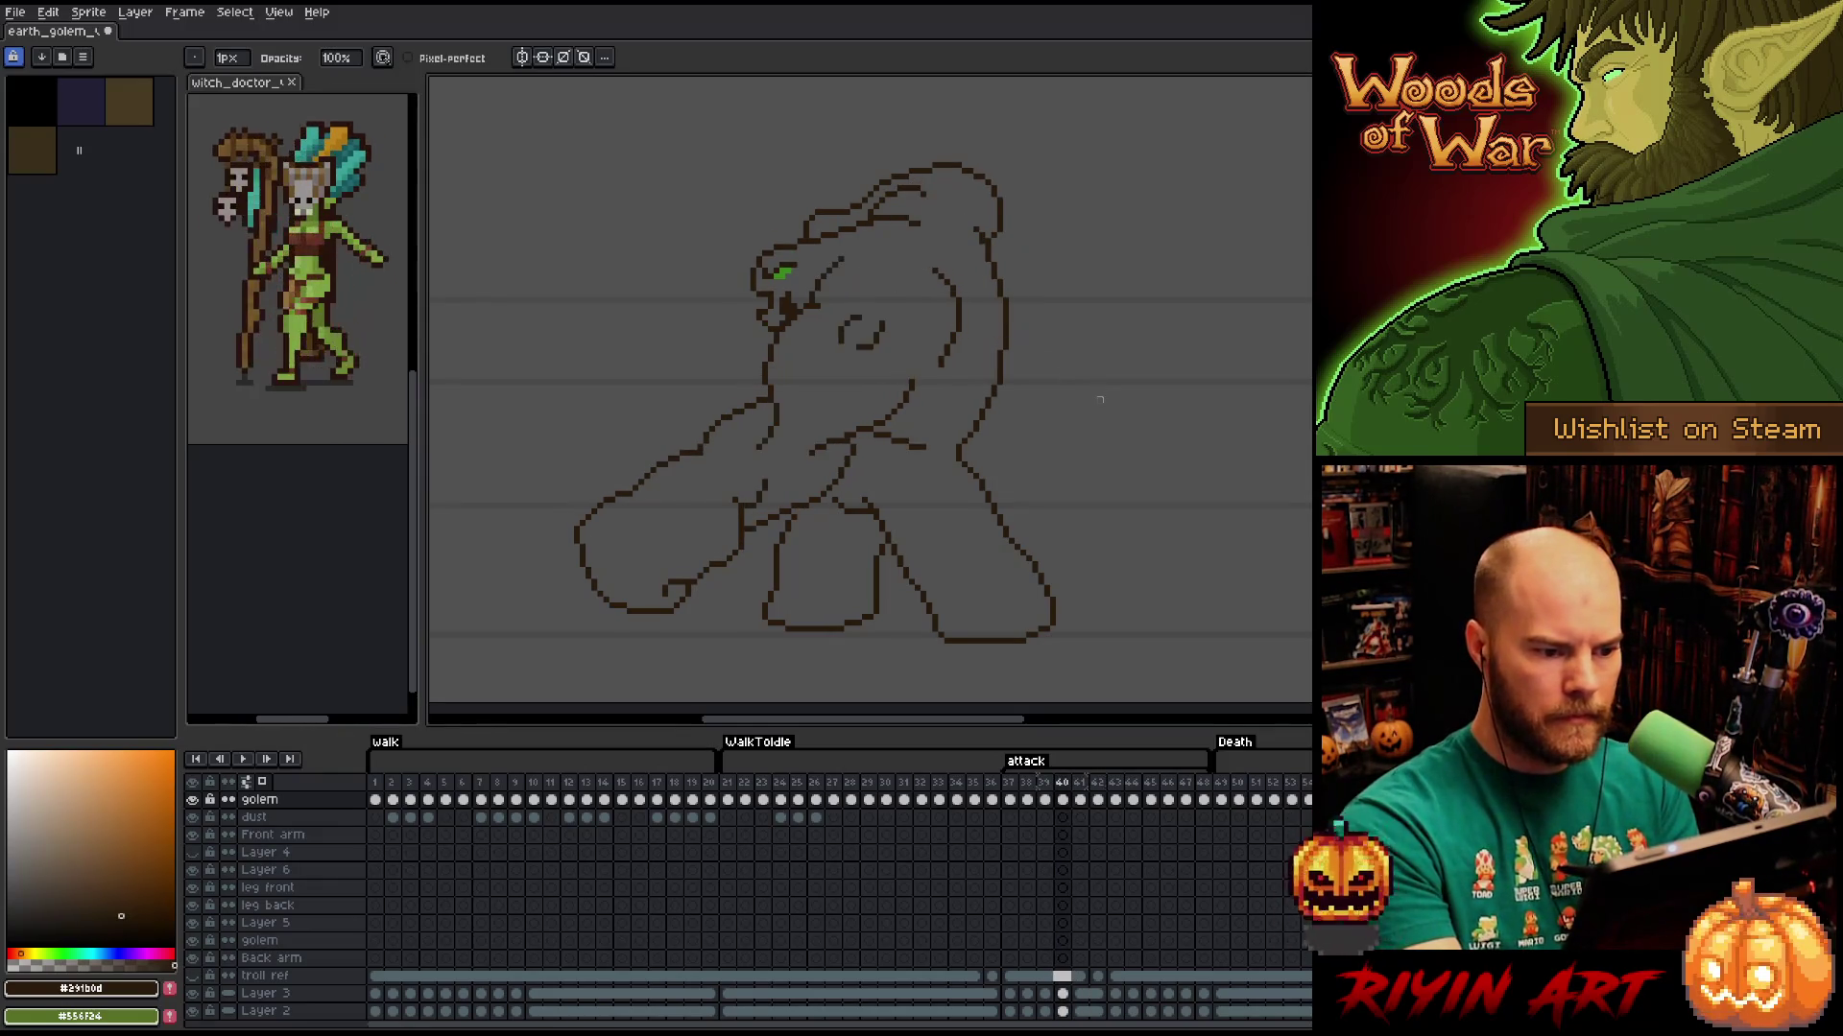
{"action": "key", "text": "period"}
{"action": "key", "text": "comma"}
{"action": "key", "text": "period"}
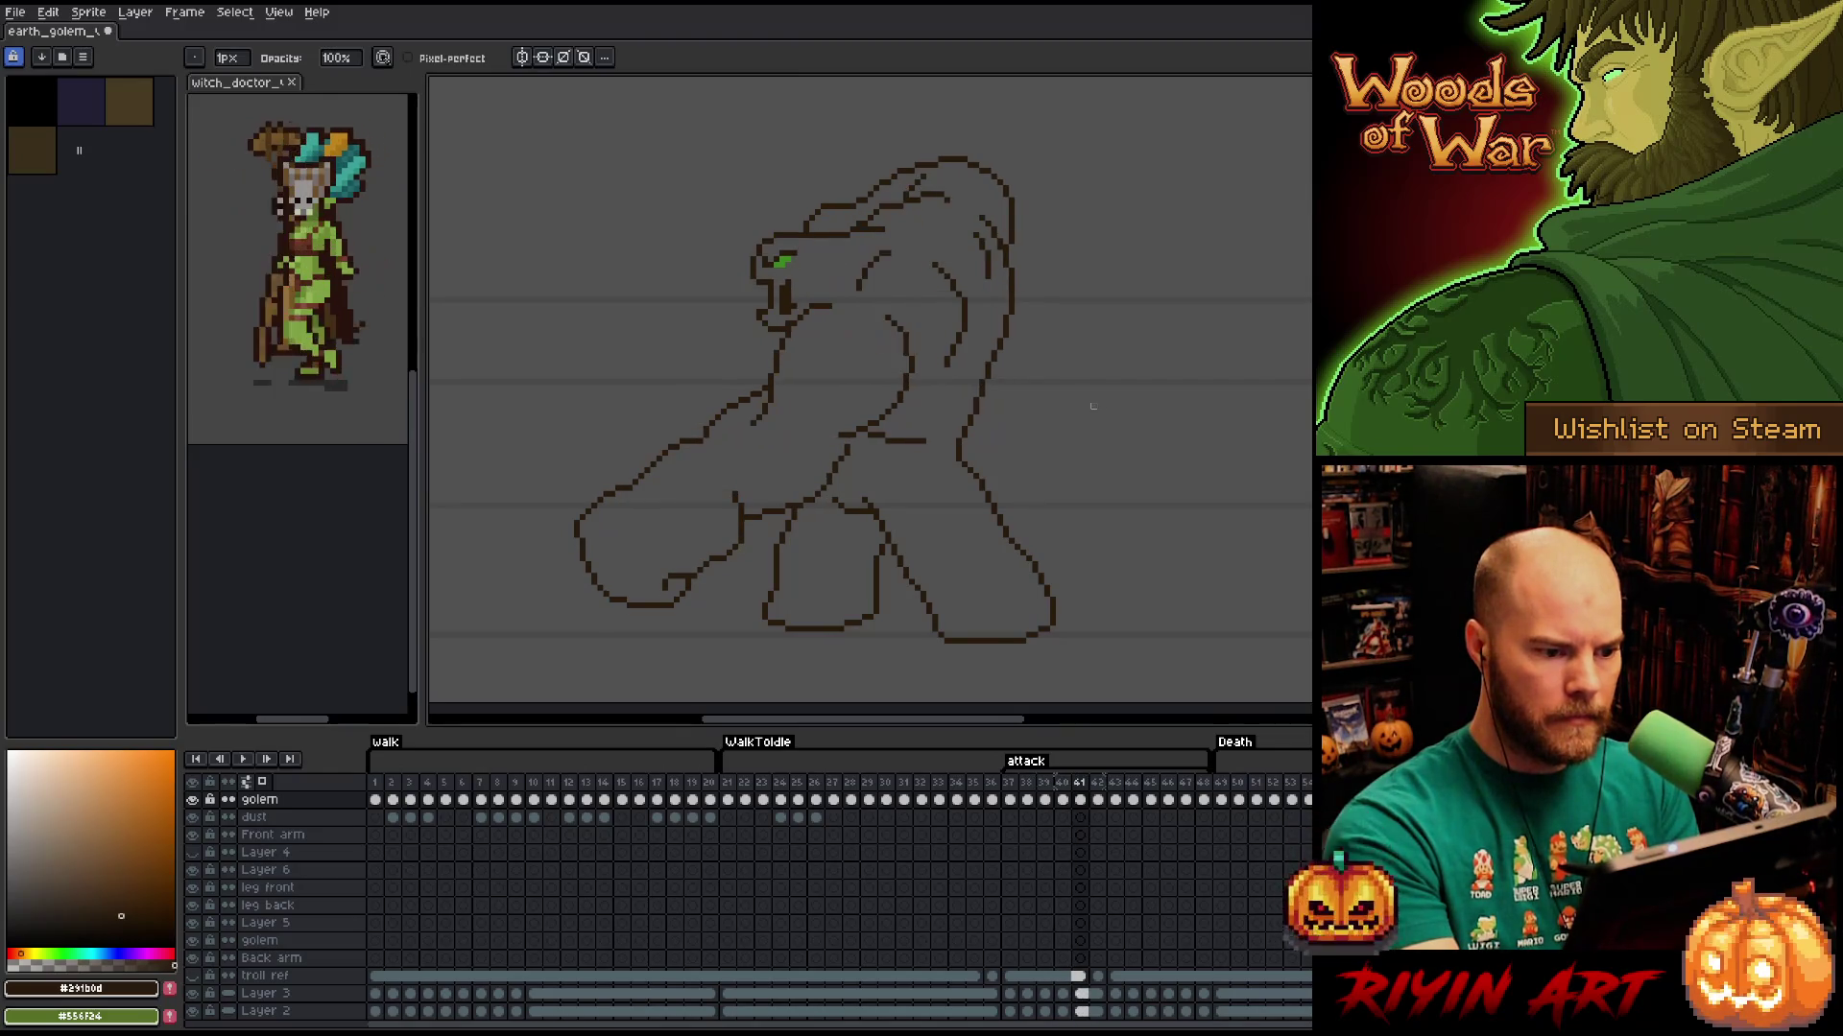
{"action": "key", "text": "comma"}
{"action": "key", "text": "period"}
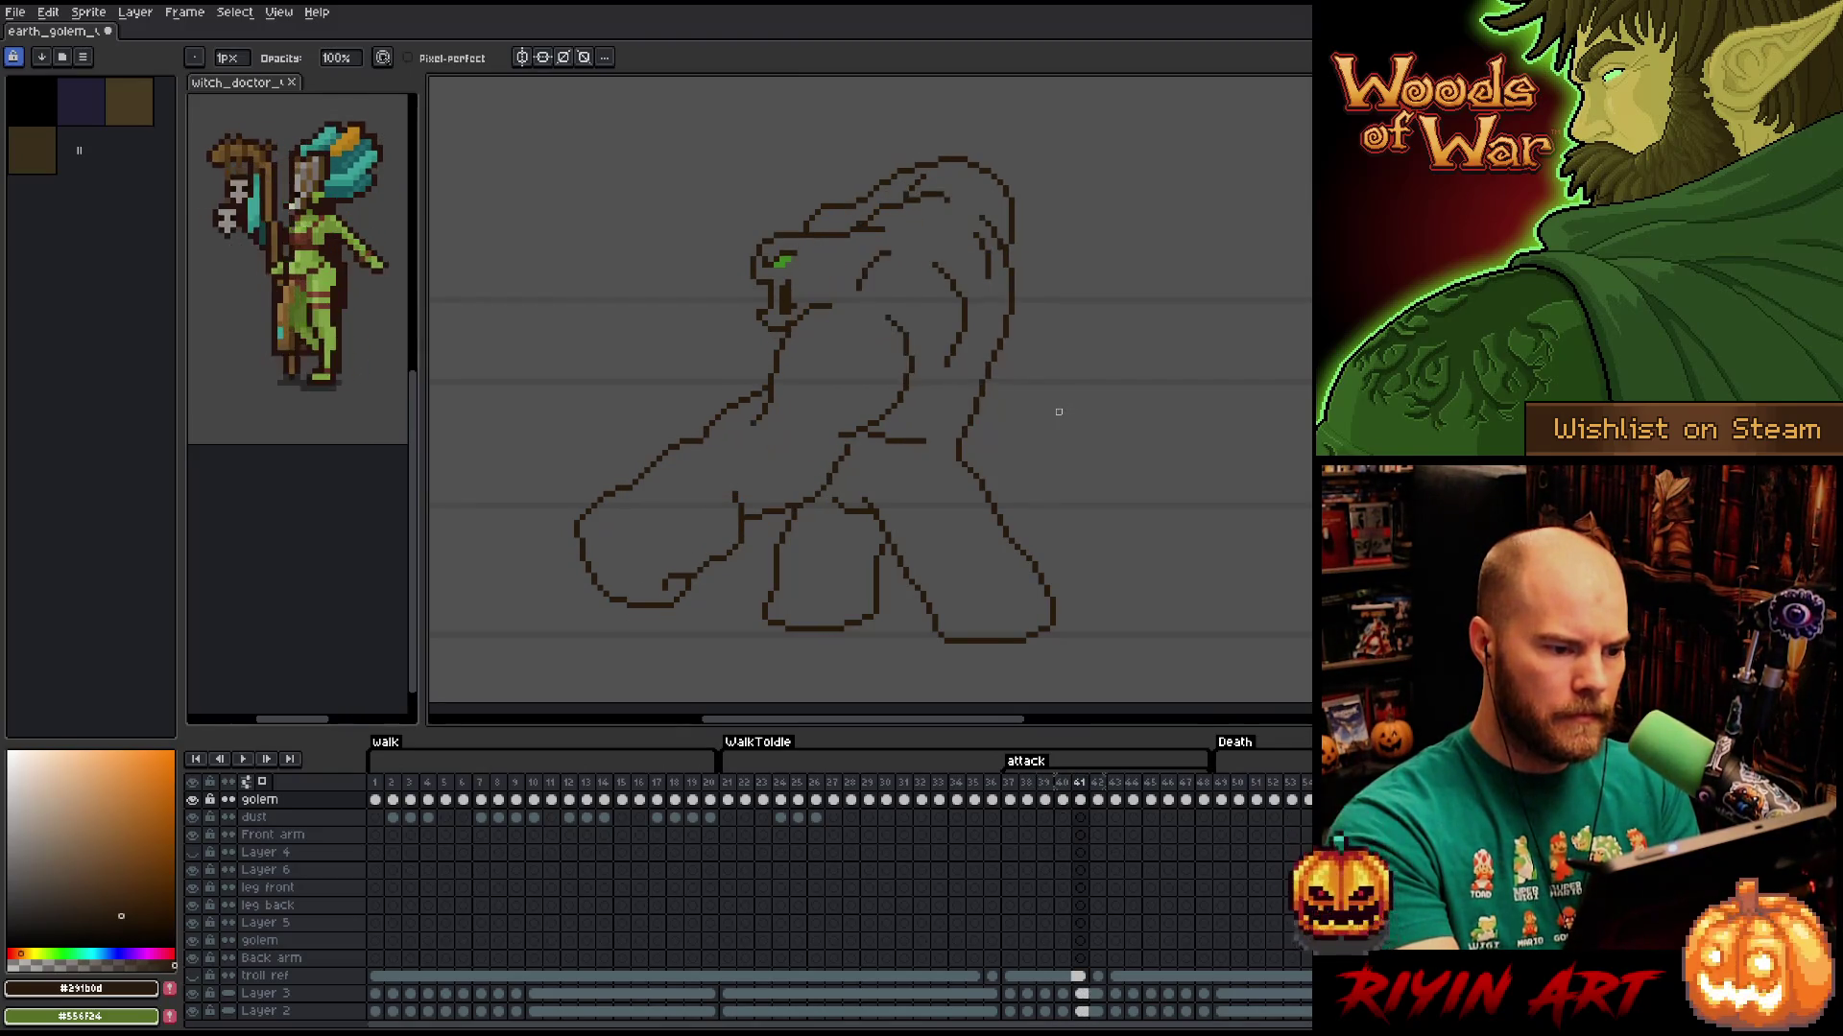
{"action": "key", "text": "comma"}
{"action": "key", "text": "period"}
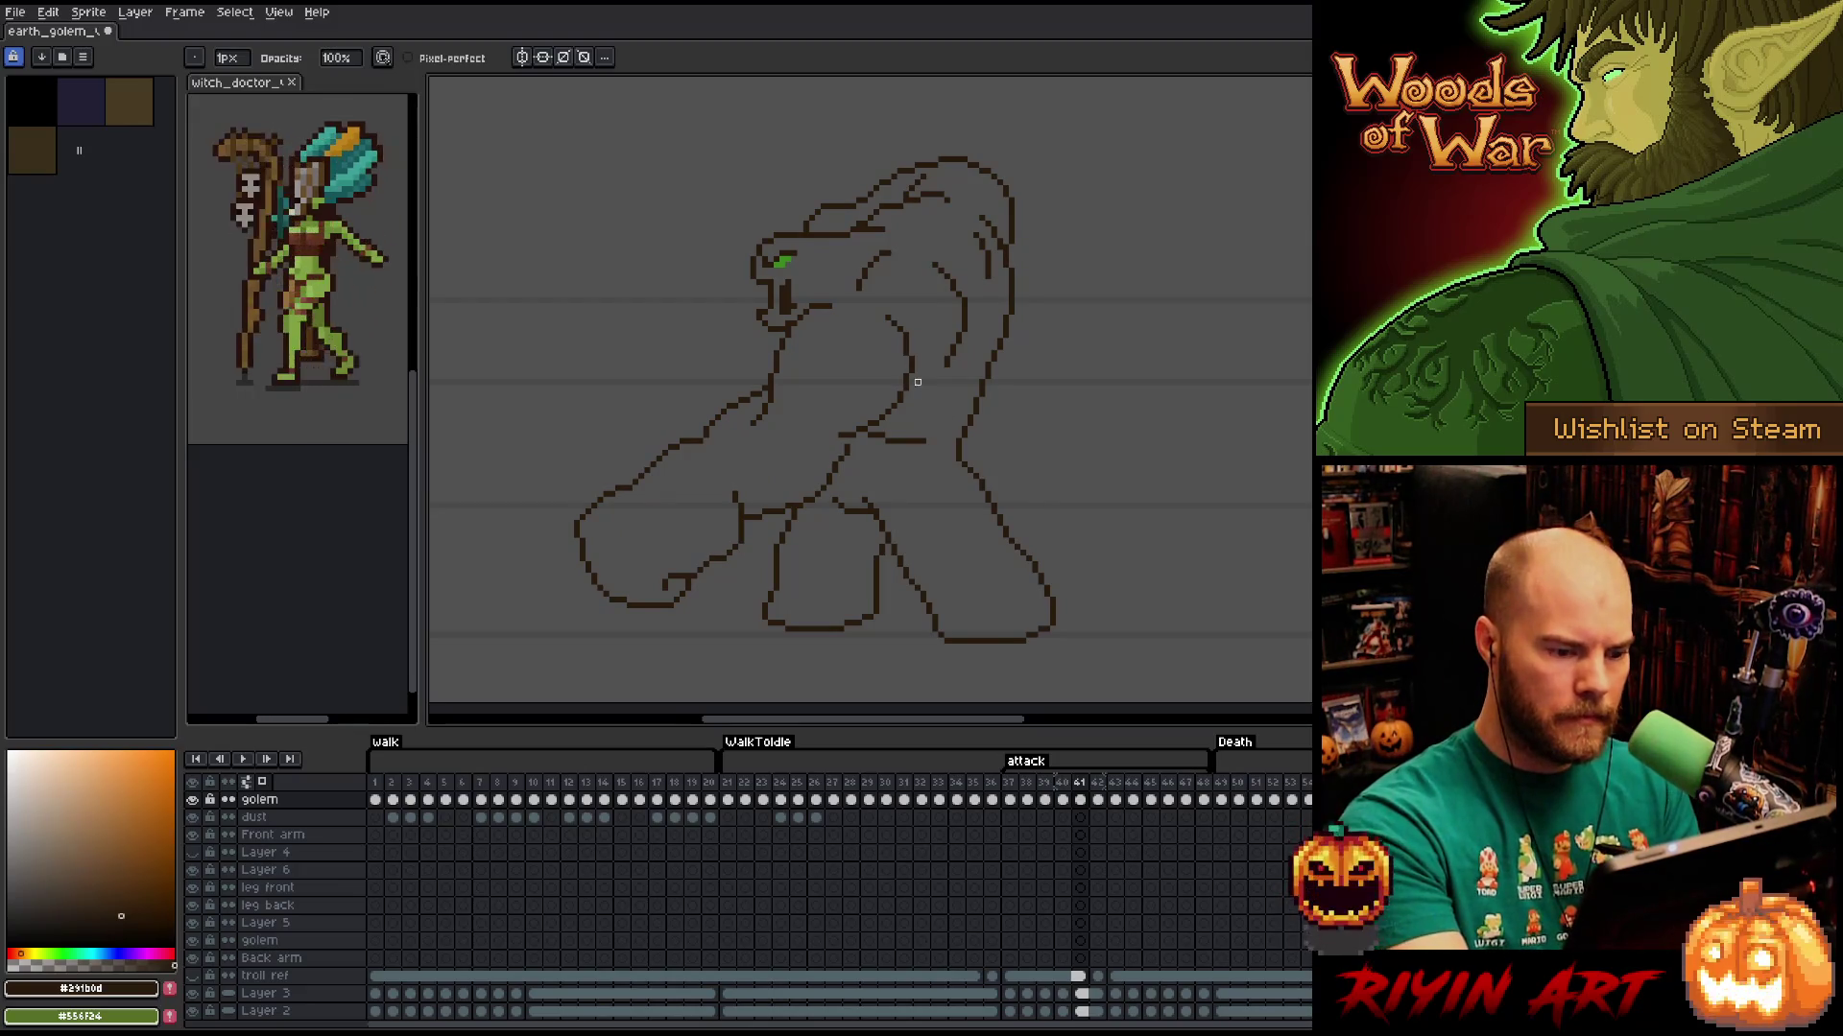
Lasso the golem's chest and arm line on frame 41 and compare it with frame 40.
{"action": "key", "text": "m"}
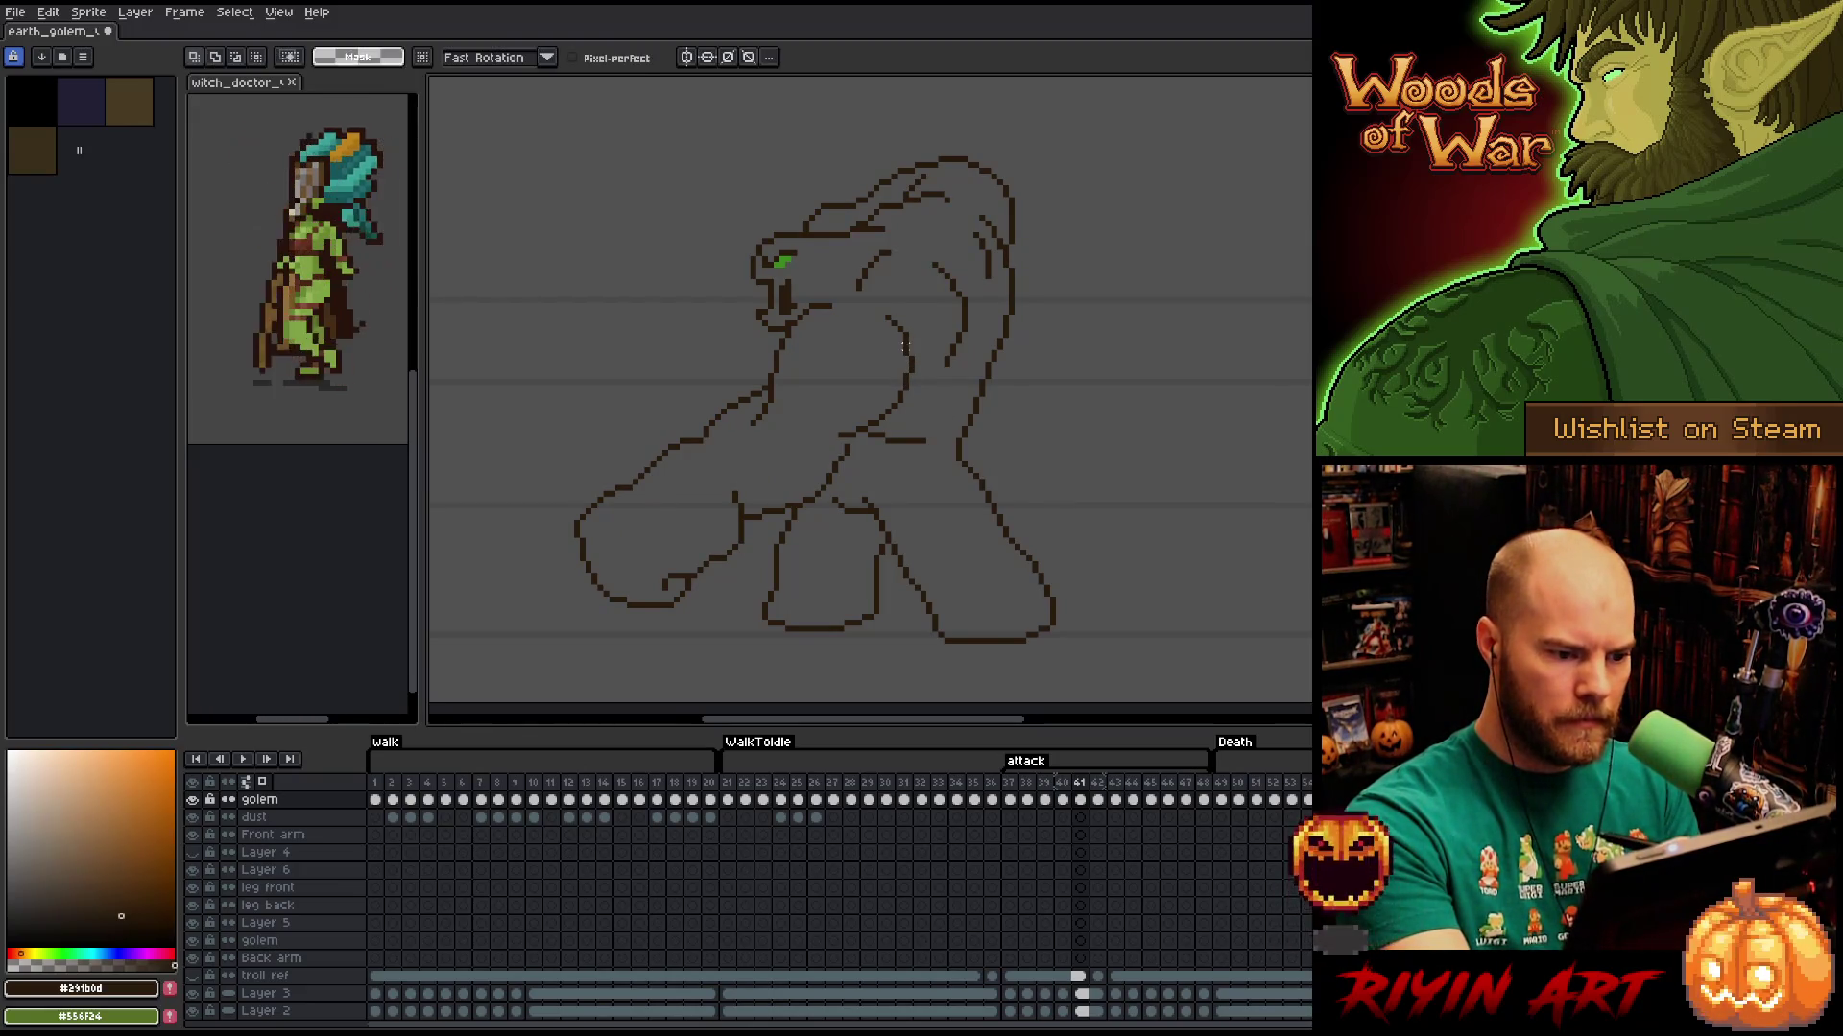
{"action": "mouse_move", "coordinate": [894, 417]}
{"action": "left_mouse_down"}
{"action": "mouse_move", "coordinate": [859, 399]}
{"action": "mouse_move", "coordinate": [905, 347]}
{"action": "mouse_move", "coordinate": [871, 412]}
{"action": "left_mouse_up"}
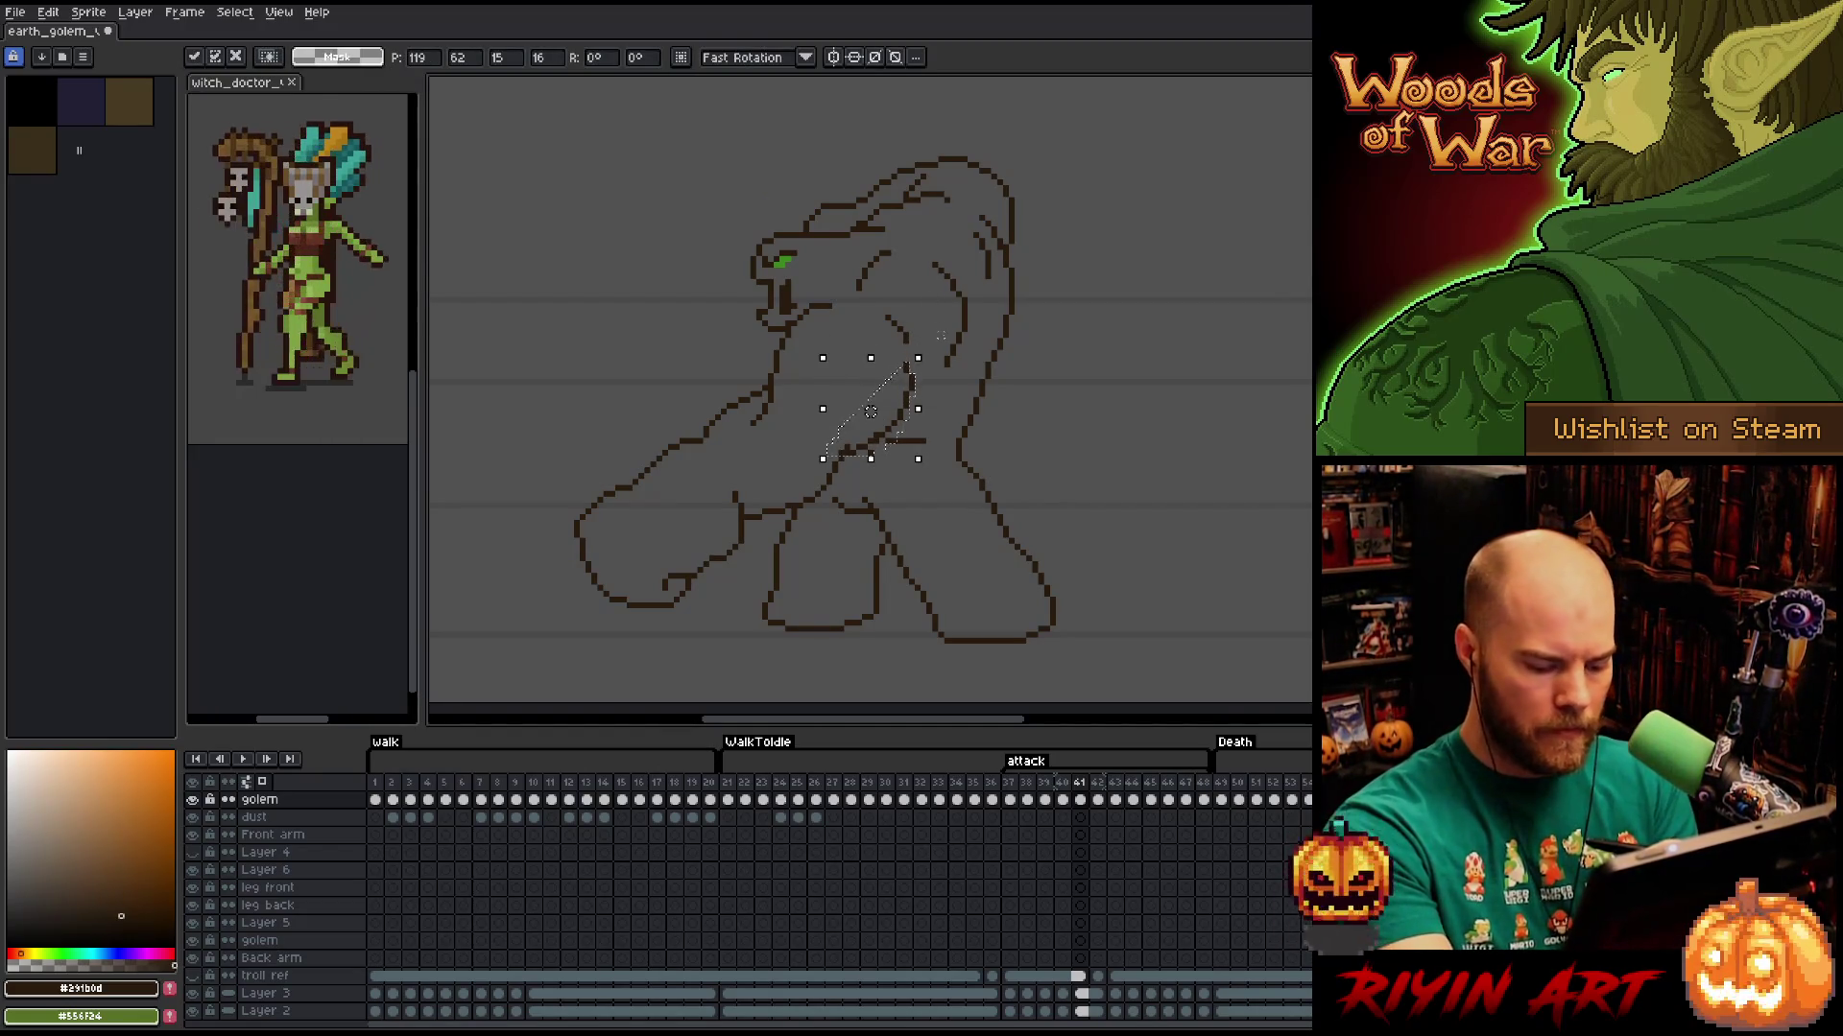
{"action": "key", "text": "comma"}
{"action": "key", "text": "period"}
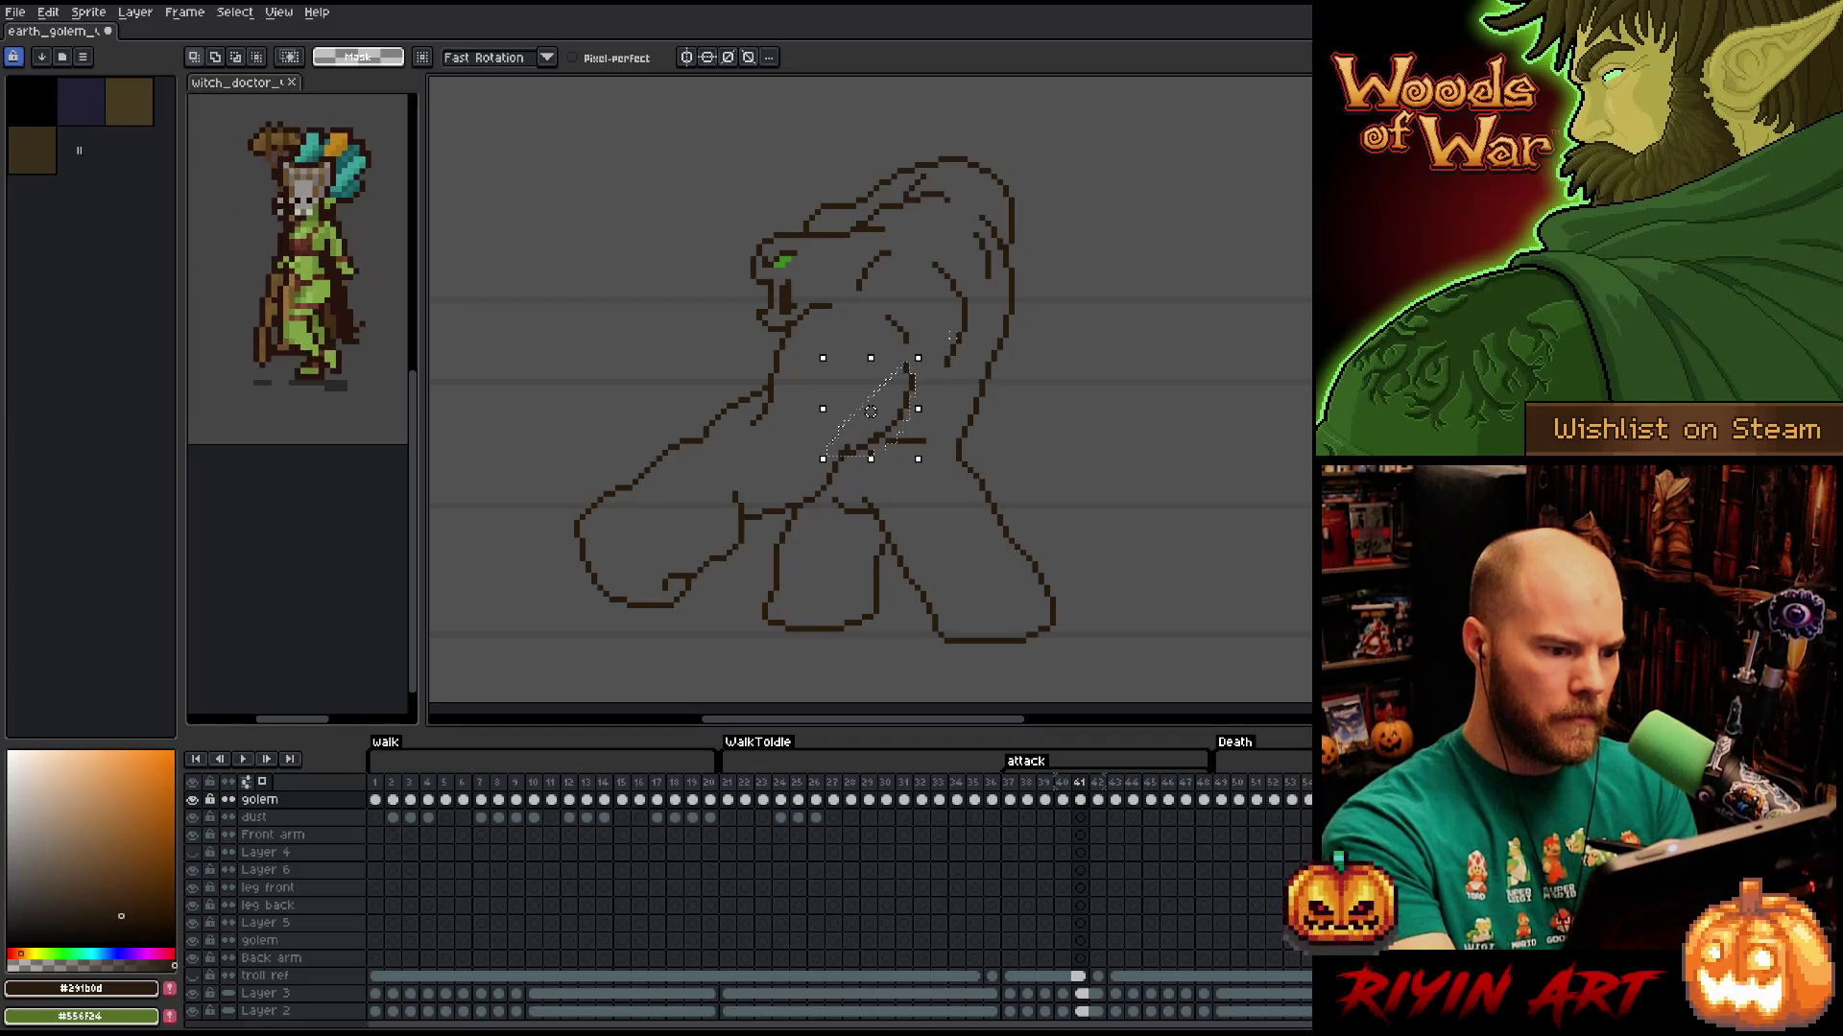
{"action": "key", "text": "comma"}
{"action": "key", "text": "period"}
{"action": "key", "text": "comma"}
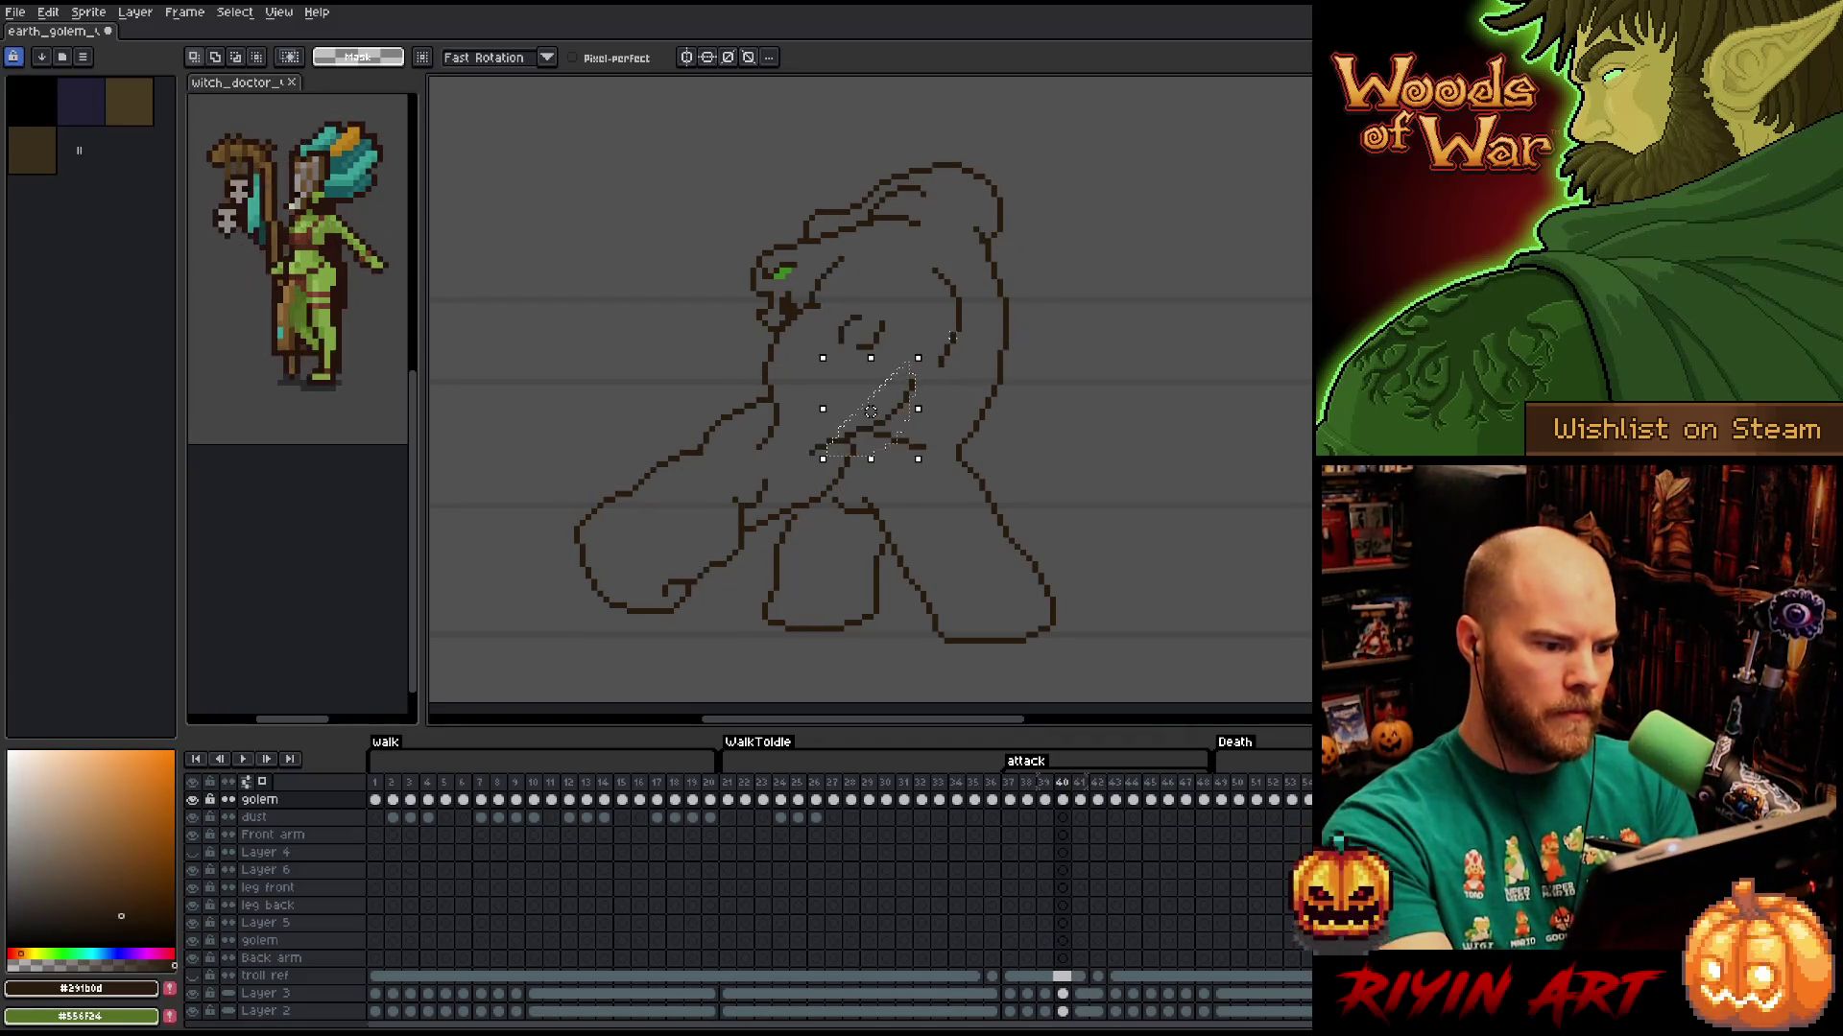
{"action": "key", "text": "period"}
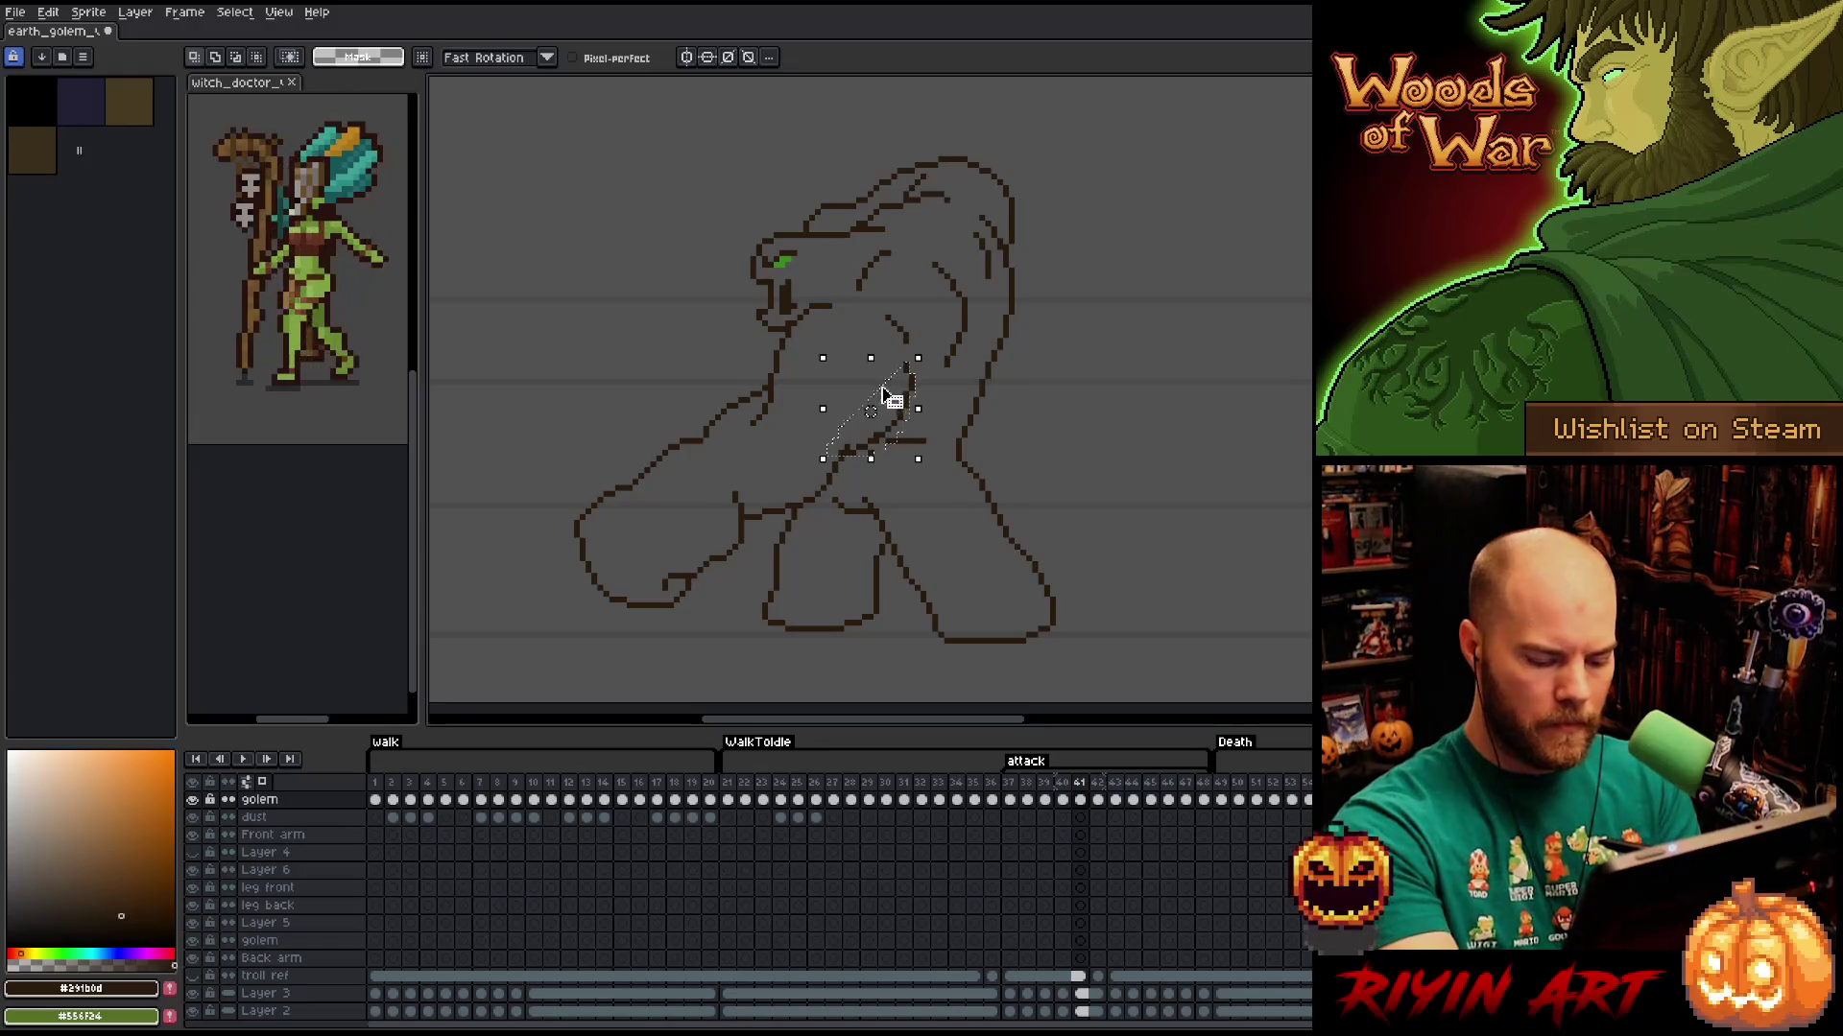
{"action": "key", "text": "comma"}
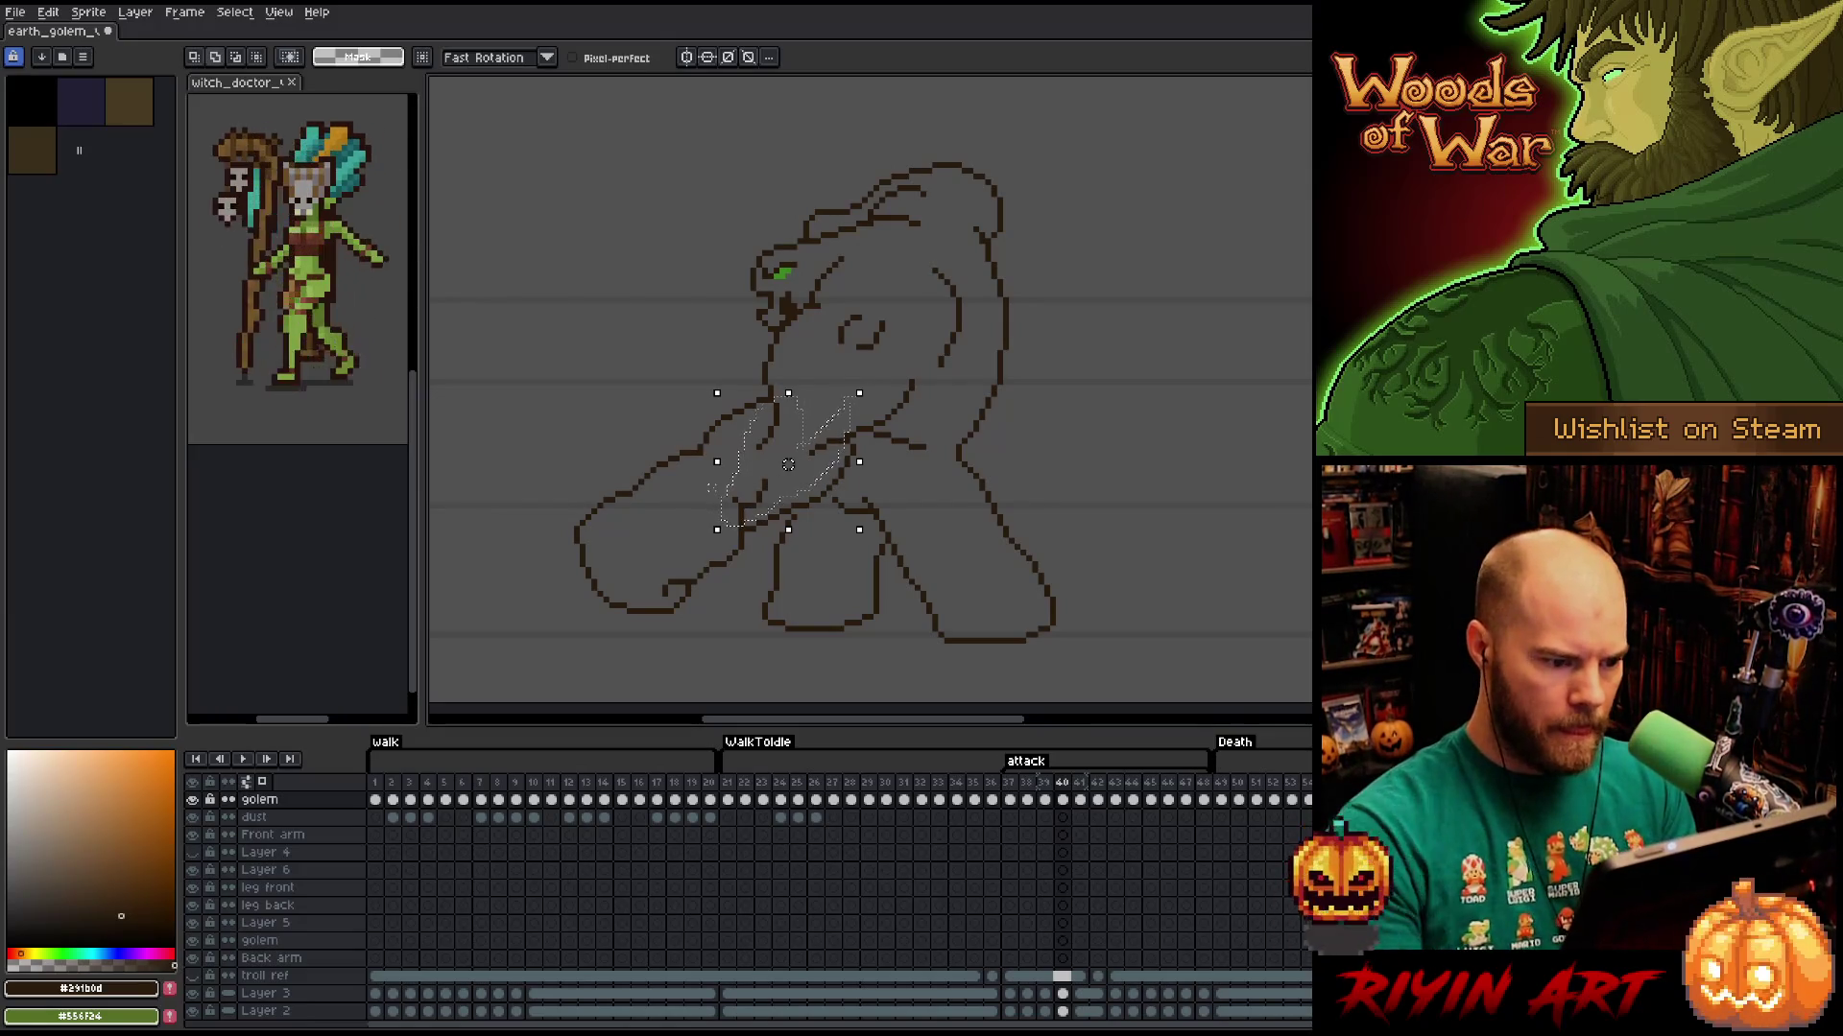
{"action": "key", "text": "period"}
Try nudging the selected arm pixels down one pixel, then cancel the move and deselect.
{"action": "left_click", "coordinate": [788, 464]}
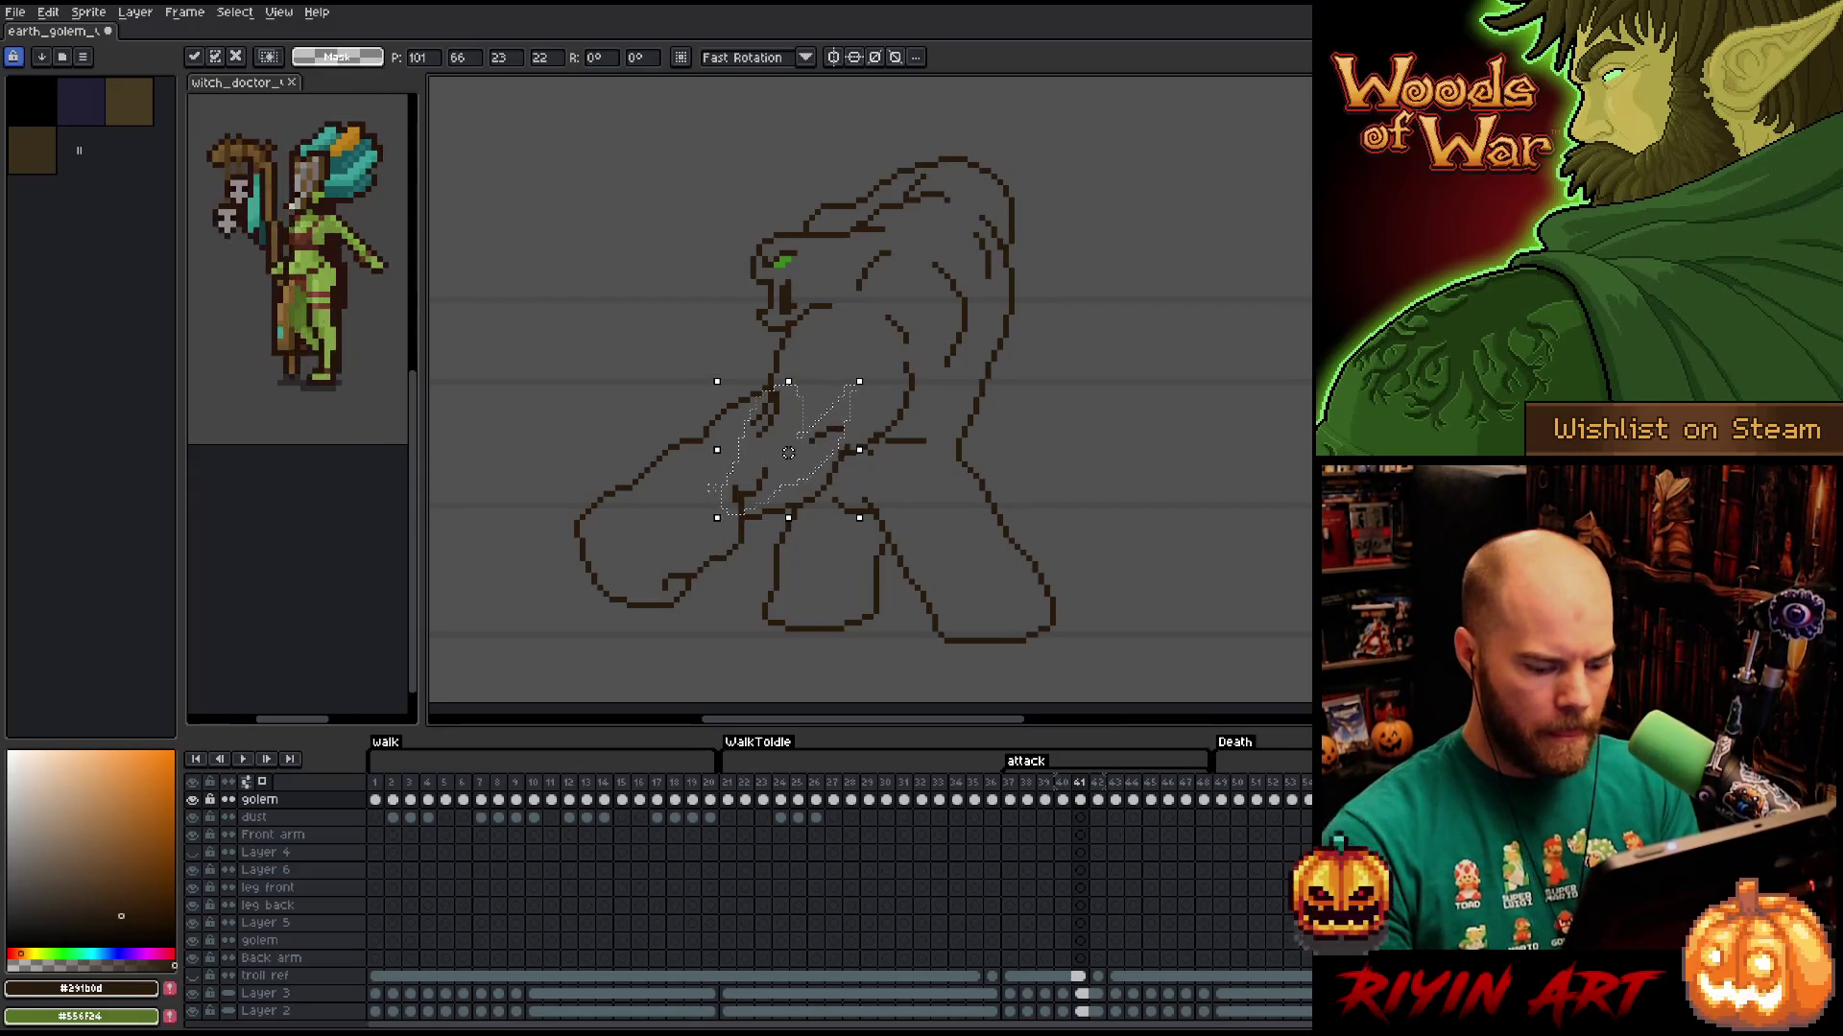
{"action": "key", "text": "Return"}
{"action": "left_click_drag", "start_coordinate": [788, 452], "coordinate": [788, 459]}
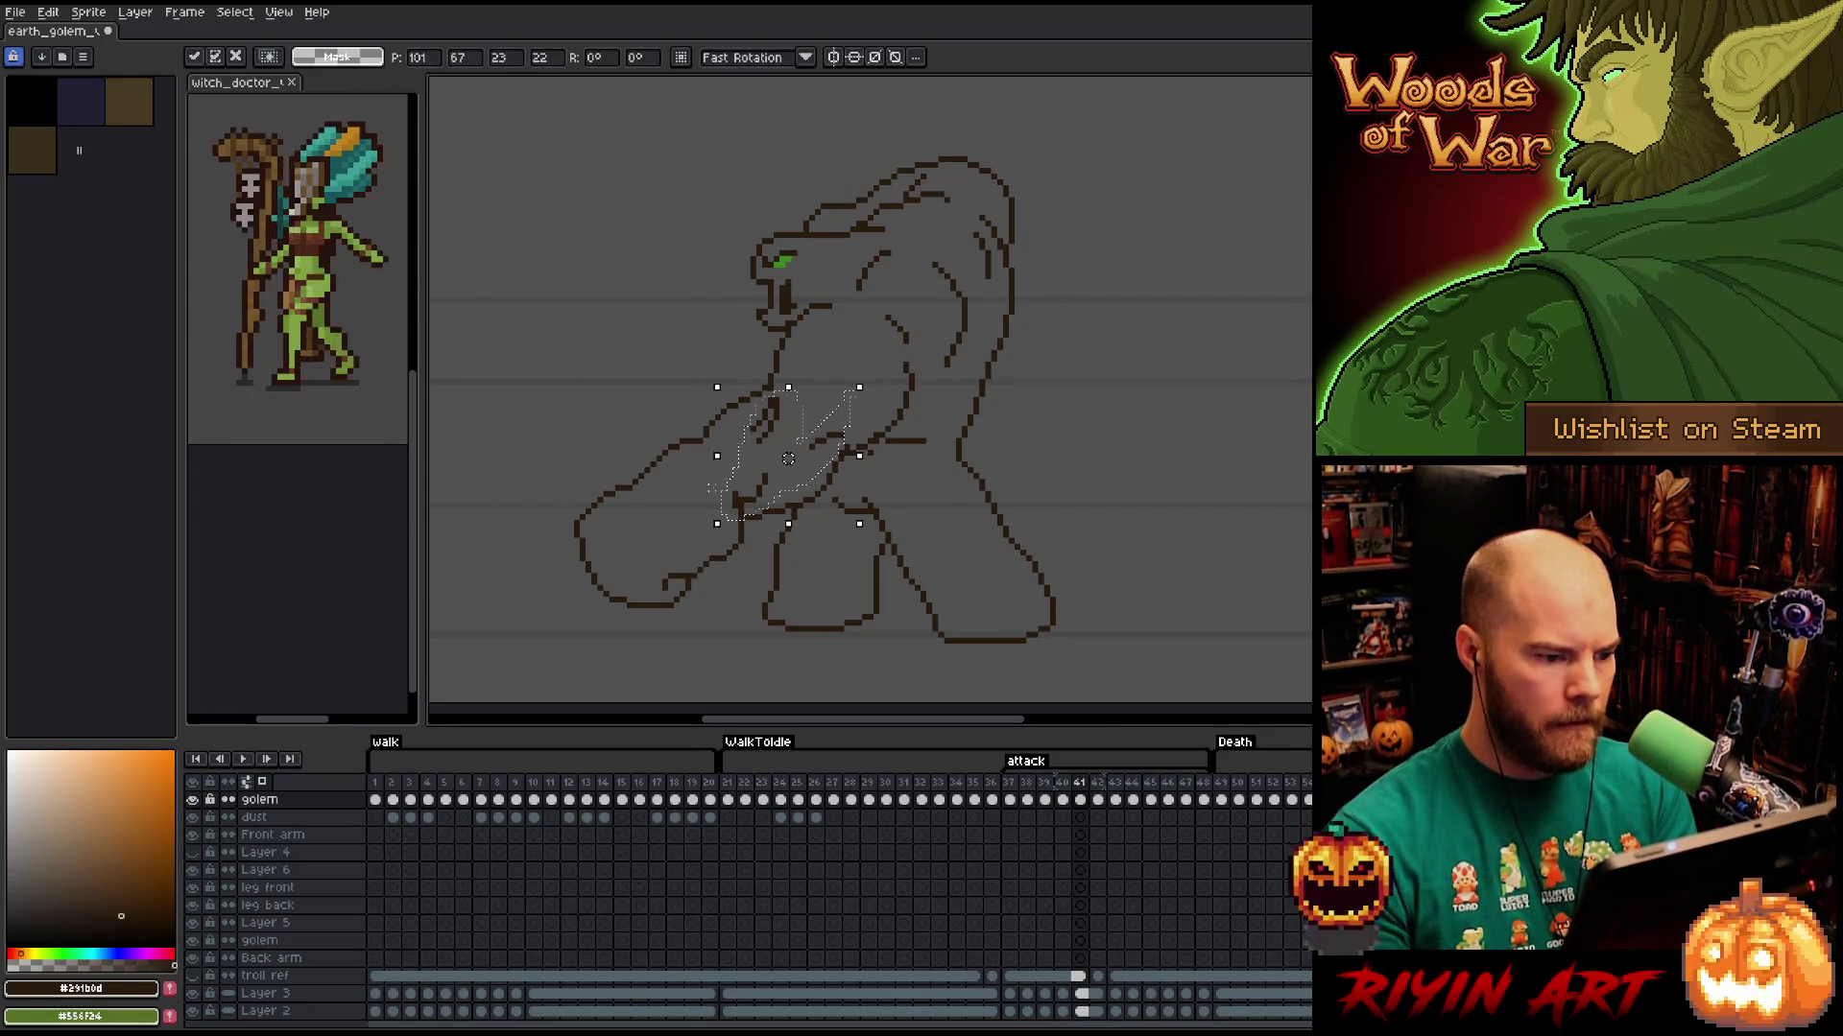
{"action": "key", "text": "Escape"}
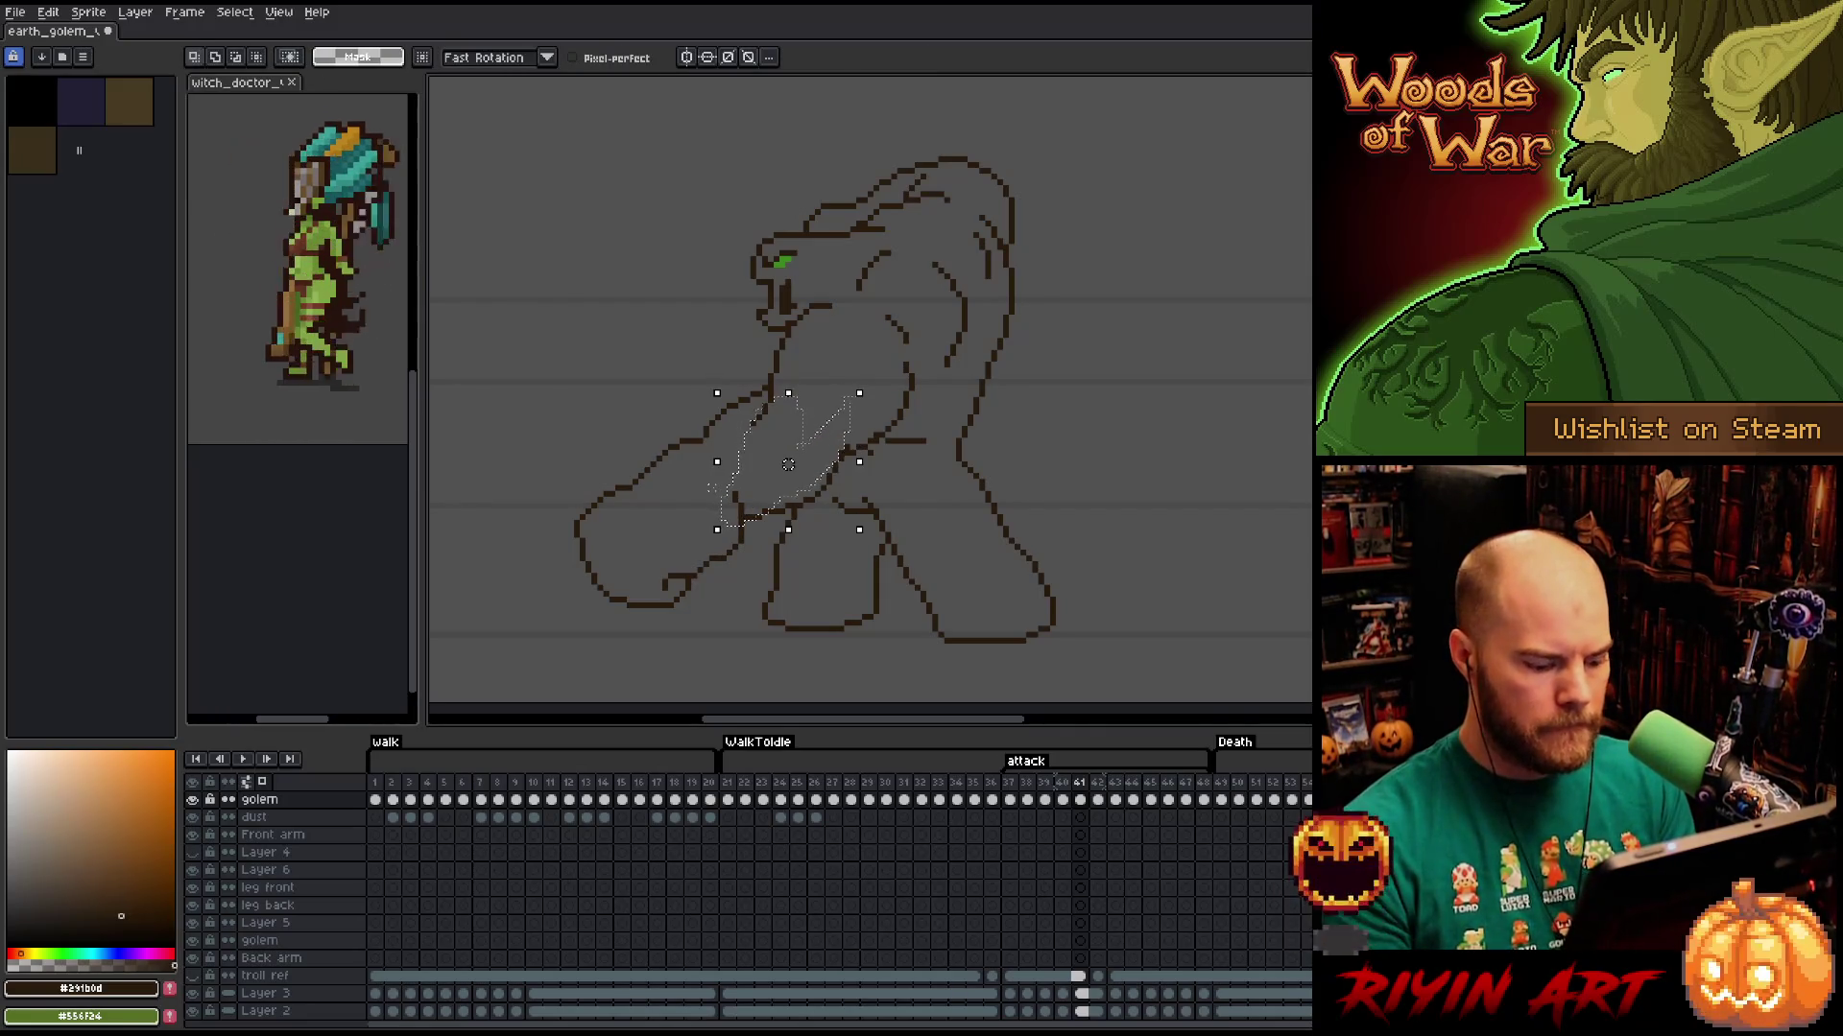
{"action": "left_click", "coordinate": [788, 464]}
{"action": "key", "text": "Escape"}
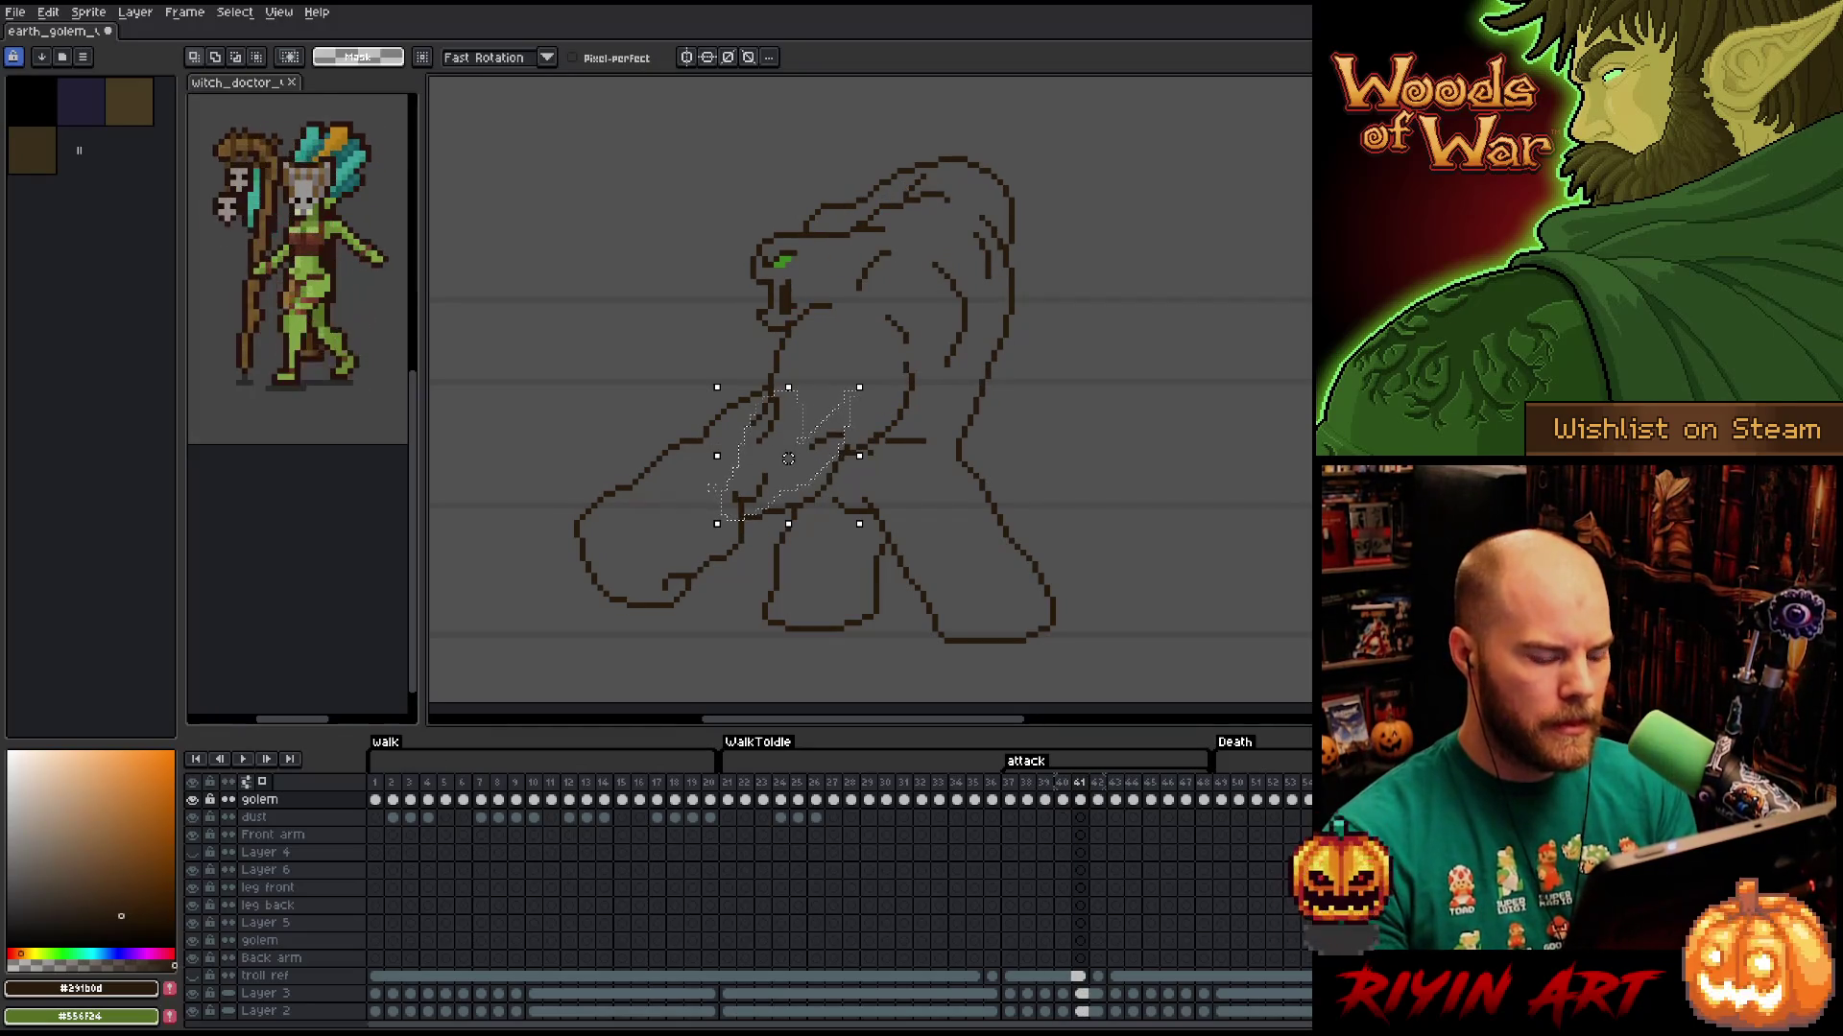
{"action": "left_click", "coordinate": [711, 488]}
Rework the inner arm line near the hip with pencil and eraser.
{"action": "key", "text": "b"}
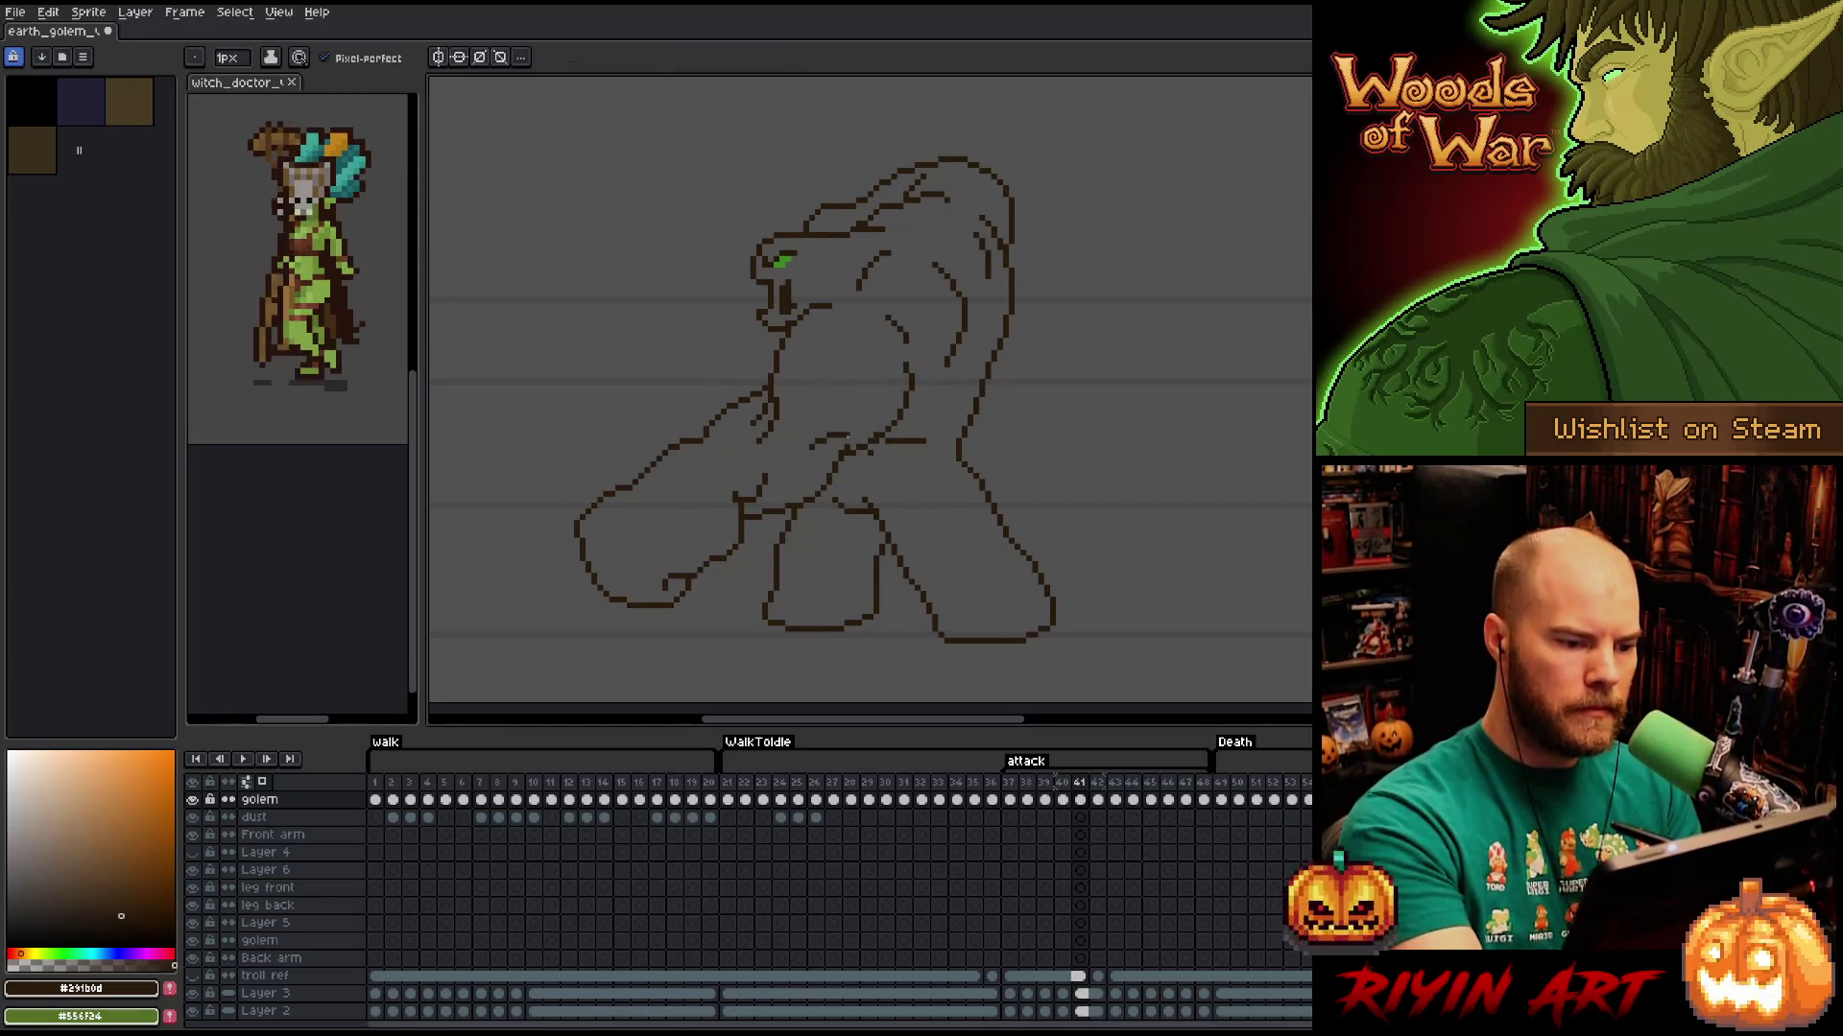
{"action": "key", "text": "e"}
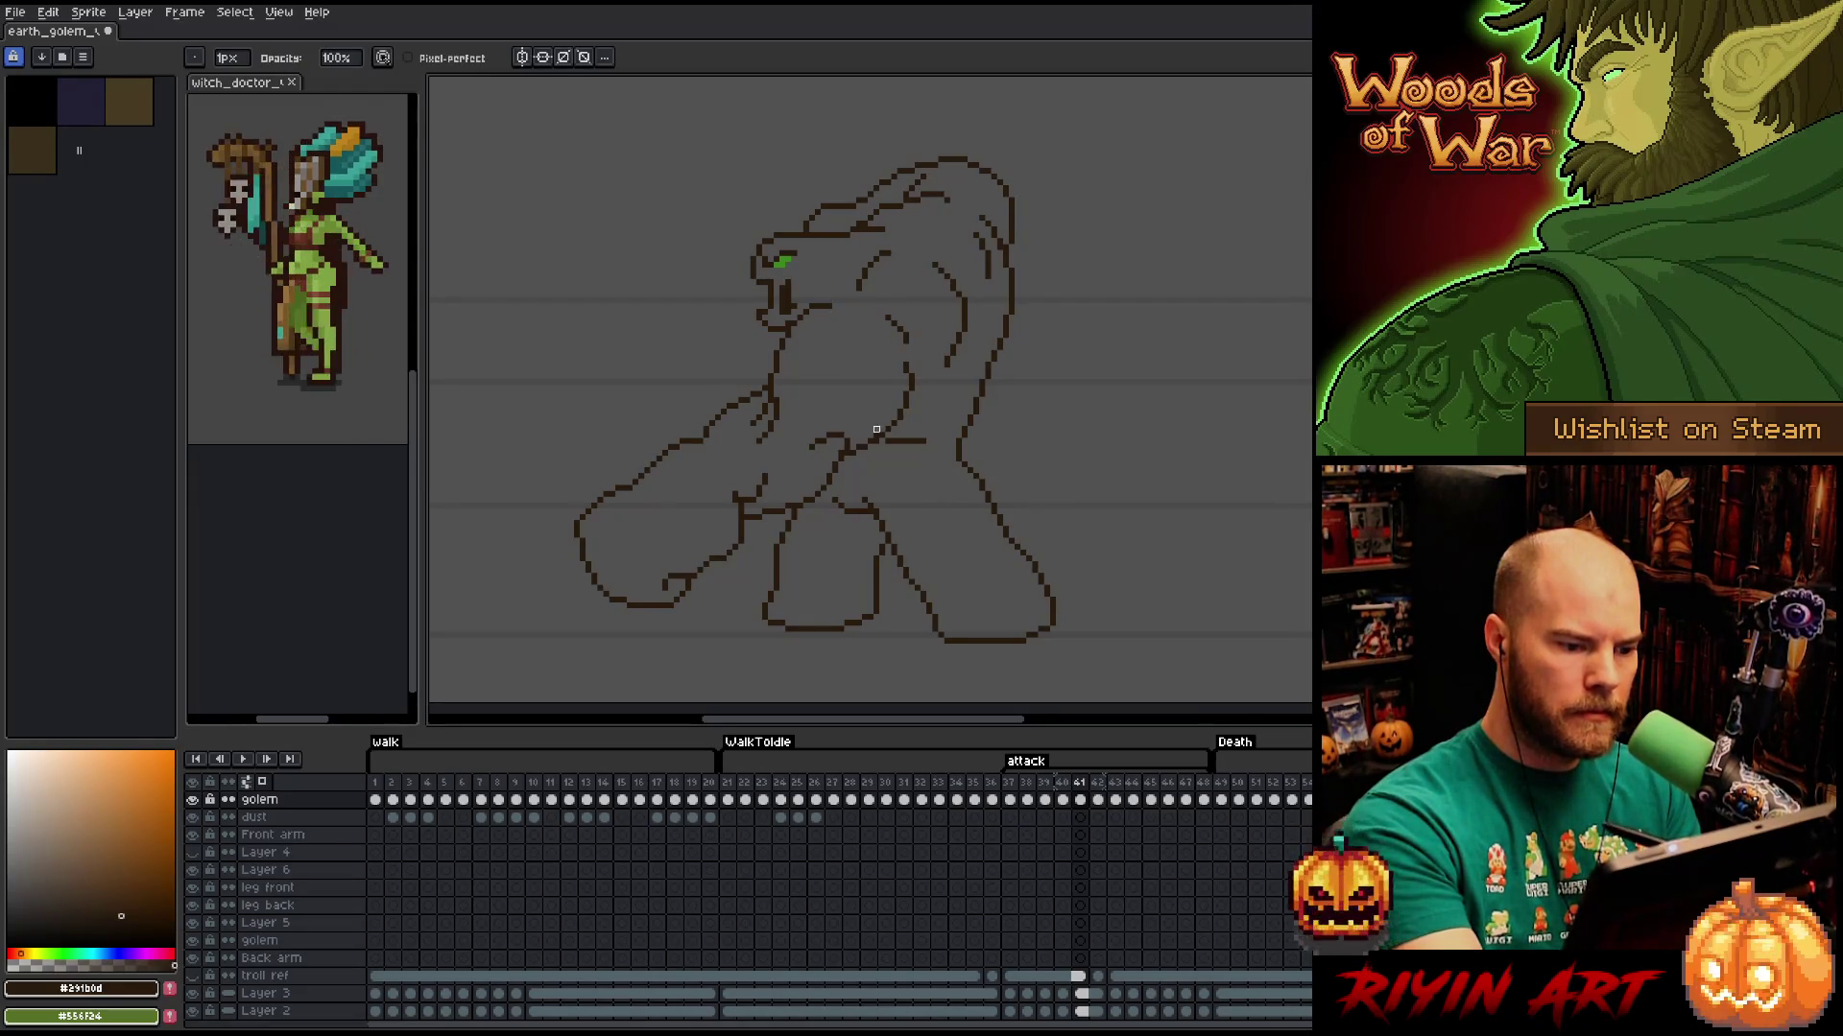
{"action": "key", "text": "b"}
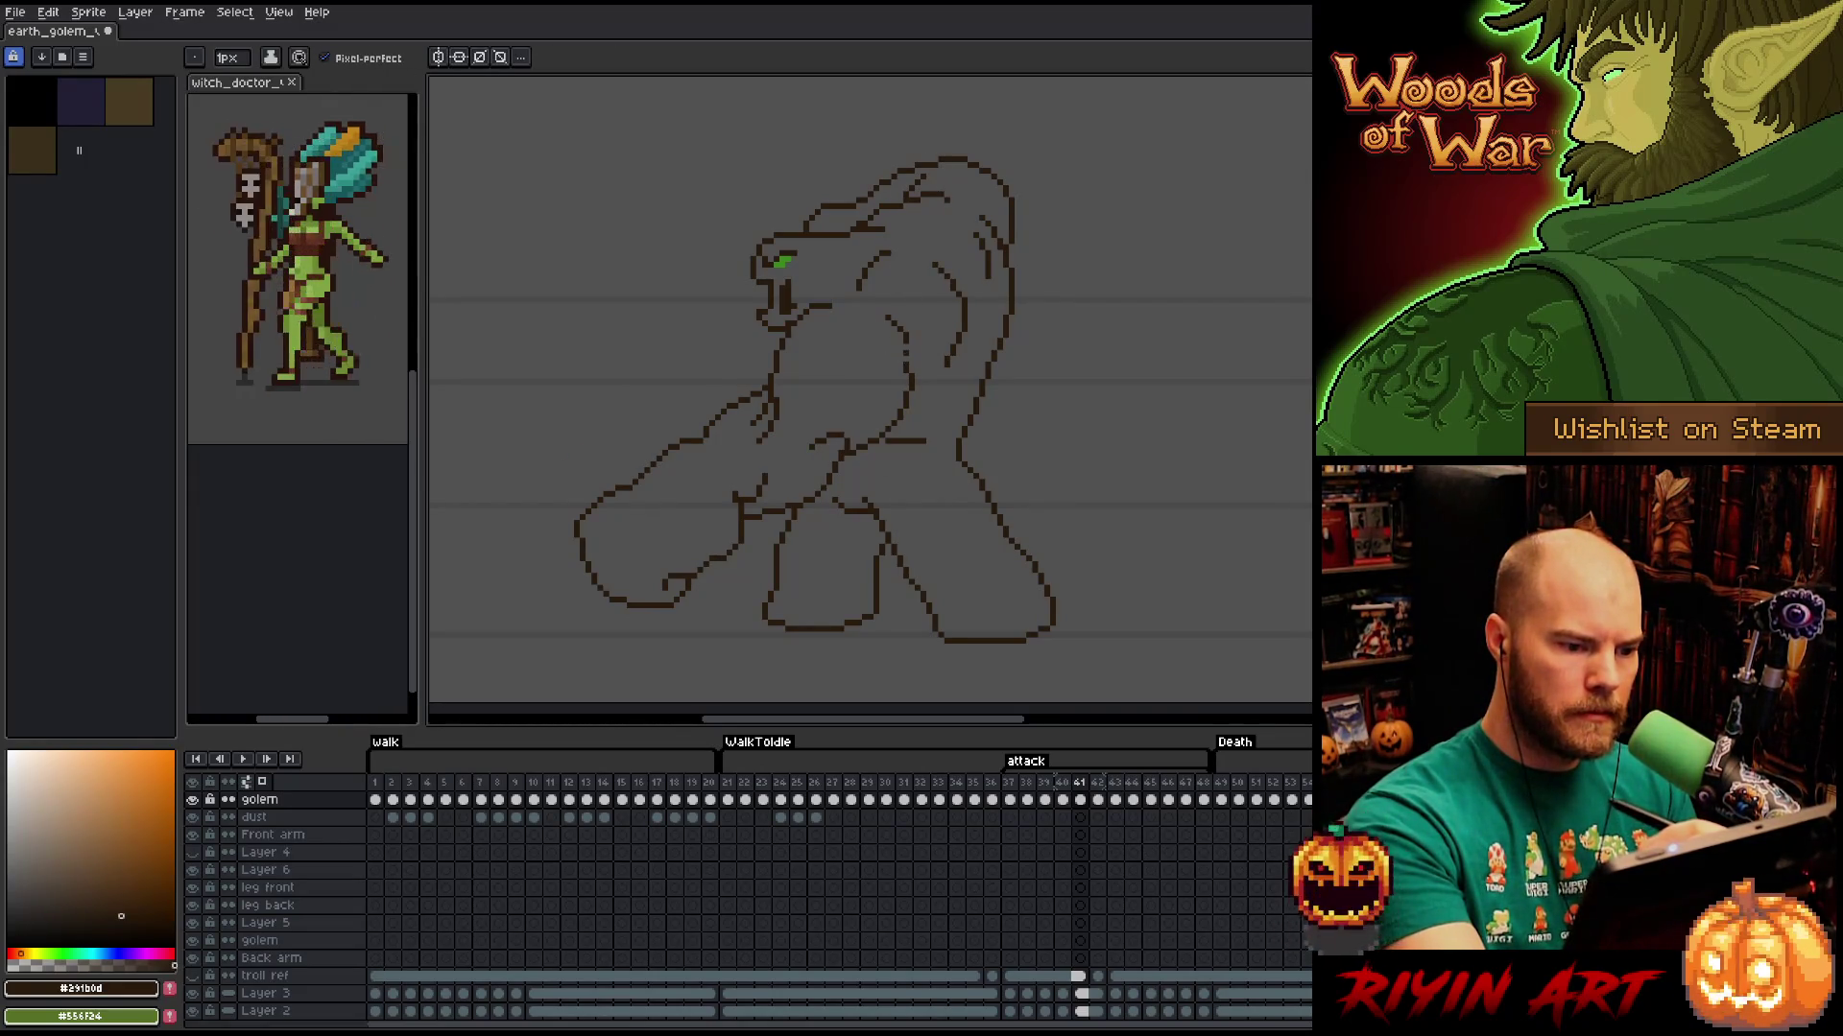
{"action": "key", "text": "e"}
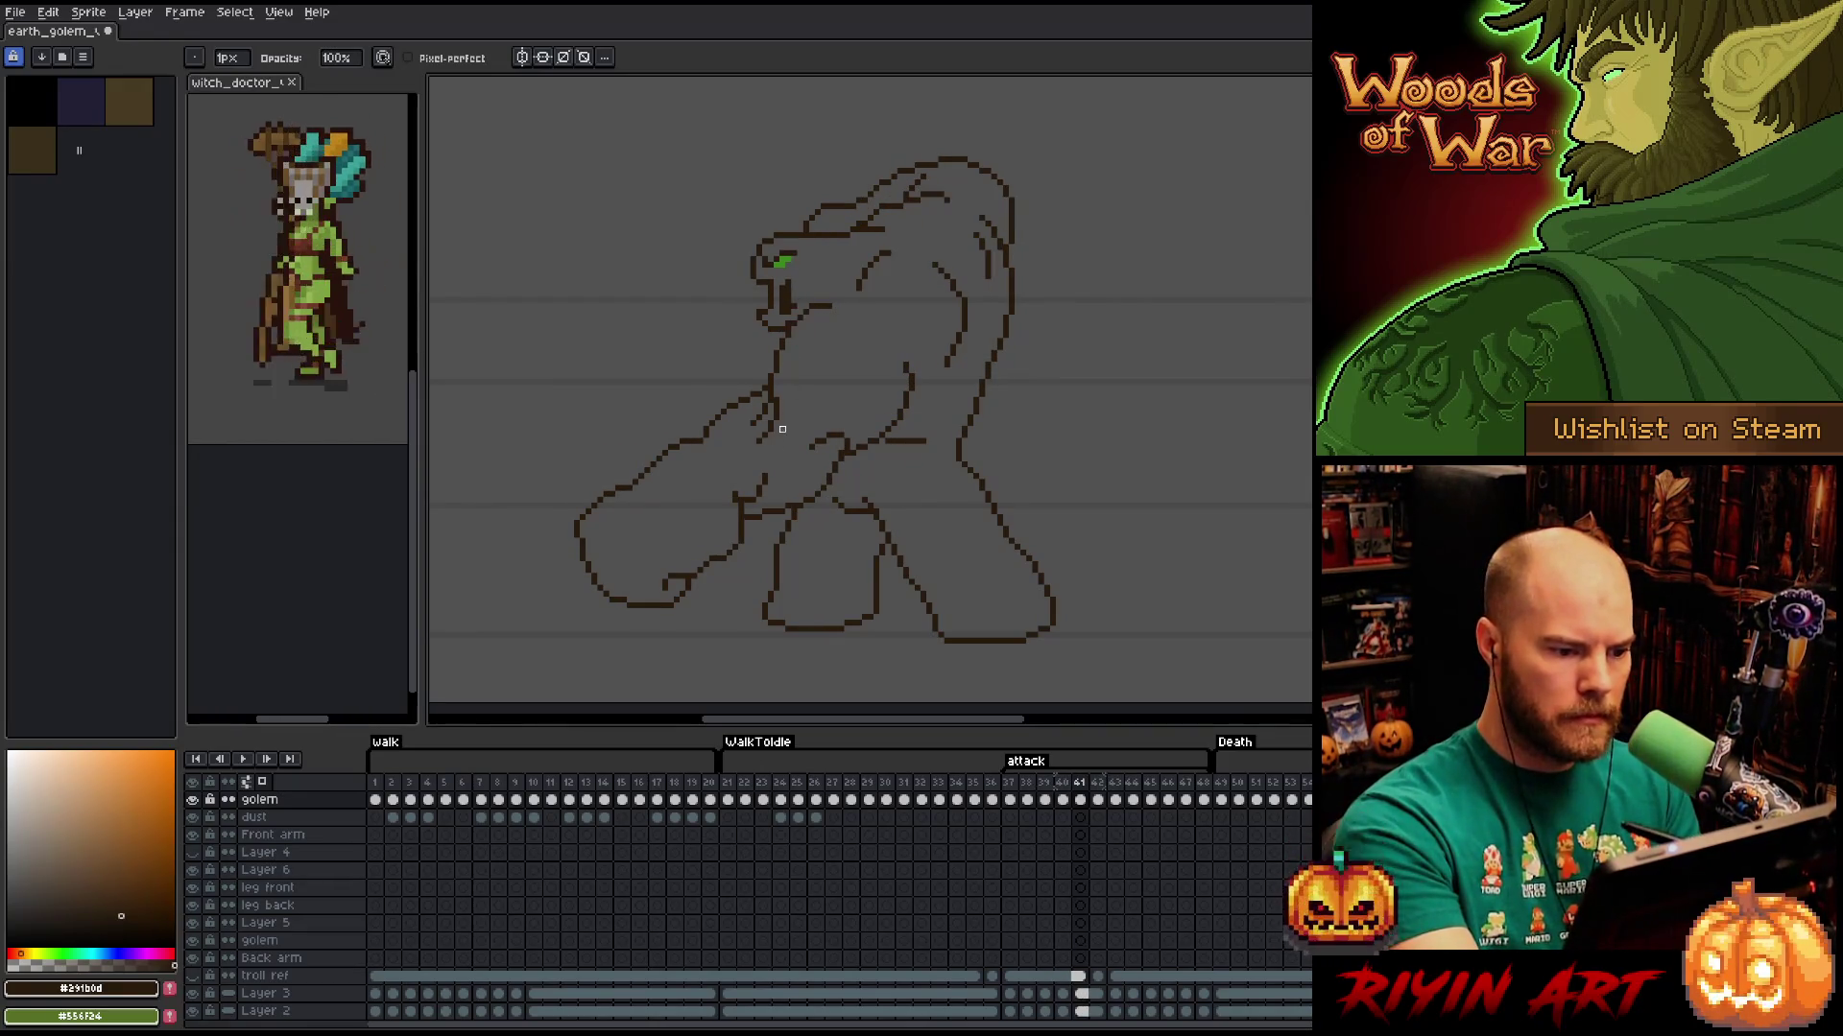
Lasso small patches of the arm near the shoulder, then compare the pose with frame 40.
{"action": "key", "text": "m"}
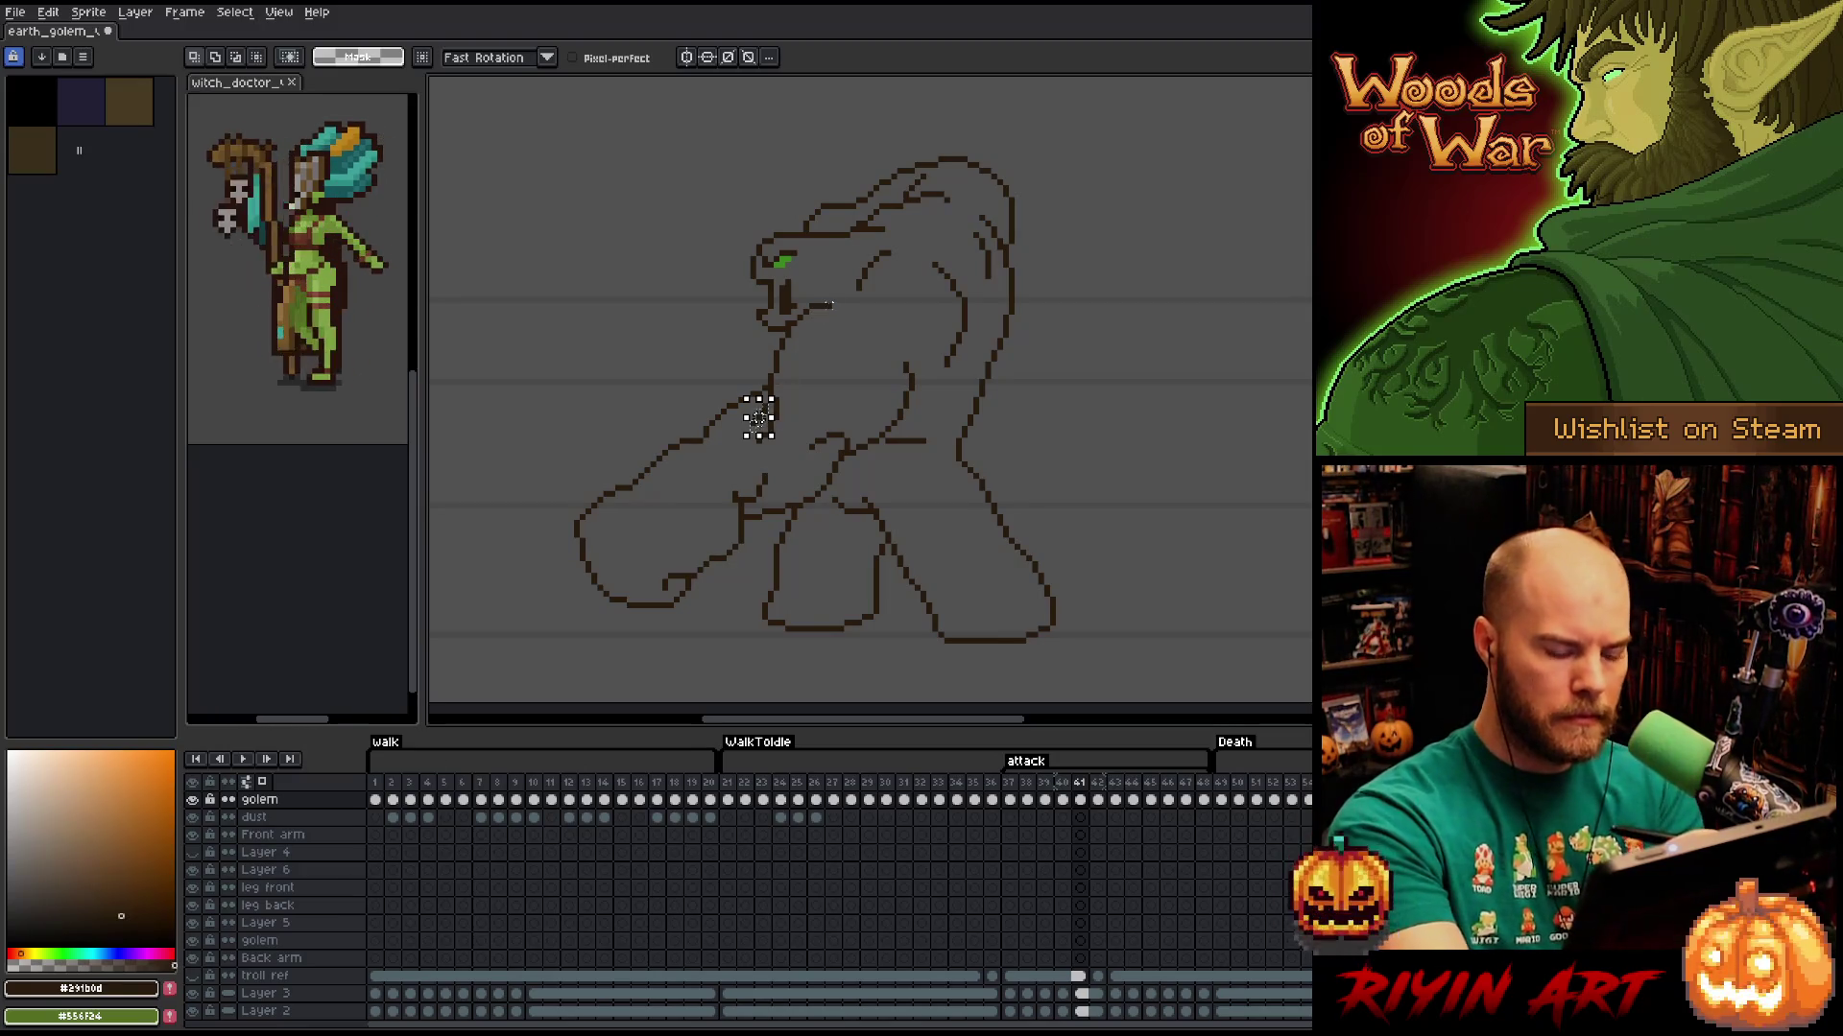
{"action": "left_click_drag", "start_coordinate": [783, 401], "coordinate": [752, 466]}
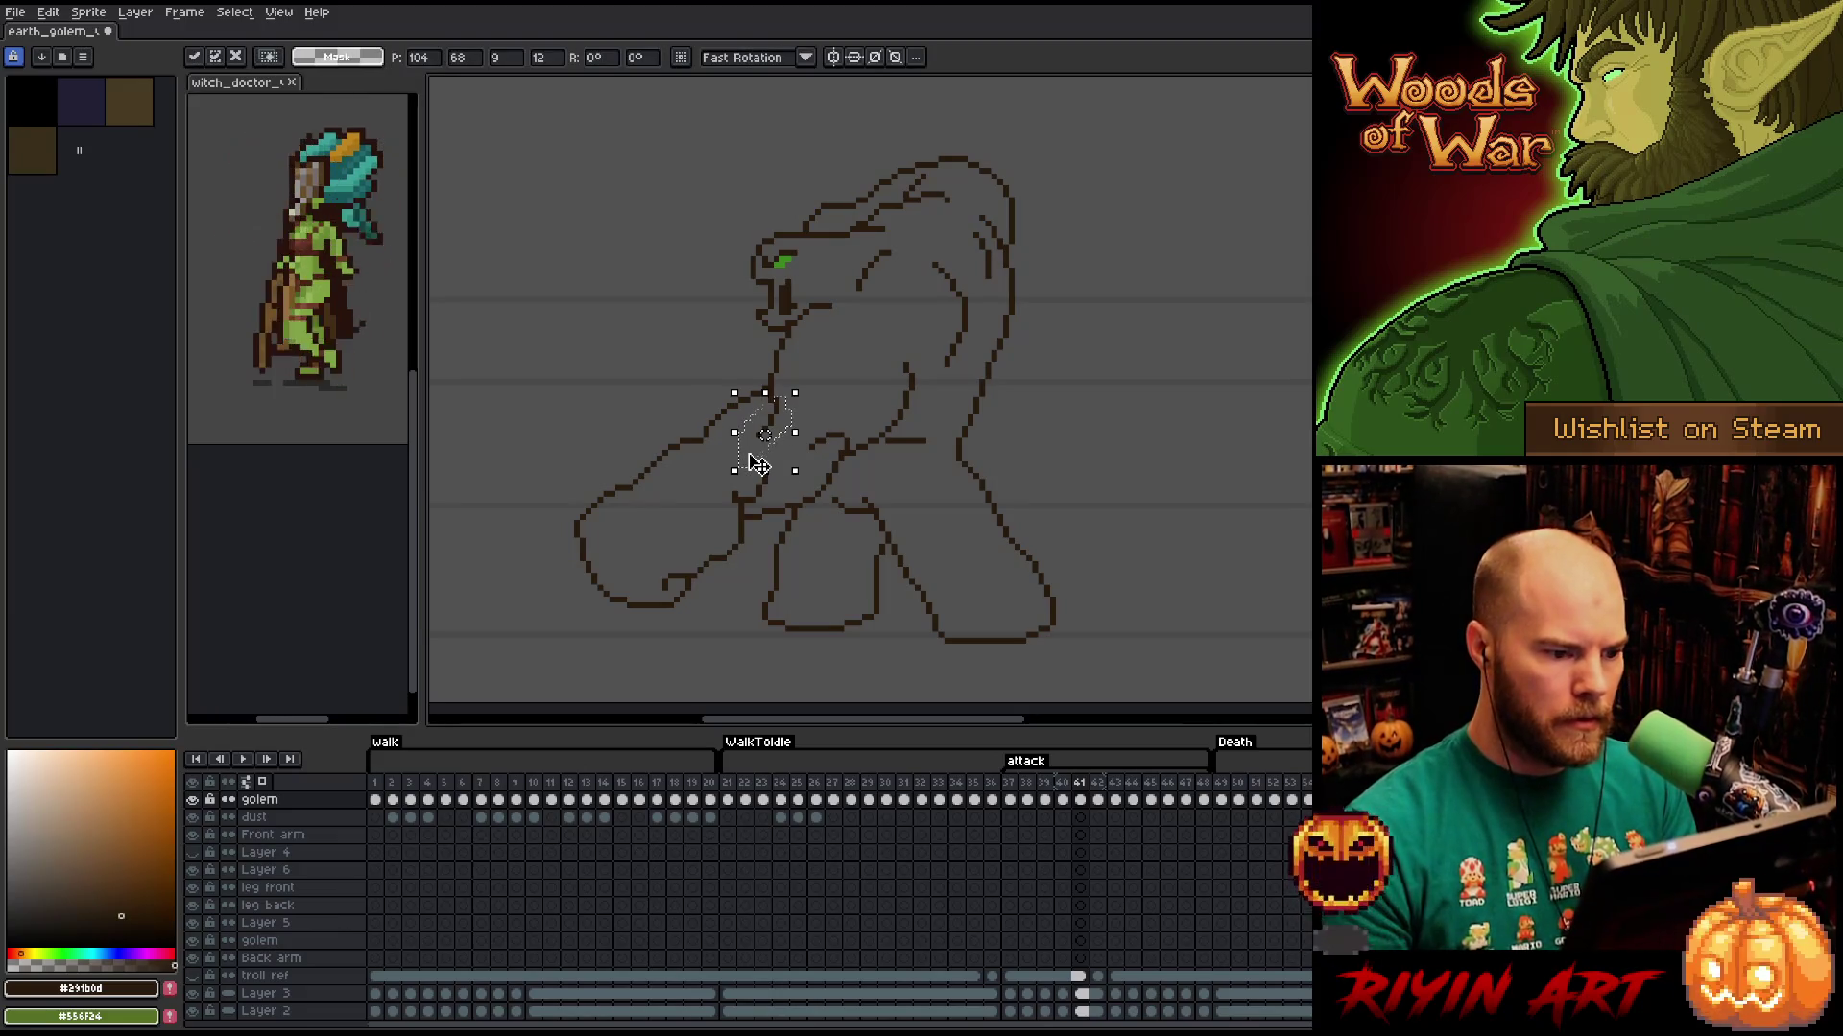
{"action": "key", "text": "ctrl+d"}
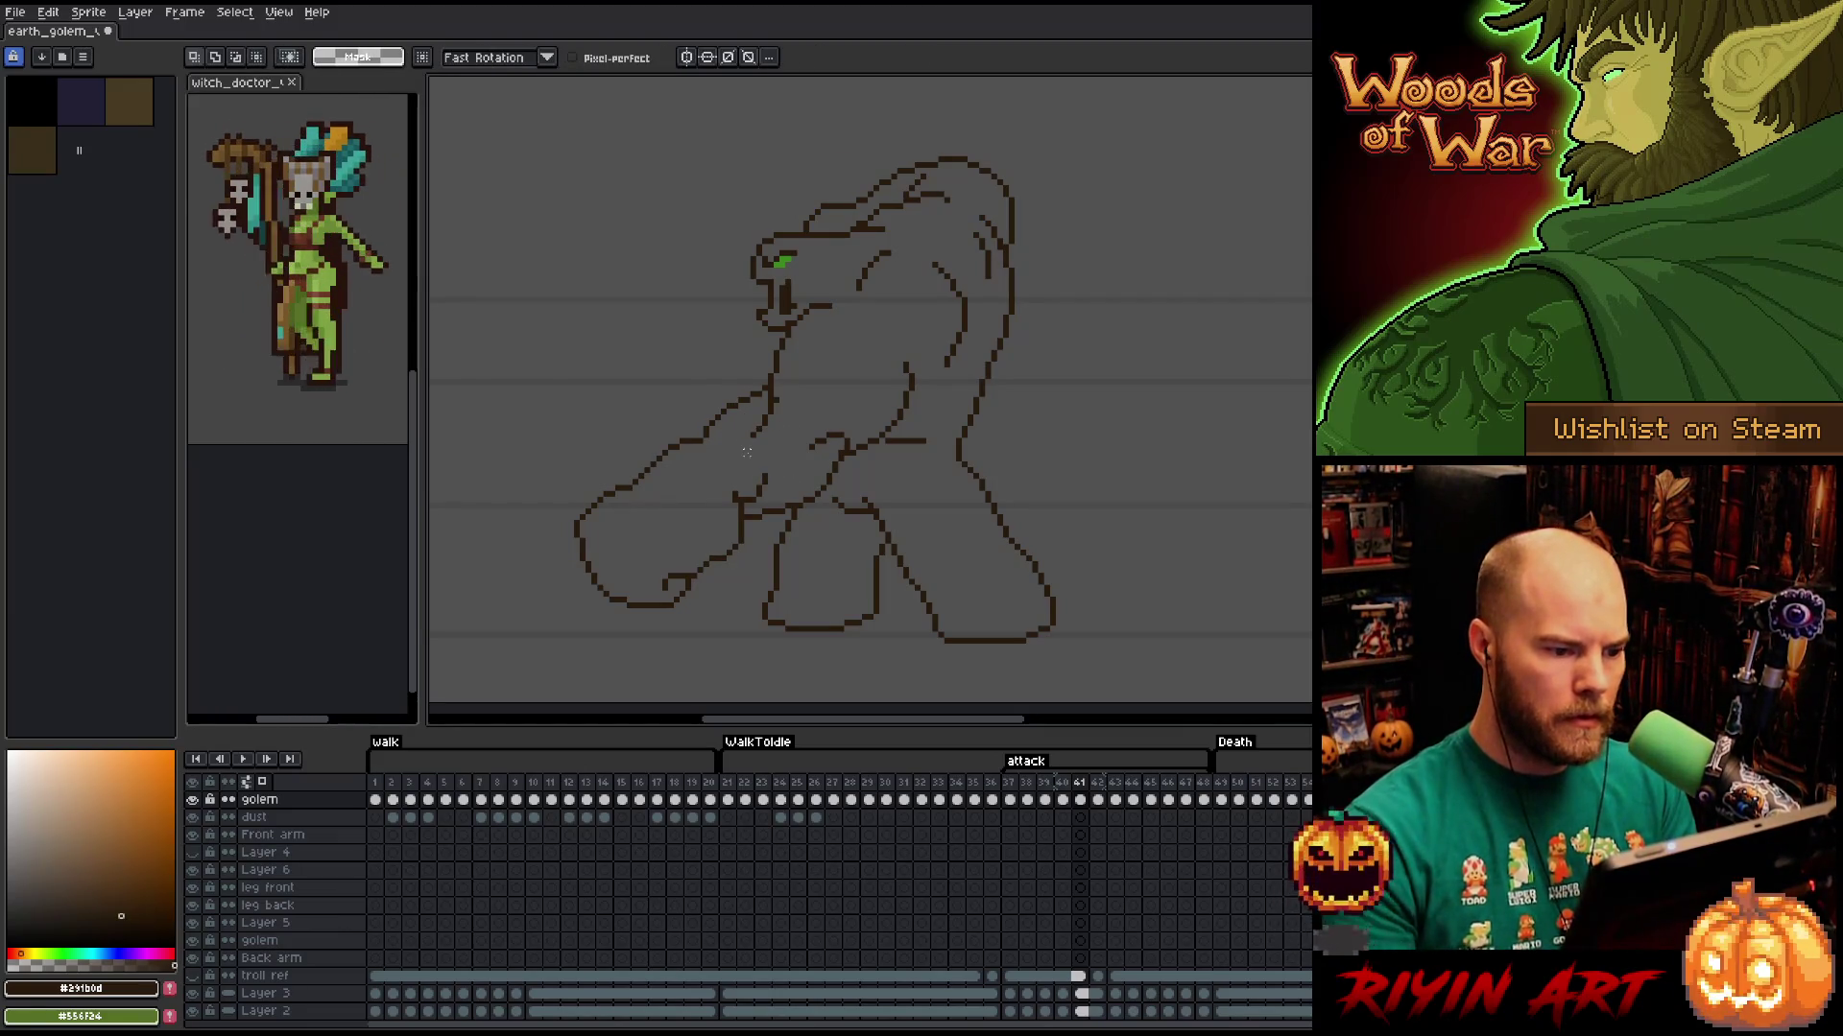
{"action": "key", "text": "b"}
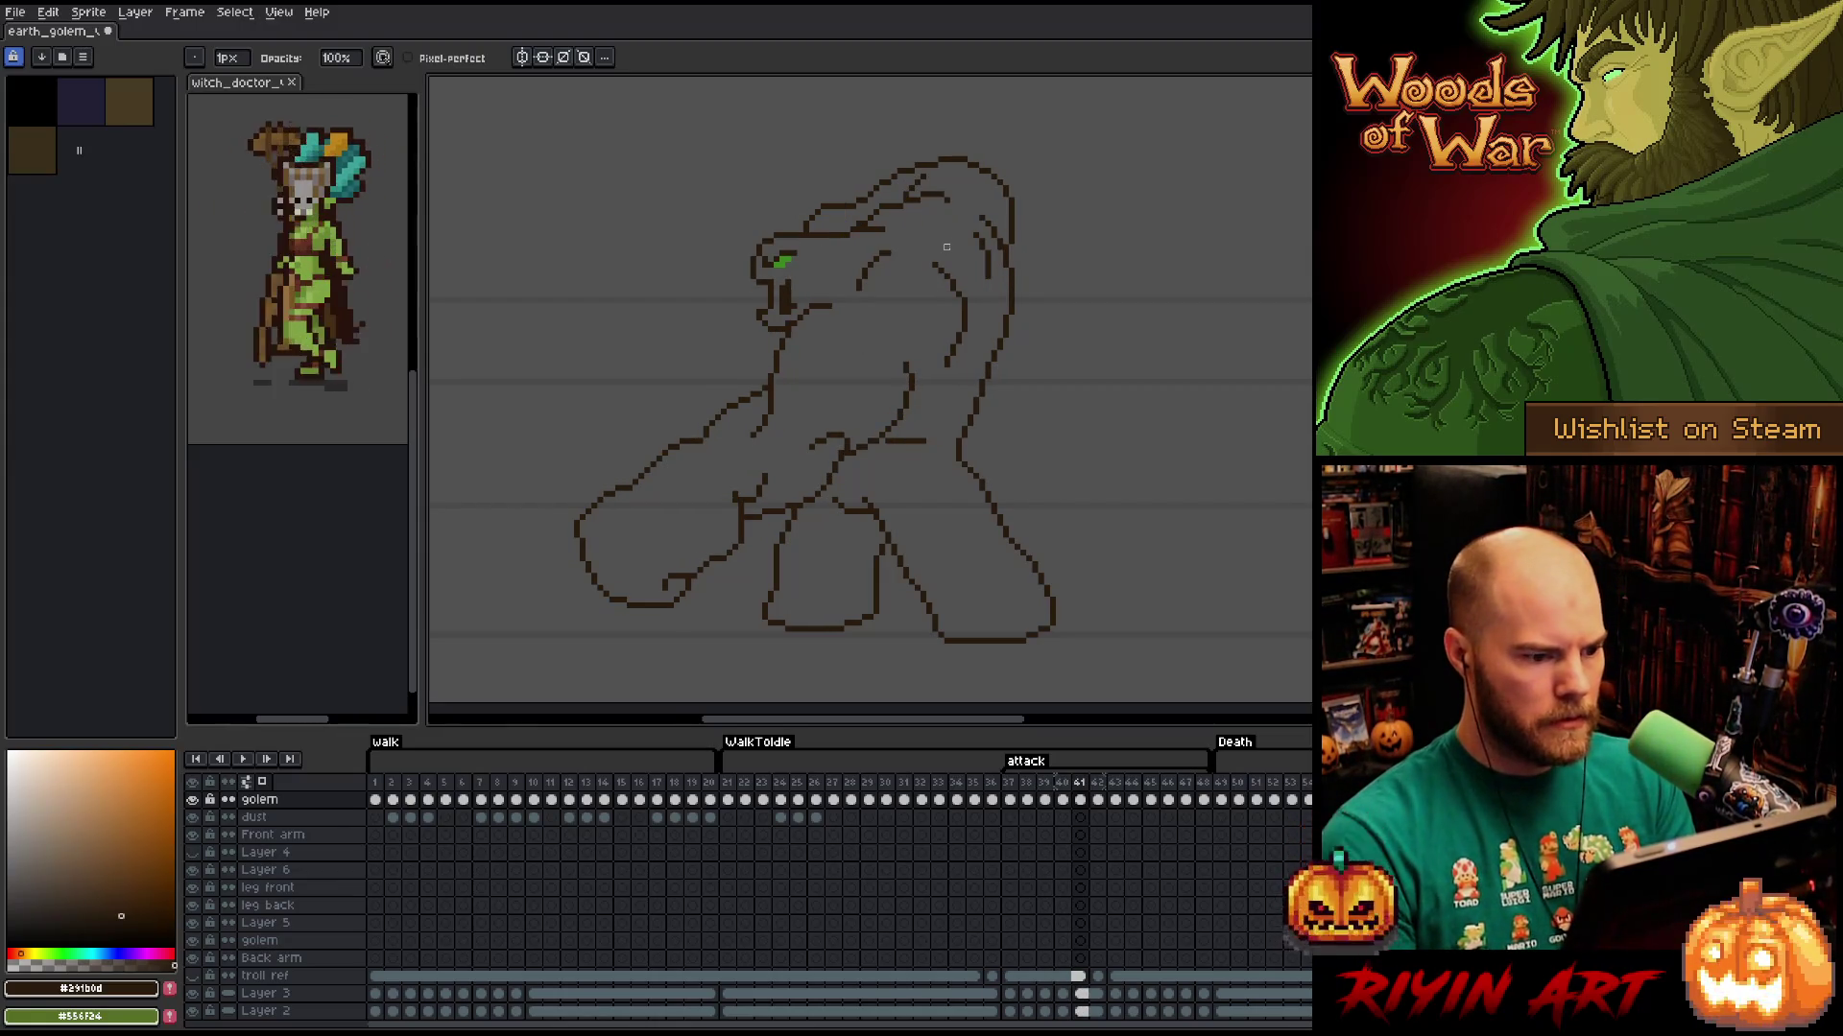
{"action": "key", "text": "q"}
{"action": "left_click_drag", "start_coordinate": [784, 428], "coordinate": [720, 461]}
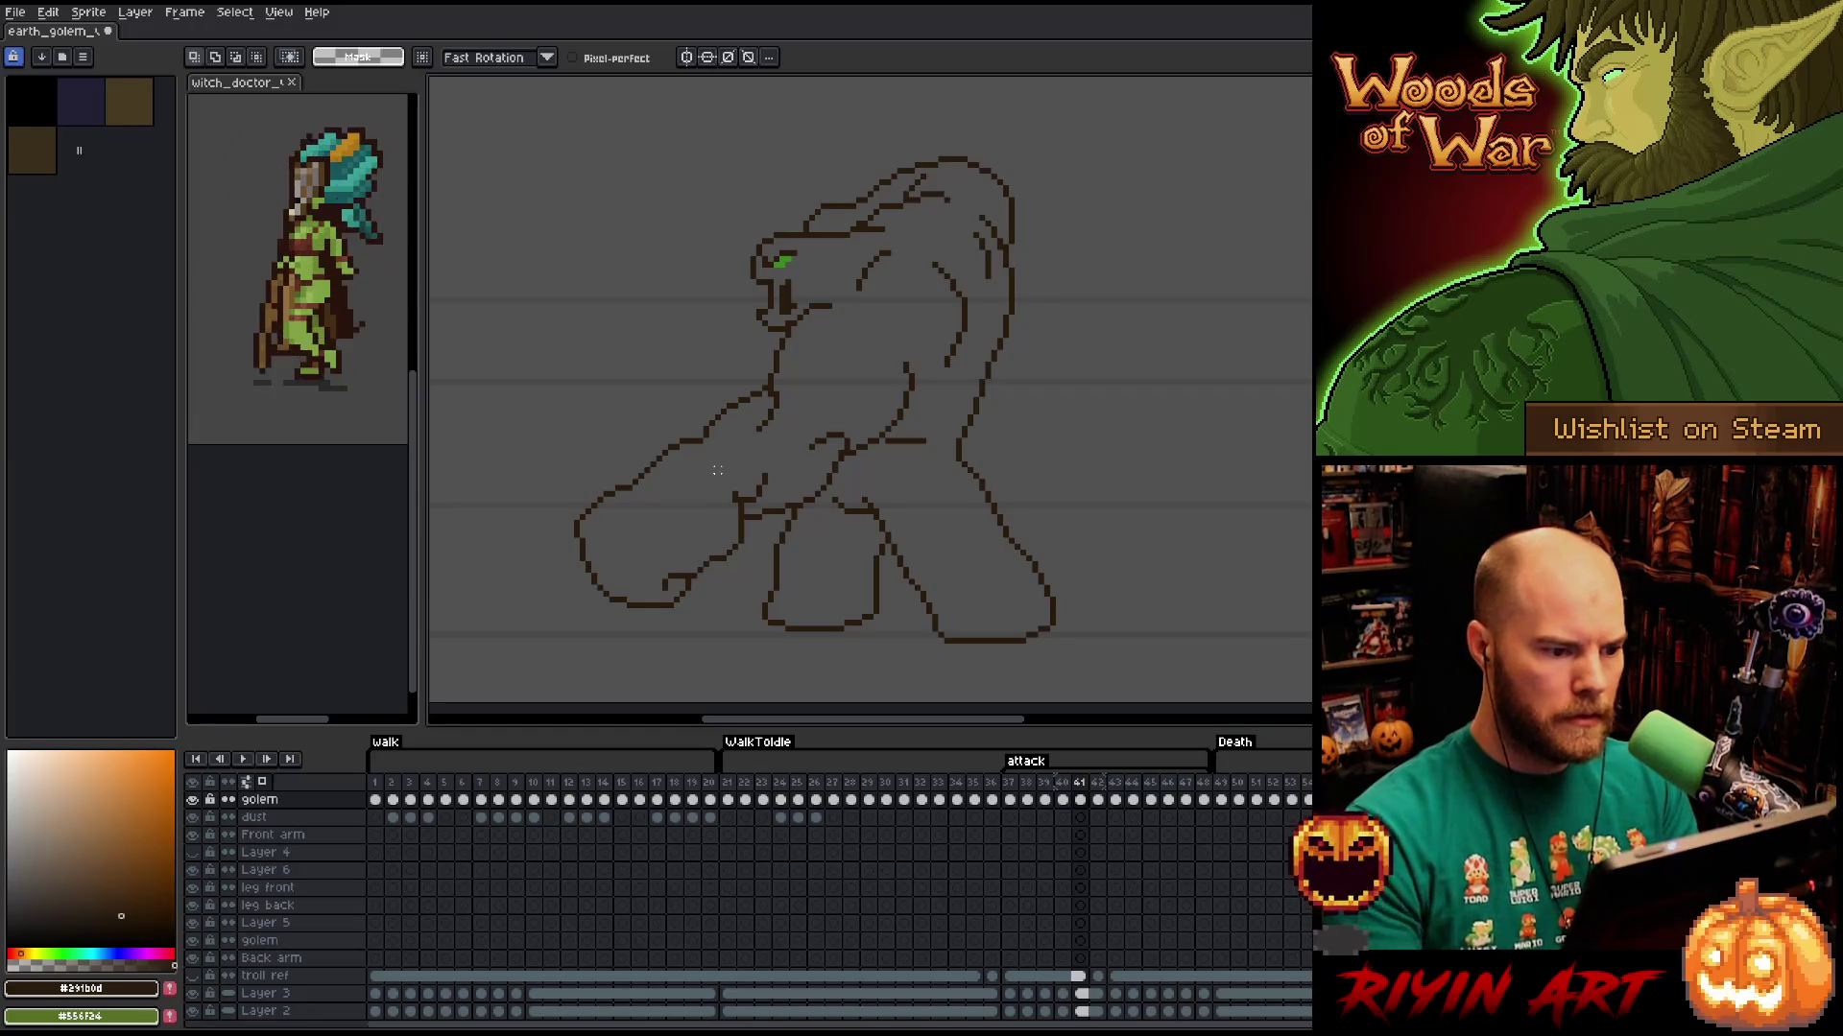
{"action": "key", "text": "b"}
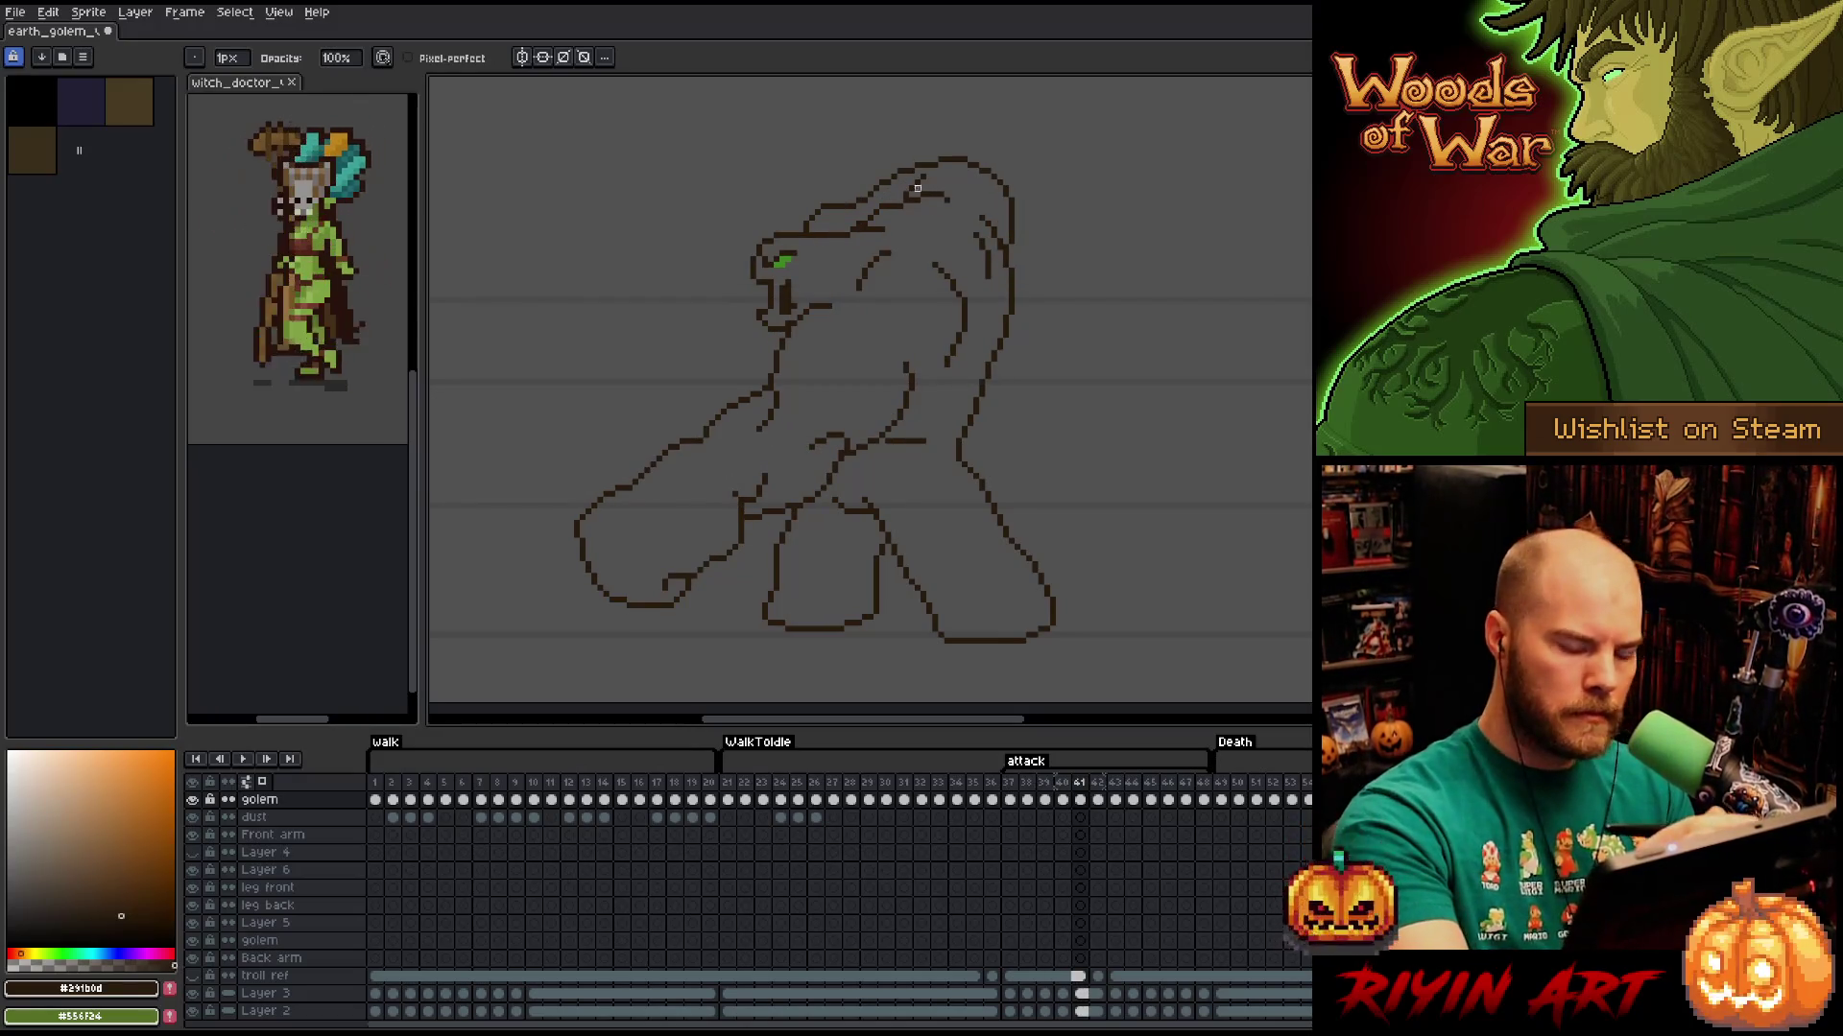
{"action": "key", "text": "comma"}
{"action": "key", "text": "period"}
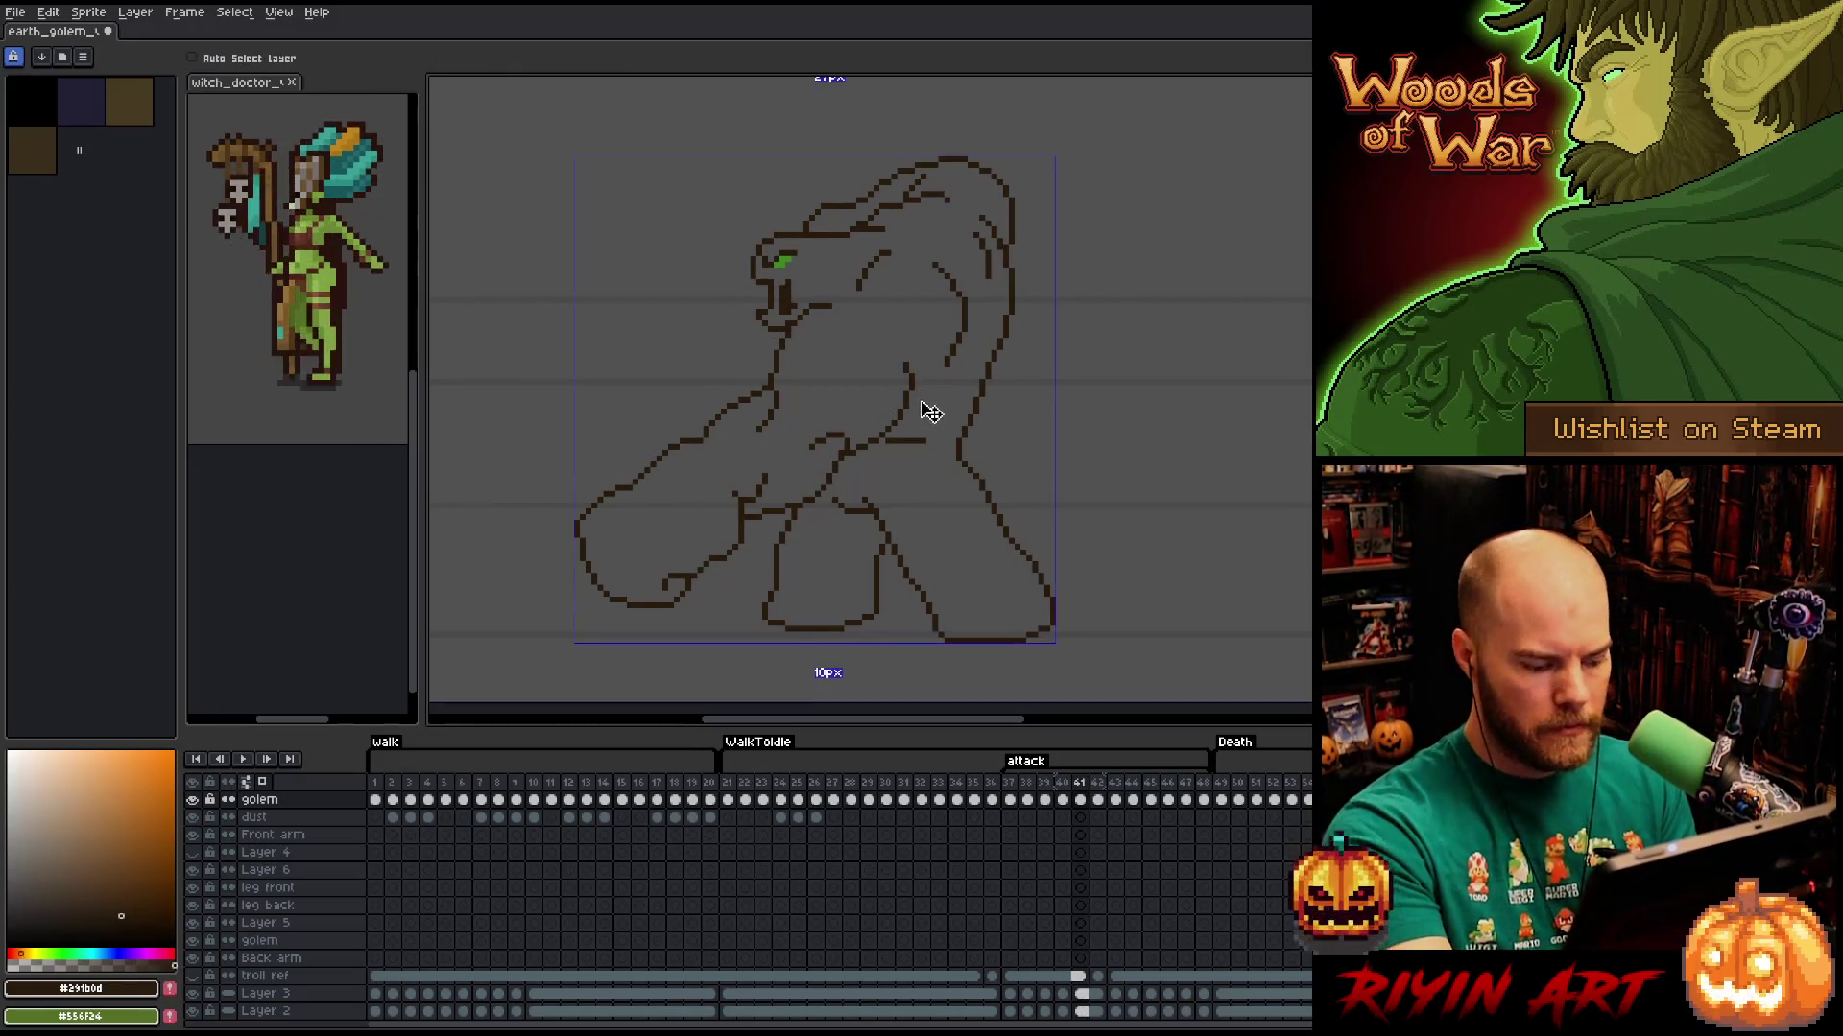
Draw a short neck line joining the golem's head to its body.
{"action": "key", "text": "b"}
{"action": "left_click_drag", "start_coordinate": [780, 353], "coordinate": [768, 379]}
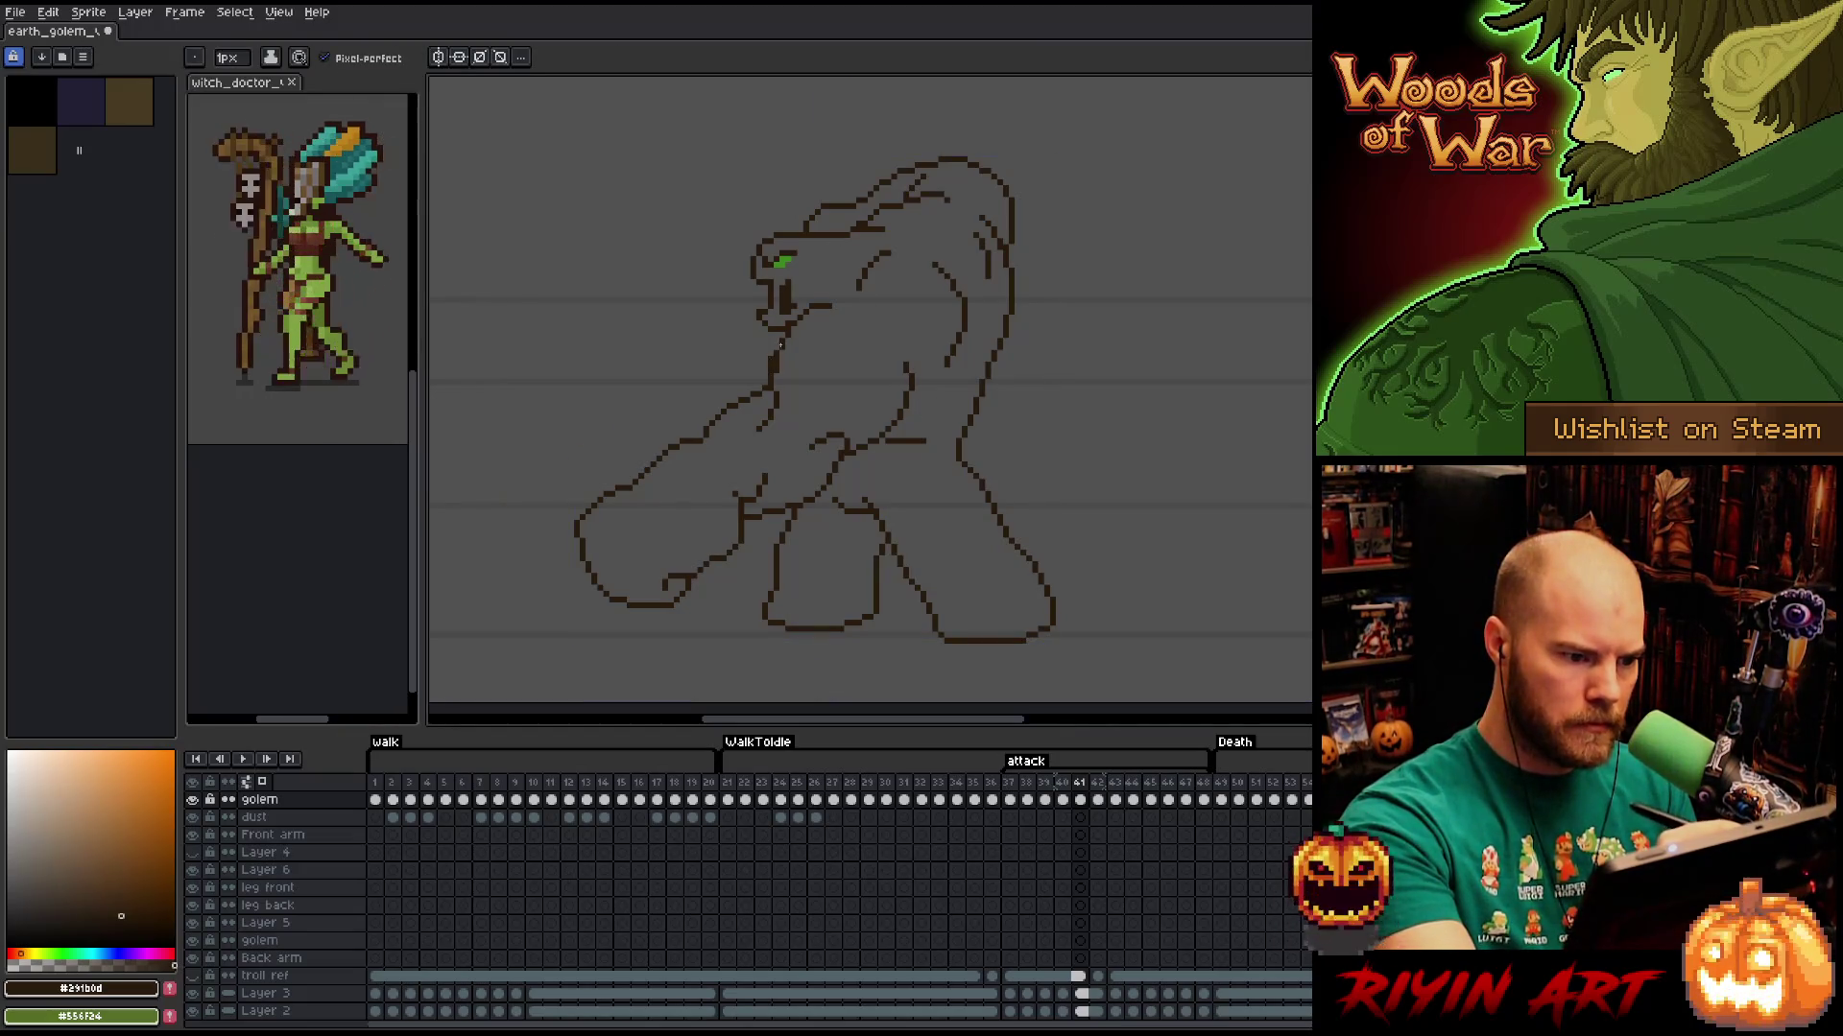
{"action": "key", "text": "e"}
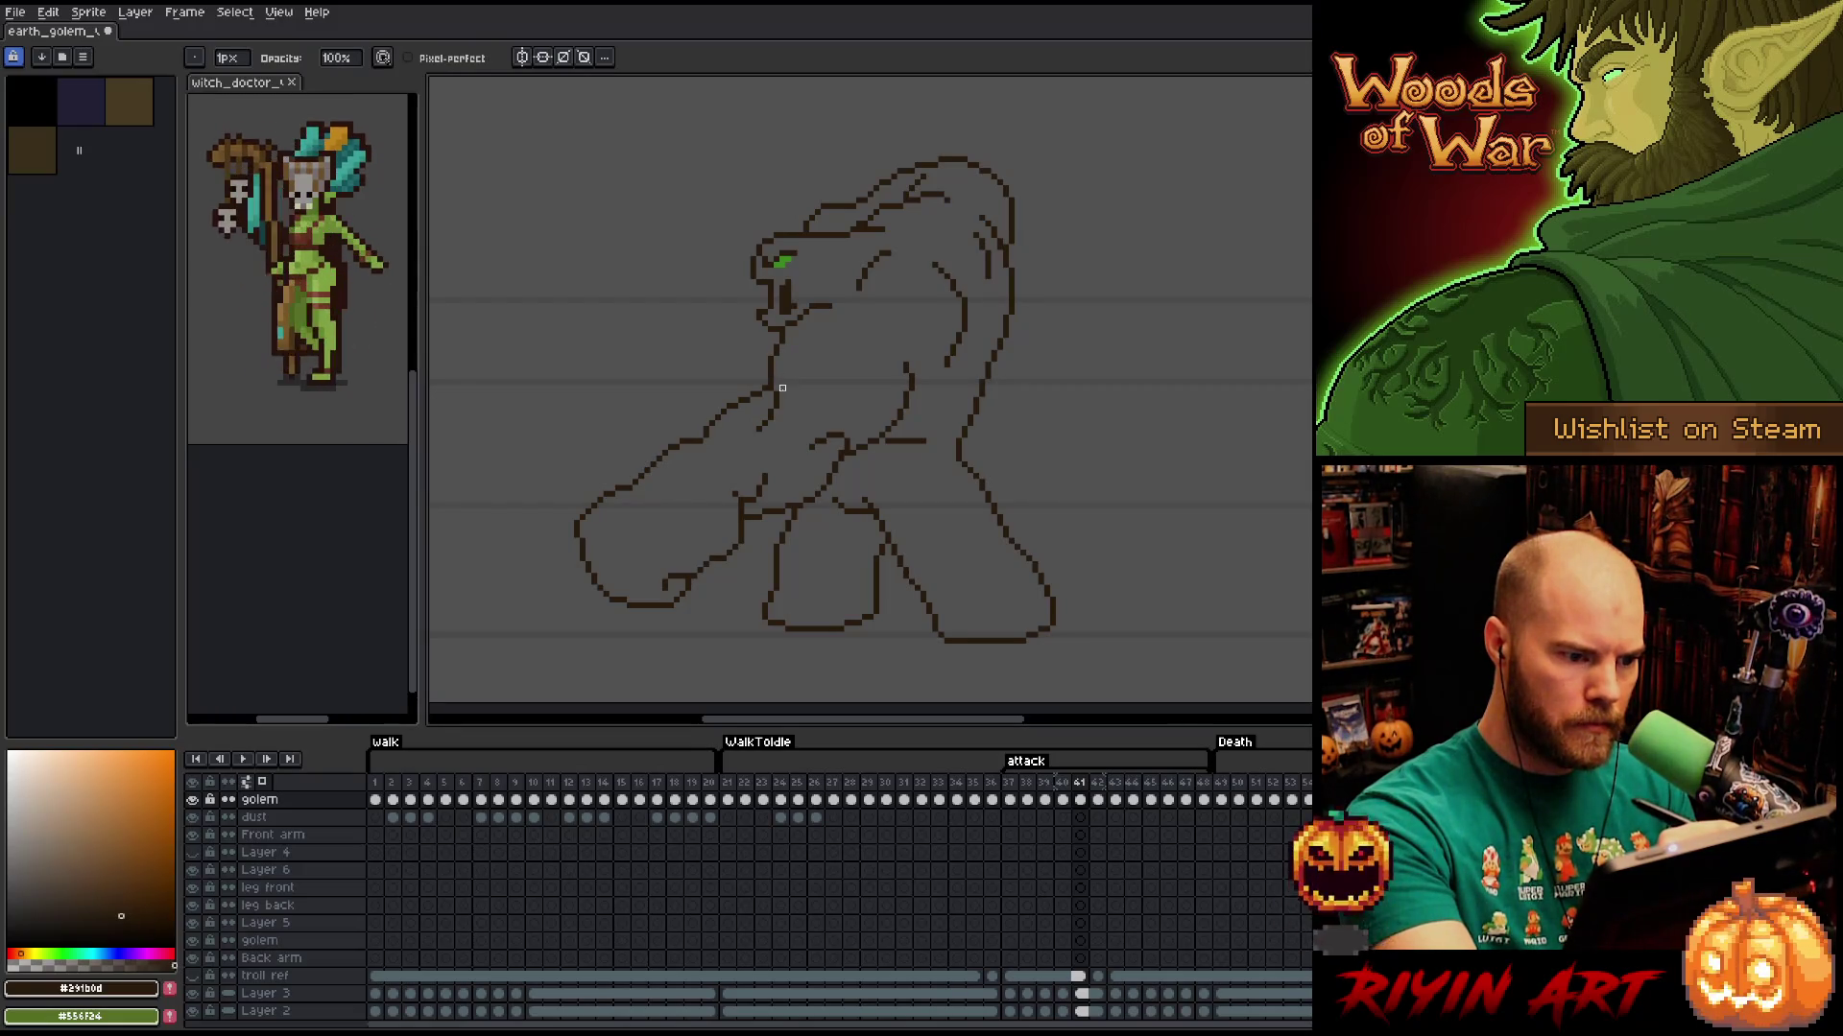
{"action": "key", "text": "b"}
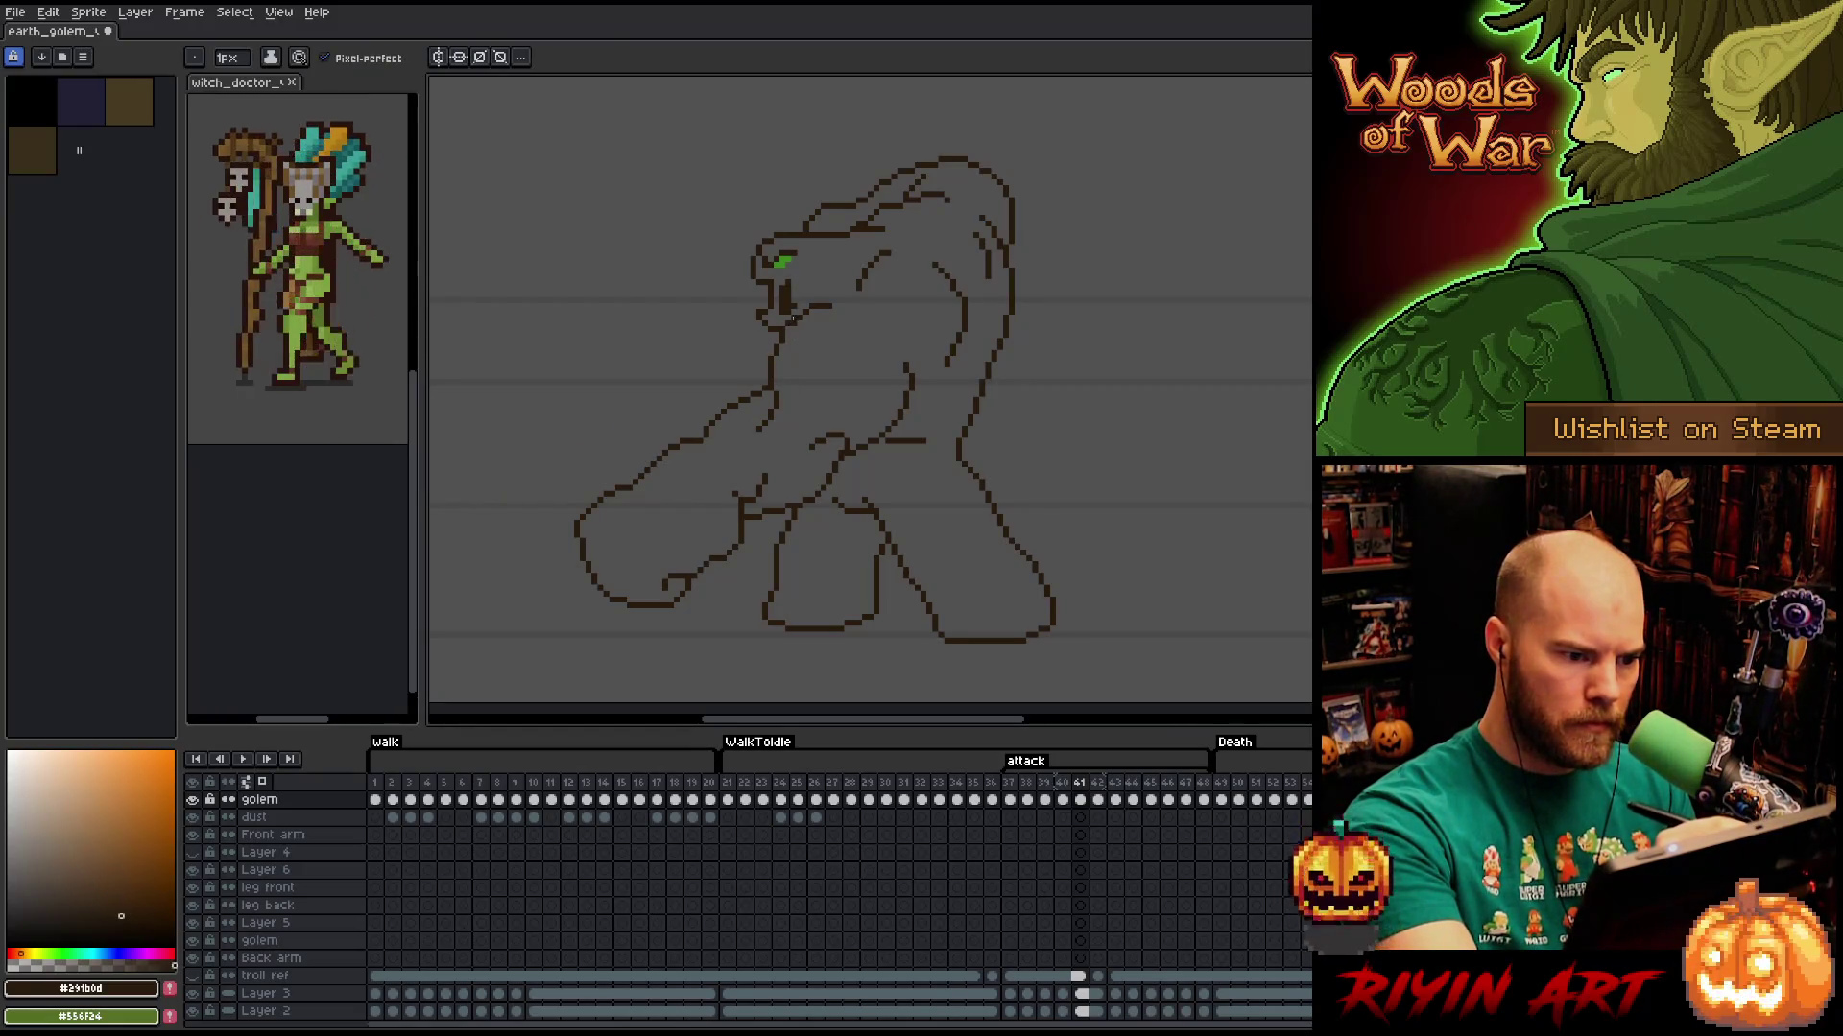
{"action": "key", "text": "e"}
{"action": "key", "text": "b"}
{"action": "key", "text": "e"}
Clean stray pixels around the new neck line, alternating pencil and eraser.
{"action": "key", "text": "b"}
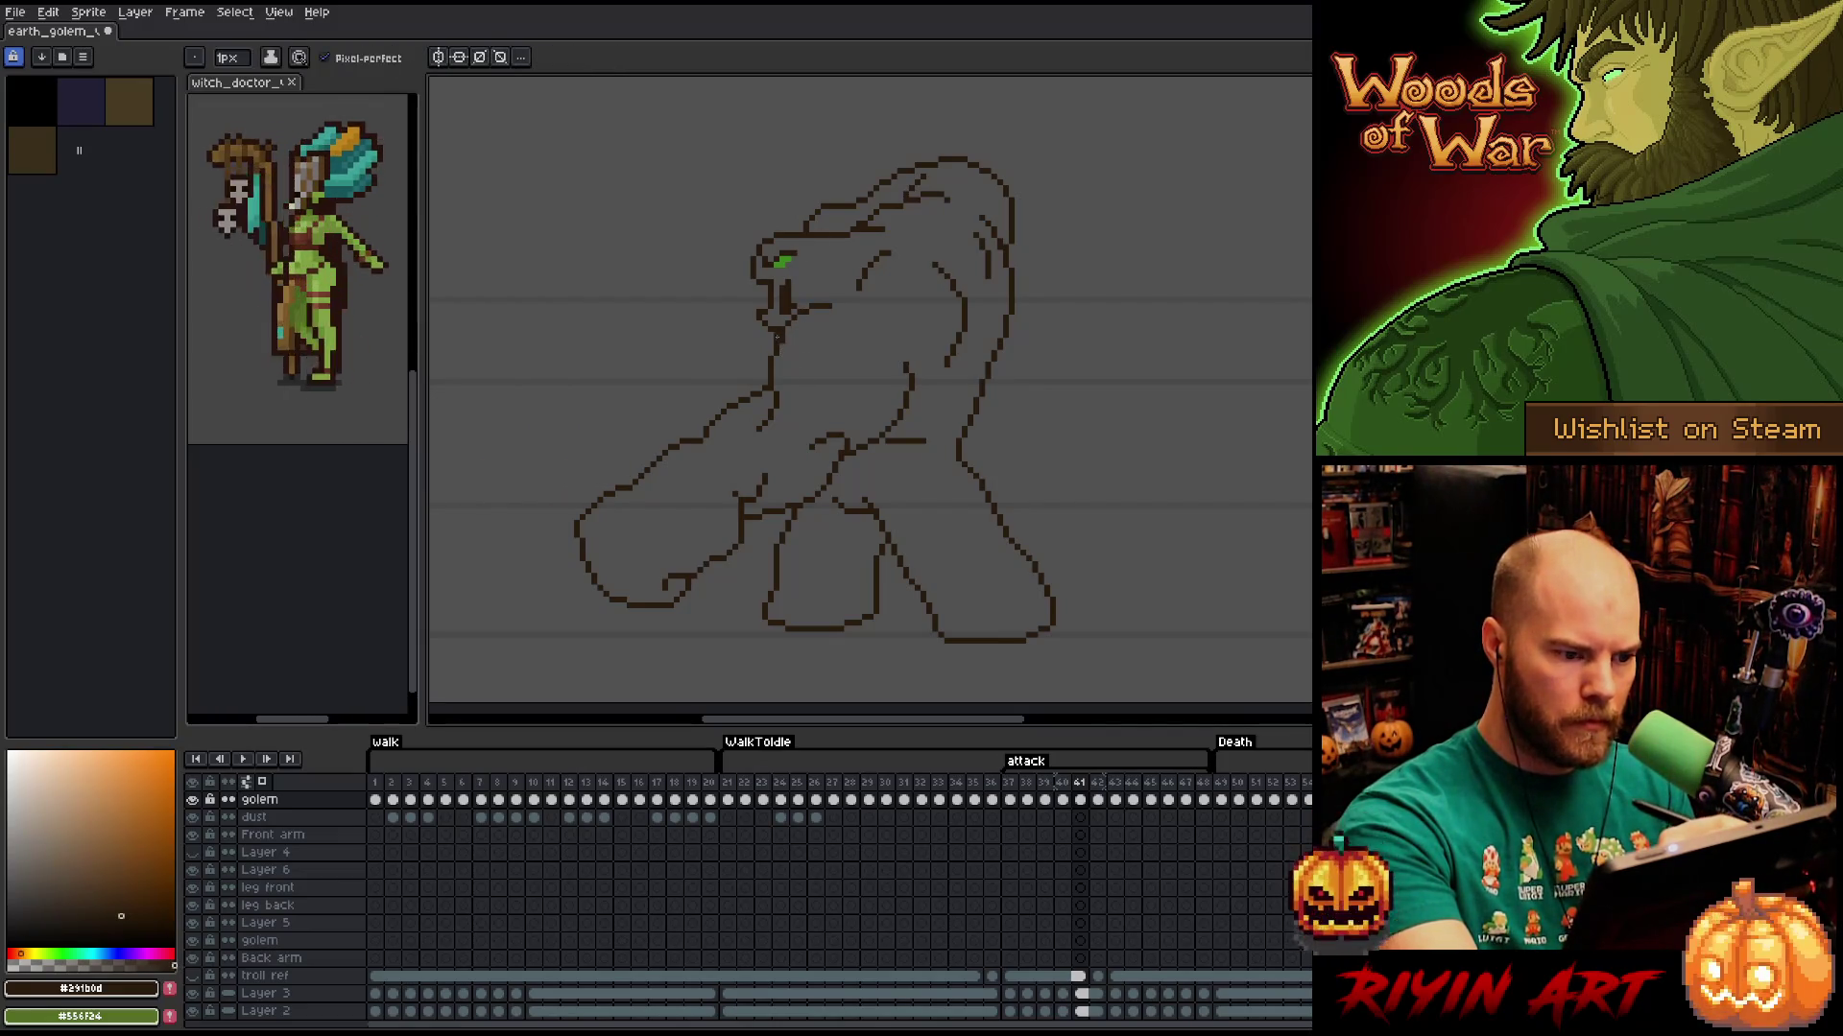
{"action": "key", "text": "e"}
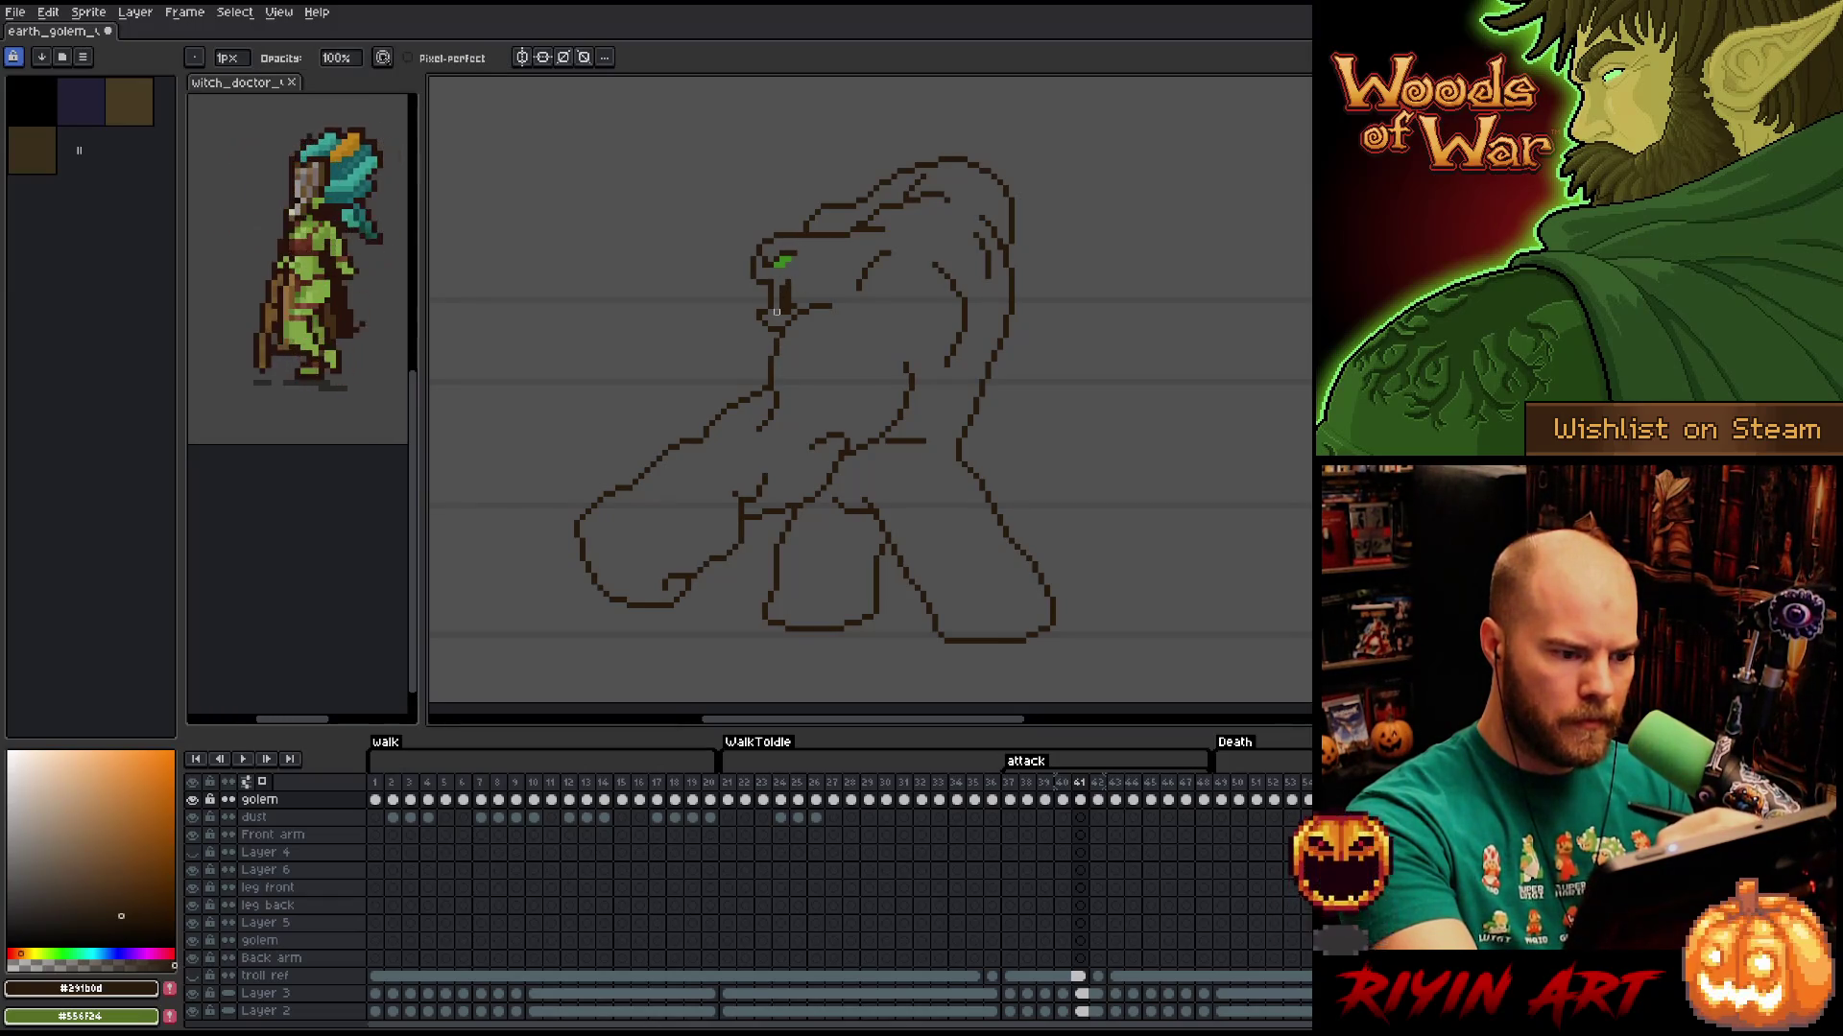
{"action": "key", "text": "b"}
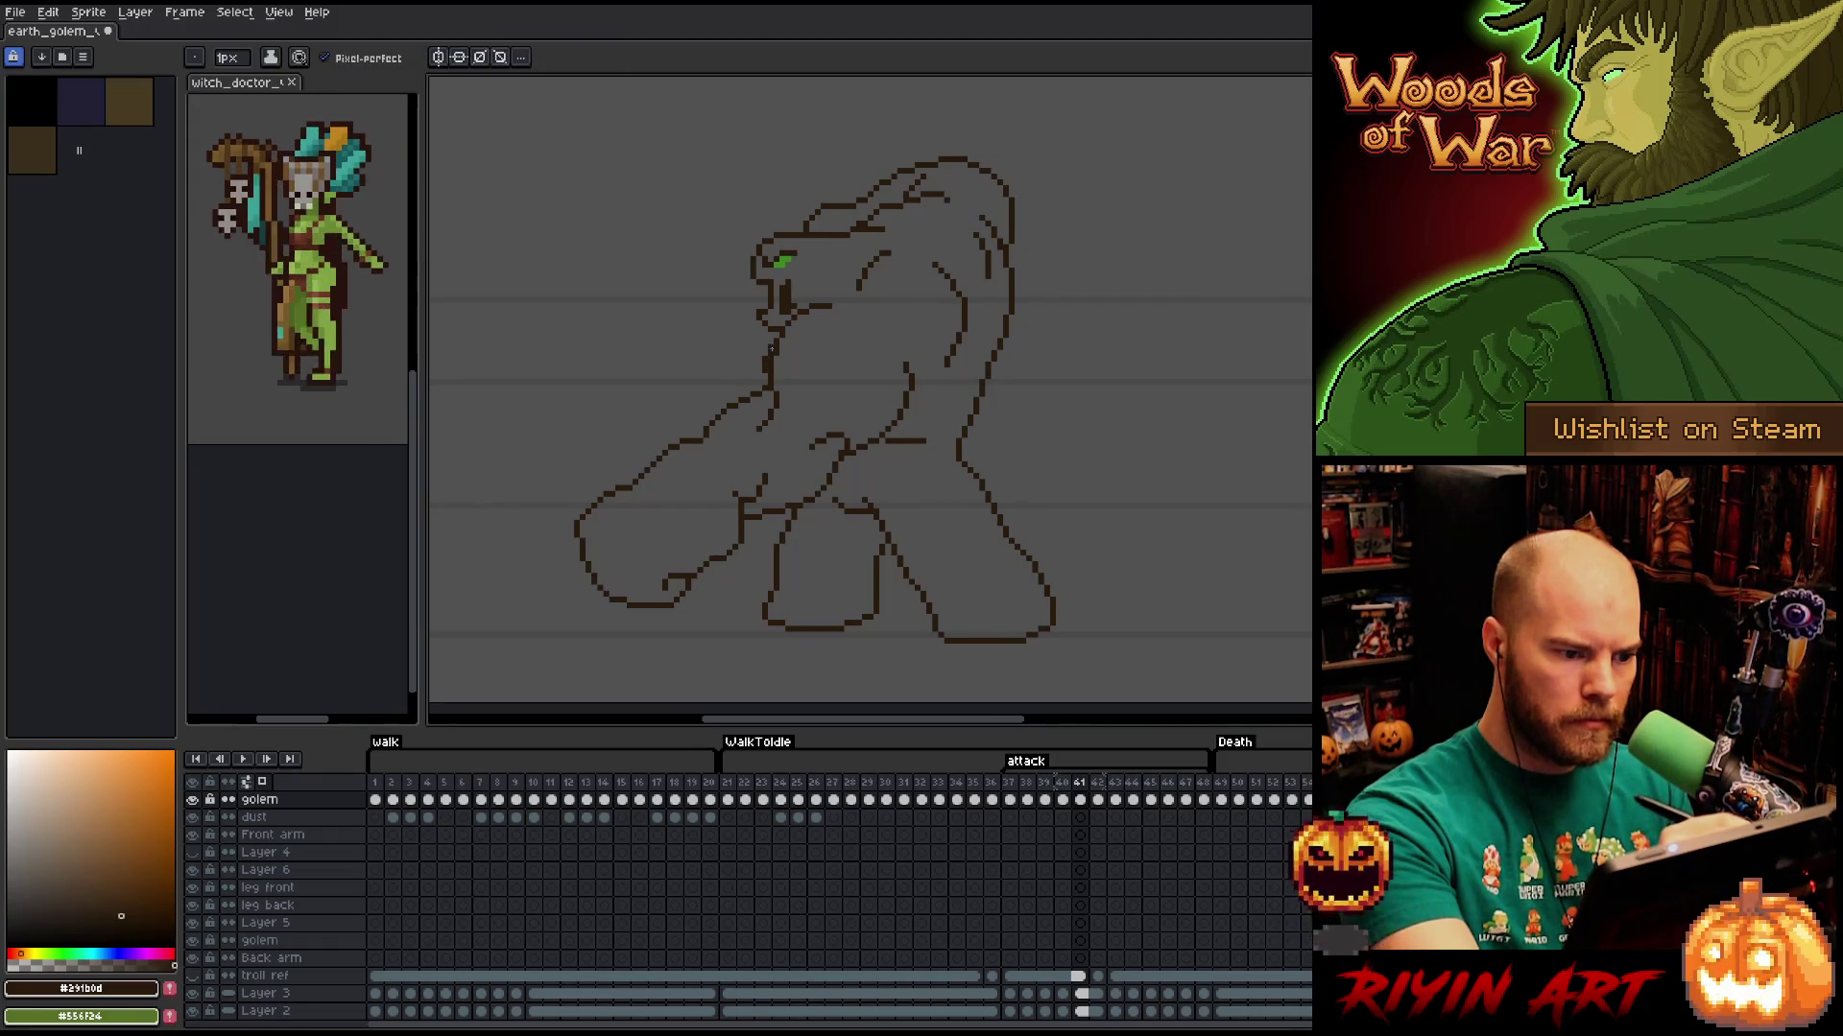
{"action": "key", "text": "e"}
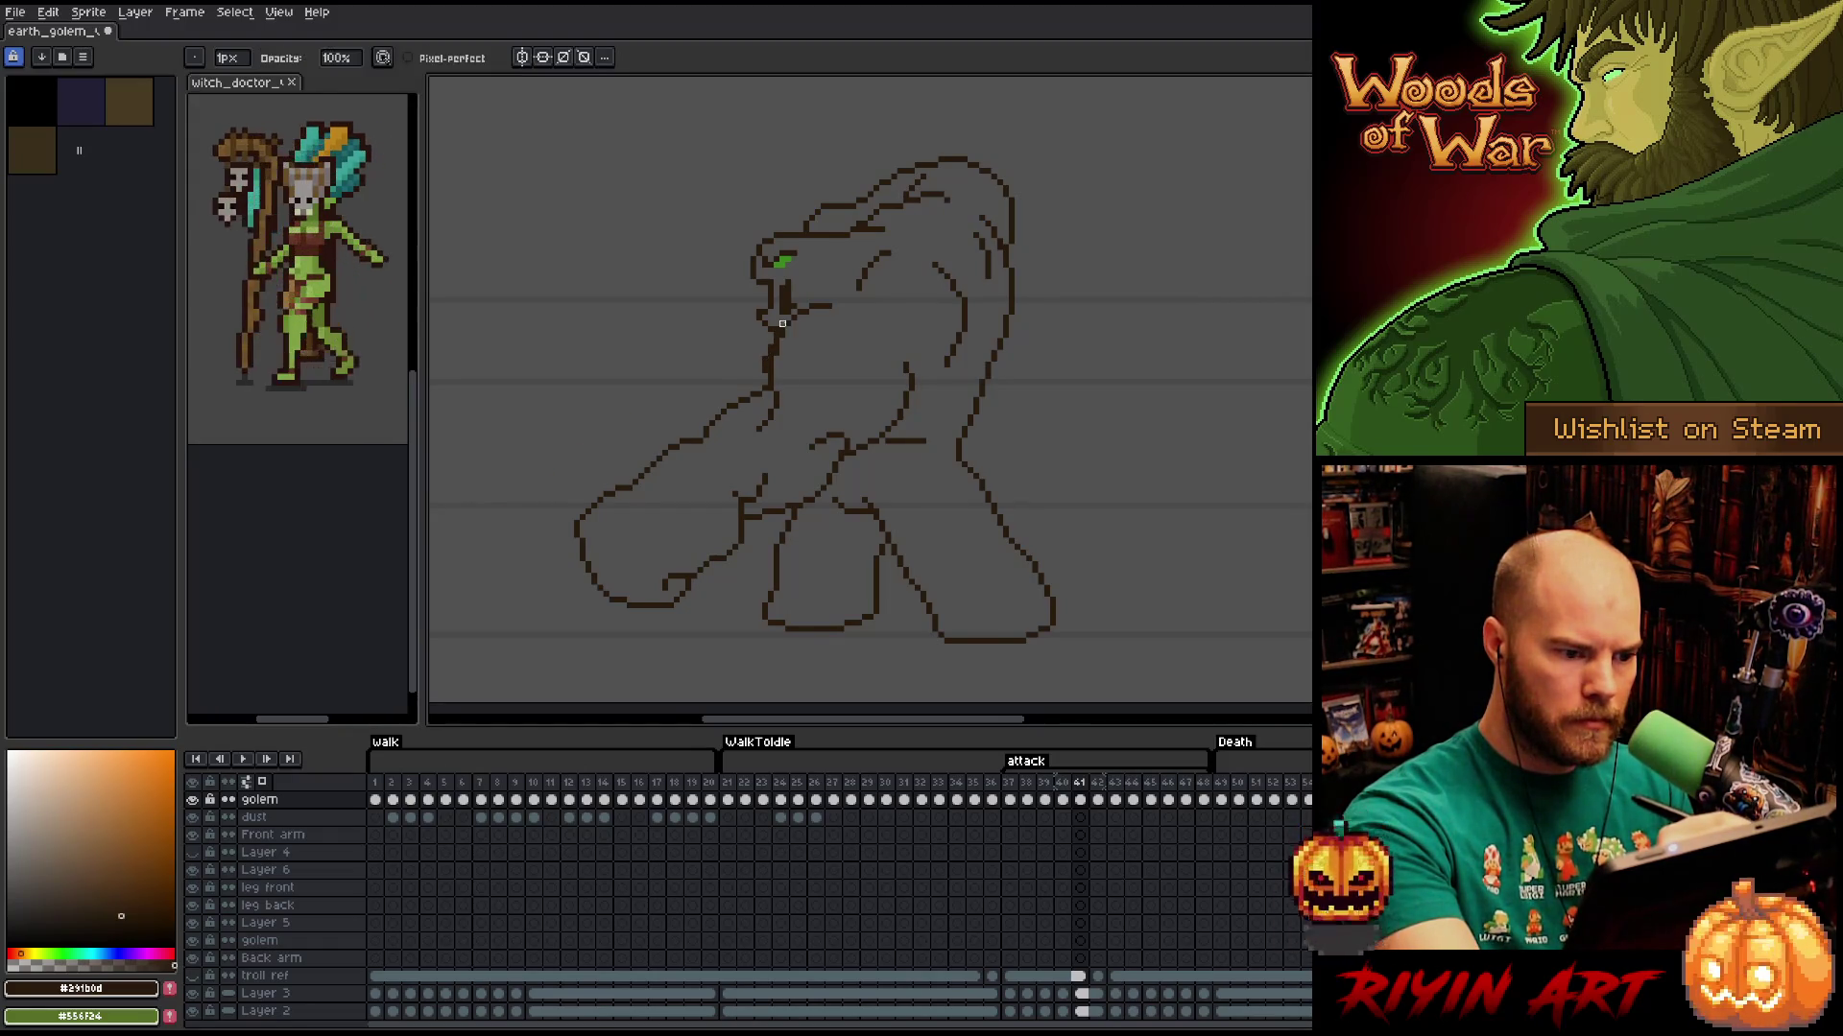
{"action": "key", "text": "b"}
{"action": "key", "text": "e"}
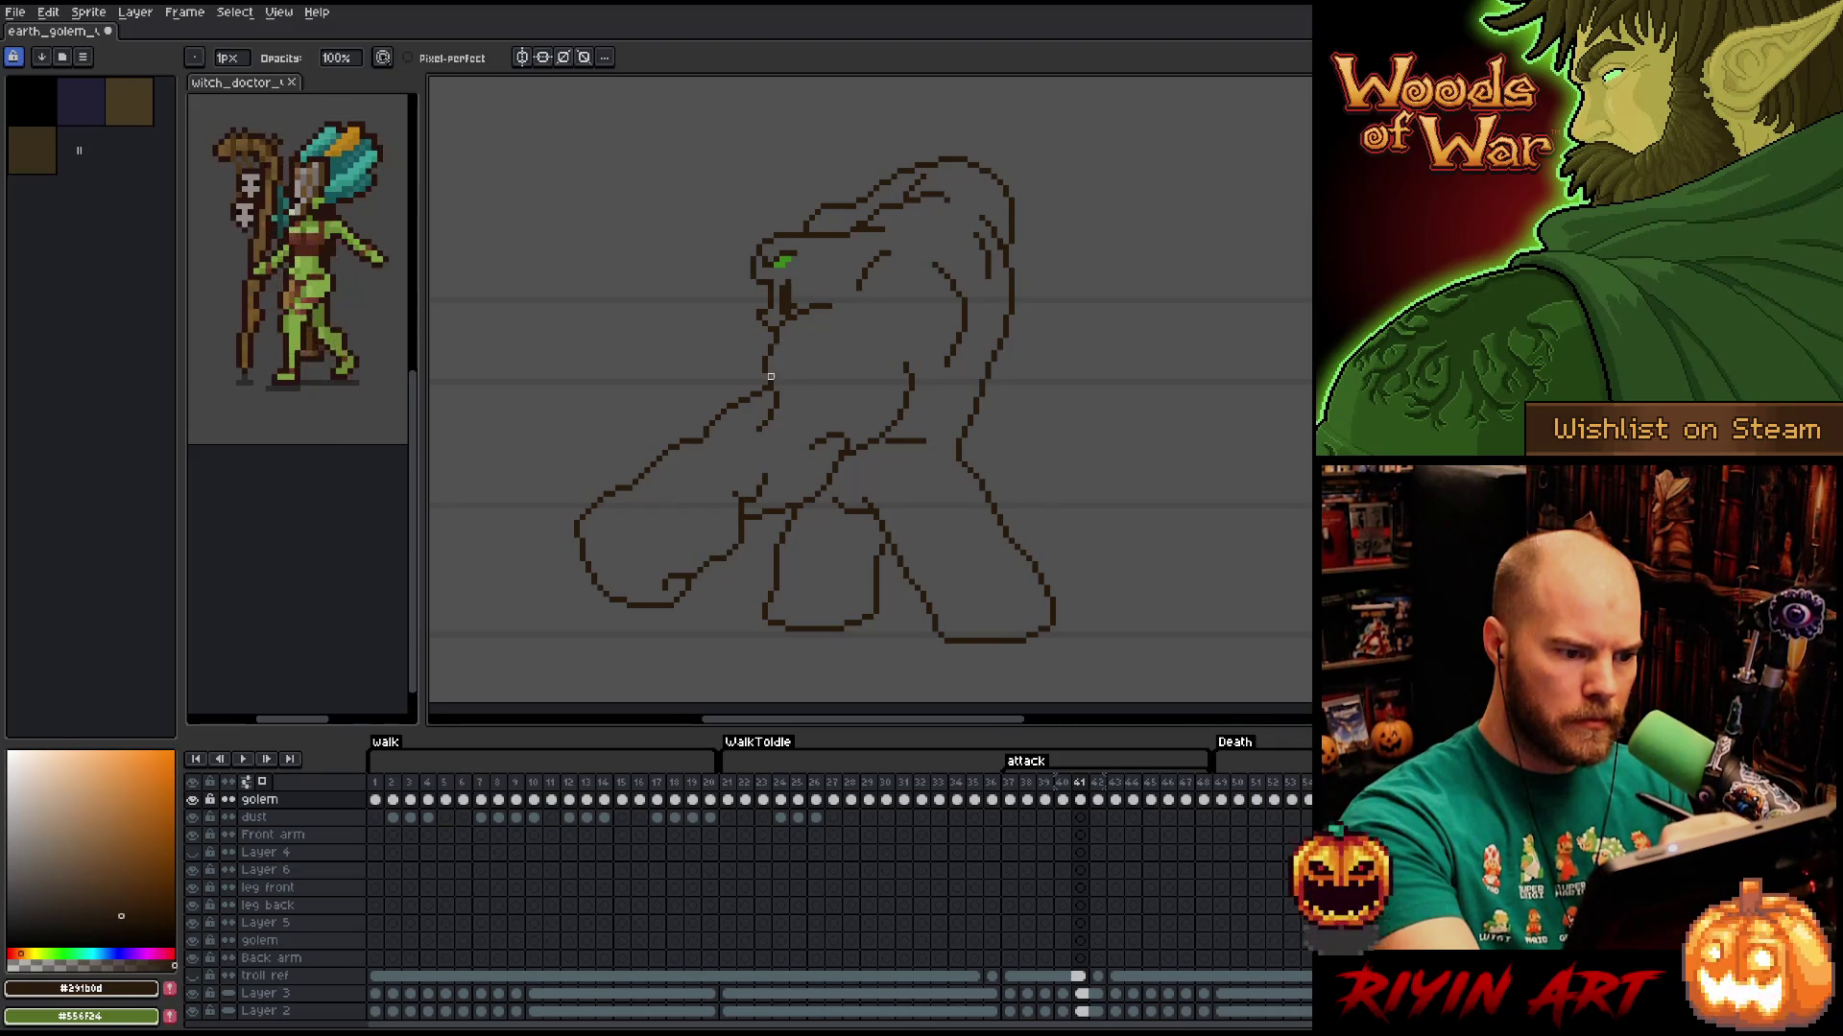
{"action": "key", "text": "e"}
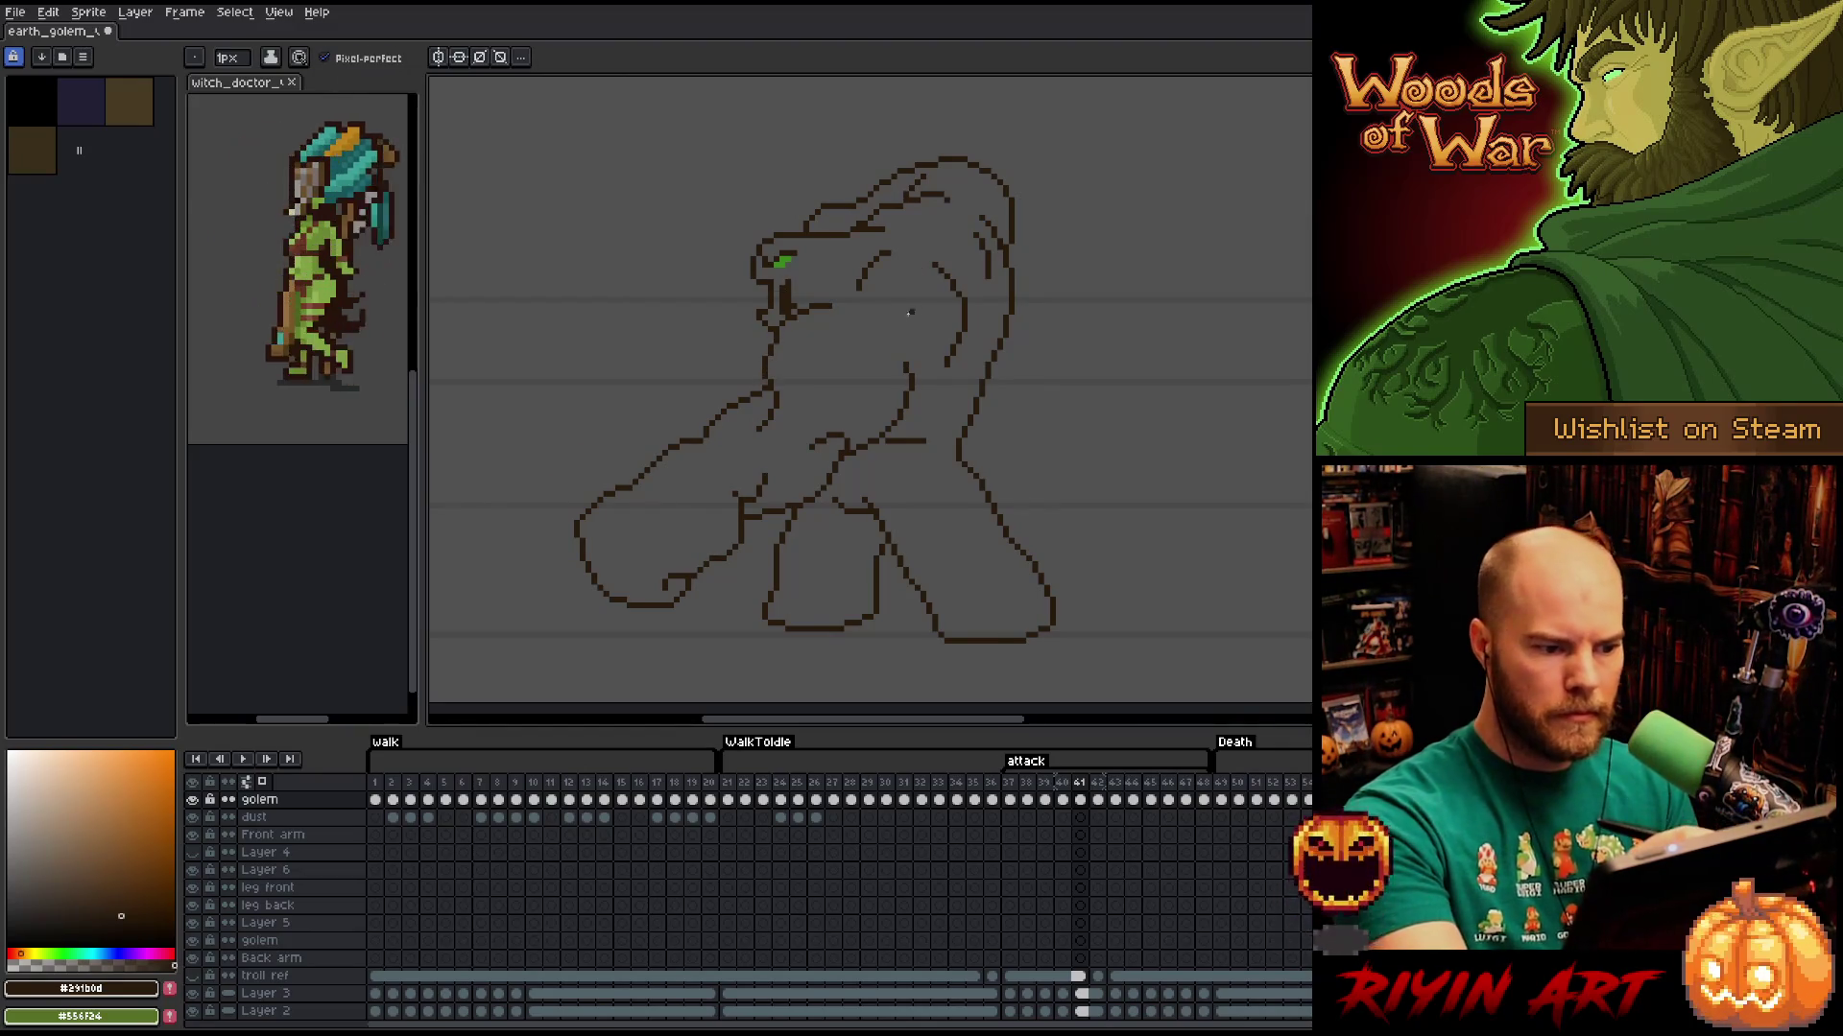
{"action": "key", "text": "b"}
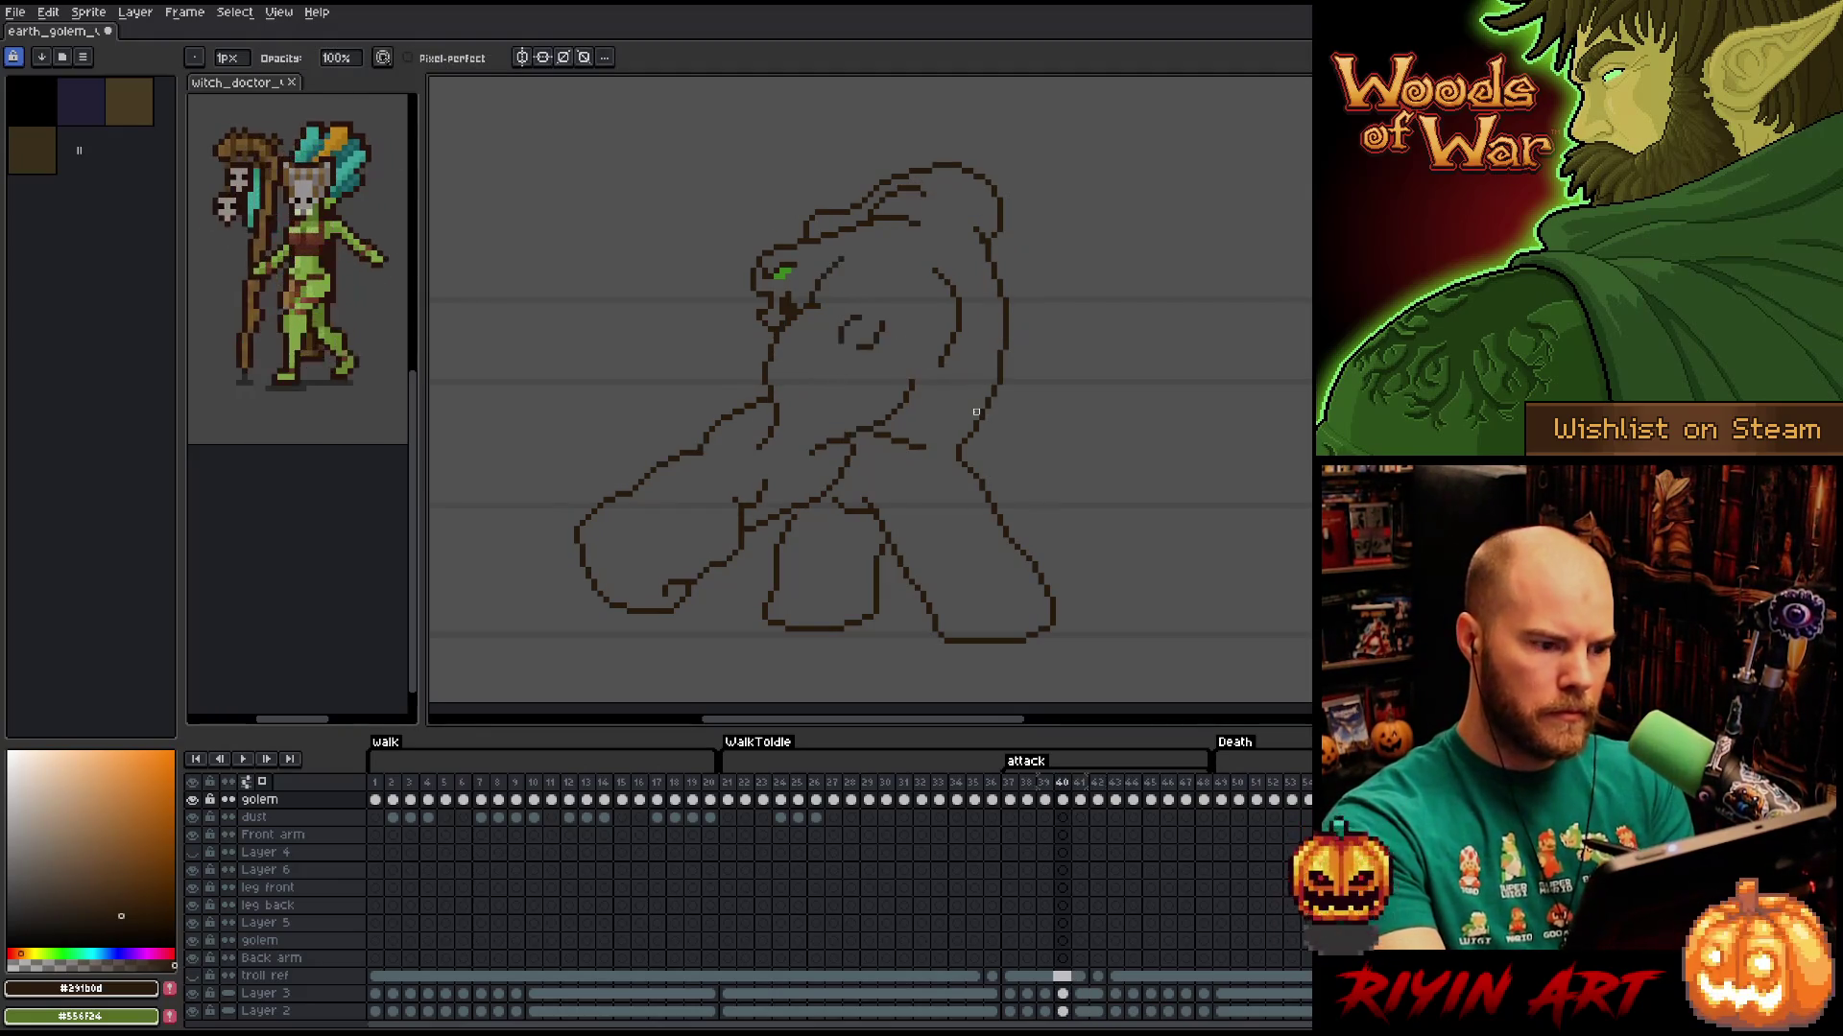
Flip between frames 40 and 41 to compare the lunging poses.
{"action": "key", "text": "Left"}
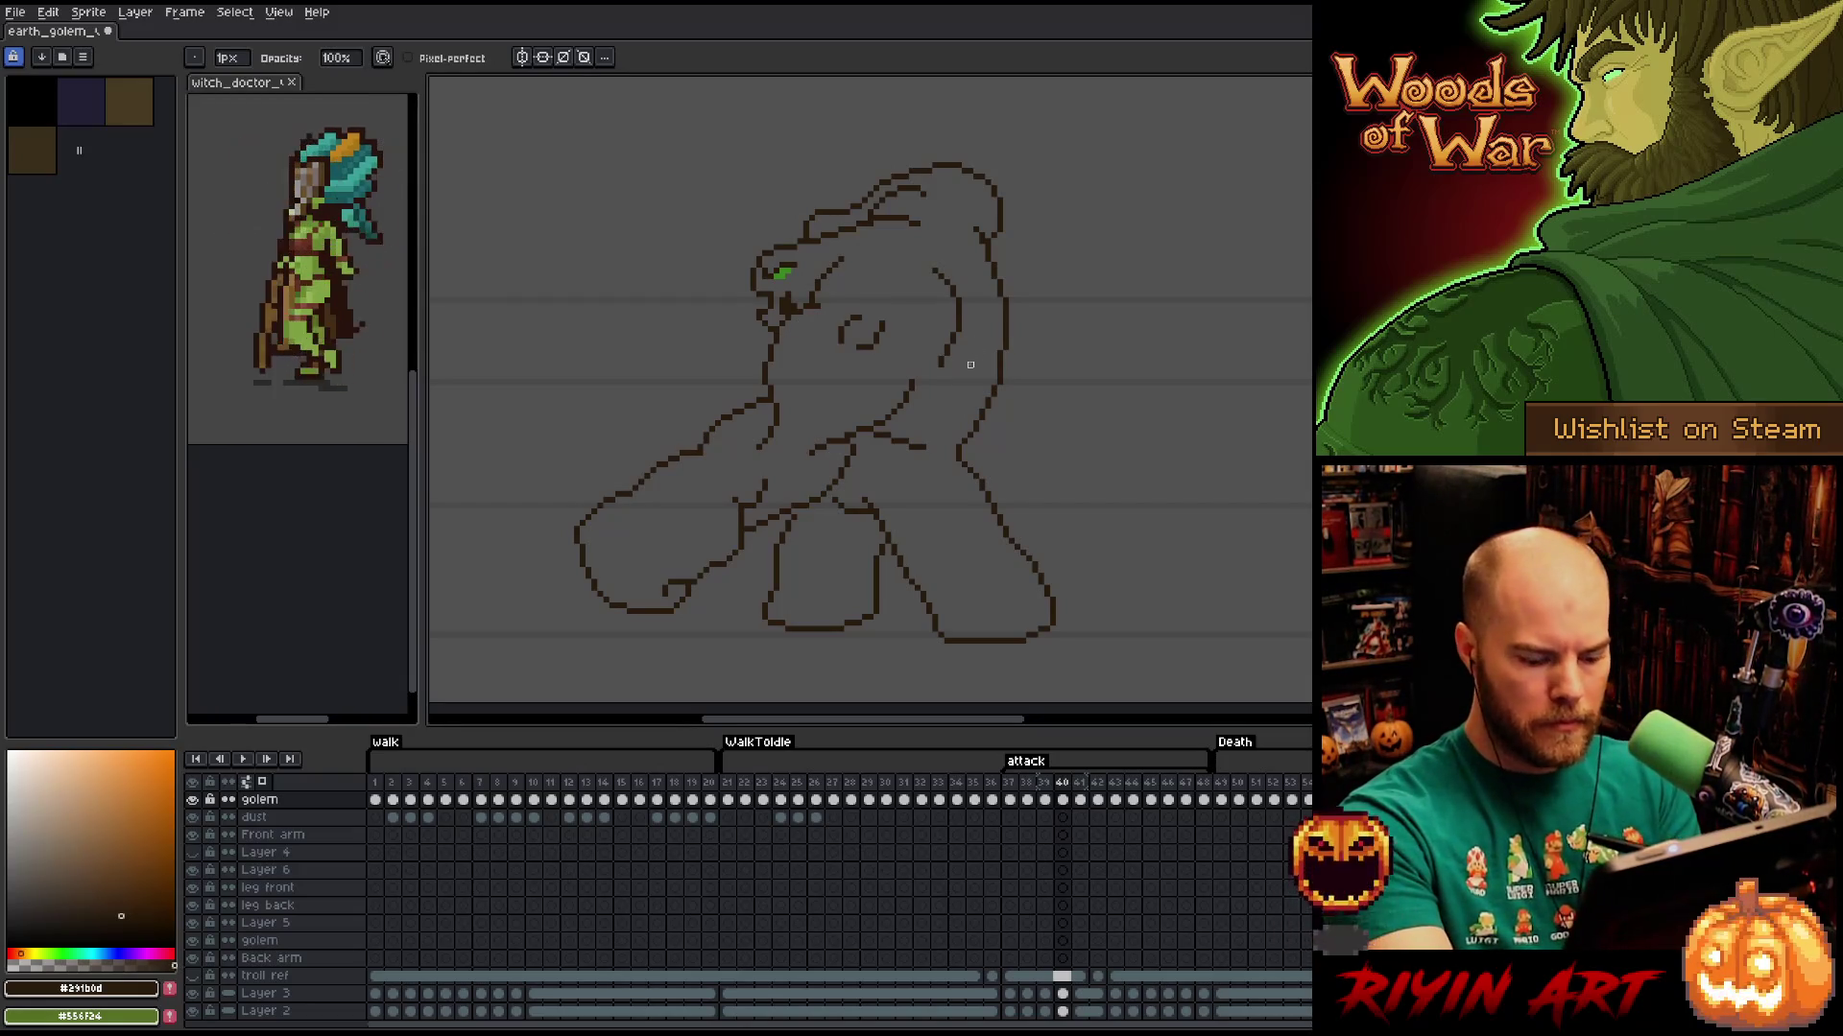
{"action": "key", "text": "Right"}
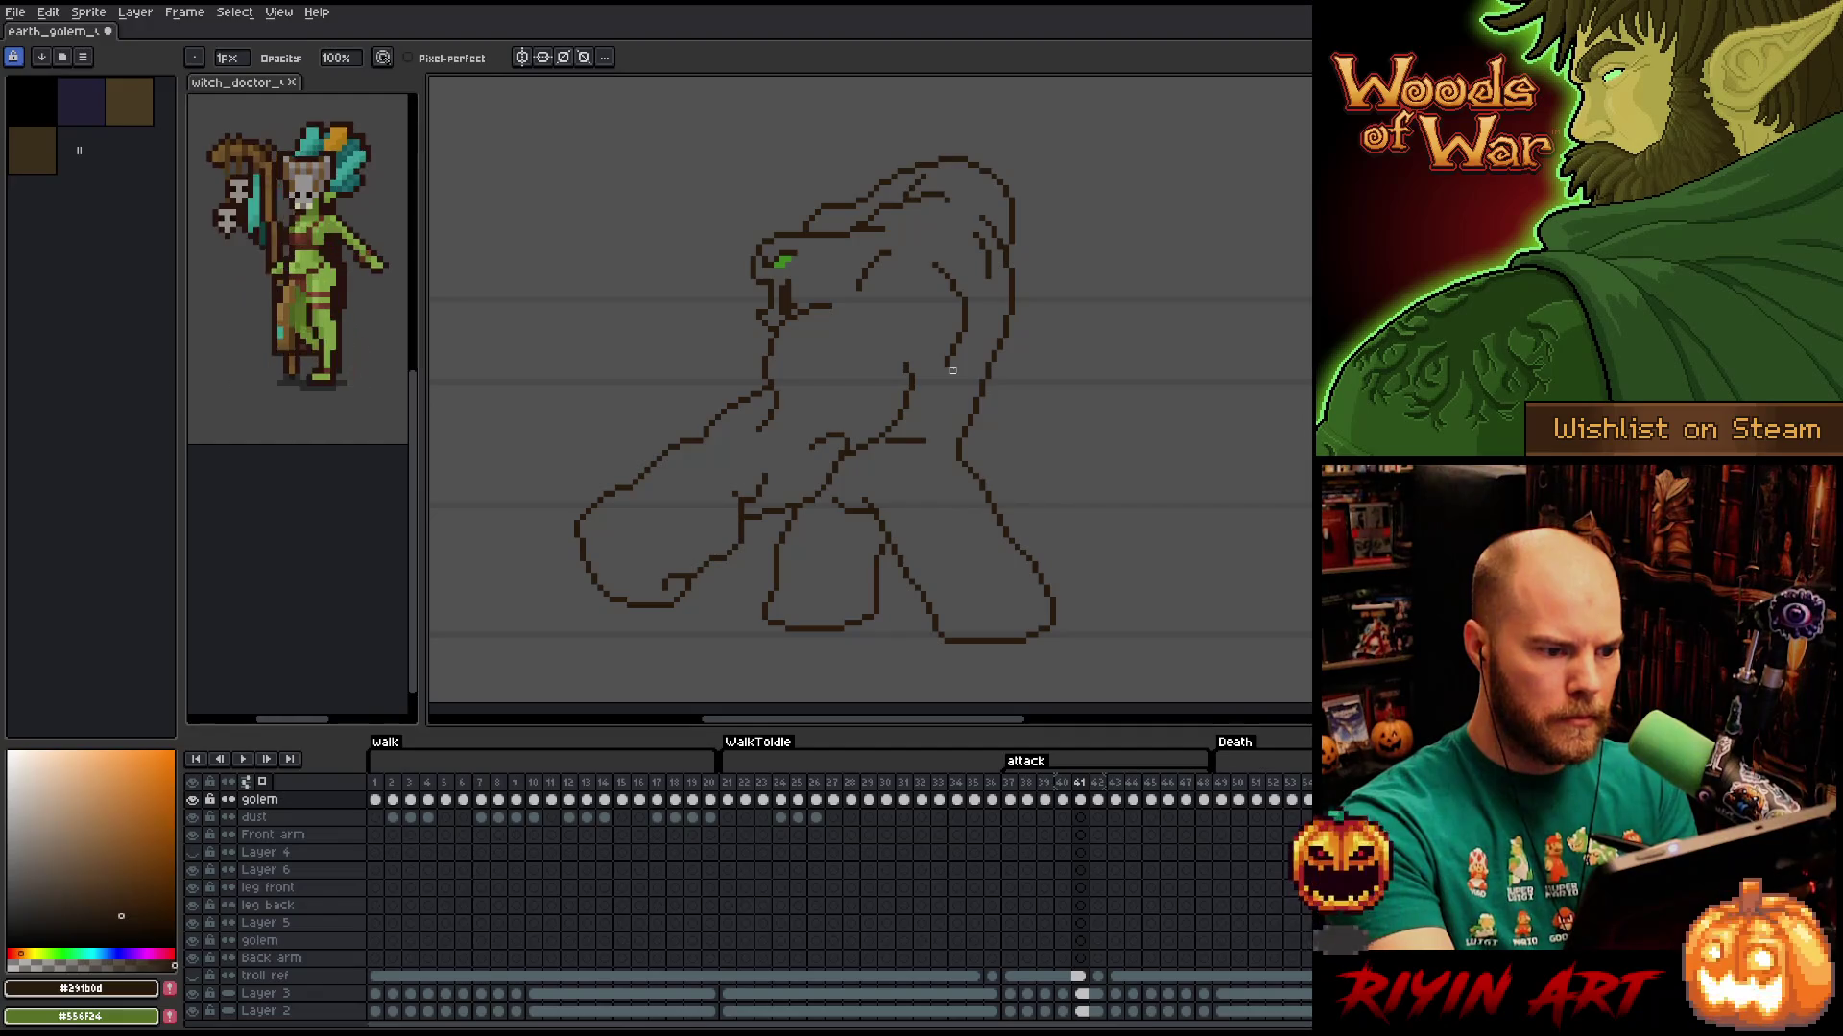
{"action": "key", "text": "Left"}
{"action": "key", "text": "Right"}
{"action": "key", "text": "Left"}
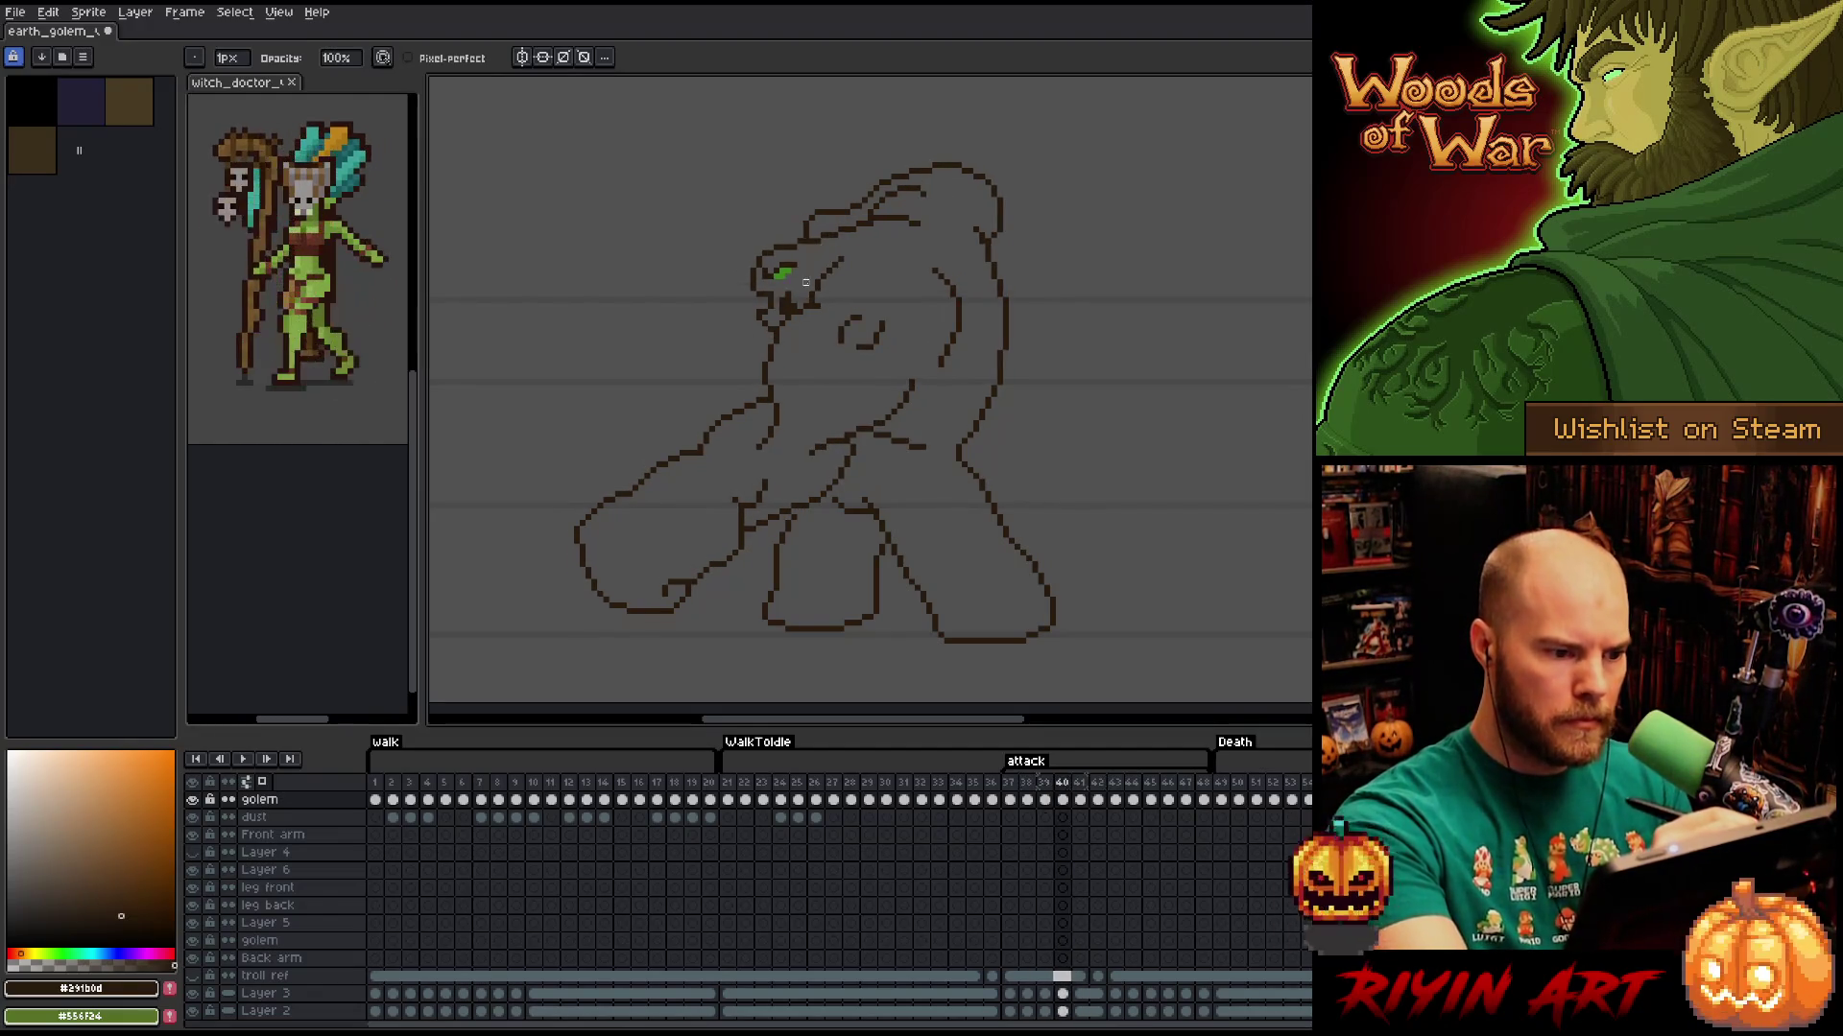
{"action": "key", "text": "b"}
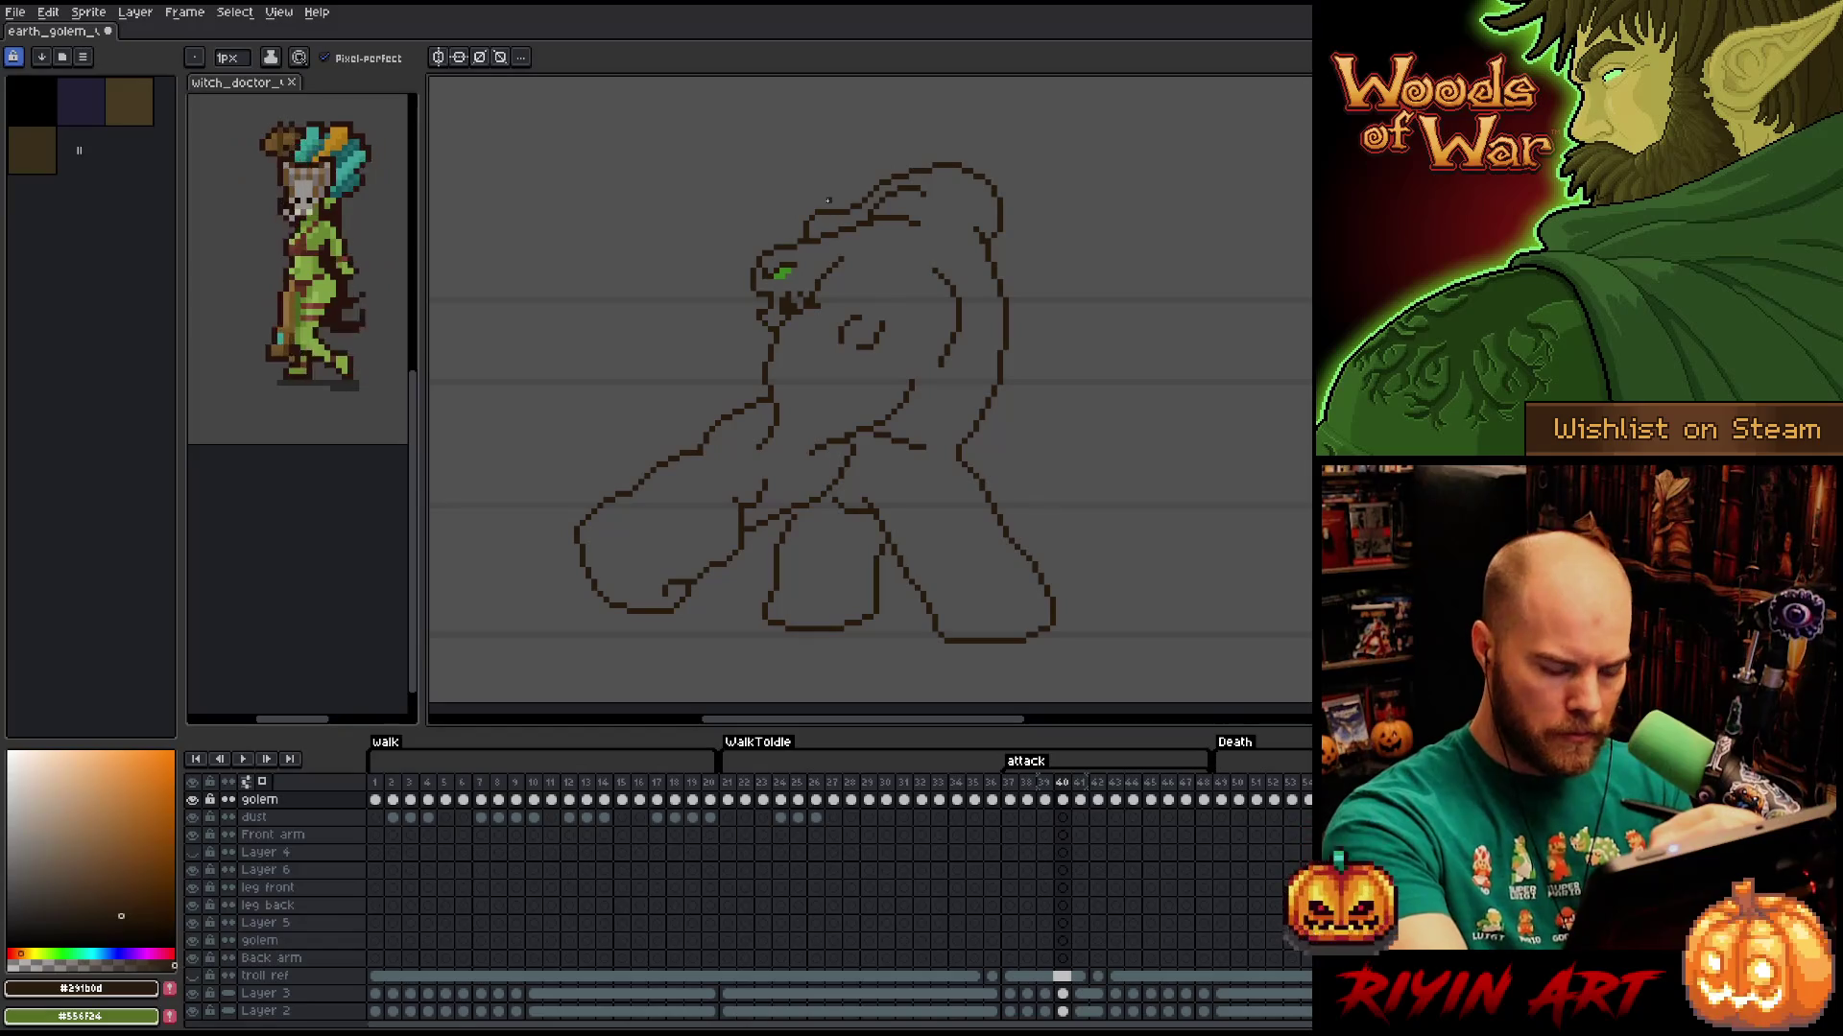
{"action": "key", "text": "Right"}
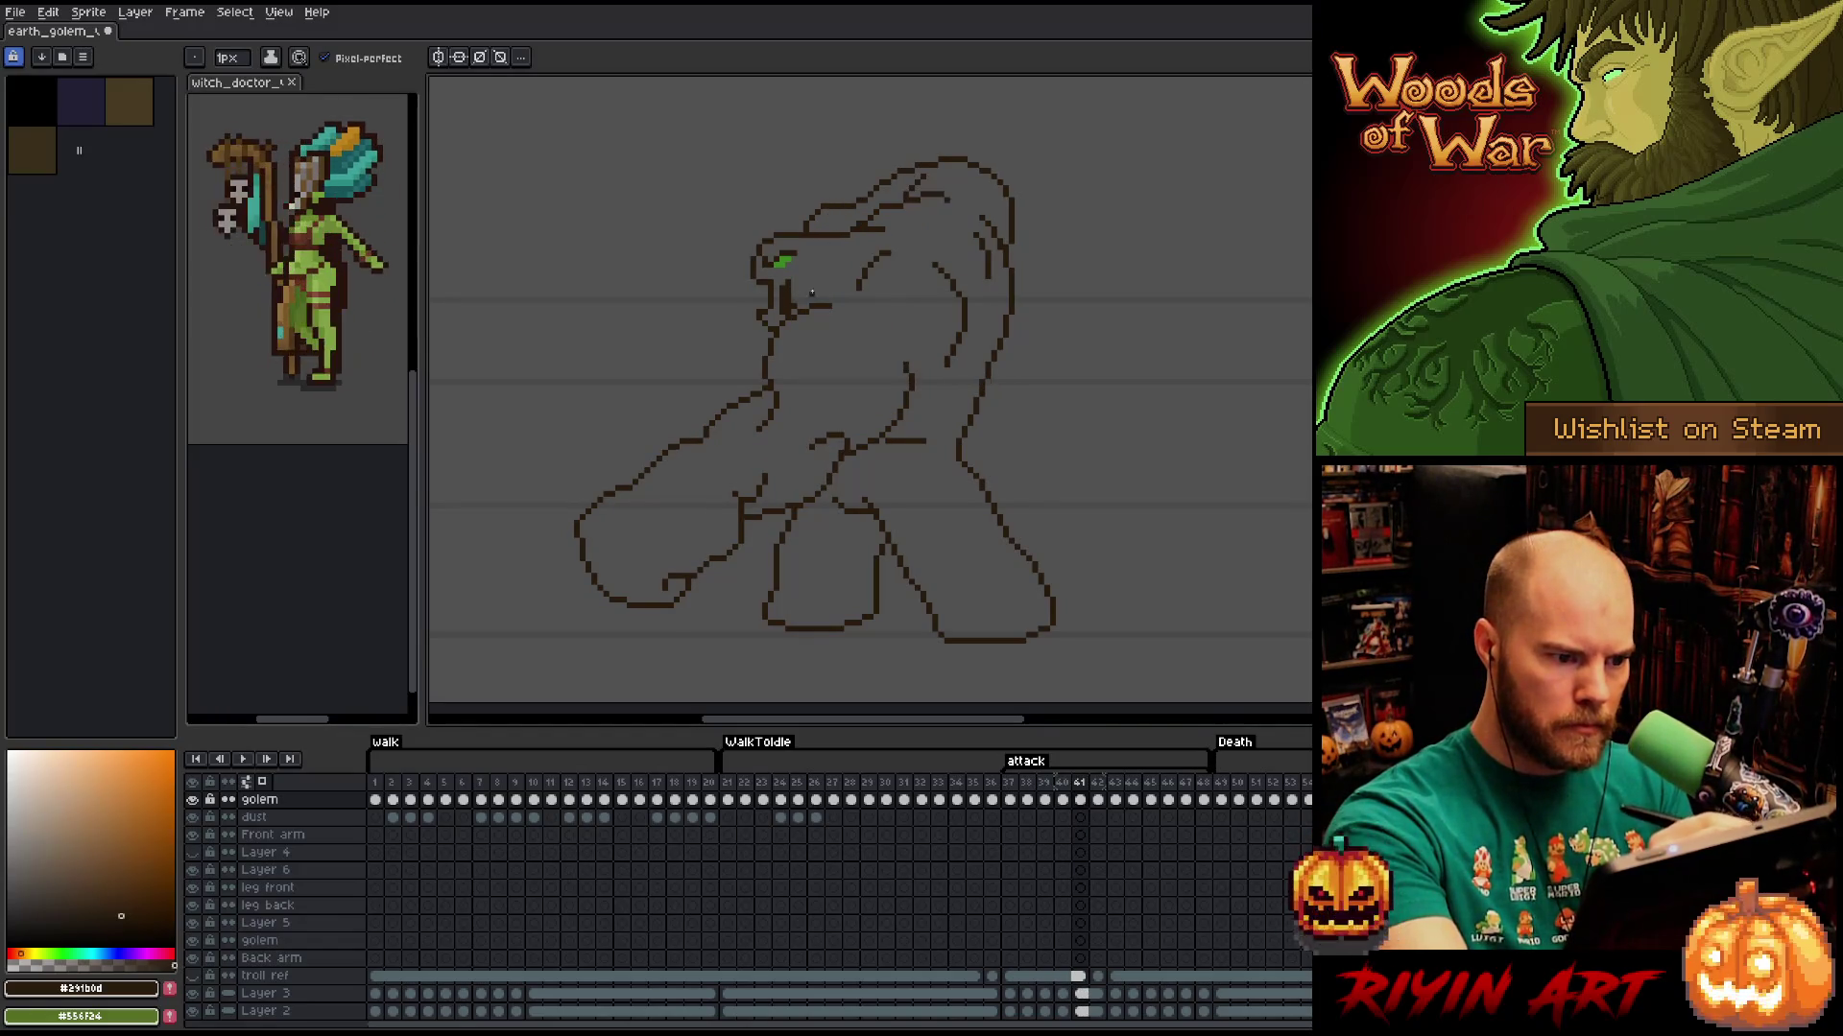
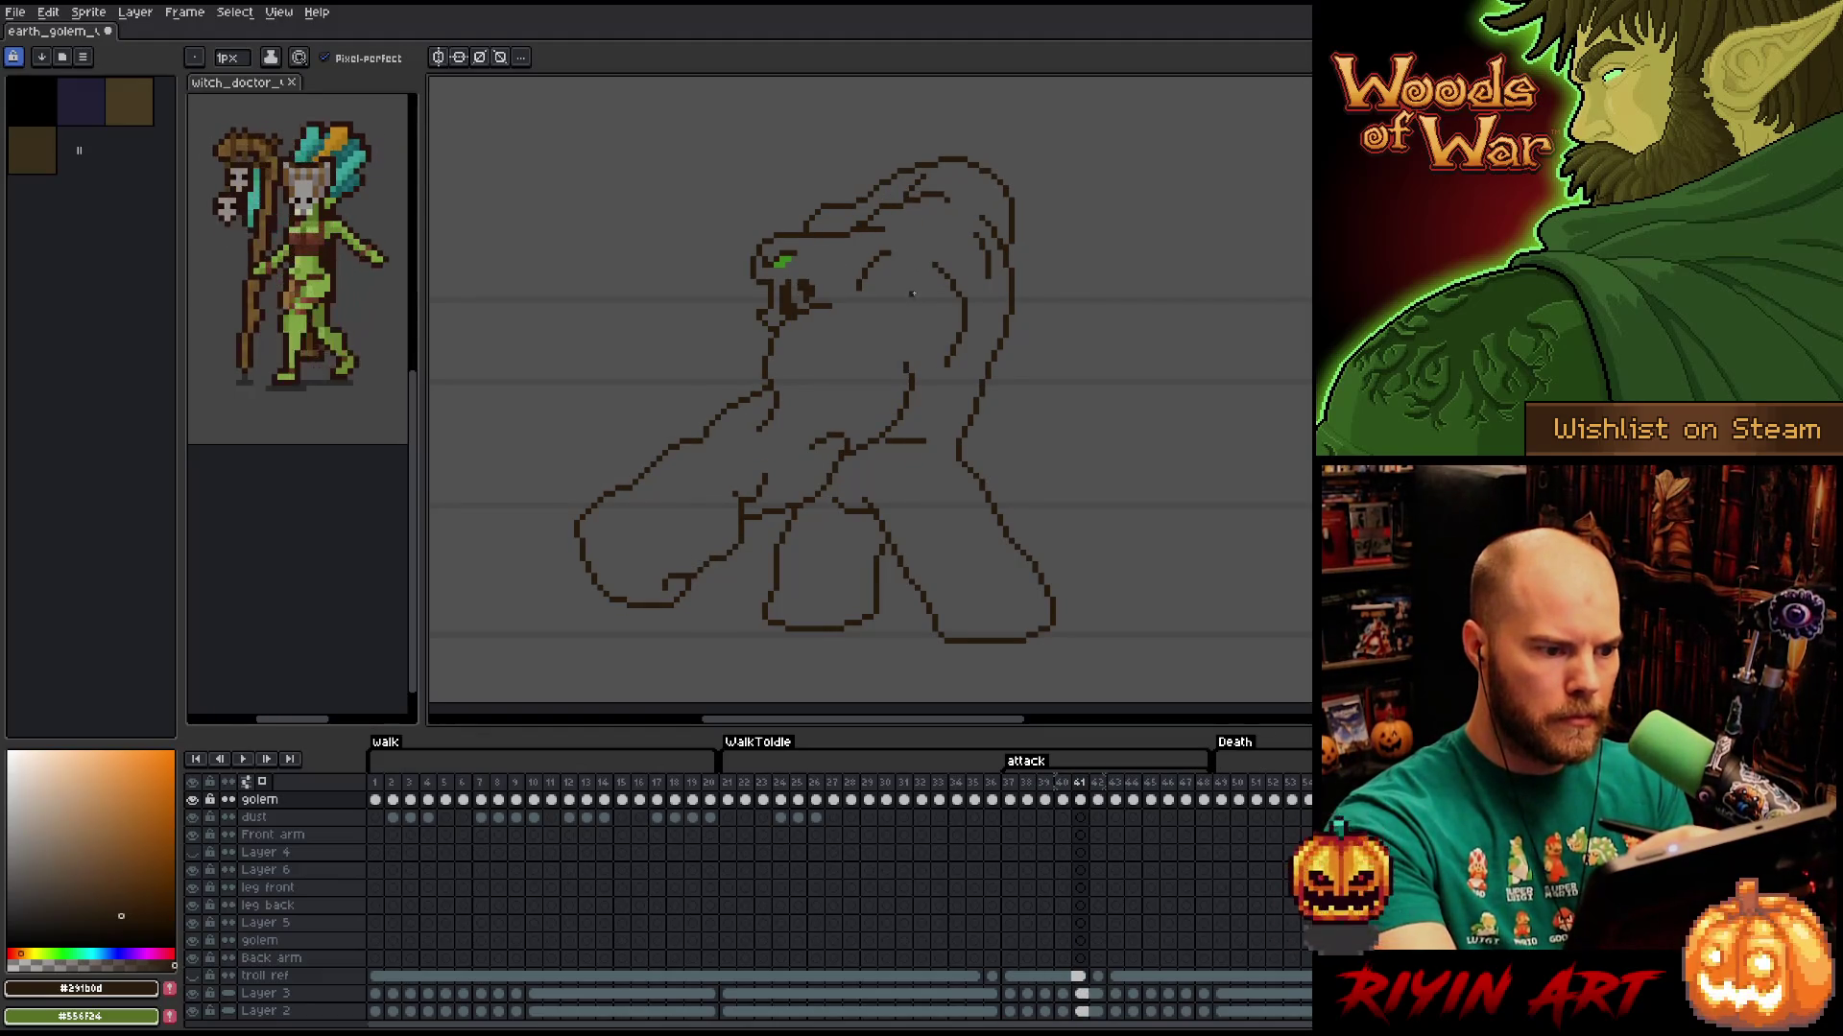
Flick between attack frames 40 and 41 to compare the golem poses.
{"action": "key", "text": "Left"}
{"action": "key", "text": "Right"}
{"action": "key", "text": "Left"}
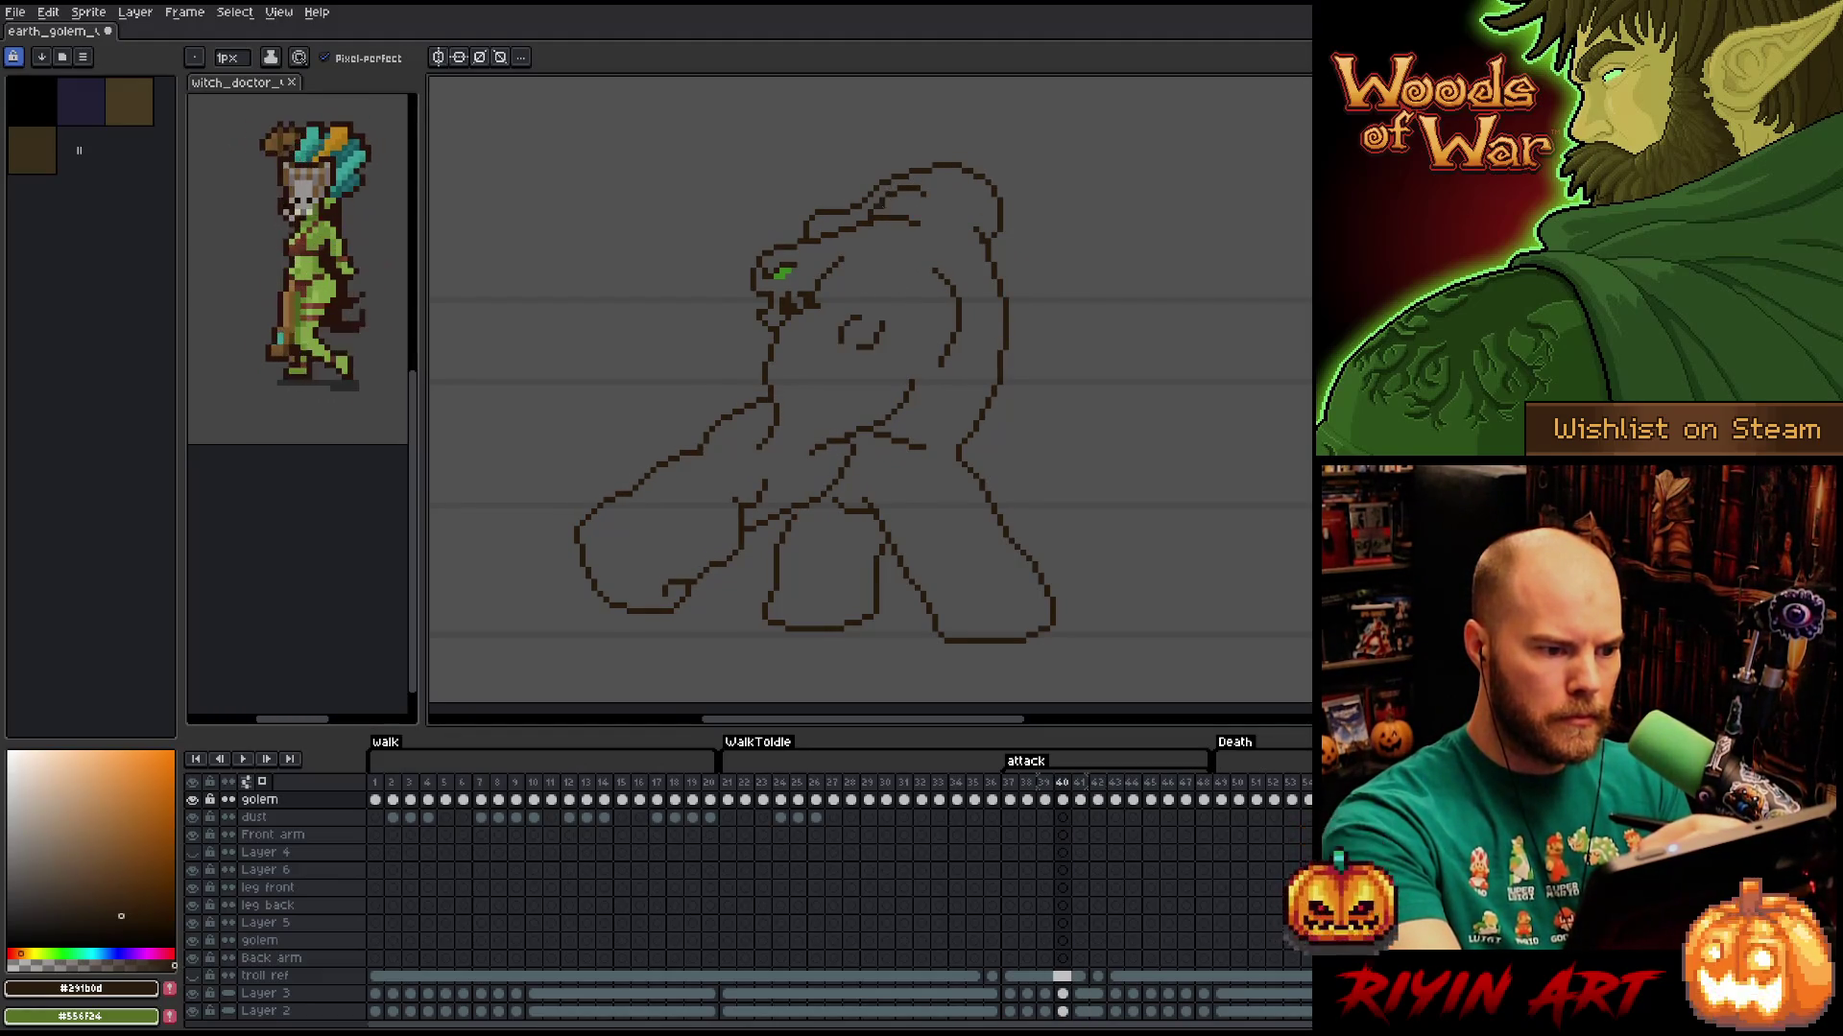
{"action": "key", "text": "e"}
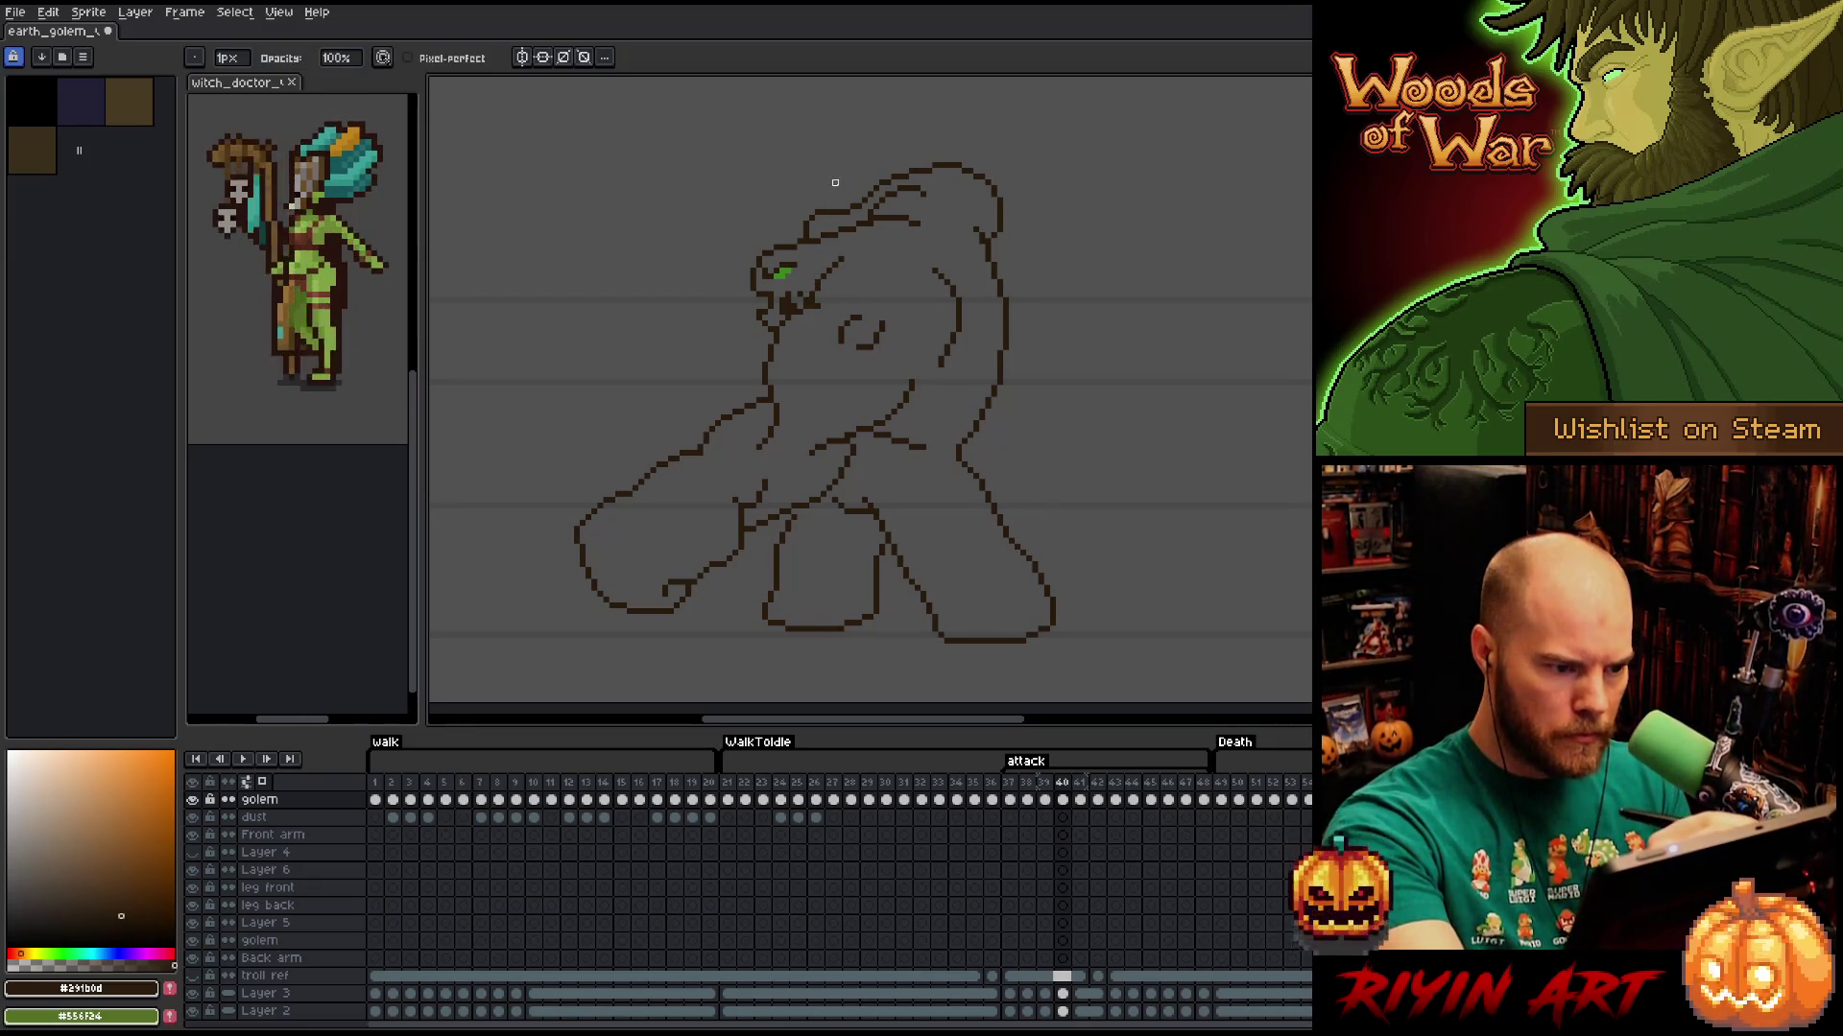
{"action": "key", "text": "Right"}
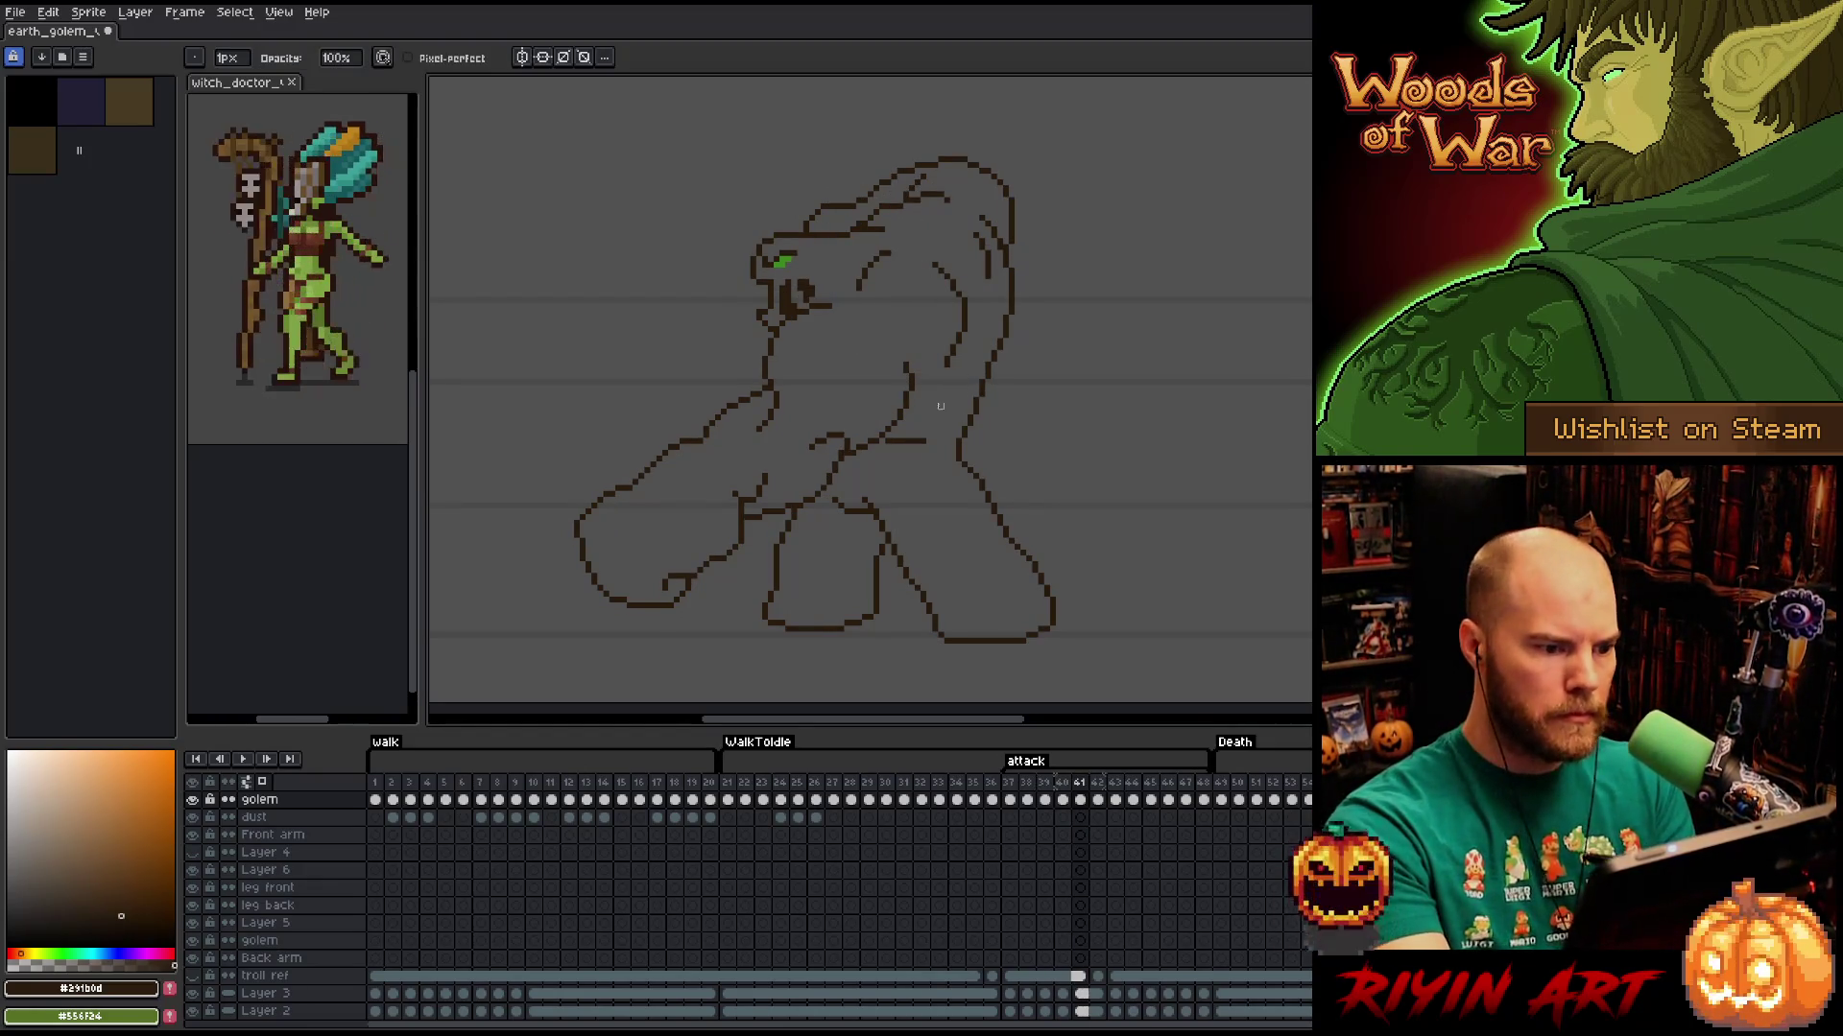
{"action": "key", "text": "b"}
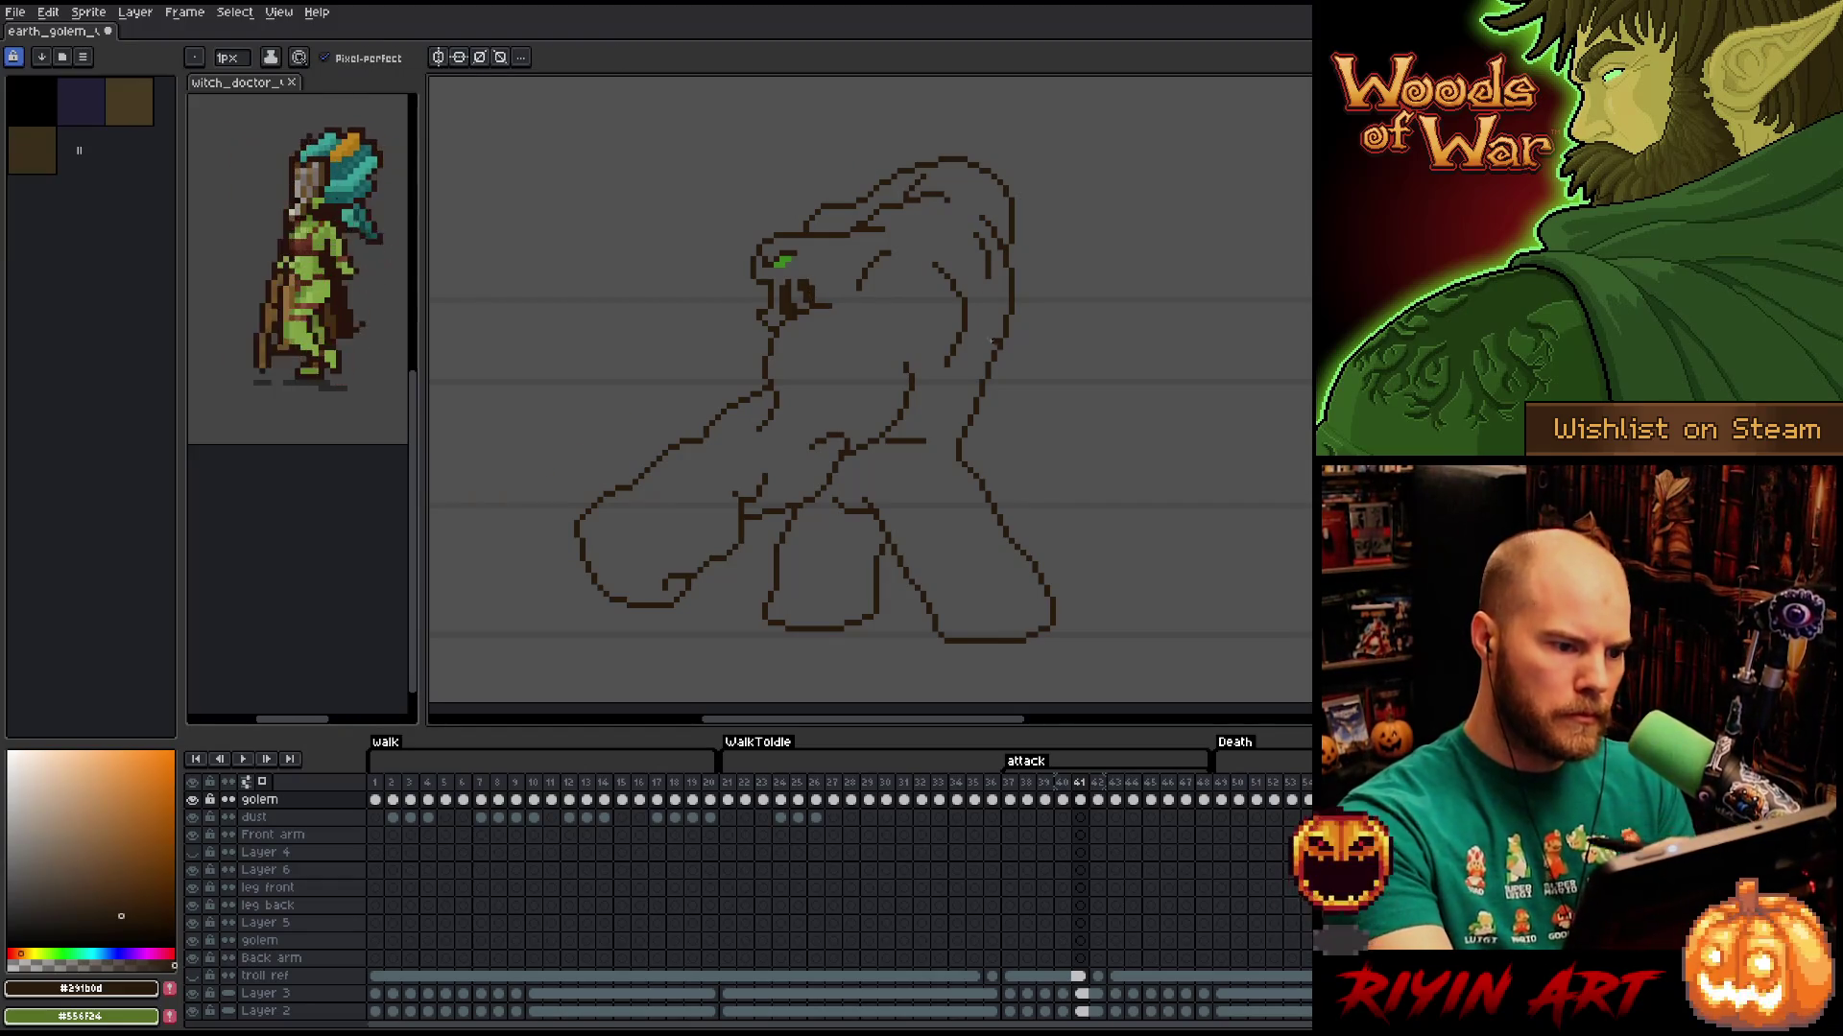
{"action": "key", "text": "Left"}
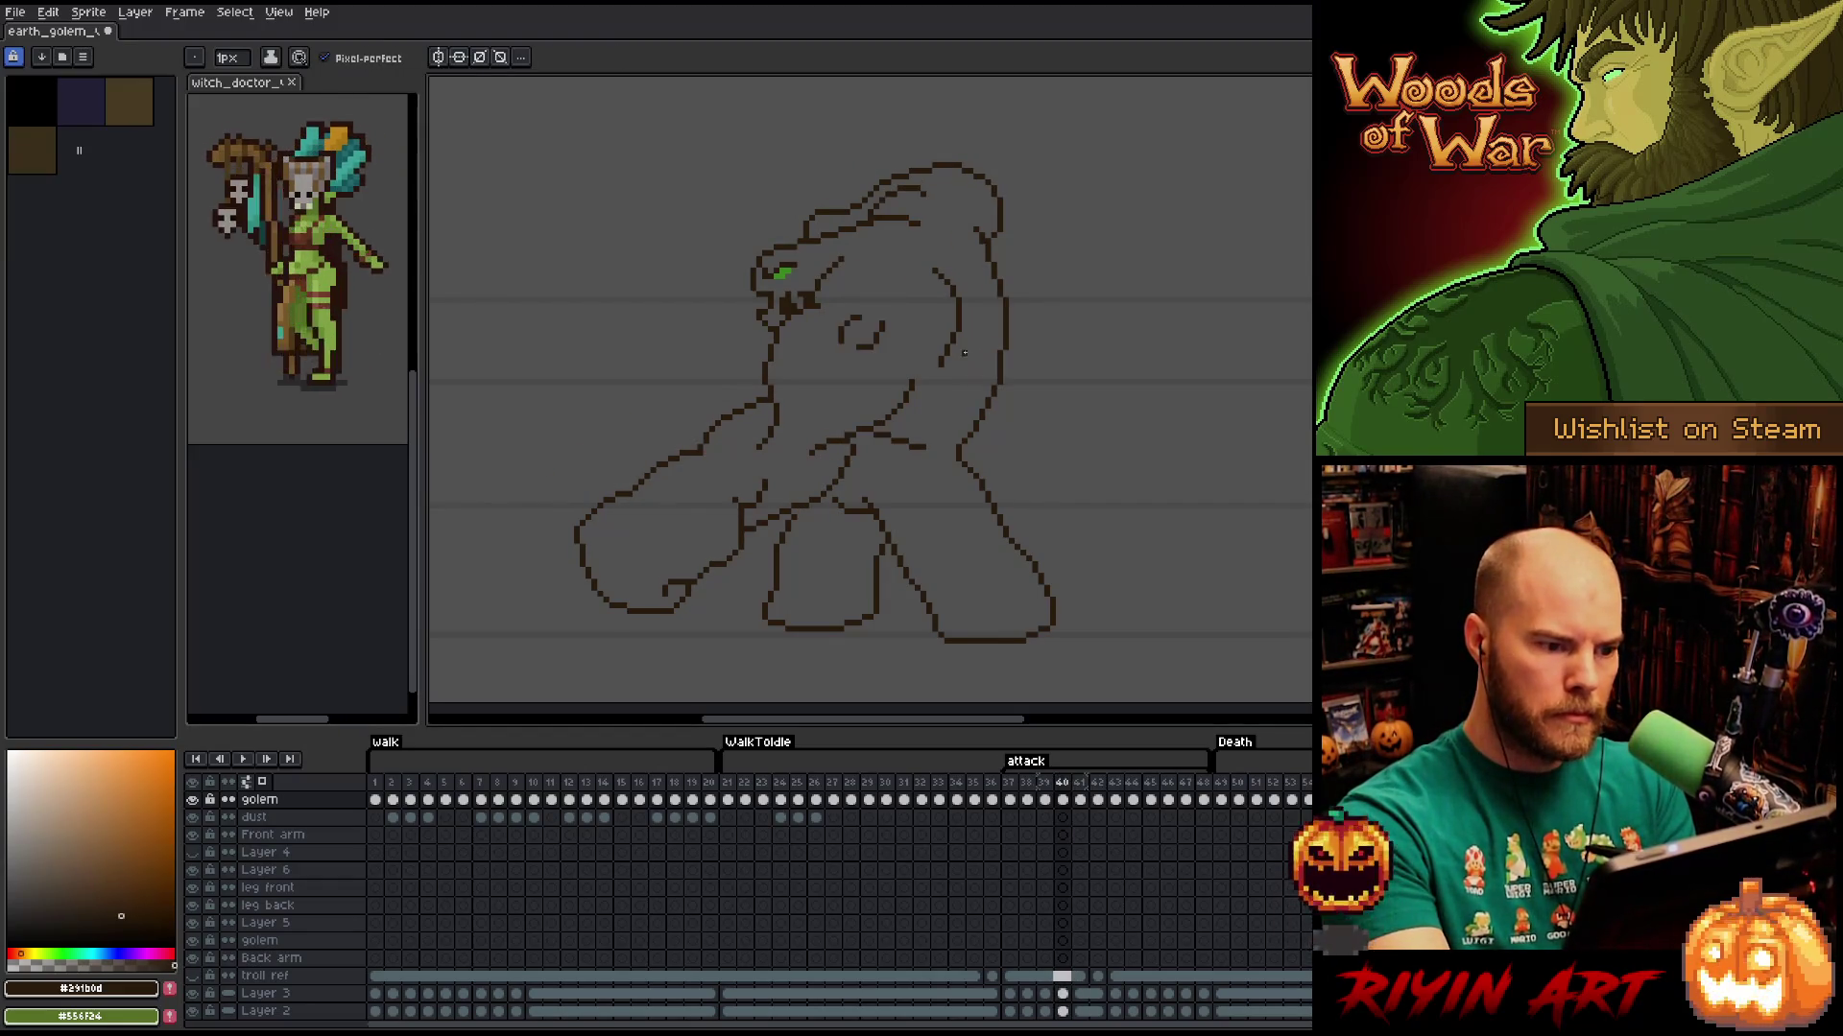
{"action": "key", "text": "Right"}
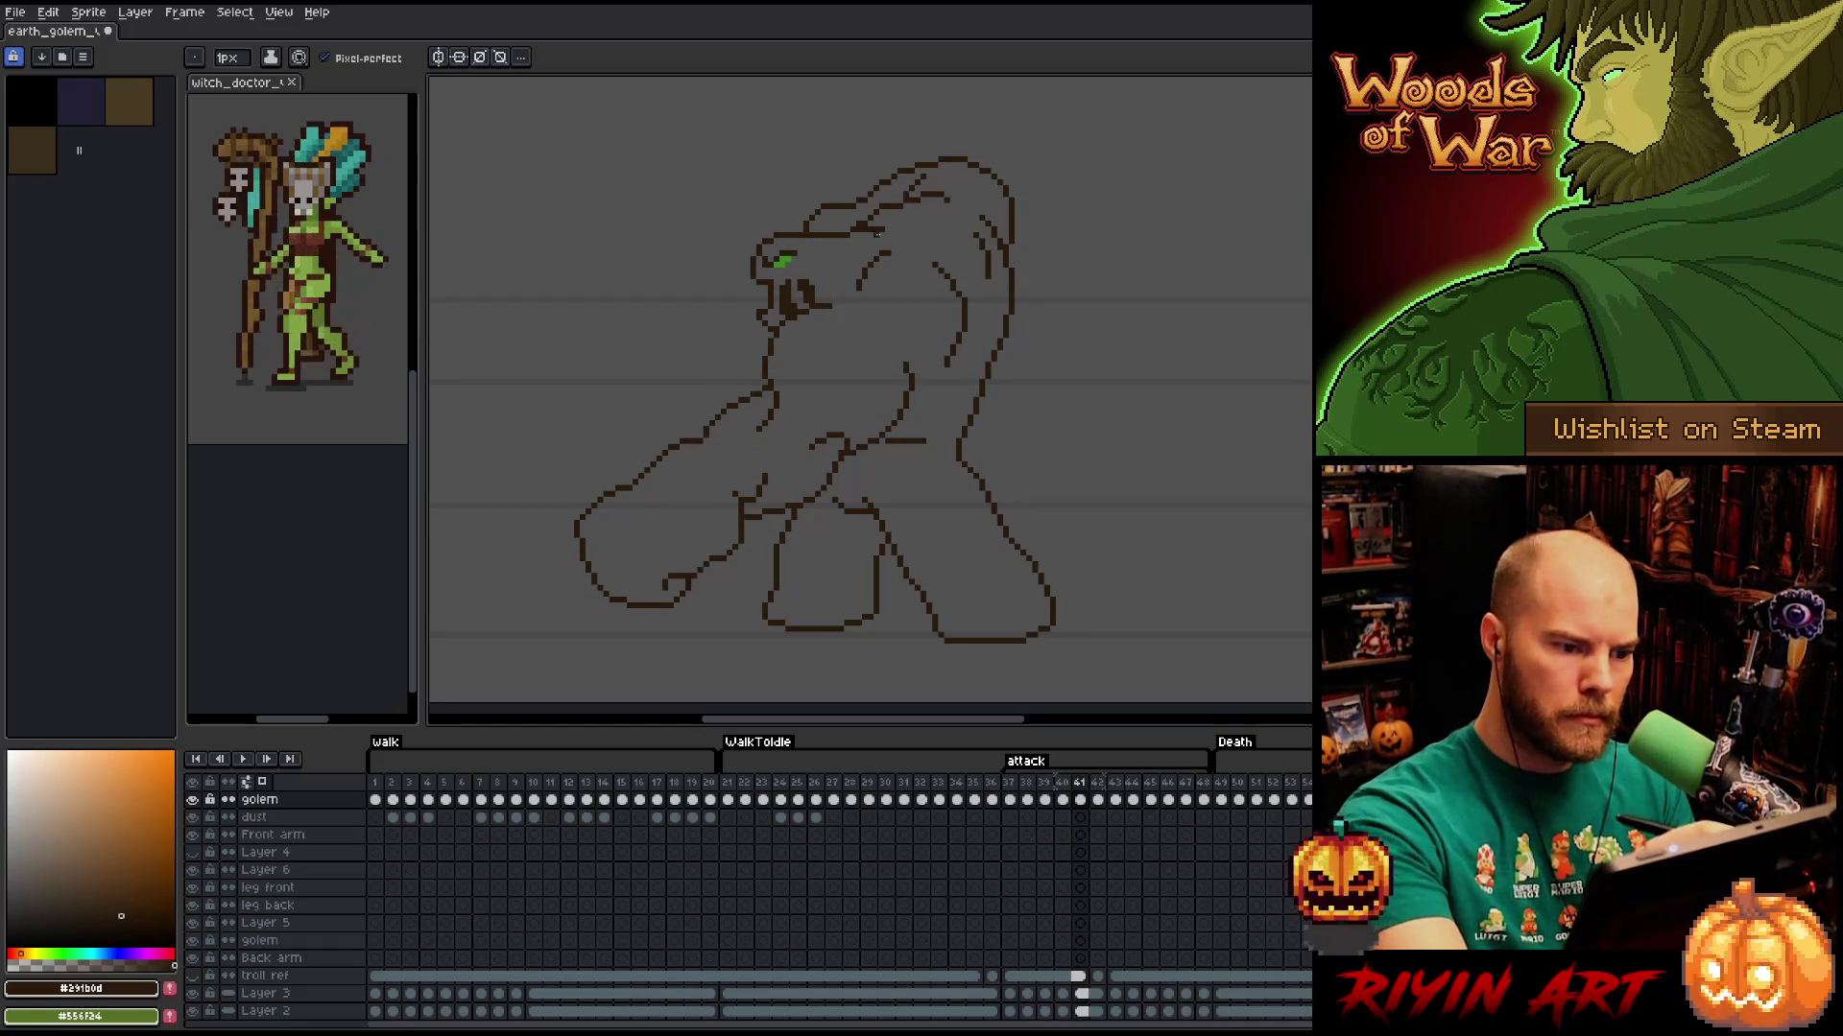
Select the golem's head, then a small area near its eye, comparing frames 40 and 41.
{"action": "key", "text": "m"}
{"action": "mouse_move", "coordinate": [883, 240]}
{"action": "left_mouse_down"}
{"action": "mouse_move", "coordinate": [876, 296]}
{"action": "mouse_move", "coordinate": [823, 324]}
{"action": "left_mouse_up"}
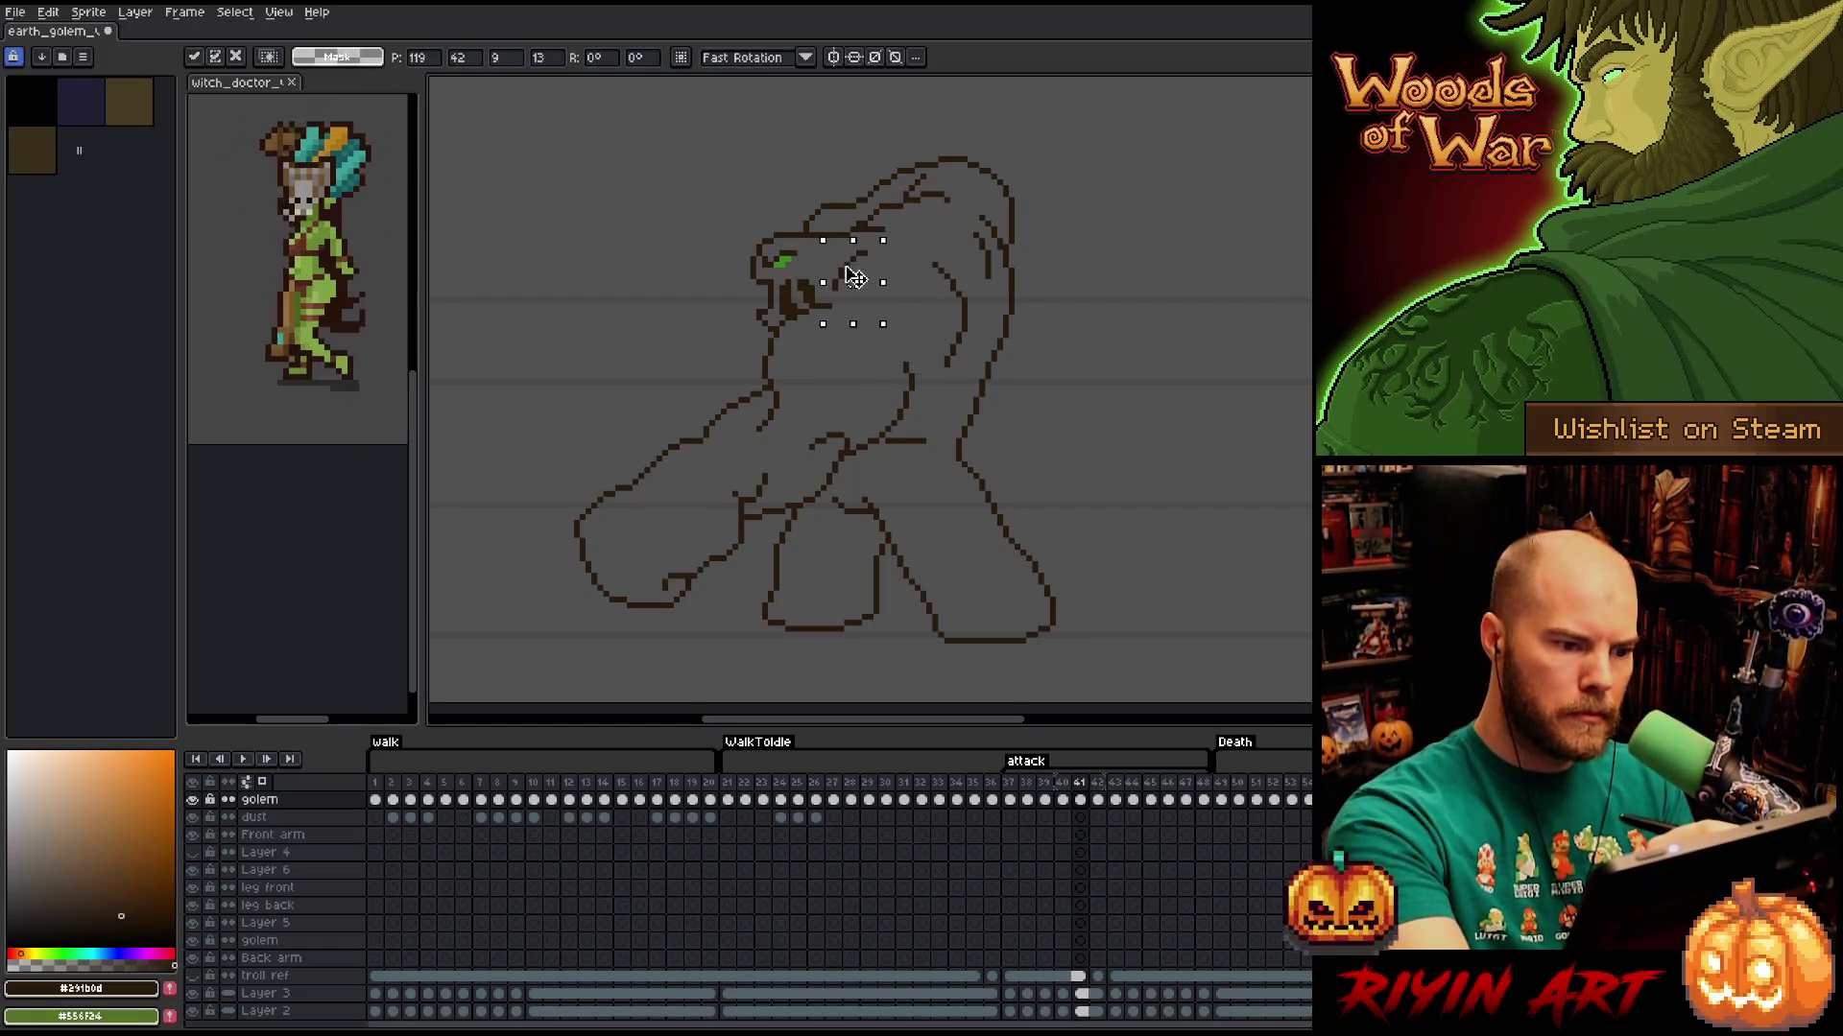
{"action": "key", "text": "Left"}
{"action": "key", "text": "Right"}
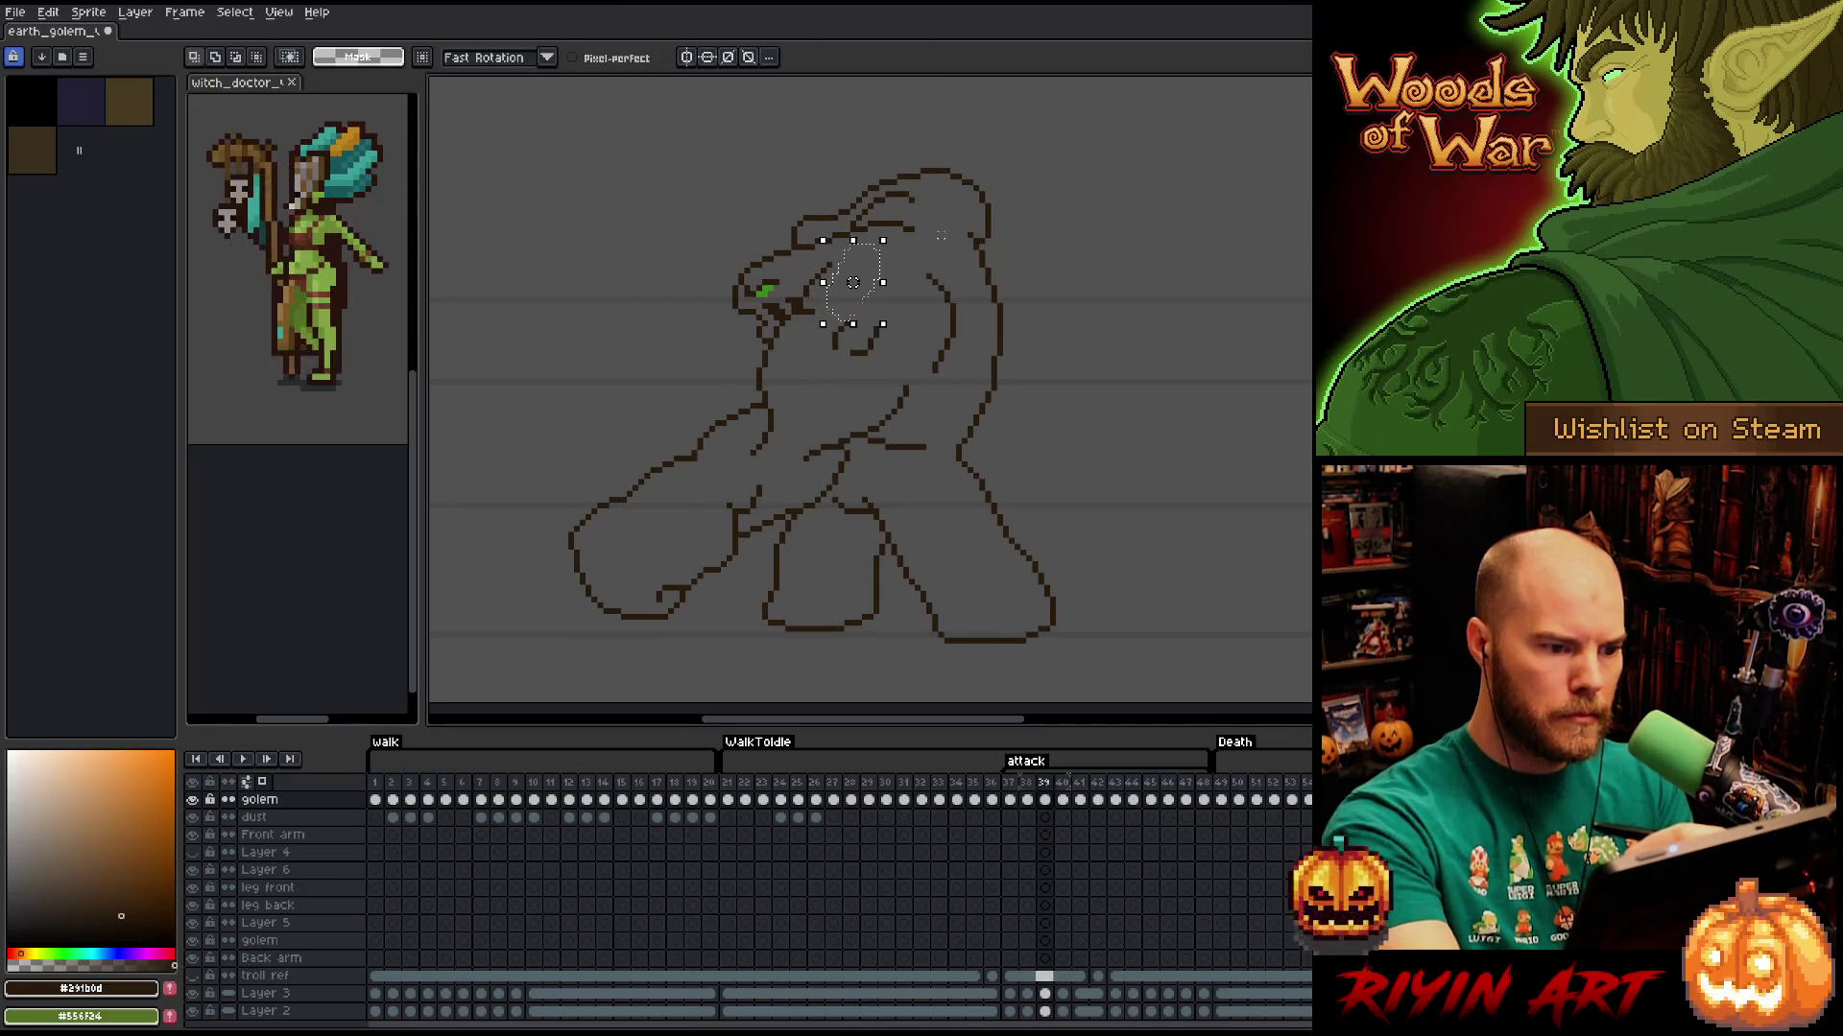
{"action": "key", "text": "Left"}
{"action": "key", "text": "Right"}
{"action": "key", "text": "Left"}
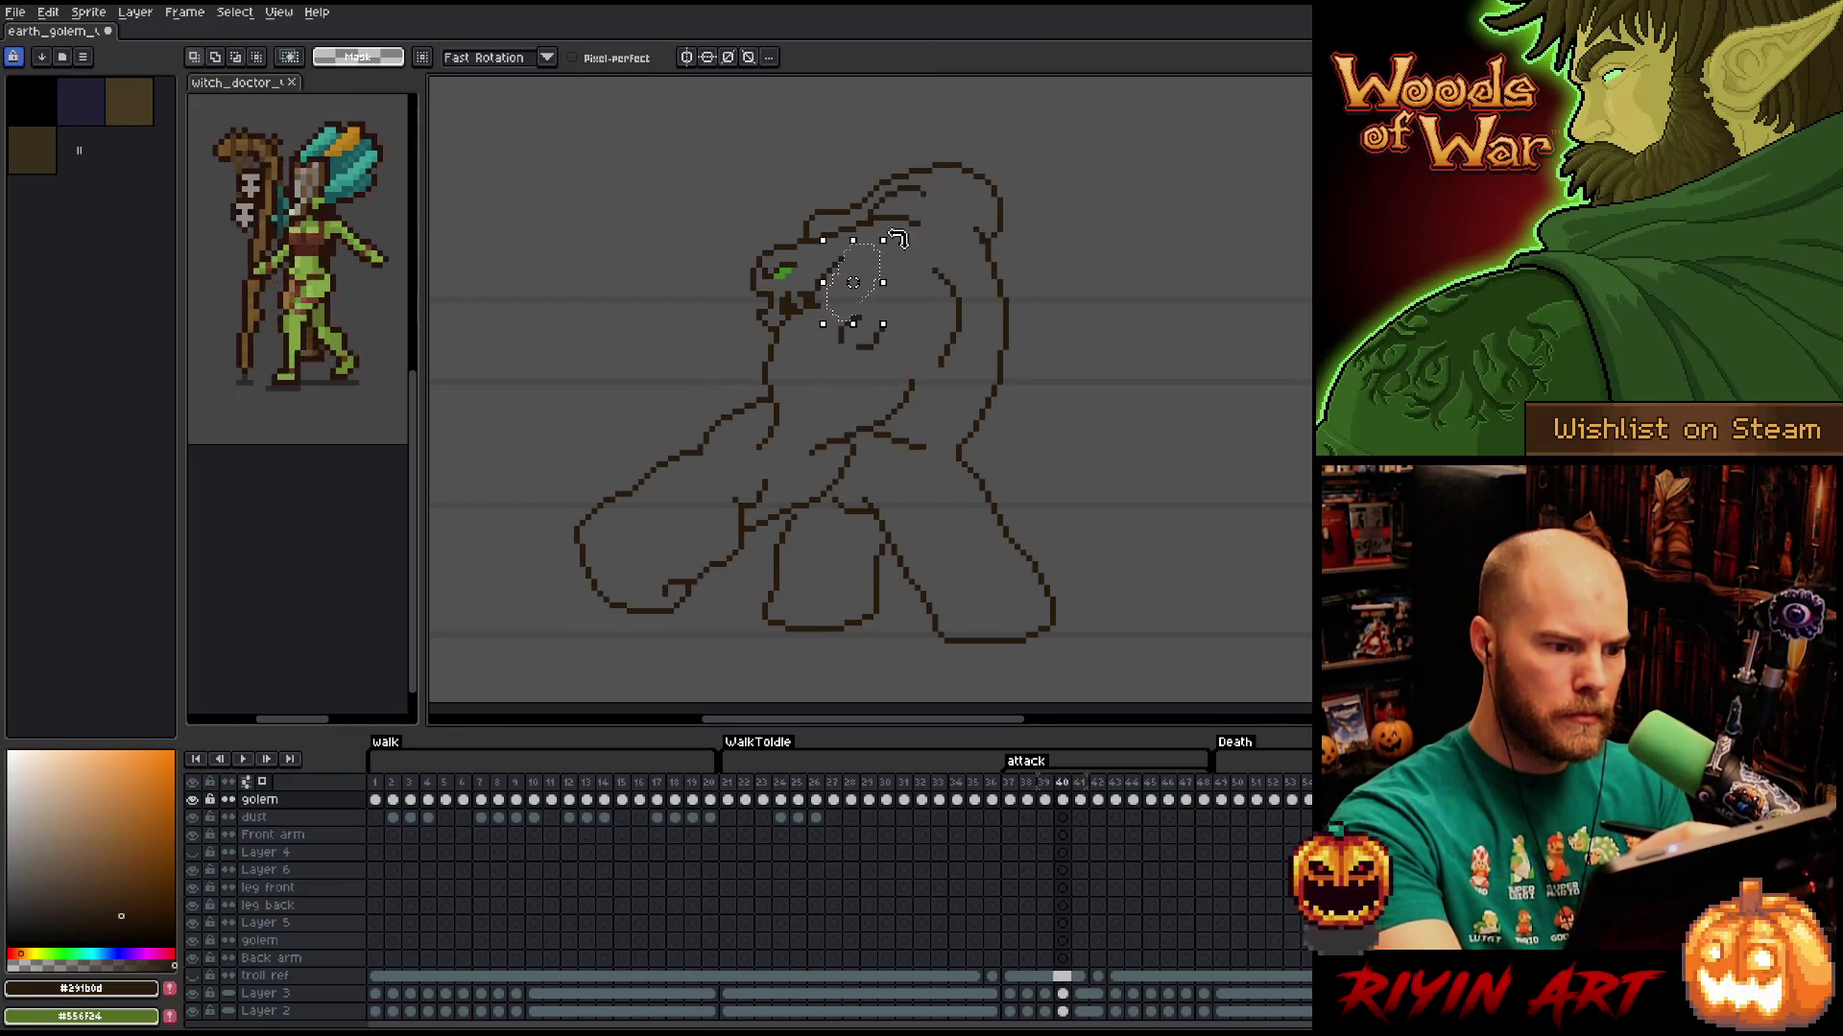
{"action": "mouse_move", "coordinate": [844, 246]}
{"action": "left_mouse_down"}
{"action": "mouse_move", "coordinate": [820, 288]}
{"action": "mouse_move", "coordinate": [857, 254]}
{"action": "left_mouse_up"}
{"action": "key", "text": "ctrl+d"}
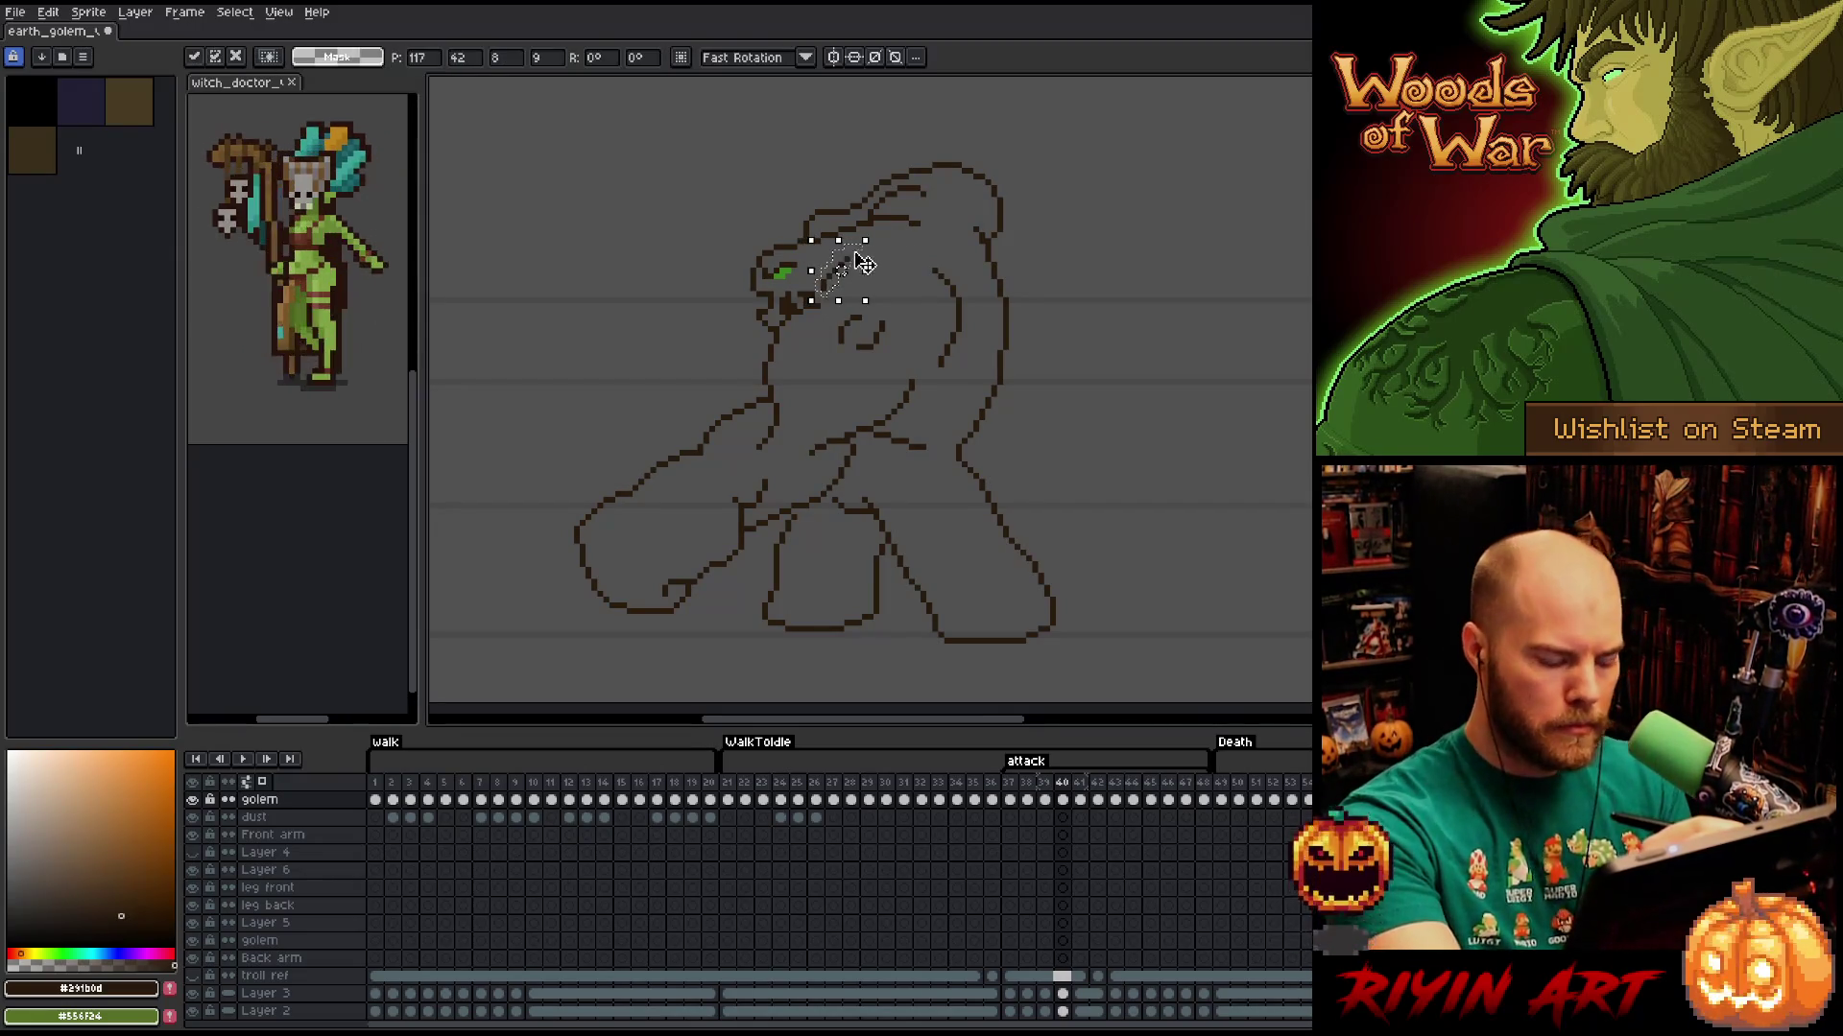
{"action": "key", "text": "b"}
{"action": "key", "text": "e"}
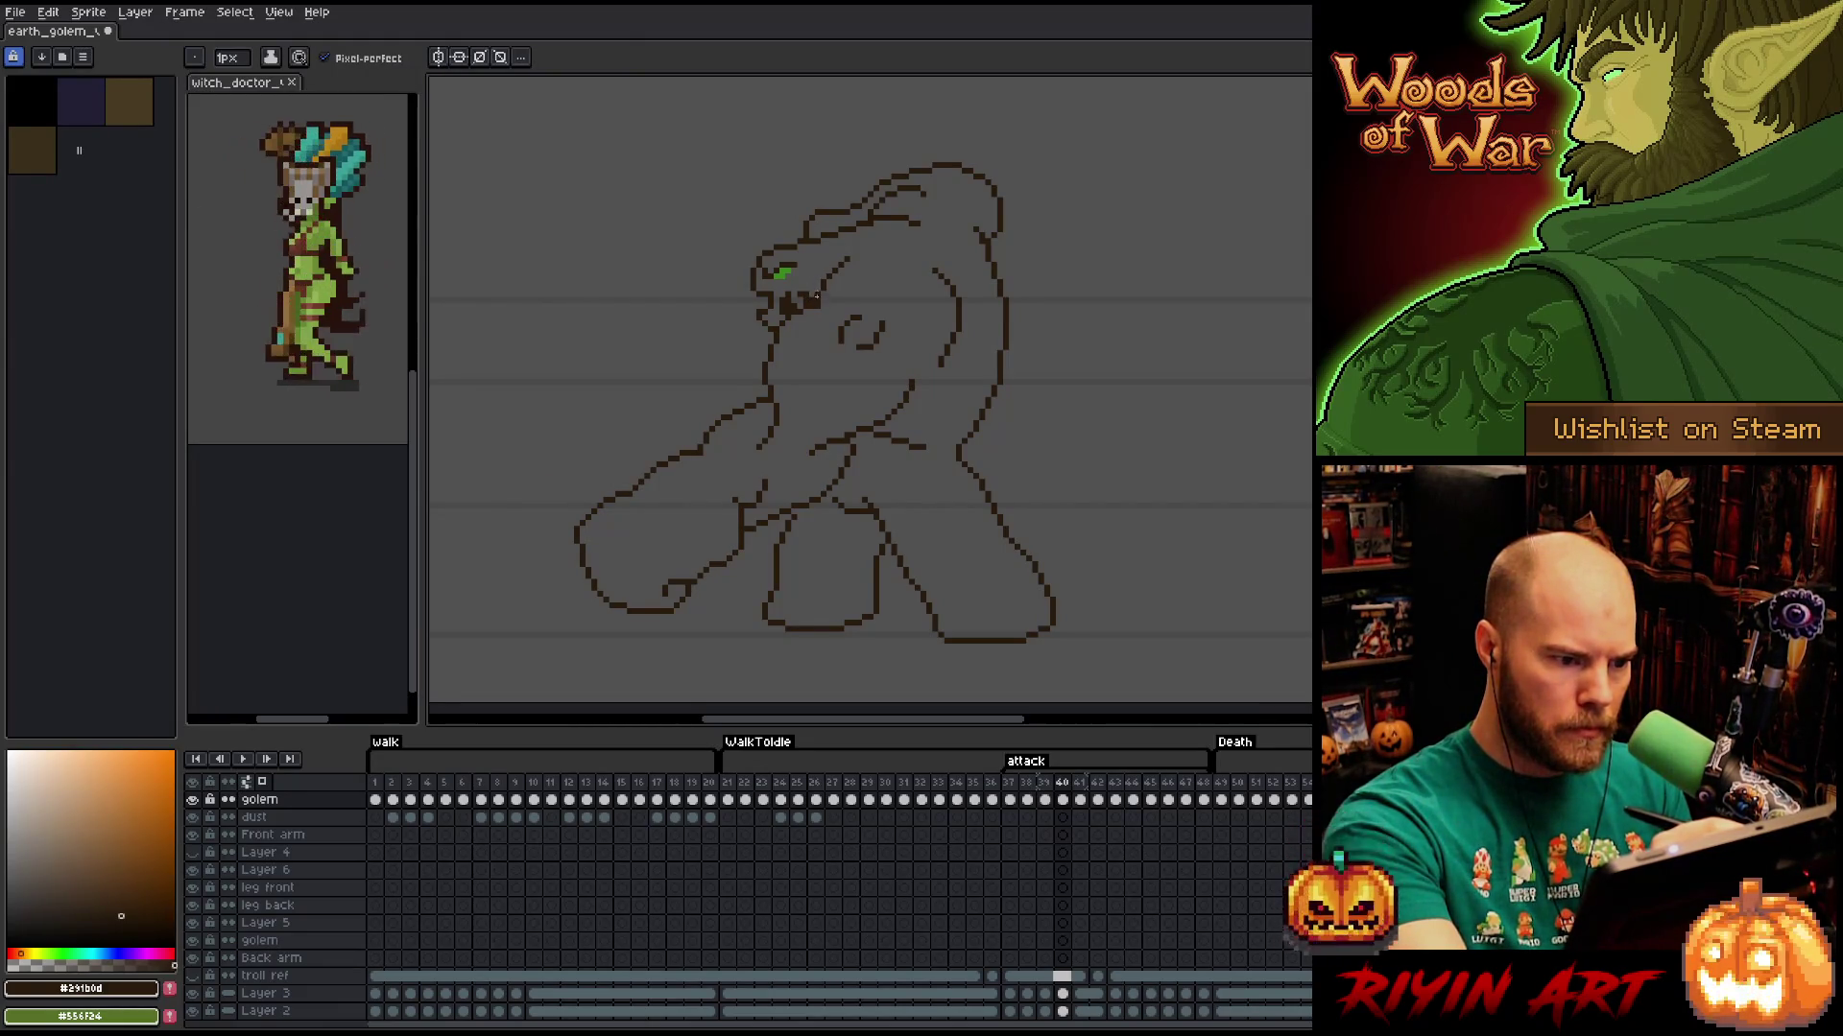
Step through attack frames 38 to 41 to compare poses, settling on frame 40.
{"action": "key", "text": "Right"}
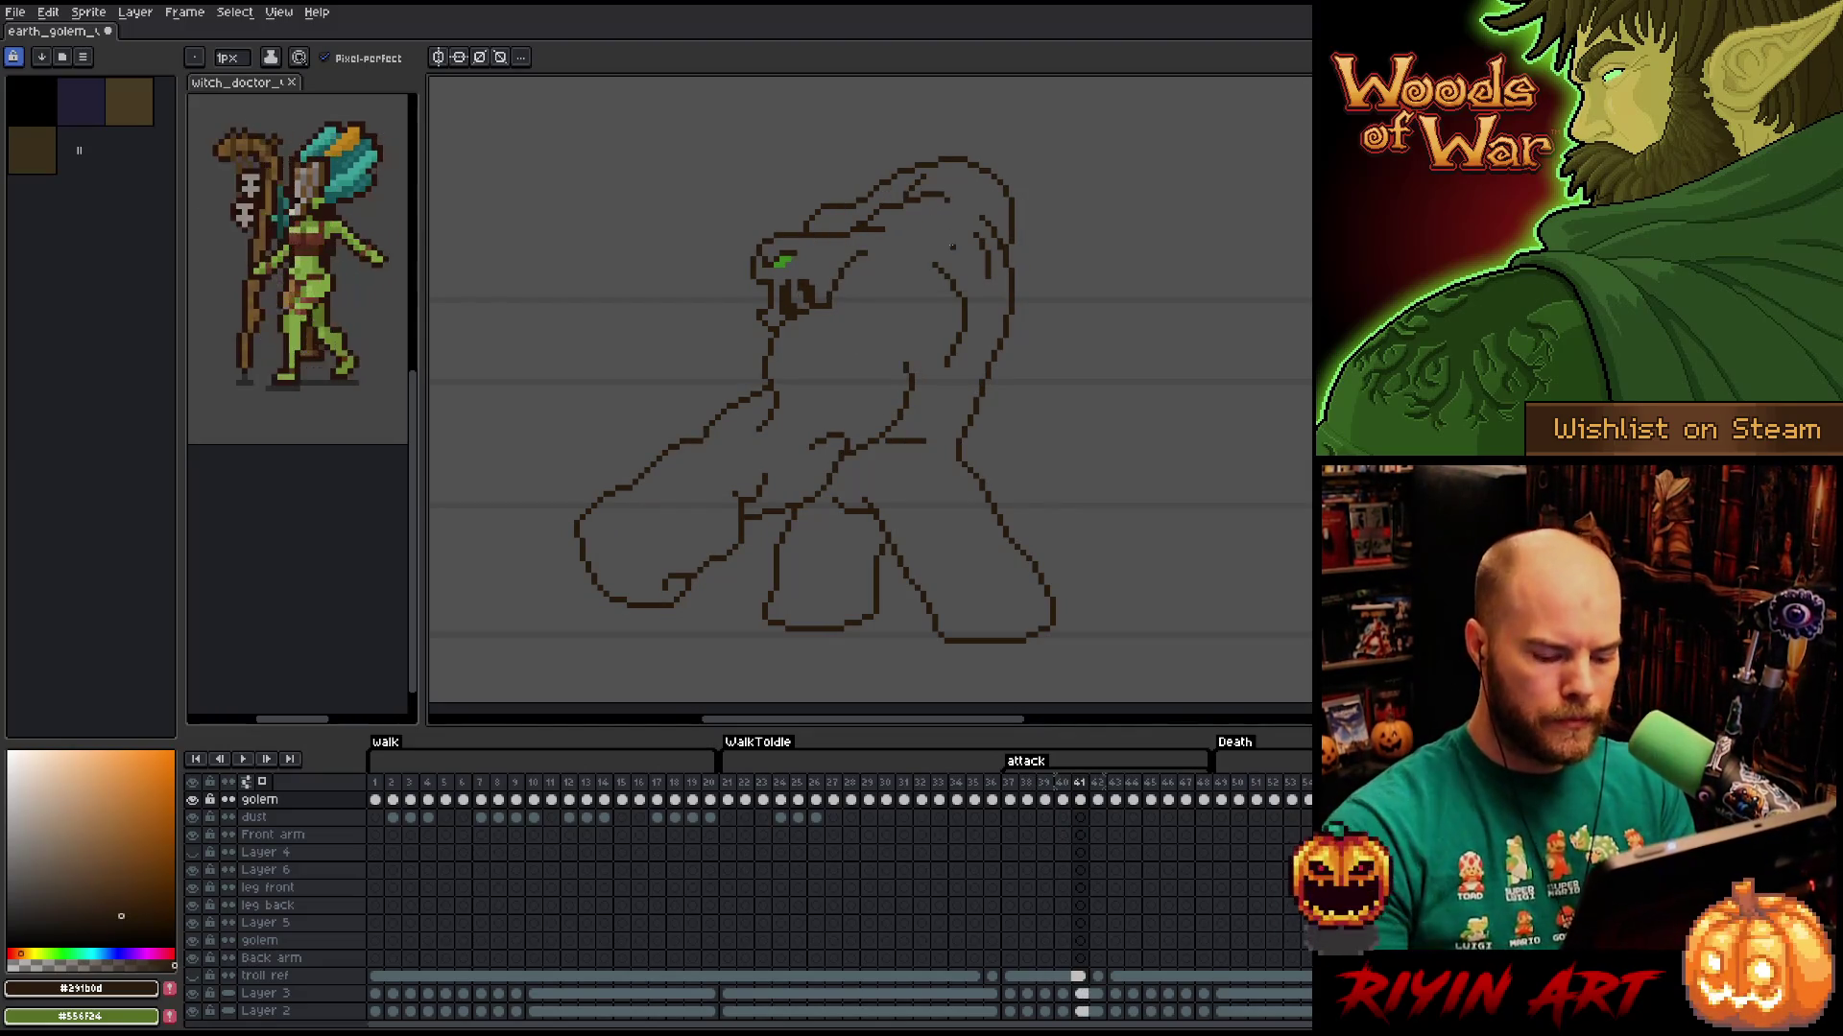
{"action": "key", "text": "Left"}
{"action": "key", "text": "Left"}
{"action": "key", "text": "Right"}
{"action": "key", "text": "Right"}
{"action": "key", "text": "Left"}
{"action": "key", "text": "Left"}
{"action": "key", "text": "Left"}
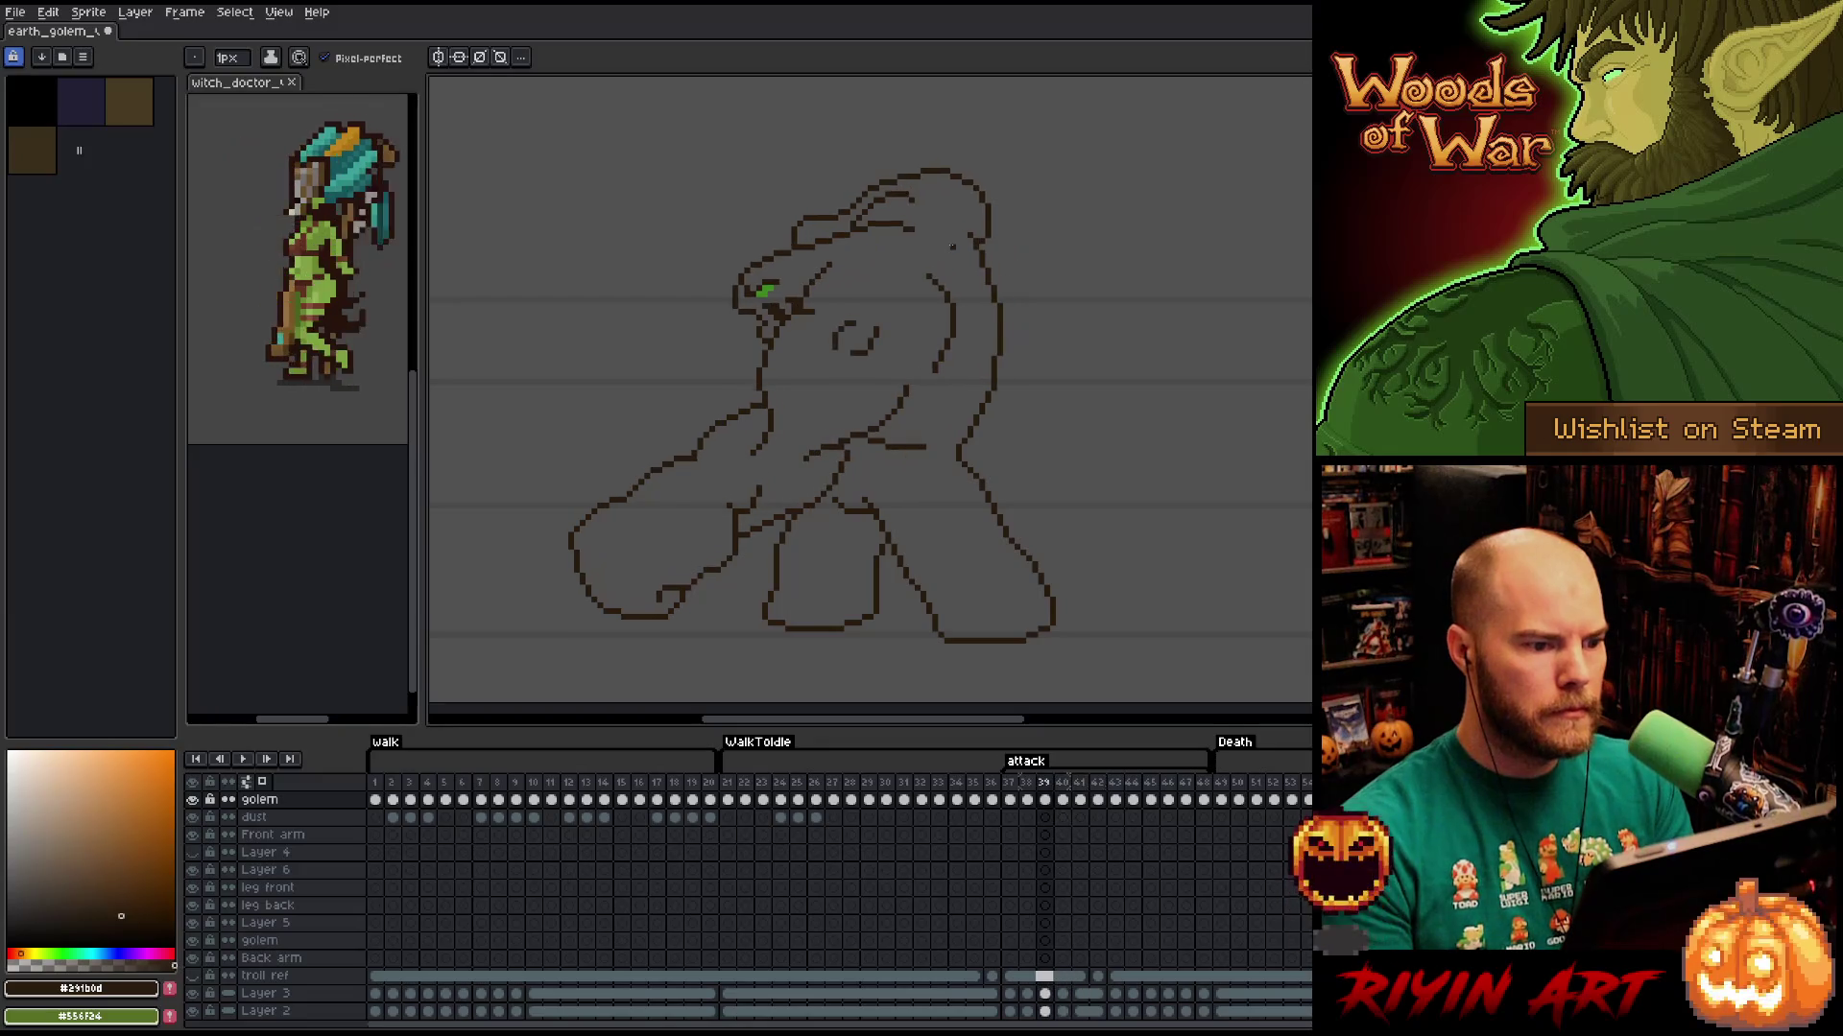
{"action": "key", "text": "Right"}
{"action": "key", "text": "Left"}
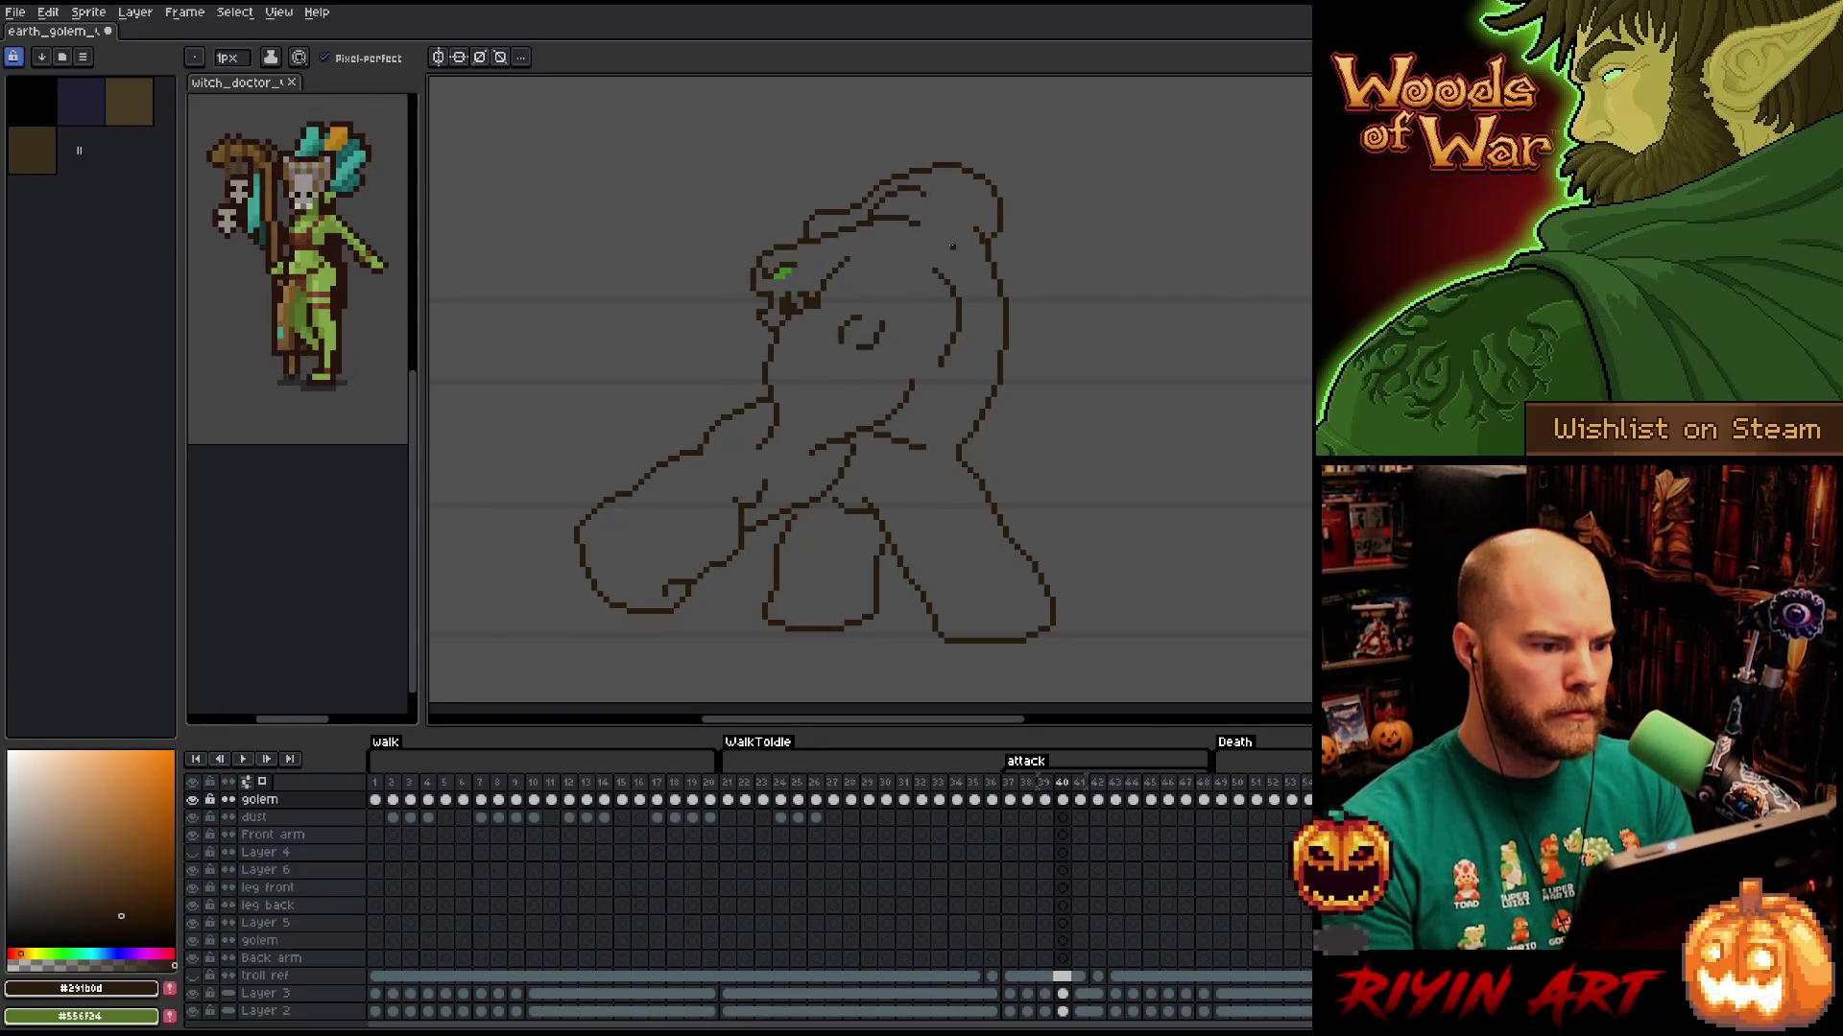
{"action": "key", "text": "Right"}
{"action": "key", "text": "m"}
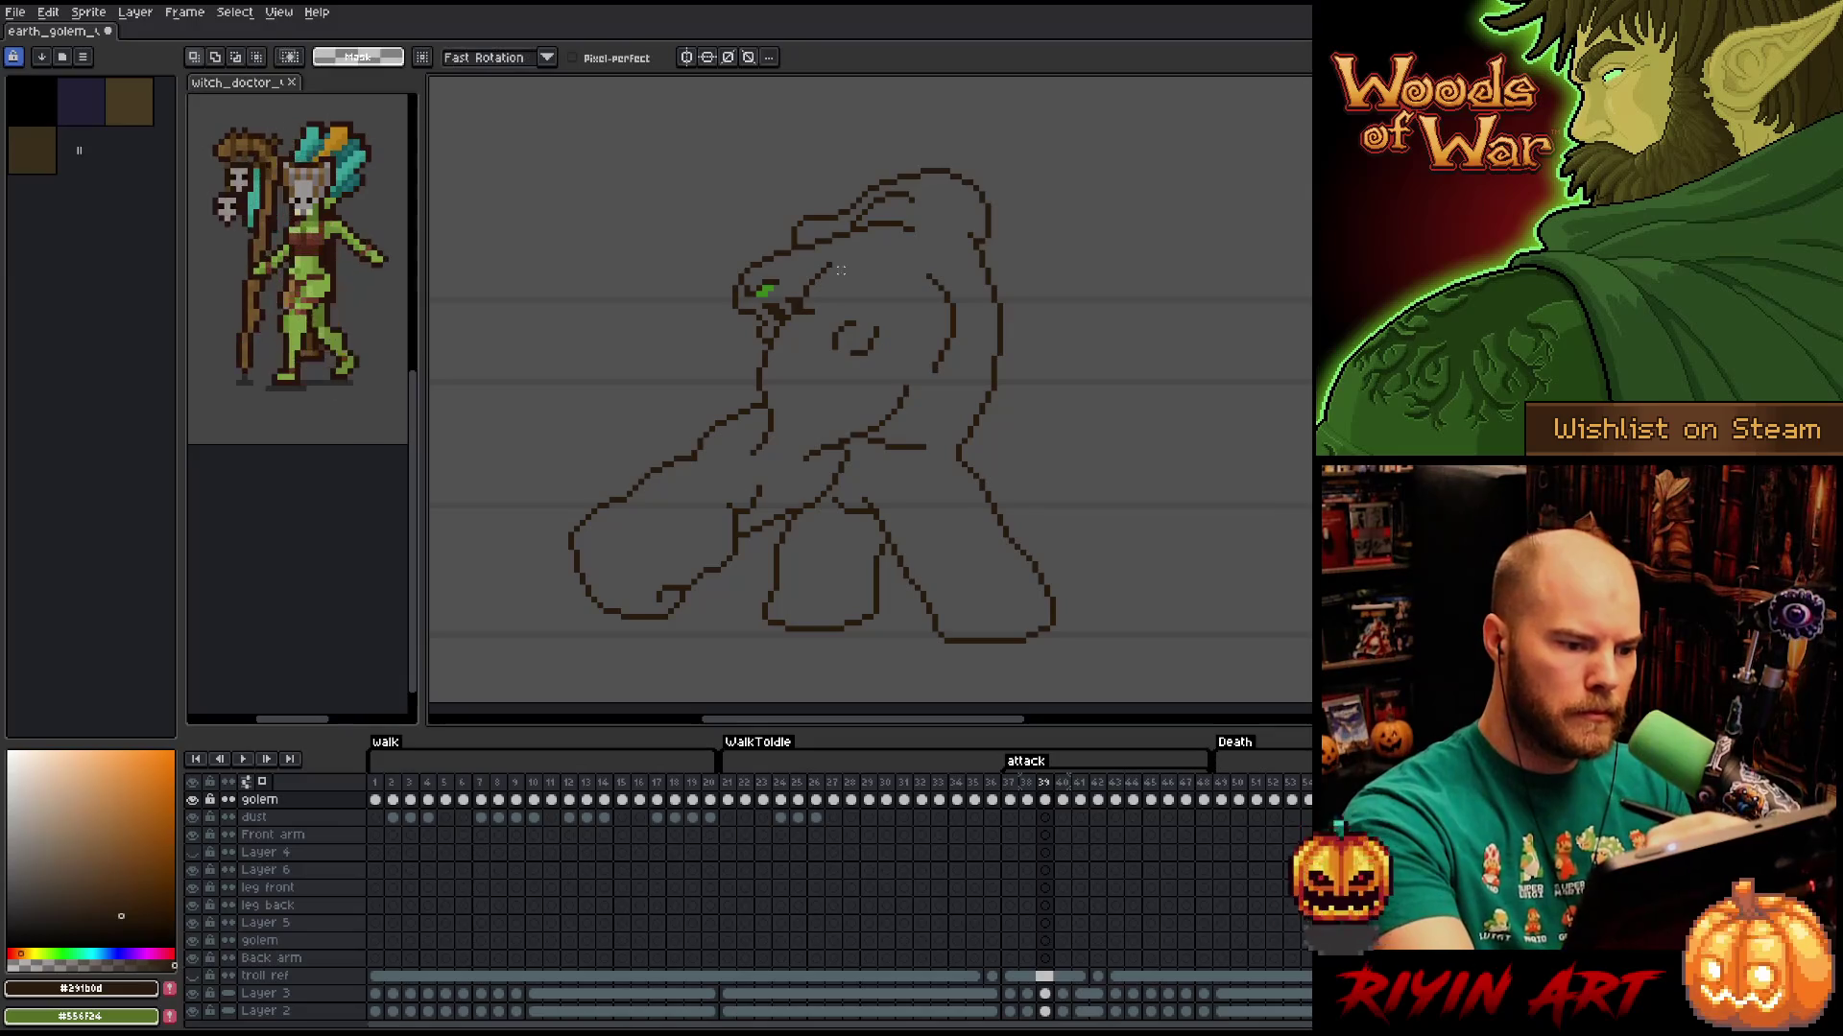
{"action": "key", "text": "Right"}
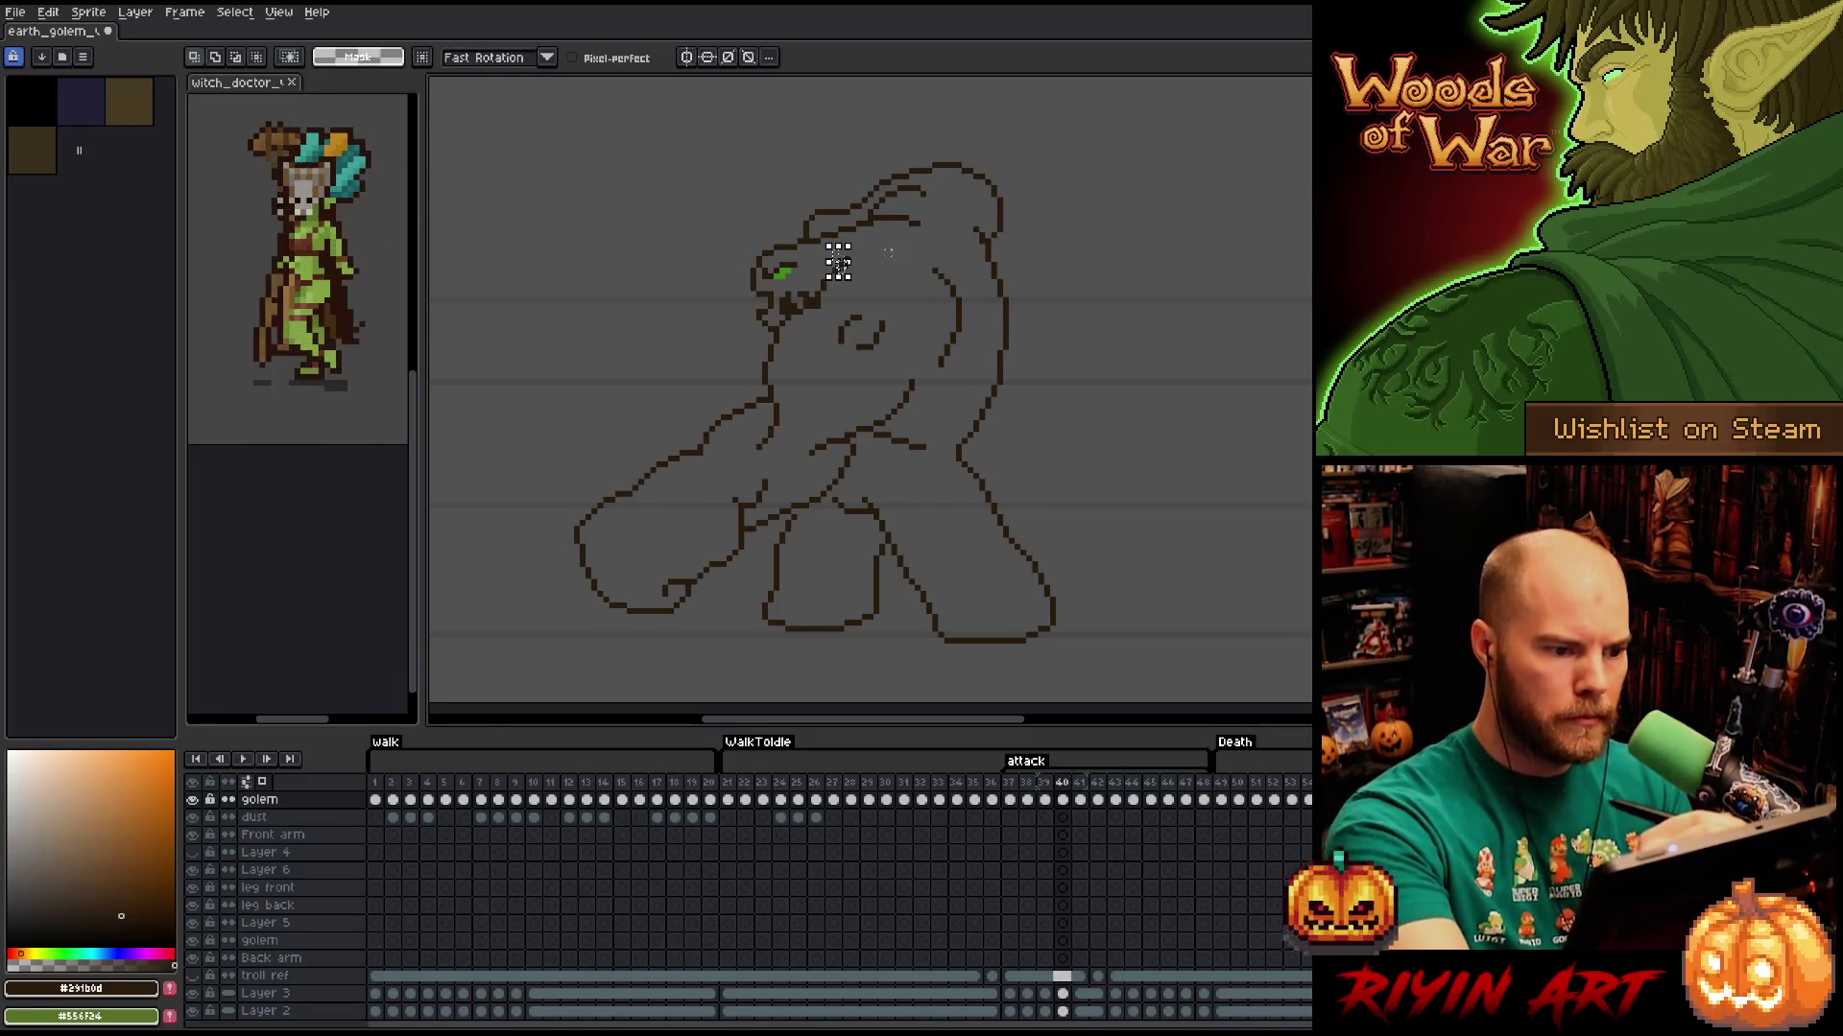
{"action": "key", "text": "Left"}
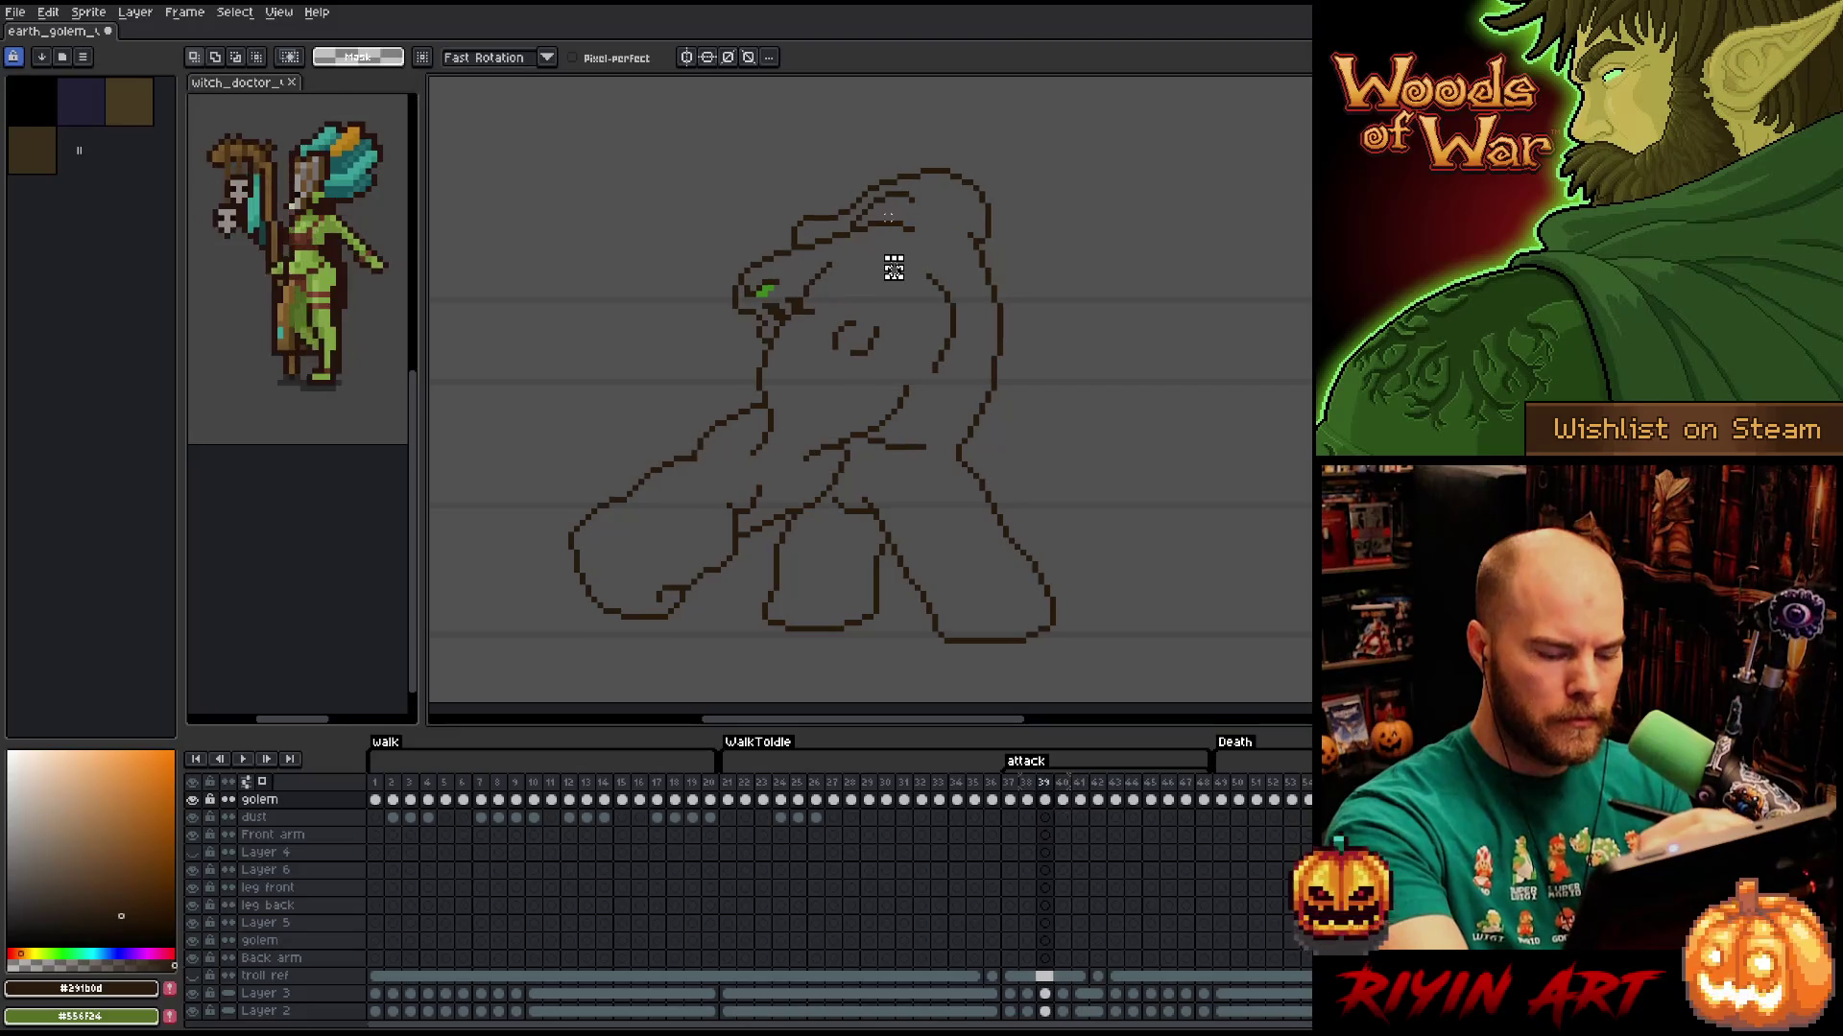
{"action": "key", "text": "Right"}
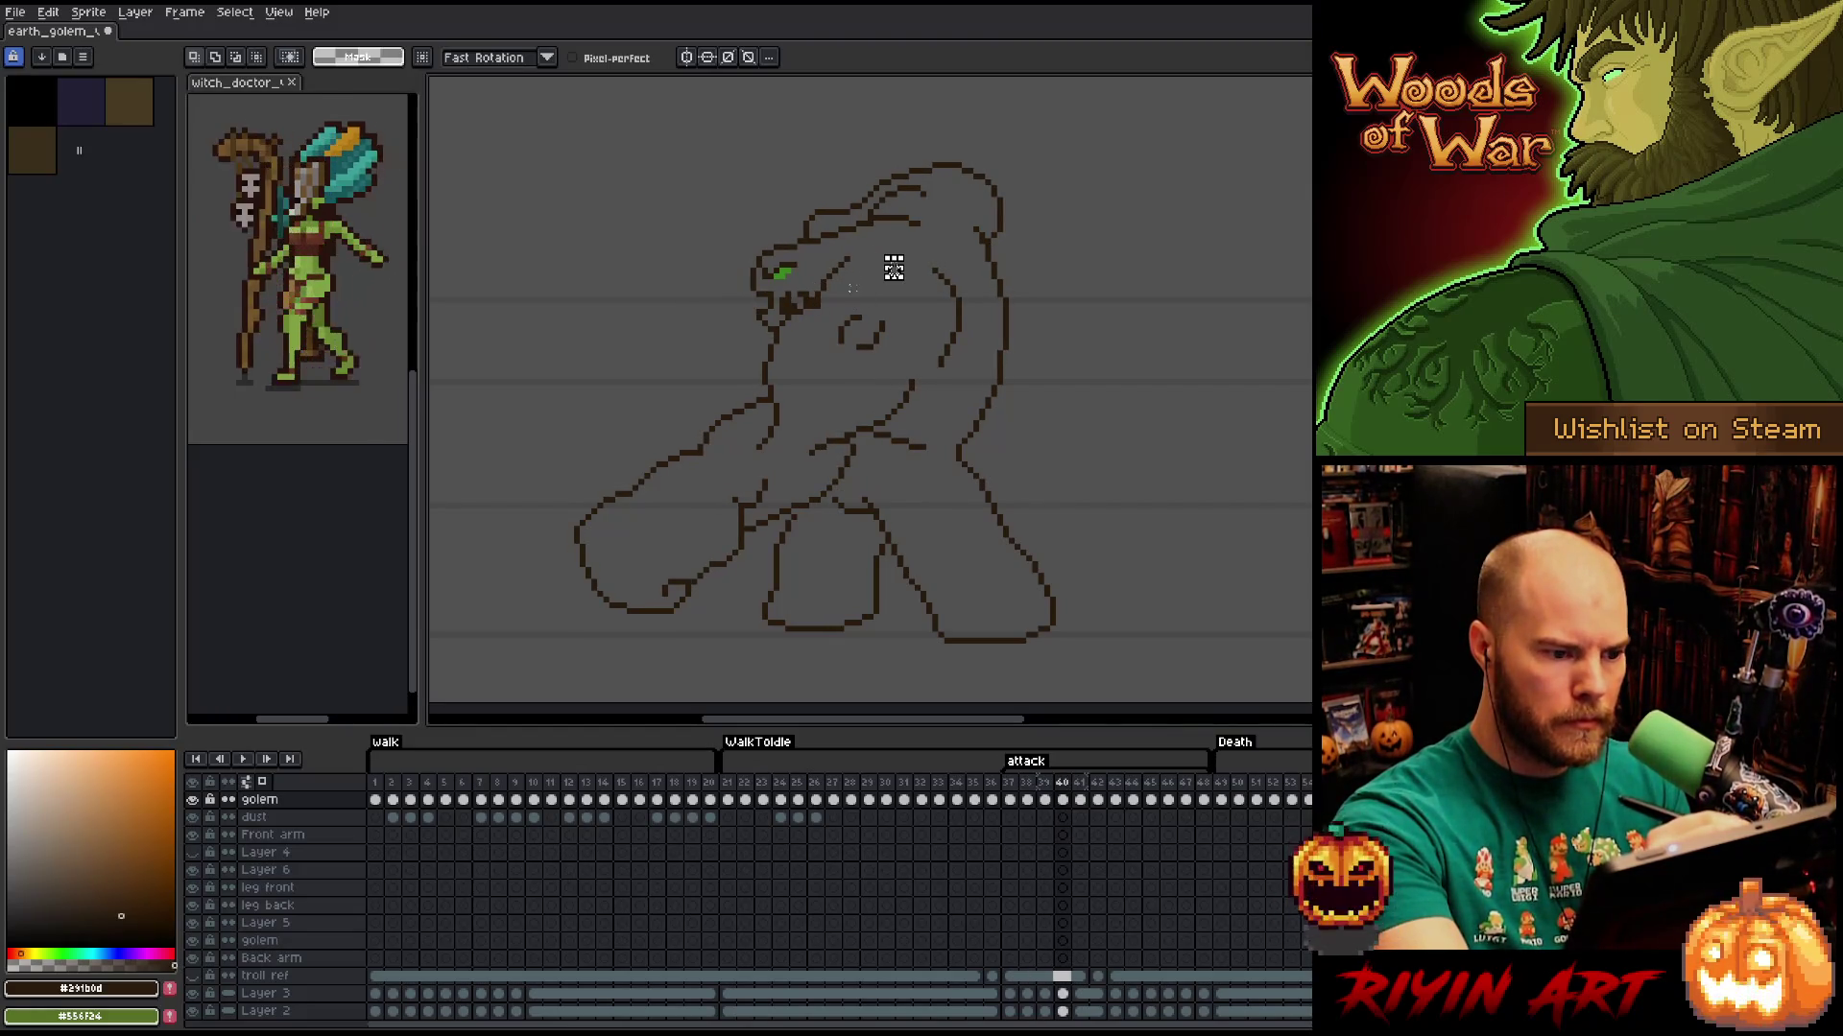
{"action": "key", "text": "Left"}
{"action": "key", "text": "Right"}
{"action": "key", "text": "Left"}
{"action": "key", "text": "Right"}
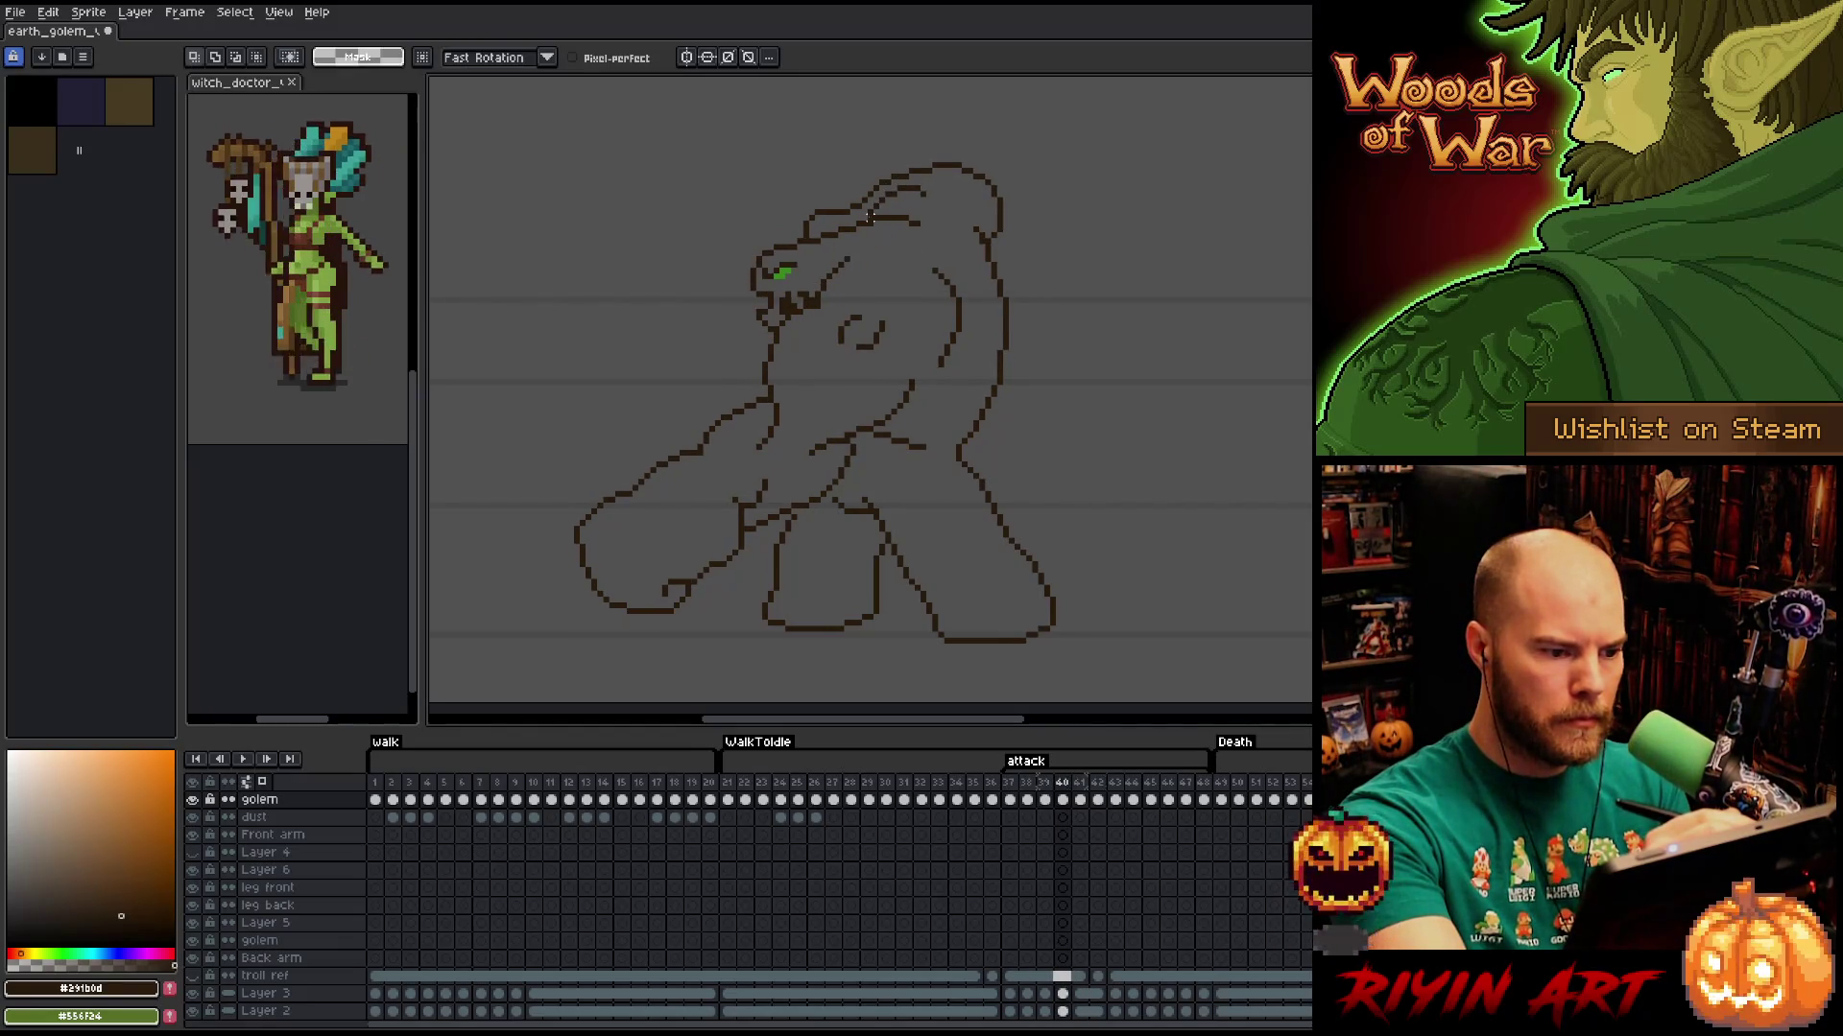
Try an arc stroke over the head on frame 40, undo it, then test a head selection on frame 41.
{"action": "mouse_move", "coordinate": [866, 265]}
{"action": "left_mouse_down"}
{"action": "mouse_move", "coordinate": [836, 251]}
{"action": "mouse_move", "coordinate": [816, 288]}
{"action": "left_mouse_up"}
{"action": "key", "text": "ctrl+z"}
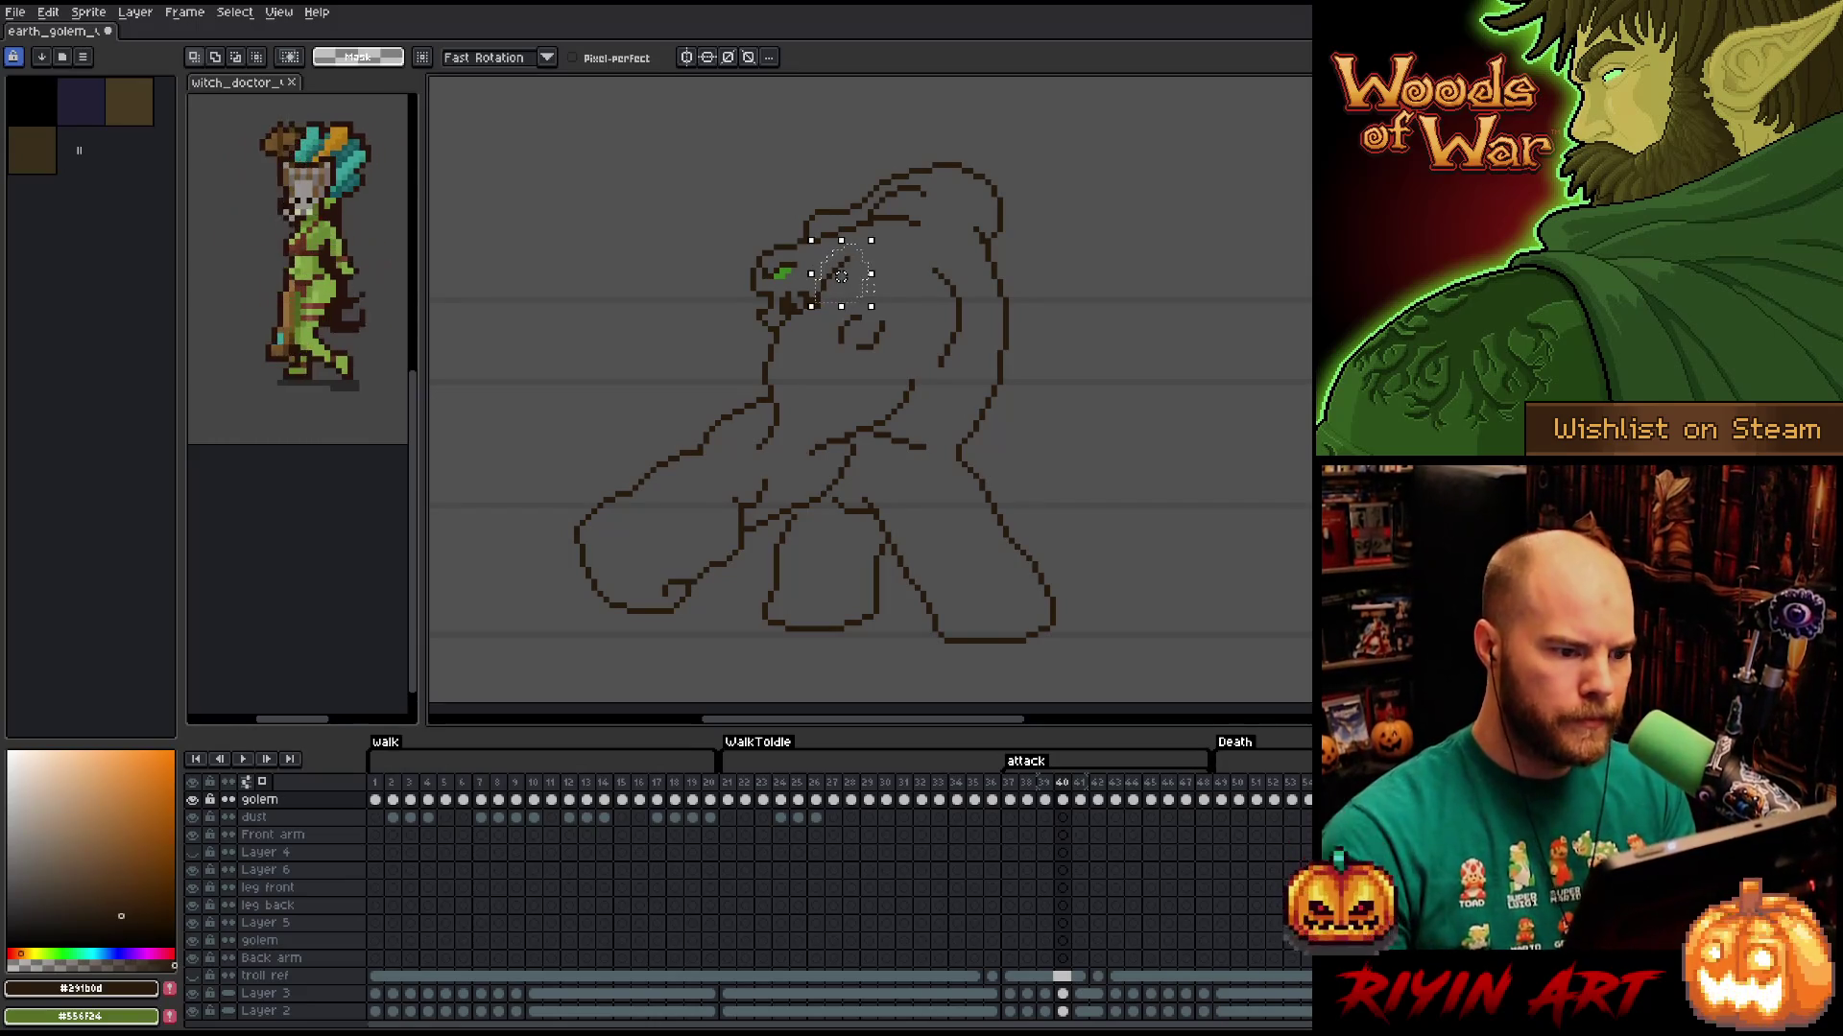
{"action": "key", "text": "Right"}
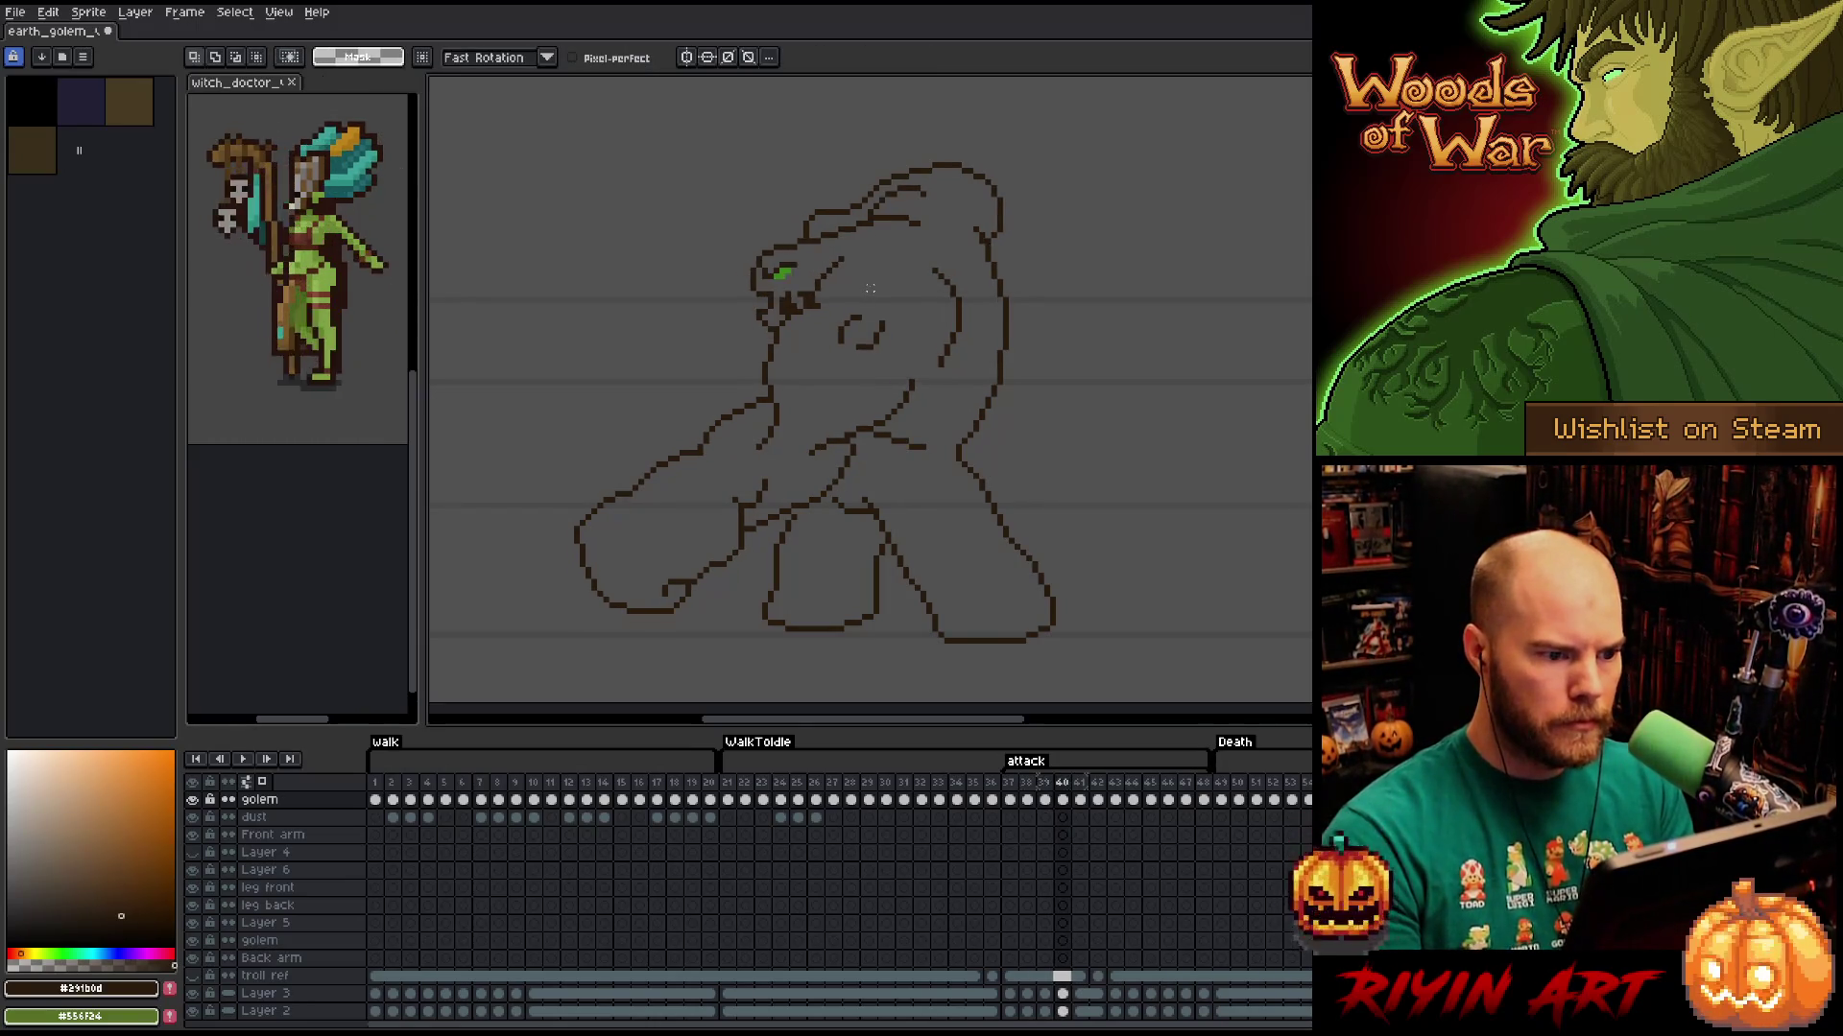
{"action": "mouse_move", "coordinate": [878, 236]}
{"action": "left_mouse_down"}
{"action": "mouse_move", "coordinate": [835, 255]}
{"action": "mouse_move", "coordinate": [869, 300]}
{"action": "mouse_move", "coordinate": [892, 273]}
{"action": "left_mouse_up"}
{"action": "key", "text": "ctrl+d"}
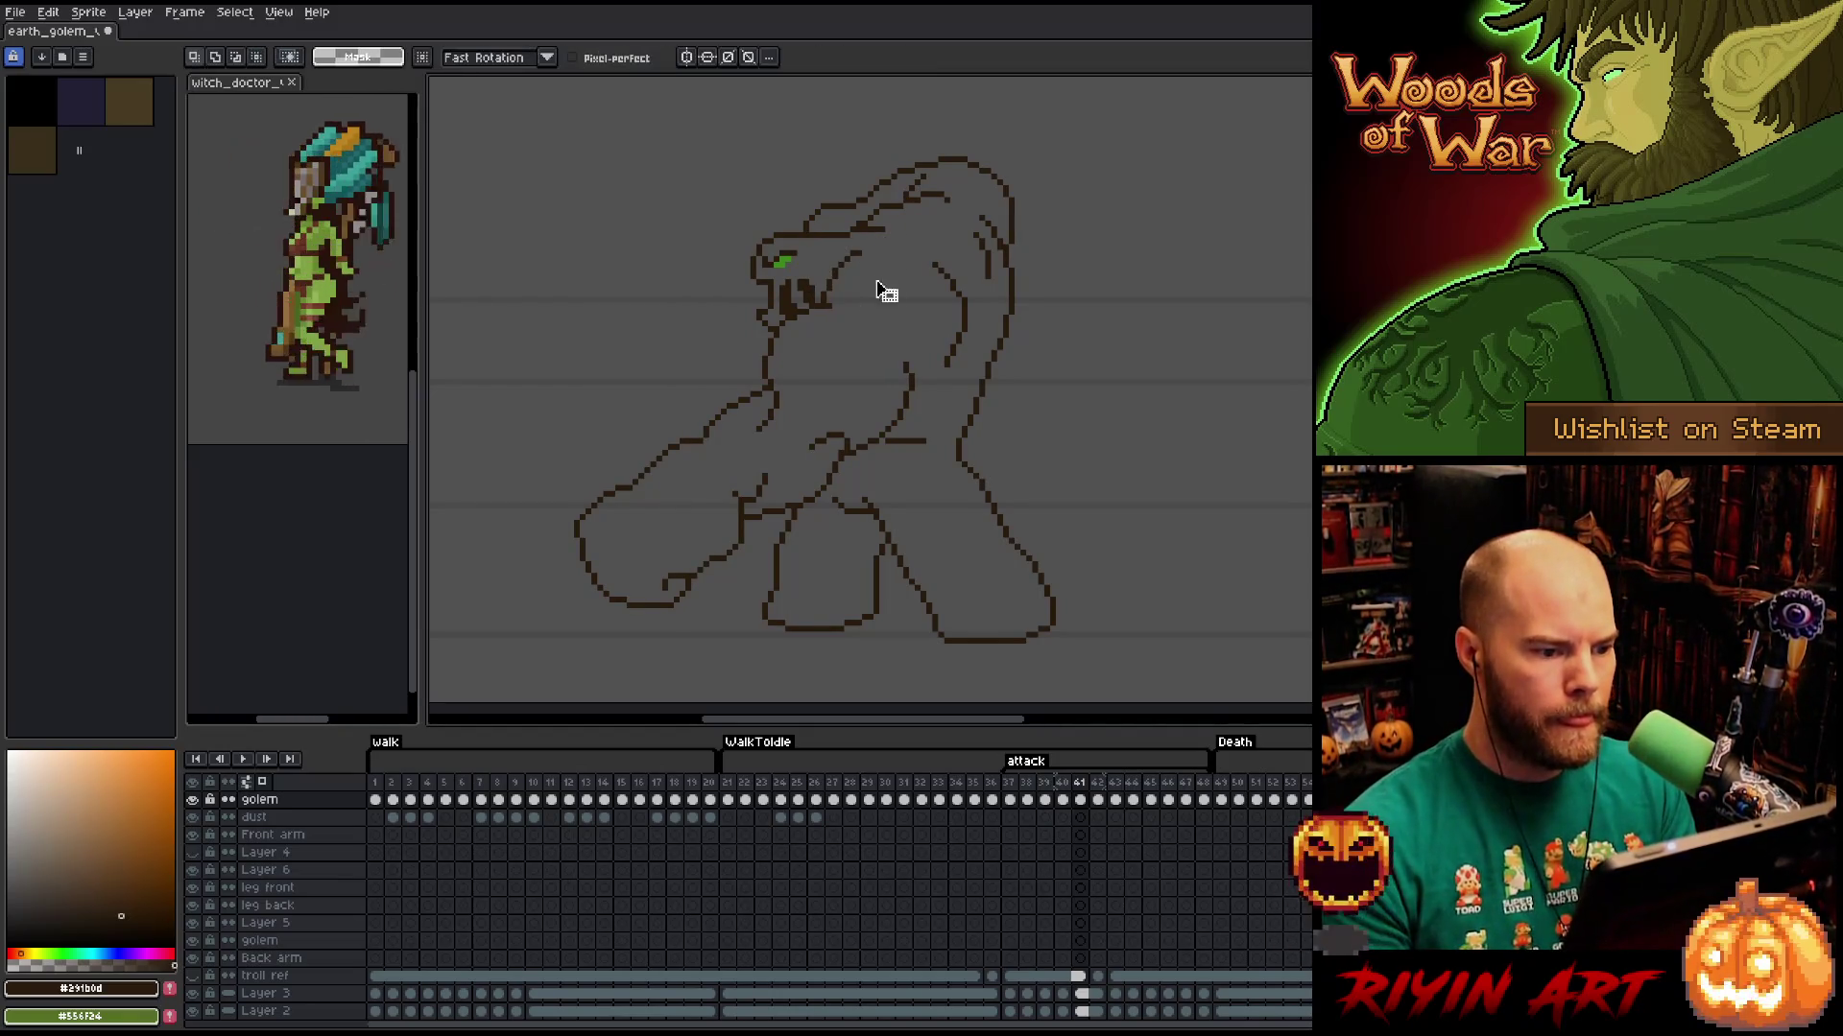
Rework the line across the top of the golem's head on frame 41.
{"action": "key", "text": "Left"}
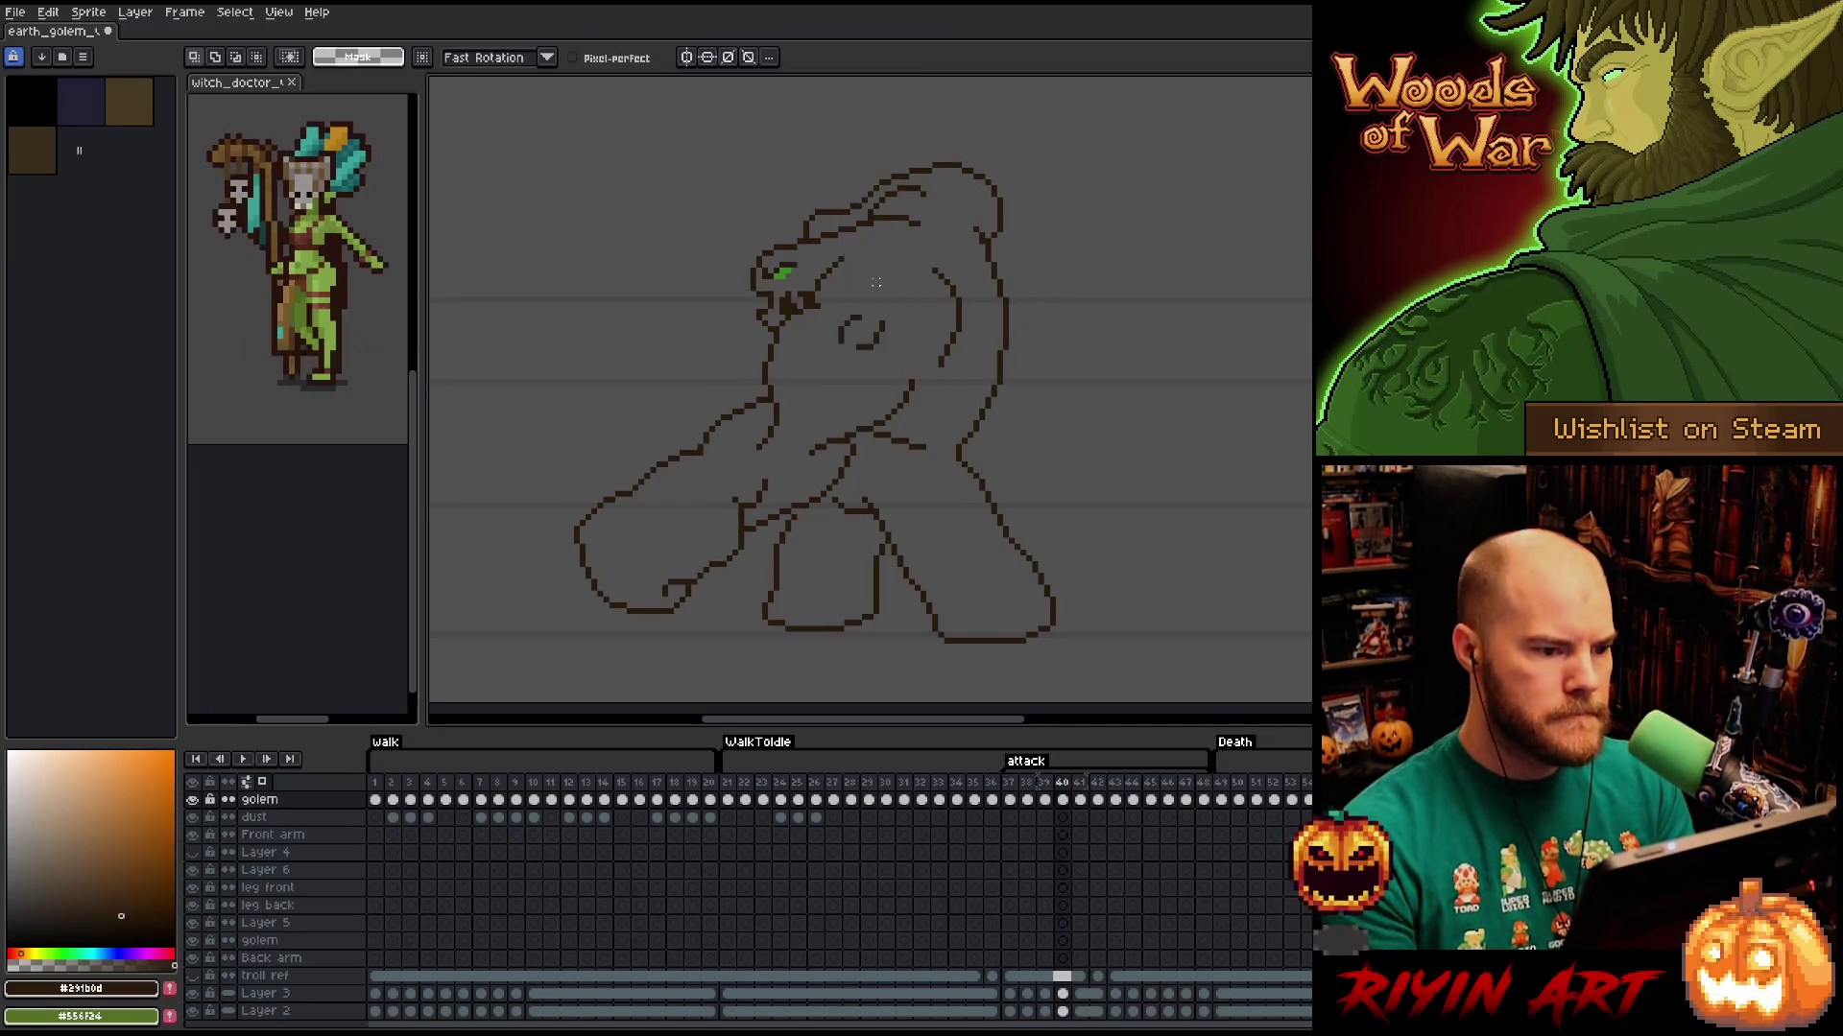
{"action": "key", "text": "Right"}
{"action": "key", "text": "Left"}
{"action": "key", "text": "Right"}
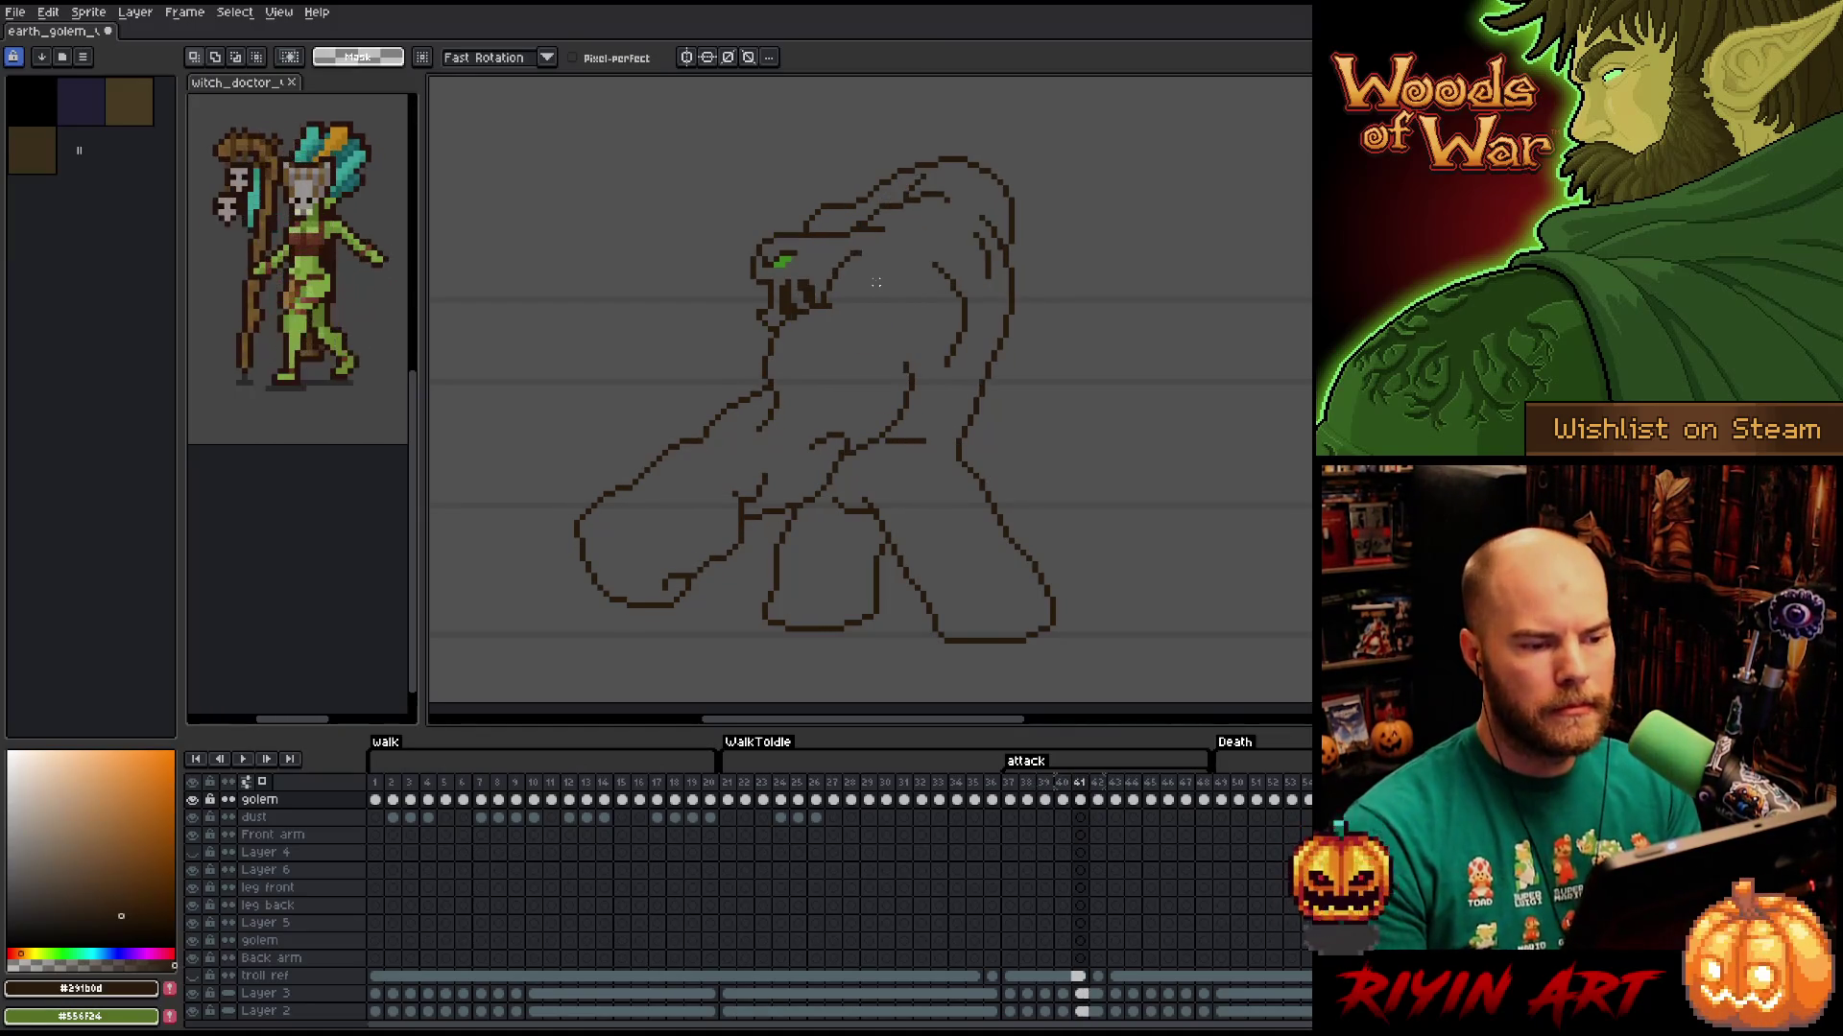
{"action": "key", "text": "b"}
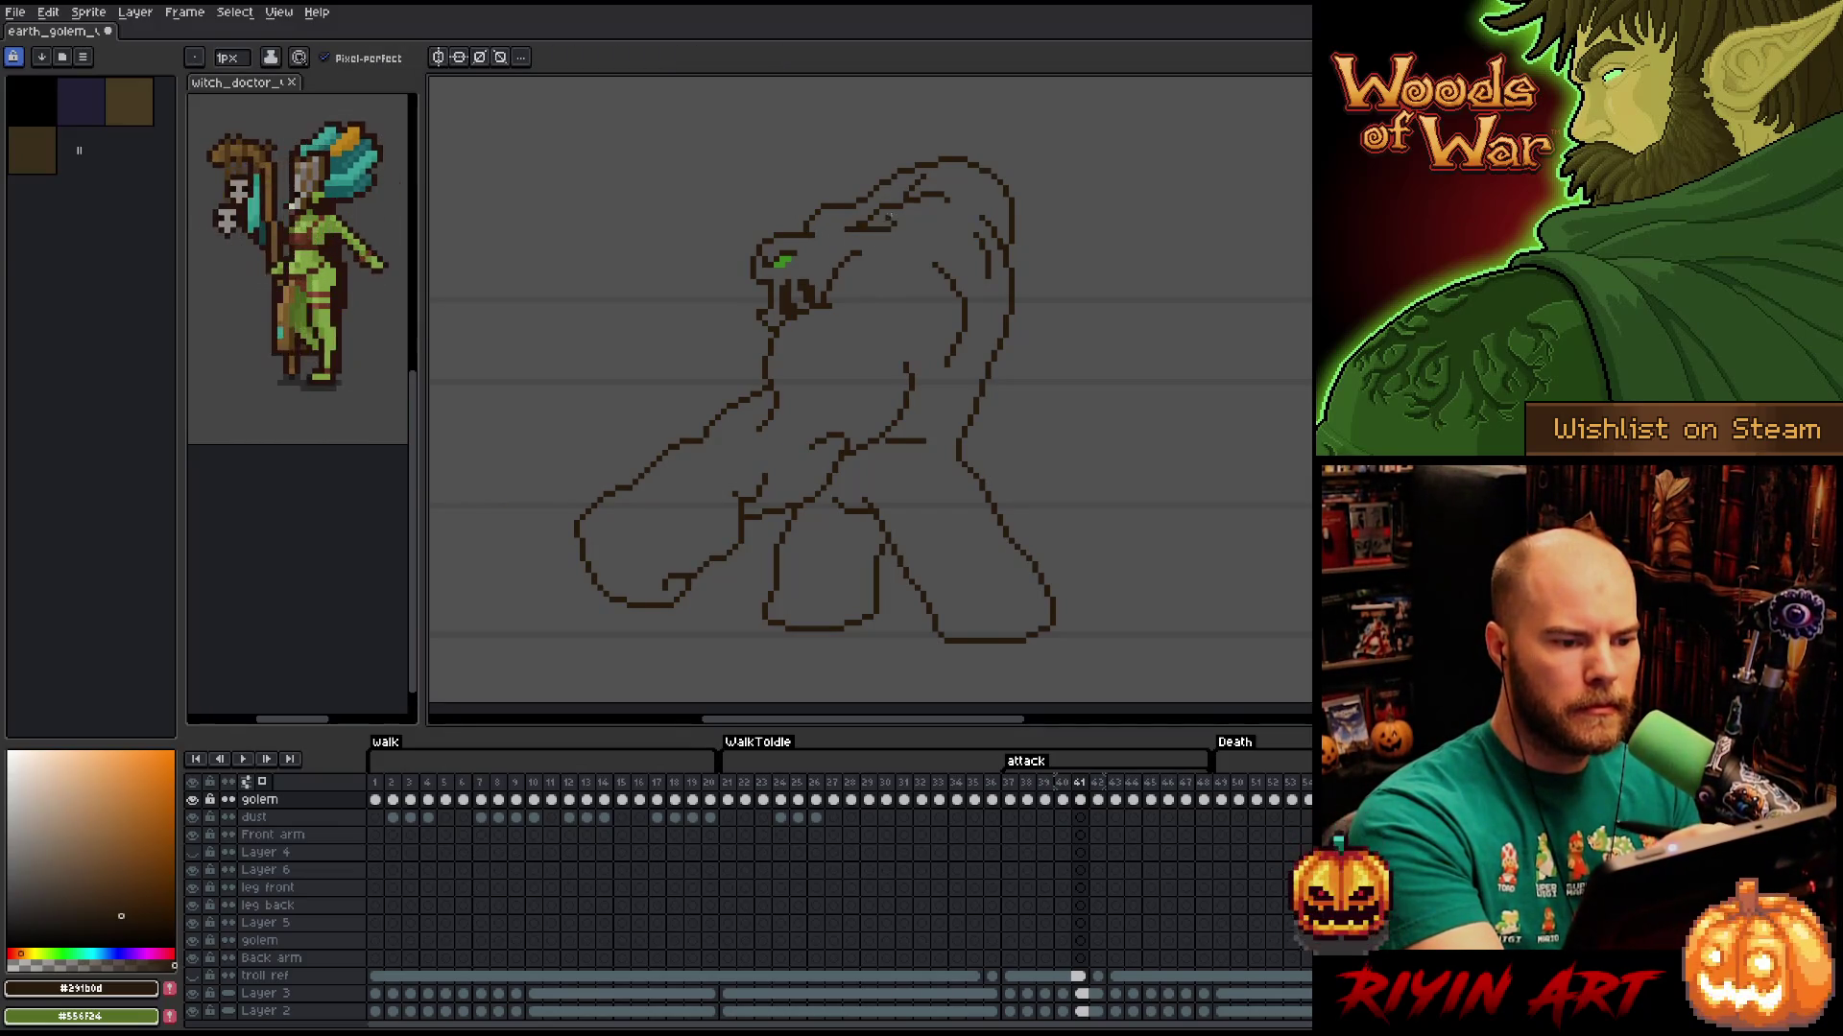
{"action": "key", "text": "e"}
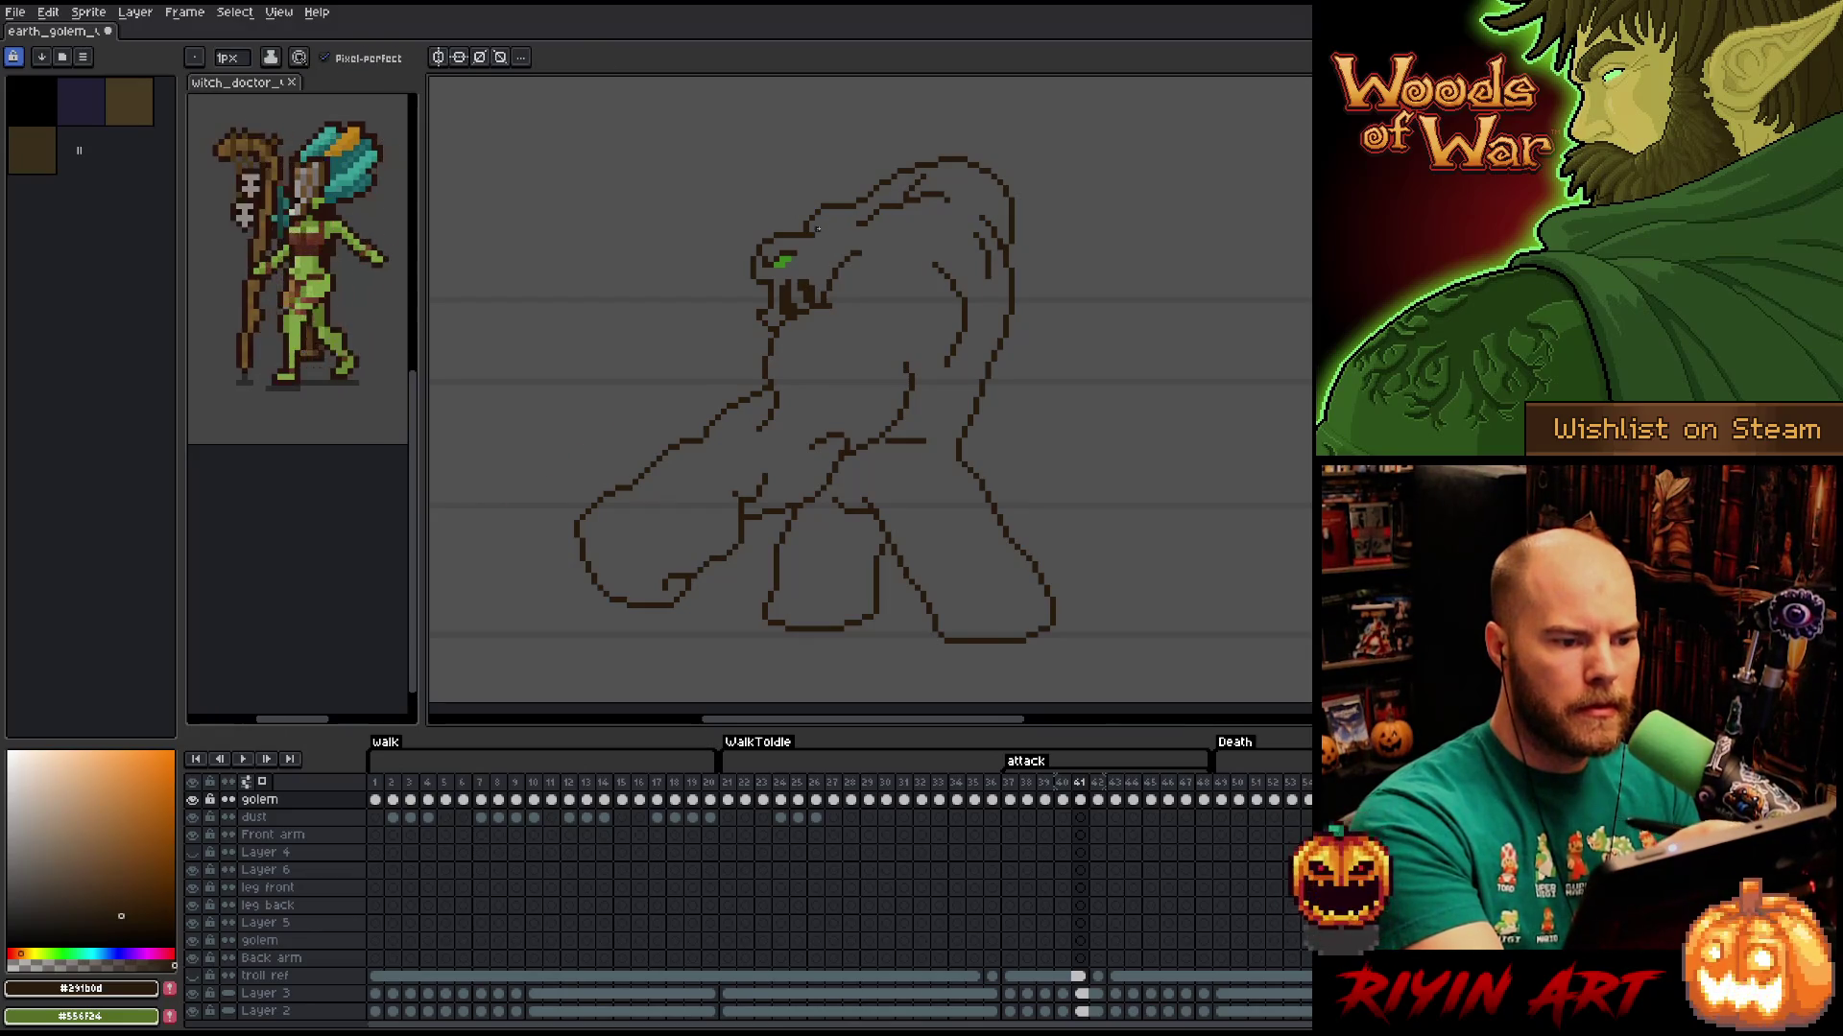
{"action": "left_click_drag", "start_coordinate": [815, 228], "coordinate": [910, 219]}
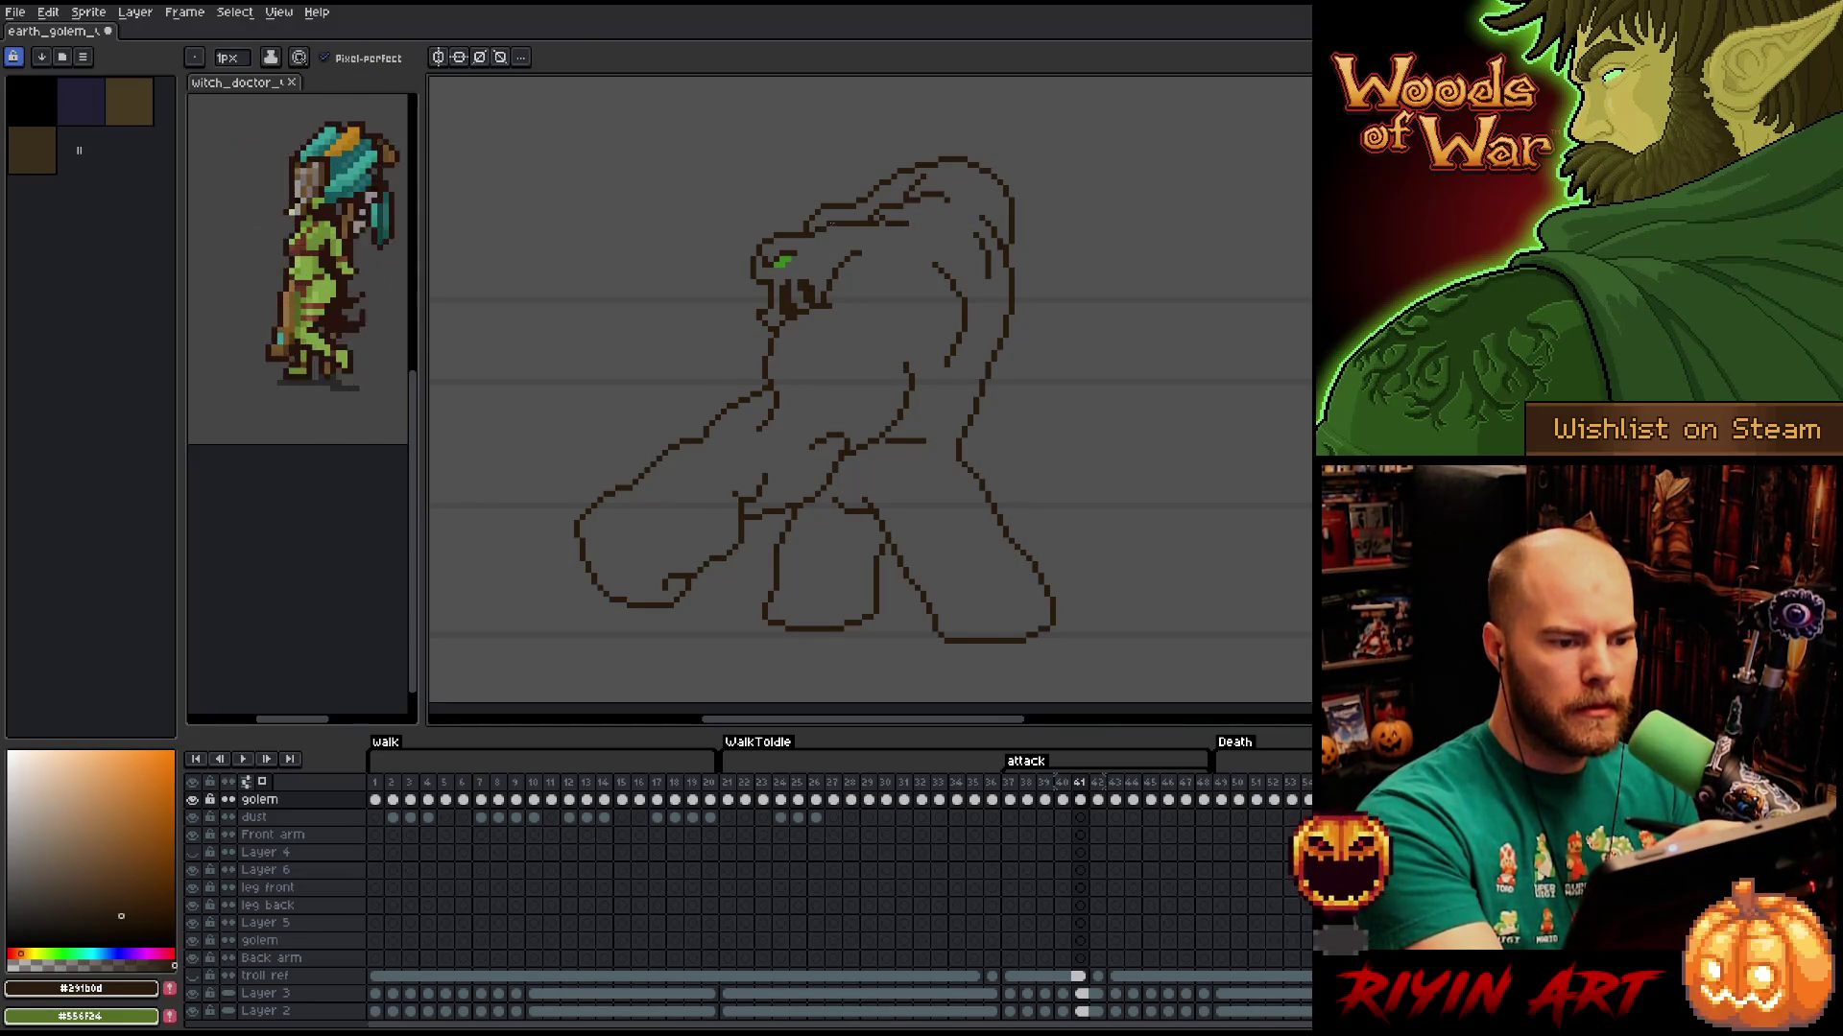
{"action": "key", "text": "b"}
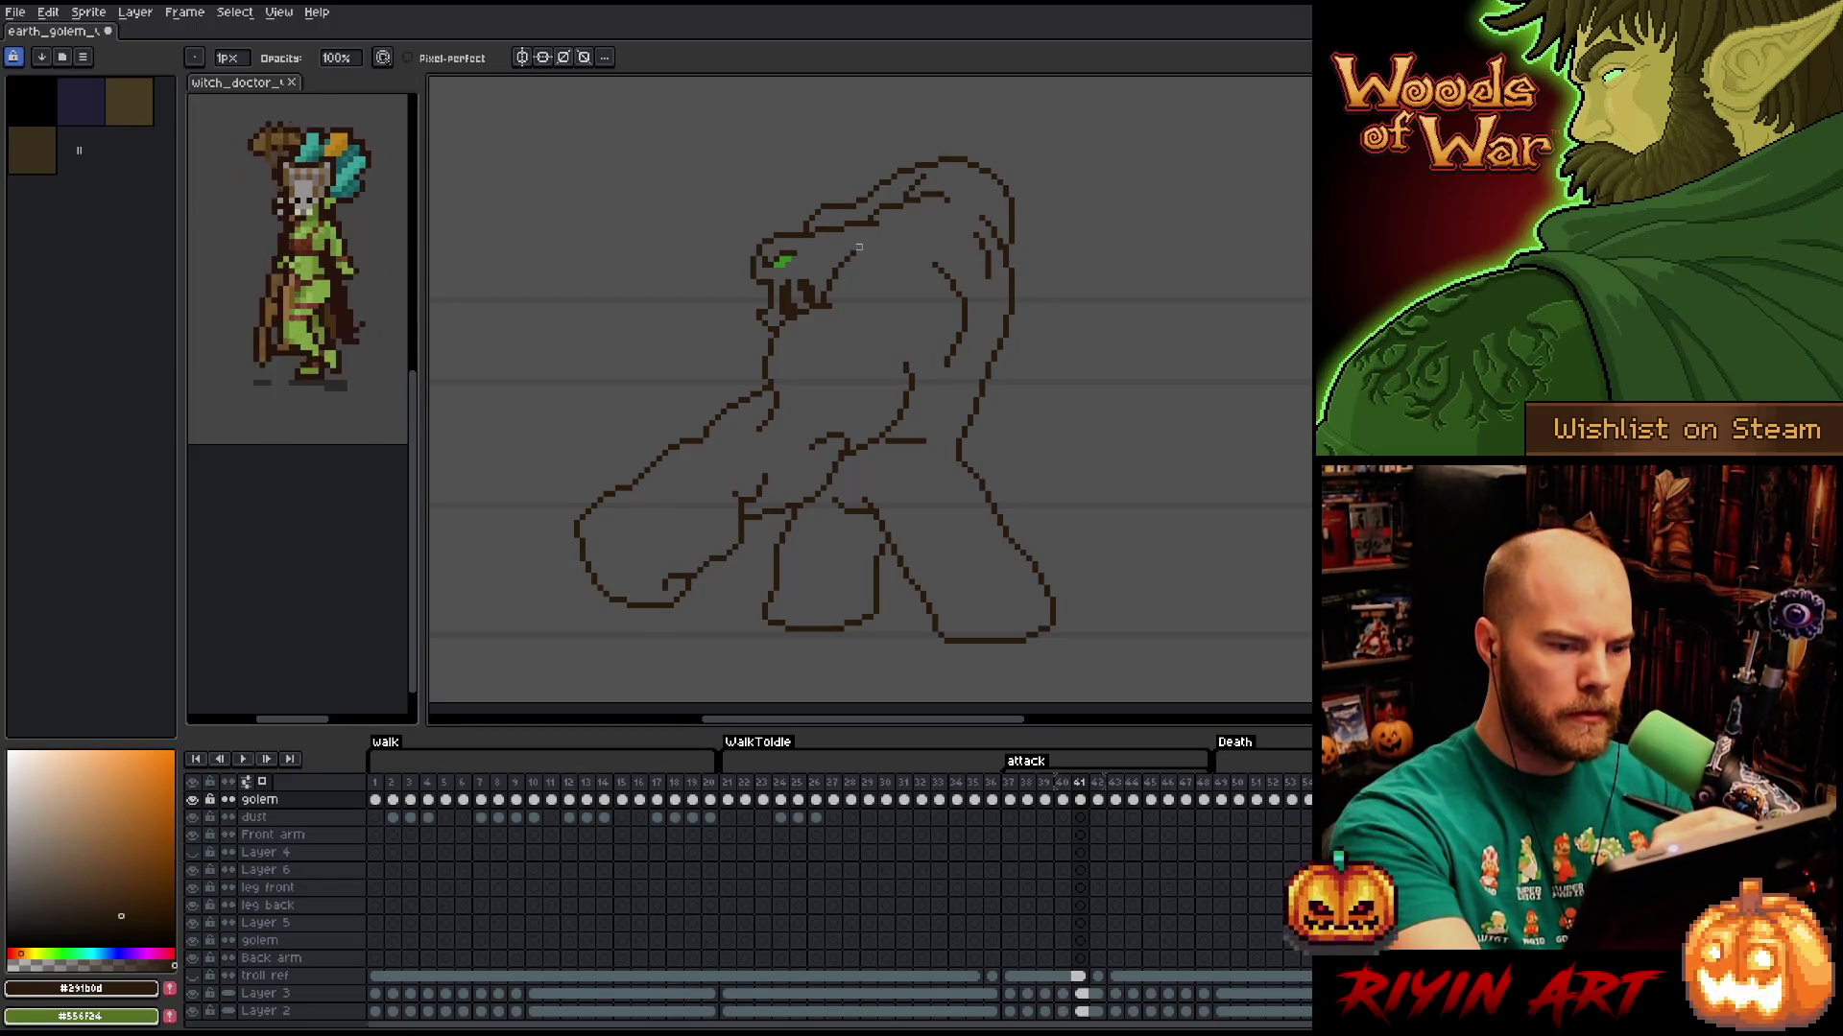
Check the reworked head on frame 41 against frame 40.
{"action": "key", "text": "Left"}
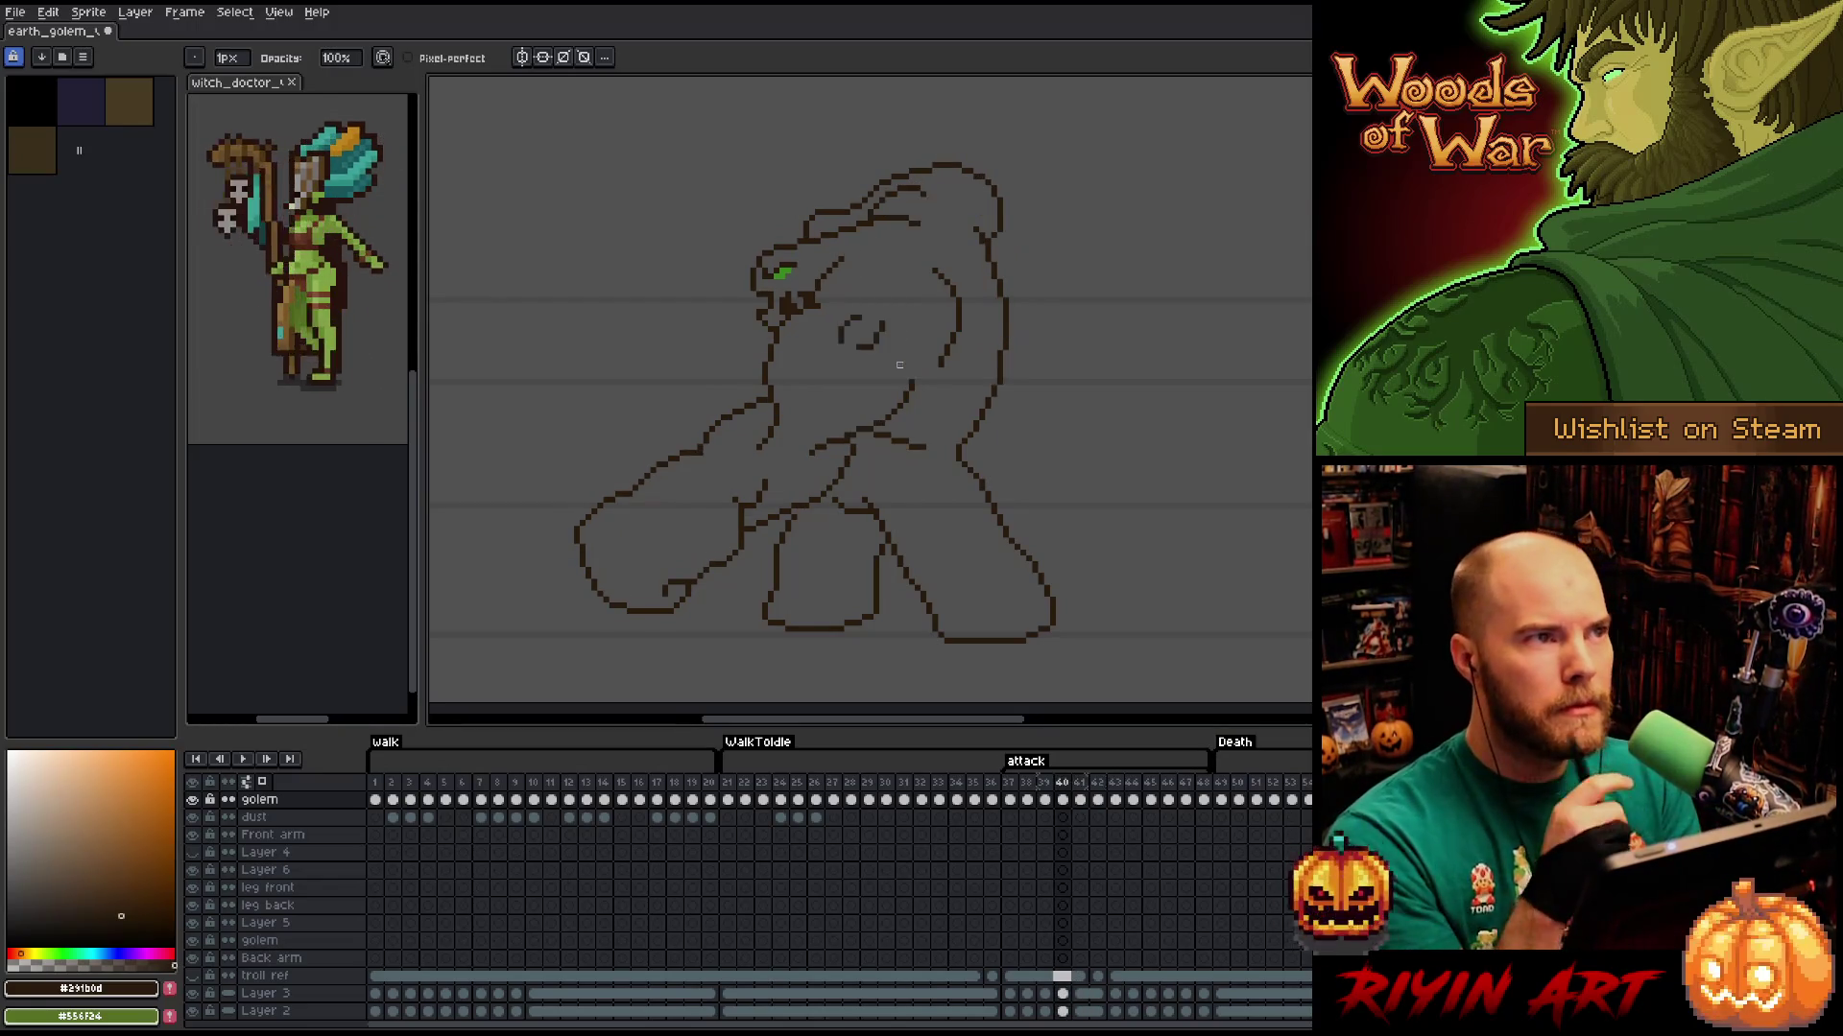
{"action": "key", "text": "Right"}
{"action": "key", "text": "Left"}
{"action": "key", "text": "Right"}
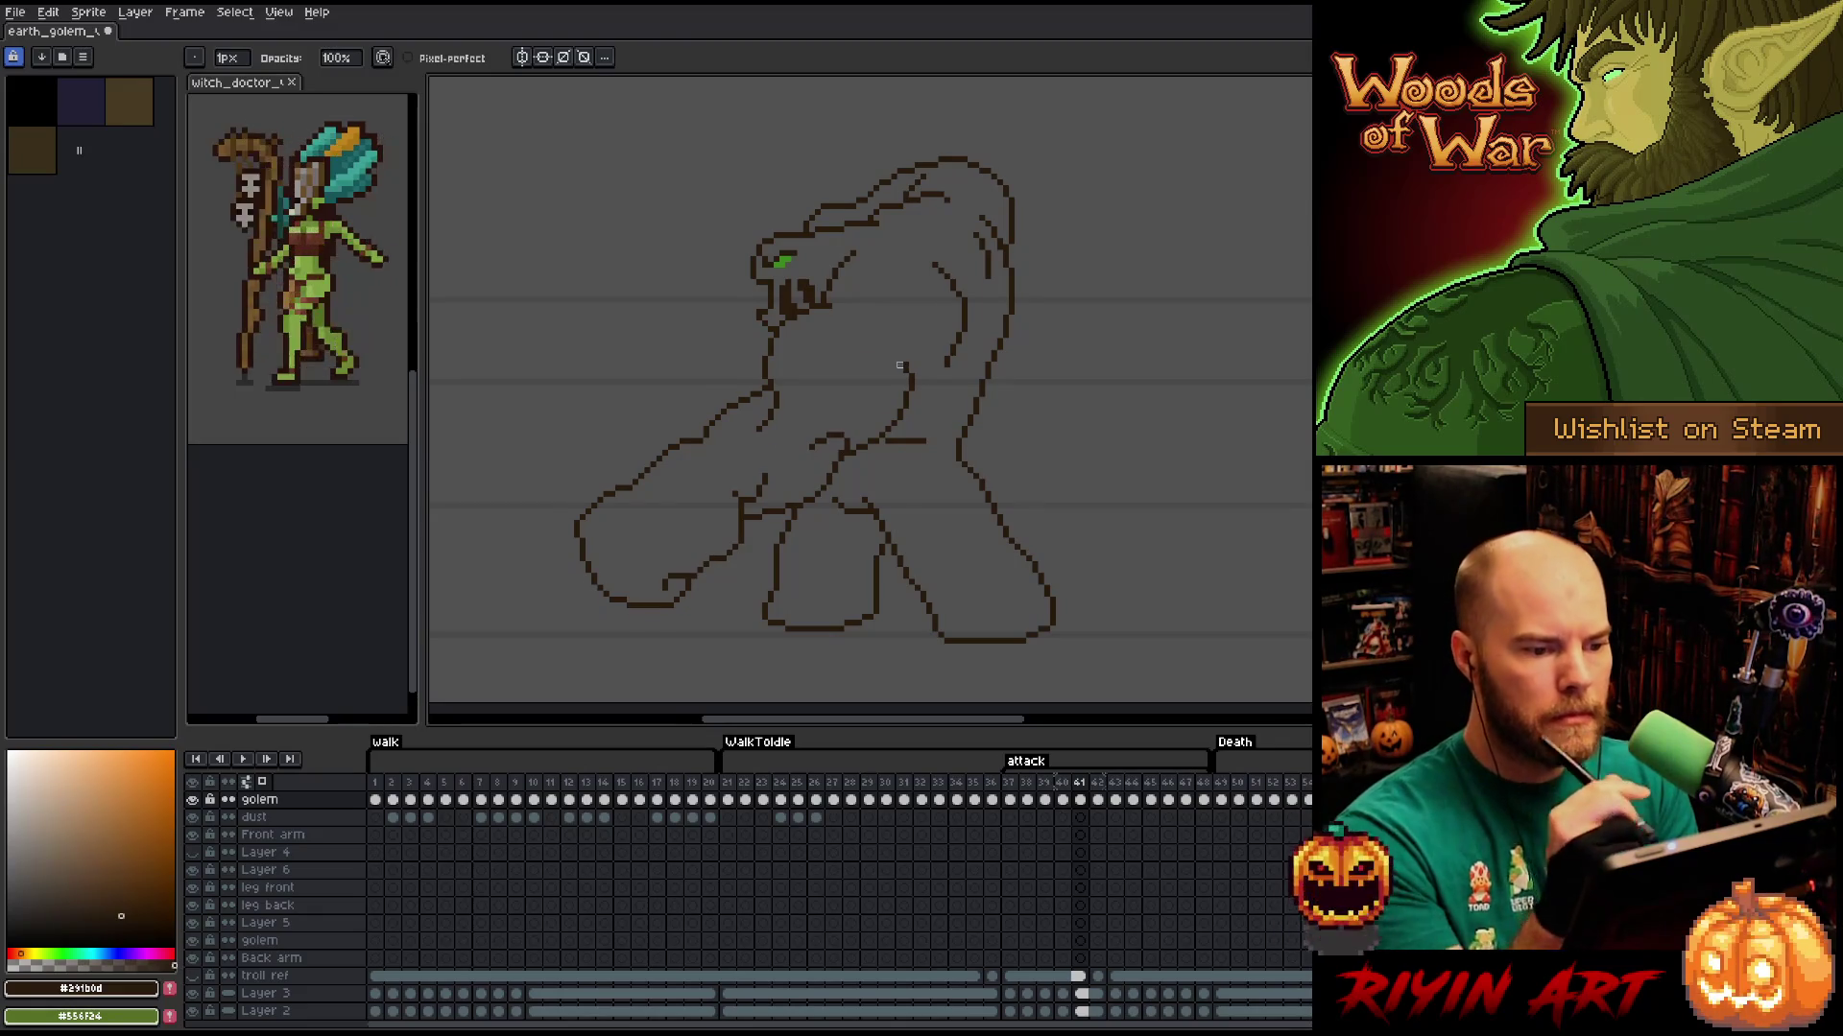
{"action": "key", "text": "Left"}
{"action": "key", "text": "Right"}
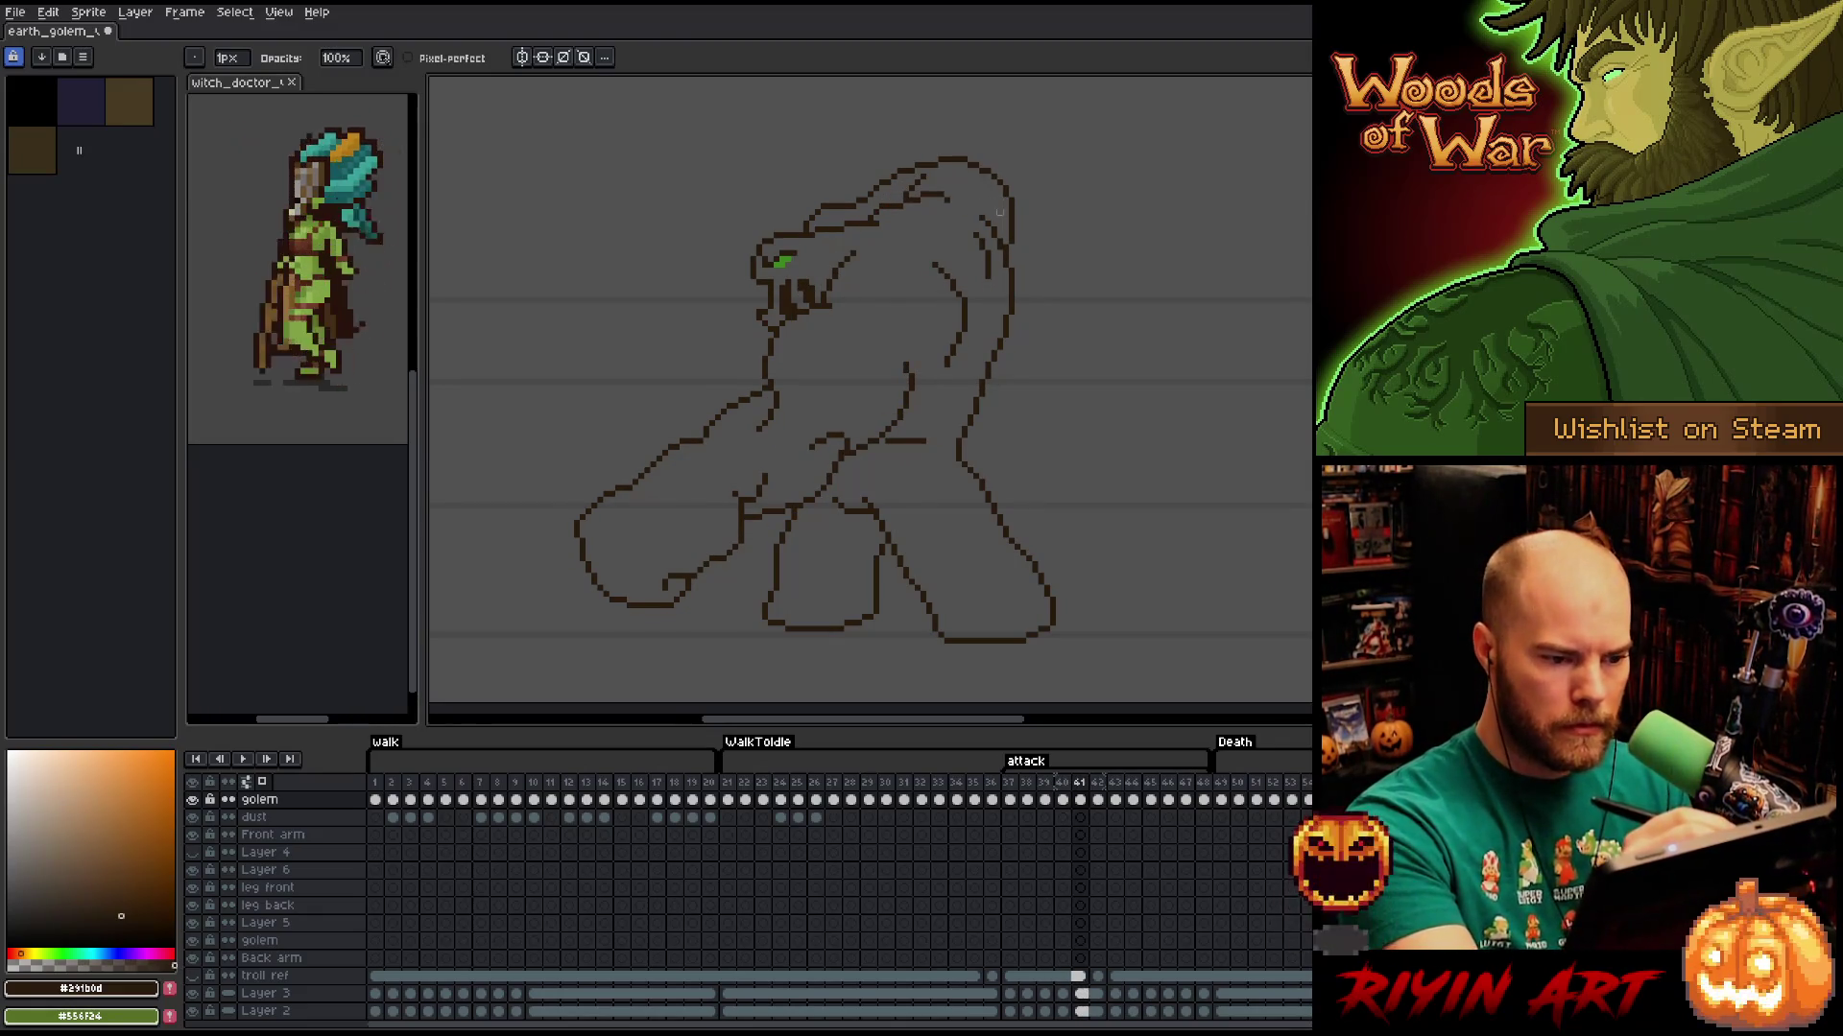
{"action": "key", "text": "Left"}
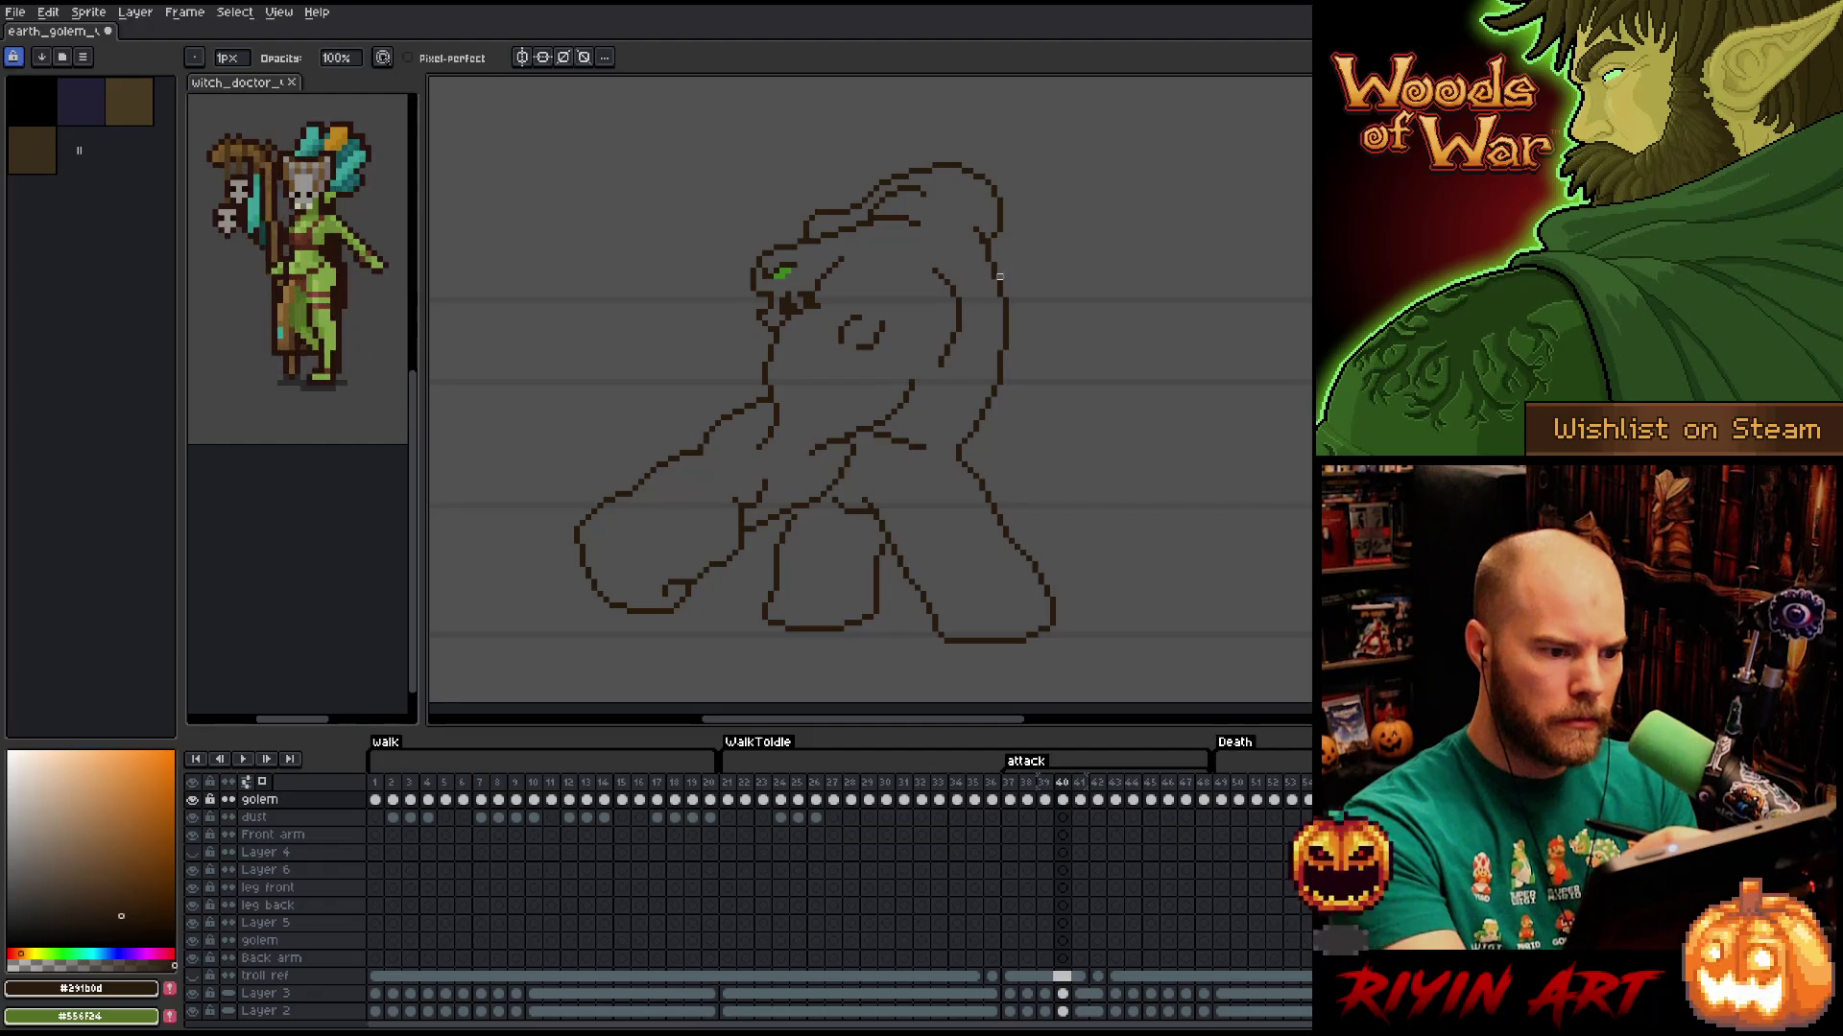
{"action": "key", "text": "Right"}
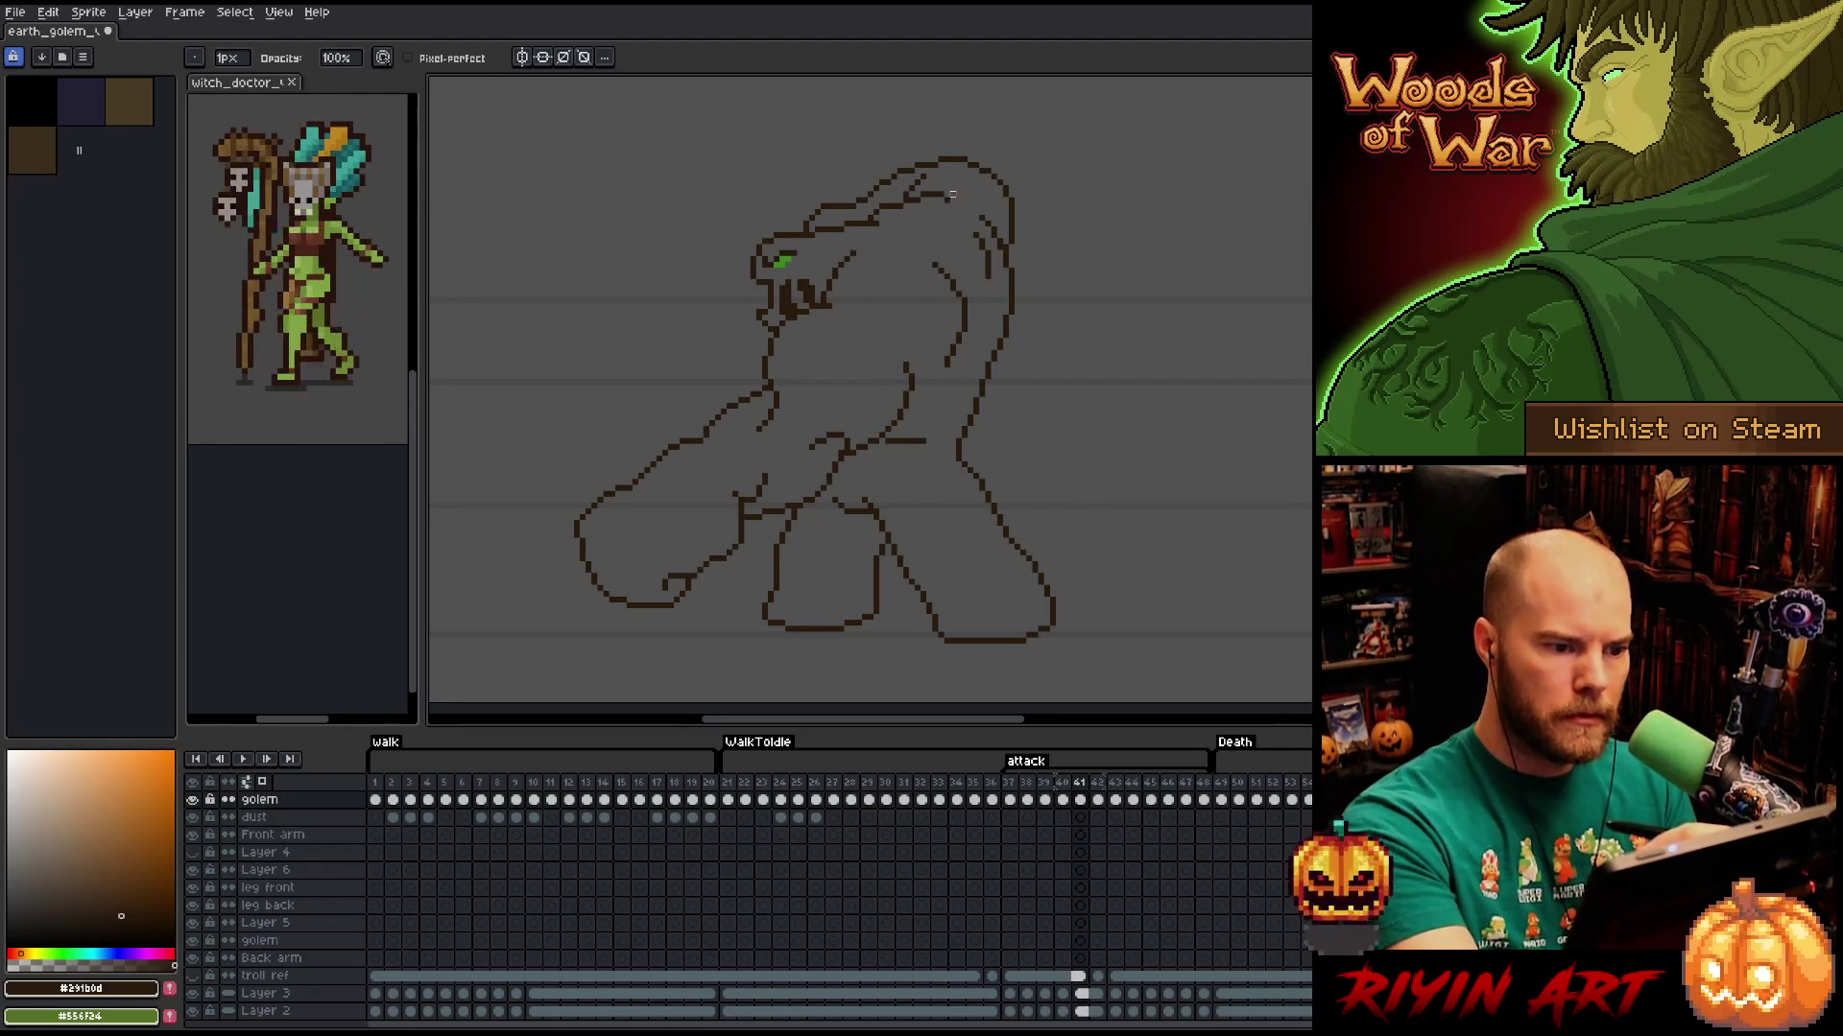
Erase part of the inner head-top line and redraw a short stroke on frame 41.
{"action": "left_click_drag", "start_coordinate": [952, 200], "coordinate": [873, 219]}
{"action": "key", "text": "Left"}
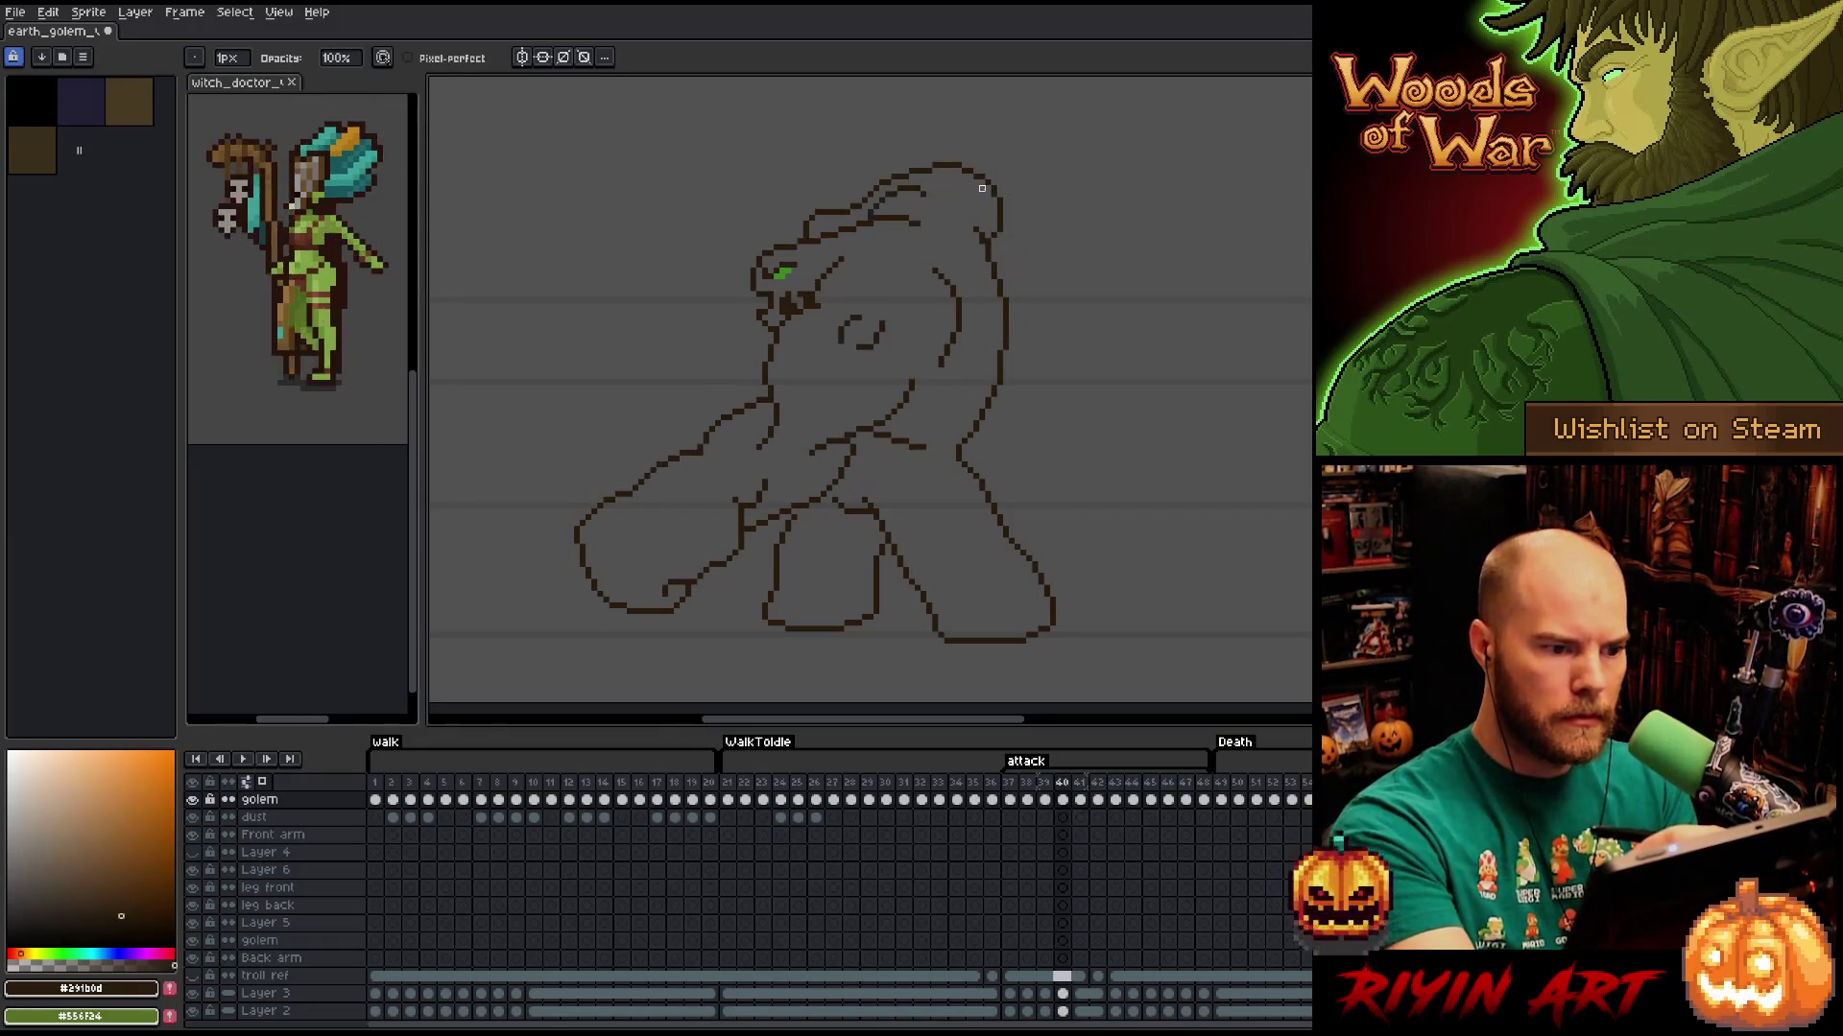
{"action": "key", "text": "Right"}
{"action": "key", "text": "Left"}
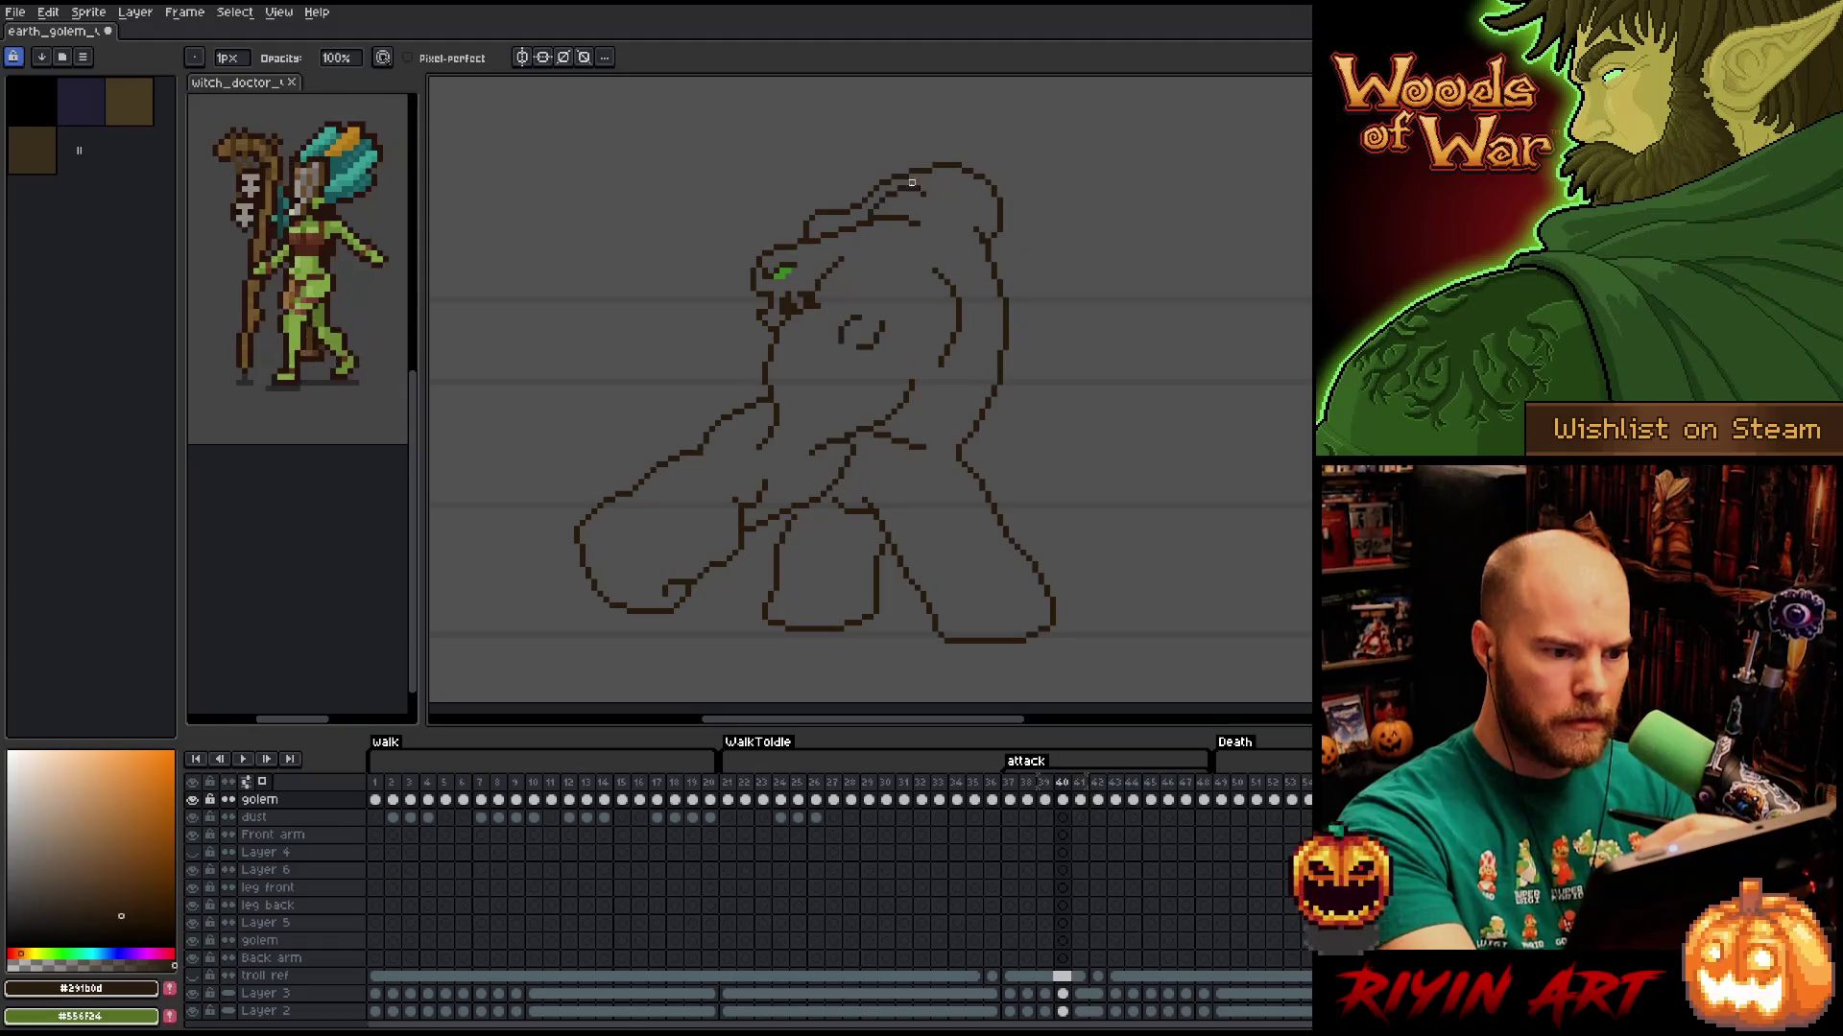
{"action": "key", "text": "Right"}
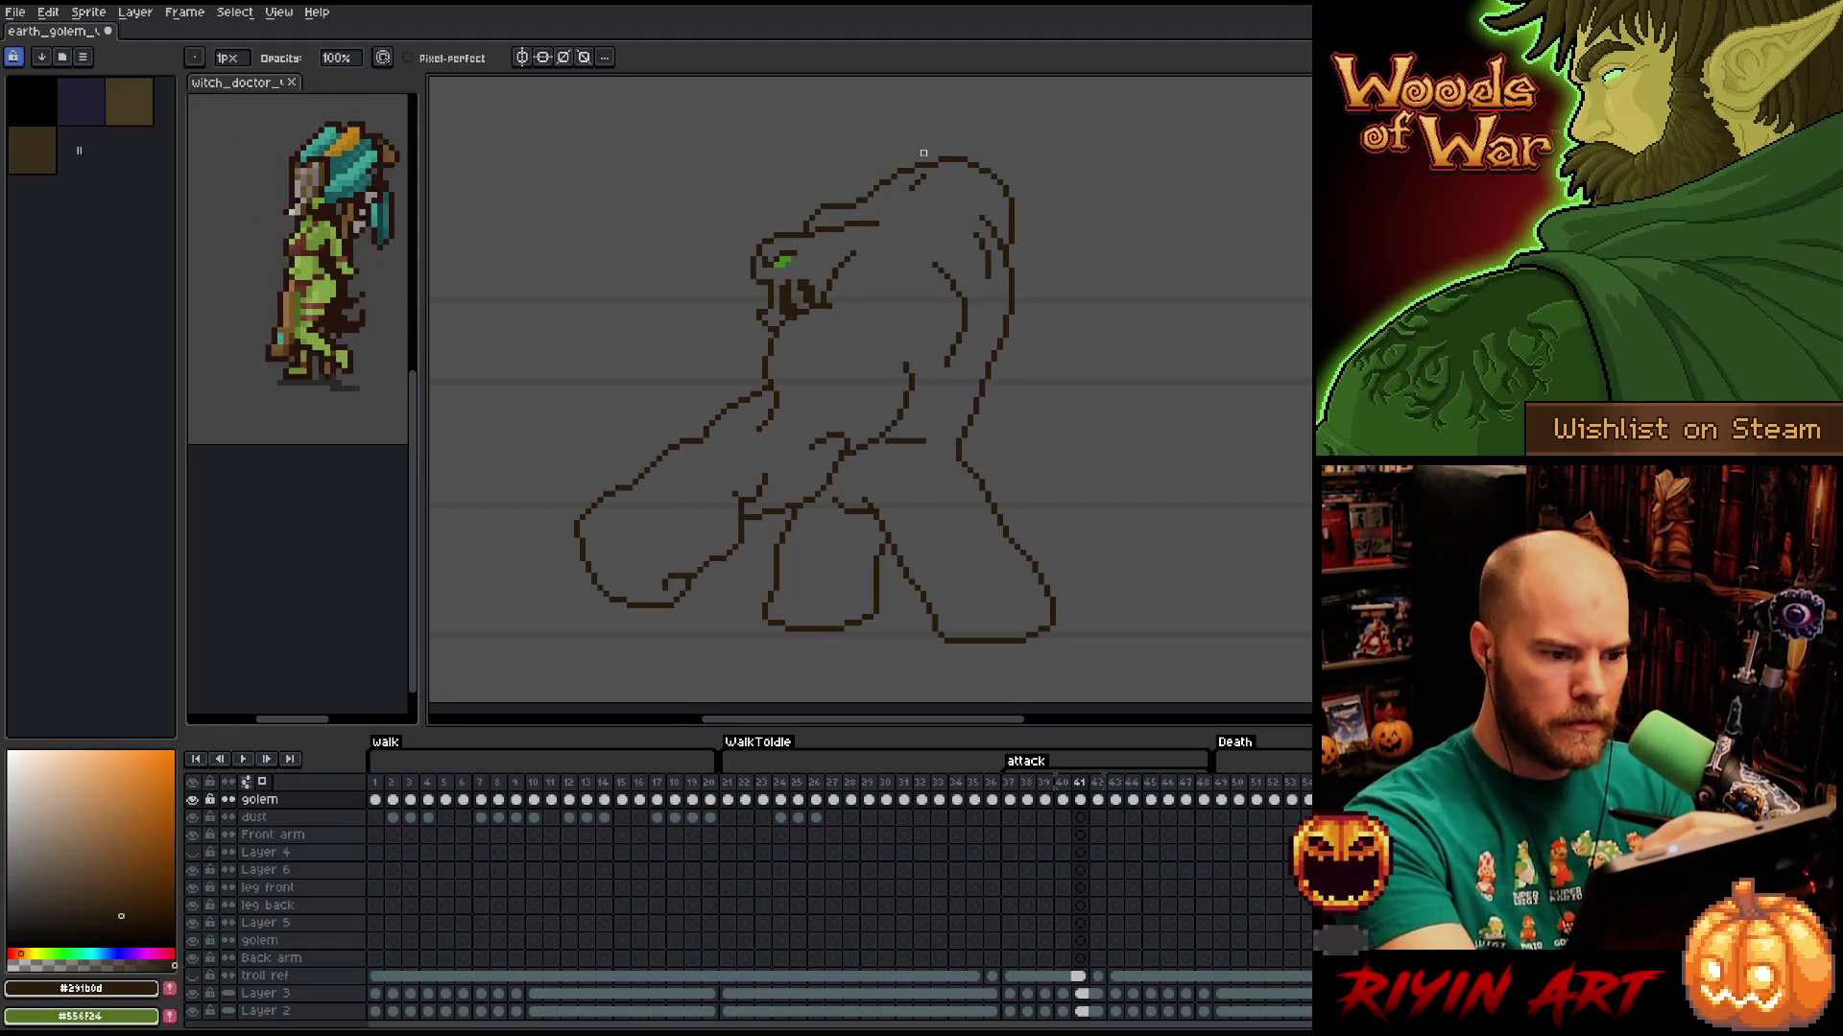
{"action": "key", "text": "b"}
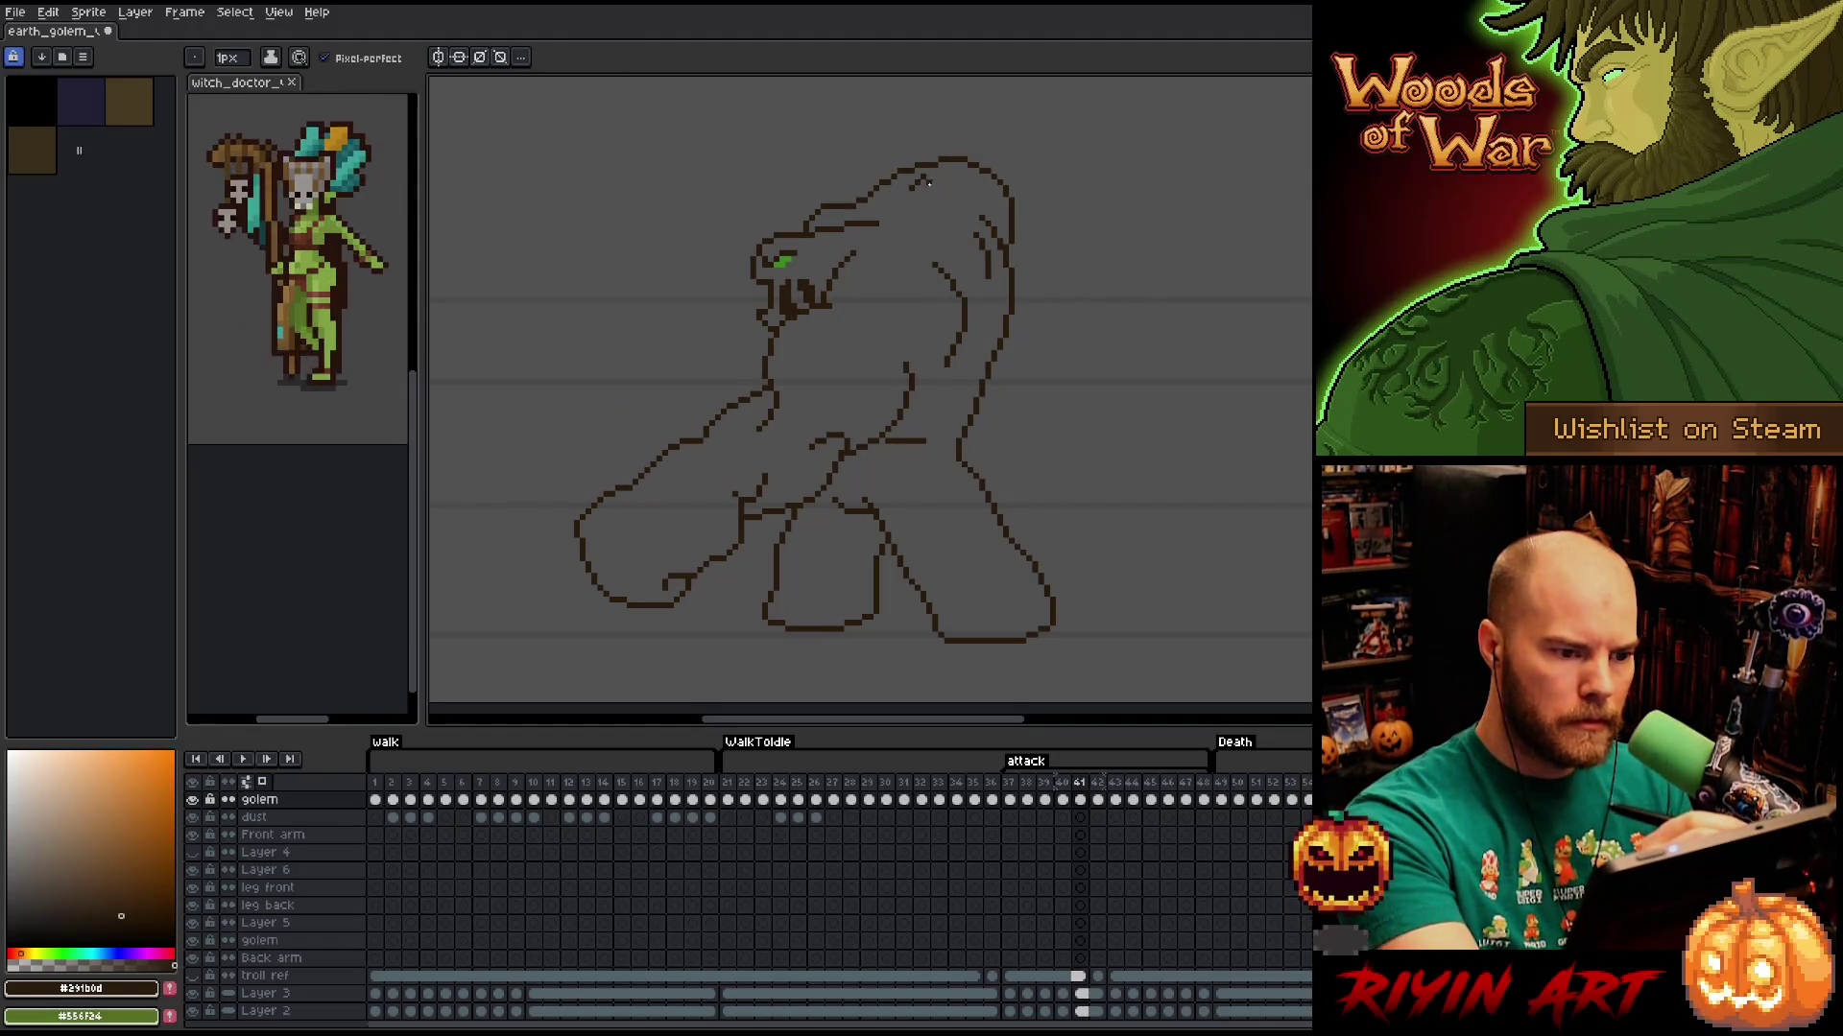
{"action": "mouse_move", "coordinate": [941, 189]}
{"action": "left_mouse_down"}
{"action": "mouse_move", "coordinate": [900, 186]}
{"action": "mouse_move", "coordinate": [888, 217]}
{"action": "mouse_move", "coordinate": [924, 223]}
{"action": "left_mouse_up"}
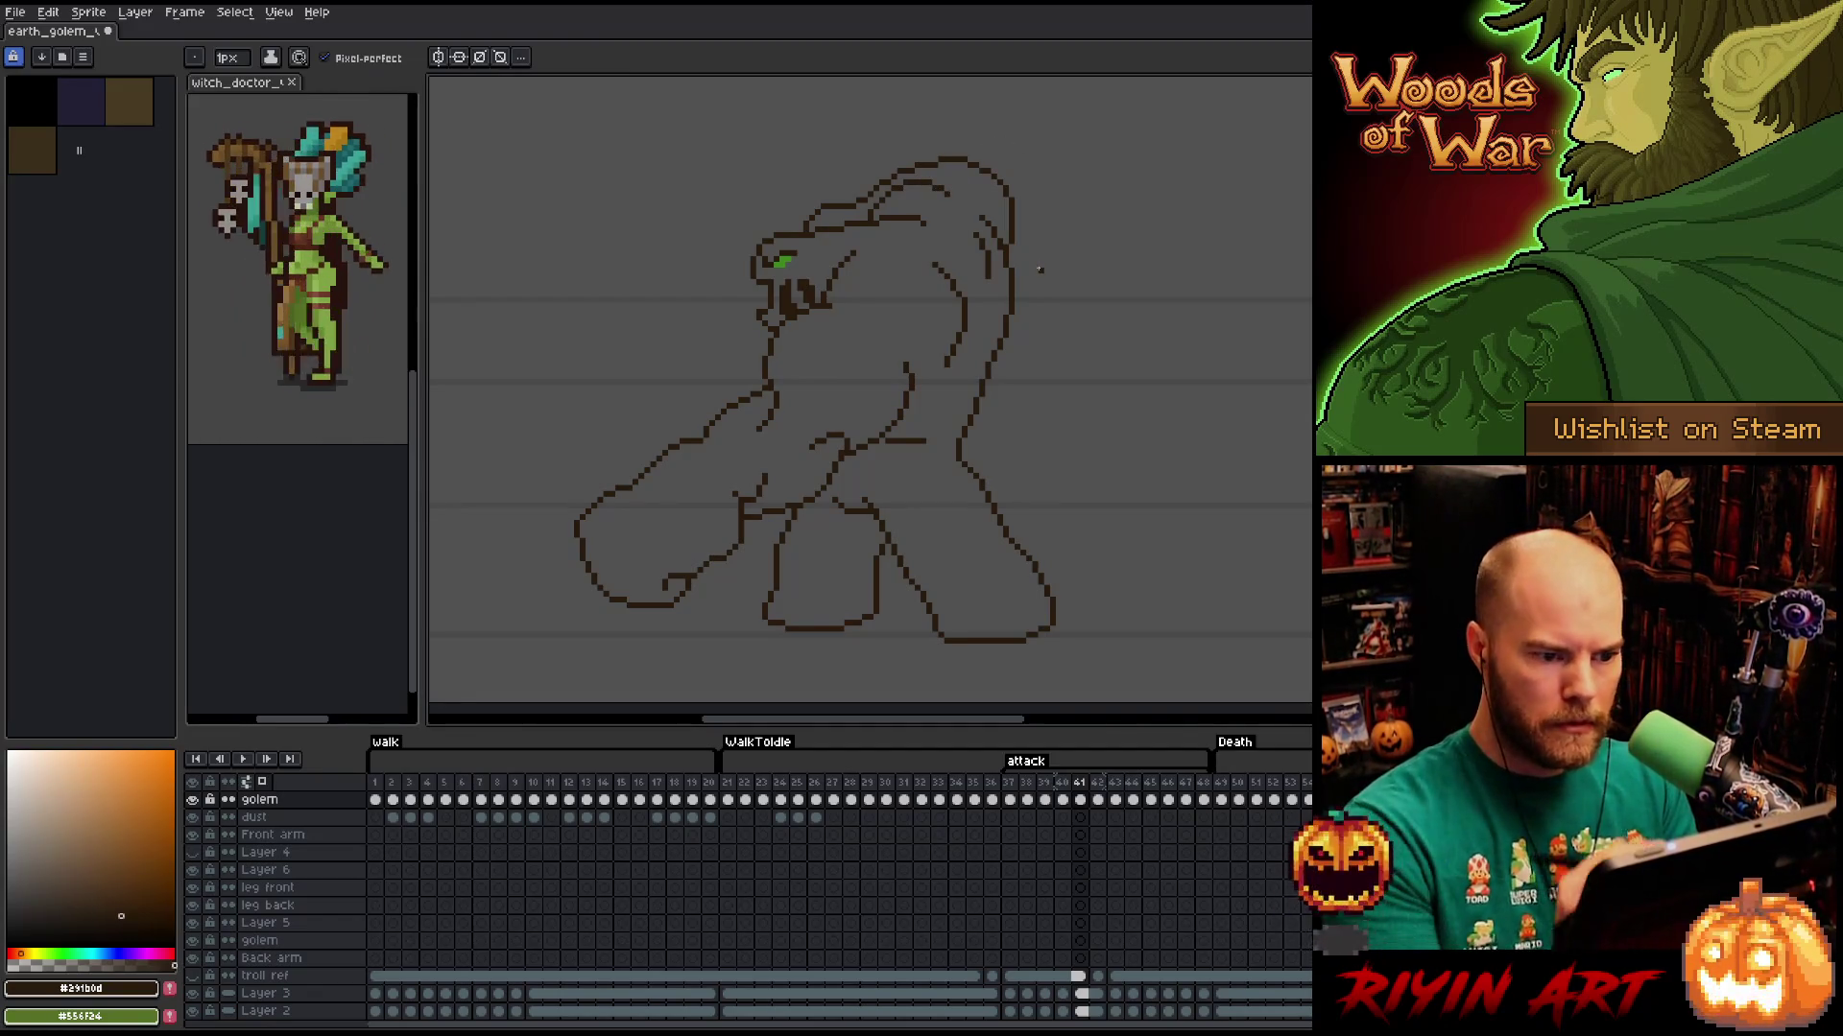
Lasso a small piece of the head outline, then compare frames 40 and 41.
{"action": "key", "text": "q"}
{"action": "left_click_drag", "start_coordinate": [987, 207], "coordinate": [1005, 251]}
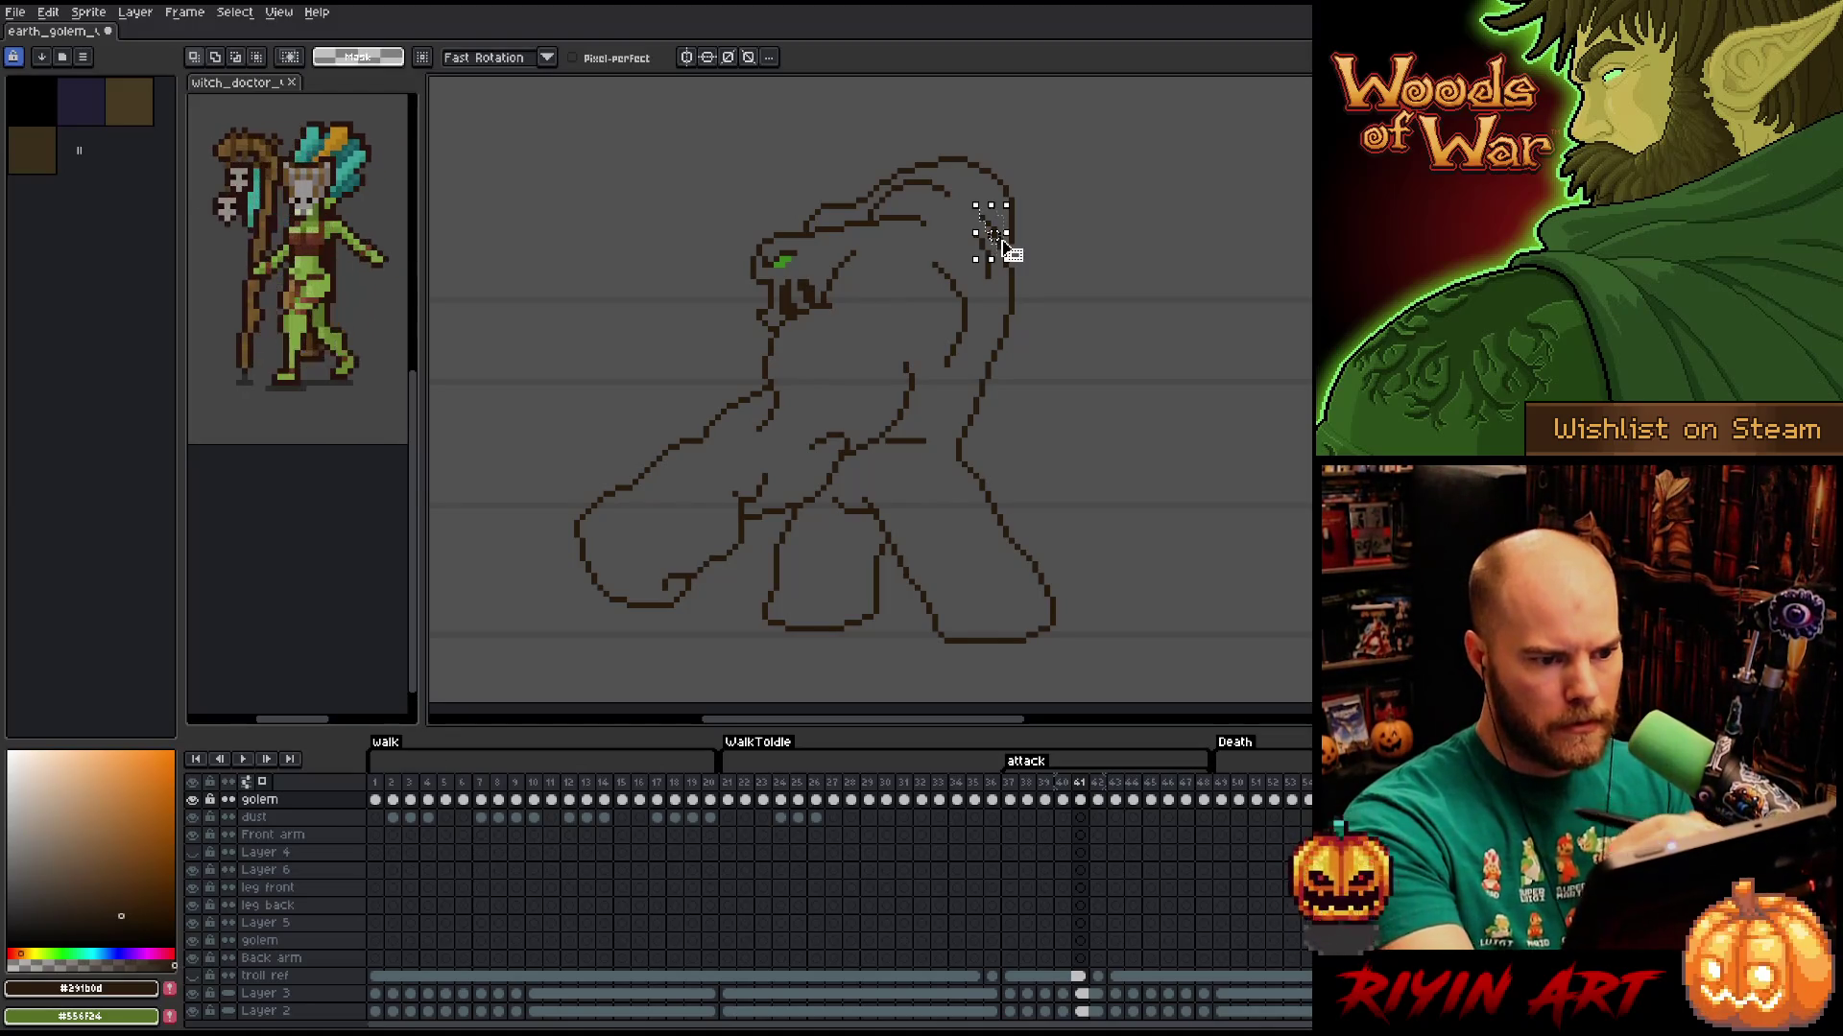
{"action": "key", "text": "ctrl+d"}
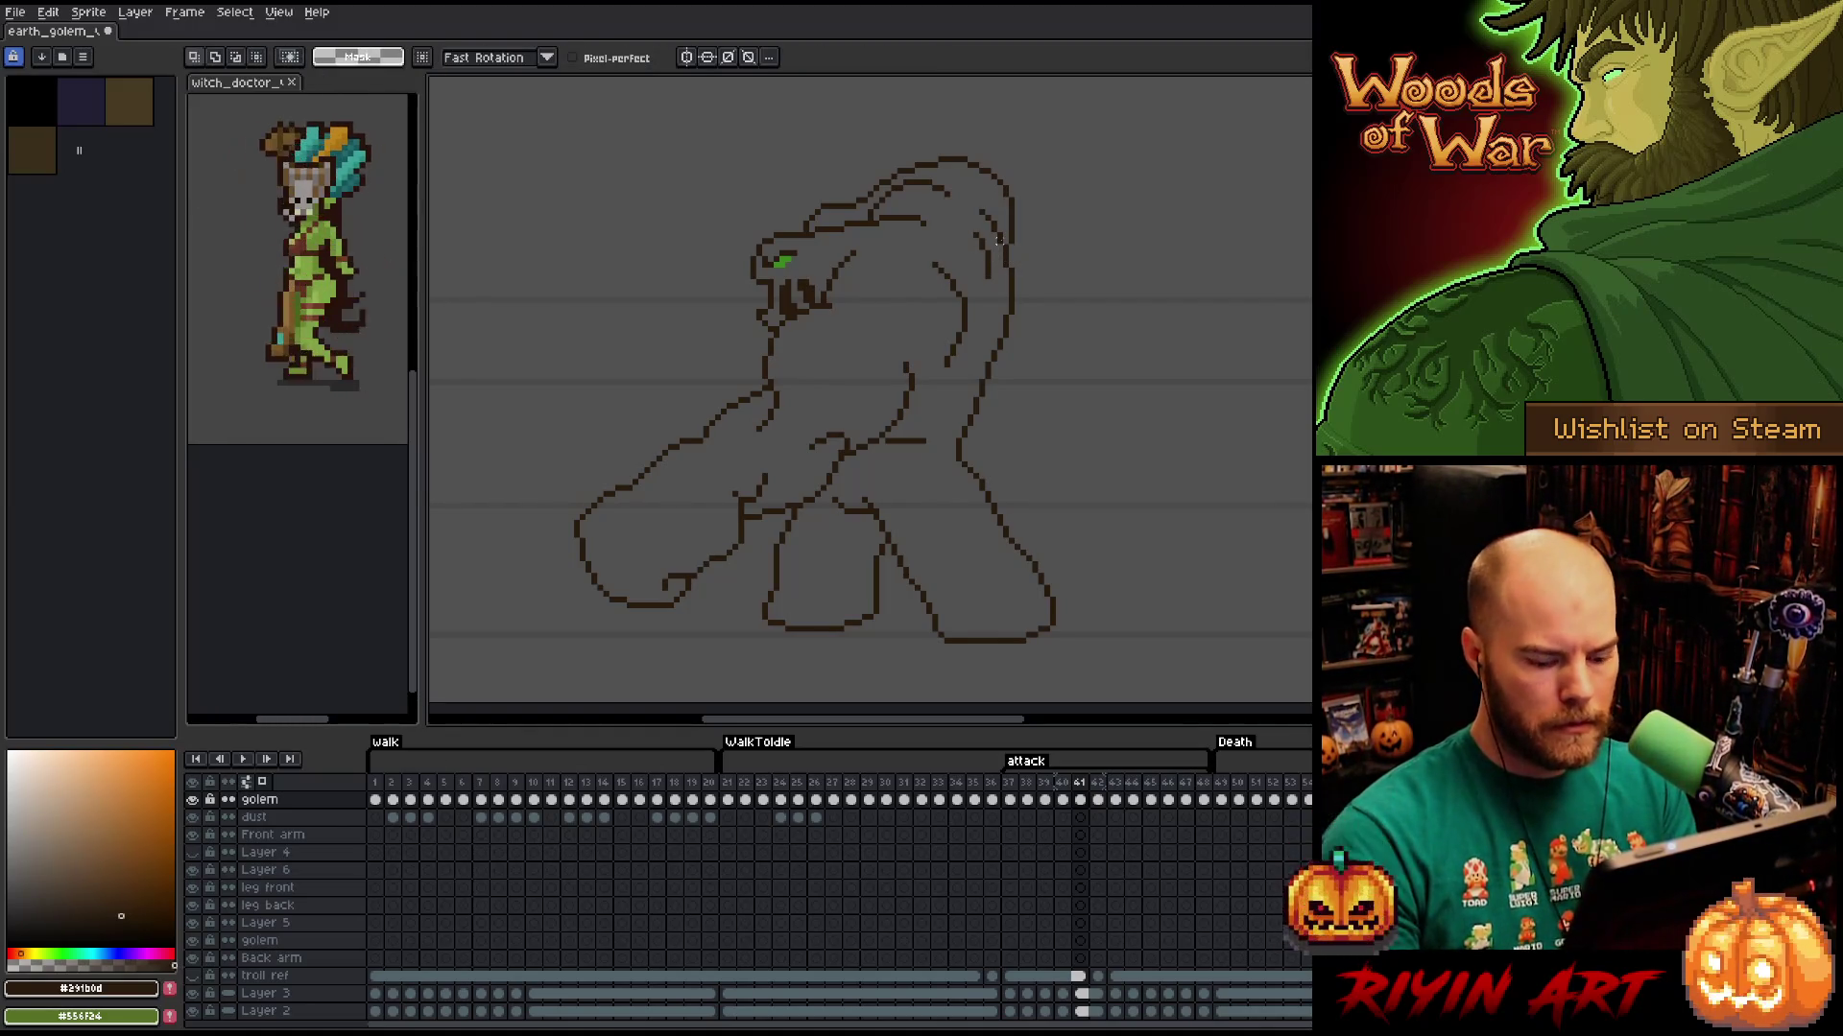
{"action": "key", "text": "comma"}
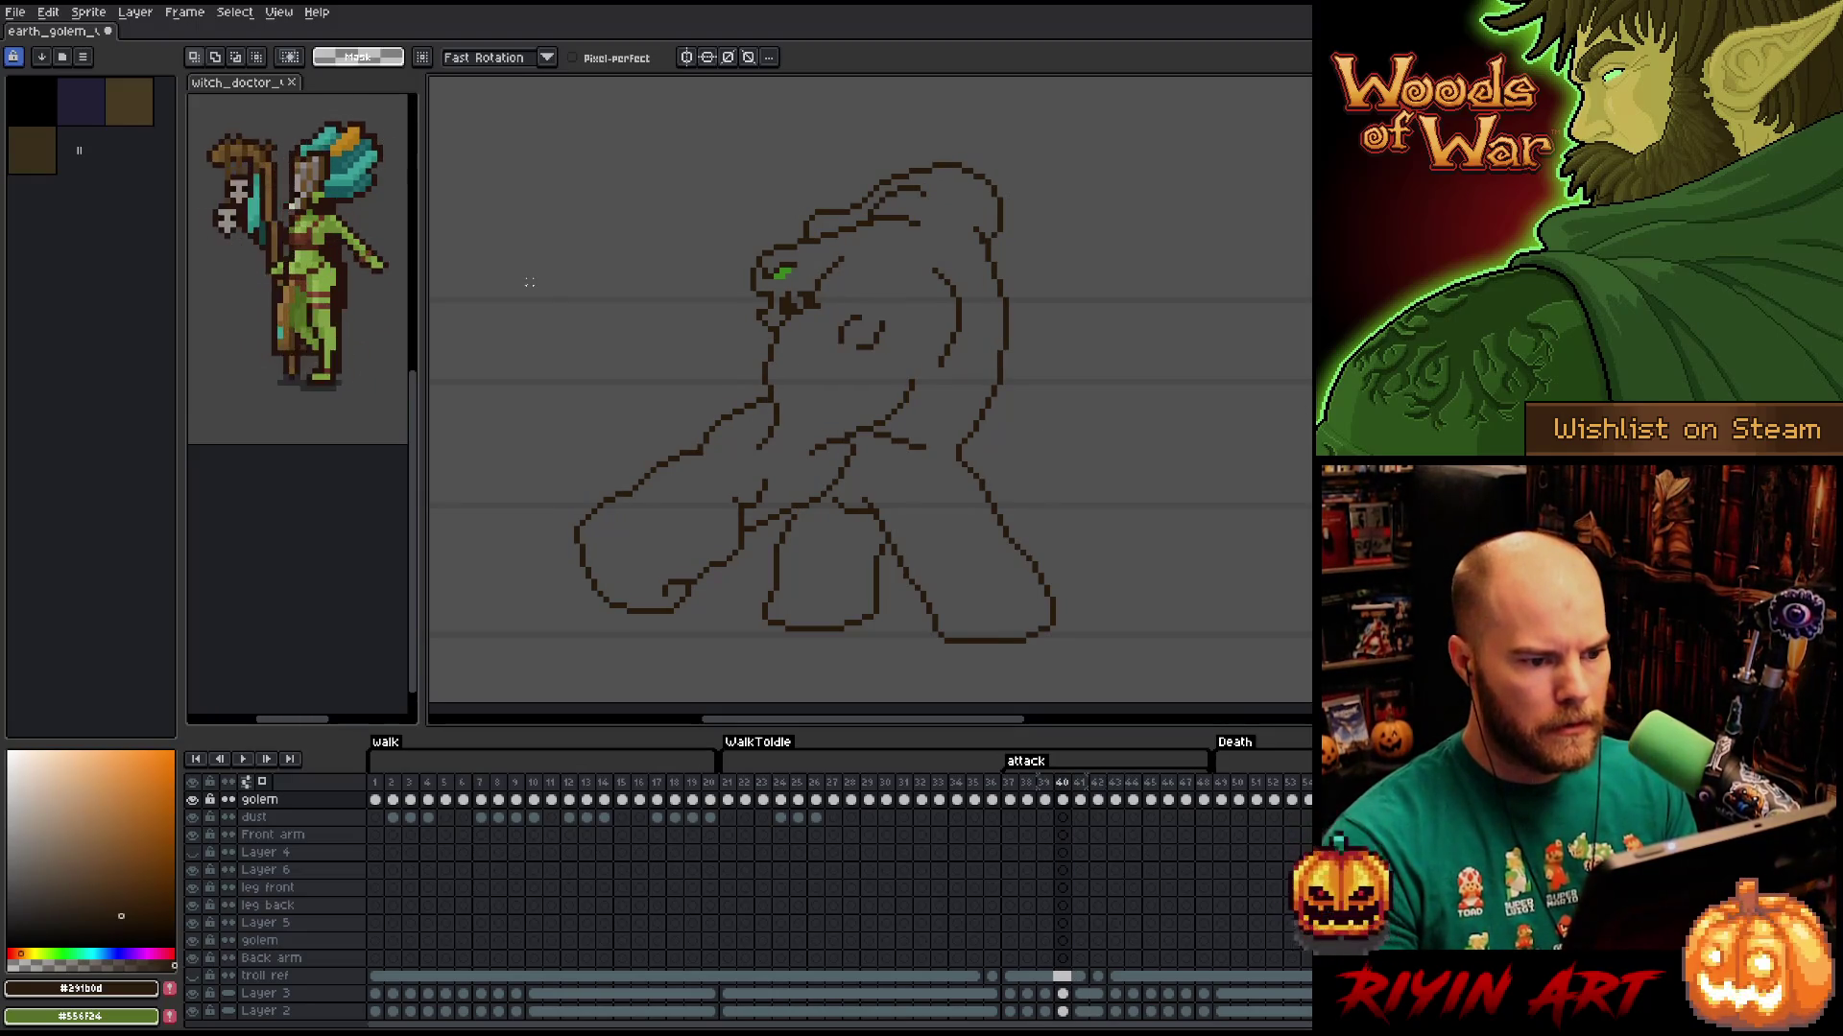
{"action": "key", "text": "period"}
{"action": "key", "text": "comma"}
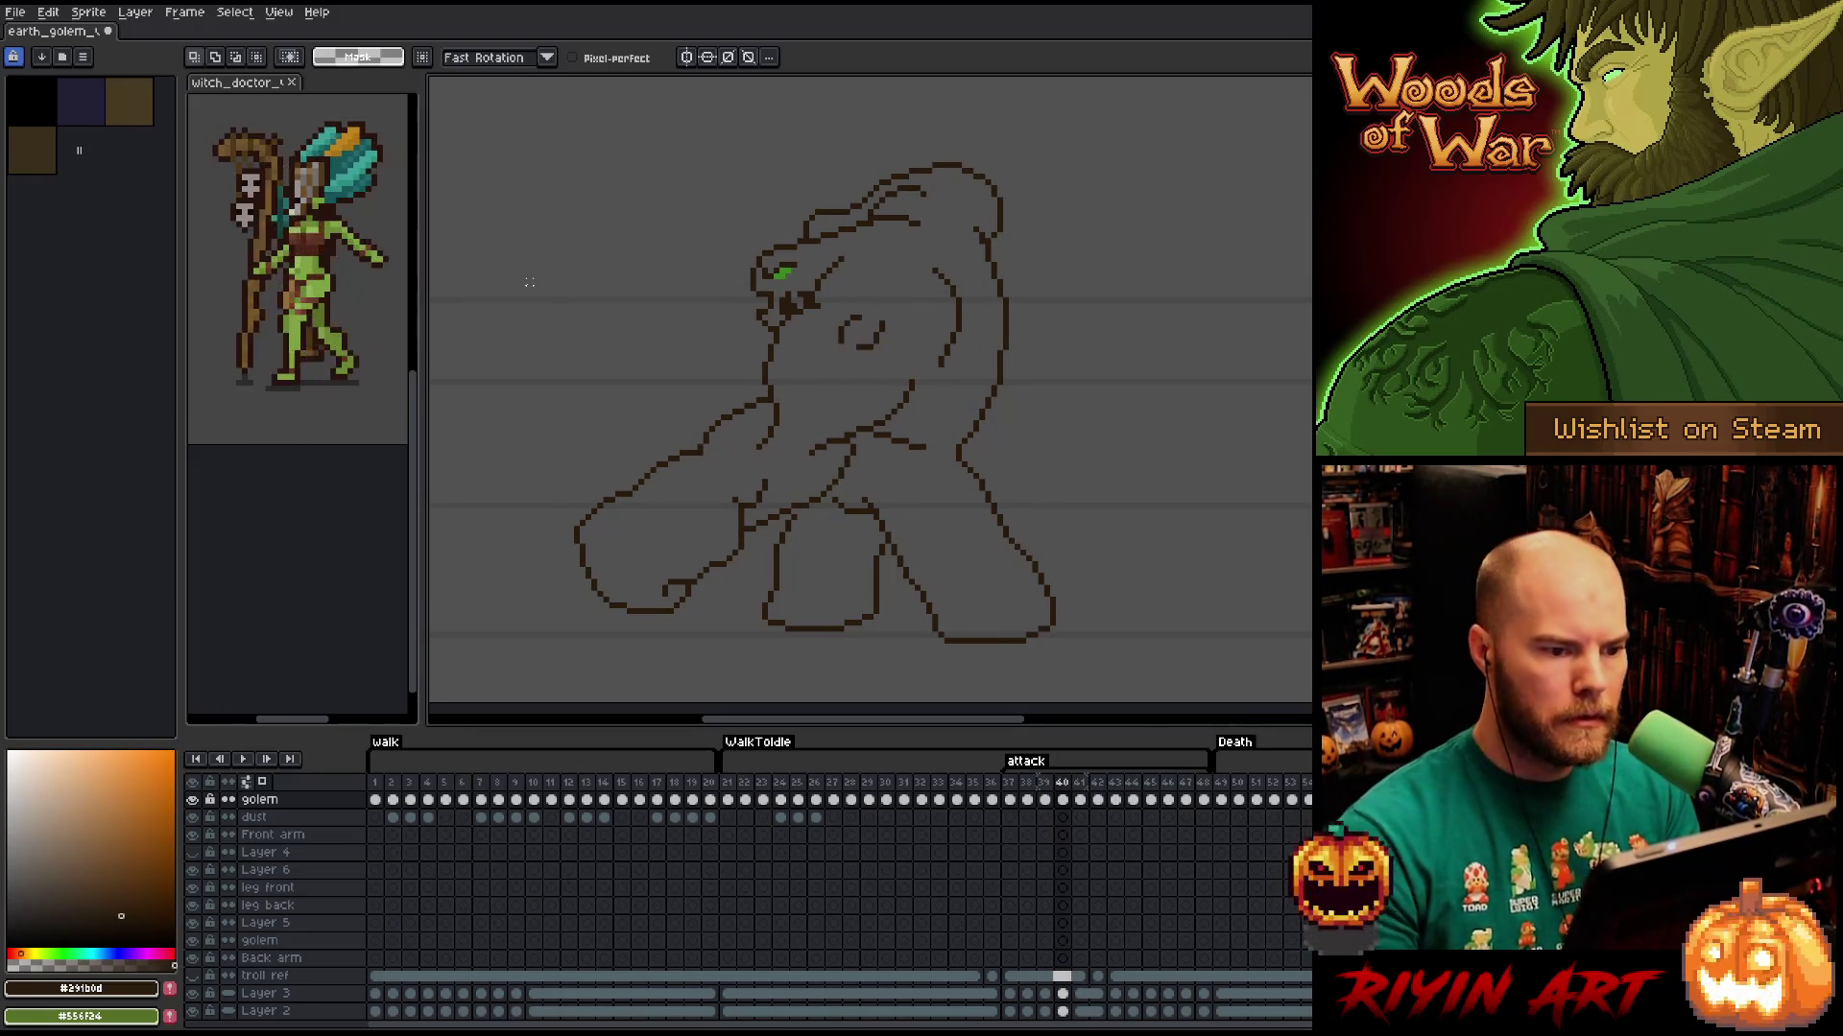
{"action": "key", "text": "b"}
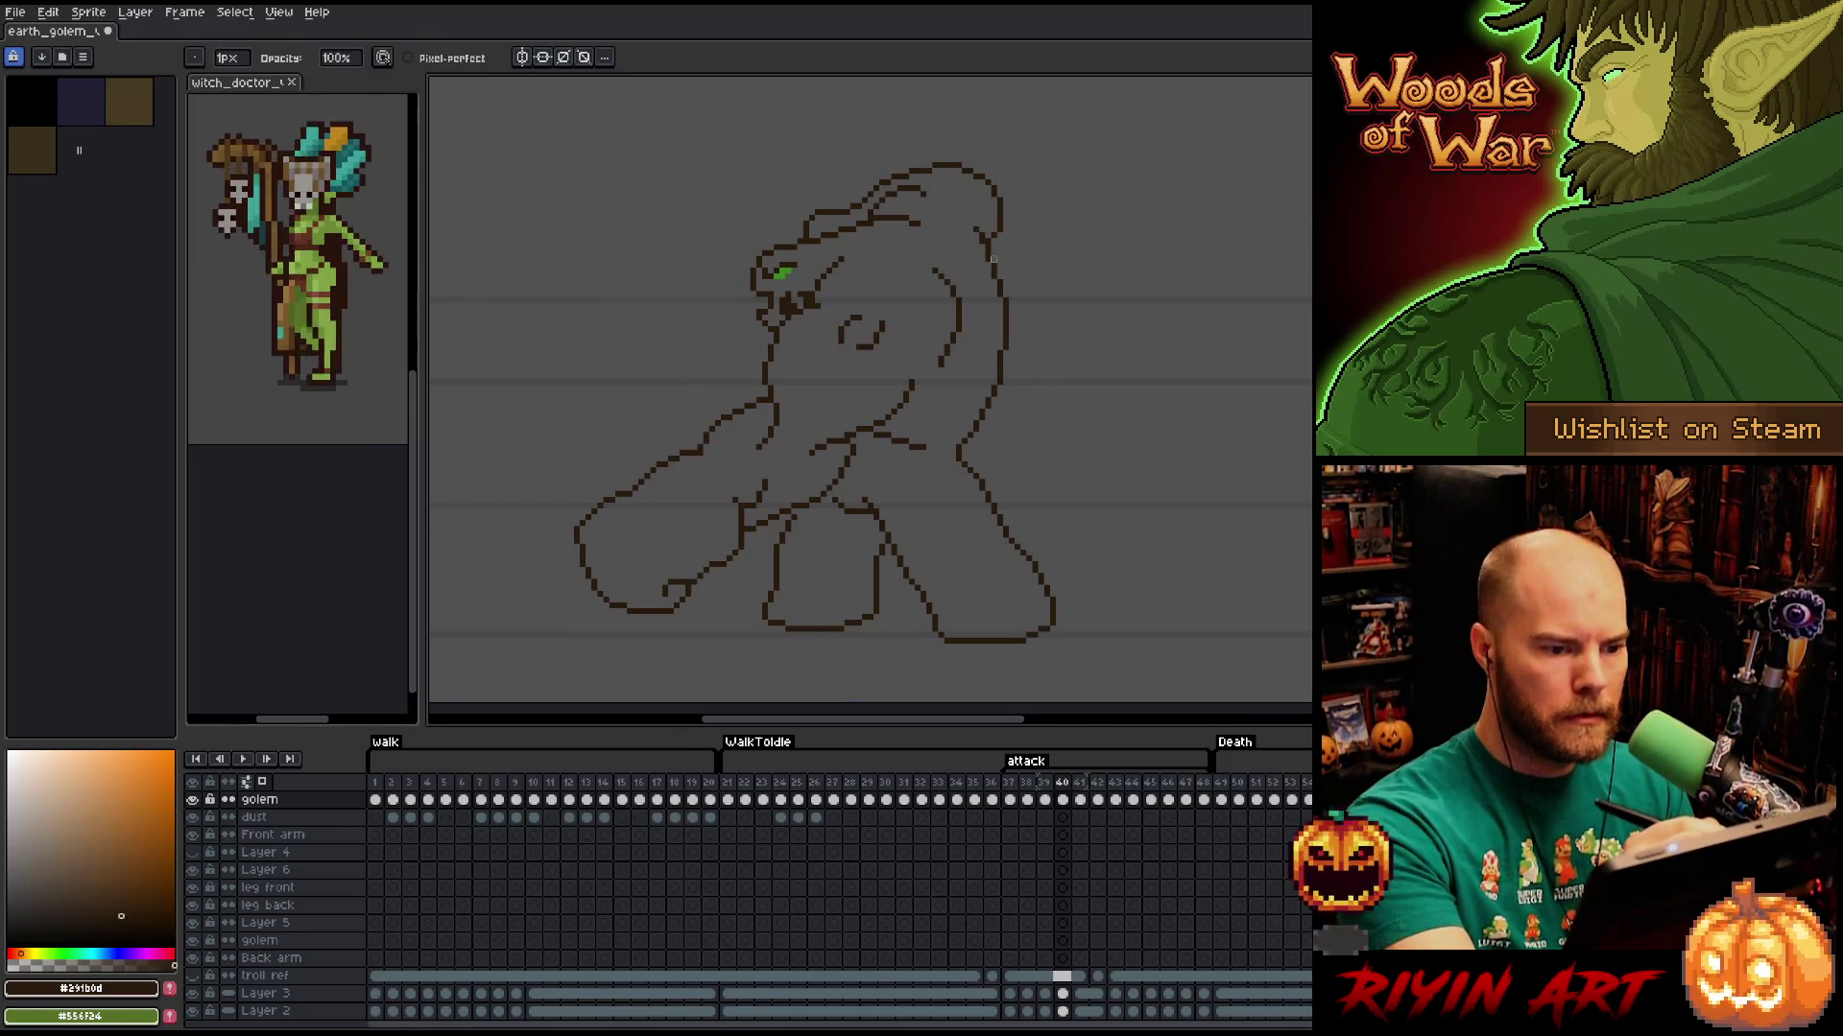
Step through the earlier attack frames, landing on frame 40.
{"action": "key", "text": "m"}
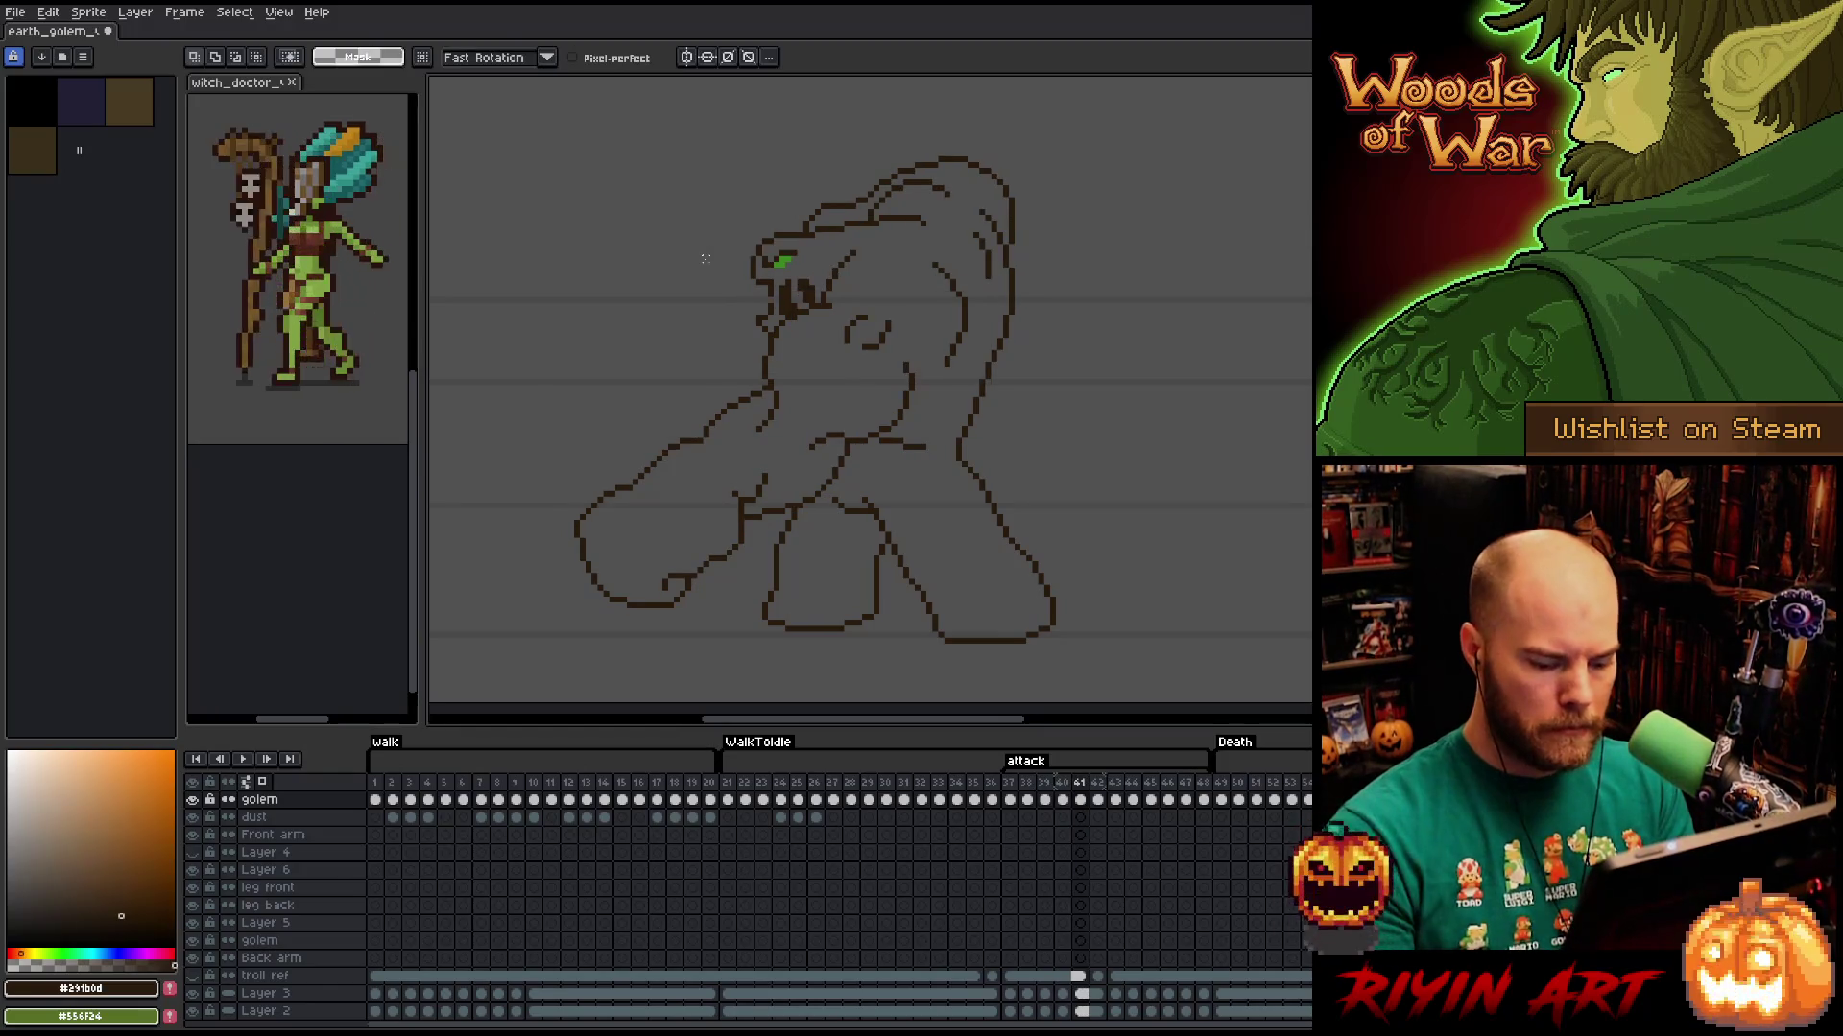
{"action": "key", "text": "Right"}
{"action": "key", "text": "b"}
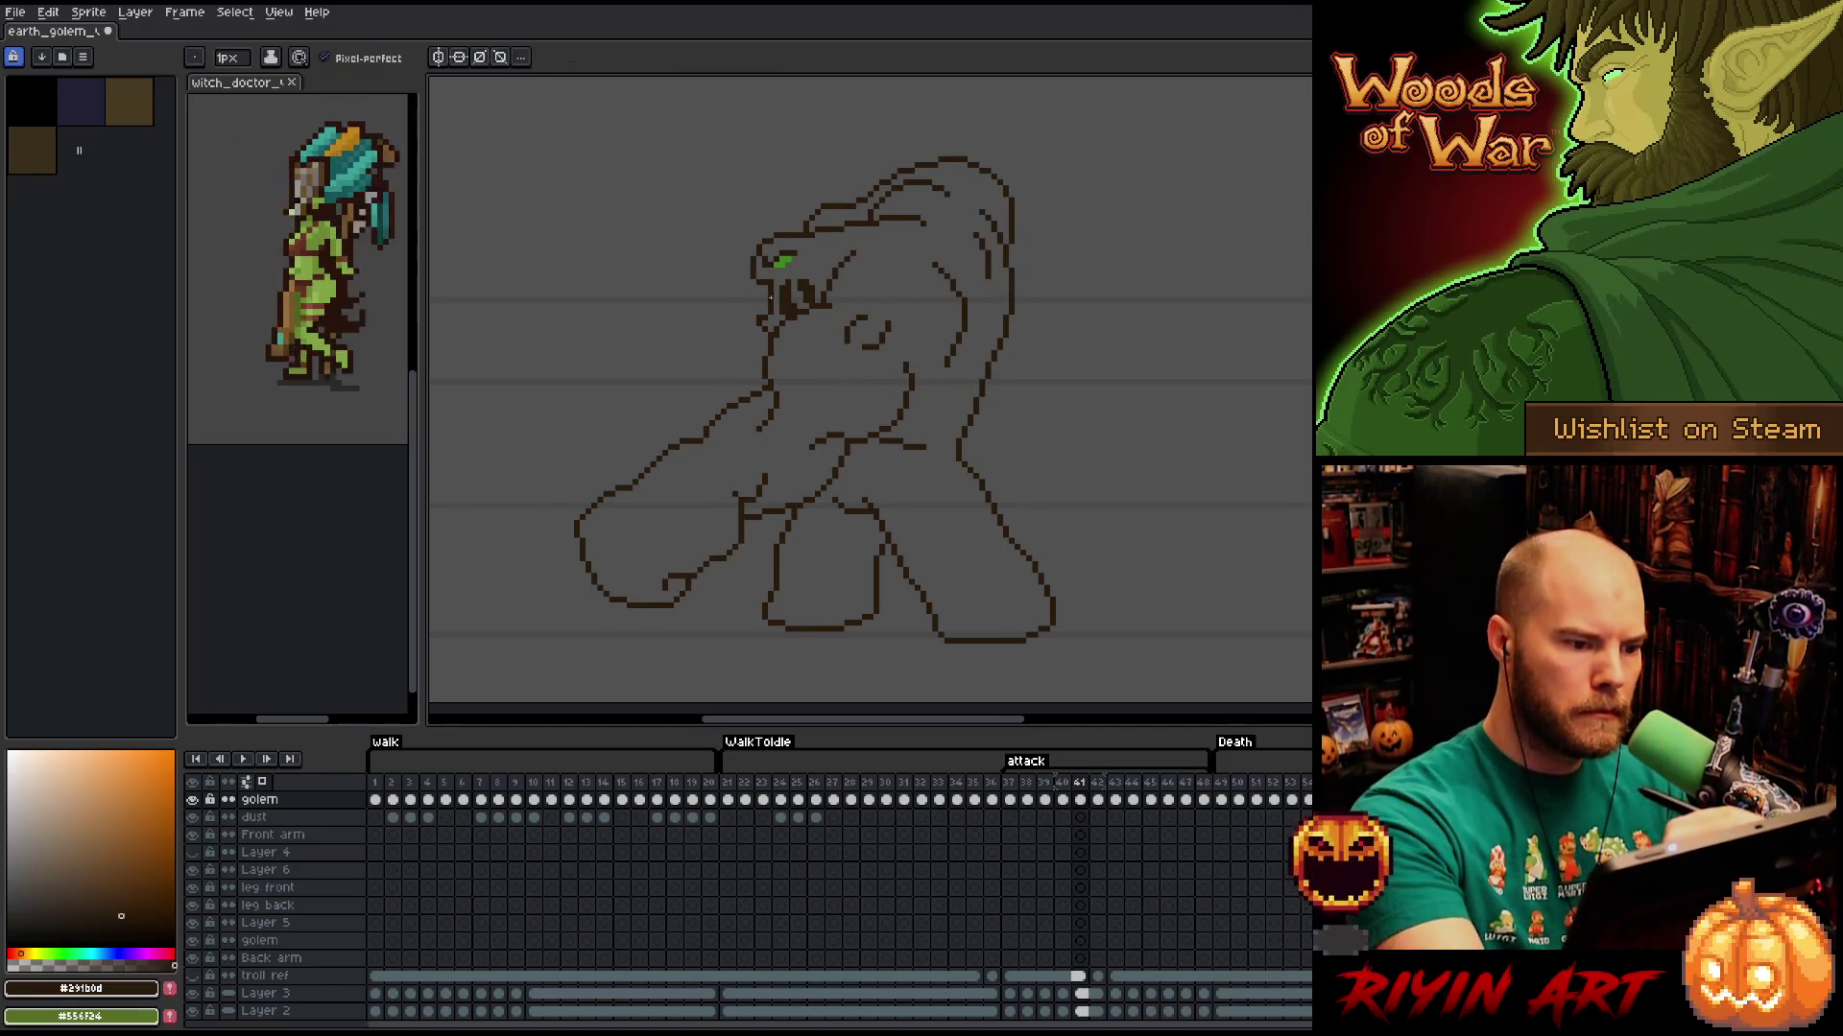
{"action": "key", "text": "Left"}
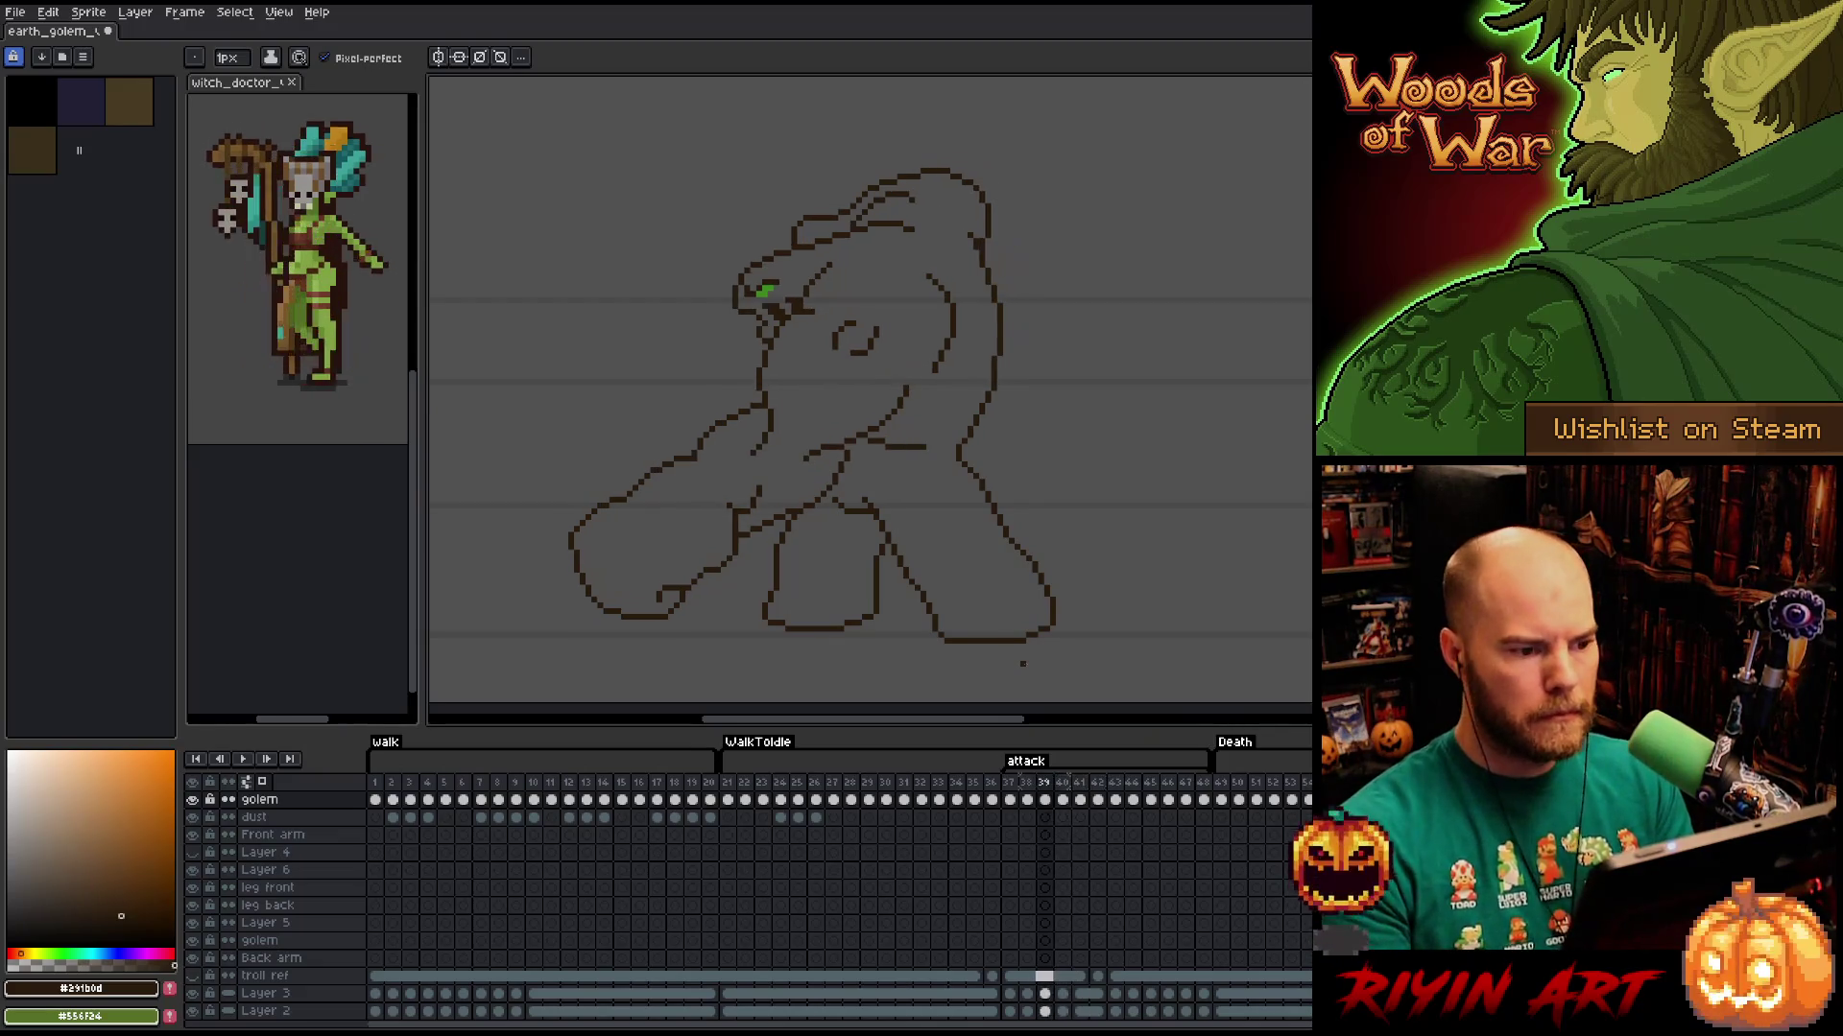
{"action": "key", "text": "Right"}
{"action": "key", "text": "Left"}
{"action": "key", "text": "Left"}
{"action": "key", "text": "Left"}
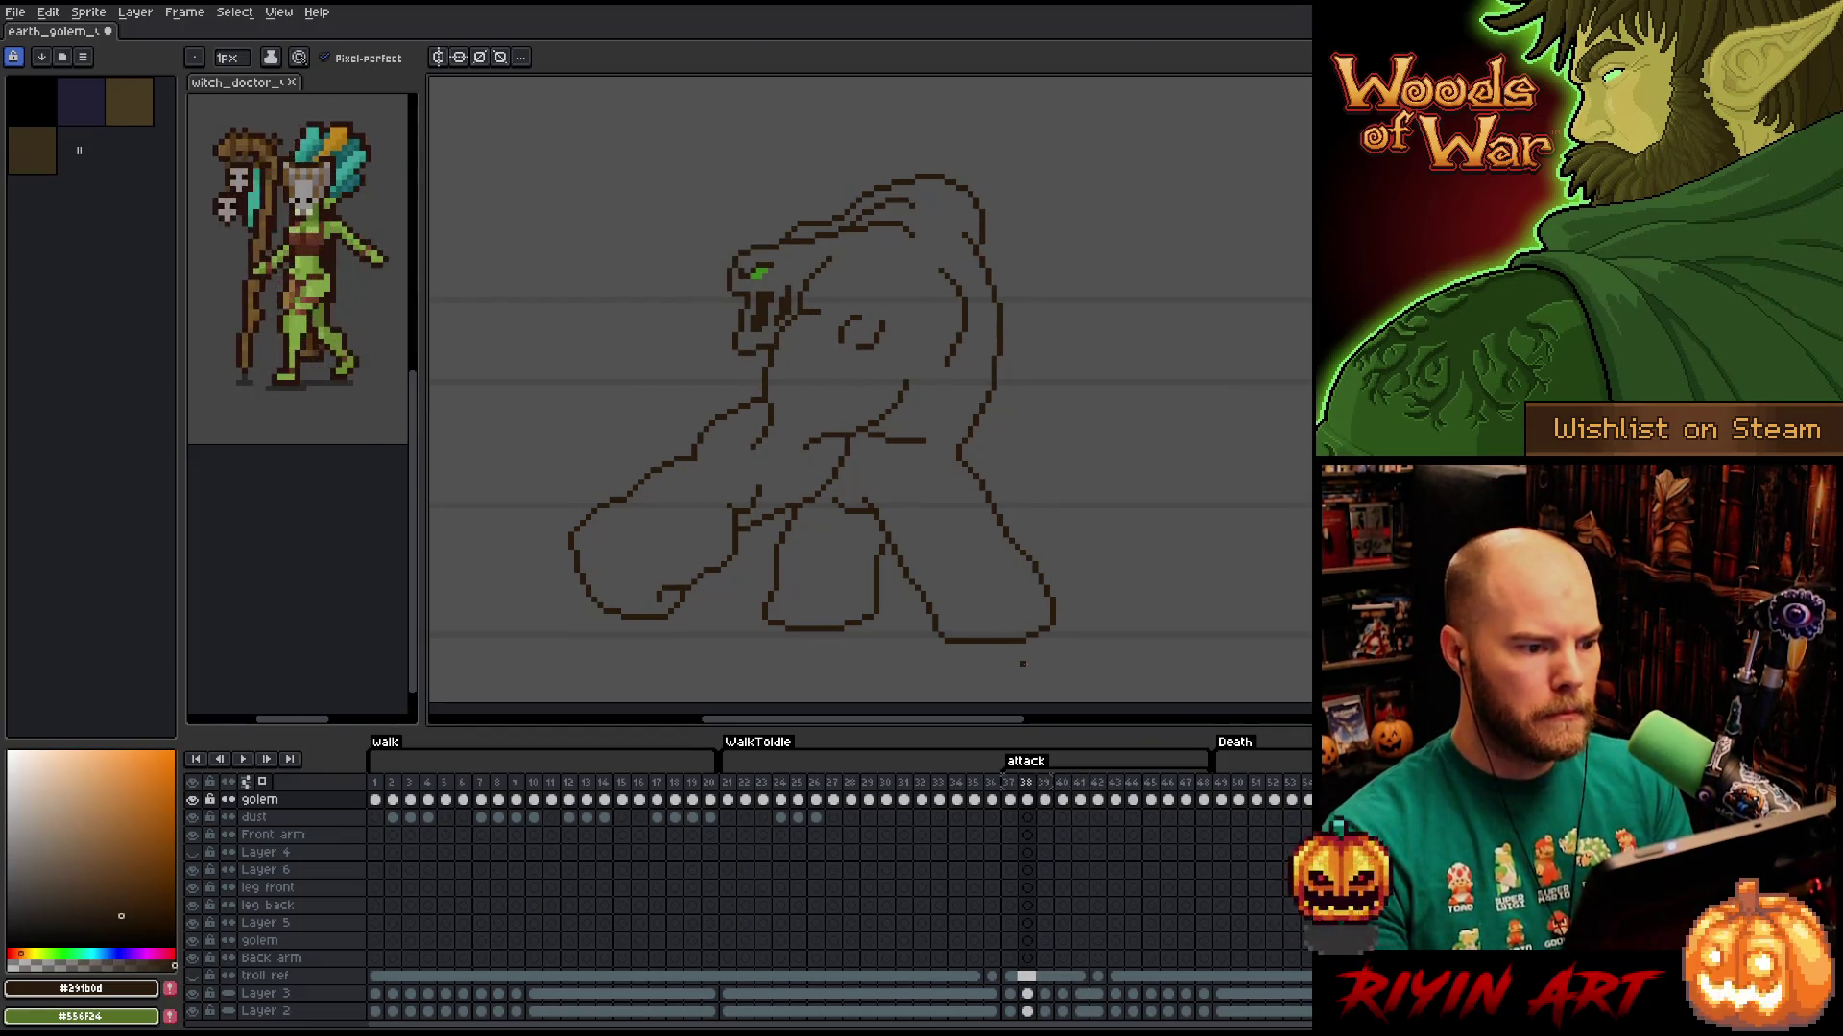
{"action": "key", "text": "Right"}
{"action": "key", "text": "Right"}
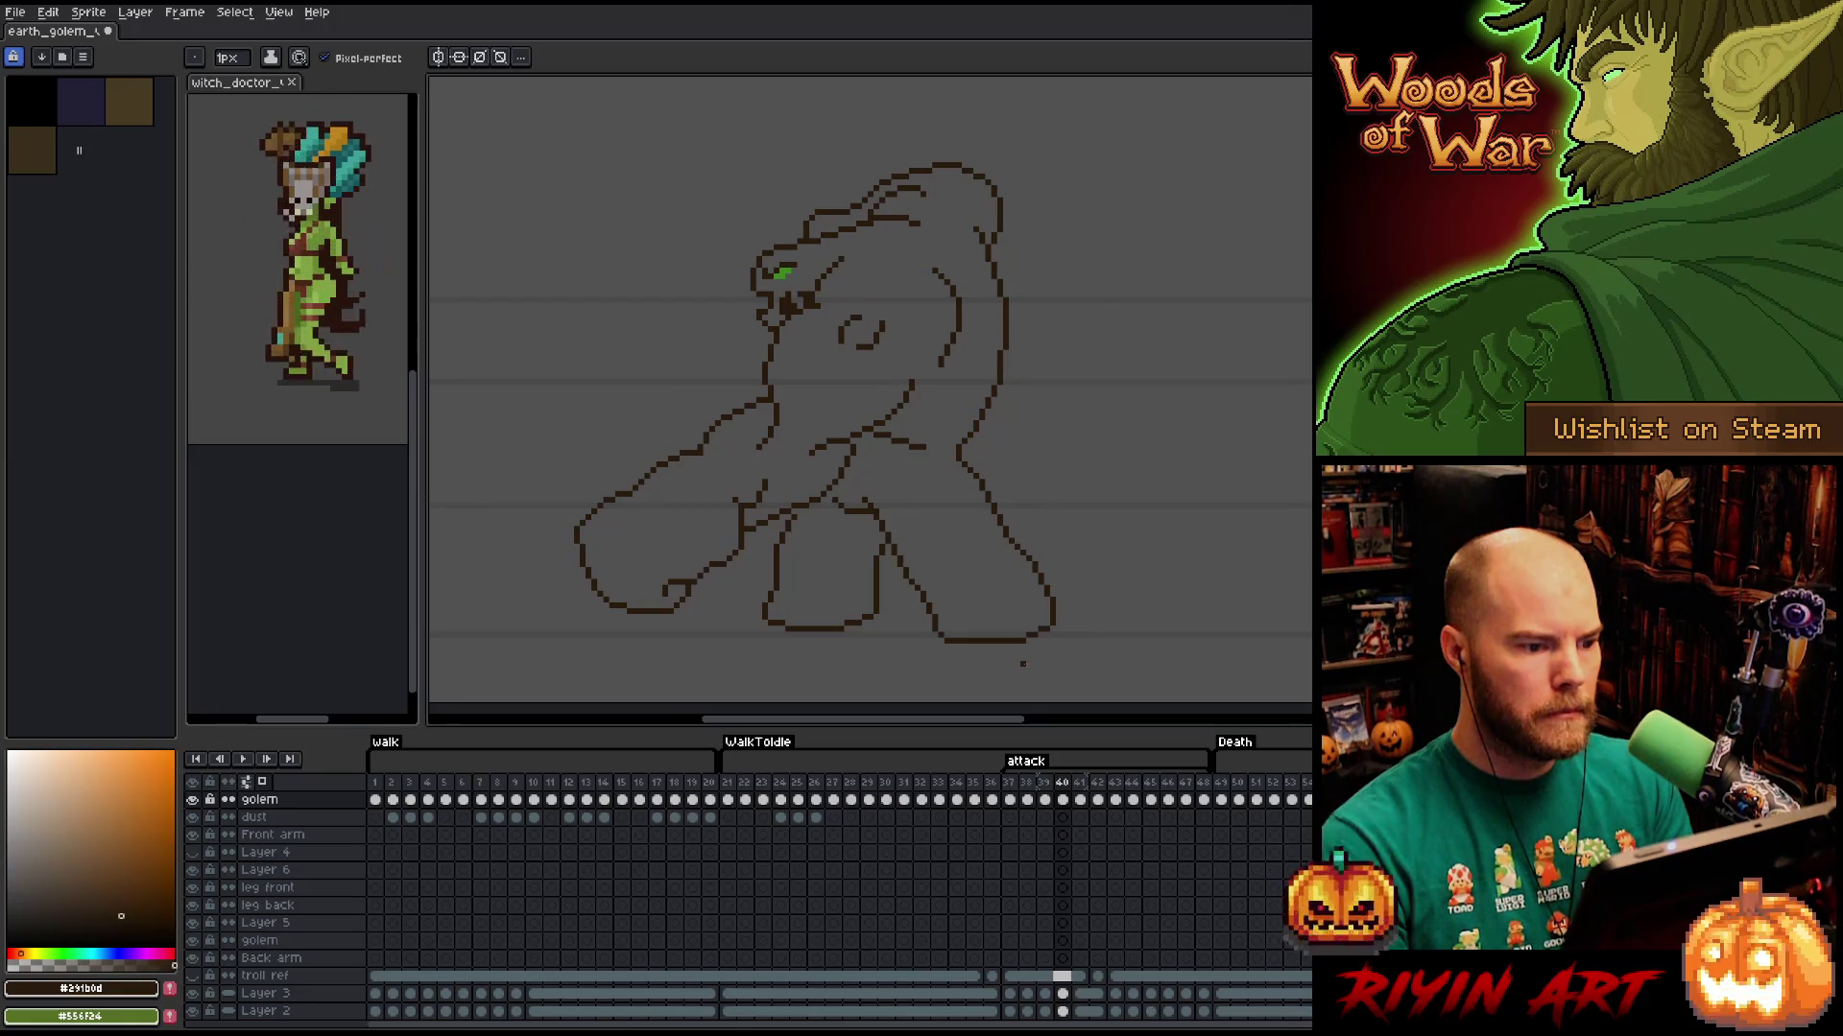
Select the cheek area and nudge it into place, committing the move.
{"action": "key", "text": "m"}
{"action": "left_click_drag", "start_coordinate": [740, 300], "coordinate": [777, 347]}
{"action": "key", "text": "Return"}
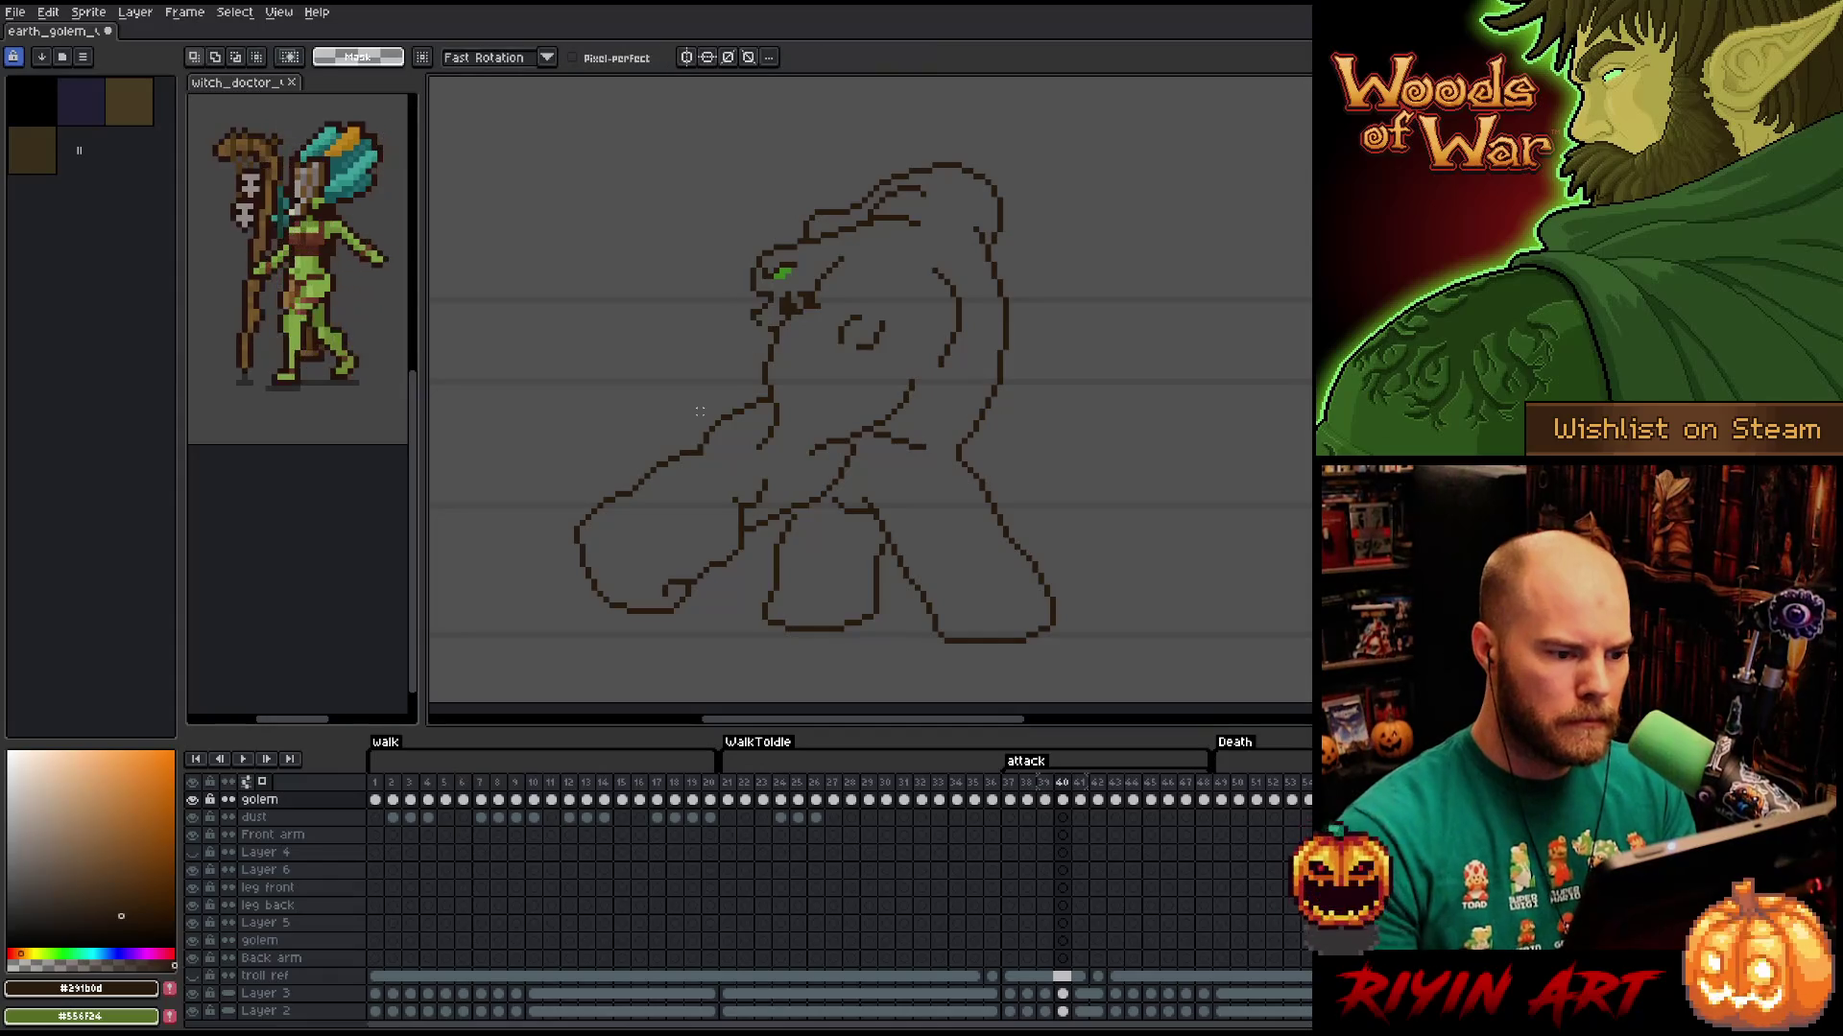
{"action": "key", "text": "b"}
{"action": "key", "text": "e"}
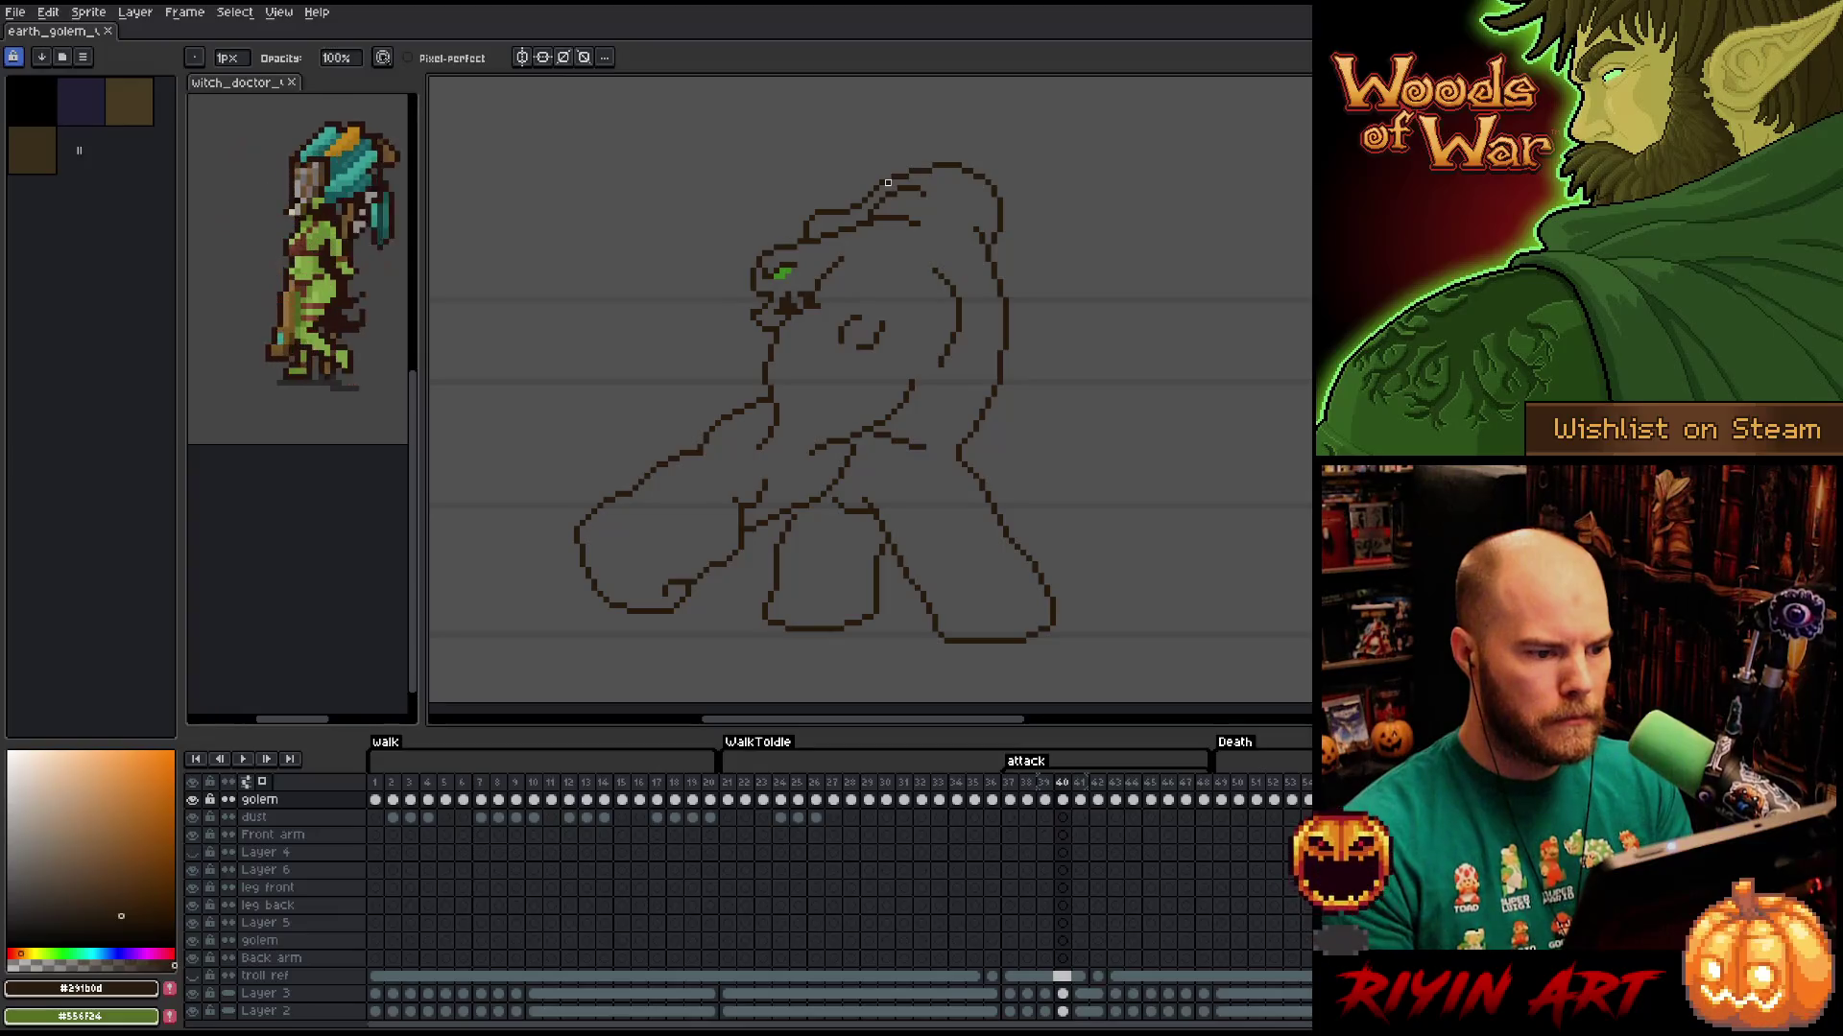
{"action": "key", "text": "b"}
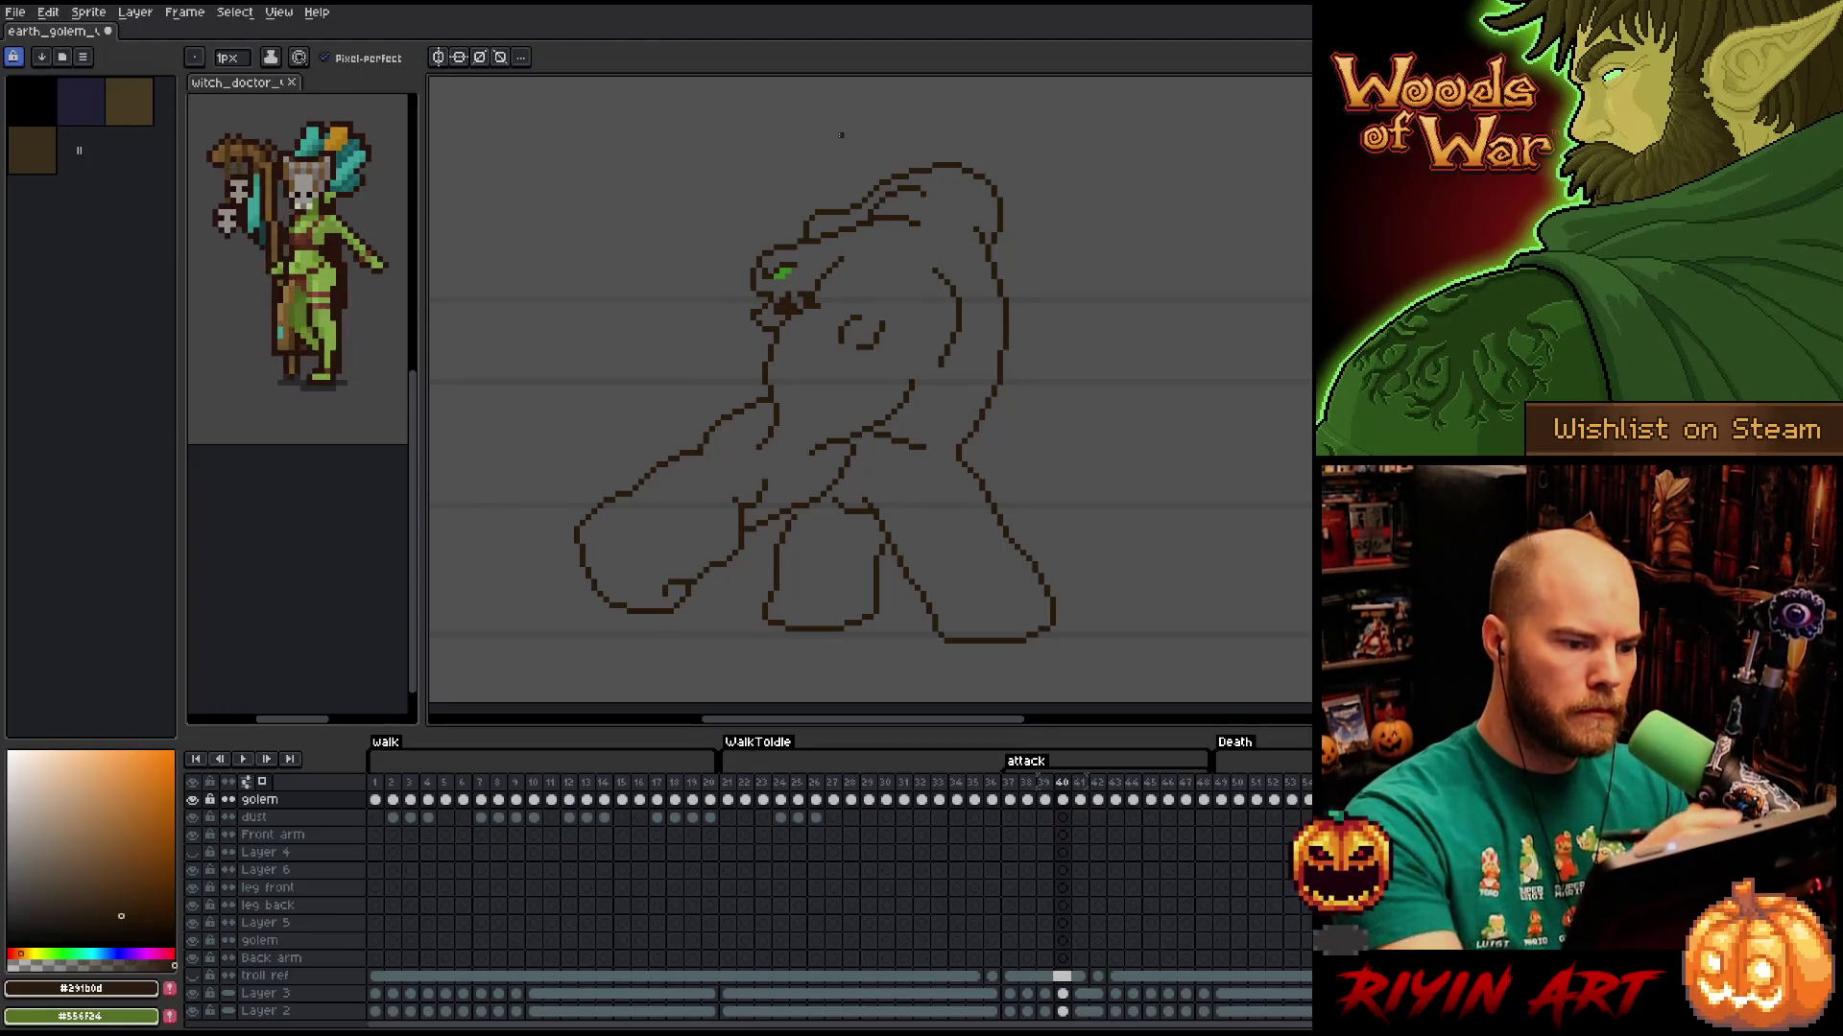
Erase stray head pixels on frame 41 while stepping through nearby frames.
{"action": "key", "text": "Right"}
{"action": "key", "text": "Right"}
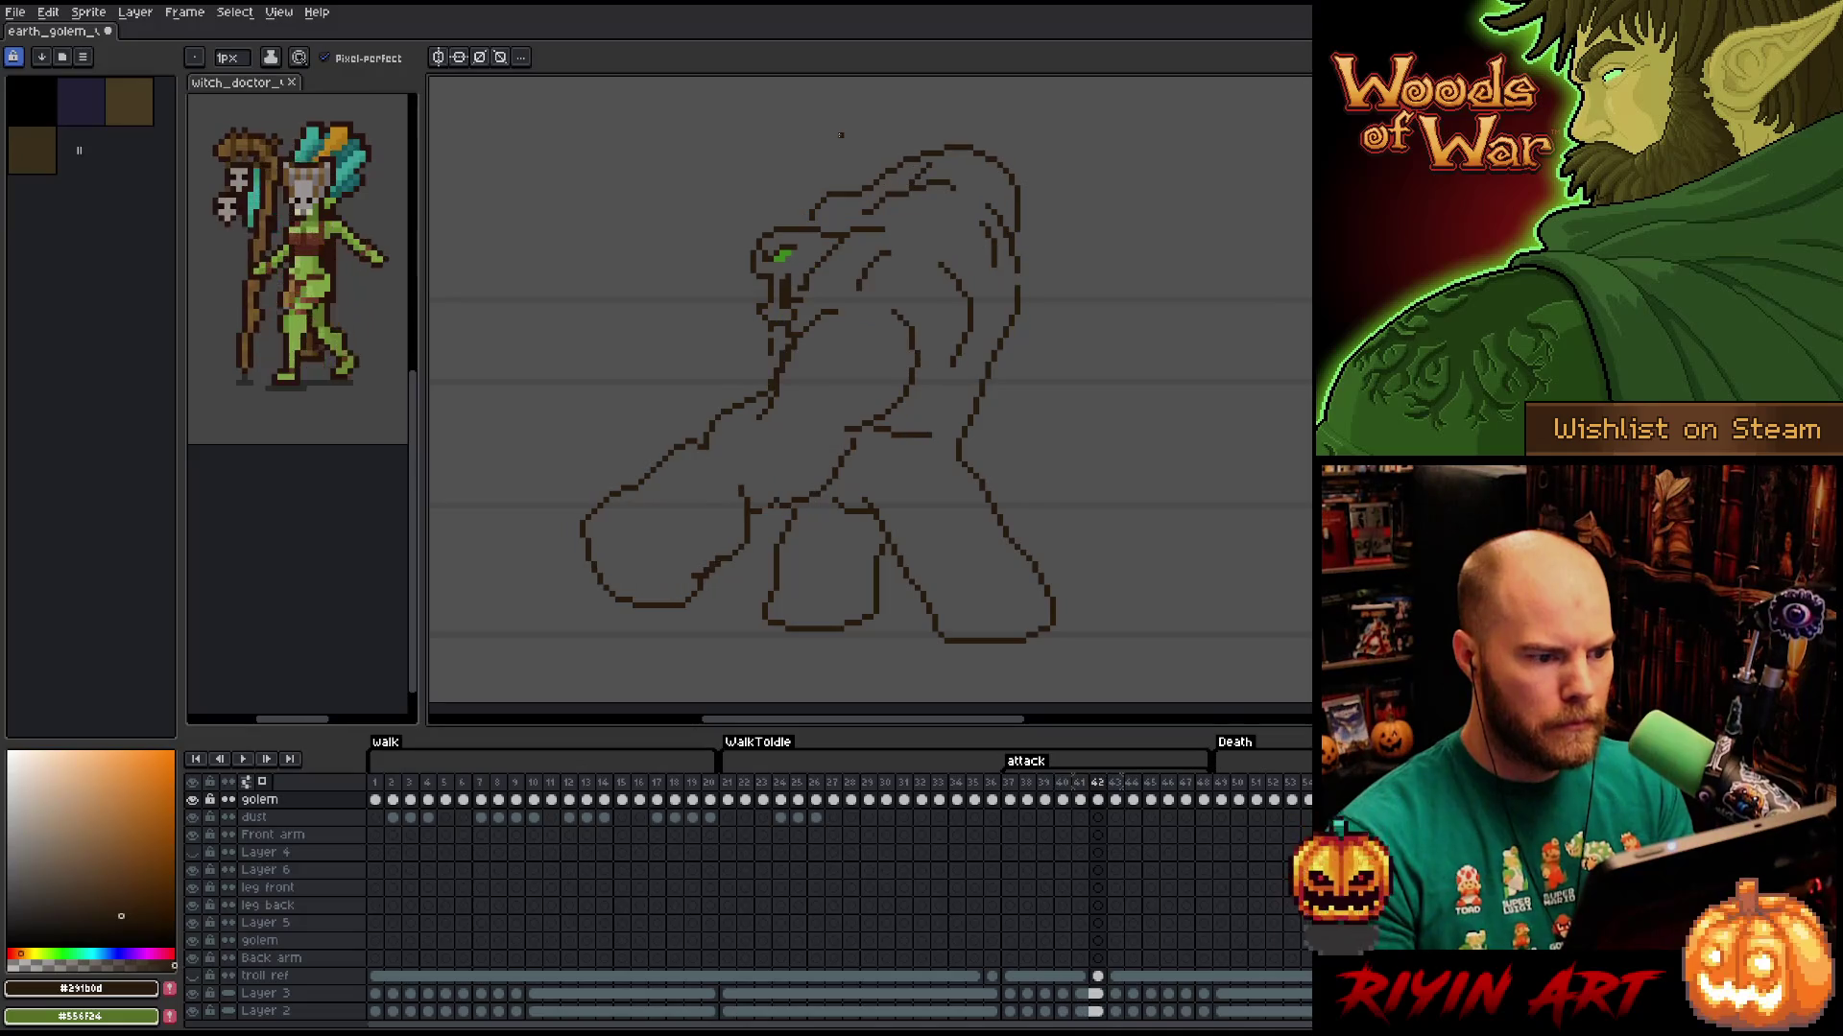
{"action": "key", "text": "e"}
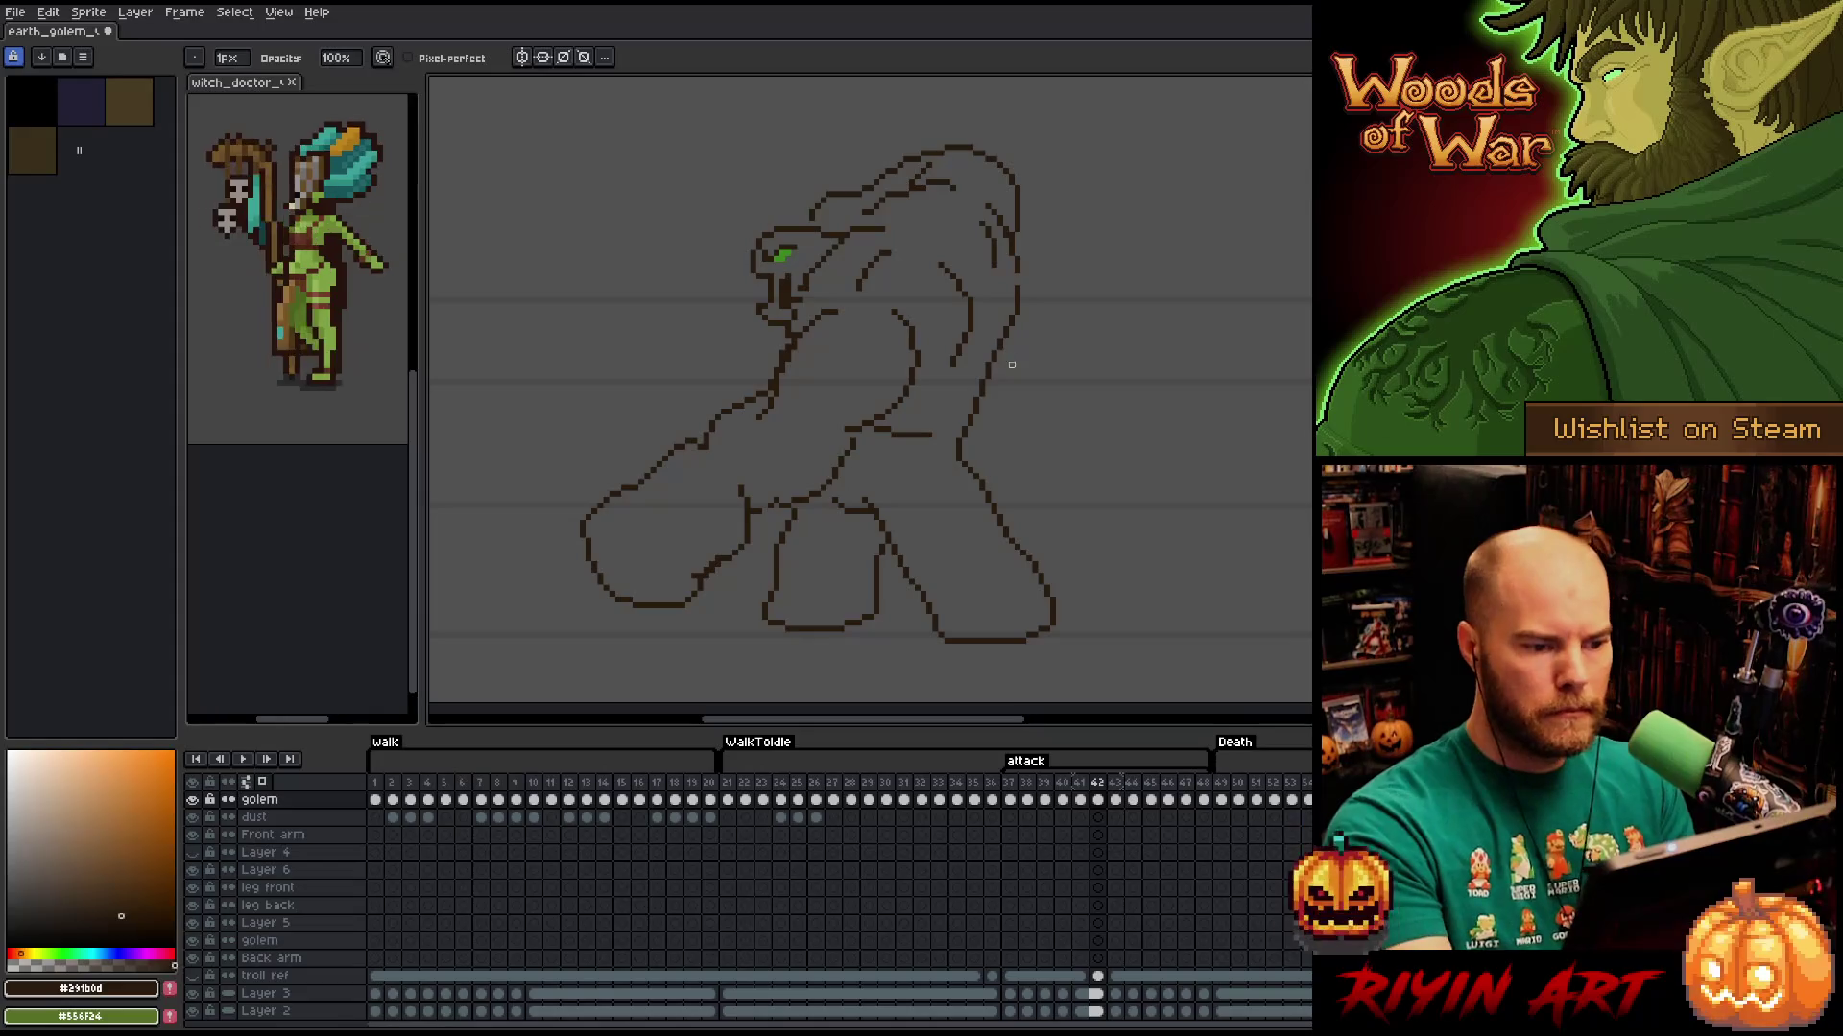
{"action": "key", "text": "Left"}
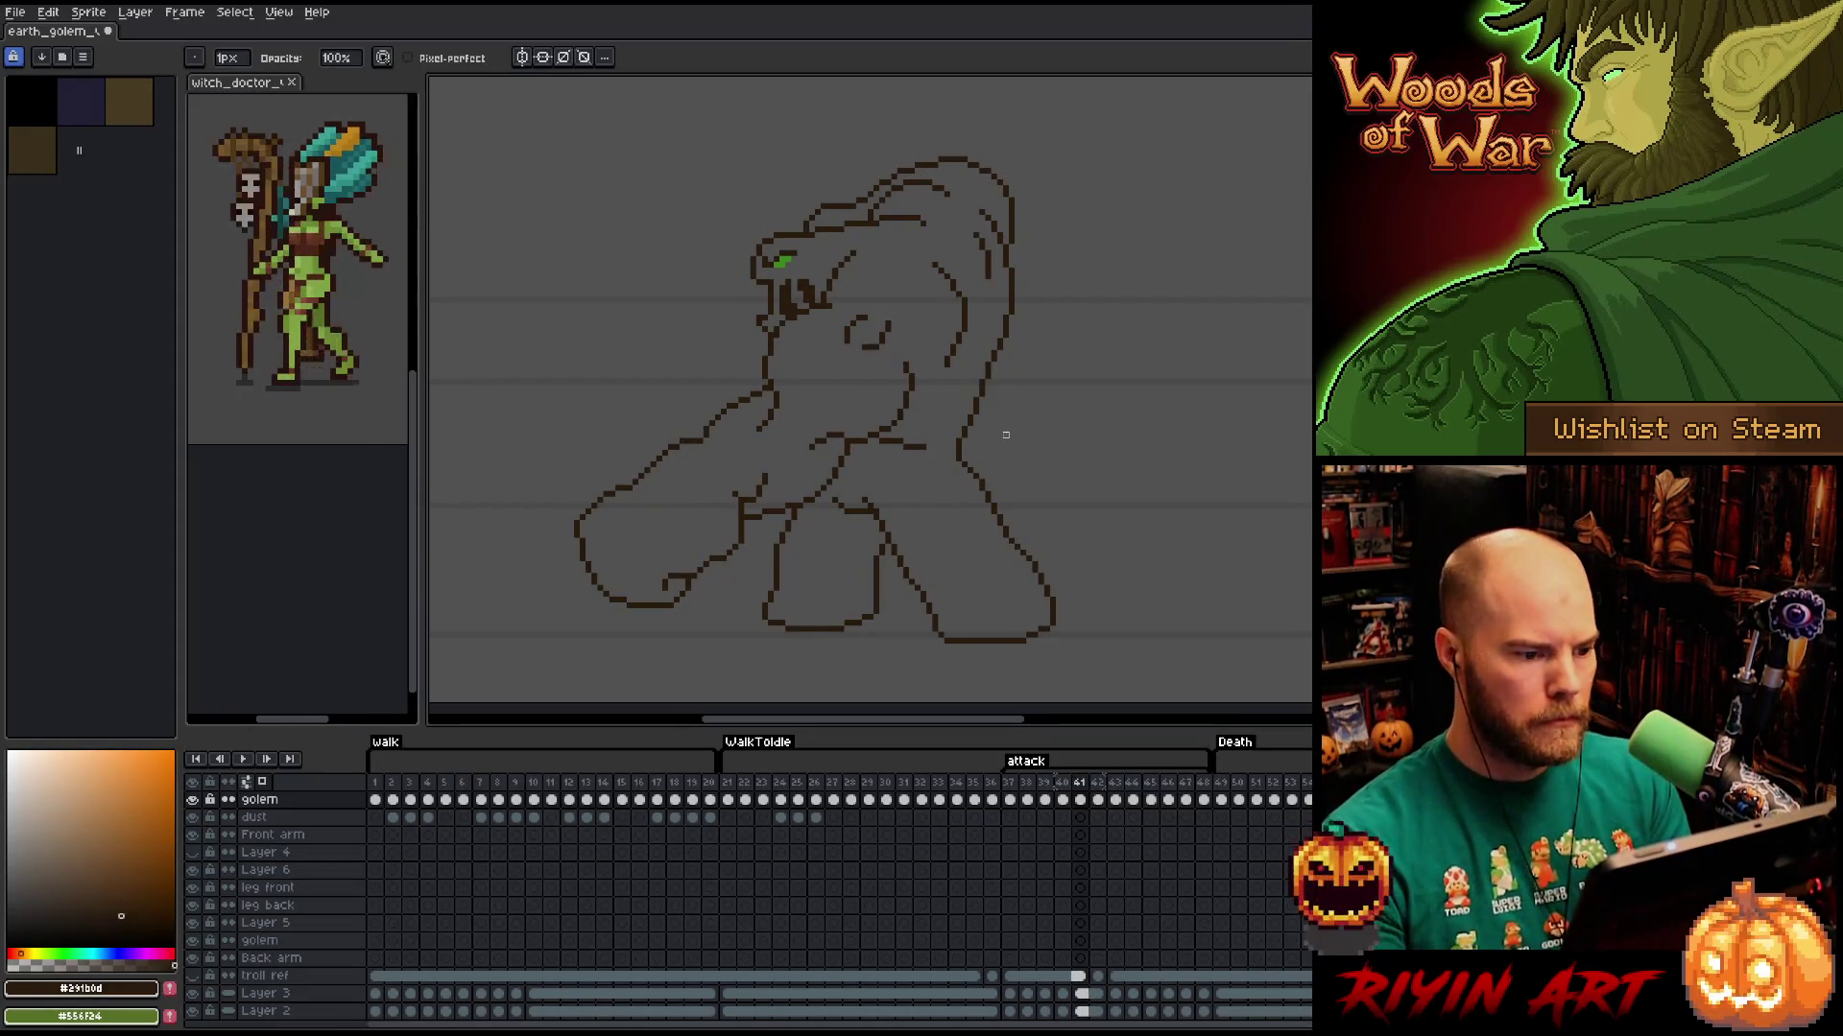
{"action": "key", "text": "Left"}
{"action": "key", "text": "Left"}
{"action": "key", "text": "Left"}
{"action": "key", "text": "Right"}
{"action": "key", "text": "Right"}
{"action": "key", "text": "Right"}
{"action": "key", "text": "Left"}
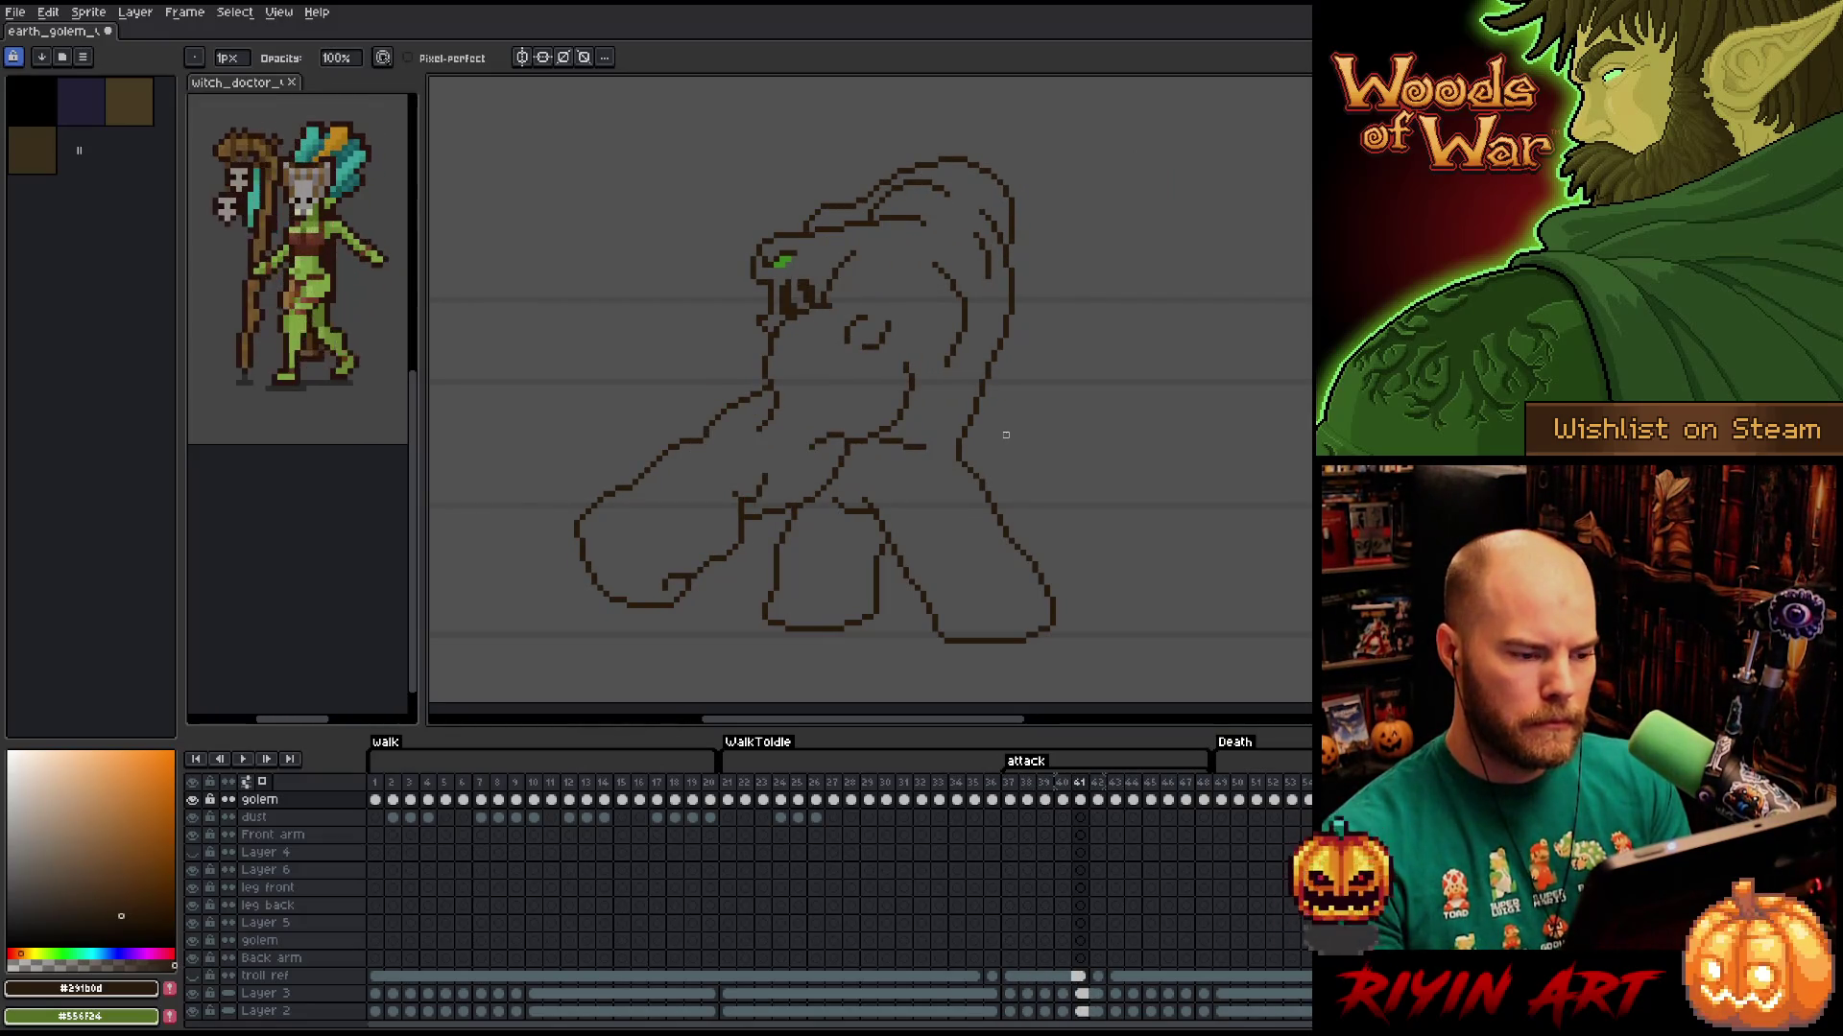
Flick between frames 41 and 42 to compare the attack poses.
{"action": "key", "text": "Right"}
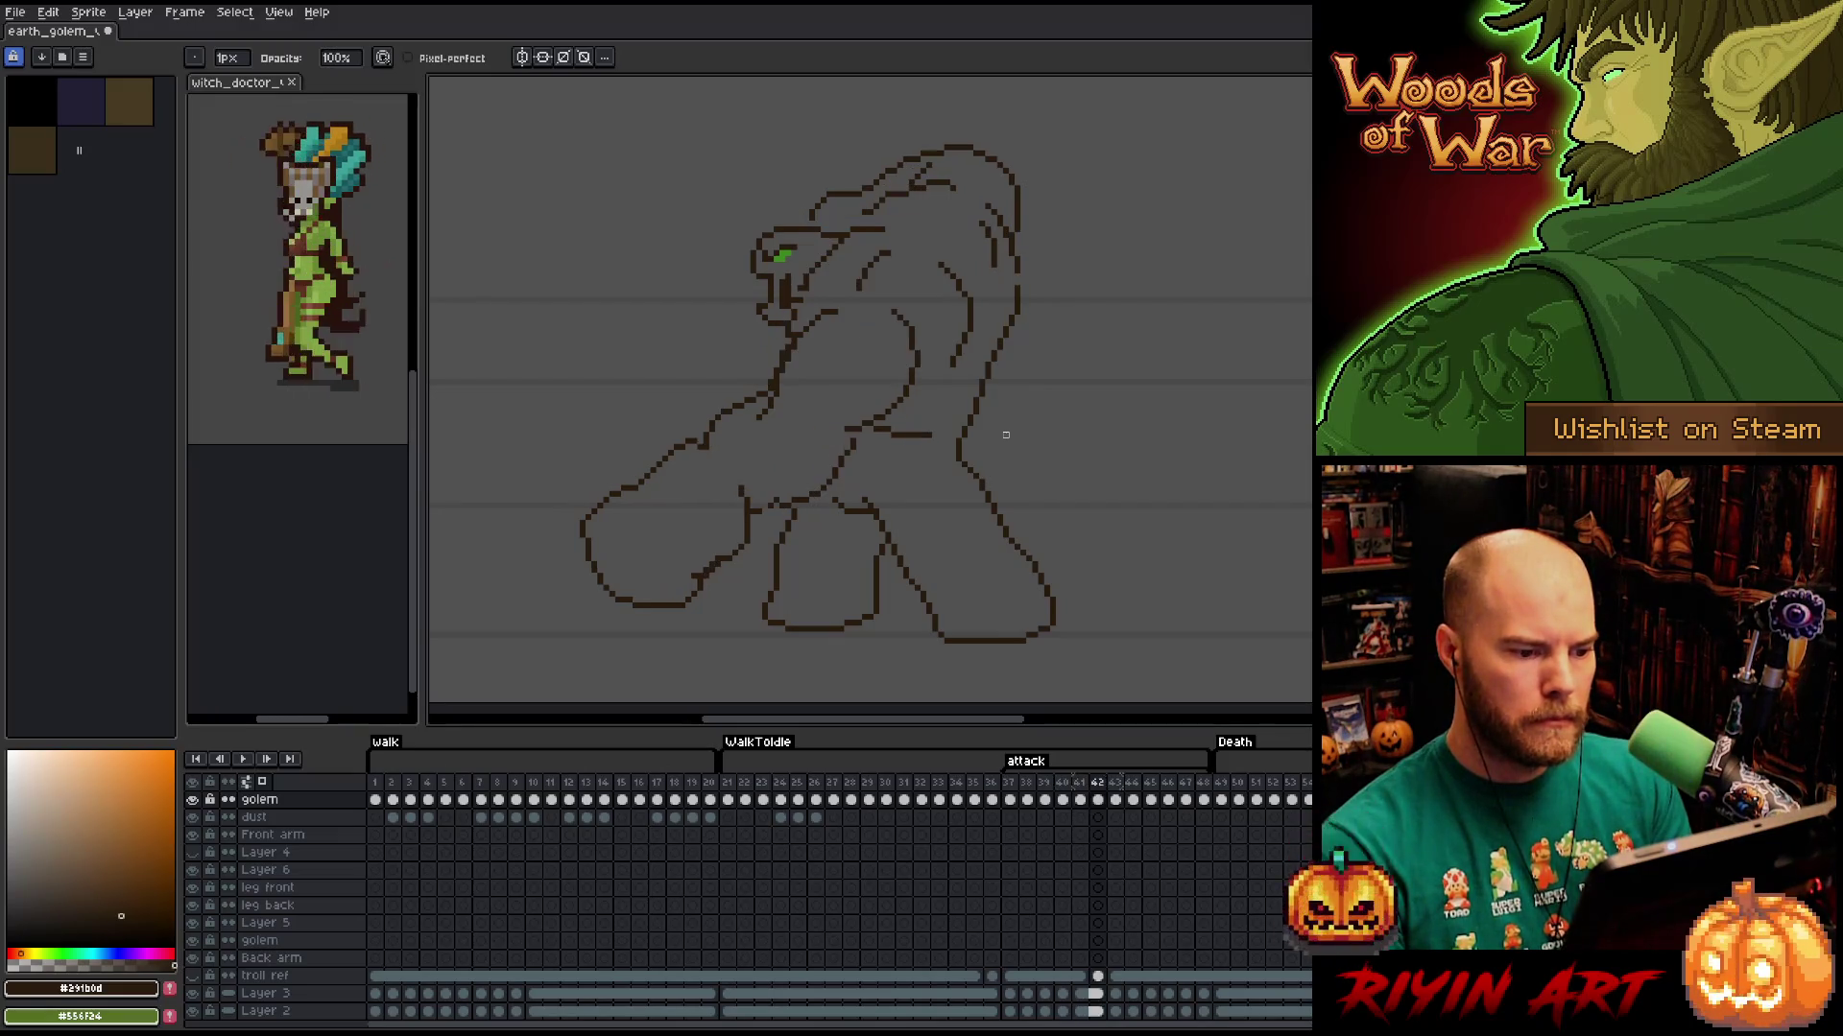
{"action": "key", "text": "Left"}
{"action": "key", "text": "Right"}
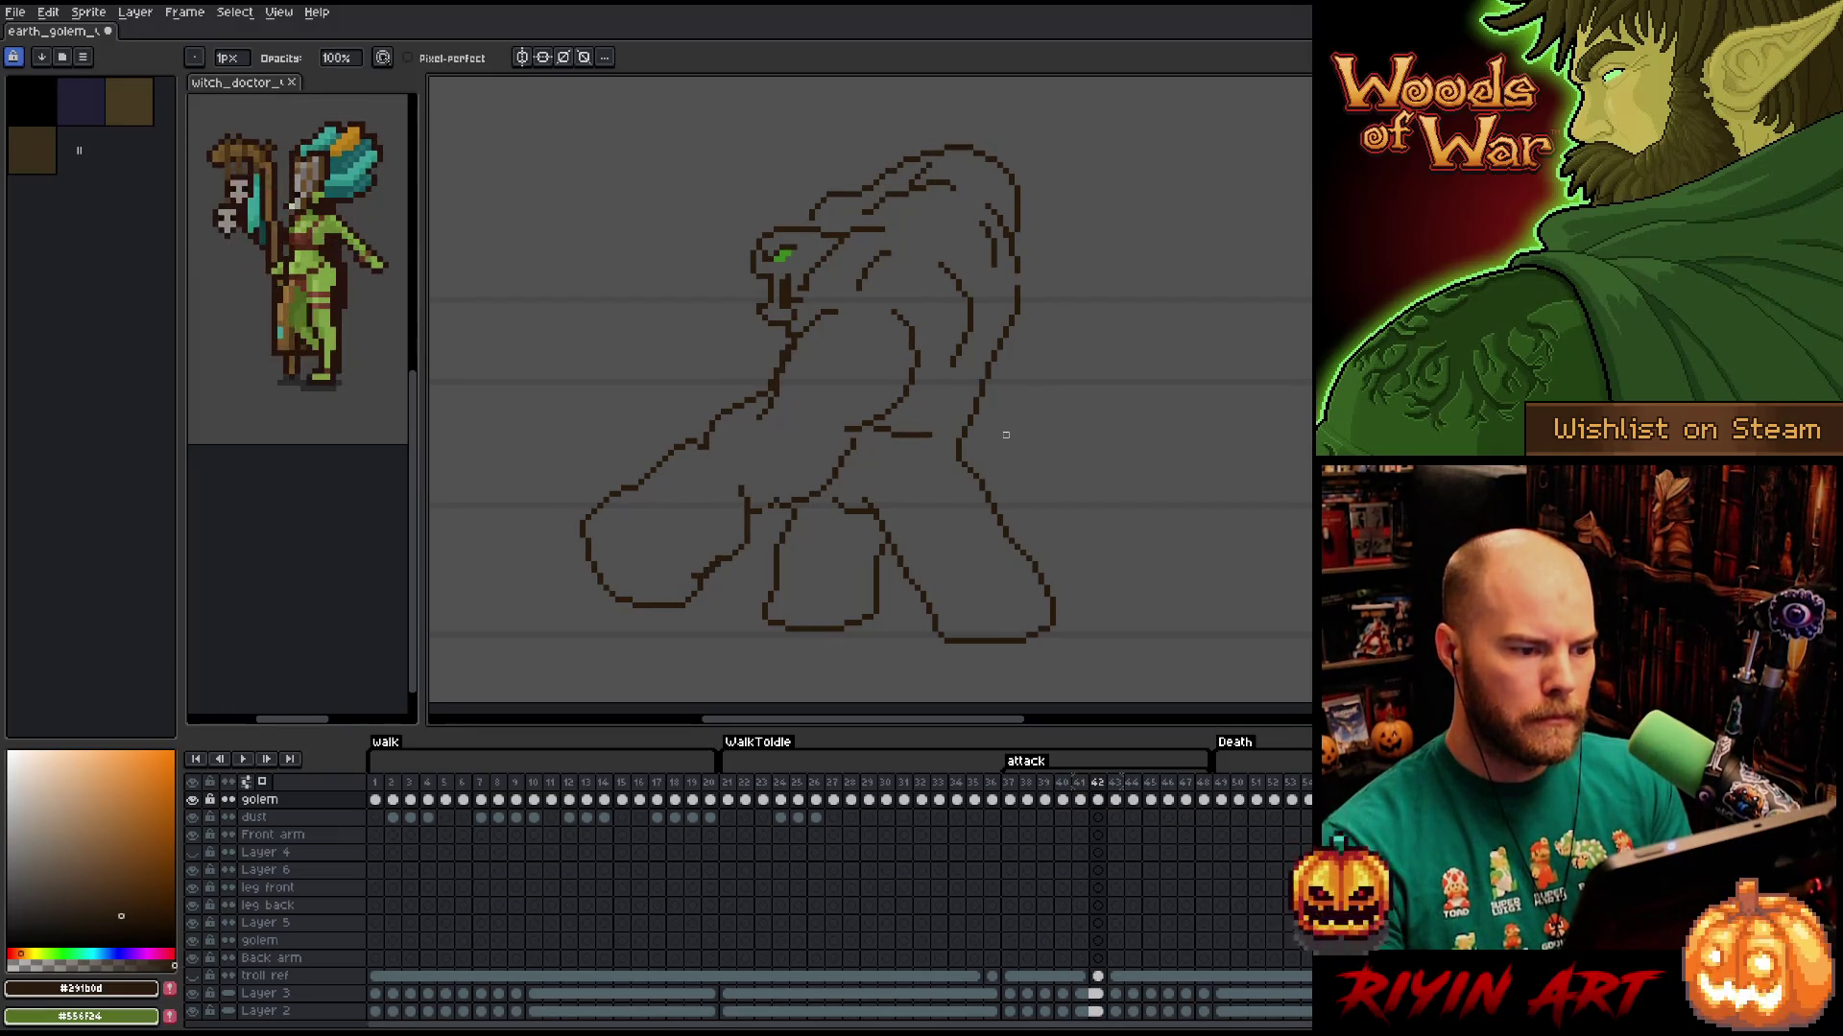
{"action": "key", "text": "Right"}
{"action": "key", "text": "Left"}
{"action": "key", "text": "Left"}
{"action": "key", "text": "Right"}
{"action": "key", "text": "Left"}
{"action": "key", "text": "Left"}
{"action": "key", "text": "Right"}
{"action": "key", "text": "Right"}
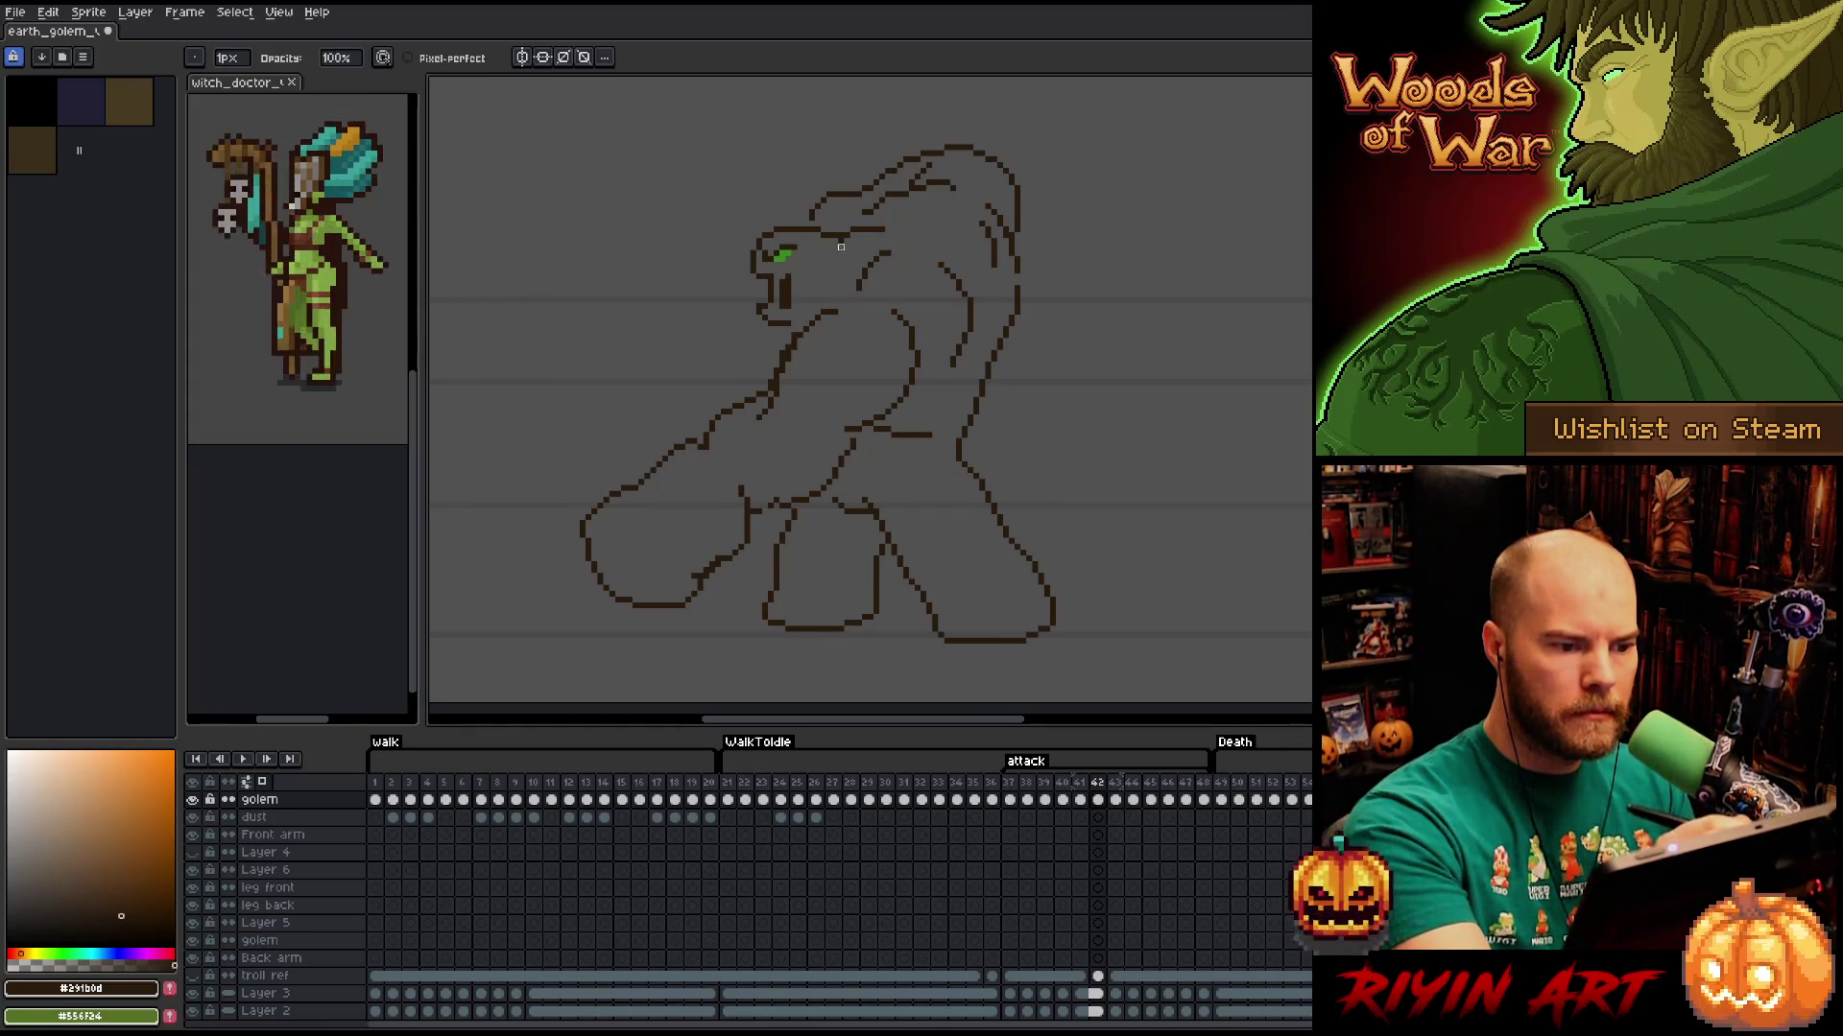
Lasso the golem's head outline and compare frames 41 and 42 in the timeline.
{"action": "key", "text": "m"}
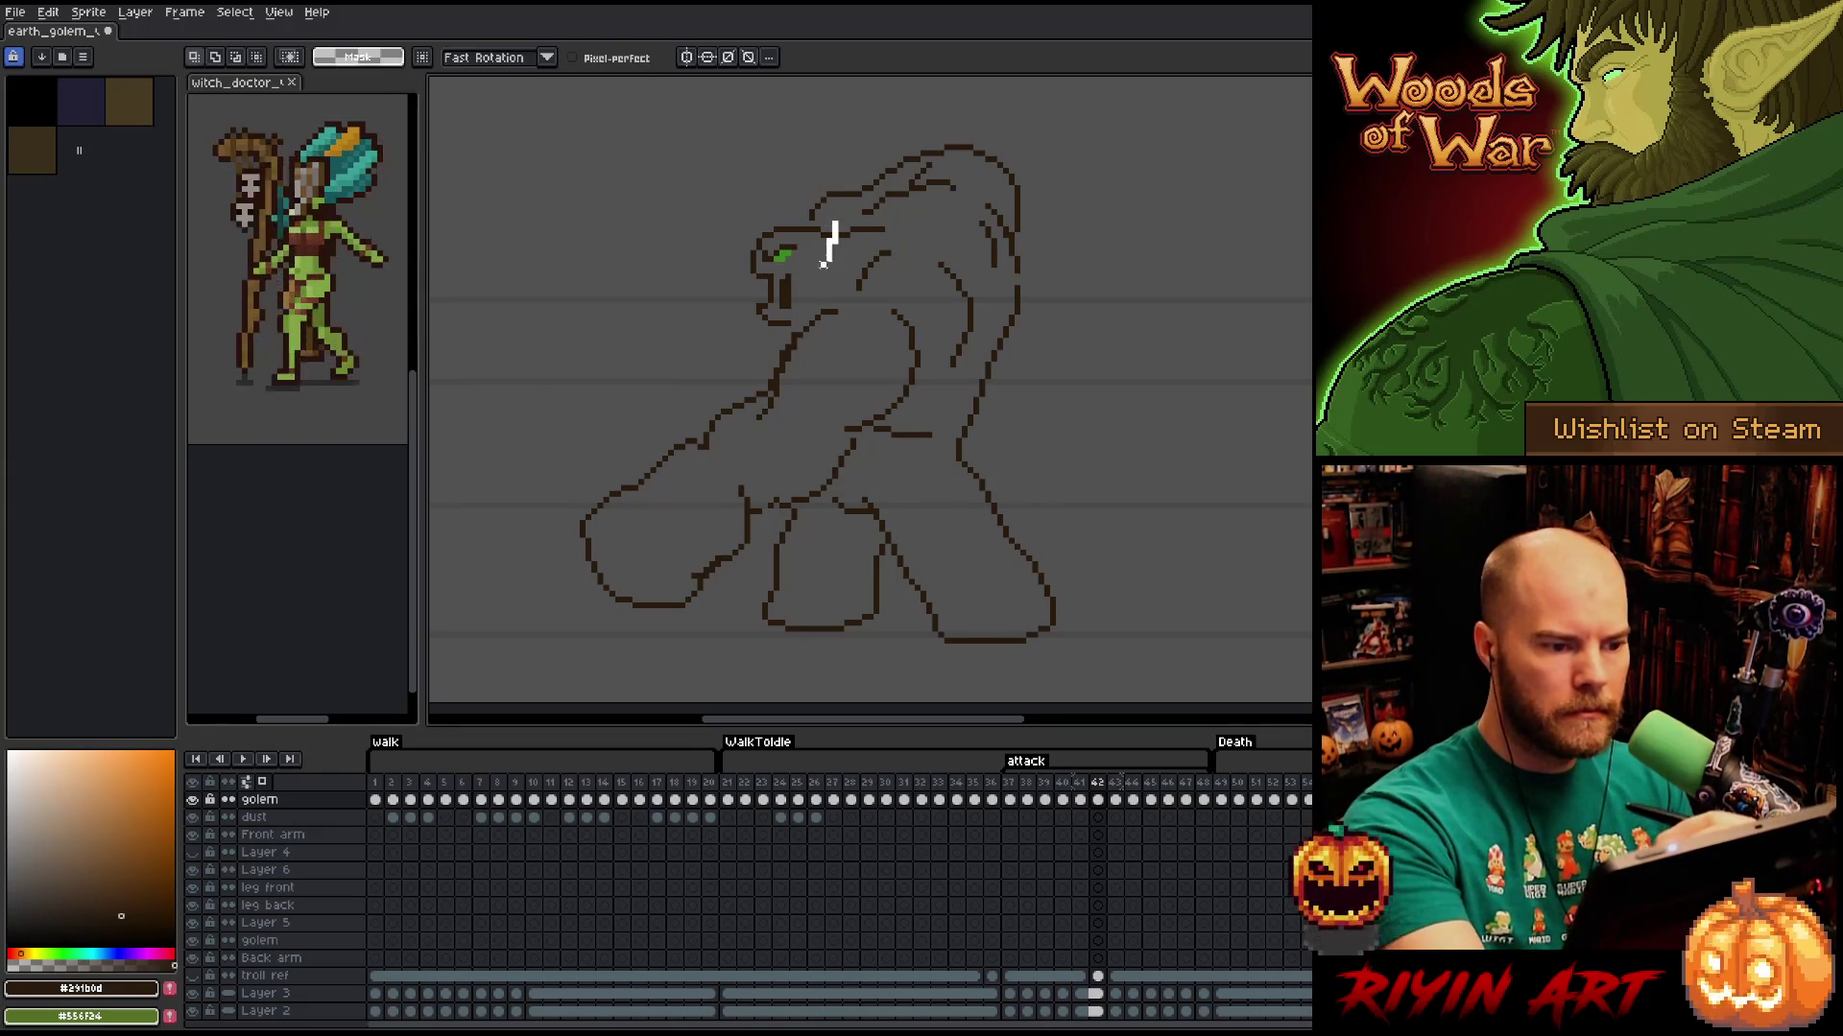
{"action": "left_click_drag", "start_coordinate": [836, 226], "coordinate": [737, 274]}
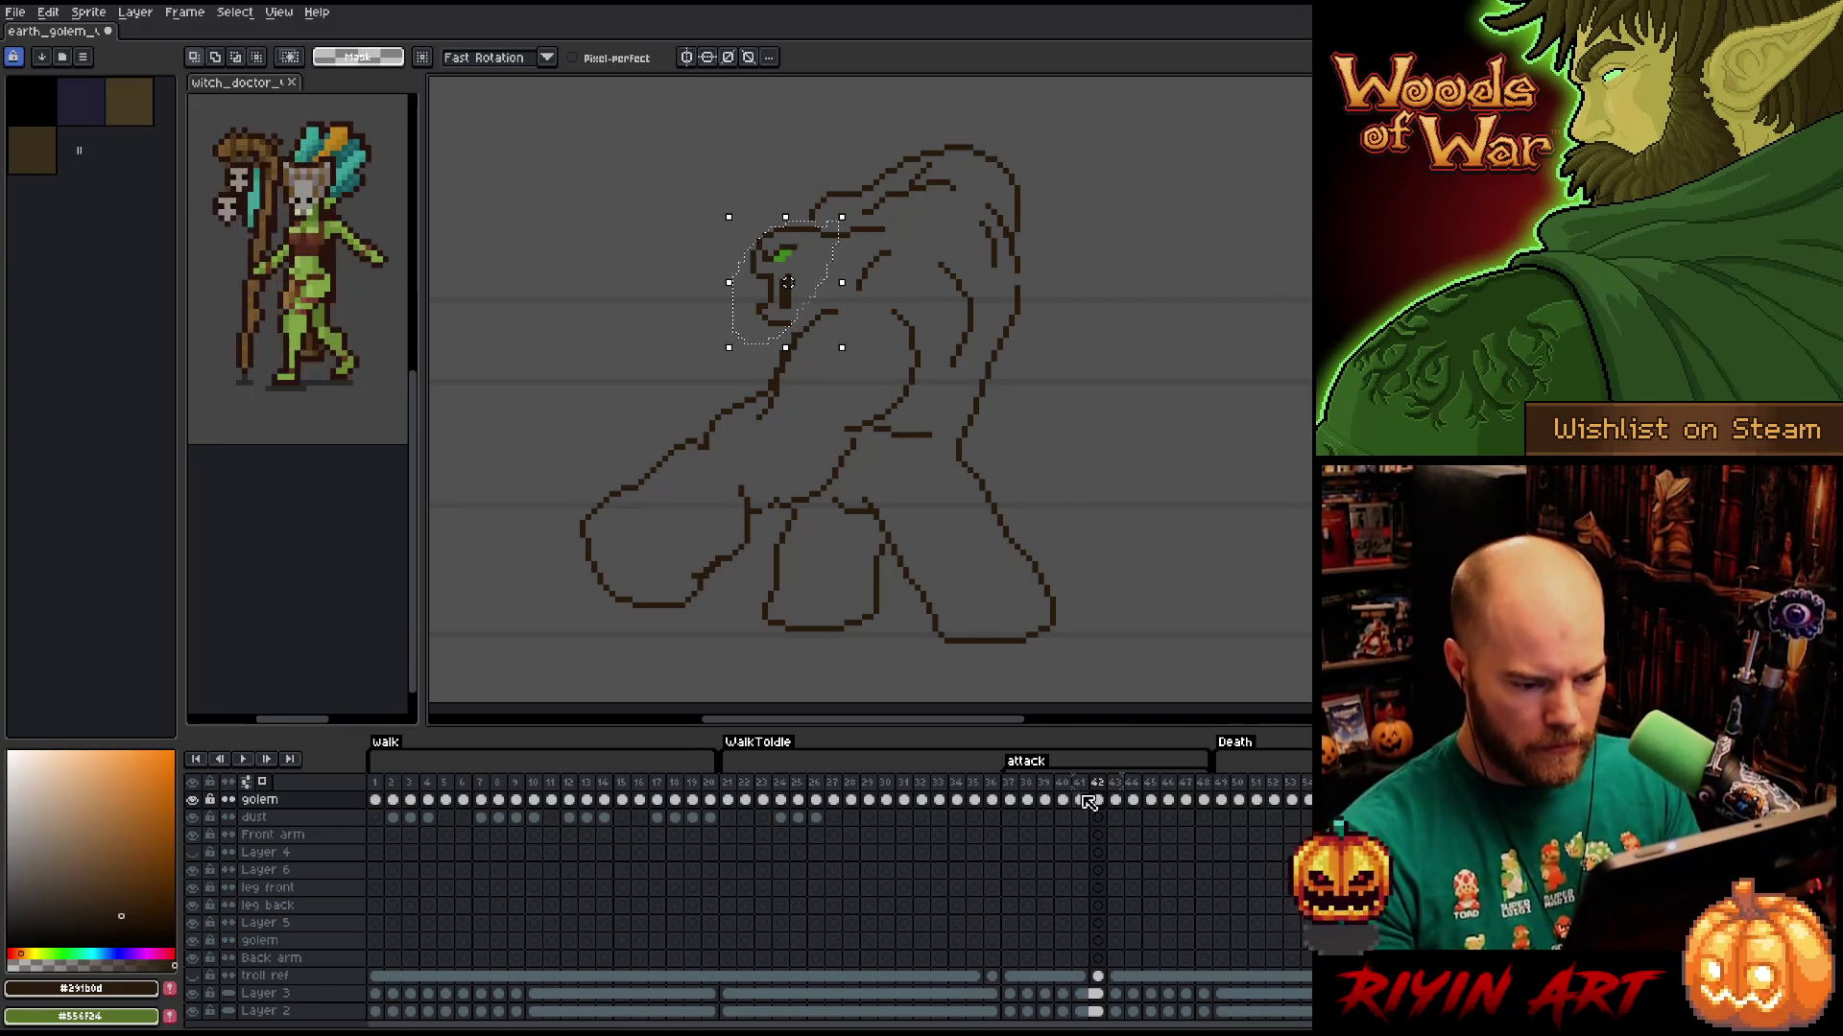
{"action": "left_click", "coordinate": [1086, 800]}
{"action": "left_click", "coordinate": [1097, 800]}
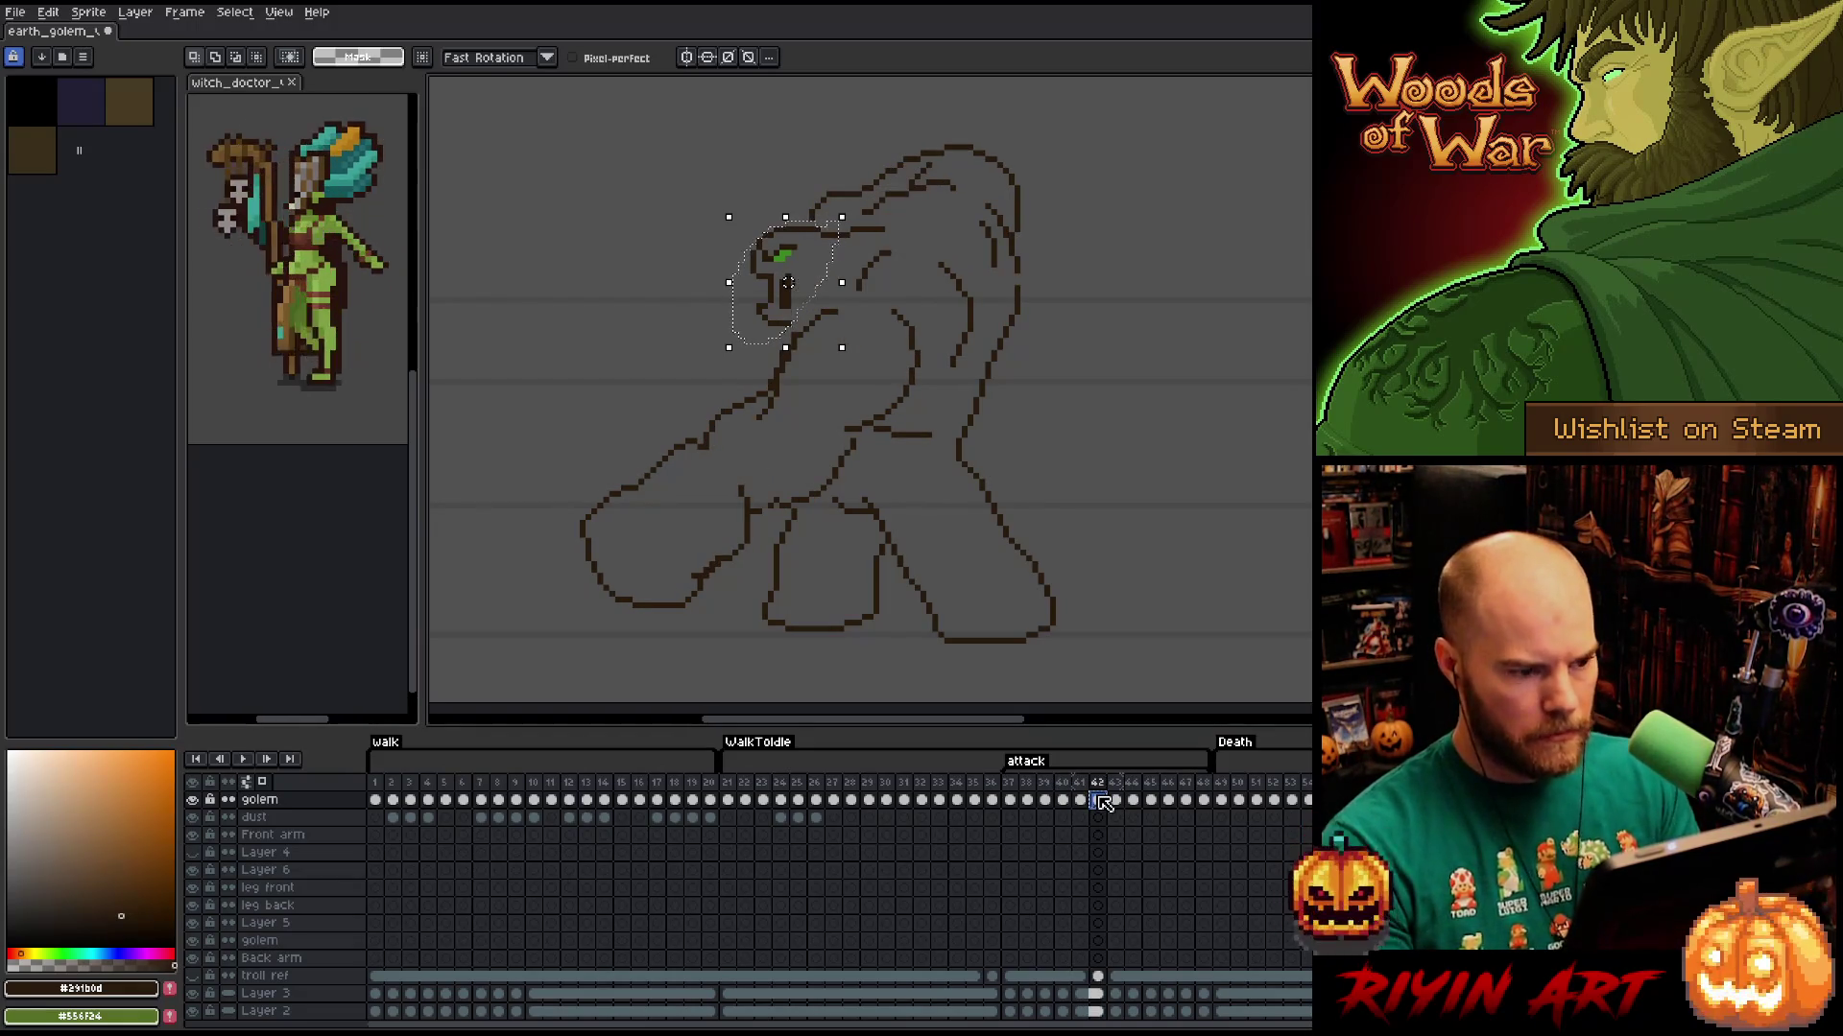
{"action": "left_click", "coordinate": [1085, 801]}
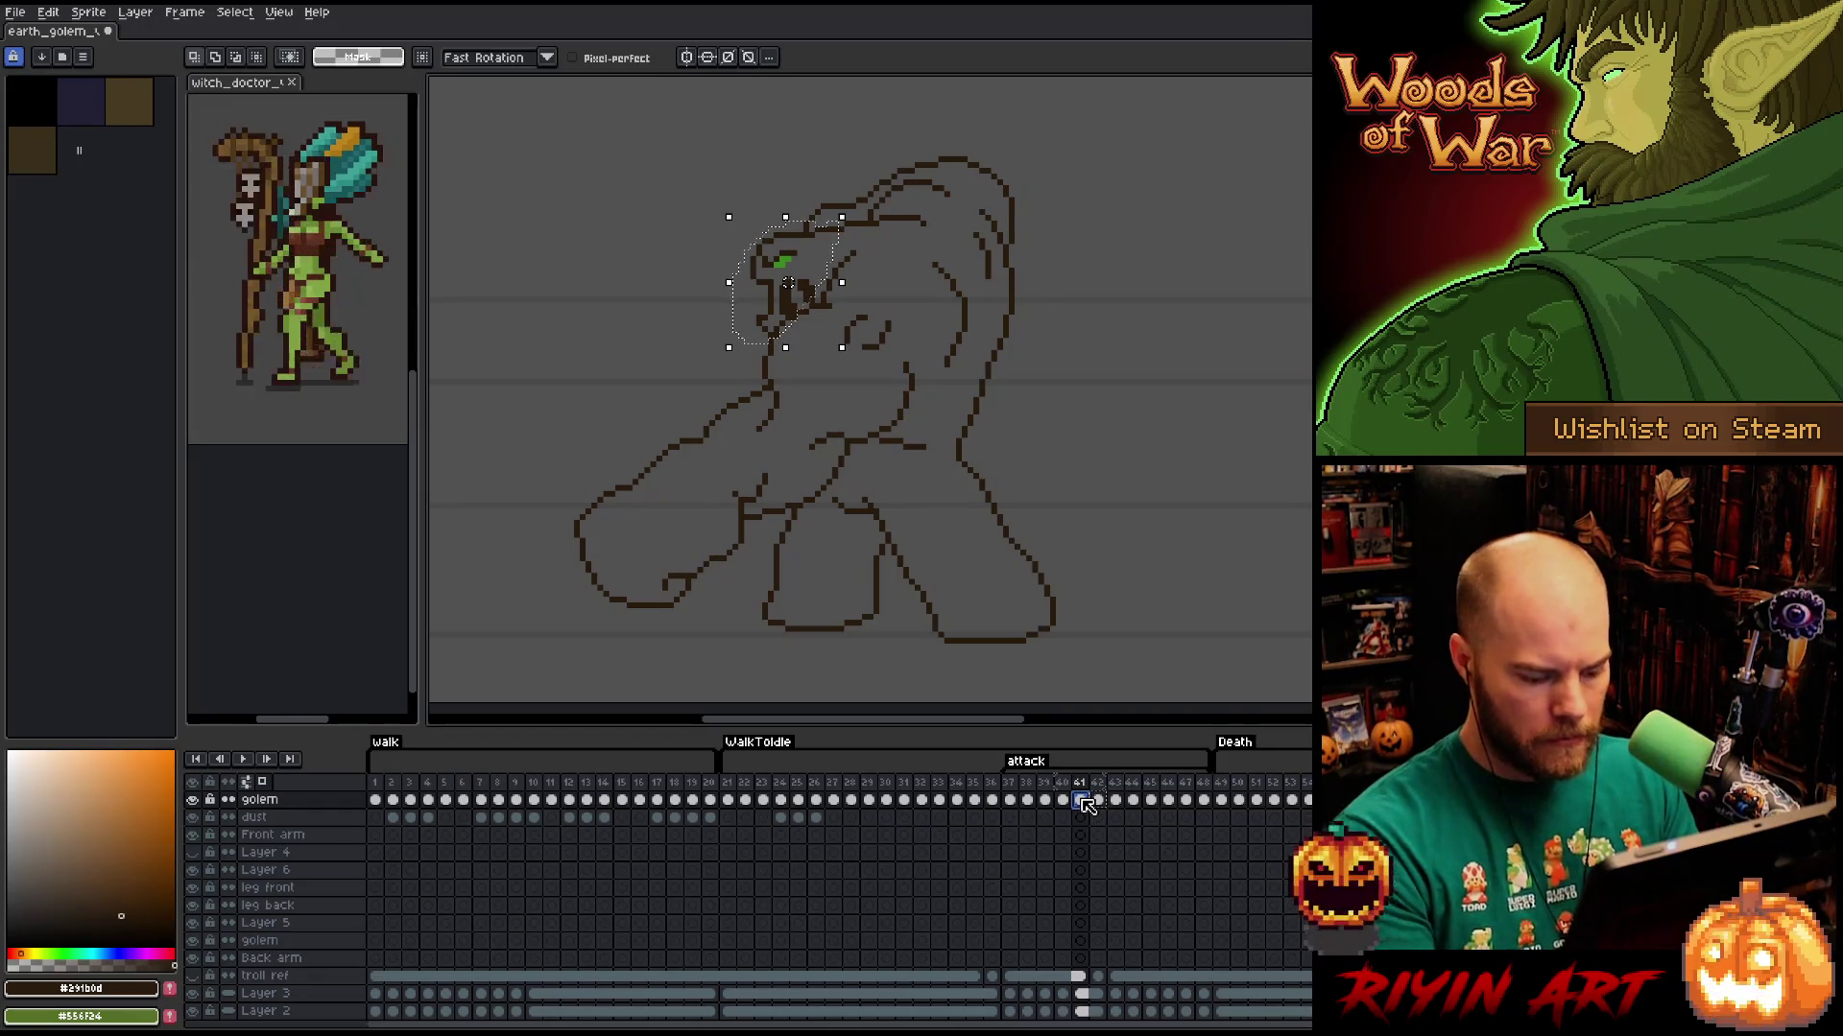
Duplicate frame 41, hide Layer 2, add empty Layer 7, and reselect the golem's frame 42 cel.
{"action": "key", "text": "alt+n"}
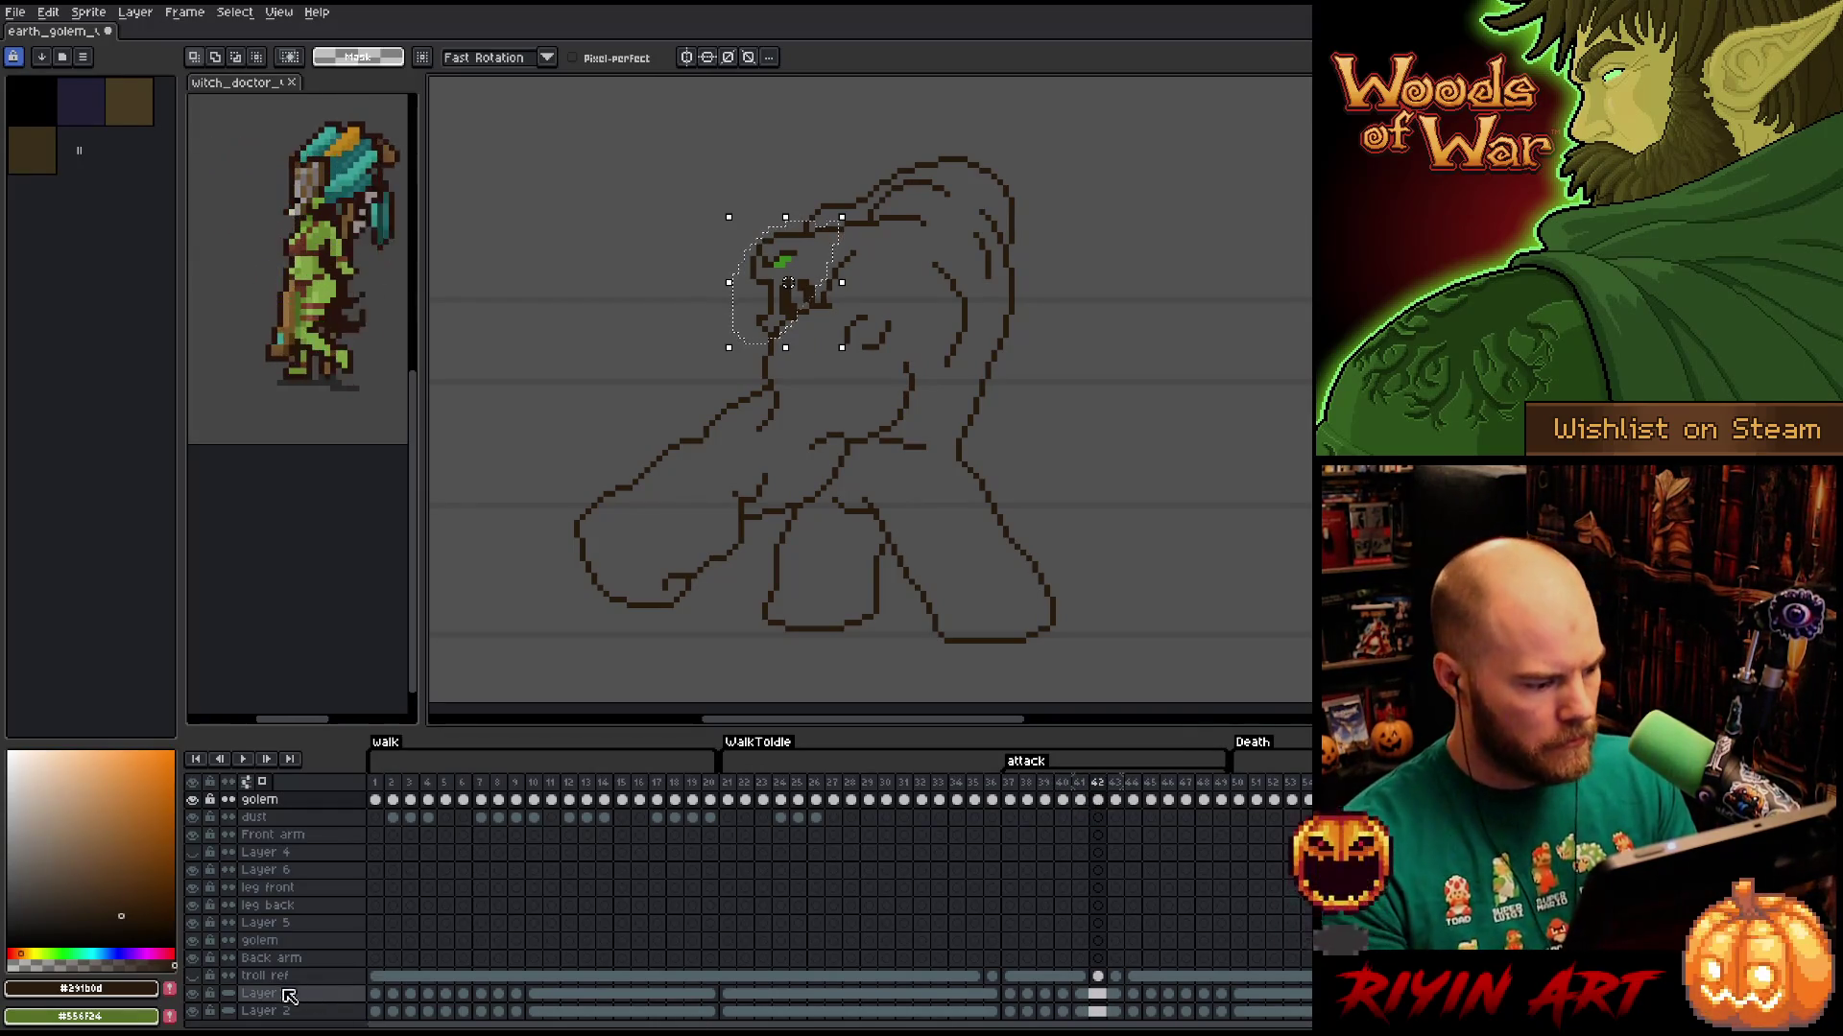
{"action": "scroll", "coordinate": [293, 995], "scroll_direction": "down", "scroll_amount": 1}
{"action": "left_click", "coordinate": [192, 1001]}
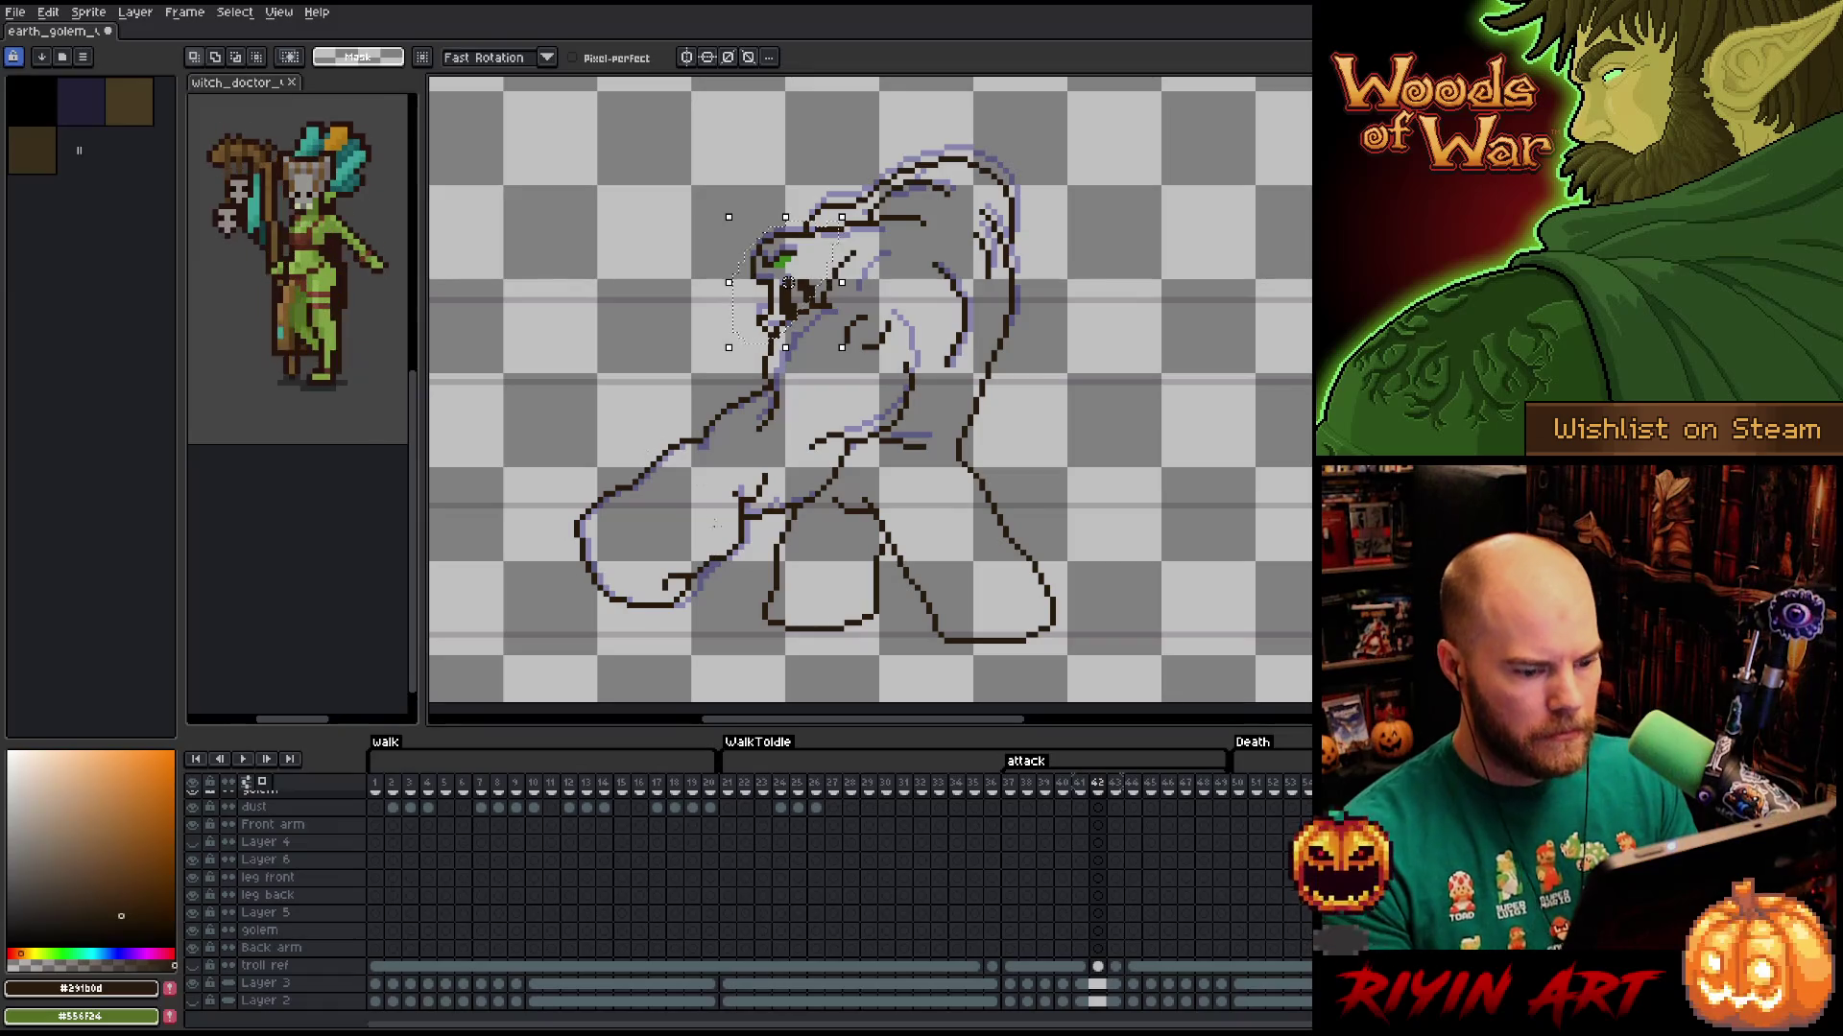
{"action": "key", "text": "shift+n"}
{"action": "left_click", "coordinate": [1099, 800]}
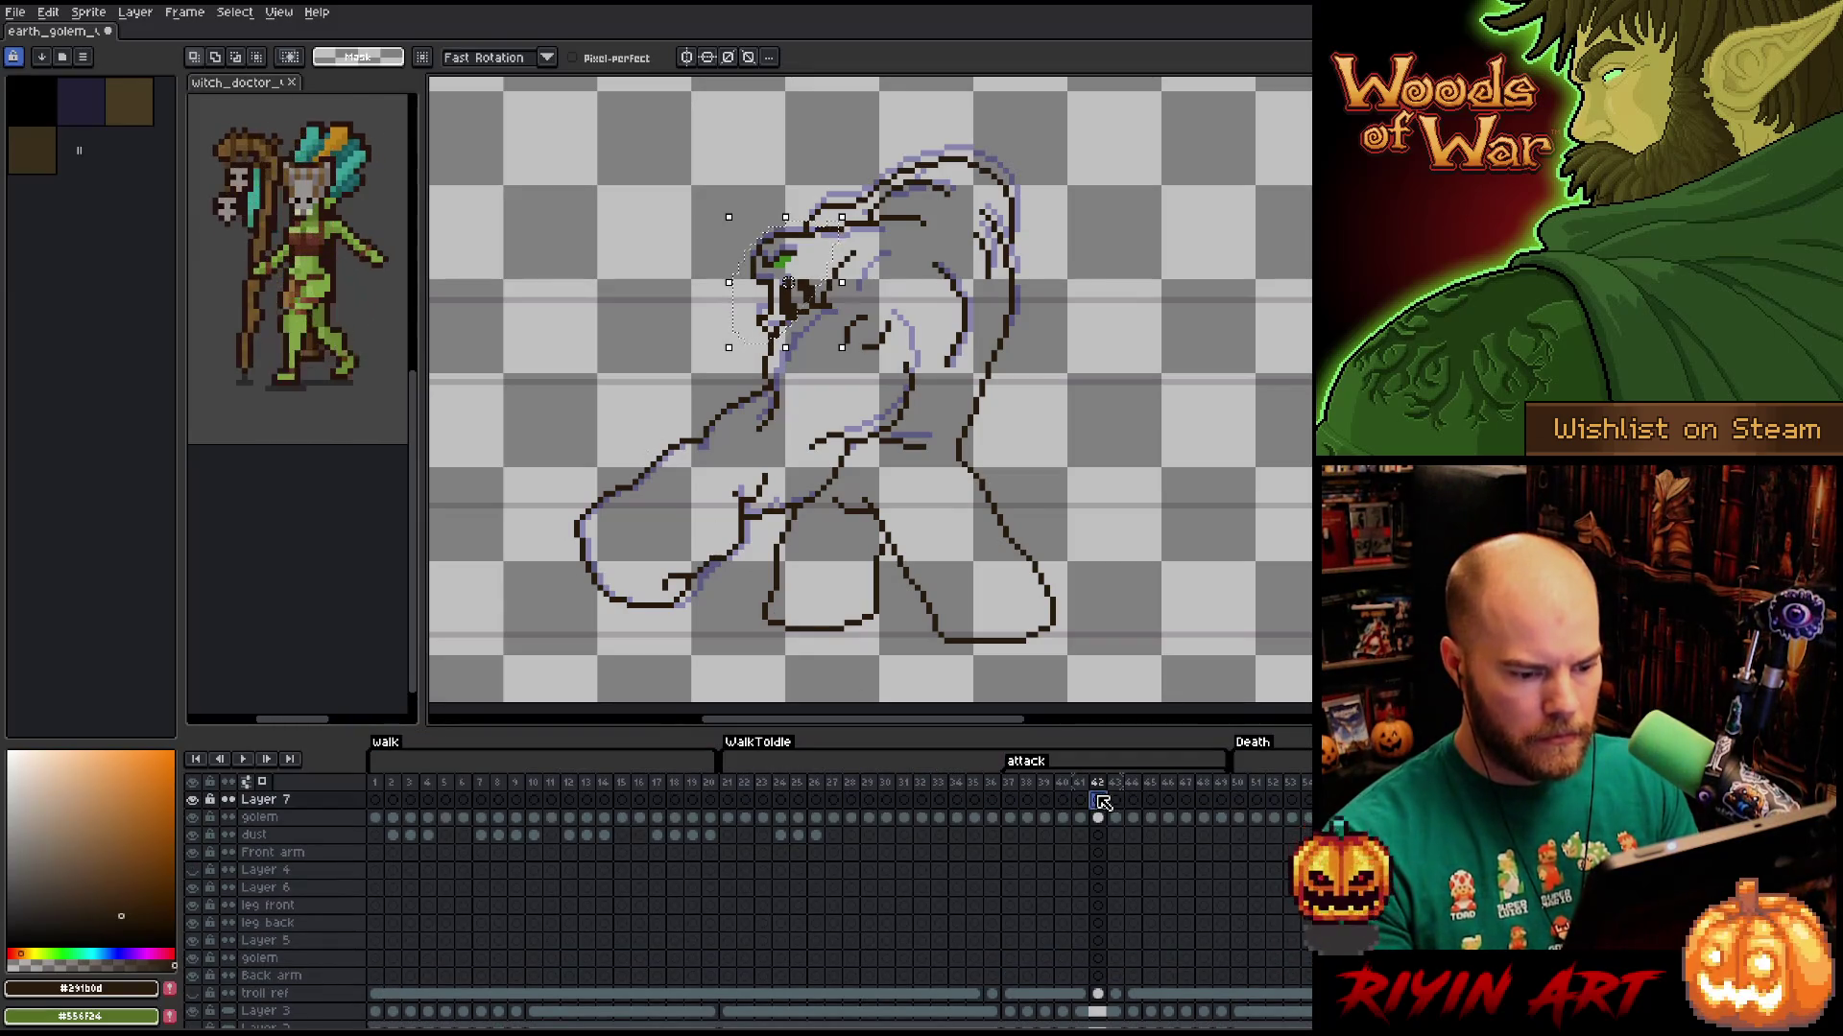
{"action": "left_click", "coordinate": [1099, 818]}
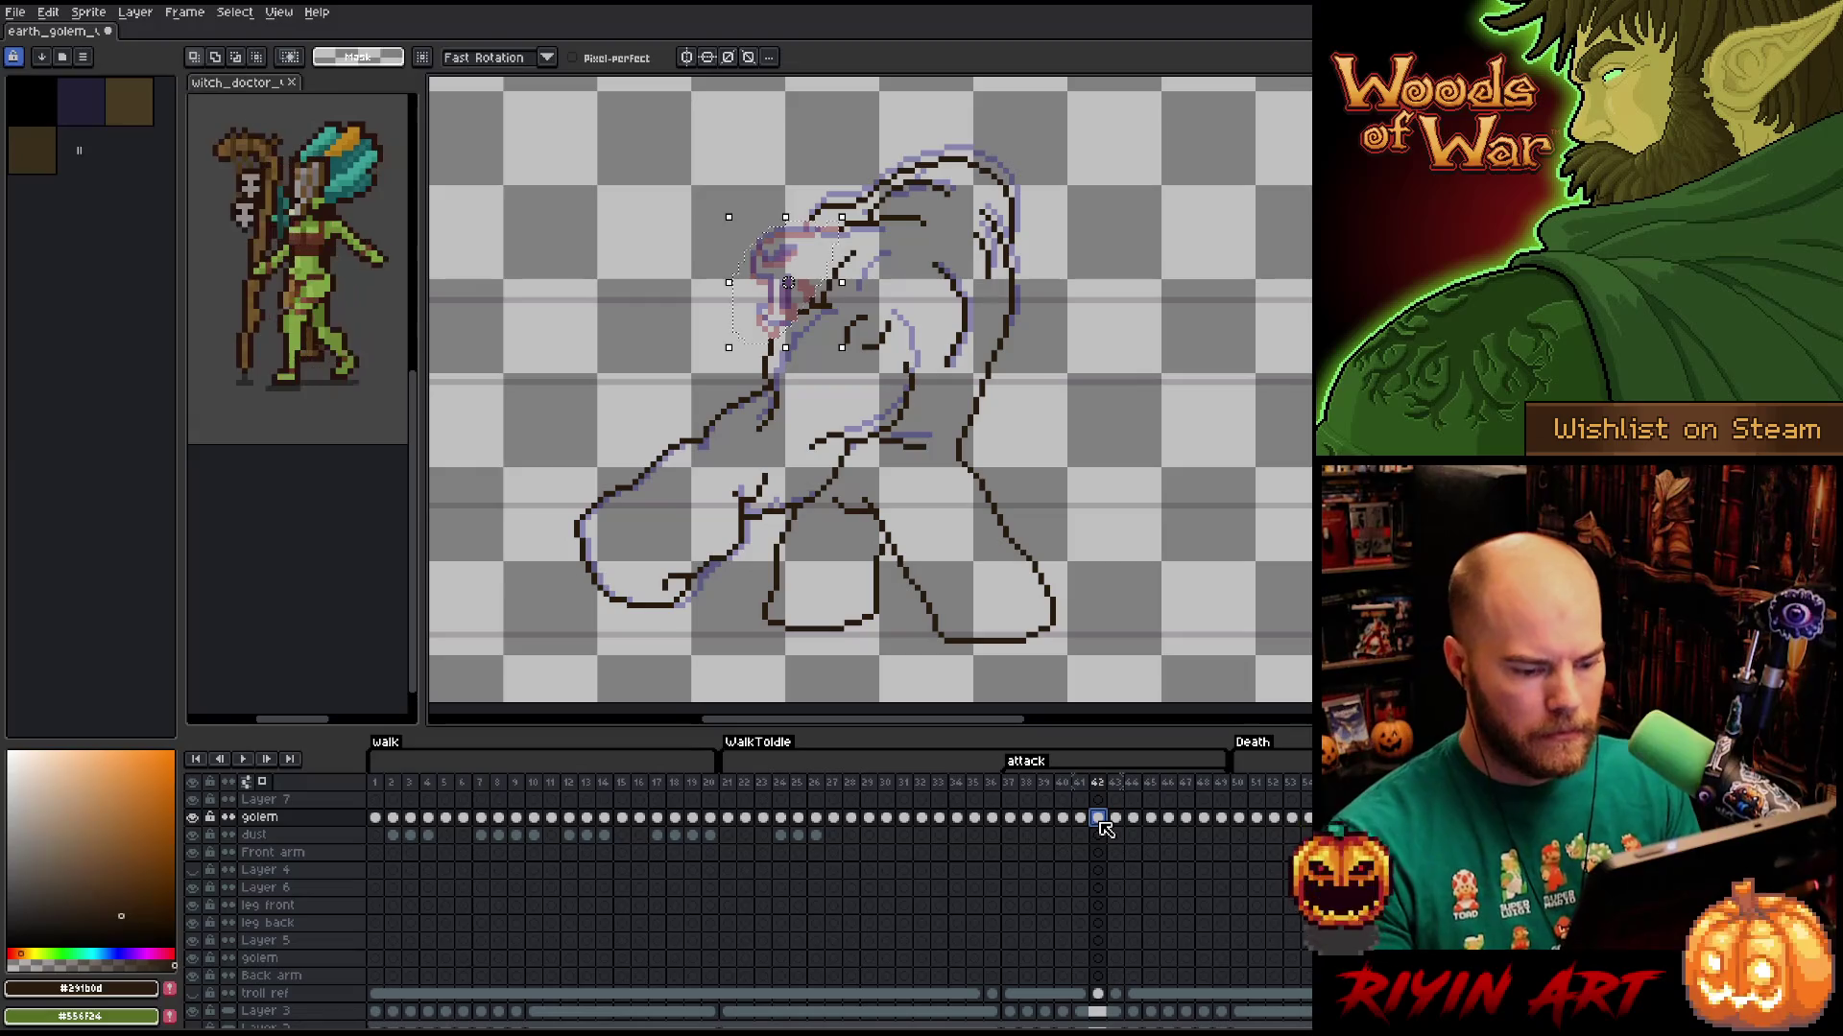
Commit the moved head on frame 42, comparing it against frame 43.
{"action": "key", "text": "Right"}
{"action": "key", "text": "Left"}
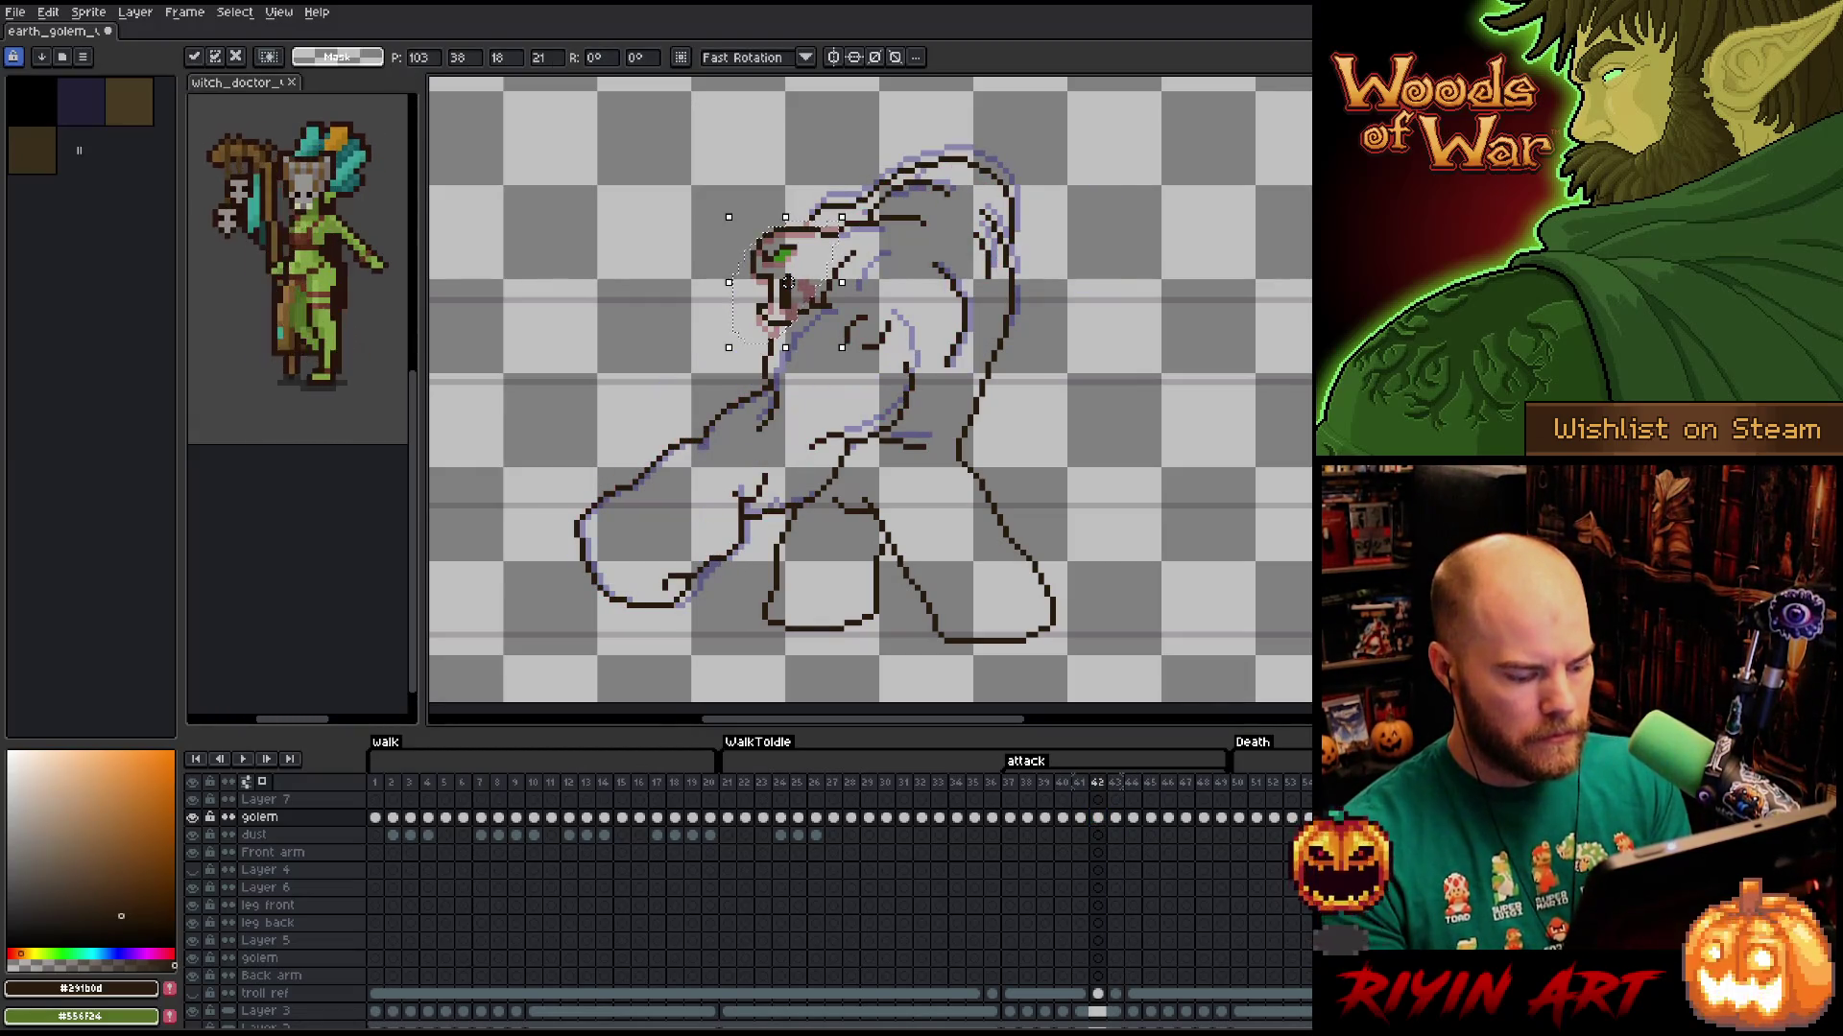
{"action": "key", "text": "Return"}
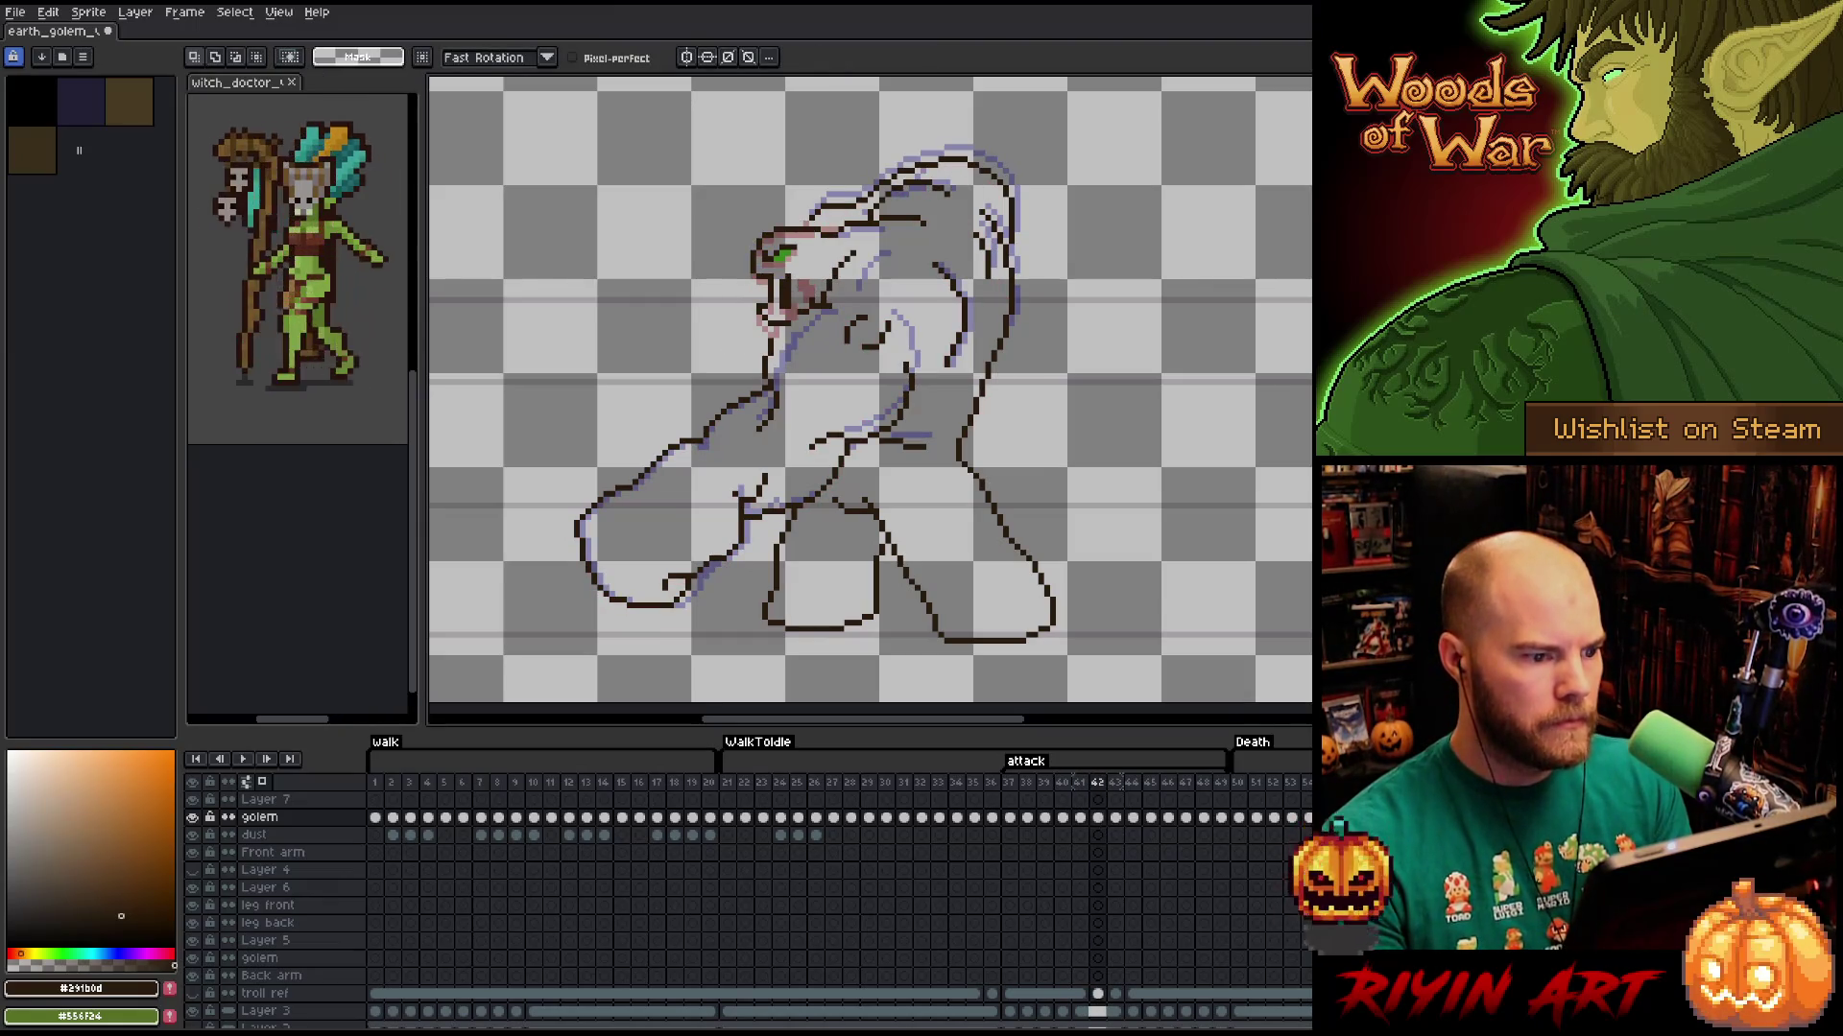
{"action": "key", "text": "Right"}
{"action": "key", "text": "Left"}
{"action": "key", "text": "b"}
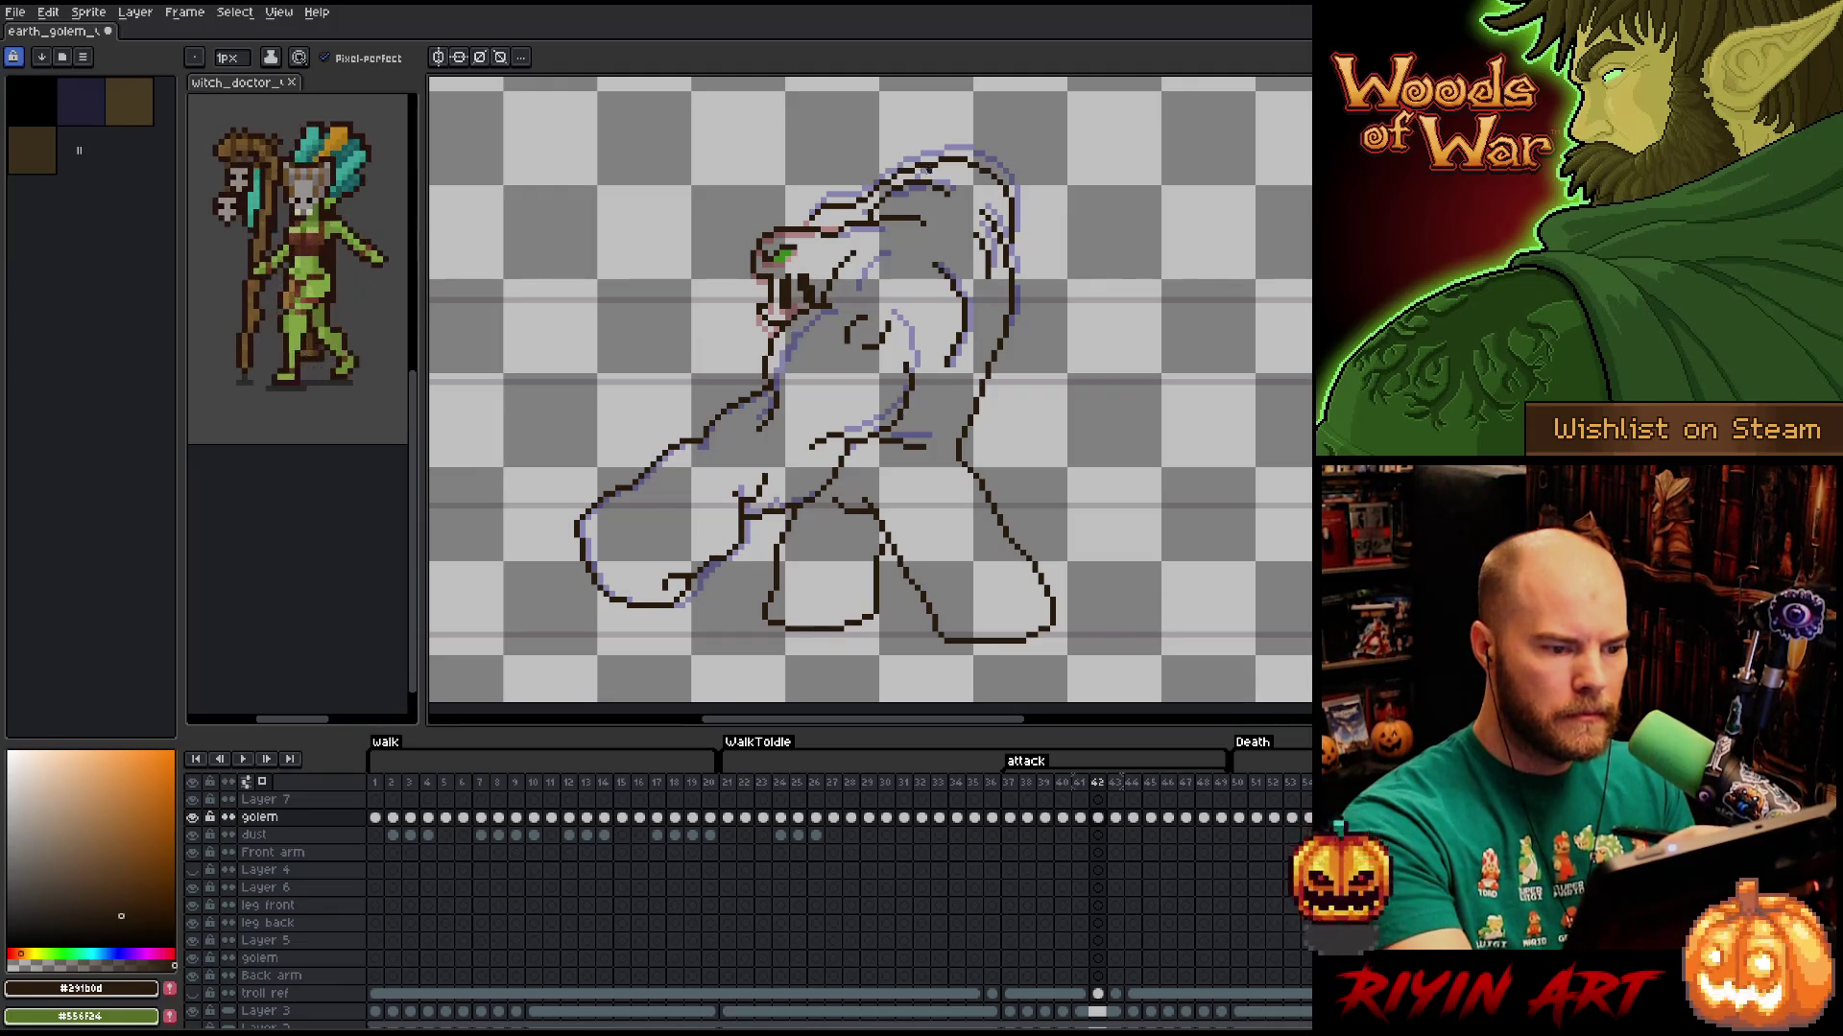
Draw a dark curved stroke down the outside of the golem's back on frame 42.
{"action": "key", "text": "Left"}
{"action": "key", "text": "Right"}
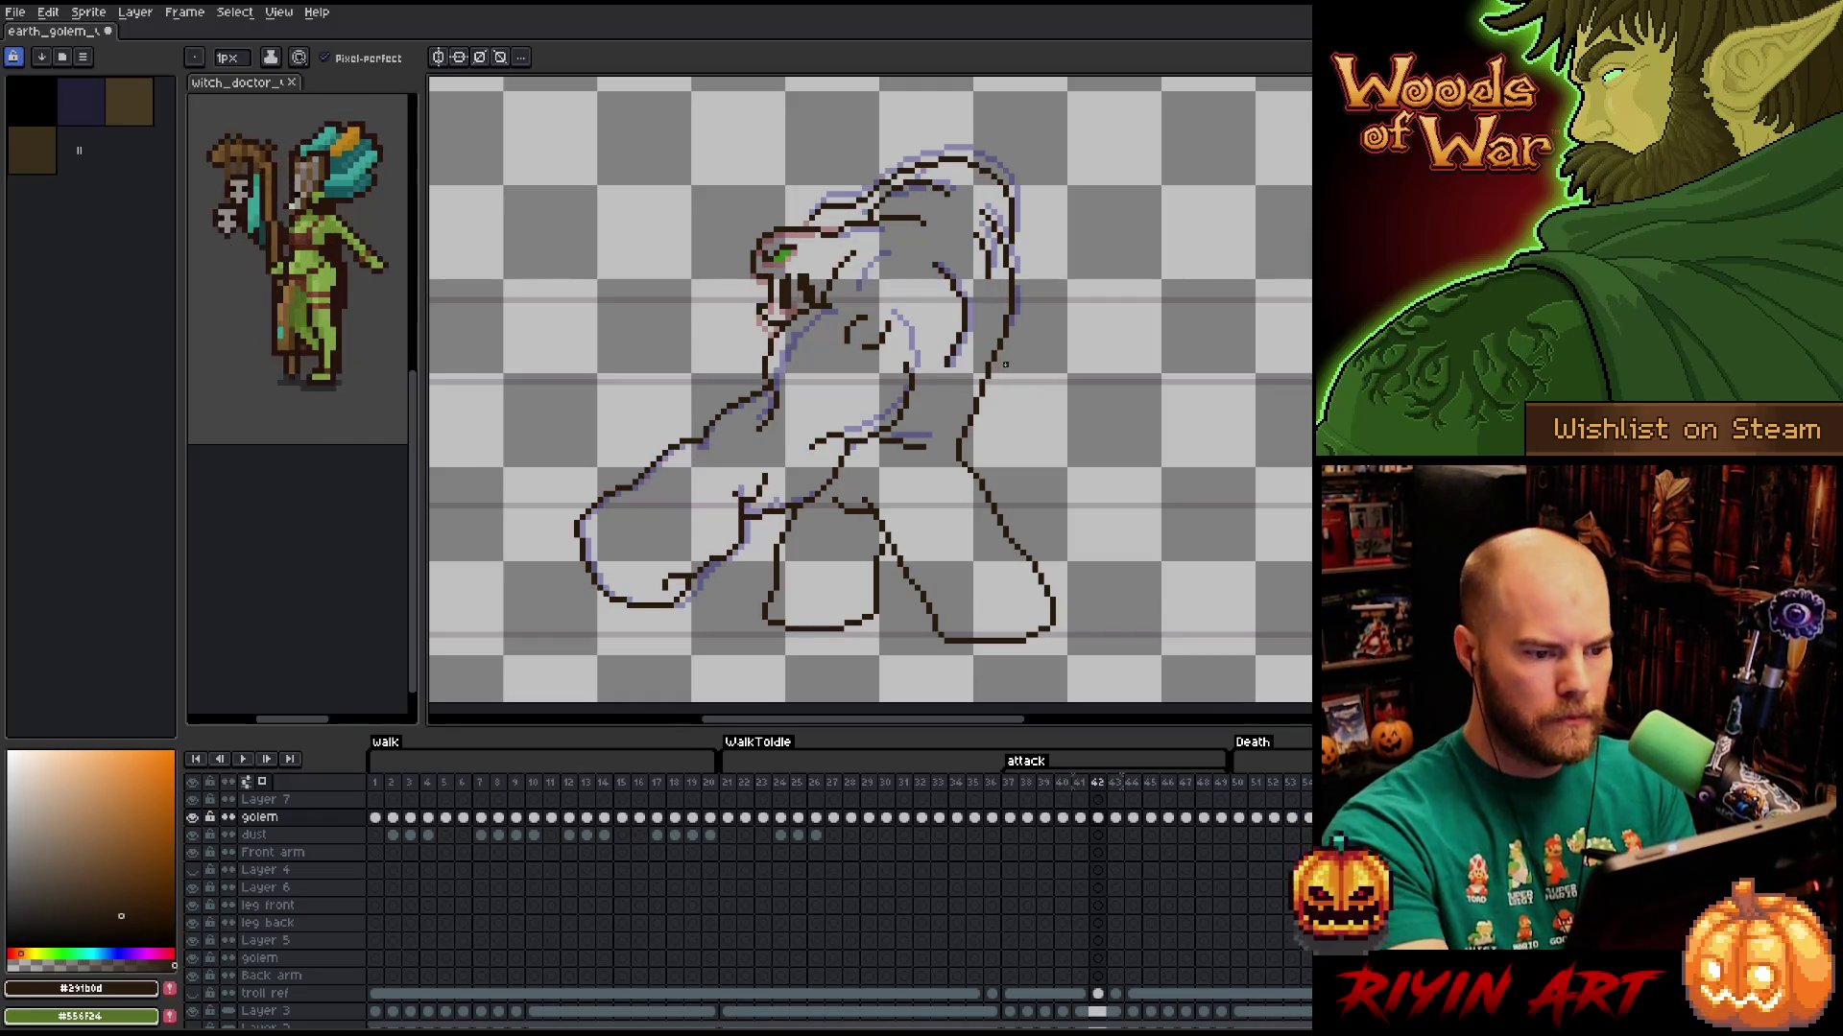
{"action": "key", "text": "m"}
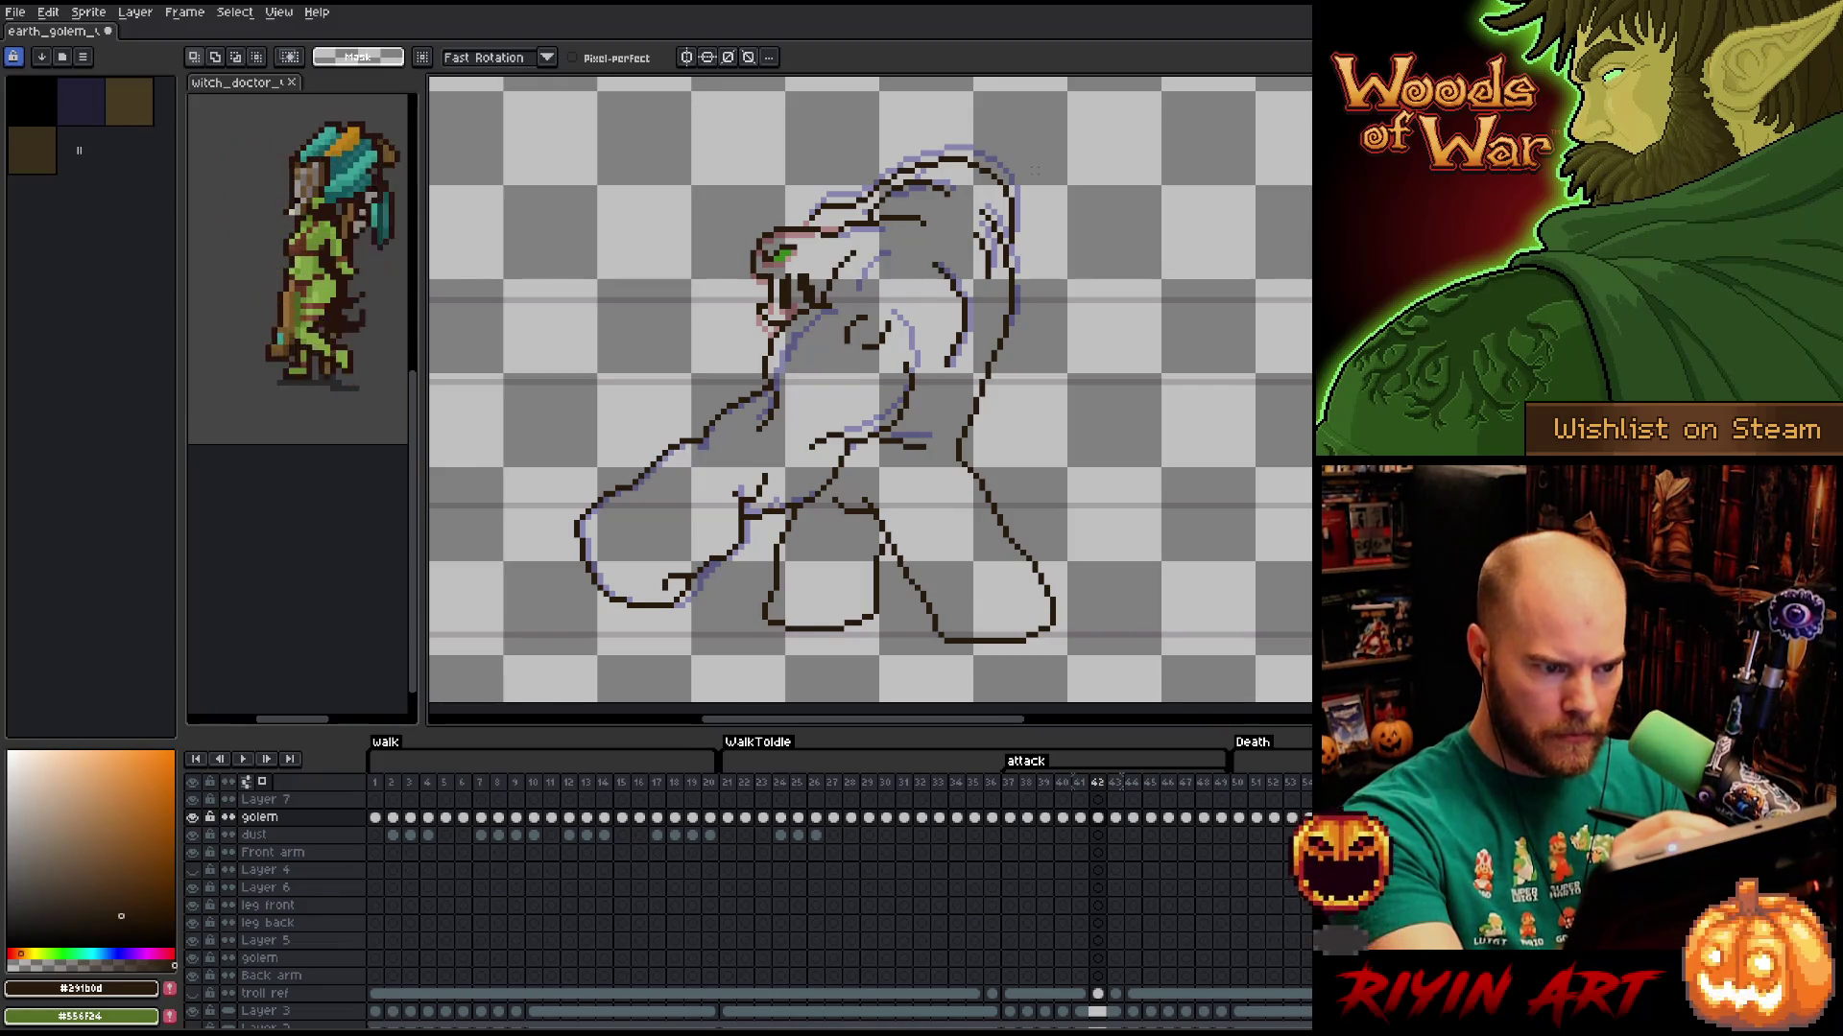
{"action": "mouse_move", "coordinate": [1035, 171]}
{"action": "left_mouse_down"}
{"action": "mouse_move", "coordinate": [1041, 304]}
{"action": "mouse_move", "coordinate": [993, 389]}
{"action": "left_mouse_up"}
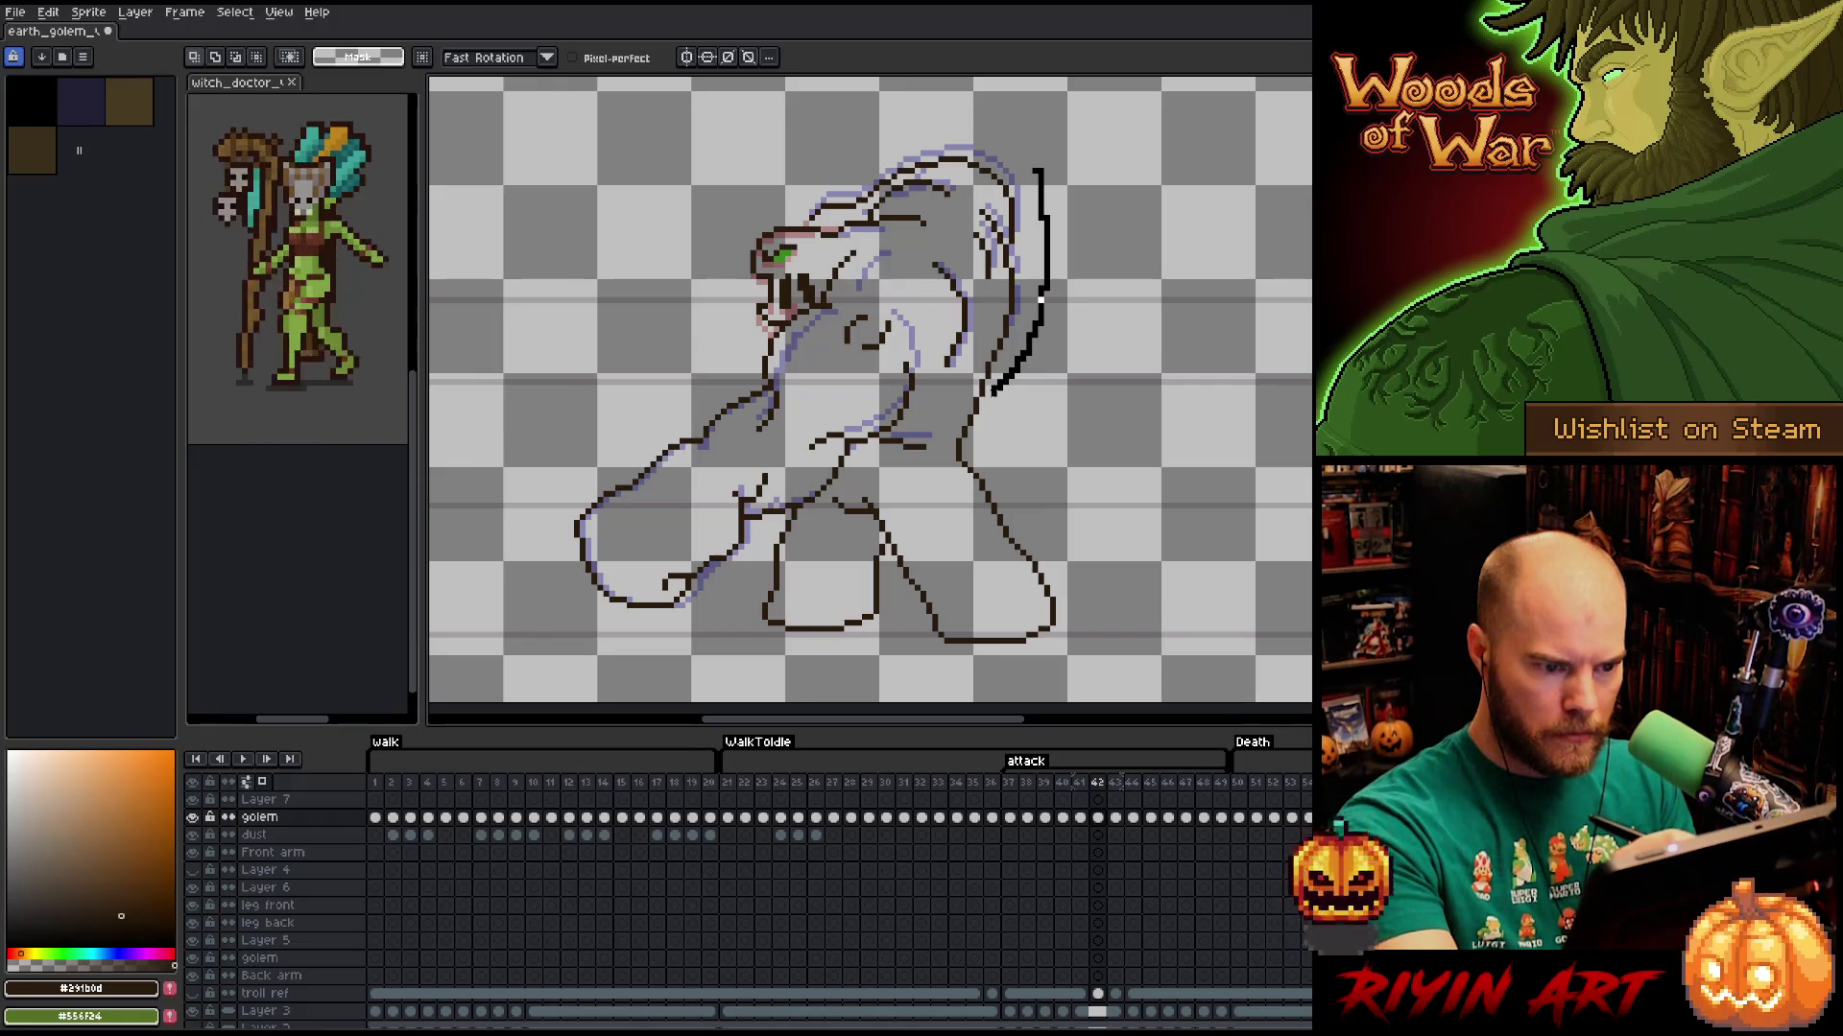
Redraw the line along the golem's back and shift it slightly up and right.
{"action": "key", "text": "ctrl+z"}
{"action": "mouse_move", "coordinate": [1017, 323]}
{"action": "left_mouse_down"}
{"action": "mouse_move", "coordinate": [939, 205]}
{"action": "mouse_move", "coordinate": [847, 219]}
{"action": "mouse_move", "coordinate": [794, 200]}
{"action": "left_mouse_up"}
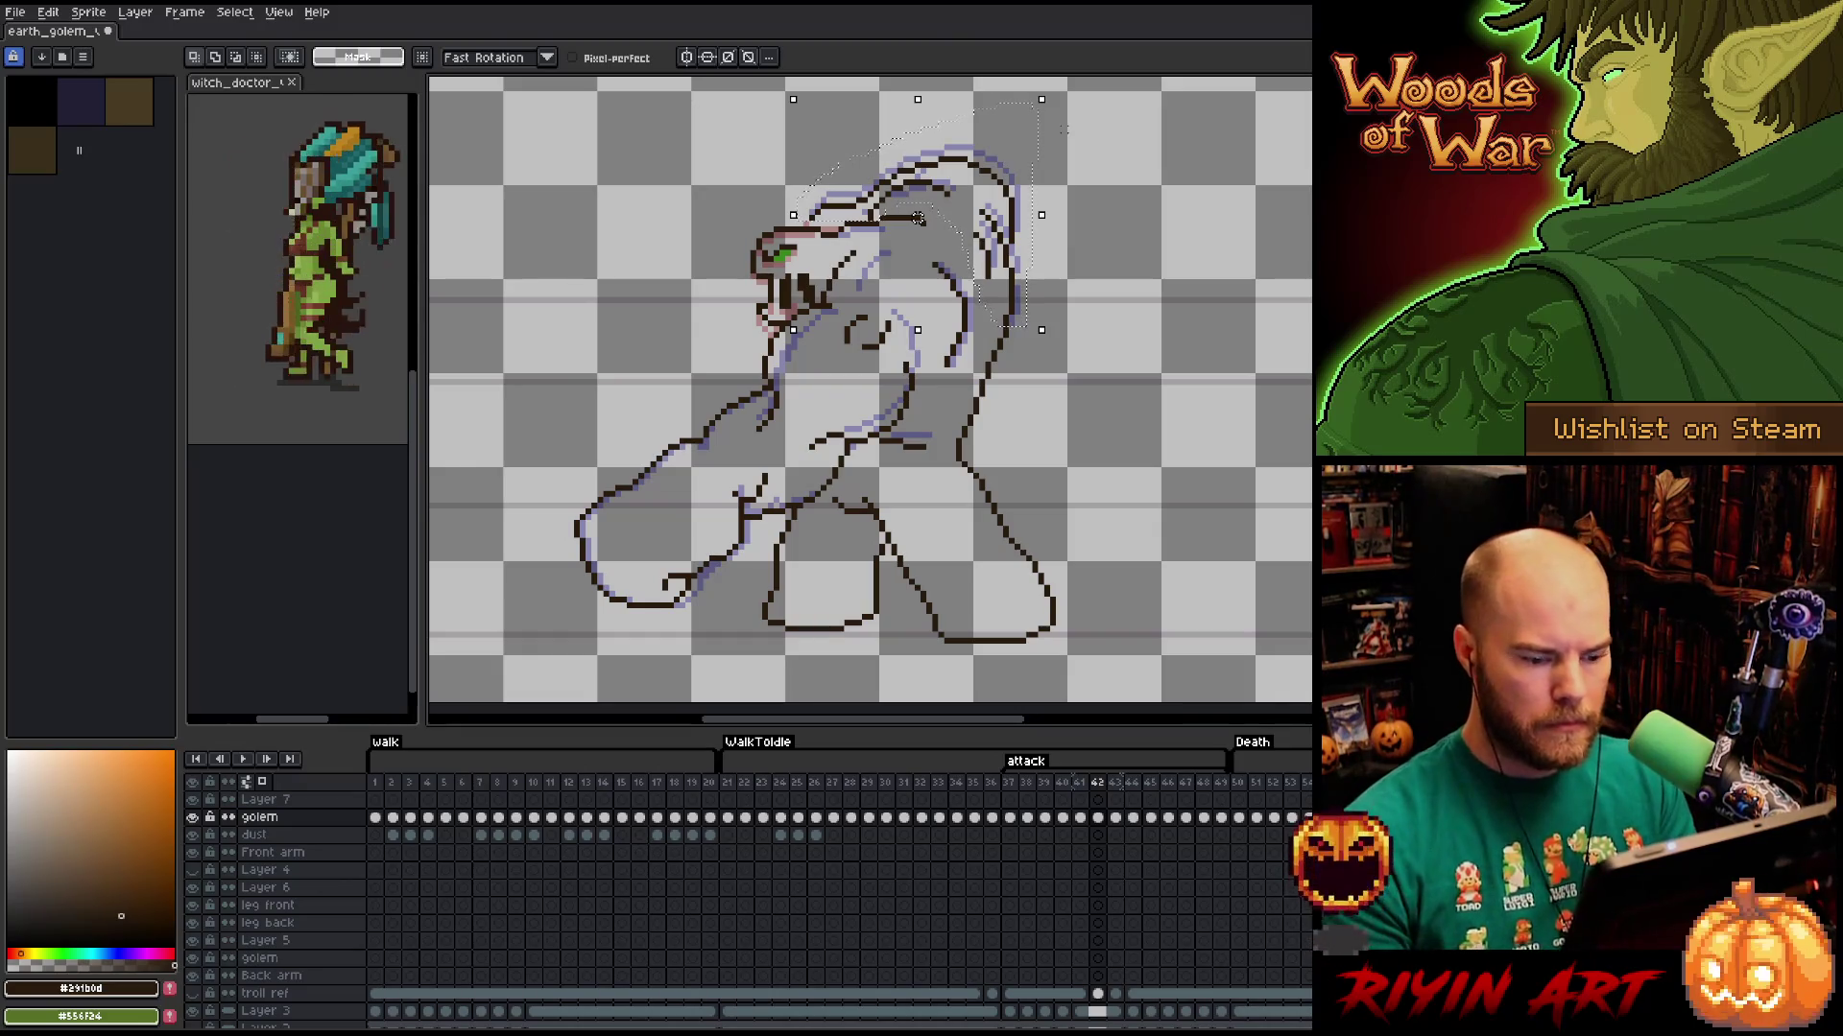
{"action": "left_click_drag", "start_coordinate": [918, 218], "coordinate": [923, 206]}
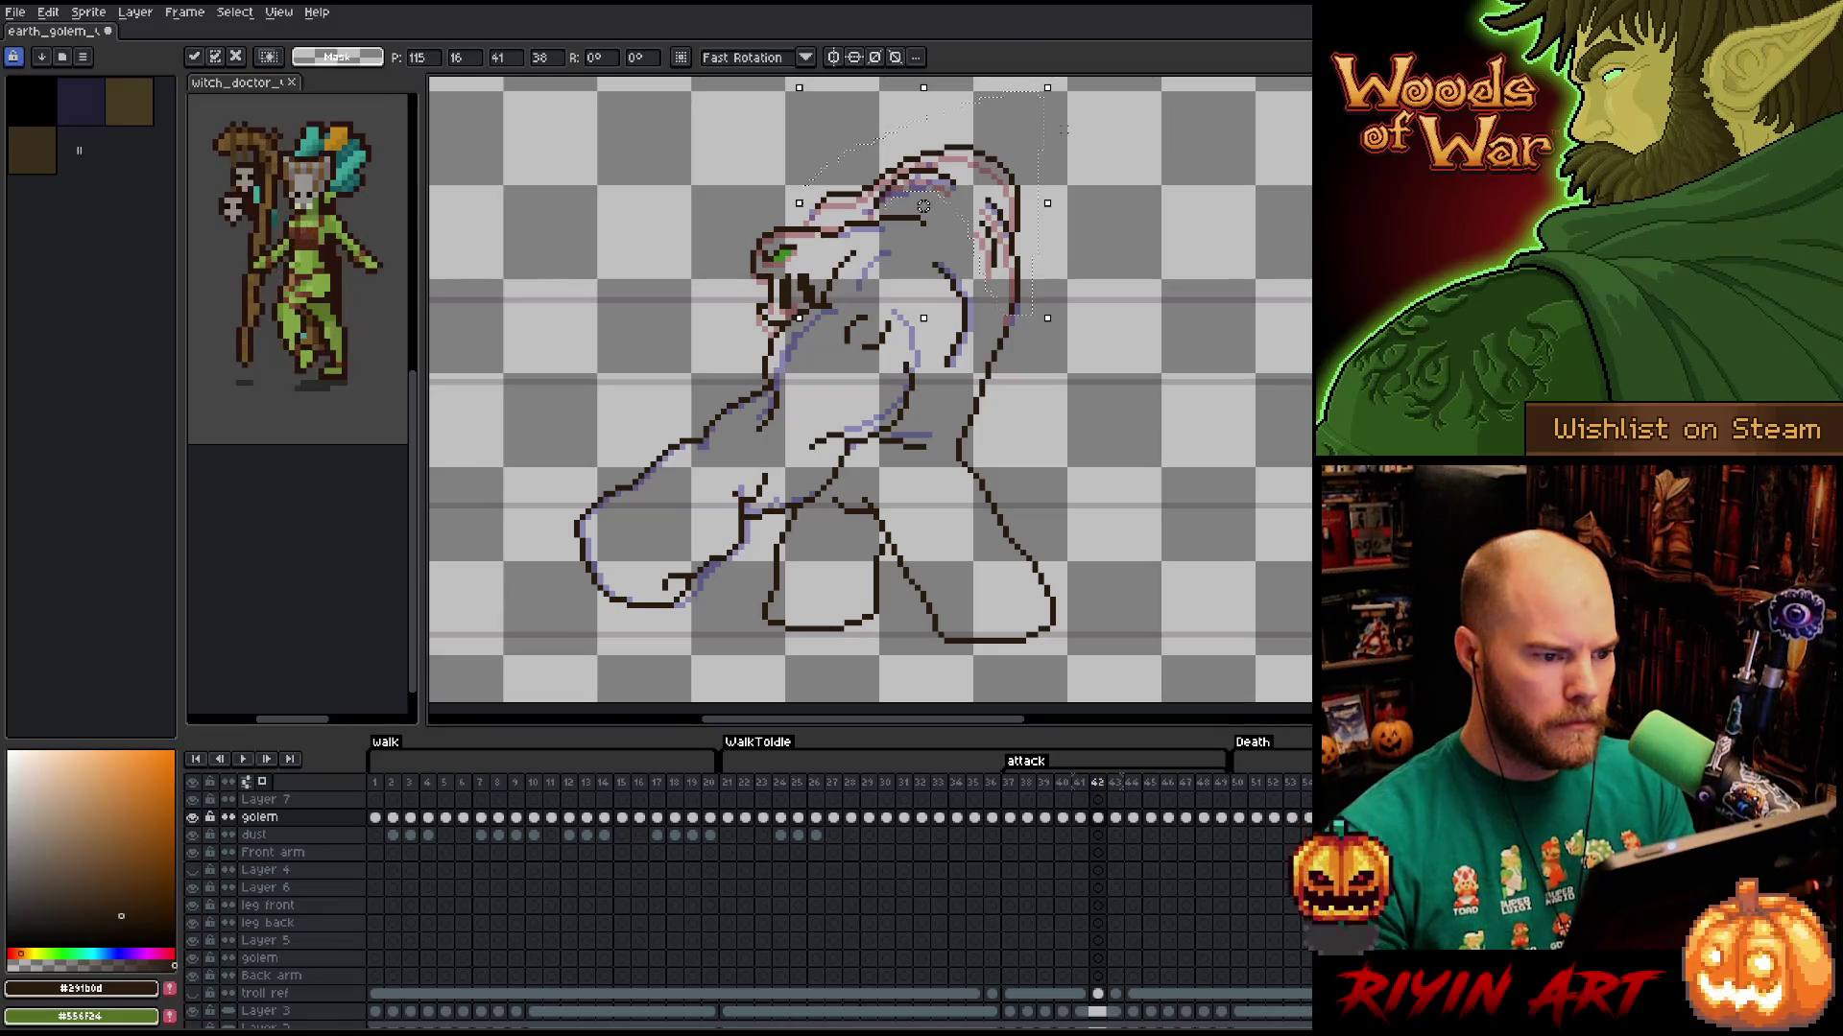
{"action": "key", "text": "ctrl+d"}
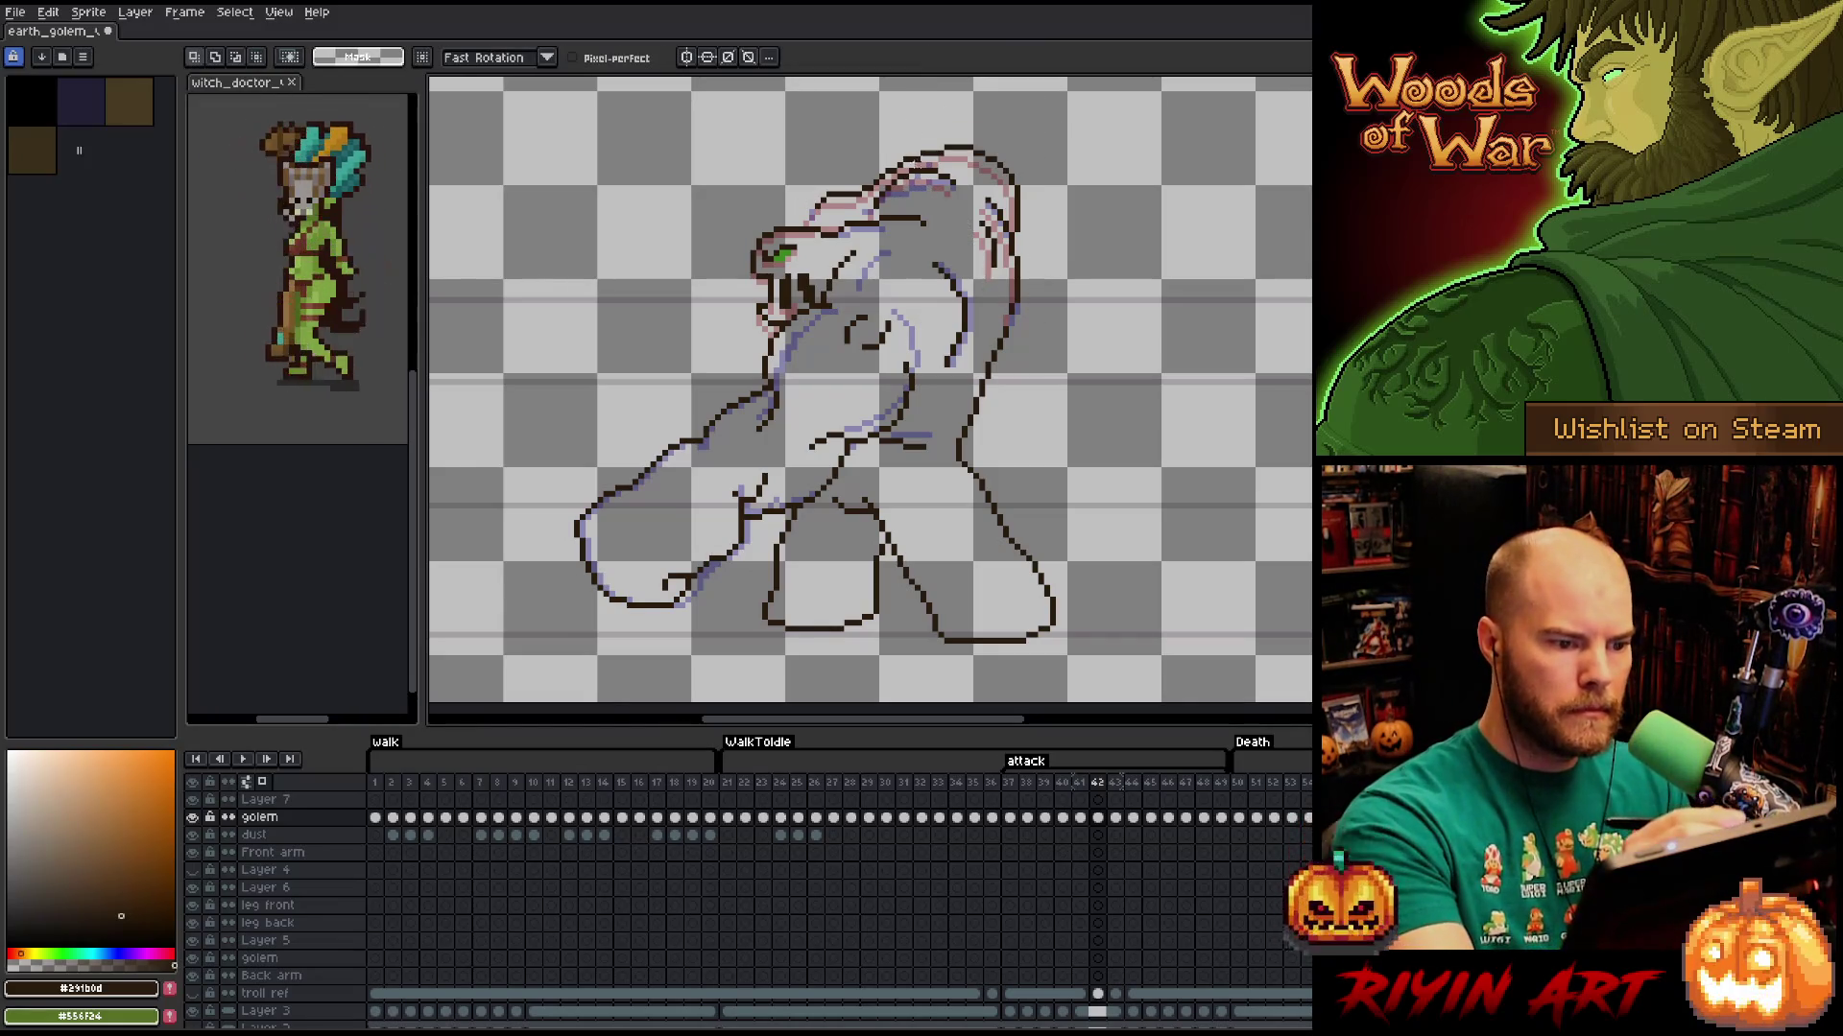
Touch up the head top and right outline, adding a short dark contour behind the head.
{"action": "mouse_move", "coordinate": [969, 204]}
{"action": "left_mouse_down"}
{"action": "mouse_move", "coordinate": [931, 164]}
{"action": "mouse_move", "coordinate": [870, 200]}
{"action": "mouse_move", "coordinate": [898, 209]}
{"action": "left_mouse_up"}
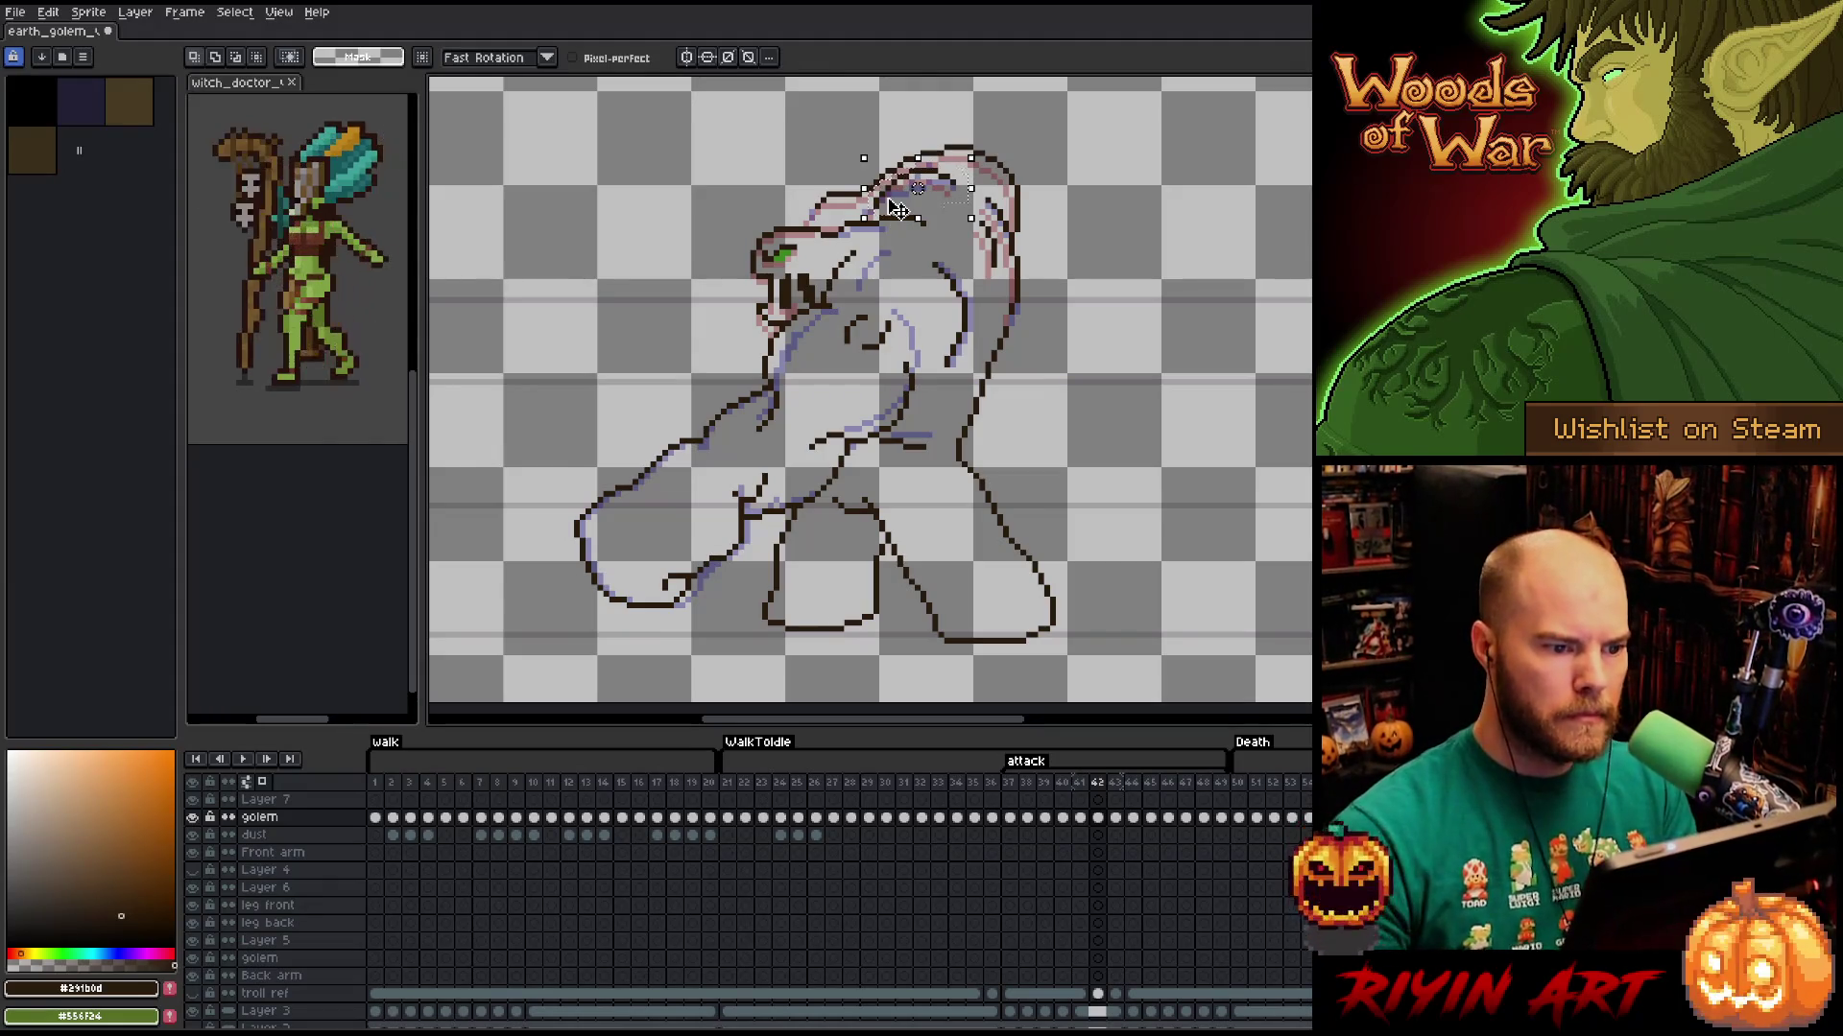
{"action": "key", "text": "ctrl+d"}
{"action": "mouse_move", "coordinate": [960, 247]}
{"action": "left_mouse_down"}
{"action": "mouse_move", "coordinate": [924, 288]}
{"action": "mouse_move", "coordinate": [946, 379]}
{"action": "mouse_move", "coordinate": [989, 322]}
{"action": "left_mouse_up"}
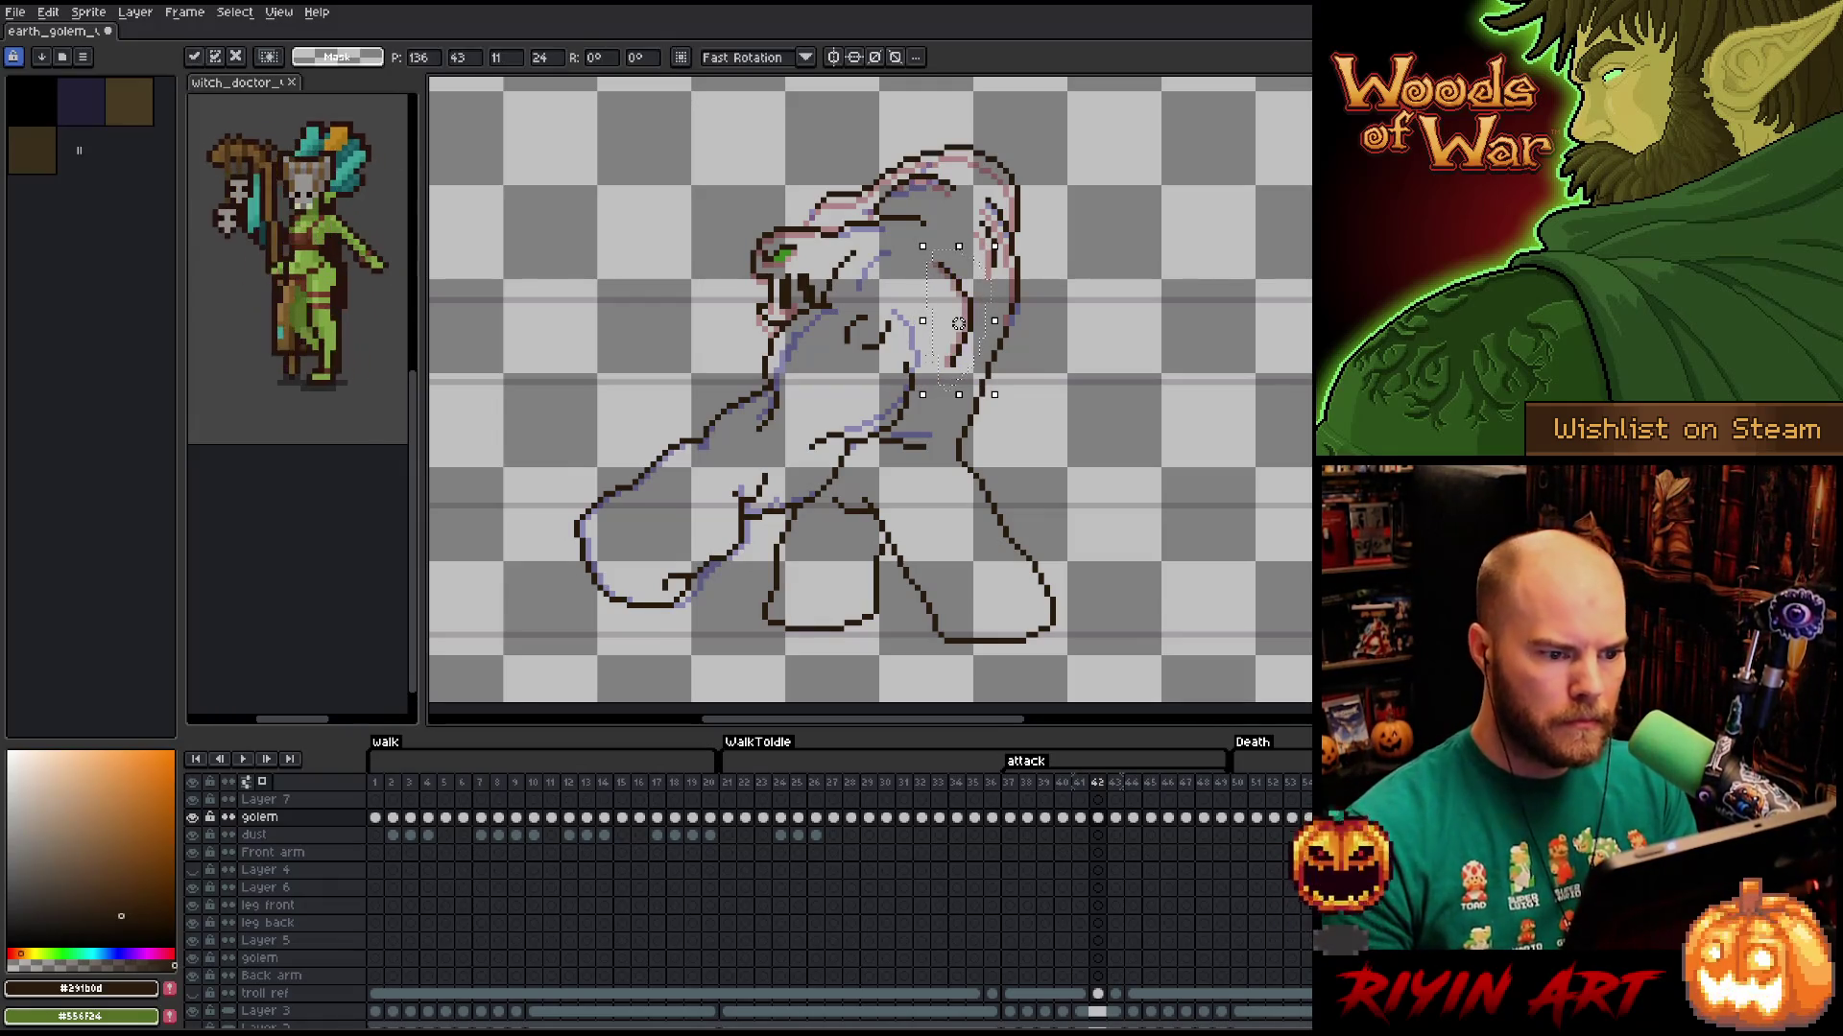
{"action": "key", "text": "ctrl+d"}
{"action": "key", "text": "b"}
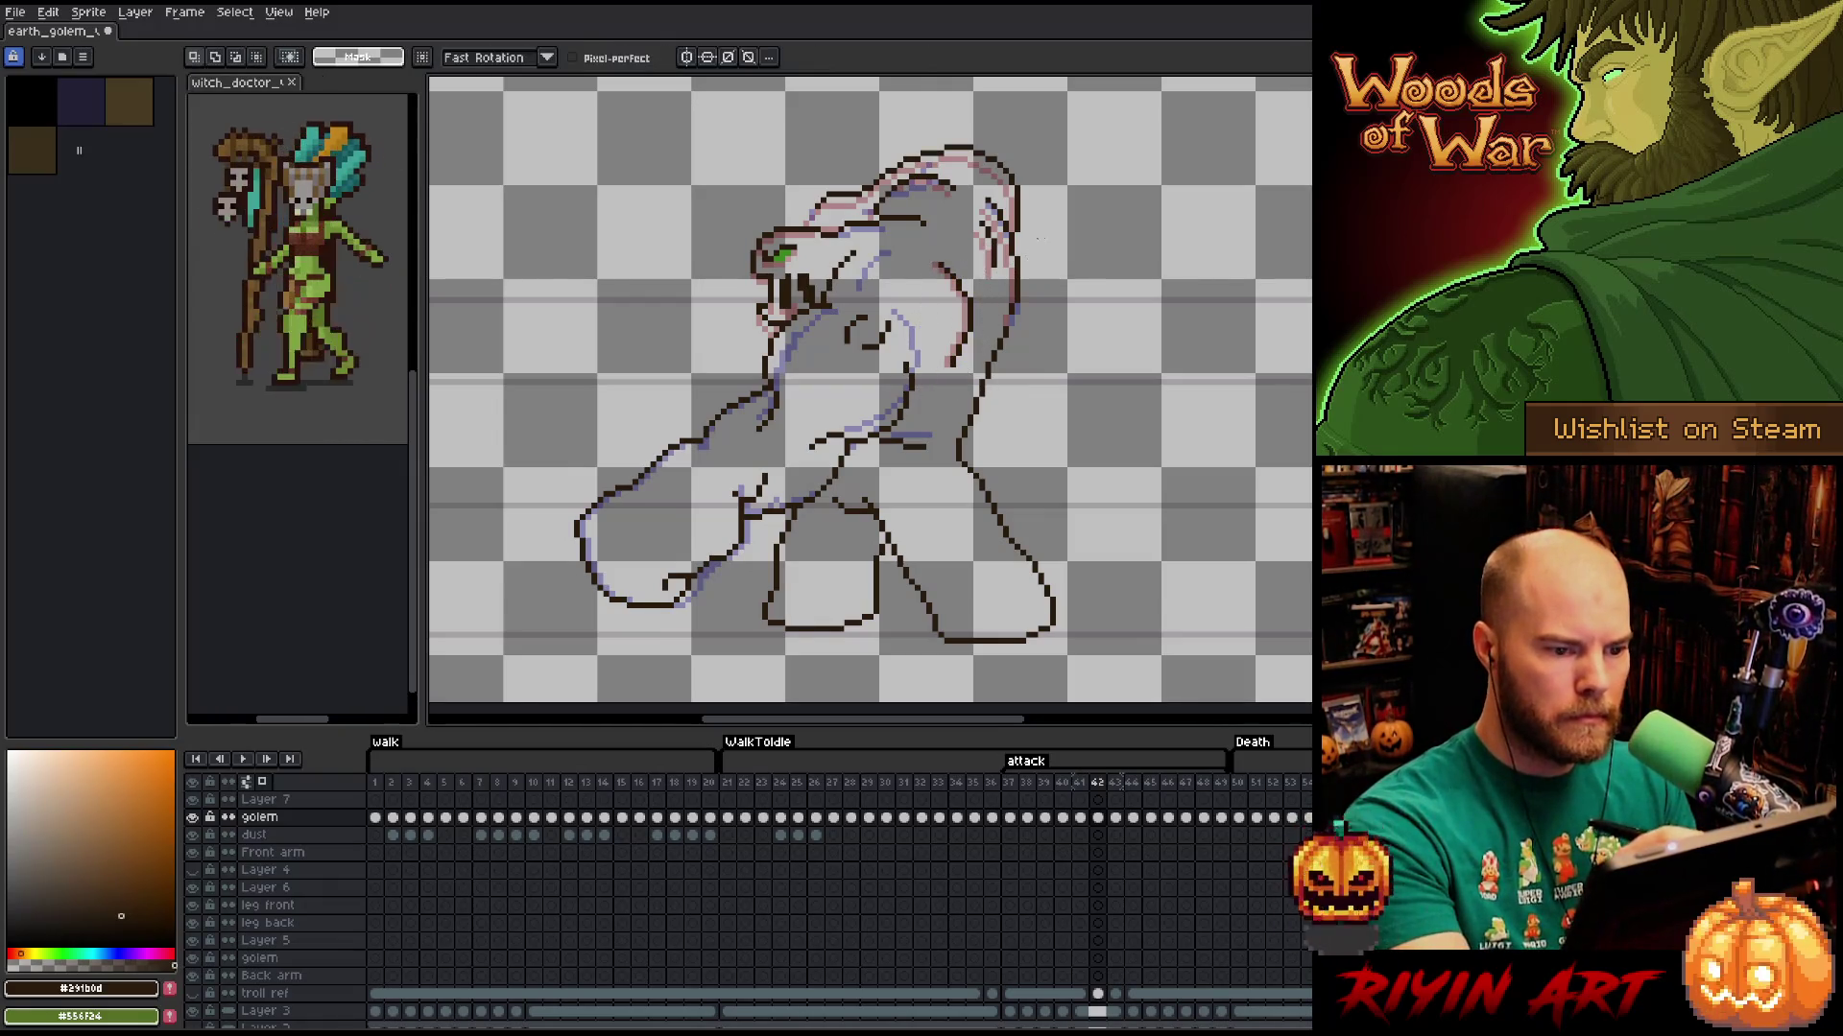
{"action": "left_click_drag", "start_coordinate": [967, 222], "coordinate": [990, 294]}
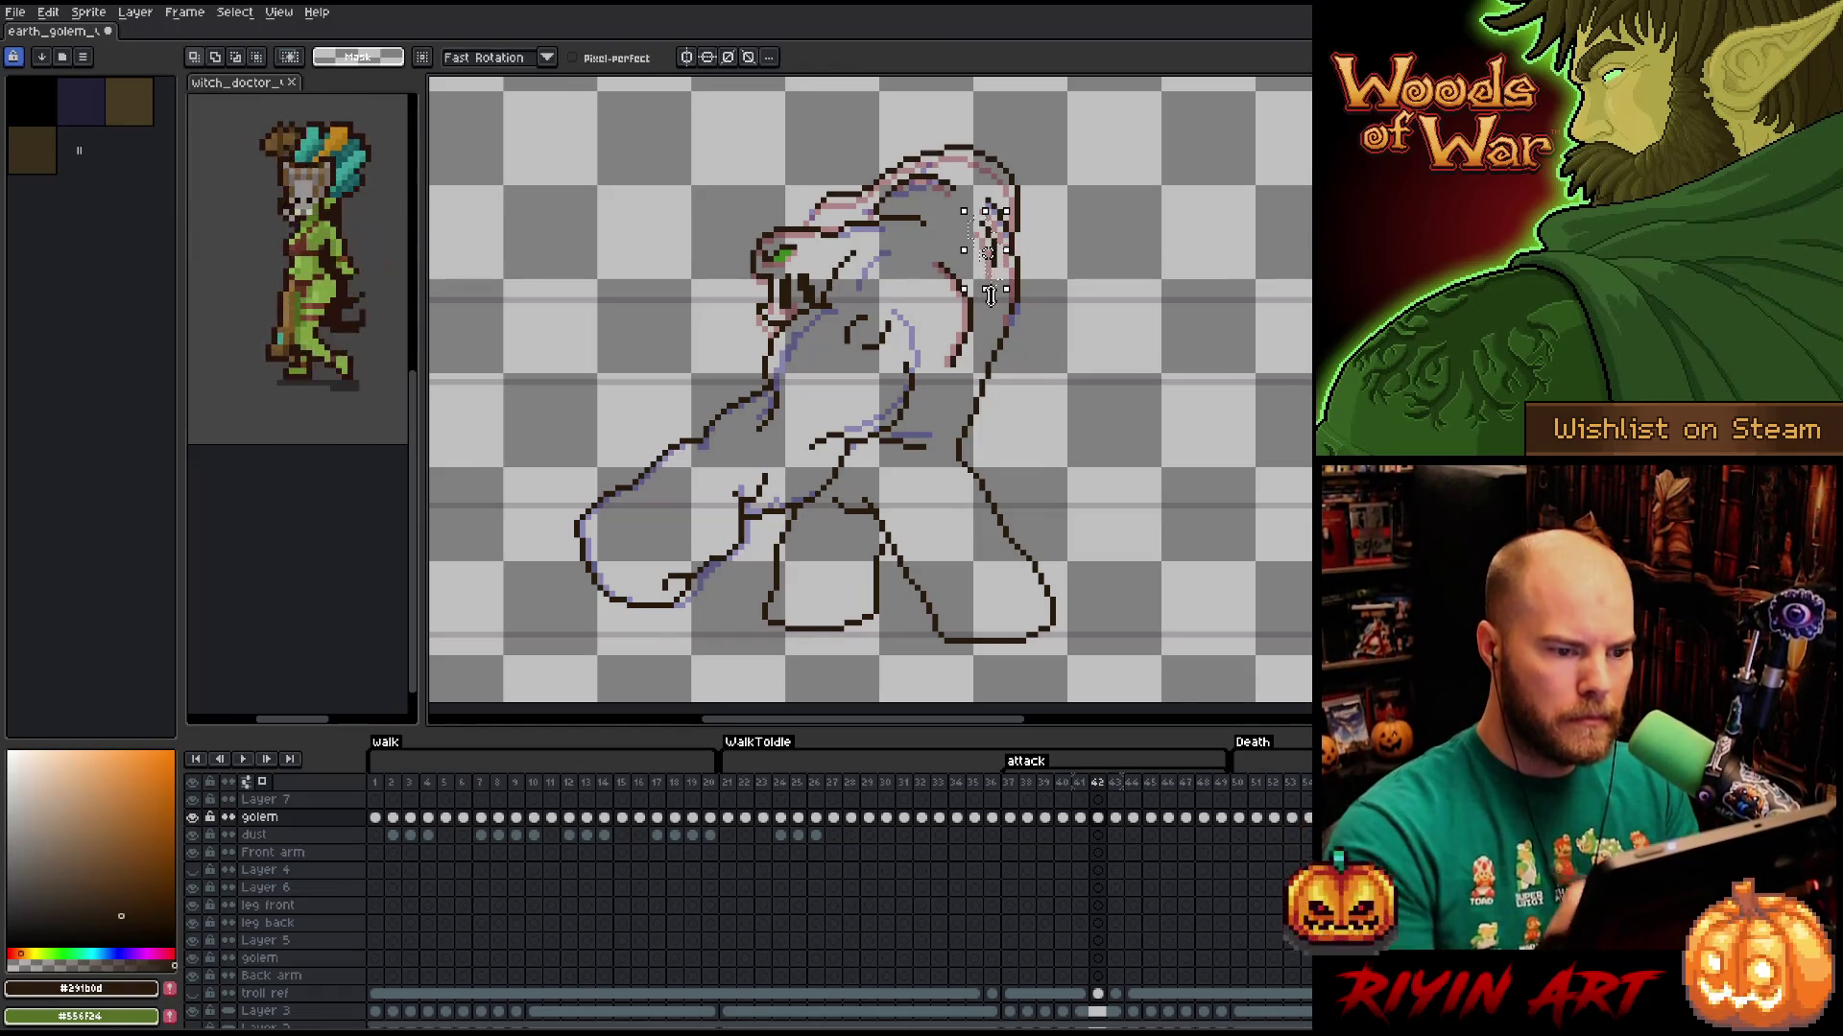
{"action": "key", "text": "Right"}
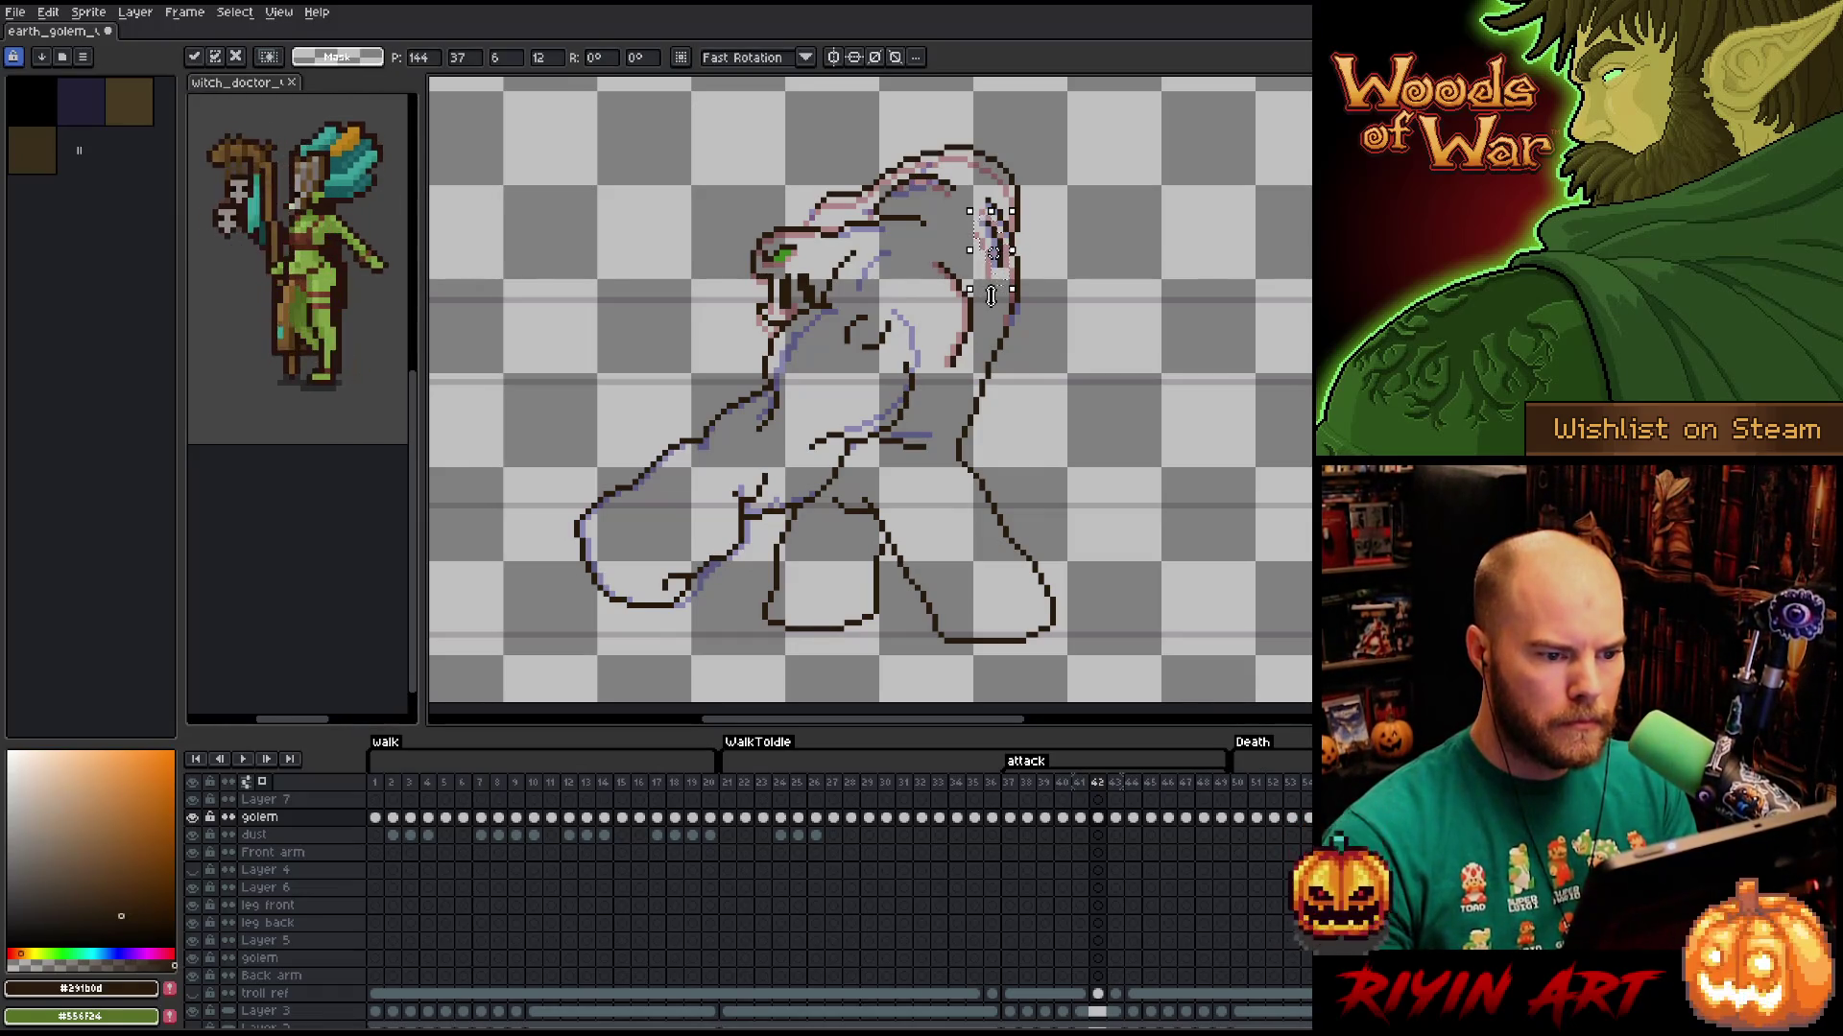
{"action": "key", "text": "Left"}
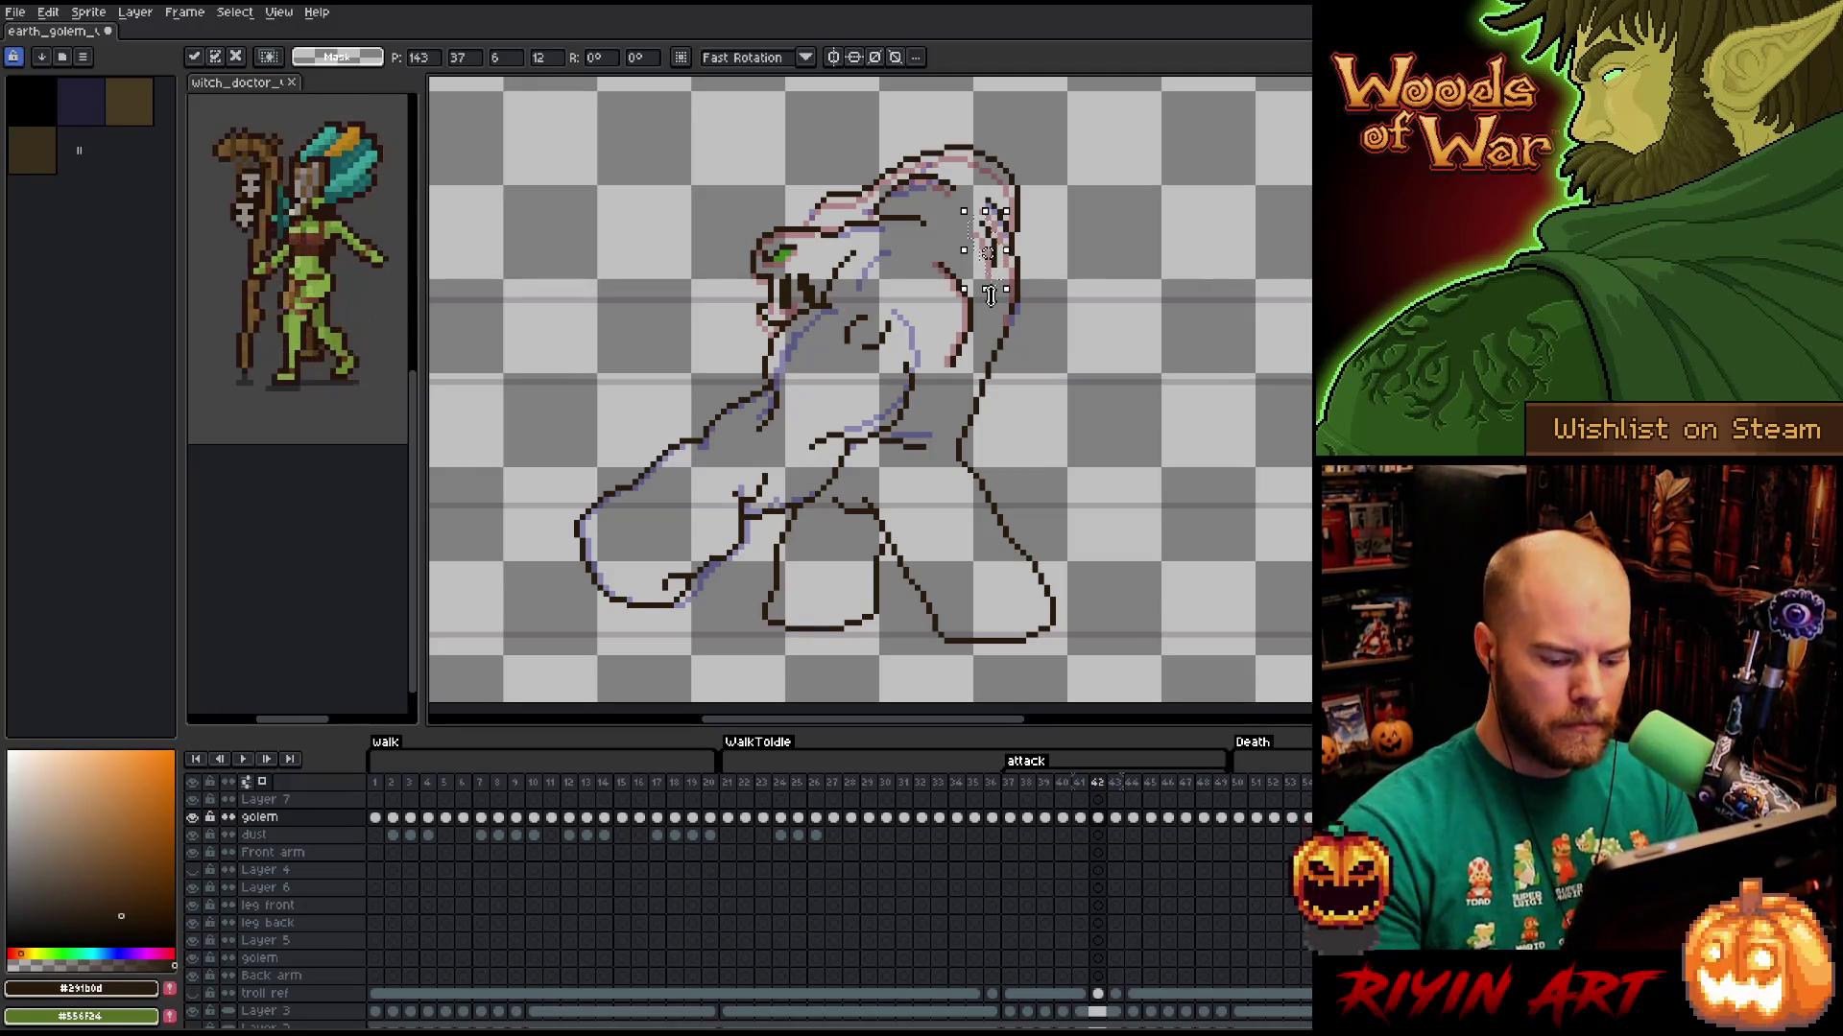
{"action": "key", "text": "Return"}
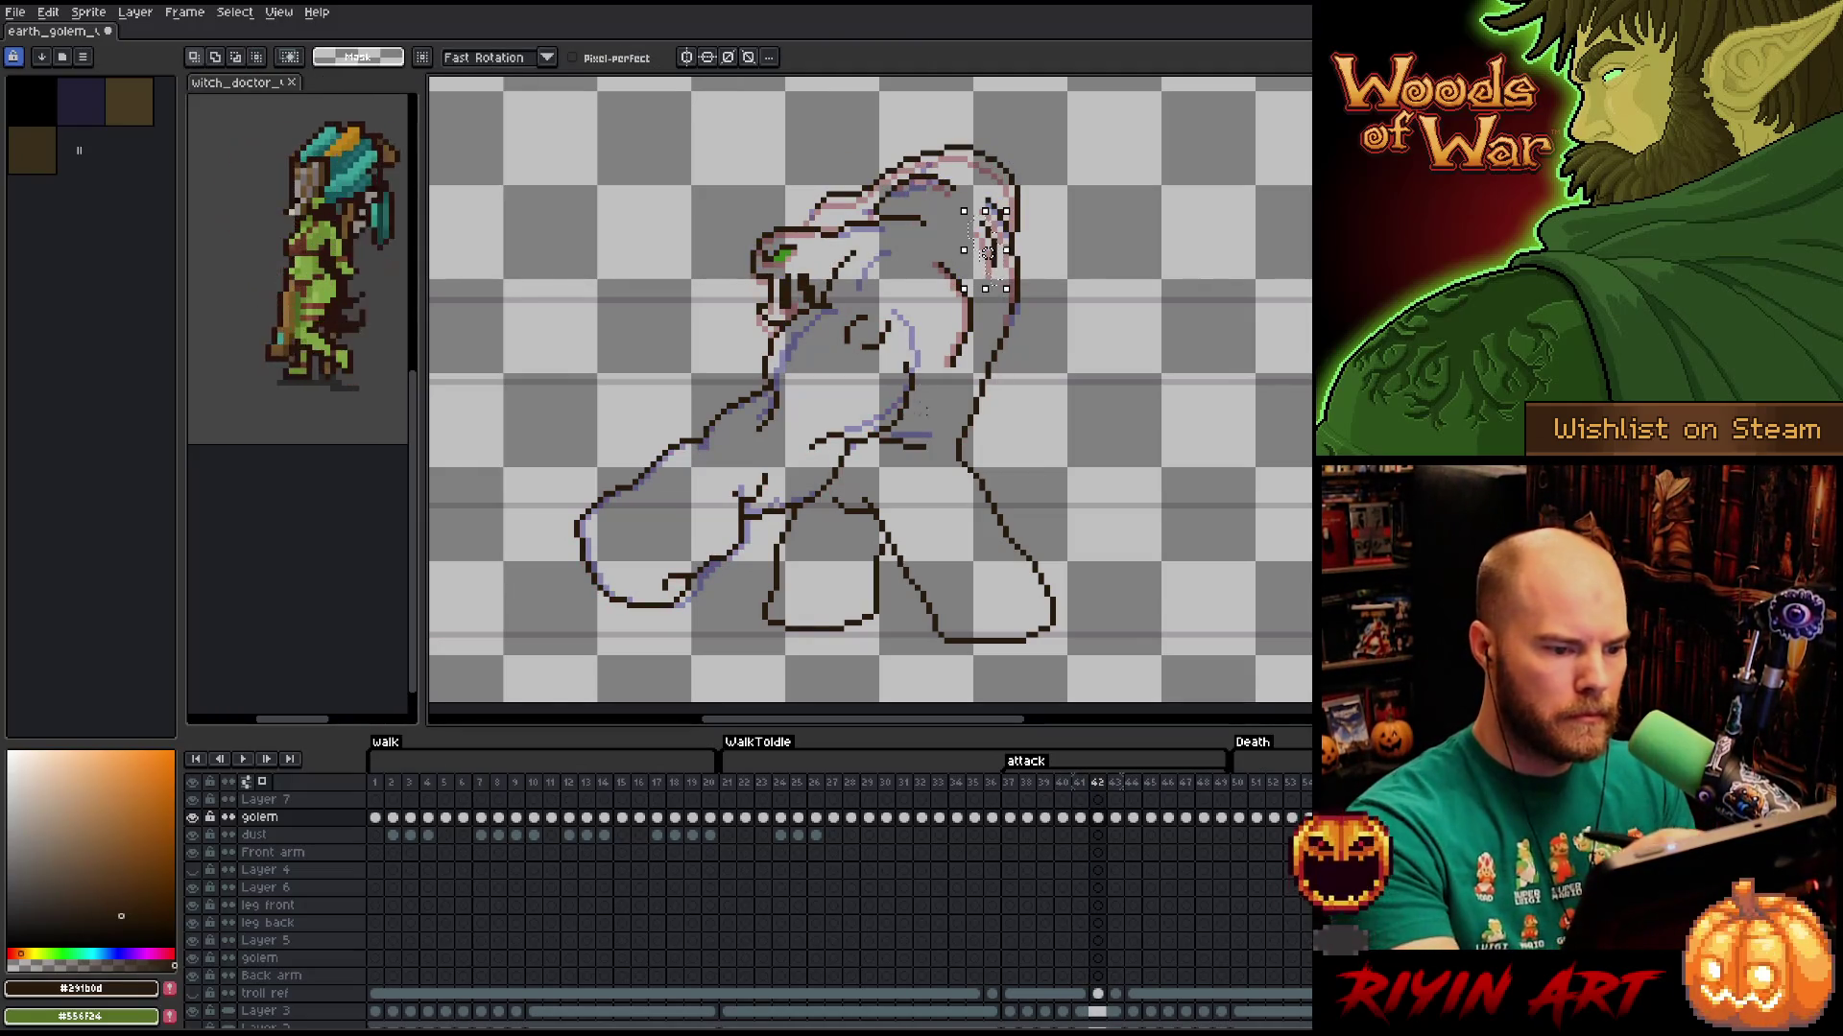
Transform the chest line and draw the front arm's new contour.
{"action": "left_click_drag", "start_coordinate": [870, 429], "coordinate": [942, 471]}
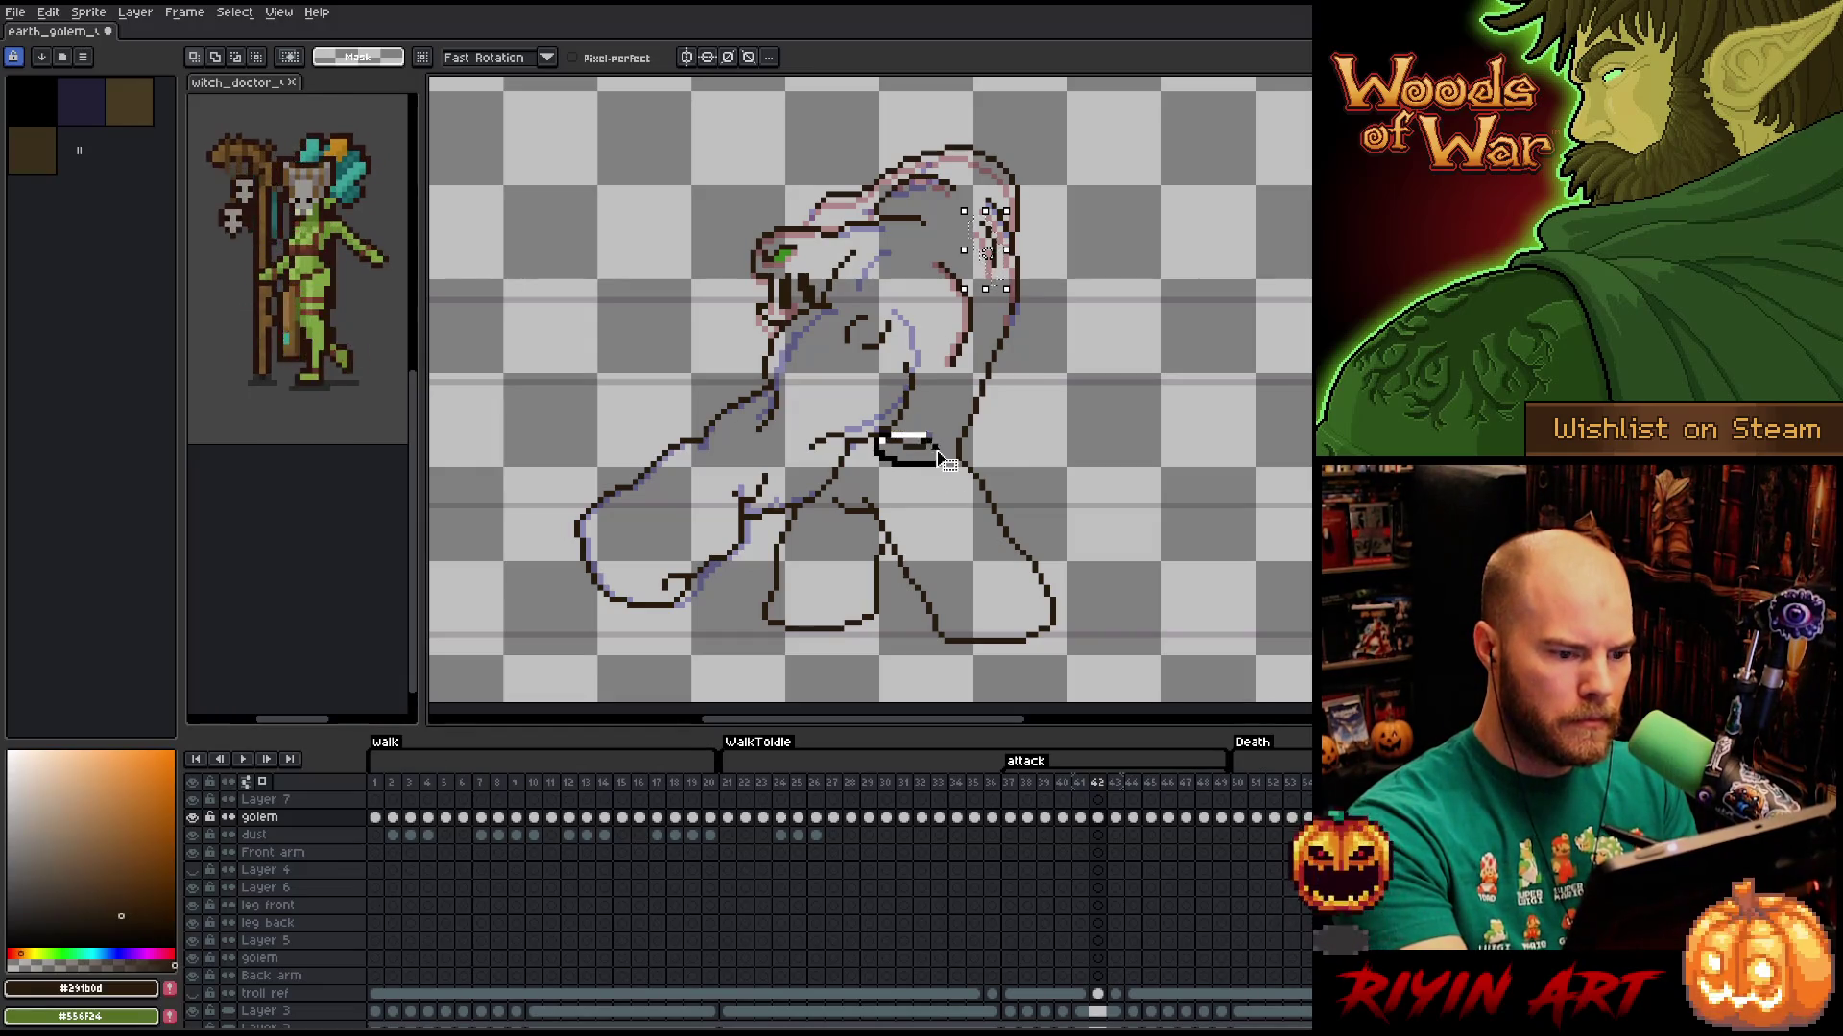
{"action": "left_click", "coordinate": [906, 452]}
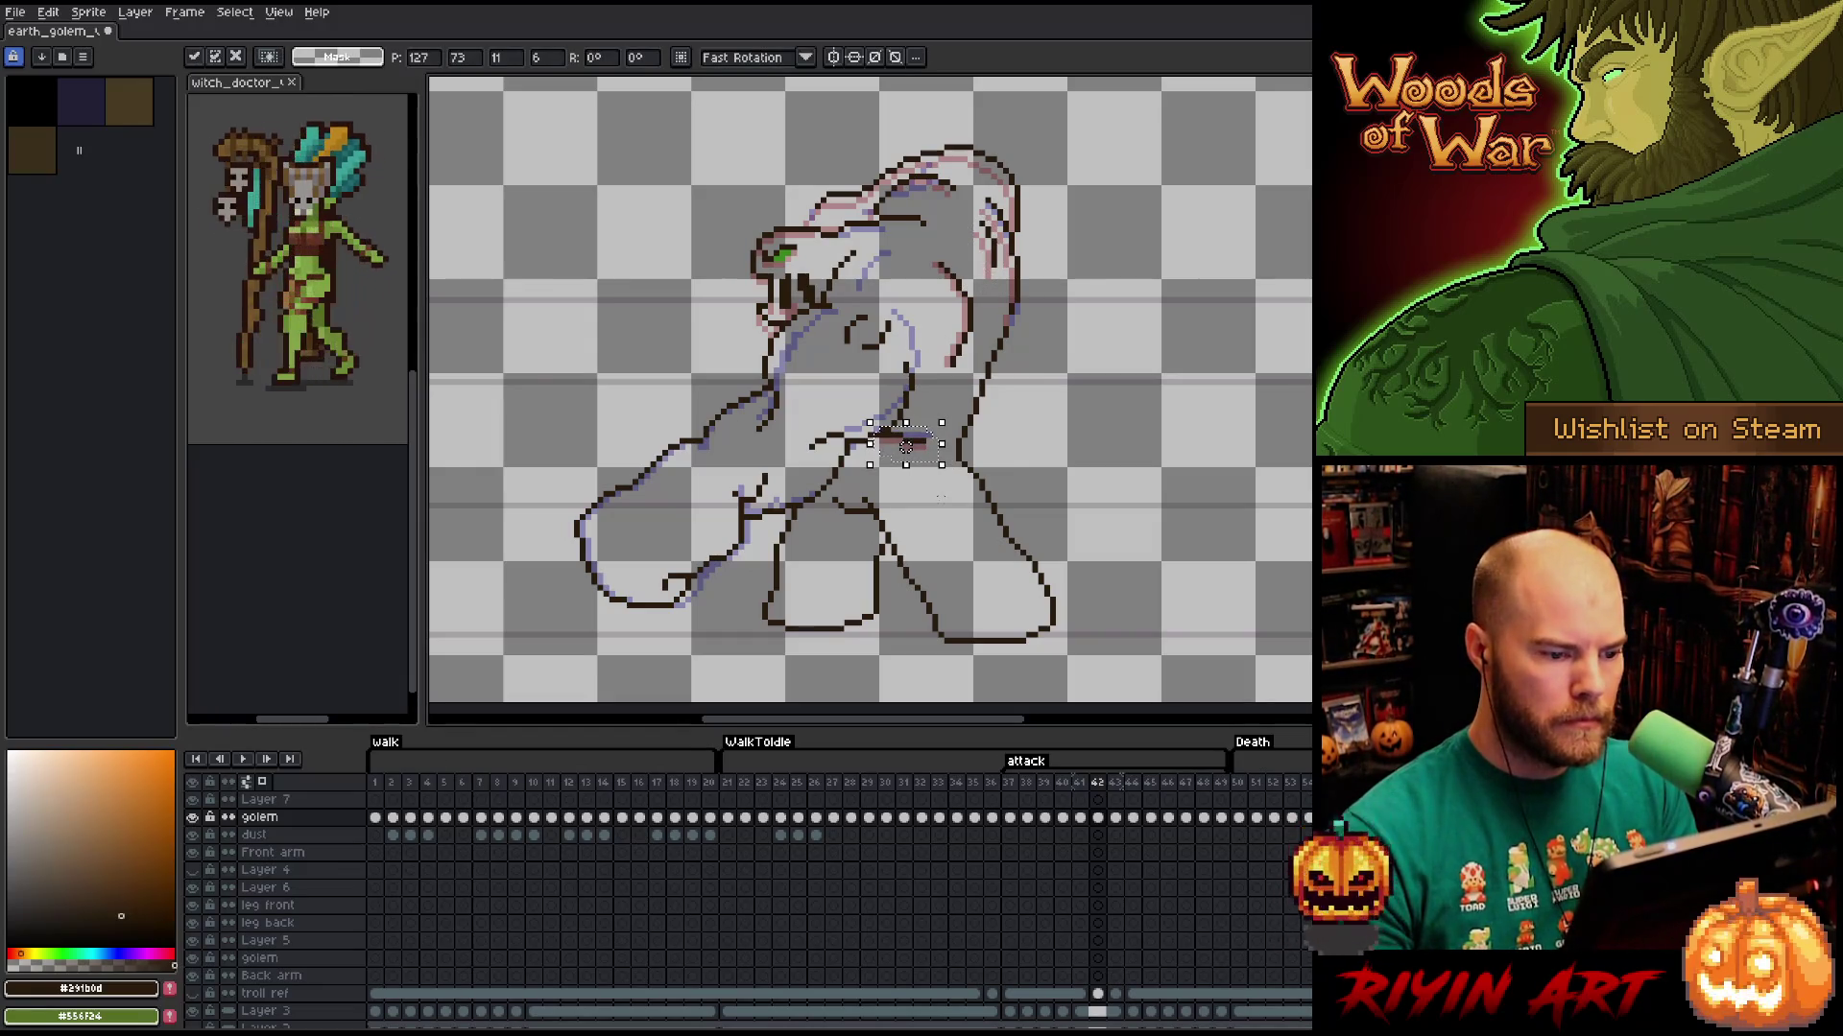
{"action": "key", "text": "b"}
{"action": "mouse_move", "coordinate": [922, 312]}
{"action": "left_mouse_down"}
{"action": "mouse_move", "coordinate": [910, 467]}
{"action": "mouse_move", "coordinate": [831, 482]}
{"action": "mouse_move", "coordinate": [749, 545]}
{"action": "mouse_move", "coordinate": [550, 571]}
{"action": "mouse_move", "coordinate": [827, 303]}
{"action": "mouse_move", "coordinate": [849, 255]}
{"action": "mouse_move", "coordinate": [902, 247]}
{"action": "mouse_move", "coordinate": [936, 345]}
{"action": "left_mouse_up"}
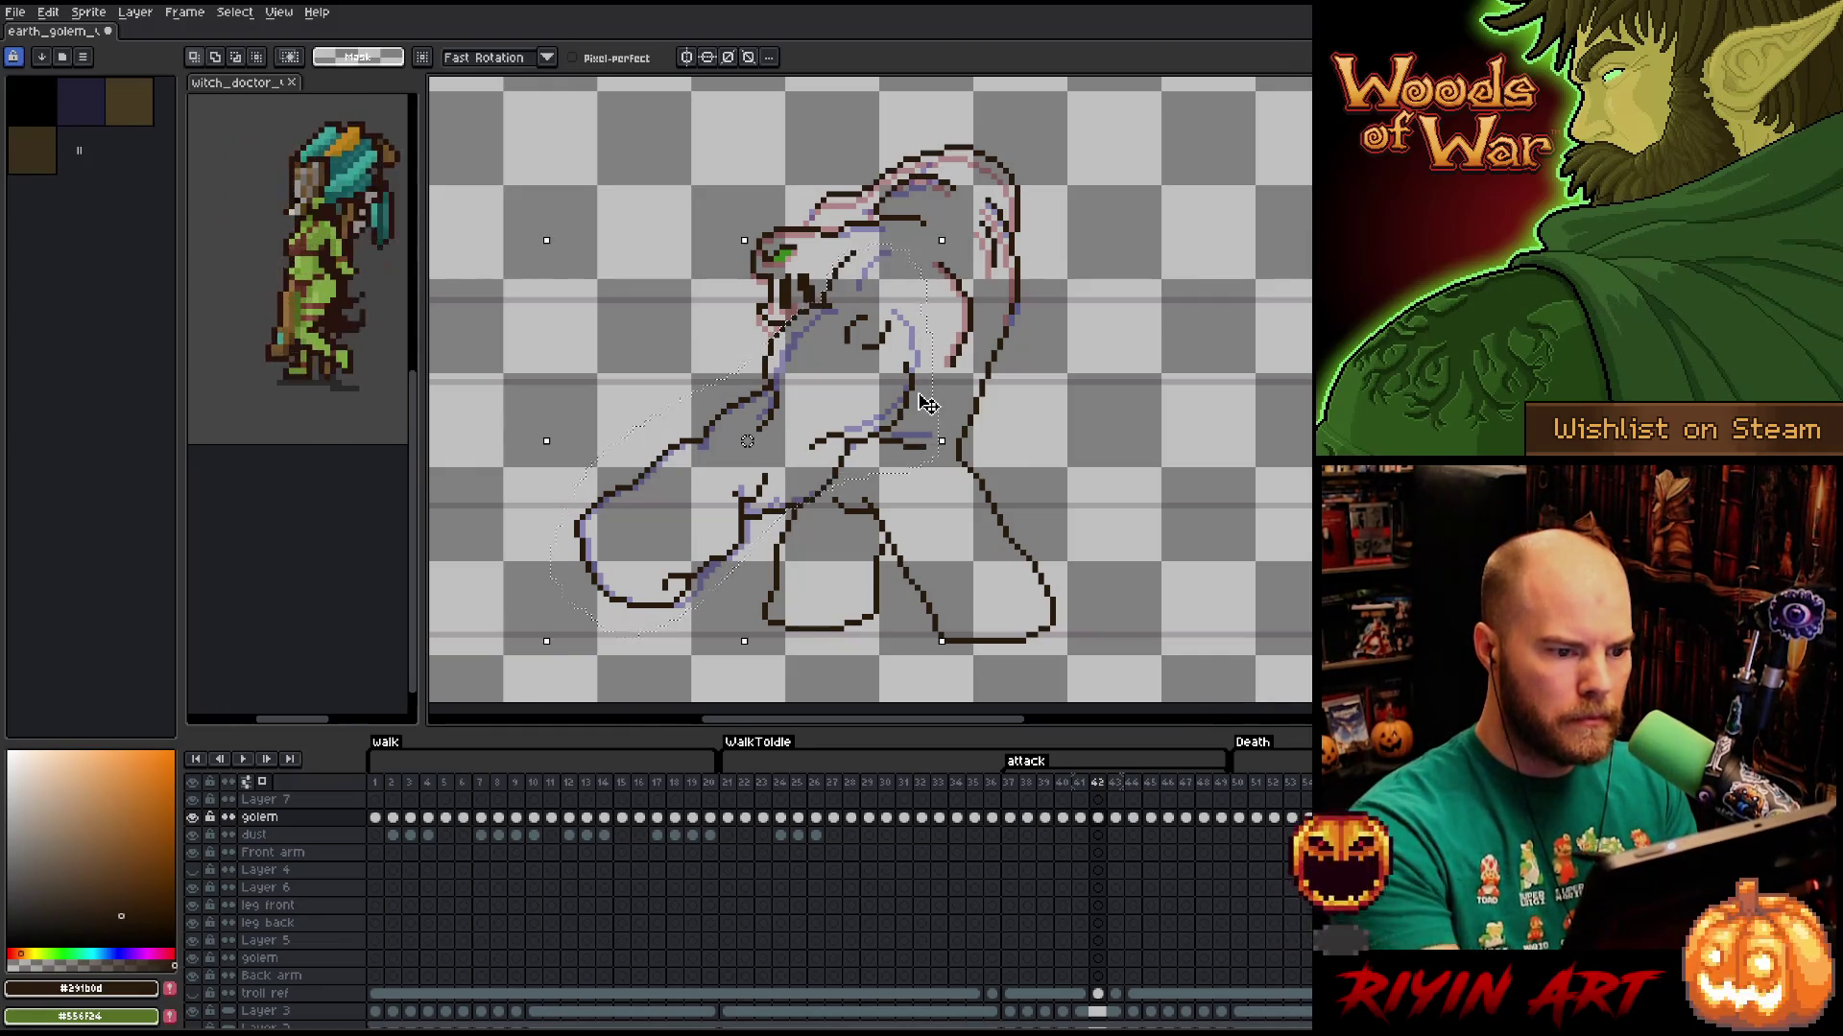
{"action": "key", "text": "ctrl+d"}
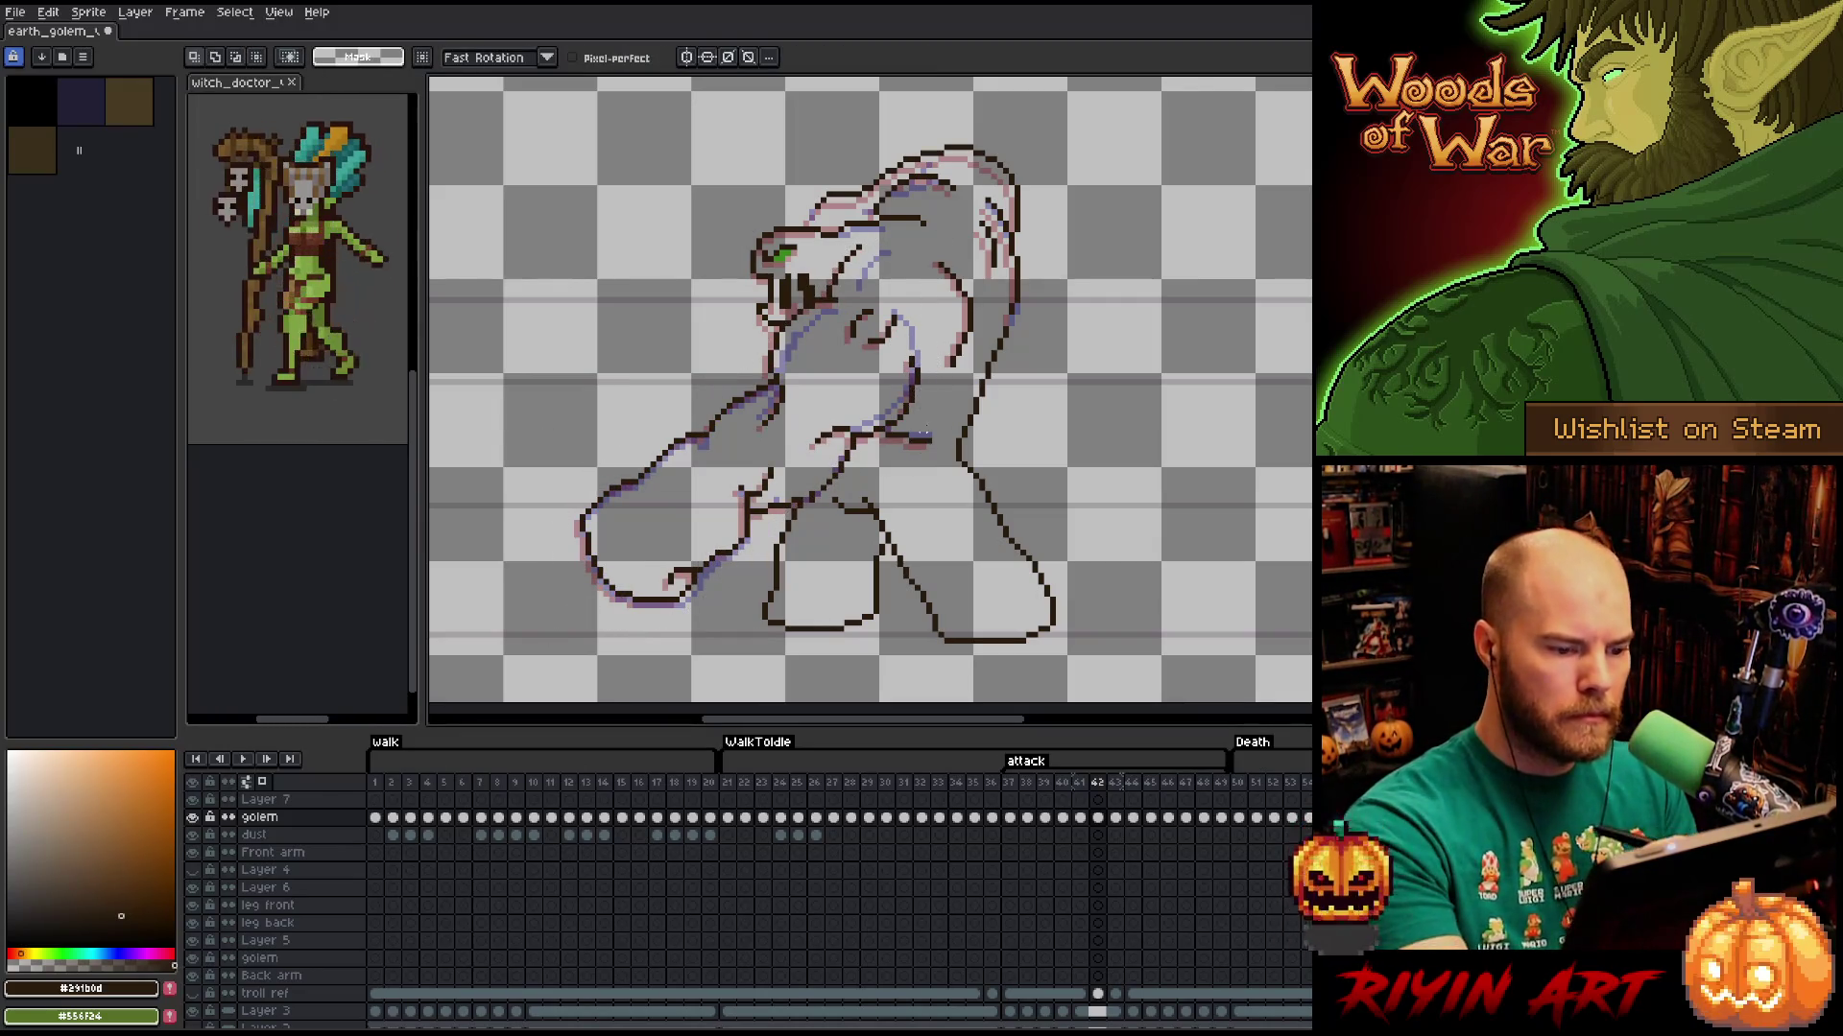
Select and adjust a small area on the golem's head.
{"action": "key", "text": "b"}
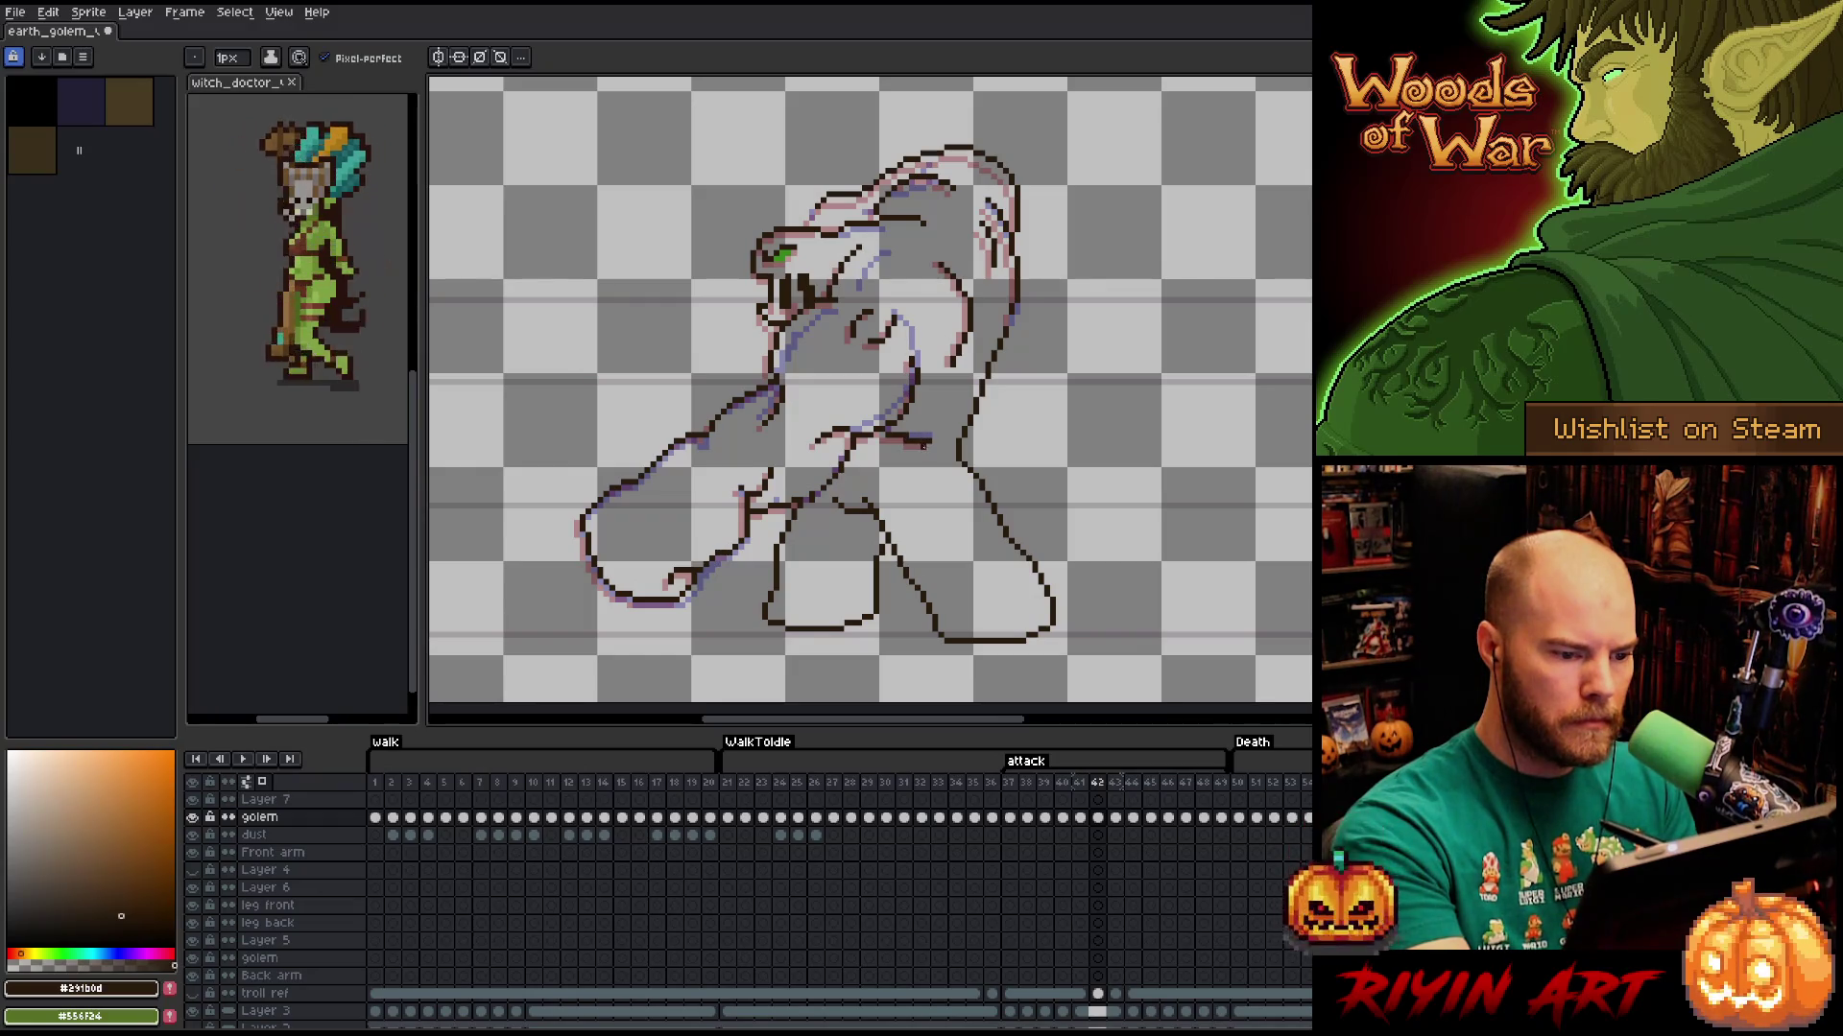
{"action": "key", "text": "e"}
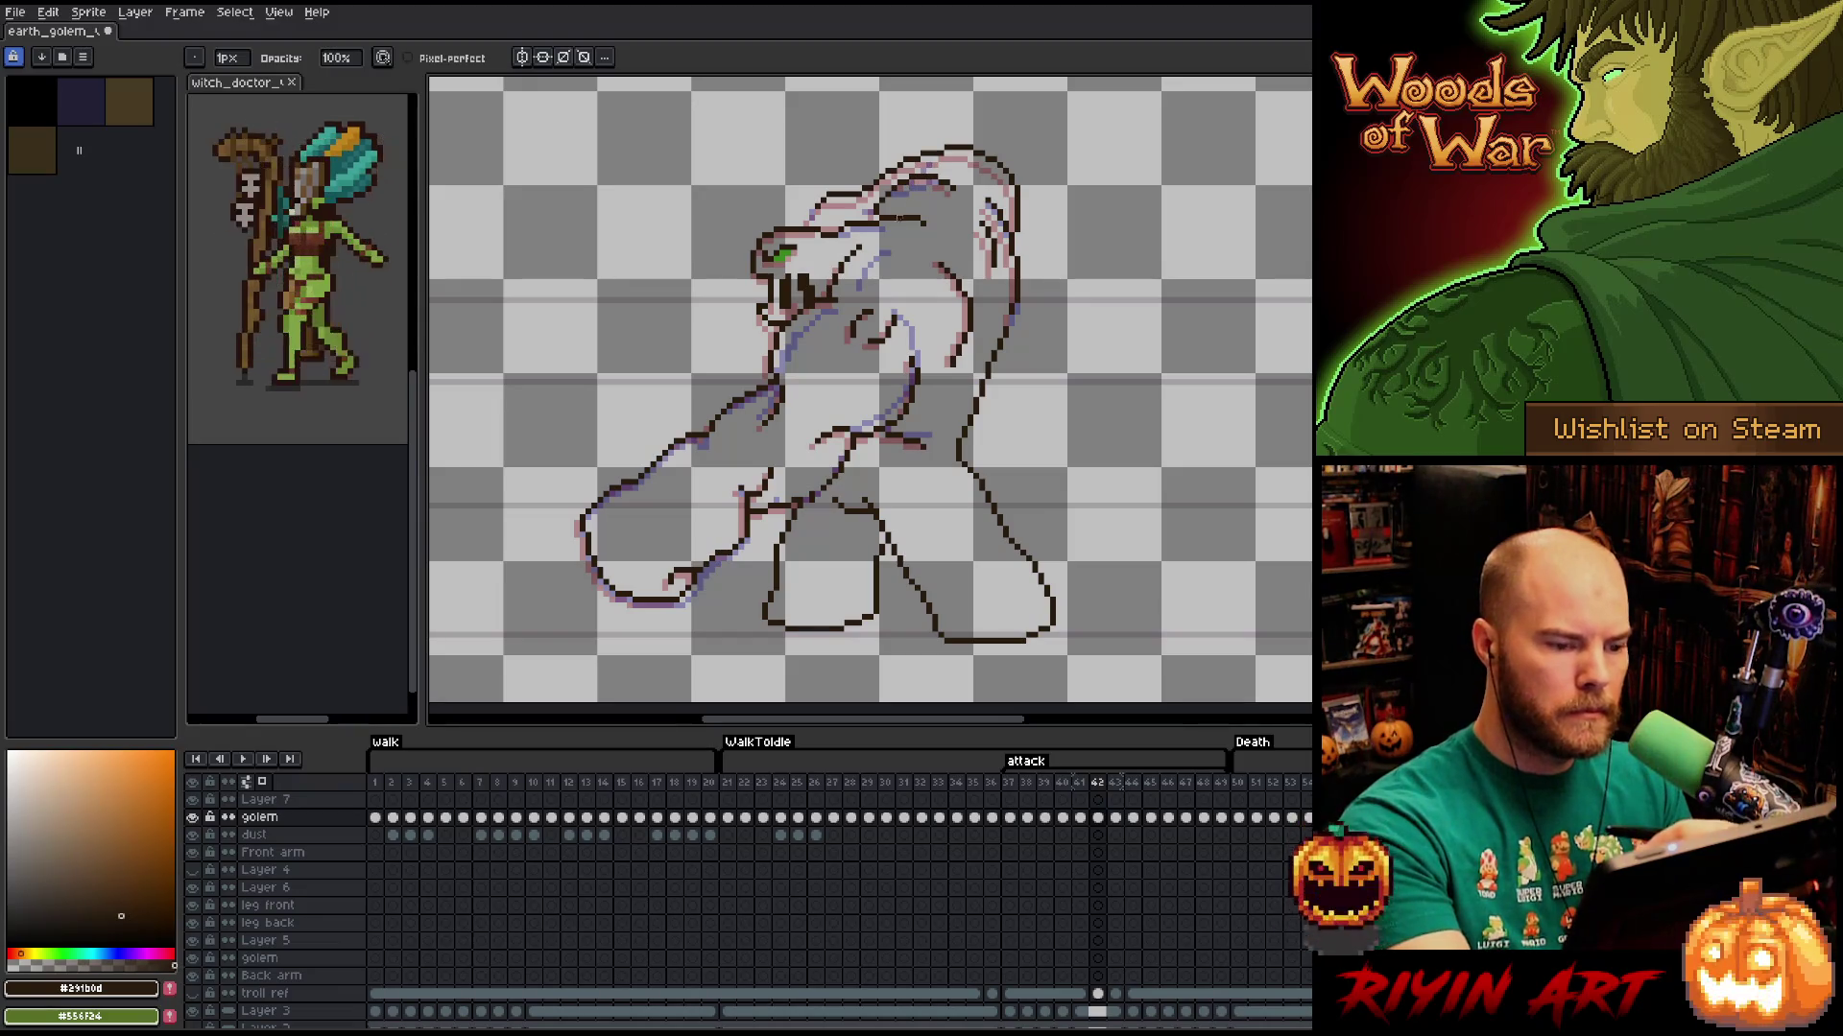
{"action": "key", "text": "m"}
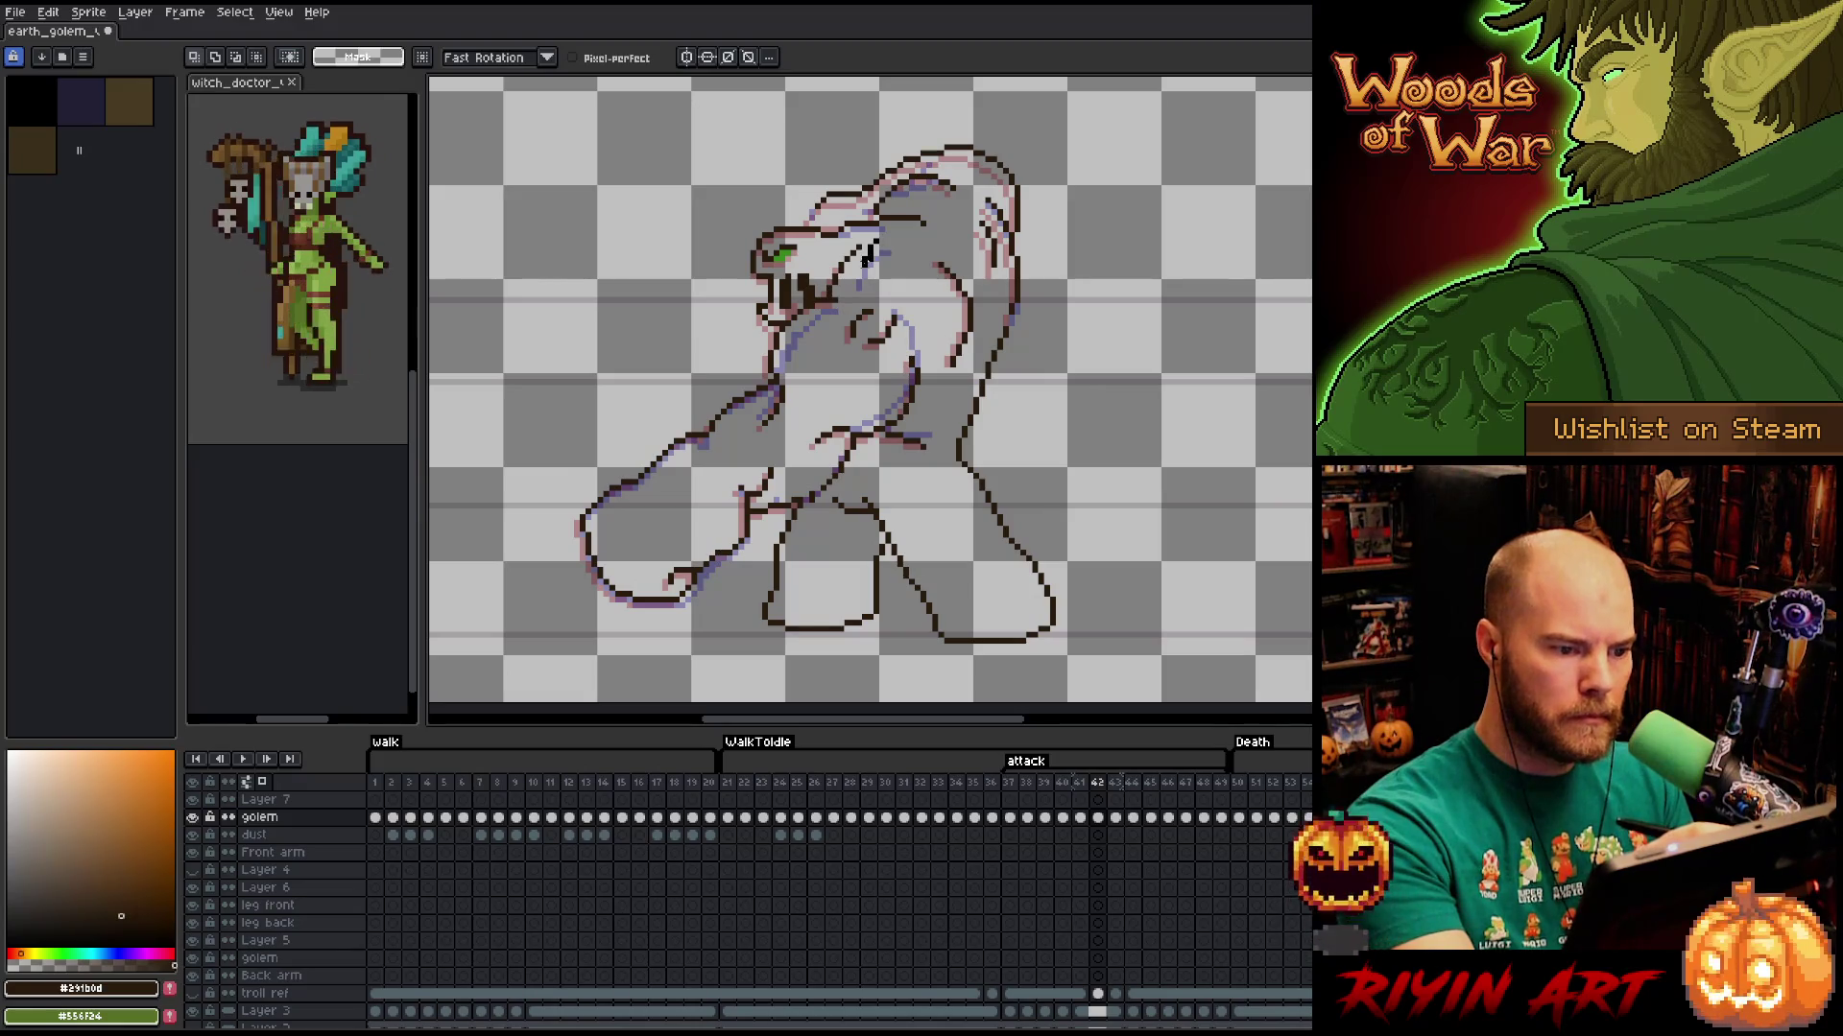
{"action": "left_click_drag", "start_coordinate": [829, 271], "coordinate": [880, 230]}
{"action": "key", "text": "ctrl+d"}
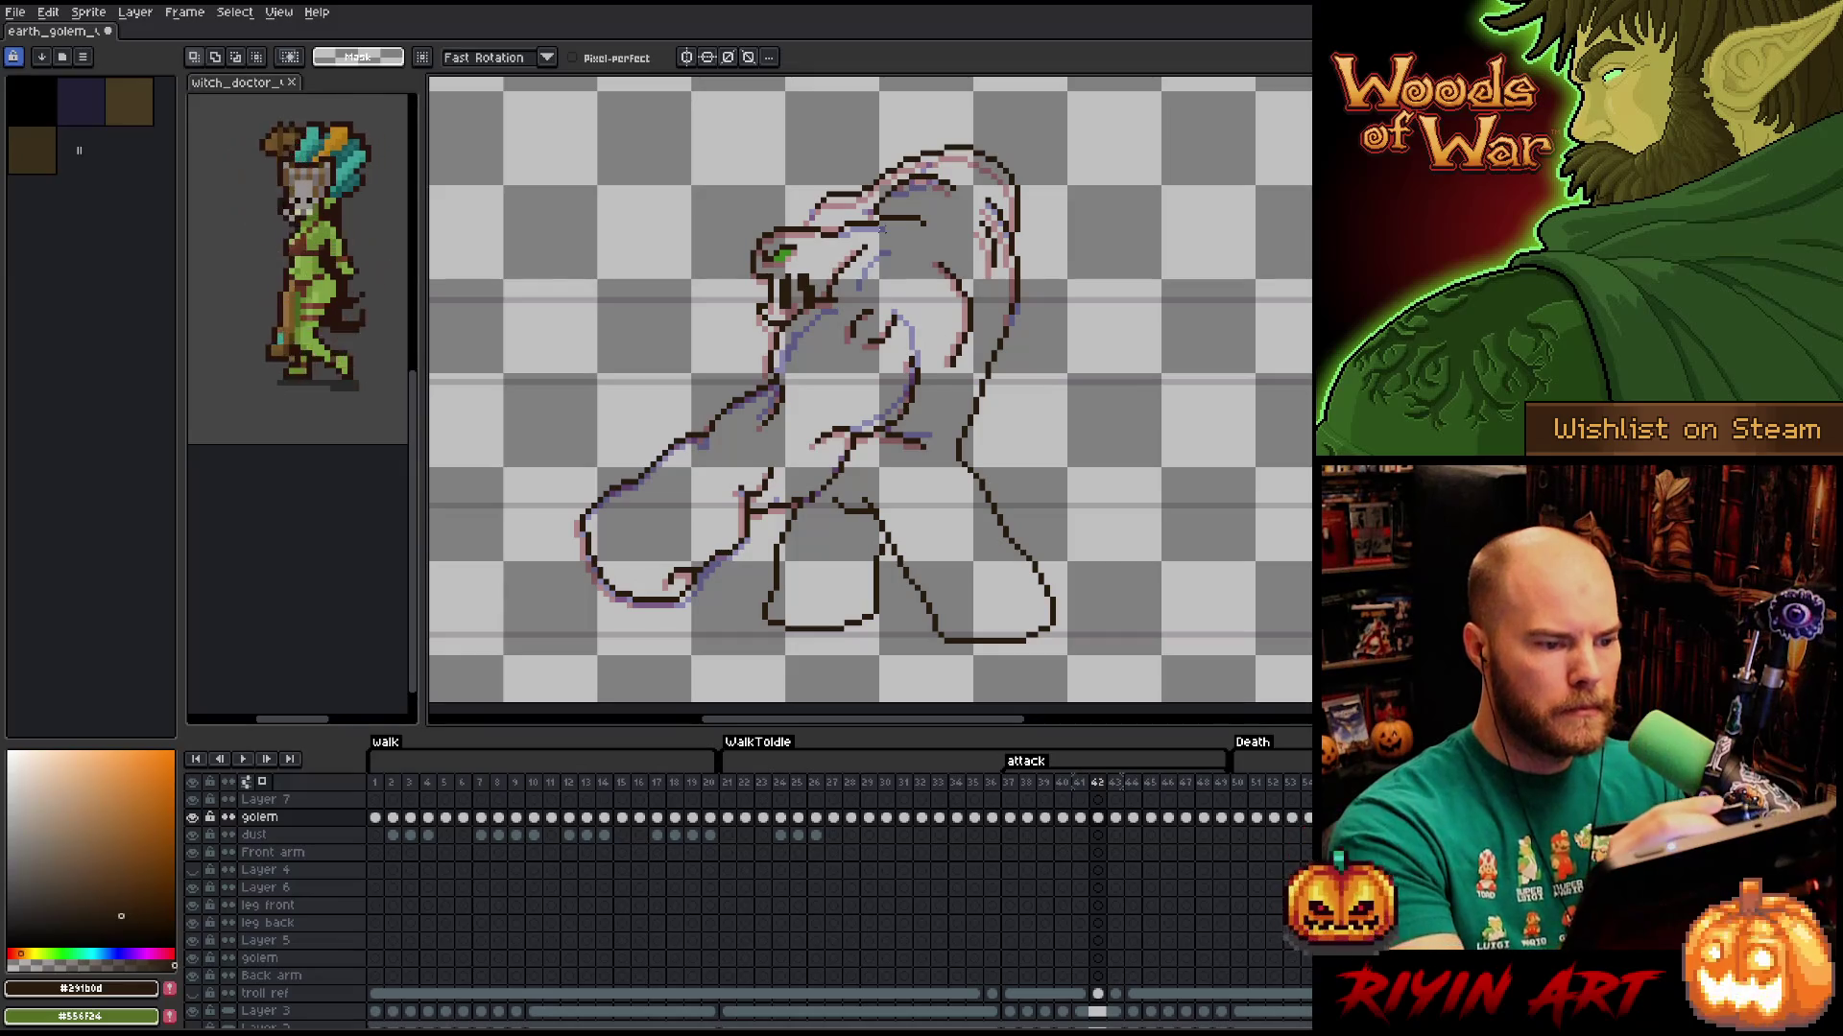
{"action": "key", "text": "b"}
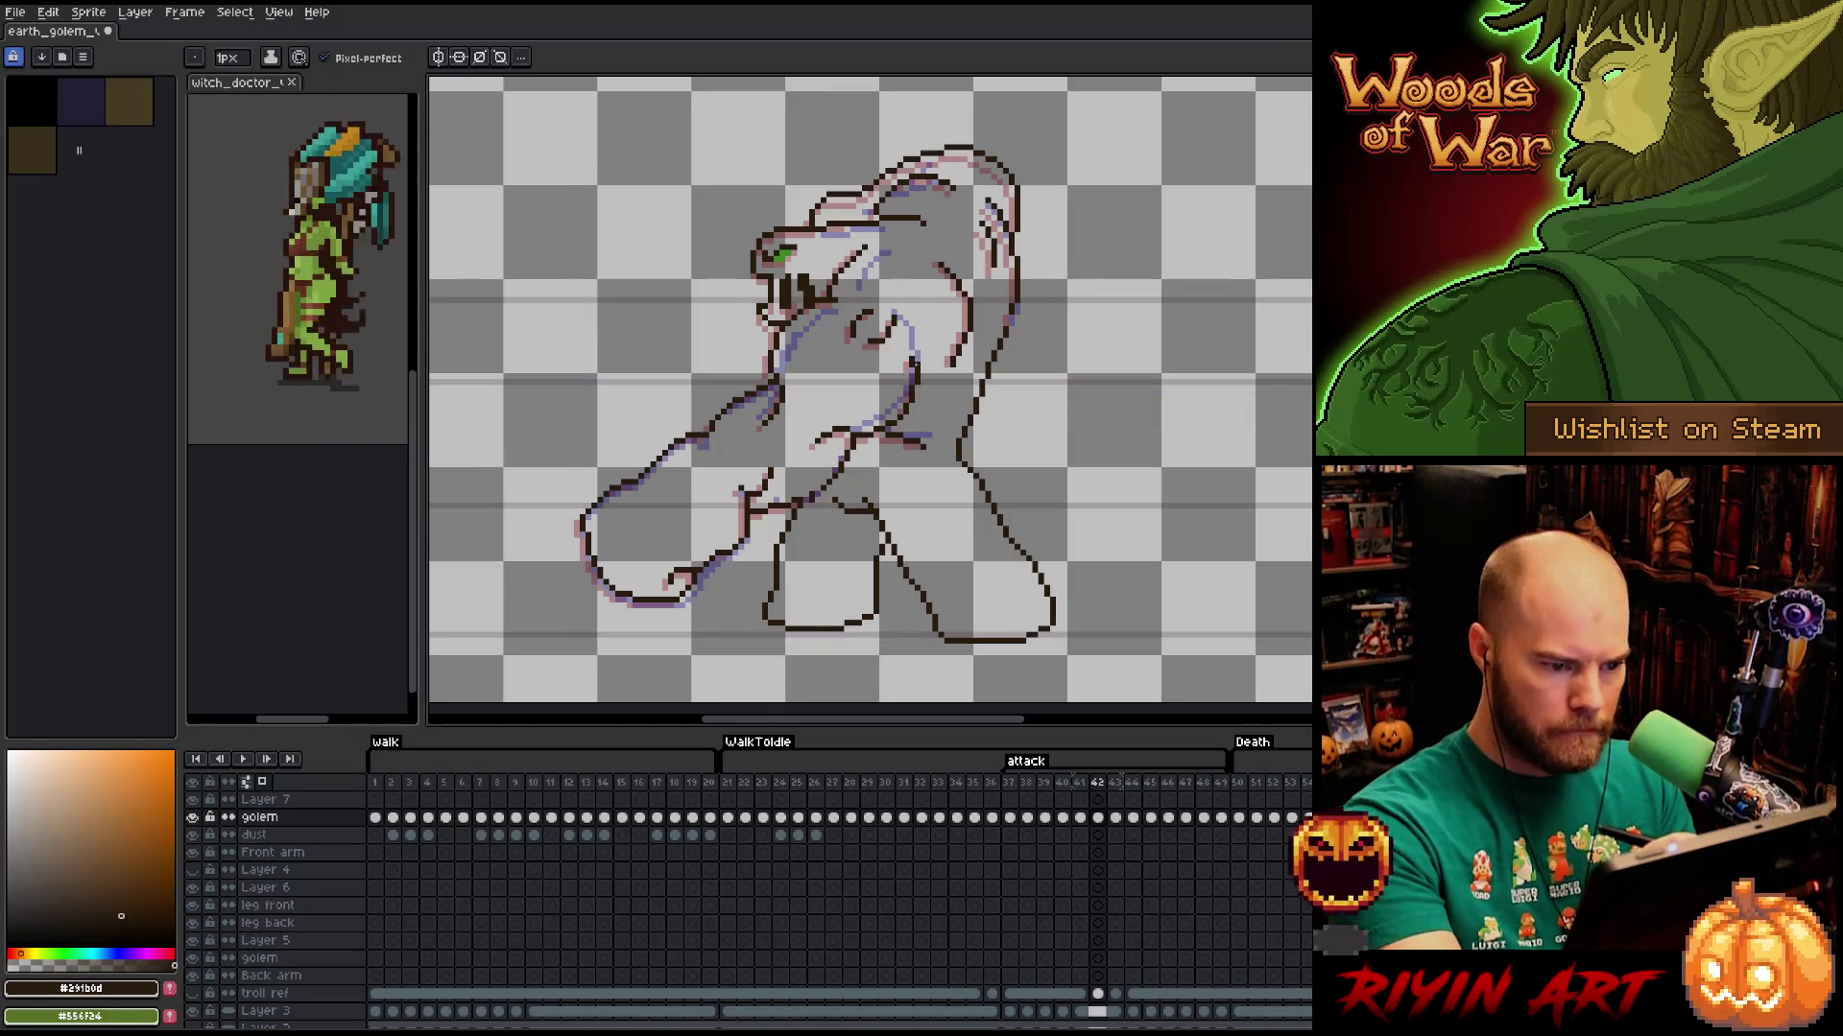
Move the golem's face region right, nudge it back one pixel left, and commit it.
{"action": "key", "text": "e"}
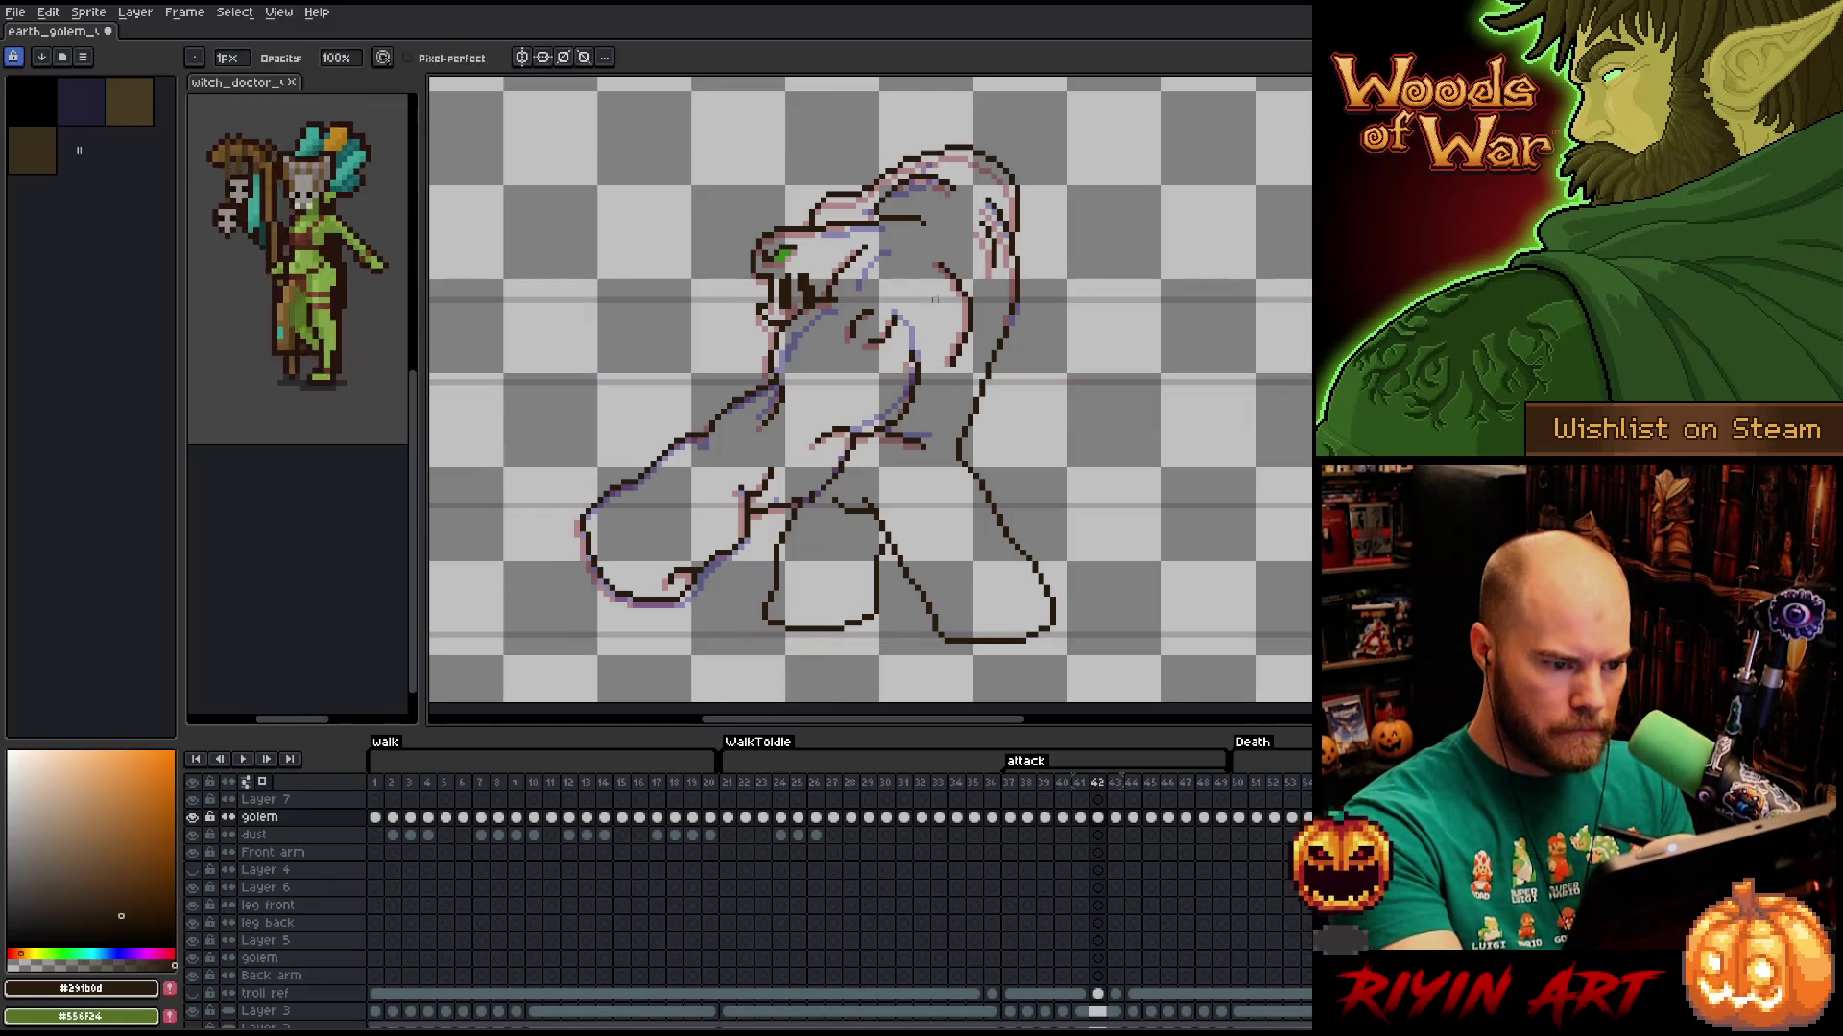
{"action": "key", "text": "m"}
{"action": "left_click_drag", "start_coordinate": [823, 281], "coordinate": [930, 364]}
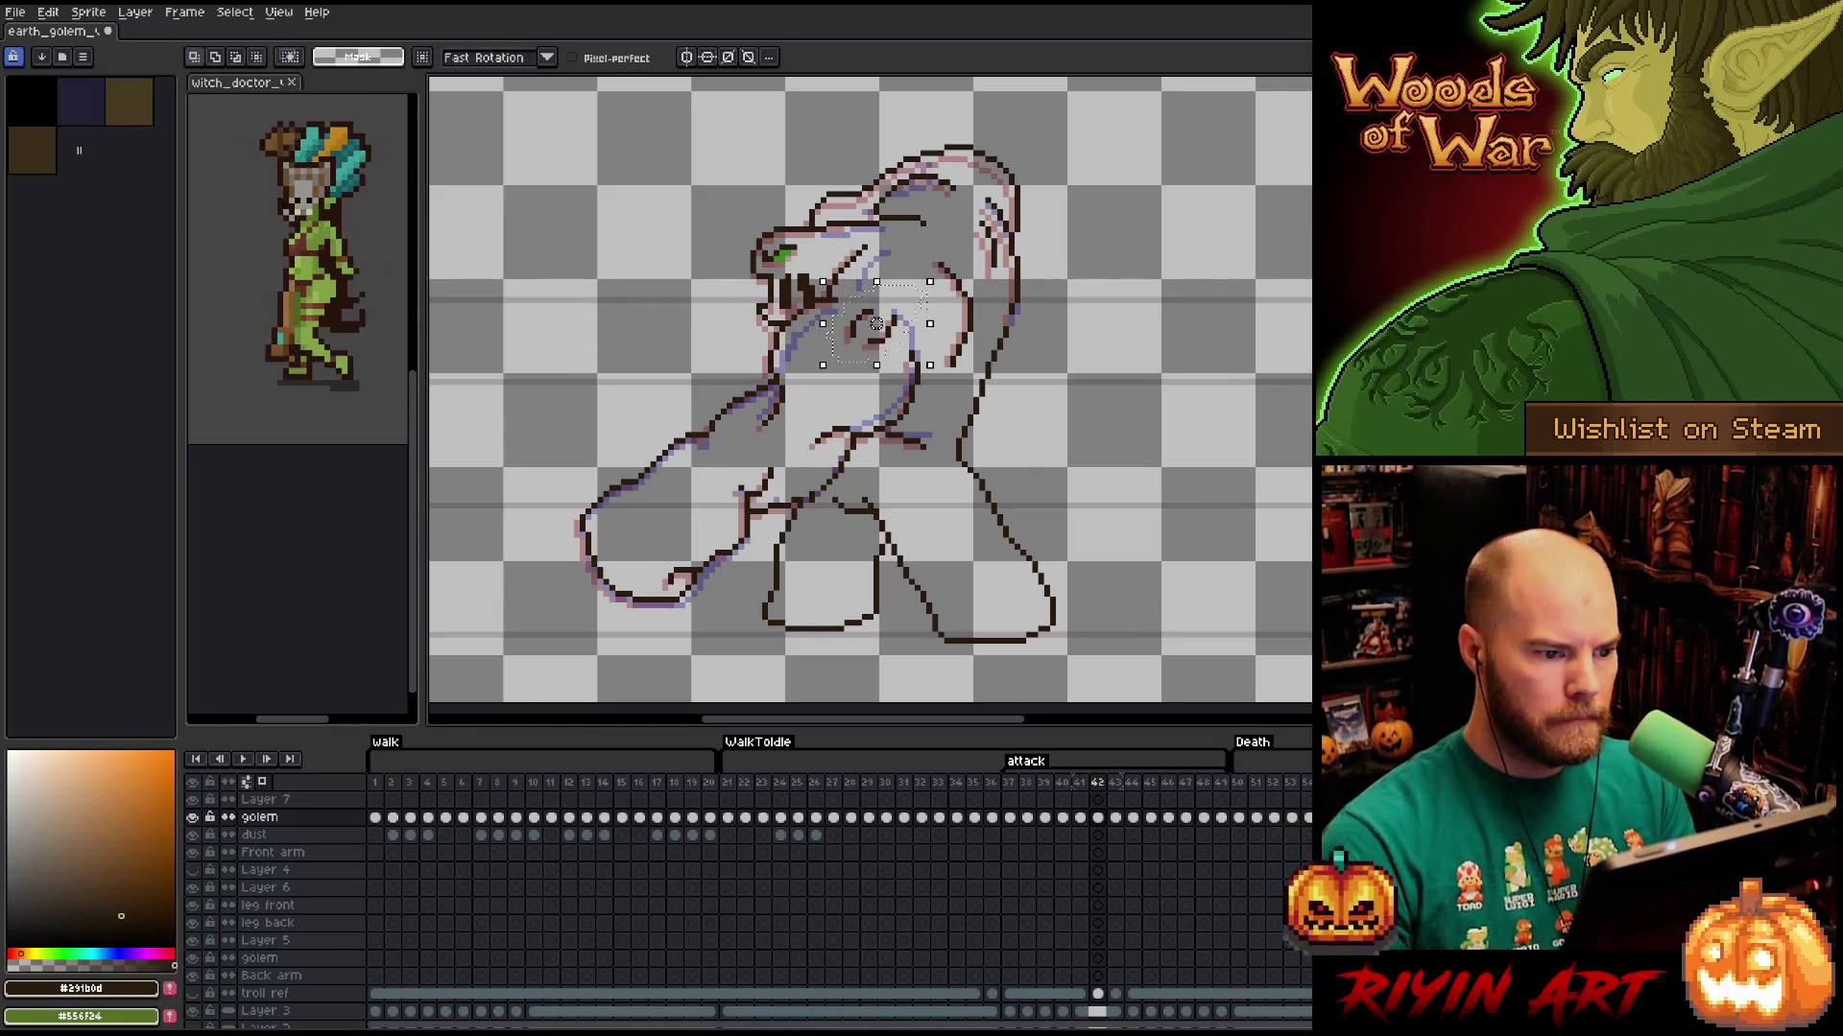
{"action": "left_click_drag", "start_coordinate": [928, 316], "coordinate": [934, 315]}
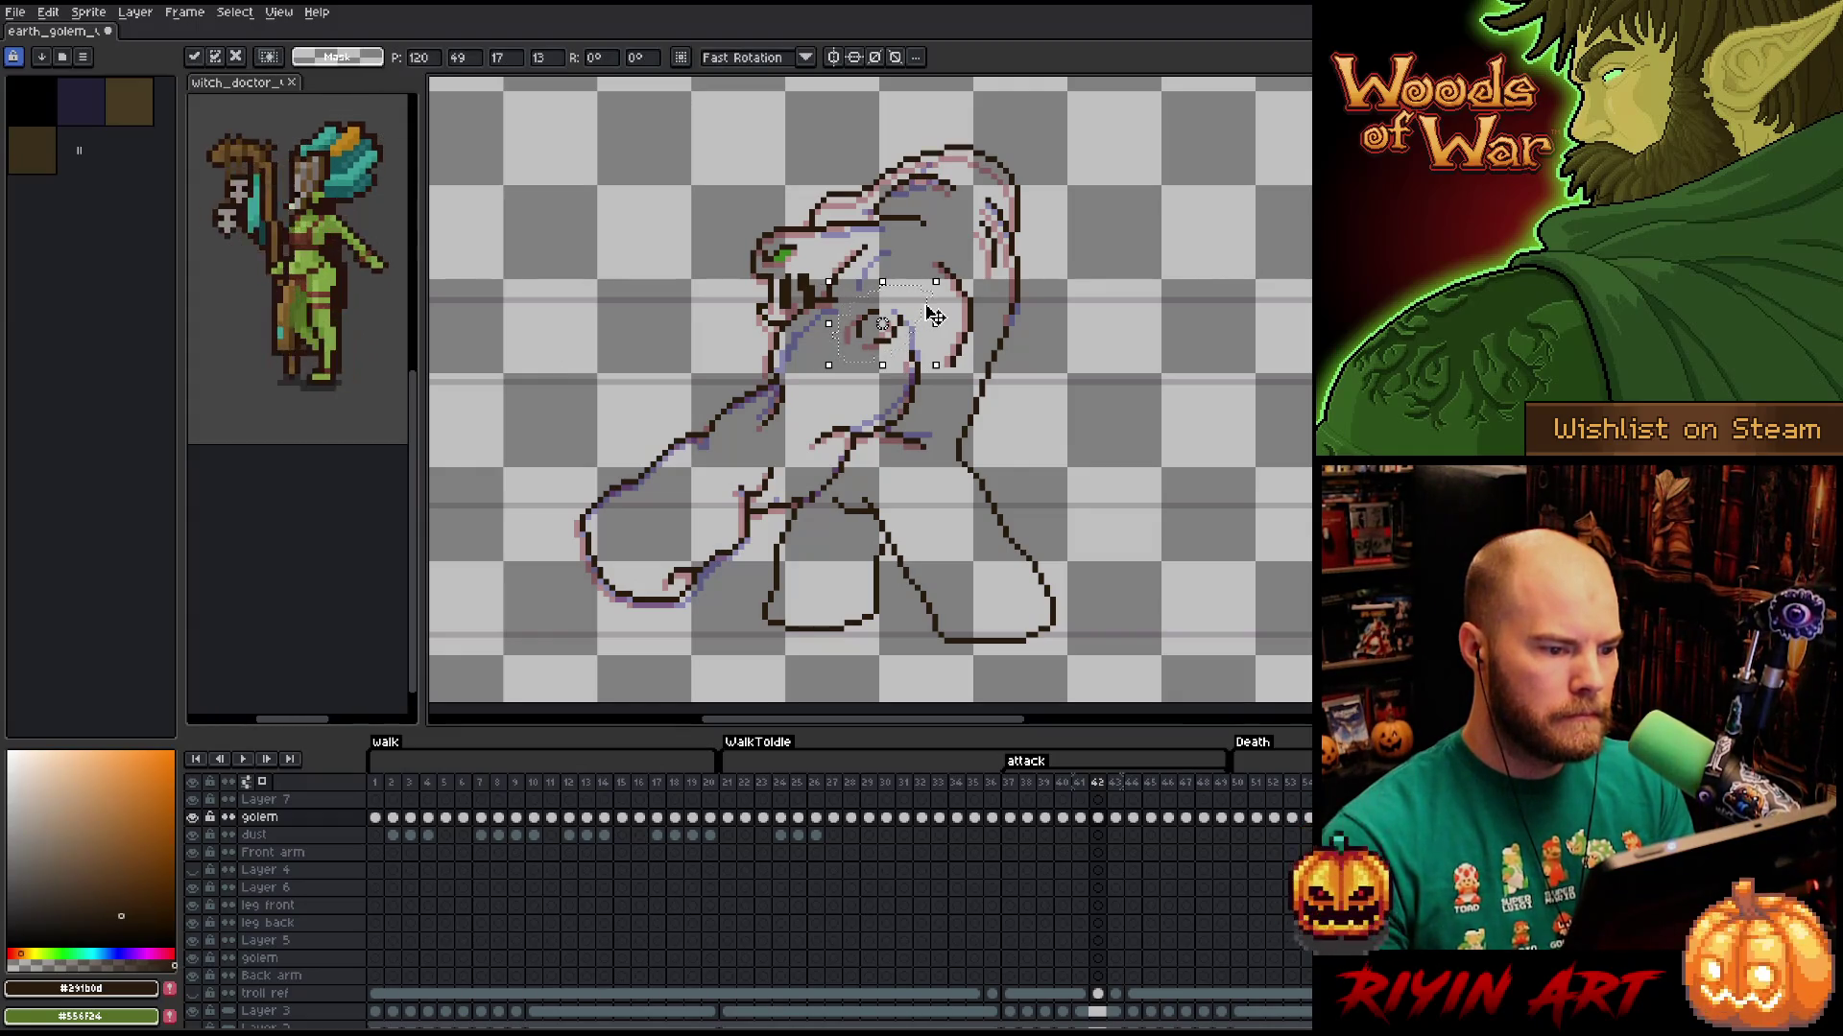
{"action": "key", "text": "Left"}
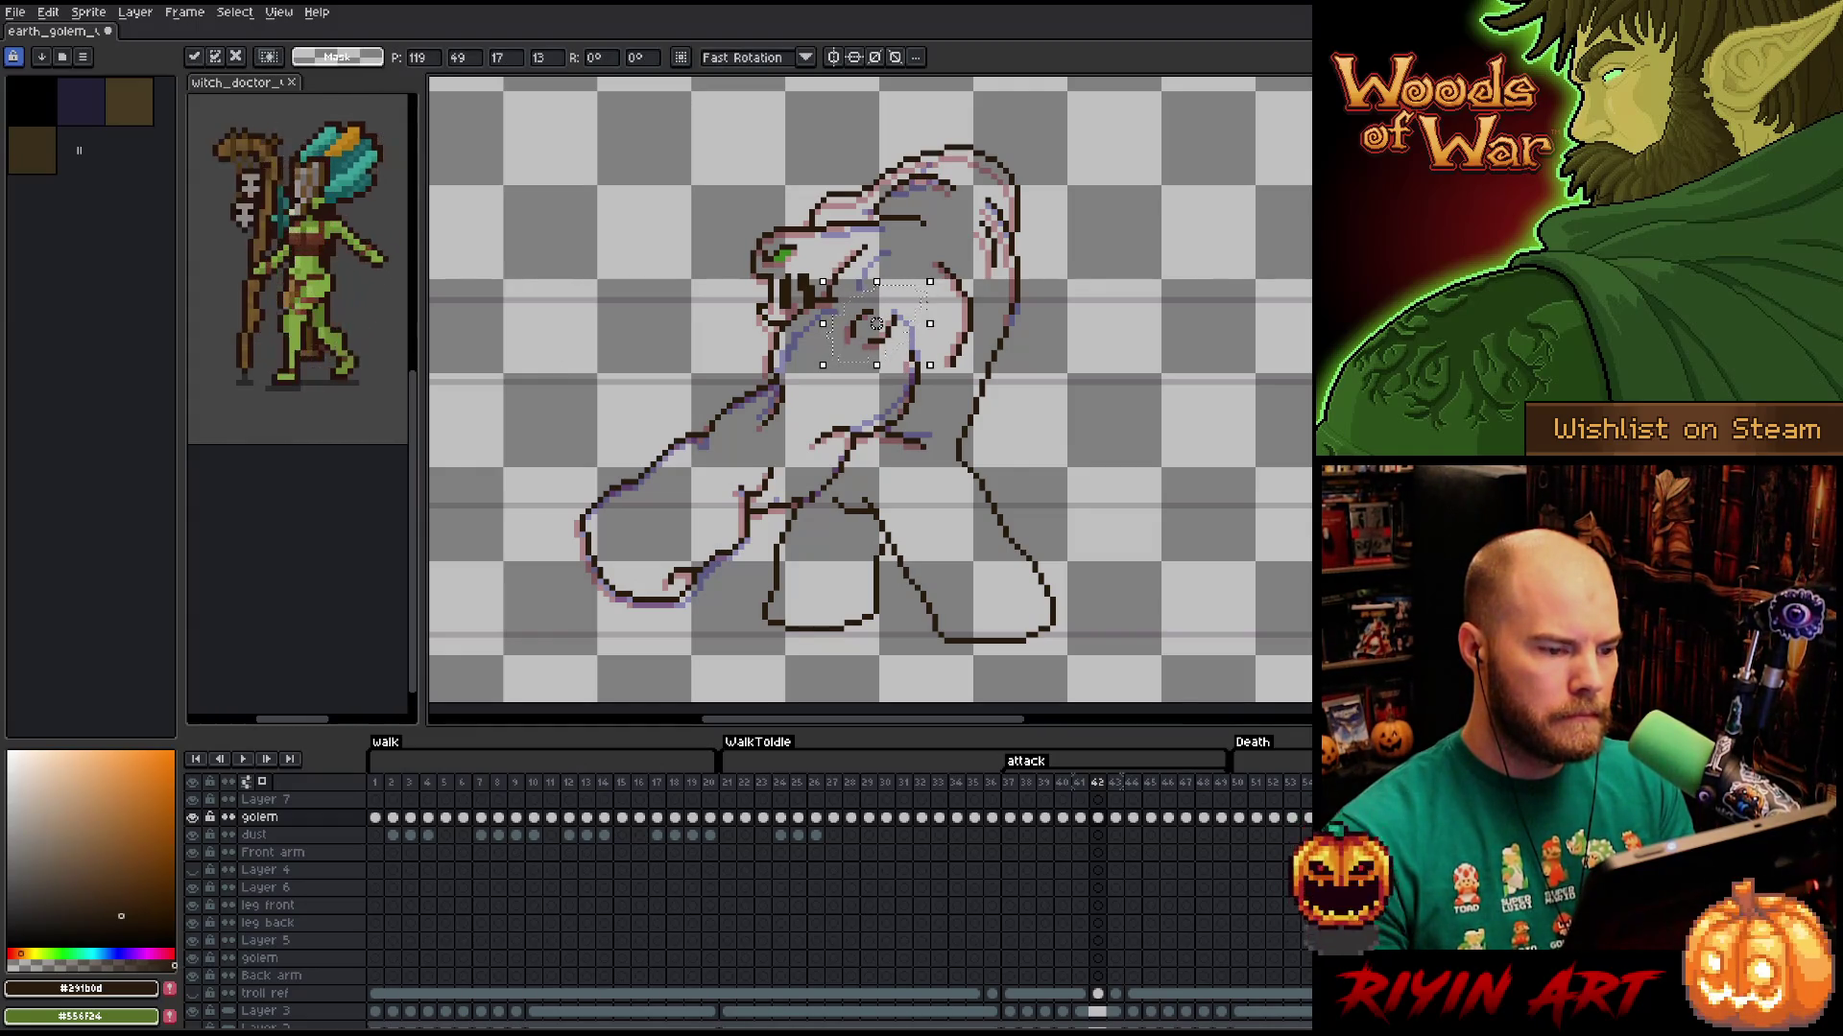
{"action": "key", "text": "Return"}
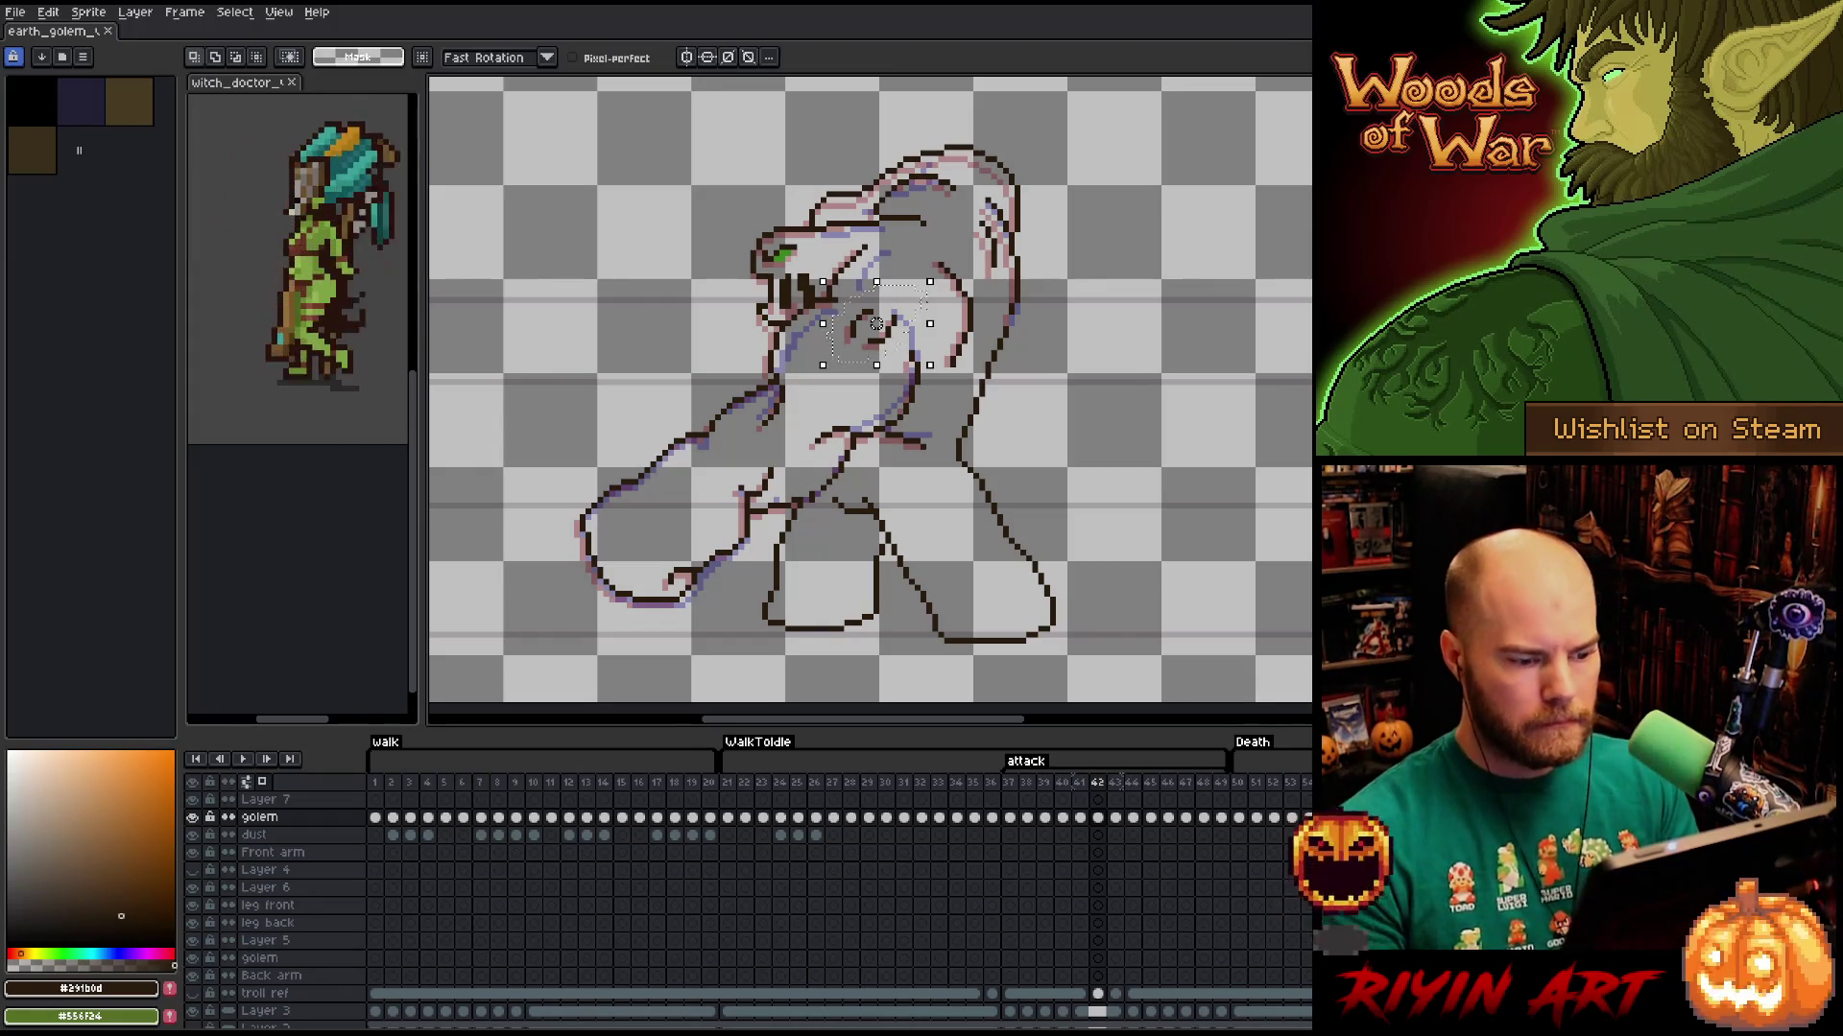
{"action": "left_click", "coordinate": [1116, 818]}
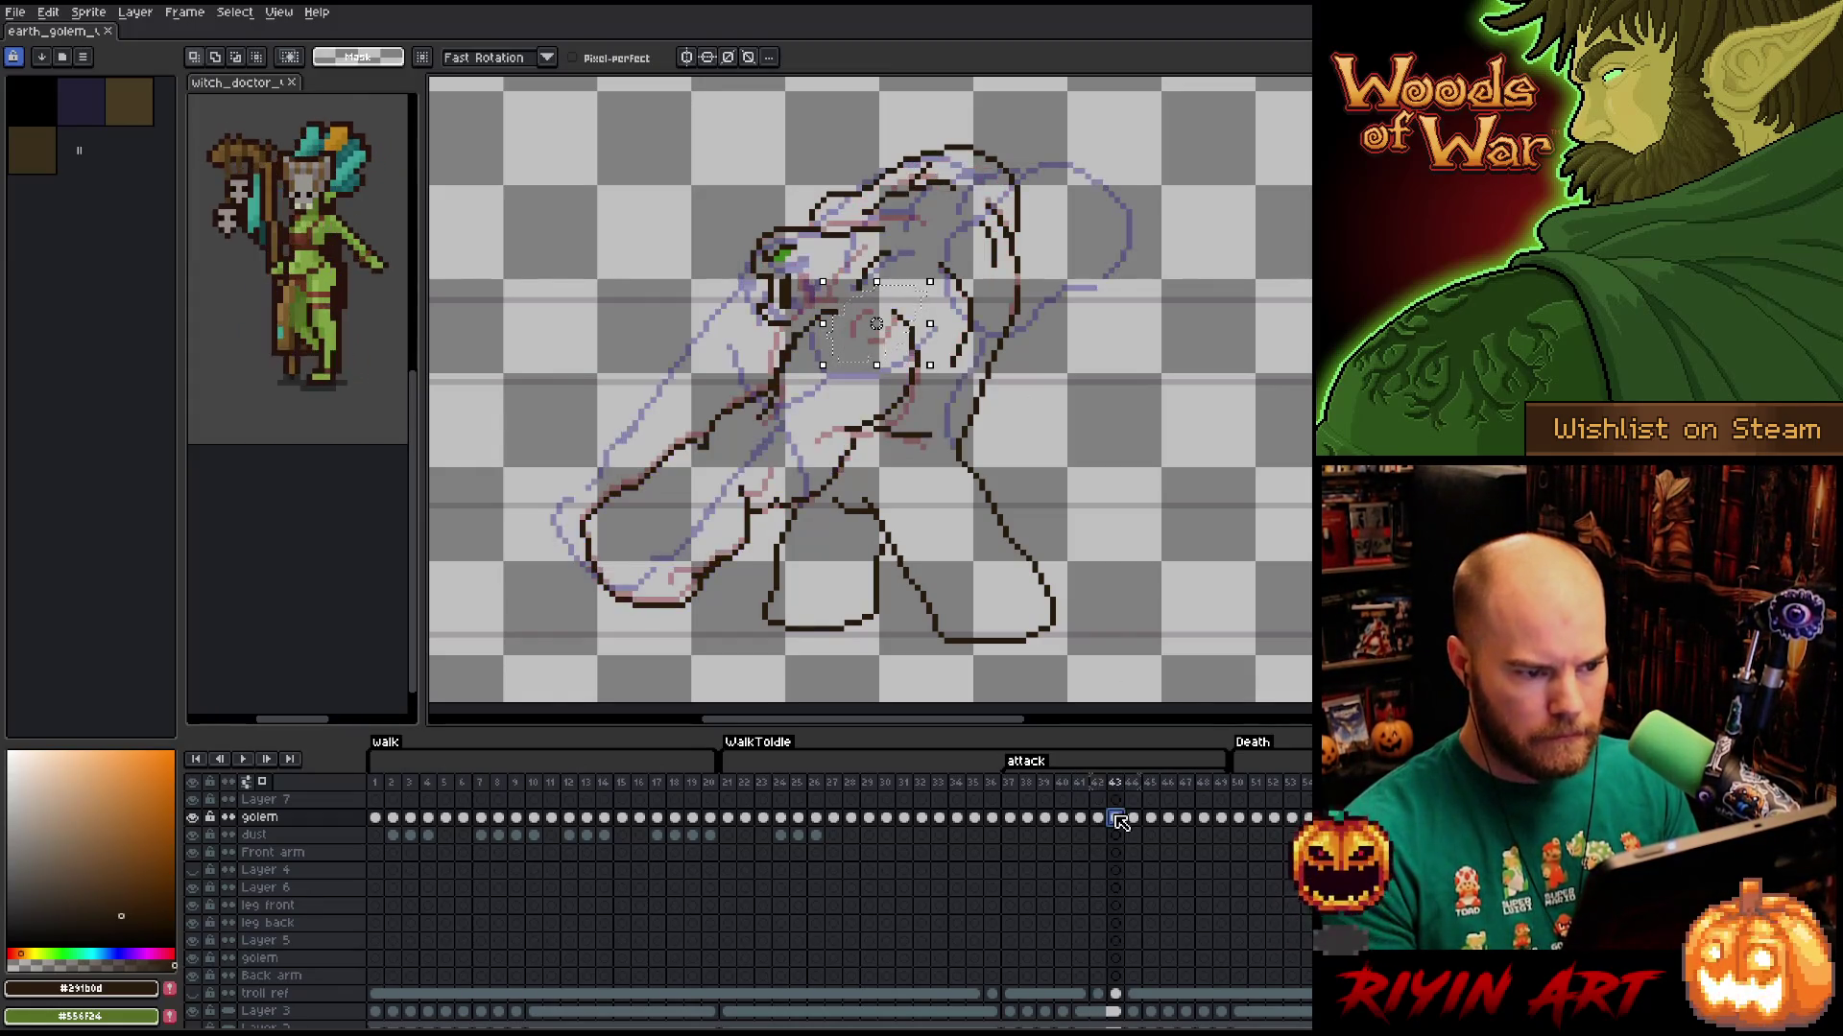
Delete frame 43 and return to frame 42 with nothing selected.
{"action": "right_click", "coordinate": [1119, 792]}
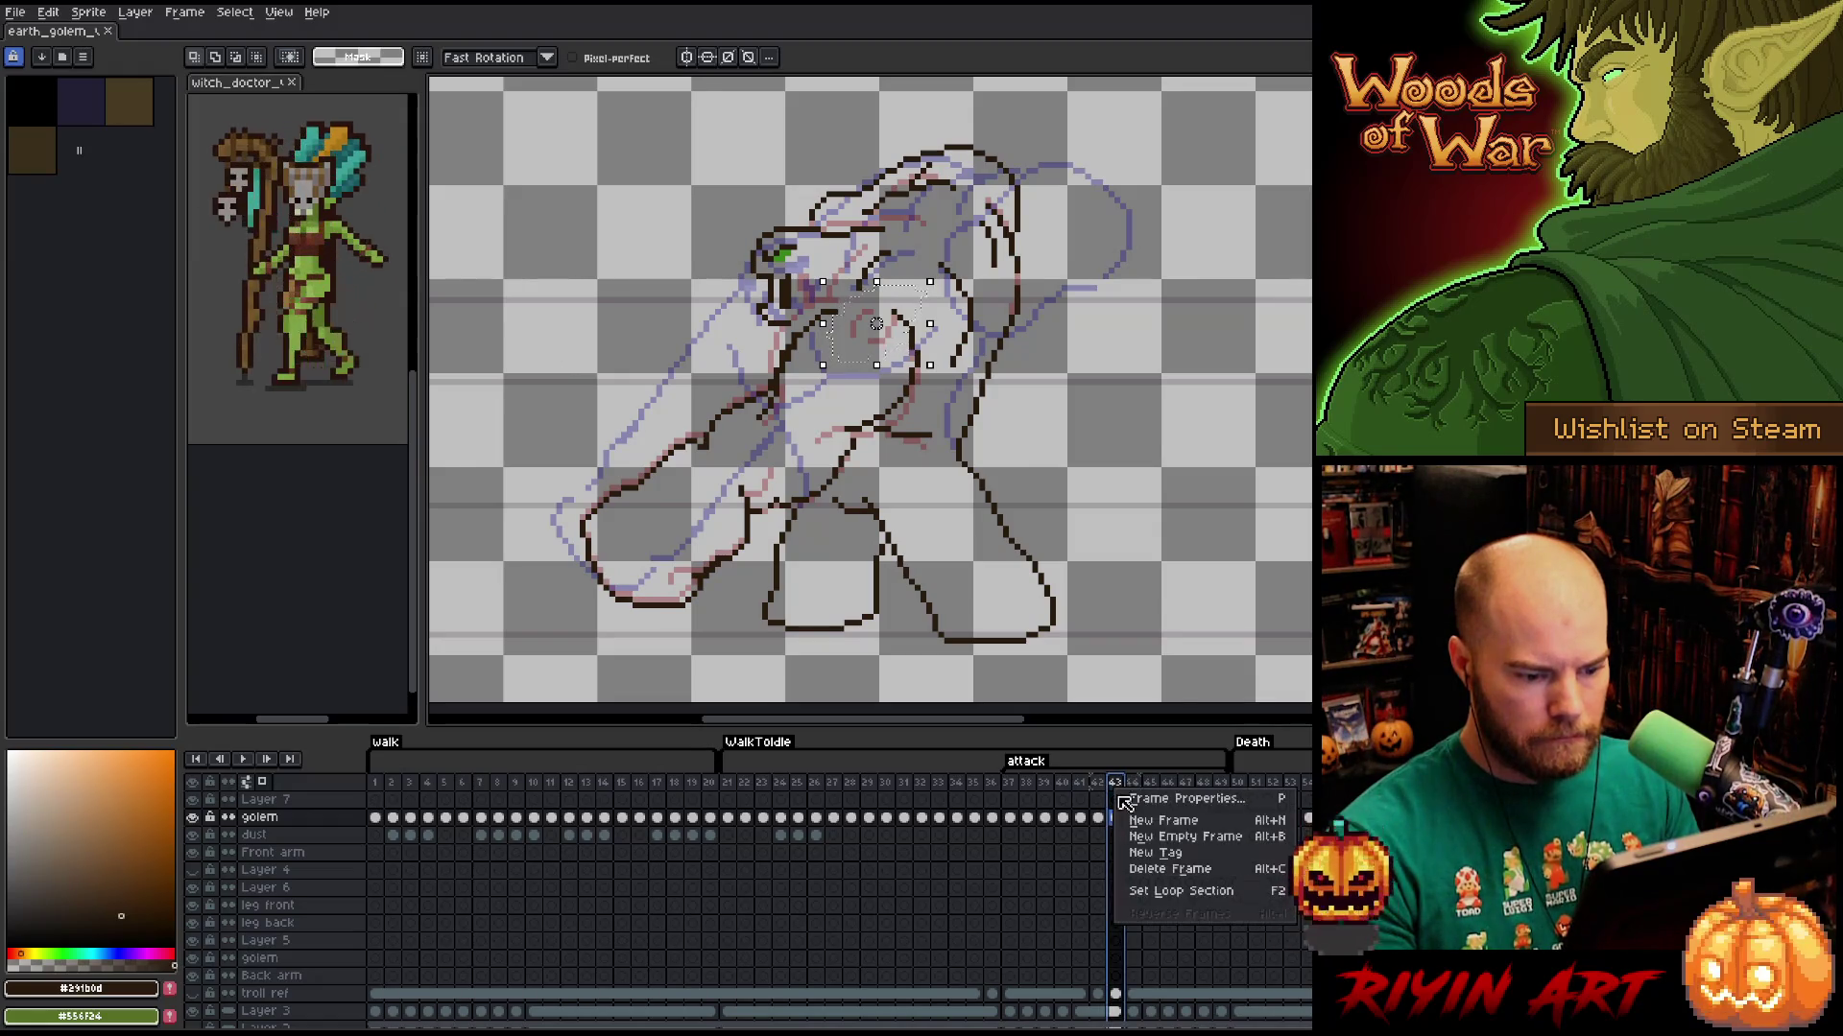
{"action": "left_click", "coordinate": [1170, 868]}
{"action": "left_click", "coordinate": [1106, 786]}
{"action": "key", "text": "ctrl+d"}
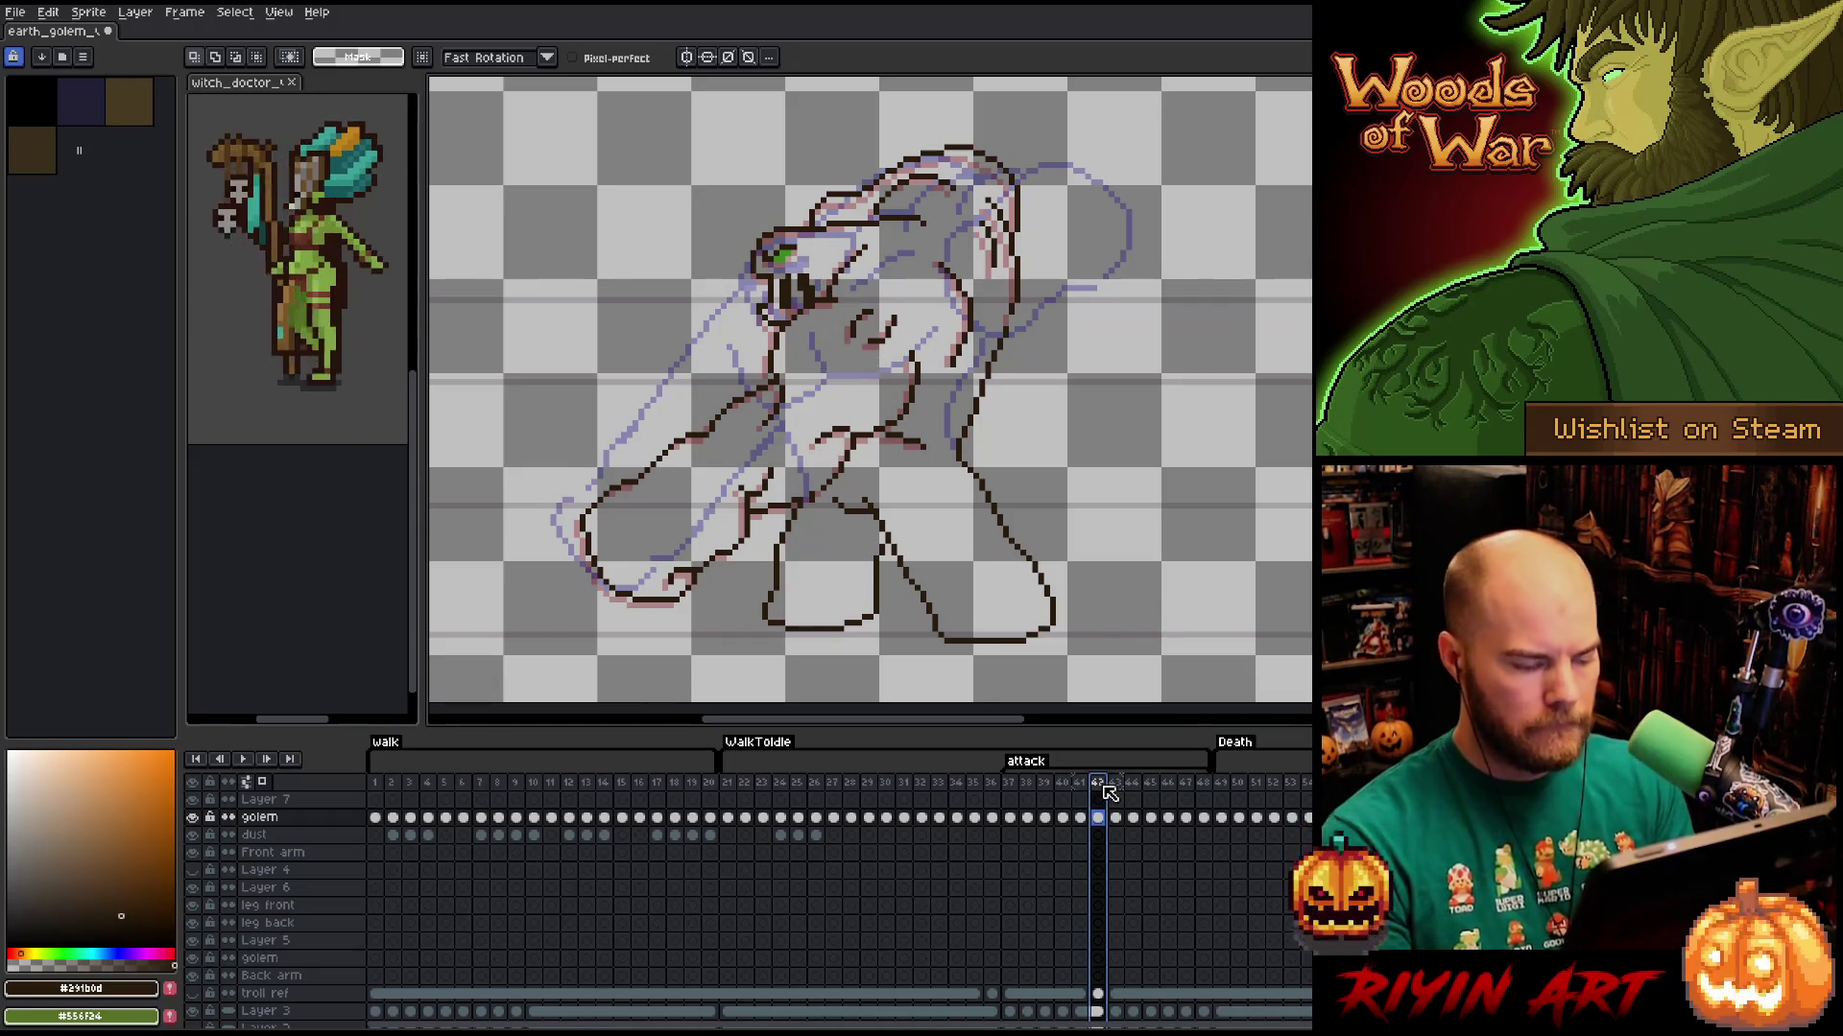
Show Layer 2 as a grey background and play the animation to preview the attack.
{"action": "scroll", "coordinate": [253, 1016], "scroll_direction": "down", "scroll_amount": 1}
{"action": "left_click", "coordinate": [193, 1001]}
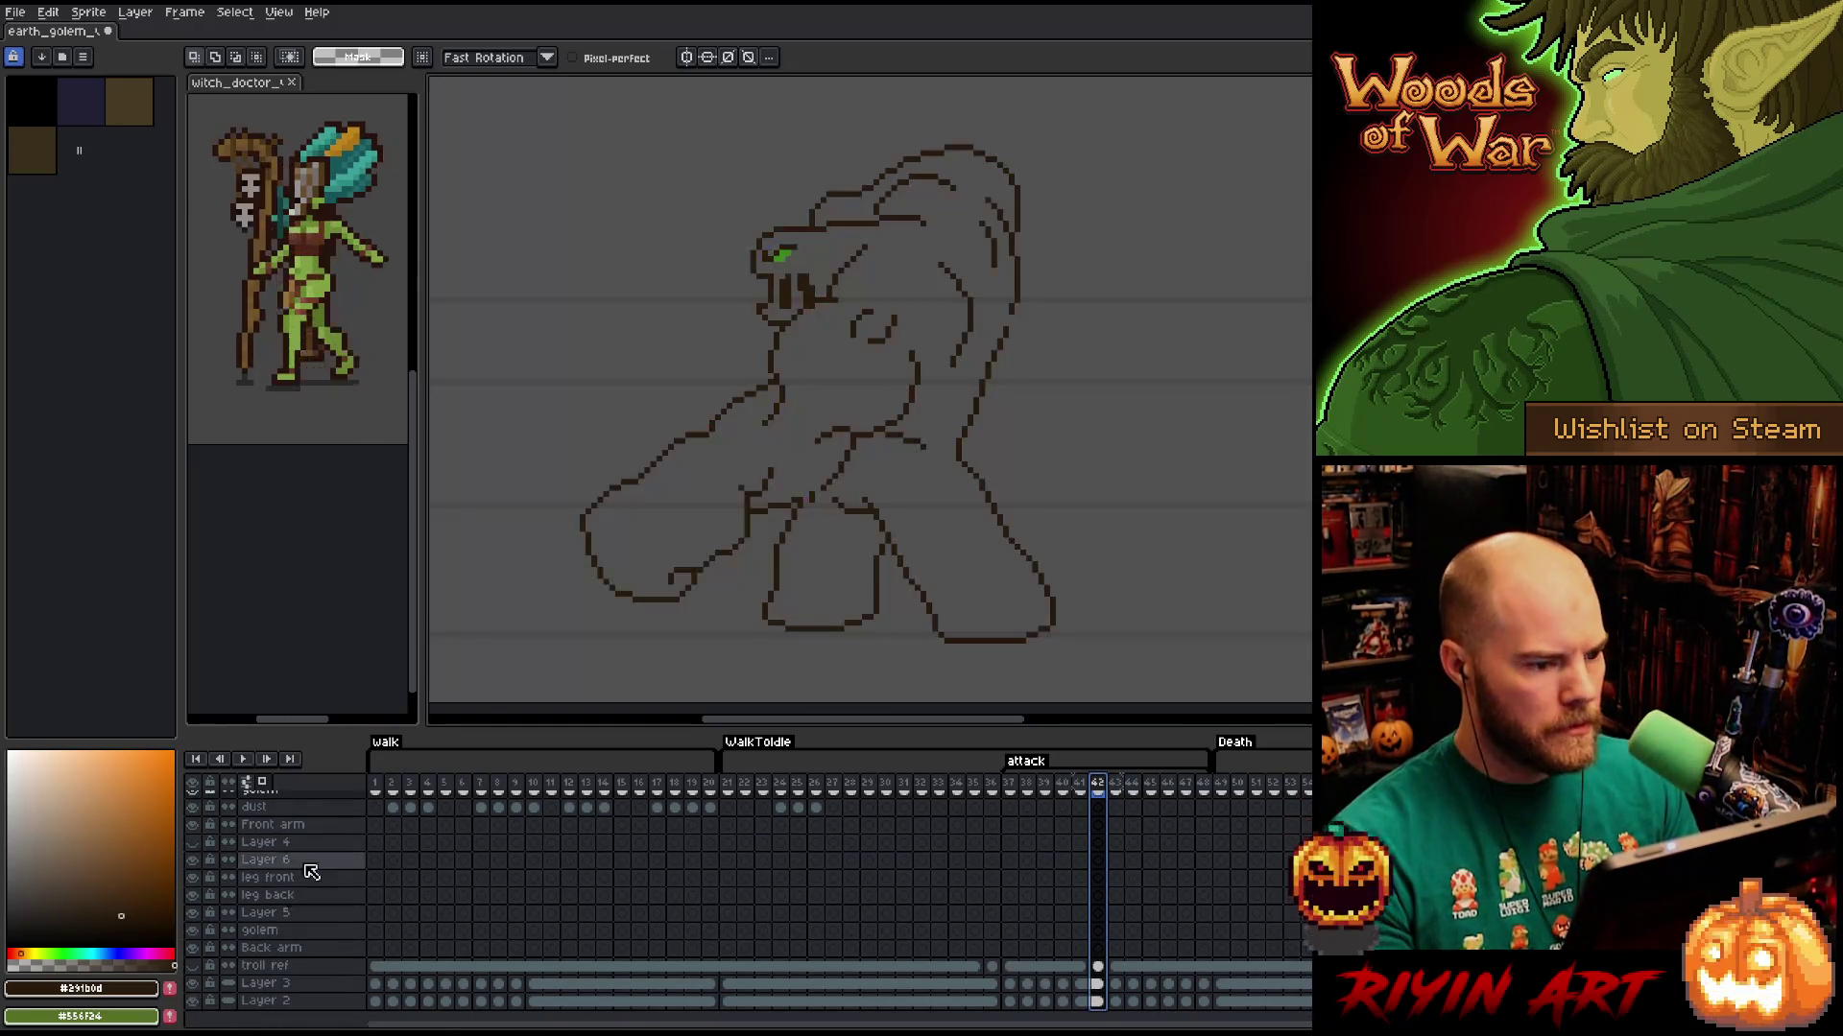
{"action": "scroll", "coordinate": [589, 781], "scroll_direction": "up", "scroll_amount": 1}
{"action": "key", "text": "Left"}
{"action": "key", "text": "Left"}
{"action": "key", "text": "Return"}
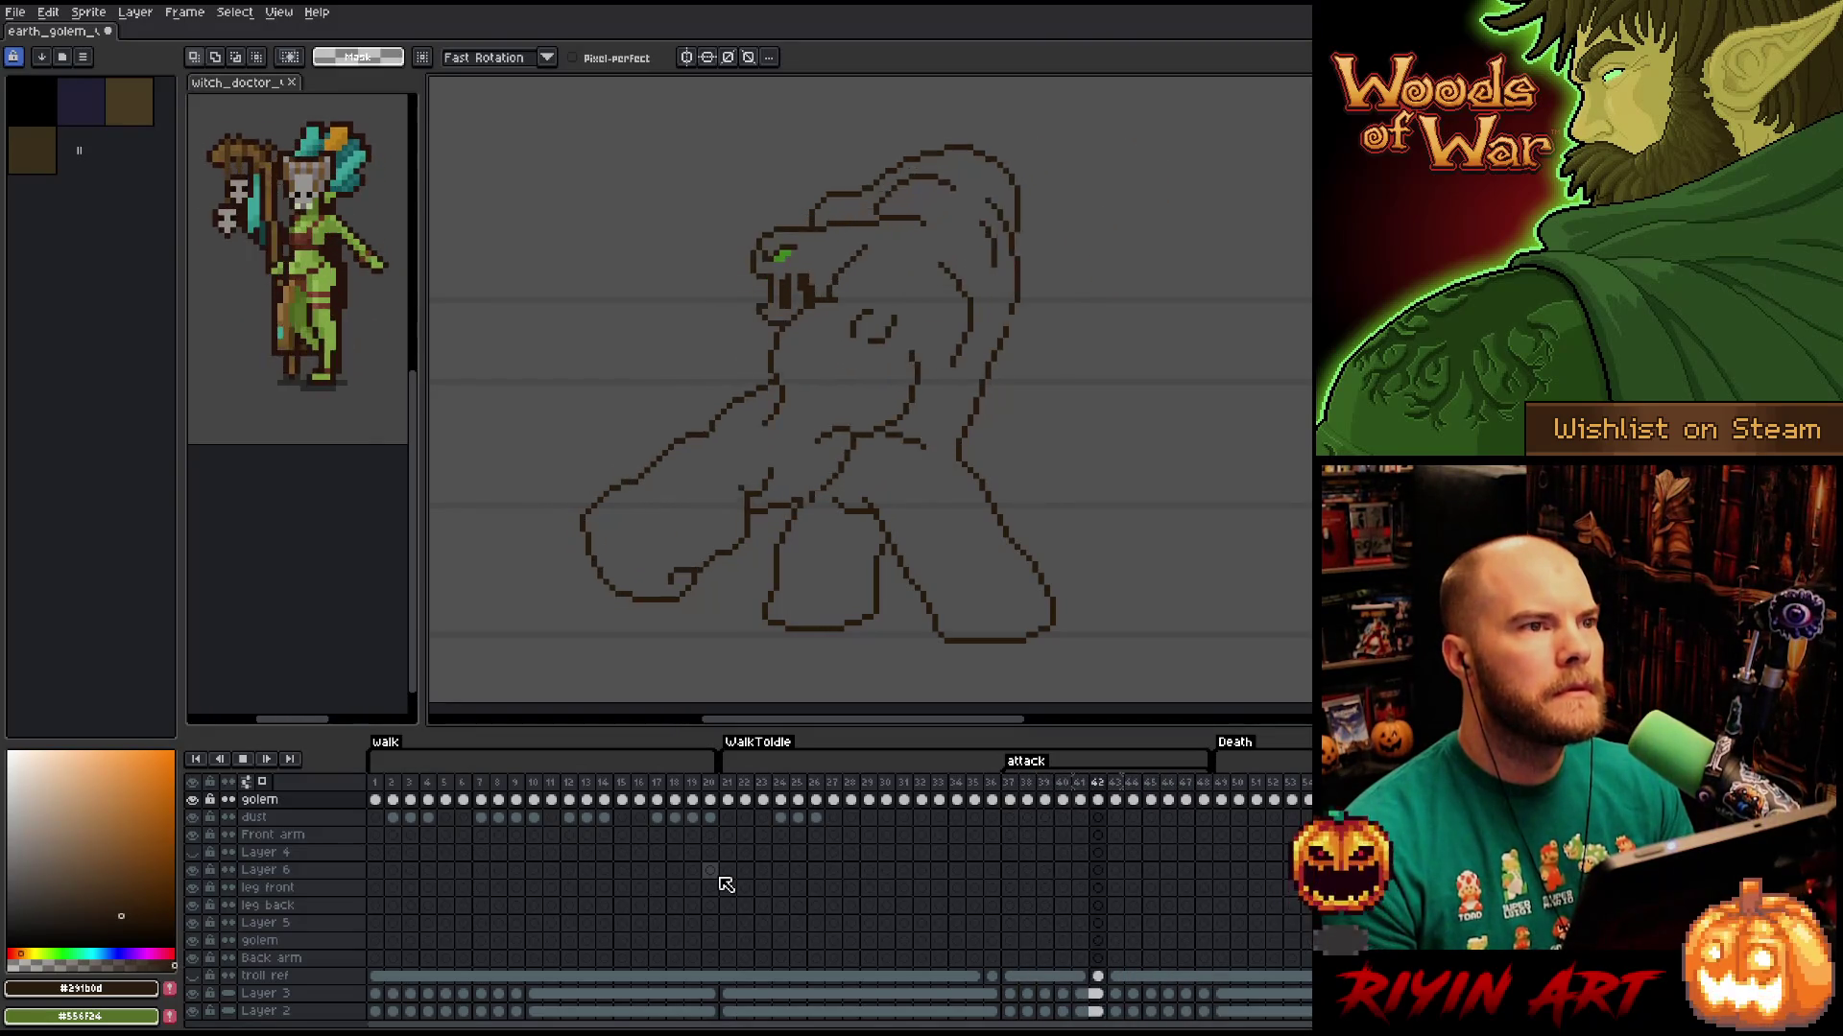
{"action": "left_click", "coordinate": [729, 784]}
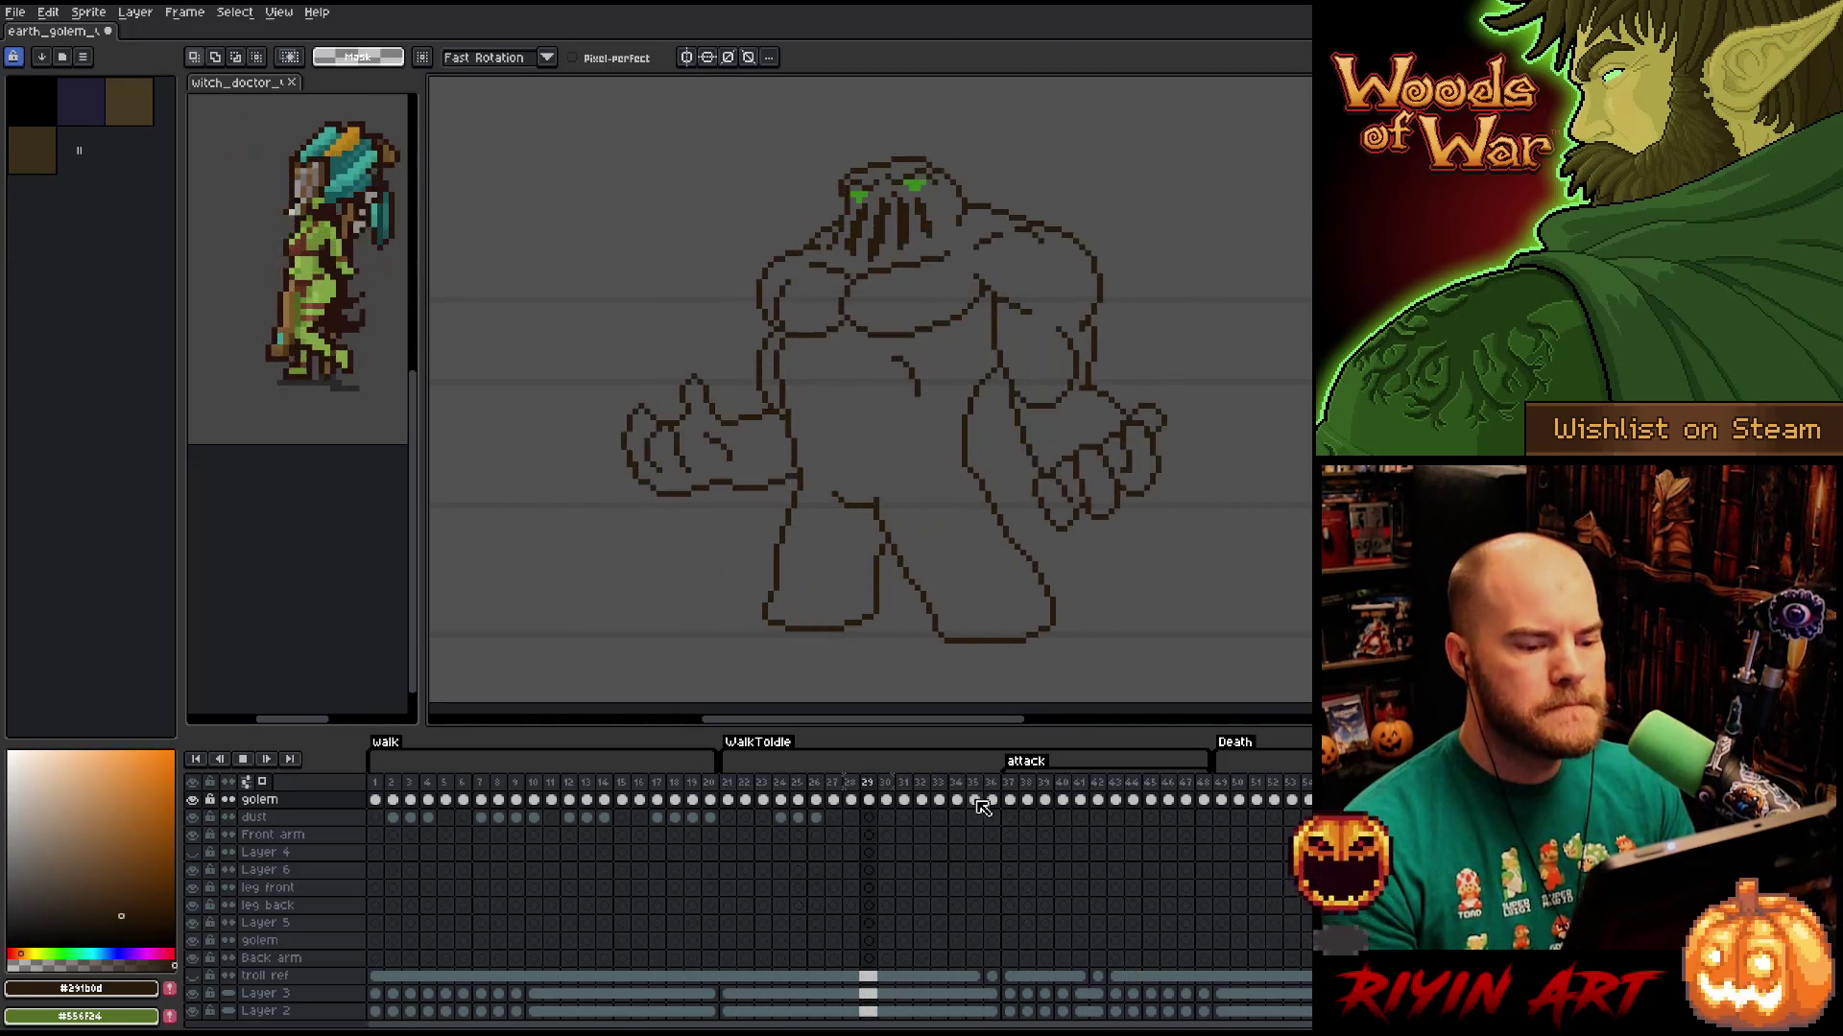
Stop playback on frame 37 and flip to frame 38 and back to study the overhead swing.
{"action": "left_click", "coordinate": [1010, 785]}
{"action": "left_click", "coordinate": [1014, 794]}
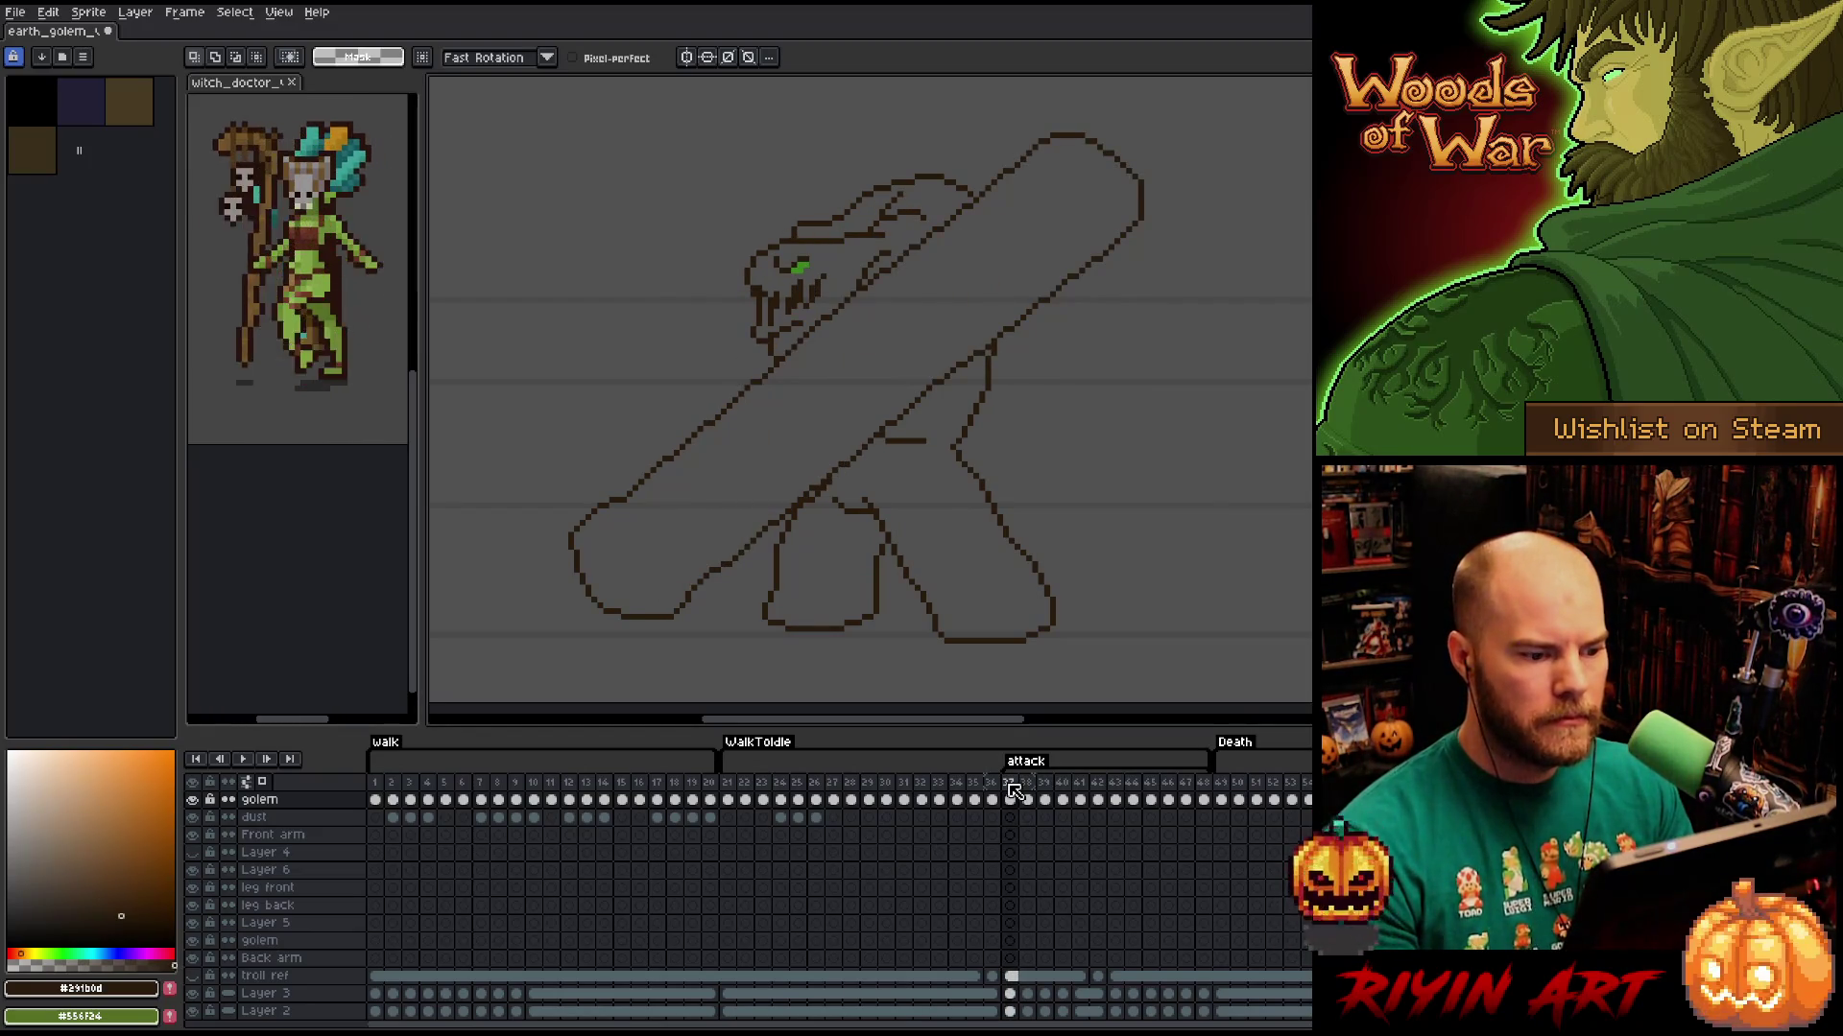
{"action": "key", "text": "Right"}
{"action": "key", "text": "Left"}
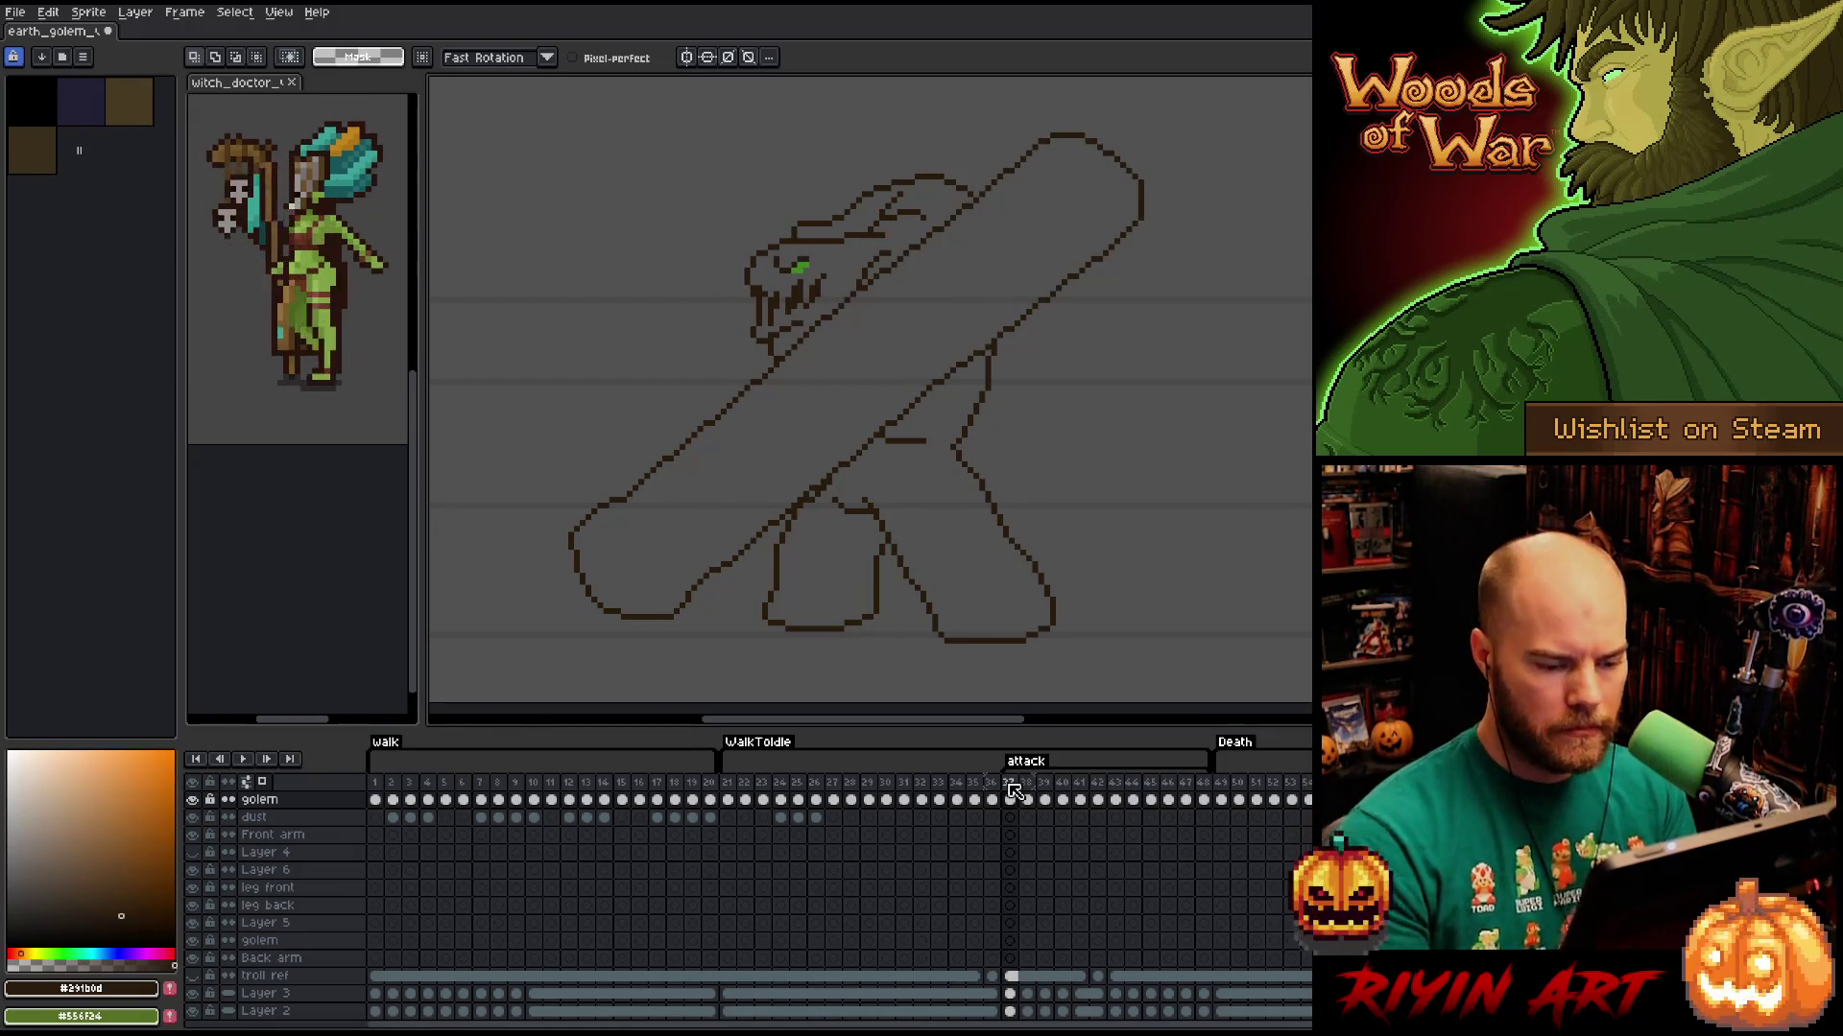
{"action": "key", "text": "b"}
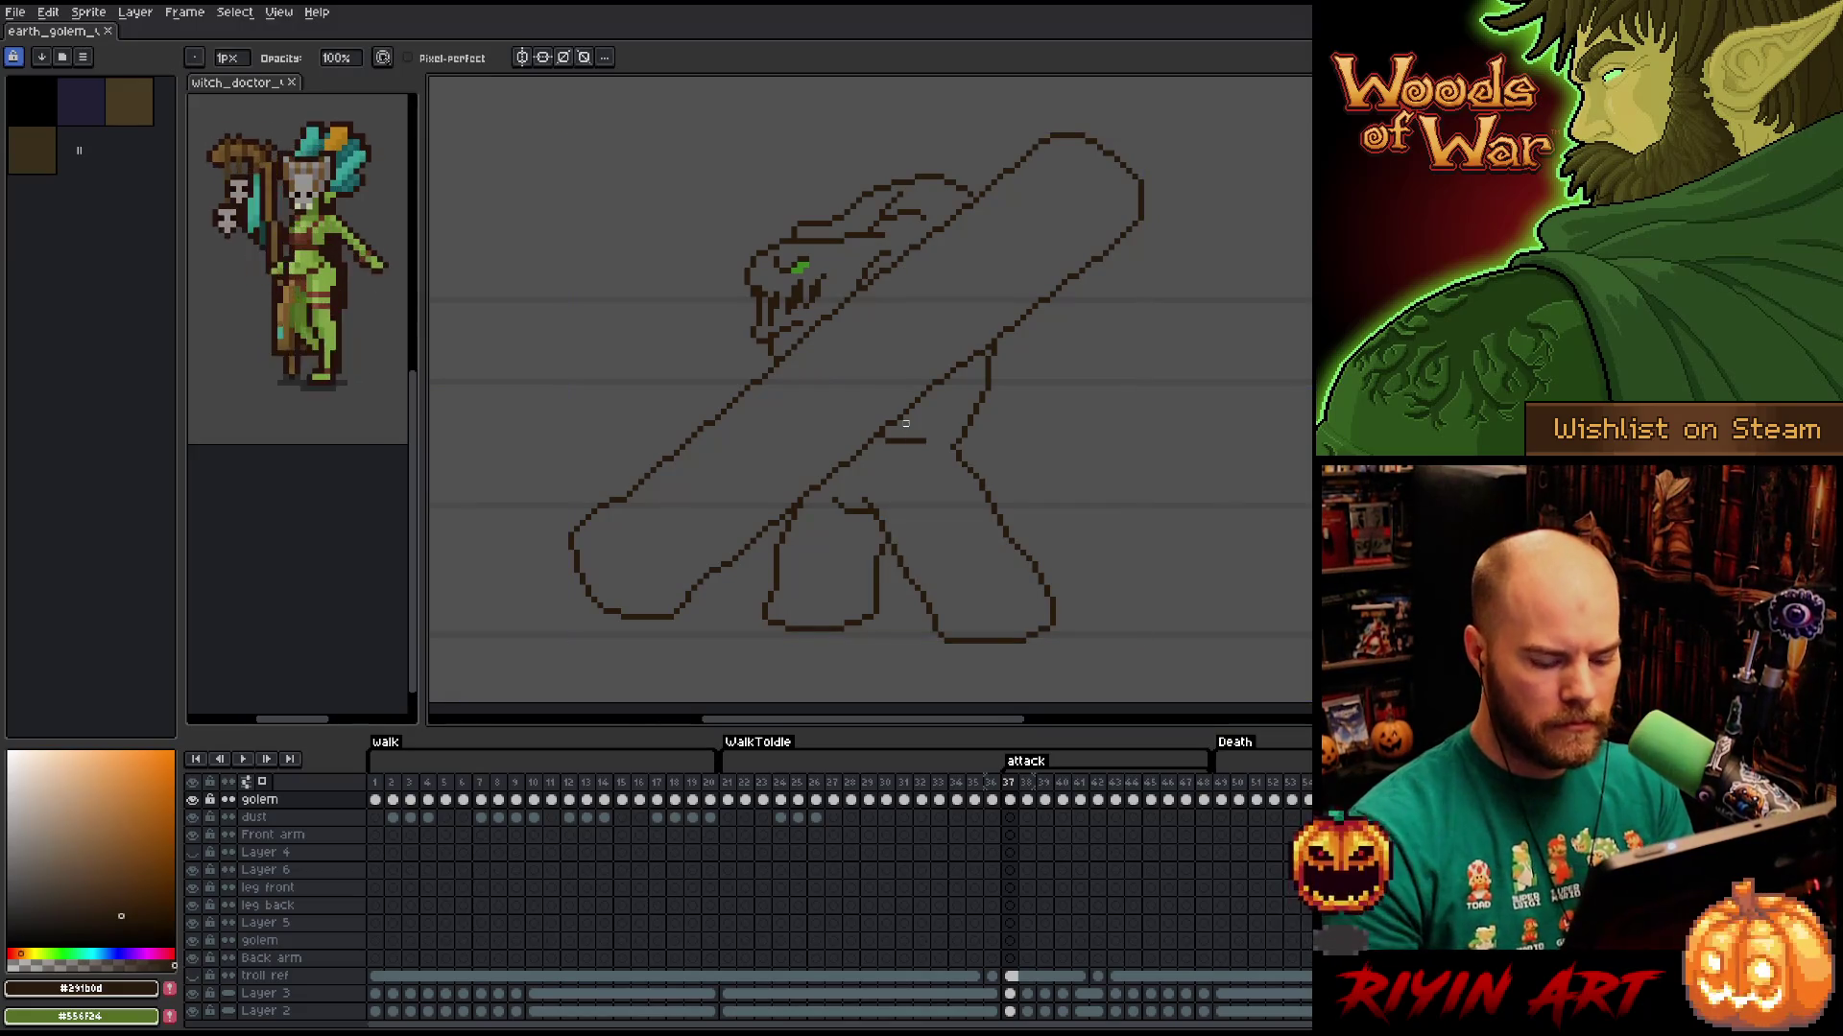
Step ahead to frame 43 and flip back and forth to compare it with frame 42.
{"action": "key", "text": "Right"}
{"action": "key", "text": "Right"}
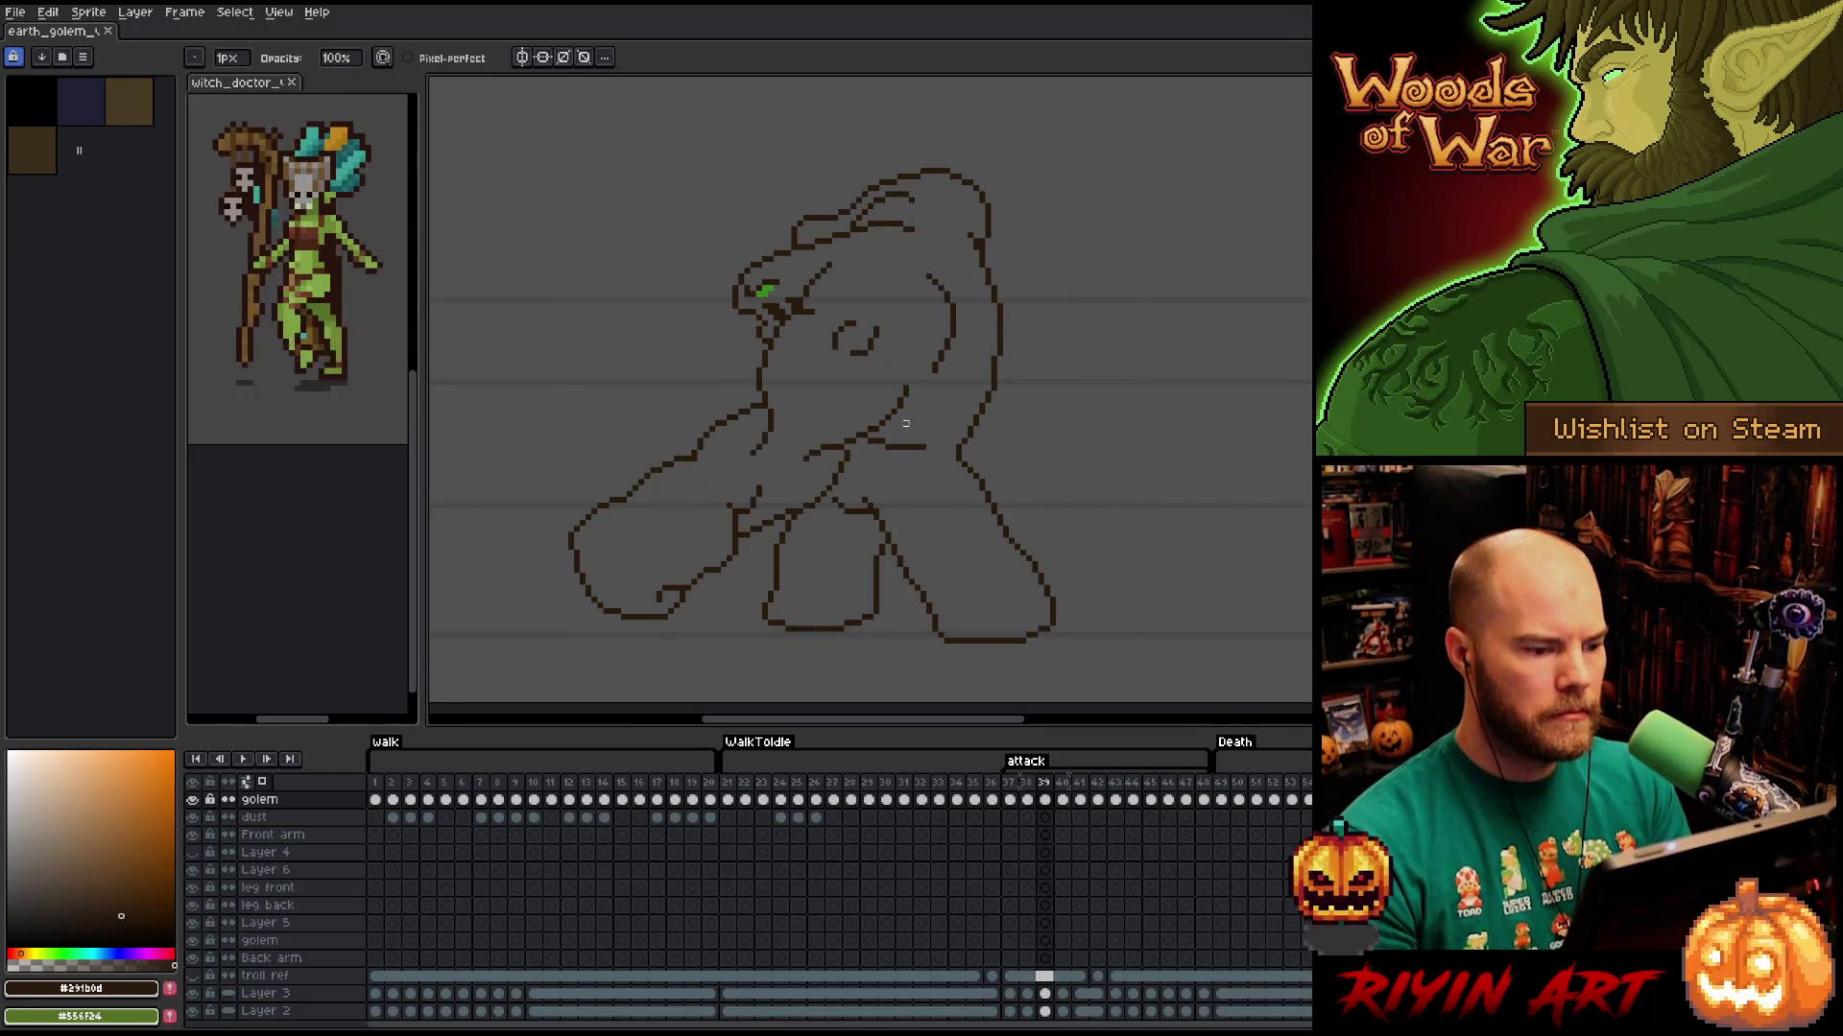
{"action": "key", "text": "Right"}
{"action": "key", "text": "Right"}
{"action": "key", "text": "Right"}
{"action": "key", "text": "Left"}
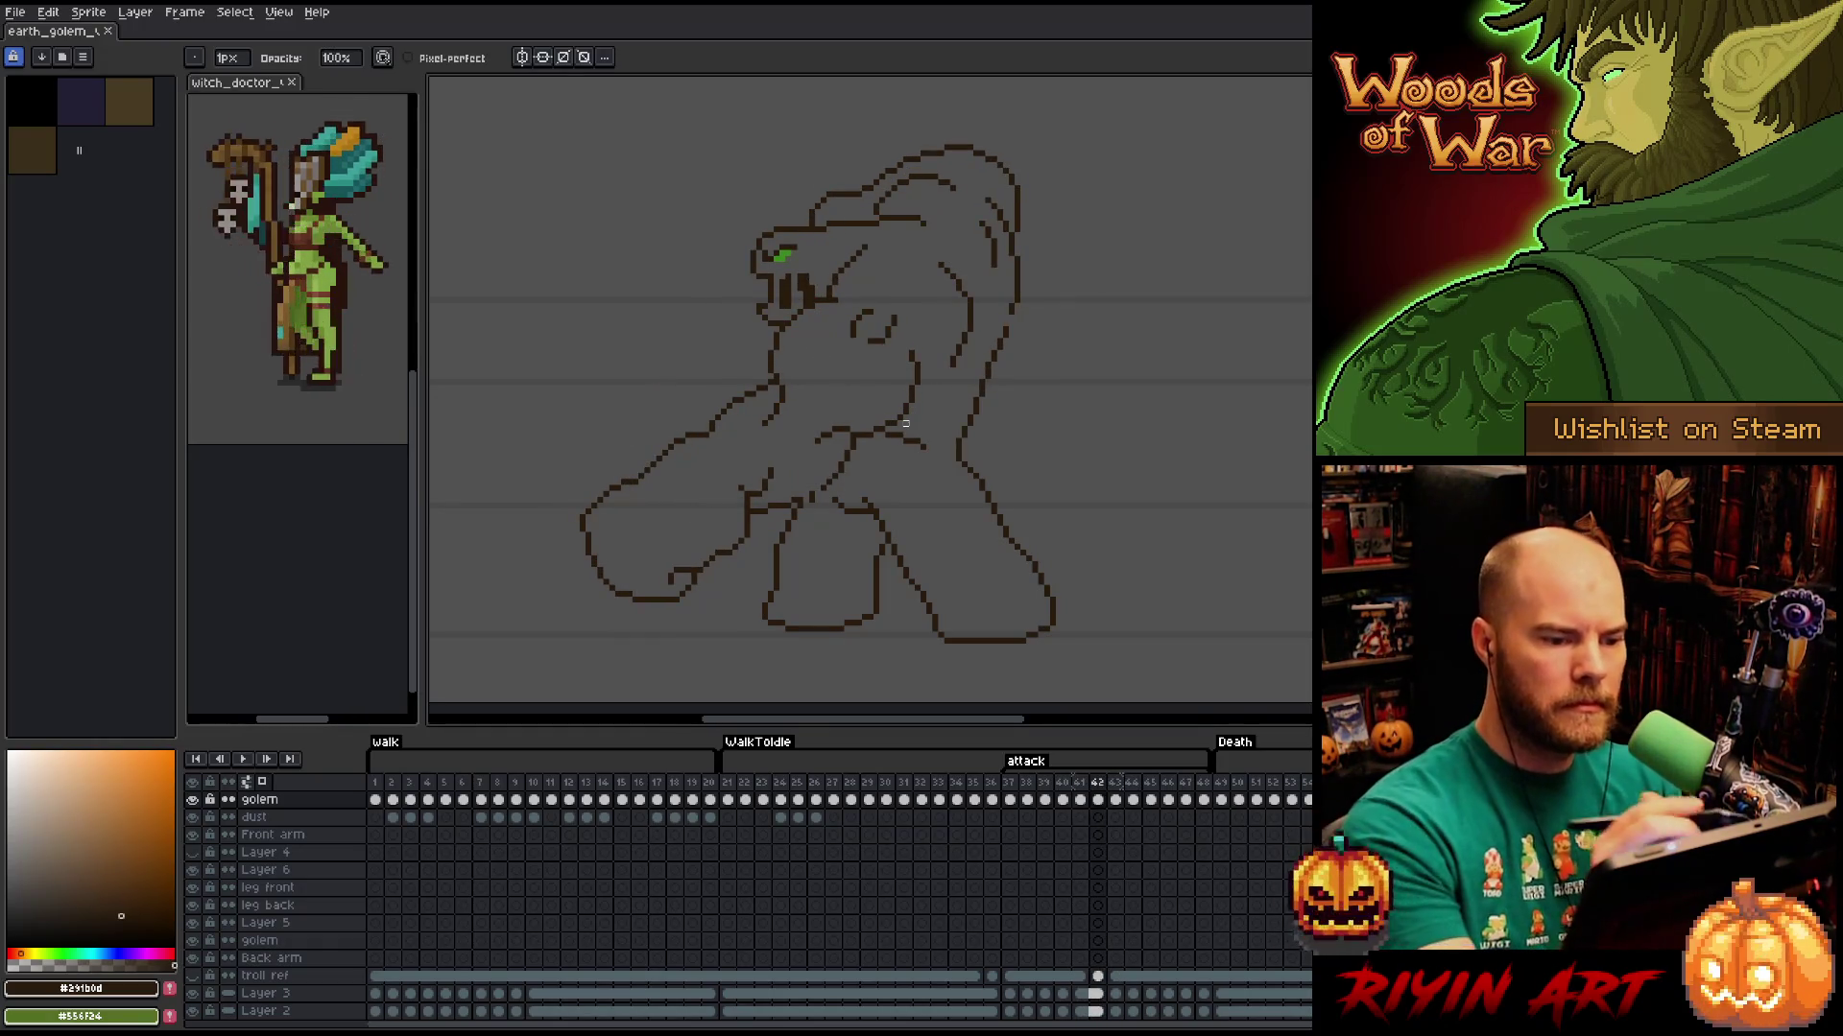
{"action": "key", "text": "e"}
{"action": "key", "text": "Right"}
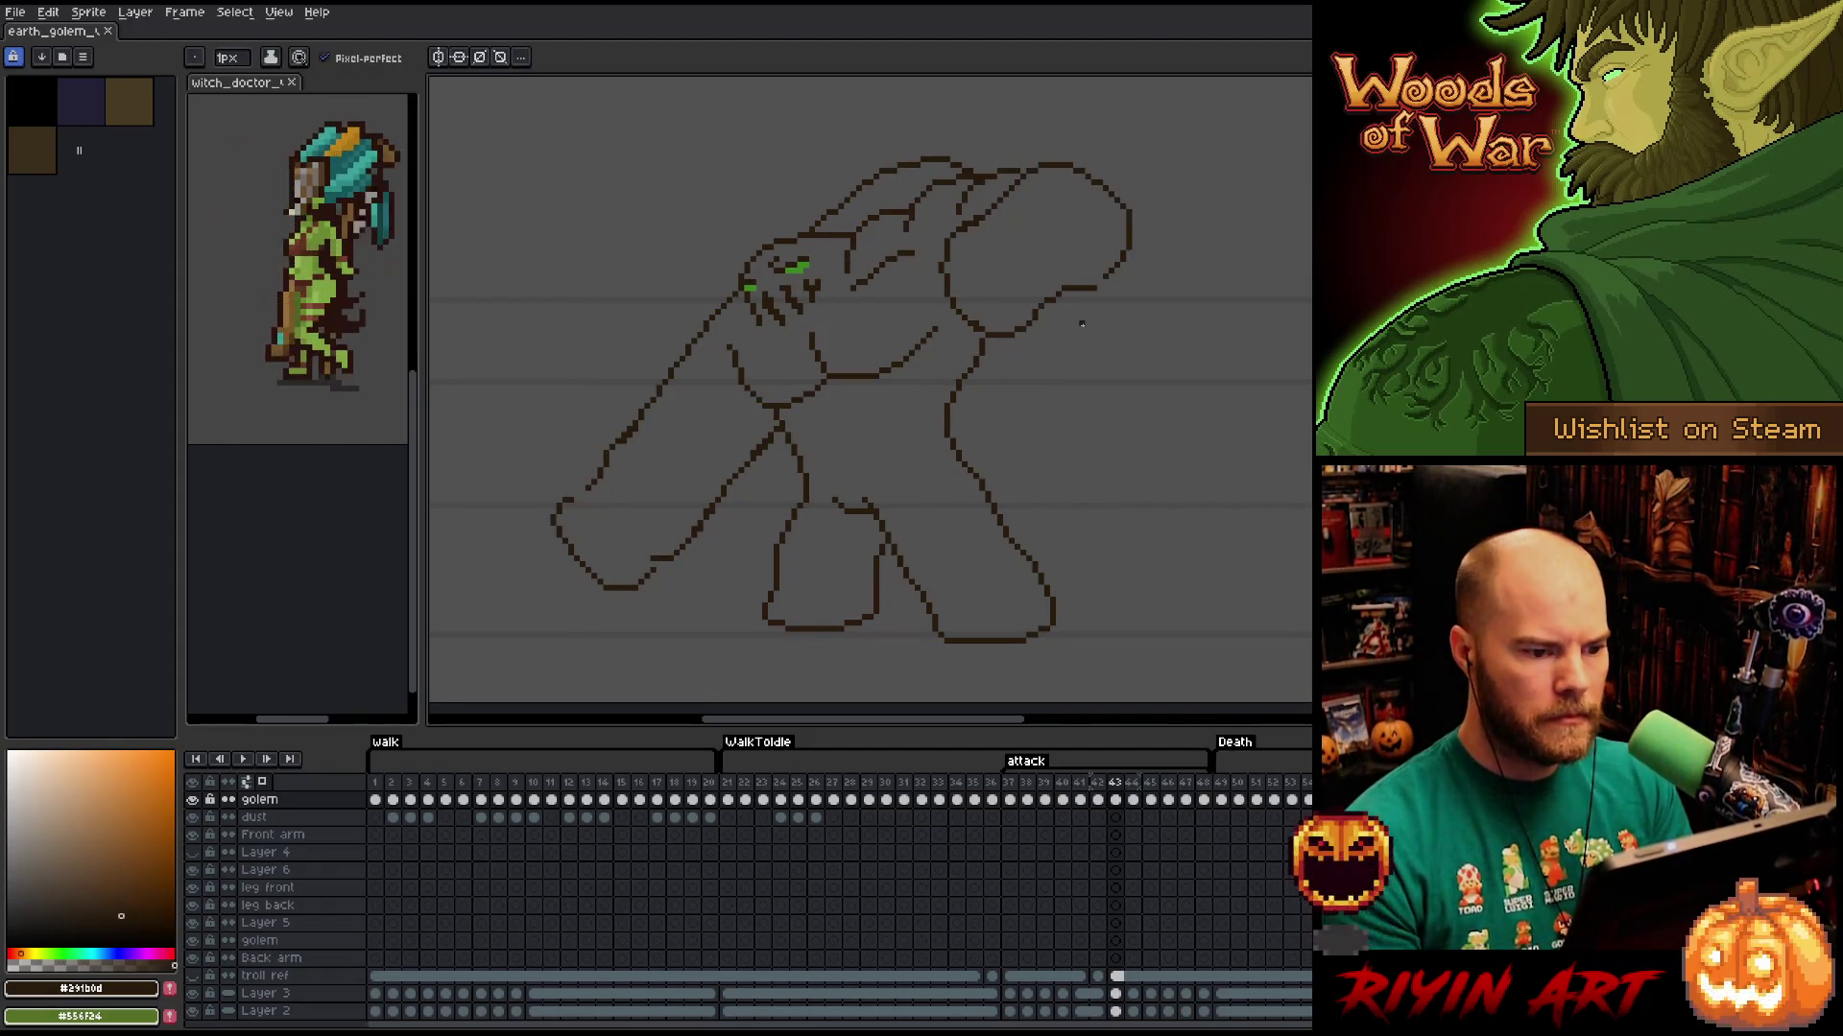
{"action": "key", "text": "Left"}
{"action": "key", "text": "Left"}
{"action": "key", "text": "Right"}
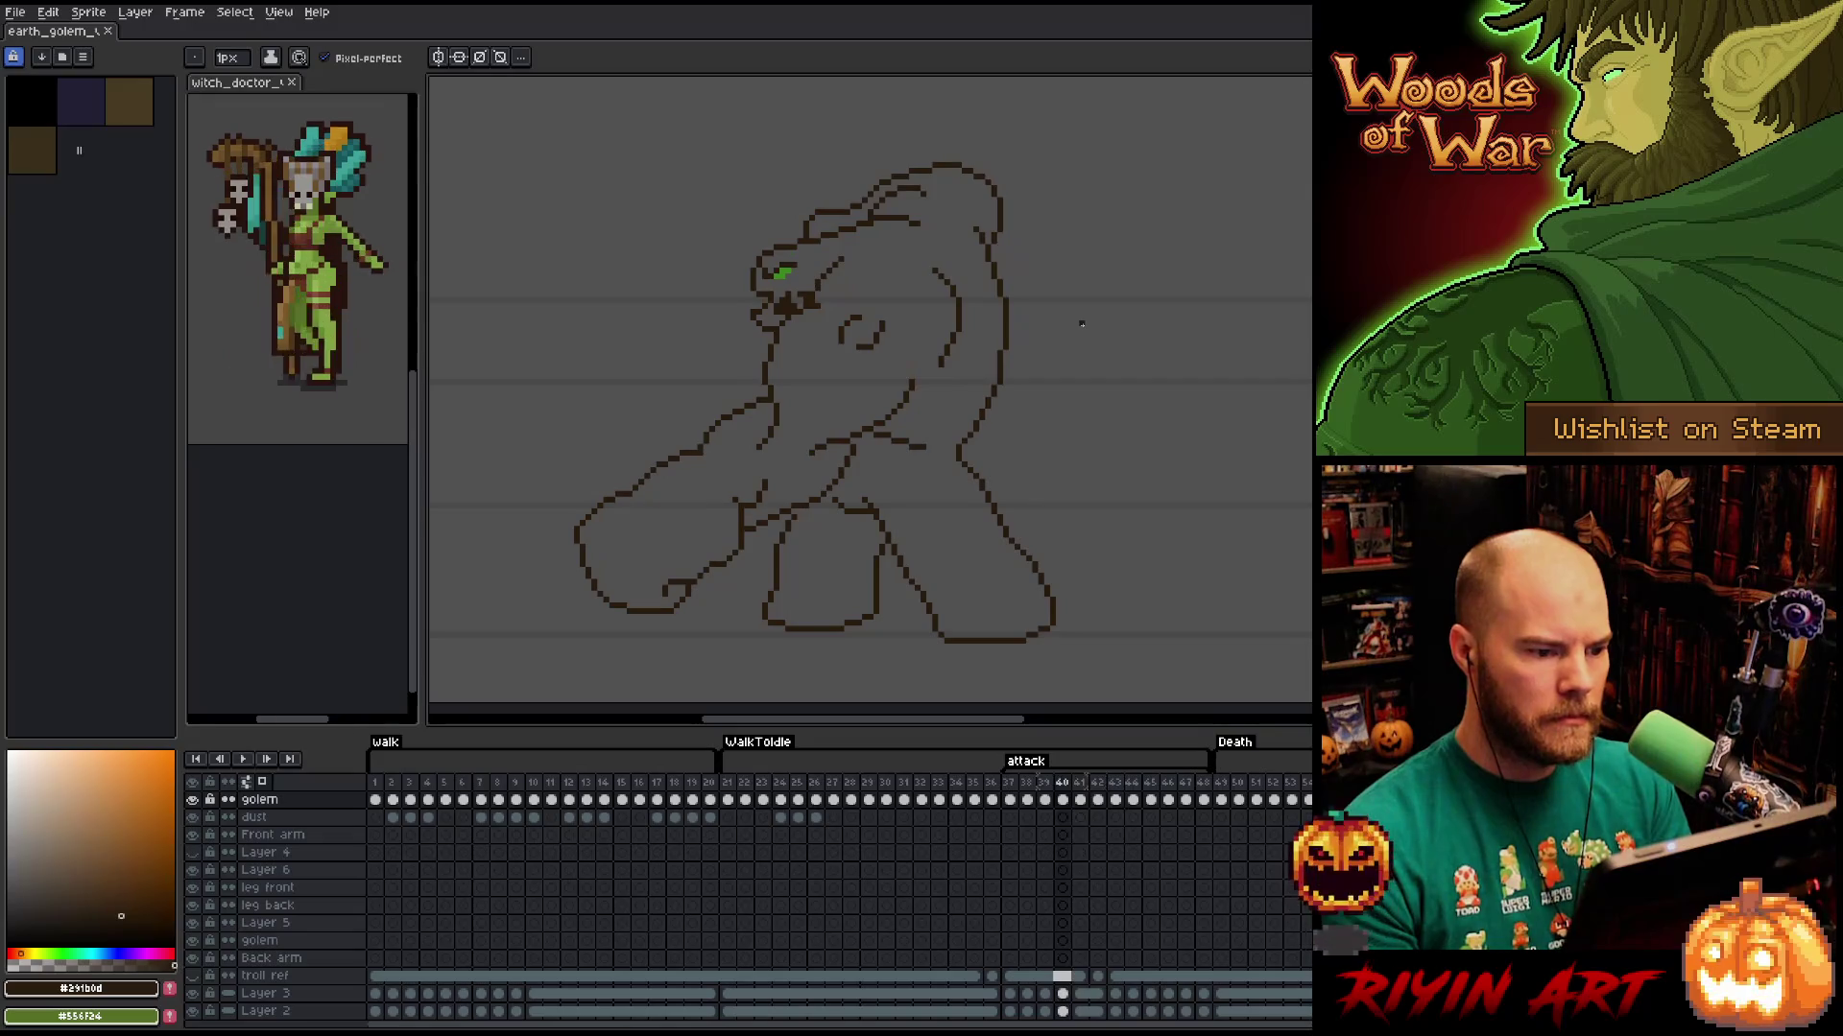
{"action": "key", "text": "Left"}
{"action": "key", "text": "Right"}
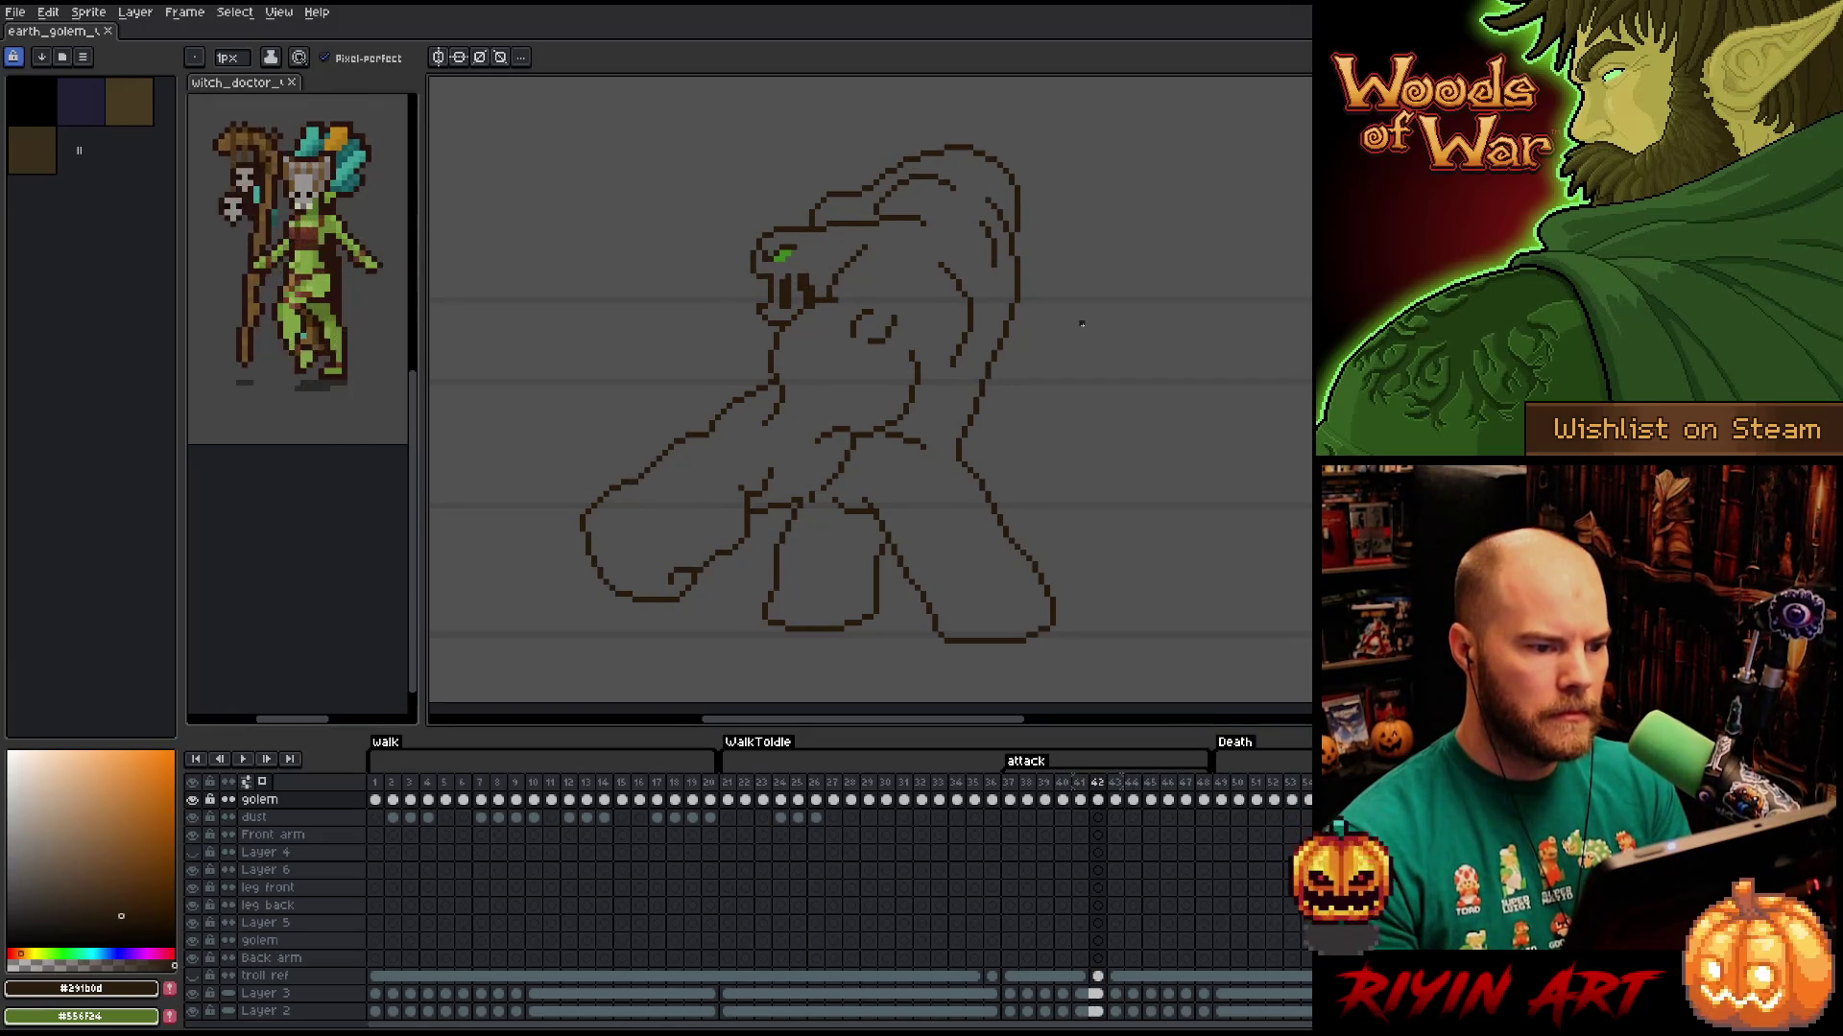
{"action": "key", "text": "Right"}
{"action": "key", "text": "Left"}
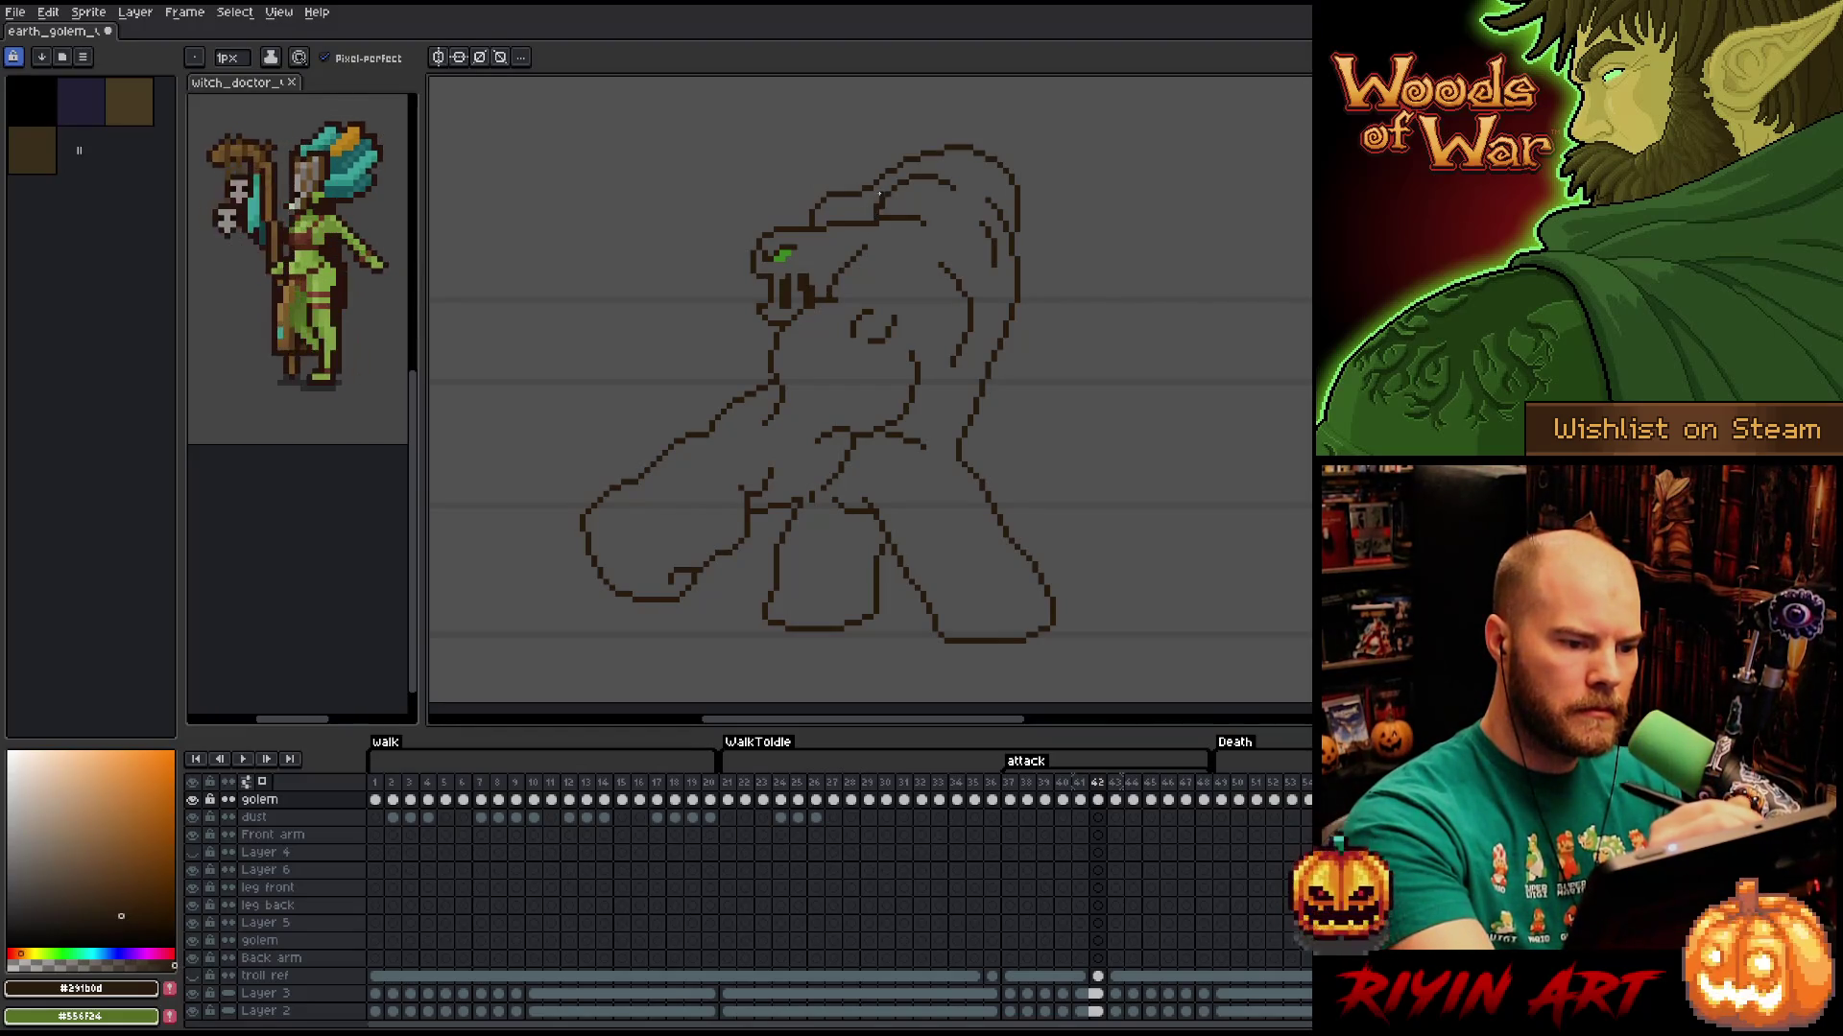
Flip repeatedly between frames 41 and 42, then lasso an area near the golem's head.
{"action": "key", "text": "e"}
{"action": "key", "text": "Left"}
{"action": "key", "text": "Right"}
{"action": "key", "text": "Left"}
{"action": "key", "text": "Right"}
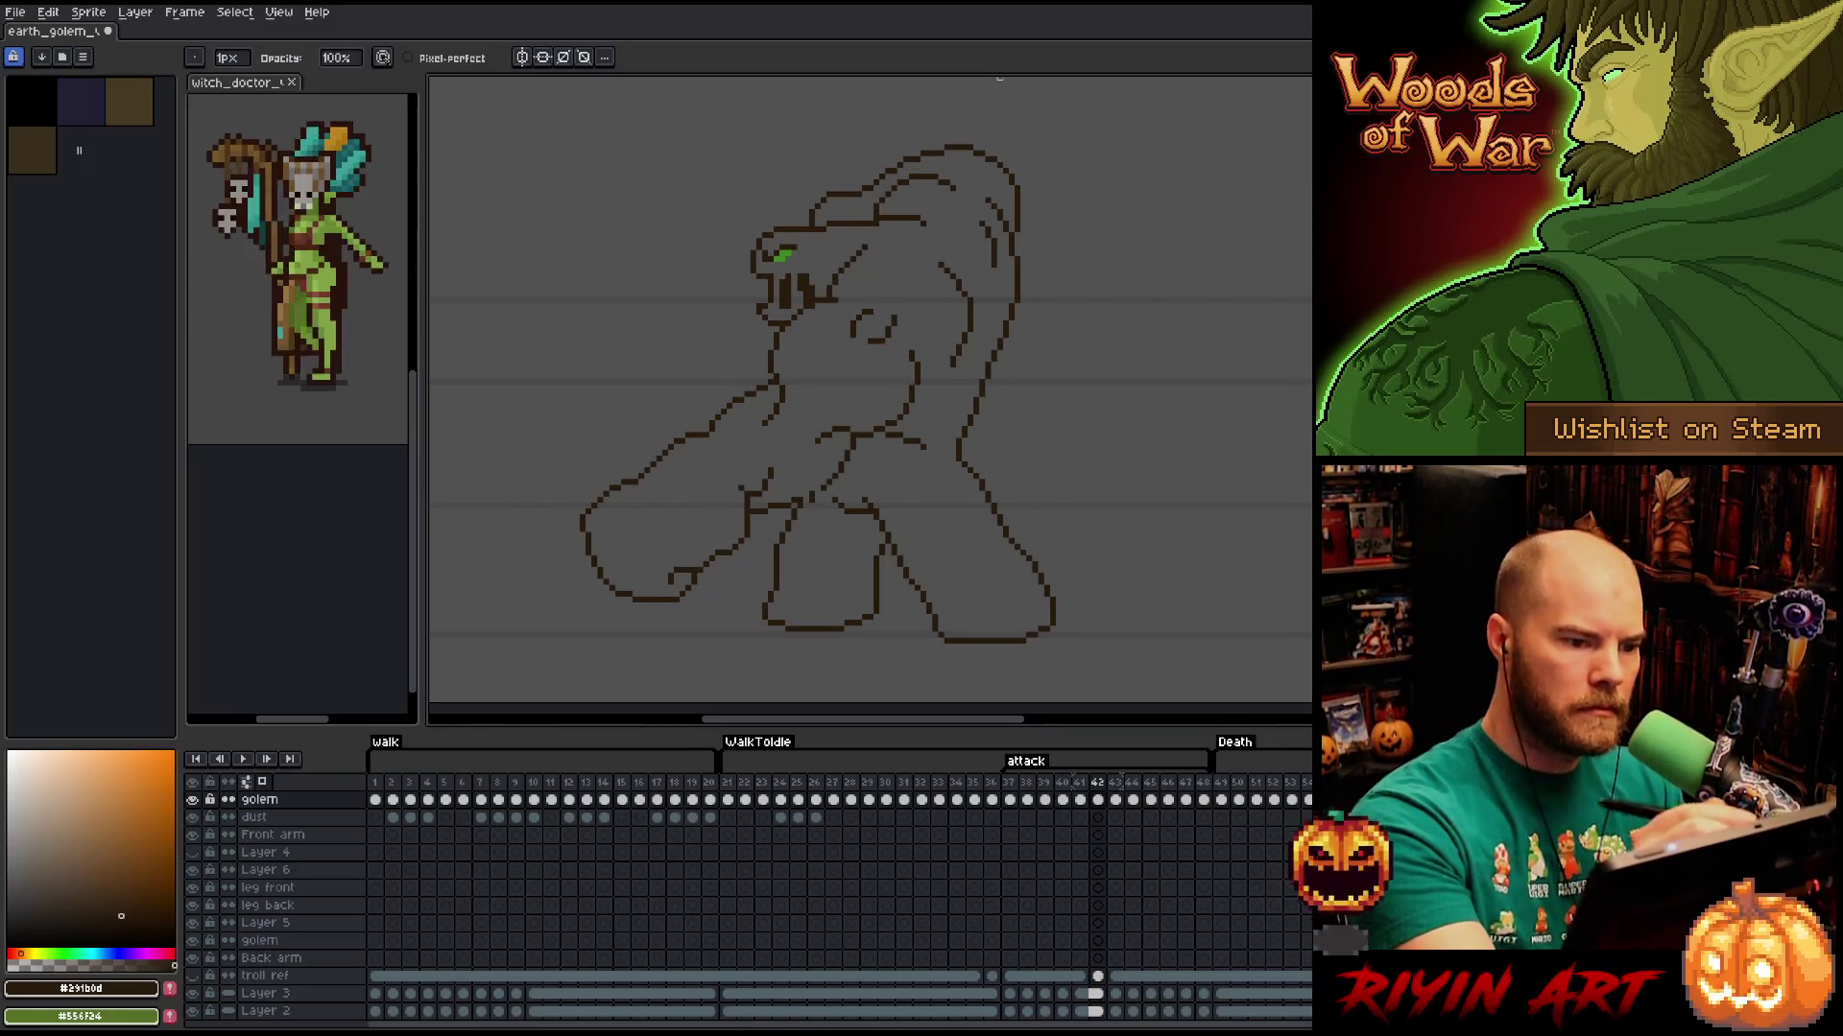
{"action": "key", "text": "Left"}
{"action": "key", "text": "Right"}
{"action": "key", "text": "Left"}
{"action": "key", "text": "Right"}
{"action": "key", "text": "Left"}
{"action": "key", "text": "Right"}
{"action": "key", "text": "Left"}
{"action": "key", "text": "Right"}
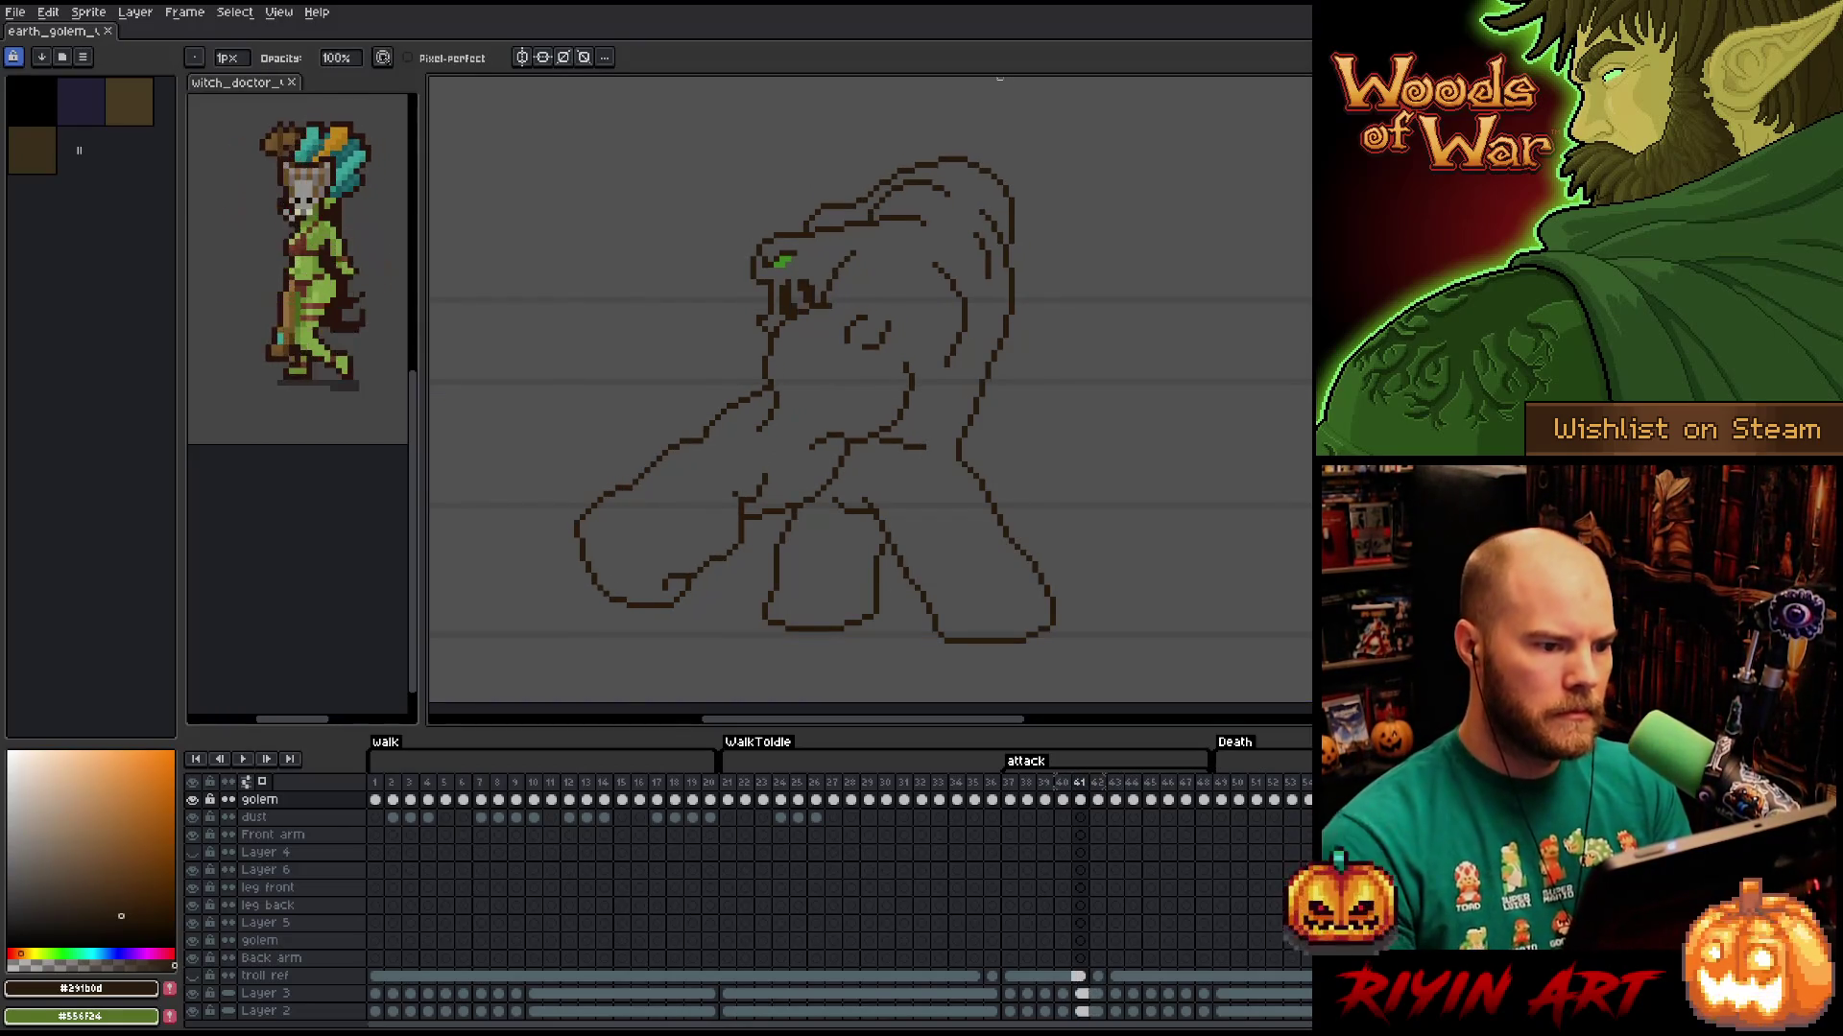
{"action": "key", "text": "b"}
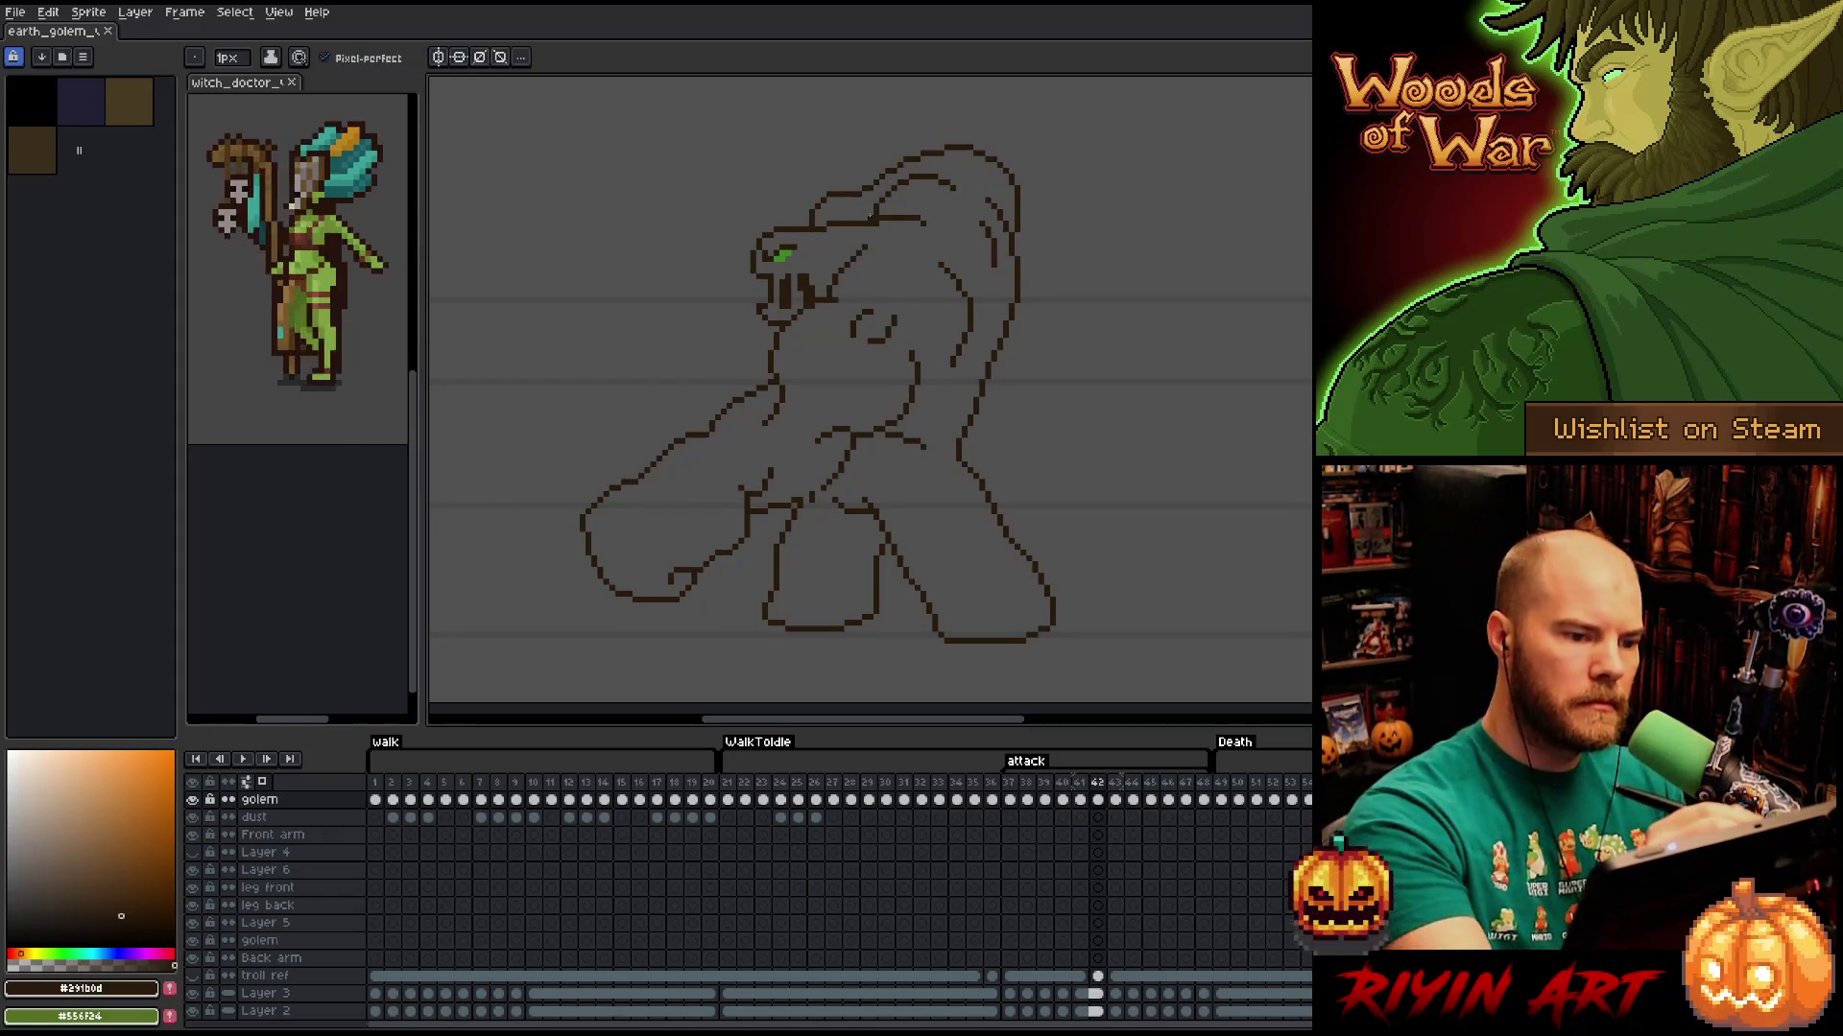
{"action": "key", "text": "e"}
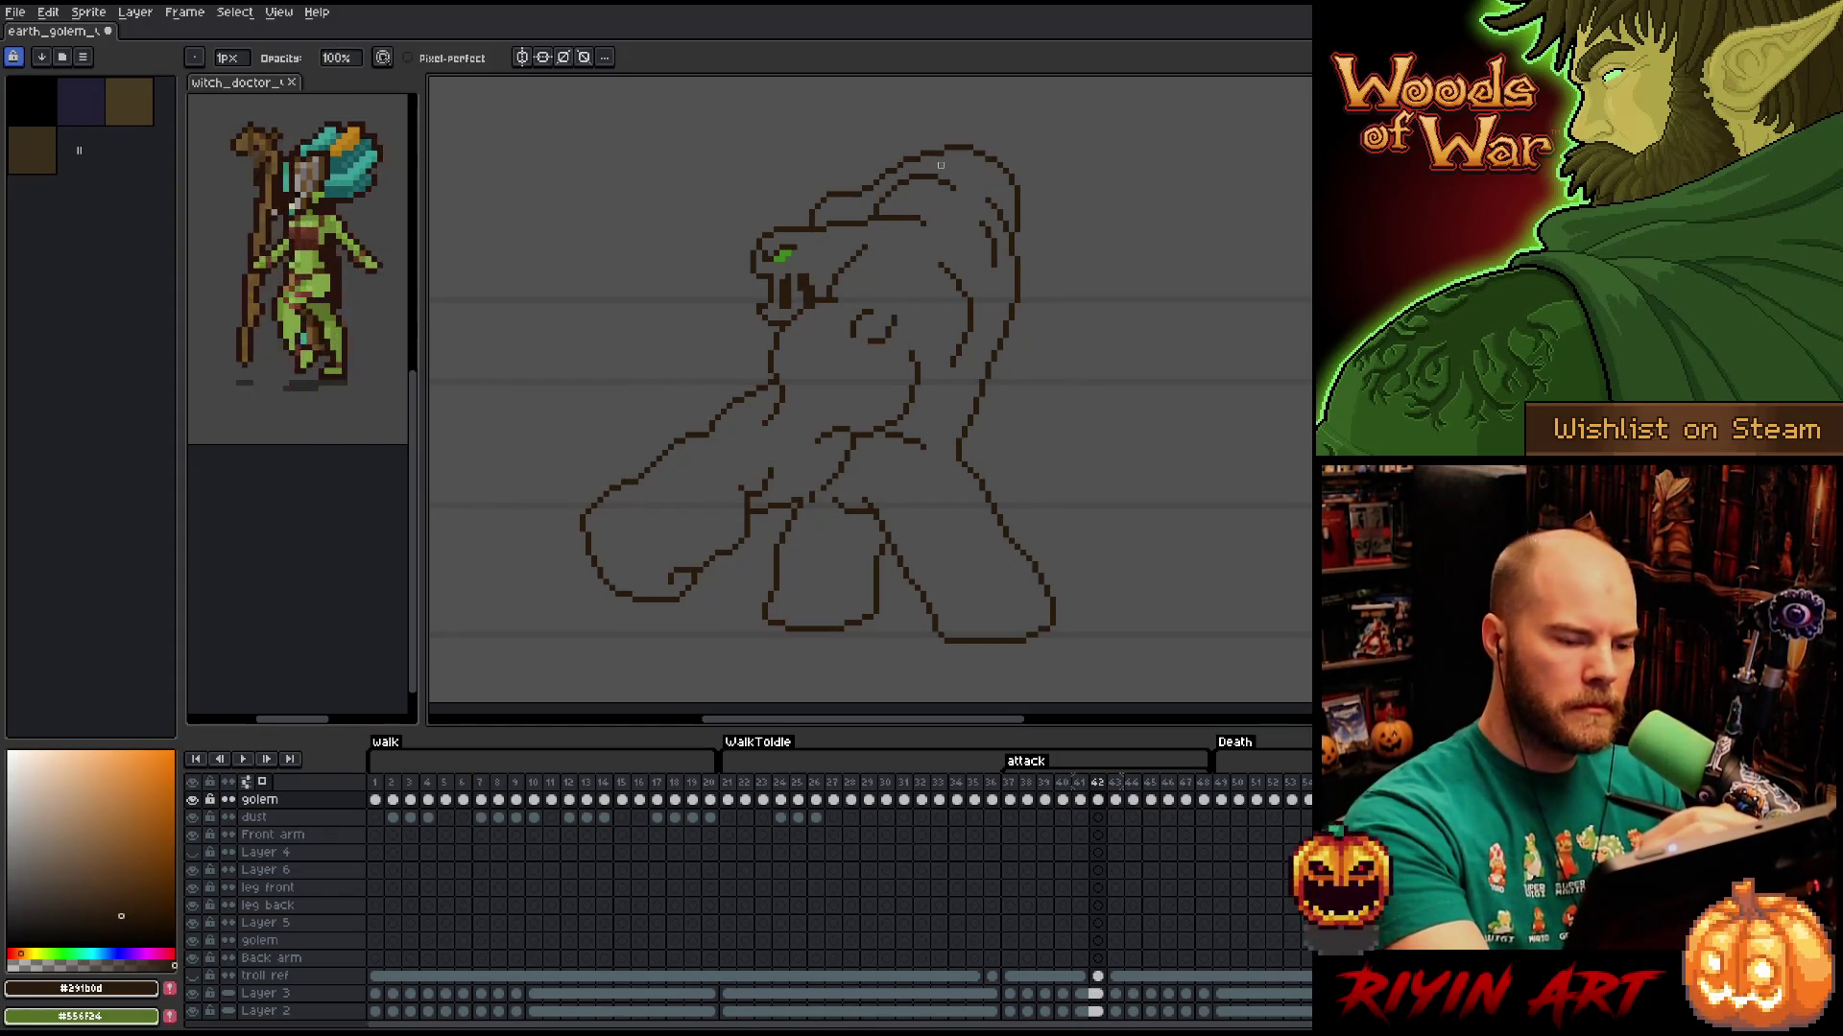
{"action": "key", "text": "q"}
{"action": "mouse_move", "coordinate": [902, 197]}
{"action": "left_mouse_down"}
{"action": "mouse_move", "coordinate": [939, 221]}
{"action": "mouse_move", "coordinate": [883, 230]}
{"action": "left_mouse_up"}
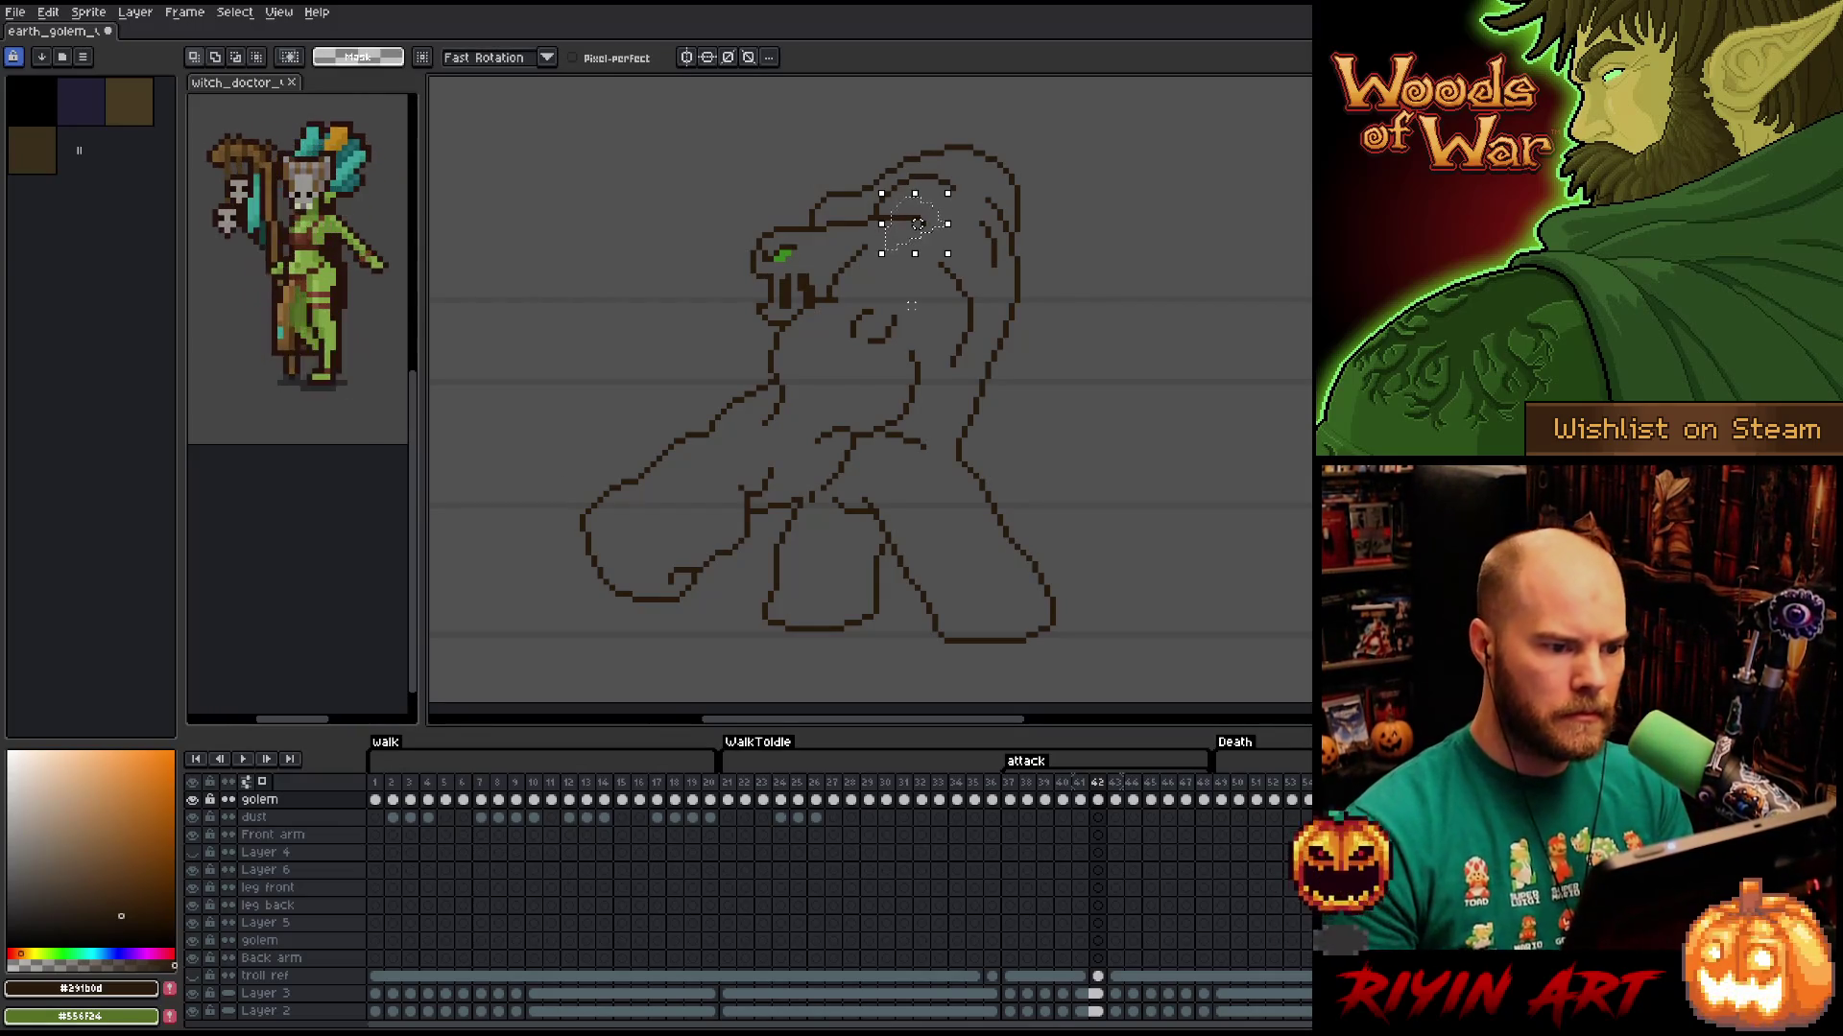
Drop the head selection, make a small edit on frame 41, and save the sprite.
{"action": "key", "text": "ctrl+d"}
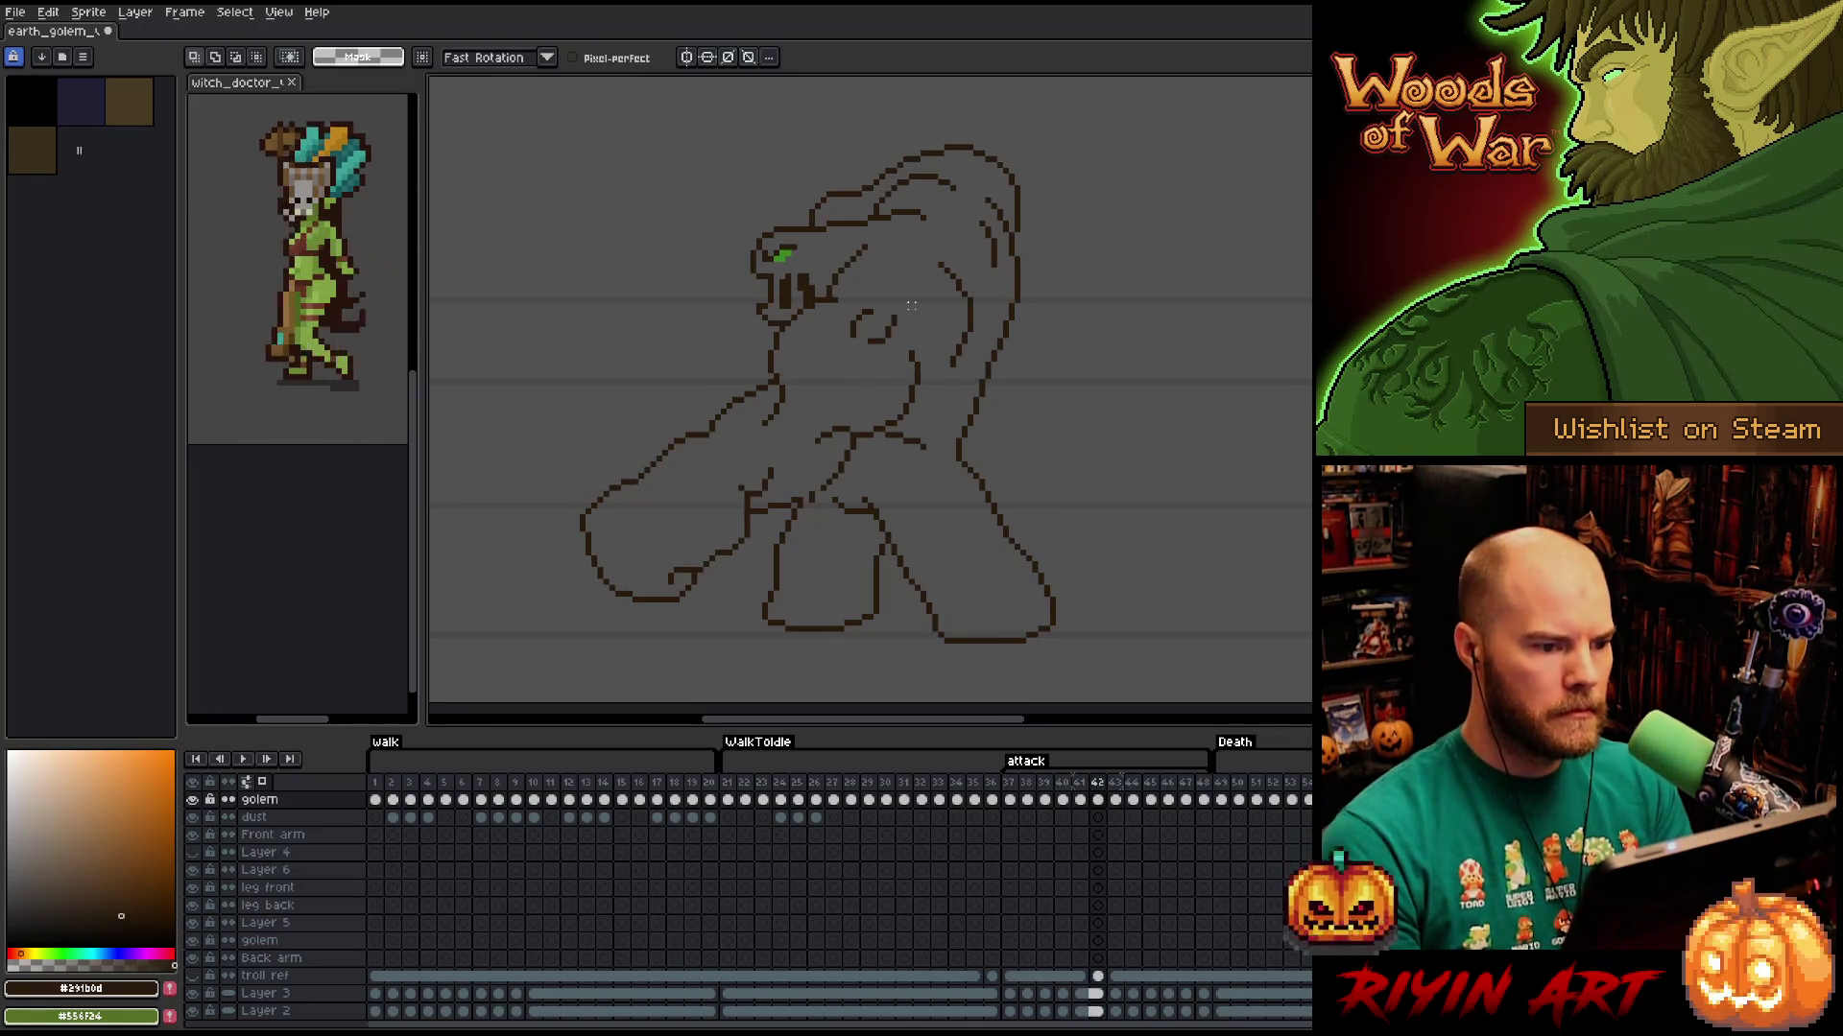
{"action": "key", "text": "b"}
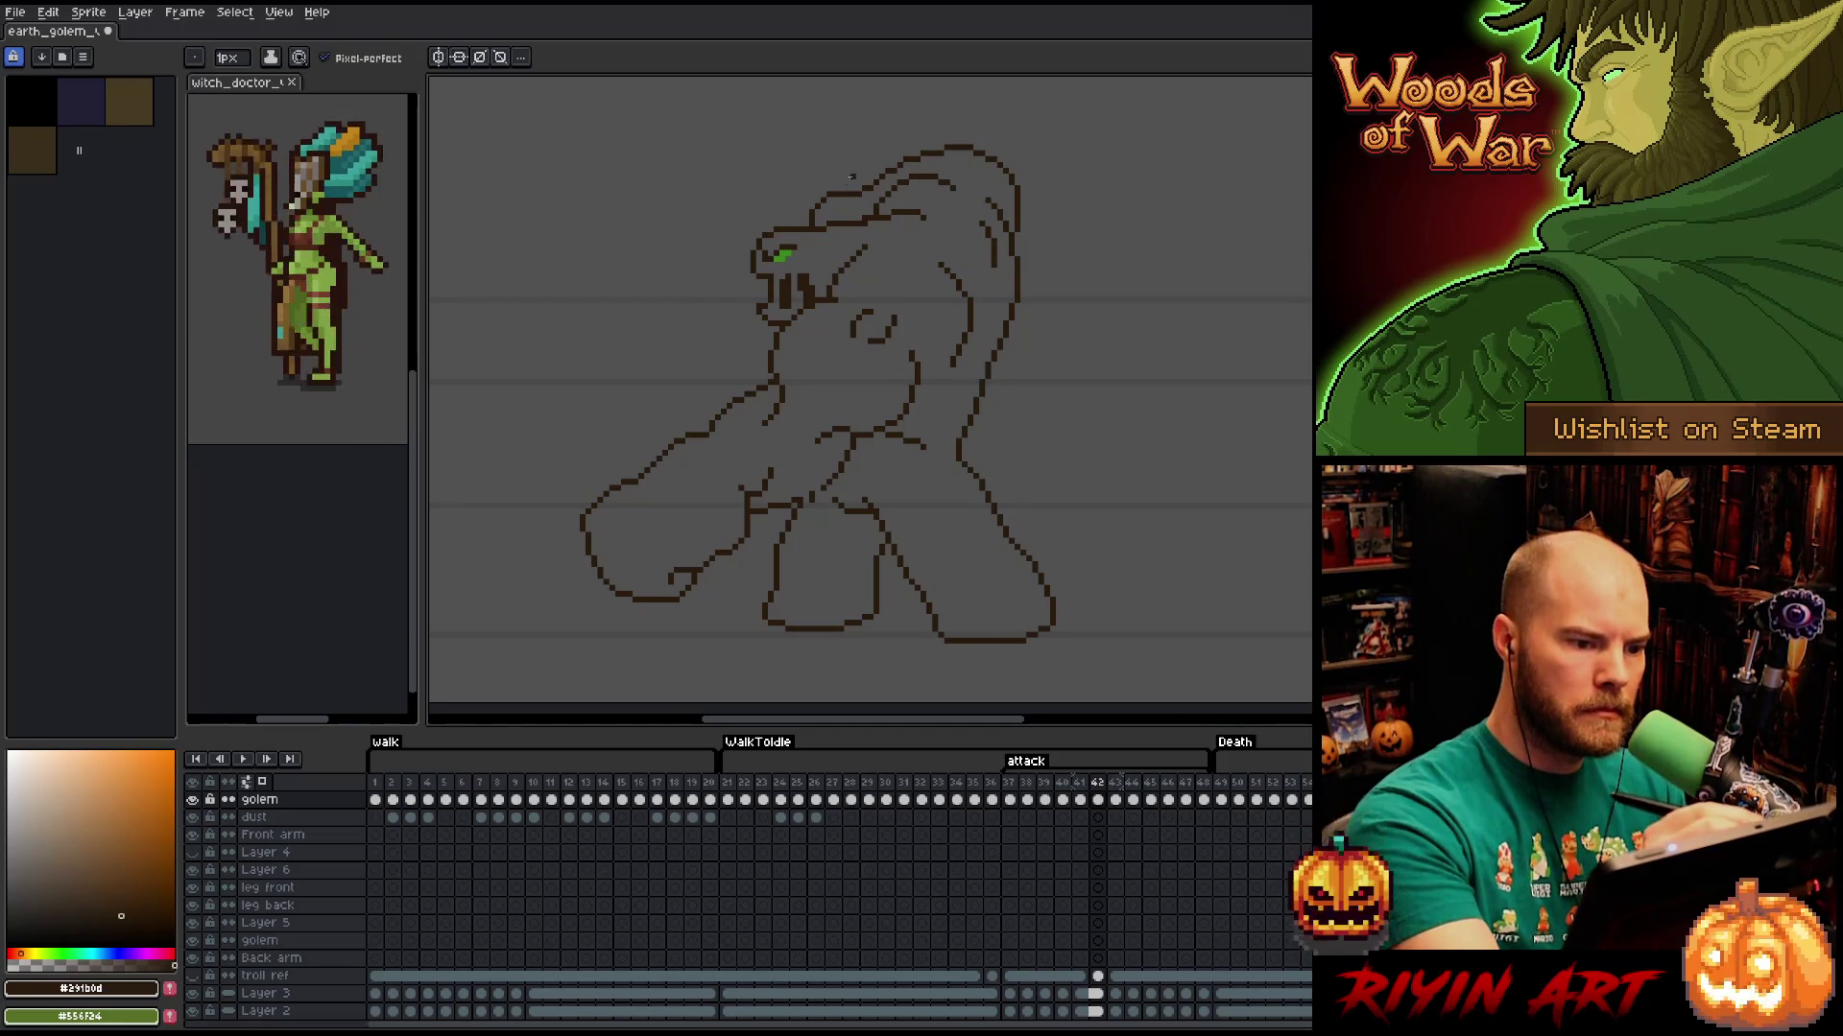
{"action": "key", "text": "e"}
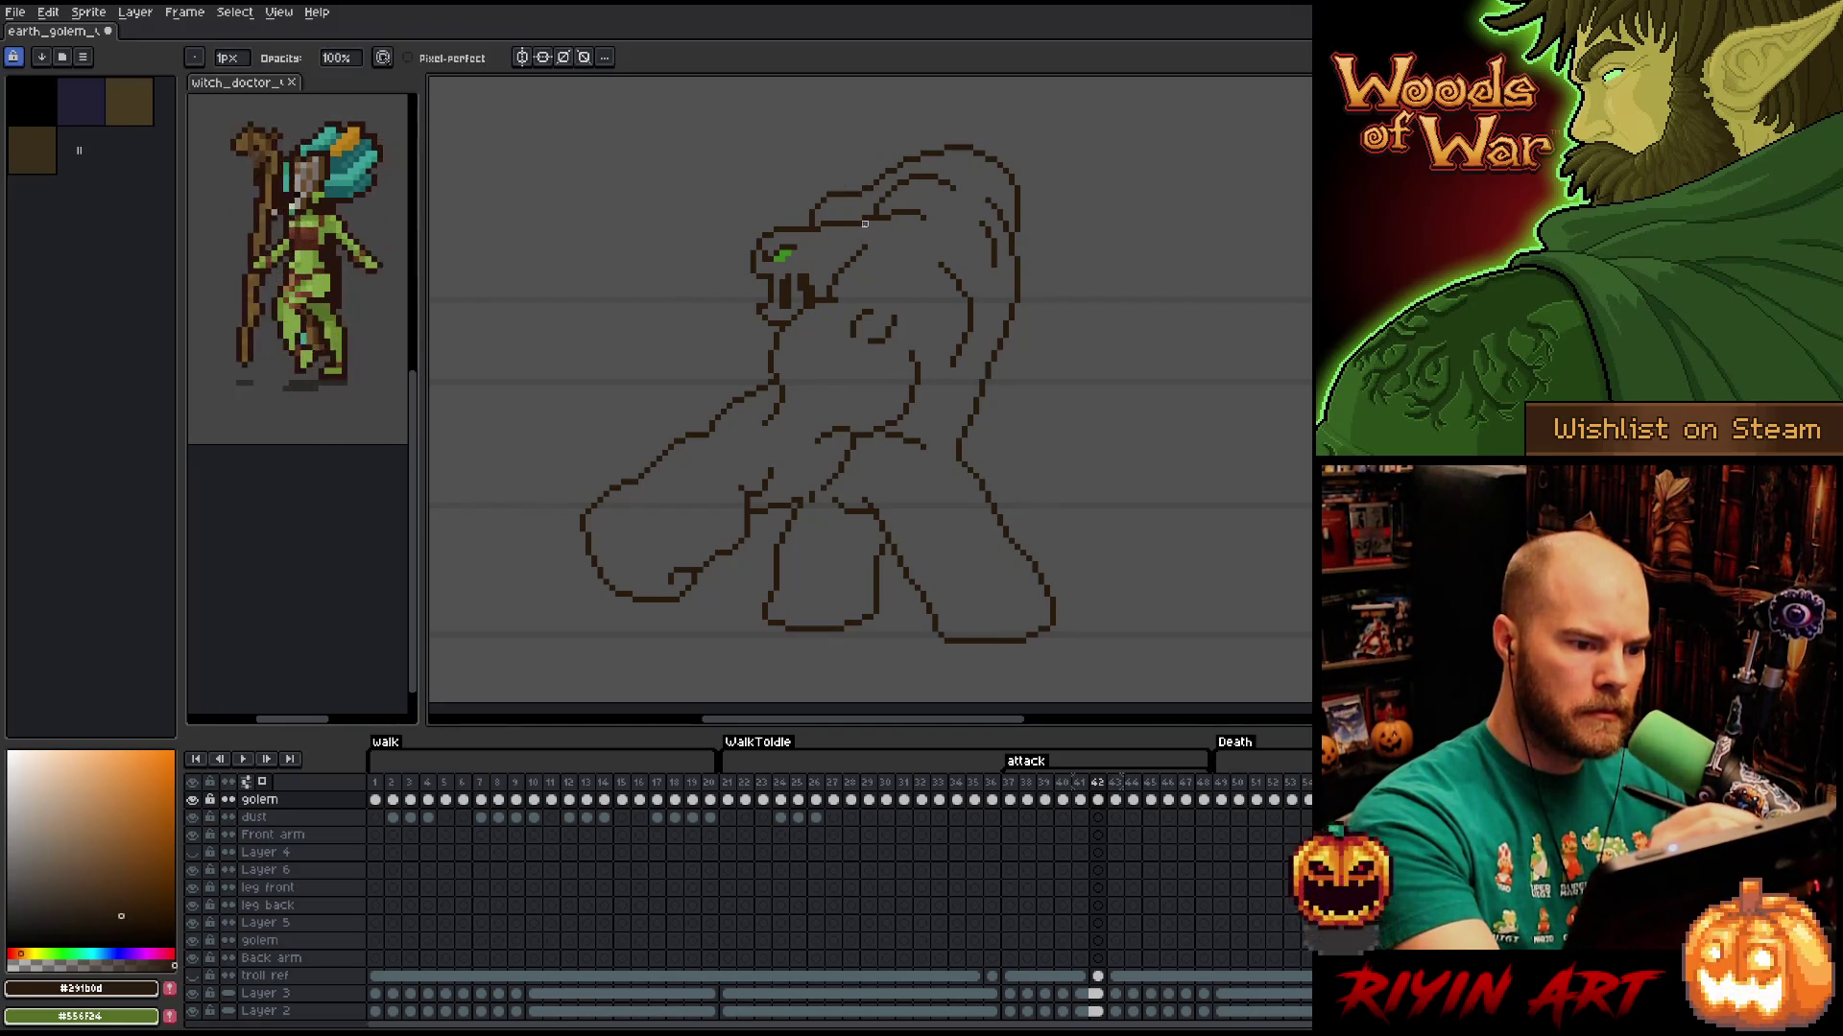
{"action": "key", "text": "Return"}
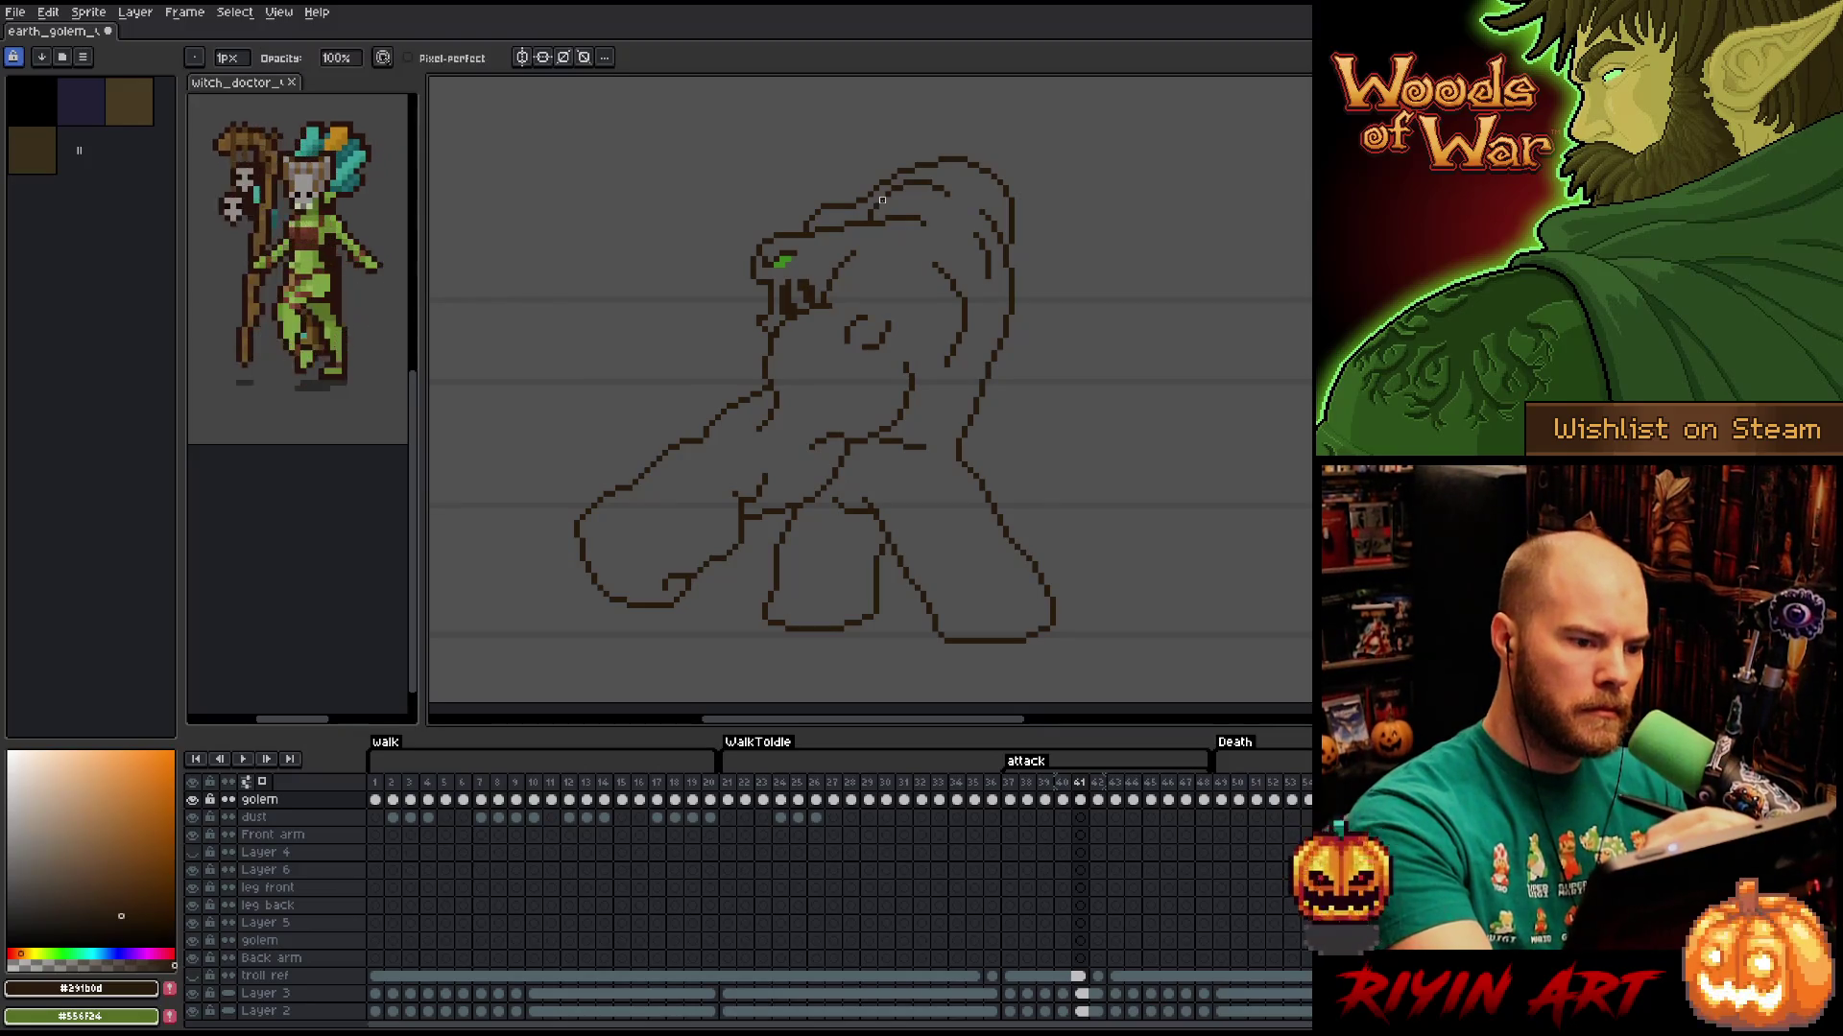
{"action": "key", "text": "Left"}
{"action": "key", "text": "Right"}
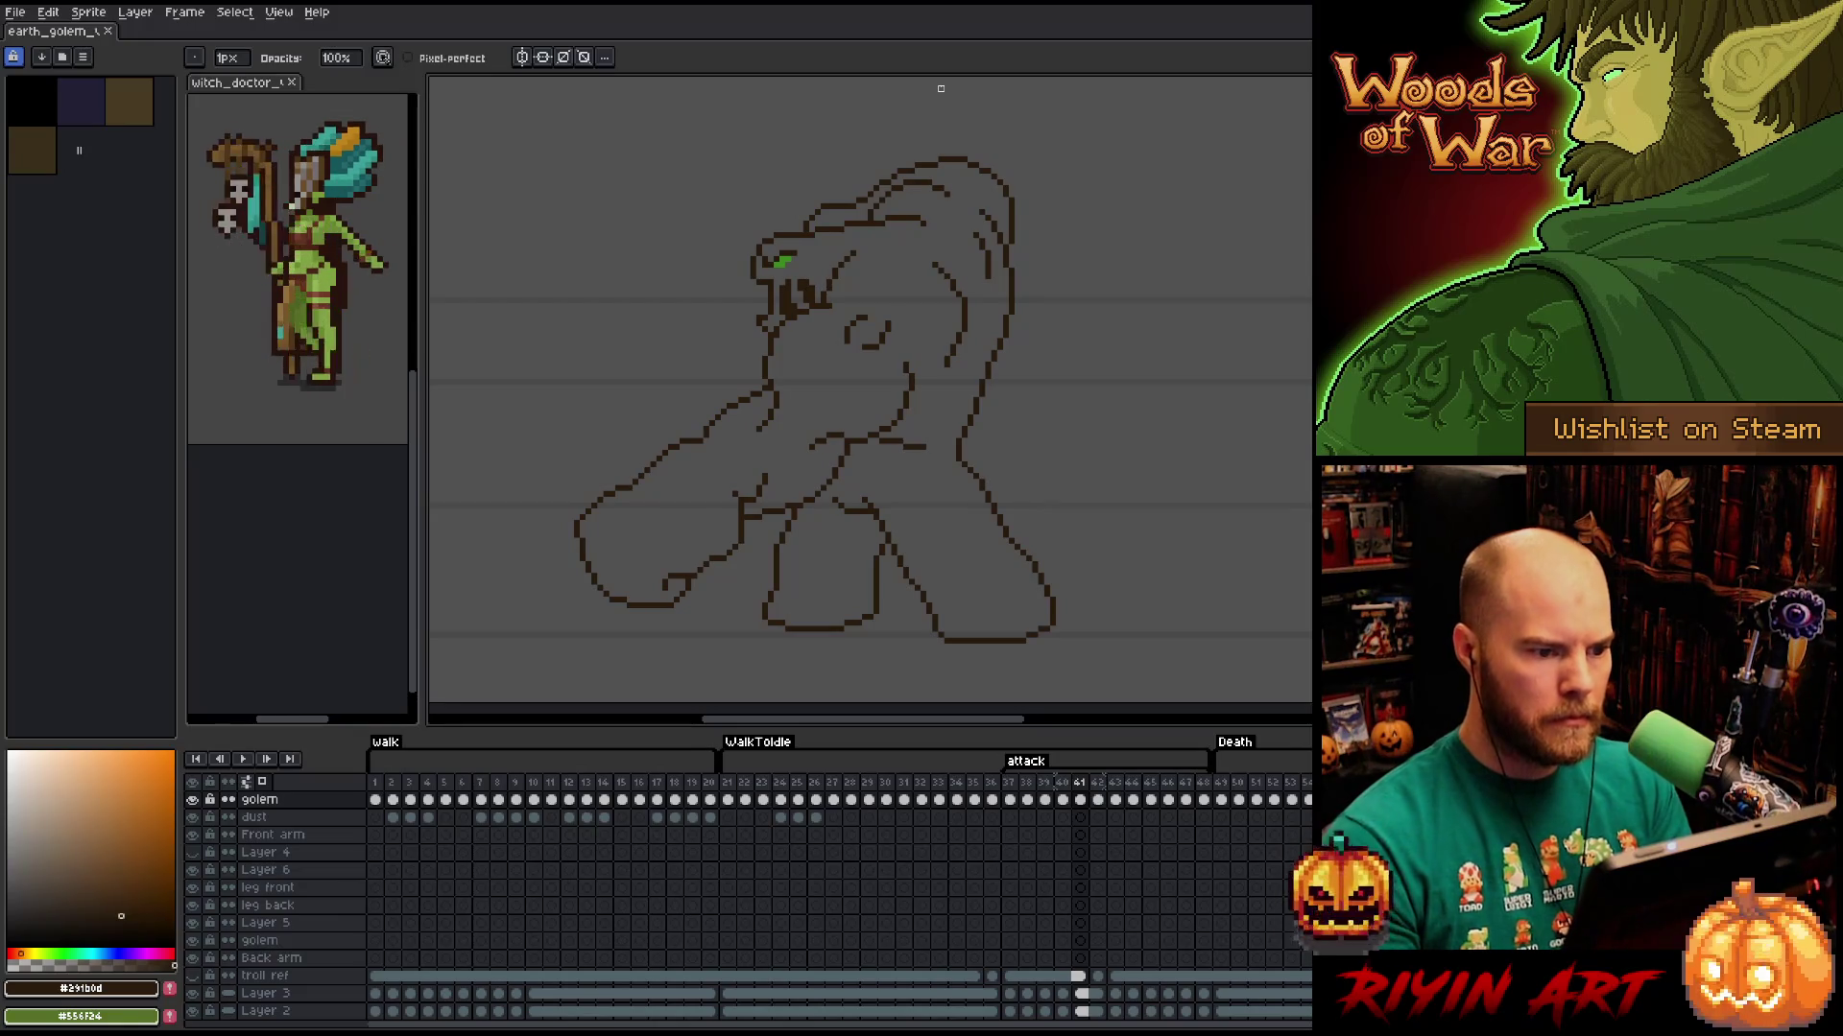
{"action": "left_click", "coordinate": [882, 129]}
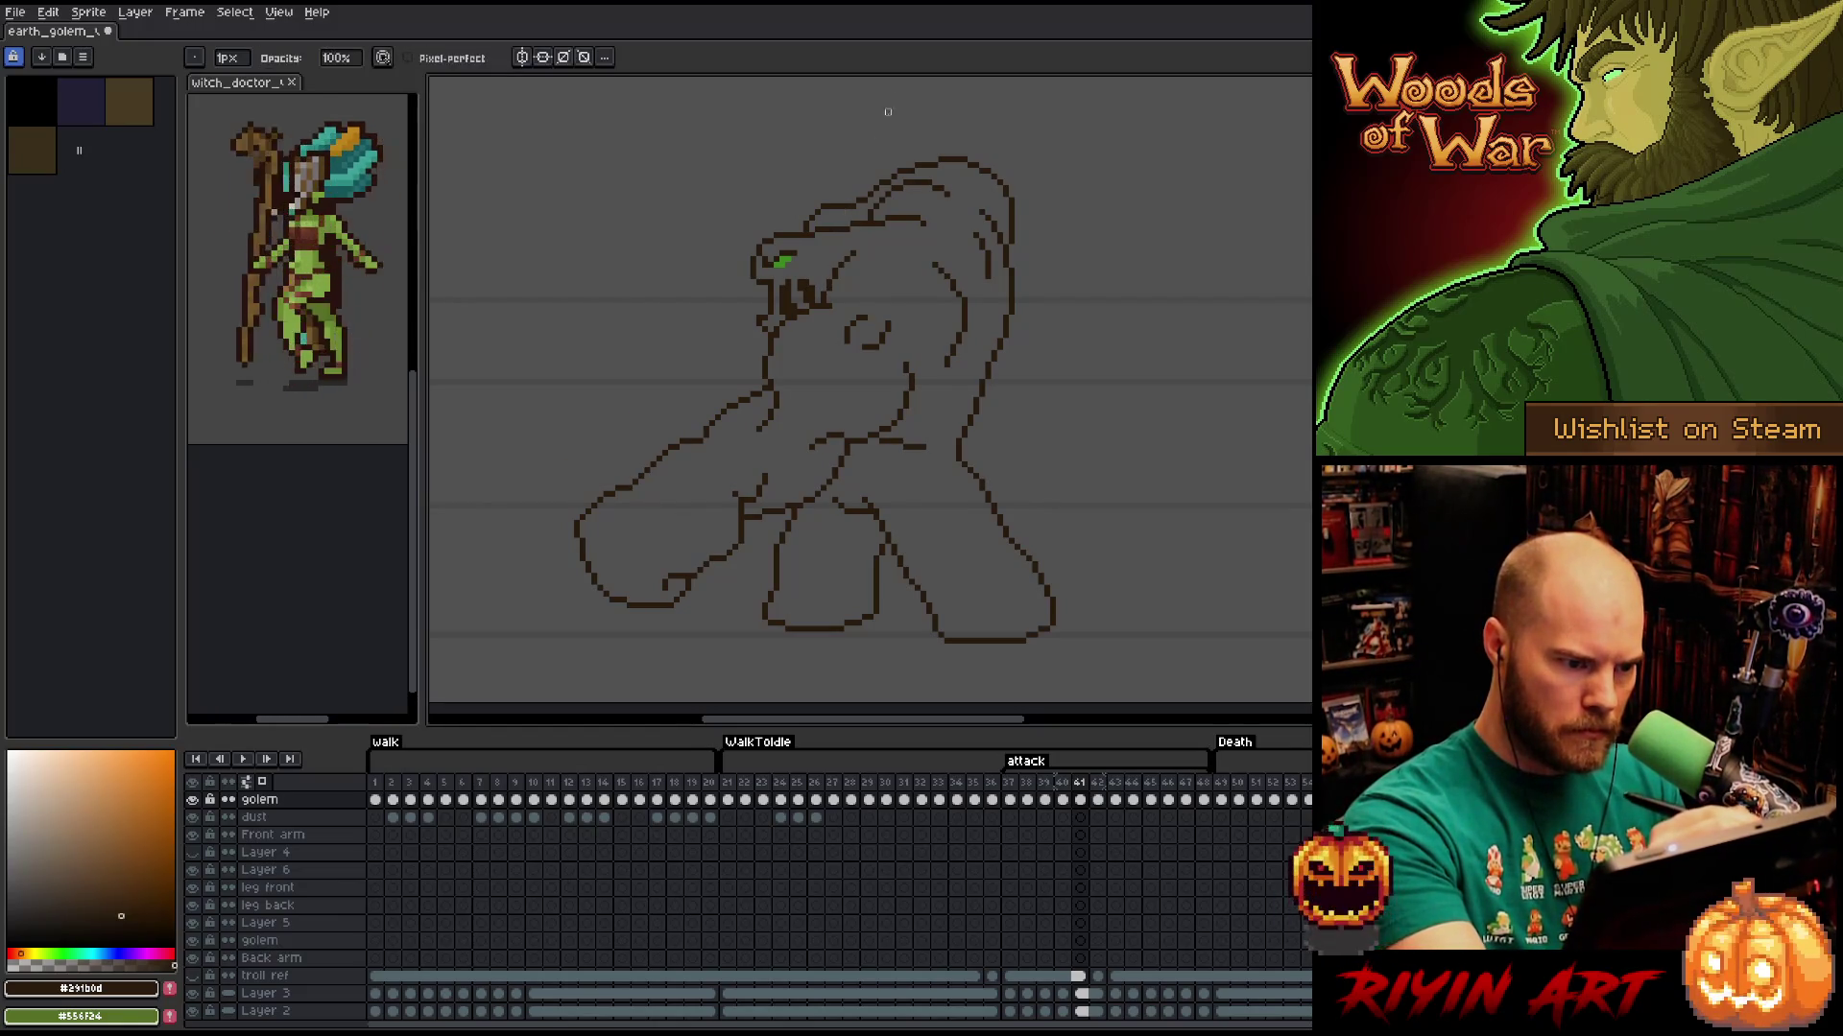
{"action": "key", "text": "ctrl+s"}
Flip between frames 40, 41 and 42 to compare the attack poses.
{"action": "key", "text": "Left"}
{"action": "key", "text": "Right"}
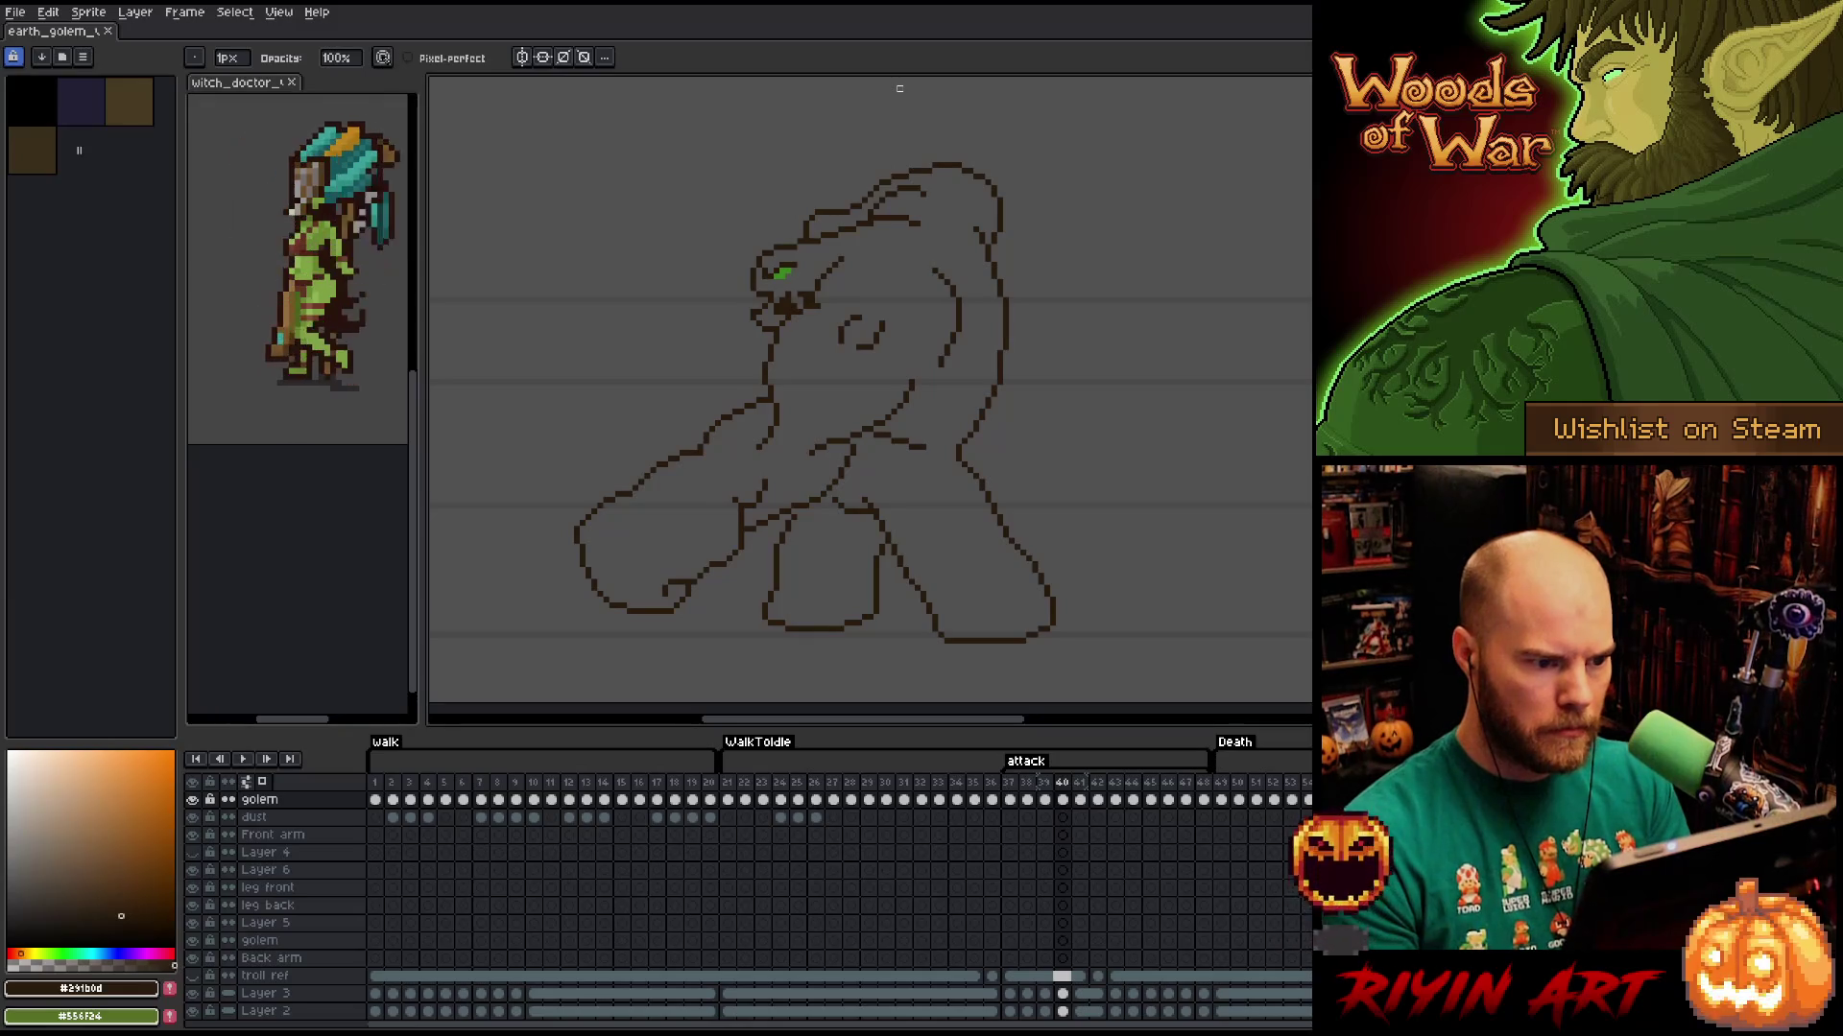
{"action": "key", "text": "Left"}
{"action": "key", "text": "Right"}
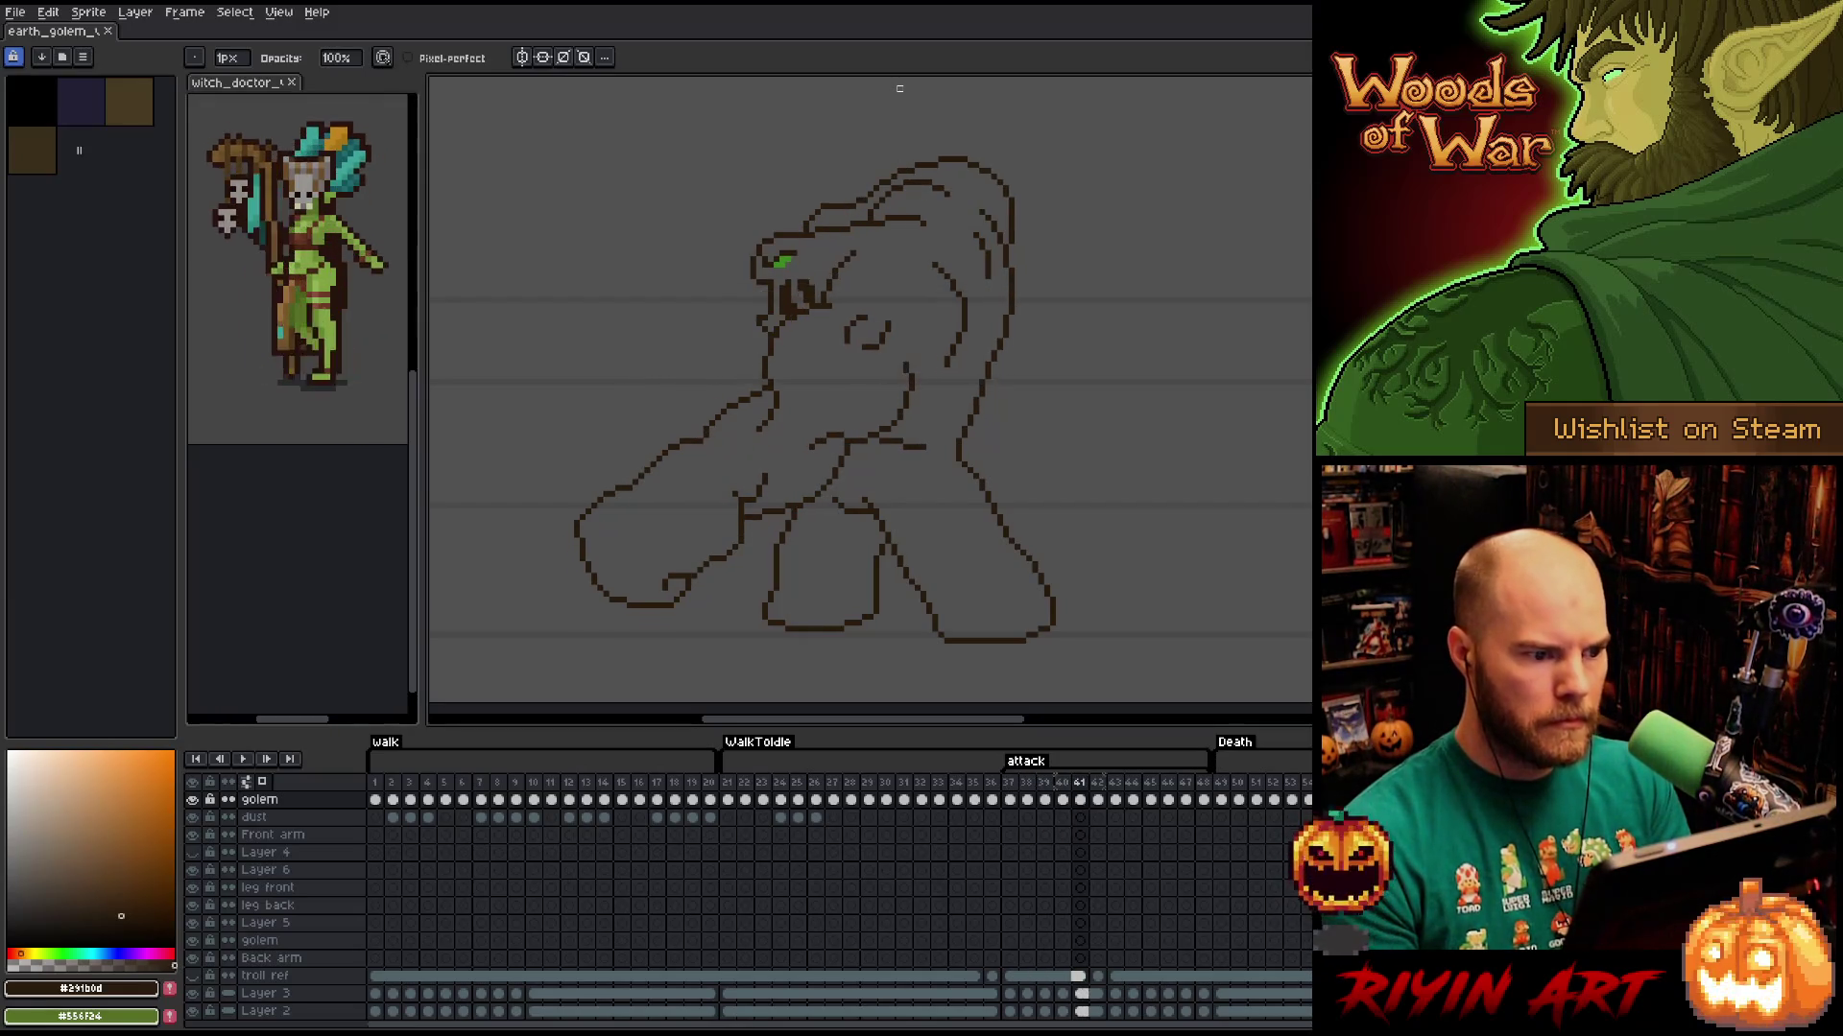
{"action": "key", "text": "Right"}
{"action": "key", "text": "Right"}
{"action": "key", "text": "Left"}
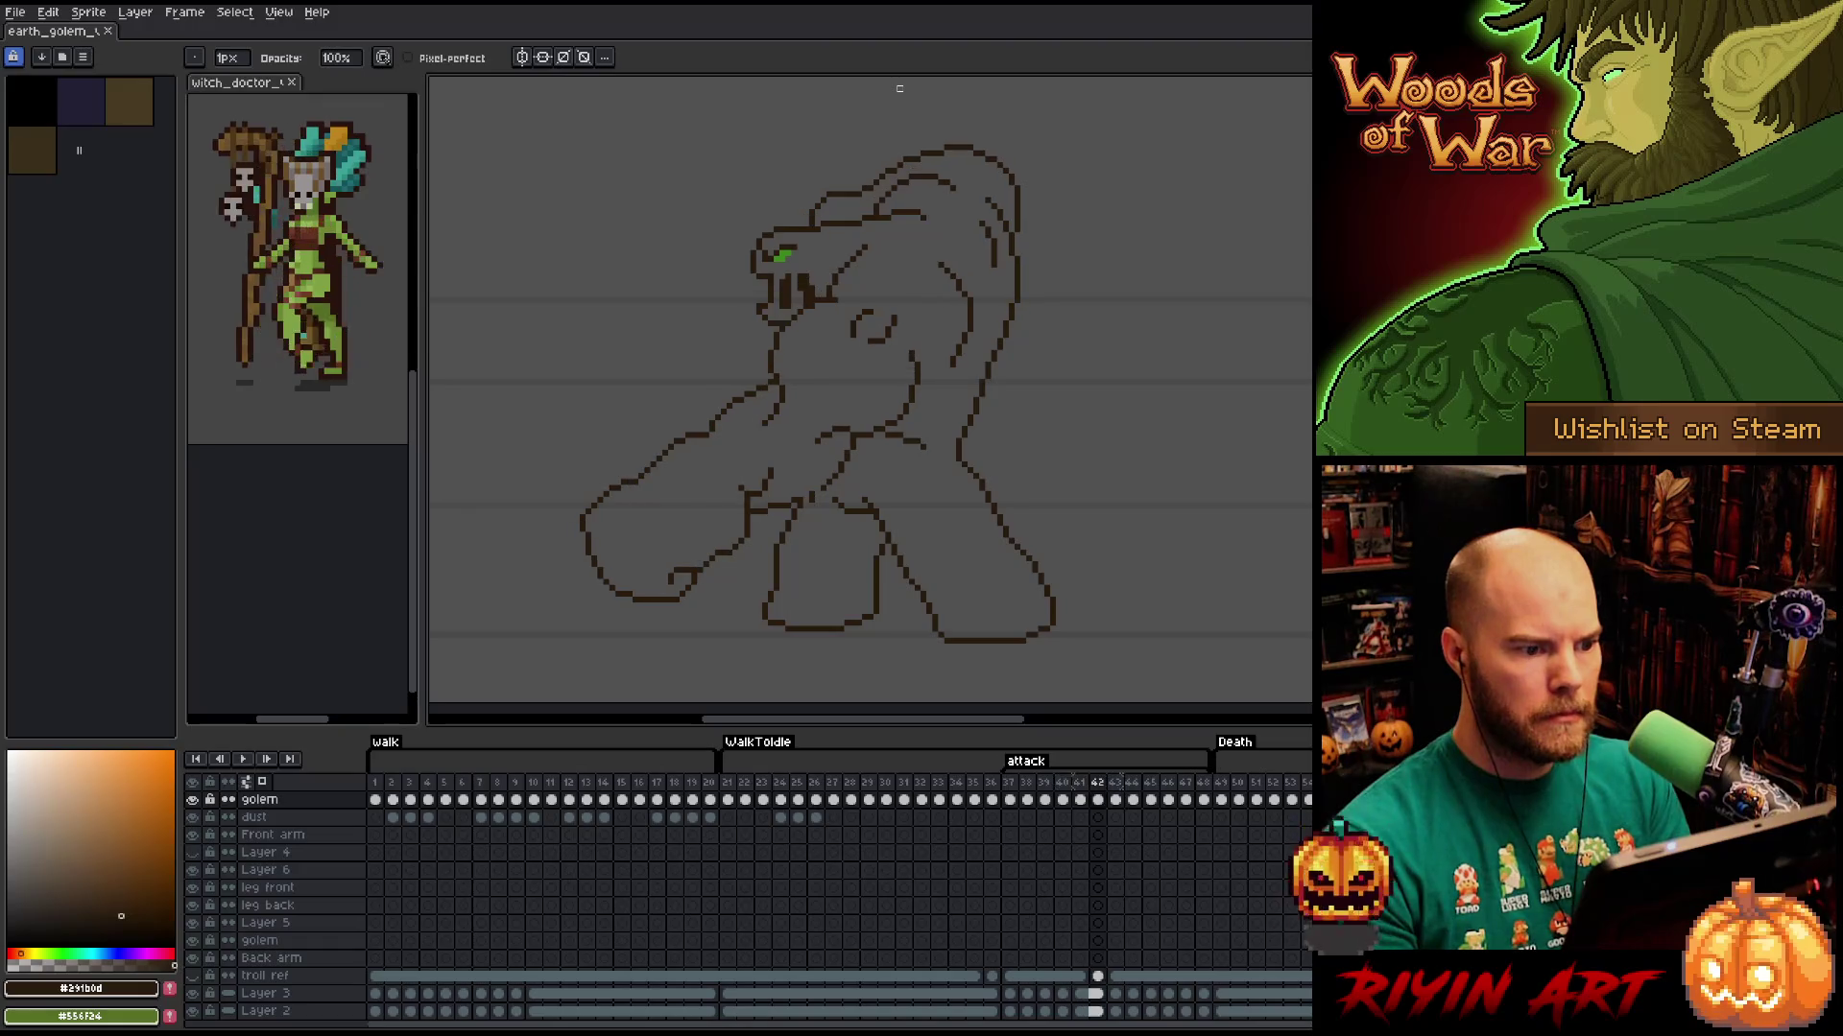
{"action": "key", "text": "Right"}
{"action": "key", "text": "Left"}
{"action": "key", "text": "Left"}
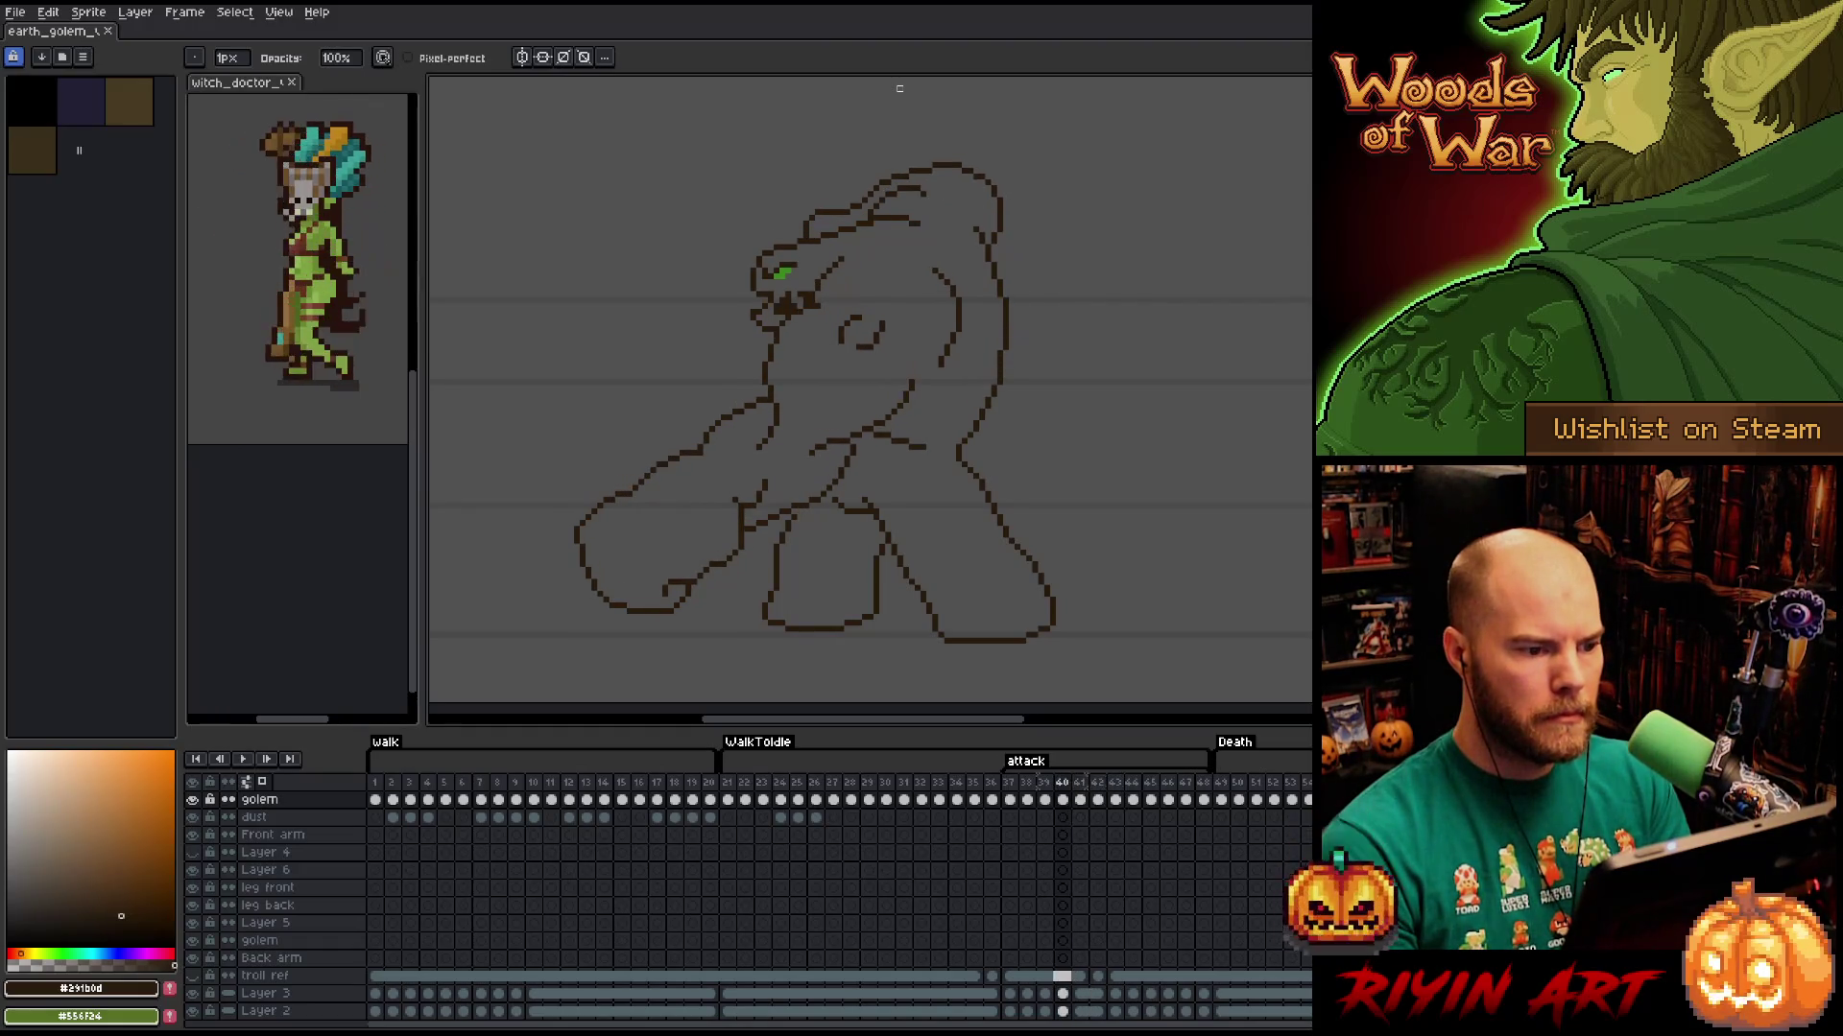
{"action": "key", "text": "Left"}
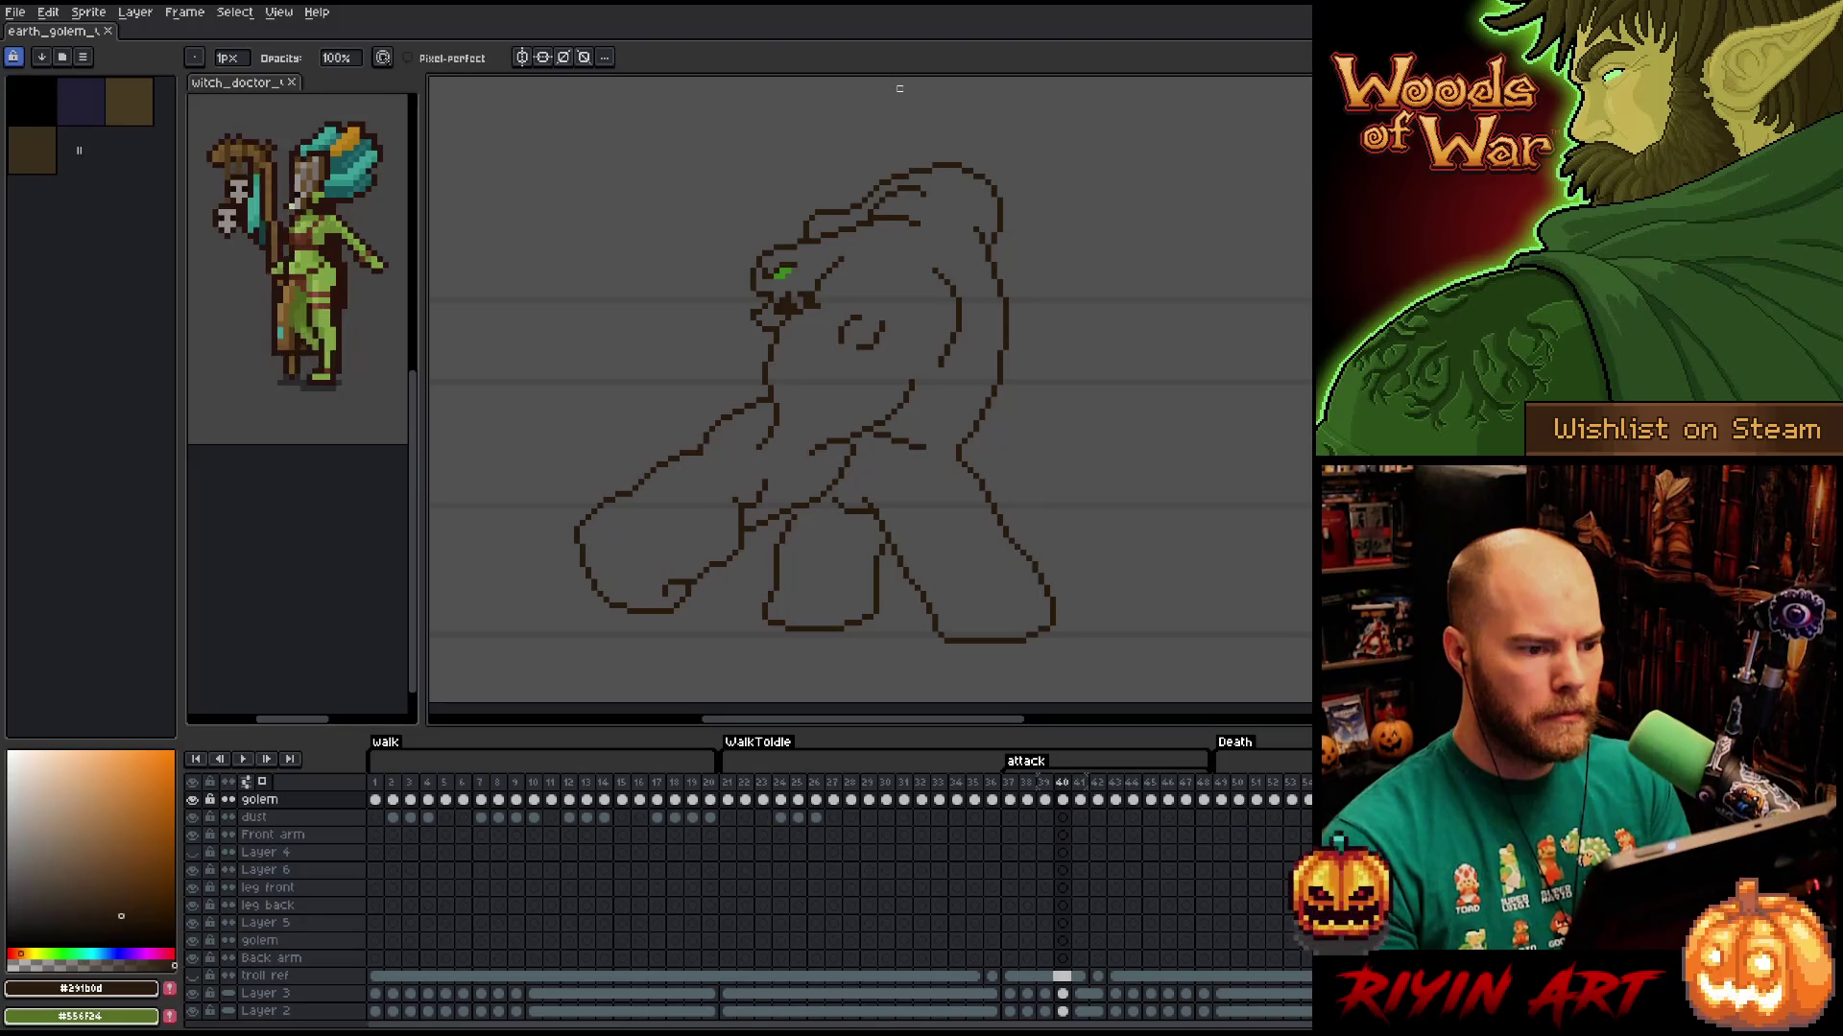
{"action": "key", "text": "Right"}
{"action": "key", "text": "Left"}
{"action": "key", "text": "Right"}
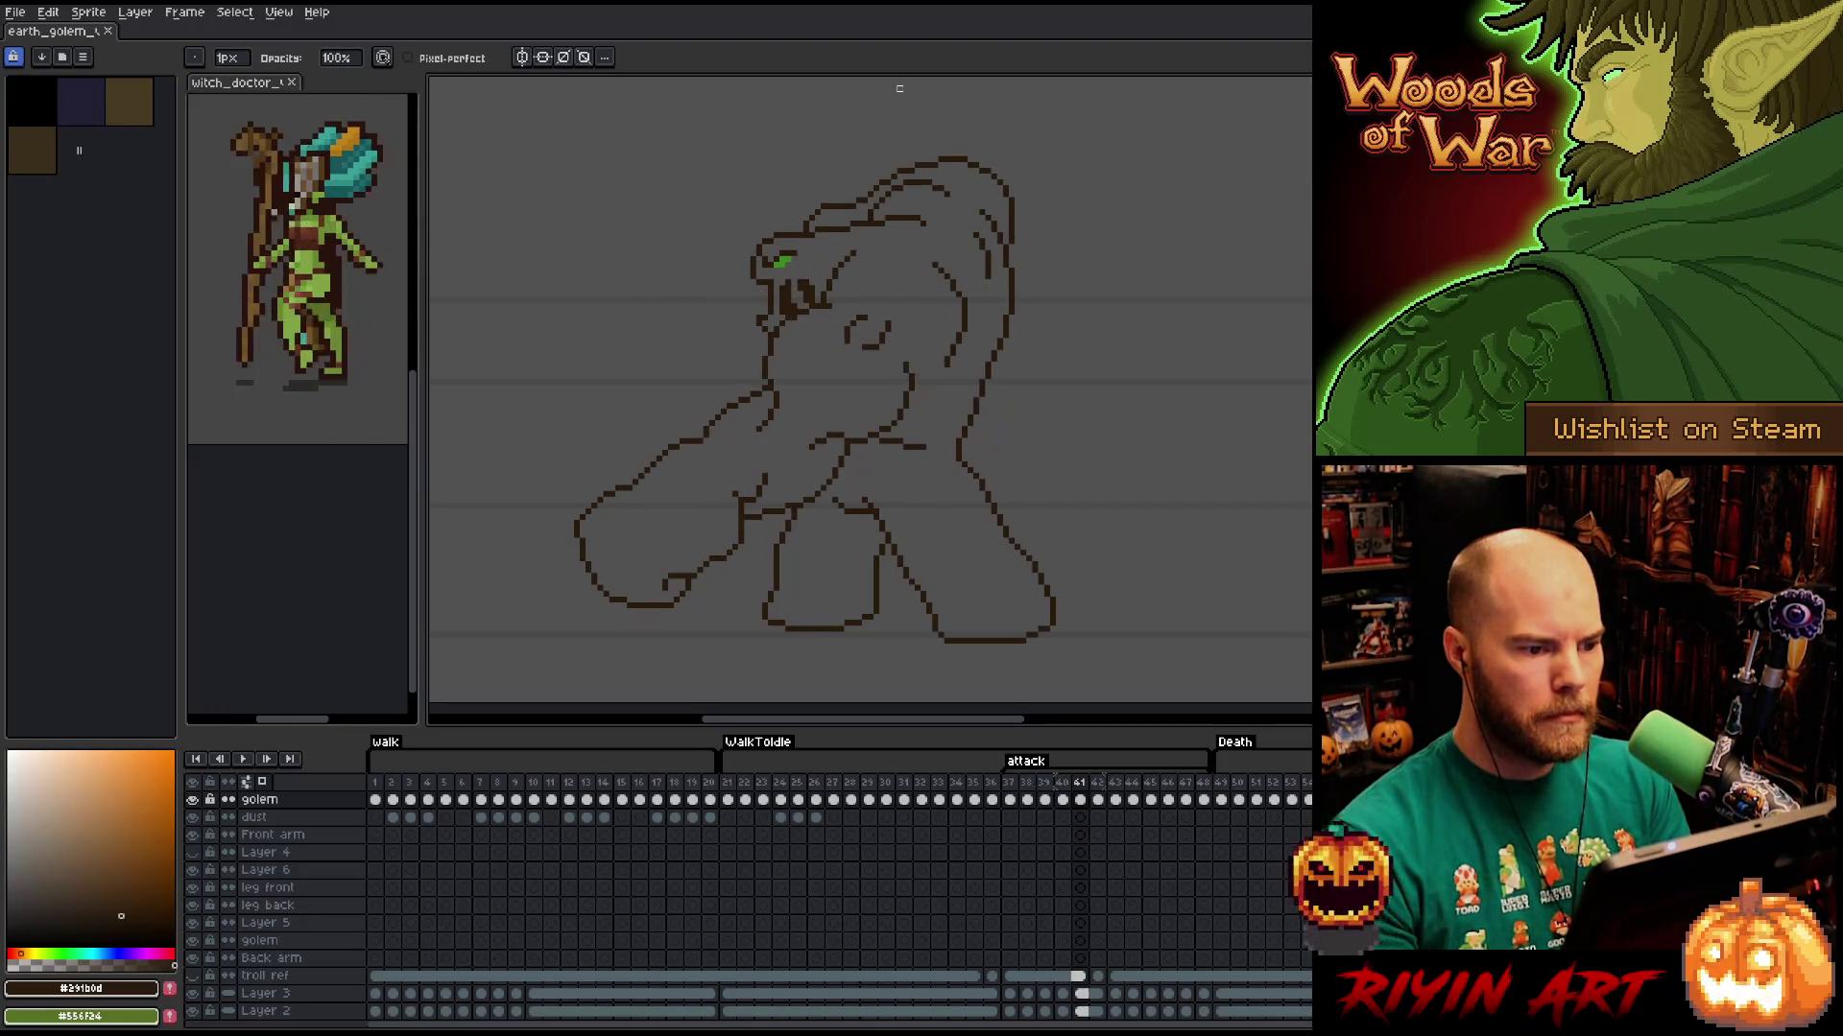
{"action": "key", "text": "Left"}
{"action": "key", "text": "Right"}
{"action": "key", "text": "Left"}
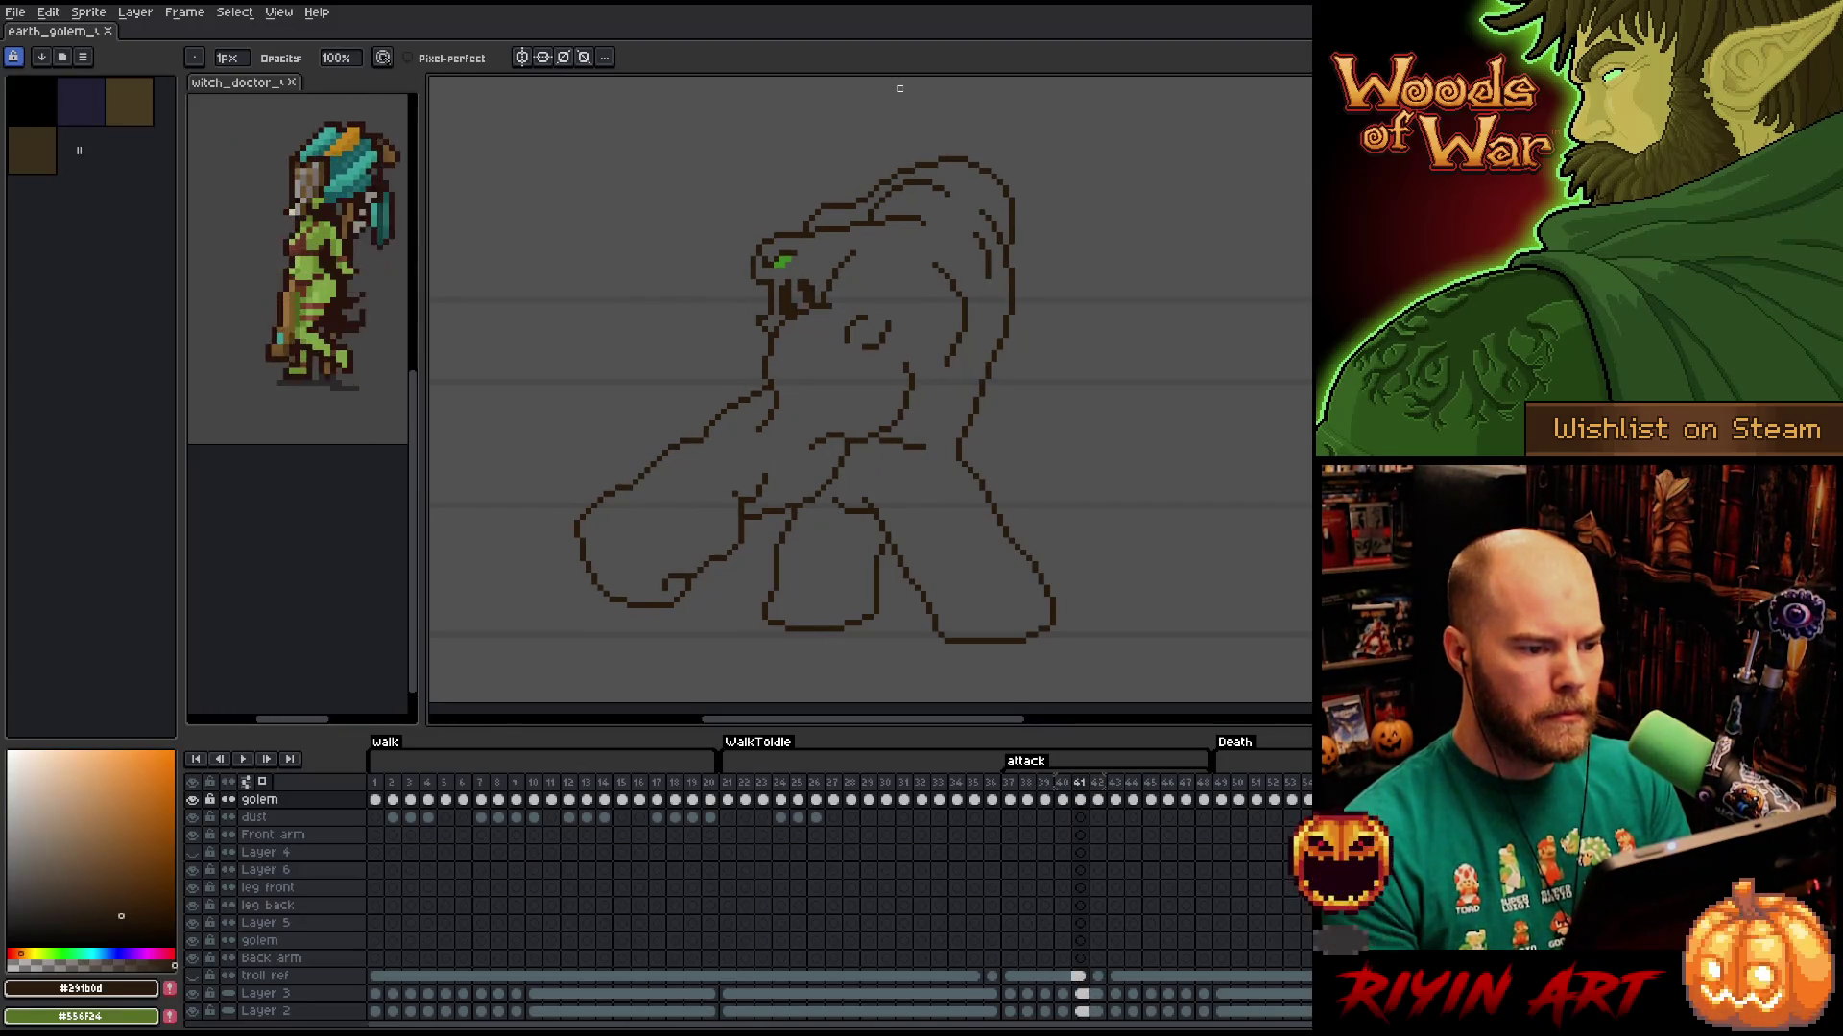
{"action": "key", "text": "Right"}
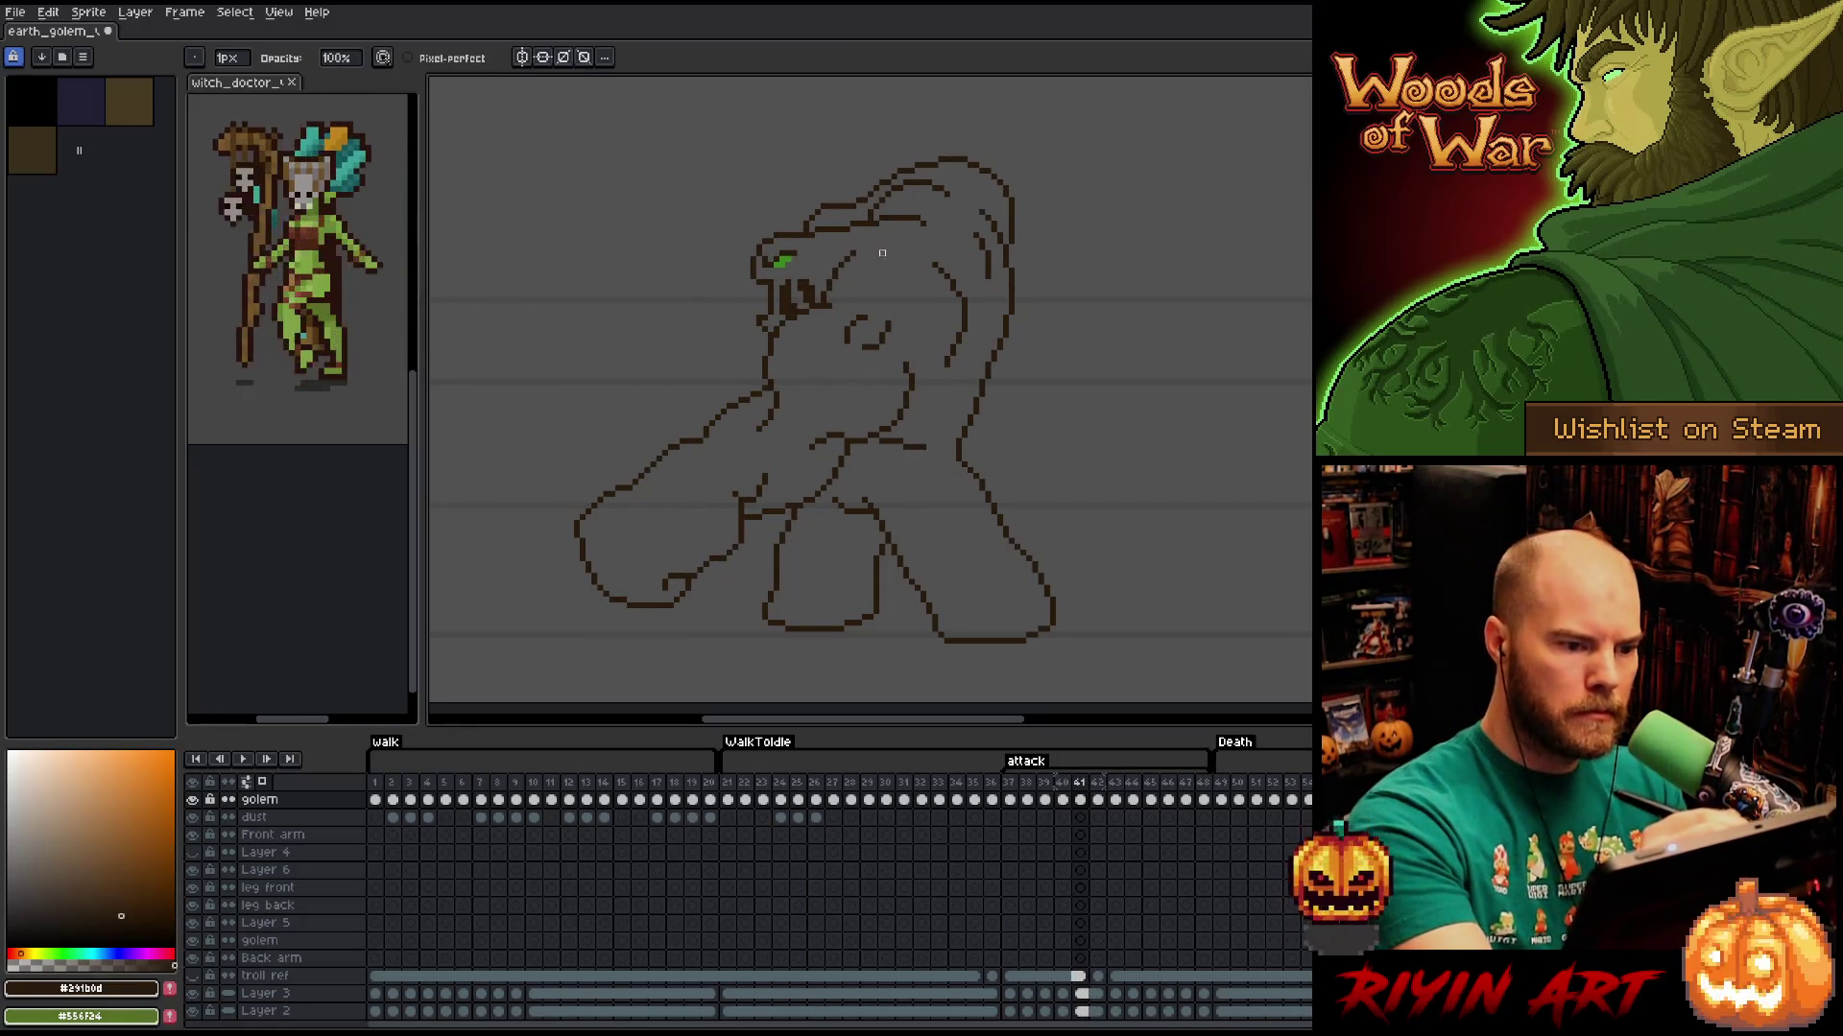
Step through frames 40 to 43, flipping between 42 and 43 to compare the lunge.
{"action": "key", "text": "e"}
{"action": "key", "text": "Left"}
{"action": "key", "text": "Right"}
{"action": "key", "text": "Right"}
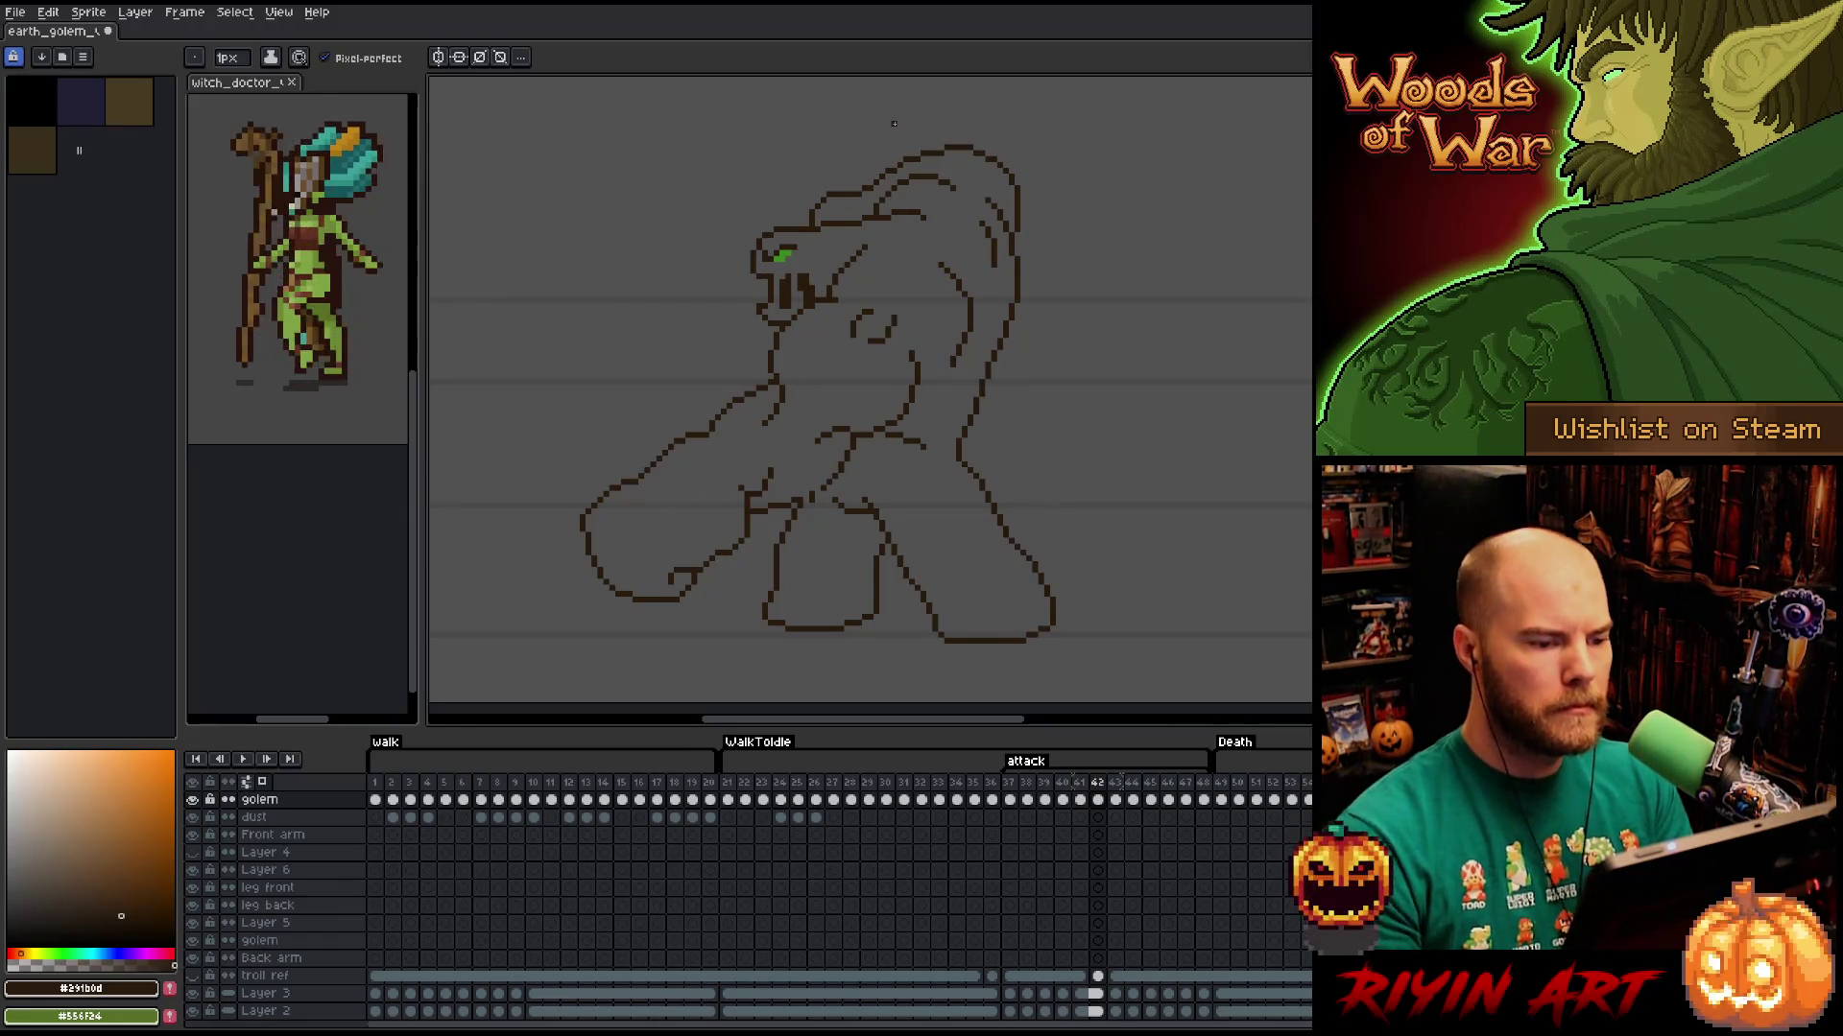
{"action": "key", "text": "Left"}
{"action": "key", "text": "Right"}
{"action": "key", "text": "Right"}
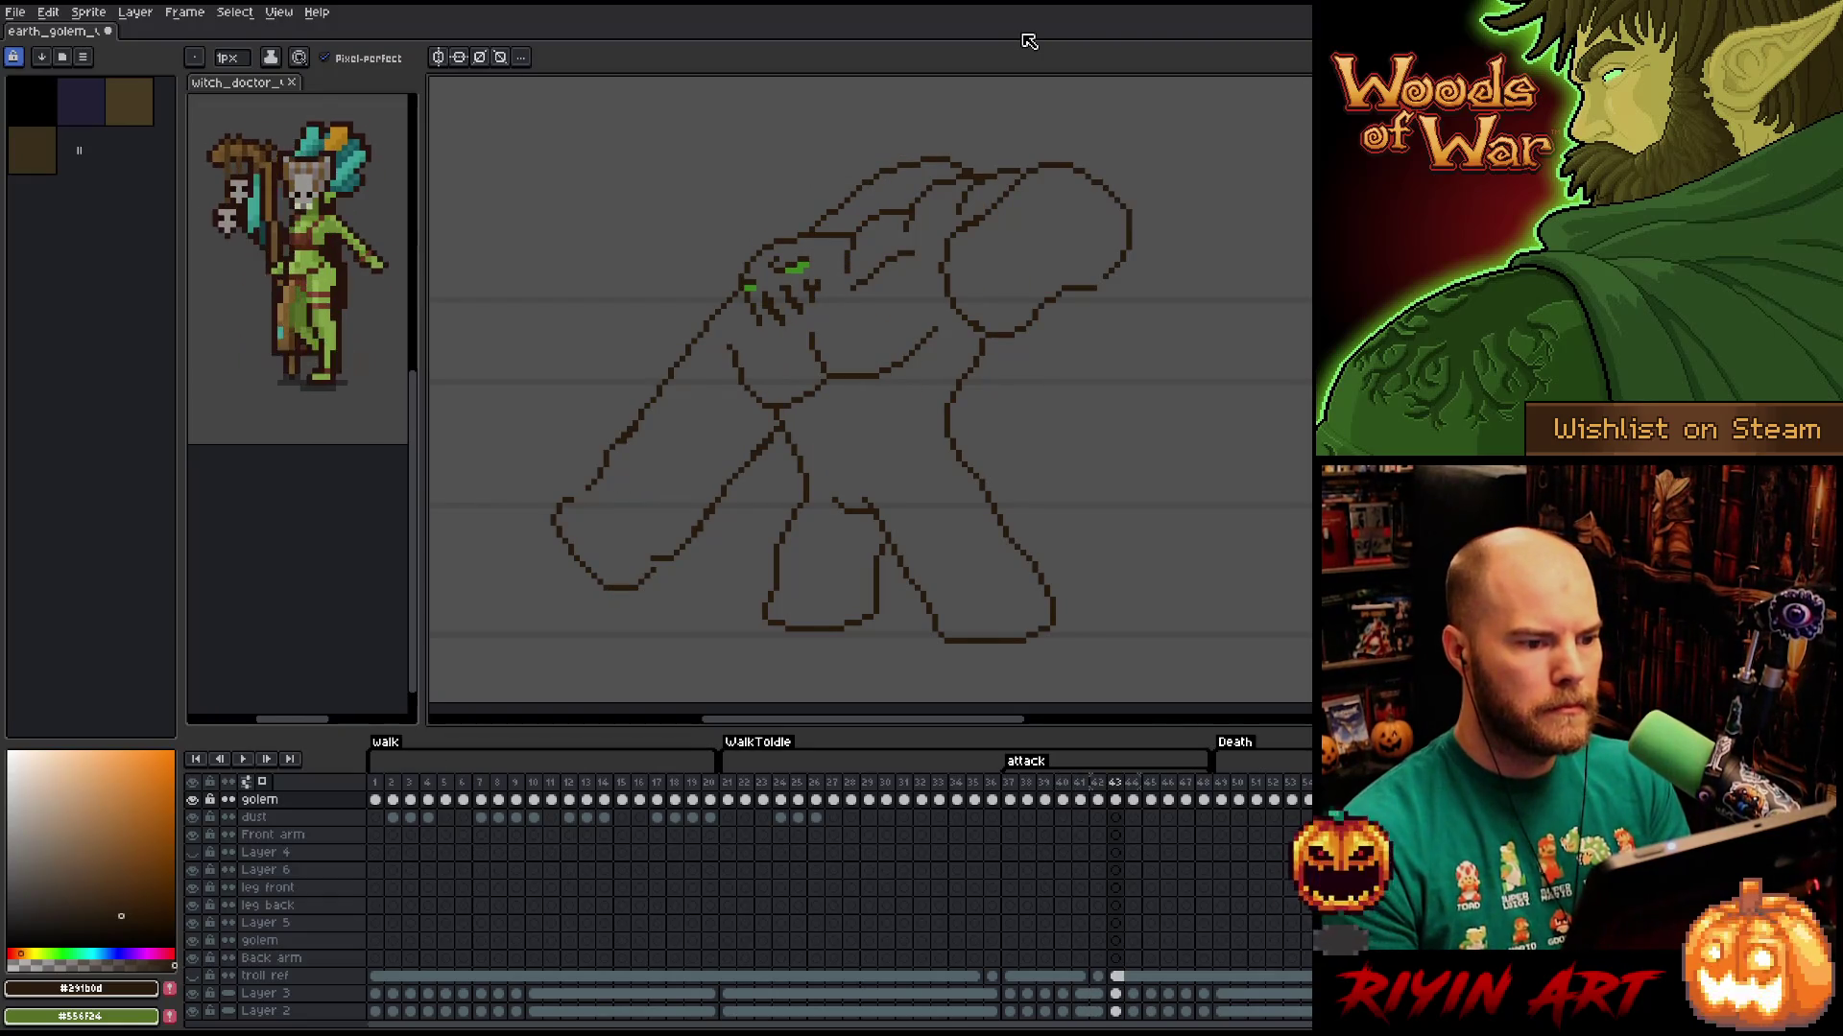
{"action": "key", "text": "Left"}
{"action": "key", "text": "Right"}
{"action": "key", "text": "Left"}
{"action": "key", "text": "Right"}
{"action": "key", "text": "Left"}
{"action": "key", "text": "Left"}
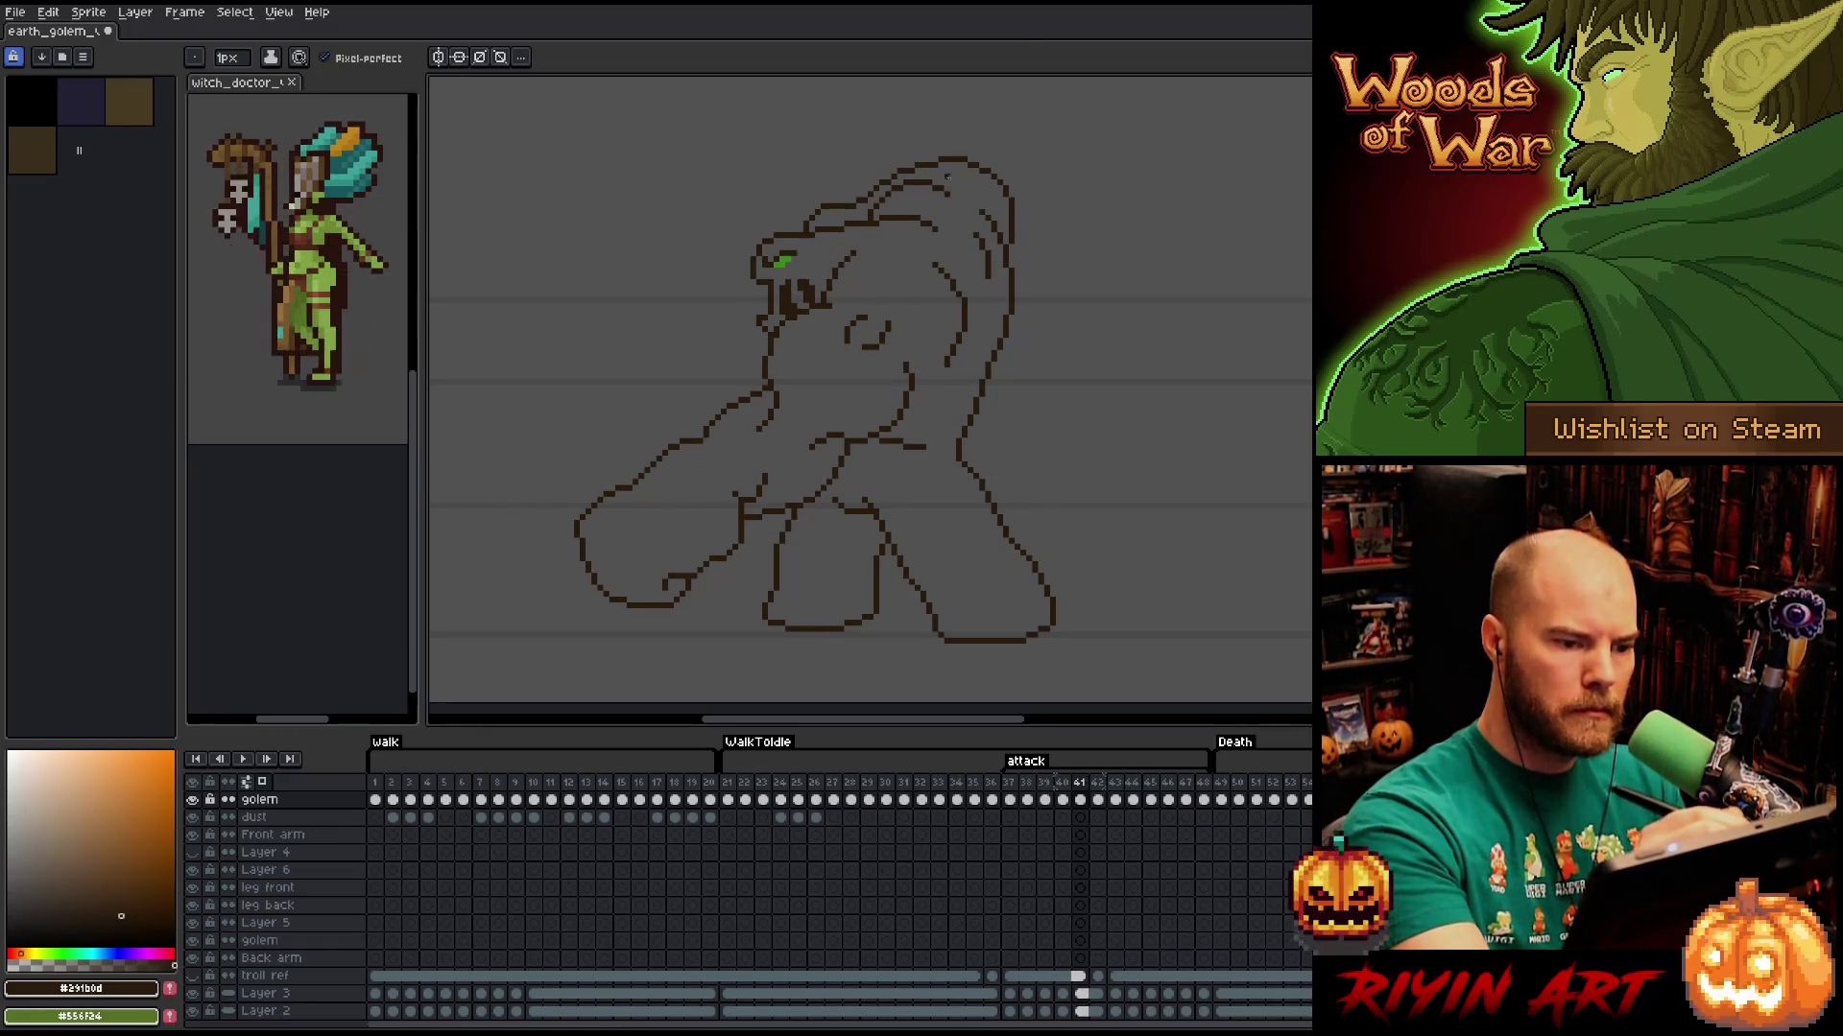
{"action": "key", "text": "Right"}
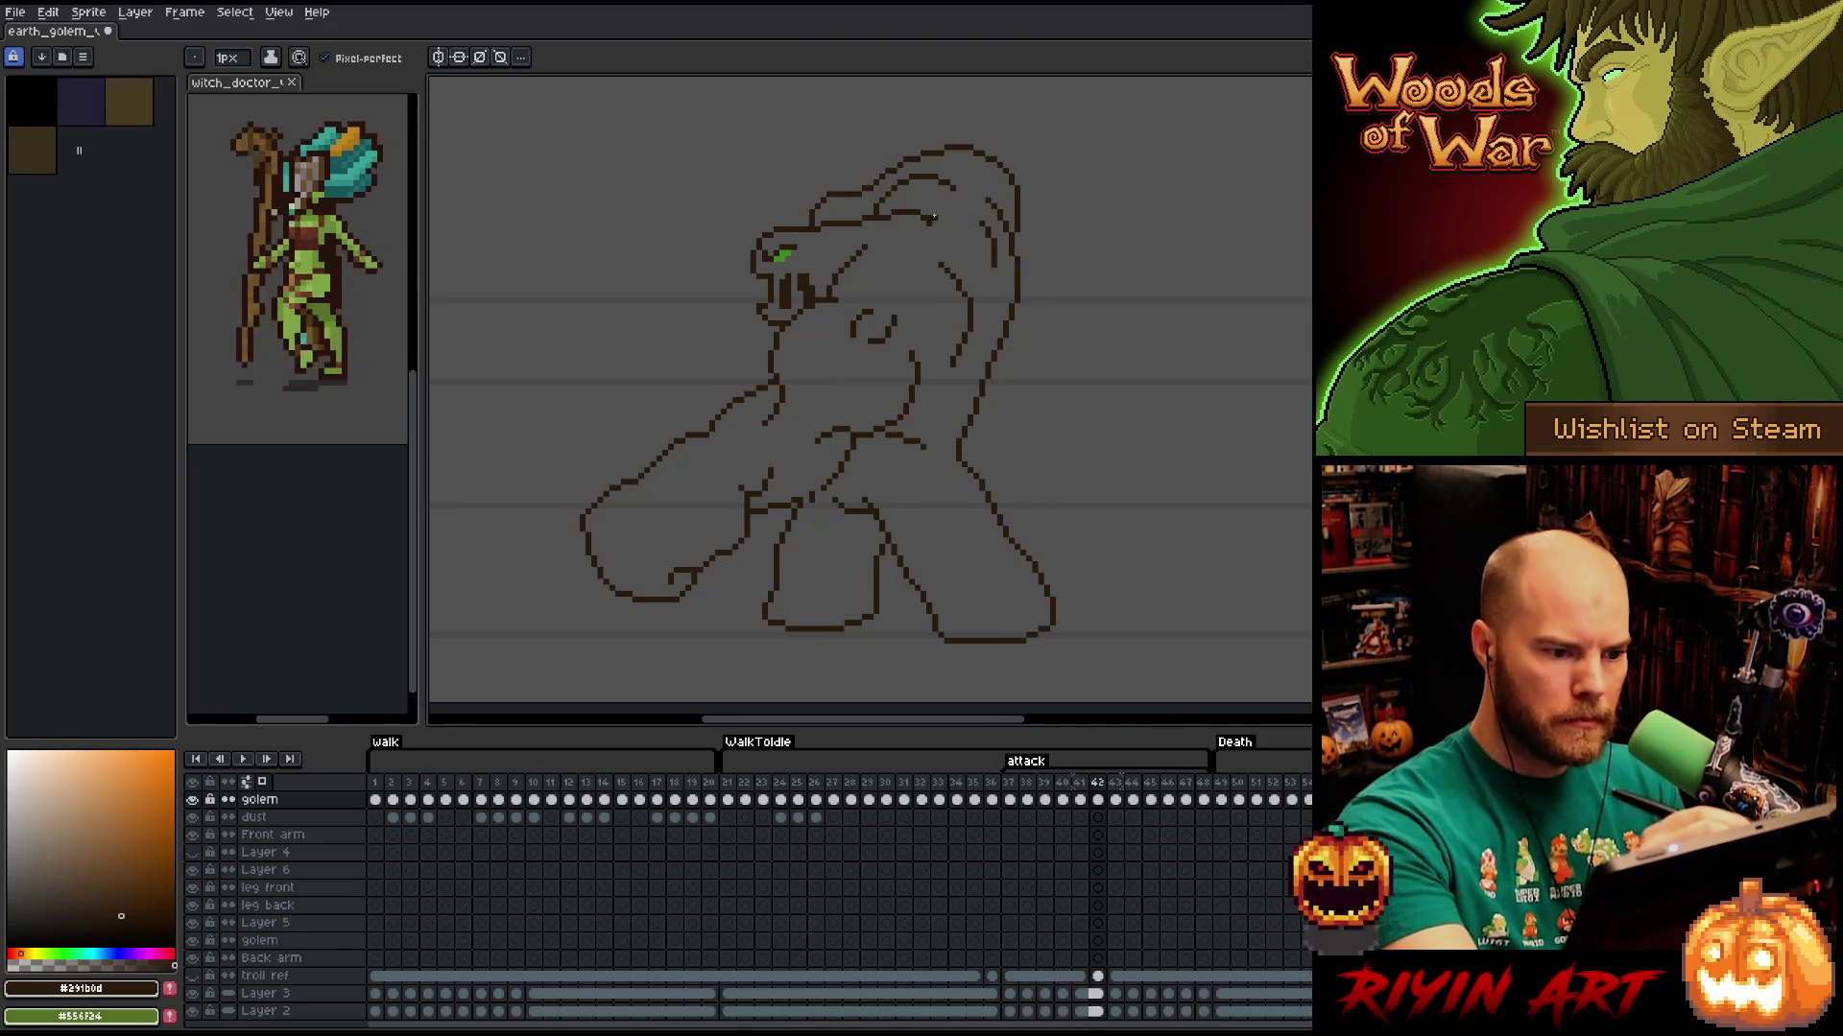
{"action": "key", "text": "e"}
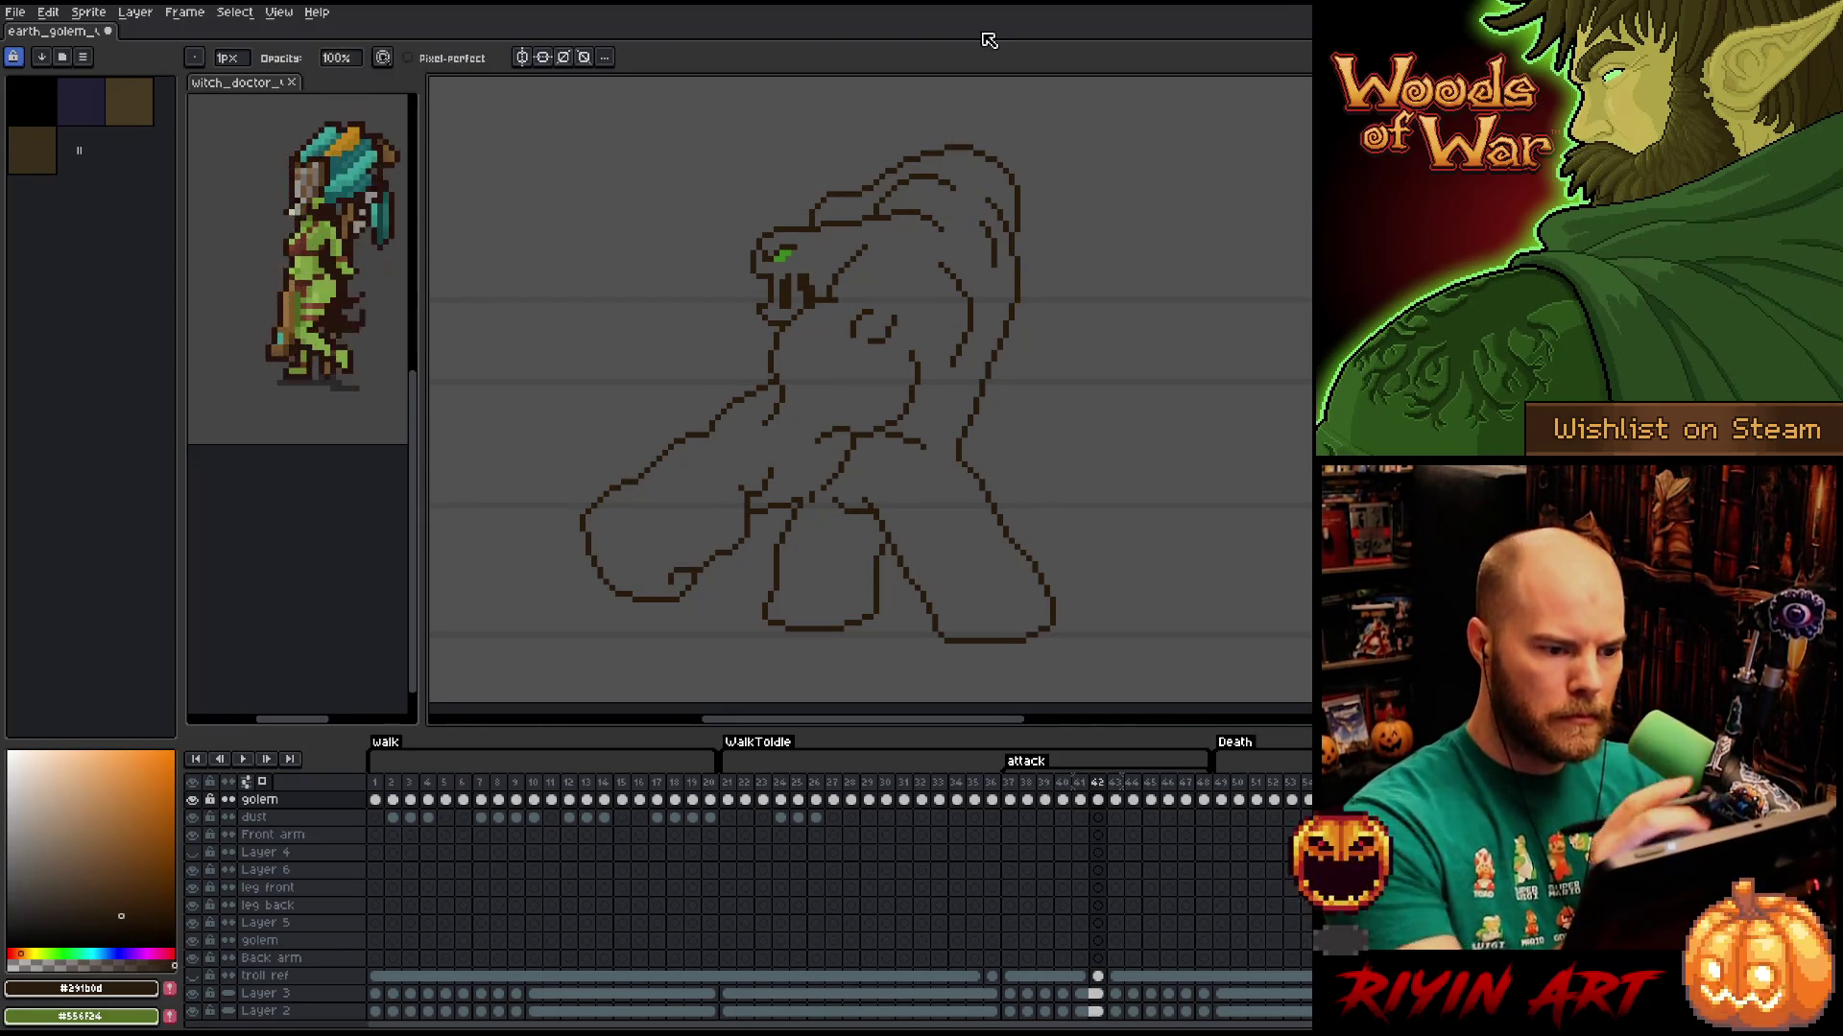
{"action": "key", "text": "Left"}
{"action": "key", "text": "Right"}
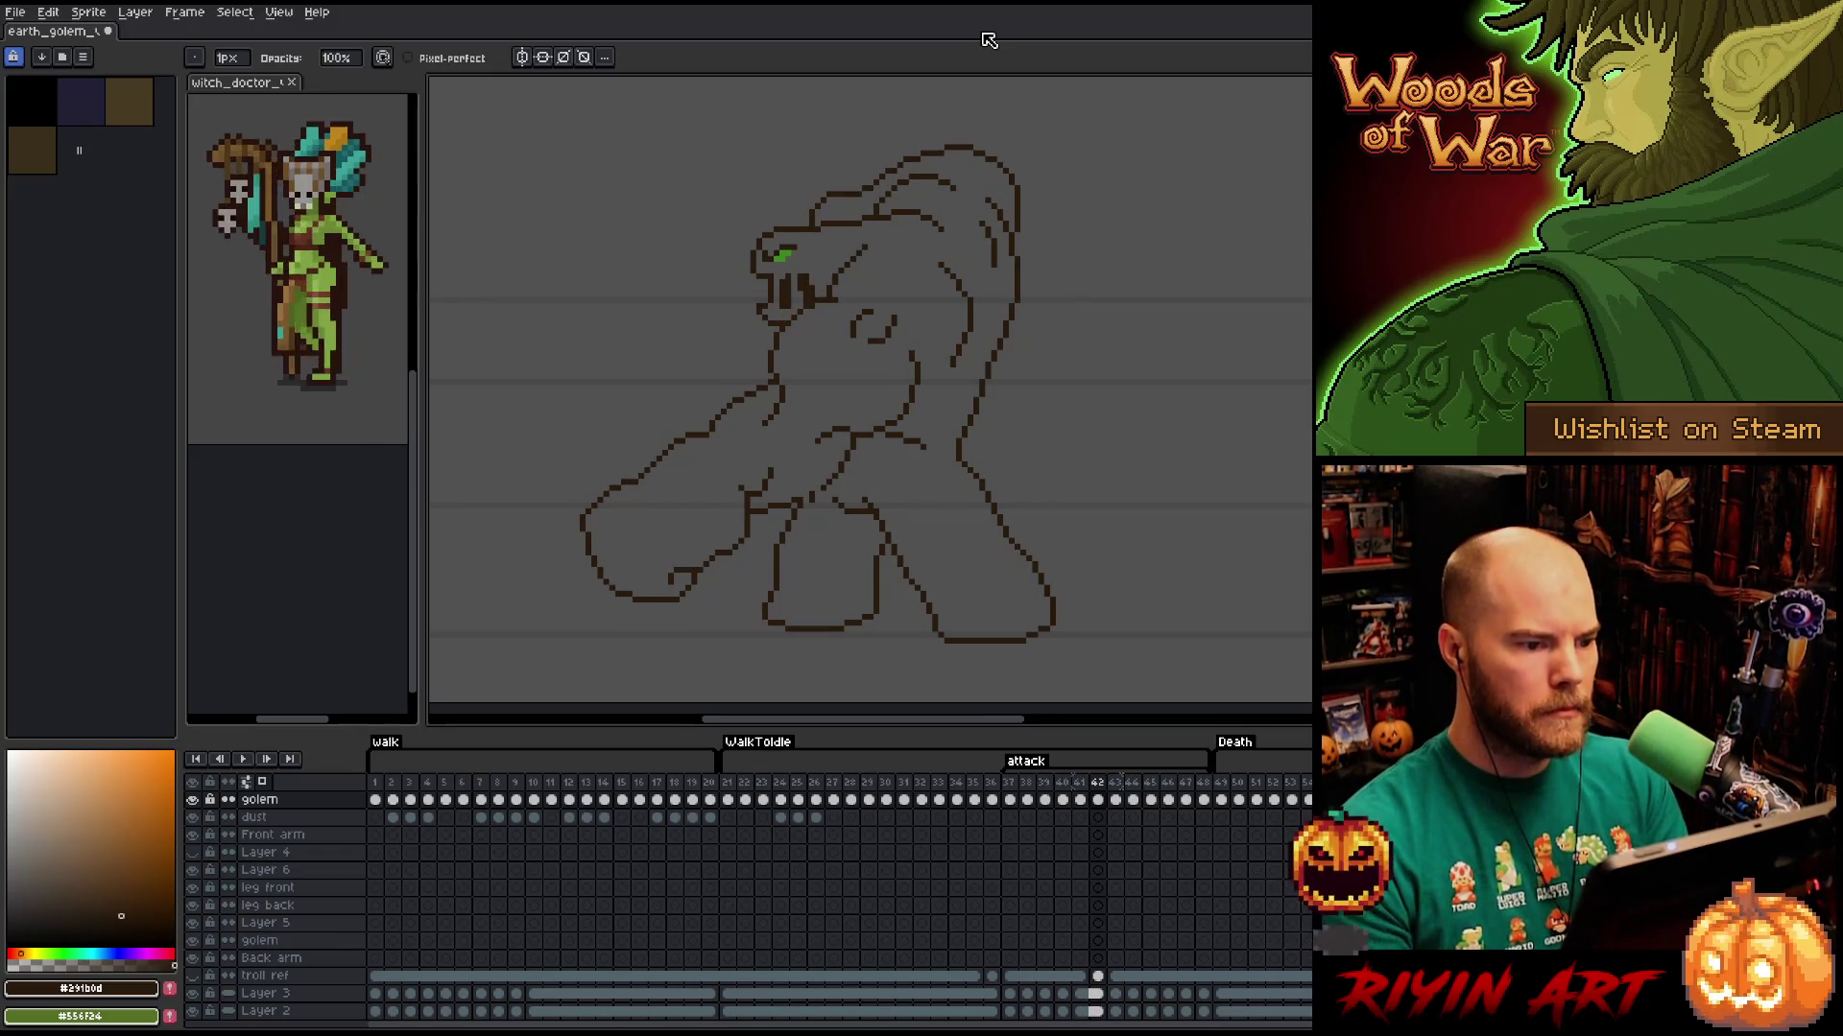
Play the animation, stop on frame 42, toggle against frame 43, and end on frame 43.
{"action": "key", "text": "Return"}
{"action": "key", "text": "Return"}
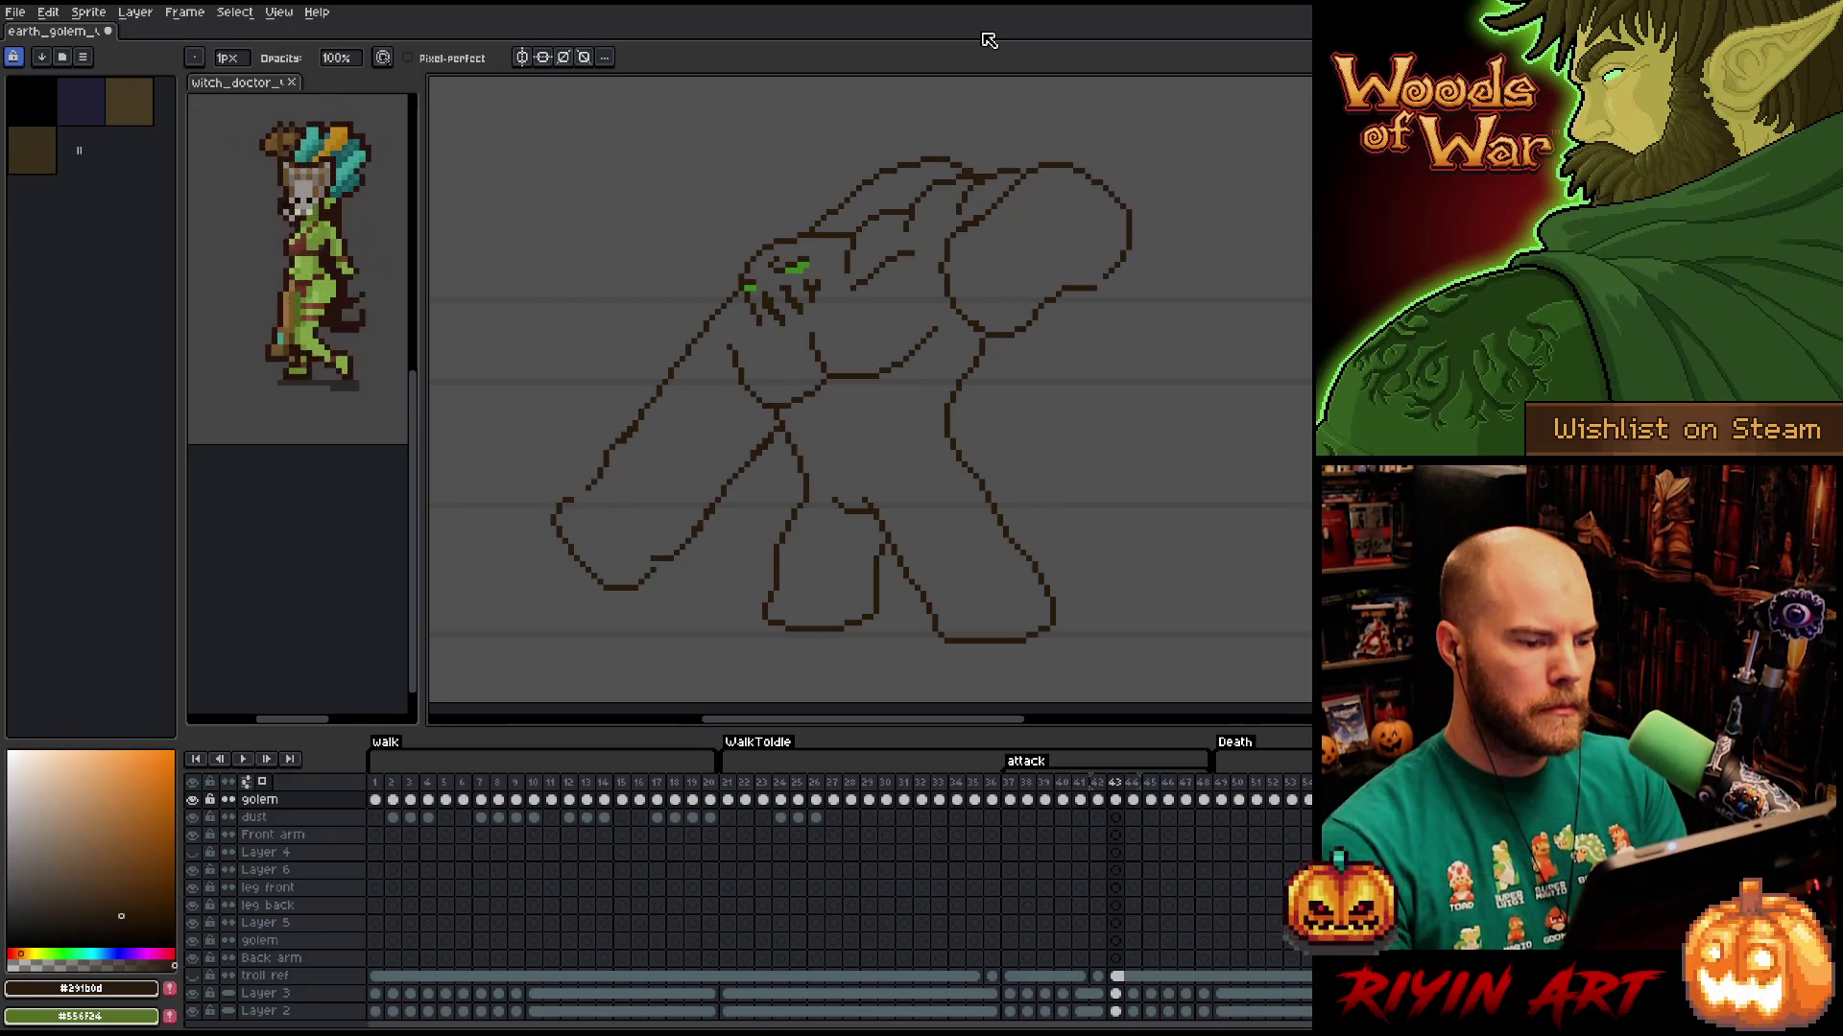
{"action": "key", "text": "Return"}
{"action": "key", "text": "Right"}
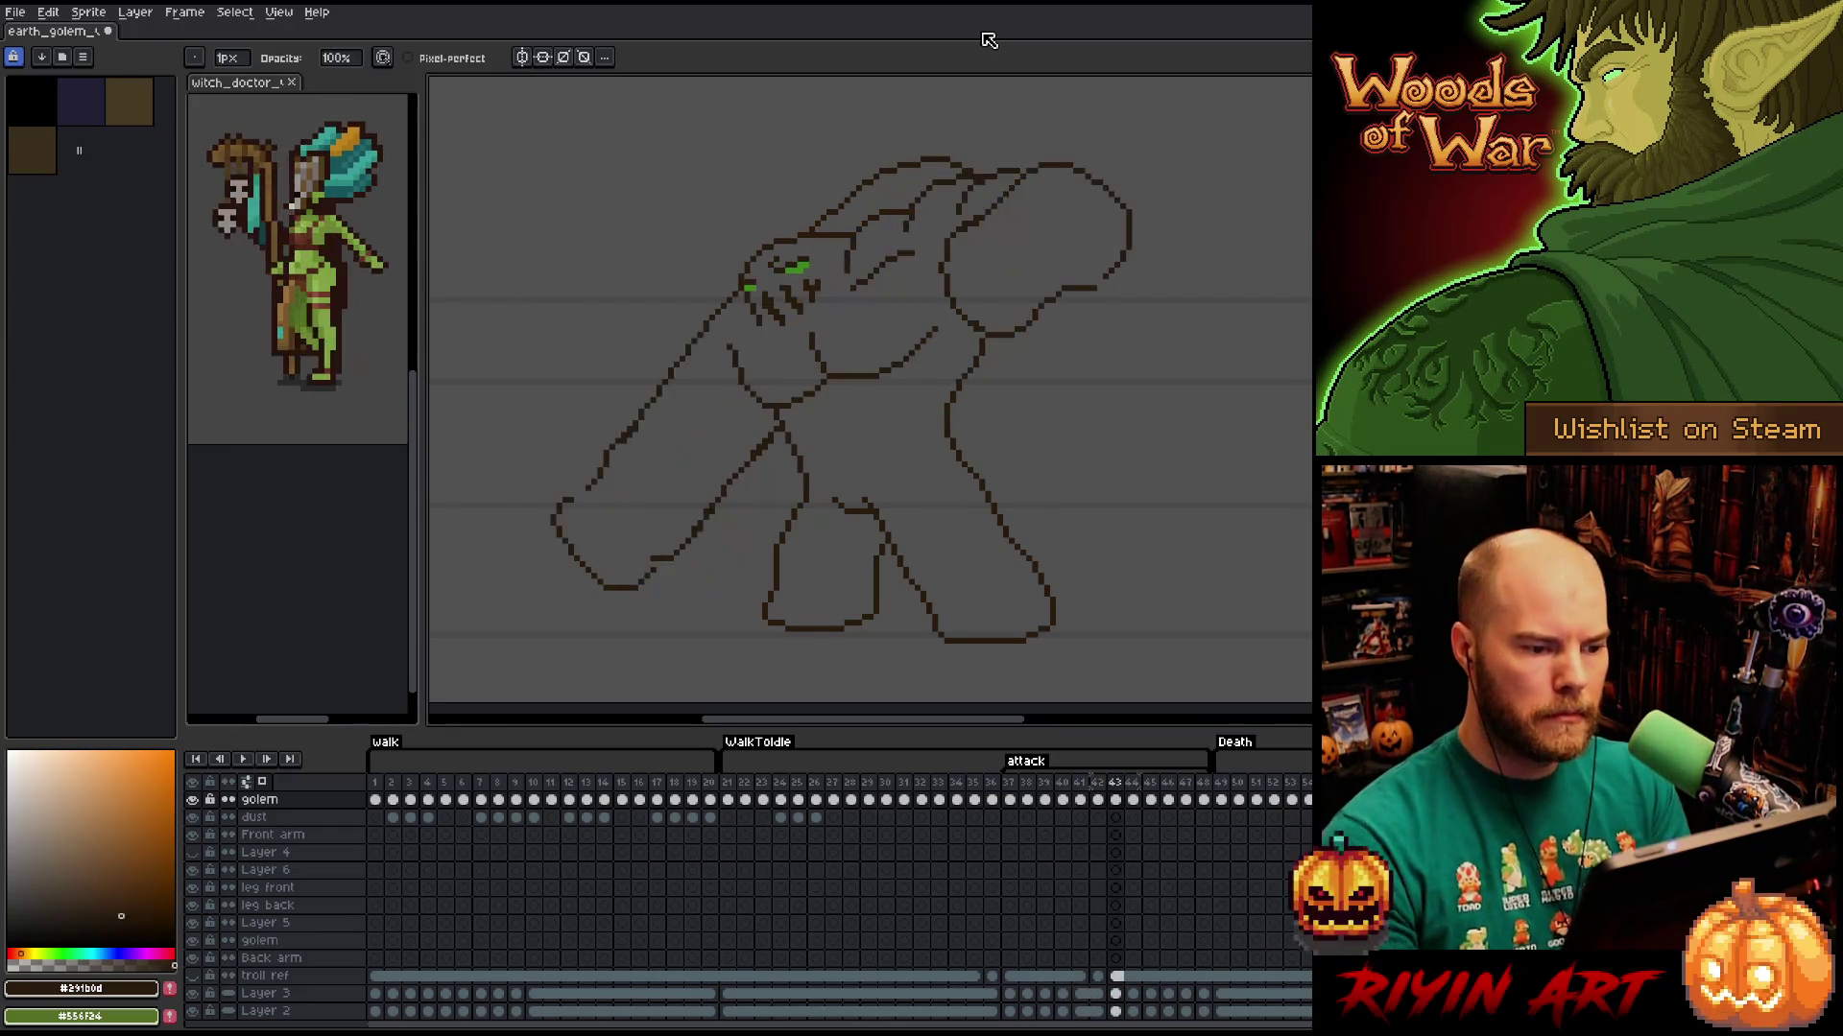
{"action": "key", "text": "Left"}
{"action": "key", "text": "Right"}
{"action": "key", "text": "Left"}
{"action": "key", "text": "Right"}
{"action": "key", "text": "Left"}
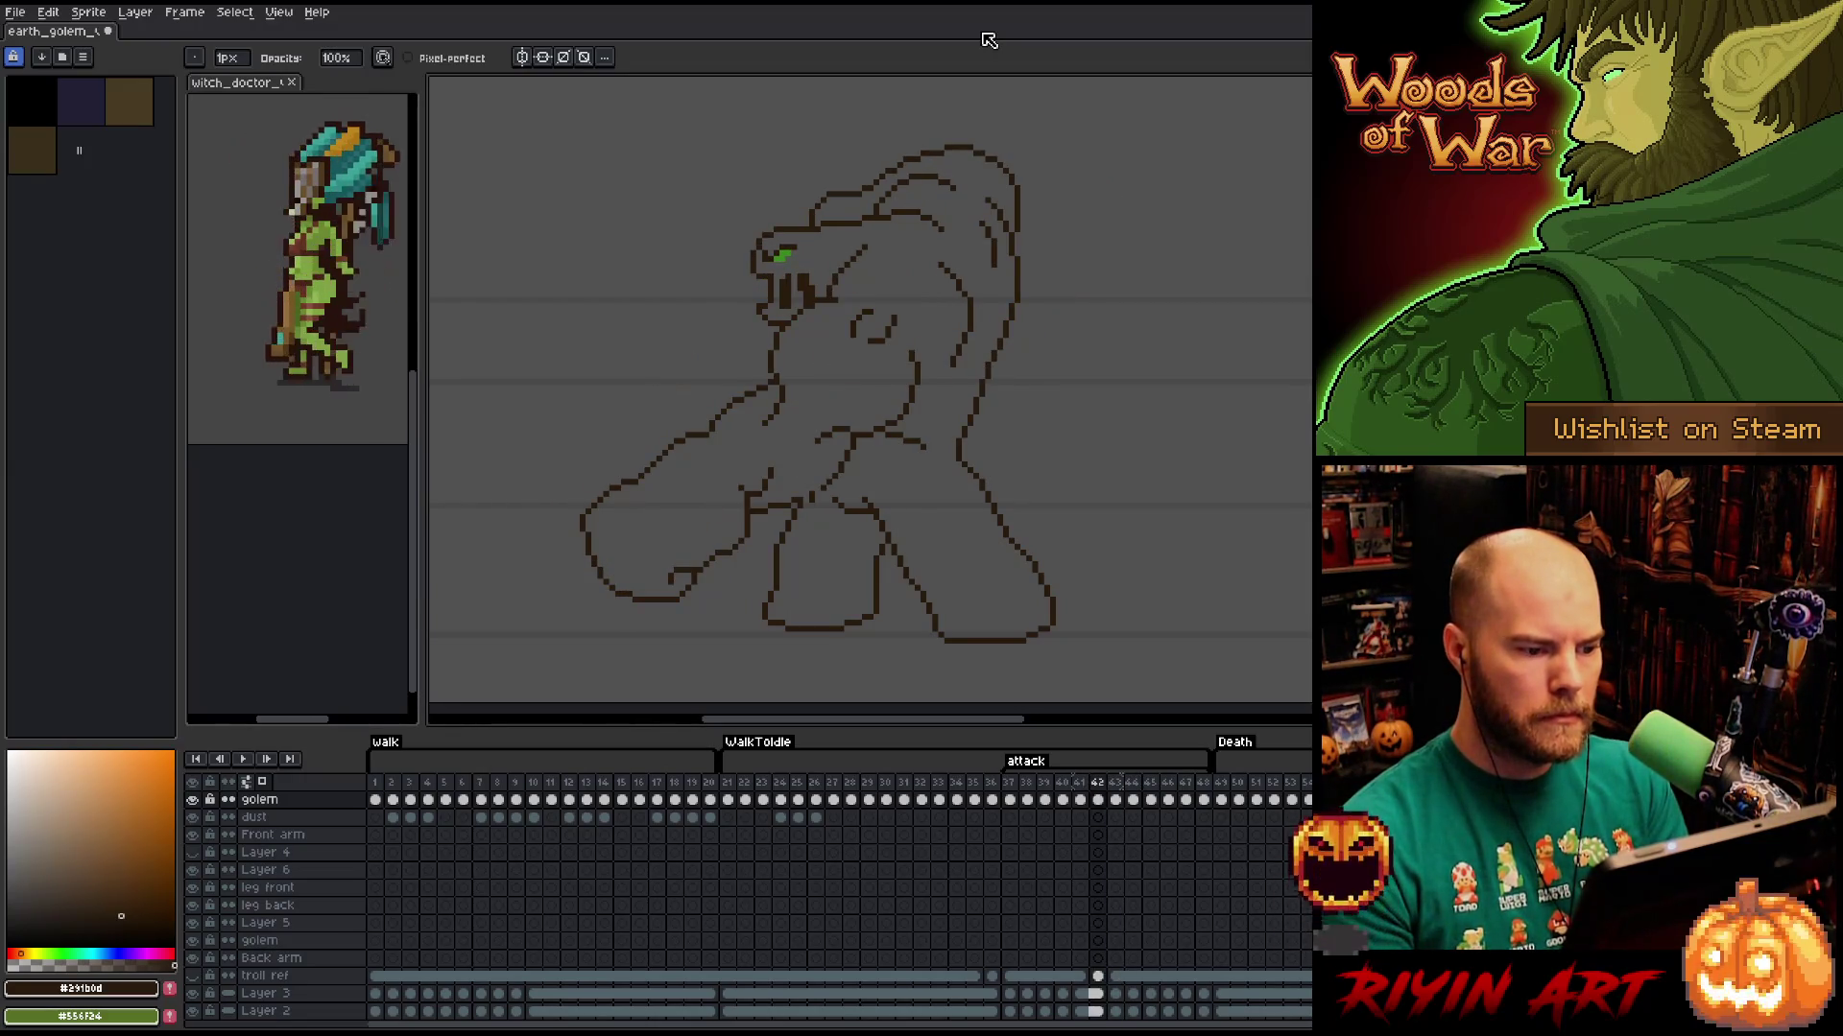
{"action": "key", "text": "Right"}
{"action": "key", "text": "Left"}
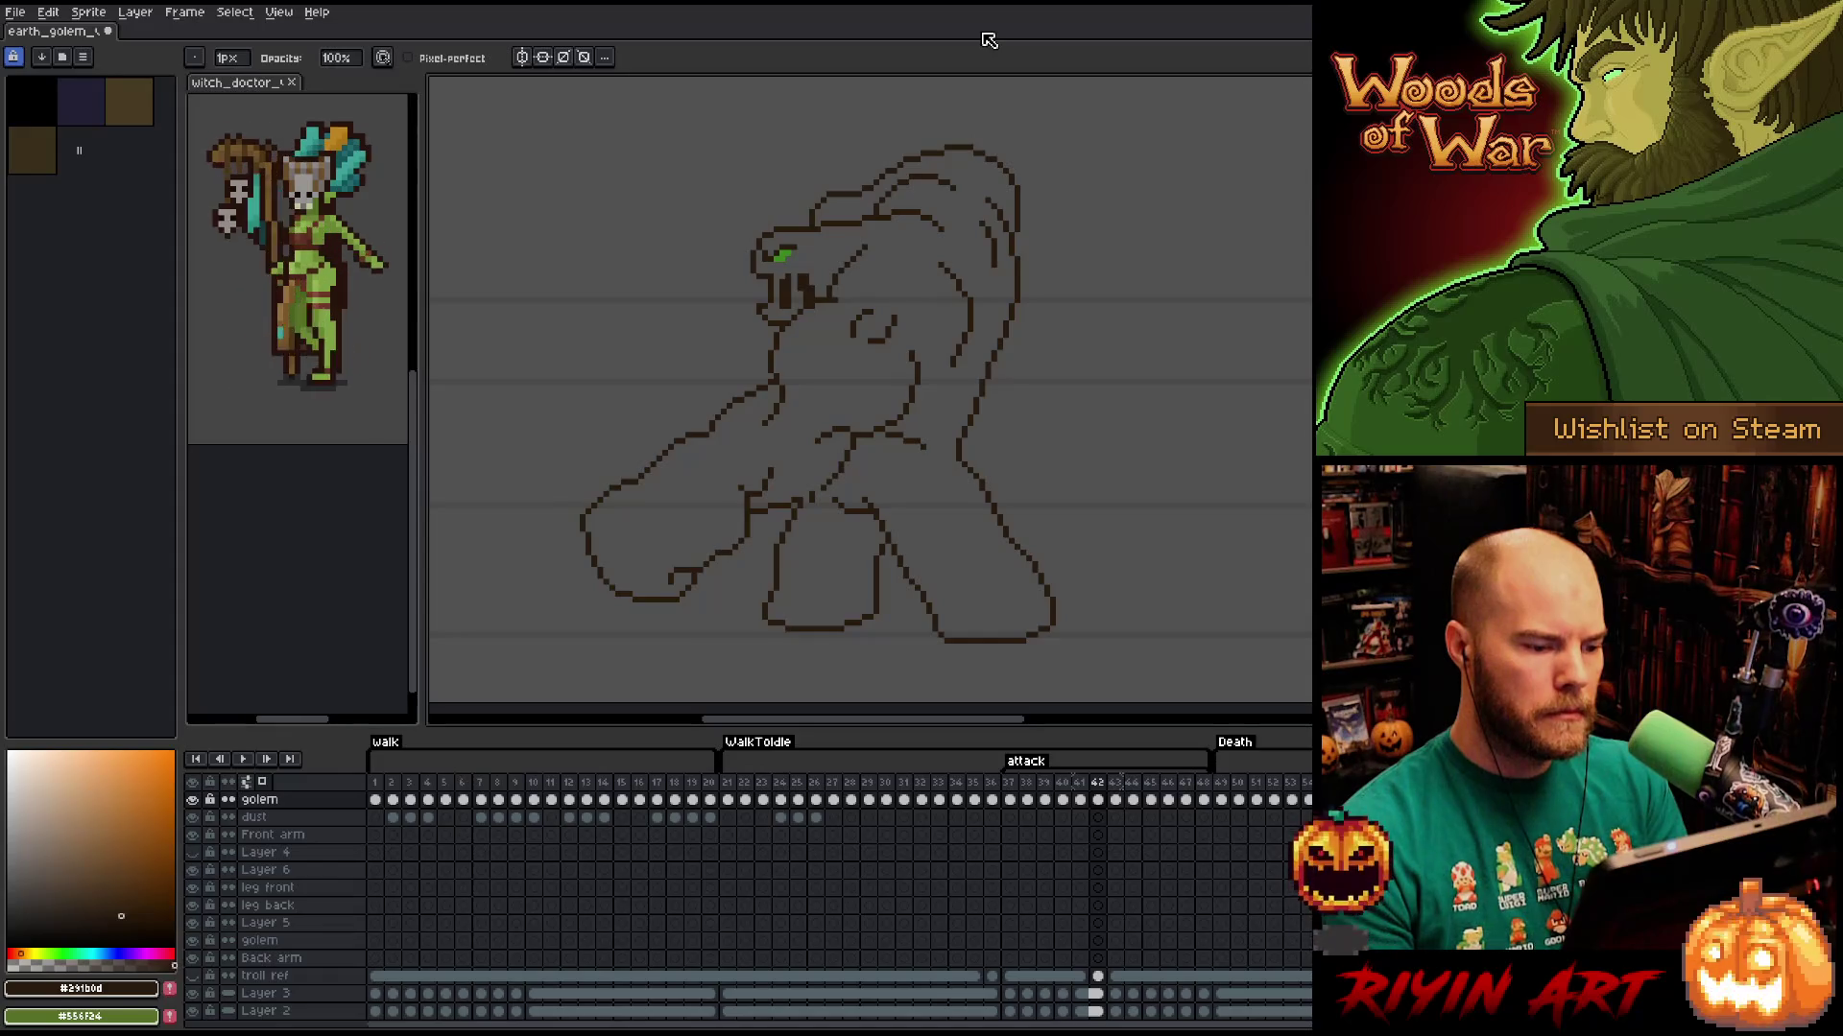
{"action": "key", "text": "b"}
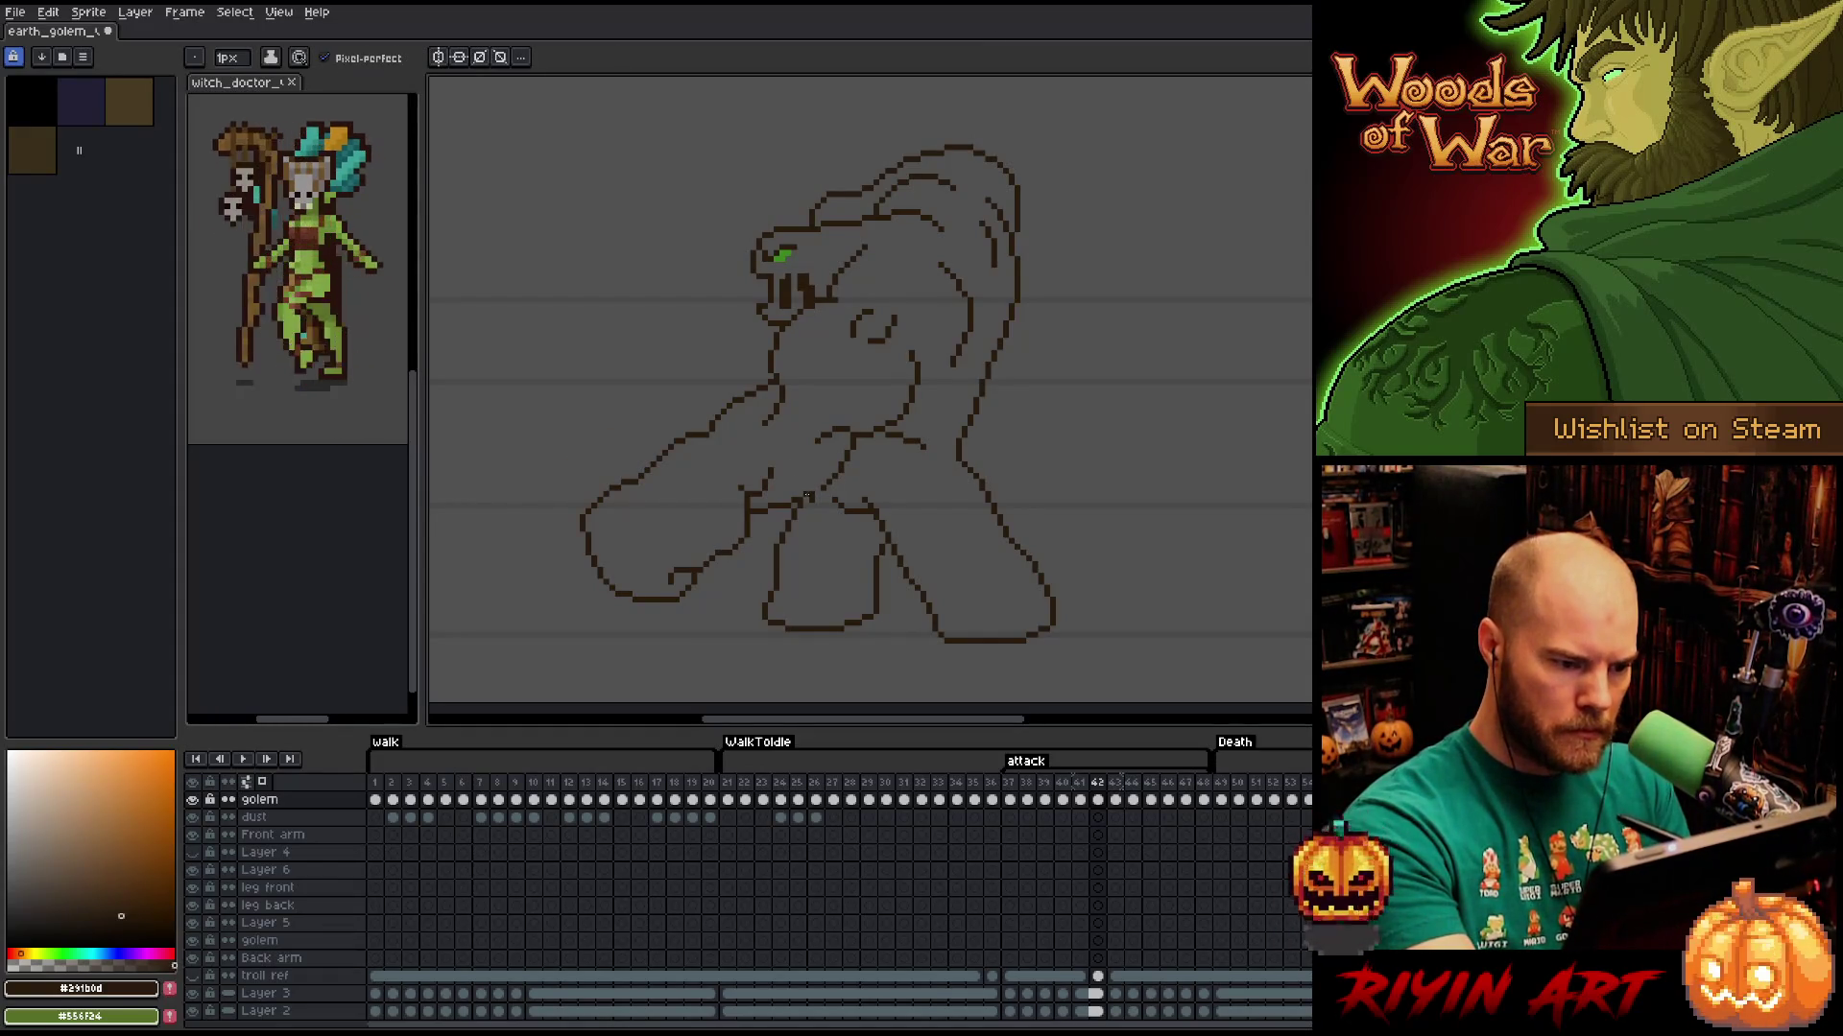
{"action": "key", "text": "e"}
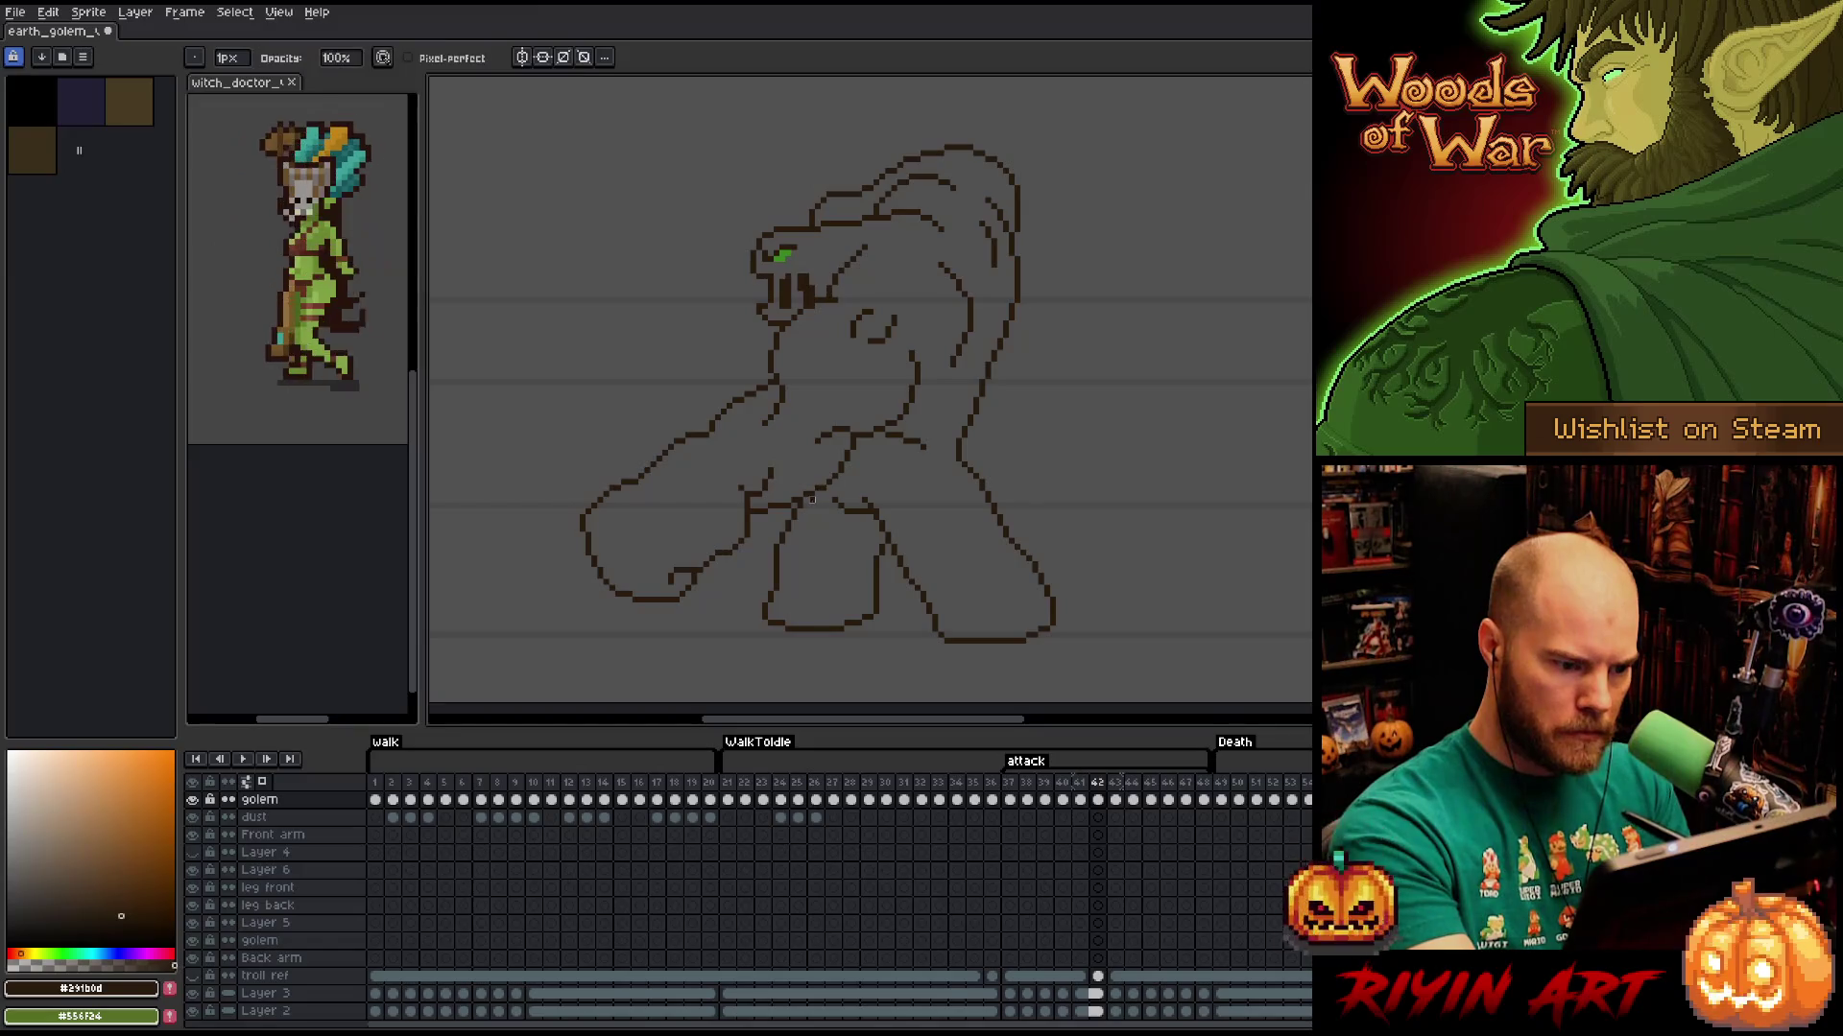
{"action": "key", "text": "Right"}
{"action": "key", "text": "Left"}
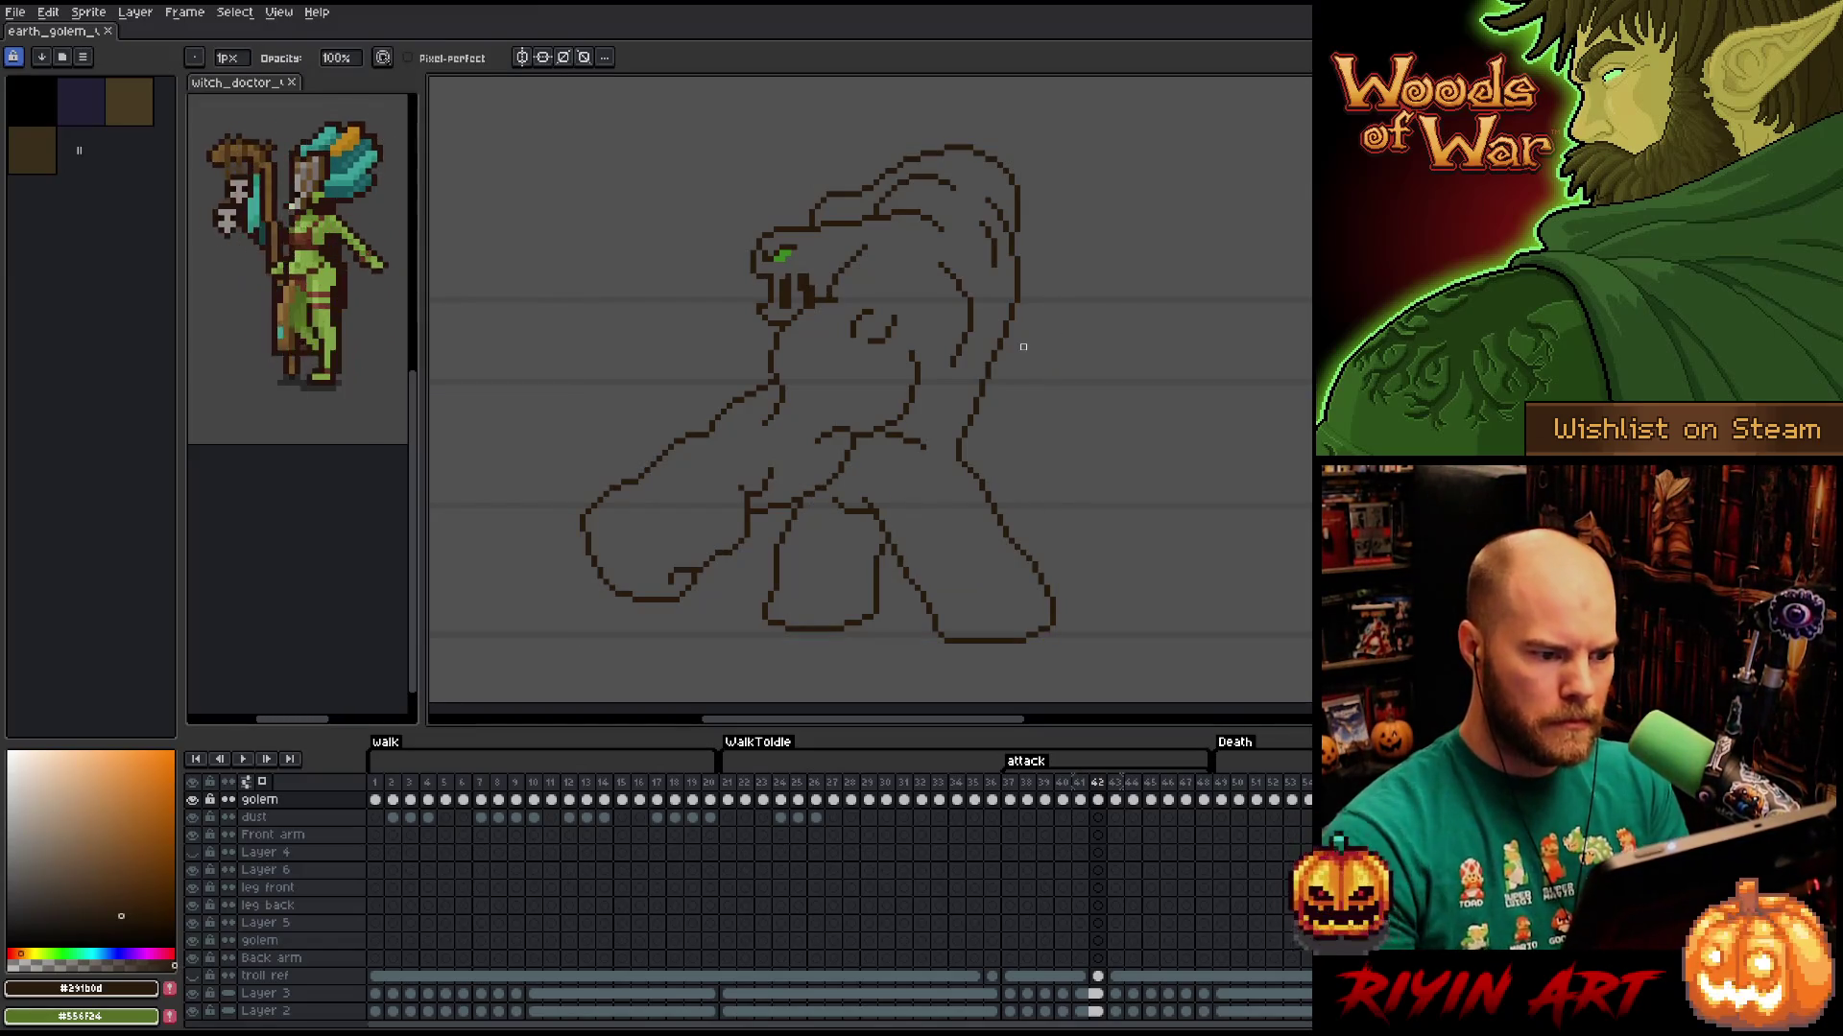
{"action": "key", "text": "Right"}
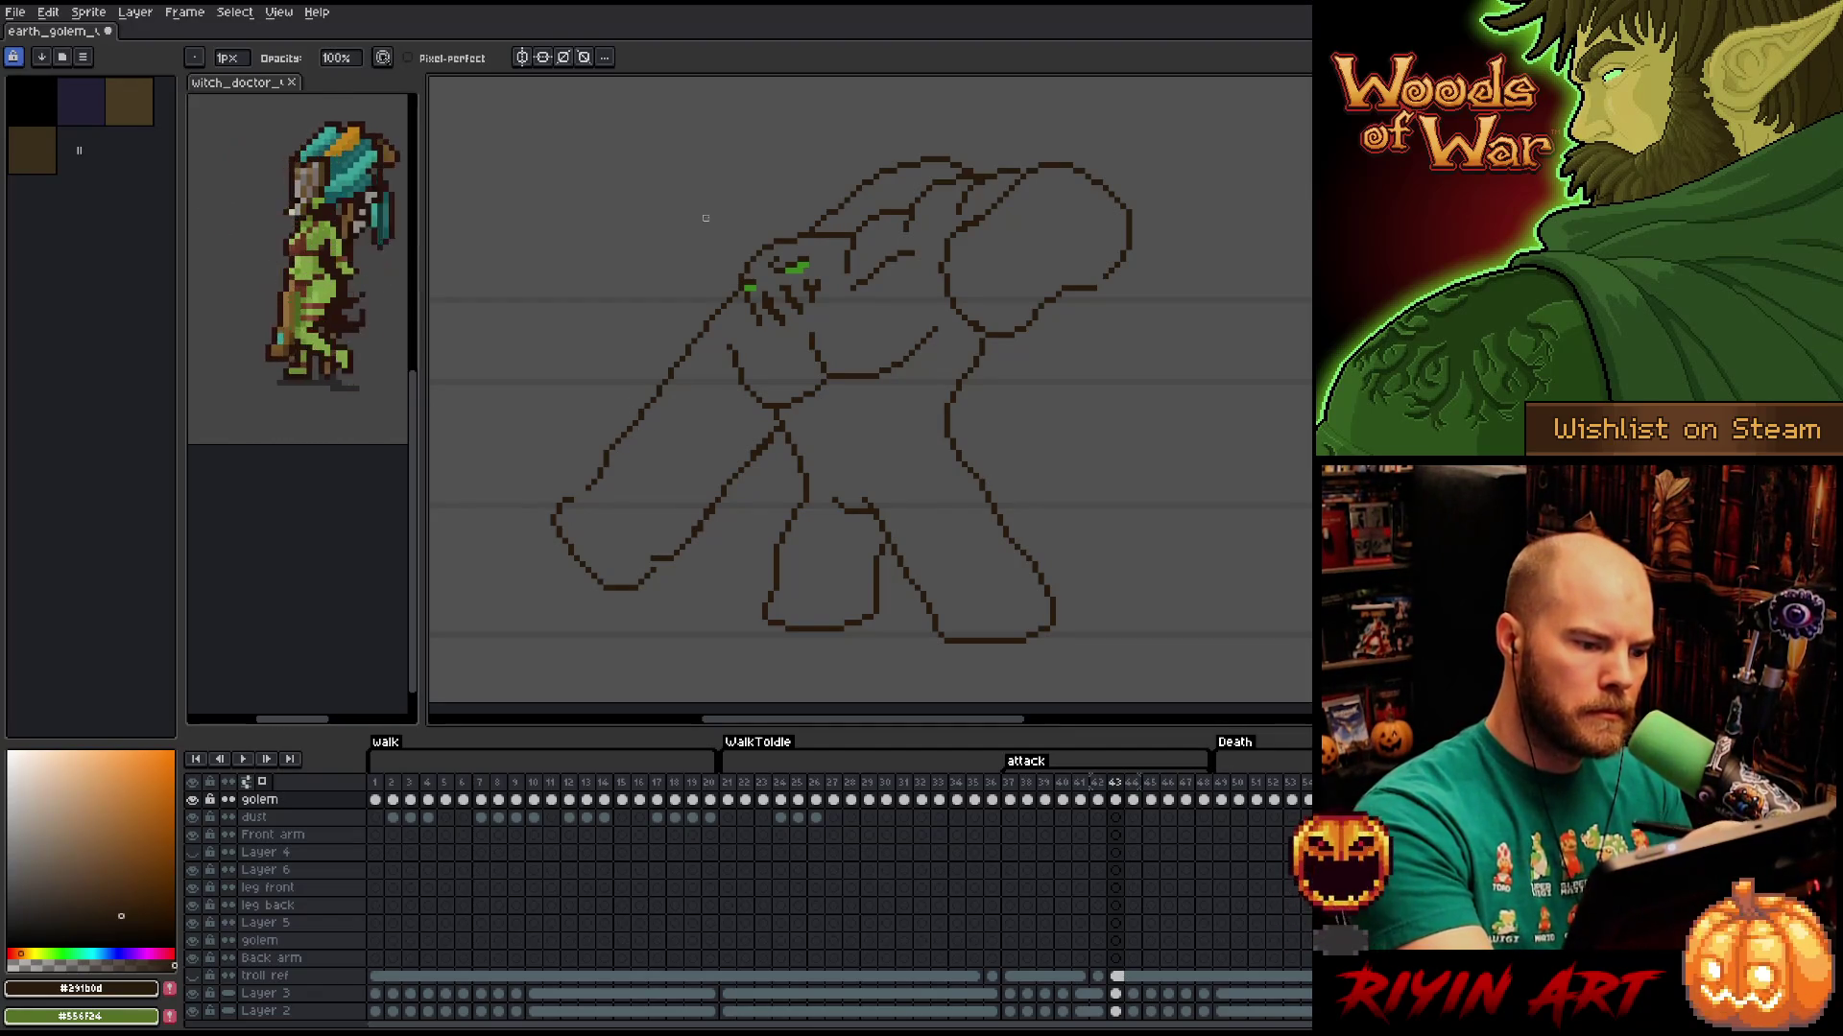
{"action": "key", "text": "b"}
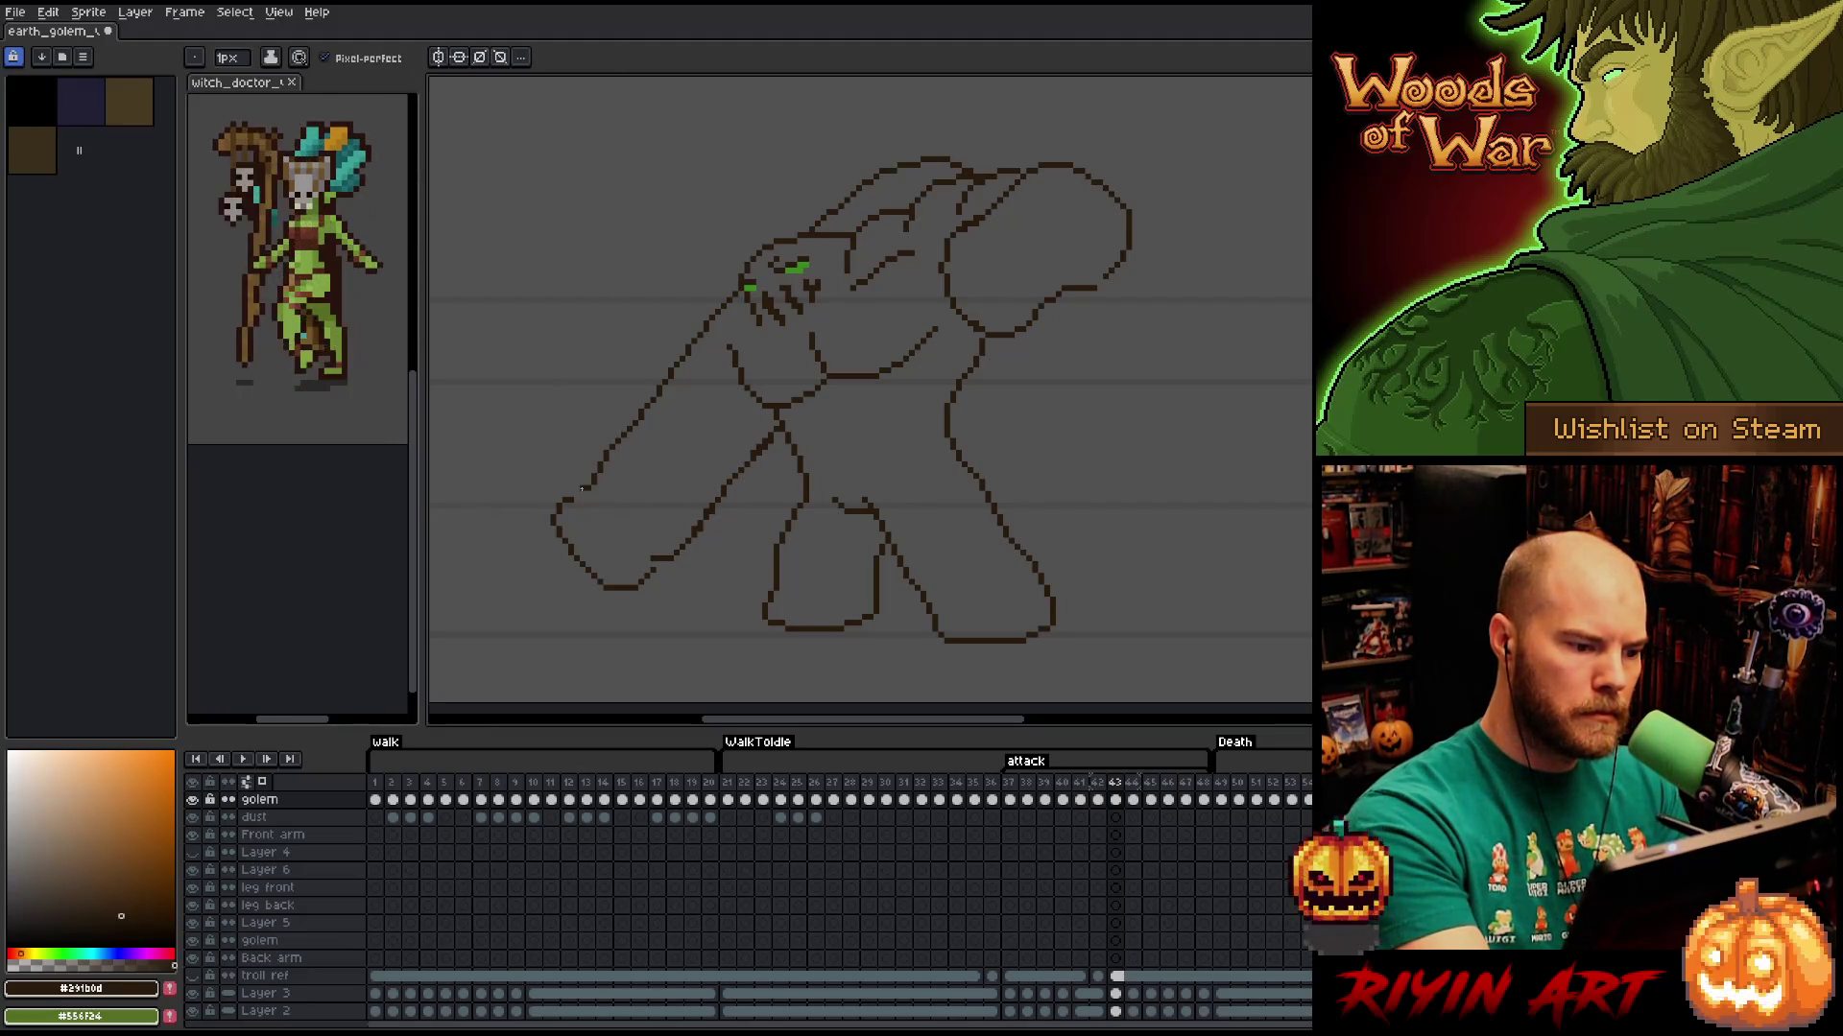
Erase a stray line stub on the golem and touch up the surrounding pixels.
{"action": "key", "text": "e"}
{"action": "left_click", "coordinate": [655, 561]}
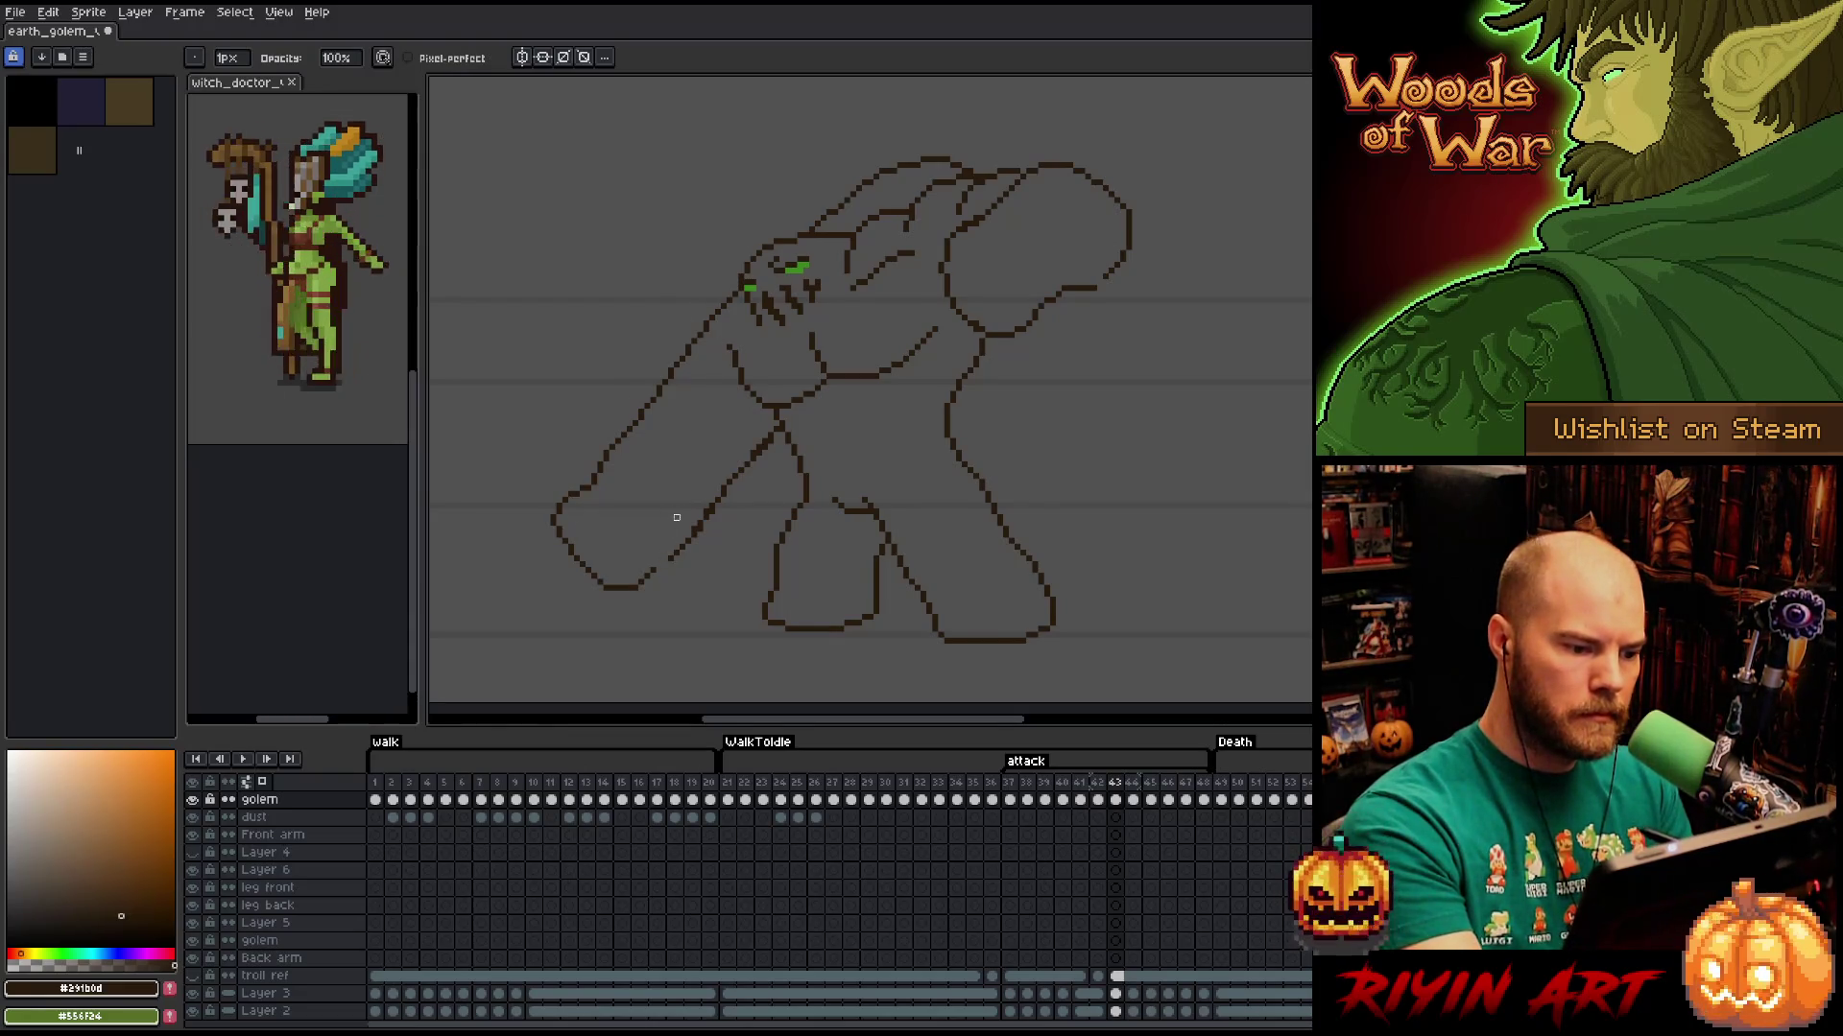
{"action": "key", "text": "b"}
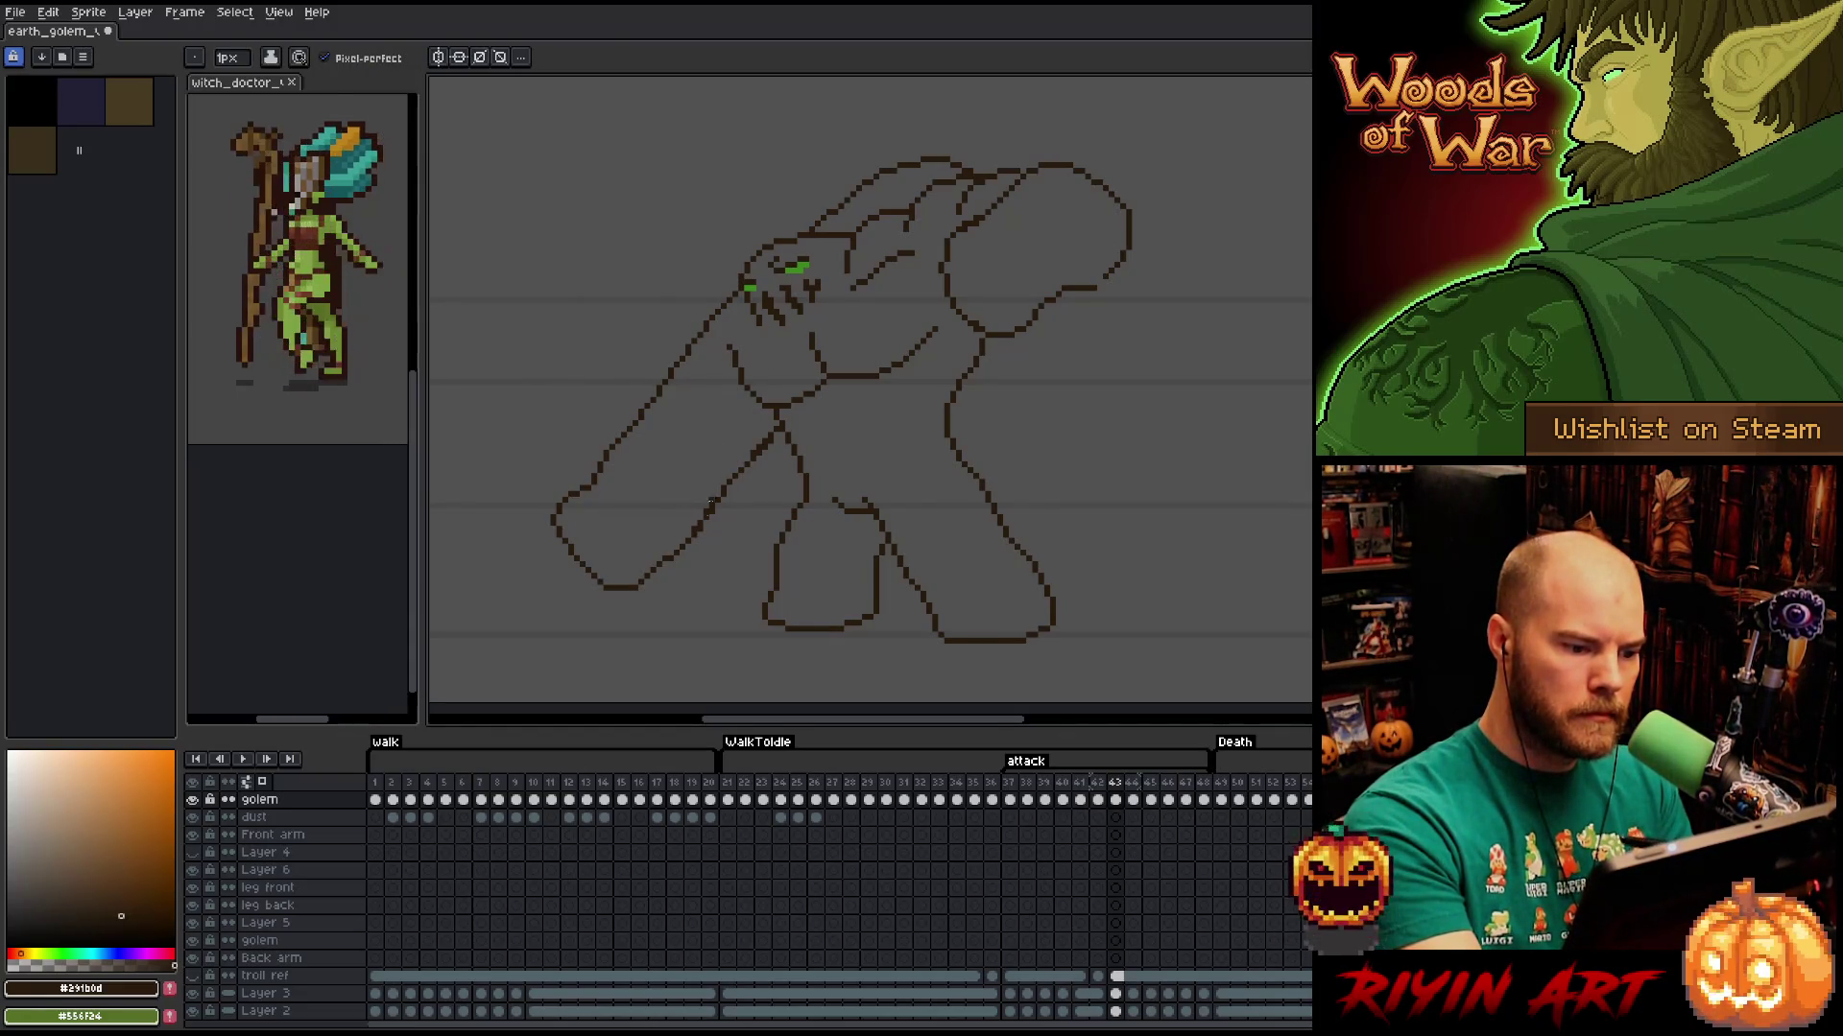
{"action": "key", "text": "e"}
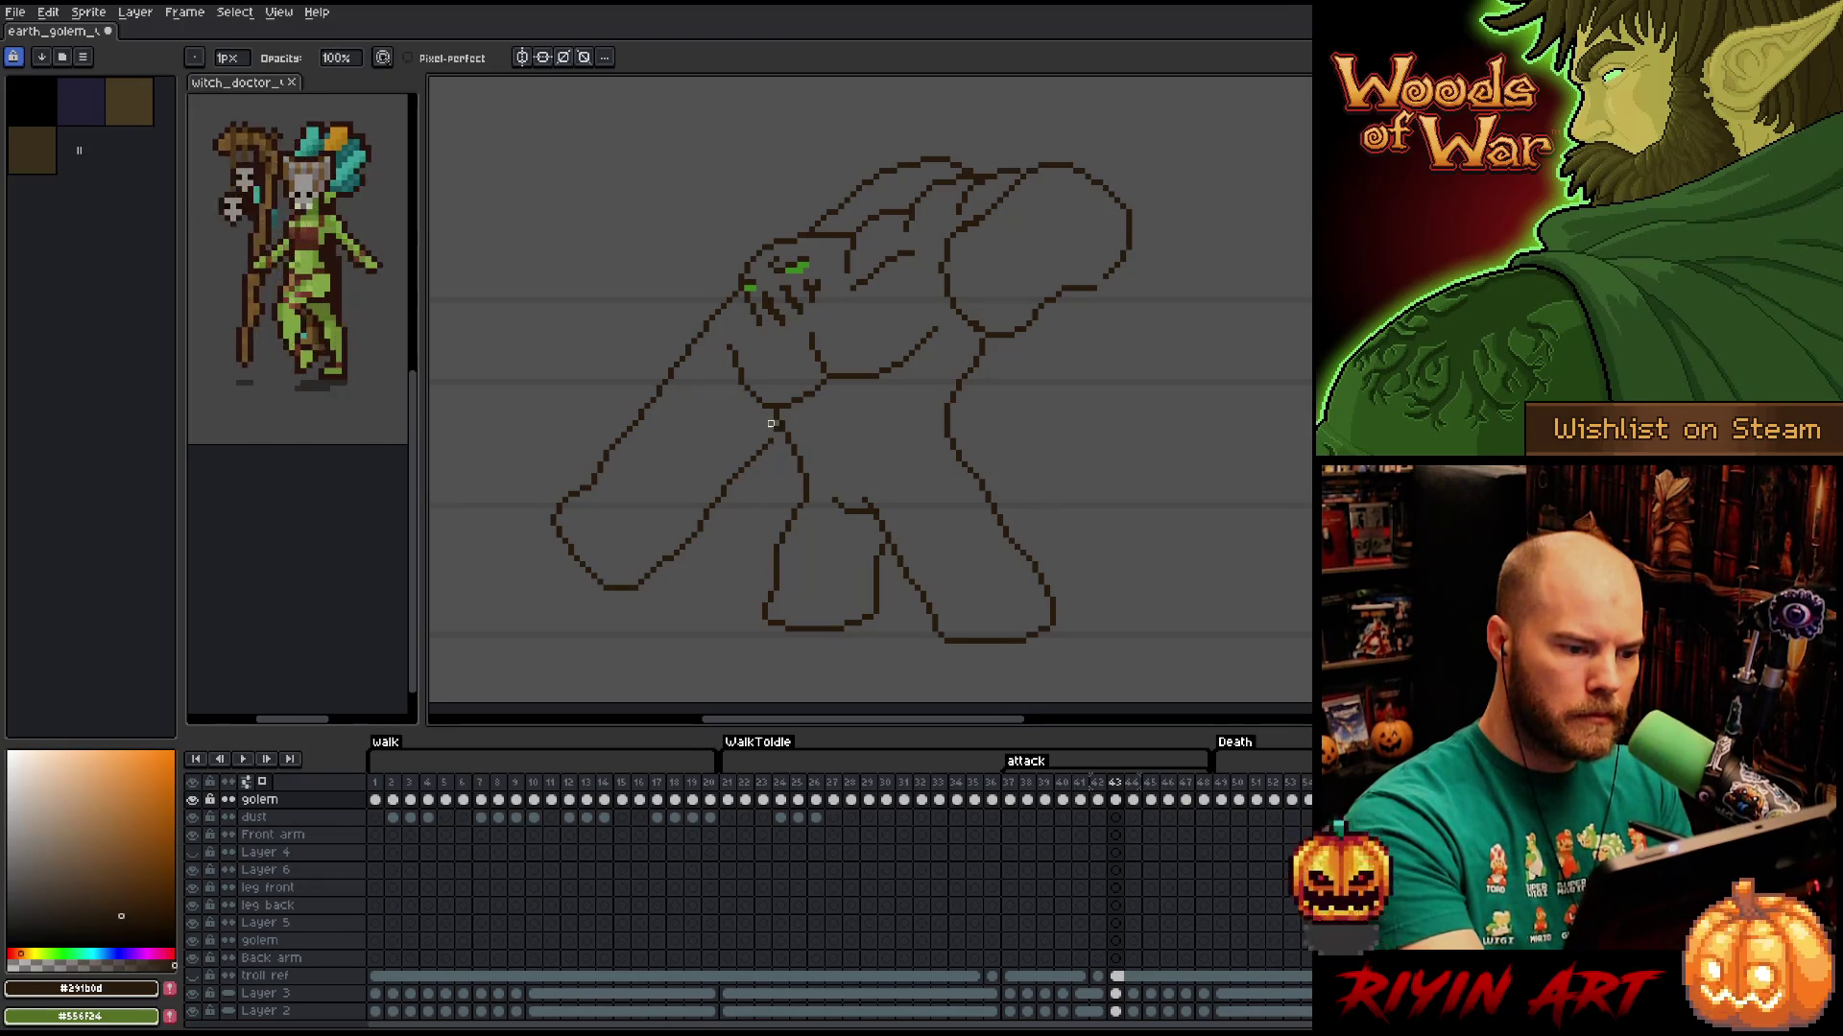
{"action": "key", "text": "b"}
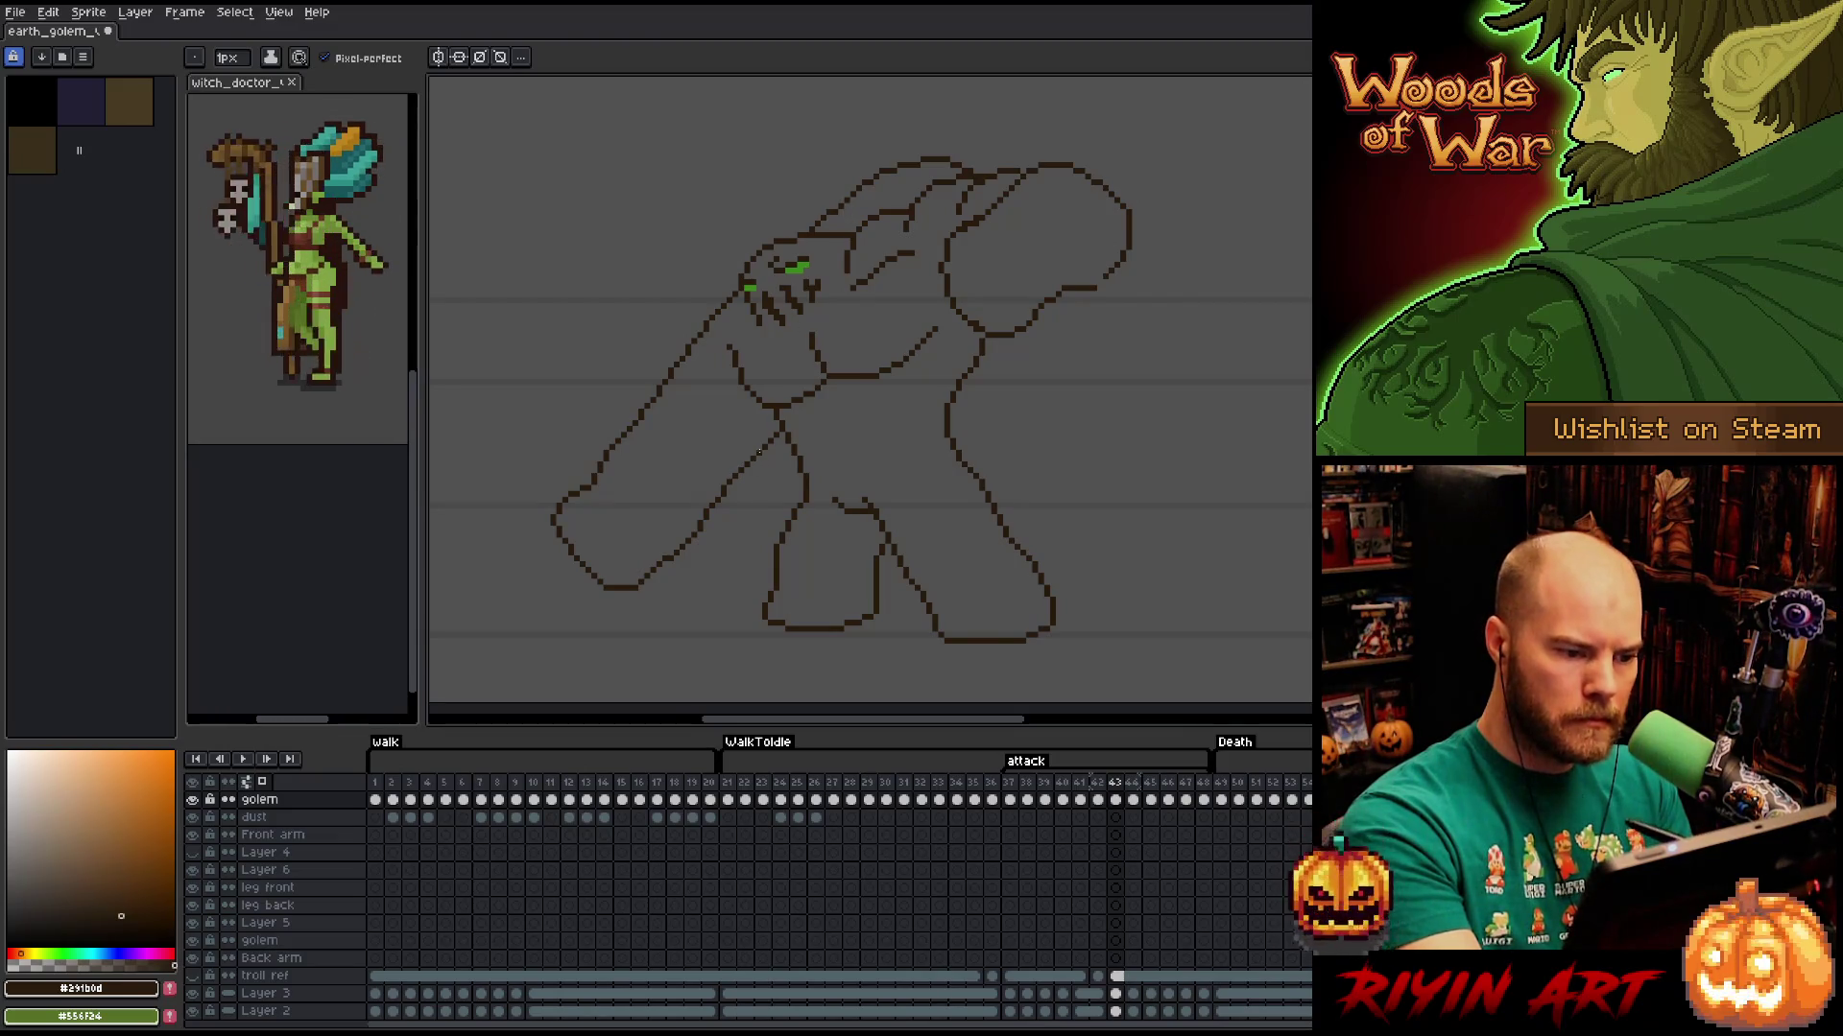
{"action": "key", "text": "e"}
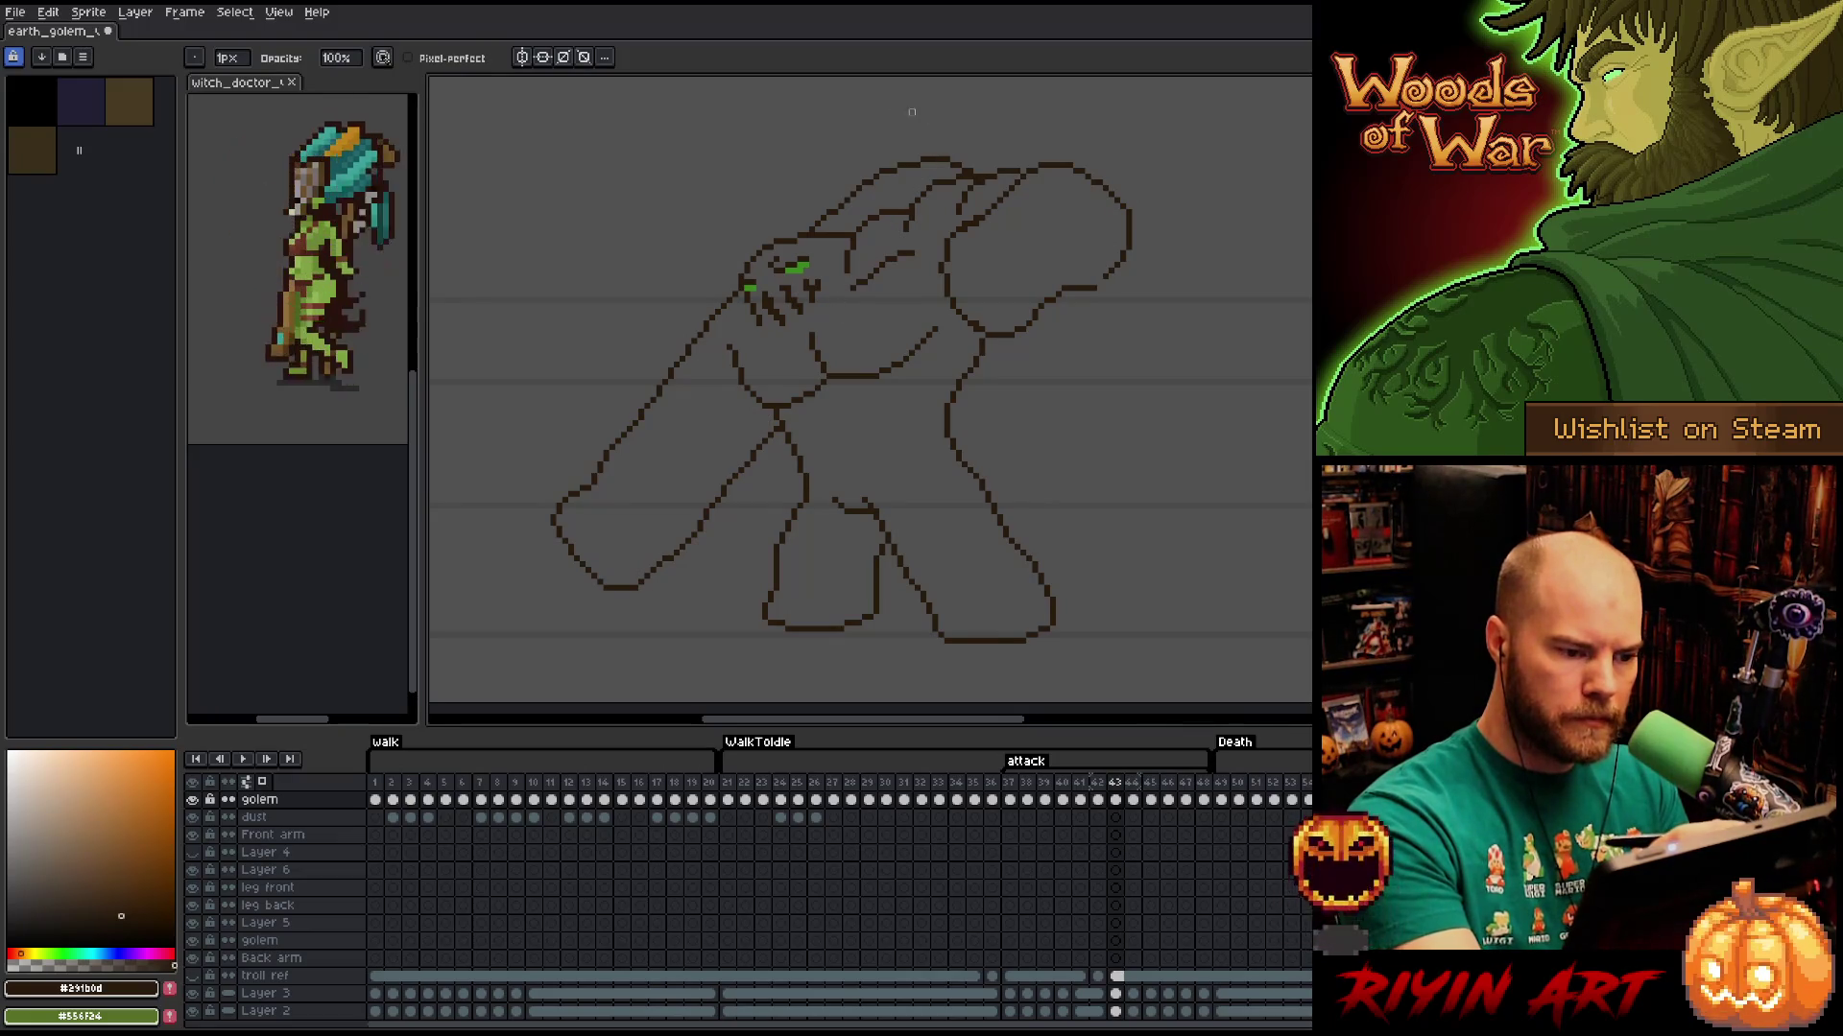
Reposition the golem's neck pixels with a rectangle selection and commit the neck edit.
{"action": "key", "text": "m"}
{"action": "mouse_move", "coordinate": [717, 328]}
{"action": "left_mouse_down"}
{"action": "mouse_move", "coordinate": [759, 400]}
{"action": "mouse_move", "coordinate": [753, 375]}
{"action": "left_mouse_up"}
{"action": "left_click", "coordinate": [752, 384]}
{"action": "key", "text": "ctrl+d"}
{"action": "mouse_move", "coordinate": [764, 384]}
{"action": "left_mouse_down"}
{"action": "mouse_move", "coordinate": [737, 350]}
{"action": "mouse_move", "coordinate": [774, 356]}
{"action": "left_mouse_up"}
{"action": "key", "text": "ctrl+d"}
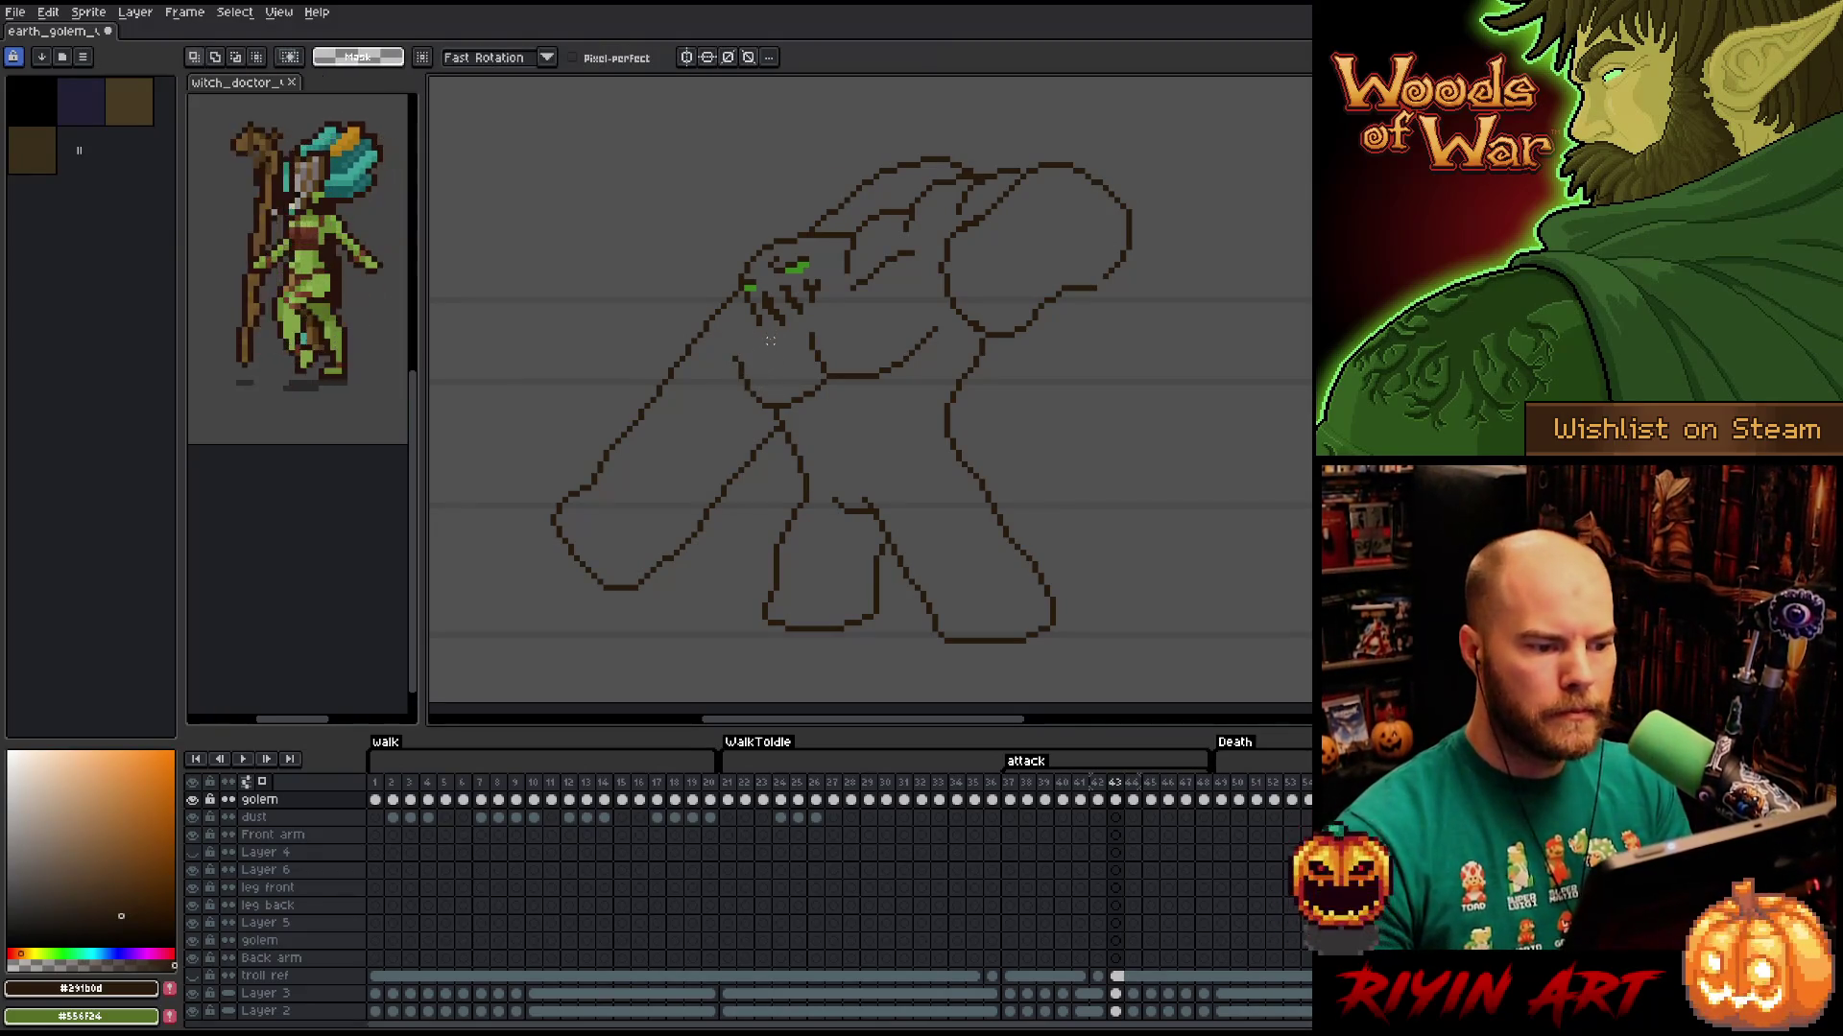
Shift a small piece of the shoulder line with the lasso and commit it.
{"action": "key", "text": "b"}
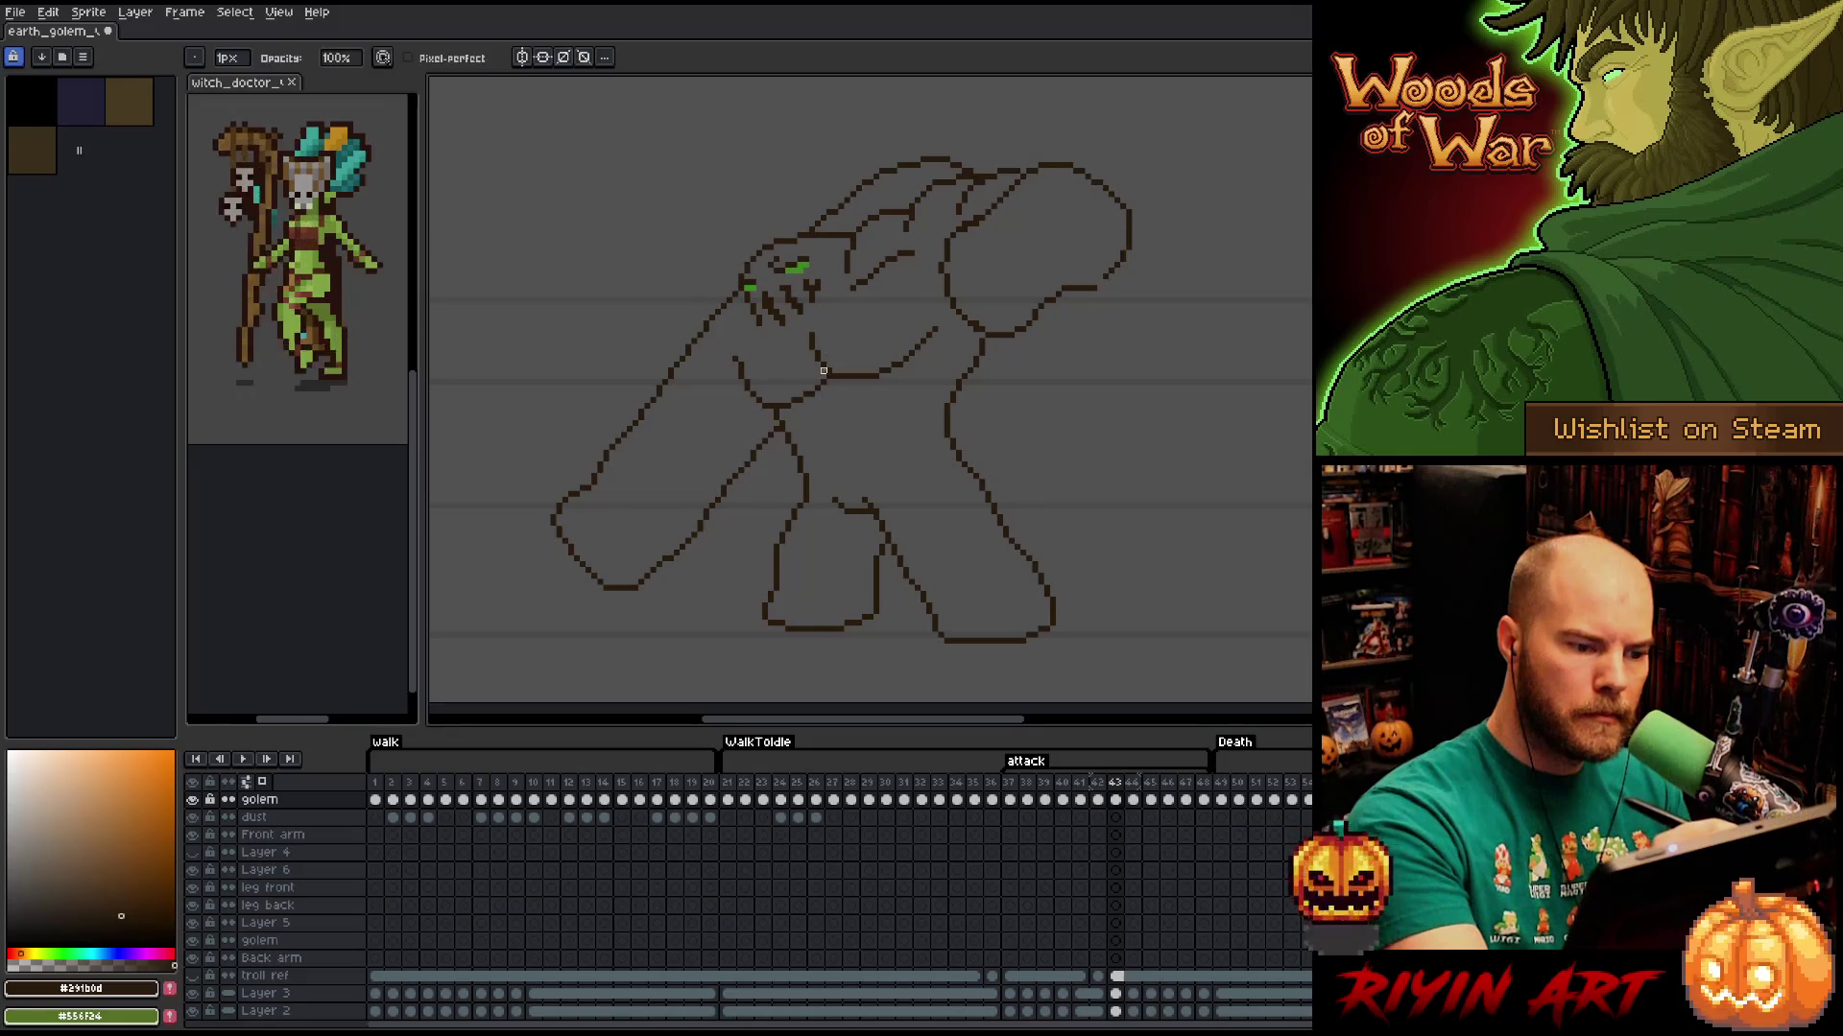
{"action": "key", "text": "q"}
{"action": "mouse_move", "coordinate": [814, 333]}
{"action": "left_mouse_down"}
{"action": "mouse_move", "coordinate": [842, 345]}
{"action": "mouse_move", "coordinate": [816, 377]}
{"action": "mouse_move", "coordinate": [808, 336]}
{"action": "mouse_move", "coordinate": [824, 365]}
{"action": "left_mouse_up"}
{"action": "key", "text": "ctrl+d"}
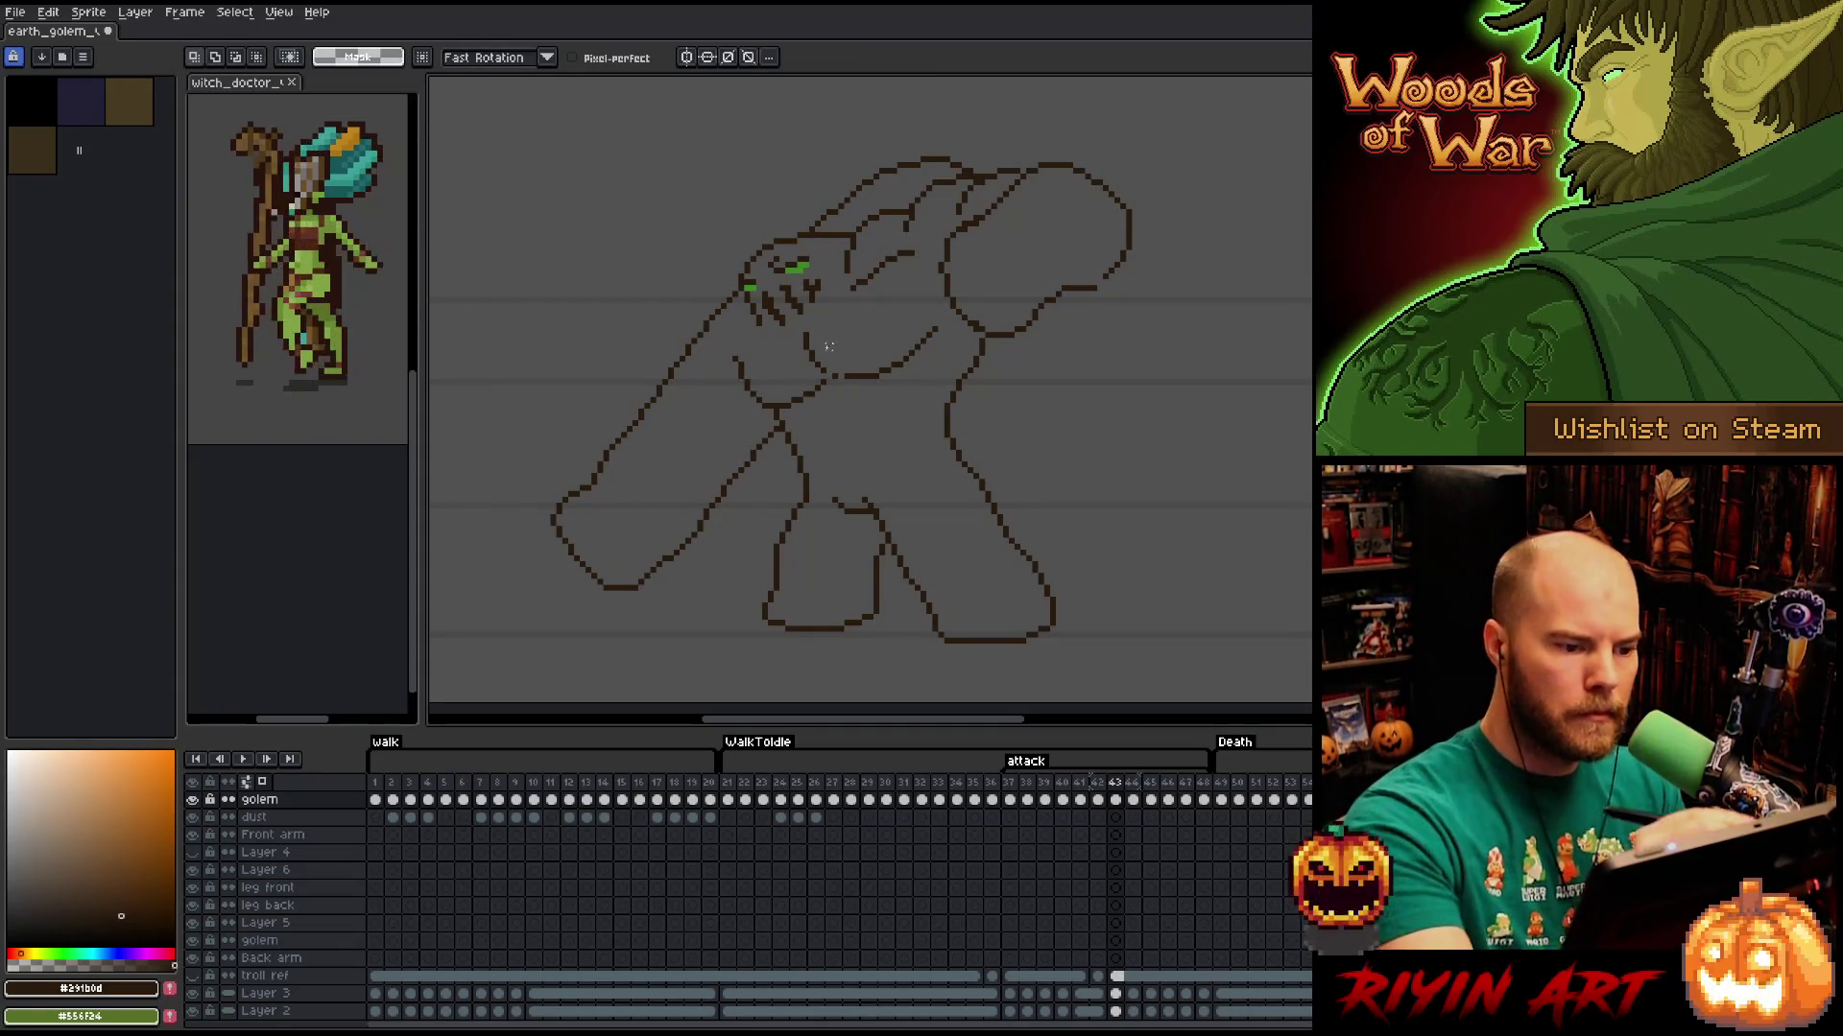
Touch up pixels, then lasso-select the golem's shoulder line-art.
{"action": "key", "text": "b"}
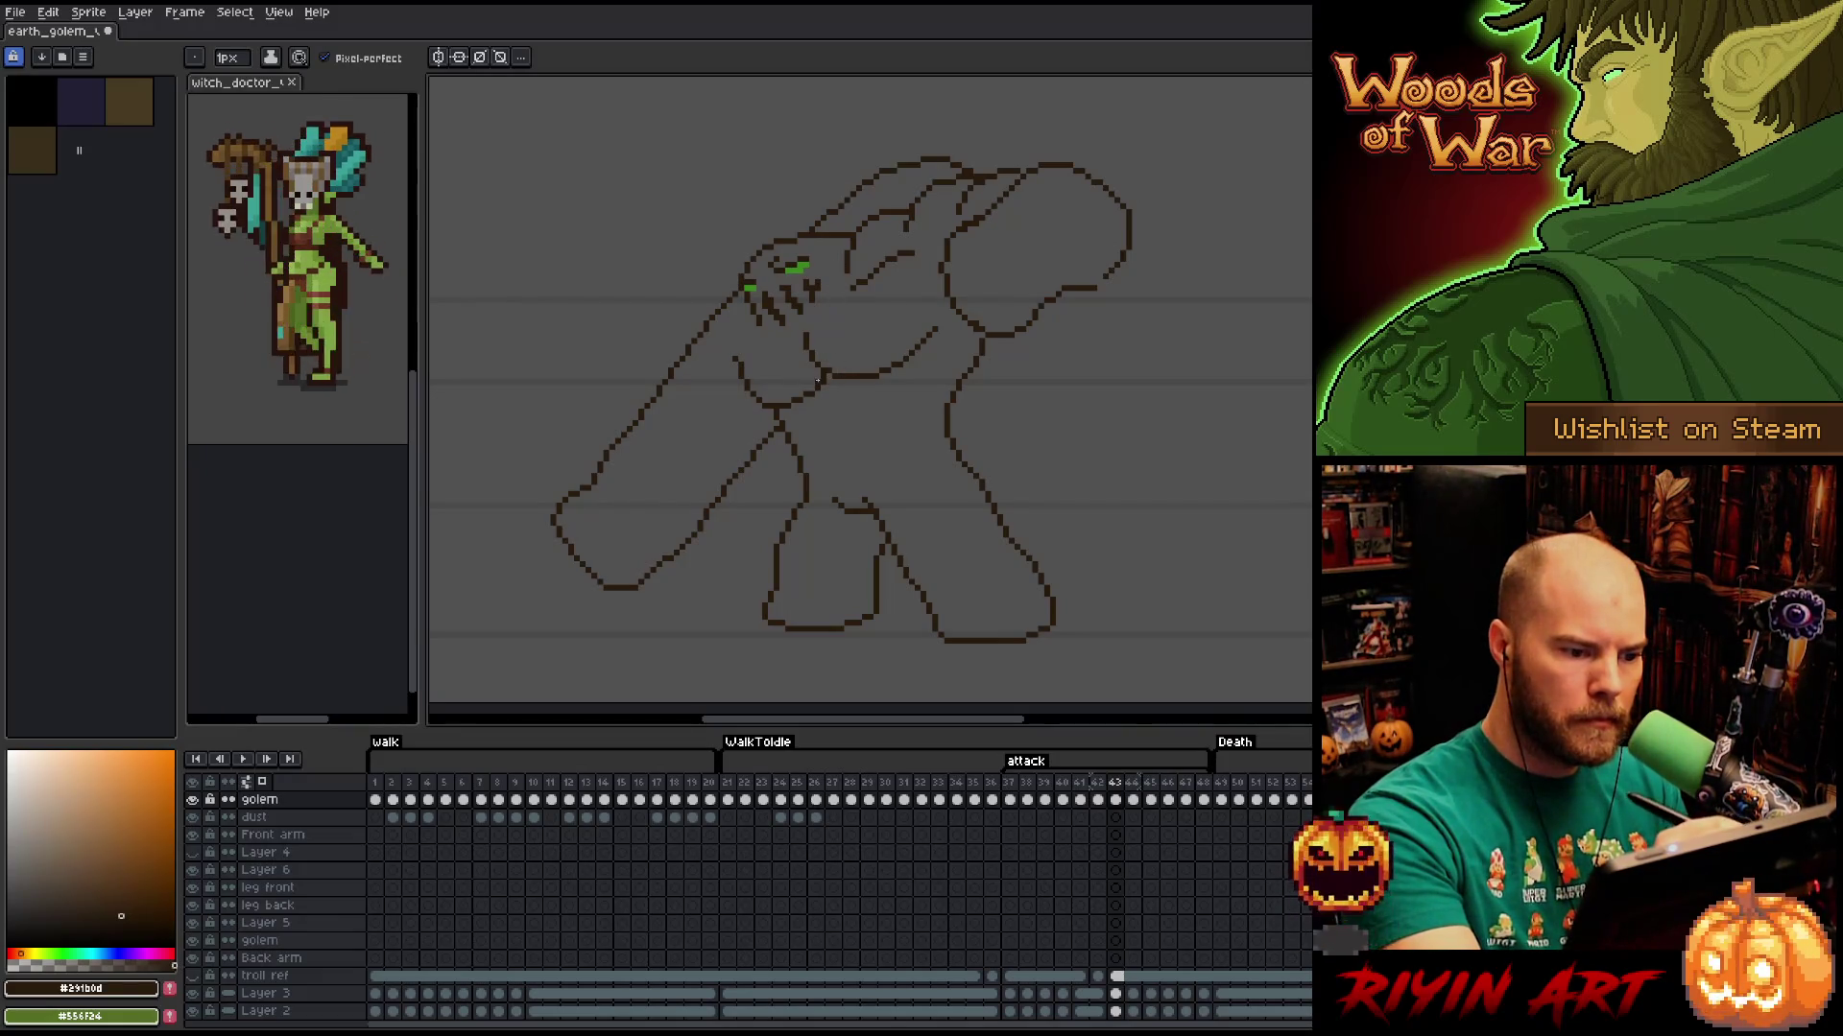
{"action": "key", "text": "e"}
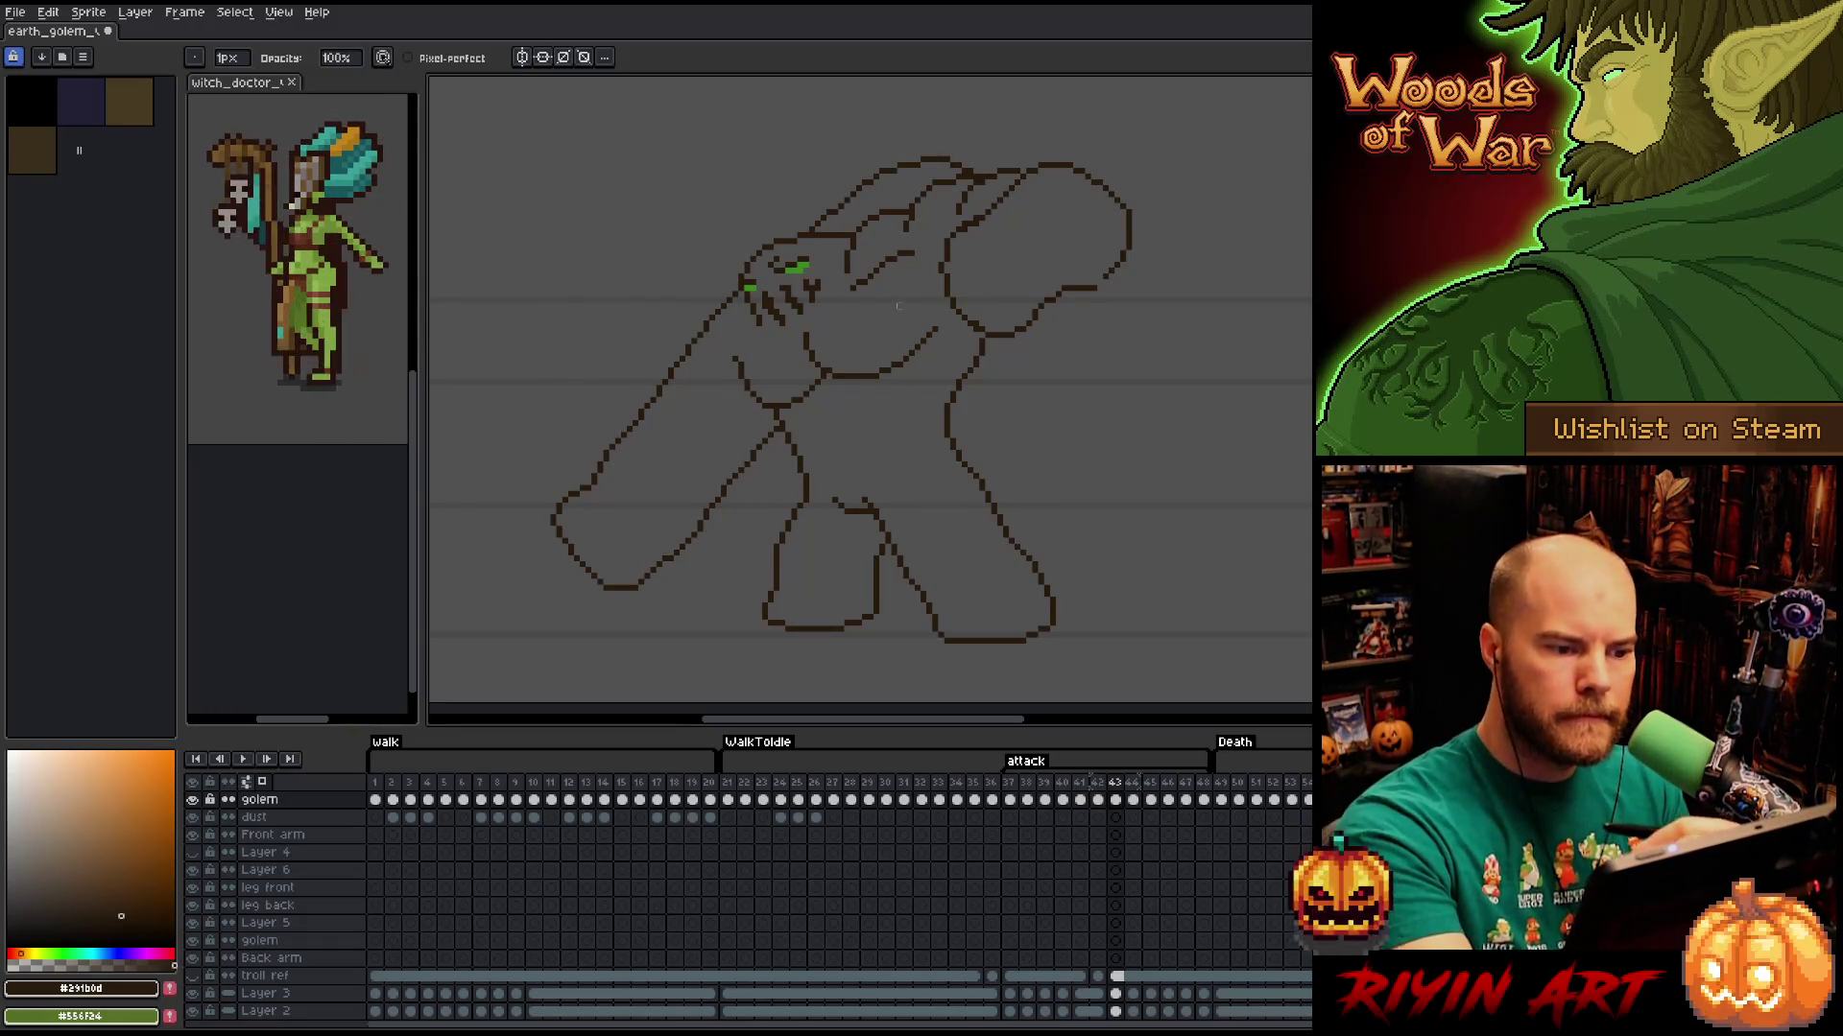
{"action": "key", "text": "q"}
{"action": "mouse_move", "coordinate": [924, 271]}
{"action": "left_mouse_down"}
{"action": "mouse_move", "coordinate": [883, 252]}
{"action": "mouse_move", "coordinate": [844, 312]}
{"action": "left_mouse_up"}
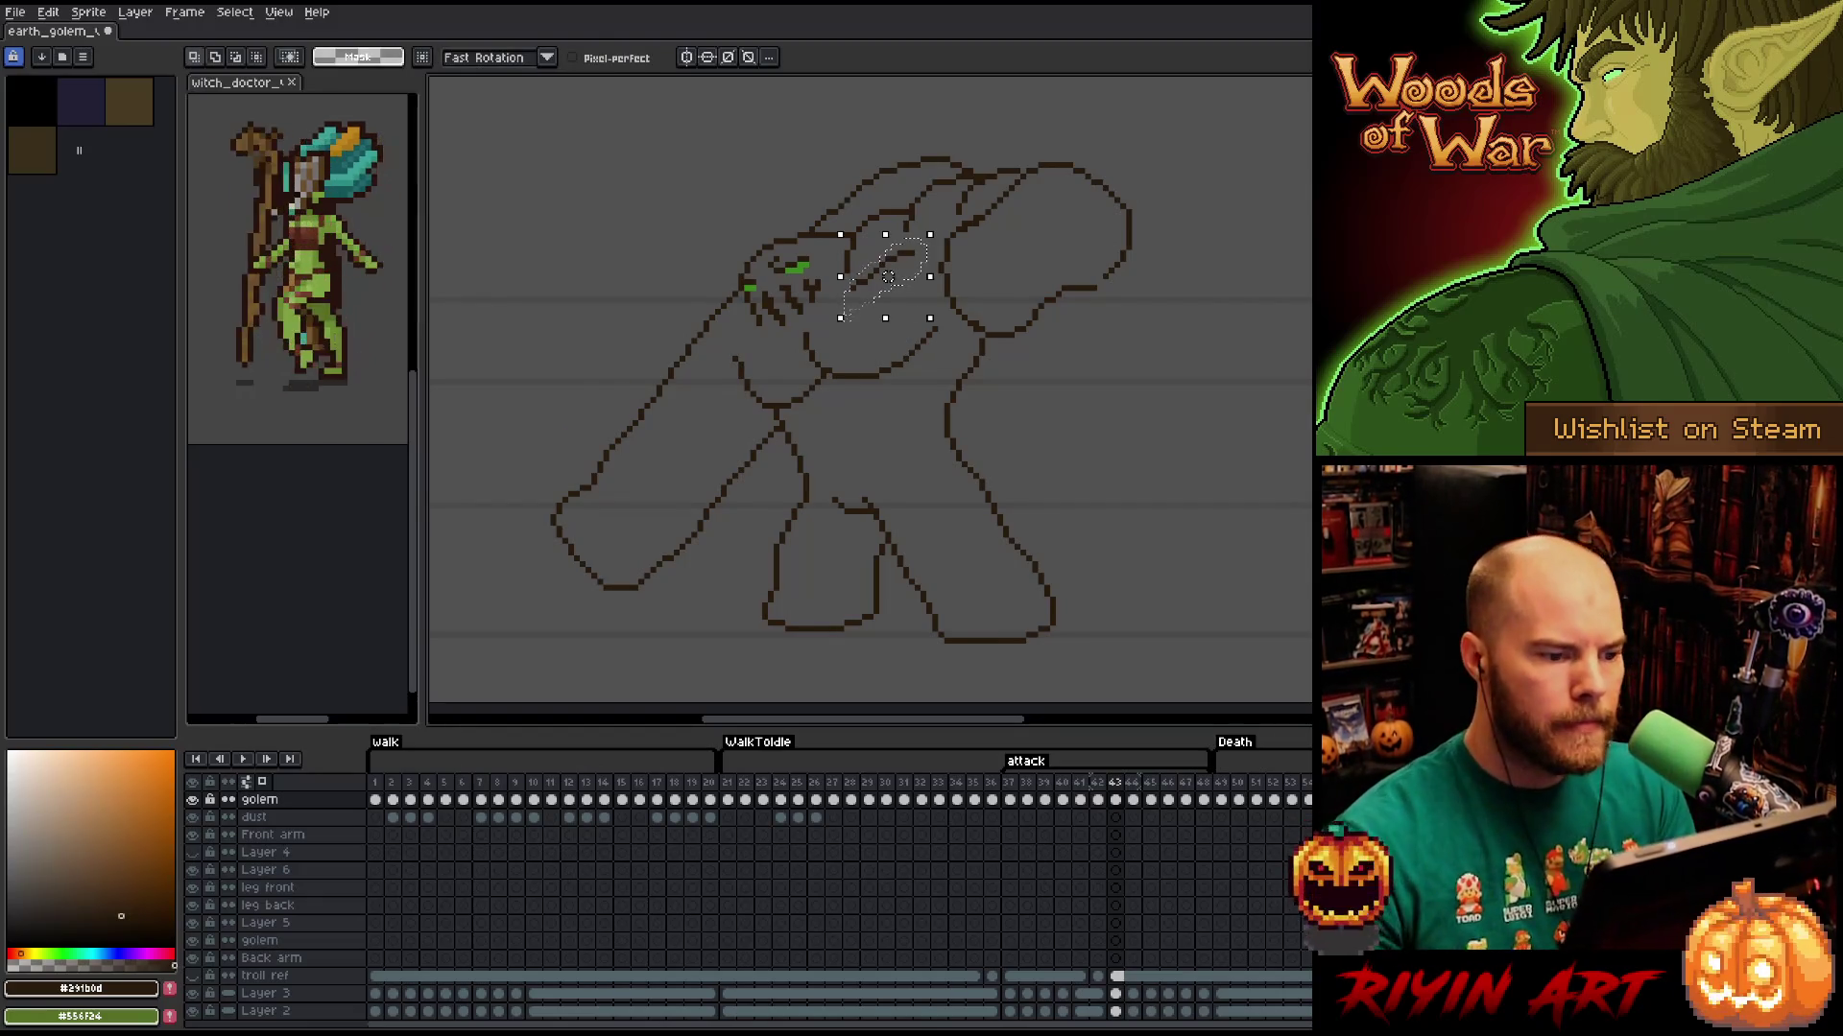
Commit the selected shoulder pixels and clean up the shoulder with pencil and eraser.
{"action": "left_click", "coordinate": [848, 324]}
{"action": "key", "text": "b"}
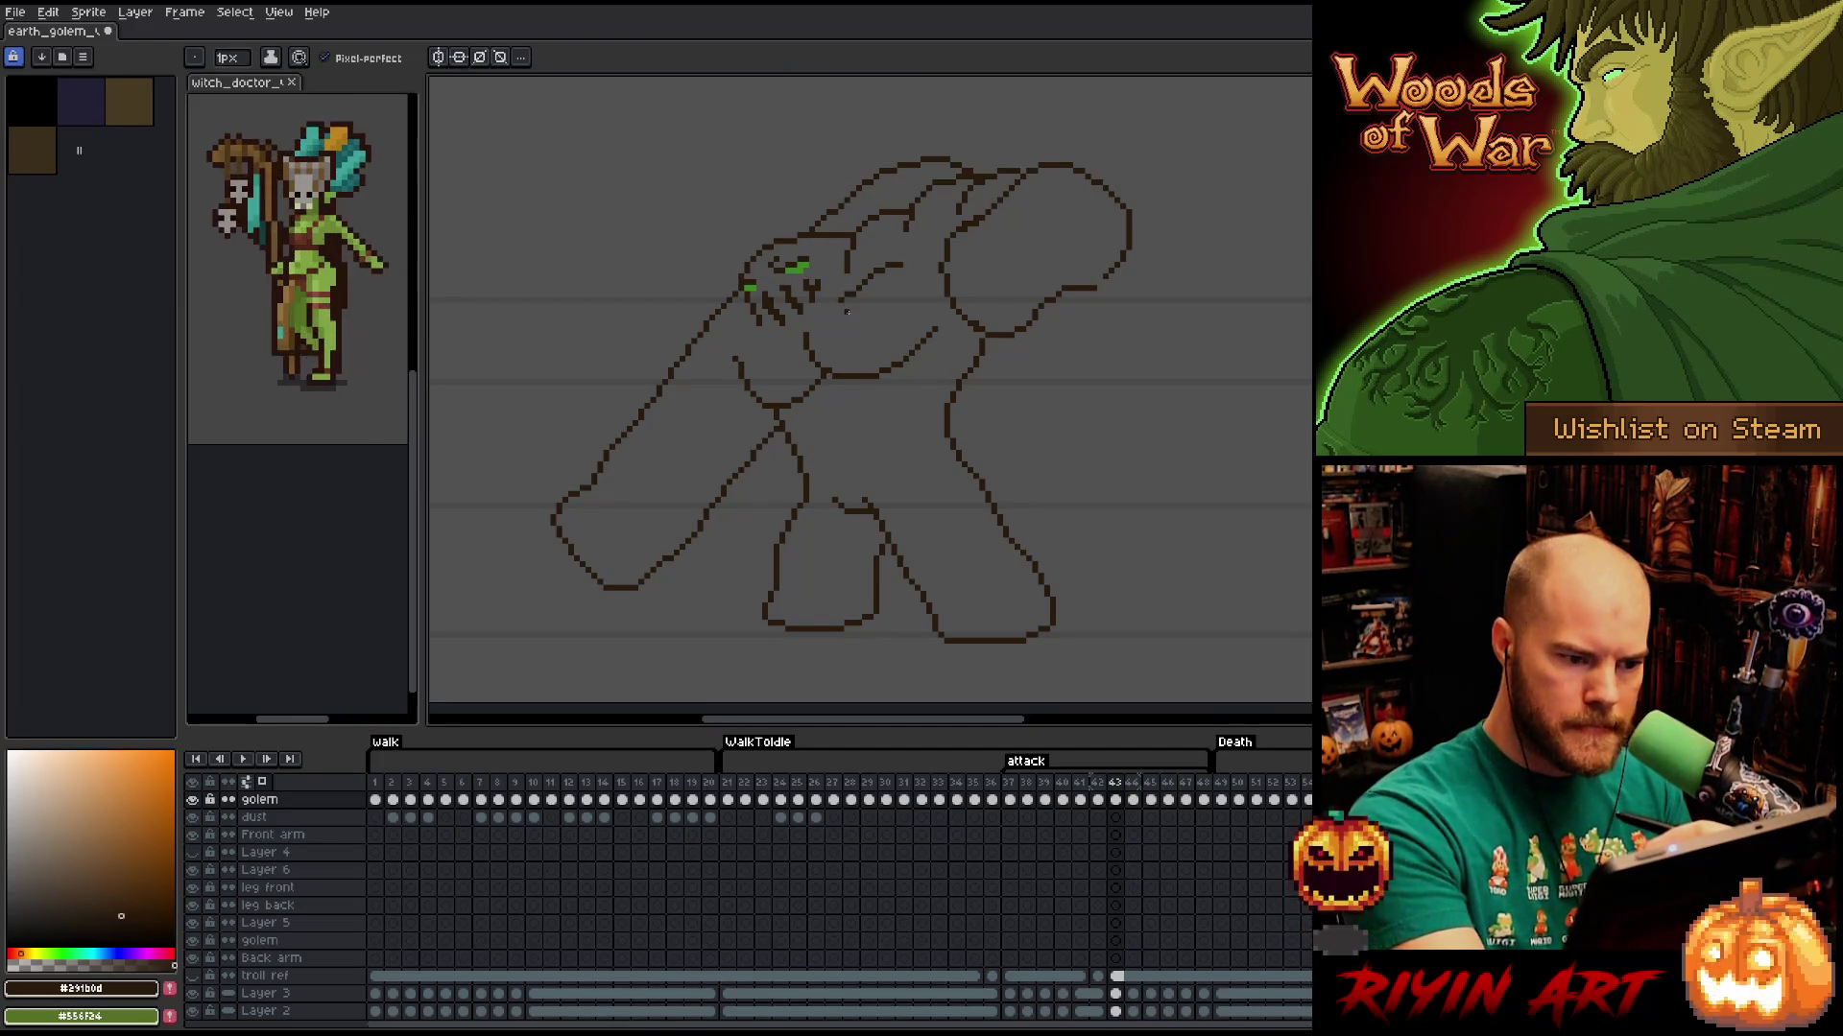
{"action": "key", "text": "e"}
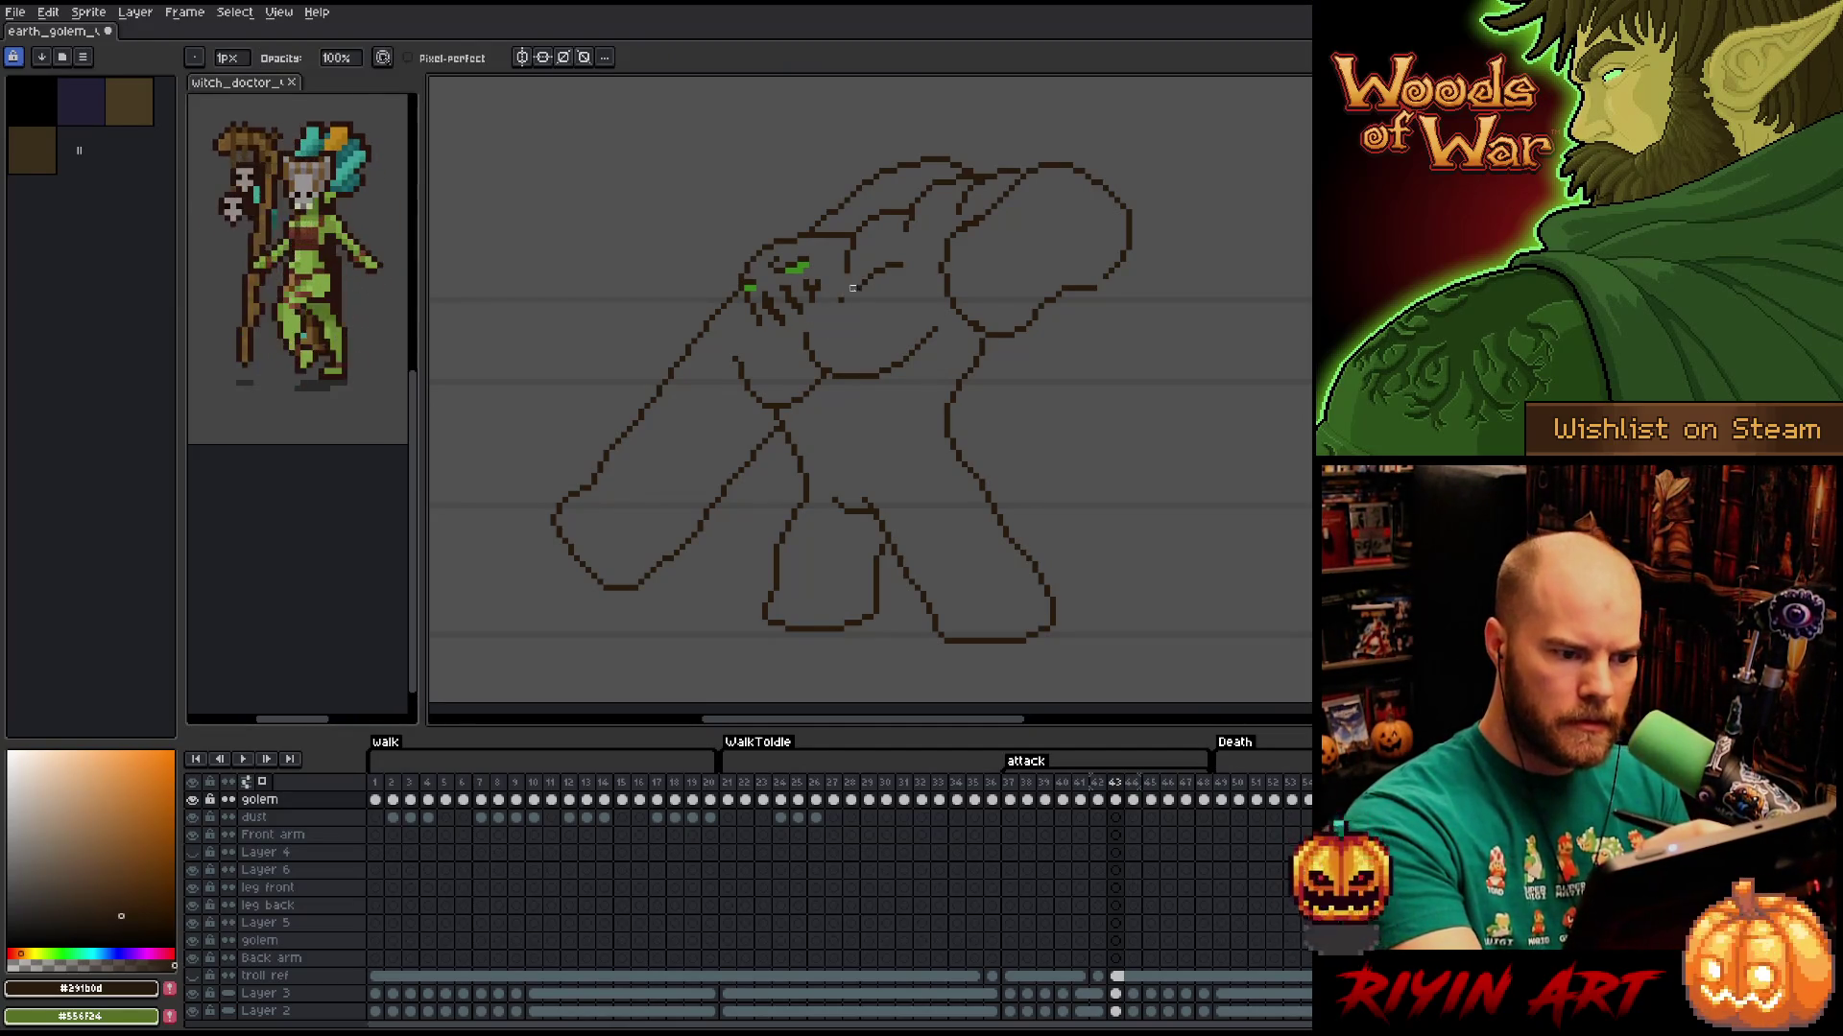
{"action": "key", "text": "b"}
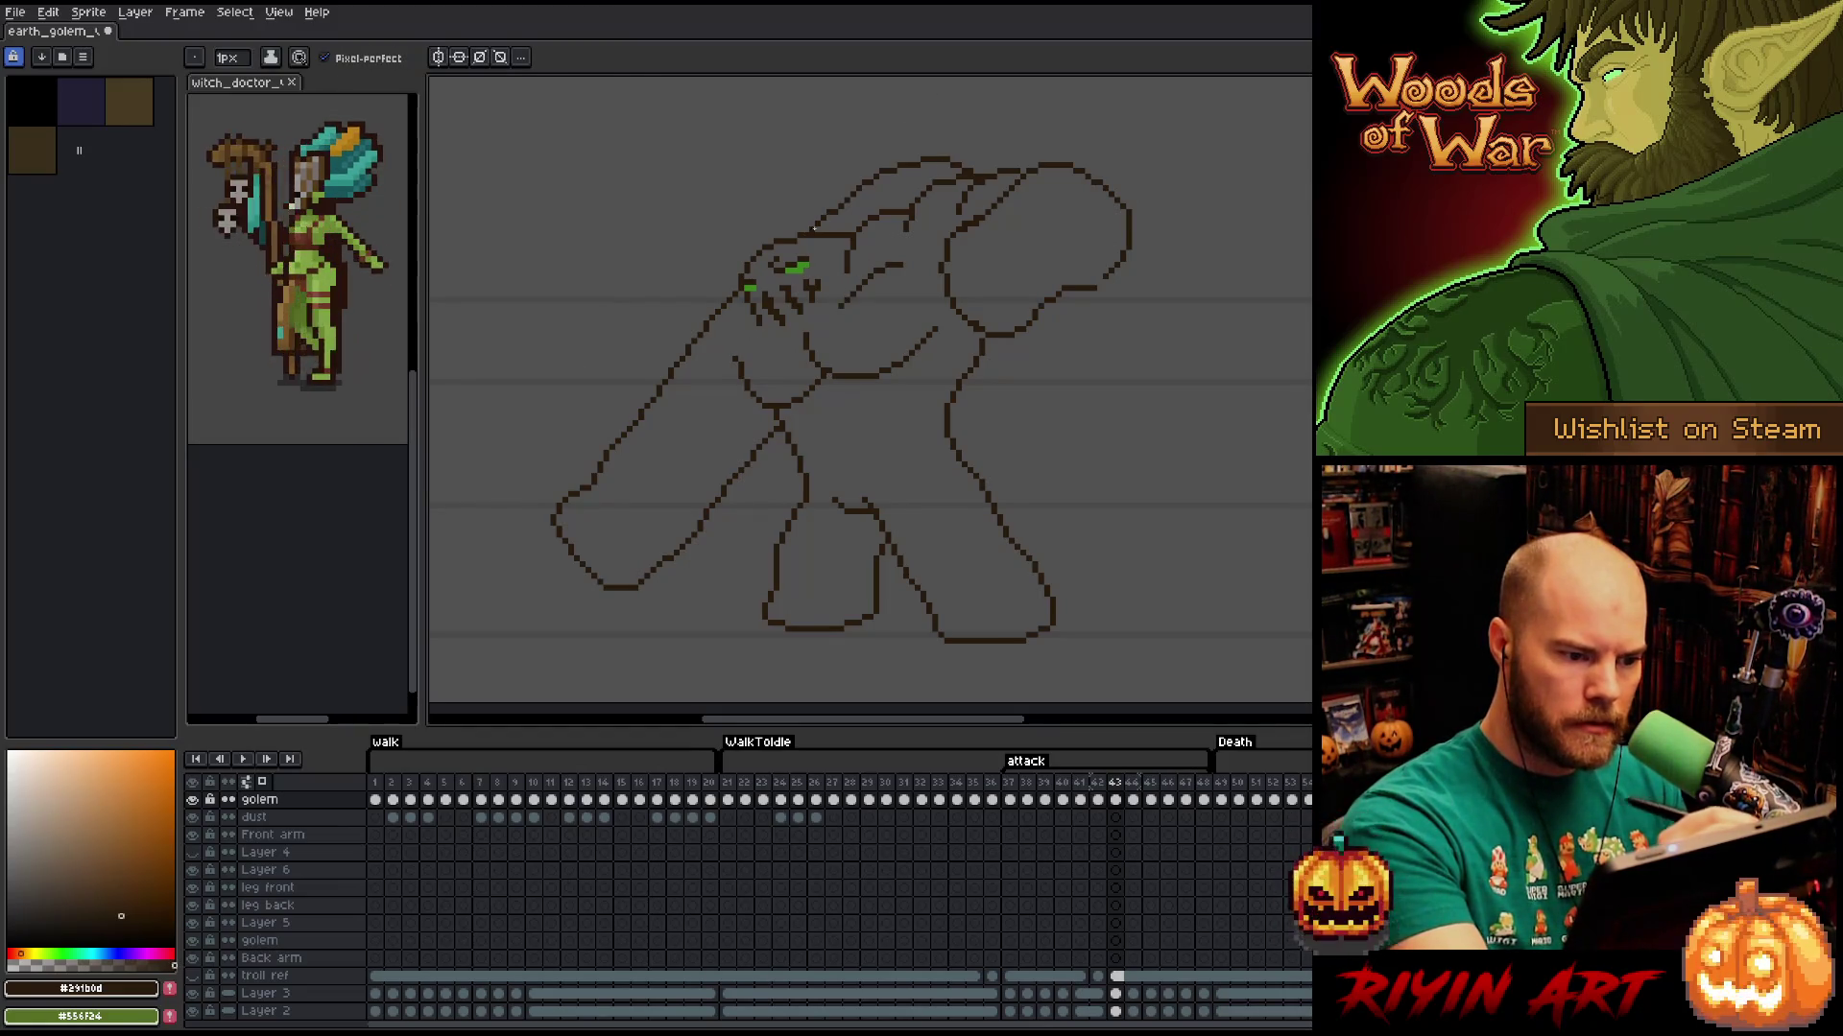
{"action": "key", "text": "m"}
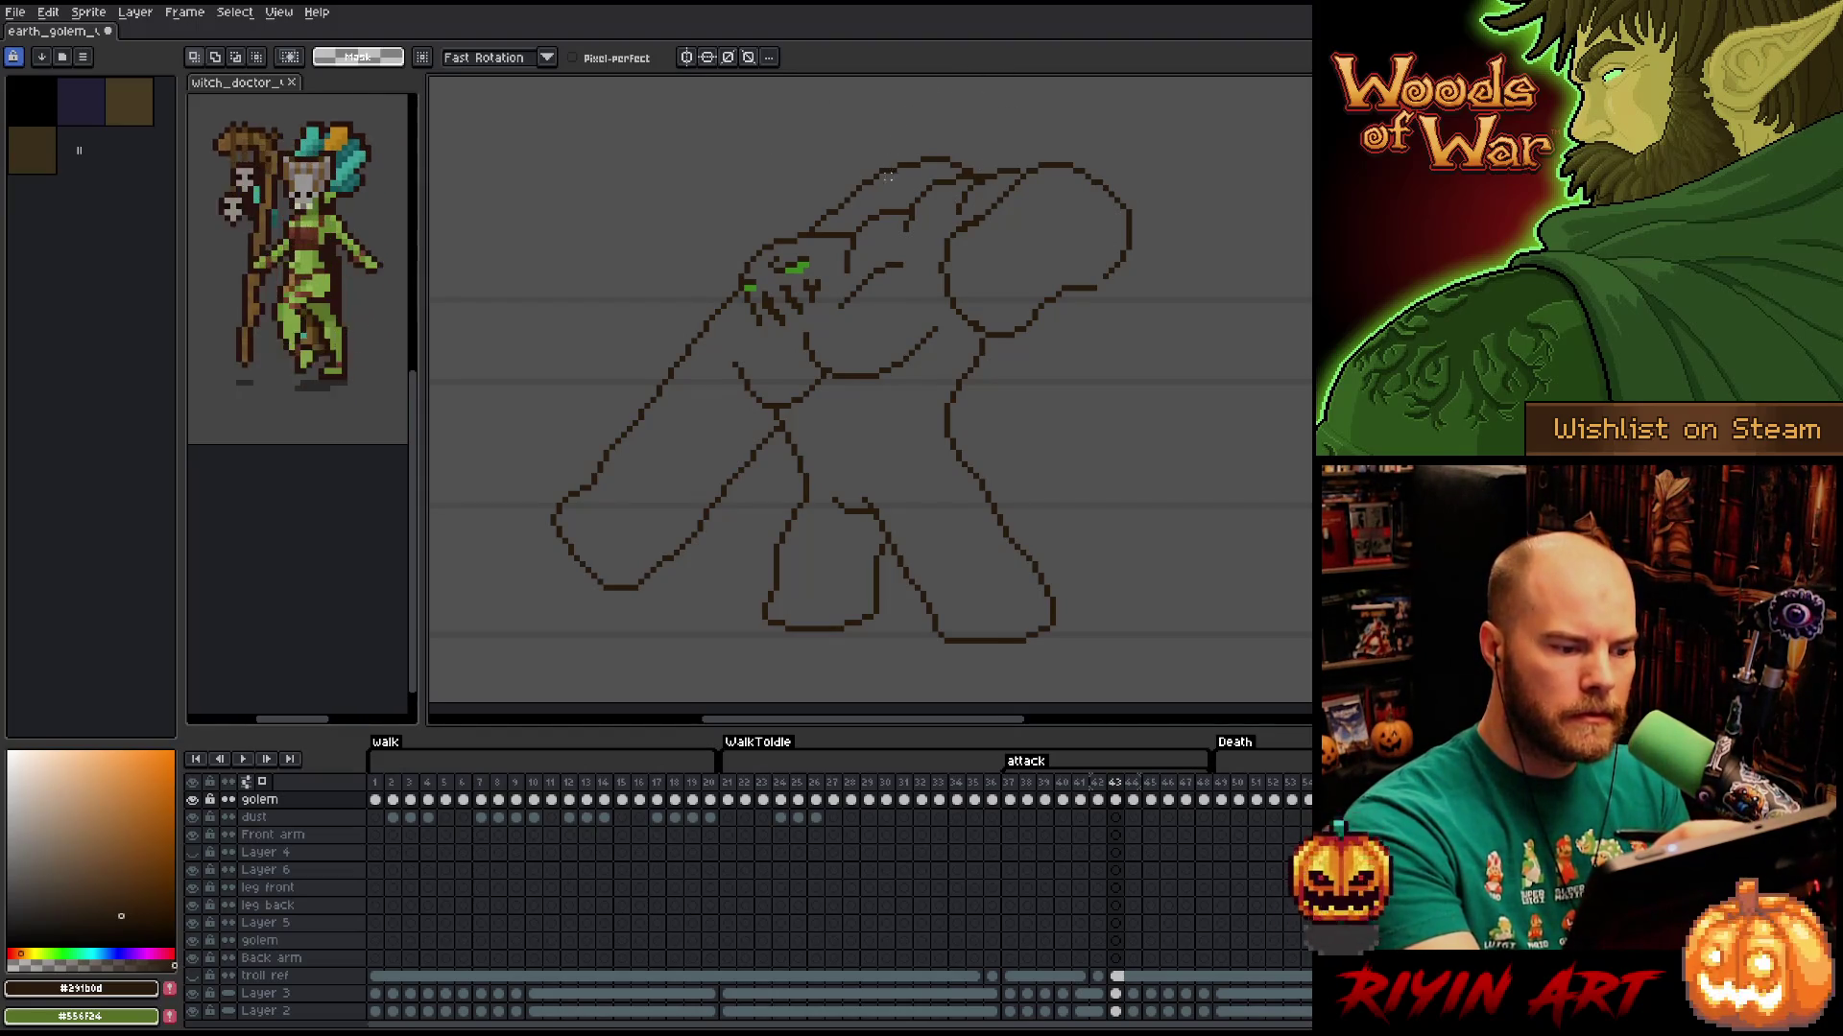
Draw a short dark contour line across the shoulder and tidy its pixels.
{"action": "key", "text": "b"}
{"action": "key", "text": "e"}
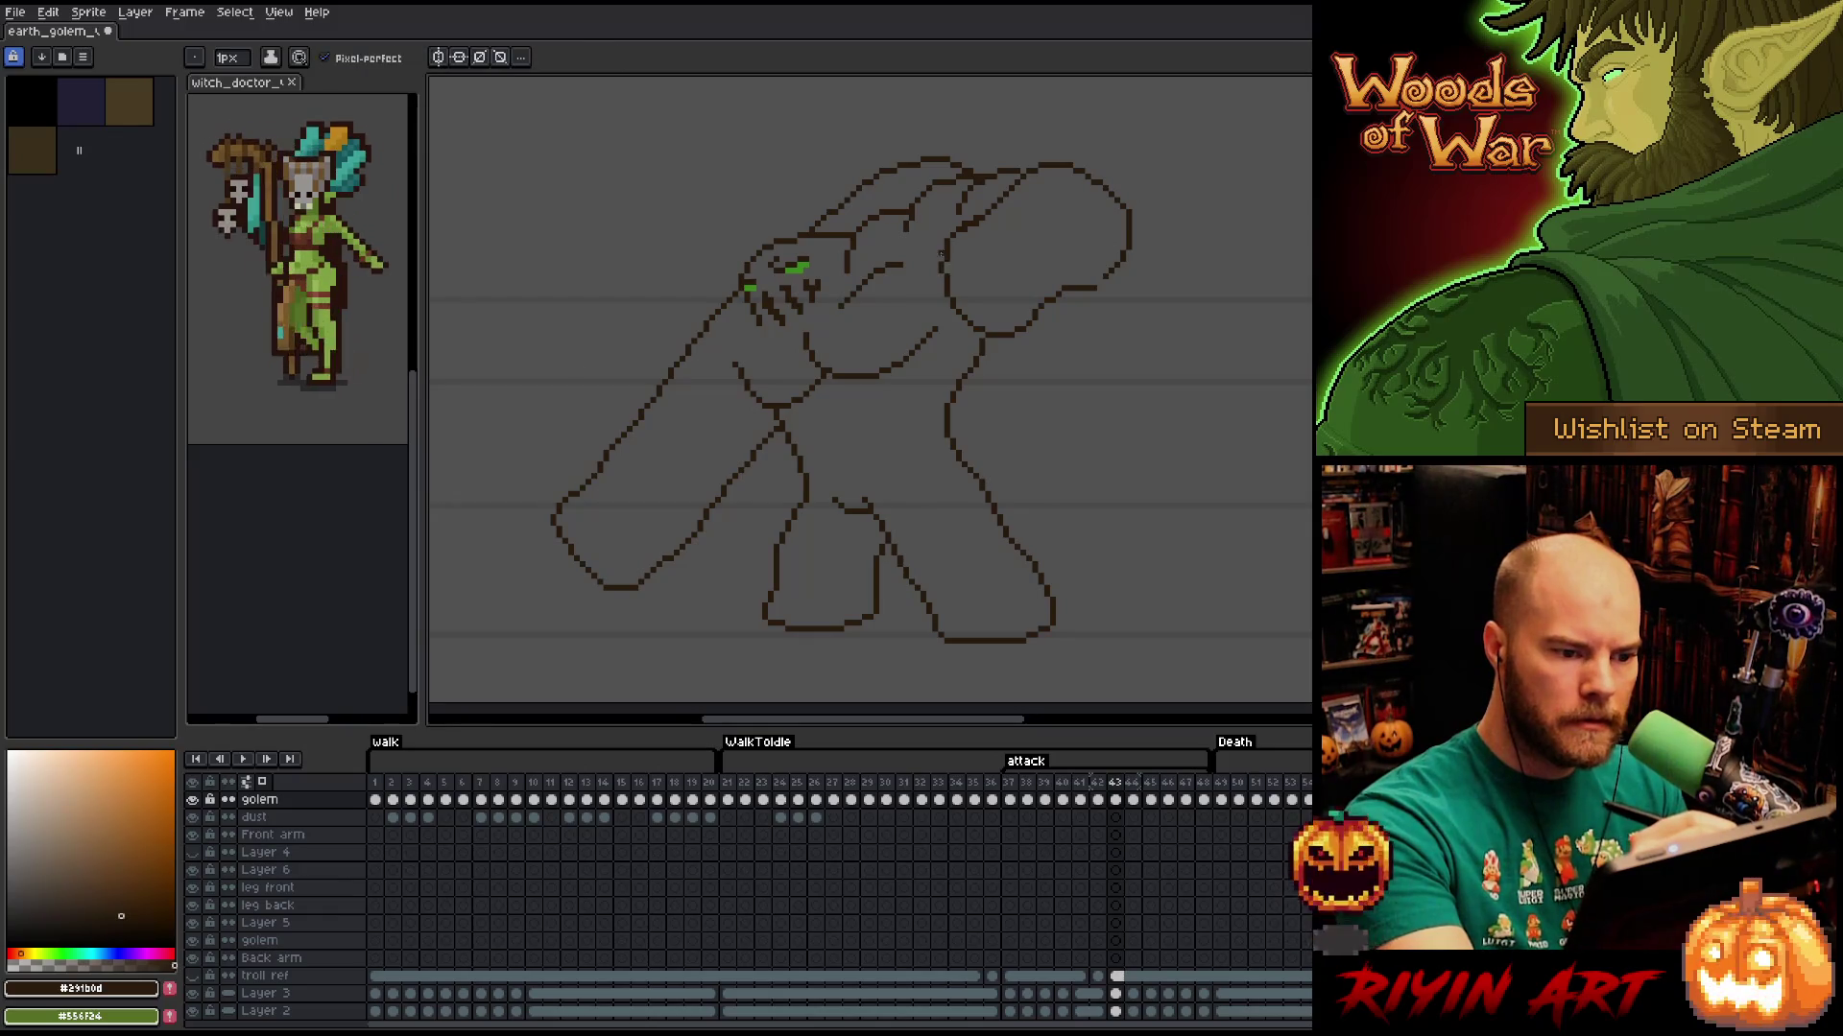
{"action": "left_click_drag", "start_coordinate": [941, 284], "coordinate": [945, 252]}
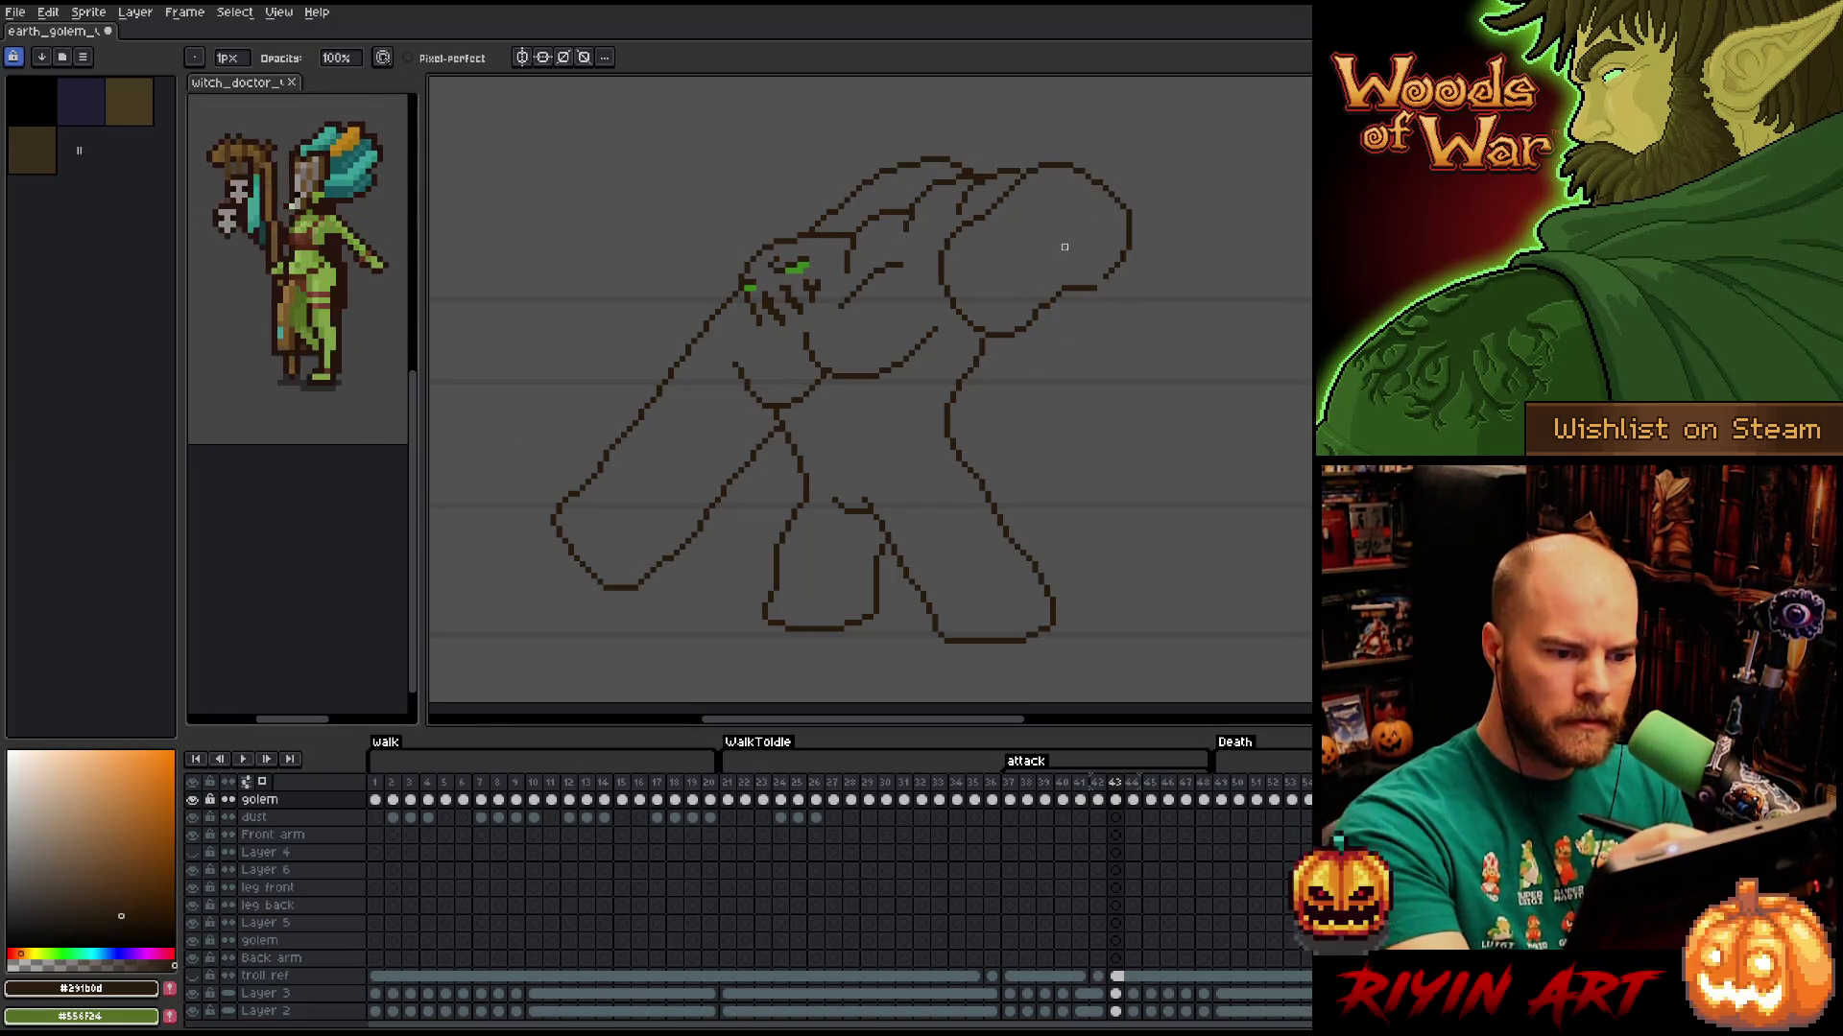
{"action": "key", "text": "b"}
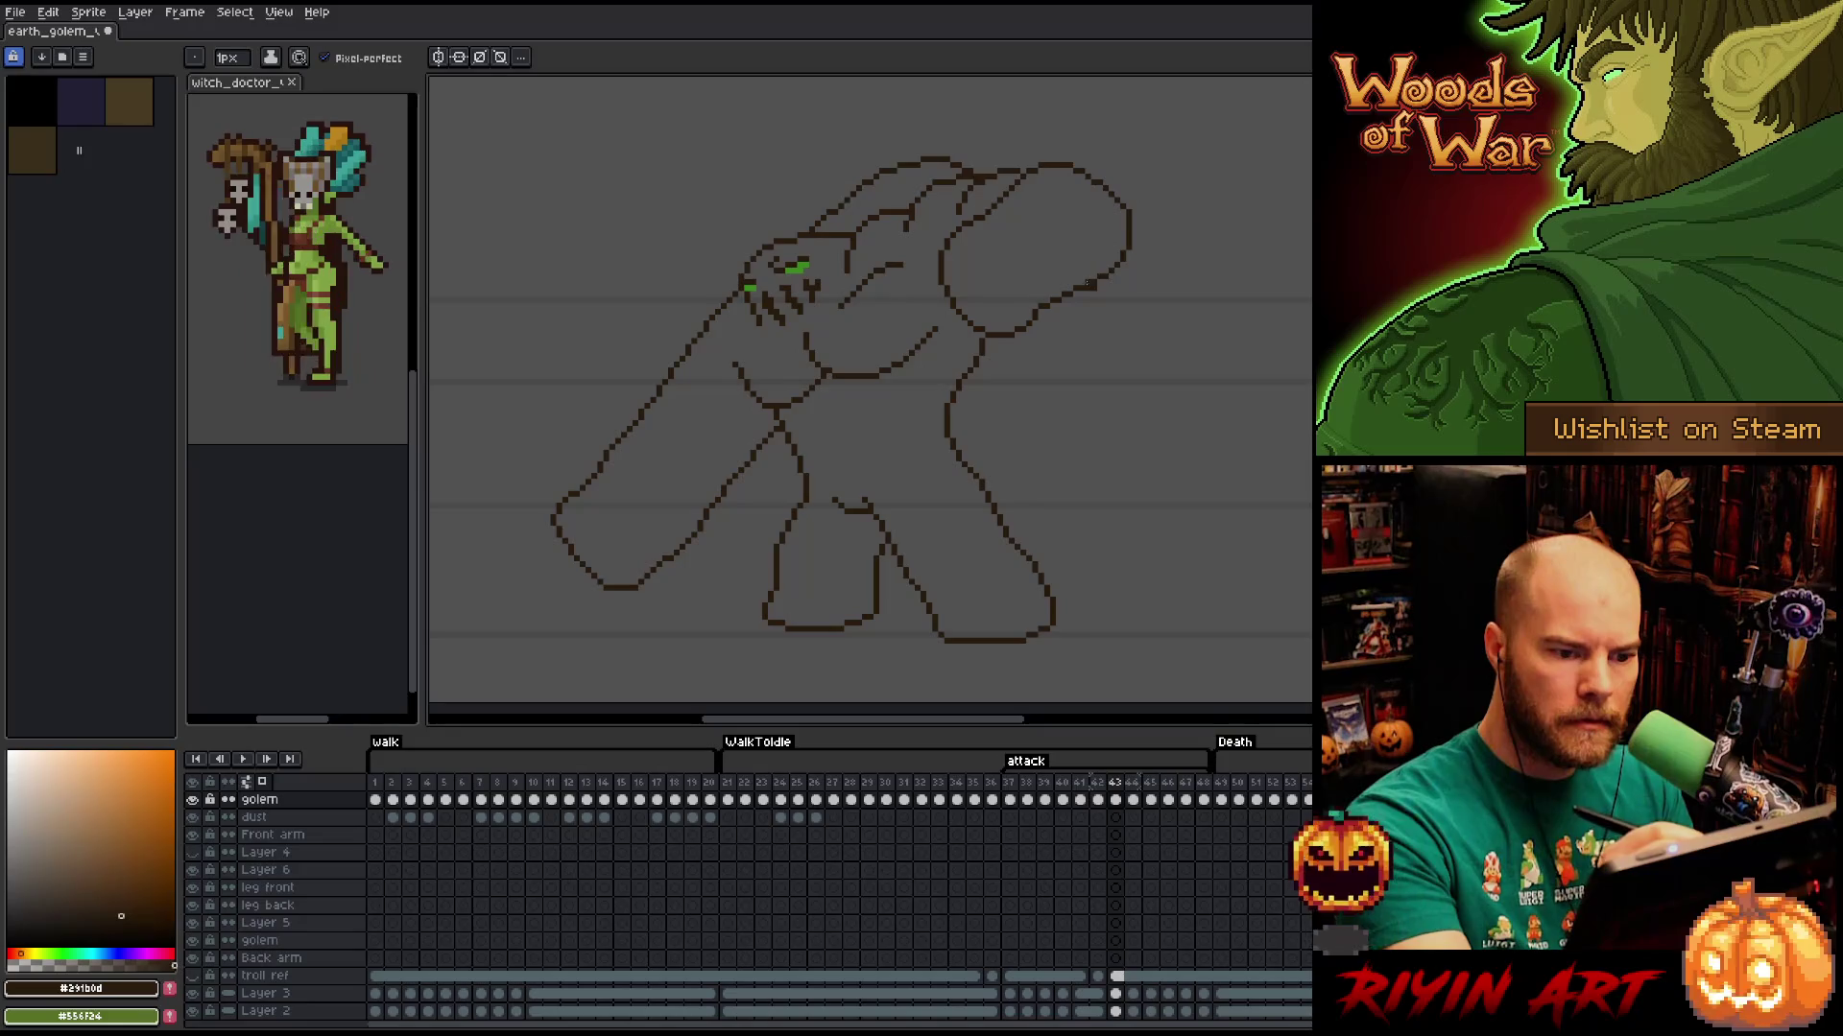
{"action": "key", "text": "e"}
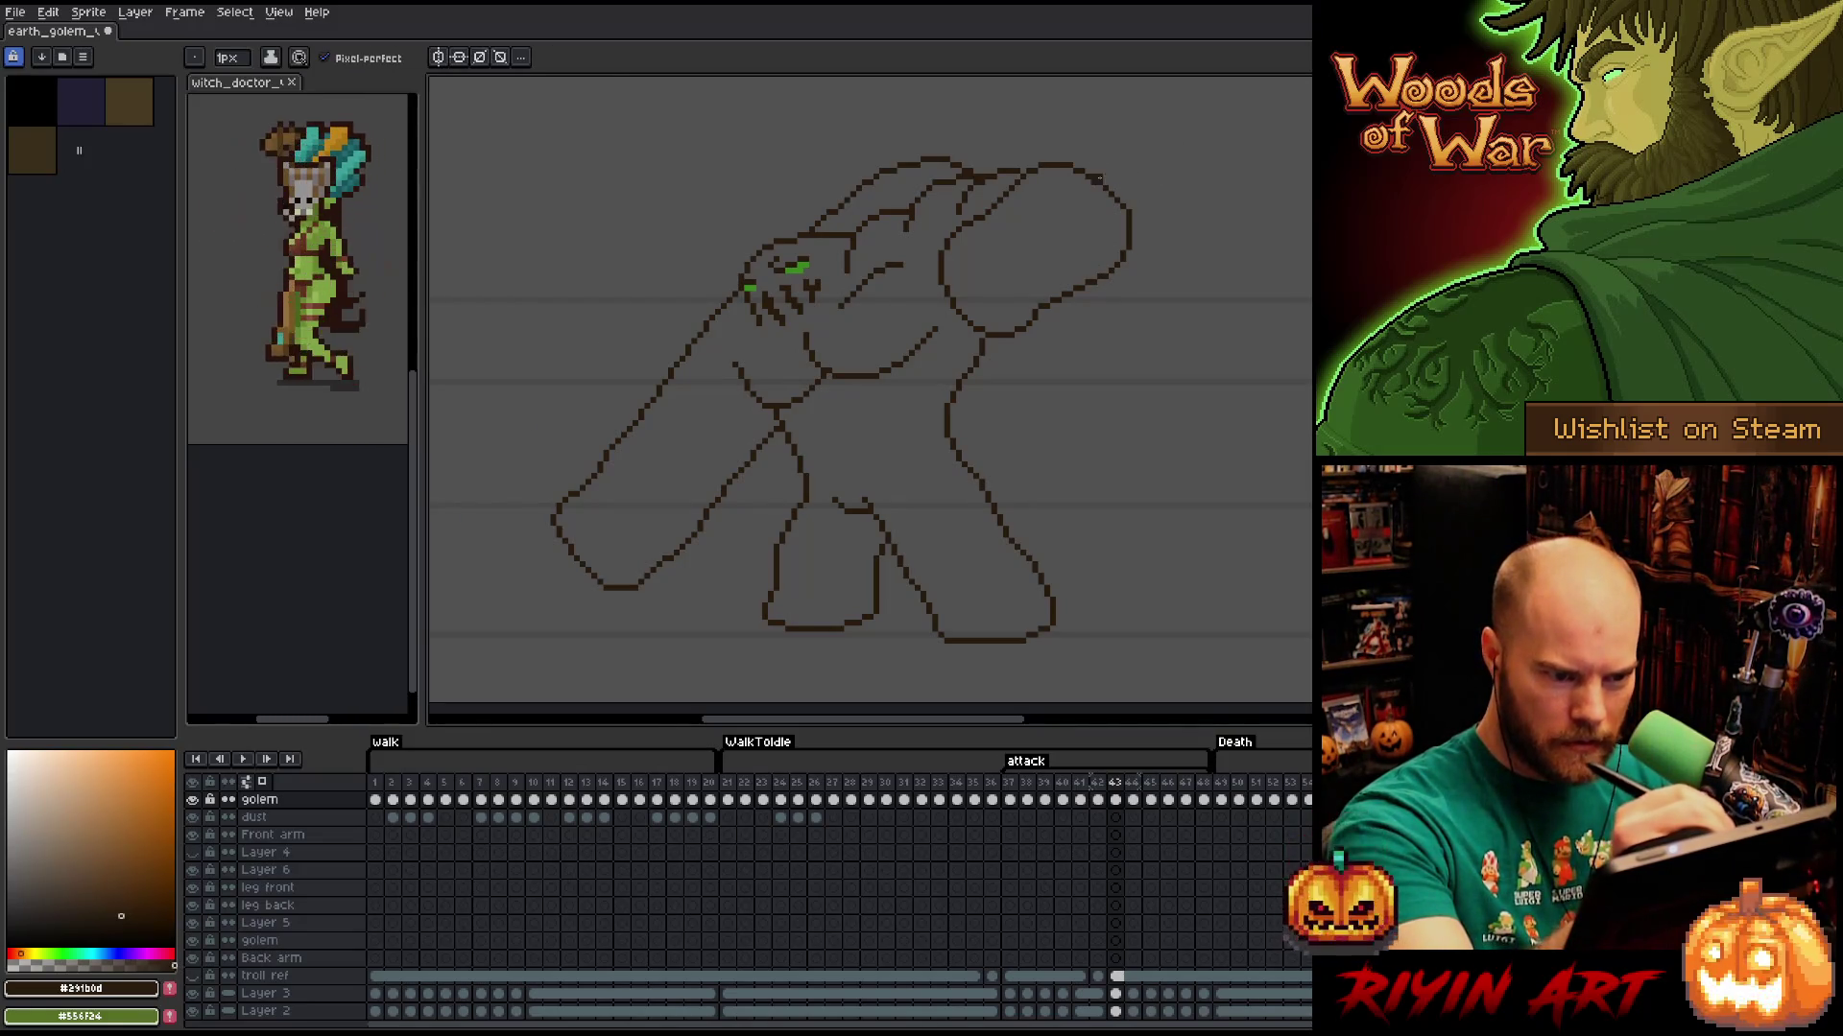
Touch up a few pixels on the golem's shoulder.
{"action": "key", "text": "b"}
{"action": "key", "text": "e"}
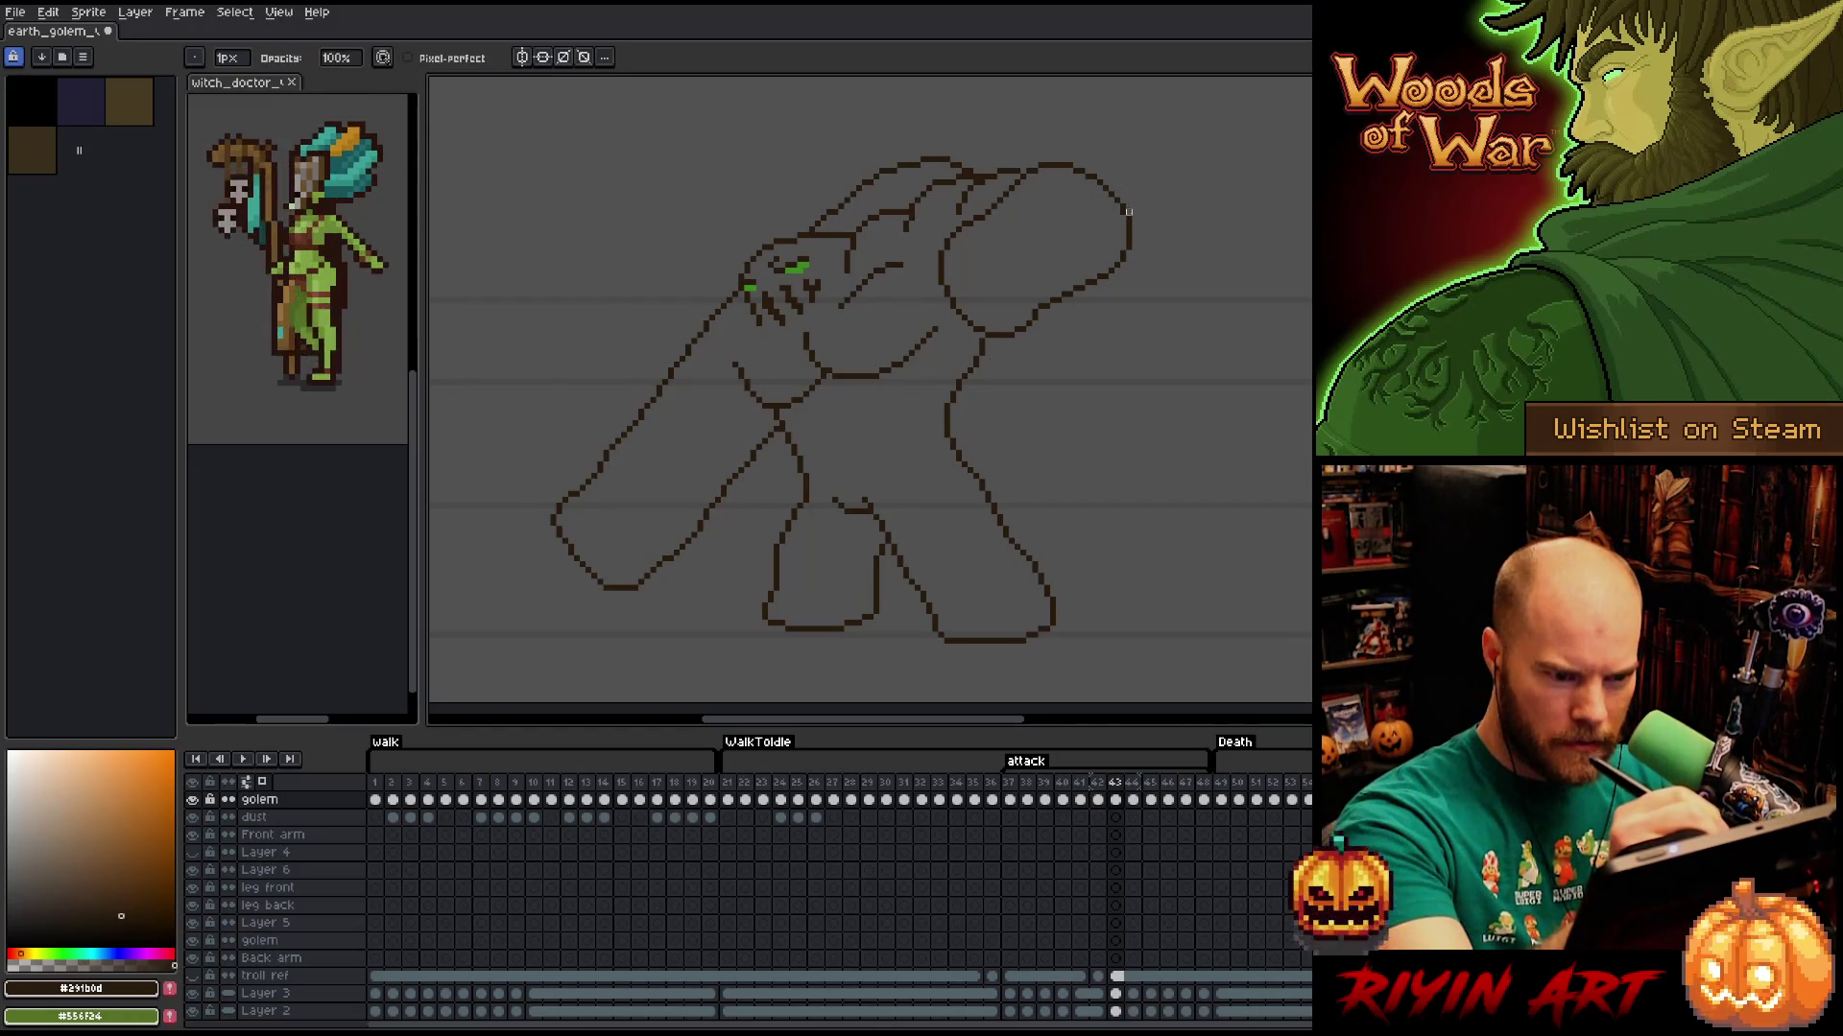
{"action": "key", "text": "b"}
{"action": "key", "text": "e"}
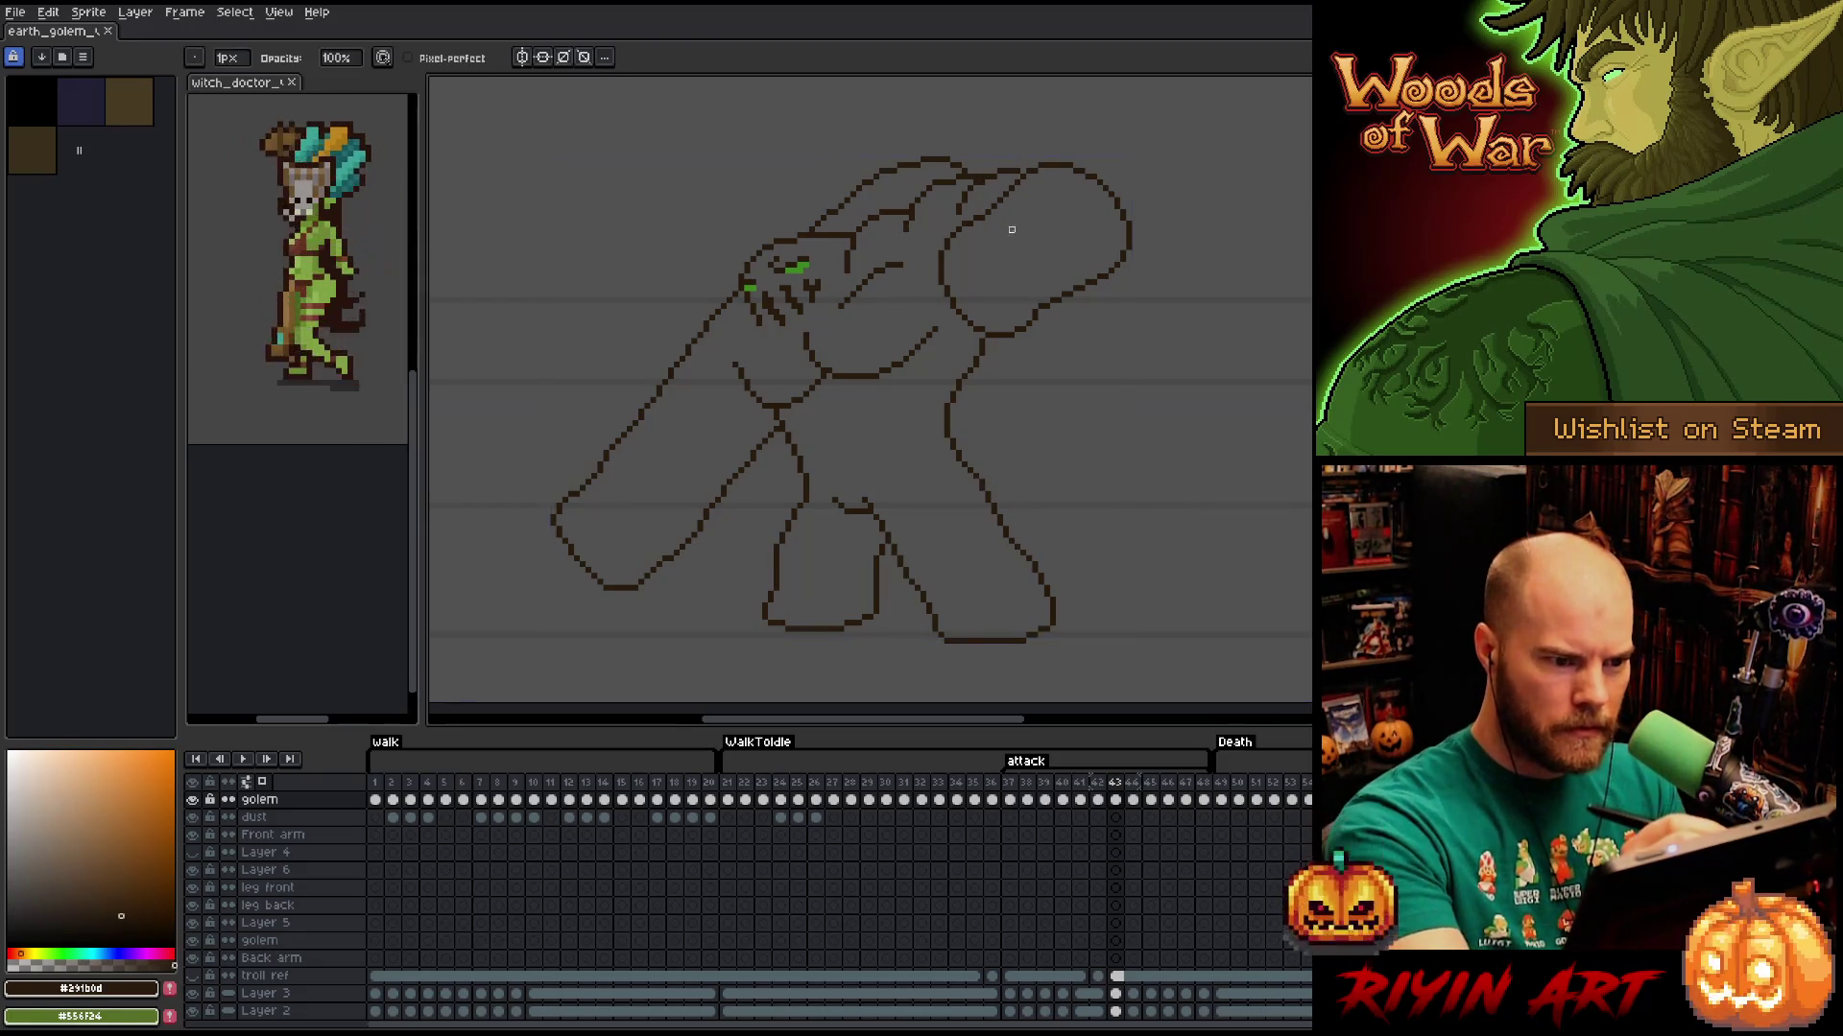
{"action": "left_click", "coordinate": [916, 215]}
{"action": "key", "text": "b"}
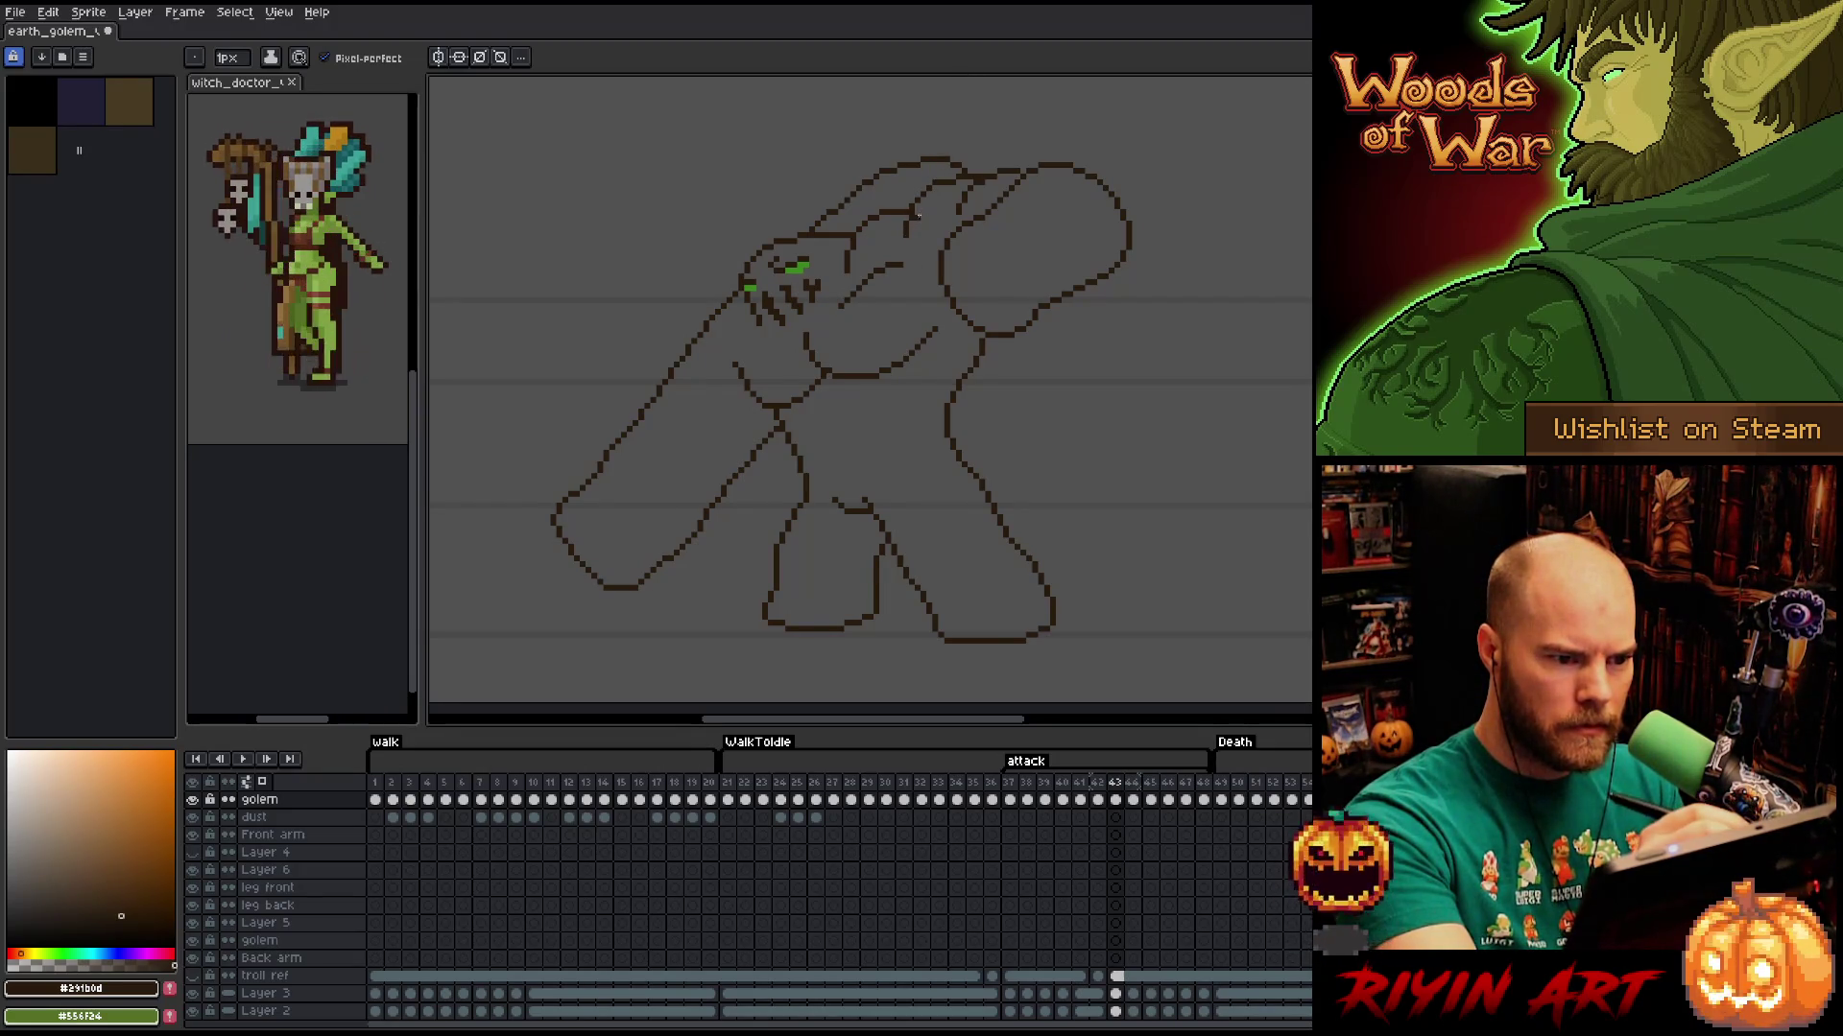
{"action": "key", "text": "e"}
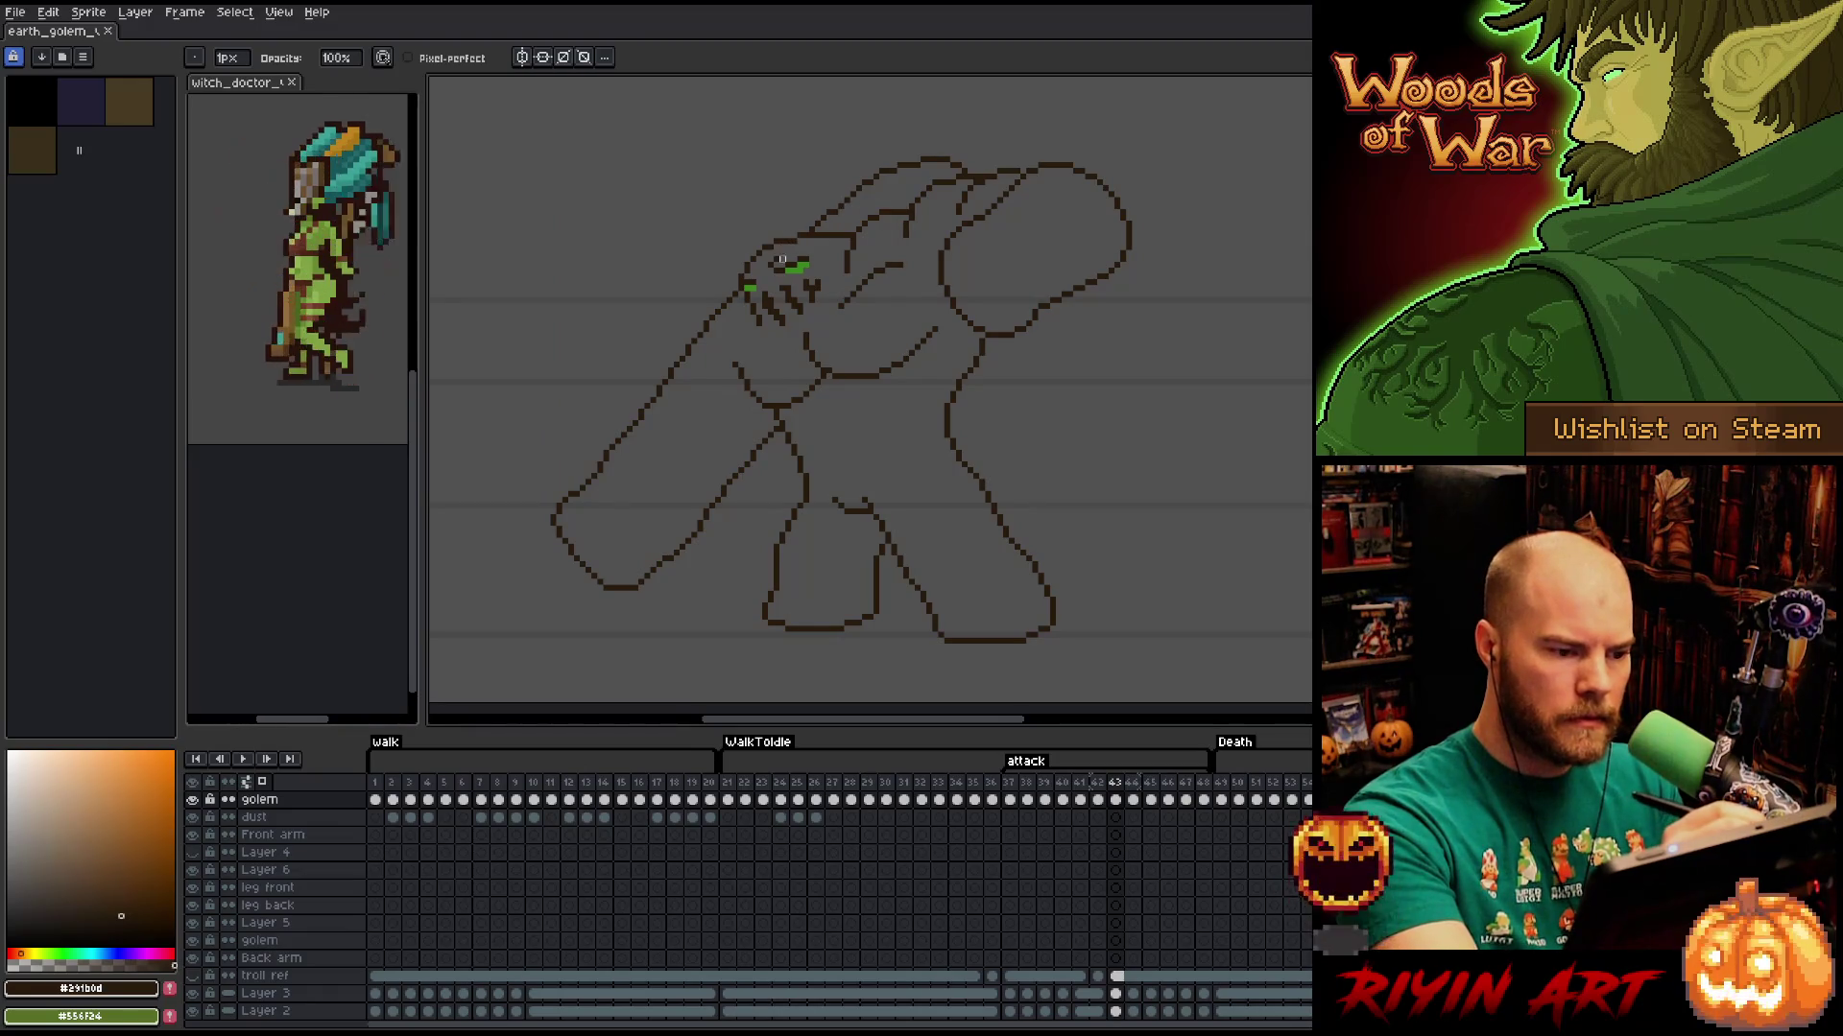
Compare against the previous frame and refine the attack frame's line-art pixels.
{"action": "key", "text": "Left"}
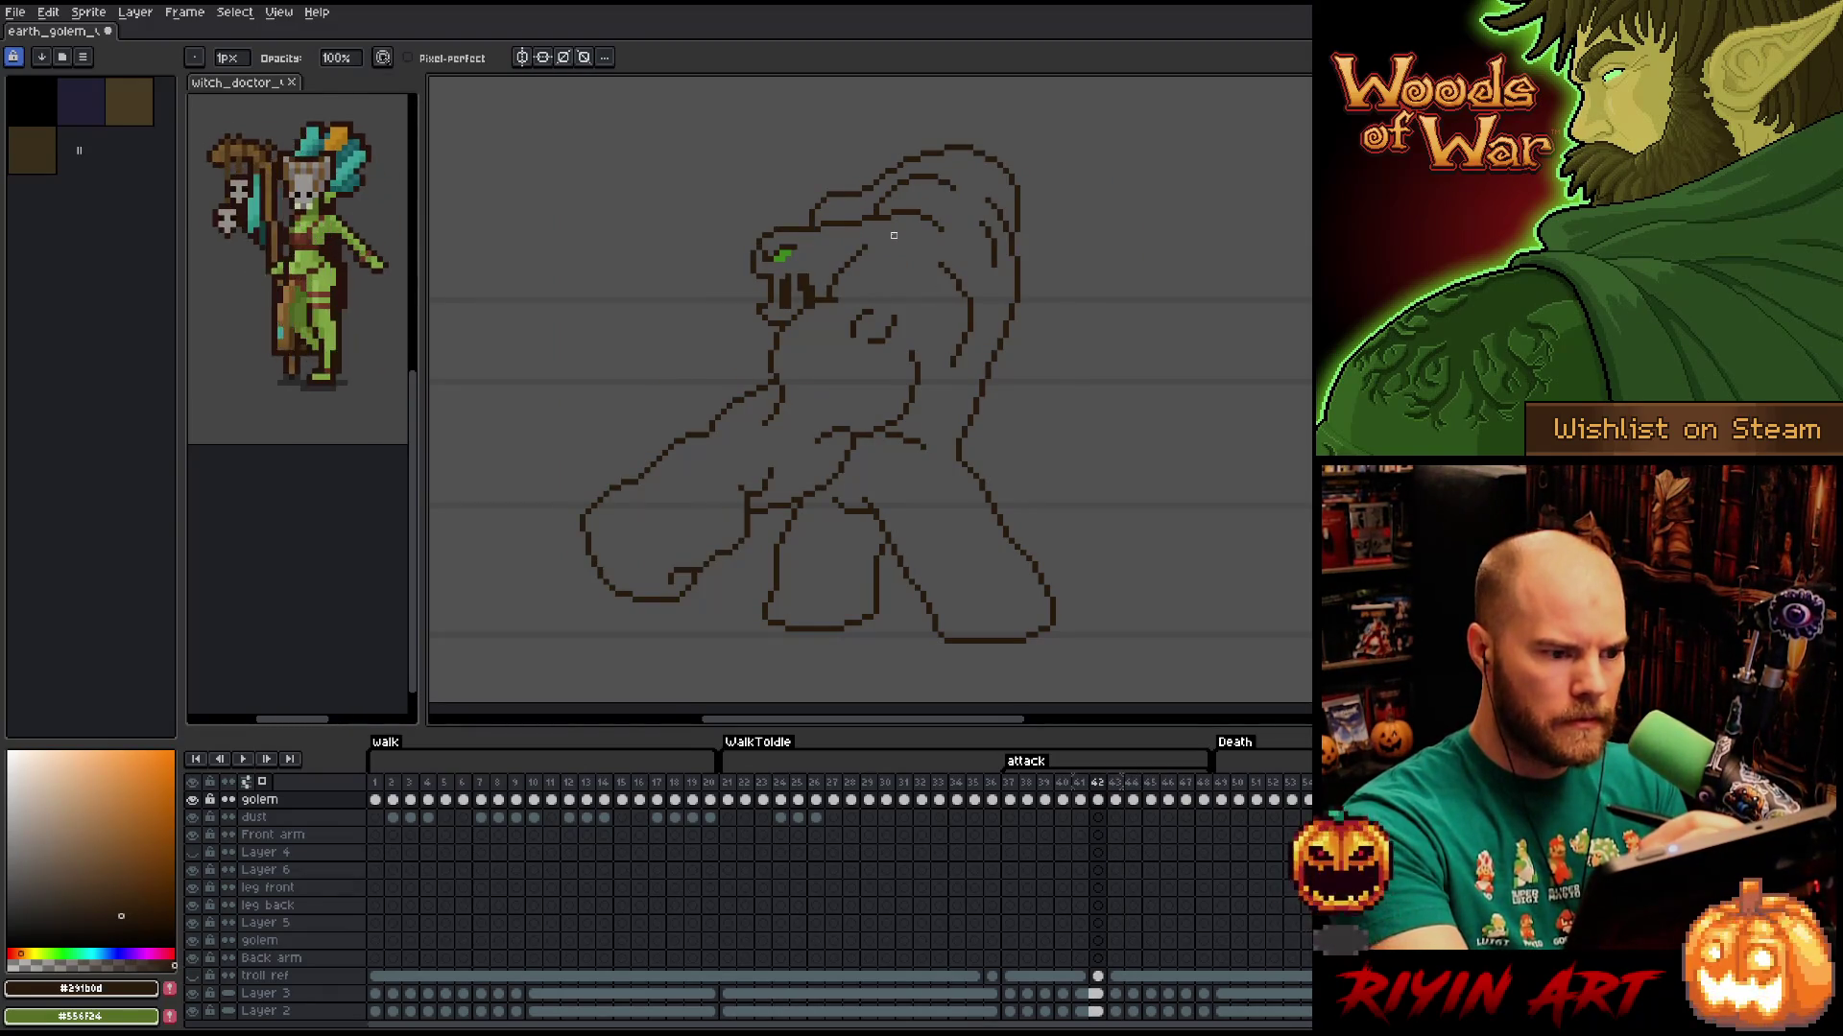
{"action": "key", "text": "Right"}
{"action": "key", "text": "b"}
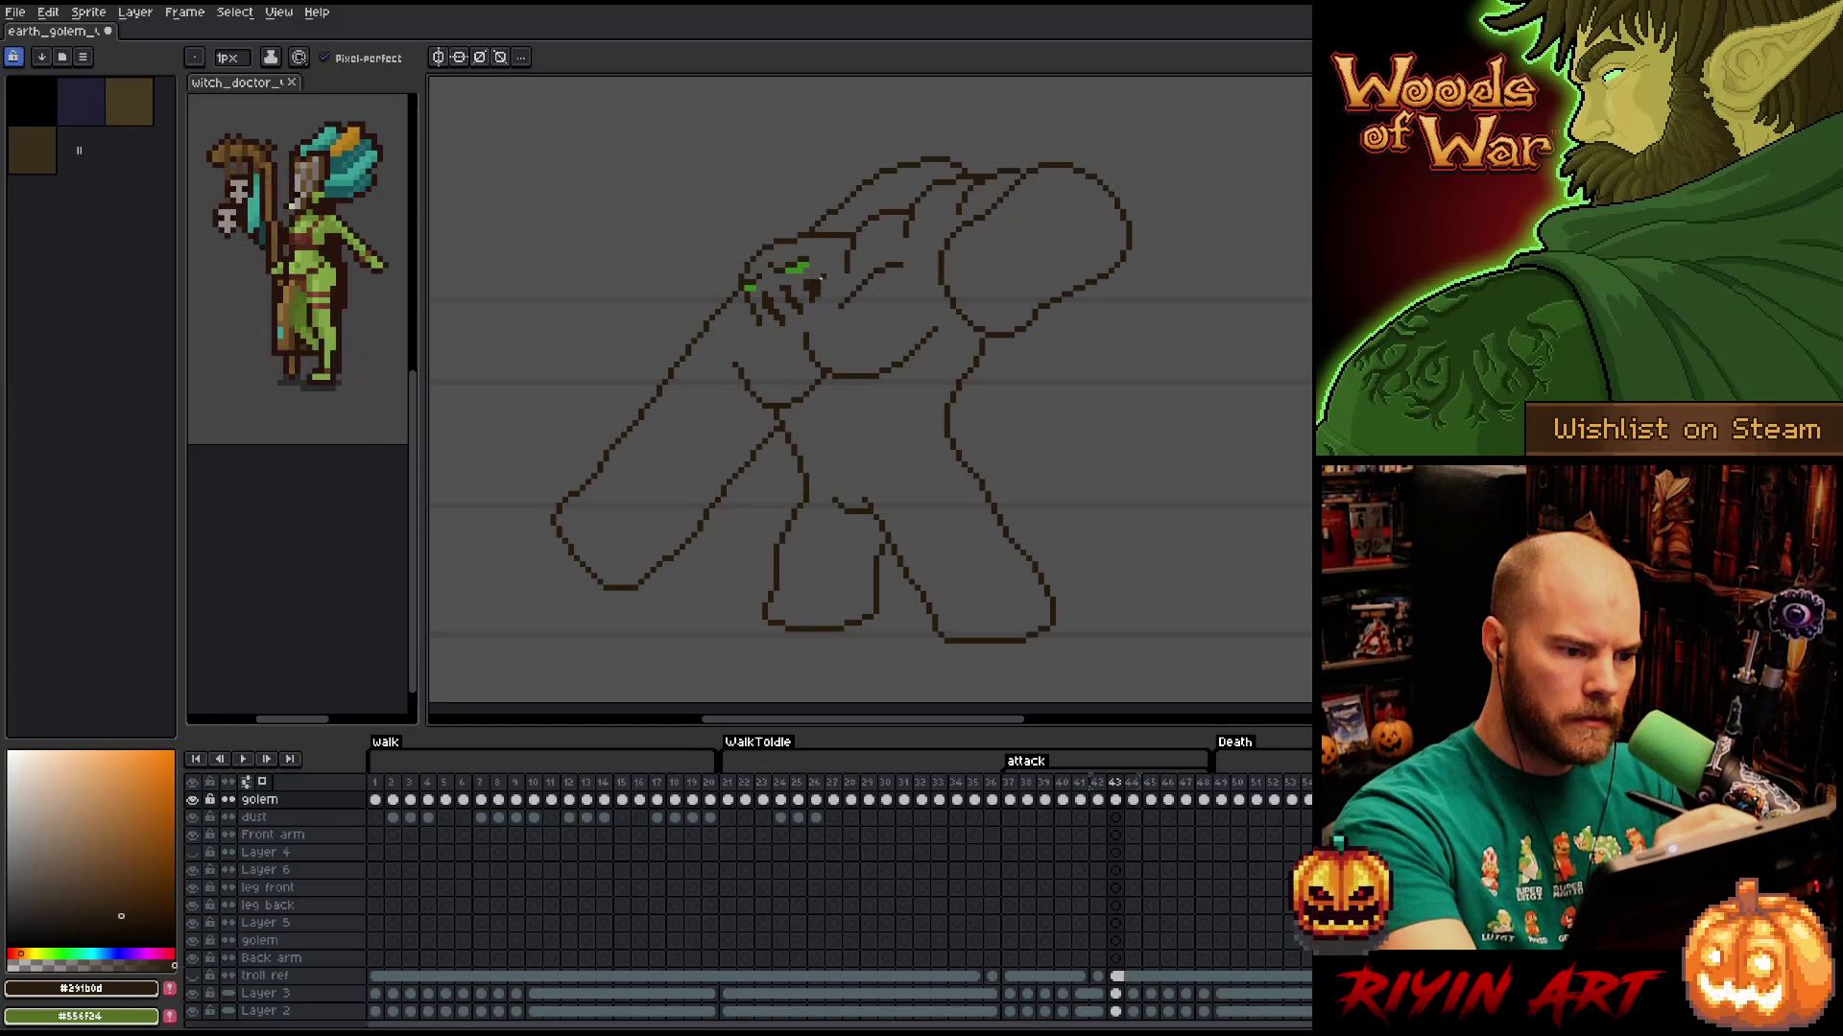
{"action": "key", "text": "b"}
{"action": "key", "text": "e"}
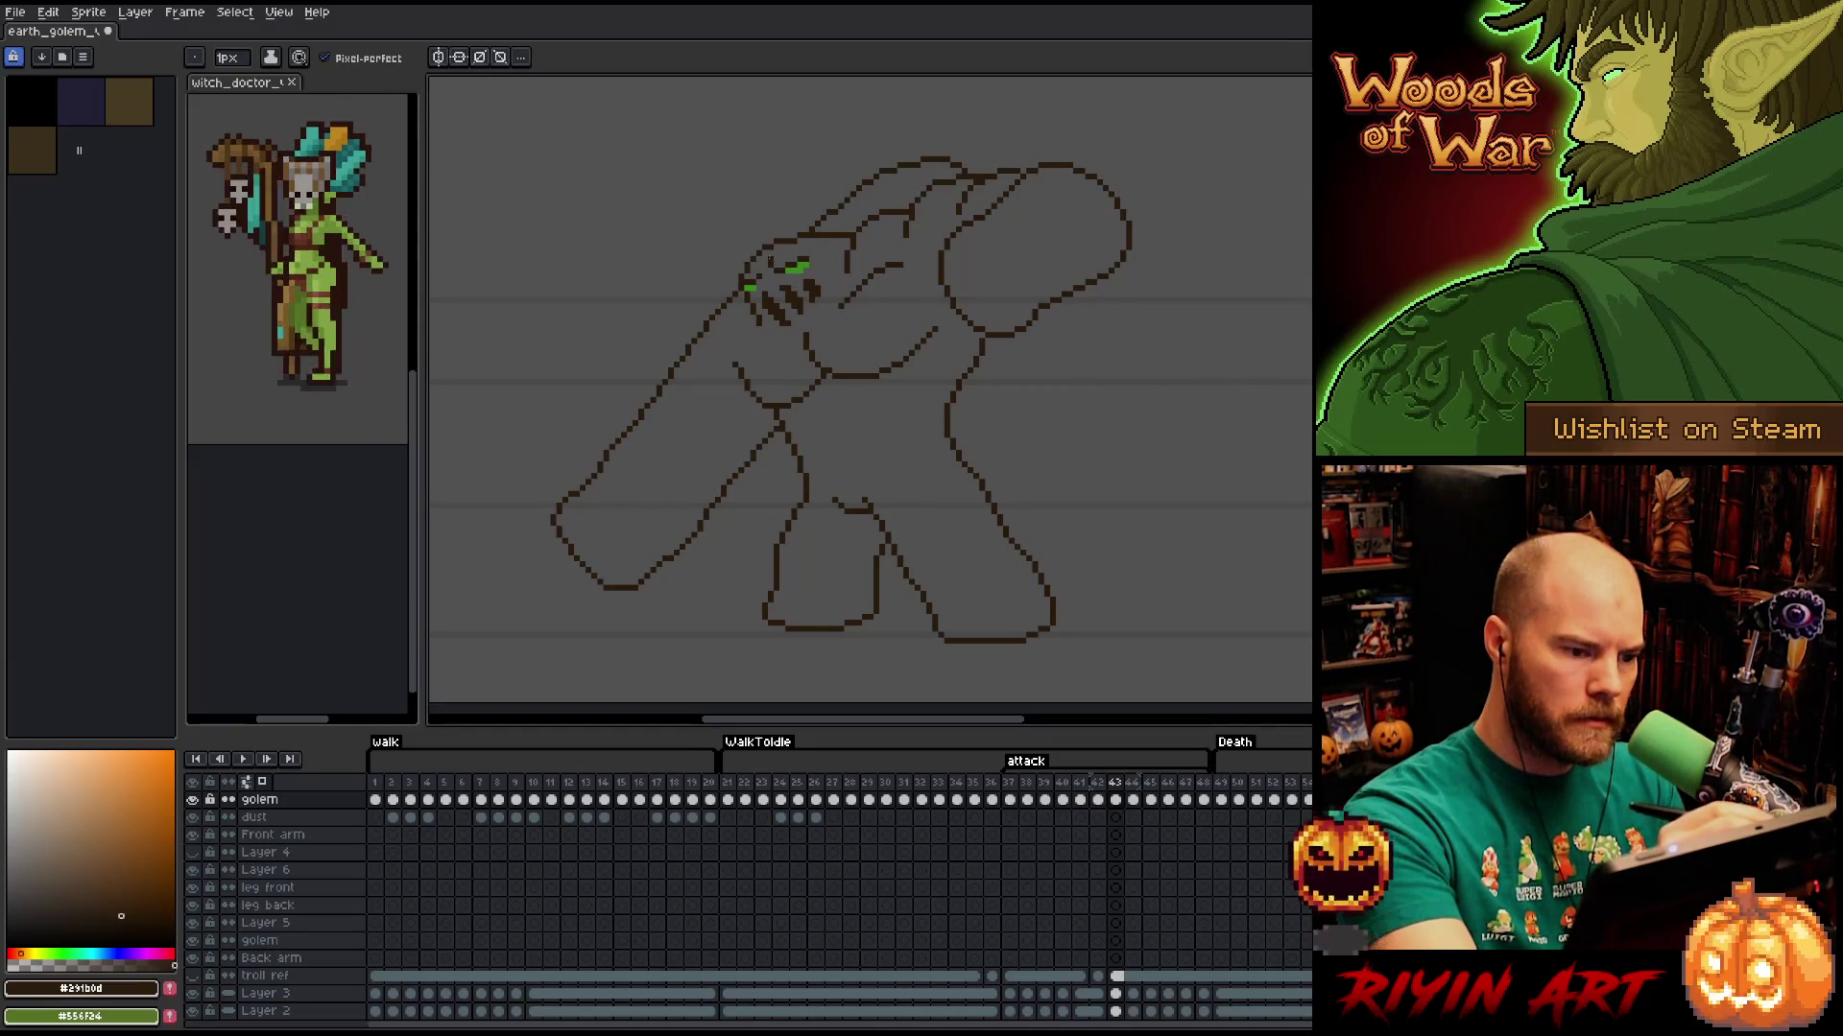
{"action": "key", "text": "Left"}
{"action": "key", "text": "Right"}
{"action": "key", "text": "e"}
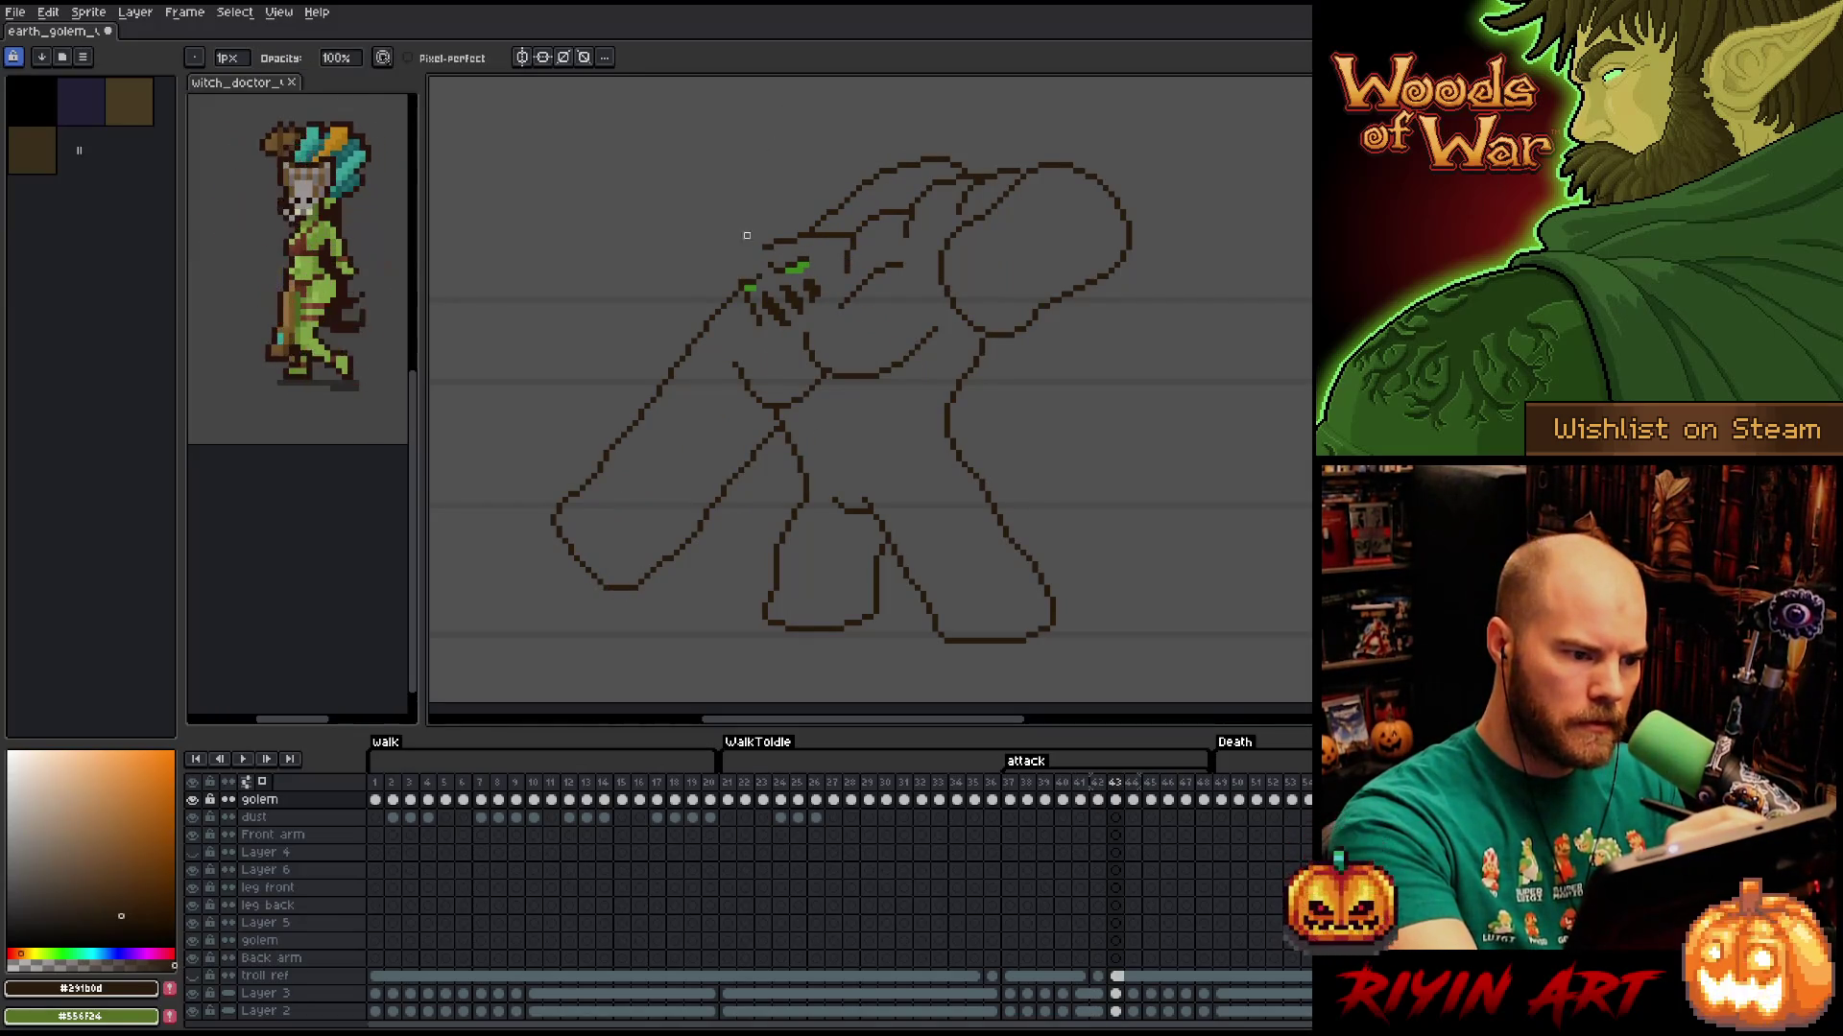
{"action": "key", "text": "b"}
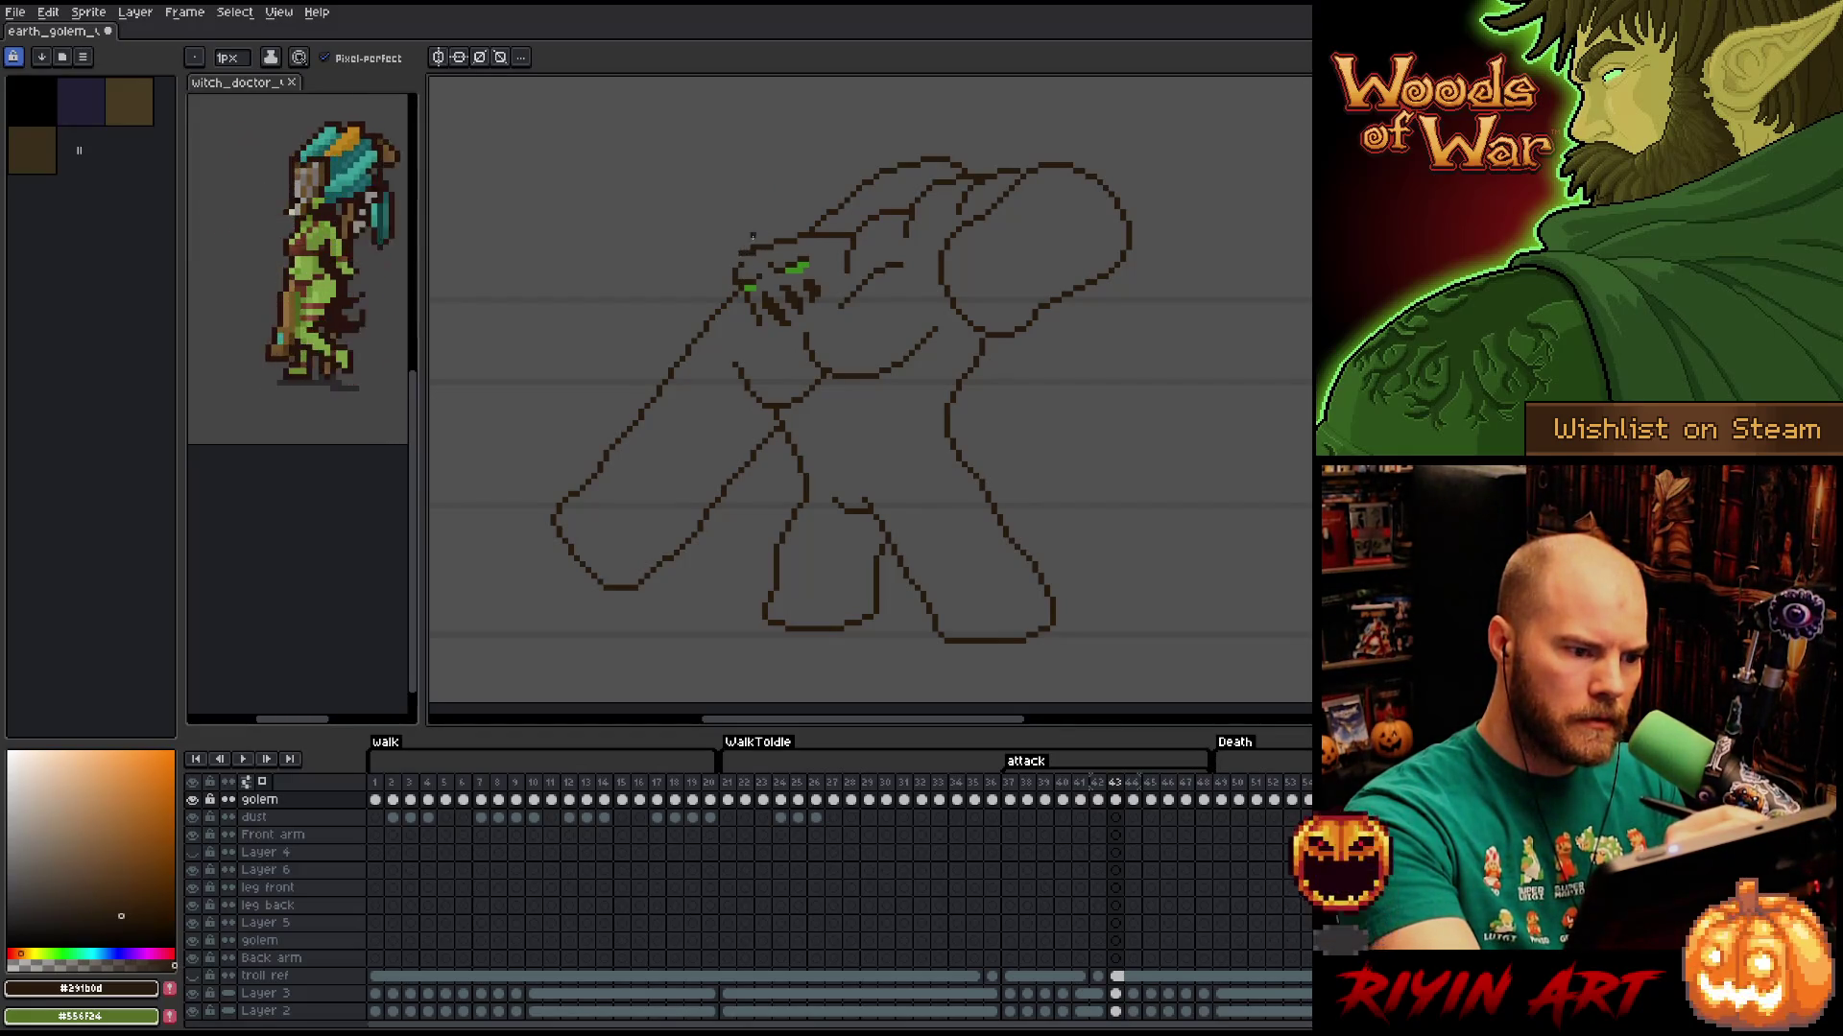
Keep drawing and erasing pixels to clean the golem's torso outline.
{"action": "key", "text": "e"}
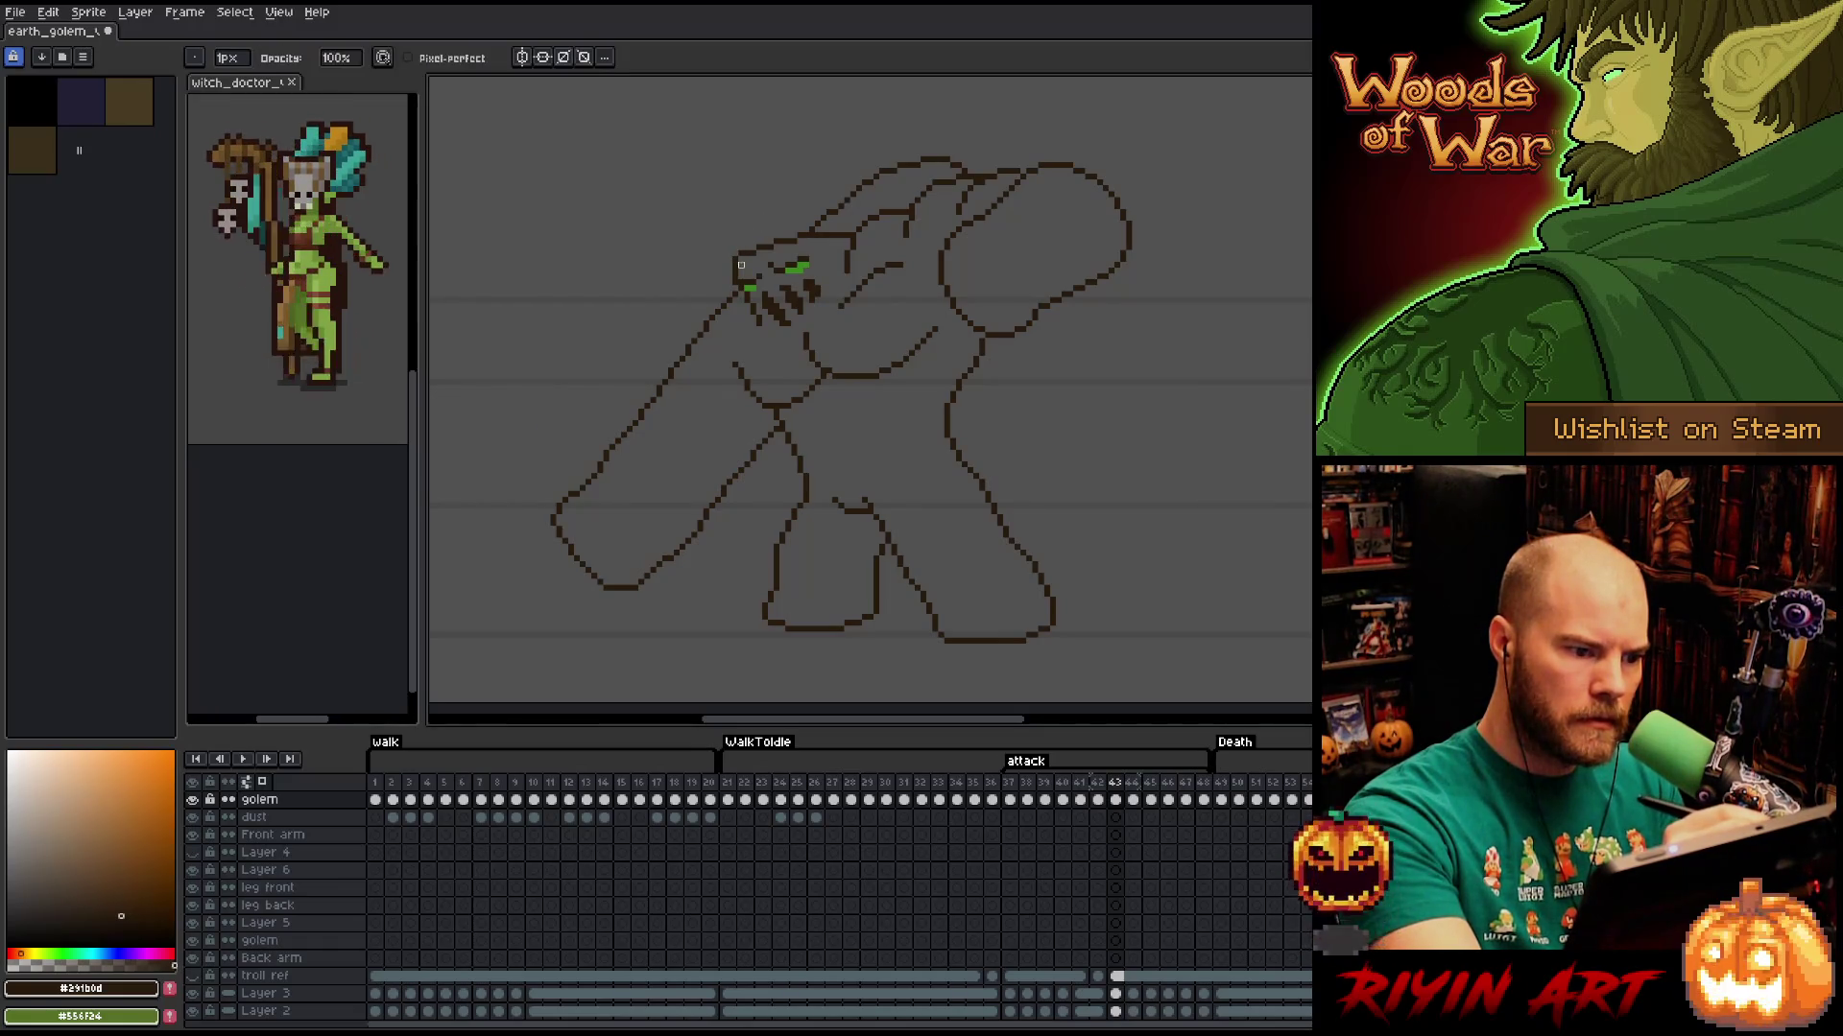
{"action": "key", "text": "b"}
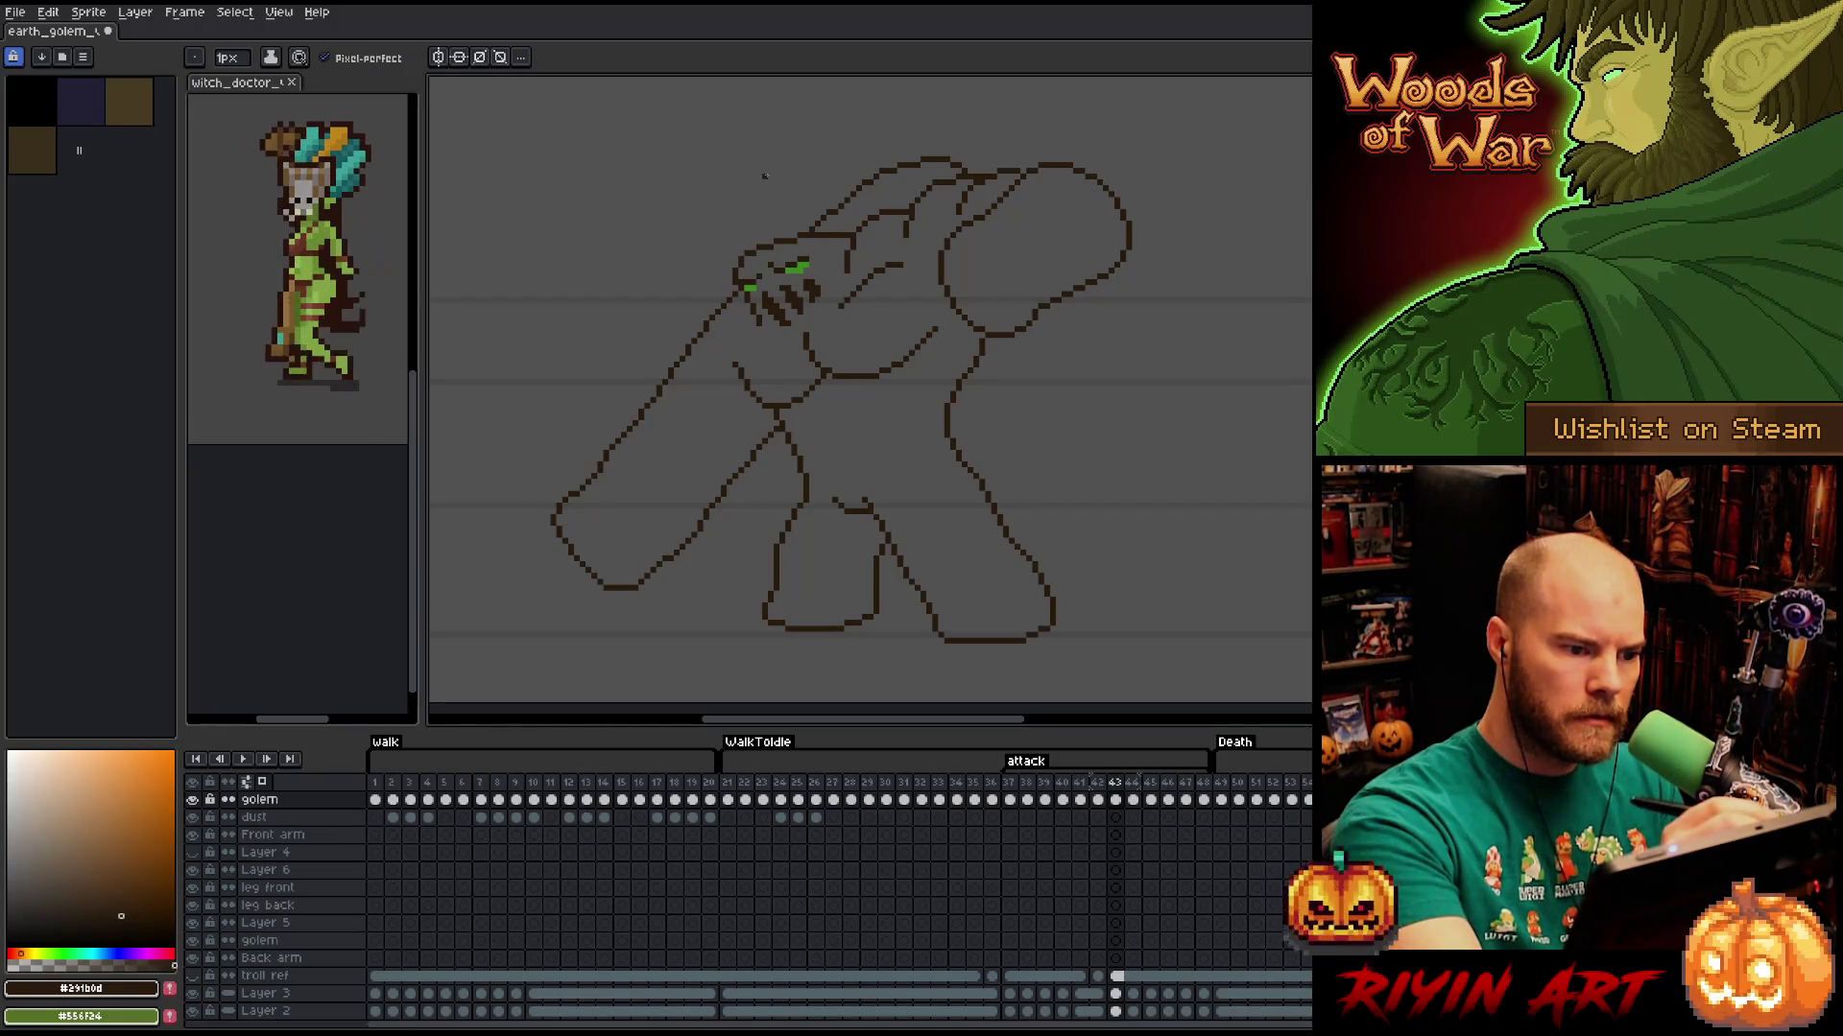
{"action": "key", "text": "e"}
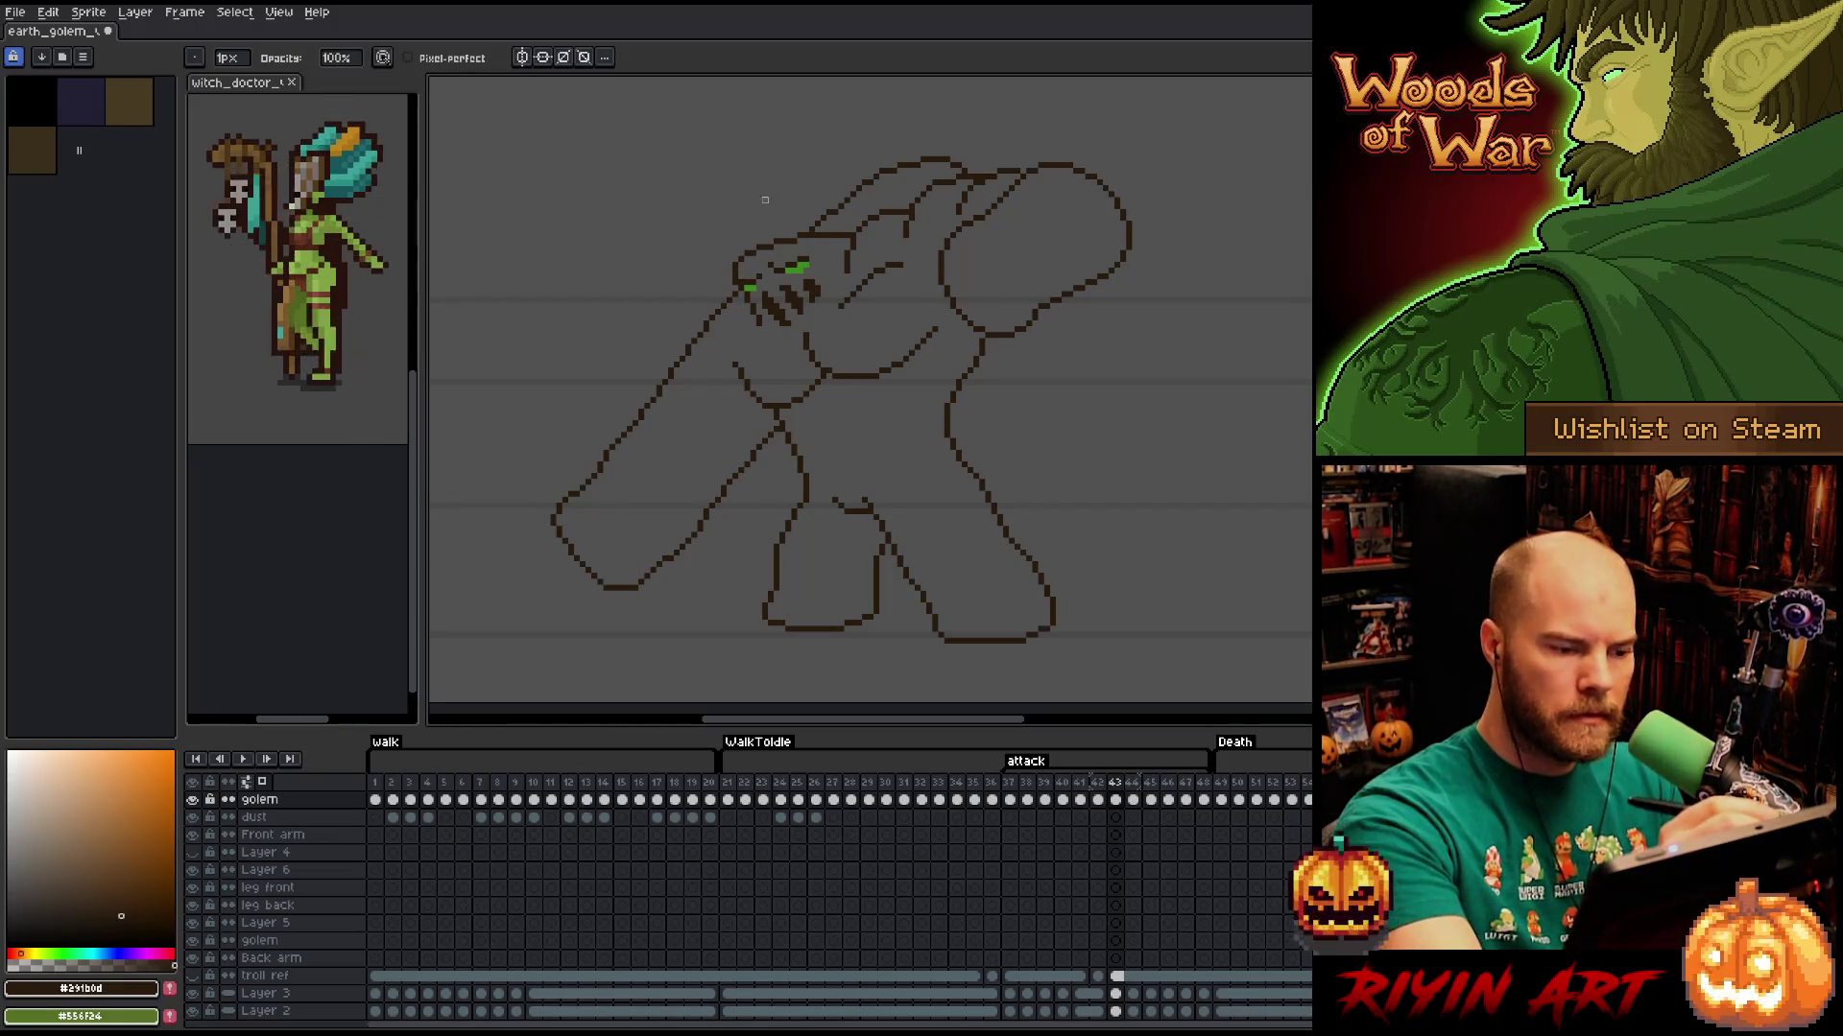
{"action": "key", "text": "b"}
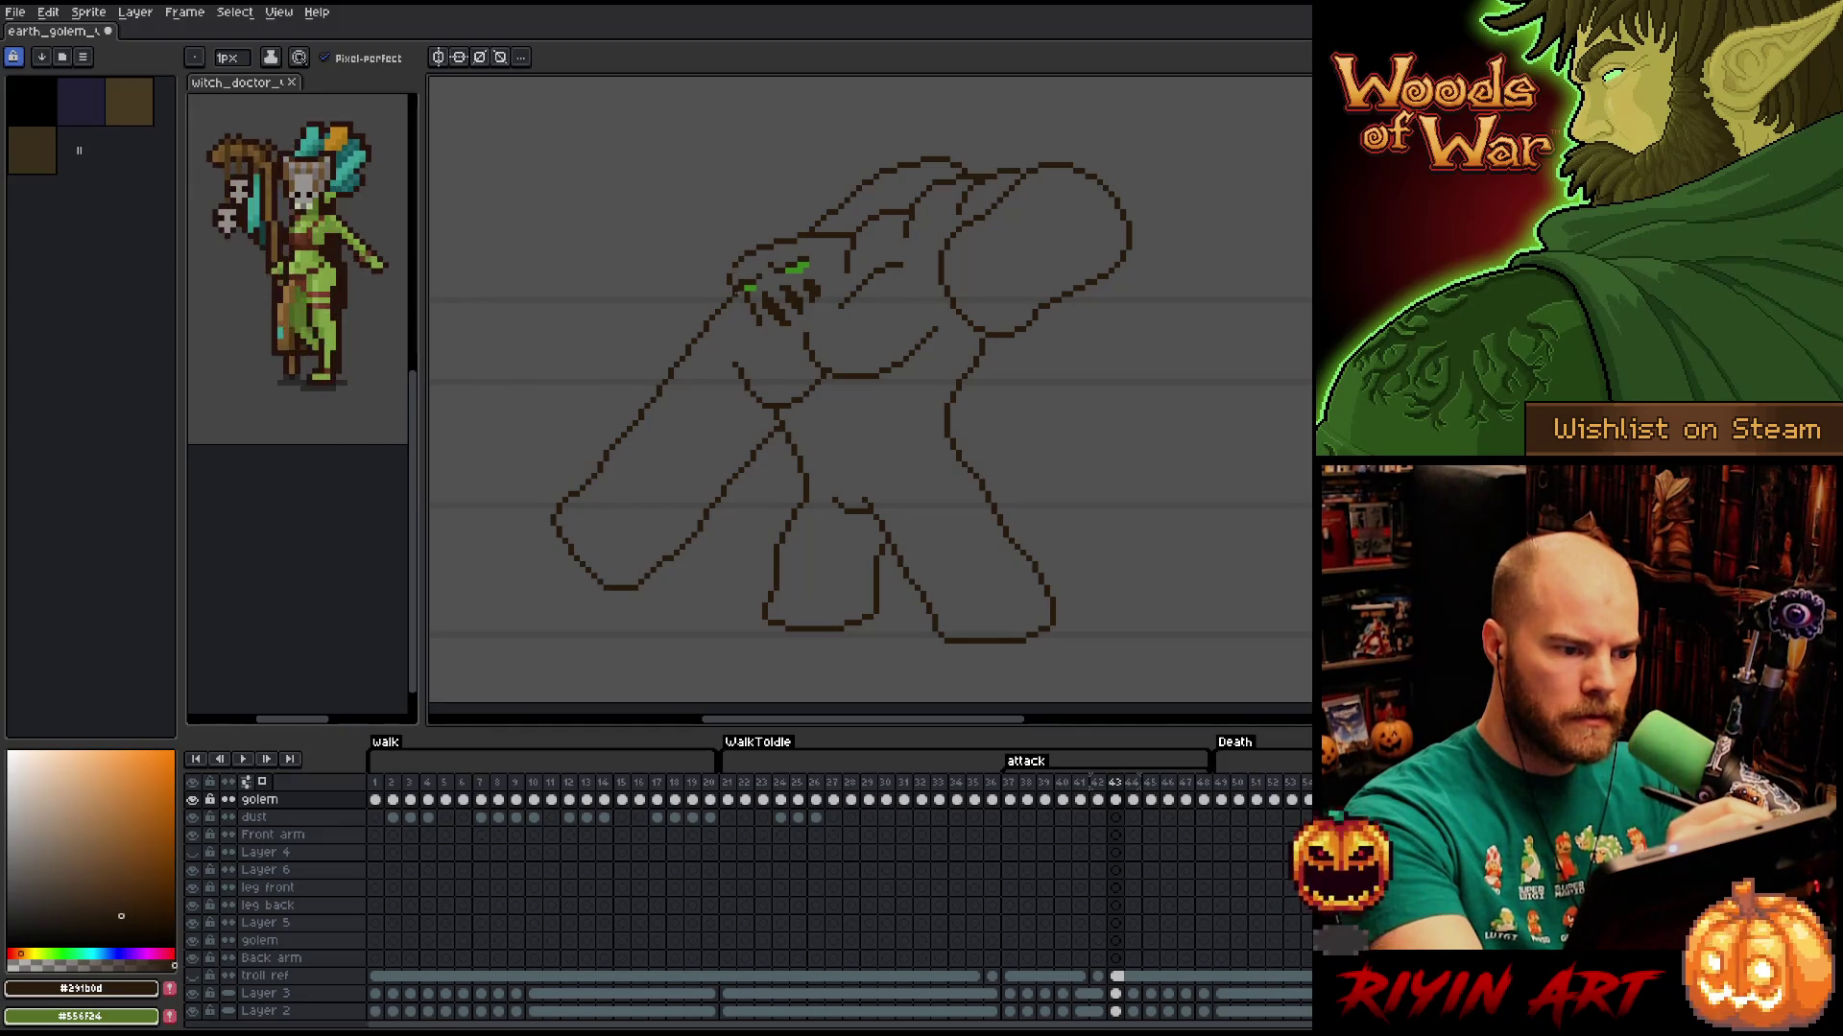
{"action": "key", "text": "e"}
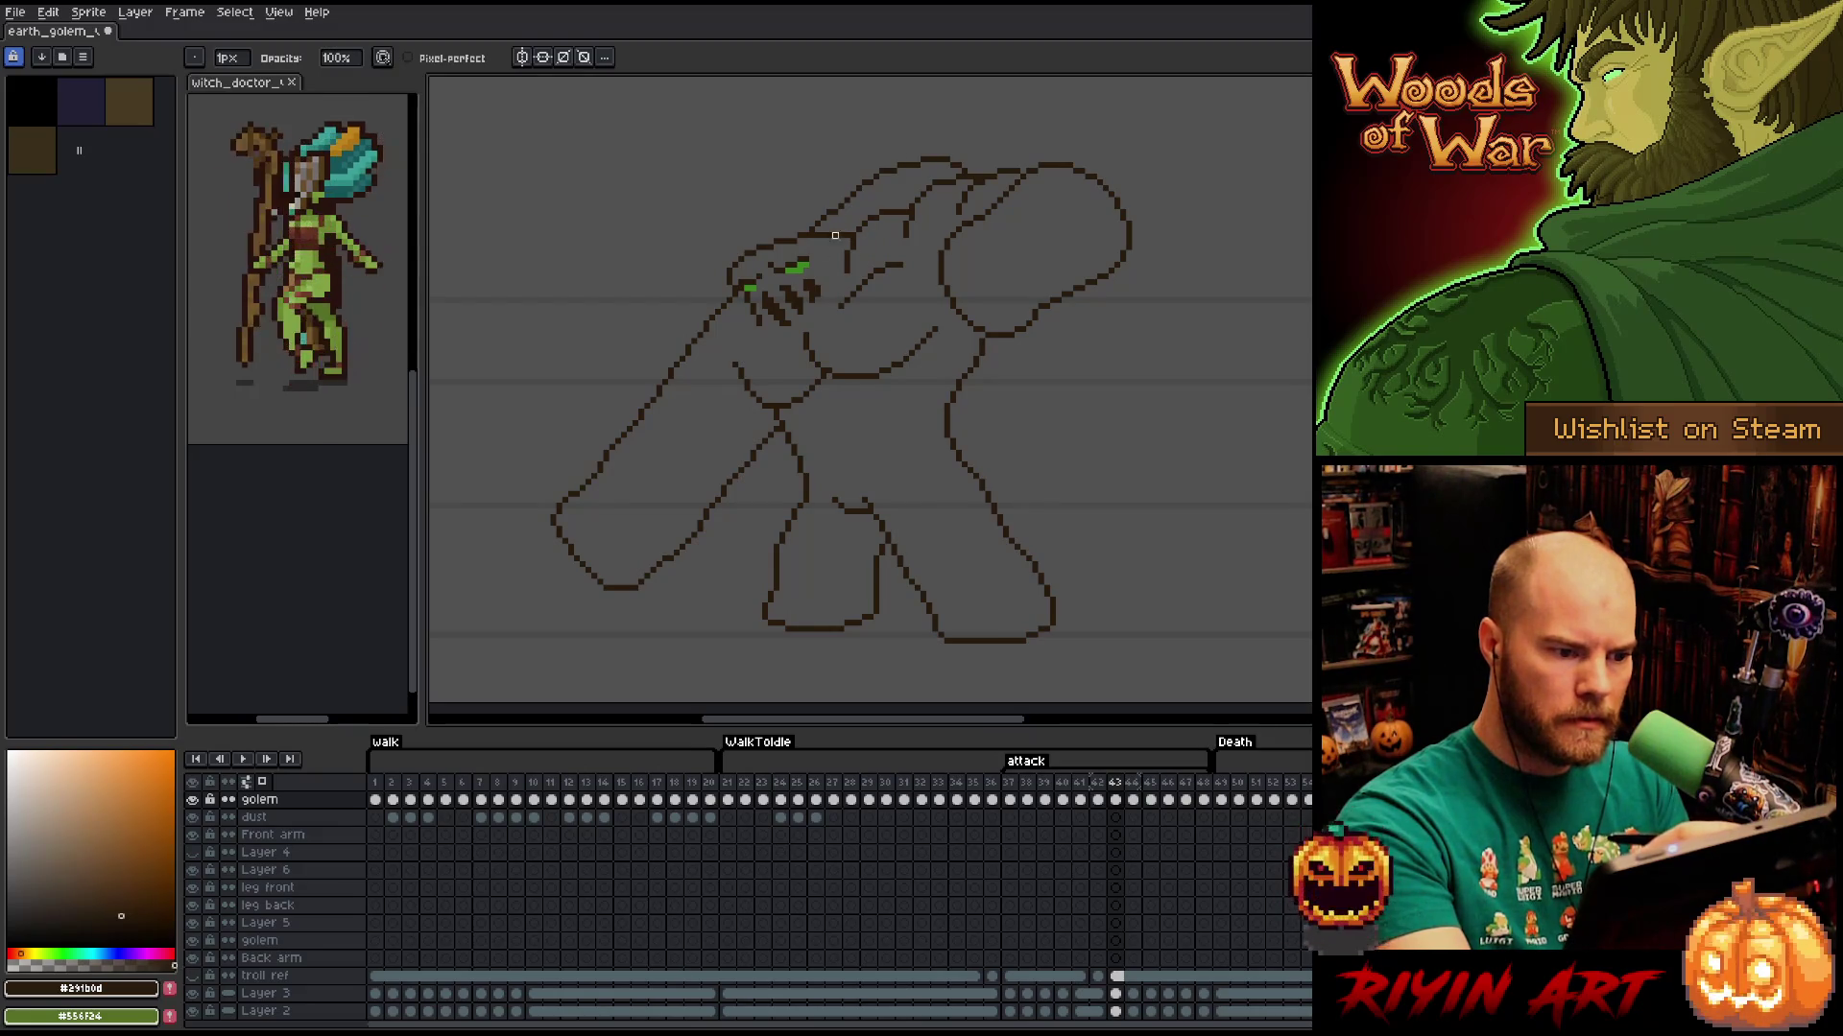
{"action": "key", "text": "b"}
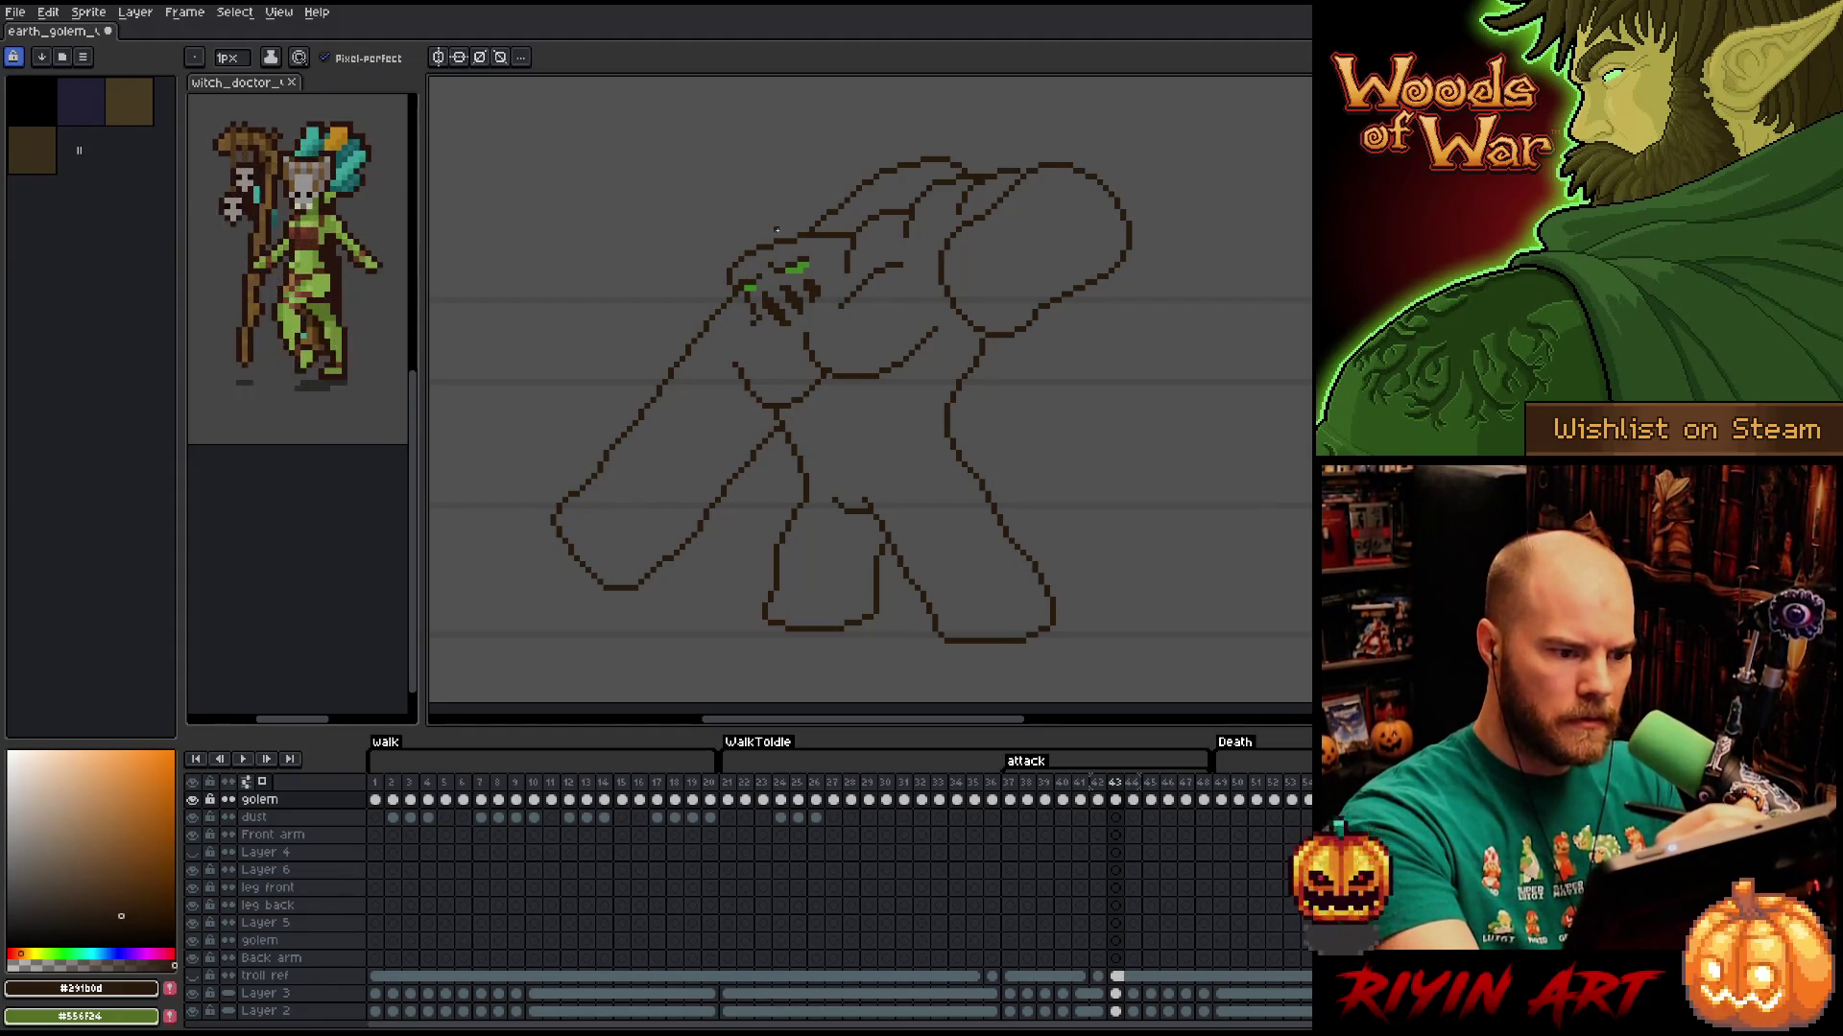
{"action": "key", "text": "e"}
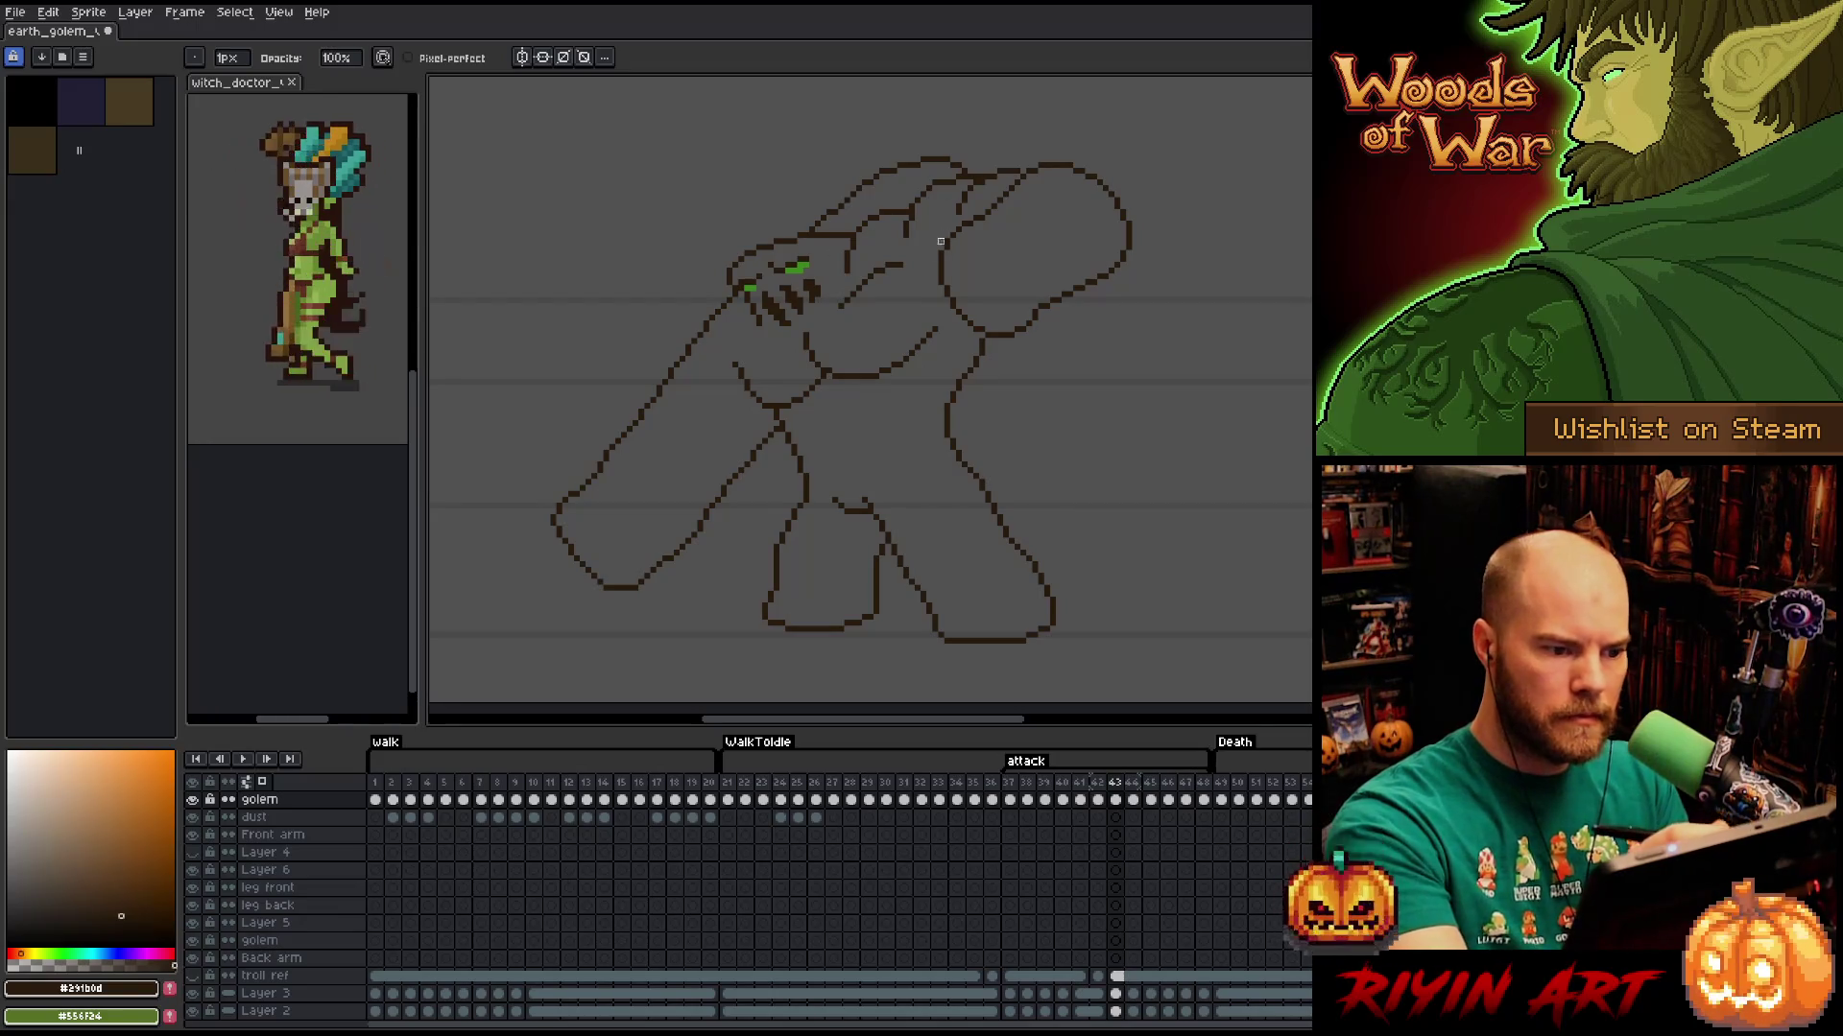
Draw a short vertical line on the golem's belly and start lassoing the belly curve.
{"action": "key", "text": "b"}
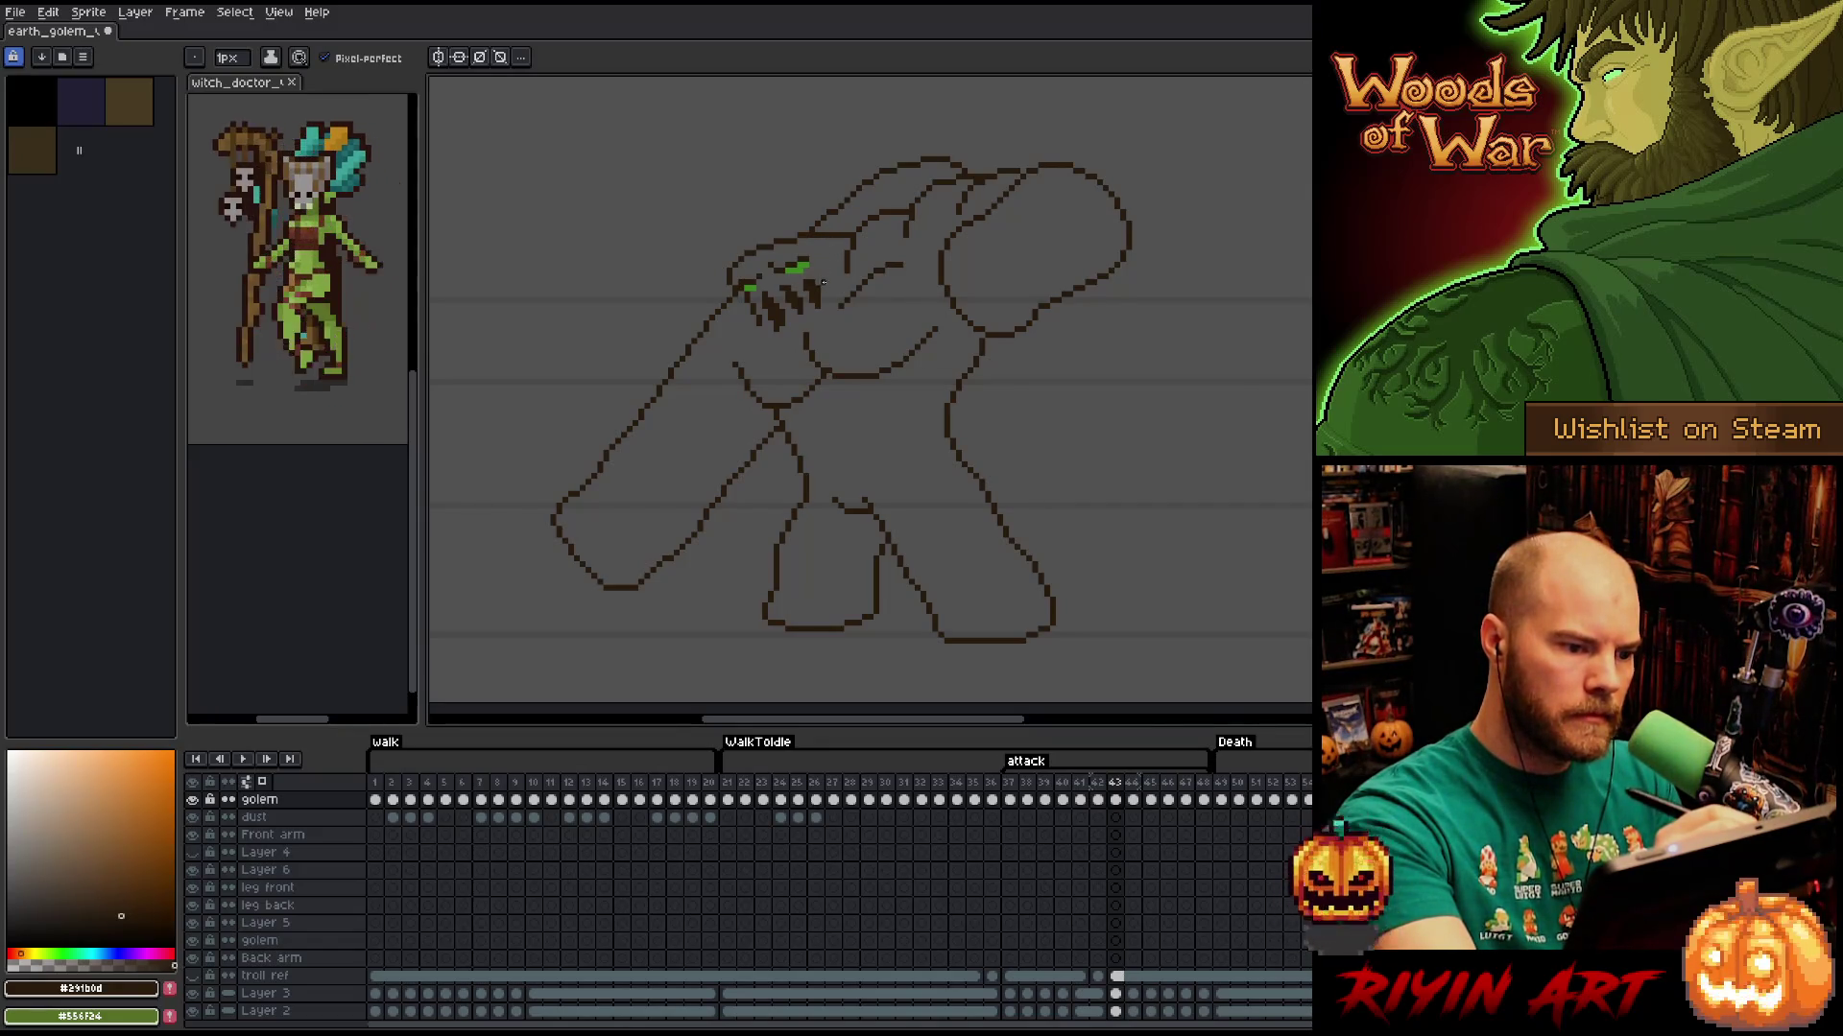
{"action": "key", "text": "e"}
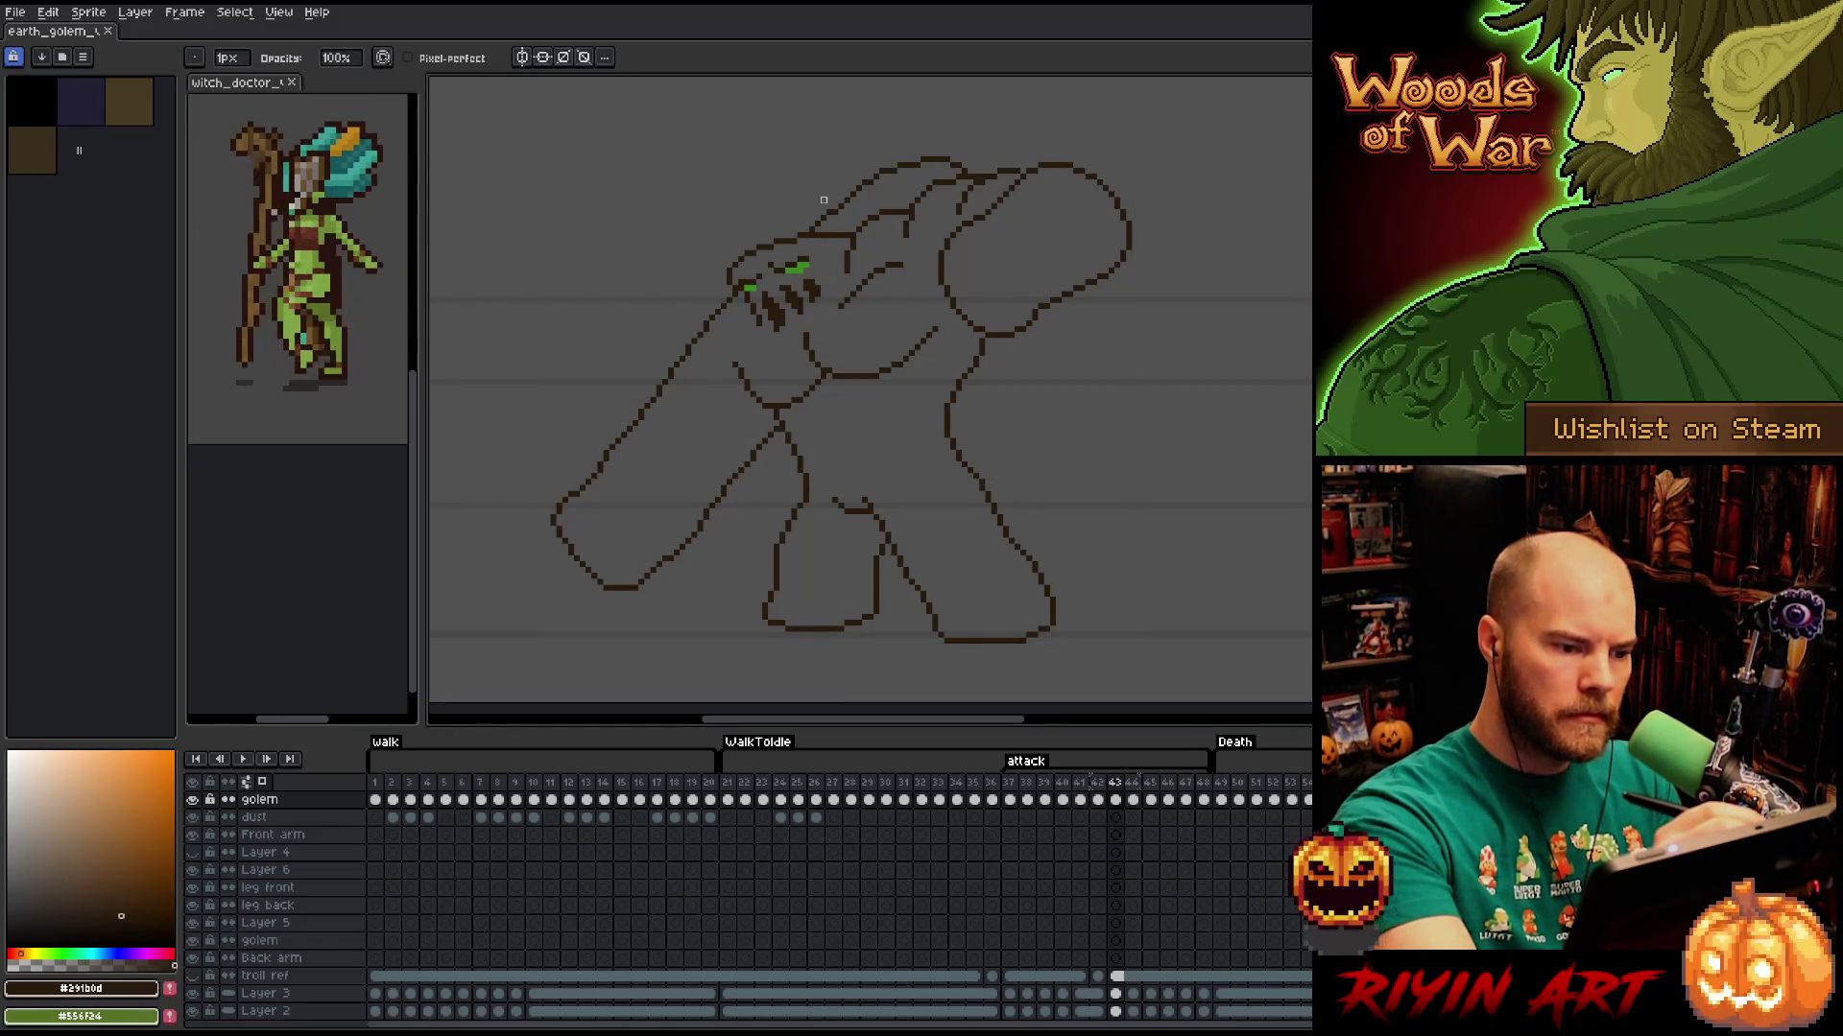
{"action": "key", "text": "b"}
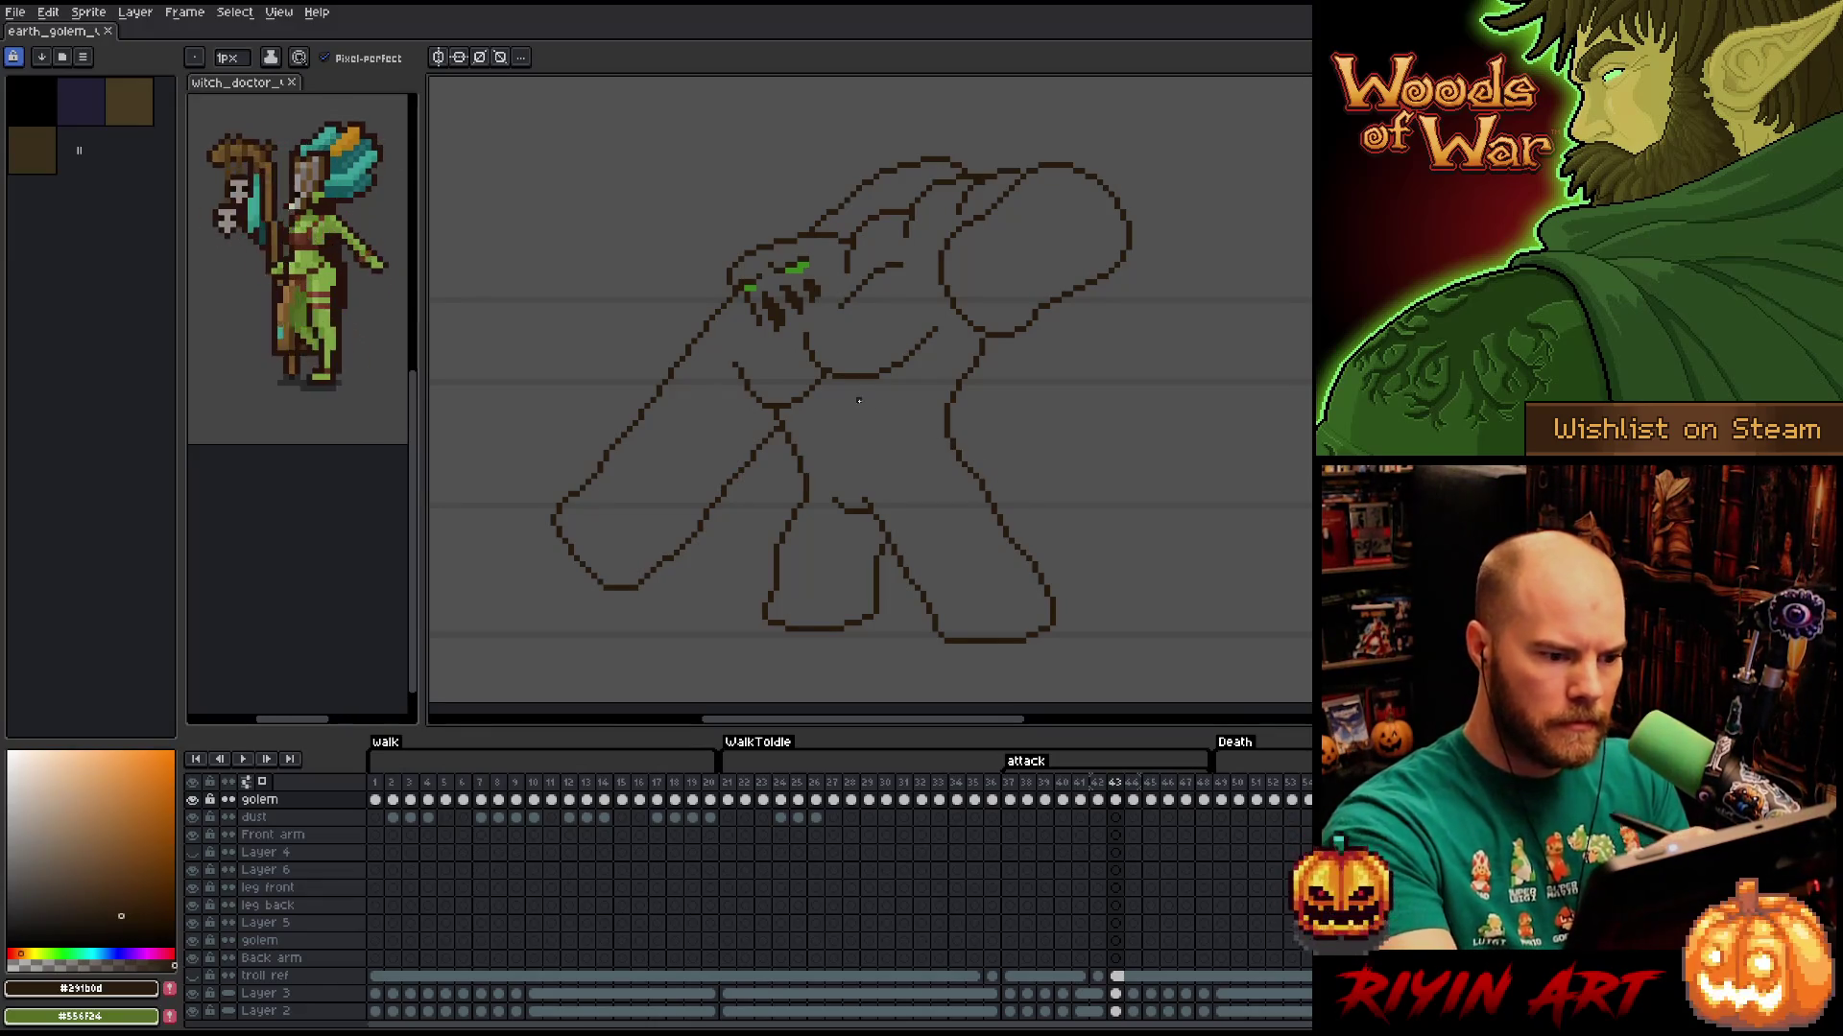
{"action": "left_click_drag", "start_coordinate": [869, 394], "coordinate": [883, 437]}
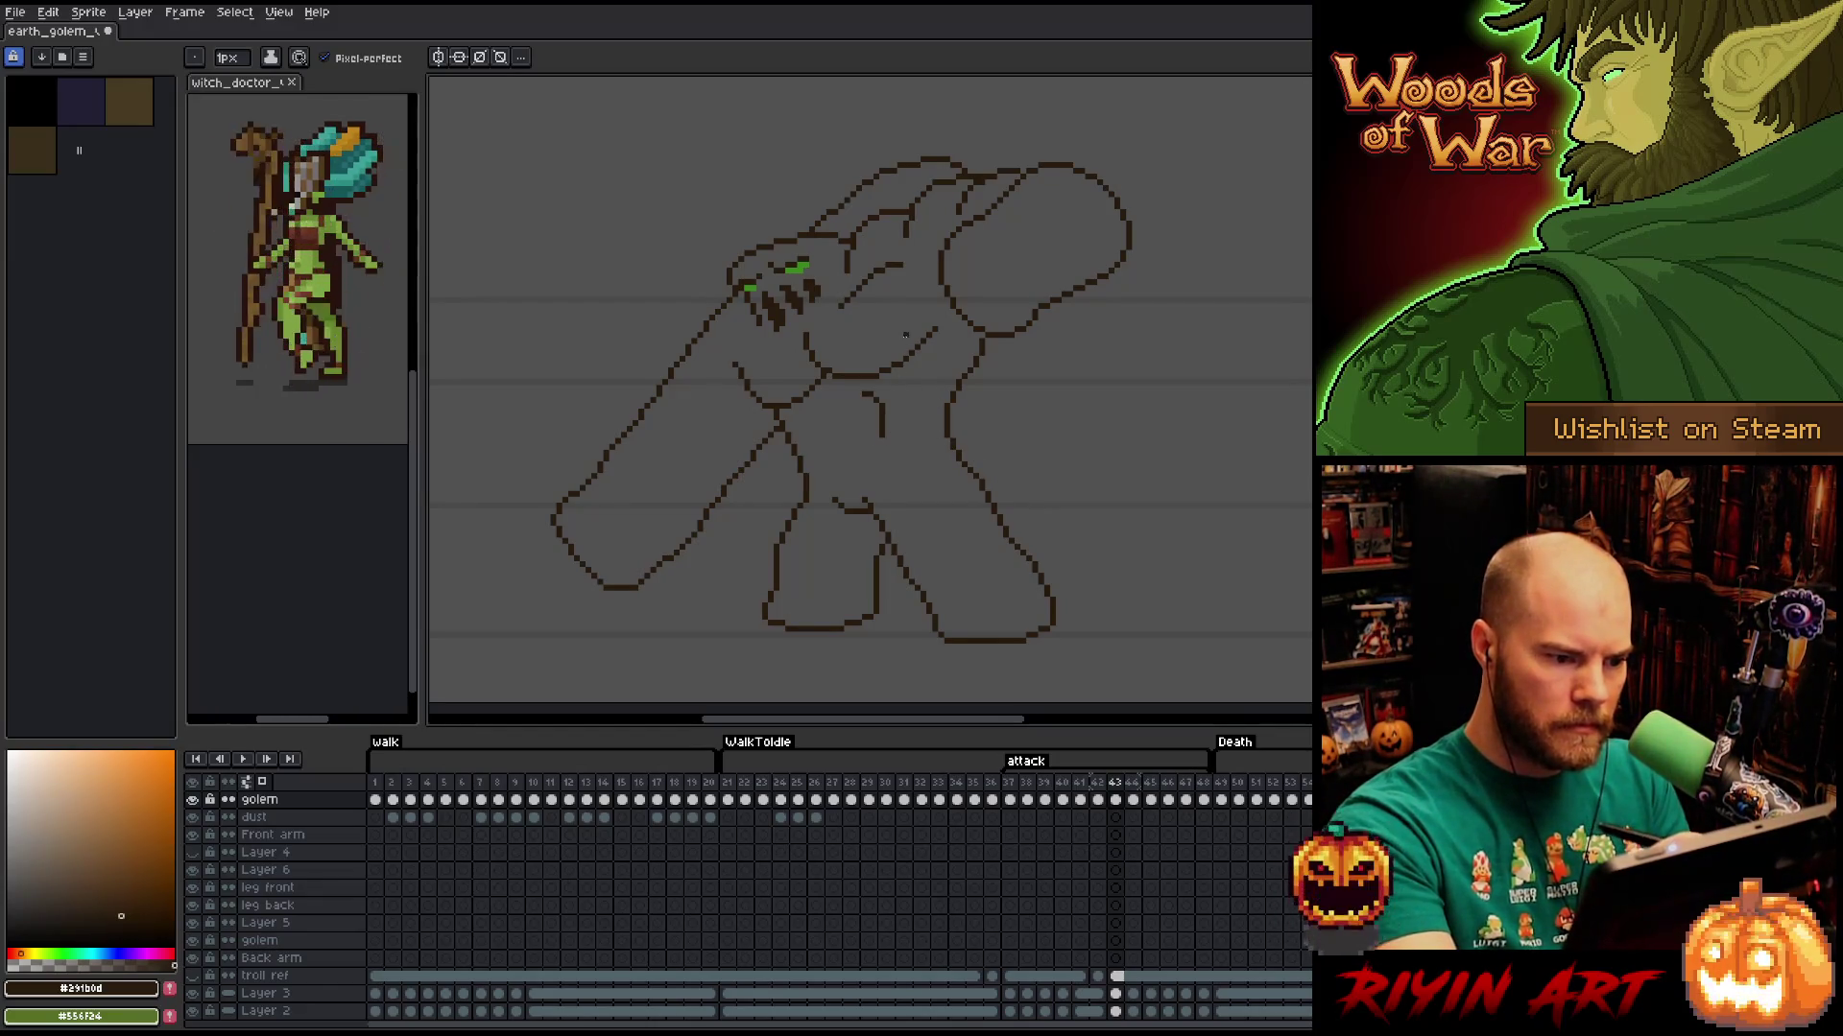
{"action": "key", "text": "q"}
{"action": "left_click_drag", "start_coordinate": [945, 344], "coordinate": [860, 384]}
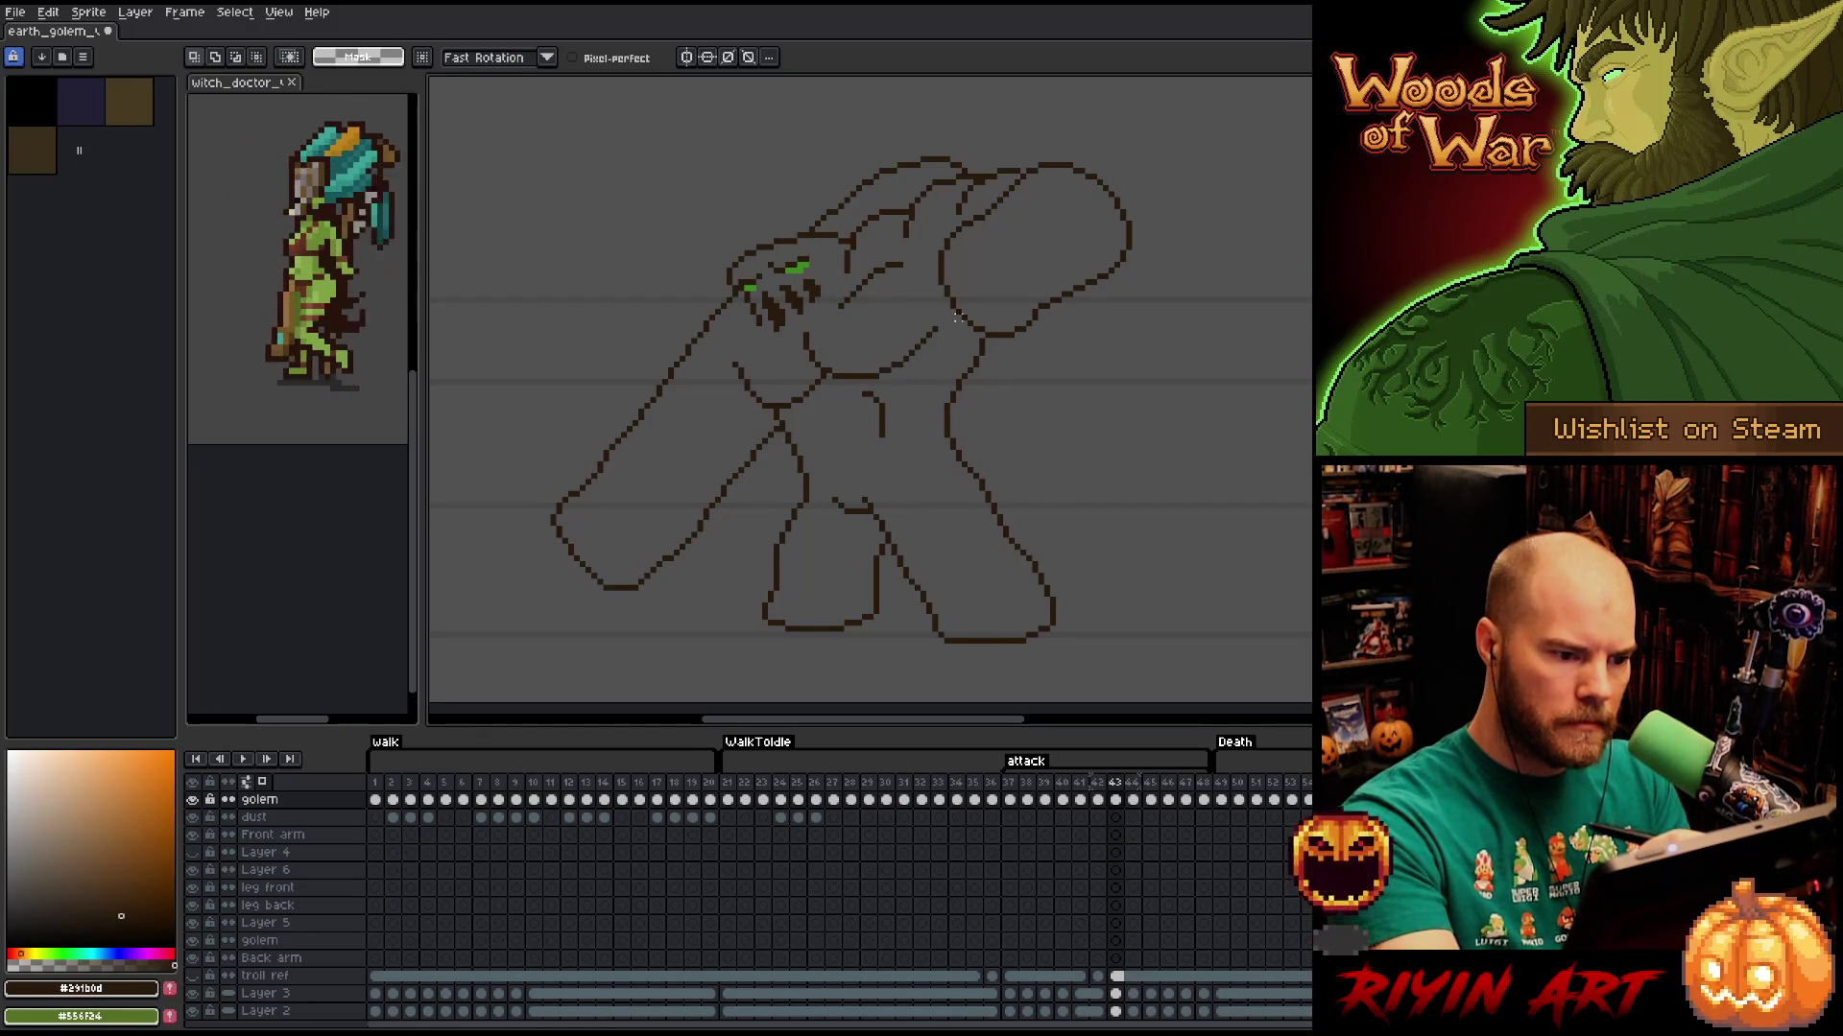
Flip between frames 42 and 43 to compare the attack poses.
{"action": "key", "text": "Left"}
{"action": "key", "text": "Right"}
{"action": "key", "text": "Left"}
{"action": "key", "text": "Right"}
{"action": "key", "text": "Left"}
{"action": "key", "text": "Left"}
{"action": "key", "text": "Right"}
{"action": "key", "text": "Right"}
{"action": "key", "text": "Right"}
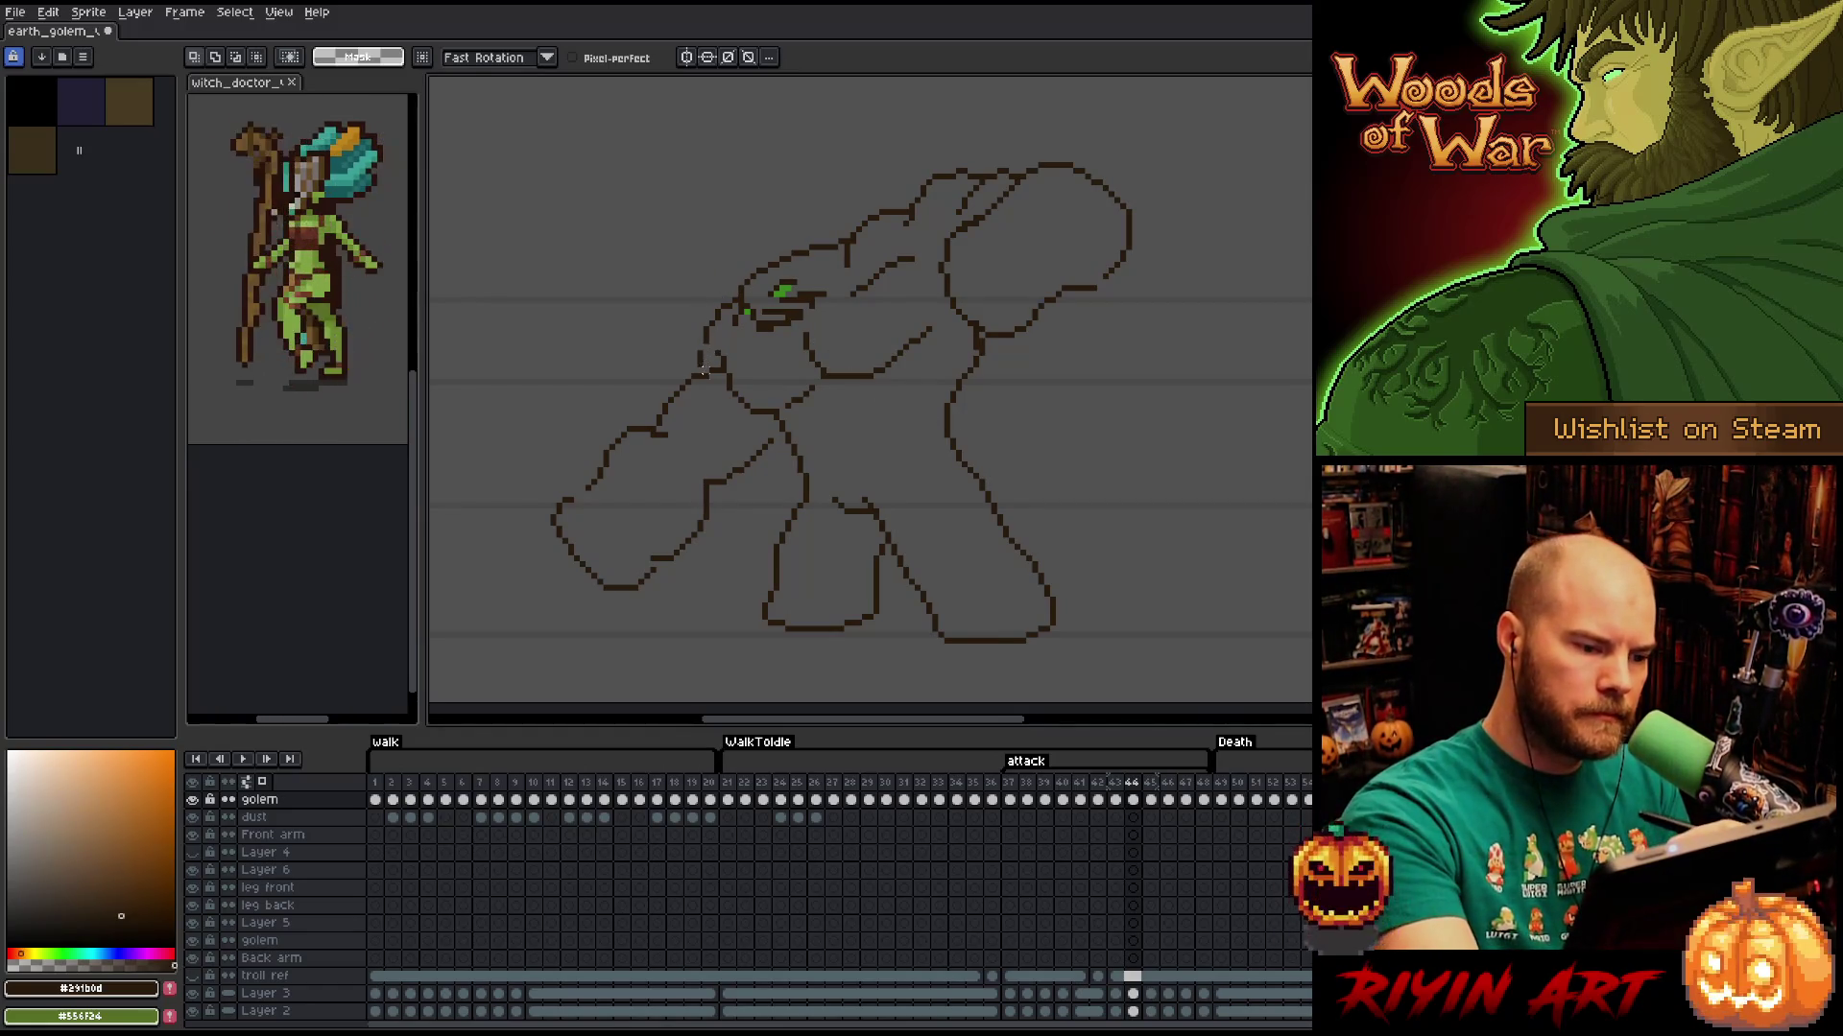
Redraw the golem's head outline pixels, alternating pencil and eraser.
{"action": "key", "text": "b"}
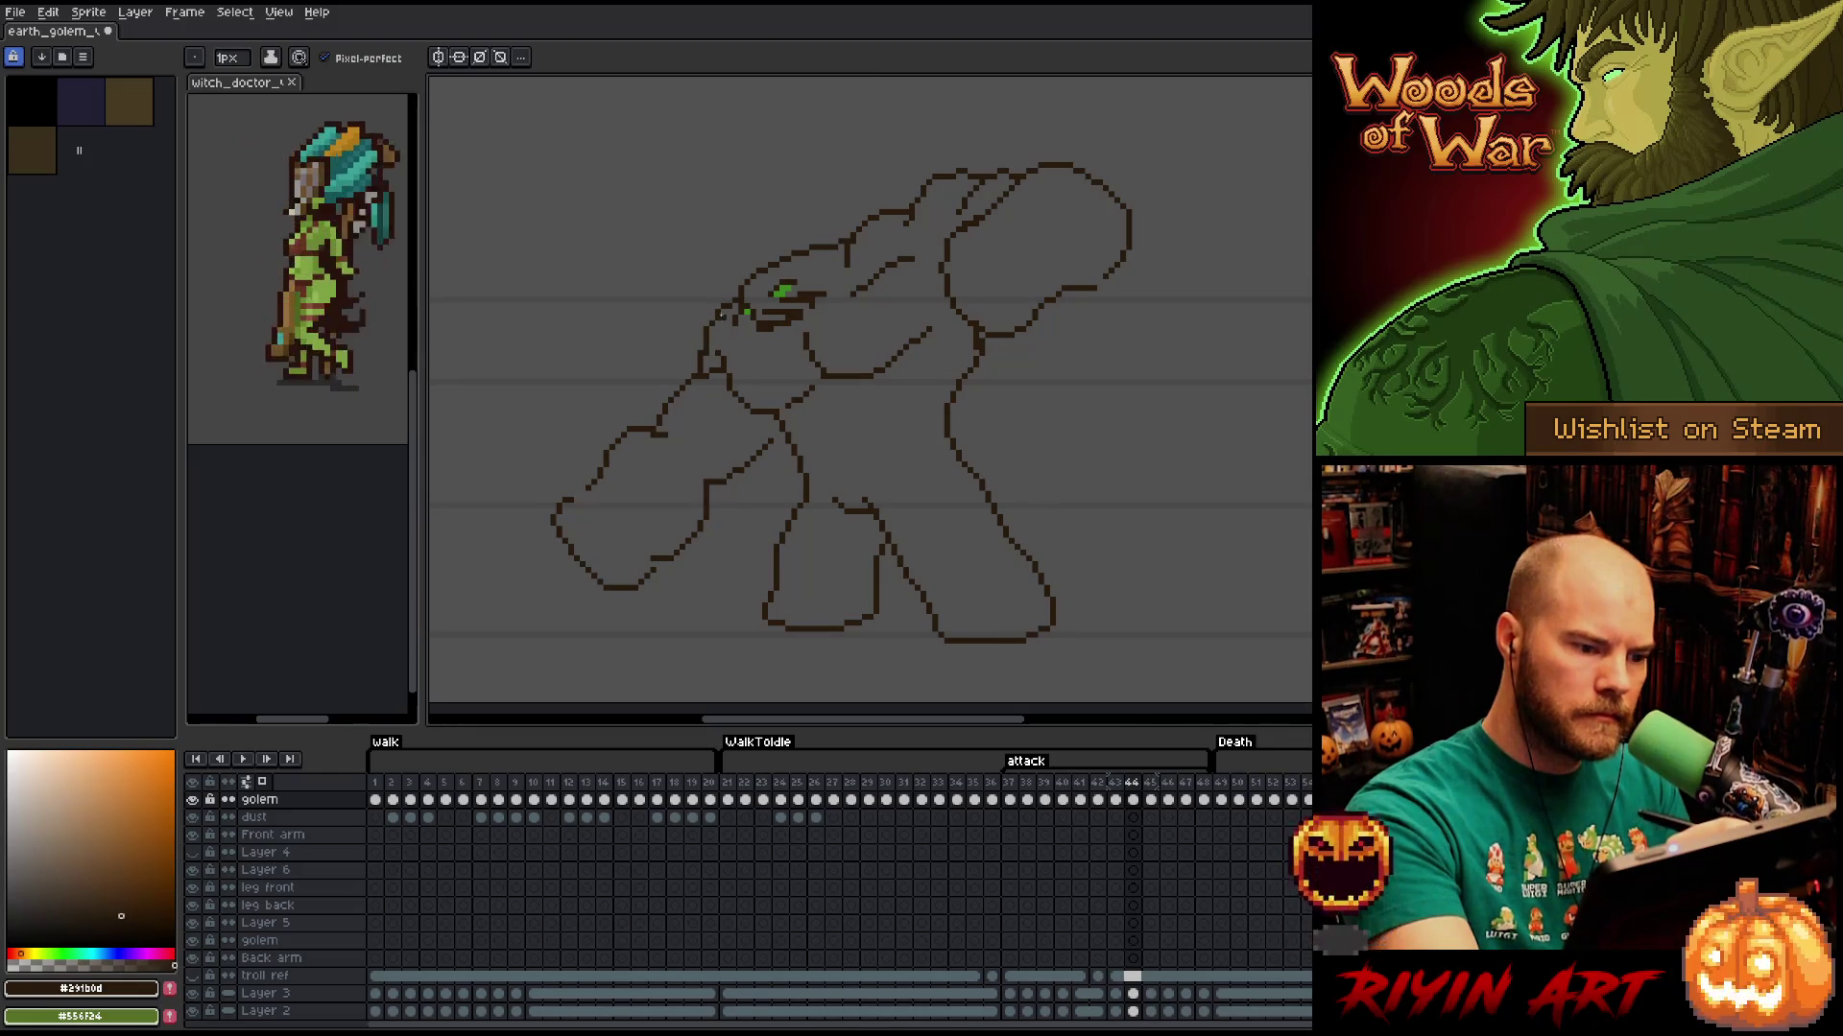
{"action": "key", "text": "e"}
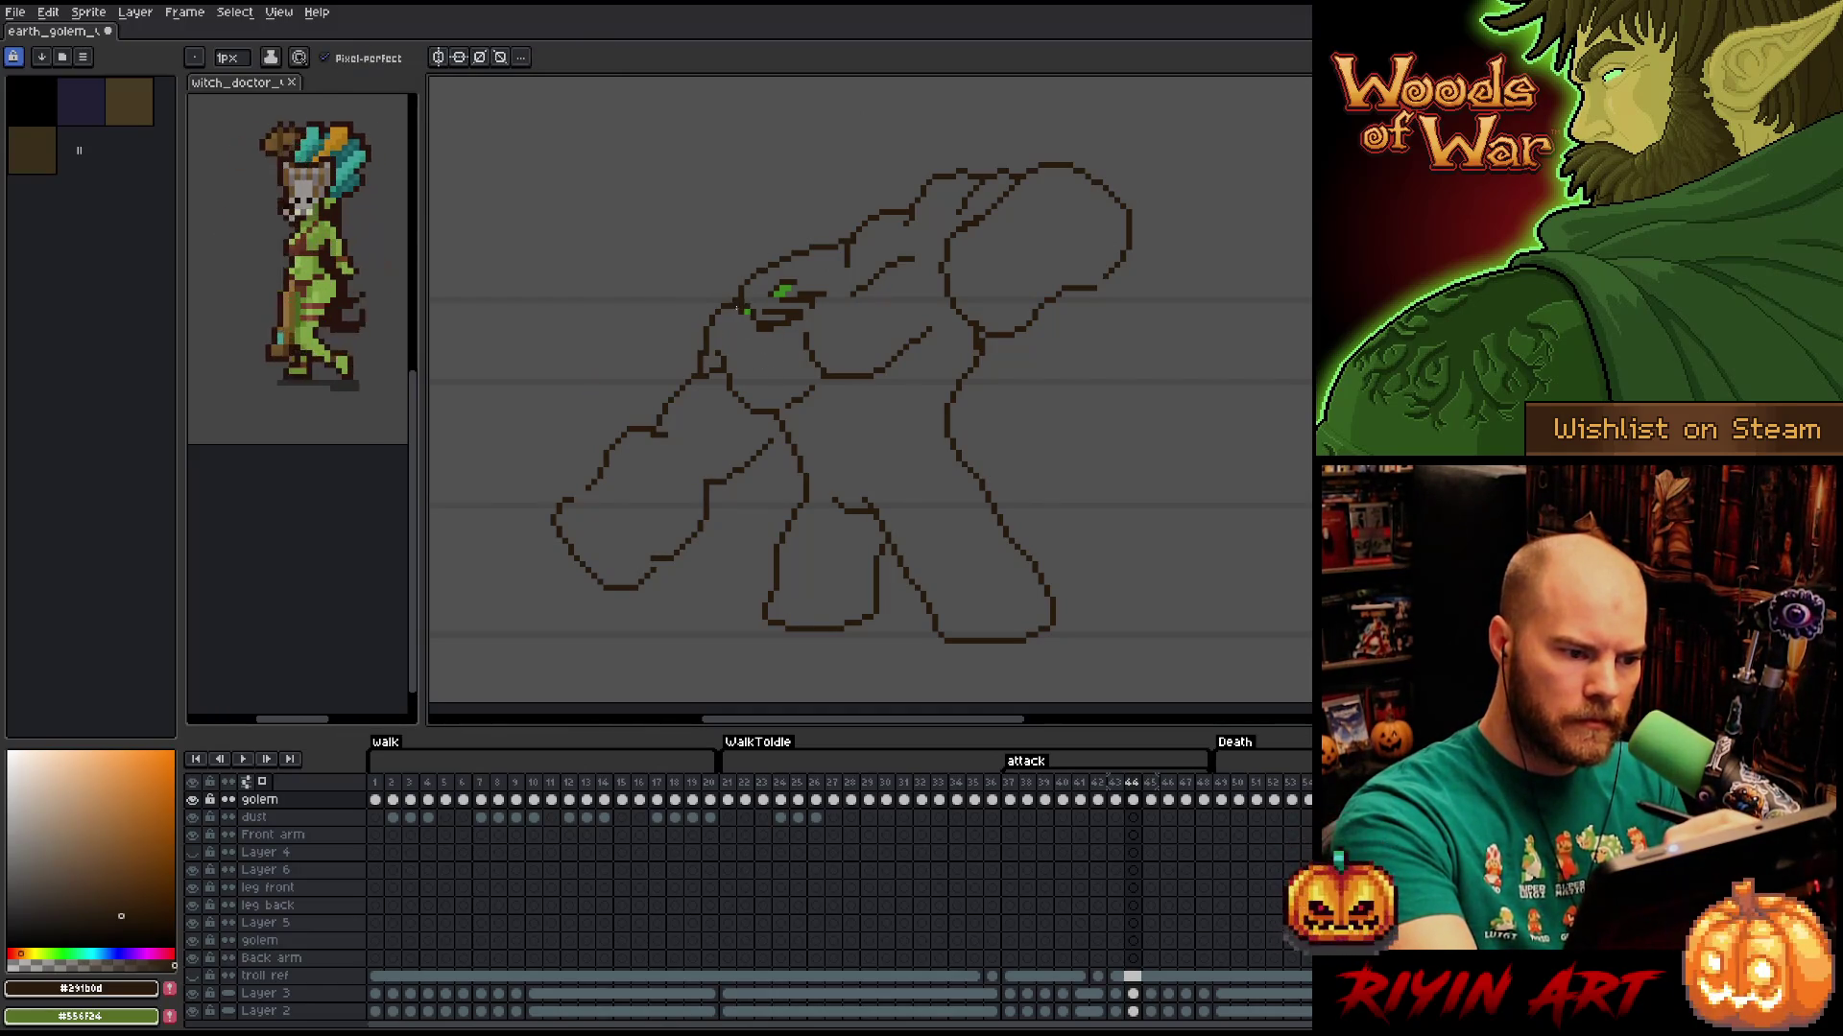
{"action": "key", "text": "b"}
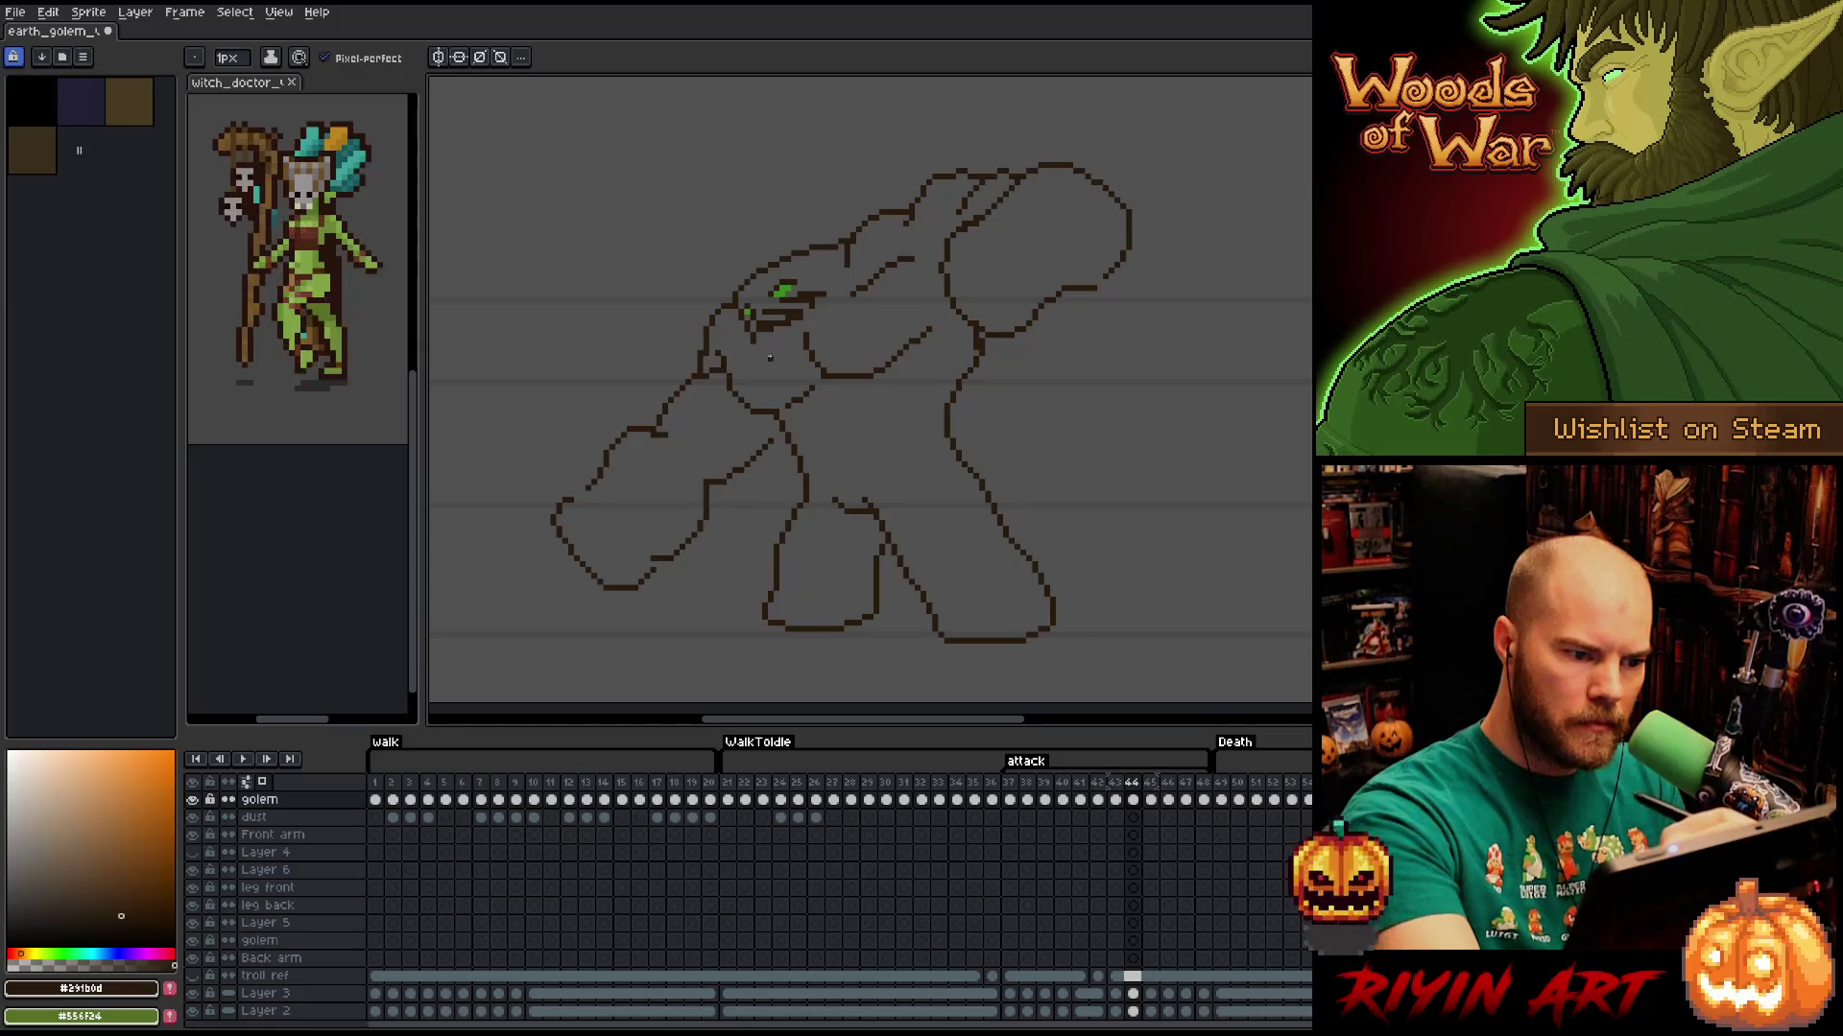
{"action": "key", "text": "e"}
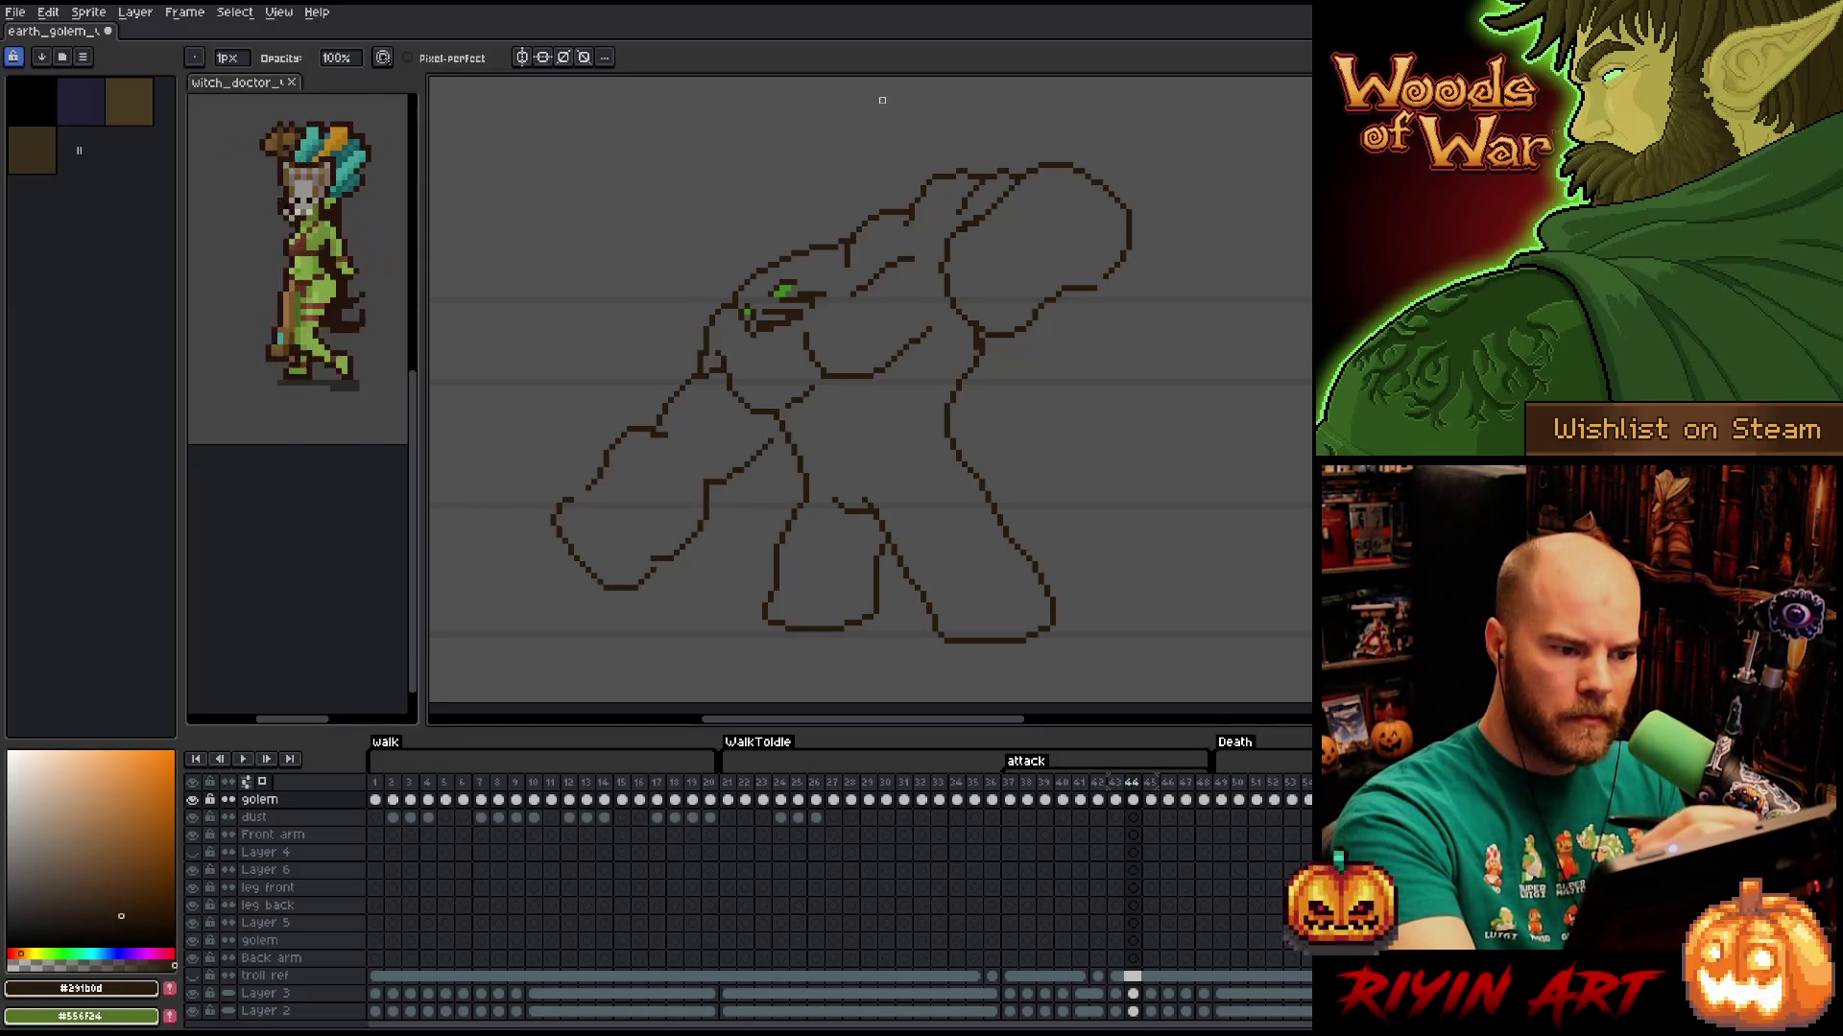
{"action": "key", "text": "b"}
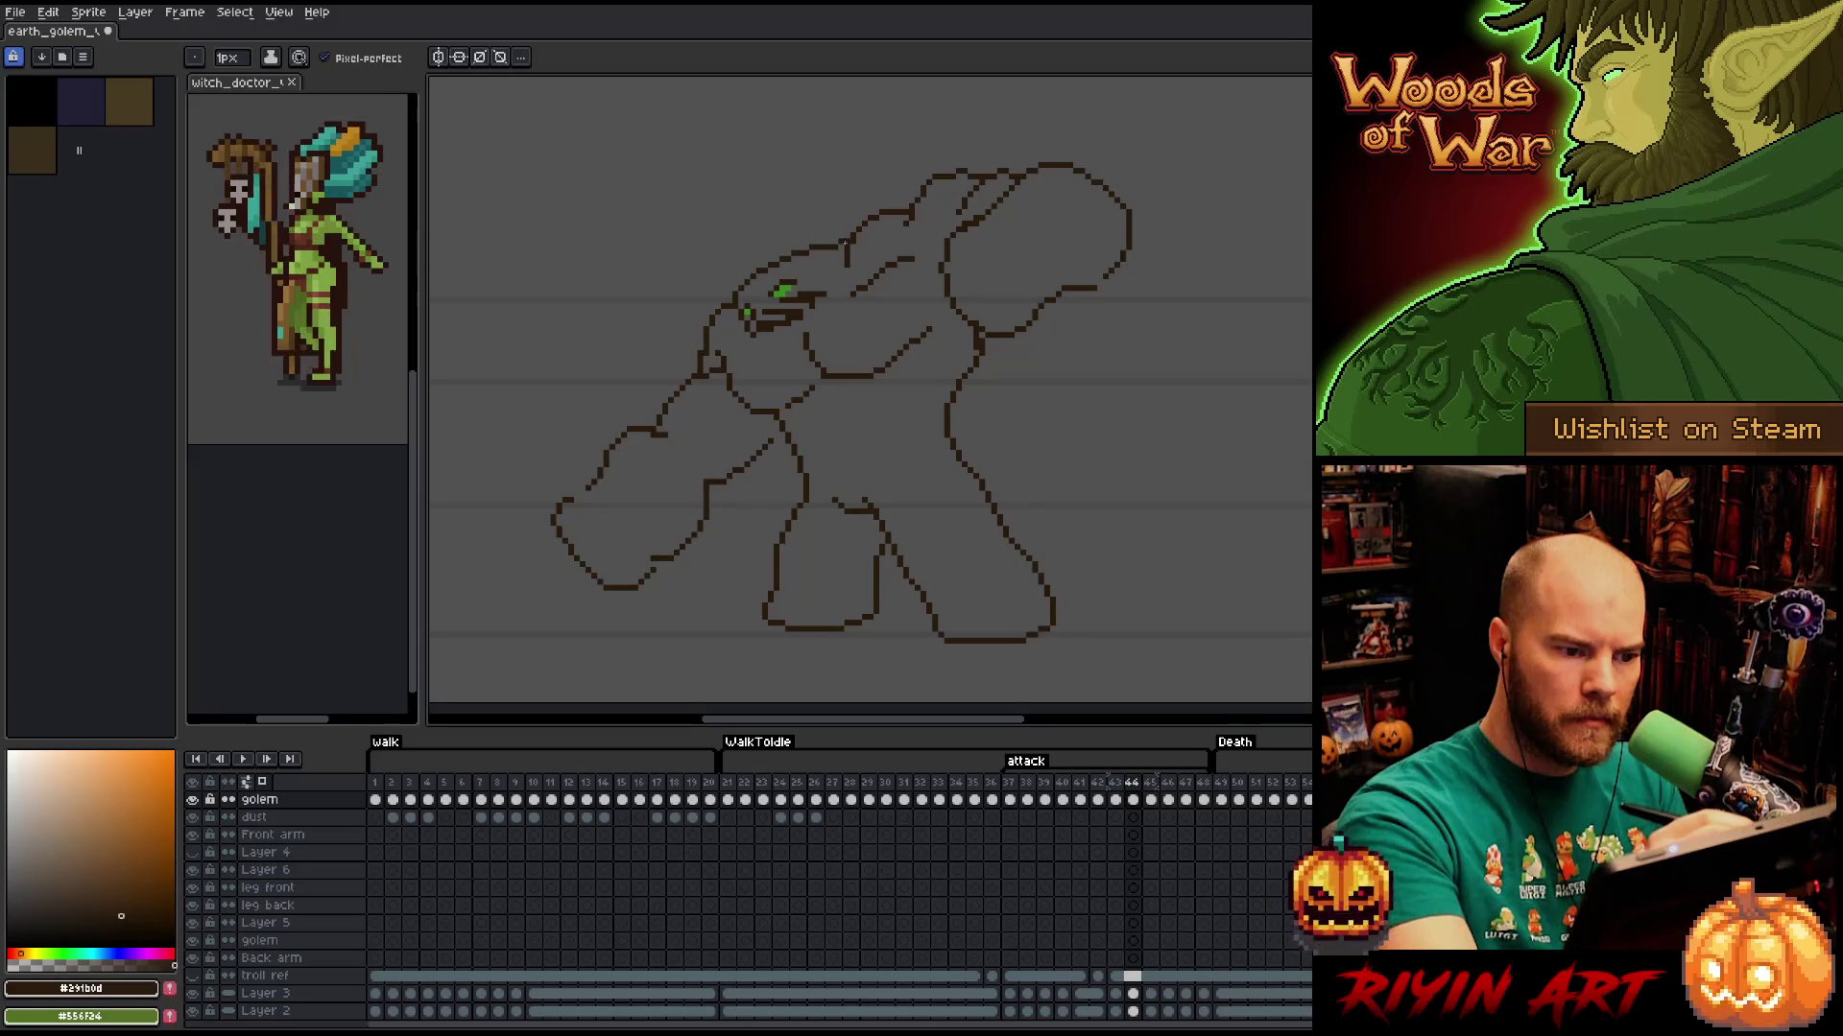
{"action": "key", "text": "e"}
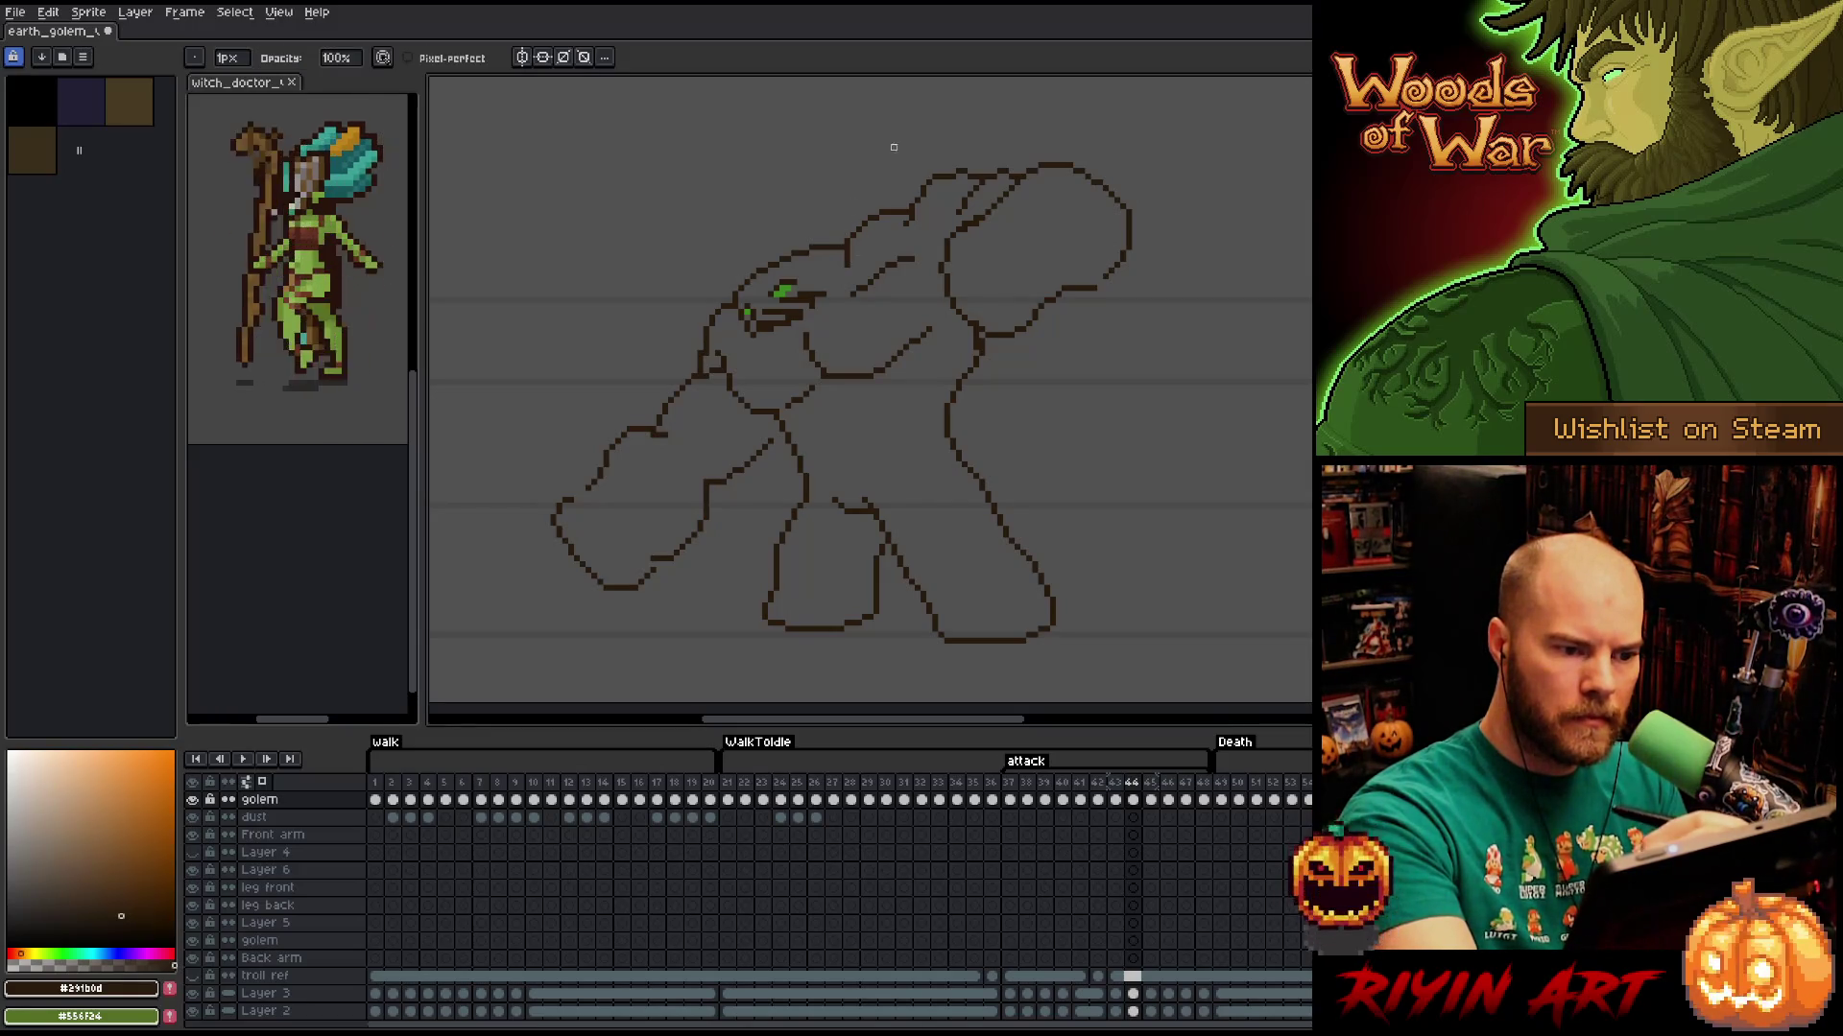
{"action": "key", "text": "b"}
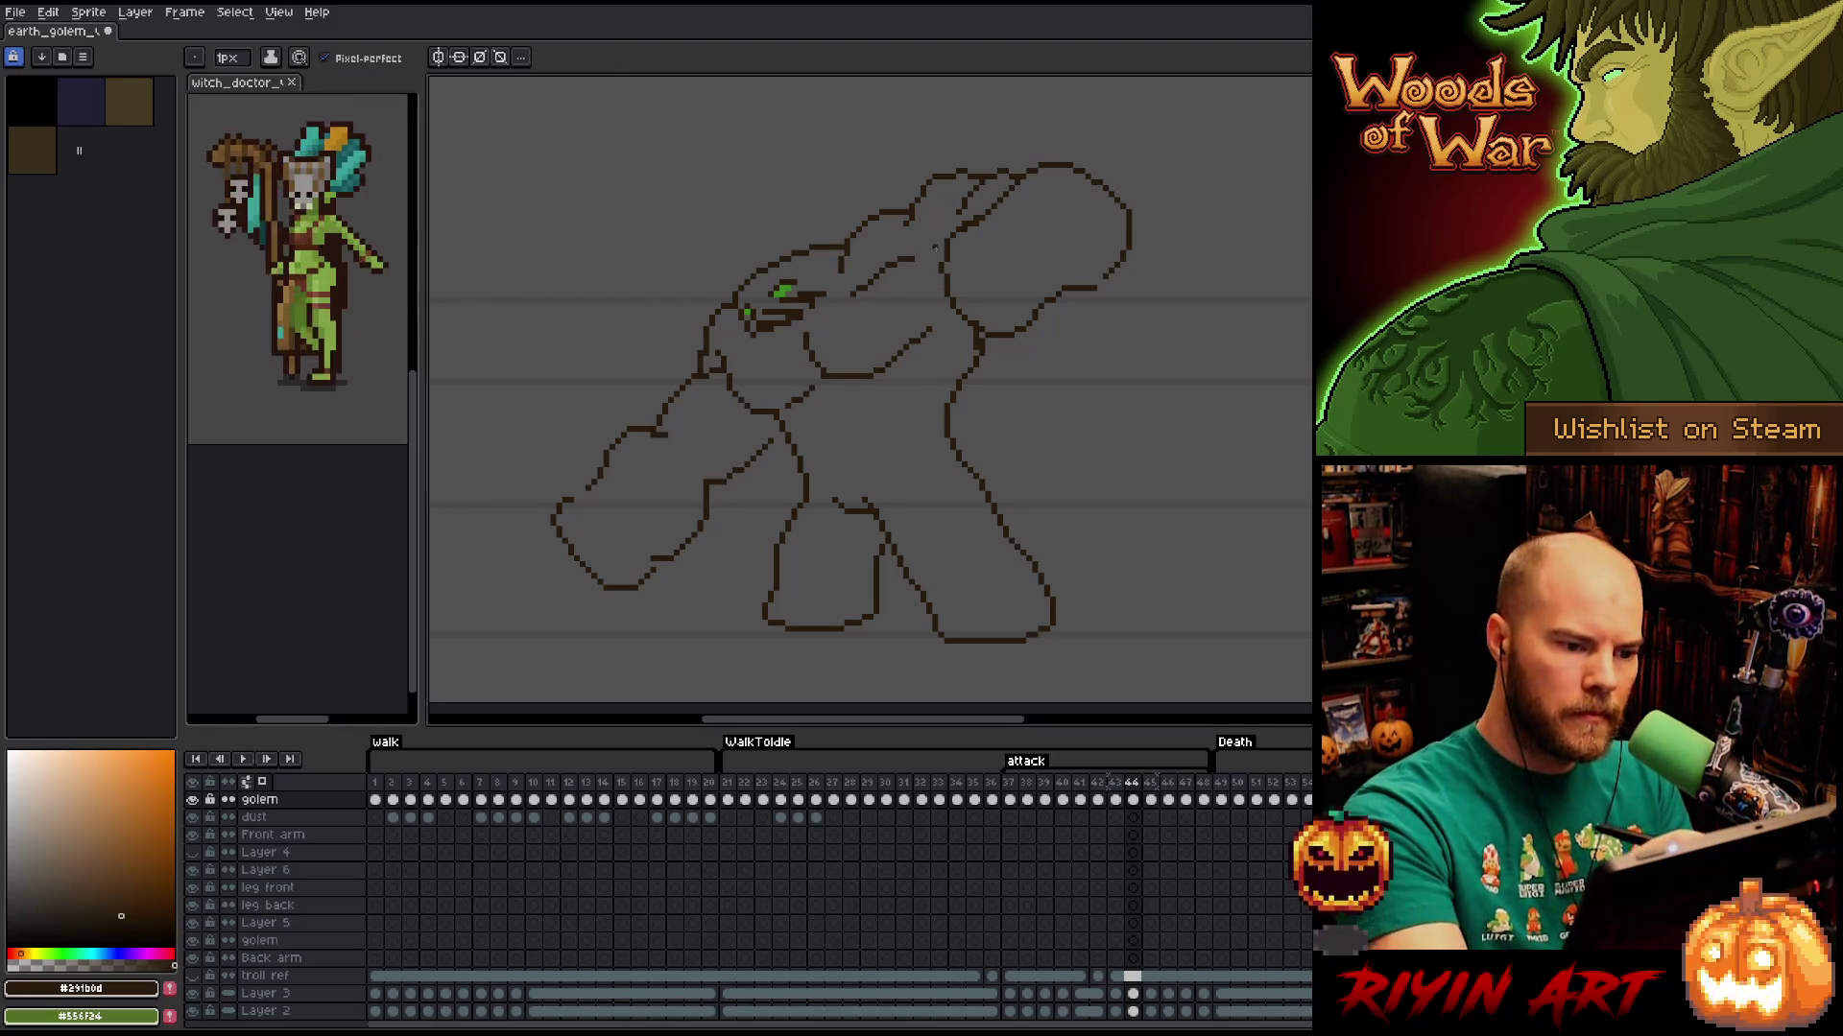
{"action": "key", "text": "e"}
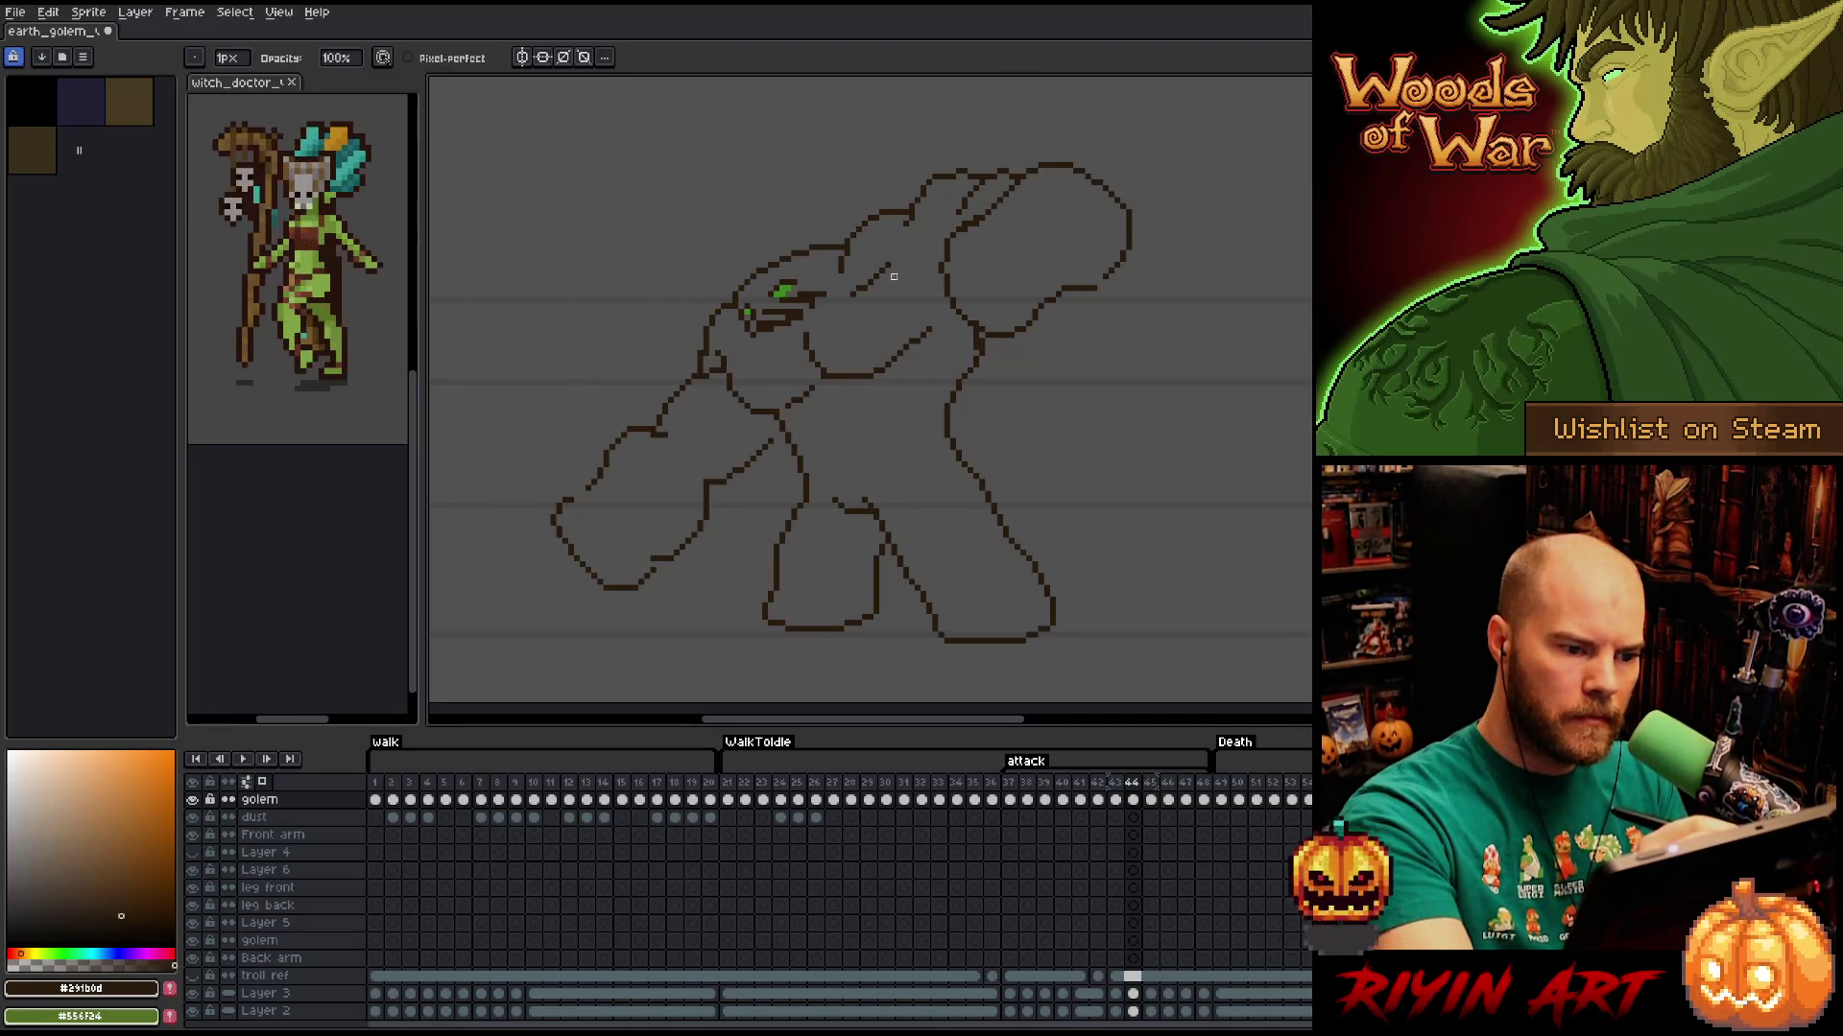
{"action": "key", "text": "e"}
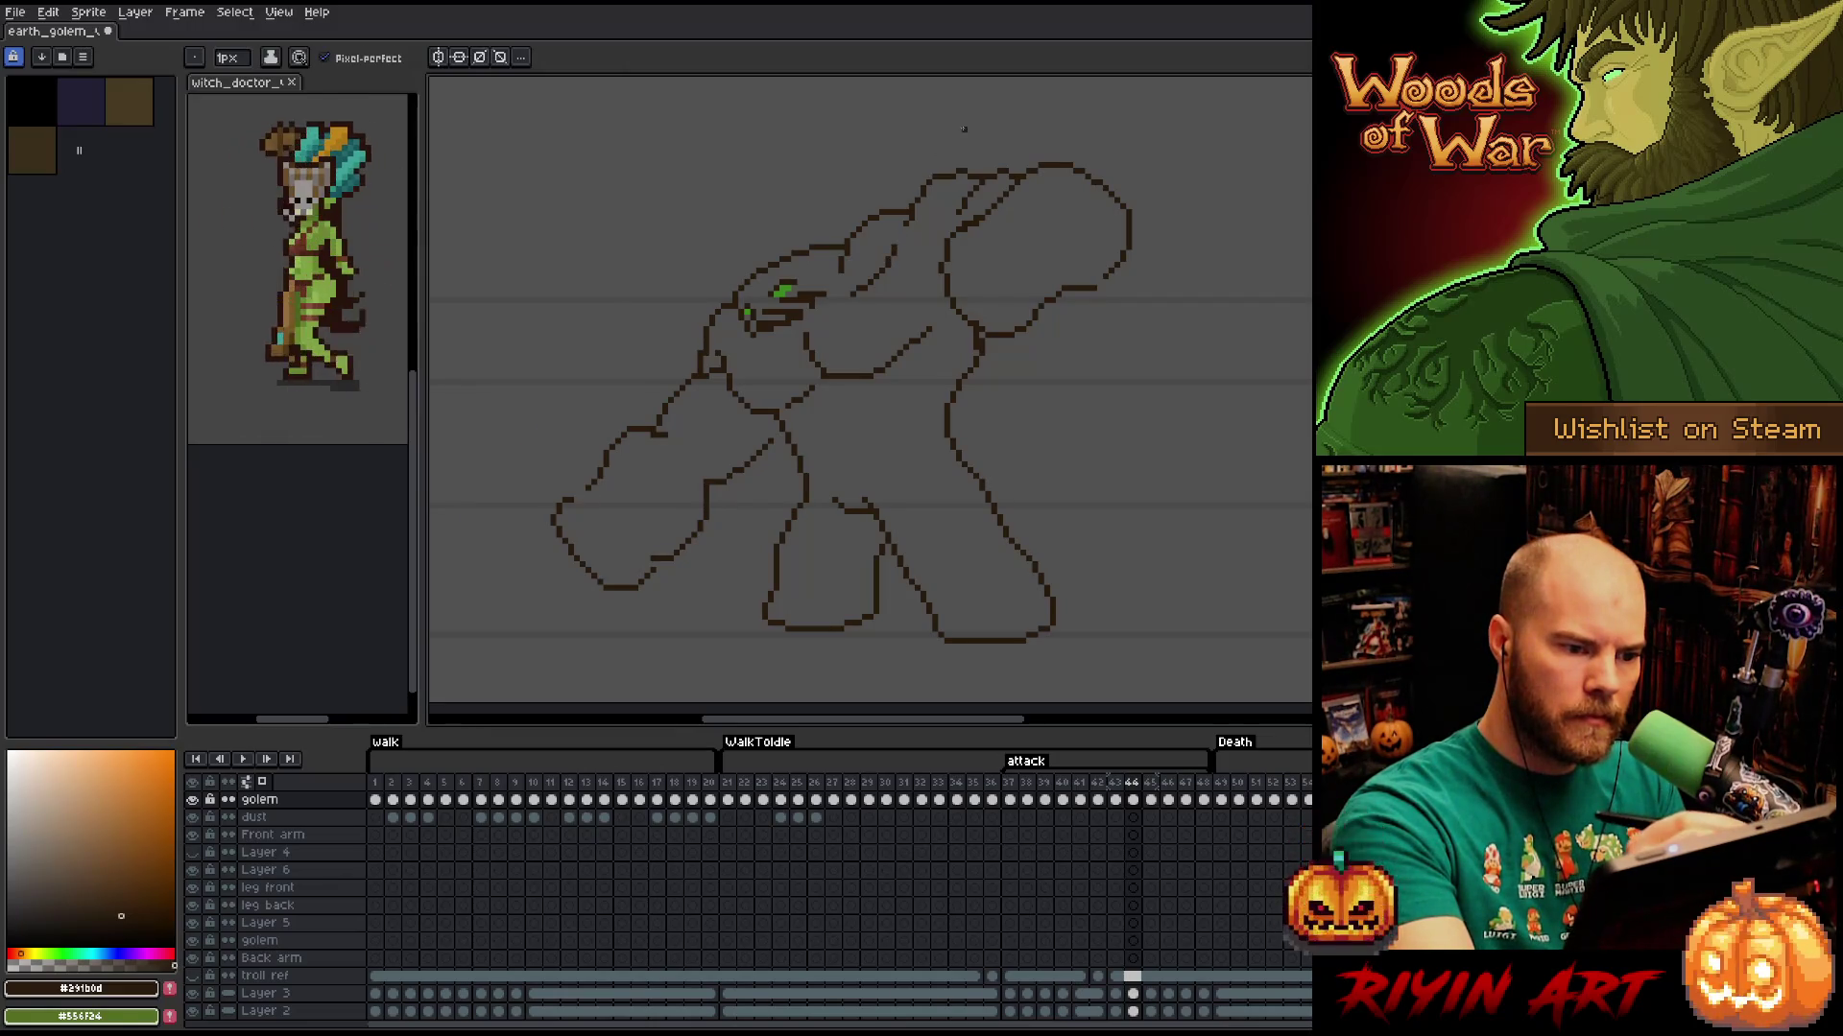
{"action": "key", "text": "b"}
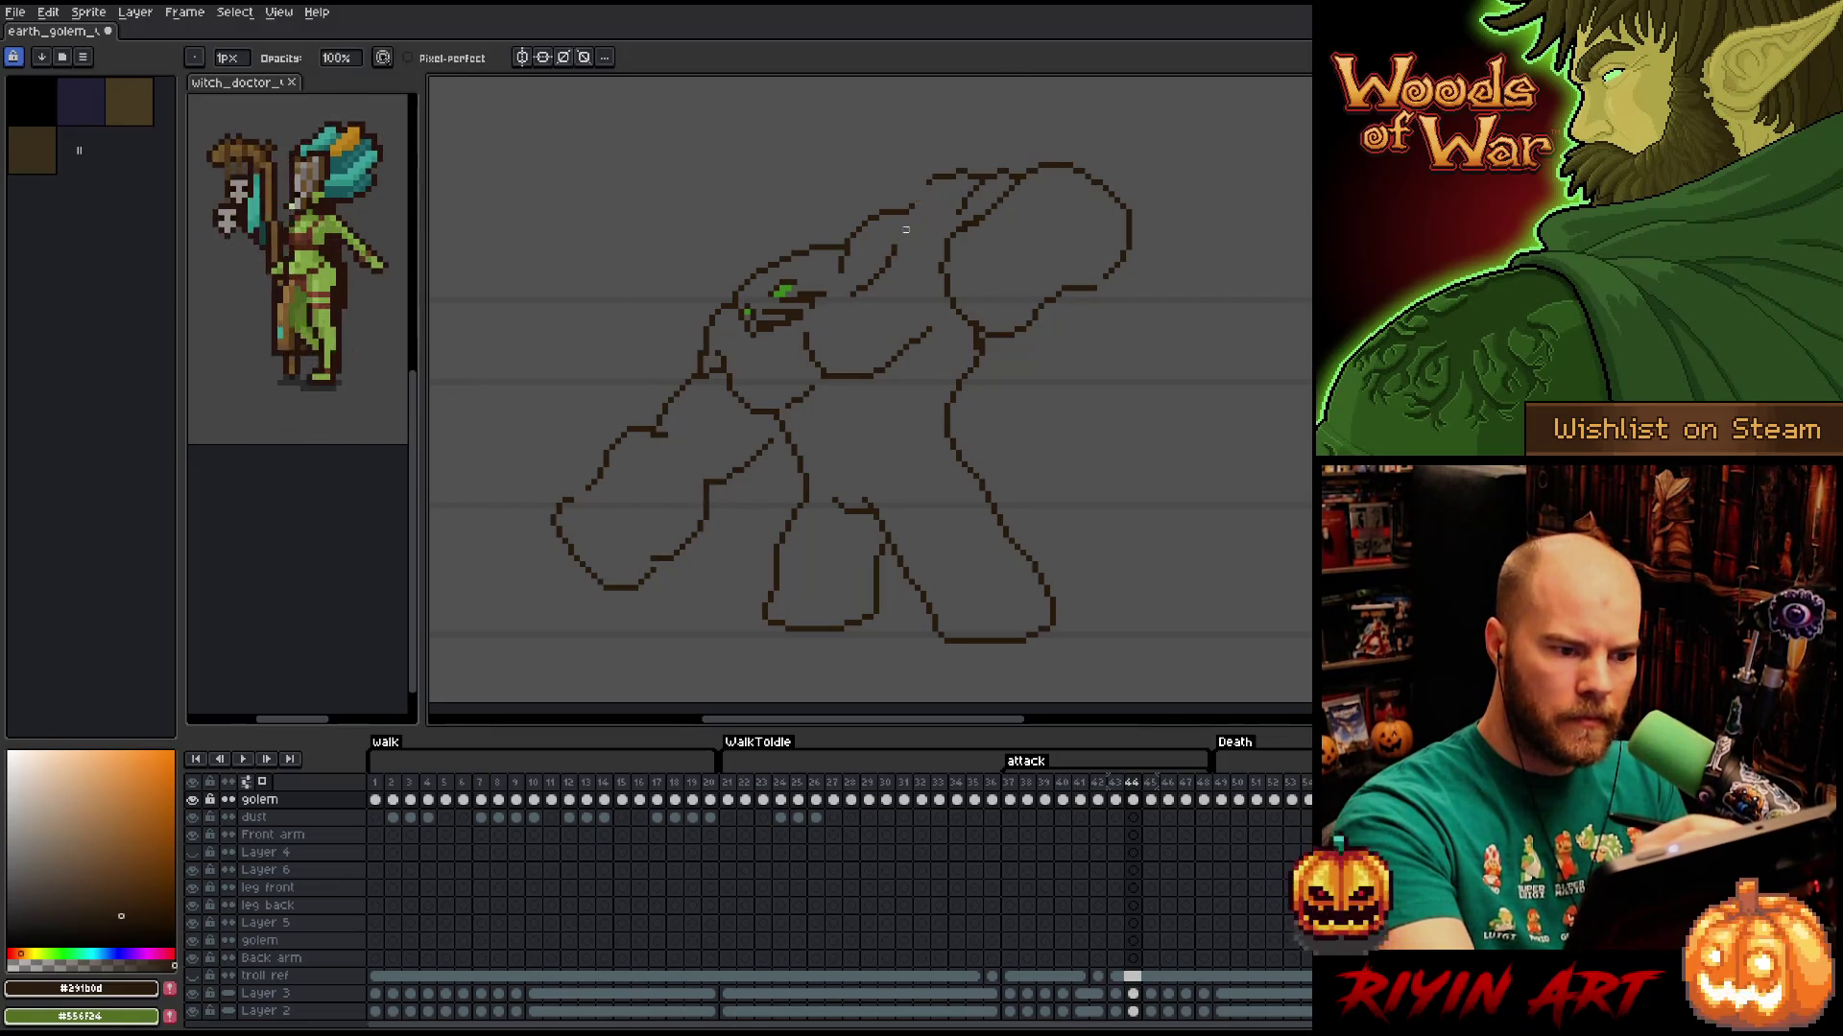
{"action": "key", "text": "e"}
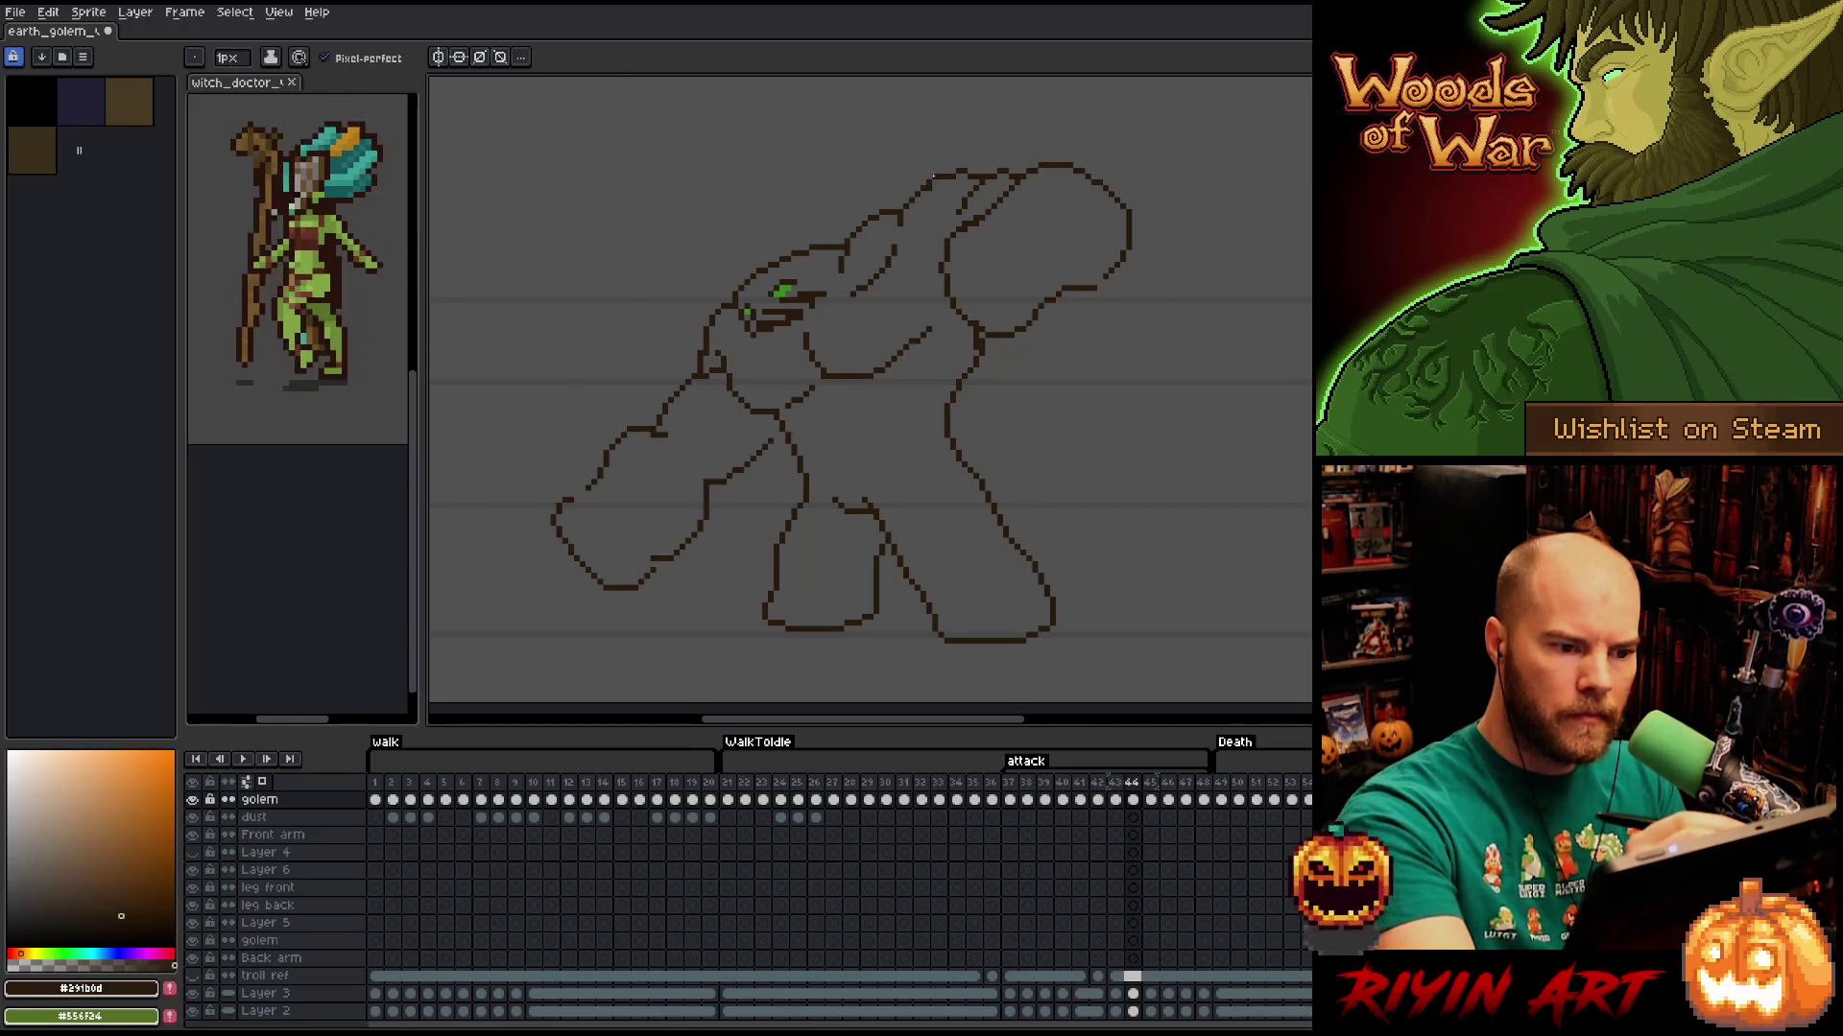
Restore the erased diagonal at the head top and continue refining the head lines.
{"action": "key", "text": "ctrl+z"}
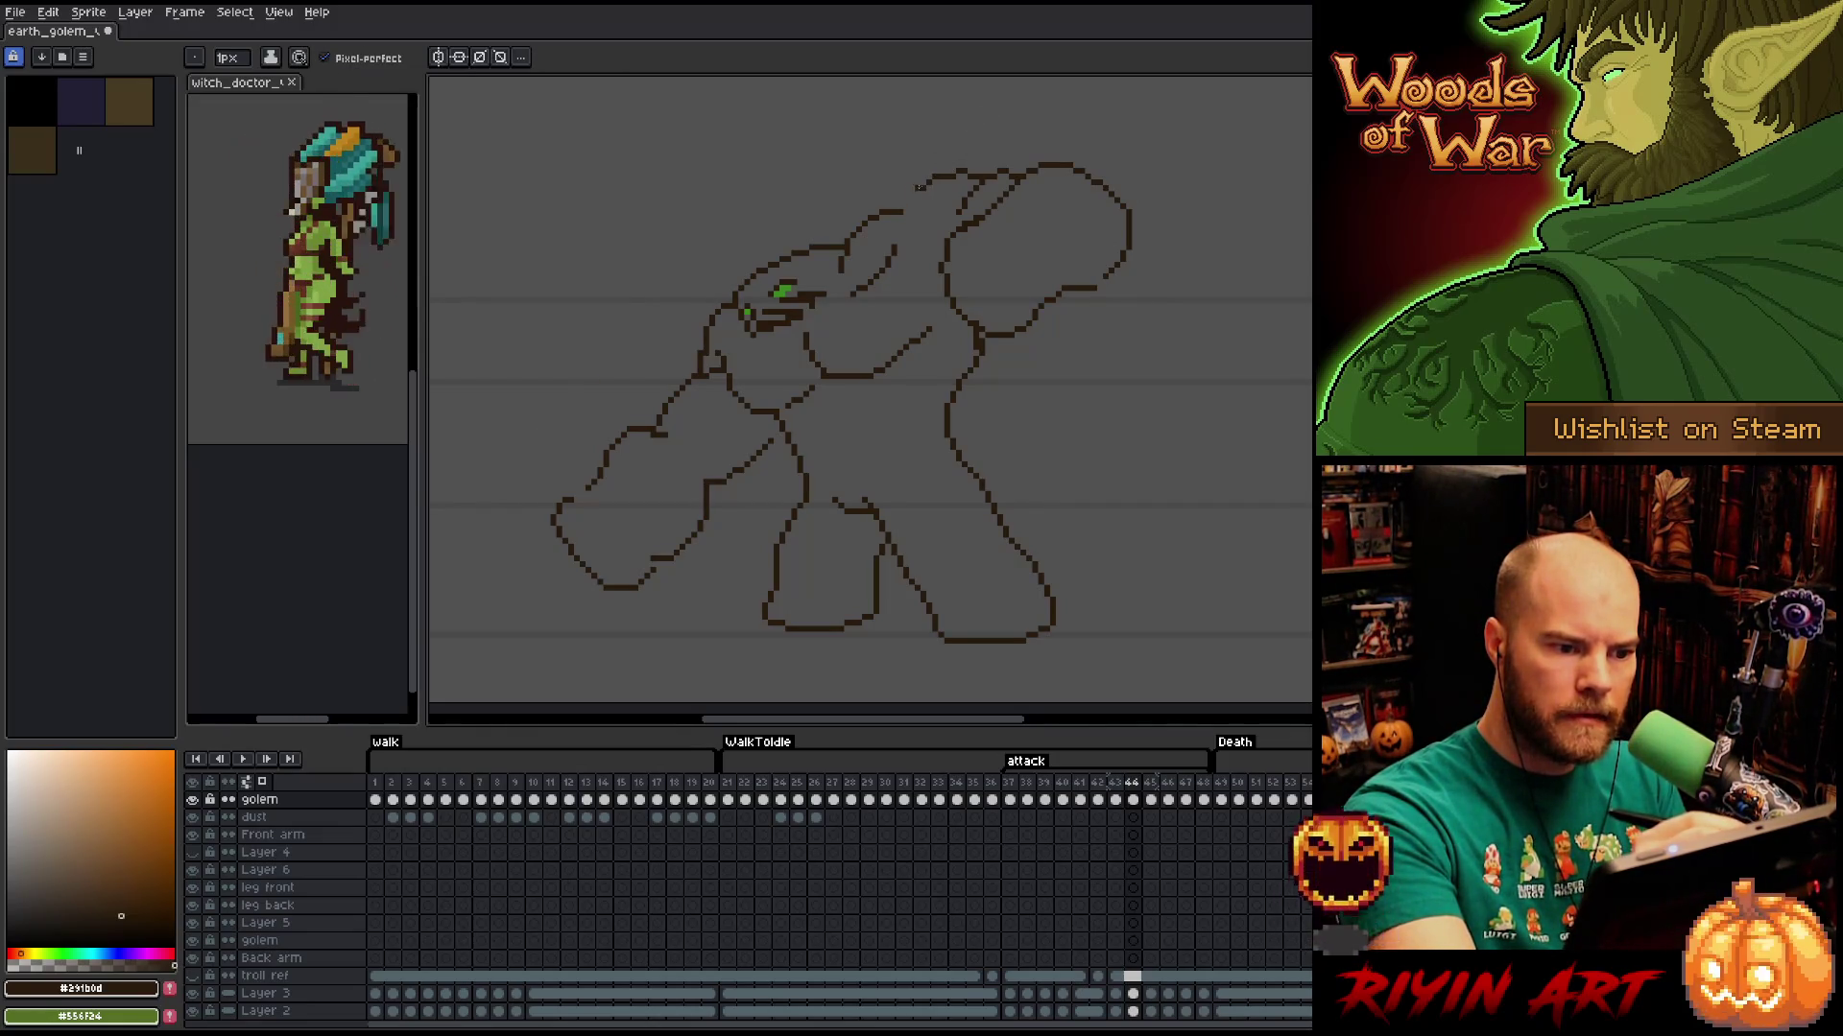
{"action": "key", "text": "b"}
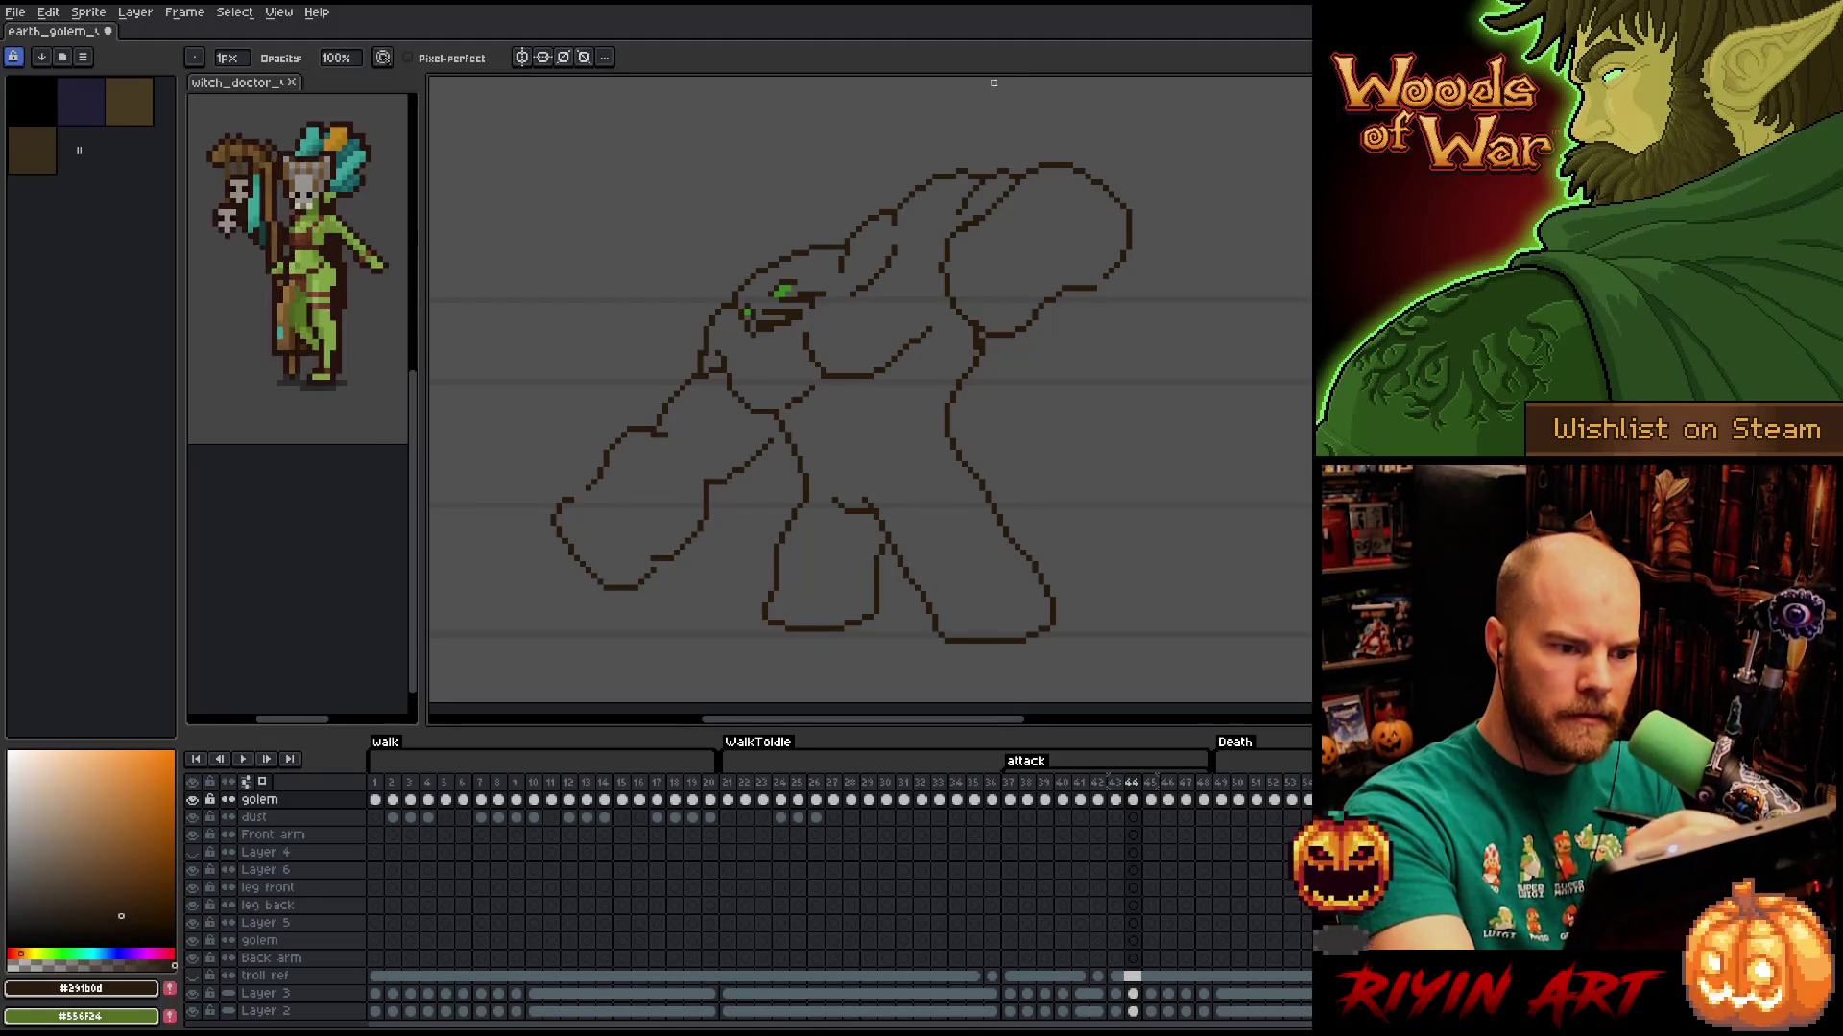
{"action": "key", "text": "e"}
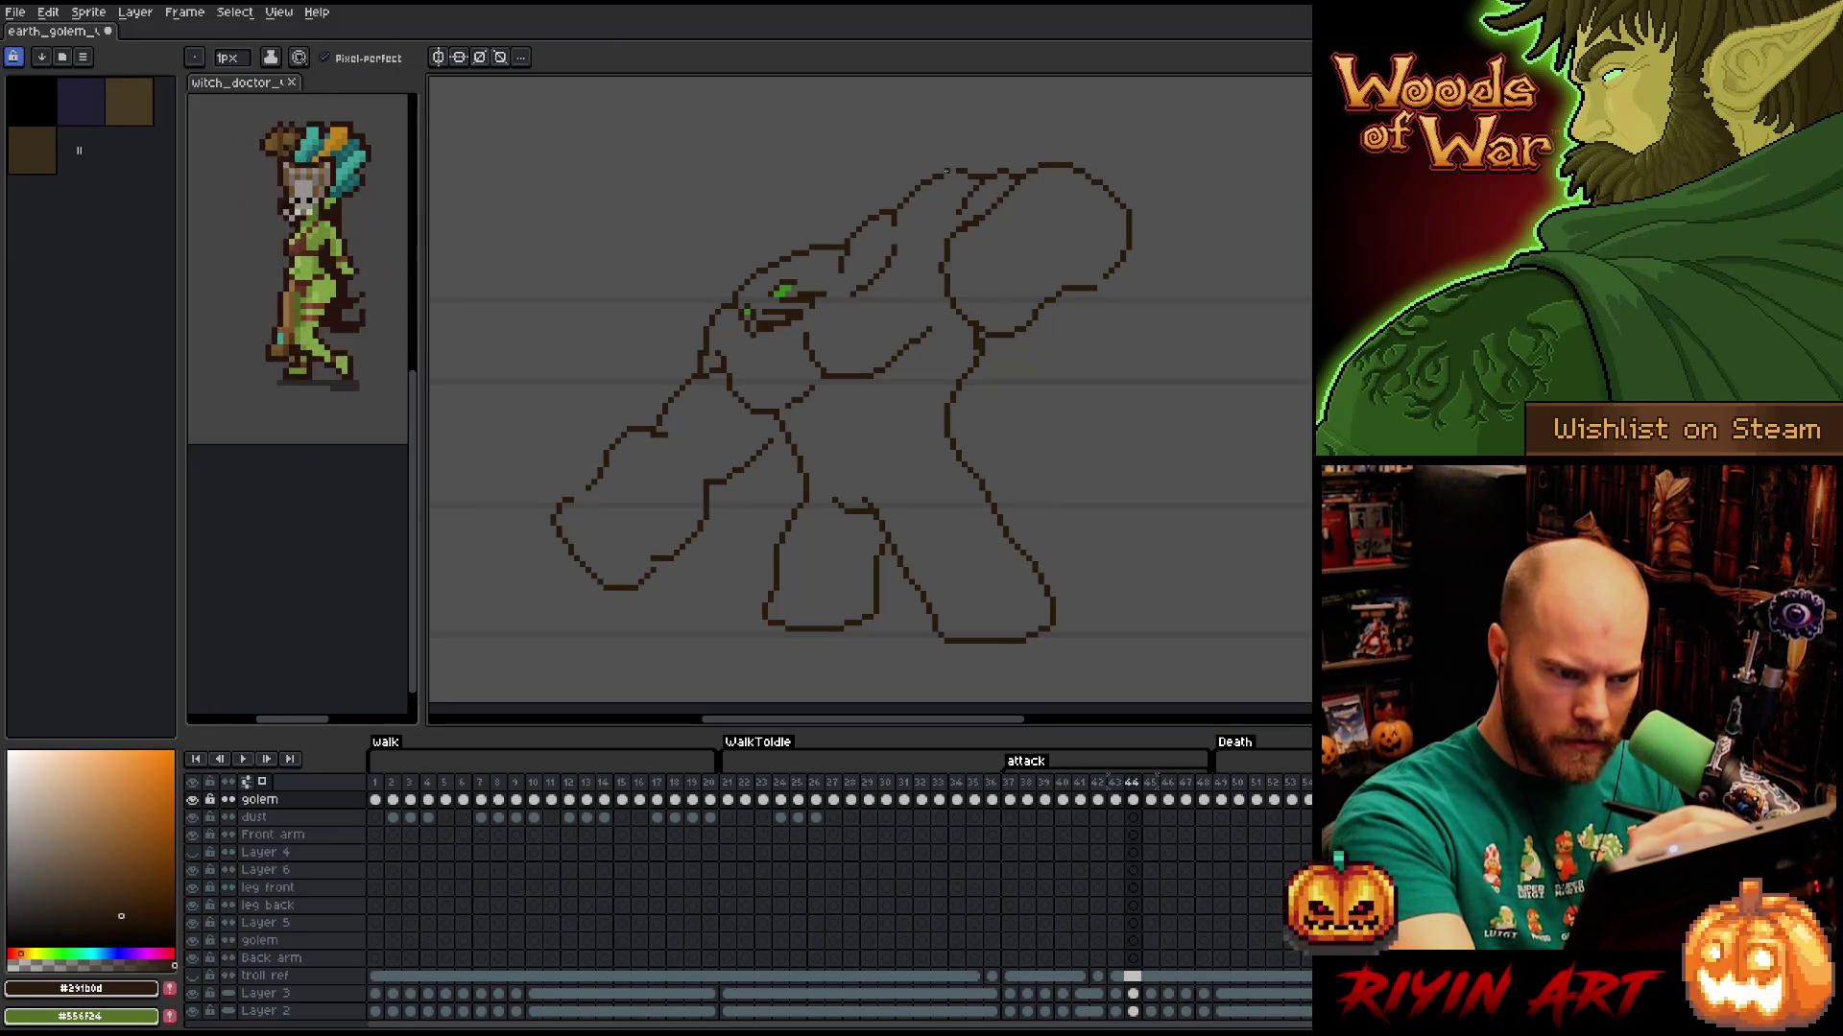
{"action": "key", "text": "b"}
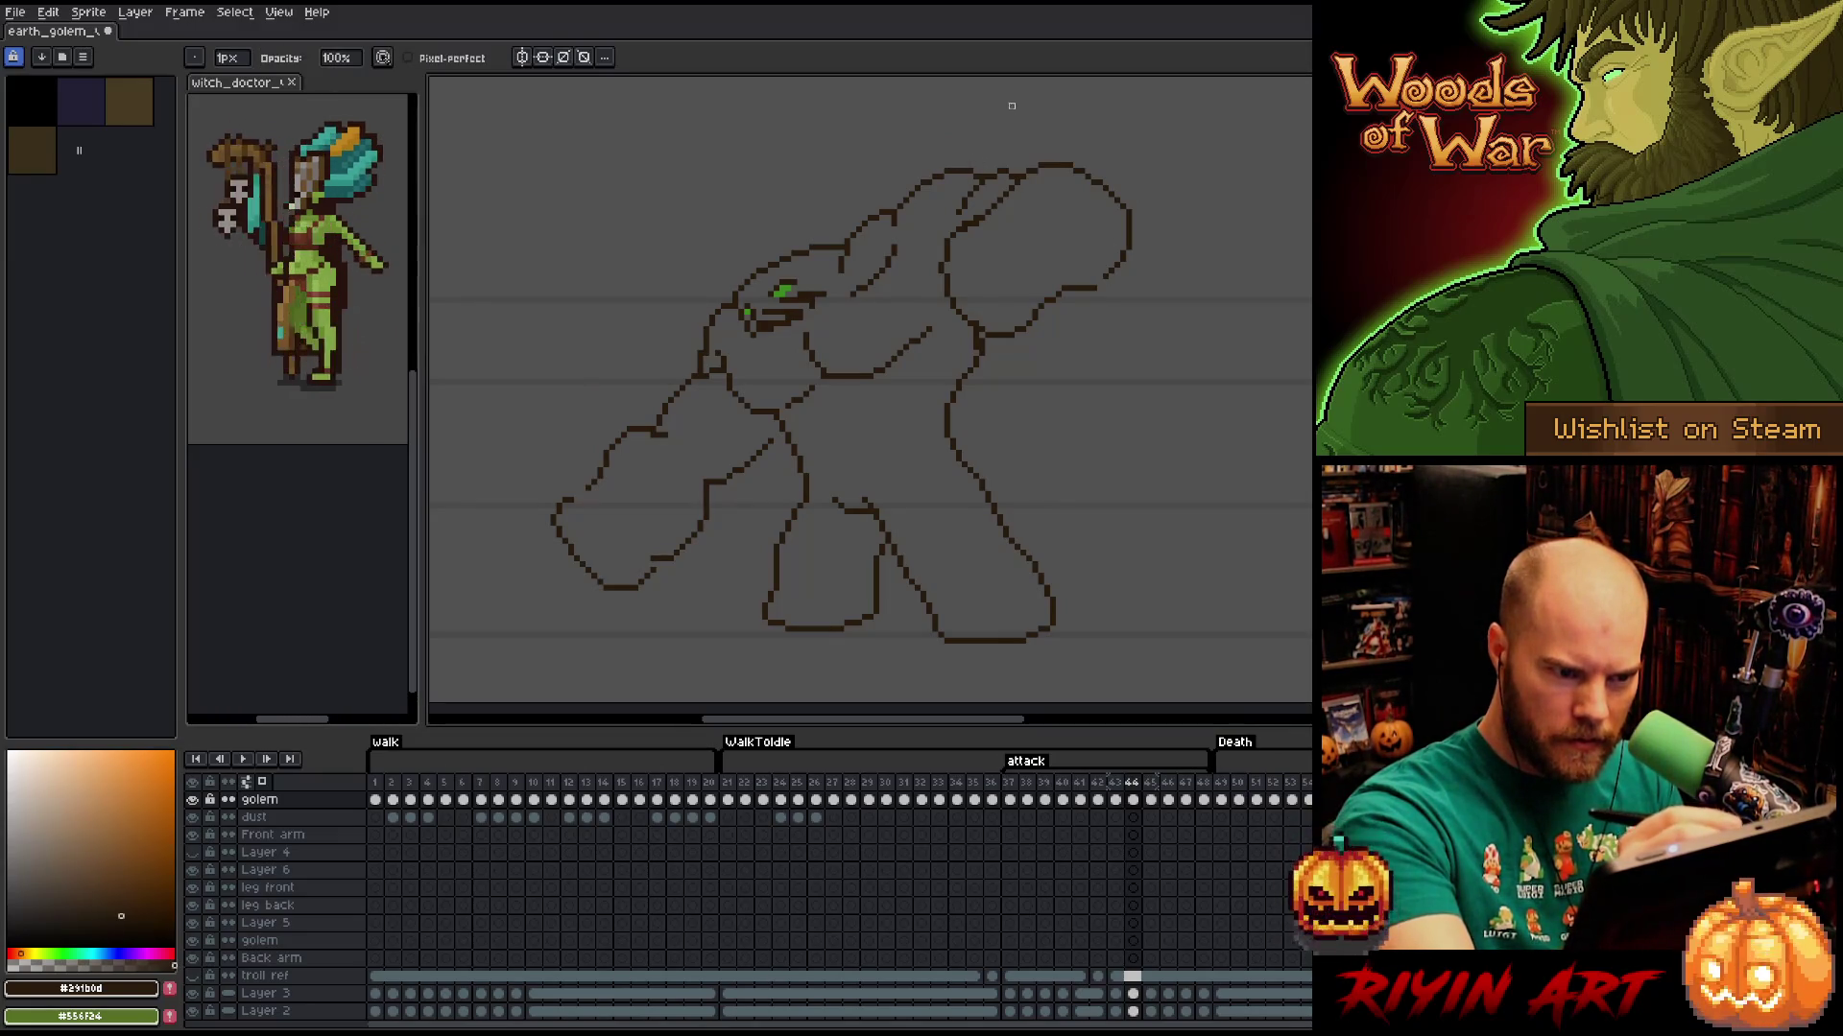
{"action": "key", "text": "e"}
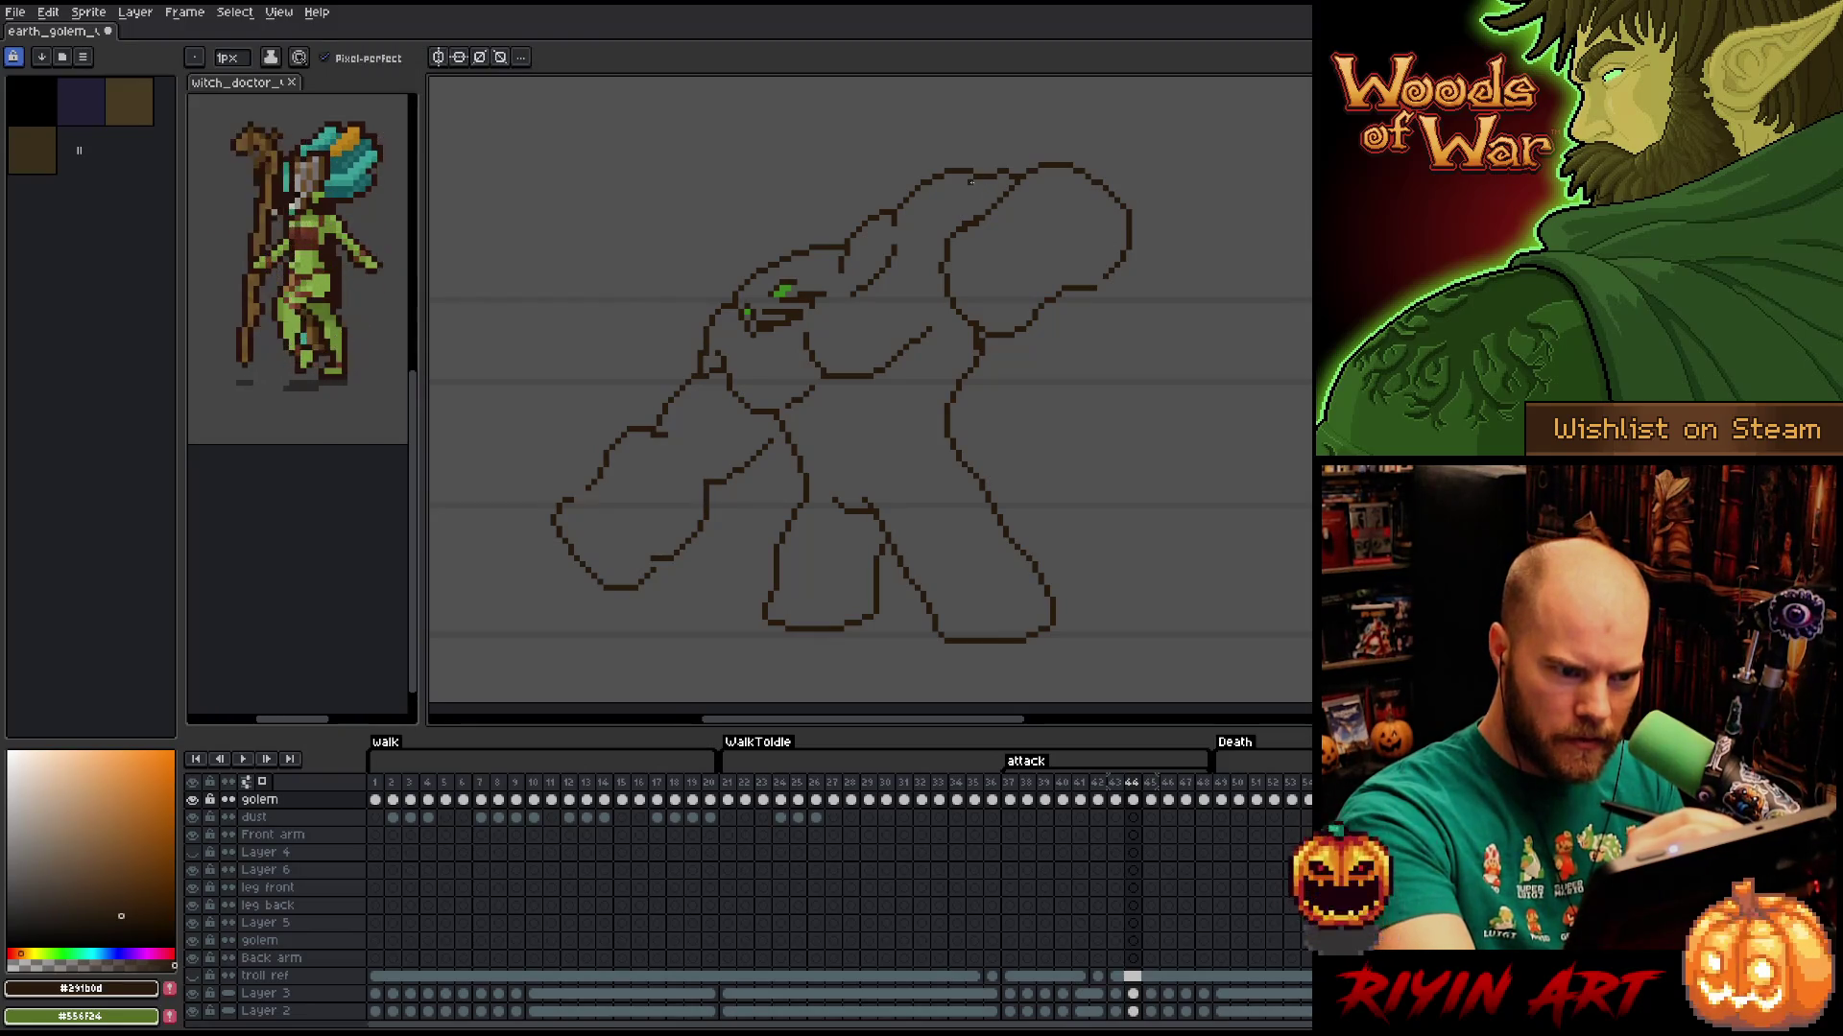
{"action": "key", "text": "b"}
{"action": "key", "text": "e"}
{"action": "key", "text": "b"}
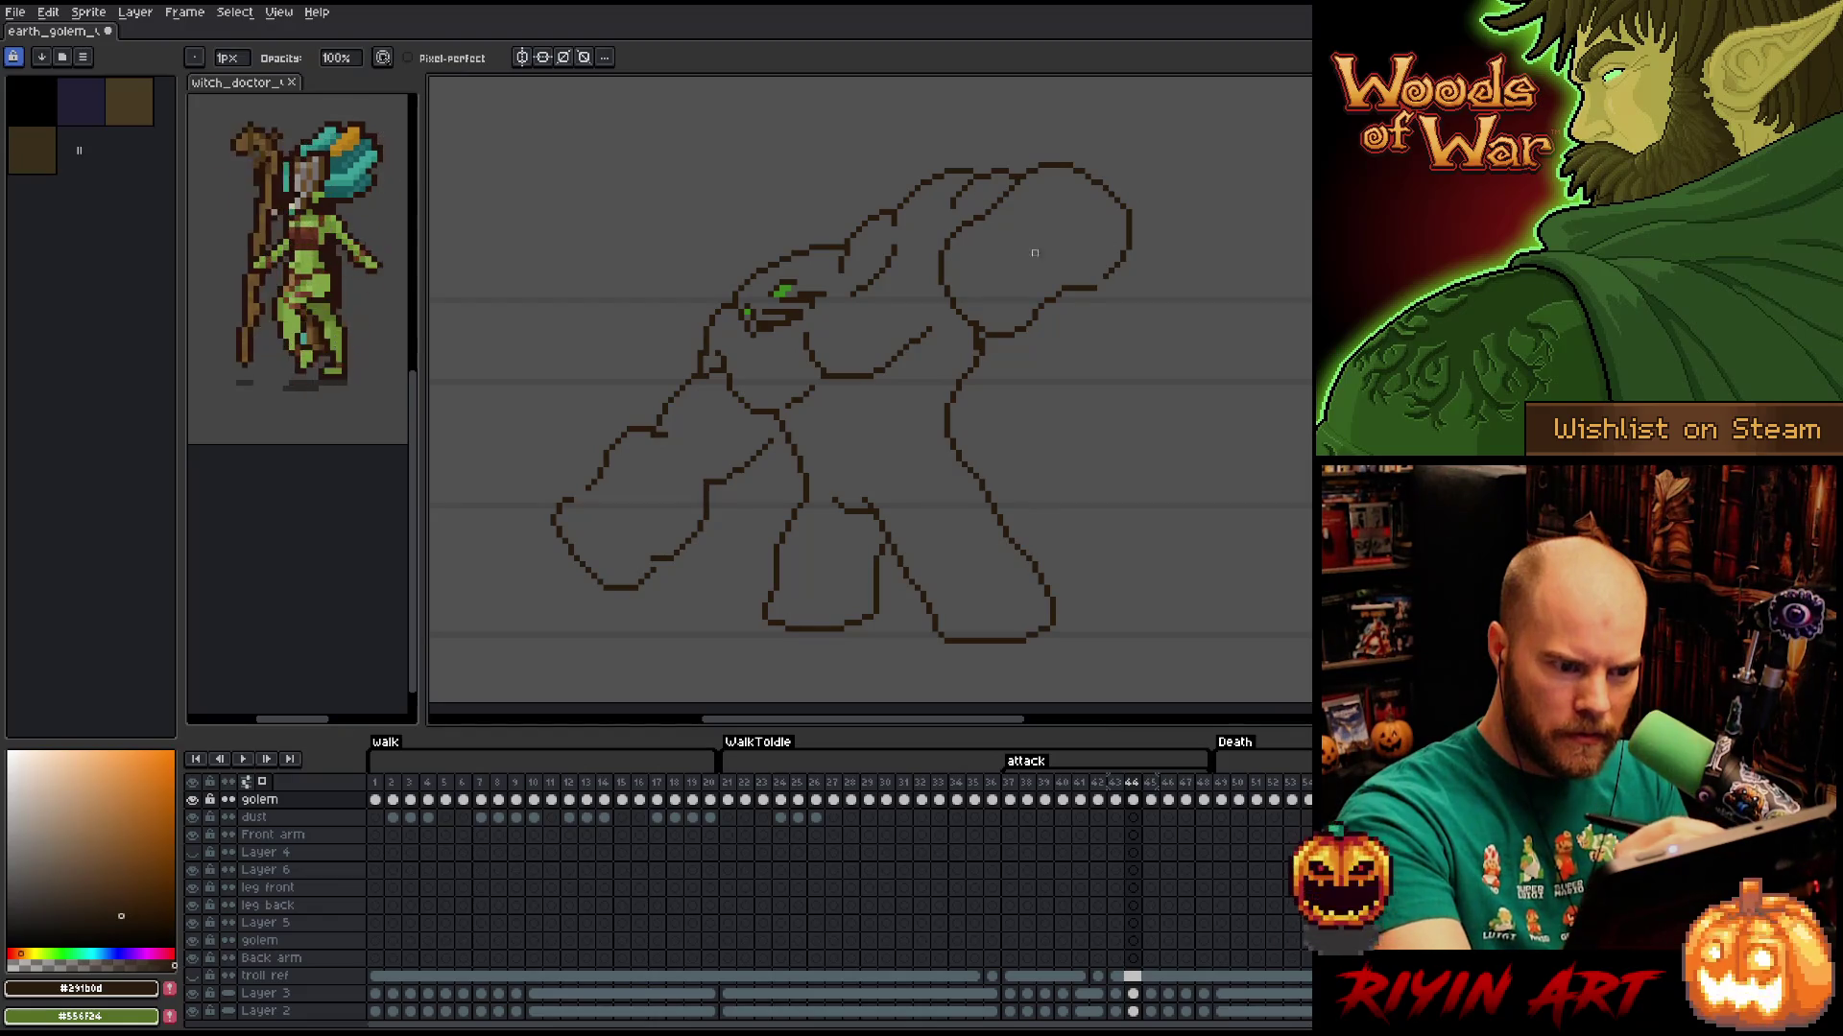
Finish cleaning the shoulder outline and return to the frame 43 attack pose.
{"action": "key", "text": "b"}
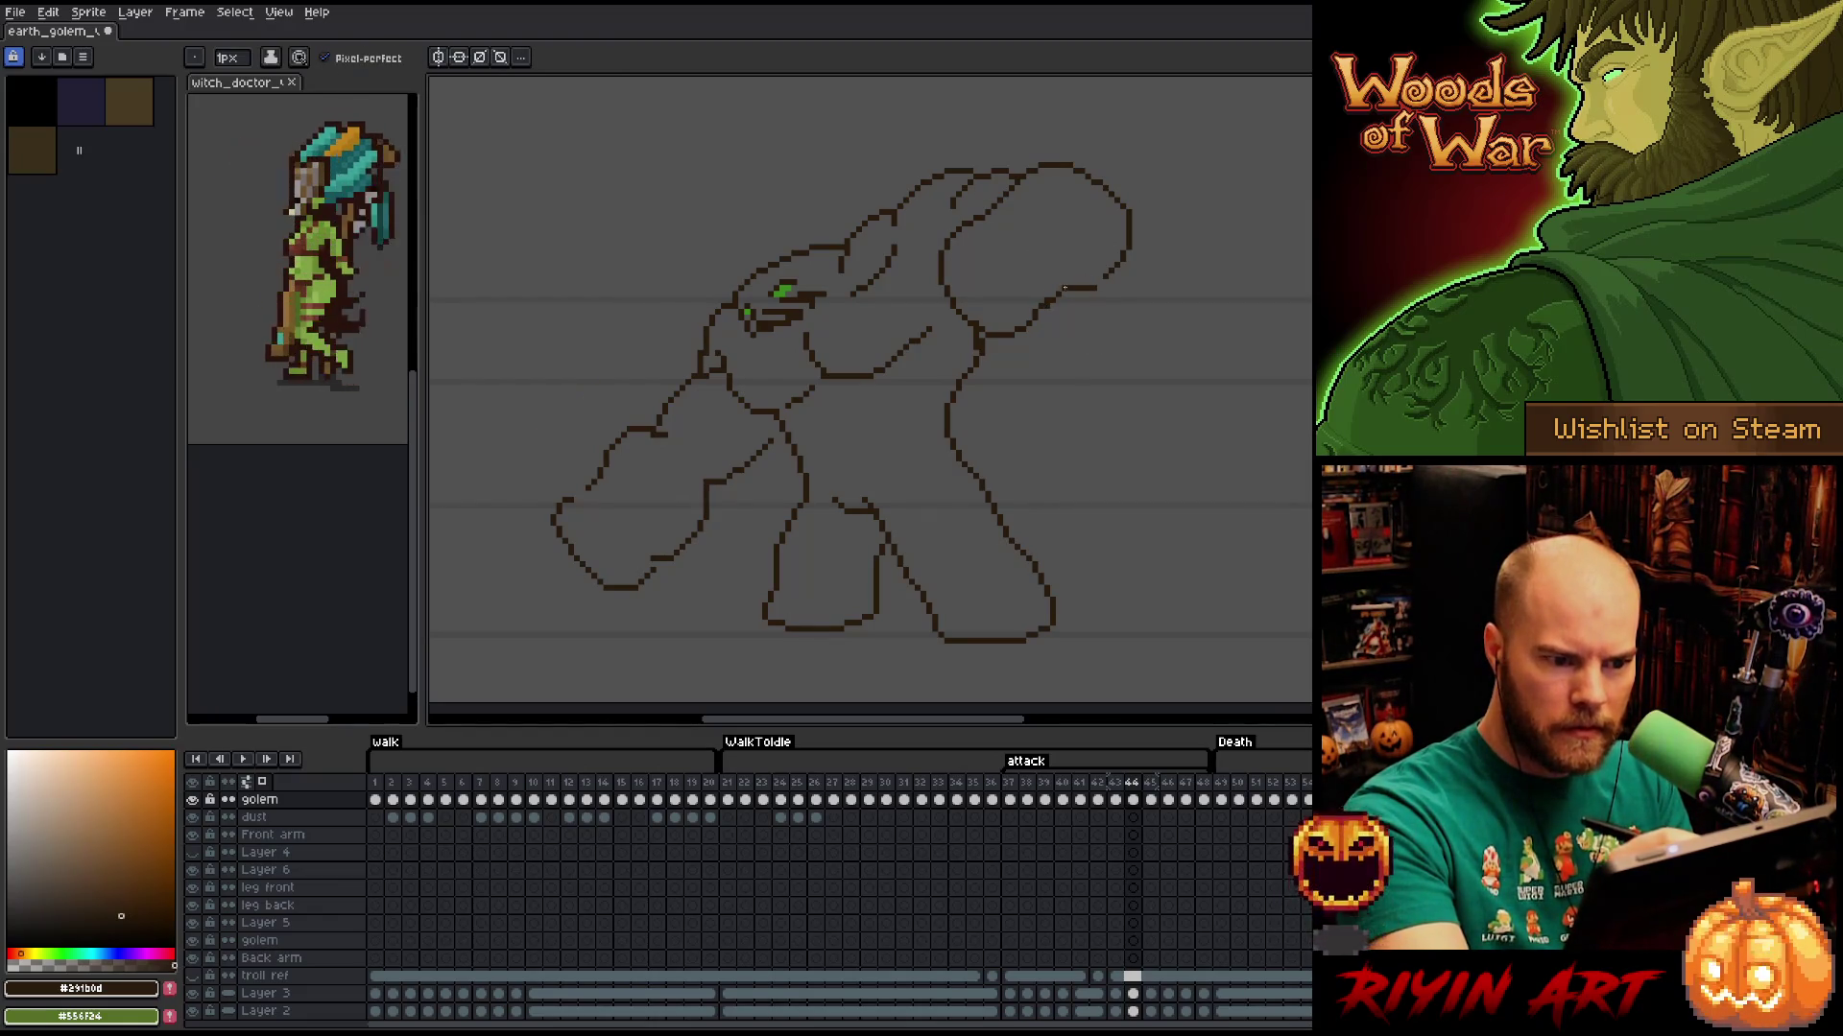
{"action": "key", "text": "e"}
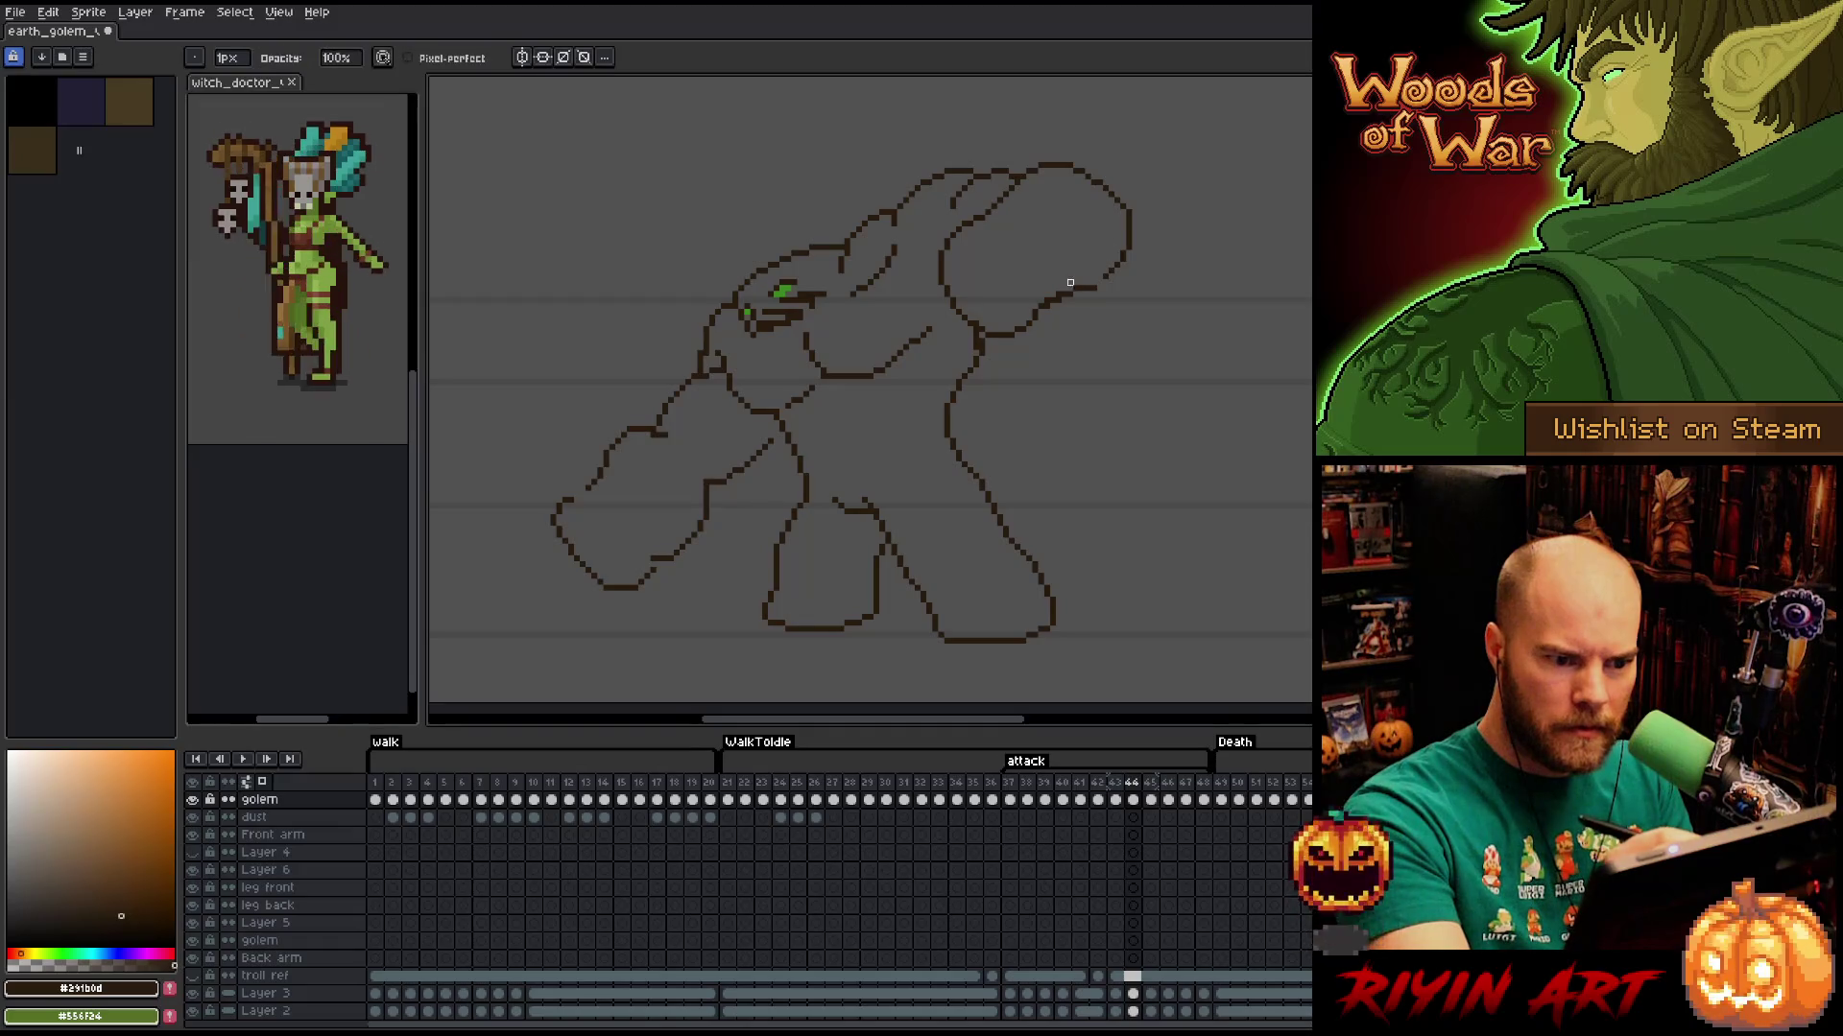
{"action": "key", "text": "b"}
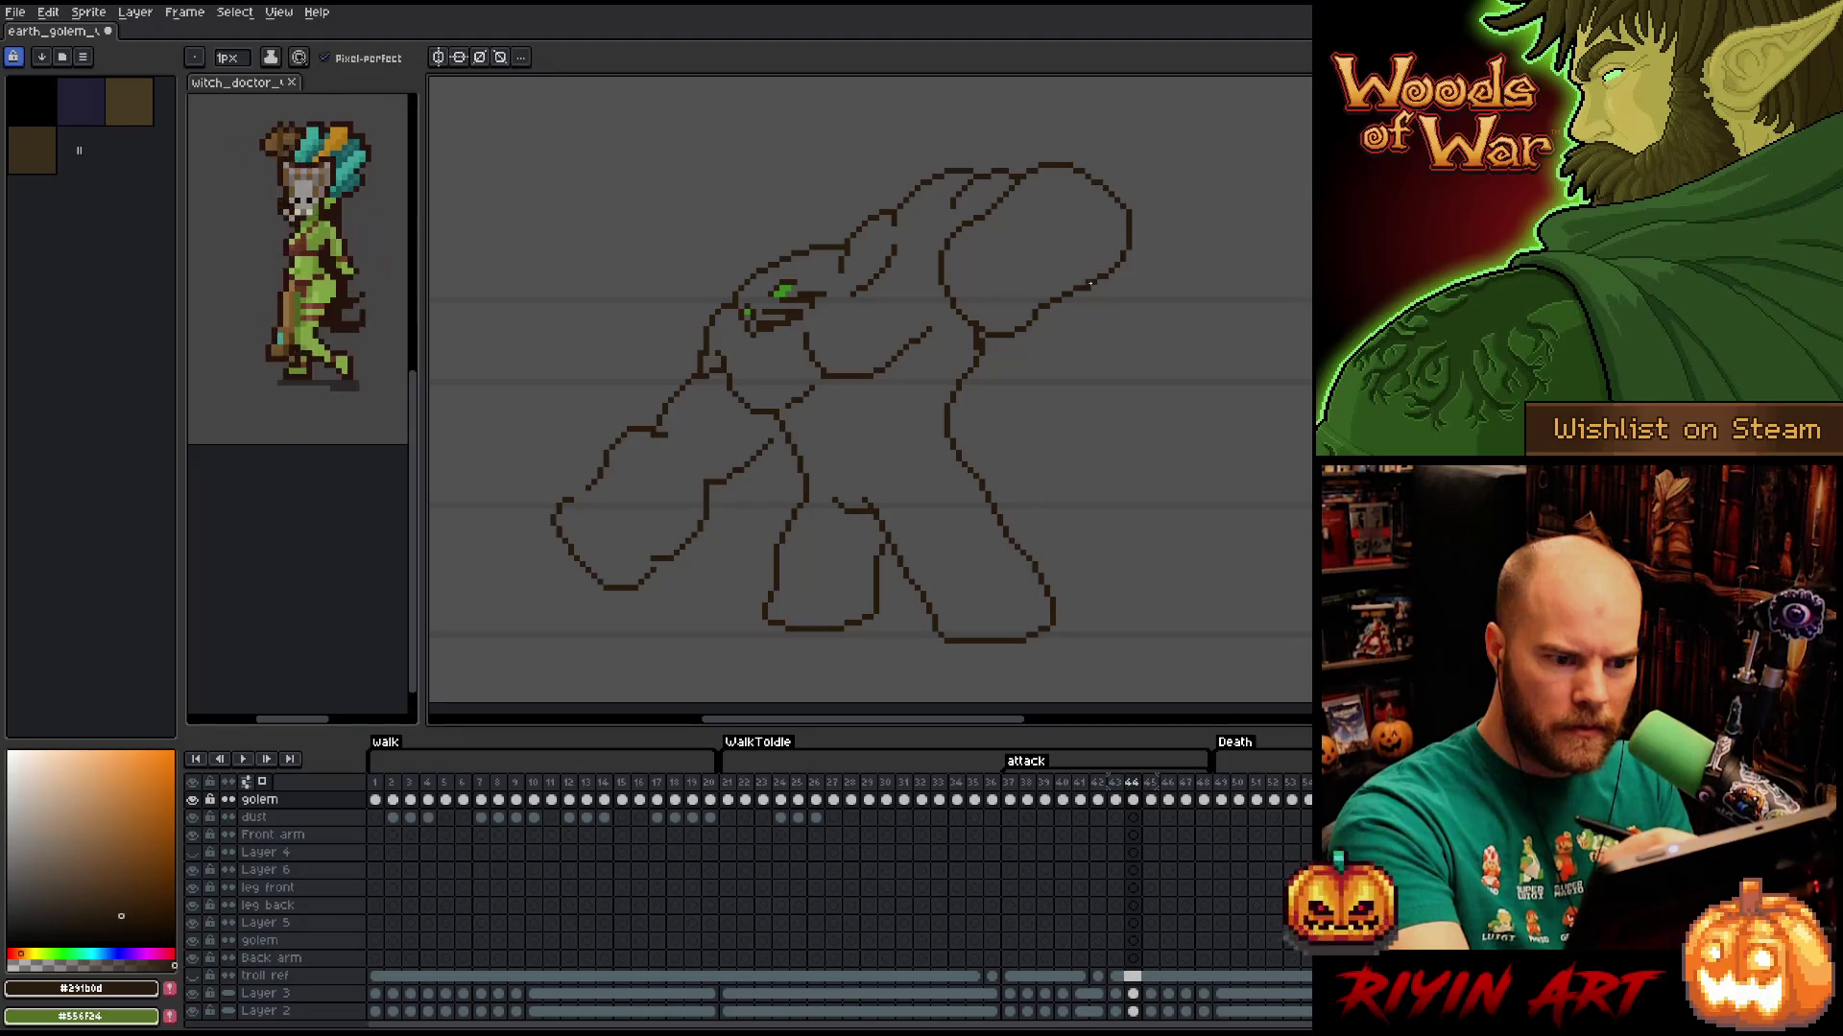
{"action": "key", "text": "e"}
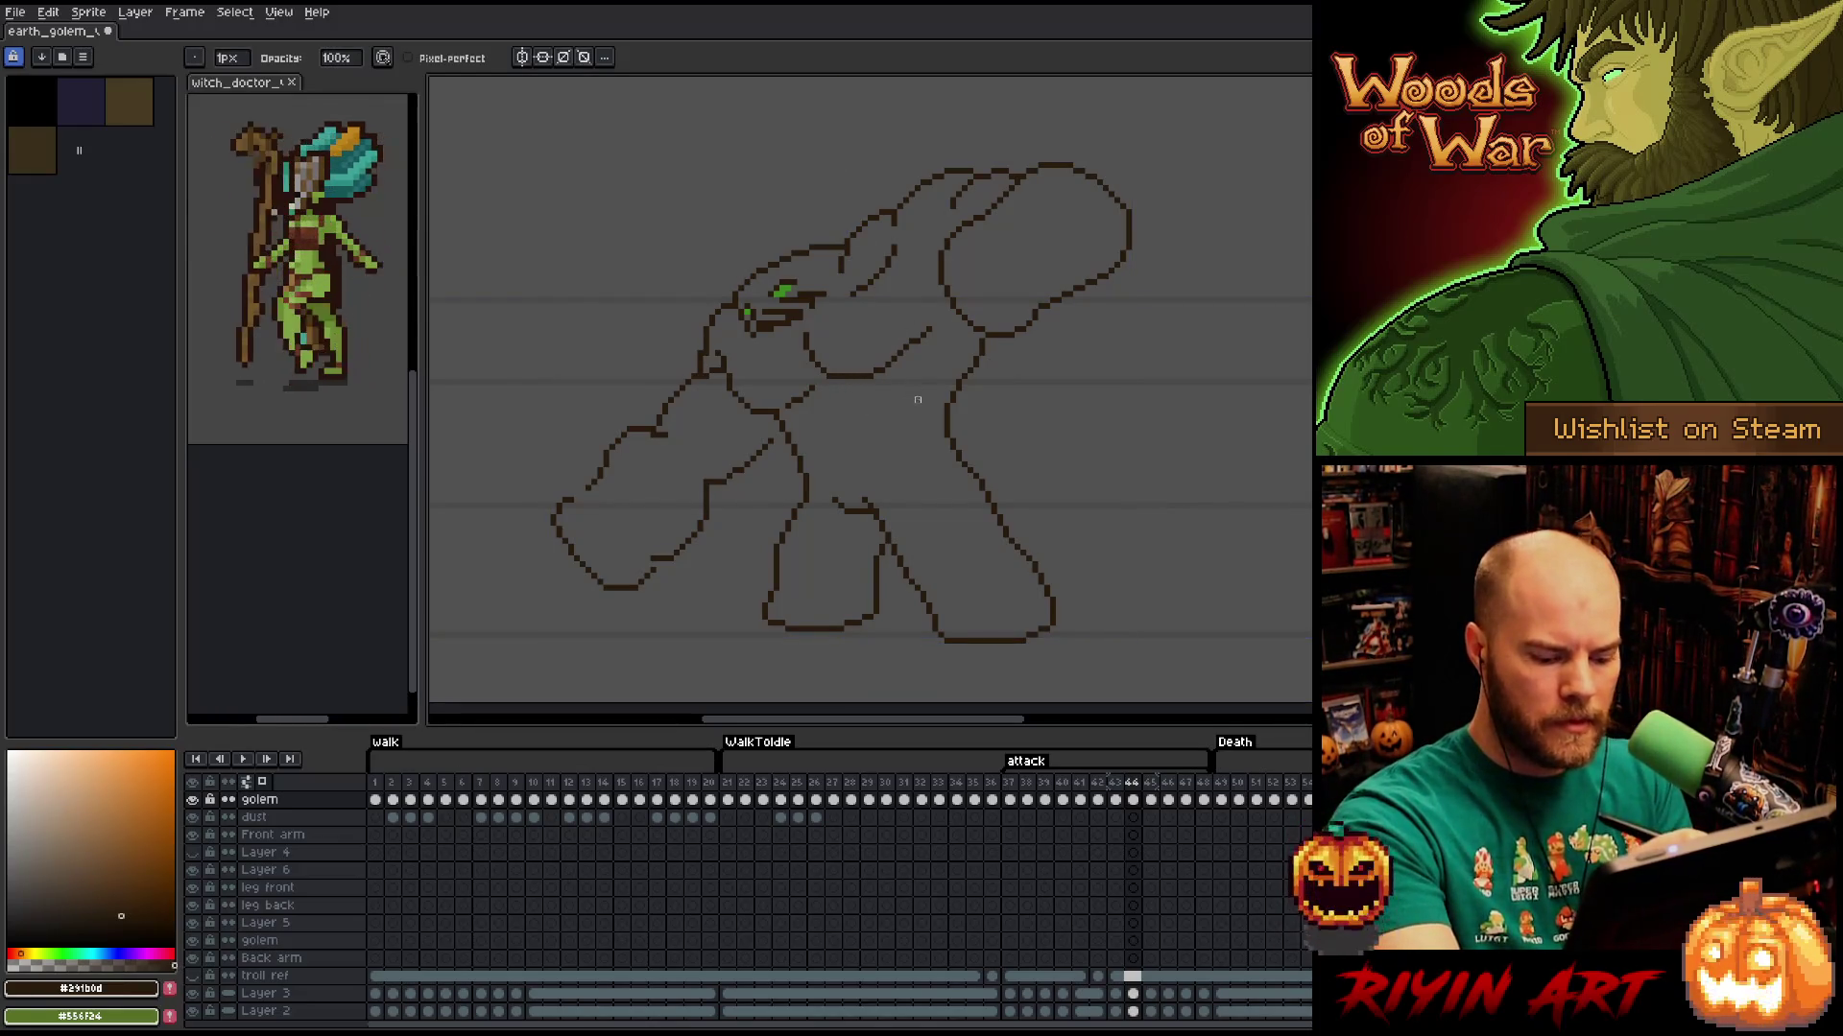
{"action": "key", "text": "comma"}
Lasso-select the golem's belly region, from a small patch to a larger area.
{"action": "key", "text": "q"}
{"action": "mouse_move", "coordinate": [941, 305]}
{"action": "left_mouse_down"}
{"action": "mouse_move", "coordinate": [939, 399]}
{"action": "mouse_move", "coordinate": [885, 432]}
{"action": "mouse_move", "coordinate": [877, 411]}
{"action": "left_mouse_up"}
{"action": "left_click", "coordinate": [913, 411]}
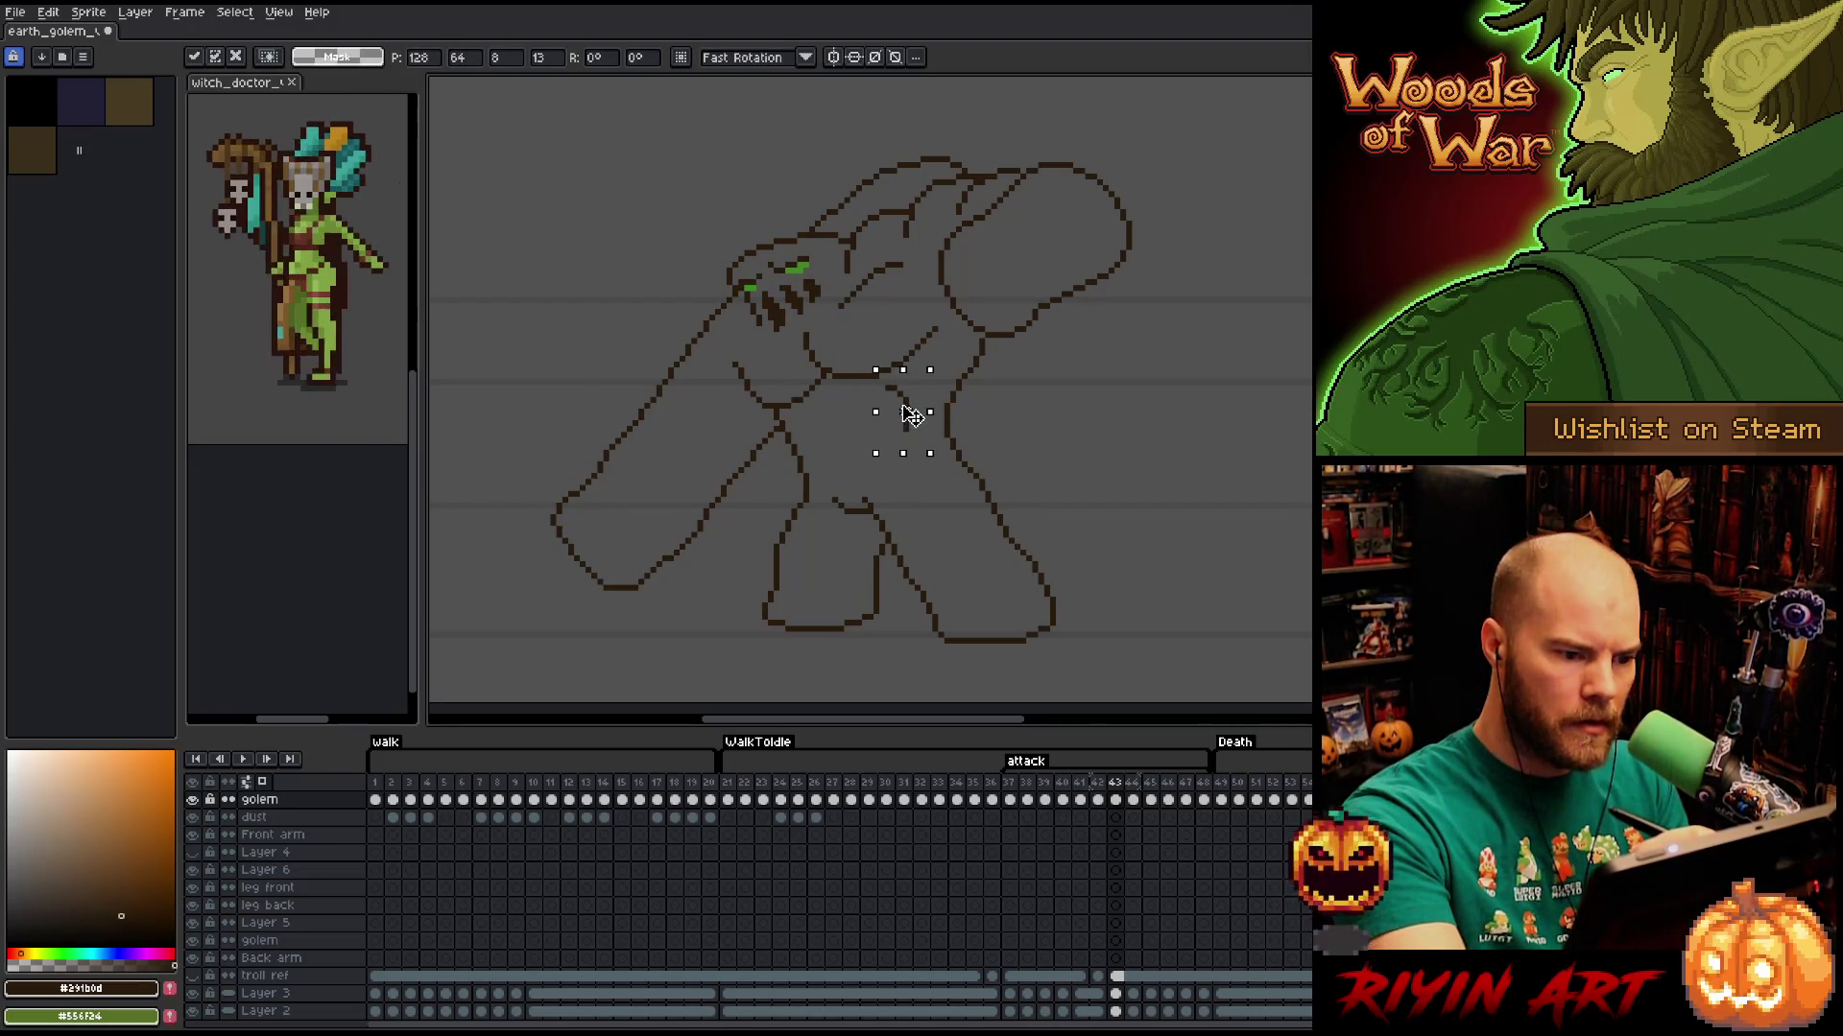
{"action": "mouse_move", "coordinate": [929, 306]}
{"action": "left_mouse_down"}
{"action": "mouse_move", "coordinate": [944, 413]}
{"action": "mouse_move", "coordinate": [825, 422]}
{"action": "mouse_move", "coordinate": [726, 366]}
{"action": "mouse_move", "coordinate": [846, 306]}
{"action": "left_mouse_up"}
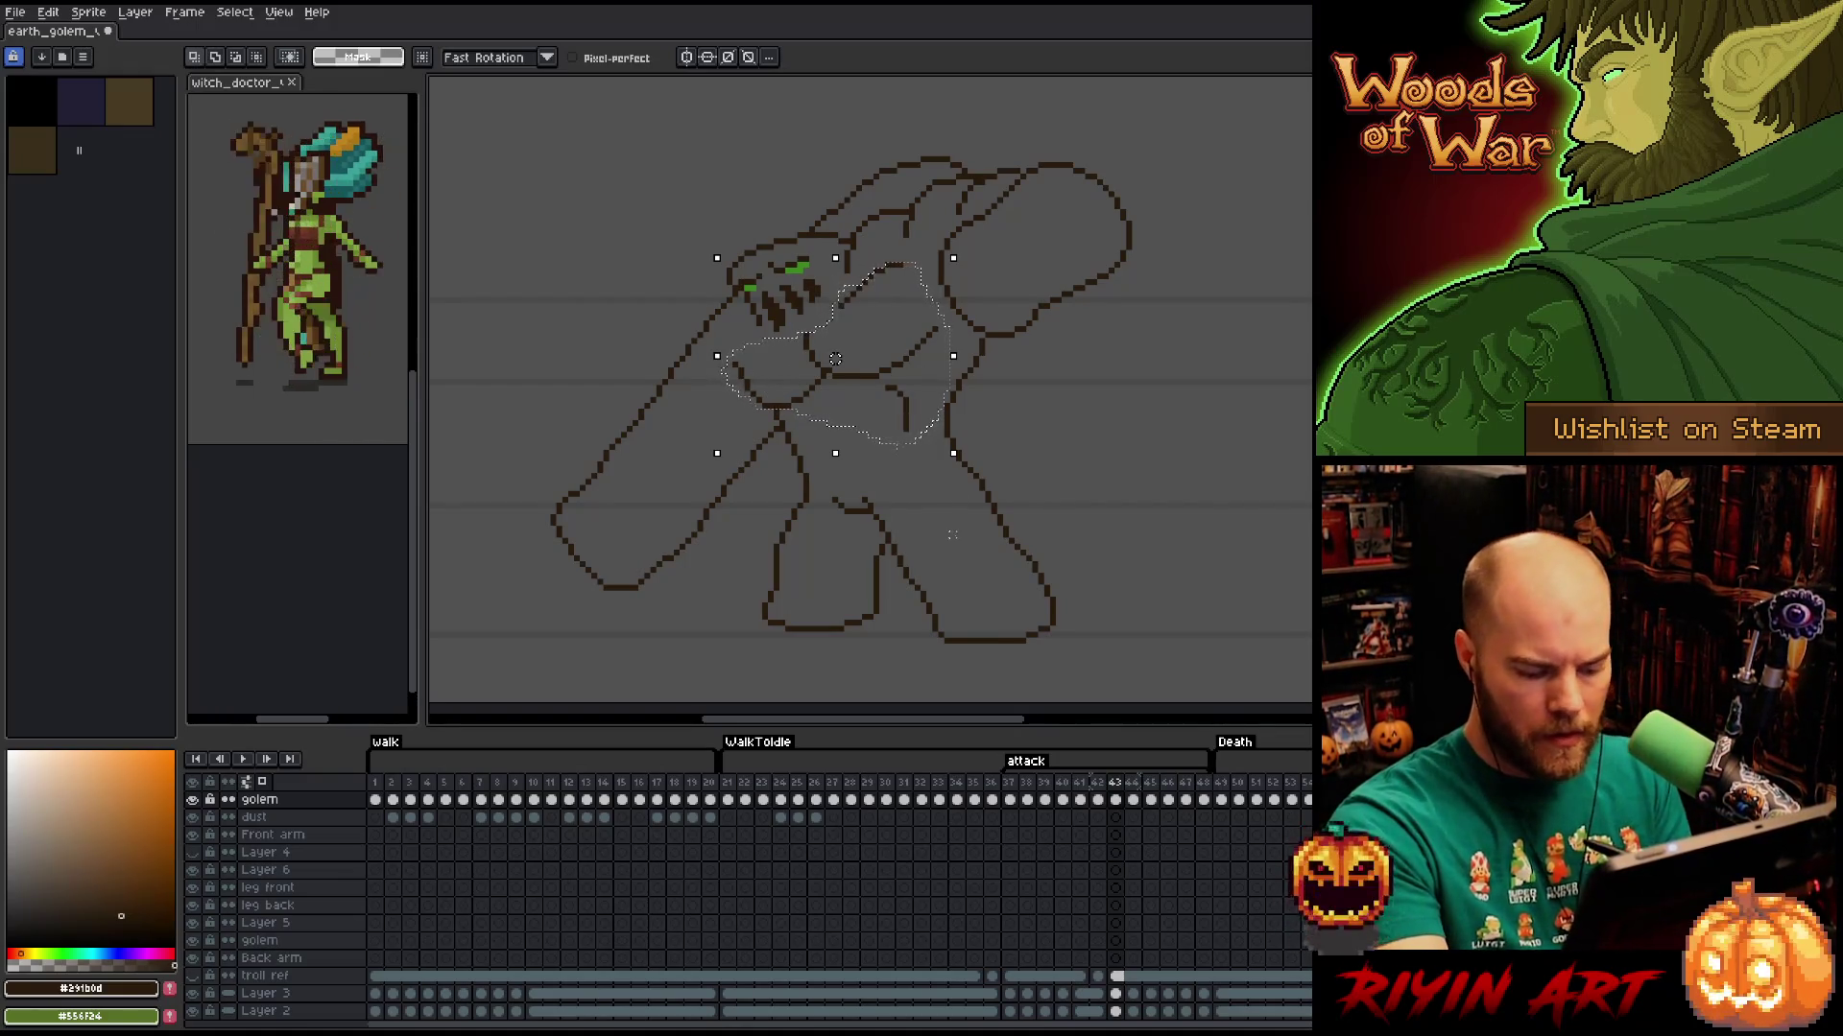
Paste the chest lines into frame 44, nudge them into place, and commit.
{"action": "key", "text": "period"}
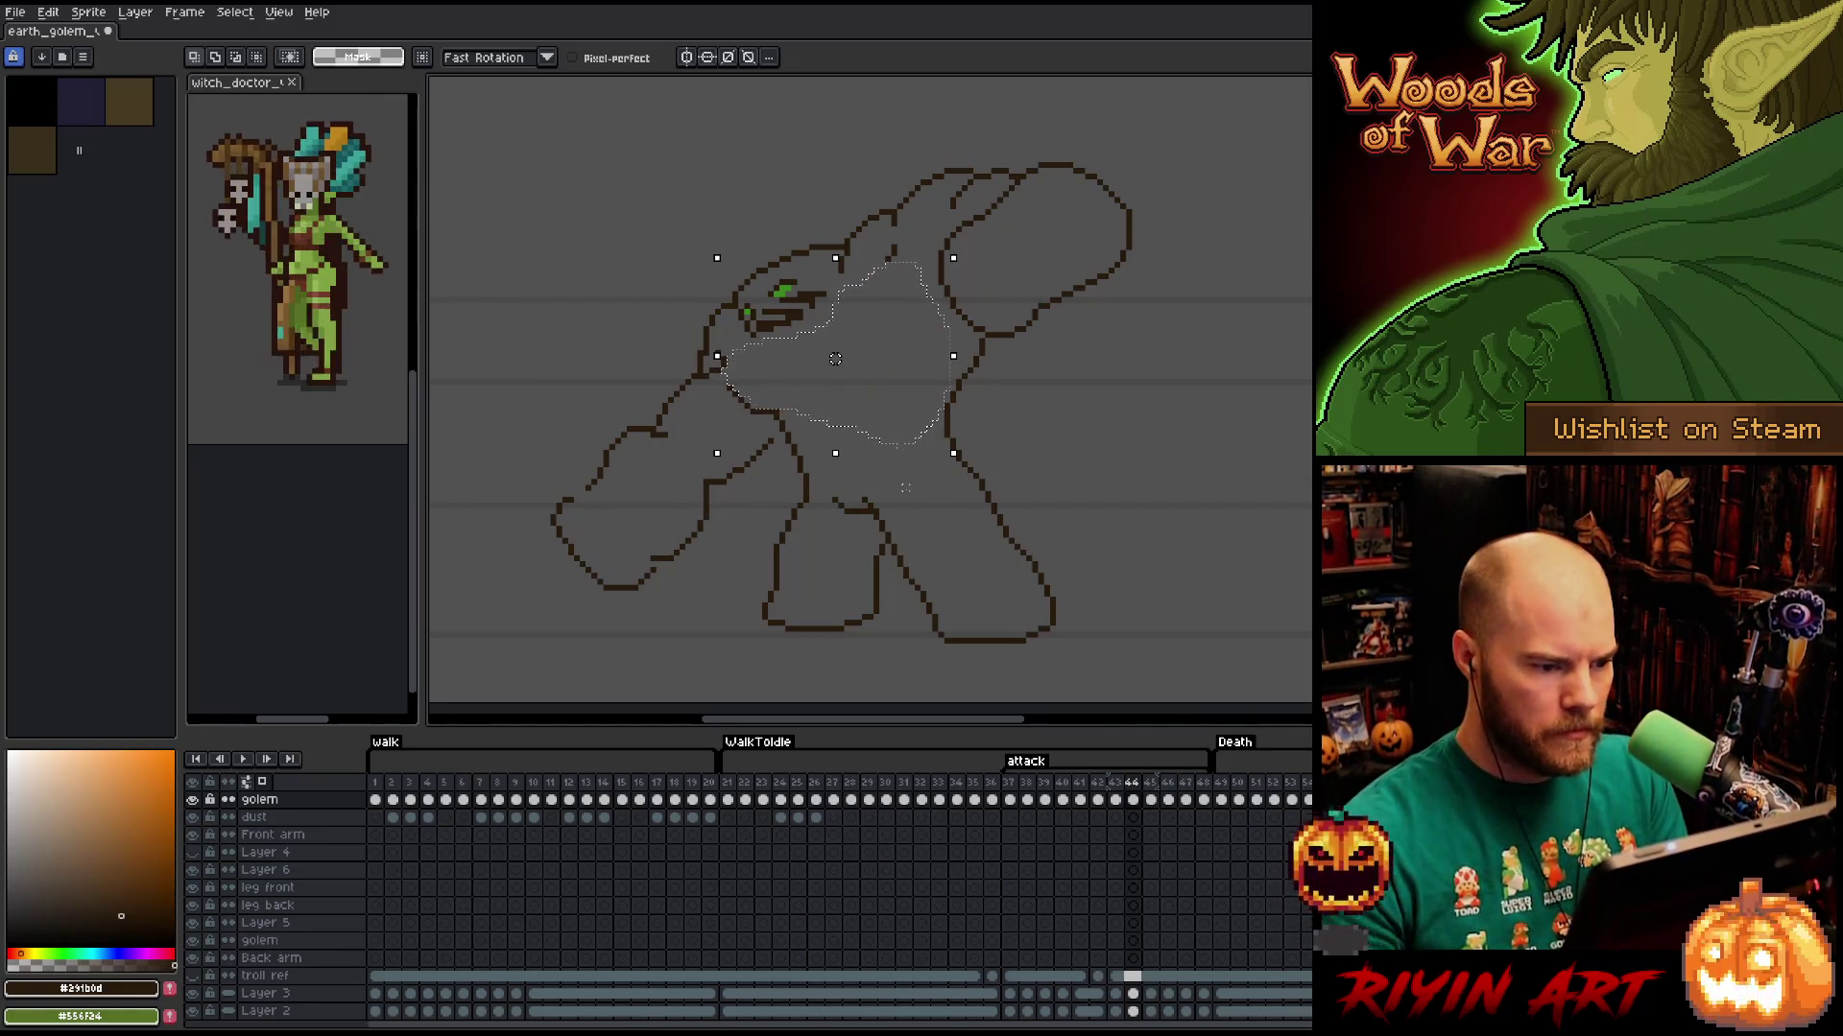
{"action": "key", "text": "ctrl+v"}
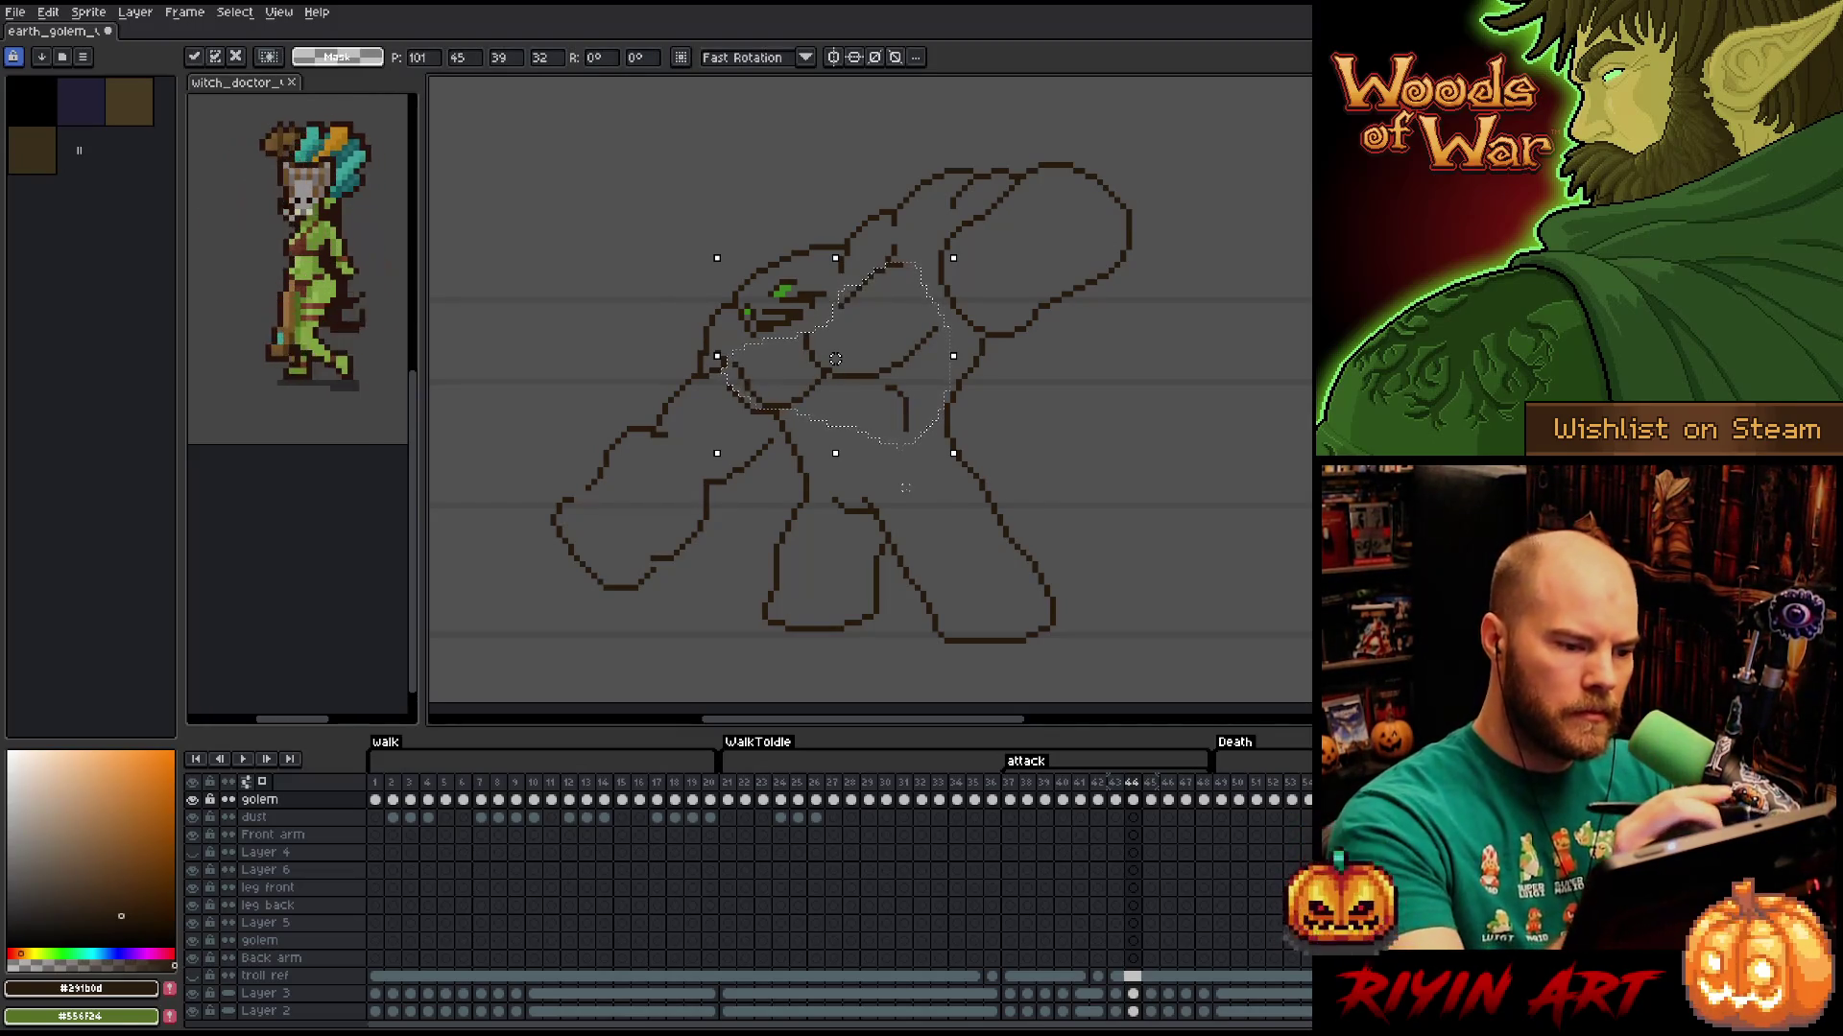
{"action": "key", "text": "Left"}
{"action": "key", "text": "Down"}
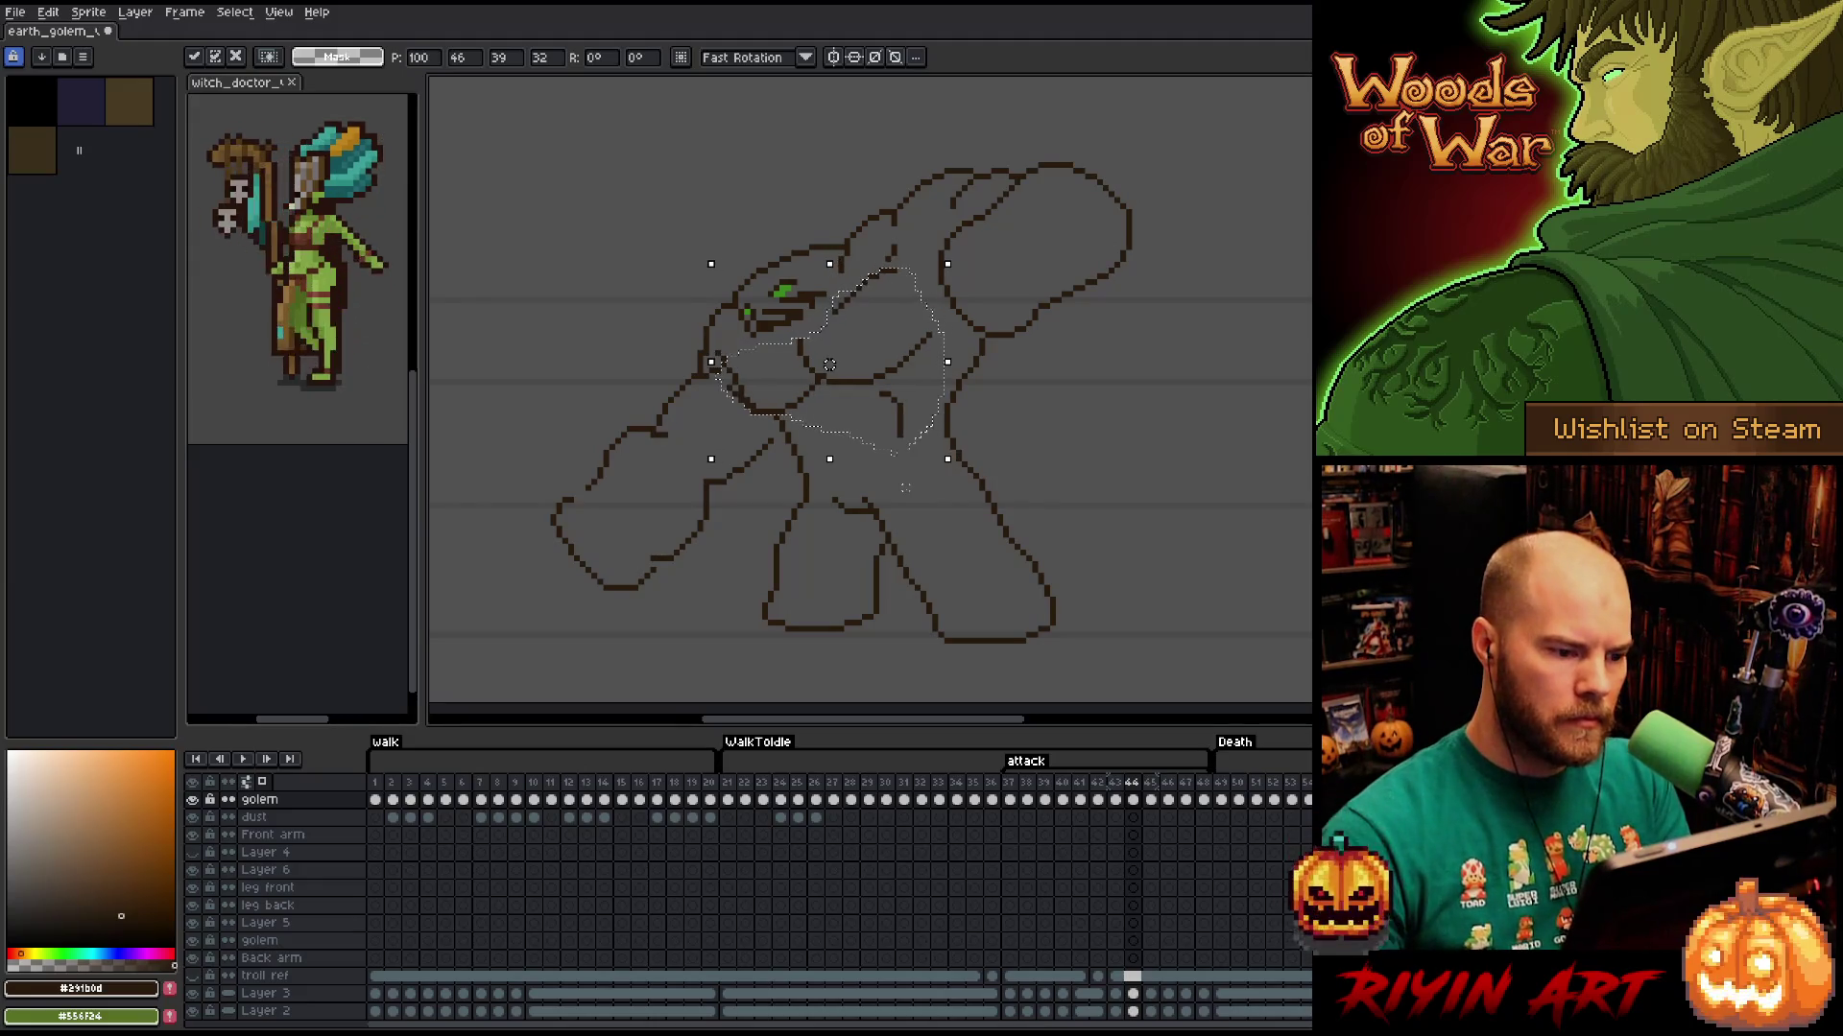
{"action": "key", "text": "Down"}
{"action": "key", "text": "Up"}
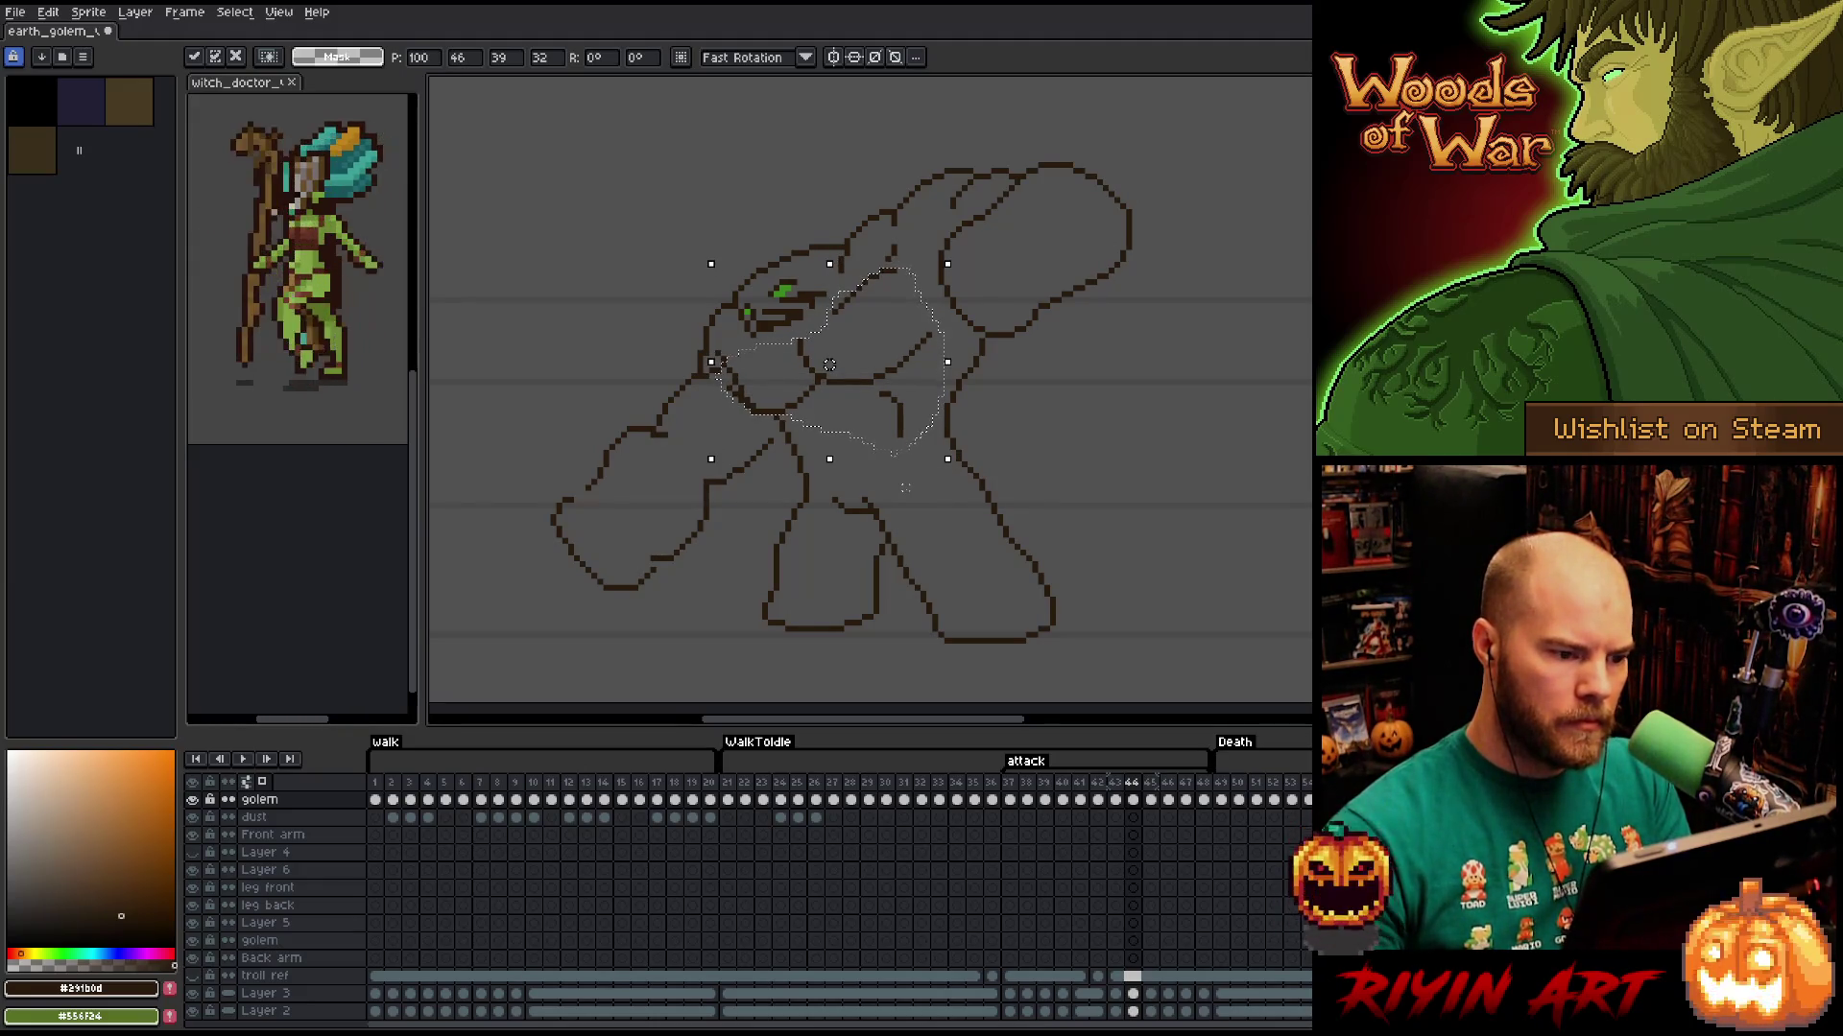
{"action": "key", "text": "Return"}
Touch up the chest area, selecting and then dropping a chest selection.
{"action": "key", "text": "b"}
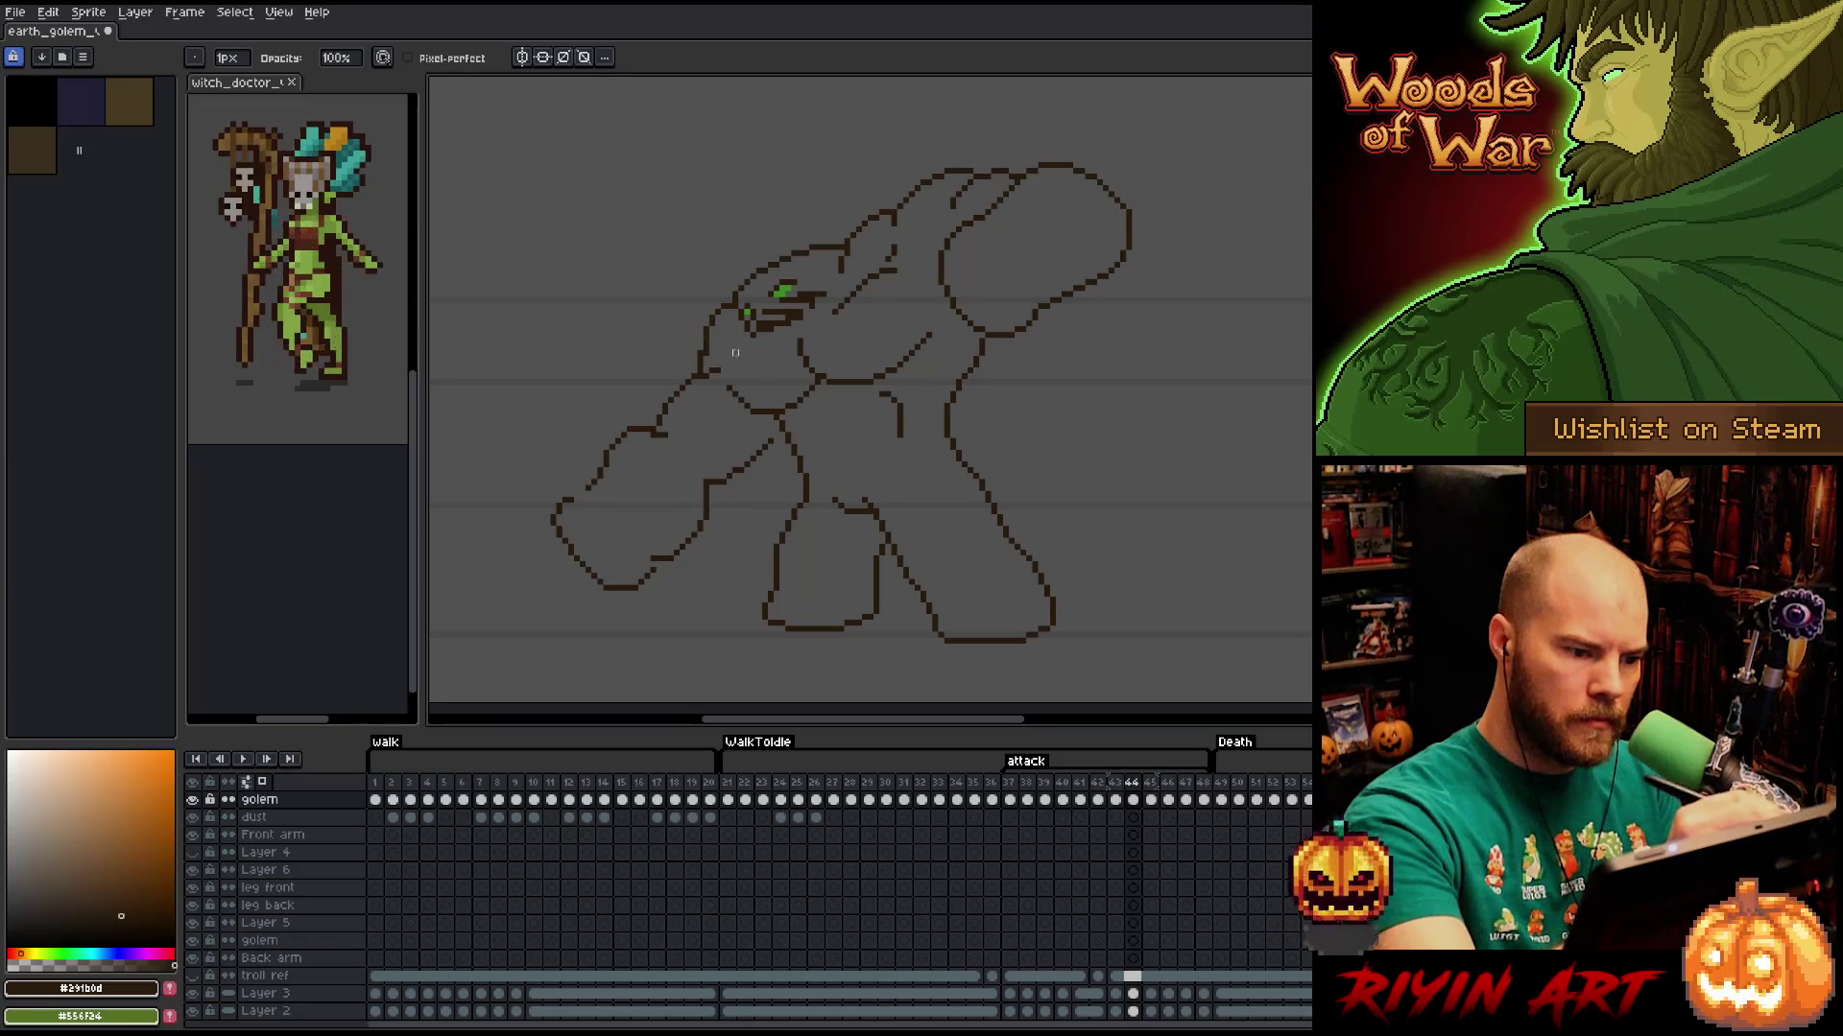
{"action": "key", "text": "e"}
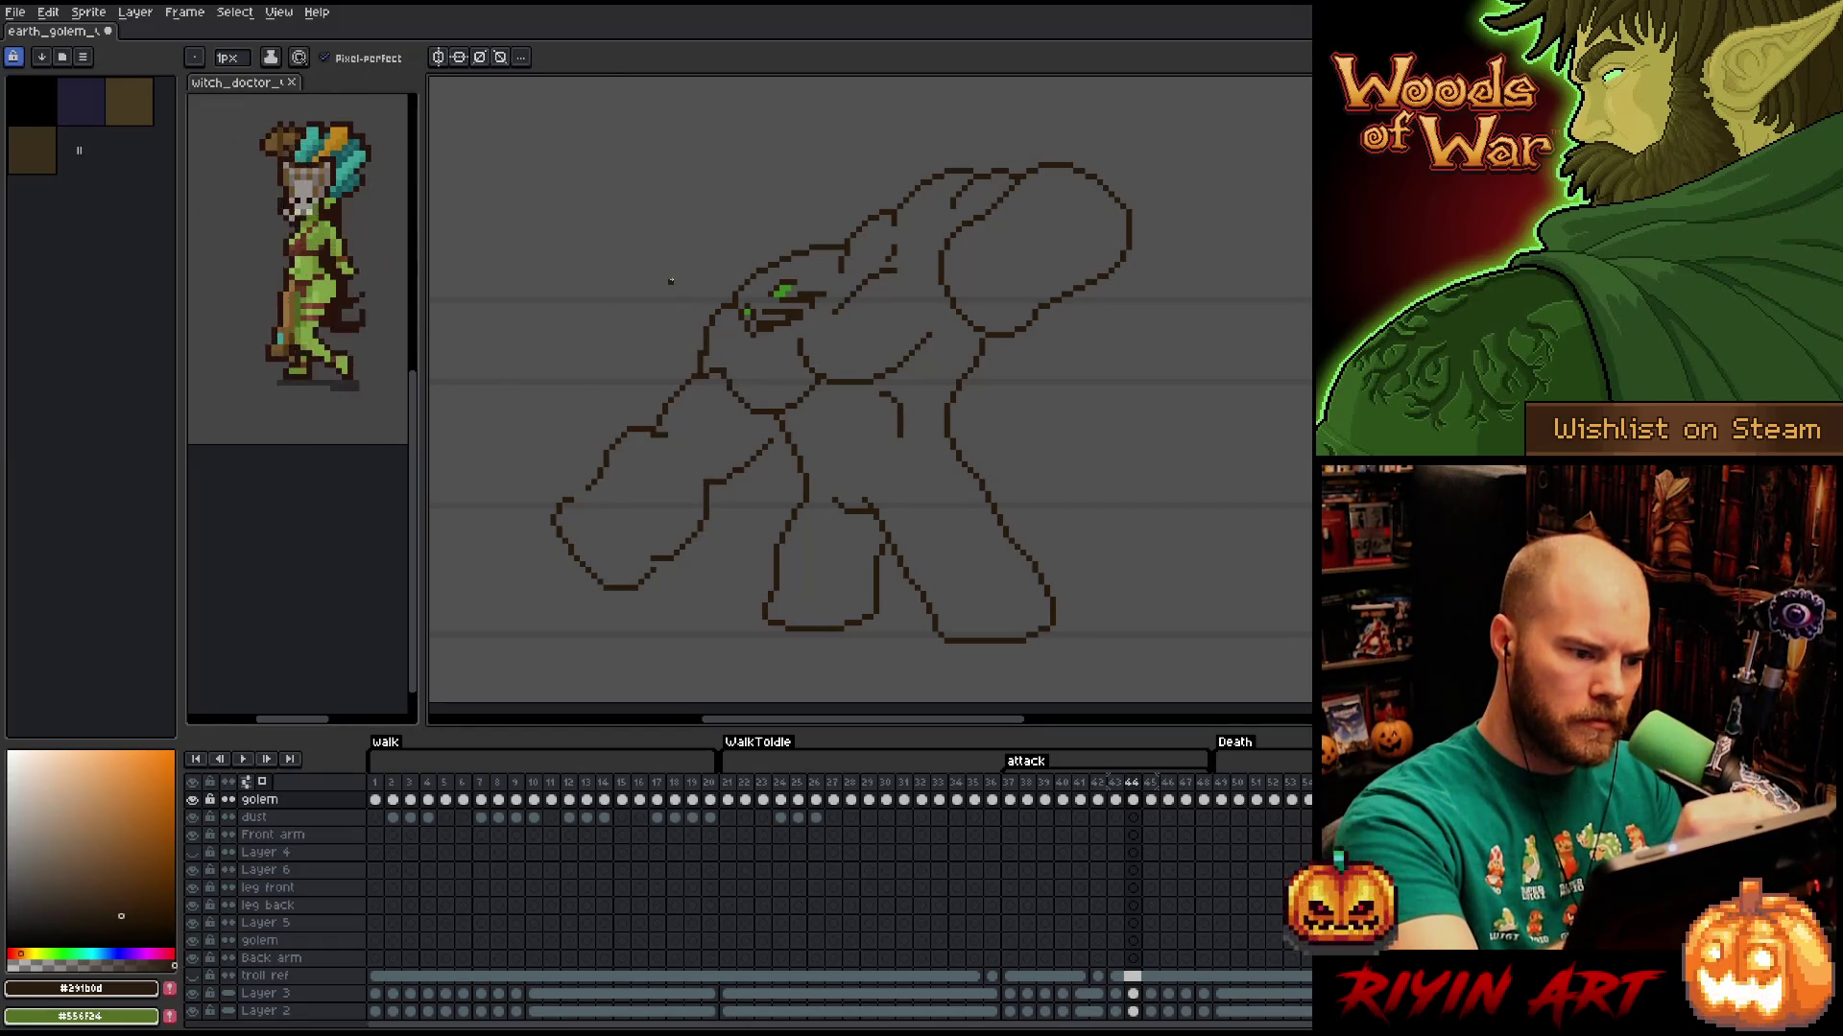
{"action": "key", "text": "m"}
{"action": "mouse_move", "coordinate": [859, 335]}
{"action": "left_mouse_down"}
{"action": "mouse_move", "coordinate": [825, 385]}
{"action": "mouse_move", "coordinate": [802, 338]}
{"action": "mouse_move", "coordinate": [833, 331]}
{"action": "left_mouse_up"}
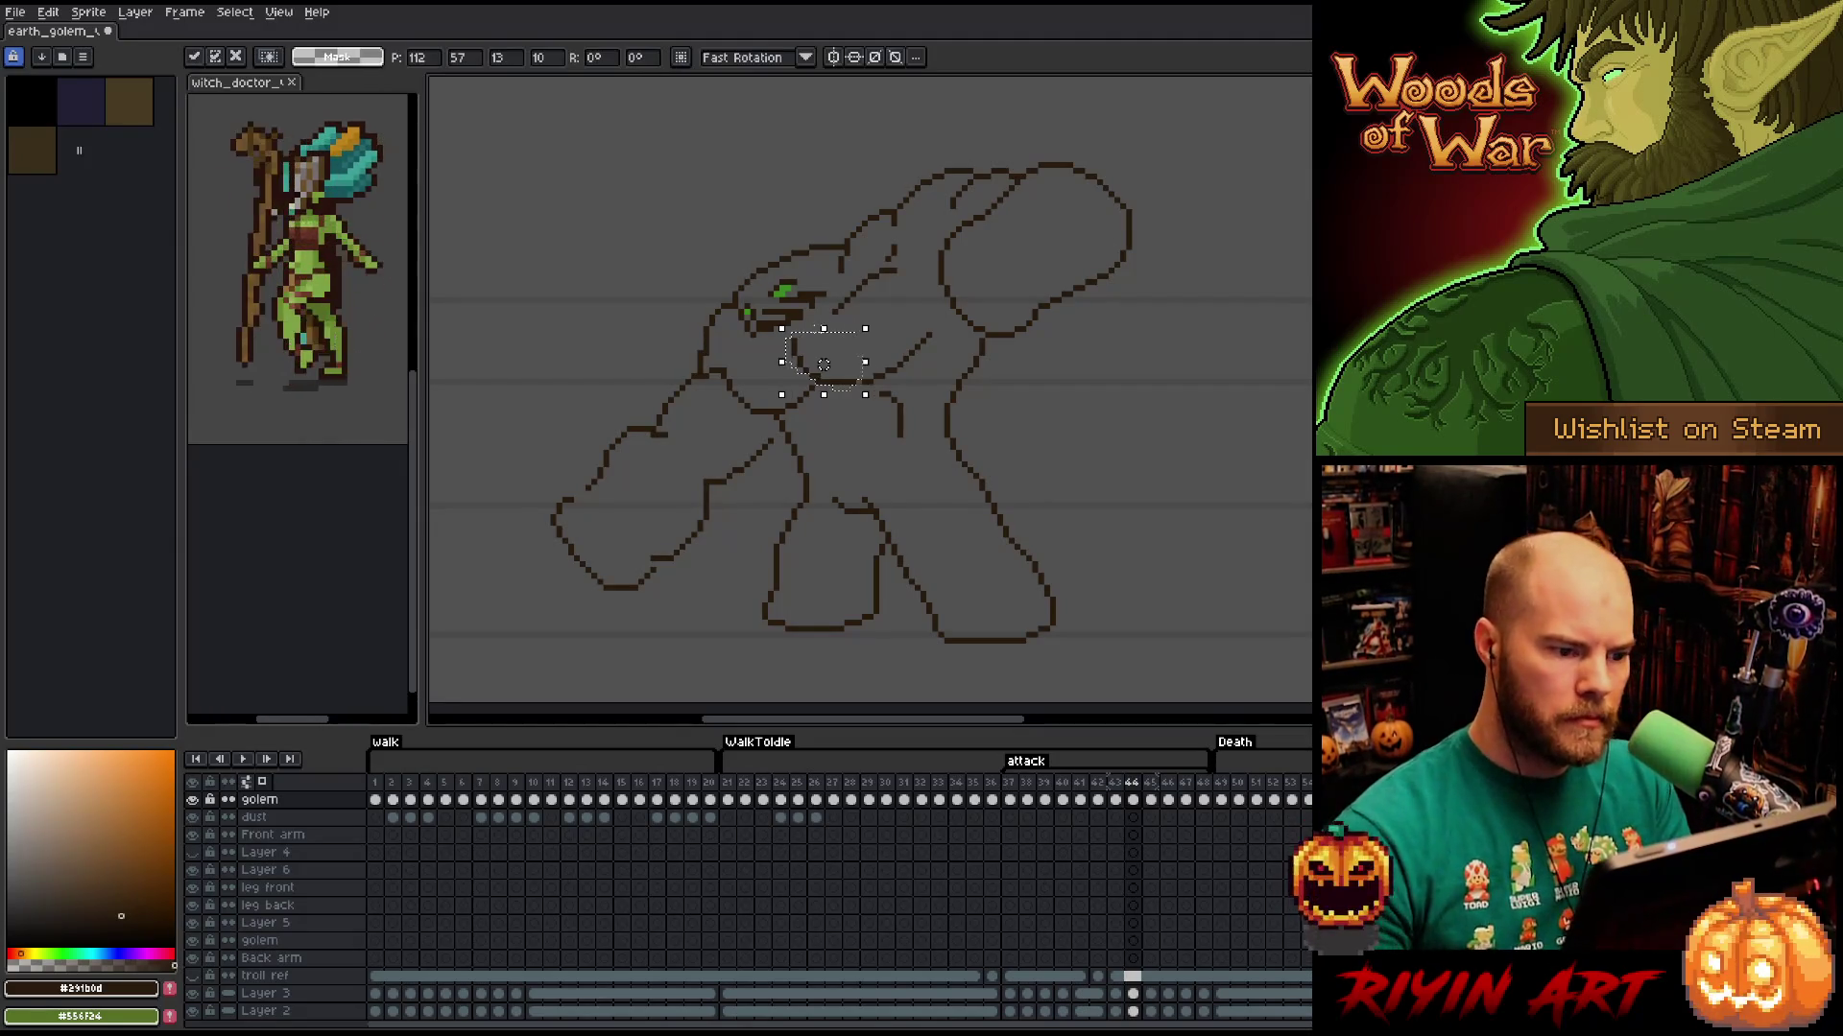
{"action": "key", "text": "ctrl+d"}
{"action": "key", "text": "b"}
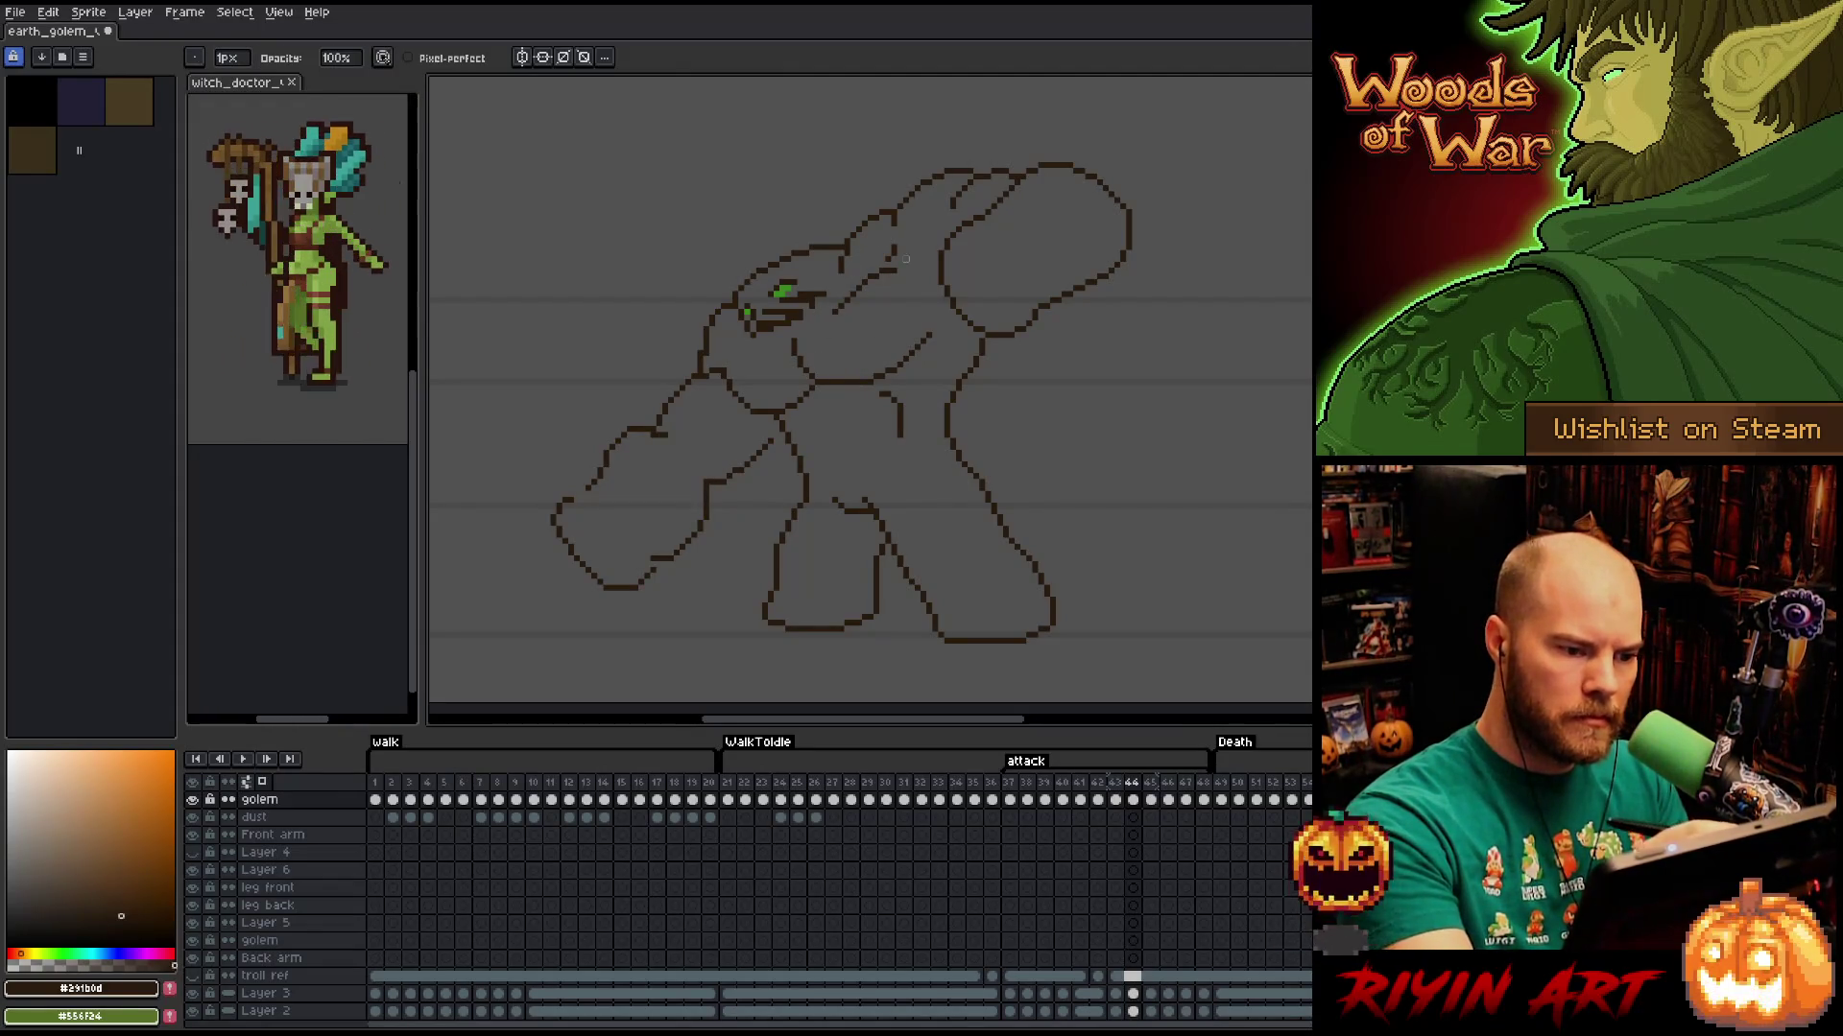
Flip back and forth with the neighbouring frame to compare the poses.
{"action": "key", "text": "Left"}
{"action": "key", "text": "Right"}
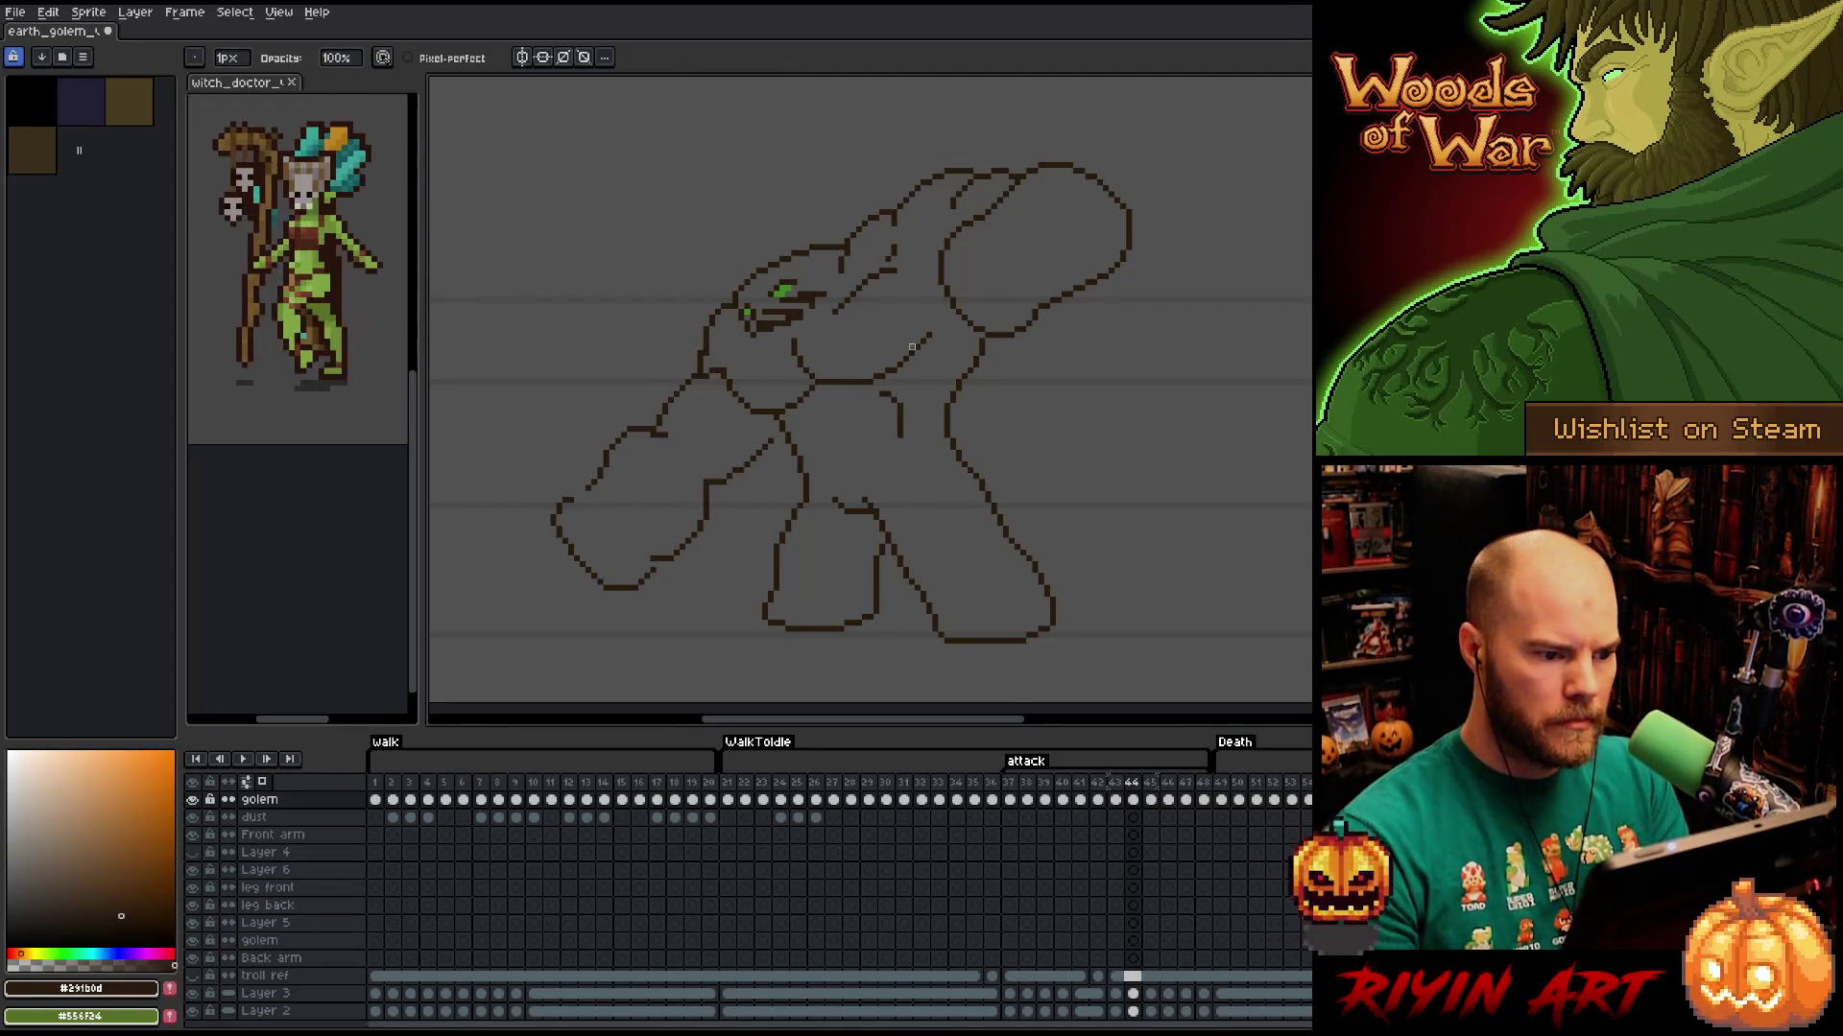
{"action": "key", "text": "Left"}
{"action": "key", "text": "Right"}
{"action": "key", "text": "Left"}
{"action": "key", "text": "Right"}
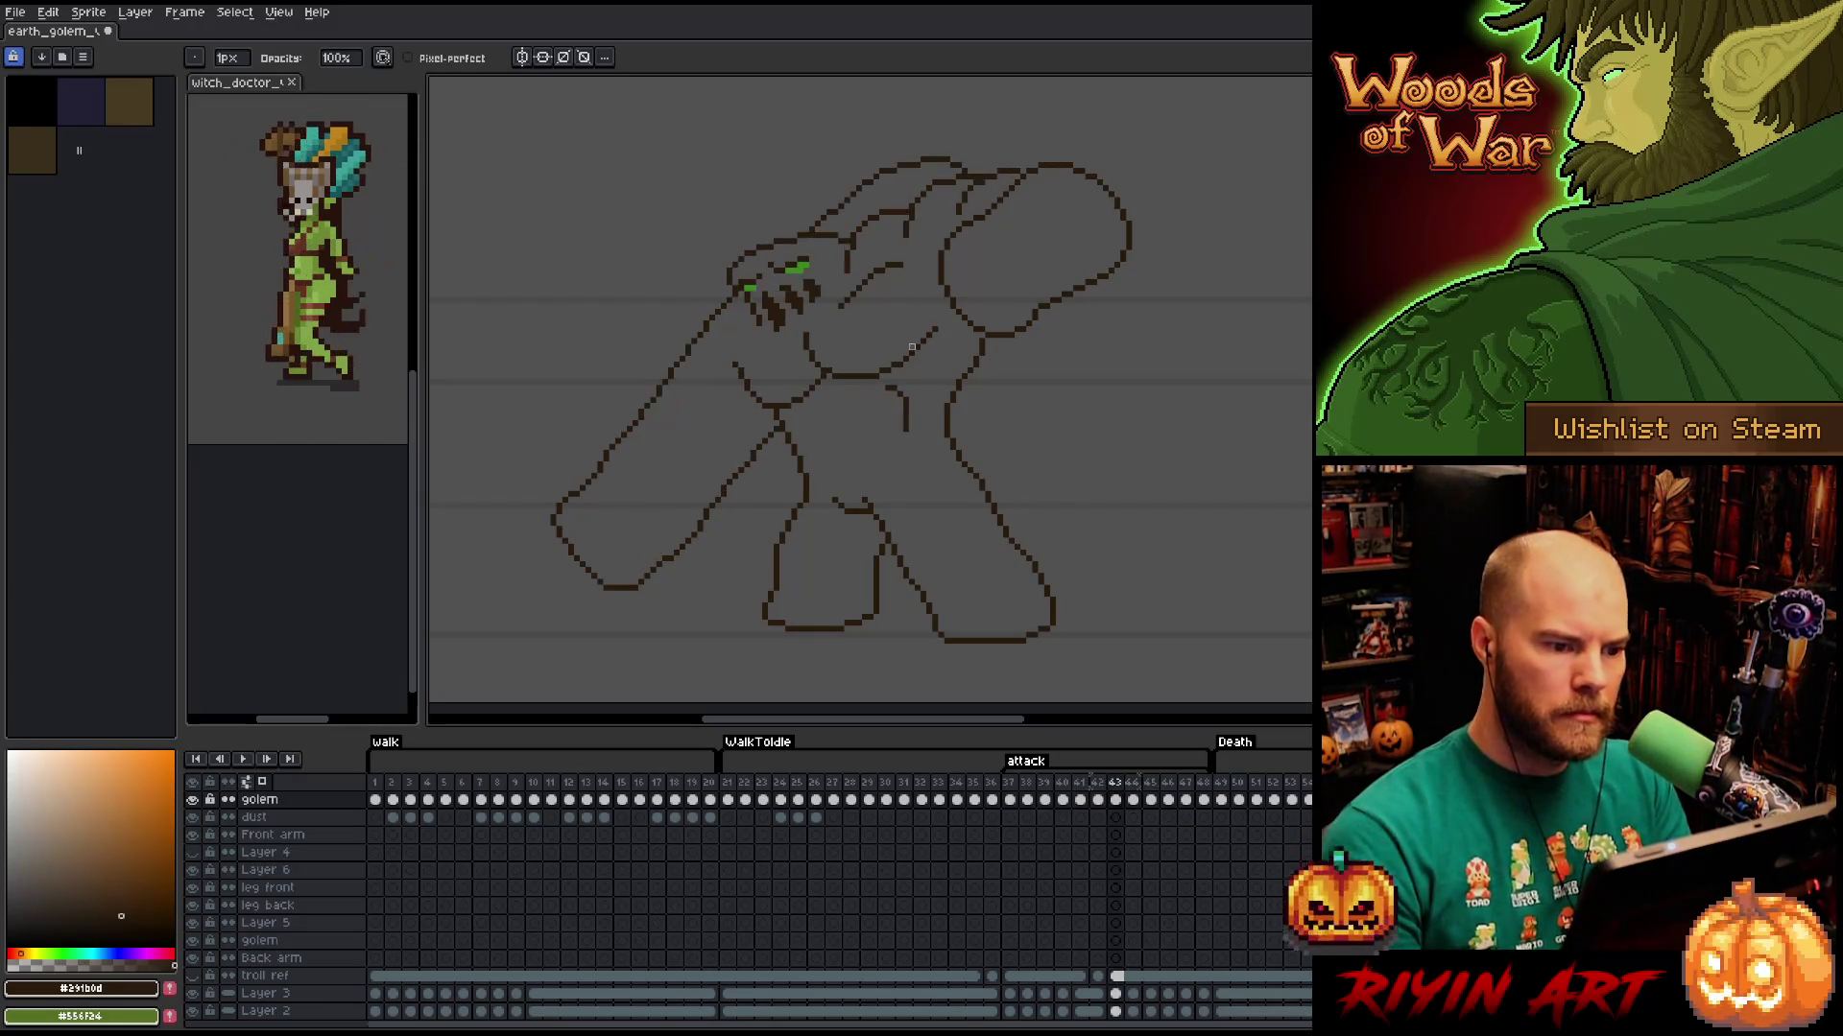
{"action": "key", "text": "Left"}
{"action": "key", "text": "Right"}
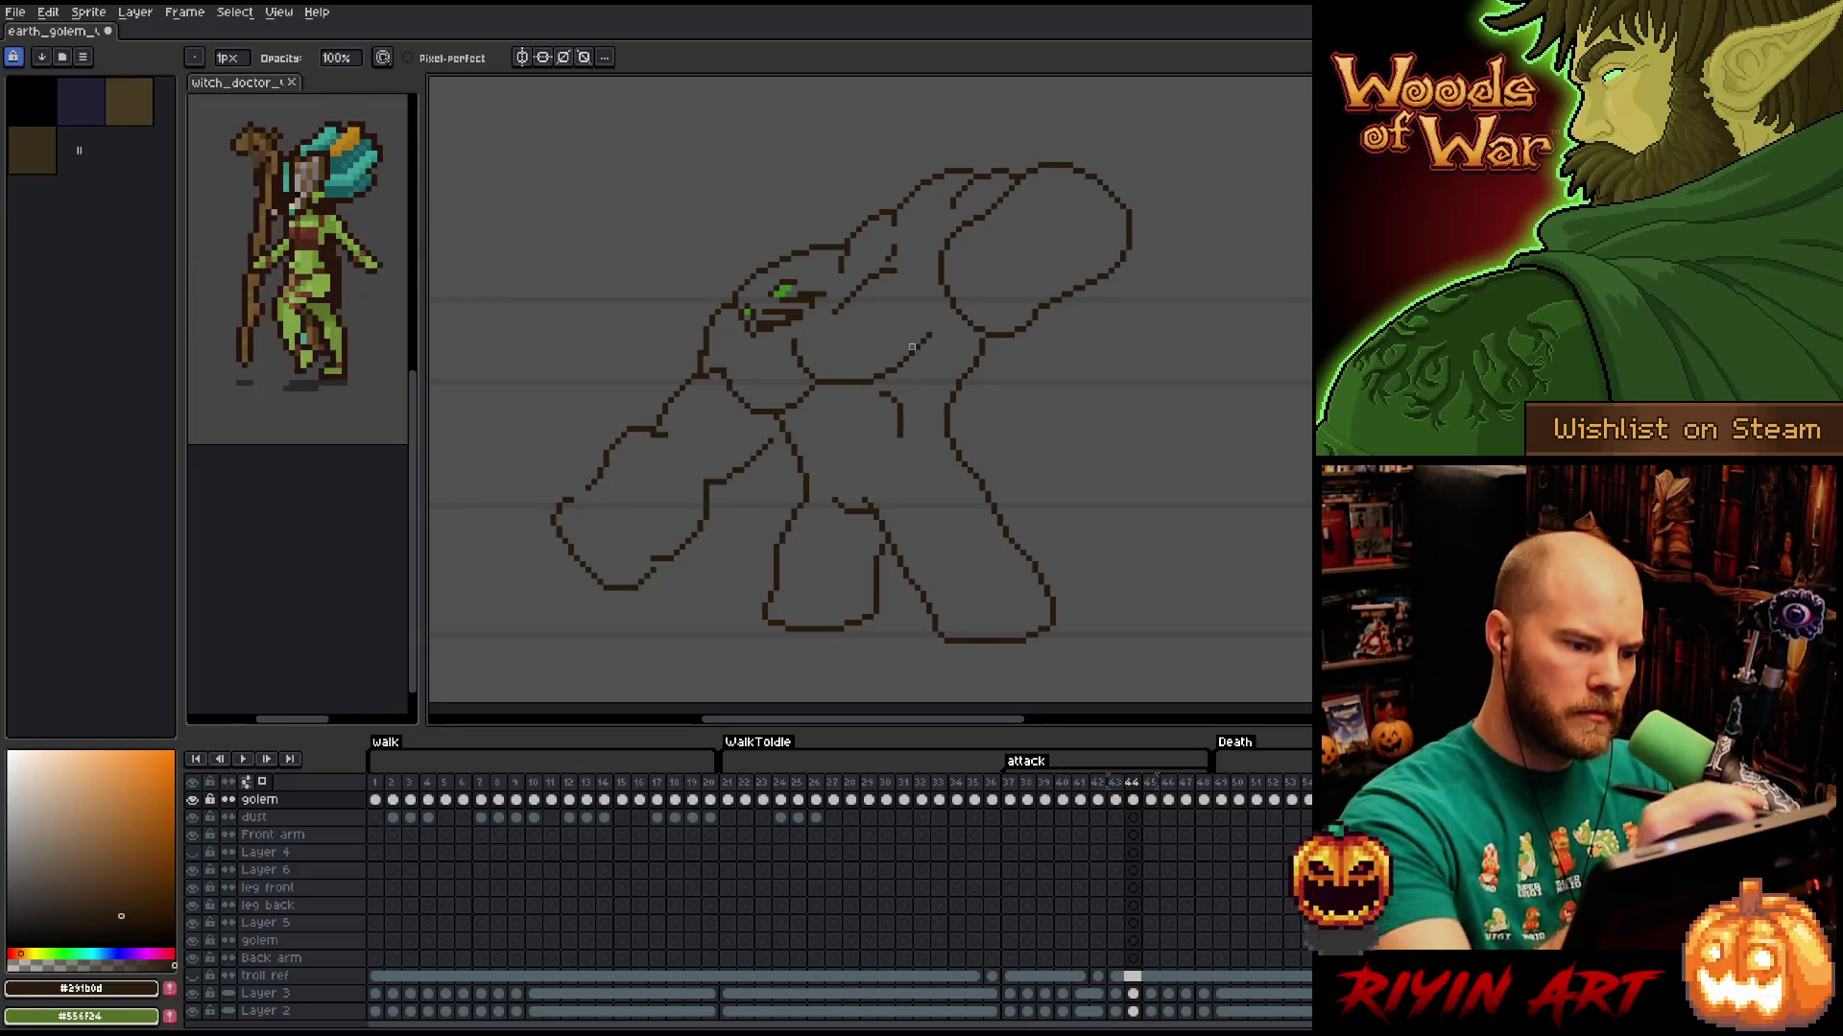
Rework the eye pixels, sampling the green, brown and grey colours from the canvas.
{"action": "key", "text": "b"}
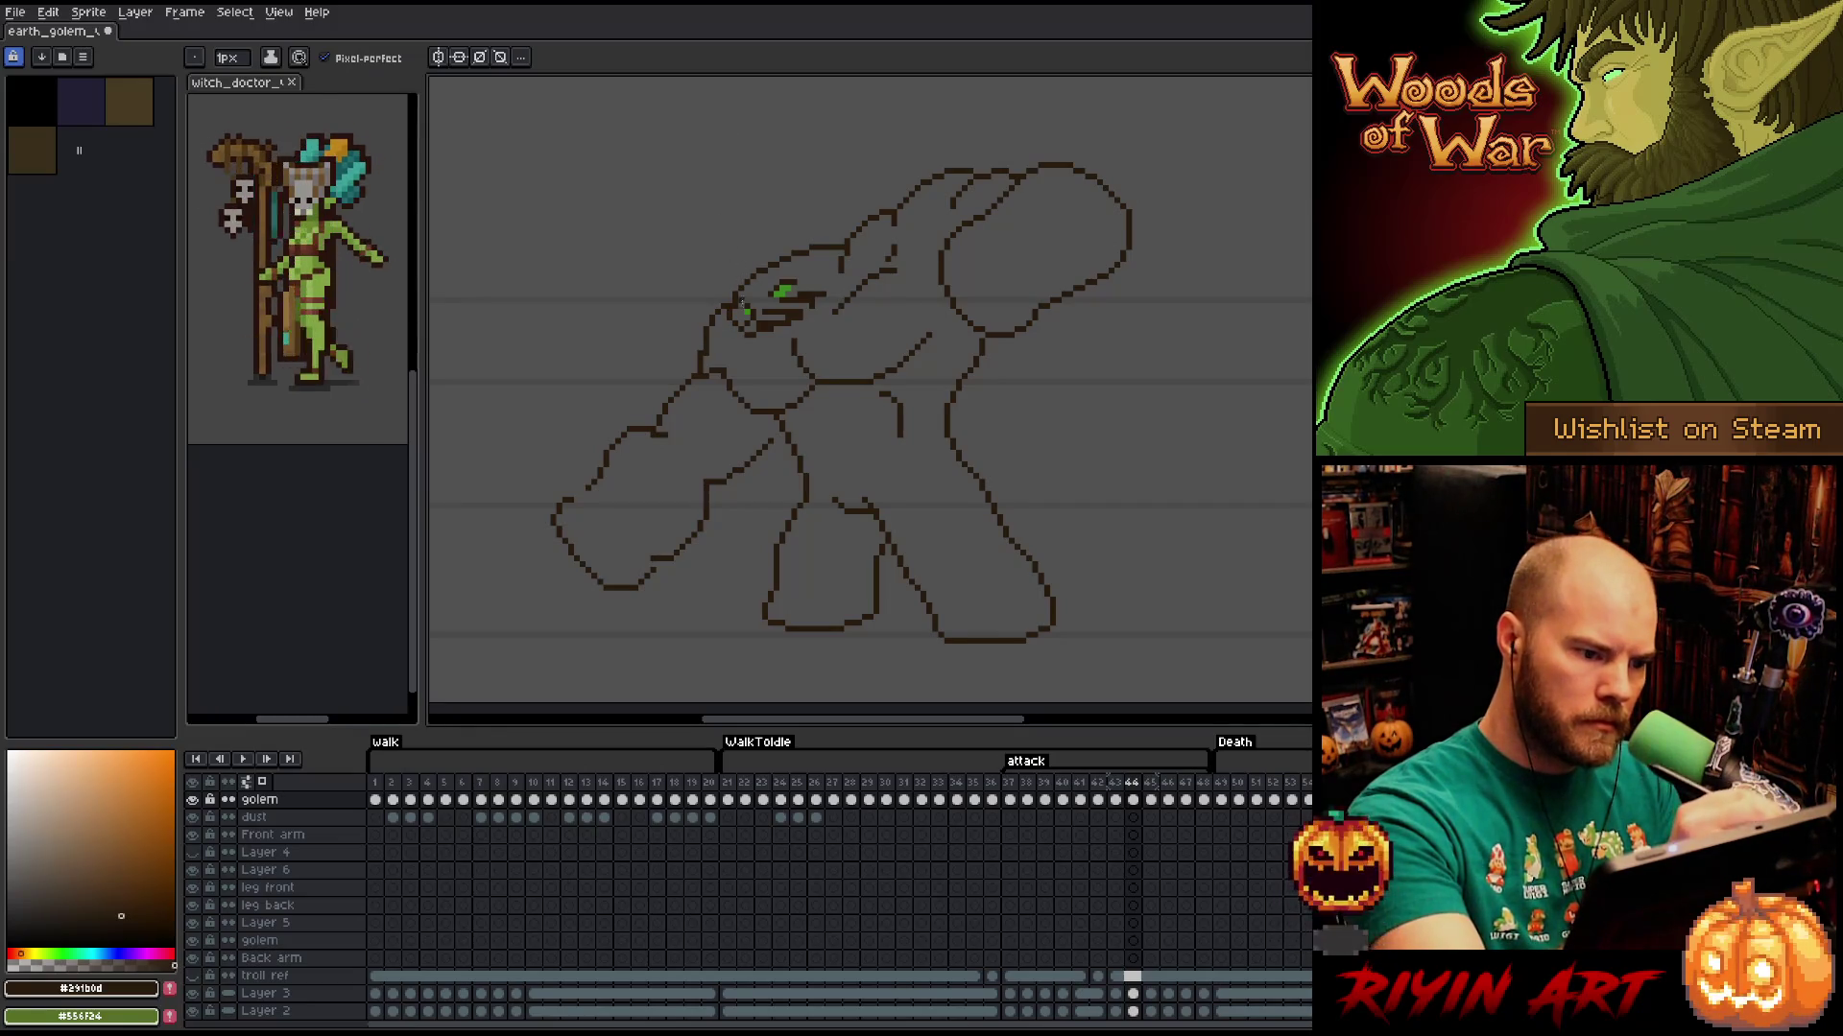
{"action": "left_click", "coordinate": [744, 312], "text": "alt"}
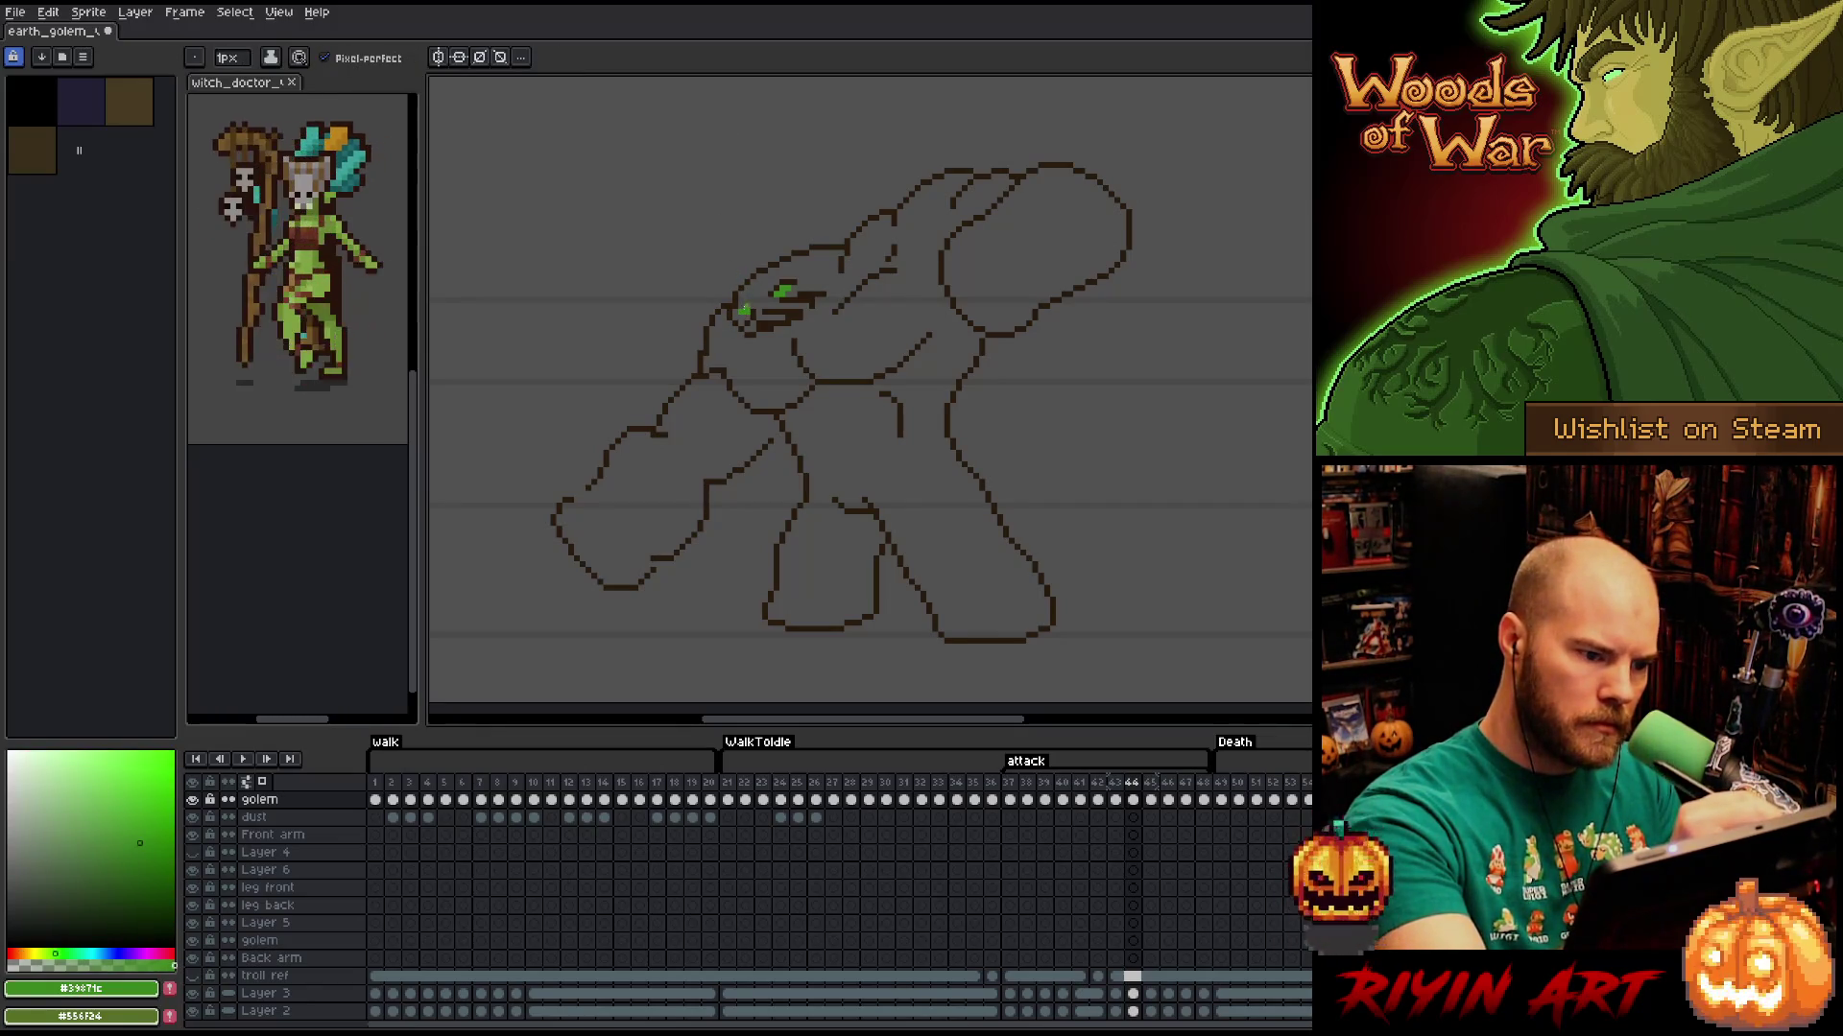
{"action": "left_click", "coordinate": [752, 293], "text": "alt"}
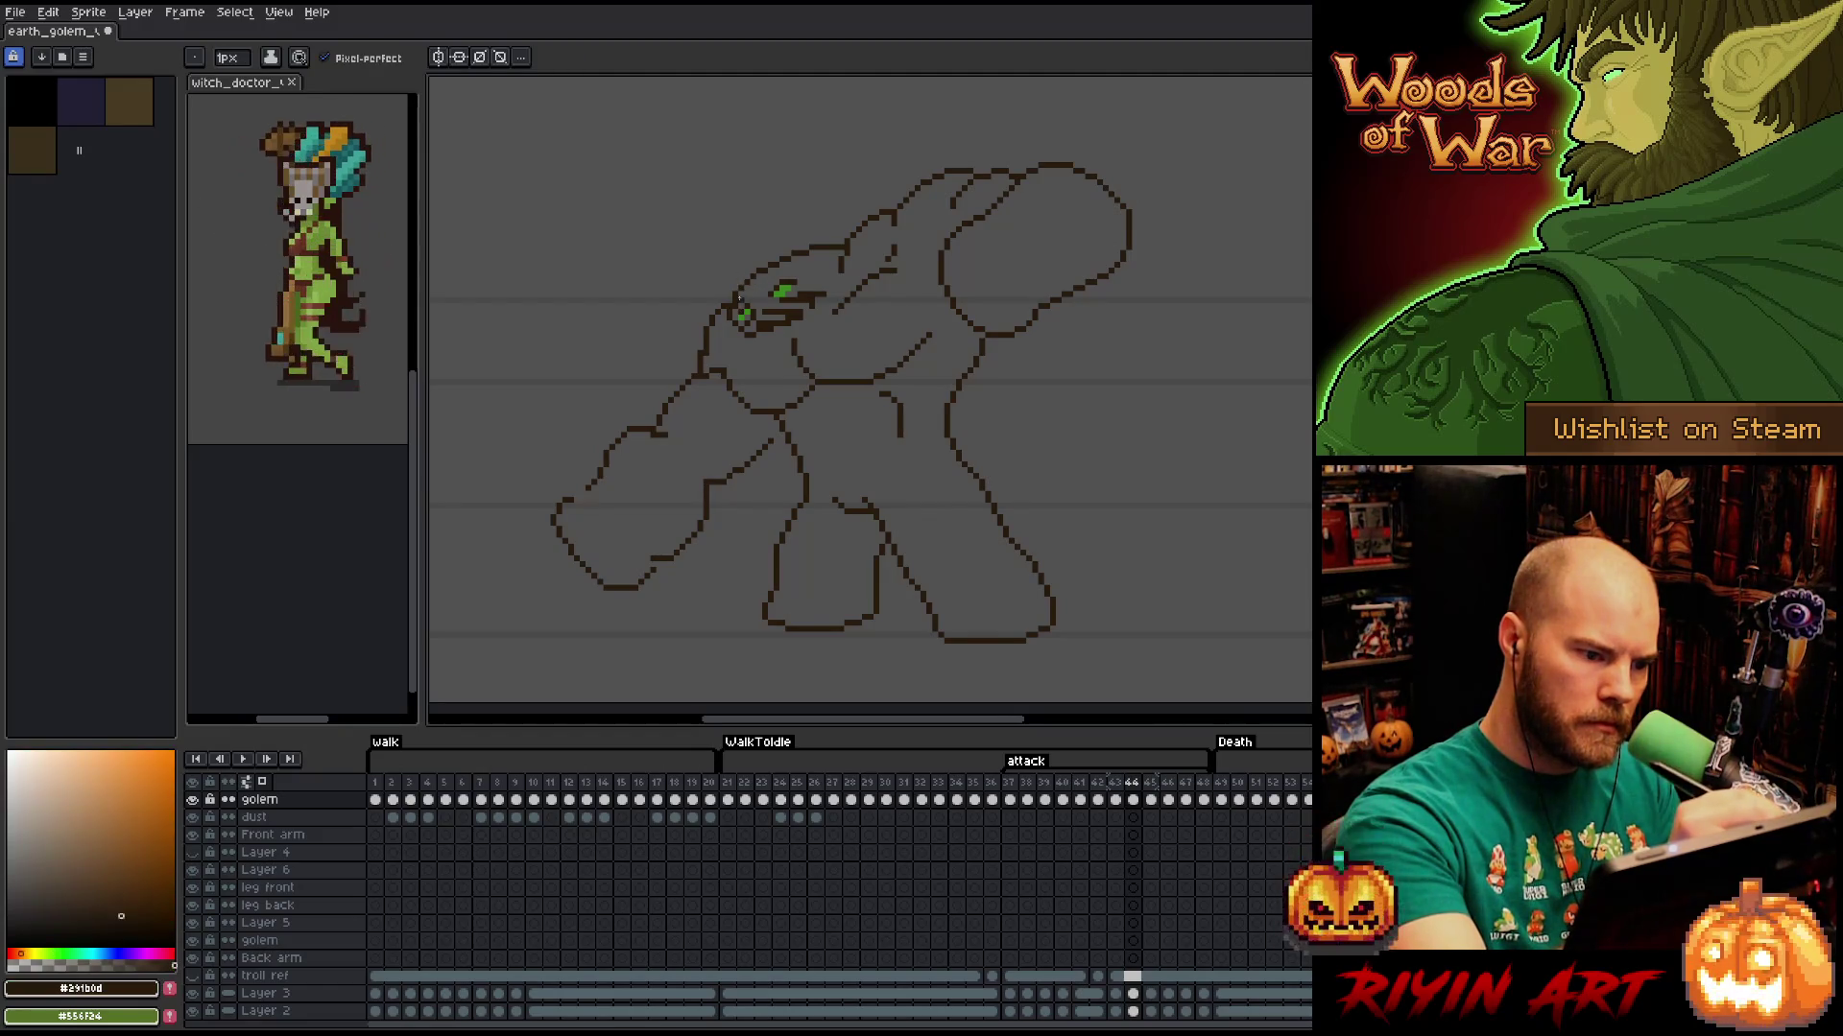
{"action": "left_click", "coordinate": [734, 307], "text": "alt"}
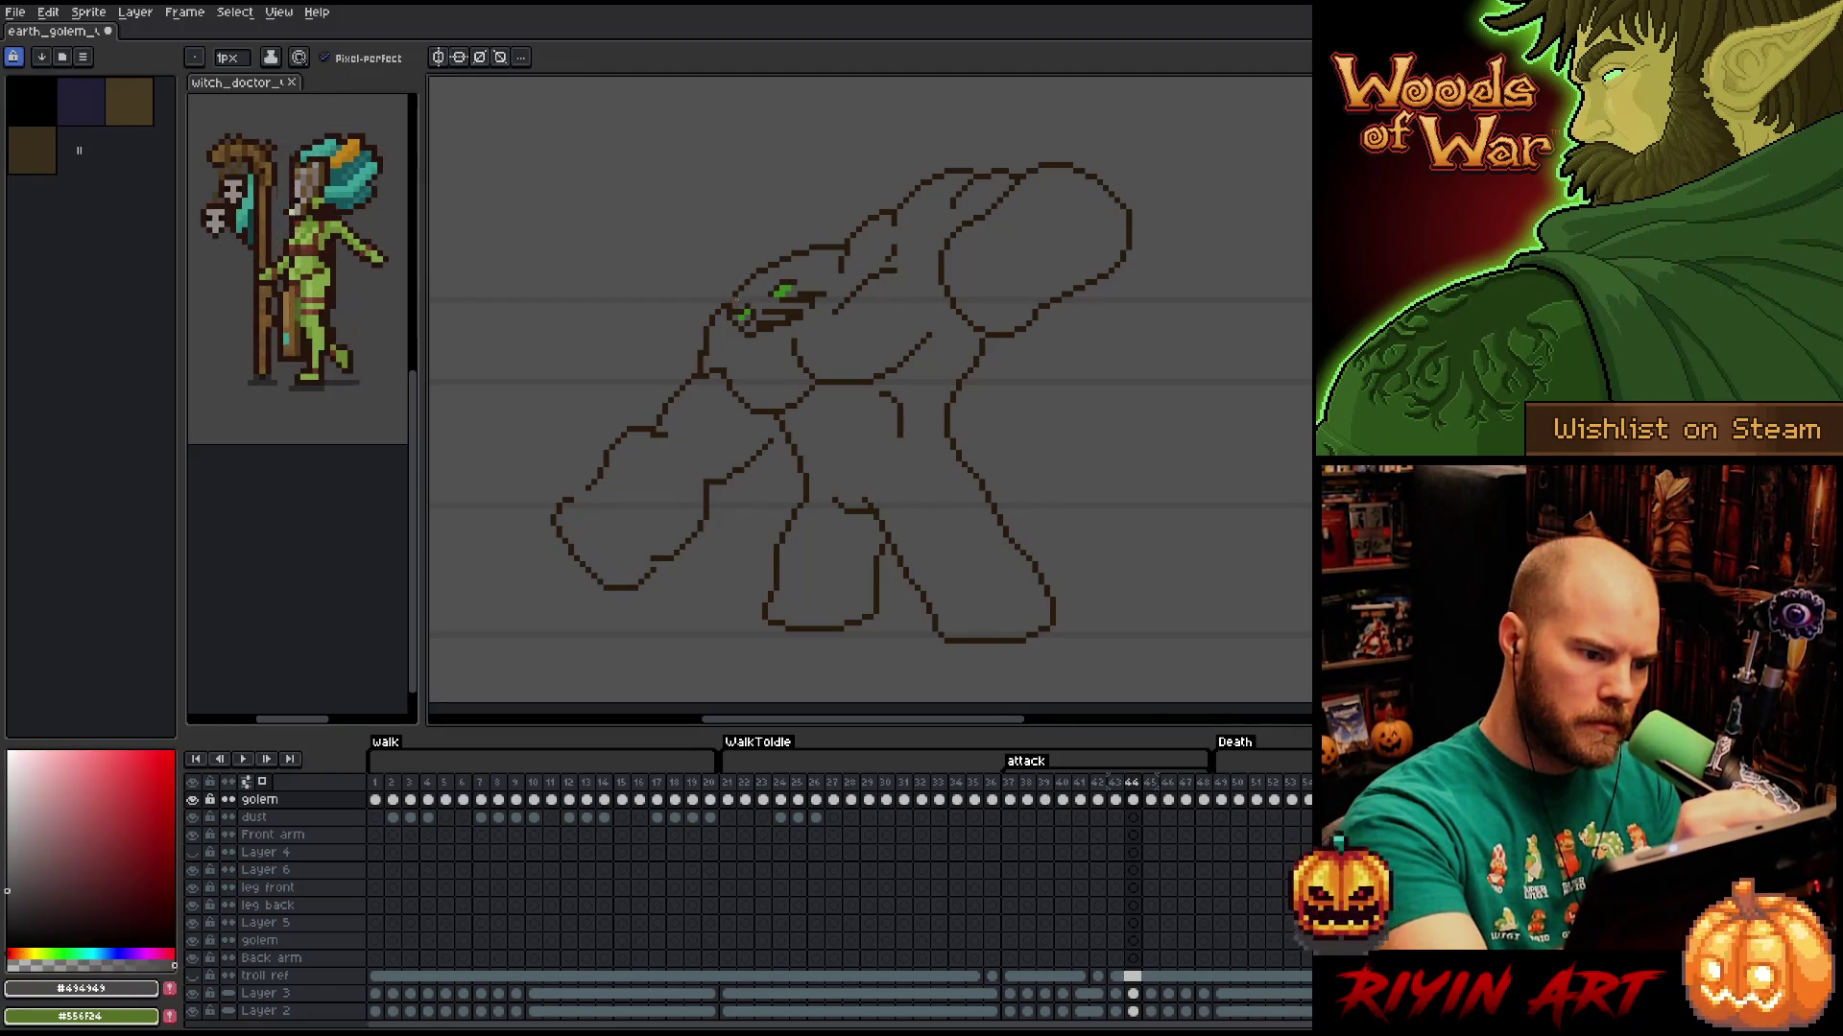
{"action": "key", "text": "e"}
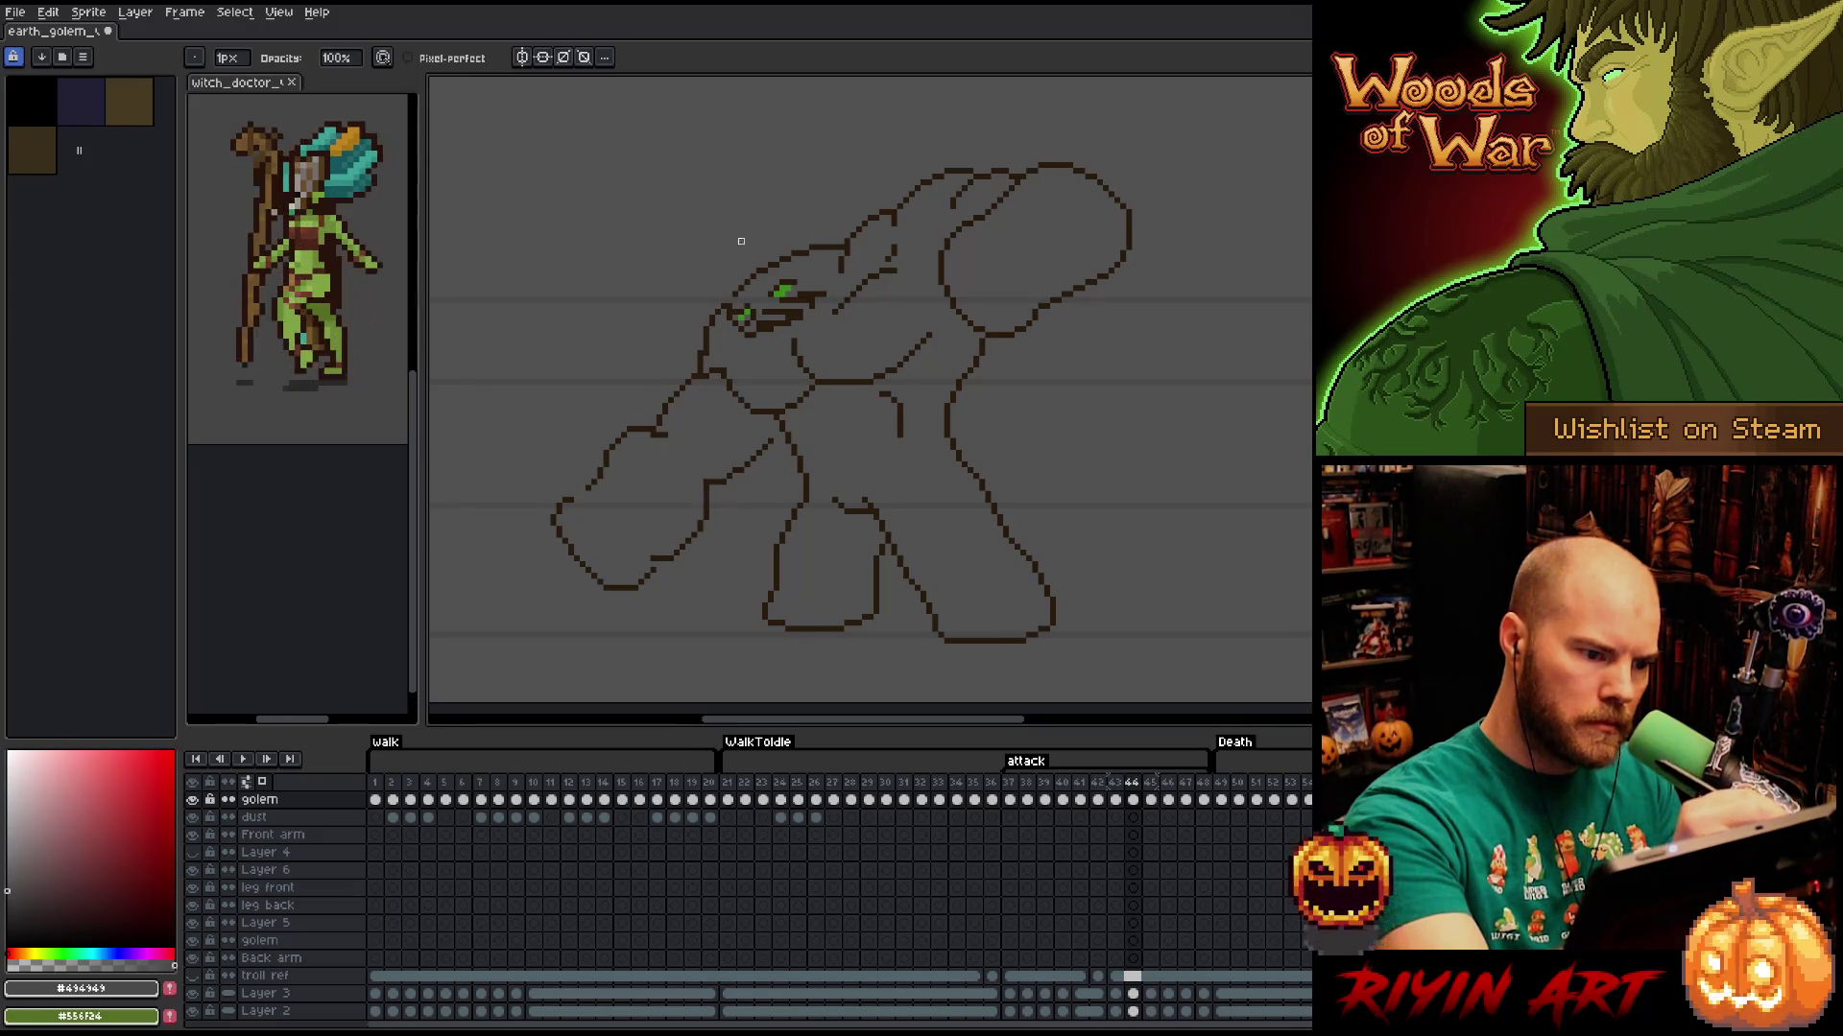
{"action": "key", "text": "b"}
{"action": "left_click", "coordinate": [730, 297], "text": "alt"}
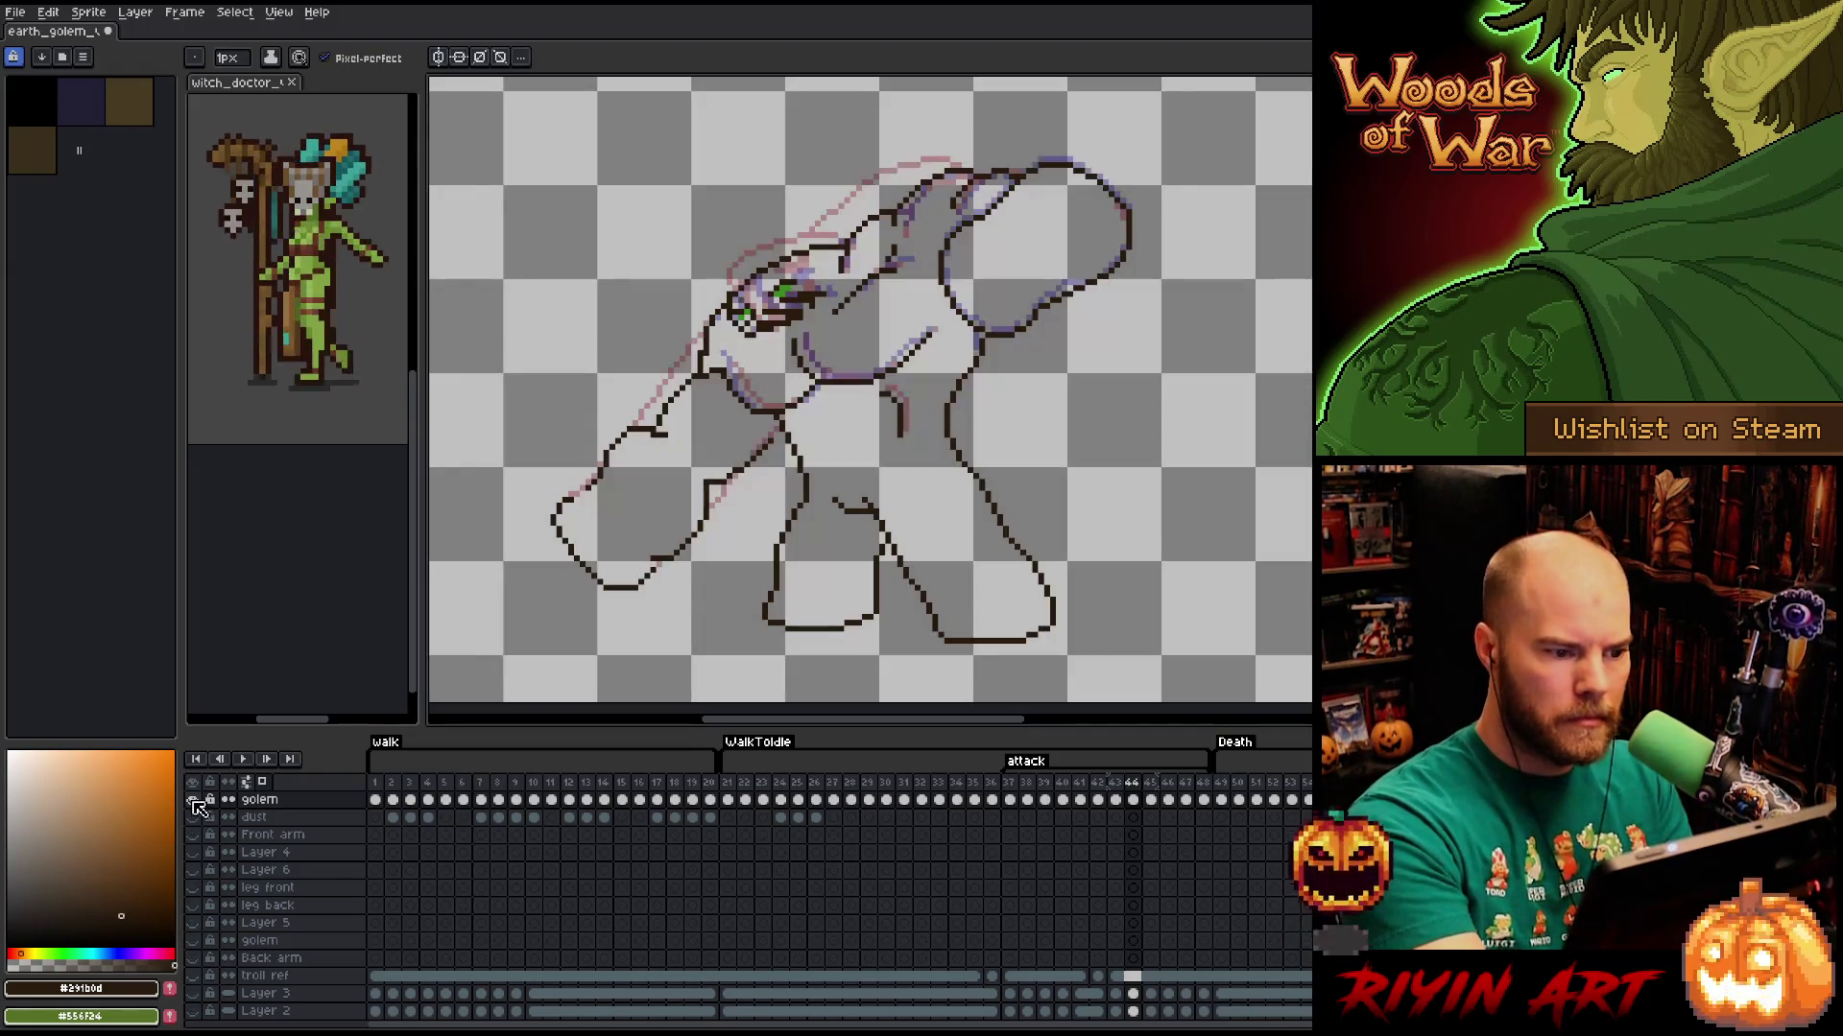
Erase stray pixels with only the golem layer visible, then restore the other layers.
{"action": "left_click", "coordinate": [193, 799], "text": "alt"}
{"action": "key", "text": "e"}
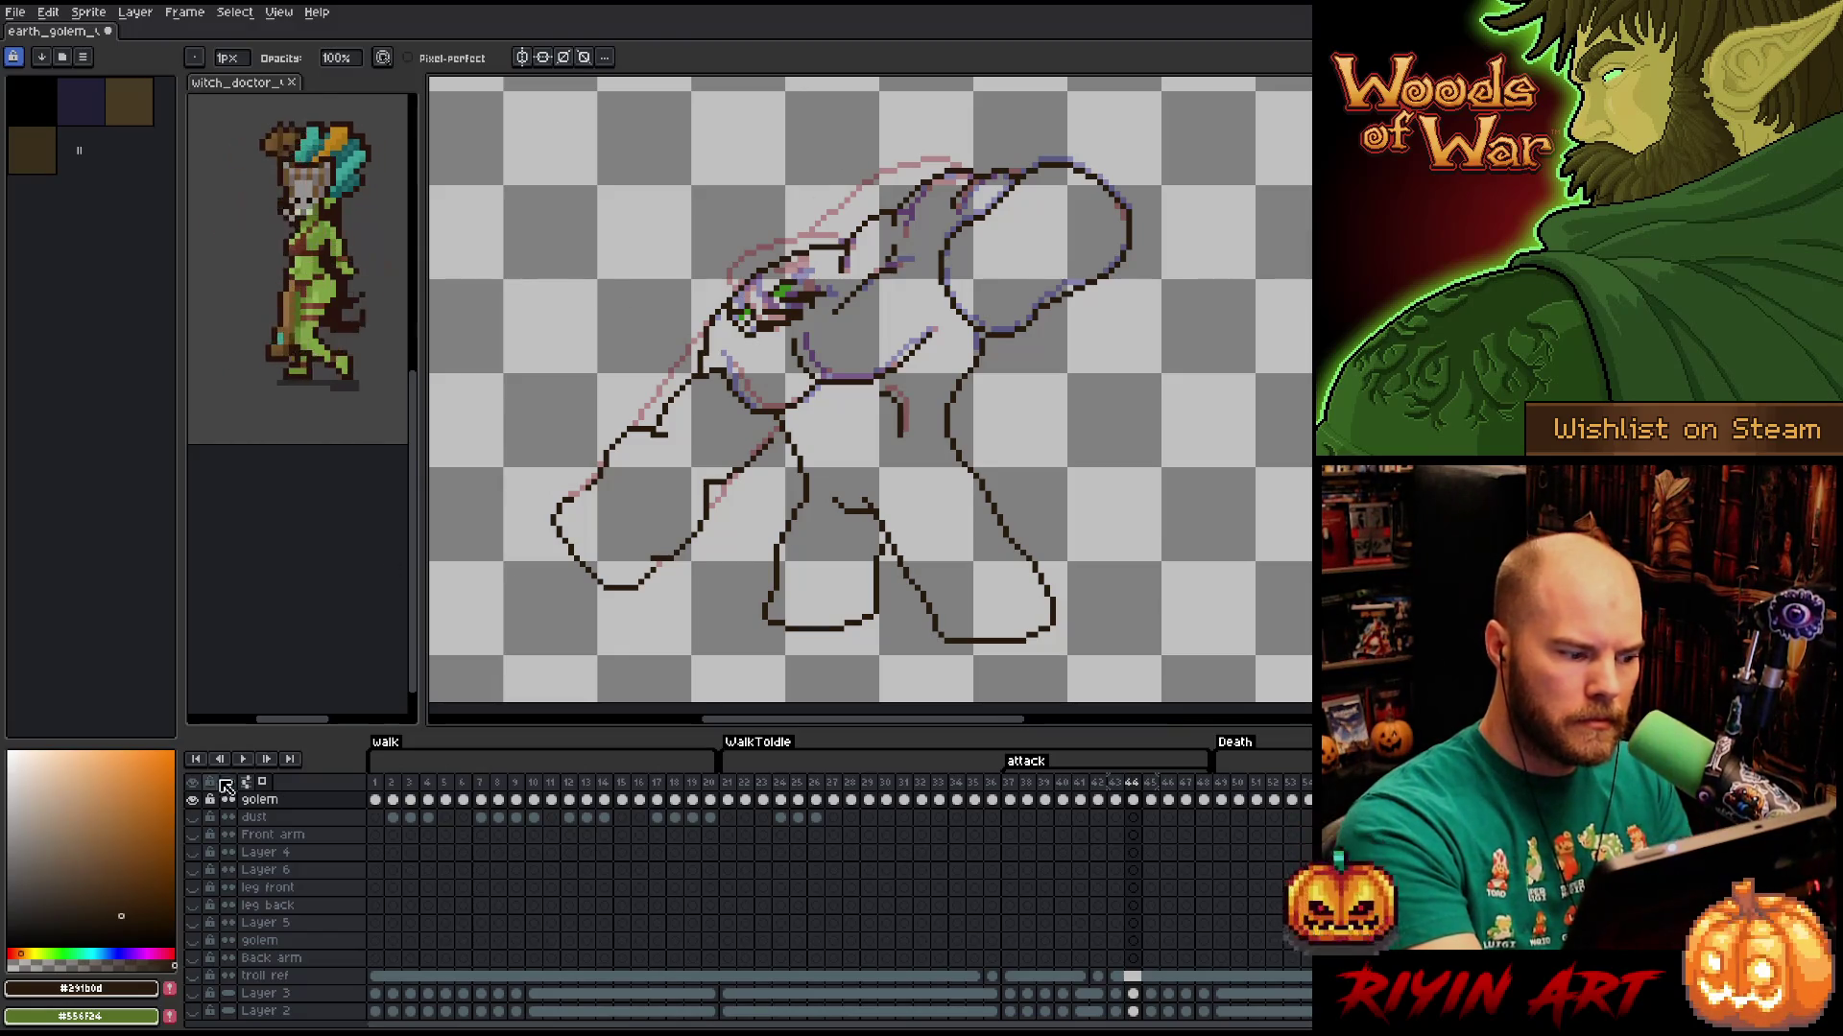
{"action": "left_click", "coordinate": [195, 799], "text": "alt"}
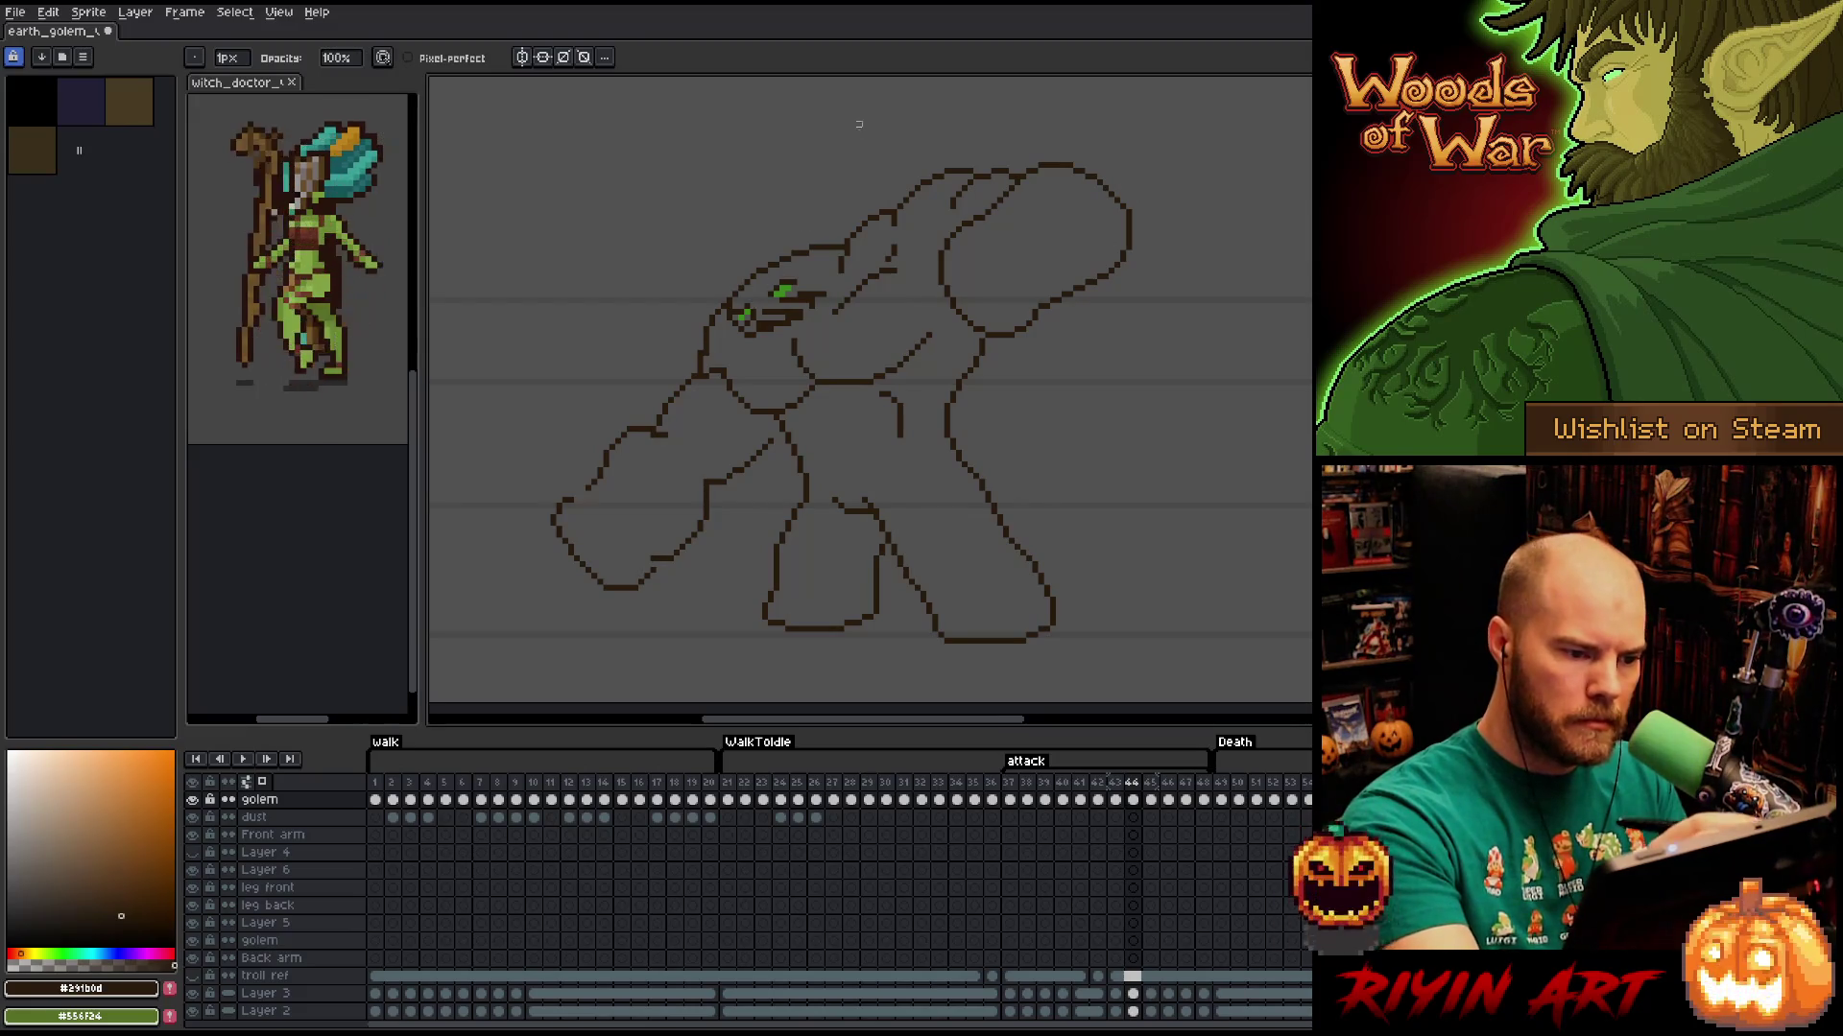
{"action": "left_click", "coordinate": [748, 305], "text": "alt"}
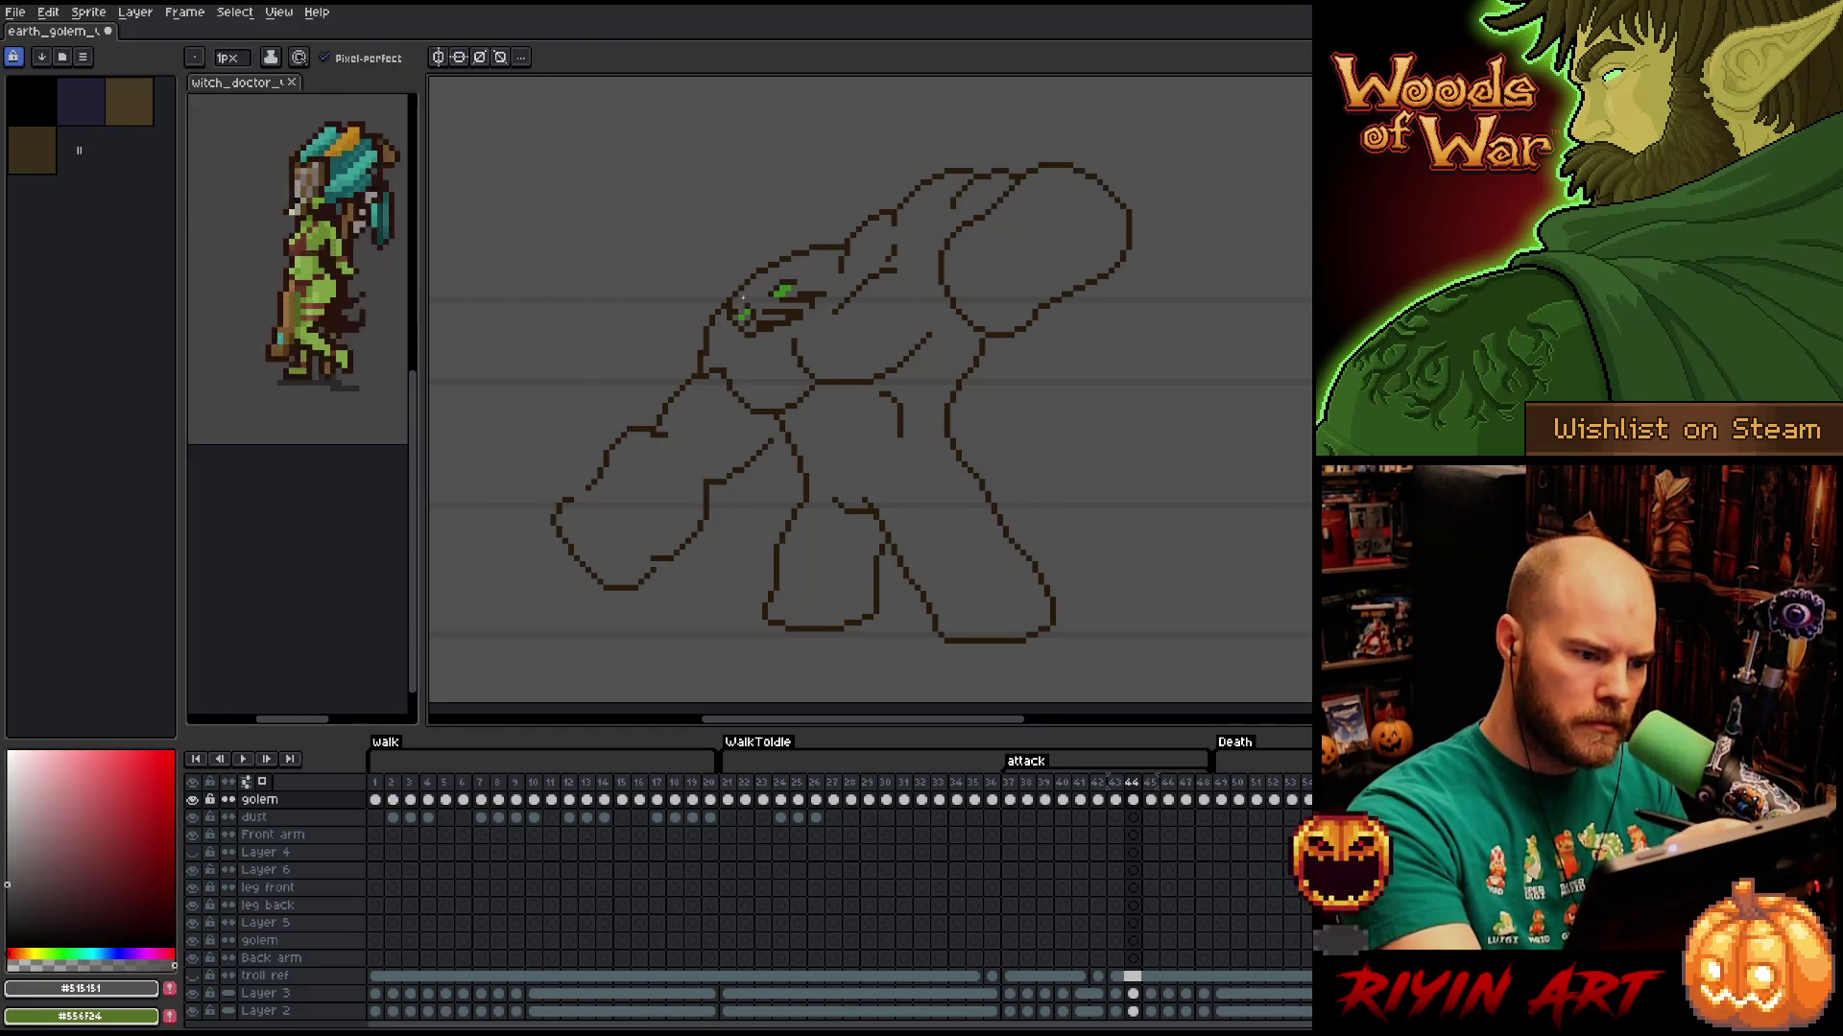
{"action": "left_click", "coordinate": [747, 303], "text": "alt"}
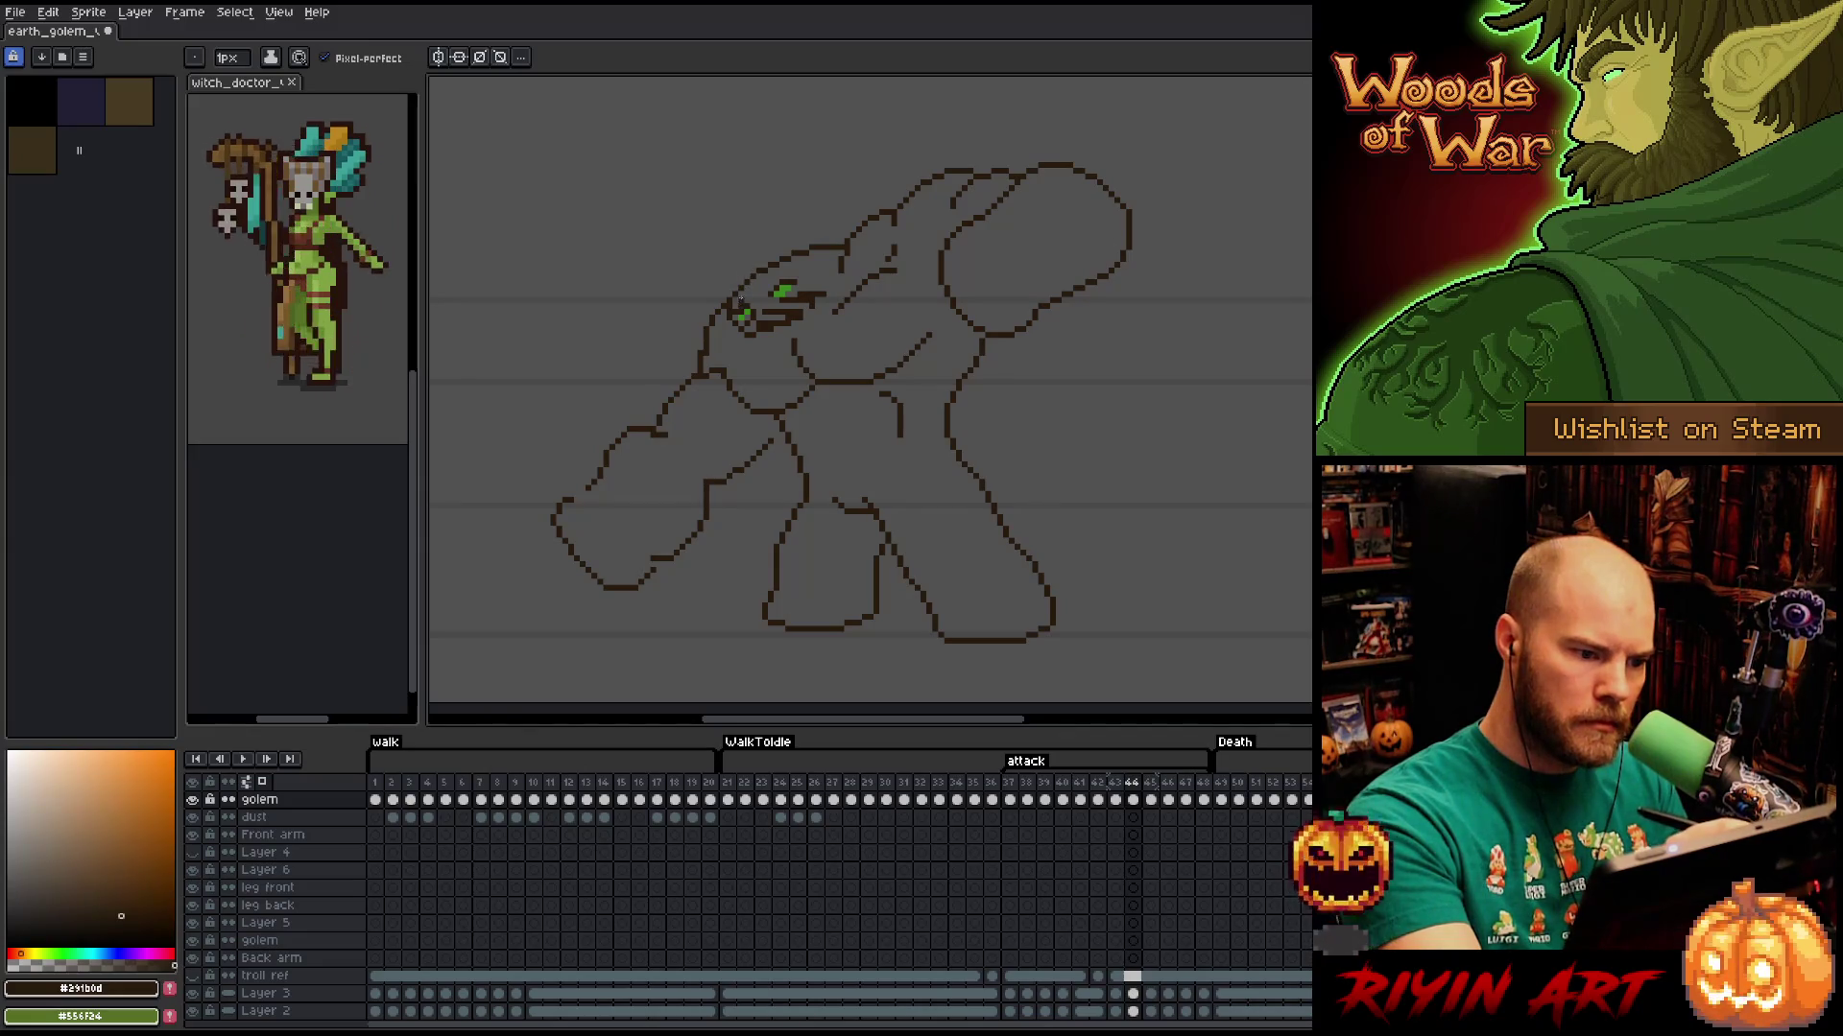
{"action": "key", "text": "e"}
{"action": "key", "text": "b"}
Touch up the green eye and add brown outline pixels on the head's left side.
{"action": "left_click", "coordinate": [749, 307], "text": "alt"}
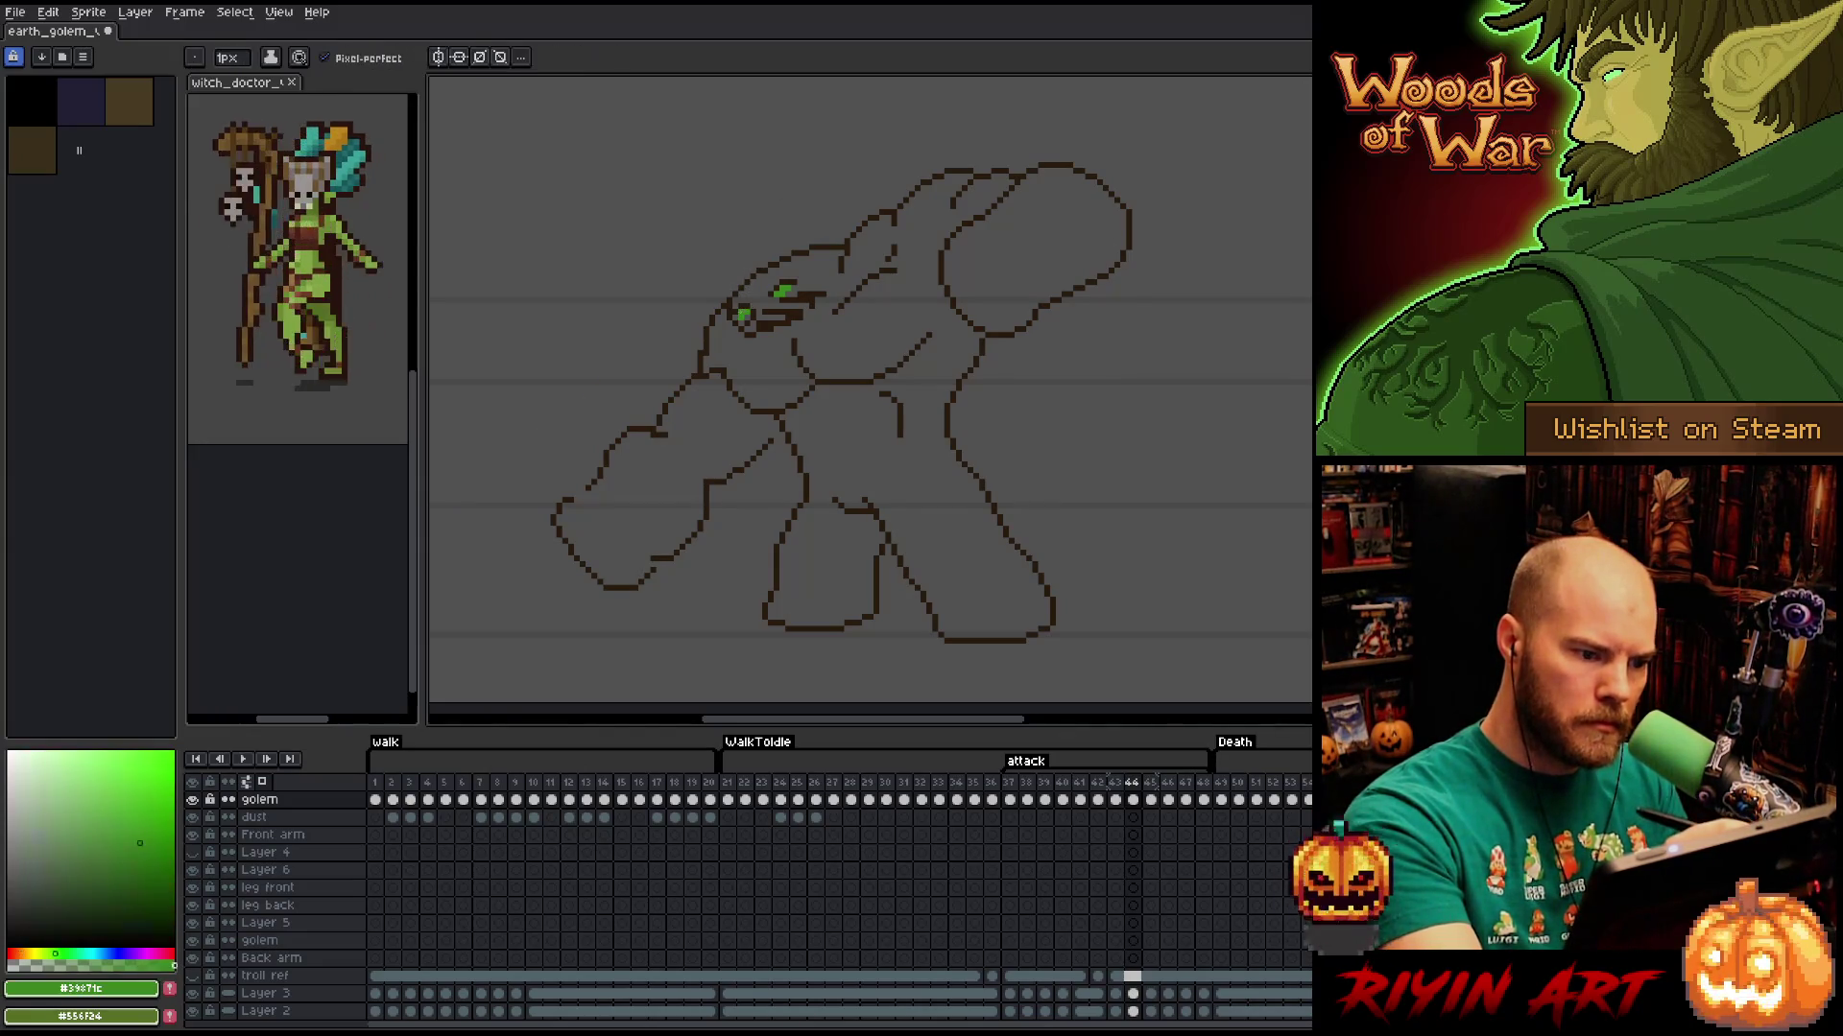
{"action": "key", "text": "e"}
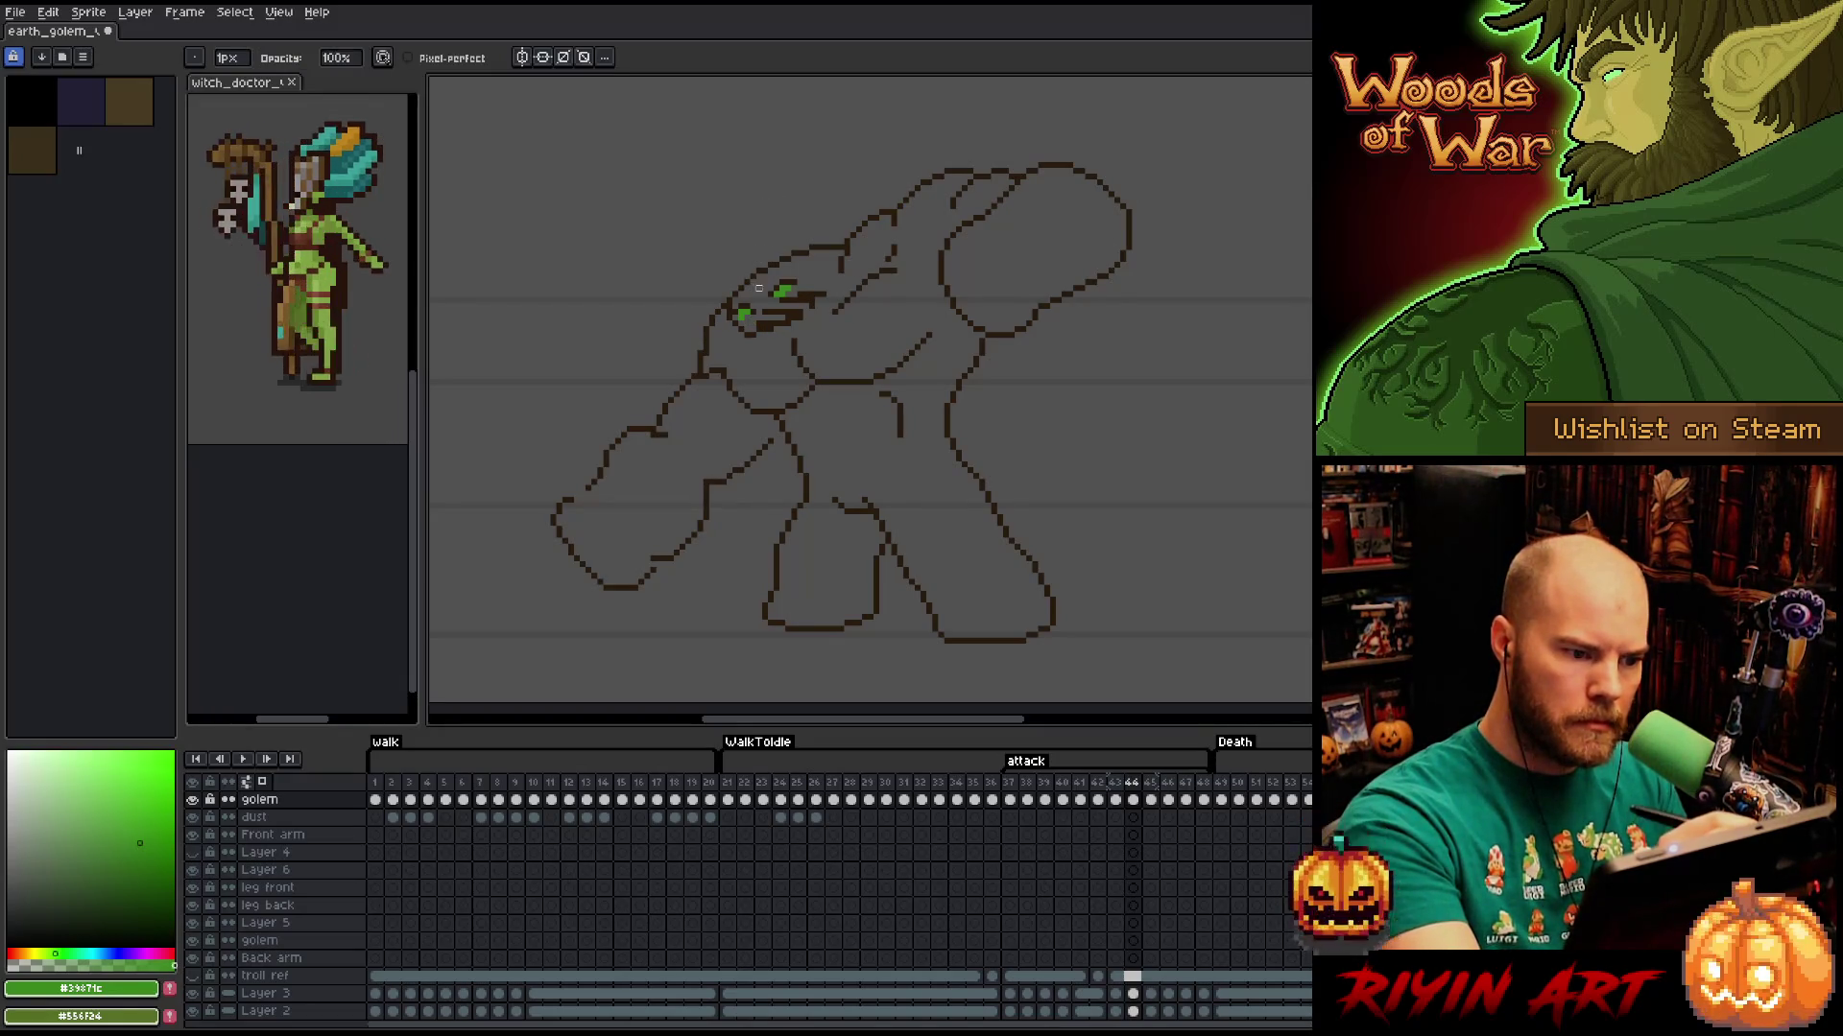
{"action": "key", "text": "b"}
{"action": "left_click", "coordinate": [730, 316], "text": "alt"}
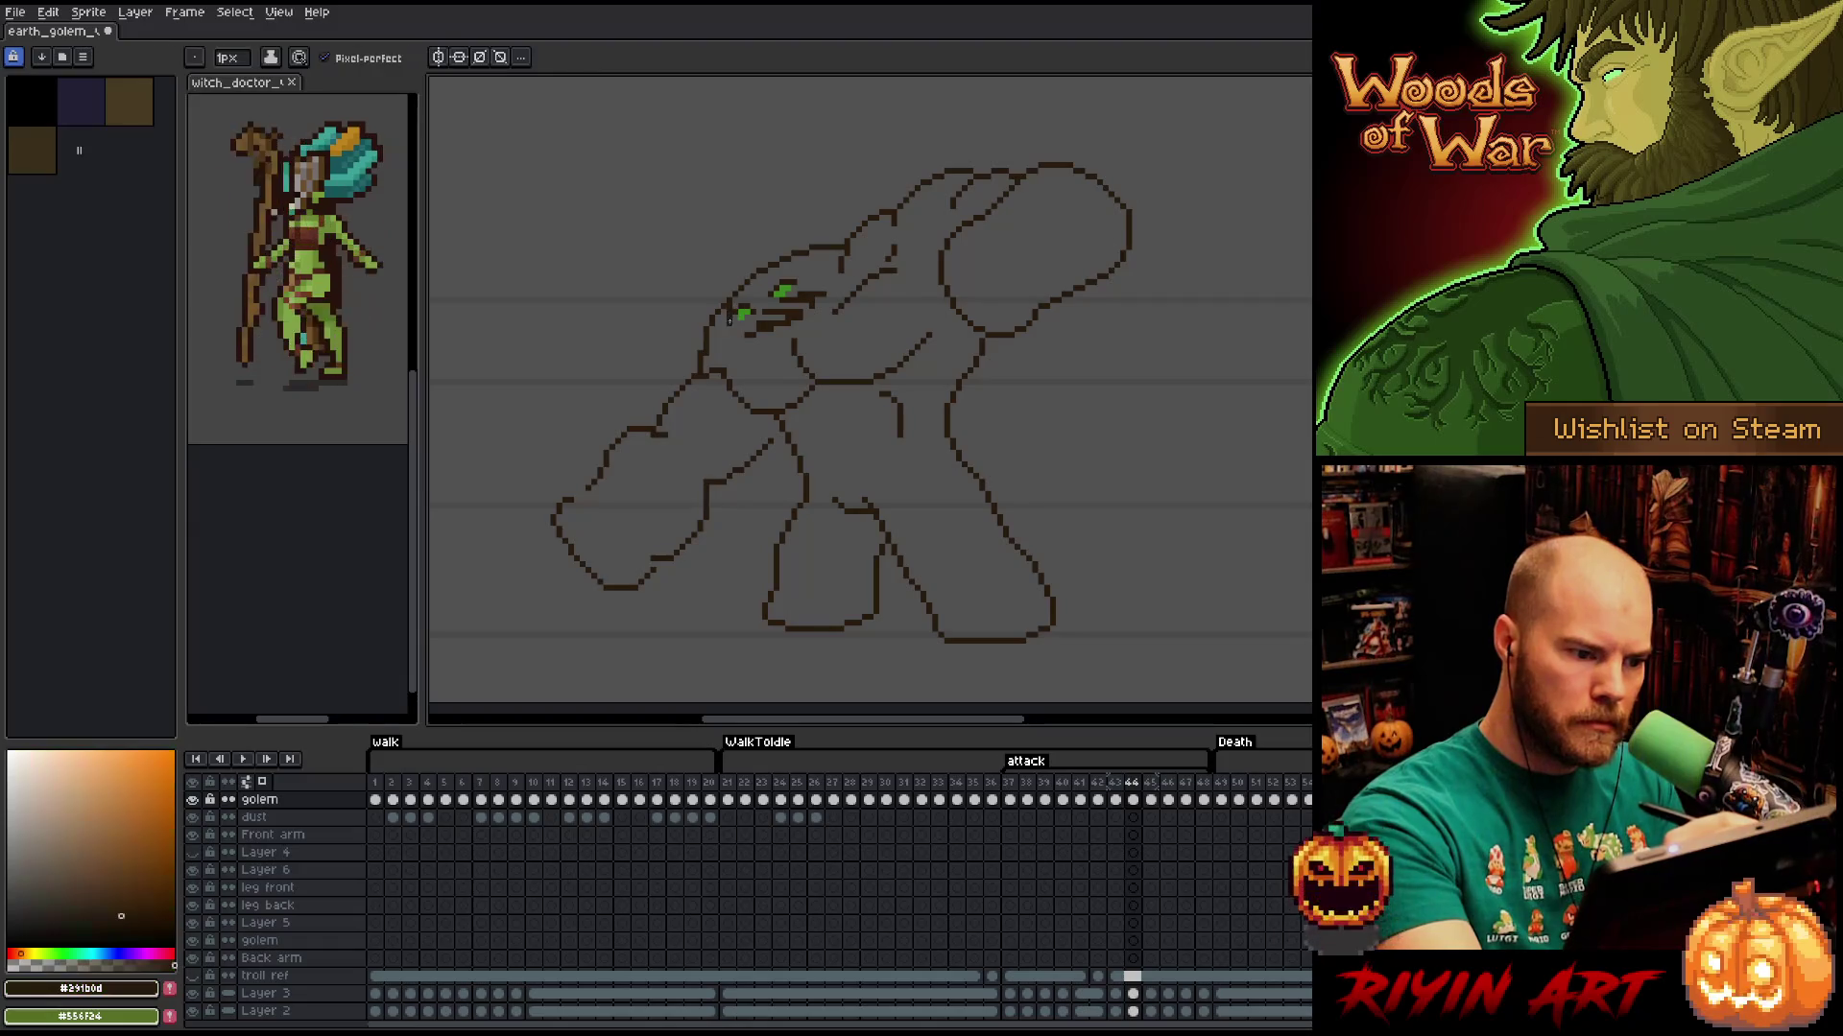
{"action": "left_click_drag", "start_coordinate": [729, 322], "coordinate": [731, 336]}
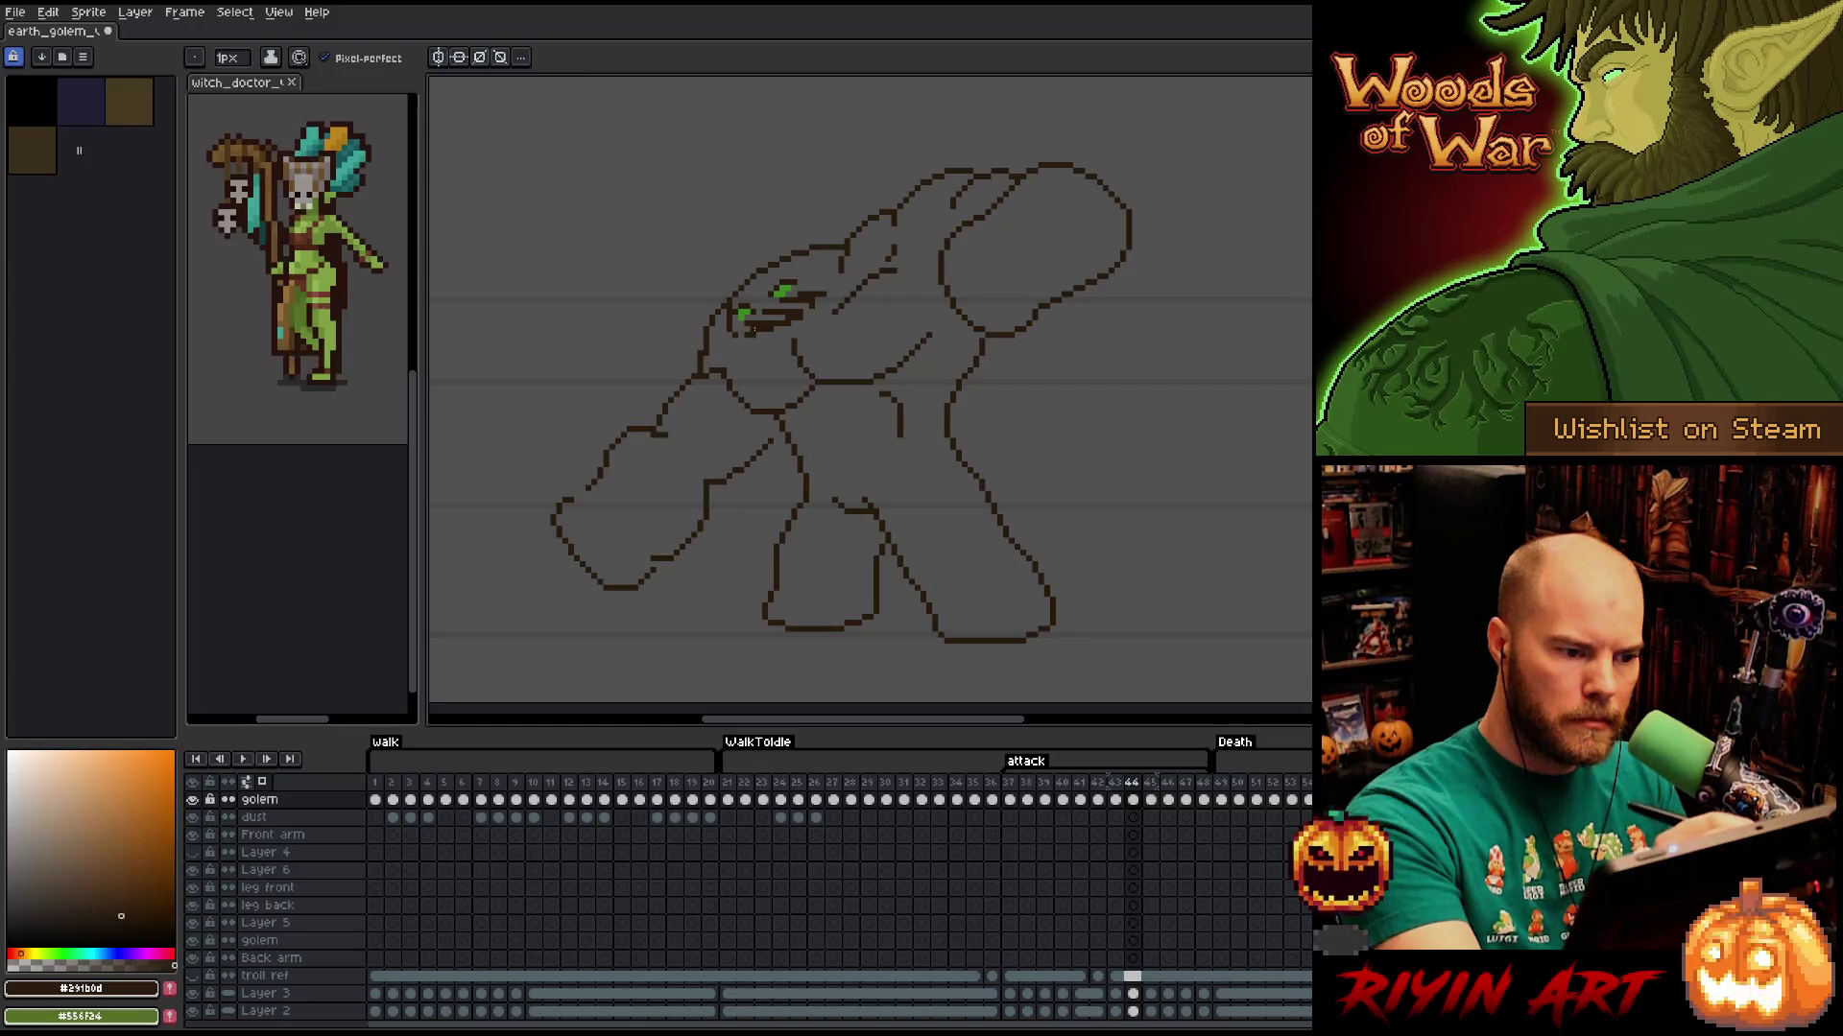
{"action": "key", "text": "e"}
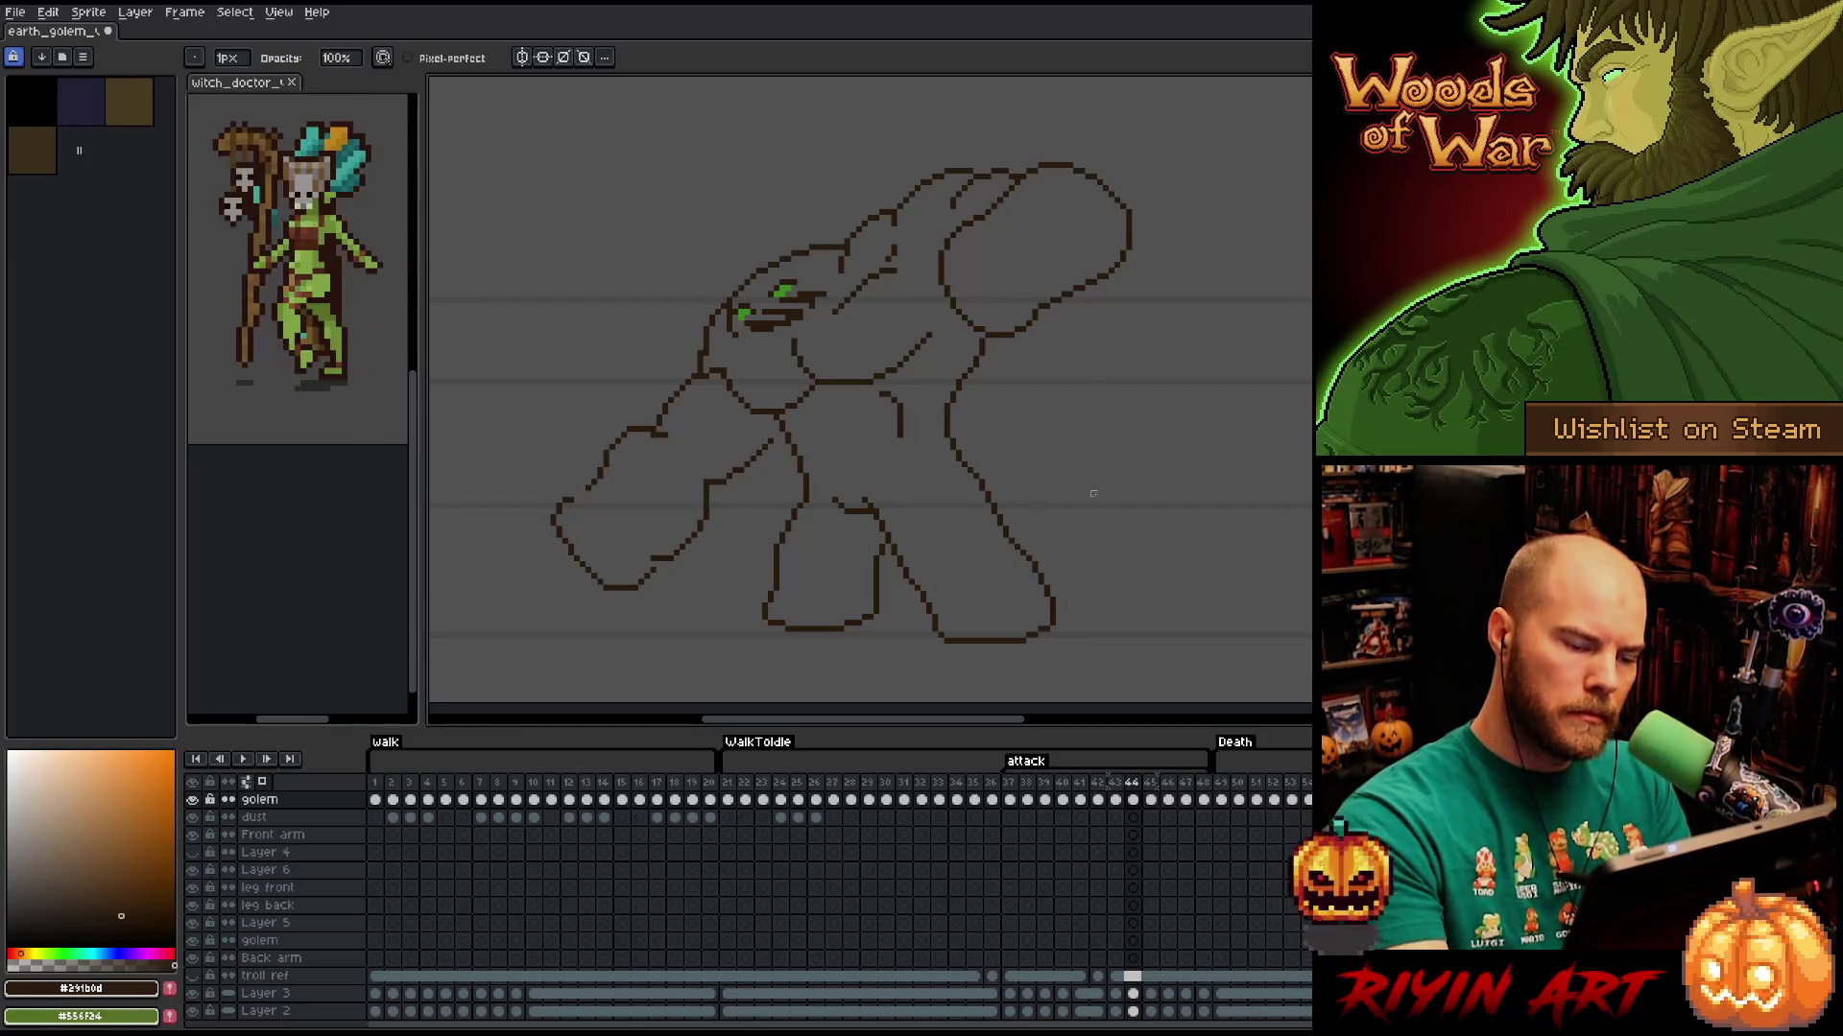
Erase stray pixels in the upper head outline, then try and undo a front-arm line.
{"action": "left_click_drag", "start_coordinate": [895, 259], "coordinate": [905, 235]}
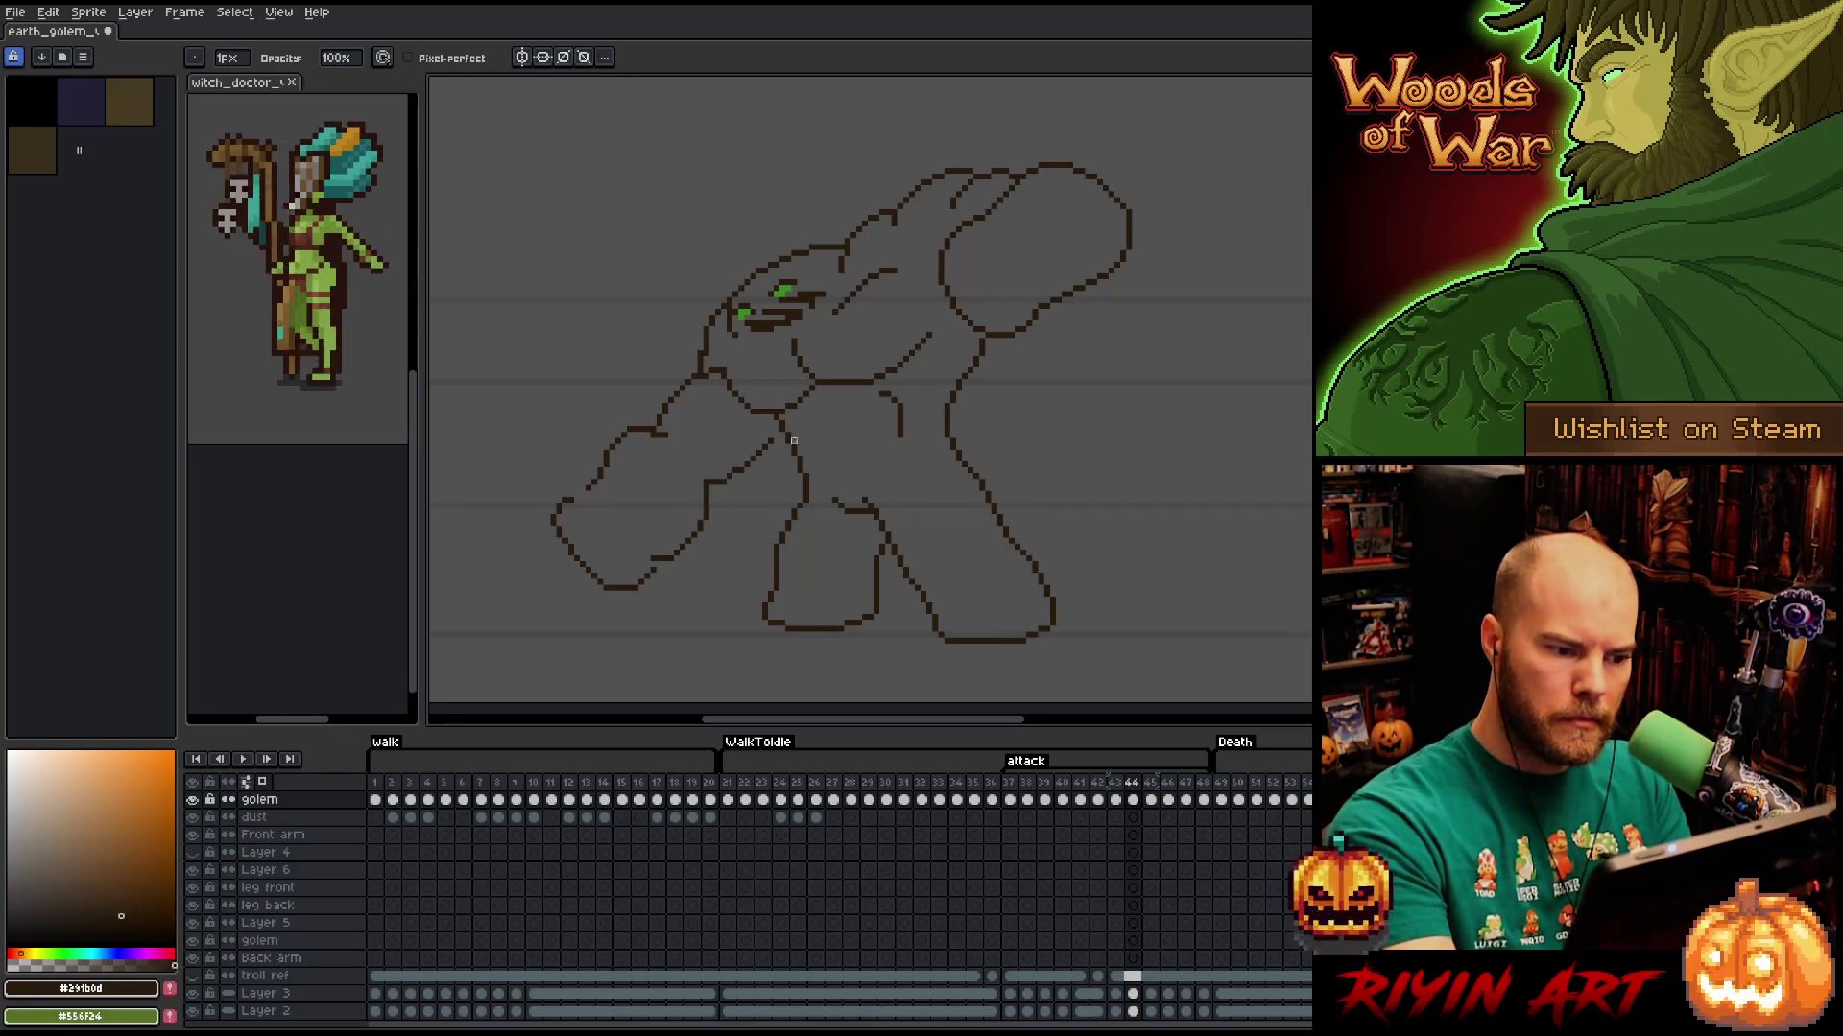
{"action": "key", "text": "b"}
{"action": "key", "text": "e"}
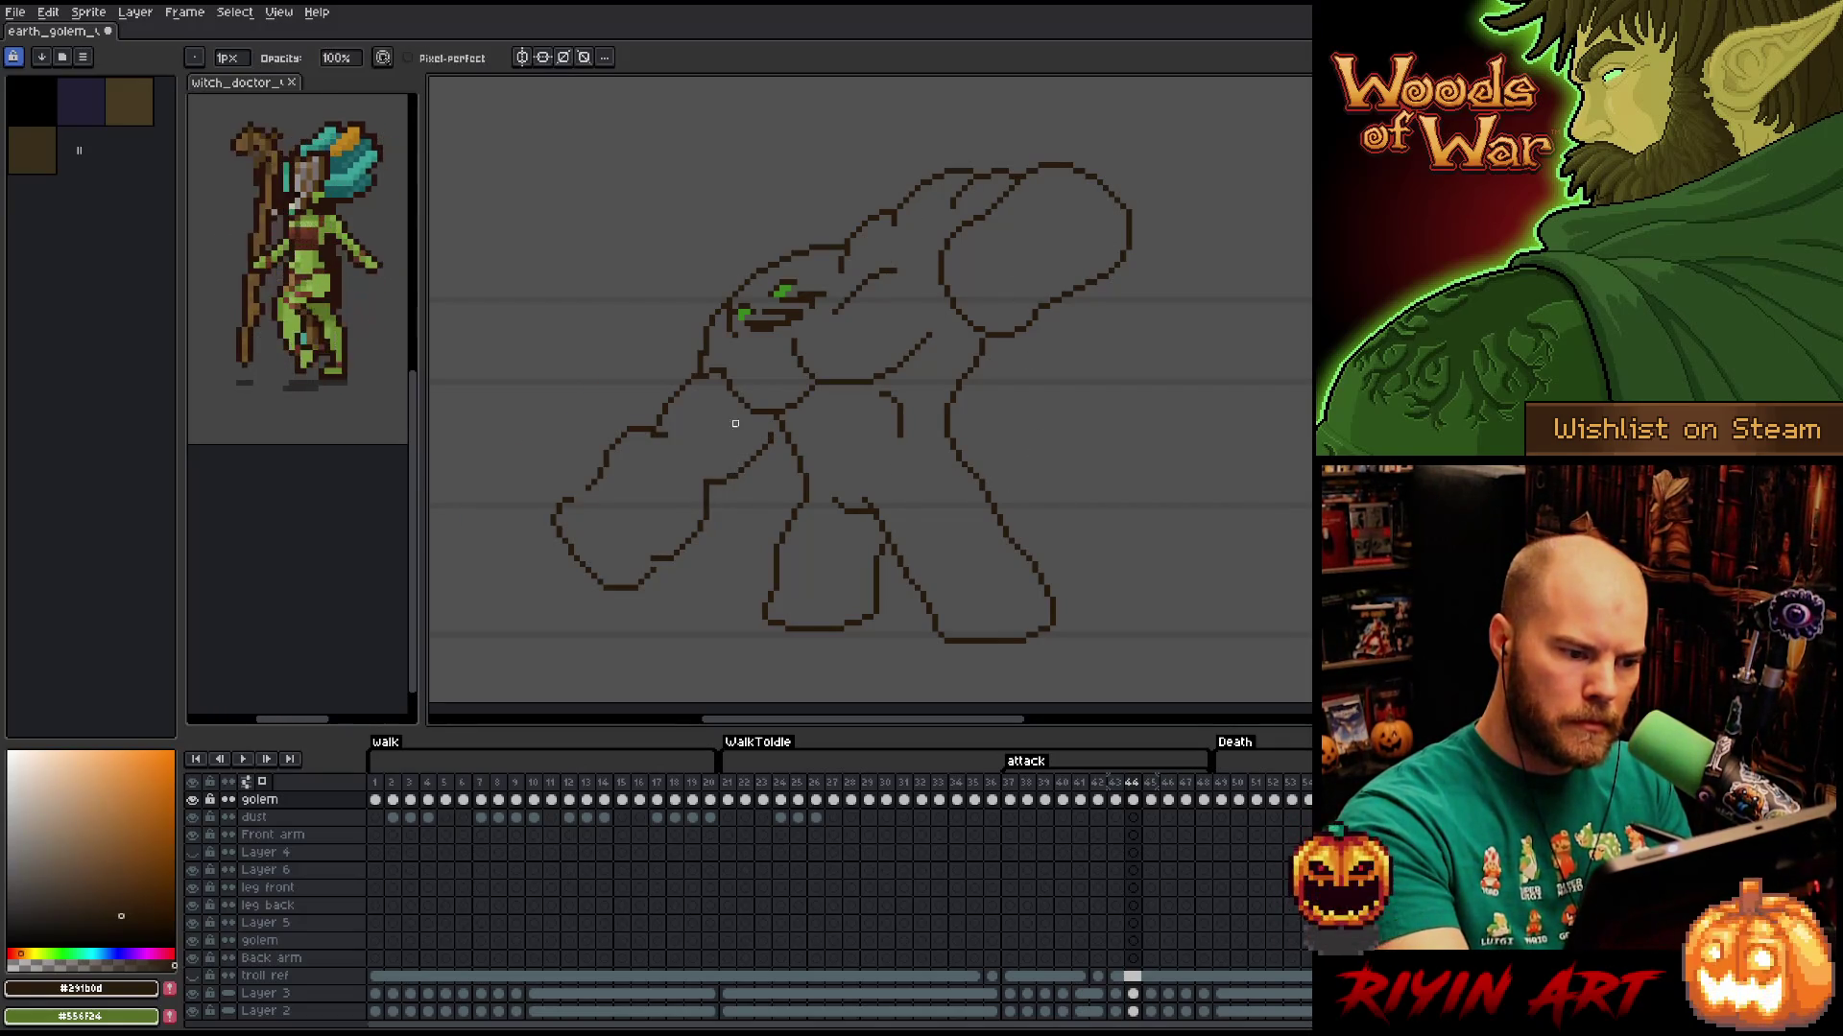
{"action": "key", "text": "b"}
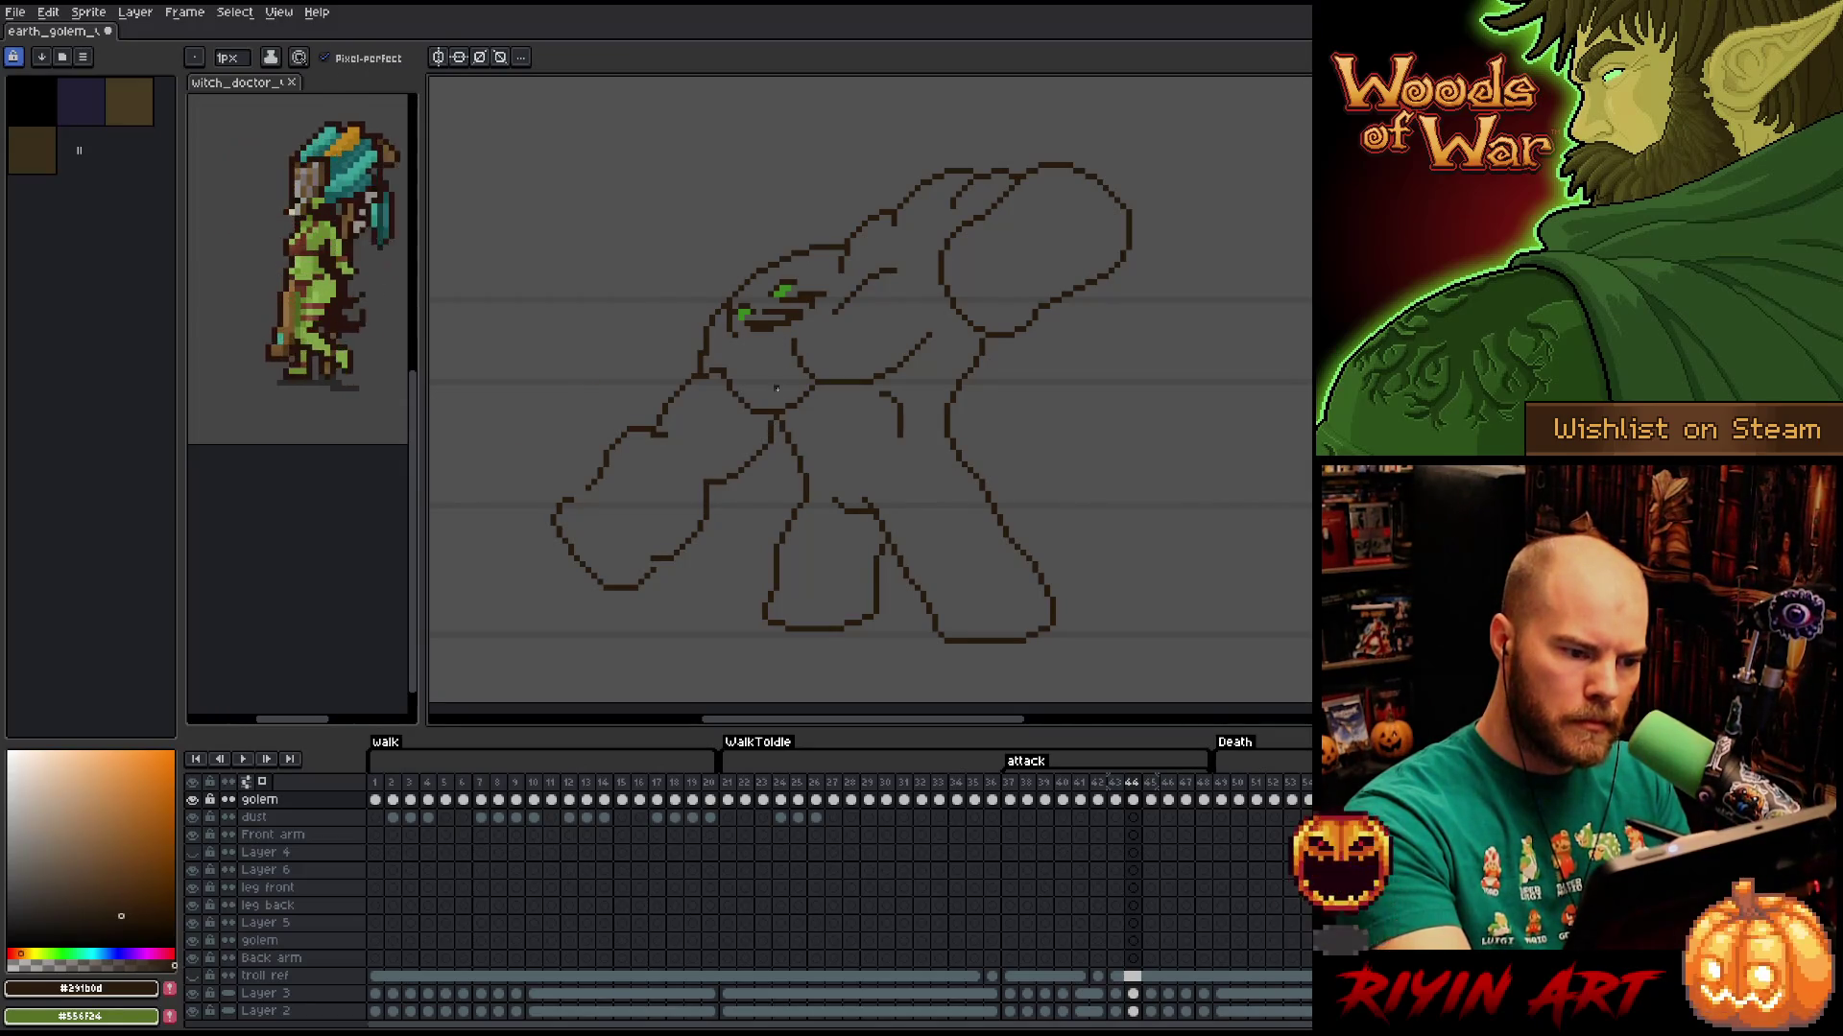
{"action": "left_click_drag", "start_coordinate": [684, 429], "coordinate": [726, 407]}
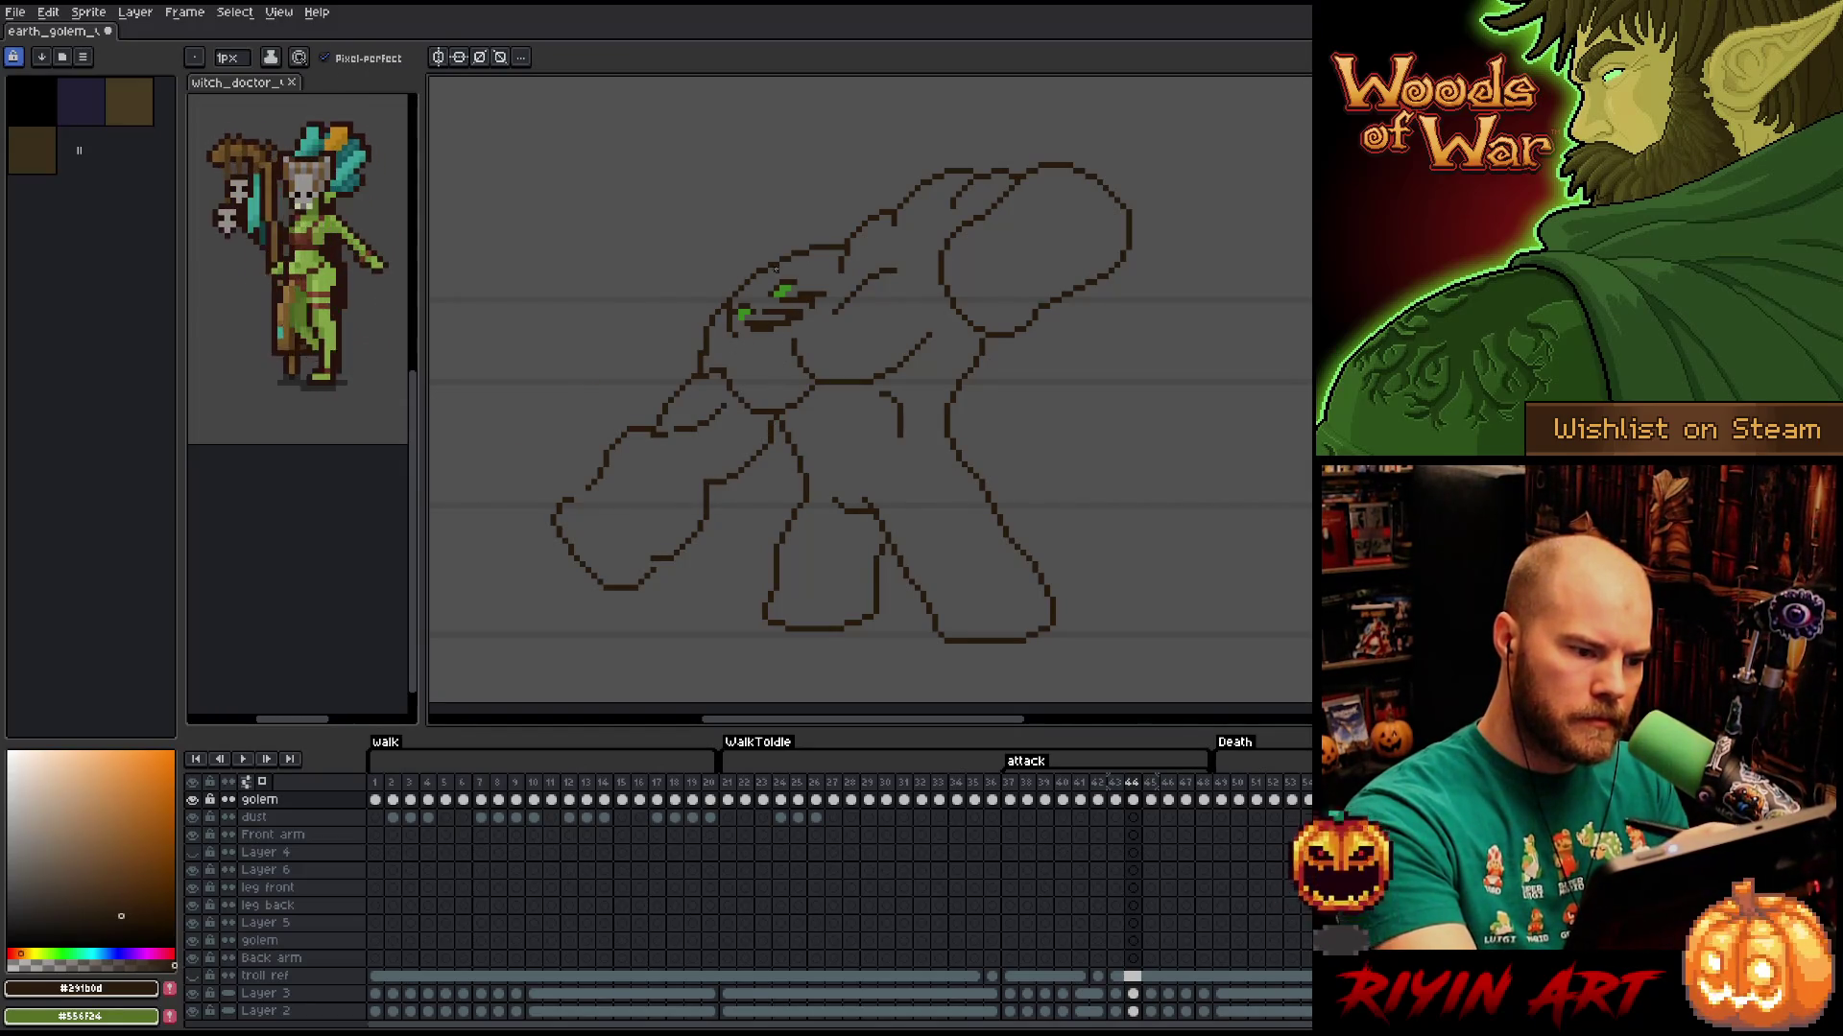
{"action": "key", "text": "ctrl+z"}
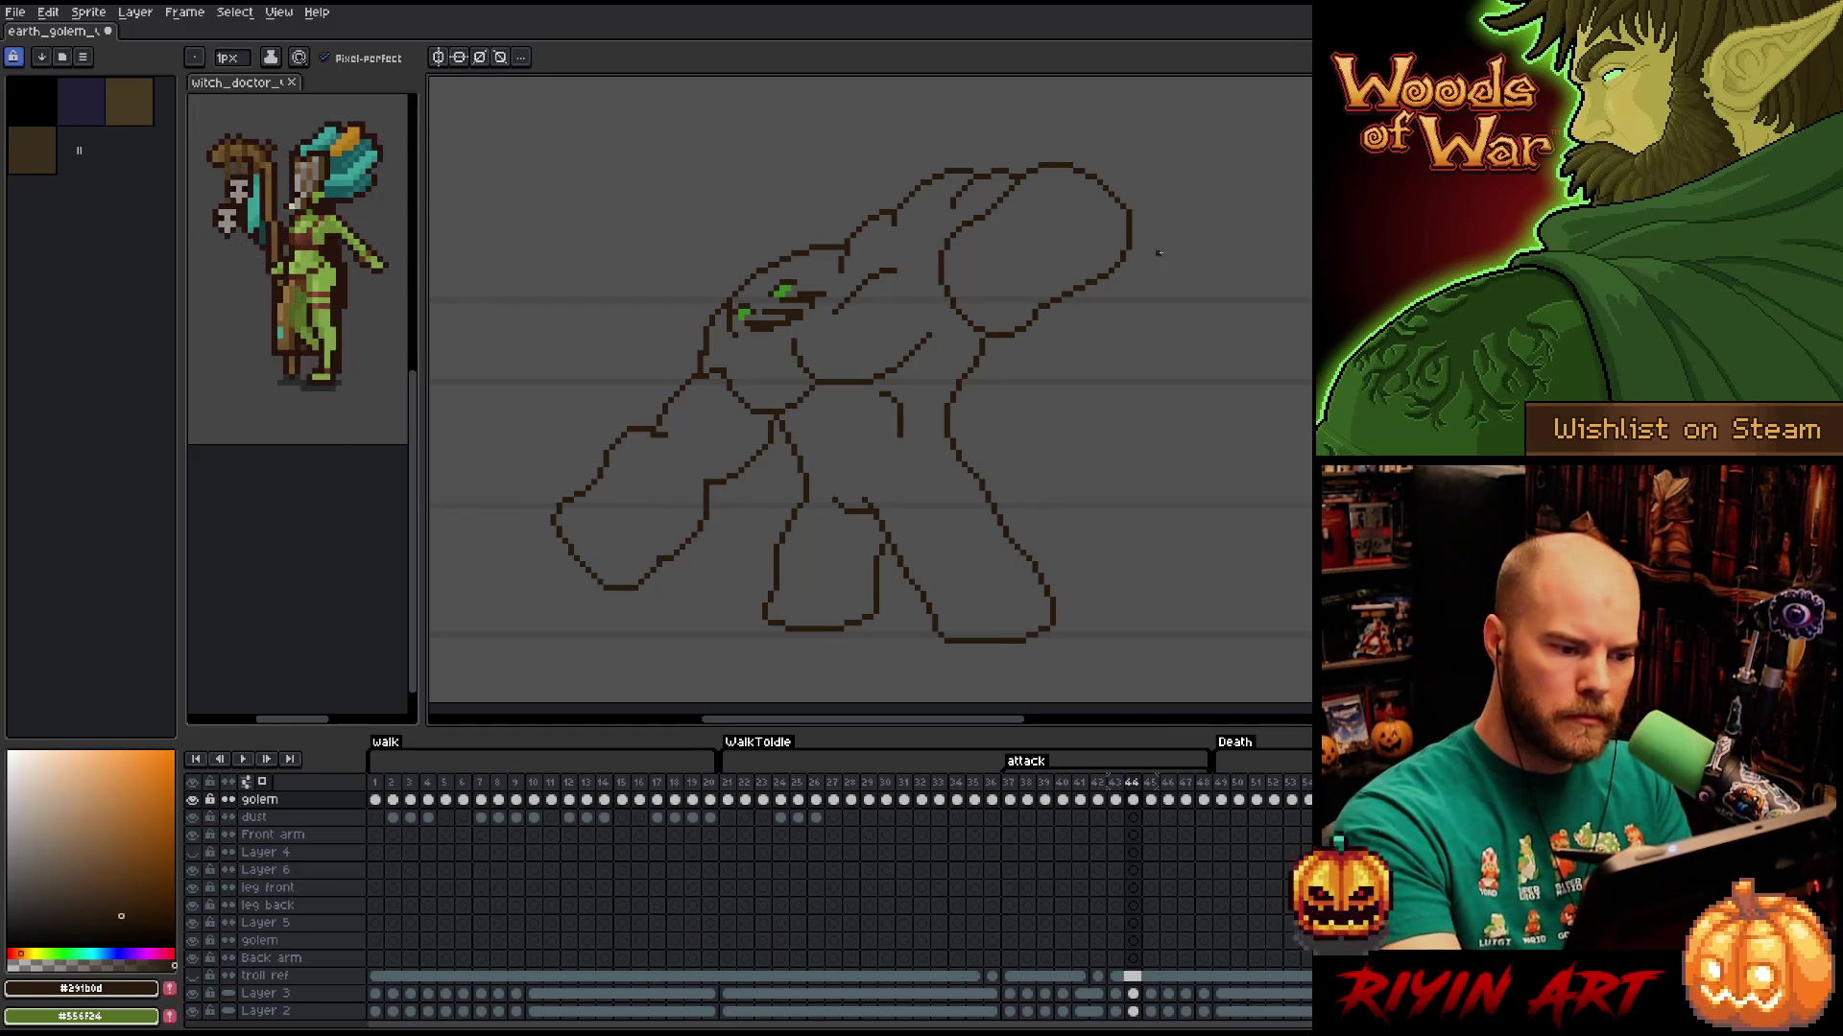
Add pixels to the front arm outline near the elbow, then compare with frame 43.
{"action": "key", "text": "e"}
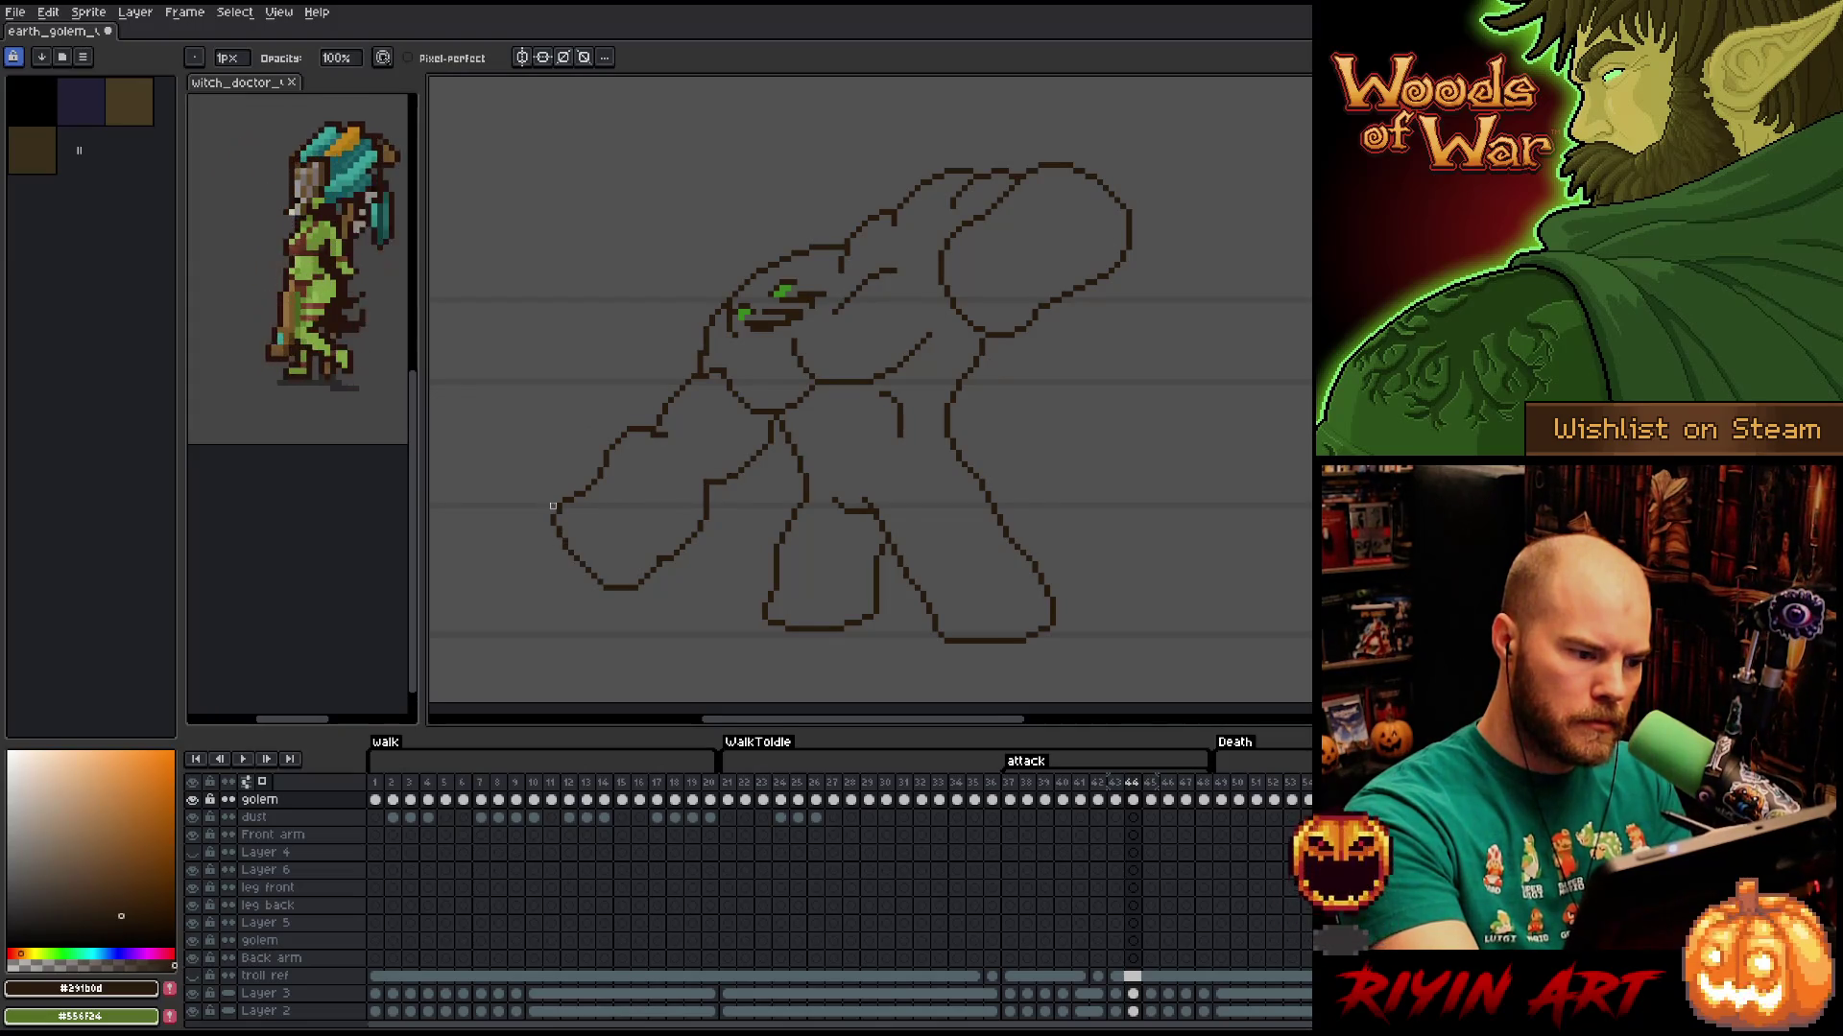
{"action": "key", "text": "b"}
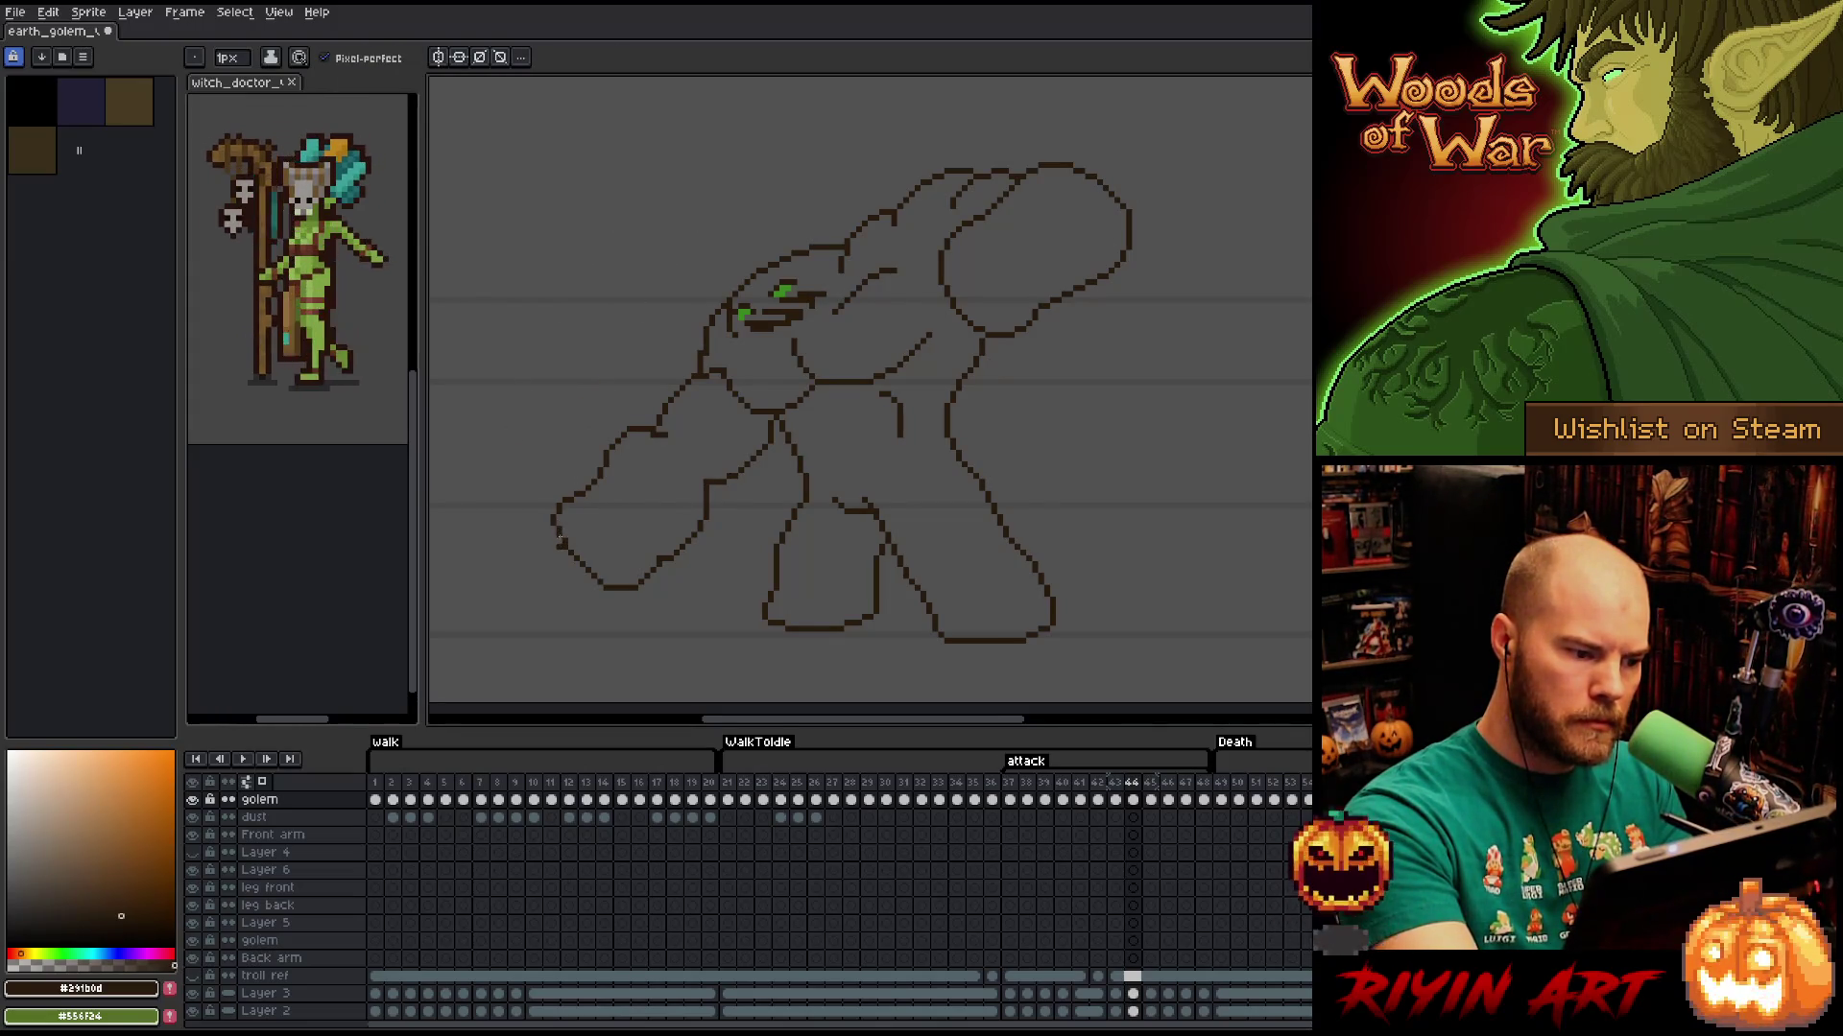
{"action": "left_click", "coordinate": [557, 525]}
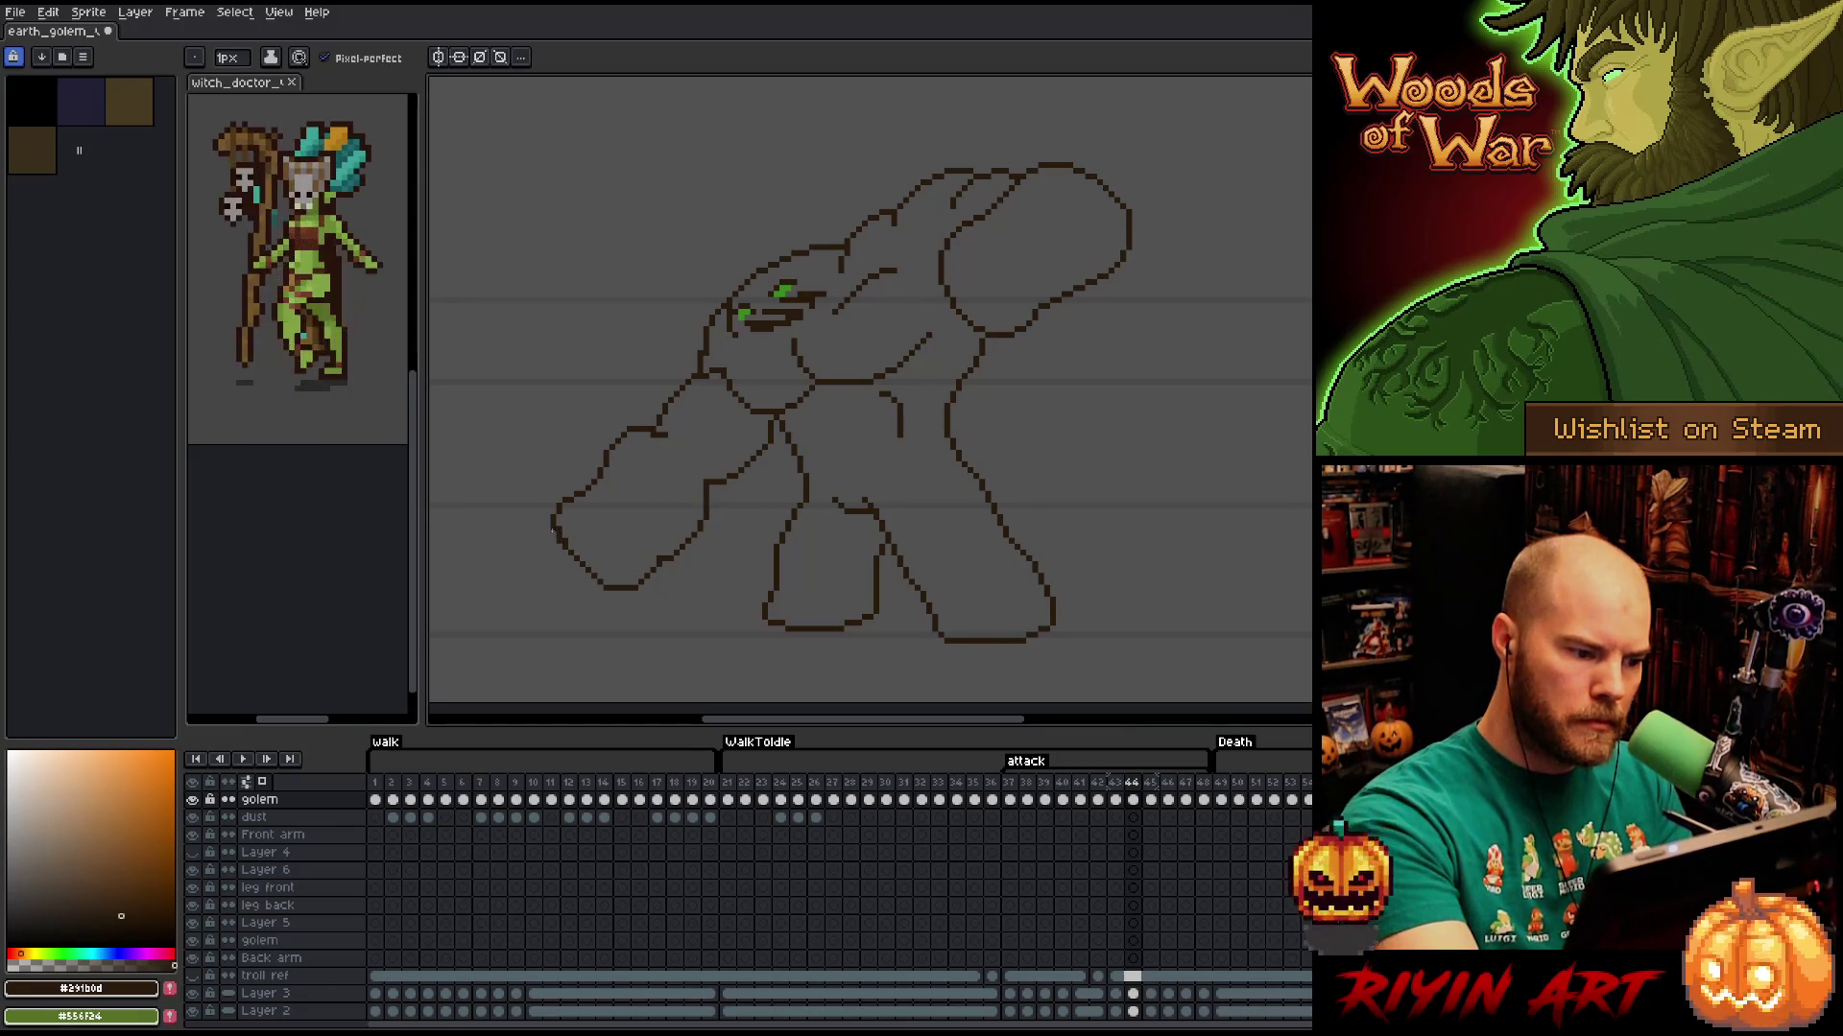
{"action": "key", "text": "e"}
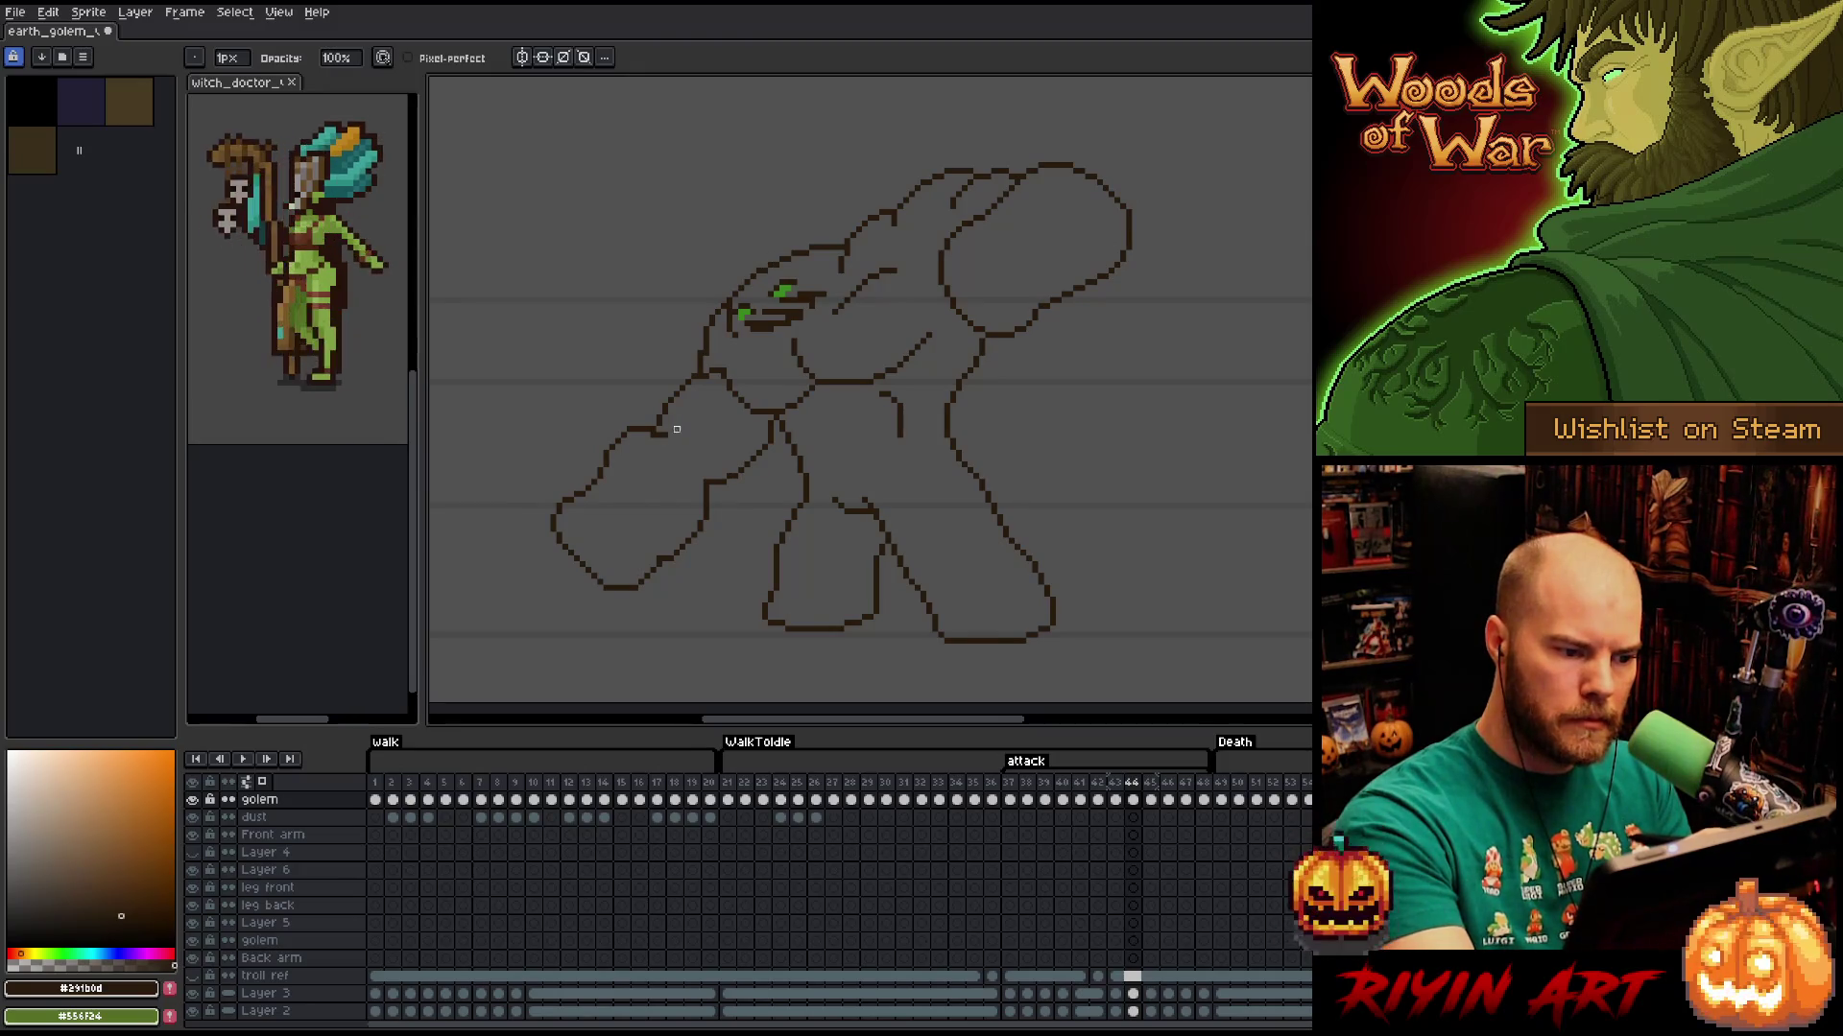
{"action": "key", "text": "b"}
{"action": "left_click_drag", "start_coordinate": [661, 430], "coordinate": [682, 460]}
{"action": "key", "text": "ctrl+z"}
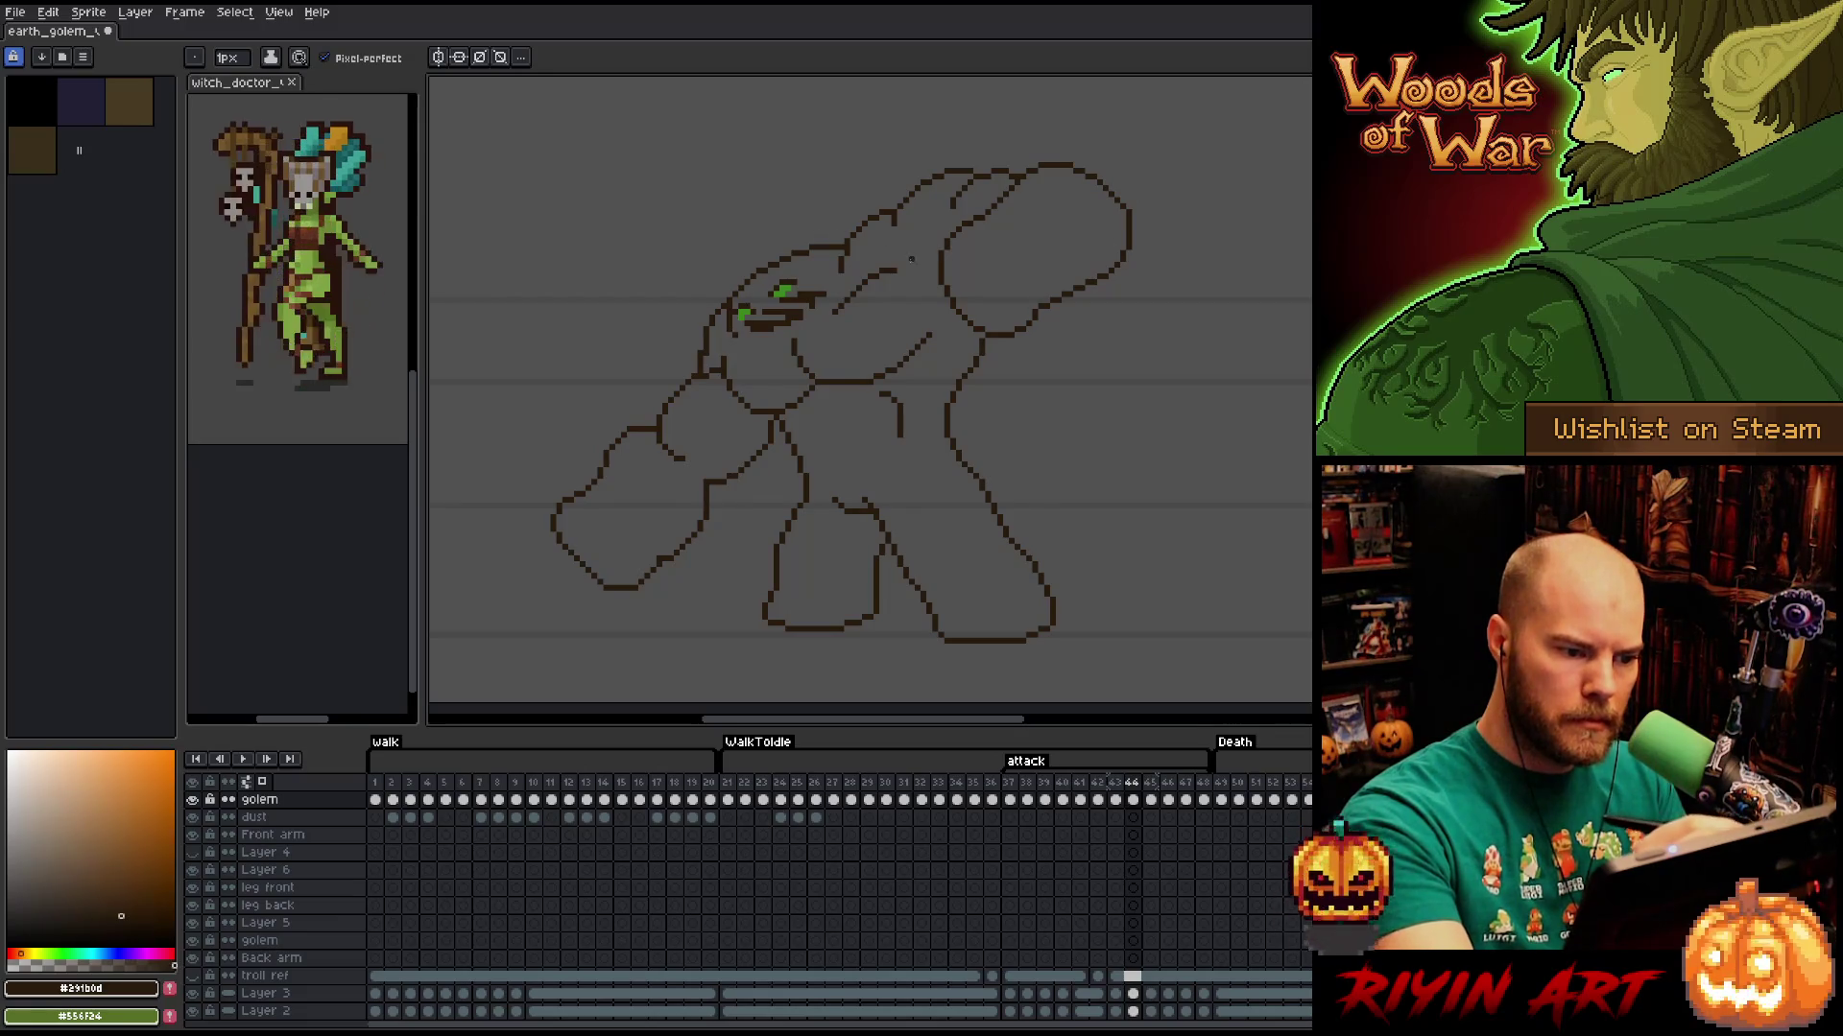
{"action": "key", "text": "comma"}
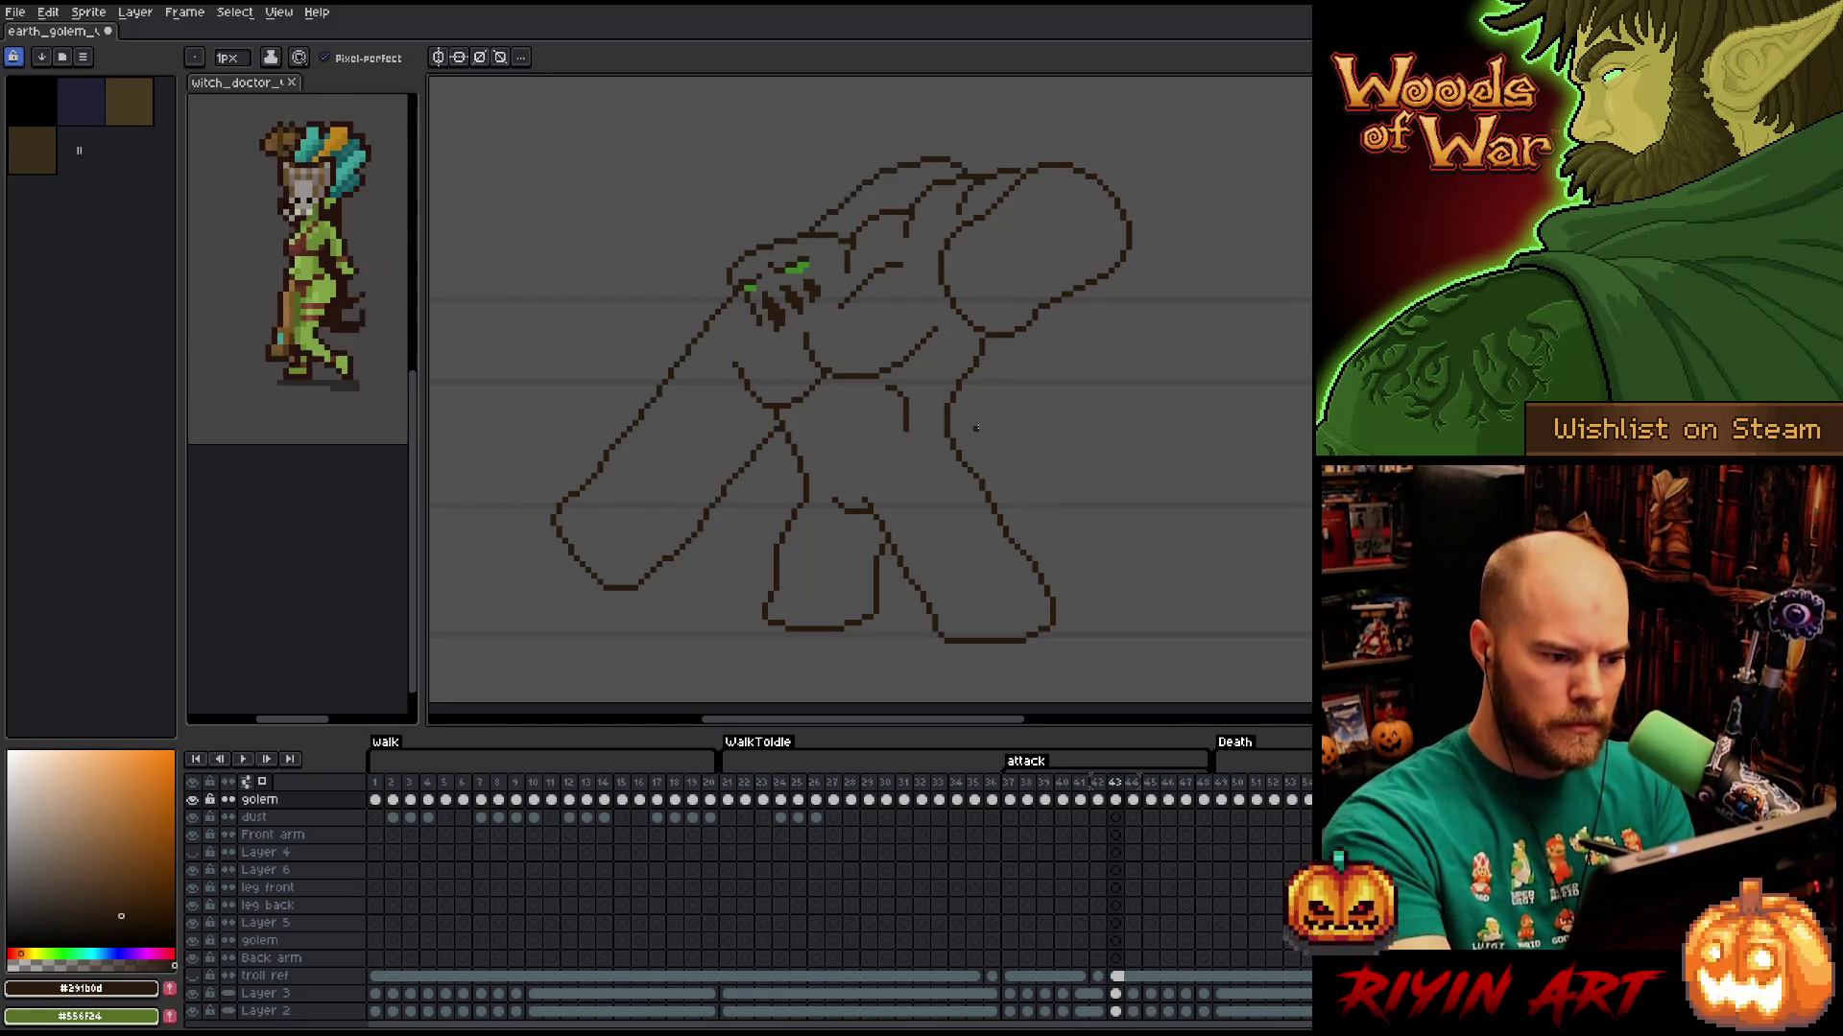
On frame 44, draw a diagonal line across the forearm and a short finger line in the fist.
{"action": "key", "text": "period"}
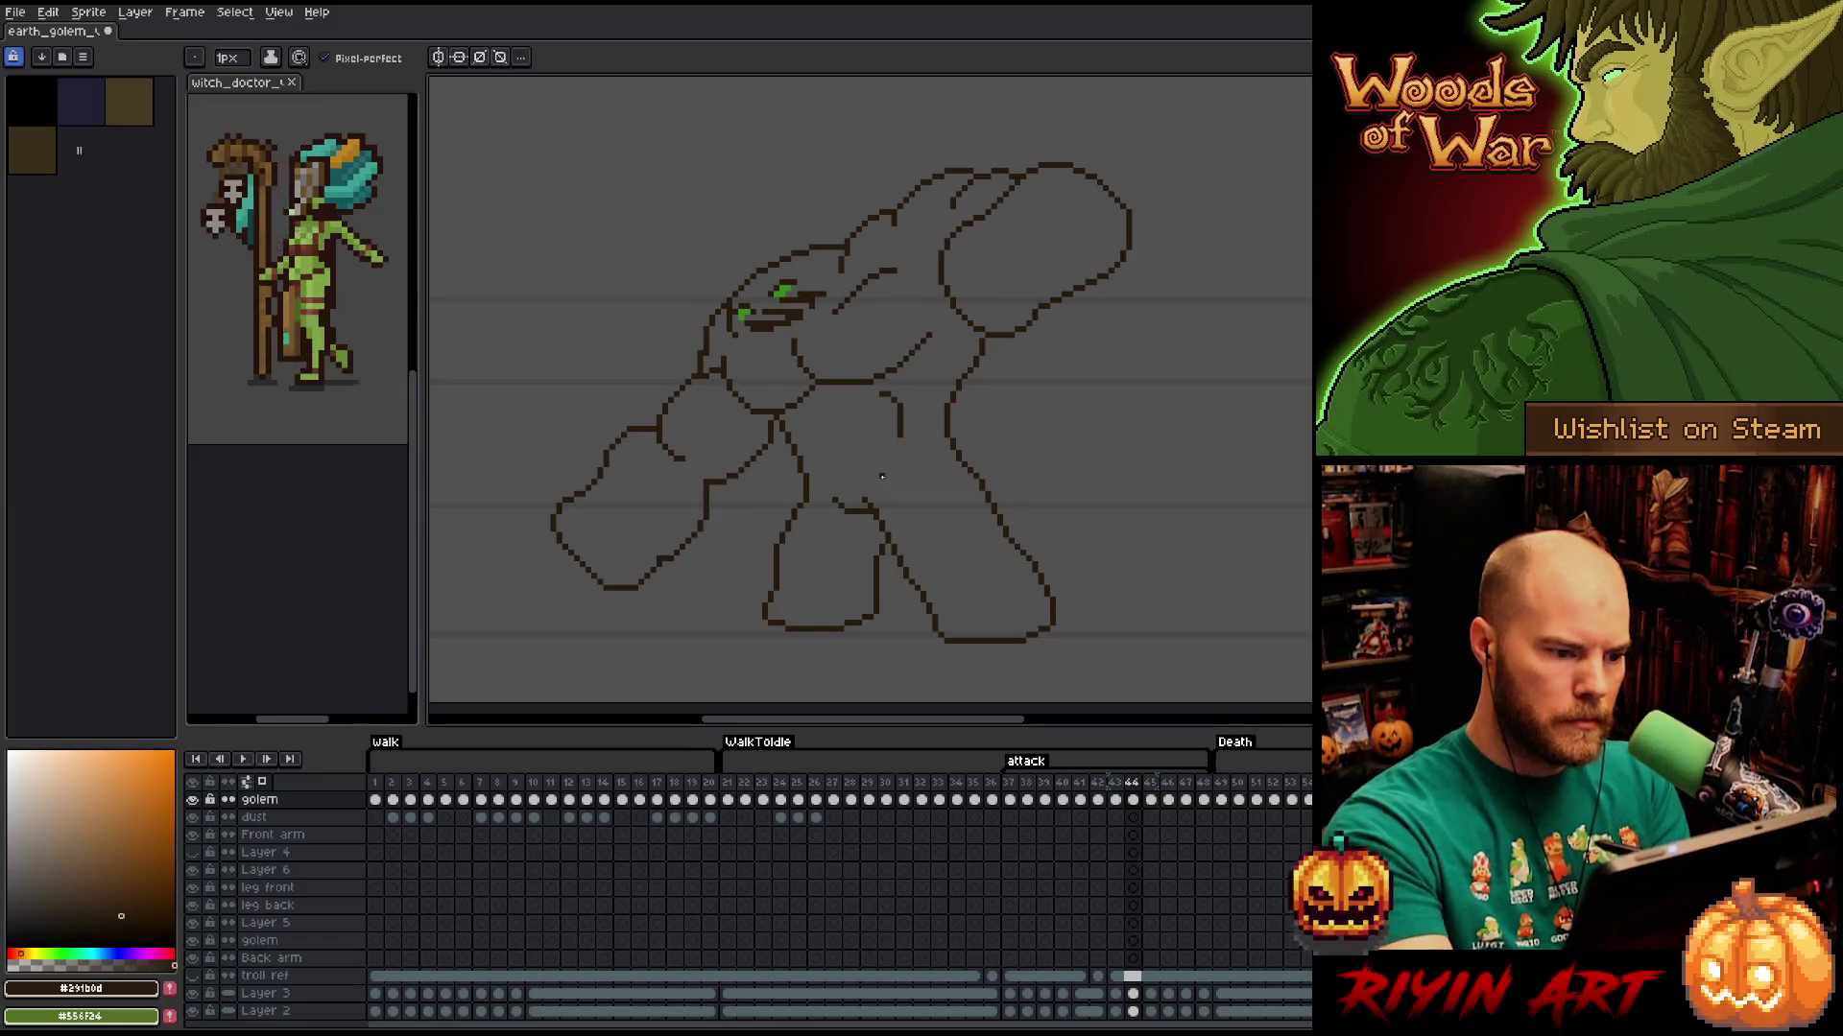
{"action": "left_click_drag", "start_coordinate": [710, 446], "coordinate": [752, 411]}
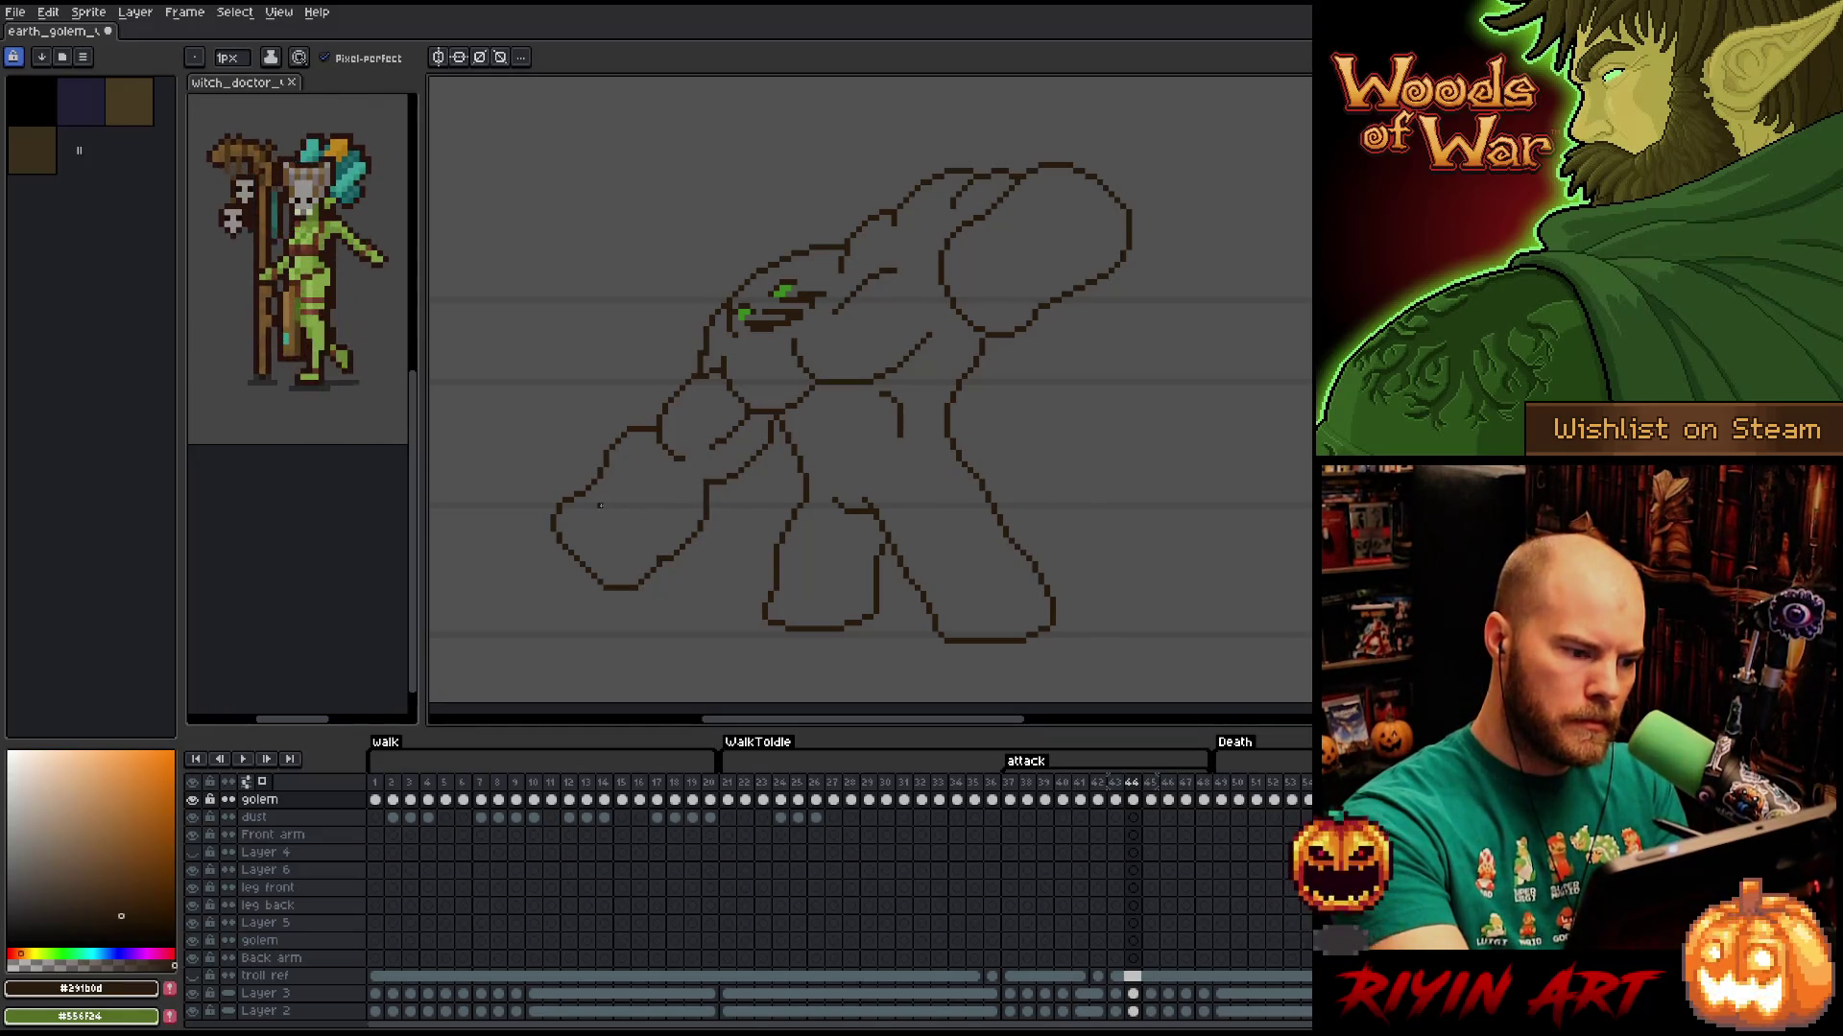
{"action": "left_click_drag", "start_coordinate": [592, 491], "coordinate": [634, 554]}
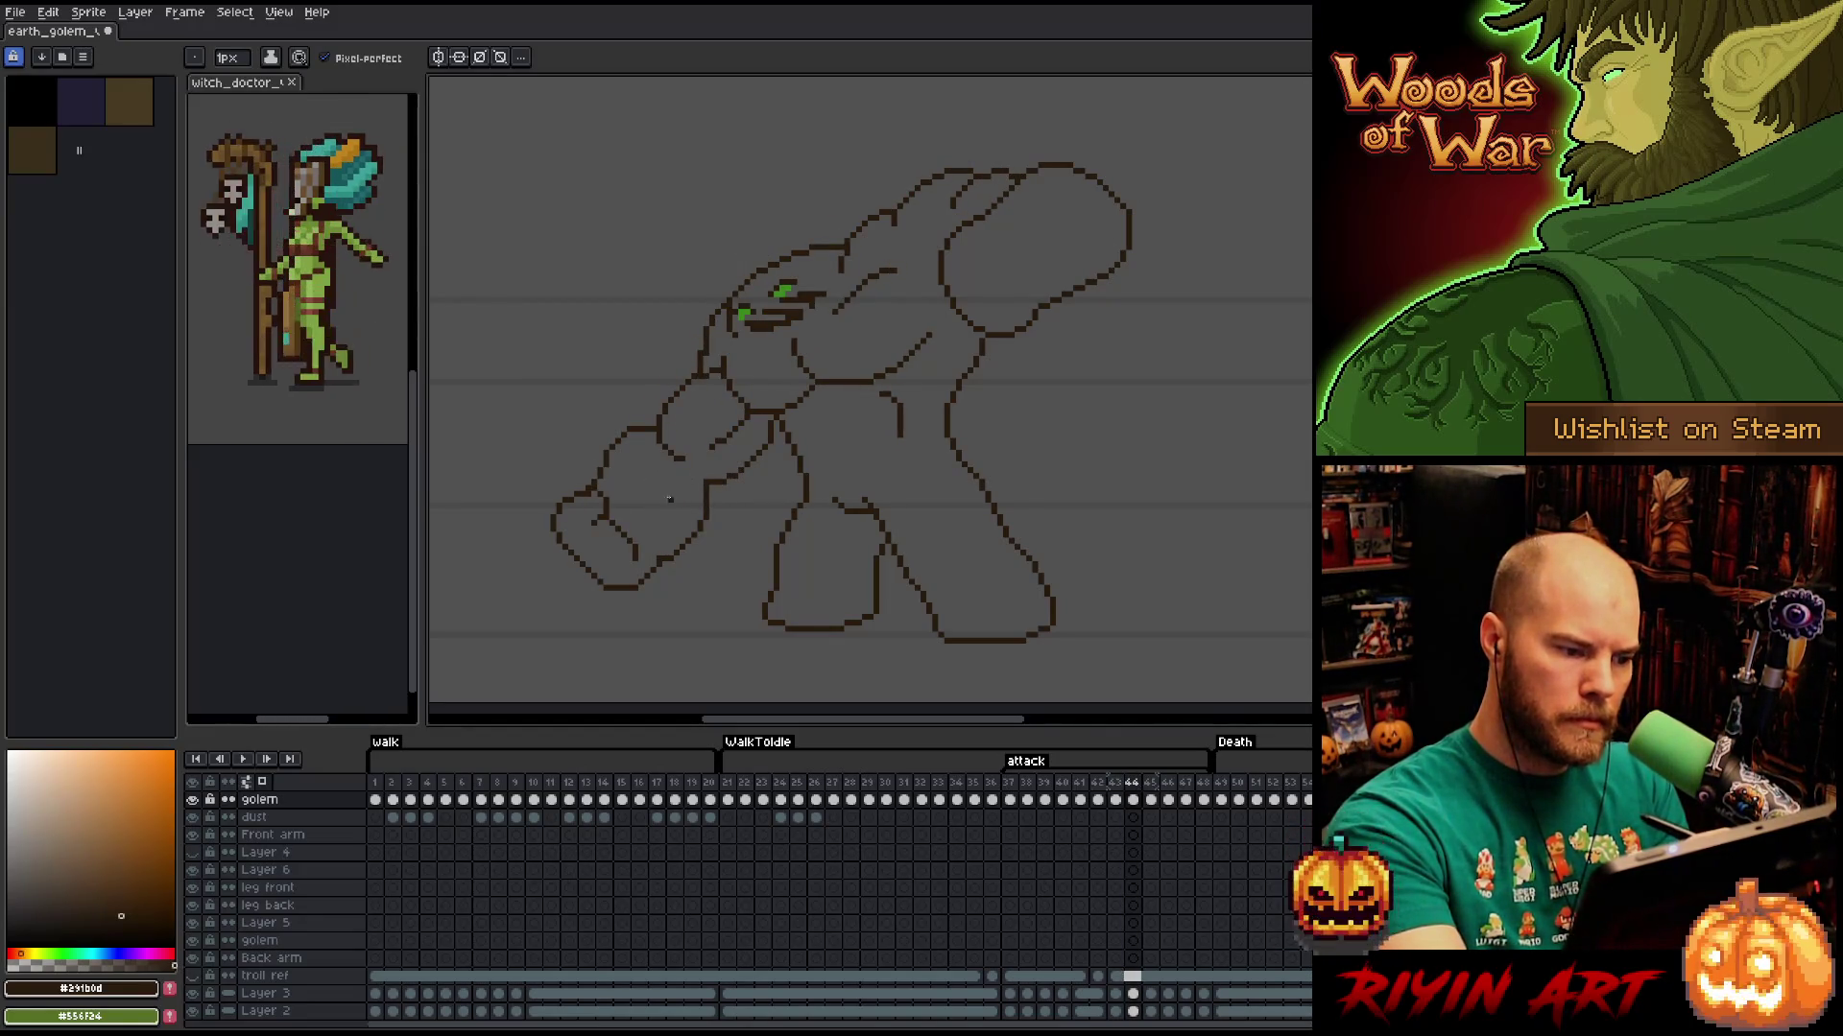
Marquee-select a narrow strip of the arm, shift it, and deselect.
{"action": "key", "text": "e"}
{"action": "right_click", "coordinate": [1000, 609]}
{"action": "key", "text": "Escape"}
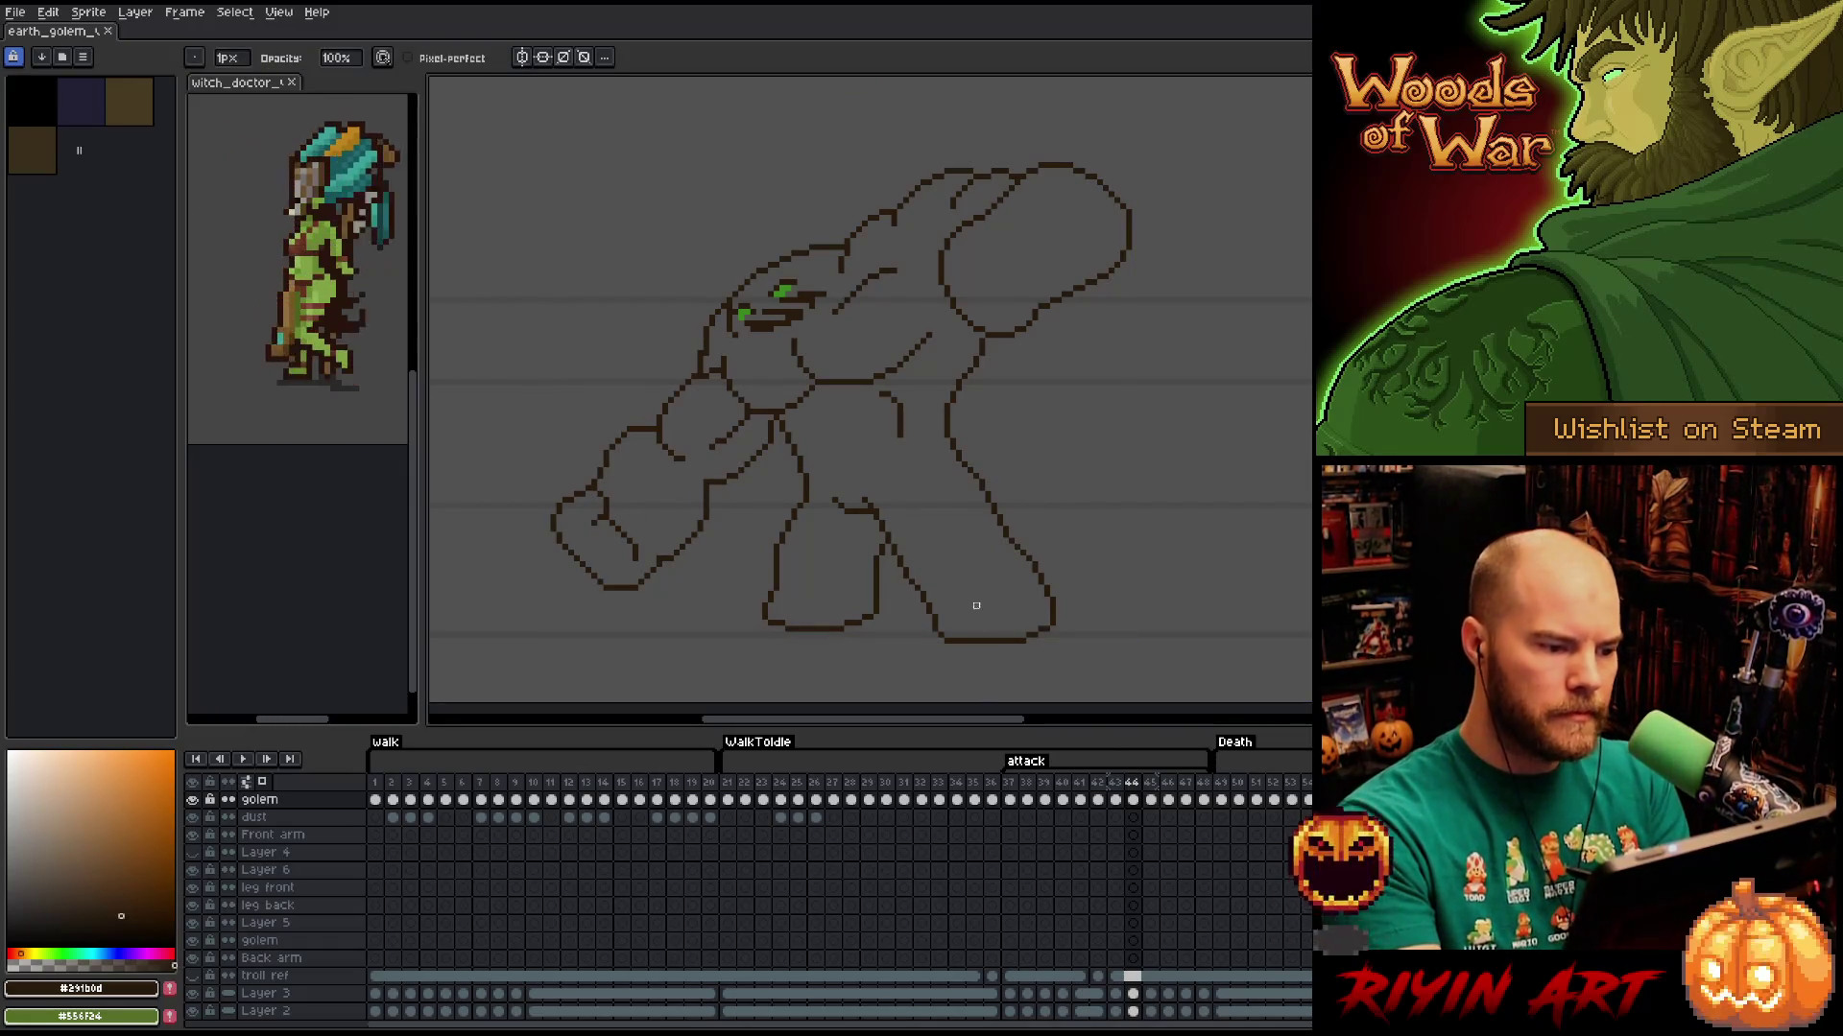
{"action": "key", "text": "m"}
{"action": "mouse_move", "coordinate": [633, 399]}
{"action": "left_mouse_down"}
{"action": "mouse_move", "coordinate": [661, 470]}
{"action": "mouse_move", "coordinate": [600, 485]}
{"action": "mouse_move", "coordinate": [588, 434]}
{"action": "mouse_move", "coordinate": [618, 453]}
{"action": "left_mouse_up"}
{"action": "left_click", "coordinate": [641, 398]}
{"action": "left_click", "coordinate": [642, 353]}
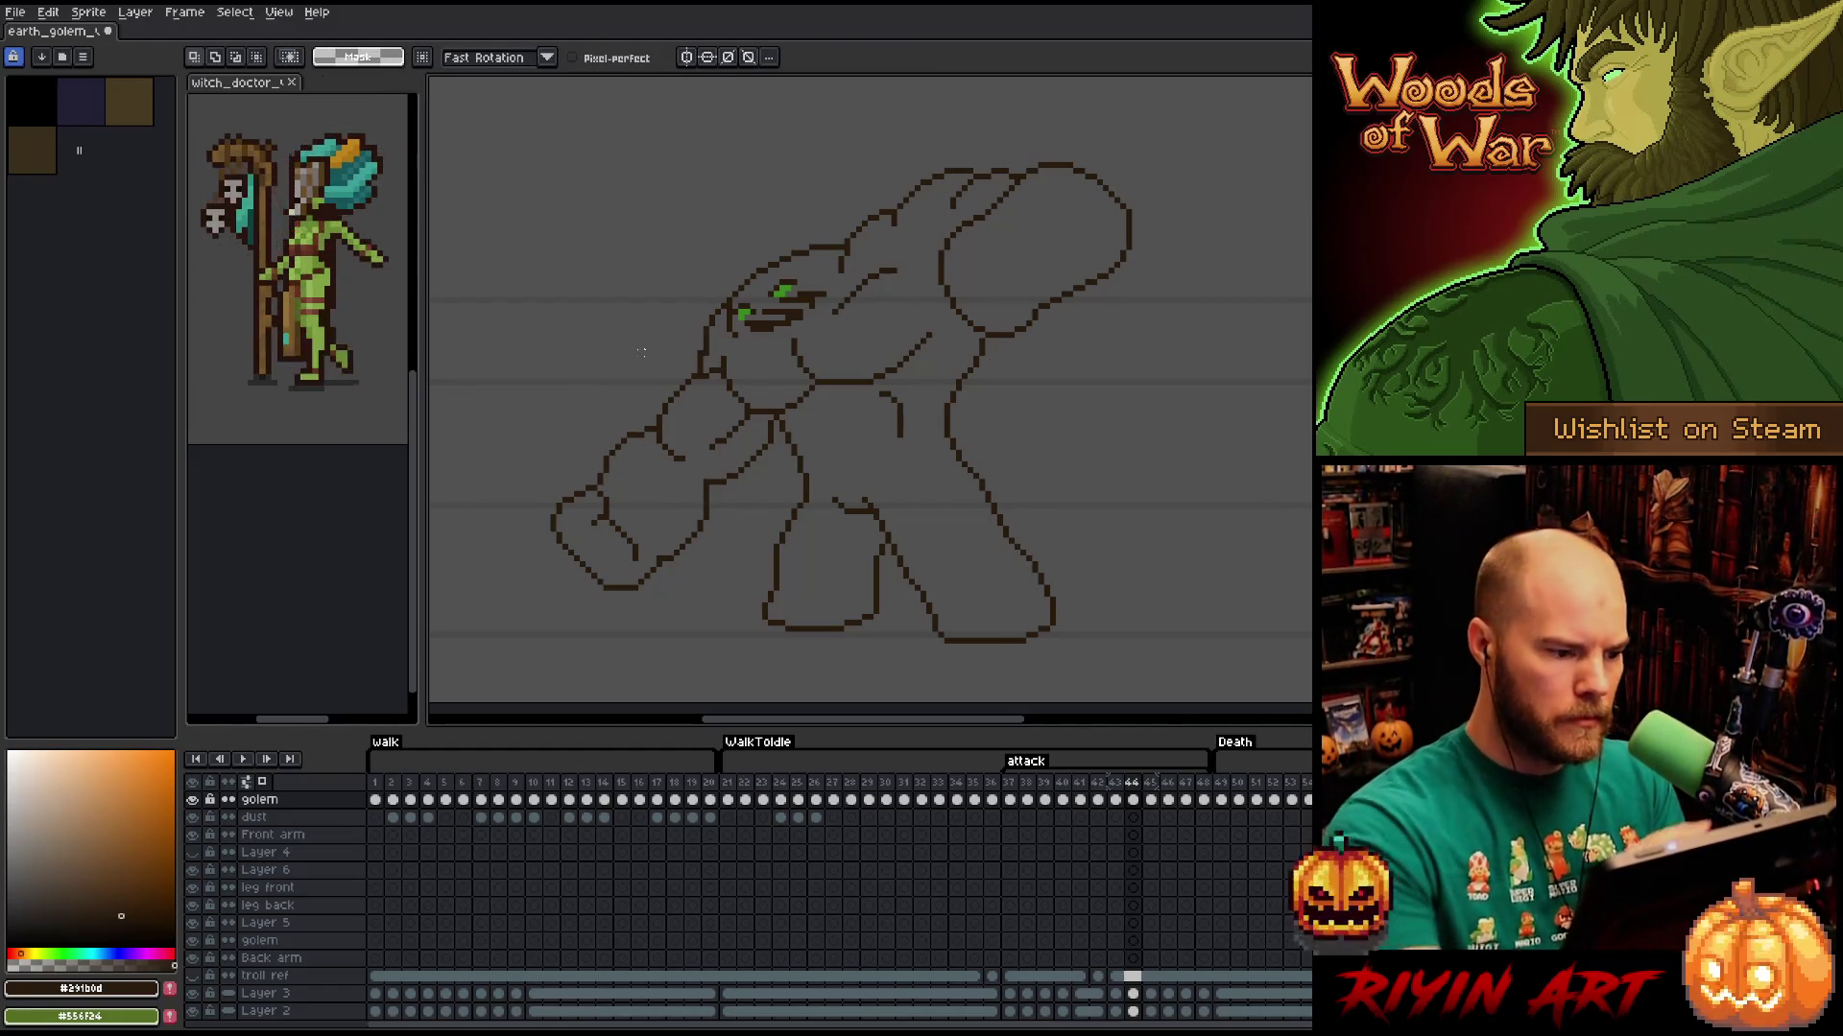
Lasso the forearm and scale it slightly narrower, then commit the change.
{"action": "mouse_move", "coordinate": [633, 427]}
{"action": "left_mouse_down"}
{"action": "mouse_move", "coordinate": [607, 446]}
{"action": "mouse_move", "coordinate": [635, 422]}
{"action": "left_mouse_up"}
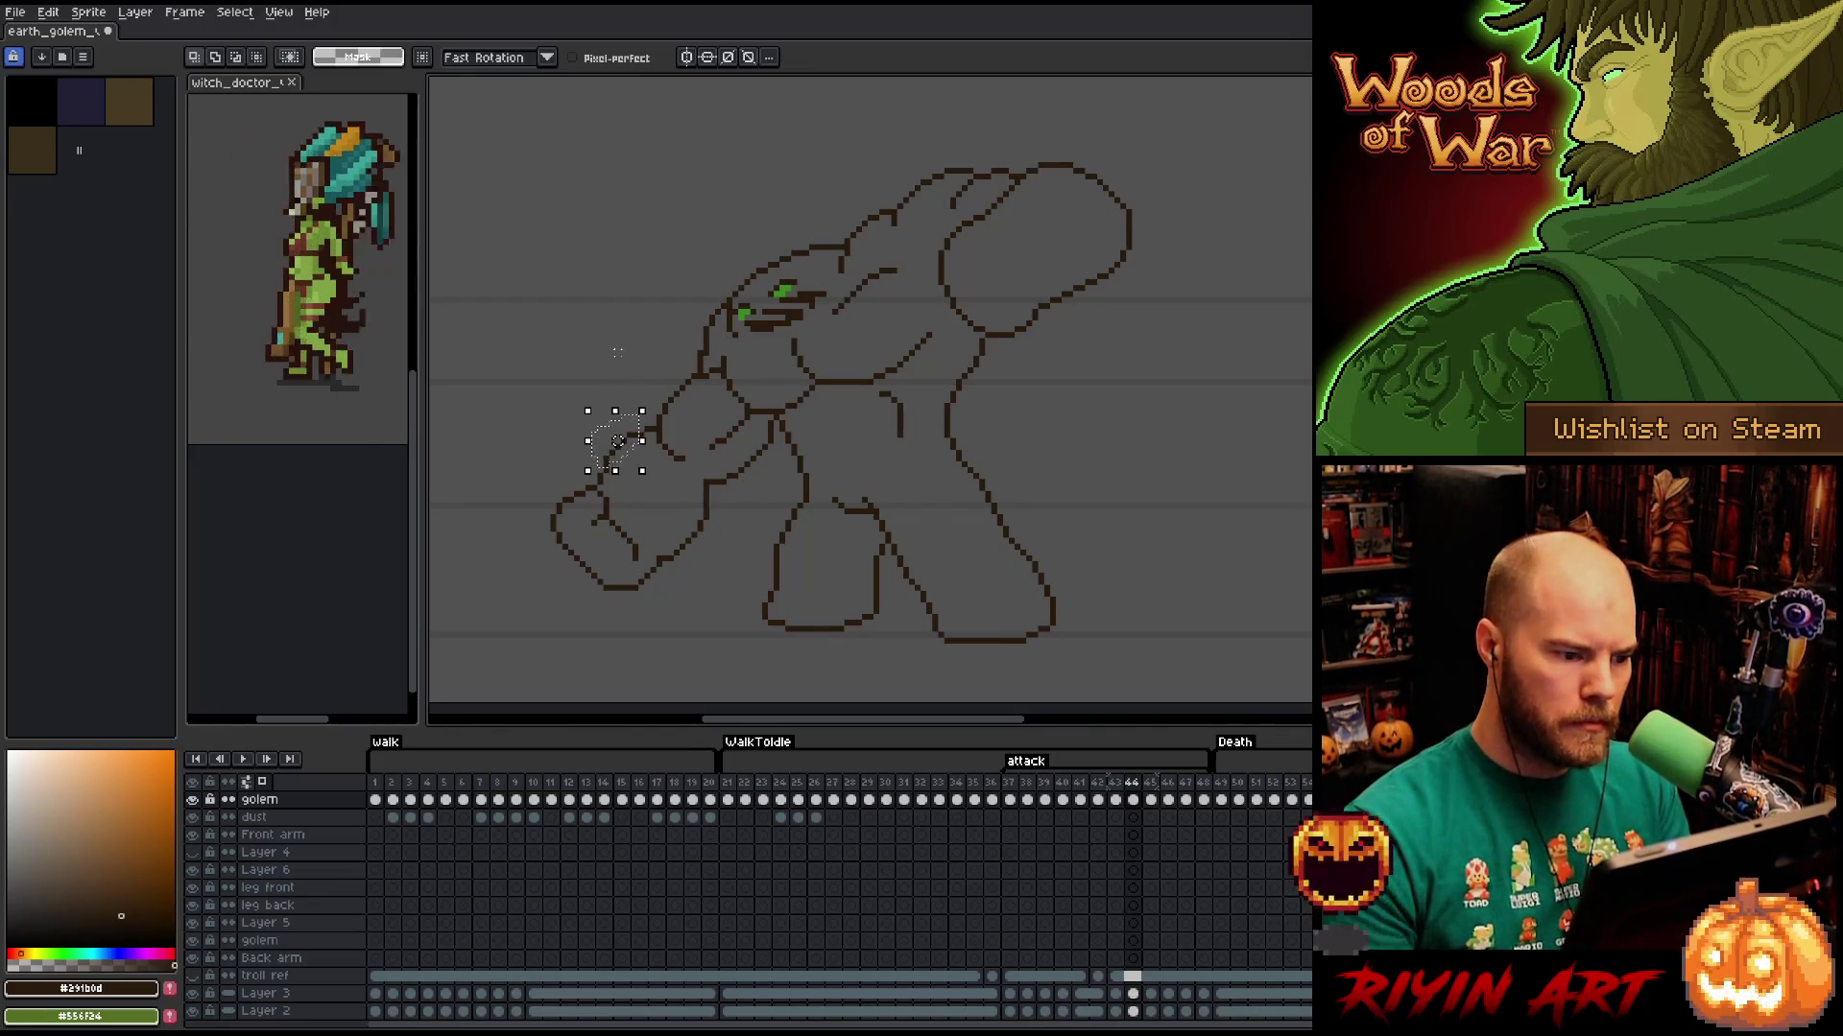
{"action": "left_click_drag", "start_coordinate": [642, 441], "coordinate": [630, 441]}
{"action": "left_click", "coordinate": [641, 459]}
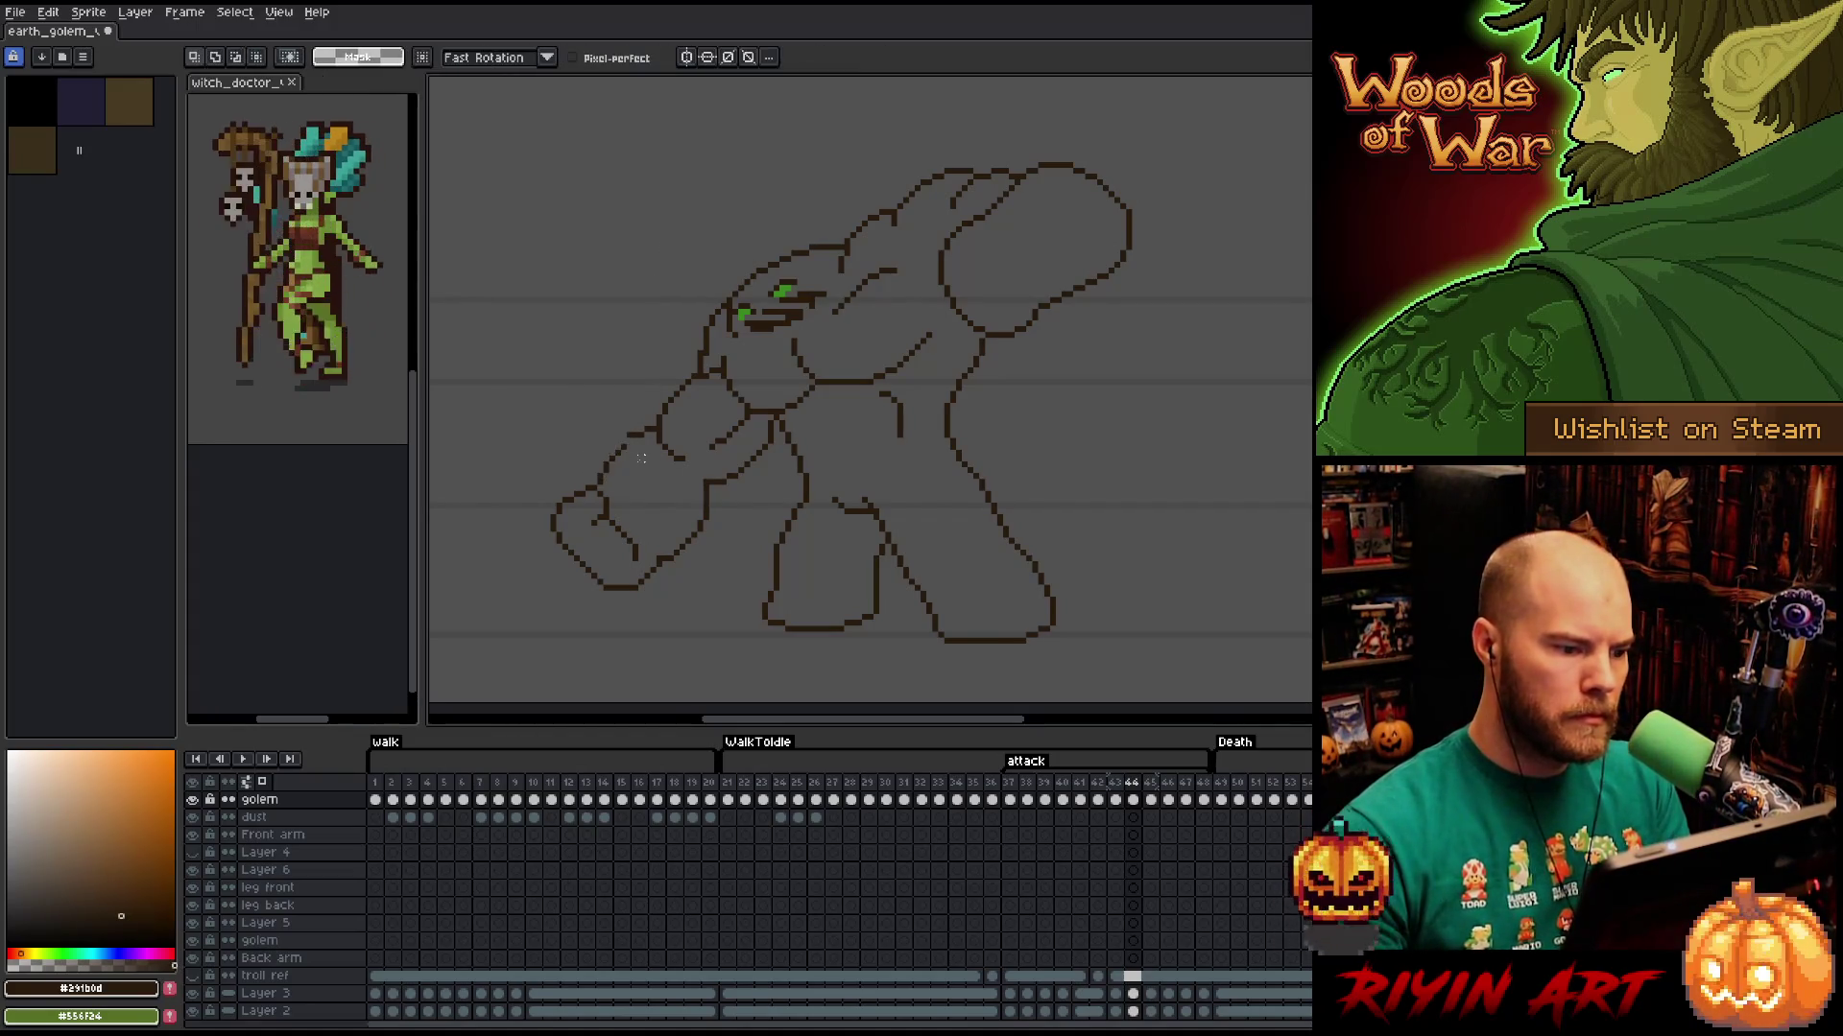
{"action": "key", "text": "b"}
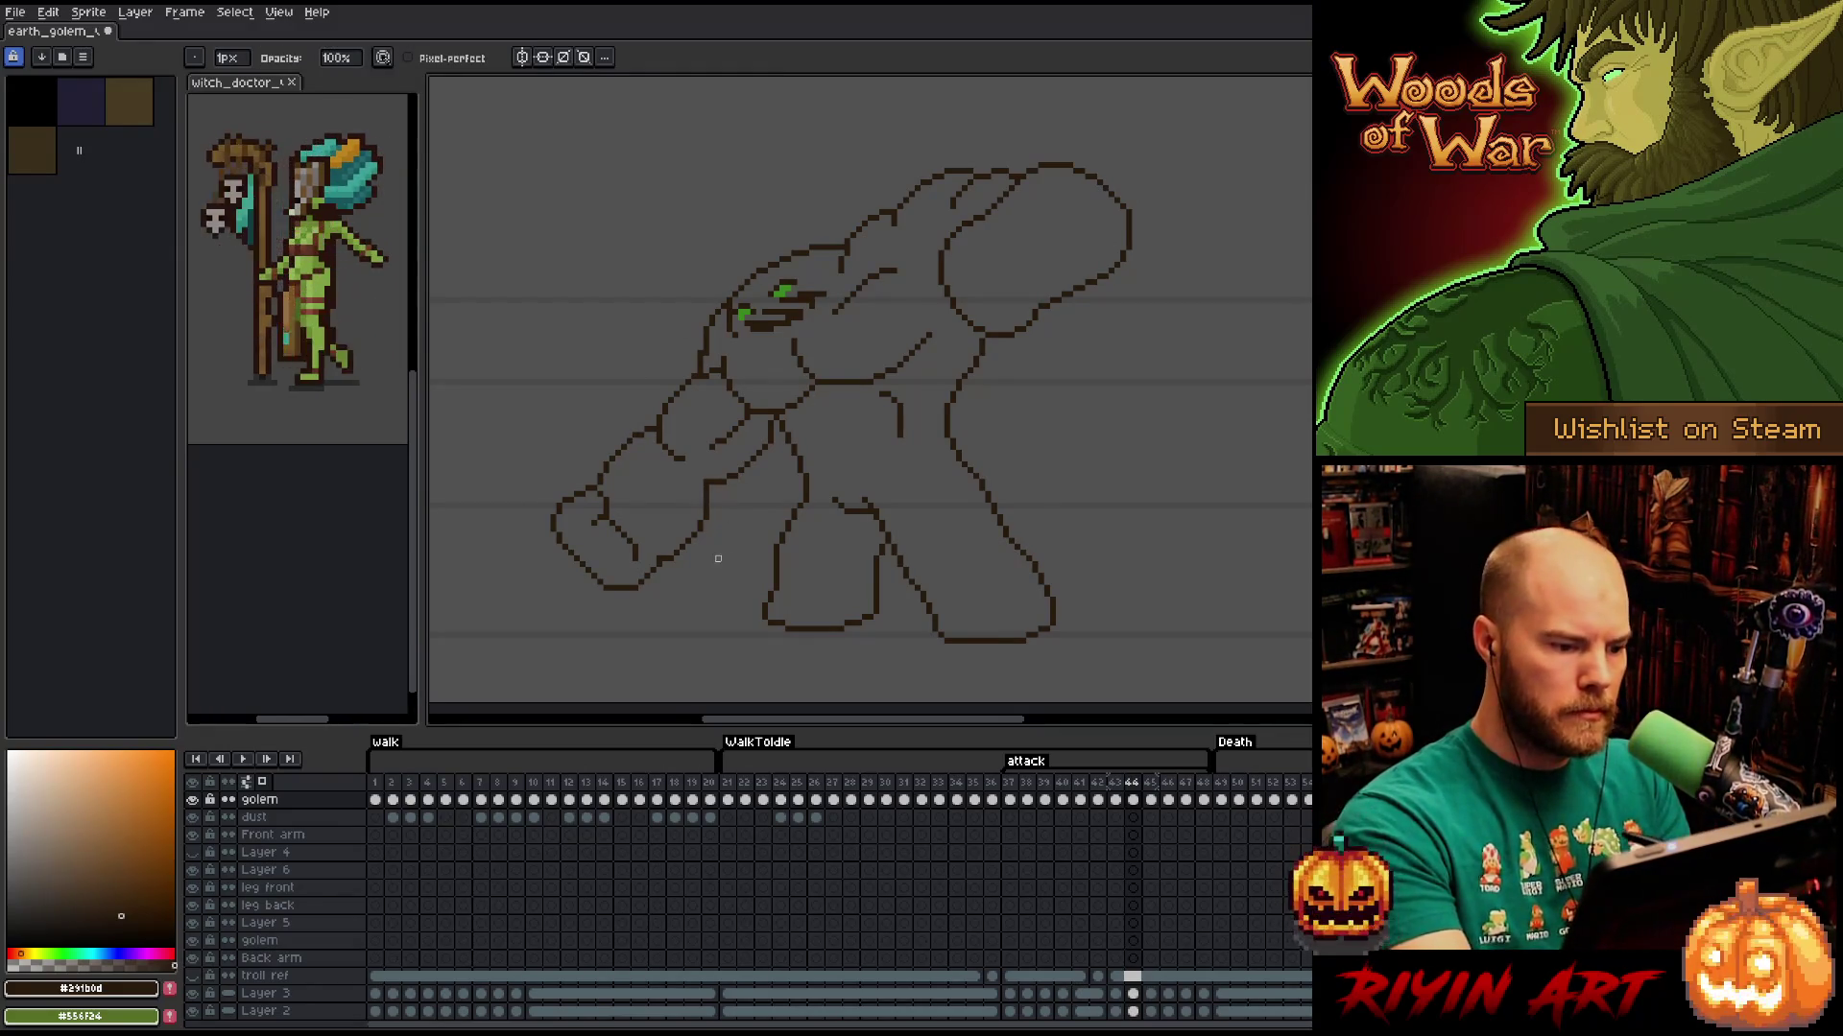
Lasso the lower fist, nudge it up, and flip frames to compare.
{"action": "key", "text": "q"}
{"action": "mouse_move", "coordinate": [711, 552]}
{"action": "left_mouse_down"}
{"action": "mouse_move", "coordinate": [722, 499]}
{"action": "mouse_move", "coordinate": [596, 576]}
{"action": "mouse_move", "coordinate": [693, 552]}
{"action": "left_mouse_up"}
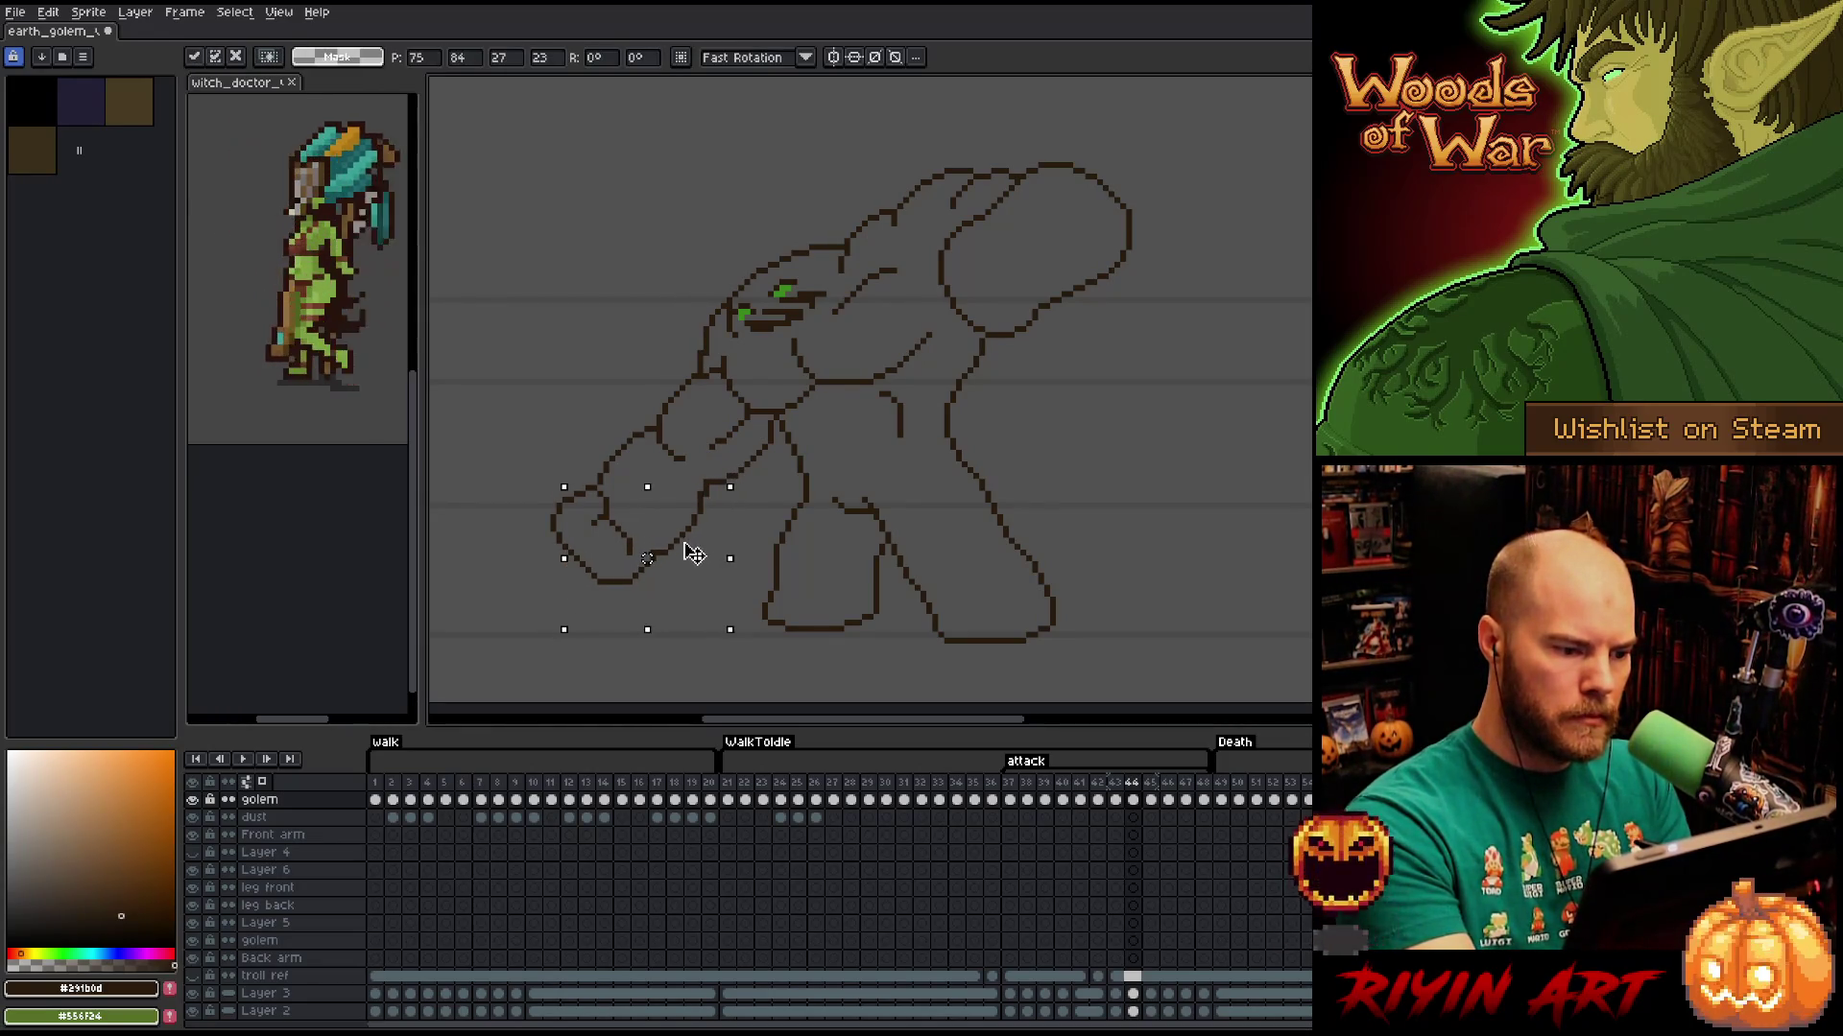
{"action": "key", "text": "ctrl+d"}
{"action": "key", "text": "b"}
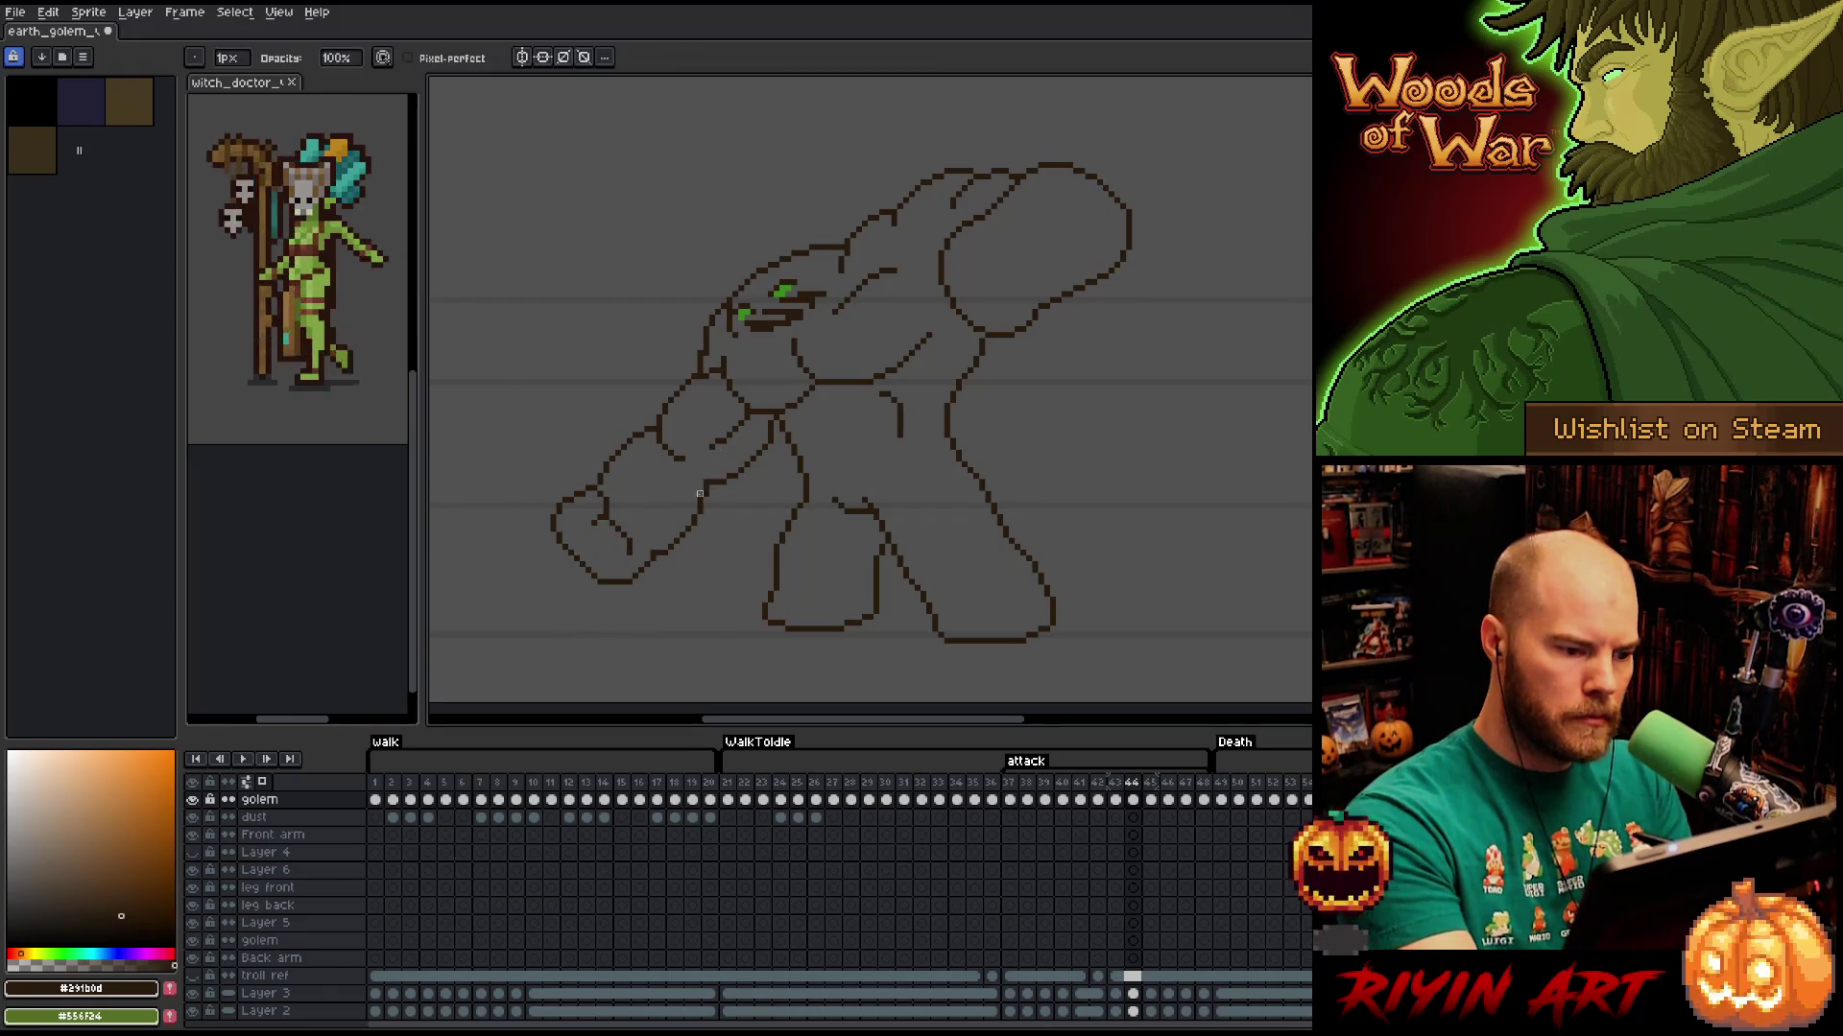
{"action": "key", "text": "Left"}
{"action": "key", "text": "Right"}
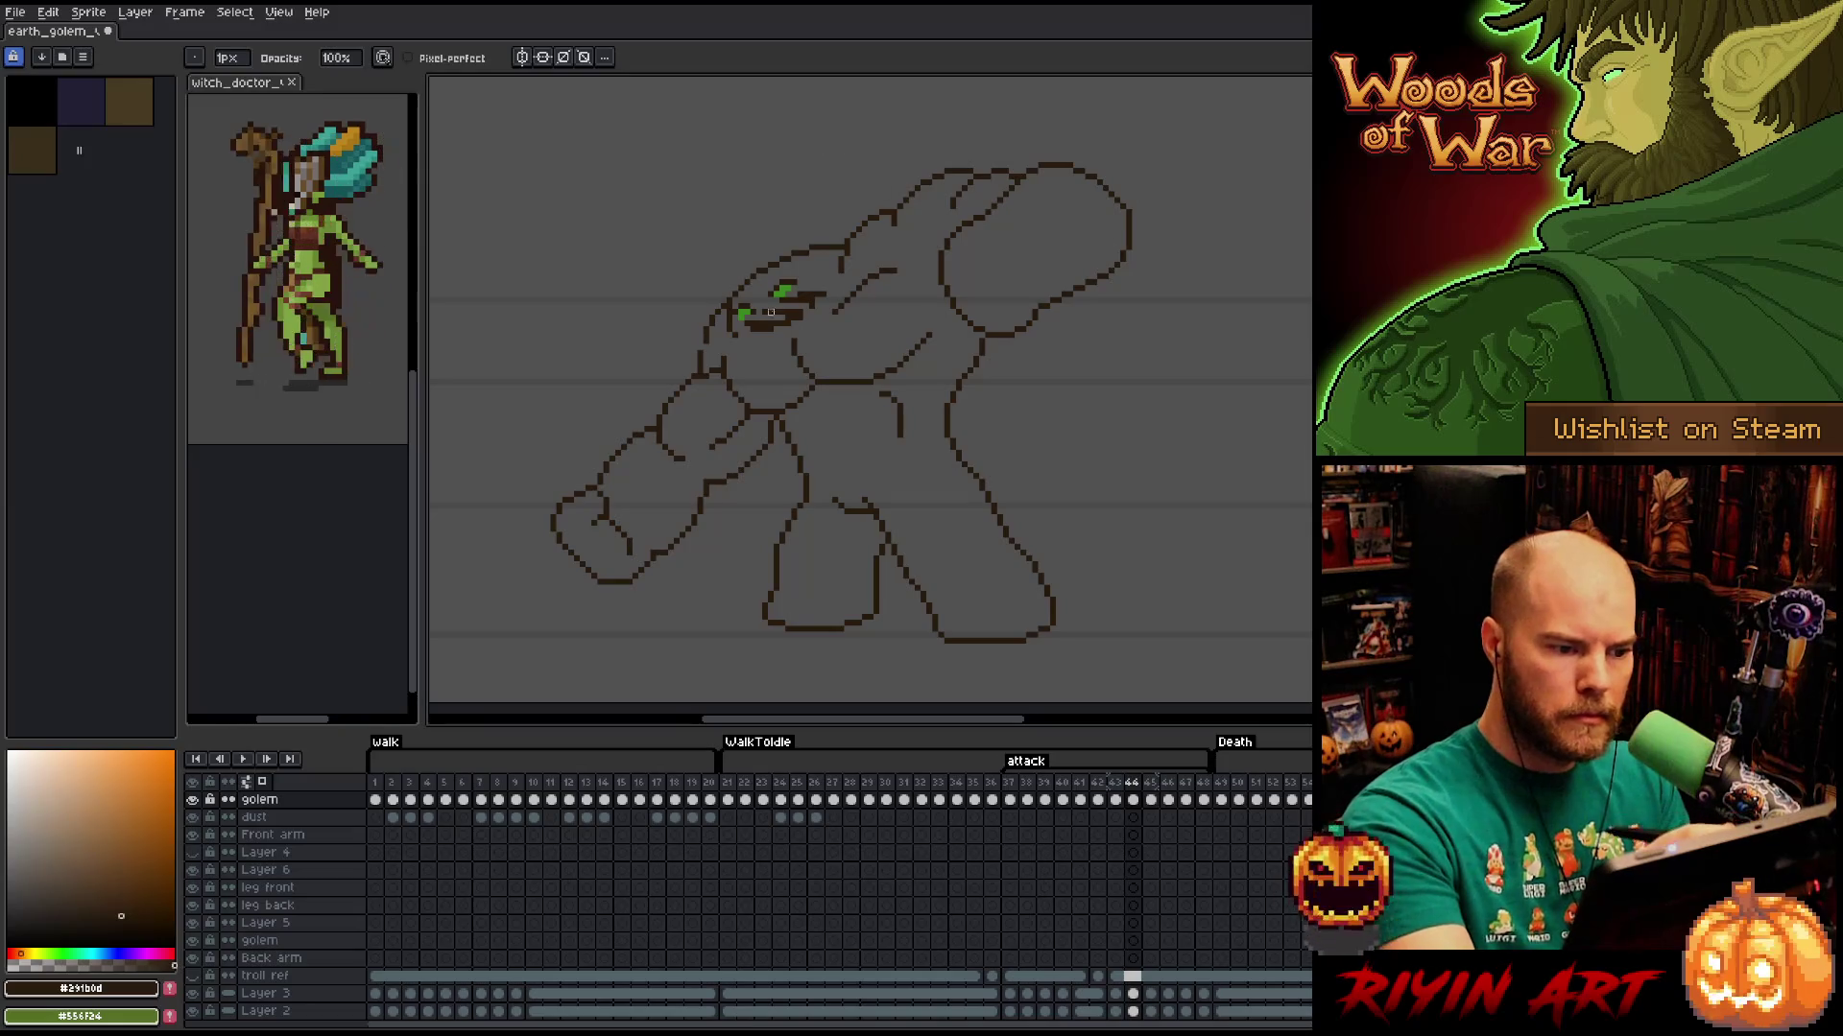
{"action": "key", "text": "e"}
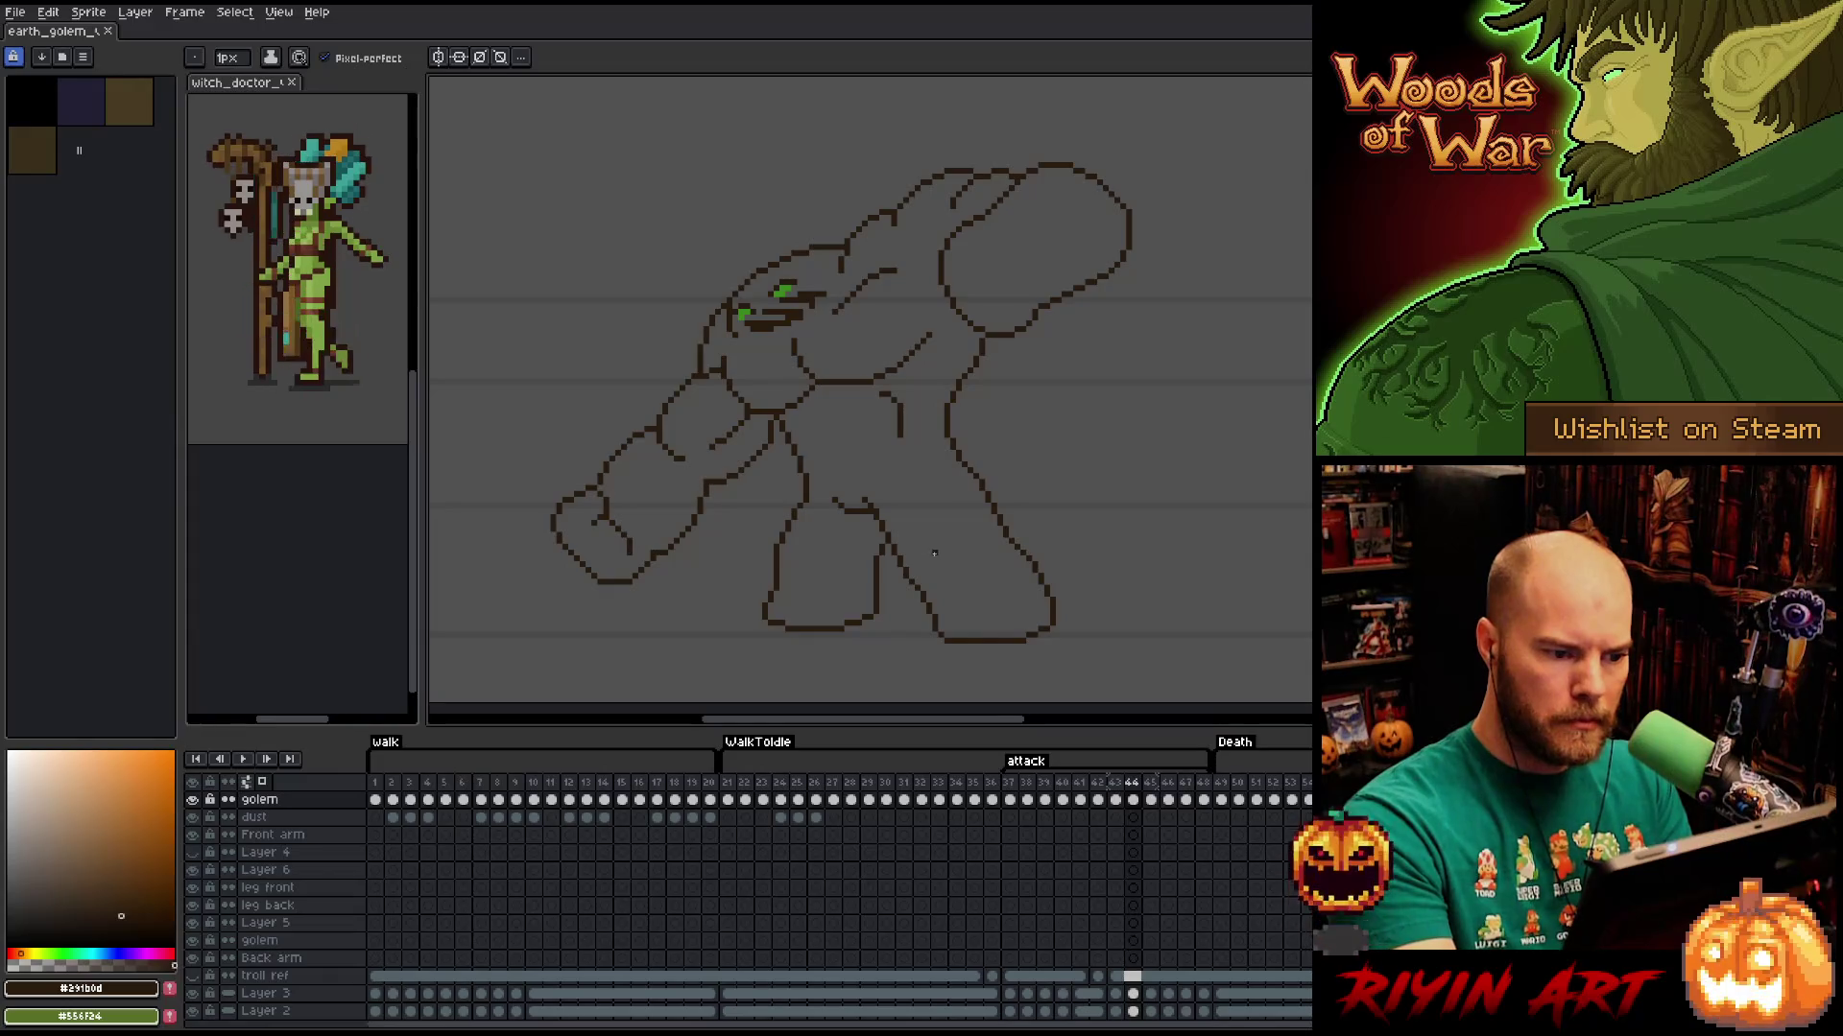
{"action": "key", "text": "b"}
{"action": "key", "text": "e"}
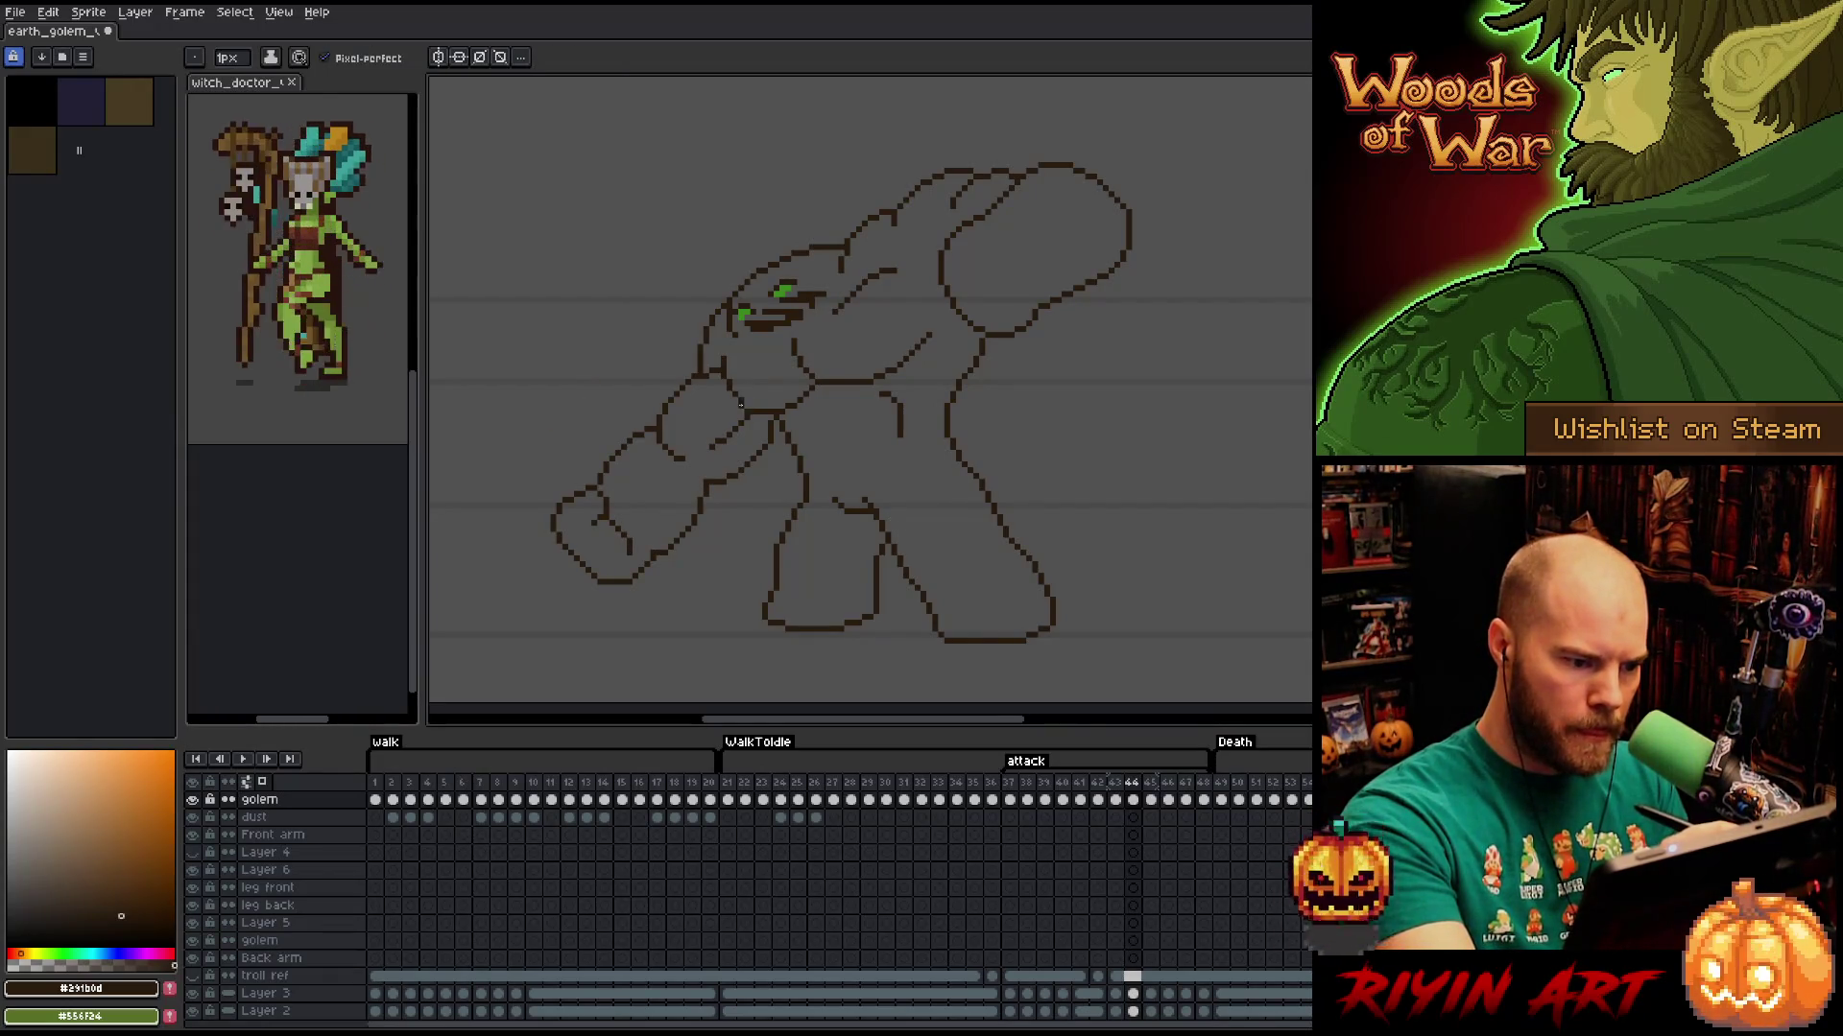
{"action": "key", "text": "b"}
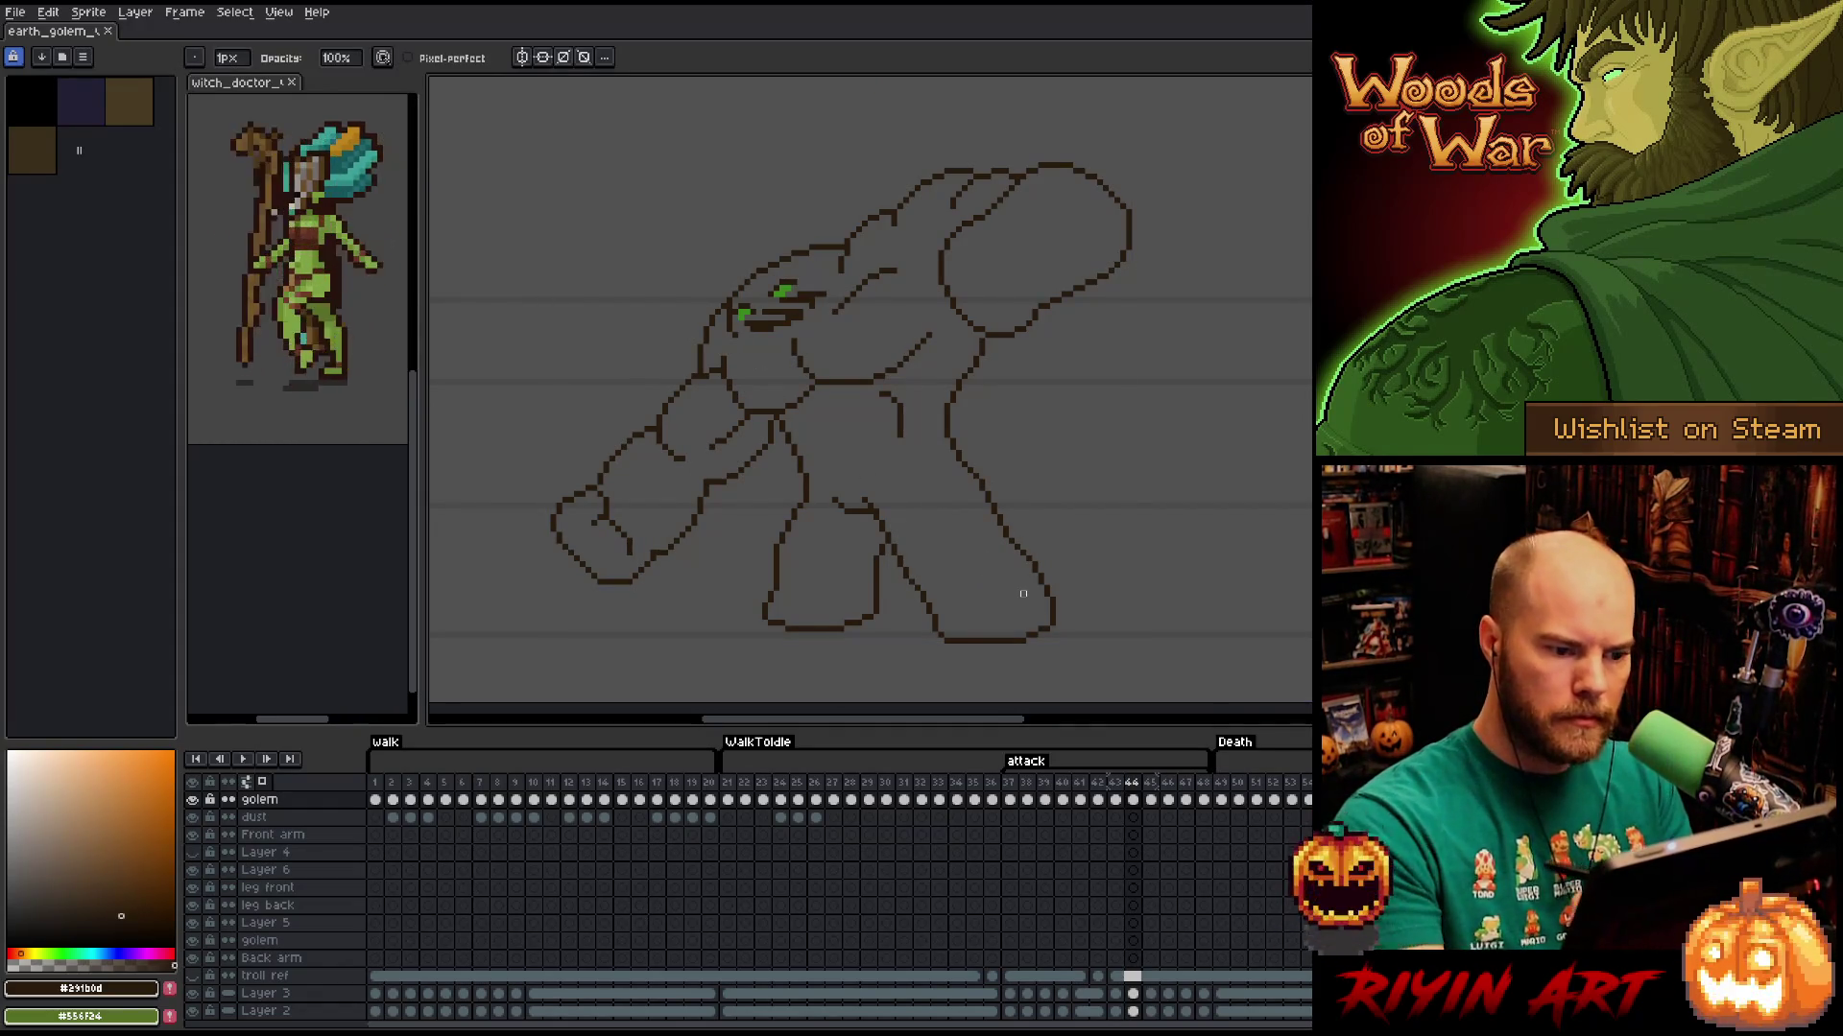
{"action": "key", "text": "Right"}
{"action": "key", "text": "Left"}
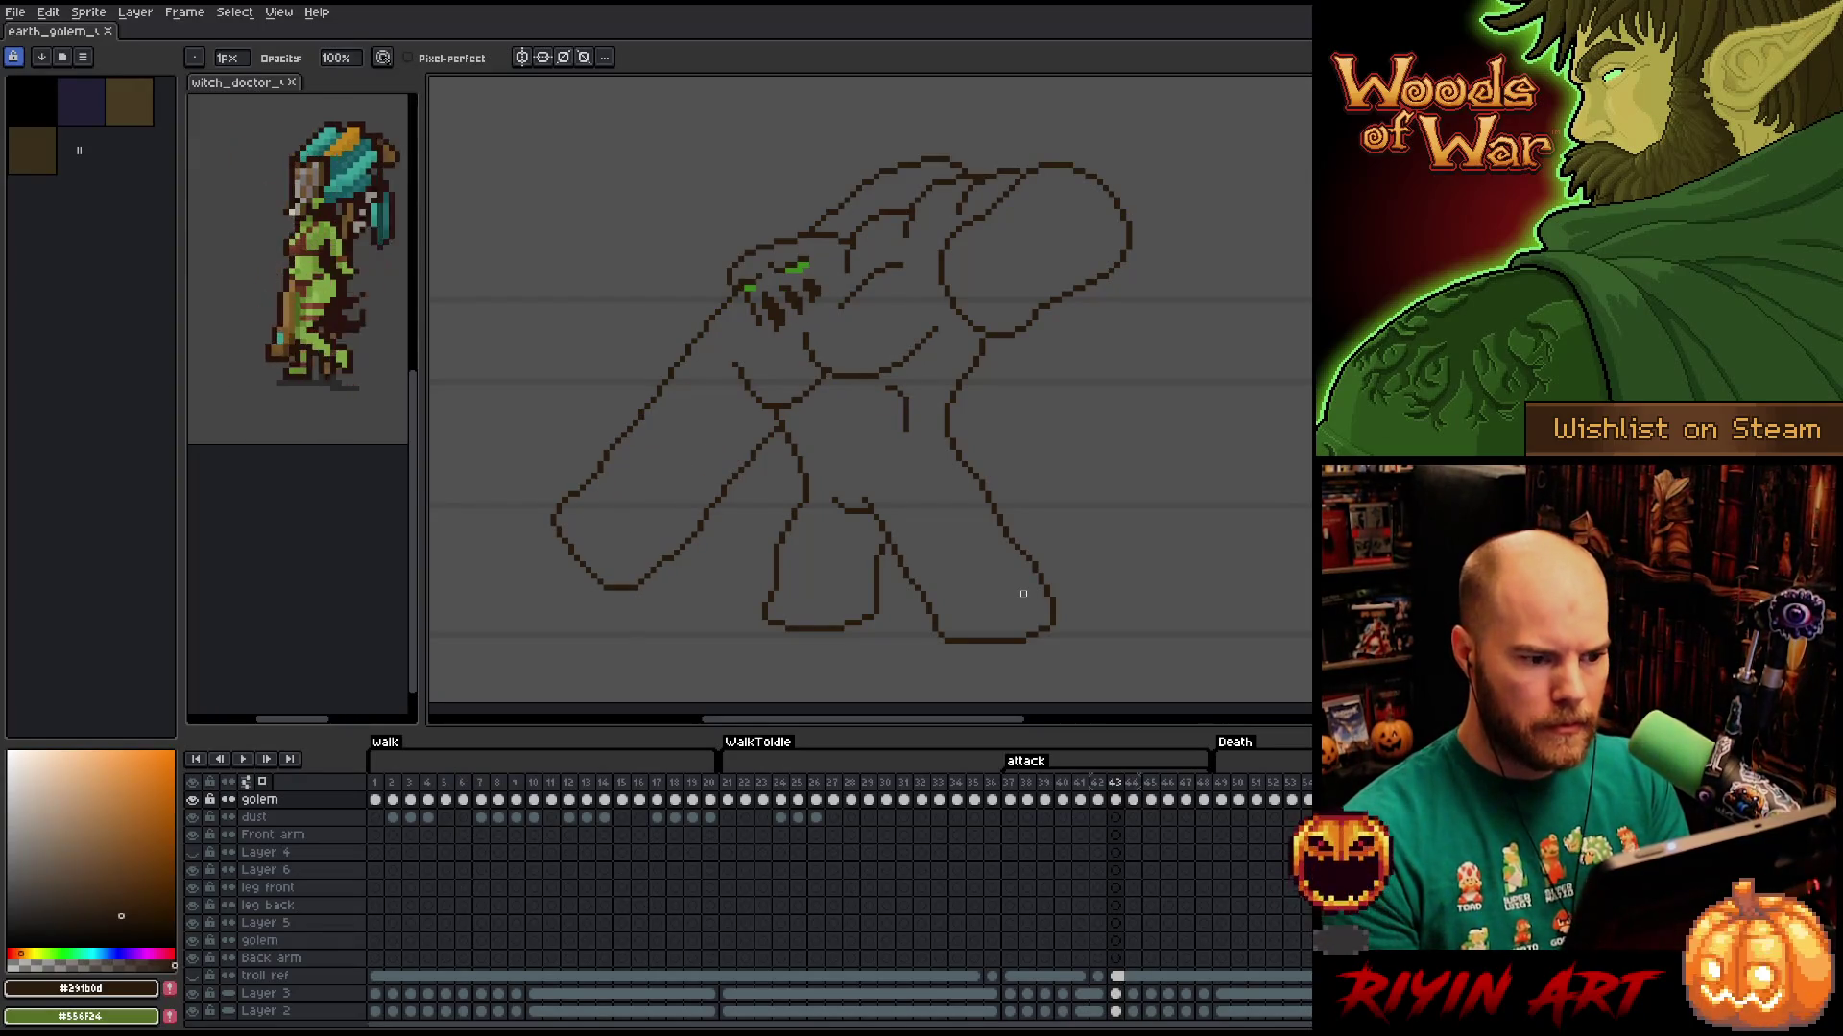
{"action": "key", "text": "Right"}
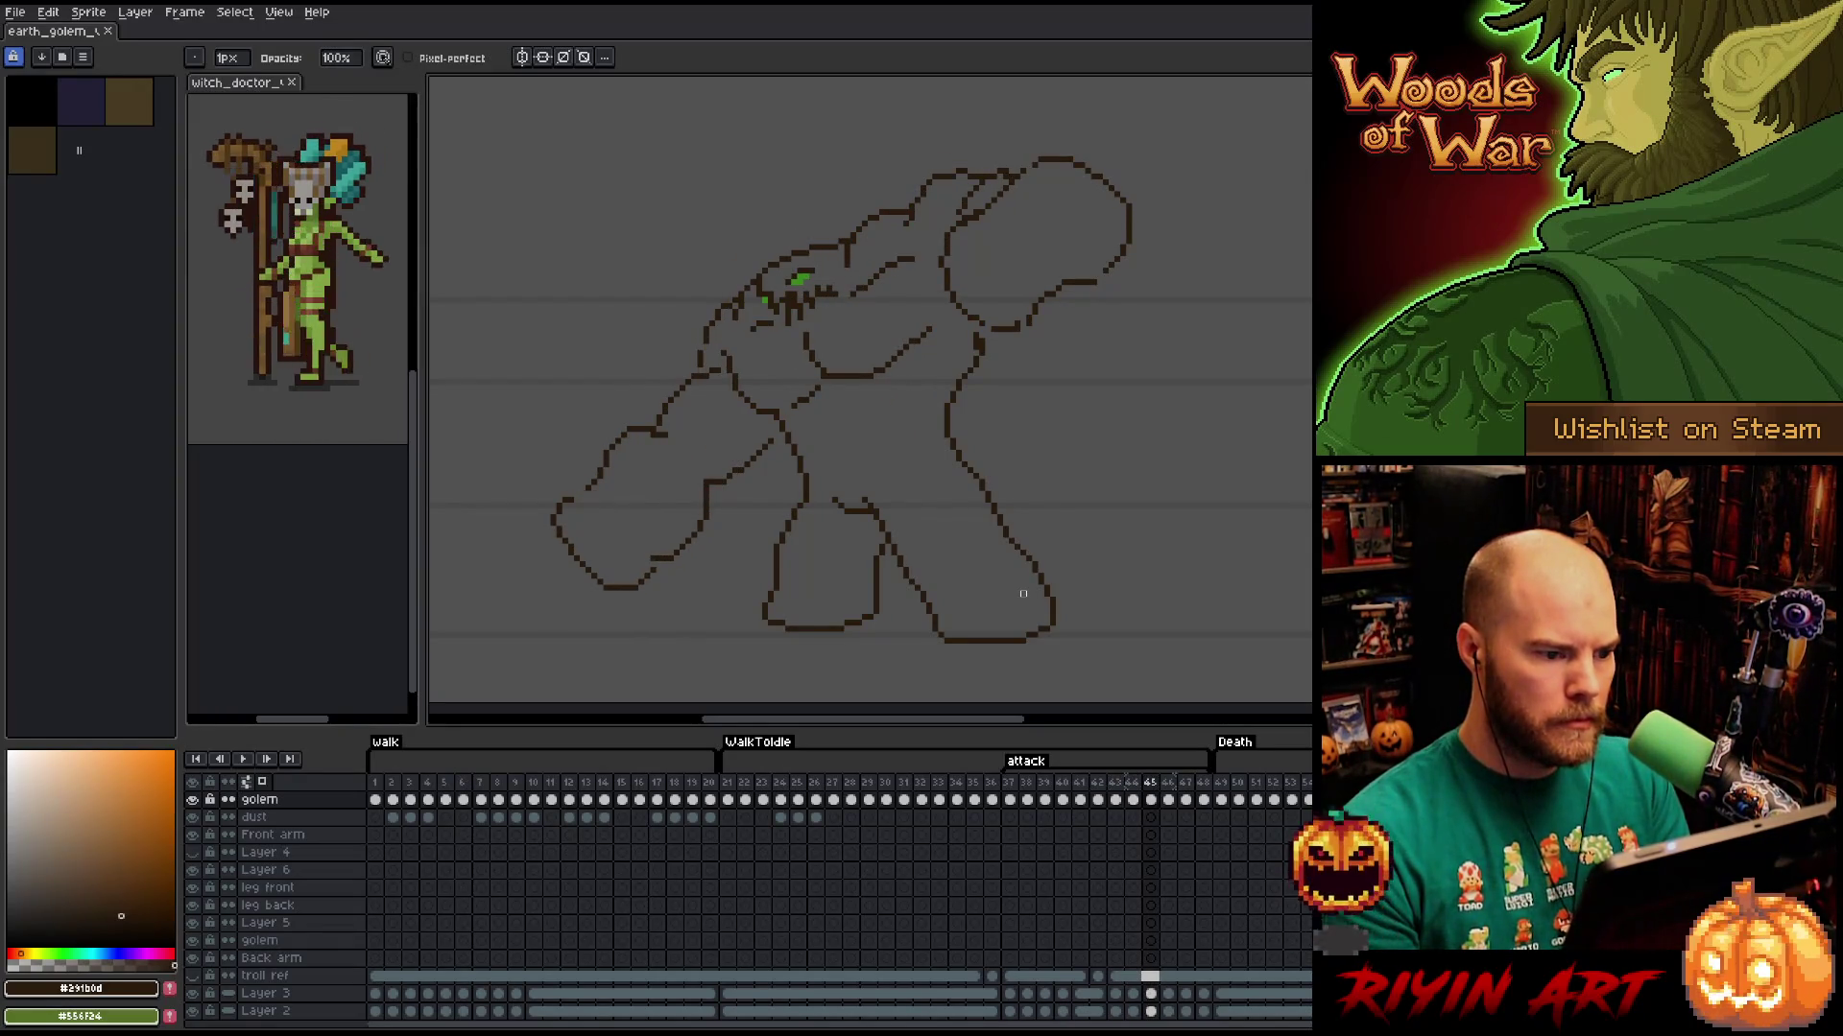
{"action": "key", "text": "Left"}
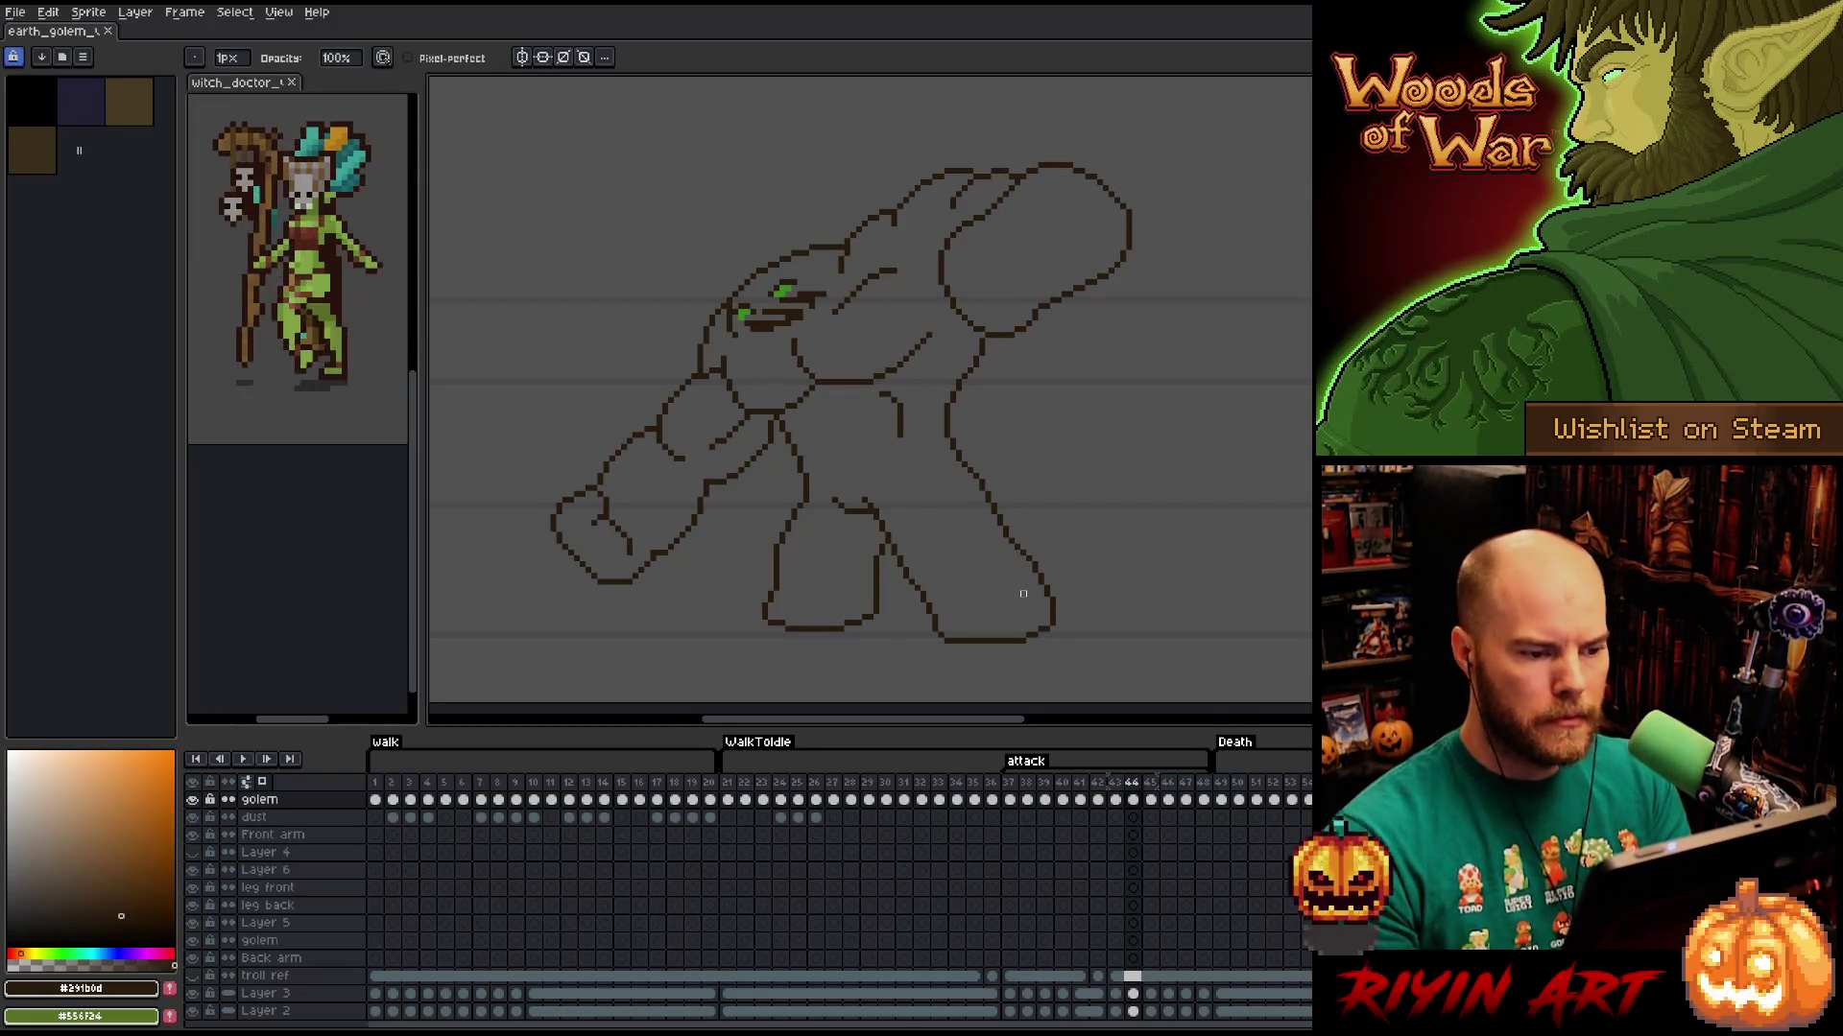